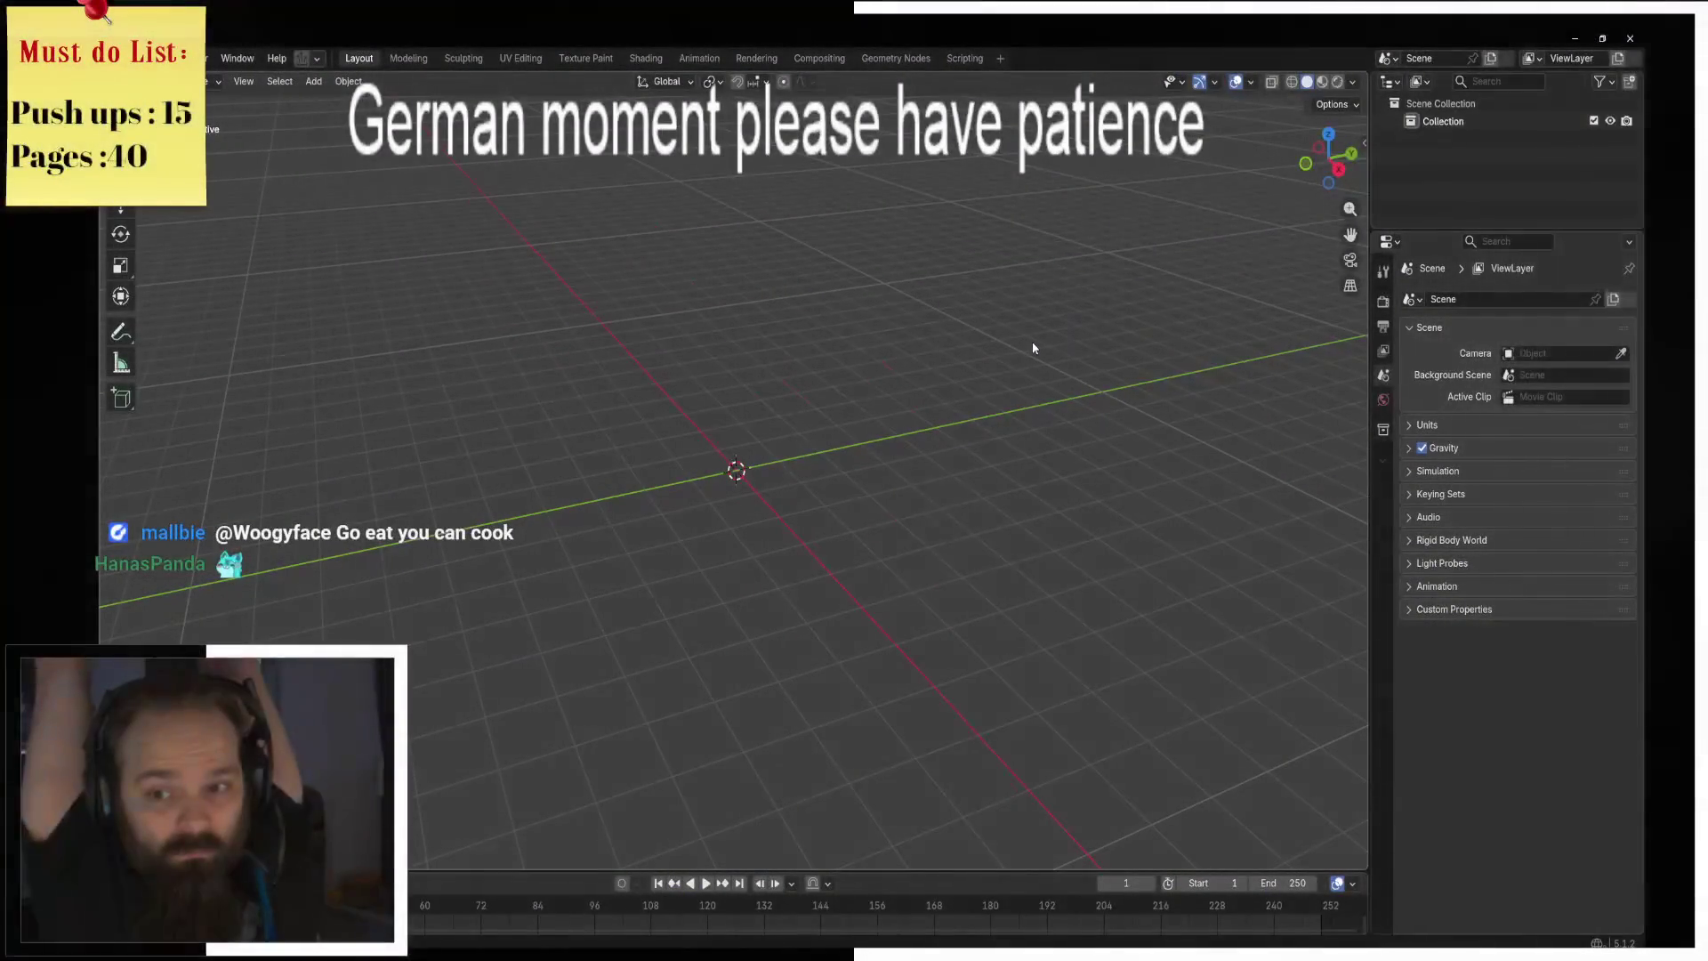
# Step: Add a cylinder at the scene centre, viewed from the top
pyautogui.moveTo(755, 379); pyautogui.dragTo(685, 374, button='middle')
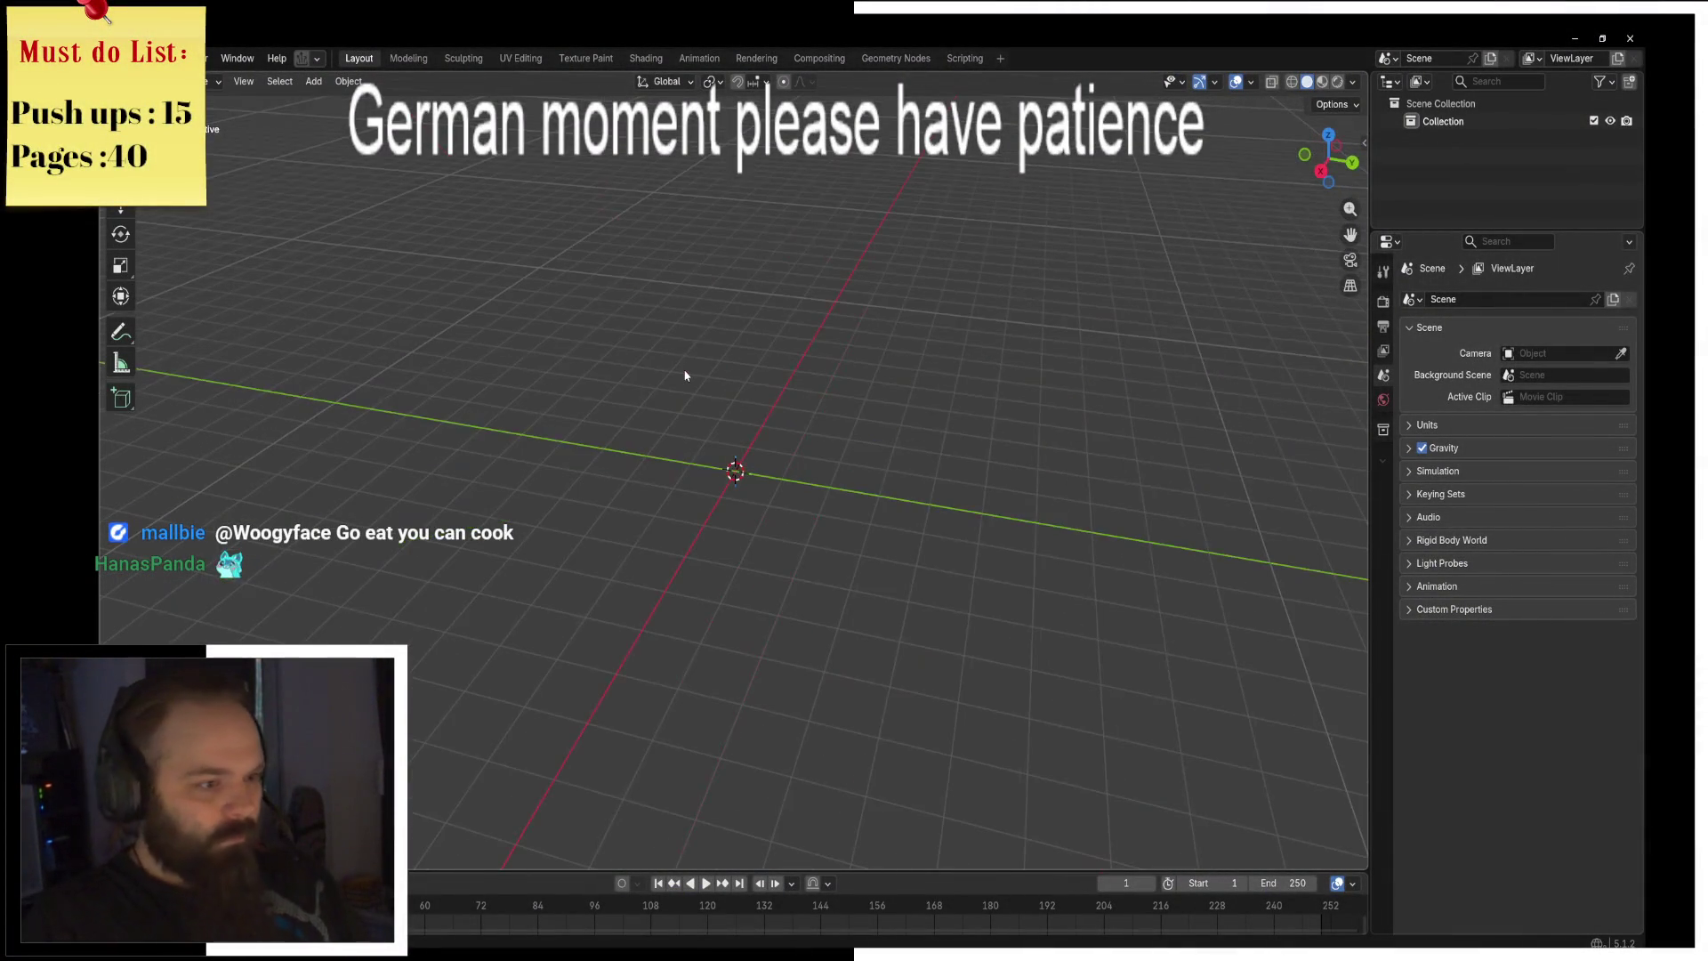
pyautogui.press('KP_7')
pyautogui.hotkey('shift', 'a')
pyautogui.moveTo(674, 401)
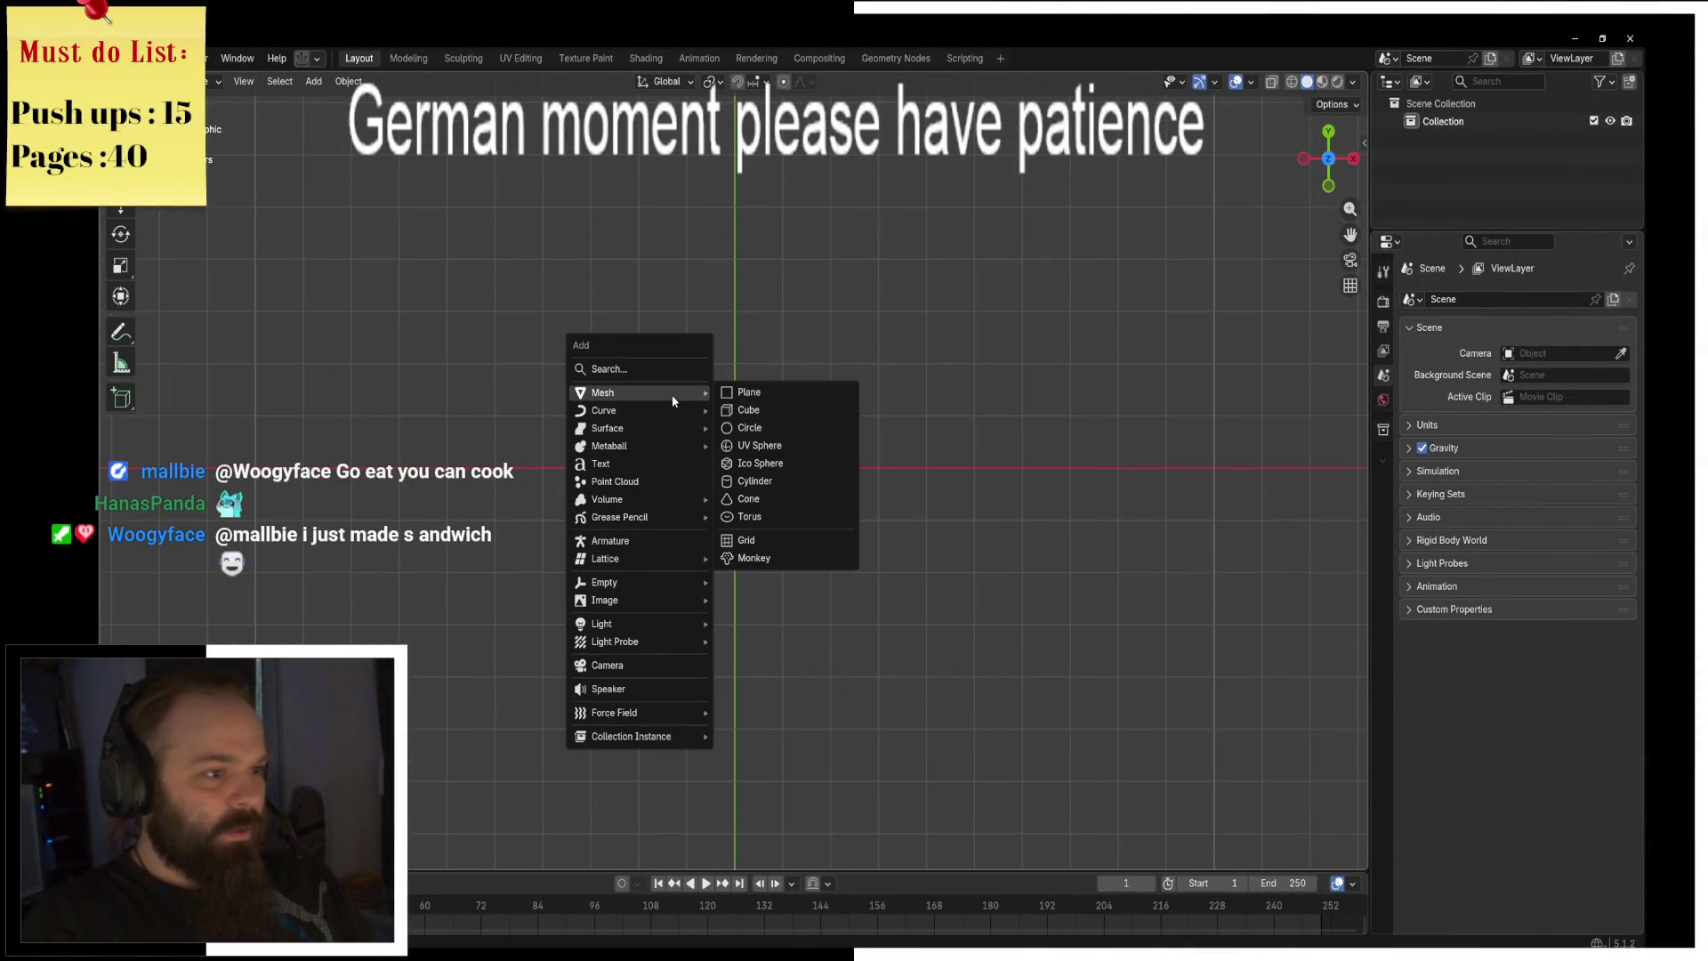
pyautogui.click(807, 483)
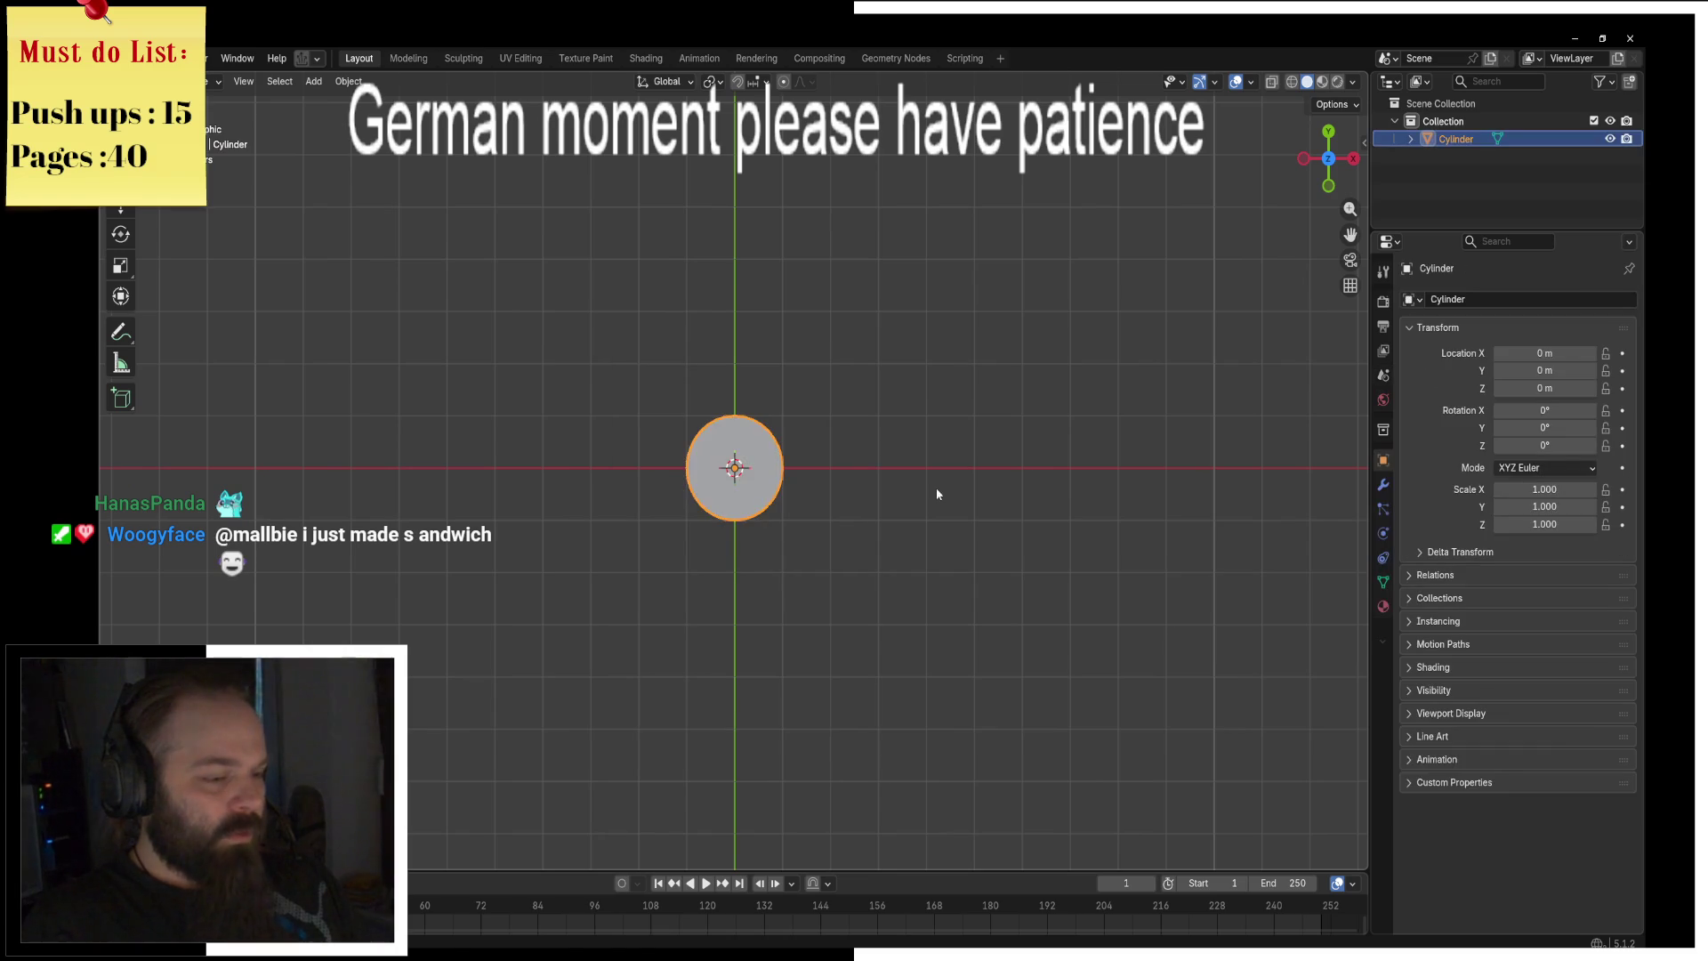
# Step: Widen the cylinder with S Shift+Z, then flatten it twice along Z into a thin disc
pyautogui.press('s')
pyautogui.hotkey('shift', 'z')
pyautogui.click(1103, 508)
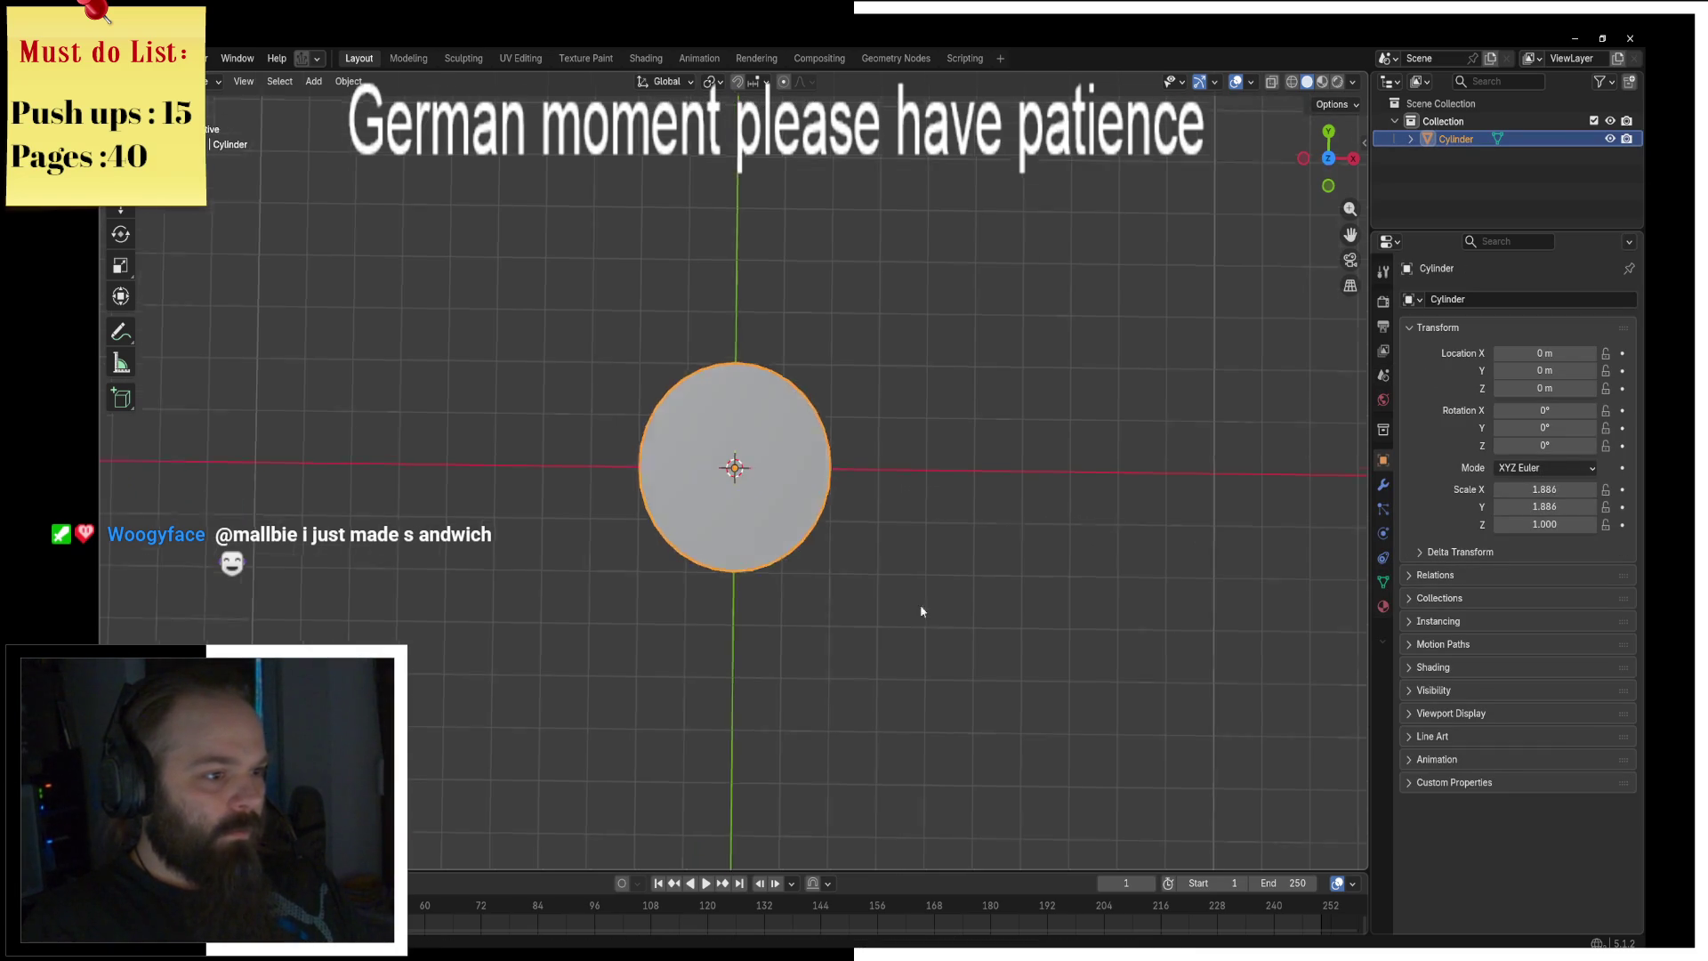
pyautogui.moveTo(928, 626); pyautogui.dragTo(934, 427, button='middle')
pyautogui.press('s')
pyautogui.press('z')
pyautogui.click(889, 470)
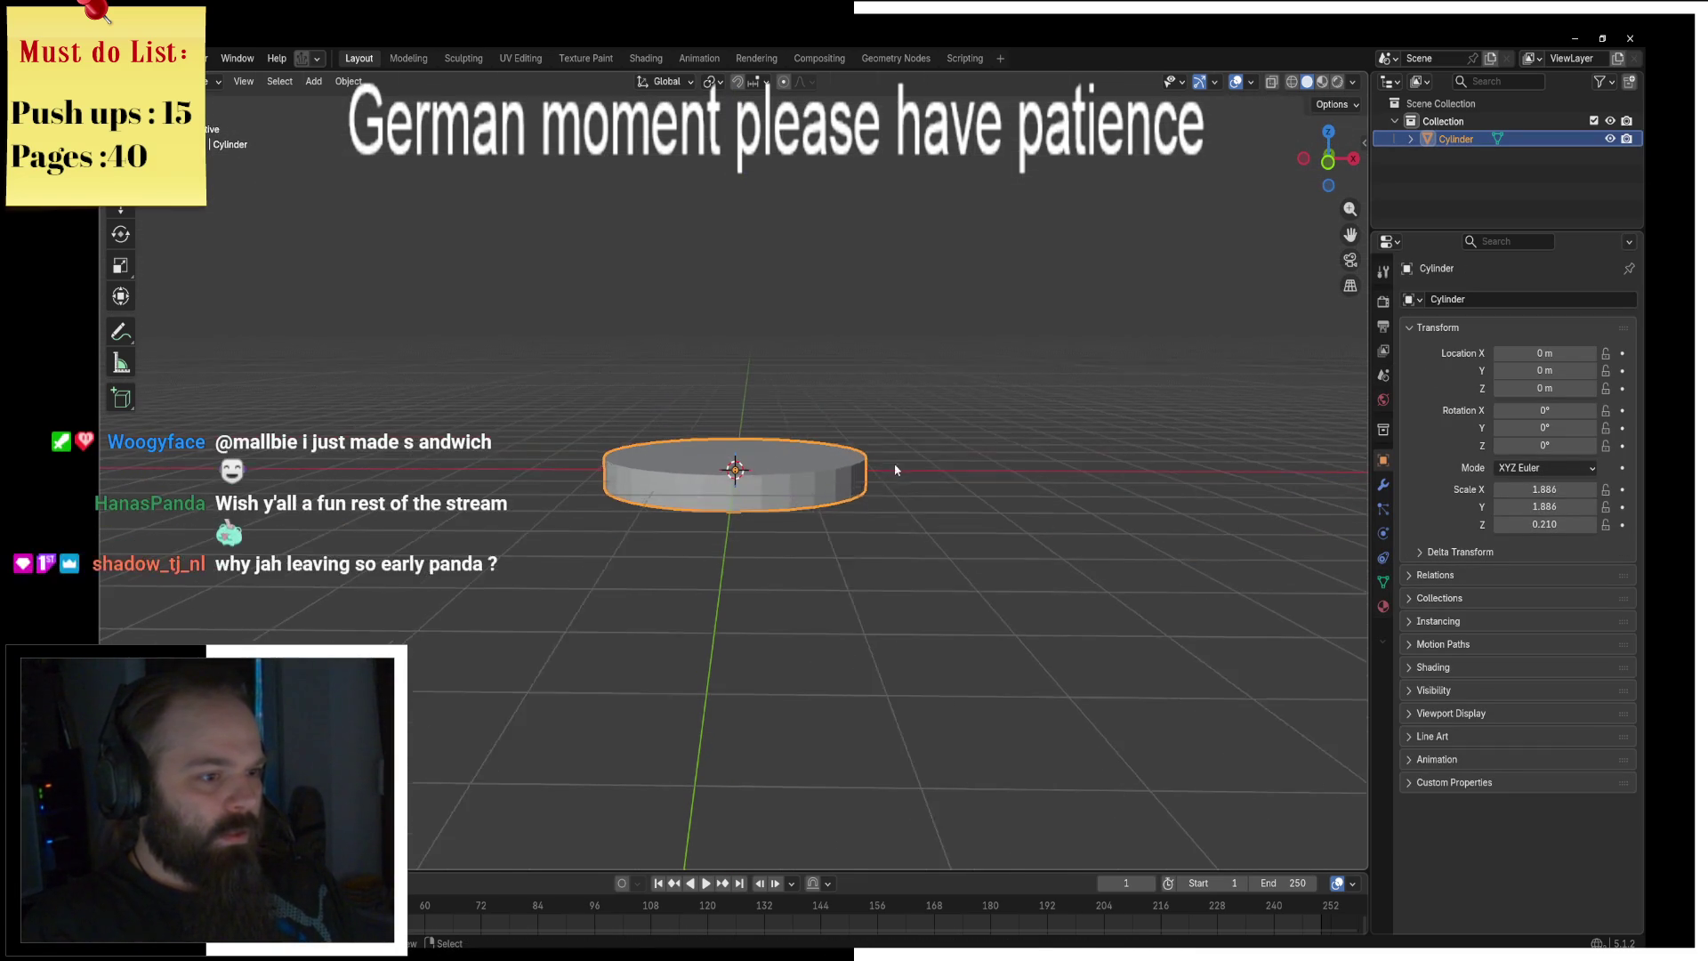
pyautogui.press('s')
pyautogui.press('z')
pyautogui.click(987, 486)
# Step: Enter Edit Mode and select the disc's bottom edge ring, cancelling a first bevel attempt
pyautogui.hotkey('ctrl', 'Tab')
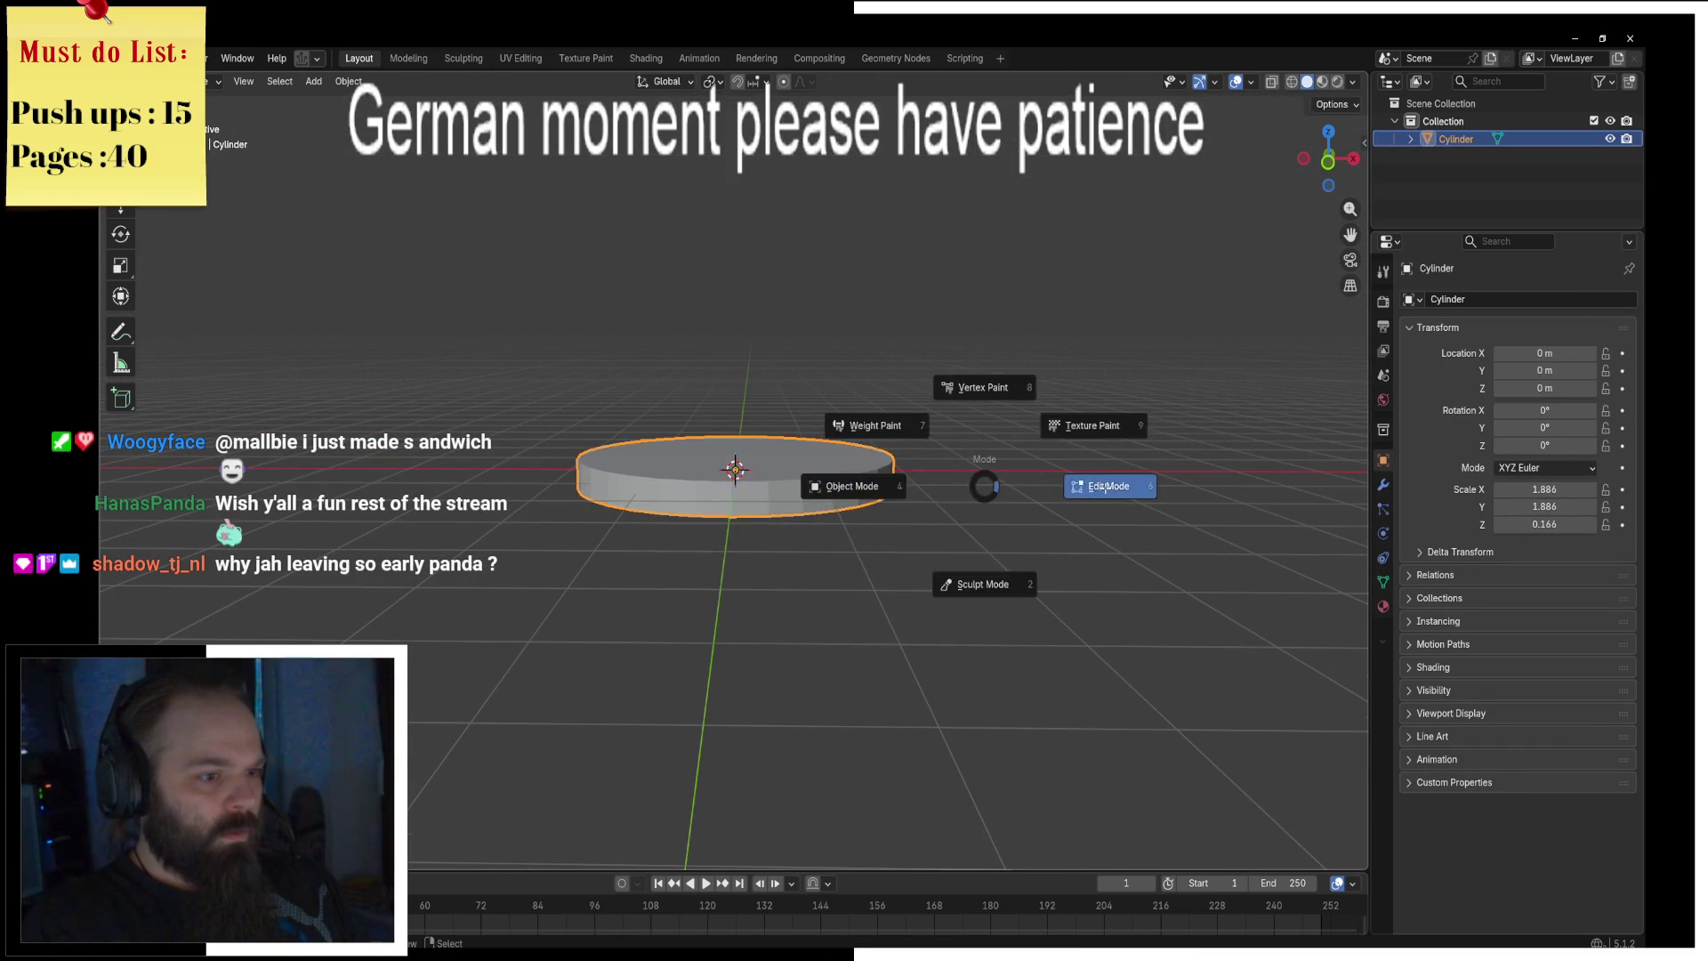
pyautogui.click(1108, 491)
pyautogui.keyDown('alt'); pyautogui.click(854, 505); pyautogui.keyUp('alt')
pyautogui.hotkey('ctrl', 'b')
pyautogui.press('Escape')
# Step: Apply the disc's scale in Object Mode and switch back into Edit Mode
pyautogui.hotkey('ctrl', 'Tab')
pyautogui.click(868, 521)
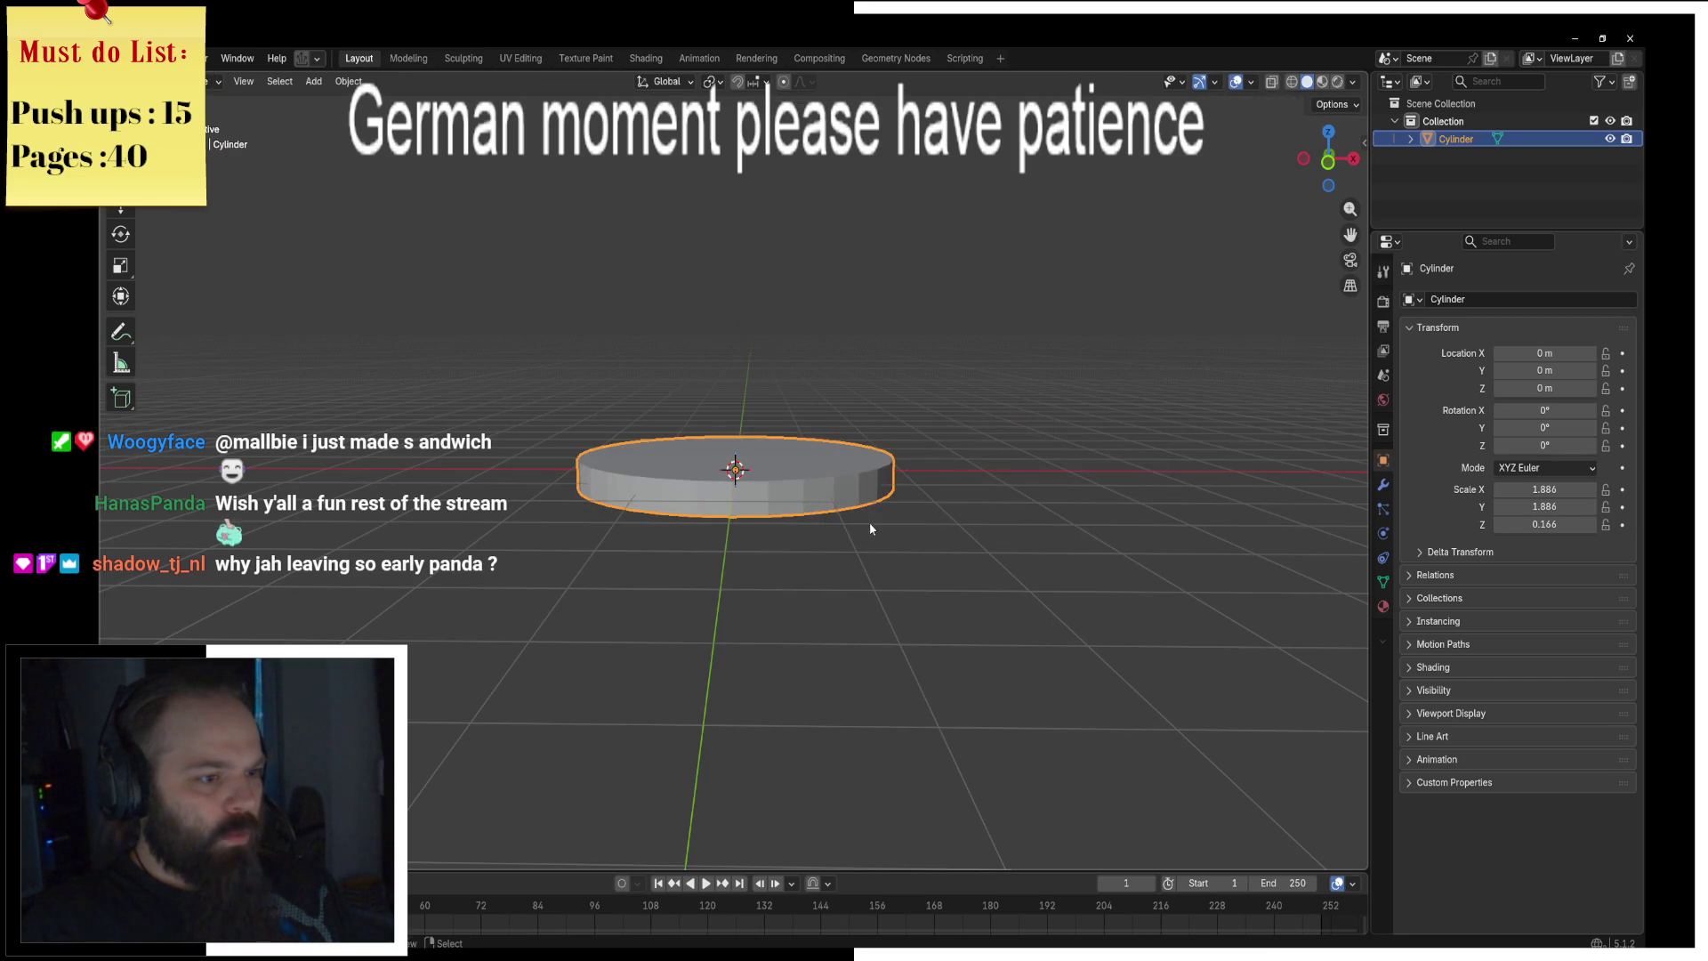
pyautogui.hotkey('ctrl', 'a')
pyautogui.click(854, 574)
pyautogui.hotkey('ctrl', 'Tab')
pyautogui.click(885, 567)
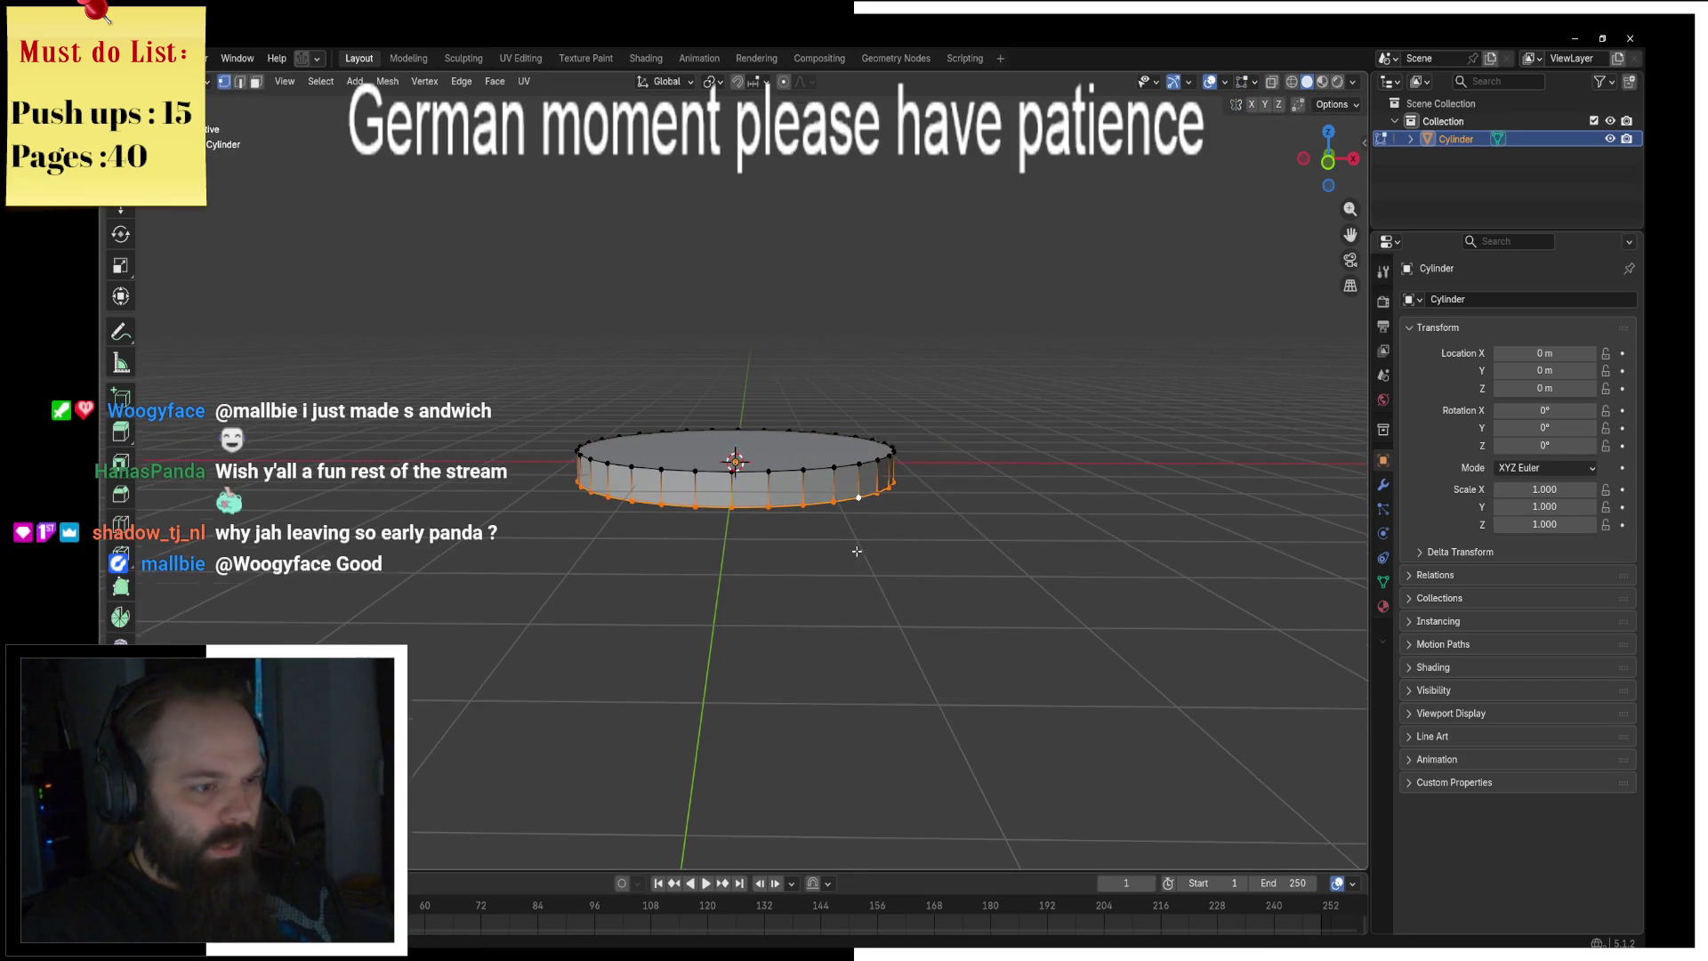
# Step: Bevel the disc's bottom edge ring and view it from below in Object Mode
pyautogui.hotkey('ctrl', 'b')
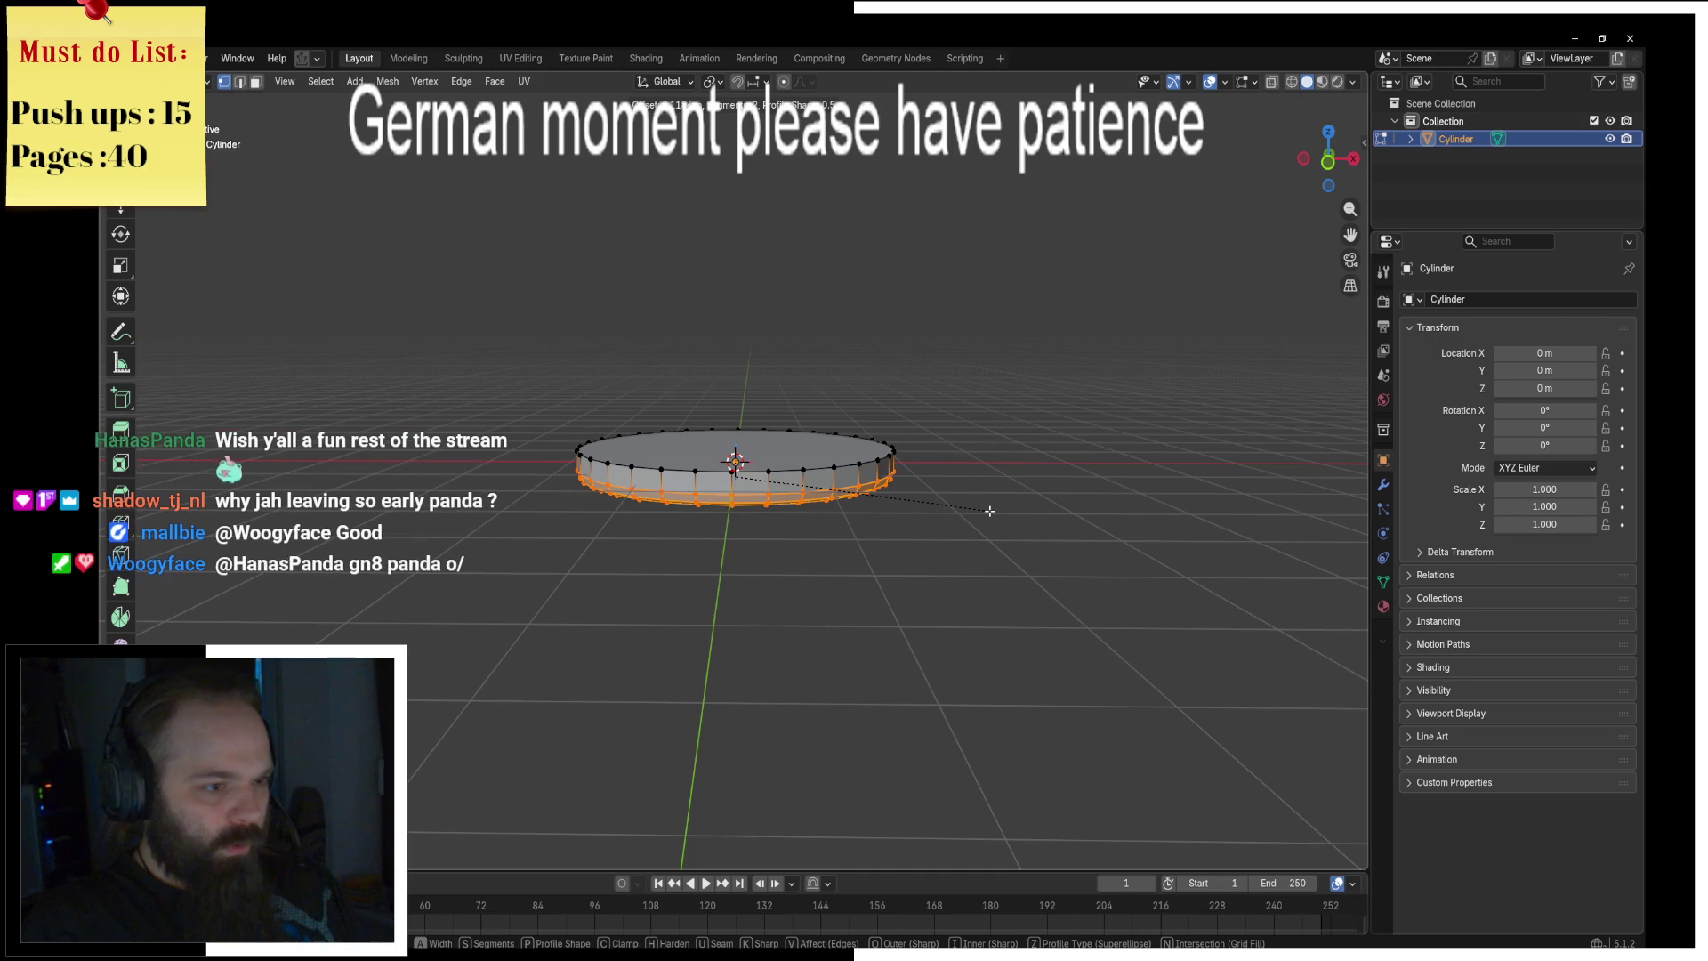
pyautogui.click(991, 508)
pyautogui.hotkey('ctrl', 'Tab')
pyautogui.click(744, 375)
pyautogui.moveTo(743, 376)
pyautogui.mouseDown(button='middle')
pyautogui.moveTo(826, 495)
pyautogui.moveTo(804, 436)
pyautogui.moveTo(970, 578)
pyautogui.mouseUp(button='middle')
# Step: Re-enter Edit Mode on the disc and select its top face in face select mode
pyautogui.press('F3')
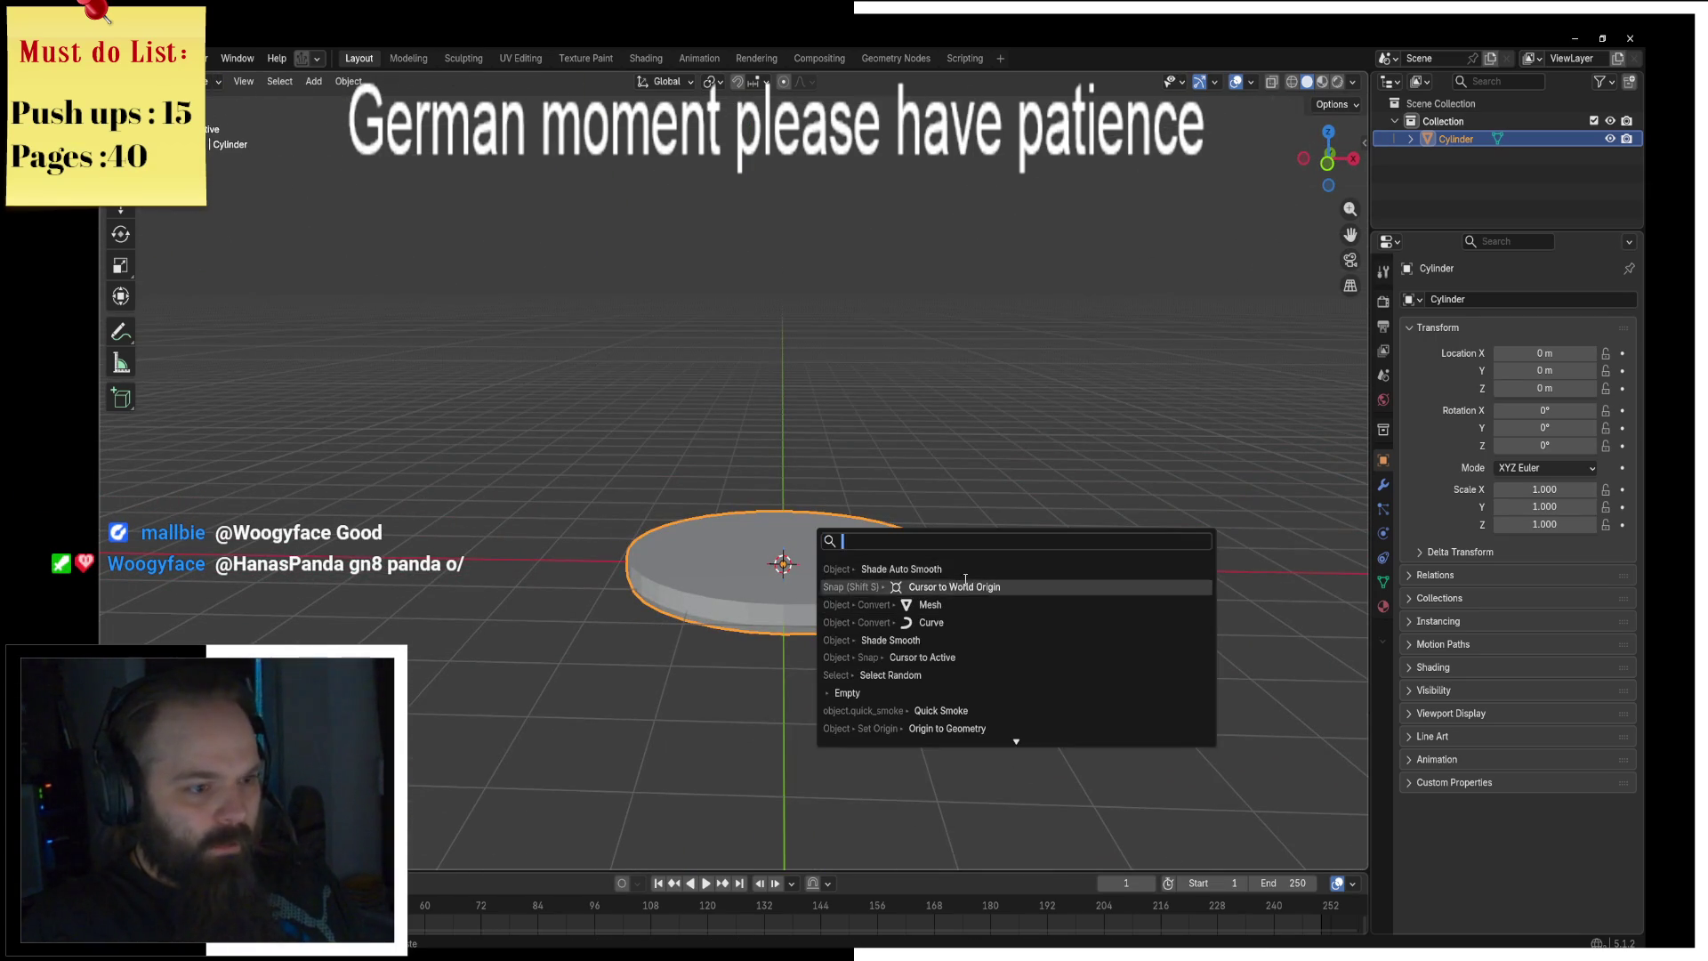
pyautogui.press('Escape')
pyautogui.hotkey('ctrl', 'Tab')
pyautogui.press('Tab')
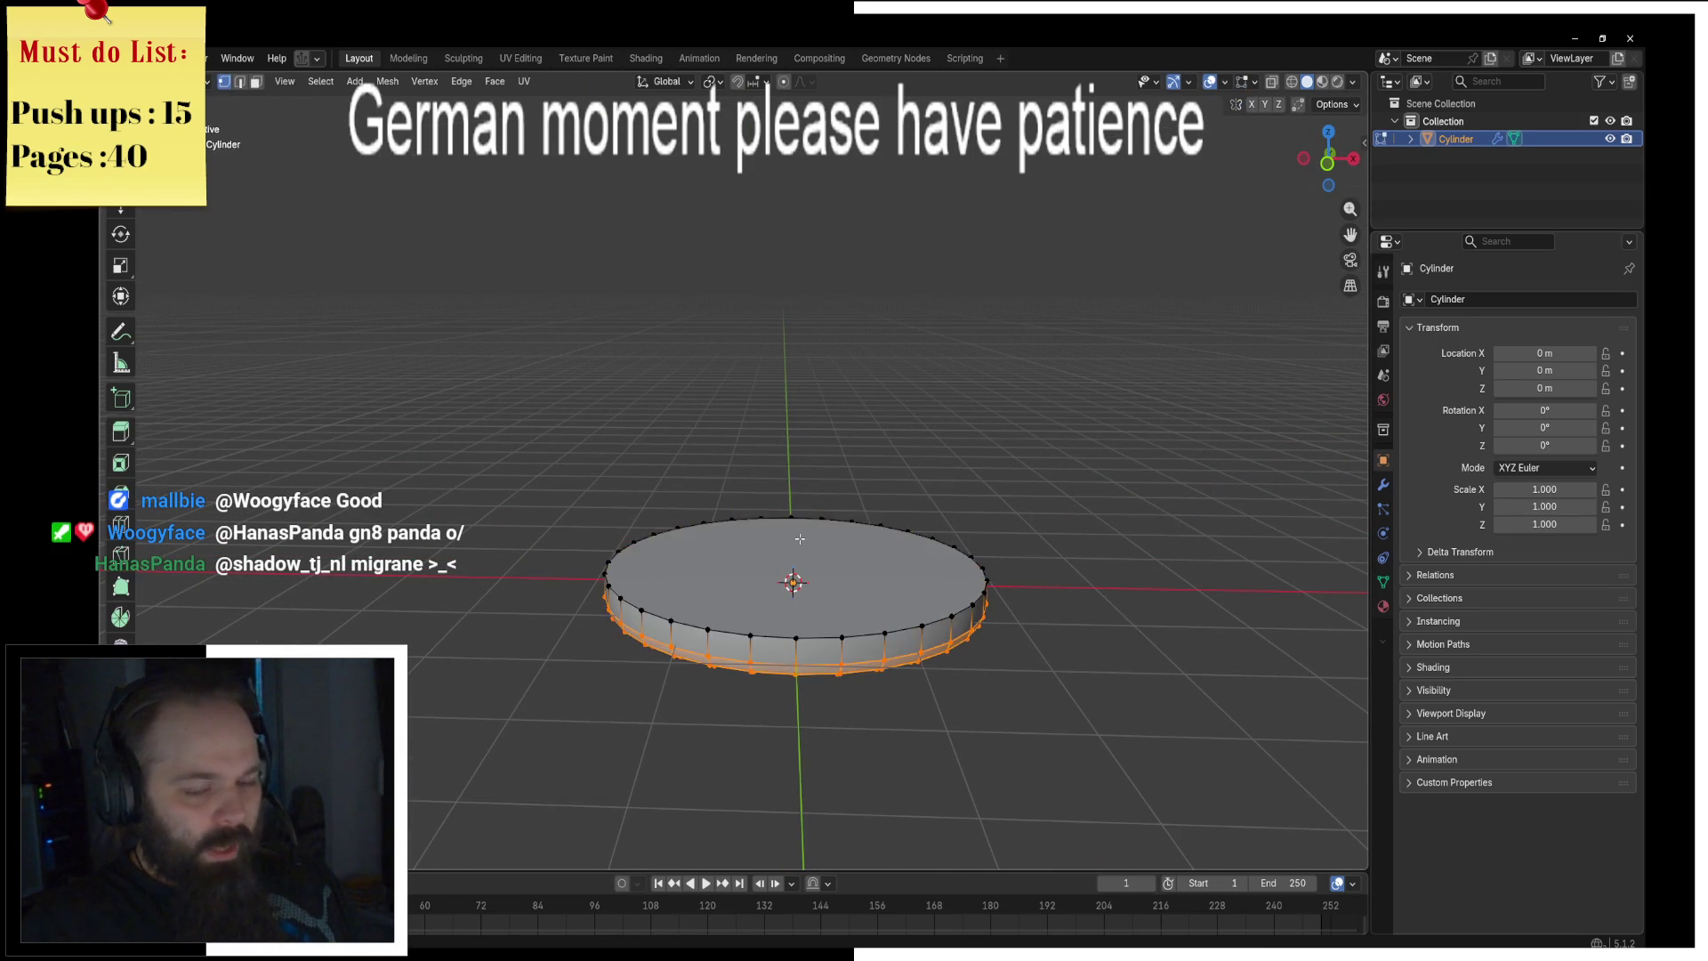
pyautogui.hotkey('ctrl', 'Tab')
pyautogui.click(771, 536)
pyautogui.press('Tab')
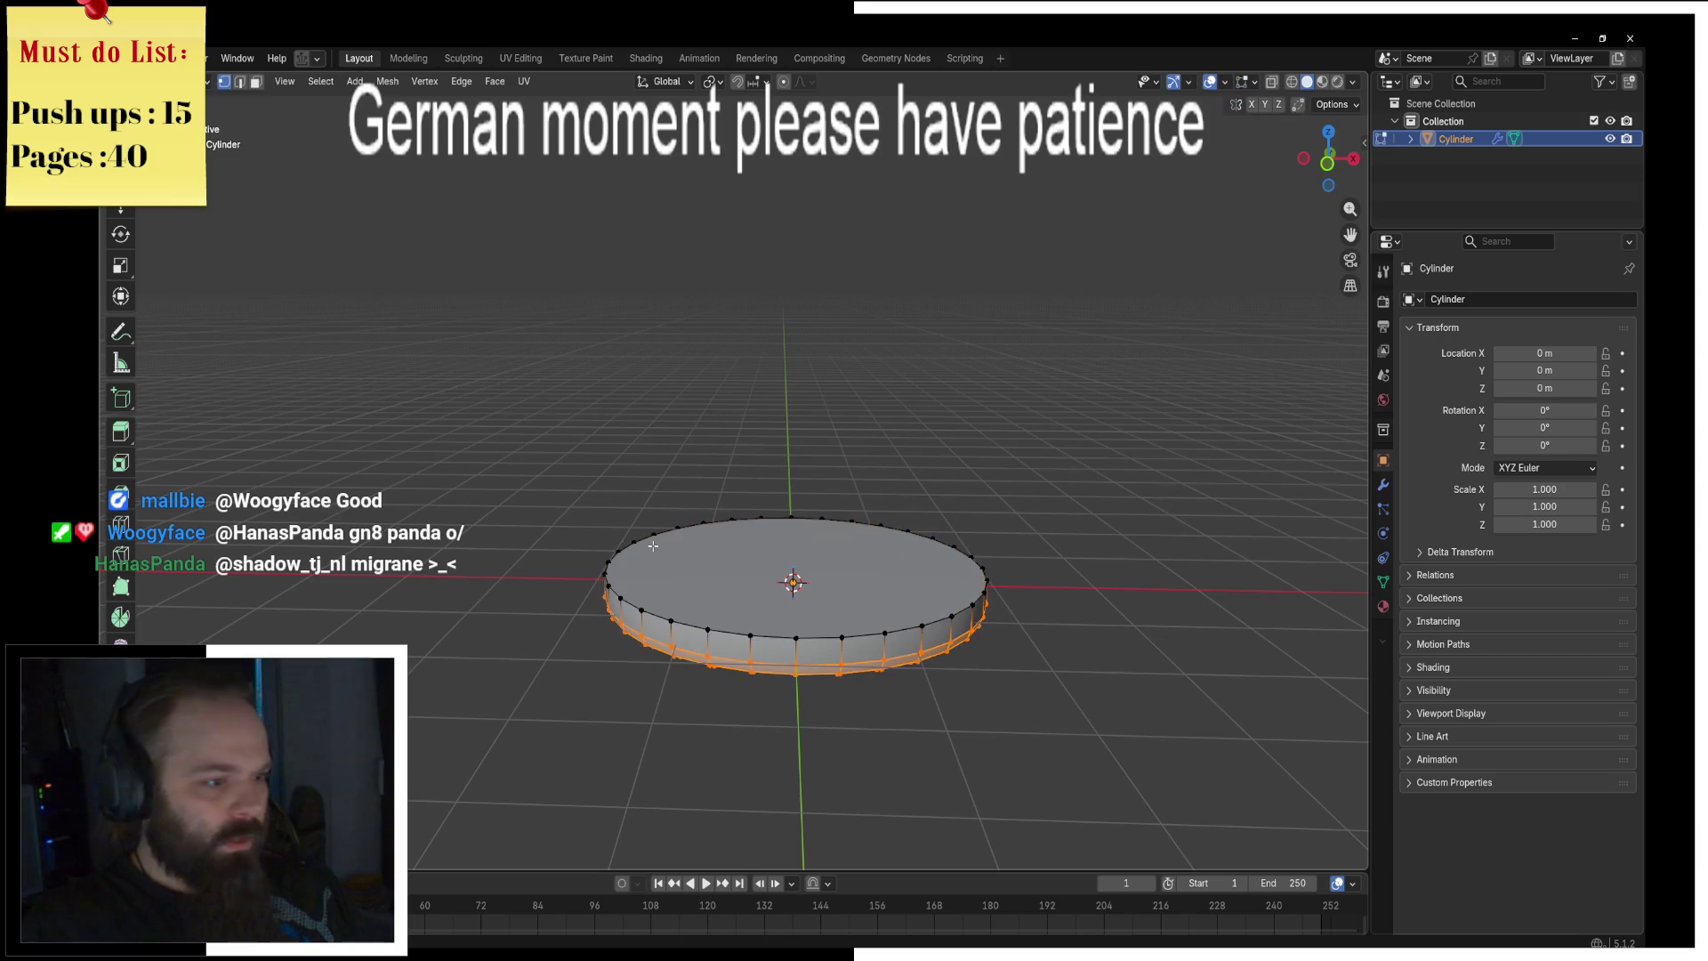
pyautogui.click(255, 81)
pyautogui.click(872, 566)
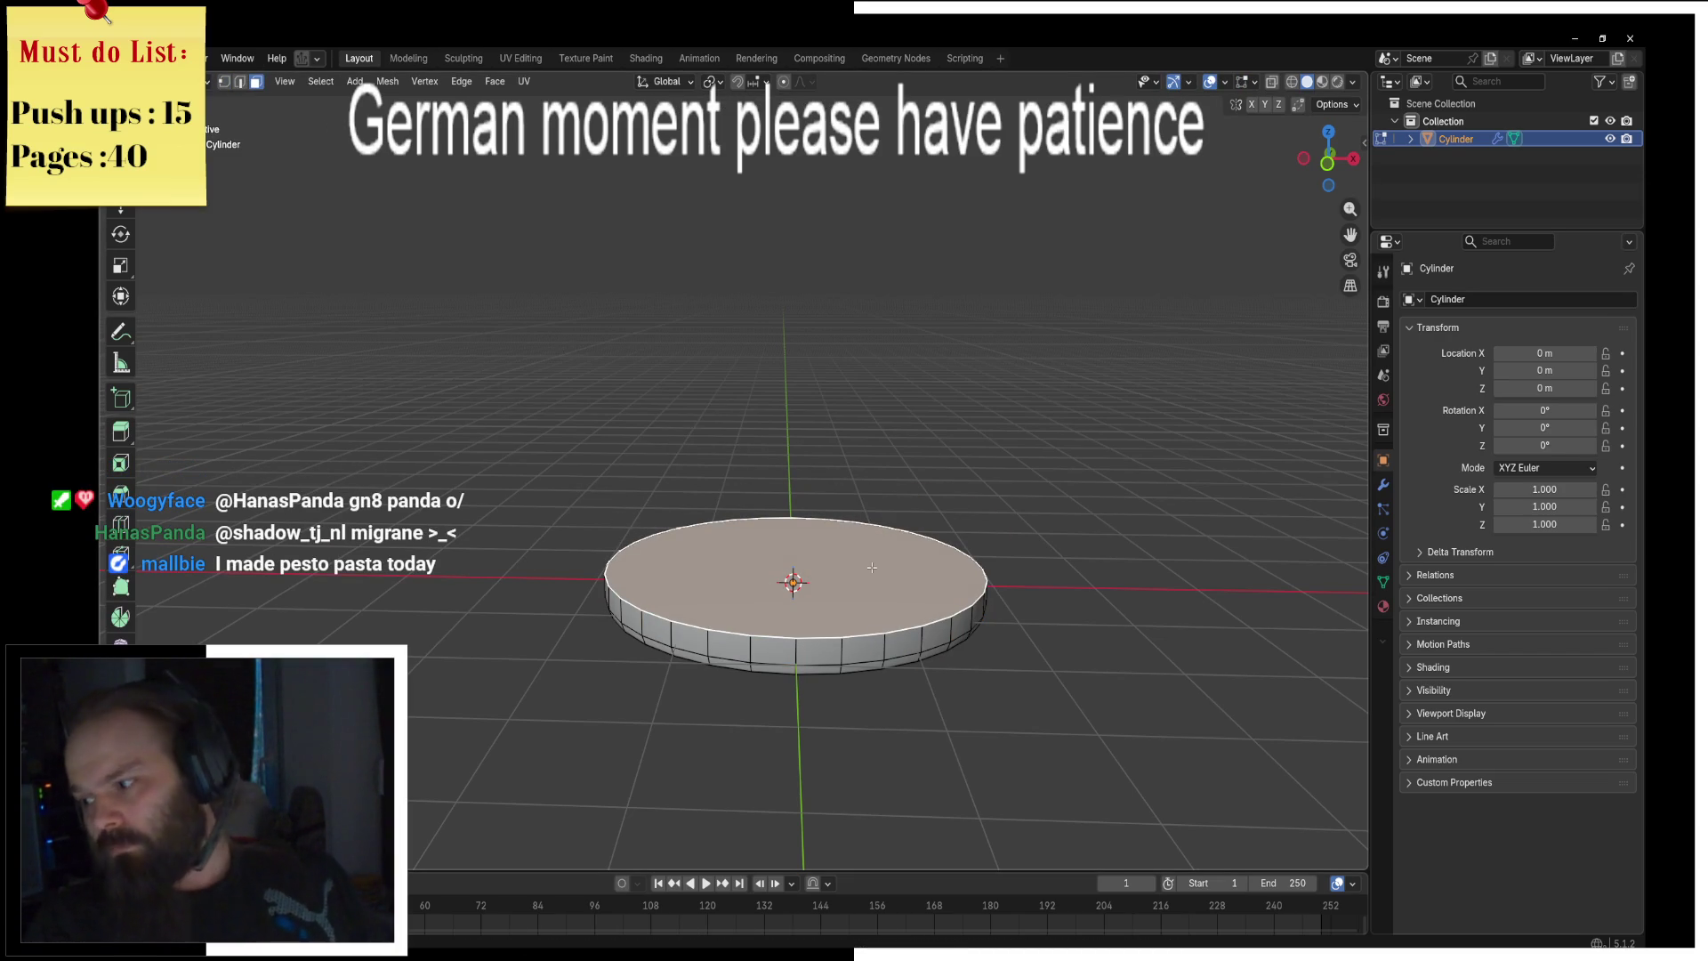
# Step: Add a centred horizontal loop cut around the disc and scale that ring outward
pyautogui.press('KP_1')
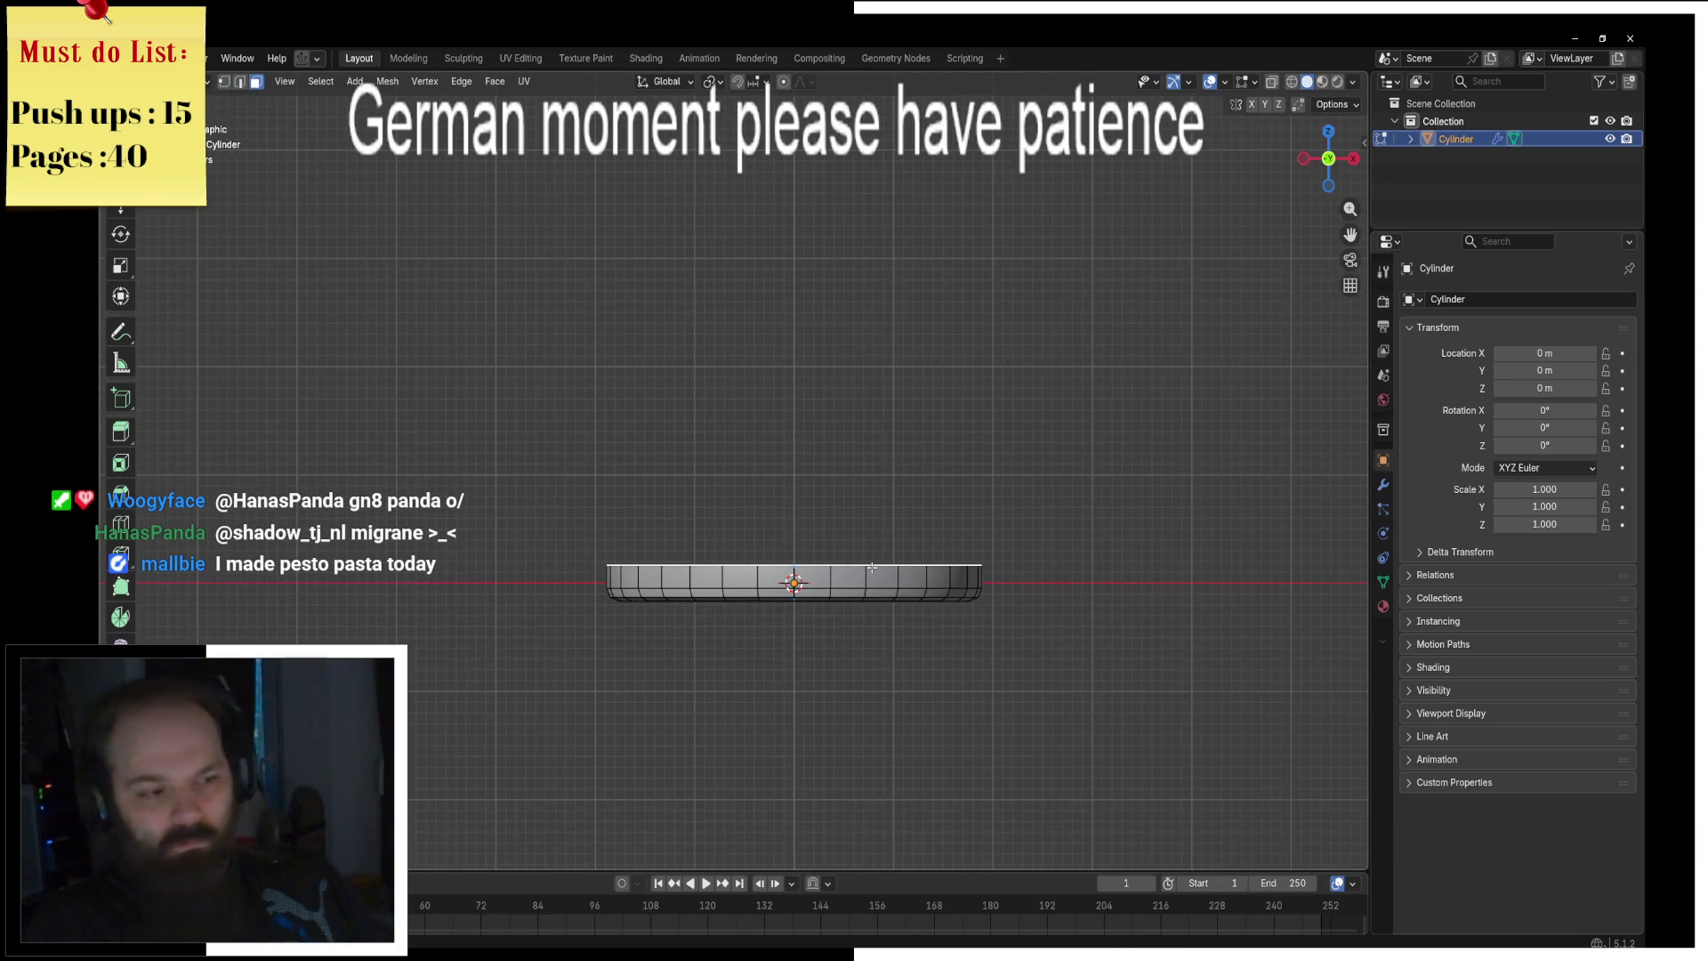
pyautogui.scroll(4, 871, 569)
pyautogui.hotkey('ctrl', 'r')
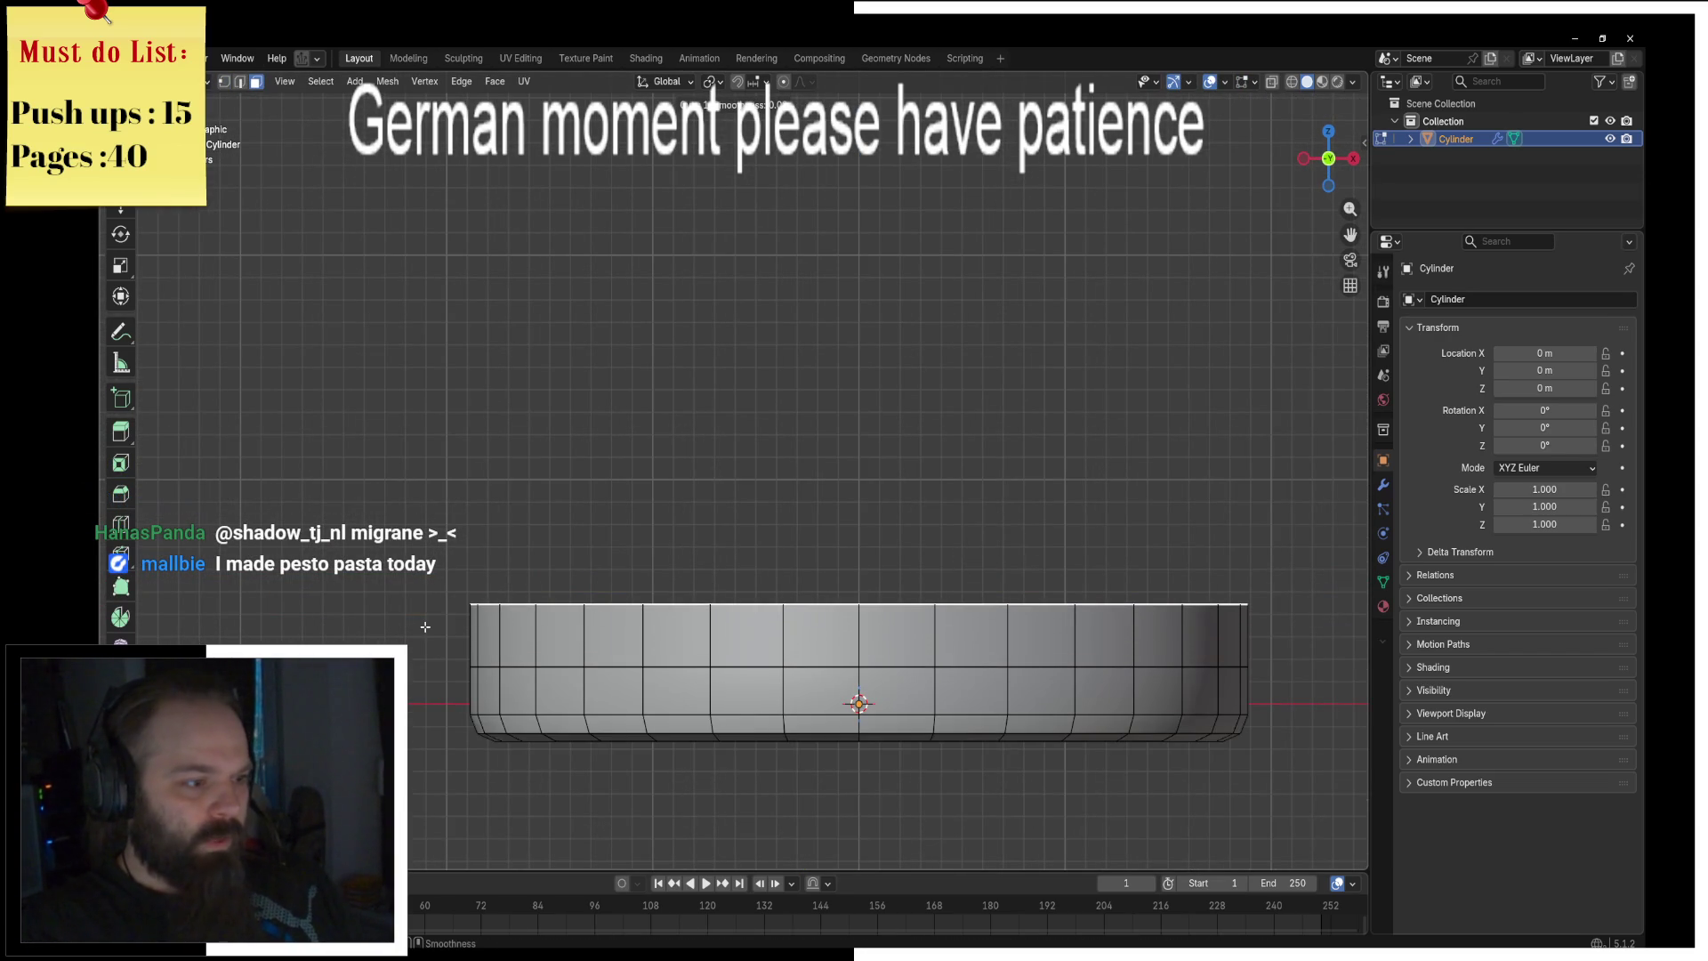
pyautogui.click(936, 634)
pyautogui.rightClick(929, 634)
pyautogui.press('s')
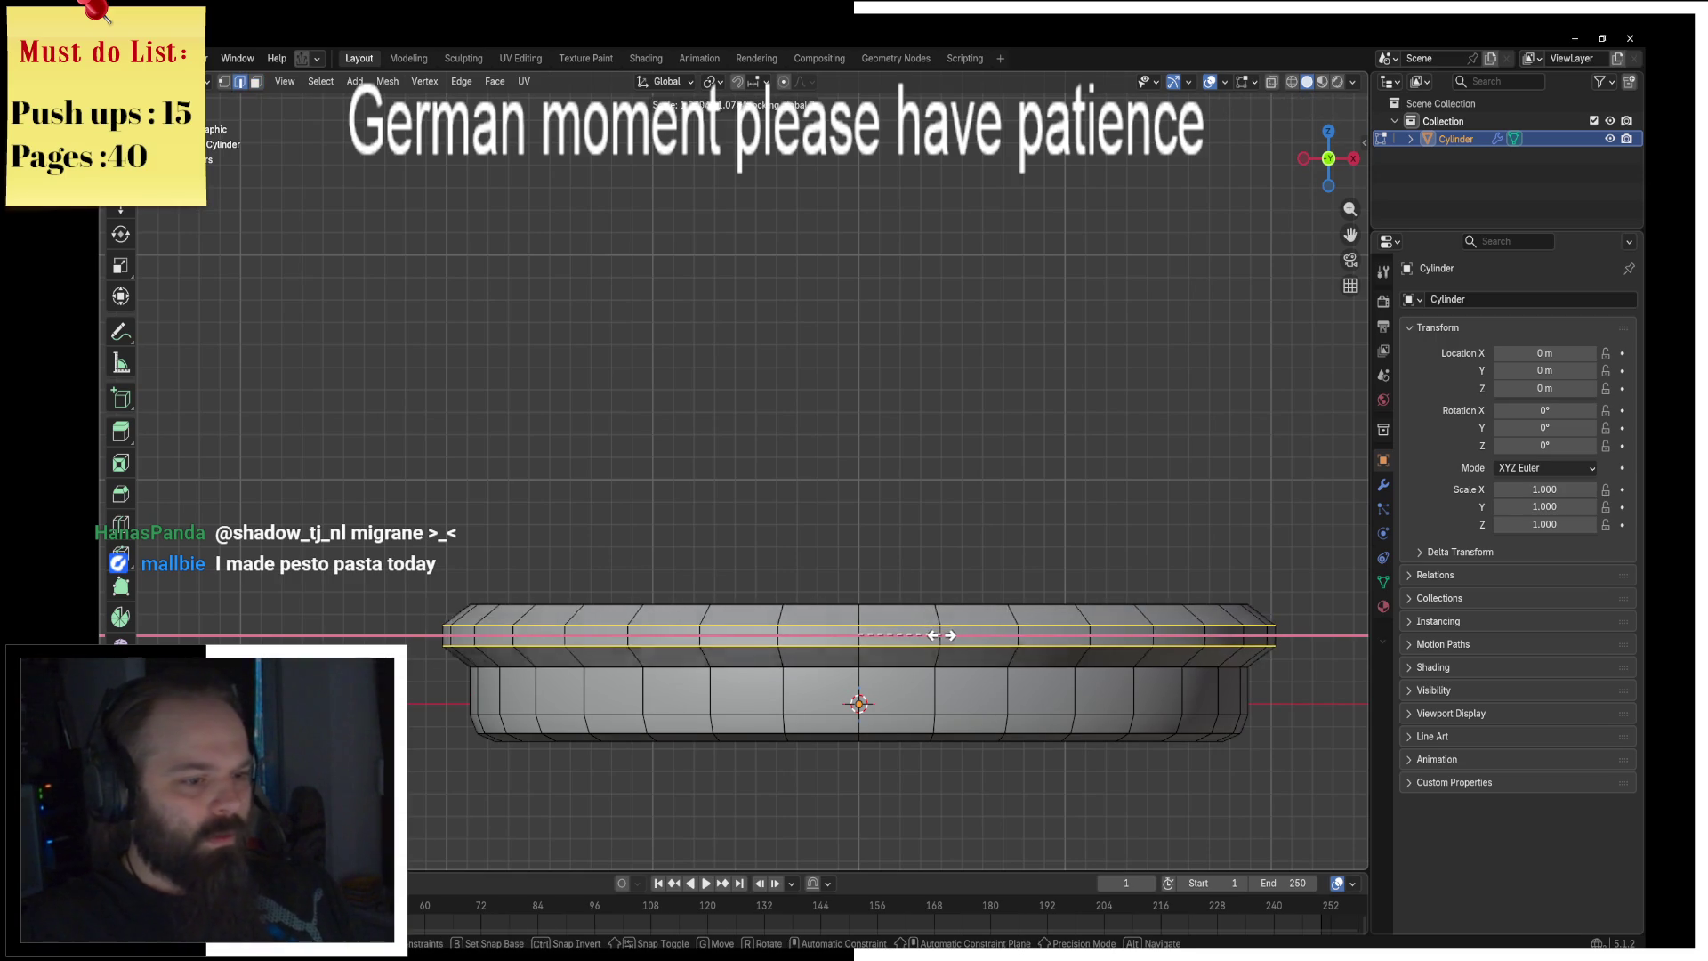
pyautogui.click(947, 592)
# Step: Separate the disc's widened upper band into its own object, Cylinder.001
pyautogui.press('ctrl+KP_Add')
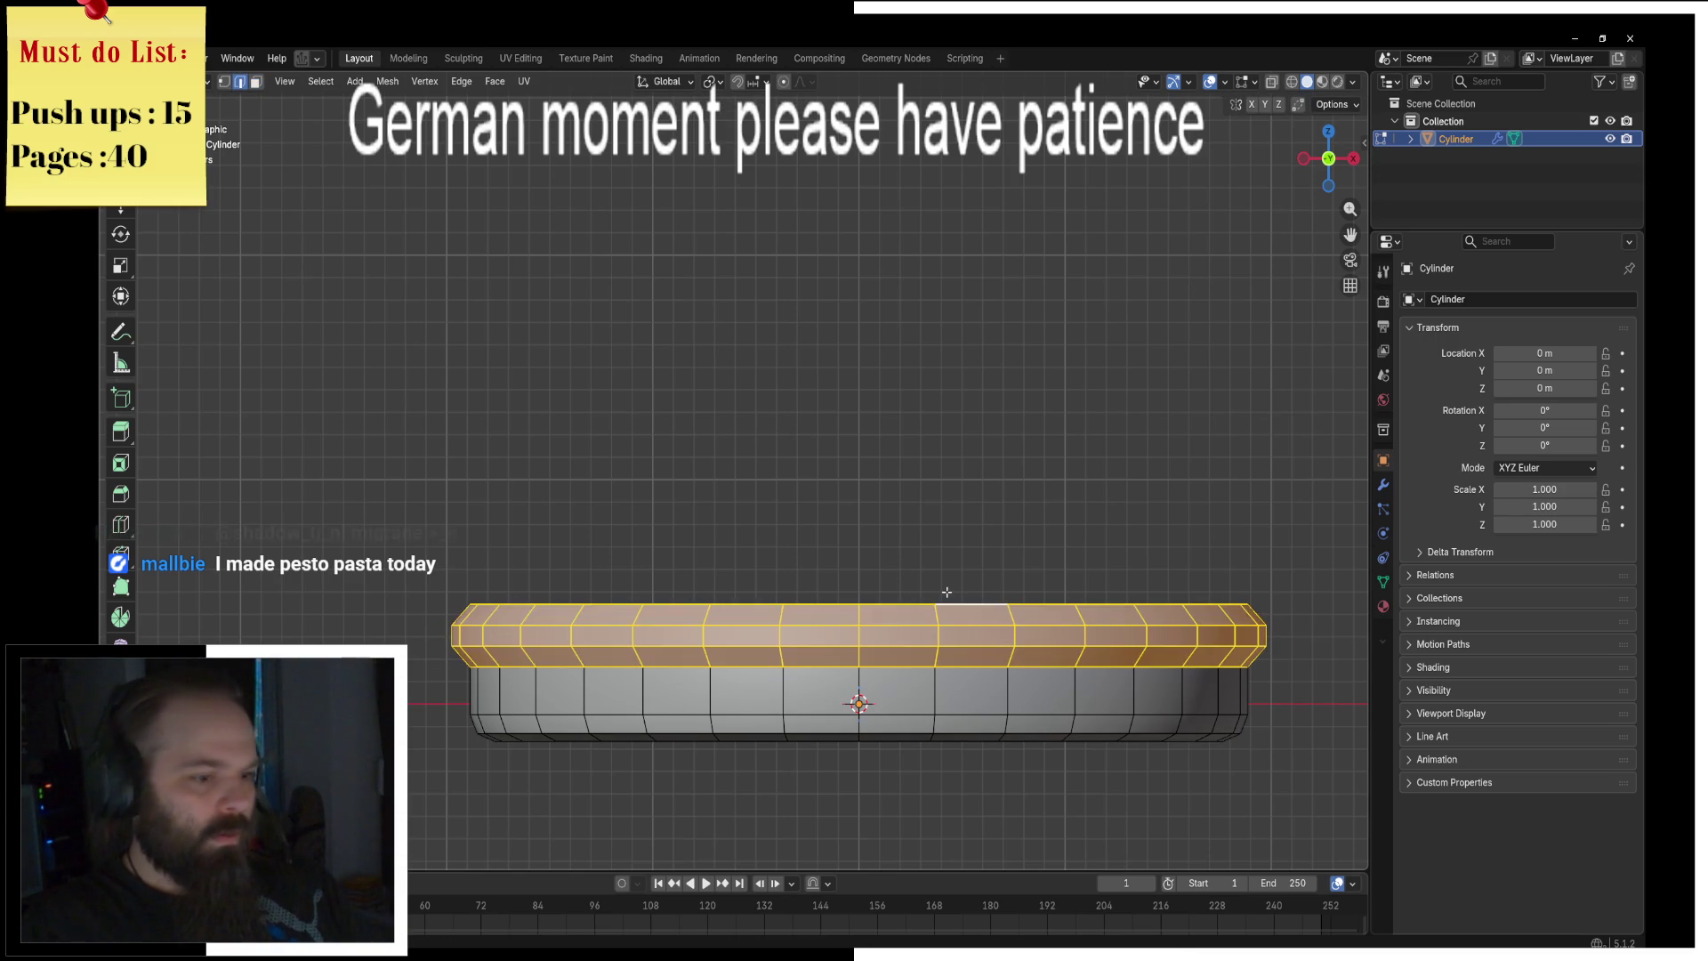
pyautogui.press('p')
pyautogui.click(947, 591)
pyautogui.hotkey('shift', 's')
pyautogui.click(903, 579)
pyautogui.press('Tab')
pyautogui.moveTo(818, 630); pyautogui.dragTo(877, 678, button='middle')
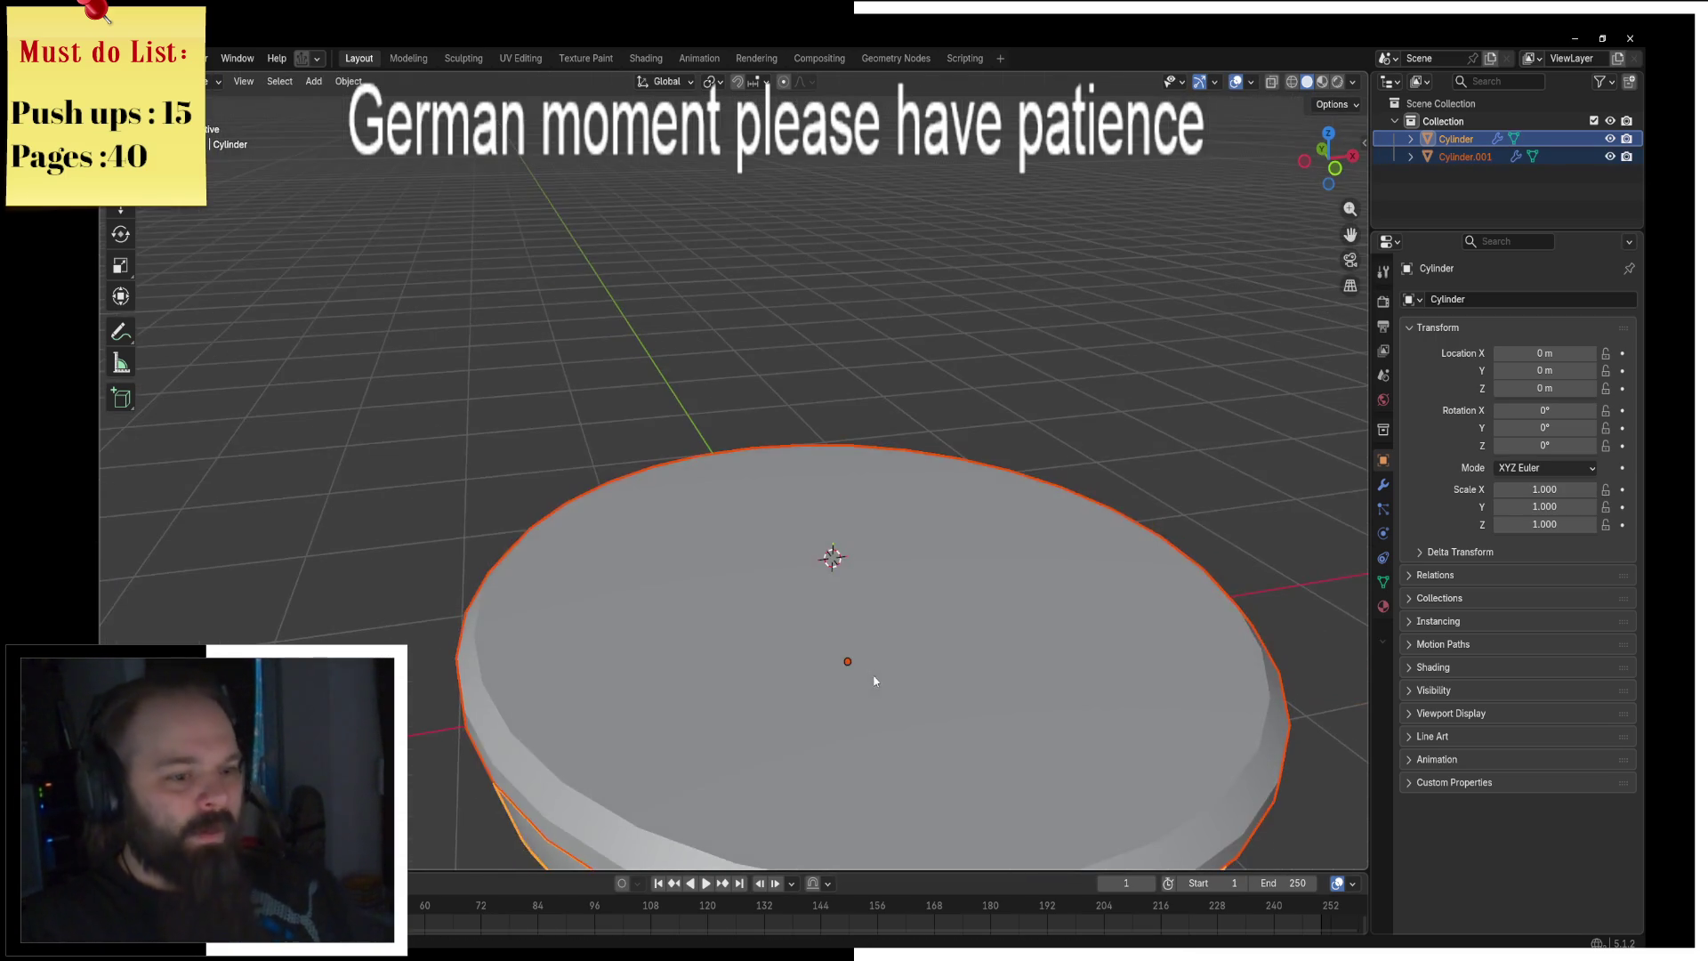
# Step: Add a Subdivision Surface modifier to the separated upper disc
pyautogui.click(972, 679)
pyautogui.click(1382, 484)
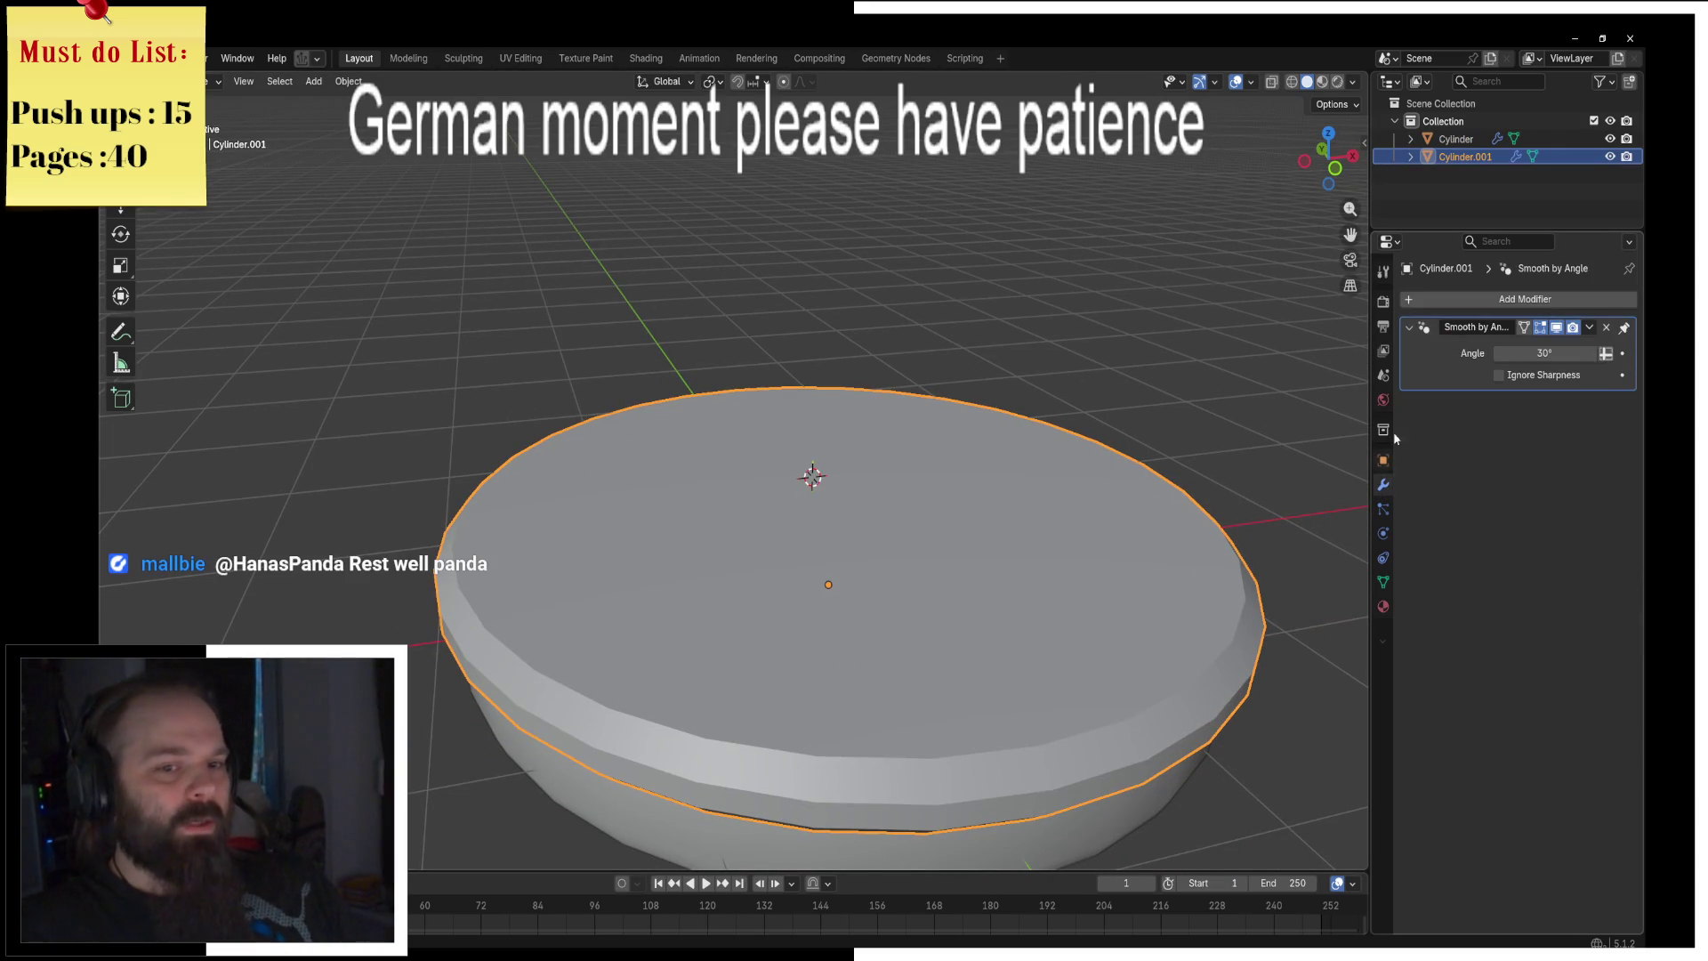
pyautogui.click(1452, 299)
pyautogui.click(1432, 338)
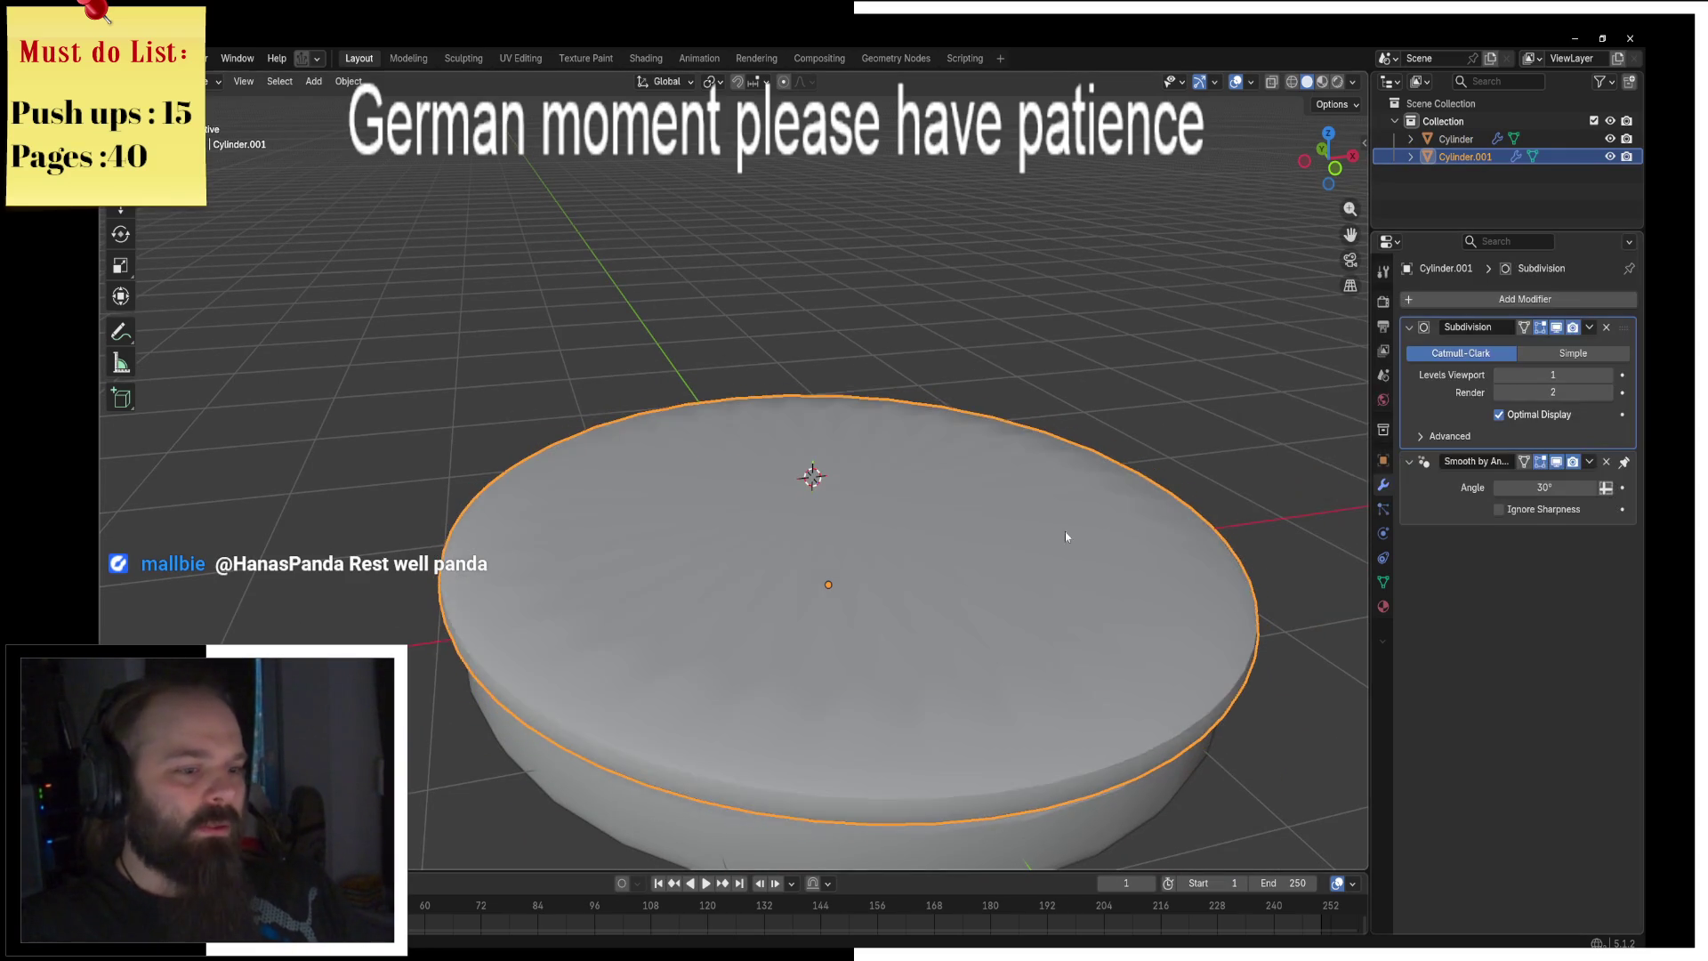
pyautogui.moveTo(1085, 519); pyautogui.dragTo(1182, 442, button='middle')
# Step: Extrude the upper disc's top edge ring upward into a band
pyautogui.hotkey('ctrl', 'Tab')
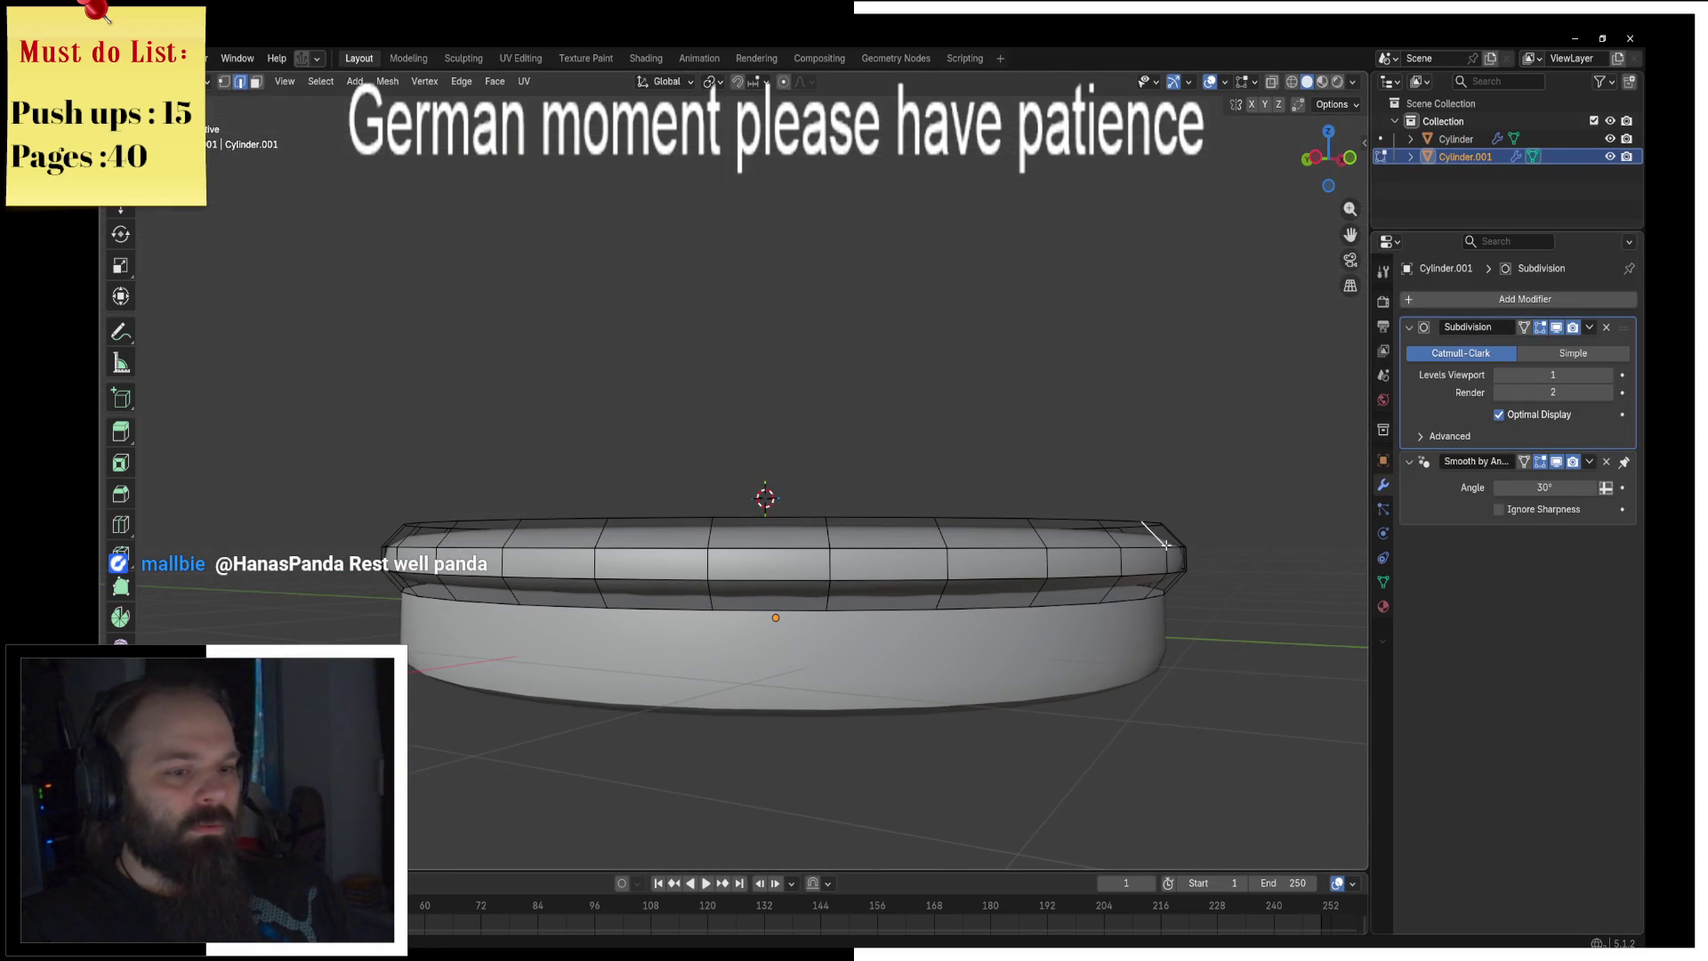
pyautogui.keyDown('alt'); pyautogui.click(1134, 547); pyautogui.keyUp('alt')
pyautogui.press('e')
pyautogui.click(1234, 479)
pyautogui.hotkey('ctrl', 'Tab')
pyautogui.click(1105, 477)
pyautogui.moveTo(1105, 477)
pyautogui.mouseDown(button='middle')
pyautogui.moveTo(1071, 534)
pyautogui.moveTo(1105, 551)
pyautogui.mouseUp(button='middle')
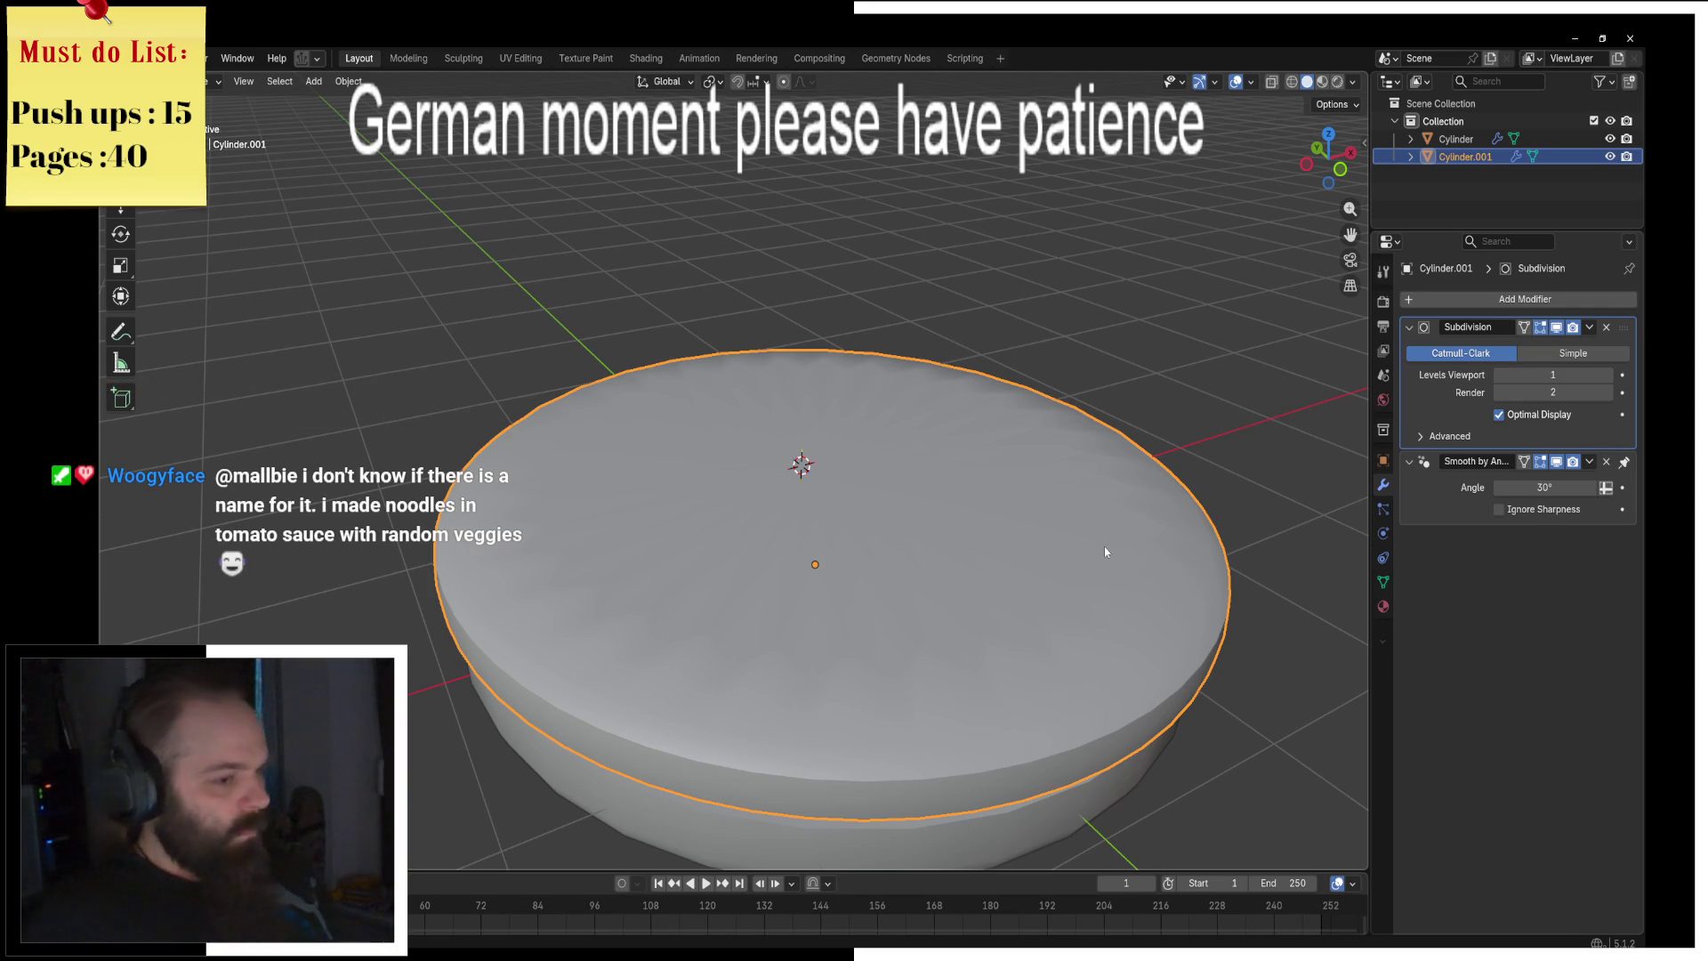
pyautogui.moveTo(974, 482); pyautogui.dragTo(804, 413, button='middle')
# Step: Duplicate the upper disc's top side faces into a new stacked layer
pyautogui.hotkey('ctrl', 'Tab')
pyautogui.click(965, 442)
pyautogui.moveTo(965, 442); pyautogui.dragTo(972, 437, button='middle')
pyautogui.press('ctrl+KP_Add')
pyautogui.hotkey('shift', 'd')
pyautogui.press('z')
pyautogui.press('KP_1')
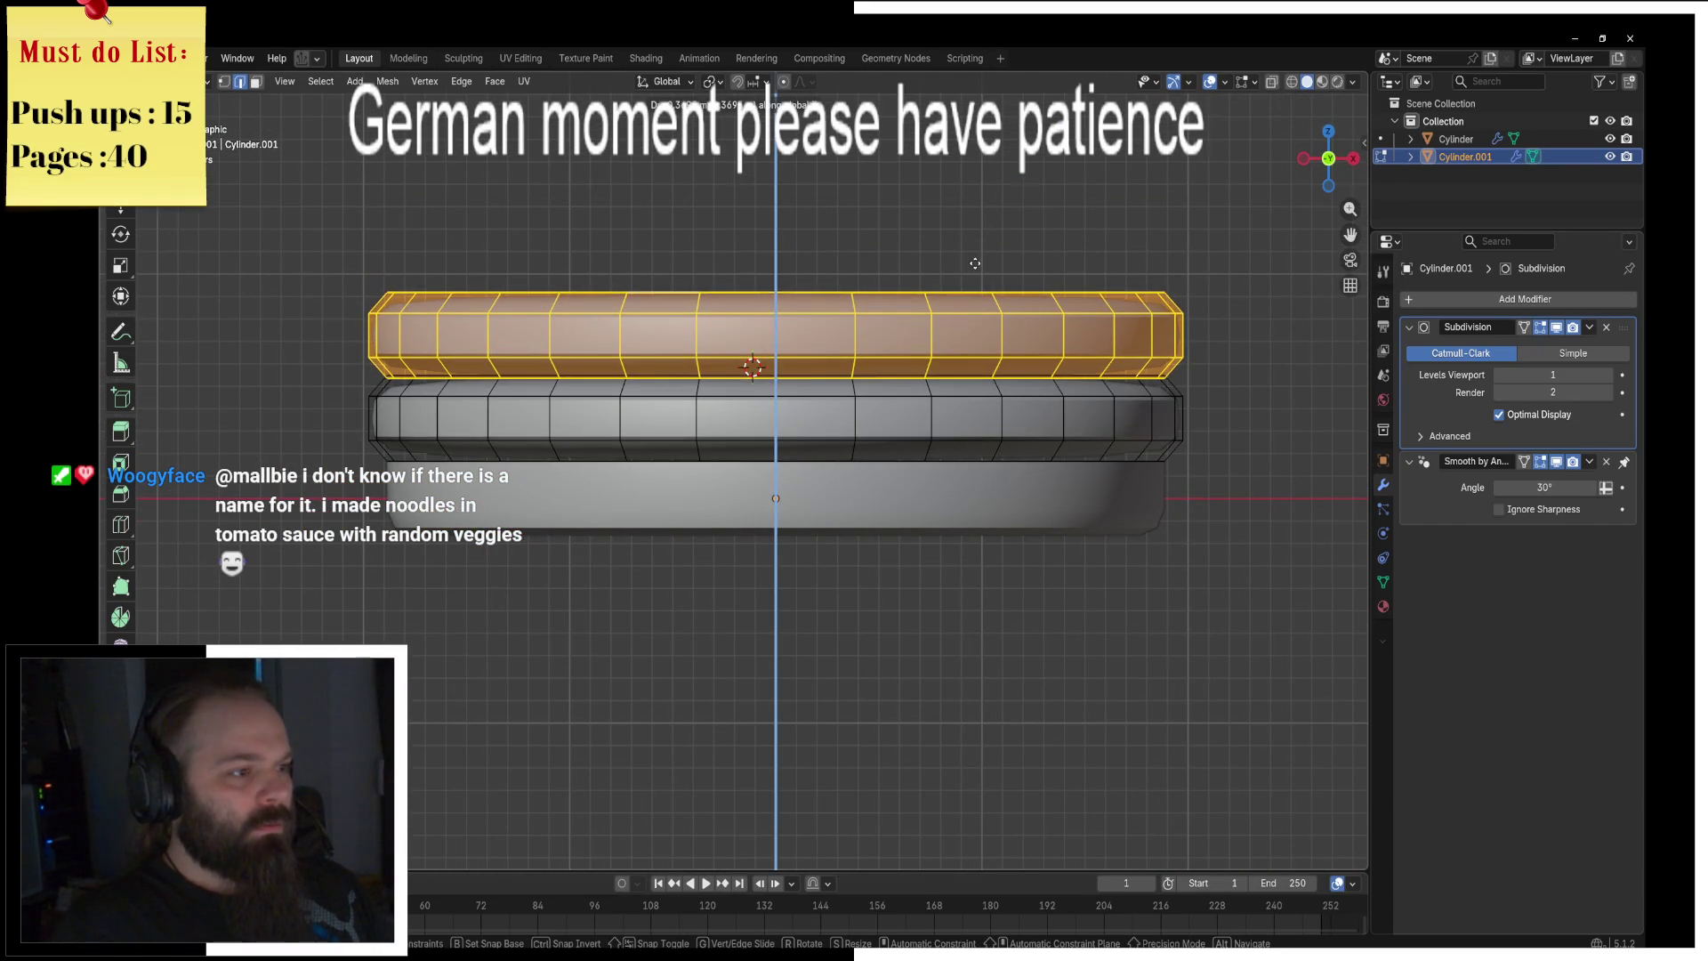
pyautogui.click(975, 263)
# Step: Lower the duplicated layer along Z into position and return to Object Mode
pyautogui.moveTo(904, 270)
pyautogui.mouseDown(button='middle')
pyautogui.moveTo(865, 272)
pyautogui.moveTo(989, 282)
pyautogui.moveTo(867, 380)
pyautogui.mouseUp(button='middle')
pyautogui.press('g')
pyautogui.press('z')
pyautogui.click(927, 286)
pyautogui.press('Tab')
pyautogui.hotkey('shift', 'a')
# Step: Add a plane, raise it above the stacked discs, and scale it to cover them
pyautogui.moveTo(864, 380)
pyautogui.click(930, 380)
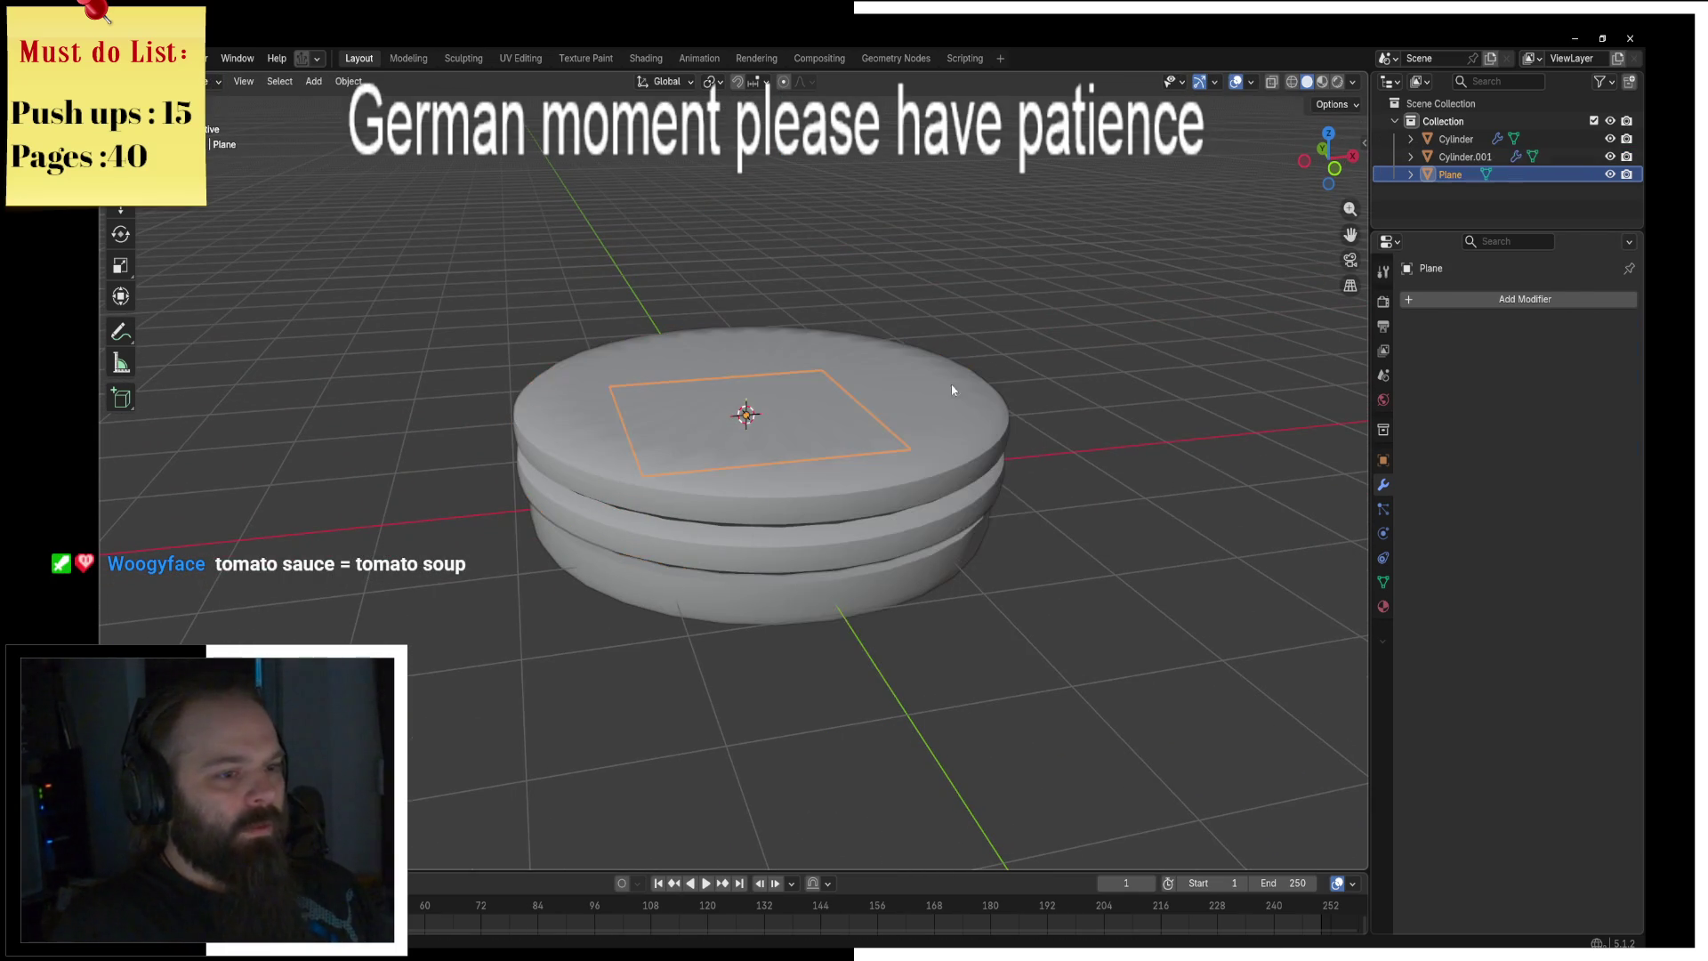
pyautogui.press('g')
pyautogui.press('z')
pyautogui.click(1127, 345)
pyautogui.press('s')
pyautogui.click(531, 428)
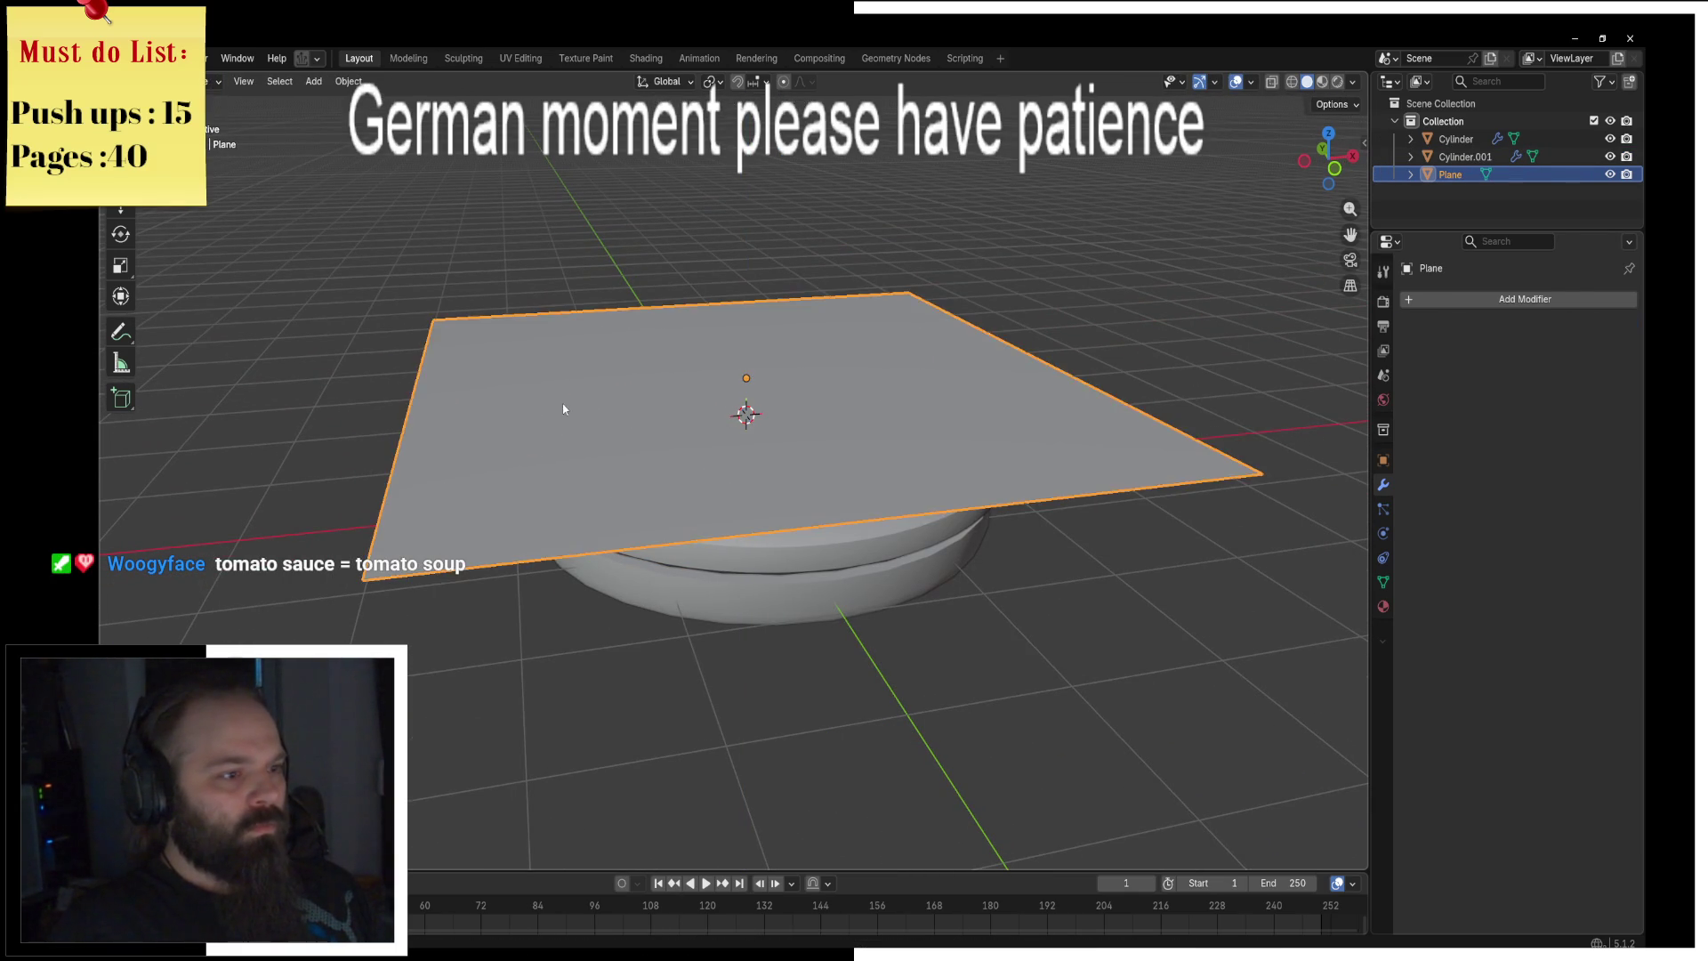
# Step: In Edit Mode, resize one edge of the plane along the Y axis
pyautogui.press('Tab')
pyautogui.moveTo(531, 428); pyautogui.dragTo(676, 463, button='middle')
pyautogui.click(534, 525)
pyautogui.press('s')
pyautogui.press('y')
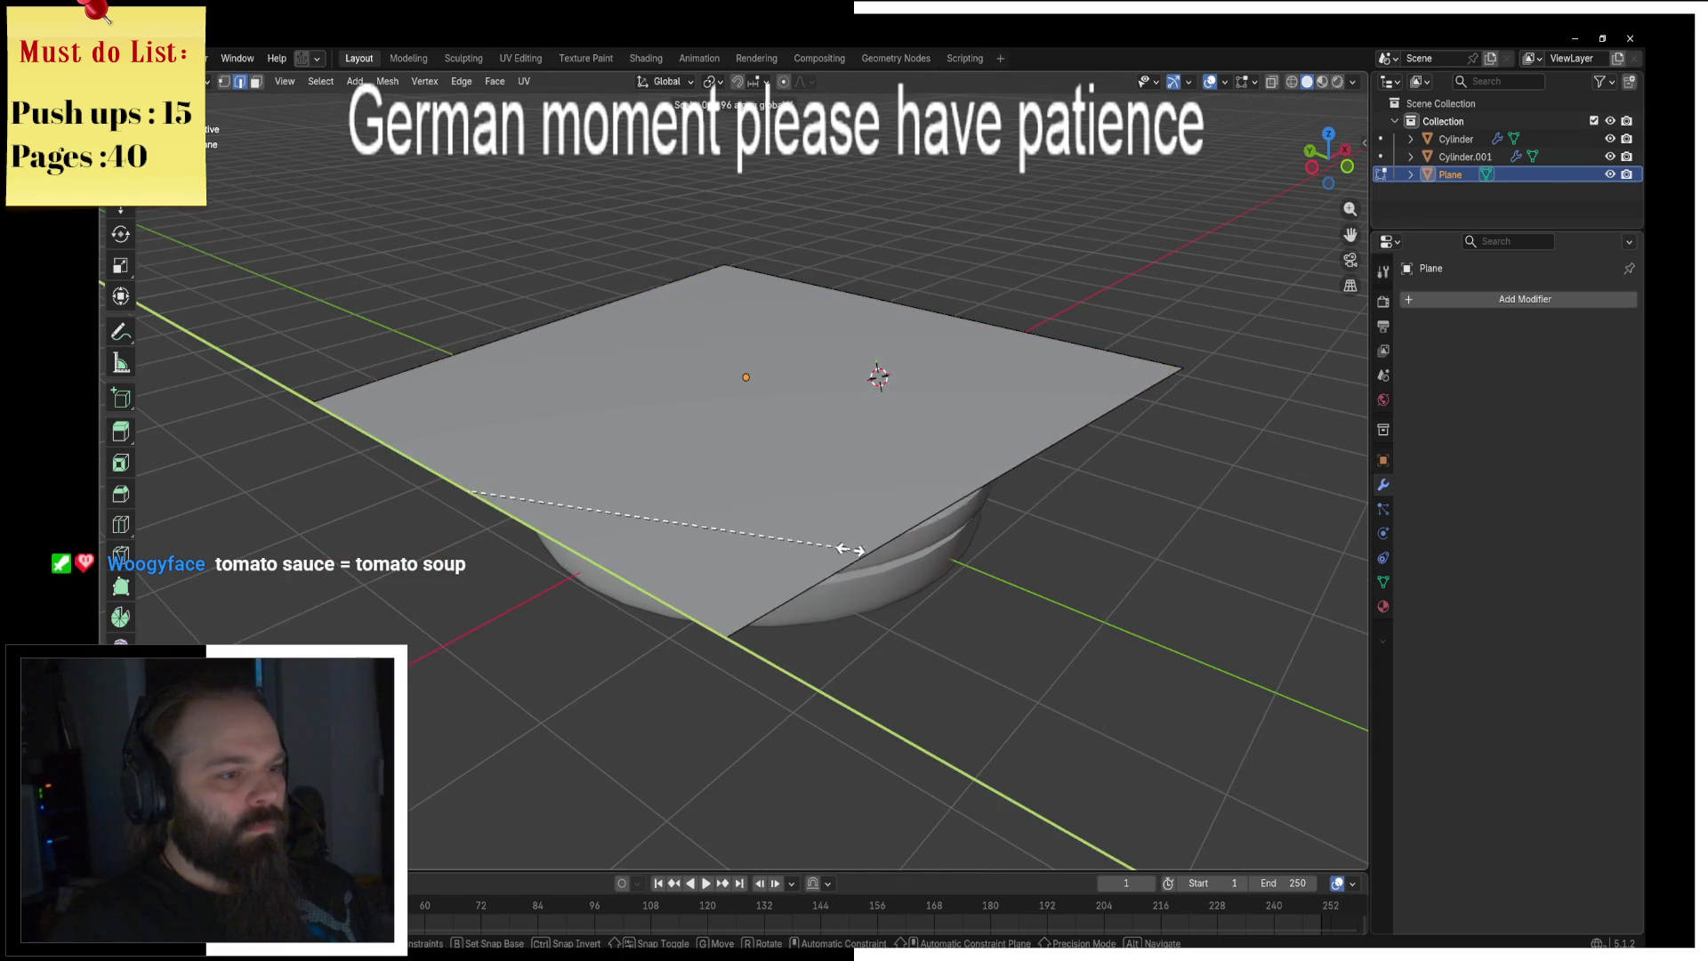
pyautogui.click(791, 460)
# Step: Add a loop cut across the plane and widen the middle edge along Y
pyautogui.hotkey('ctrl', 'r')
pyautogui.click(791, 460)
pyautogui.moveTo(791, 459); pyautogui.dragTo(774, 383, button='middle')
pyautogui.press('s')
pyautogui.press('y')
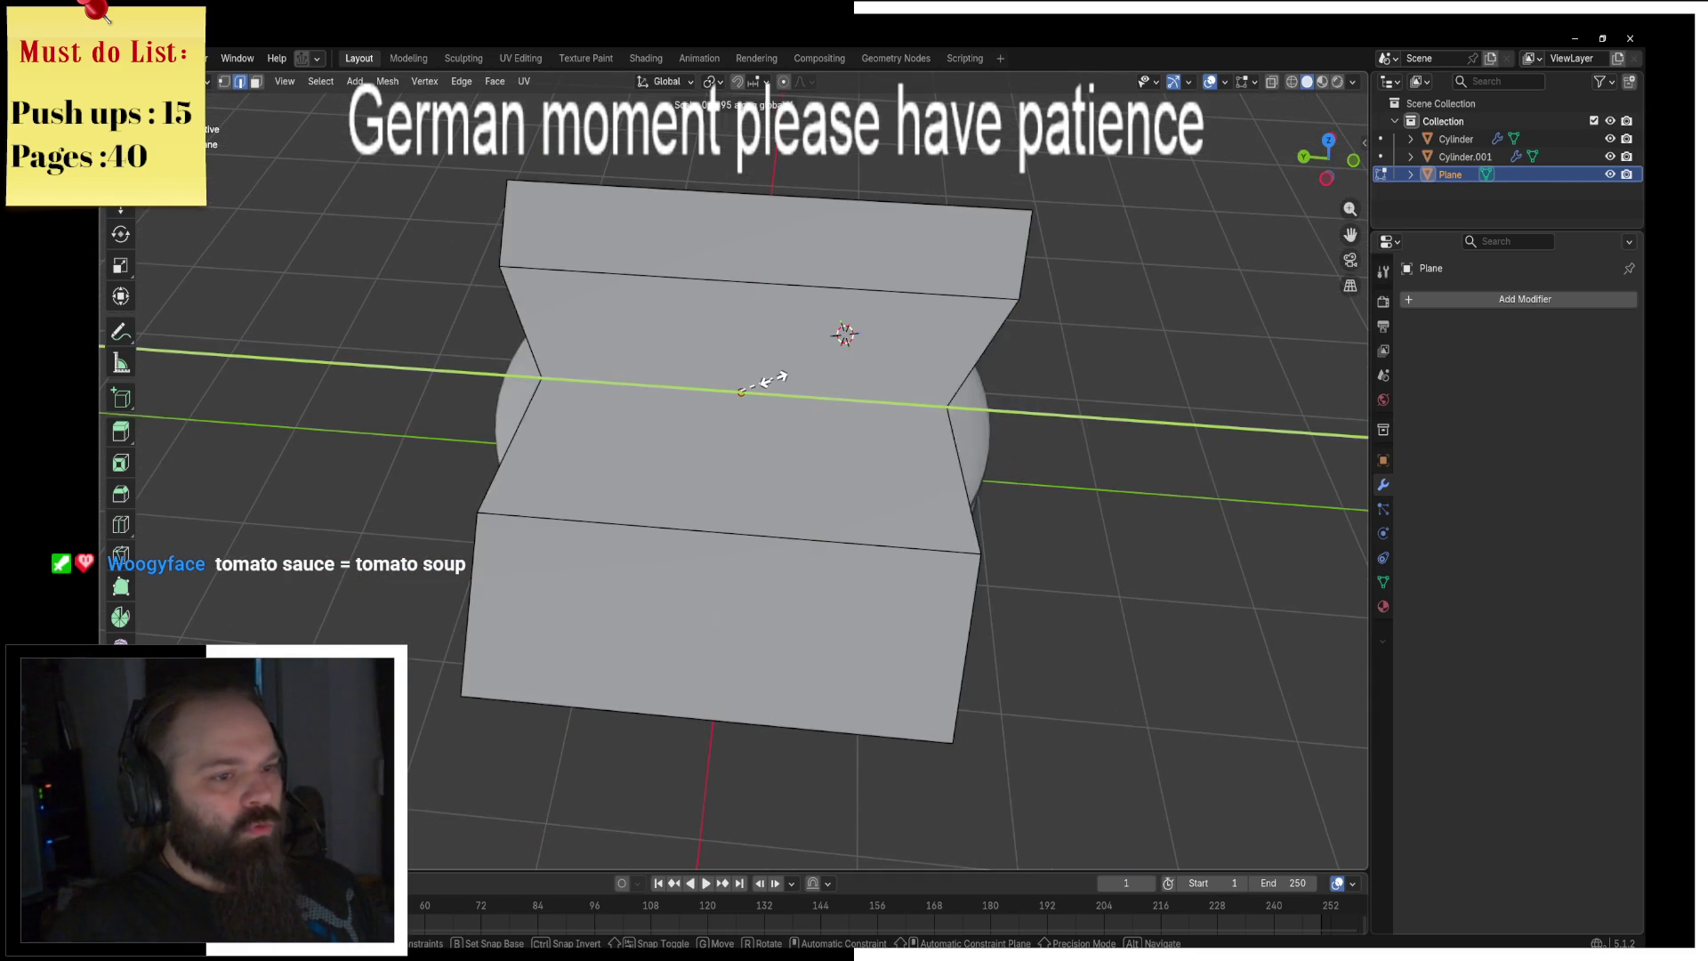
pyautogui.click(778, 382)
# Step: Resize the upper and lower edges along Y, then shrink the whole sheet
pyautogui.click(784, 283)
pyautogui.press('s')
pyautogui.press('y')
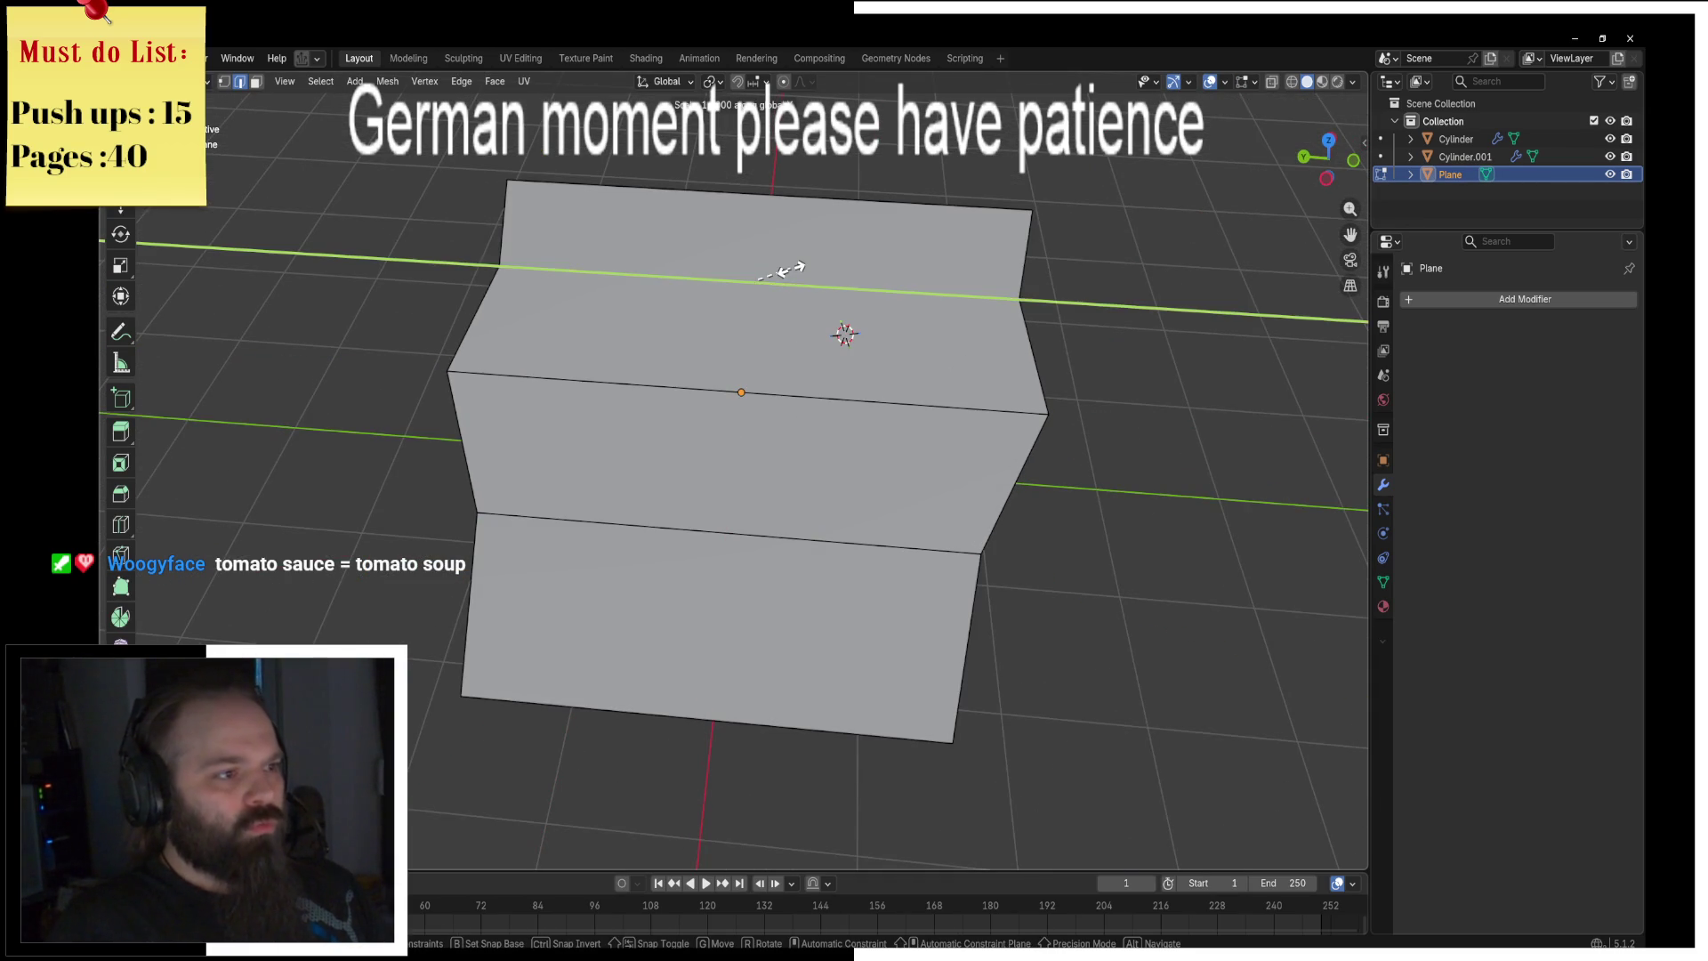
pyautogui.click(789, 267)
pyautogui.click(723, 534)
pyautogui.press('s')
pyautogui.press('x')
pyautogui.press('y')
pyautogui.click(719, 567)
pyautogui.press('a')
pyautogui.press('s')
pyautogui.click(808, 446)
# Step: Lift the middle and right diagonal edges vertically to start the waves
pyautogui.click(808, 446)
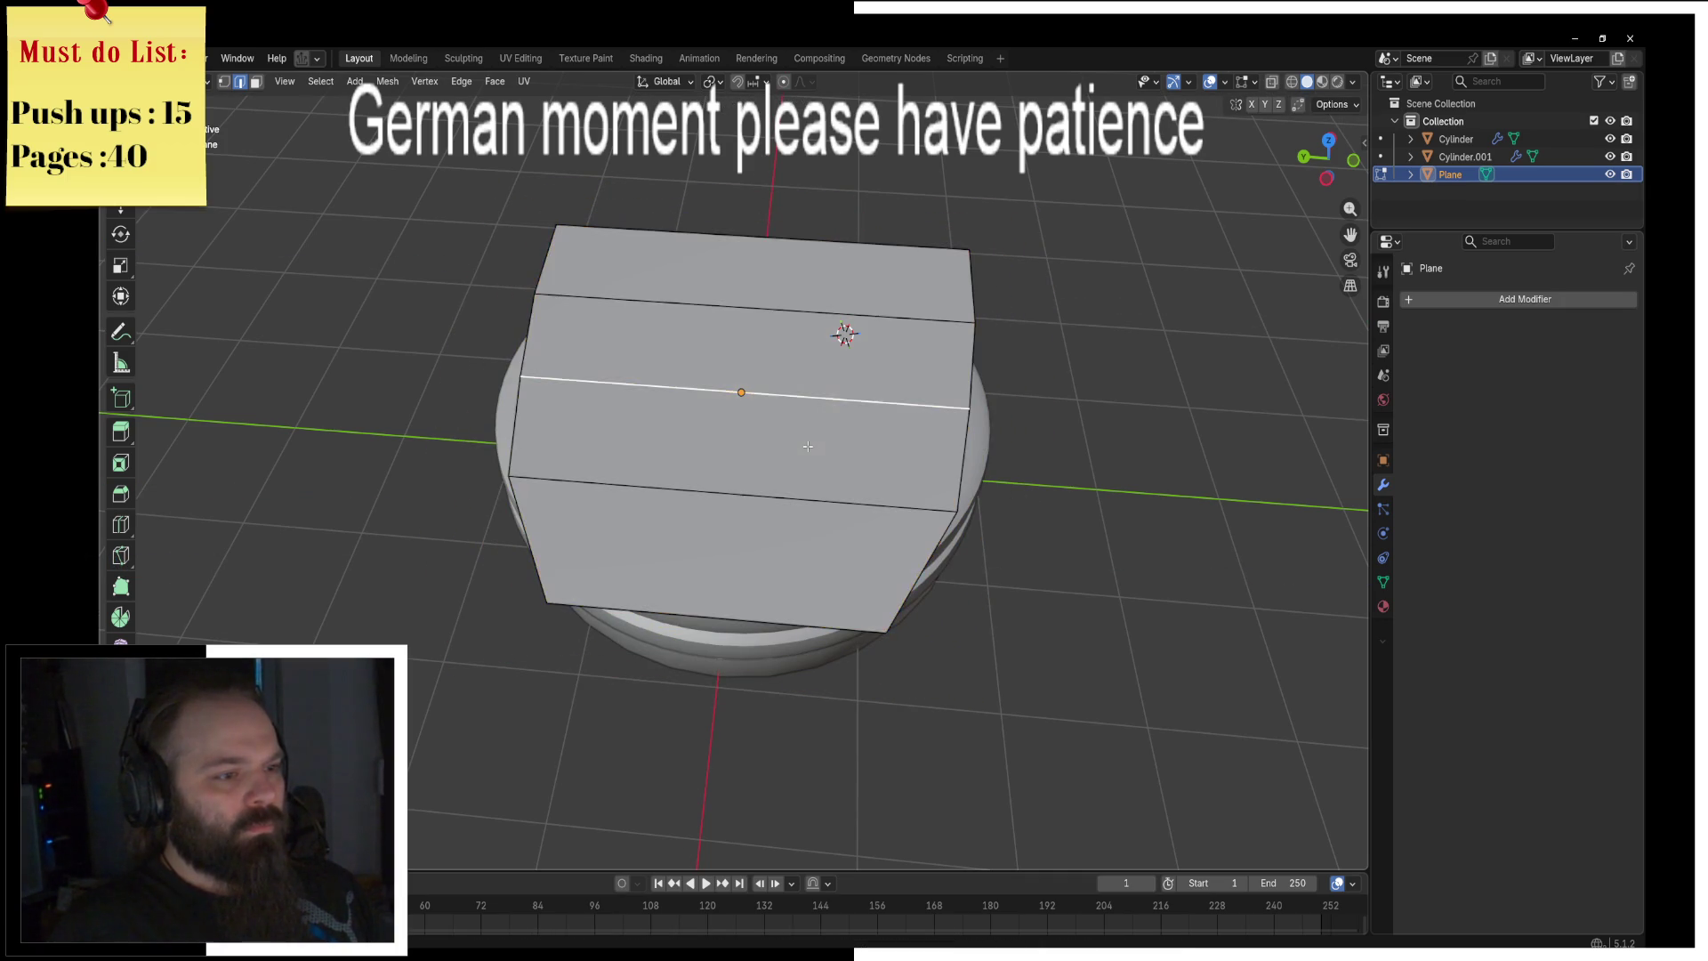
pyautogui.moveTo(821, 410); pyautogui.dragTo(619, 378, button='middle')
pyautogui.press('g')
pyautogui.press('z')
pyautogui.click(619, 378)
pyautogui.click(893, 364)
pyautogui.press('g')
pyautogui.press('z')
pyautogui.click(893, 364)
# Step: Raise another edge, then lower the whole sheet onto the bun top
pyautogui.press('z')
pyautogui.press('g')
pyautogui.press('z')
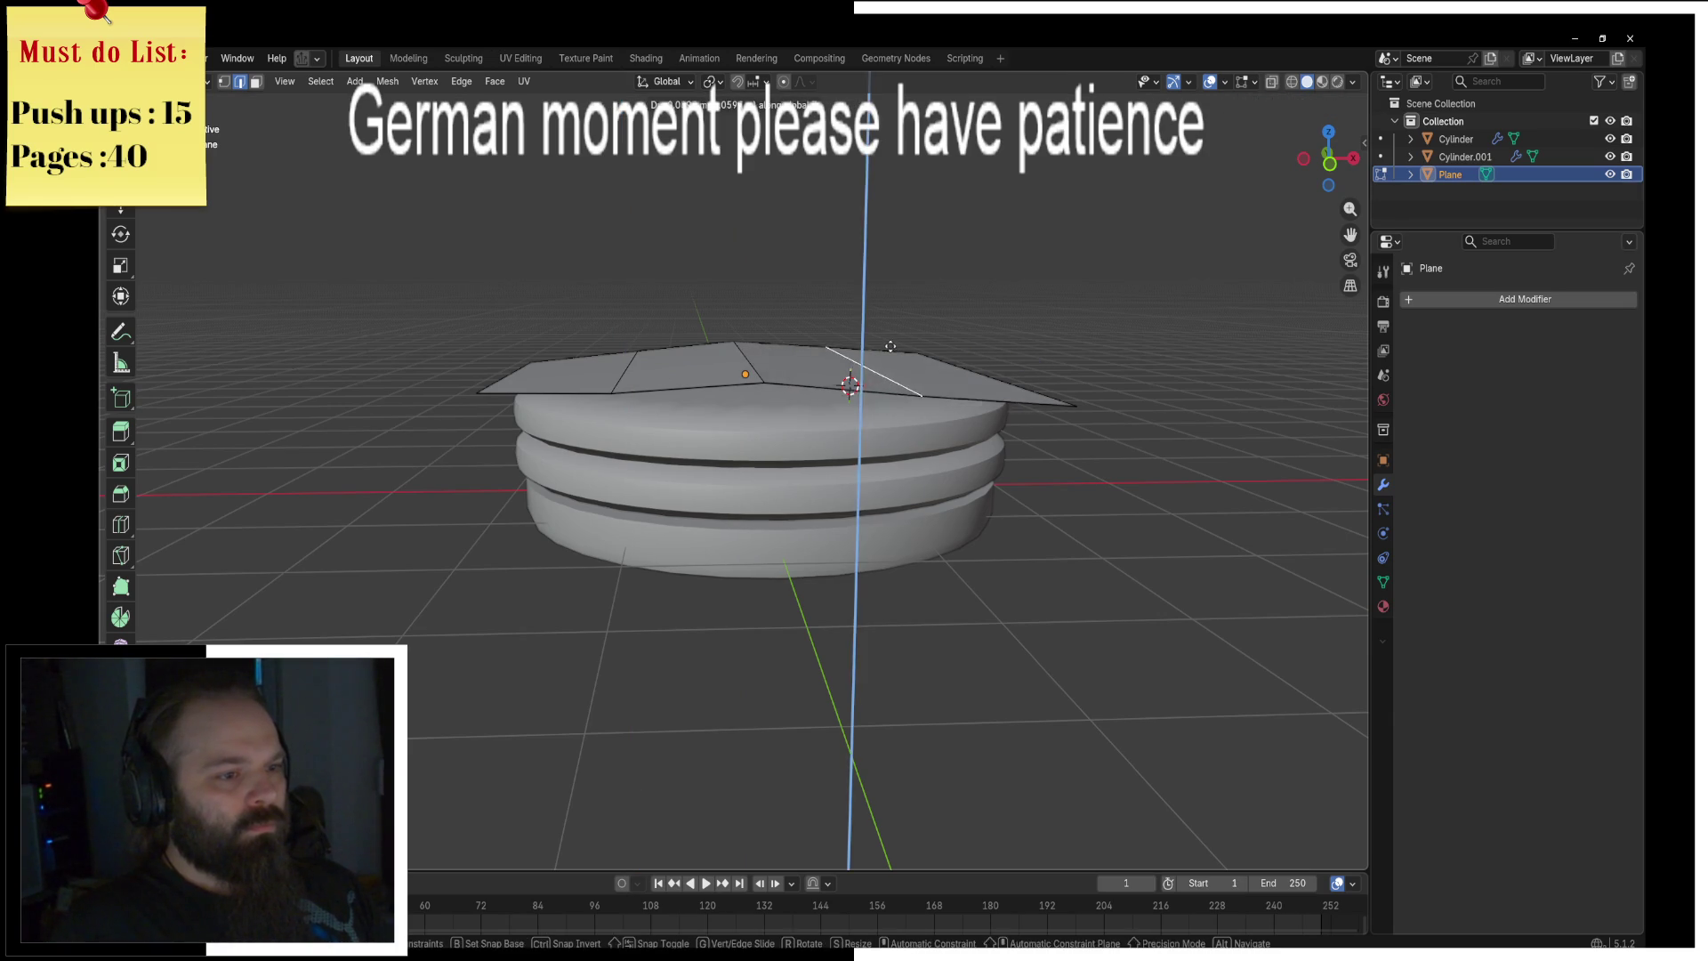
pyautogui.click(892, 345)
pyautogui.press('a')
pyautogui.press('g')
pyautogui.press('z')
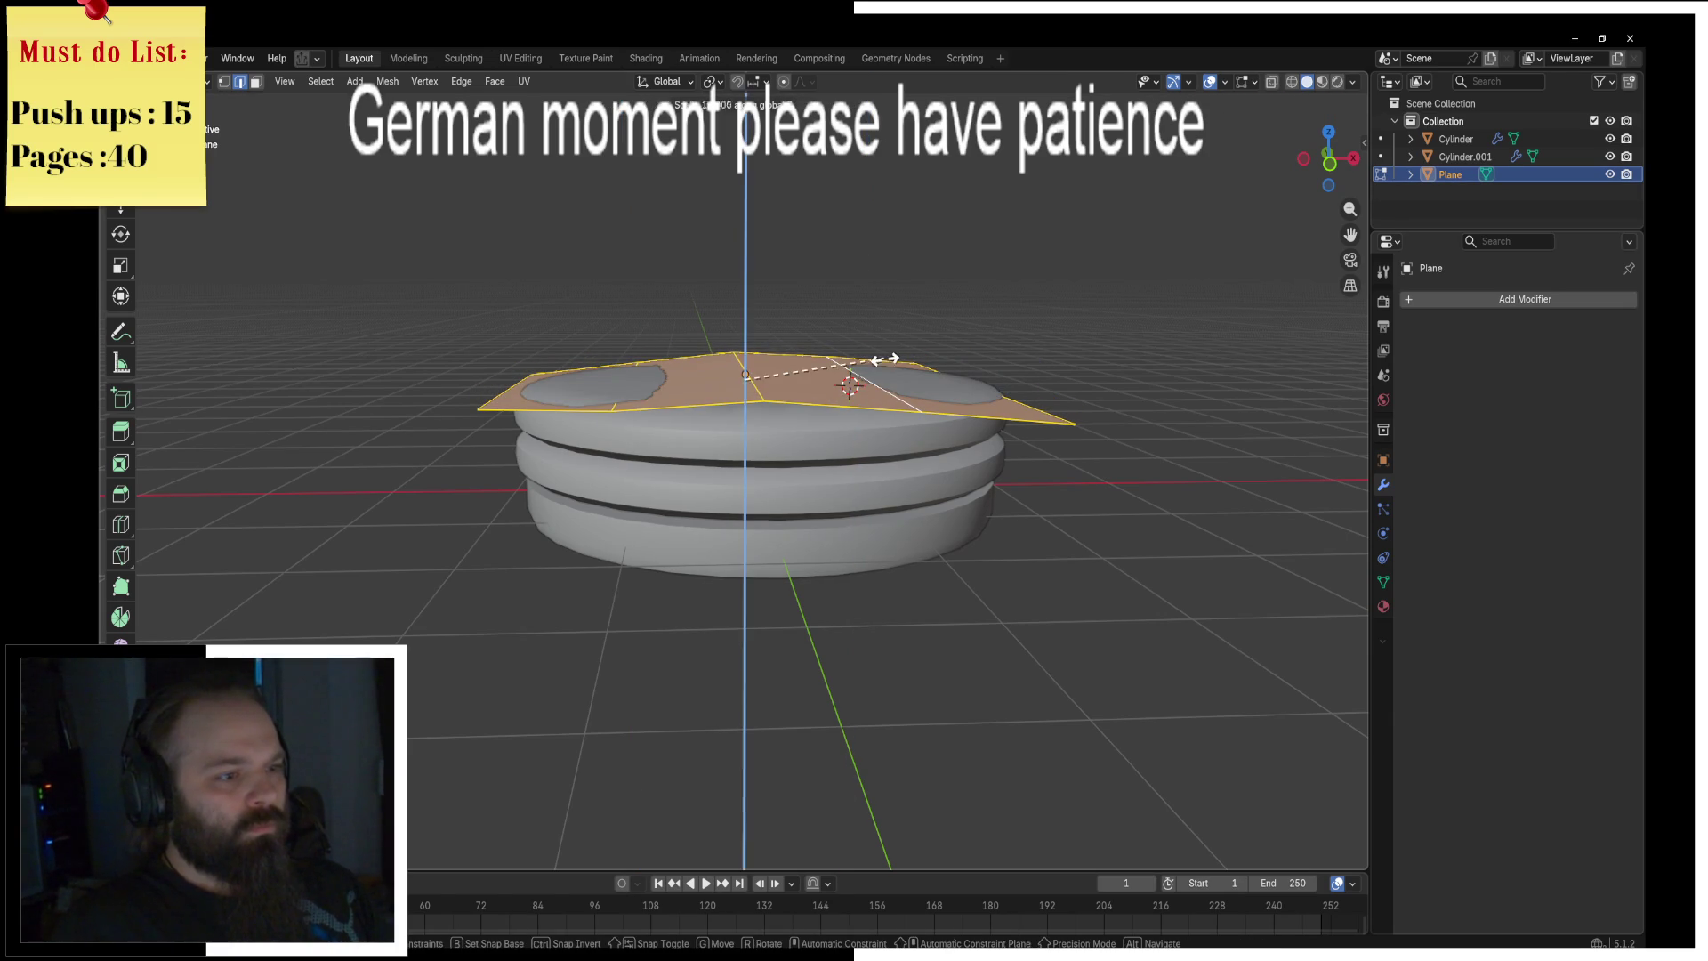
pyautogui.click(816, 373)
# Step: Pick a different diagonal edge of the sheet and move it vertically to a new height
pyautogui.hotkey('alt', 'a')
pyautogui.moveTo(815, 373)
pyautogui.mouseDown(button='middle')
pyautogui.moveTo(861, 404)
pyautogui.moveTo(676, 418)
pyautogui.mouseUp(button='middle')
pyautogui.click(663, 422)
pyautogui.press('g')
pyautogui.press('z')
pyautogui.press('Escape')
pyautogui.click(756, 462)
pyautogui.press('g')
pyautogui.press('z')
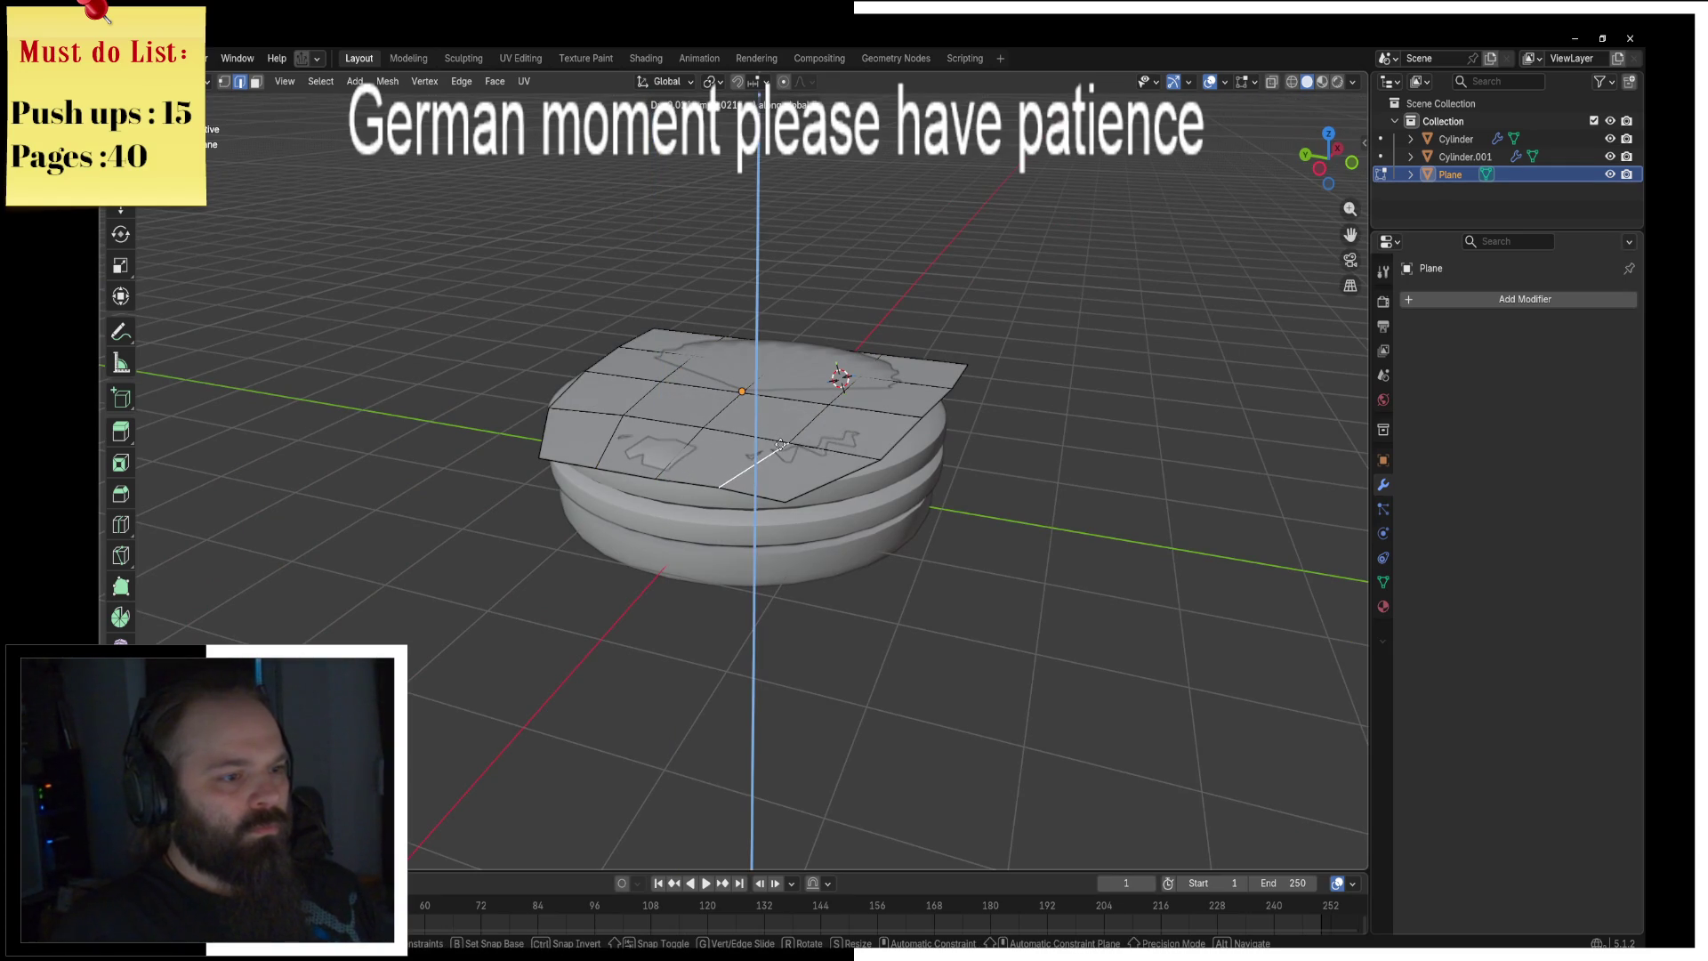
pyautogui.click(780, 444)
# Step: Move two more diagonal edges vertically to deepen the waves
pyautogui.click(653, 459)
pyautogui.press('g')
pyautogui.press('z')
pyautogui.click(654, 456)
pyautogui.moveTo(654, 456); pyautogui.dragTo(809, 432, button='middle')
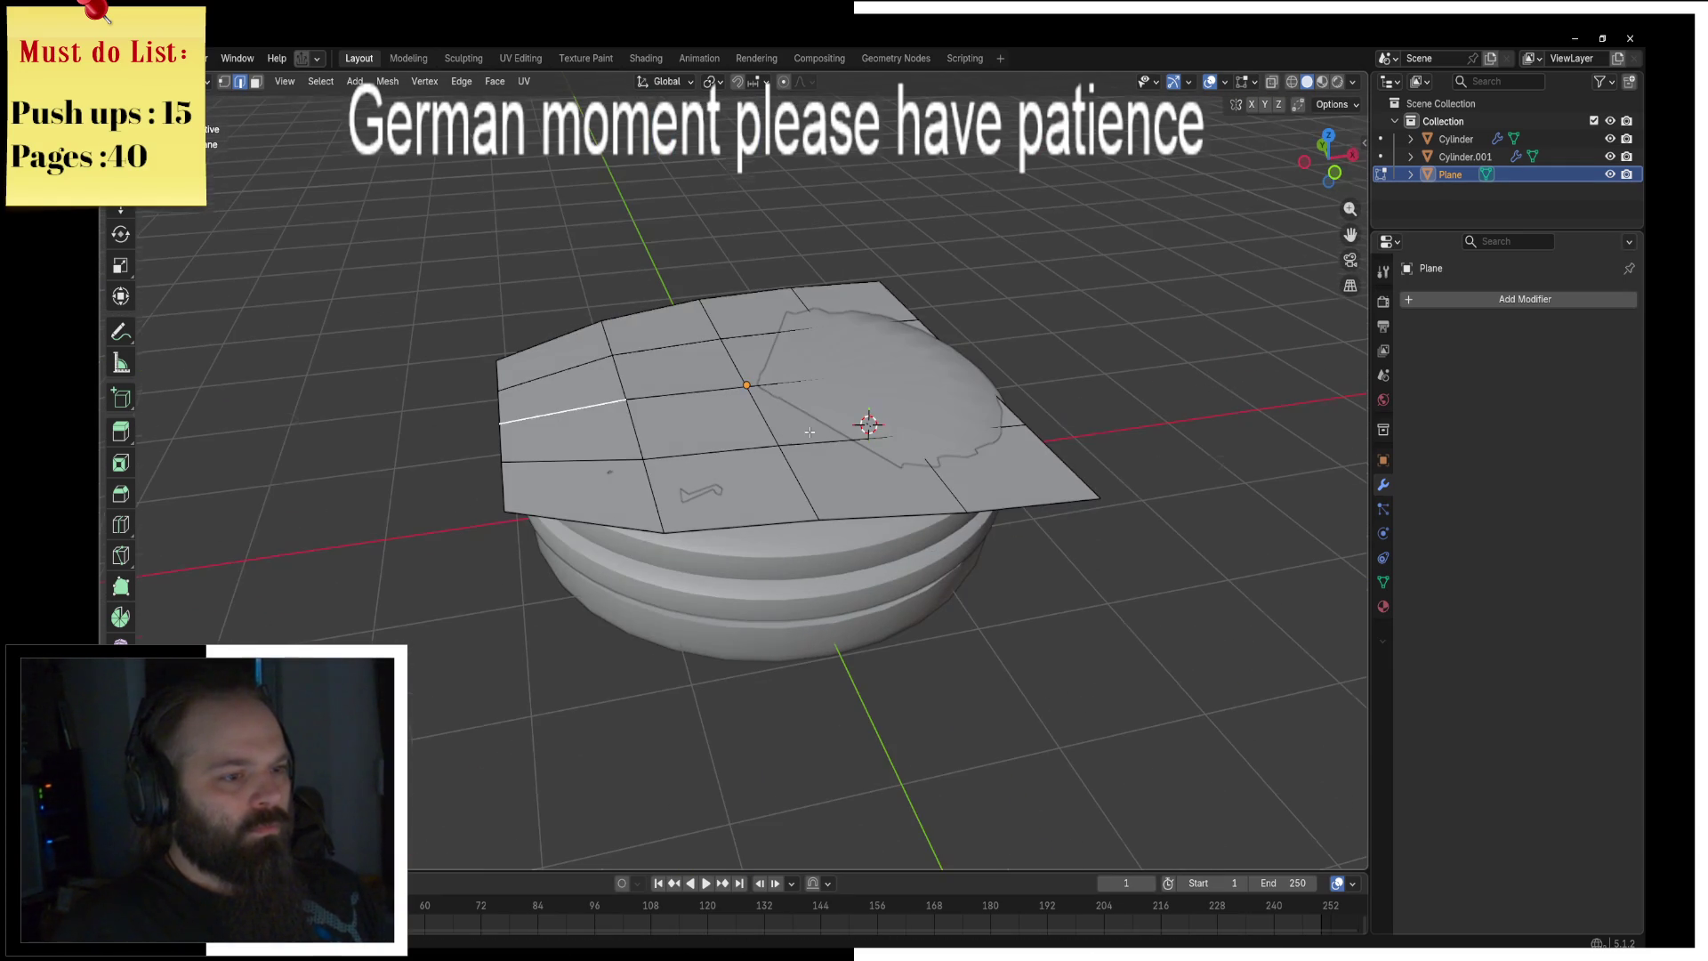
pyautogui.click(867, 381)
pyautogui.press('g')
pyautogui.press('z')
pyautogui.click(871, 375)
# Step: Flatten the raised spike and shift another edge vertically
pyautogui.press('g')
pyautogui.press('z')
pyautogui.click(848, 336)
pyautogui.press('g')
pyautogui.press('z')
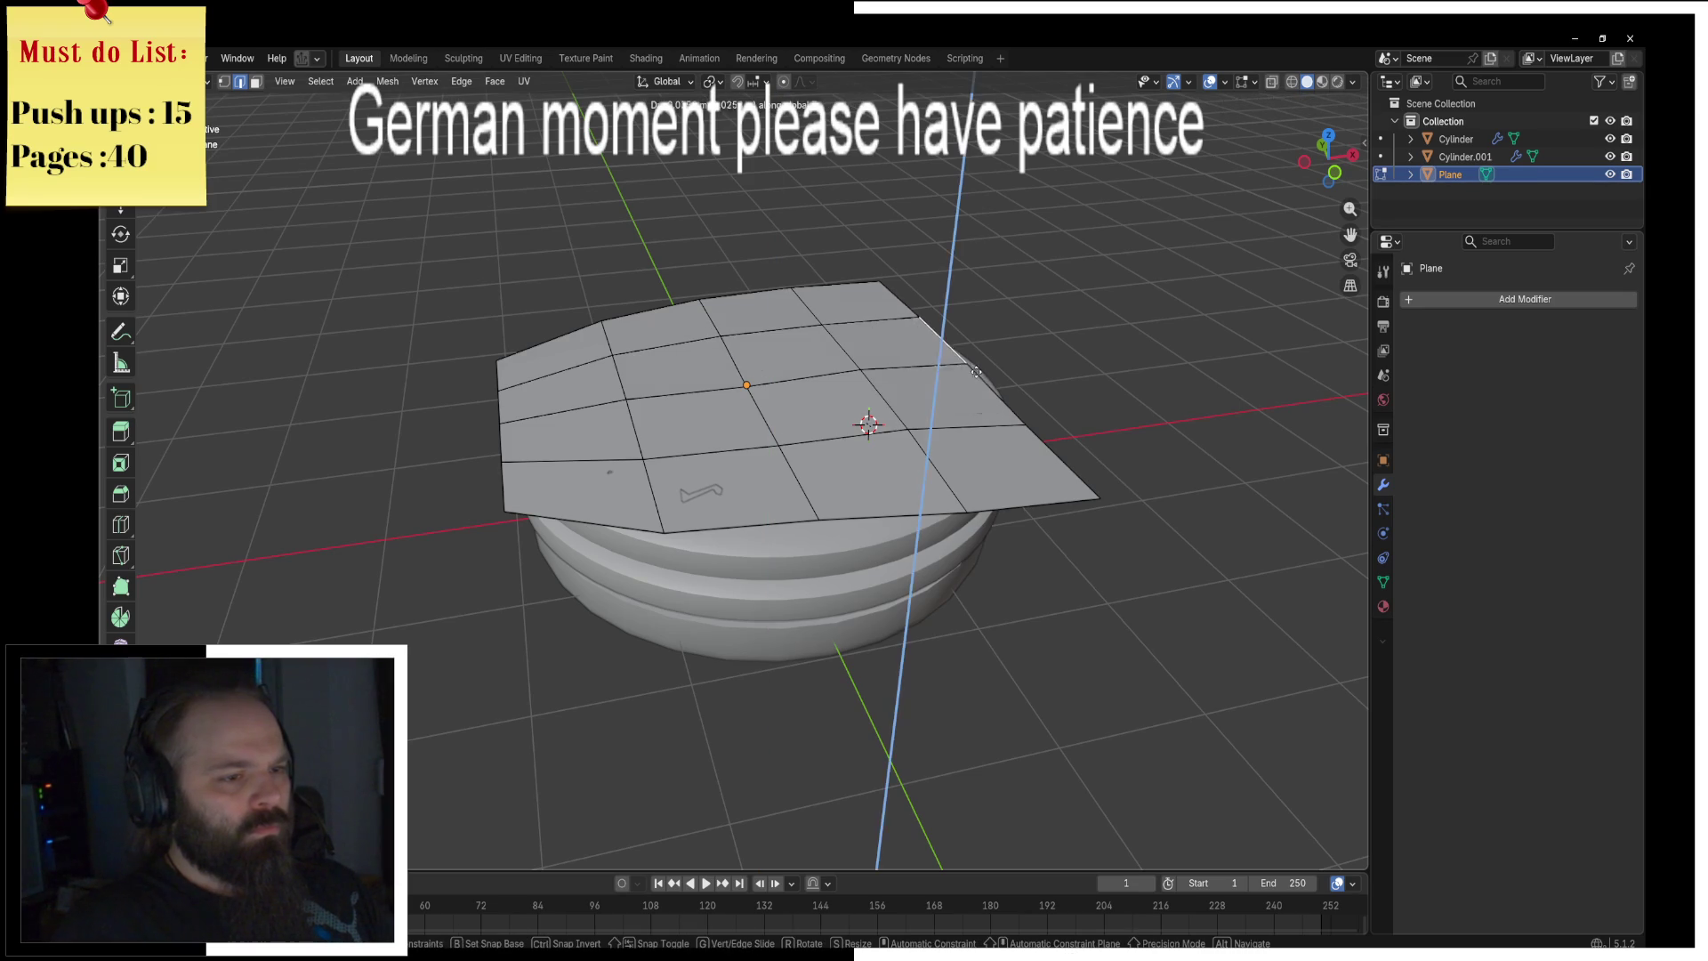
pyautogui.click(974, 370)
# Step: Return to Object Mode and select the lettuce sheet
pyautogui.hotkey('ctrl', 'Tab')
pyautogui.click(840, 386)
pyautogui.moveTo(840, 386)
pyautogui.mouseDown(button='middle')
pyautogui.moveTo(1010, 377)
pyautogui.moveTo(1095, 416)
pyautogui.moveTo(1021, 402)
pyautogui.mouseUp(button='middle')
pyautogui.click(1017, 404)
pyautogui.click(961, 356)
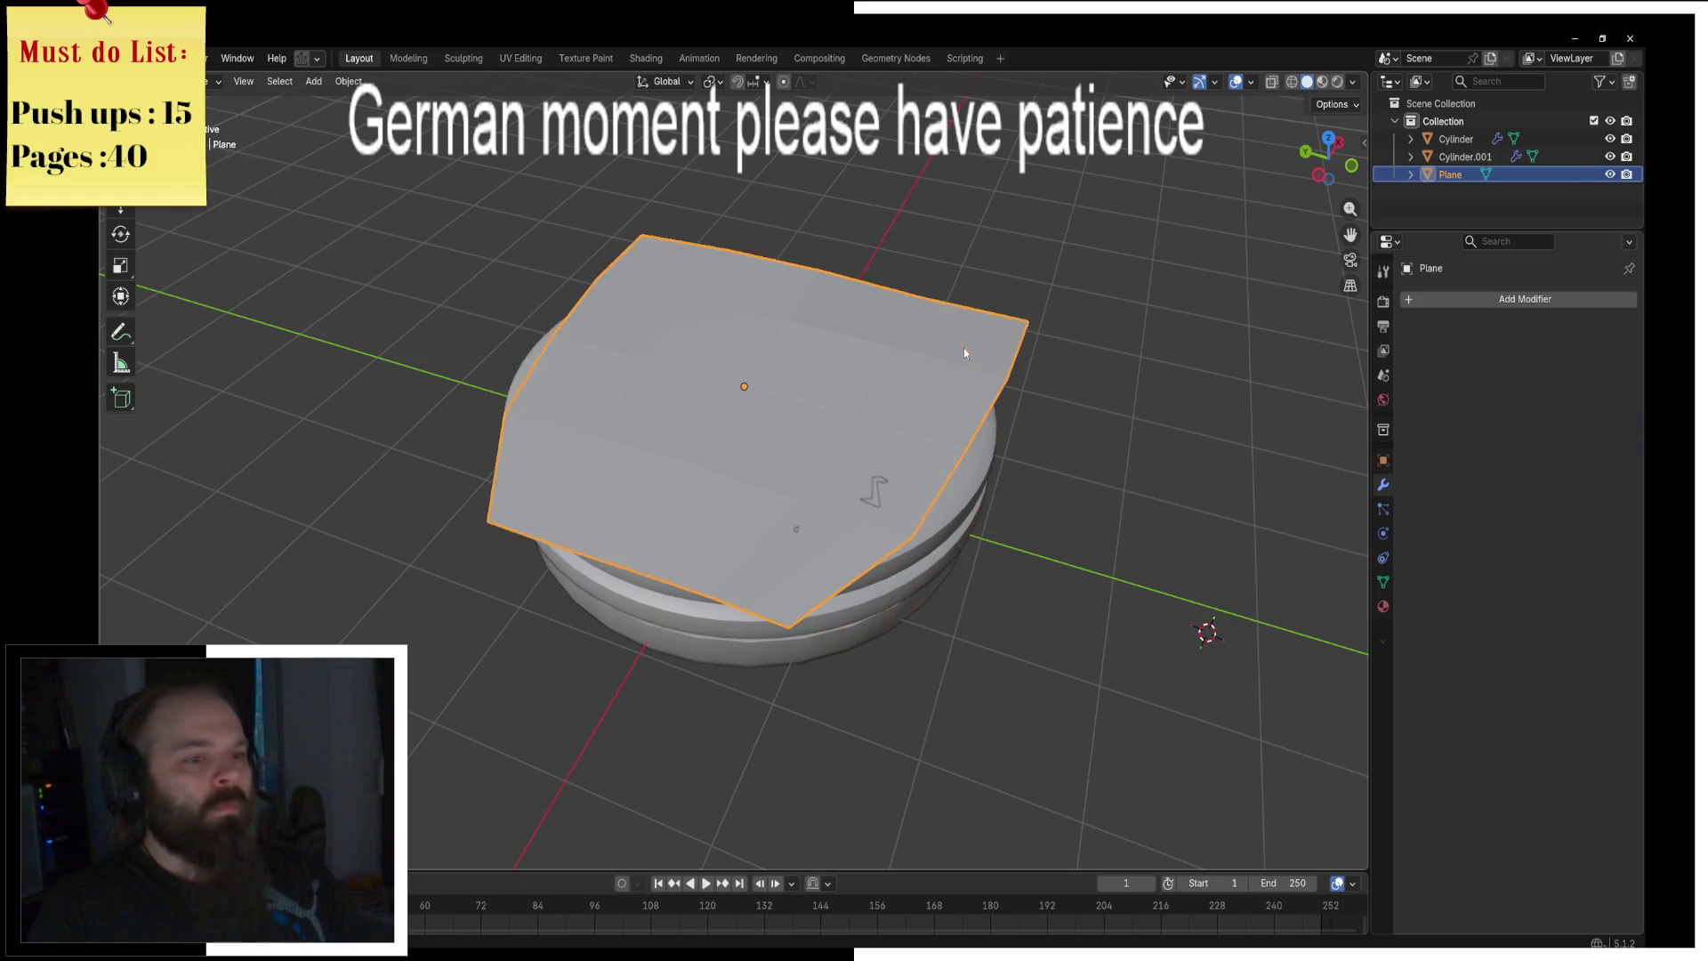
# Step: Add a cylinder, then delete it because it was misplaced
pyautogui.moveTo(963, 349); pyautogui.dragTo(767, 360, button='middle')
pyautogui.hotkey('shift', 'a')
pyautogui.moveTo(774, 379)
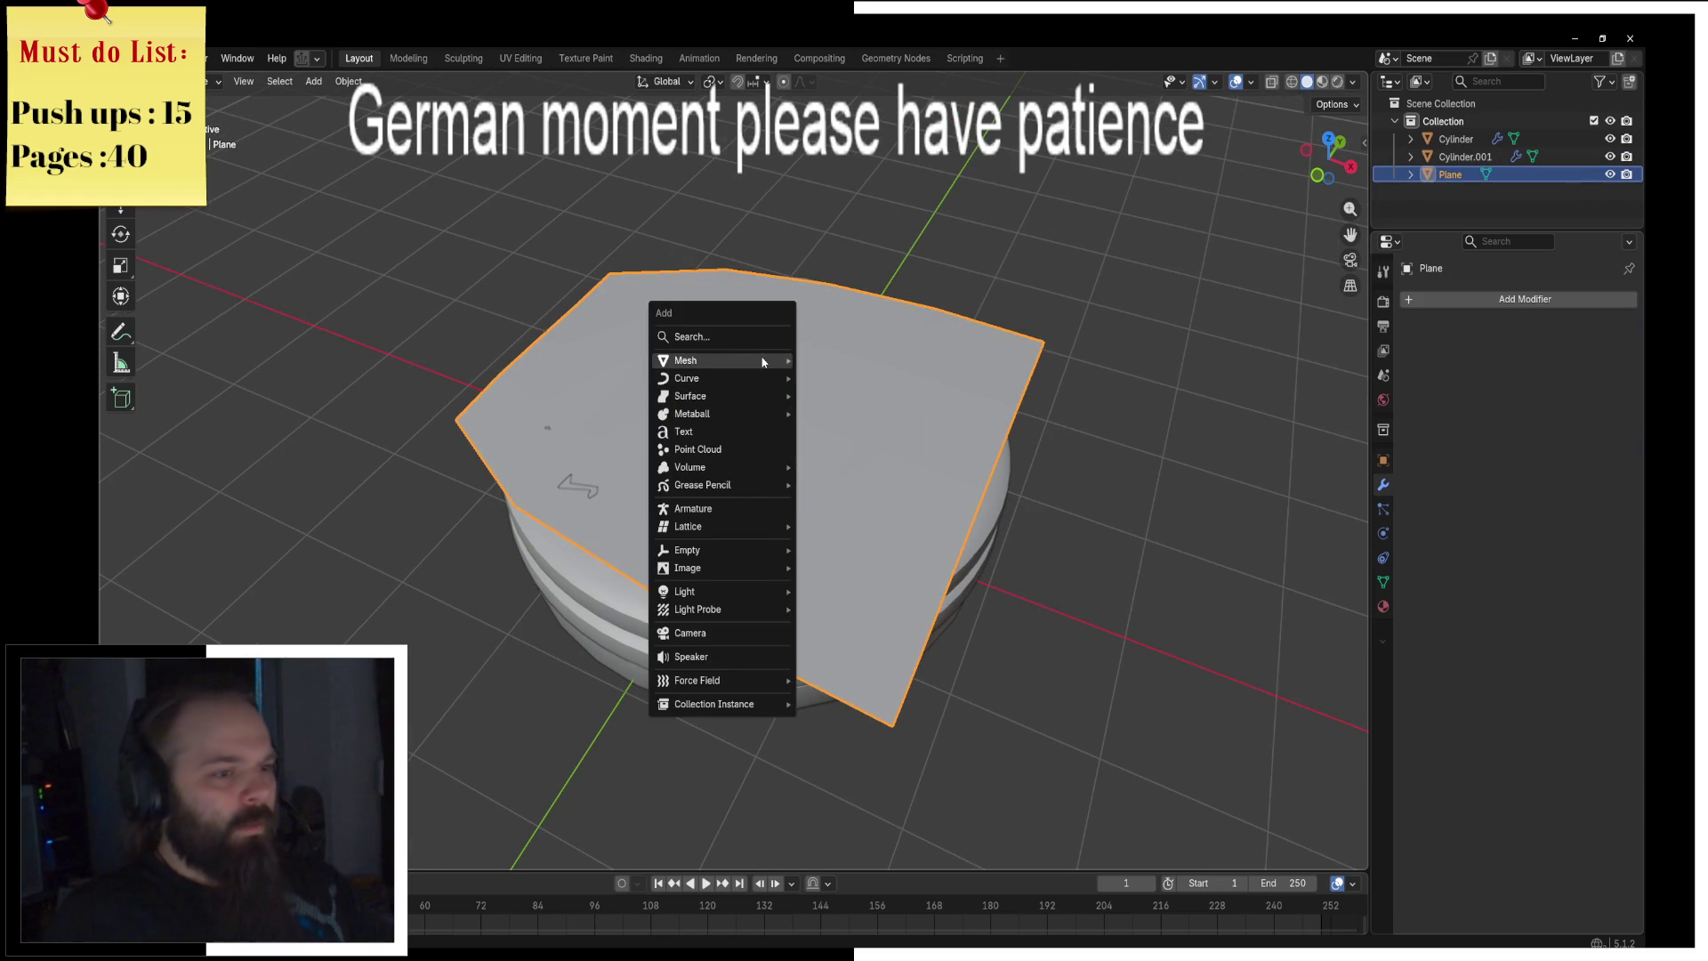
pyautogui.click(872, 449)
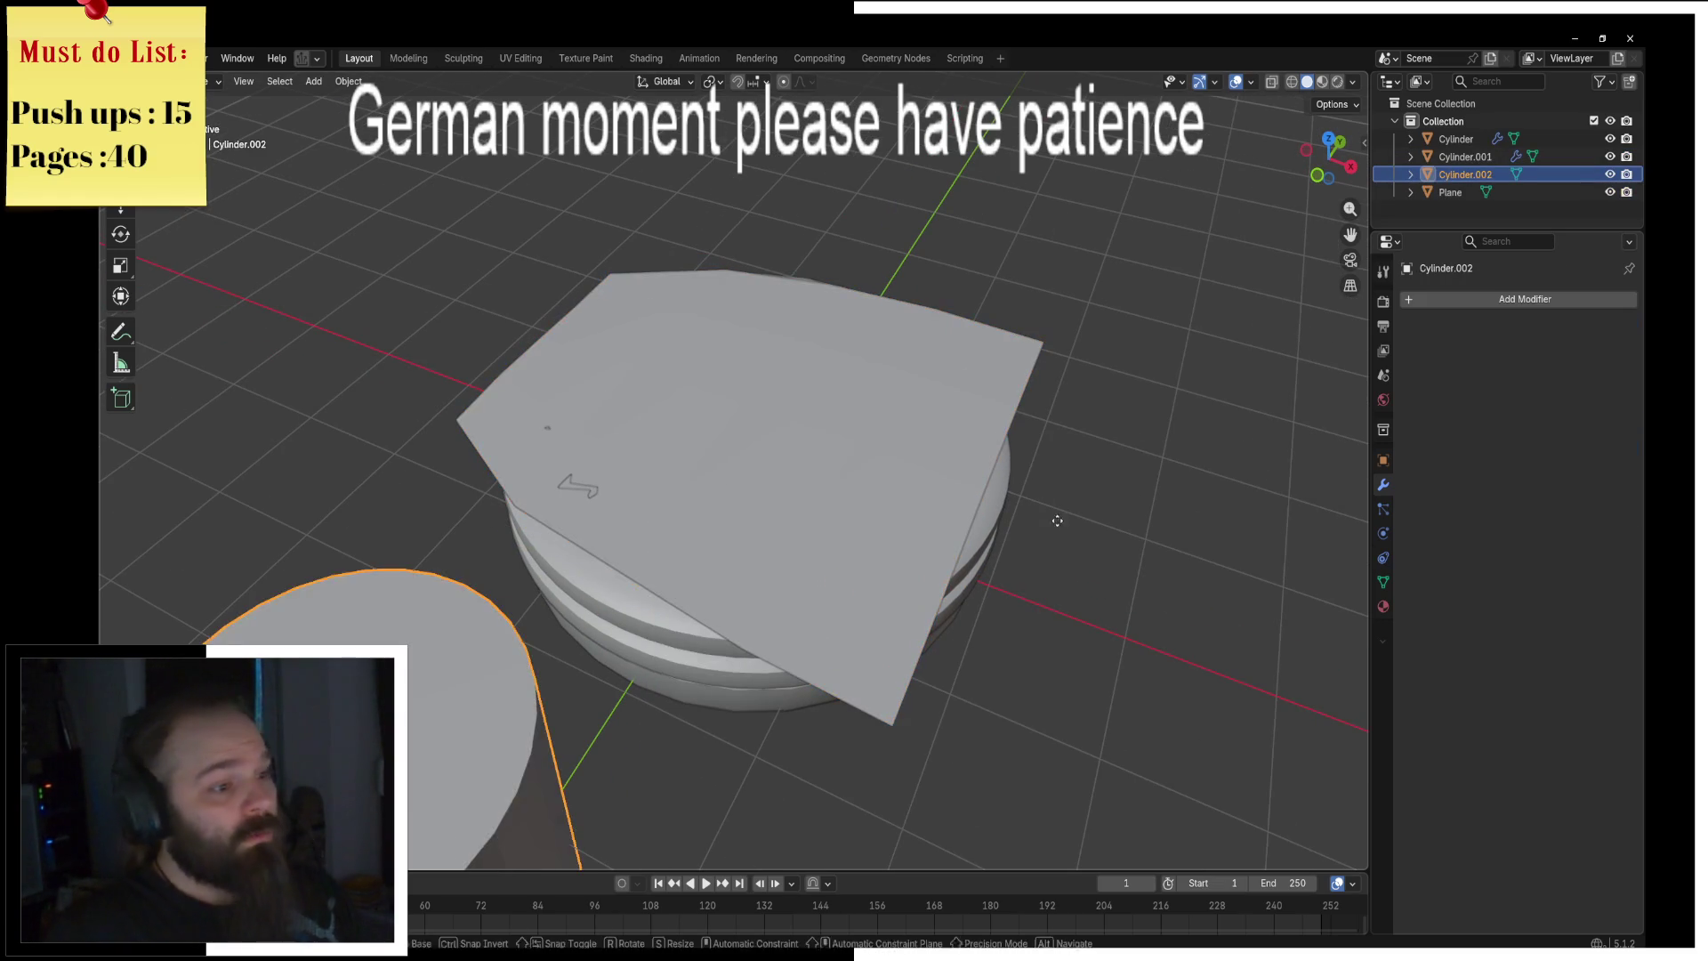
pyautogui.press('x')
pyautogui.click(1210, 227)
# Step: Snap the 3D cursor to the world origin and add a new cylinder there
pyautogui.press('F3')
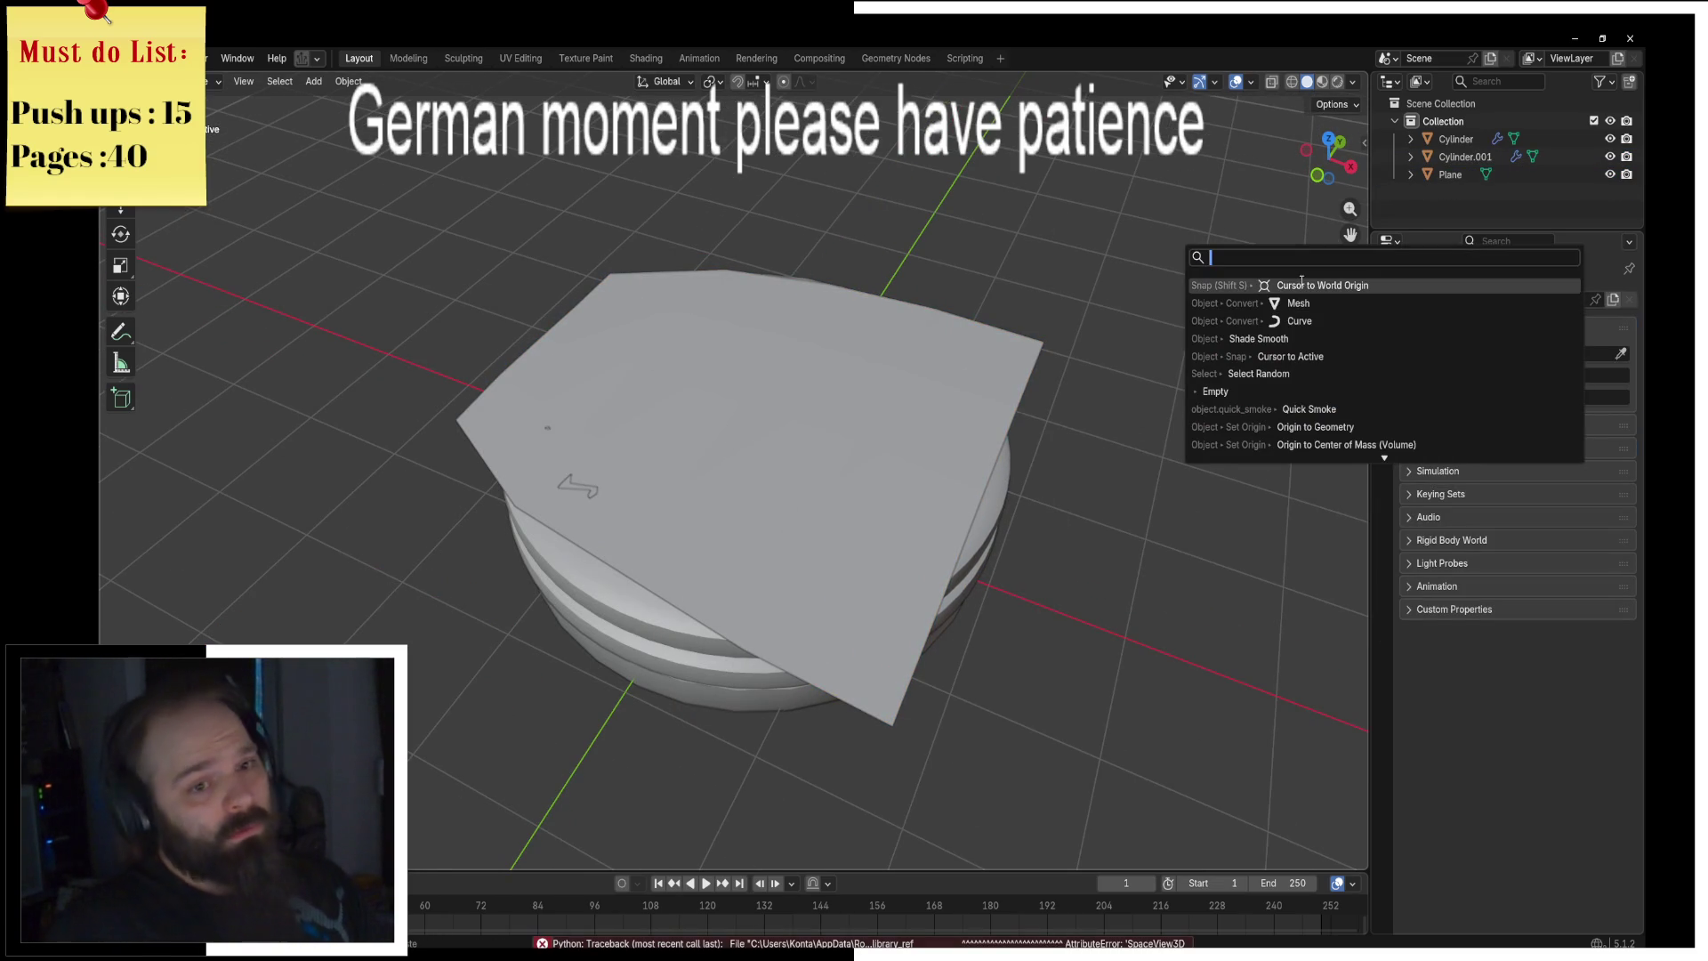
pyautogui.click(1299, 284)
pyautogui.hotkey('shift', 'a')
pyautogui.moveTo(867, 378)
pyautogui.click(945, 464)
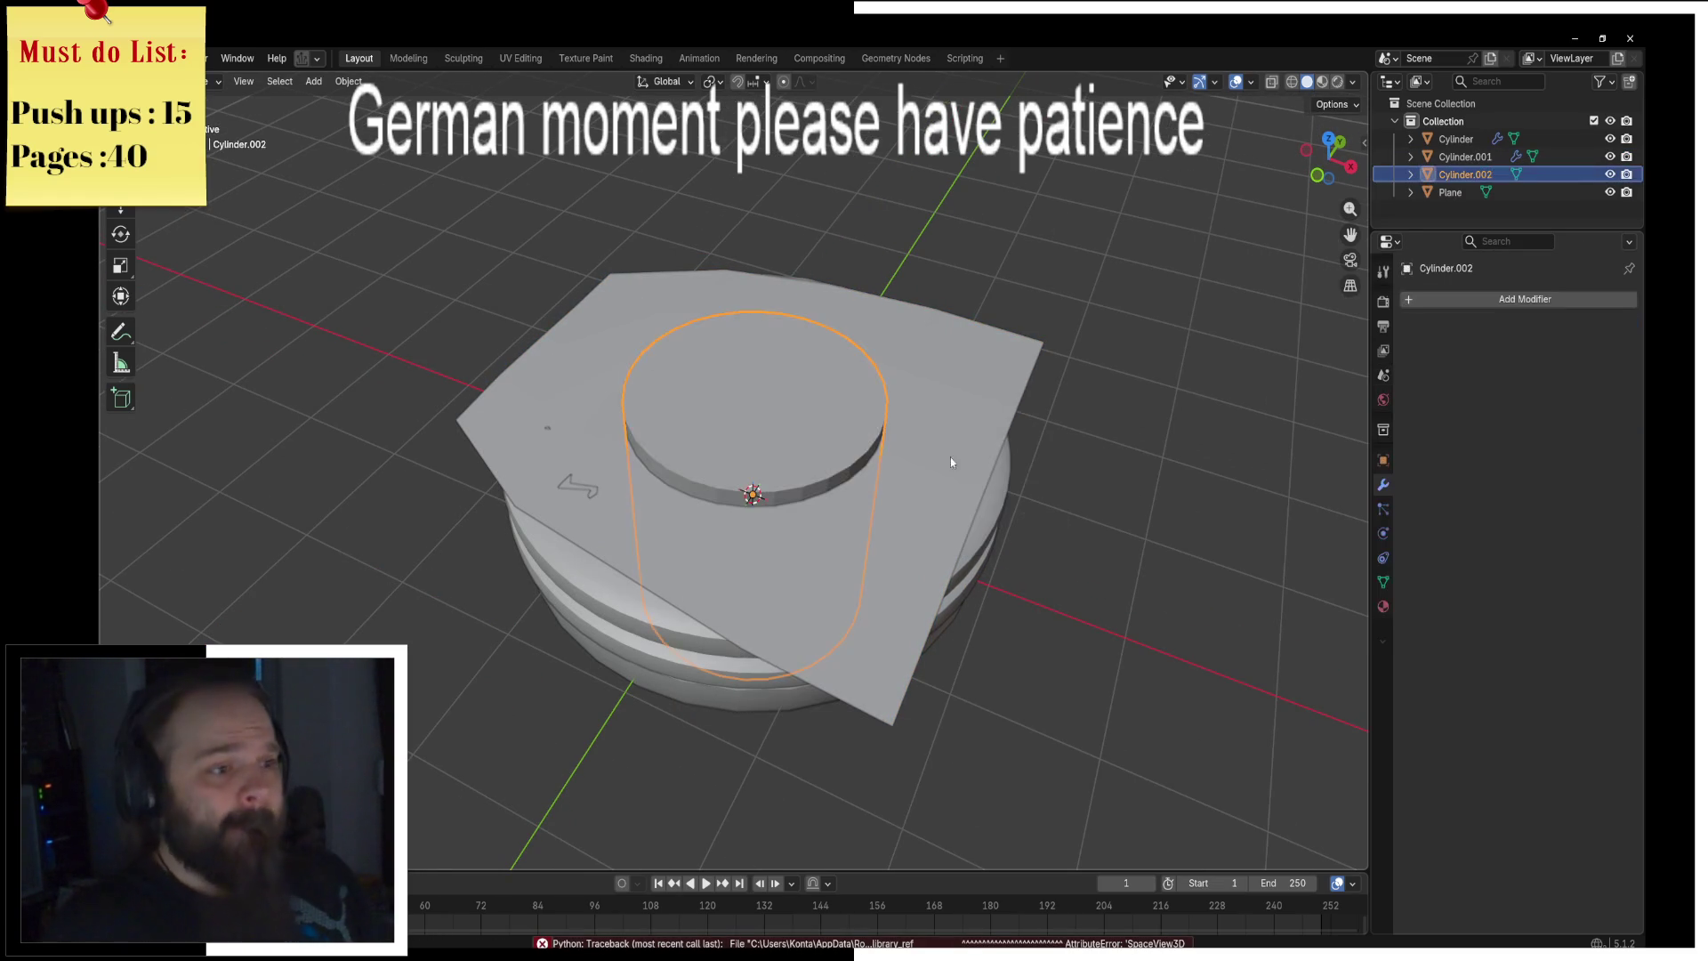
# Step: Flatten the cylinder into a thin disc and raise it above the sheet
pyautogui.press('s')
pyautogui.press('z')
pyautogui.click(746, 506)
pyautogui.press('g')
pyautogui.press('z')
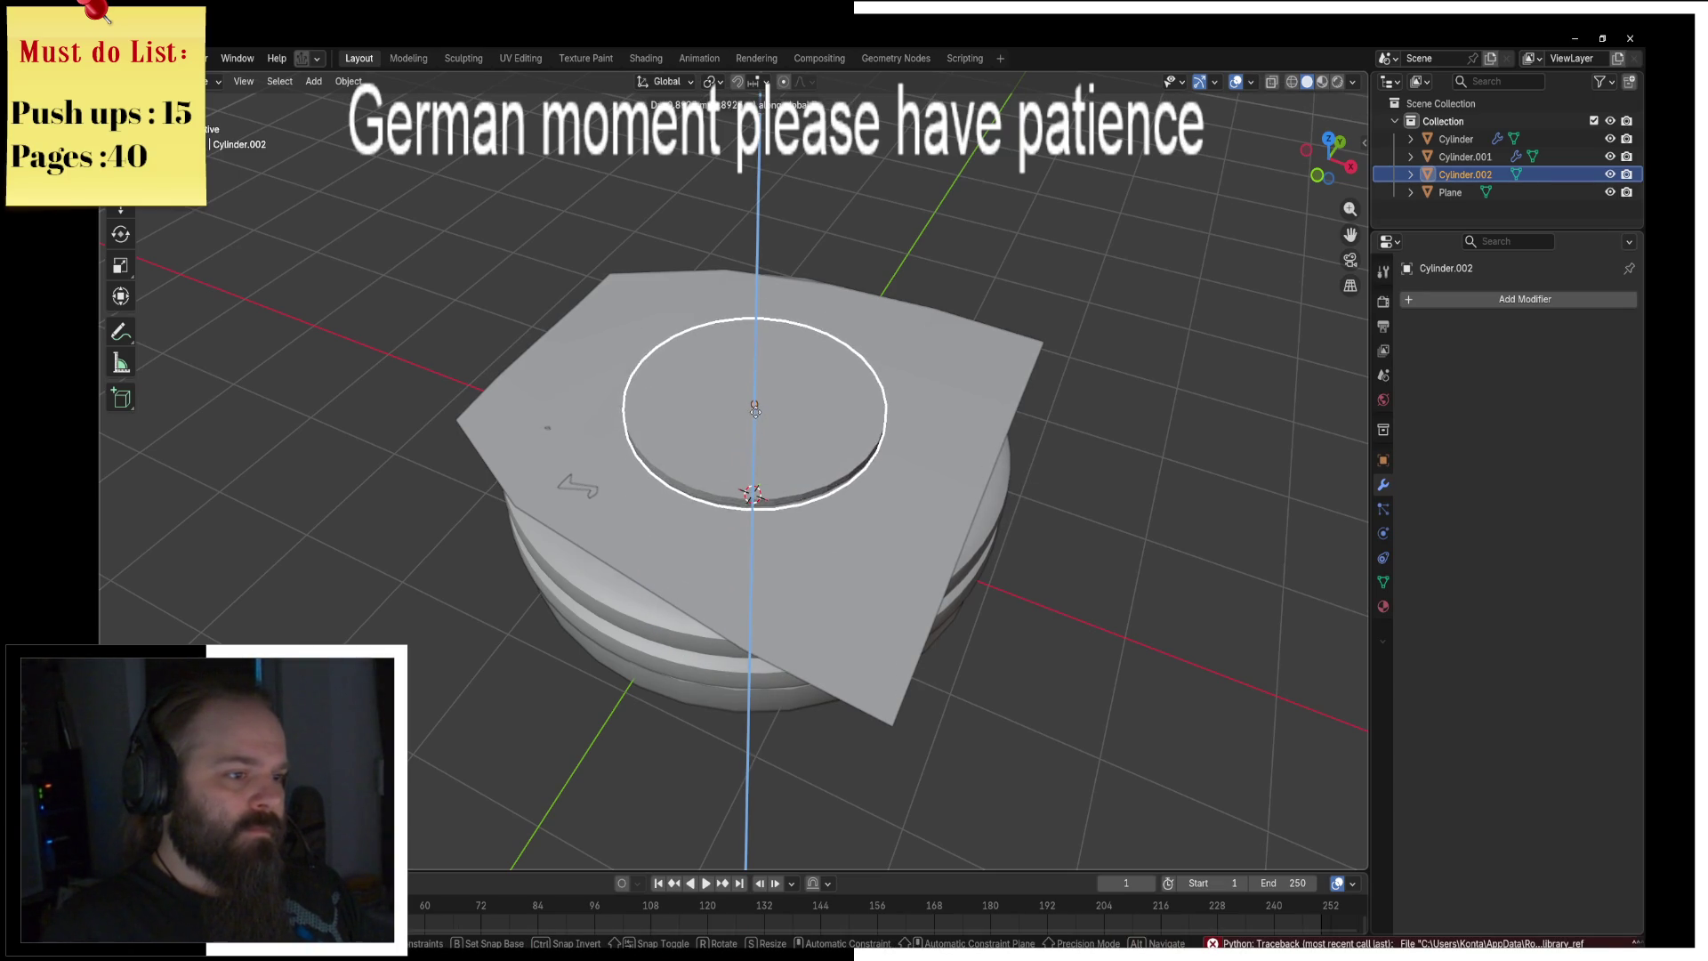
pyautogui.click(755, 411)
# Step: In Edit Mode, shrink the disc slightly and narrow its width and depth
pyautogui.hotkey('ctrl', 'Tab')
pyautogui.click(884, 412)
pyautogui.moveTo(884, 412); pyautogui.dragTo(800, 374, button='middle')
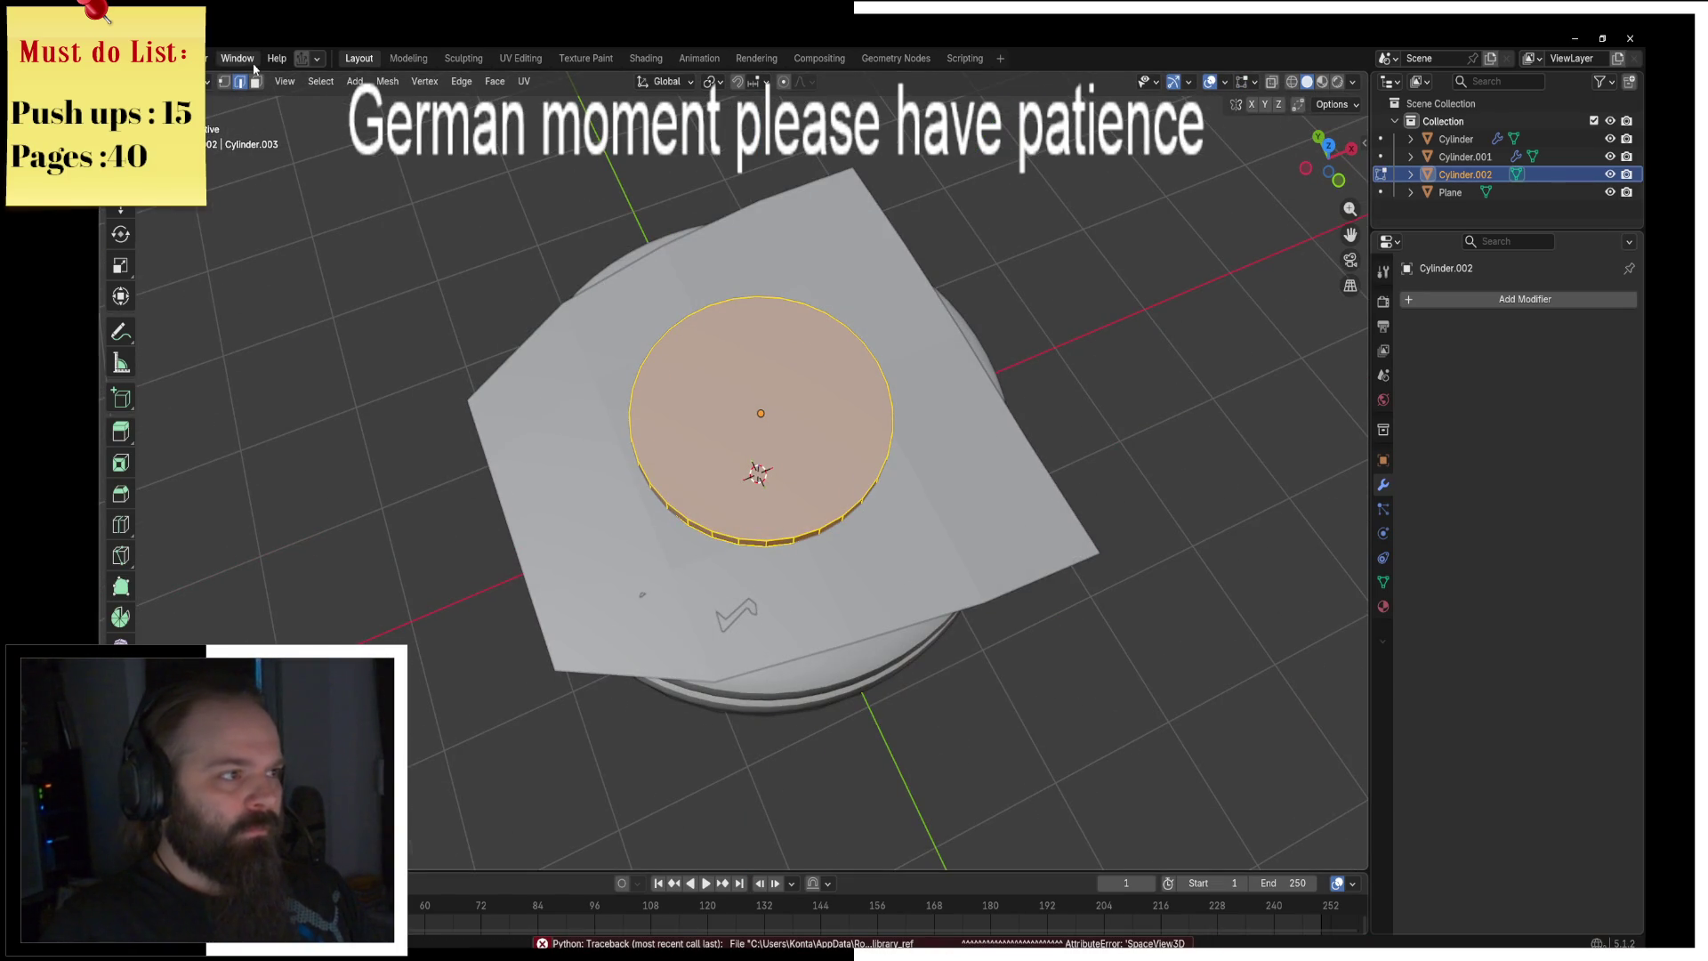
pyautogui.hotkey('alt', 'a')
pyautogui.hotkey('alt', 'z')
pyautogui.press('a')
pyautogui.press('s')
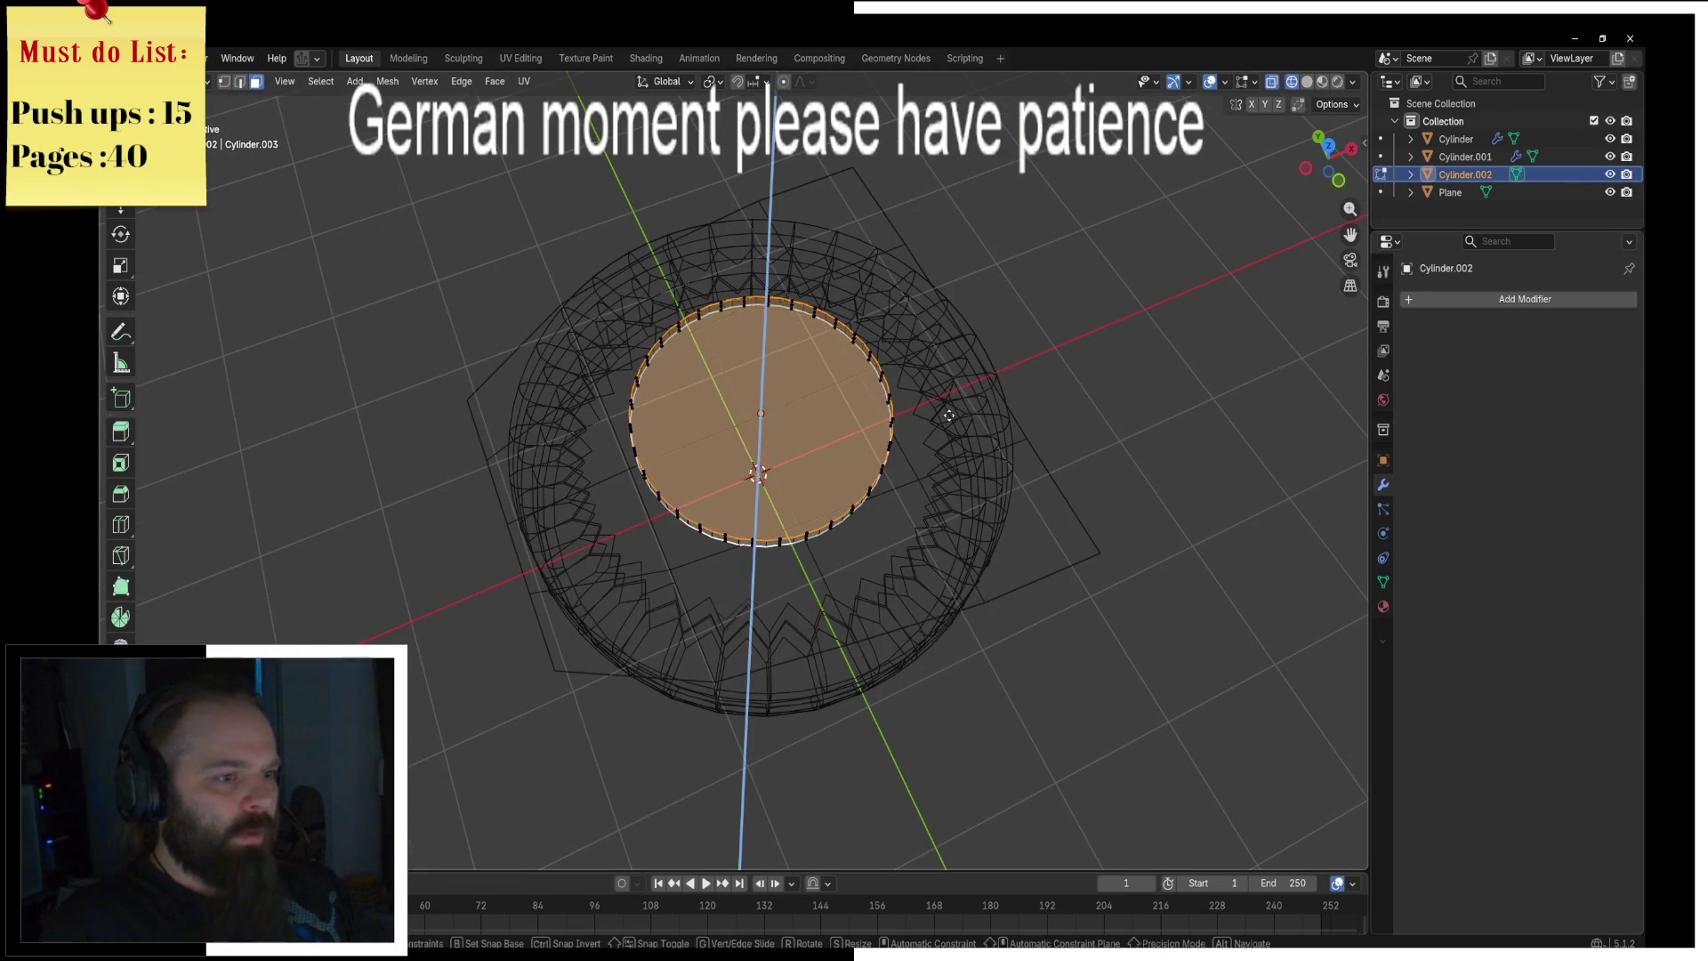
pyautogui.click(923, 414)
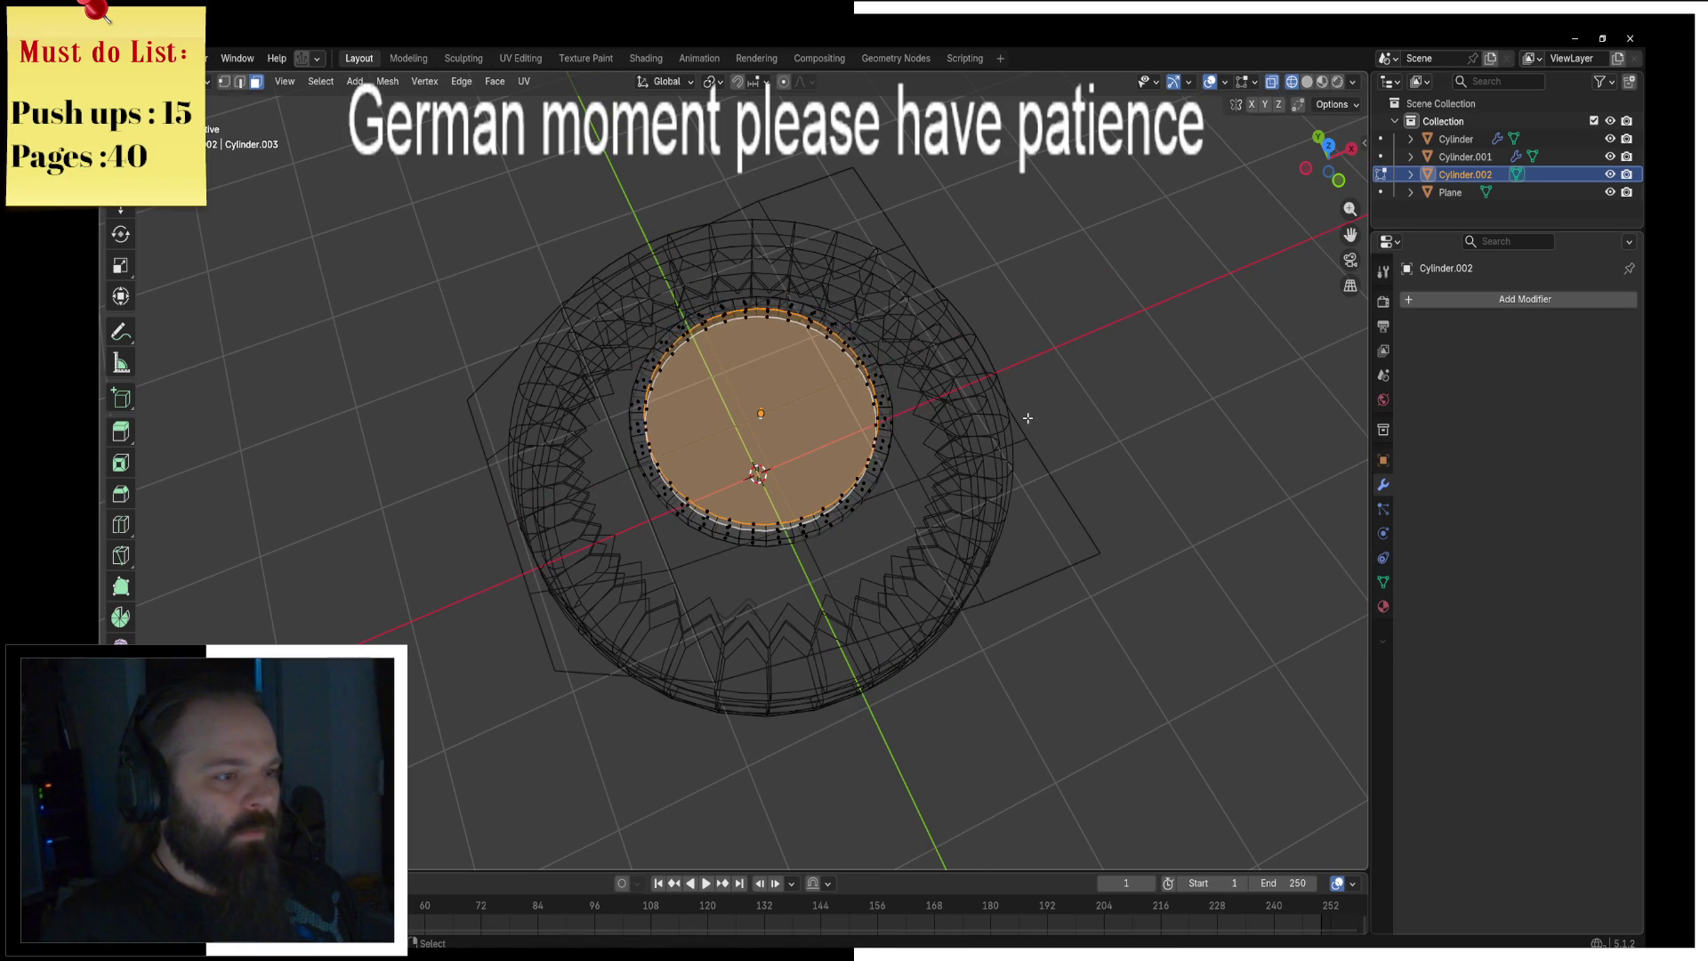
pyautogui.press('s')
pyautogui.hotkey('shift', 'z')
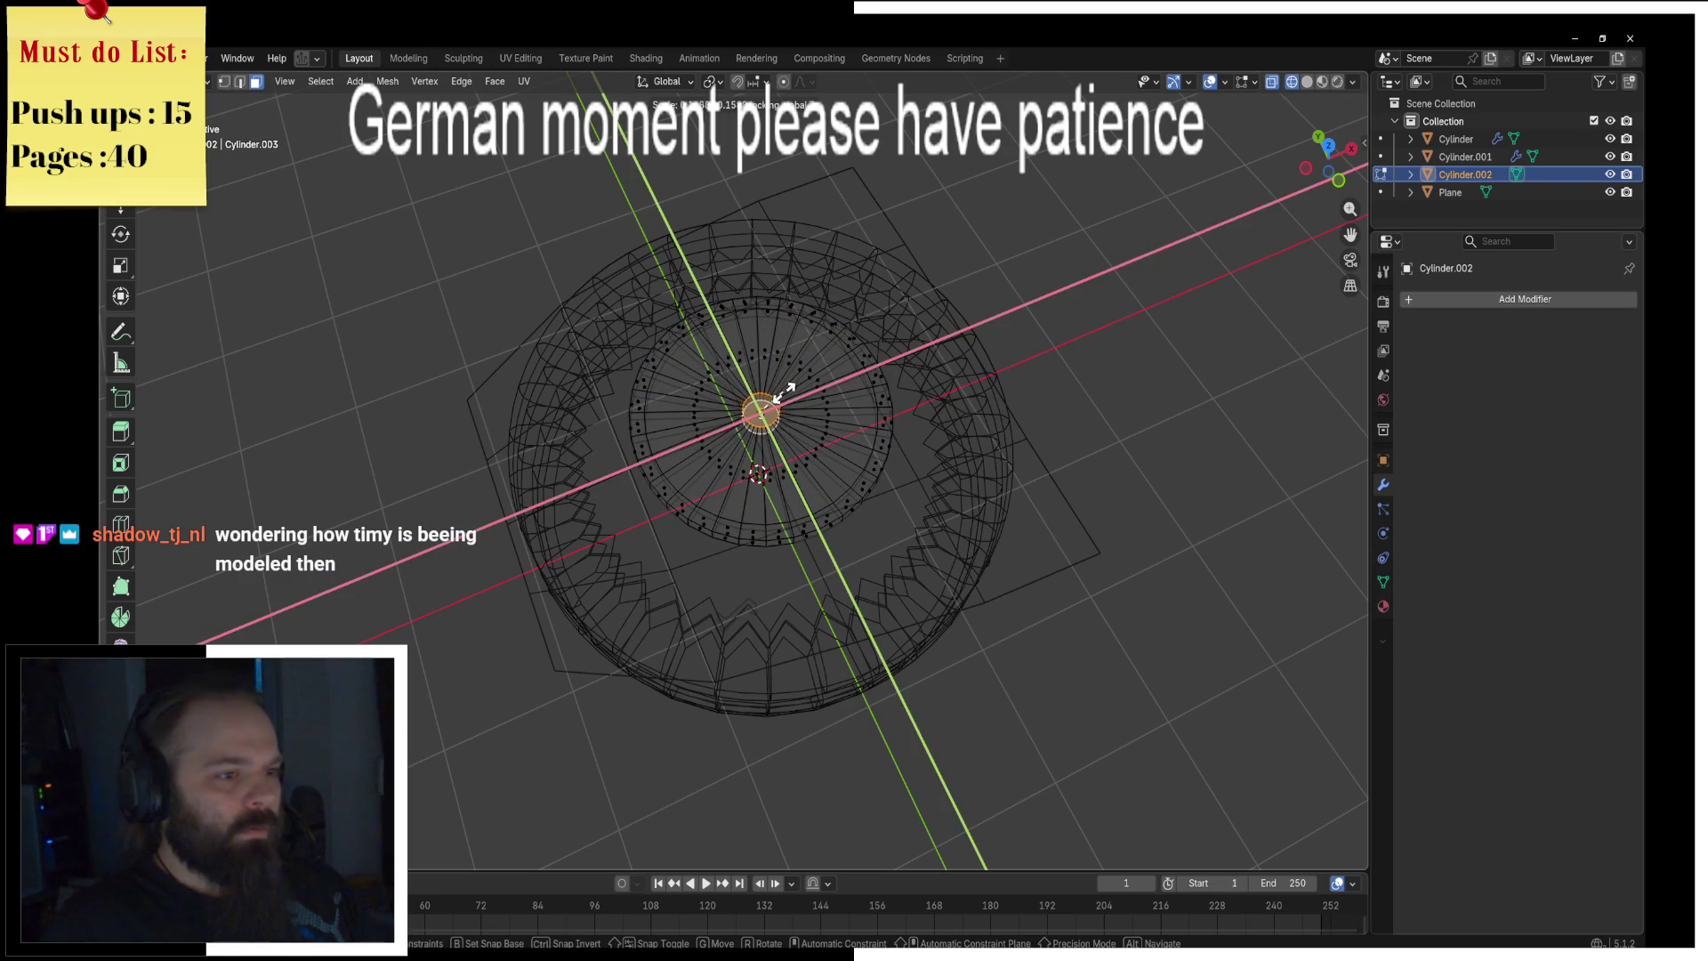
pyautogui.click(785, 391)
# Step: Add two ring loop cuts to the disc and scale them along Z
pyautogui.hotkey('ctrl', 'Tab')
pyautogui.hotkey('alt', 'z')
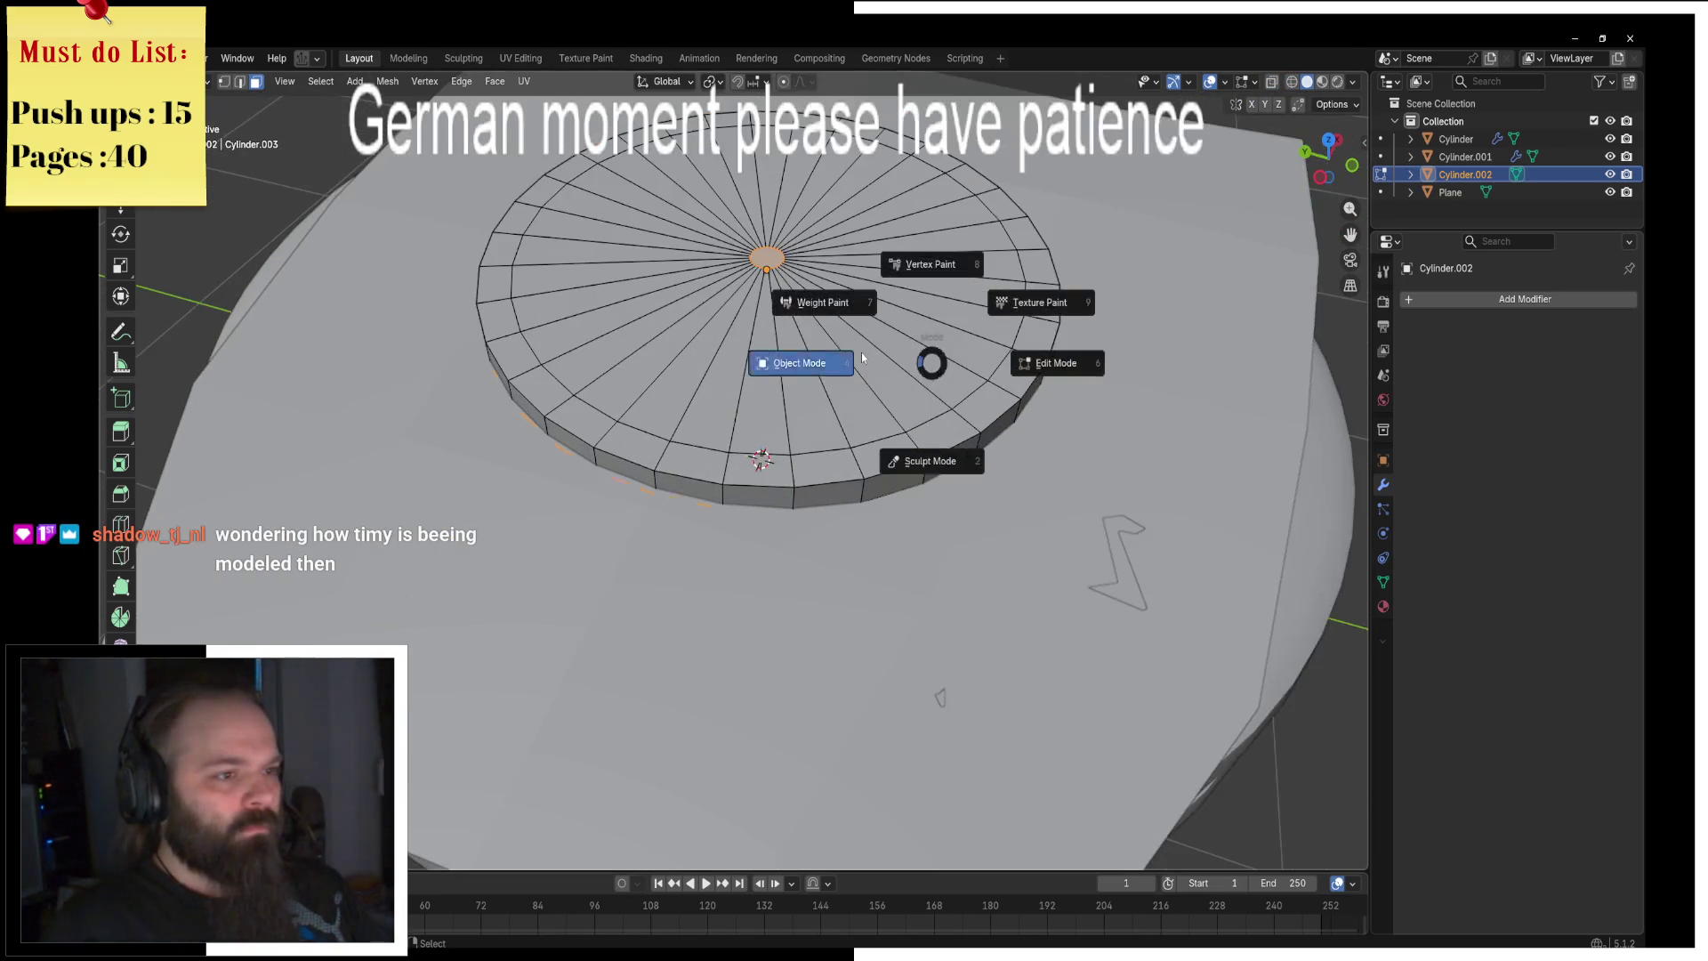
pyautogui.click(862, 357)
pyautogui.press('Tab')
pyautogui.hotkey('ctrl', 'r')
pyautogui.scroll(1, 827, 324)
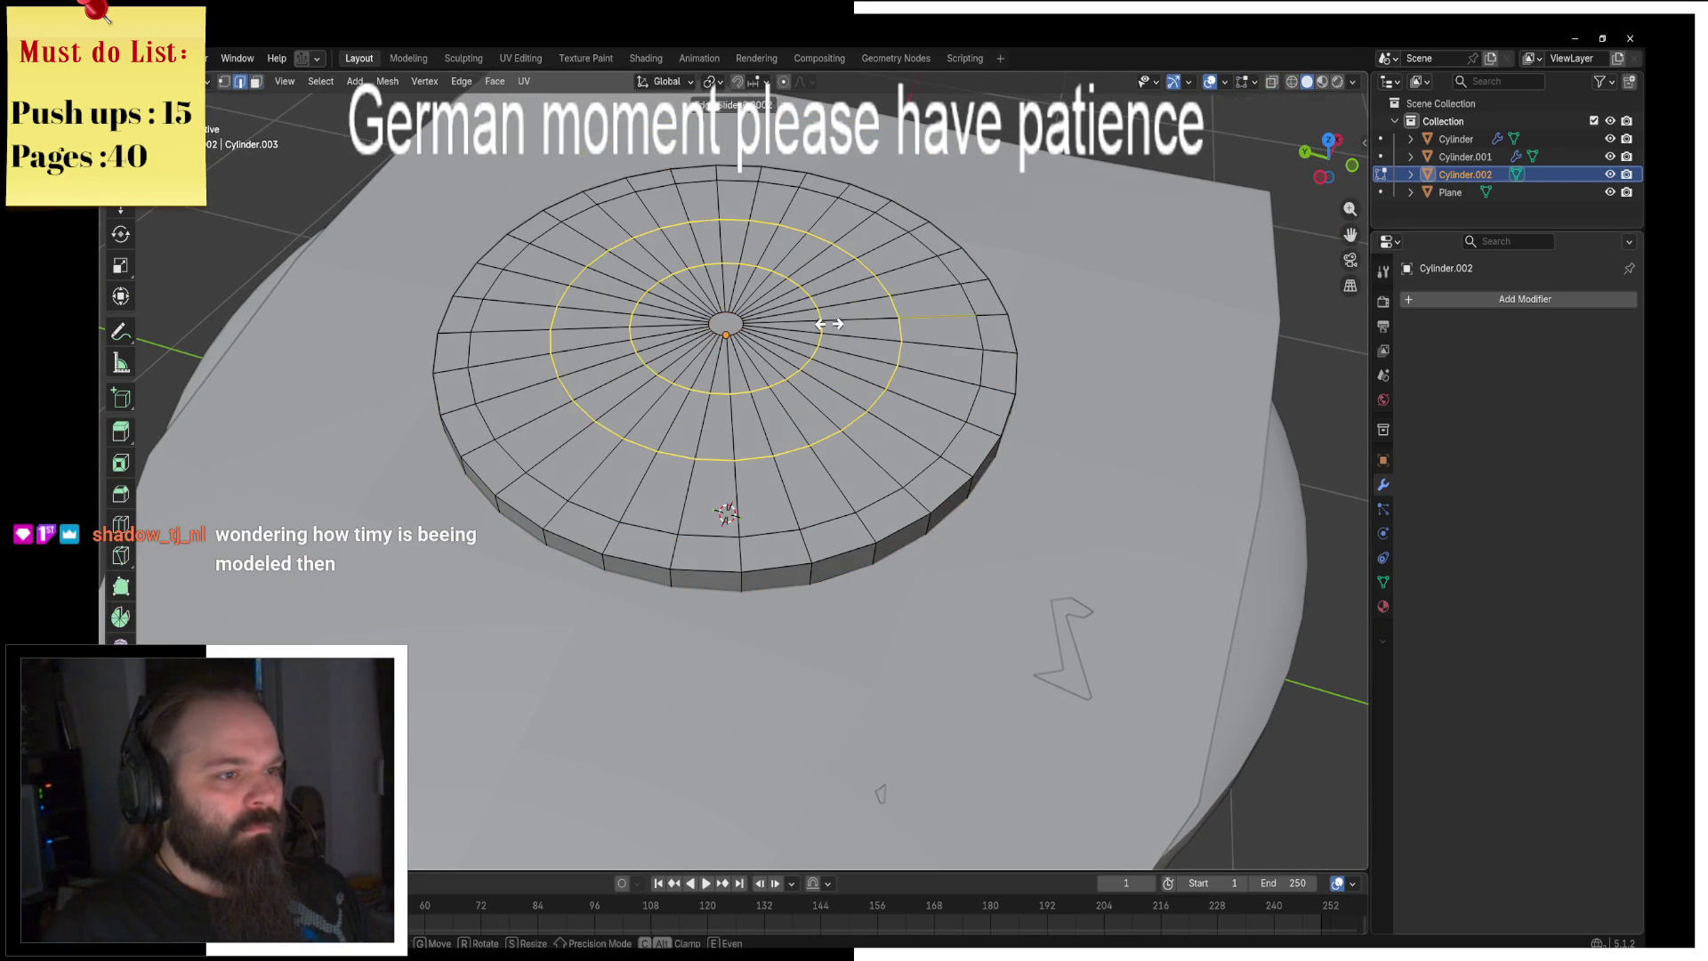
pyautogui.click(1001, 338)
pyautogui.press('s')
pyautogui.press('z')
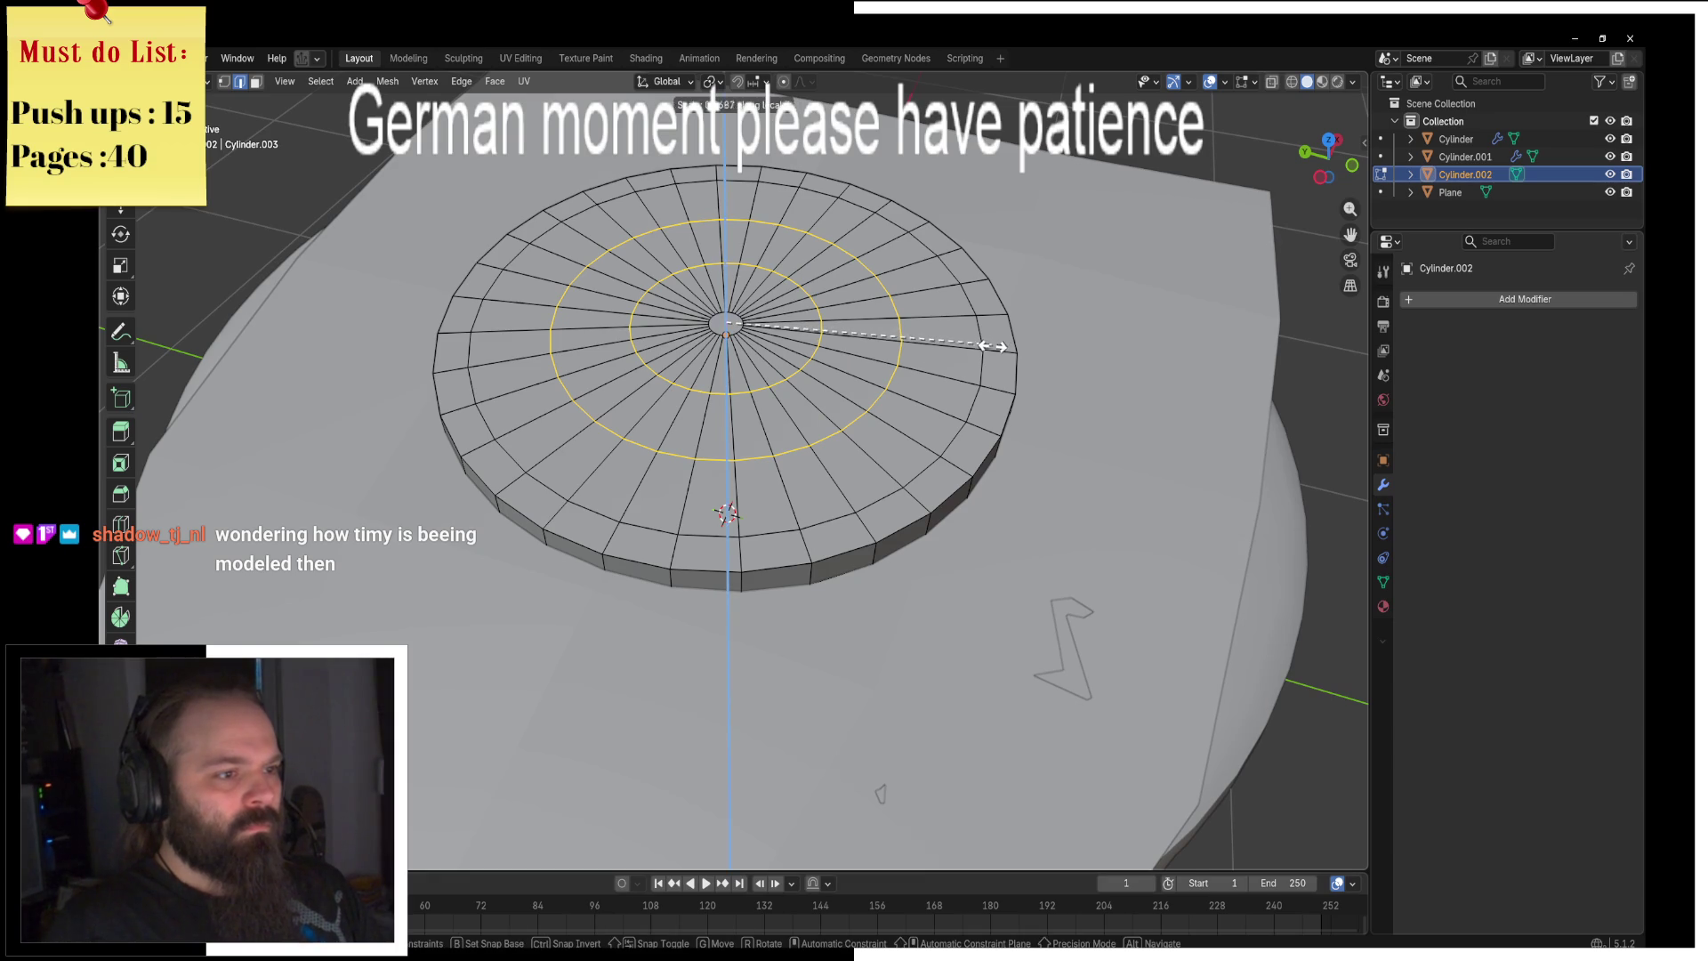
pyautogui.click(993, 345)
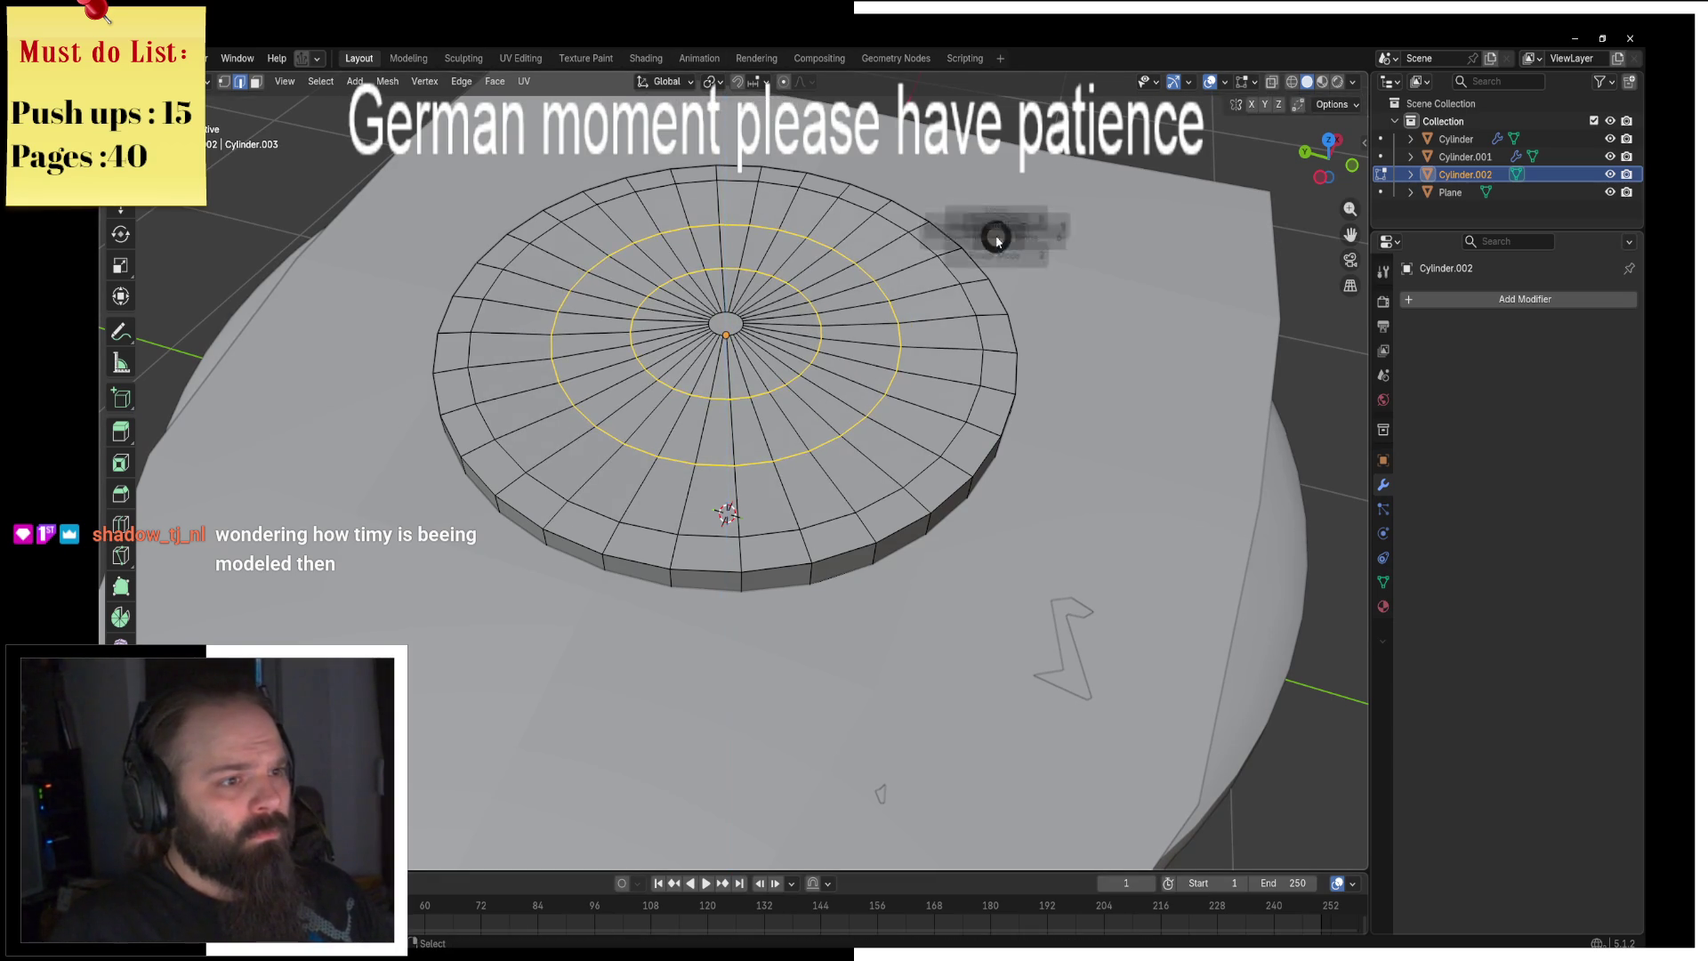
# Step: Cancel an extra ring cut preview and return to Object Mode
pyautogui.press('Tab')
pyautogui.press('Tab')
pyautogui.hotkey('ctrl', 'r')
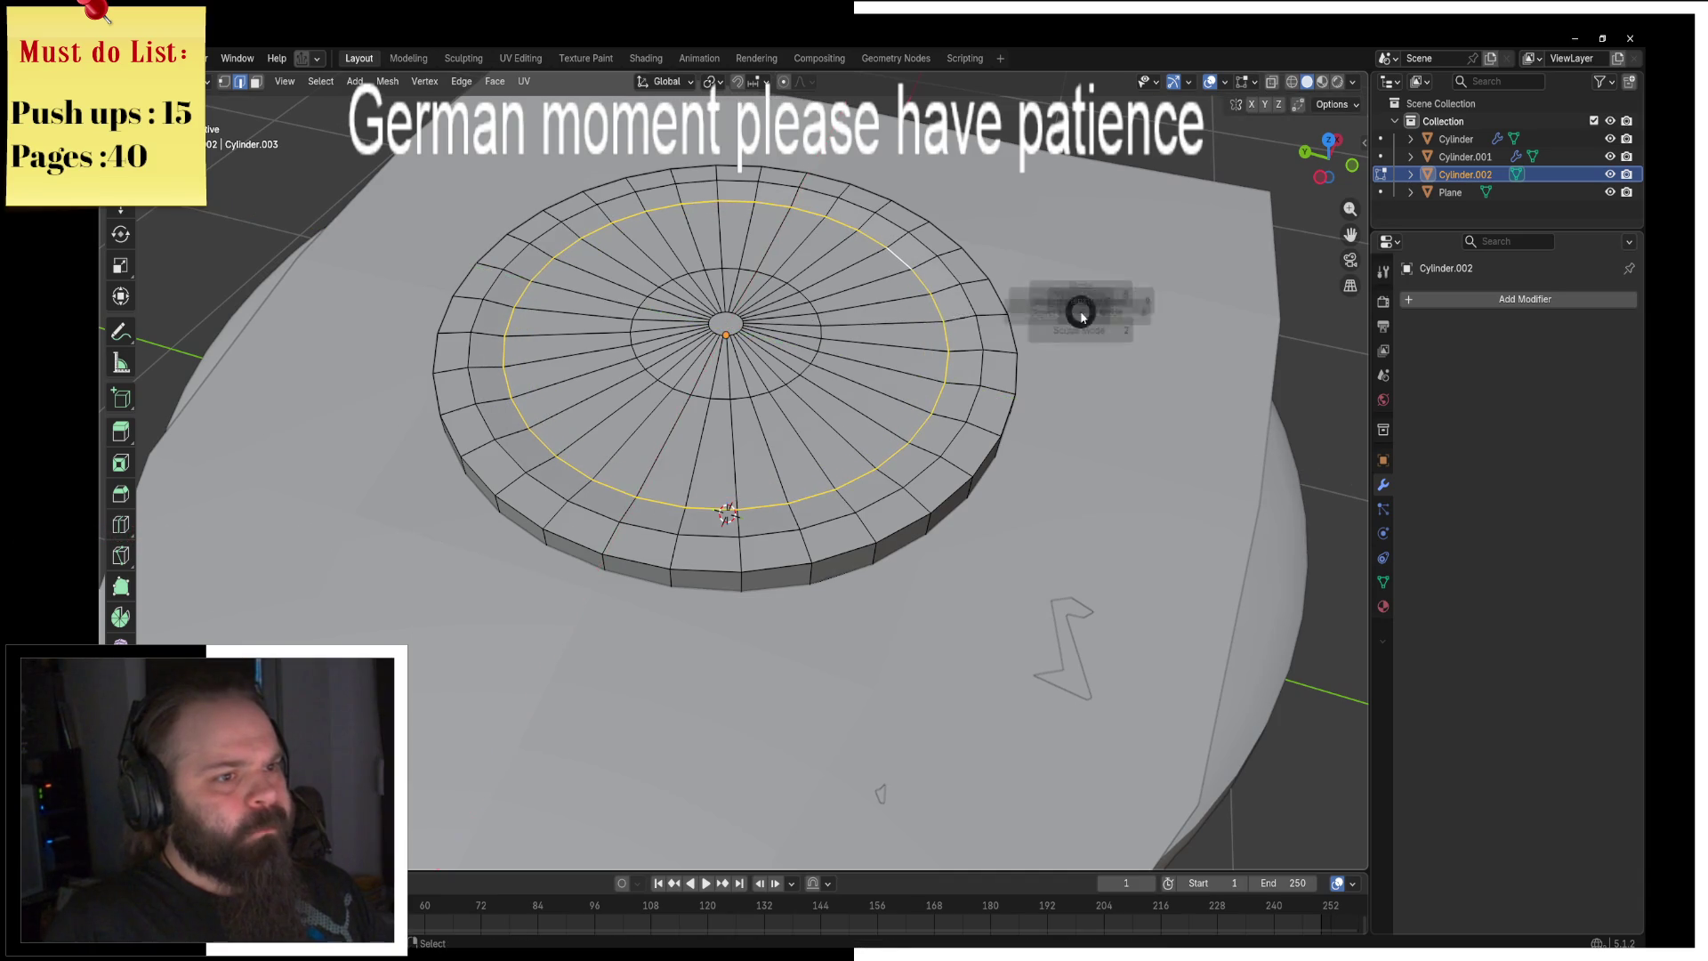
pyautogui.keyDown('shift'); pyautogui.rightClick(971, 320); pyautogui.keyUp('shift')
pyautogui.press('Tab')
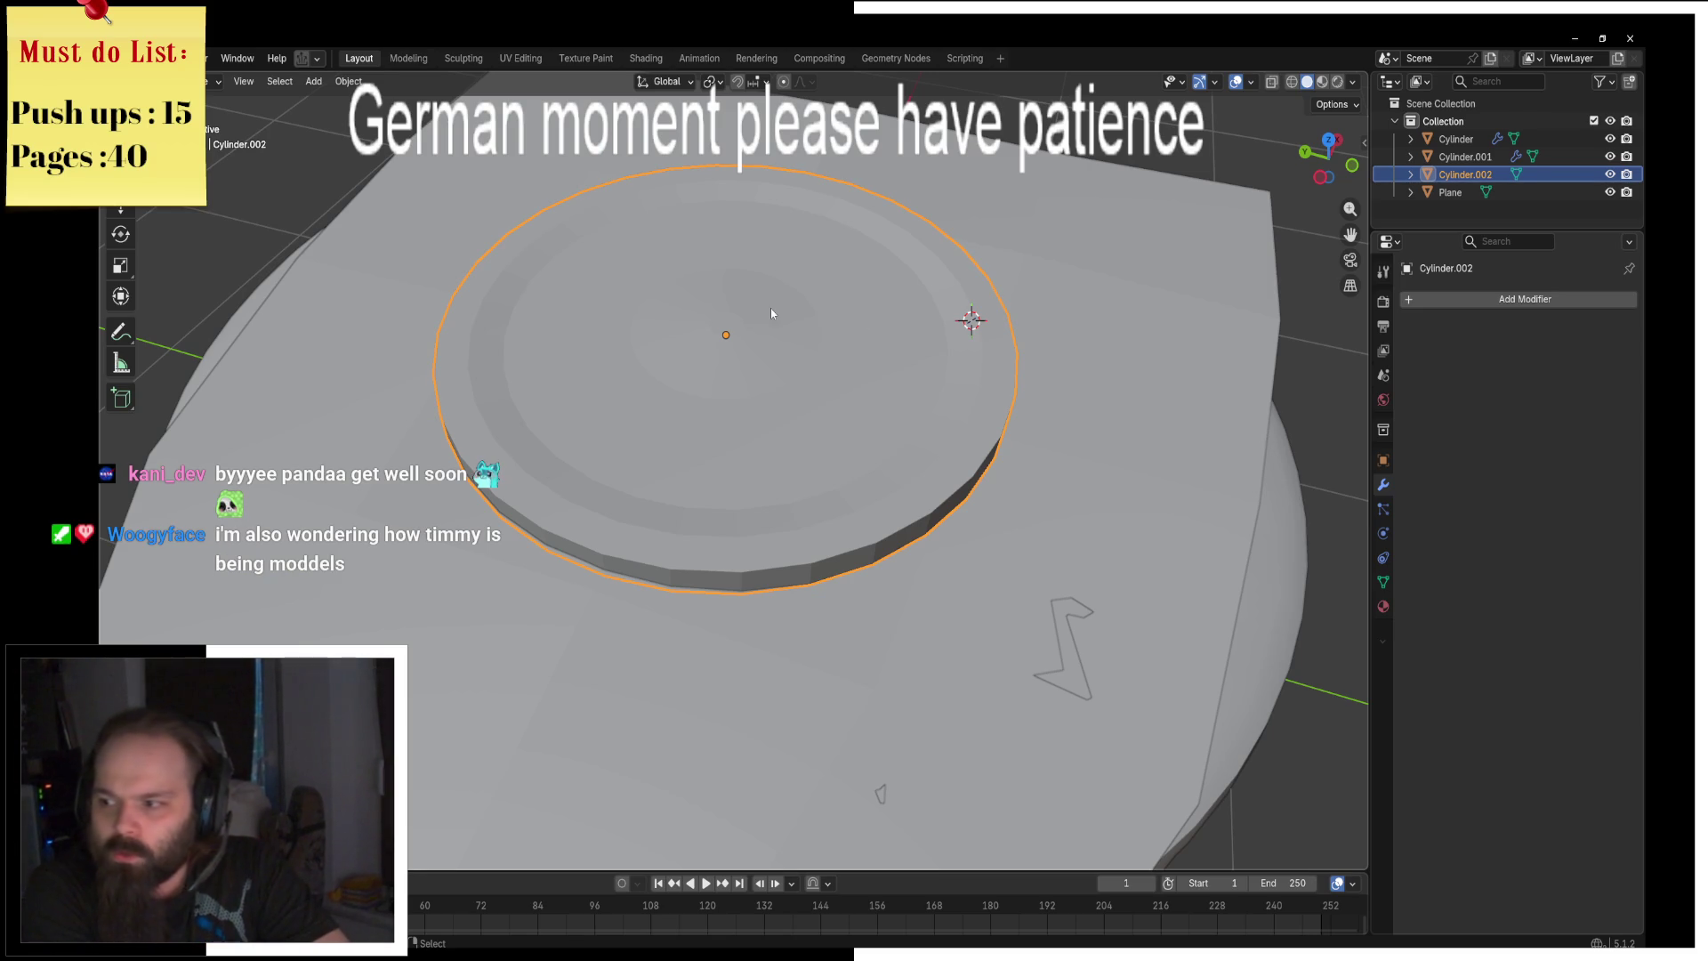
# Step: Orbit to inspect Cylinder.002, then open Add Modifier in Modifier Properties
pyautogui.moveTo(770, 313)
pyautogui.mouseDown(button='middle')
pyautogui.moveTo(598, 294)
pyautogui.moveTo(618, 307)
pyautogui.mouseUp(button='middle')
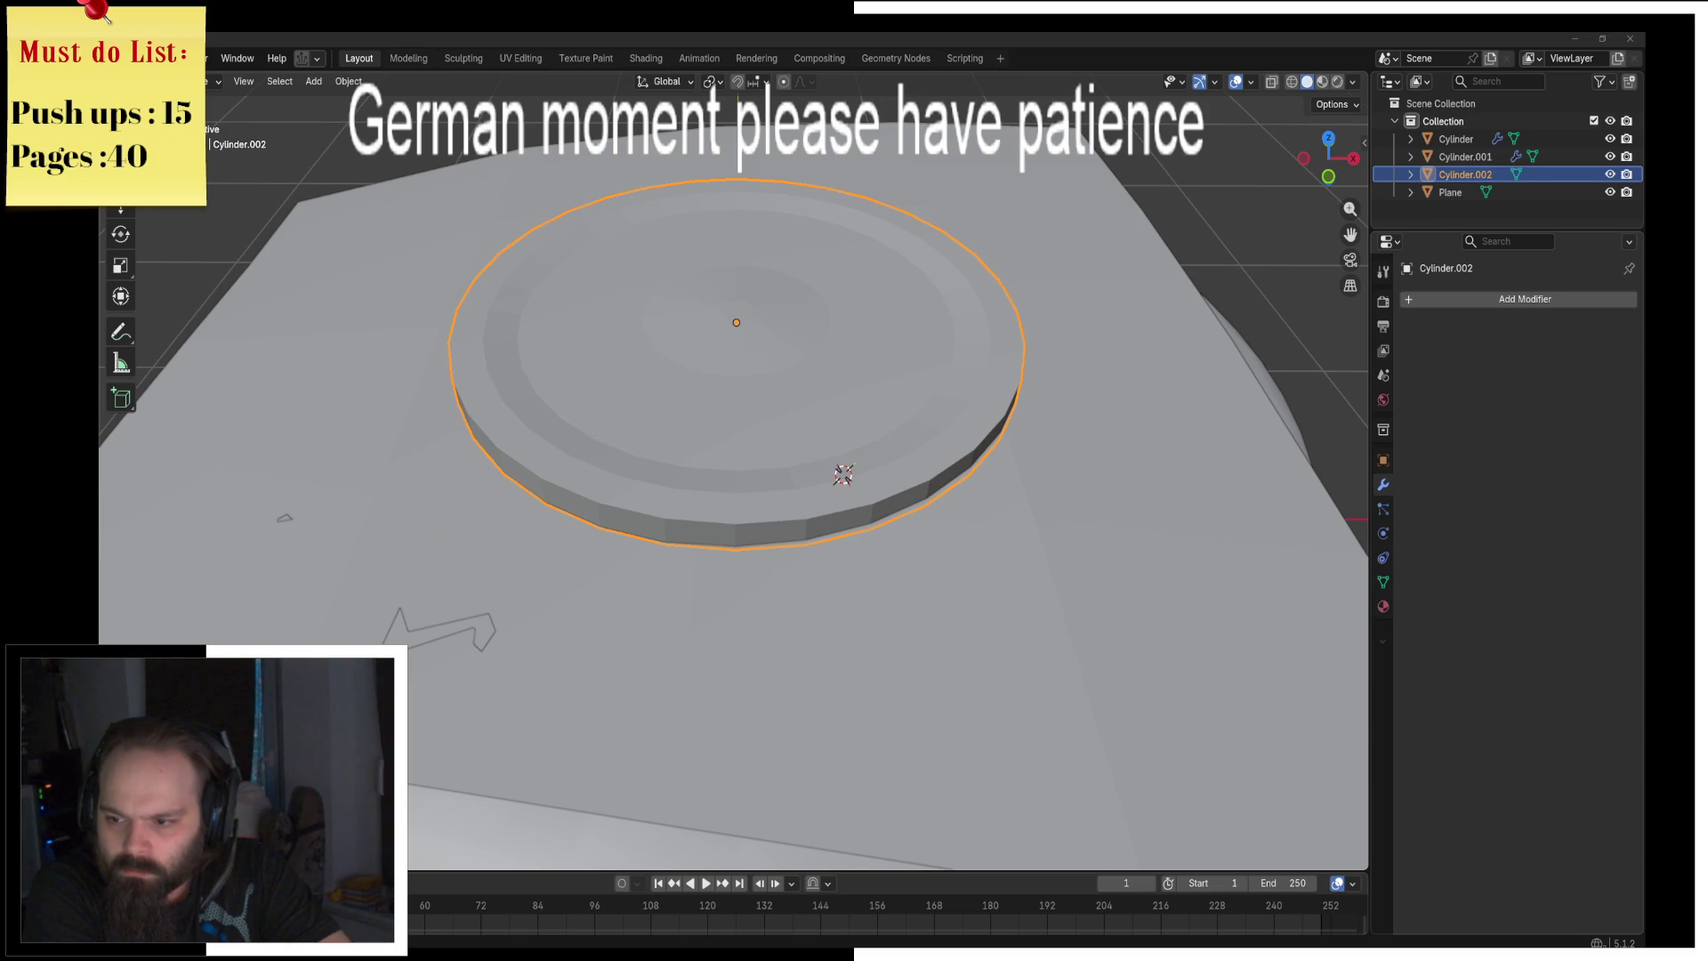
pyautogui.moveTo(861, 446); pyautogui.dragTo(832, 439, button='middle')
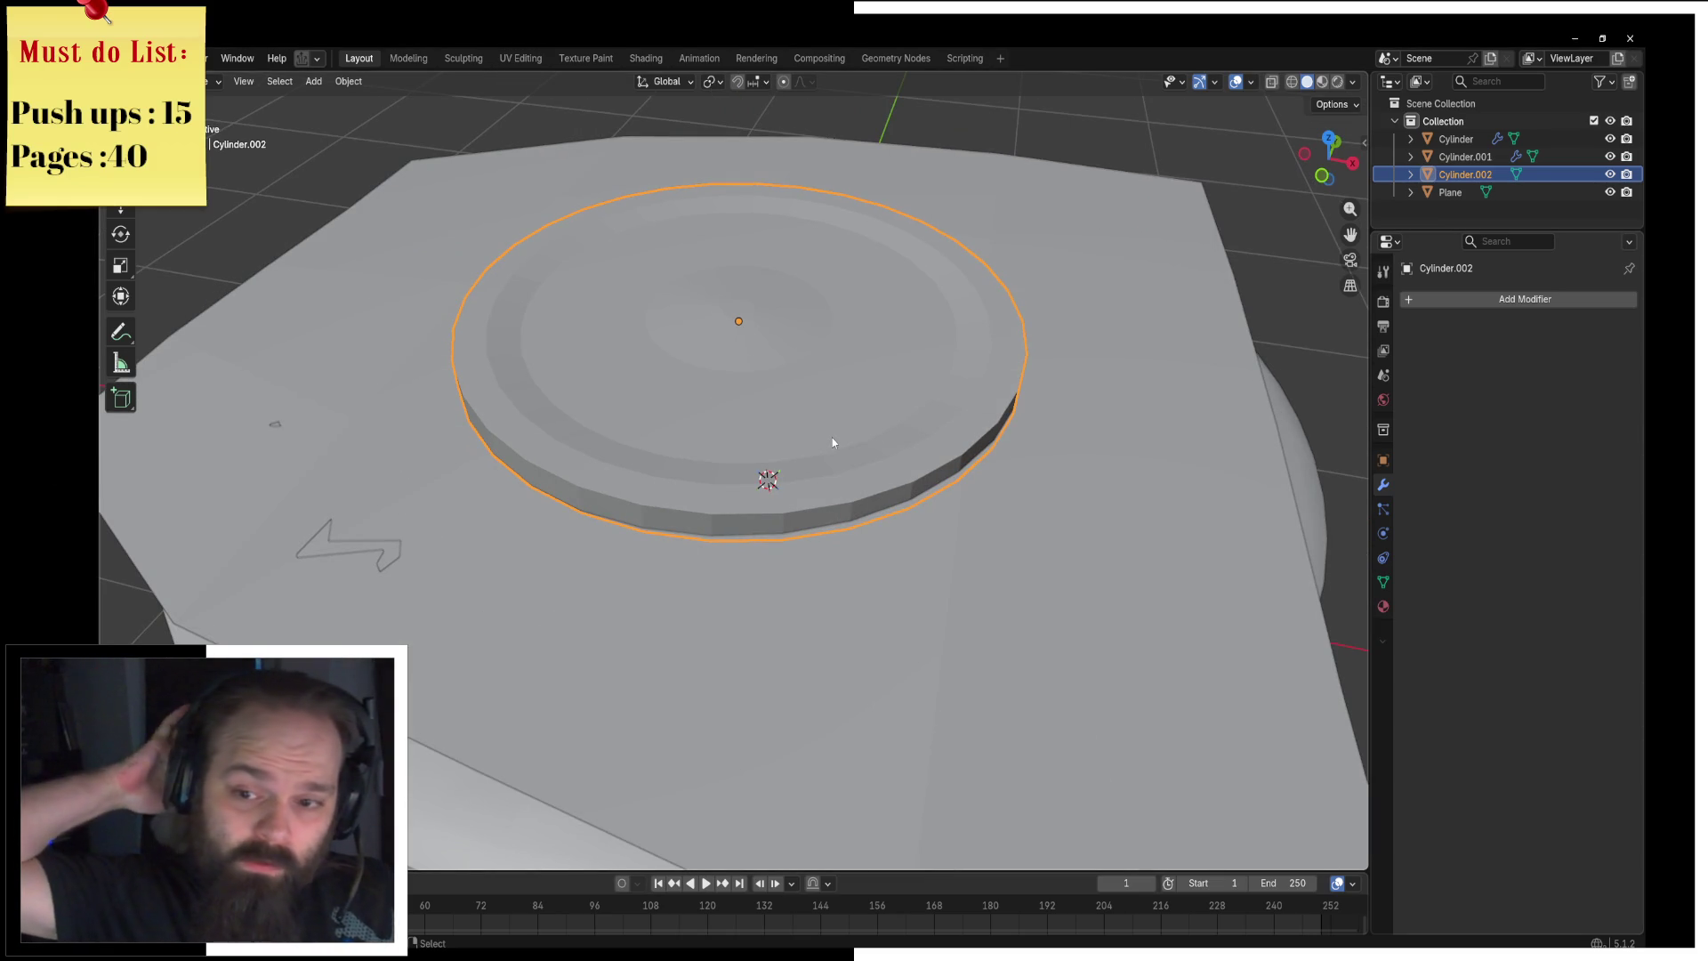
pyautogui.moveTo(810, 145)
pyautogui.mouseDown(button='middle')
pyautogui.moveTo(682, 465)
pyautogui.moveTo(803, 419)
pyautogui.moveTo(759, 462)
pyautogui.moveTo(778, 370)
pyautogui.moveTo(701, 377)
pyautogui.moveTo(814, 360)
pyautogui.mouseUp(button='middle')
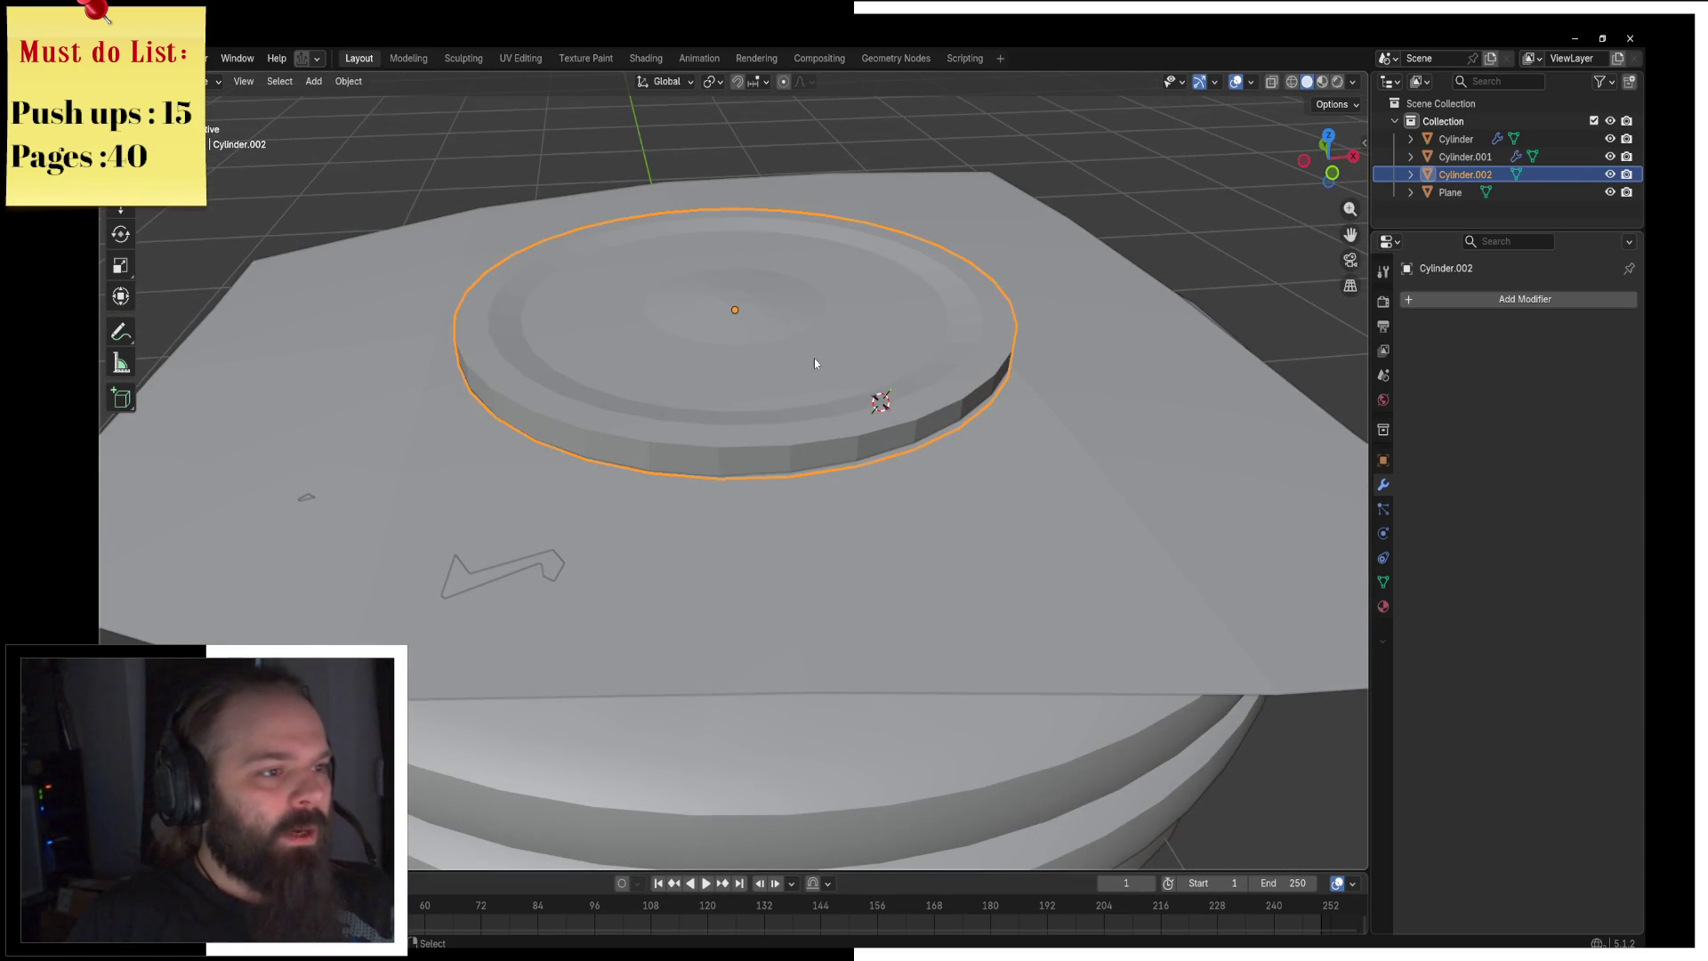
pyautogui.click(1489, 300)
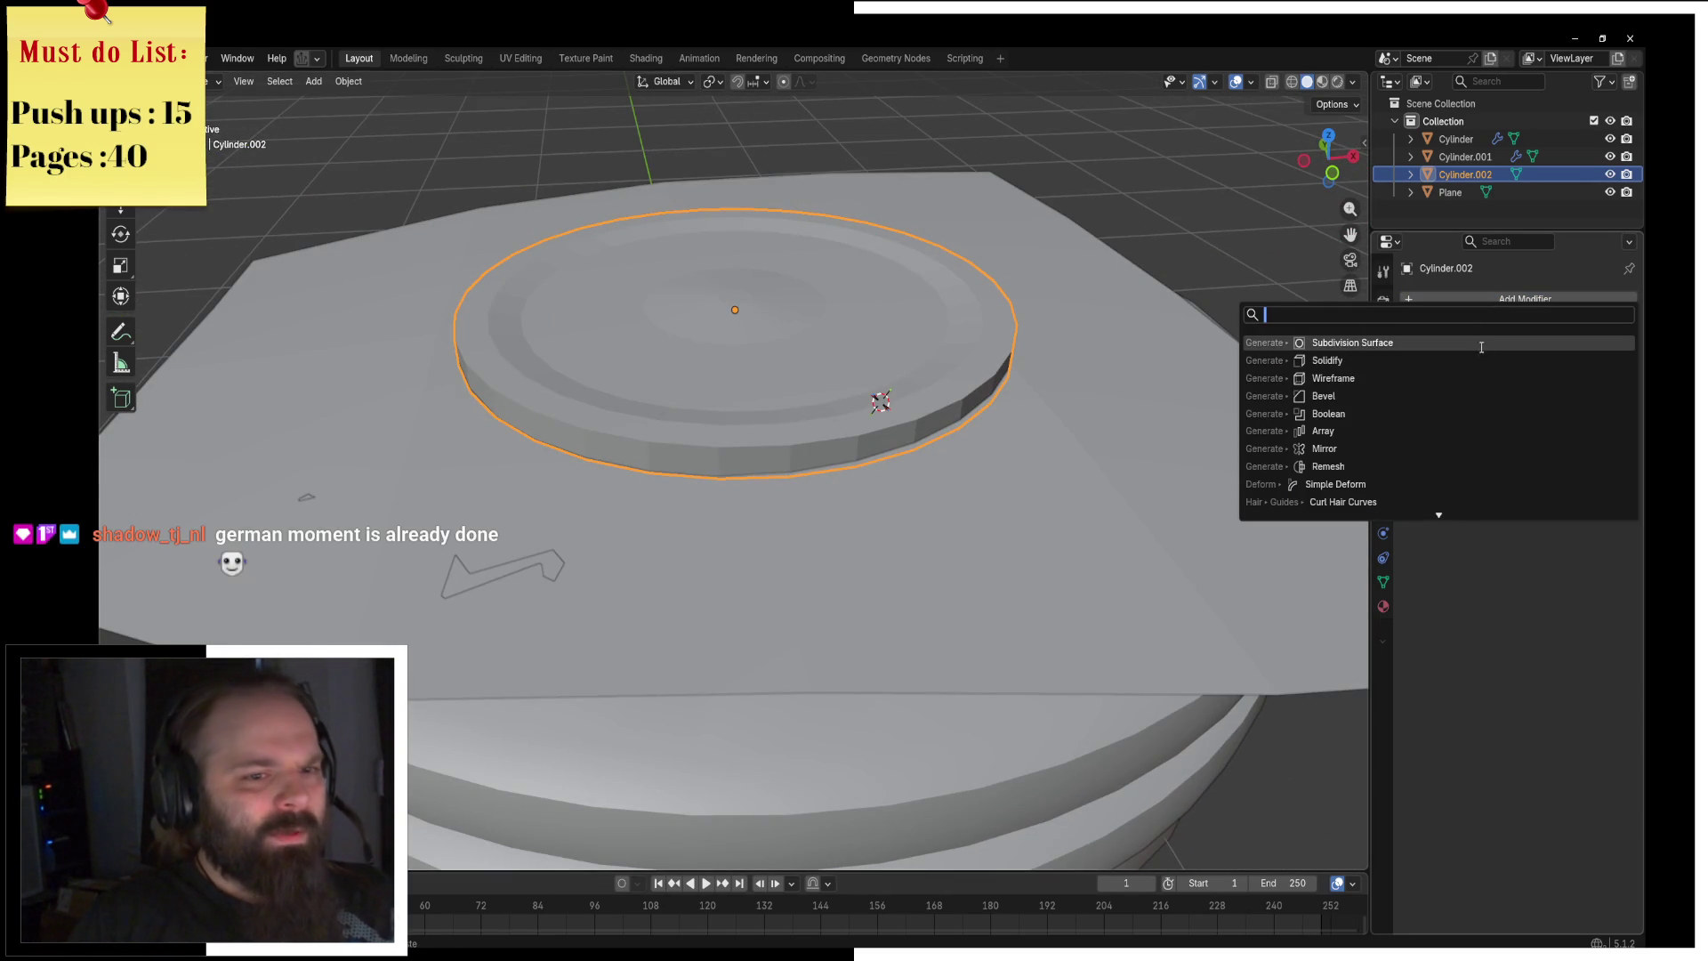
# Step: Add a Bevel modifier to the disc and apply auto smooth shading to it
pyautogui.click(1490, 396)
pyautogui.moveTo(836, 450); pyautogui.dragTo(792, 450, button='middle')
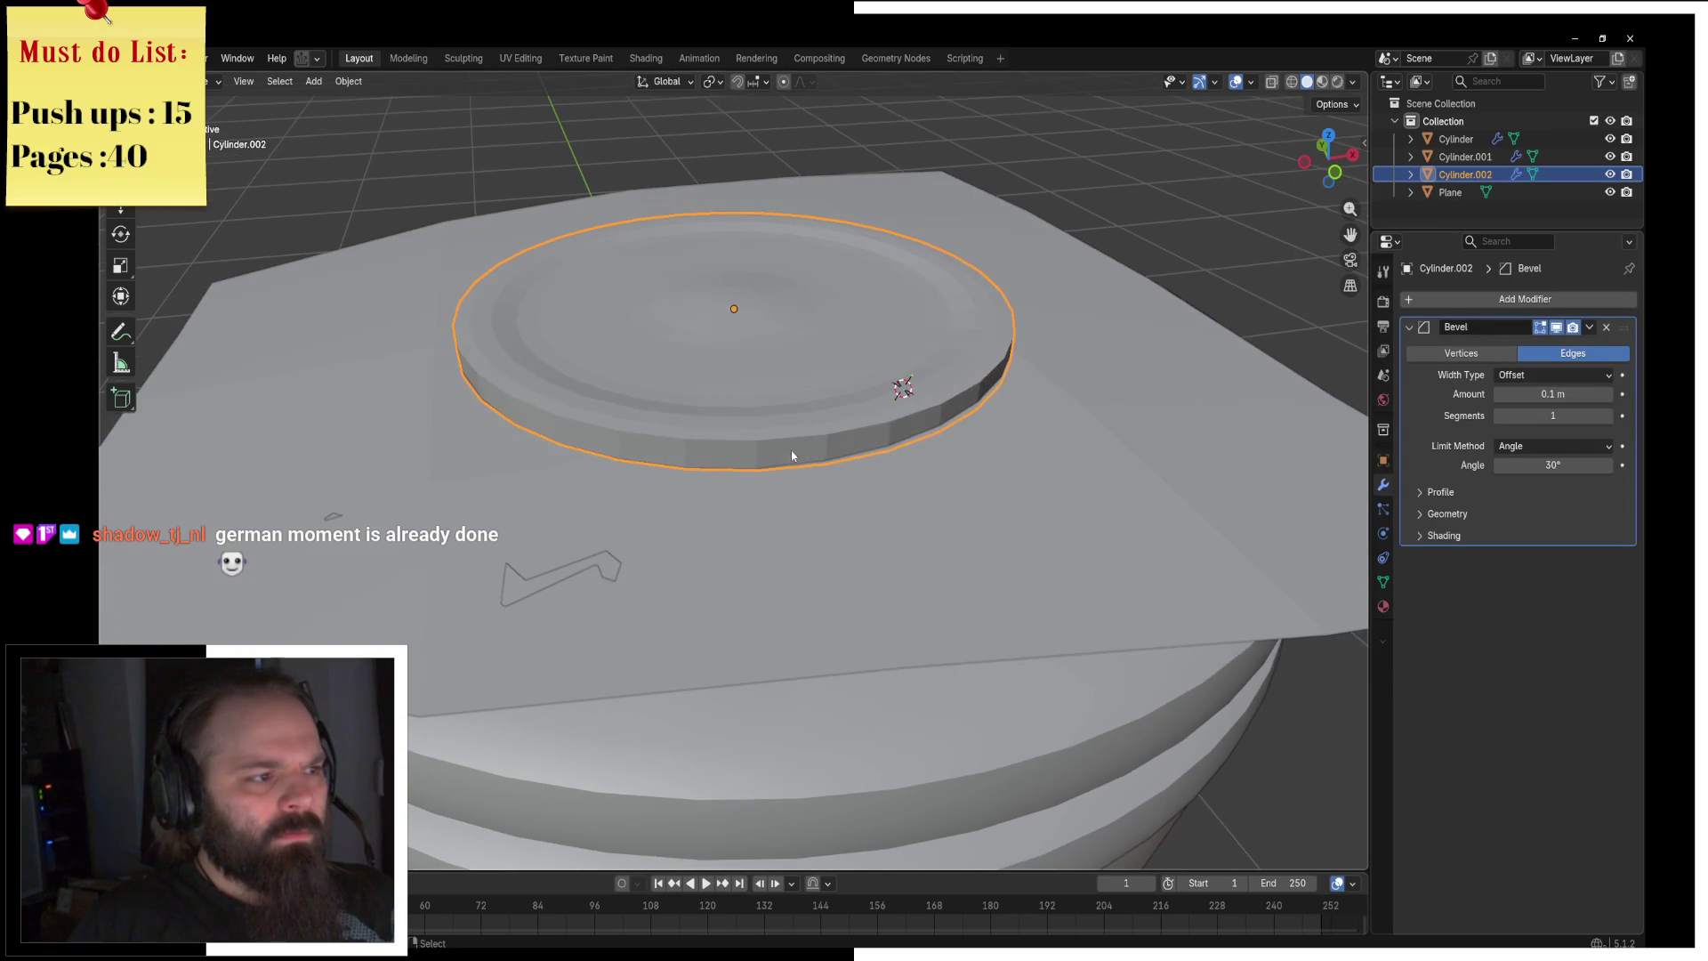
pyautogui.press('F3')
pyautogui.press('Down')
pyautogui.press('Return')
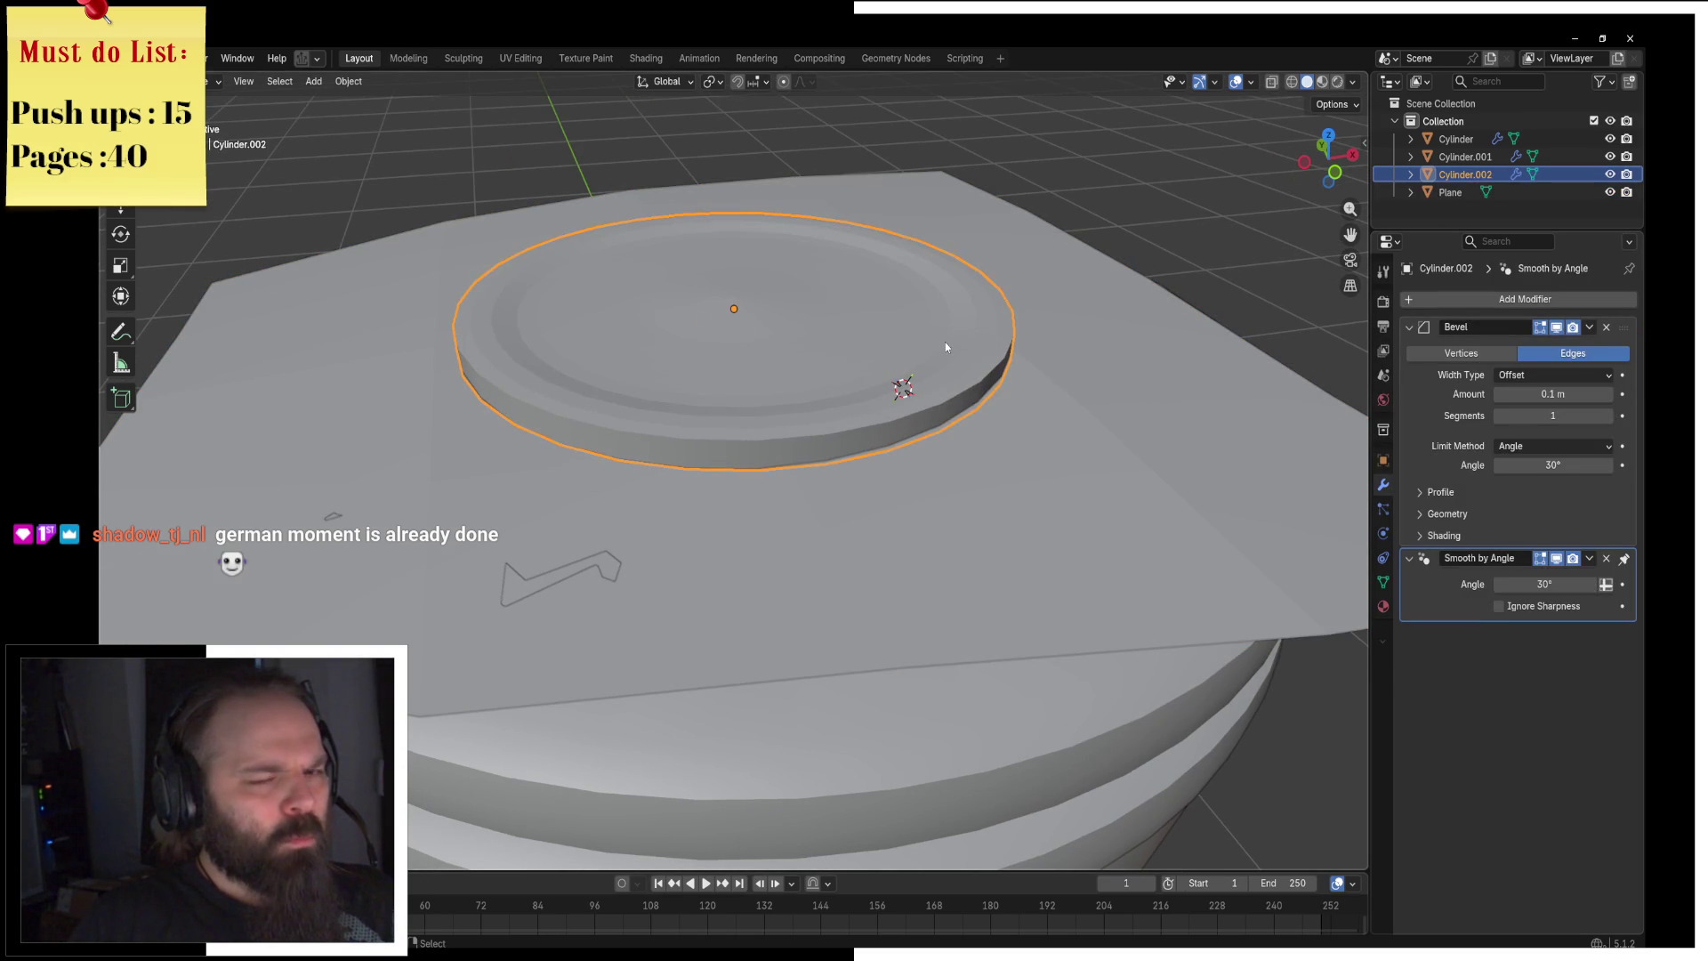
pyautogui.press('F3')
pyautogui.press('Down')
pyautogui.press('Down')
pyautogui.press('Down')
pyautogui.press('Return')
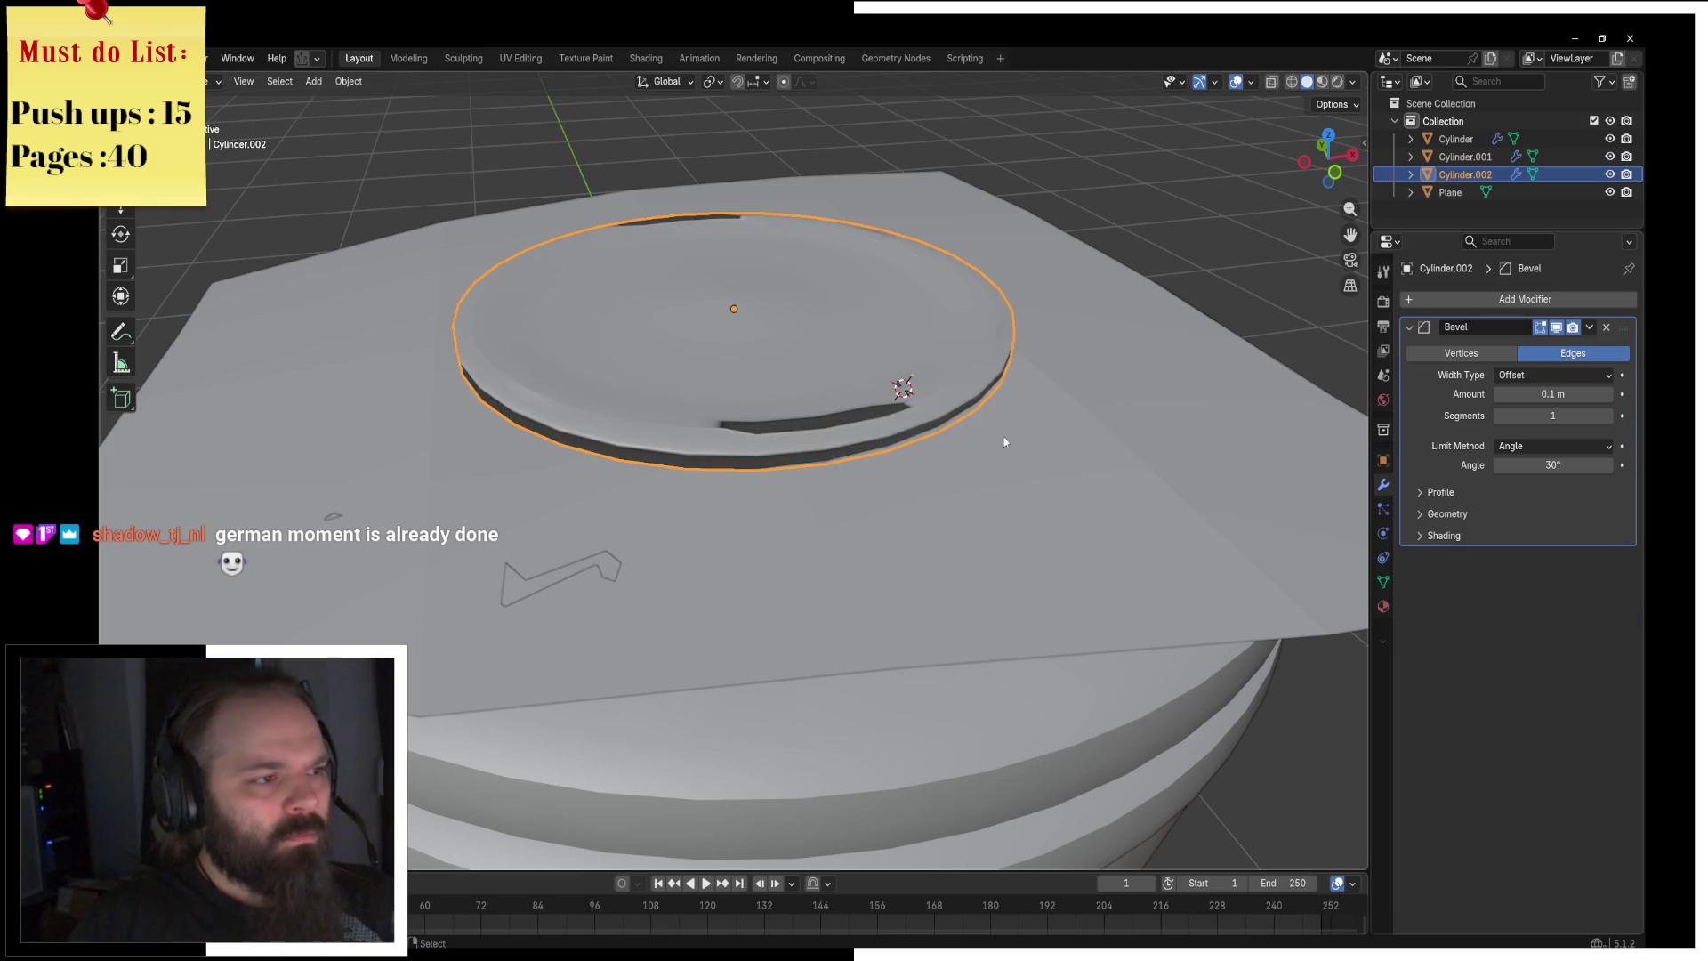
# Step: Merge the disc's overlapping vertices by distance in Edit Mode, then return to Object Mode
pyautogui.moveTo(1029, 401); pyautogui.dragTo(1064, 431, button='middle')
pyautogui.hotkey('ctrl', 'Tab')
pyautogui.click(1112, 429)
pyautogui.press('m')
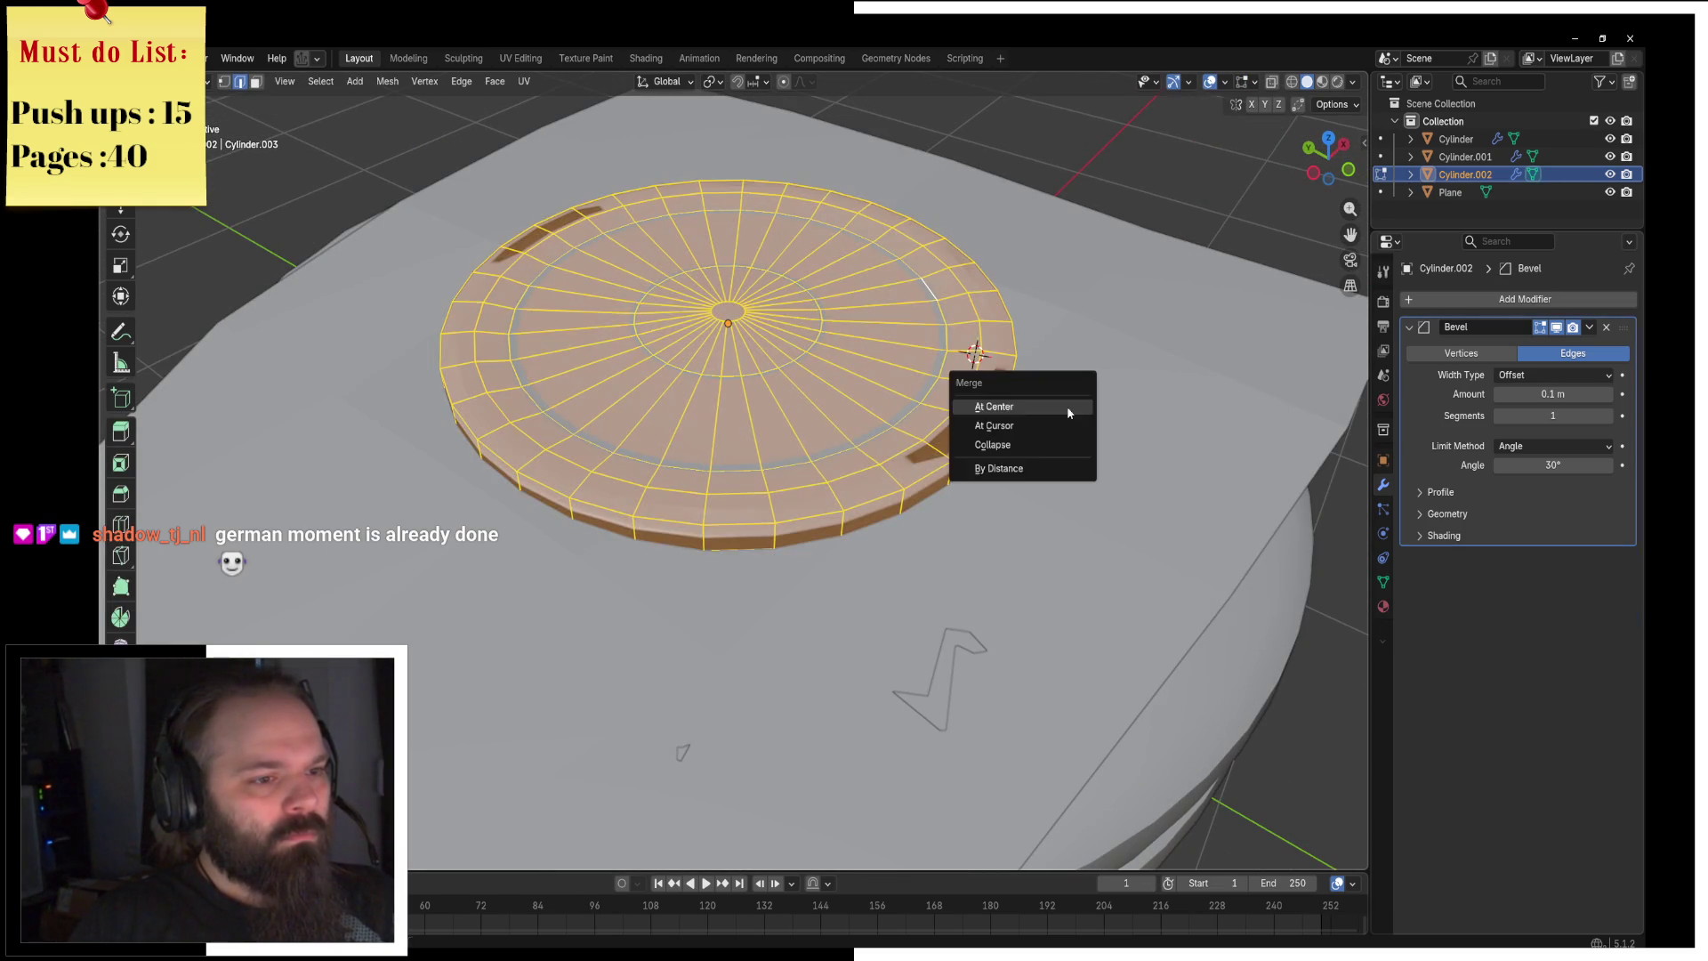
pyautogui.click(1054, 467)
pyautogui.rightClick(1051, 467)
pyautogui.press('Escape')
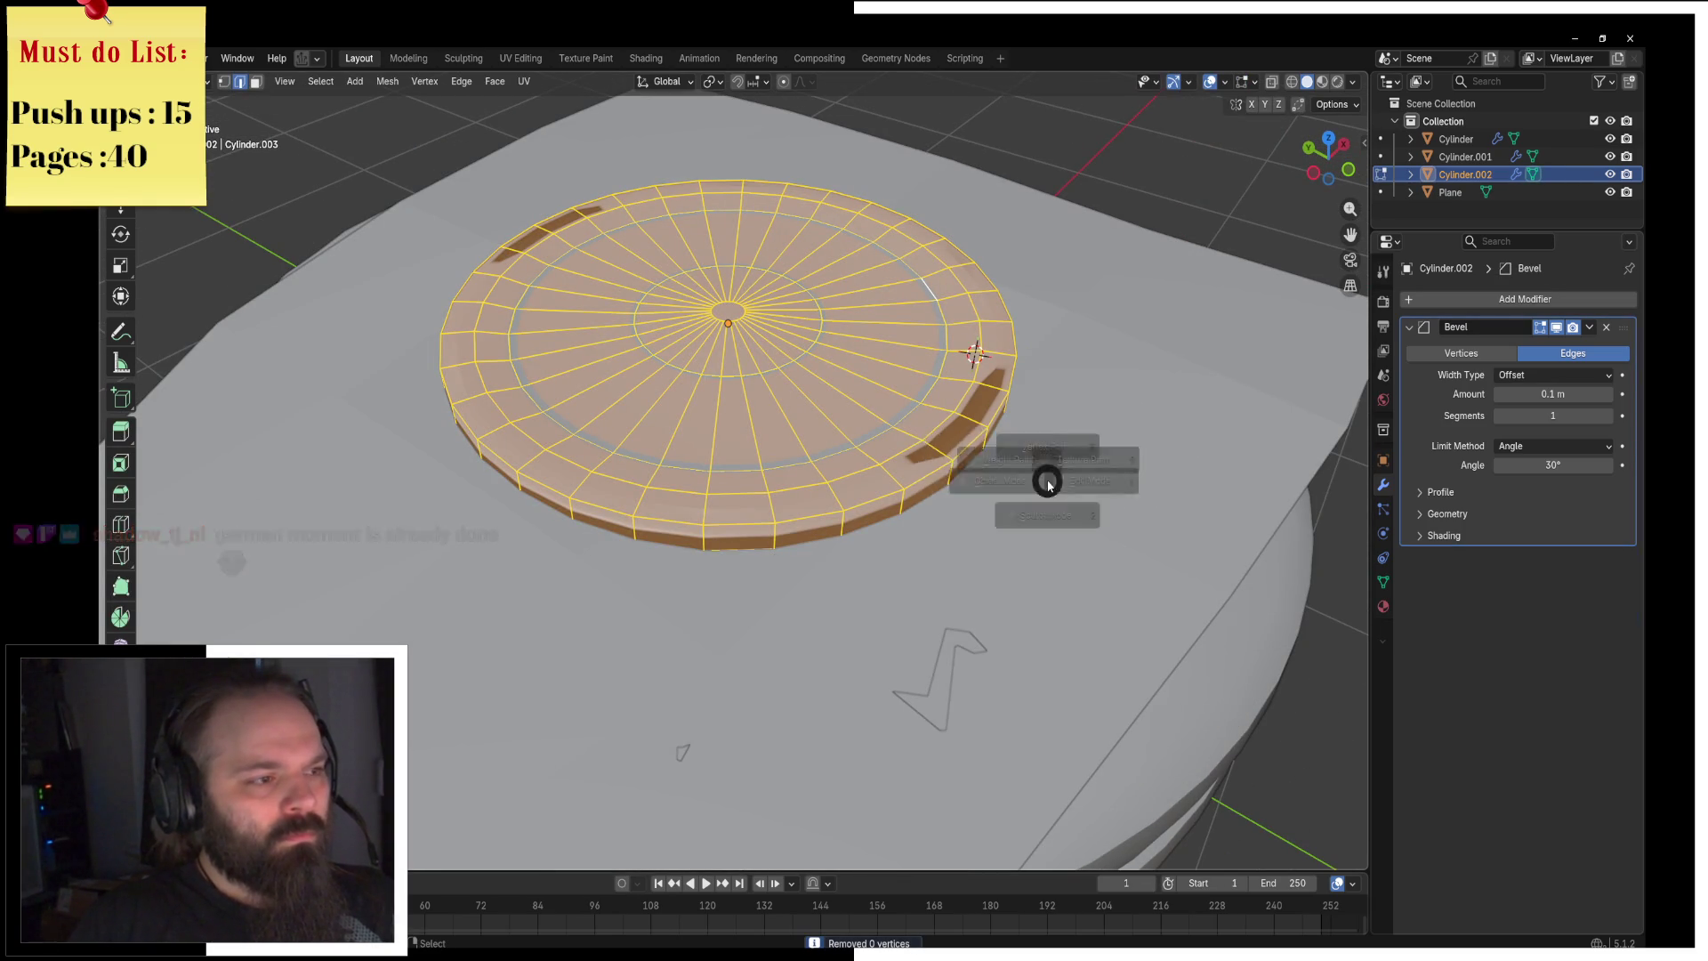
pyautogui.press('Tab')
# Step: From a lower view angle, bring up the Add menu with Shift+A
pyautogui.scroll(-3, 1044, 441)
pyautogui.moveTo(1044, 441)
pyautogui.mouseDown(button='middle')
pyautogui.moveTo(943, 402)
pyautogui.moveTo(955, 431)
pyautogui.mouseUp(button='middle')
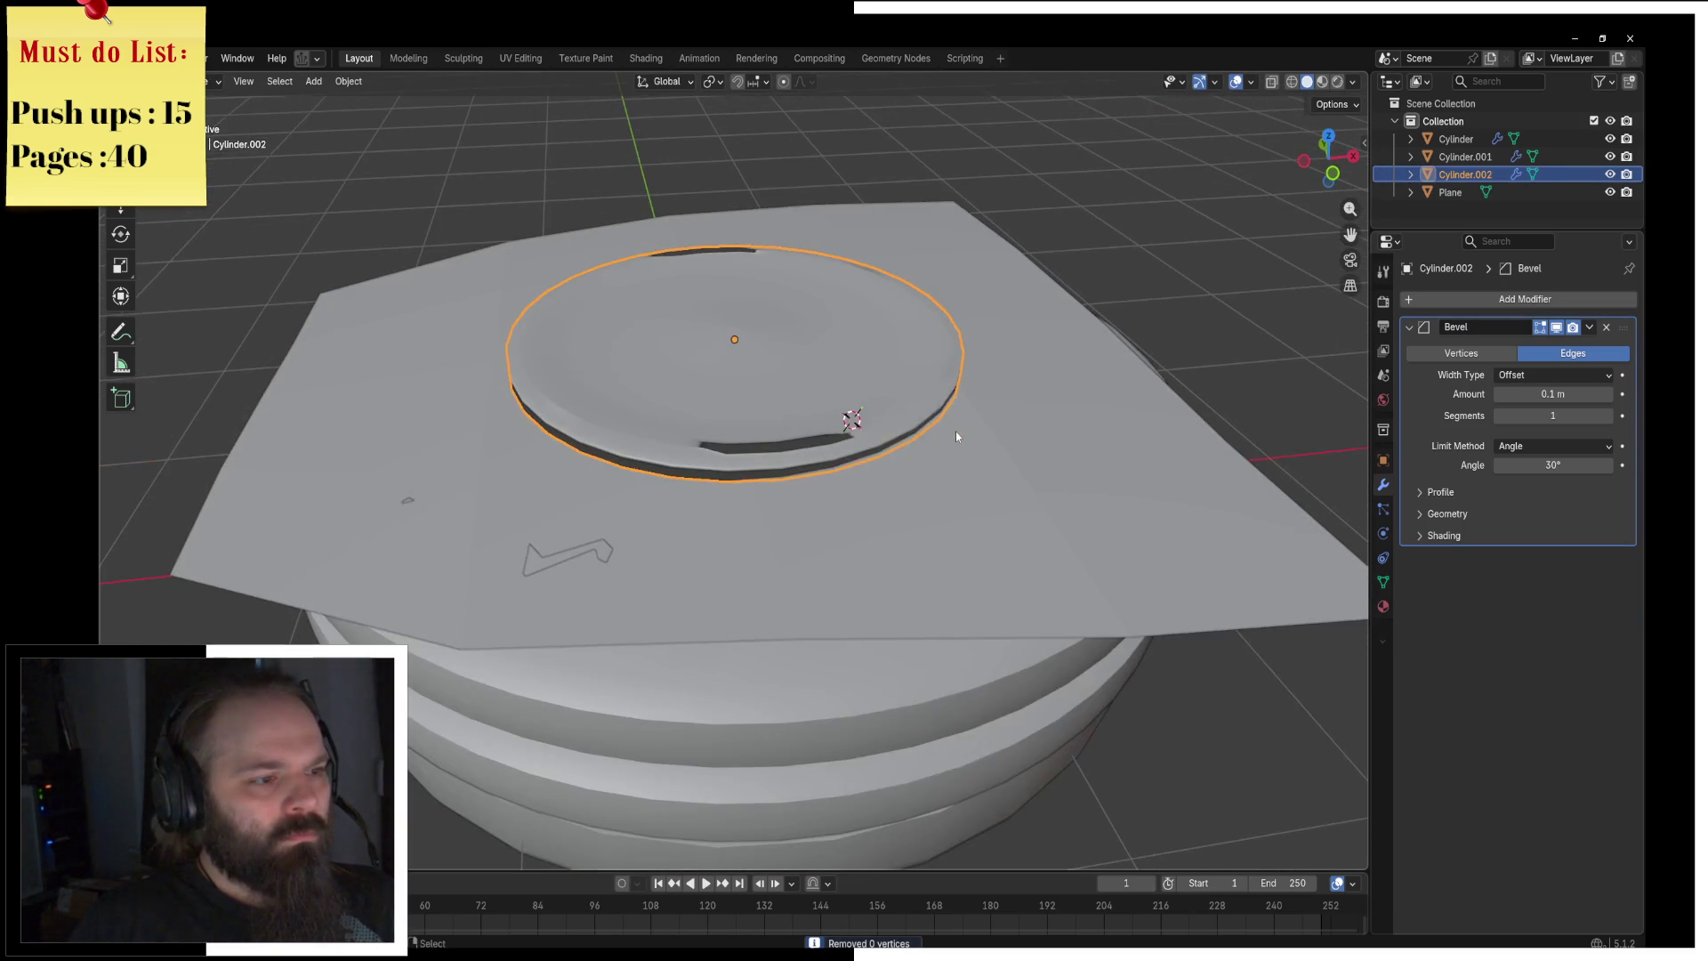
pyautogui.hotkey('shift', 'a')
pyautogui.hotkey('shift', 'a')
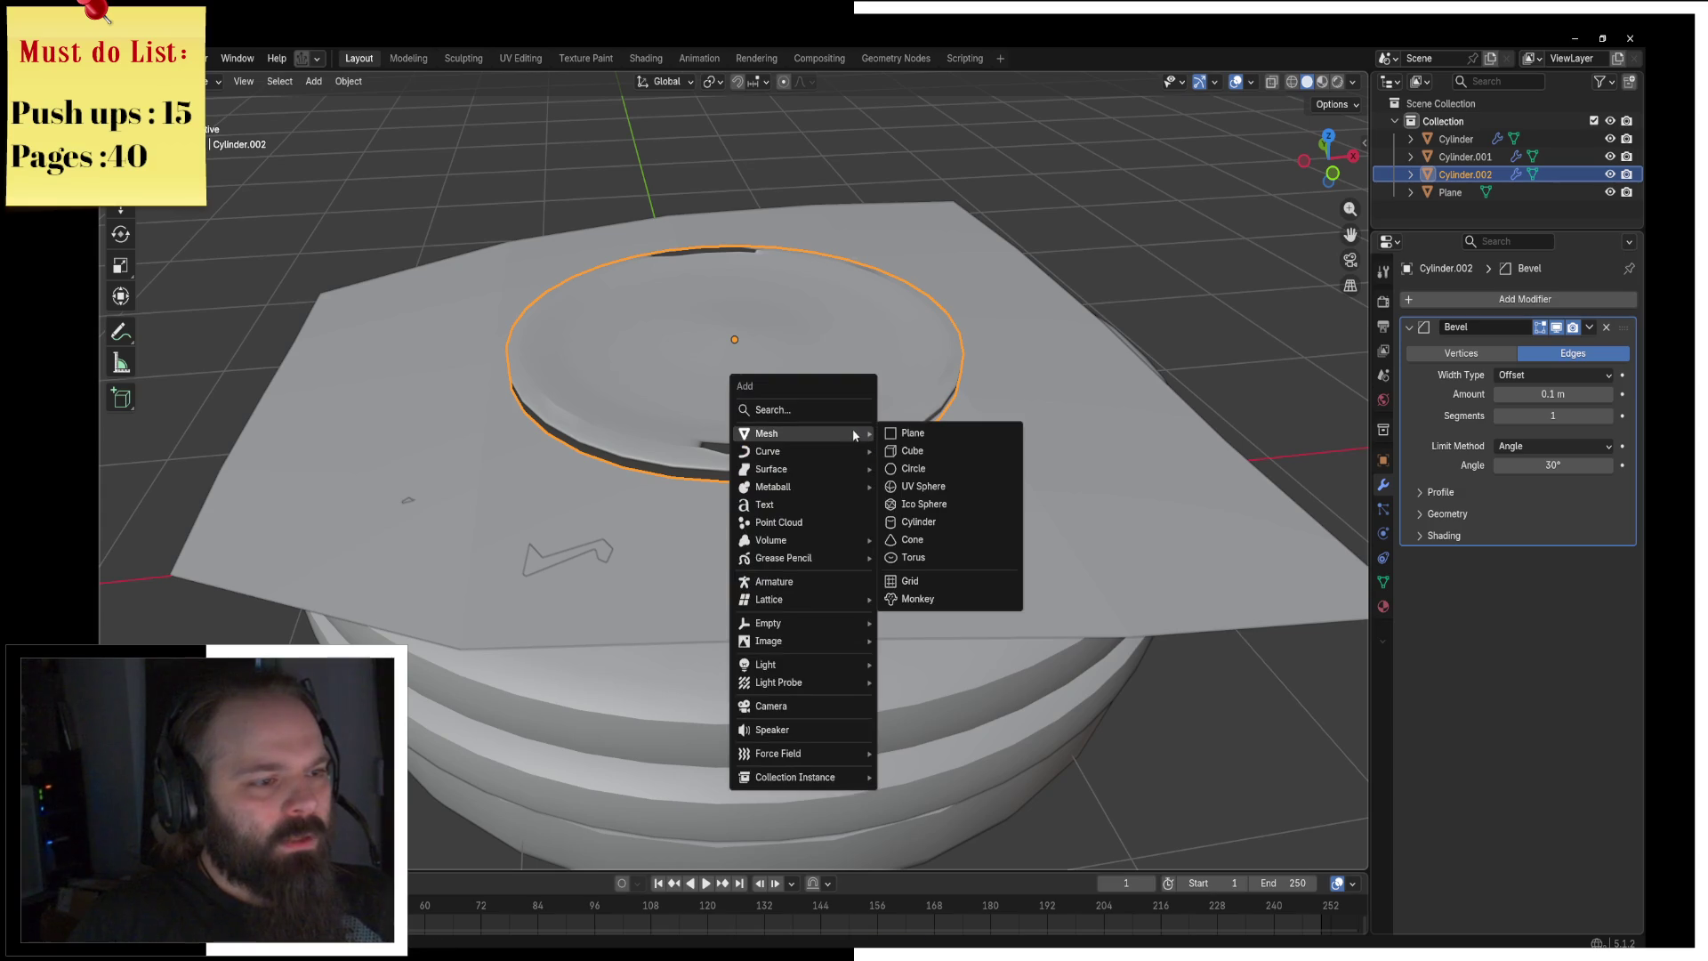
# Step: Add a cylinder, scale it down, and flatten it on Z into a thin disc
pyautogui.click(965, 523)
pyautogui.press('s')
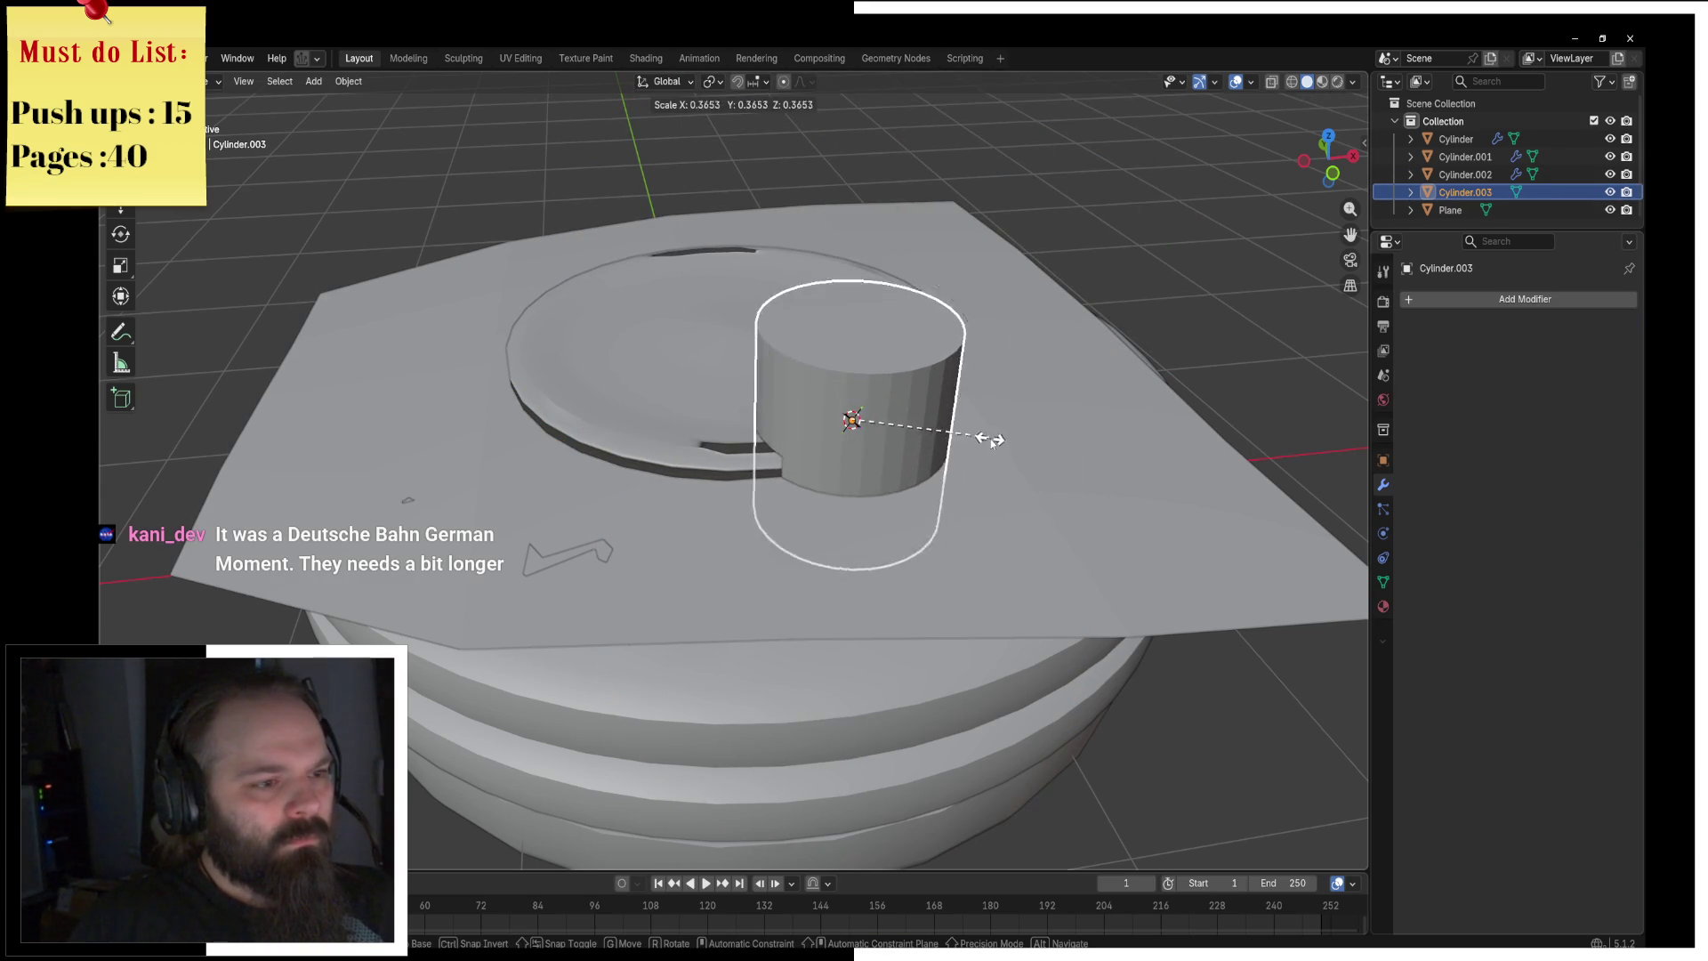
pyautogui.click(1075, 453)
pyautogui.hotkey('ctrl', 'Tab')
pyautogui.click(1192, 450)
pyautogui.press('s')
pyautogui.press('z')
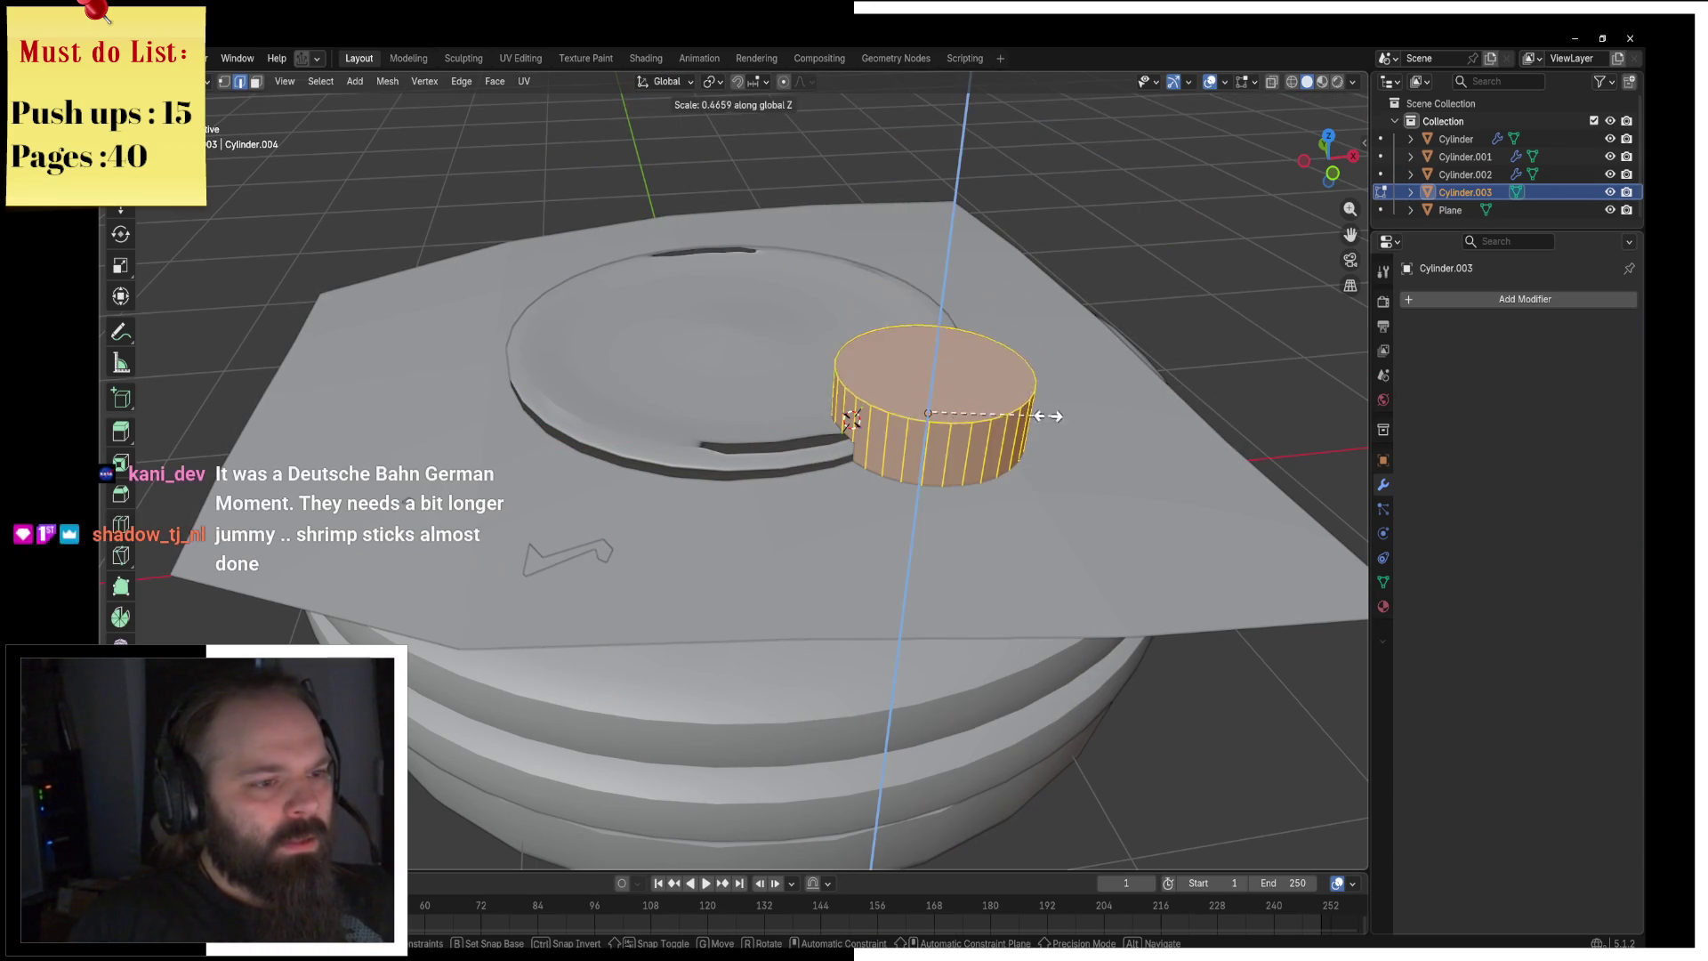
pyautogui.click(951, 418)
pyautogui.press('KP_Decimal')
# Step: Delete the cylinder's ring of side faces, leaving only the top disc face
pyautogui.click(256, 81)
pyautogui.click(771, 391)
pyautogui.keyDown('alt'); pyautogui.click(770, 391); pyautogui.keyUp('alt')
pyautogui.press('x')
pyautogui.click(799, 411)
pyautogui.keyDown('alt'); pyautogui.click(799, 410); pyautogui.keyUp('alt')
pyautogui.press('x')
pyautogui.click(798, 412)
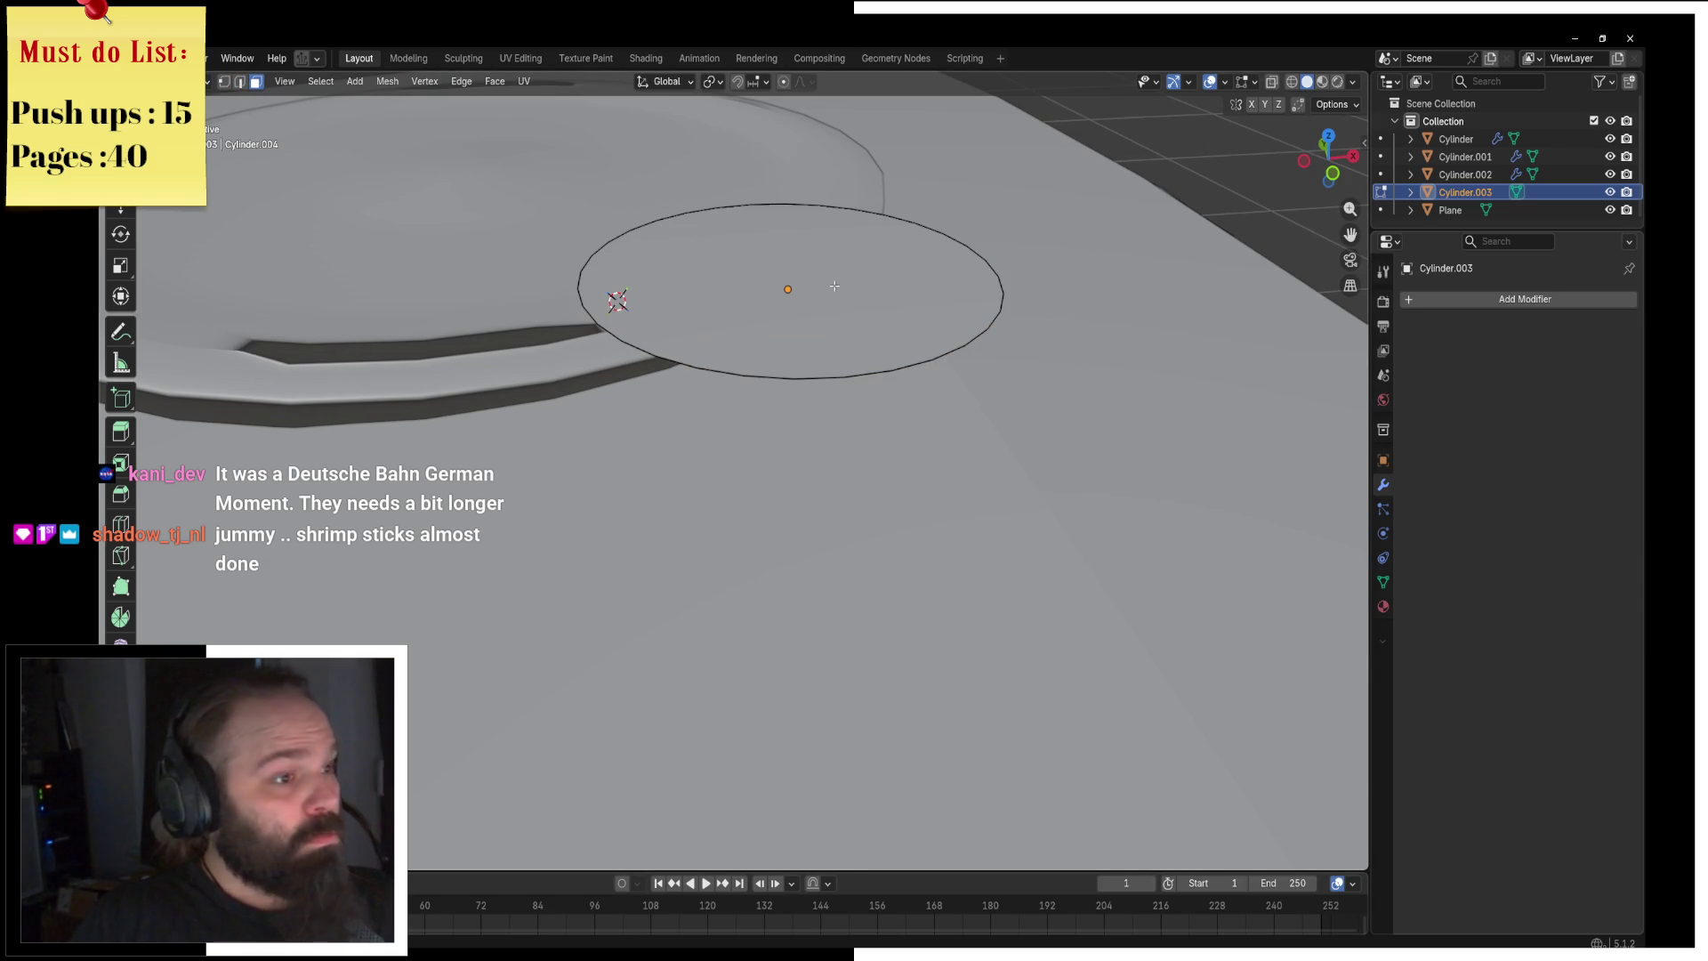
pyautogui.click(833, 285)
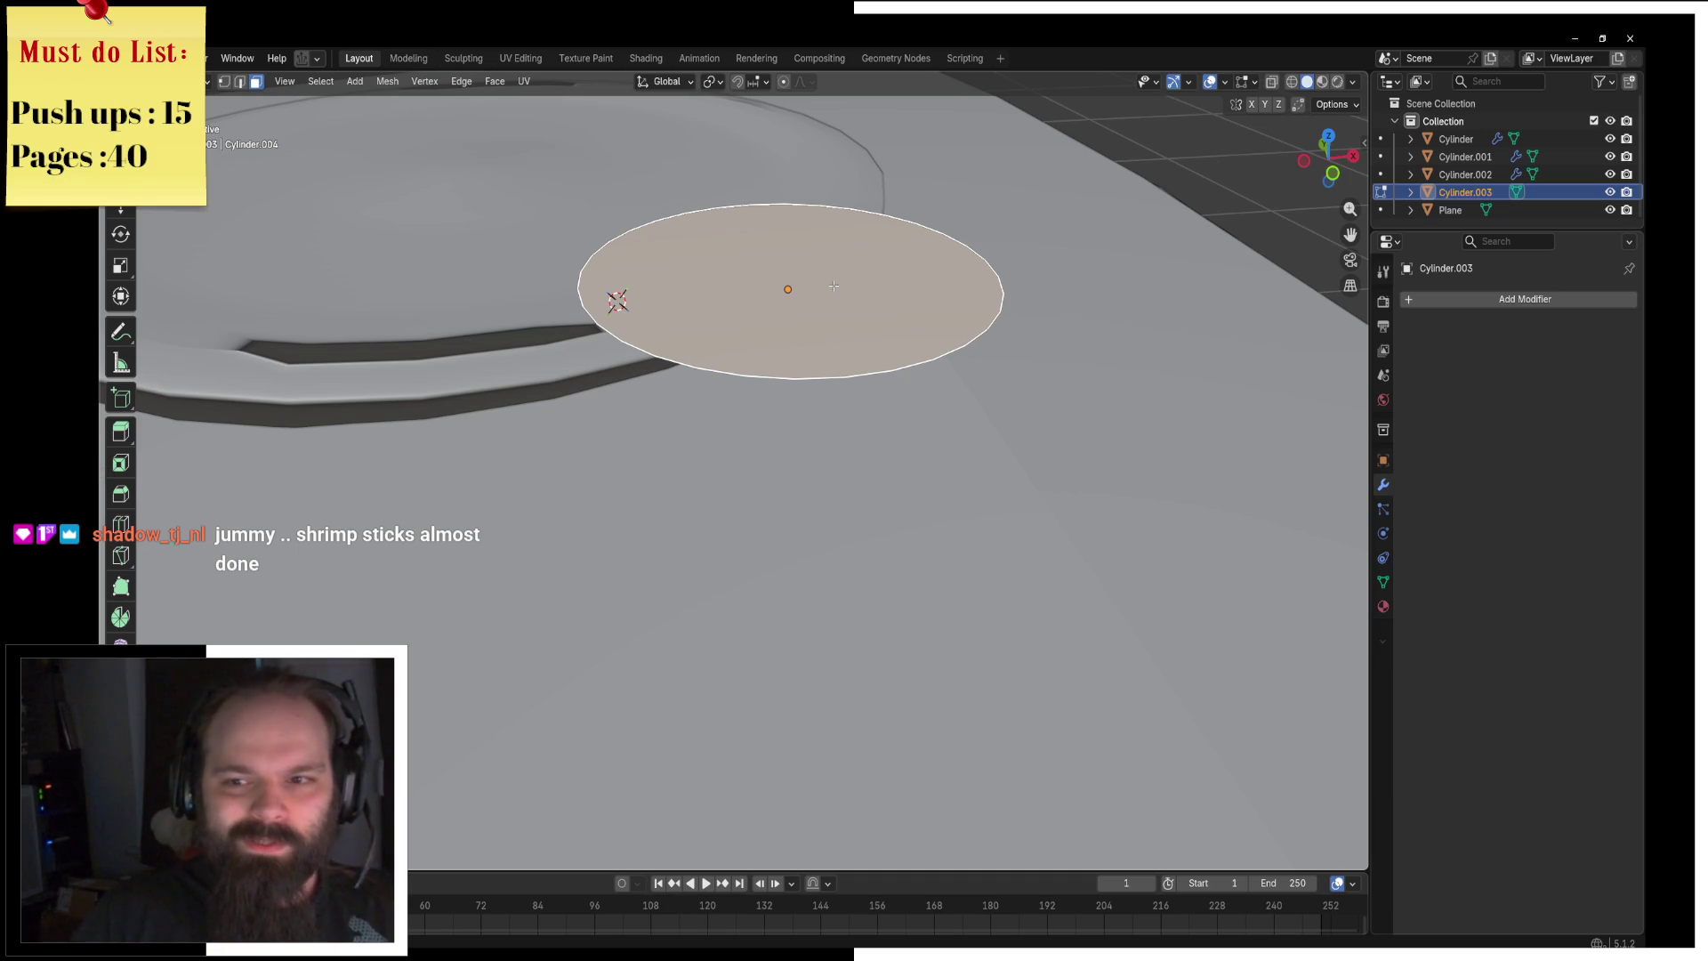
# Step: Select rim edges and lower them along Z to dent the disc's outline
pyautogui.moveTo(851, 281); pyautogui.dragTo(844, 280, button='middle')
pyautogui.click(238, 84)
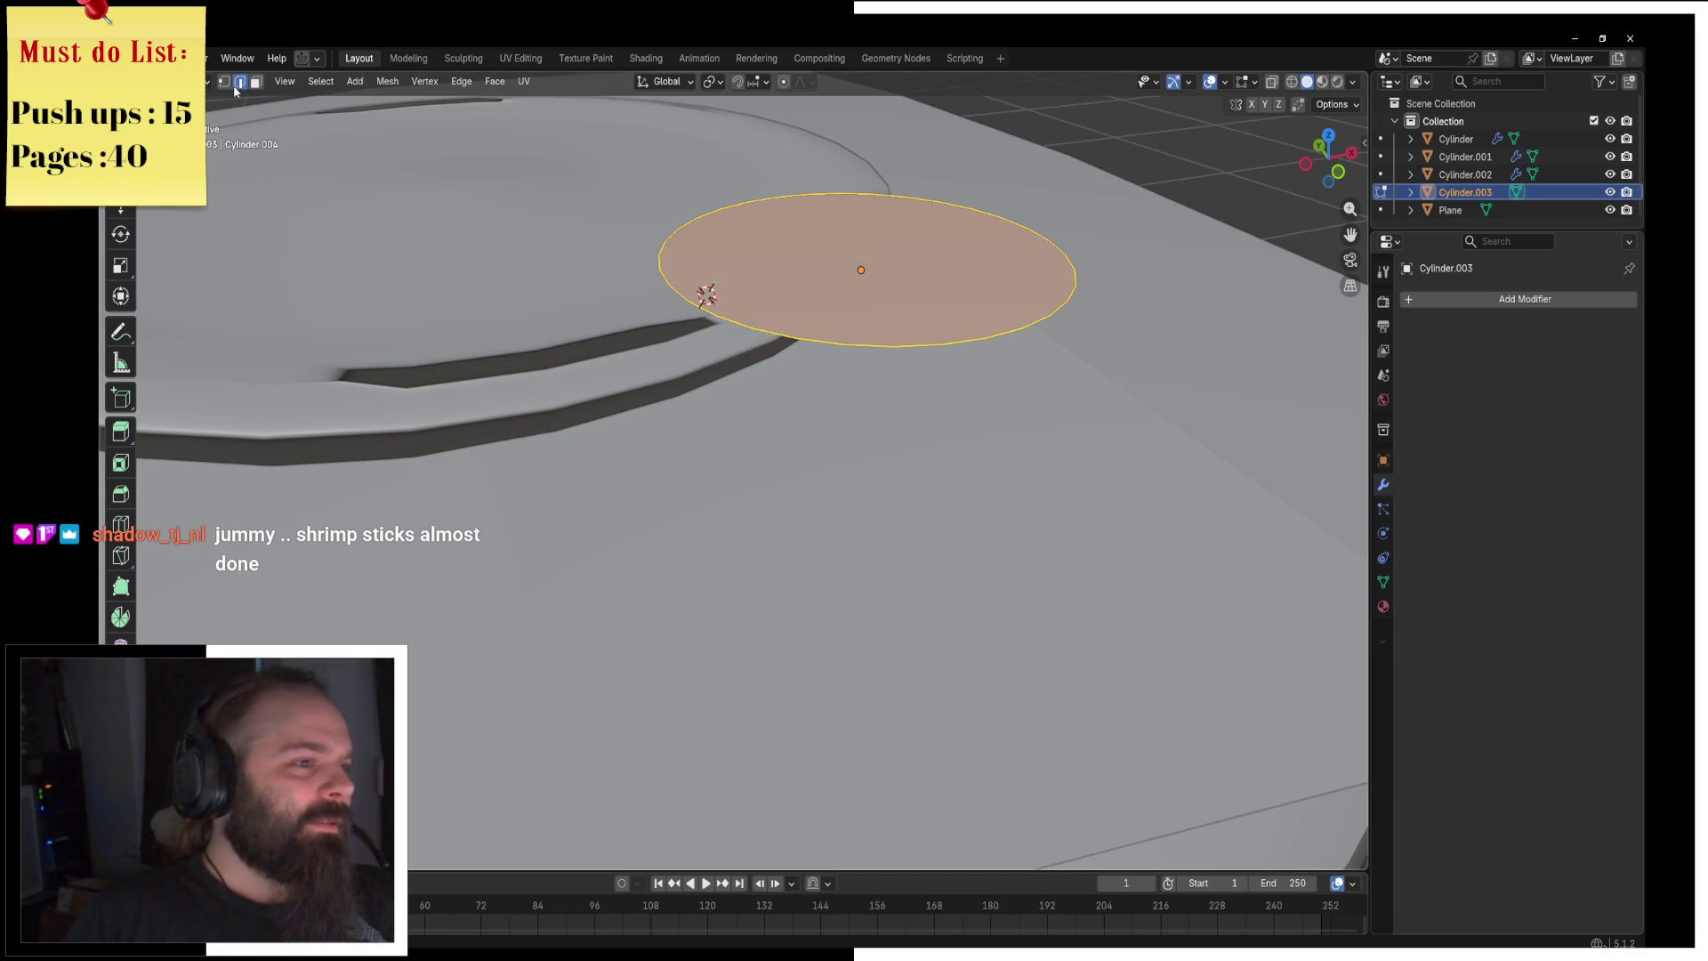
pyautogui.hotkey('alt', 'a')
pyautogui.press('c')
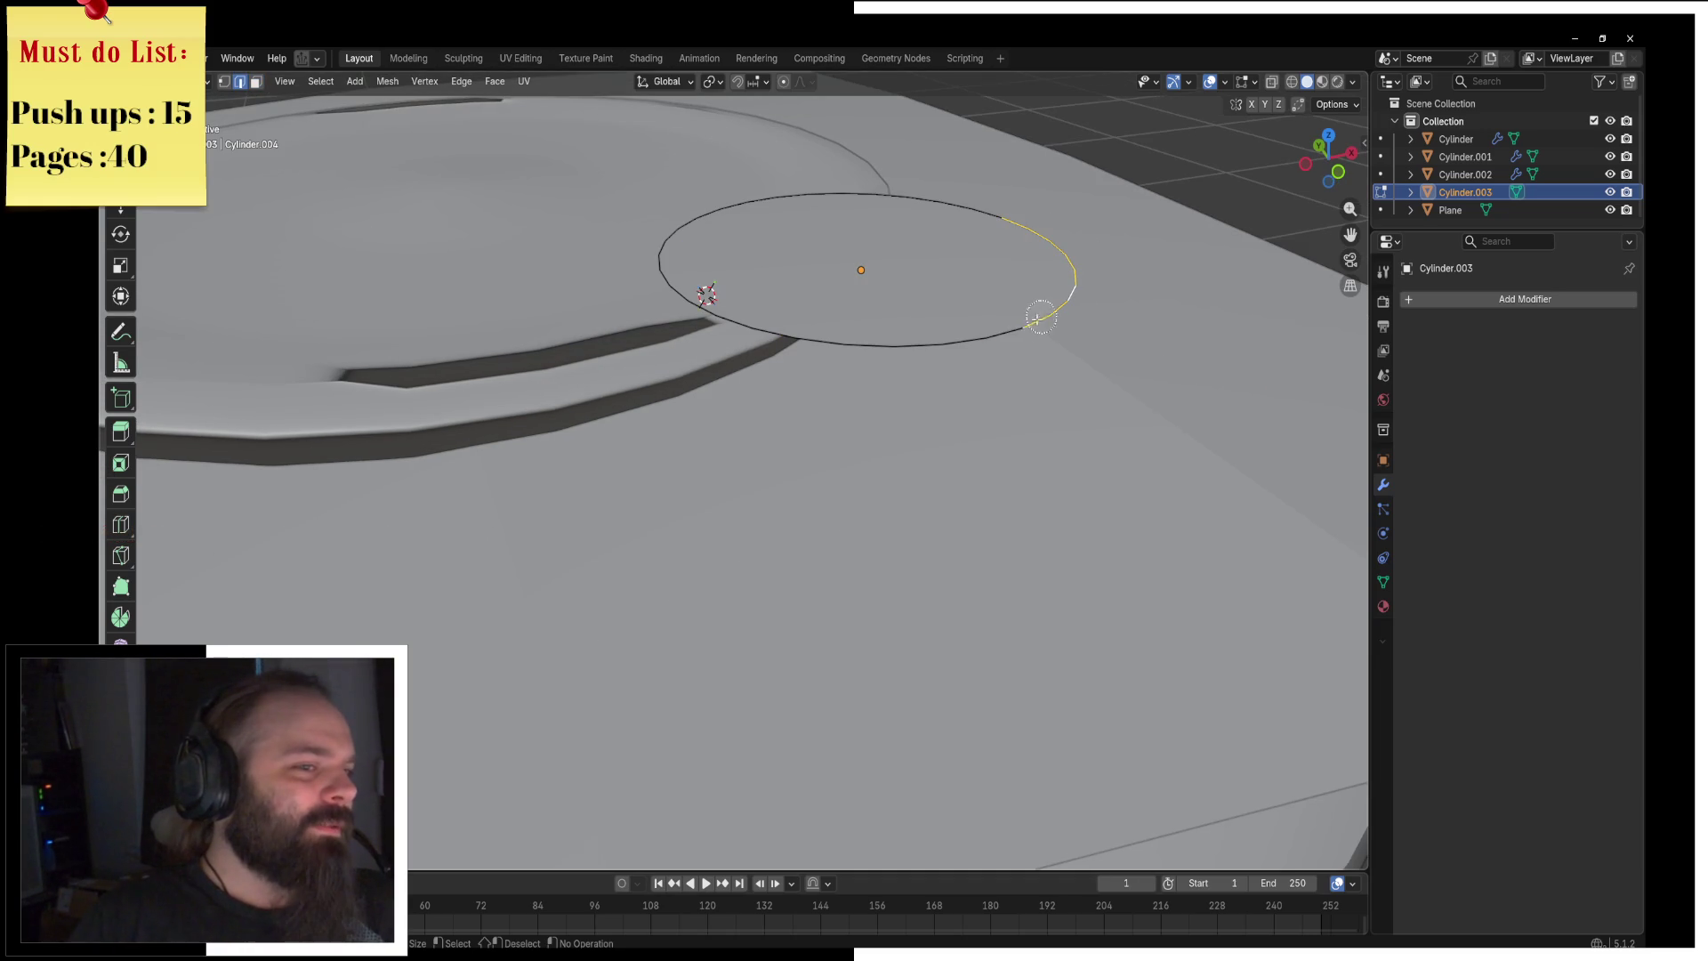
pyautogui.press('Escape')
pyautogui.press('g')
pyautogui.press('z')
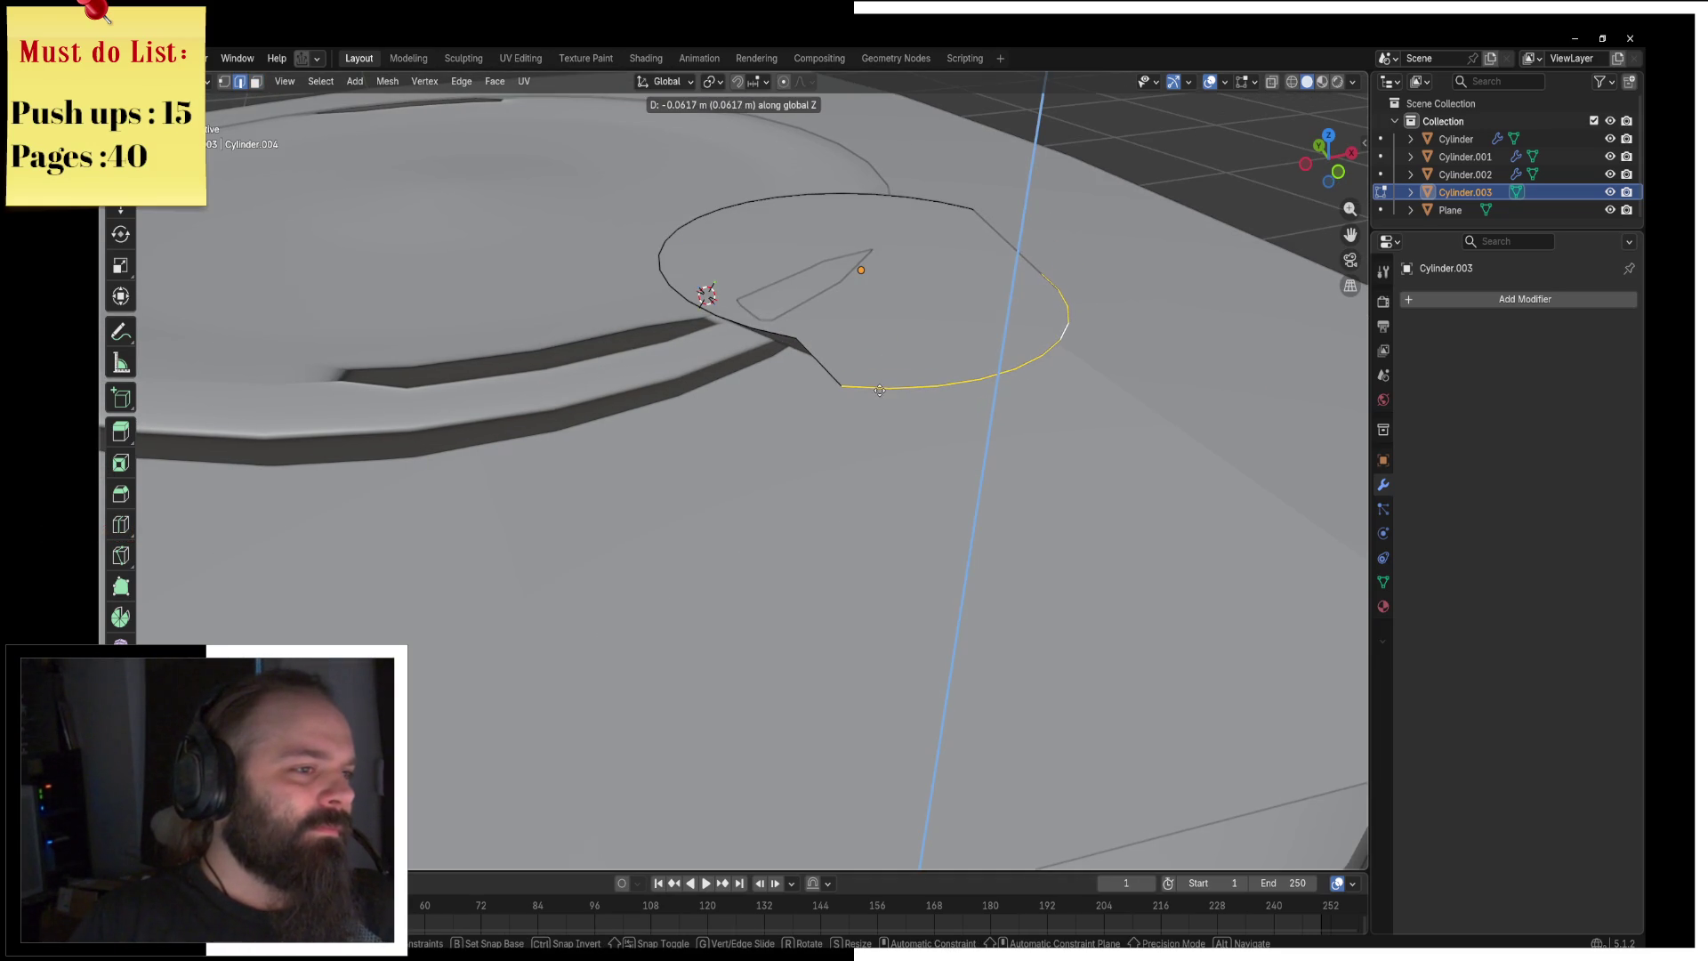
pyautogui.click(753, 316)
pyautogui.press('g')
pyautogui.press('z')
pyautogui.press('Escape')
pyautogui.press('g')
pyautogui.press('z')
pyautogui.press('Escape')
pyautogui.moveTo(960, 212)
pyautogui.mouseDown(button='middle')
pyautogui.moveTo(1087, 389)
pyautogui.moveTo(1028, 449)
pyautogui.mouseUp(button='middle')
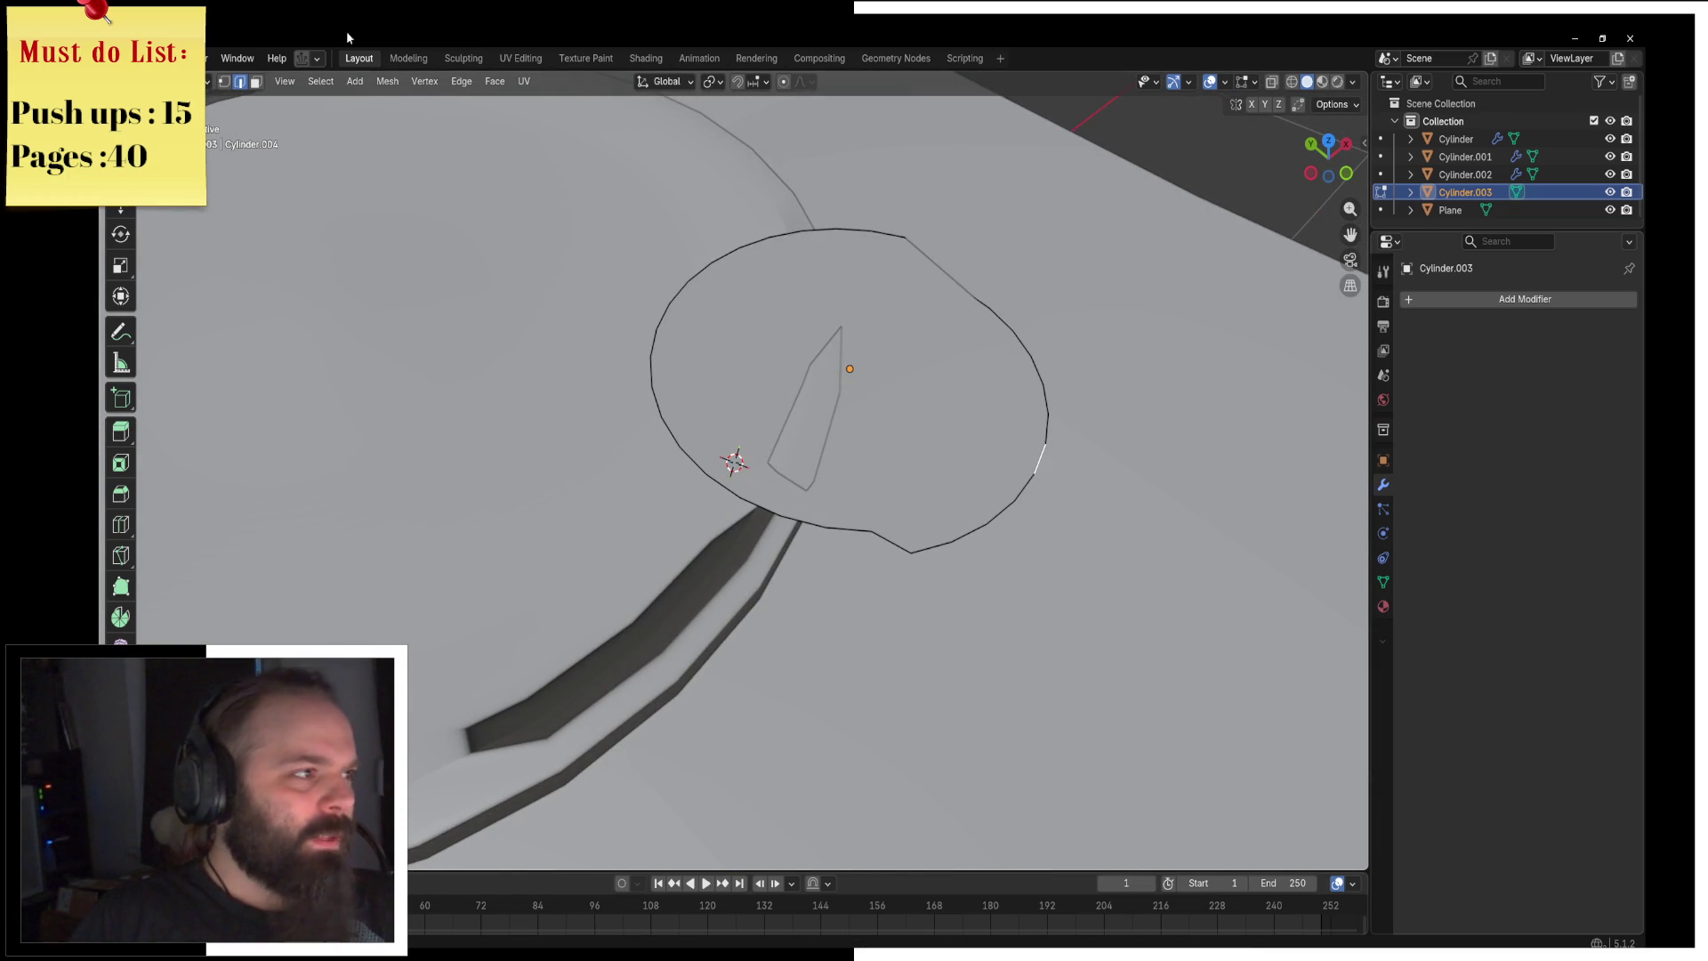
# Step: Delete the faces to keep only the outline, then refill it with one face
pyautogui.press('a')
pyautogui.press('F3')
pyautogui.press('Escape')
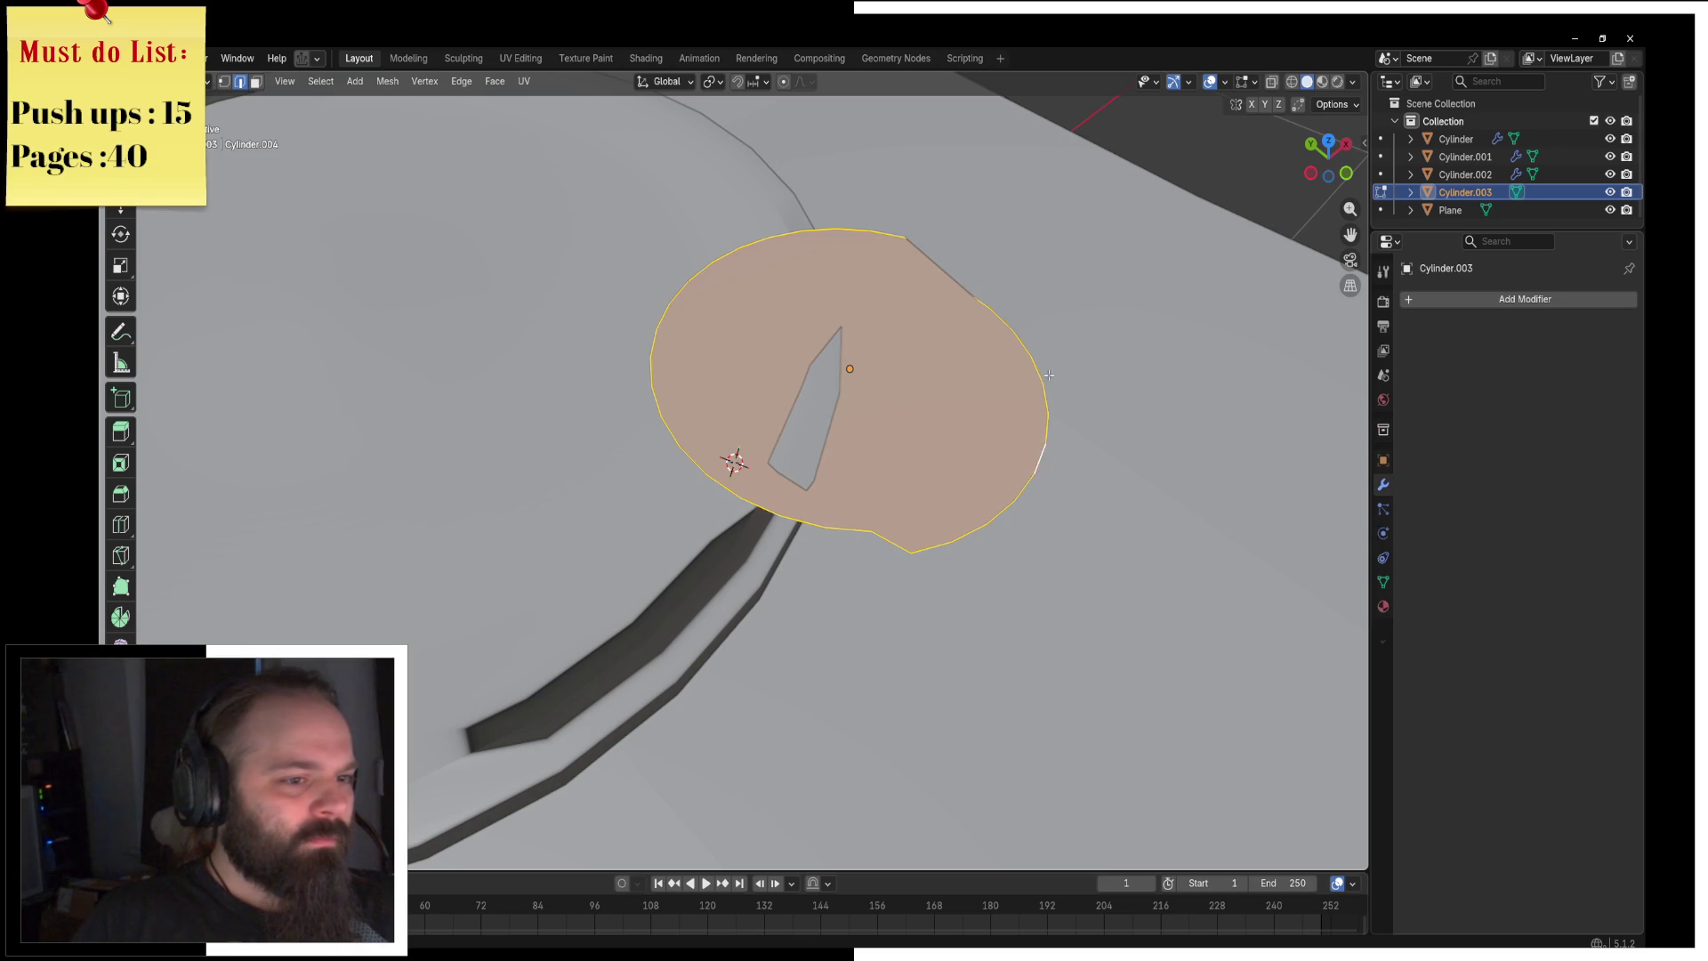
pyautogui.press('x')
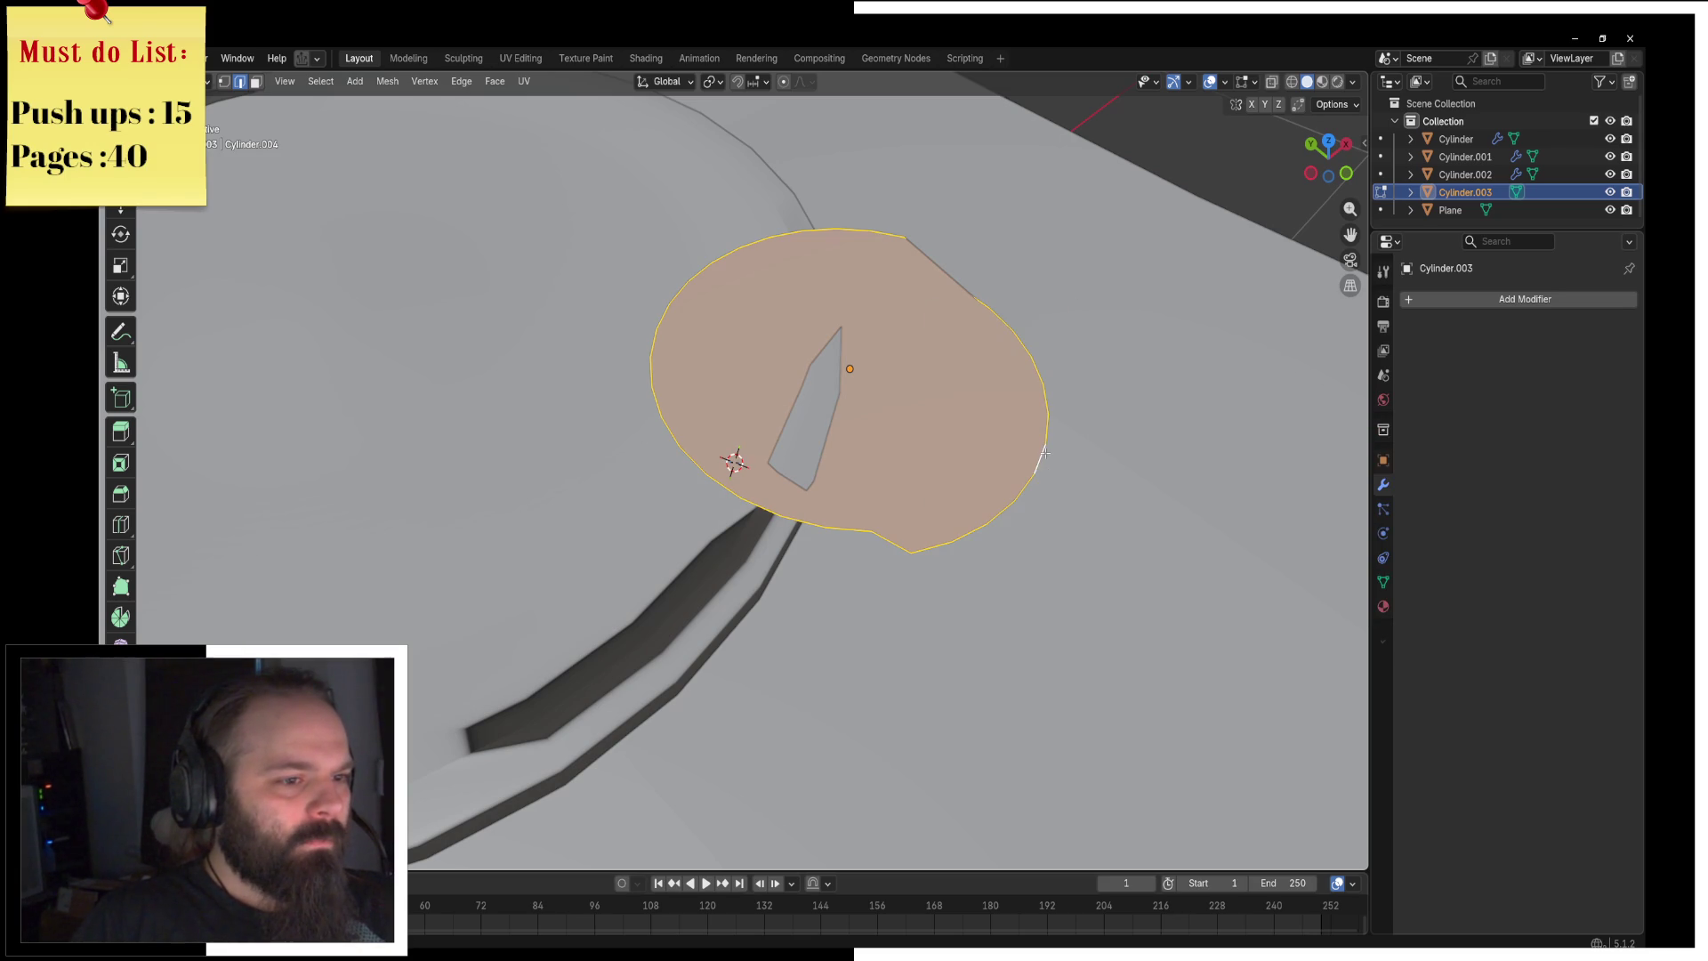
pyautogui.press('x')
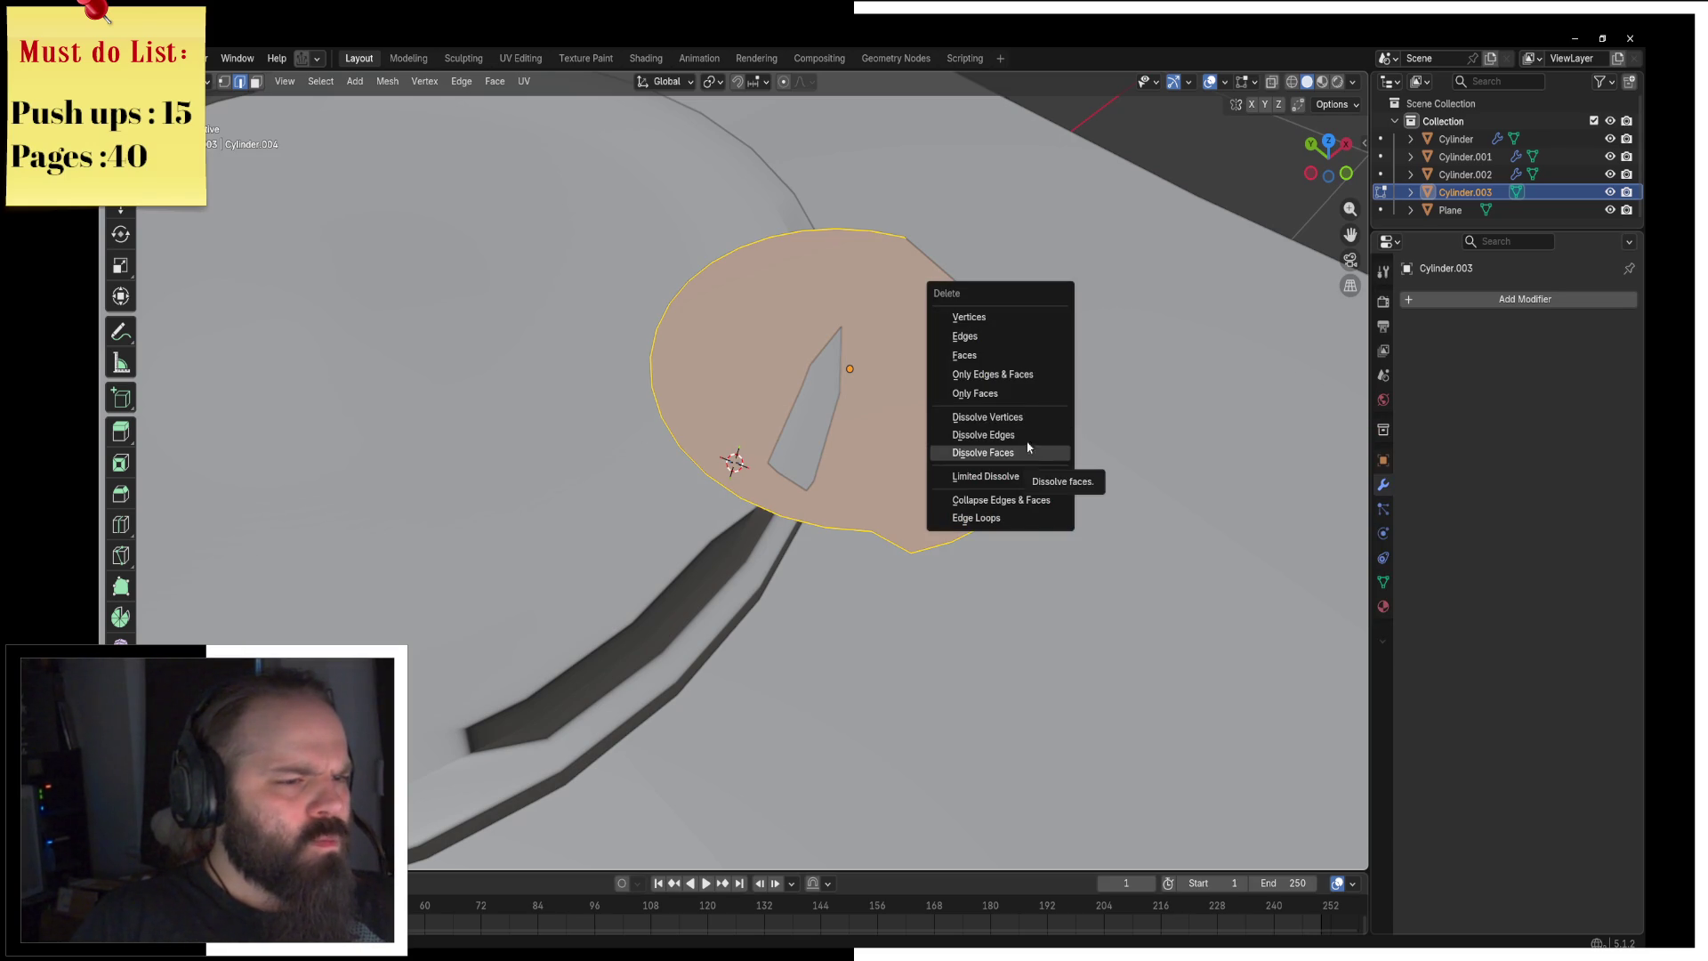
pyautogui.click(1039, 396)
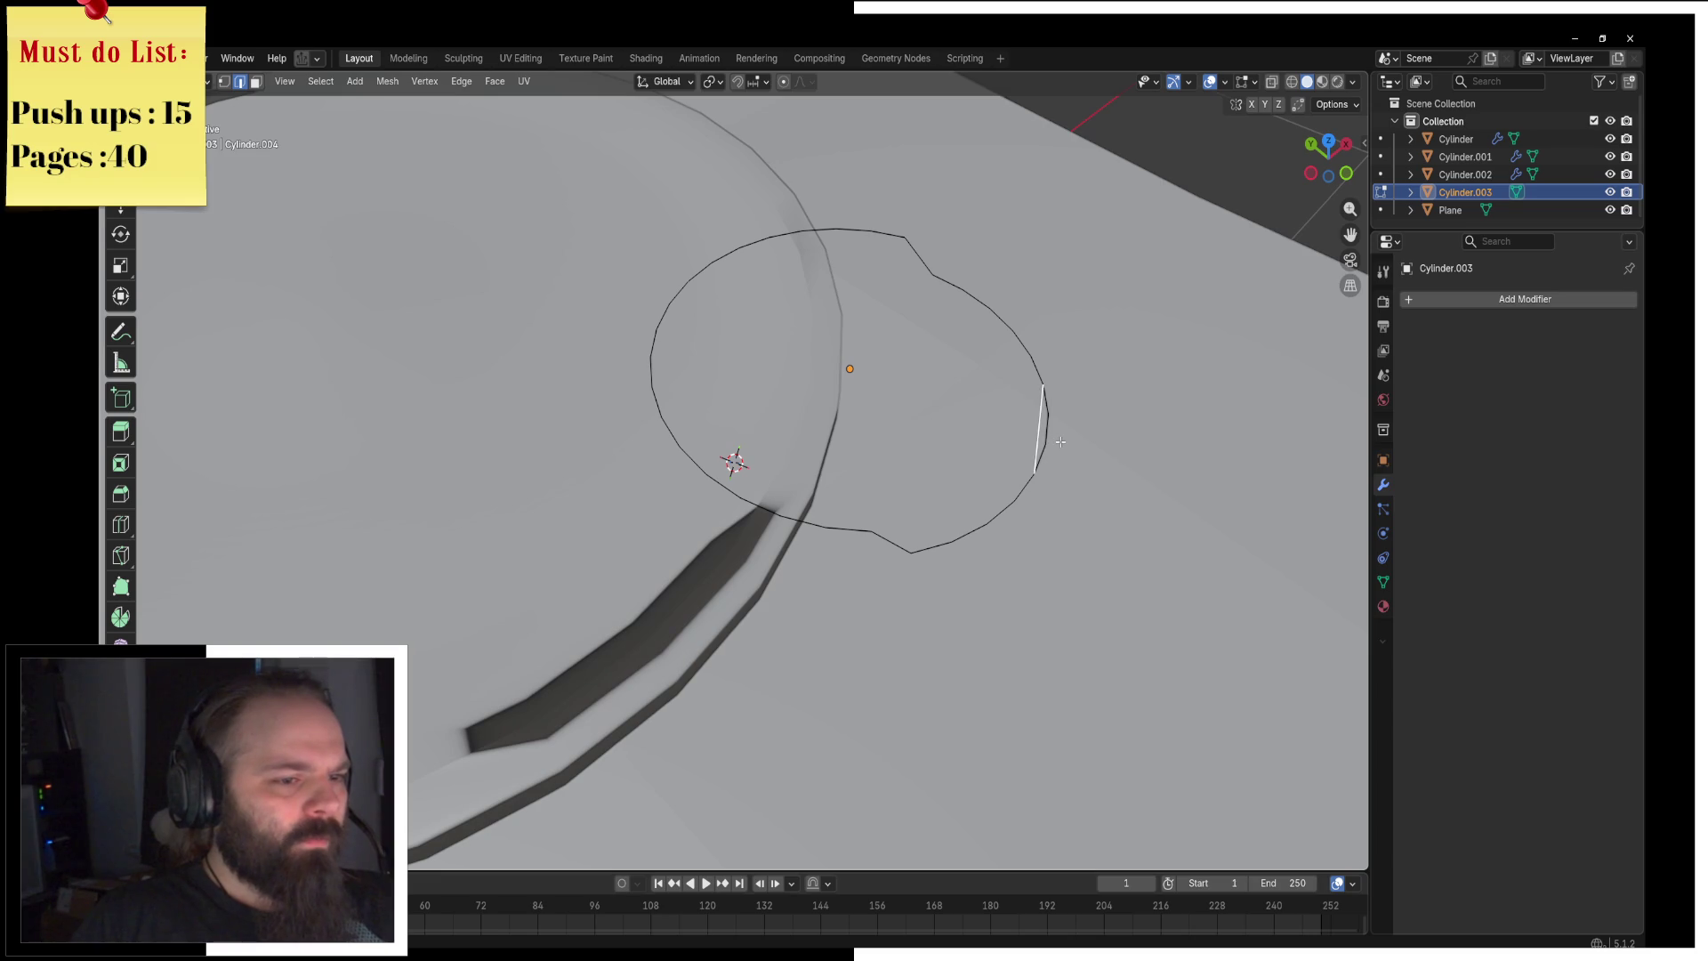
pyautogui.press('f')
# Step: Back in Object Mode, apply Shade Auto Smooth (Smooth by Angle 30°) to the disc
pyautogui.hotkey('ctrl', 'Tab')
pyautogui.click(978, 418)
pyautogui.moveTo(978, 418)
pyautogui.mouseDown(button='middle')
pyautogui.moveTo(920, 411)
pyautogui.moveTo(848, 322)
pyautogui.moveTo(890, 356)
pyautogui.mouseUp(button='middle')
pyautogui.press('F3')
pyautogui.press('Down')
pyautogui.press('Return')
# Step: Add a Solidify modifier with 0.17 m thickness and offset 0
pyautogui.click(1525, 299)
pyautogui.write('solid')
pyautogui.press('Down')
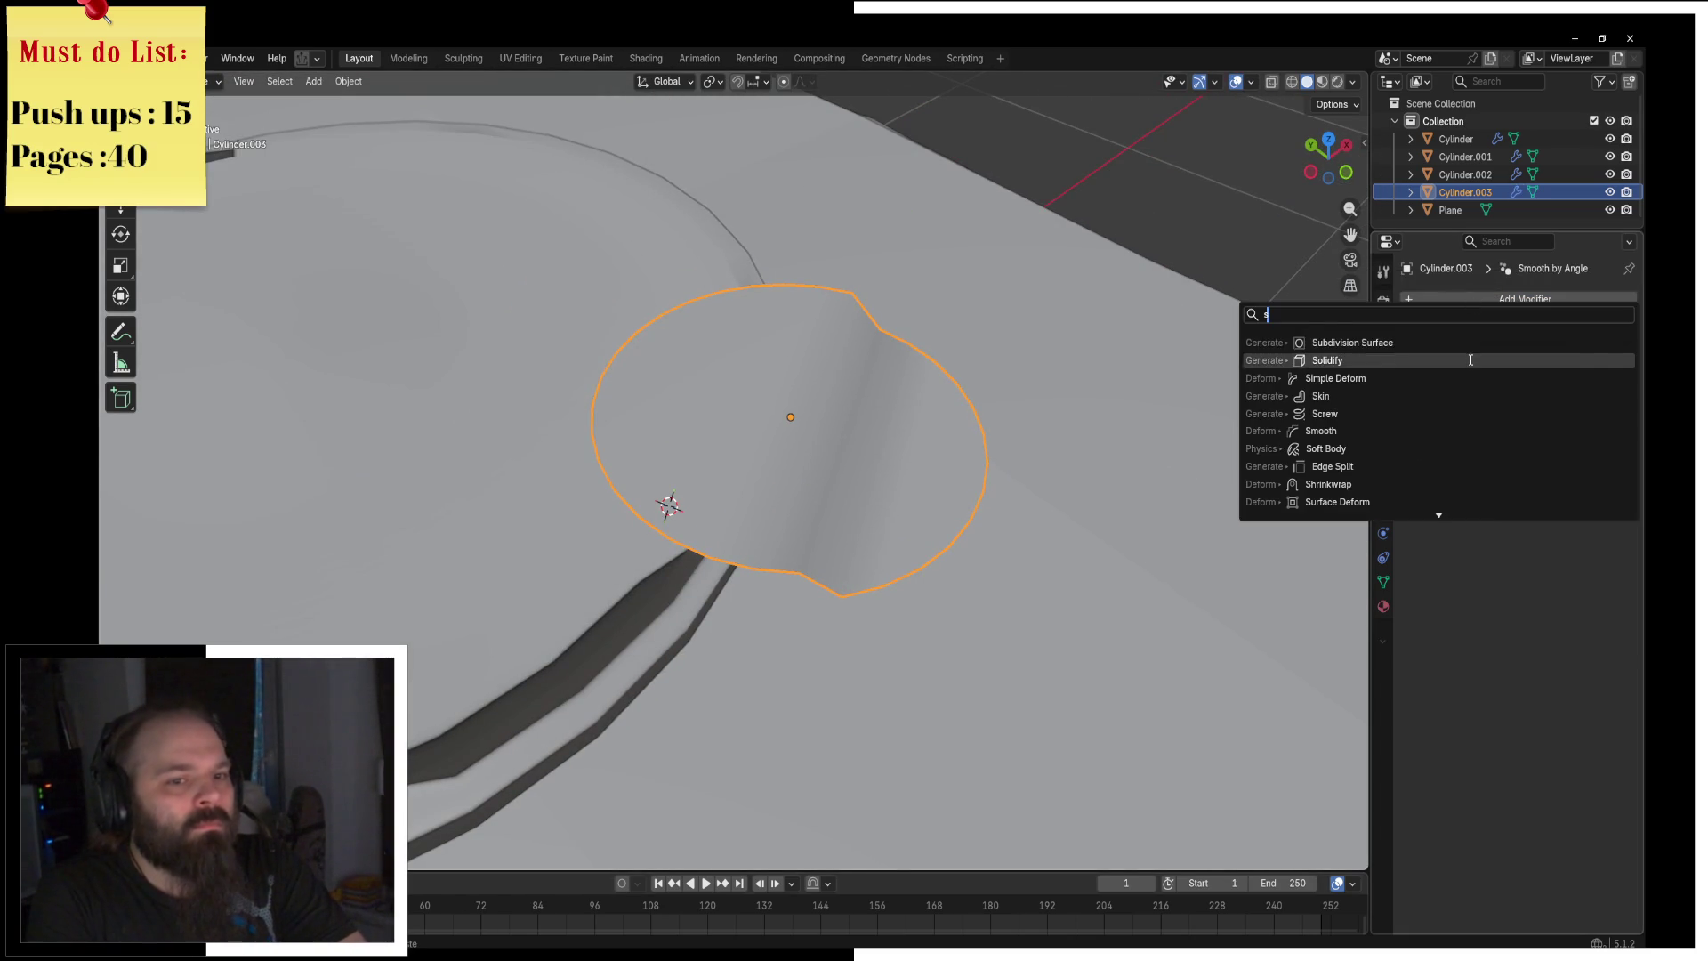
pyautogui.press('Return')
pyautogui.moveTo(1552, 375); pyautogui.dragTo(1583, 375)
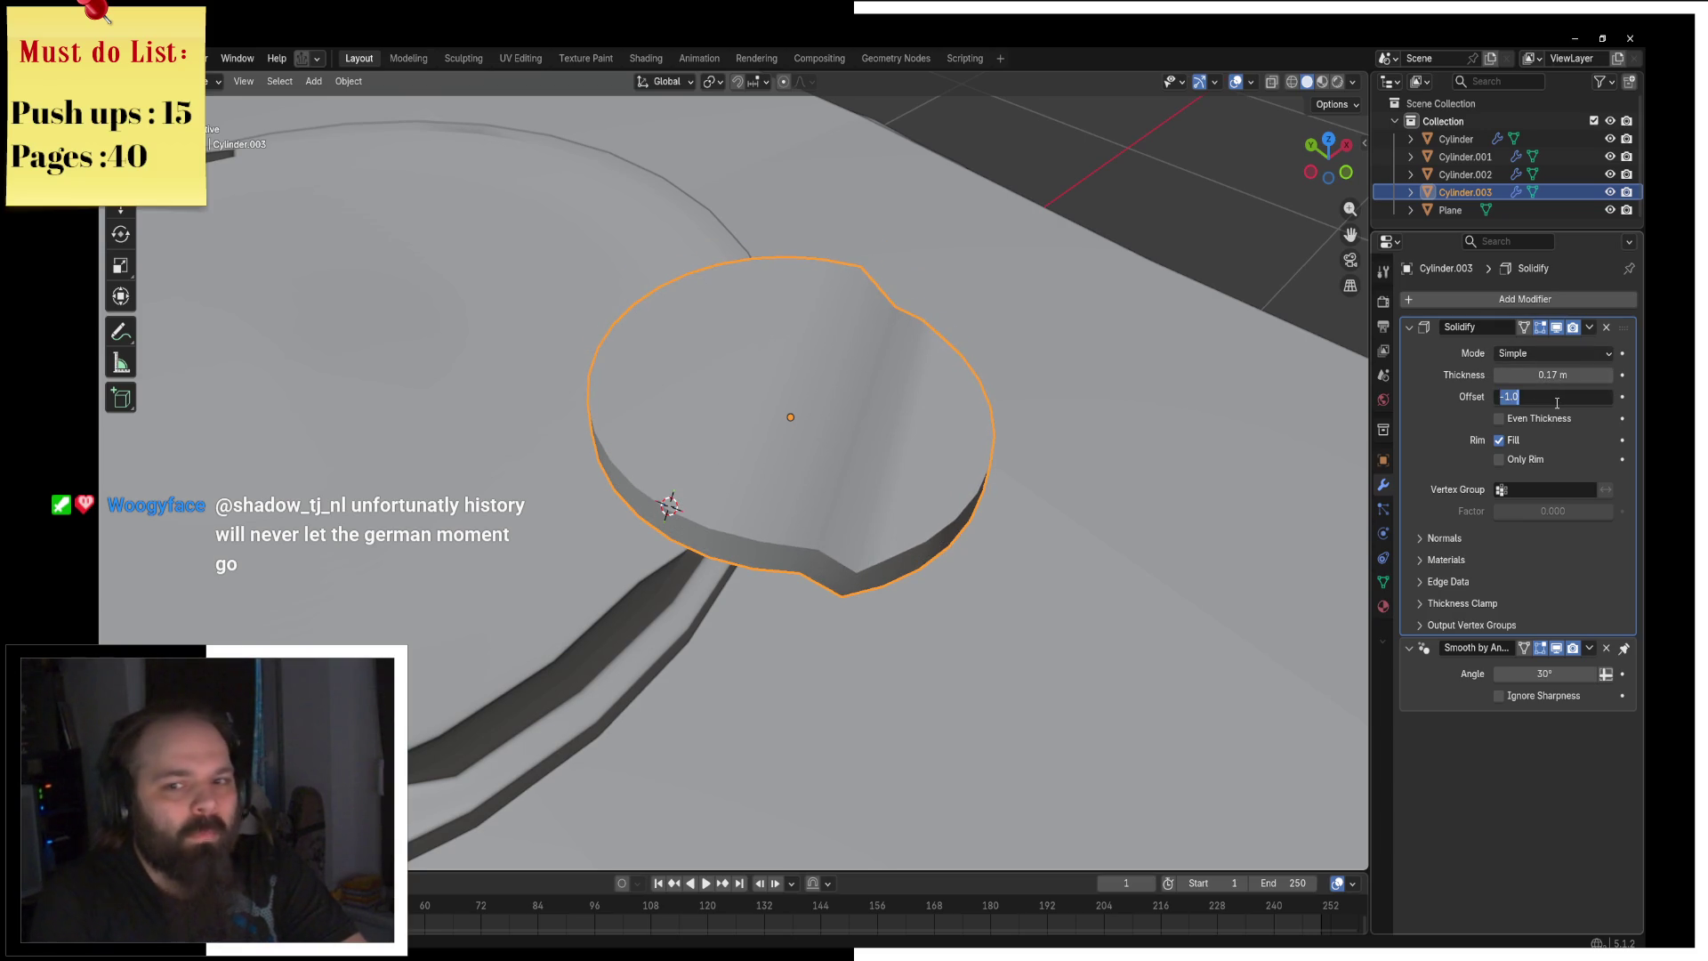
pyautogui.write('0')
pyautogui.press('Return')
# Step: In Edit Mode with wireframe shading, bevel the selected edge of the disc
pyautogui.moveTo(898, 462)
pyautogui.mouseDown(button='middle')
pyautogui.moveTo(863, 472)
pyautogui.moveTo(892, 381)
pyautogui.moveTo(925, 404)
pyautogui.mouseUp(button='middle')
pyautogui.press('g')
pyautogui.press('z')
pyautogui.press('Escape')
pyautogui.hotkey('ctrl', 'Tab')
pyautogui.click(1008, 405)
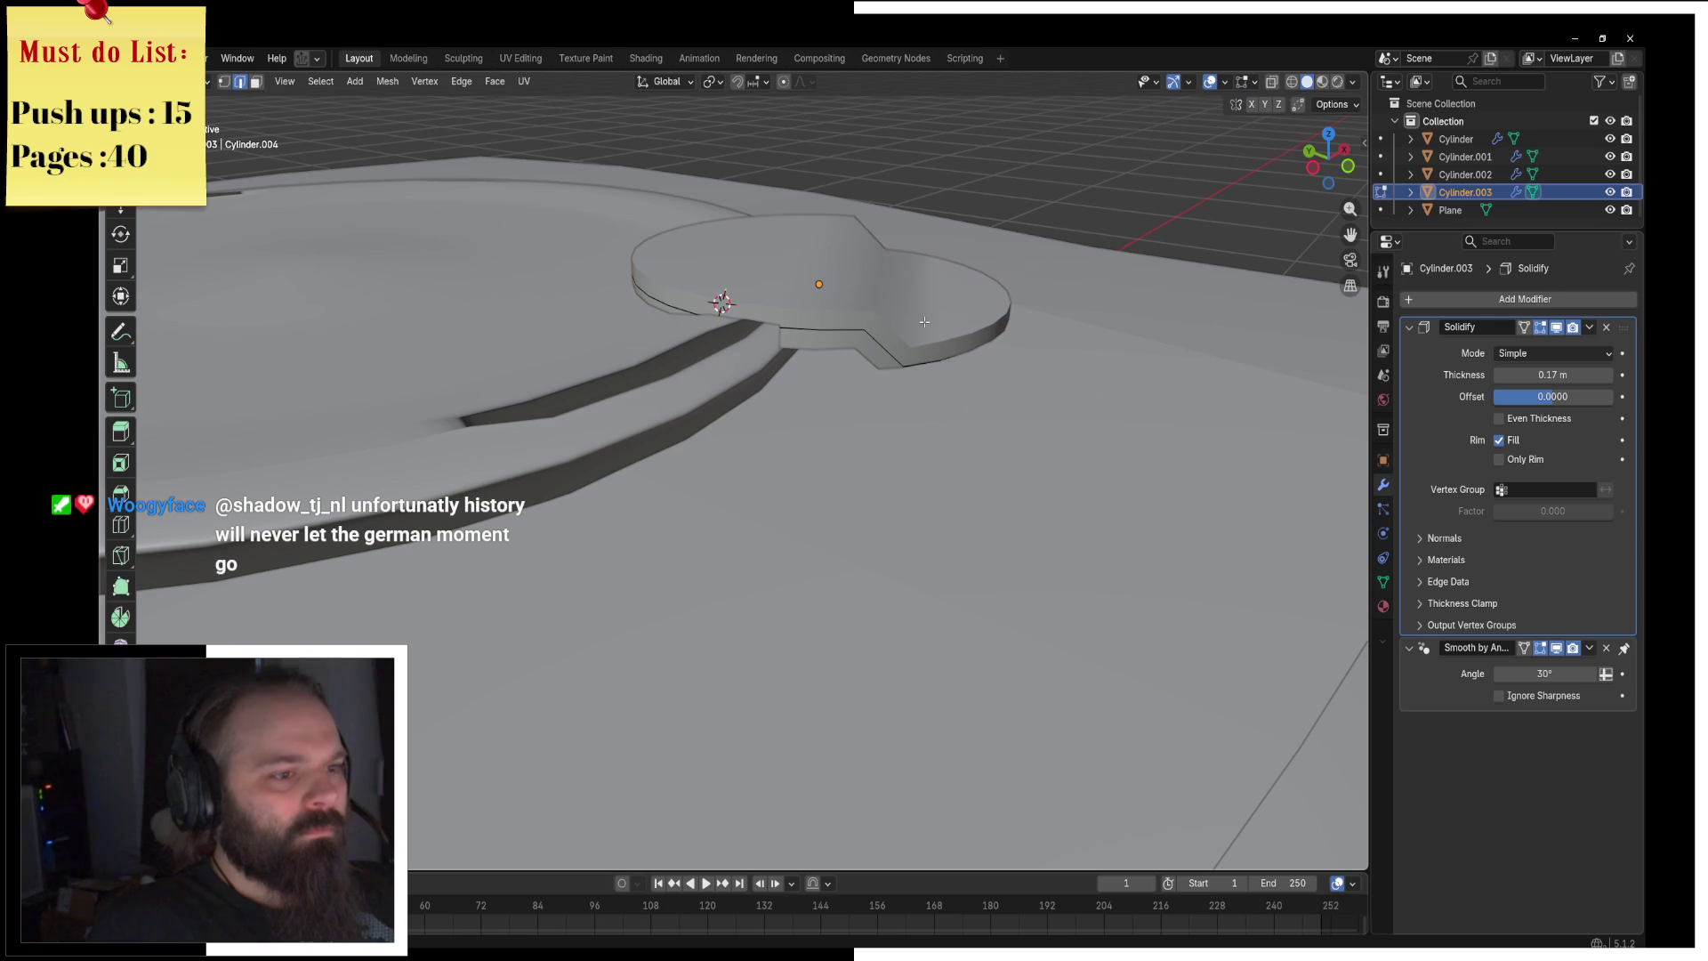
pyautogui.press('z')
pyautogui.click(842, 294)
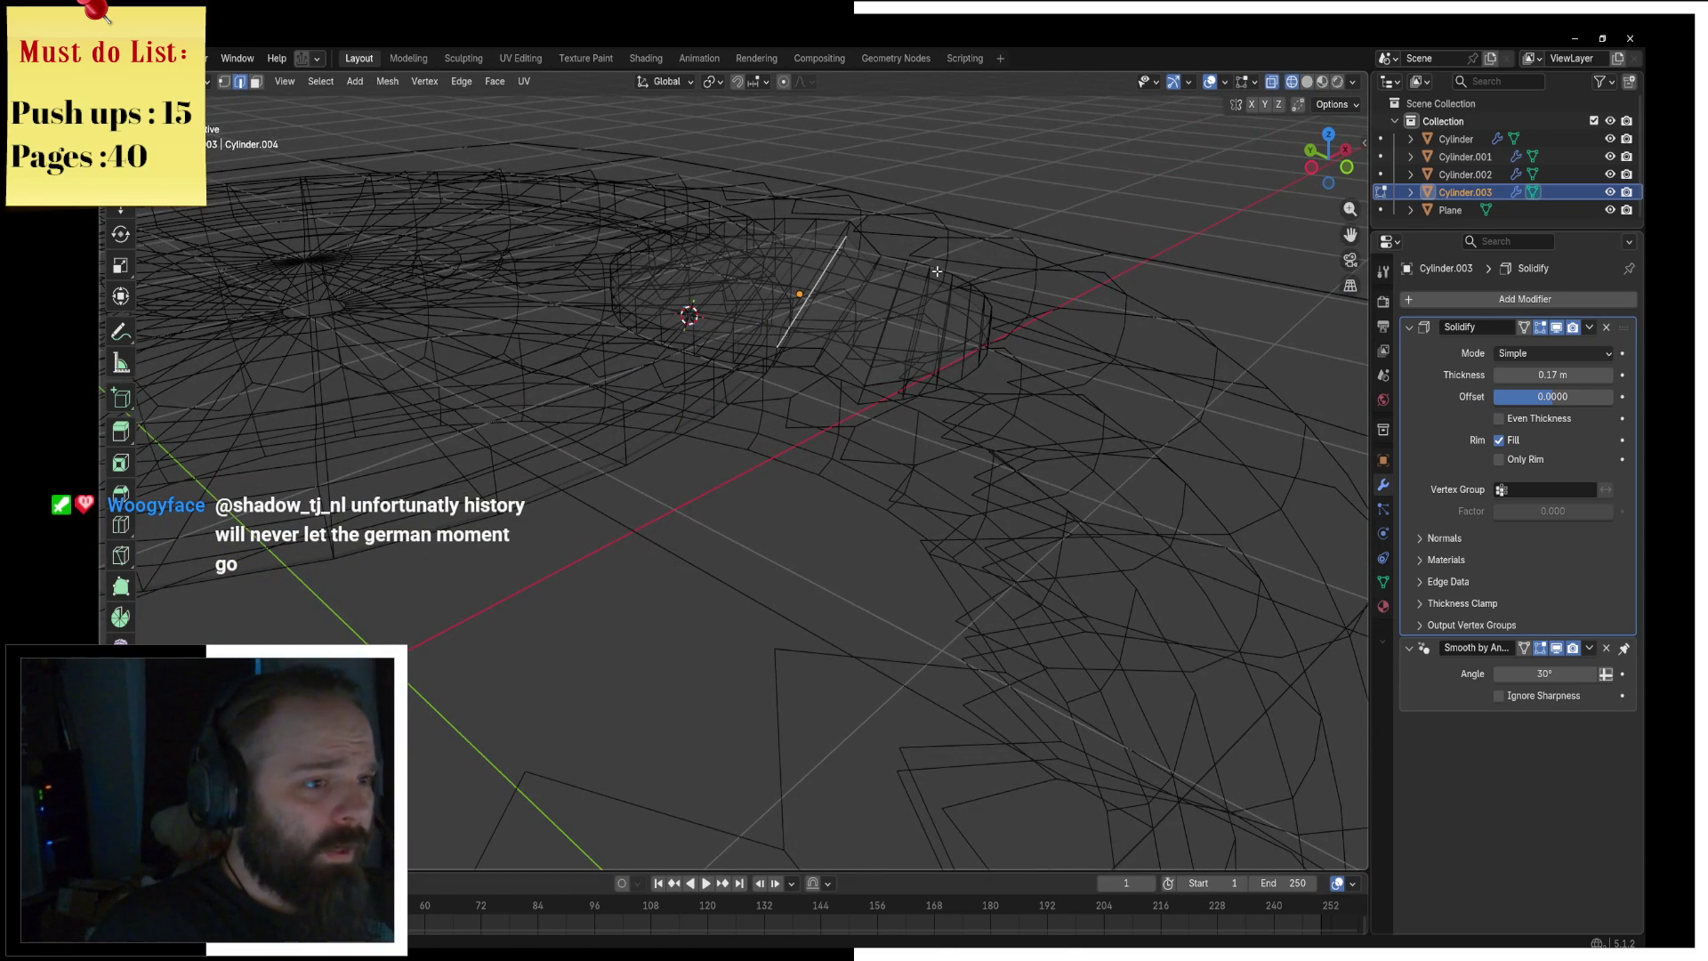
pyautogui.hotkey('ctrl', 'b')
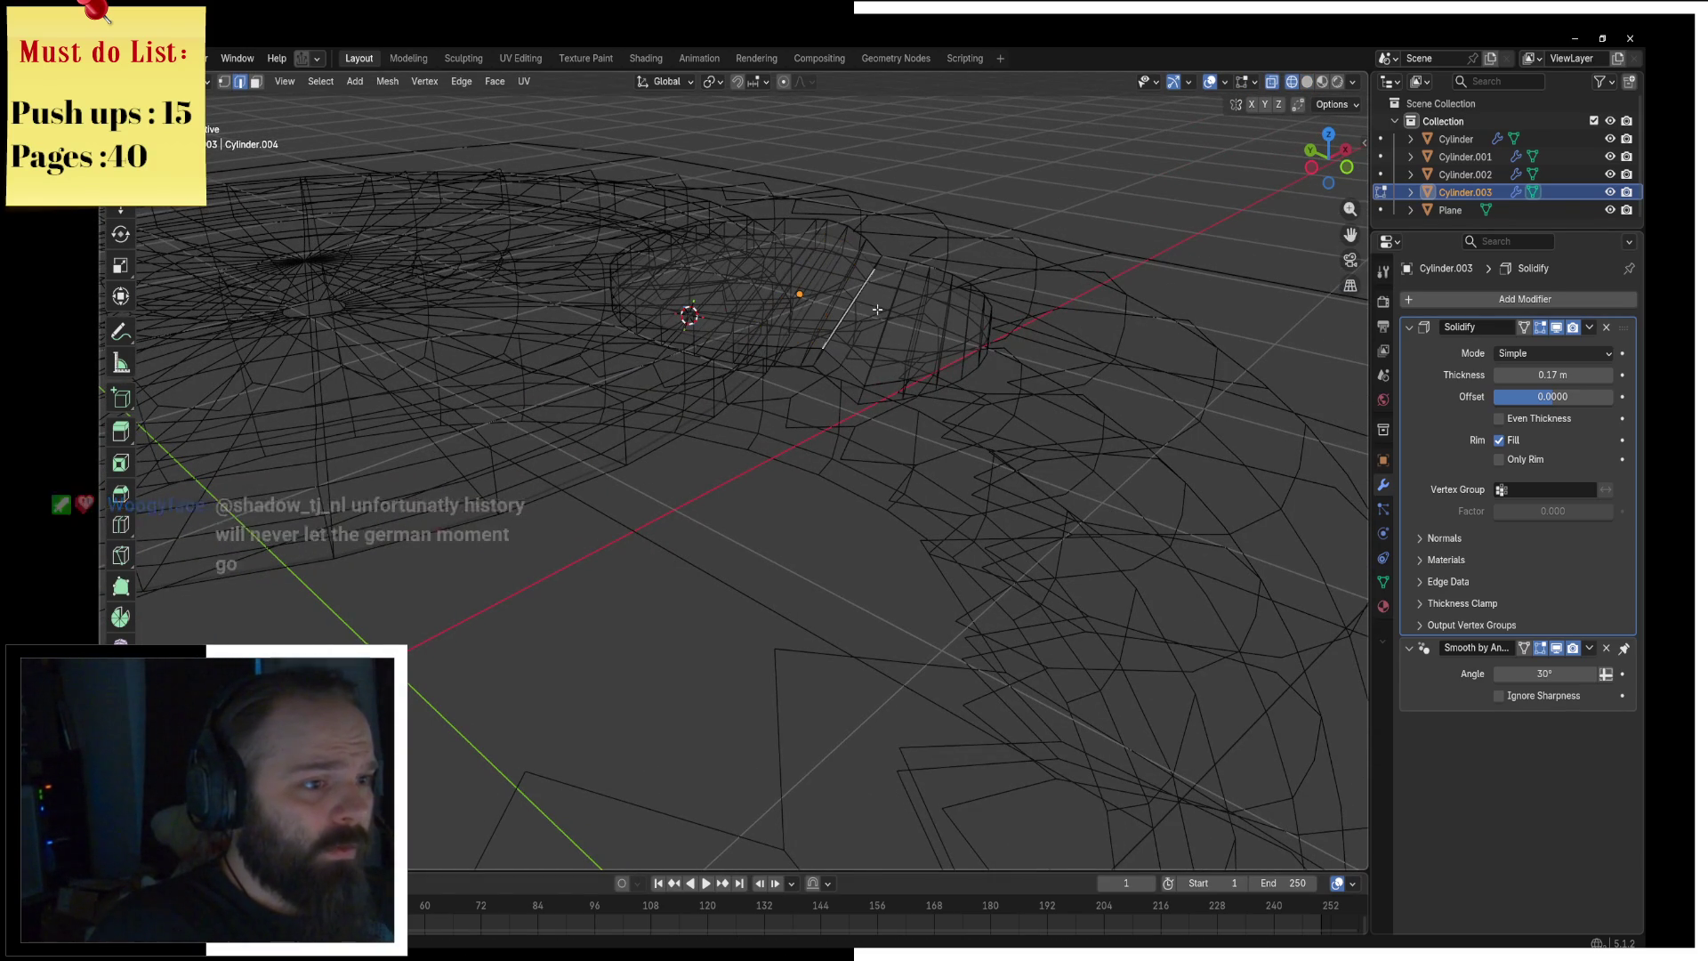
pyautogui.press('Escape')
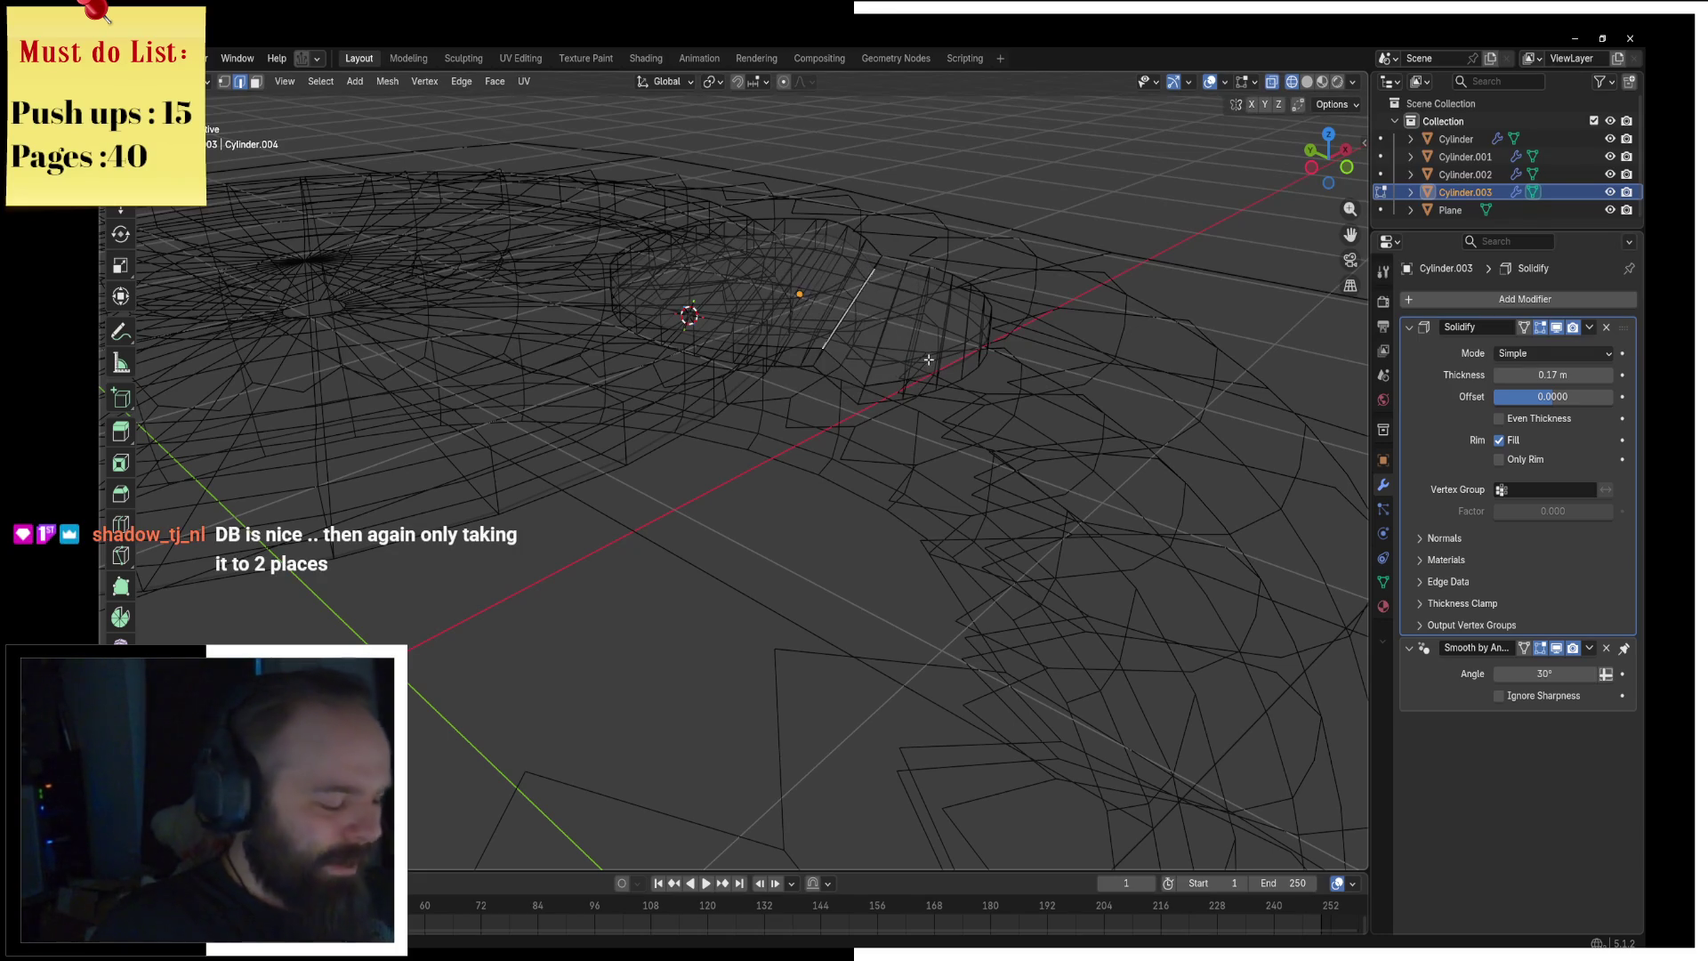
pyautogui.hotkey('ctrl', 'b')
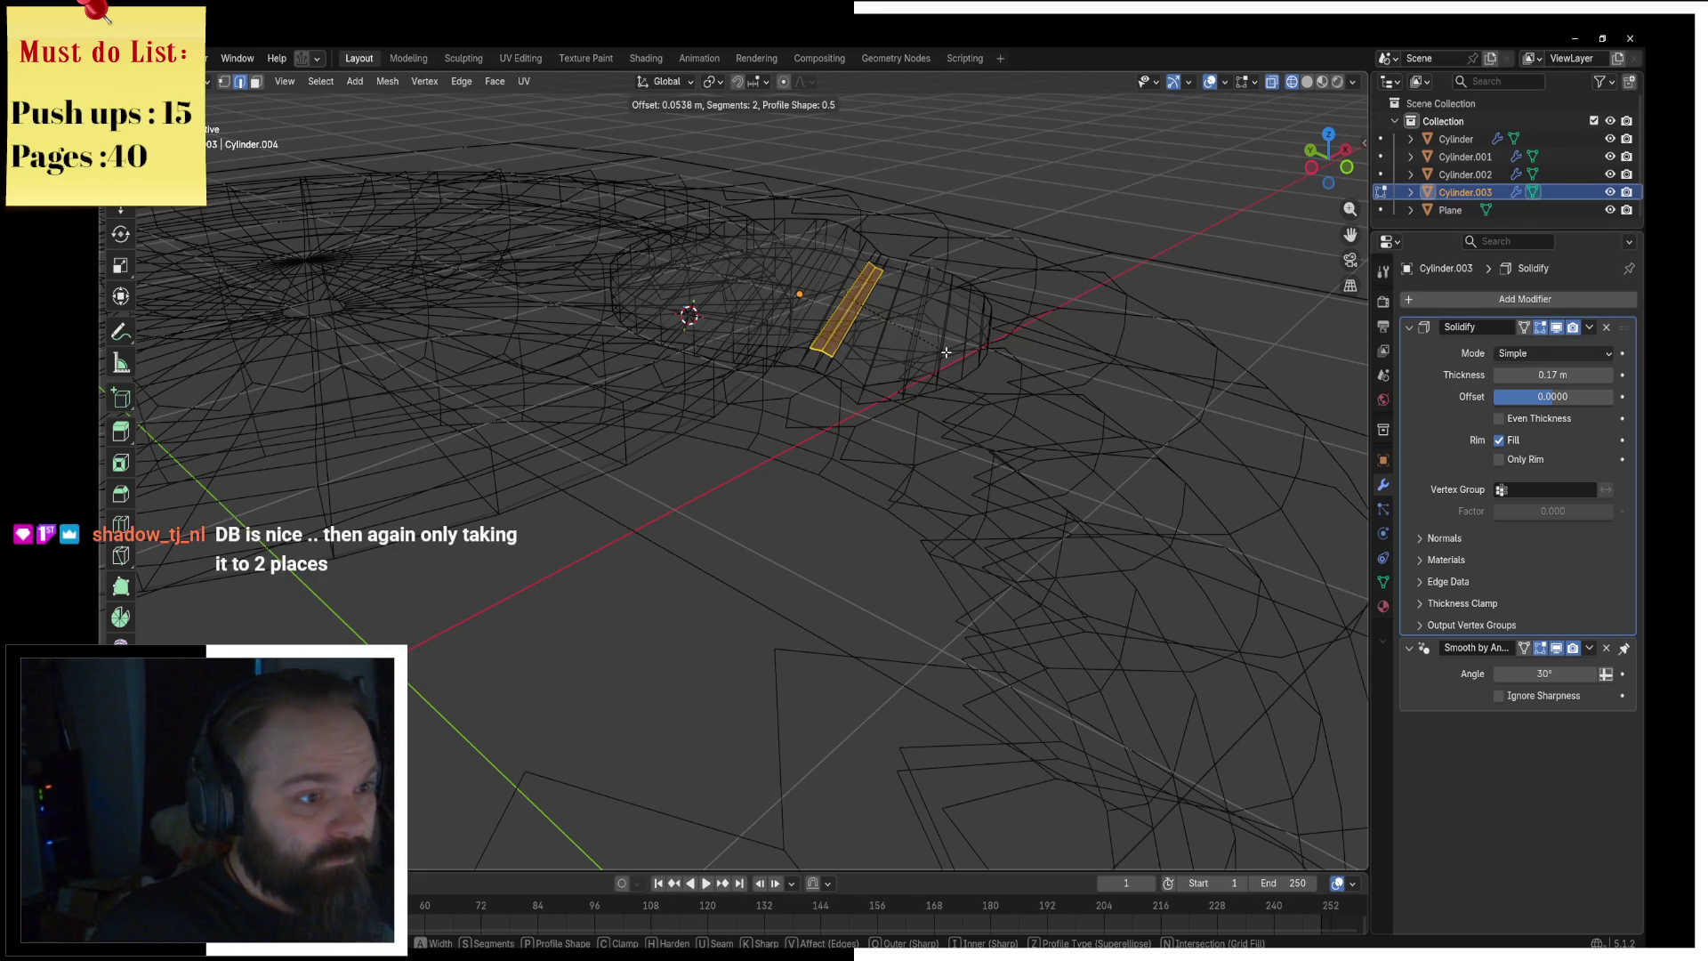
pyautogui.click(945, 352)
# Step: Return to Object Mode and switch back to solid shading
pyautogui.hotkey('ctrl', 'Tab')
pyautogui.click(879, 365)
pyautogui.press('z')
pyautogui.click(899, 371)
pyautogui.moveTo(899, 371)
pyautogui.mouseDown(button='middle')
pyautogui.moveTo(765, 406)
pyautogui.moveTo(782, 352)
pyautogui.moveTo(889, 360)
pyautogui.mouseUp(button='middle')
pyautogui.scroll(-3, 889, 361)
# Step: Duplicate the thickened disc and begin rotating the copy about Z
pyautogui.hotkey('shift', 'd')
pyautogui.press('x')
pyautogui.press('r')
pyautogui.press('z')
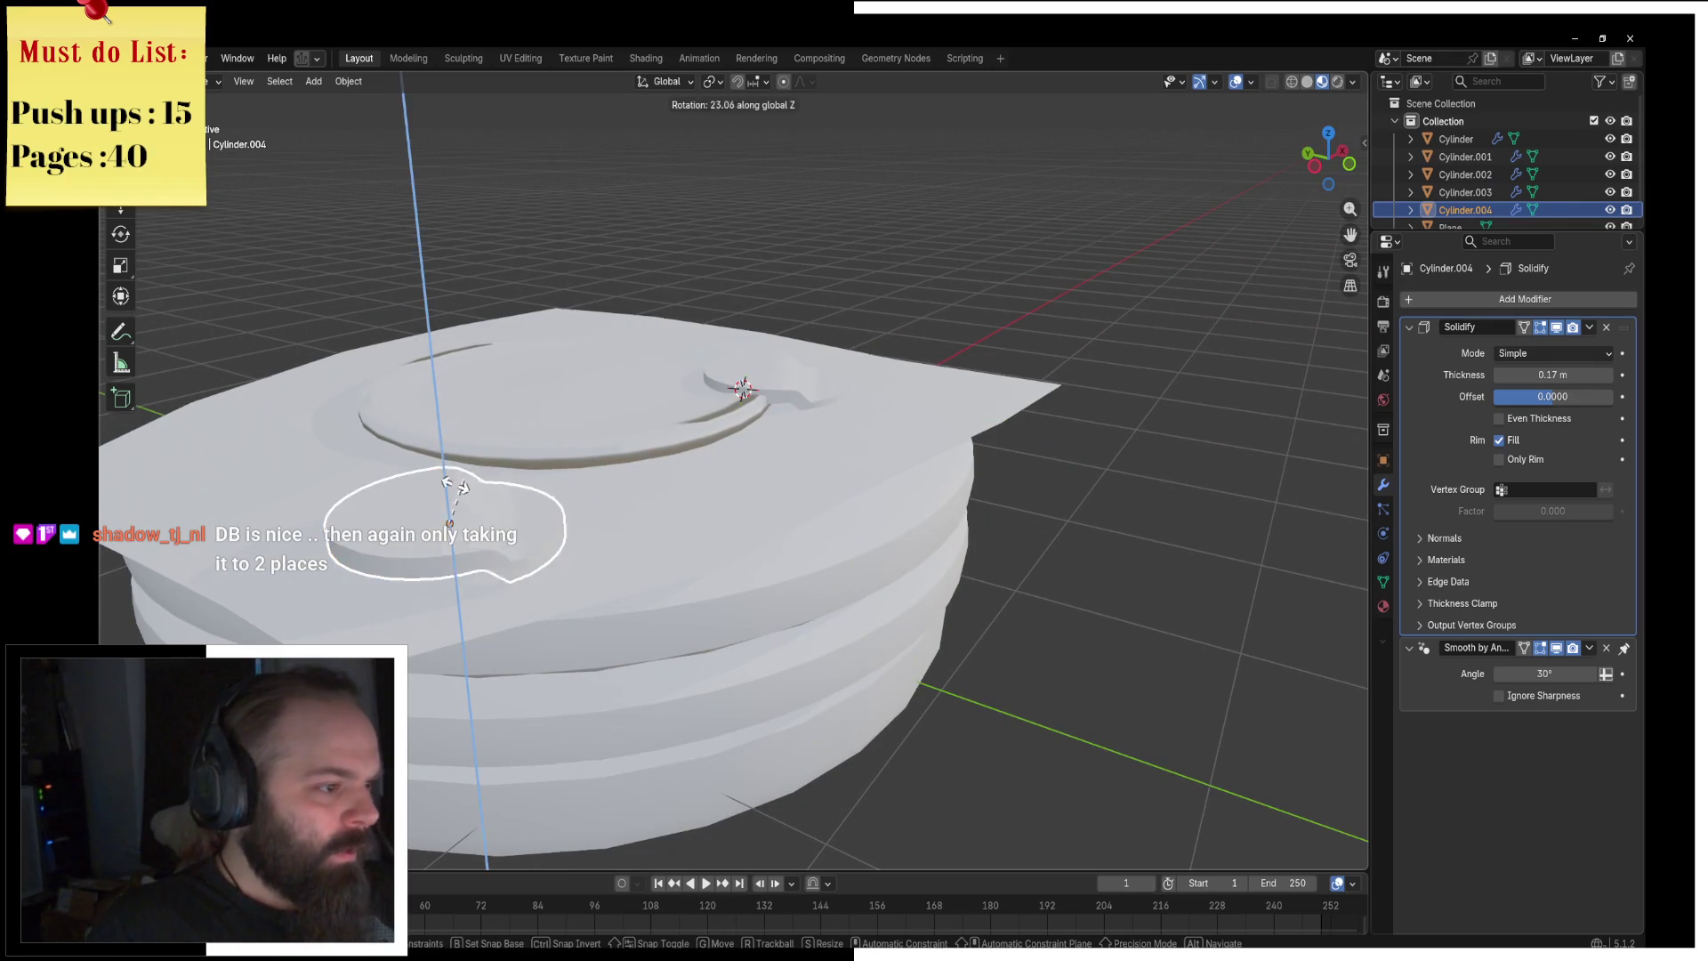
# Step: Confirm the copy's rotation, move it along X to the back-left of the top, and deselect it
pyautogui.click(485, 583)
pyautogui.press('g')
pyautogui.press('x')
pyautogui.click(359, 446)
pyautogui.moveTo(470, 461); pyautogui.dragTo(446, 430, button='middle')
pyautogui.press('g')
pyautogui.press('z')
pyautogui.click(447, 431)
pyautogui.scroll(-3, 665, 335)
pyautogui.moveTo(665, 334)
pyautogui.mouseDown(button='middle')
pyautogui.moveTo(615, 384)
pyautogui.moveTo(681, 457)
pyautogui.mouseUp(button='middle')
pyautogui.click(1048, 407)
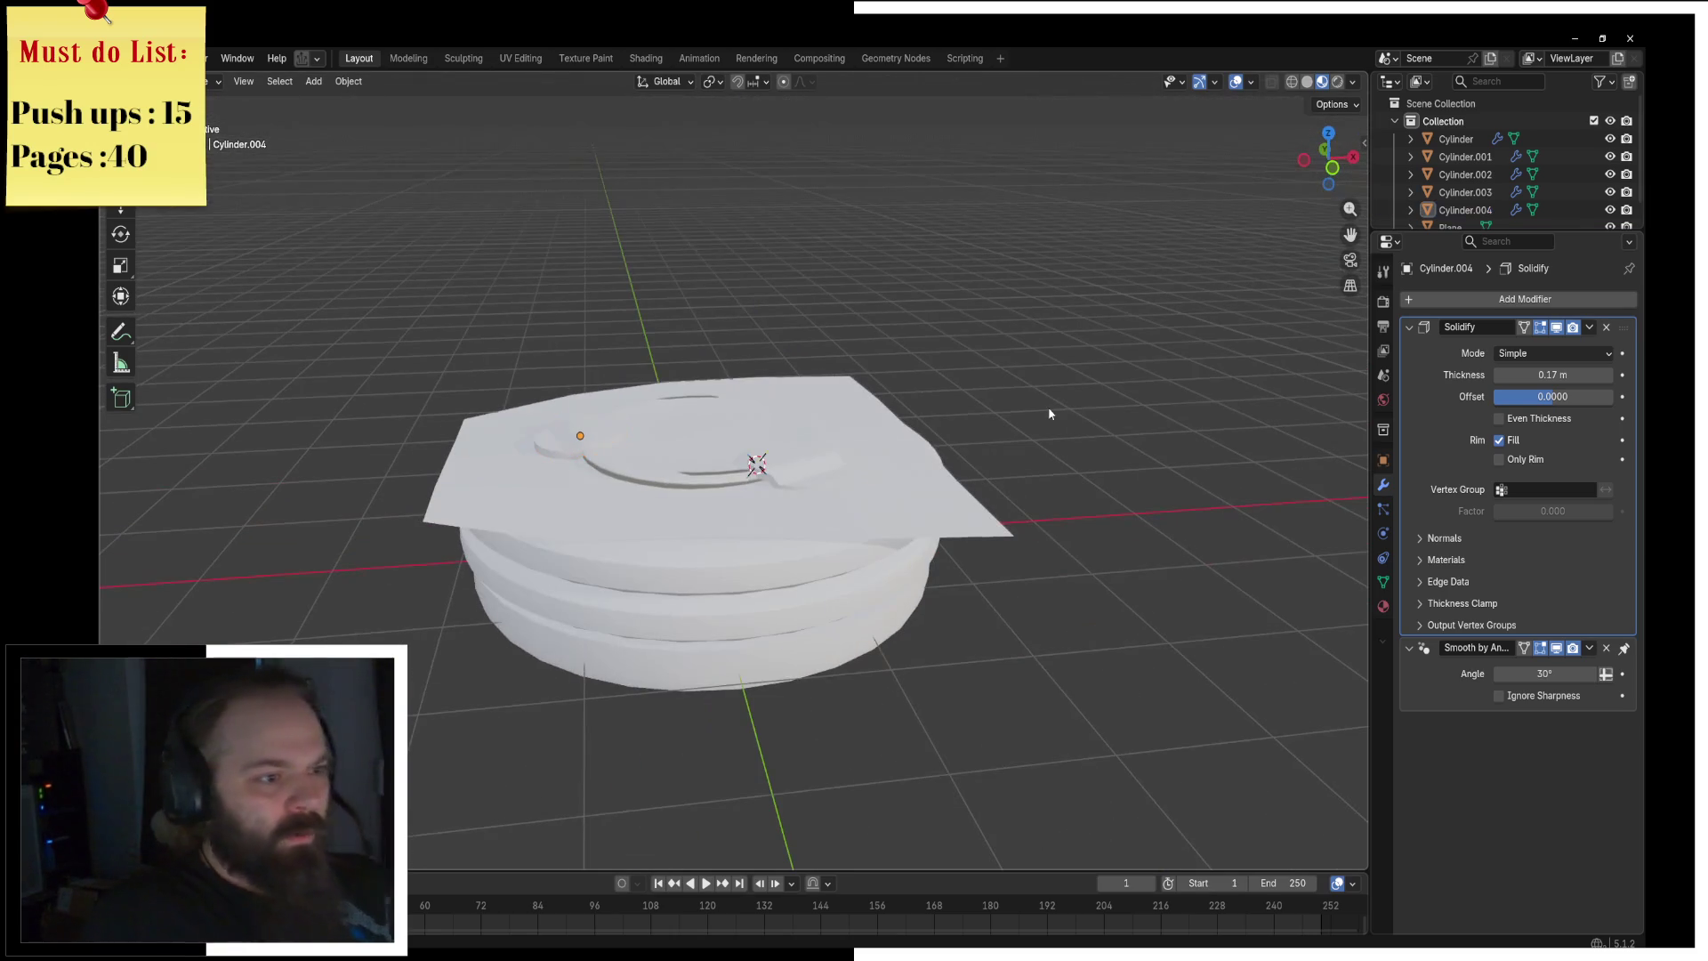
# Step: Add a new Plane mesh to the scene
pyautogui.moveTo(786, 512); pyautogui.dragTo(747, 511, button='middle')
pyautogui.hotkey('shift', 'a')
pyautogui.moveTo(749, 516)
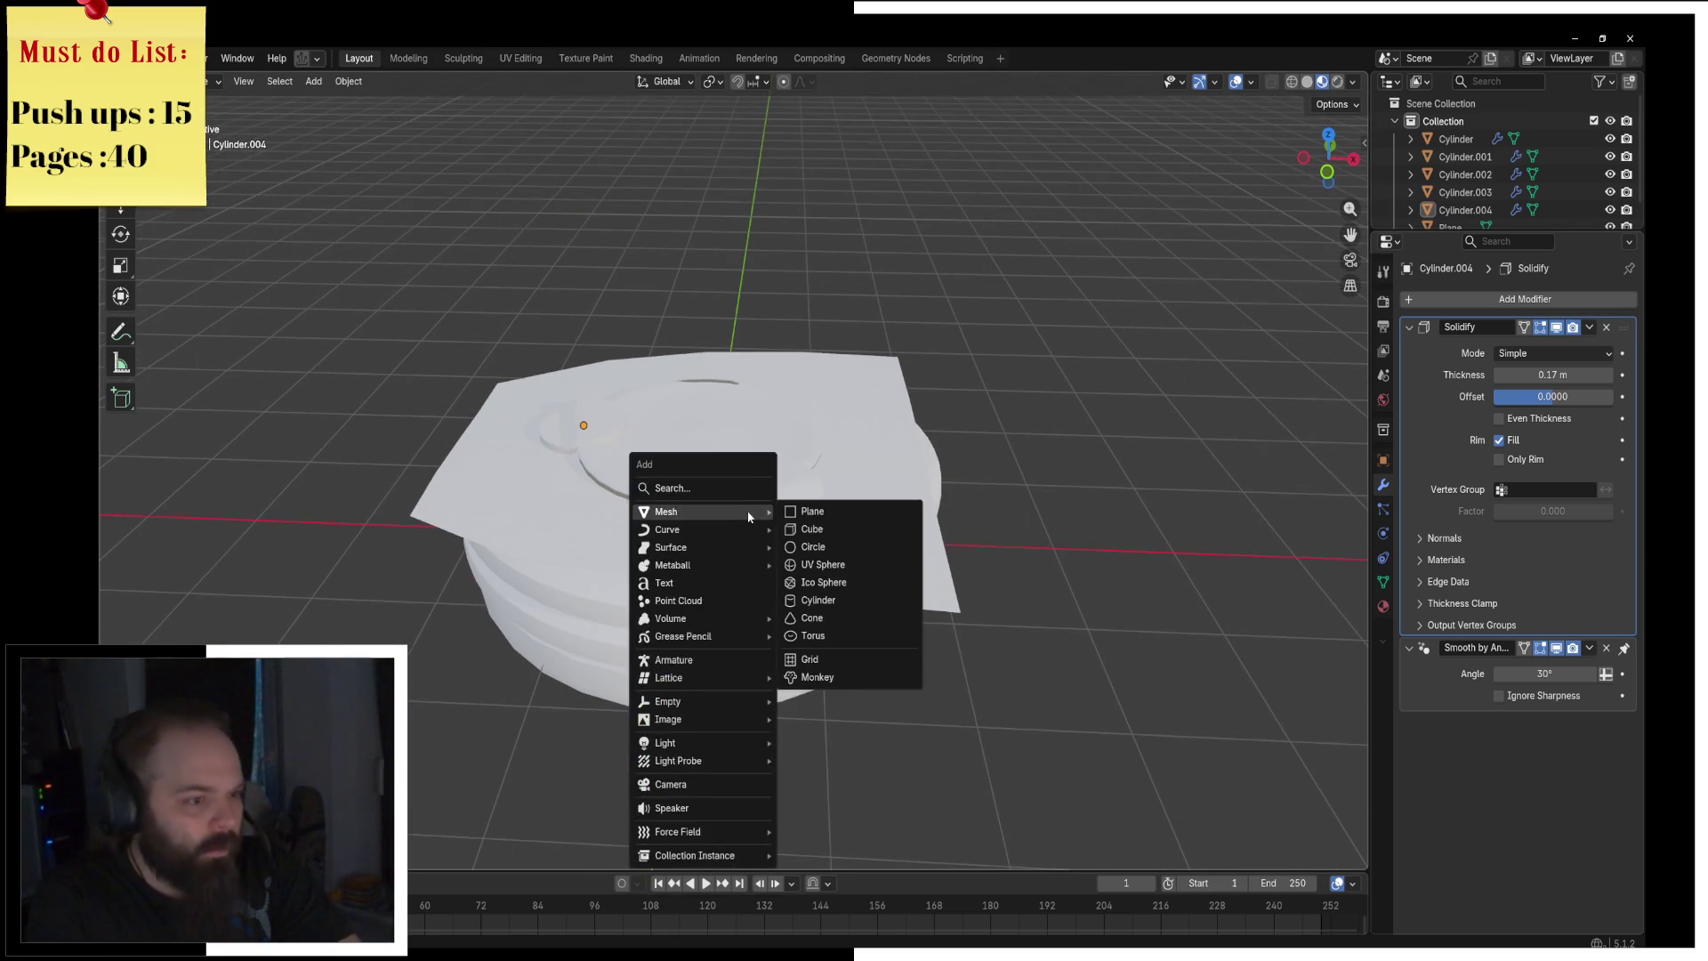
pyautogui.click(852, 514)
# Step: Raise the extra plane above the stack, then delete it
pyautogui.press('g')
pyautogui.press('z')
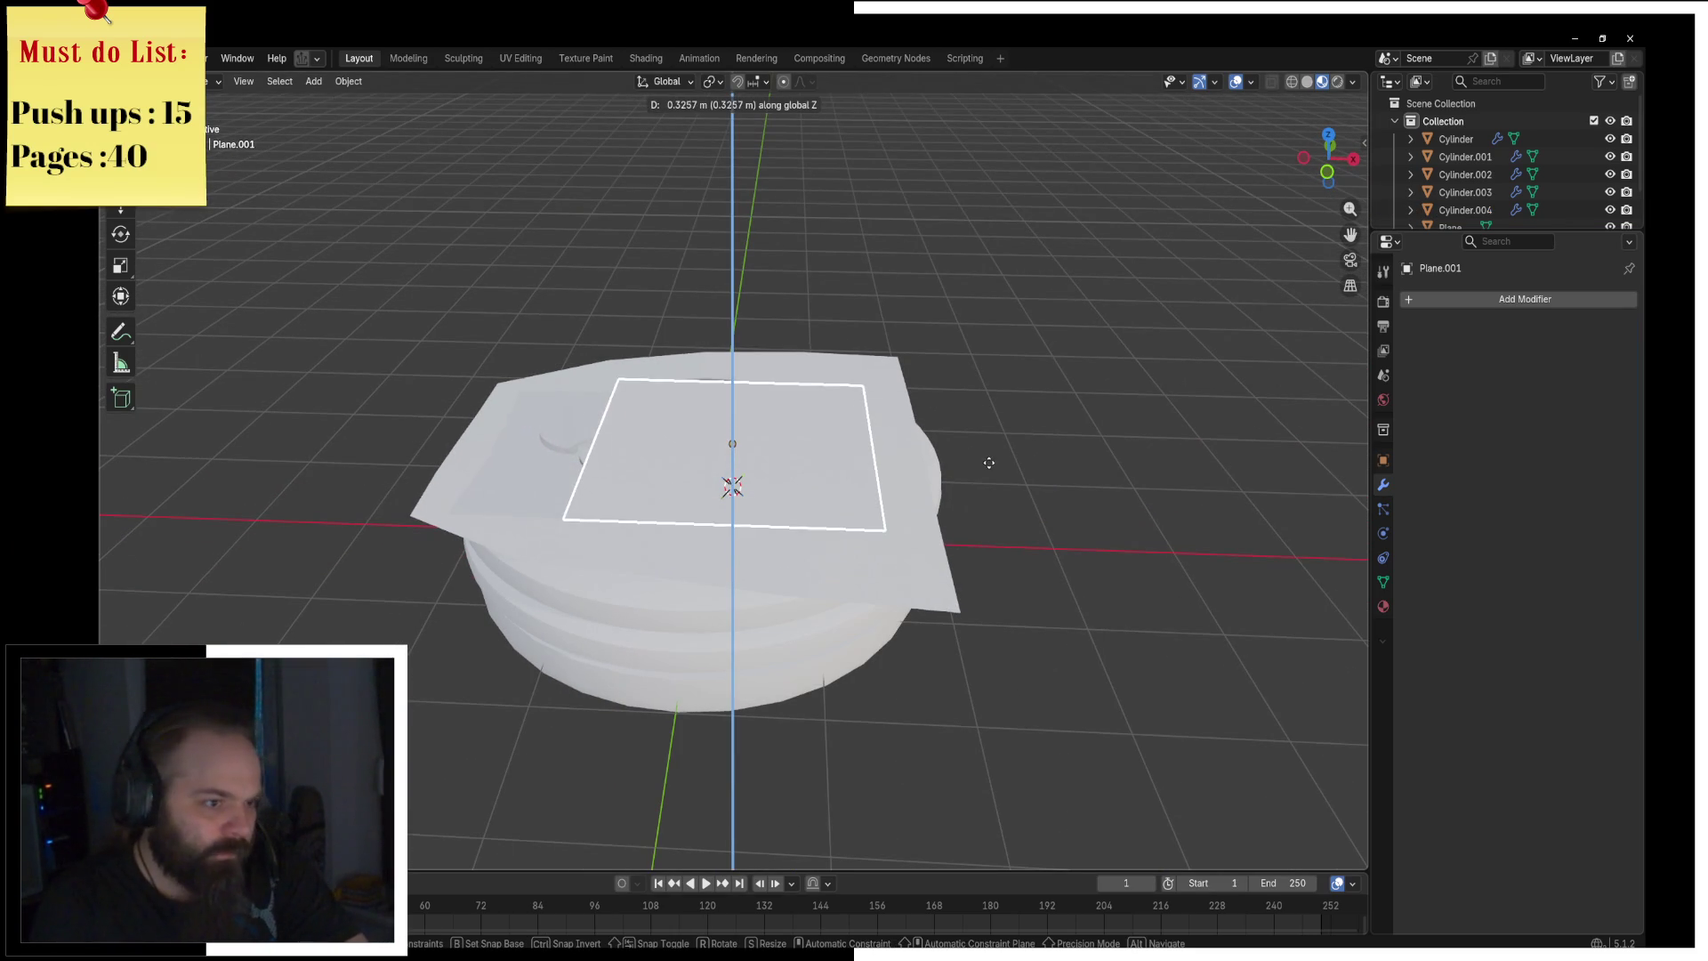
pyautogui.click(973, 483)
pyautogui.press('x')
pyautogui.click(973, 485)
# Step: Add a new cube to the scene
pyautogui.hotkey('shift', 'a')
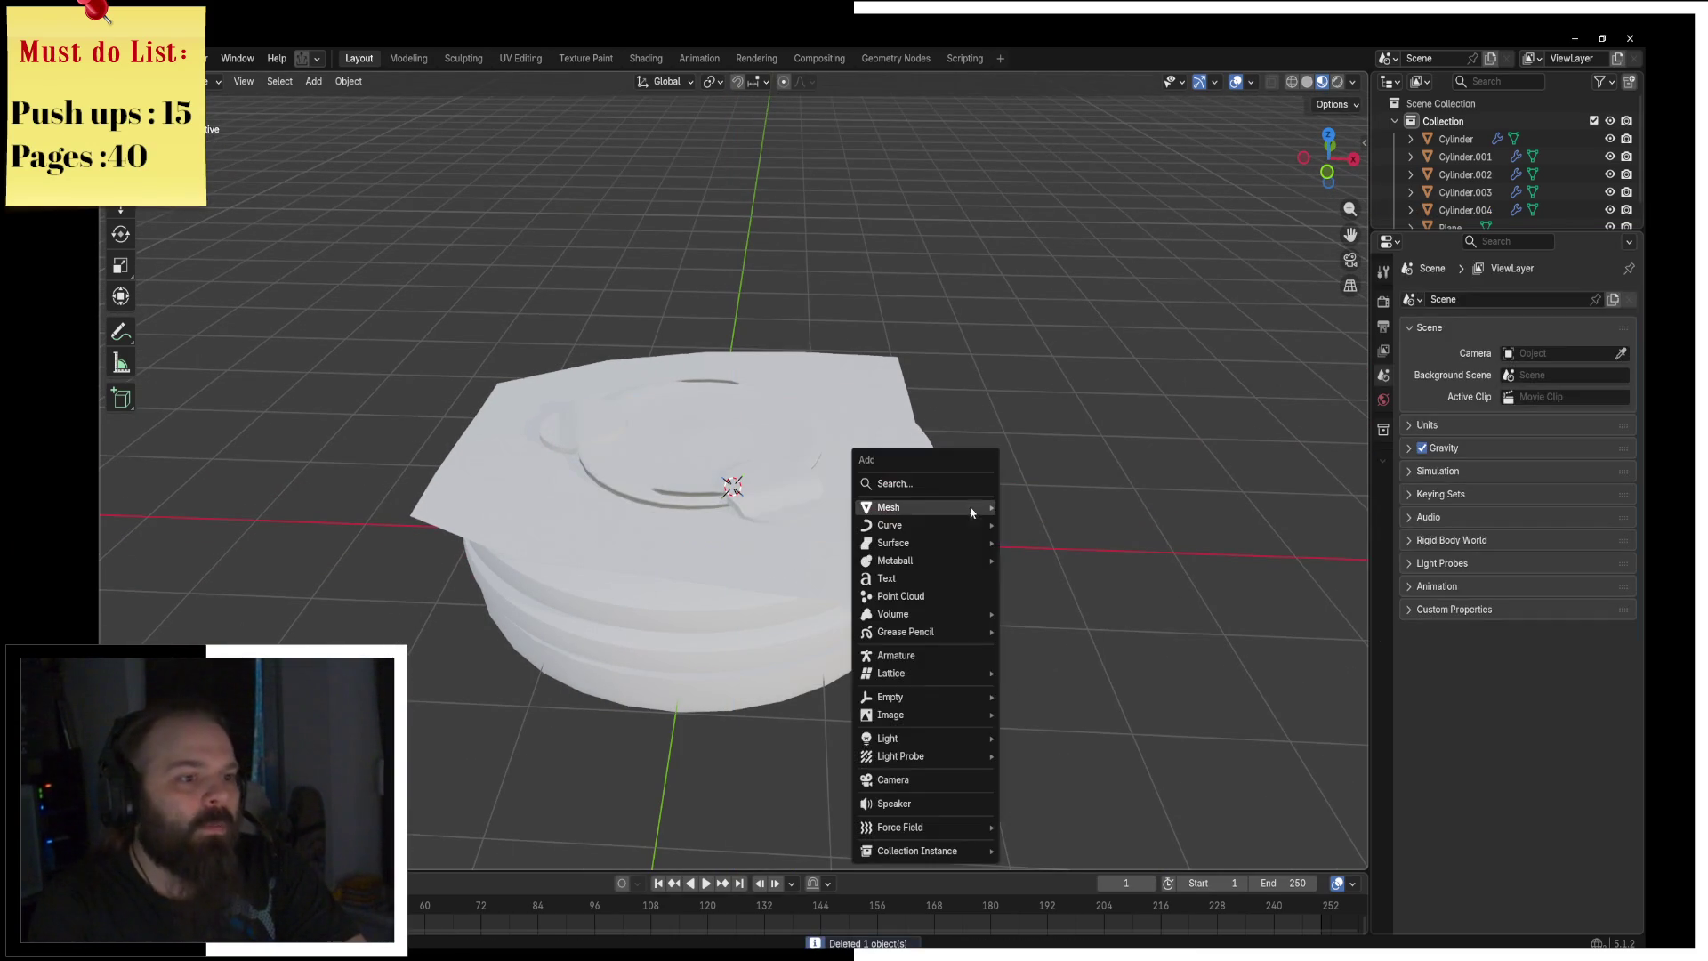
pyautogui.moveTo(967, 509)
pyautogui.click(1060, 526)
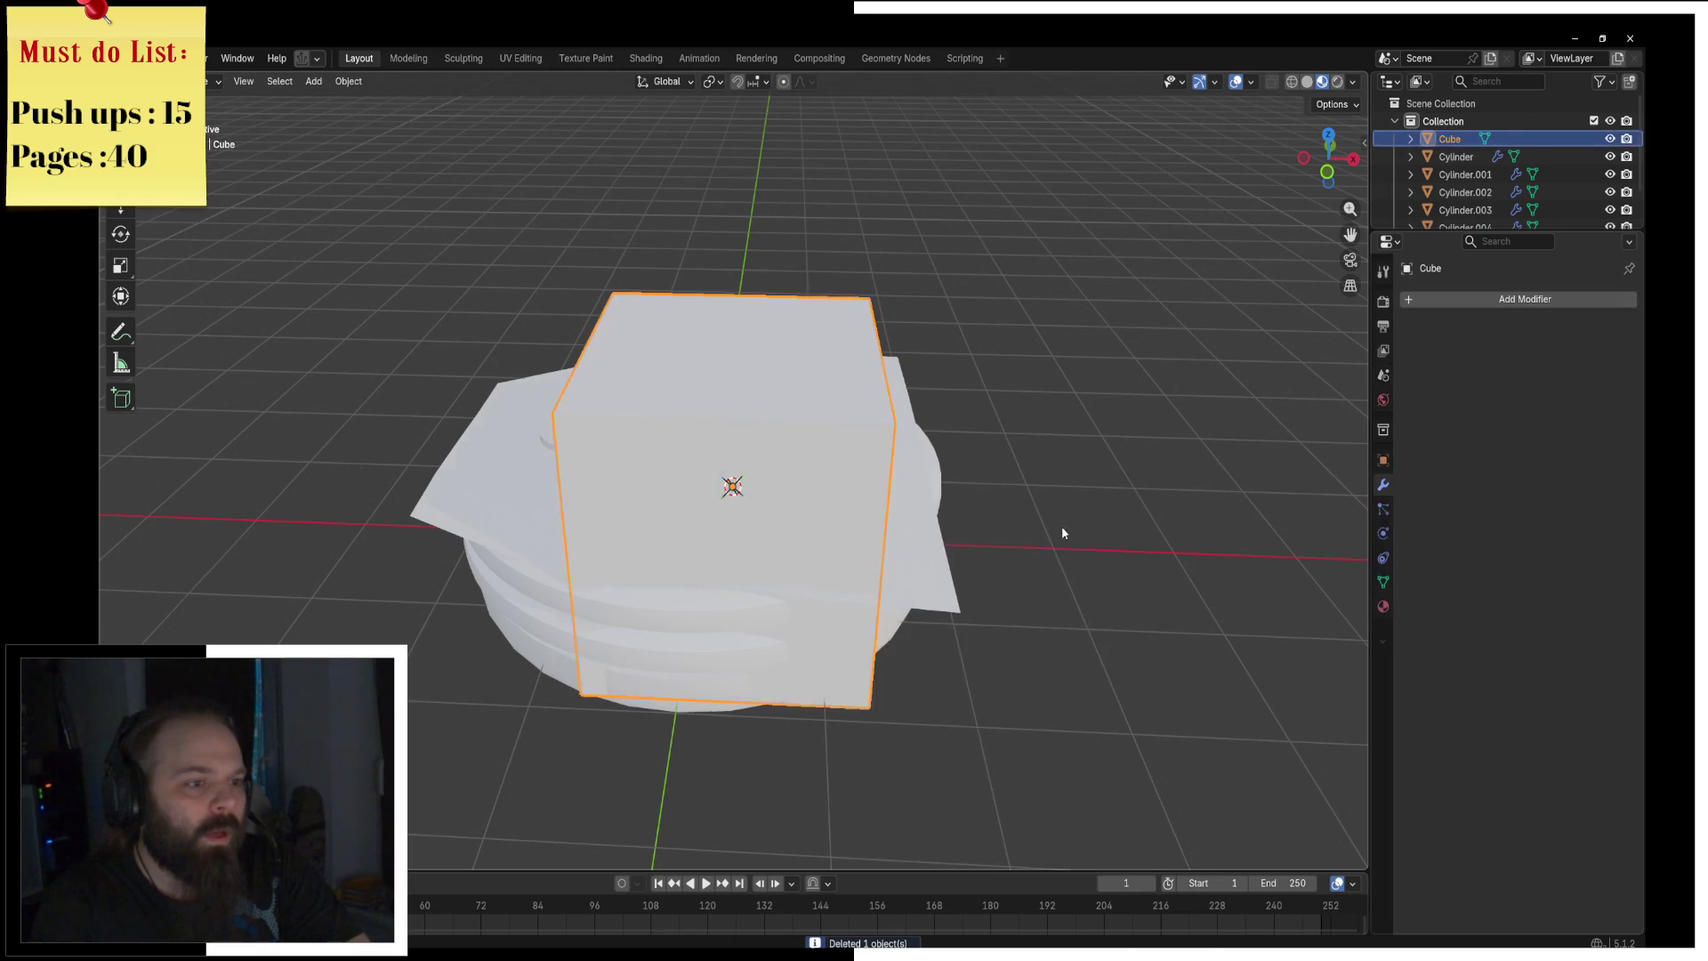
pyautogui.press('g')
pyautogui.press('z')
pyautogui.press('Escape')
pyautogui.press('h')
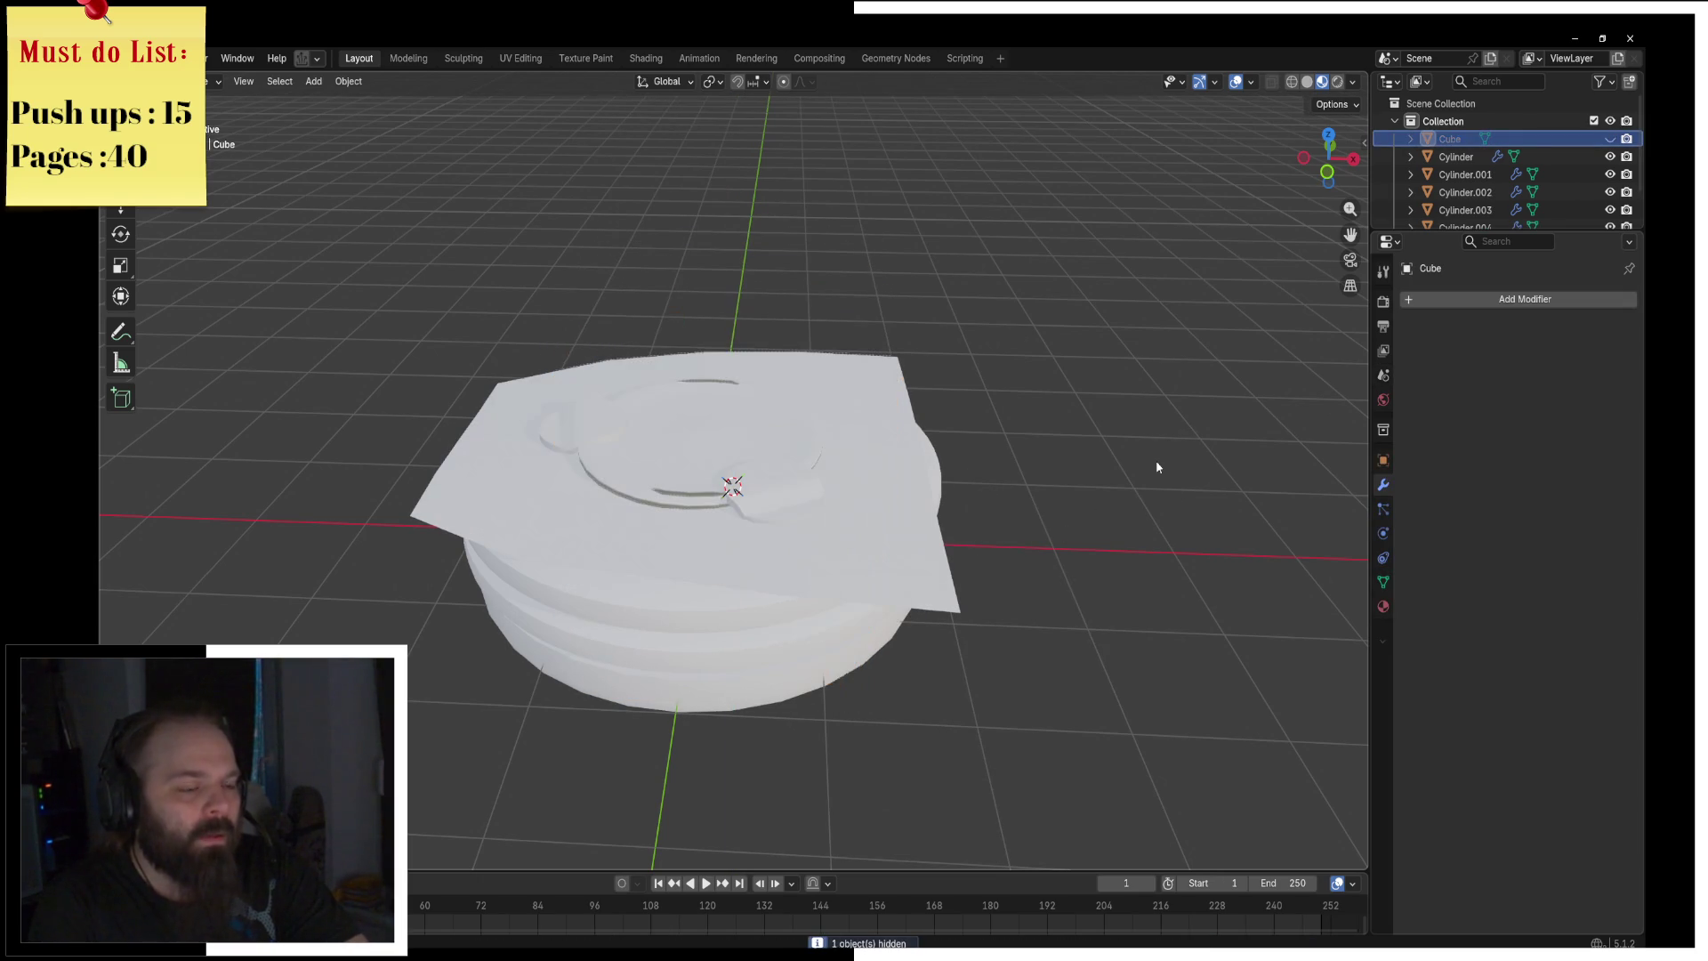
pyautogui.hotkey('alt', 'h')
# Step: Shift the cube along X and flatten it vertically into a slab on the bun
pyautogui.press('g')
pyautogui.press('y')
pyautogui.press('x')
pyautogui.press('x')
pyautogui.press('x')
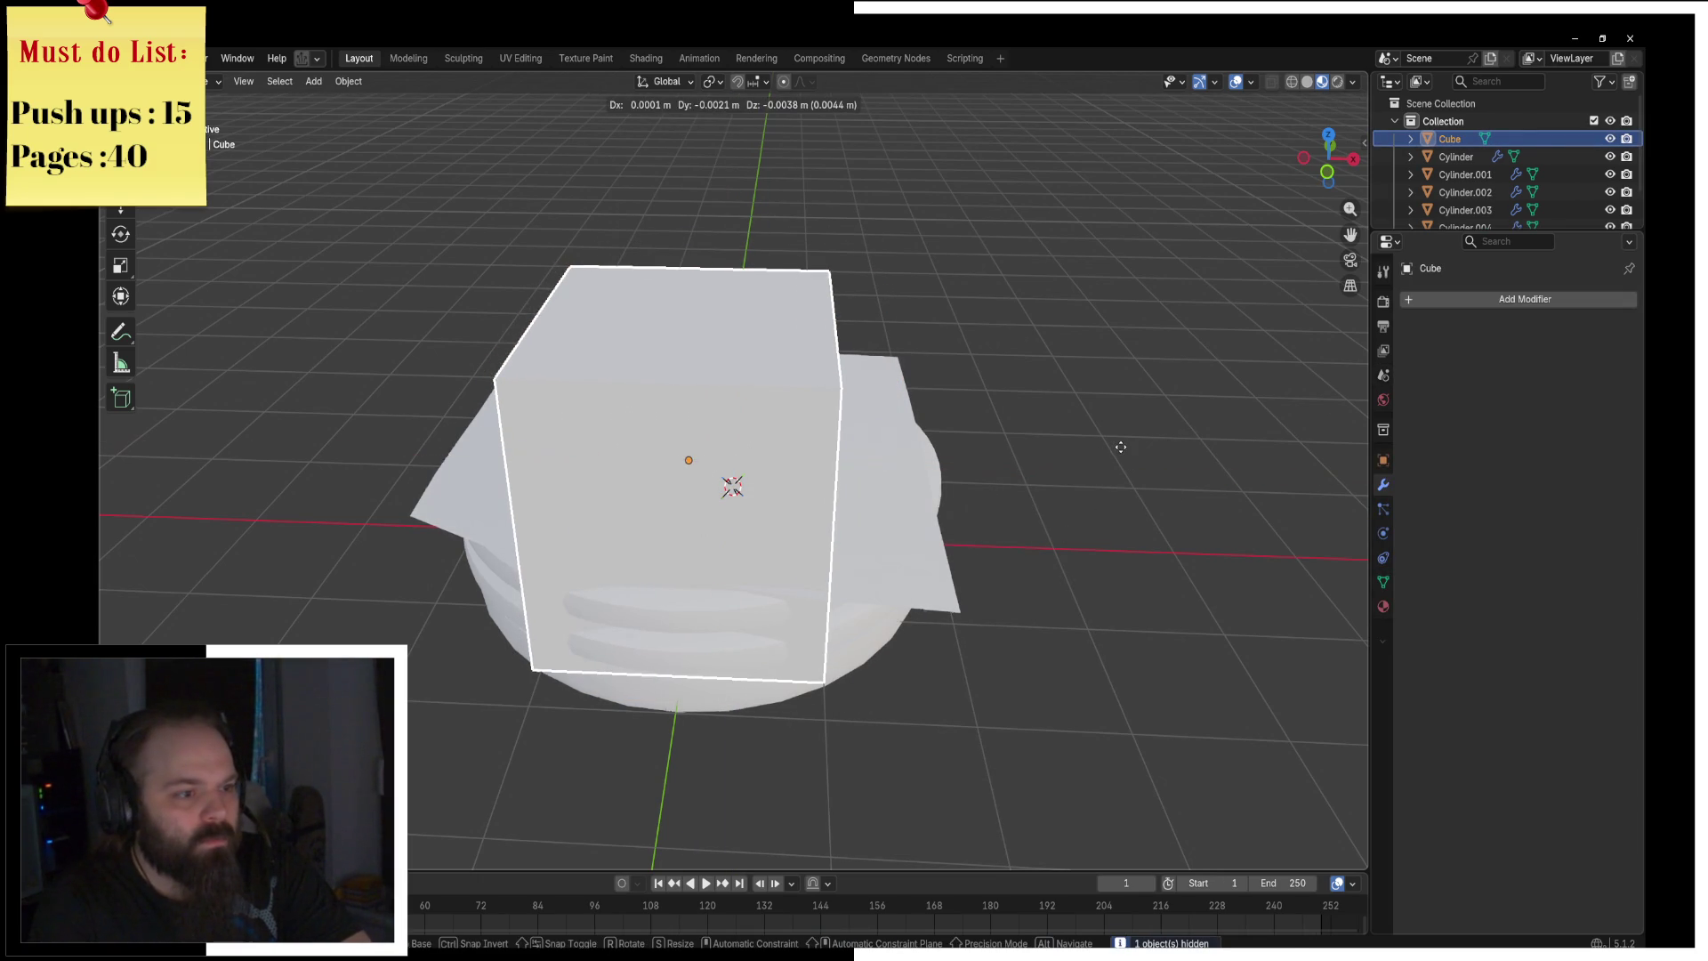
pyautogui.press('Escape')
pyautogui.press('s')
pyautogui.press('z')
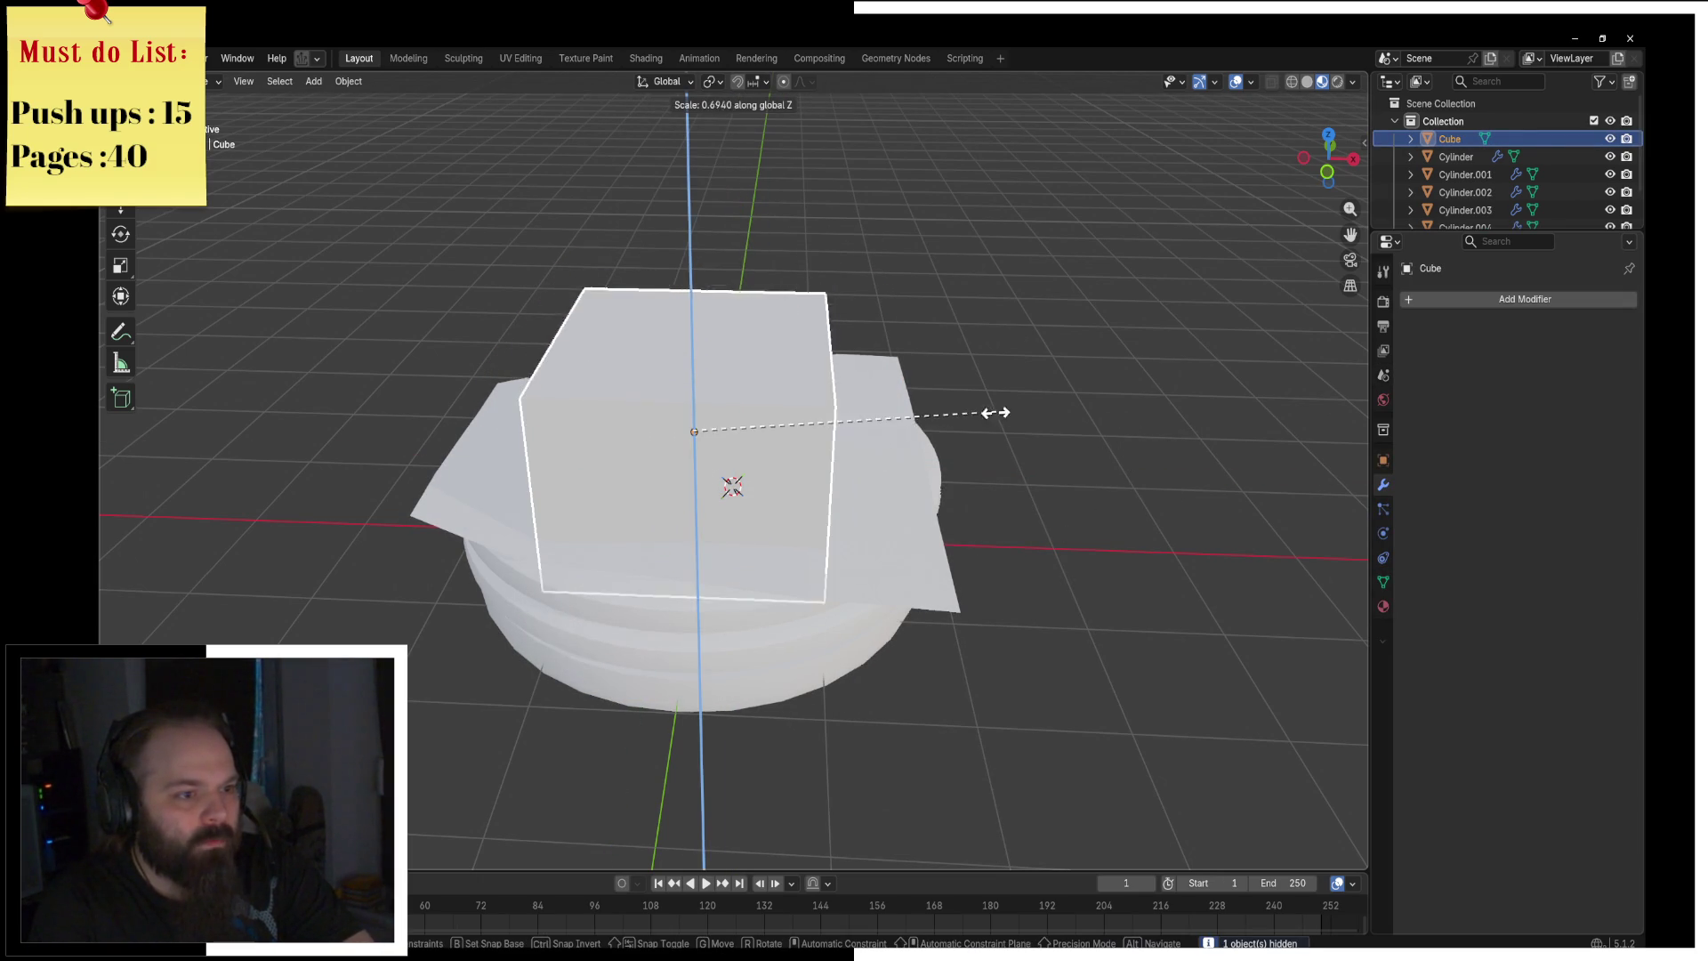
pyautogui.click(834, 449)
# Step: In Edit Mode, extrude the box's front face forward to lengthen it
pyautogui.hotkey('ctrl', 'Tab')
pyautogui.click(1067, 382)
pyautogui.moveTo(1067, 381); pyautogui.dragTo(934, 419, button='middle')
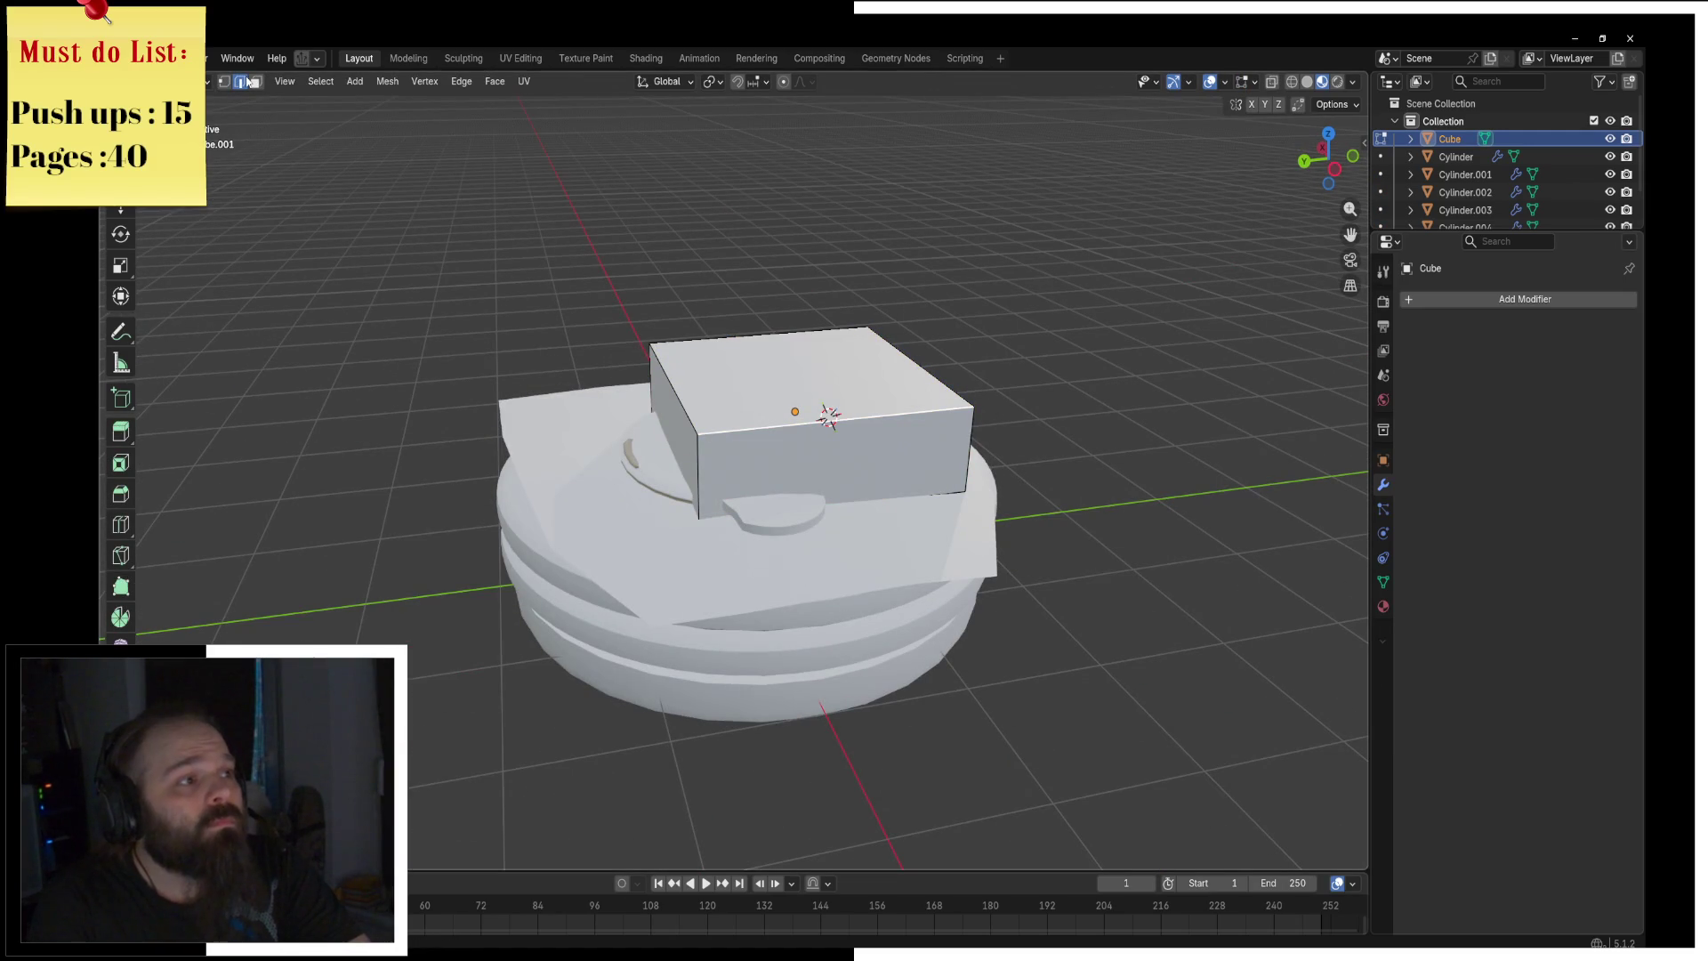
pyautogui.click(872, 421)
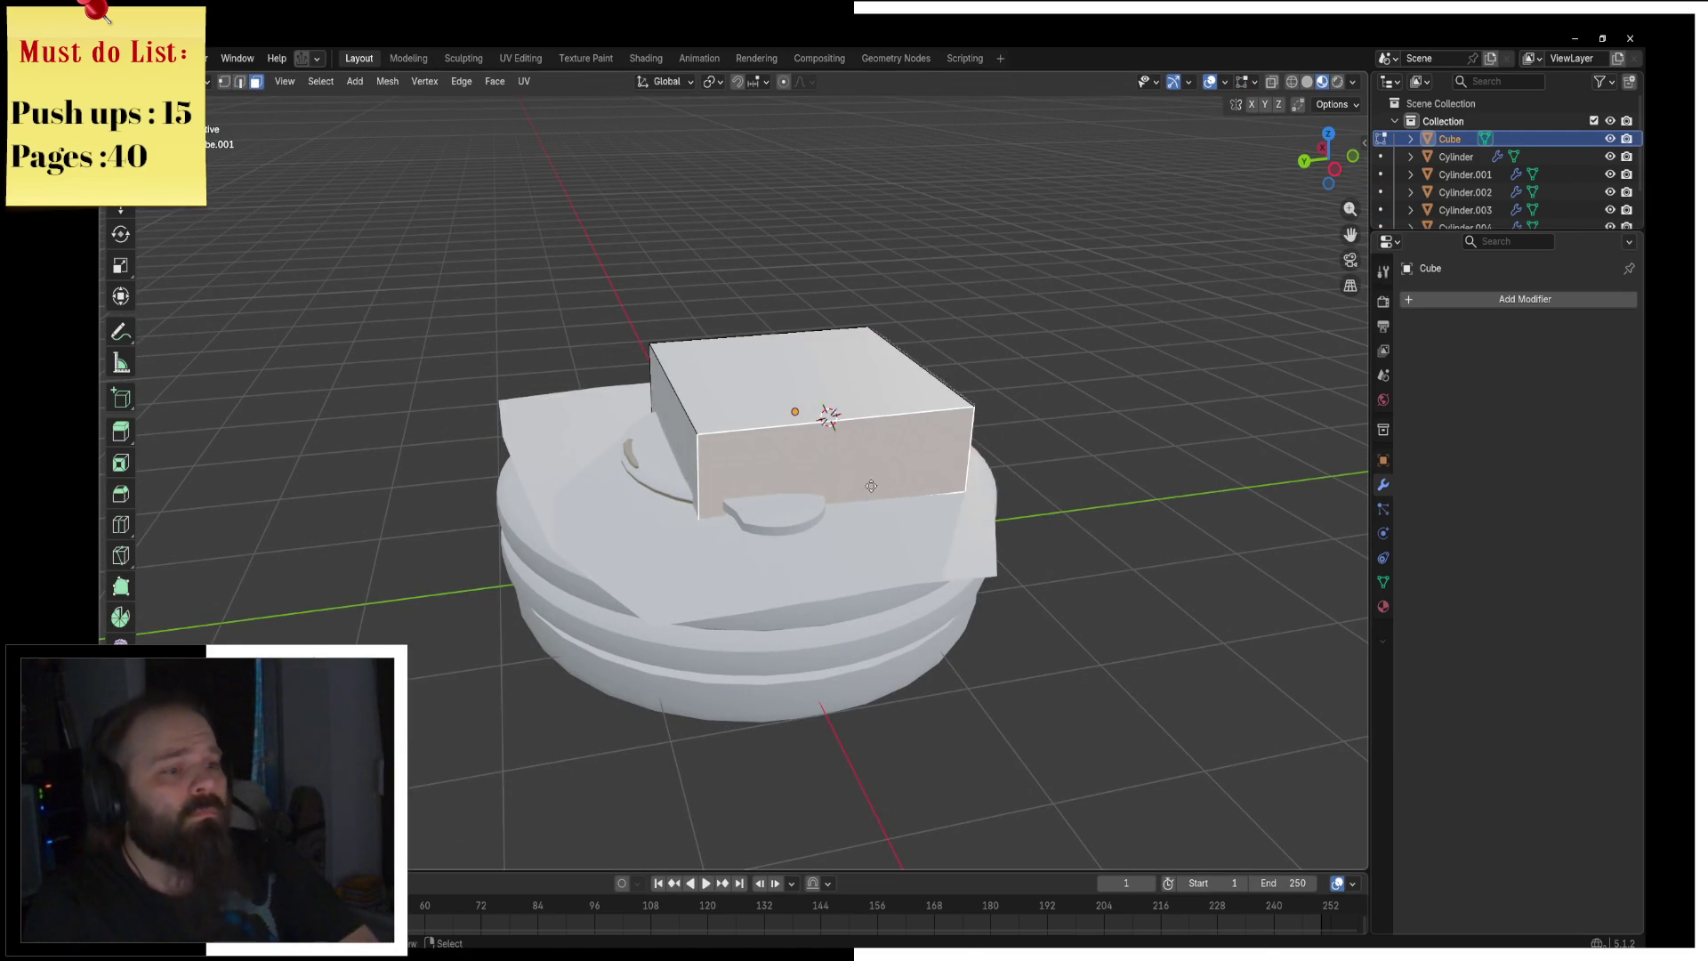
pyautogui.press('e')
pyautogui.click(932, 530)
# Step: Add edge loops across the lengthened box and return to Object Mode
pyautogui.hotkey('ctrl', 'r')
pyautogui.click(932, 530)
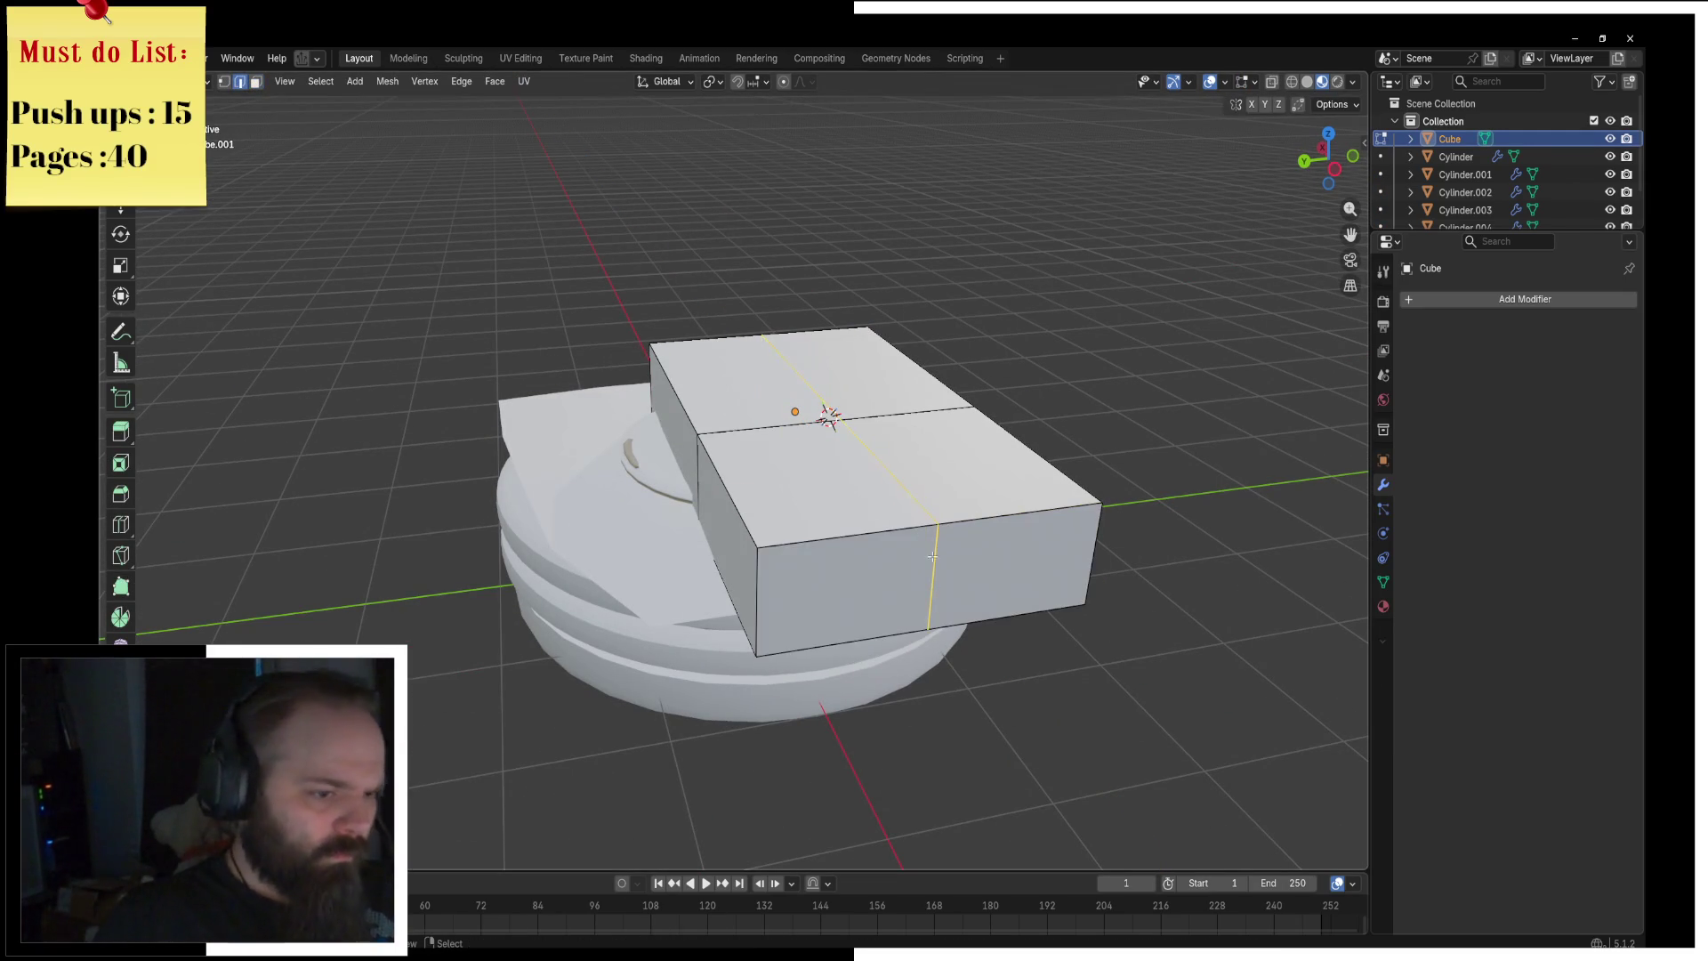
pyautogui.moveTo(932, 530)
pyautogui.mouseDown(button='middle')
pyautogui.moveTo(1005, 454)
pyautogui.moveTo(797, 492)
pyautogui.moveTo(898, 374)
pyautogui.mouseUp(button='middle')
pyautogui.click(1005, 455)
pyautogui.hotkey('ctrl', 'r')
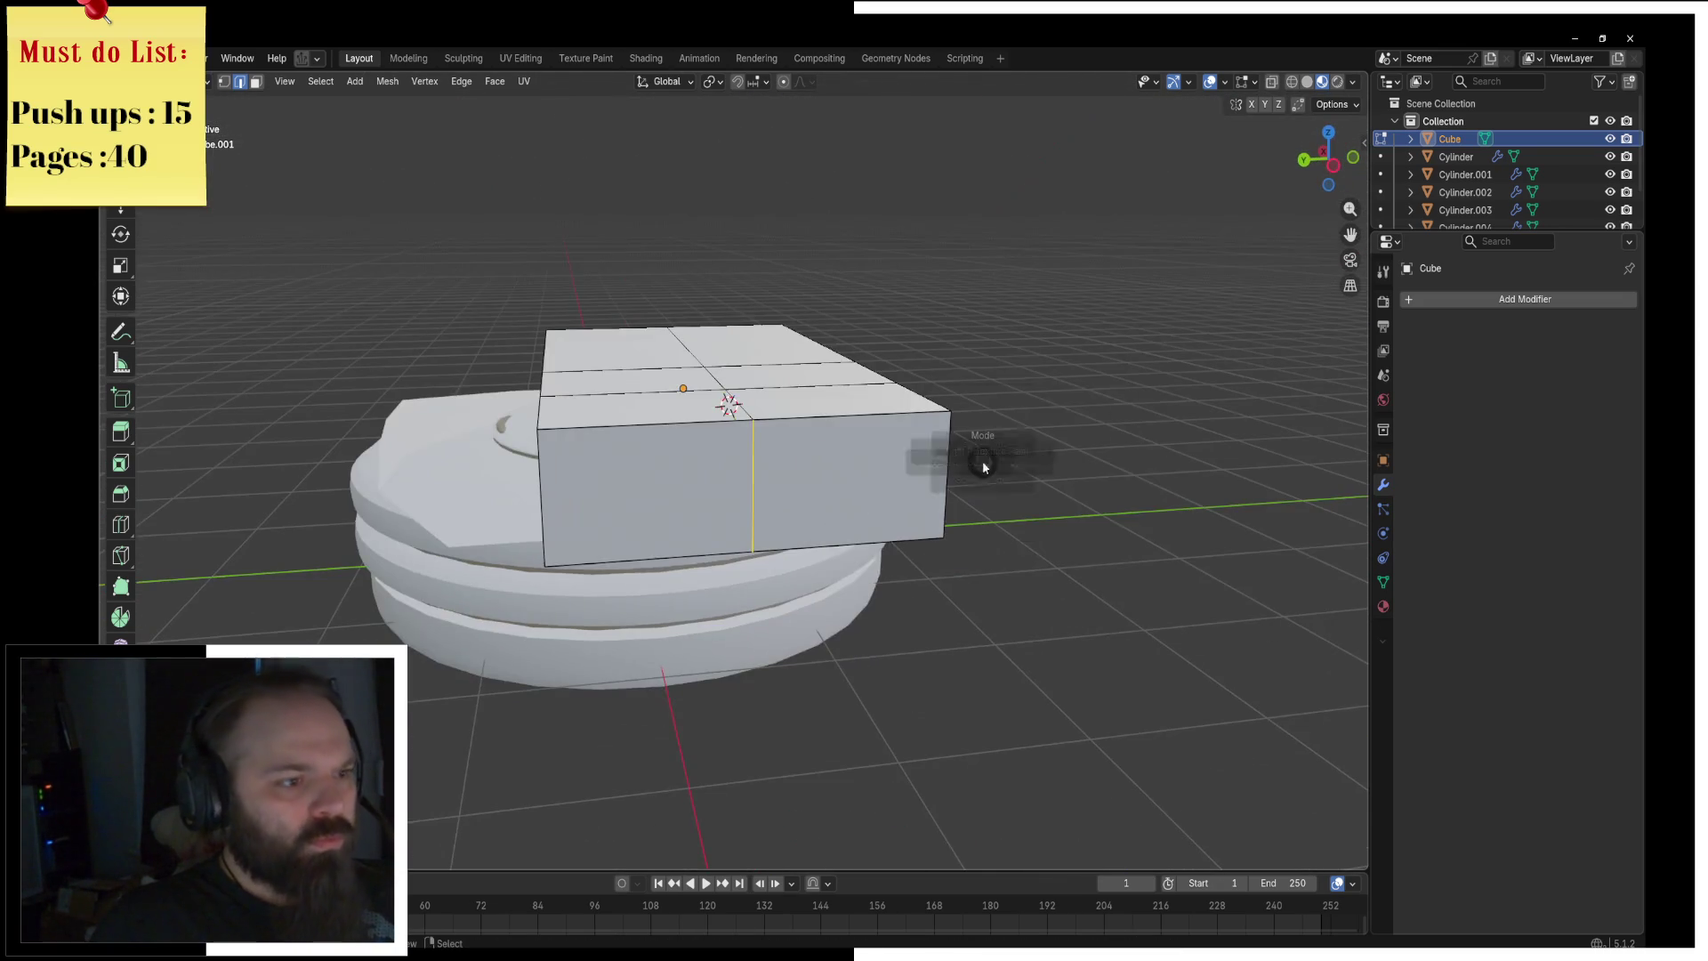
pyautogui.press('Tab')
pyautogui.click(1476, 299)
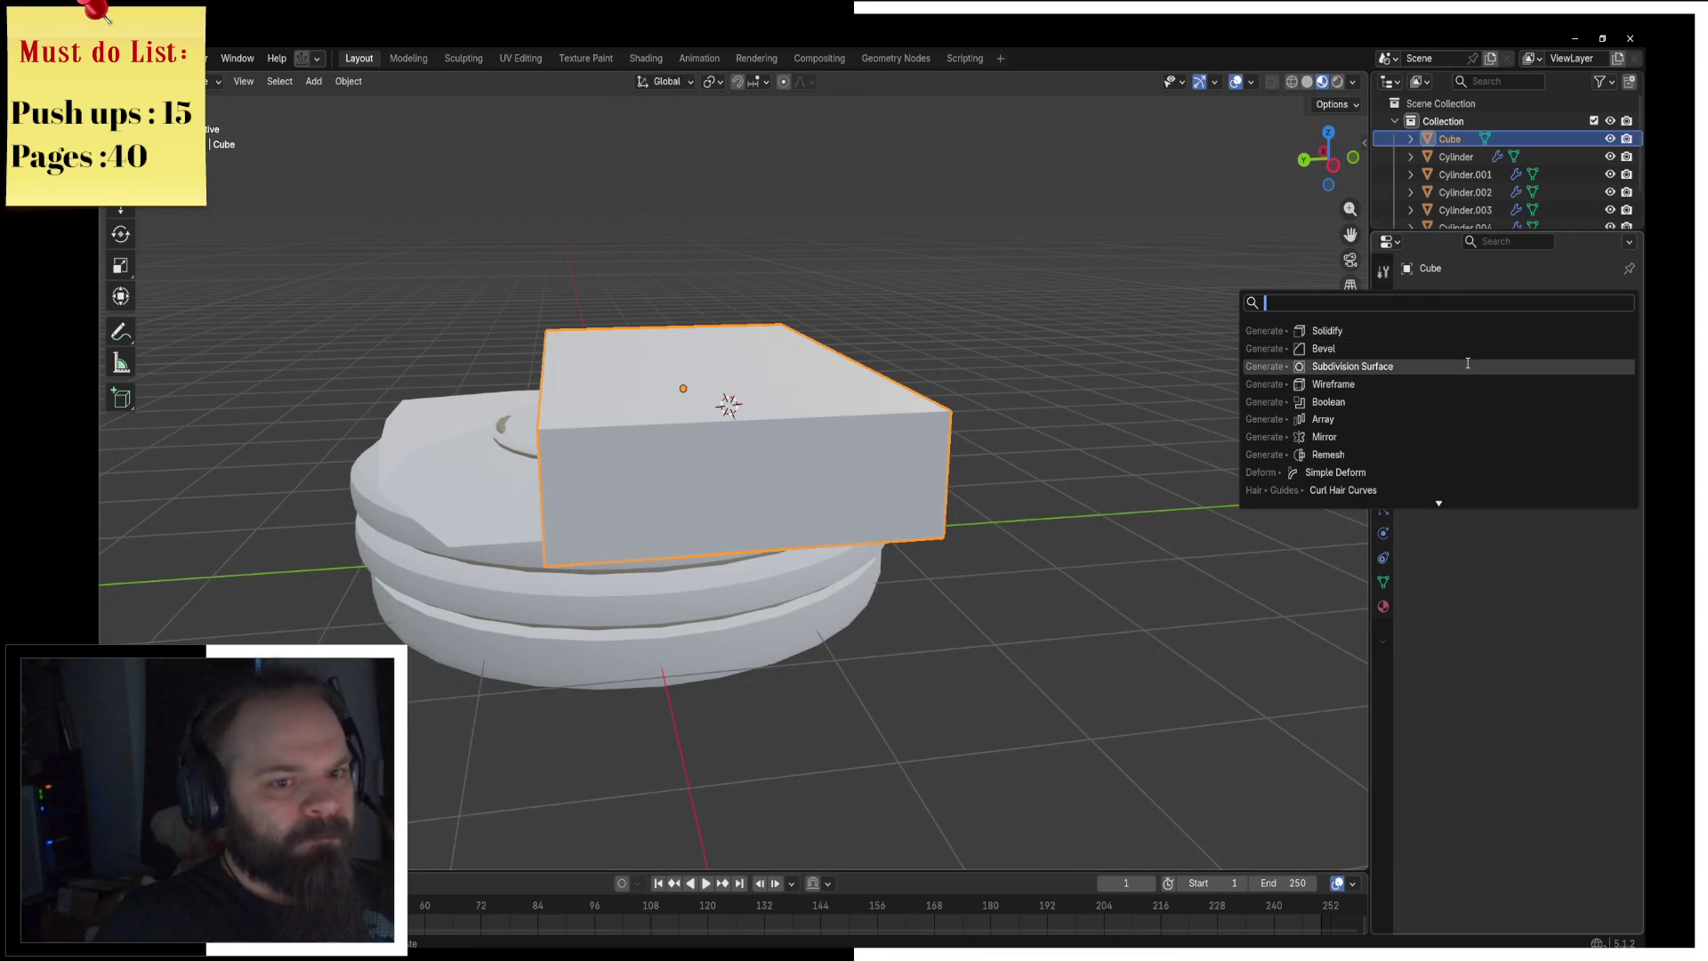
# Step: Add a Subdivision Surface modifier, insert an edge loop, and merge selected vertices into a forked end
pyautogui.click(1423, 366)
pyautogui.moveTo(984, 450); pyautogui.dragTo(836, 477, button='middle')
pyautogui.press('Tab')
pyautogui.hotkey('ctrl', 'r')
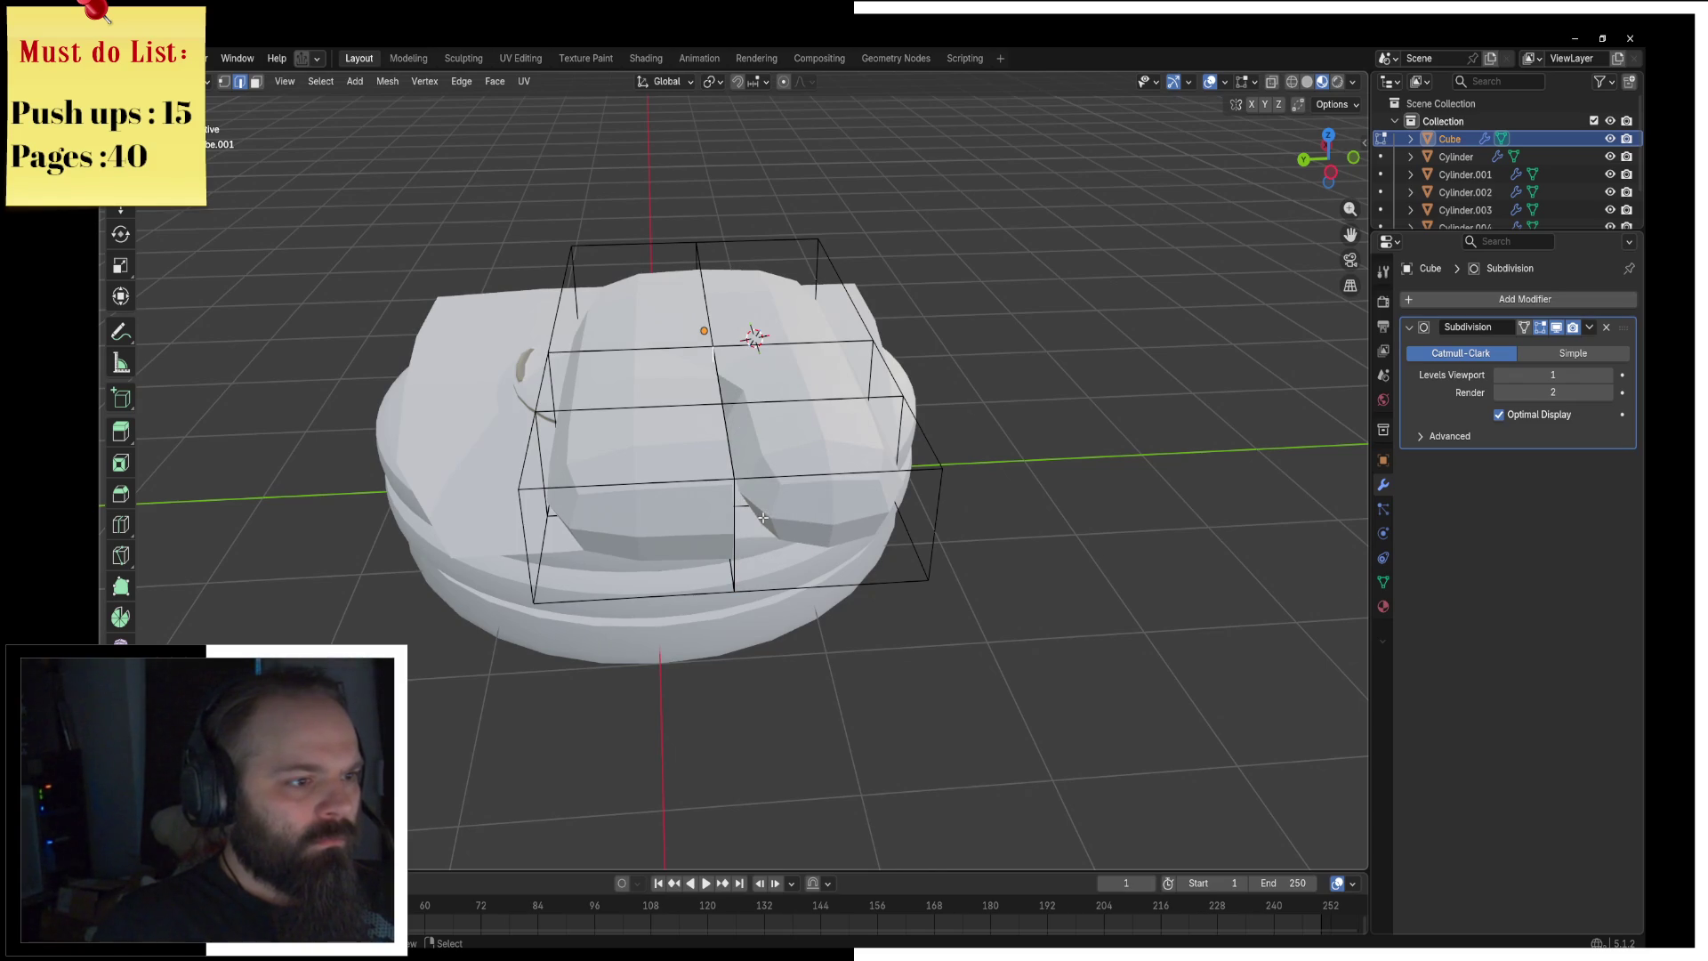
pyautogui.moveTo(767, 516); pyautogui.dragTo(728, 533, button='middle')
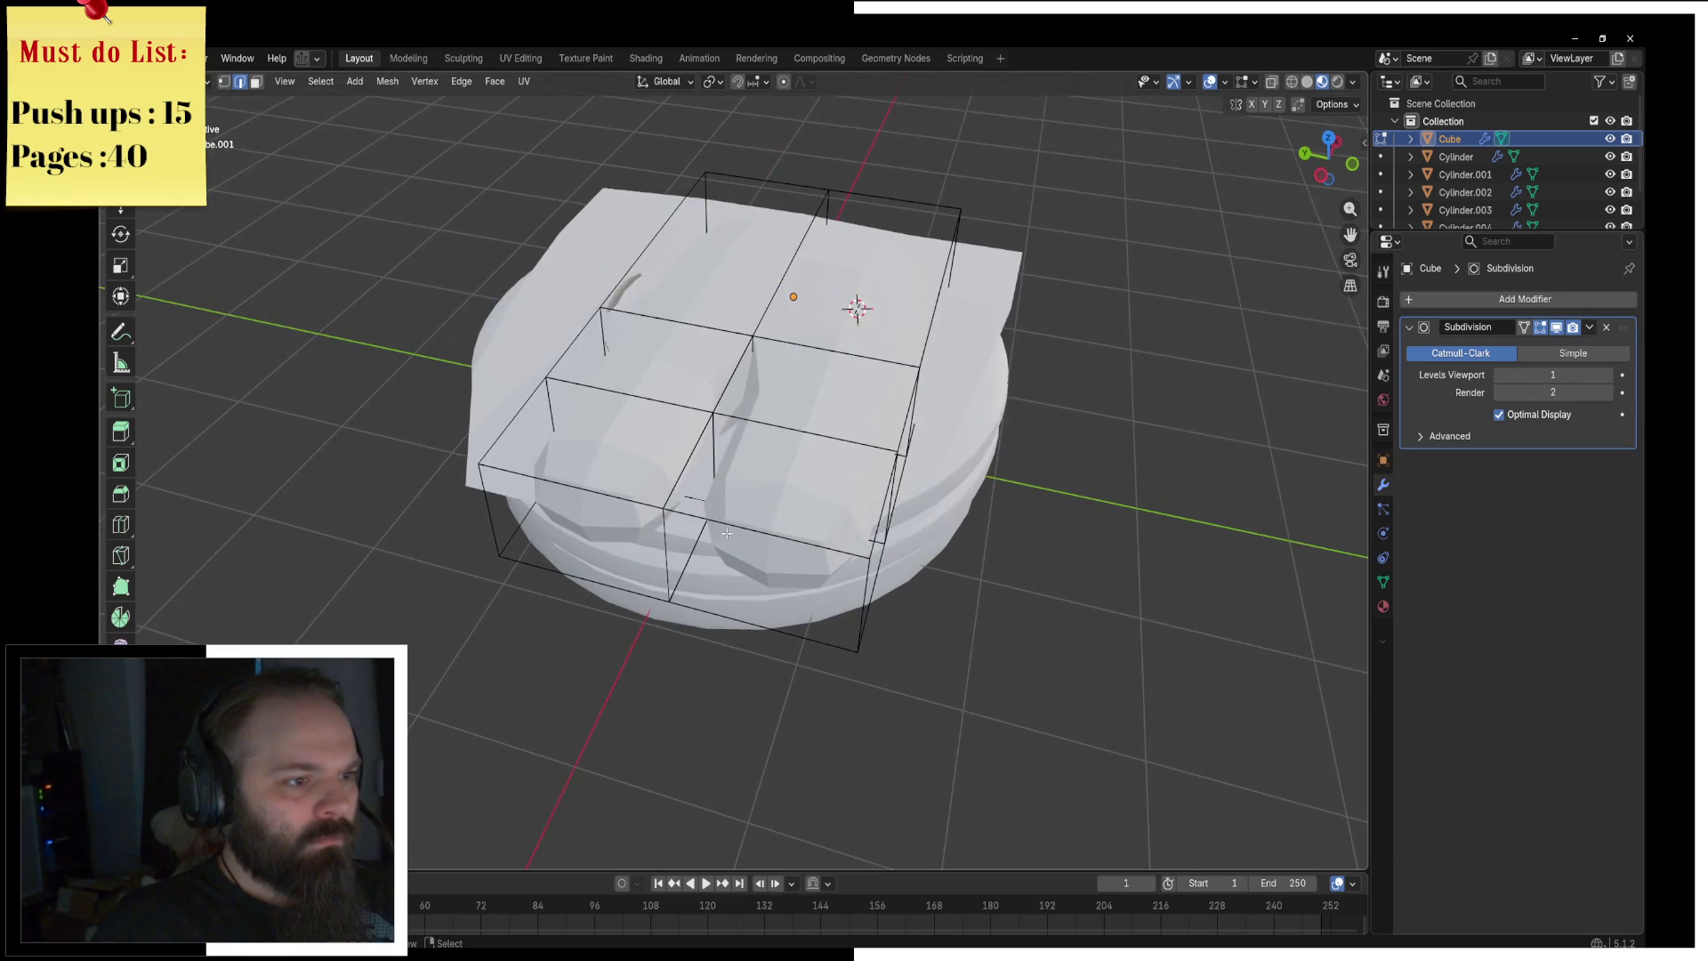
pyautogui.press('m')
pyautogui.click(762, 505)
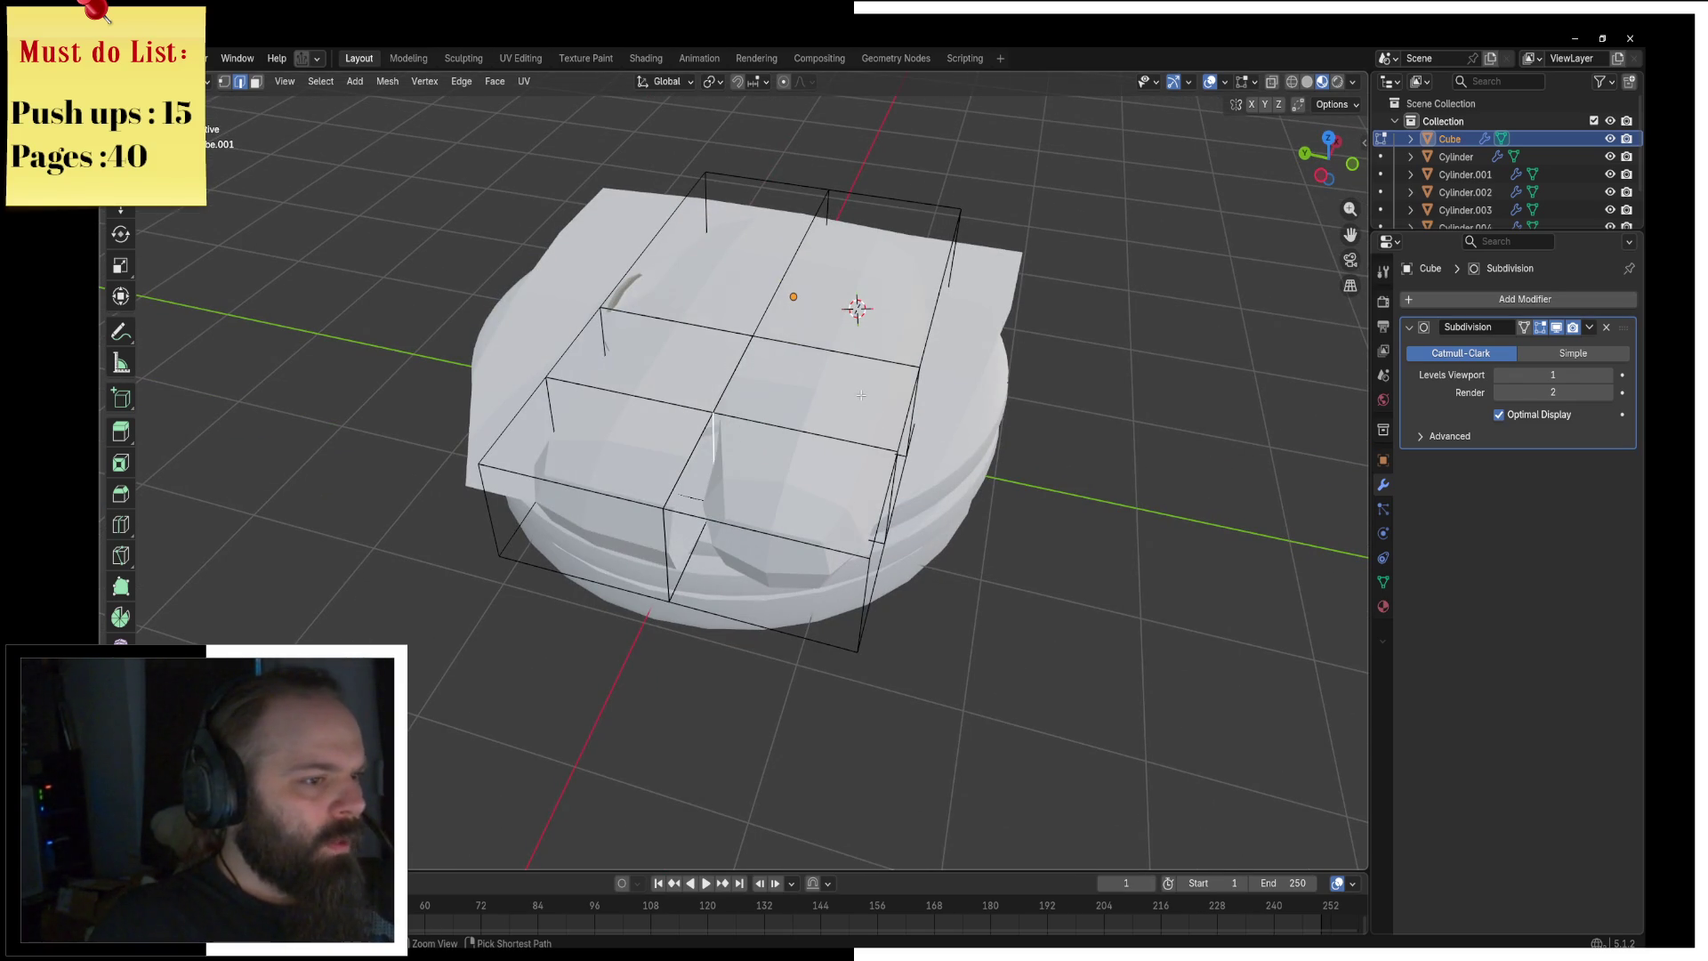
# Step: Check the rounded shape in wireframe, return to solid display, and re-enter Edit Mode from above
pyautogui.press('z')
pyautogui.press('4')
pyautogui.press('z')
pyautogui.click(812, 543)
pyautogui.hotkey('ctrl', 'Tab')
pyautogui.click(852, 483)
pyautogui.moveTo(852, 489); pyautogui.dragTo(675, 495, button='middle')
pyautogui.hotkey('ctrl', 'Tab')
pyautogui.click(800, 495)
pyautogui.moveTo(801, 496)
pyautogui.mouseDown(button='middle')
pyautogui.moveTo(712, 444)
pyautogui.moveTo(534, 401)
pyautogui.mouseUp(button='middle')
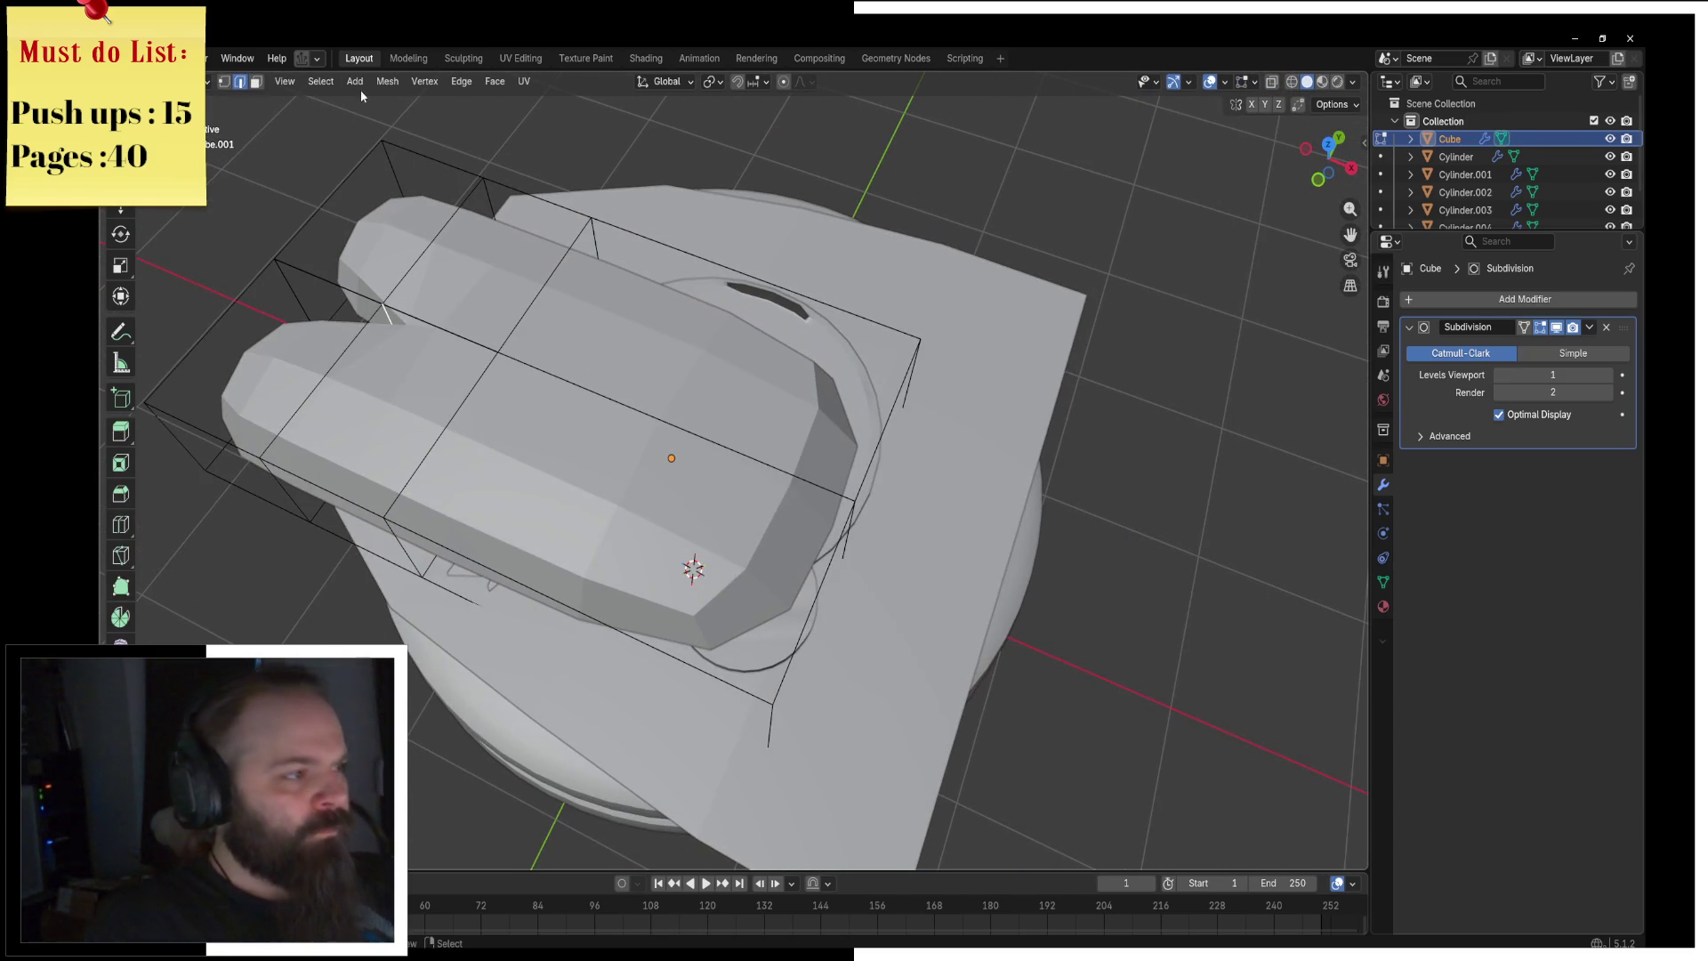
# Step: In face select mode, shift the end face along X and extrude the thin end face
pyautogui.click(254, 84)
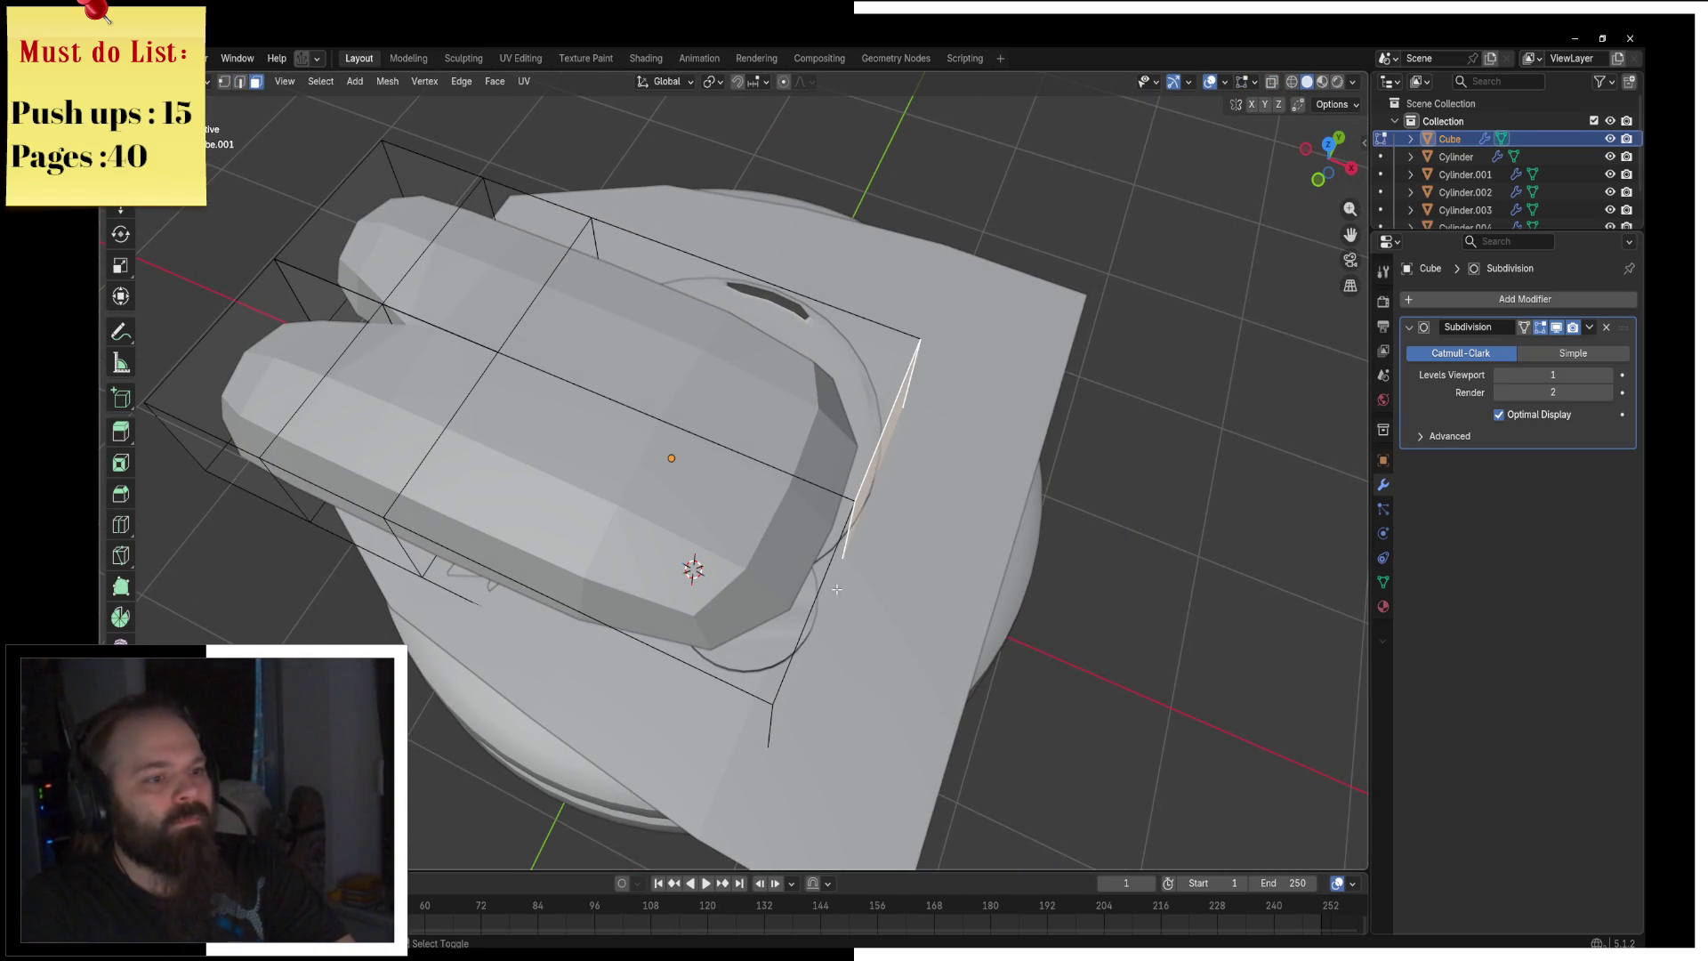
pyautogui.press('g')
pyautogui.press('x')
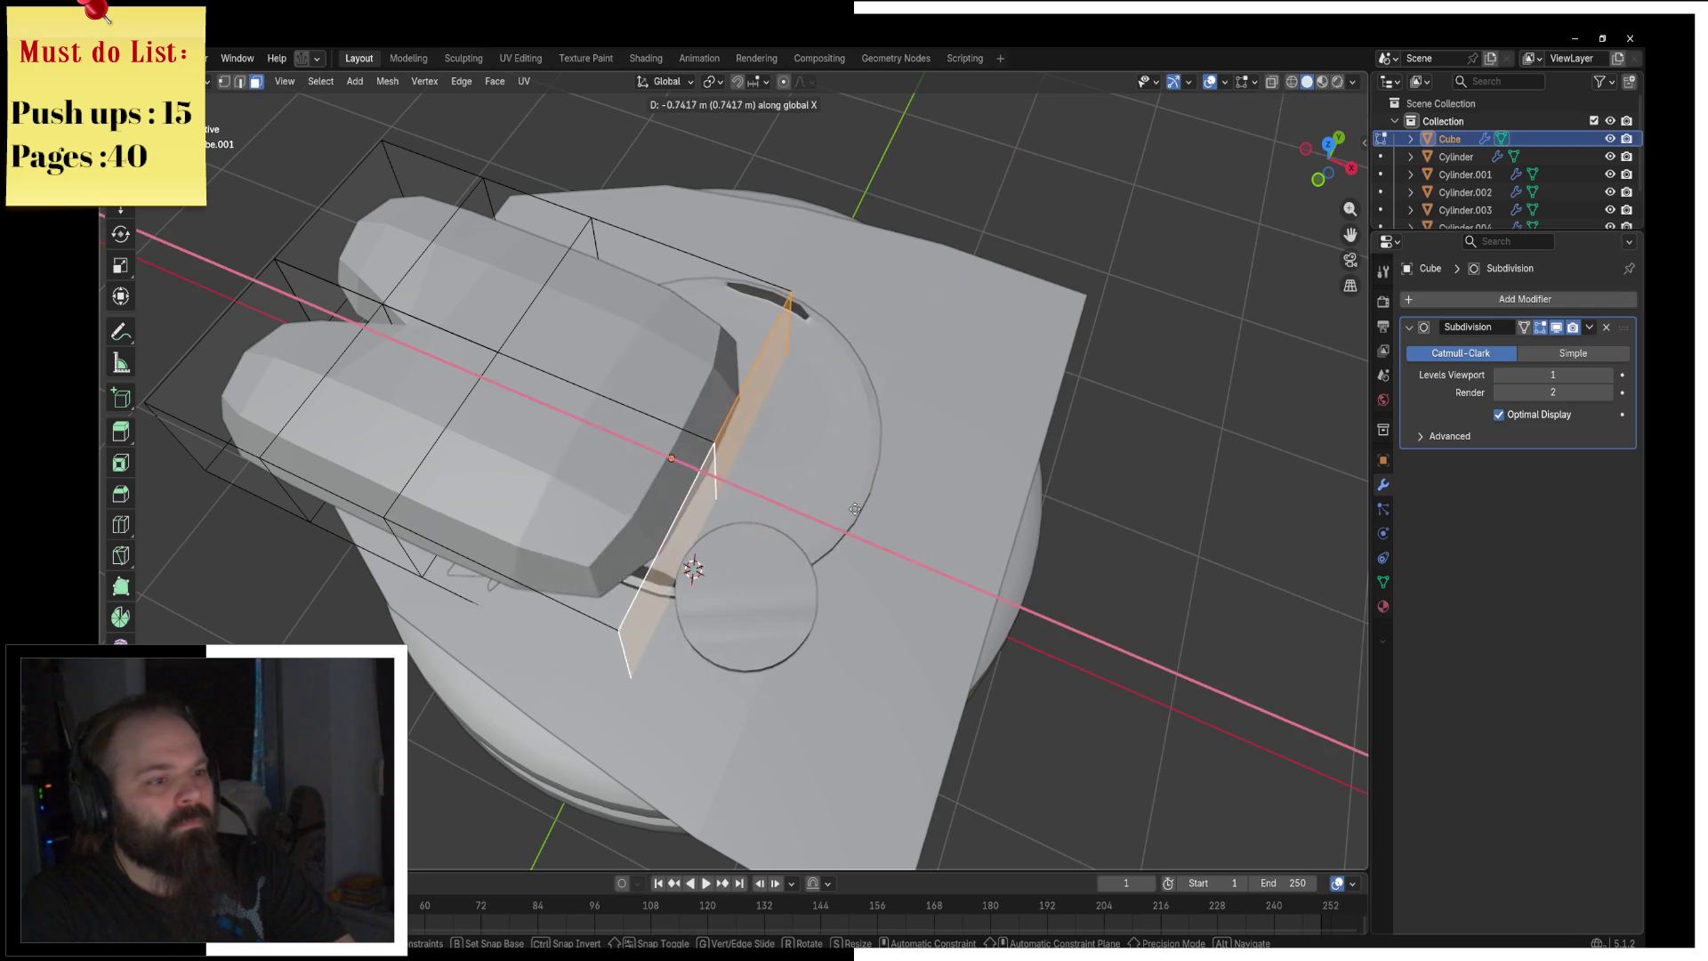
pyautogui.click(818, 505)
pyautogui.press('a')
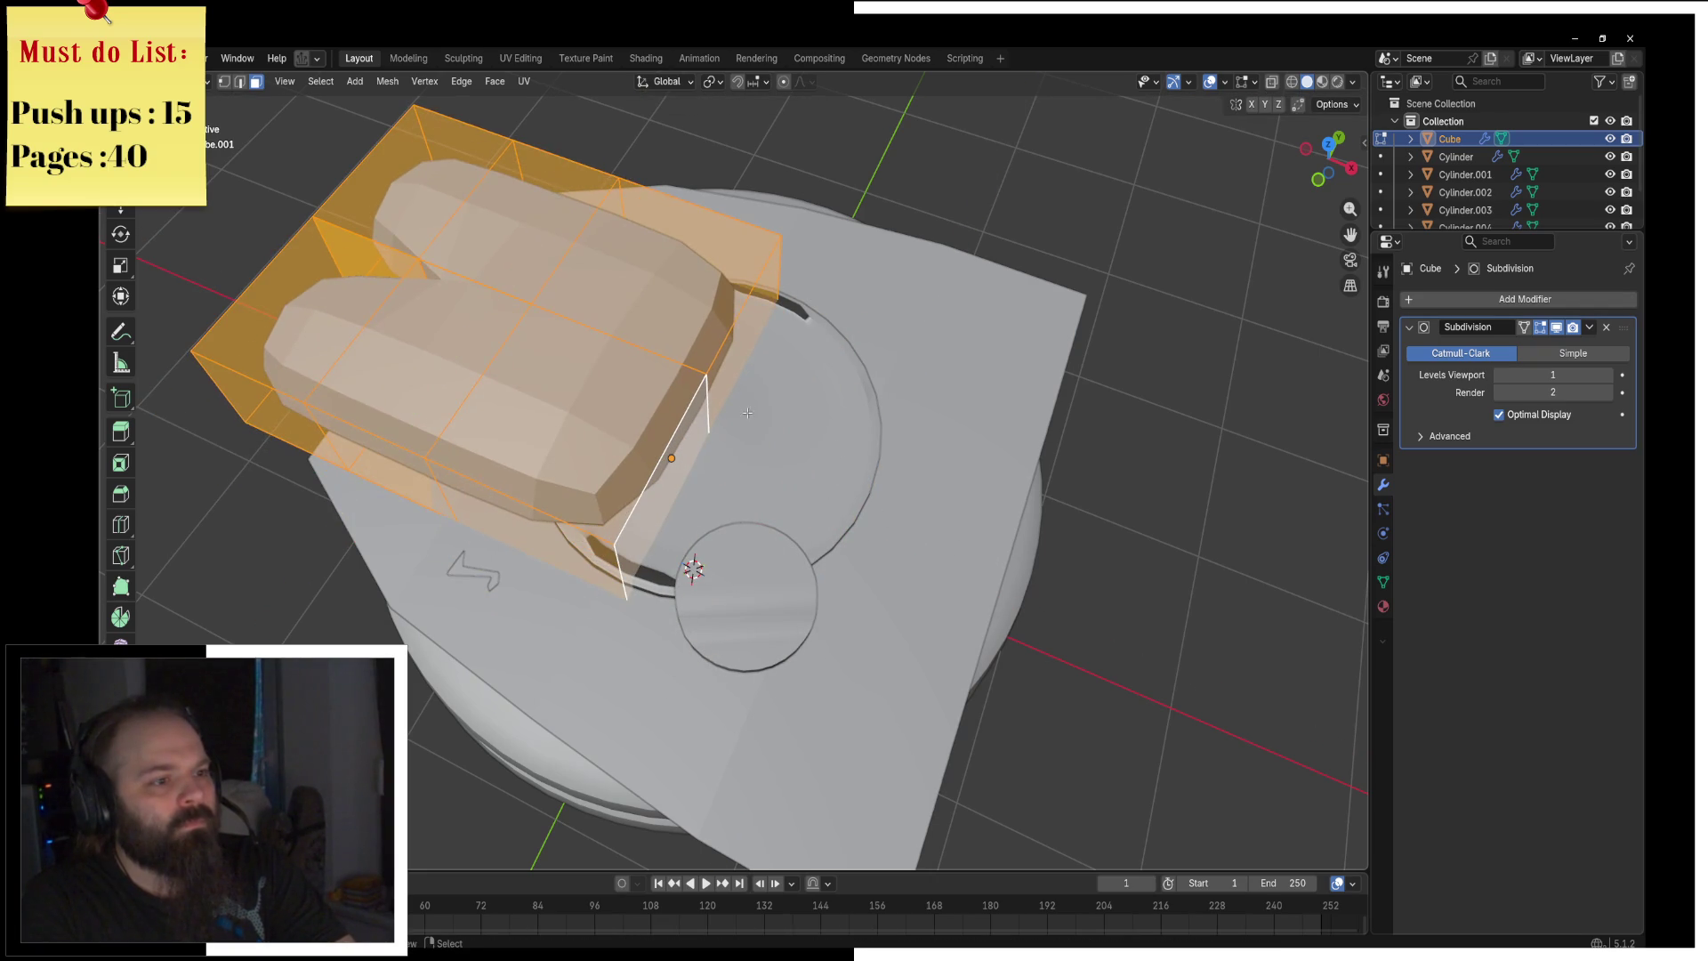
pyautogui.click(748, 419)
pyautogui.press('e')
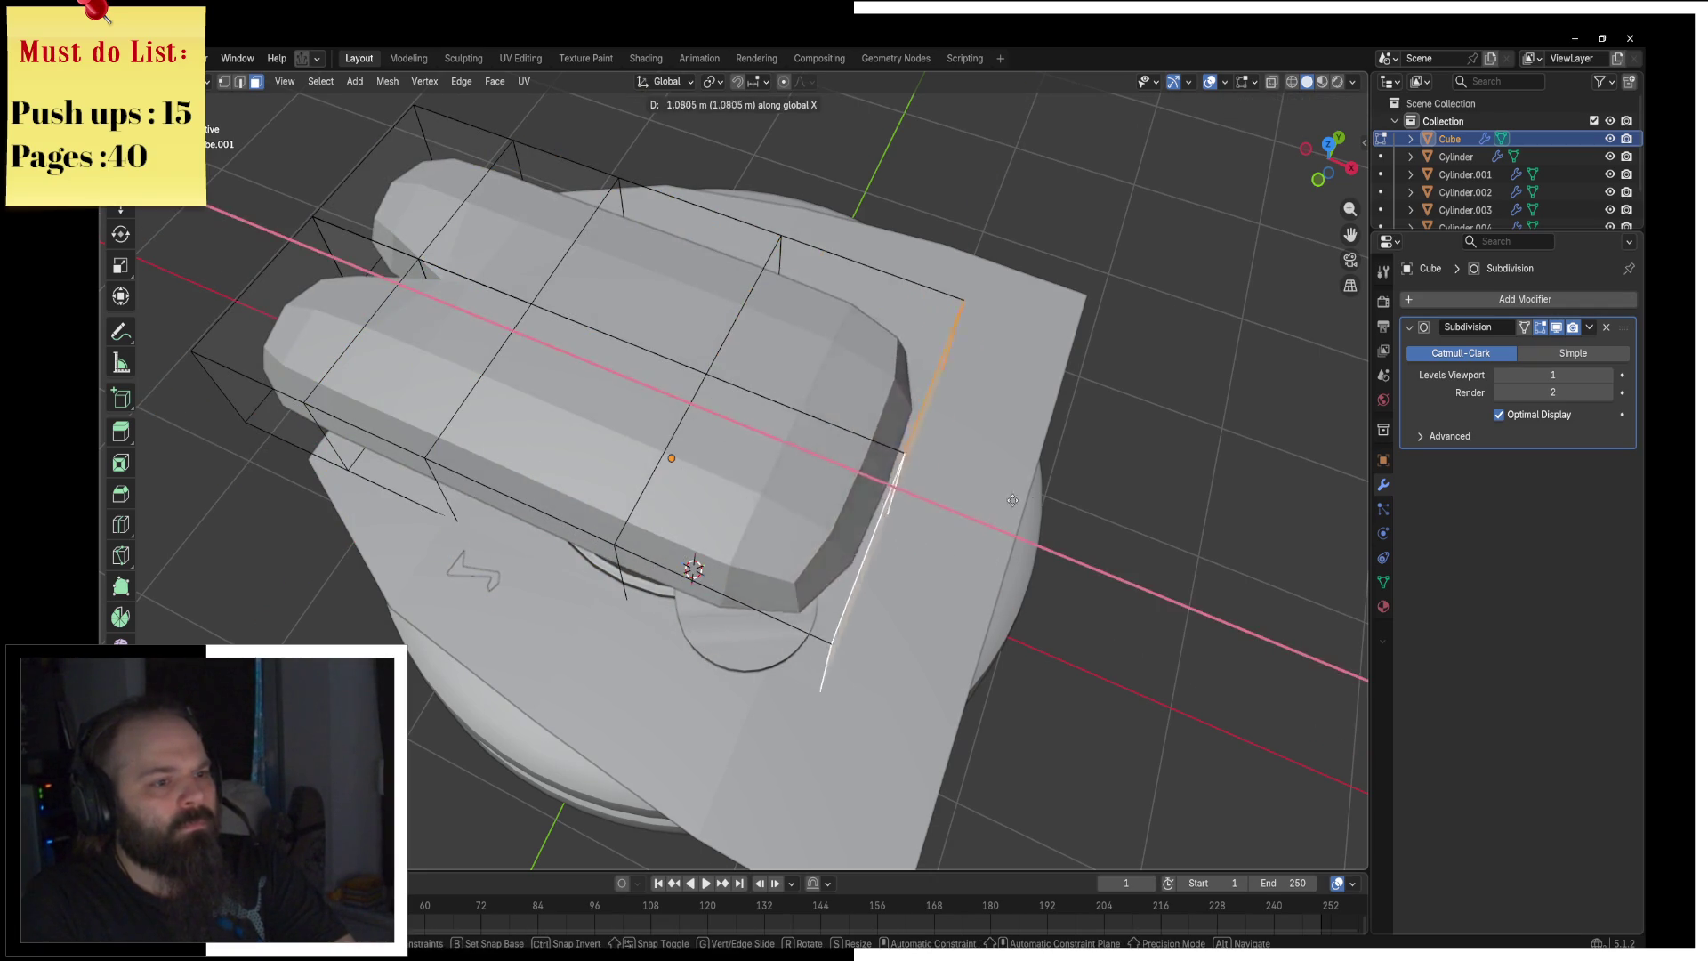
pyautogui.click(993, 598)
# Step: Stretch the body along X and move a side face along Y
pyautogui.press('g')
pyautogui.press('x')
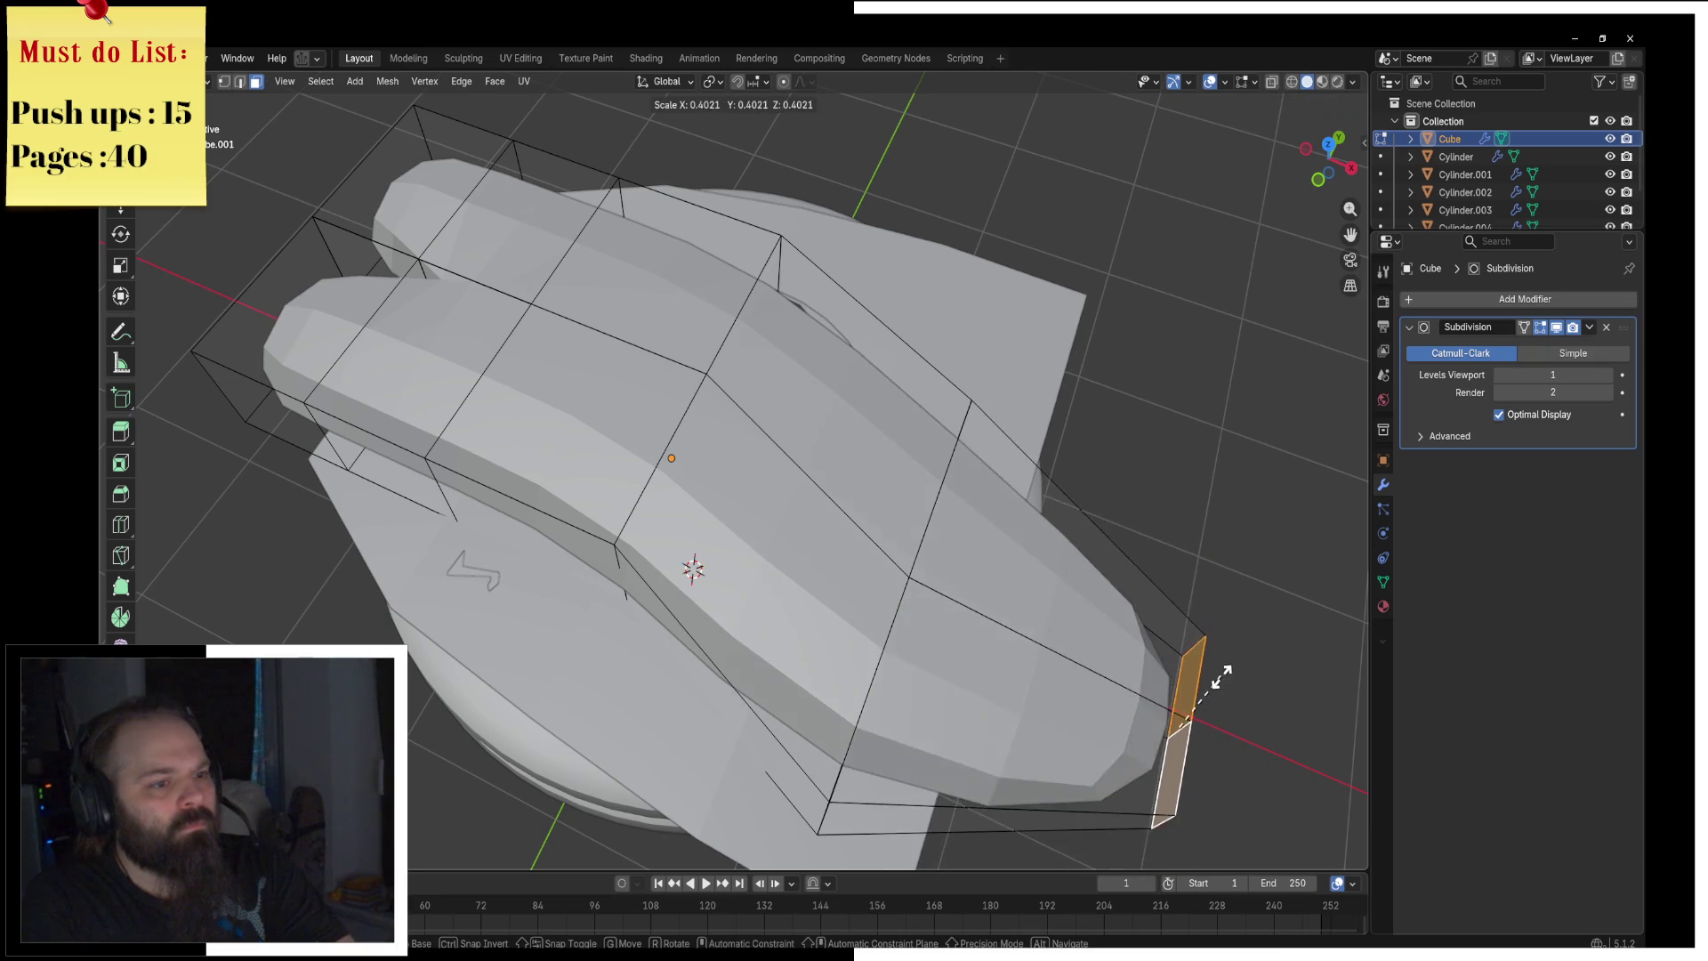
pyautogui.click(1210, 680)
pyautogui.moveTo(1209, 680)
pyautogui.mouseDown(button='middle')
pyautogui.moveTo(1002, 511)
pyautogui.moveTo(961, 507)
pyautogui.moveTo(1002, 516)
pyautogui.mouseUp(button='middle')
pyautogui.click(1003, 516)
pyautogui.press('g')
pyautogui.press('y')
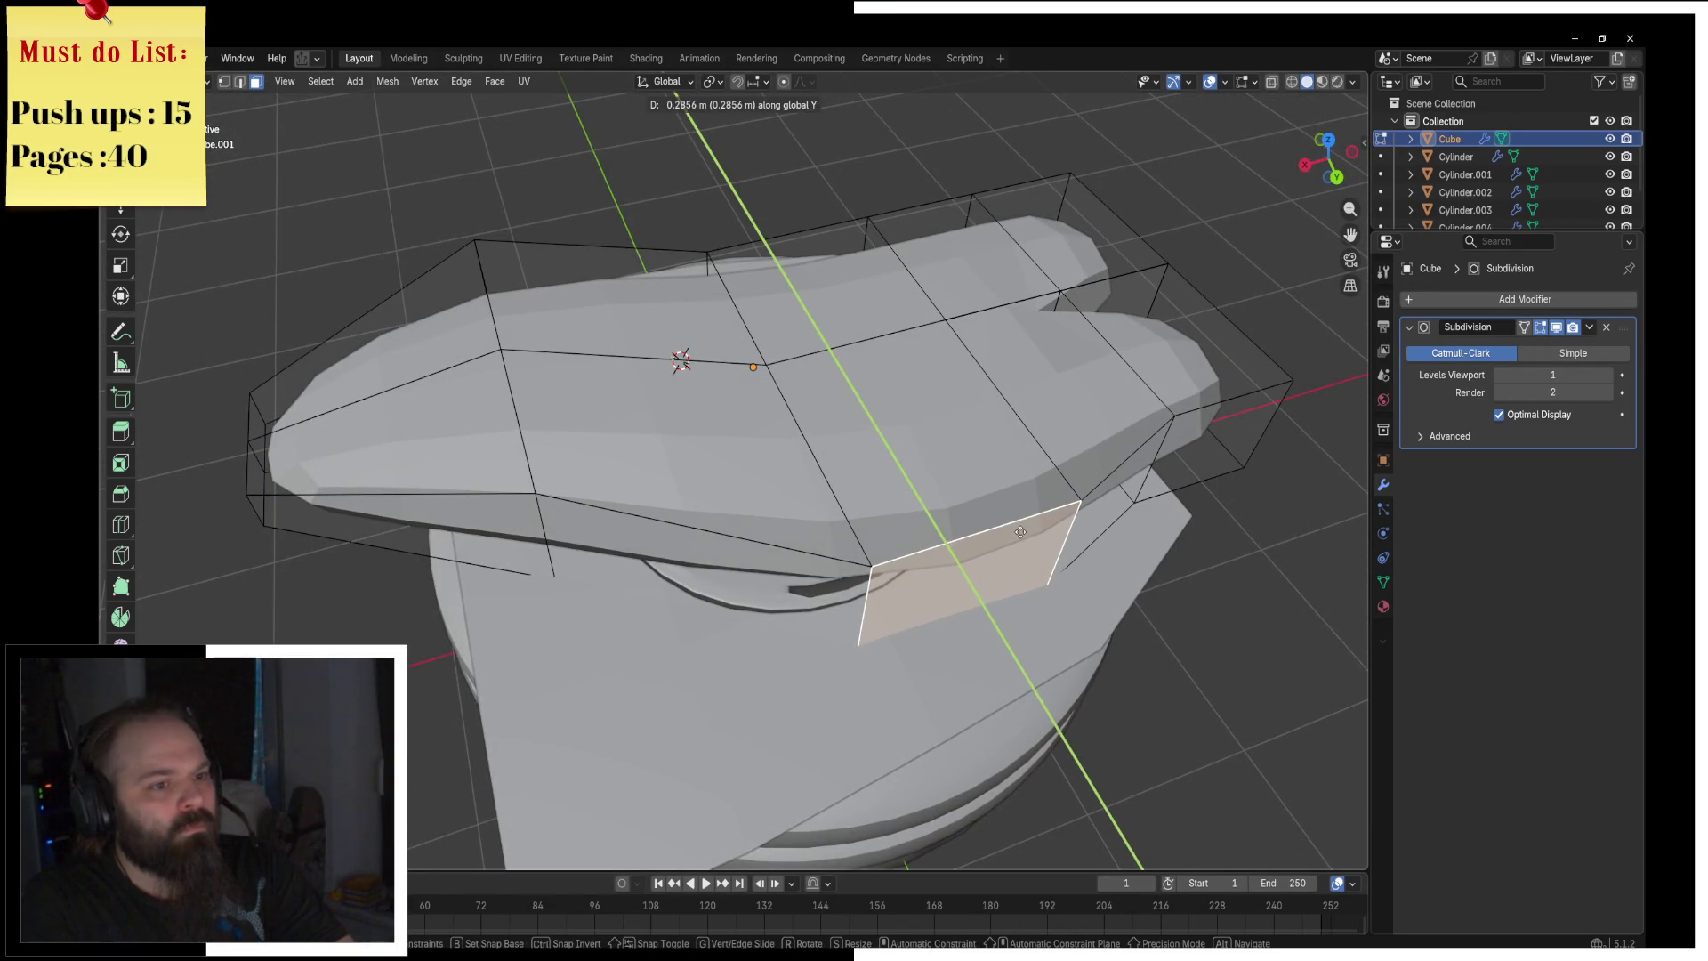
pyautogui.click(1001, 516)
# Step: Lengthen the body's front end and return to Object Mode
pyautogui.moveTo(1001, 516)
pyautogui.mouseDown(button='middle')
pyautogui.moveTo(989, 478)
pyautogui.moveTo(1186, 637)
pyautogui.moveTo(756, 320)
pyautogui.moveTo(855, 344)
pyautogui.mouseUp(button='middle')
pyautogui.click(756, 320)
pyautogui.scroll(3, 856, 344)
pyautogui.press('g')
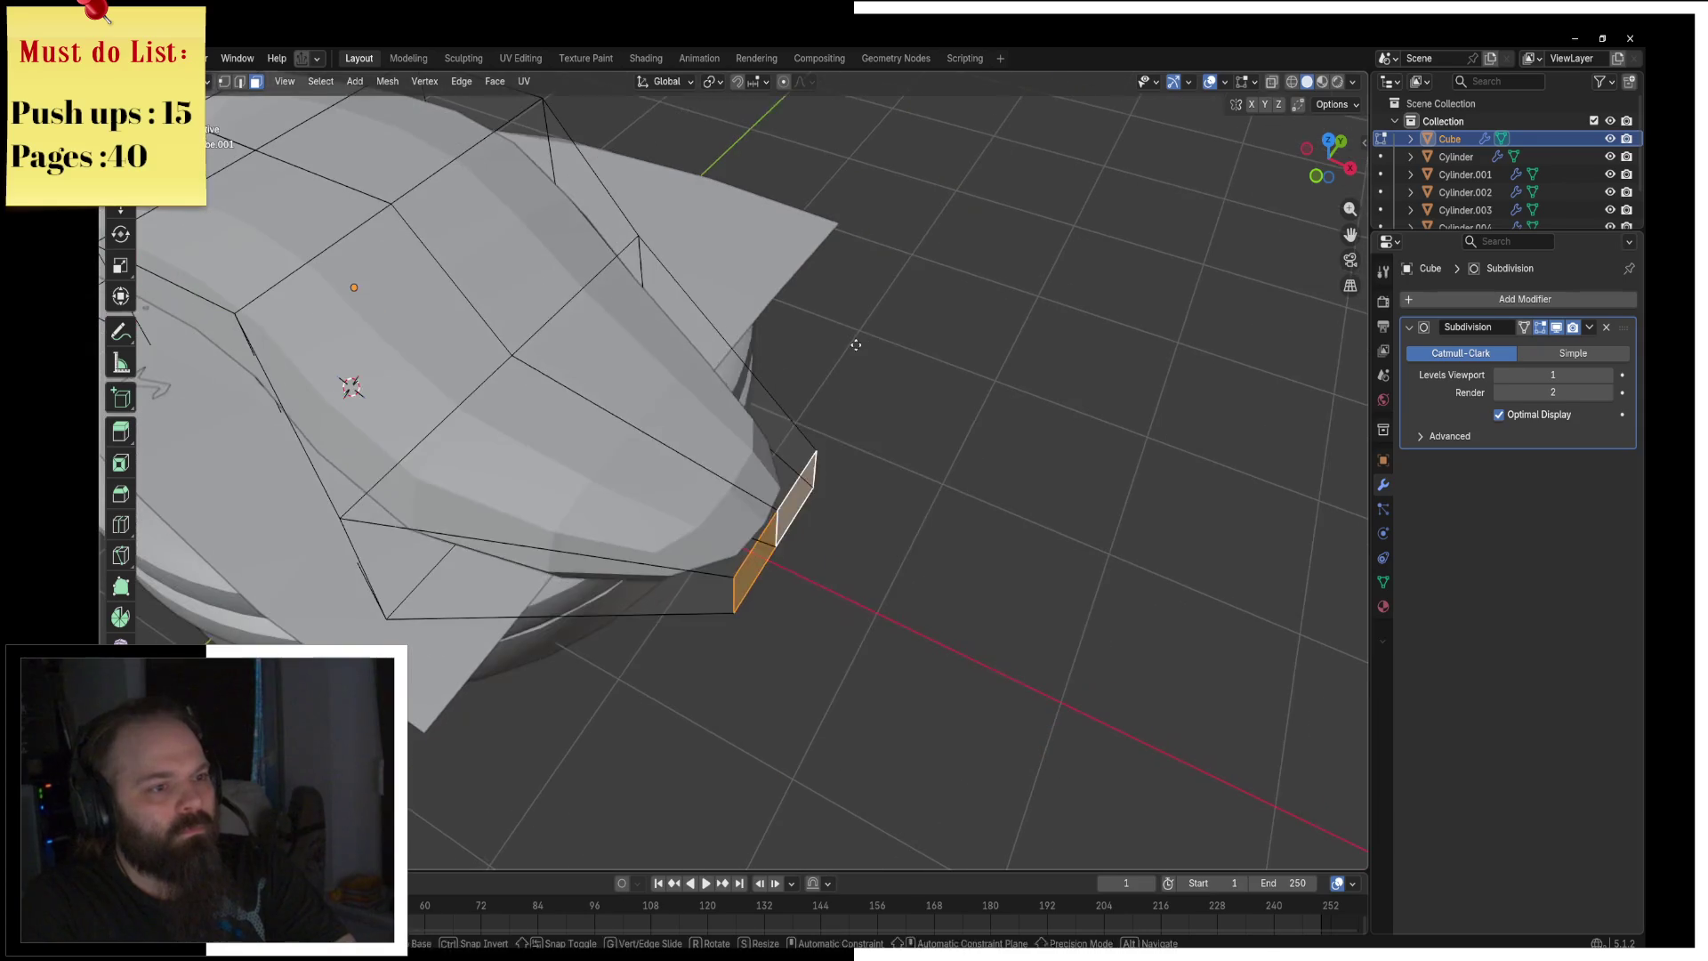
pyautogui.click(988, 410)
pyautogui.moveTo(753, 368)
pyautogui.keyDown('shift'); pyautogui.mouseDown(button='middle')
pyautogui.moveTo(906, 448)
pyautogui.moveTo(974, 377)
pyautogui.moveTo(1042, 410)
pyautogui.moveTo(966, 430)
pyautogui.moveTo(915, 347)
pyautogui.mouseUp(button='middle'); pyautogui.keyUp('shift')
pyautogui.hotkey('ctrl', 'Tab')
pyautogui.click(797, 343)
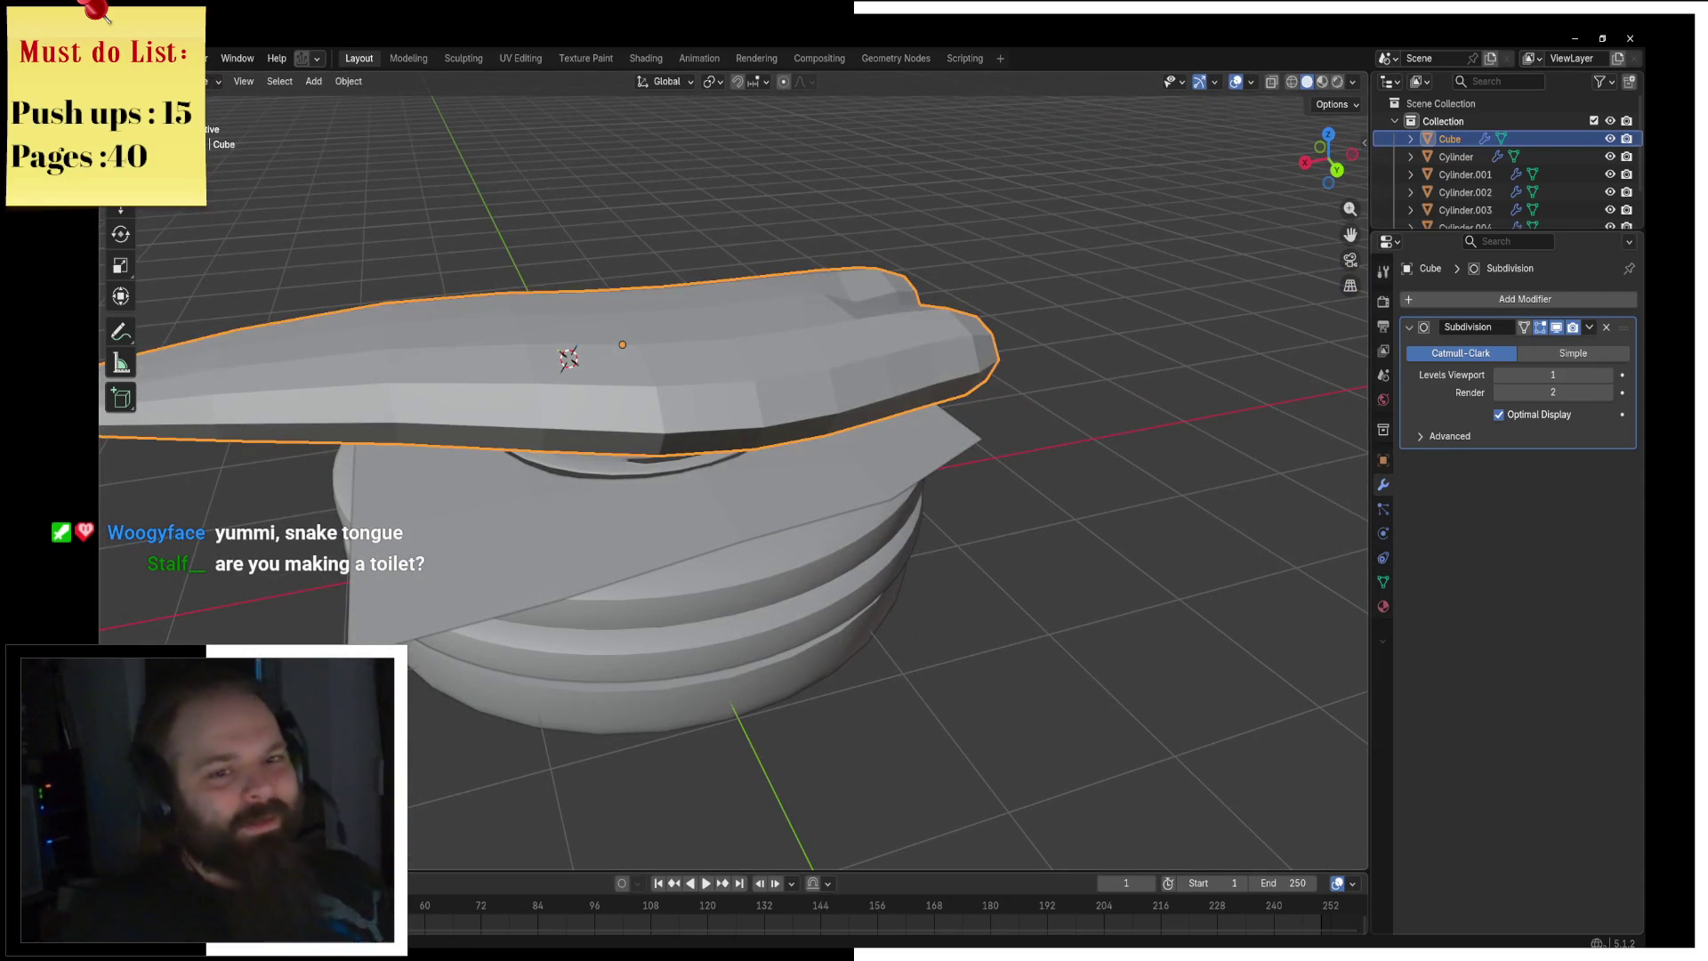
# Step: Set Levels Viewport to 2 and raise a face of the body along Z
pyautogui.click(1608, 374)
pyautogui.moveTo(961, 418)
pyautogui.mouseDown(button='middle')
pyautogui.moveTo(985, 409)
pyautogui.moveTo(676, 377)
pyautogui.moveTo(730, 337)
pyautogui.mouseUp(button='middle')
pyautogui.press('Tab')
pyautogui.click(677, 377)
pyautogui.press('g')
pyautogui.press('z')
pyautogui.click(857, 267)
# Step: Inspect the body in wireframe, then return to solid display
pyautogui.moveTo(857, 267); pyautogui.dragTo(730, 370, button='middle')
pyautogui.press('z')
pyautogui.click(602, 370)
pyautogui.moveTo(602, 370); pyautogui.dragTo(687, 437, button='middle')
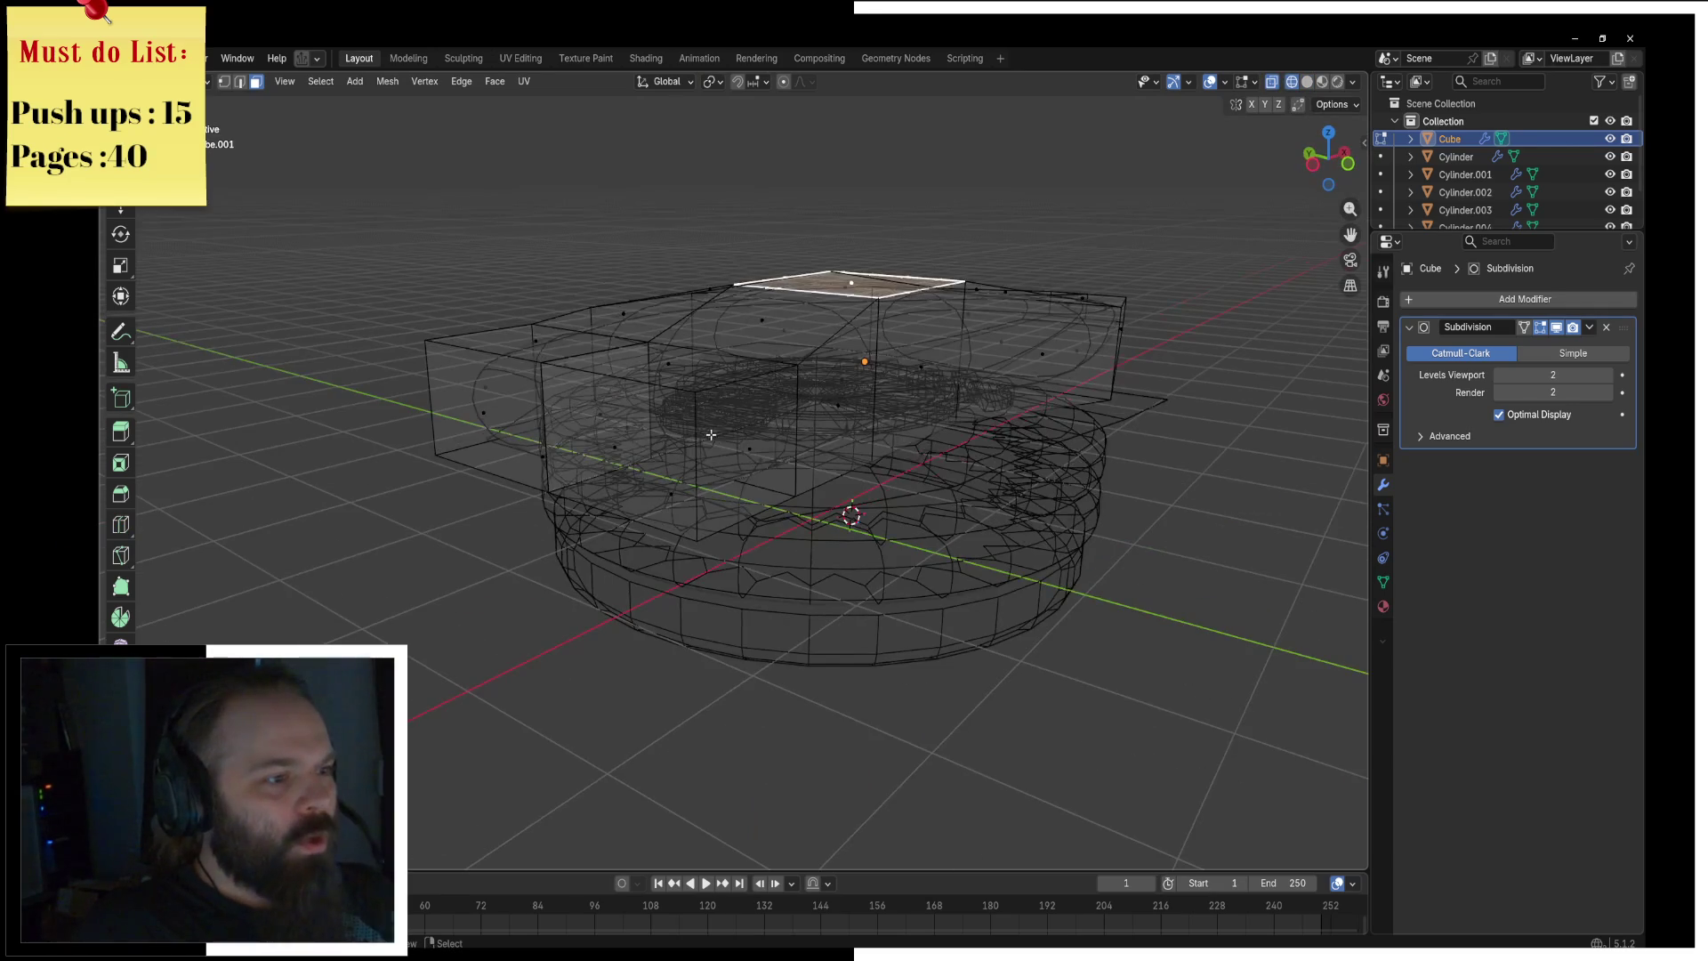
pyautogui.hotkey('shift', 'z')
# Step: Add a centred edge loop around the body and return to Object Mode
pyautogui.hotkey('ctrl', 'r')
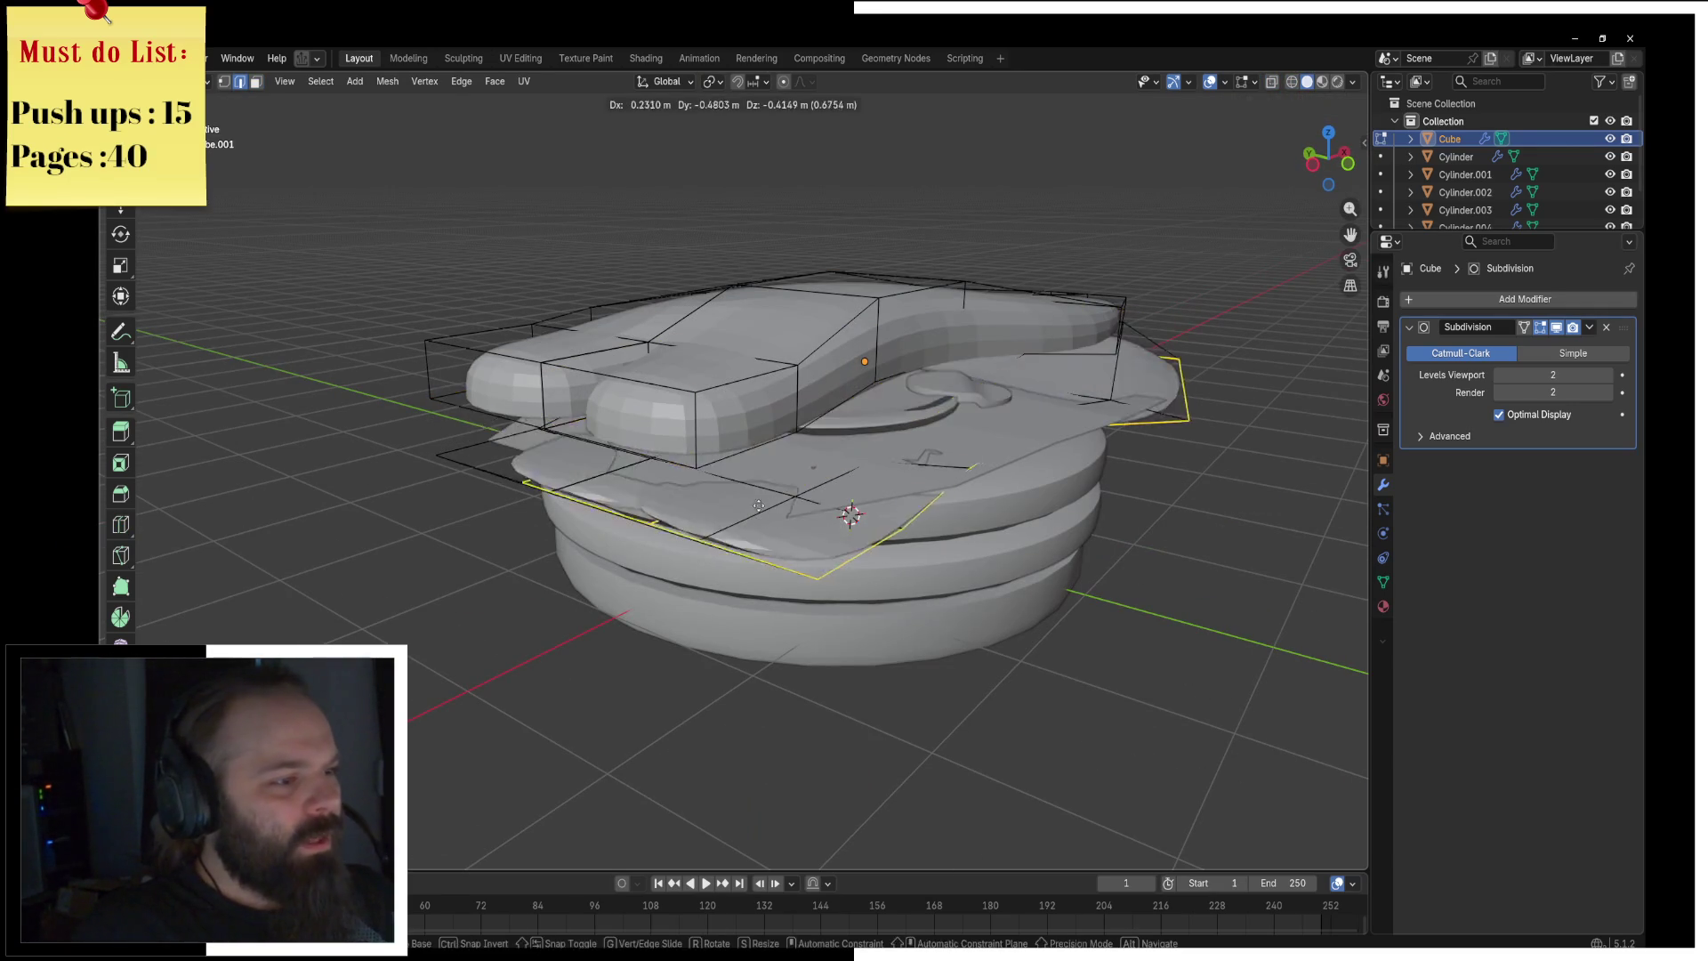
pyautogui.click(695, 516)
pyautogui.rightClick(695, 516)
pyautogui.rightClick(695, 516)
pyautogui.click(676, 478)
pyautogui.hotkey('ctrl', 'Tab')
pyautogui.click(578, 480)
pyautogui.moveTo(578, 481); pyautogui.dragTo(901, 420, button='middle')
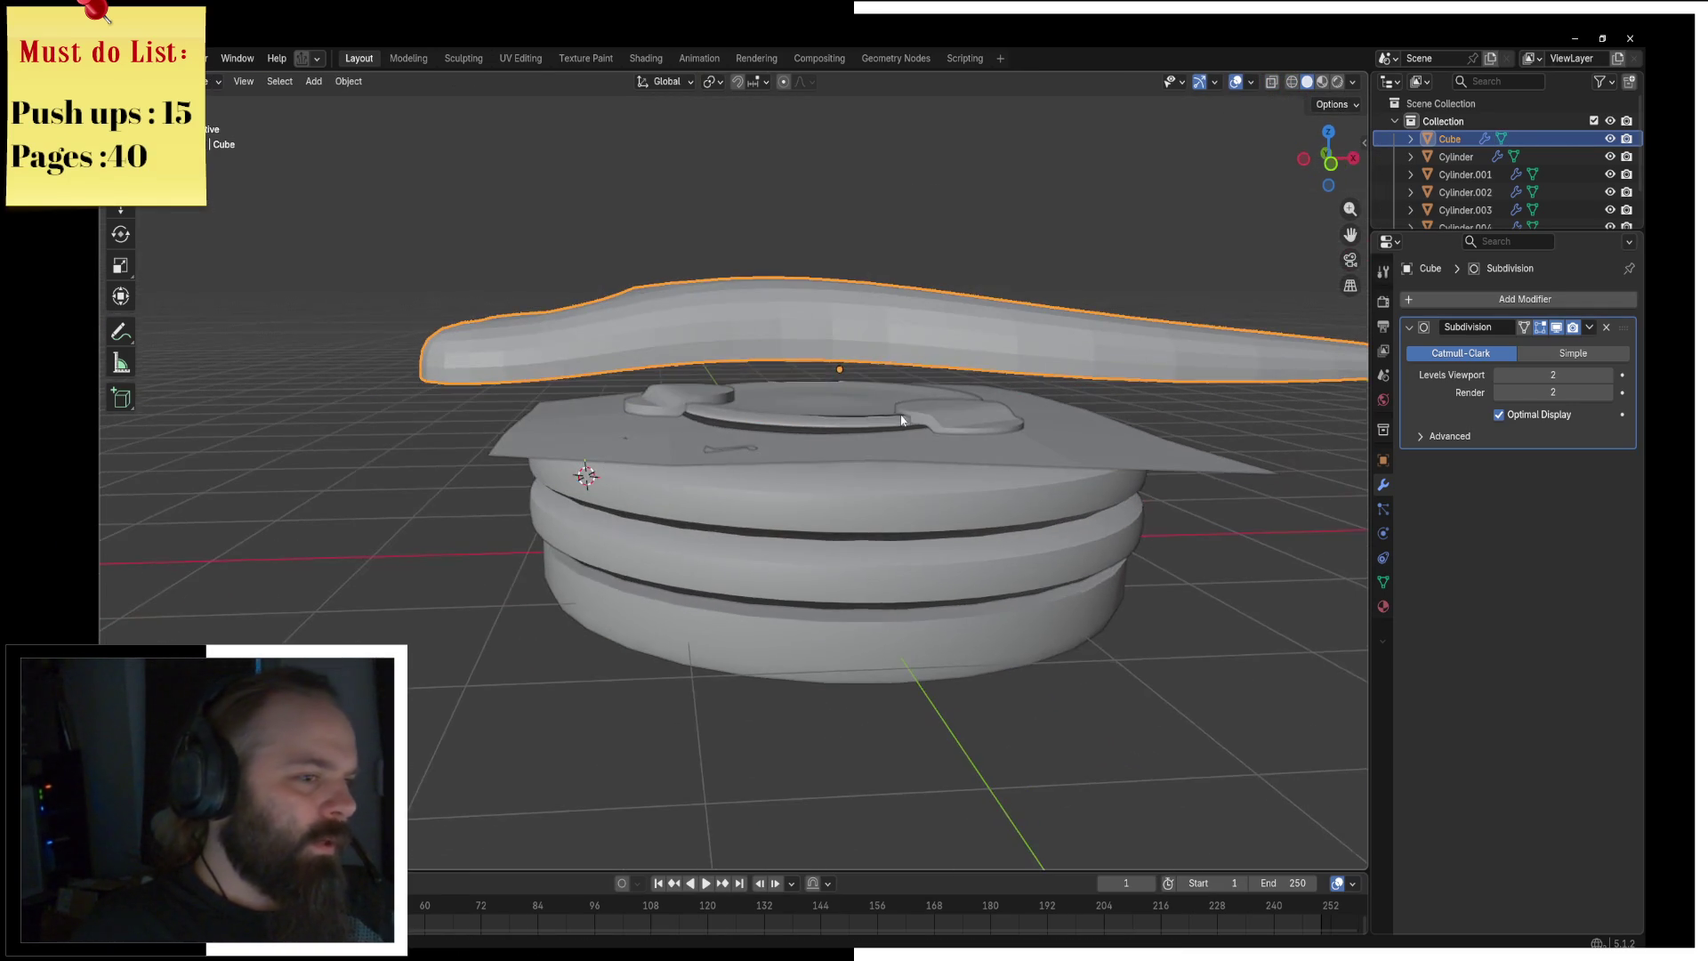
pyautogui.click(1463, 304)
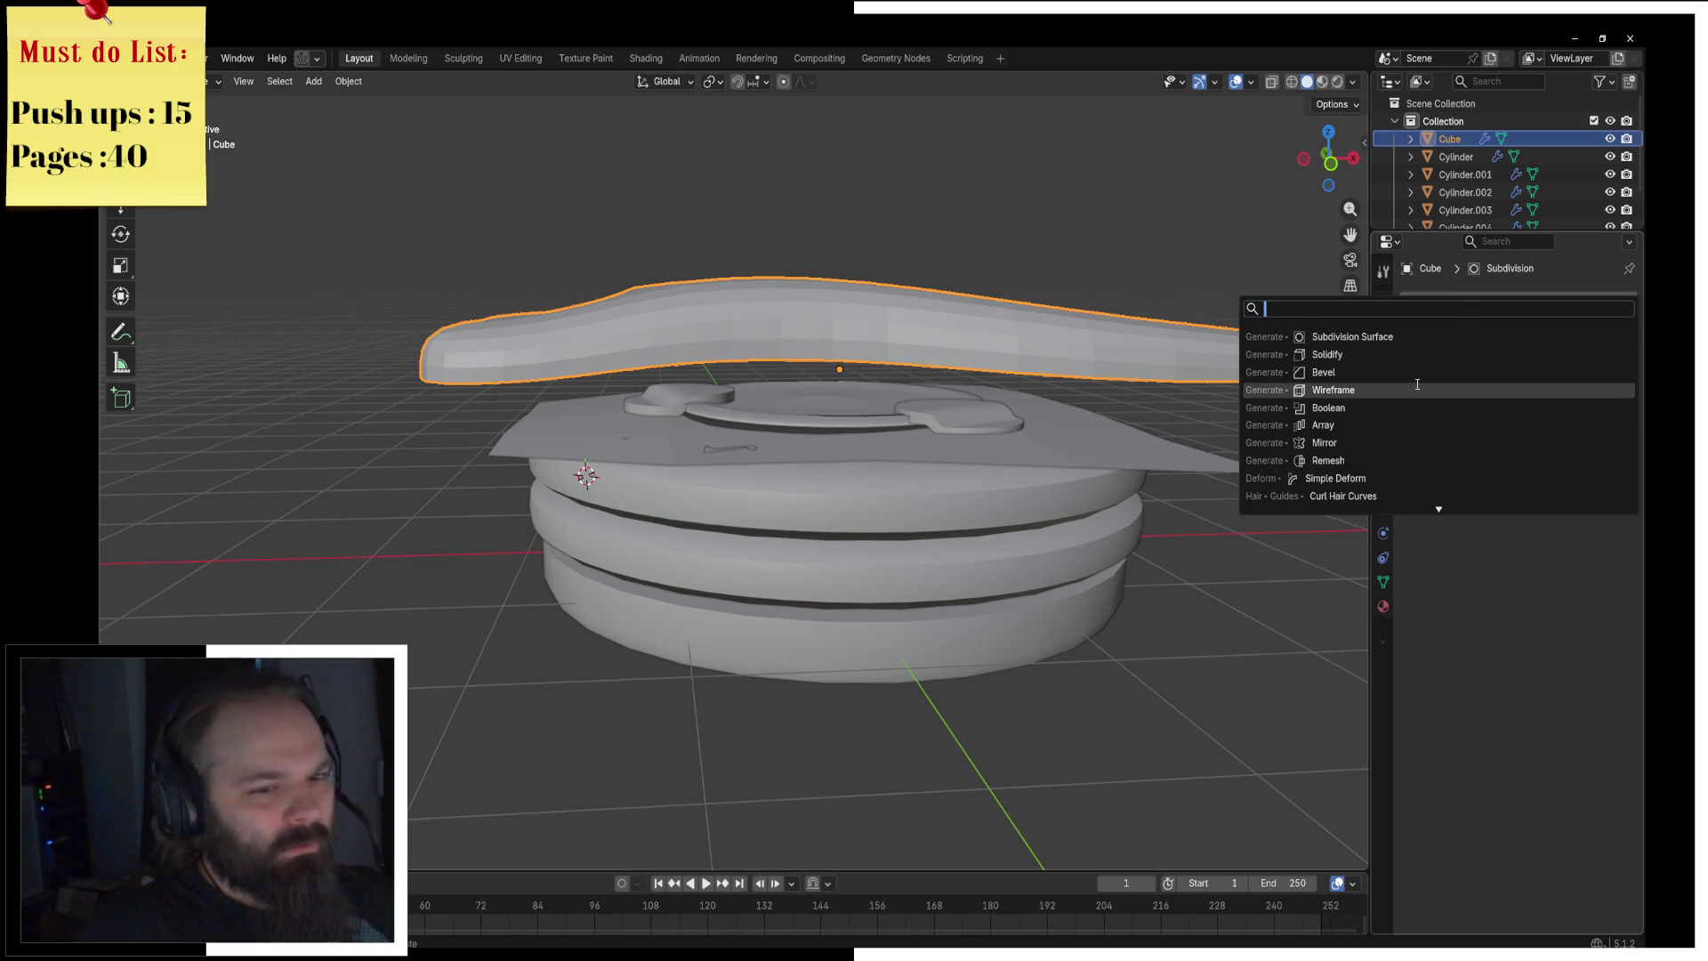
# Step: Add a Mirror modifier with Axis X off and Axis Z on
pyautogui.click(1390, 442)
pyautogui.click(1530, 512)
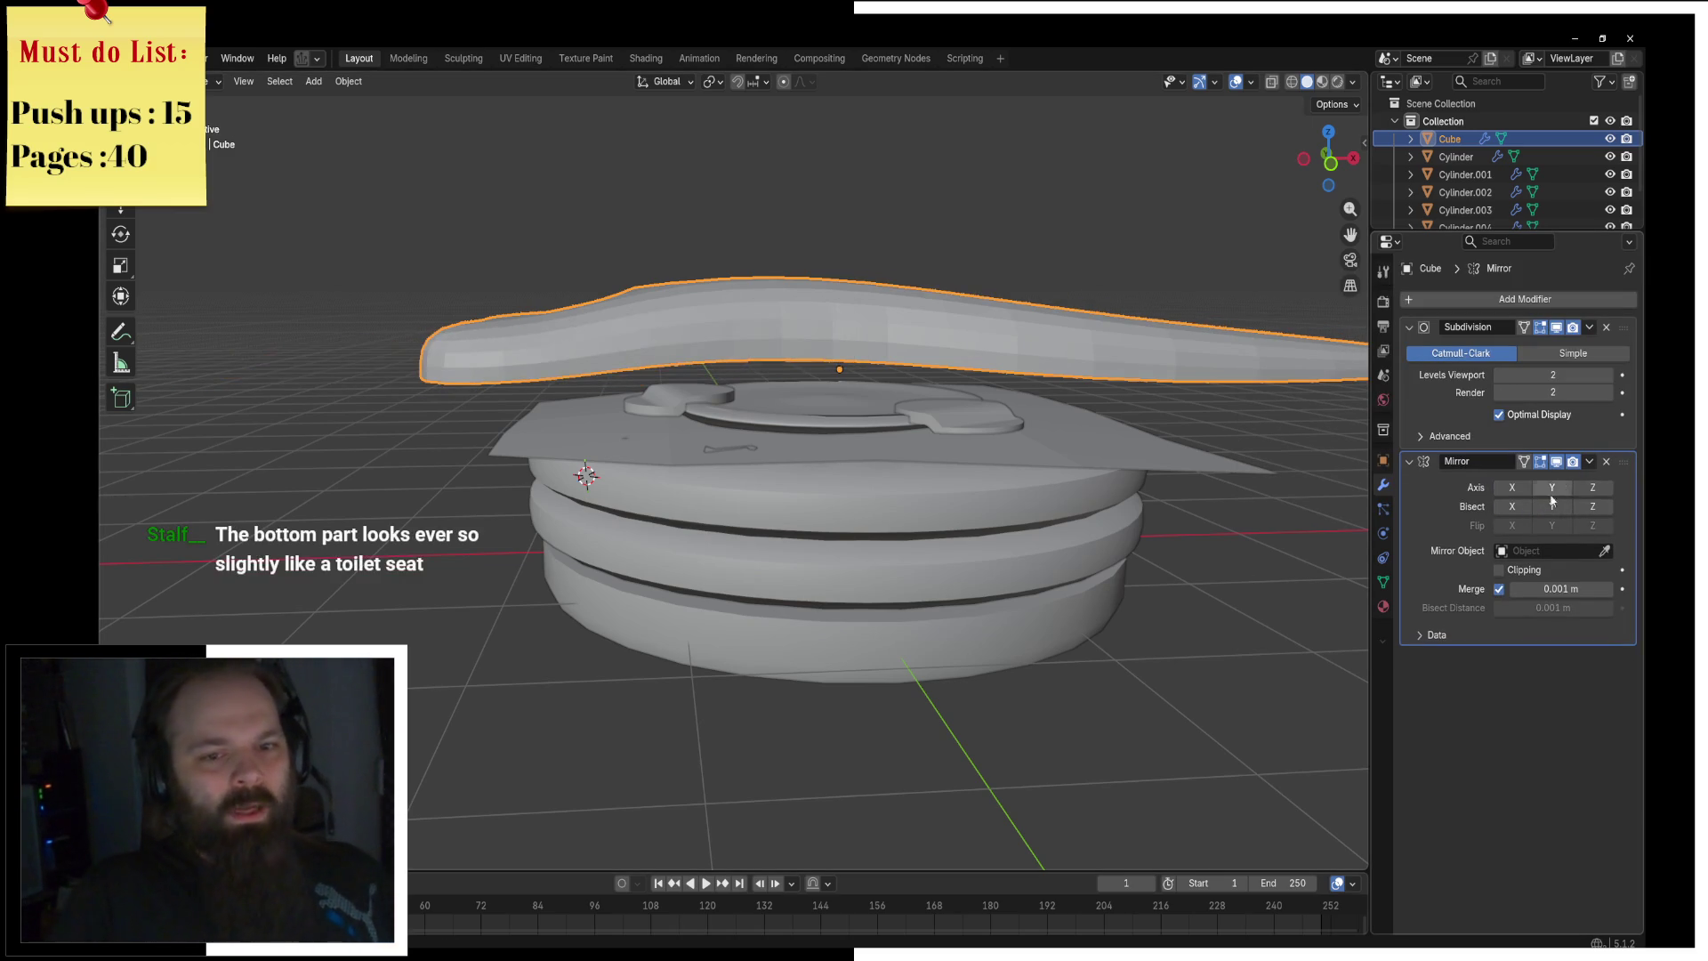
pyautogui.click(1592, 487)
pyautogui.moveTo(889, 445)
pyautogui.mouseDown(button='middle')
pyautogui.moveTo(1079, 461)
pyautogui.moveTo(923, 466)
pyautogui.mouseUp(button='middle')
# Step: In Edit Mode, flatten the middle edge loop with a Z scale of 0
pyautogui.hotkey('ctrl', 'Tab')
pyautogui.click(1130, 461)
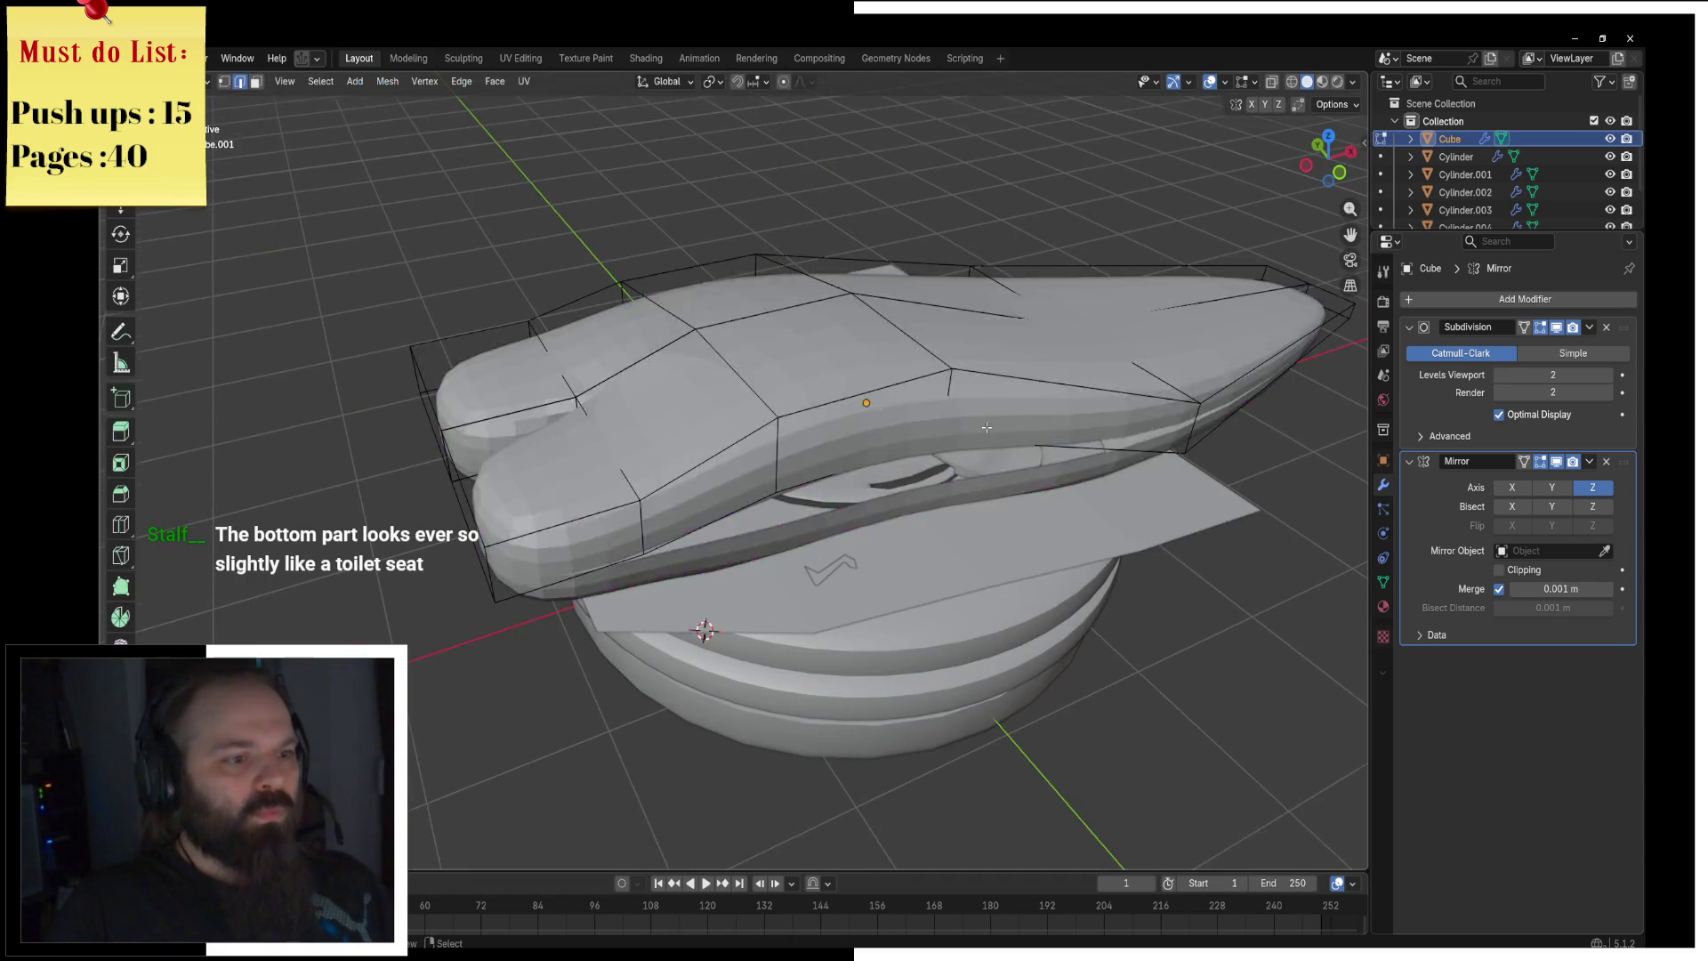
pyautogui.moveTo(1129, 462); pyautogui.dragTo(782, 314, button='middle')
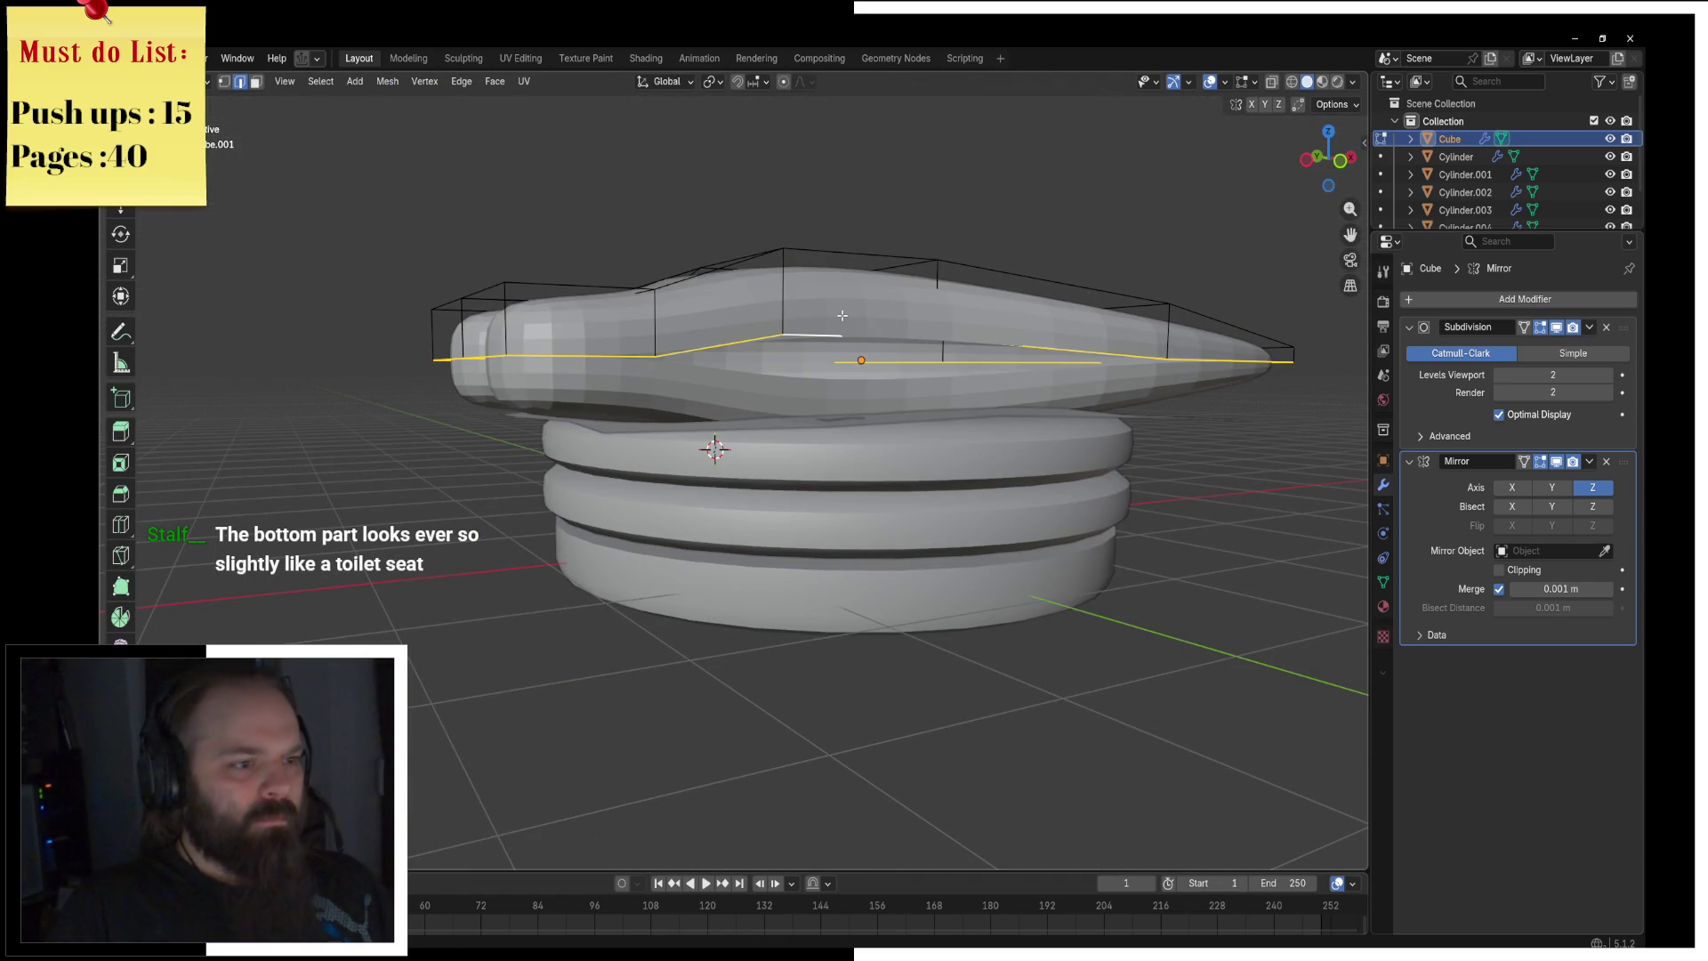
pyautogui.write('sz10')
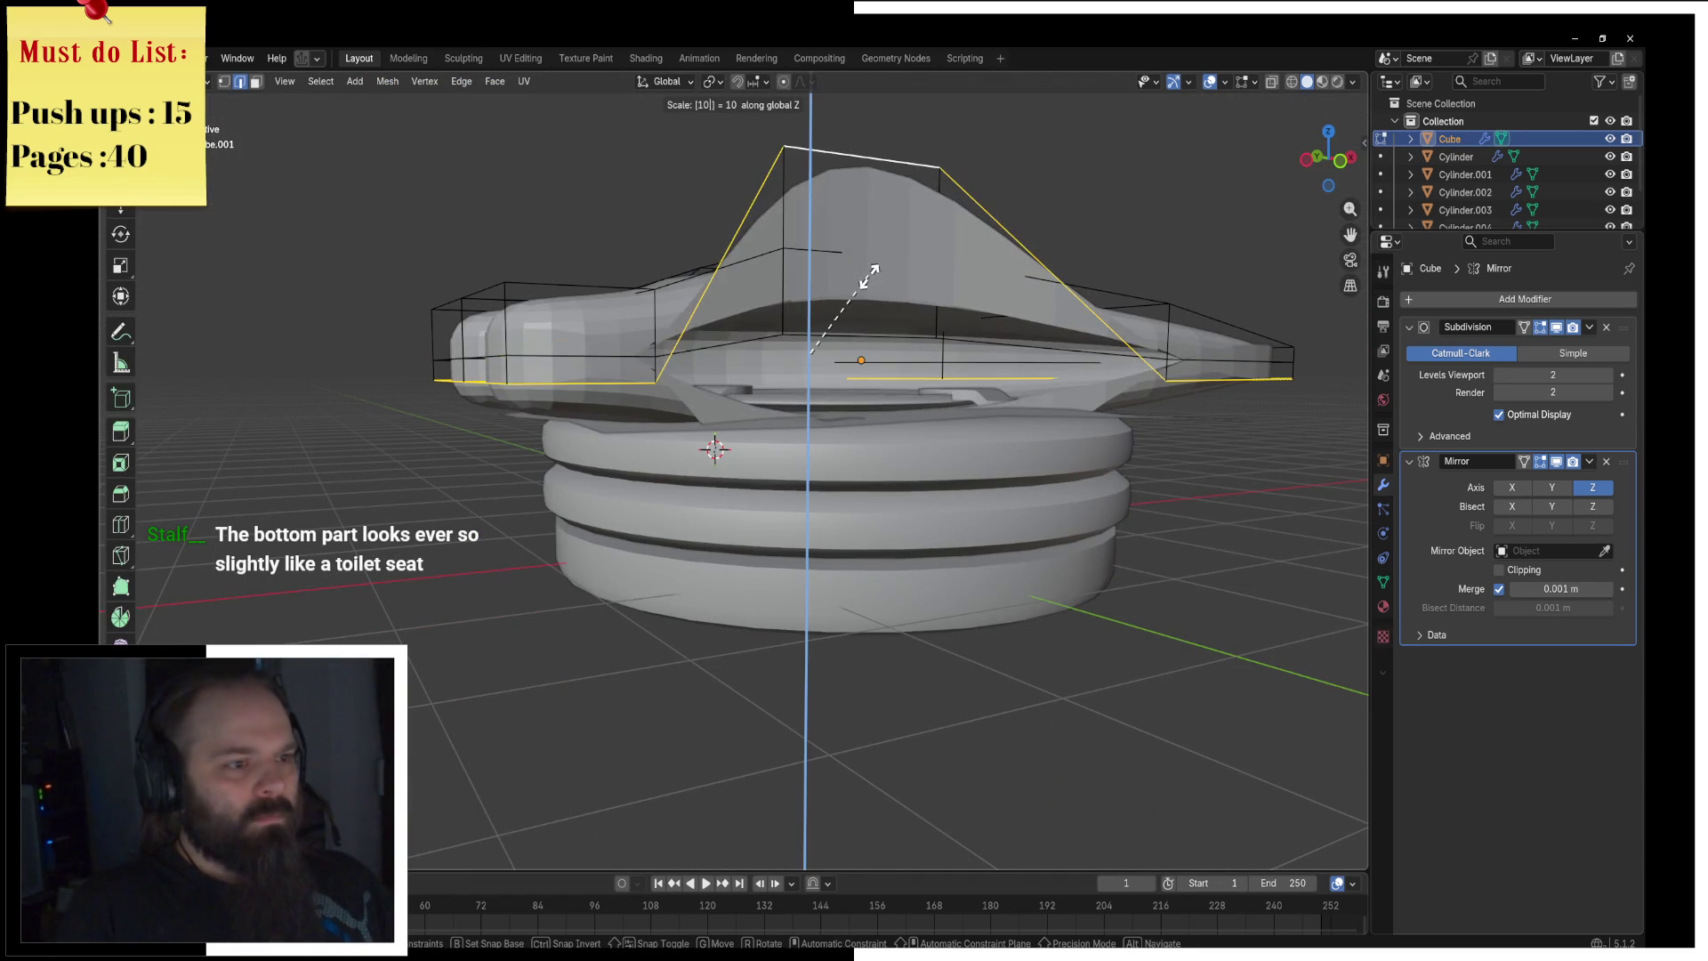
pyautogui.press('Escape')
pyautogui.write('sz0')
pyautogui.press('Return')
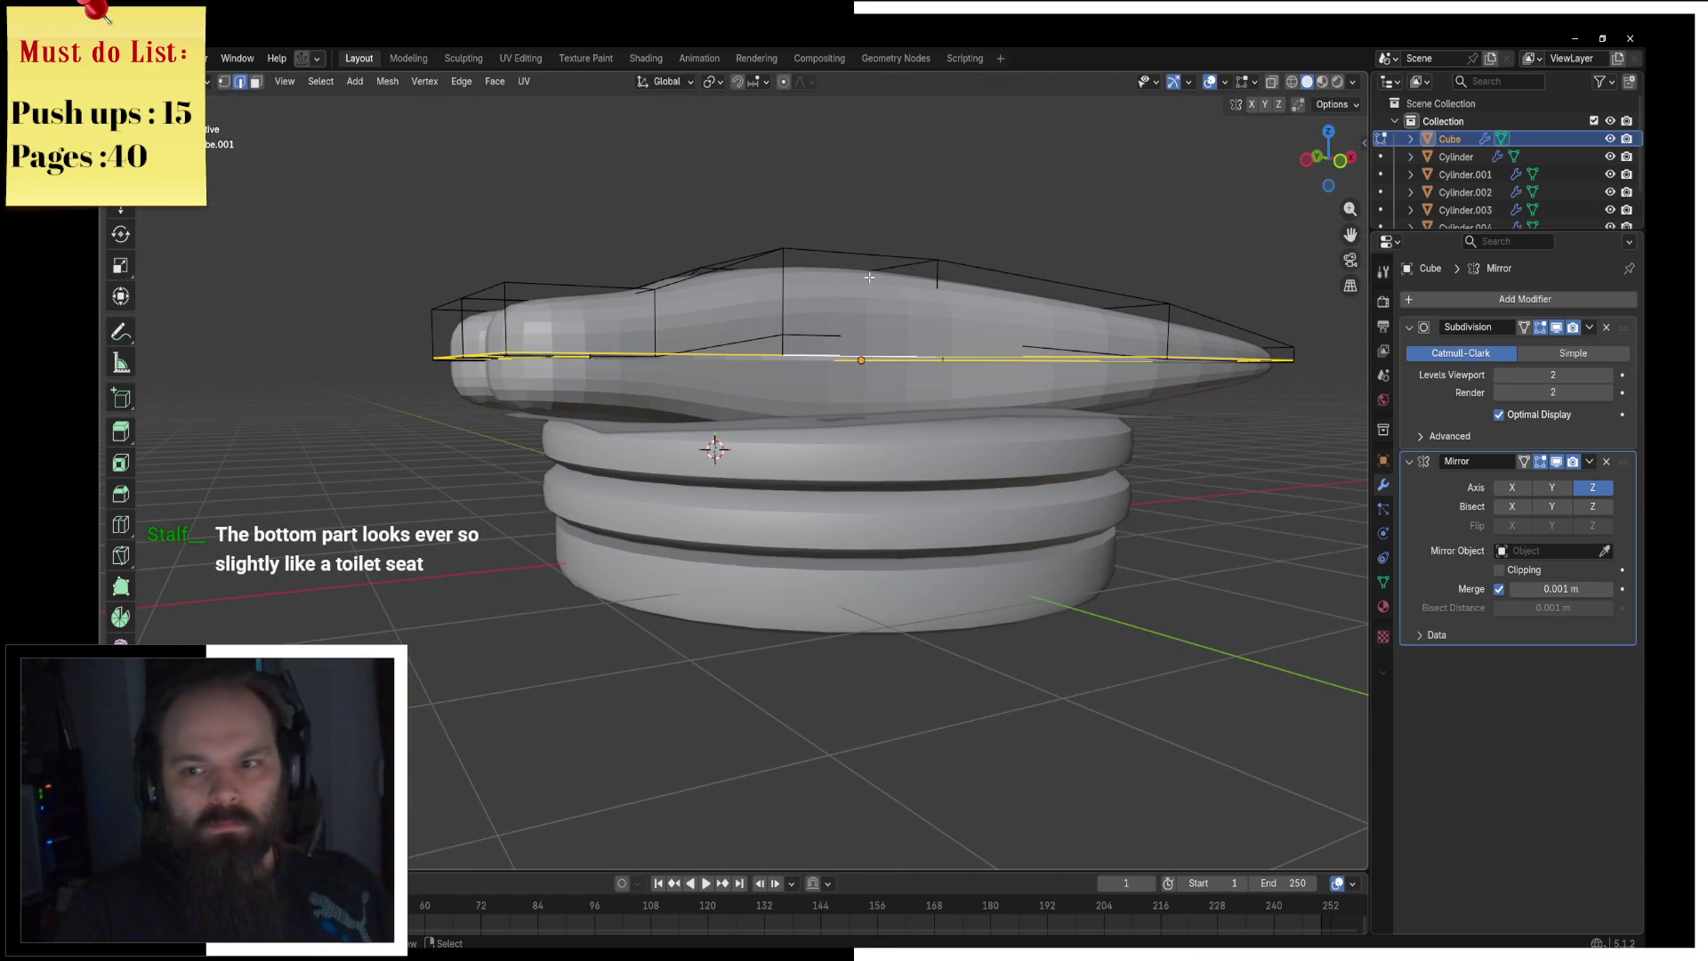
# Step: Review the mirrored body in Object Mode, then switch back into Edit Mode
pyautogui.moveTo(867, 283)
pyautogui.mouseDown(button='middle')
pyautogui.moveTo(765, 329)
pyautogui.moveTo(633, 349)
pyautogui.mouseUp(button='middle')
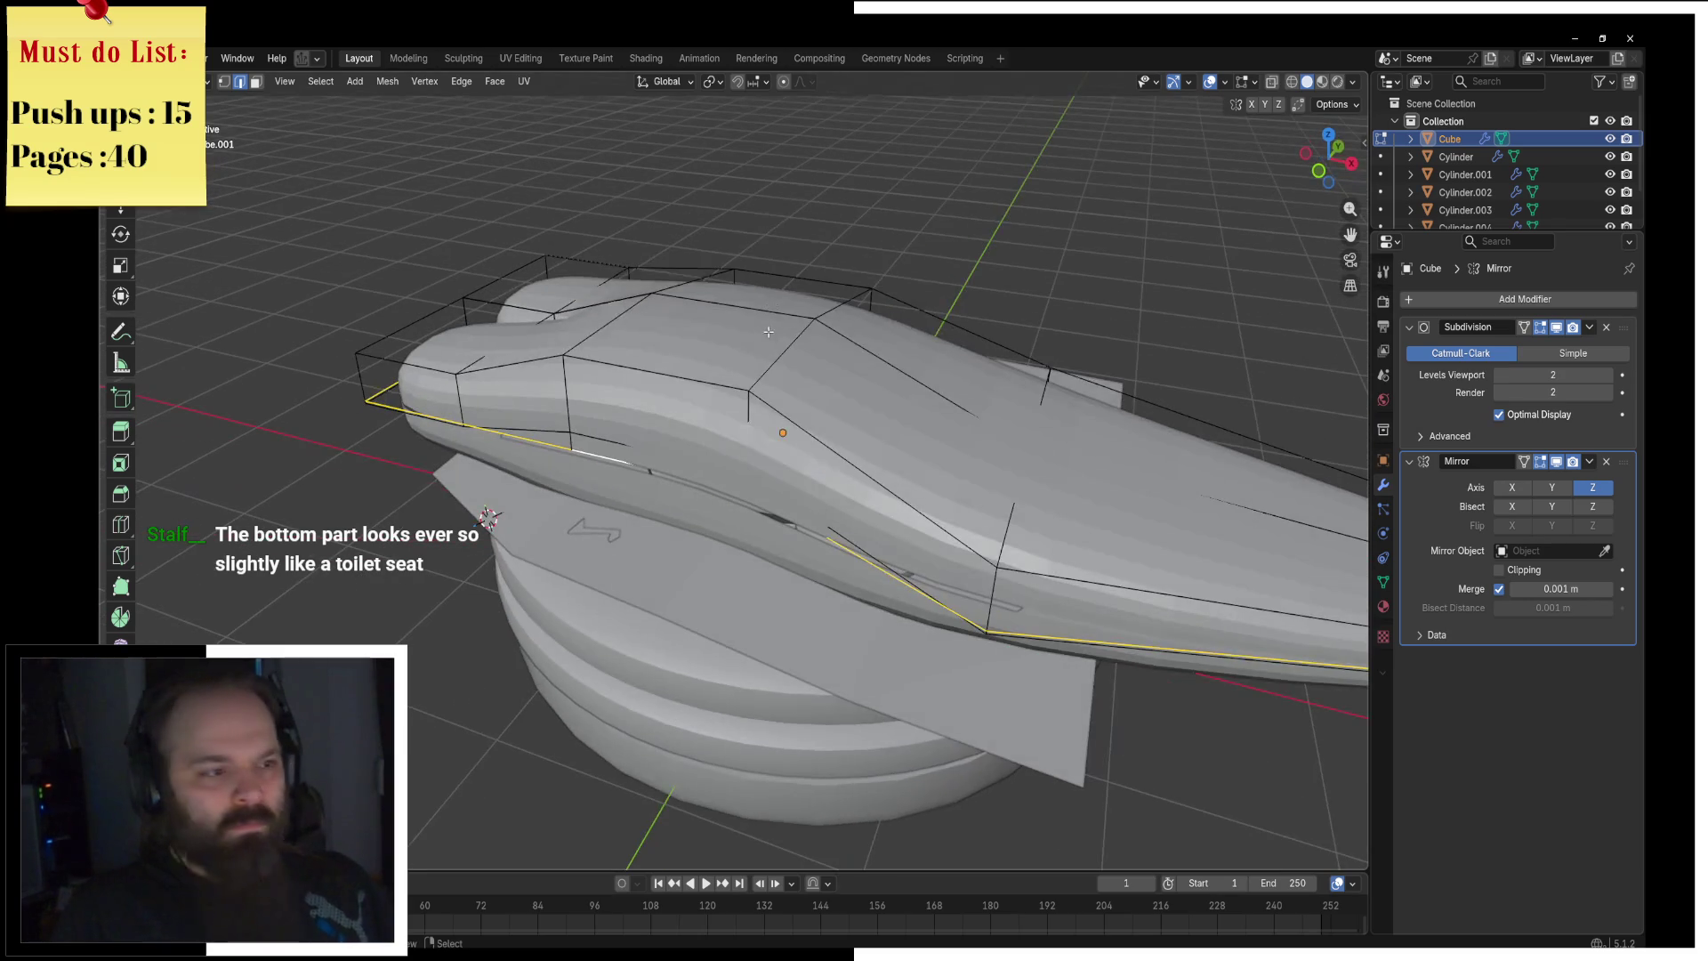
pyautogui.hotkey('ctrl', 'Tab')
pyautogui.click(633, 349)
pyautogui.scroll(2, 793, 367)
pyautogui.scroll(-4, 793, 368)
pyautogui.moveTo(793, 368); pyautogui.dragTo(889, 335, button='middle')
pyautogui.hotkey('ctrl', 'Tab')
pyautogui.click(1019, 374)
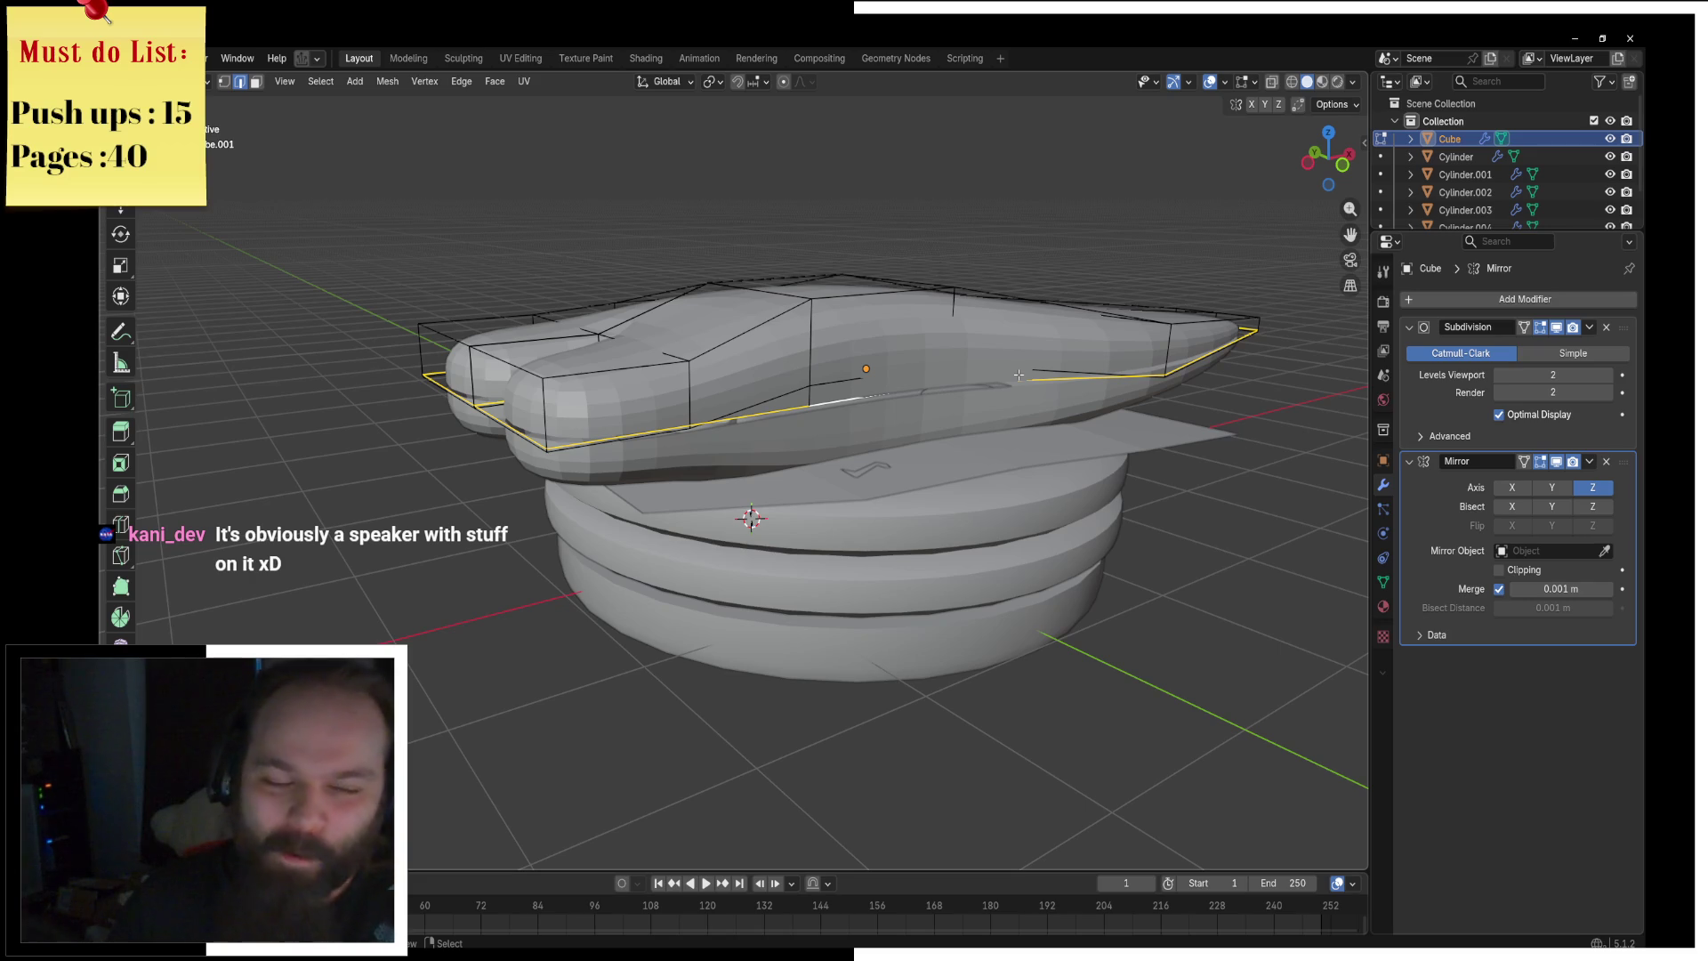
# Step: Flatten the fish body's middle edge loop to zero height along Z
pyautogui.moveTo(977, 291)
pyautogui.mouseDown(button='middle')
pyautogui.moveTo(860, 276)
pyautogui.moveTo(801, 305)
pyautogui.moveTo(987, 347)
pyautogui.mouseUp(button='middle')
pyautogui.press('z')
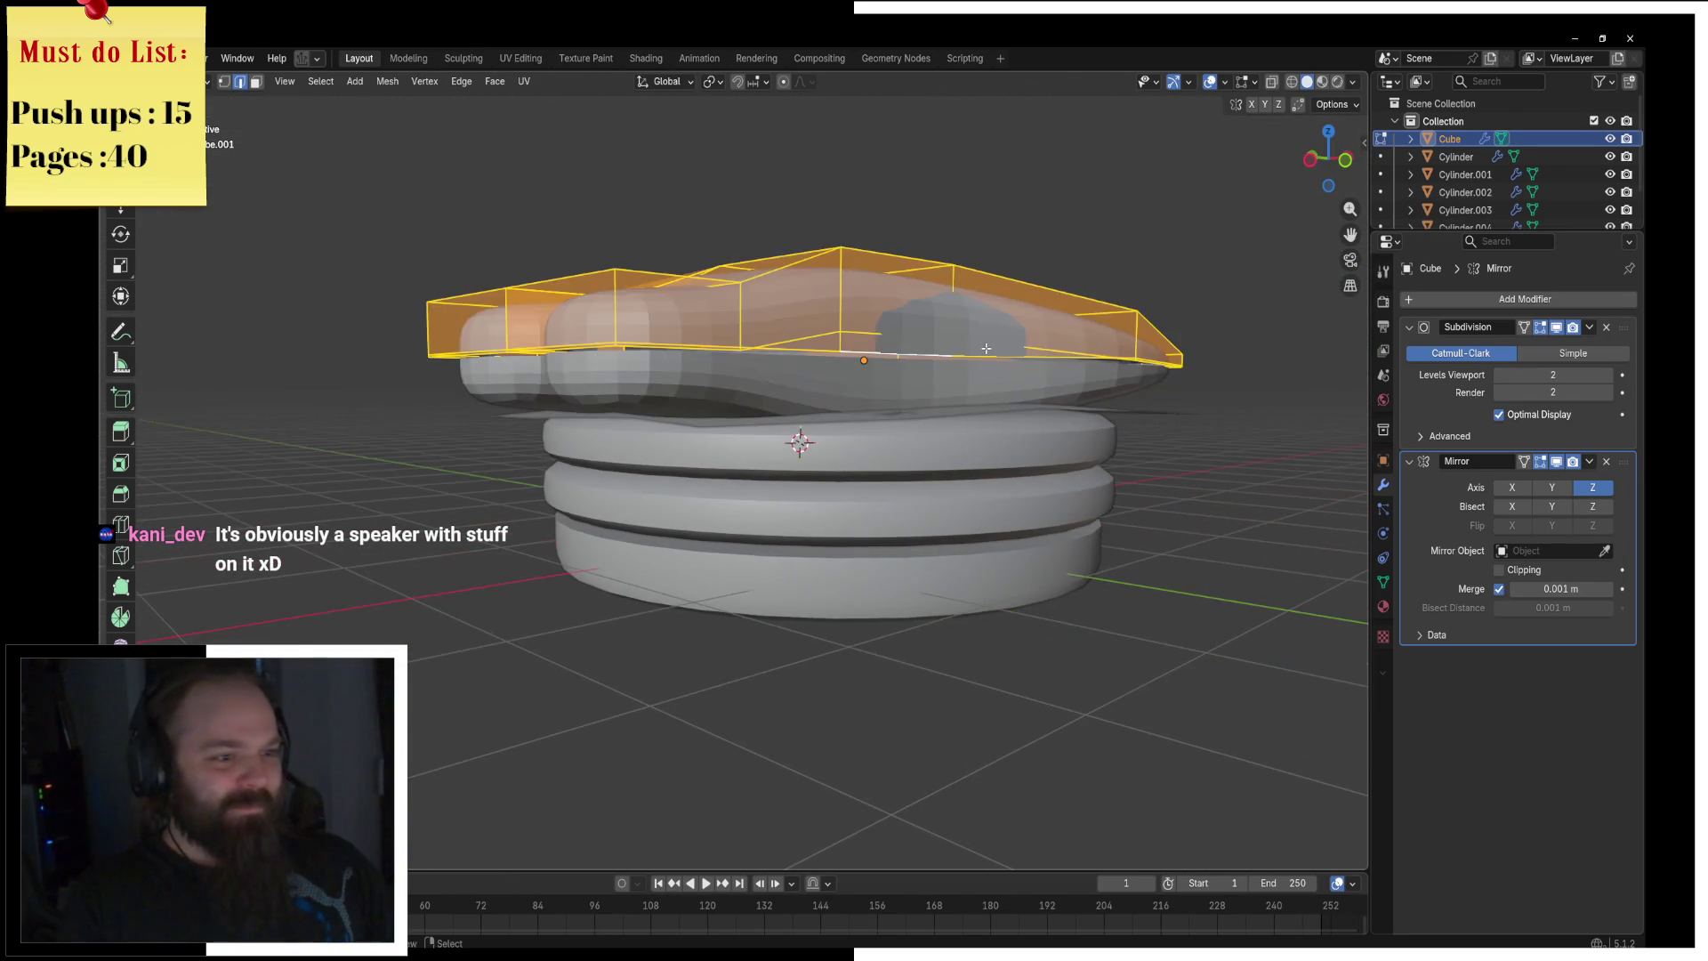
pyautogui.press('Tab')
pyautogui.press('Tab')
pyautogui.keyDown('alt'); pyautogui.click(985, 348); pyautogui.keyUp('alt')
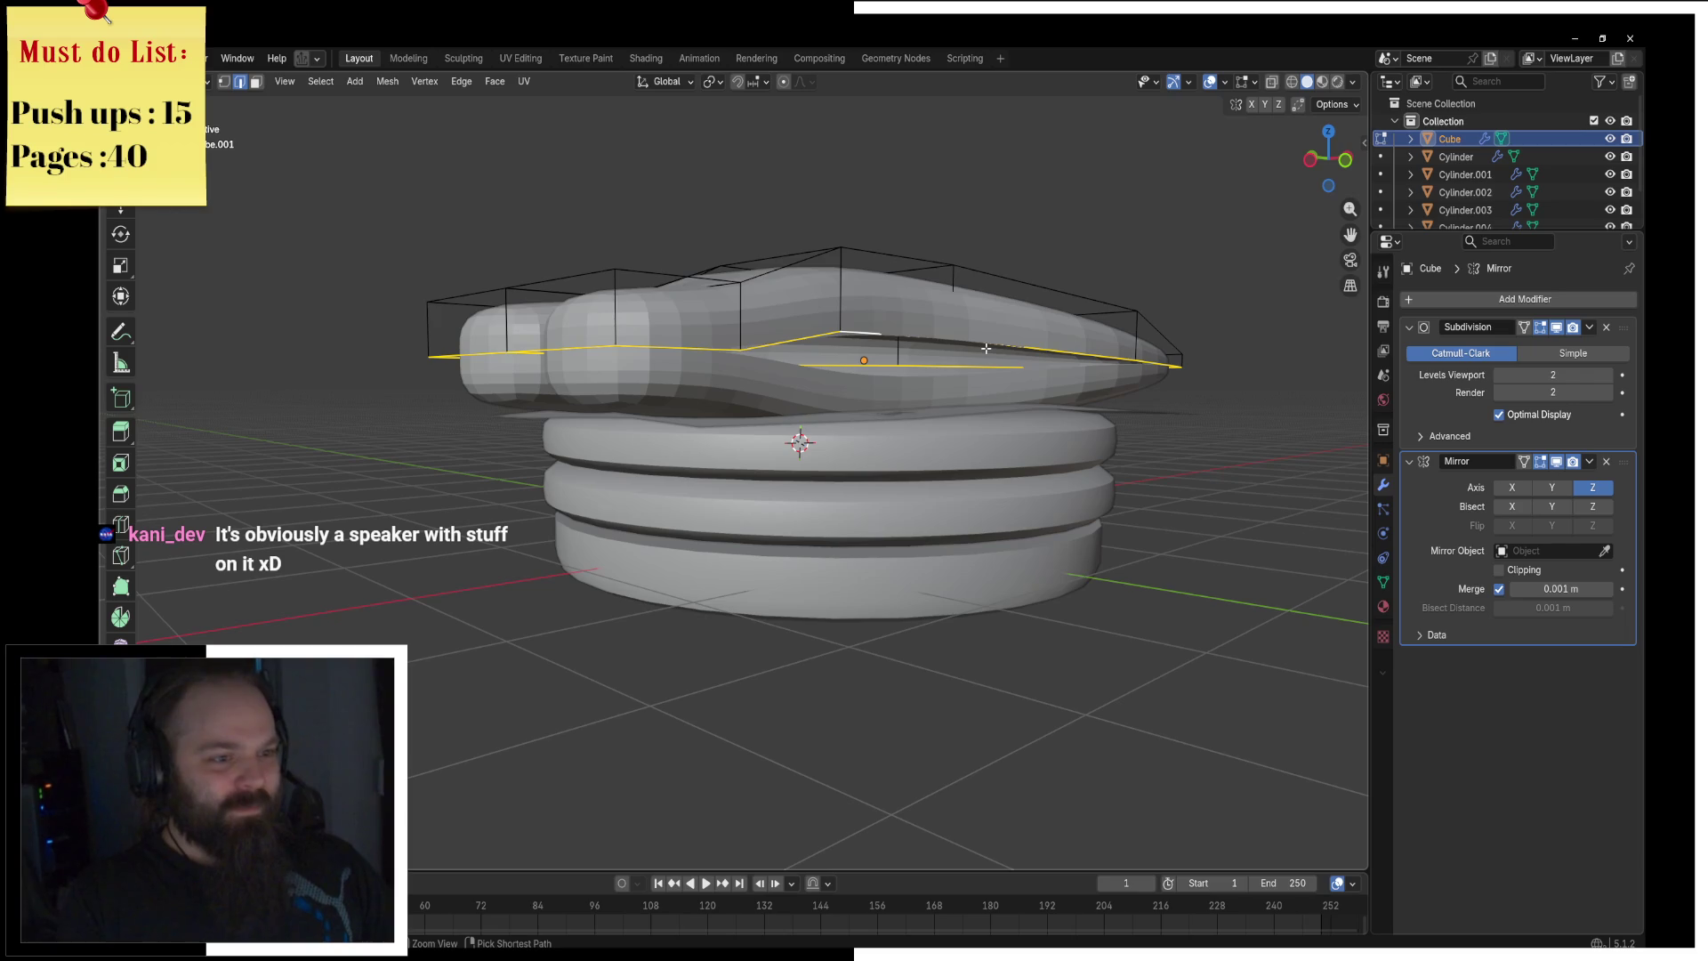
pyautogui.press('a')
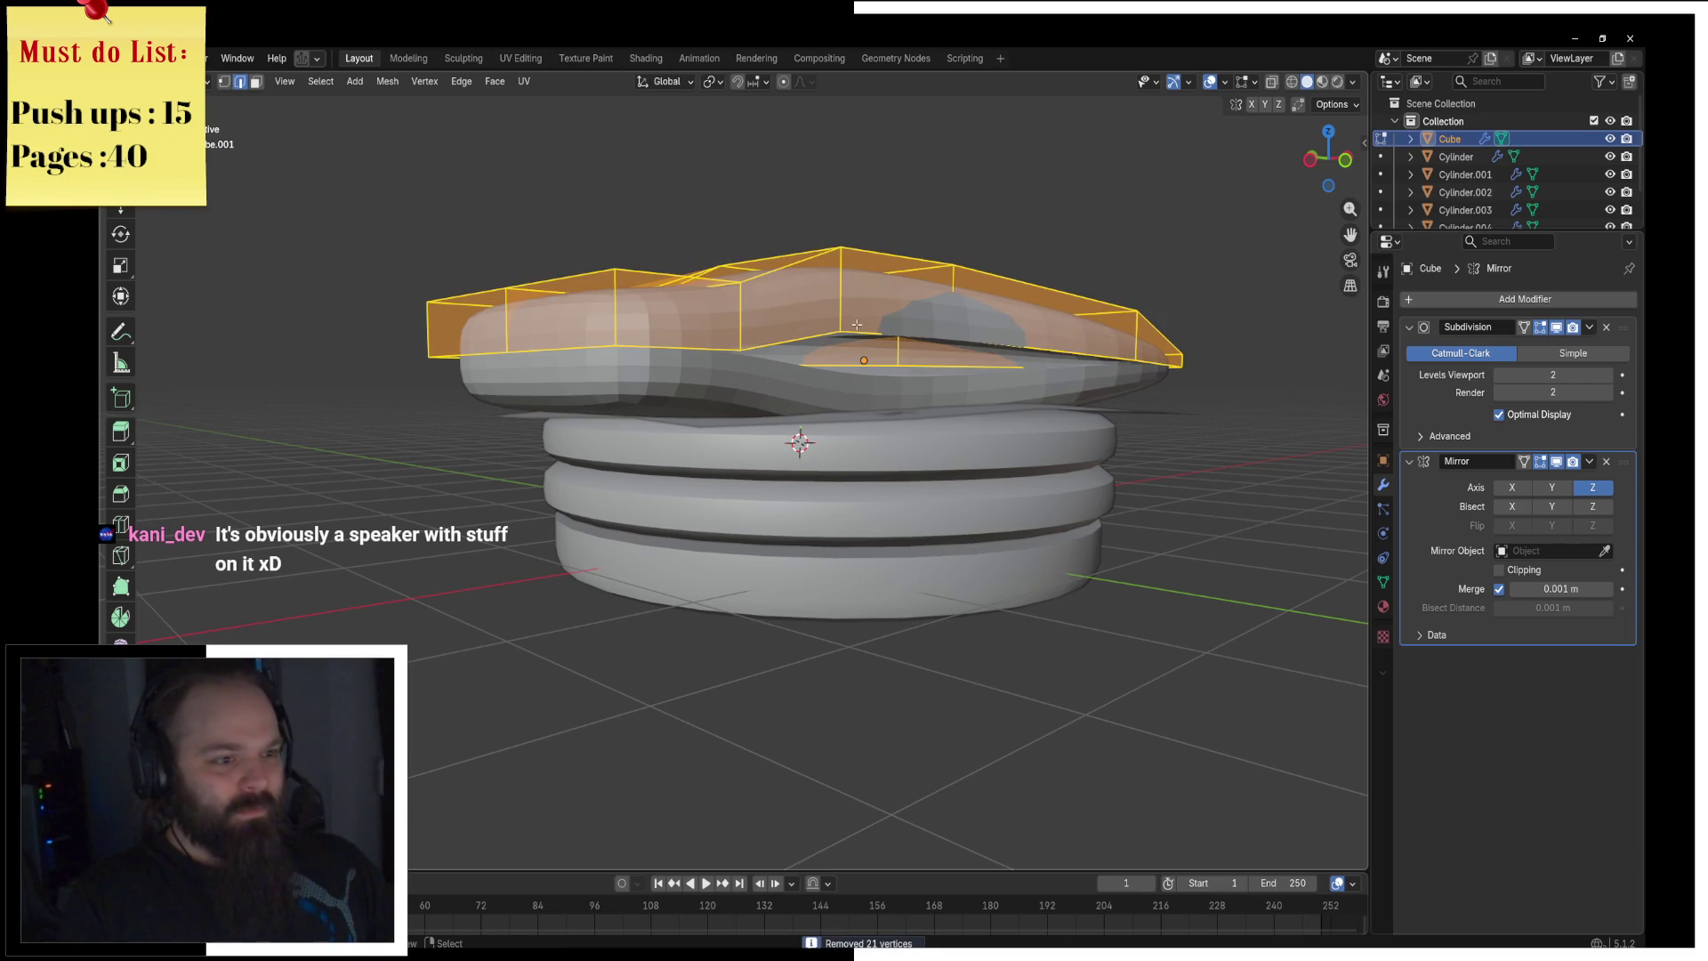
pyautogui.keyDown('alt'); pyautogui.click(898, 356); pyautogui.keyUp('alt')
pyautogui.press('s')
pyautogui.press('z')
pyautogui.press('0')
pyautogui.press('Return')
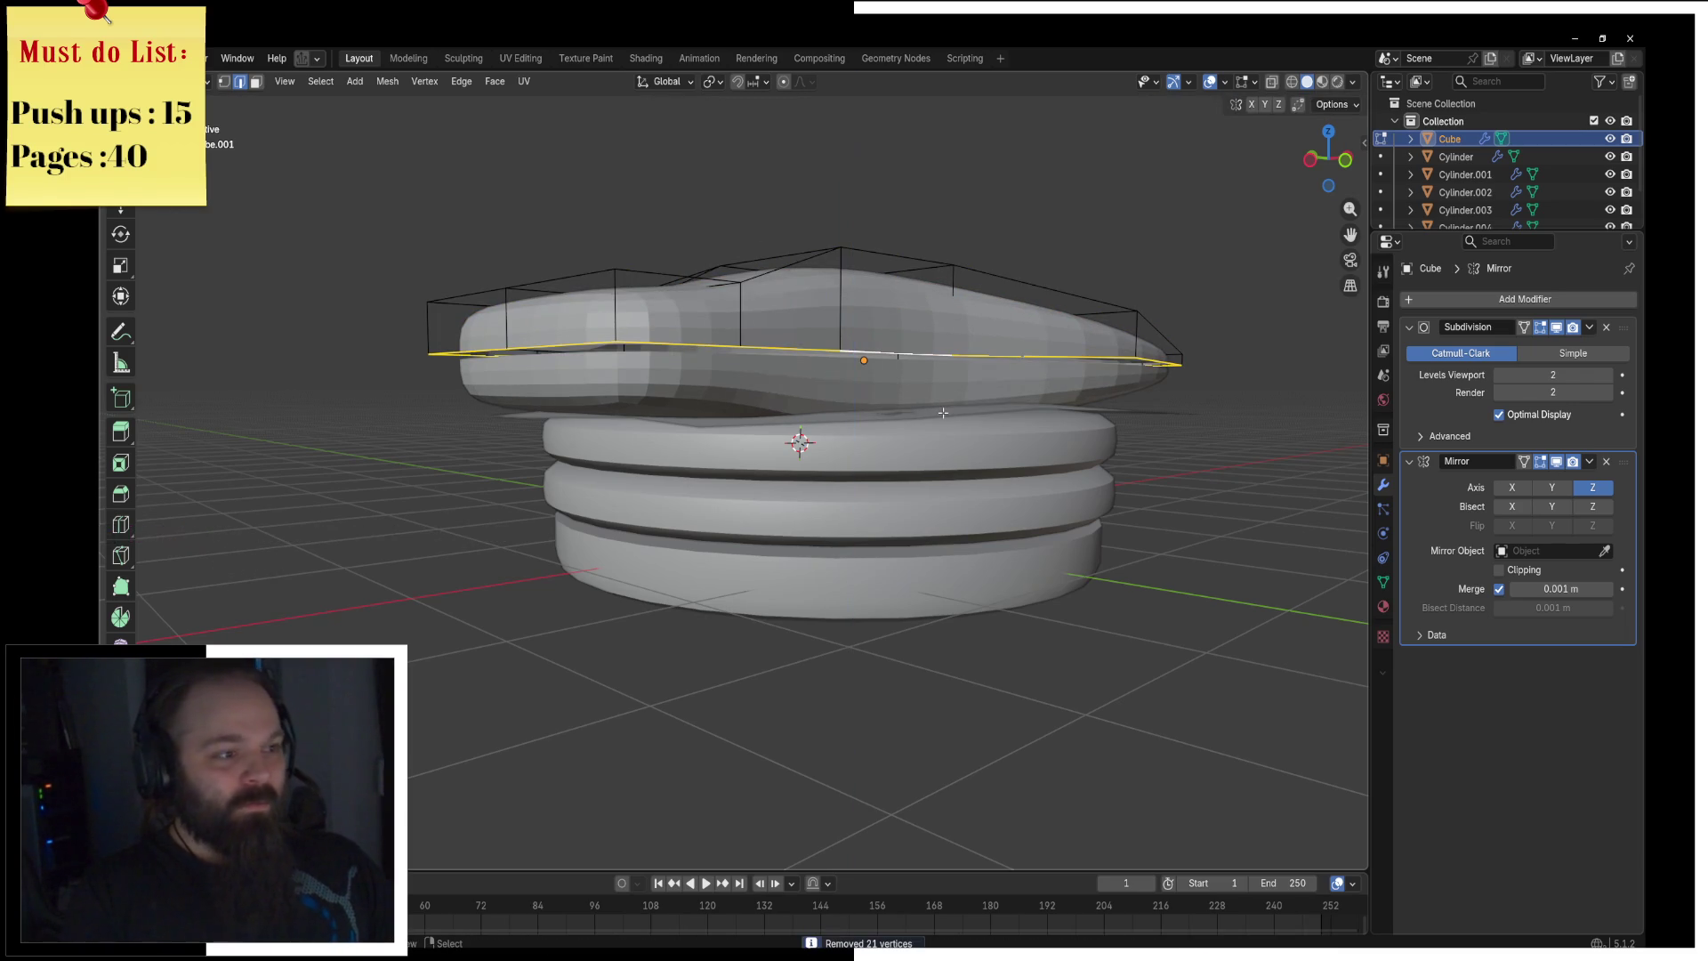
# Step: Turn on Mirror Clipping and inspect the body cage from several angles
pyautogui.click(1525, 575)
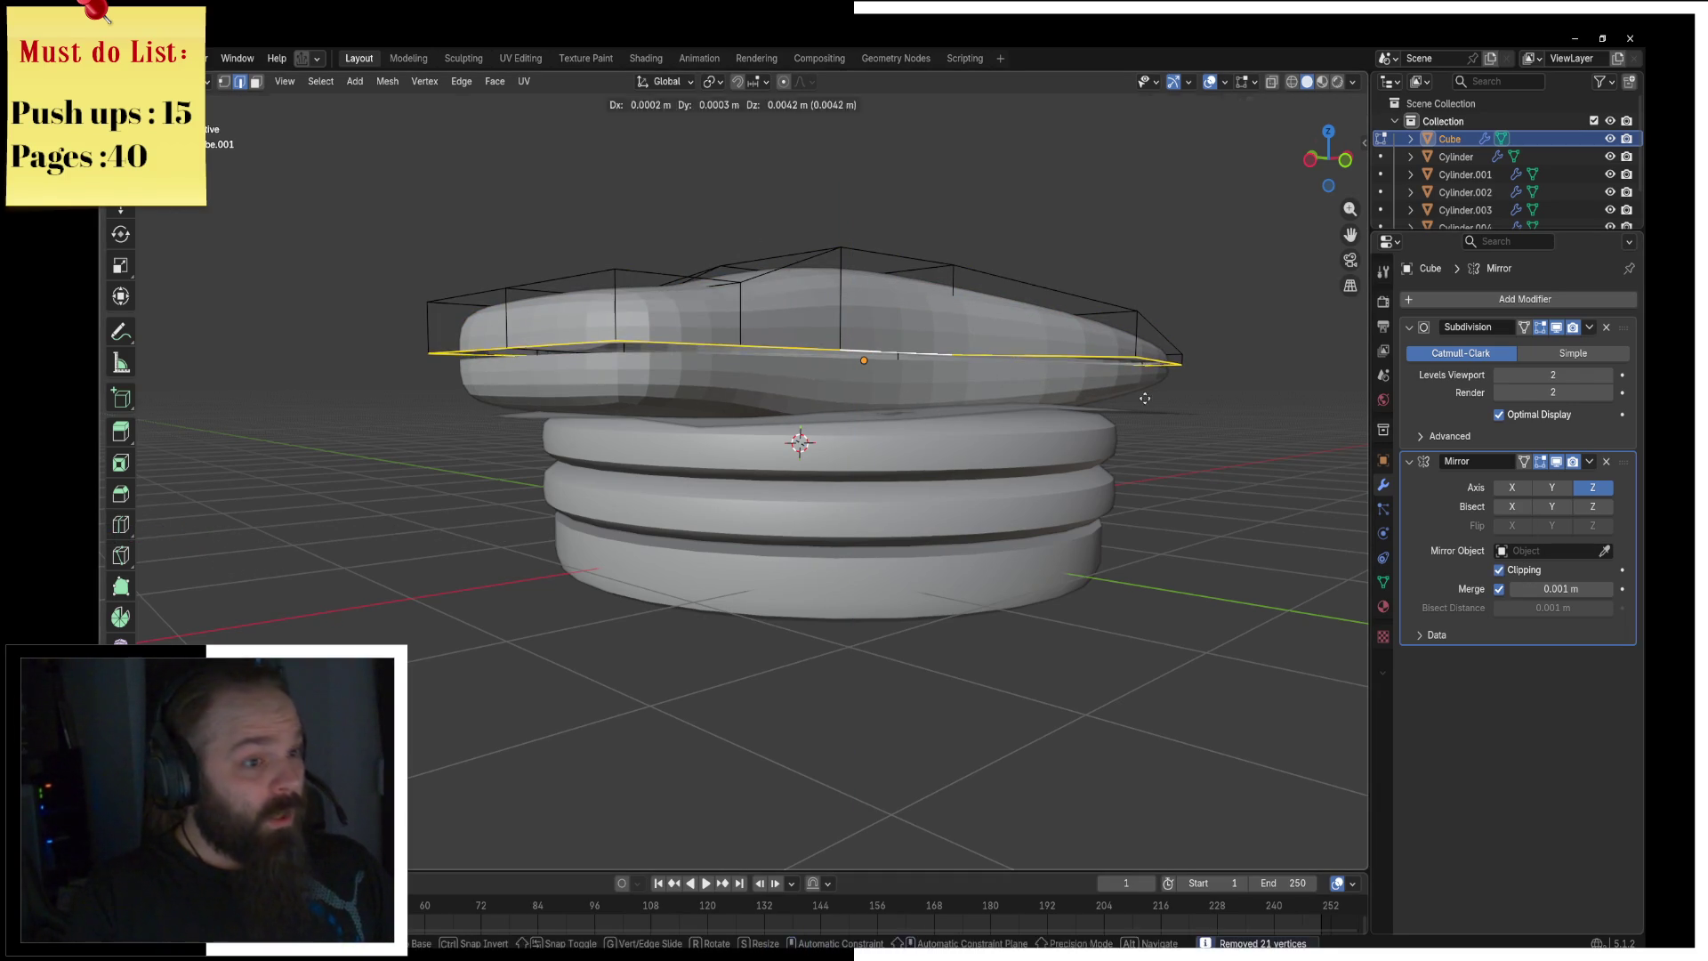
pyautogui.hotkey('ctrl', 'Tab')
pyautogui.click(1055, 481)
pyautogui.moveTo(1055, 481); pyautogui.dragTo(744, 532, button='middle')
pyautogui.press('Tab')
pyautogui.scroll(3, 1018, 579)
pyautogui.scroll(-2, 1017, 579)
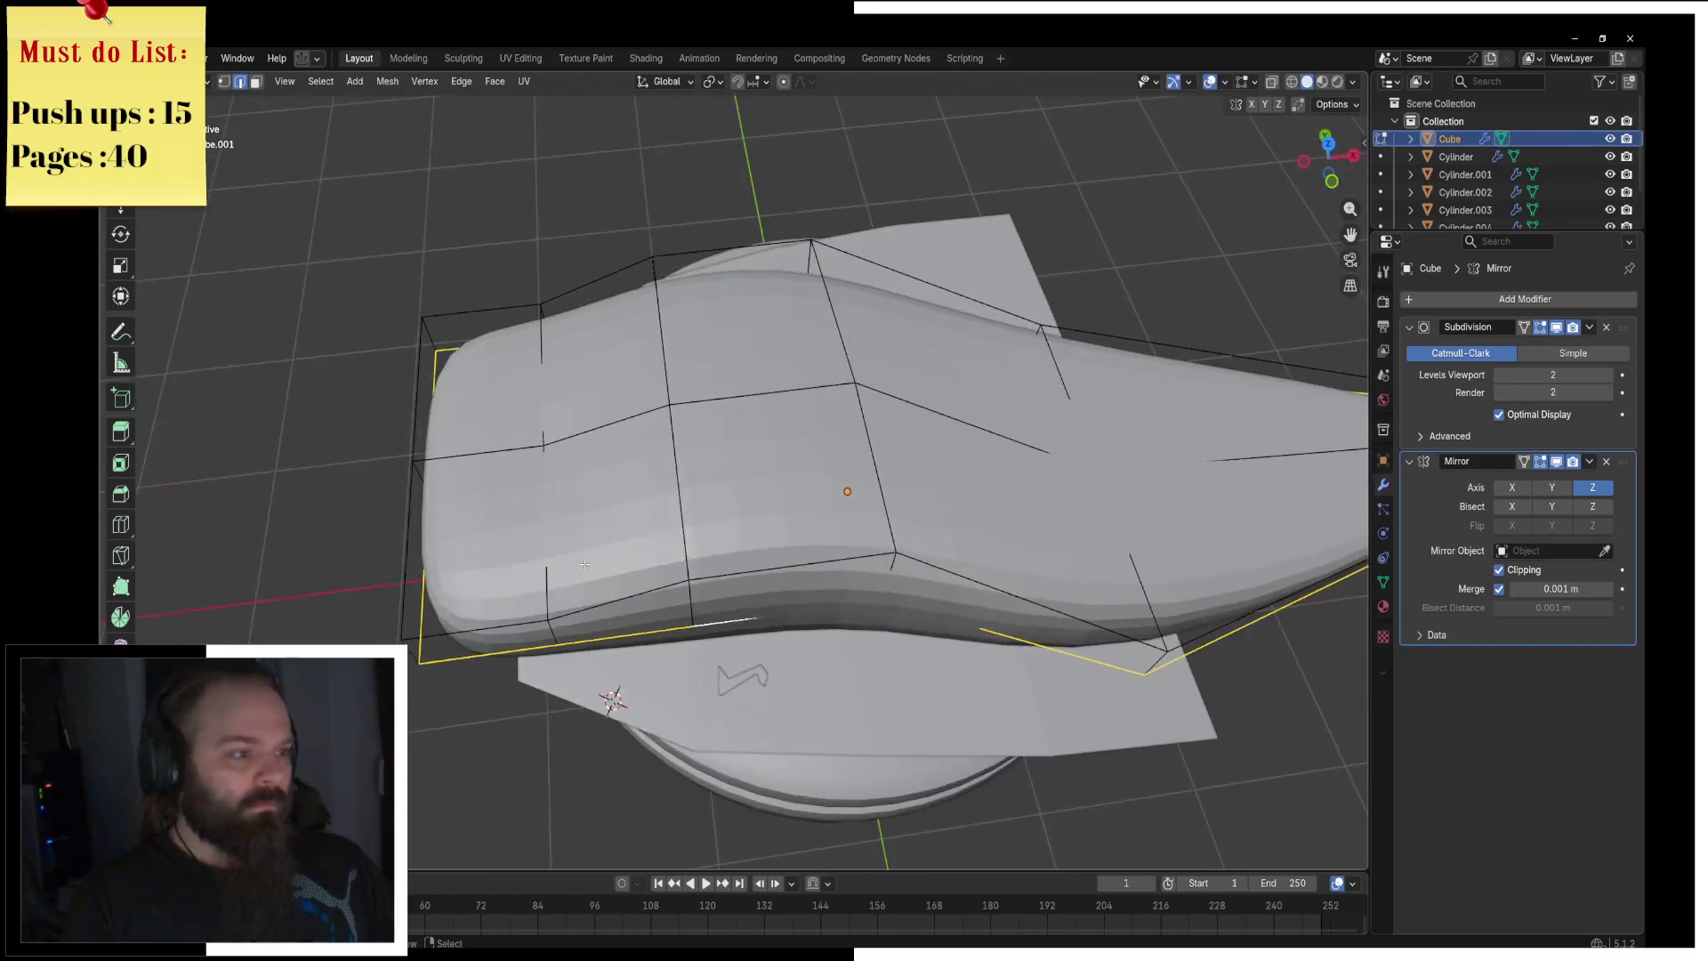
pyautogui.moveTo(1017, 579); pyautogui.dragTo(651, 485, button='middle')
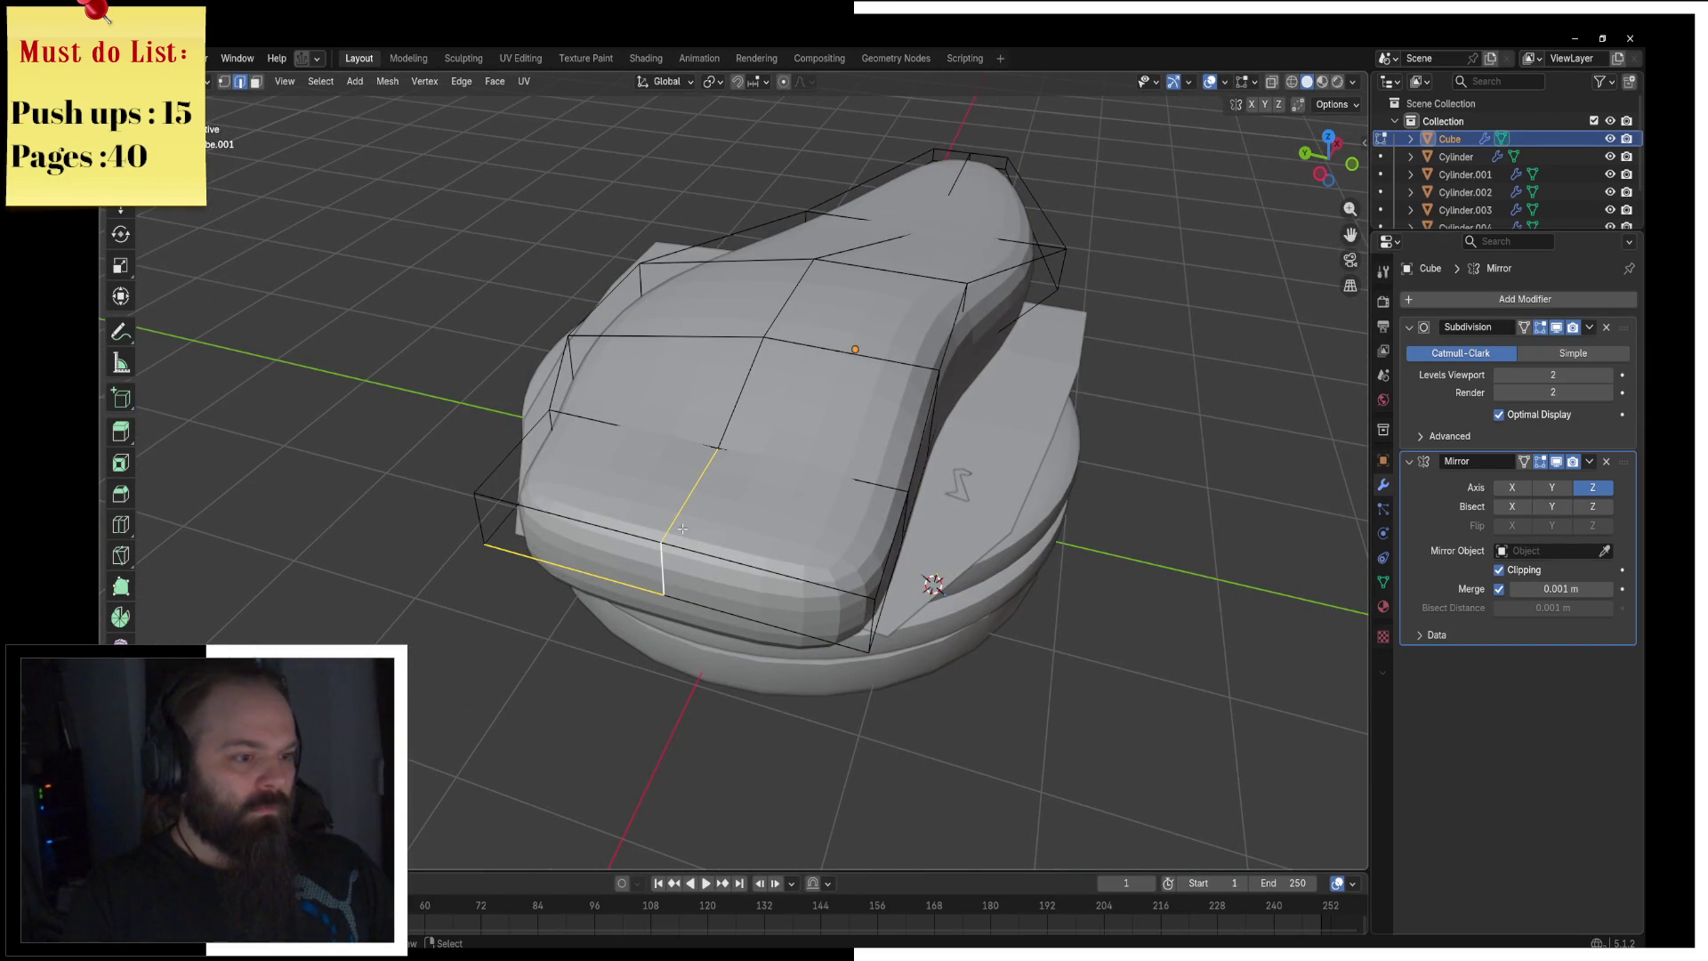
pyautogui.hotkey('ctrl', 'Tab')
pyautogui.click(660, 563)
pyautogui.hotkey('ctrl', 'Tab')
pyautogui.click(712, 563)
# Step: Edge-slide body loops, merge overlapping vertices by distance, and slide the next loop
pyautogui.keyDown('alt'); pyautogui.click(665, 547); pyautogui.keyUp('alt')
pyautogui.press('g')
pyautogui.press('g')
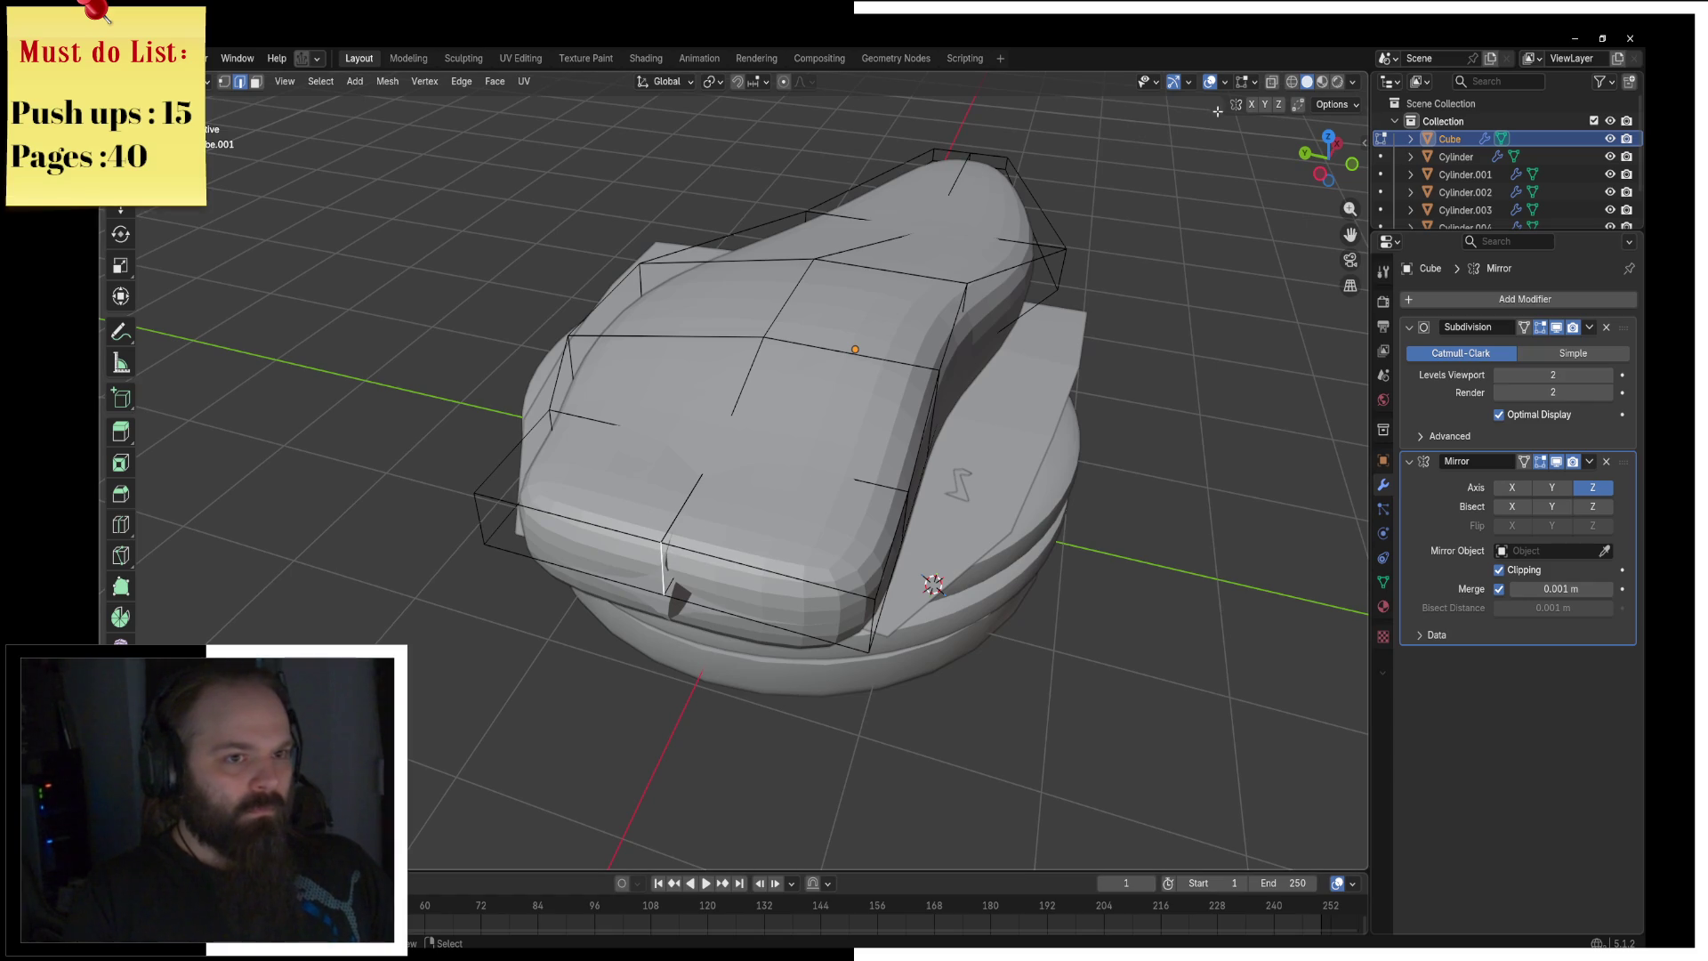
pyautogui.press('g')
pyautogui.press('g')
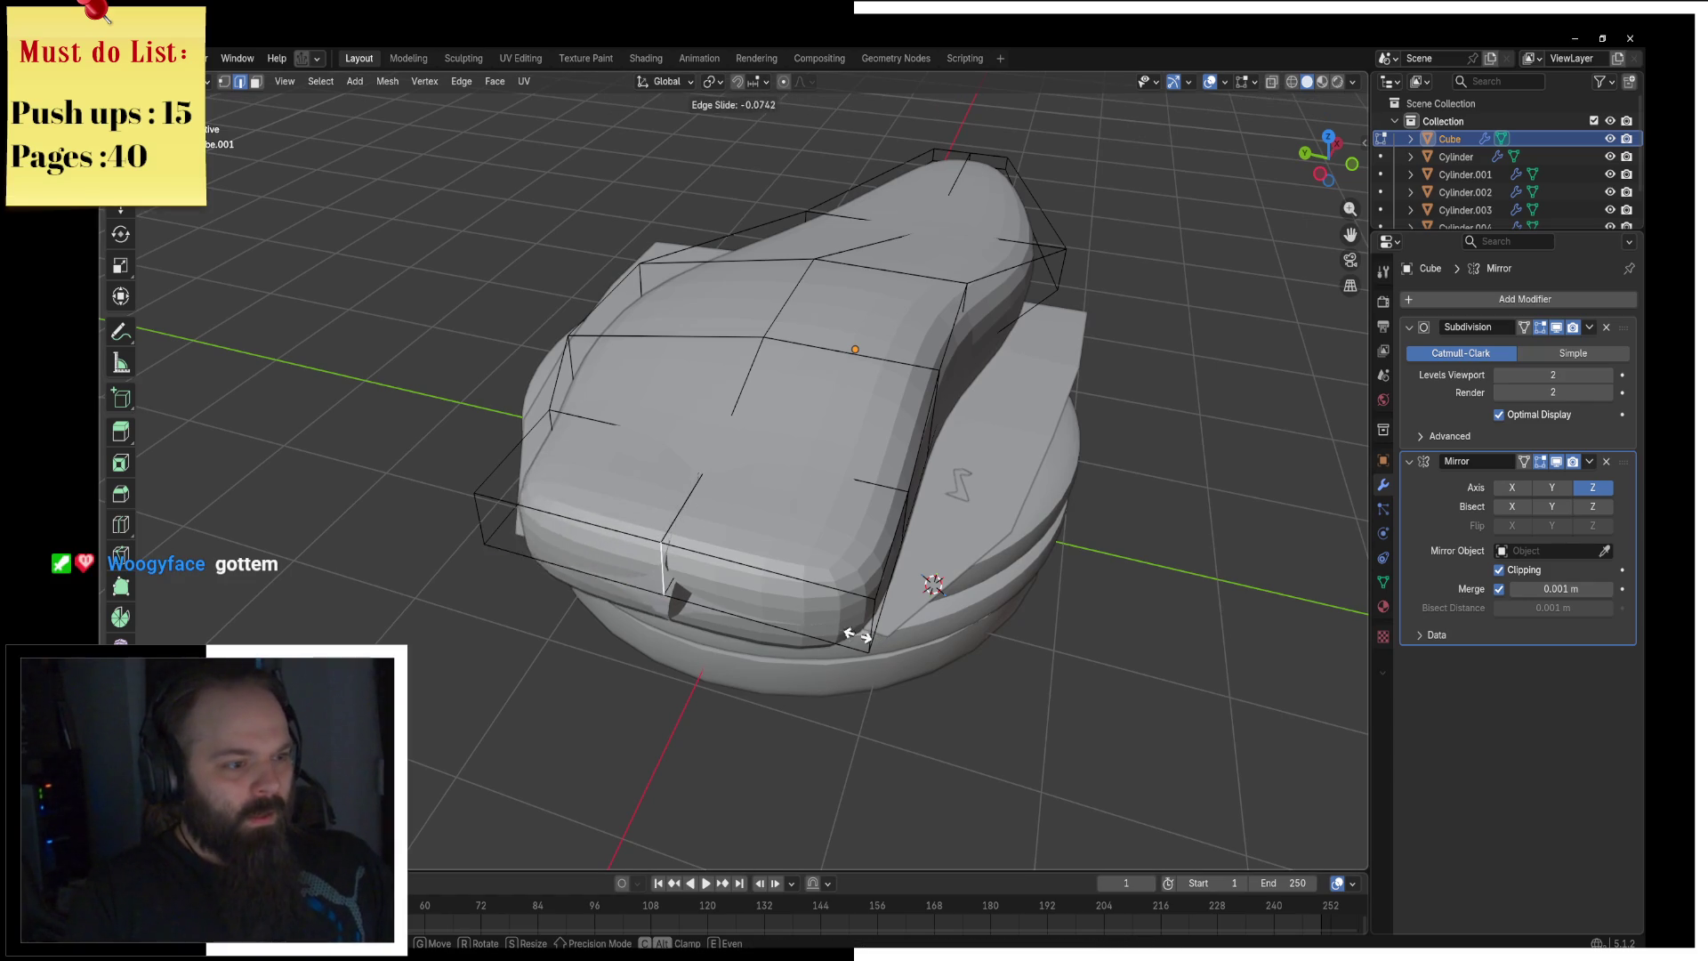
pyautogui.click(675, 579)
pyautogui.press('a')
pyautogui.press('m')
pyautogui.click(685, 590)
pyautogui.keyDown('alt'); pyautogui.click(687, 578); pyautogui.keyUp('alt')
pyautogui.press('g')
pyautogui.press('g')
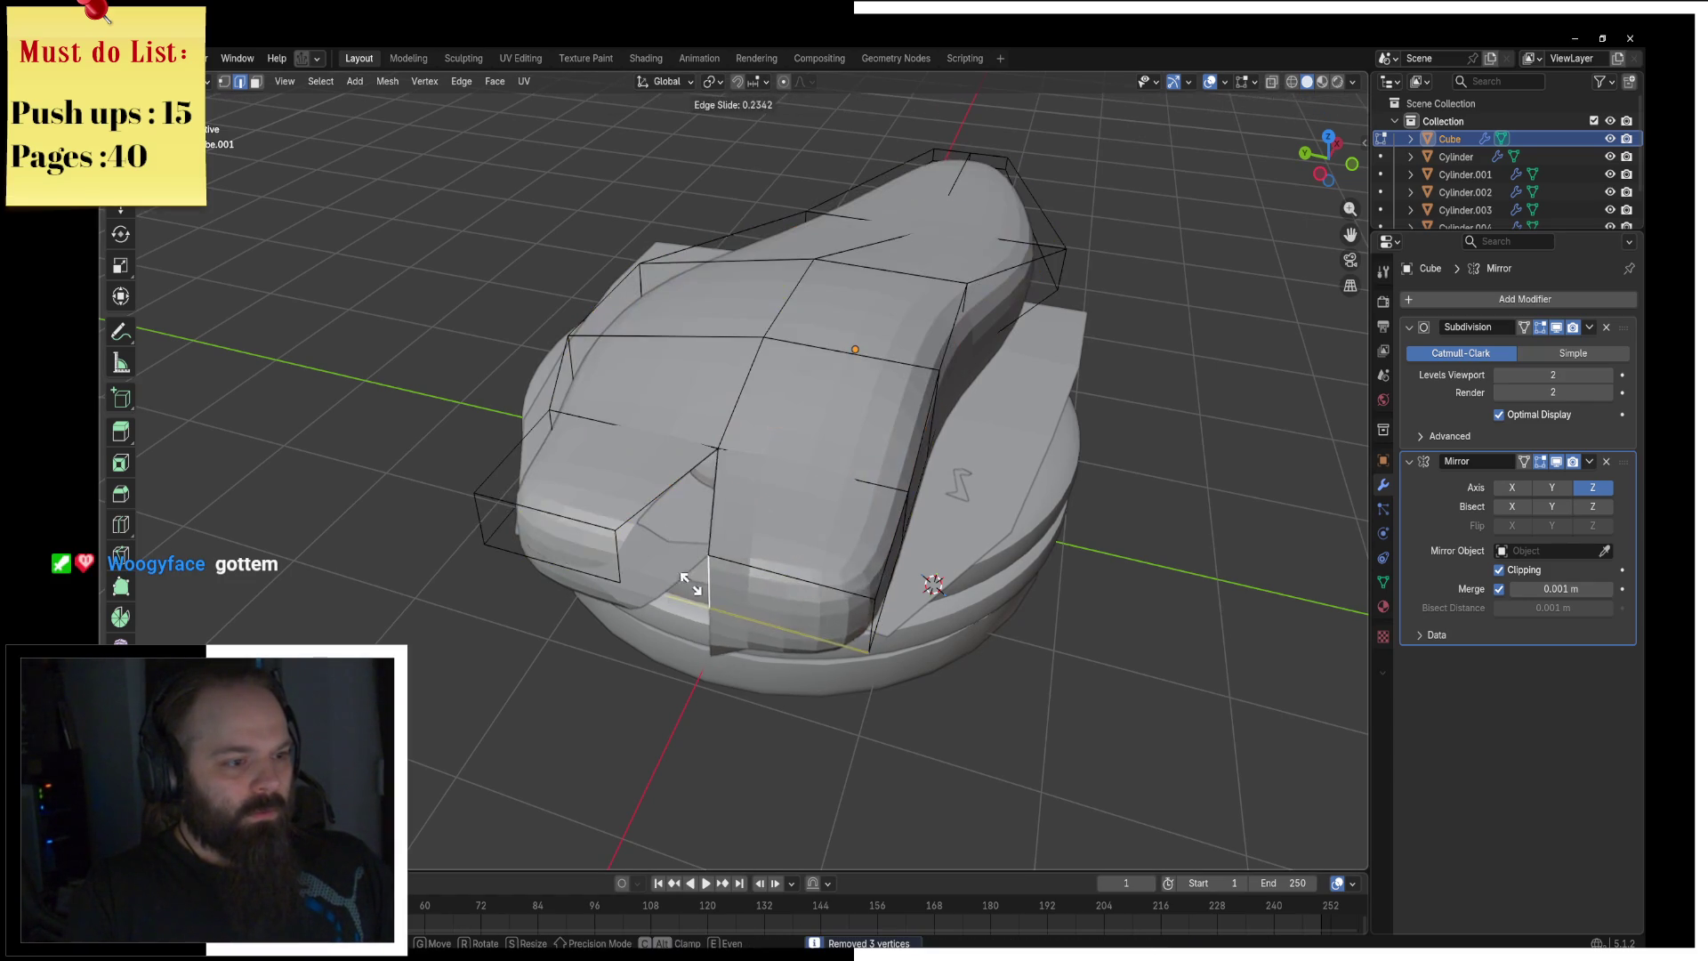
pyautogui.click(693, 590)
pyautogui.moveTo(693, 590); pyautogui.dragTo(891, 504, button='middle')
pyautogui.keyDown('shift'); pyautogui.click(802, 423); pyautogui.keyUp('shift')
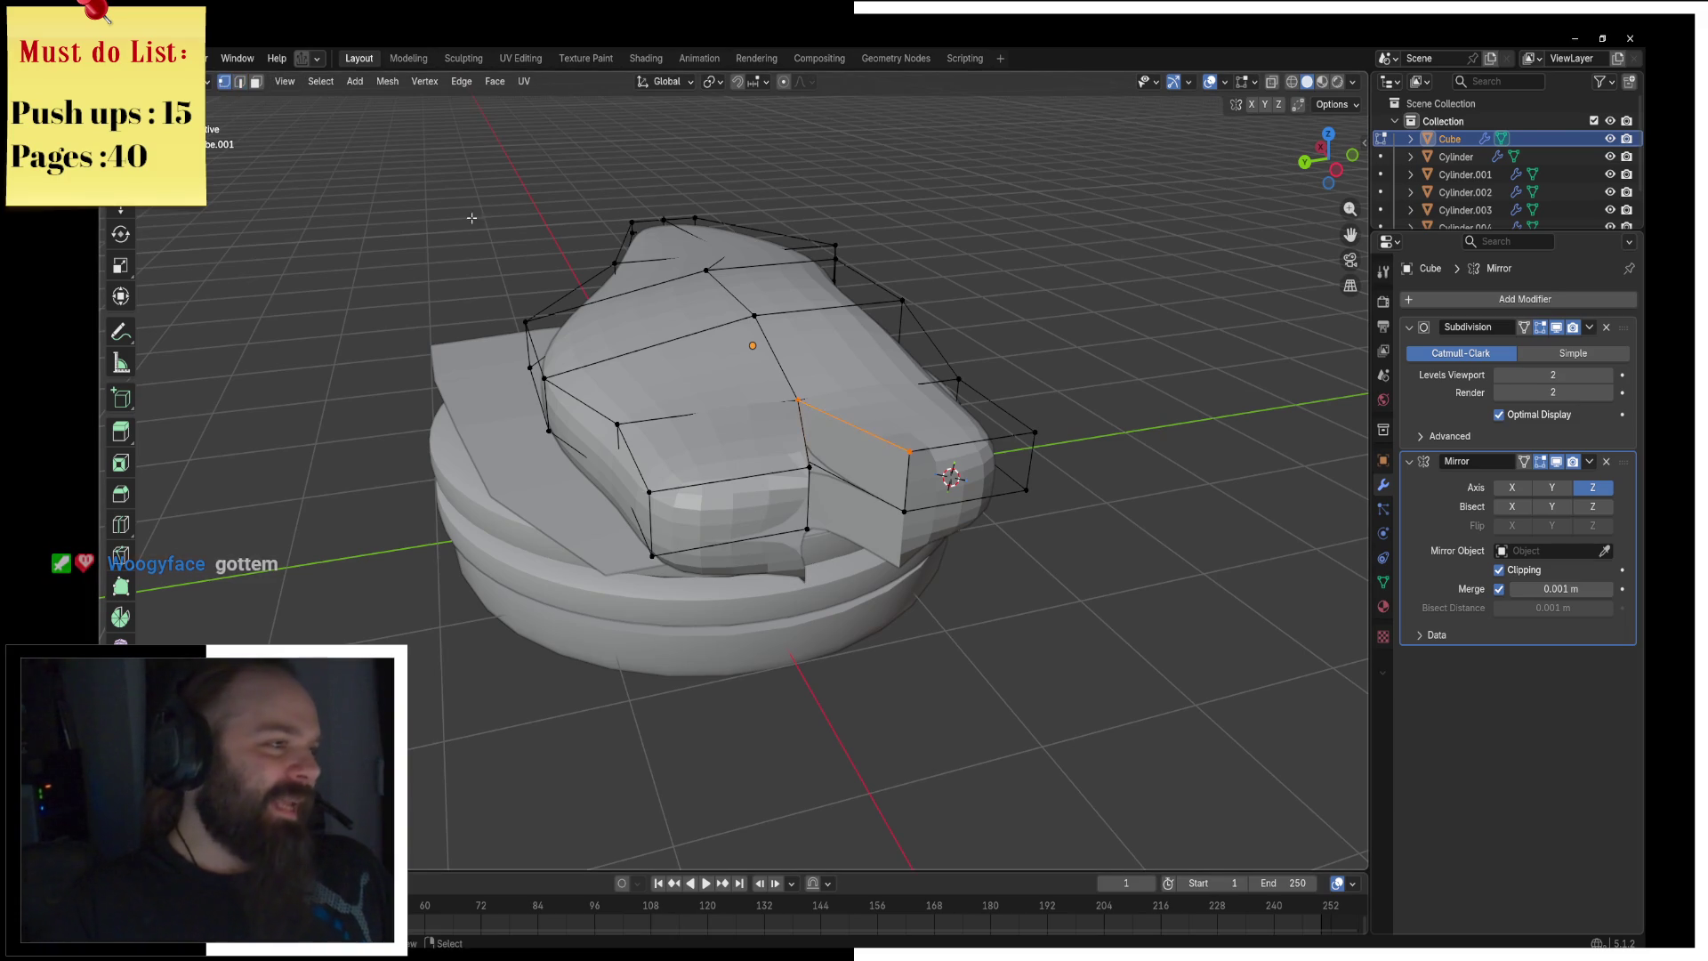
# Step: Scale the selected side vertices along Z and merge overlapping vertices by distance
pyautogui.keyDown('shift'); pyautogui.click(903, 509); pyautogui.keyUp('shift')
pyautogui.press('g')
pyautogui.press('z')
pyautogui.press('Escape')
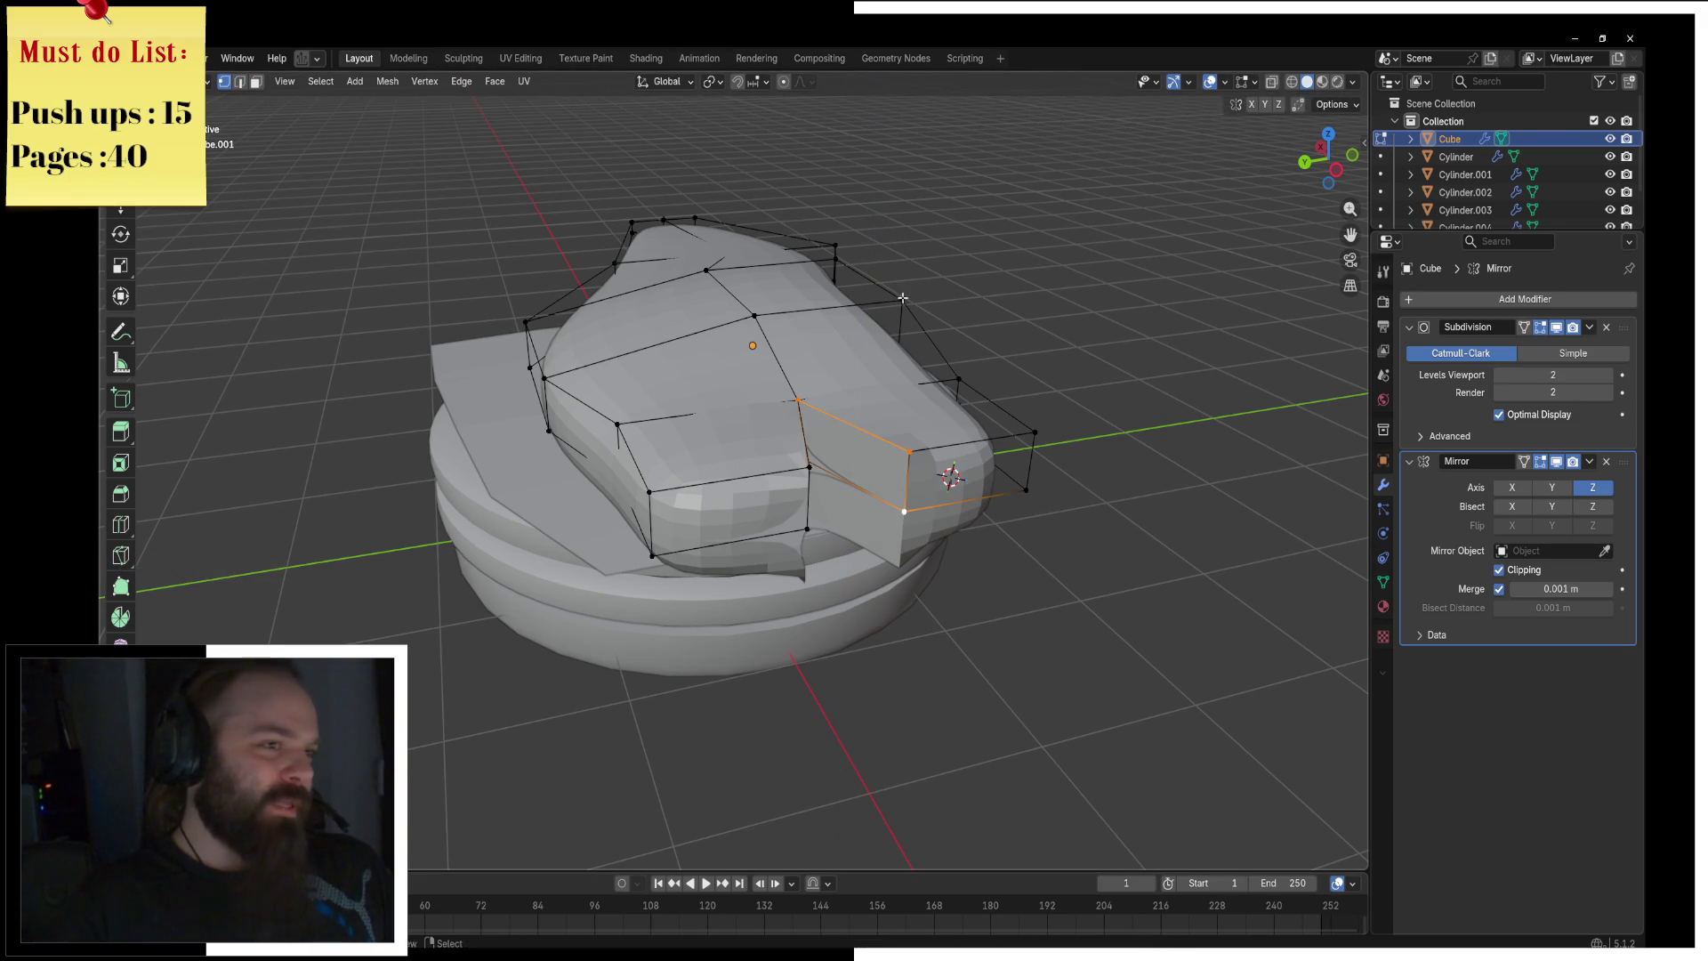
pyautogui.click(719, 81)
pyautogui.click(749, 194)
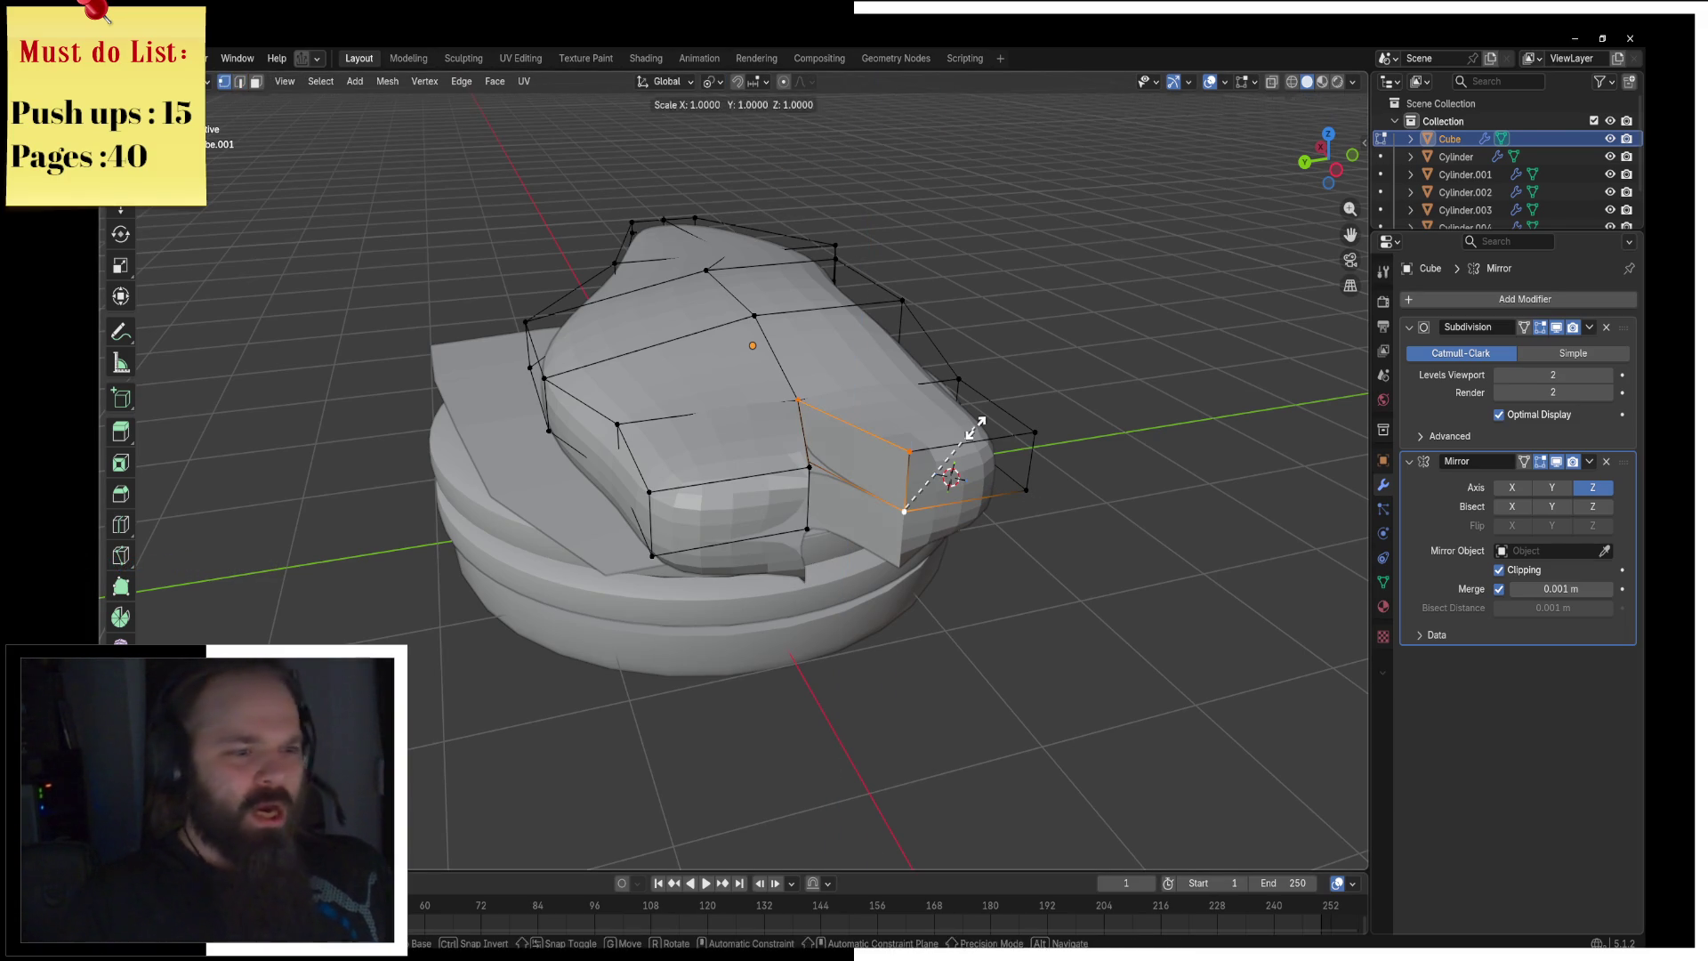
pyautogui.press('g')
pyautogui.press('z')
pyautogui.click(976, 428)
pyautogui.press('a')
pyautogui.press('m')
pyautogui.click(974, 429)
# Step: Check the body's shape from the head side in object mode, then return to edit mode
pyautogui.hotkey('ctrl', 'Tab')
pyautogui.click(858, 427)
pyautogui.moveTo(858, 427); pyautogui.dragTo(843, 455, button='middle')
pyautogui.hotkey('ctrl', 'Tab')
pyautogui.click(942, 385)
pyautogui.rightClick(920, 483)
pyautogui.press('Escape')
pyautogui.hotkey('ctrl', 'Tab')
pyautogui.click(859, 436)
pyautogui.moveTo(858, 436)
pyautogui.mouseDown(button='middle')
pyautogui.moveTo(963, 553)
pyautogui.moveTo(1055, 522)
pyautogui.mouseUp(button='middle')
pyautogui.hotkey('ctrl', 'Tab')
pyautogui.click(886, 463)
# Step: Shrink a head-side face and extrude it inward into a recessed eye socket
pyautogui.click(258, 83)
pyautogui.click(823, 429)
pyautogui.press('s')
pyautogui.click(959, 450)
pyautogui.press('e')
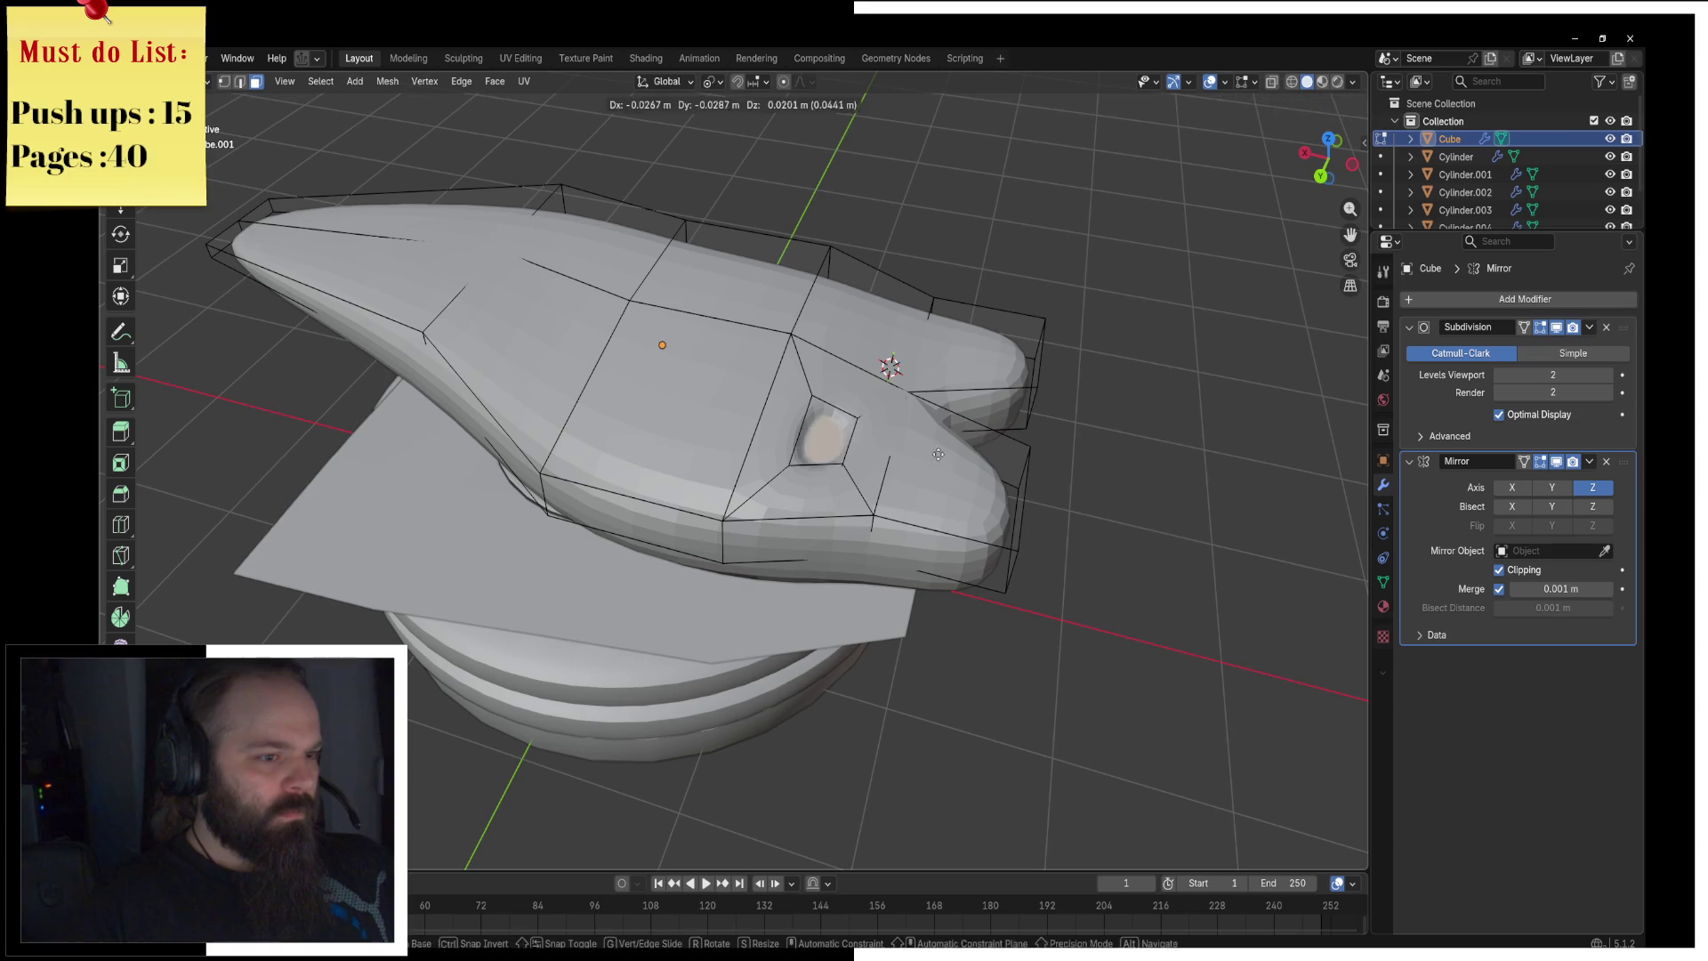
pyautogui.press('z')
pyautogui.press('z')
pyautogui.click(952, 442)
# Step: Move the selected edge loop along X to reshape the tail
pyautogui.hotkey('ctrl', 'Tab')
pyautogui.moveTo(952, 442)
pyautogui.mouseDown(button='middle')
pyautogui.moveTo(1014, 446)
pyautogui.moveTo(1023, 526)
pyautogui.moveTo(702, 557)
pyautogui.moveTo(871, 534)
pyautogui.mouseUp(button='middle')
pyautogui.press('Tab')
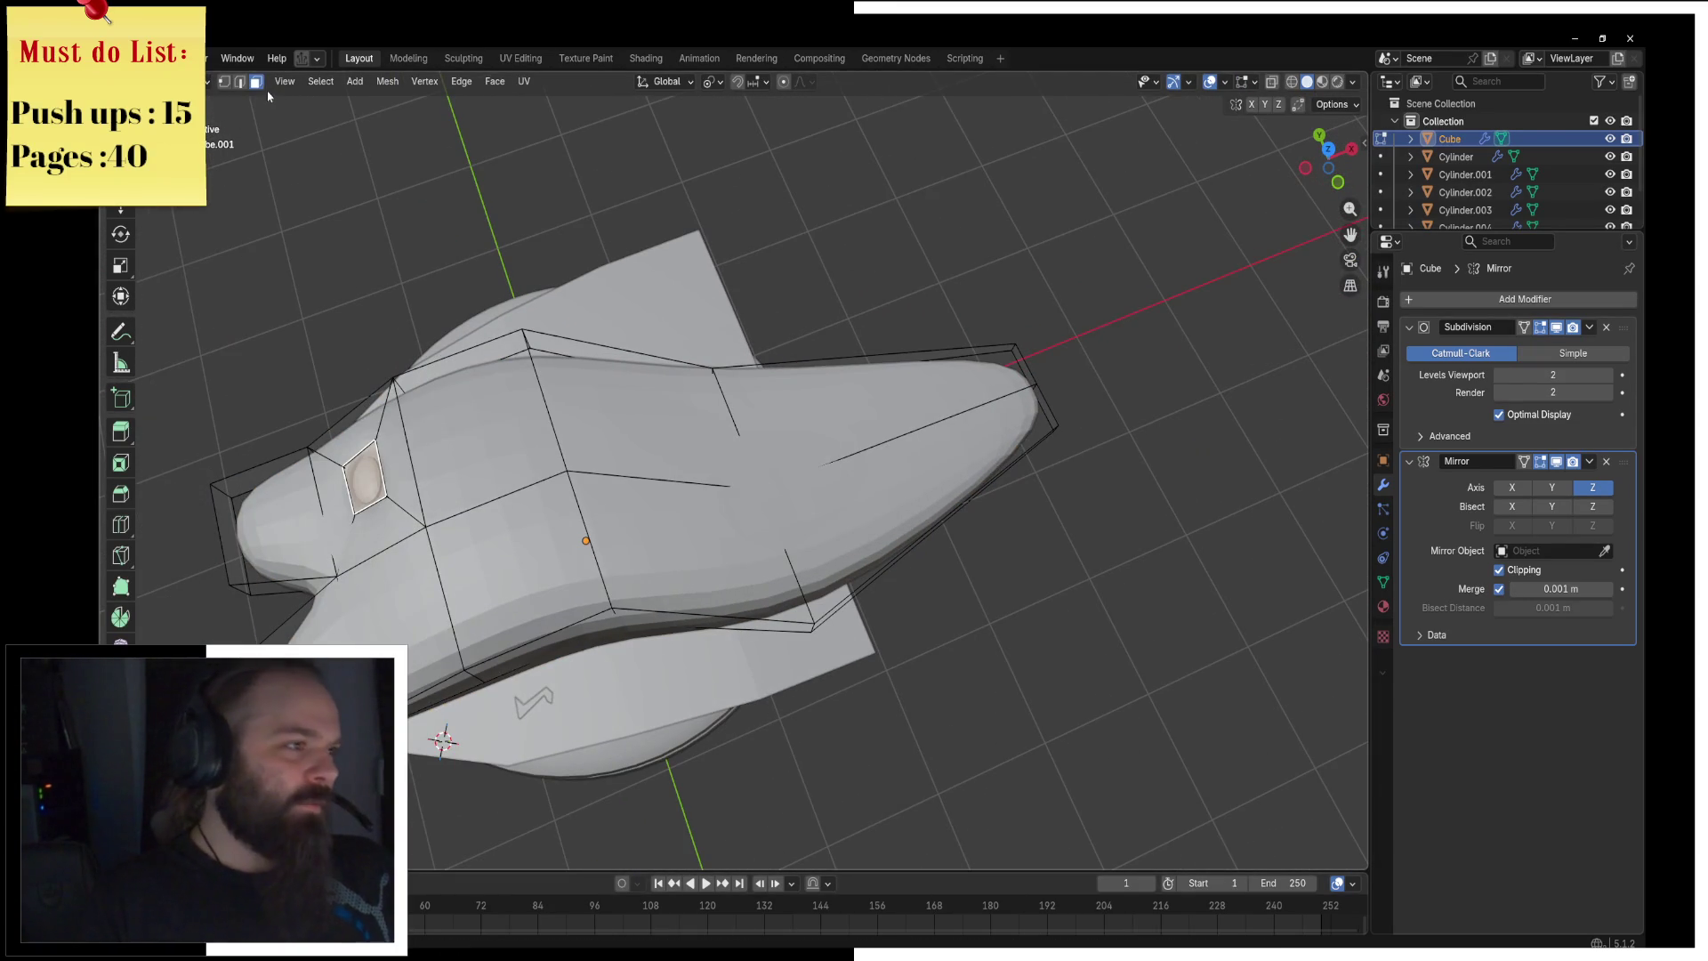
pyautogui.press('g')
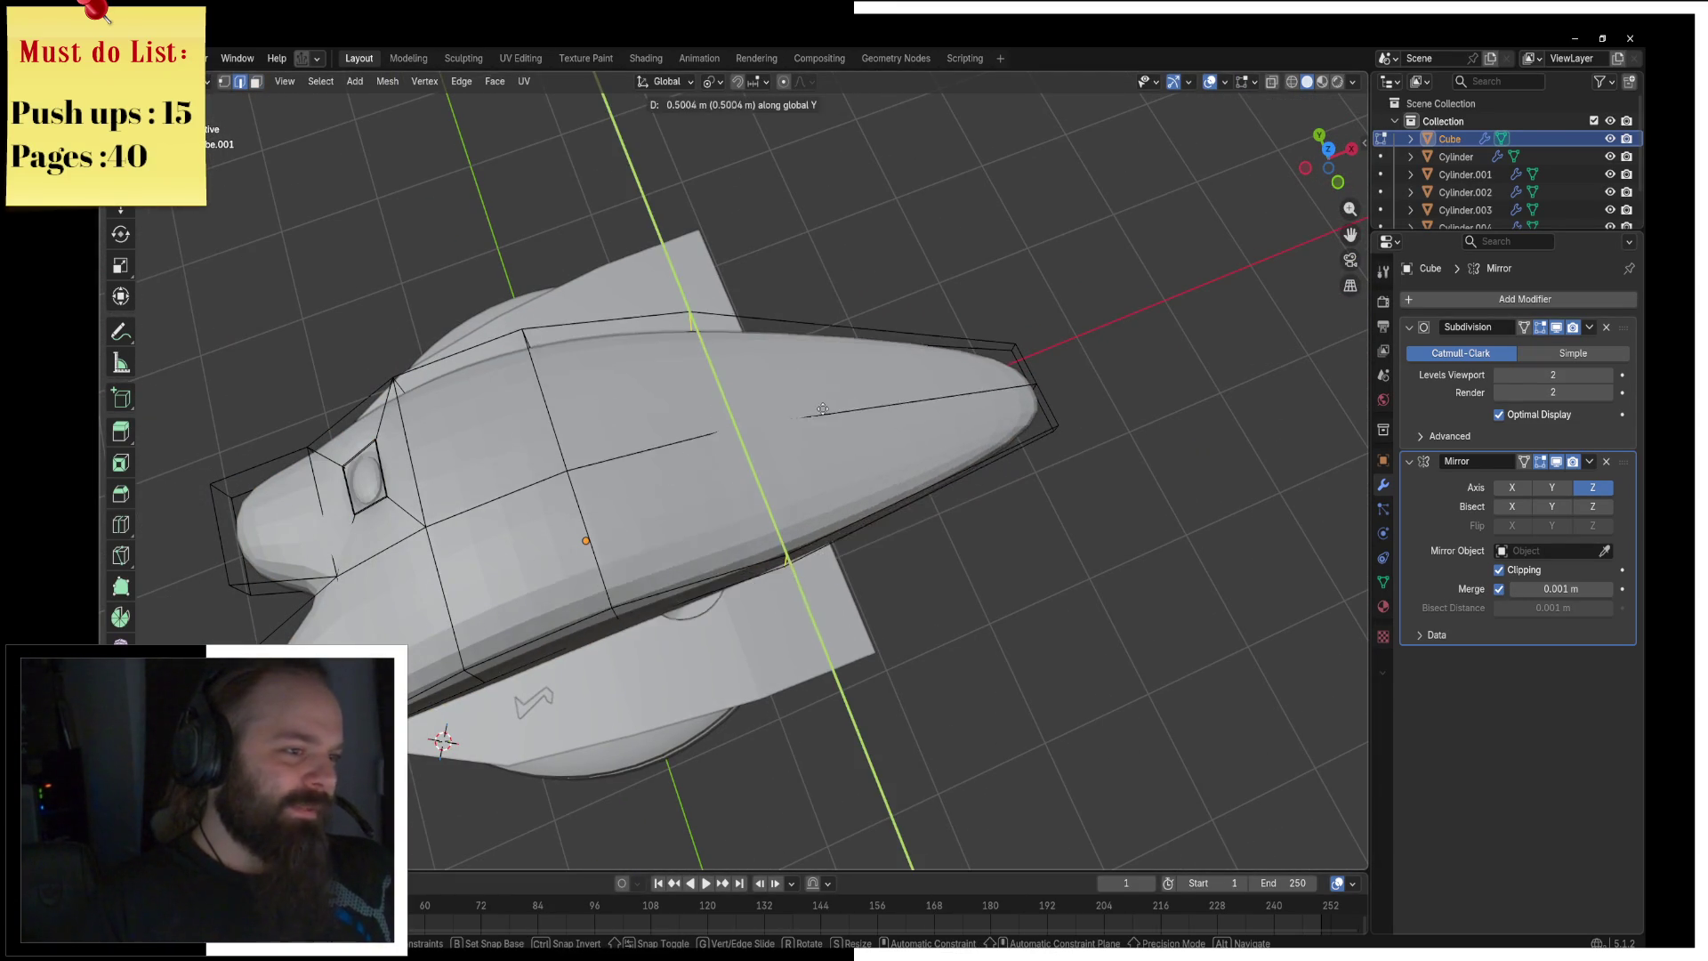
pyautogui.press('x')
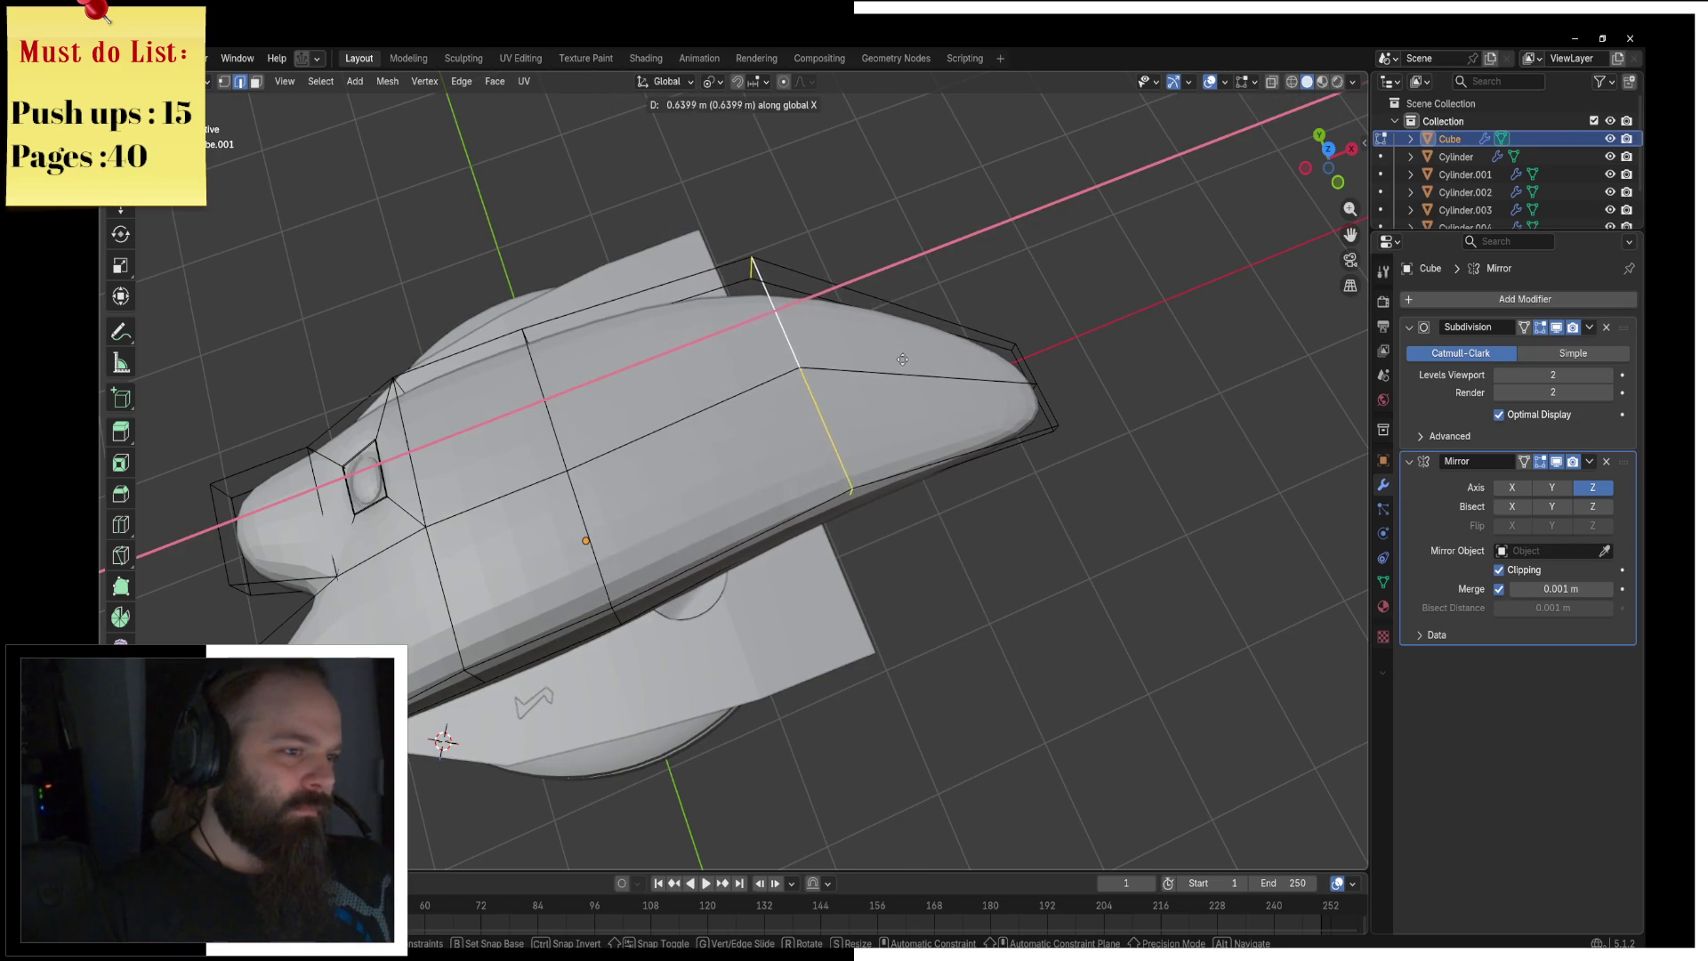
pyautogui.click(909, 357)
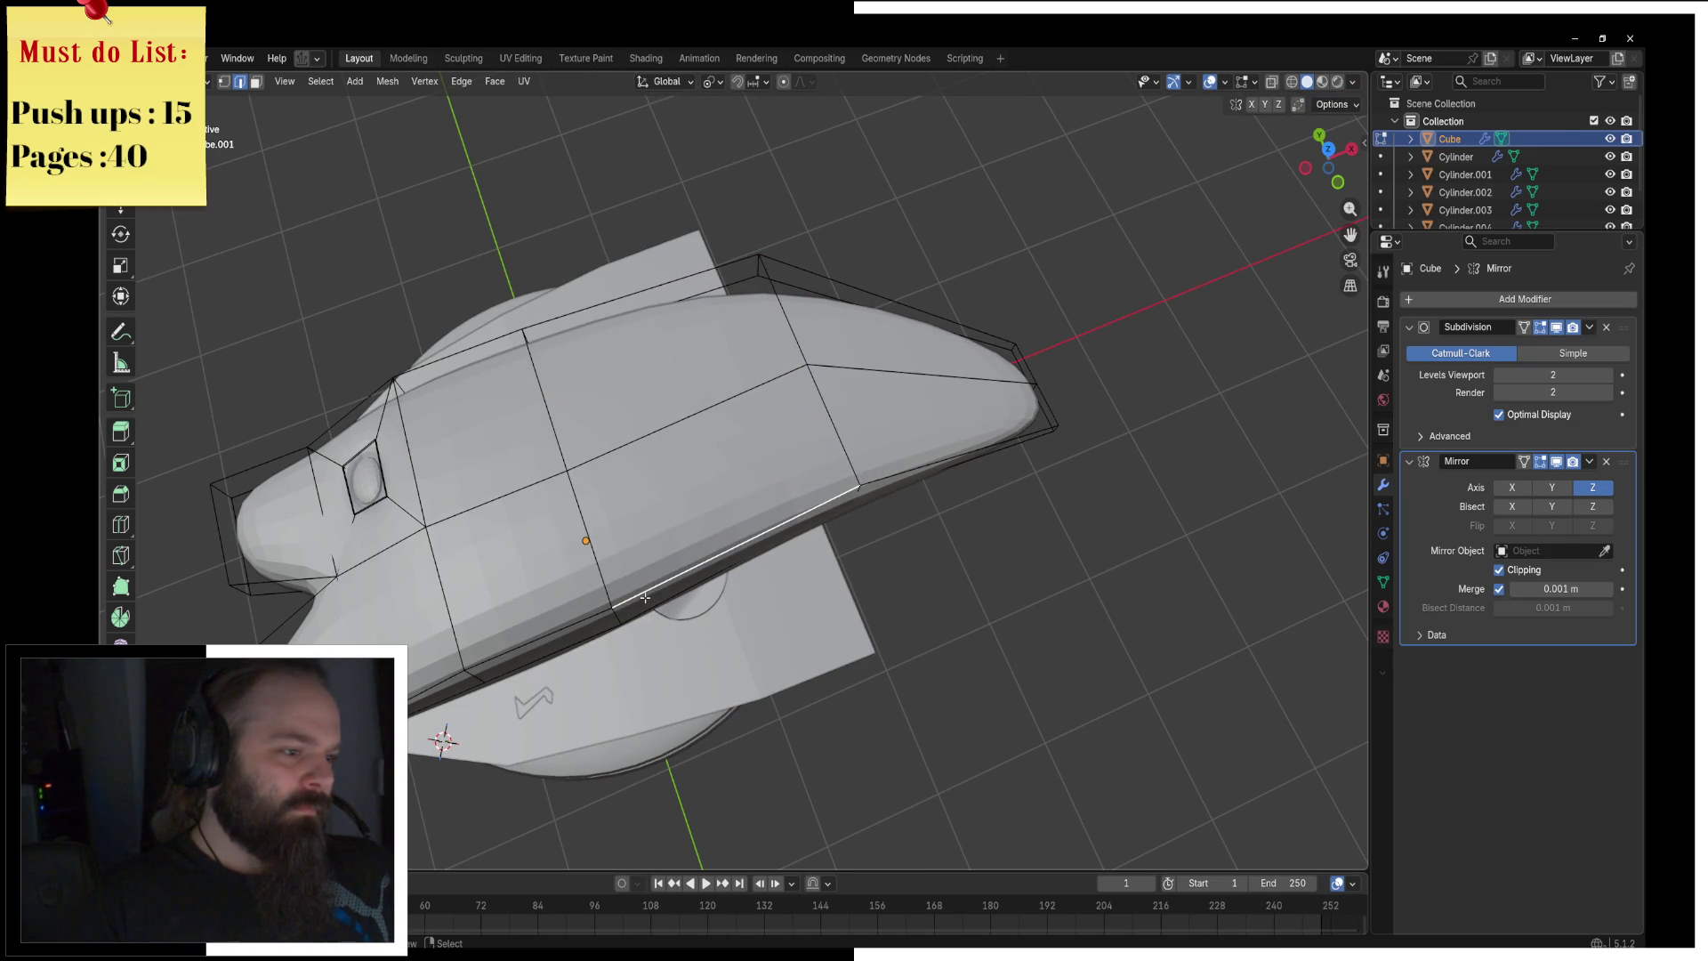
pyautogui.moveTo(655, 585); pyautogui.dragTo(591, 421, button='middle')
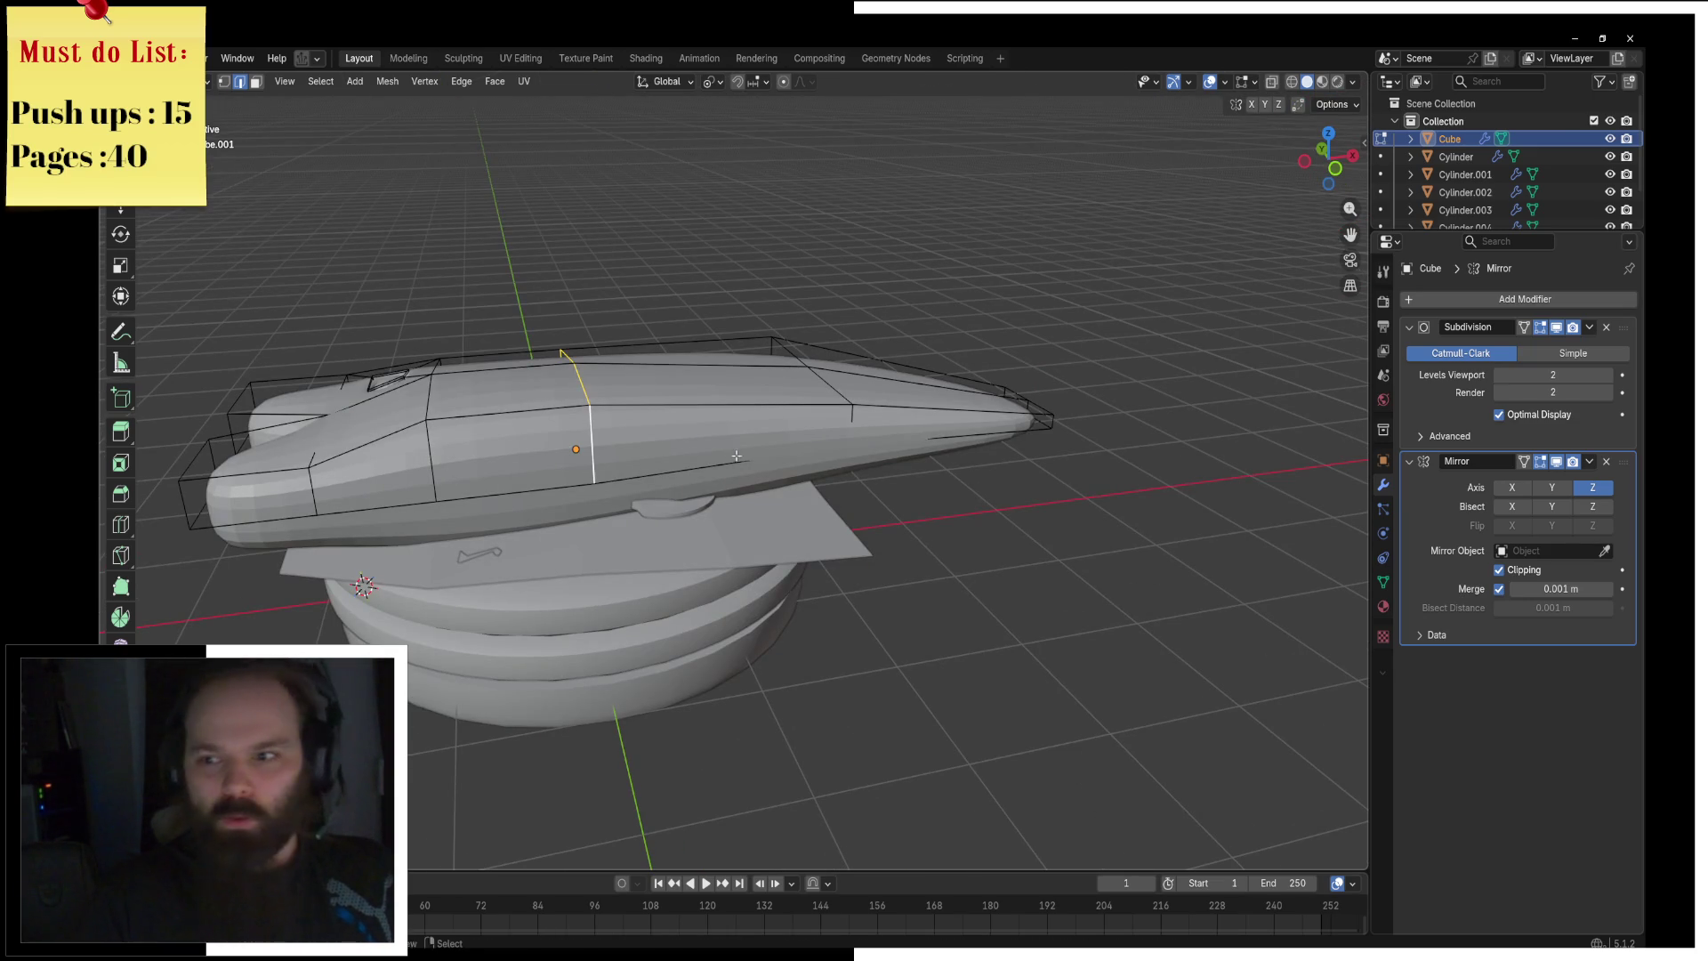
# Step: Add extra edge loops across the fish body's middle
pyautogui.hotkey('ctrl', 'b')
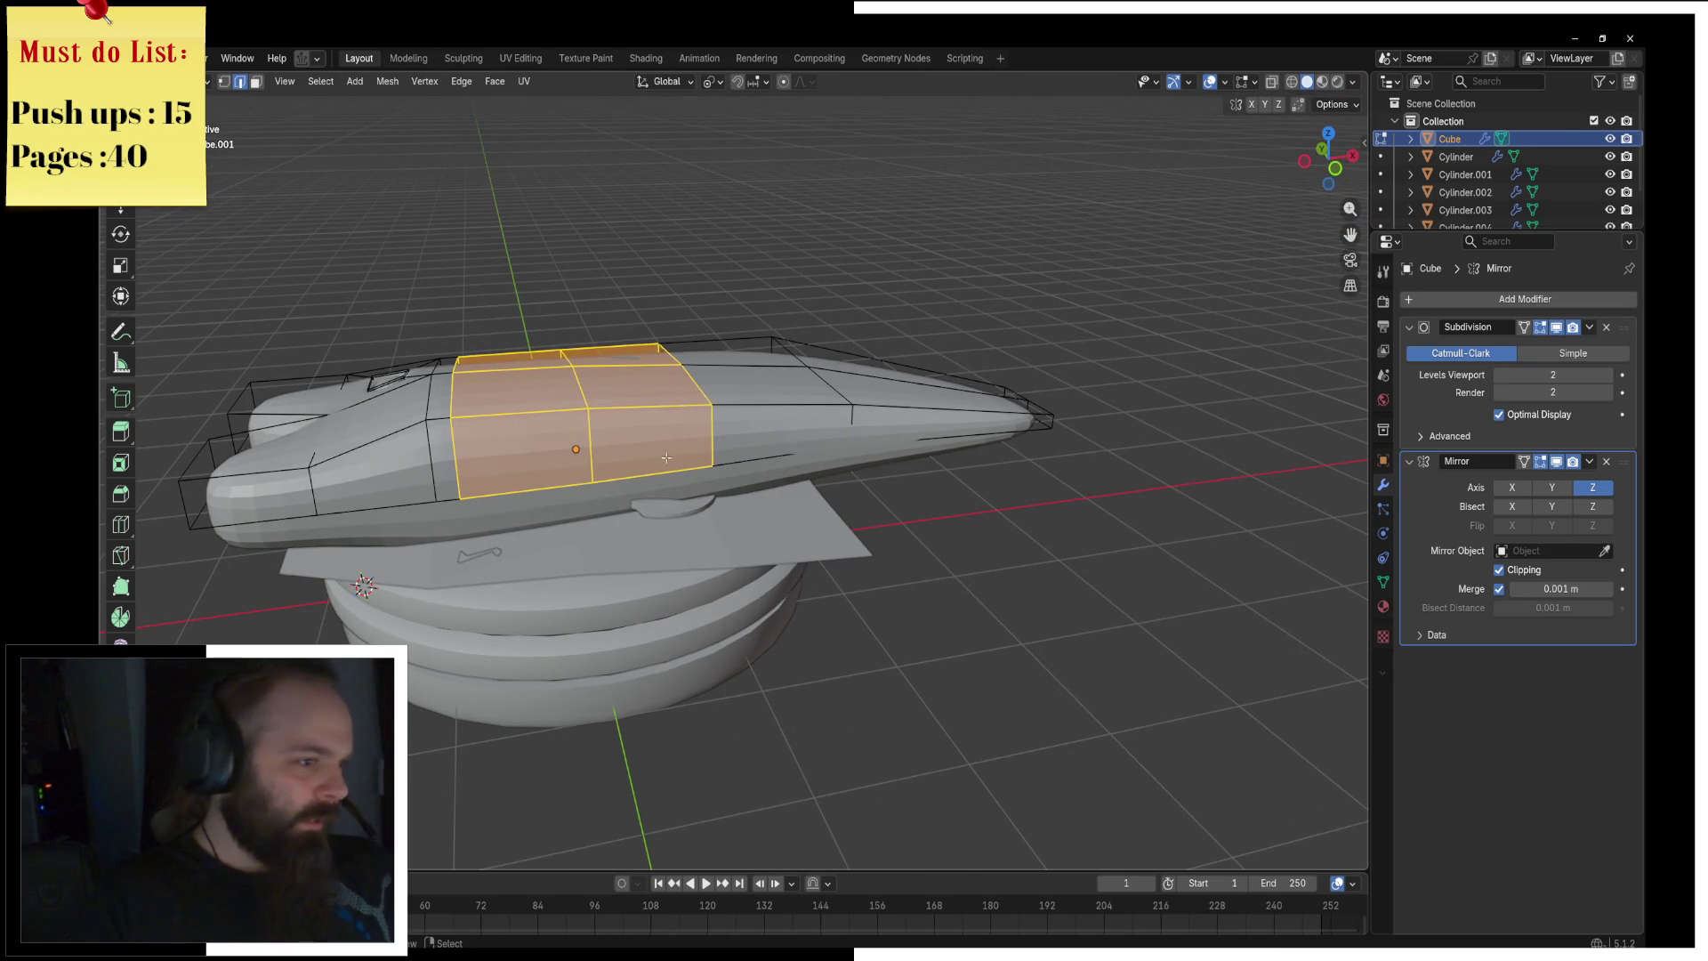
pyautogui.click(643, 417)
pyautogui.moveTo(528, 470); pyautogui.dragTo(569, 534, button='middle')
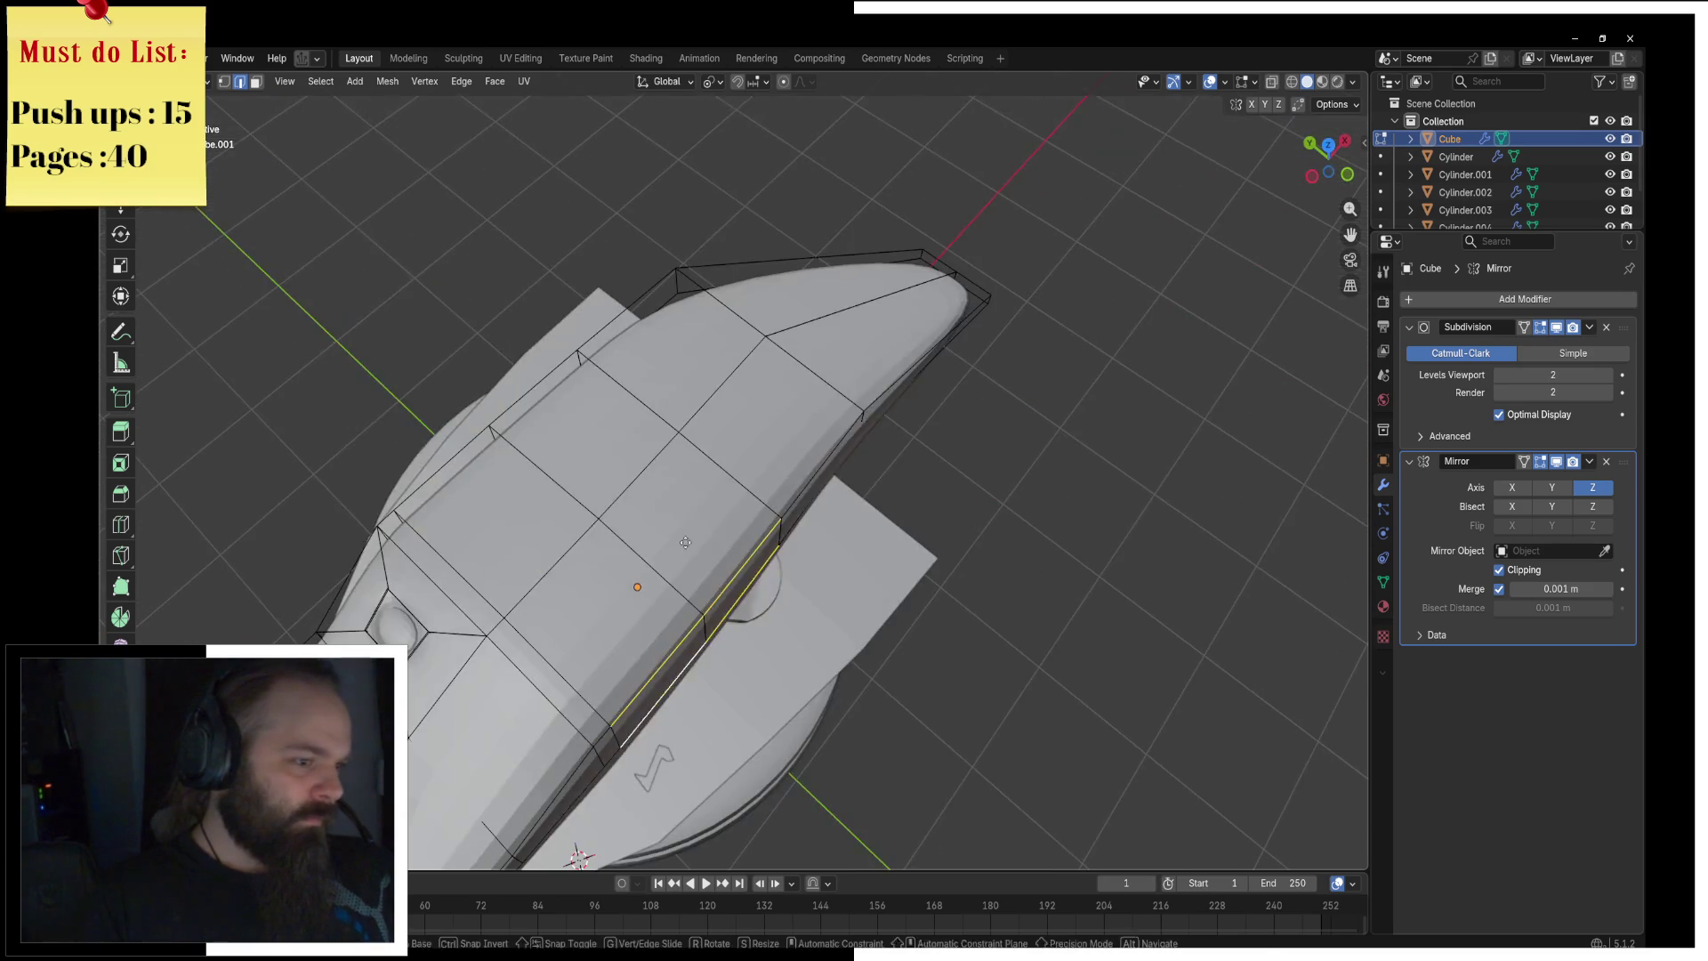
# Step: Slide three lower edges along the body to refine the belly curve, then leave edit mode
pyautogui.press('g')
pyautogui.press('y')
pyautogui.click(722, 560)
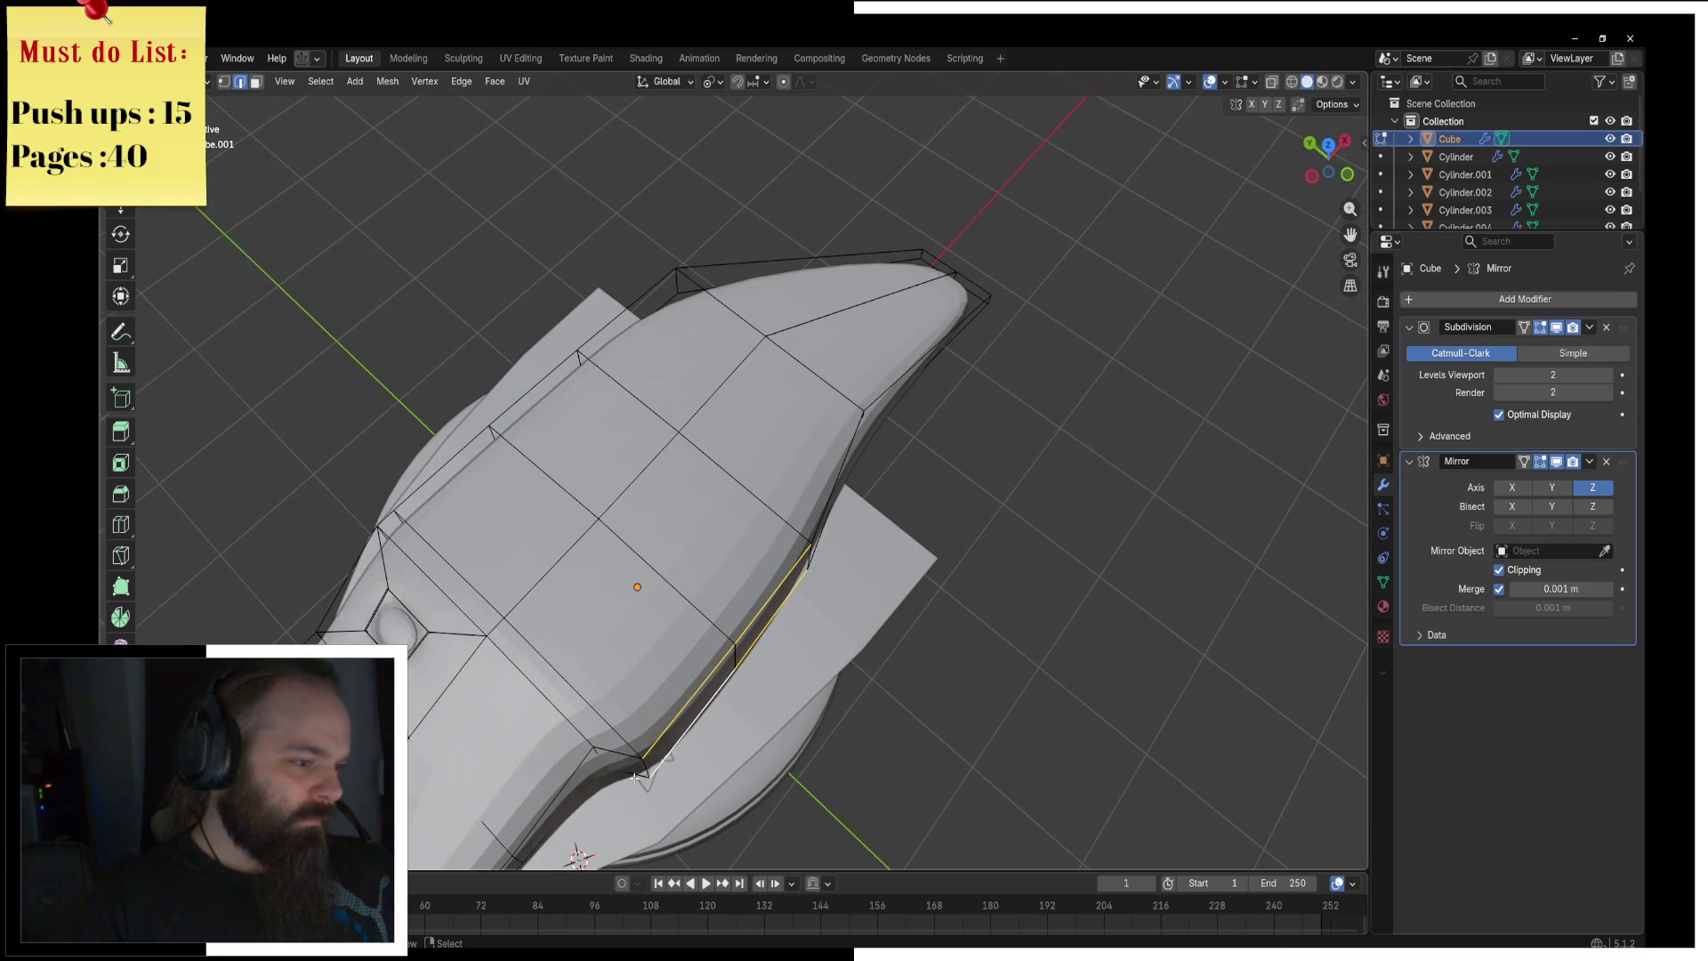
pyautogui.press('g')
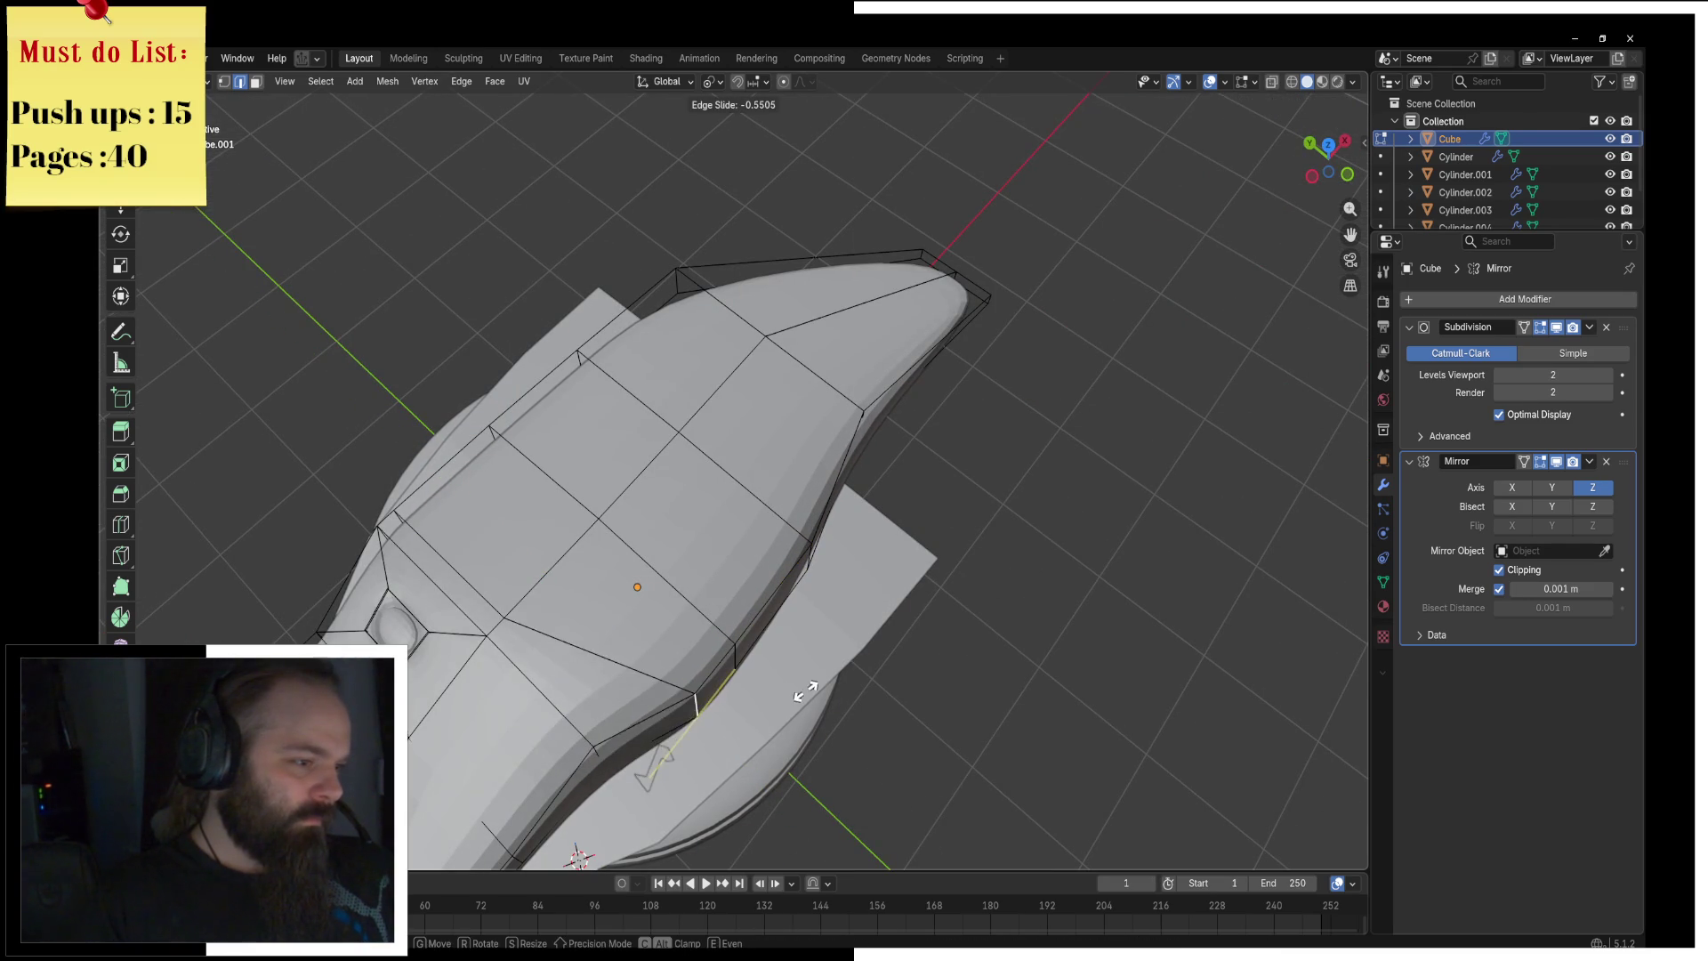
pyautogui.click(792, 689)
pyautogui.moveTo(792, 689); pyautogui.dragTo(855, 575, button='middle')
pyautogui.press('g')
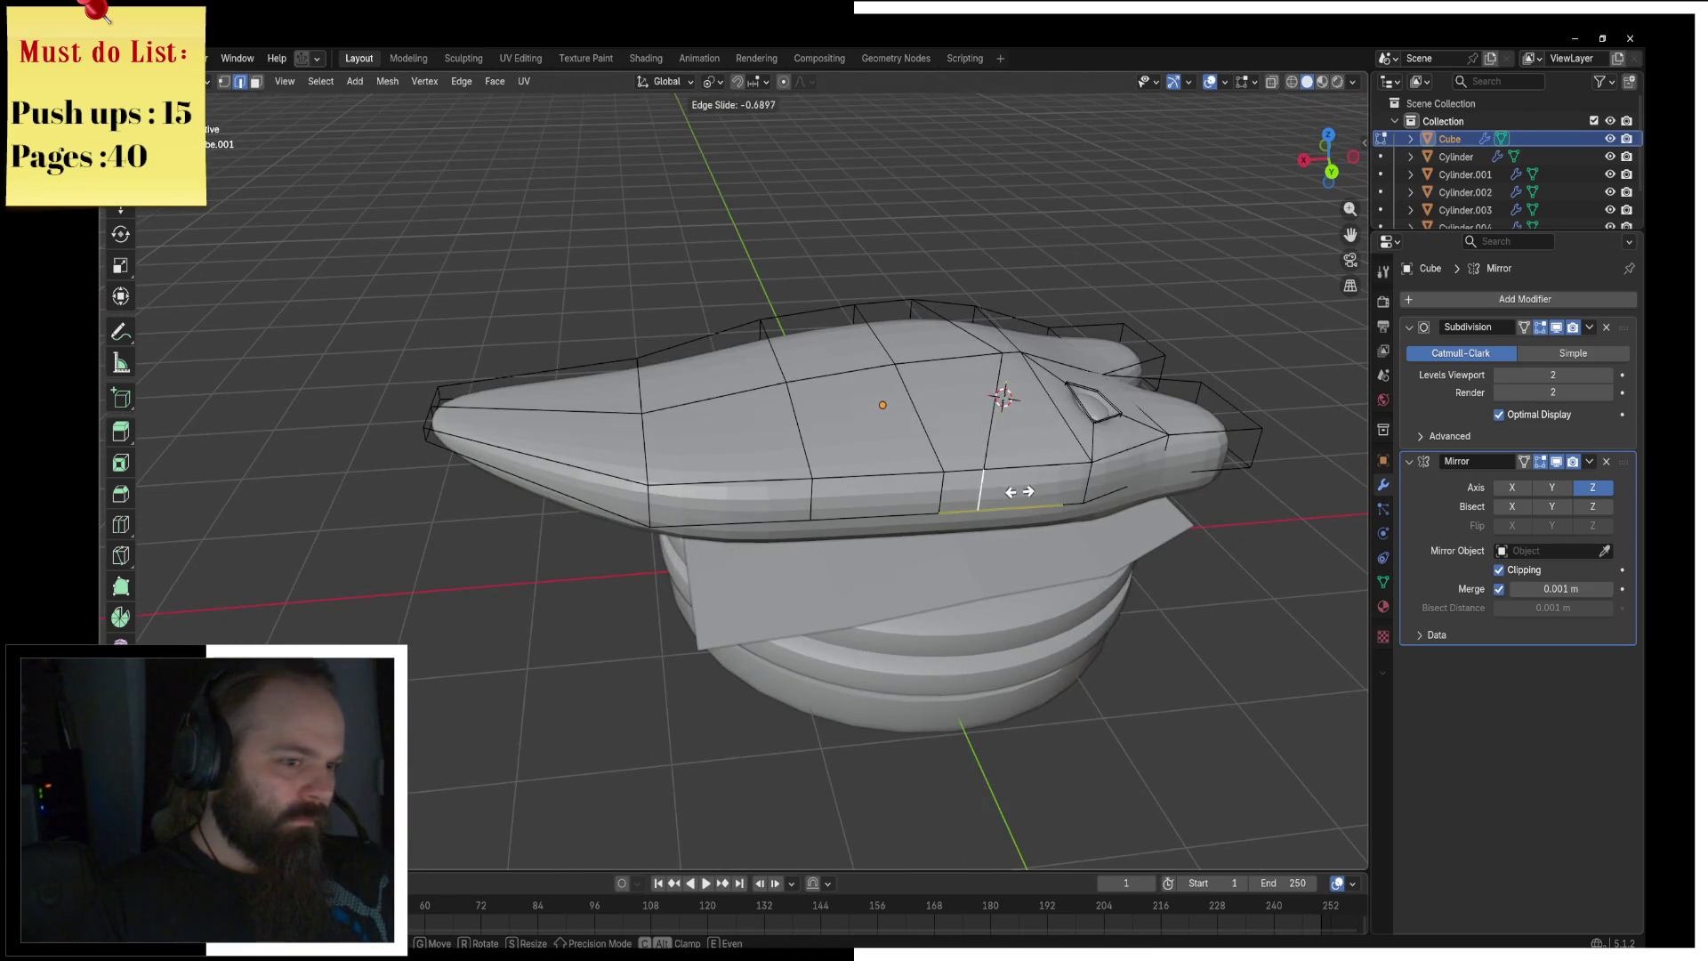
pyautogui.click(1014, 491)
pyautogui.moveTo(1014, 491)
pyautogui.mouseDown(button='middle')
pyautogui.moveTo(525, 537)
pyautogui.moveTo(762, 419)
pyautogui.moveTo(682, 423)
pyautogui.moveTo(747, 445)
pyautogui.moveTo(722, 463)
pyautogui.moveTo(694, 596)
pyautogui.mouseUp(button='middle')
pyautogui.press('Tab')
pyautogui.press('Tab')
pyautogui.scroll(3, 695, 596)
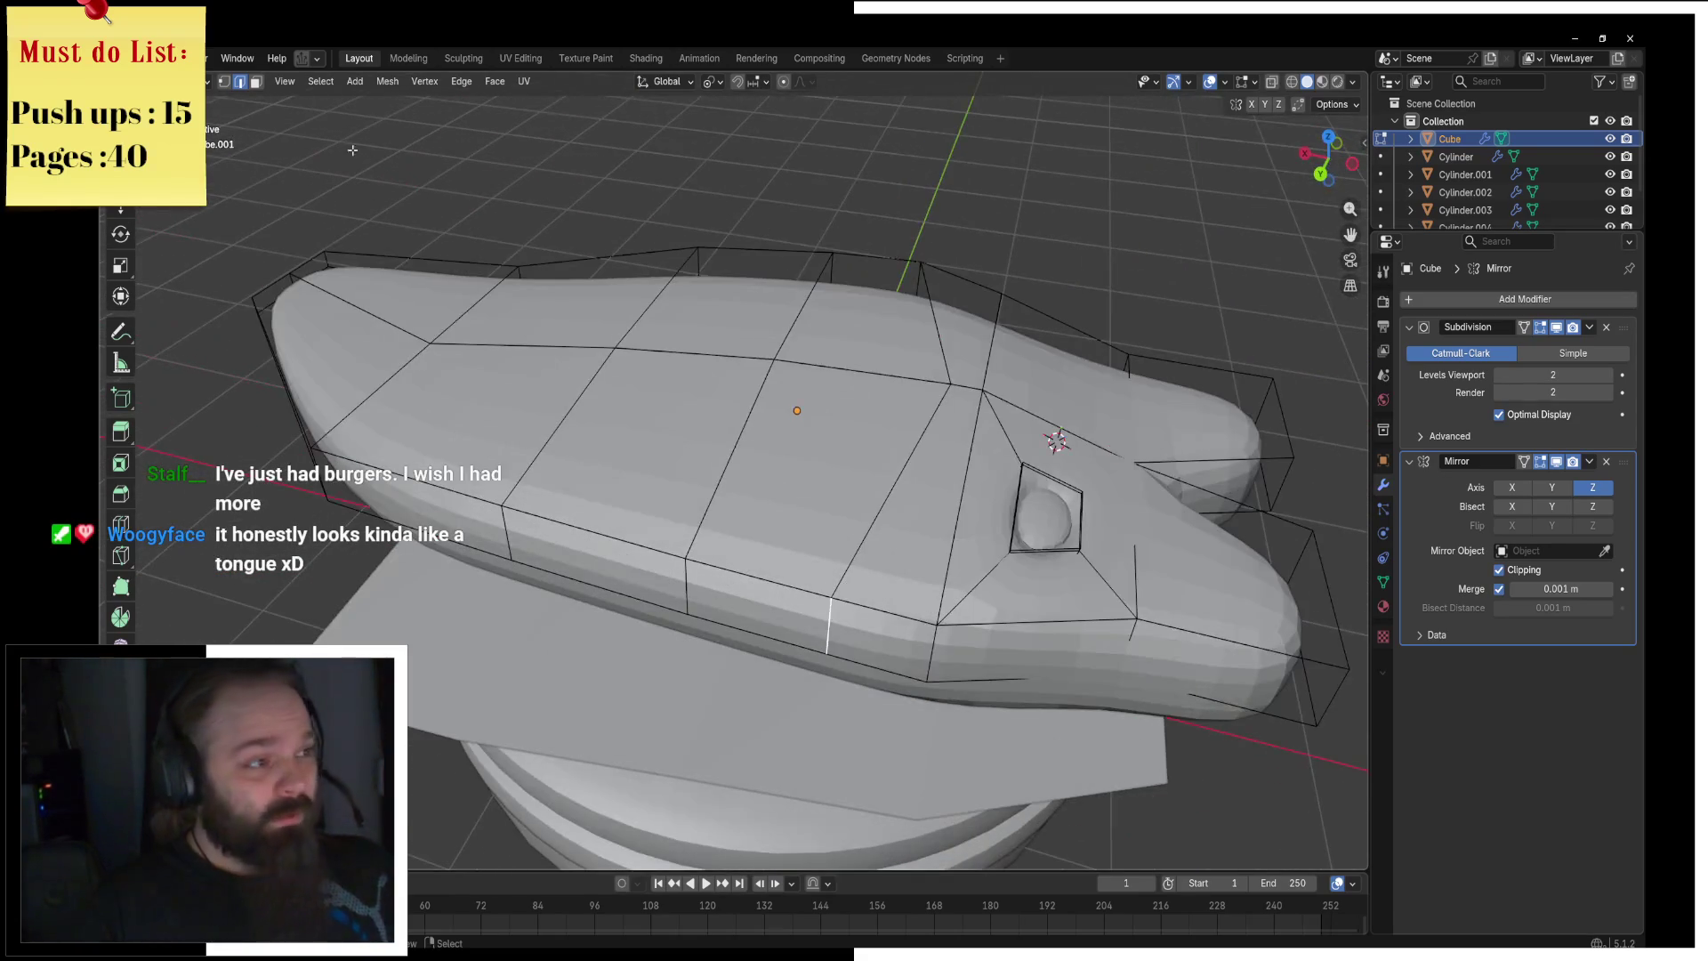
# Step: Flatten an underside face along Z and switch the viewport to wireframe
pyautogui.click(694, 596)
pyautogui.press('s')
pyautogui.press('z')
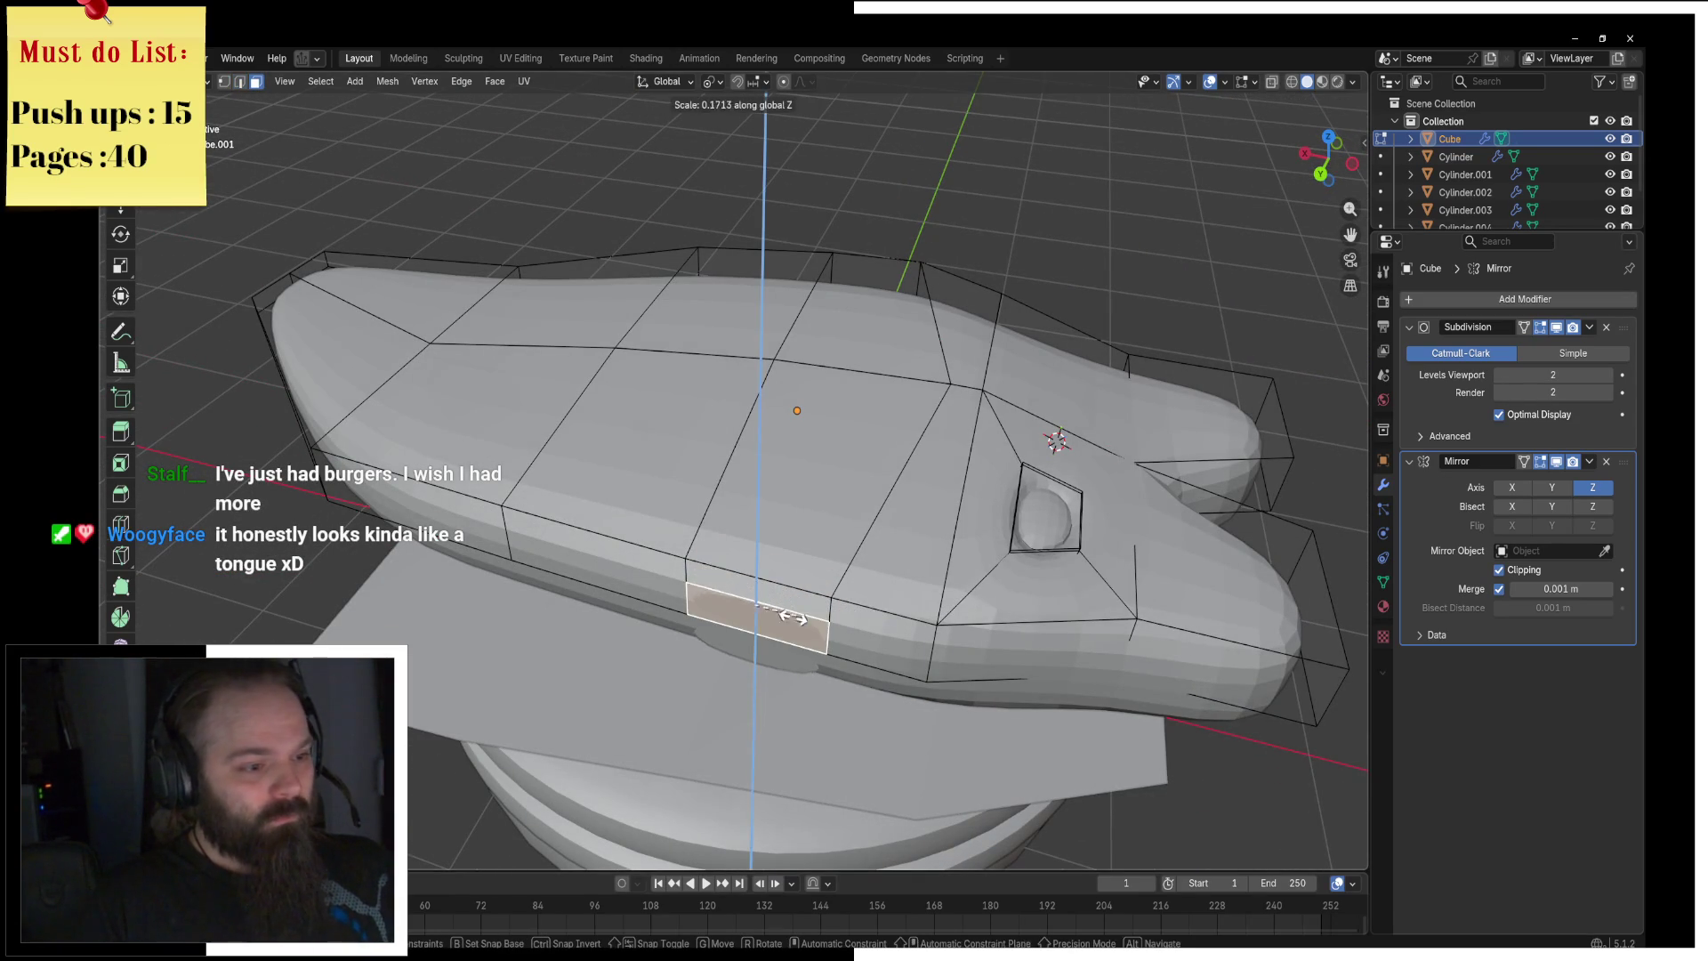
pyautogui.click(642, 602)
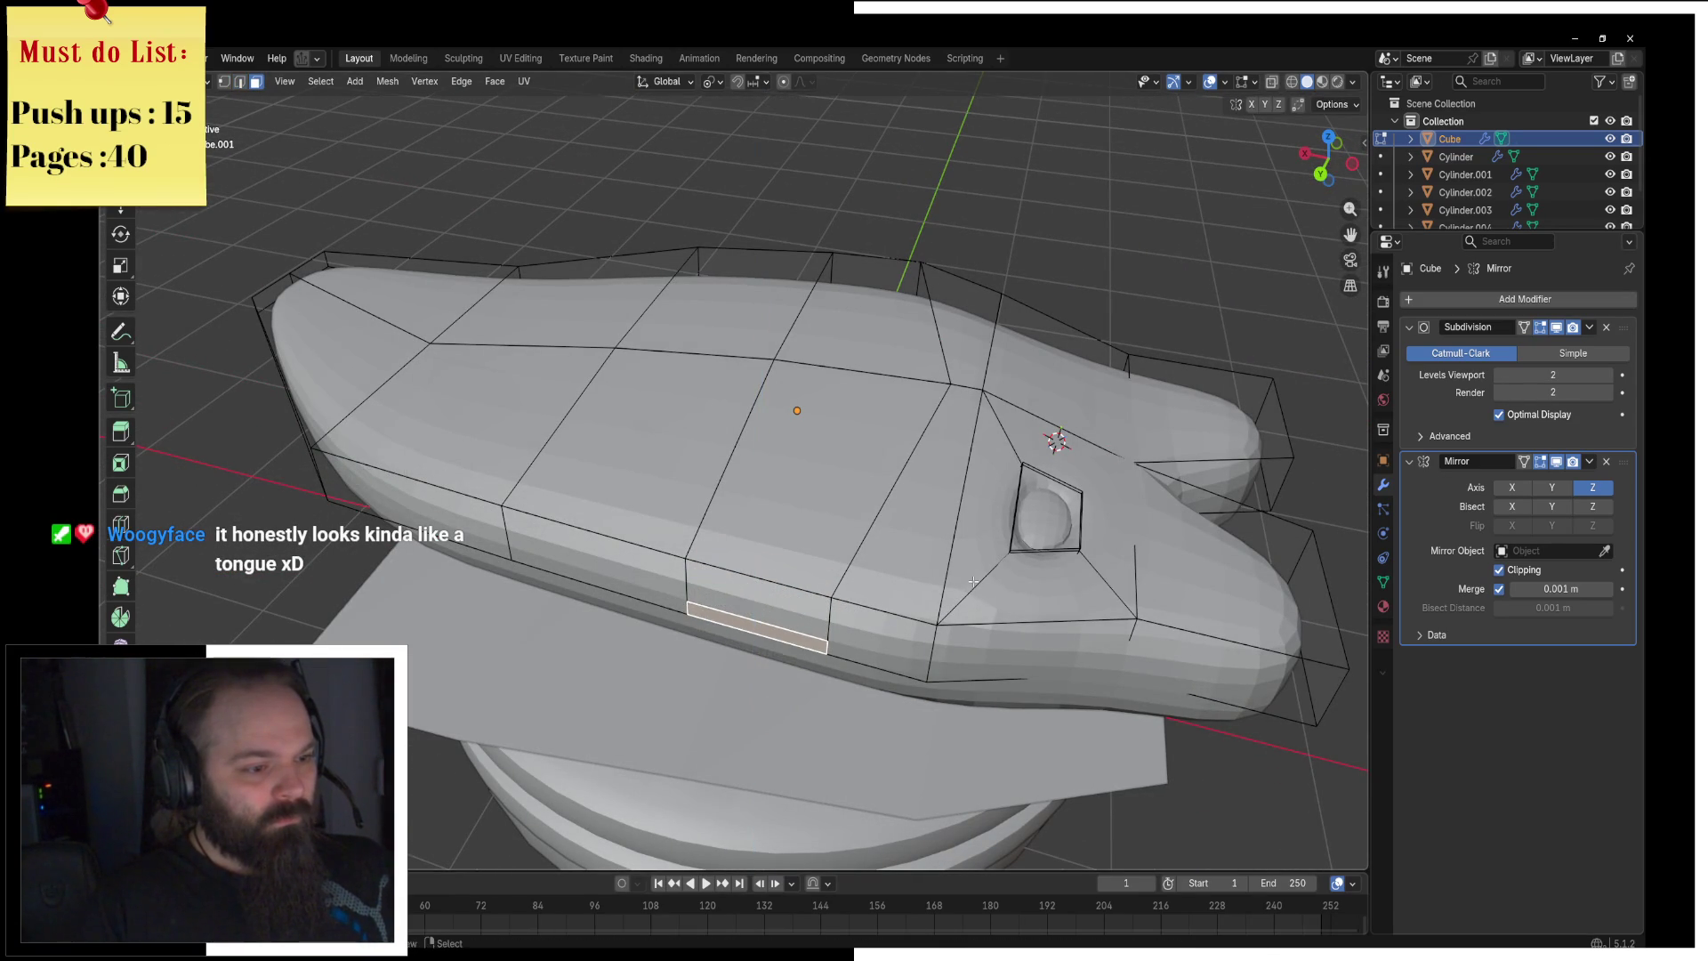
pyautogui.press('e')
pyautogui.press('y')
pyautogui.press('x')
pyautogui.rightClick(820, 678)
pyautogui.press('z')
pyautogui.click(703, 670)
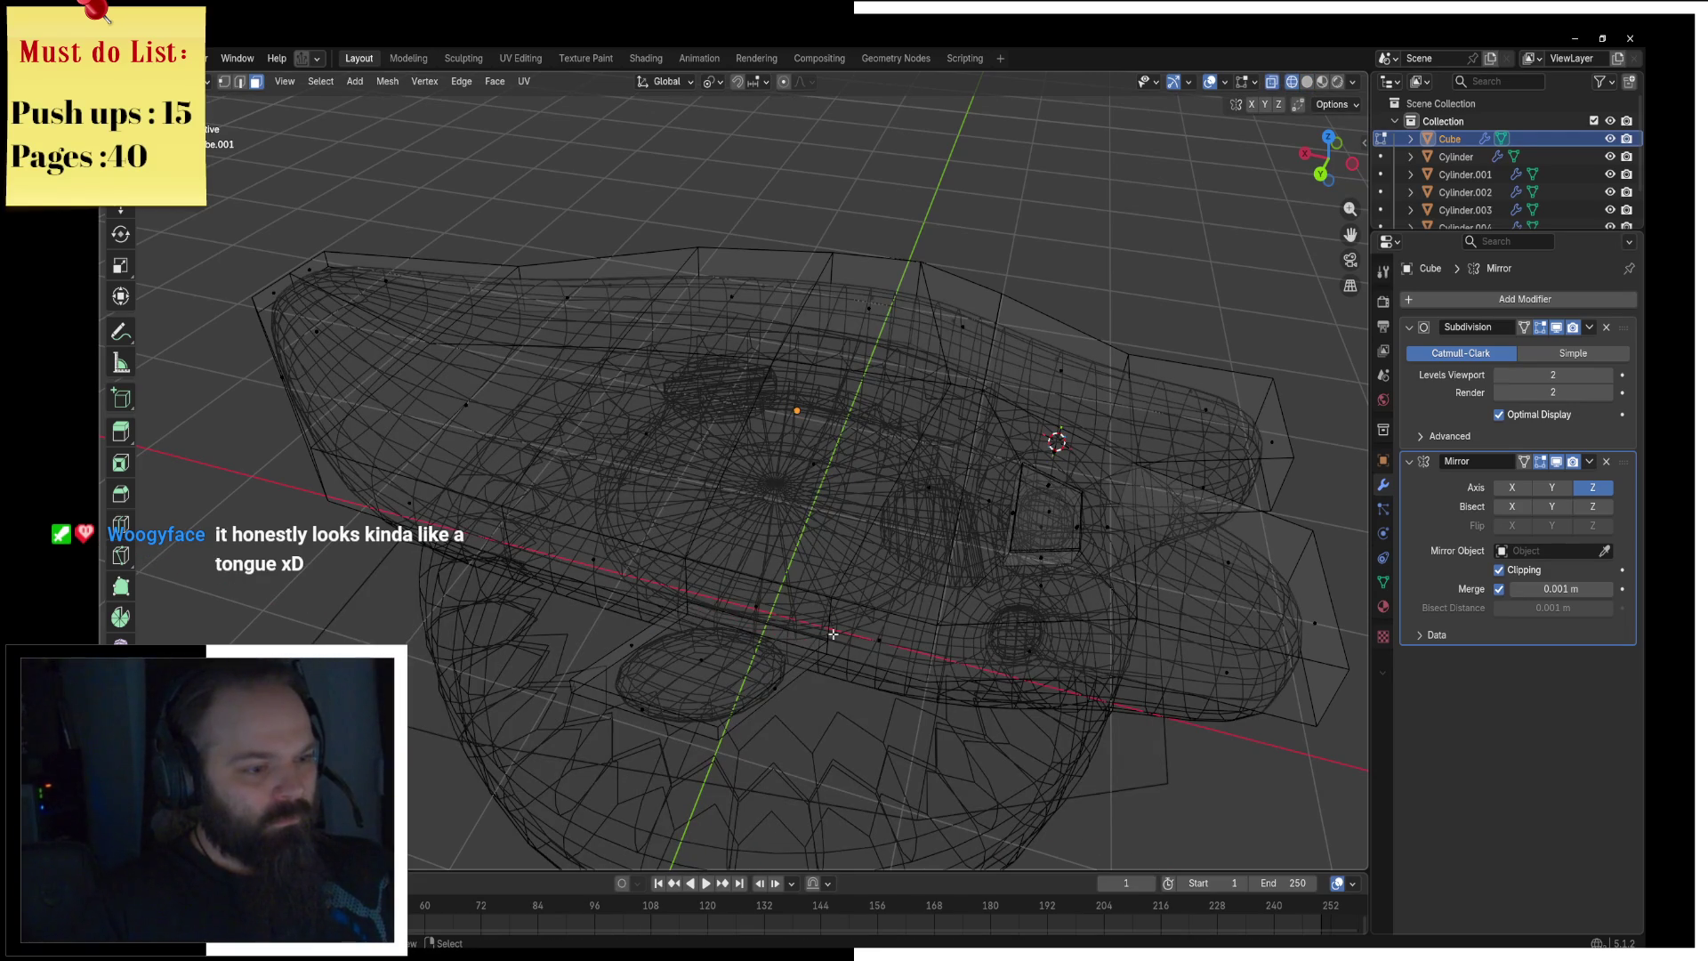
# Step: Return to solid shading and select the pad face for the fin
pyautogui.click(807, 640)
pyautogui.press('g')
pyautogui.press('y')
pyautogui.rightClick(807, 640)
pyautogui.press('z')
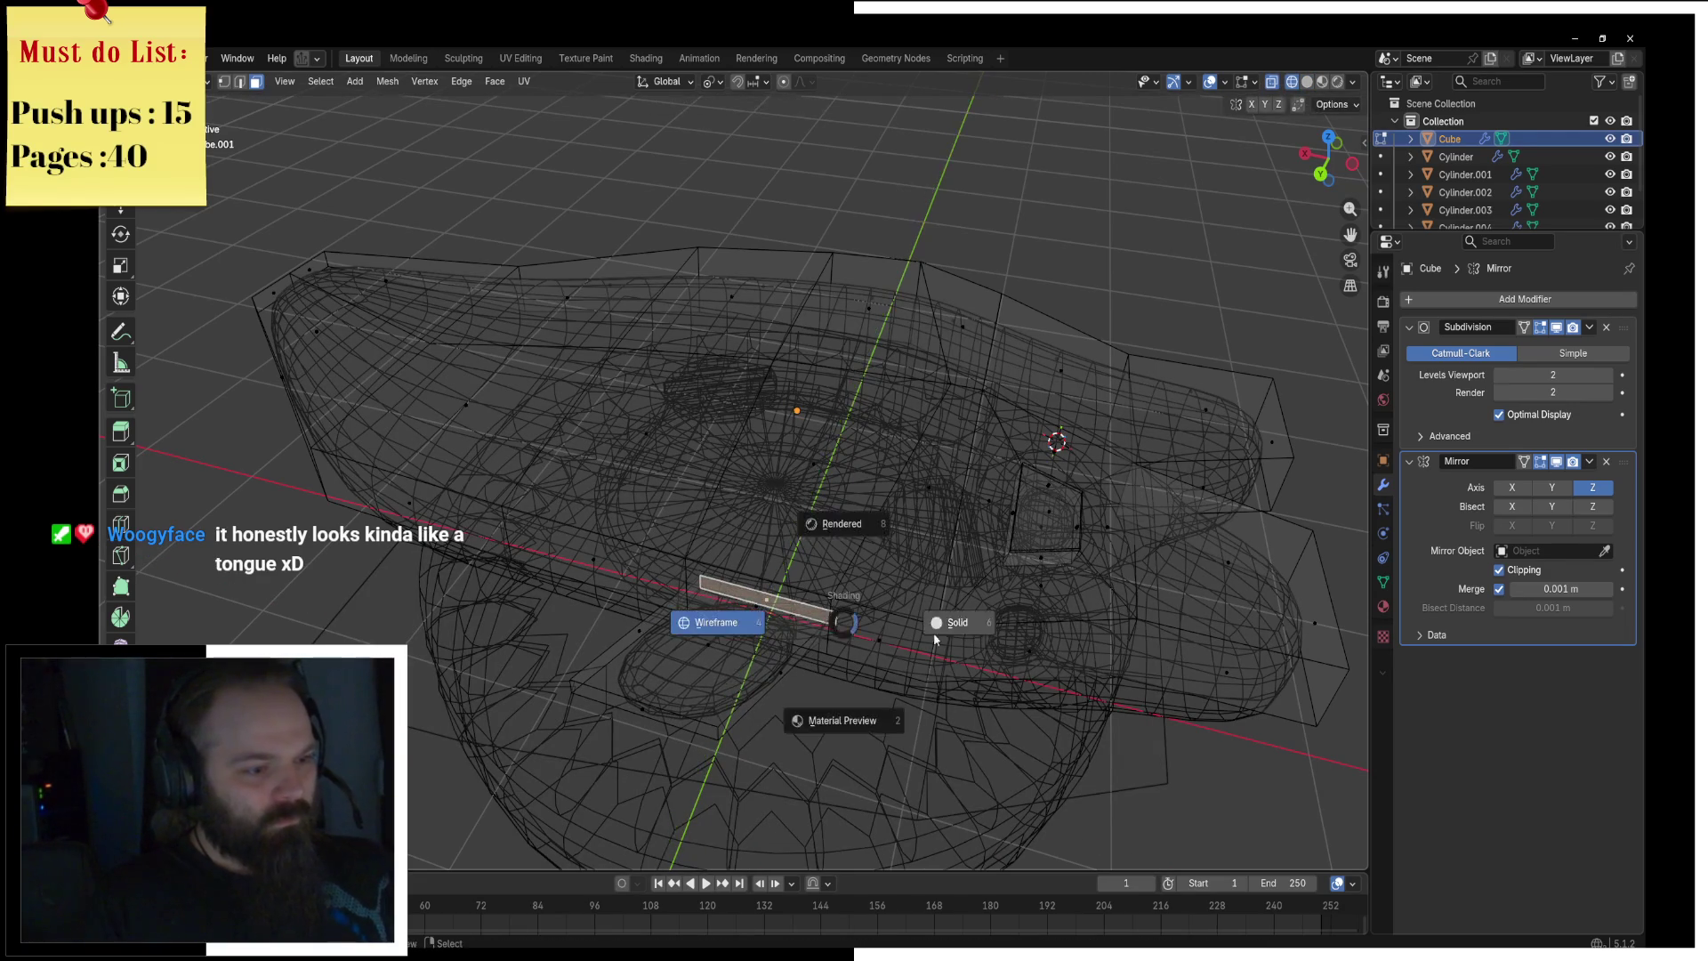
pyautogui.click(932, 632)
pyautogui.moveTo(817, 640); pyautogui.dragTo(876, 642, button='middle')
pyautogui.moveTo(841, 560); pyautogui.dragTo(924, 560, button='middle')
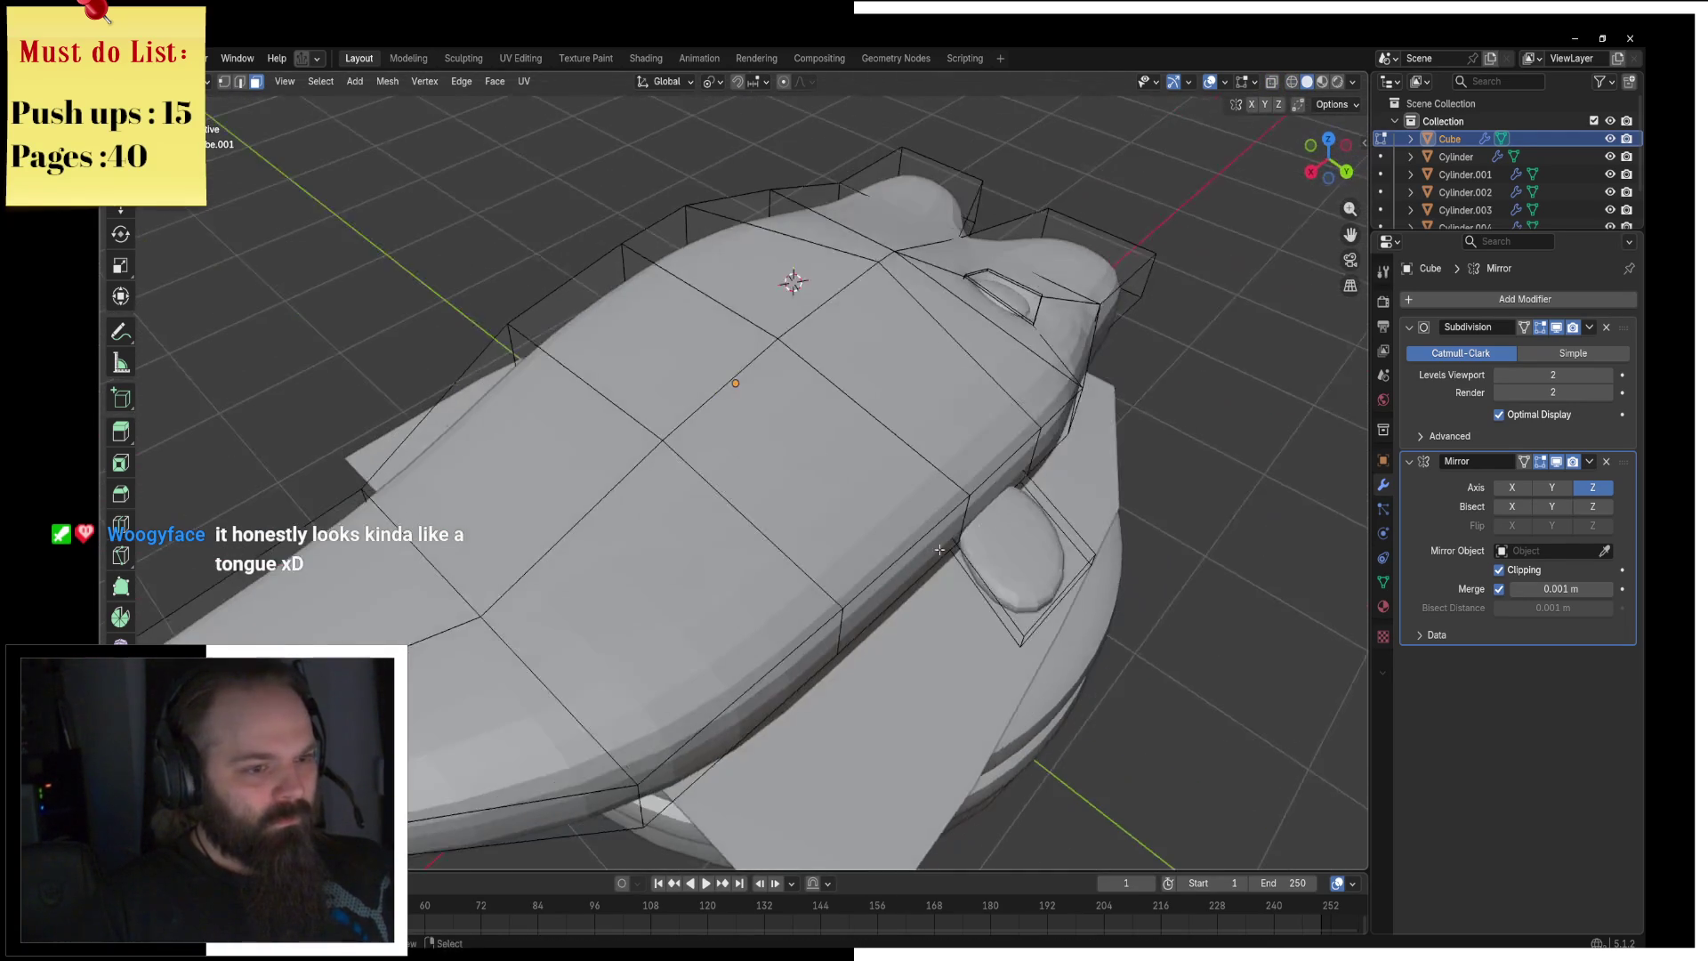
pyautogui.click(1020, 582)
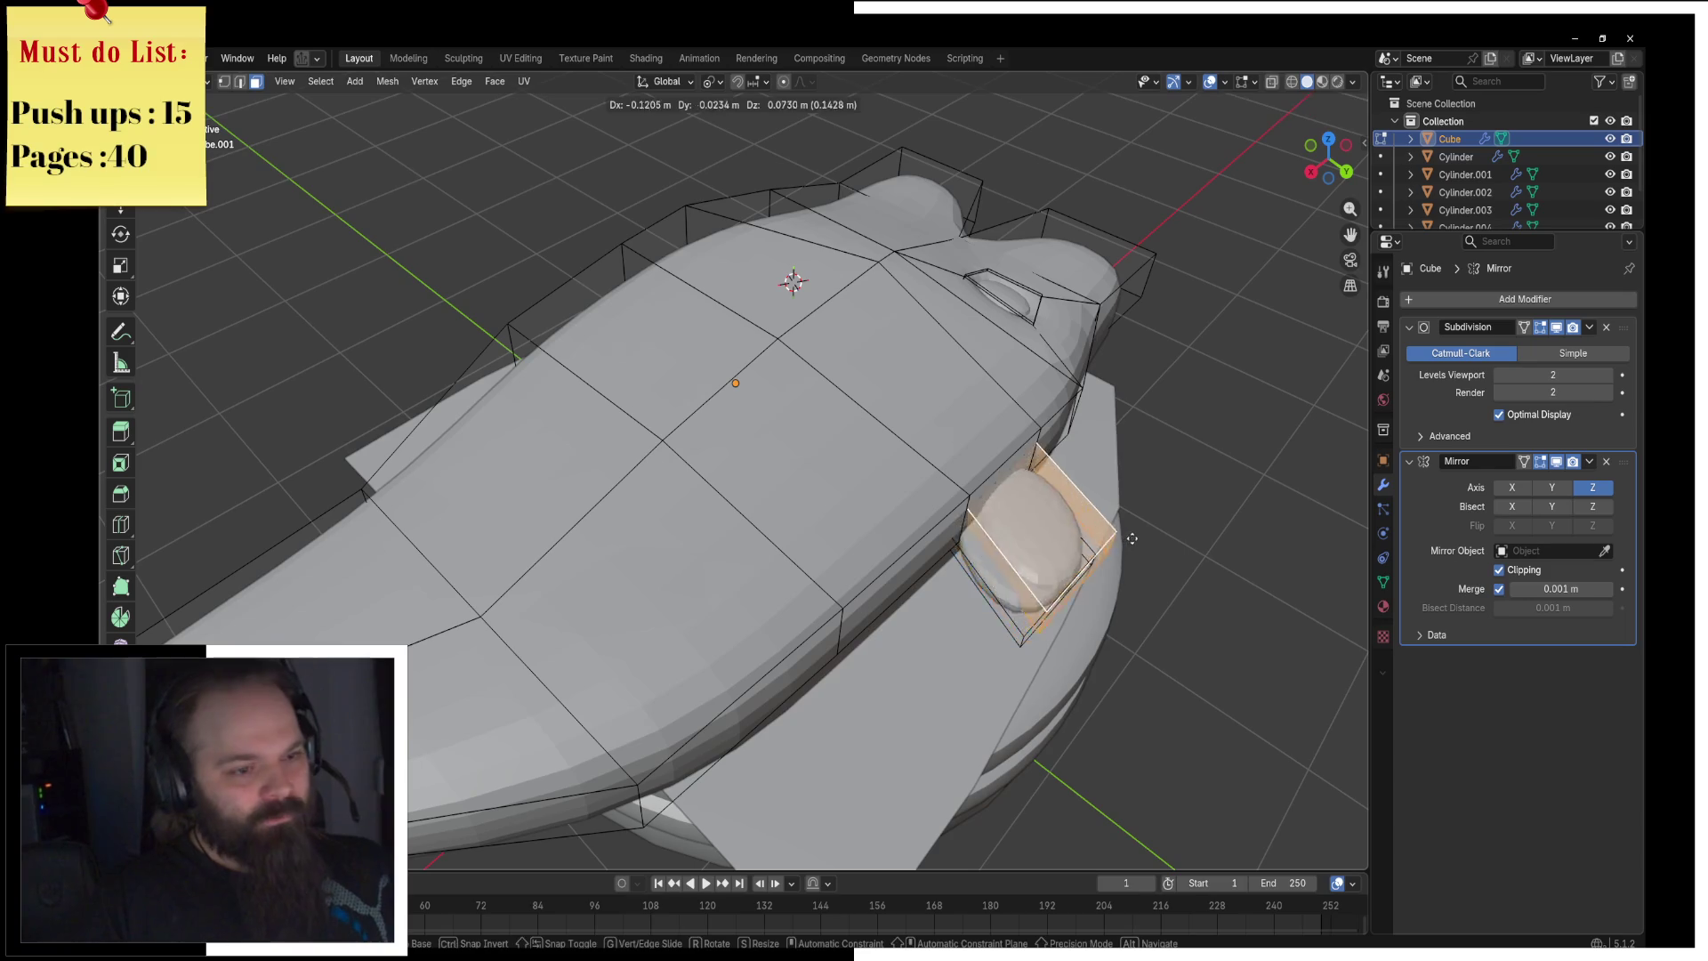
pyautogui.press('e')
pyautogui.rightClick(1119, 494)
pyautogui.press('e')
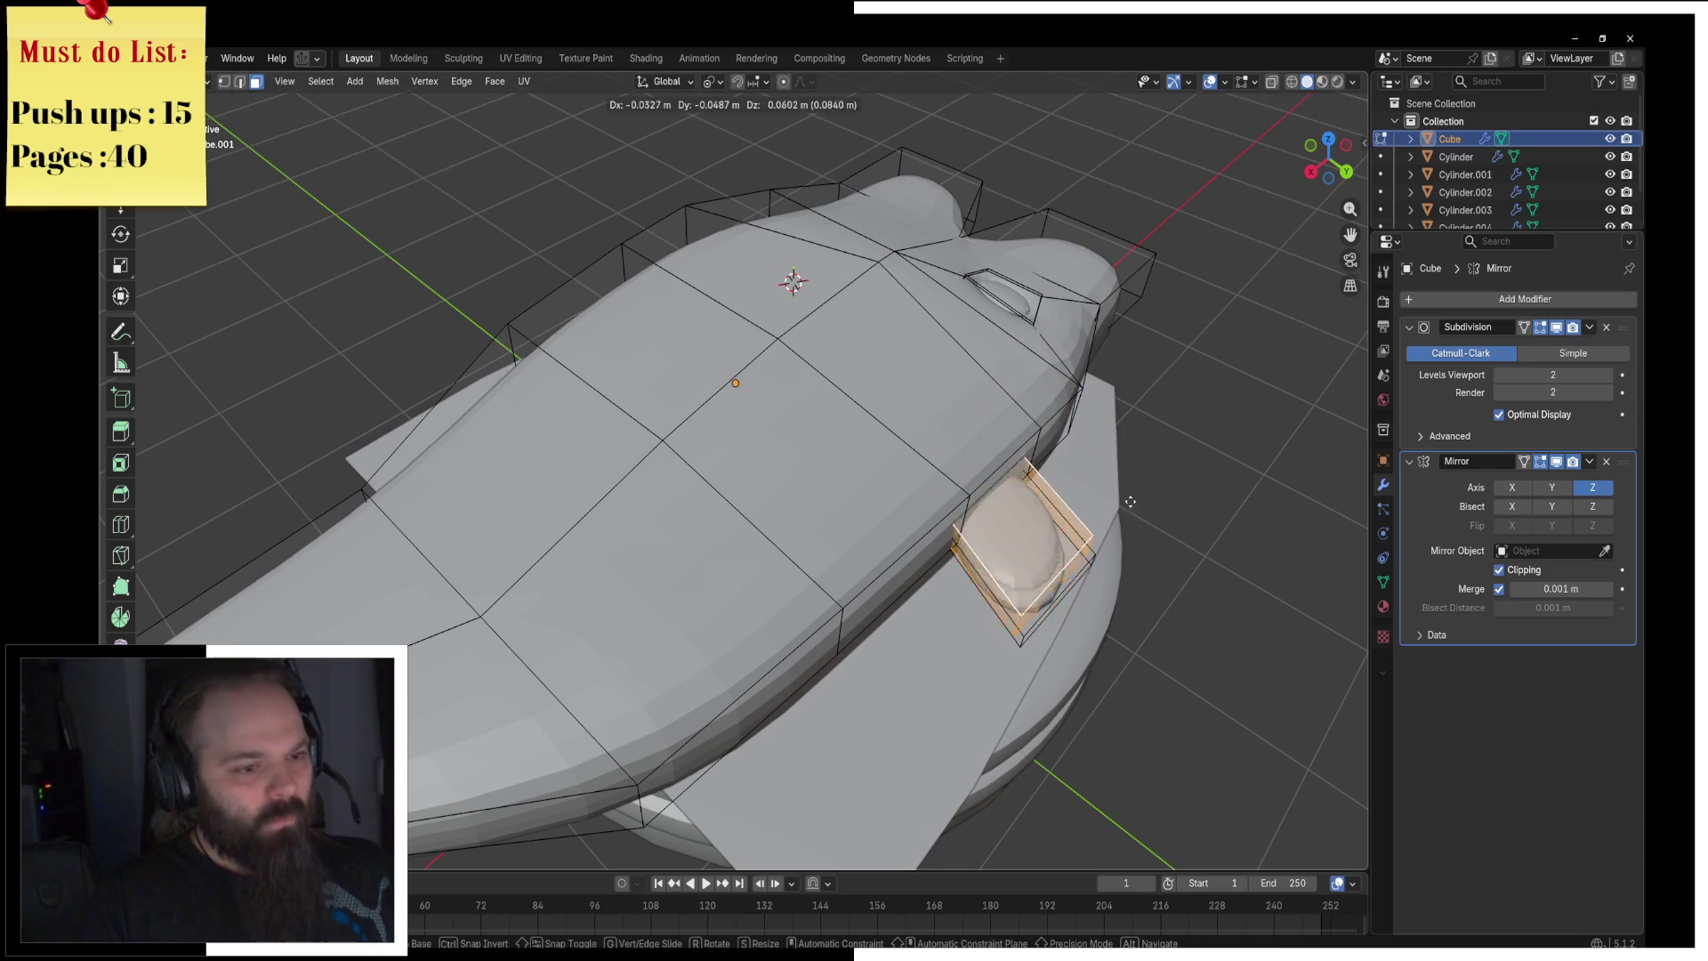
pyautogui.rightClick(1145, 458)
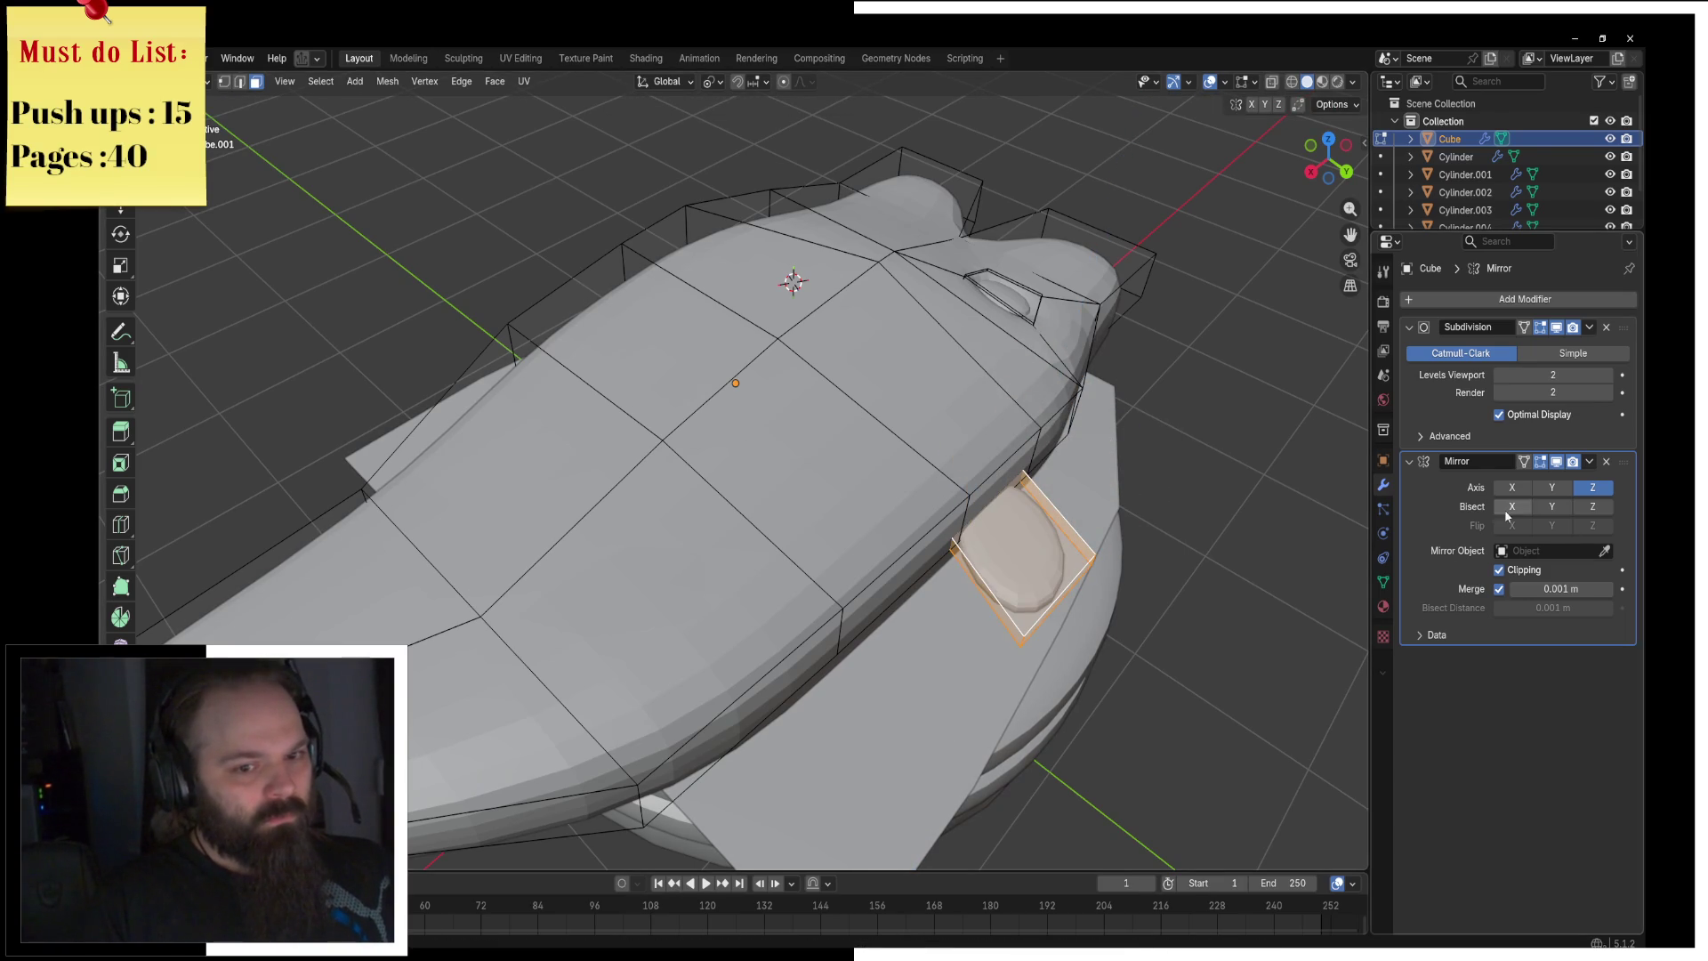
# Step: Extrude the fin face, rotate it around Z and enlarge it, then return to object mode
pyautogui.press('e')
pyautogui.press('g')
pyautogui.press('r')
pyautogui.press('z')
pyautogui.click(800, 199)
pyautogui.press('s')
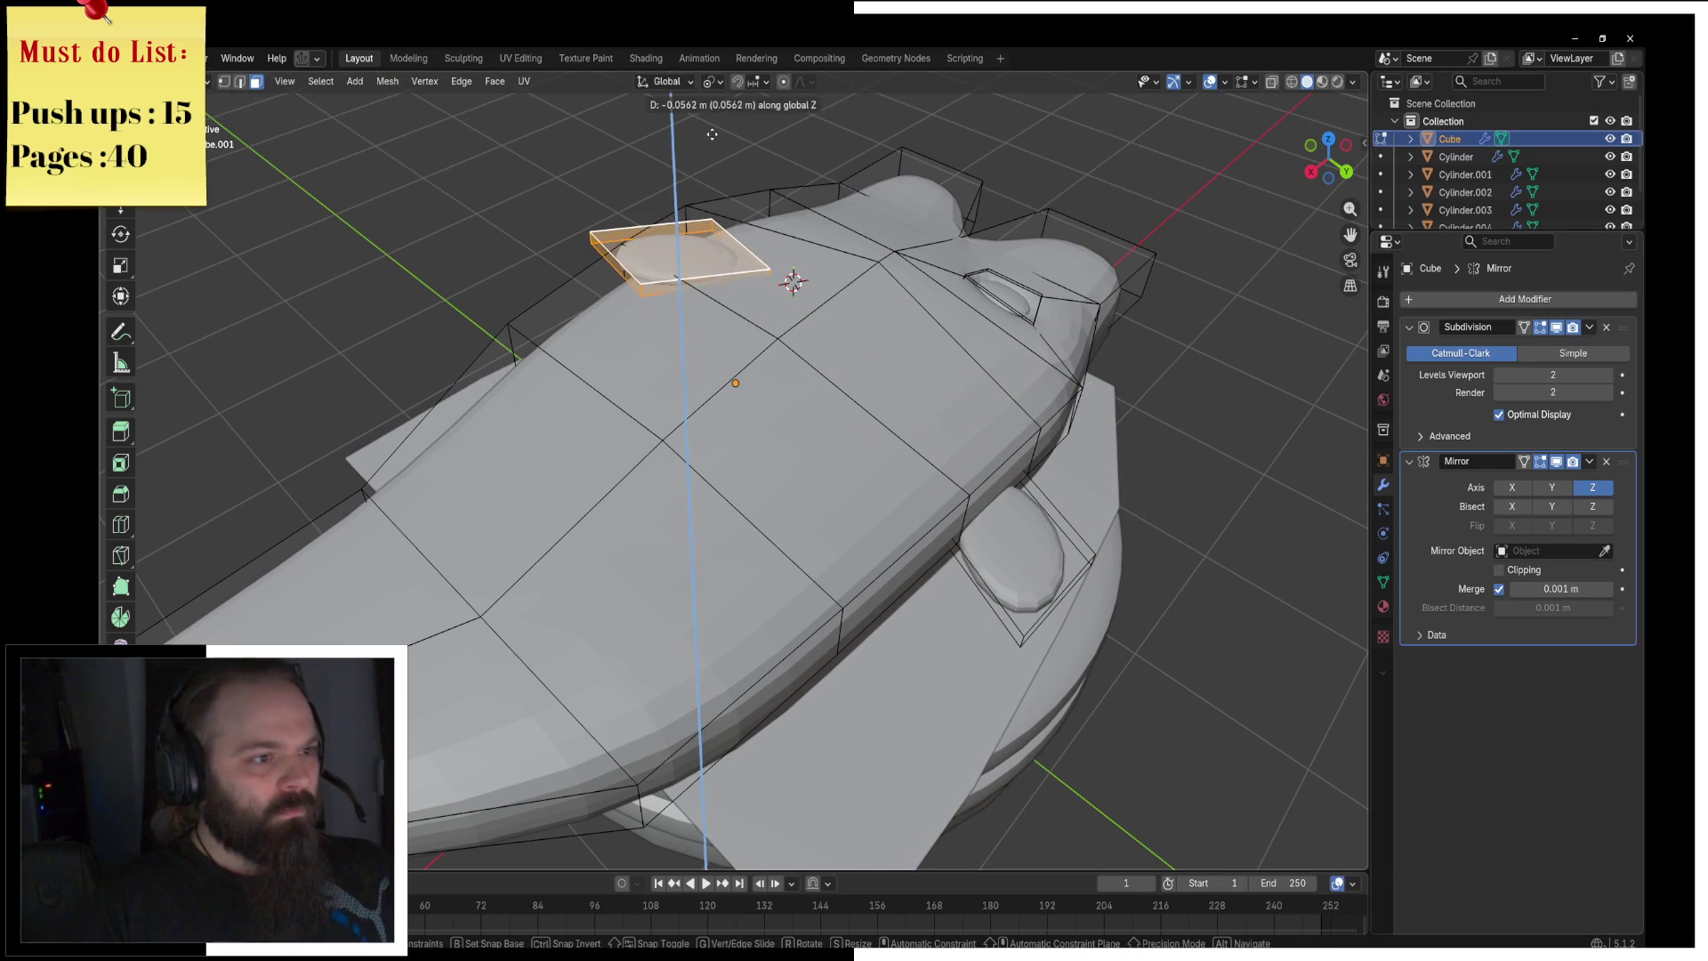
pyautogui.click(965, 207)
pyautogui.moveTo(965, 206)
pyautogui.mouseDown(button='middle')
pyautogui.moveTo(1090, 296)
pyautogui.moveTo(1005, 451)
pyautogui.mouseUp(button='middle')
pyautogui.press('`')
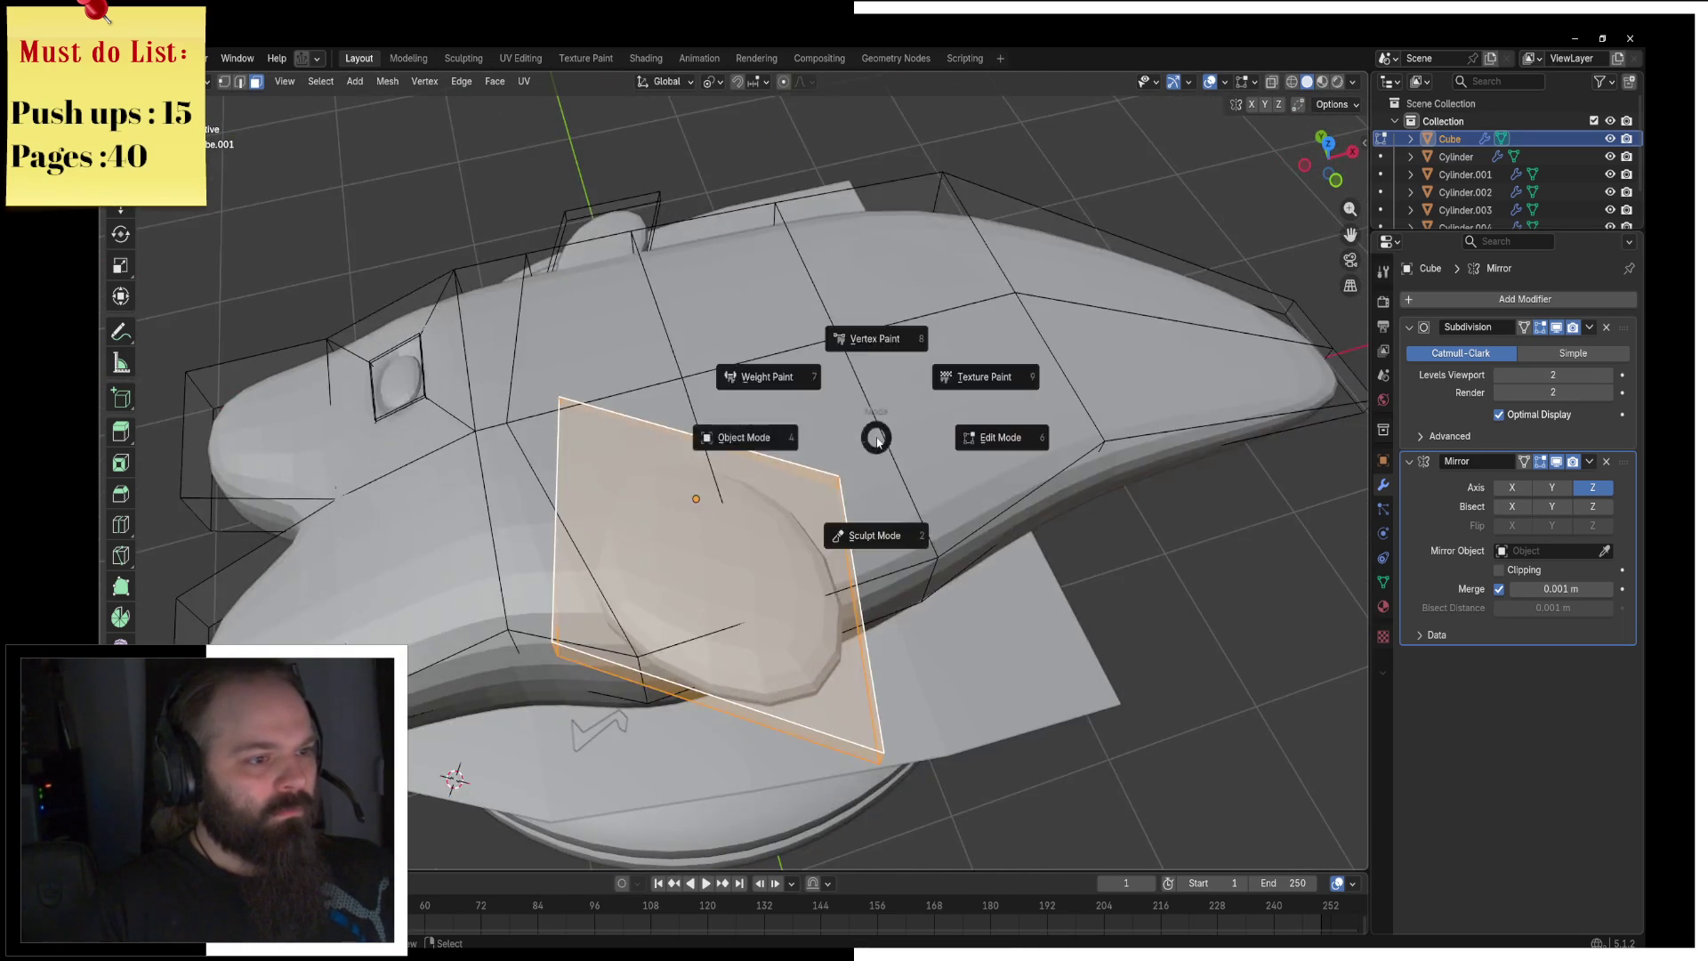
pyautogui.click(869, 373)
pyautogui.press('Tab')
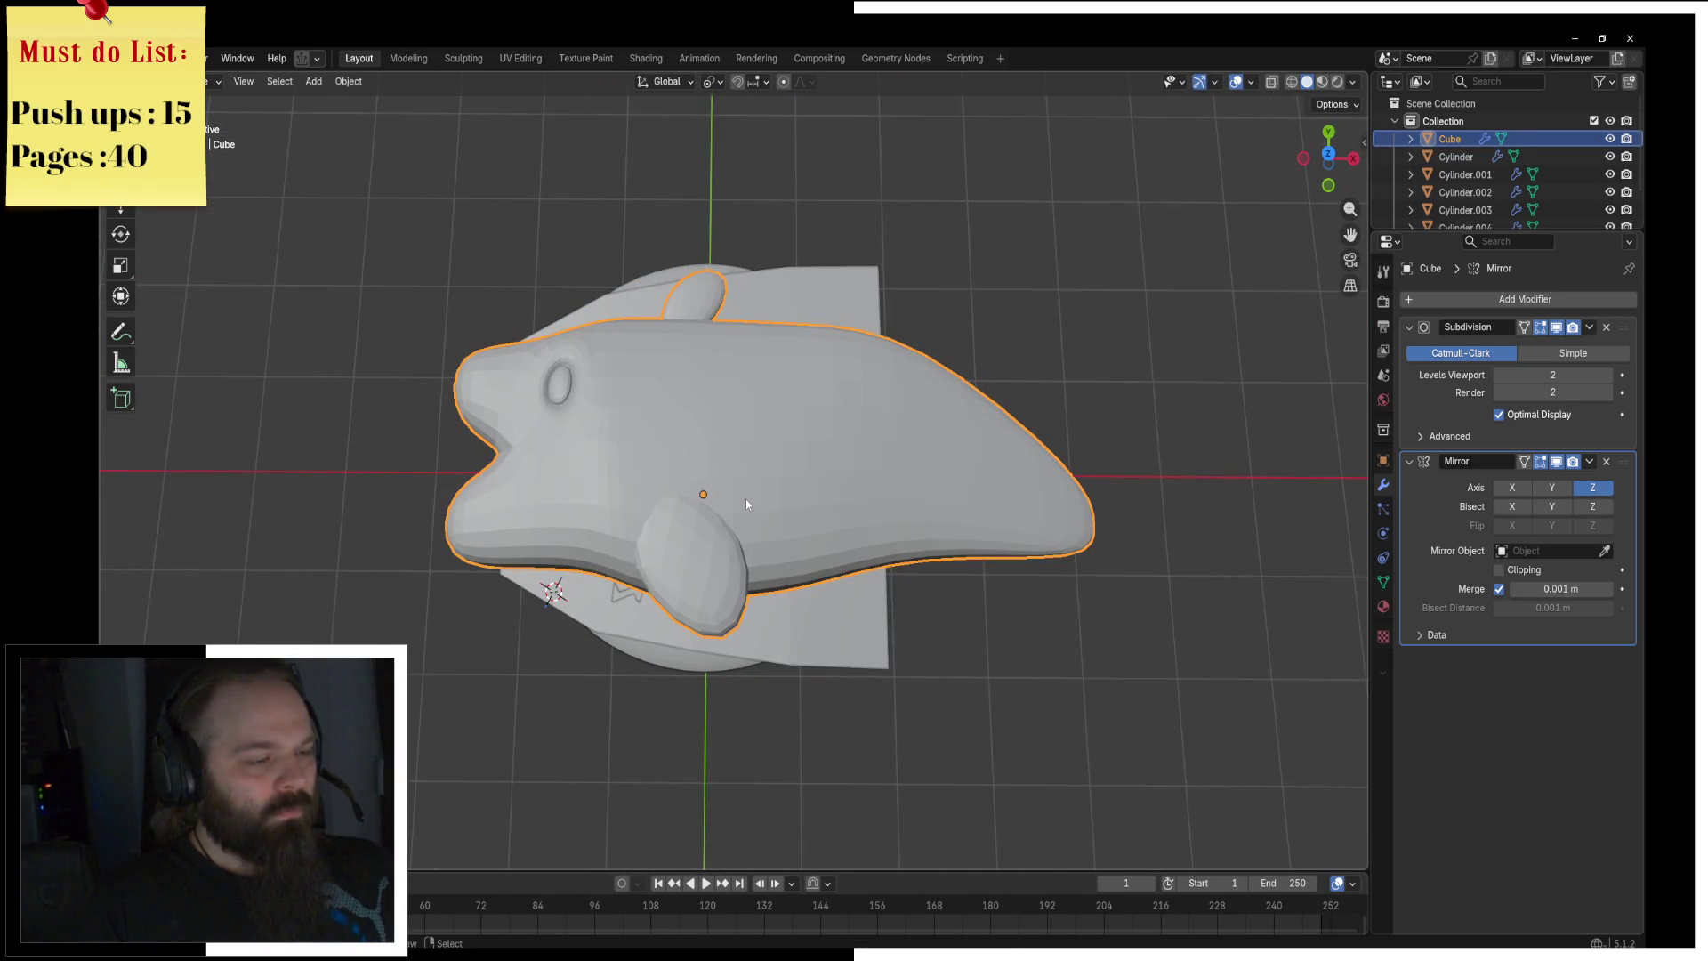
# Step: Enter Edit Mode on the fish mesh and orbit to face its front
pyautogui.press('`')
pyautogui.click(807, 506)
pyautogui.press('Tab')
pyautogui.moveTo(807, 507); pyautogui.dragTo(570, 520, button='middle')
# Step: Scale a lower front face to 0.4909 along Y, then narrow it and shift it along X
pyautogui.click(560, 507)
pyautogui.press('s')
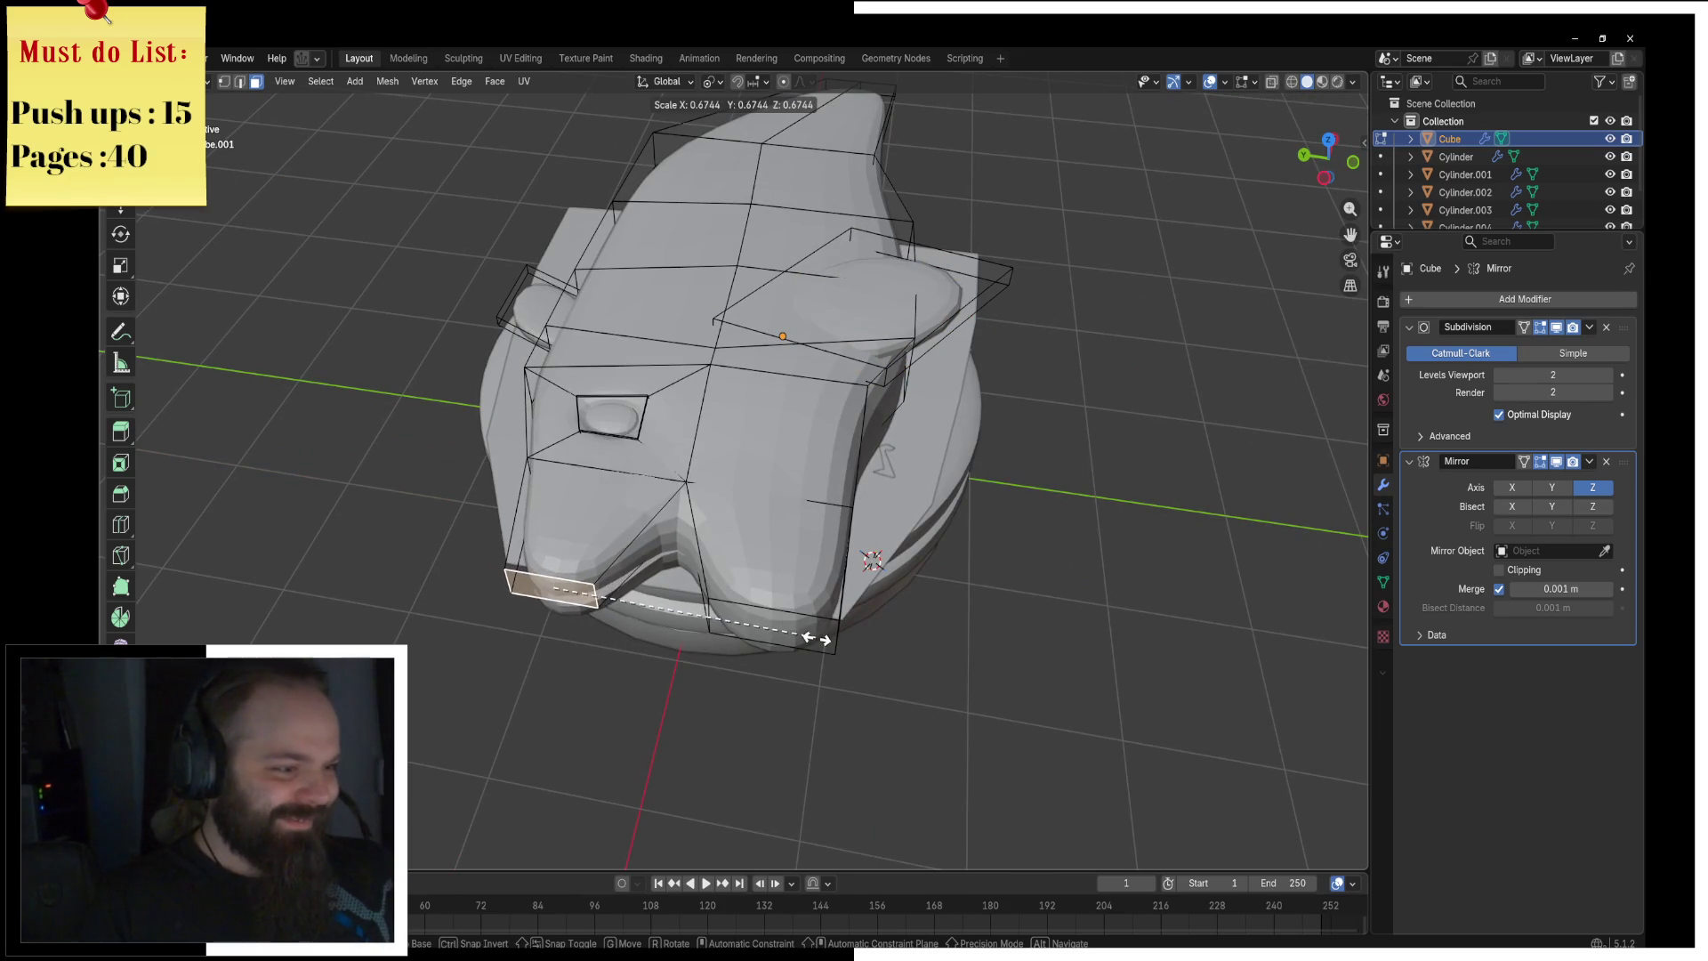
pyautogui.press('y')
pyautogui.press('g')
pyautogui.click(812, 649)
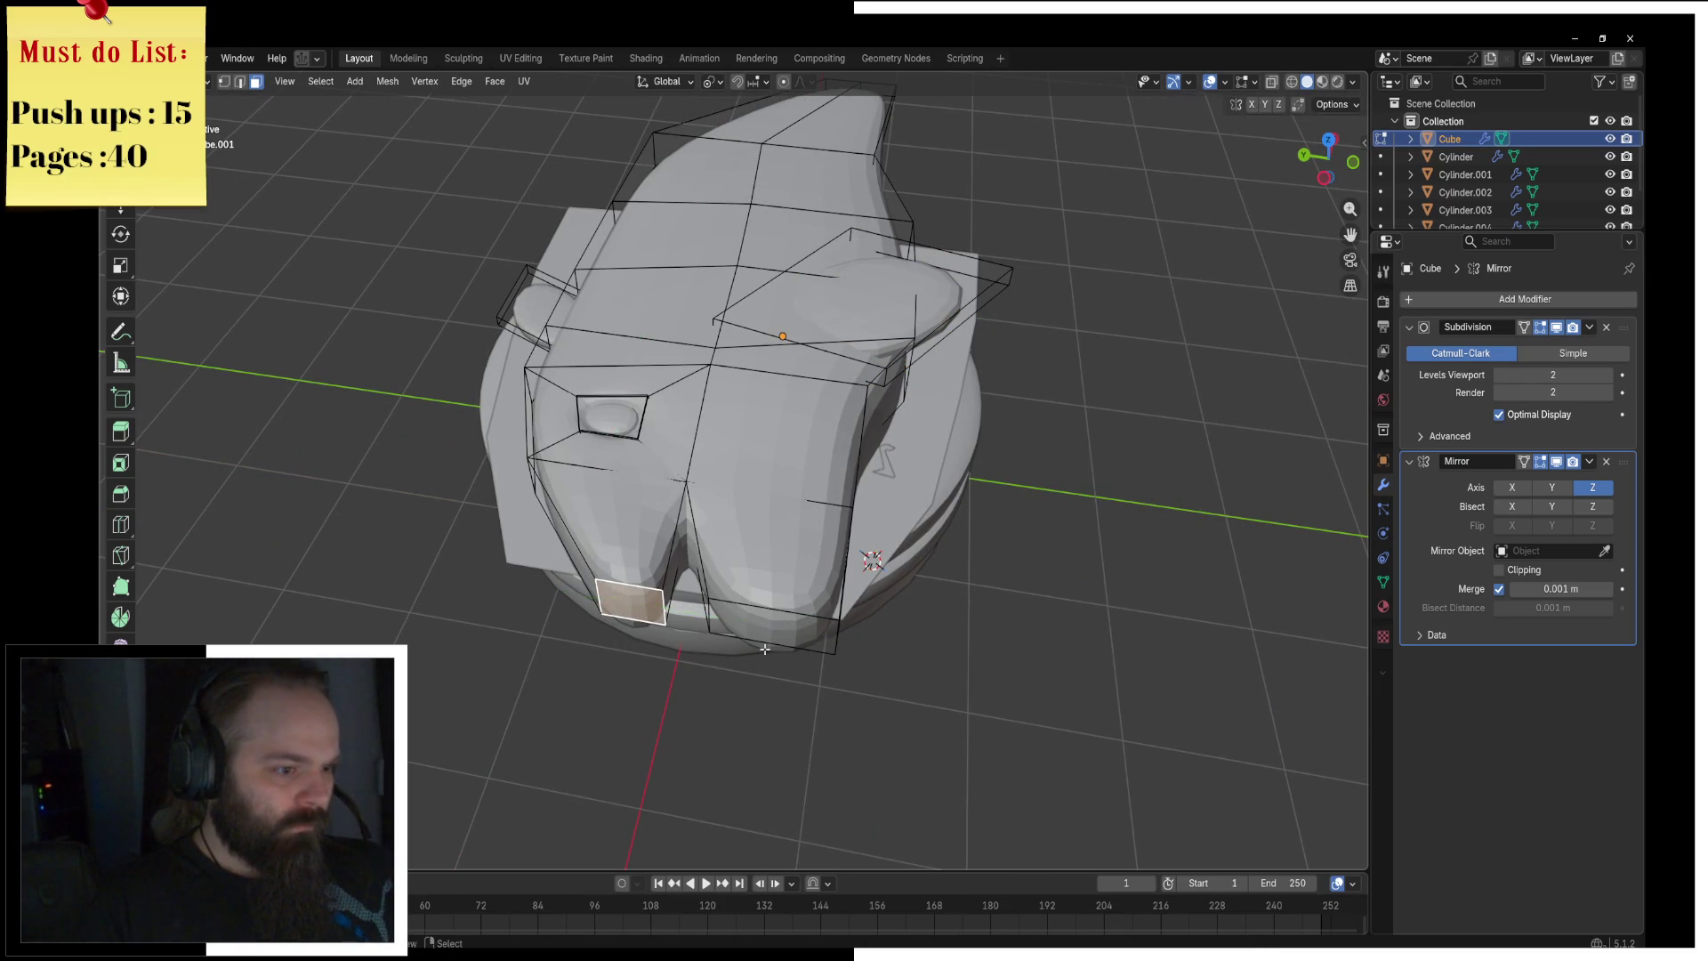
pyautogui.press('s')
pyautogui.press('x')
pyautogui.press('g')
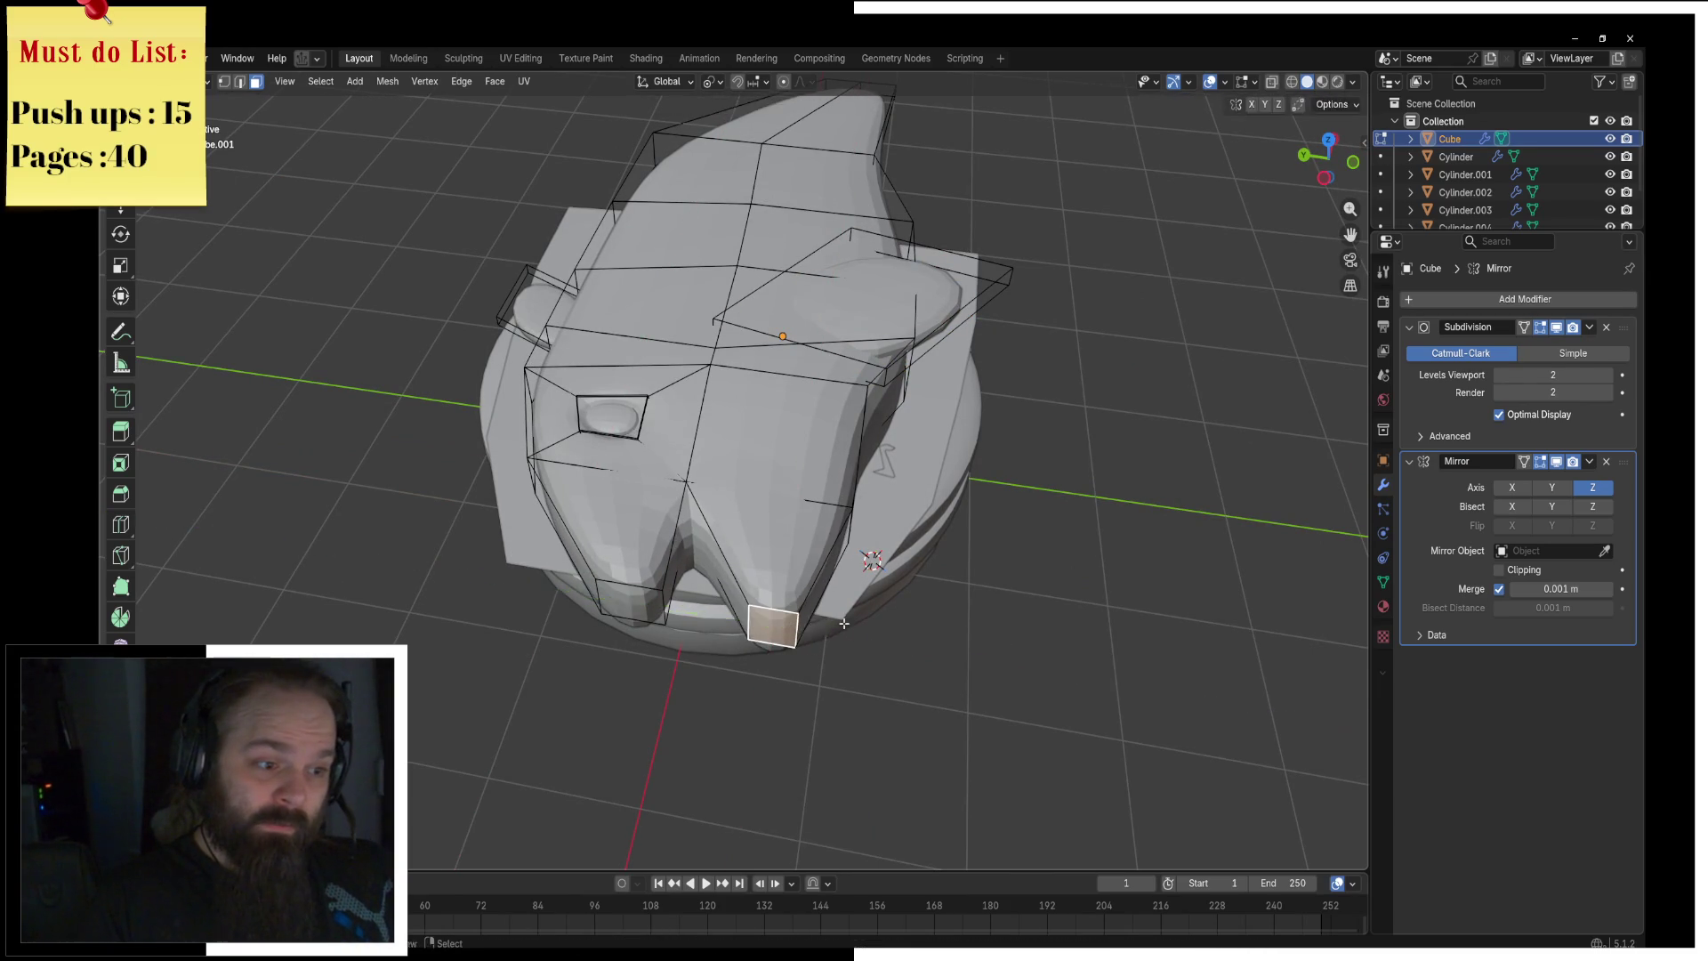
pyautogui.click(815, 623)
# Step: Switch between Object and Edit Mode, ending in Edit Mode facing the fish's other end
pyautogui.press('Tab')
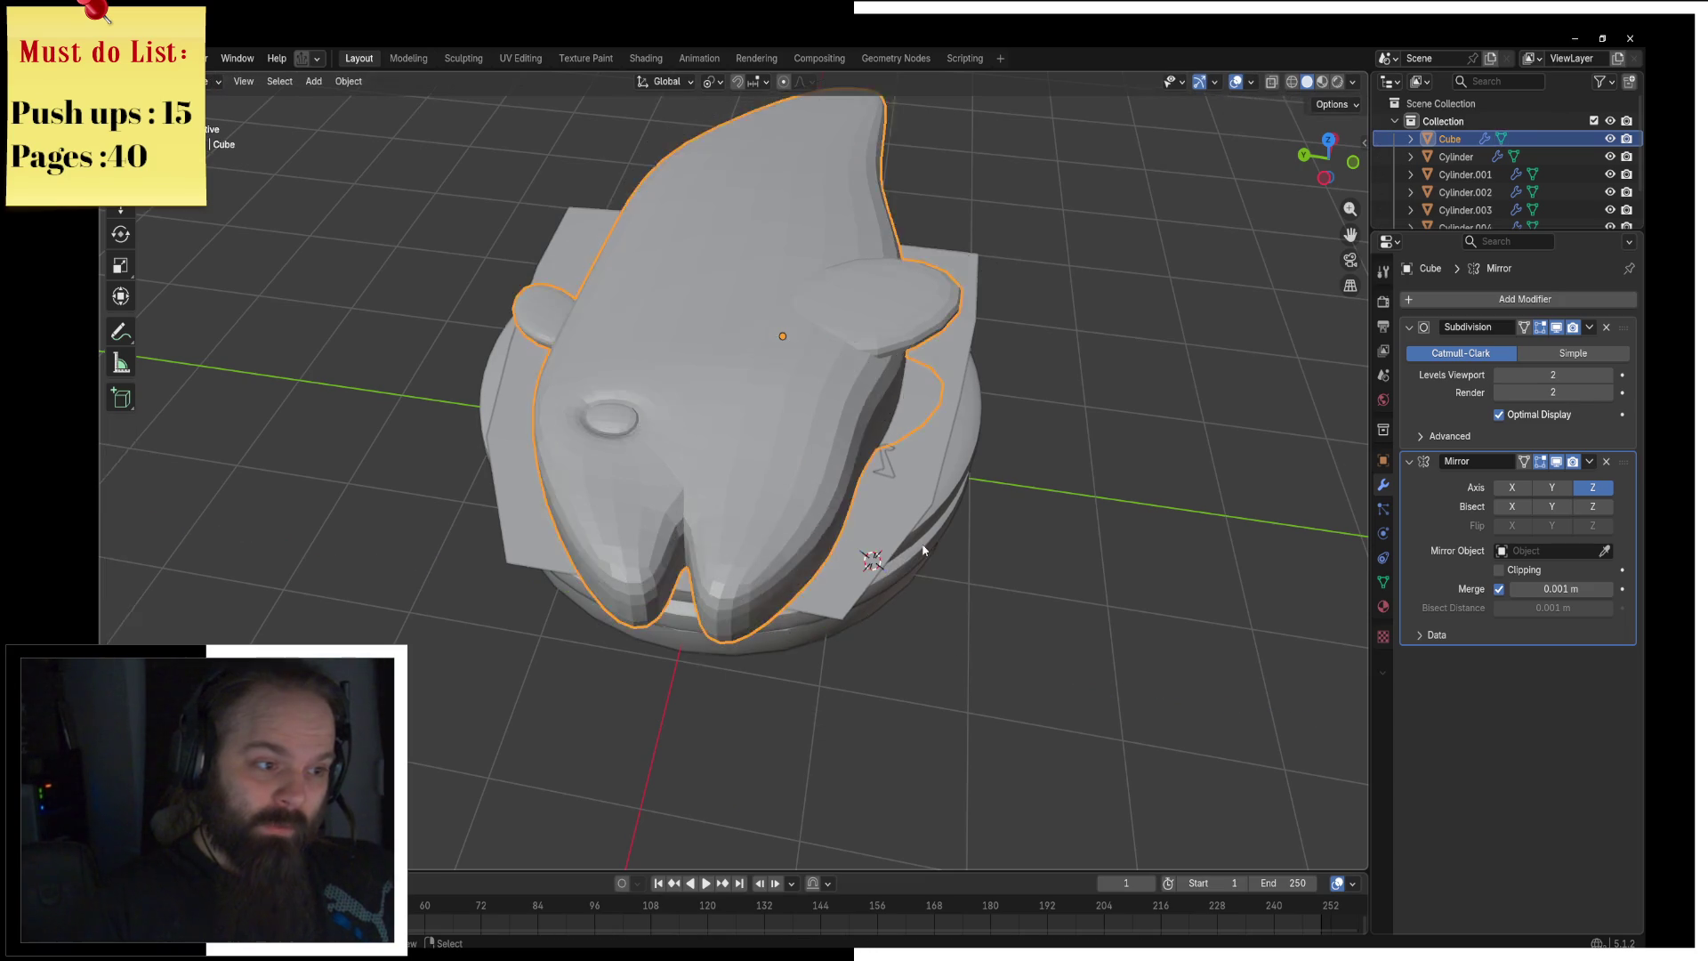
pyautogui.press('KP_7')
pyautogui.scroll(-4, 787, 604)
pyautogui.moveTo(787, 604)
pyautogui.mouseDown(button='middle')
pyautogui.moveTo(877, 507)
pyautogui.moveTo(783, 552)
pyautogui.moveTo(884, 350)
pyautogui.moveTo(845, 375)
pyautogui.mouseUp(button='middle')
pyautogui.hotkey('ctrl', 'Tab')
pyautogui.click(899, 543)
pyautogui.hotkey('ctrl', 'Tab')
pyautogui.click(861, 518)
pyautogui.hotkey('ctrl', 'Tab')
pyautogui.click(894, 373)
pyautogui.scroll(3, 819, 514)
pyautogui.moveTo(819, 514); pyautogui.dragTo(644, 527, button='middle')
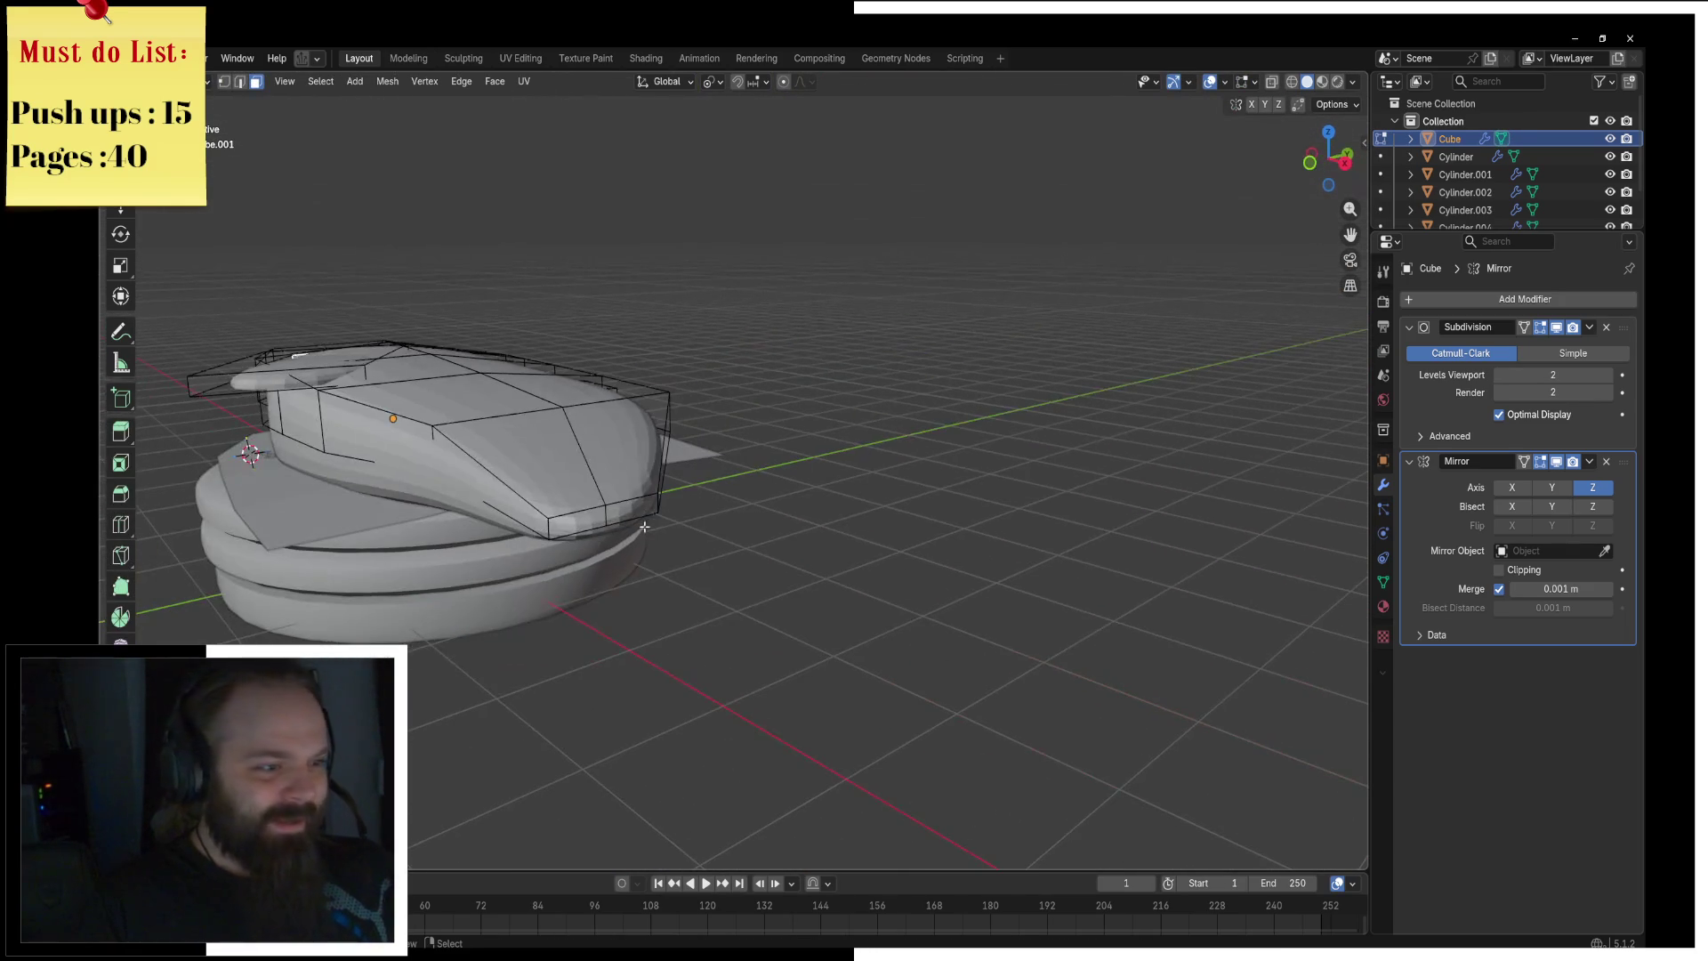
# Step: Scale the selected tail faces along Y to taper them
pyautogui.moveTo(750, 488)
pyautogui.mouseDown(button='middle')
pyautogui.moveTo(781, 515)
pyautogui.moveTo(774, 534)
pyautogui.mouseUp(button='middle')
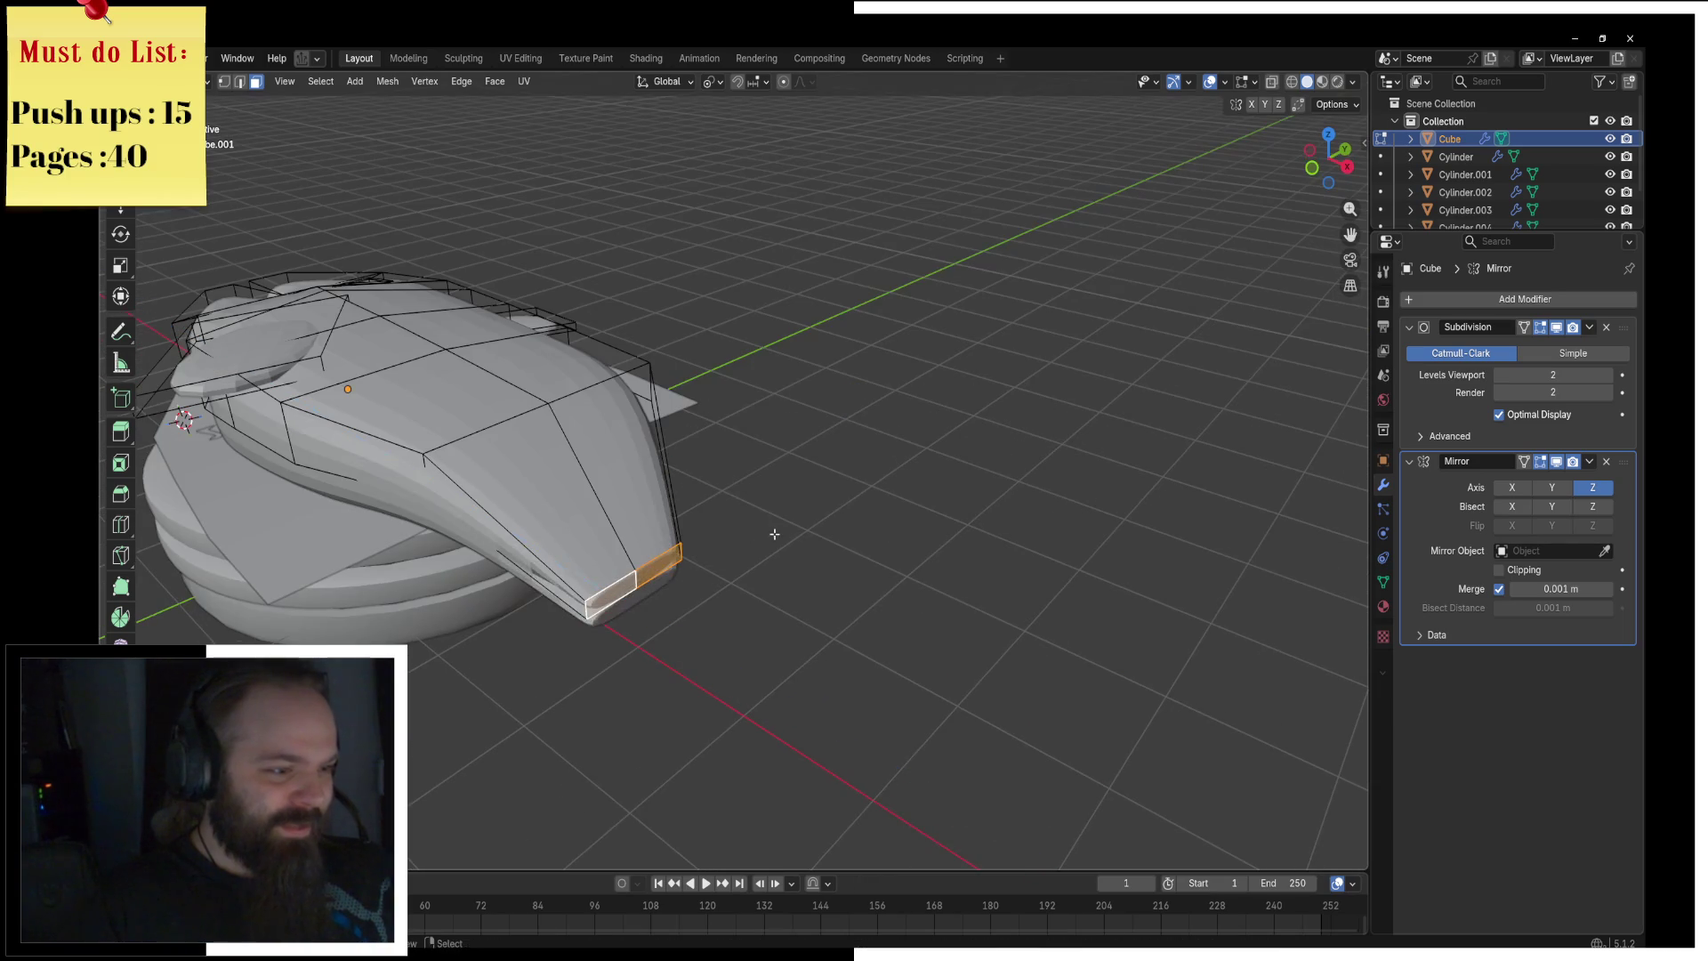
pyautogui.press('s')
pyautogui.press('y')
pyautogui.press('y')
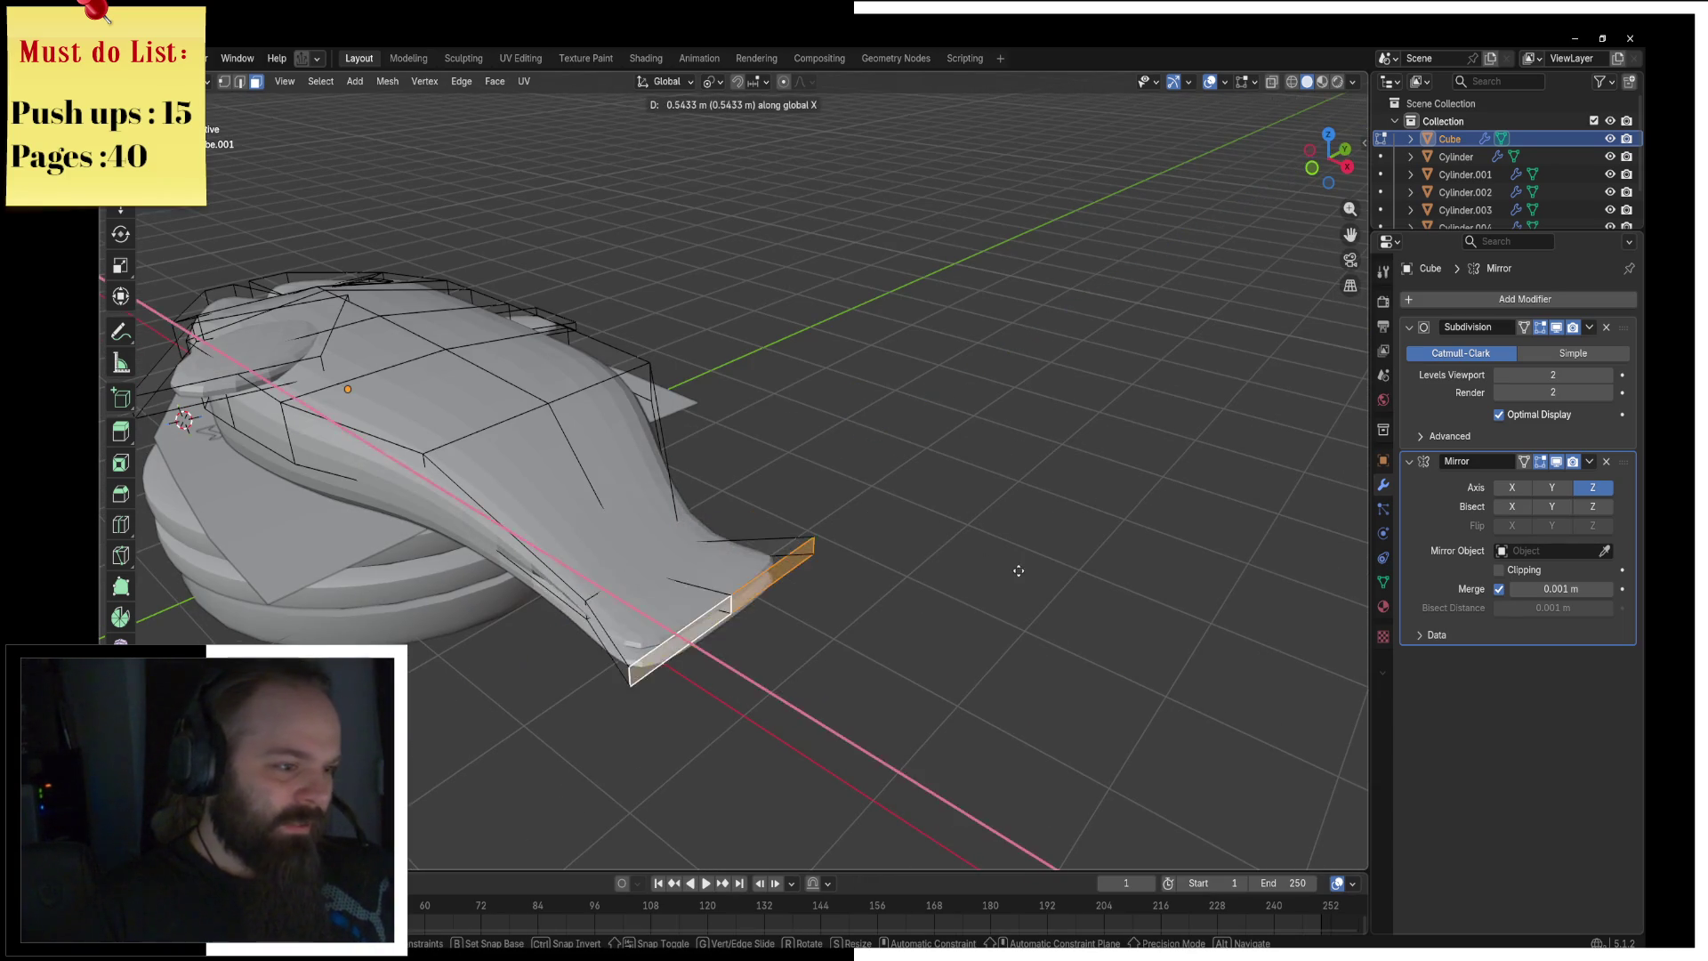
pyautogui.click(1037, 587)
# Step: Push the tail face outward along its normal, then return to Object Mode
pyautogui.moveTo(788, 585); pyautogui.dragTo(628, 659, button='middle')
pyautogui.press('g')
pyautogui.press('x')
pyautogui.press('z')
pyautogui.press('z')
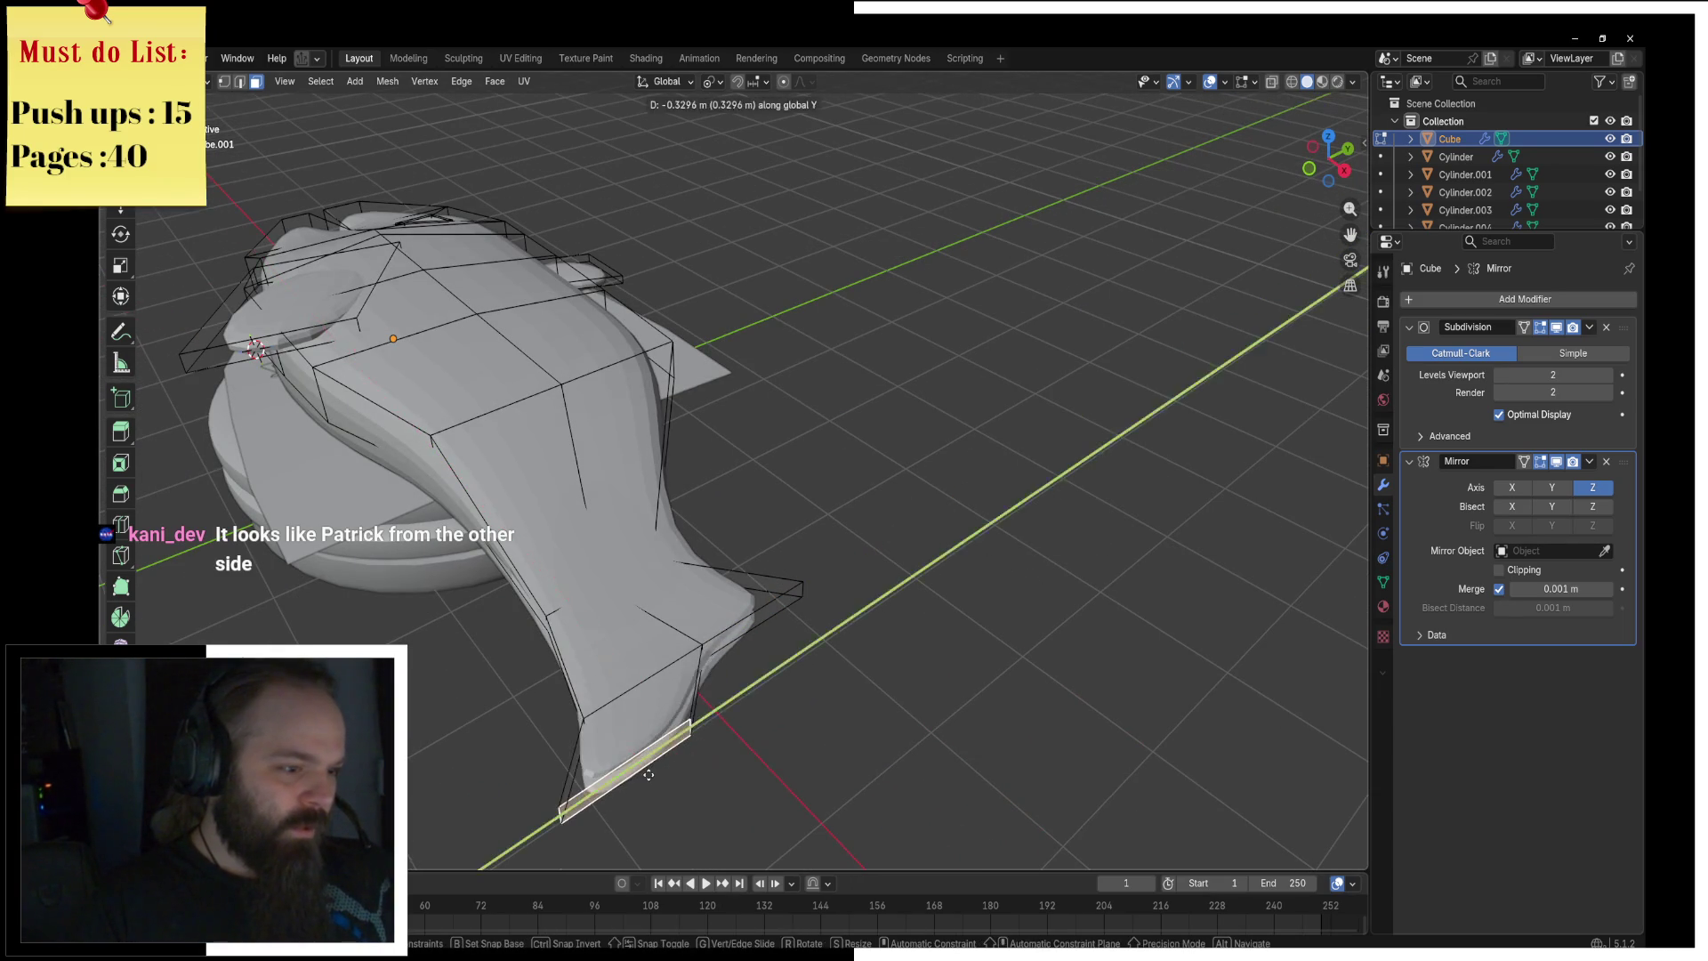
pyautogui.click(938, 648)
pyautogui.moveTo(938, 648)
pyautogui.mouseDown(button='middle')
pyautogui.moveTo(1017, 610)
pyautogui.moveTo(1001, 627)
pyautogui.moveTo(600, 628)
pyautogui.moveTo(905, 572)
pyautogui.mouseUp(button='middle')
pyautogui.hotkey('ctrl', 'Tab')
pyautogui.click(905, 623)
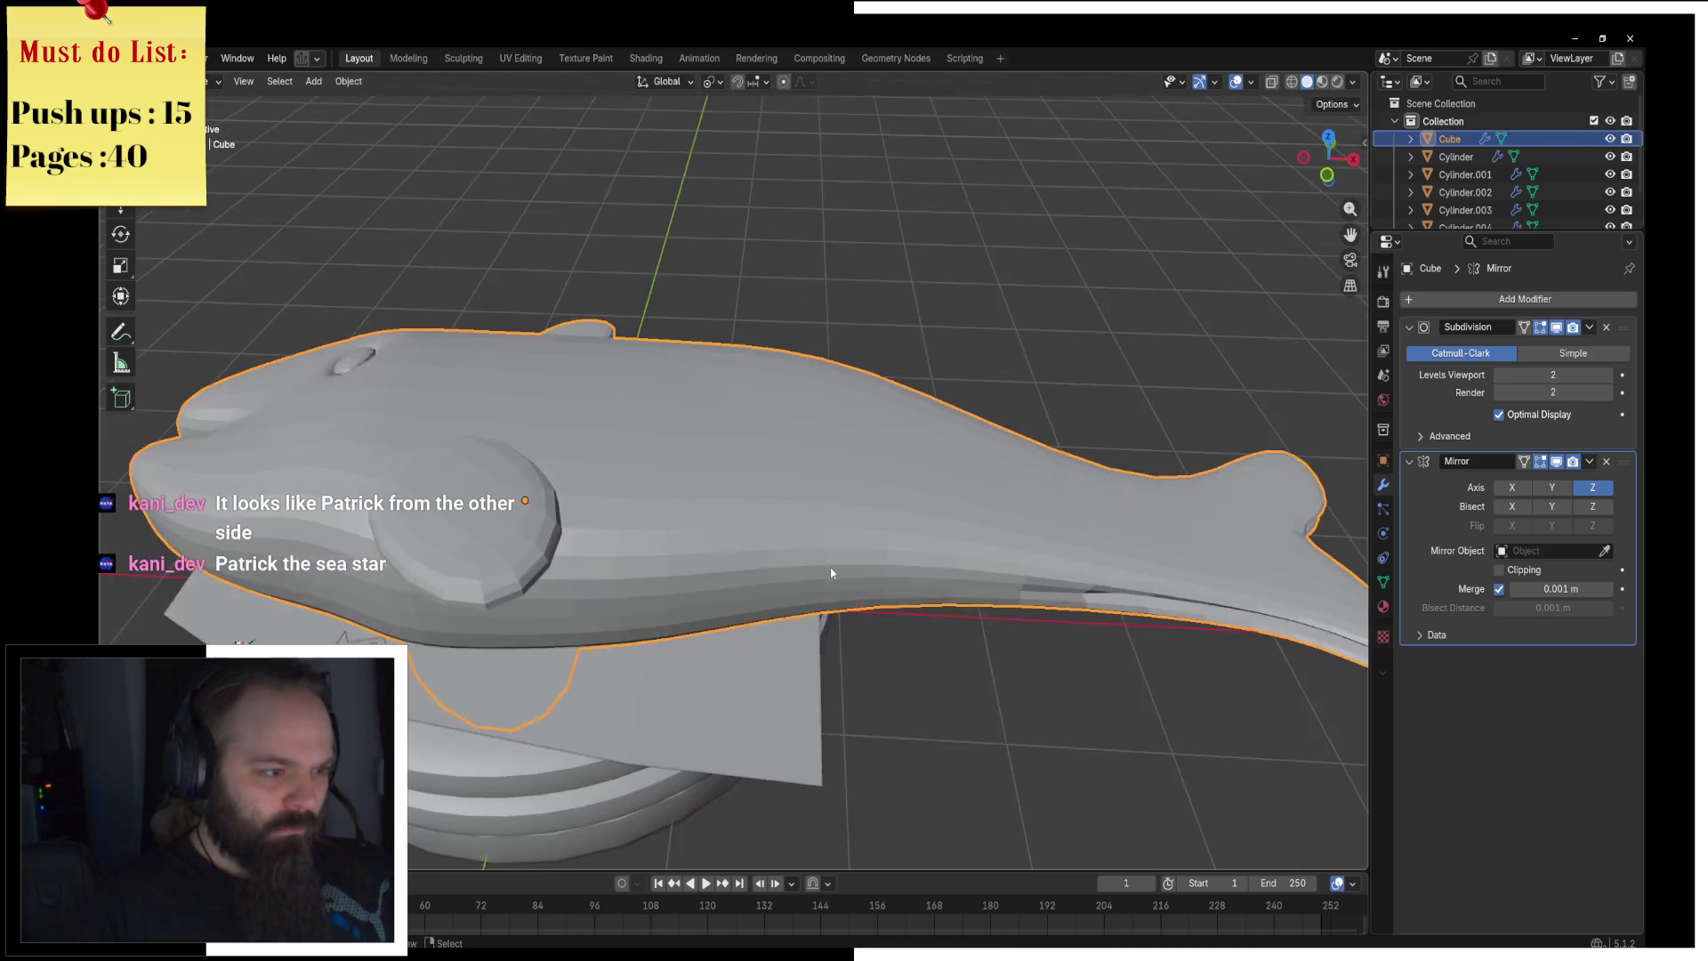
# Step: Select the fish body, collapse its Mirror modifier panel and apply Shade Smooth
pyautogui.scroll(-3, 905, 572)
pyautogui.moveTo(706, 554); pyautogui.dragTo(1101, 562, button='middle')
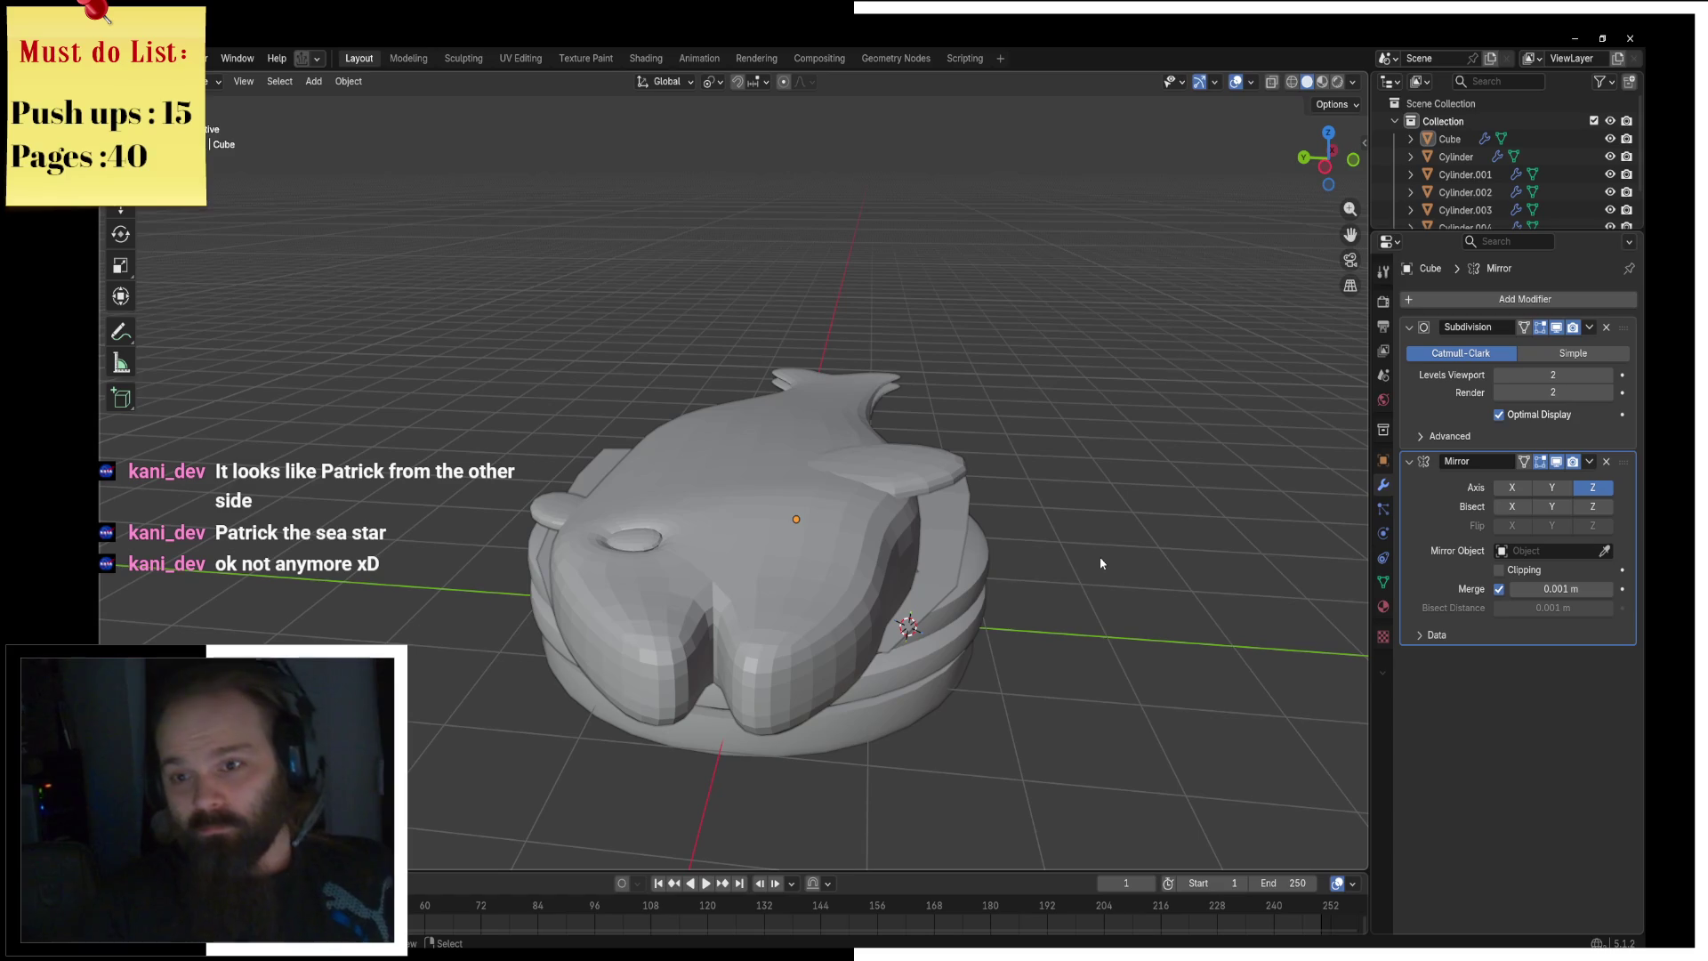
pyautogui.click(862, 515)
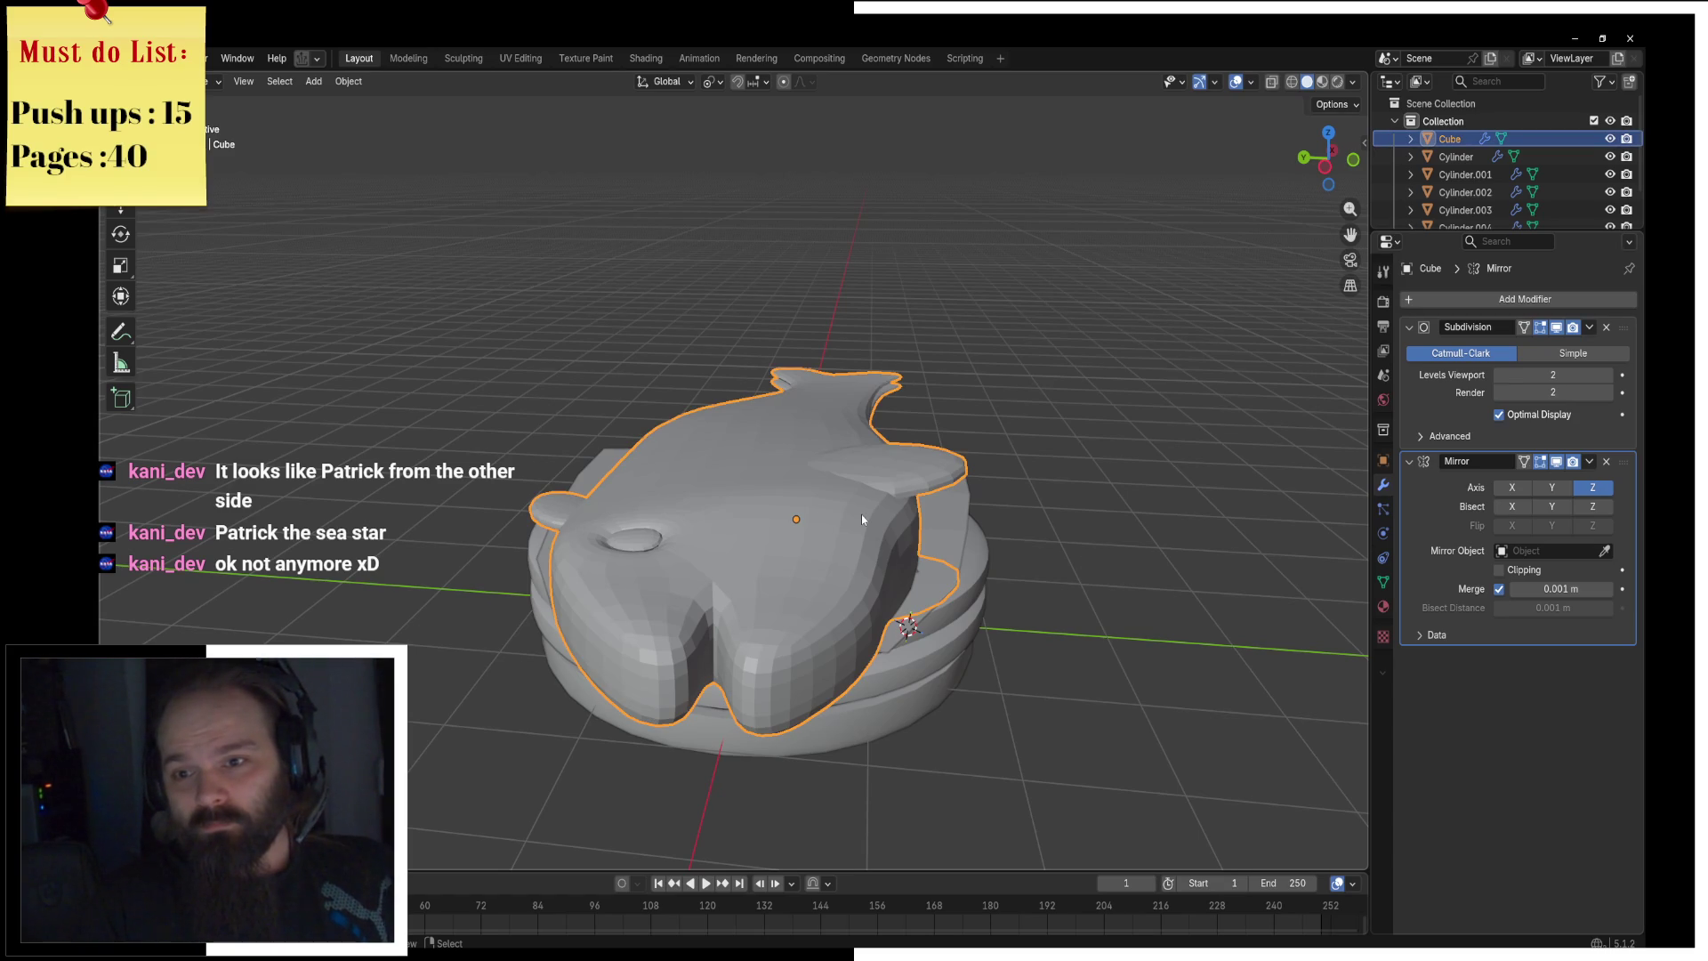
pyautogui.moveTo(861, 514); pyautogui.dragTo(823, 571, button='middle')
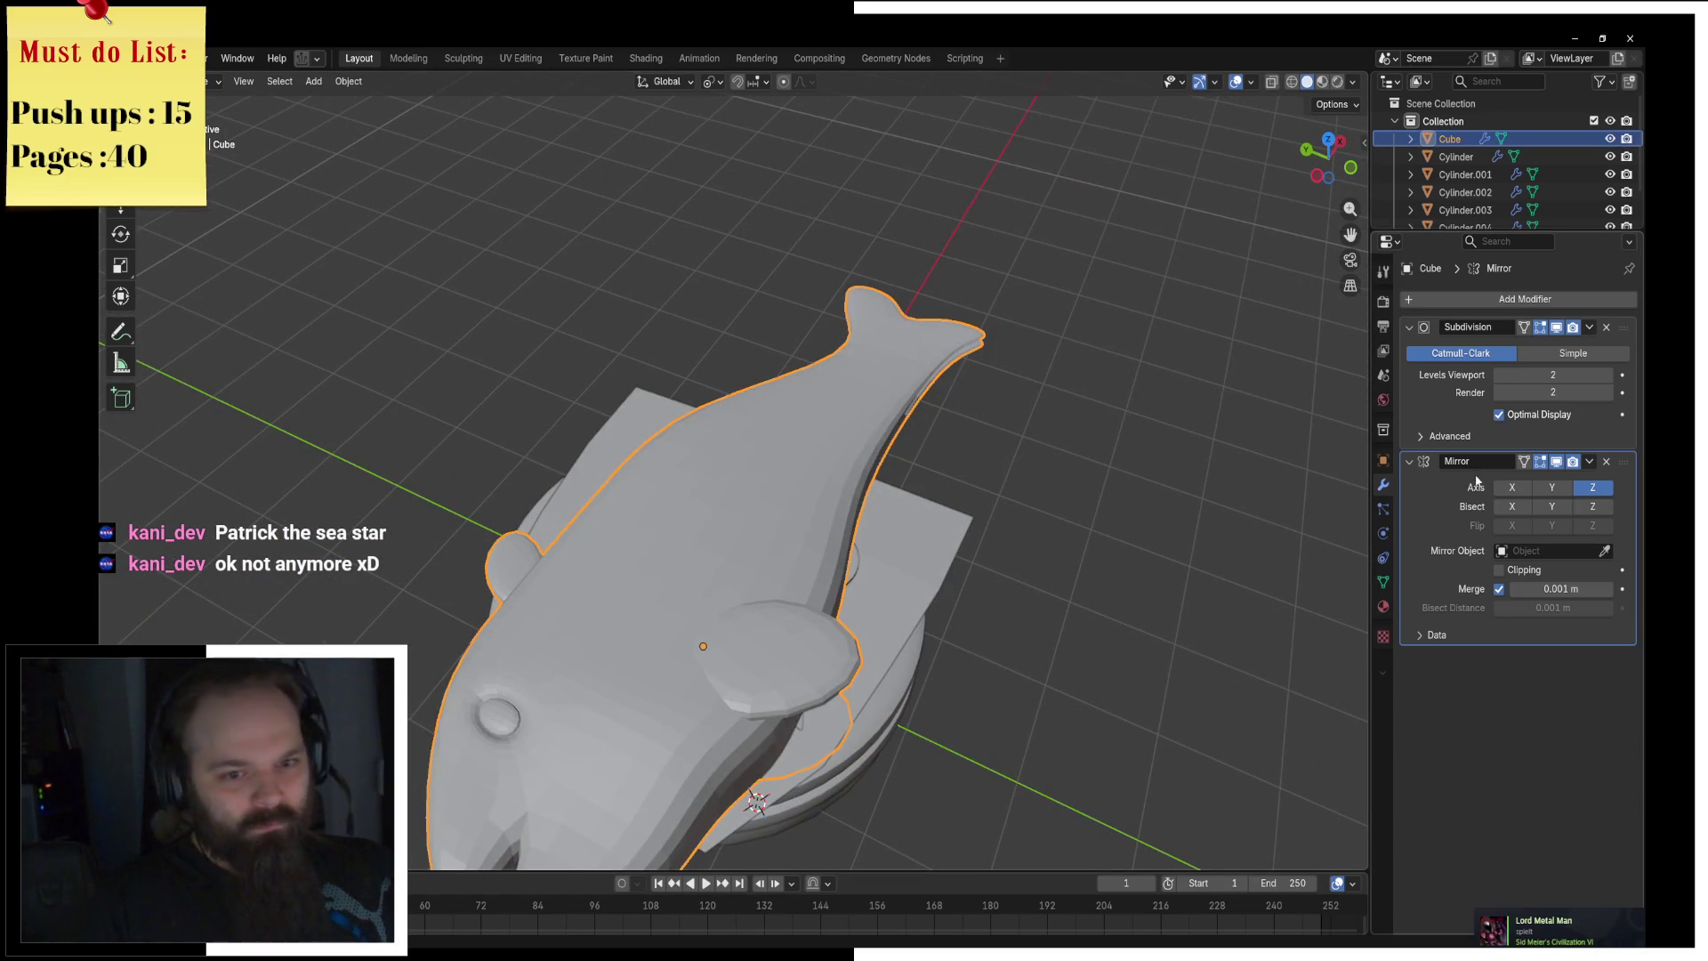
pyautogui.click(1408, 461)
pyautogui.moveTo(850, 525); pyautogui.dragTo(854, 467, button='middle')
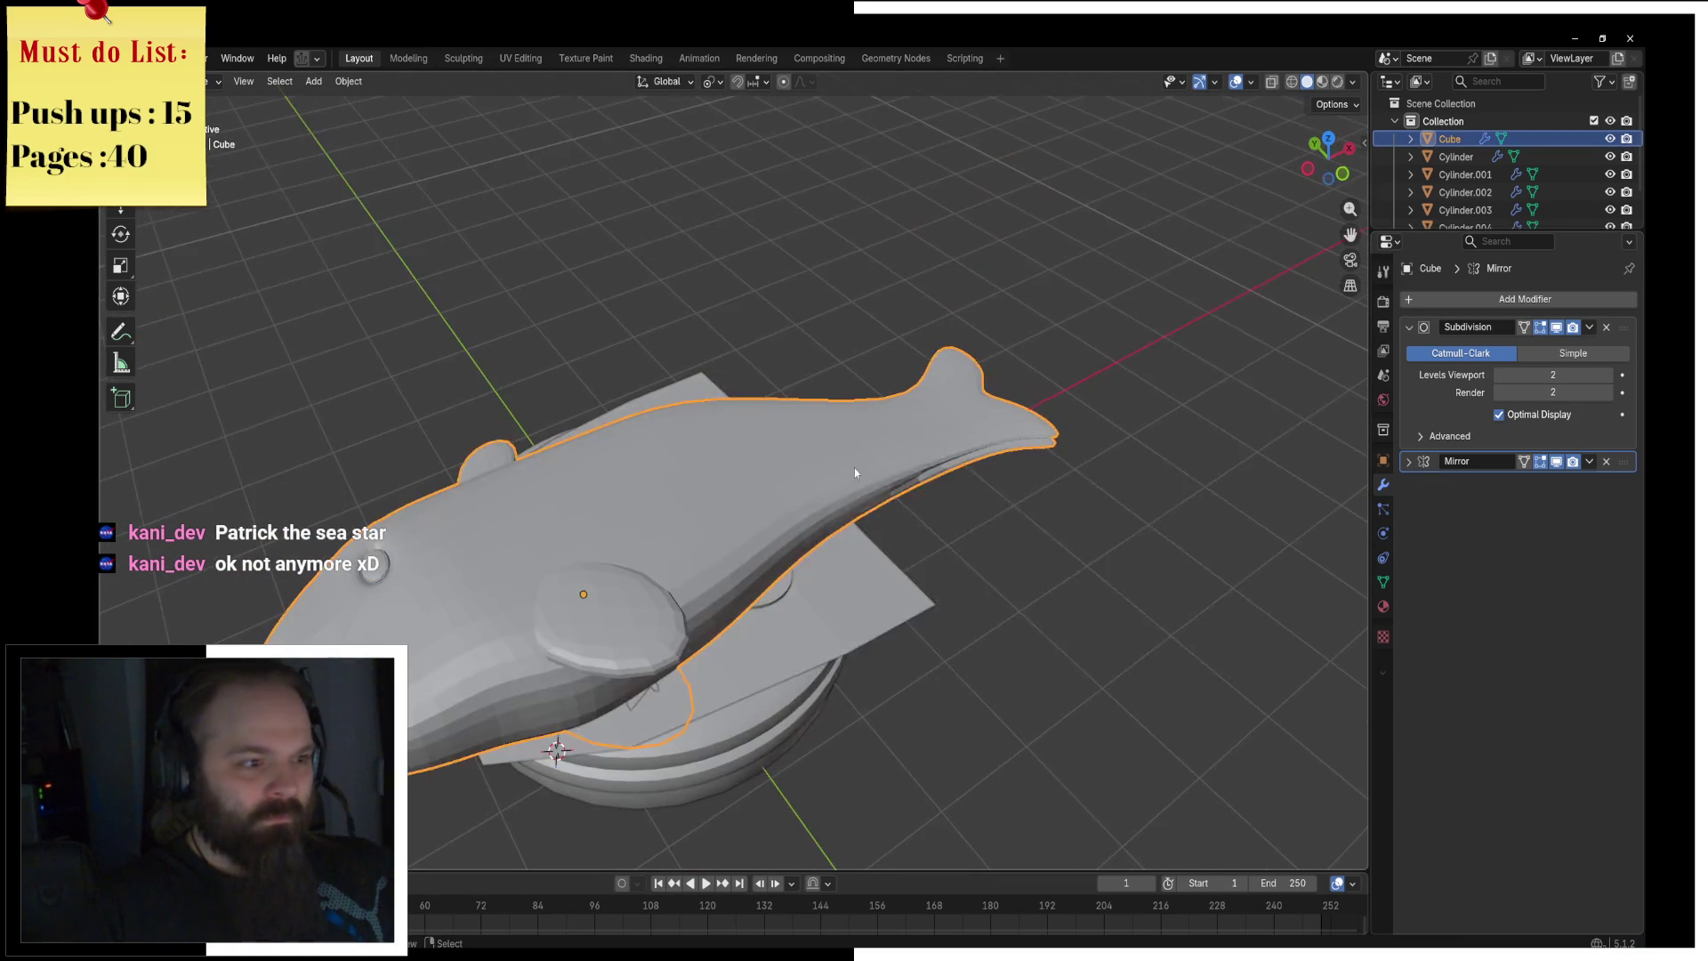
pyautogui.press('F3')
pyautogui.click(992, 517)
pyautogui.moveTo(993, 517)
pyautogui.mouseDown(button='middle')
pyautogui.moveTo(910, 472)
pyautogui.moveTo(800, 502)
pyautogui.moveTo(803, 477)
pyautogui.mouseUp(button='middle')
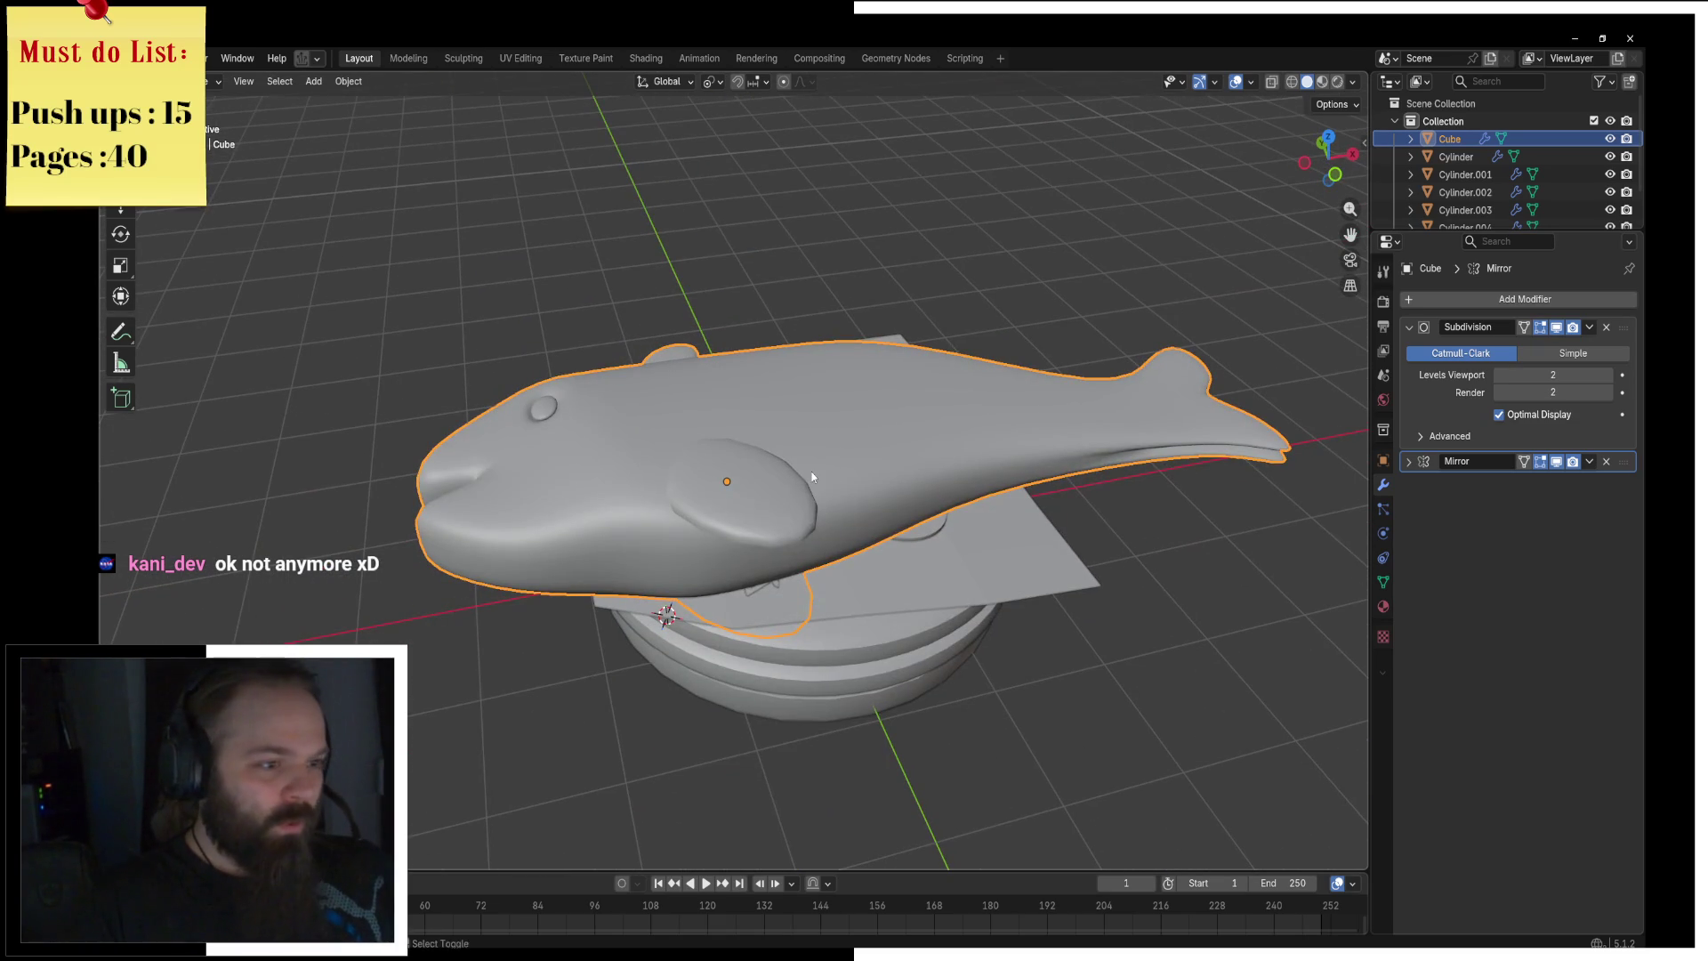
# Step: Add a plane, rotate it 90° about X and start lifting it along Z
pyautogui.hotkey('shift', 'a')
pyautogui.moveTo(812, 471)
pyautogui.click(869, 472)
pyautogui.press('r')
pyautogui.press('x')
pyautogui.press('9')
pyautogui.press('0')
pyautogui.press('Return')
pyautogui.press('g')
pyautogui.press('z')
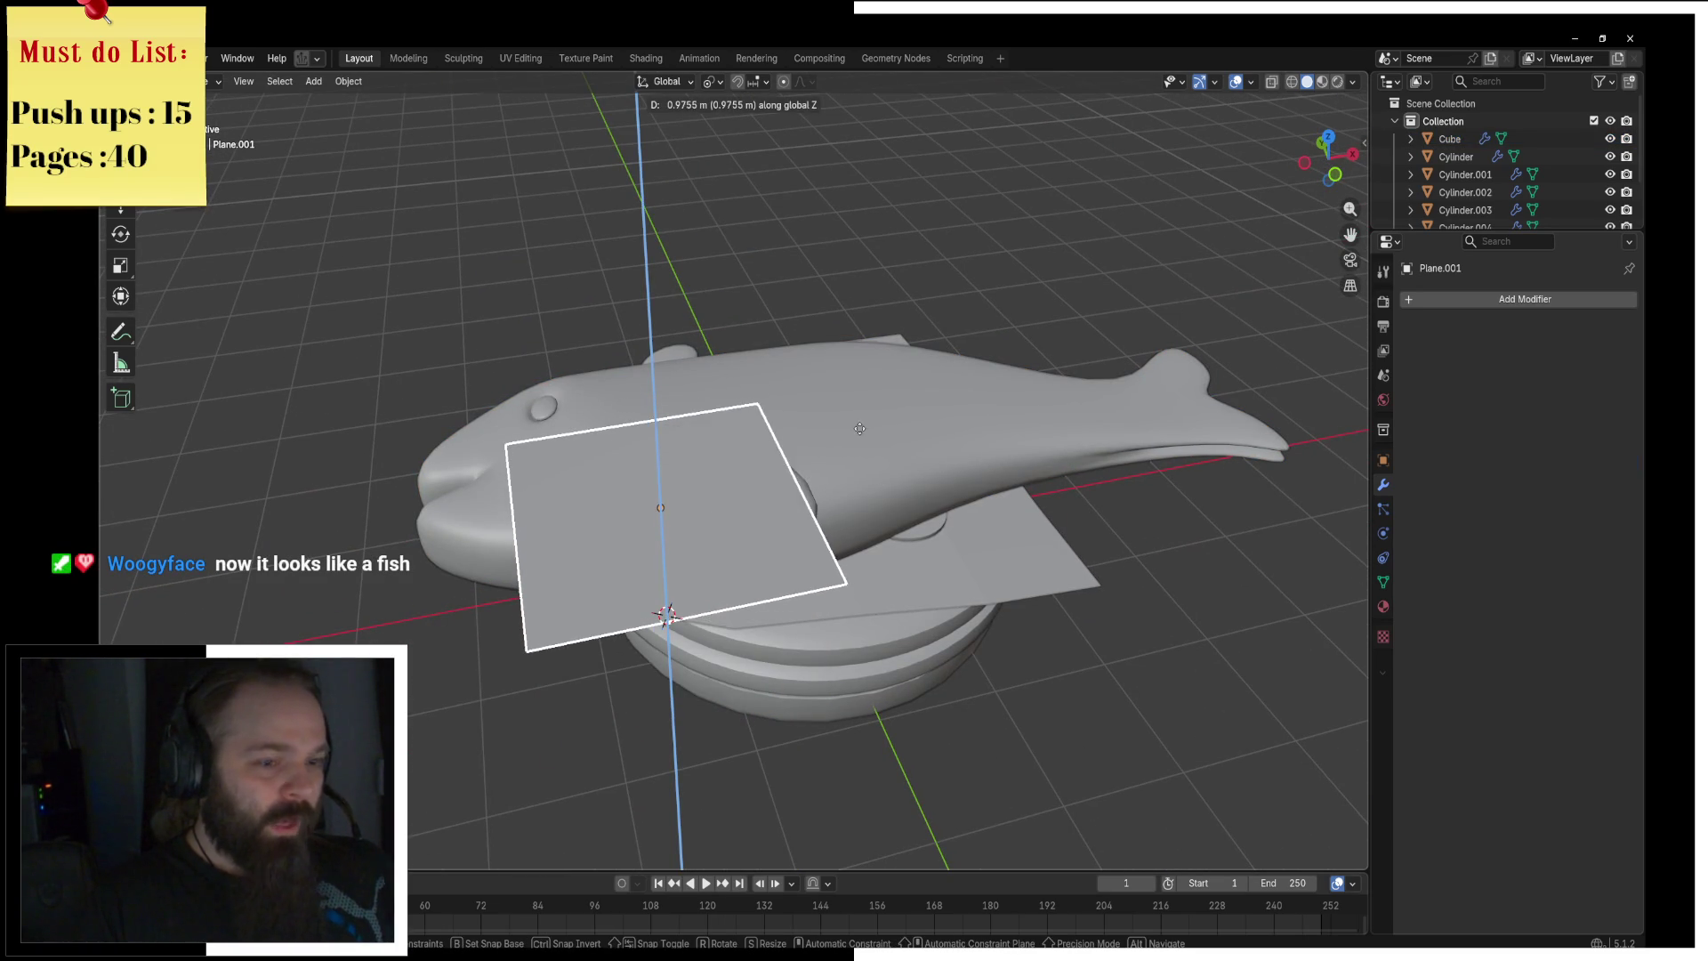
# Step: Set the plane's height, shift it over the fish and rotate it about Z
pyautogui.click(861, 425)
pyautogui.press('g')
pyautogui.hotkey('shift', 'z')
pyautogui.click(1033, 376)
pyautogui.press('r')
pyautogui.press('z')
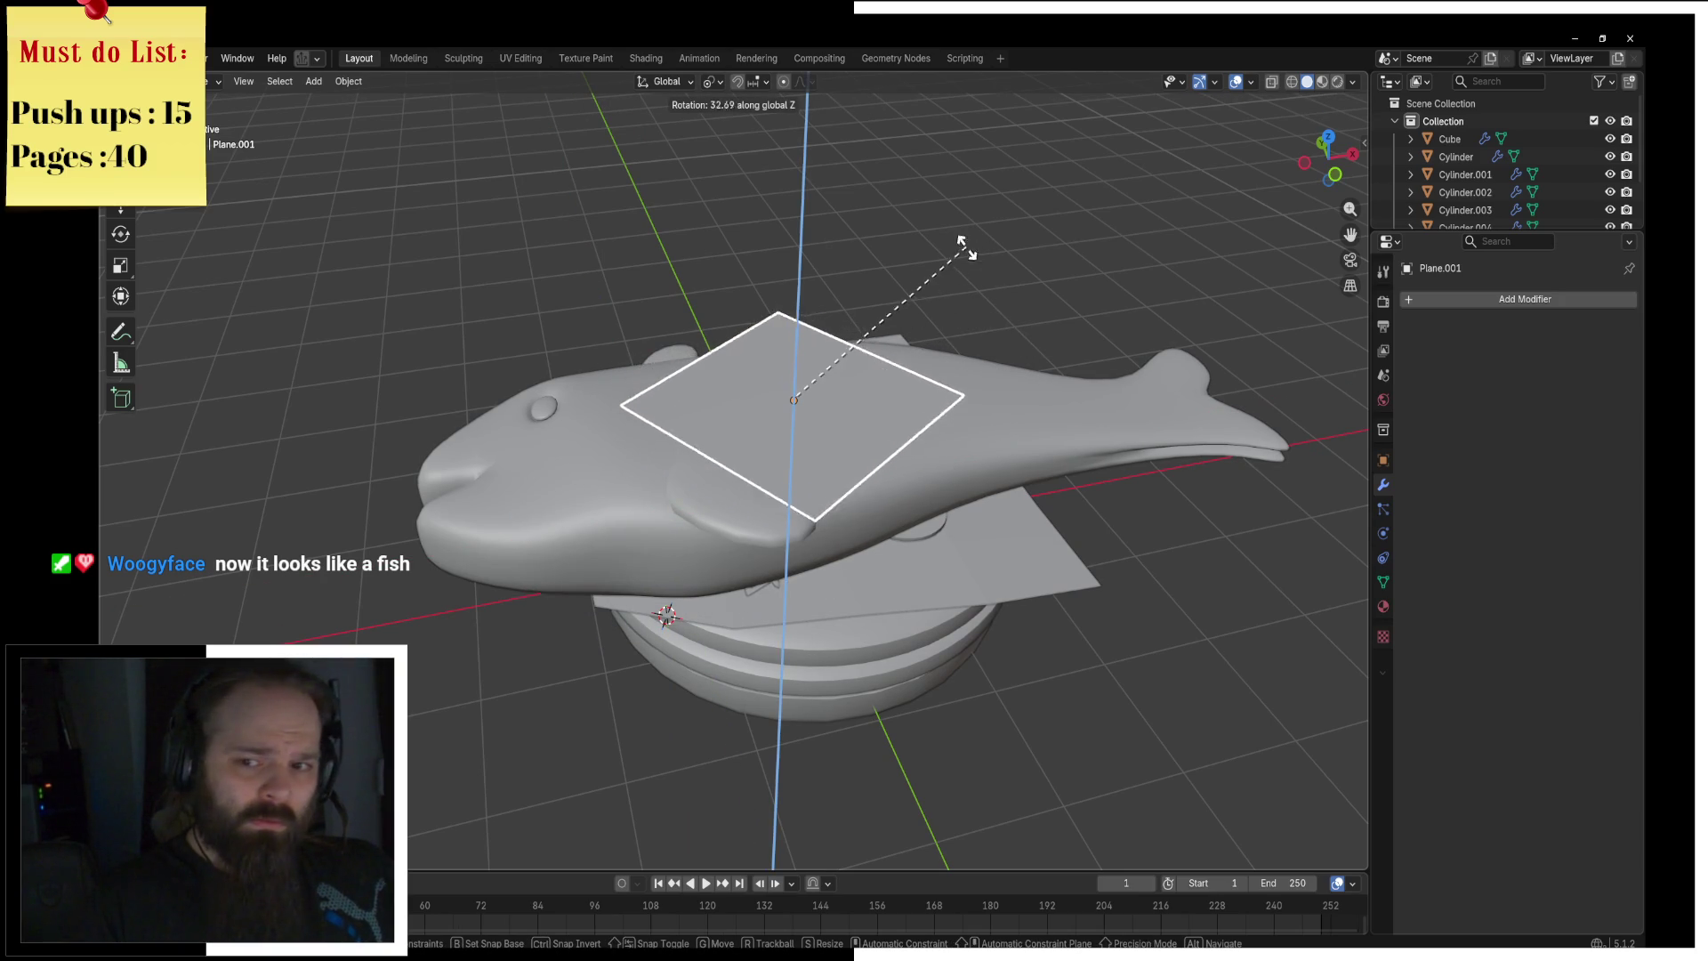
pyautogui.click(861, 252)
pyautogui.moveTo(860, 251)
pyautogui.mouseDown(button='middle')
pyautogui.moveTo(851, 384)
pyautogui.moveTo(818, 433)
pyautogui.moveTo(762, 461)
pyautogui.mouseUp(button='middle')
pyautogui.scroll(3, 806, 440)
# Step: In Edit Mode, subdivide the plane twice into a 4×4 grid
pyautogui.hotkey('ctrl', 'Tab')
pyautogui.click(889, 463)
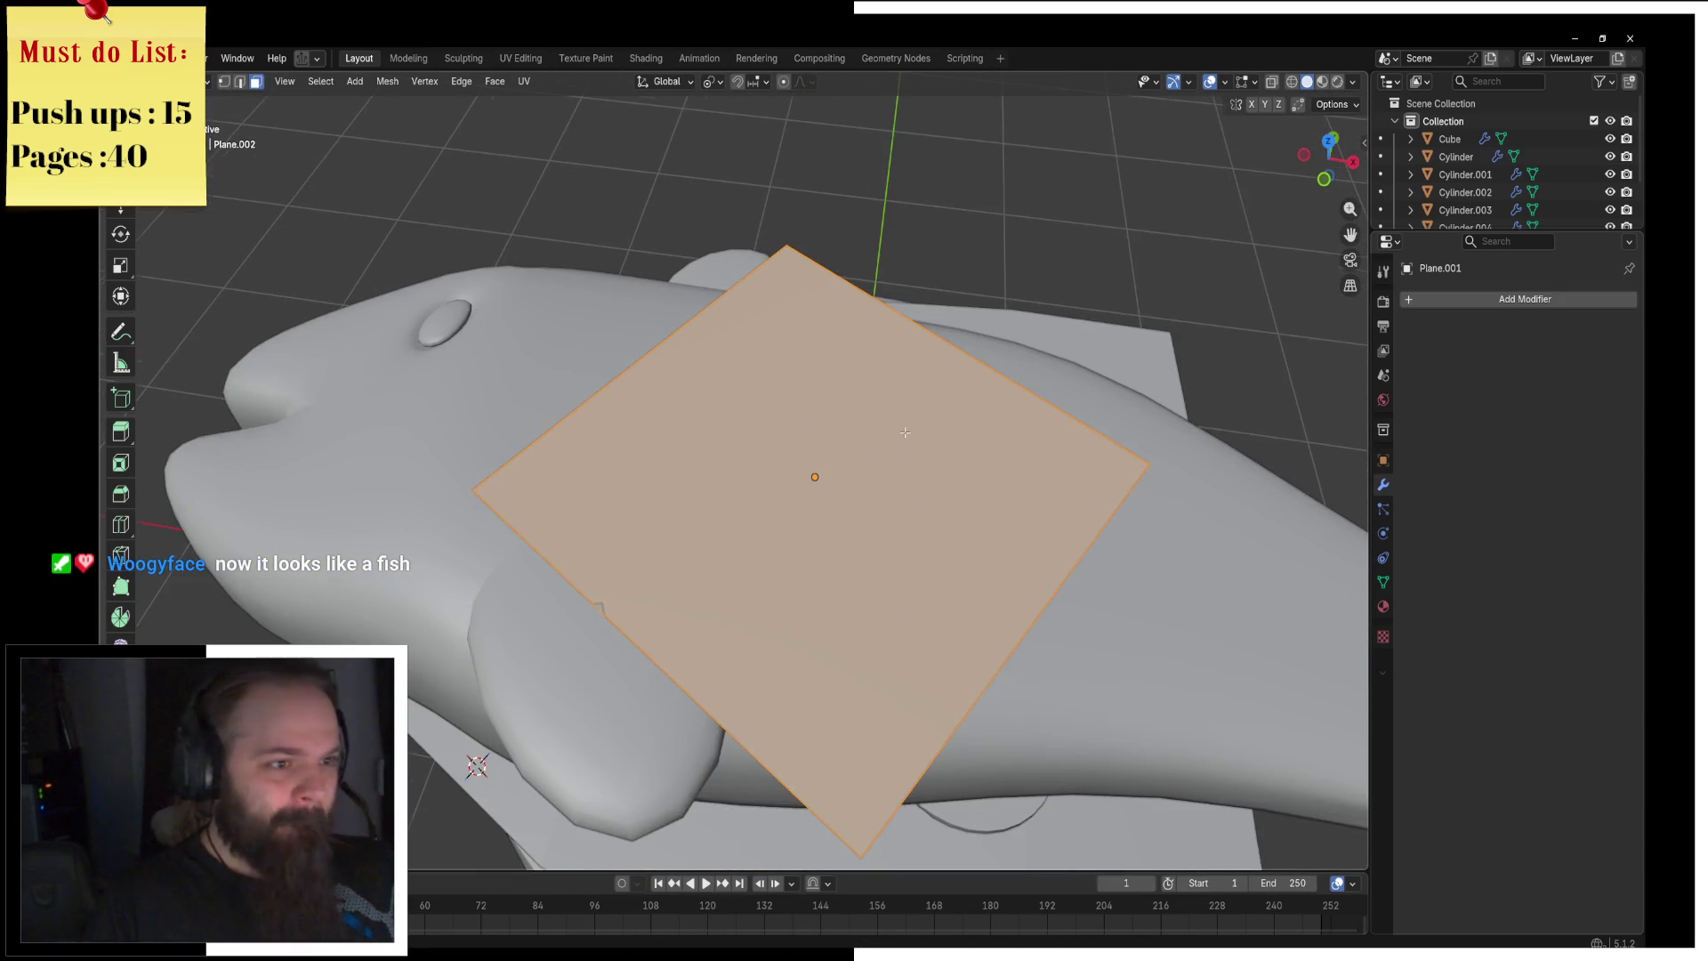
pyautogui.moveTo(906, 438); pyautogui.dragTo(772, 417, button='middle')
pyautogui.press('F3')
pyautogui.write('sub')
pyautogui.press('Return')
pyautogui.press('F3')
pyautogui.press('Escape')
pyautogui.press('F3')
pyautogui.press('Return')
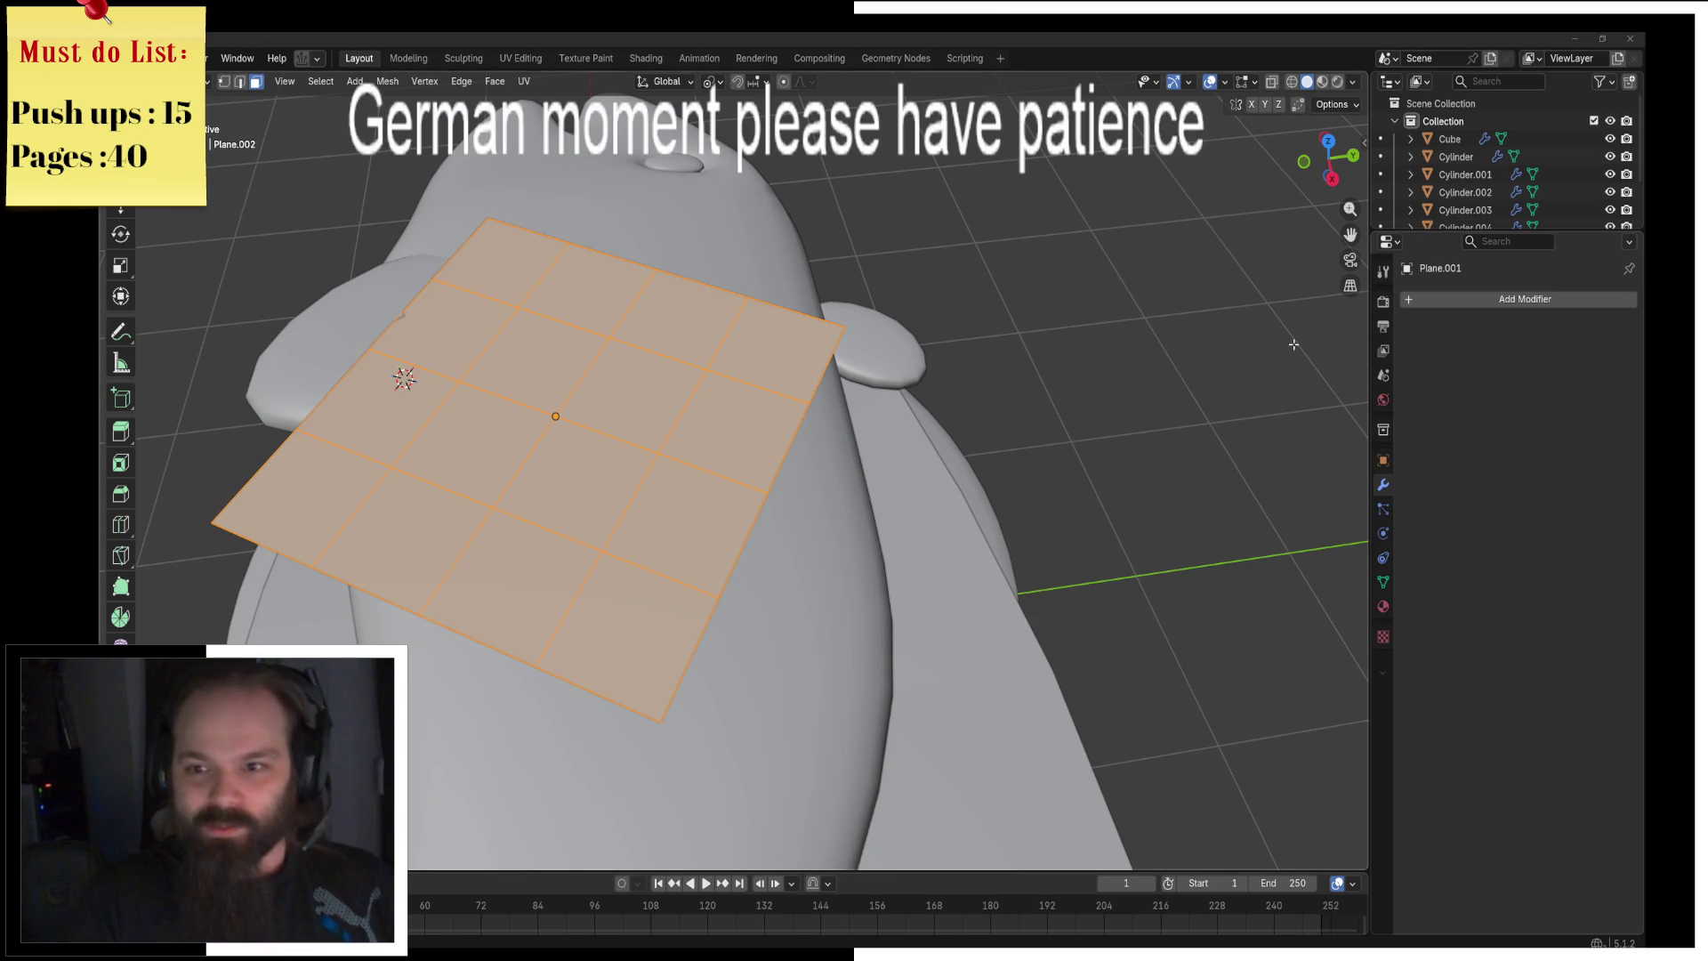
# Step: Subdivide the plane once more for a finer grid
pyautogui.moveTo(872, 389); pyautogui.dragTo(898, 396, button='middle')
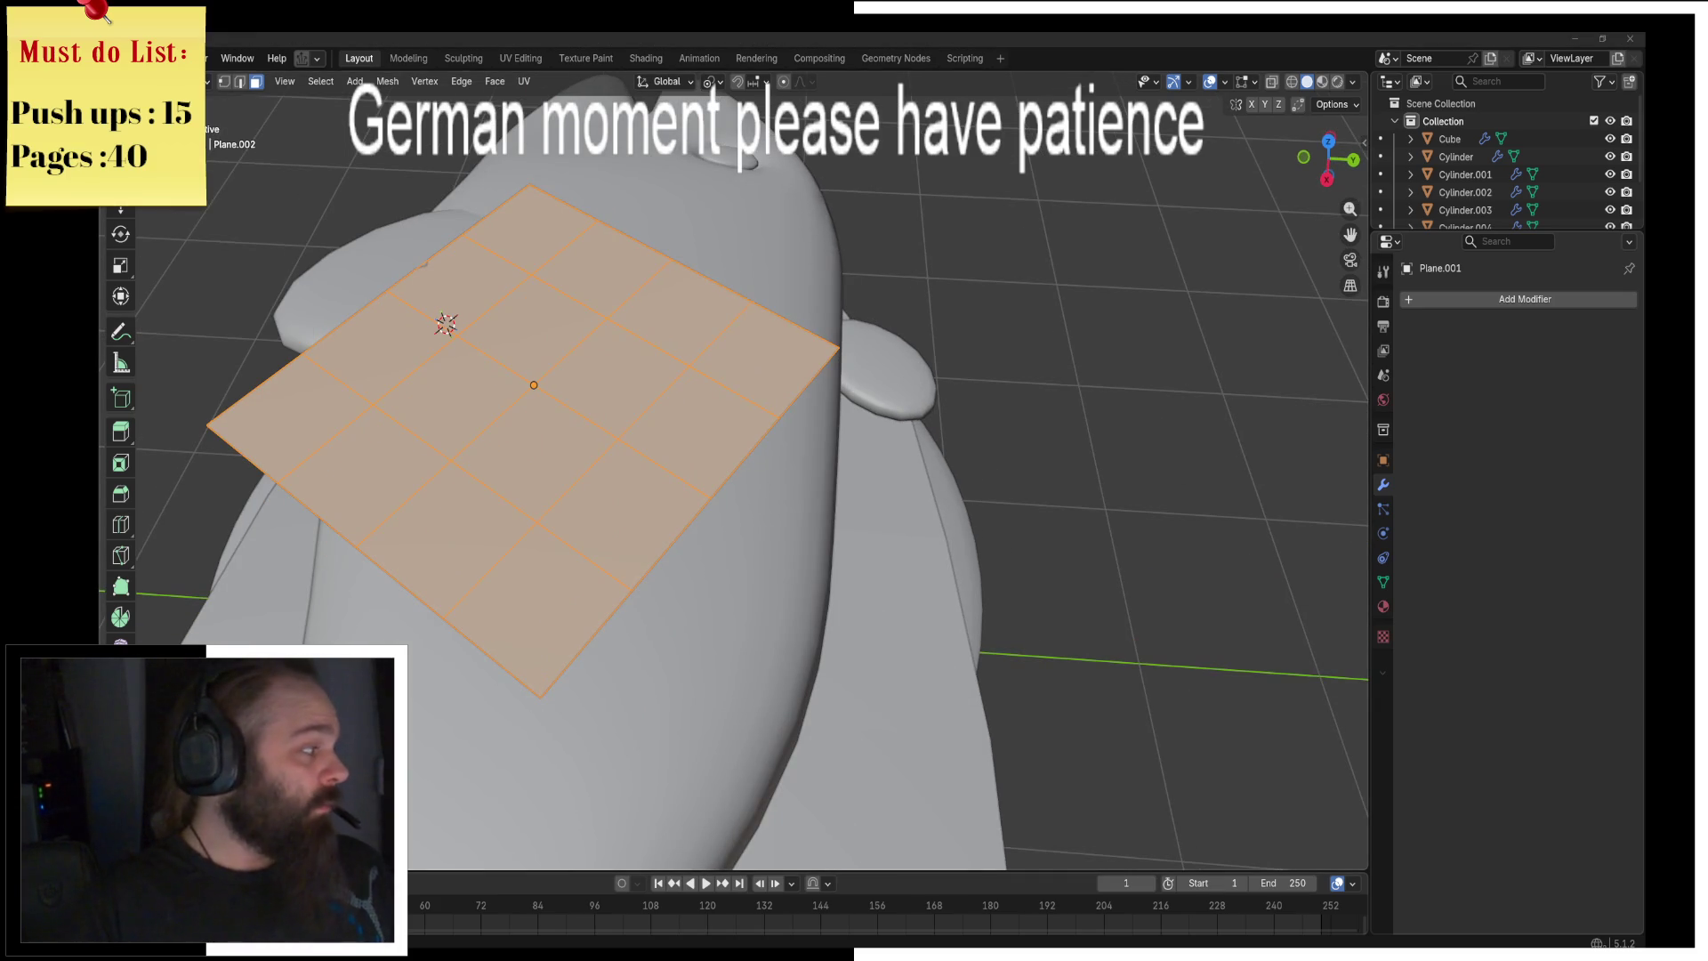
pyautogui.moveTo(544, 452)
pyautogui.mouseDown(button='middle')
pyautogui.moveTo(763, 445)
pyautogui.moveTo(767, 407)
pyautogui.moveTo(805, 414)
pyautogui.mouseUp(button='middle')
pyautogui.press('F3')
pyautogui.write('subdivide')
pyautogui.press('Return')
# Step: Select the plane's right corner vertex and pull it down along Z
pyautogui.click(817, 288)
pyautogui.moveTo(816, 289); pyautogui.dragTo(375, 429, button='middle')
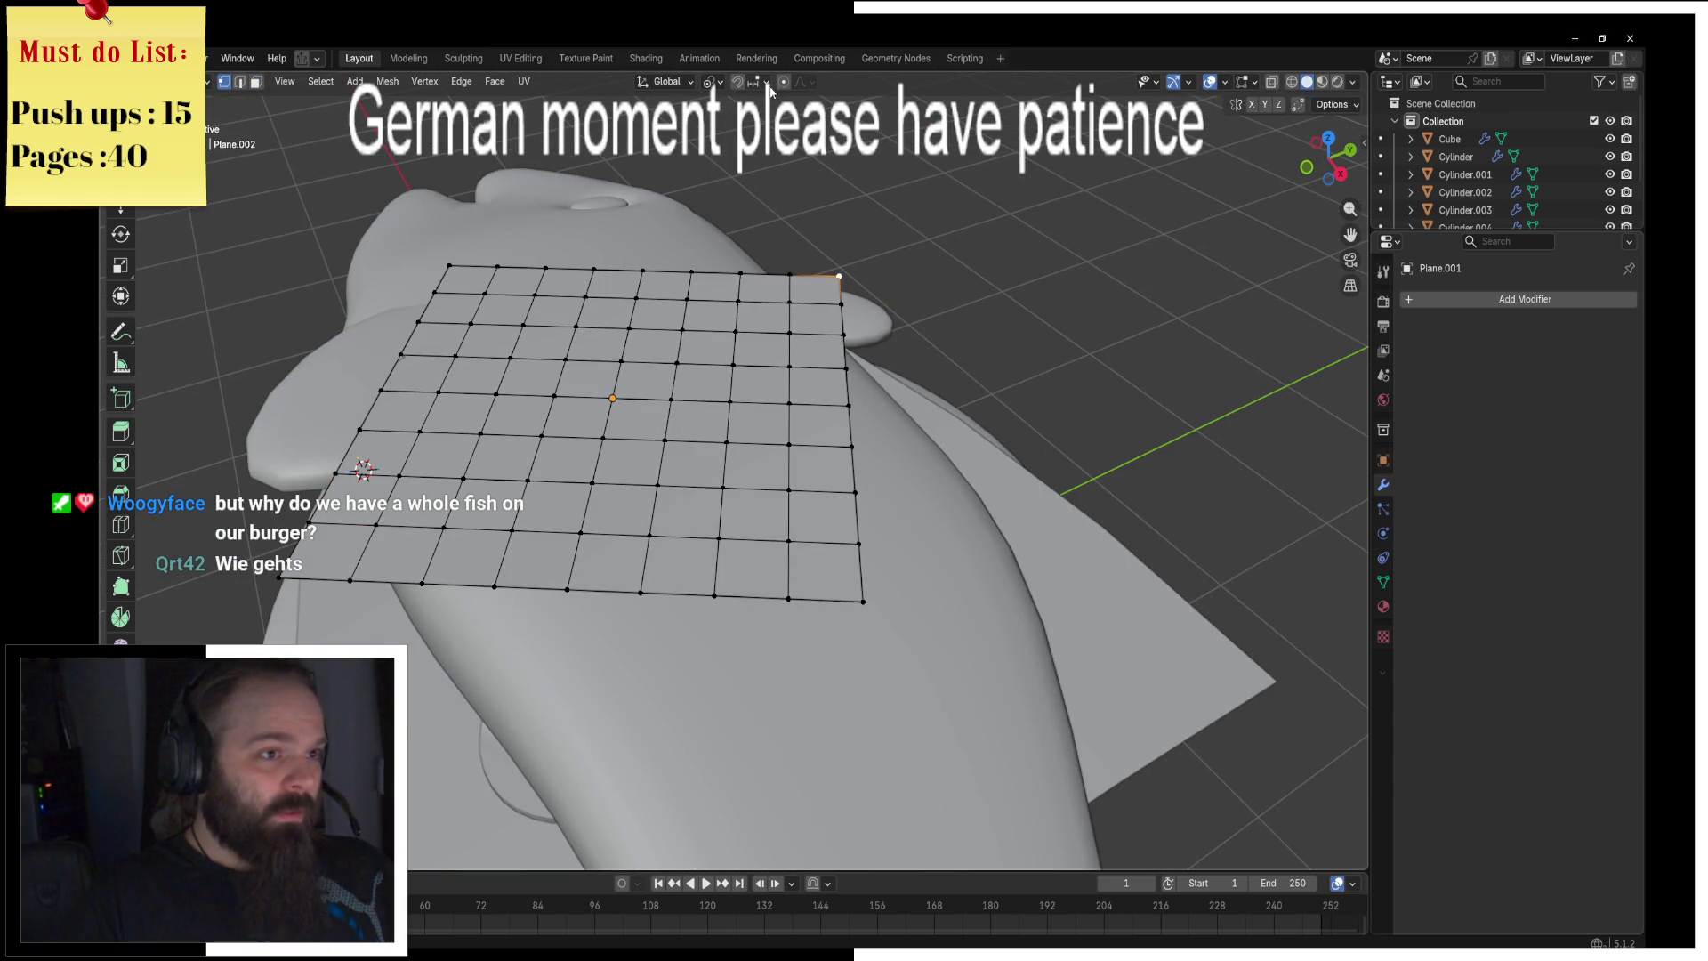
pyautogui.moveTo(883, 160); pyautogui.dragTo(876, 233, button='middle')
pyautogui.press('g')
pyautogui.press('z')
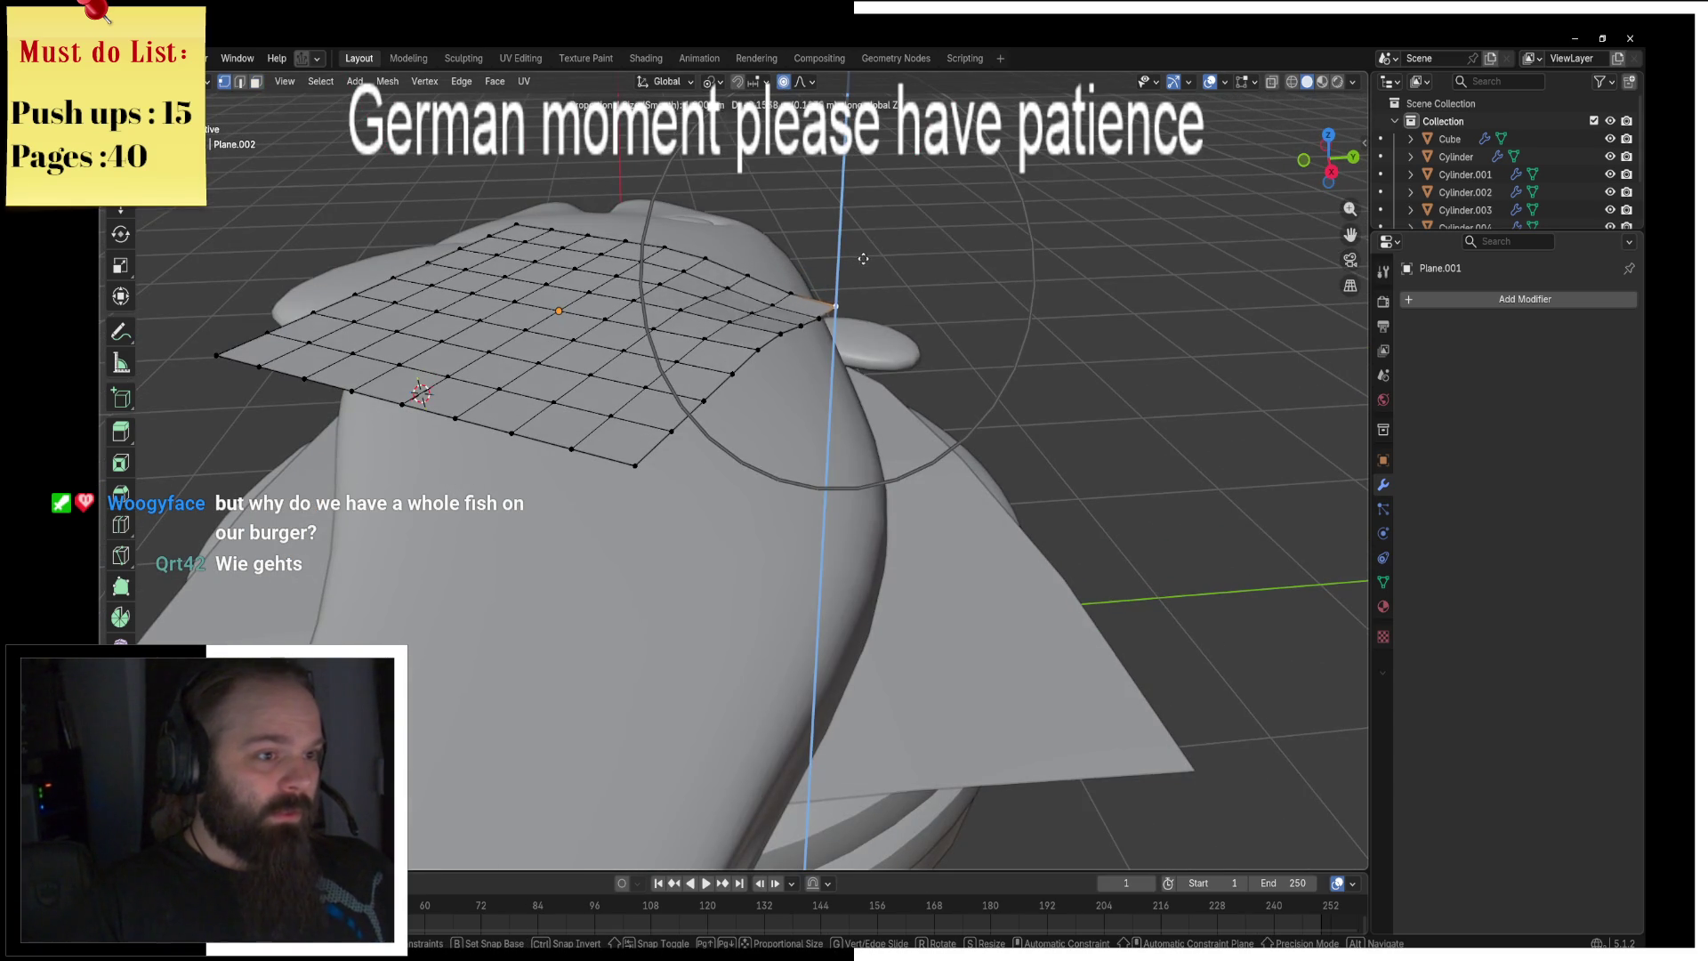
pyautogui.scroll(4, 858, 262)
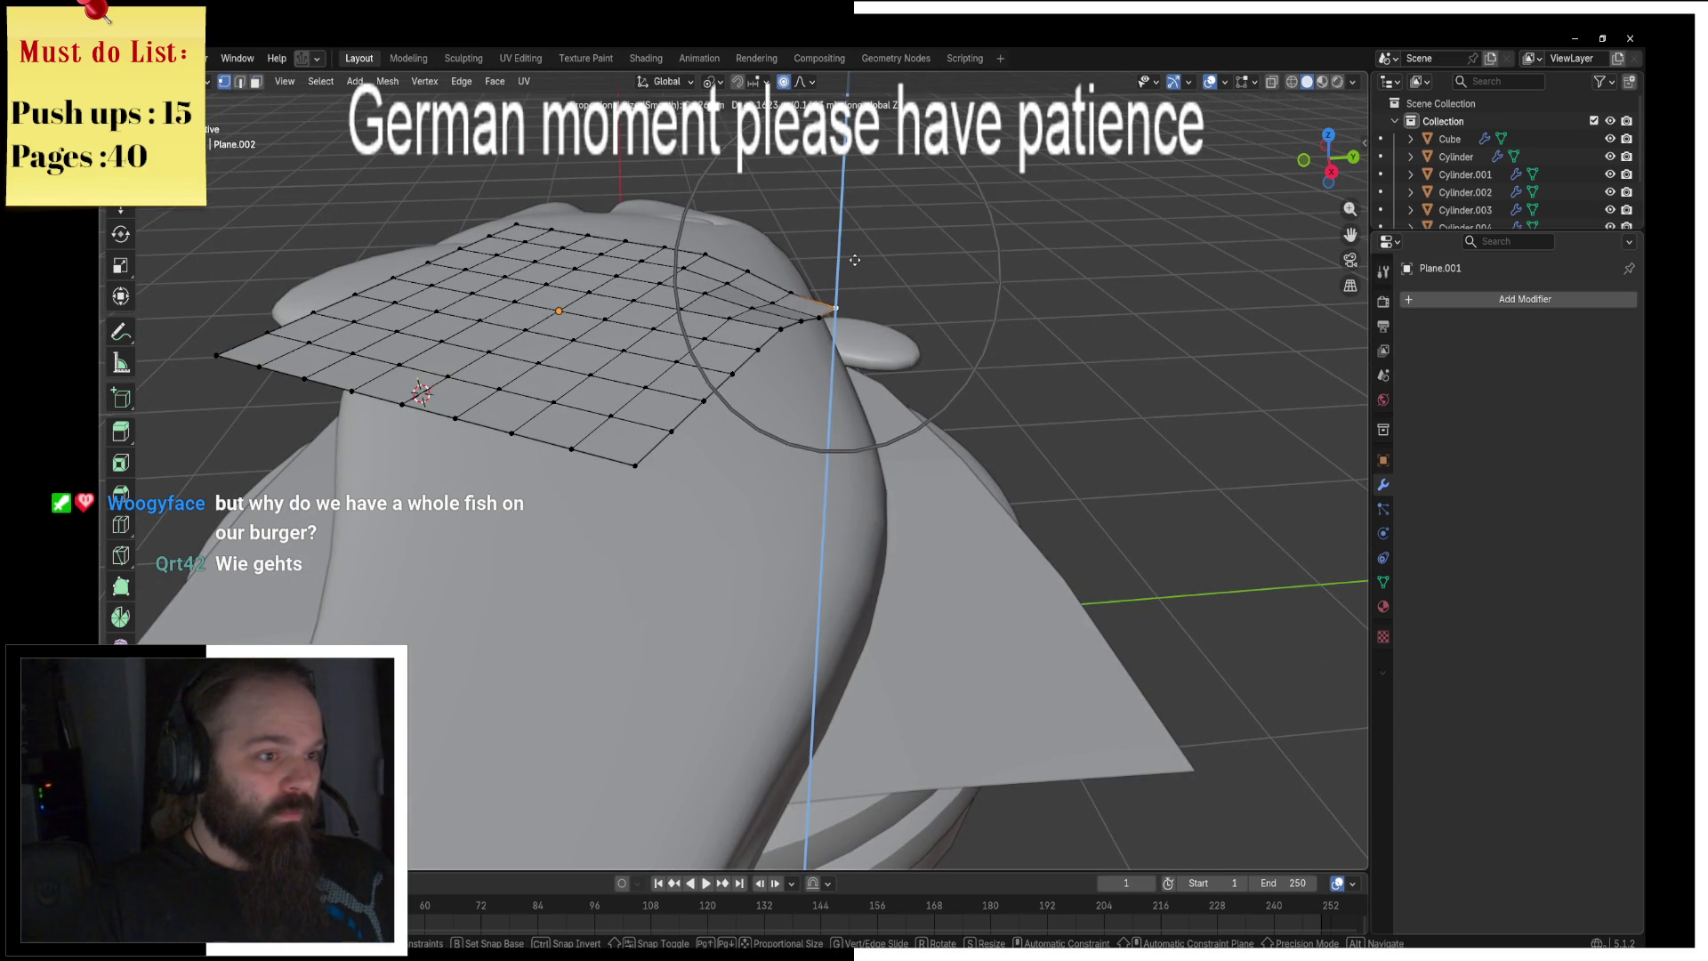
pyautogui.scroll(5, 854, 257)
pyautogui.click(849, 262)
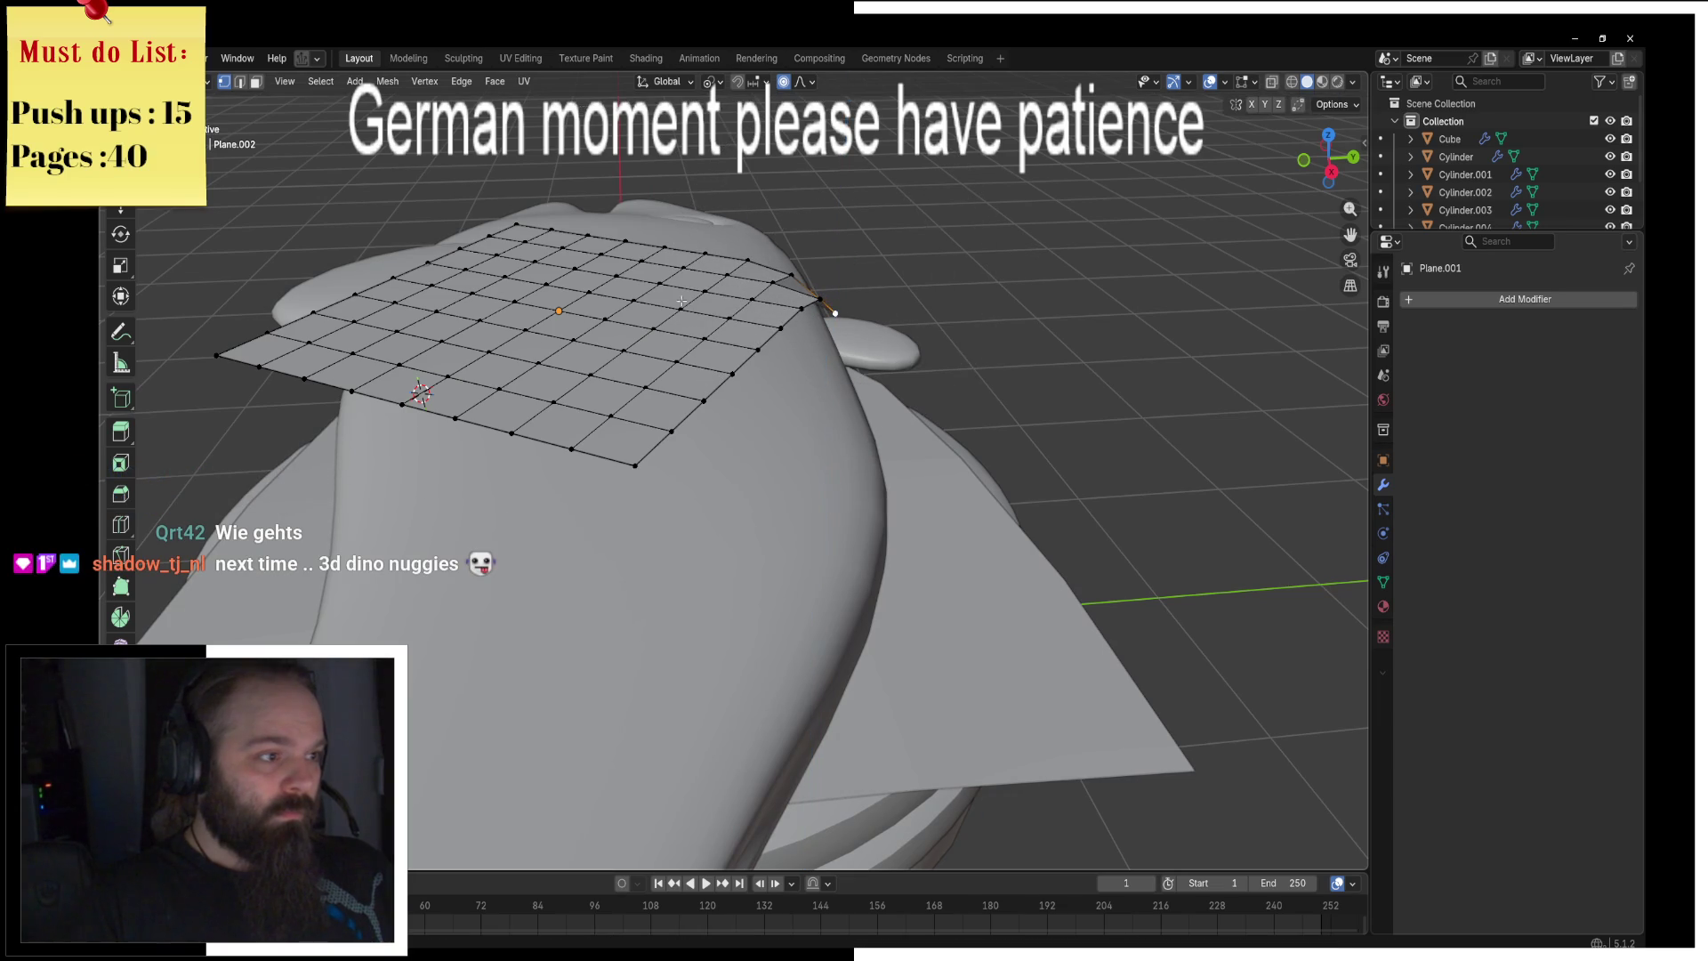
pyautogui.press('g')
pyautogui.press('z')
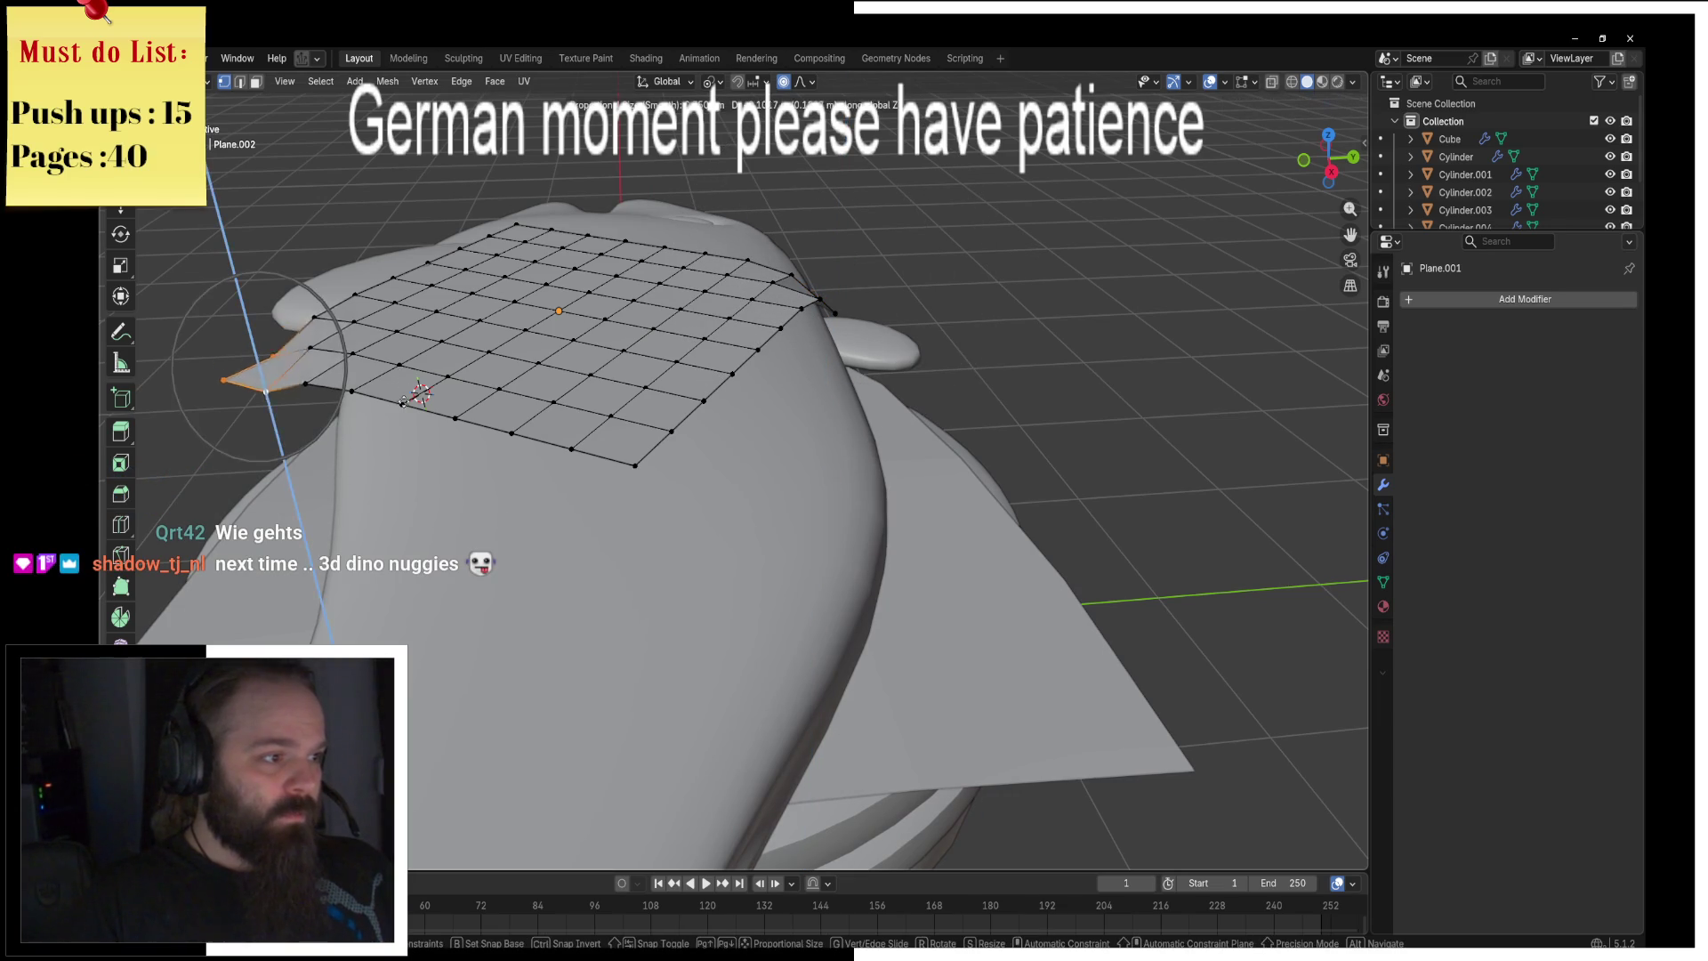
pyautogui.click(427, 452)
# Step: Refine the vertex's height with further vertical moves
pyautogui.press('g')
pyautogui.press('z')
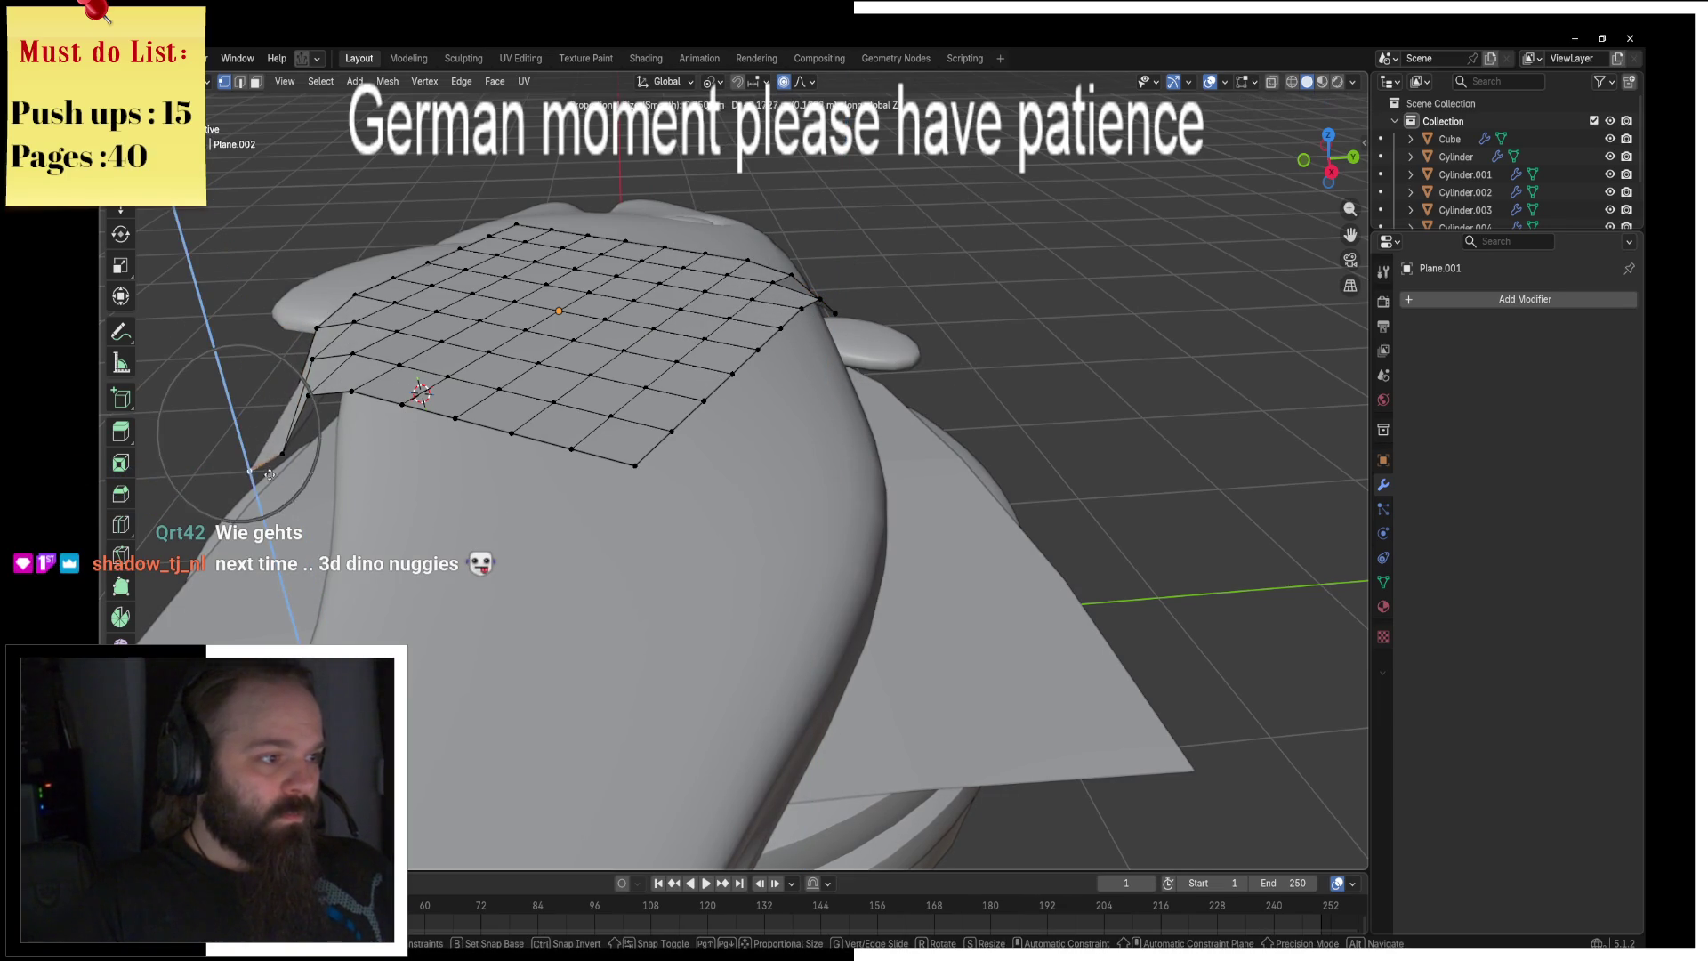
pyautogui.click(328, 509)
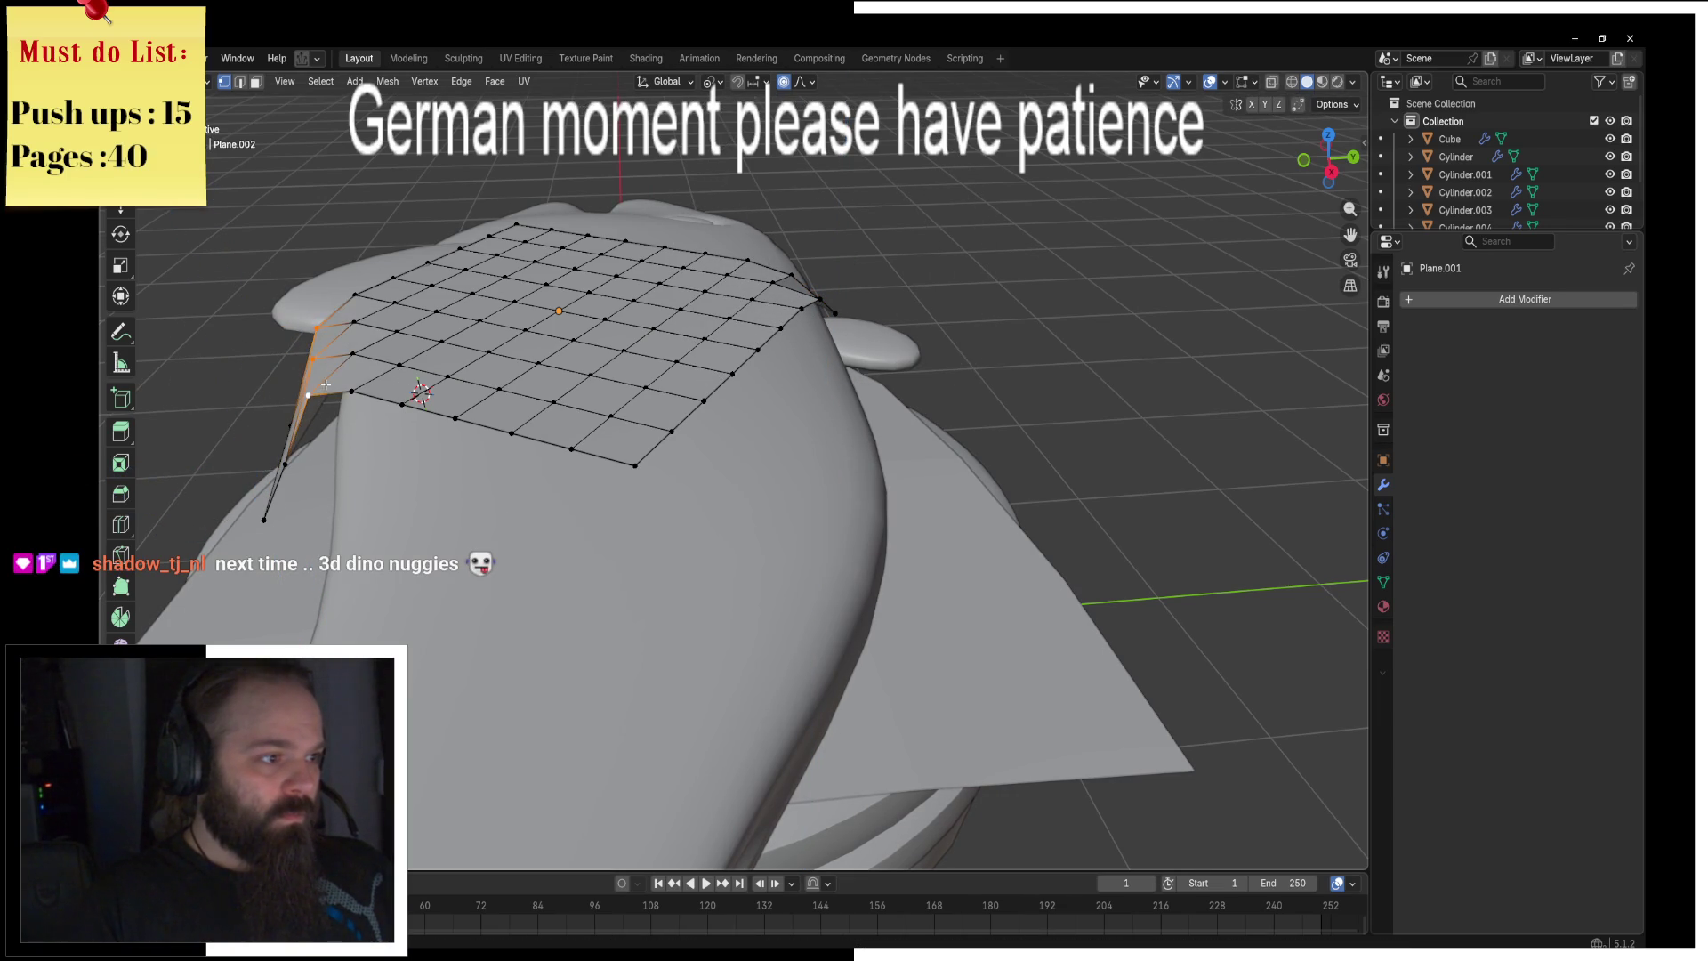
pyautogui.press('g')
pyautogui.press('z')
pyautogui.click(354, 394)
# Step: Lower the vertex once more, then select the whole plane and leave Edit Mode
pyautogui.moveTo(374, 391); pyautogui.dragTo(727, 317, button='middle')
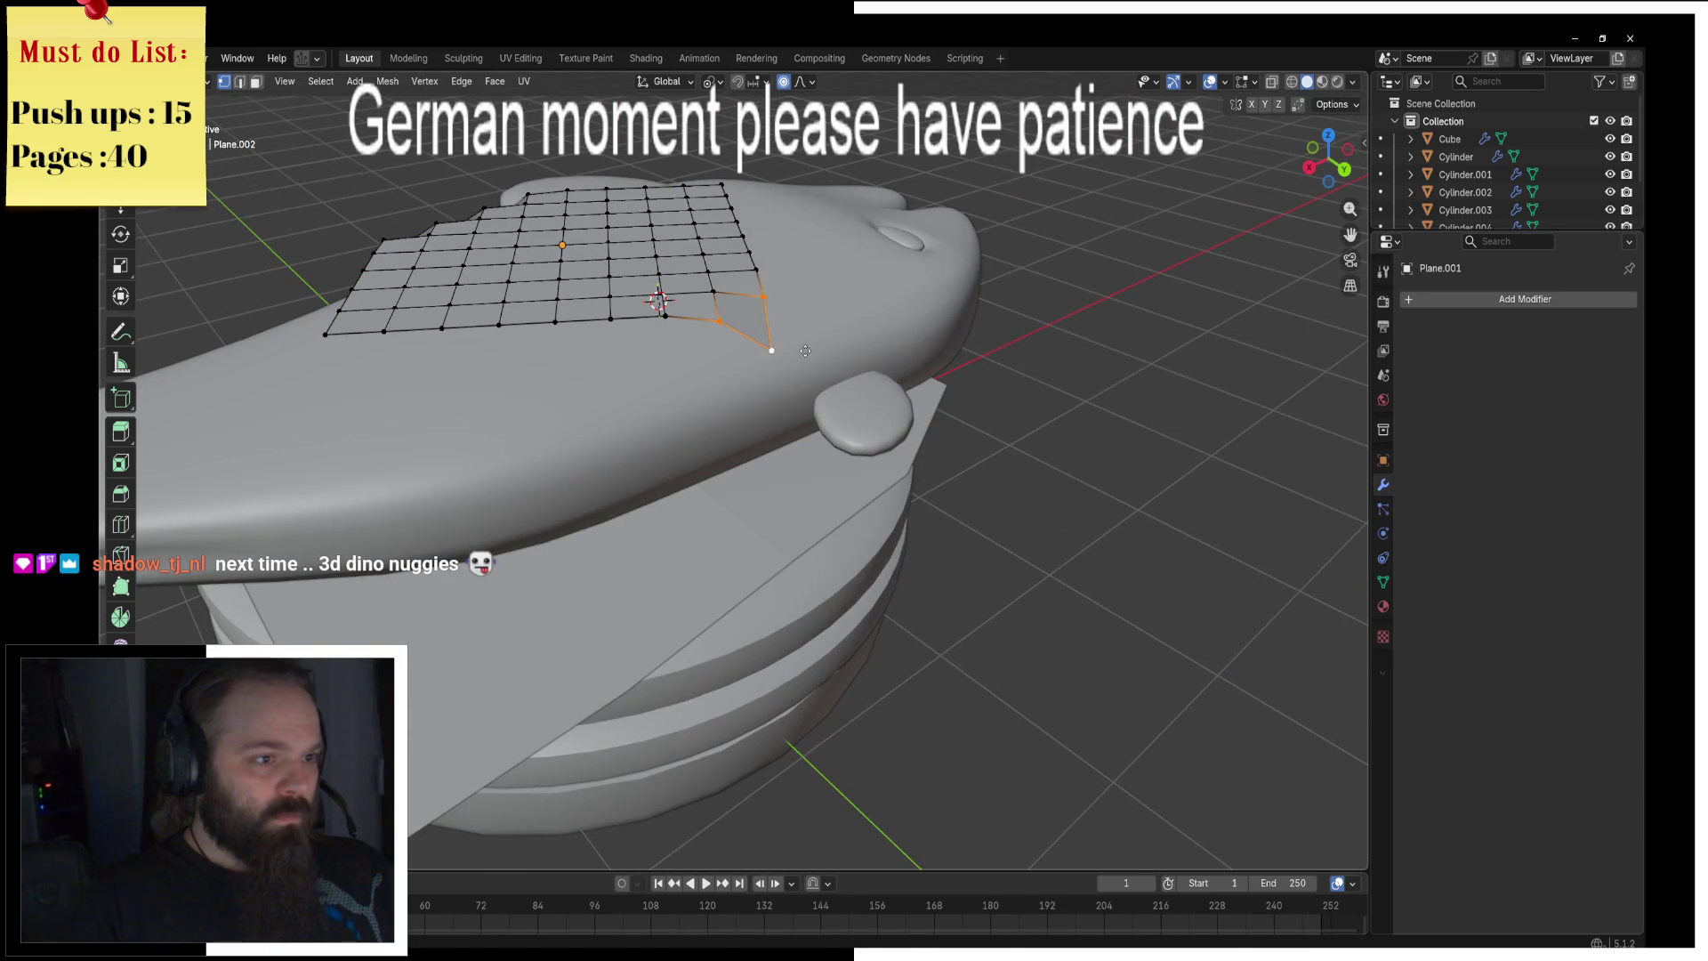
pyautogui.press('g')
pyautogui.press('z')
pyautogui.click(804, 380)
pyautogui.moveTo(803, 380)
pyautogui.mouseDown(button='middle')
pyautogui.moveTo(783, 347)
pyautogui.moveTo(822, 331)
pyautogui.moveTo(951, 356)
pyautogui.moveTo(803, 339)
pyautogui.mouseUp(button='middle')
pyautogui.press('a')
pyautogui.hotkey('ctrl', 'Tab')
pyautogui.rightClick(803, 340)
# Step: Apply Shade Auto Smooth and add a Solidify modifier with -0.08 m thickness
pyautogui.click(920, 382)
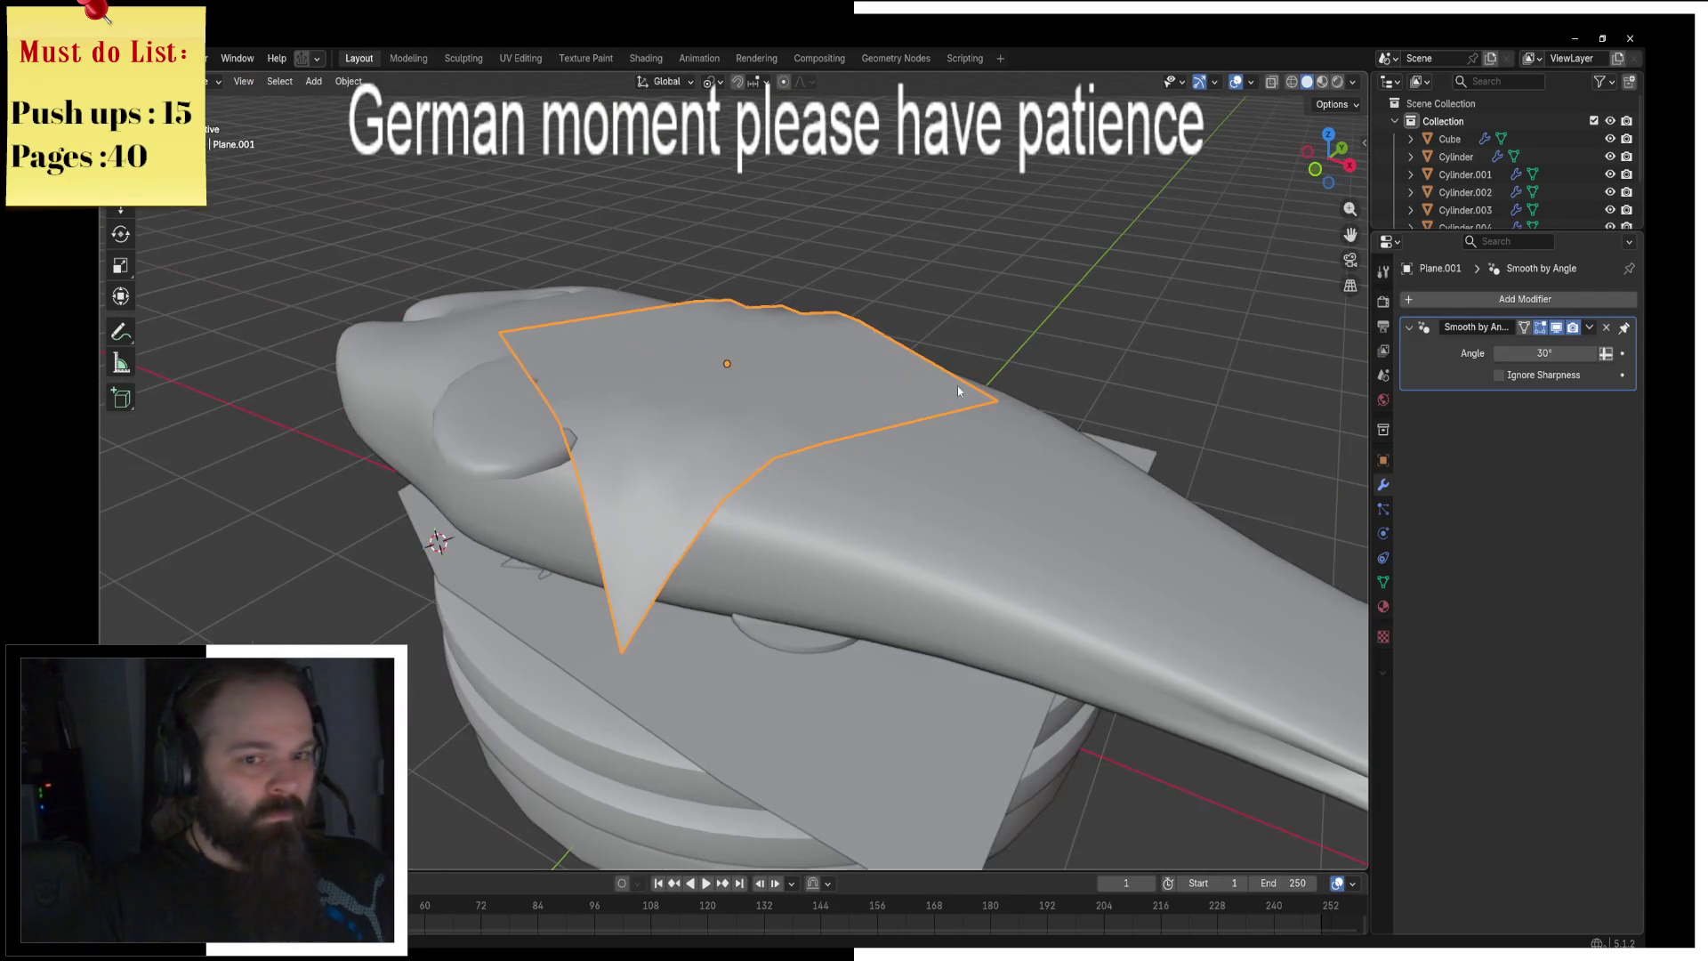
pyautogui.click(1453, 300)
pyautogui.write('s')
pyautogui.click(1414, 357)
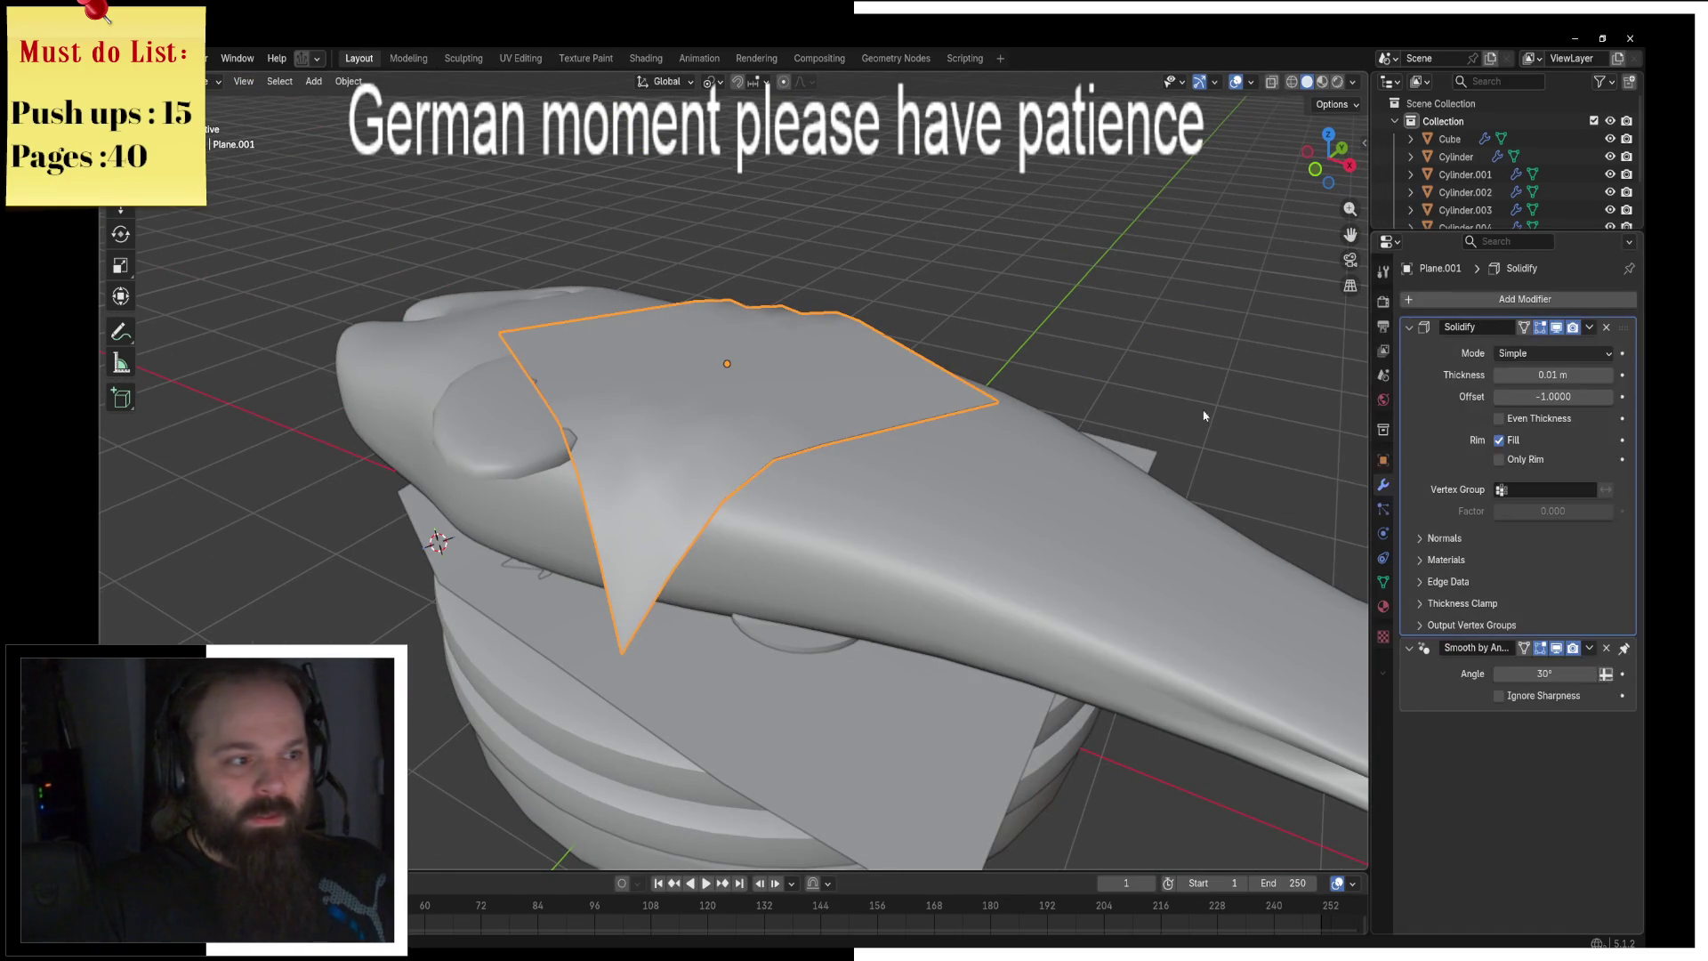
pyautogui.moveTo(1552, 374); pyautogui.dragTo(1512, 374)
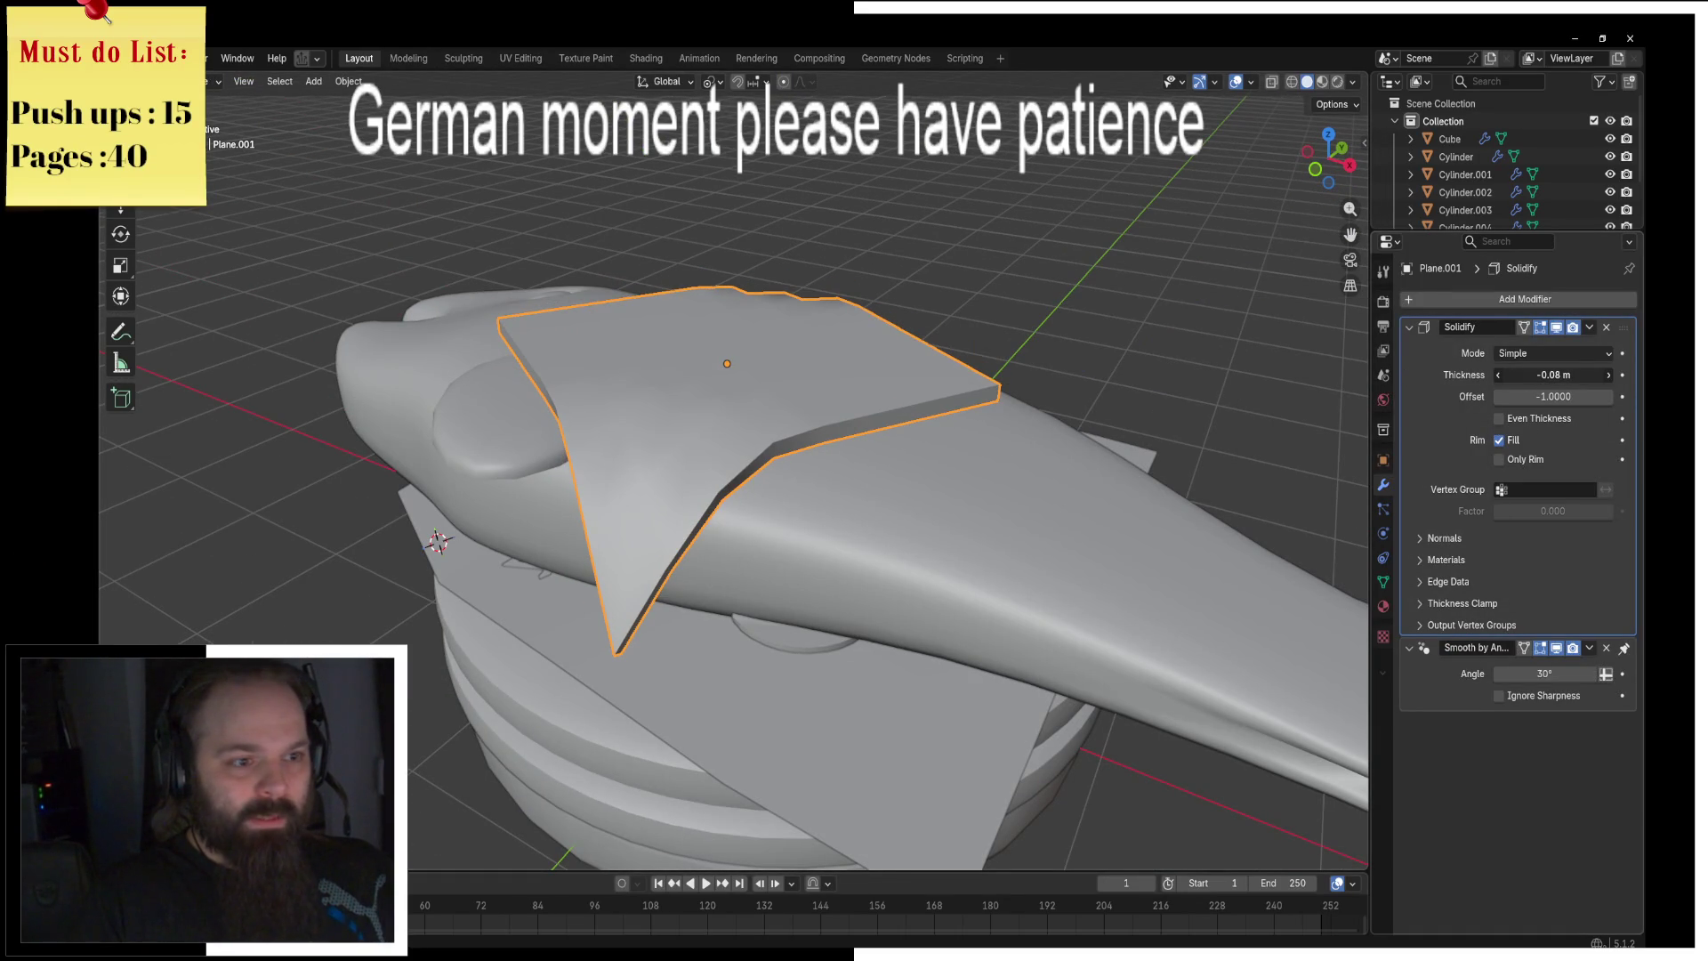
# Step: Add a Bevel modifier with 2 segments and collapse the Solidify panel
pyautogui.click(1428, 298)
pyautogui.press('space')
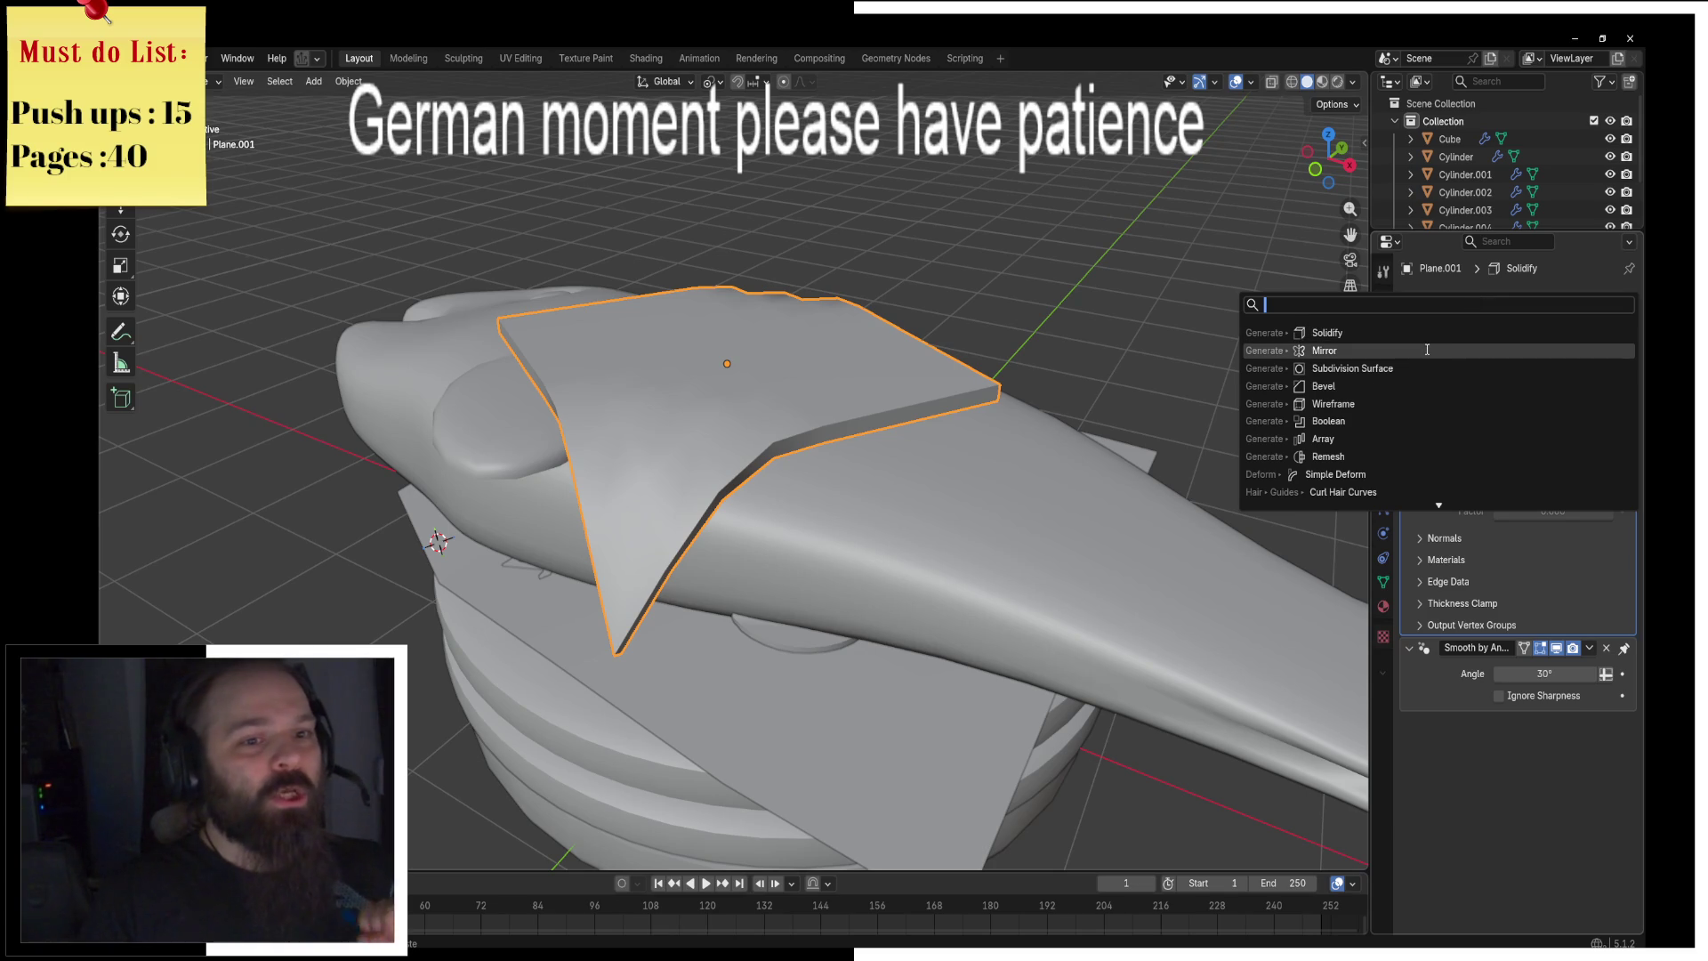
pyautogui.click(1405, 385)
pyautogui.moveTo(1112, 404)
pyautogui.mouseDown(button='middle')
pyautogui.moveTo(1023, 409)
pyautogui.moveTo(1076, 454)
pyautogui.mouseUp(button='middle')
pyautogui.click(1407, 328)
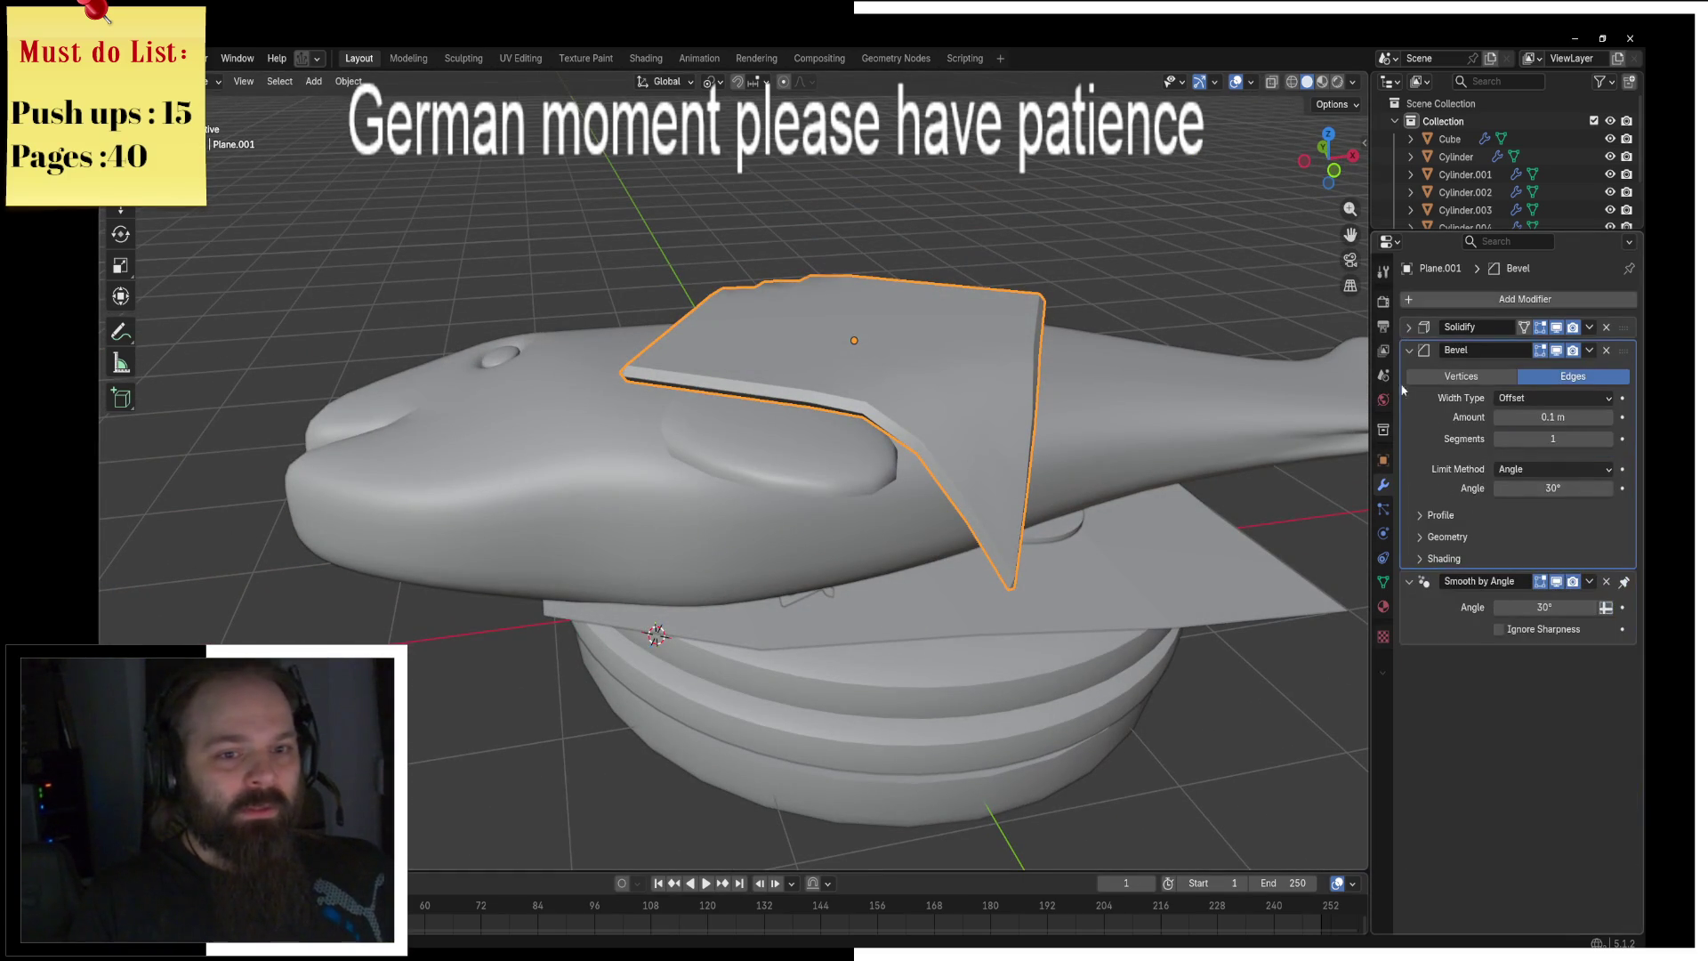
pyautogui.click(1608, 442)
# Step: Adjust the sheet's height along Z to seat it on the fish
pyautogui.moveTo(1156, 462)
pyautogui.mouseDown(button='middle')
pyautogui.moveTo(984, 484)
pyautogui.moveTo(925, 448)
pyautogui.moveTo(998, 510)
pyautogui.mouseUp(button='middle')
pyautogui.press('g')
pyautogui.press('z')
pyautogui.press('Escape')
pyautogui.press('r')
pyautogui.press('y')
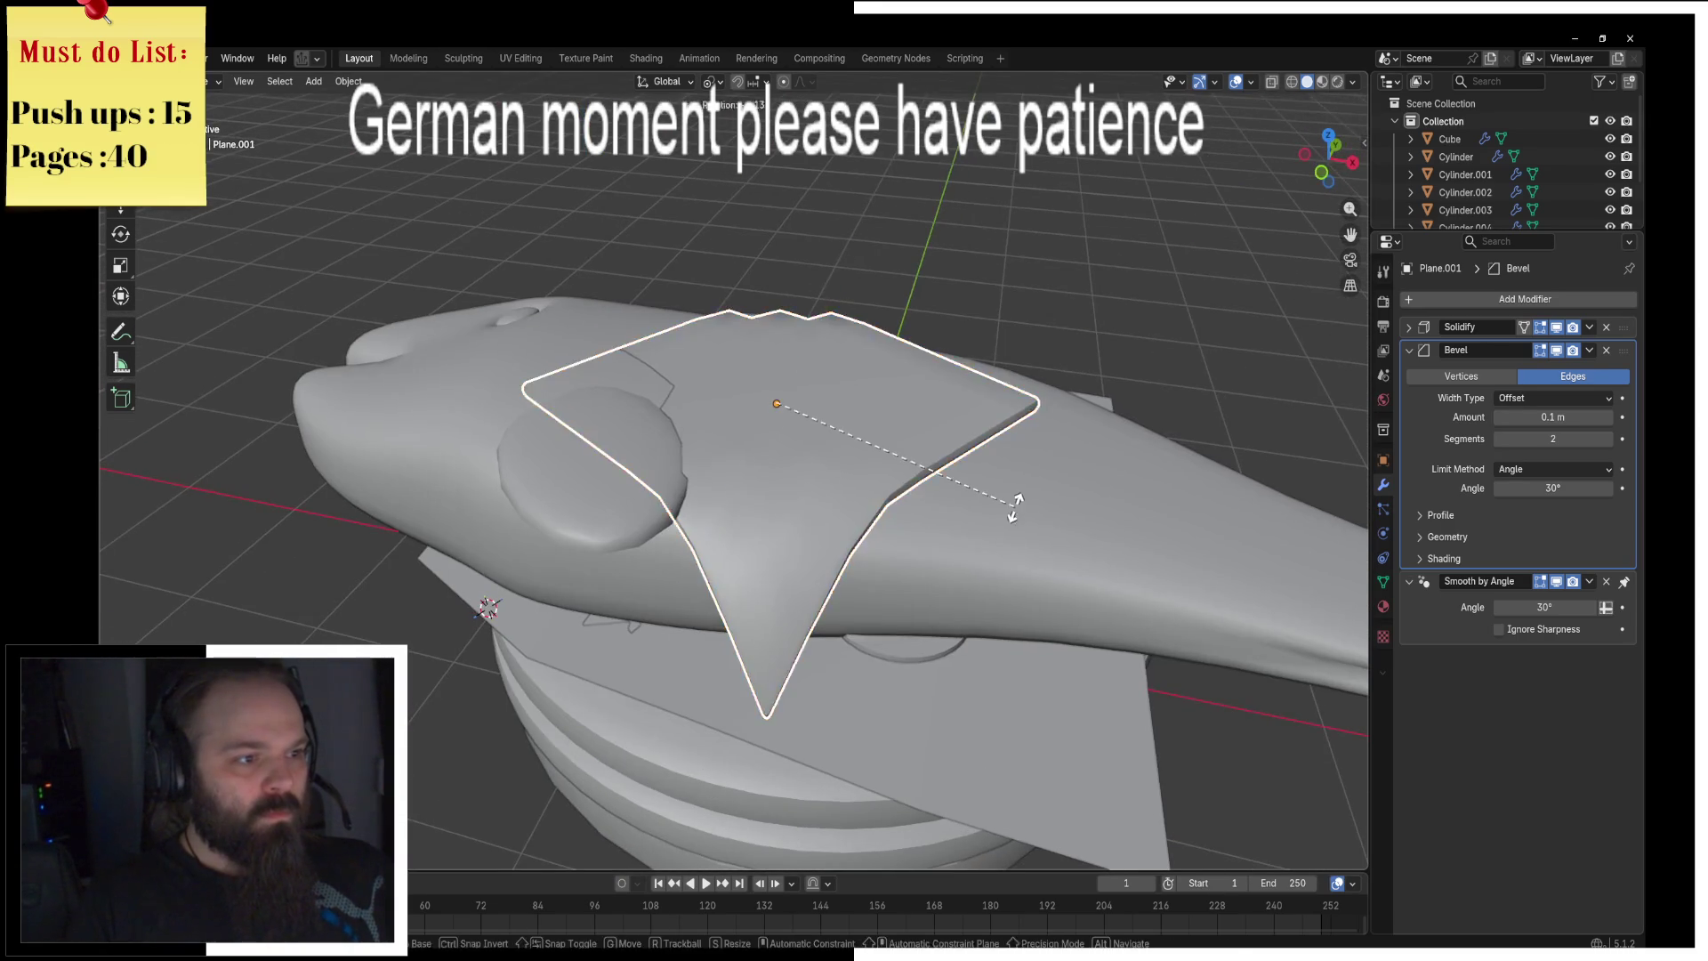
pyautogui.press('Escape')
pyautogui.press('g')
pyautogui.press('z')
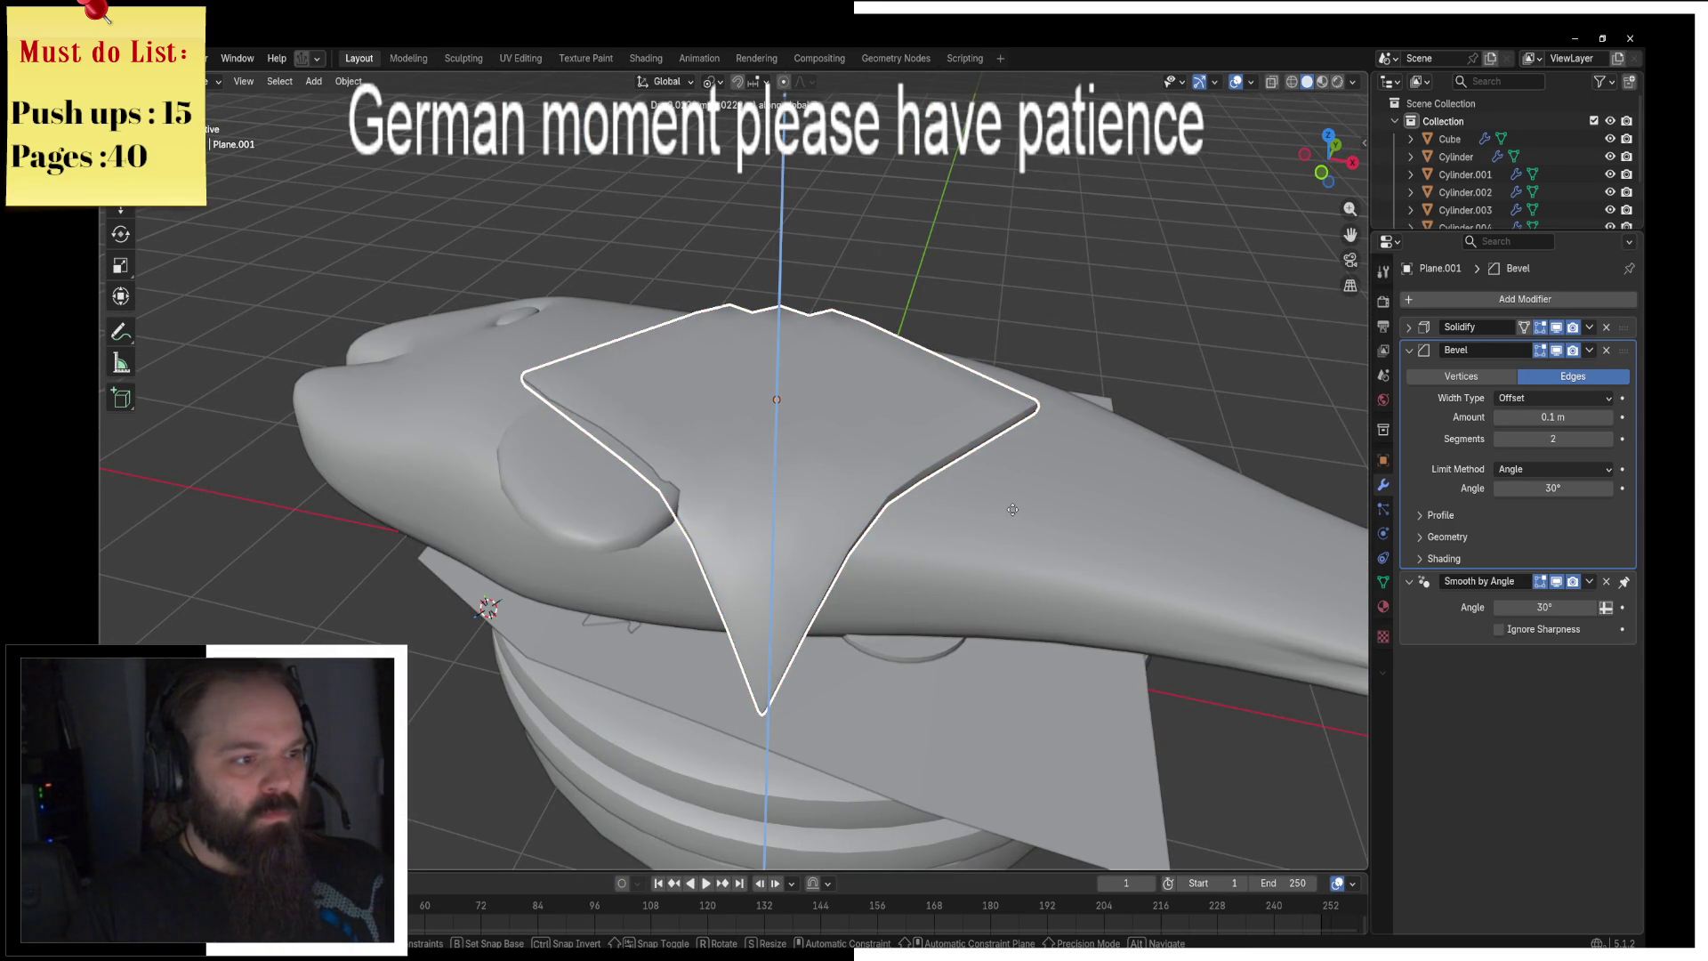
pyautogui.press('Escape')
pyautogui.moveTo(1012, 509)
pyautogui.mouseDown(button='middle')
pyautogui.moveTo(1079, 275)
pyautogui.moveTo(959, 358)
pyautogui.moveTo(949, 599)
pyautogui.mouseUp(button='middle')
# Step: Select the bottom bun cylinder and switch into Edit Mode on its mesh
pyautogui.click(937, 551)
pyautogui.hotkey('ctrl', 'Tab')
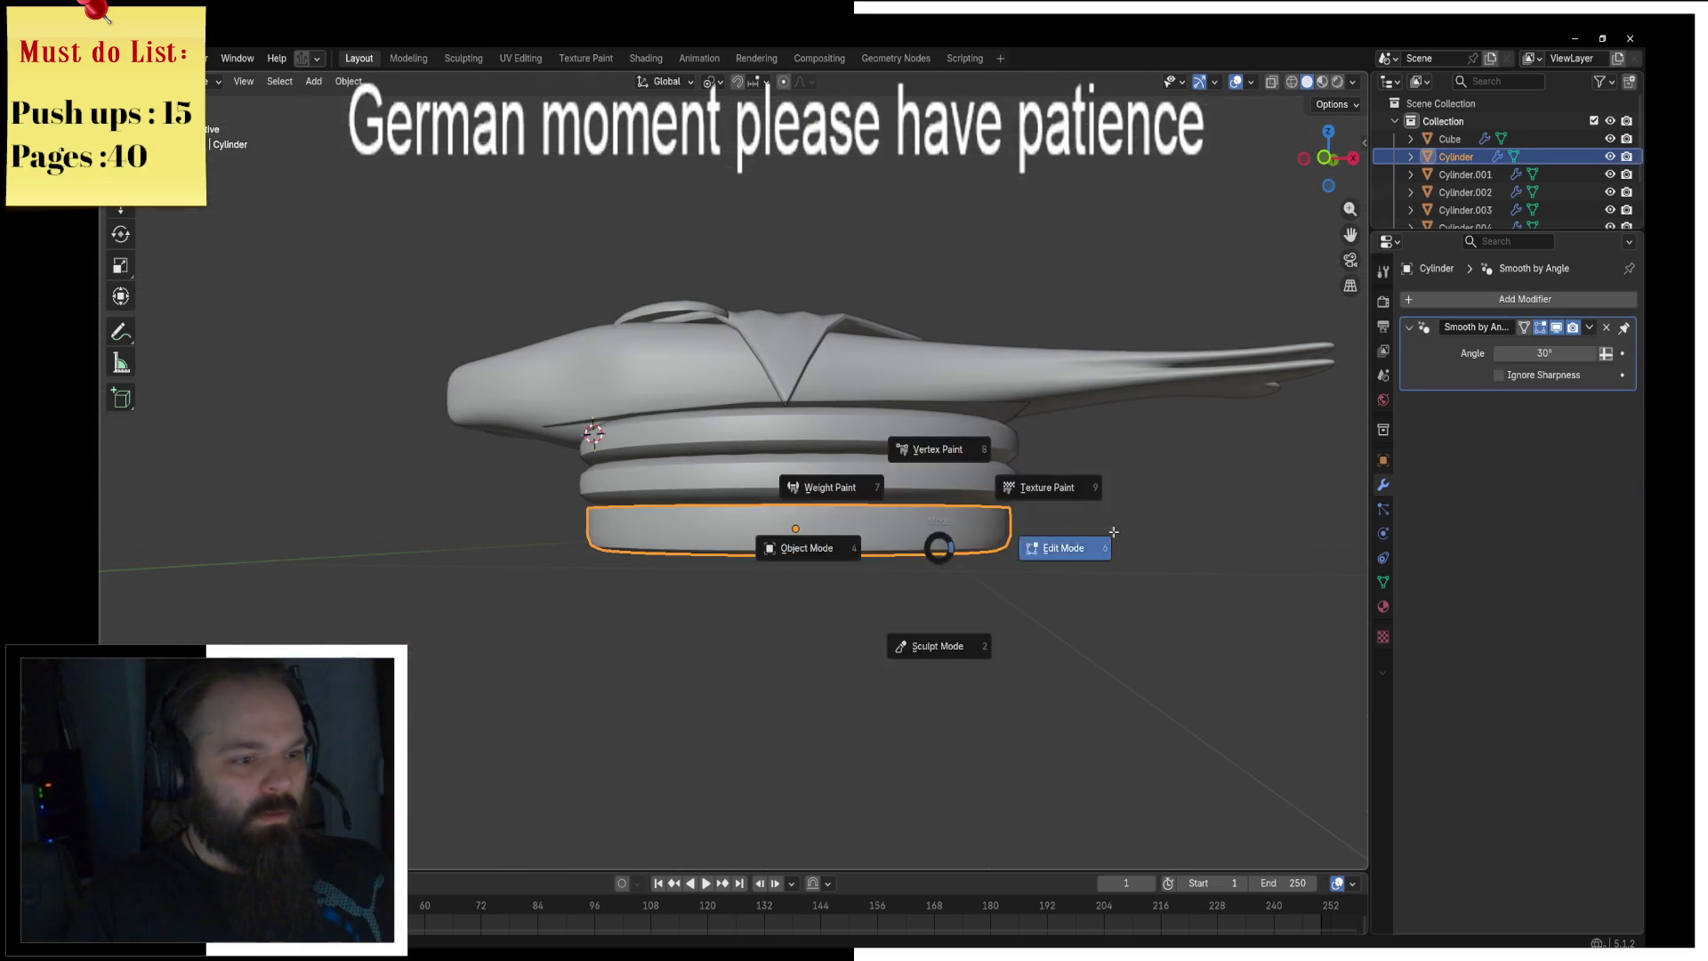
pyautogui.click(1014, 575)
pyautogui.press('g')
pyautogui.press('Escape')
pyautogui.press('r')
pyautogui.press('y')
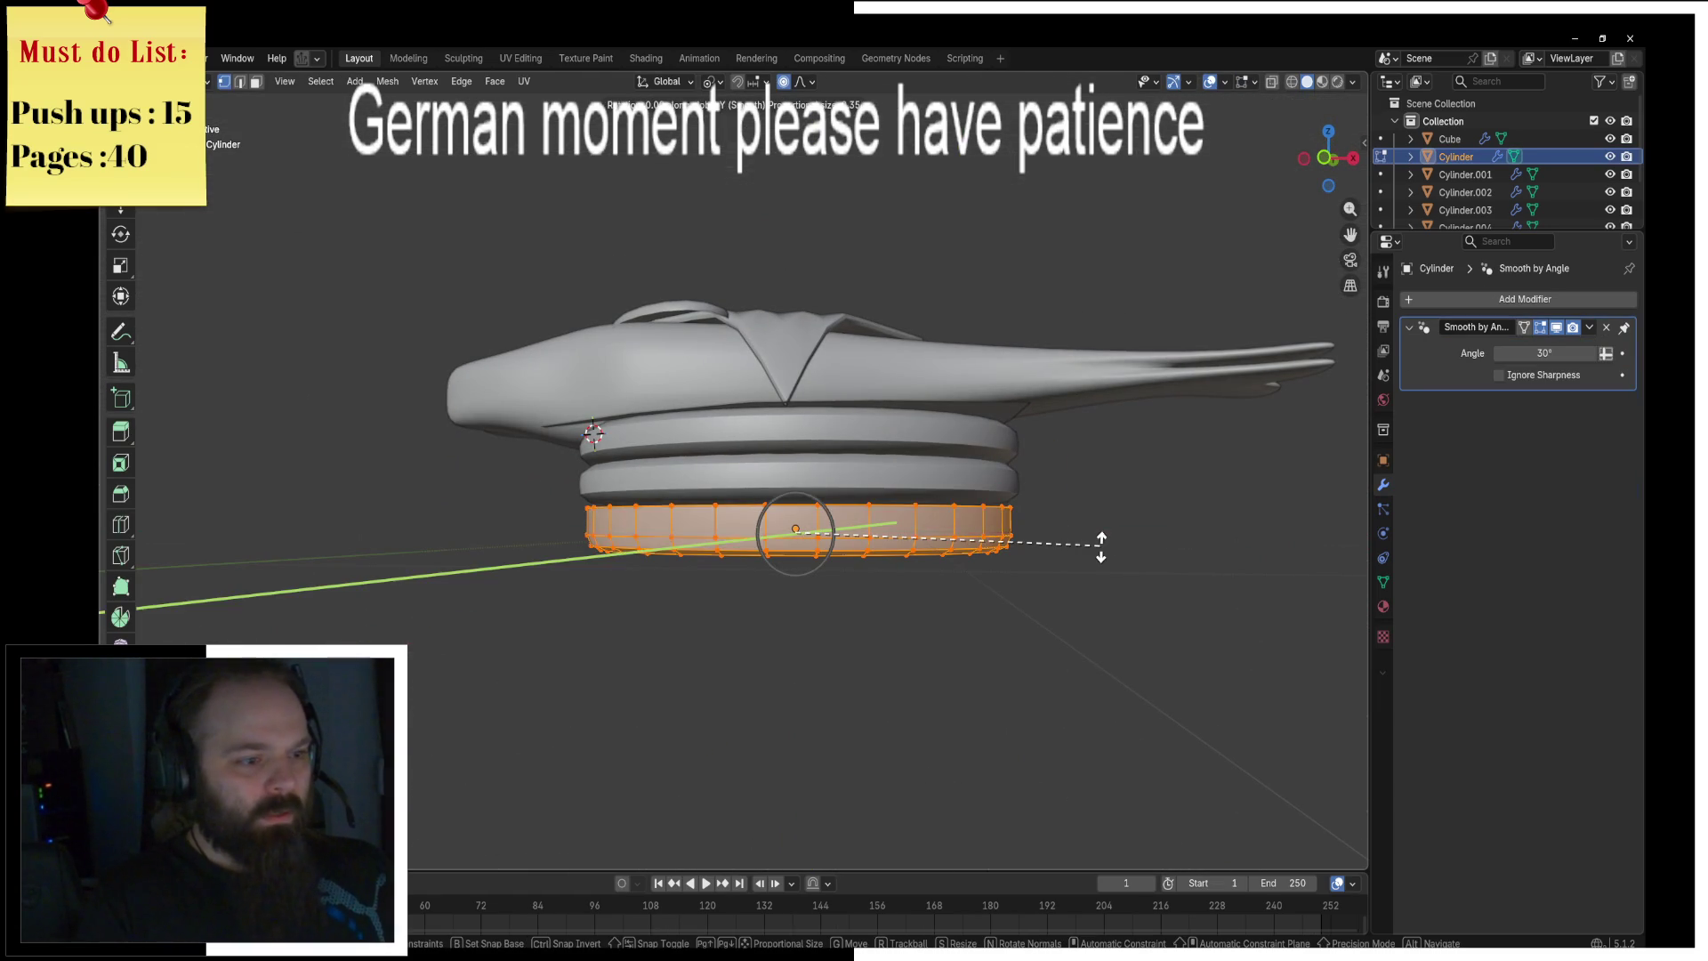
pyautogui.press('Escape')
# Step: Copy the bottom bun ring and move it straight up along Z above the fish
pyautogui.hotkey('ctrl', 'z')
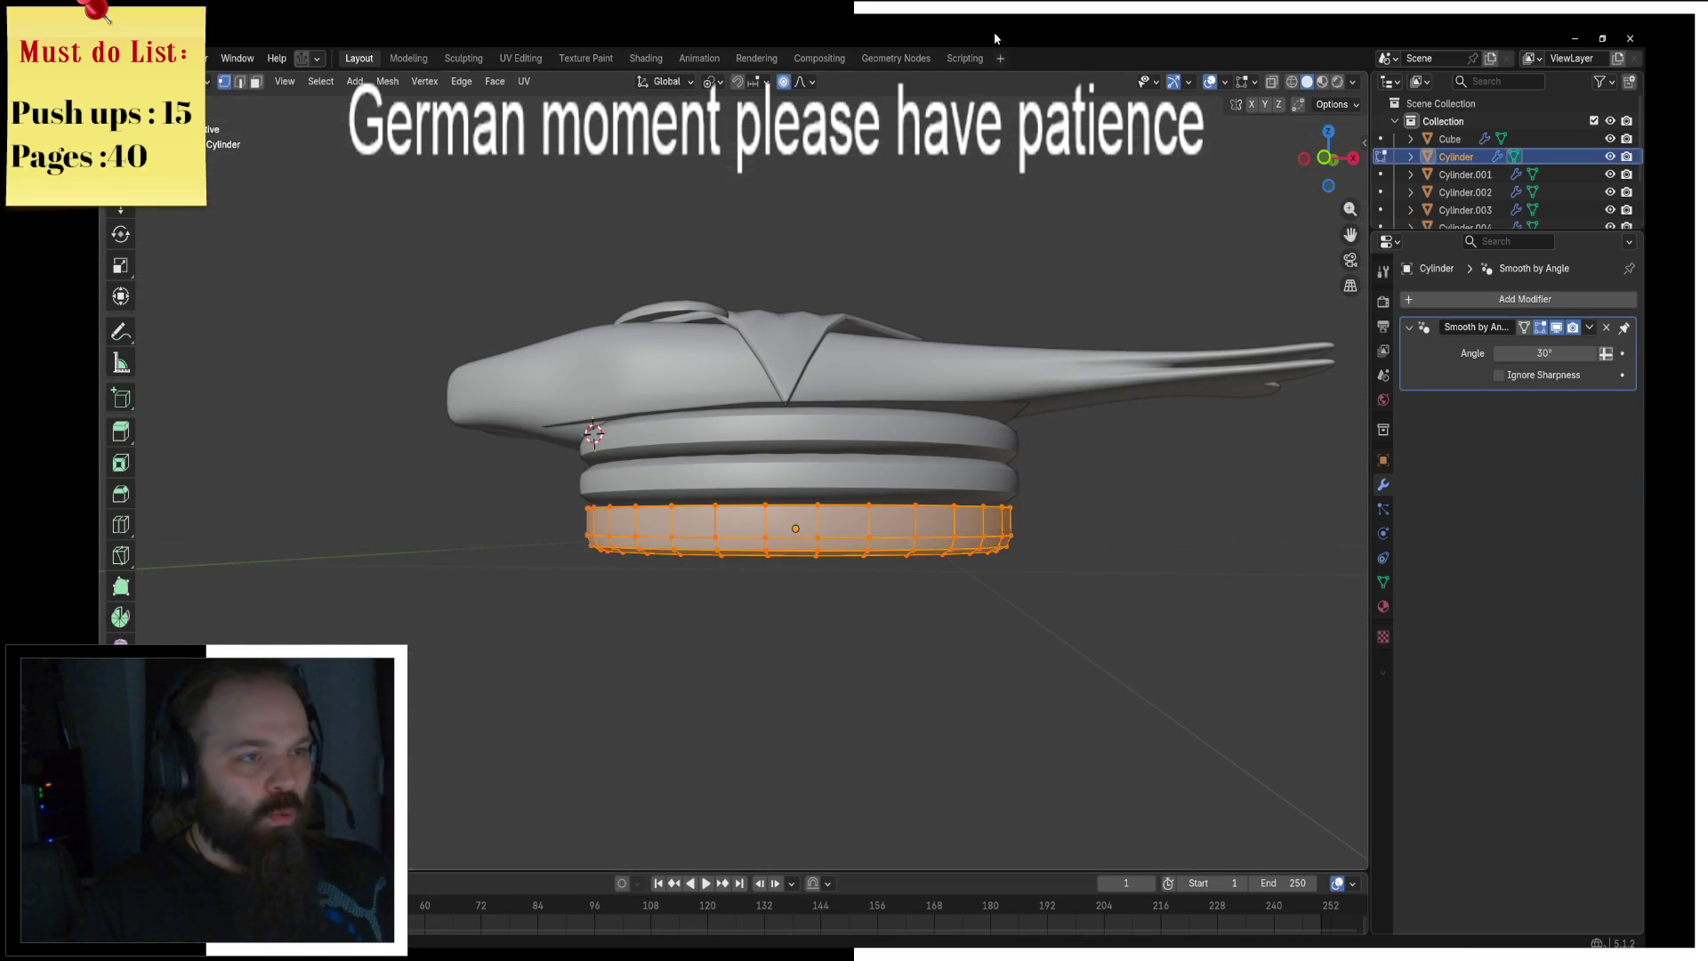
pyautogui.press('r')
pyautogui.press('y')
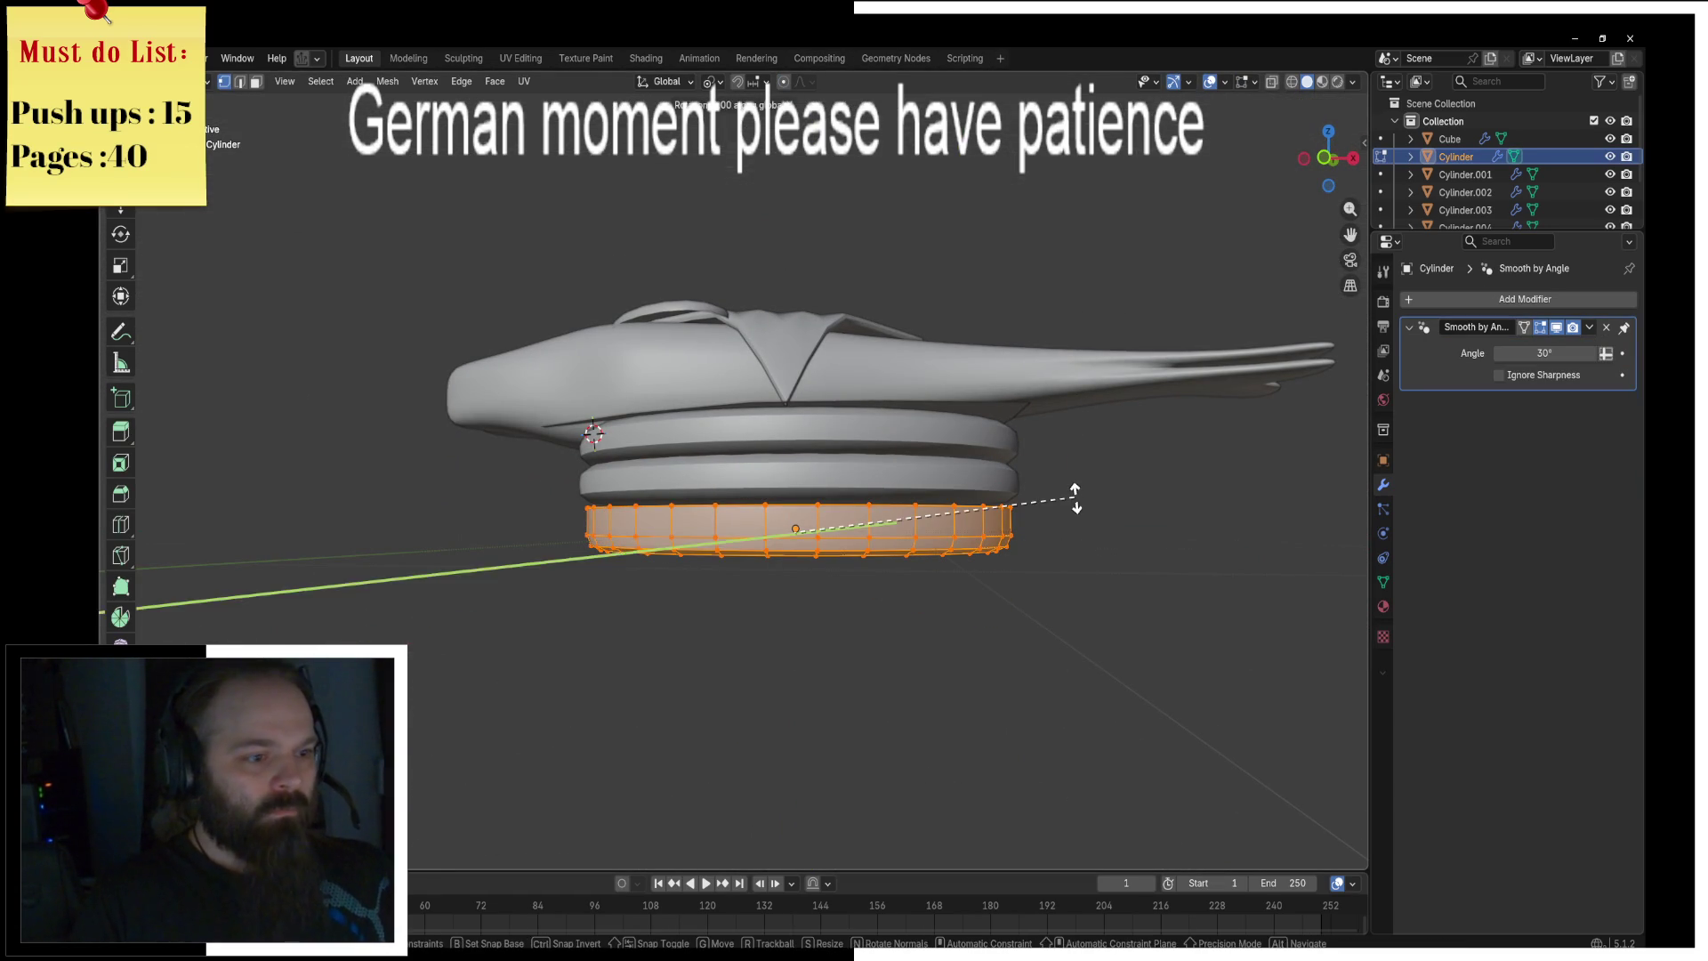
pyautogui.press('Escape')
pyautogui.press('g')
pyautogui.press('z')
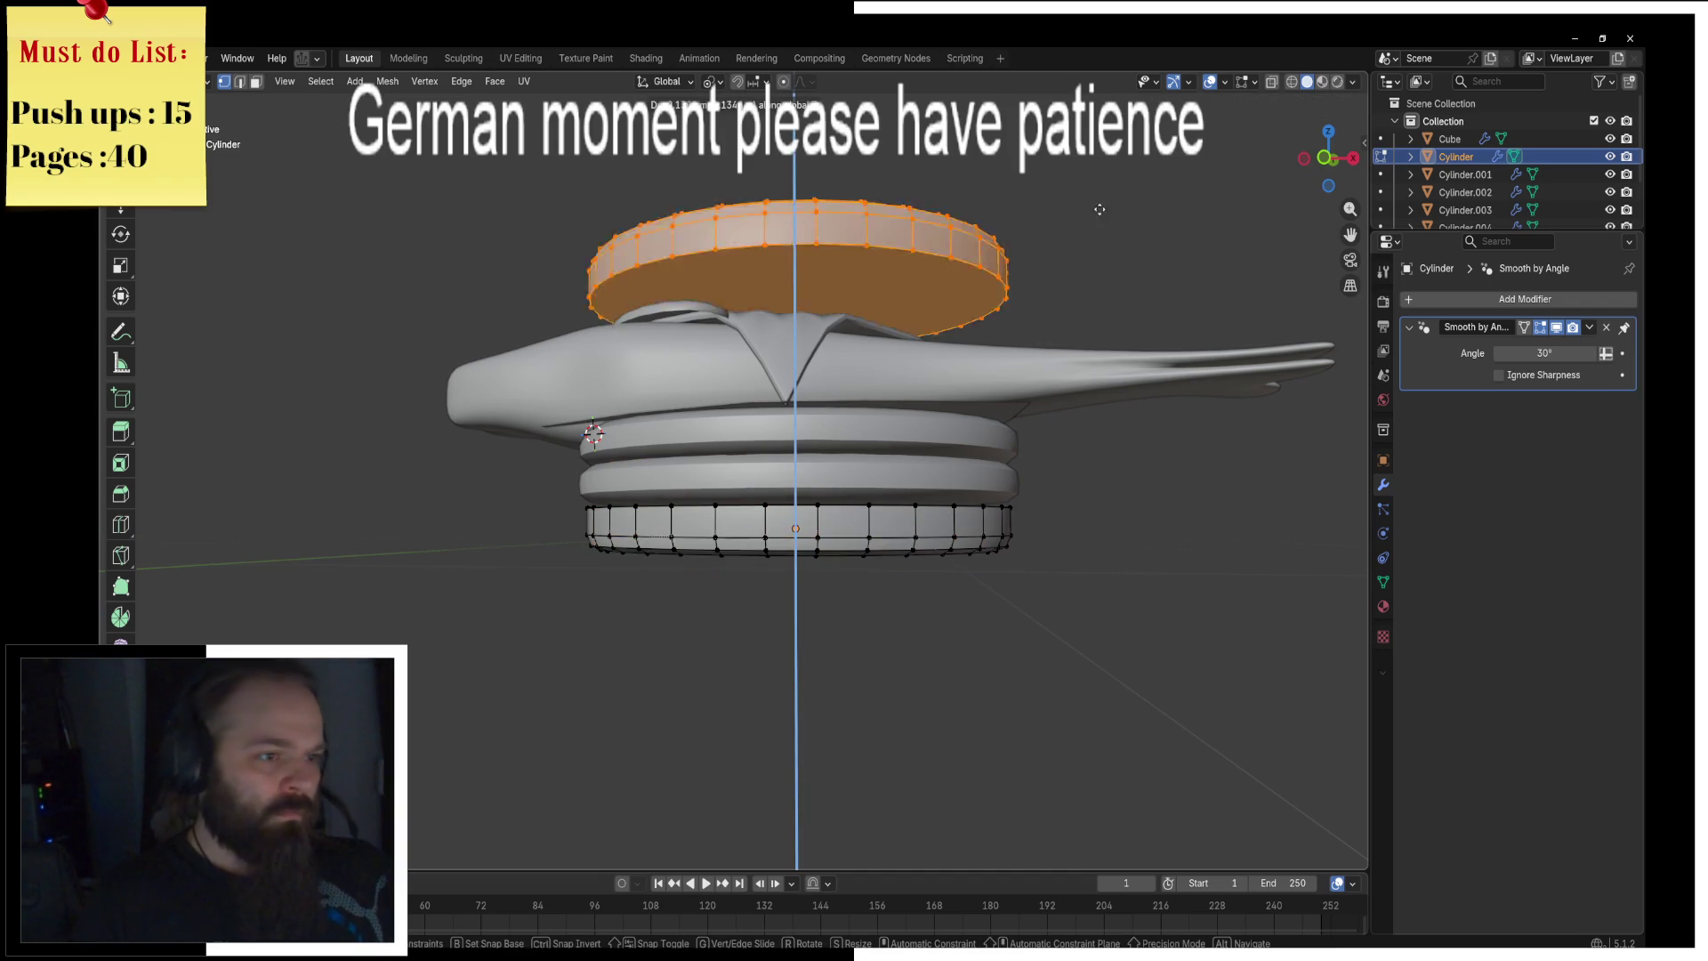
pyautogui.click(1065, 266)
# Step: Select the copied ring's top cap face and change the pivot point setting
pyautogui.moveTo(1065, 266); pyautogui.dragTo(868, 420, button='middle')
pyautogui.click(868, 420)
pyautogui.keyDown('alt'); pyautogui.click(1023, 413); pyautogui.keyUp('alt')
pyautogui.click(1030, 436)
pyautogui.keyDown('alt'); pyautogui.click(852, 286); pyautogui.keyUp('alt')
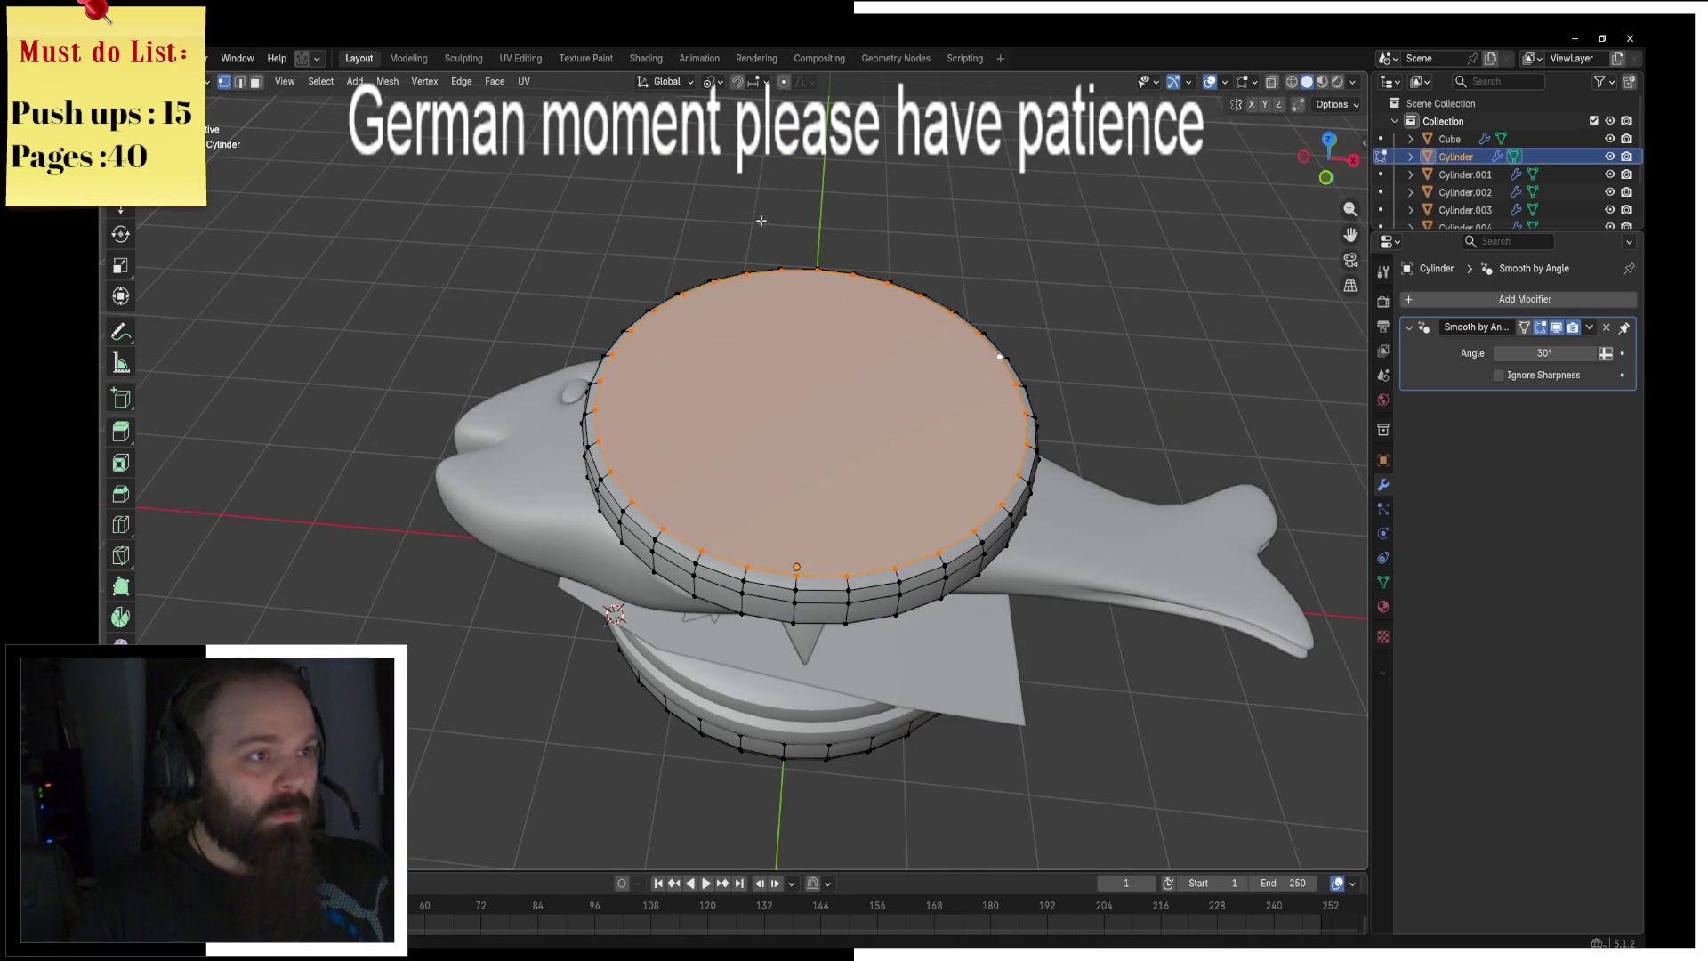
pyautogui.click(709, 81)
pyautogui.click(772, 184)
# Step: Inset the top cap and raise its centre along Z to dome the bun
pyautogui.press('i')
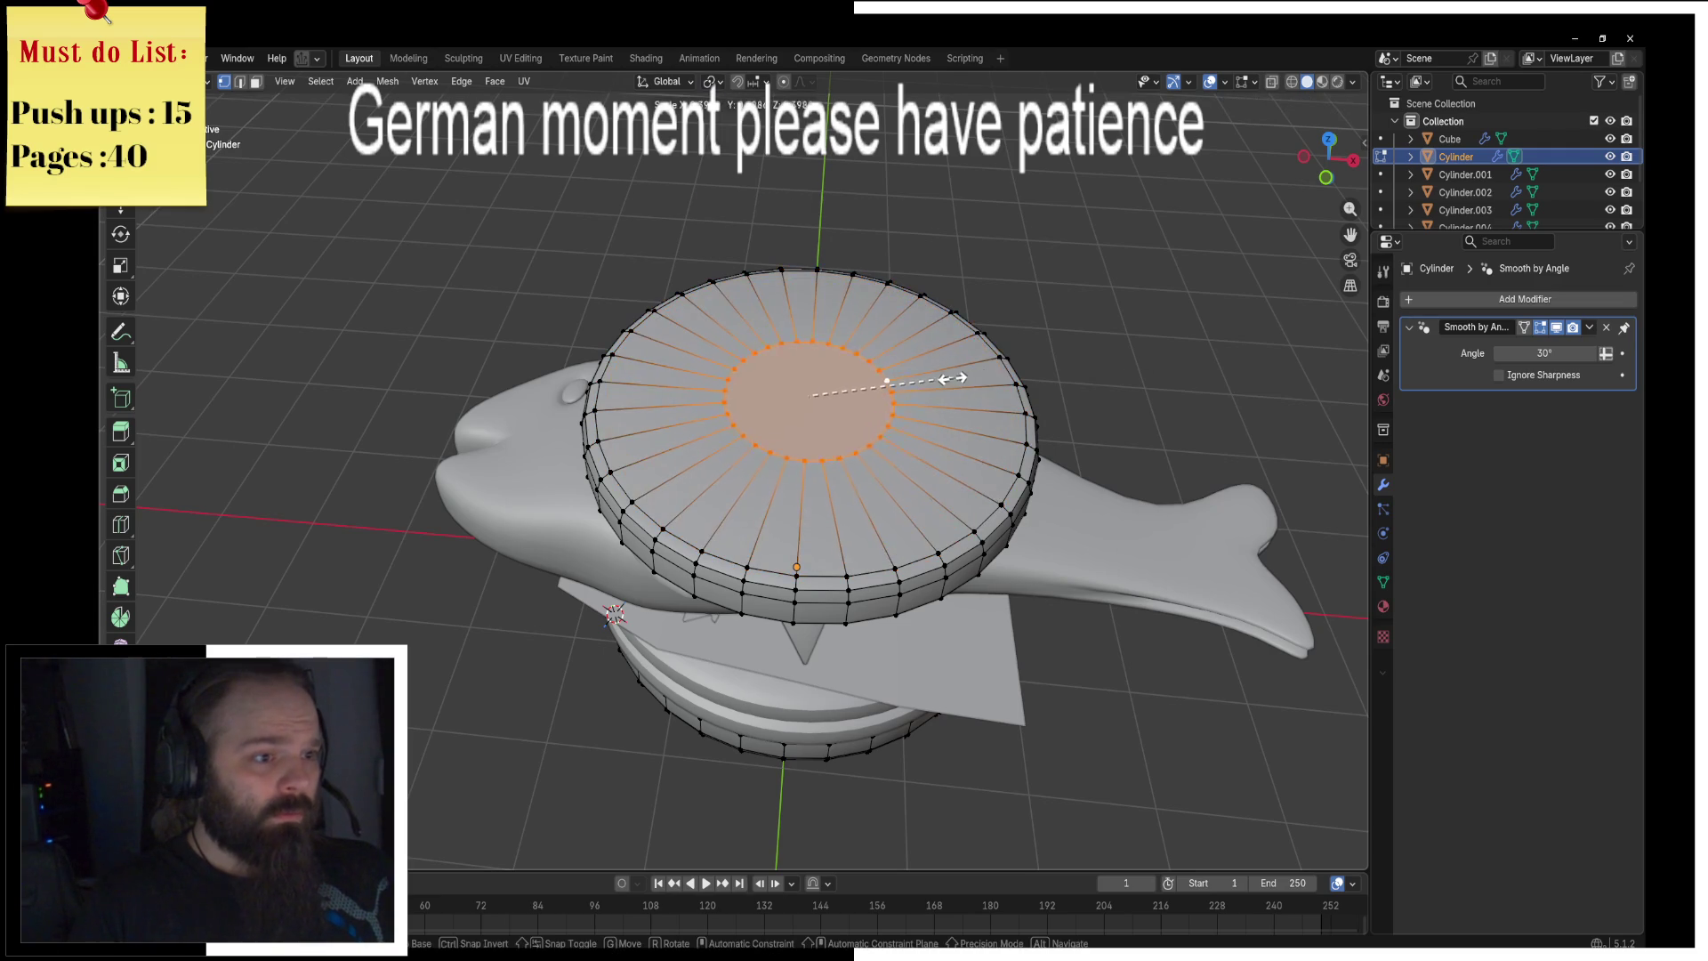
pyautogui.moveTo(902, 391); pyautogui.dragTo(954, 294, button='middle')
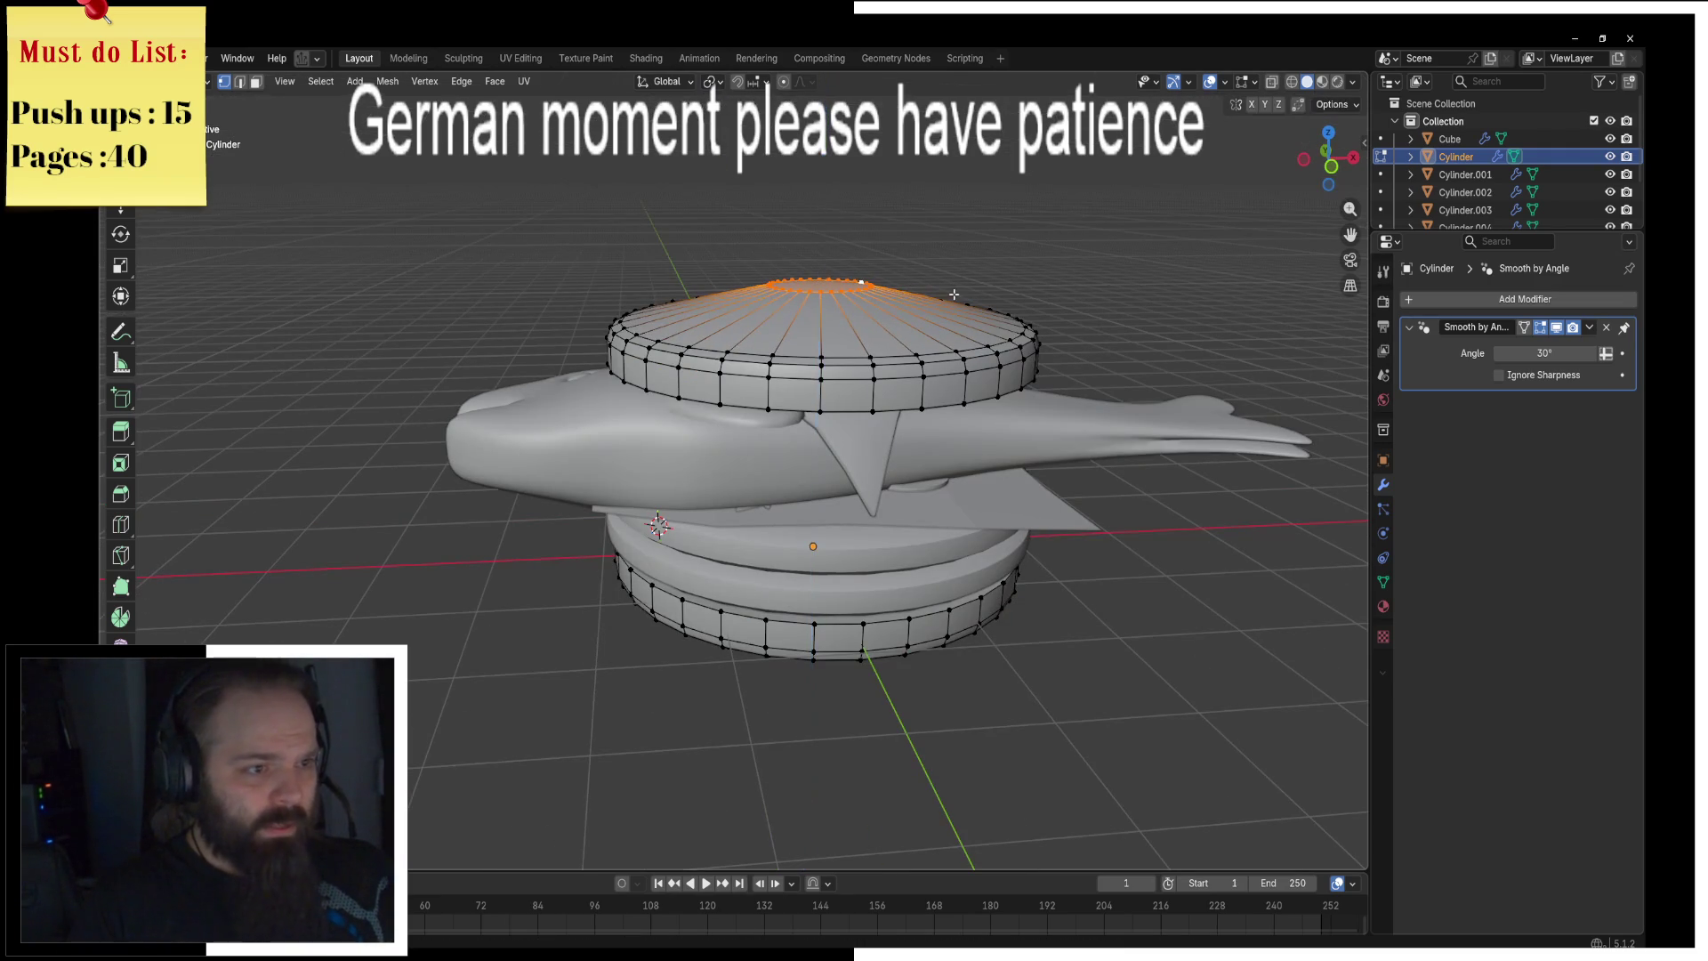
pyautogui.press('g')
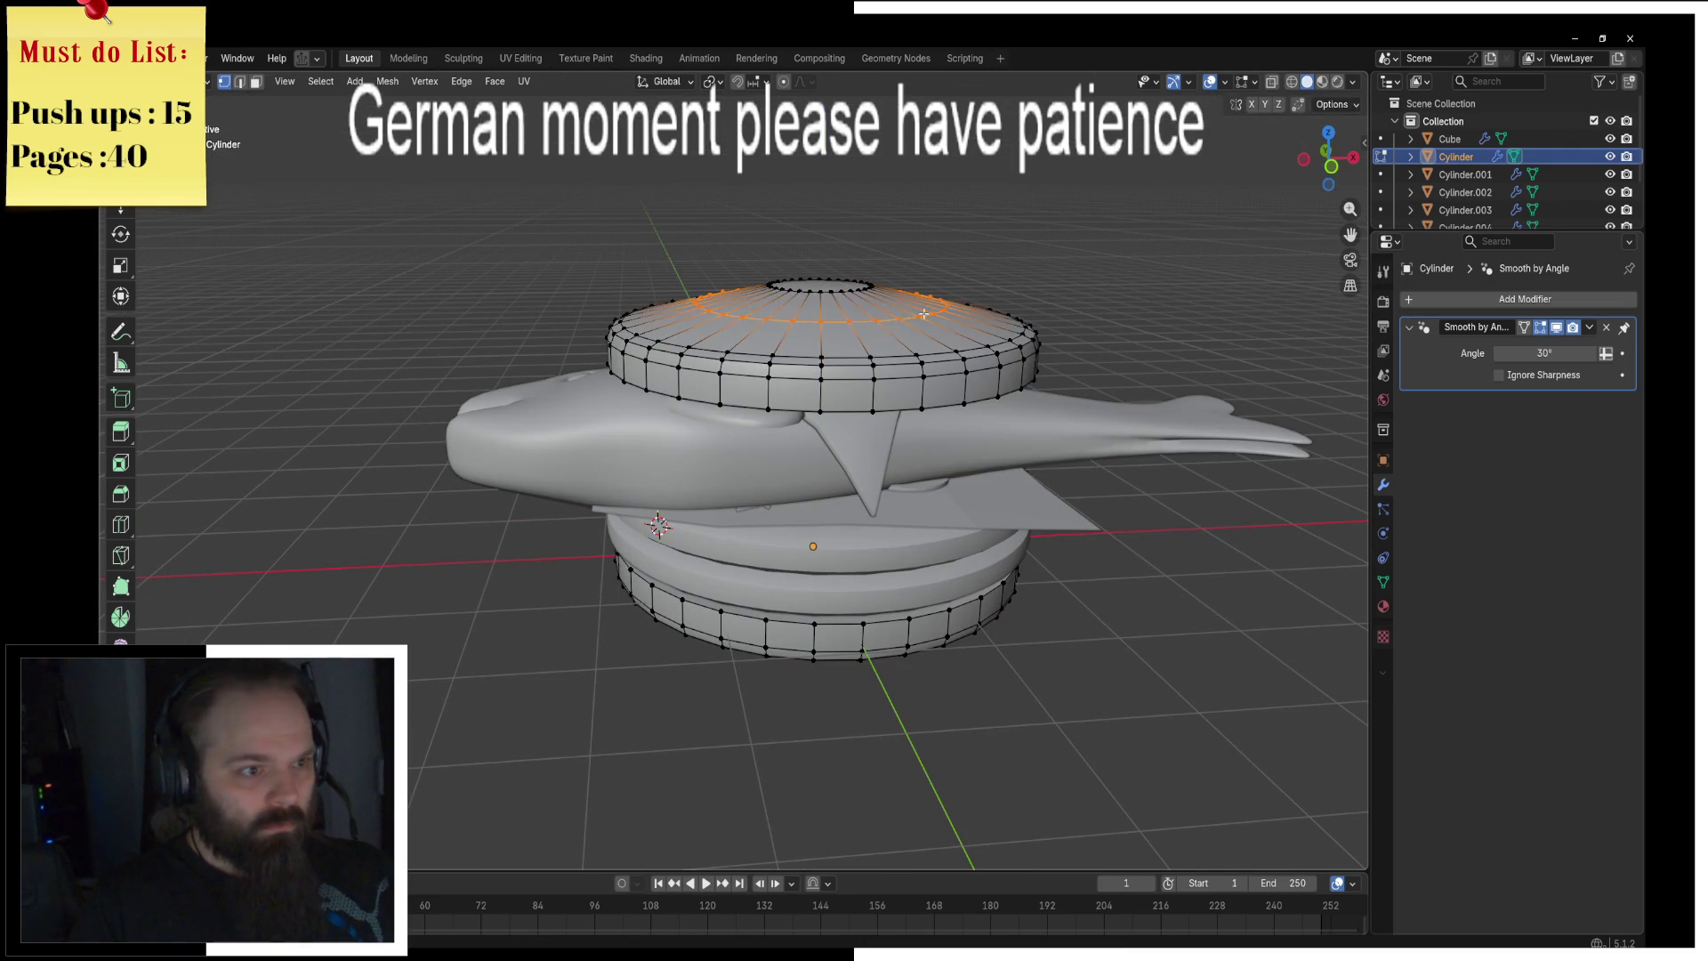
pyautogui.press('z')
pyautogui.click(1065, 329)
# Step: Select the top bun's rim edge loop, toggling between Object and Edit Mode
pyautogui.press('Tab')
pyautogui.moveTo(1064, 329); pyautogui.dragTo(851, 343, button='middle')
pyautogui.press('Tab')
pyautogui.click(806, 347)
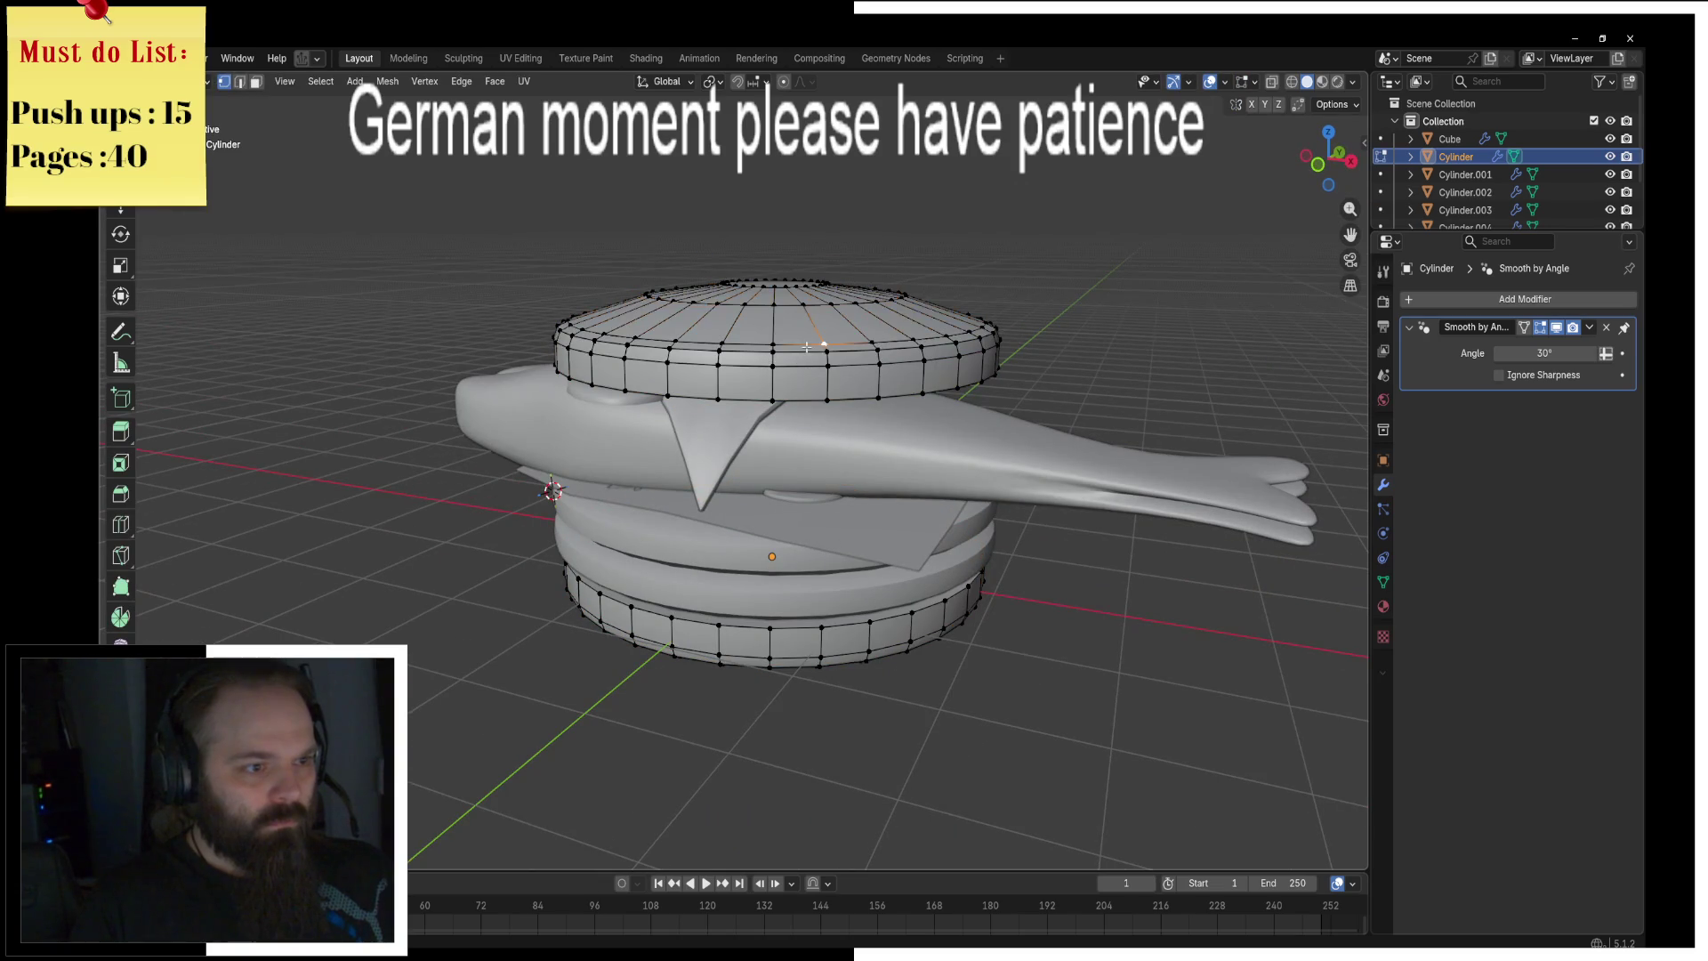
pyautogui.keyDown('alt'); pyautogui.click(751, 358); pyautogui.keyUp('alt')
pyautogui.rightClick(889, 331)
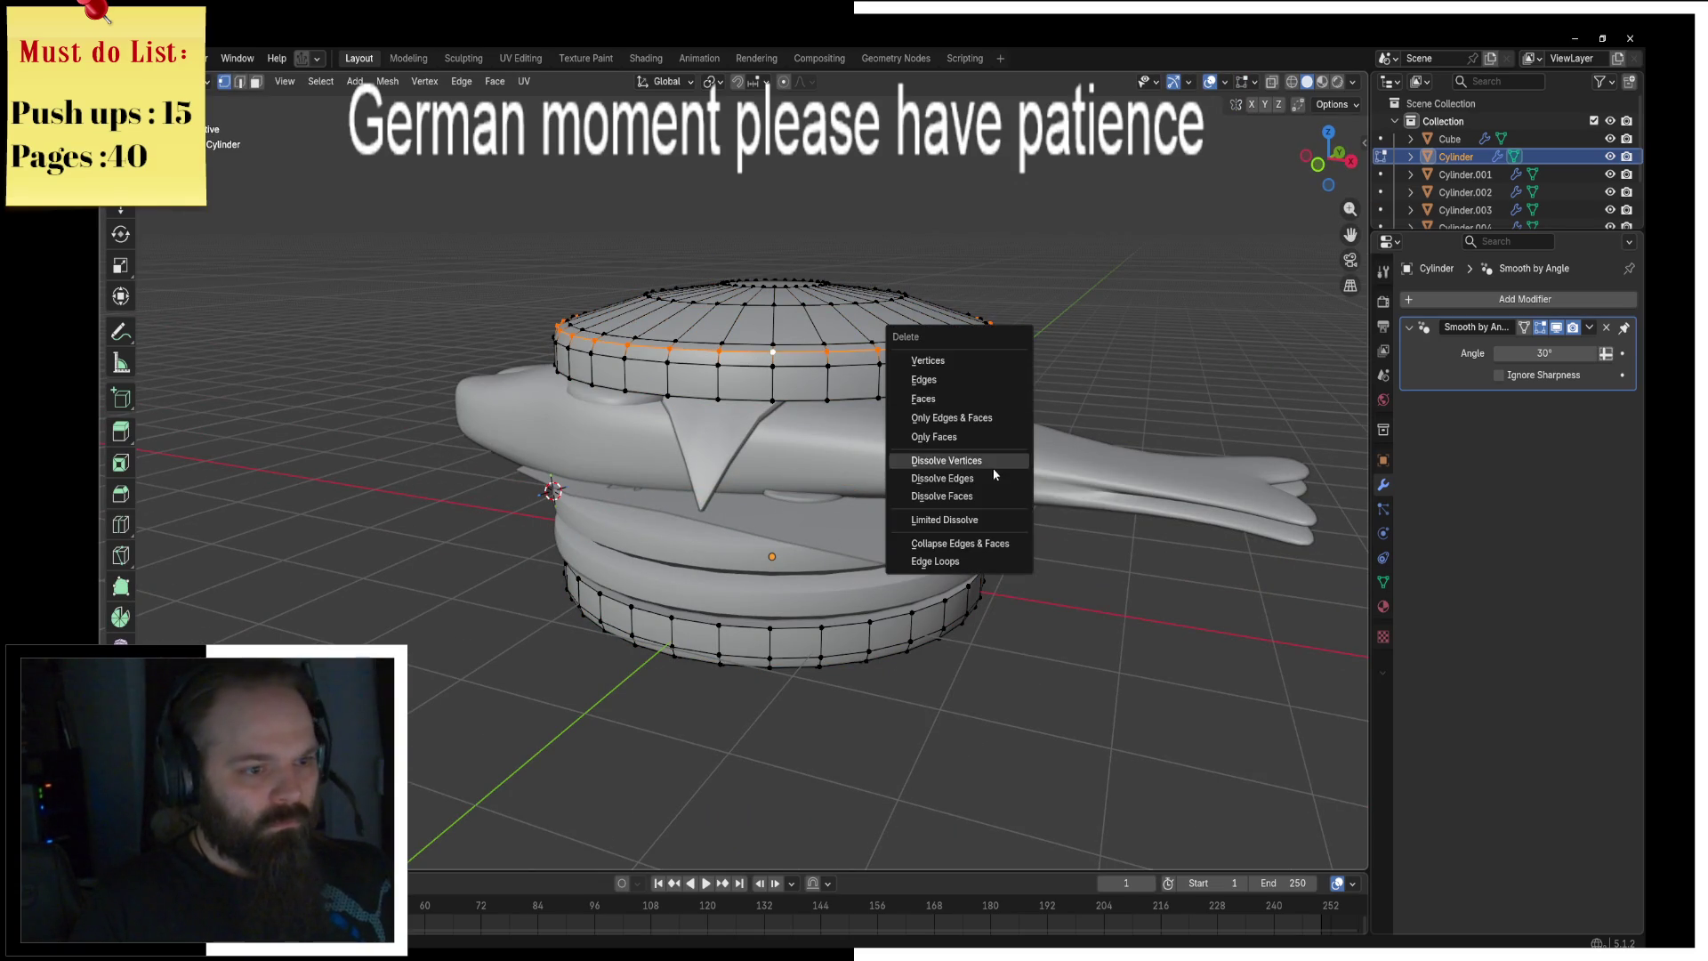
pyautogui.press('Escape')
pyautogui.hotkey('ctrl', 'Tab')
pyautogui.click(846, 429)
pyautogui.hotkey('ctrl', 'Tab')
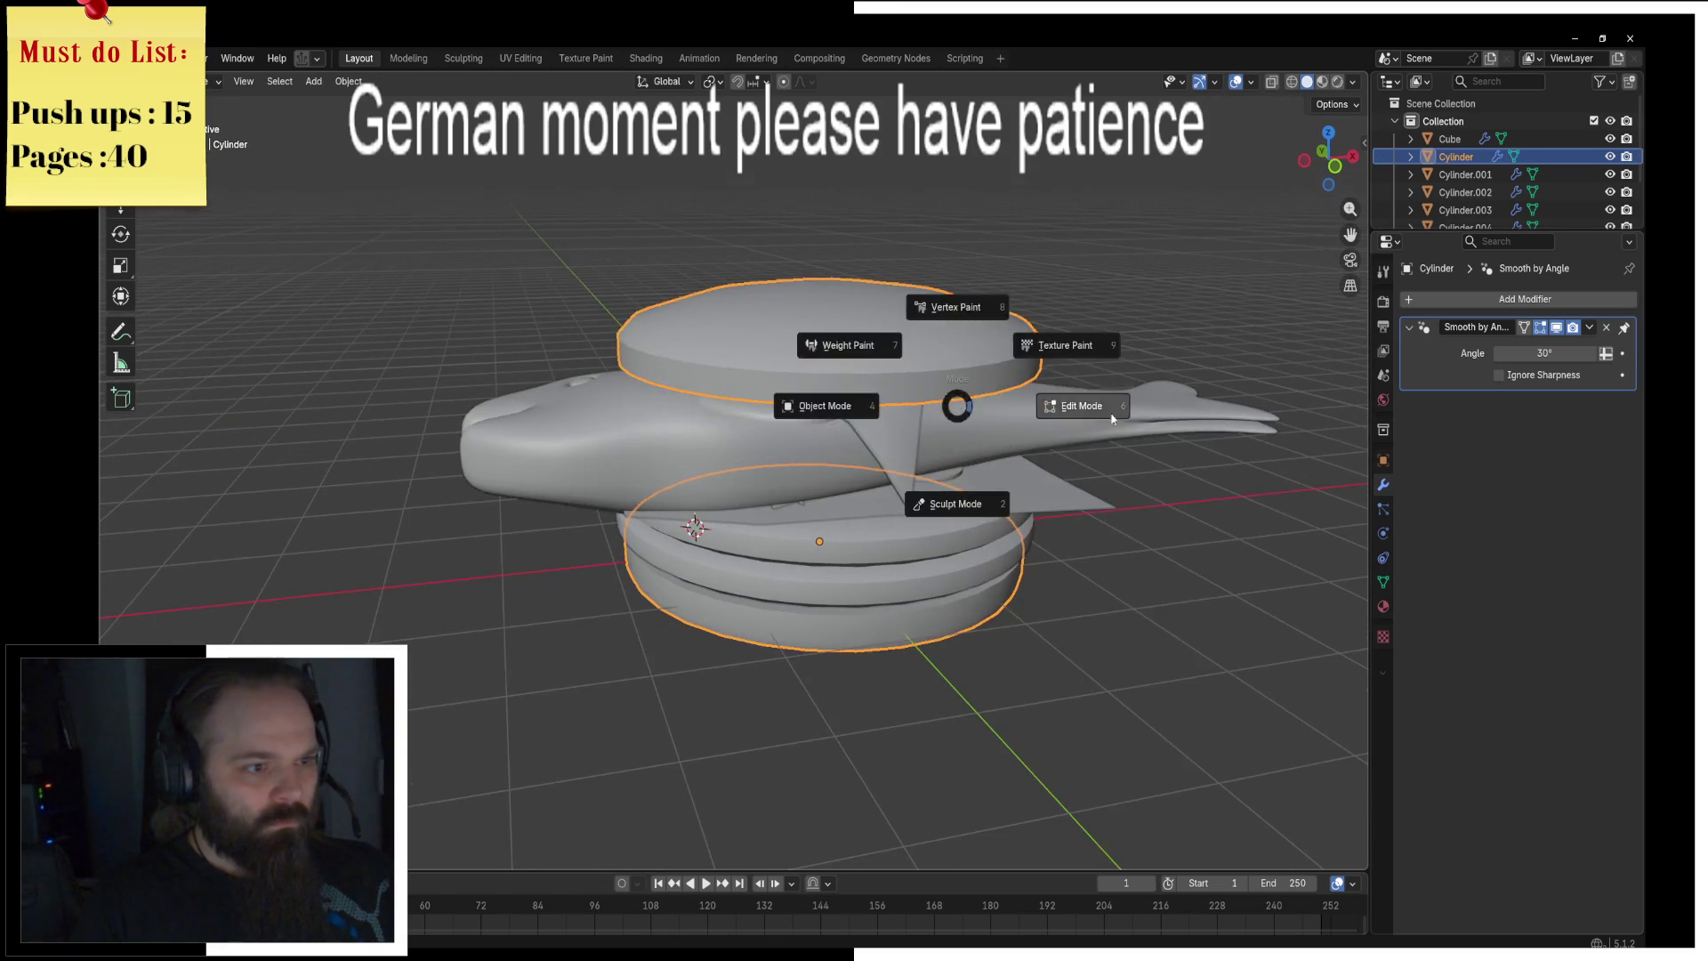
pyautogui.click(1079, 397)
pyautogui.moveTo(1079, 396); pyautogui.dragTo(893, 362, button='middle')
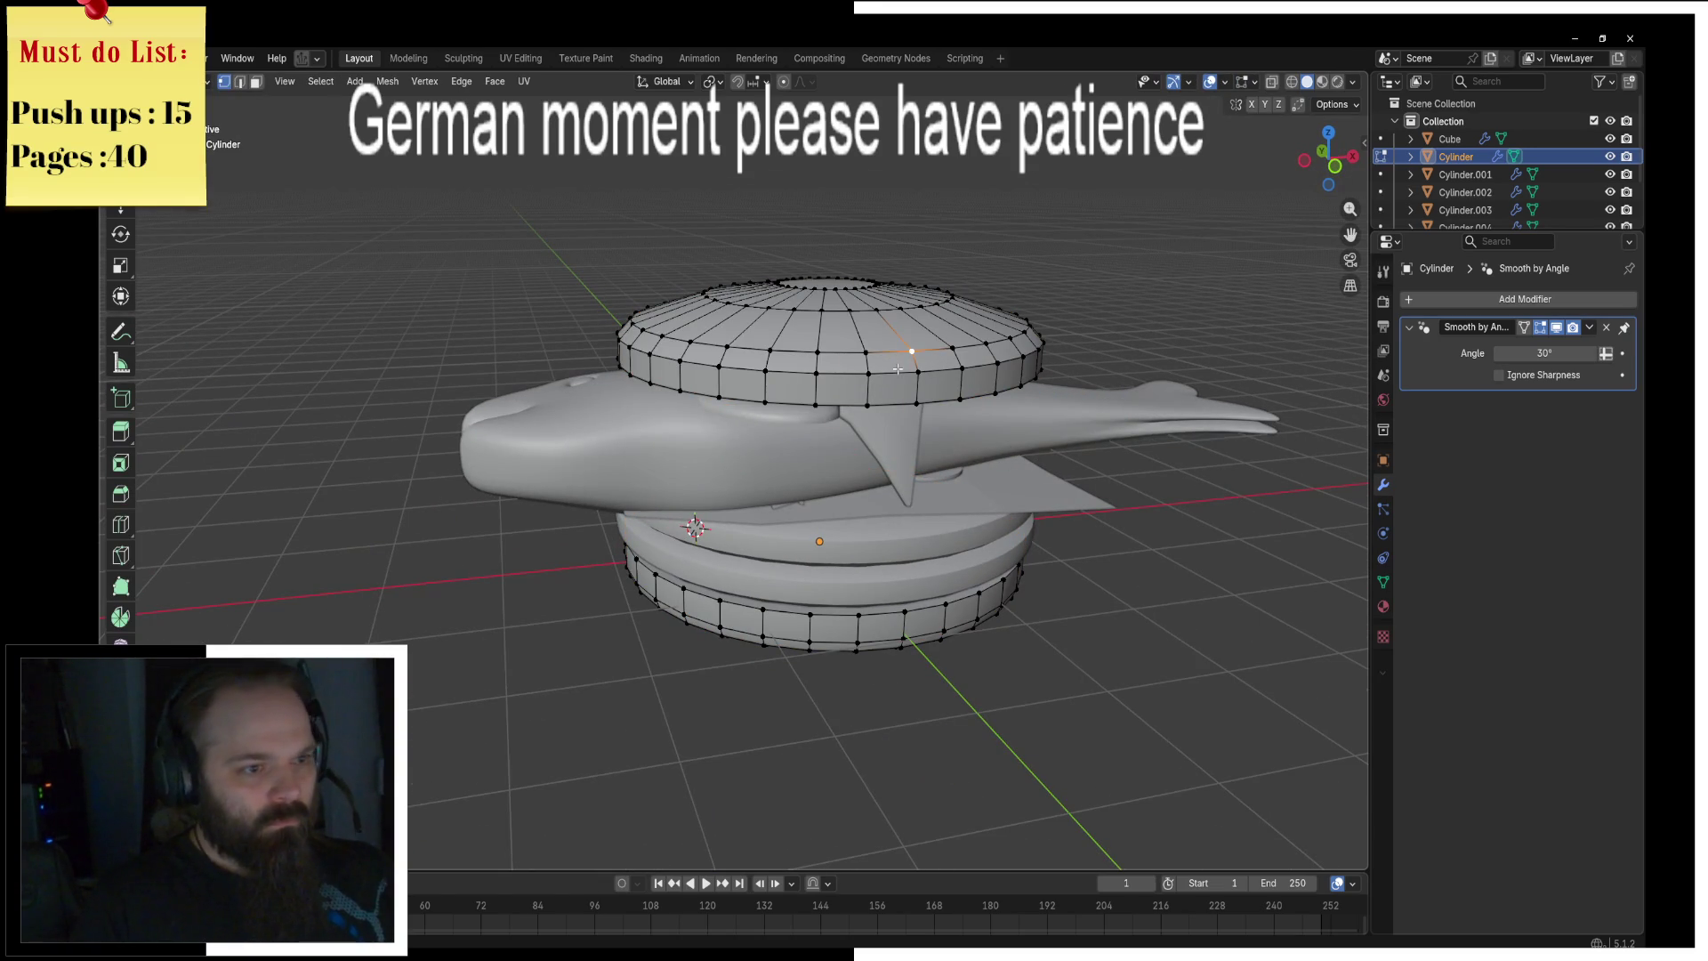
# Step: Select the whole top bun and scale it along Z around the active element to flatten it
pyautogui.hotkey('ctrl', 'l')
pyautogui.press('g')
pyautogui.press('z')
pyautogui.press('Escape')
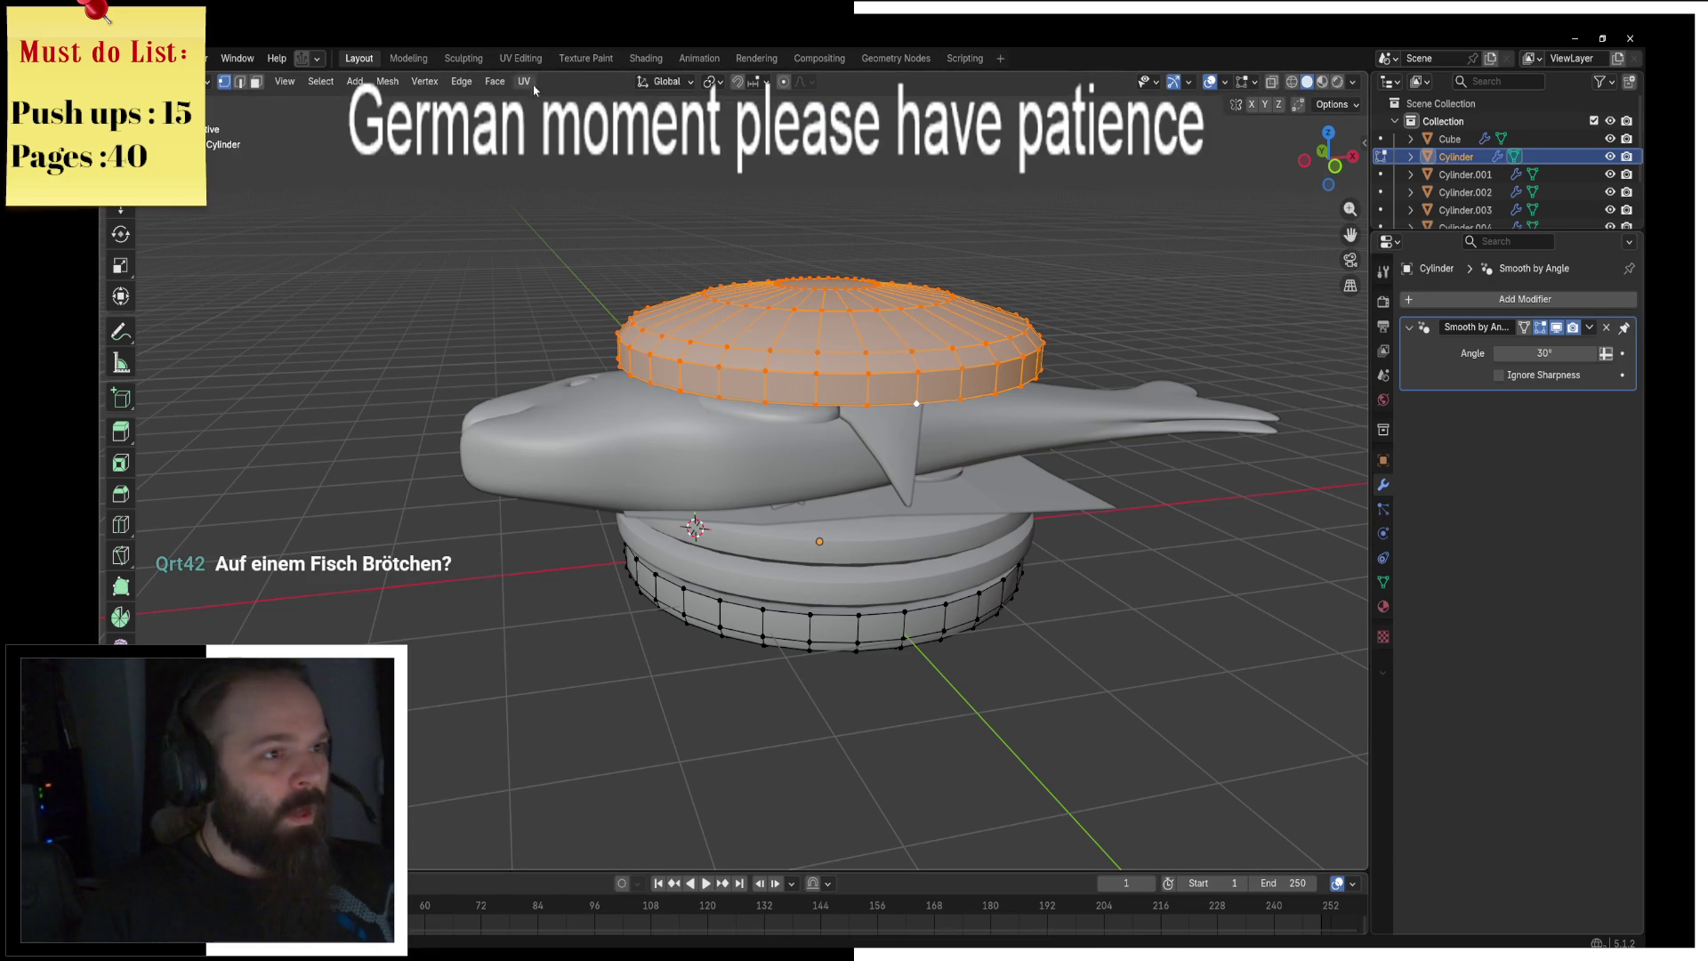
pyautogui.click(709, 82)
pyautogui.click(756, 204)
pyautogui.press('s')
pyautogui.press('z')
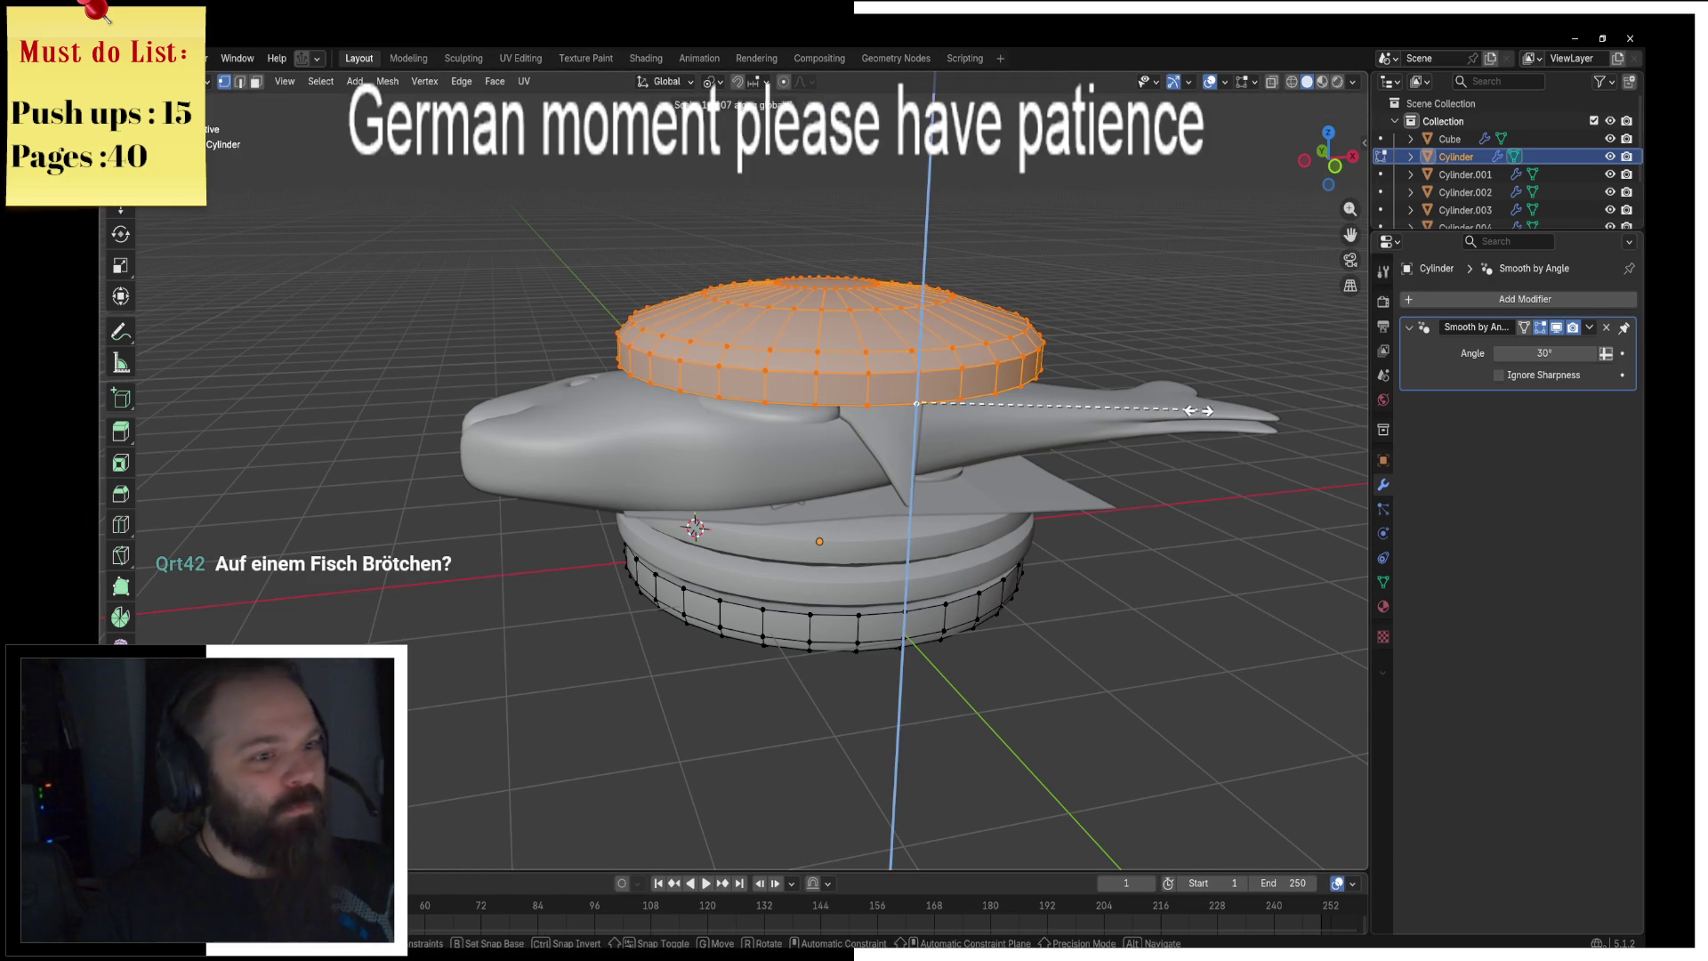
pyautogui.click(1263, 421)
pyautogui.press('Tab')
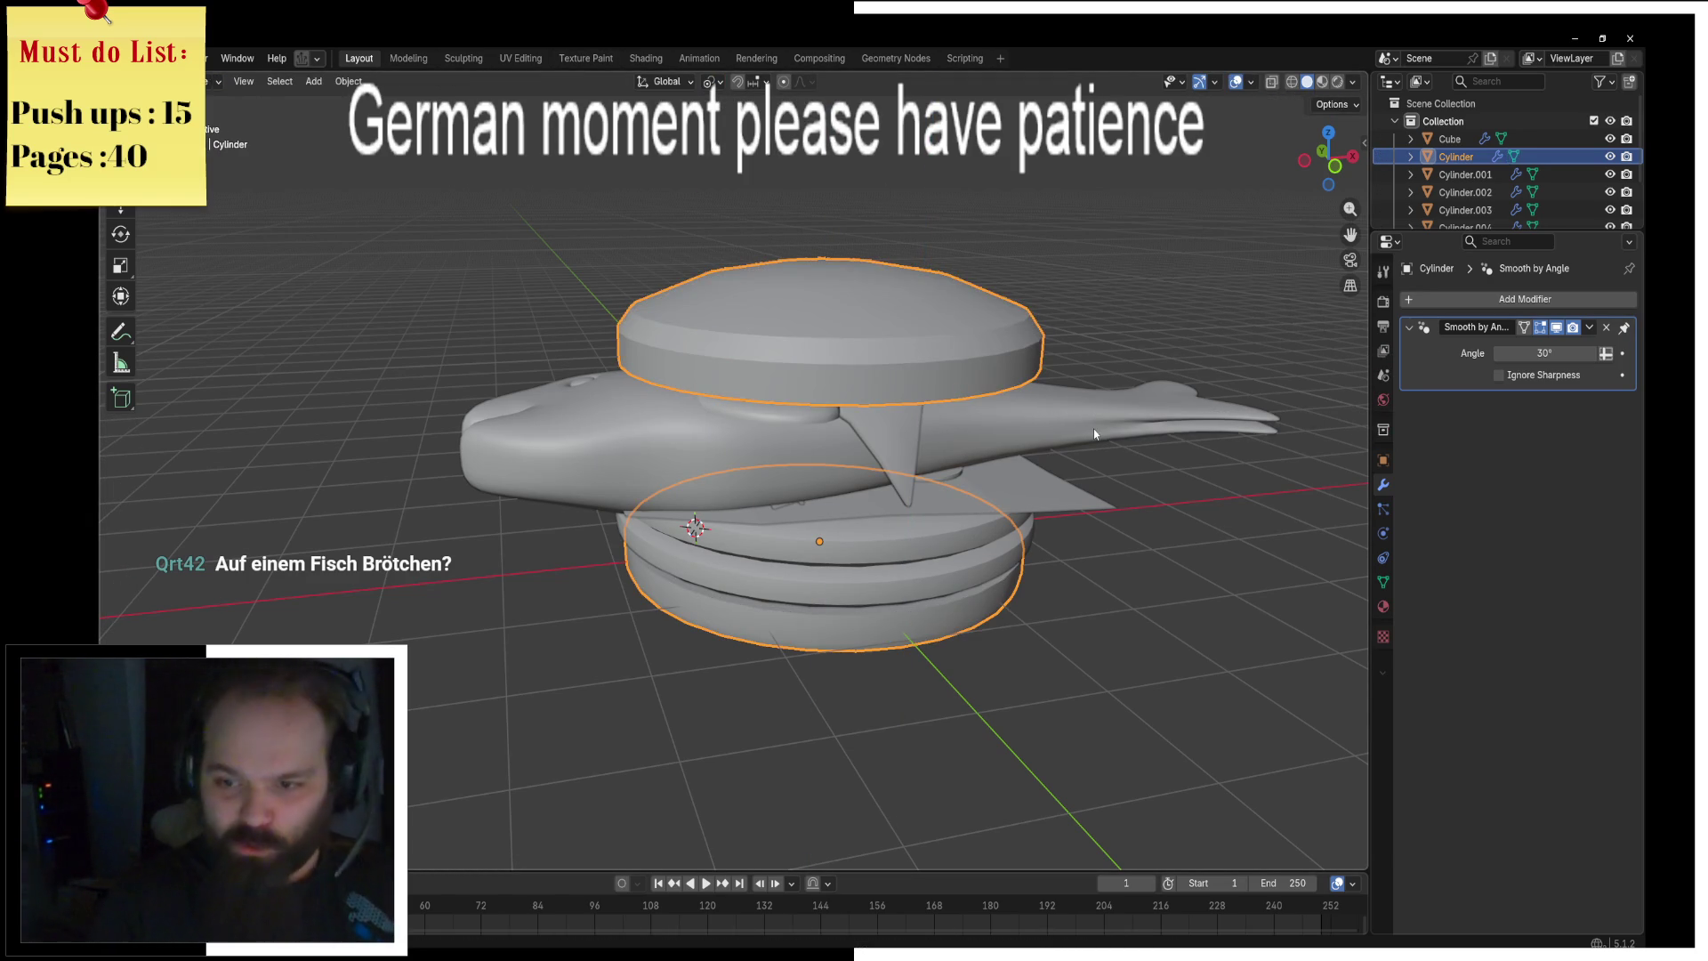
pyautogui.moveTo(1092, 428)
pyautogui.mouseDown(button='middle')
pyautogui.moveTo(1056, 418)
pyautogui.moveTo(1063, 397)
pyautogui.moveTo(1028, 414)
pyautogui.moveTo(882, 351)
pyautogui.mouseUp(button='middle')
pyautogui.hotkey('ctrl', 'Tab')
pyautogui.click(1010, 356)
# Step: Select and delete the linked top bun piece in Edit Mode
pyautogui.press('l')
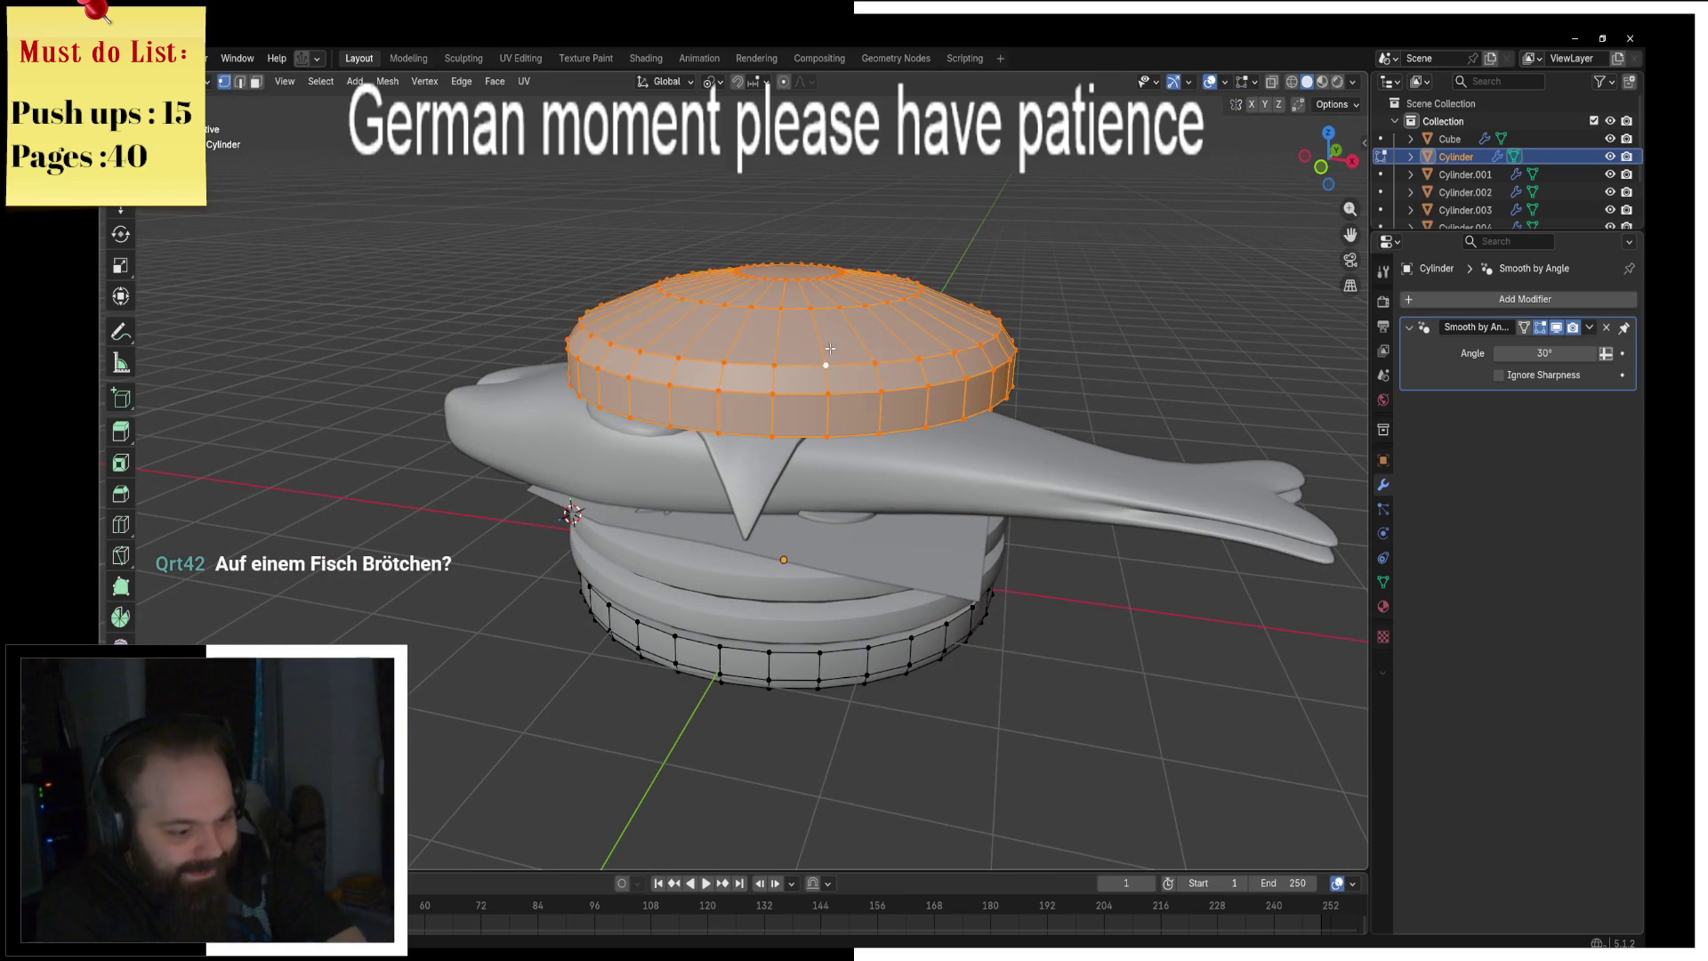
pyautogui.press('x')
pyautogui.click(830, 348)
pyautogui.moveTo(830, 348); pyautogui.dragTo(845, 384, button='middle')
# Step: Add a plane, position it over the fish and scale it into a long thin strip
pyautogui.hotkey('shift', 'a')
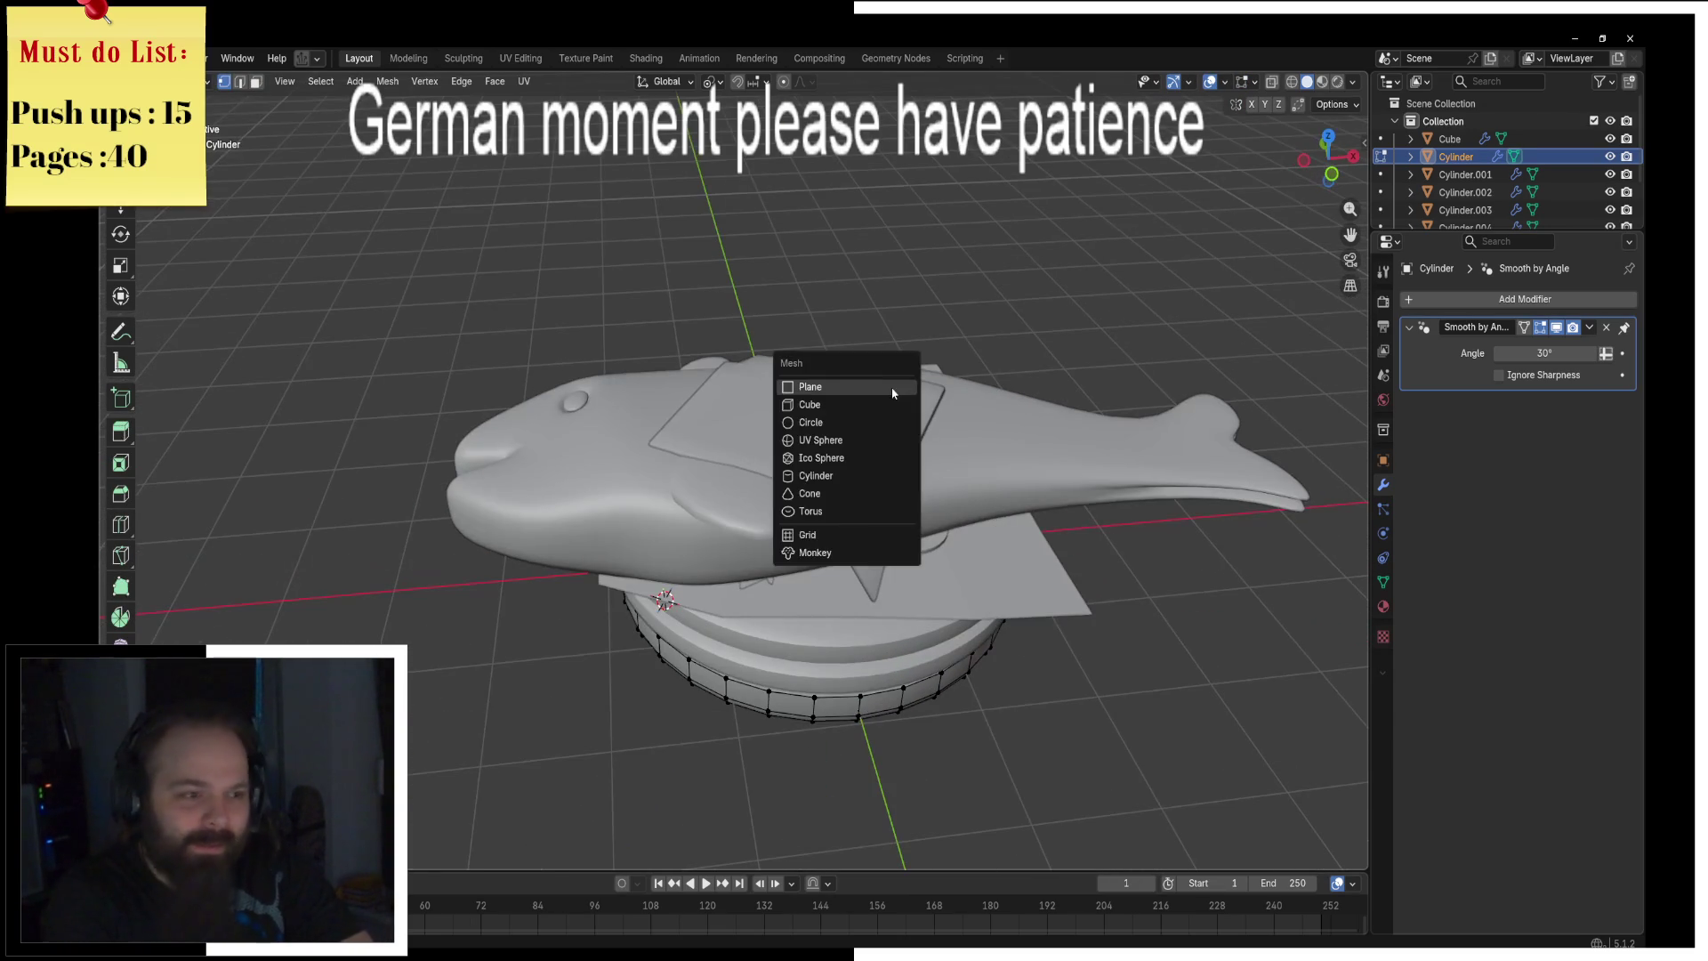
pyautogui.click(885, 398)
pyautogui.press('g')
pyautogui.press('z')
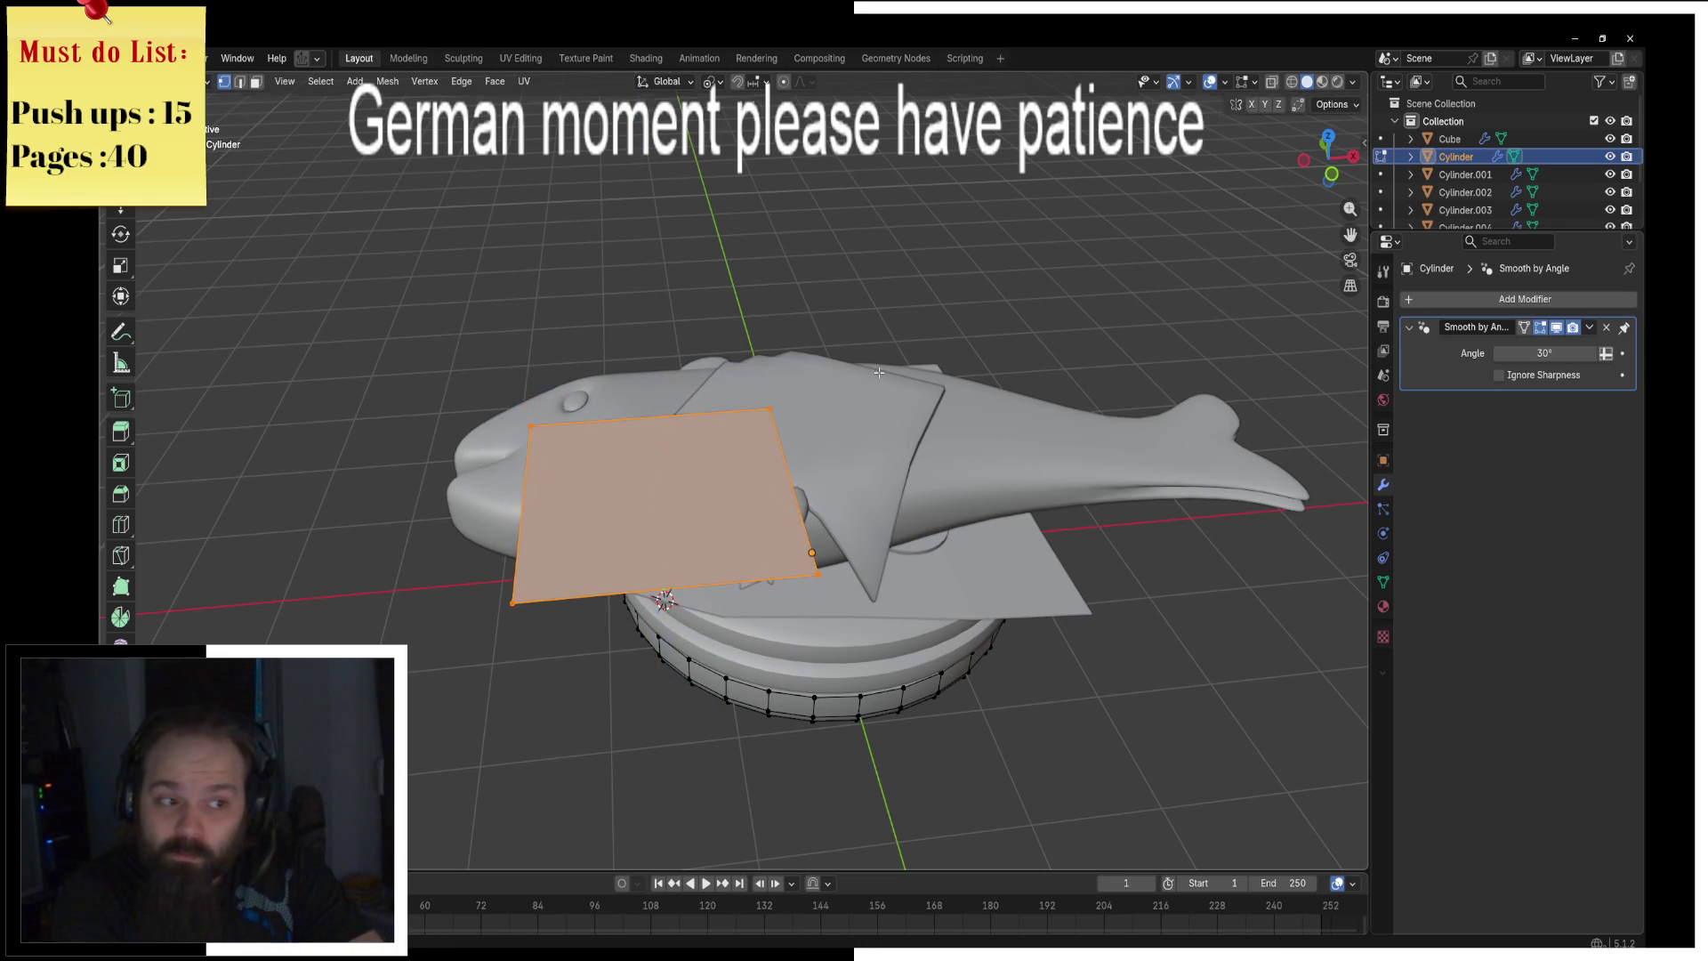
pyautogui.press('y')
pyautogui.press('x')
pyautogui.click(1042, 295)
pyautogui.press('s')
pyautogui.press('y')
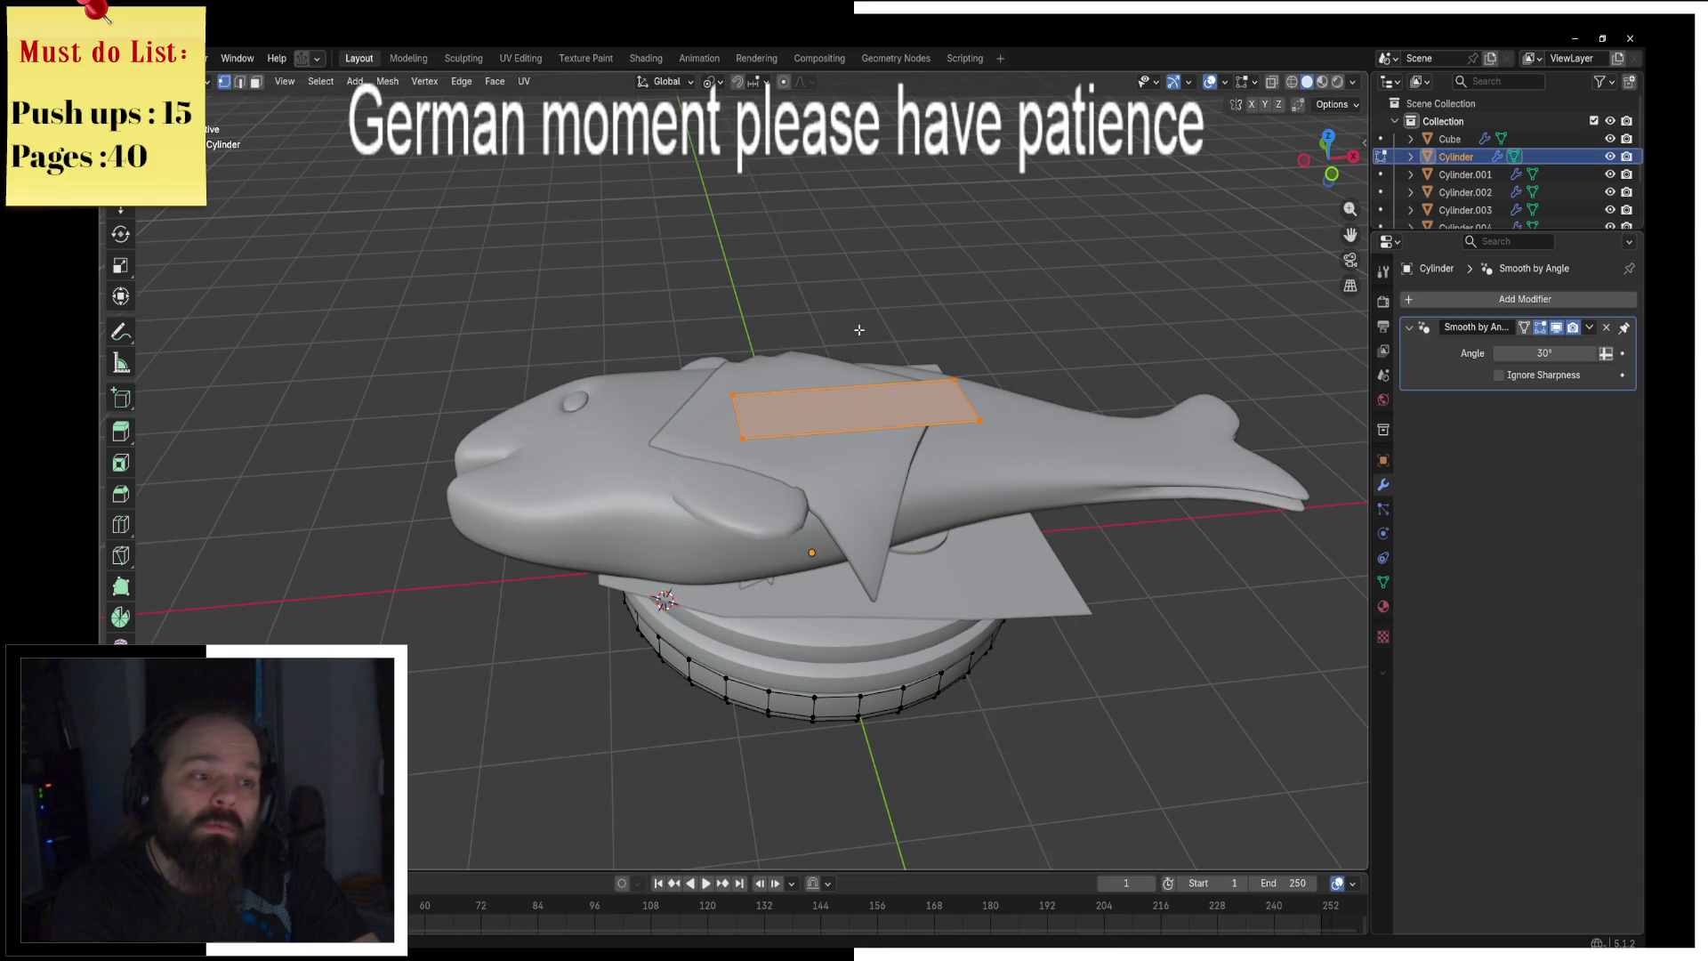
pyautogui.keyDown('alt'); pyautogui.moveTo(854, 334); pyautogui.dragTo(979, 382, button='middle'); pyautogui.keyUp('alt')
pyautogui.press('x')
pyautogui.click(1214, 437)
# Step: Add four evenly spaced loop cuts across the strip, then return to Object Mode
pyautogui.hotkey('ctrl', 'r')
pyautogui.scroll(3, 833, 474)
pyautogui.click(833, 474)
pyautogui.hotkey('alt', 'a')
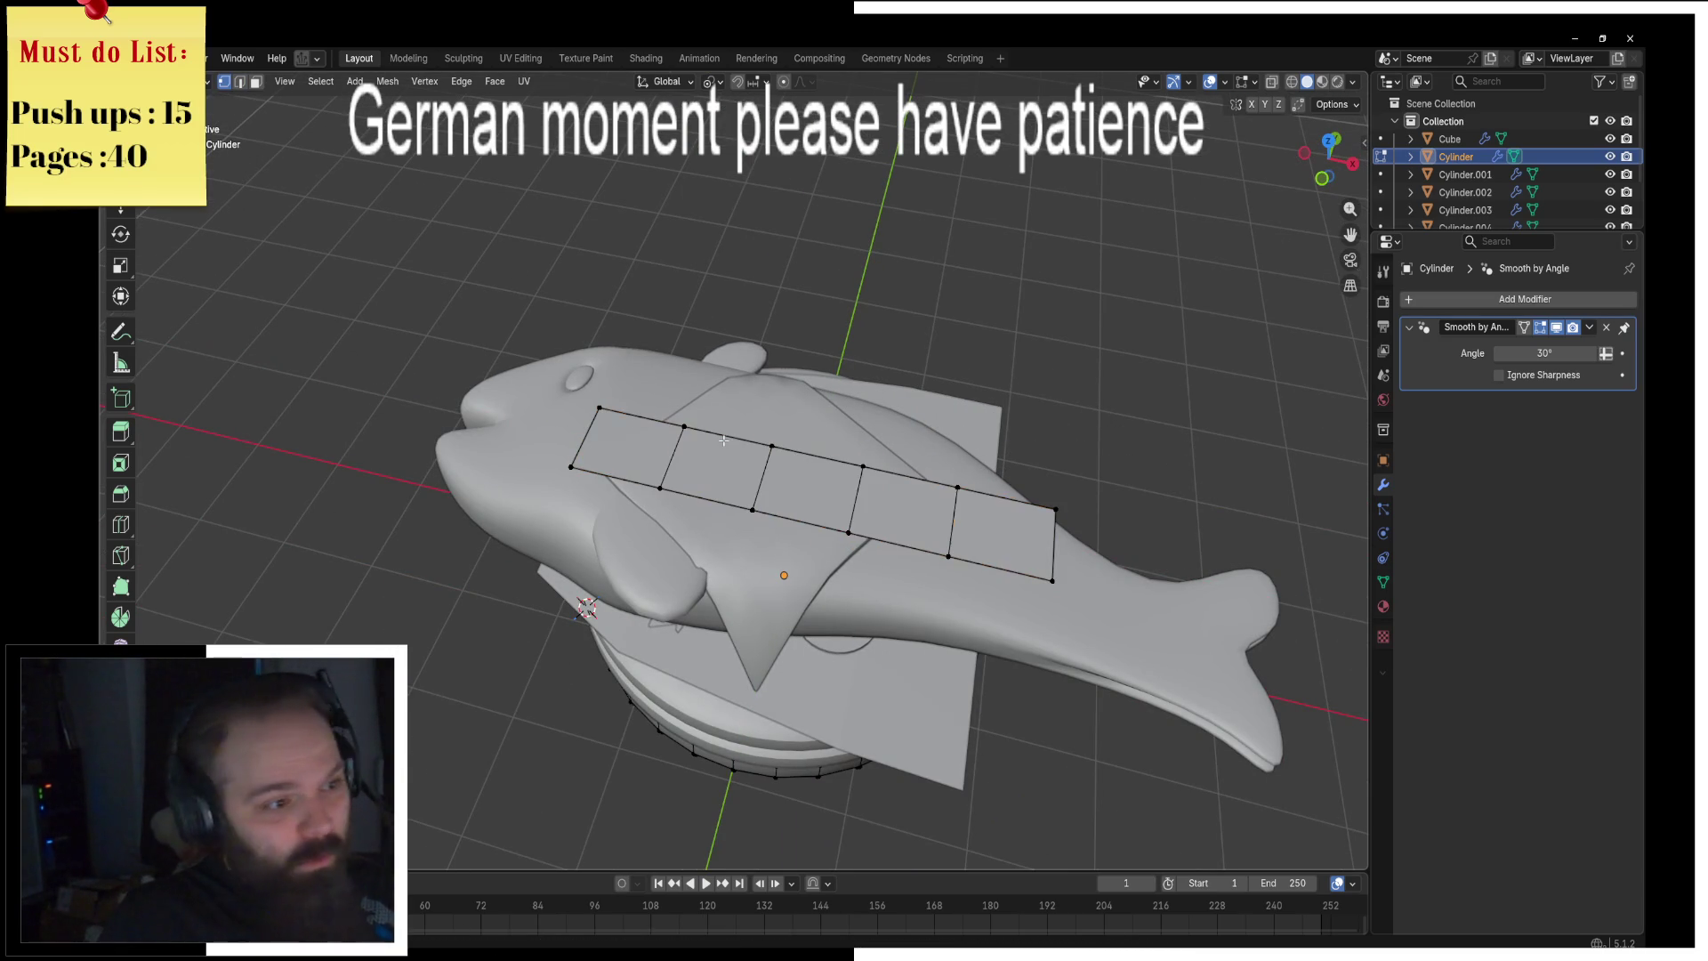
pyautogui.hotkey('ctrl', 'z')
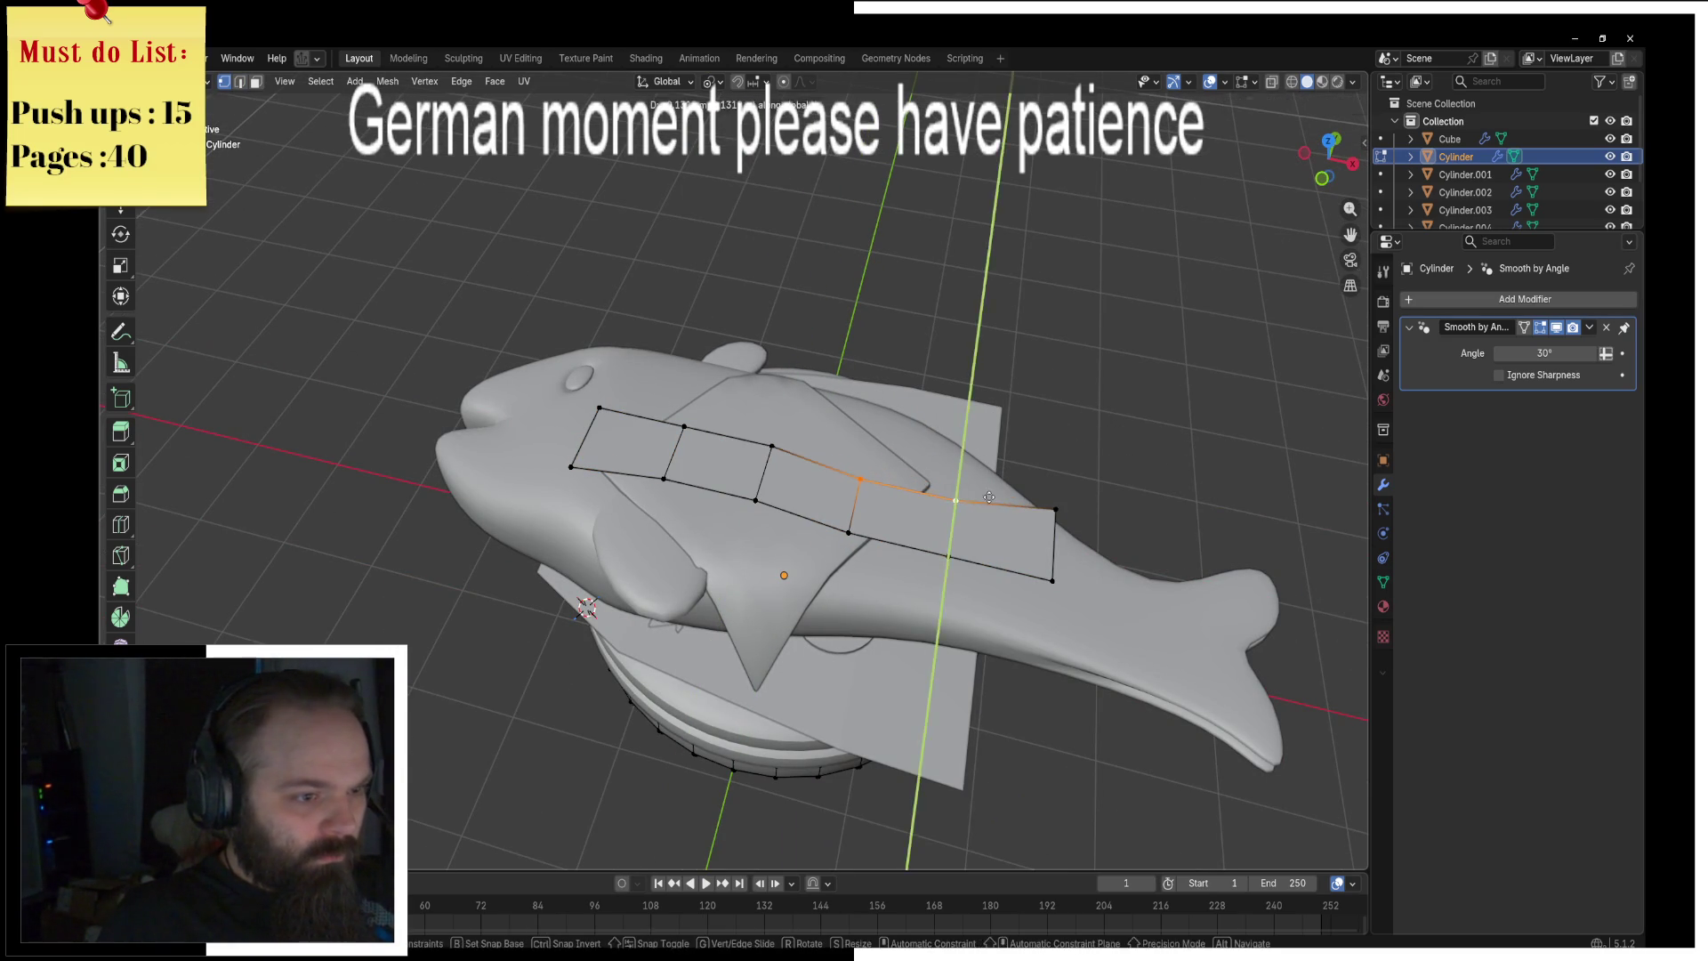
pyautogui.hotkey('ctrl', 'z')
pyautogui.click(925, 544)
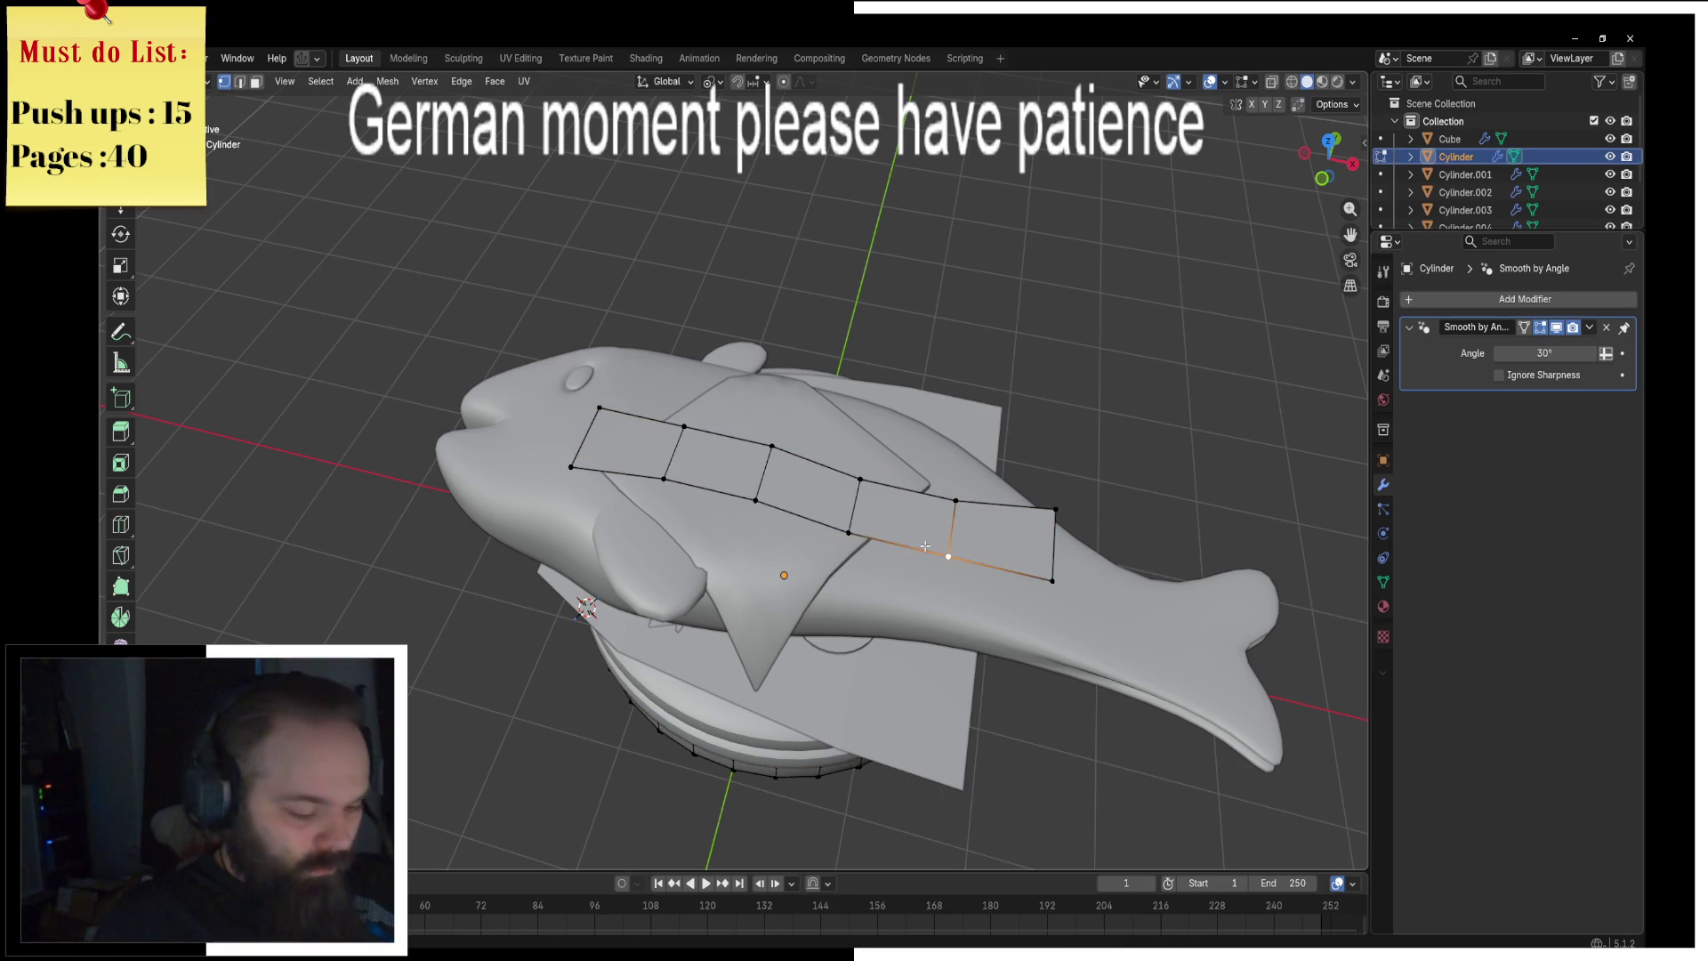
pyautogui.press('a')
pyautogui.hotkey('ctrl', 'Tab')
pyautogui.click(795, 551)
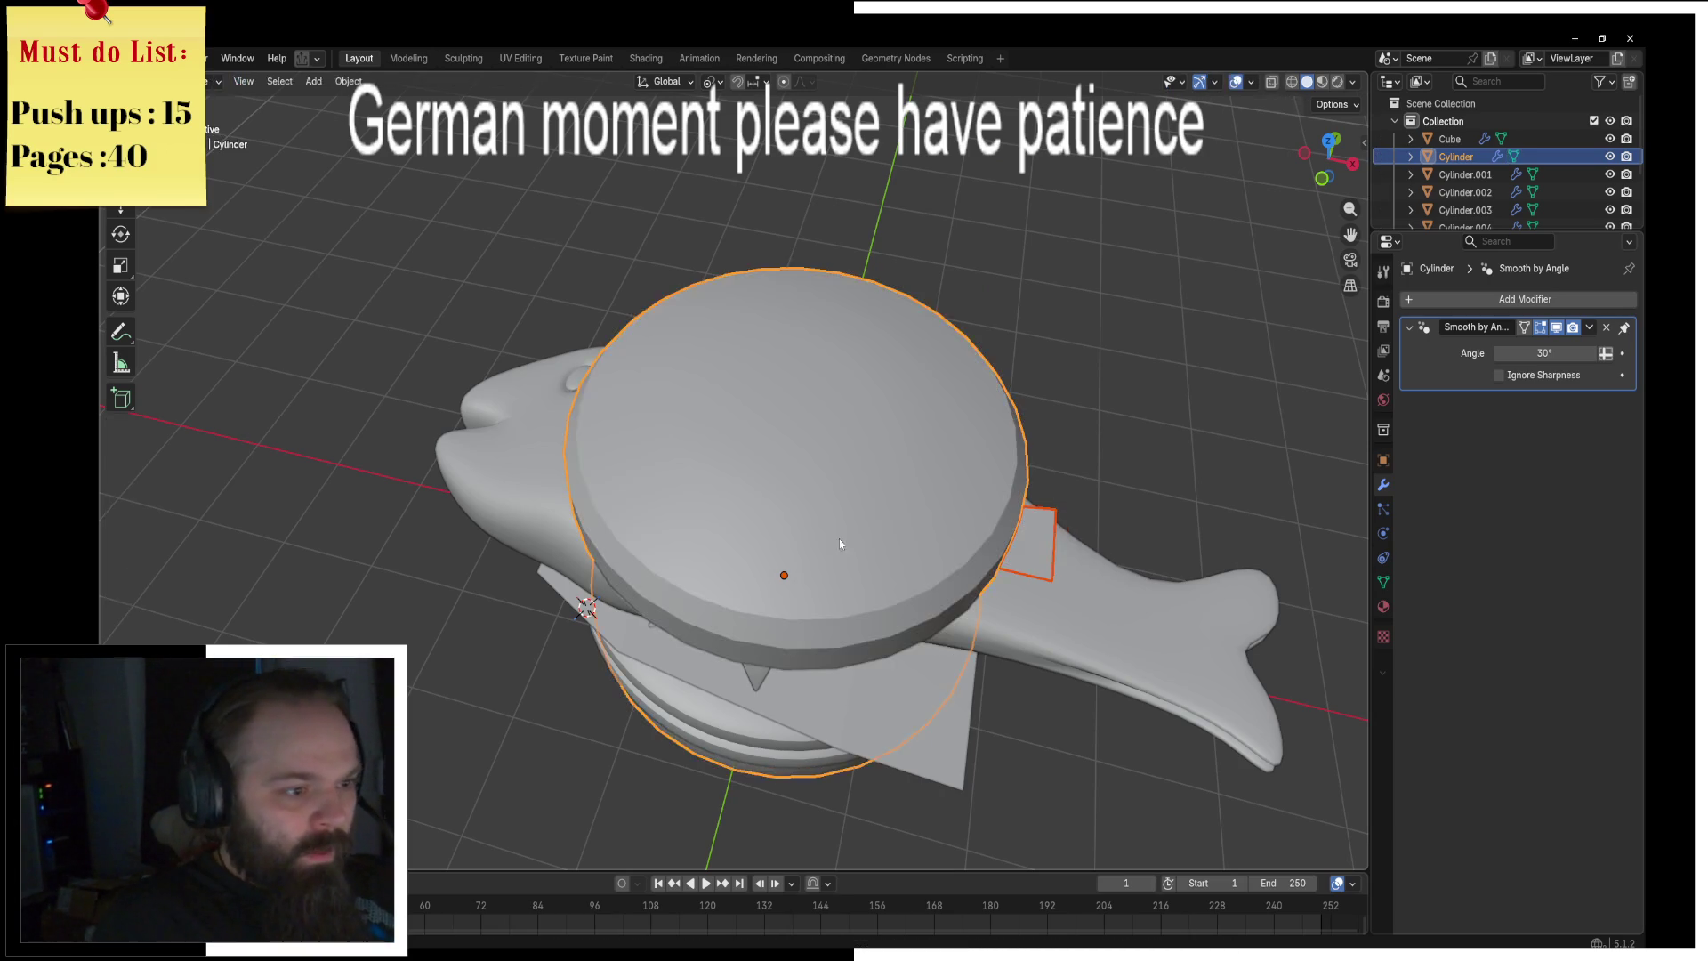
# Step: Hide the top bun and move the strip along Y on the fish's back
pyautogui.click(911, 529)
pyautogui.click(910, 528)
pyautogui.press('h')
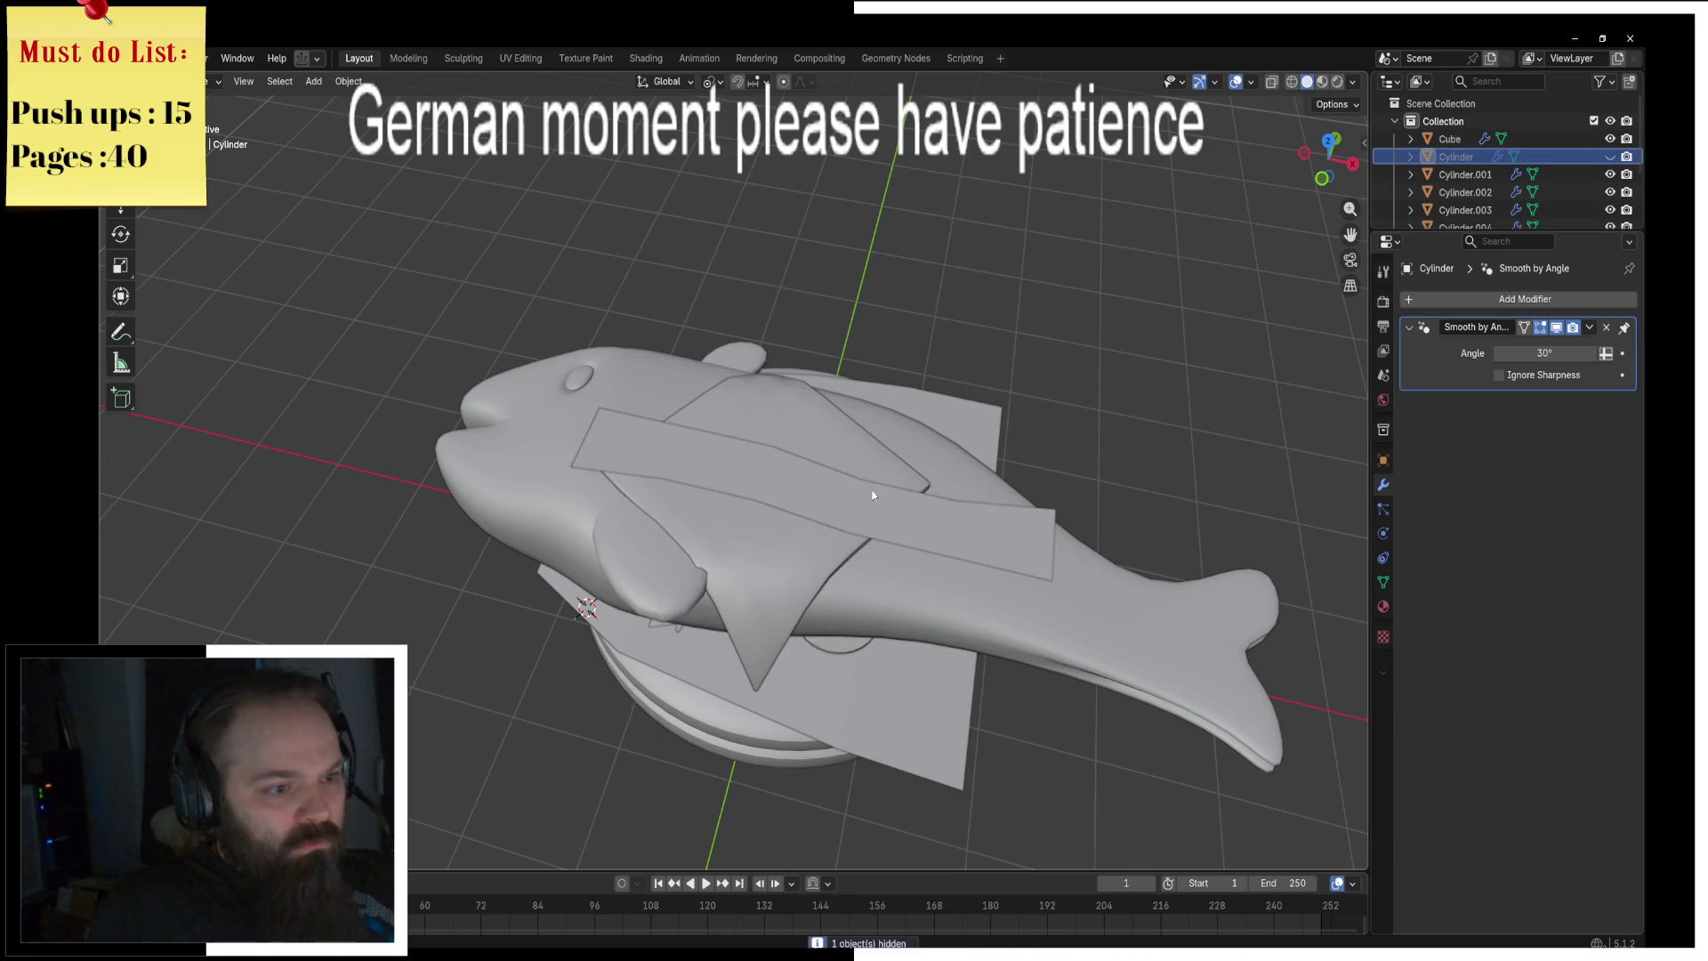
pyautogui.click(1016, 510)
pyautogui.press('g')
pyautogui.press('y')
pyautogui.click(1061, 469)
# Step: Duplicate the strip along Y so the copy lies lower, beside the first
pyautogui.hotkey('shift', 'd')
pyautogui.press('y')
pyautogui.click(938, 487)
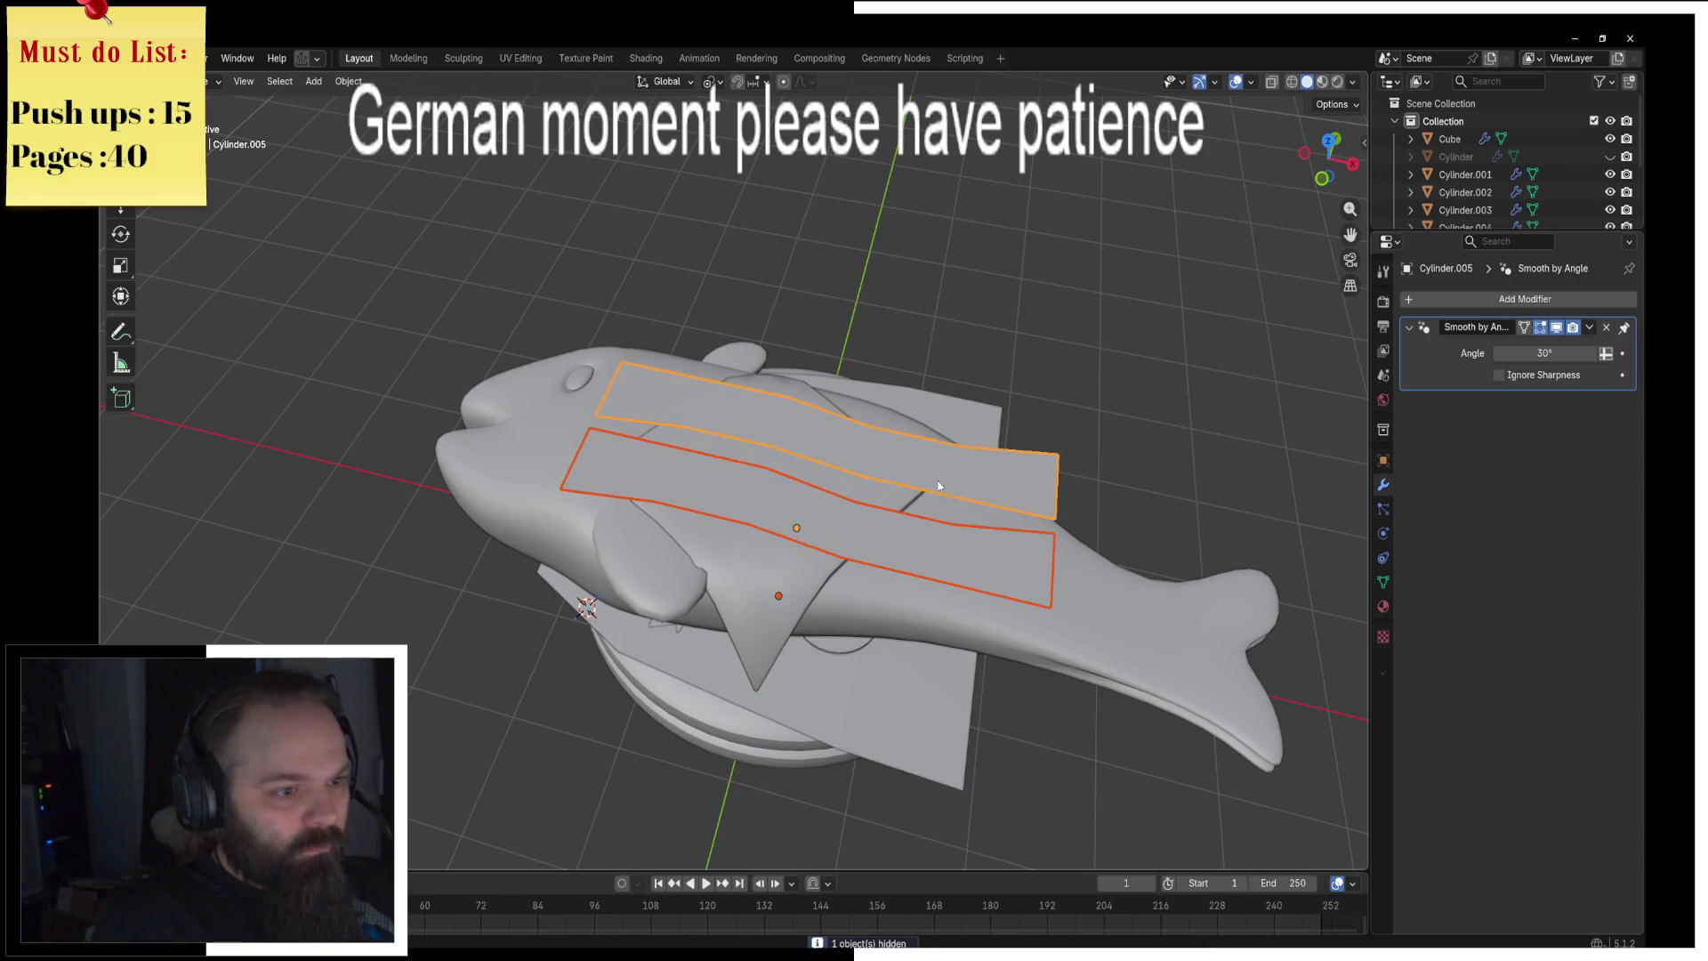
pyautogui.click(1005, 463)
pyautogui.press('r')
pyautogui.press('z')
pyautogui.rightClick(1096, 499)
pyautogui.click(943, 530)
pyautogui.press('r')
pyautogui.rightClick(942, 530)
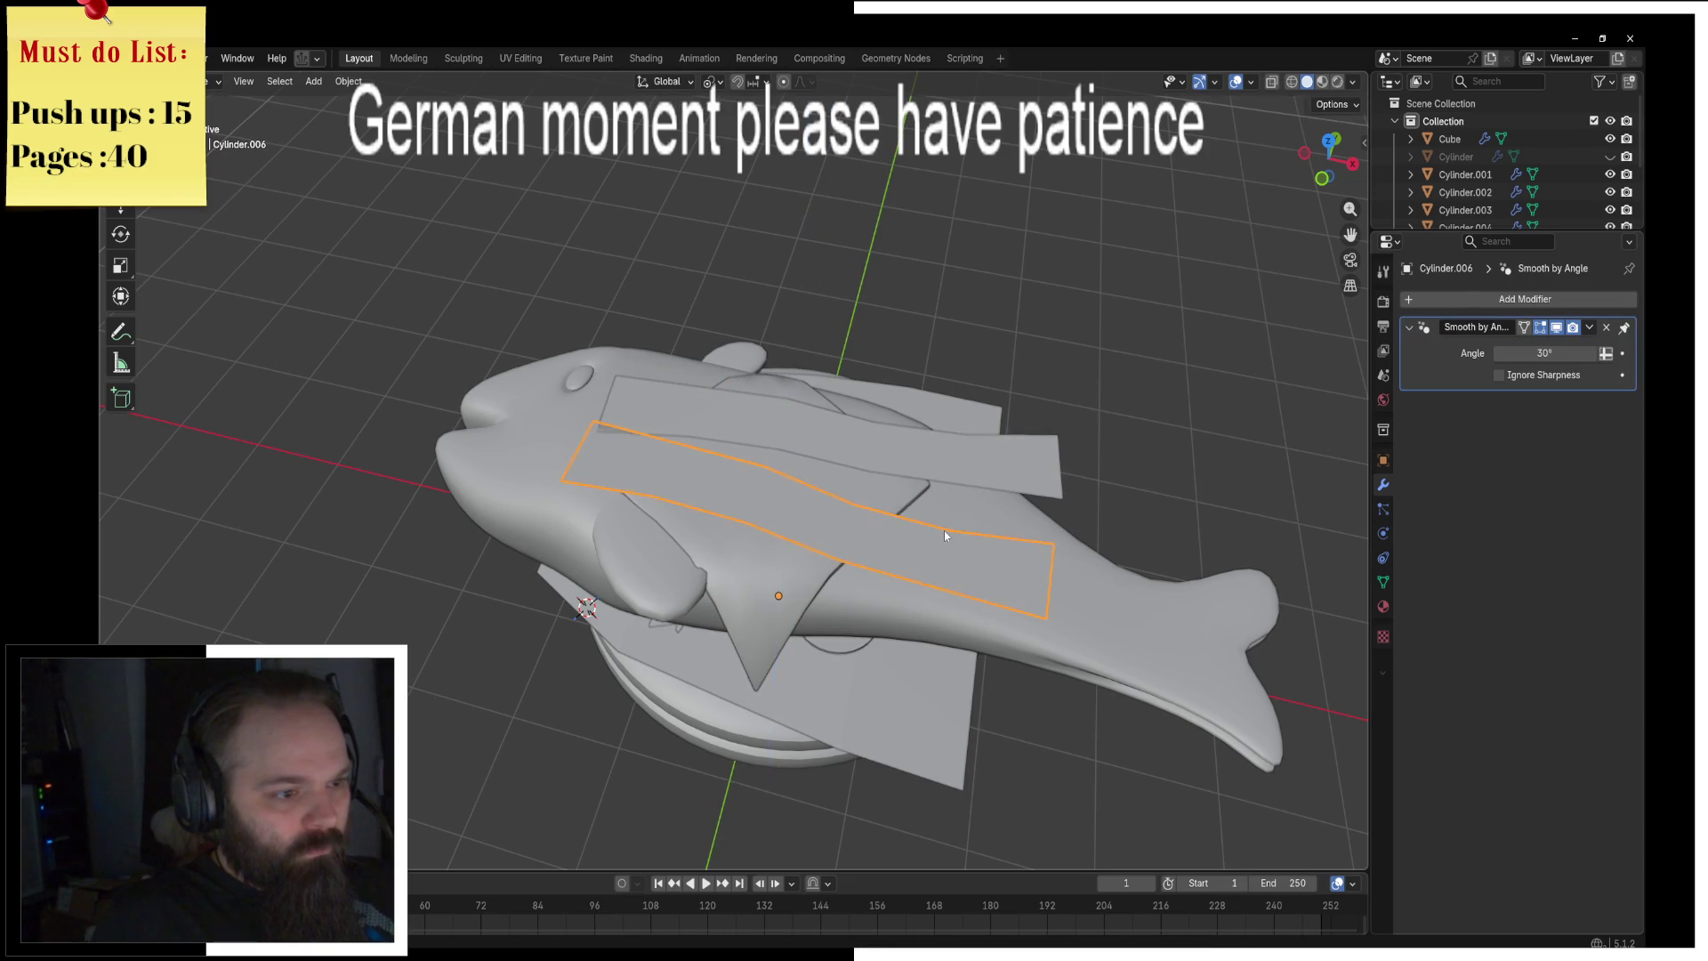
pyautogui.moveTo(943, 530)
pyautogui.mouseDown(button='middle')
pyautogui.moveTo(909, 644)
pyautogui.moveTo(925, 549)
pyautogui.moveTo(898, 563)
pyautogui.moveTo(822, 521)
pyautogui.moveTo(1123, 543)
pyautogui.moveTo(916, 454)
pyautogui.moveTo(813, 537)
pyautogui.moveTo(676, 400)
pyautogui.mouseUp(button='middle')
# Step: In Material Preview, give the top bun a new material named Brot with yellow base colour
pyautogui.press('z')
pyautogui.click(859, 641)
pyautogui.keyDown('shift'); pyautogui.click(667, 329); pyautogui.keyUp('shift')
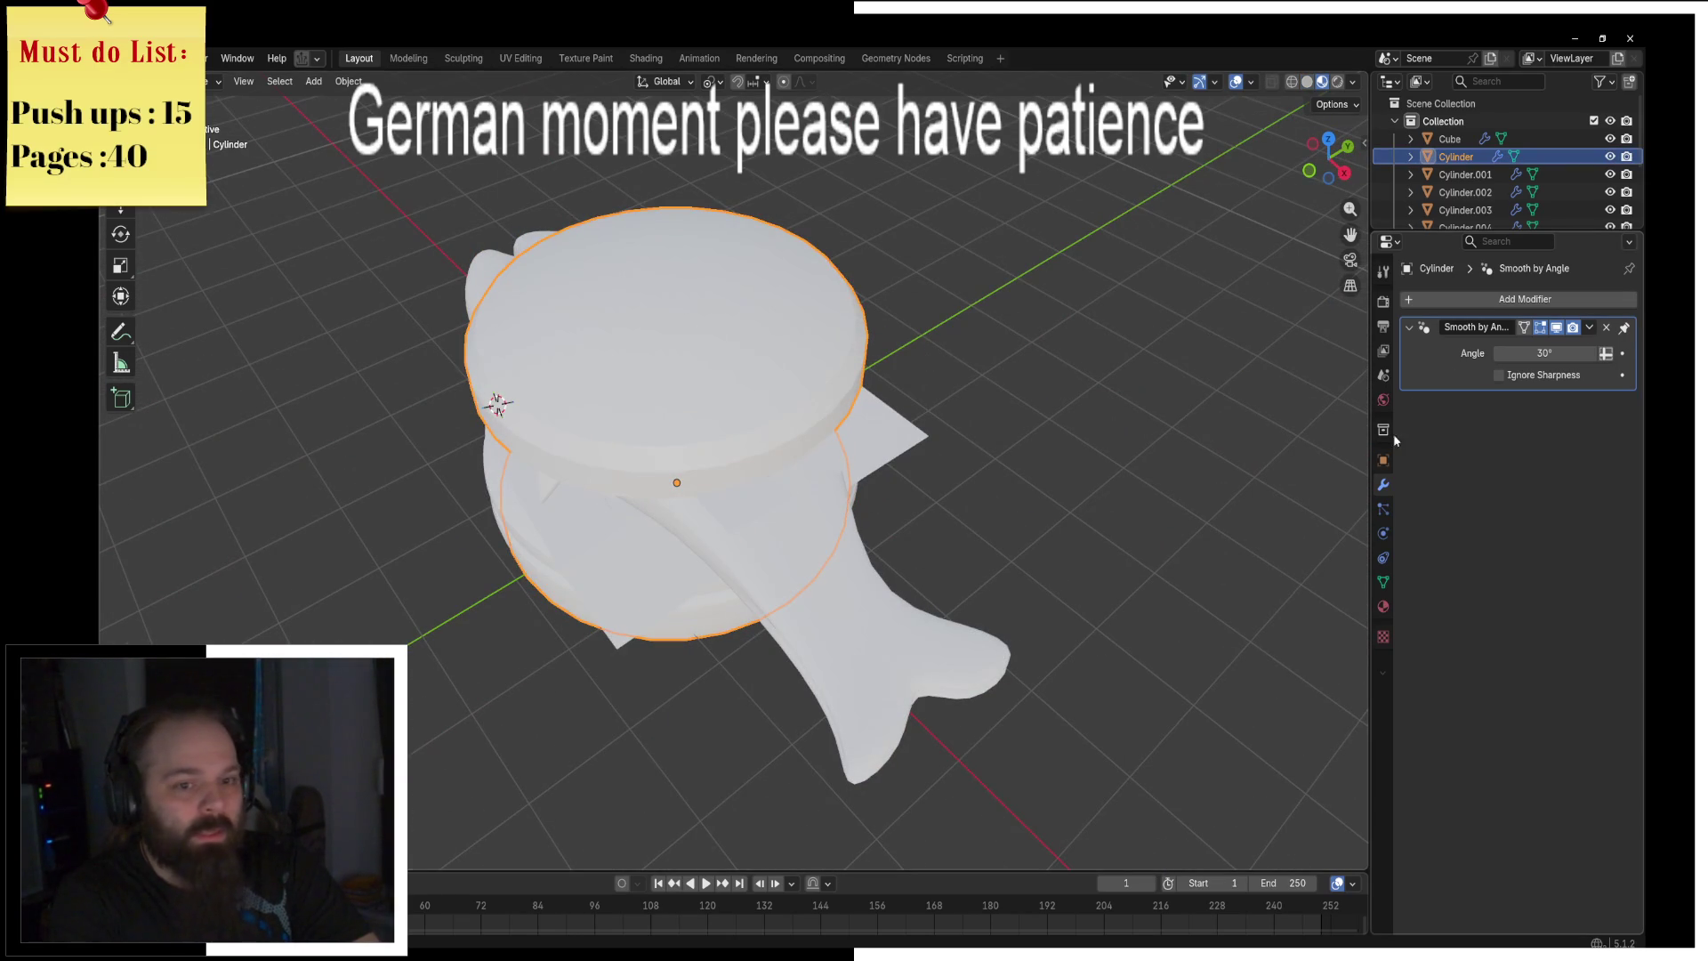
pyautogui.click(1383, 607)
pyautogui.click(1448, 374)
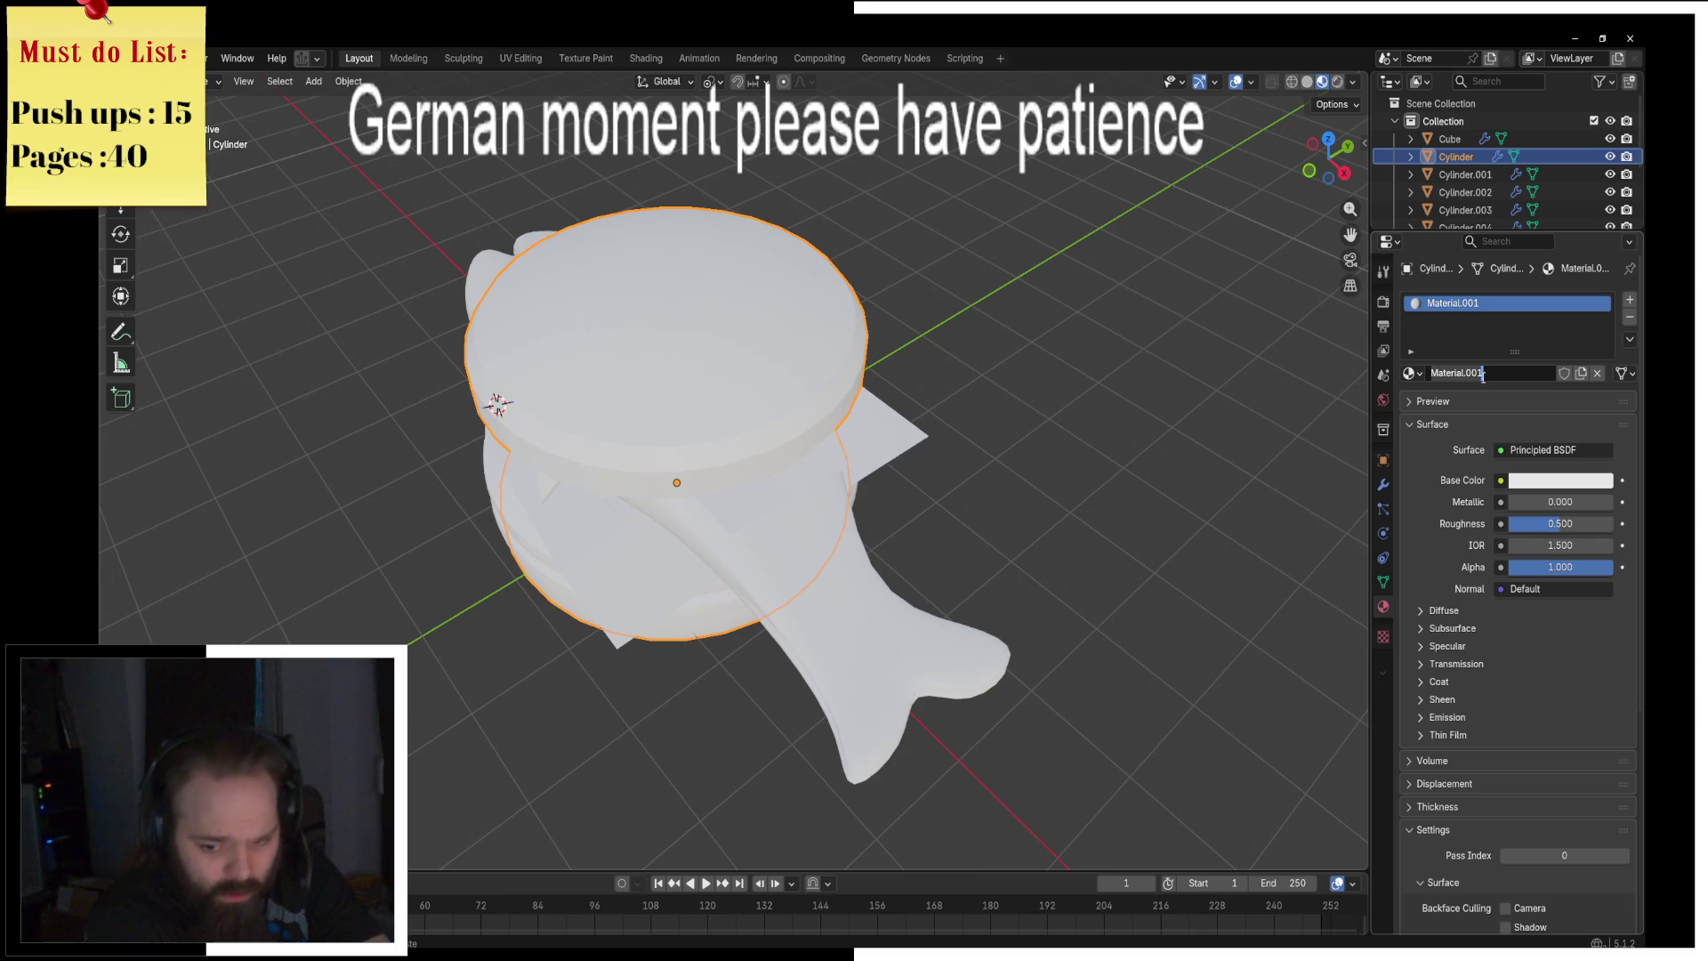
pyautogui.write('Brot')
pyautogui.press('Return')
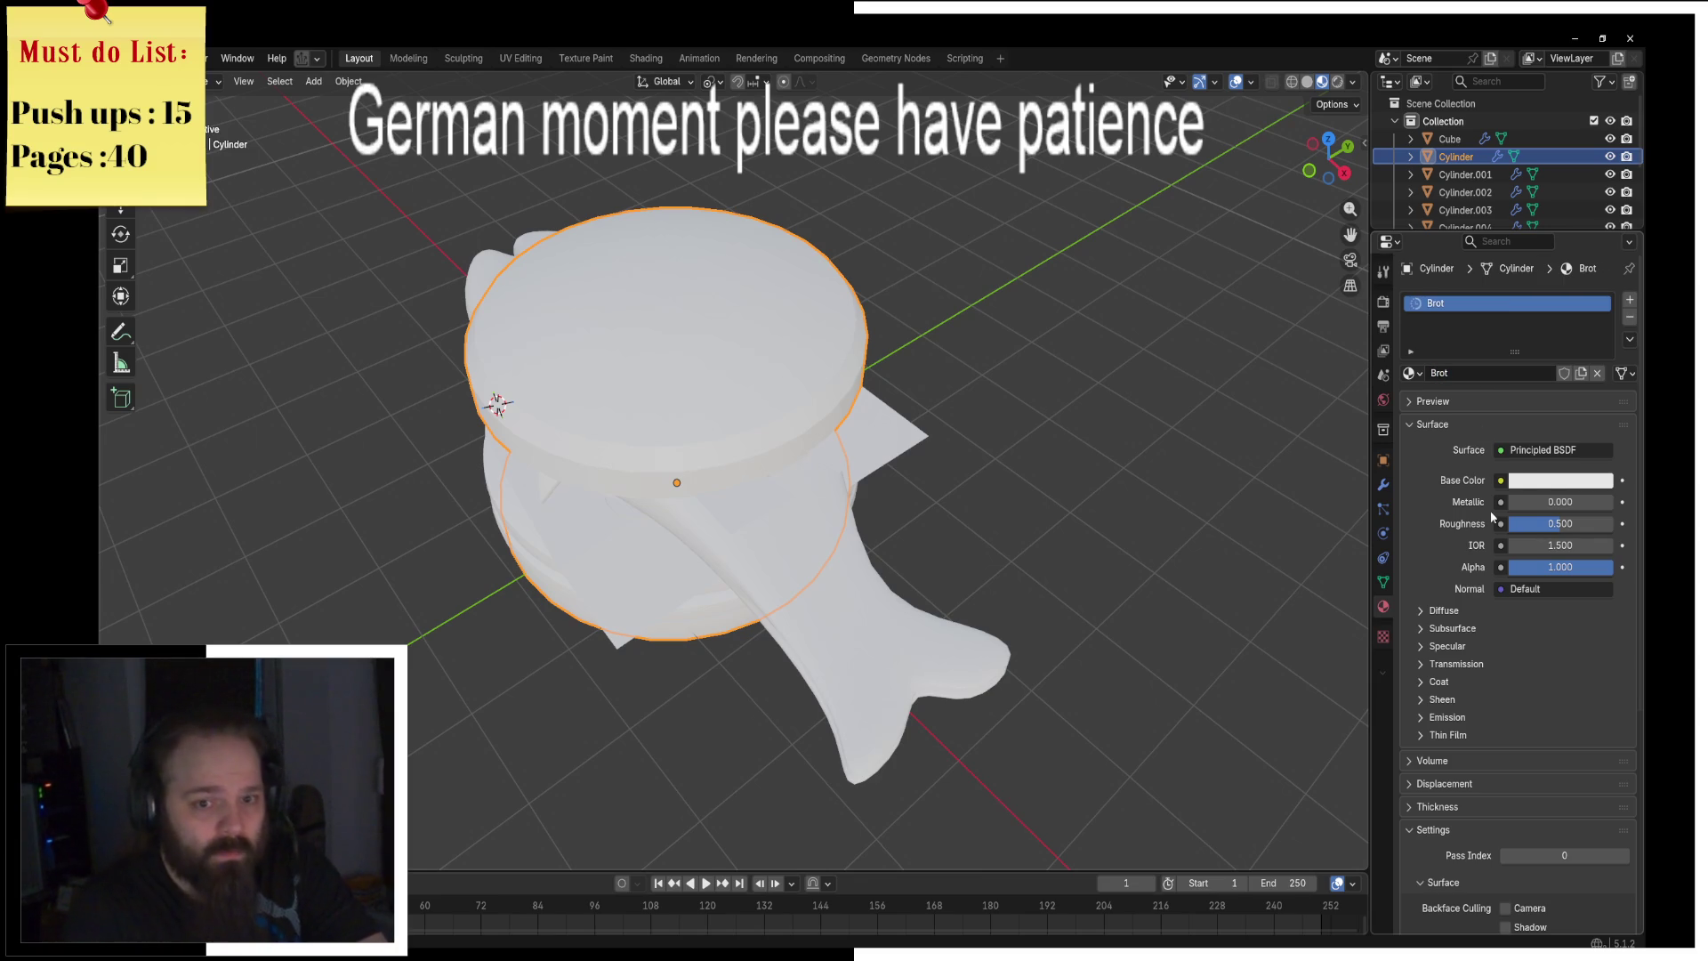
pyautogui.click(1551, 485)
pyautogui.click(1502, 302)
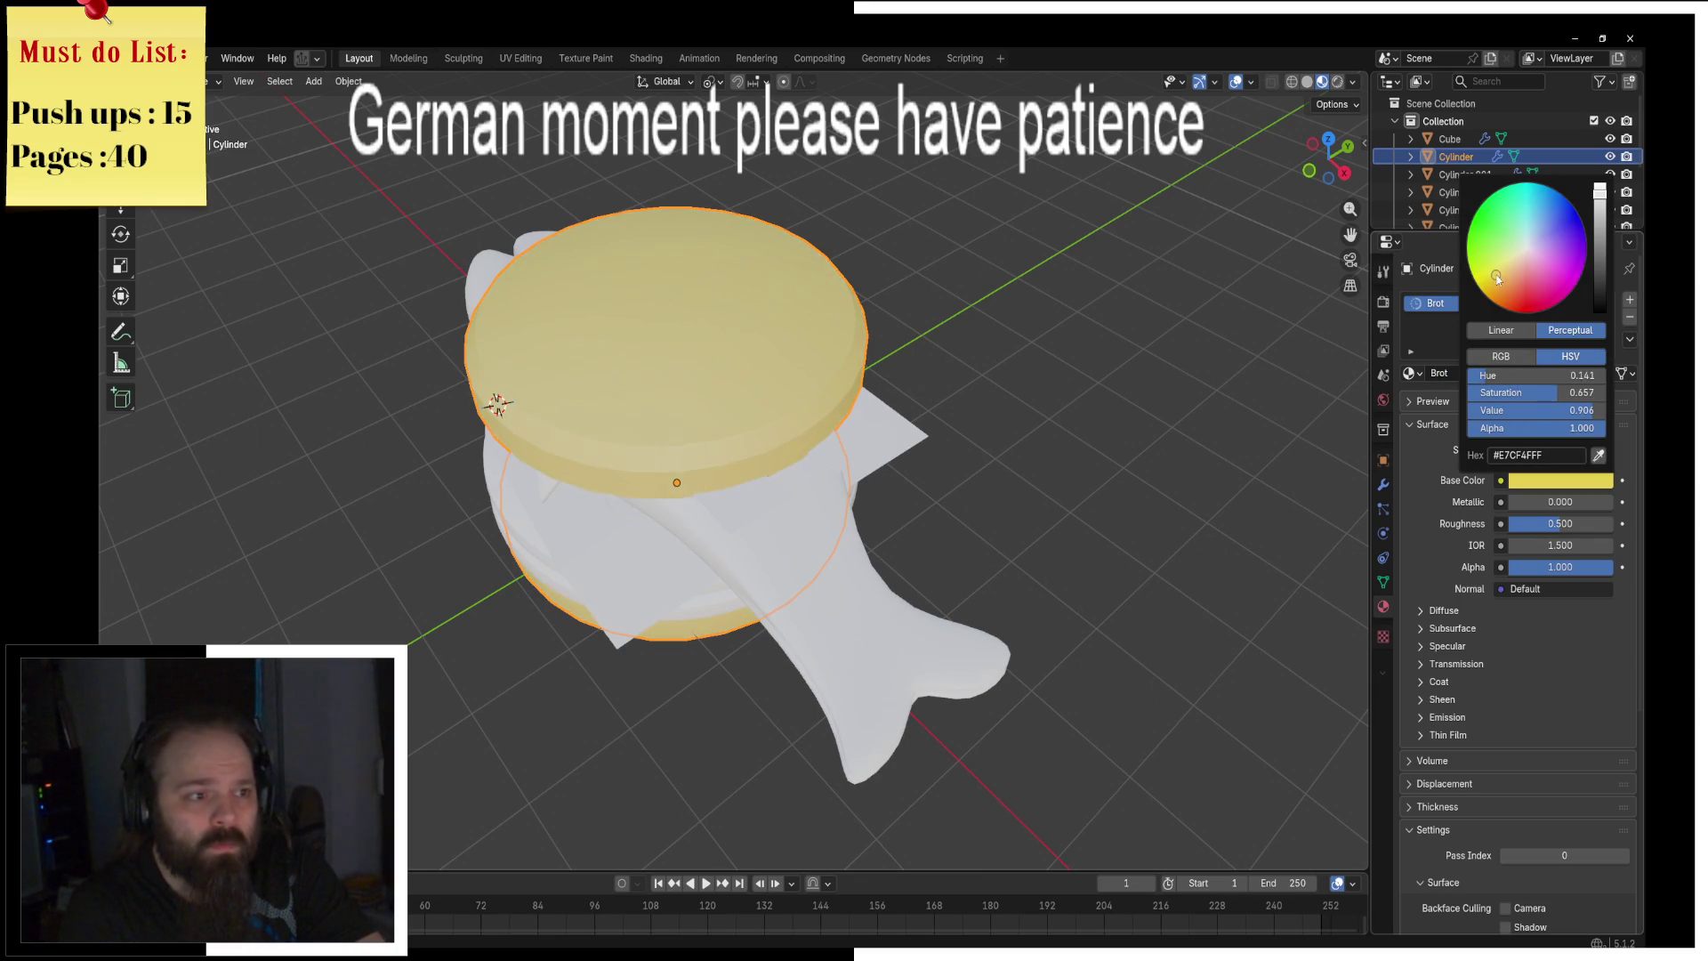
# Step: Hide the top bun, select the cheese sheet and remove the Brot material from it
pyautogui.press('h')
pyautogui.moveTo(922, 344); pyautogui.dragTo(1079, 334, button='middle')
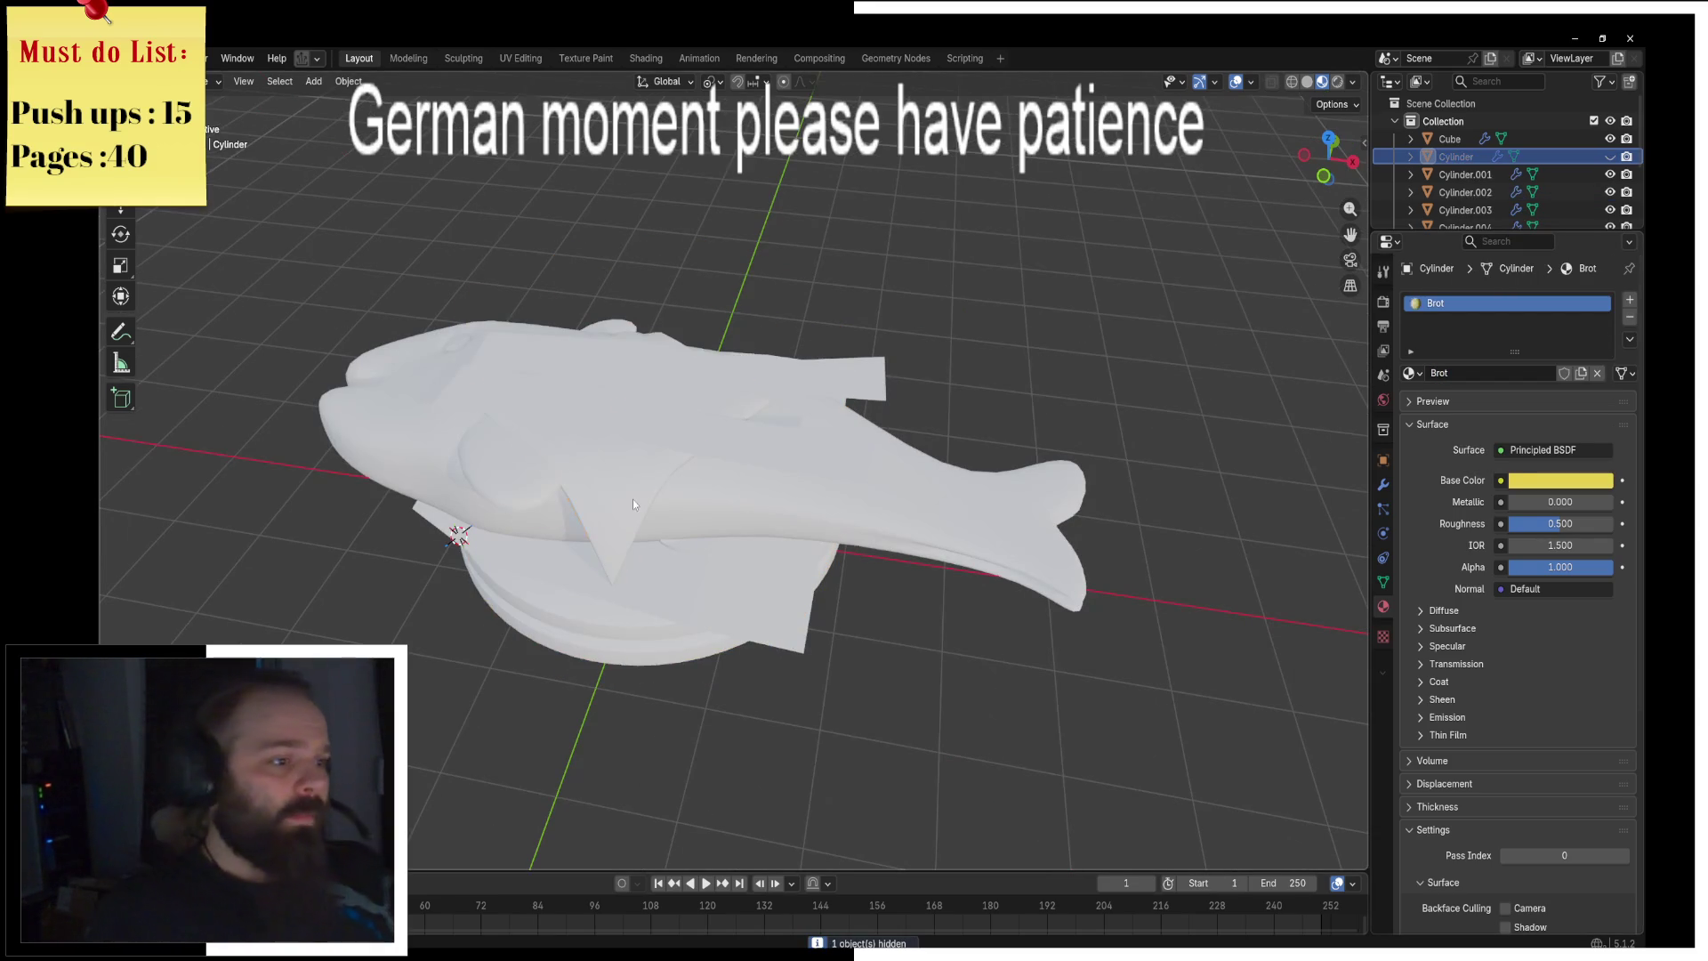
pyautogui.click(634, 504)
pyautogui.click(1413, 374)
pyautogui.click(1421, 375)
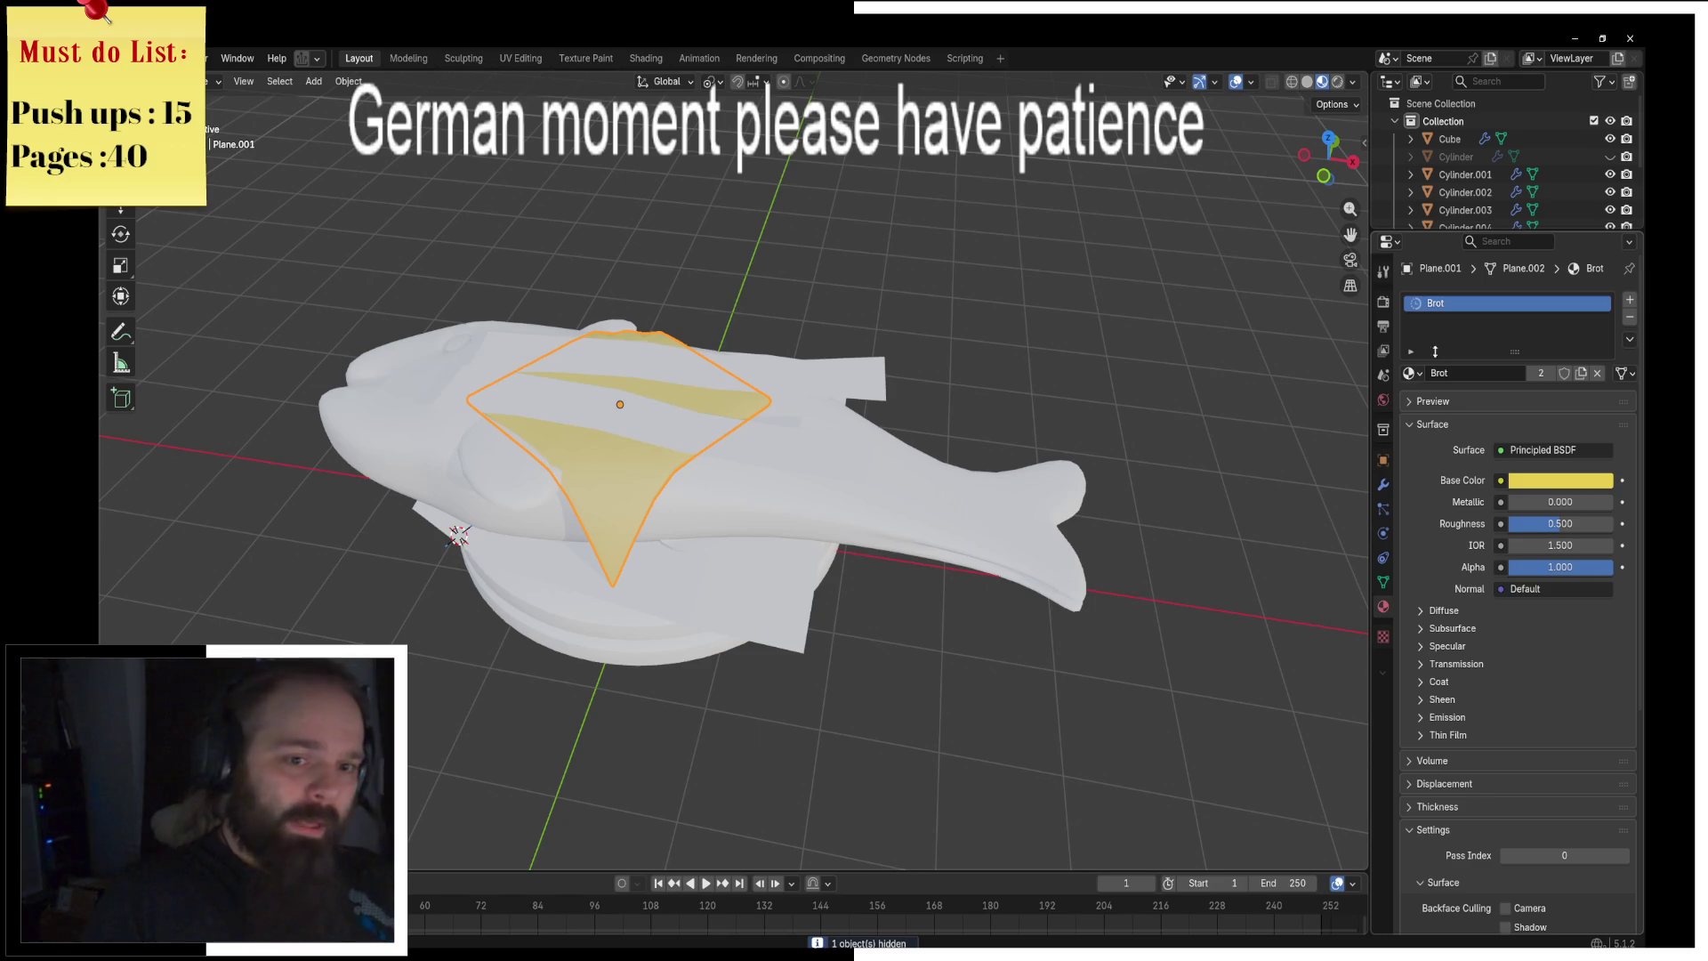
pyautogui.click(1410, 372)
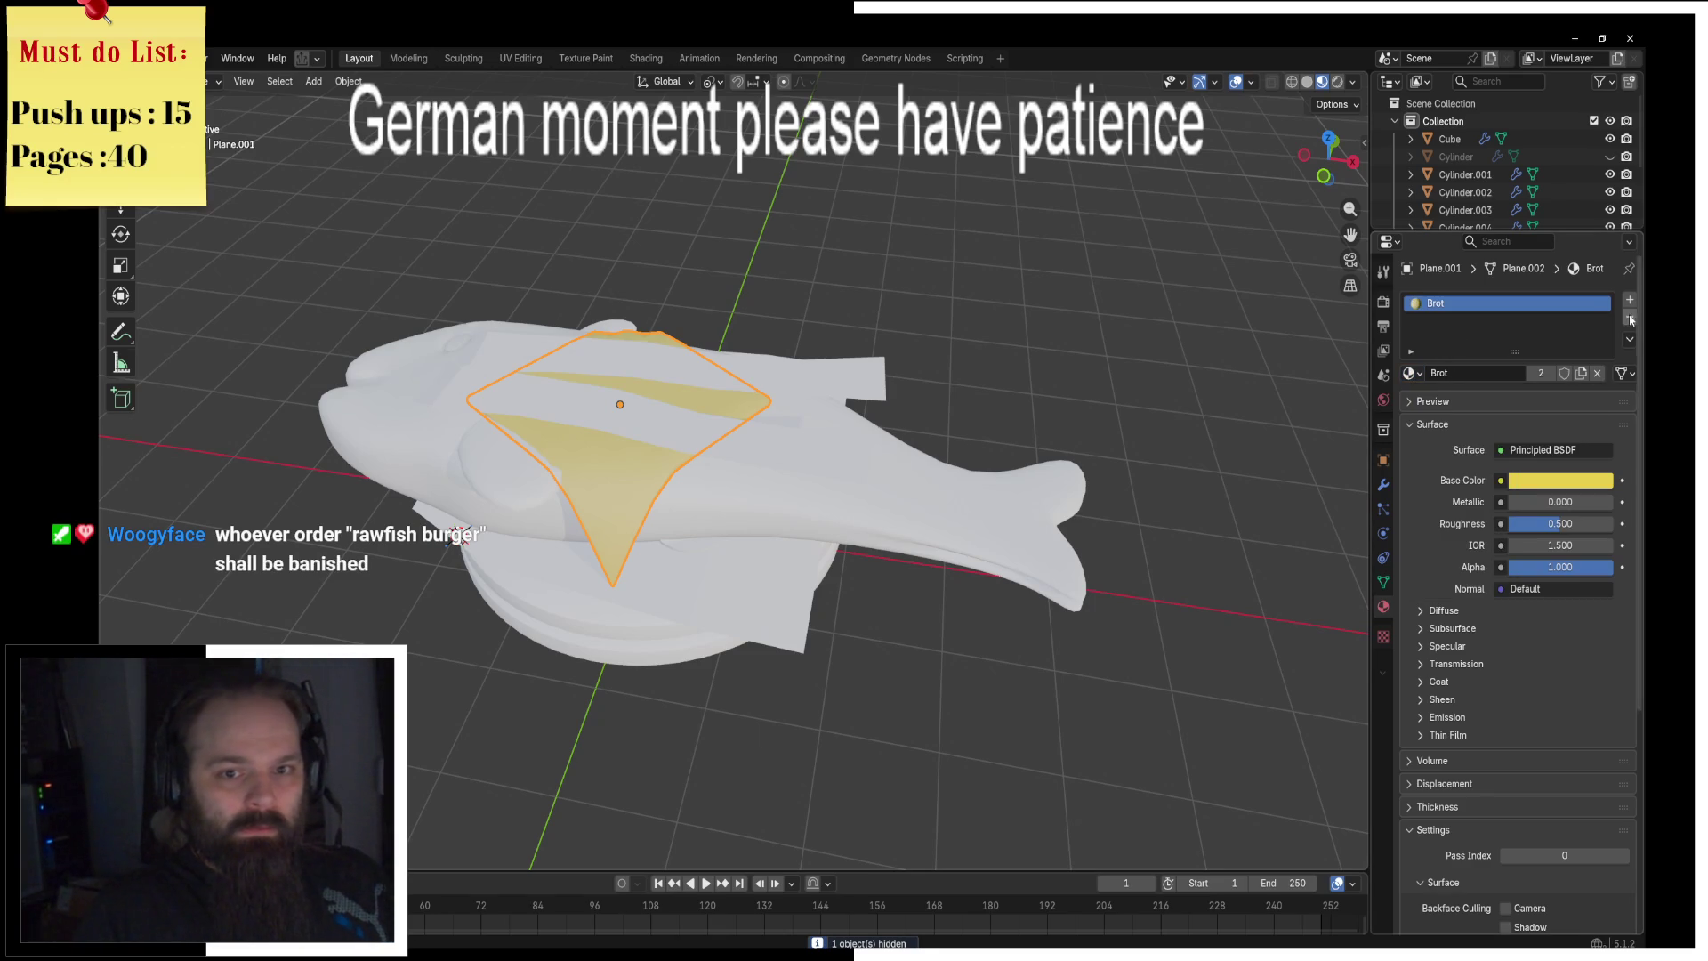
pyautogui.click(1629, 320)
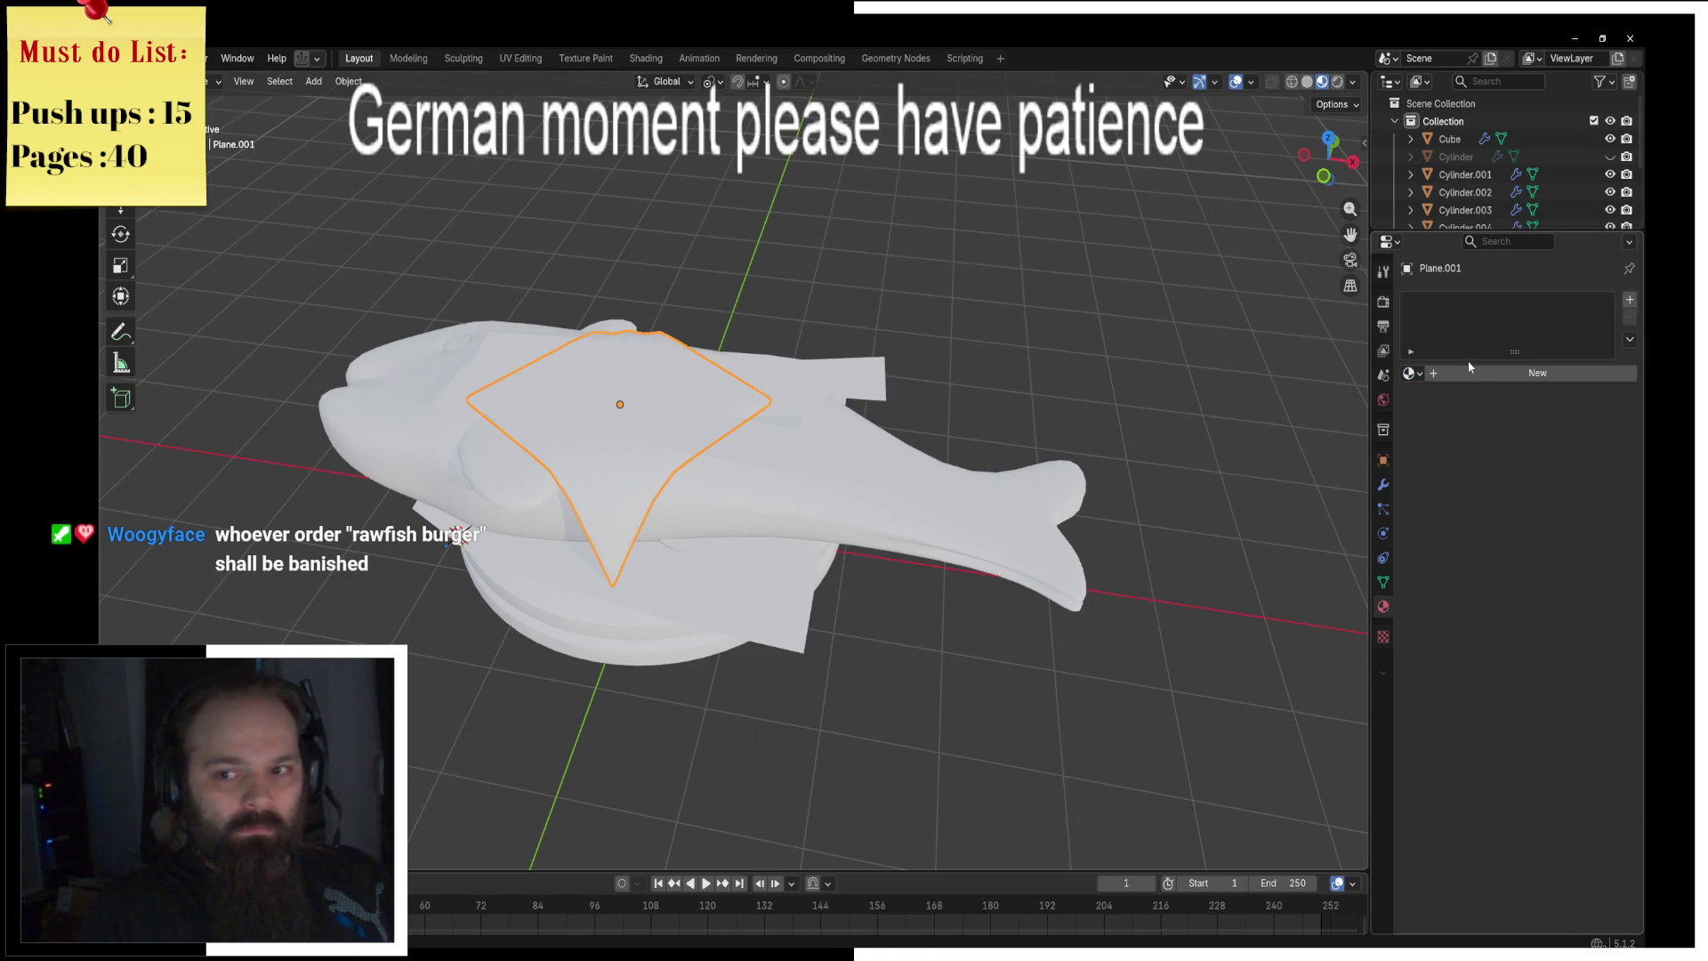
# Step: Create a new Cheese material for the sheet with a bright yellow base colour
pyautogui.click(1489, 375)
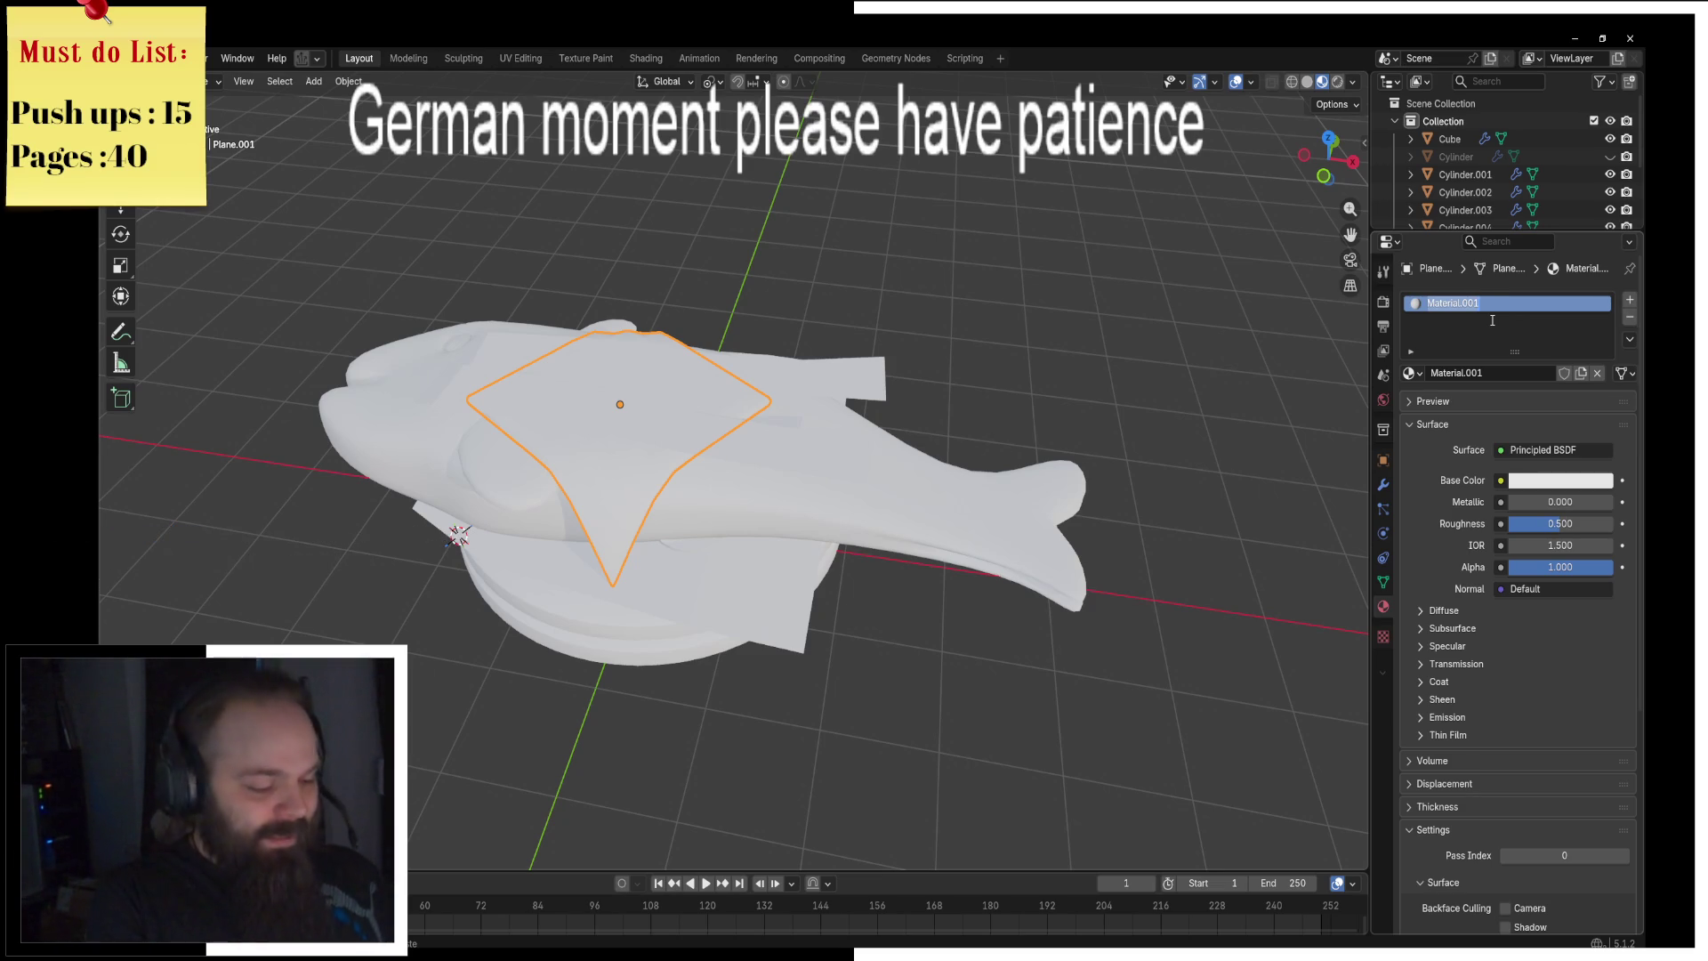
pyautogui.write('Cheese')
pyautogui.press('Return')
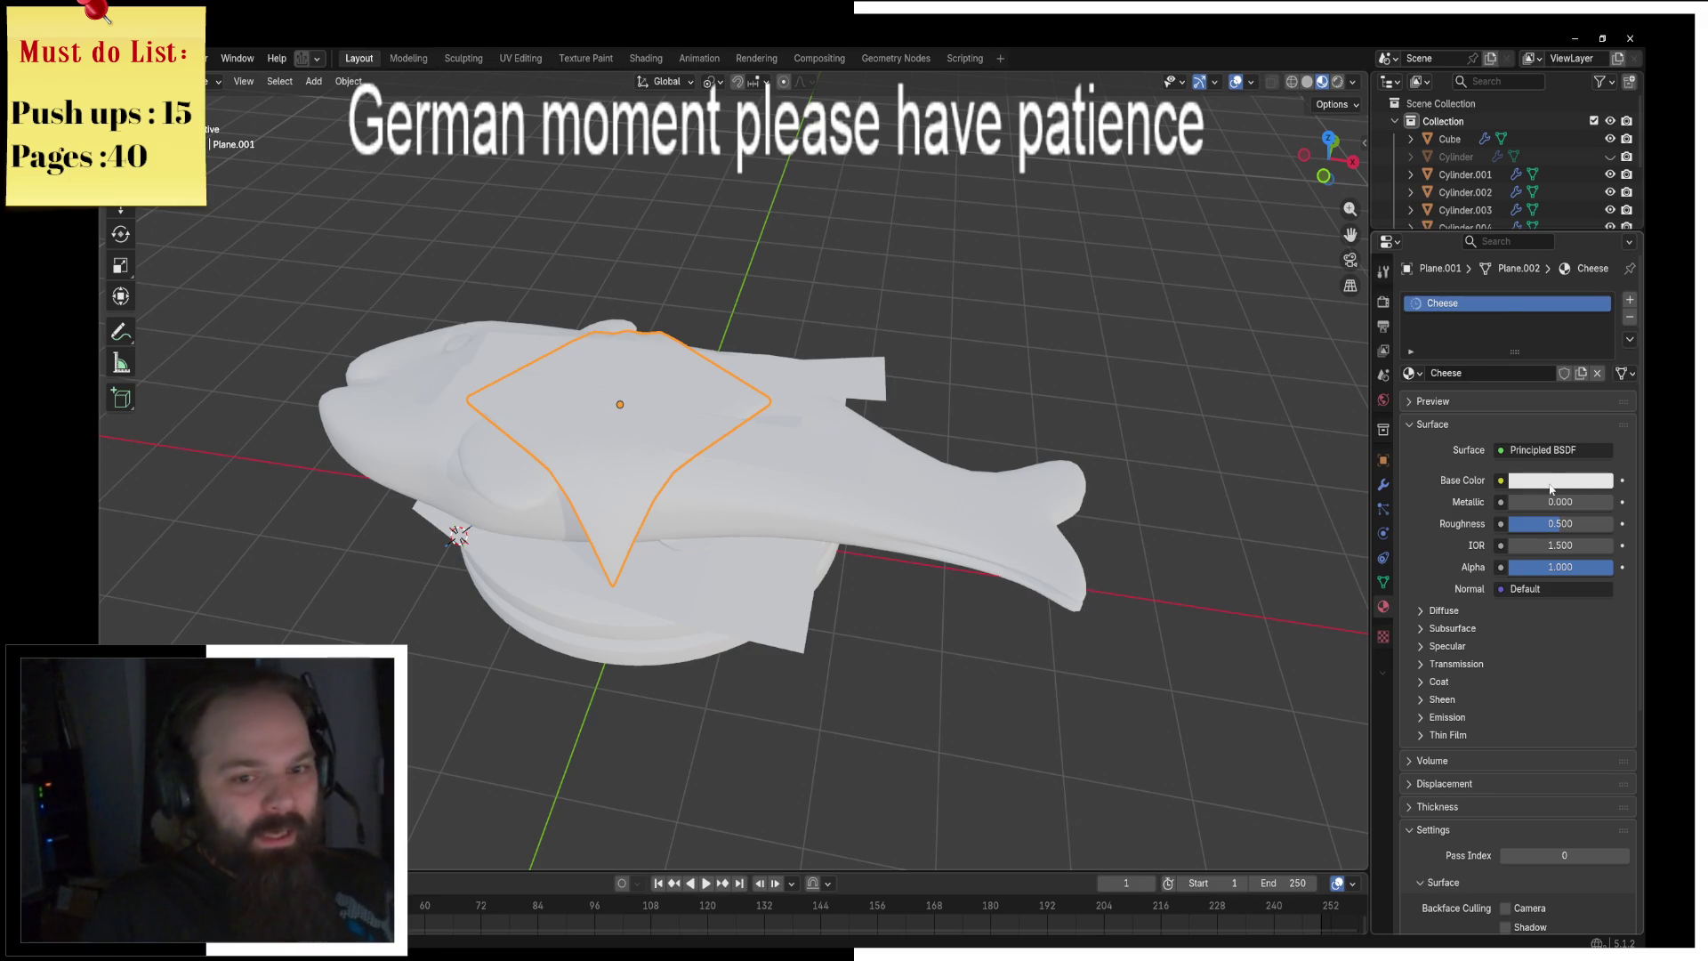
pyautogui.click(1550, 480)
pyautogui.hotkey('ctrl', 'v')
pyautogui.moveTo(1486, 296); pyautogui.dragTo(1498, 295)
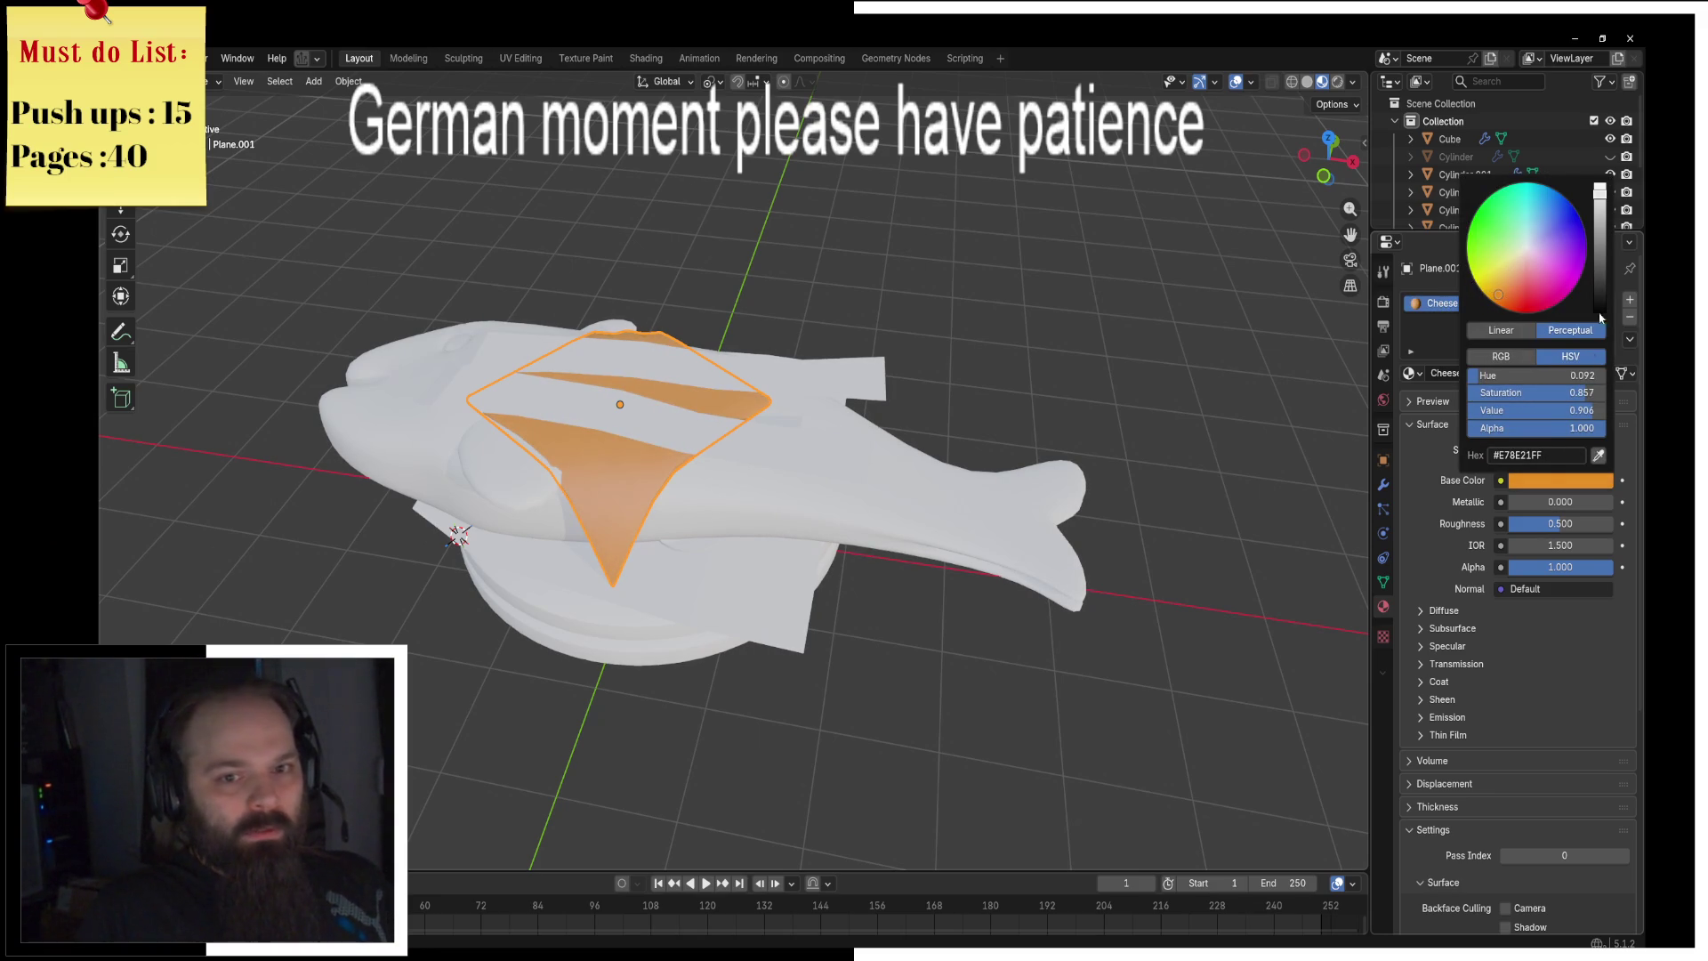
pyautogui.click(1599, 184)
pyautogui.moveTo(1498, 294); pyautogui.dragTo(1492, 285)
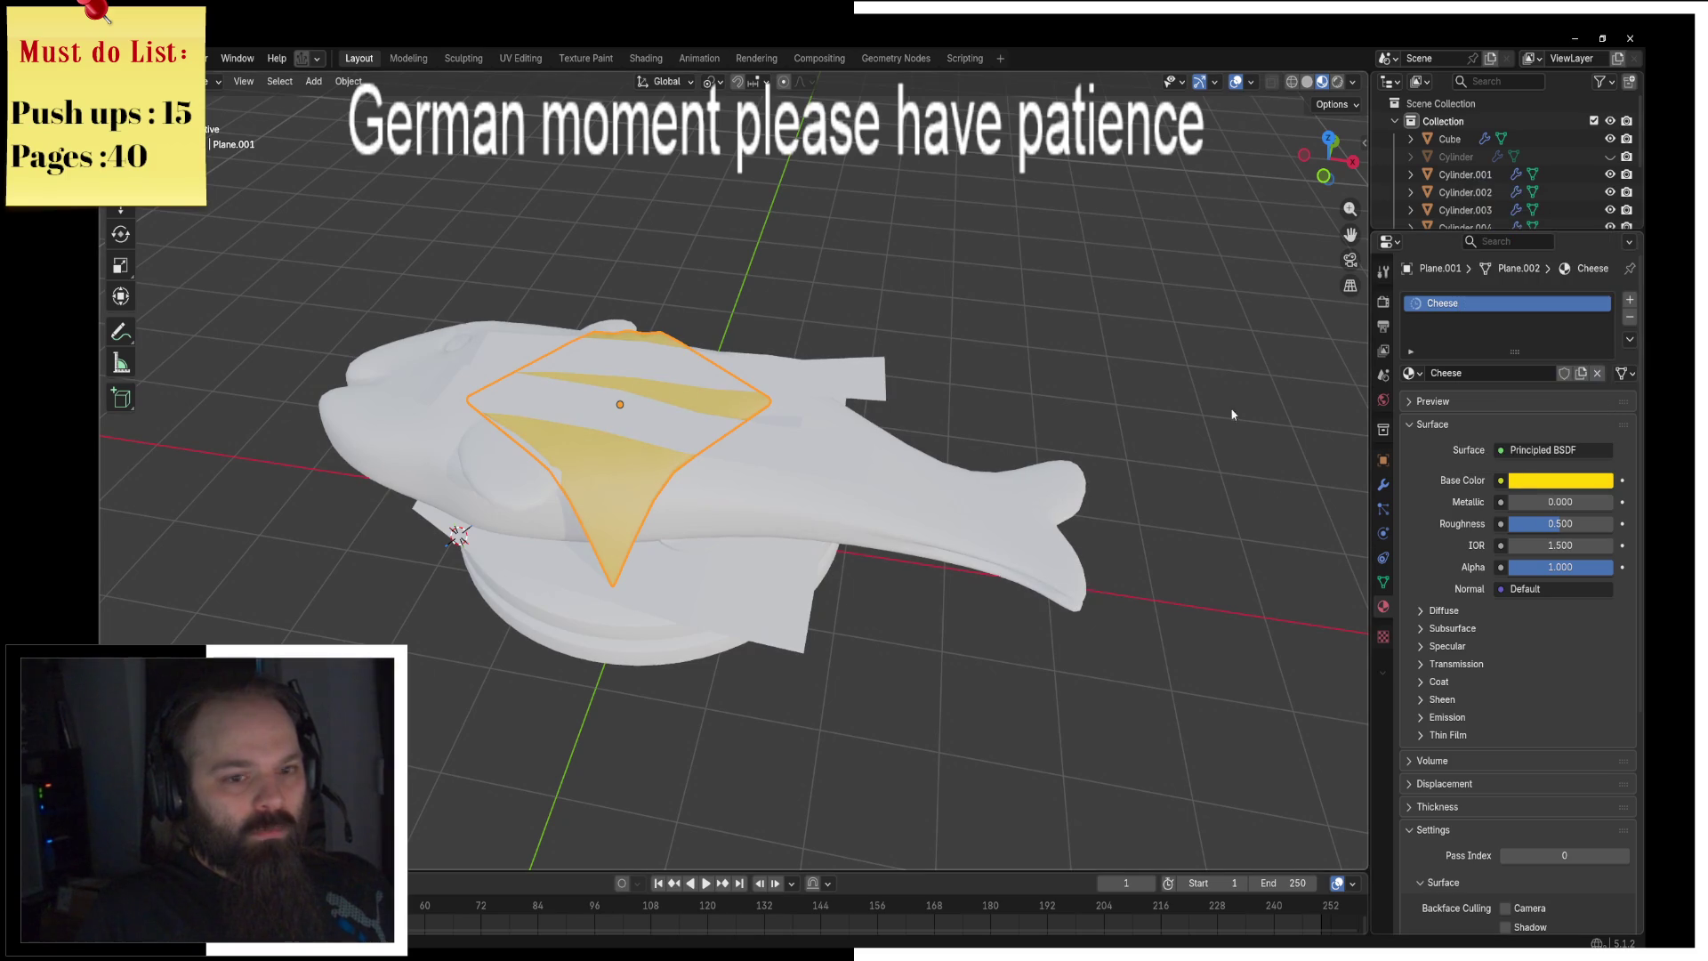
pyautogui.moveTo(1076, 361); pyautogui.dragTo(776, 329, button='middle')
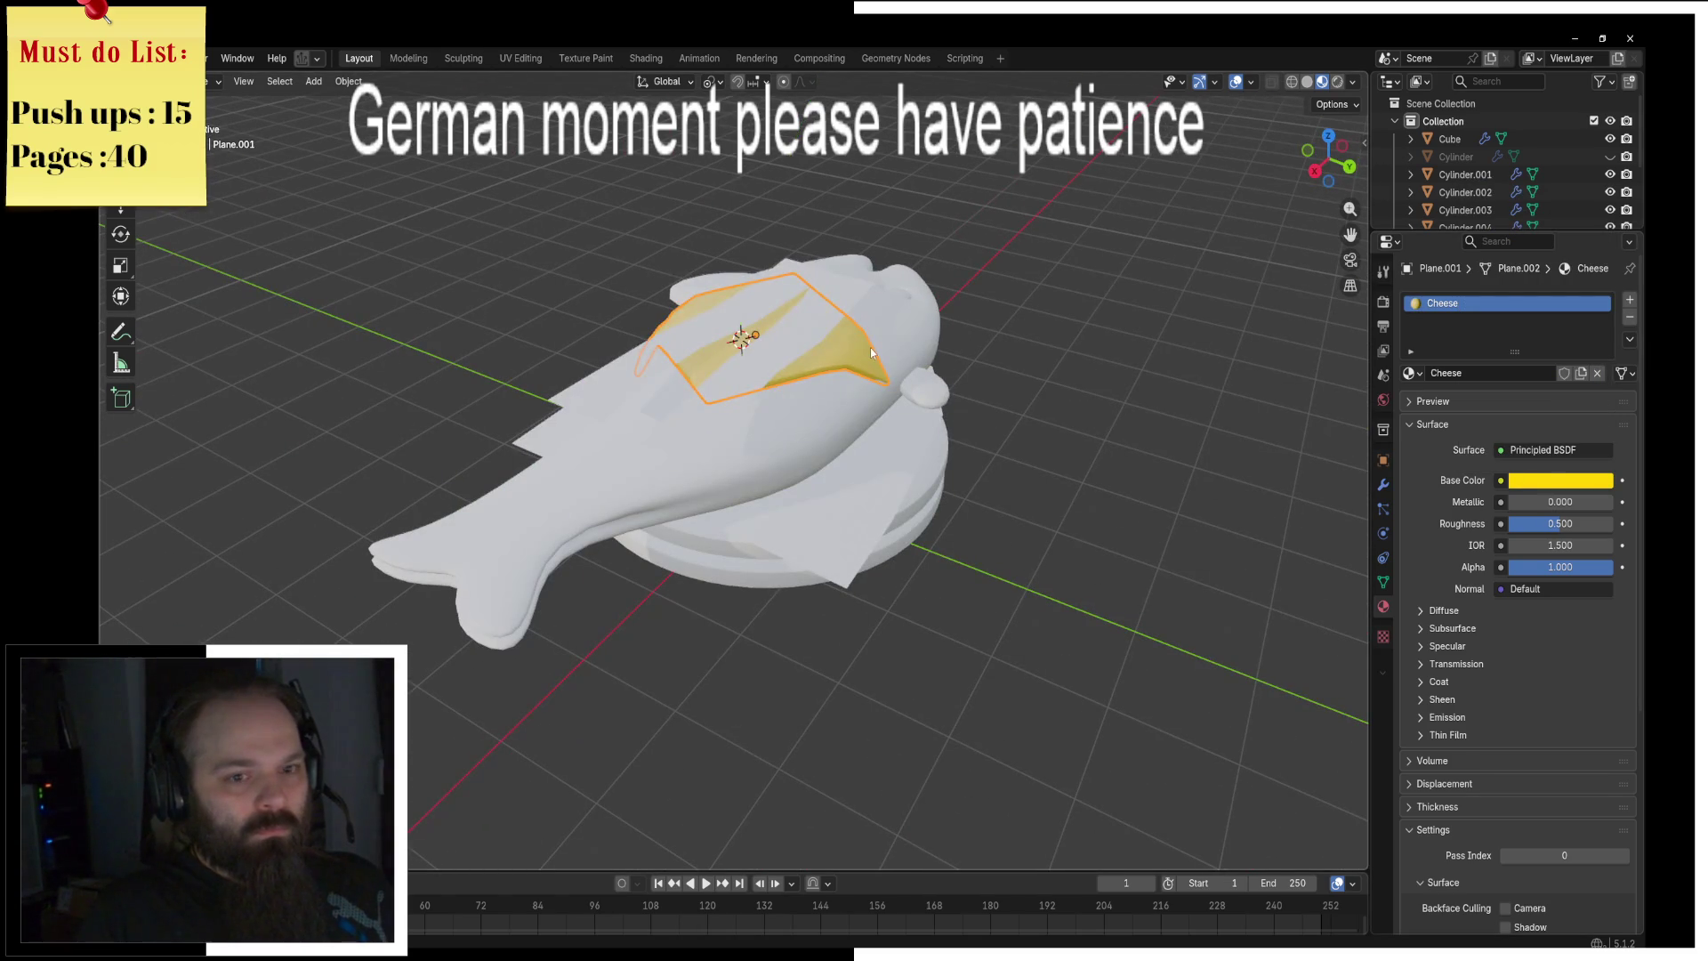
# Step: Hide the cheese and give the ham strip a new red material named Schinken
pyautogui.press('h')
pyautogui.click(825, 329)
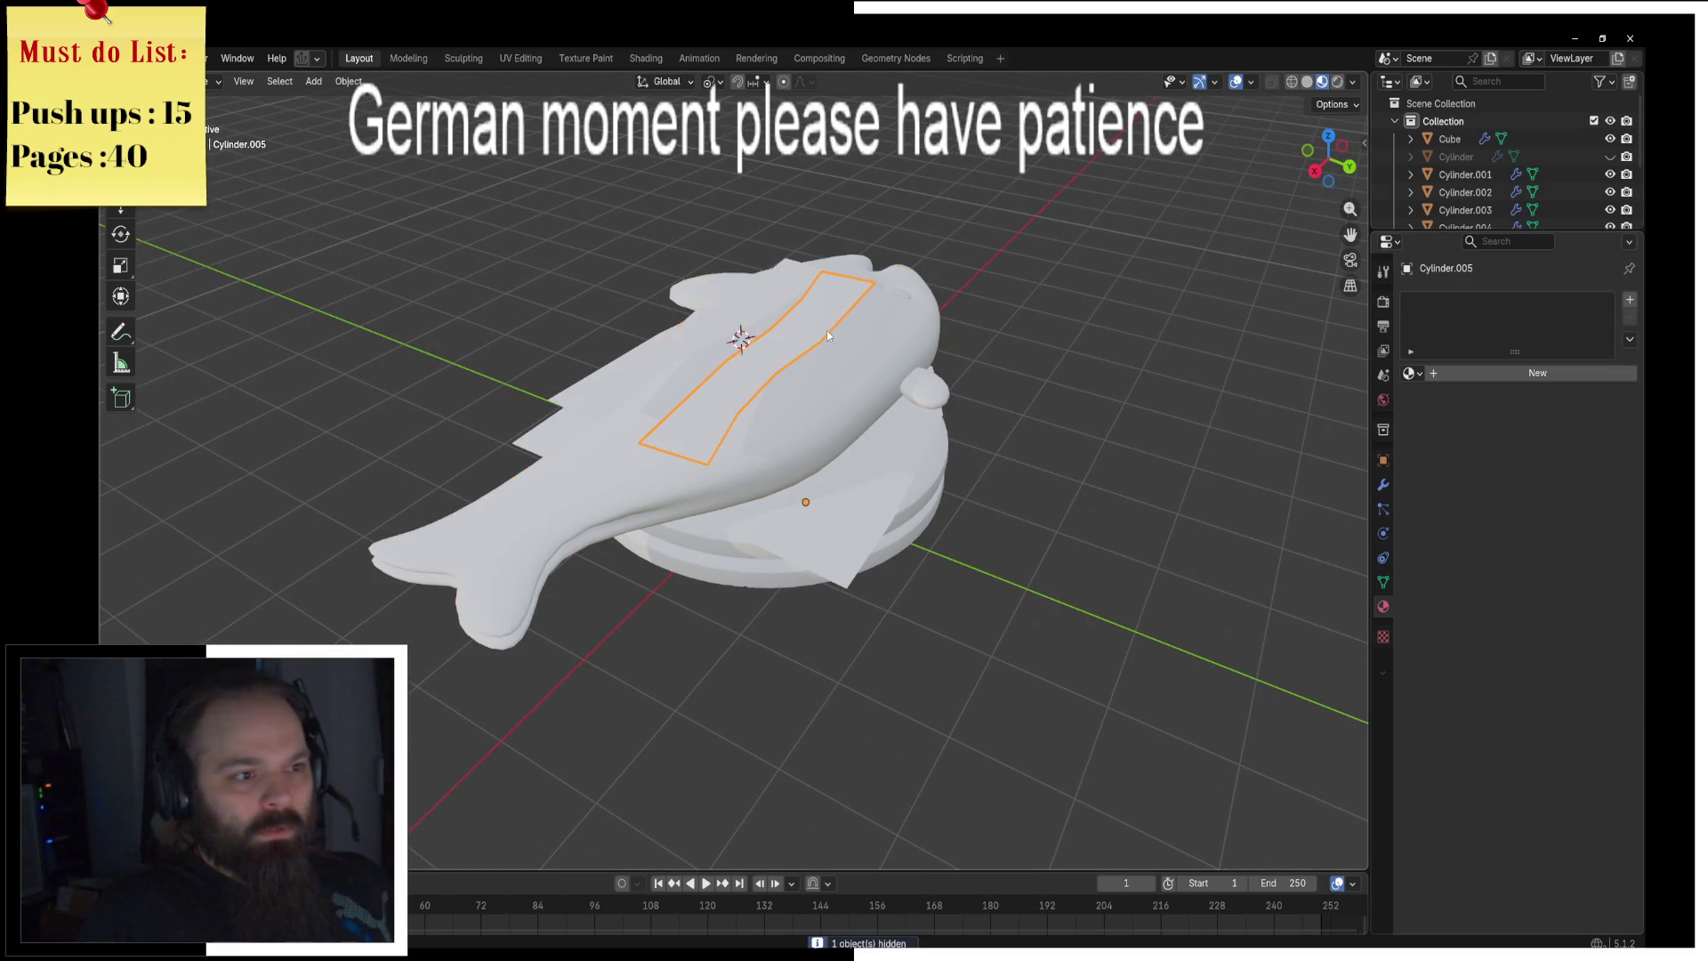
pyautogui.click(1429, 373)
pyautogui.doubleClick(1448, 303)
pyautogui.write('Schi')
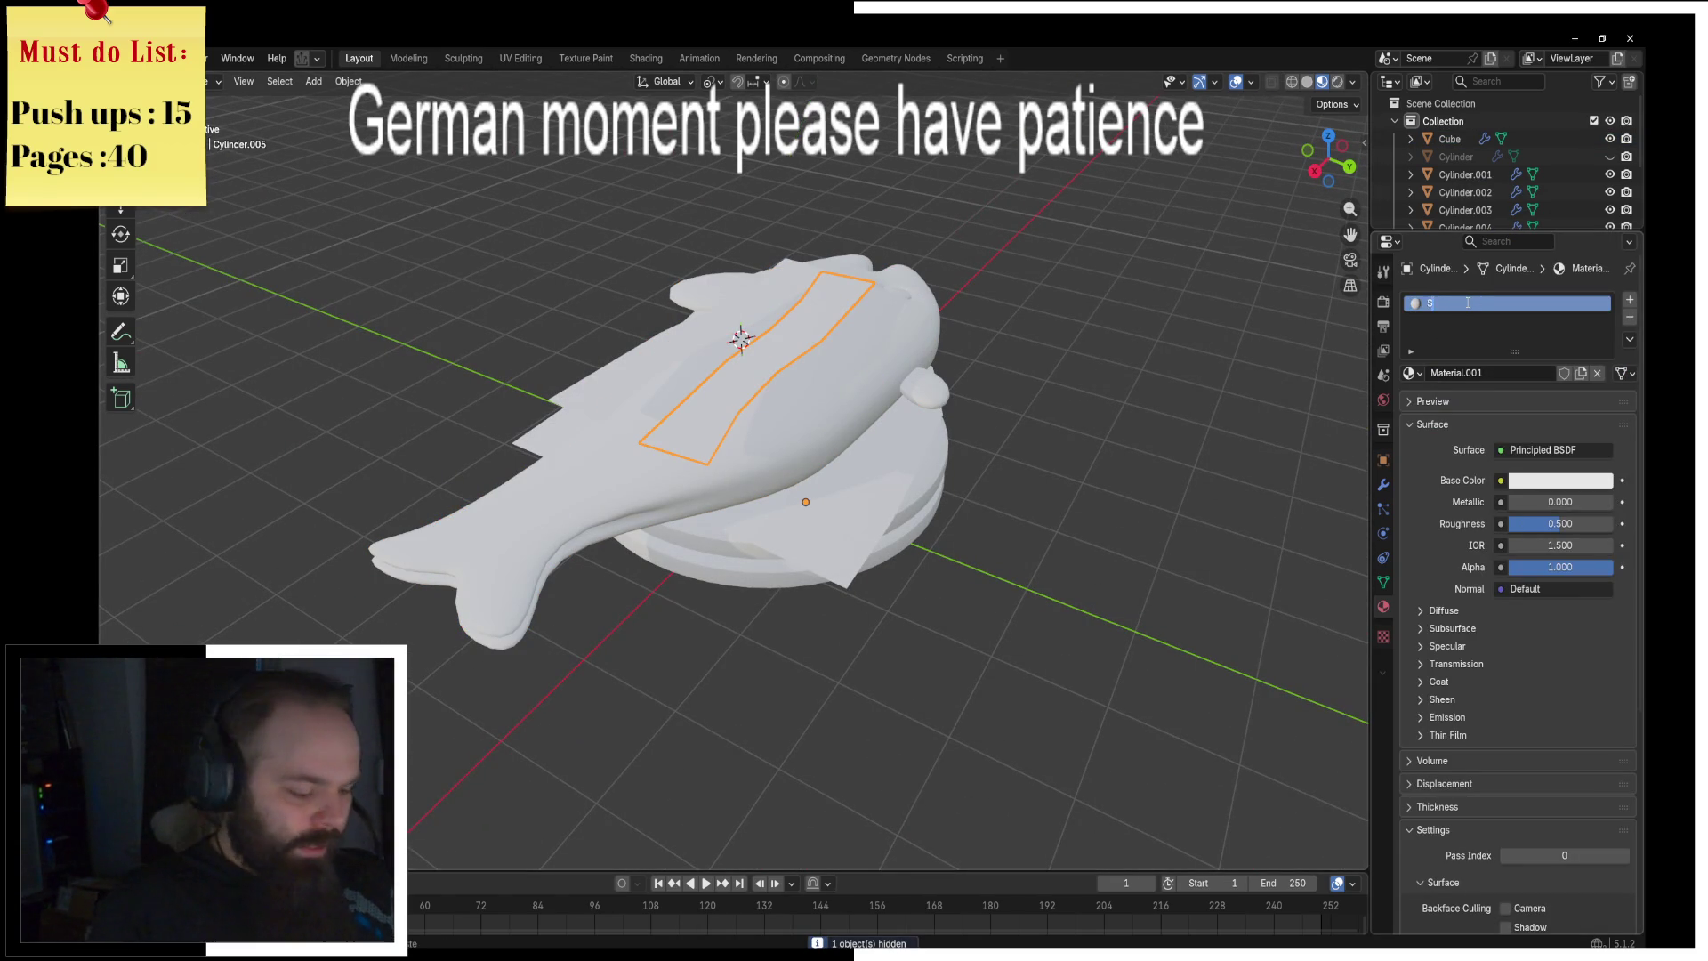
pyautogui.write('nken')
pyautogui.press('Return')
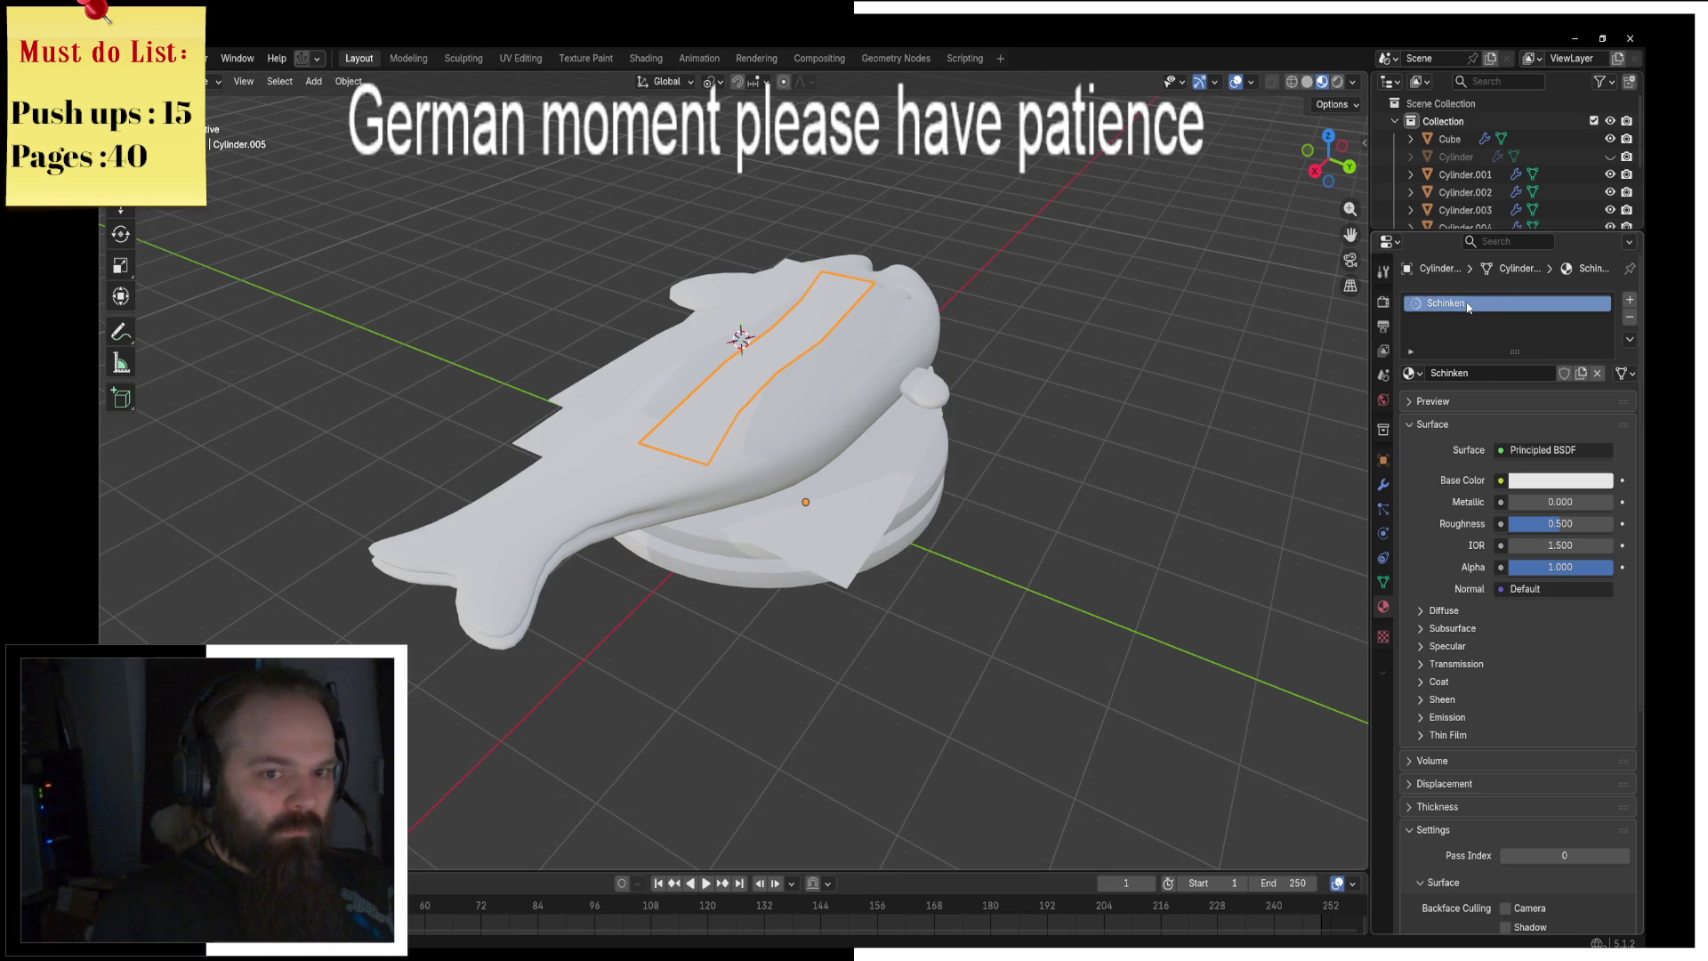
pyautogui.click(1544, 483)
pyautogui.click(1515, 307)
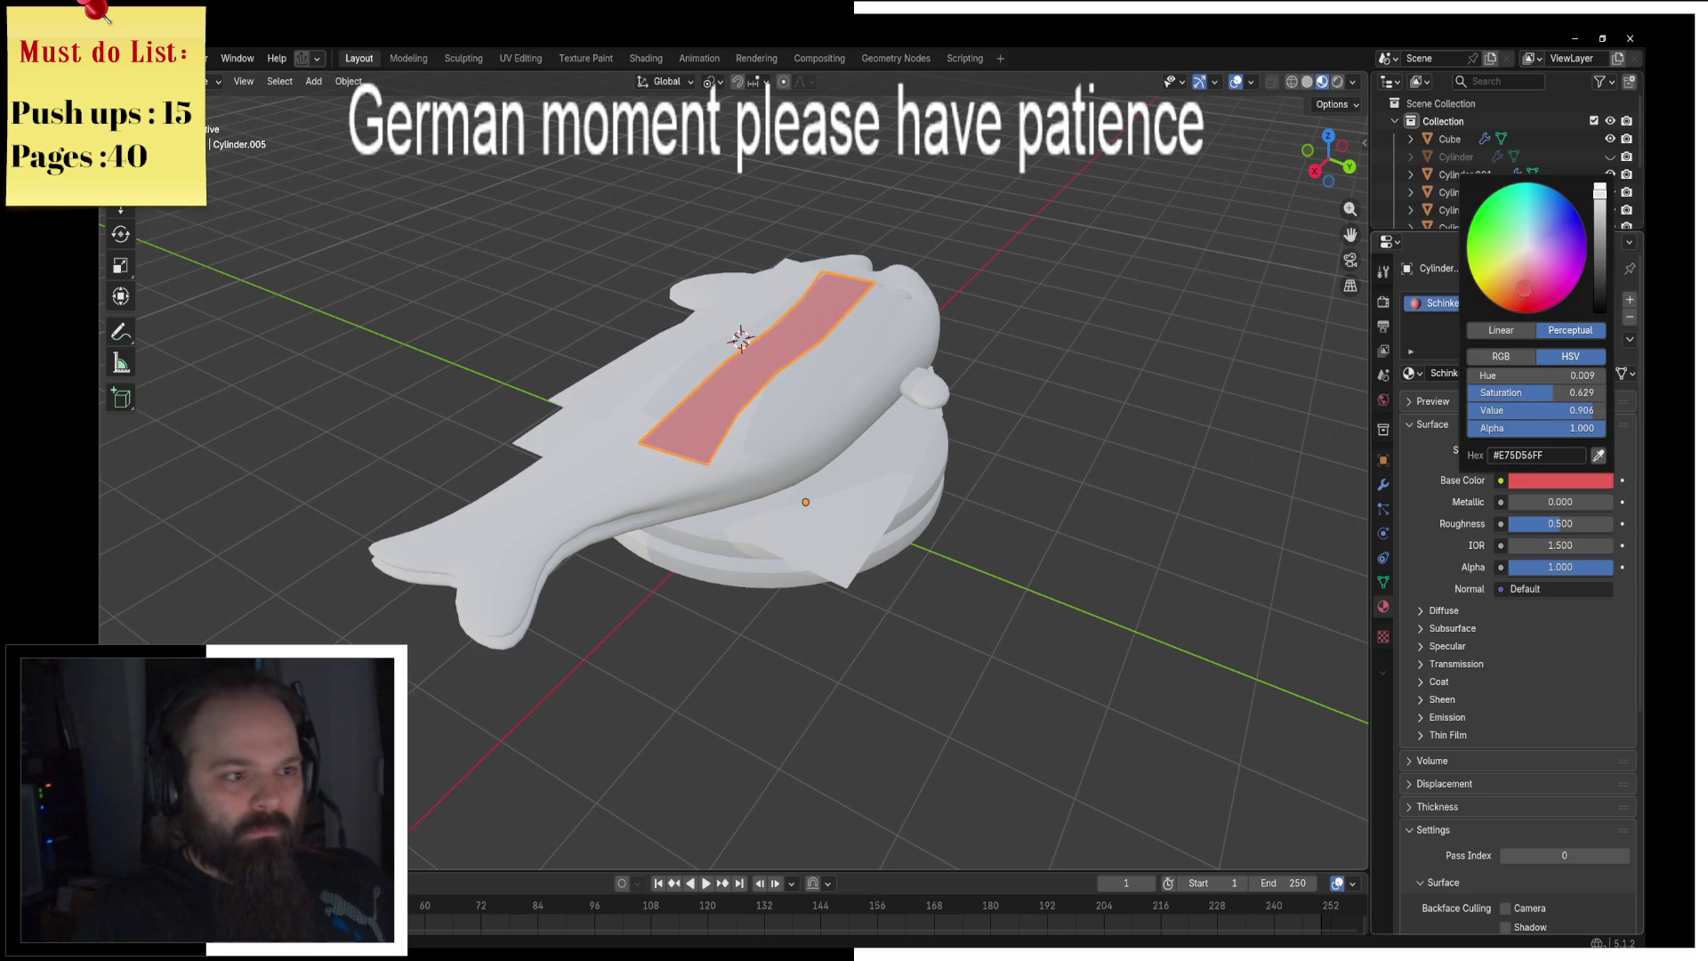
# Step: Select the second wavy strip along with the red ham strip, then hide the ham
pyautogui.moveTo(1023, 356)
pyautogui.mouseDown(button='middle')
pyautogui.moveTo(865, 359)
pyautogui.moveTo(797, 447)
pyautogui.mouseUp(button='middle')
pyautogui.click(797, 446)
pyautogui.click(794, 373)
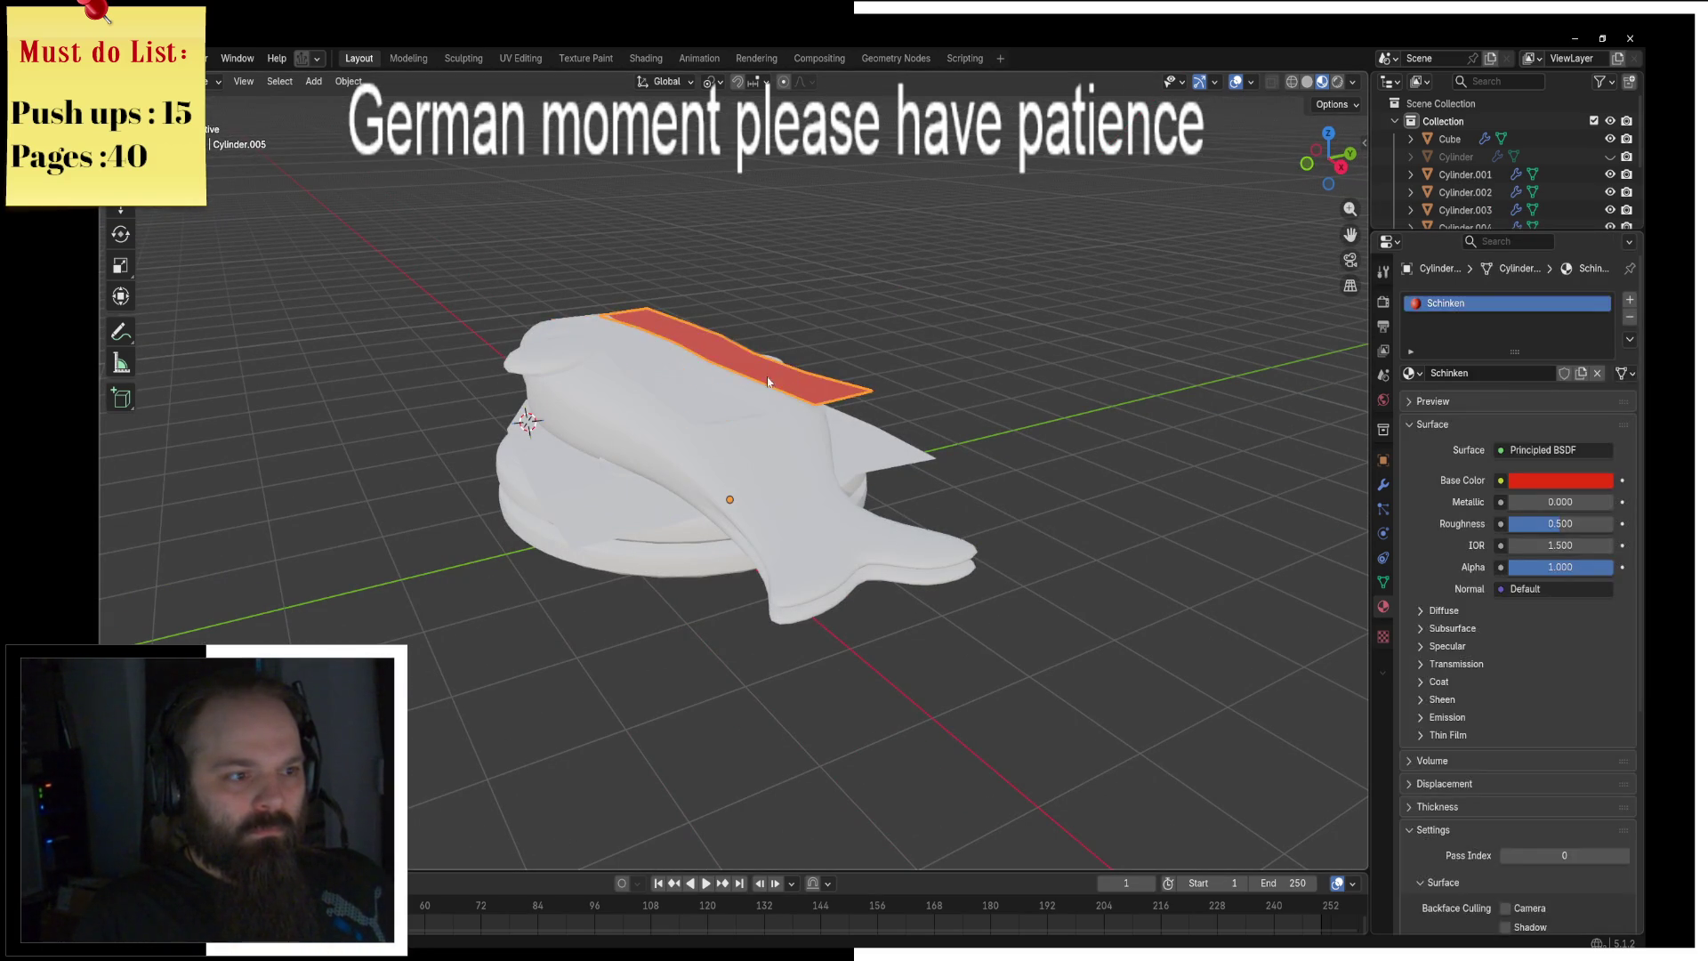
pyautogui.click(680, 391)
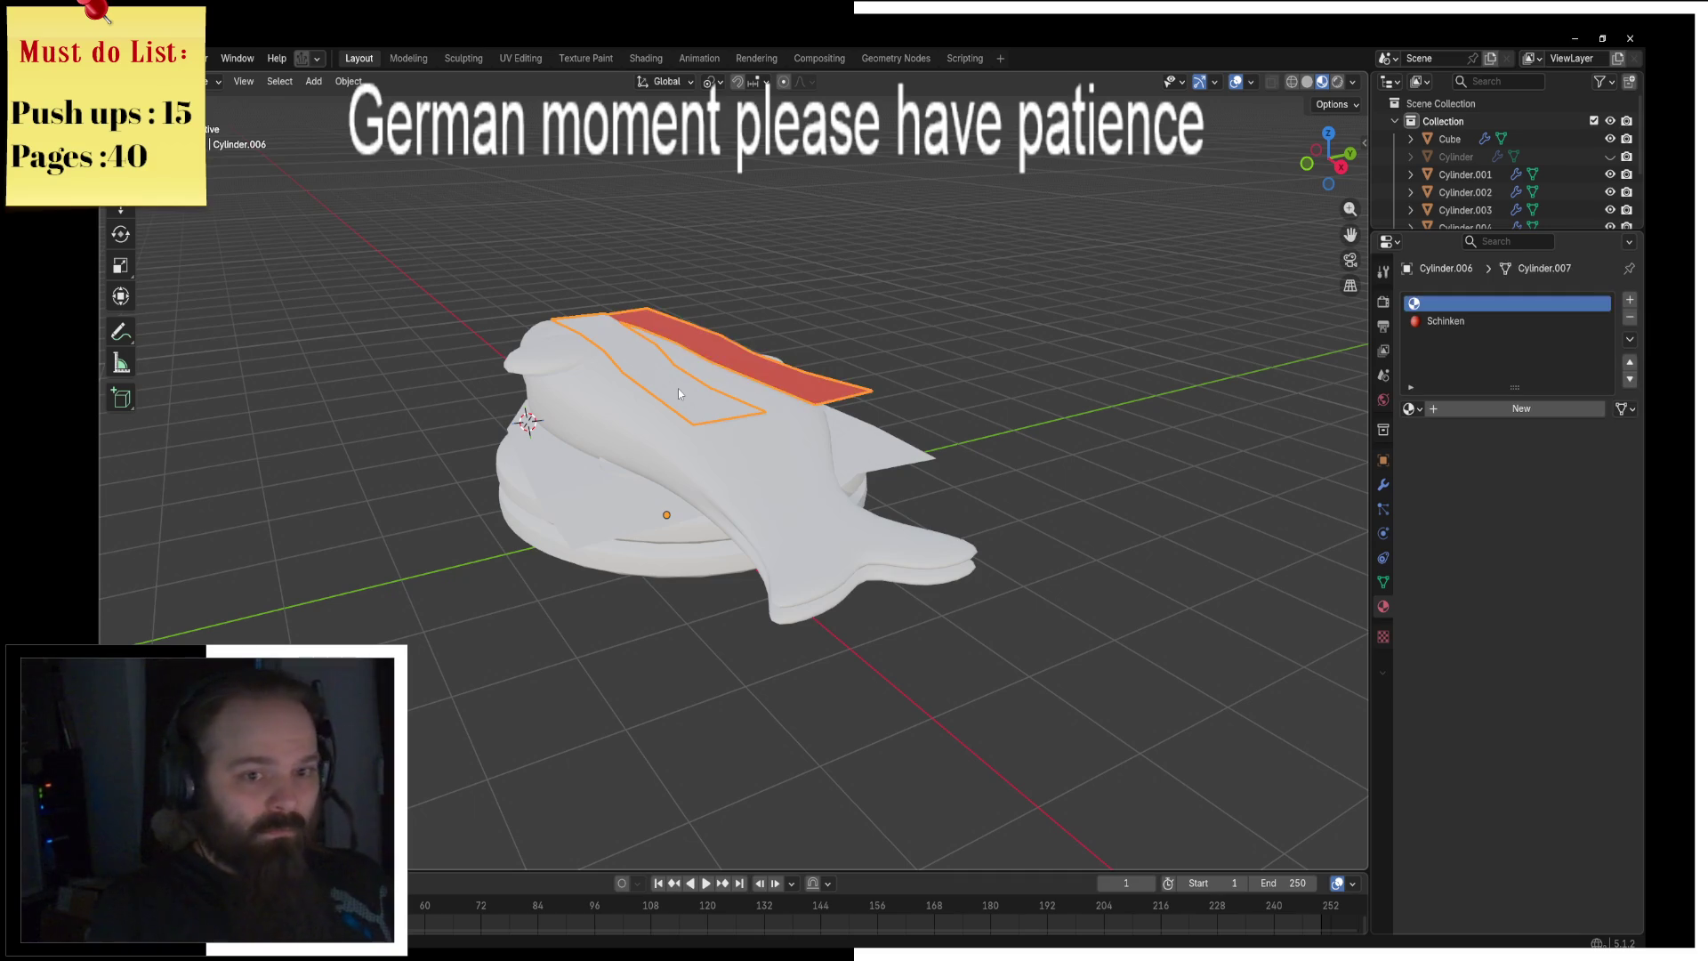
pyautogui.click(764, 360)
pyautogui.press('h')
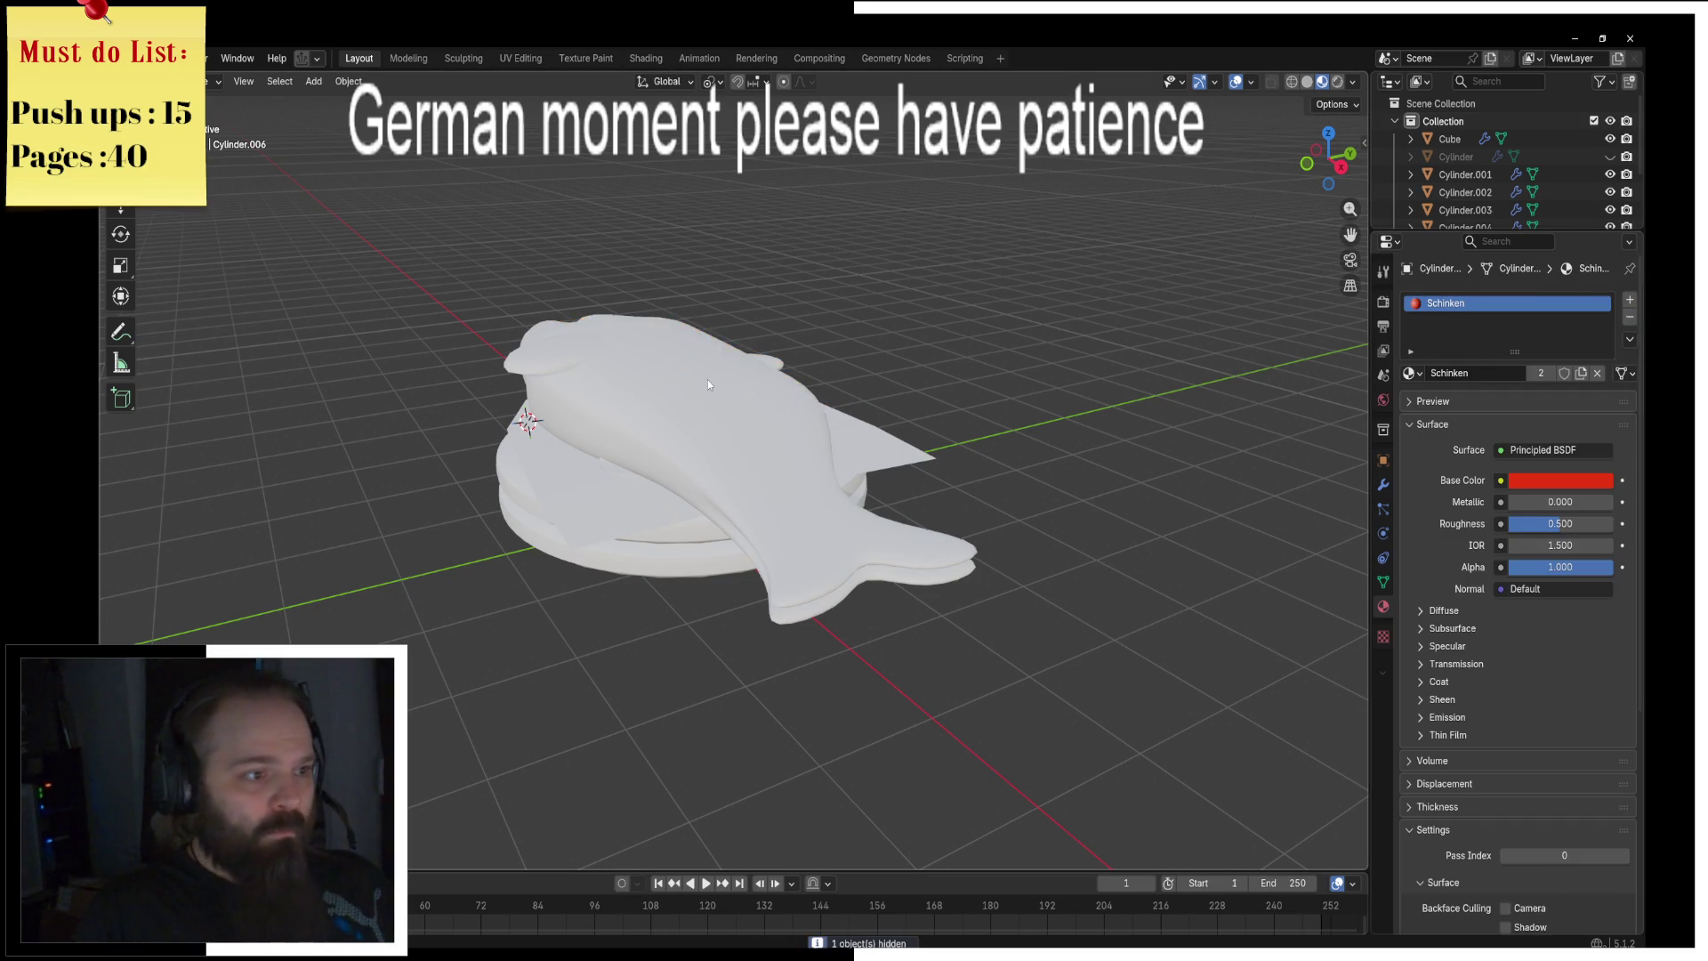
# Step: Give the fish body a new light blue material named Fisch
pyautogui.click(735, 365)
pyautogui.click(1487, 373)
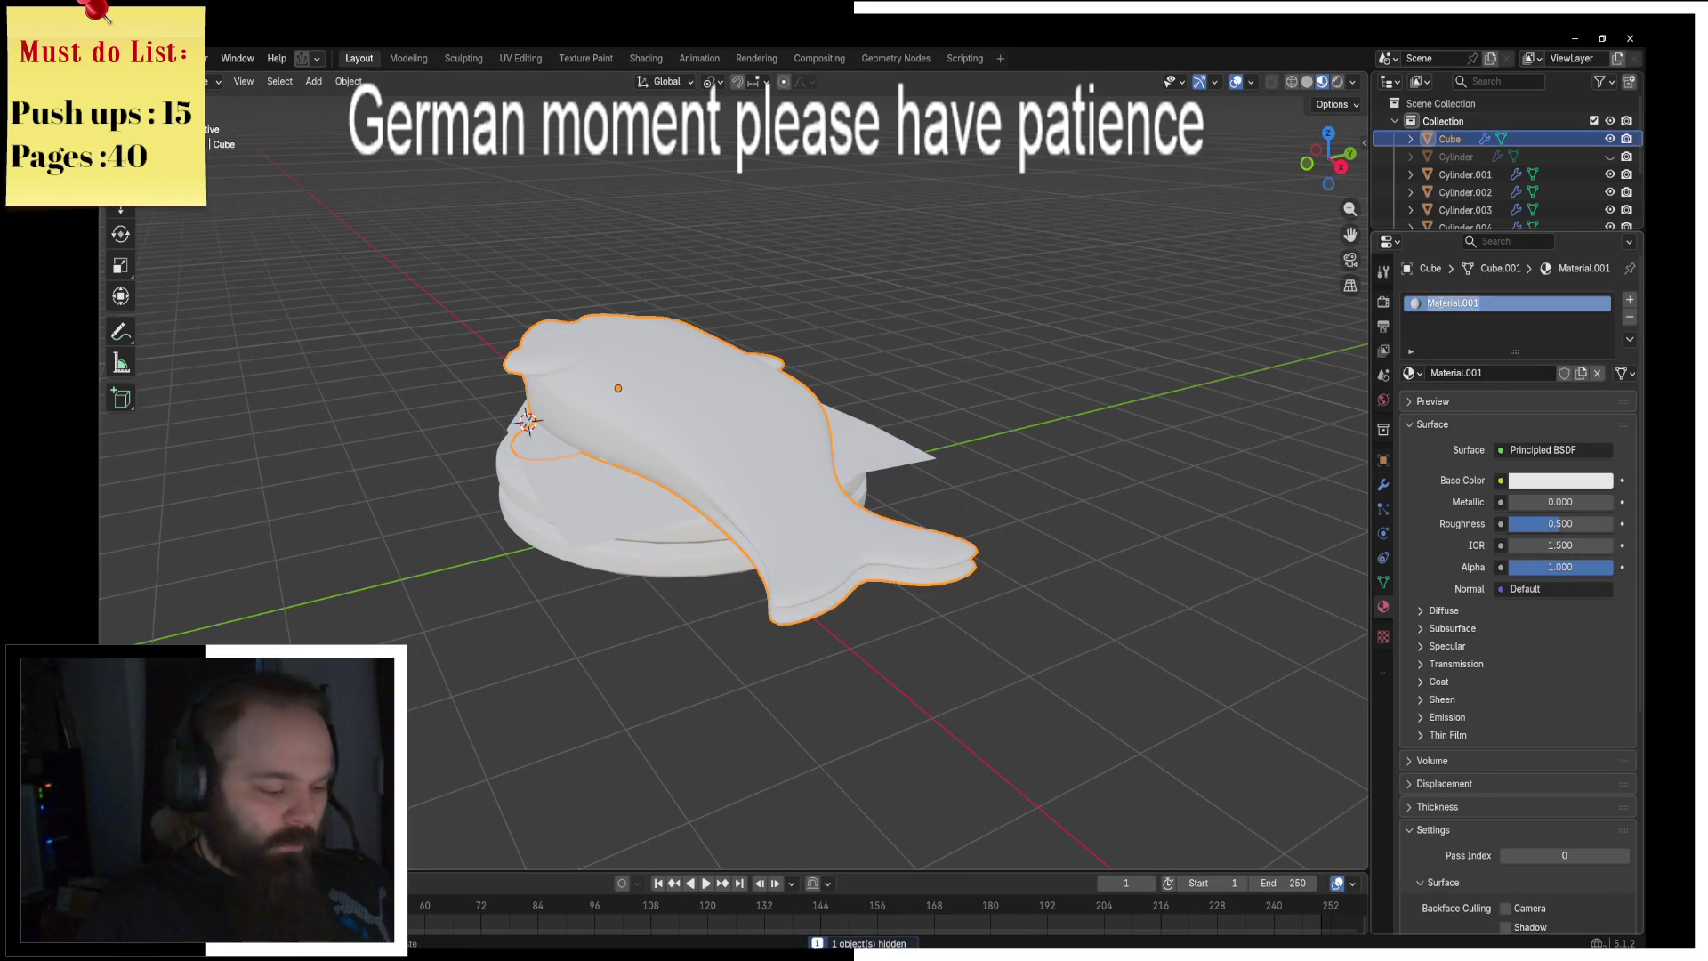
pyautogui.press('Return')
pyautogui.doubleClick(1505, 304)
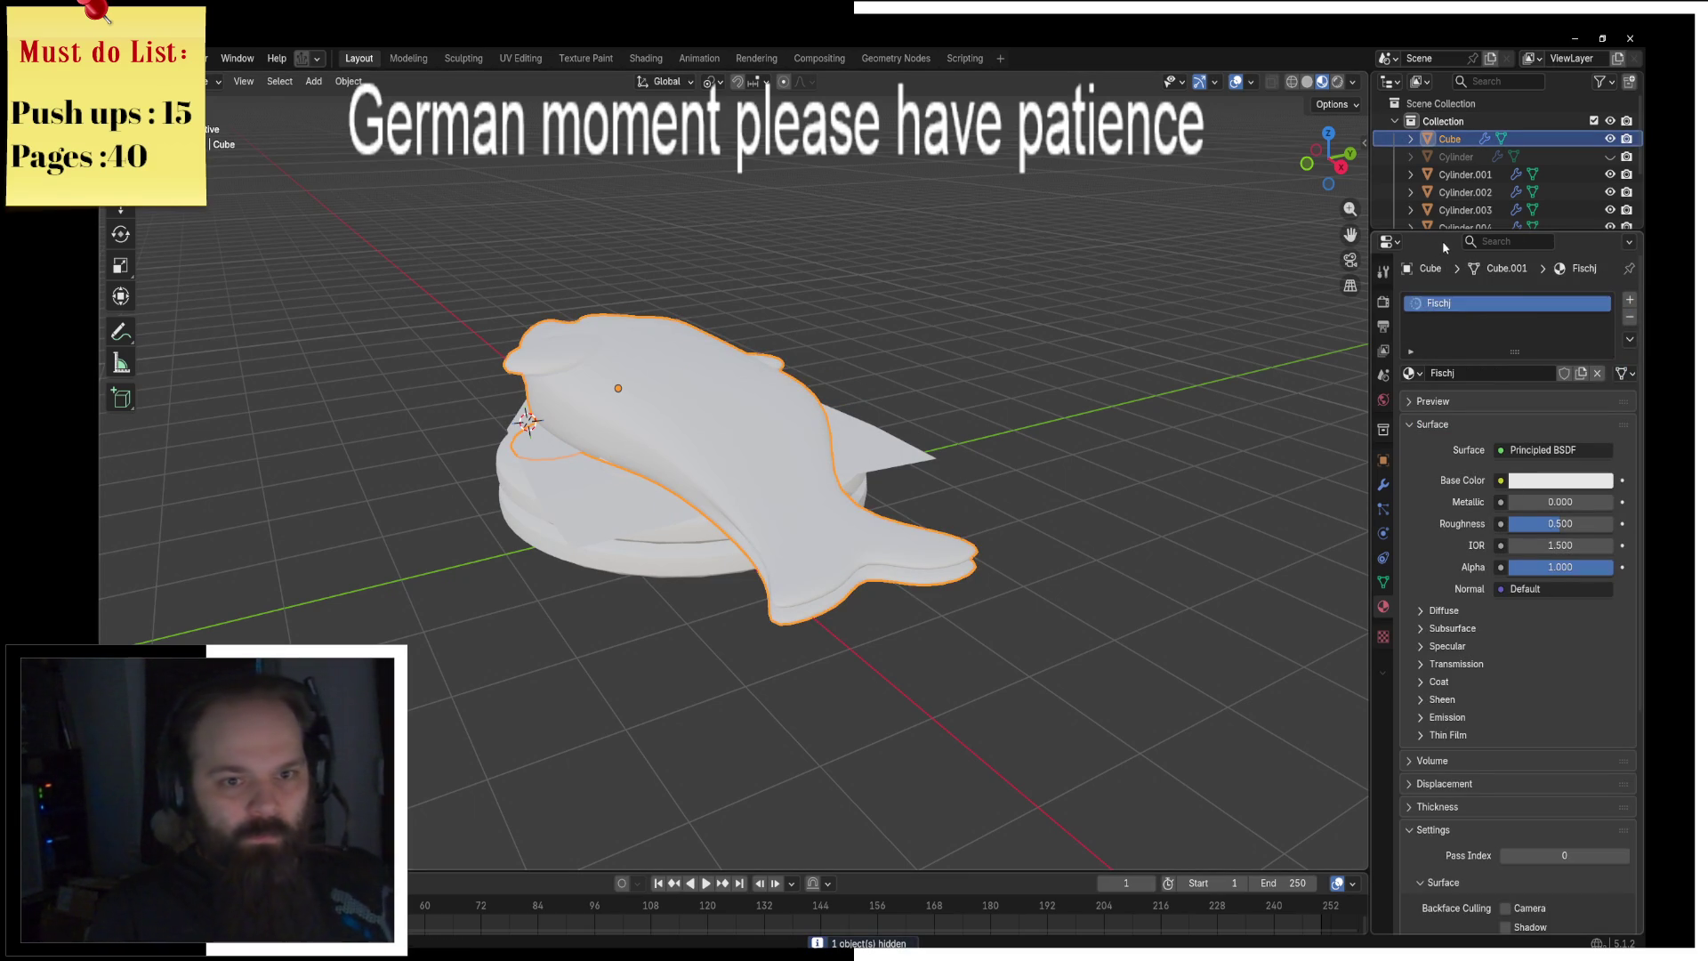
pyautogui.press('BackSpace')
pyautogui.press('Return')
pyautogui.click(1559, 485)
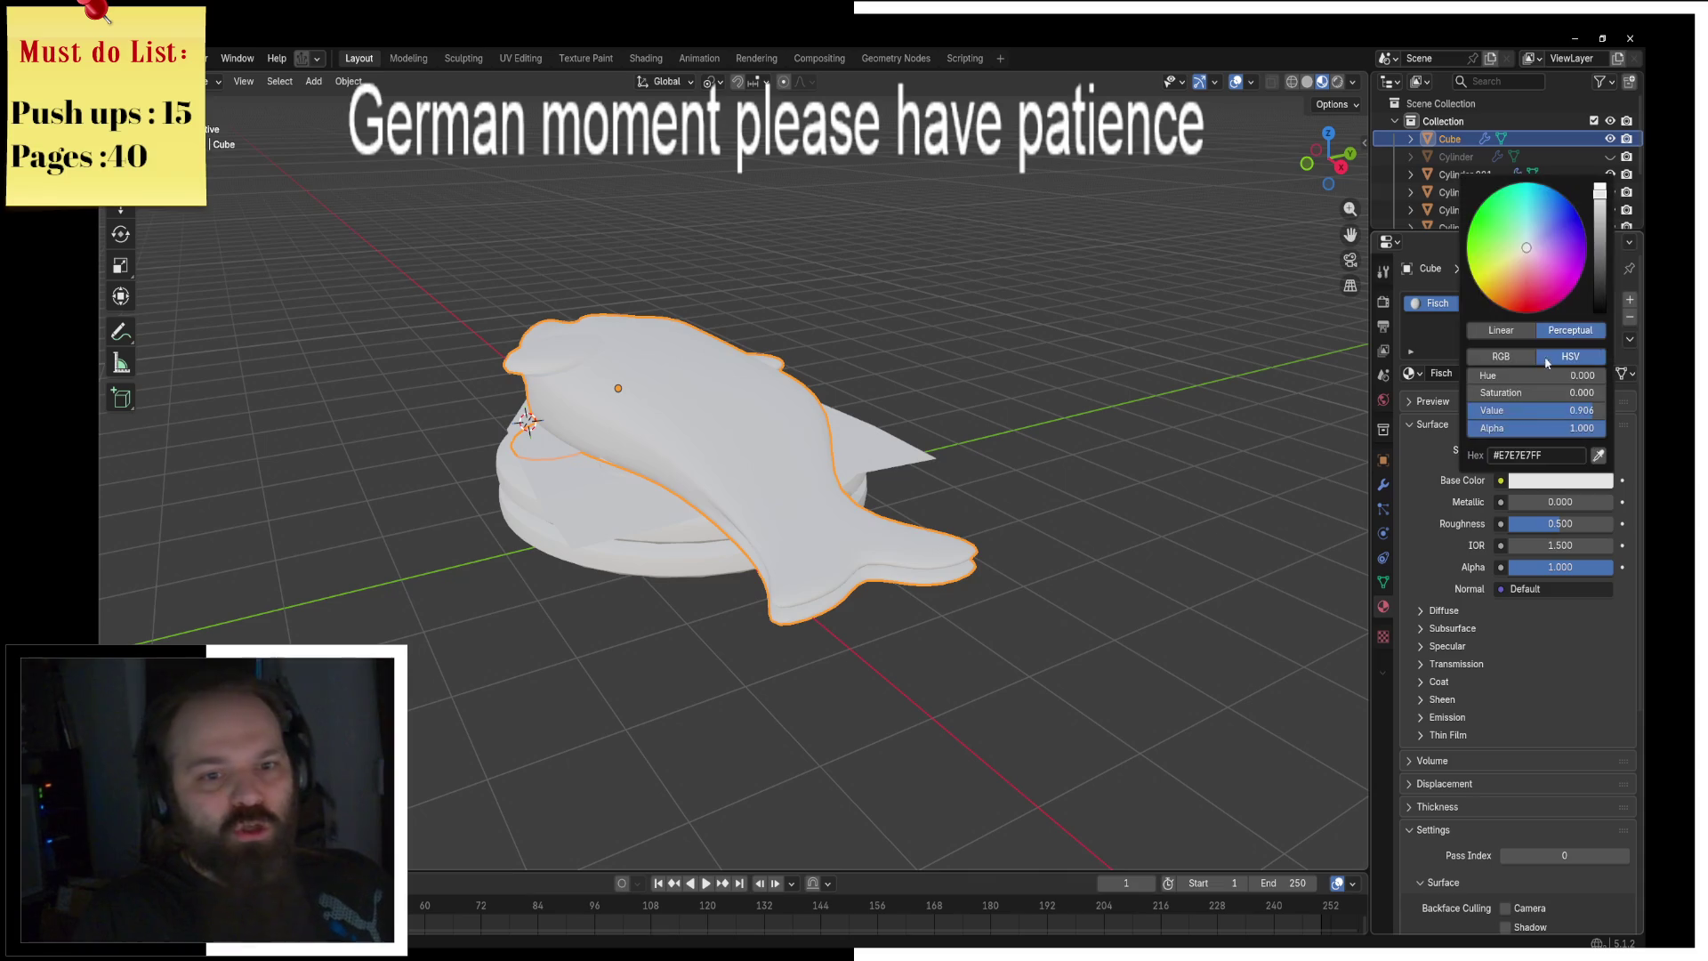
pyautogui.click(1539, 230)
# Step: Hide the fish body and select the flat disc on the bun
pyautogui.moveTo(934, 400); pyautogui.dragTo(994, 390, button='middle')
pyautogui.press('h')
pyautogui.click(678, 445)
pyautogui.moveTo(678, 444); pyautogui.dragTo(786, 480, button='middle')
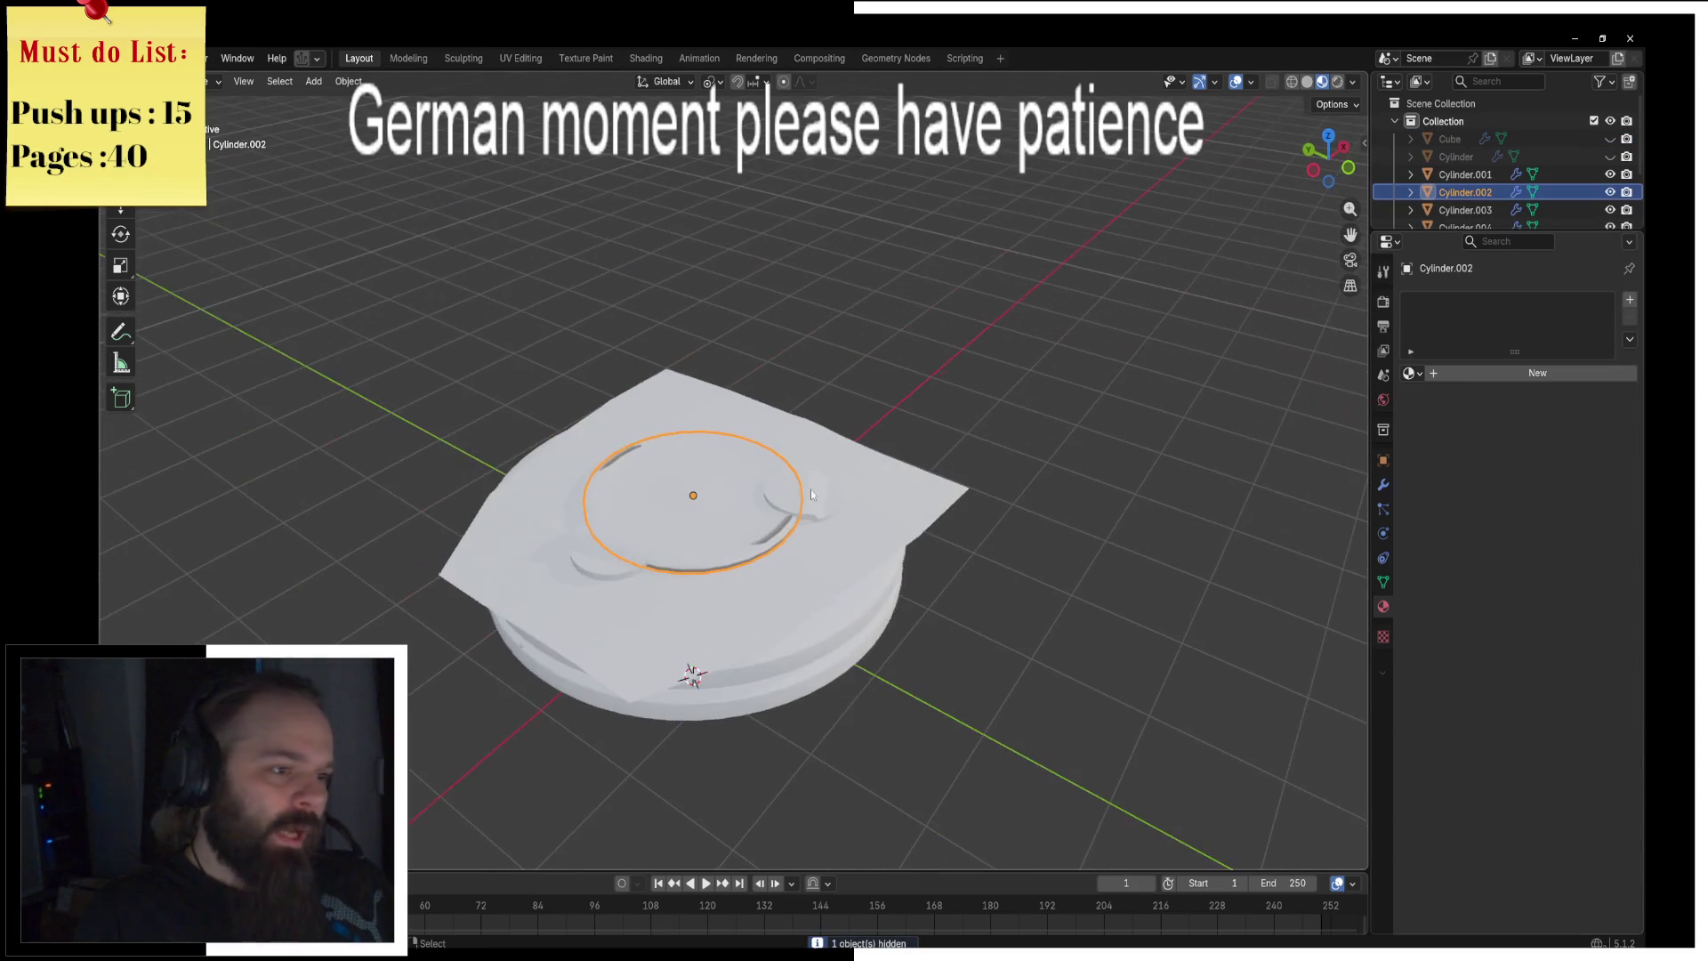
# Step: Give the flat disc a new red material named Tomate
pyautogui.click(1408, 374)
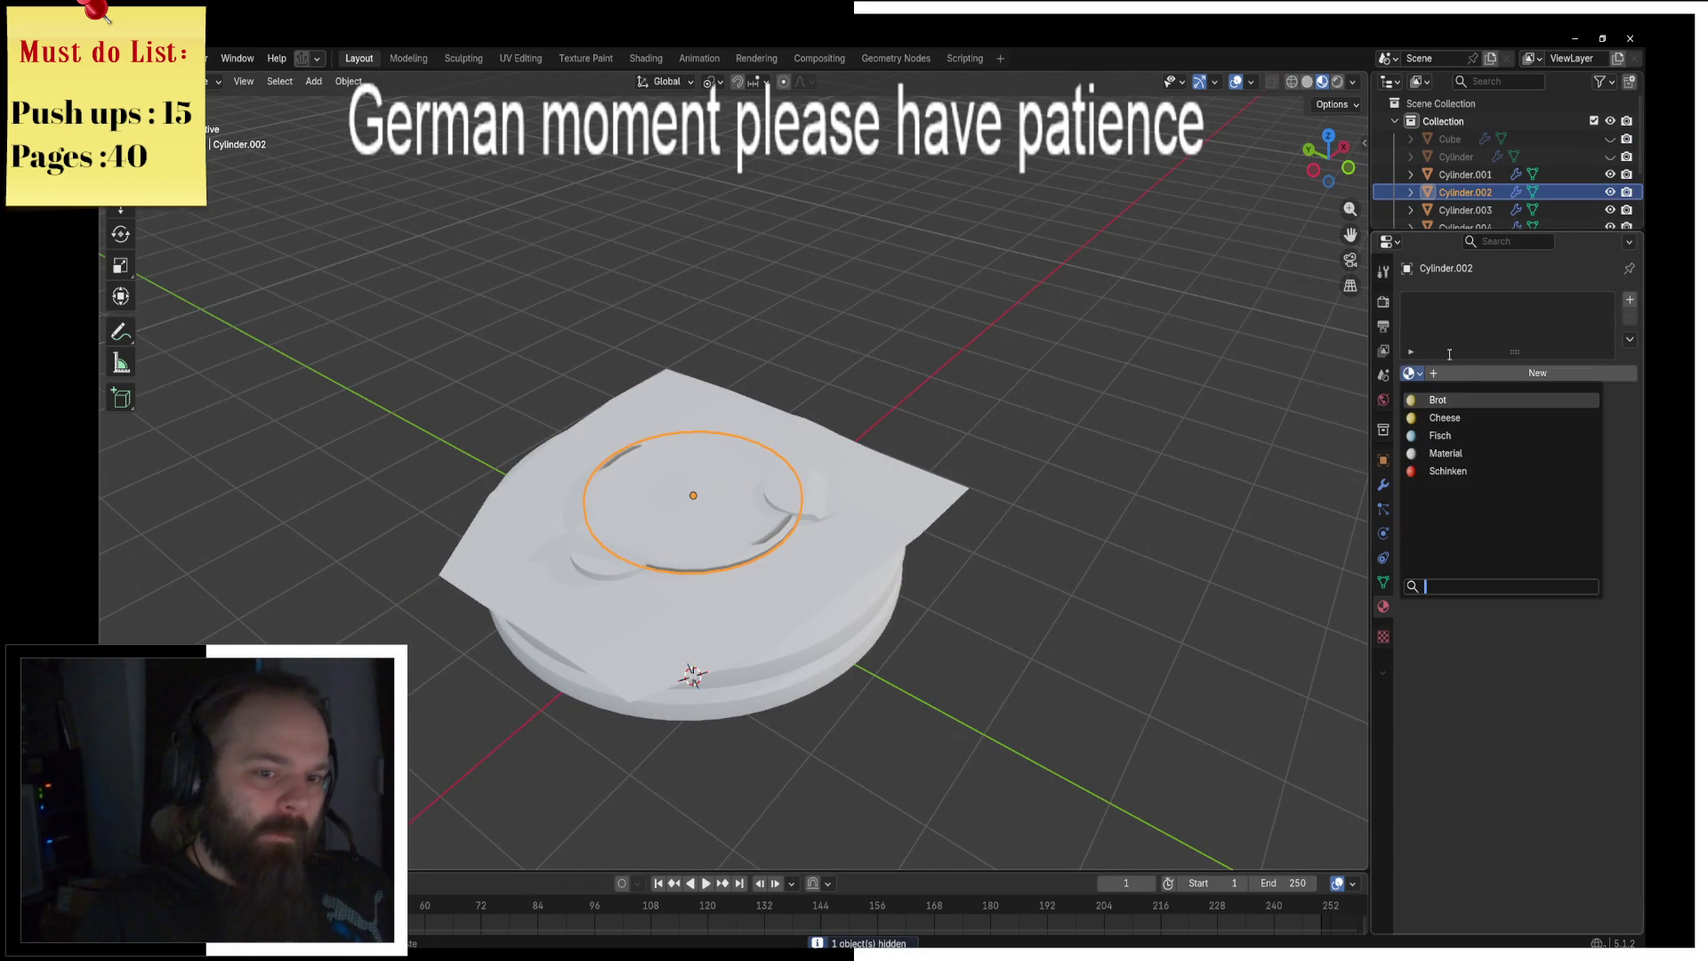
pyautogui.click(1477, 373)
pyautogui.doubleClick(1442, 304)
pyautogui.write('Tomate')
pyautogui.press('Return')
pyautogui.click(1539, 481)
pyautogui.moveTo(1527, 296); pyautogui.dragTo(1521, 315)
# Step: Hide the tomato disc and give a small disc a dark green Gewürzgurken material
pyautogui.moveTo(958, 402); pyautogui.dragTo(1057, 382, button='middle')
pyautogui.press('h')
pyautogui.click(838, 442)
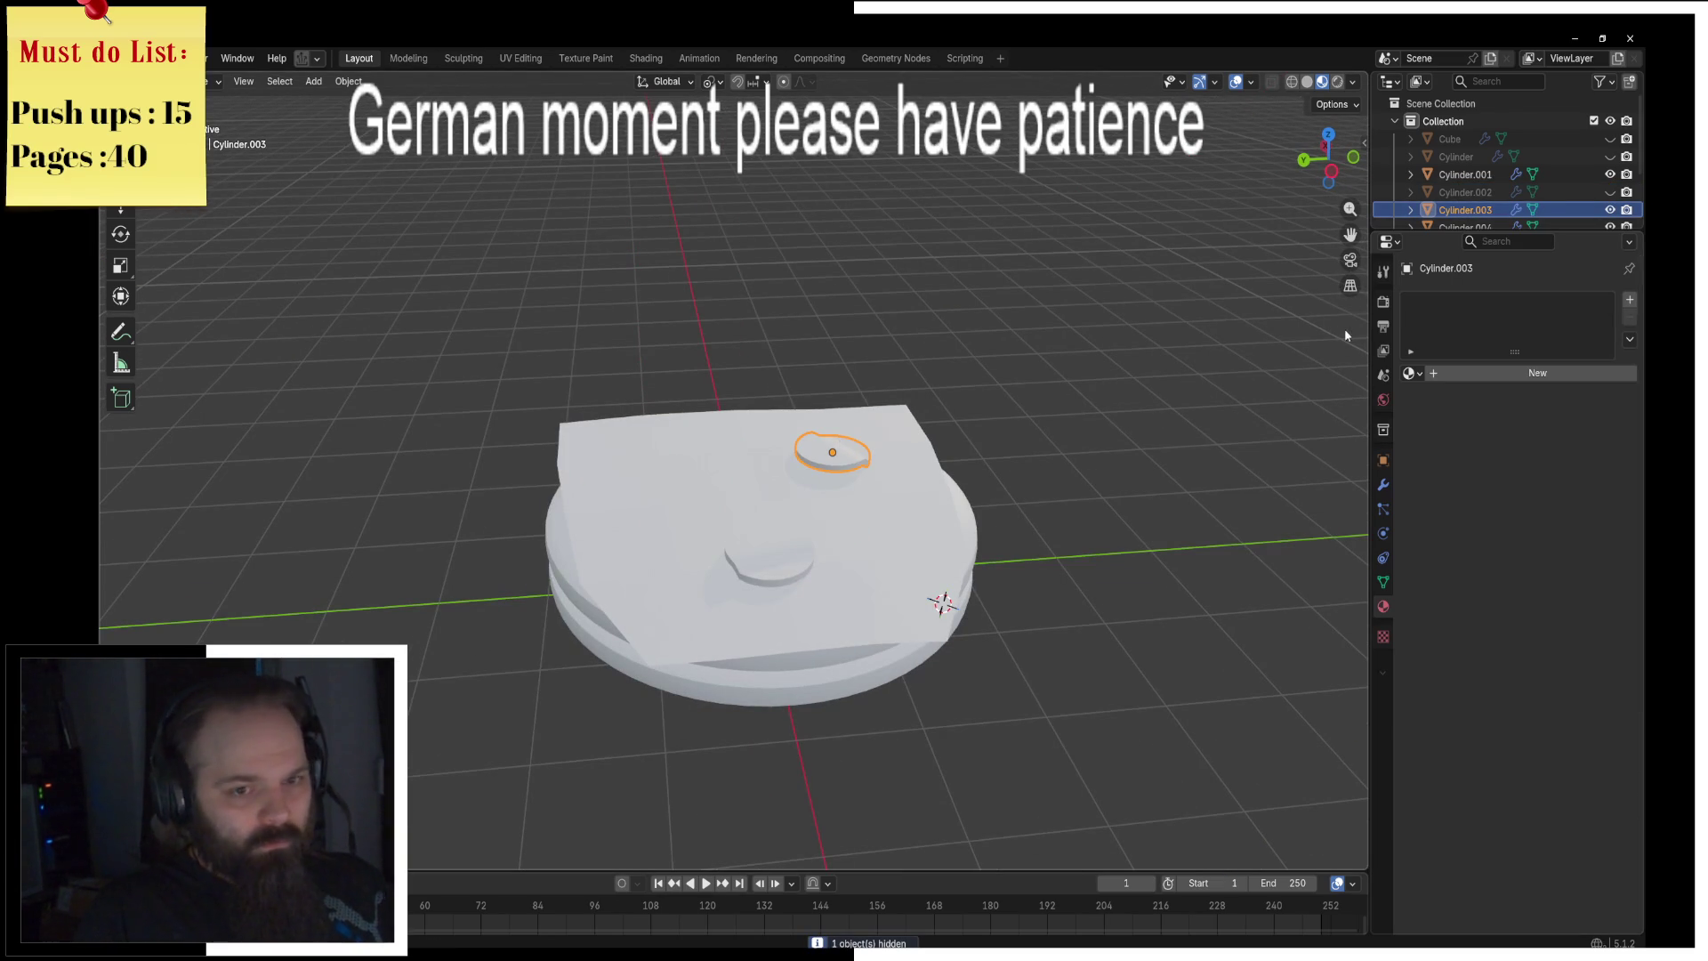
pyautogui.click(1409, 373)
pyautogui.click(1467, 372)
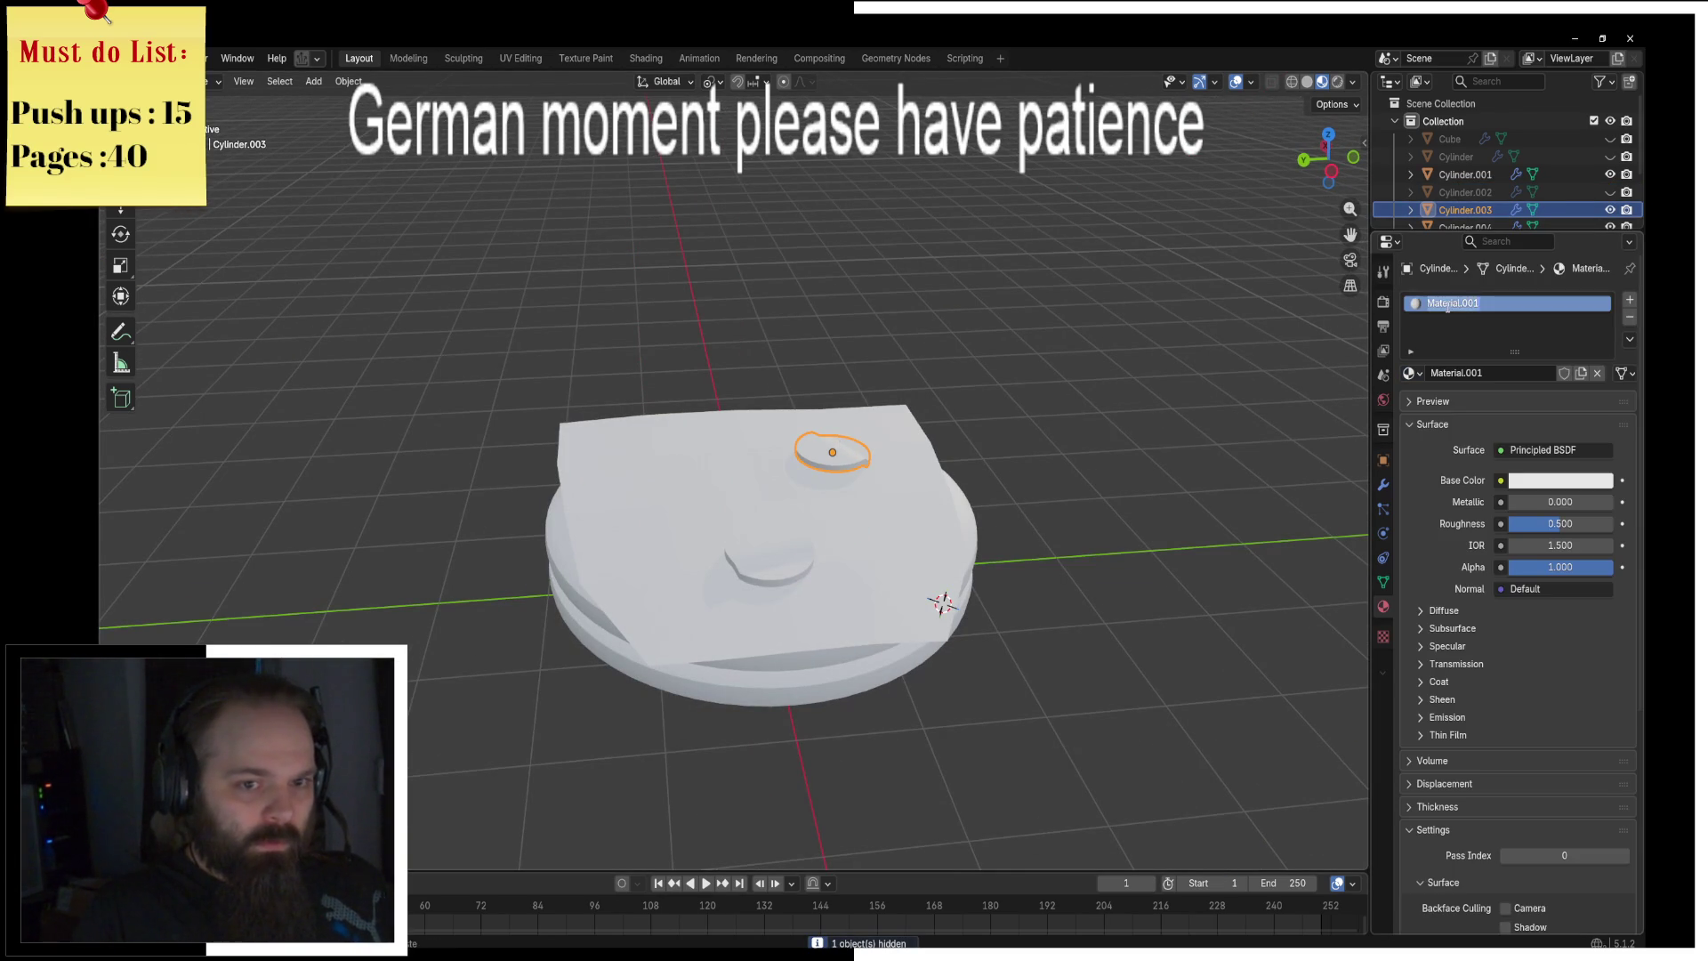
pyautogui.write('fen')
pyautogui.press('Return')
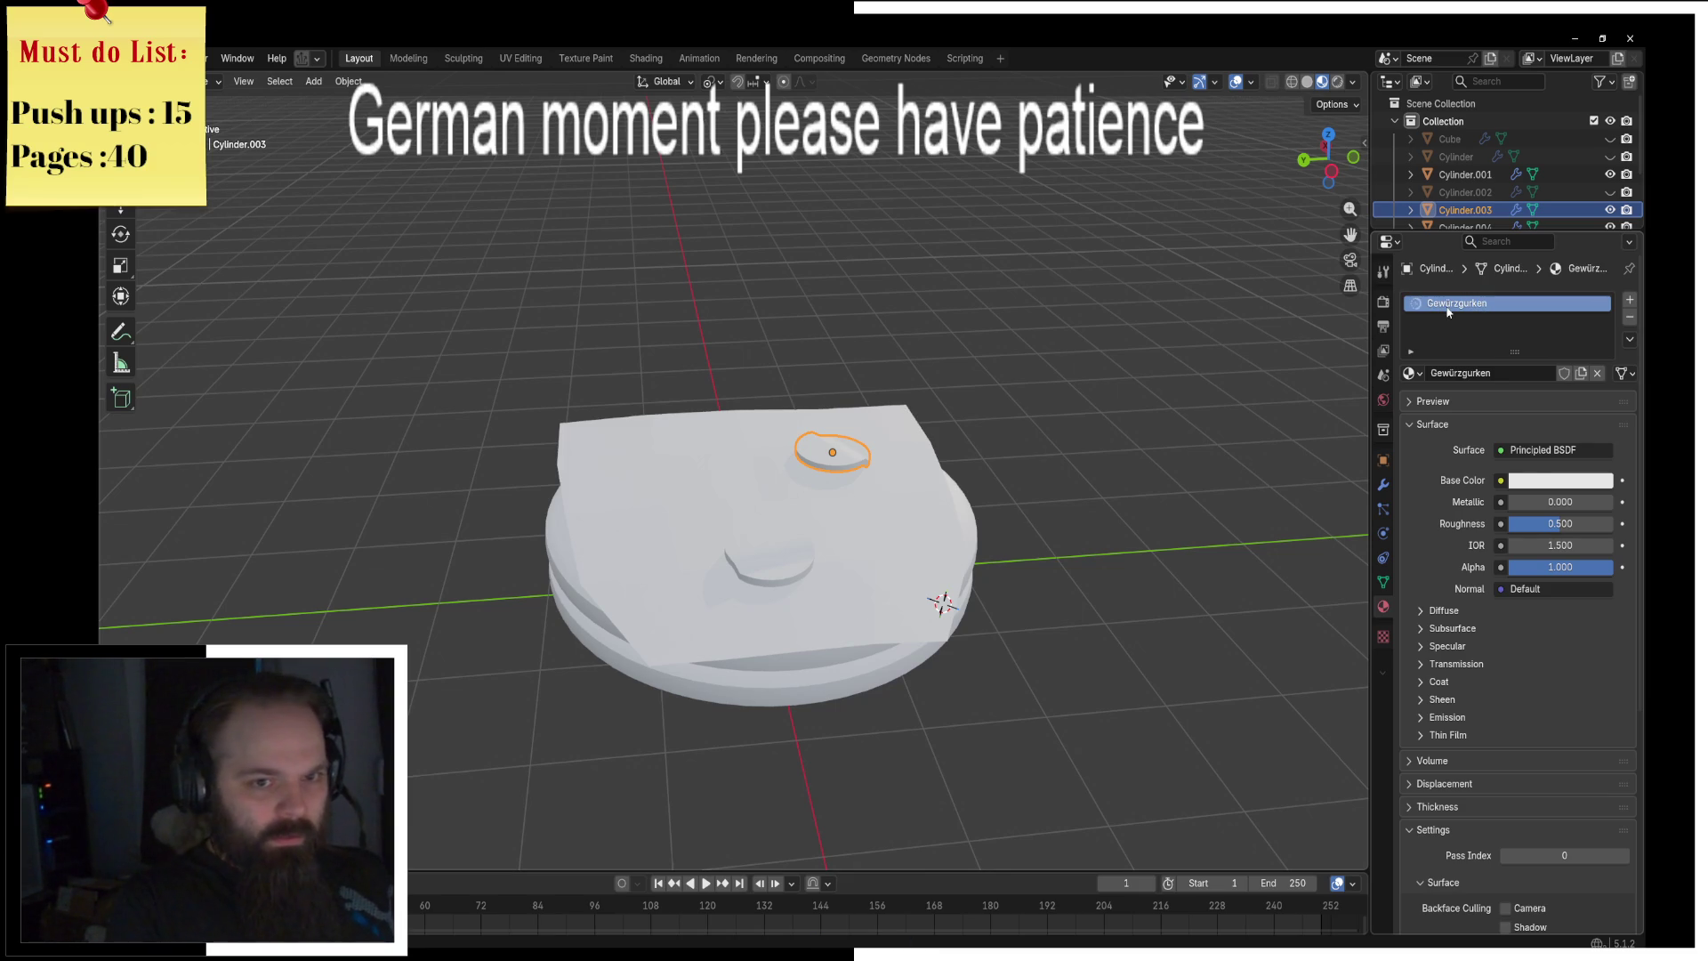
pyautogui.click(1560, 480)
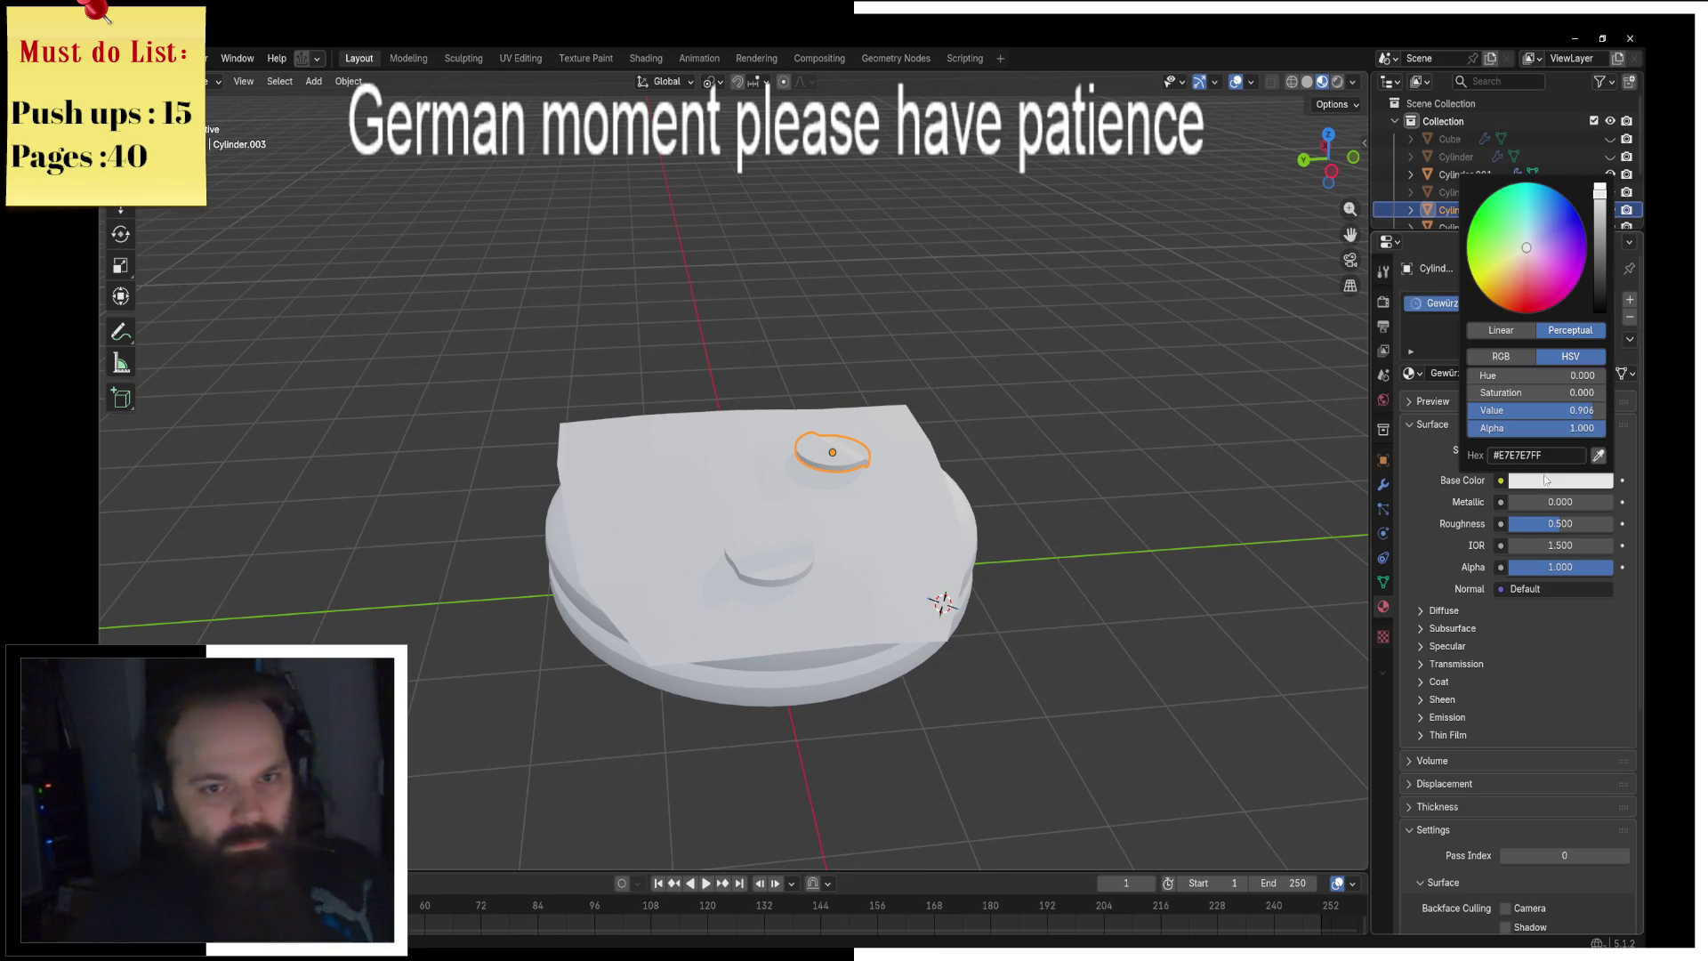
pyautogui.click(1468, 233)
pyautogui.moveTo(1599, 189); pyautogui.dragTo(1599, 252)
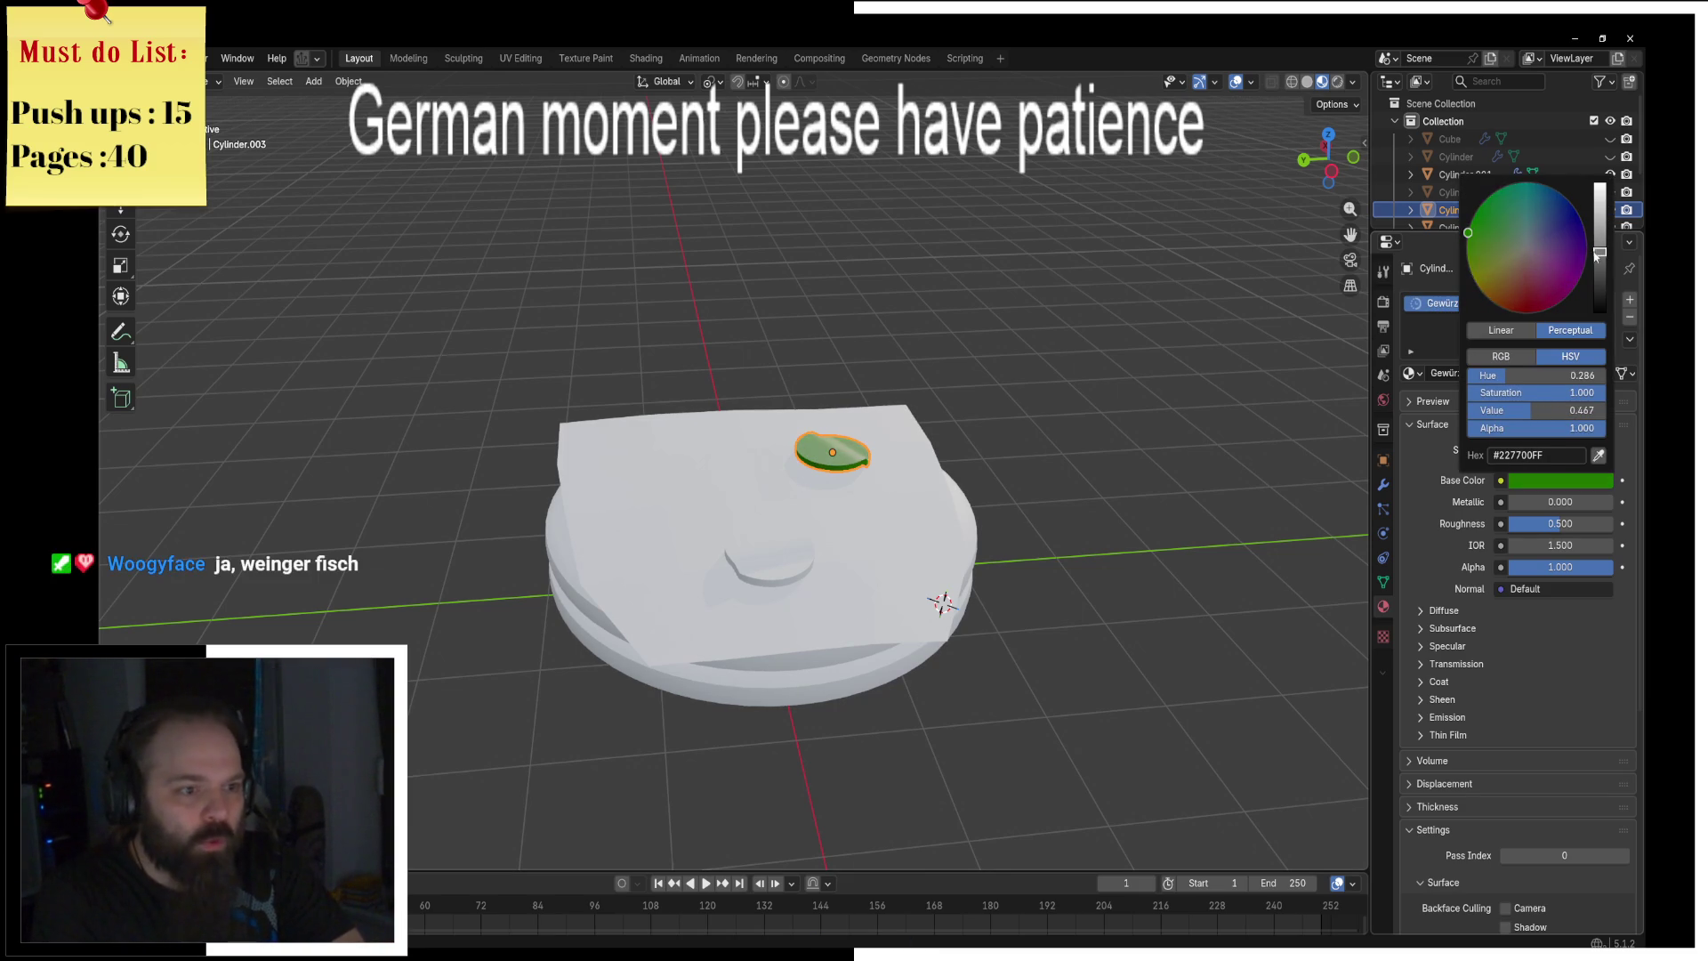
pyautogui.click(772, 553)
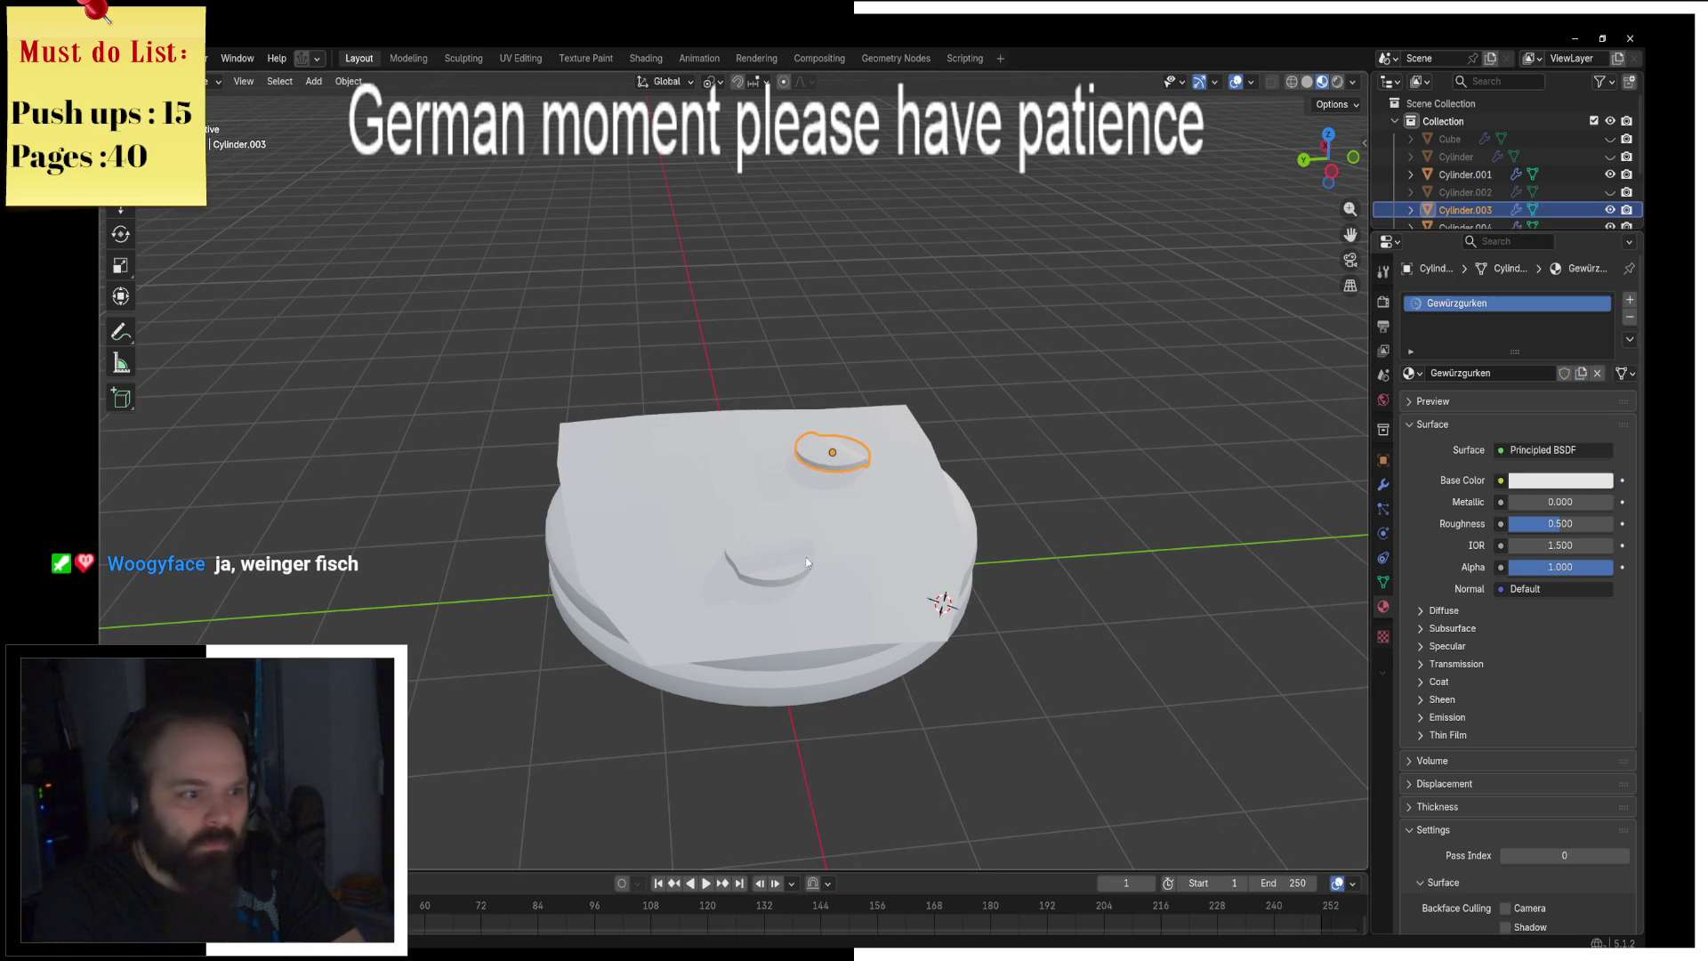
# Step: Join the two small discs into one pickle, remove the empty slot, and re-darken its green
pyautogui.click(772, 552)
pyautogui.keyDown('shift'); pyautogui.click(843, 465); pyautogui.keyUp('shift')
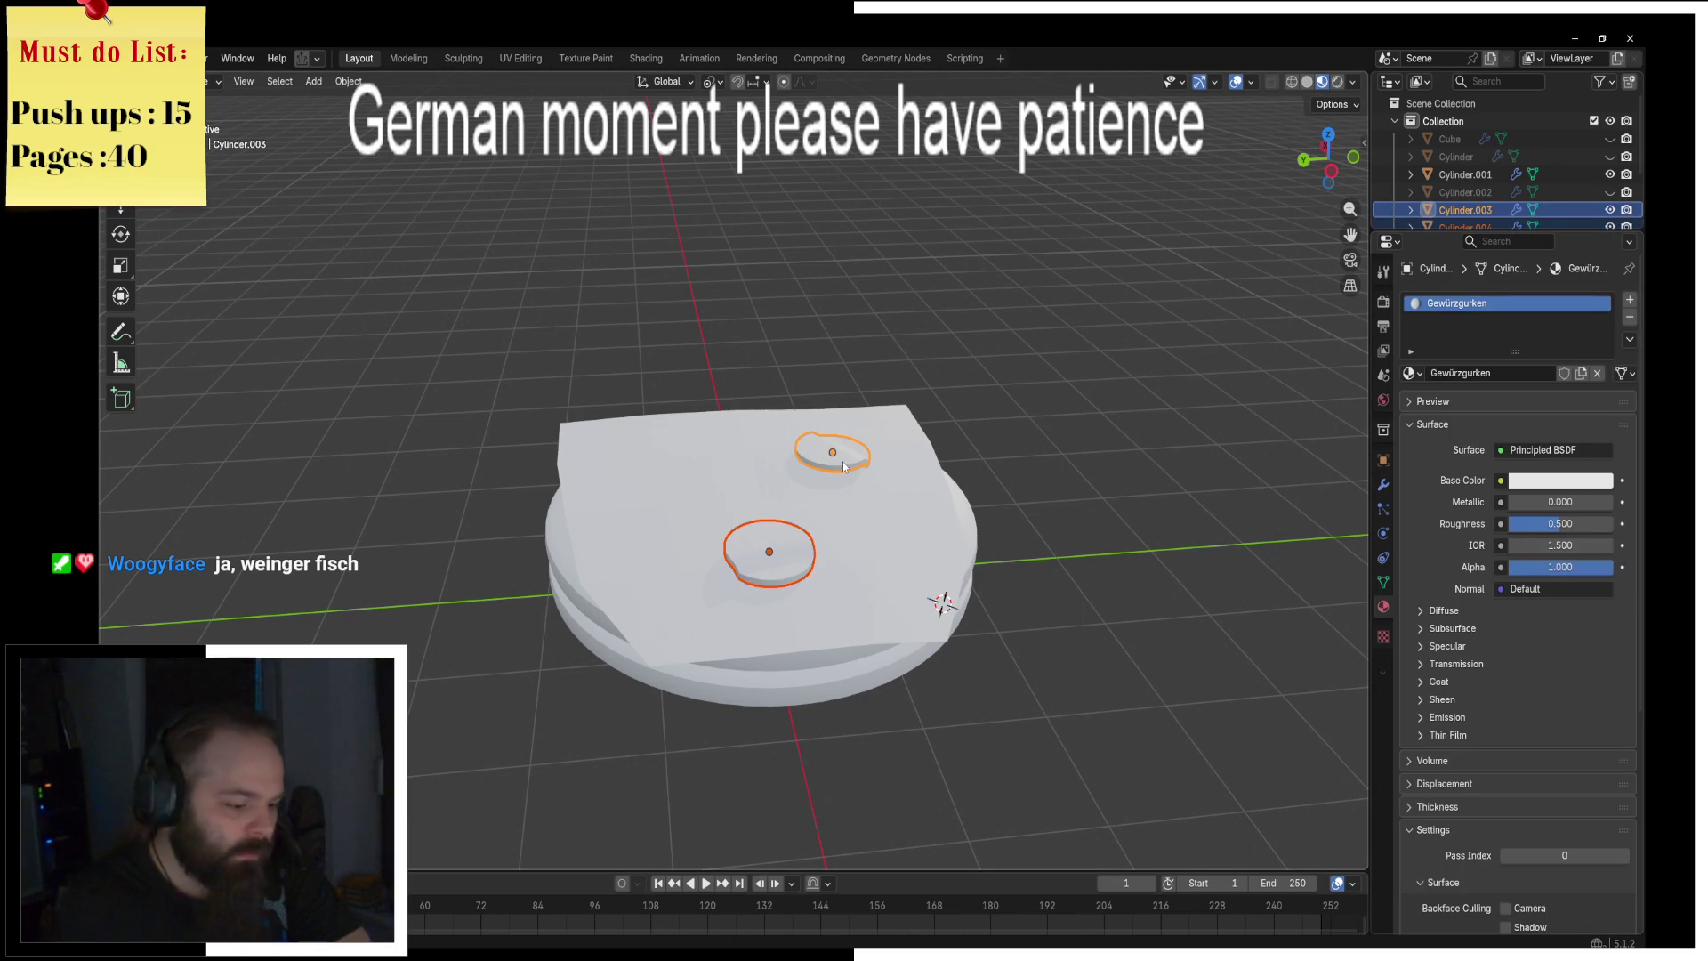
pyautogui.hotkey('ctrl', 'j')
pyautogui.click(1465, 322)
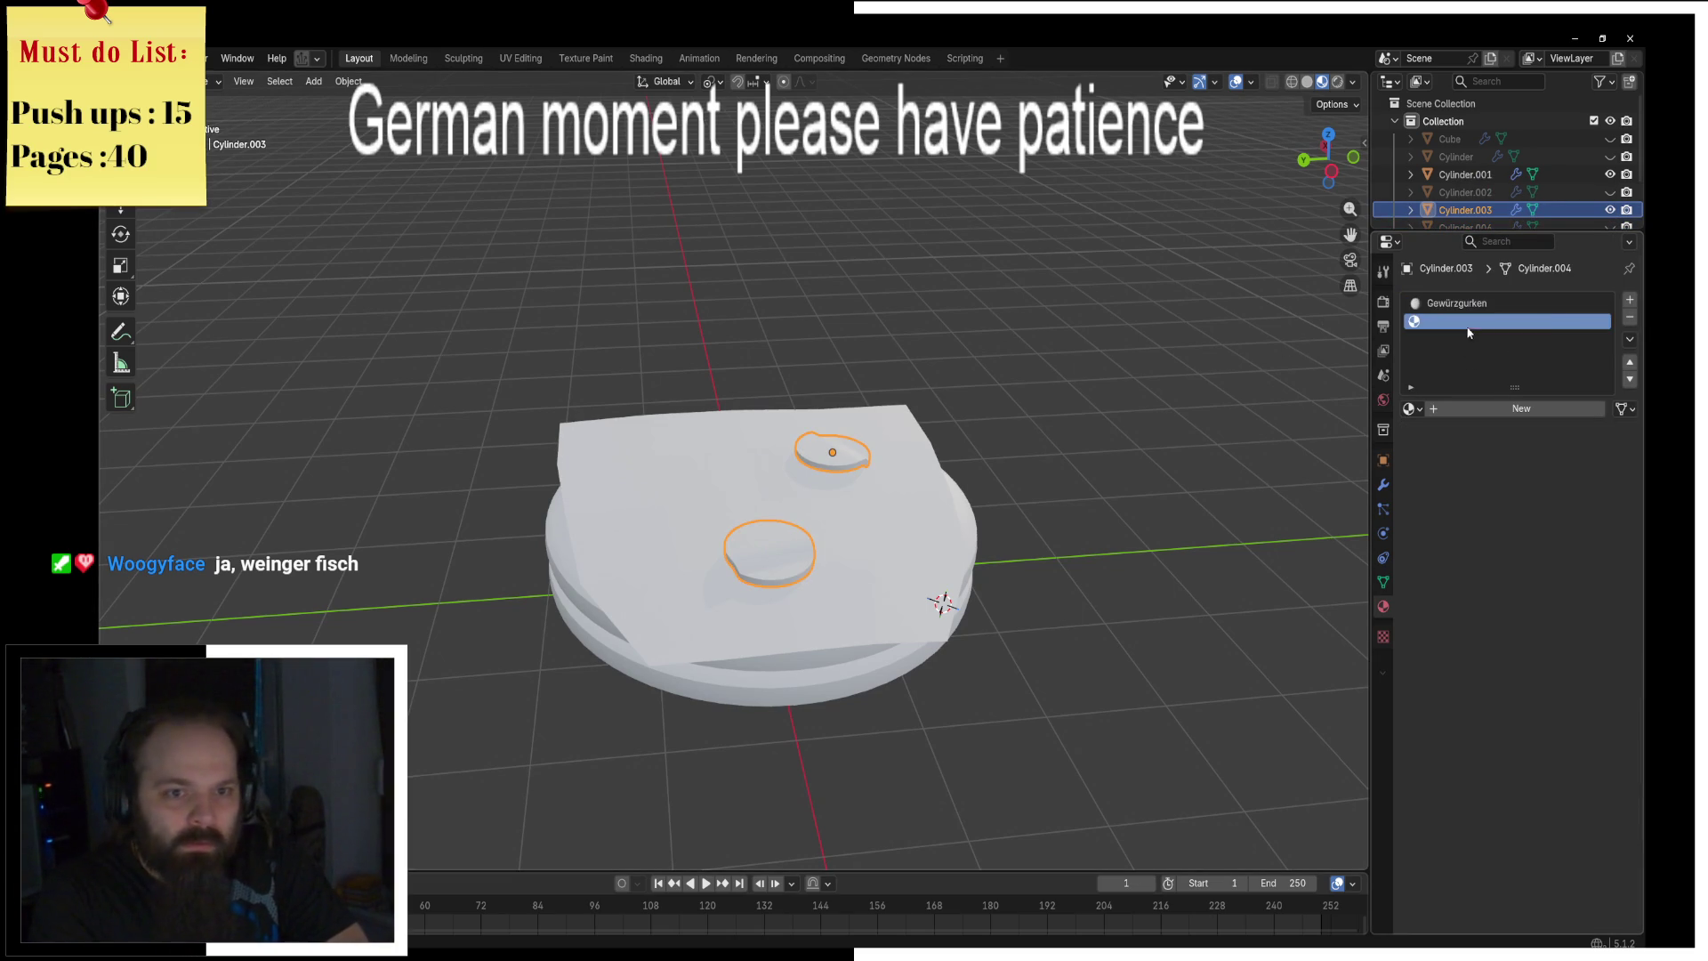
pyautogui.click(1629, 318)
pyautogui.click(1557, 478)
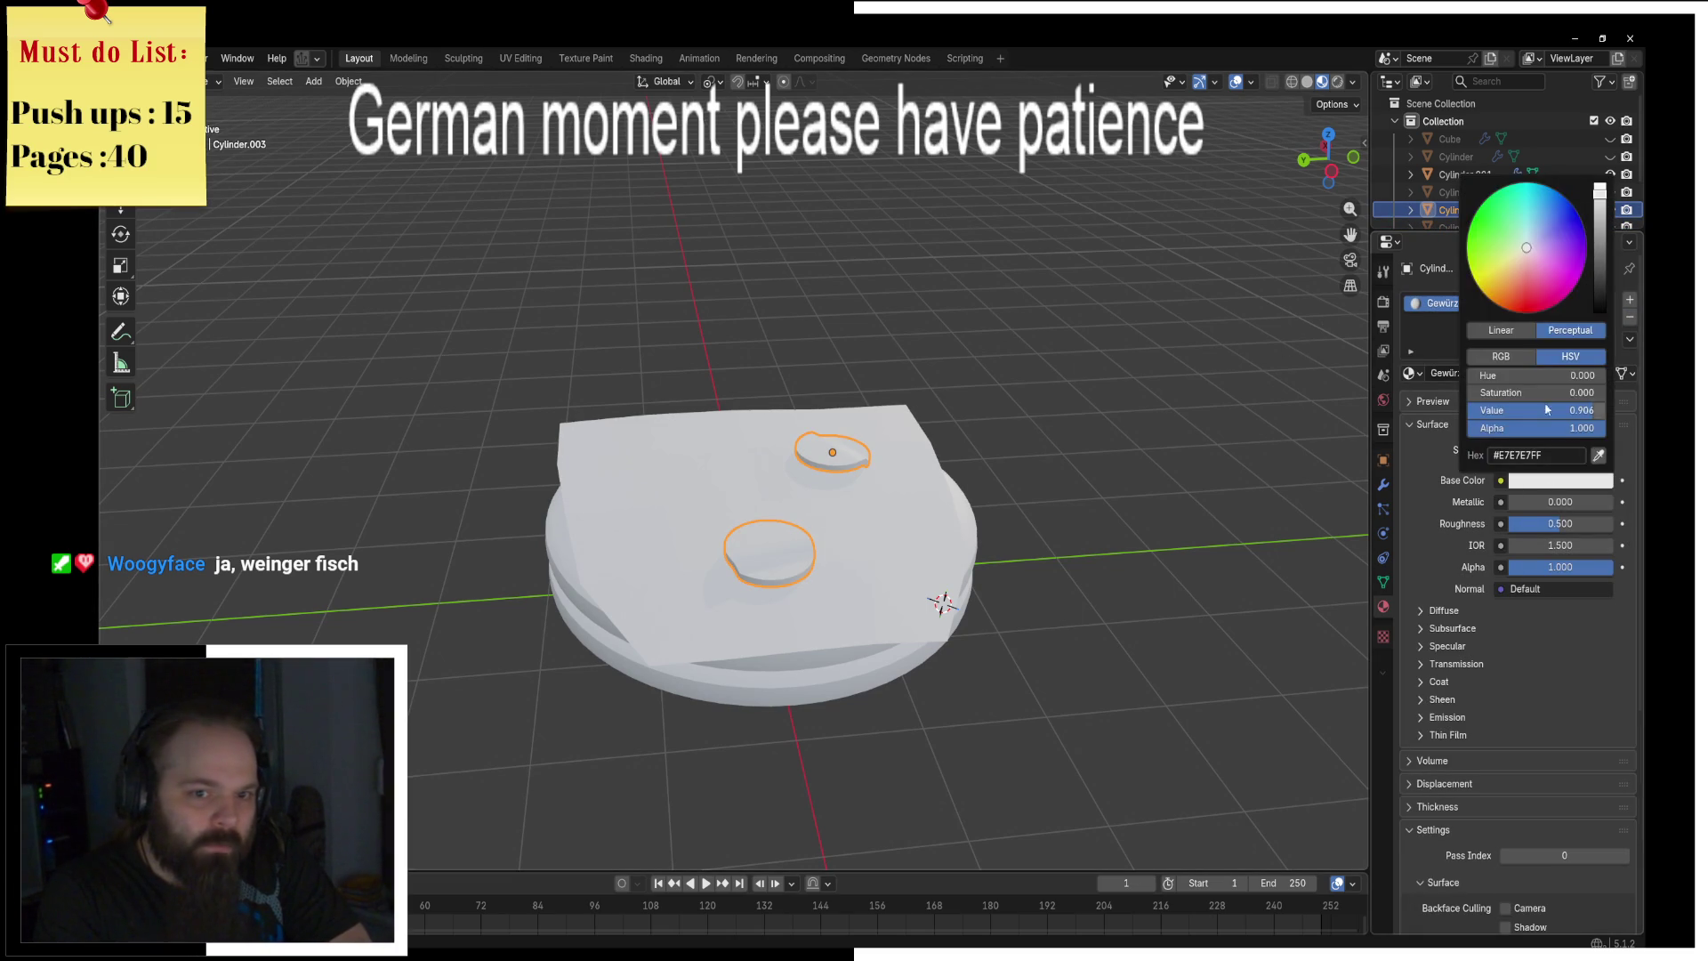
pyautogui.moveTo(1486, 226); pyautogui.dragTo(1476, 210)
pyautogui.moveTo(1594, 287); pyautogui.dragTo(1601, 269)
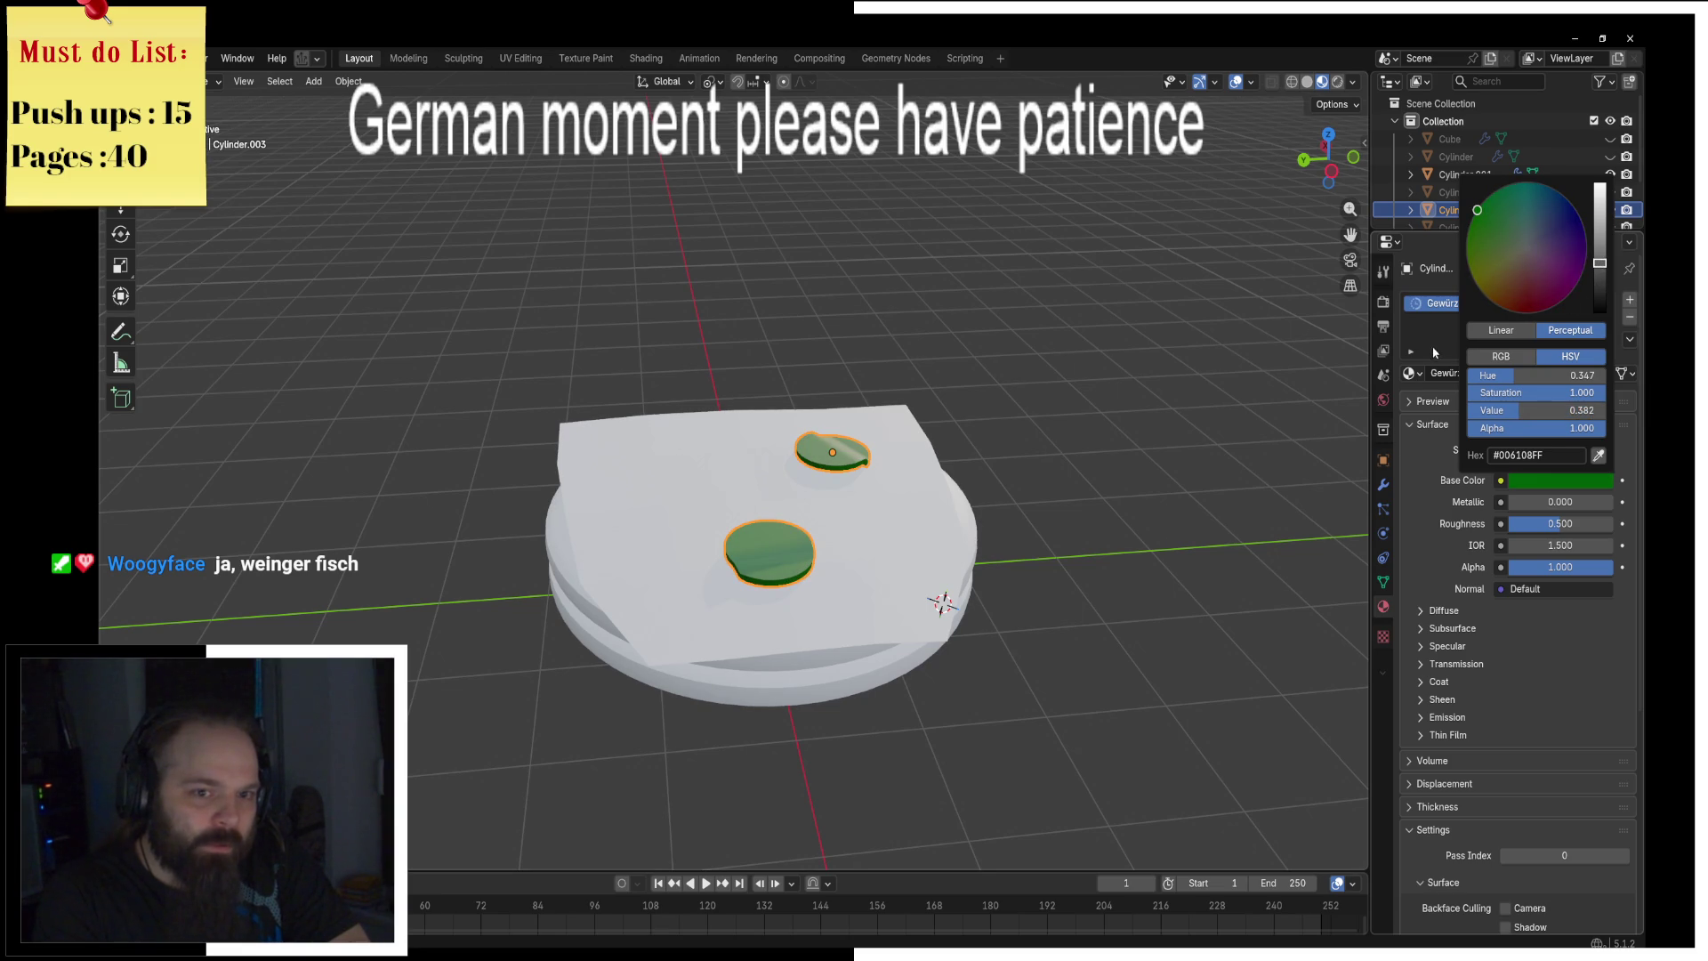
# Step: Hide the pickles and add a new material to the flat lettuce sheet
pyautogui.moveTo(782, 508)
pyautogui.mouseDown(button='middle')
pyautogui.moveTo(733, 537)
pyautogui.moveTo(774, 526)
pyautogui.mouseUp(button='middle')
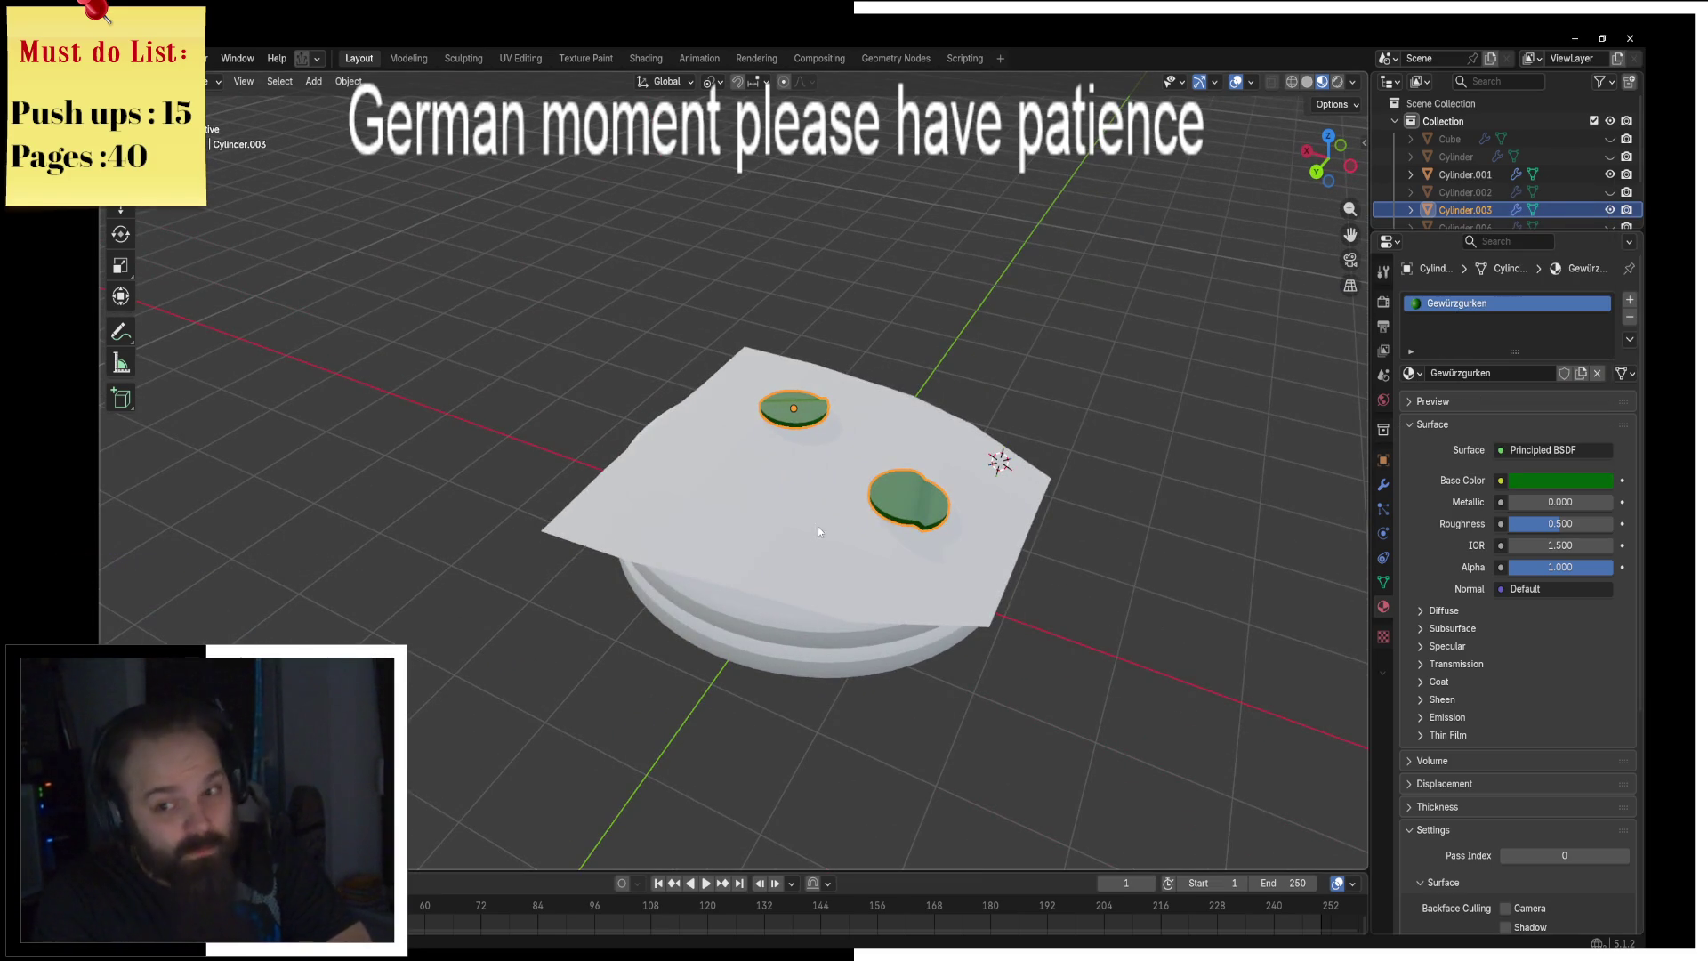
pyautogui.press('h')
pyautogui.click(875, 513)
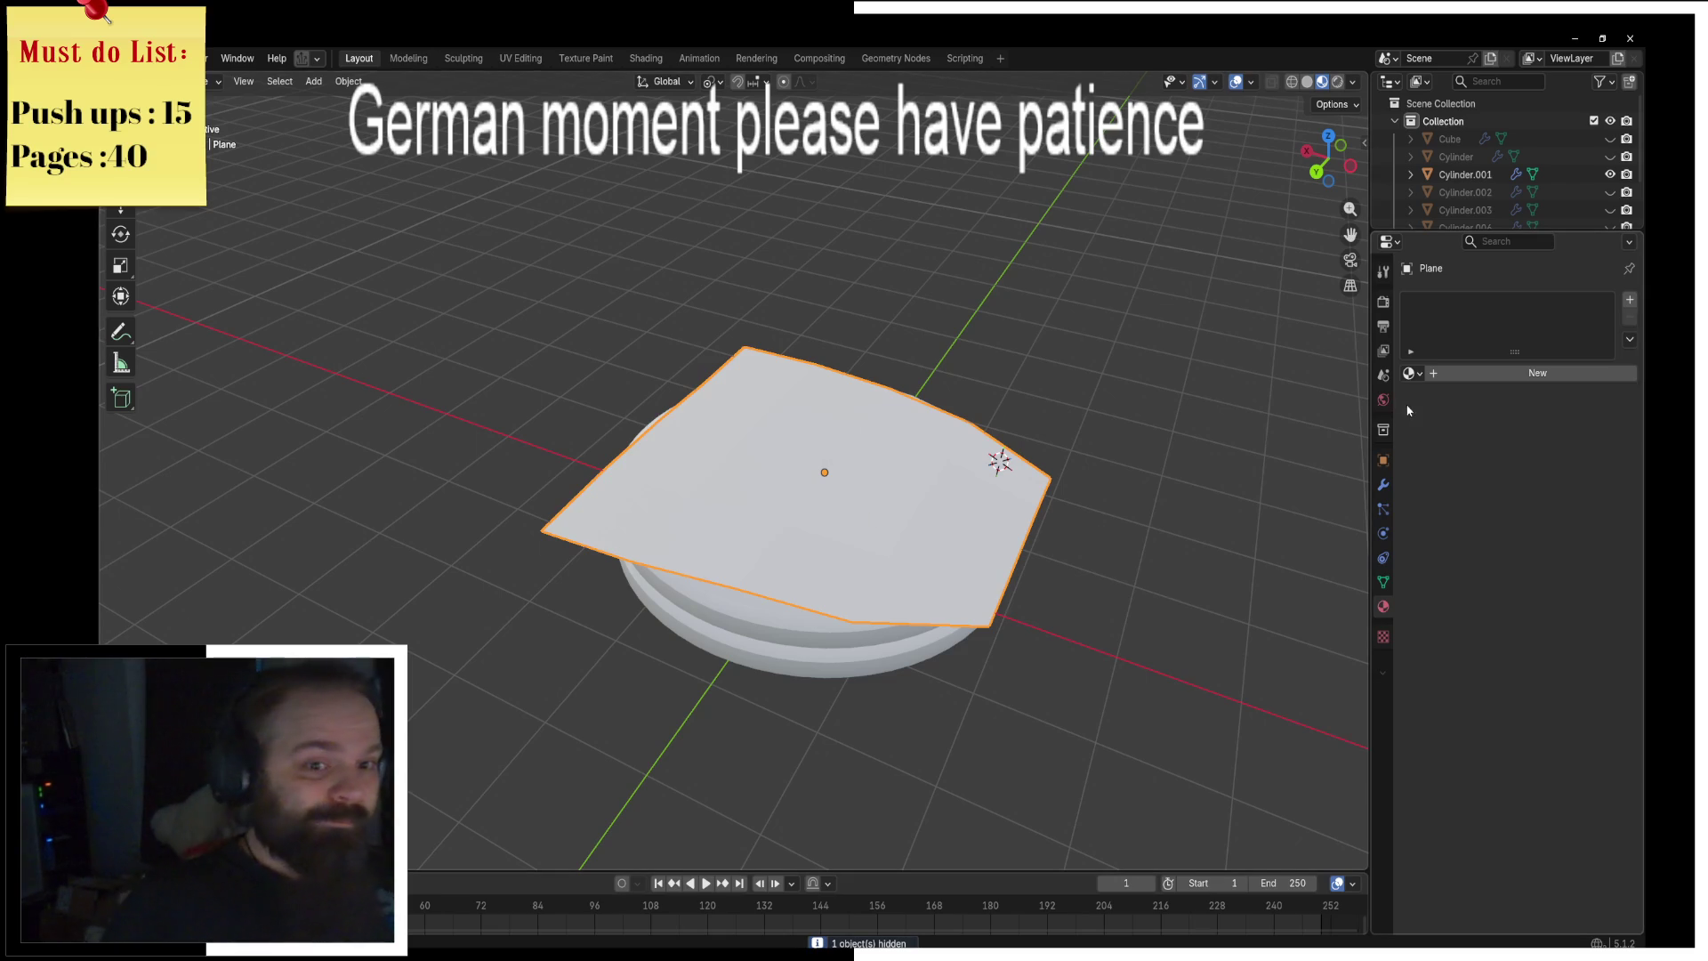
pyautogui.click(1499, 373)
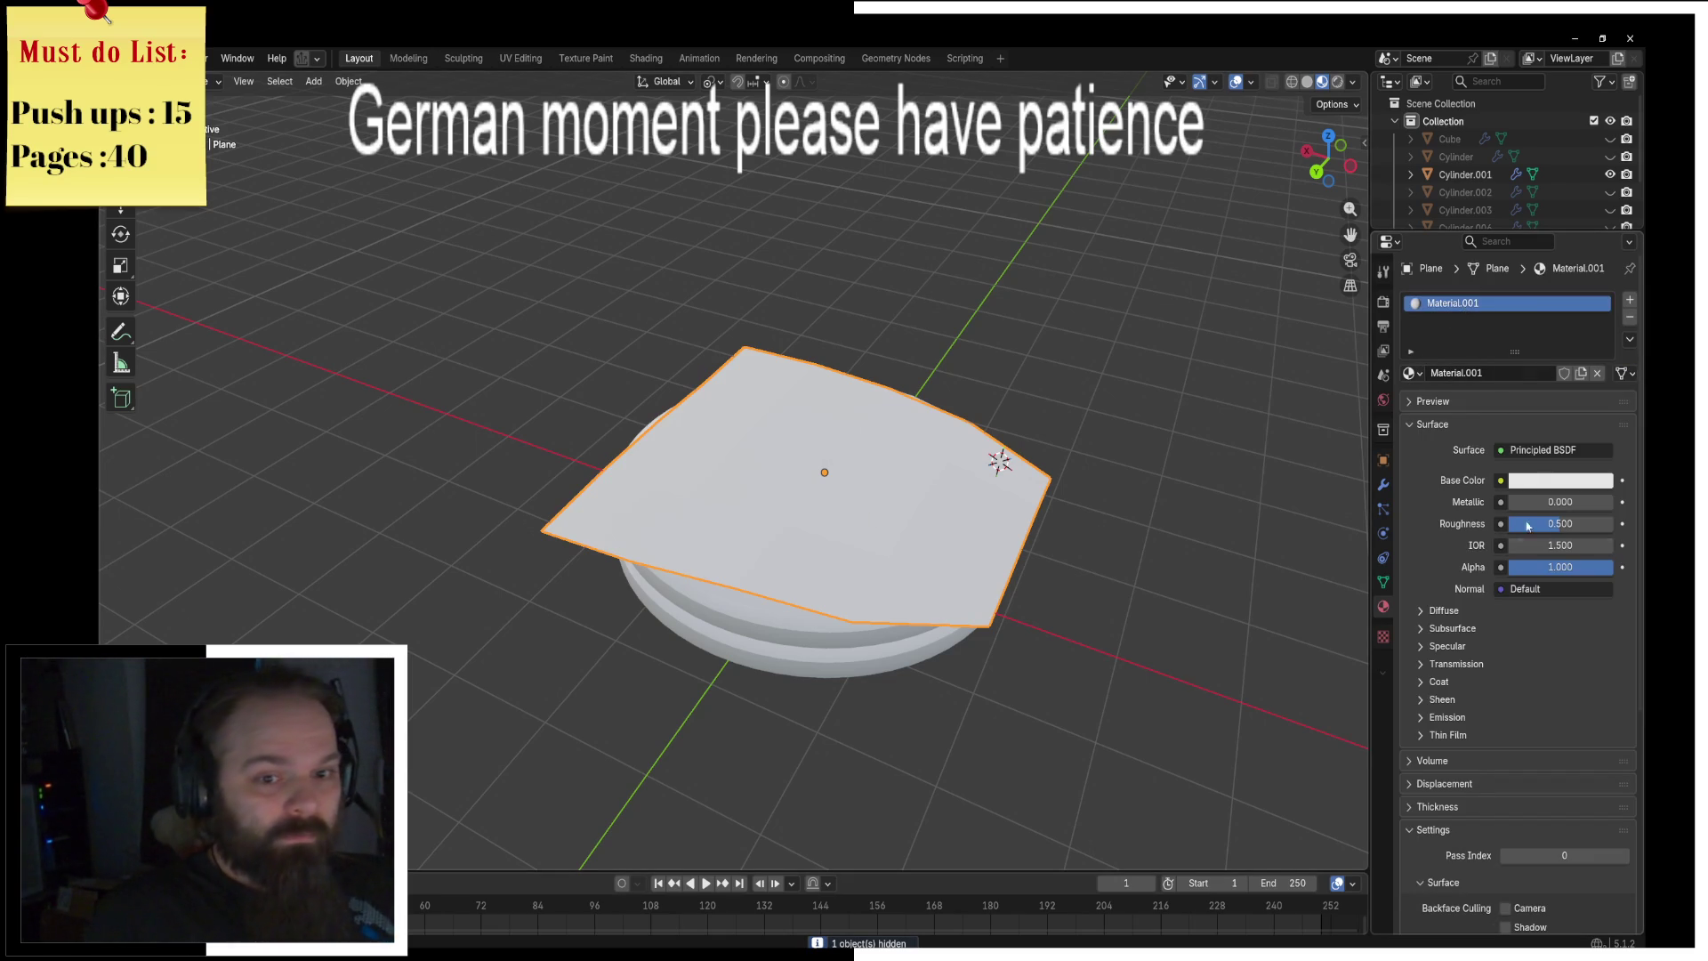
# Step: Set Material.001's base colour on the lettuce sheet to a saturated bright green (#60FF00)
pyautogui.click(1560, 480)
pyautogui.moveTo(1479, 222); pyautogui.dragTo(1478, 248)
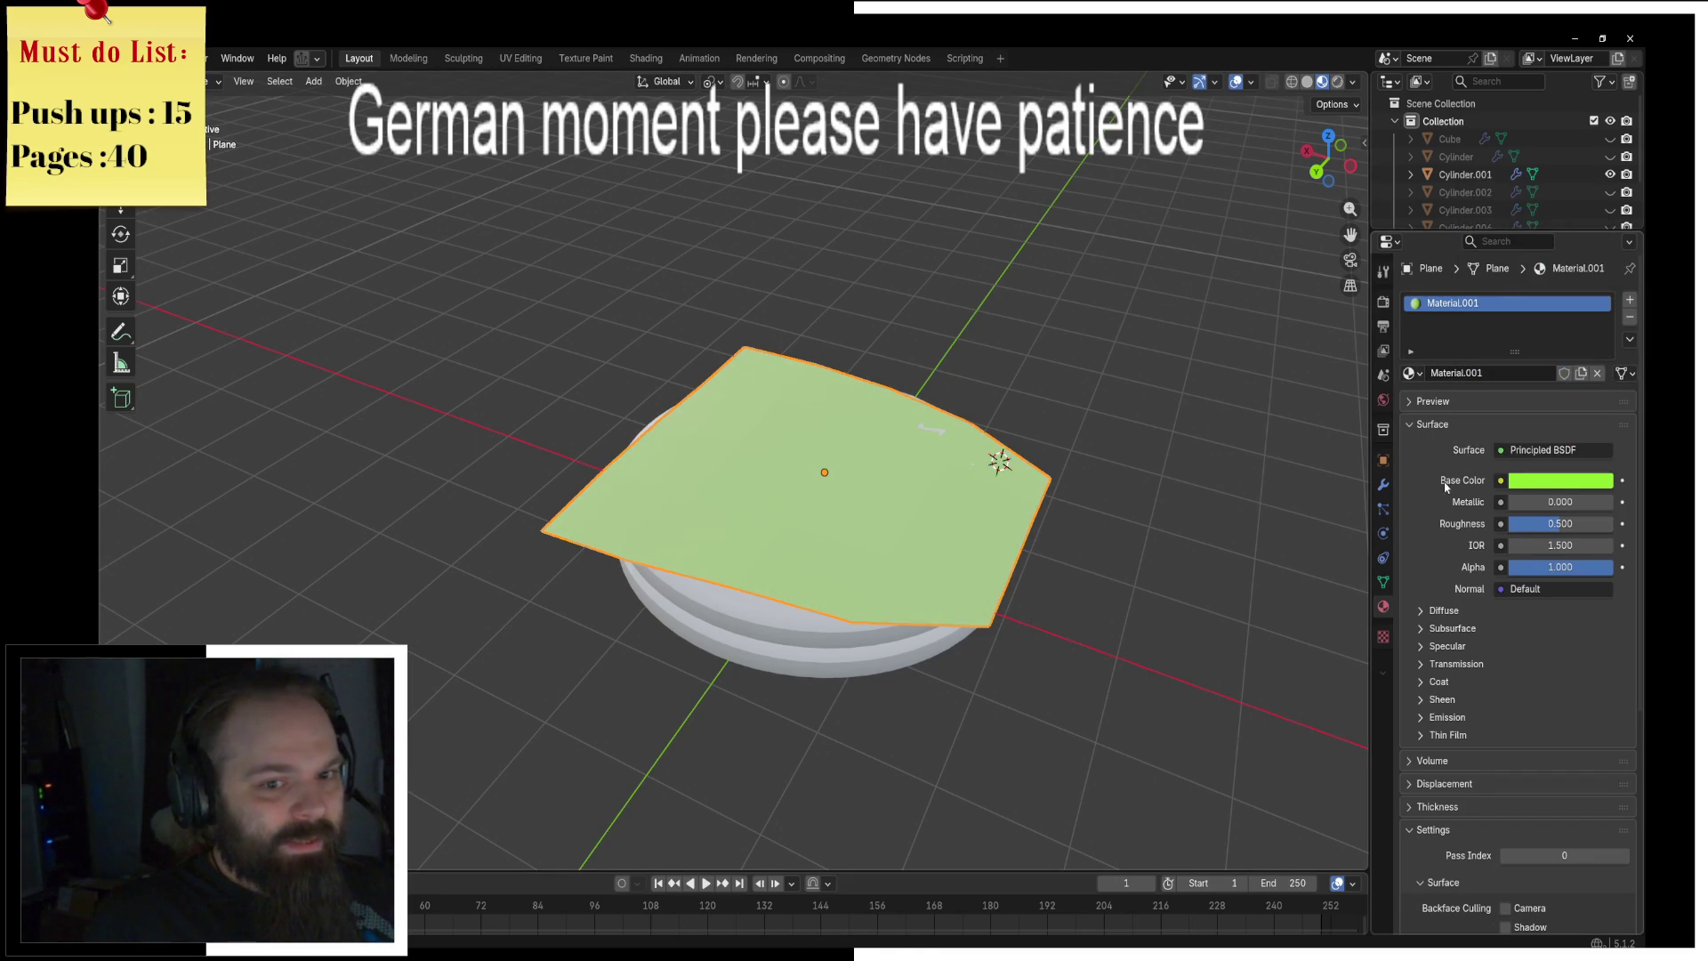
pyautogui.moveTo(1541, 483)
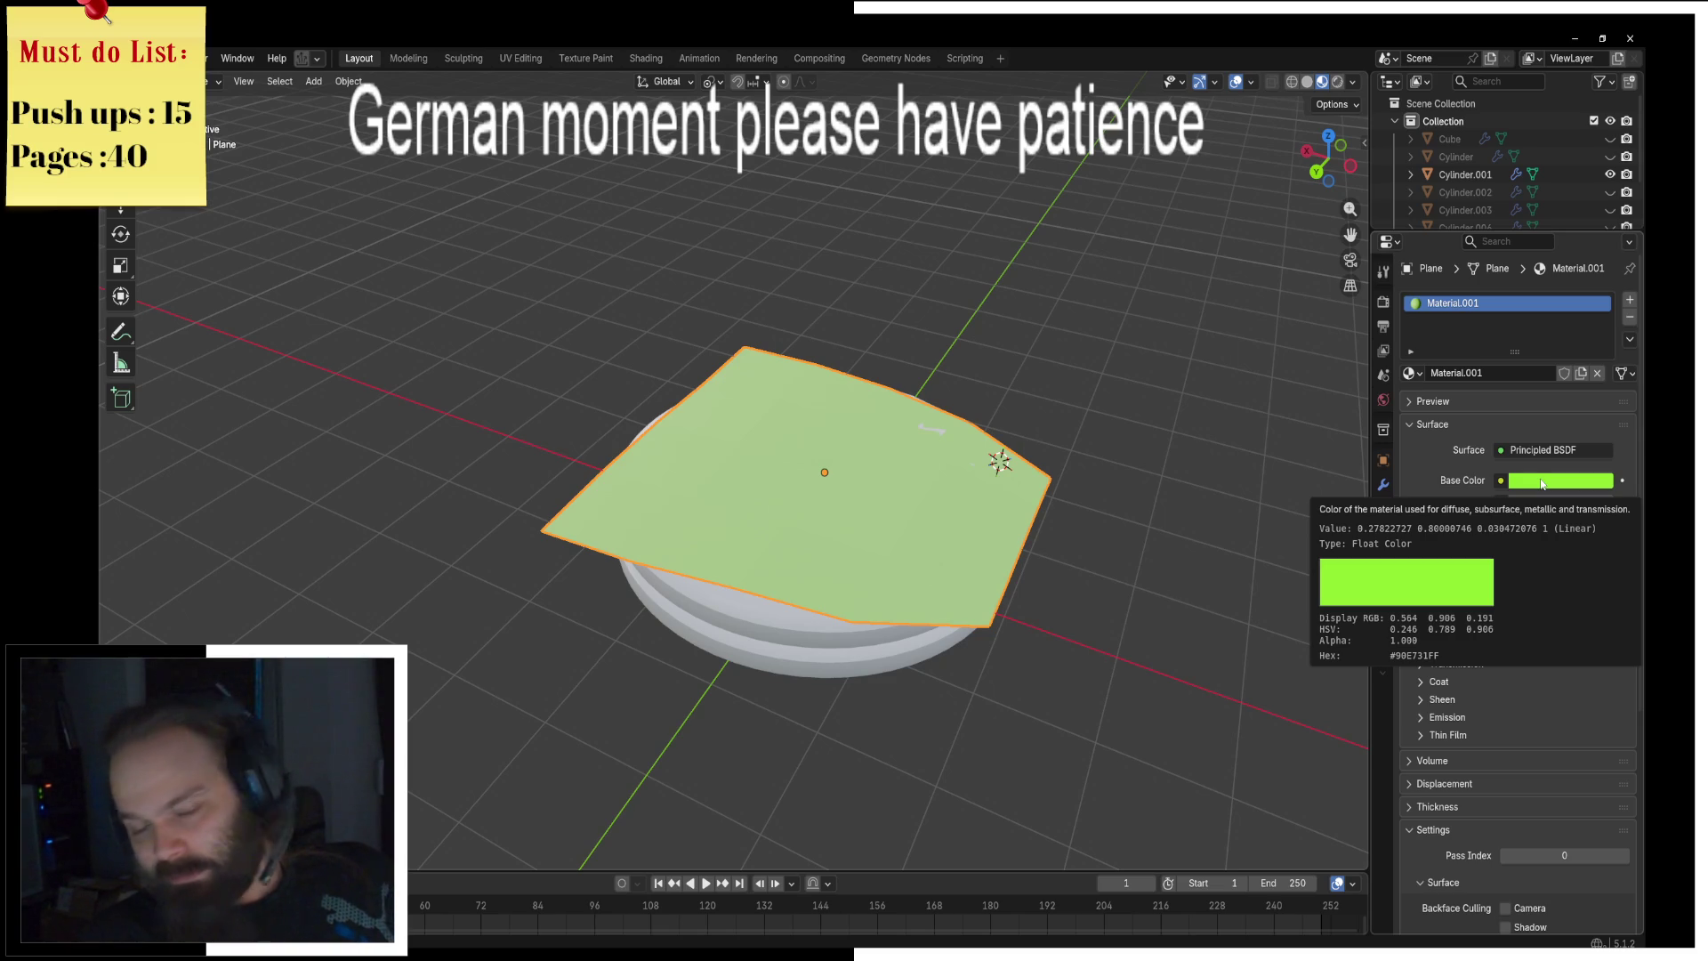
pyautogui.click(1540, 481)
pyautogui.moveTo(1477, 246); pyautogui.dragTo(1469, 234)
pyautogui.moveTo(1599, 252); pyautogui.dragTo(1599, 245)
pyautogui.moveTo(1485, 229); pyautogui.dragTo(1473, 253)
pyautogui.moveTo(1602, 232); pyautogui.dragTo(1600, 184)
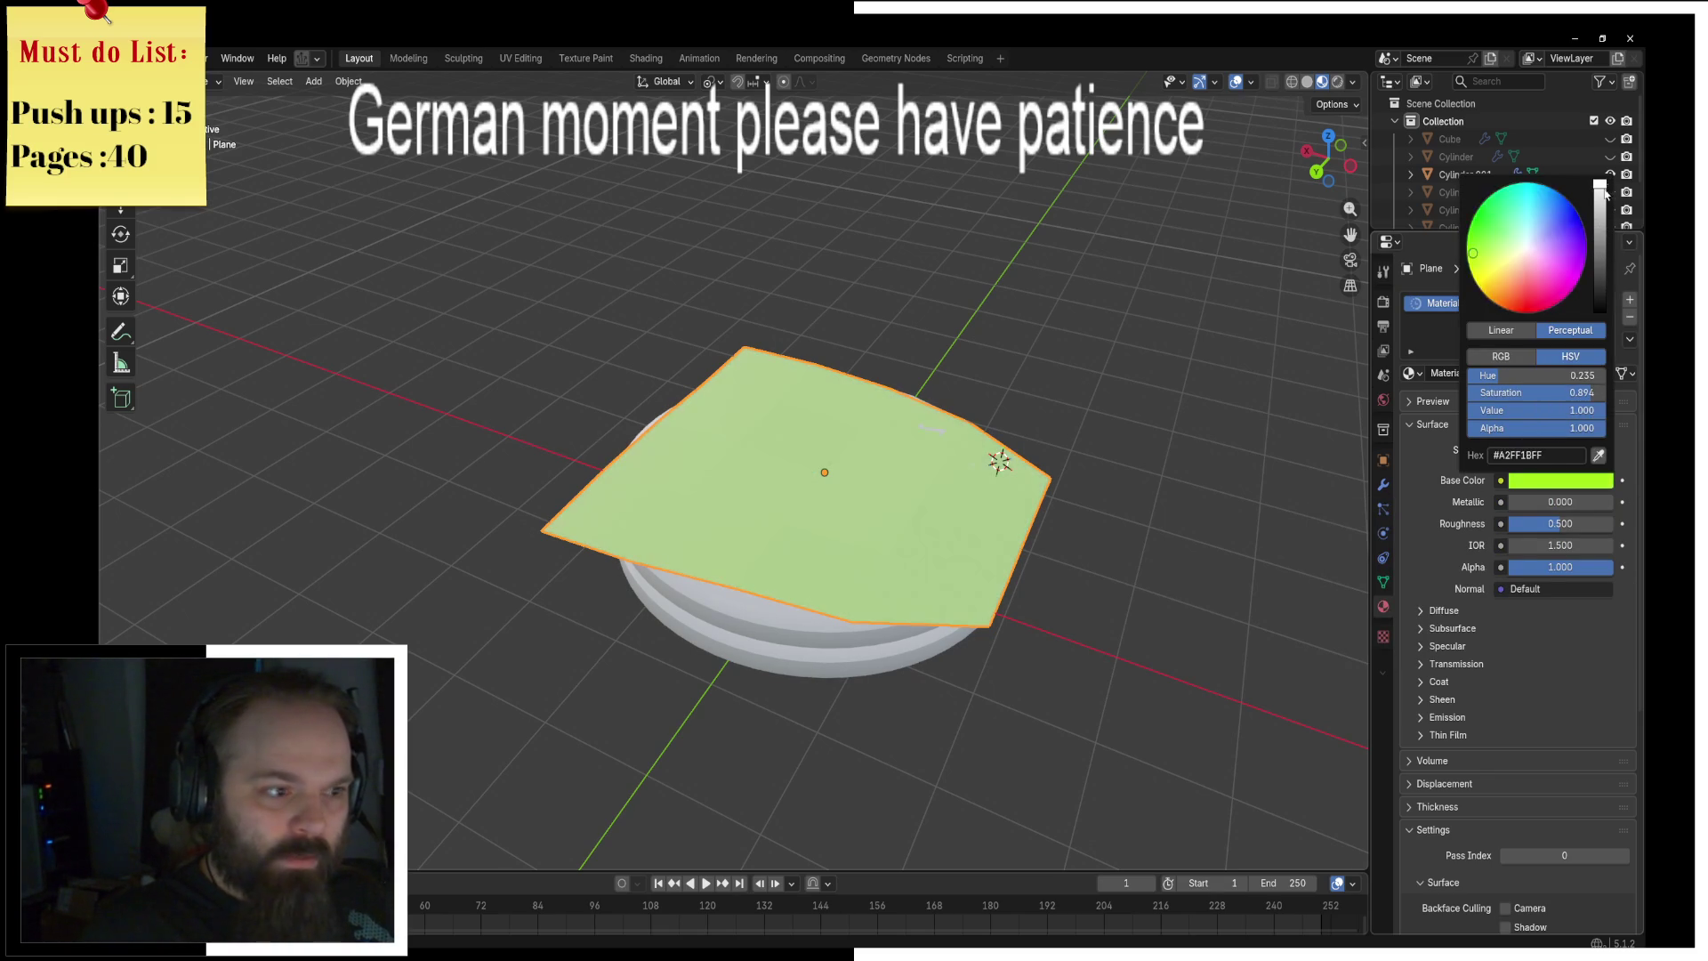
pyautogui.click(1523, 481)
pyautogui.moveTo(1473, 253)
pyautogui.mouseDown()
pyautogui.moveTo(1482, 204)
pyautogui.moveTo(1519, 232)
pyautogui.moveTo(1489, 216)
pyautogui.moveTo(1467, 256)
pyautogui.moveTo(1491, 246)
pyautogui.moveTo(1470, 238)
pyautogui.mouseUp()
pyautogui.moveTo(782, 388); pyautogui.dragTo(774, 420, button='middle')
# Step: In Edit Mode, pull several left-edge vertices outward along X for a jagged outline
pyautogui.hotkey('ctrl', 'Tab')
pyautogui.click(899, 419)
pyautogui.click(635, 445)
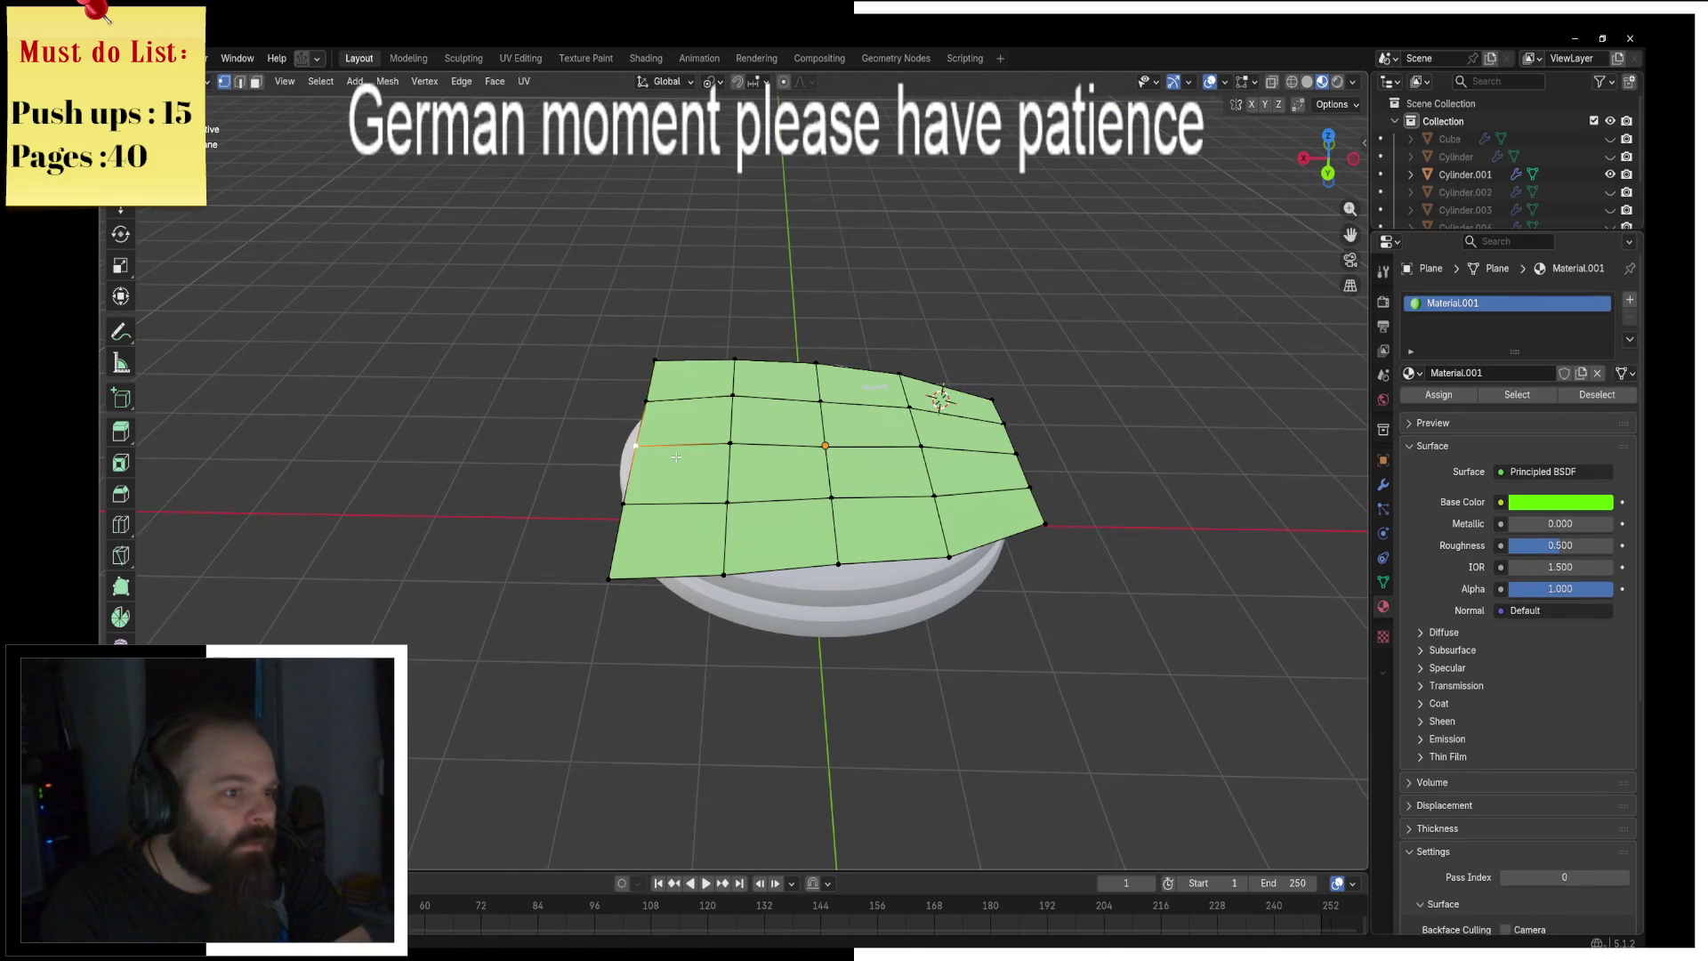
pyautogui.press('g')
pyautogui.press('x')
pyautogui.click(652, 413)
pyautogui.click(647, 400)
pyautogui.keyDown('shift'); pyautogui.click(623, 504); pyautogui.keyUp('shift')
pyautogui.press('g')
pyautogui.press('x')
pyautogui.click(703, 471)
# Step: Duplicate the whole sheet mesh and rotate the copy about Z to offset a second layer
pyautogui.hotkey('ctrl', 'Tab')
pyautogui.click(690, 446)
pyautogui.press('Tab')
pyautogui.press('a')
pyautogui.press('g')
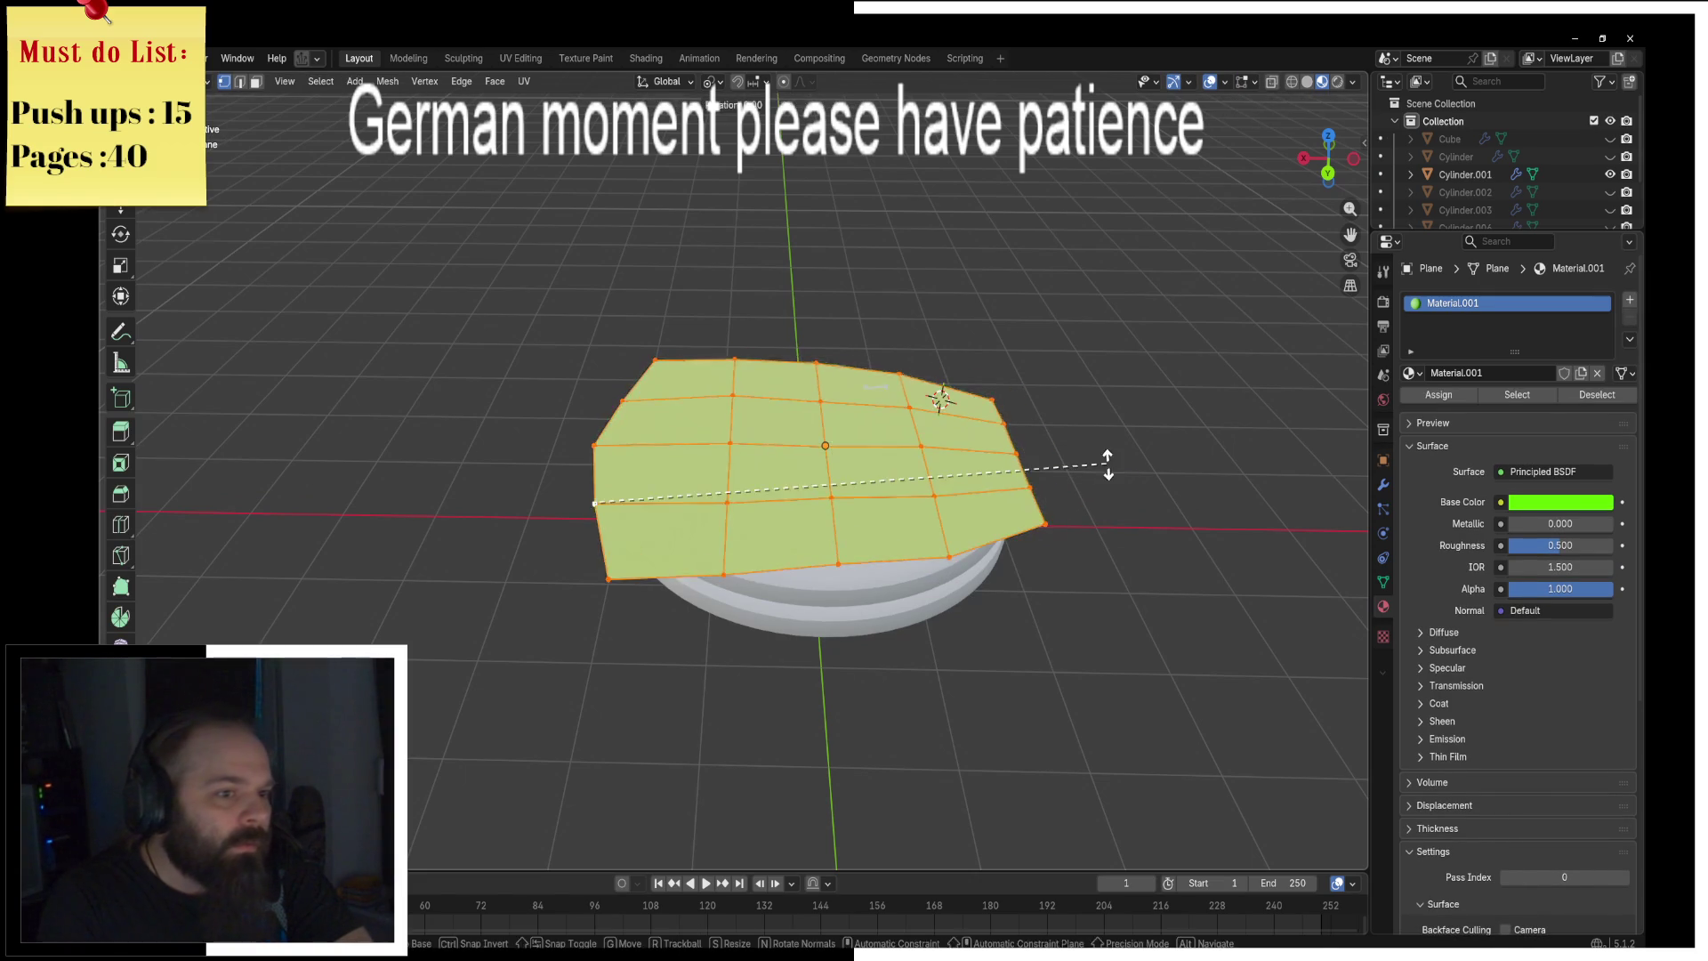
pyautogui.press('z')
pyautogui.hotkey('shift', 'z')
pyautogui.press('s')
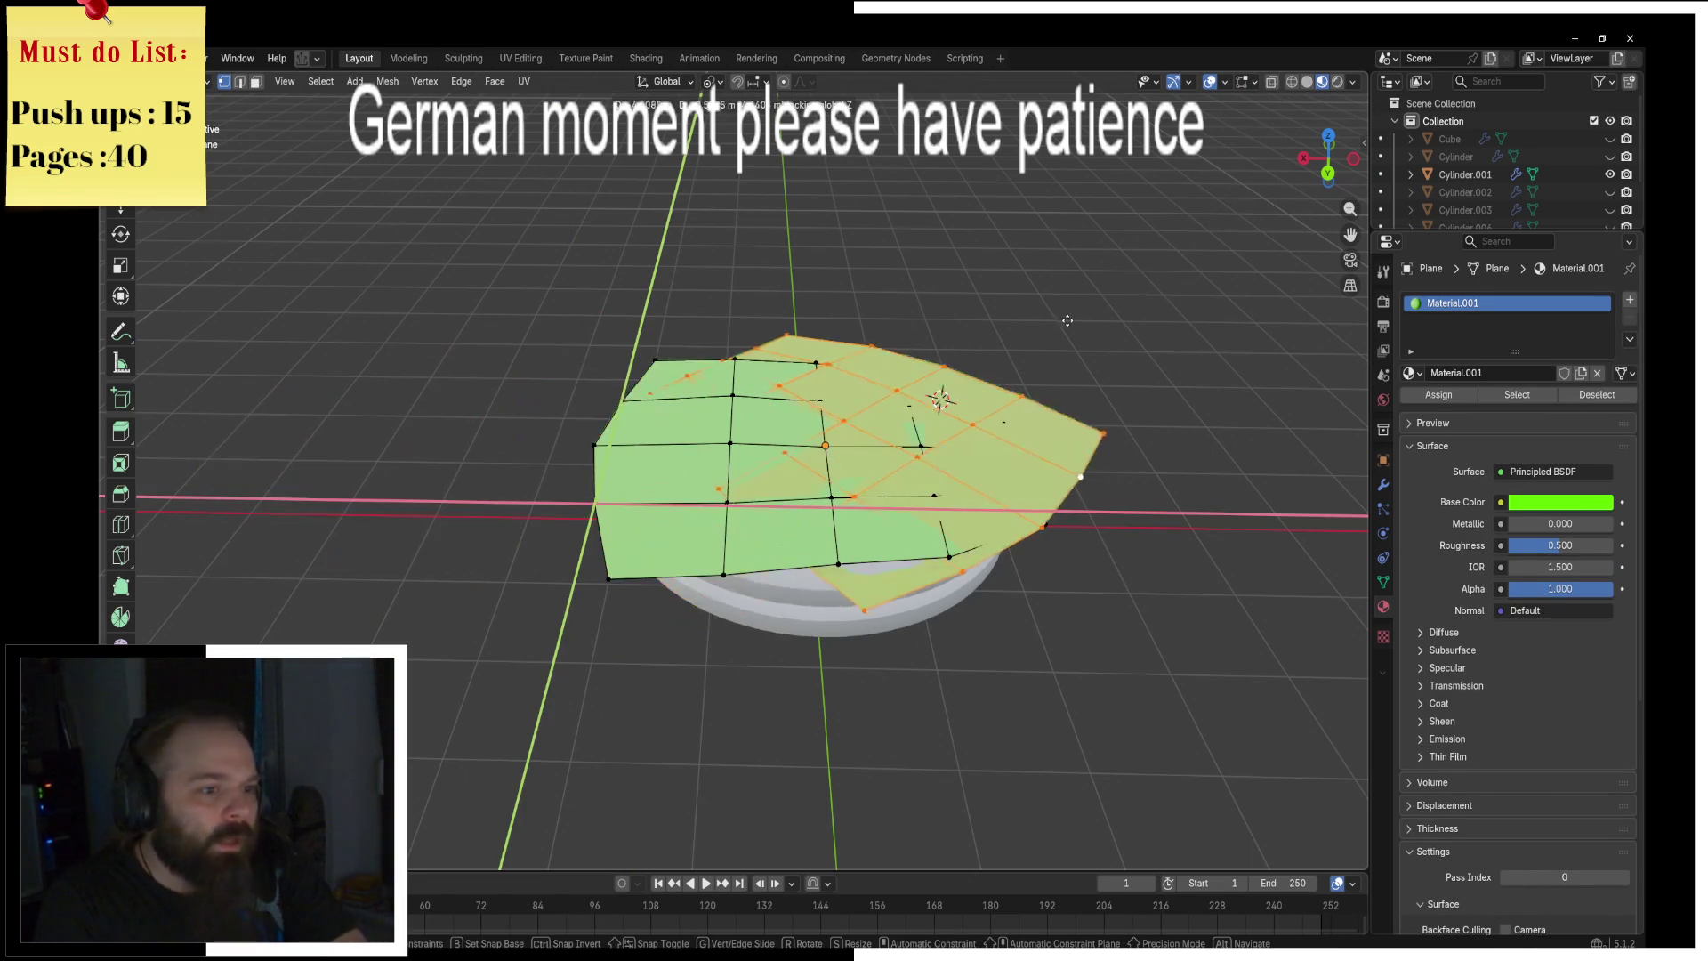
pyautogui.press('z')
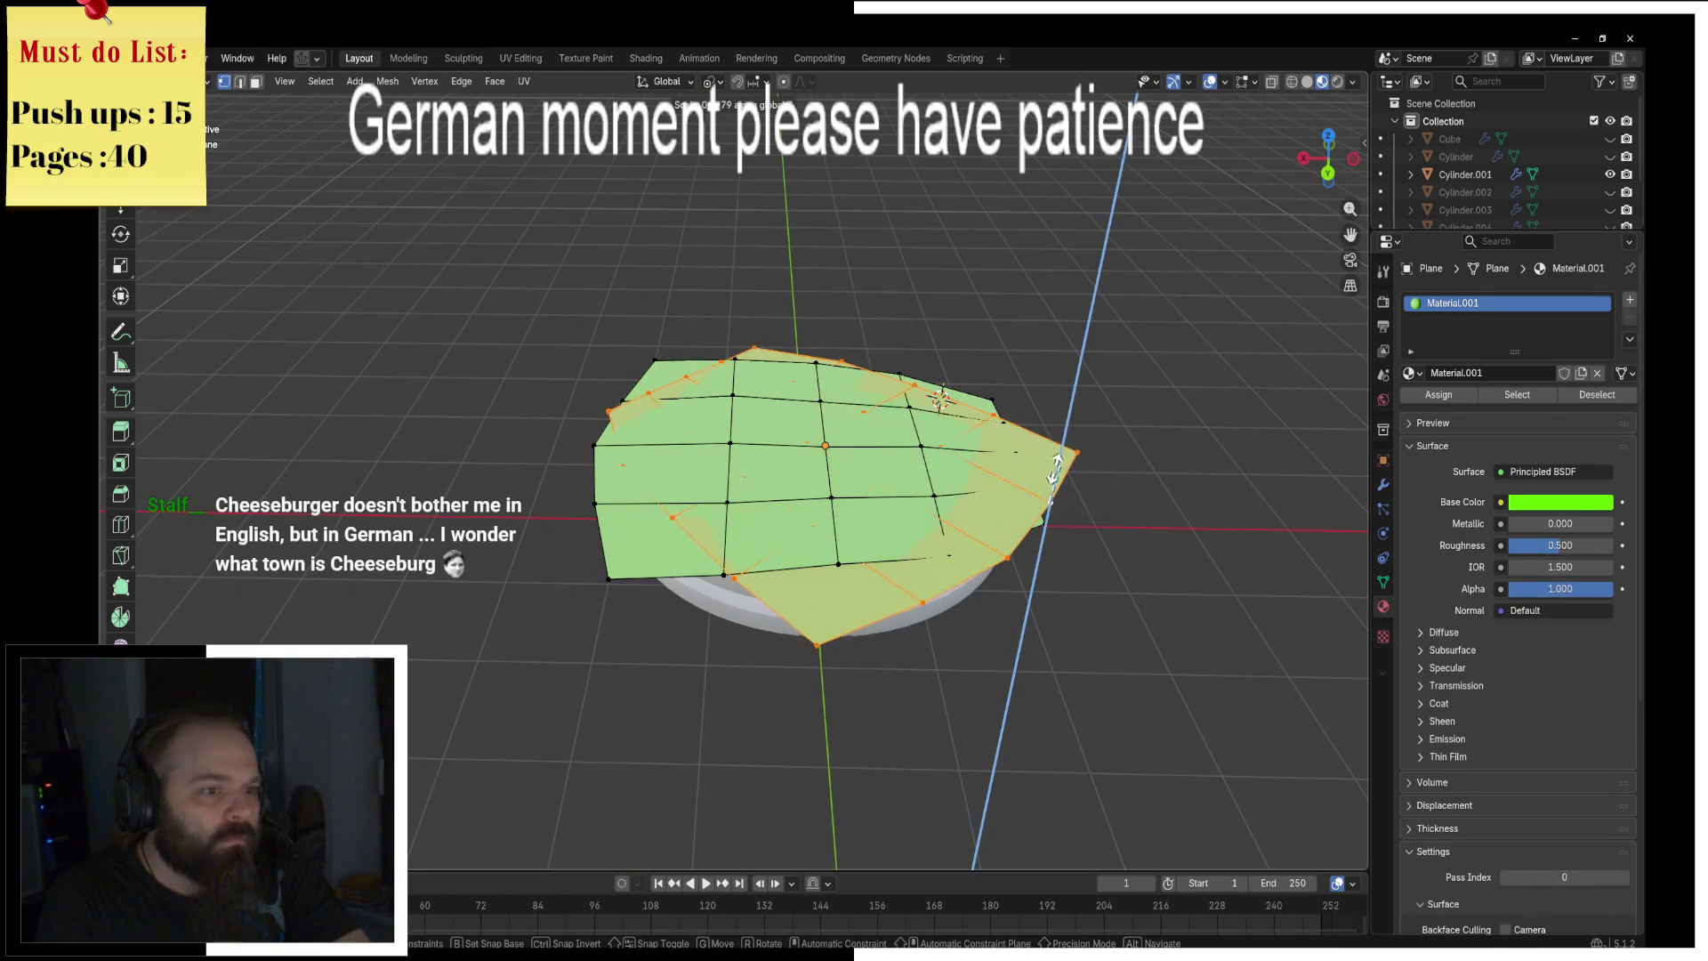
pyautogui.click(1314, 340)
pyautogui.press('s')
pyautogui.press('z')
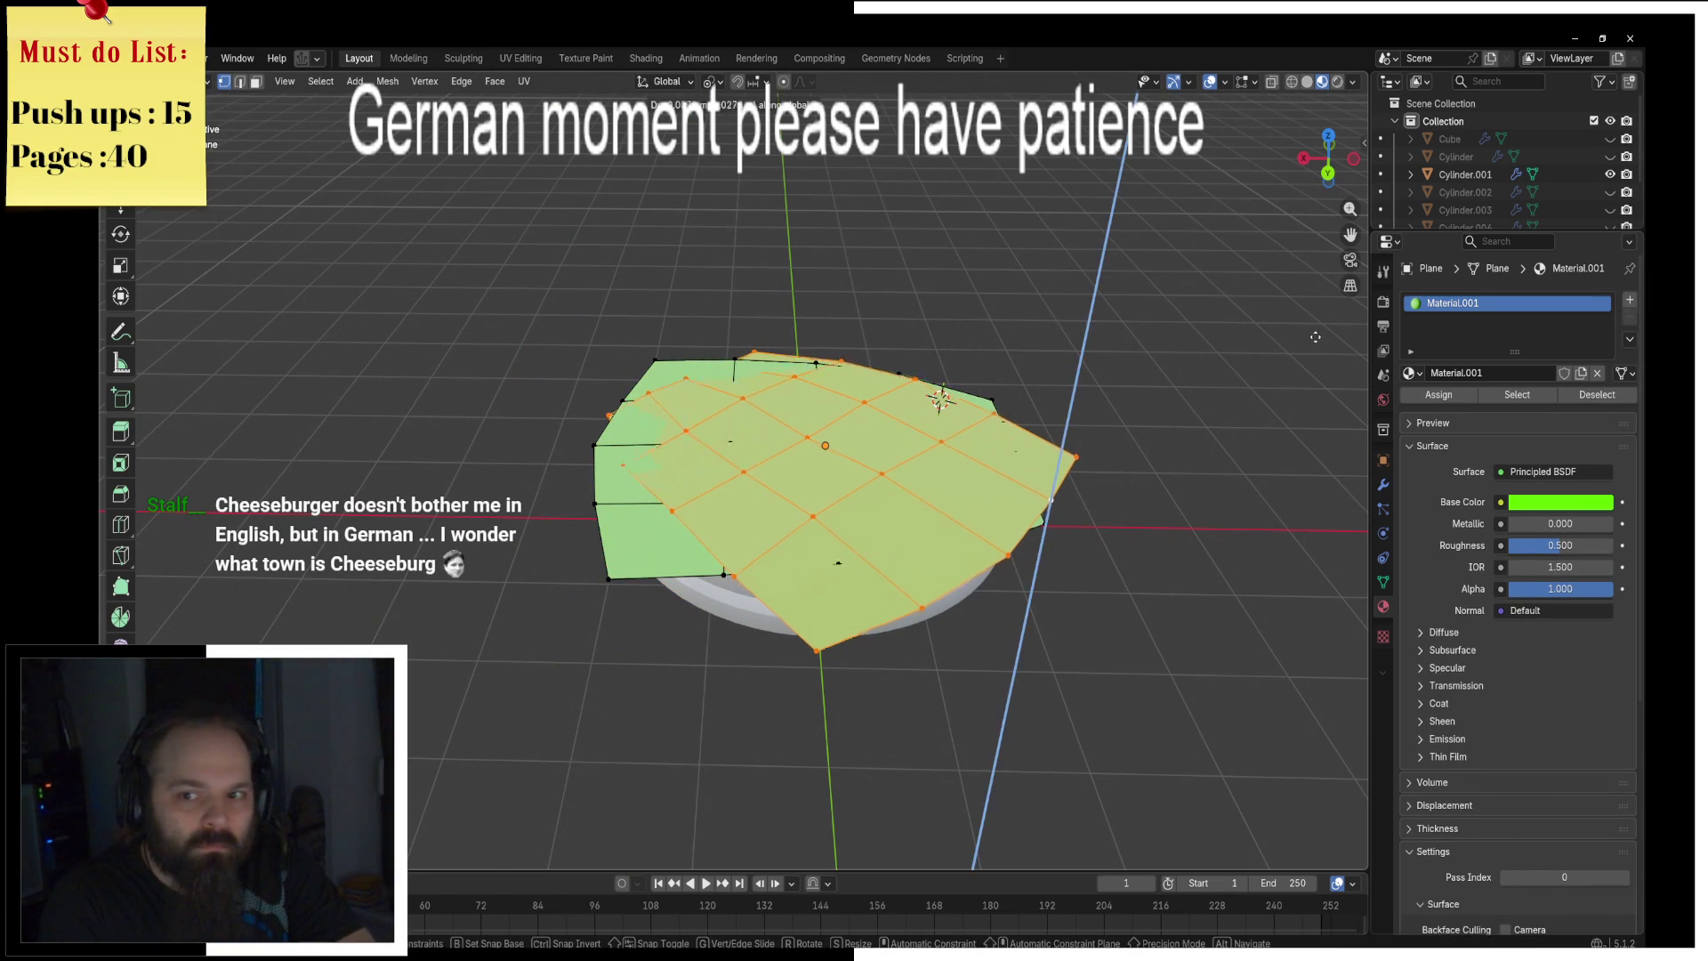
pyautogui.click(1313, 339)
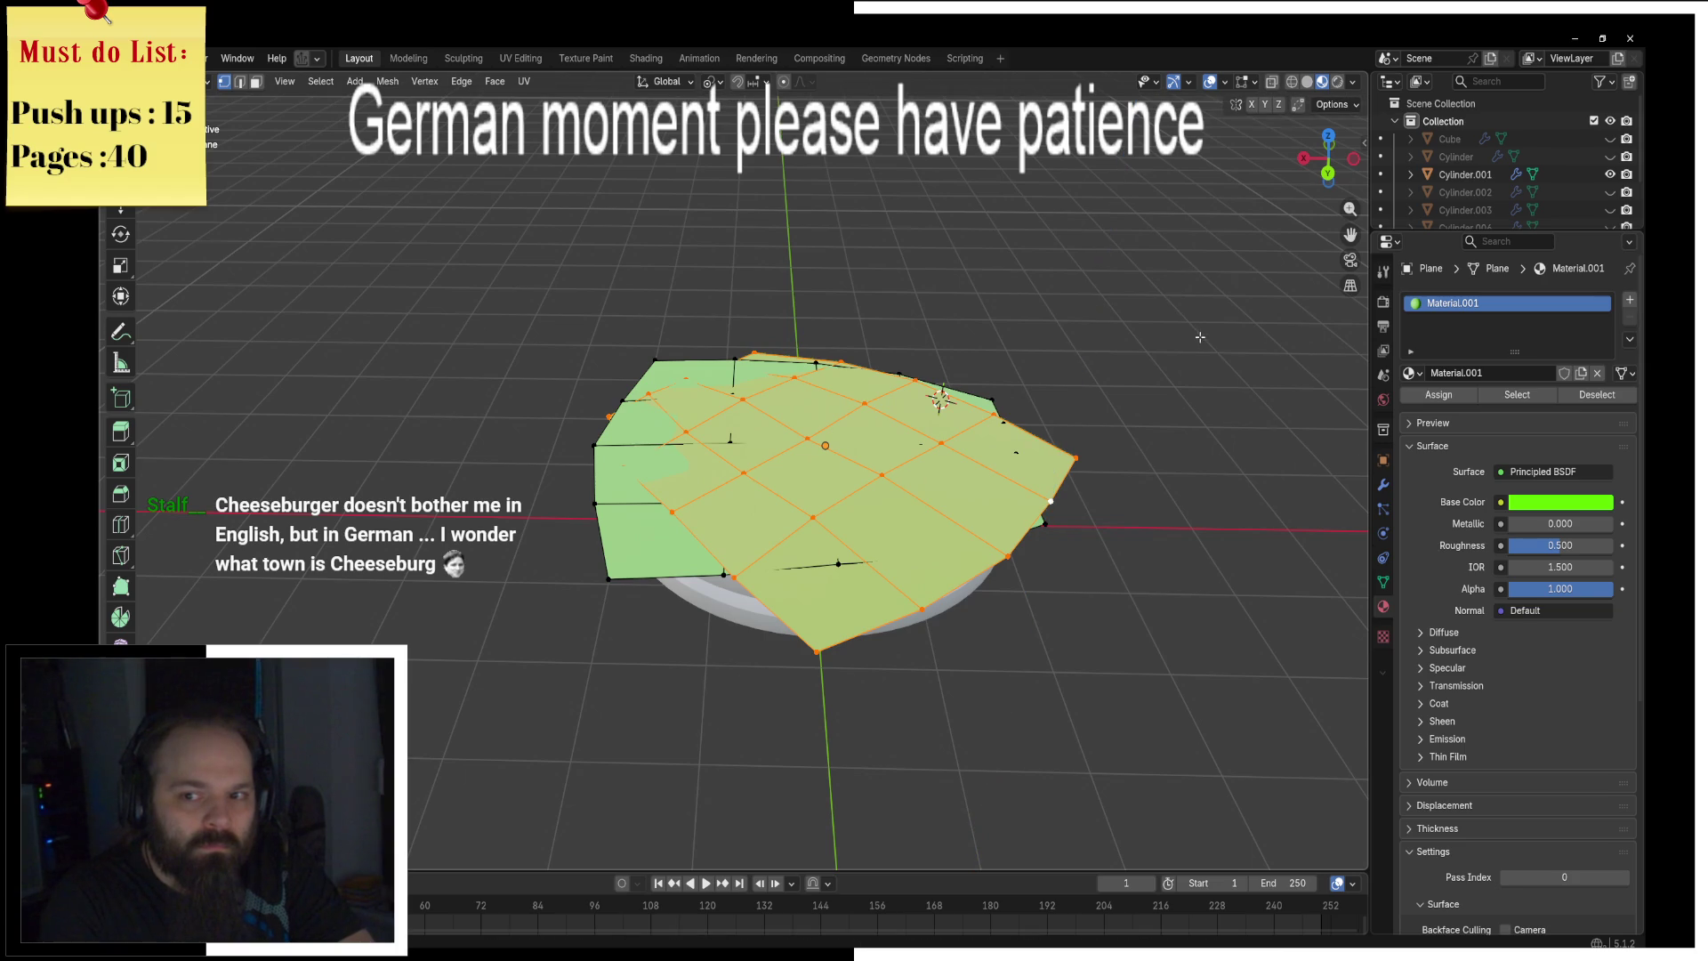
# Step: Inspect the two lettuce layers from the side and return to Object Mode
pyautogui.keyDown('shift'); pyautogui.moveTo(1202, 338); pyautogui.dragTo(1231, 367, button='middle'); pyautogui.keyUp('shift')
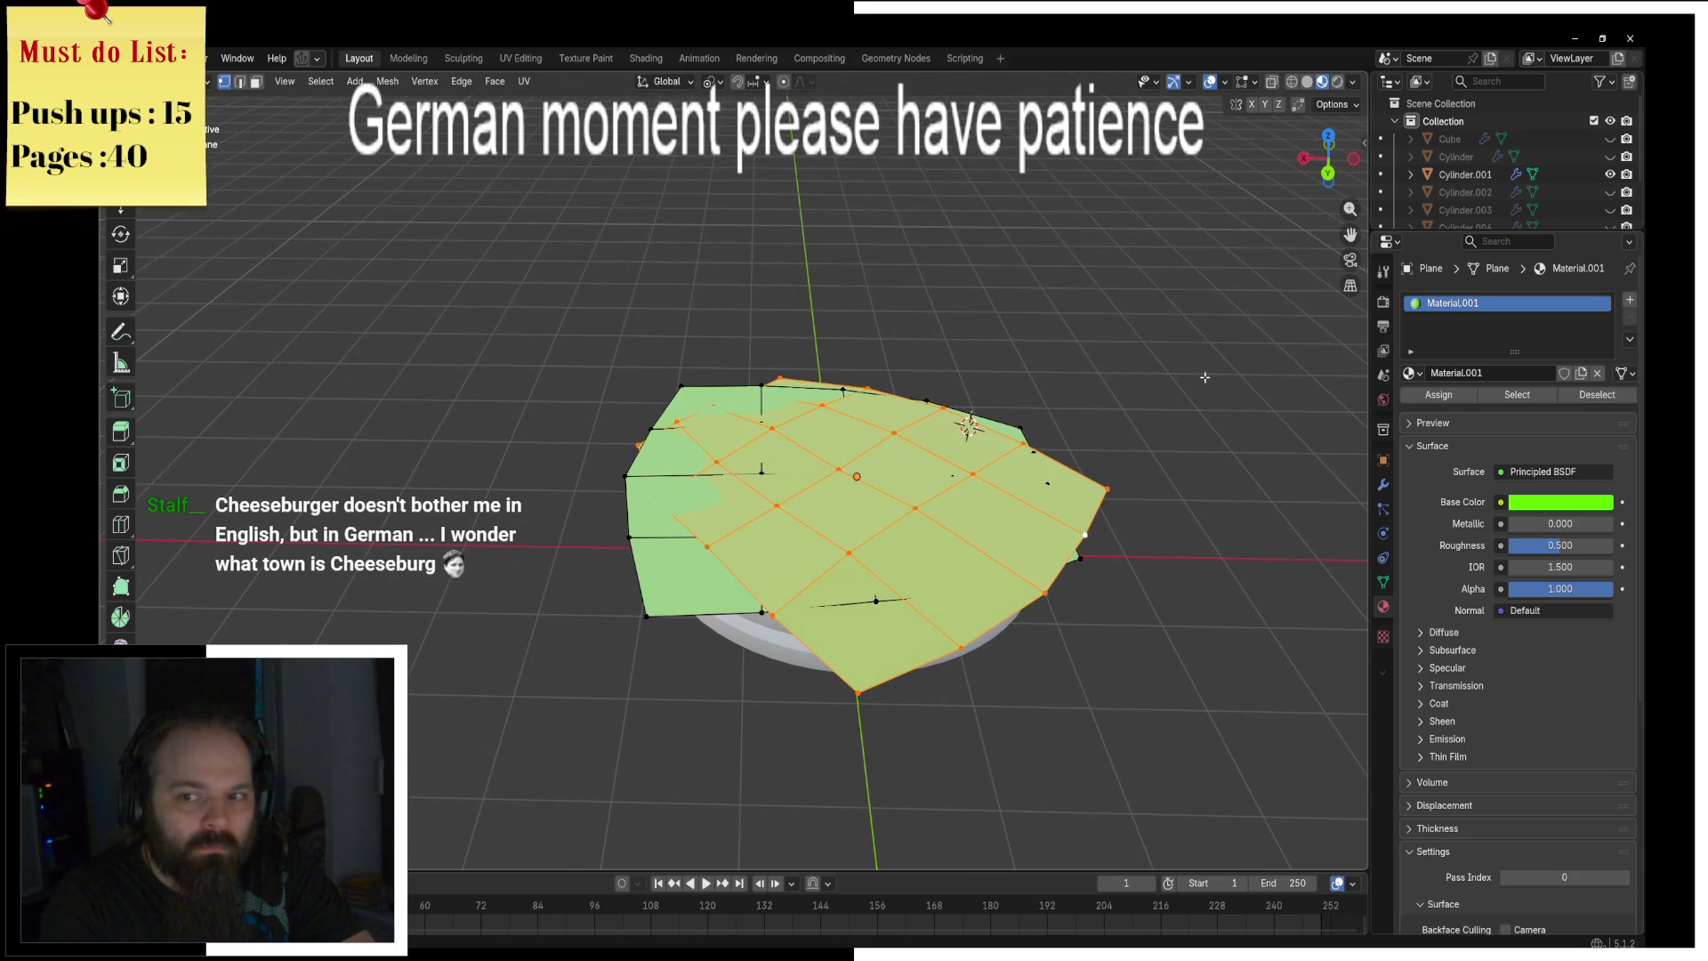
pyautogui.moveTo(1204, 377)
pyautogui.mouseDown(button='middle')
pyautogui.moveTo(962, 377)
pyautogui.moveTo(992, 418)
pyautogui.moveTo(1022, 383)
pyautogui.mouseUp(button='middle')
pyautogui.press('g')
pyautogui.press('z')
pyautogui.press('Escape')
pyautogui.press('Tab')
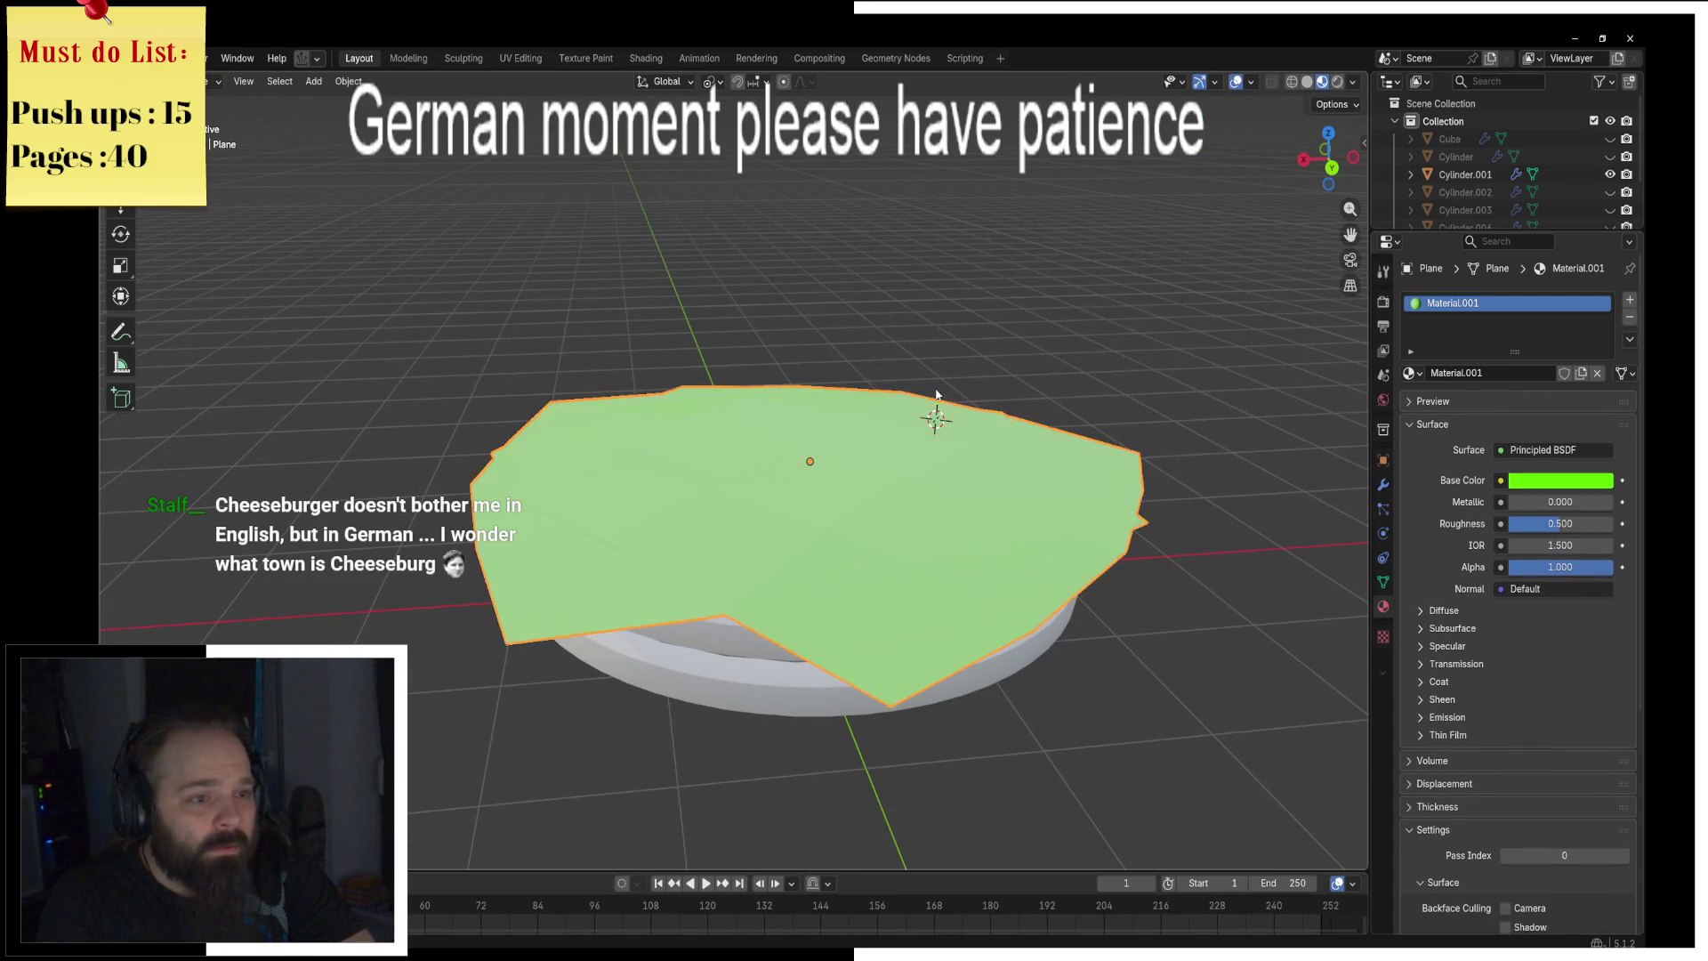
pyautogui.moveTo(937, 394); pyautogui.dragTo(725, 365, button='middle')
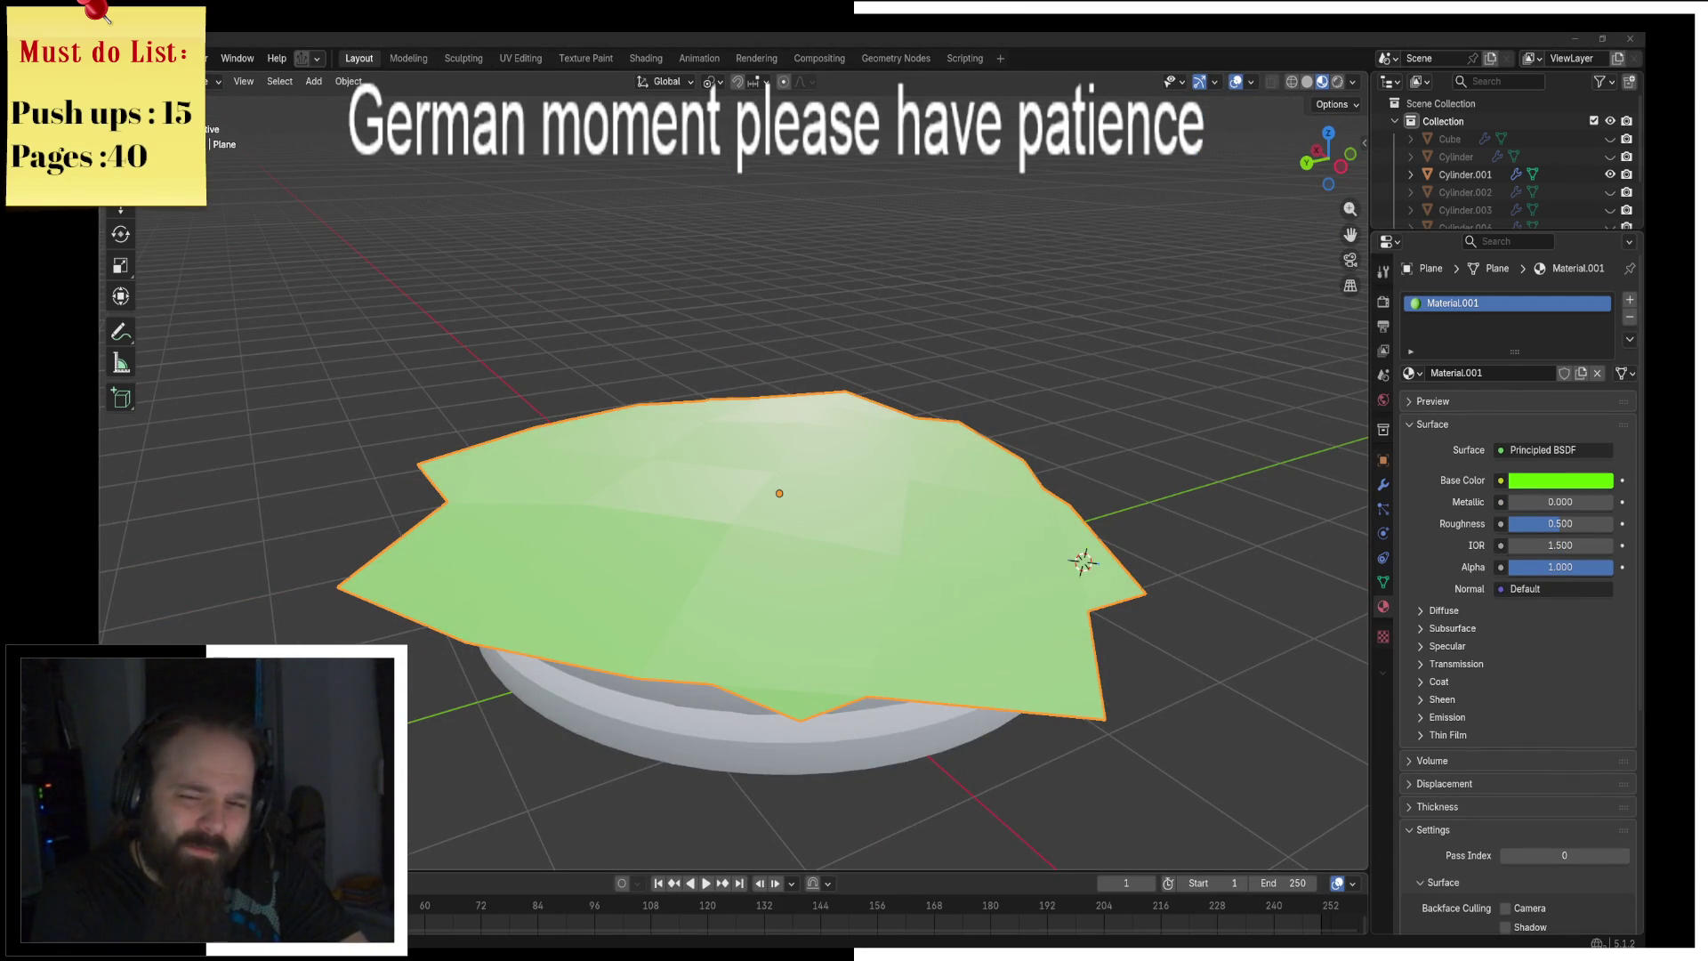
pyautogui.moveTo(800, 409)
pyautogui.mouseDown(button='middle')
pyautogui.moveTo(835, 385)
pyautogui.moveTo(858, 419)
pyautogui.mouseUp(button='middle')
pyautogui.press('F3')
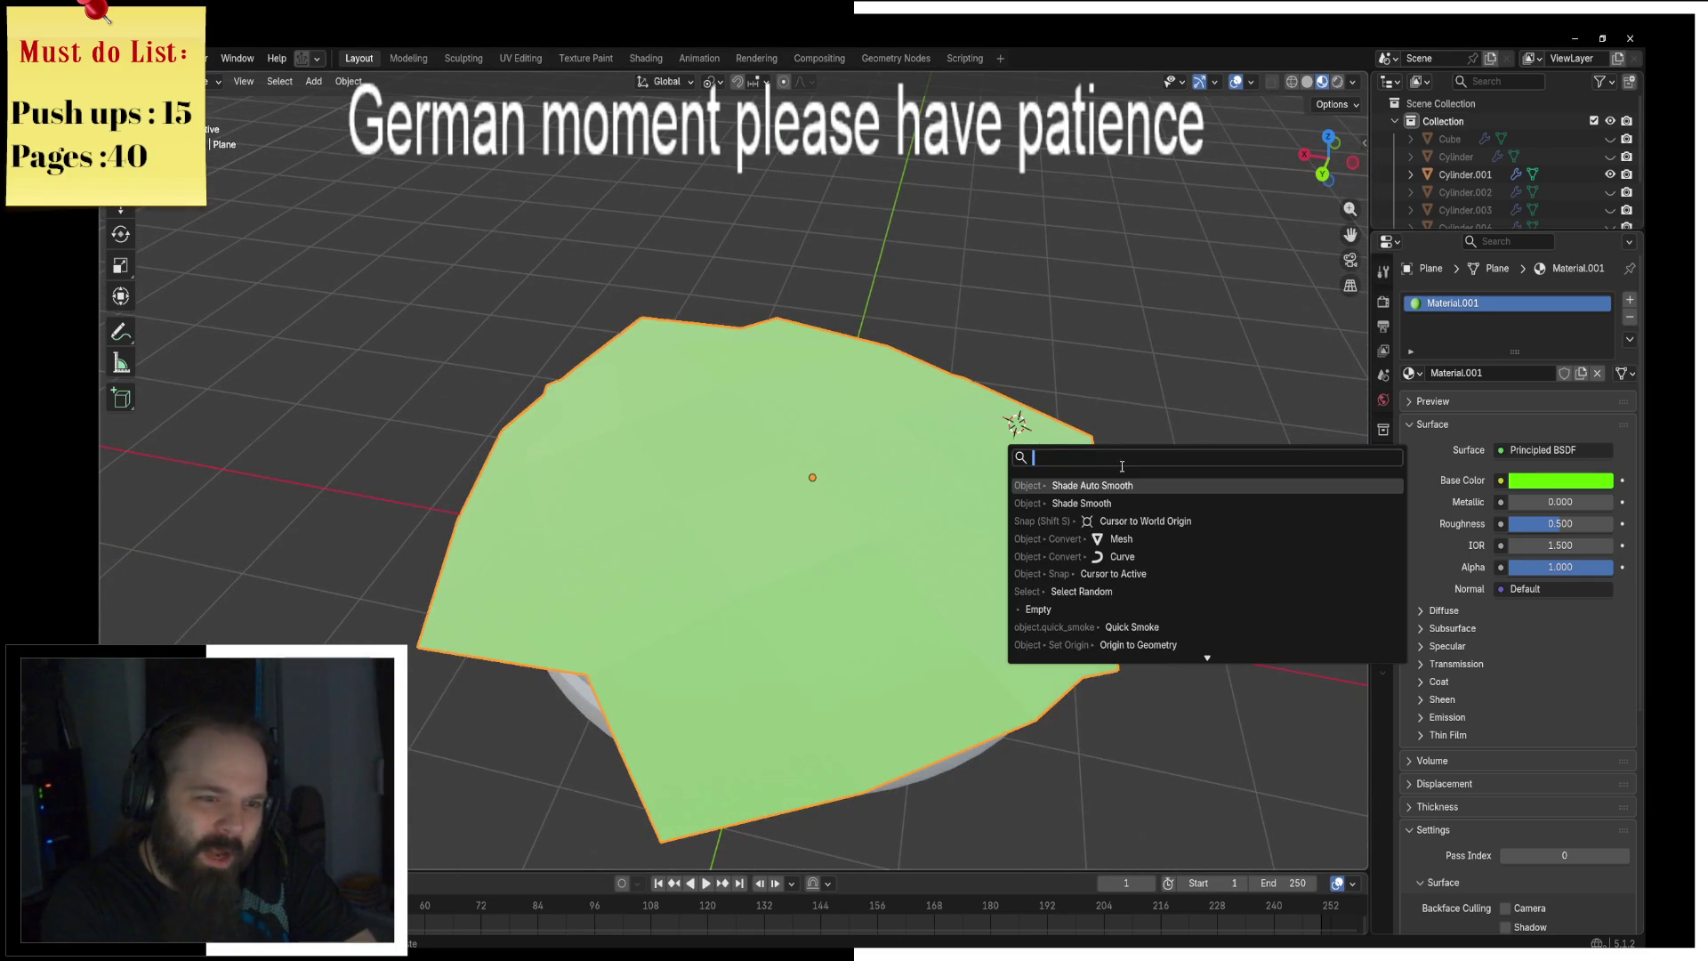
# Step: Apply smooth shading to the lettuce, then hide it
pyautogui.click(1118, 503)
pyautogui.moveTo(1118, 504)
pyautogui.mouseDown(button='middle')
pyautogui.moveTo(834, 455)
pyautogui.moveTo(1044, 409)
pyautogui.mouseUp(button='middle')
pyautogui.moveTo(914, 372)
pyautogui.mouseDown(button='middle')
pyautogui.moveTo(1102, 370)
pyautogui.moveTo(952, 392)
pyautogui.mouseUp(button='middle')
pyautogui.press('h')
# Step: Select the patty disc and select all of its vertices in Edit Mode
pyautogui.click(721, 481)
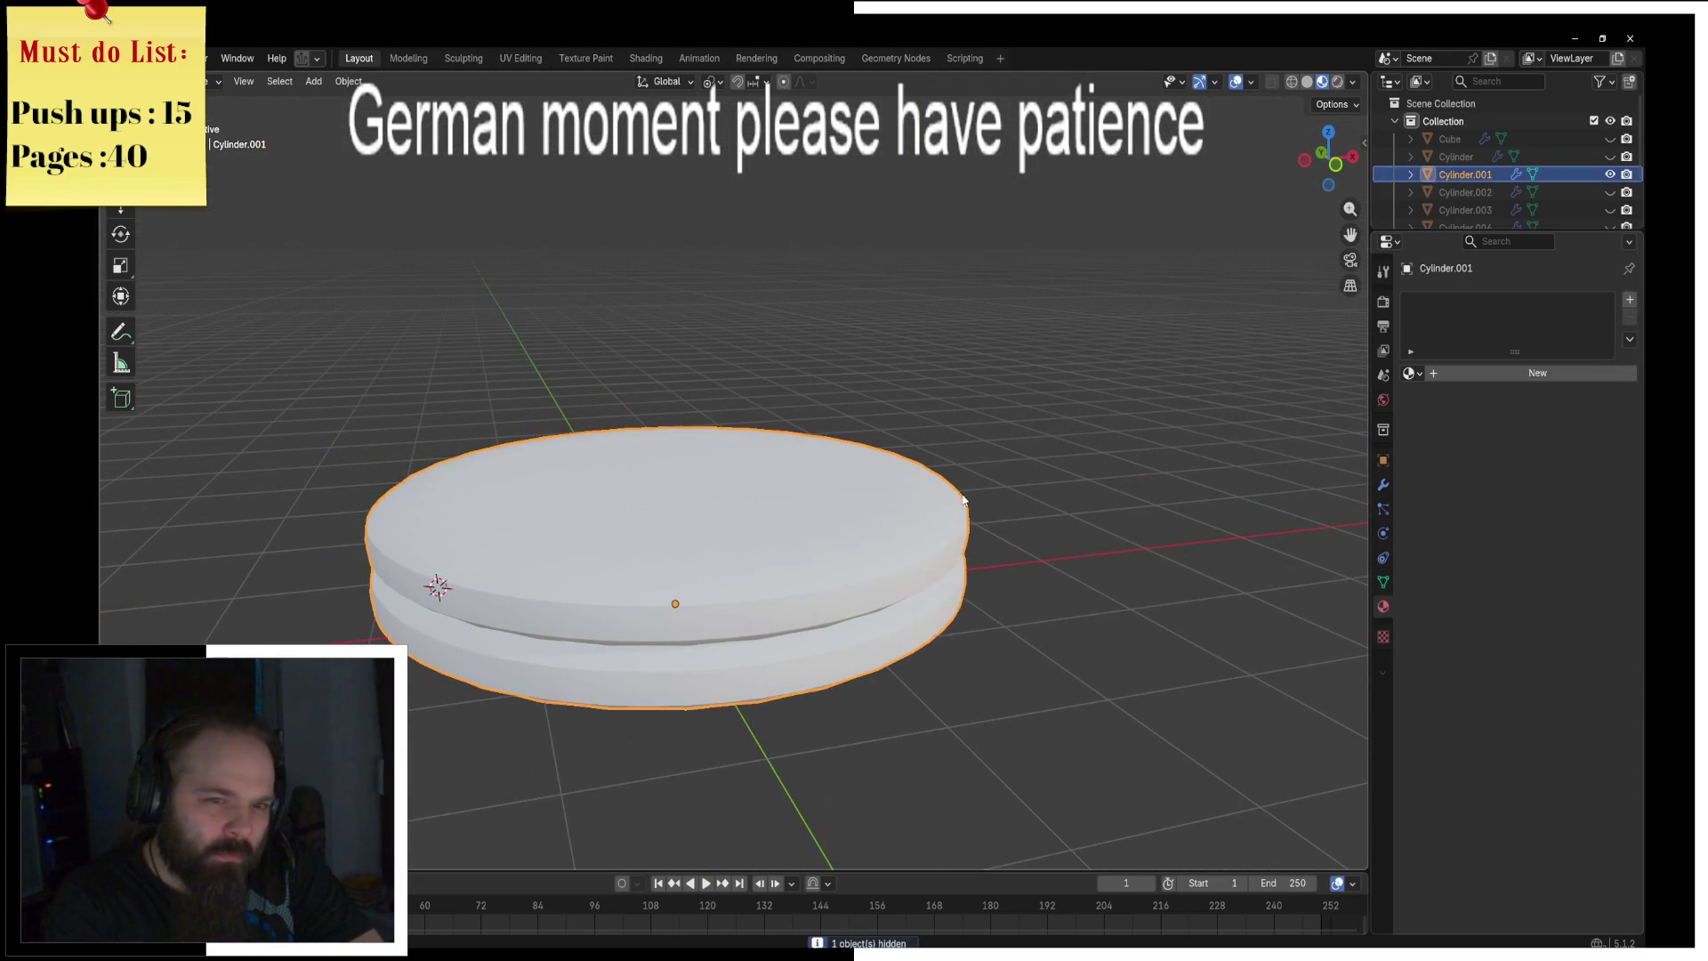
pyautogui.press('Tab')
pyautogui.keyDown('shift'); pyautogui.rightClick(1009, 452); pyautogui.keyUp('shift')
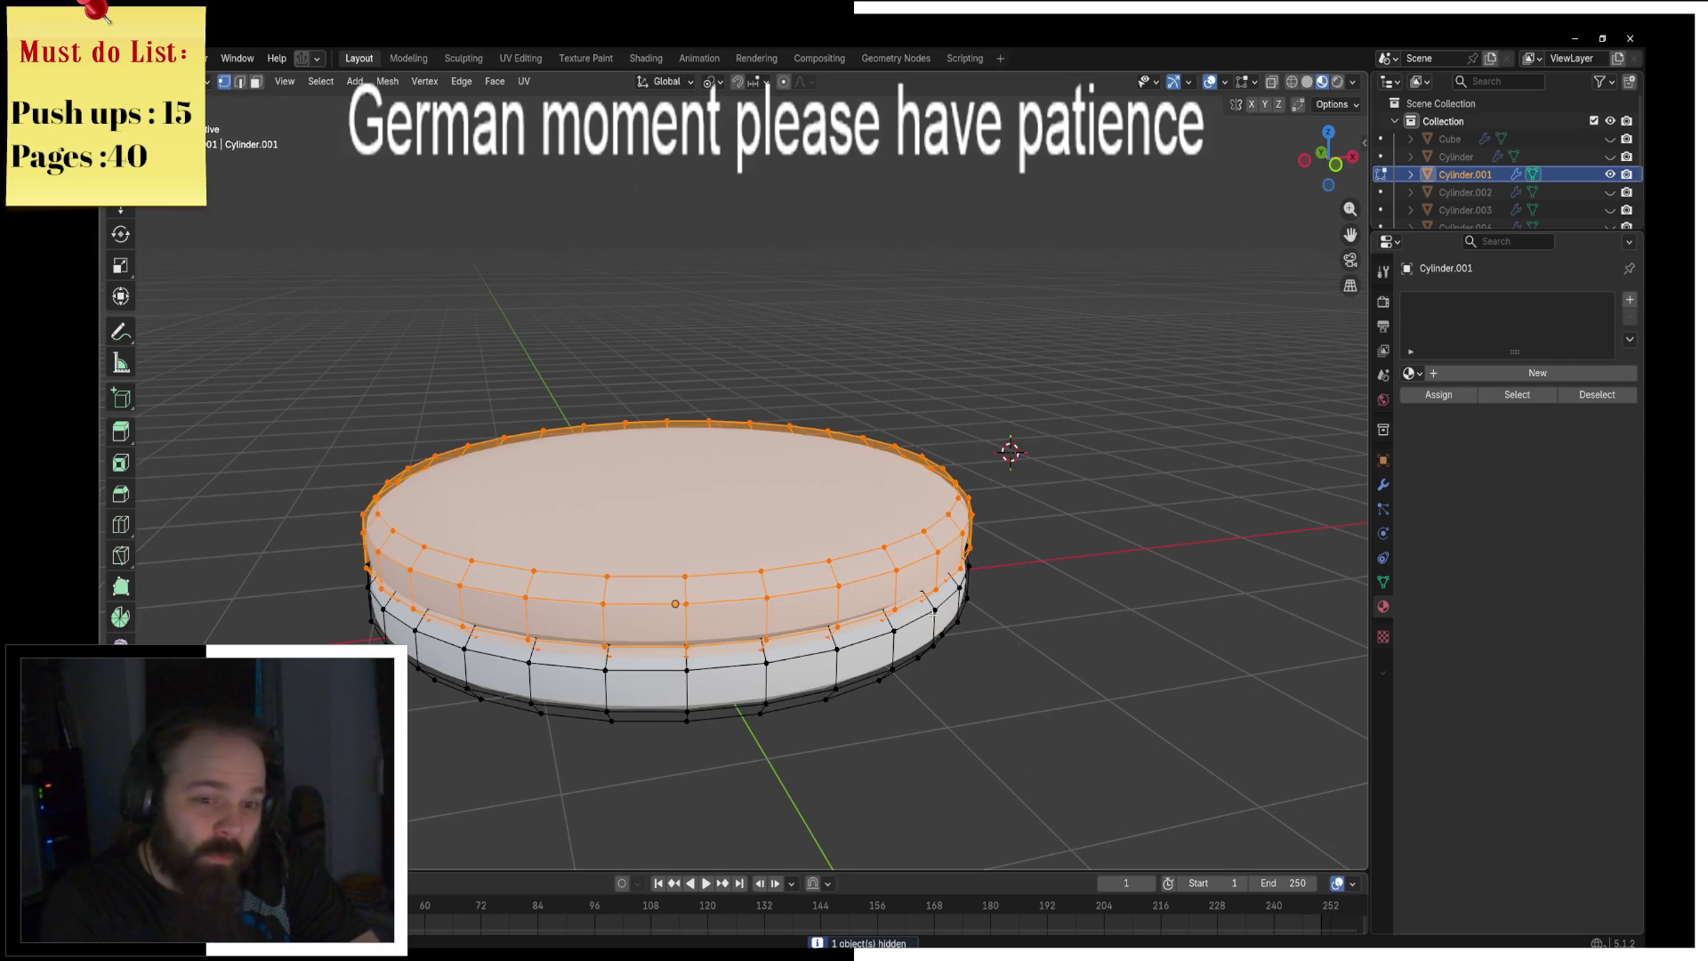
pyautogui.hotkey('ctrl', 'Tab')
pyautogui.click(934, 579)
pyautogui.hotkey('ctrl', 'Tab')
pyautogui.click(1165, 582)
pyautogui.press('a')
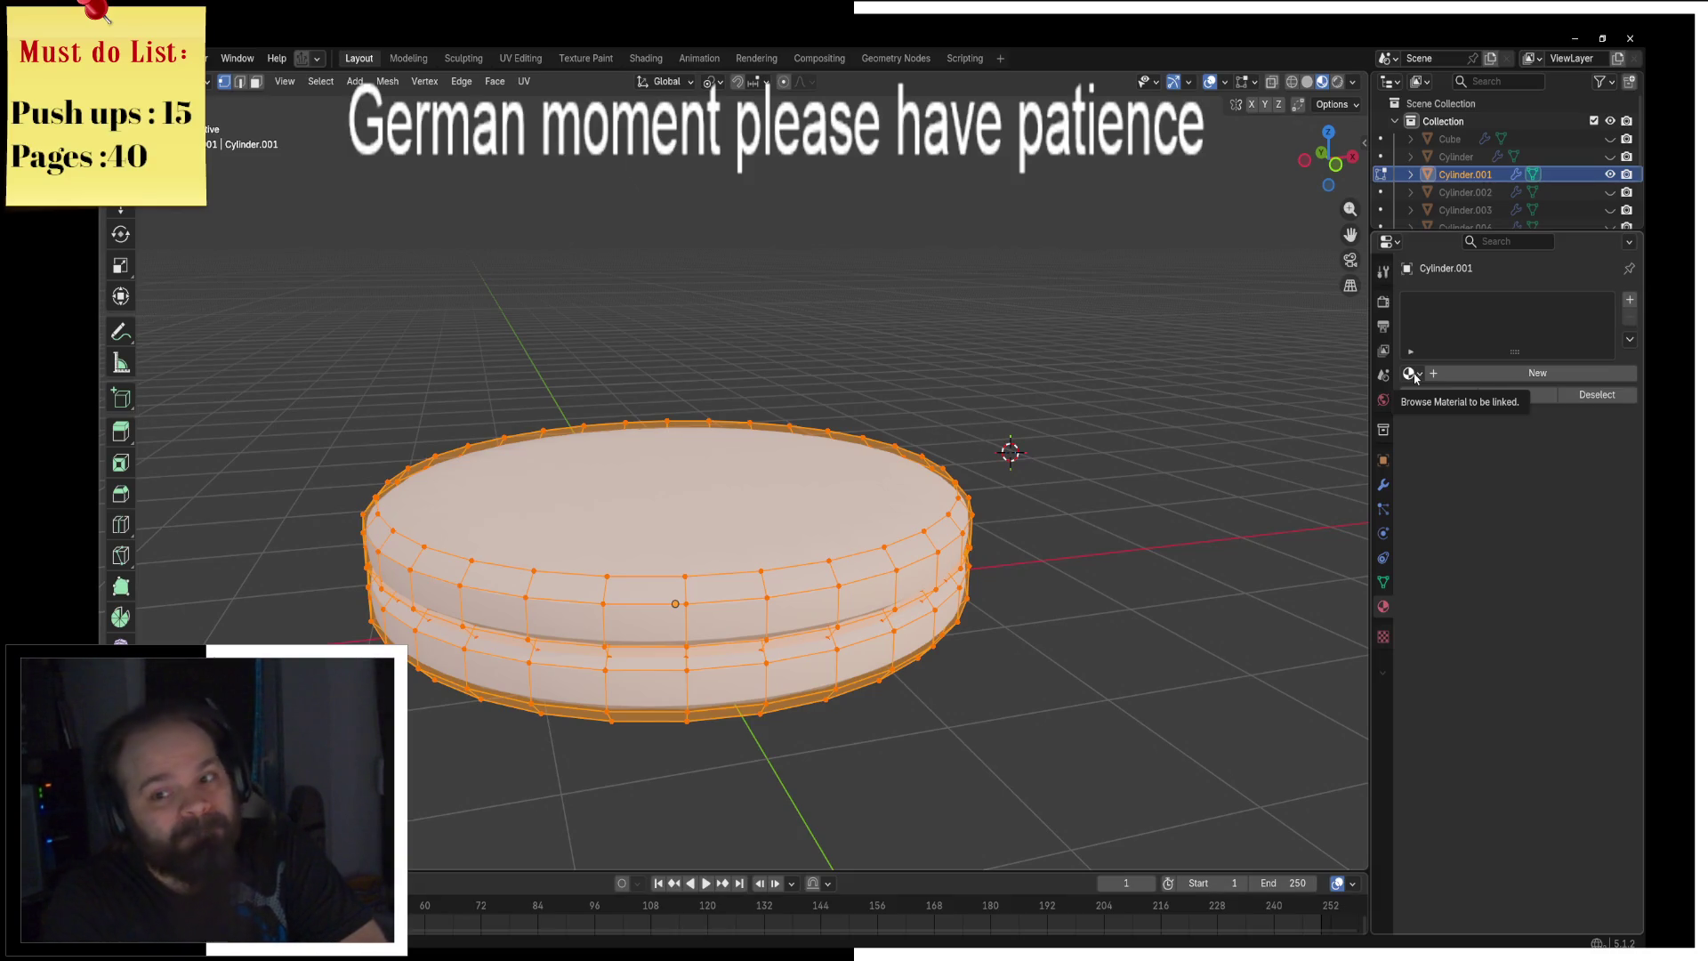
# Step: Give the patty a new dark brown material named Meat
pyautogui.click(1459, 374)
pyautogui.write('Meat')
pyautogui.press('Return')
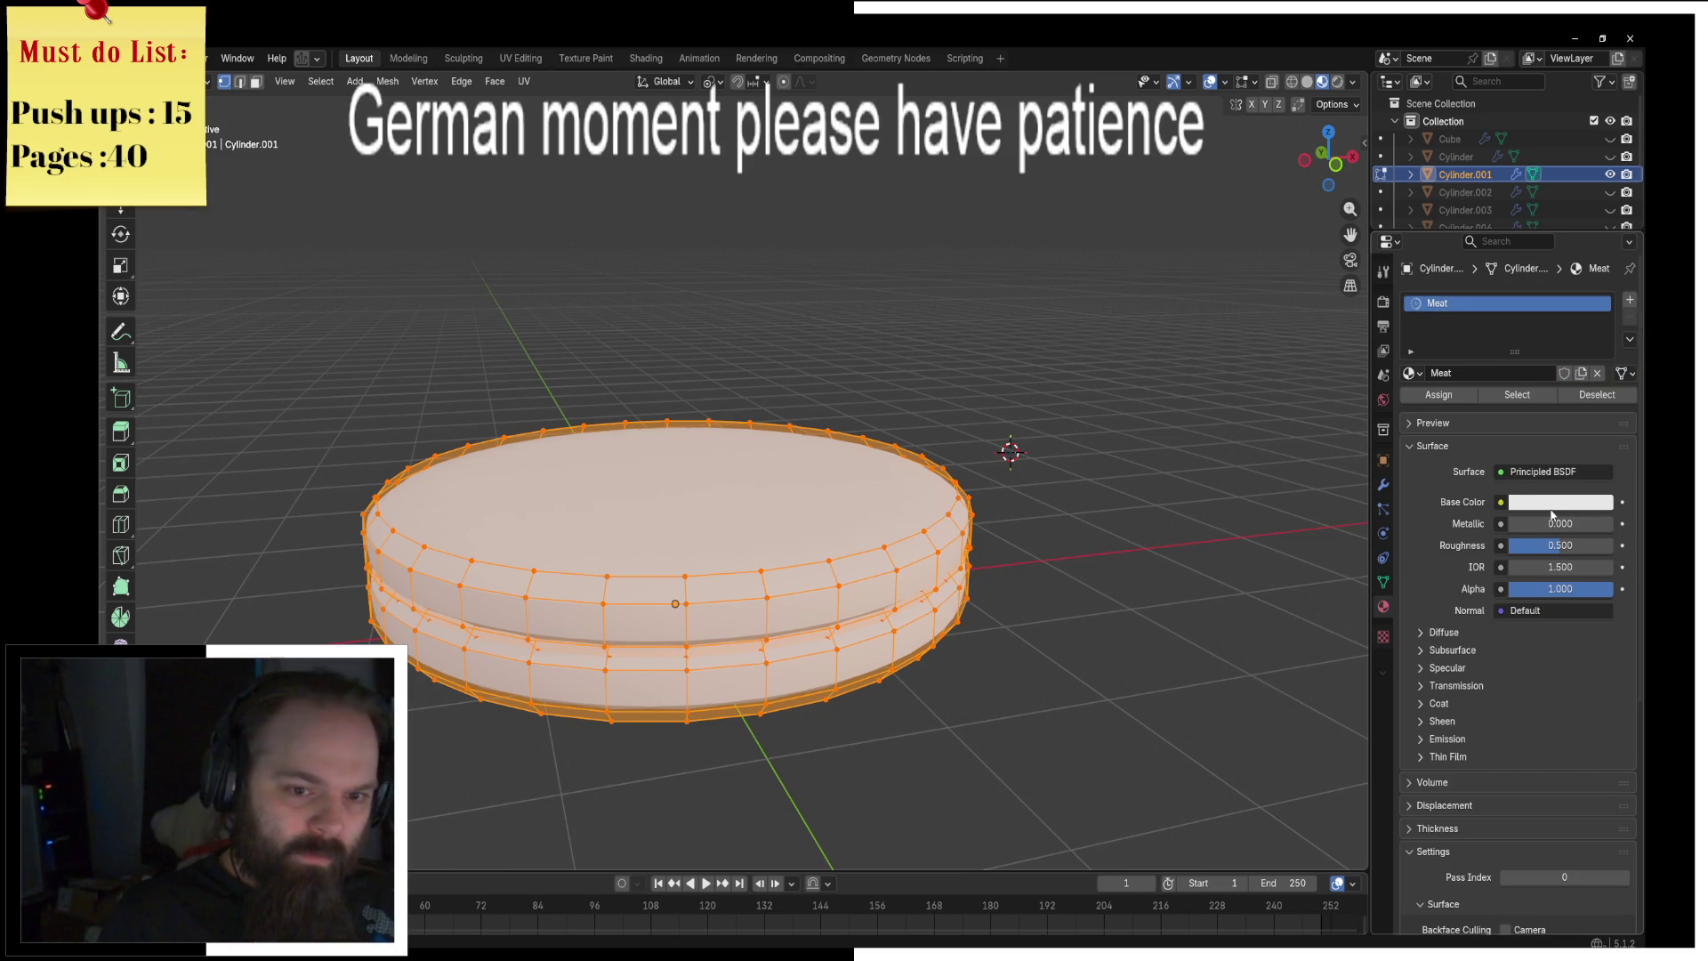
pyautogui.click(1560, 502)
pyautogui.click(1510, 301)
pyautogui.click(1606, 285)
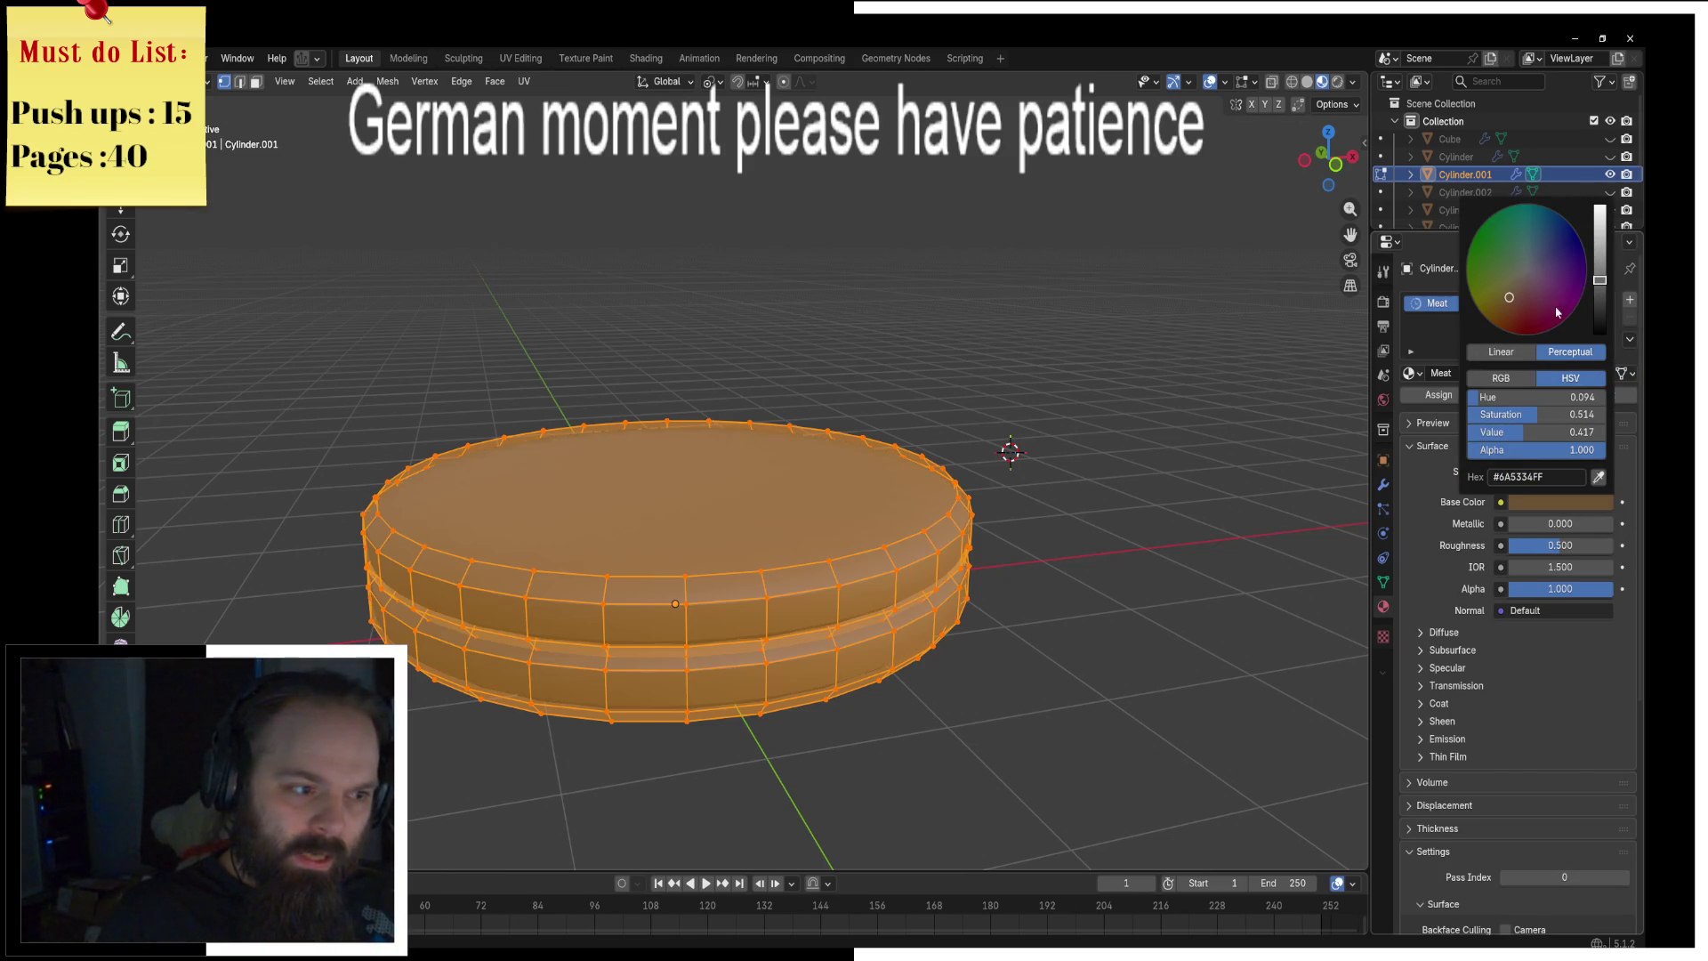
pyautogui.click(1505, 305)
pyautogui.click(1599, 294)
# Step: Return to Object Mode and leave Local view to show the whole burger
pyautogui.moveTo(925, 640)
pyautogui.mouseDown(button='middle')
pyautogui.moveTo(869, 564)
pyautogui.moveTo(854, 587)
pyautogui.moveTo(869, 567)
pyautogui.mouseUp(button='middle')
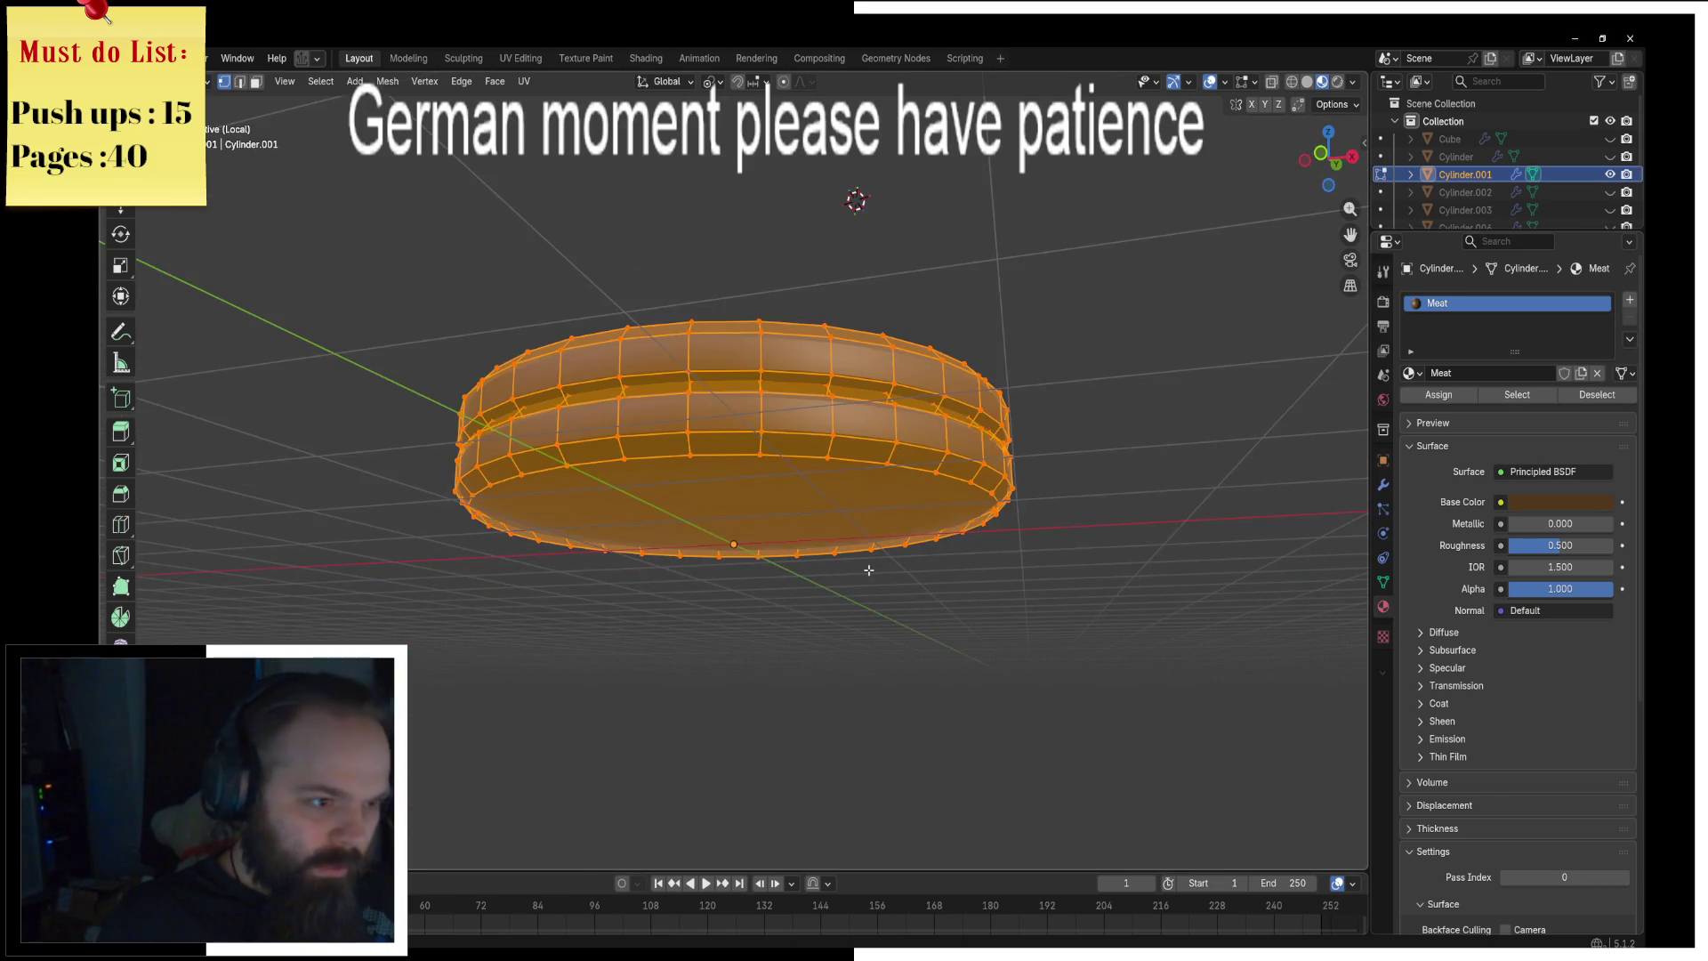
pyautogui.press('KP_Divide')
pyautogui.press('Tab')
pyautogui.press('KP_Divide')
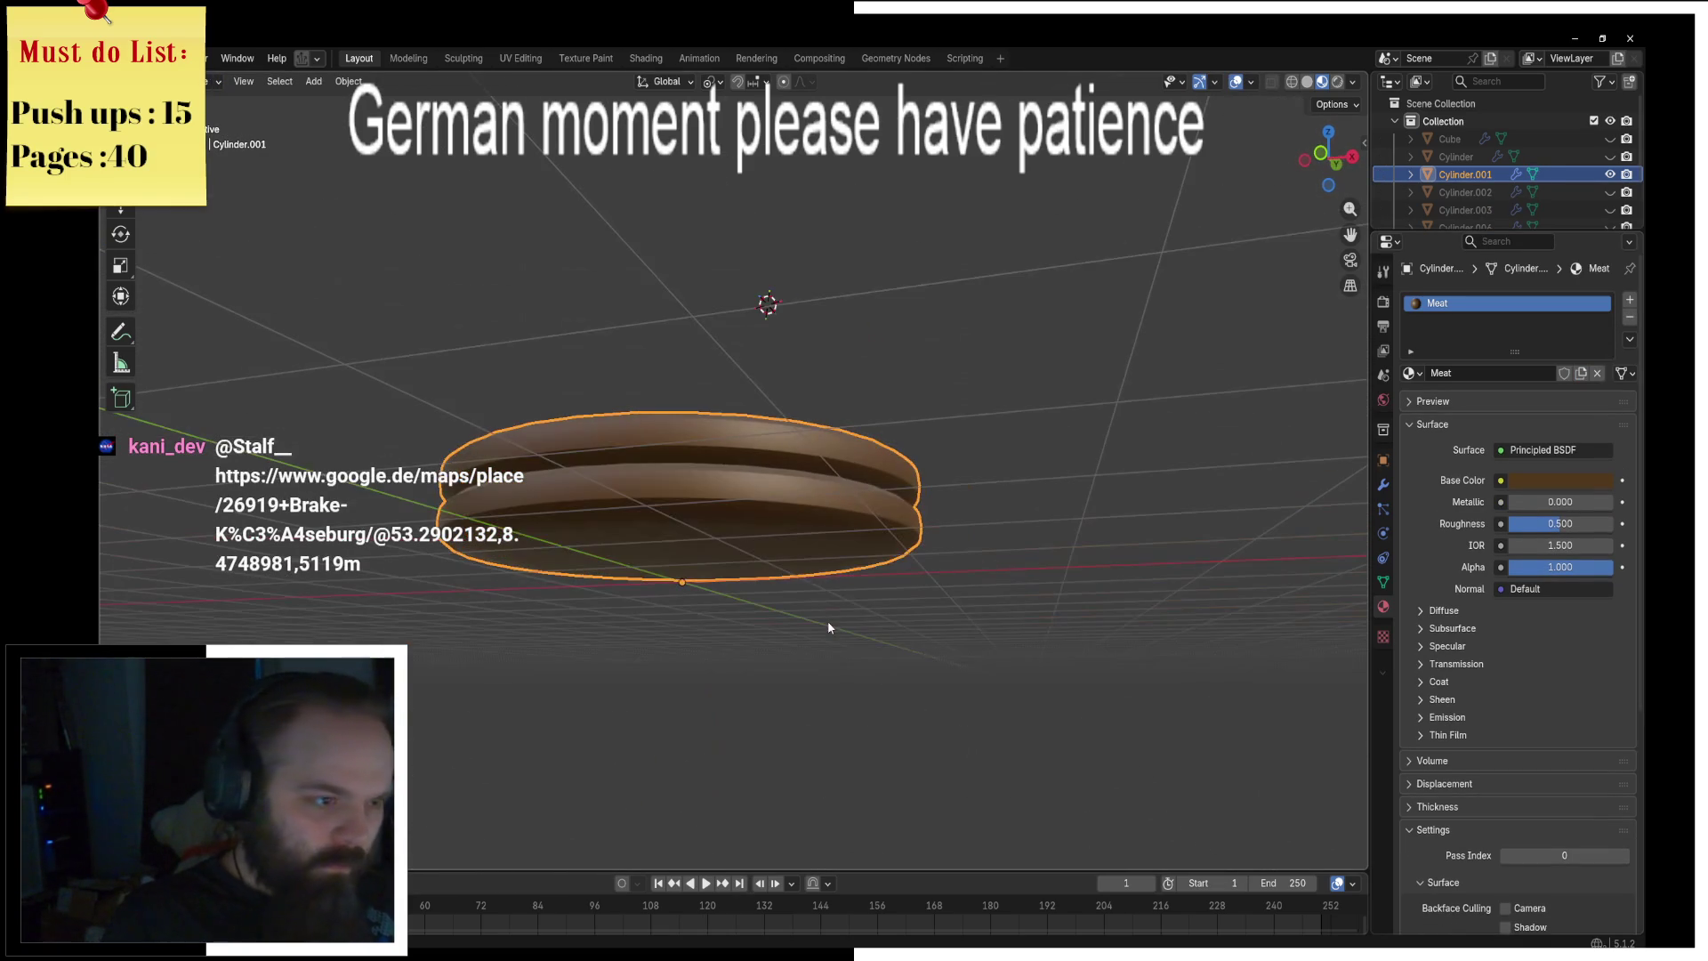
pyautogui.press('KP_Divide')
pyautogui.moveTo(889, 605)
pyautogui.mouseDown(button='middle')
pyautogui.moveTo(963, 580)
pyautogui.moveTo(1133, 600)
pyautogui.moveTo(980, 563)
pyautogui.moveTo(904, 583)
pyautogui.mouseUp(button='middle')
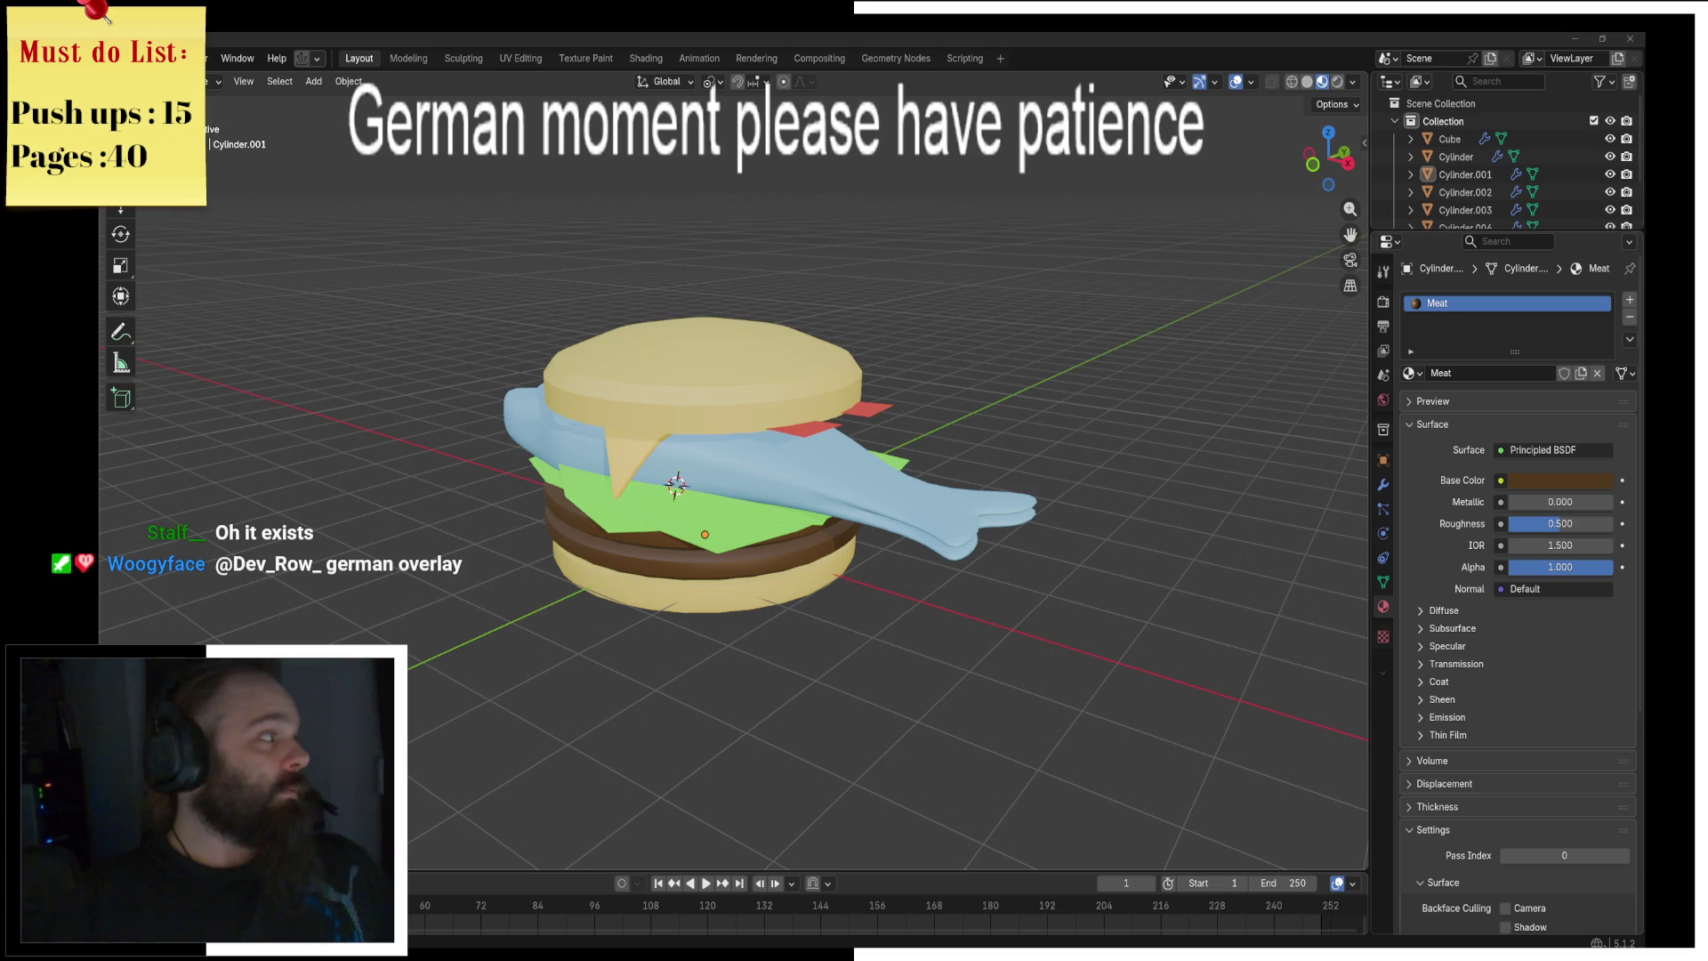
# Step: Switch from Blender to the Google Maps view of Käseburg in Chrome
pyautogui.hotkey('alt', 'Tab')
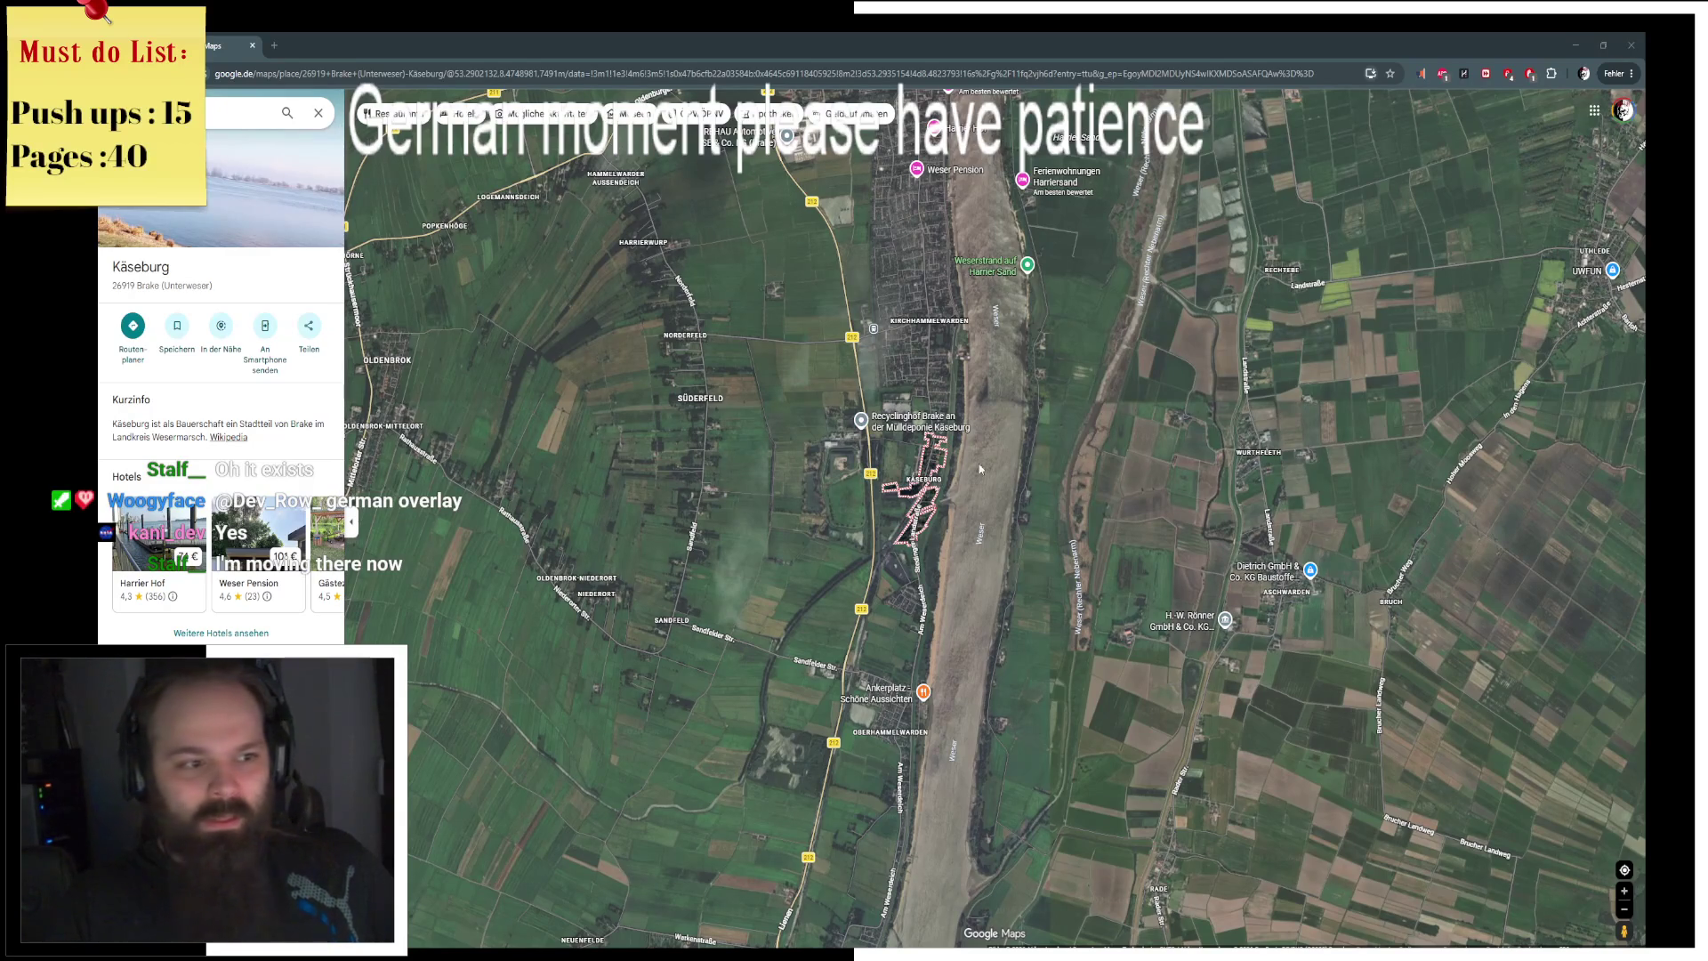
# Step: Zoom around Käseburg's satellite view near the Edelschmaus marker, then return to the Blender burger
pyautogui.scroll(3, 925, 481)
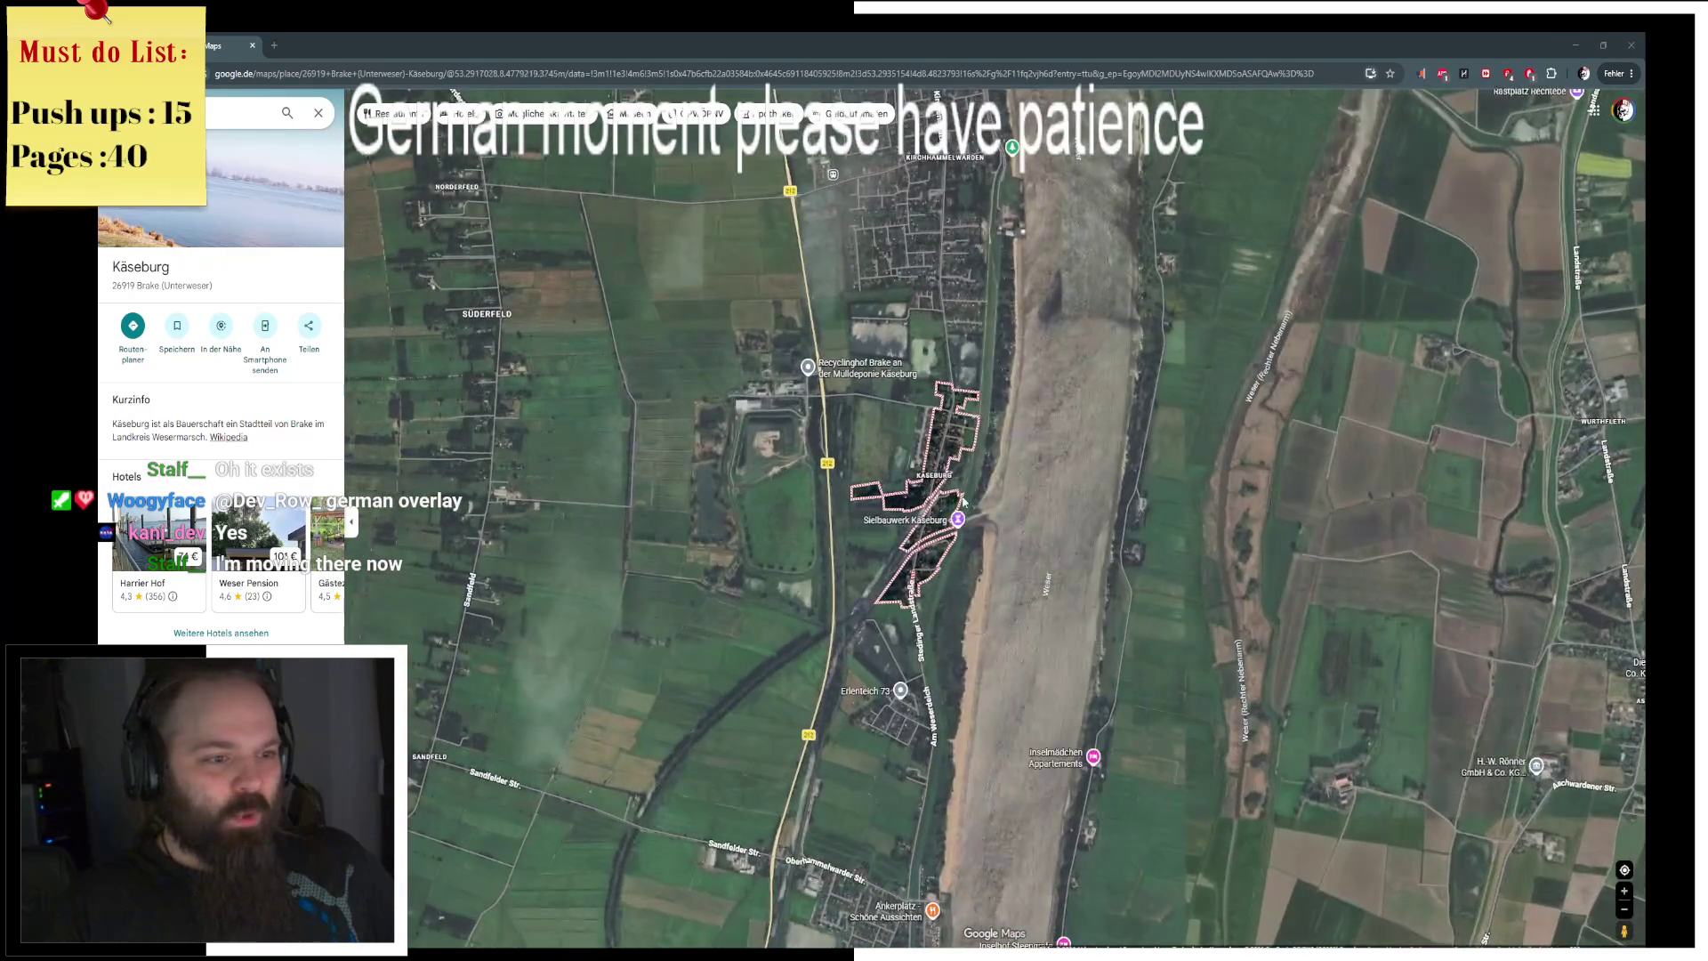
pyautogui.scroll(4, 943, 483)
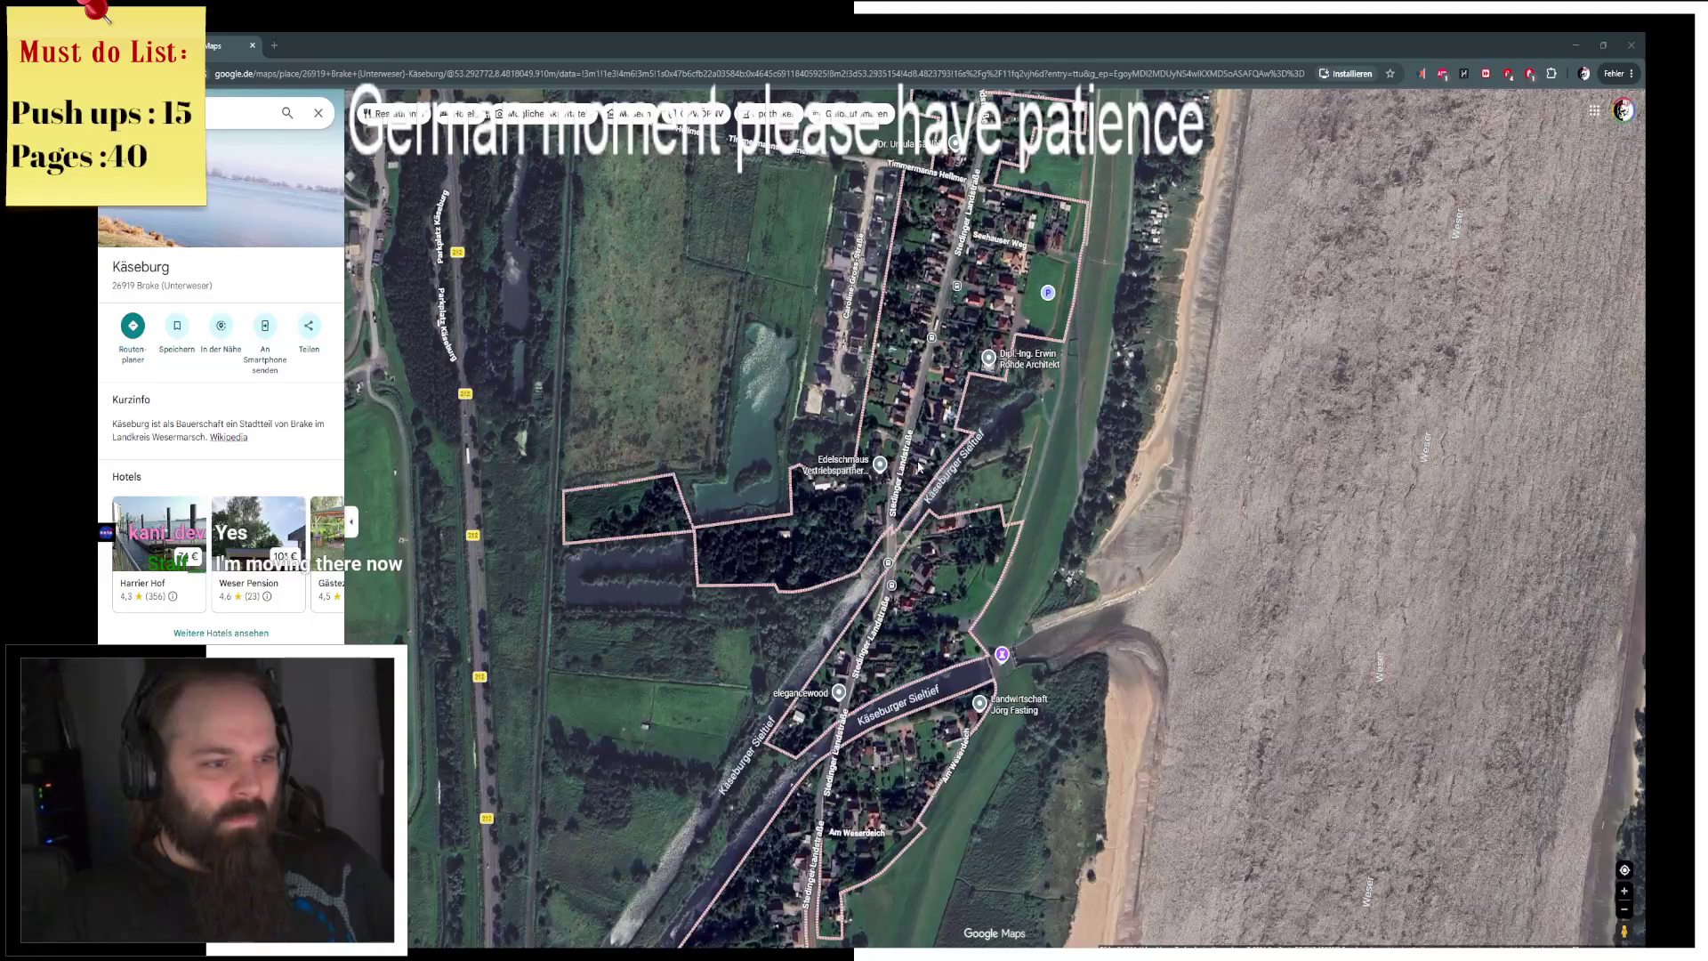
pyautogui.scroll(2, 879, 471)
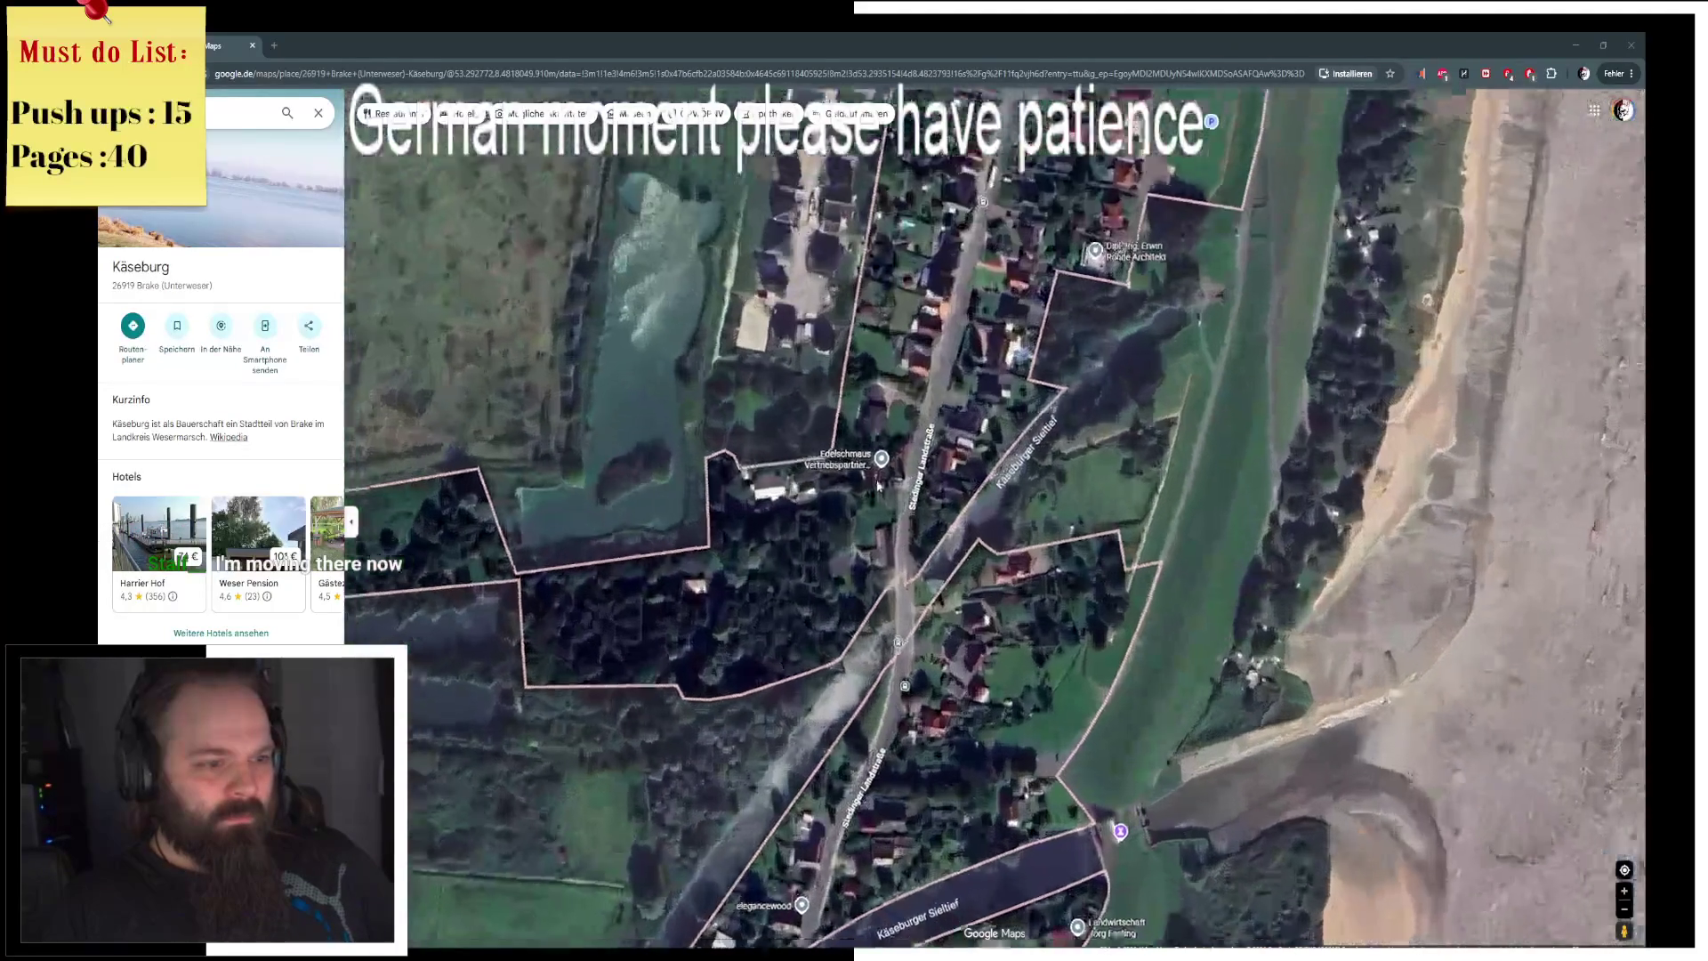
pyautogui.scroll(2, 878, 485)
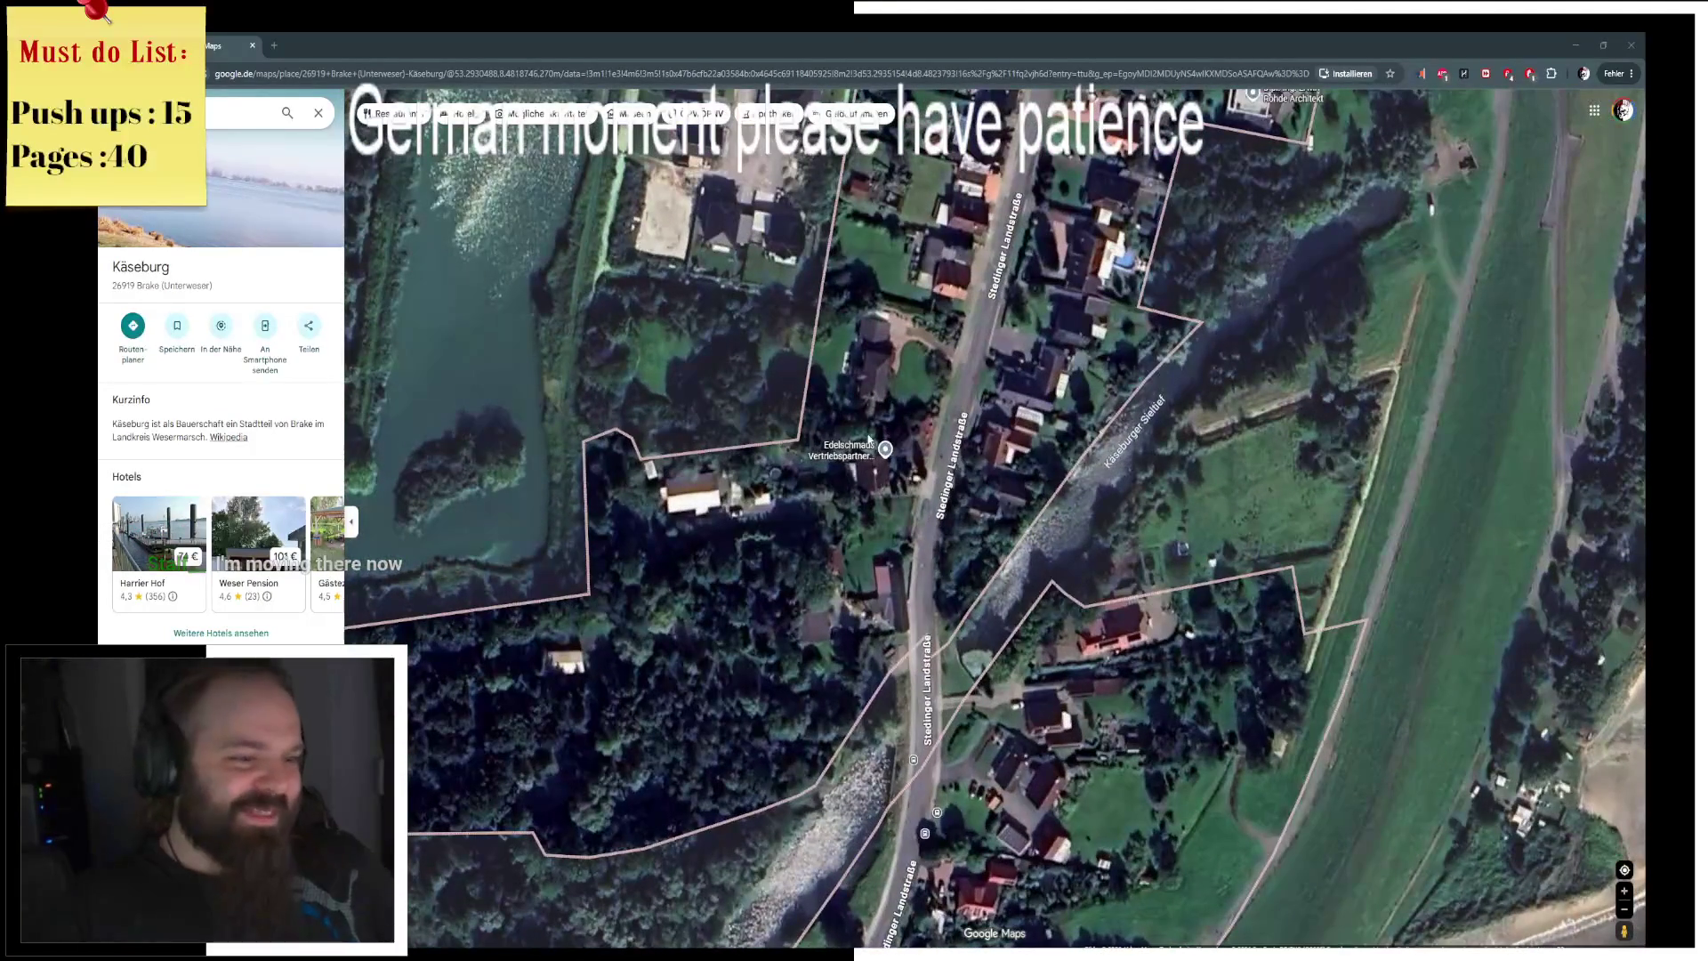
pyautogui.moveTo(884, 451)
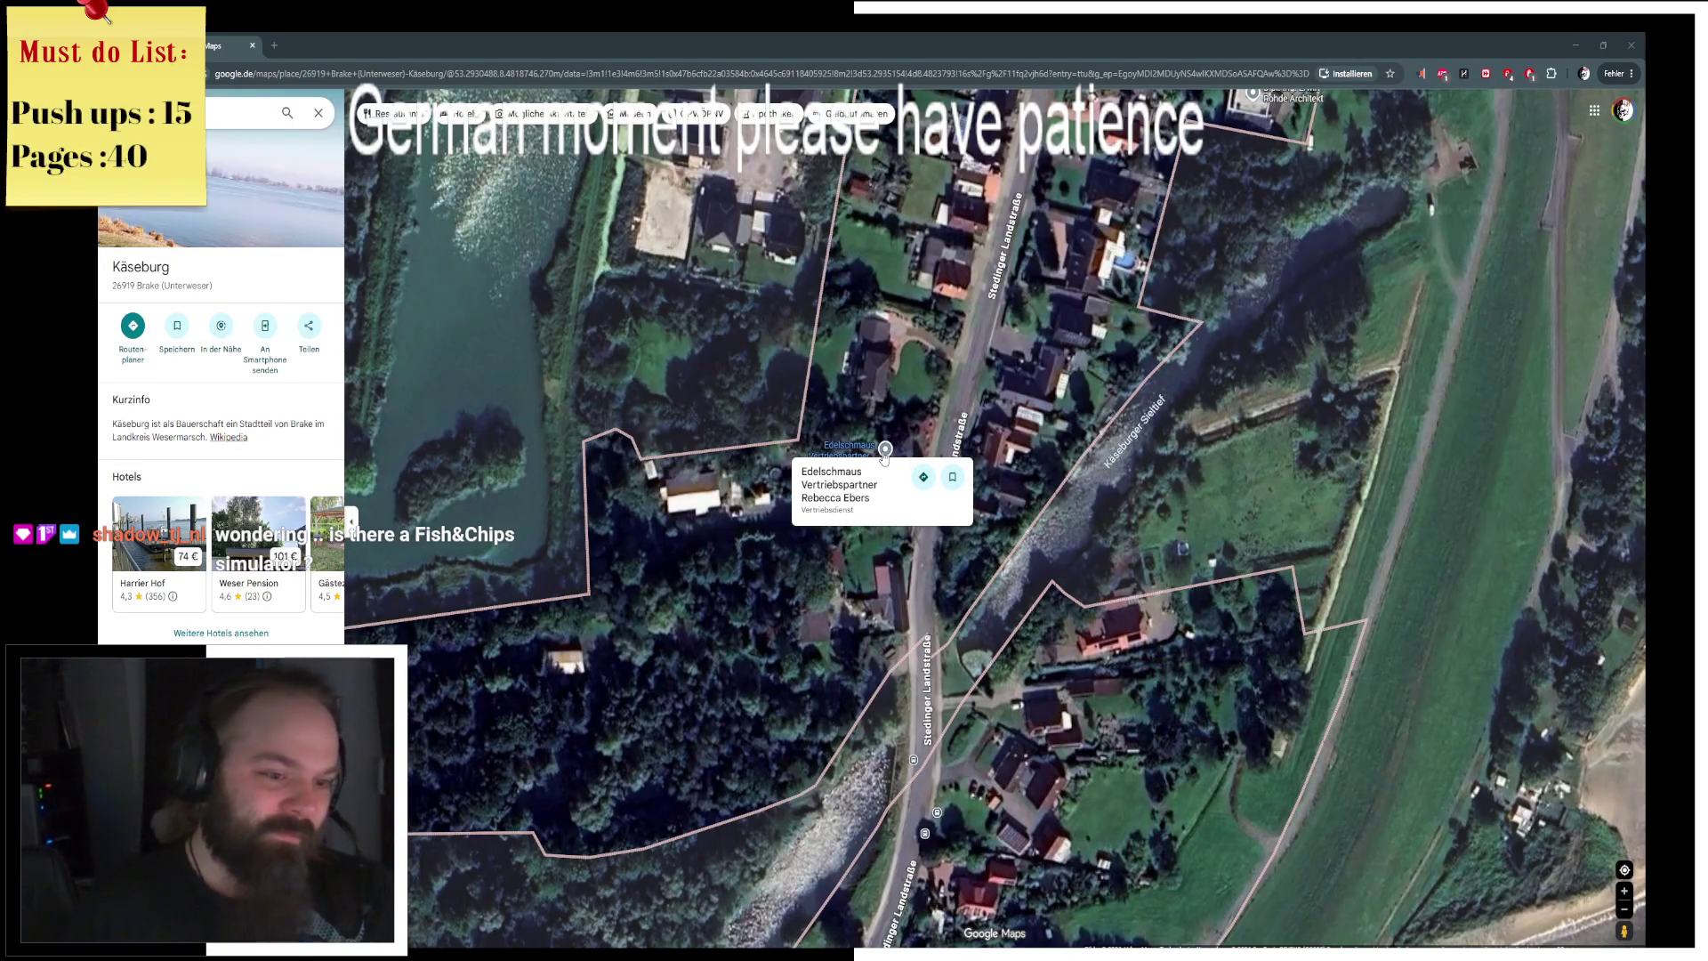
pyautogui.scroll(-5, 1083, 510)
pyautogui.scroll(-3, 1058, 540)
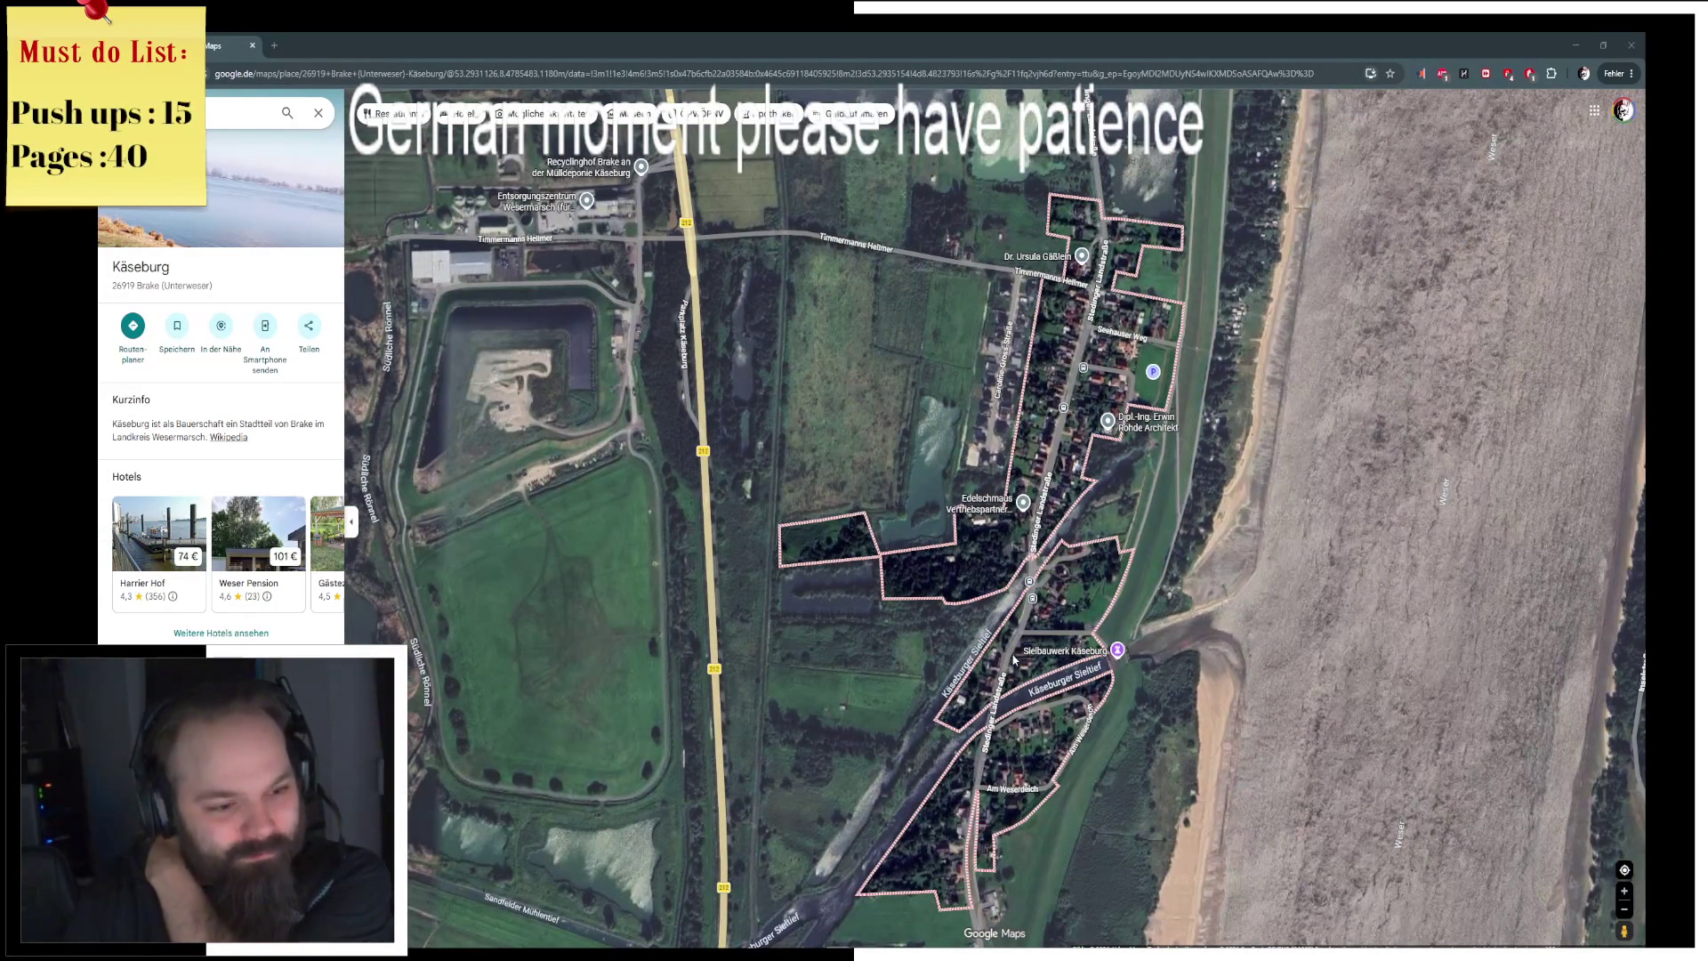
pyautogui.scroll(5, 1009, 691)
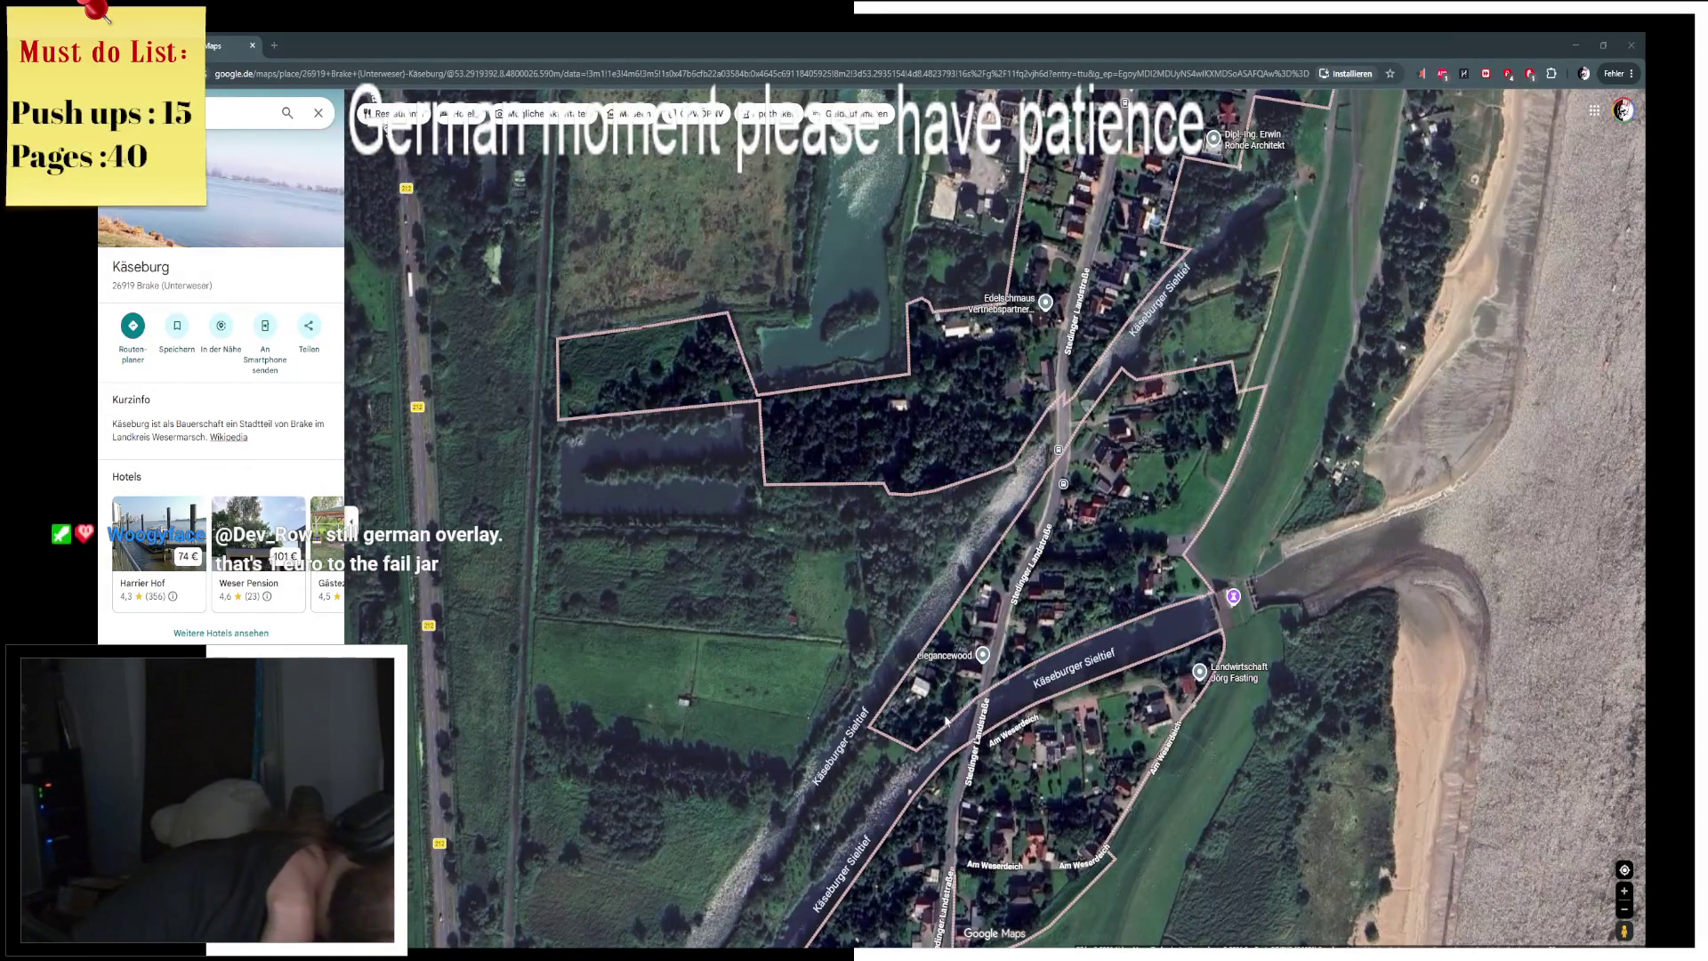
pyautogui.scroll(-3, 946, 720)
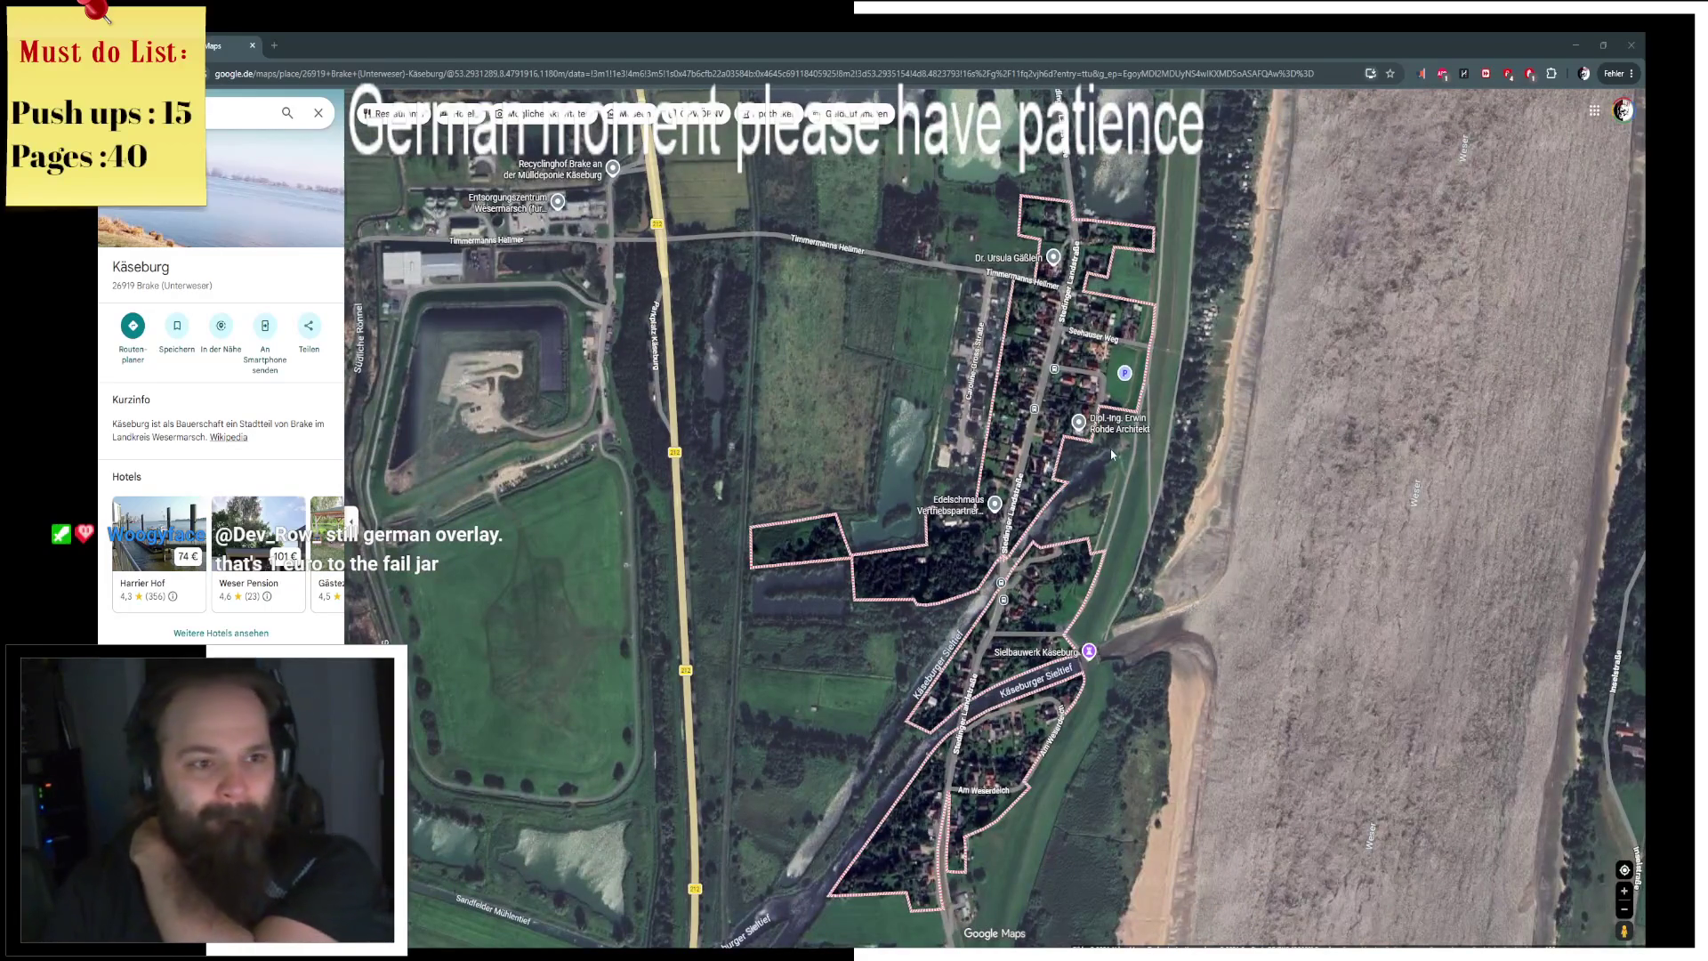
pyautogui.scroll(-2, 1111, 454)
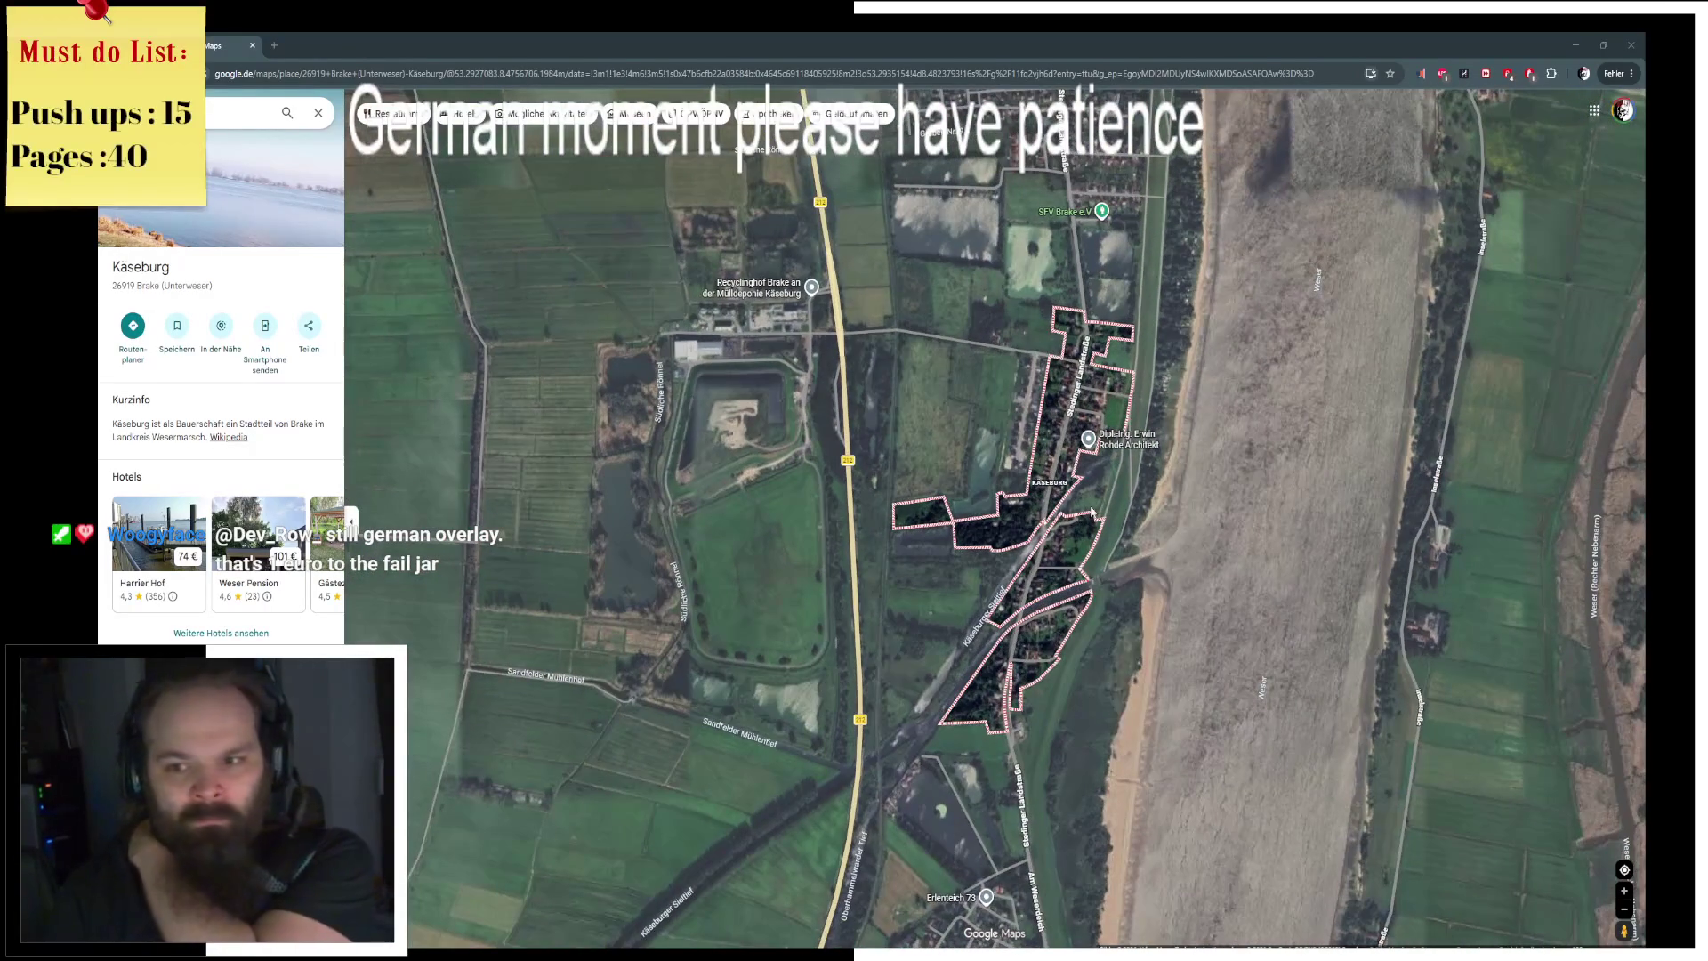
pyautogui.scroll(2, 1093, 511)
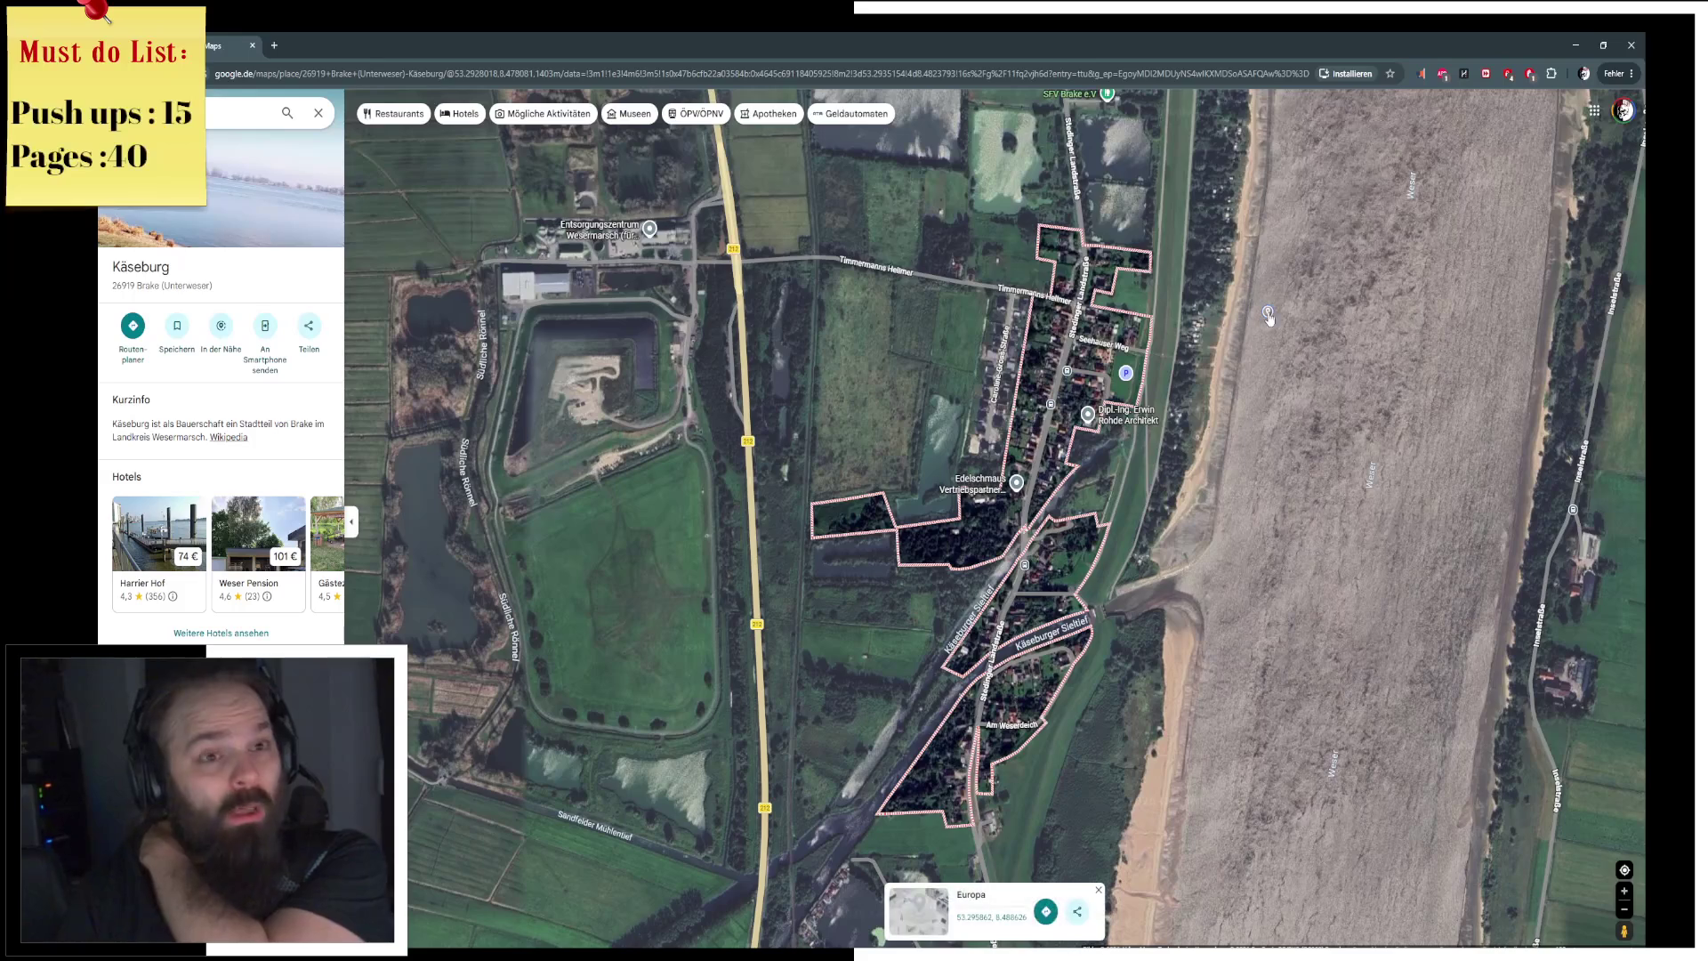
pyautogui.hotkey('alt', 'Tab')
pyautogui.moveTo(758, 314)
pyautogui.mouseDown(button='middle')
pyautogui.moveTo(772, 367)
pyautogui.moveTo(696, 381)
pyautogui.moveTo(708, 366)
pyautogui.mouseUp(button='middle')
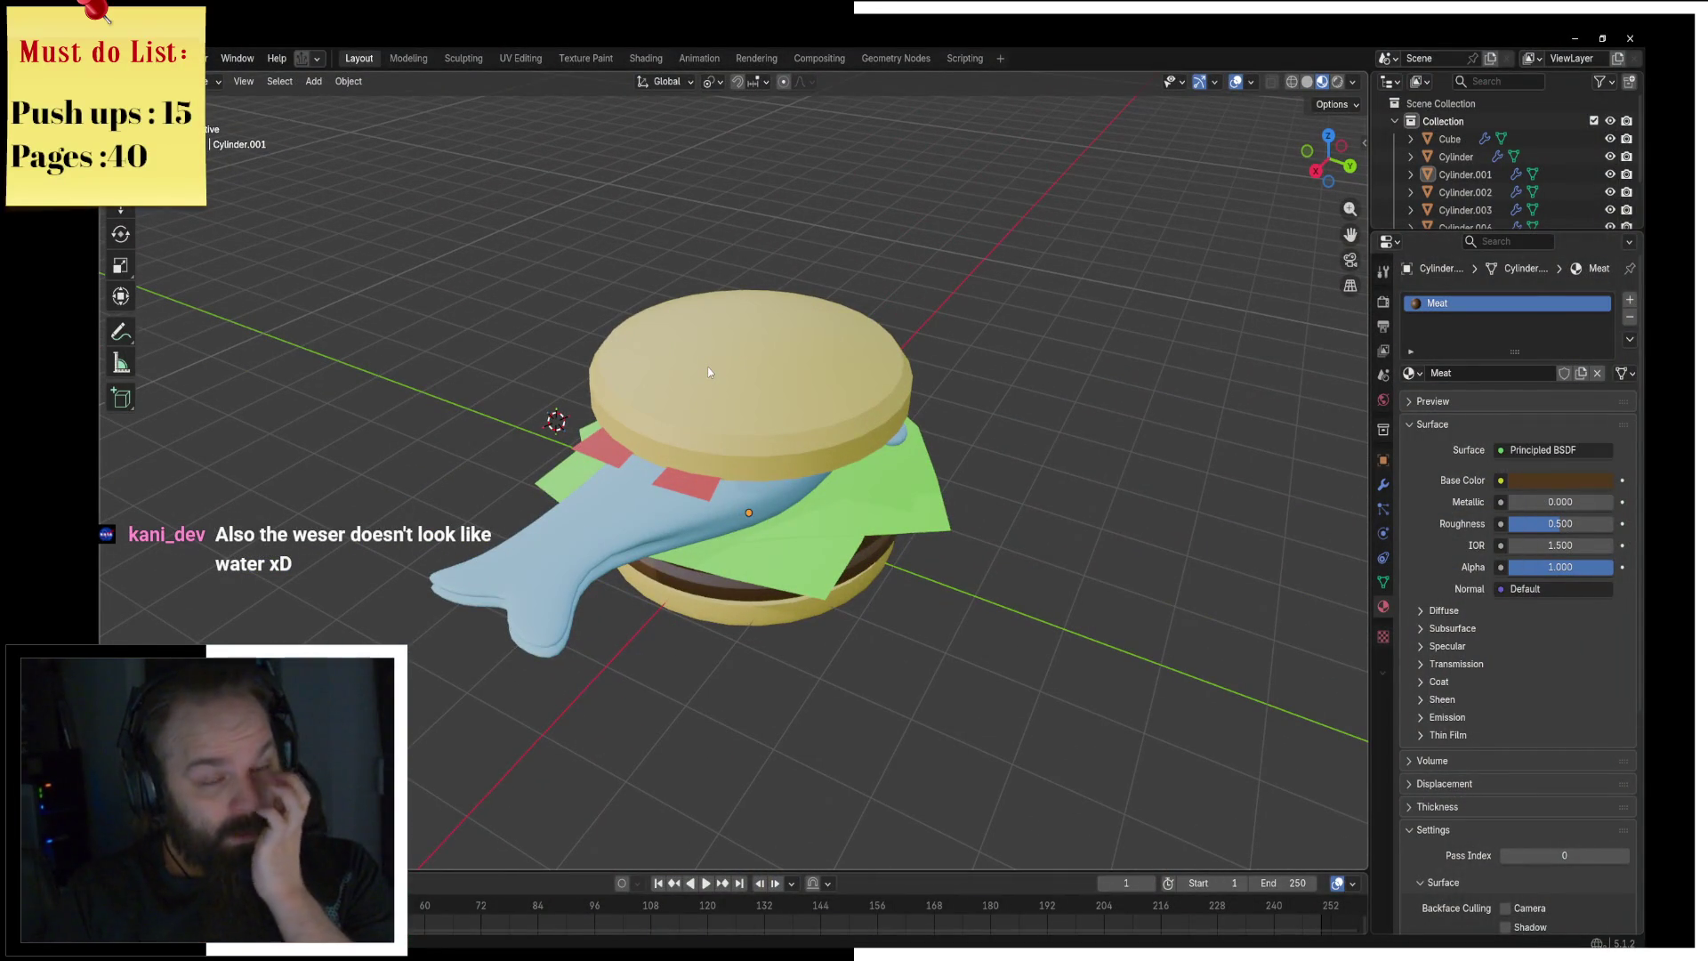
pyautogui.moveTo(709, 371)
pyautogui.mouseDown(button='middle')
pyautogui.moveTo(431, 338)
pyautogui.moveTo(590, 487)
pyautogui.mouseUp(button='middle')
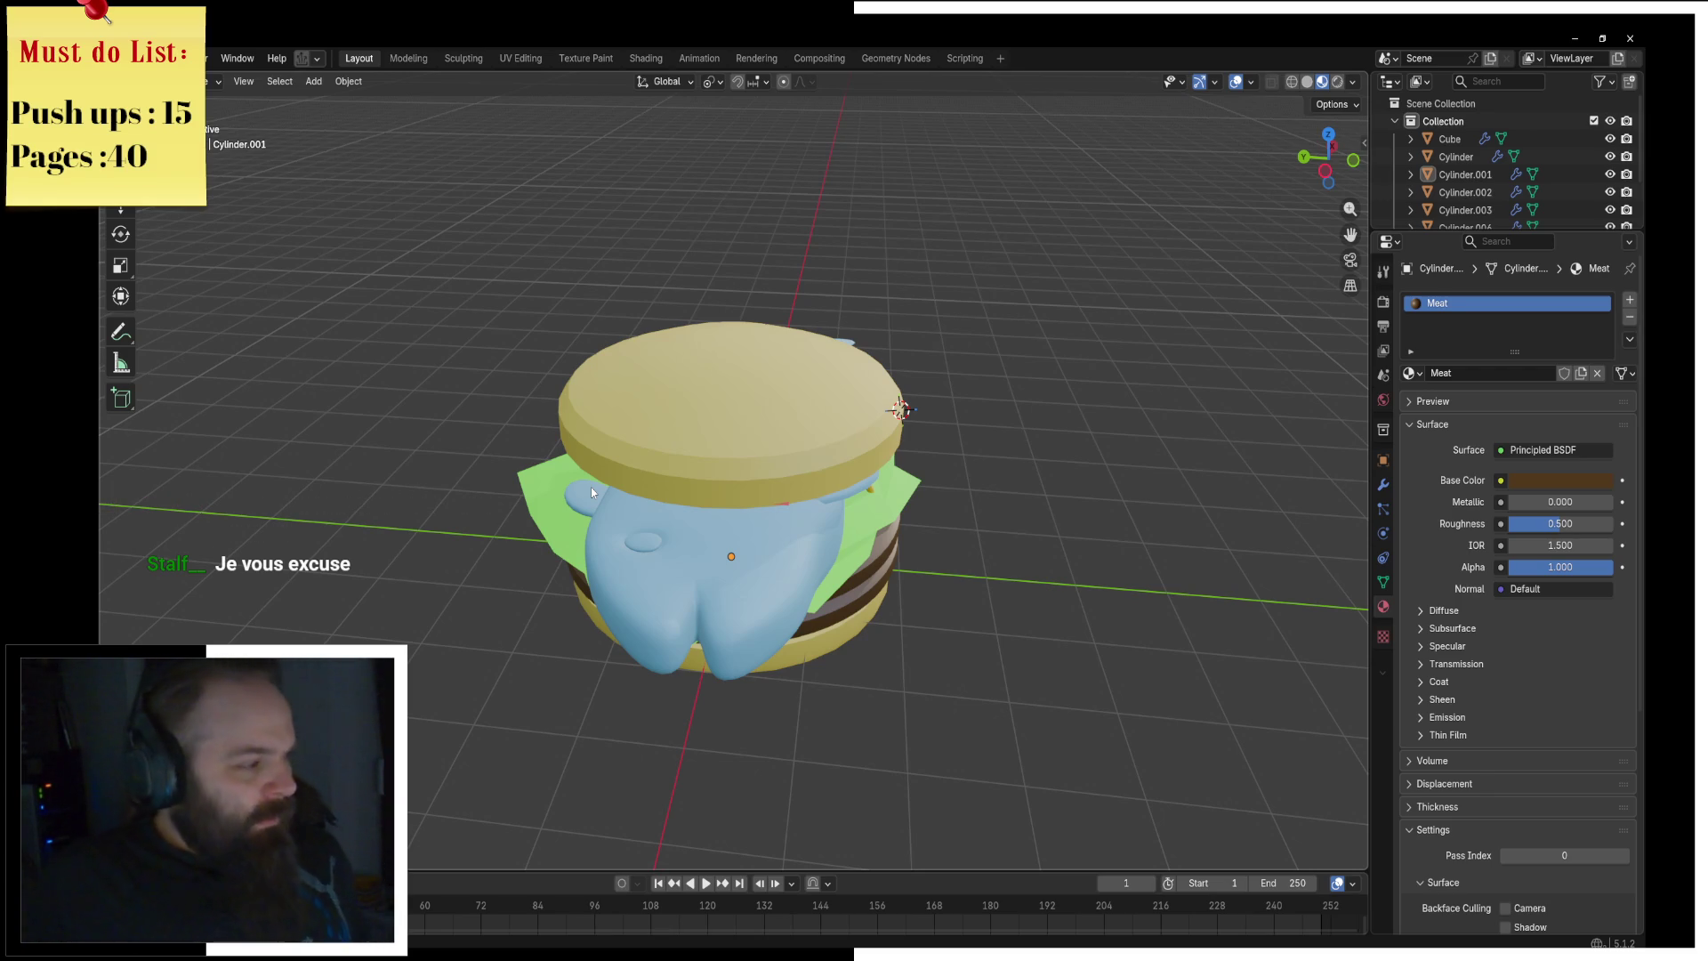
pyautogui.moveTo(797, 348)
pyautogui.mouseDown(button='middle')
pyautogui.moveTo(836, 383)
pyautogui.moveTo(696, 367)
pyautogui.moveTo(729, 345)
pyautogui.mouseUp(button='middle')
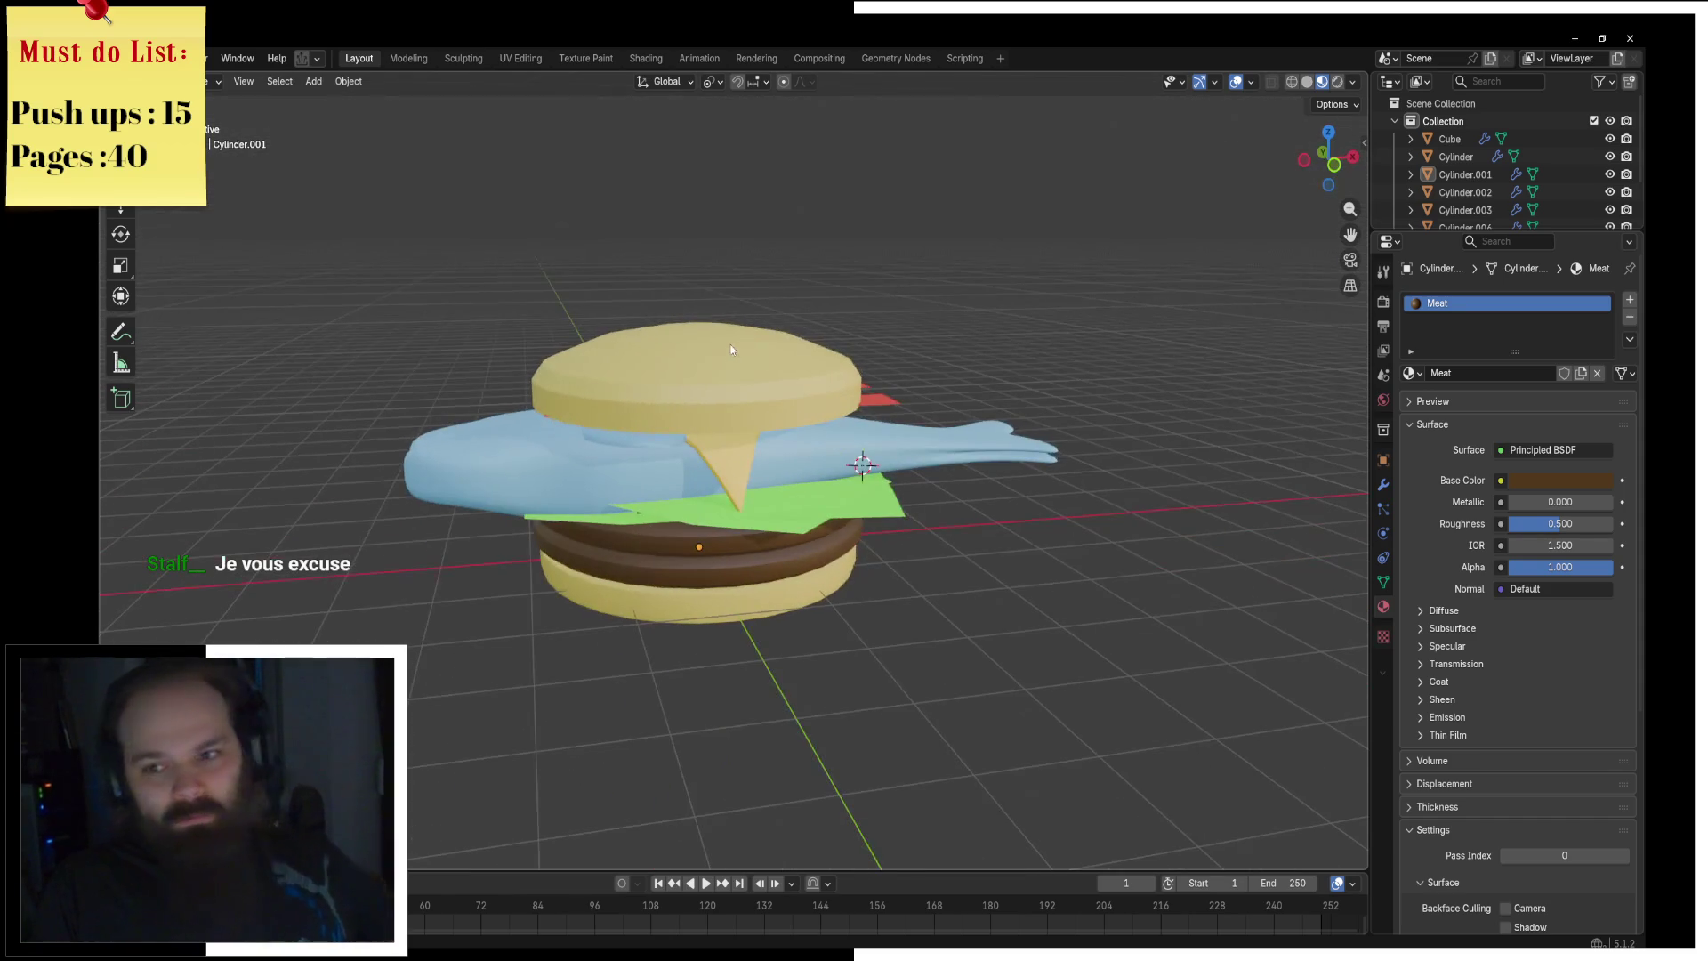
pyautogui.click(733, 356)
# Step: Put the top bun into Edit Mode and select a horizontal edge loop on its side
pyautogui.hotkey('ctrl', 'Tab')
pyautogui.click(865, 382)
pyautogui.moveTo(865, 383)
pyautogui.mouseDown(button='middle')
pyautogui.moveTo(904, 393)
pyautogui.moveTo(829, 384)
pyautogui.moveTo(877, 407)
pyautogui.mouseUp(button='middle')
pyautogui.hotkey('ctrl', 'Tab')
pyautogui.hotkey('ctrl', 'Tab')
pyautogui.click(880, 426)
pyautogui.scroll(3, 880, 426)
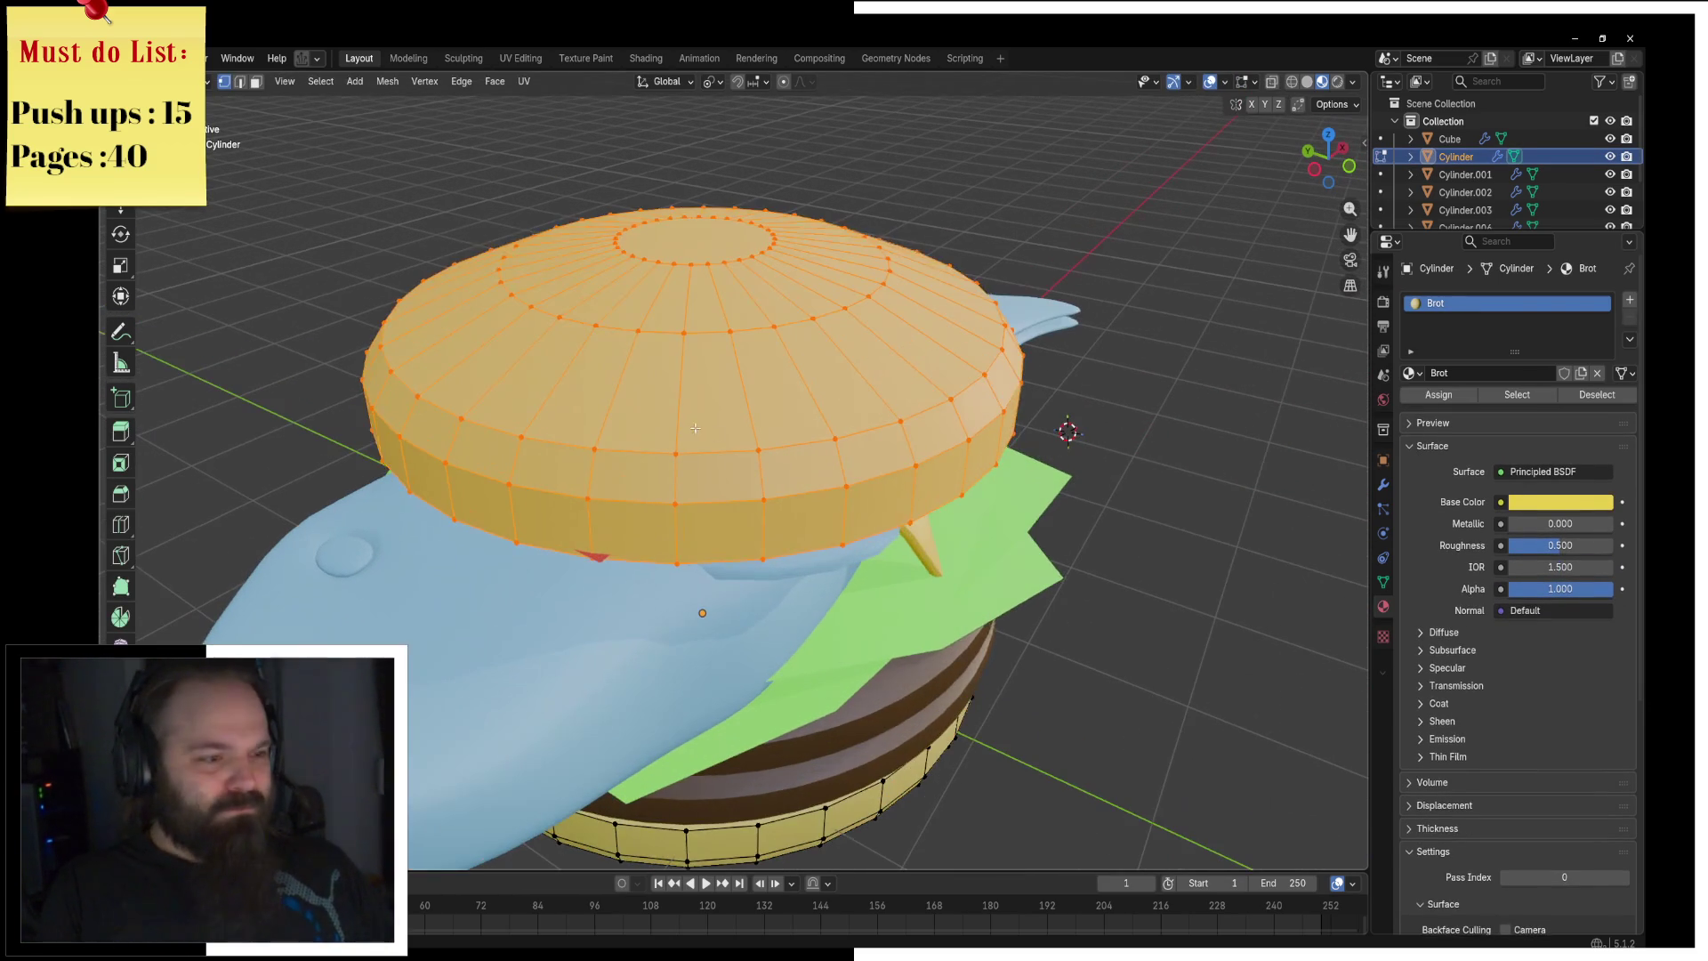
pyautogui.keyDown('alt'); pyautogui.click(1032, 436); pyautogui.keyUp('alt')
# Step: Slide the loop lower and bevel it with a 0.1611 offset and two segments
pyautogui.press('g')
pyautogui.press('g')
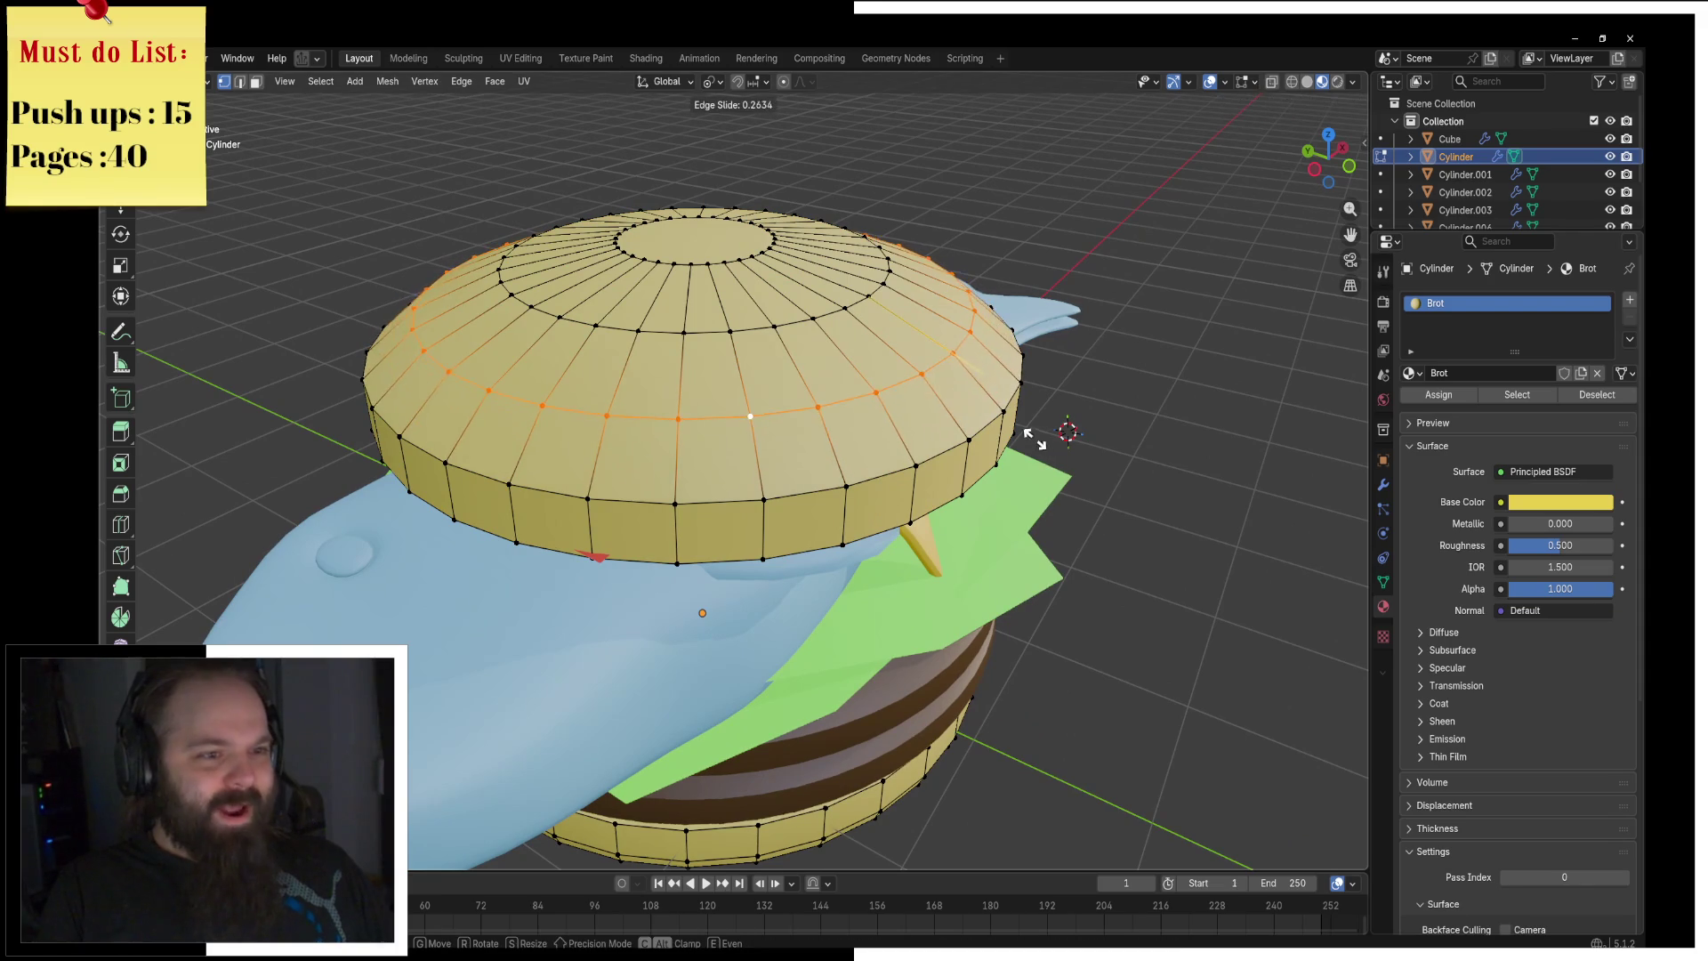
pyautogui.click(1122, 445)
pyautogui.hotkey('ctrl', 'b')
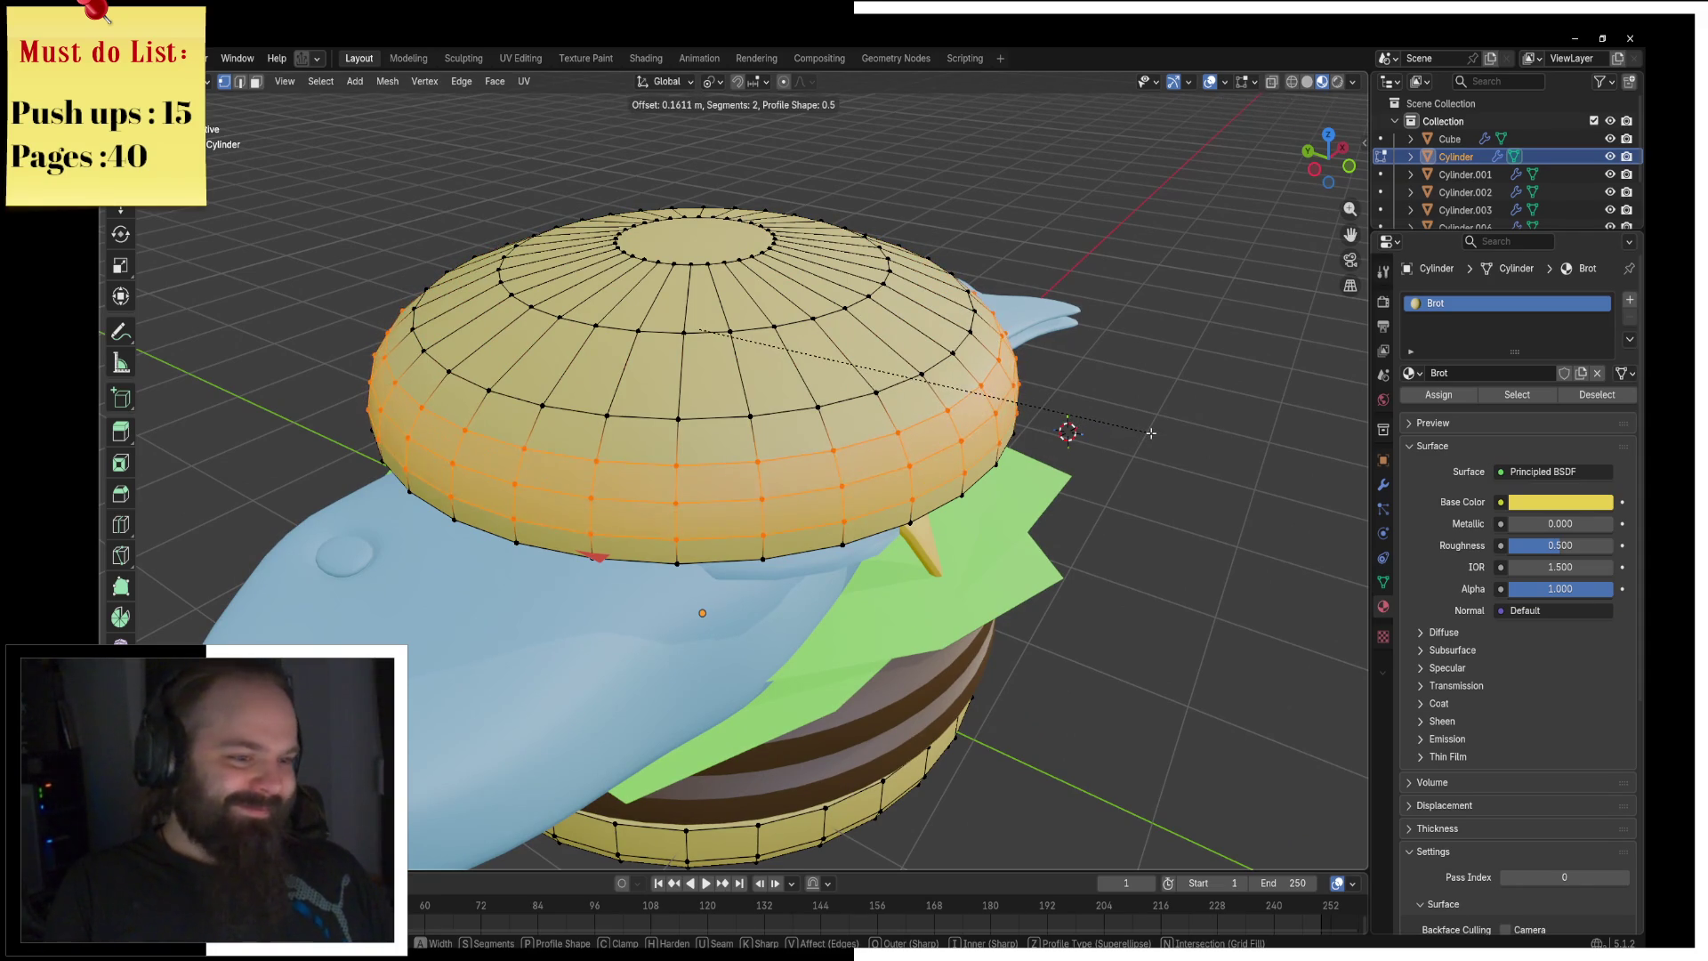
pyautogui.click(1151, 433)
# Step: Return to Object Mode and view the burger from eye-level side
pyautogui.hotkey('ctrl', 'Tab')
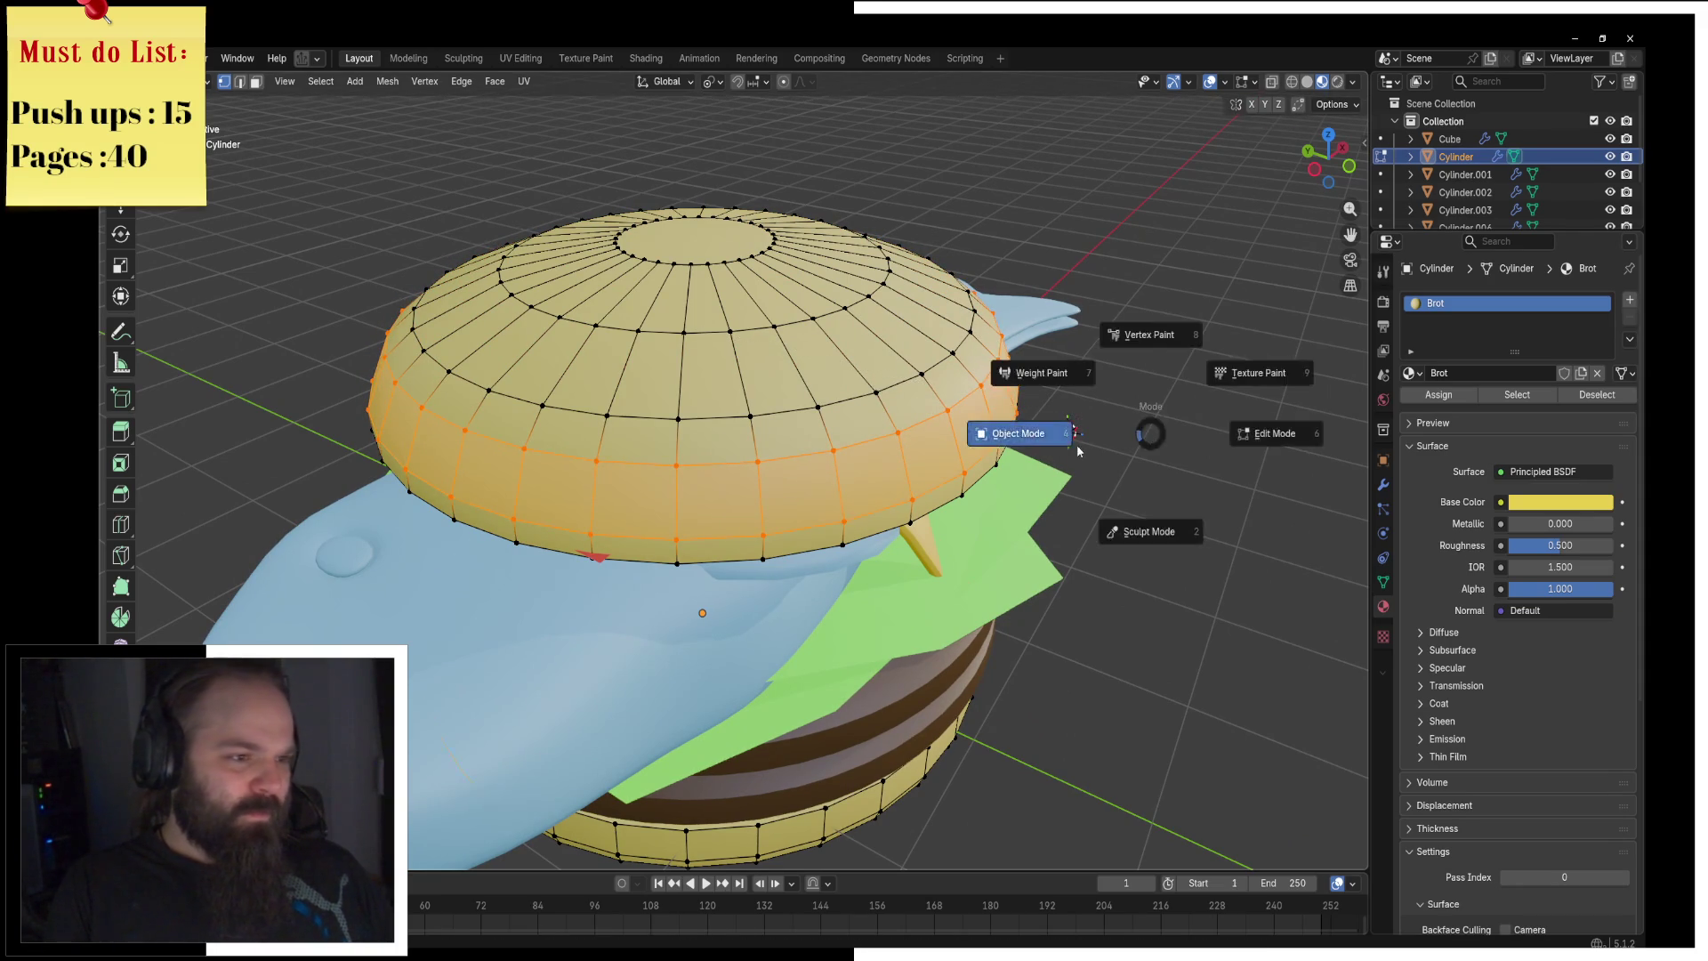
pyautogui.click(1076, 444)
pyautogui.scroll(-5, 1084, 478)
pyautogui.moveTo(1084, 478)
pyautogui.mouseDown(button='middle')
pyautogui.moveTo(974, 447)
pyautogui.moveTo(1019, 428)
pyautogui.mouseUp(button='middle')
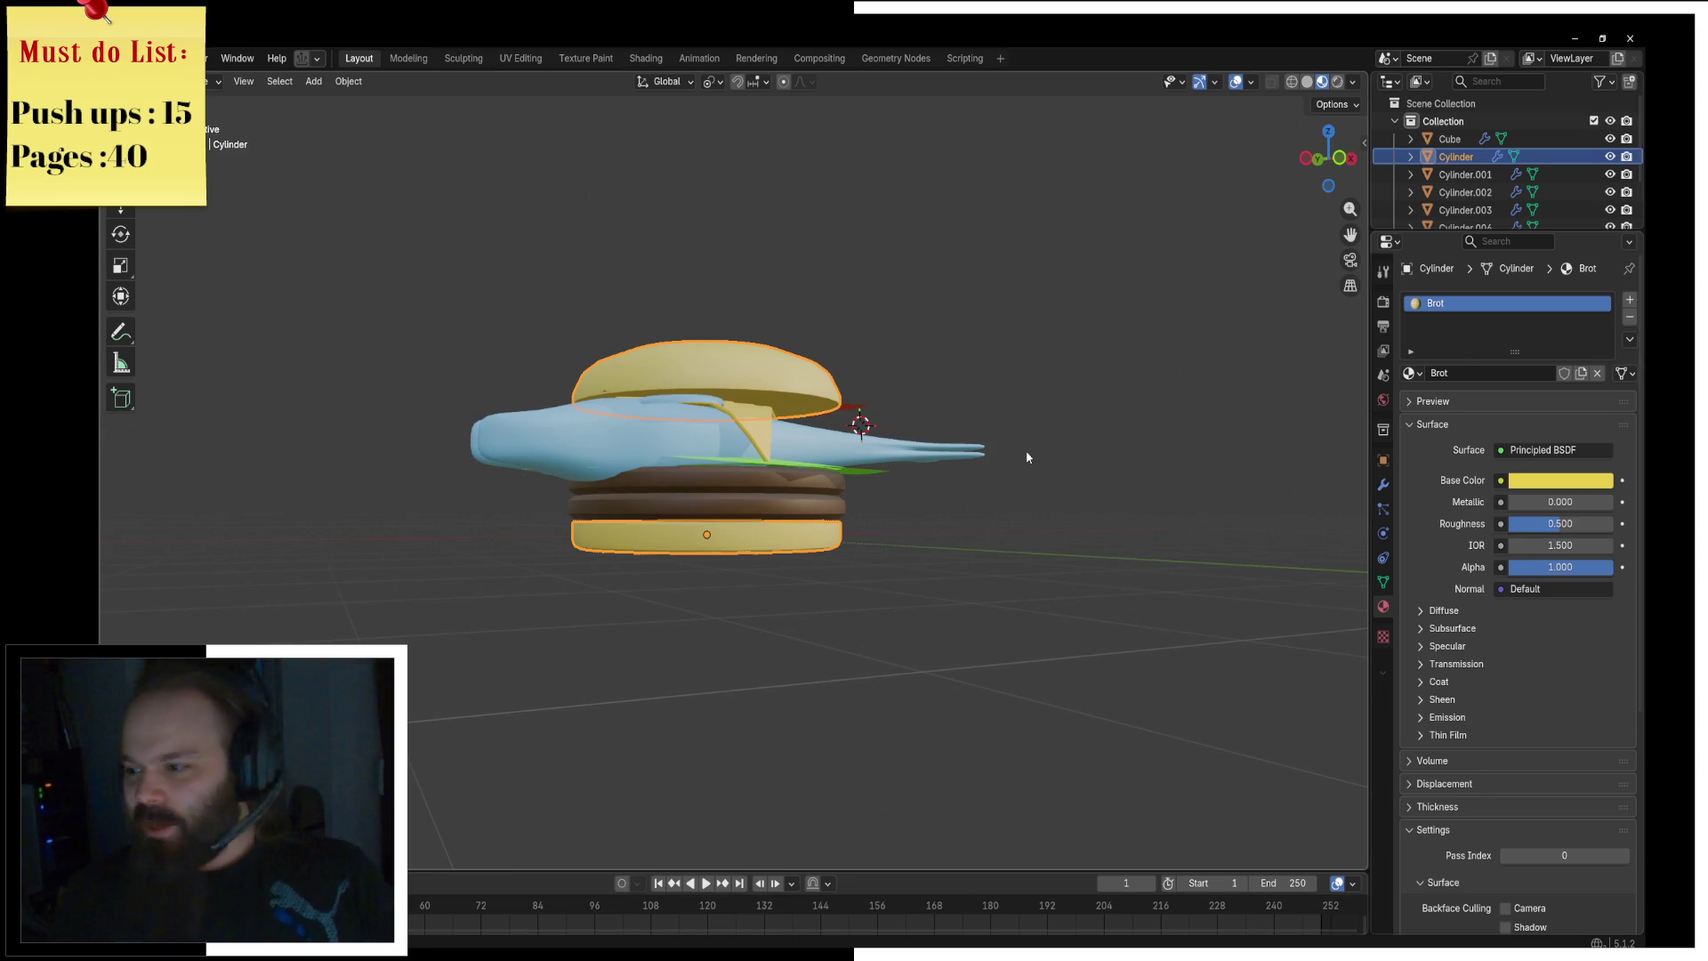
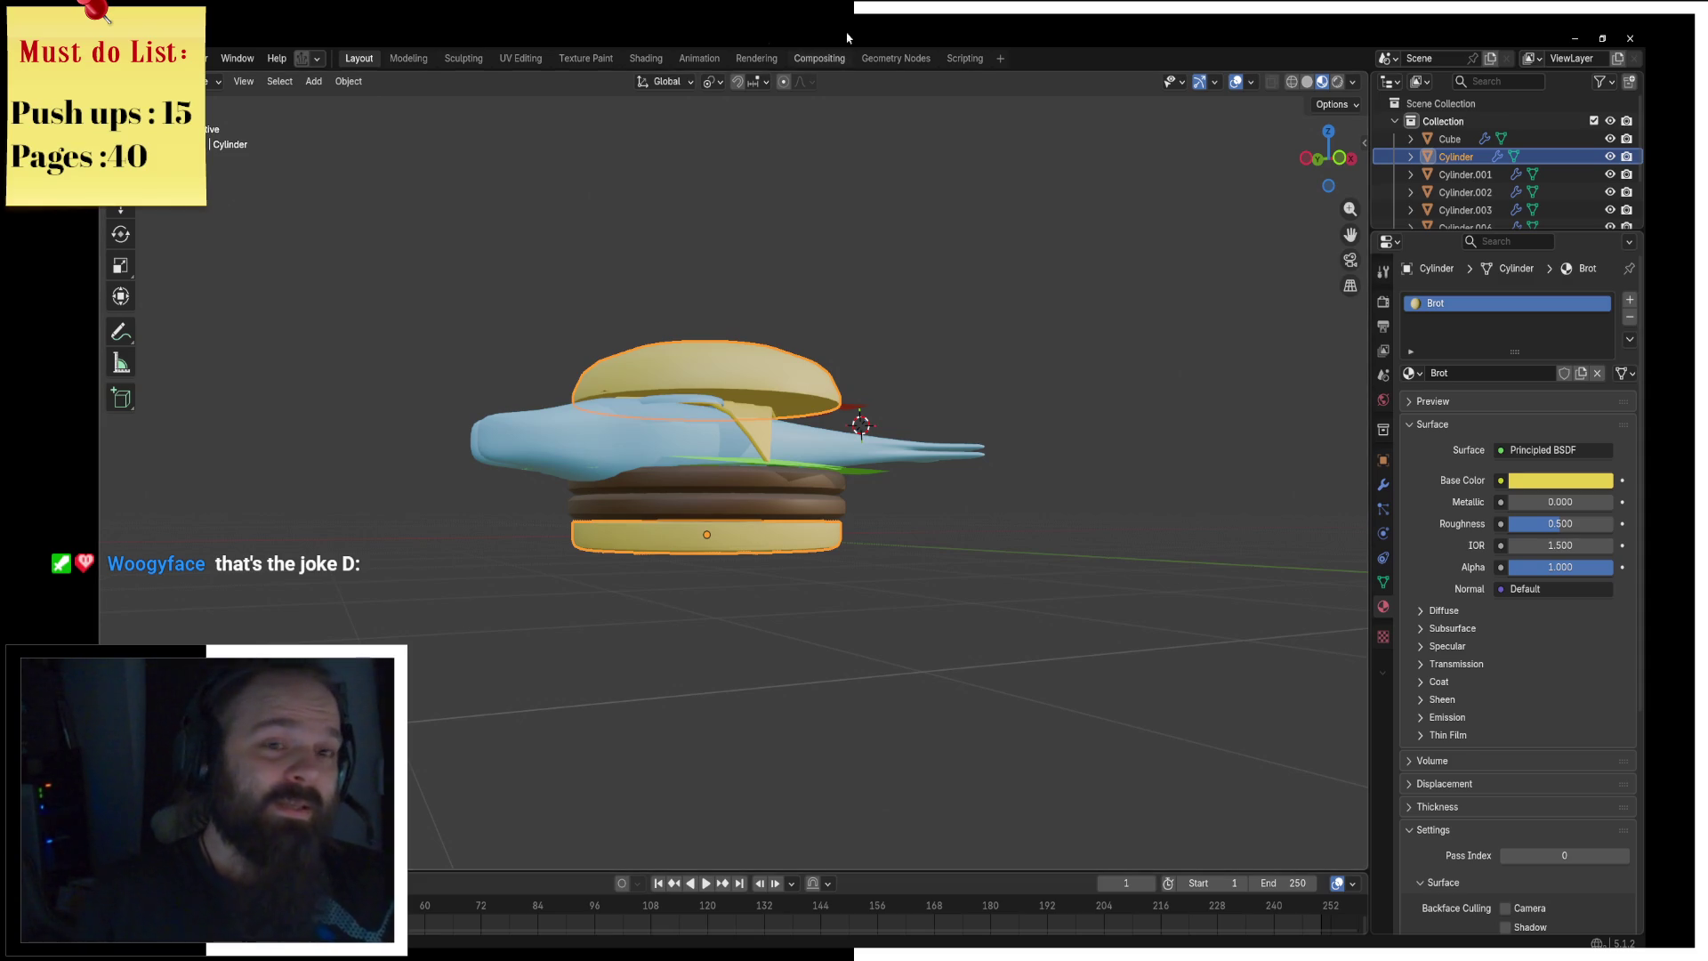
# Step: Save the burger scene as Fishburger.blend, then close Blender
pyautogui.click(133, 58)
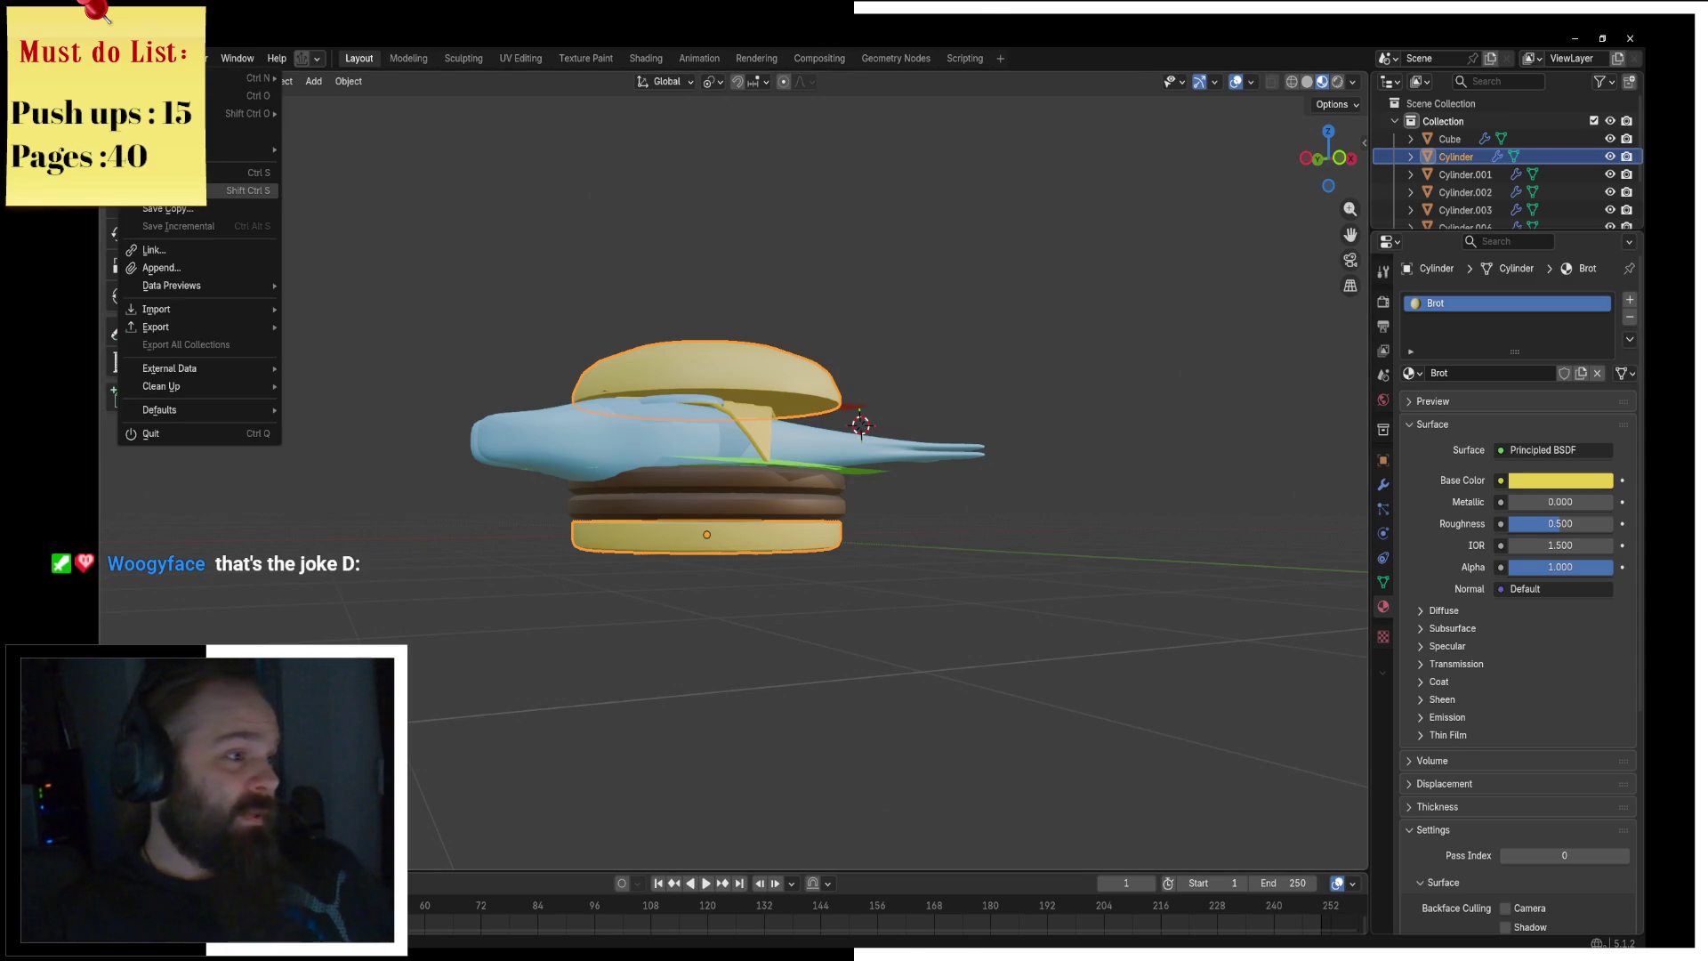
pyautogui.click(178, 190)
pyautogui.click(658, 803)
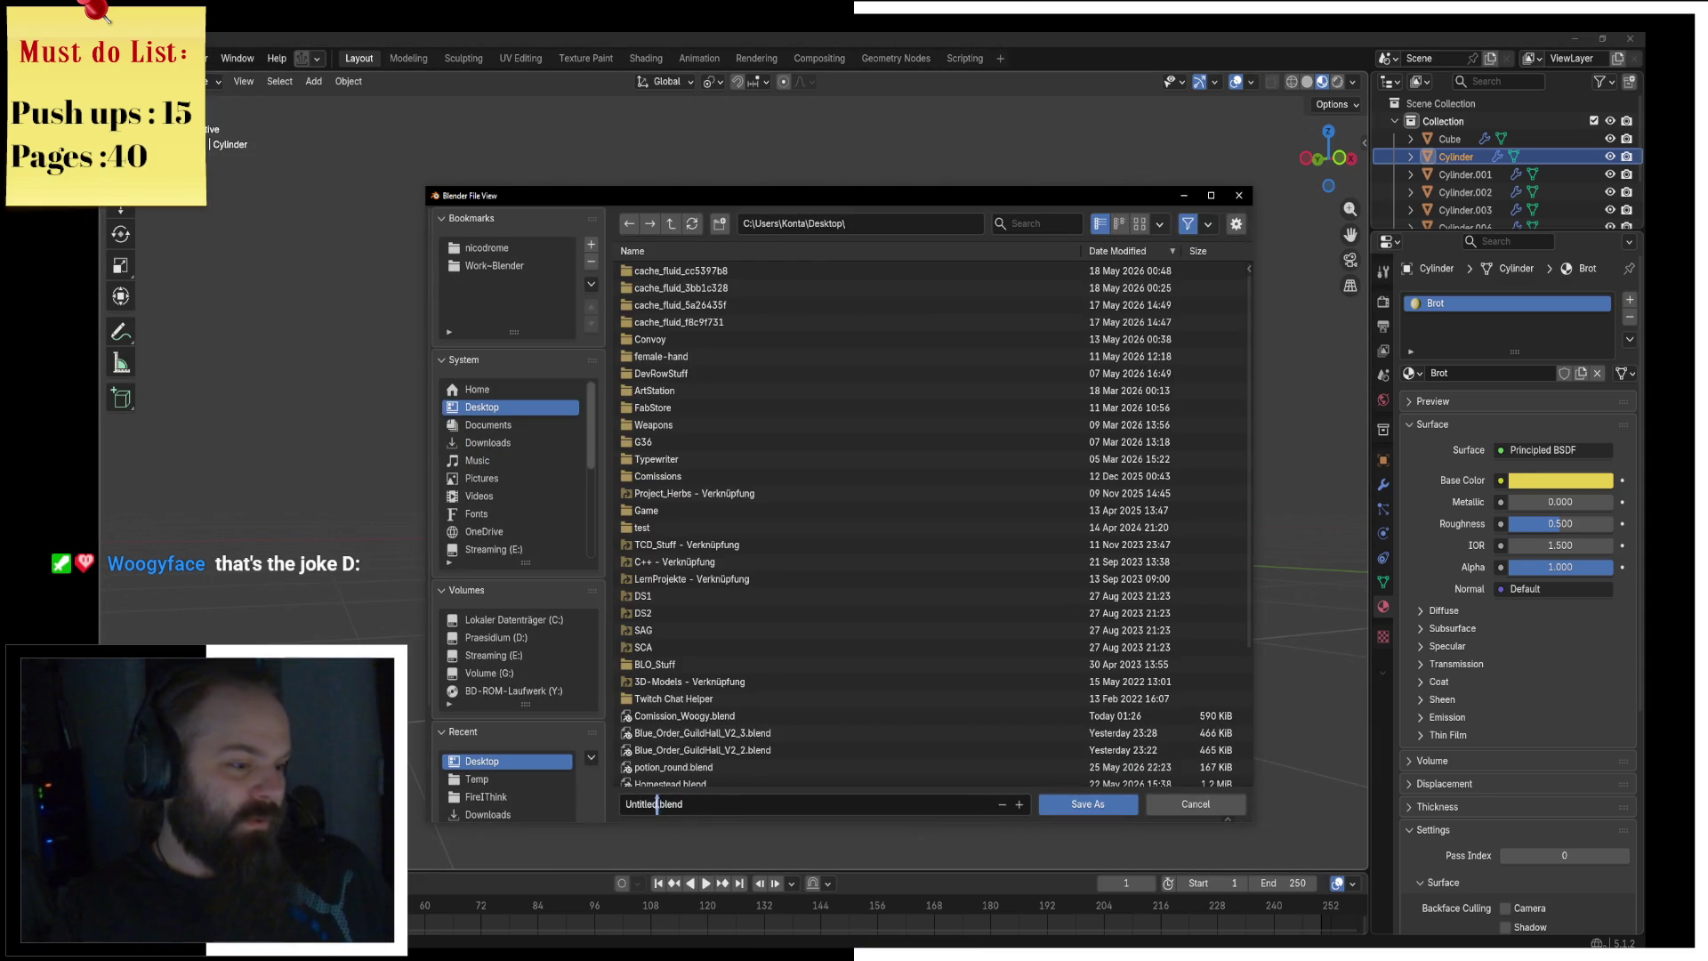
pyautogui.press('Home')
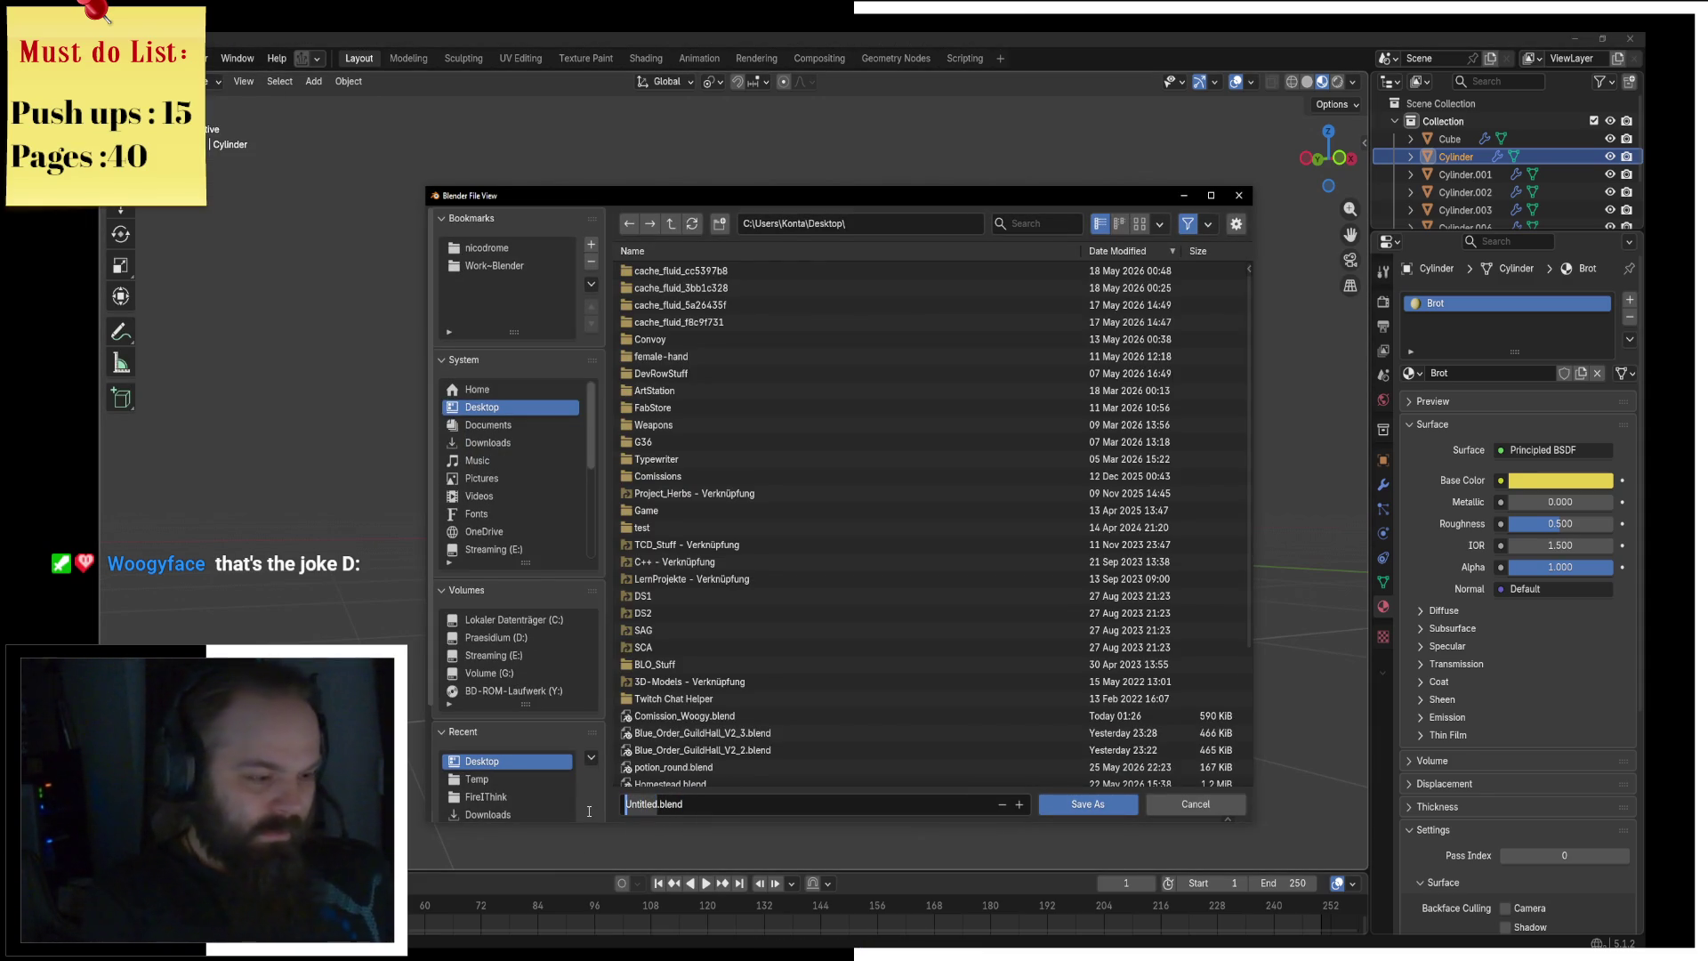
pyautogui.hotkey('ctrl', 'Delete')
pyautogui.write('Fishburger')
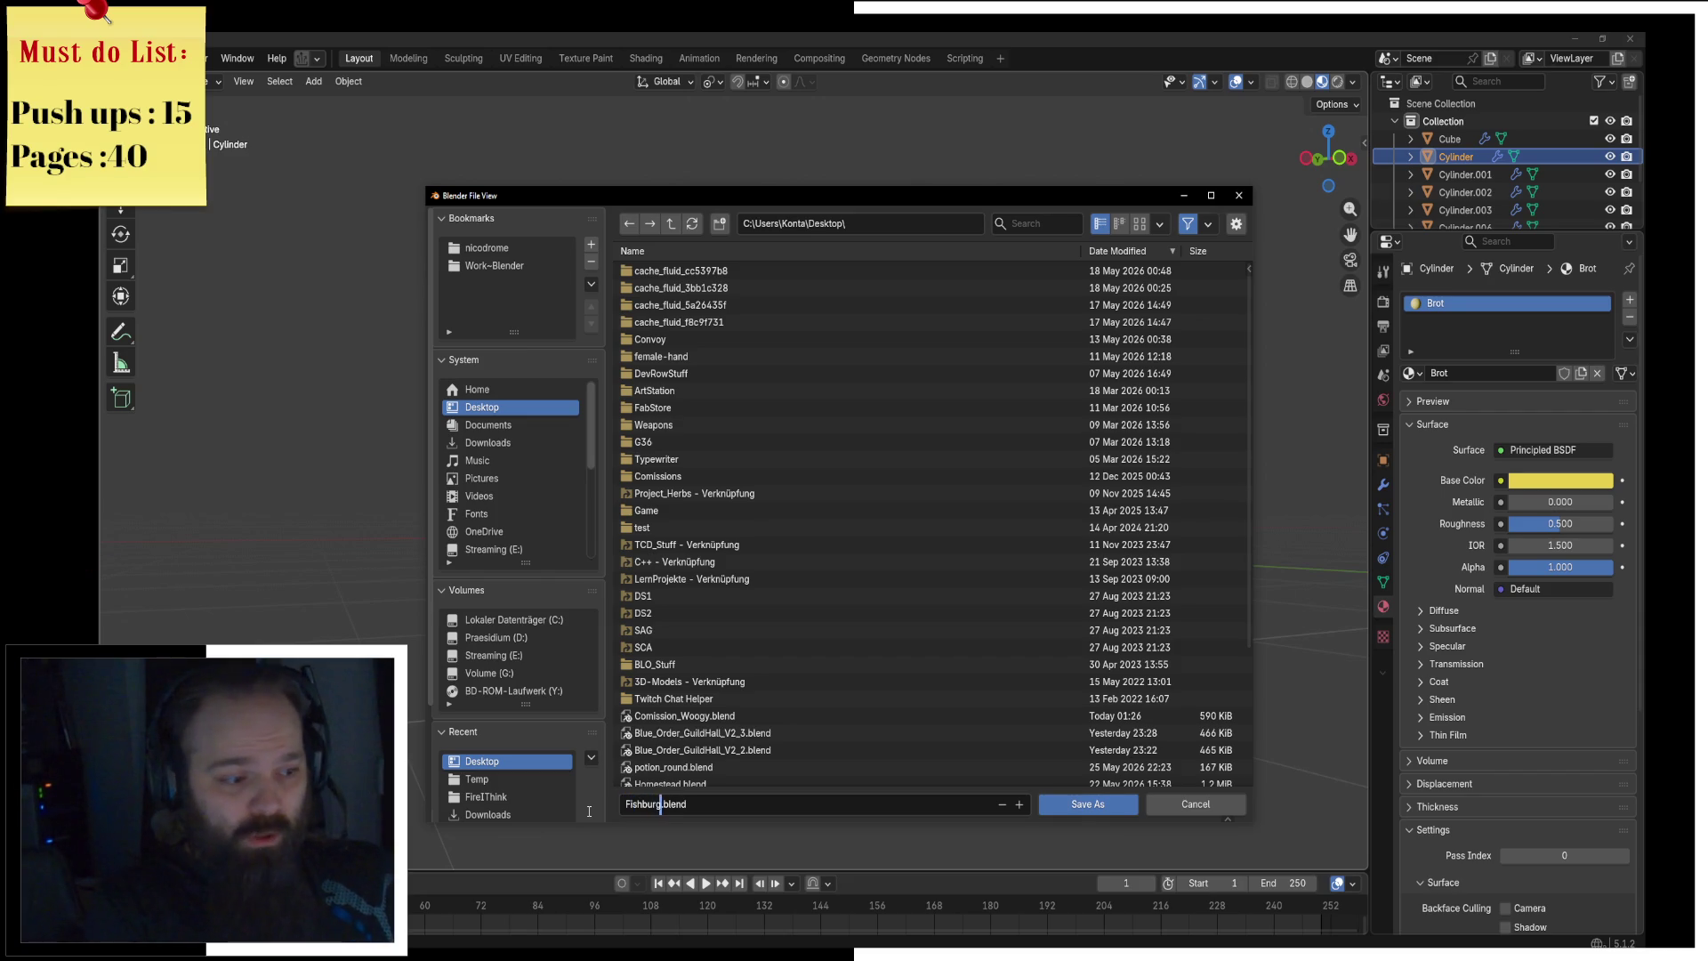
pyautogui.click(1103, 804)
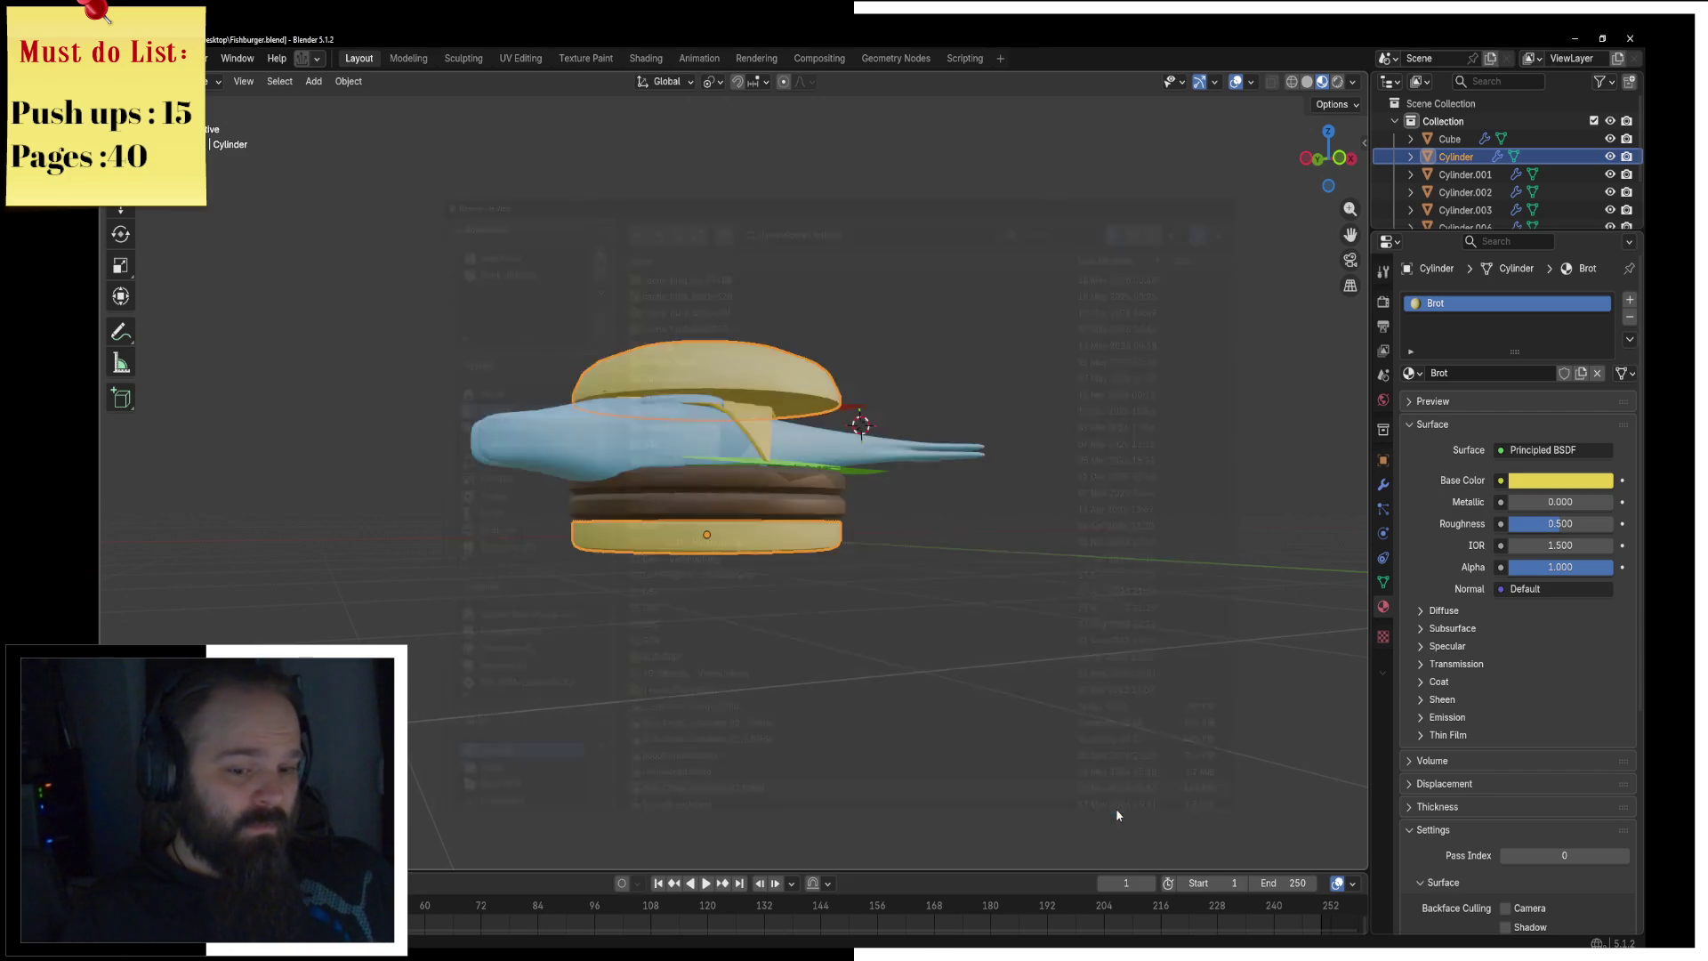
pyautogui.click(1629, 38)
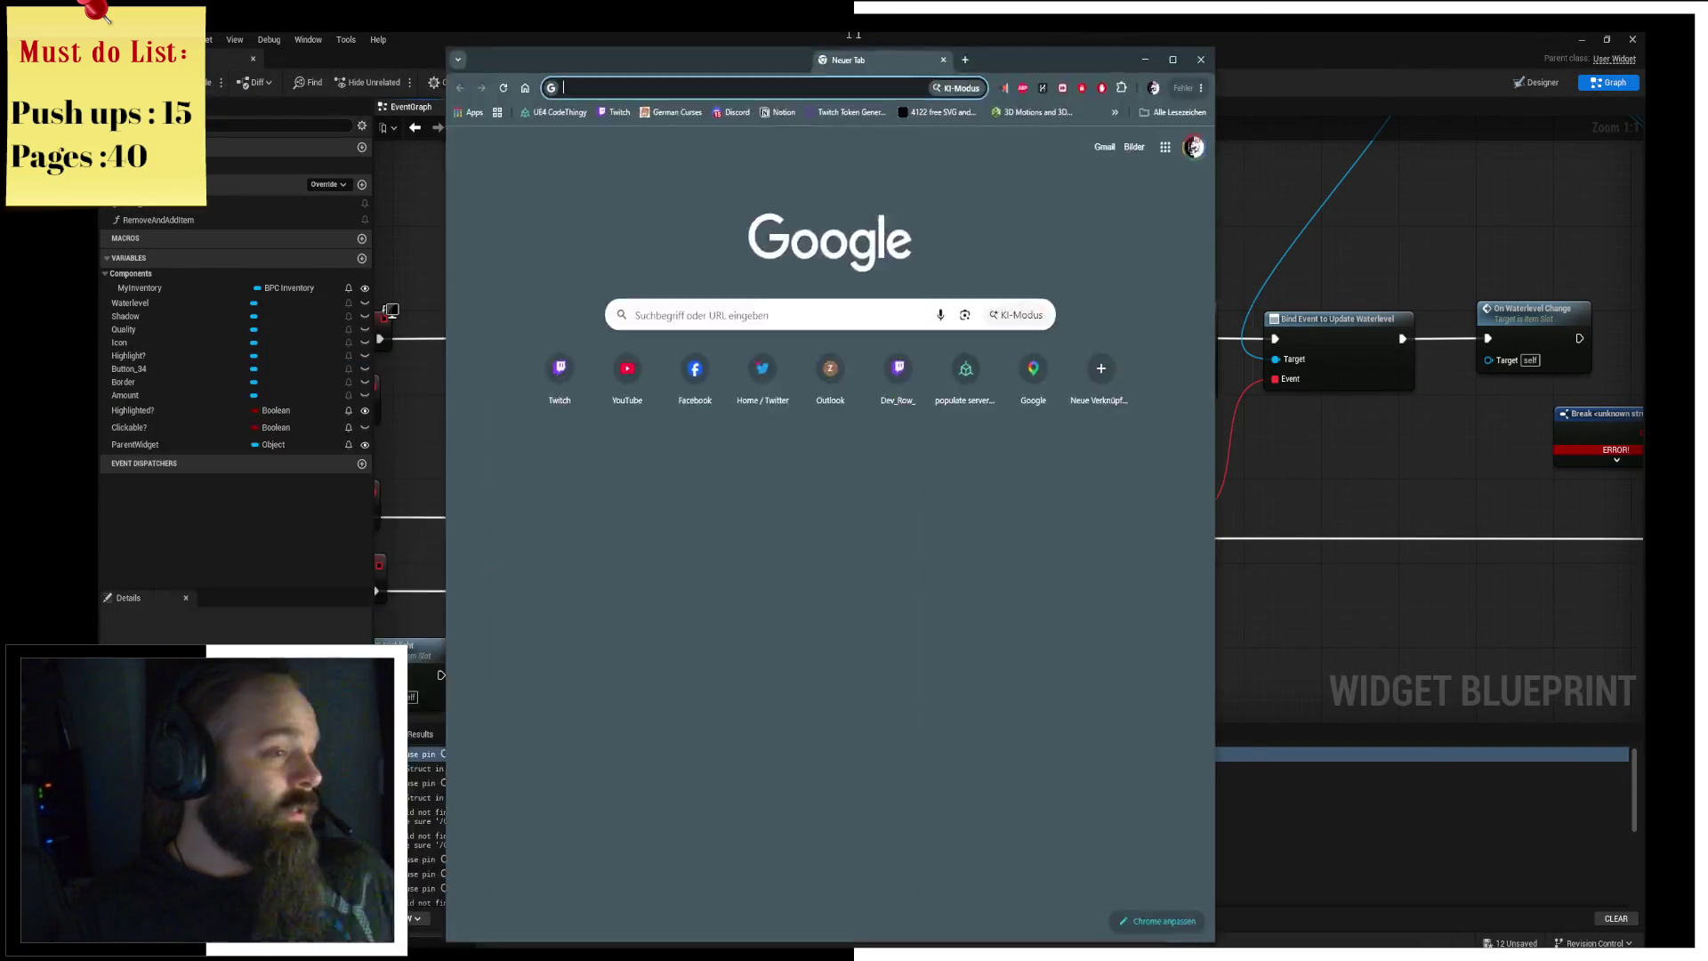
# Step: Maximize Chrome and go to artstation.com/dojimoda
pyautogui.moveTo(850, 55); pyautogui.dragTo(851, 36)
pyautogui.write('ar')
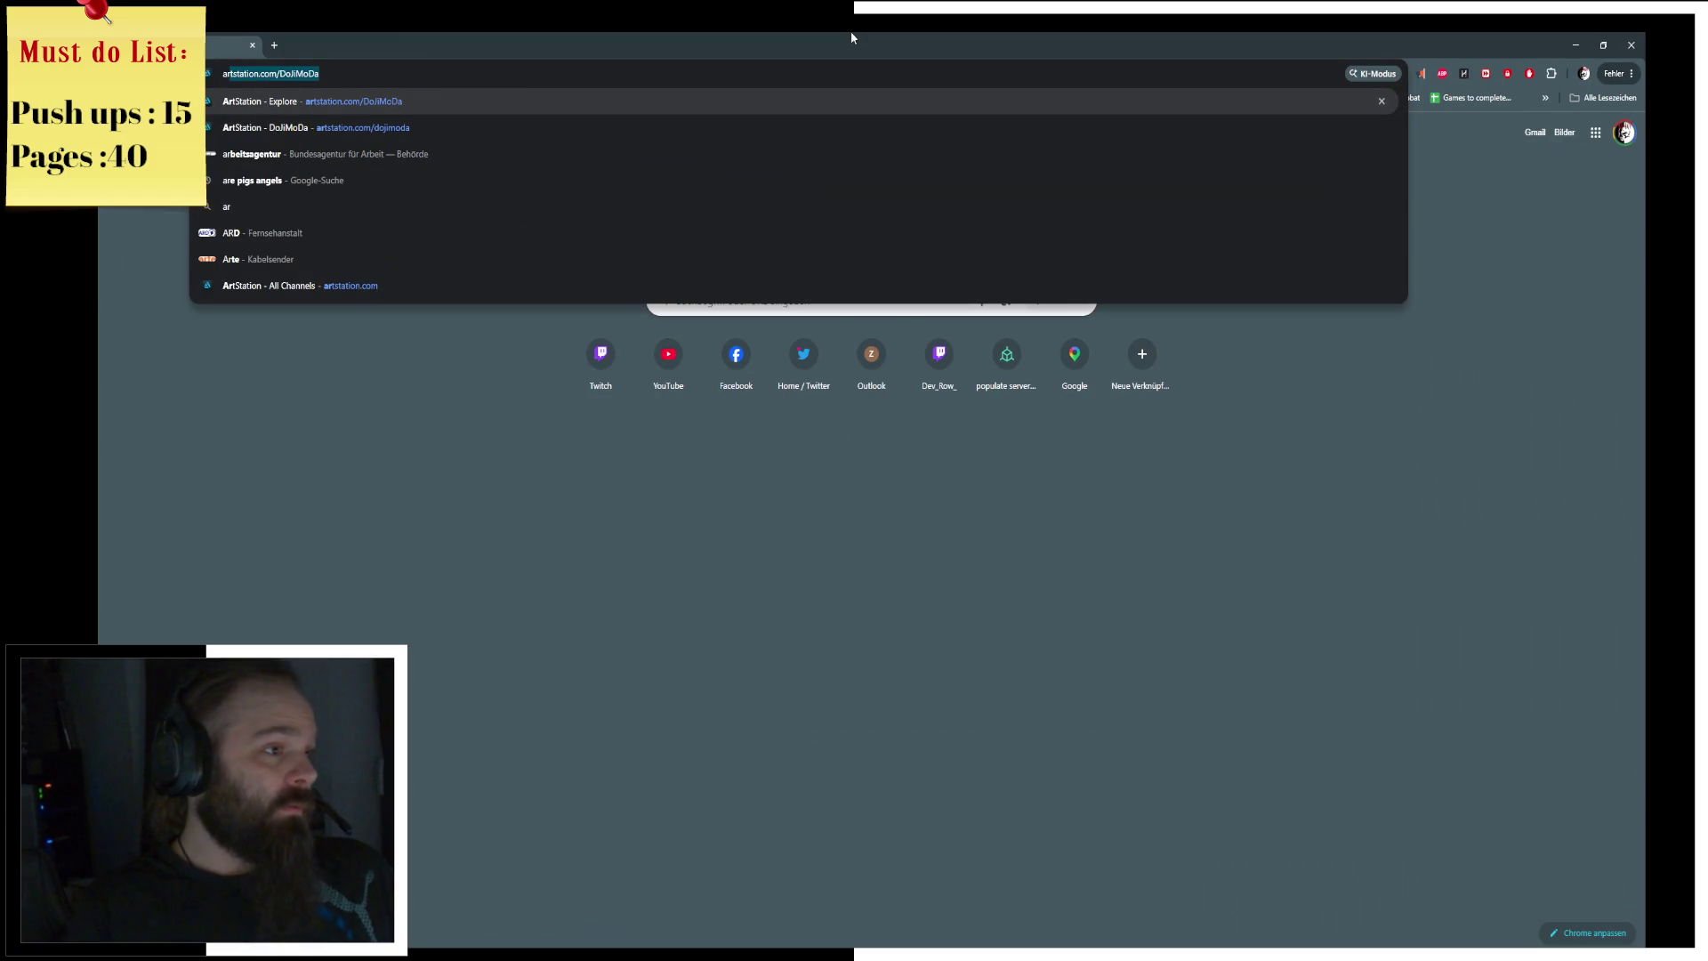
pyautogui.write('tstation.com/do')
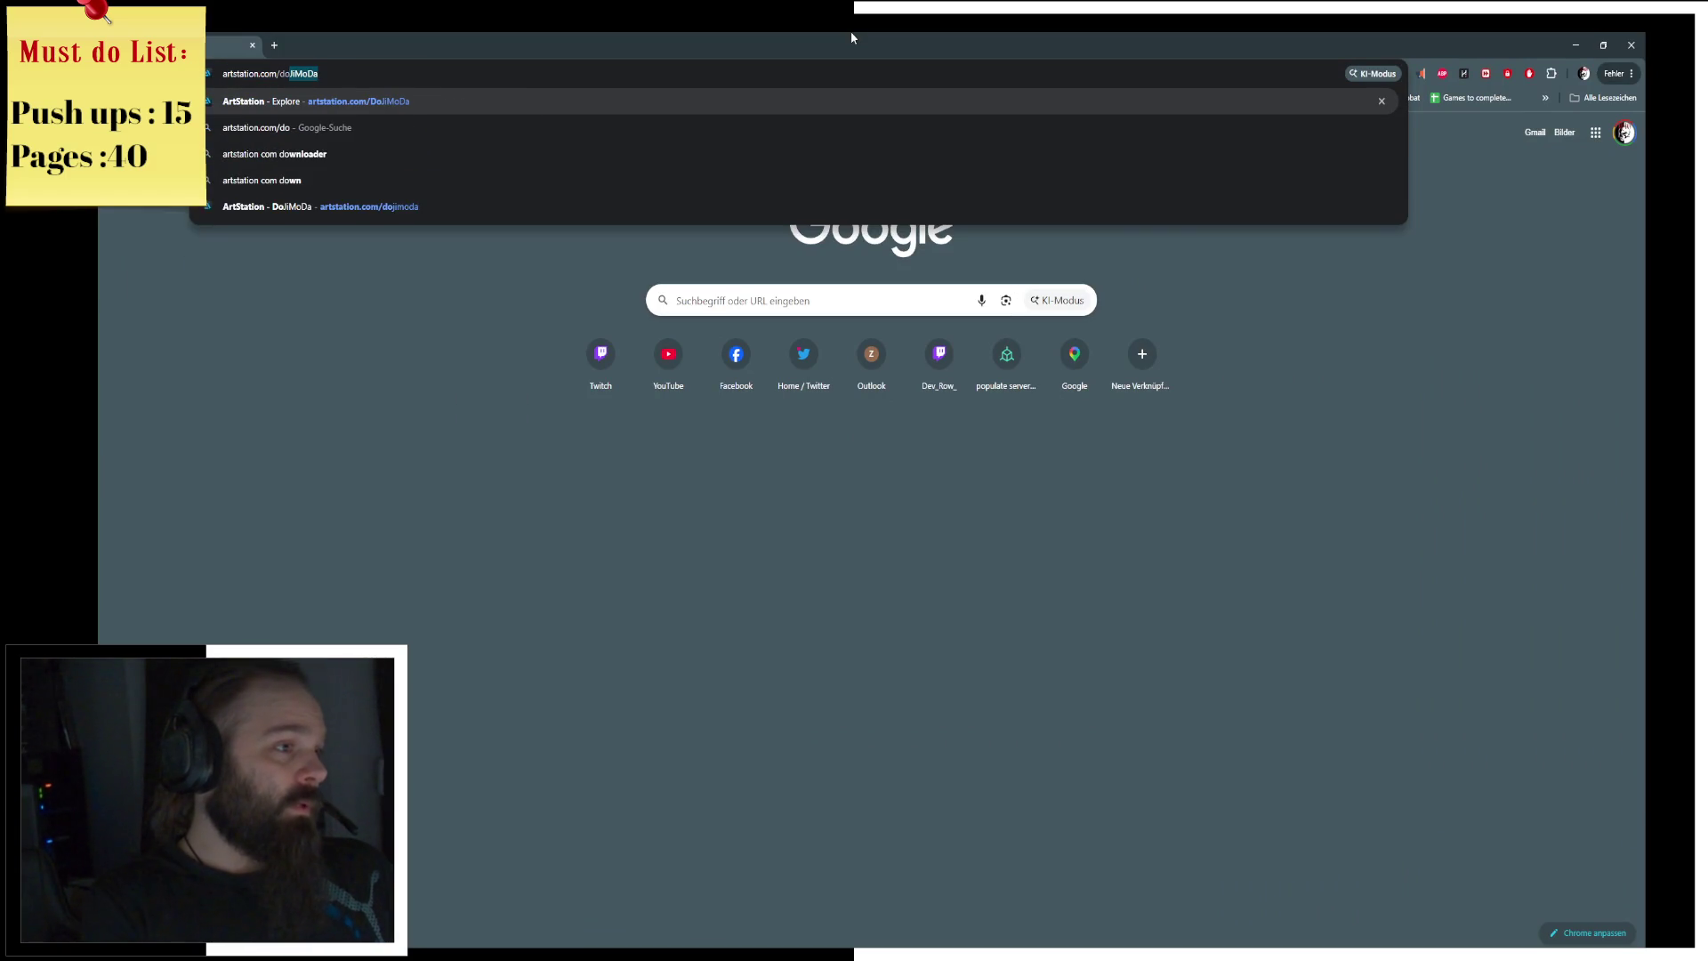
pyautogui.write('jimoda')
pyautogui.press('Return')
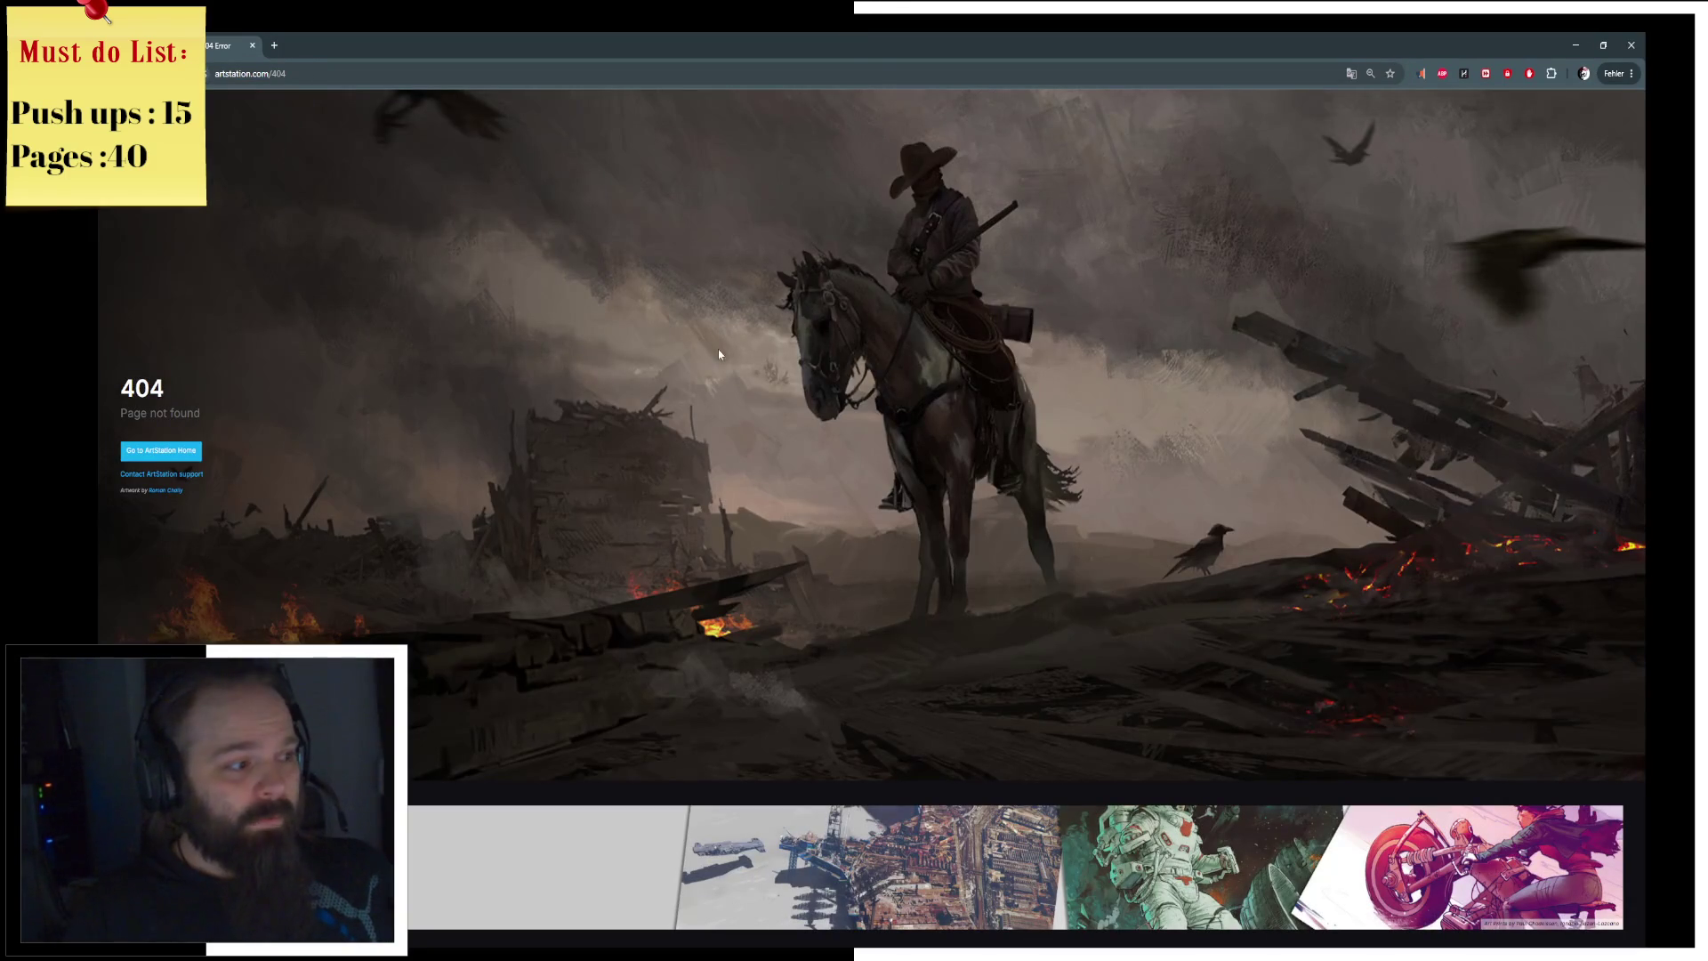
pyautogui.click(331, 74)
pyautogui.write('ar')
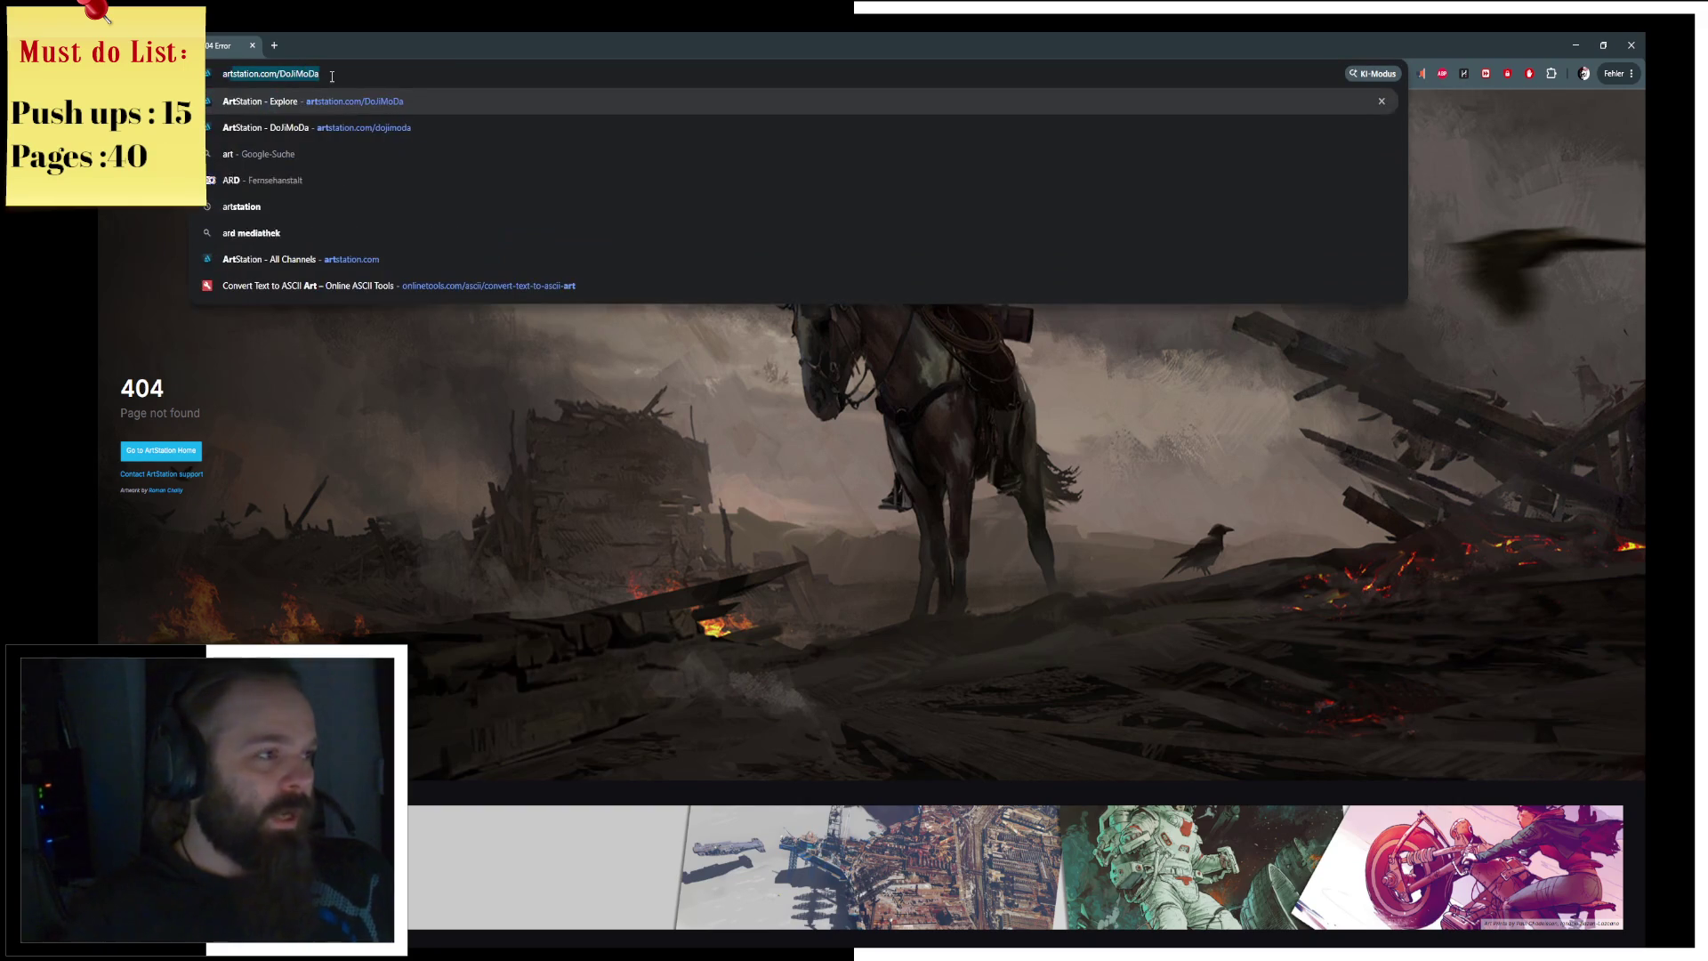
pyautogui.press('Return')
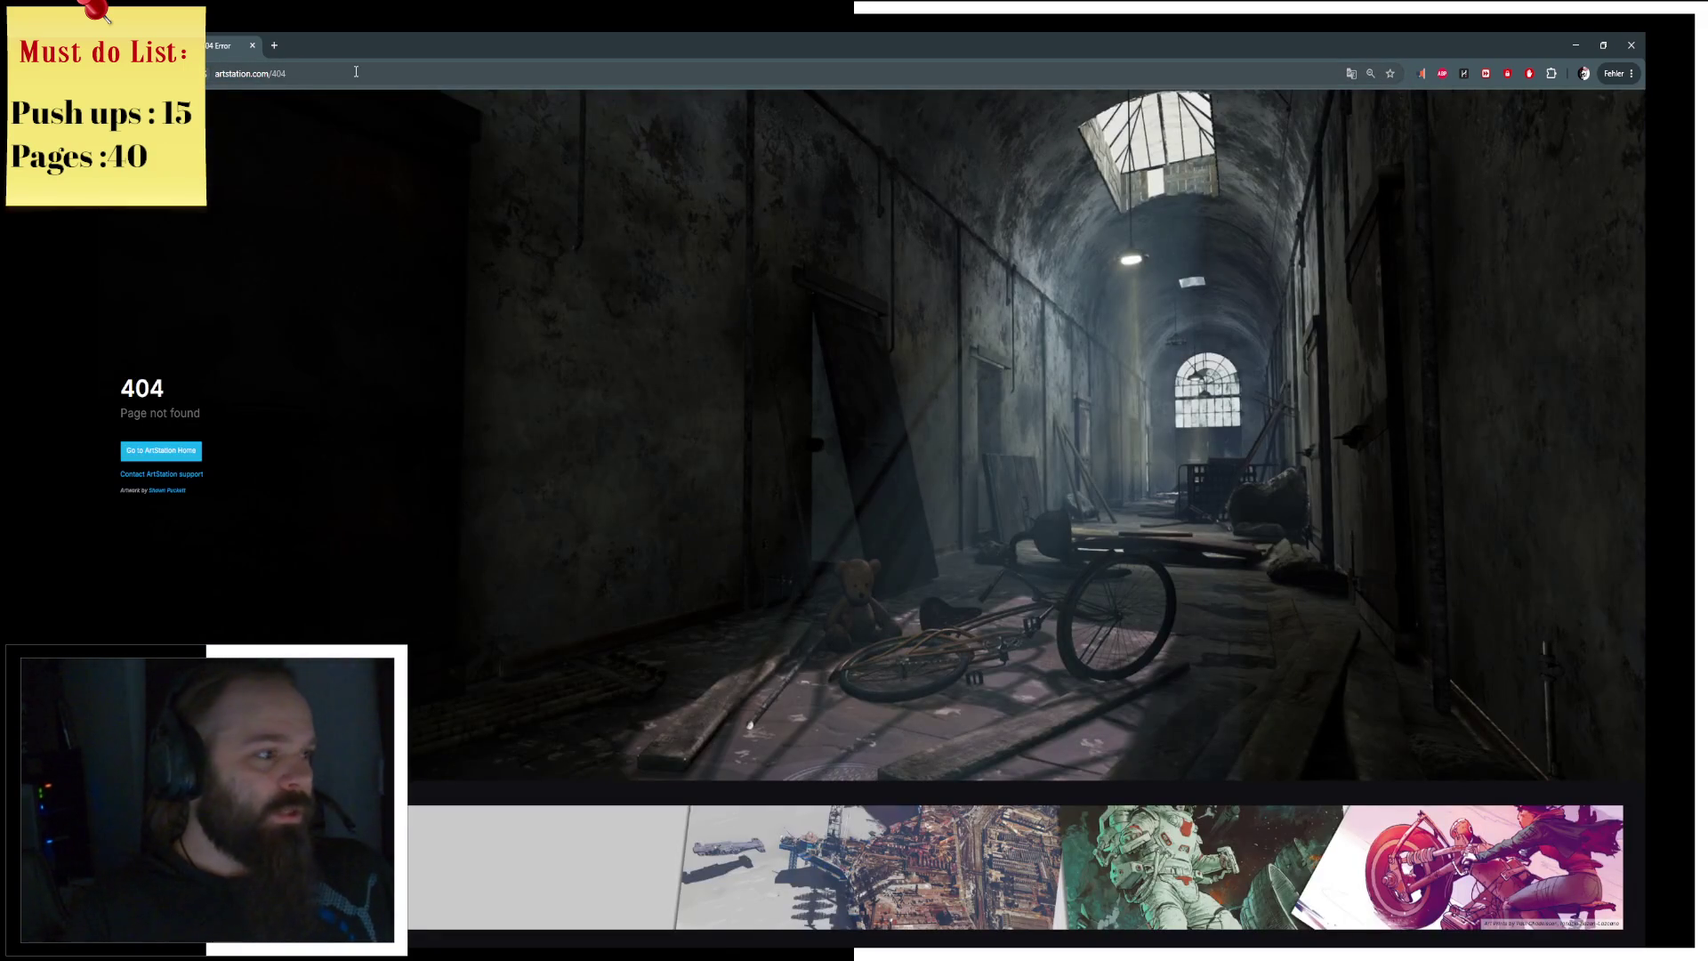
# Step: Retry the artist page with the address corrected to DoJiMoDa
pyautogui.click(356, 72)
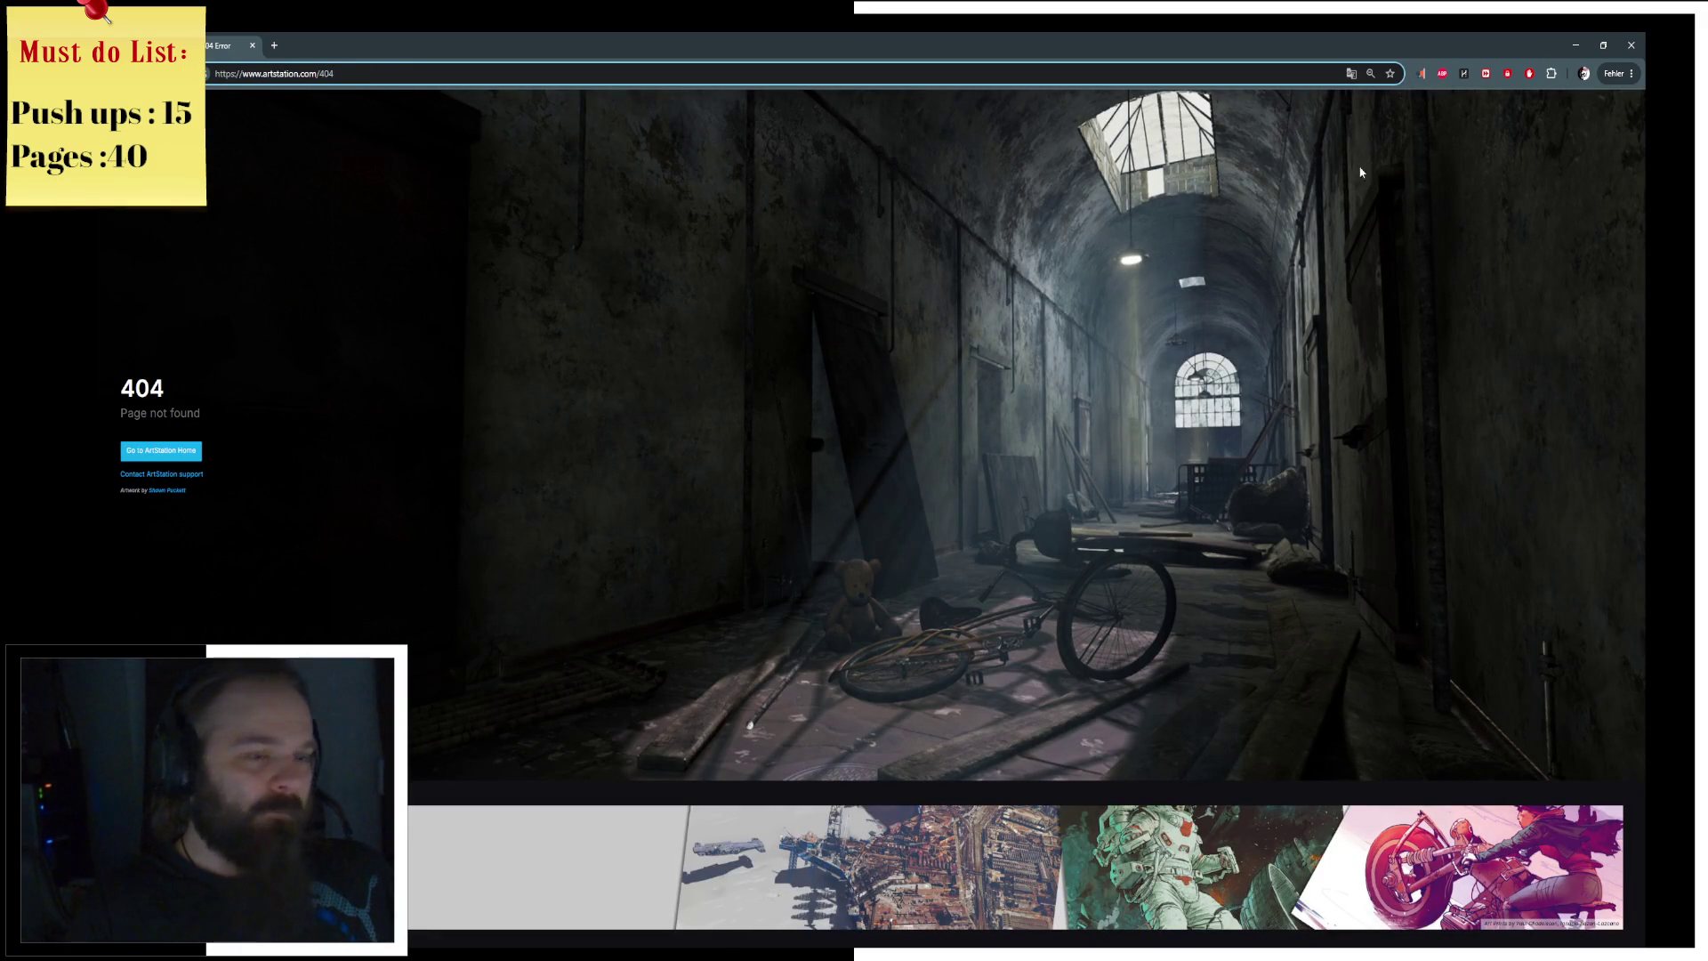
pyautogui.doubleClick(327, 75)
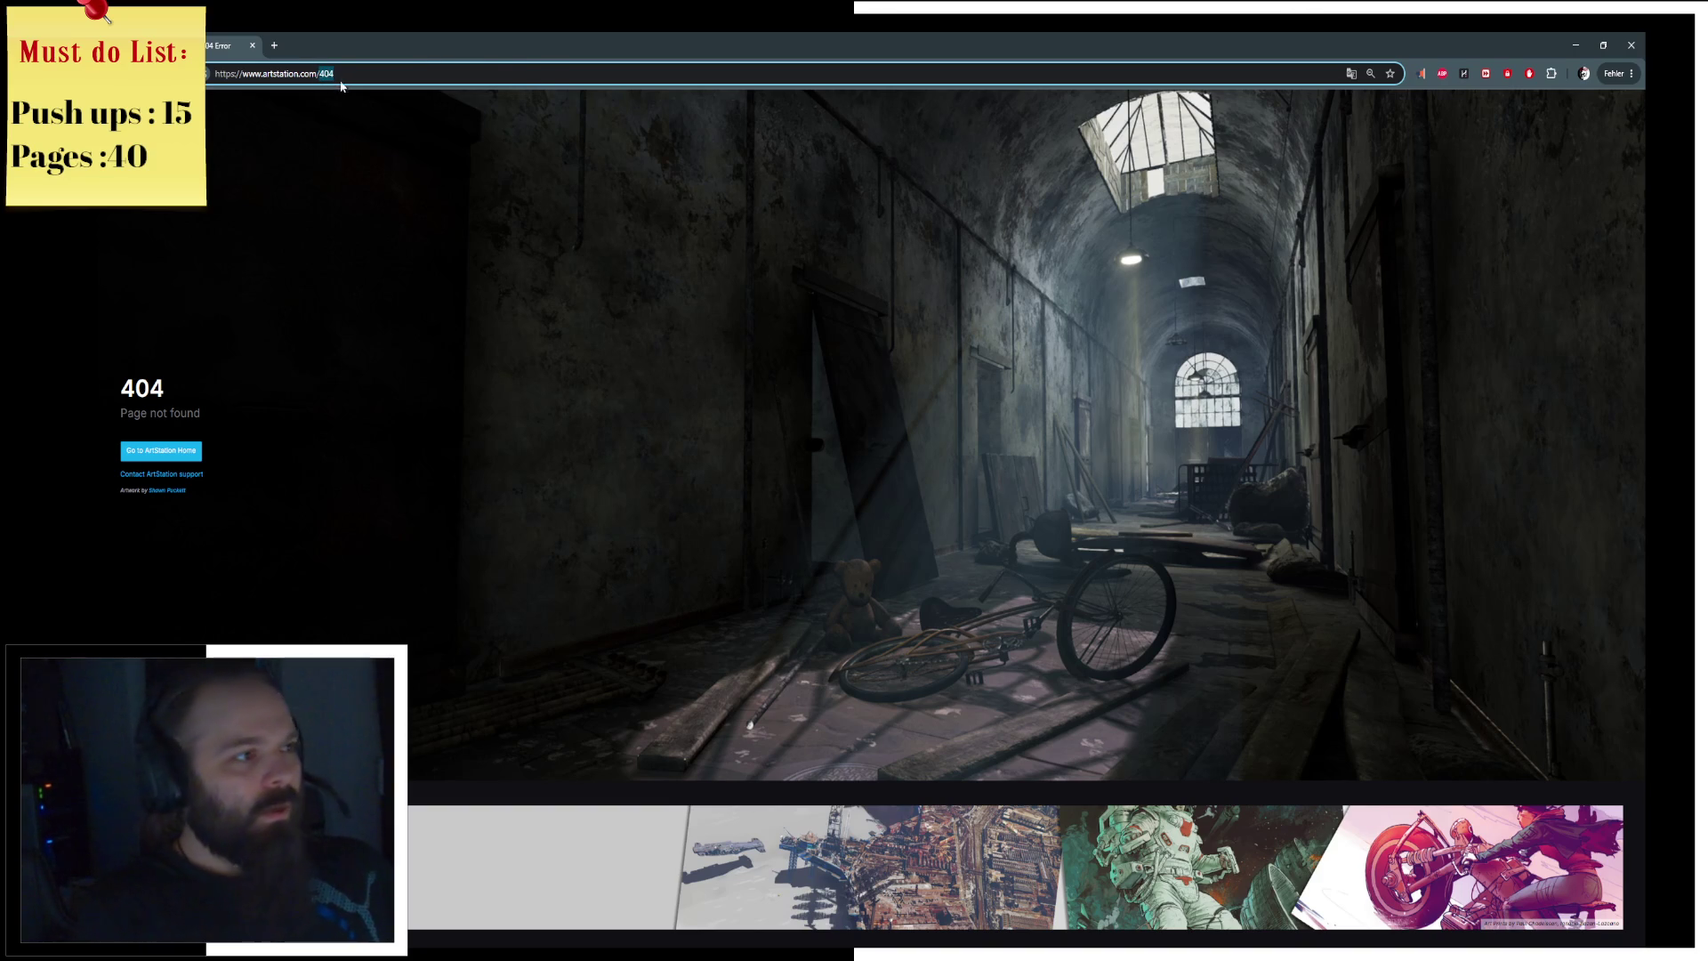
pyautogui.write('DoJiMoDa')
pyautogui.press('Return')
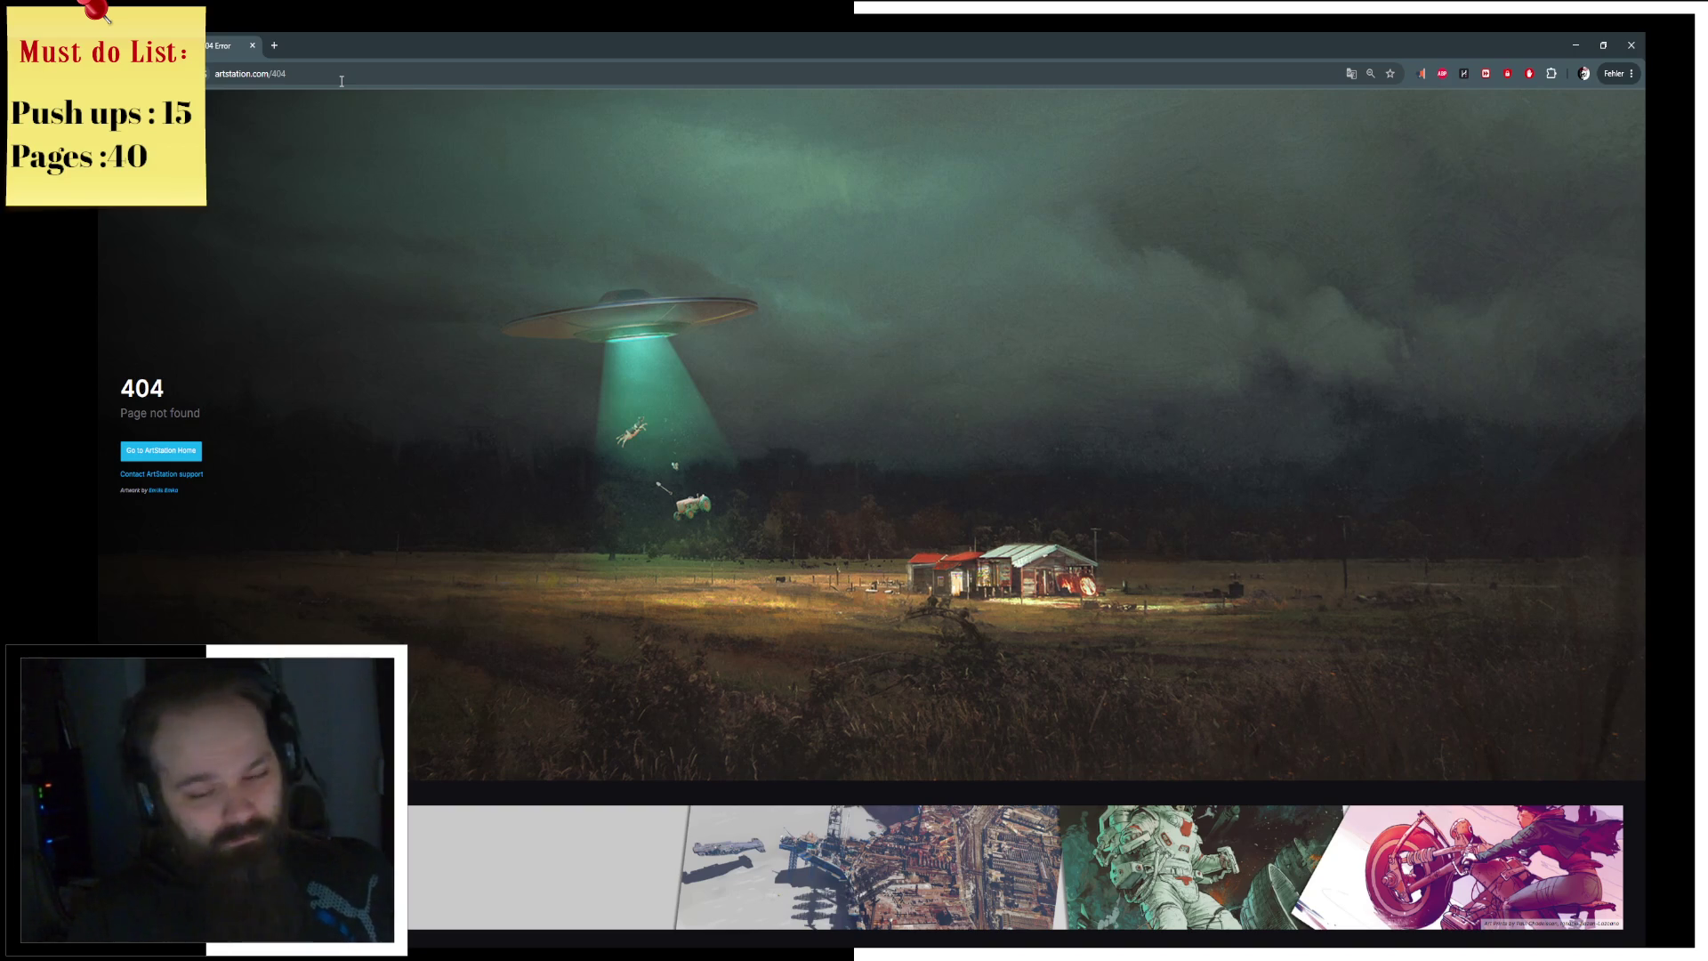
# Step: Search Google for 'artstaion dojimoda'
pyautogui.click(323, 72)
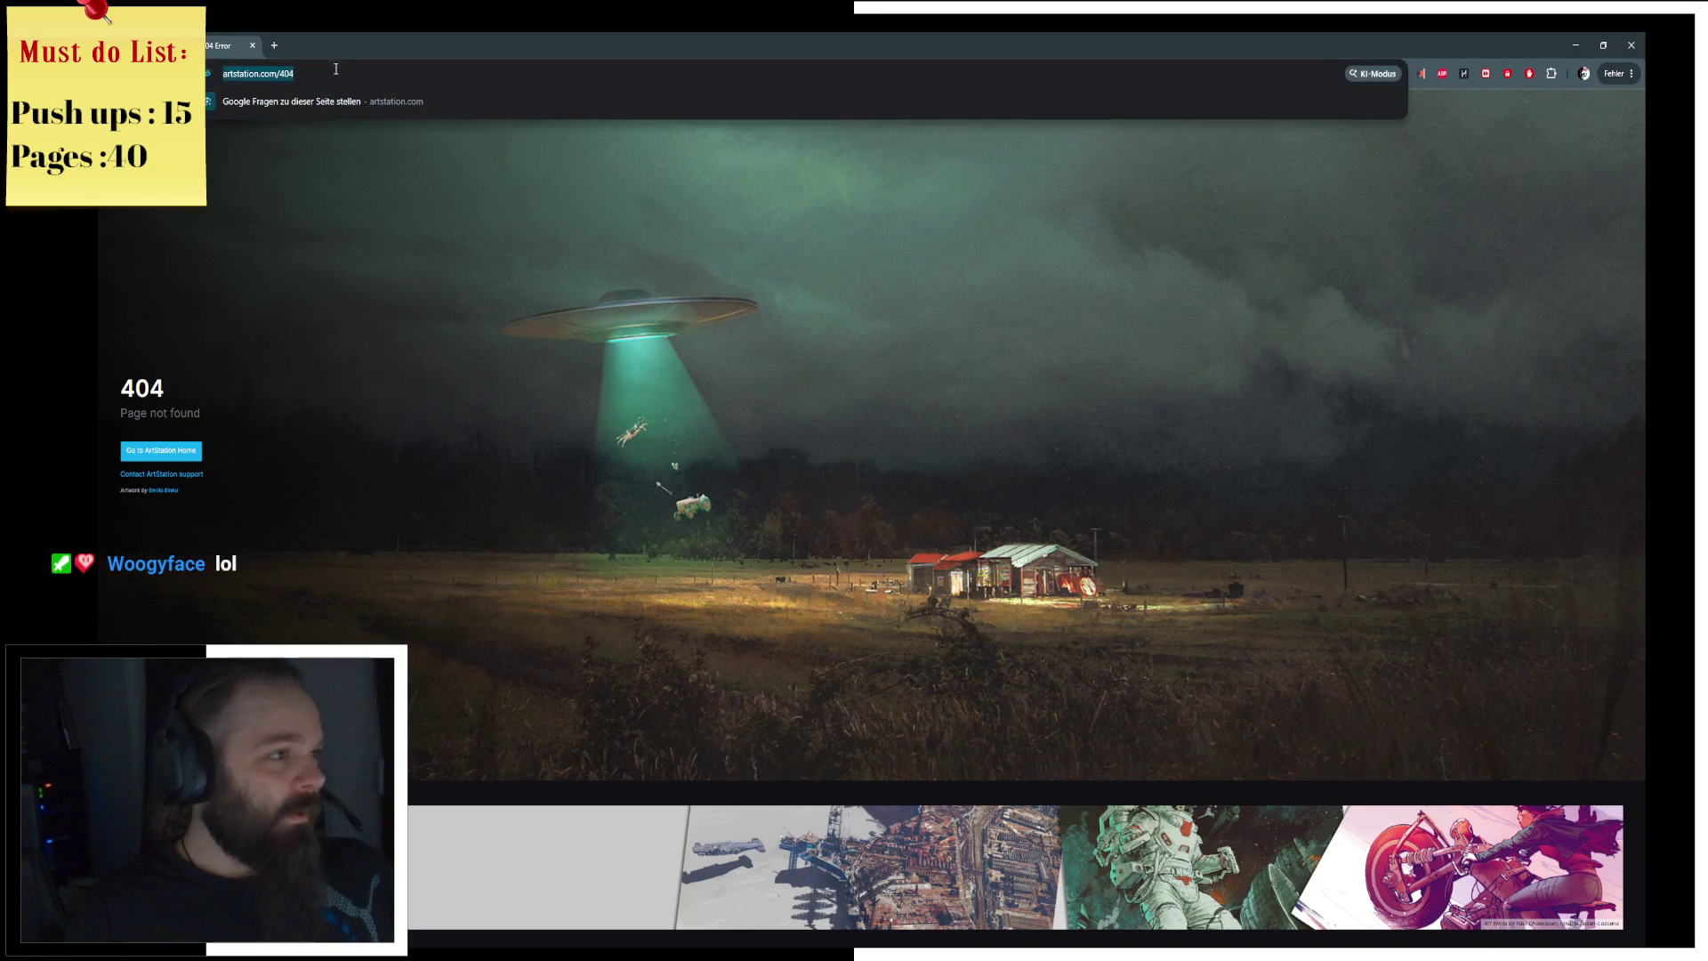
pyautogui.write('artstaio')
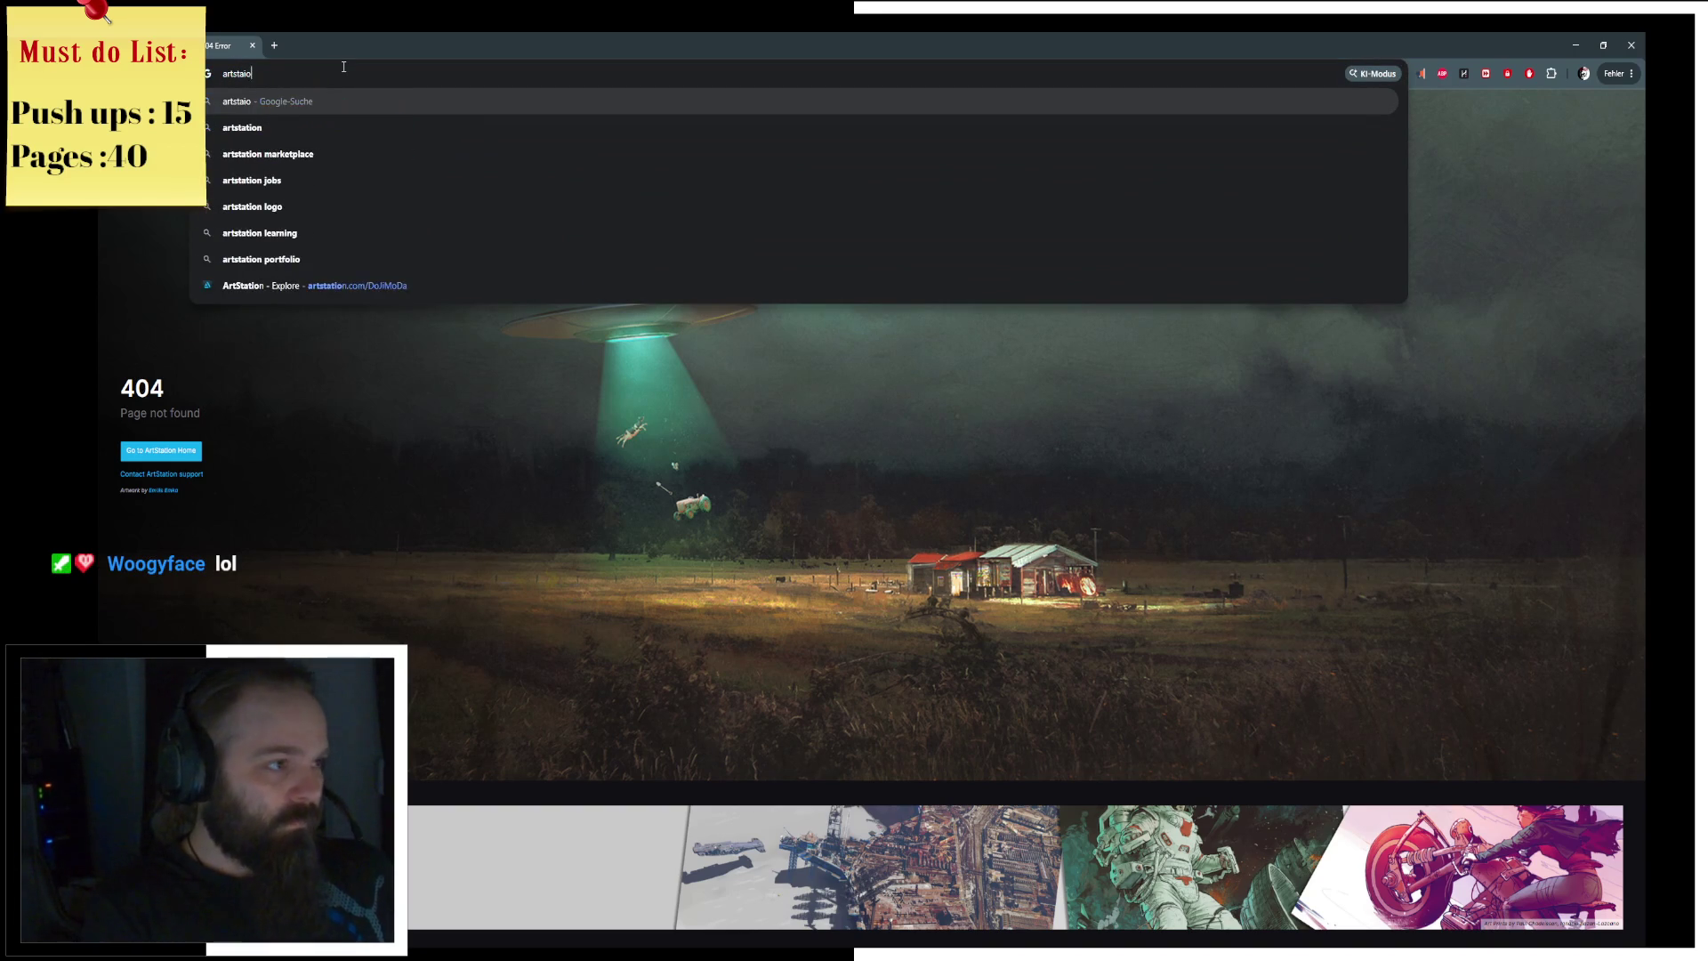
pyautogui.write('n dojimoda')
pyautogui.press('Return')
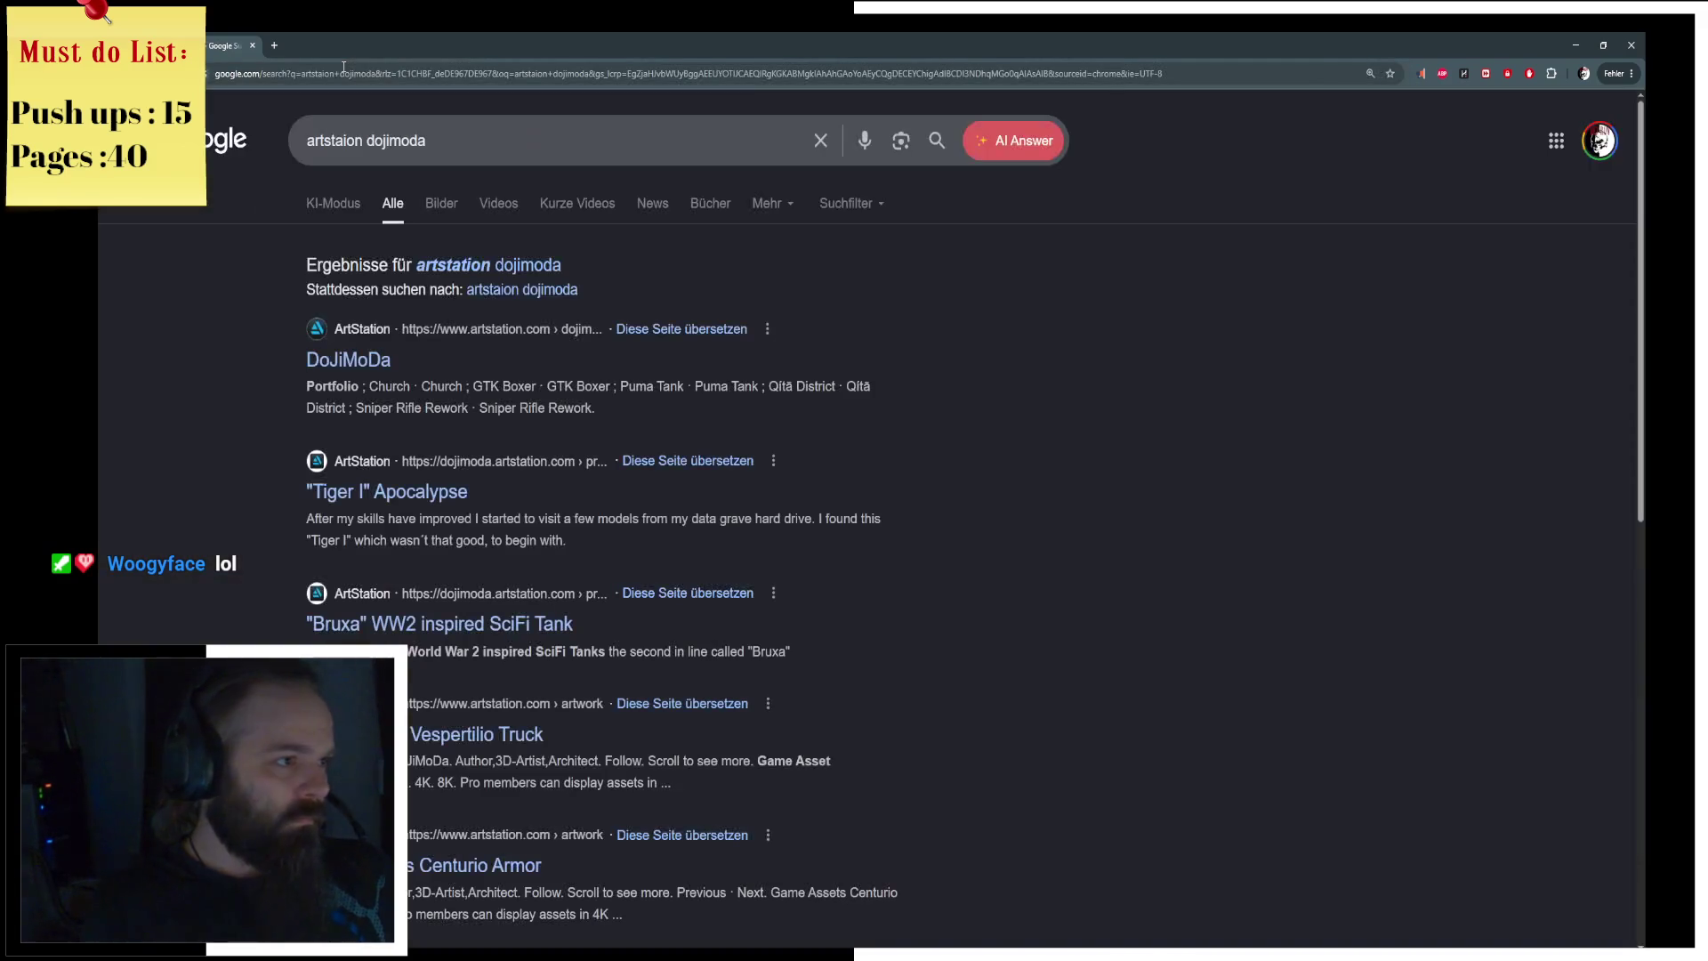
# Step: Open the artist's ArtStation portfolio, view Quick Temple Scene, then advance to Modular G36
pyautogui.click(367, 361)
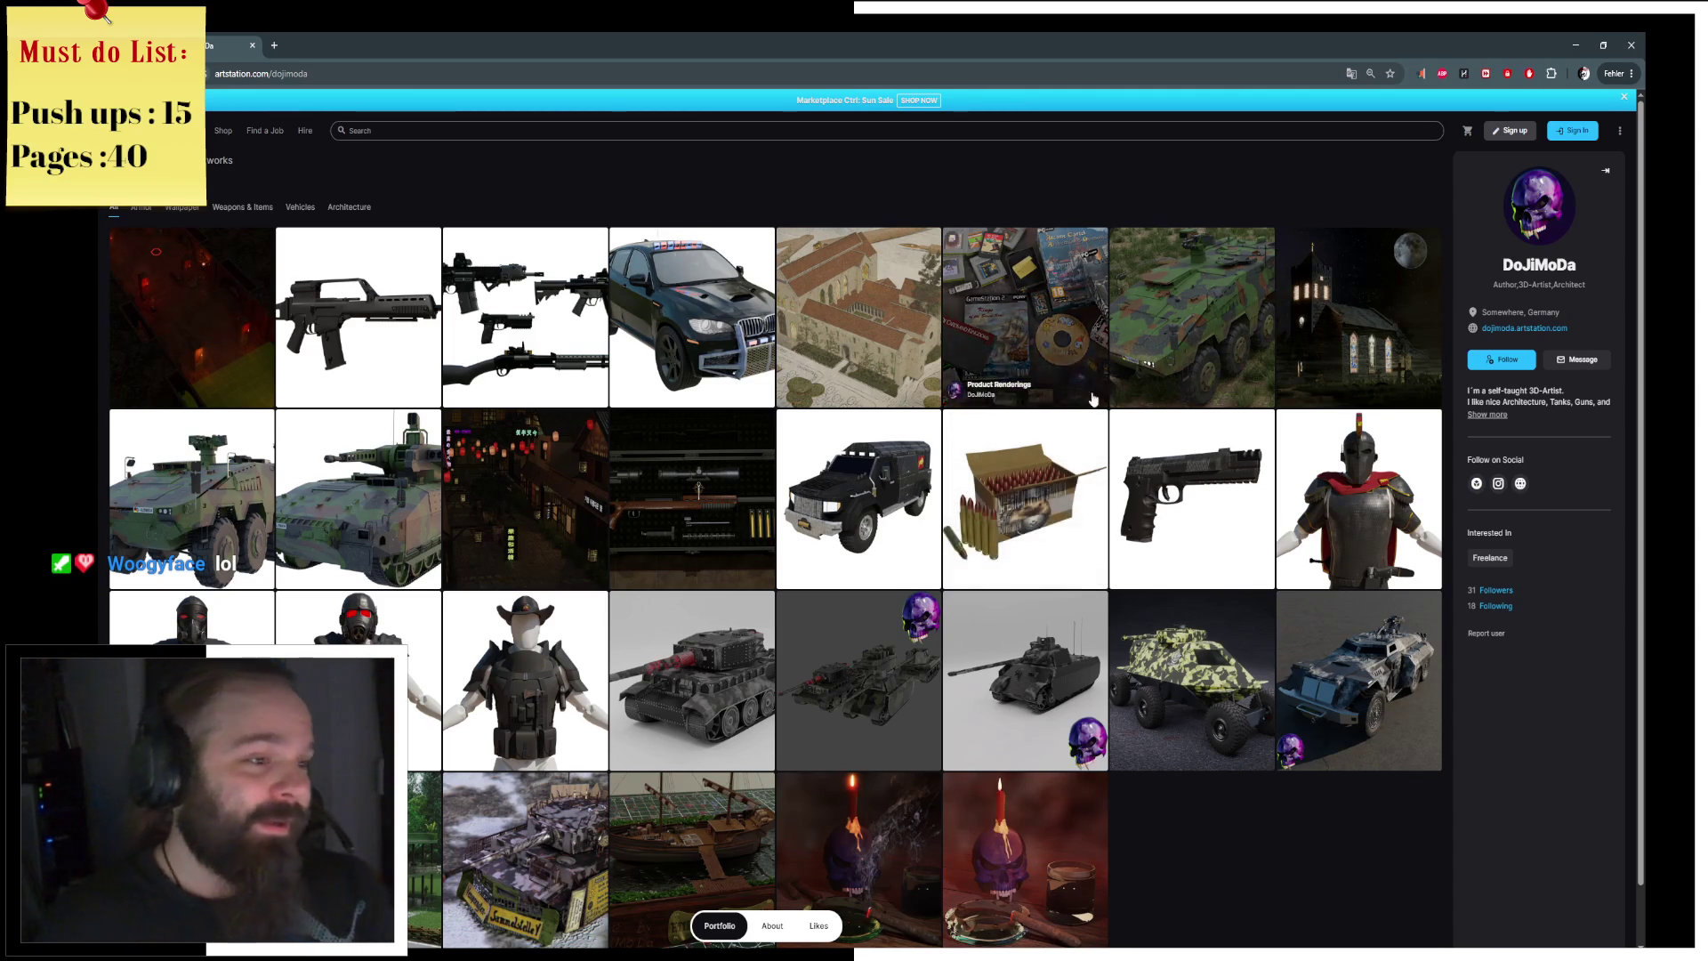
pyautogui.scroll(-2, 1197, 808)
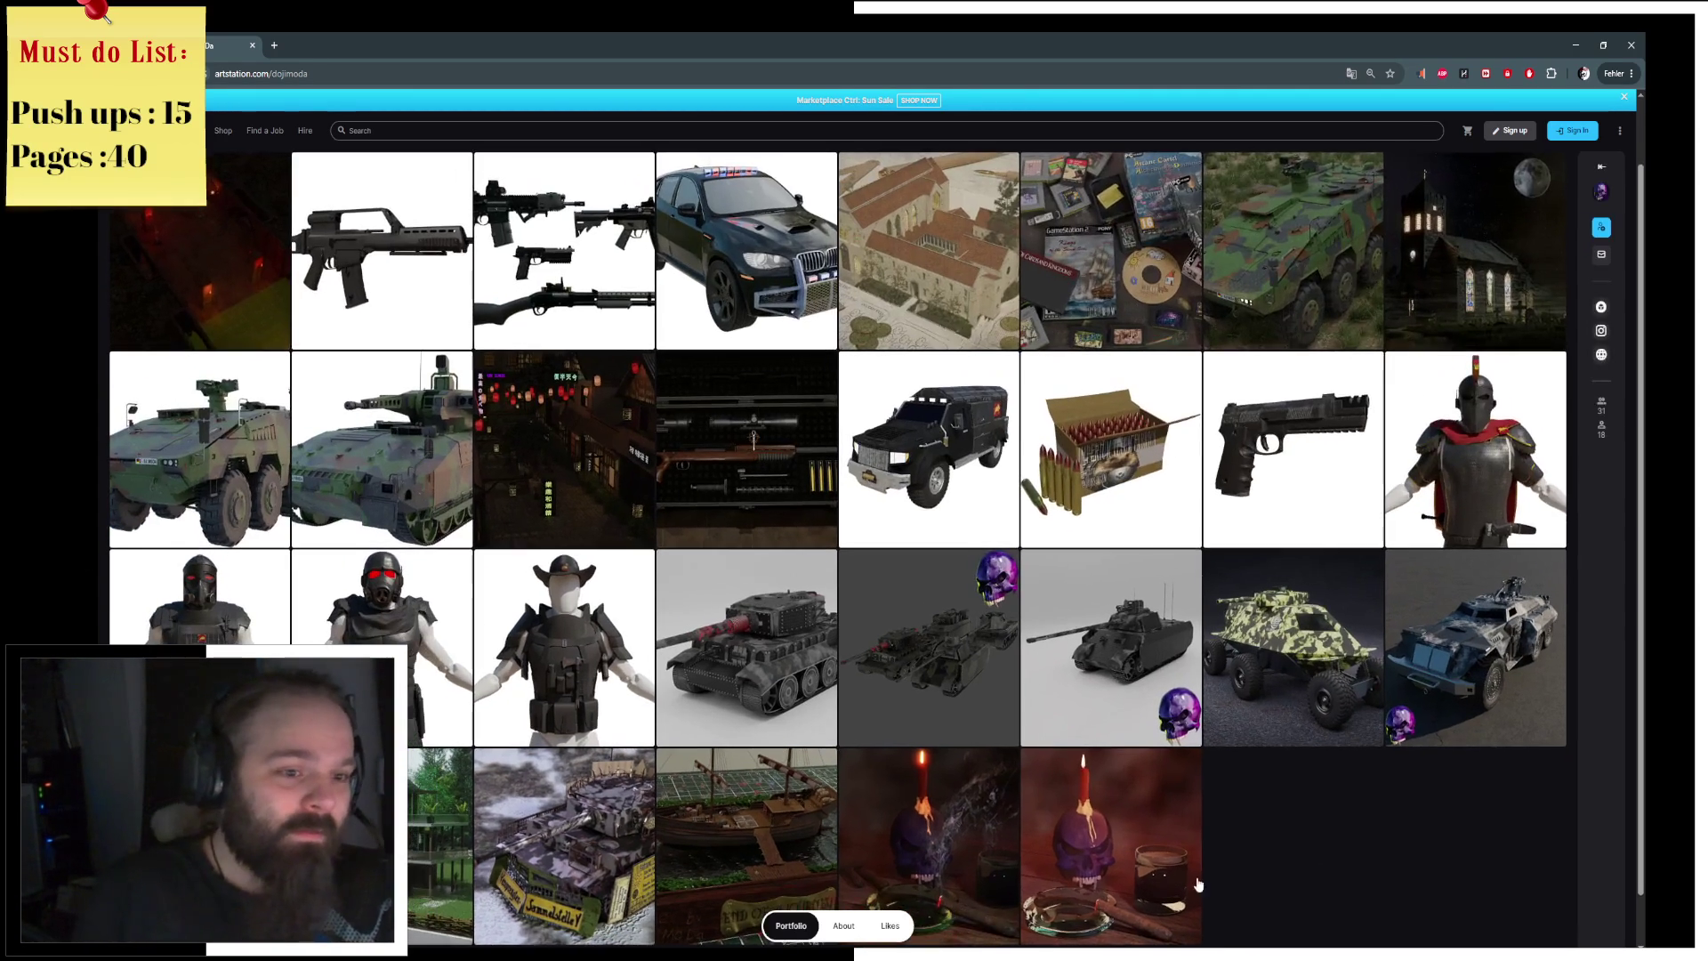
pyautogui.scroll(2, 1197, 808)
pyautogui.click(221, 347)
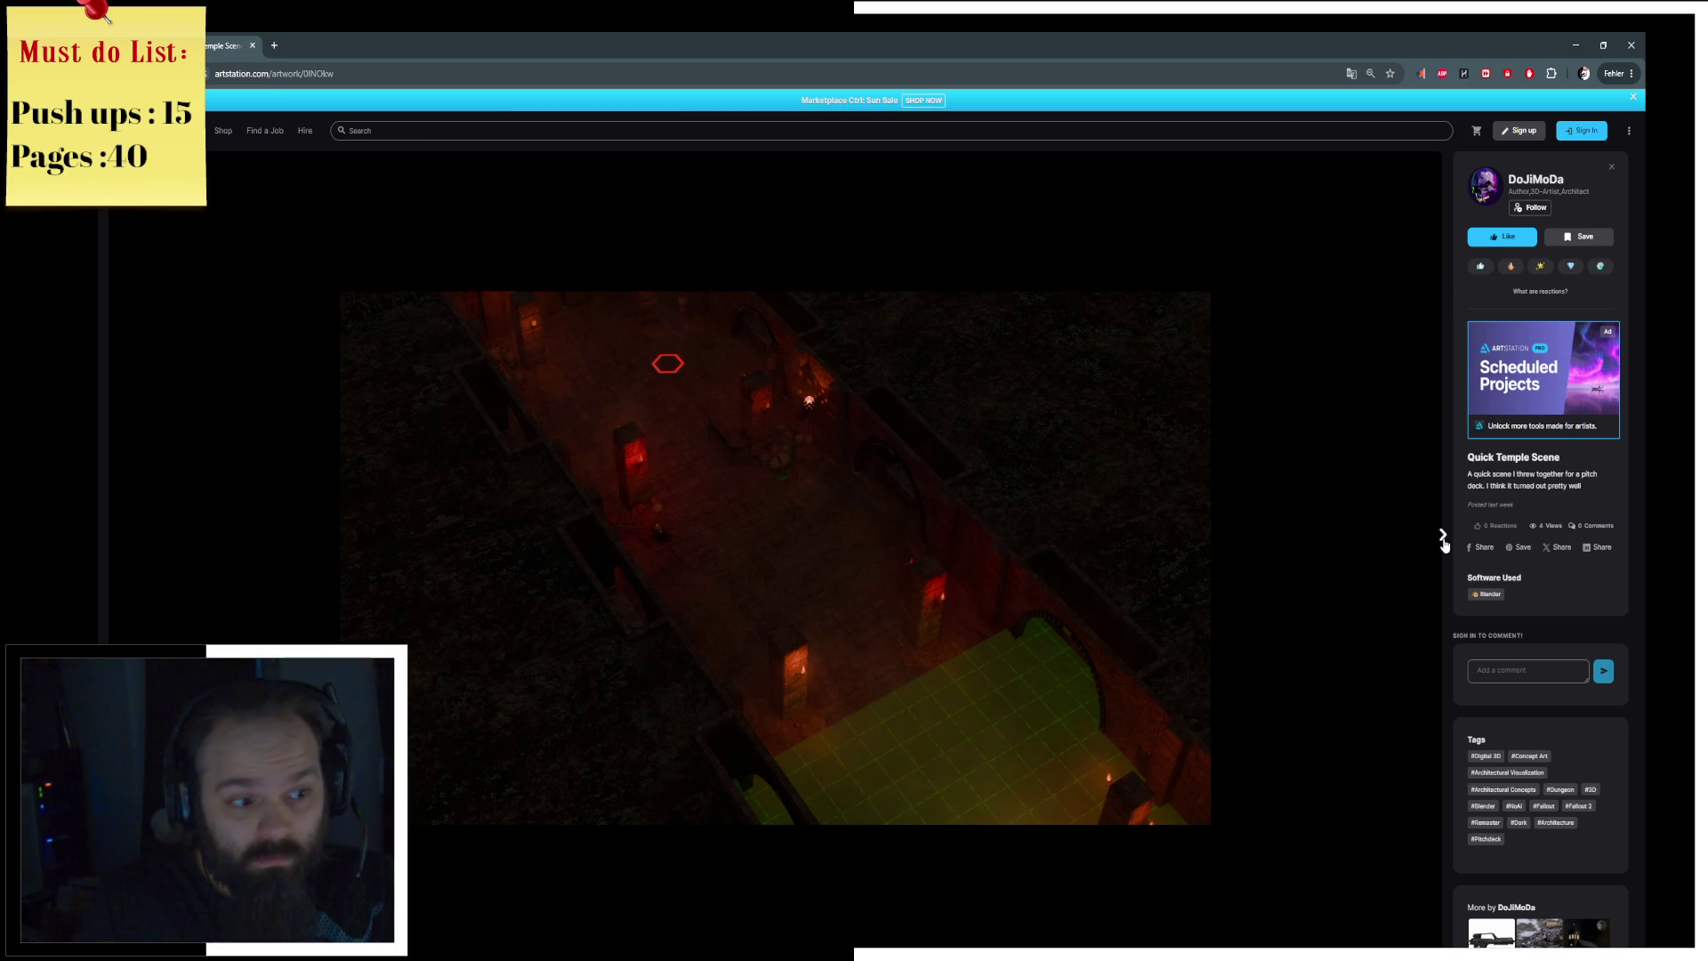
pyautogui.click(1443, 536)
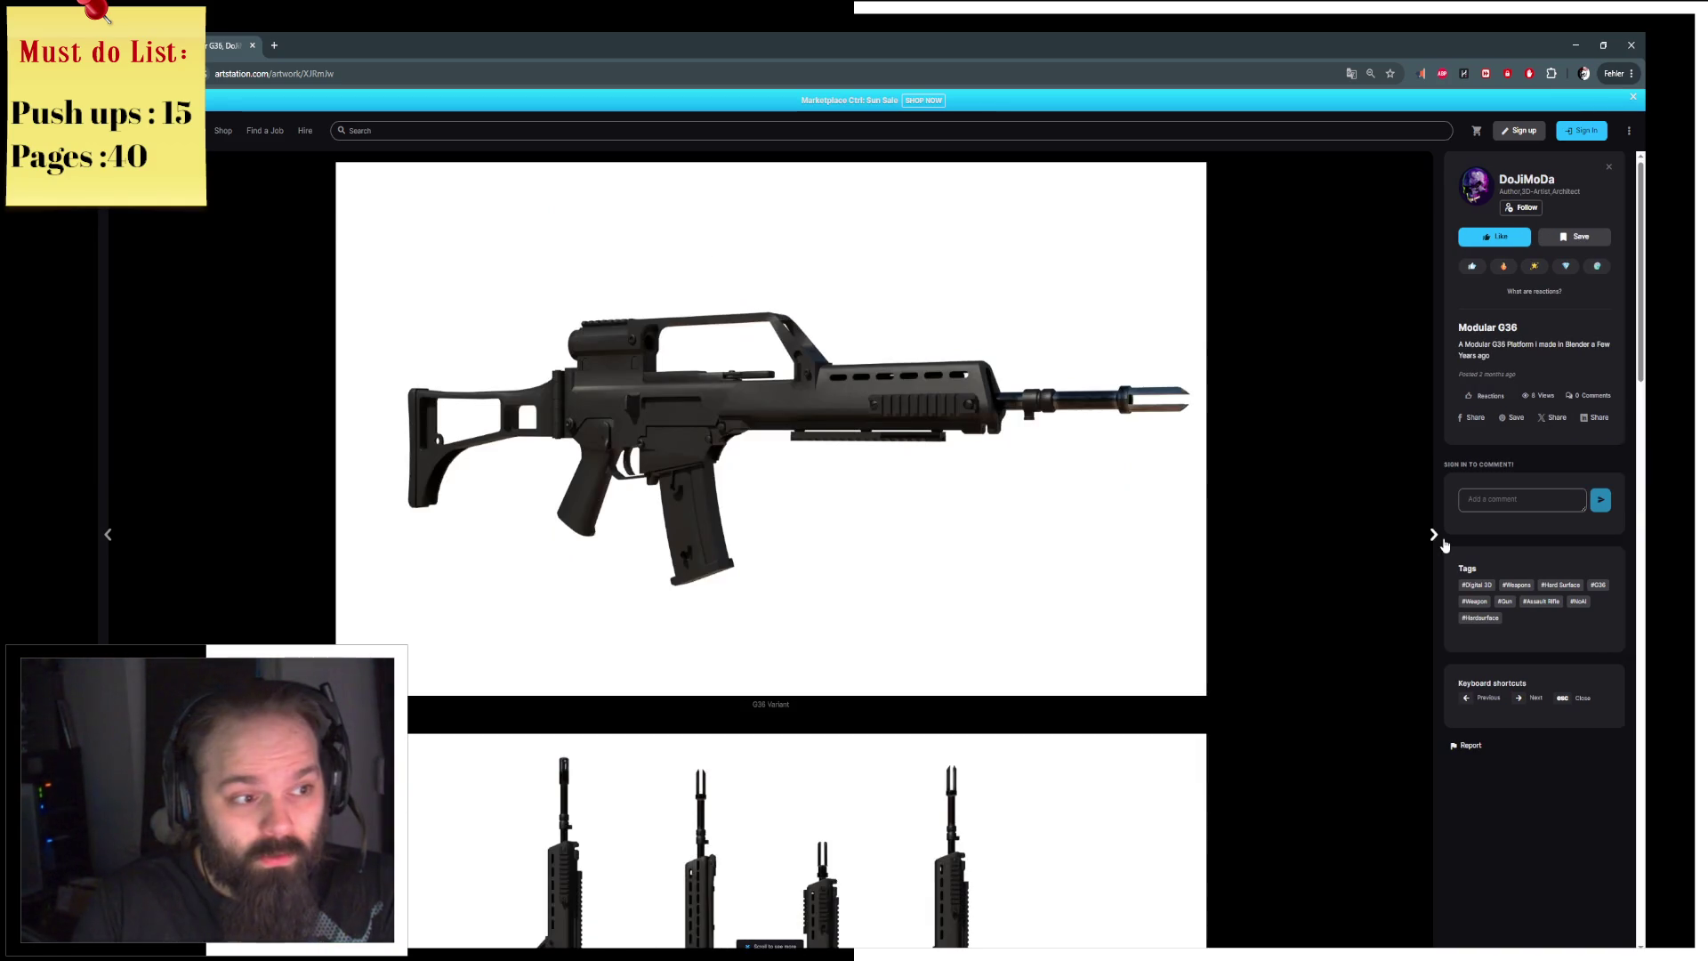
pyautogui.click(1442, 544)
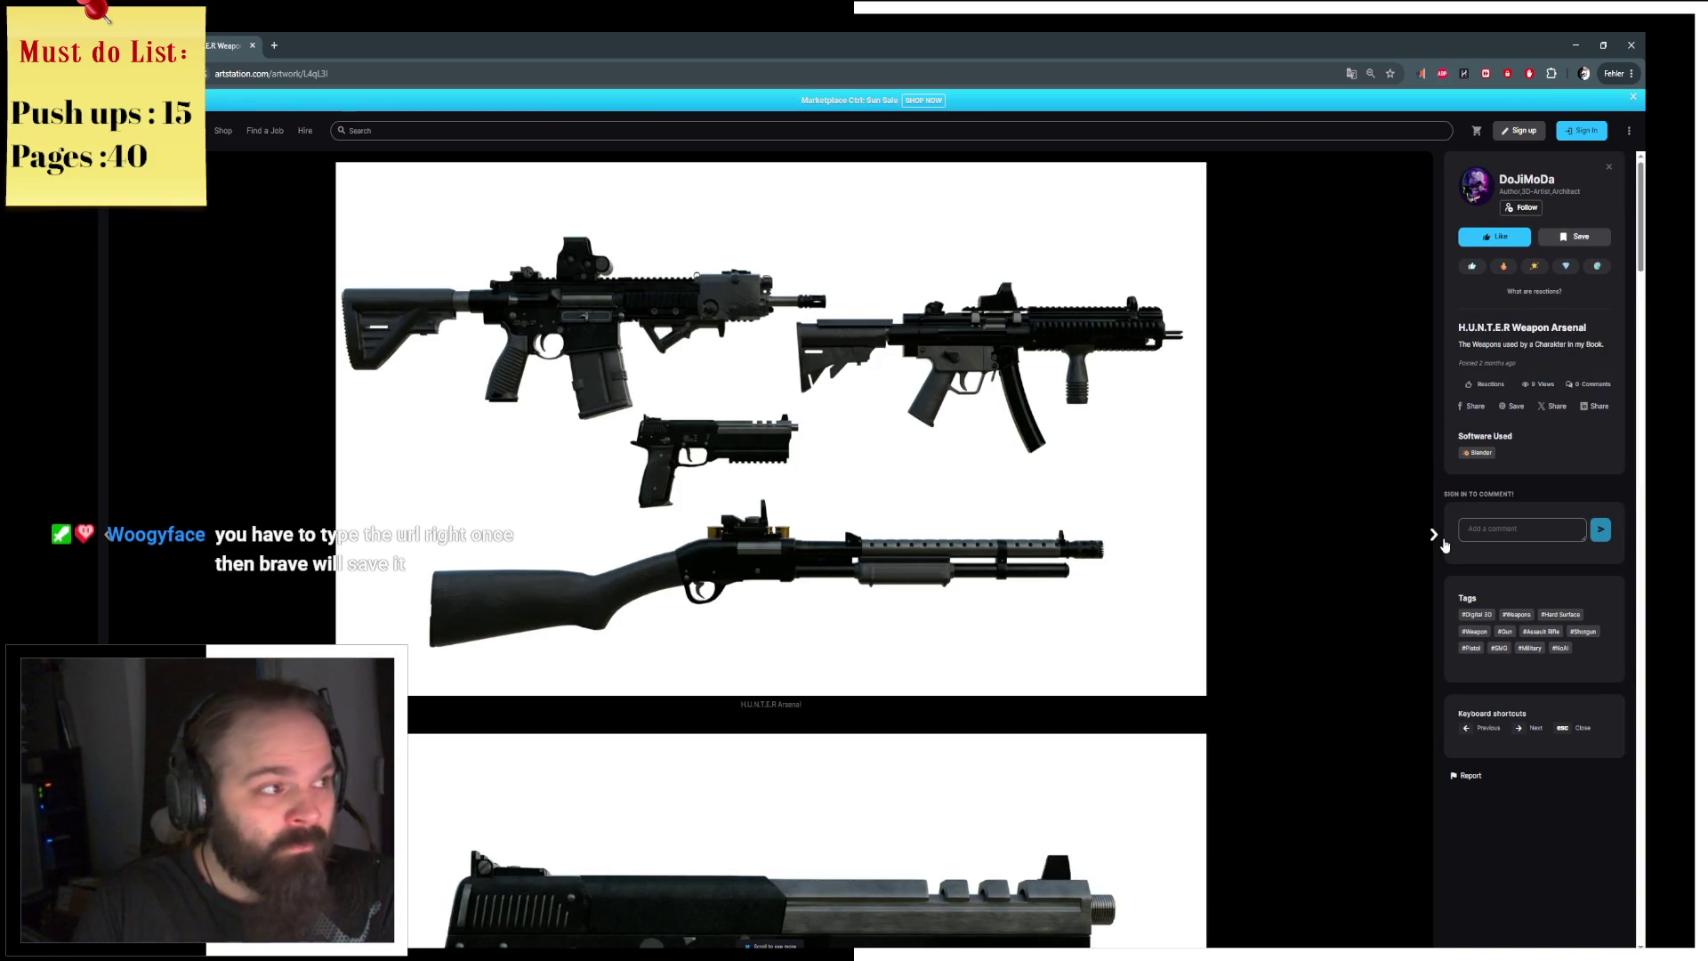
pyautogui.click(1442, 543)
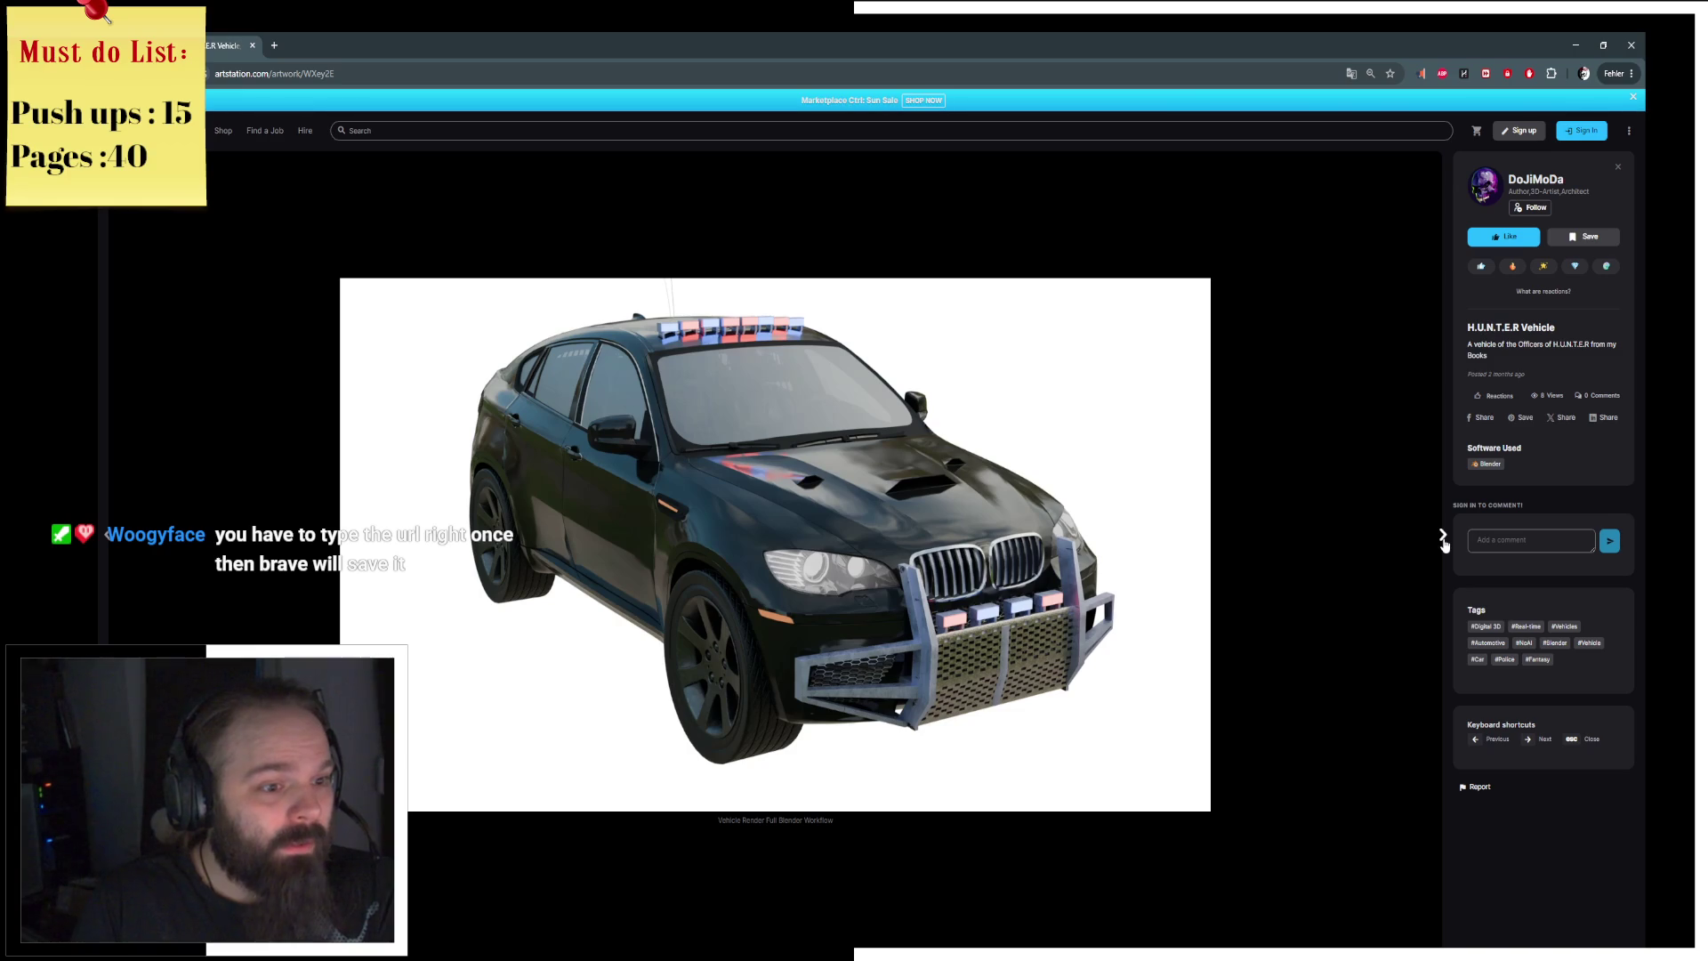
pyautogui.click(1443, 545)
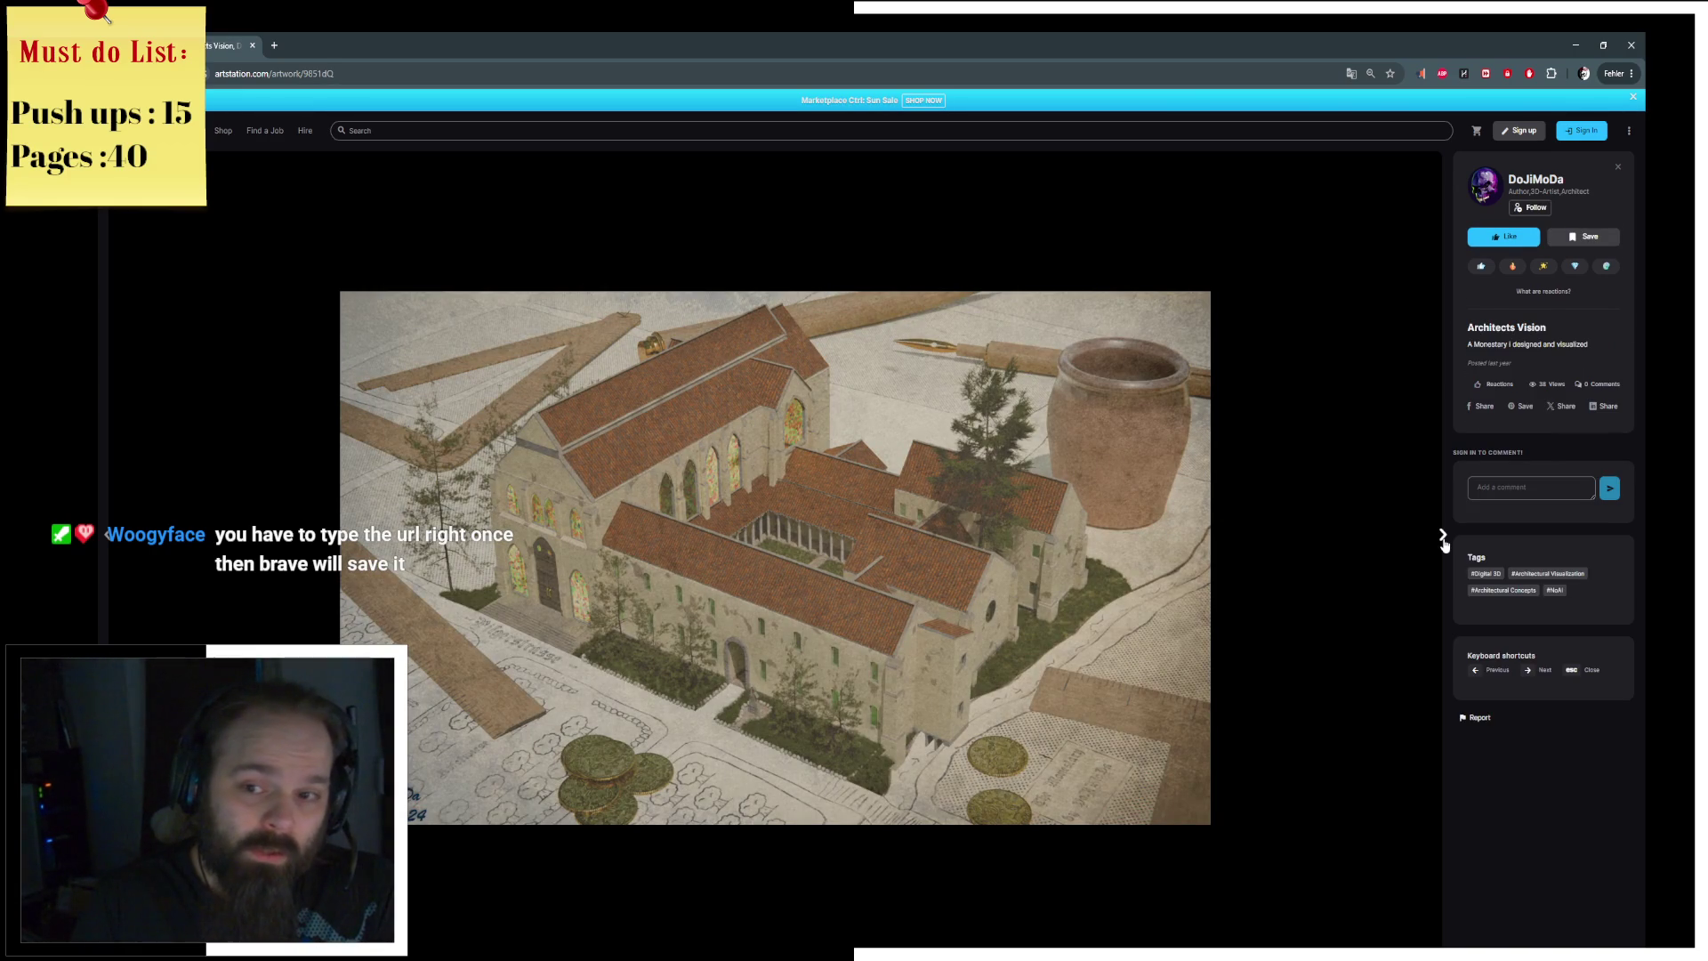
pyautogui.click(1444, 540)
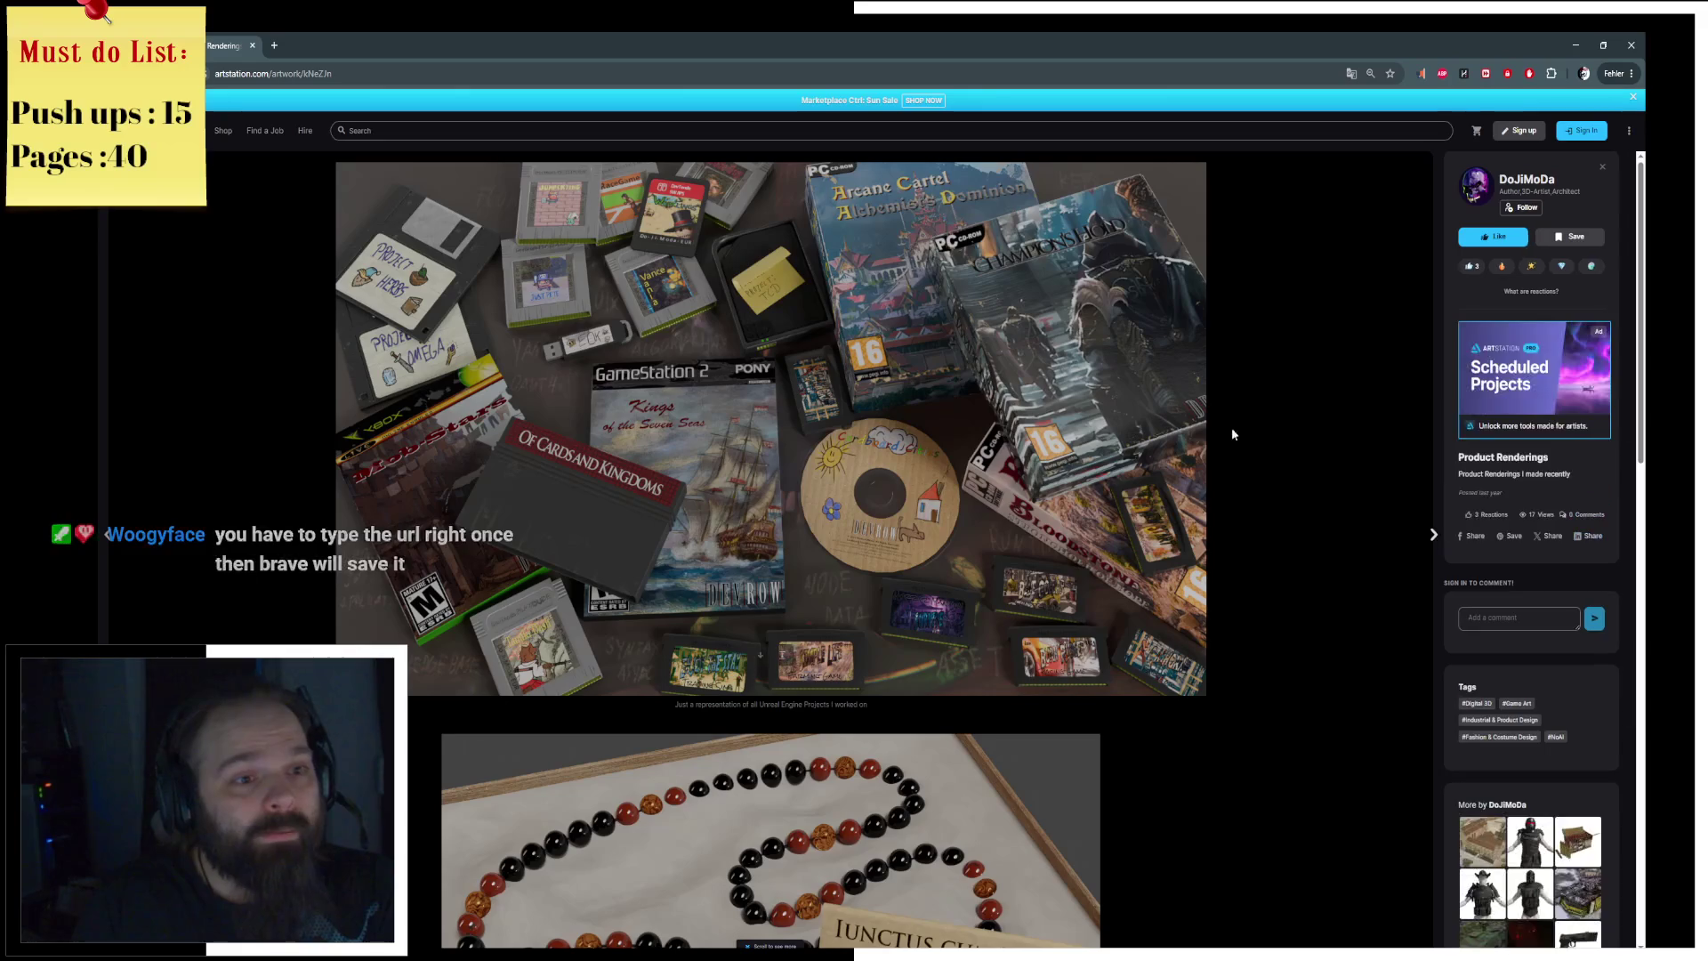
pyautogui.scroll(-8, 1233, 425)
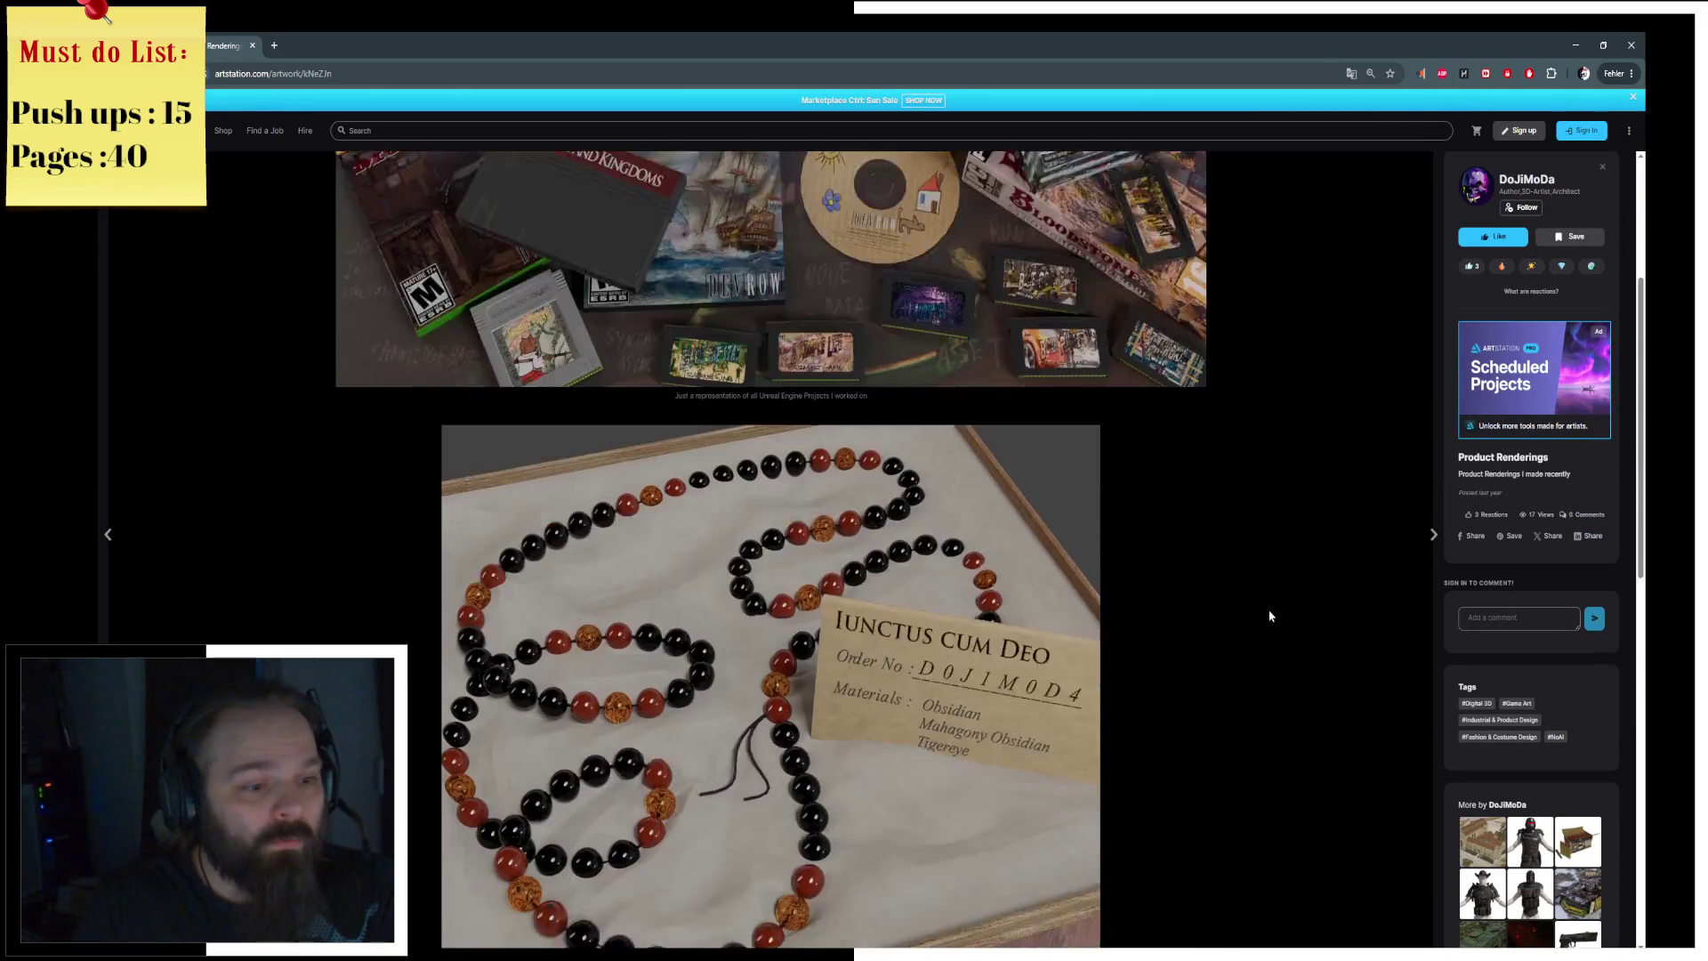
pyautogui.scroll(-6, 1273, 640)
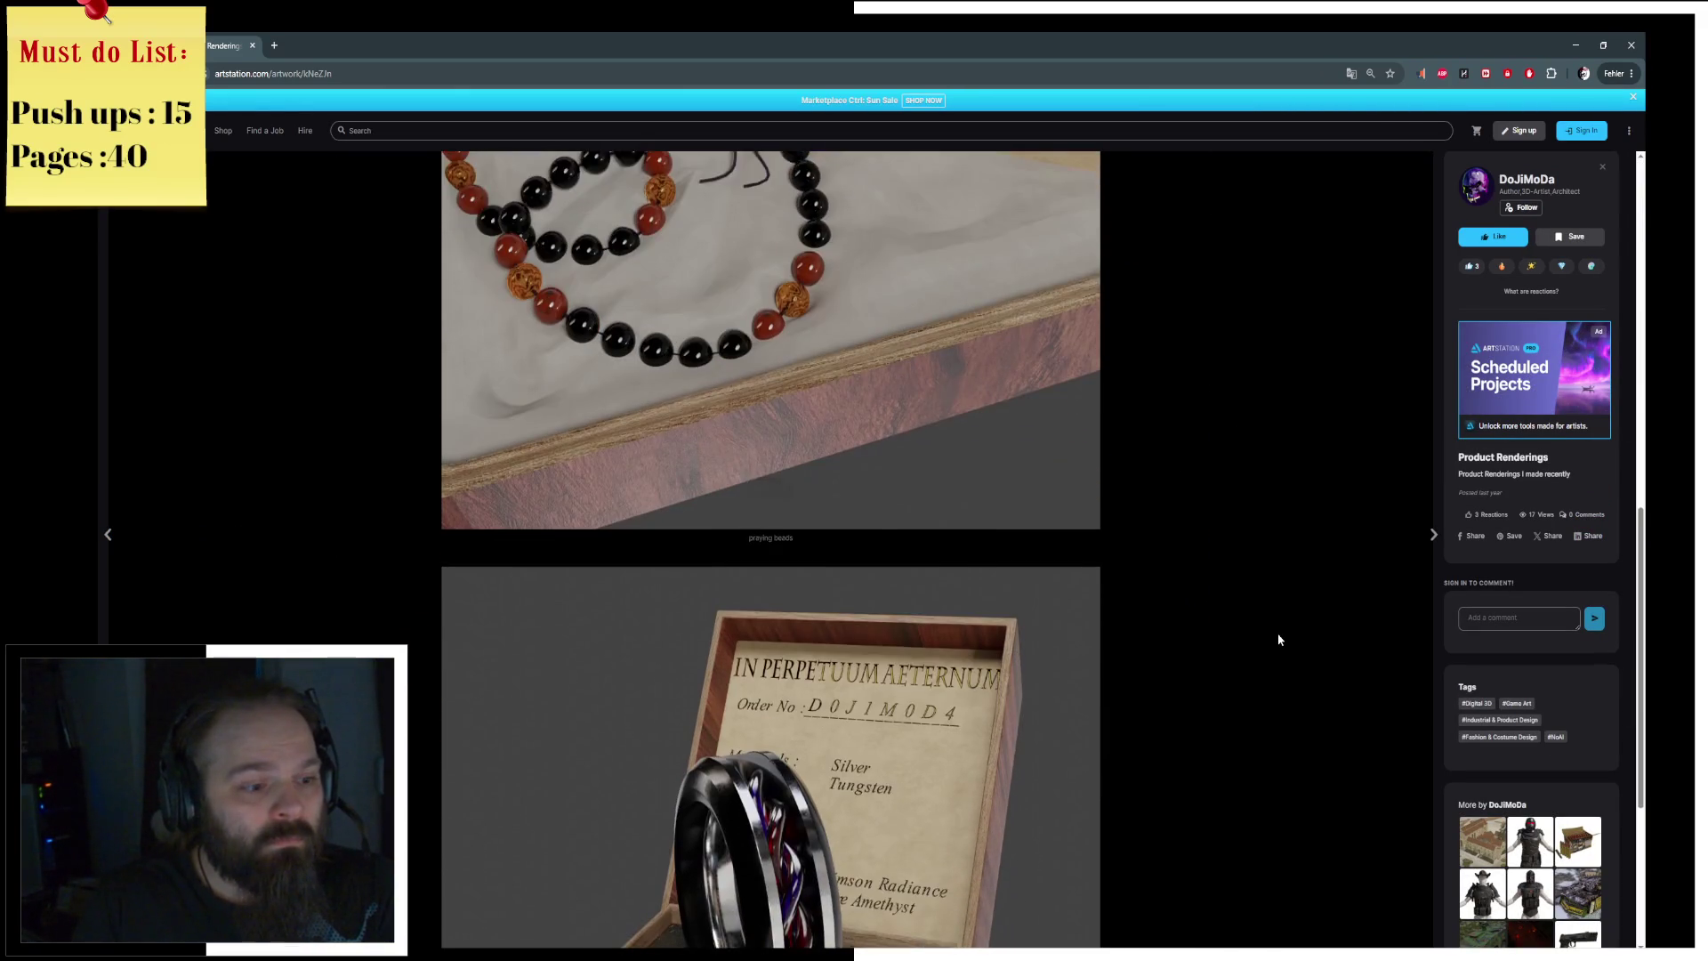
pyautogui.scroll(-2, 1278, 639)
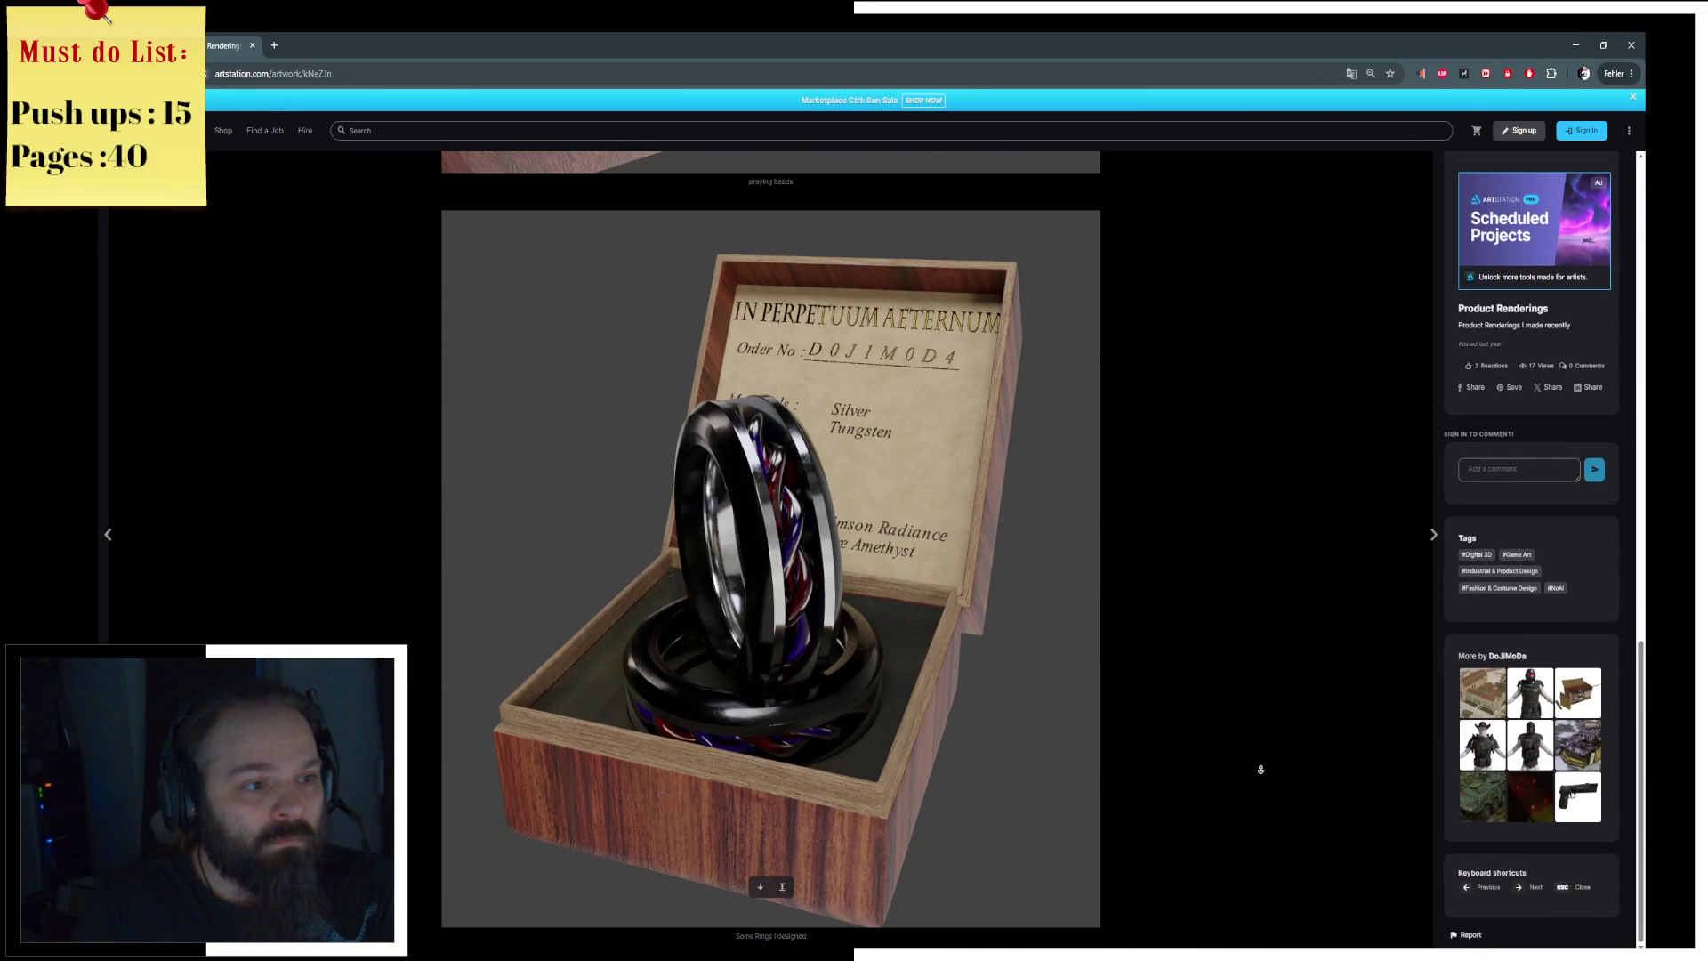
pyautogui.scroll(3, 1106, 699)
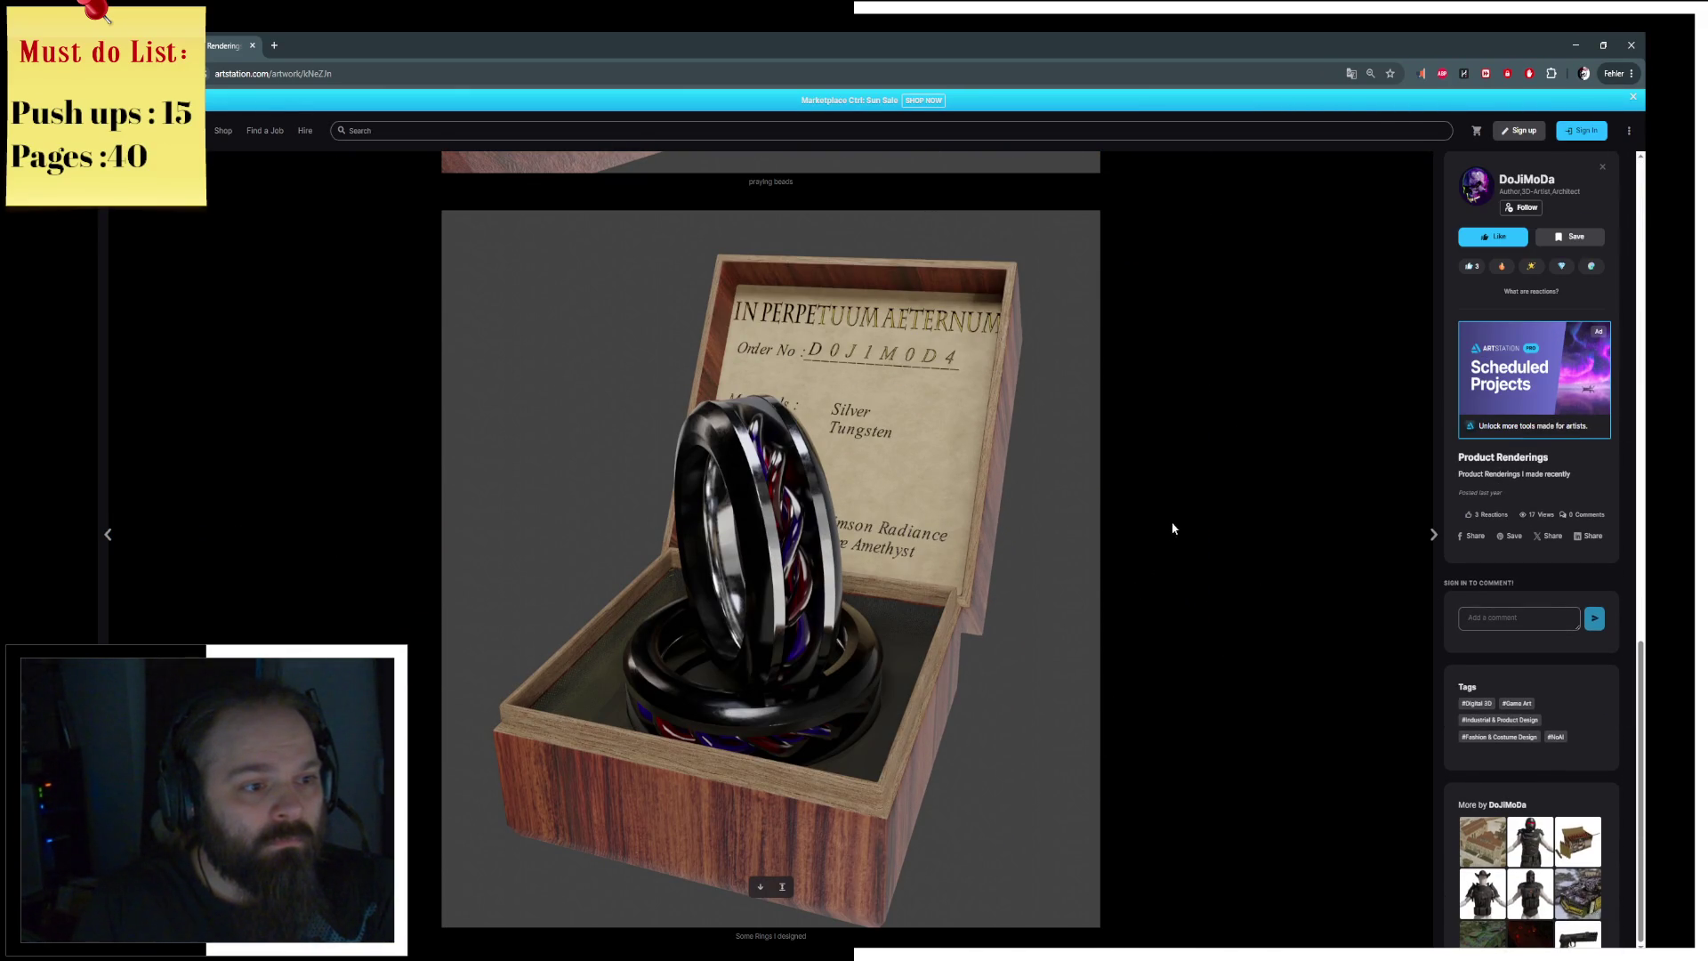
pyautogui.scroll(5, 1262, 733)
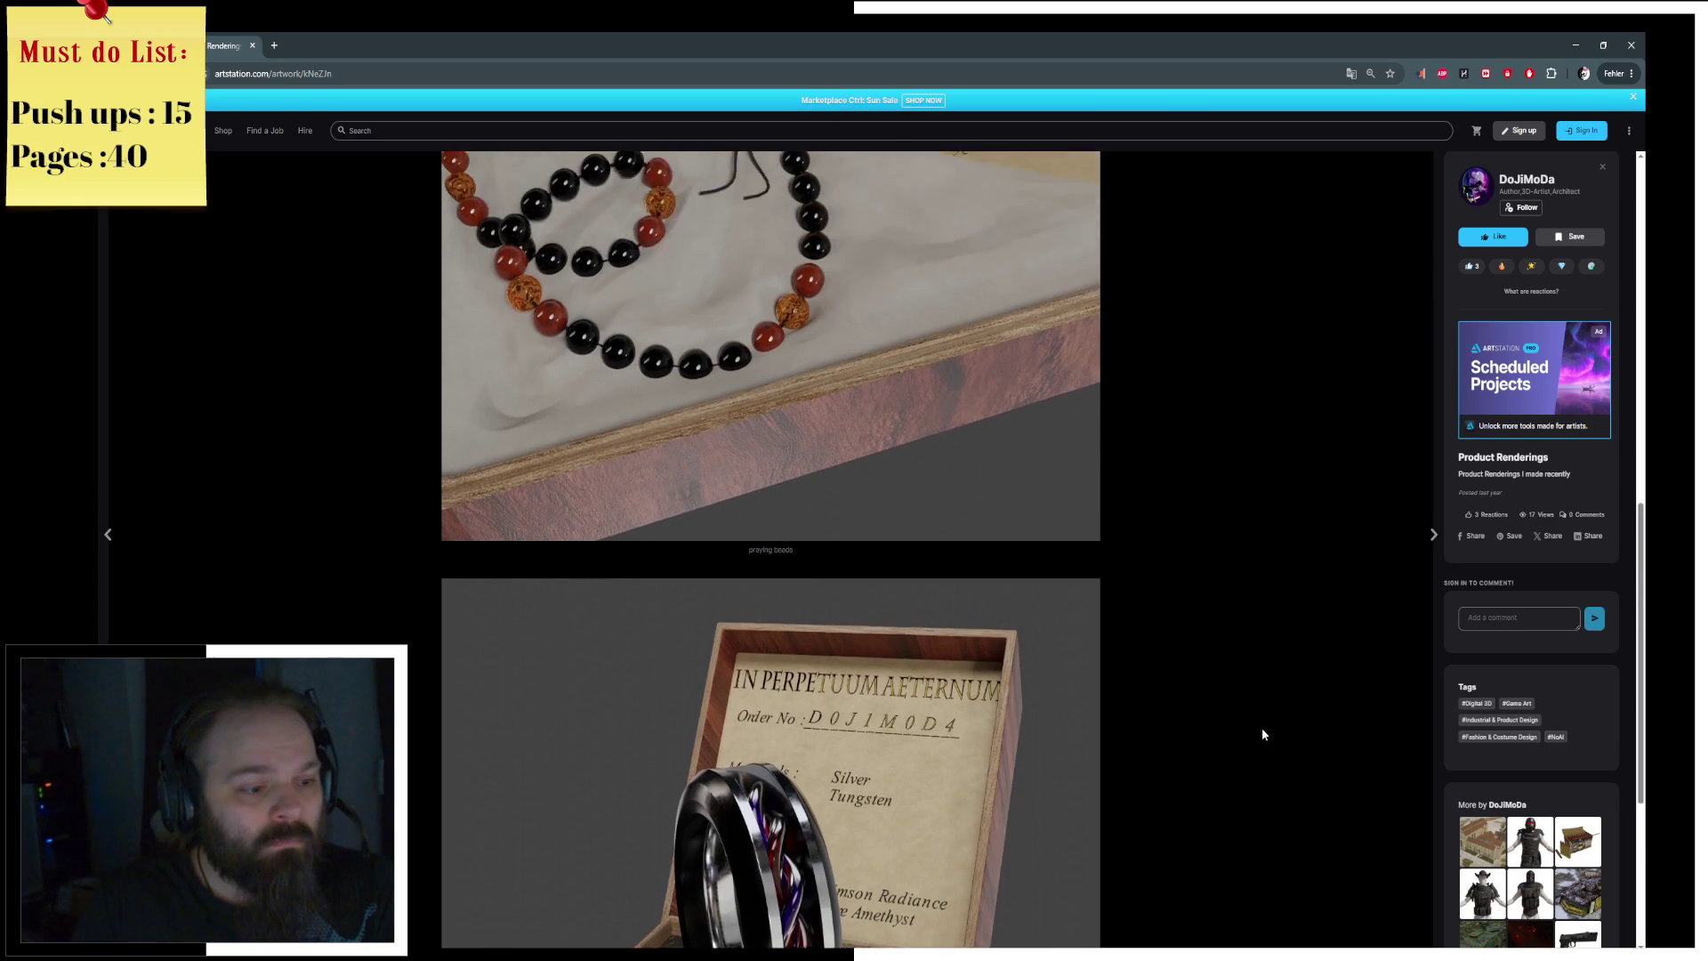
pyautogui.scroll(6, 1258, 712)
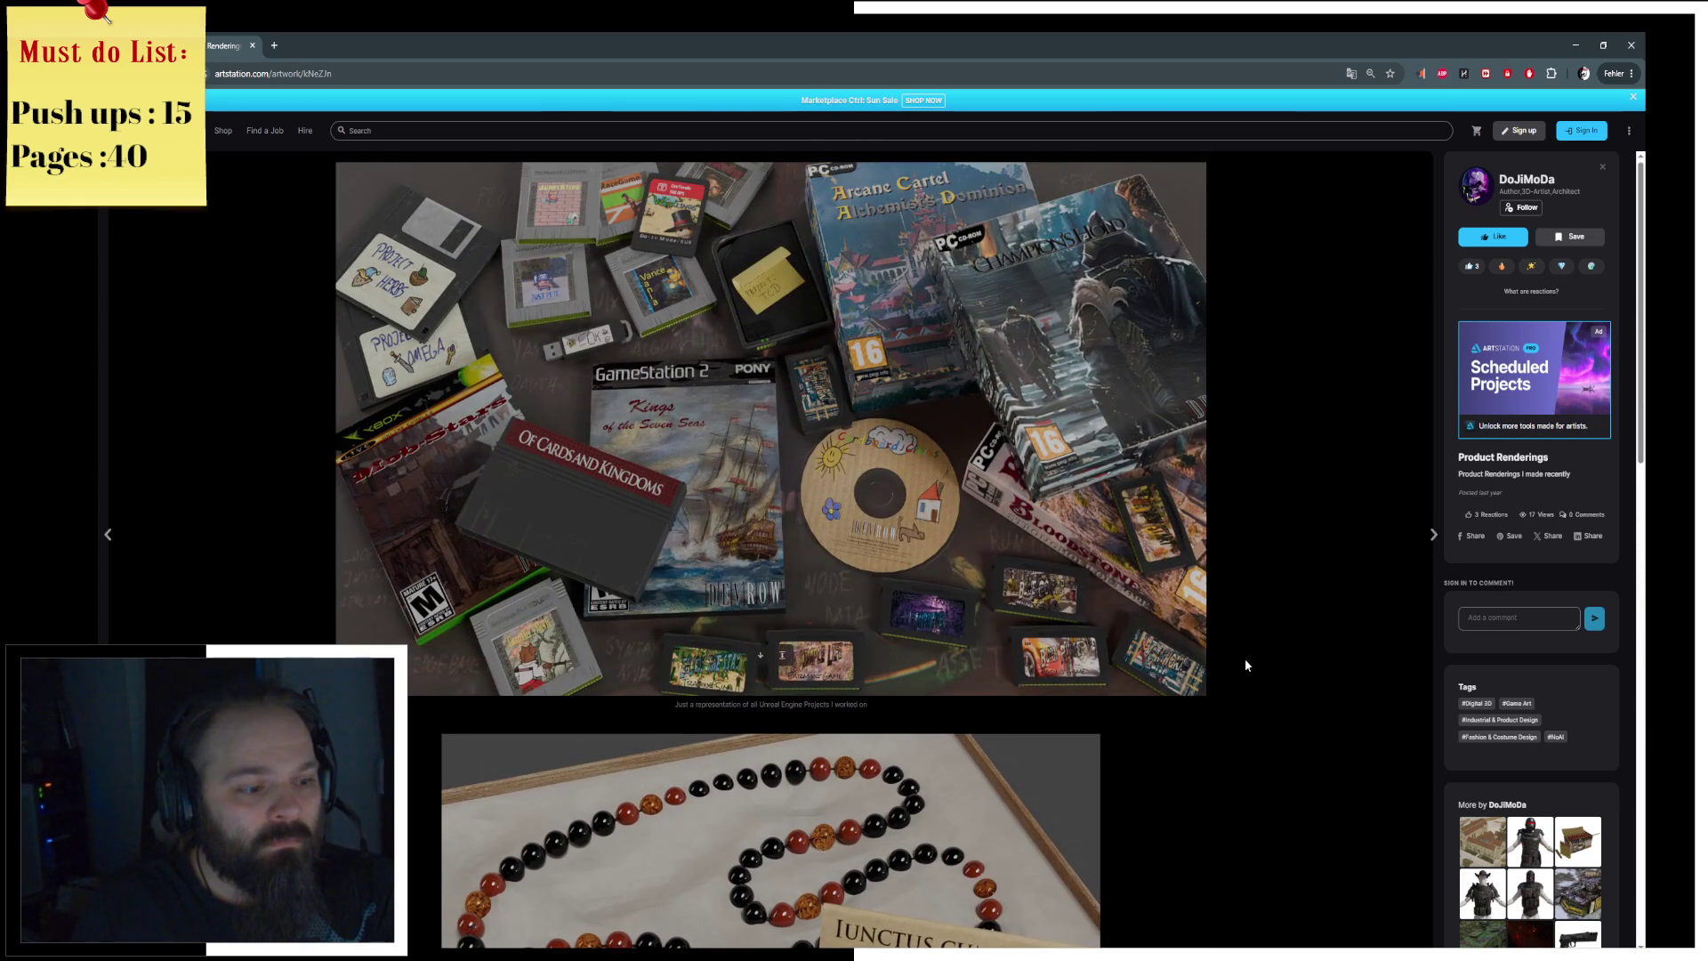
pyautogui.scroll(-3, 1239, 263)
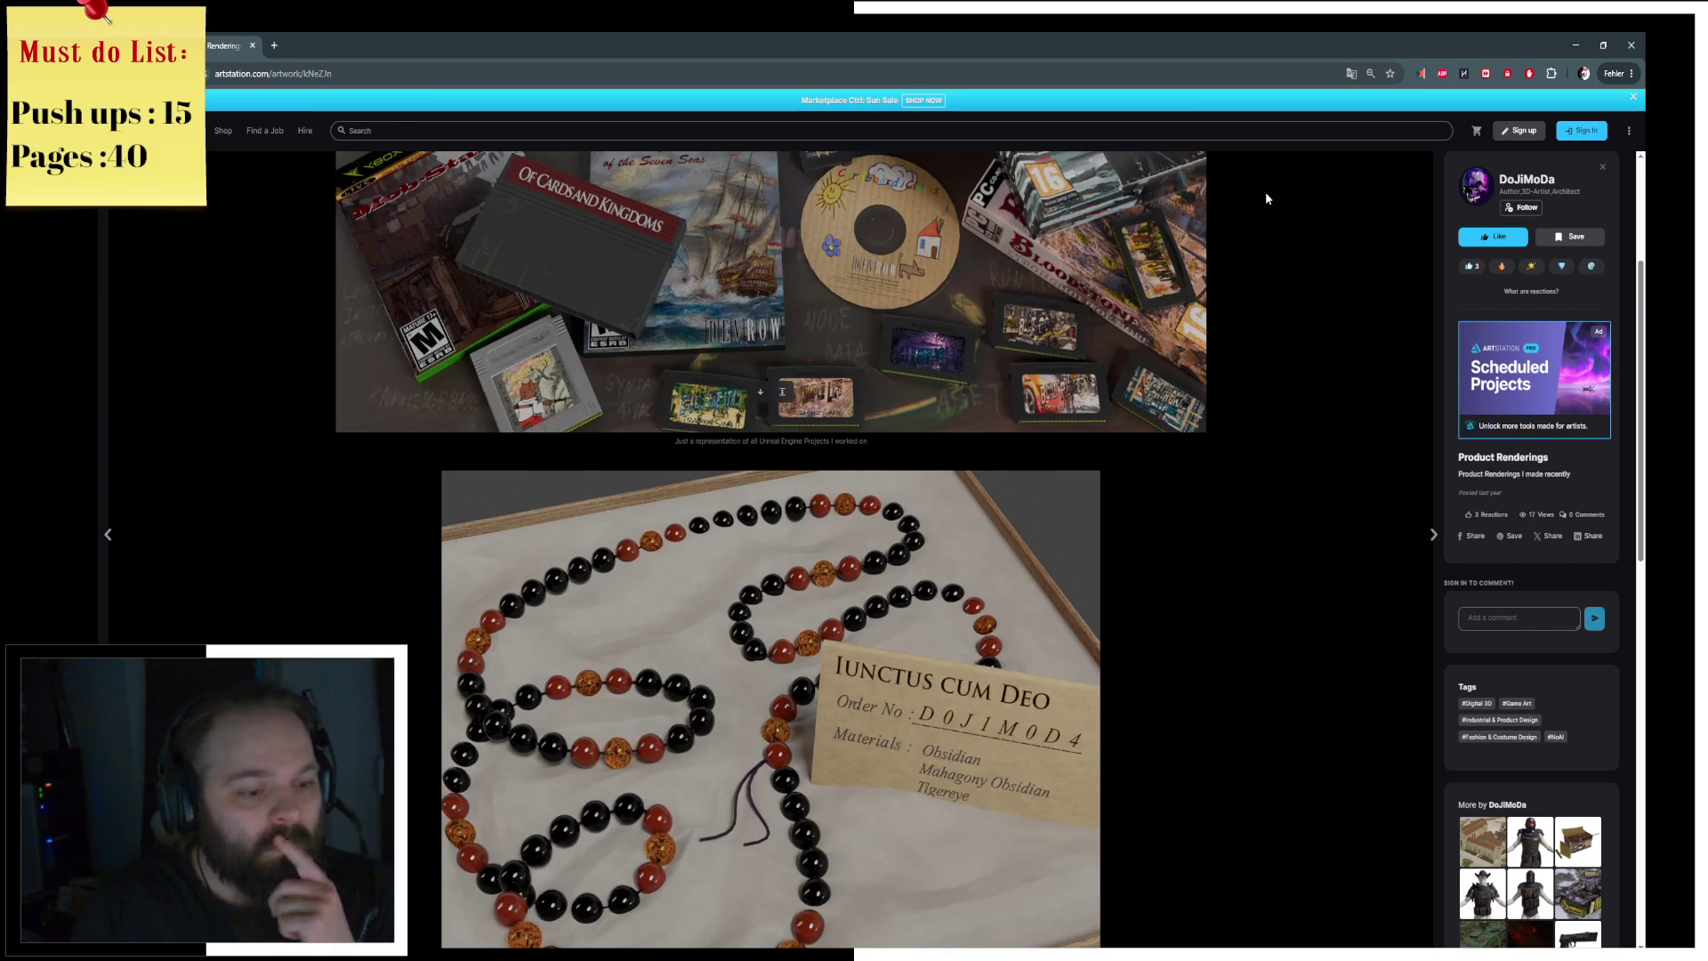
pyautogui.scroll(1, 1264, 190)
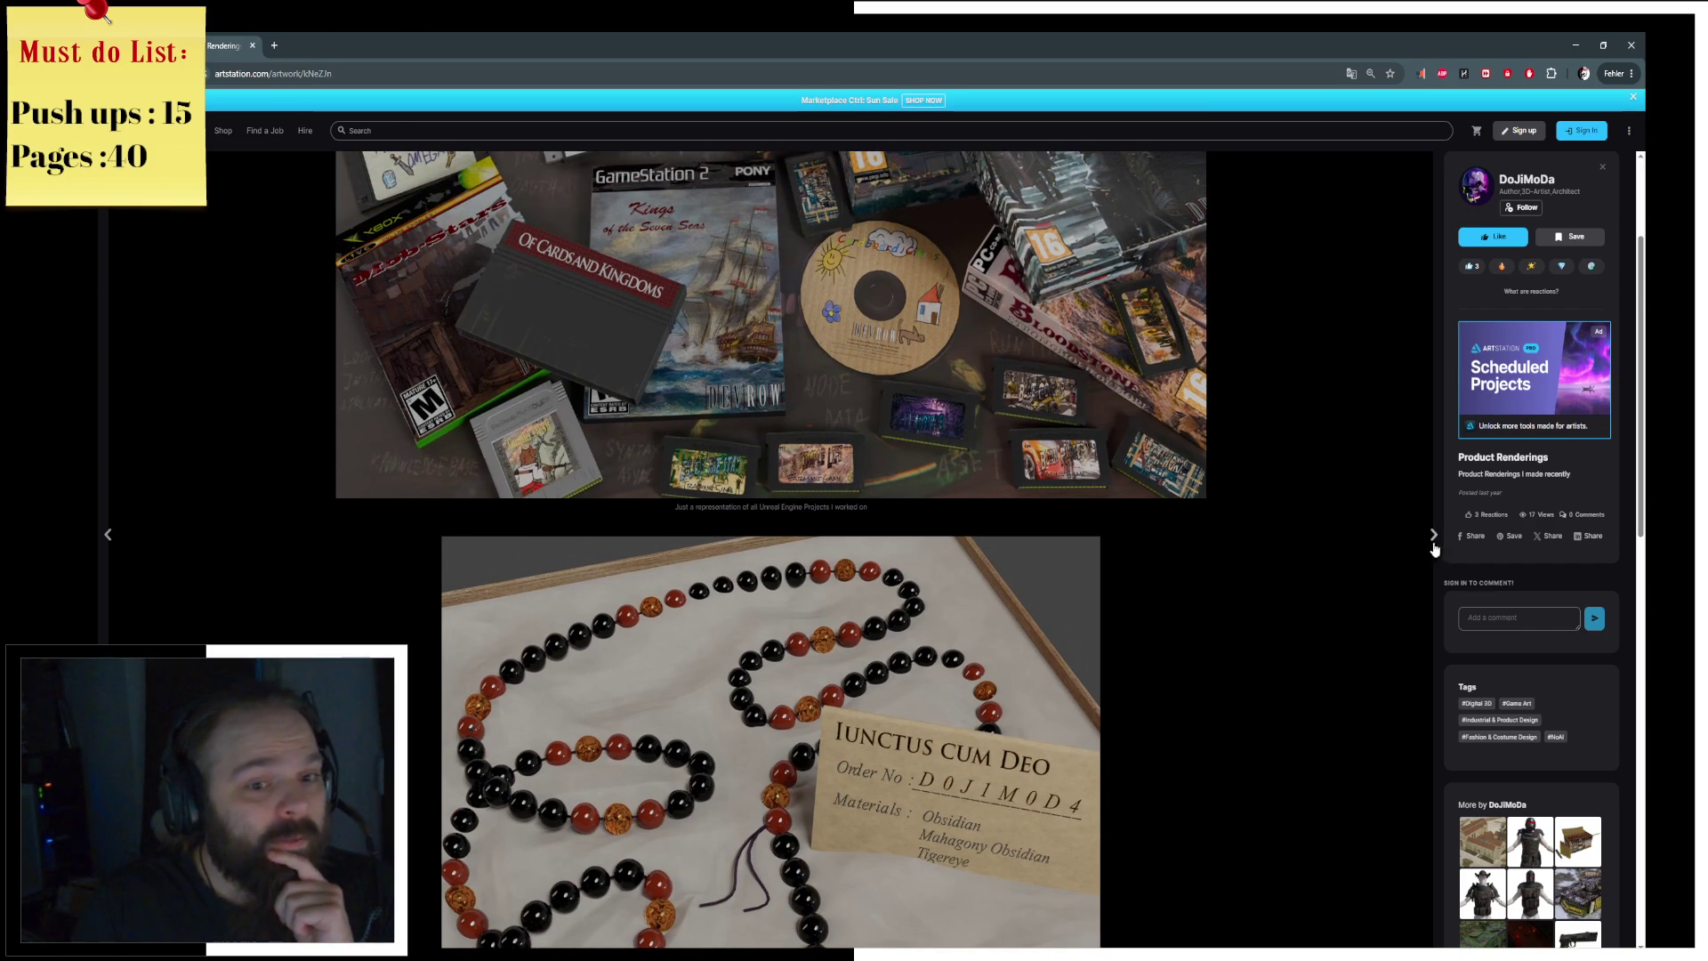
# Step: Step through the artist's artworks from Church and GTK Boxer to Game Assets Weapon Collection
pyautogui.click(1433, 533)
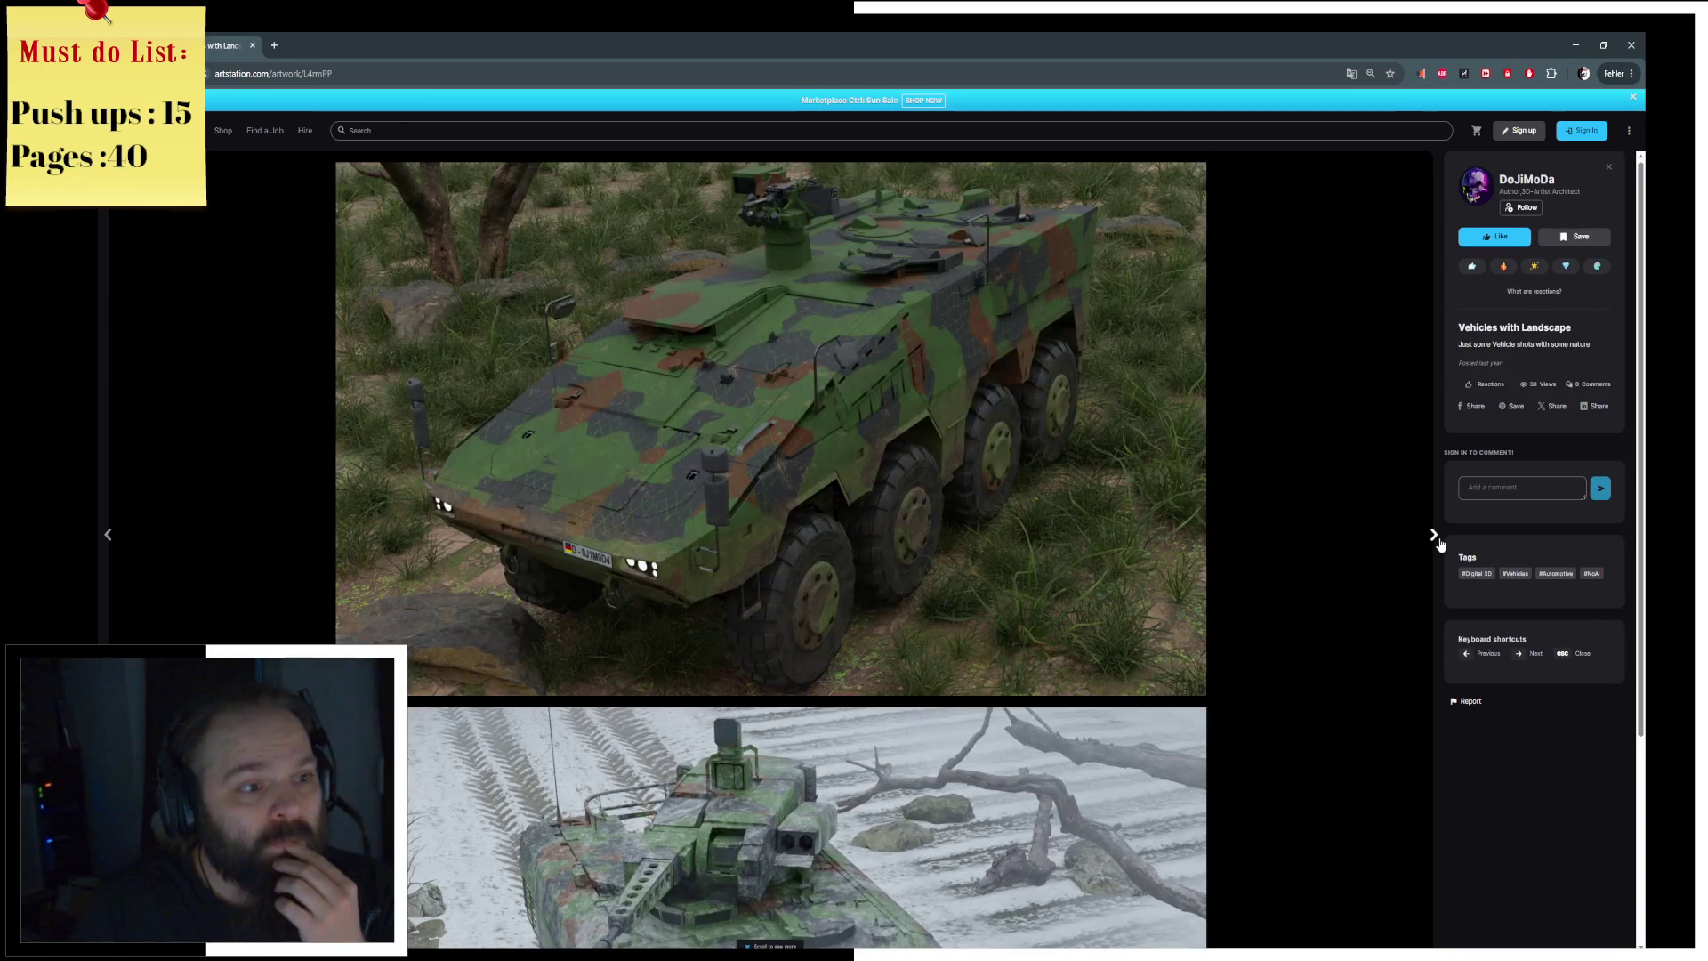
pyautogui.click(1437, 538)
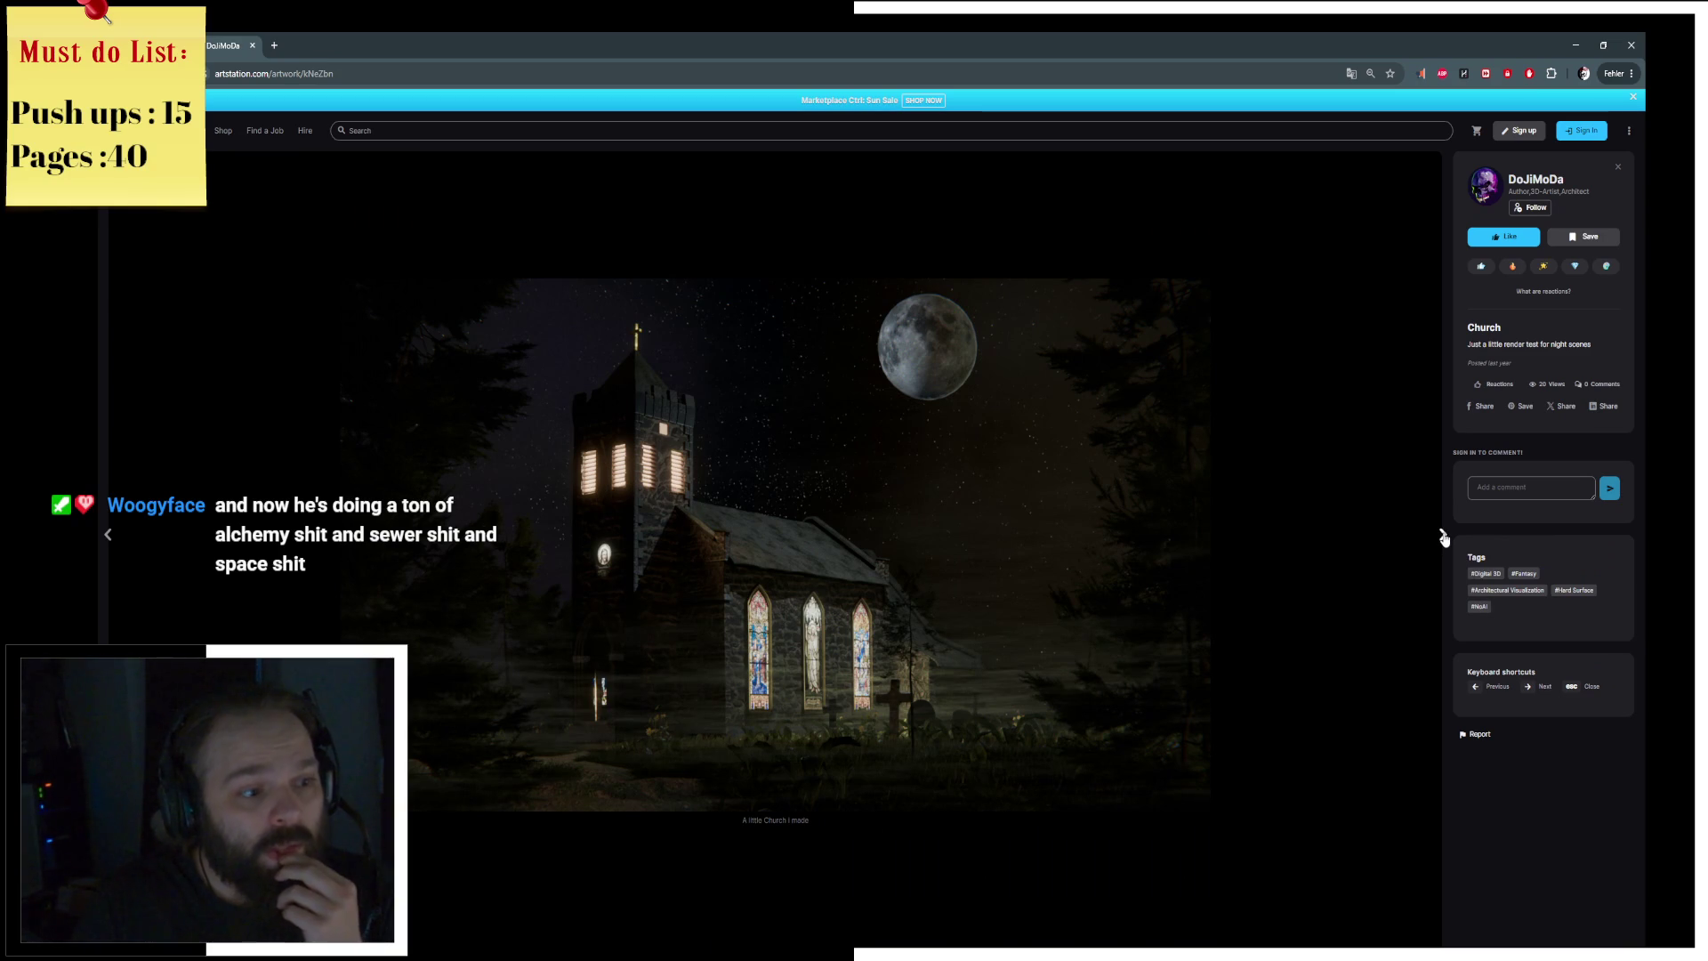
pyautogui.click(1443, 537)
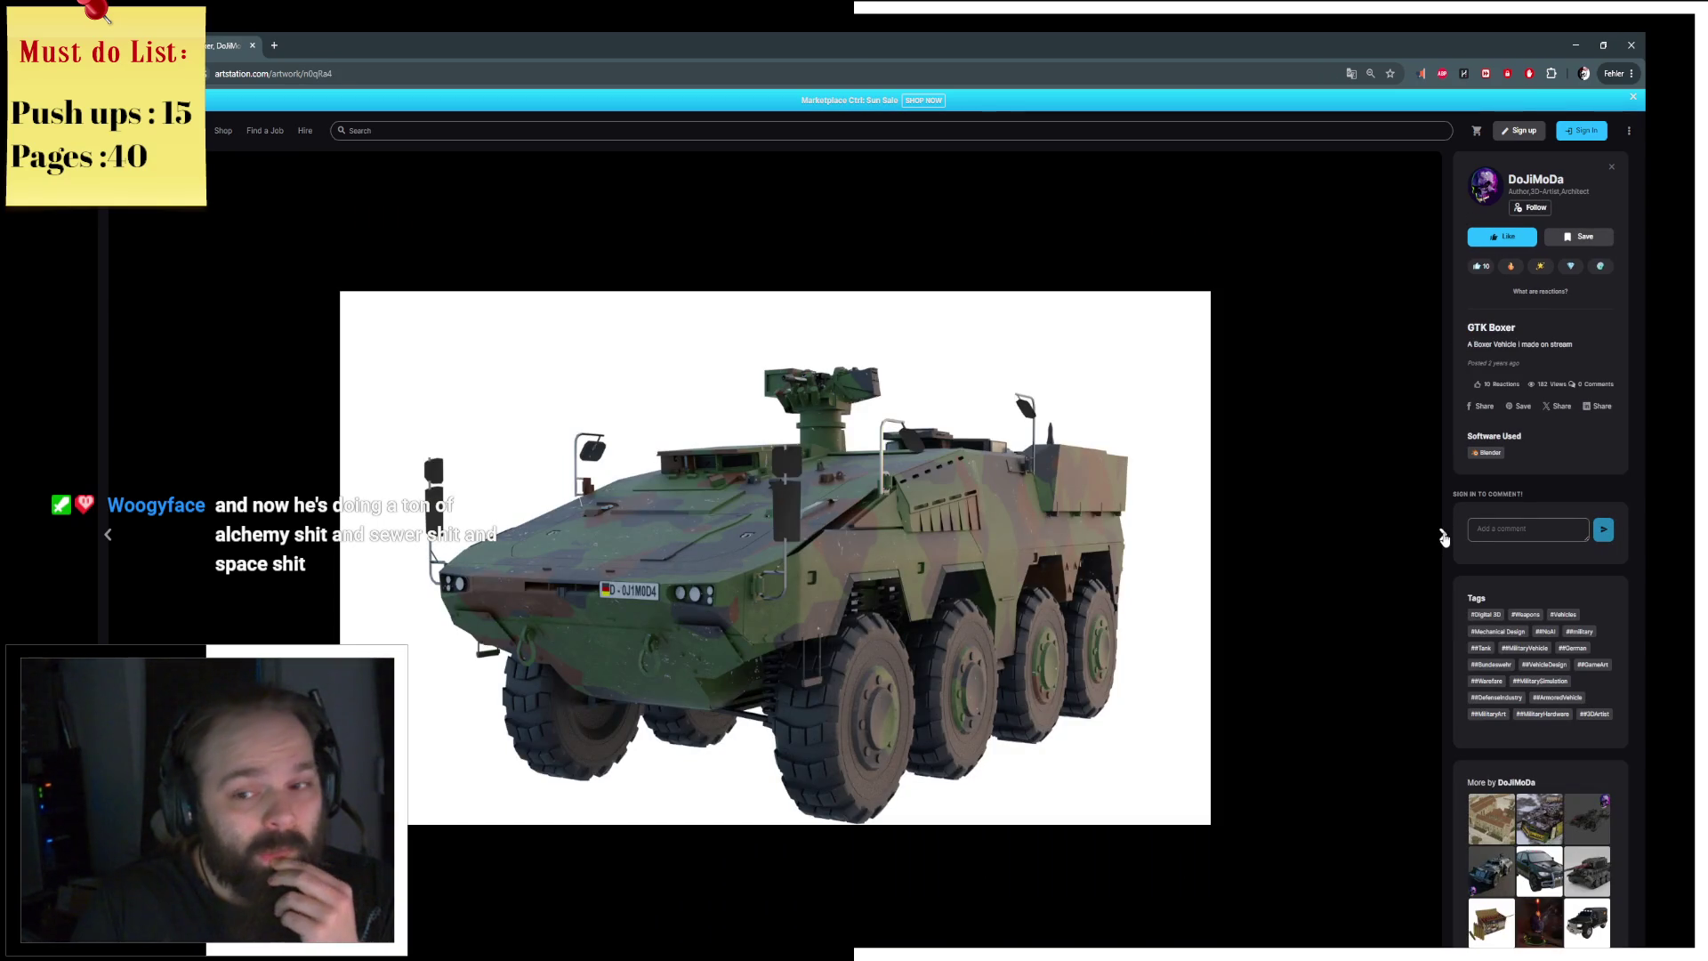
pyautogui.click(1443, 538)
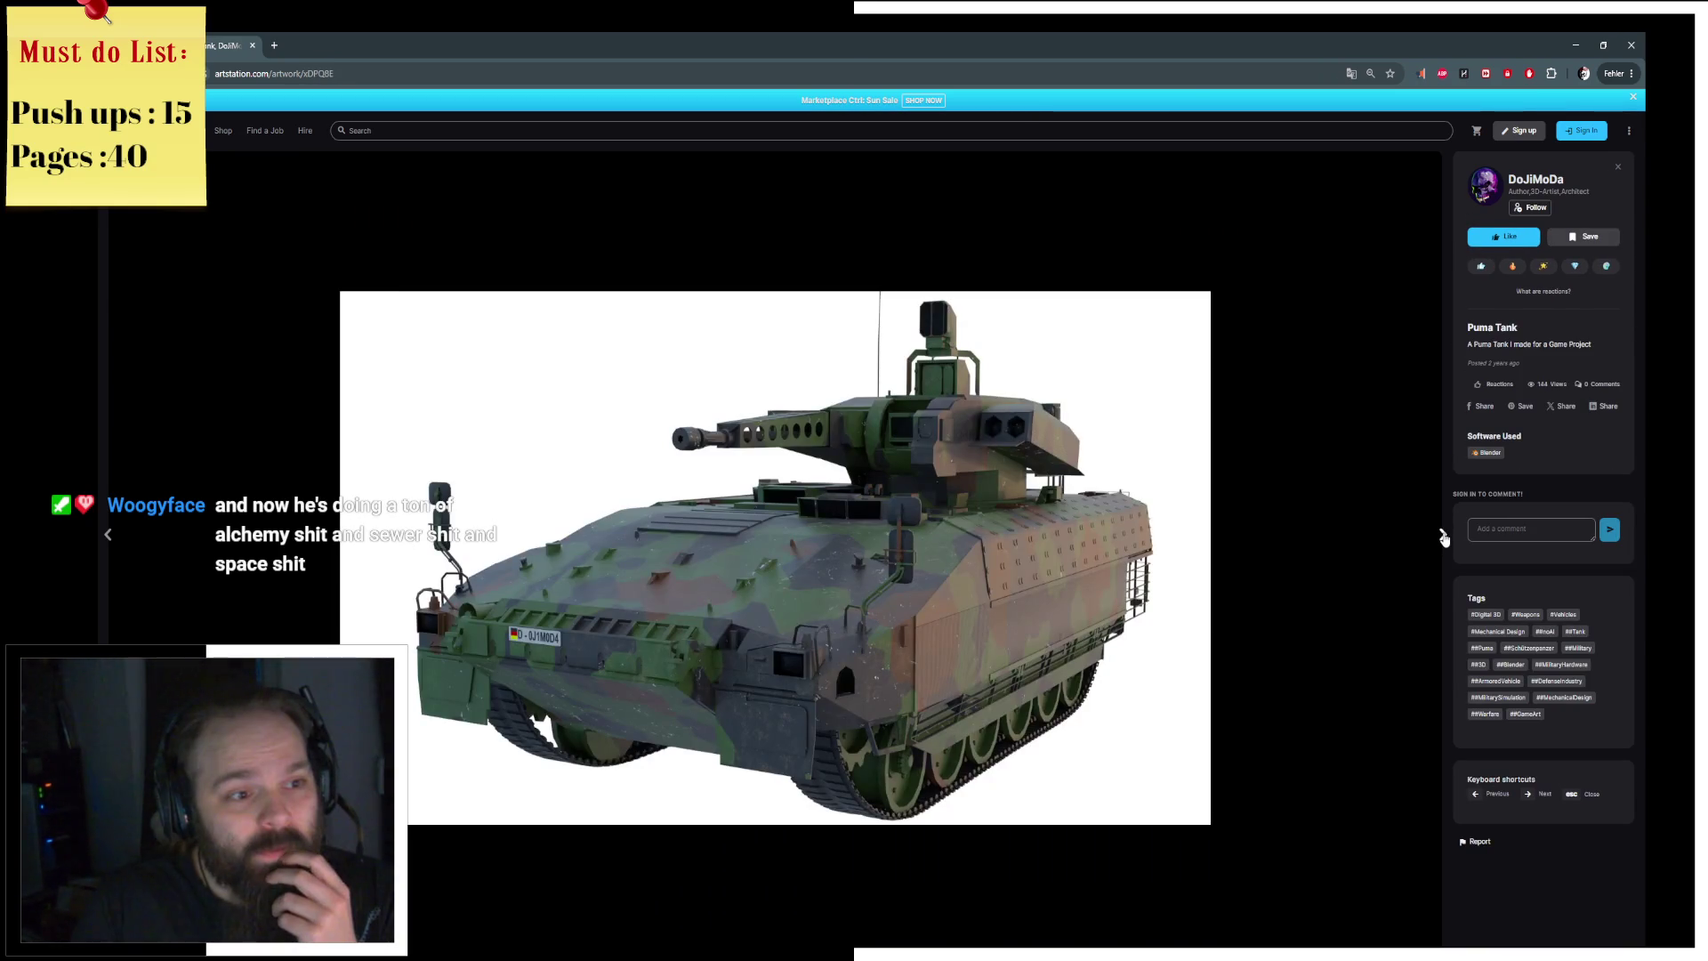
pyautogui.click(1443, 537)
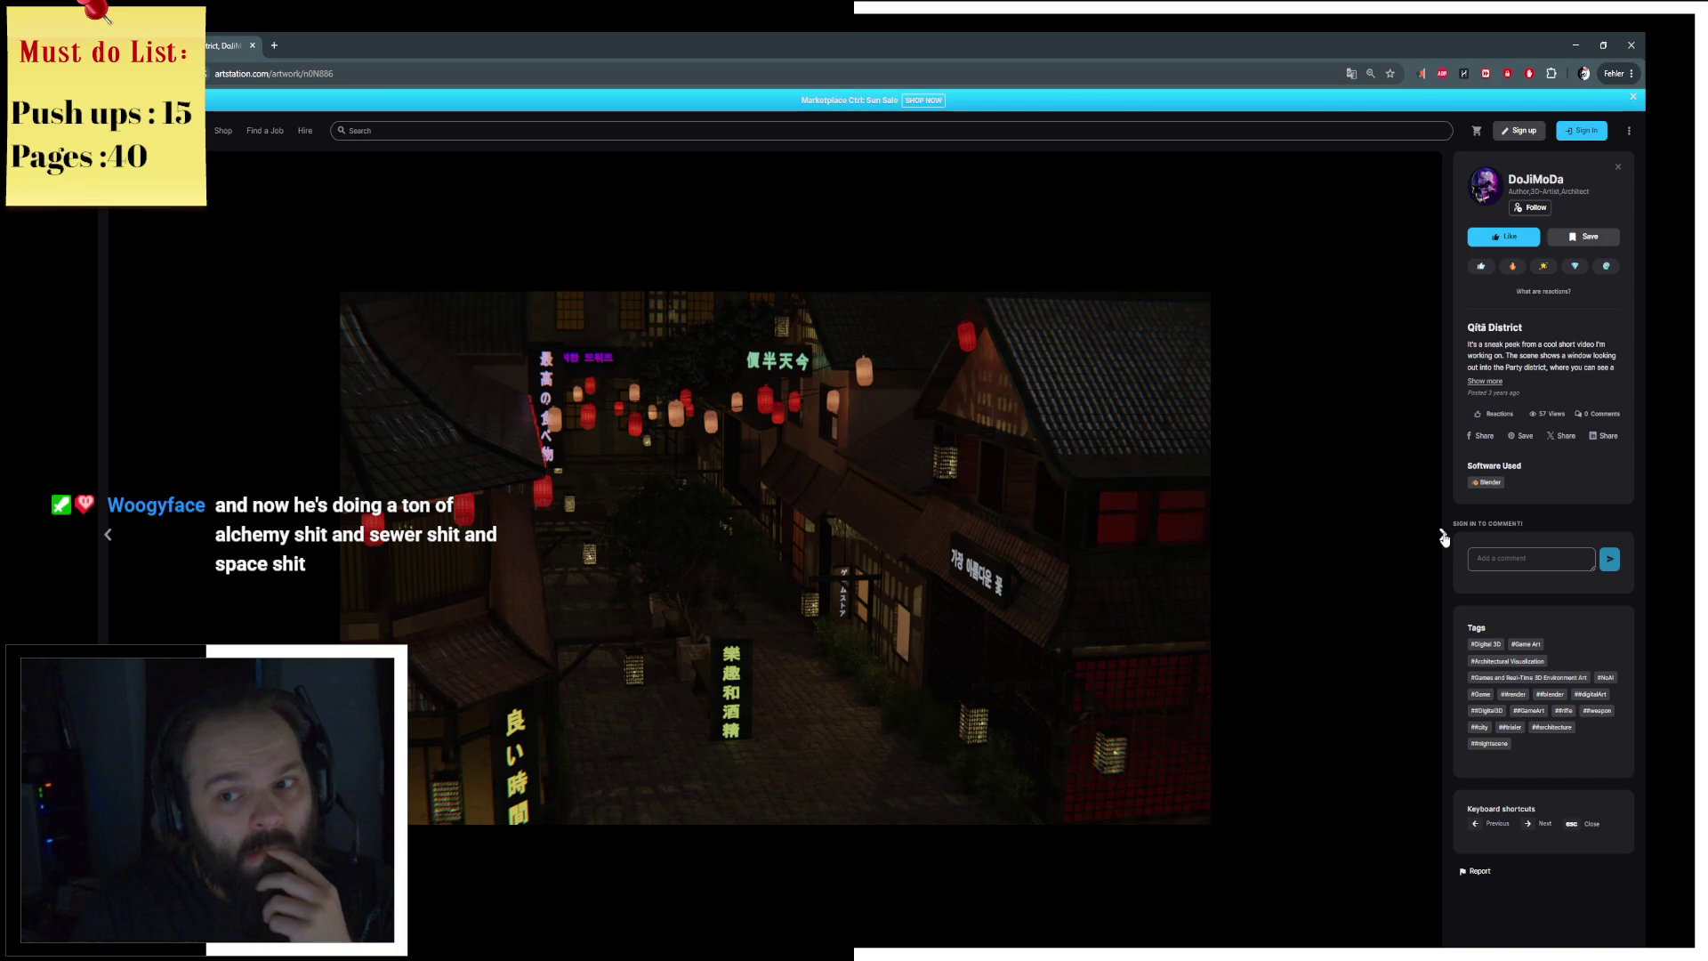
pyautogui.click(1442, 537)
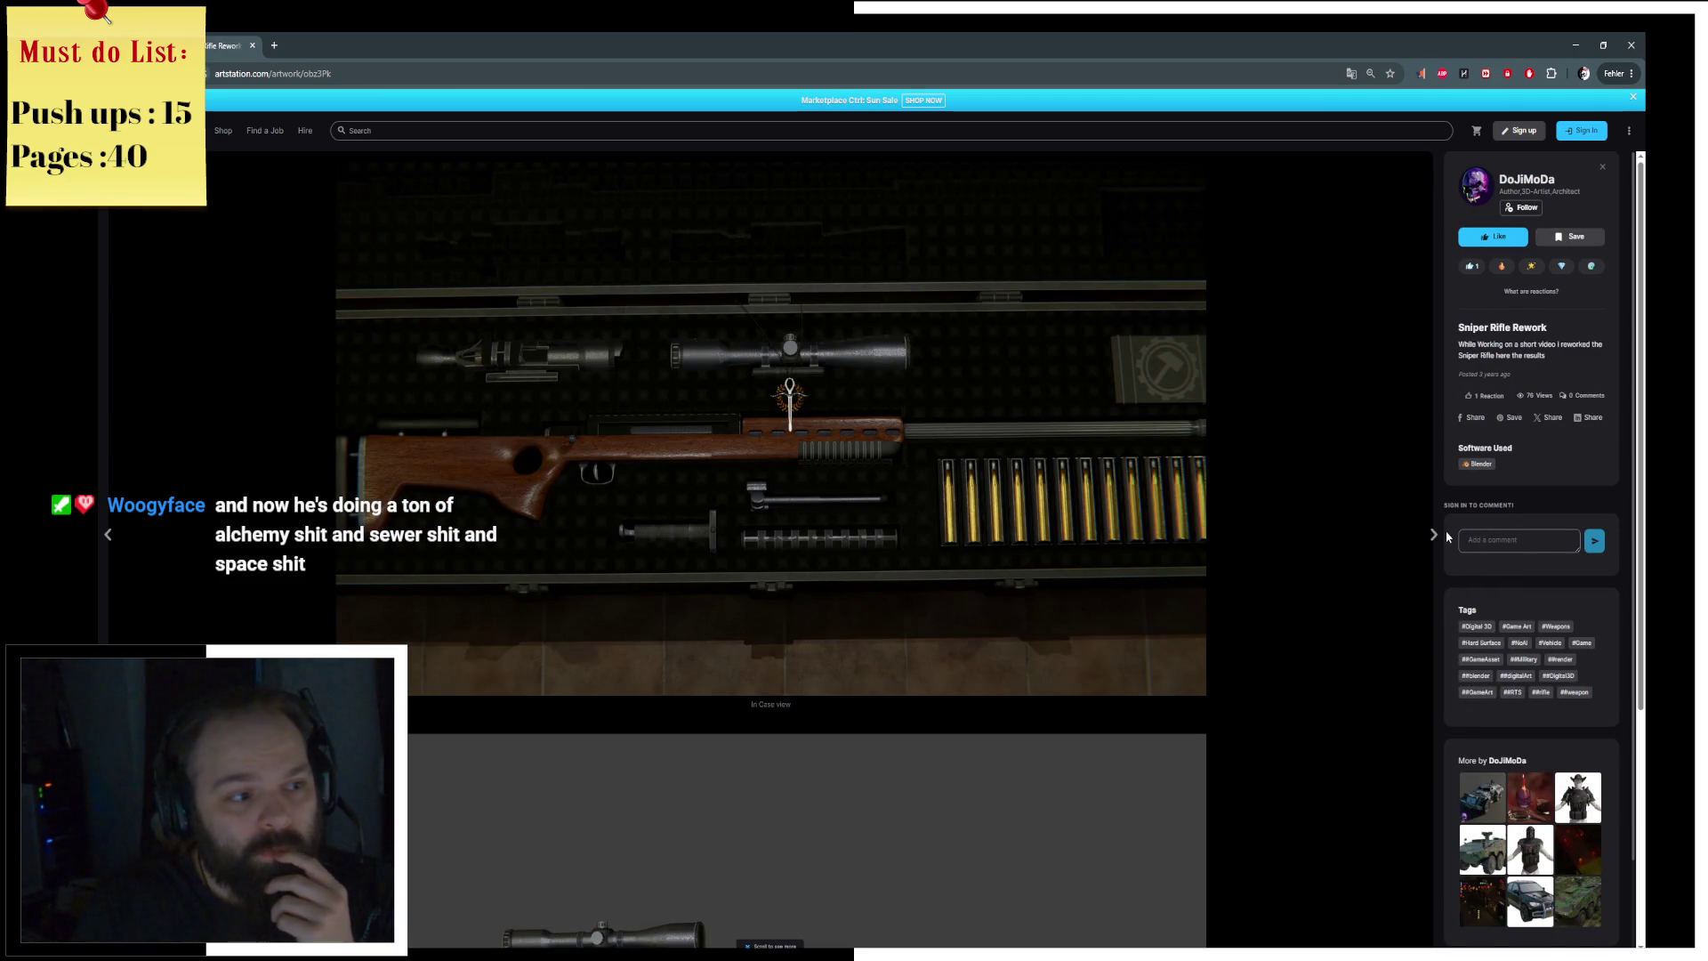
pyautogui.scroll(-3, 1423, 537)
pyautogui.click(1437, 537)
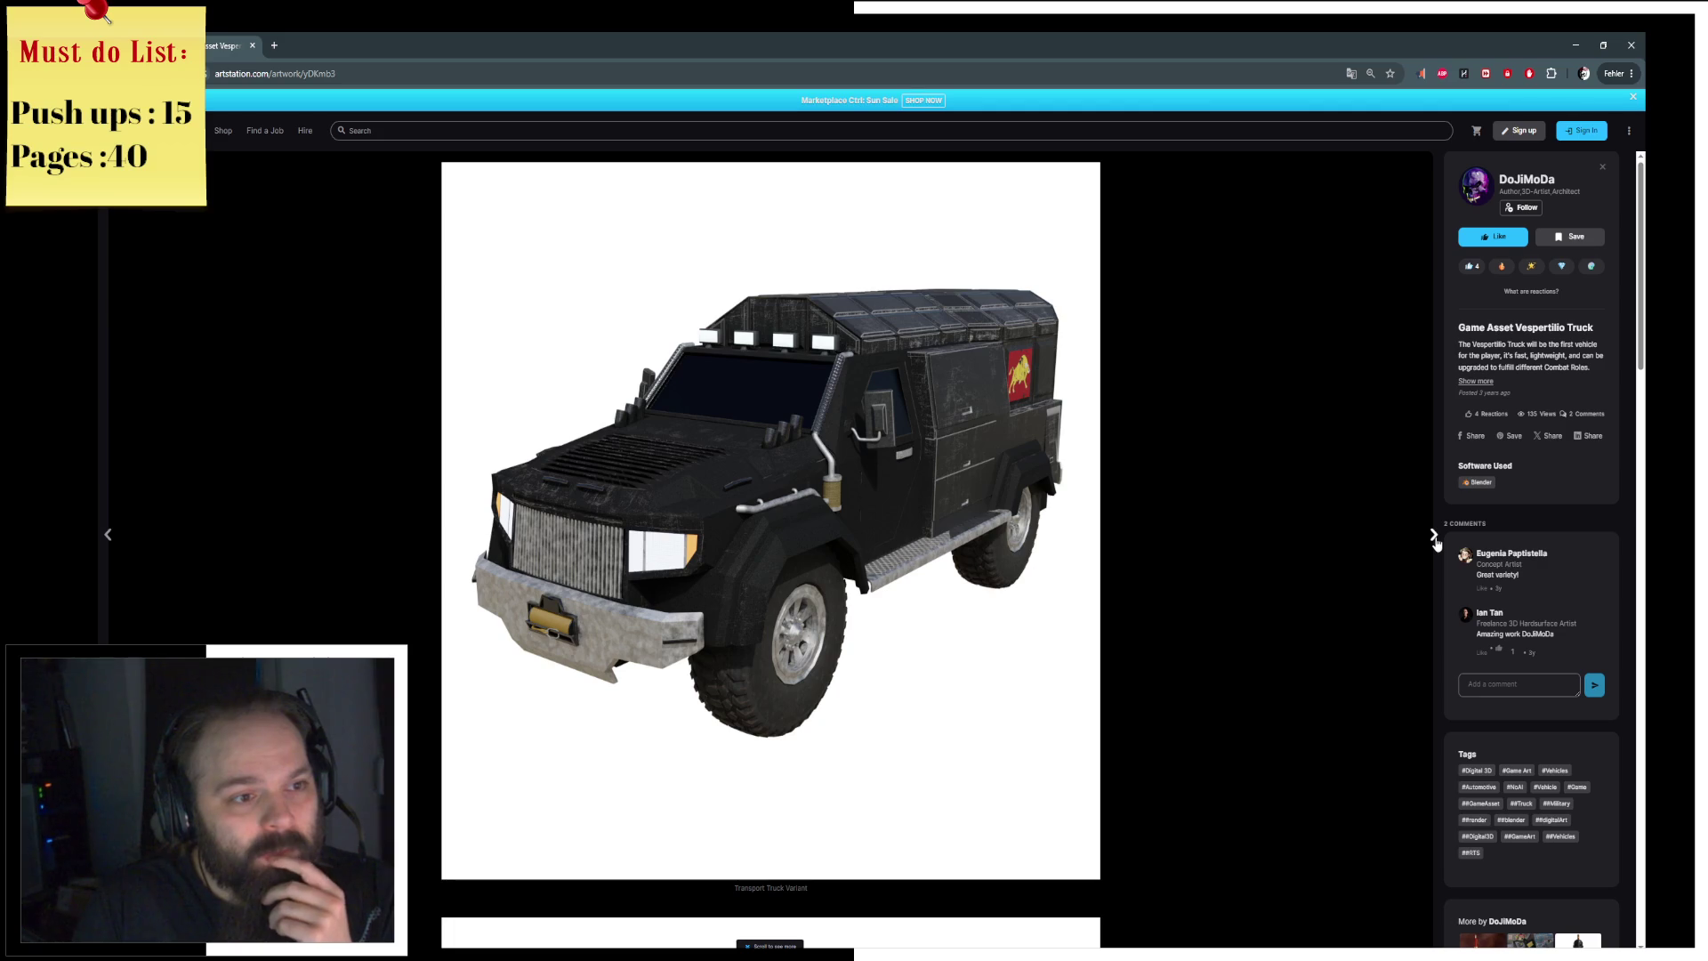
pyautogui.click(1435, 536)
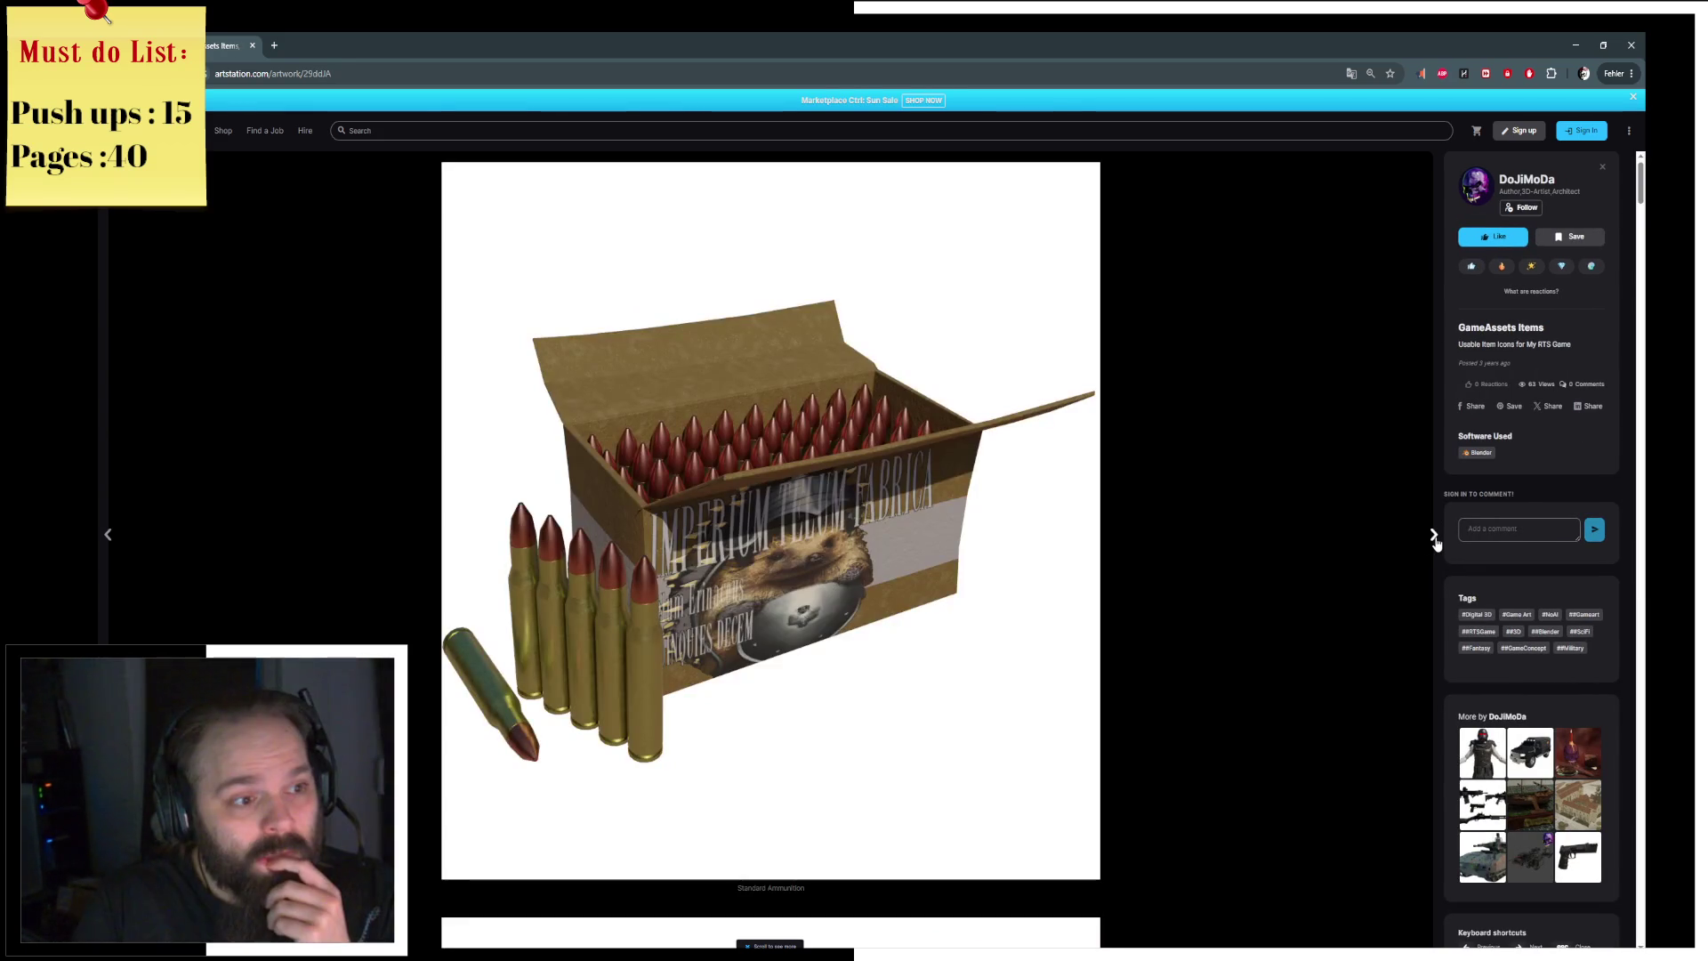
pyautogui.click(1434, 535)
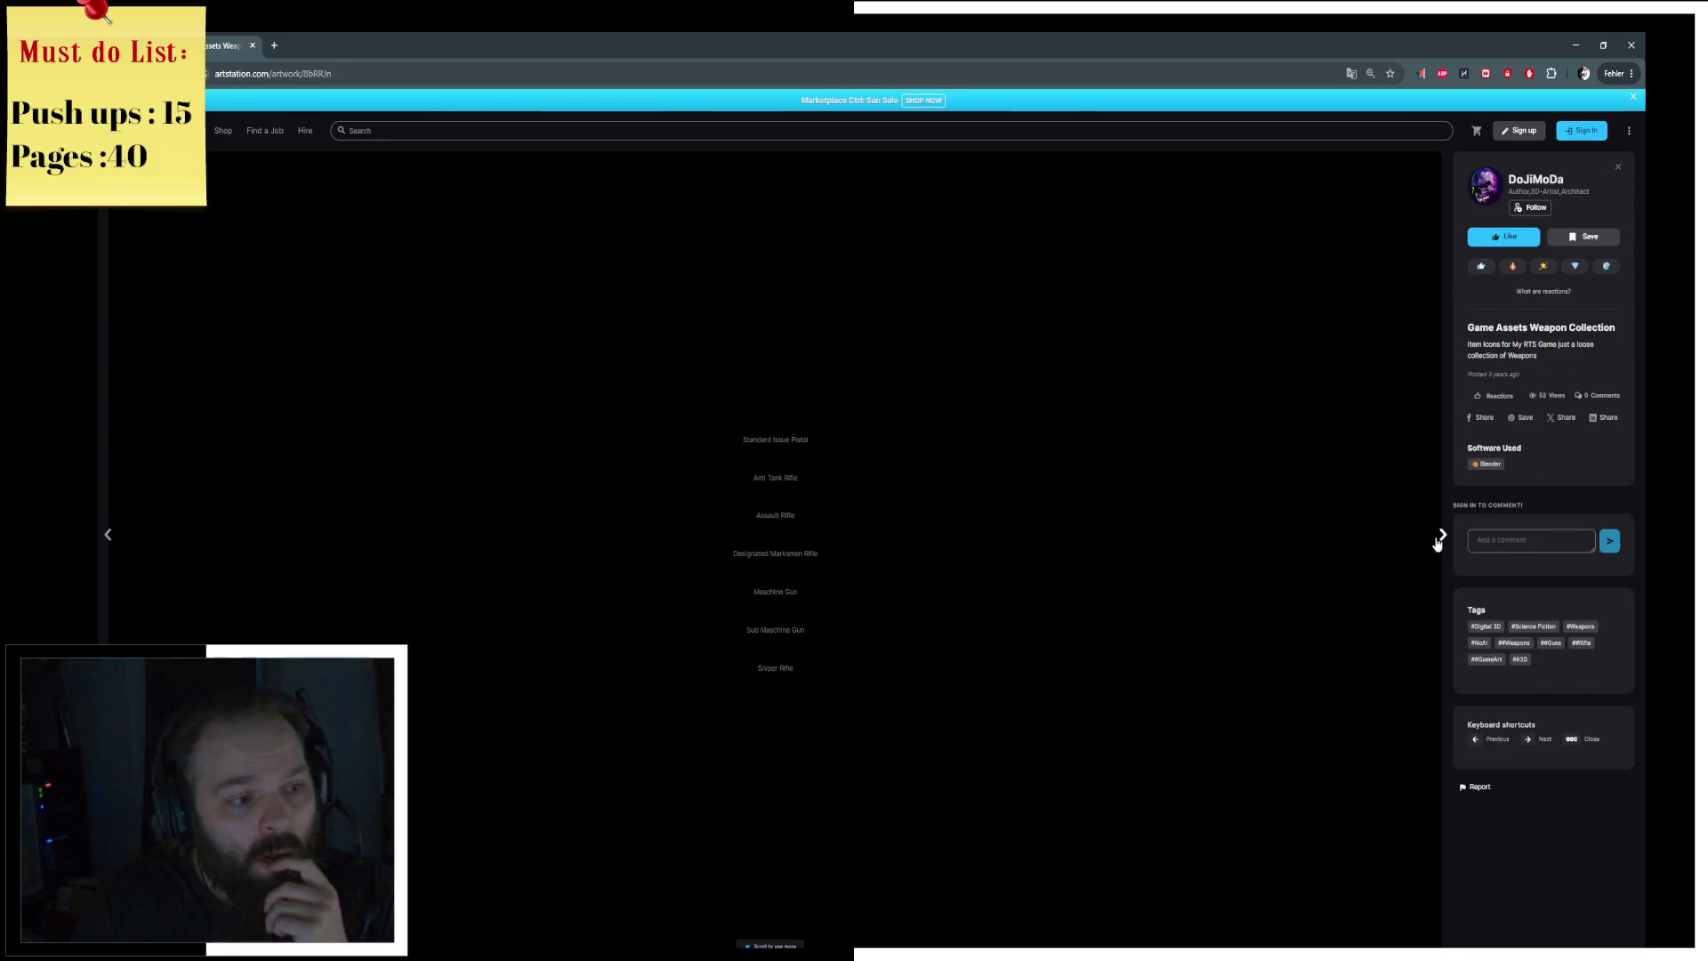
# Step: Continue through the armor and tank artworks, then return to Game Assets Centurio Armor
pyautogui.click(1434, 536)
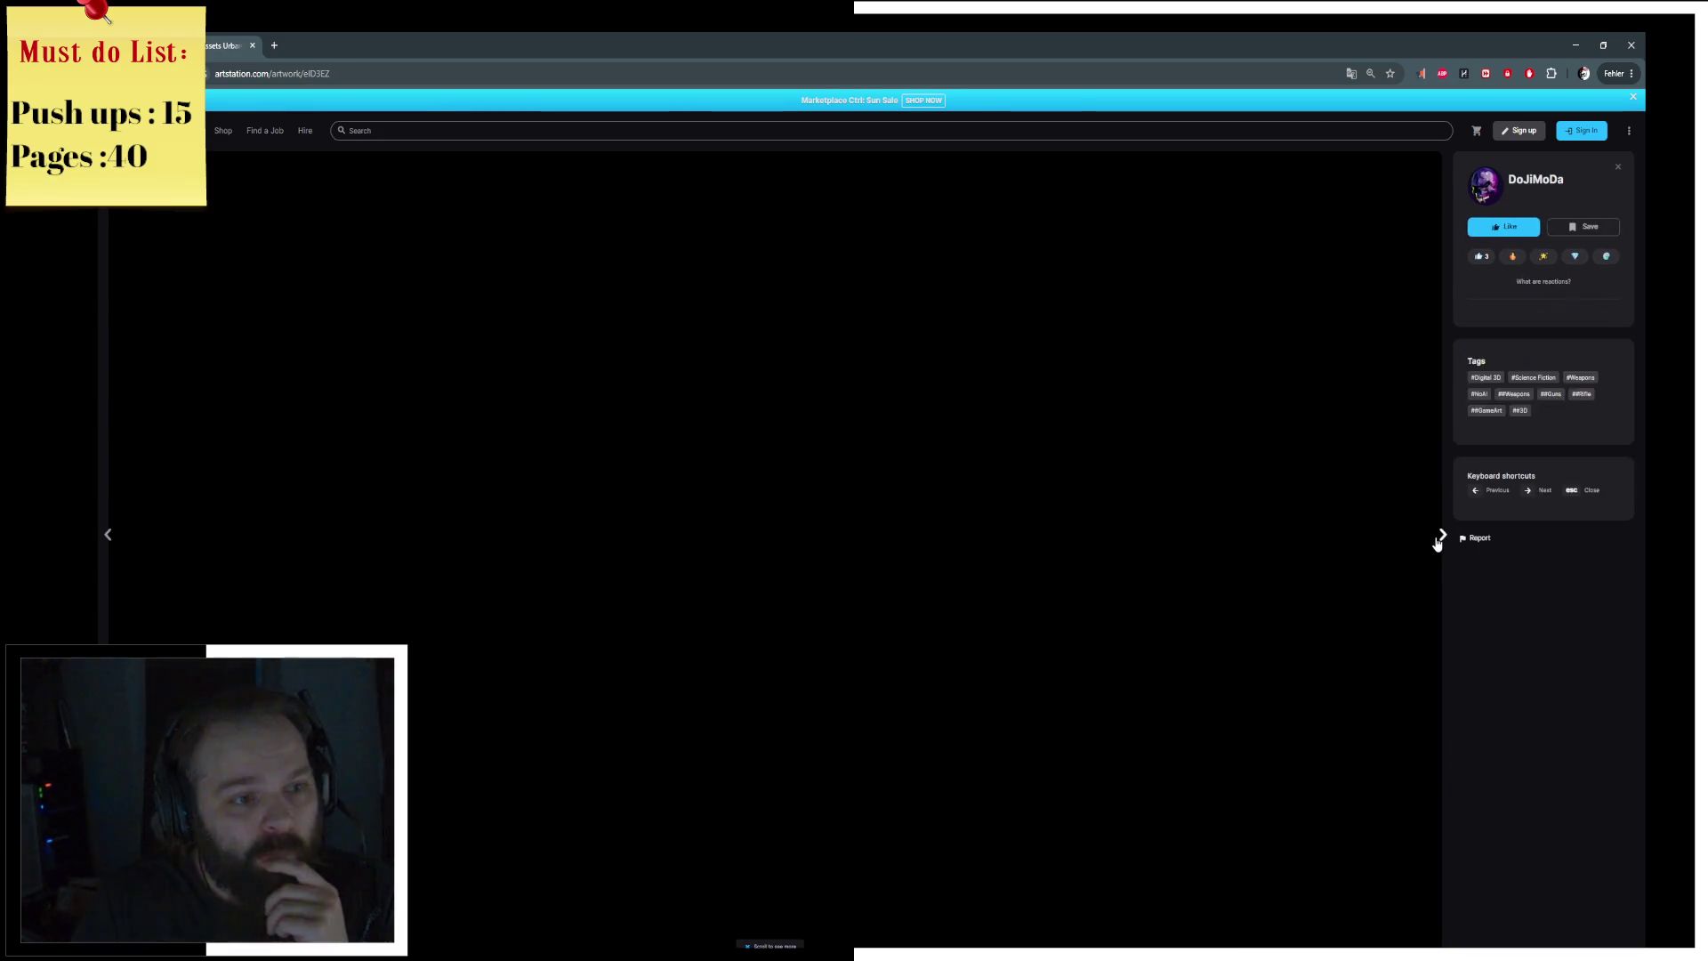
pyautogui.click(1433, 536)
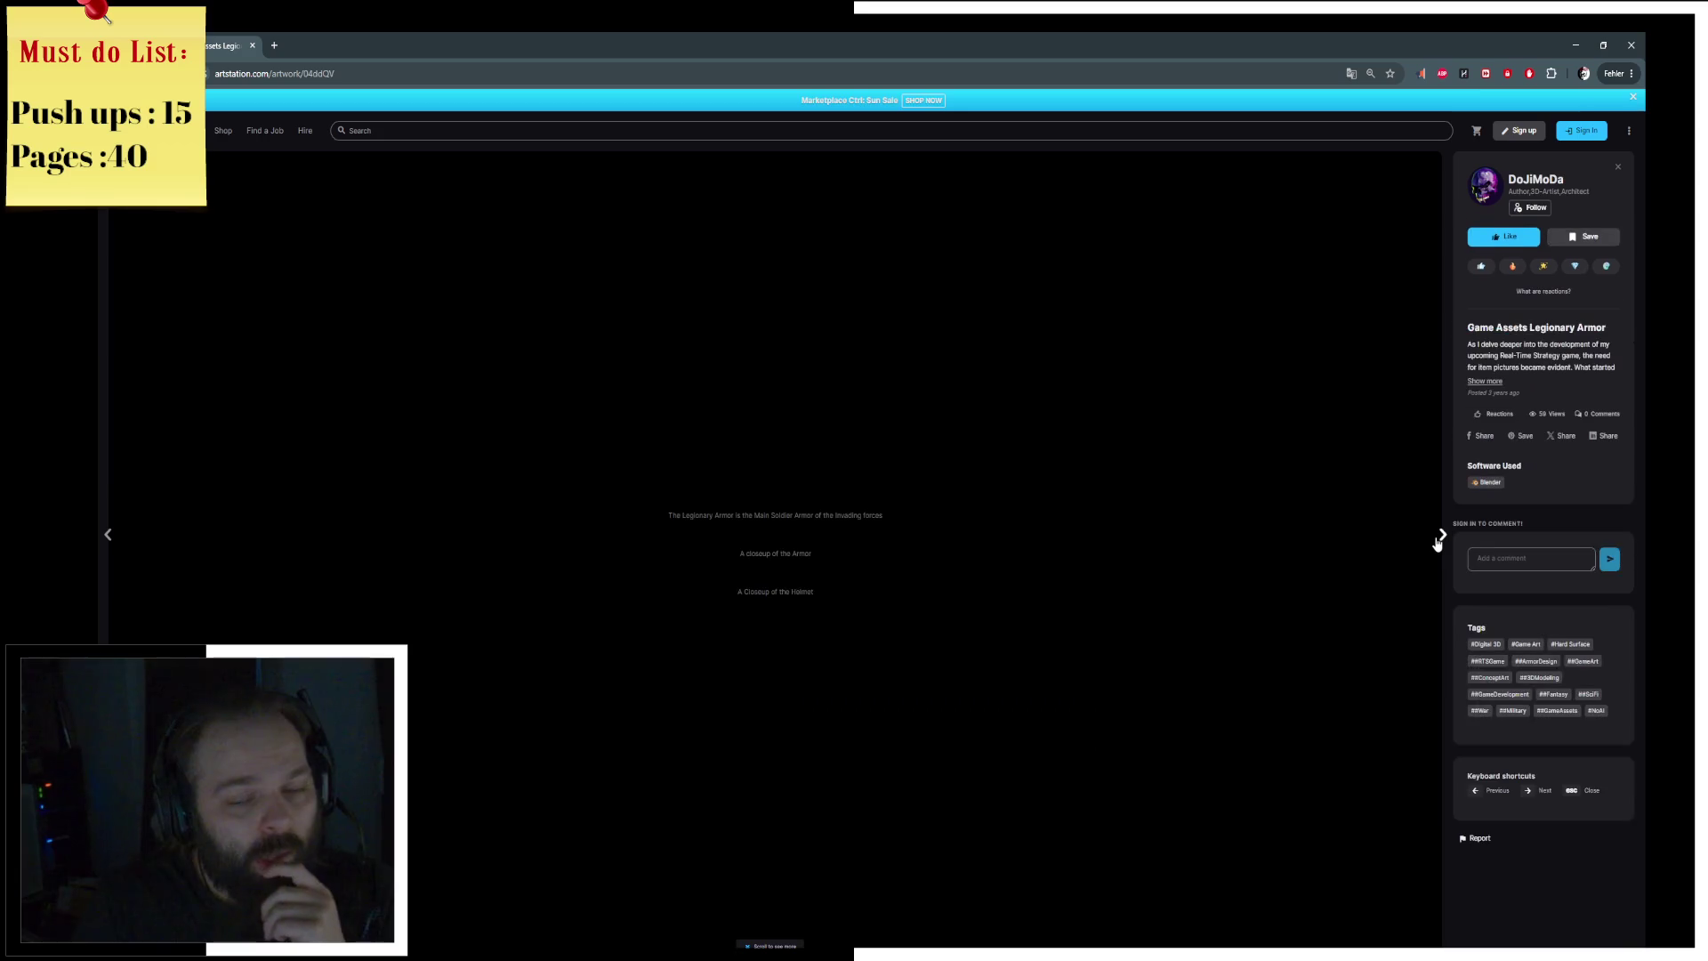
pyautogui.click(1437, 539)
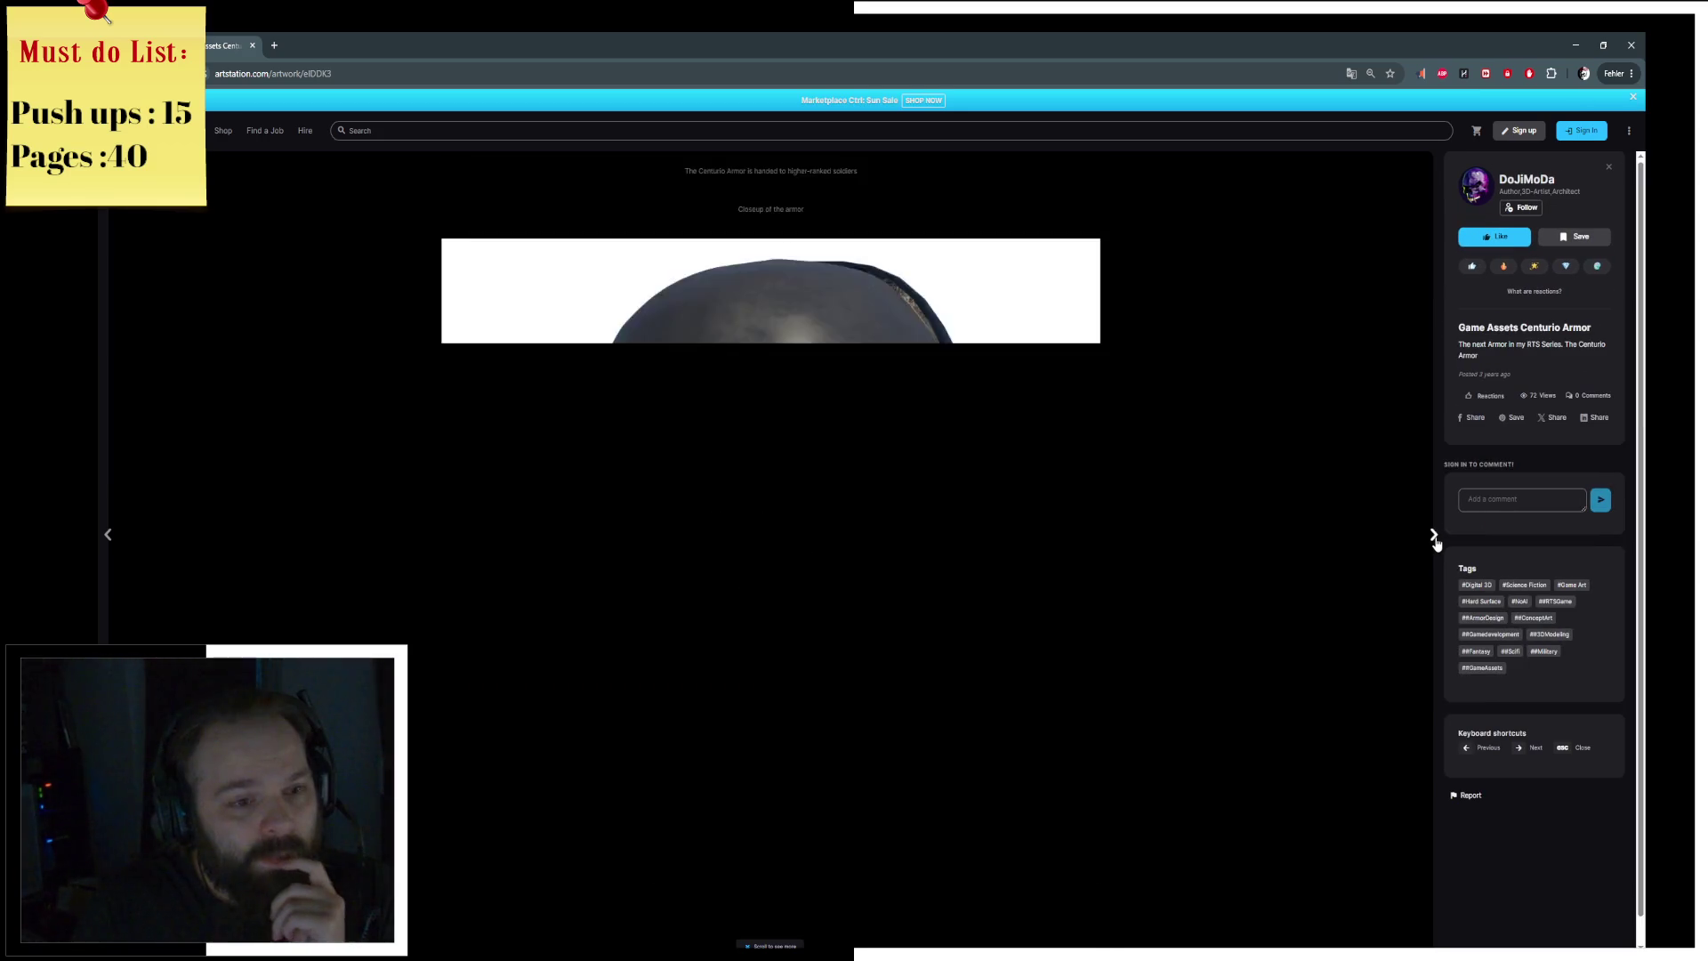
pyautogui.click(1437, 539)
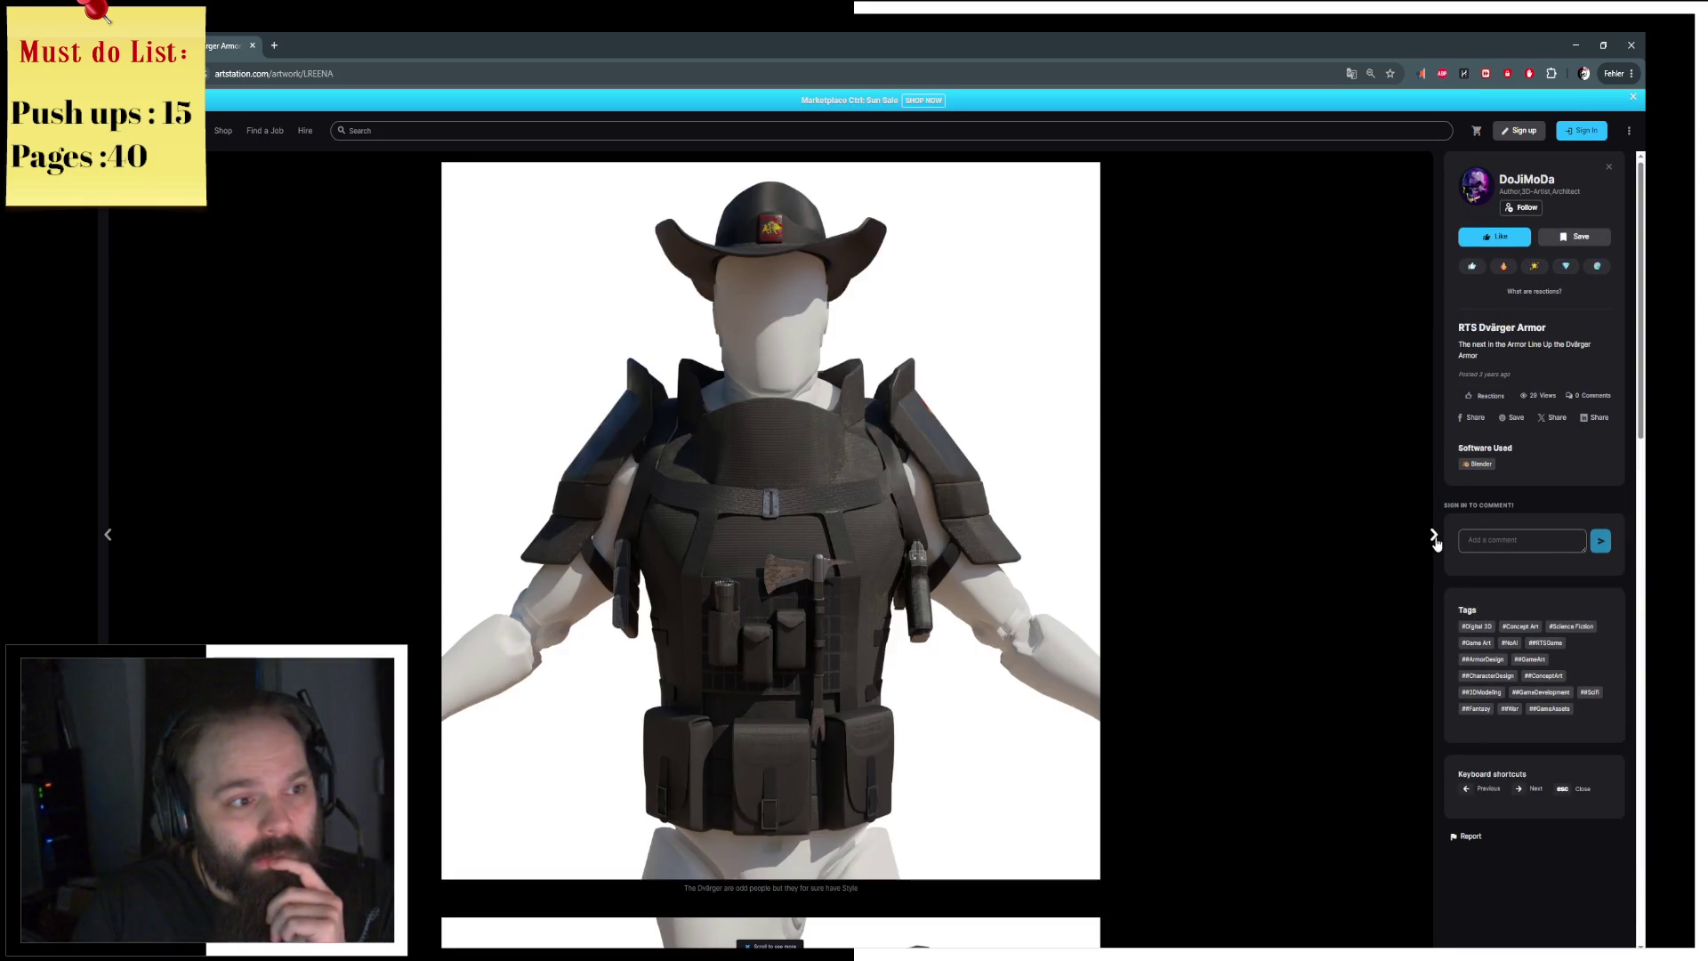
pyautogui.click(1434, 537)
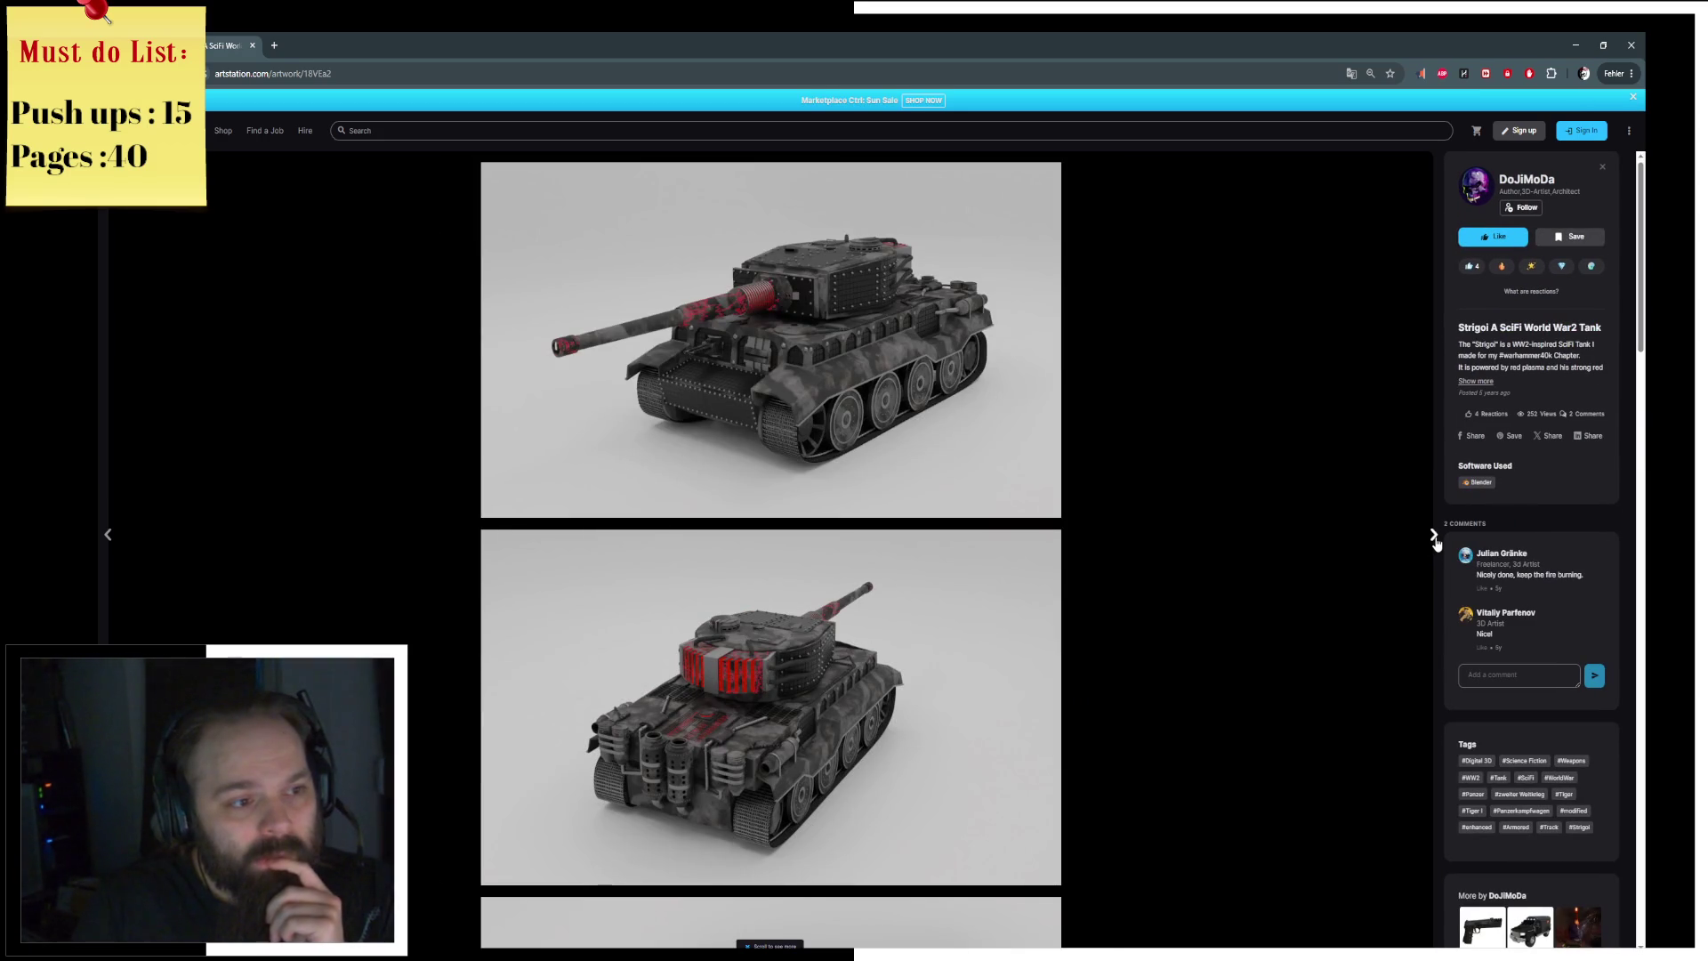
pyautogui.scroll(-5, 1343, 542)
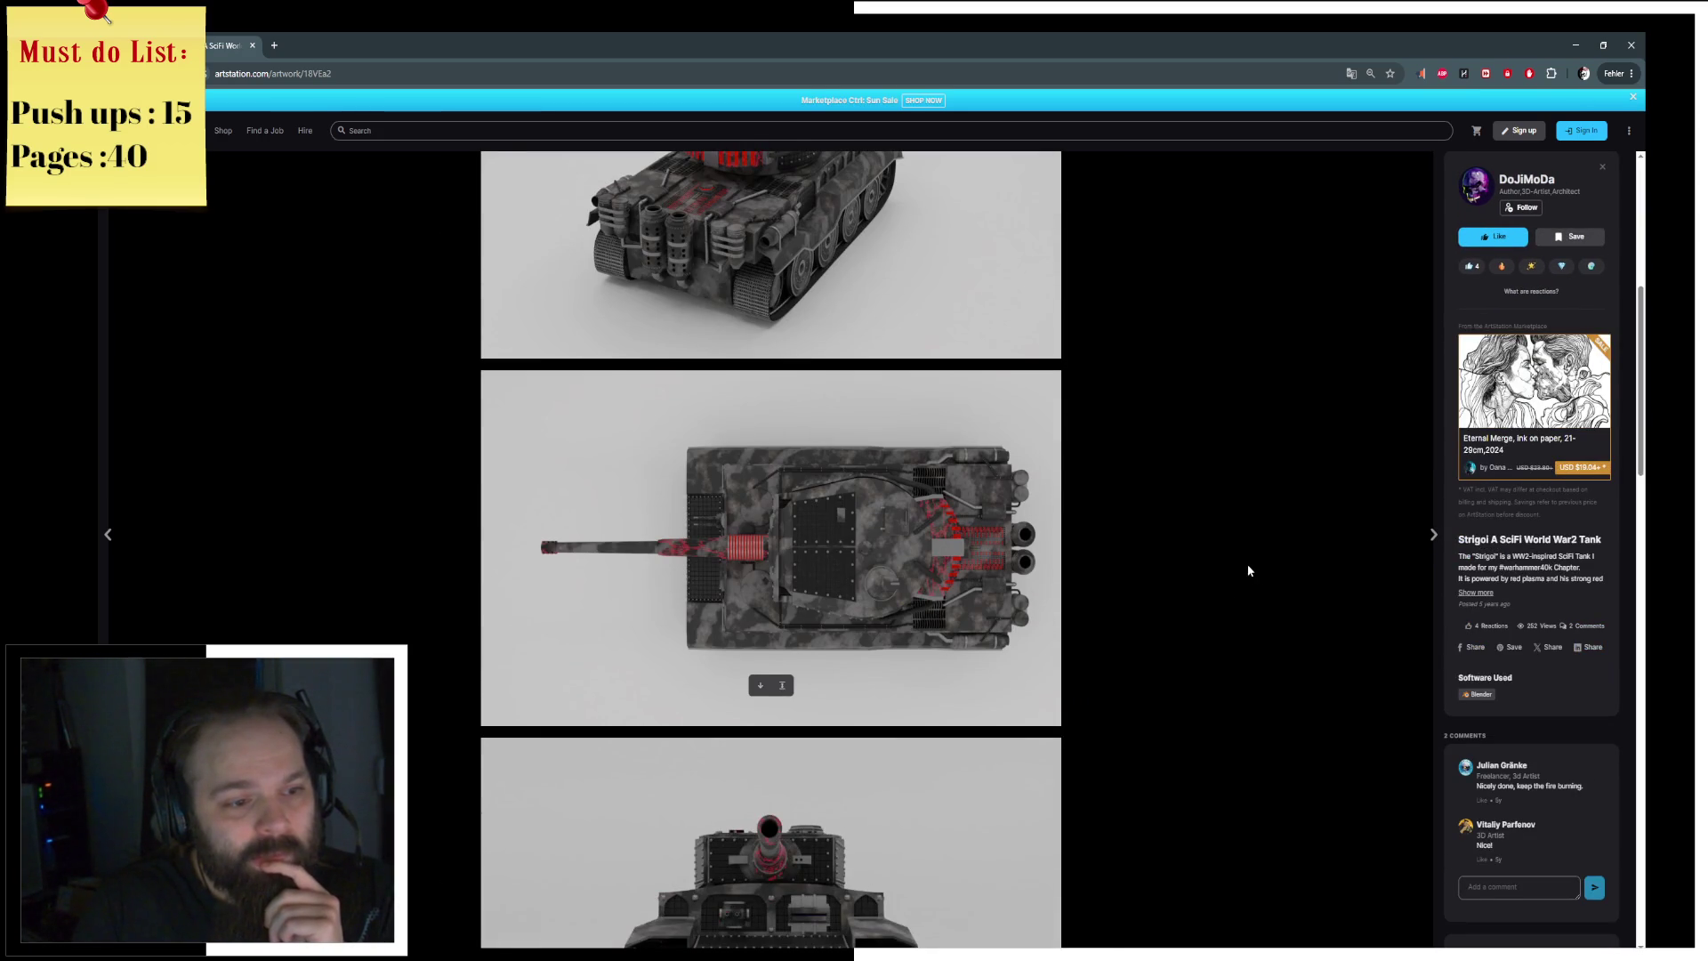
pyautogui.scroll(-9, 1070, 709)
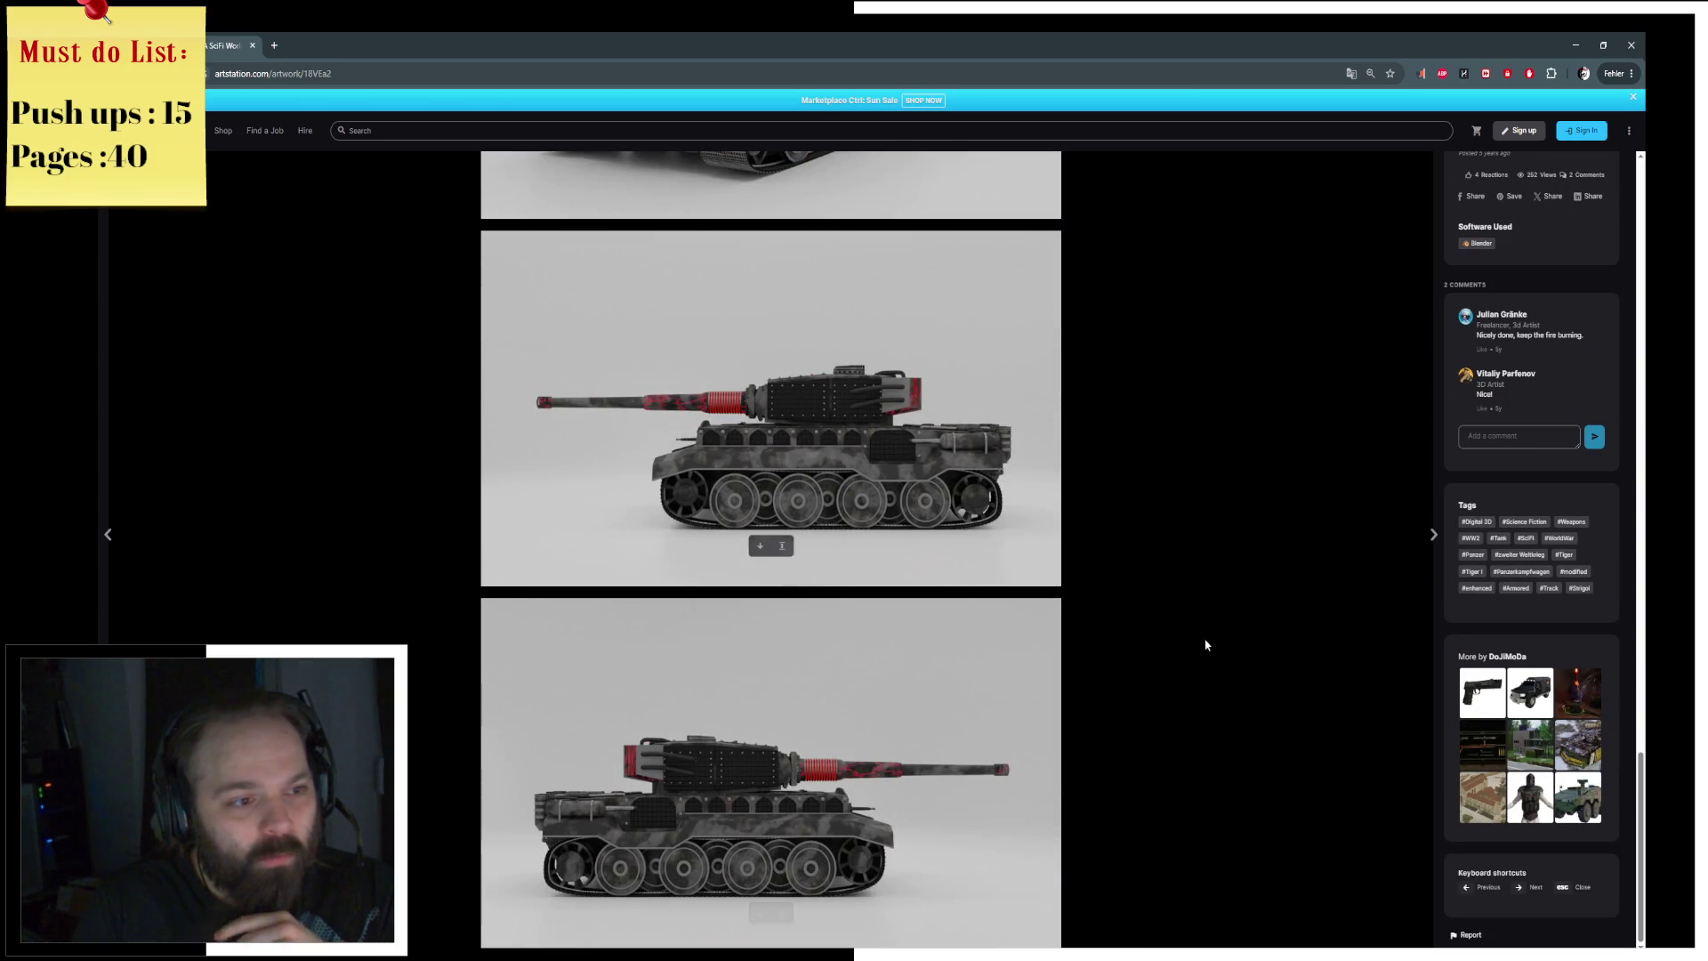
pyautogui.scroll(3, 1190, 580)
pyautogui.scroll(6, 1122, 481)
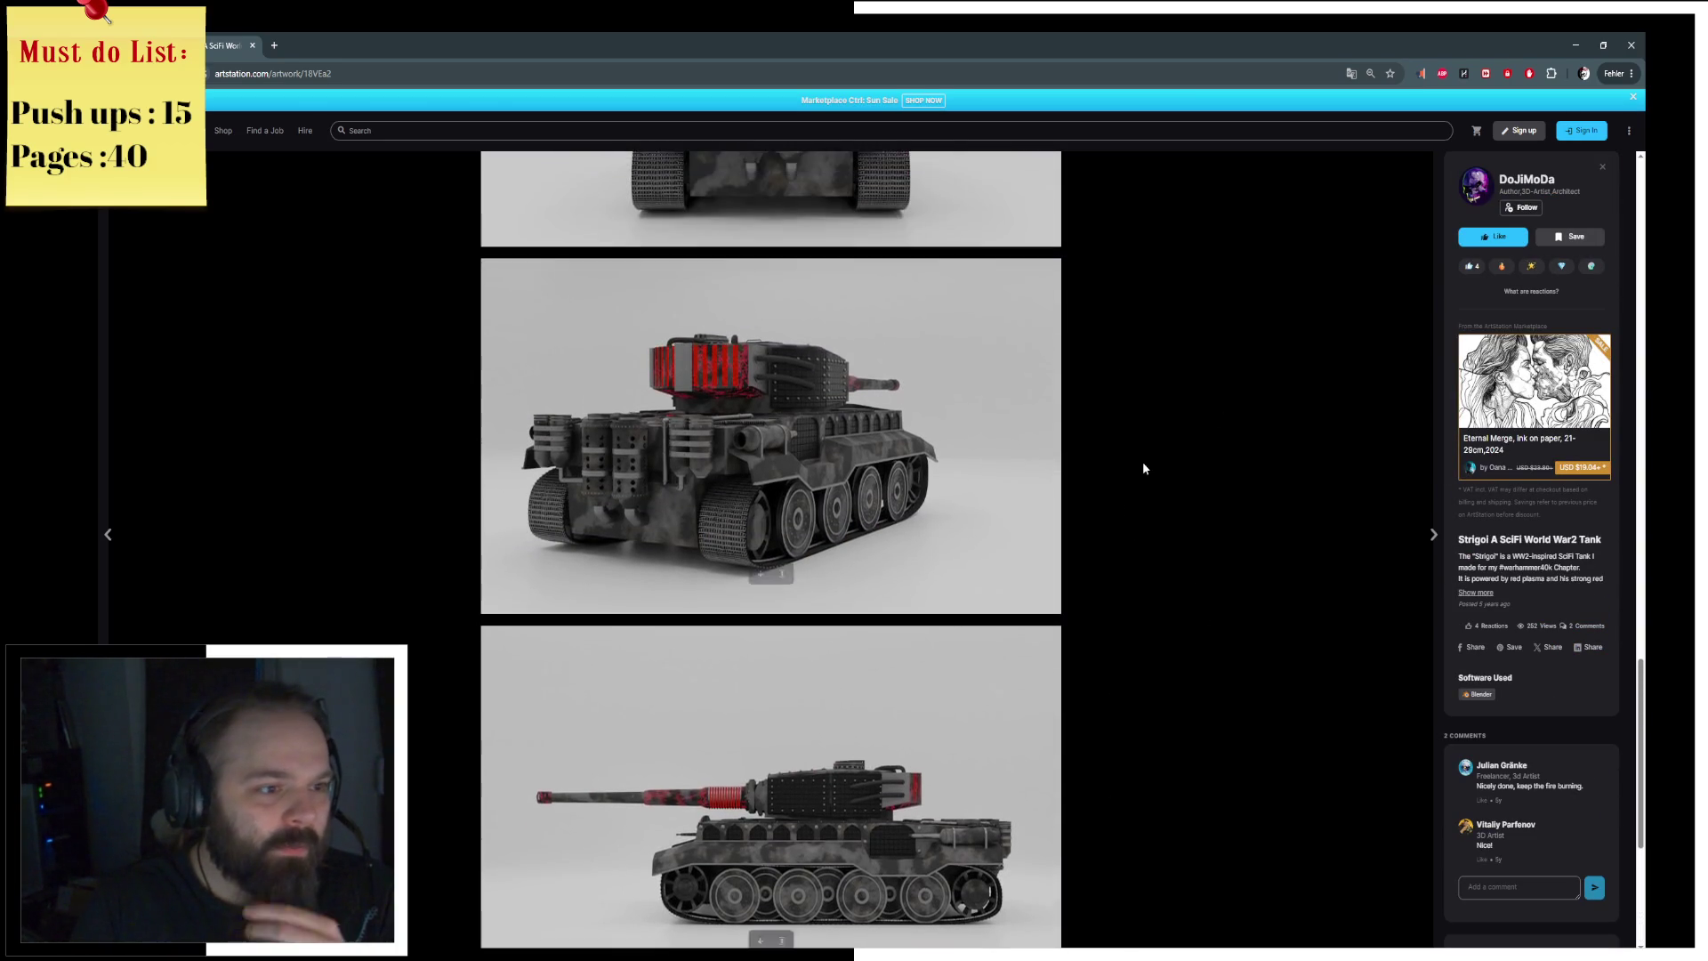
pyautogui.click(1429, 538)
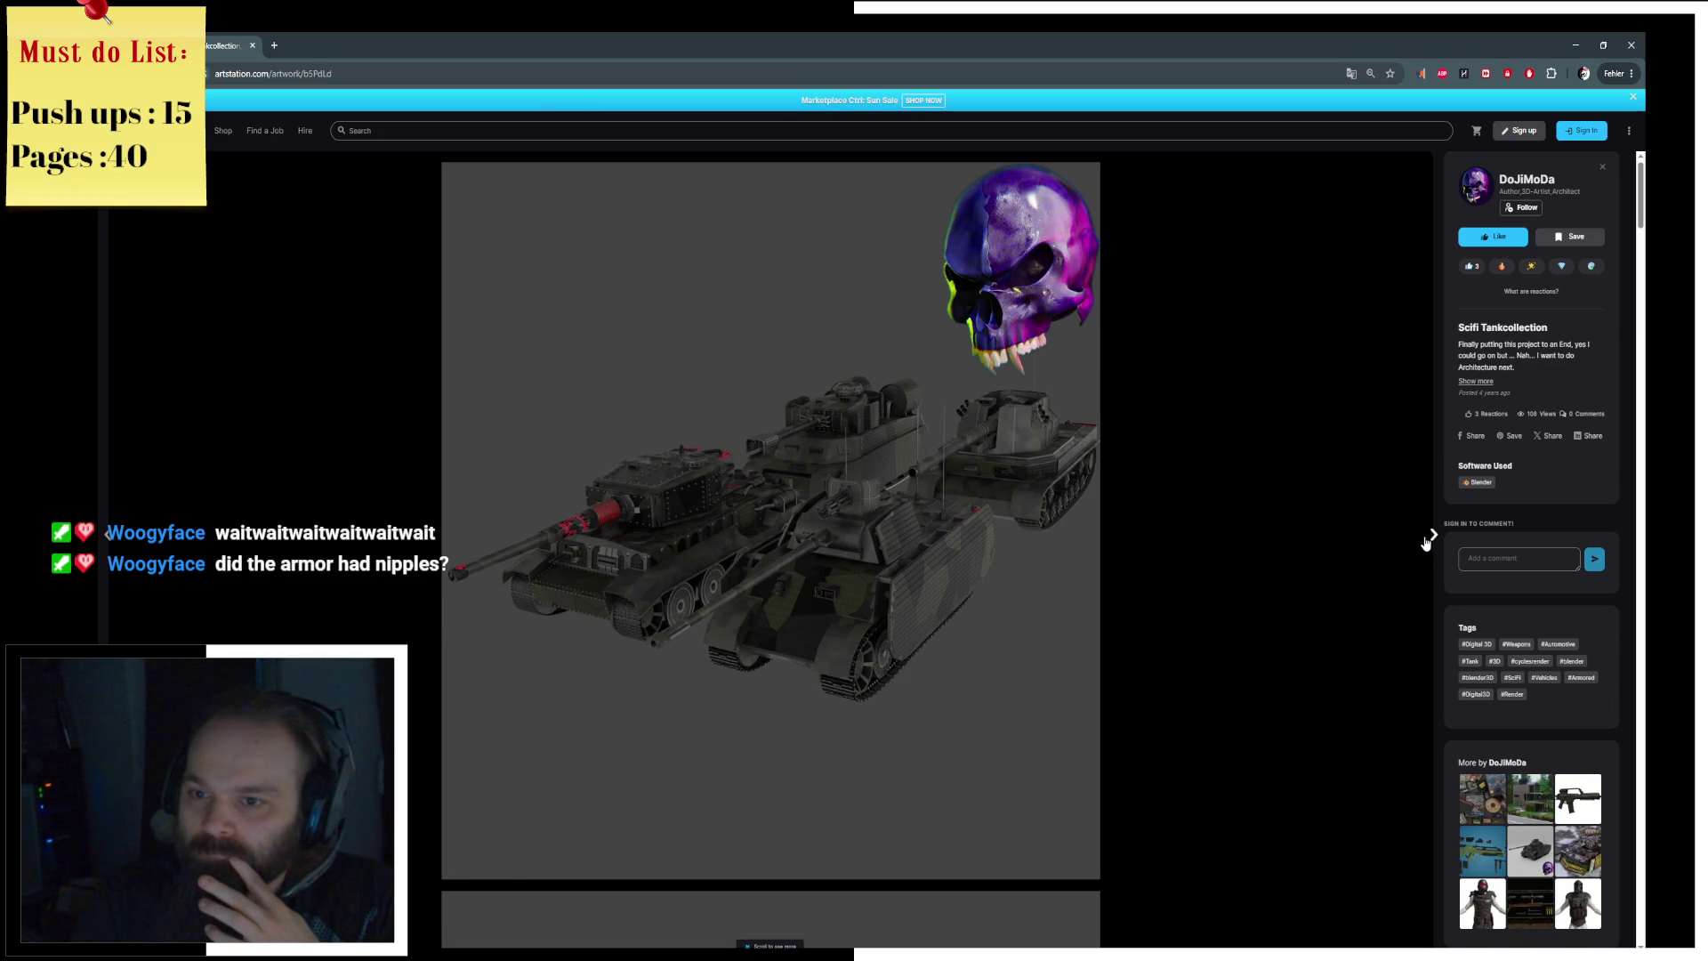
pyautogui.click(111, 551)
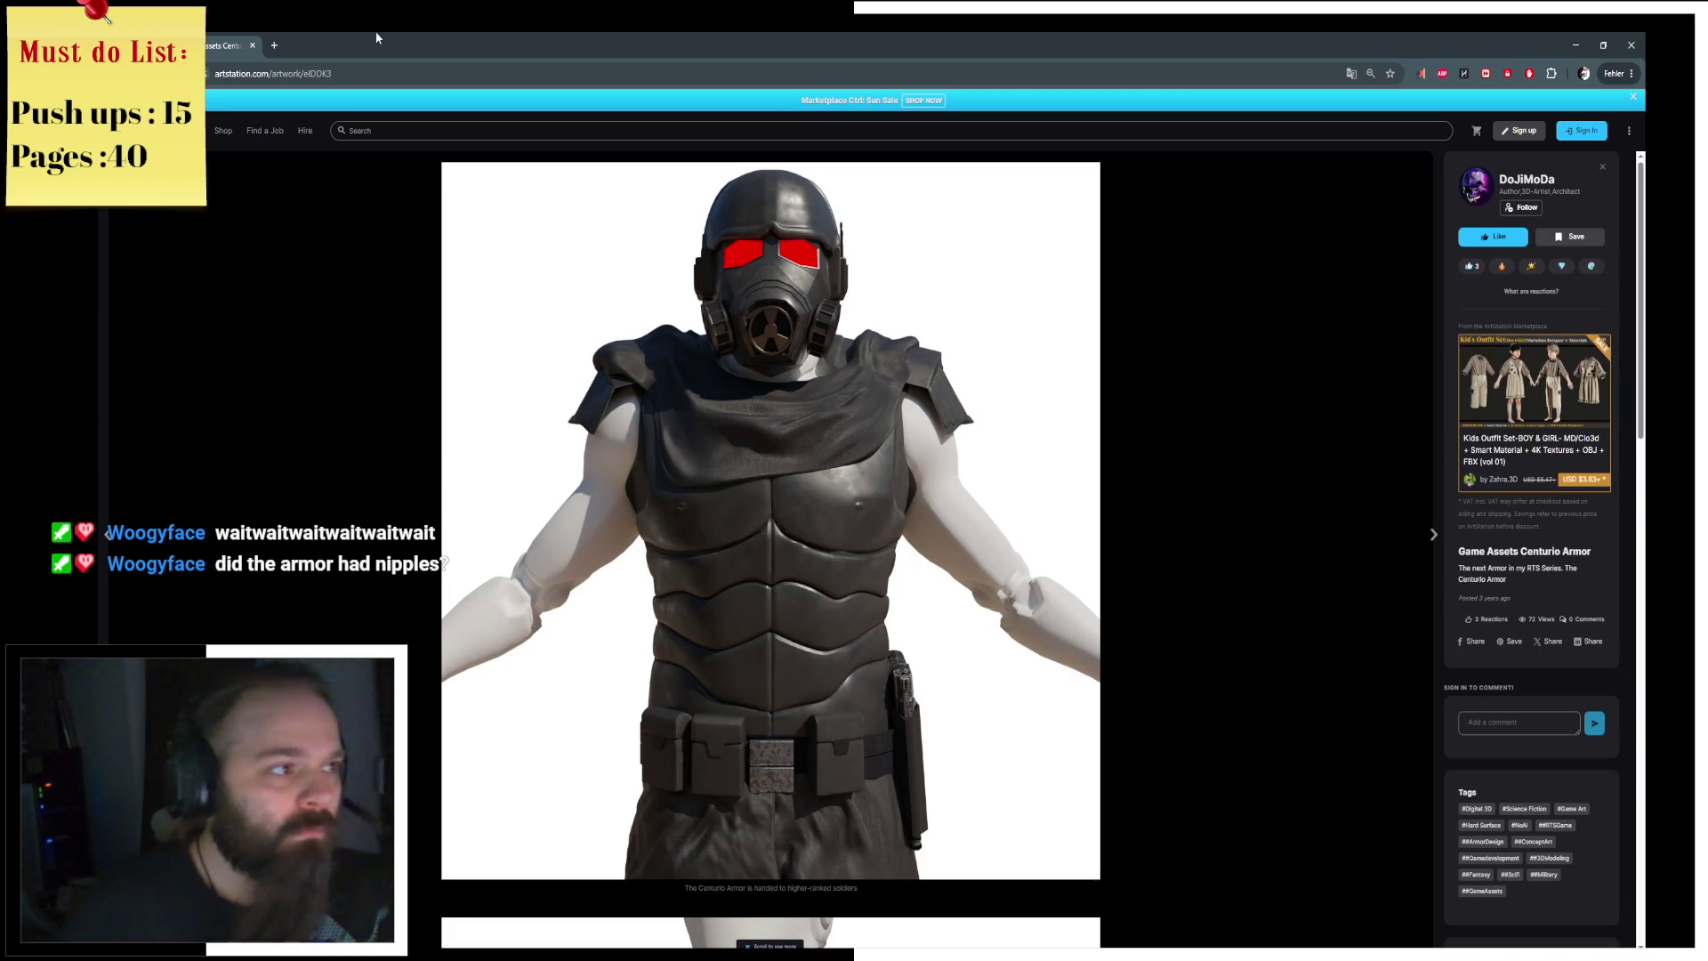
pyautogui.click(281, 40)
# Step: Search Google for 'lorica musculata' and preview armour images from the results
pyautogui.write('lo')
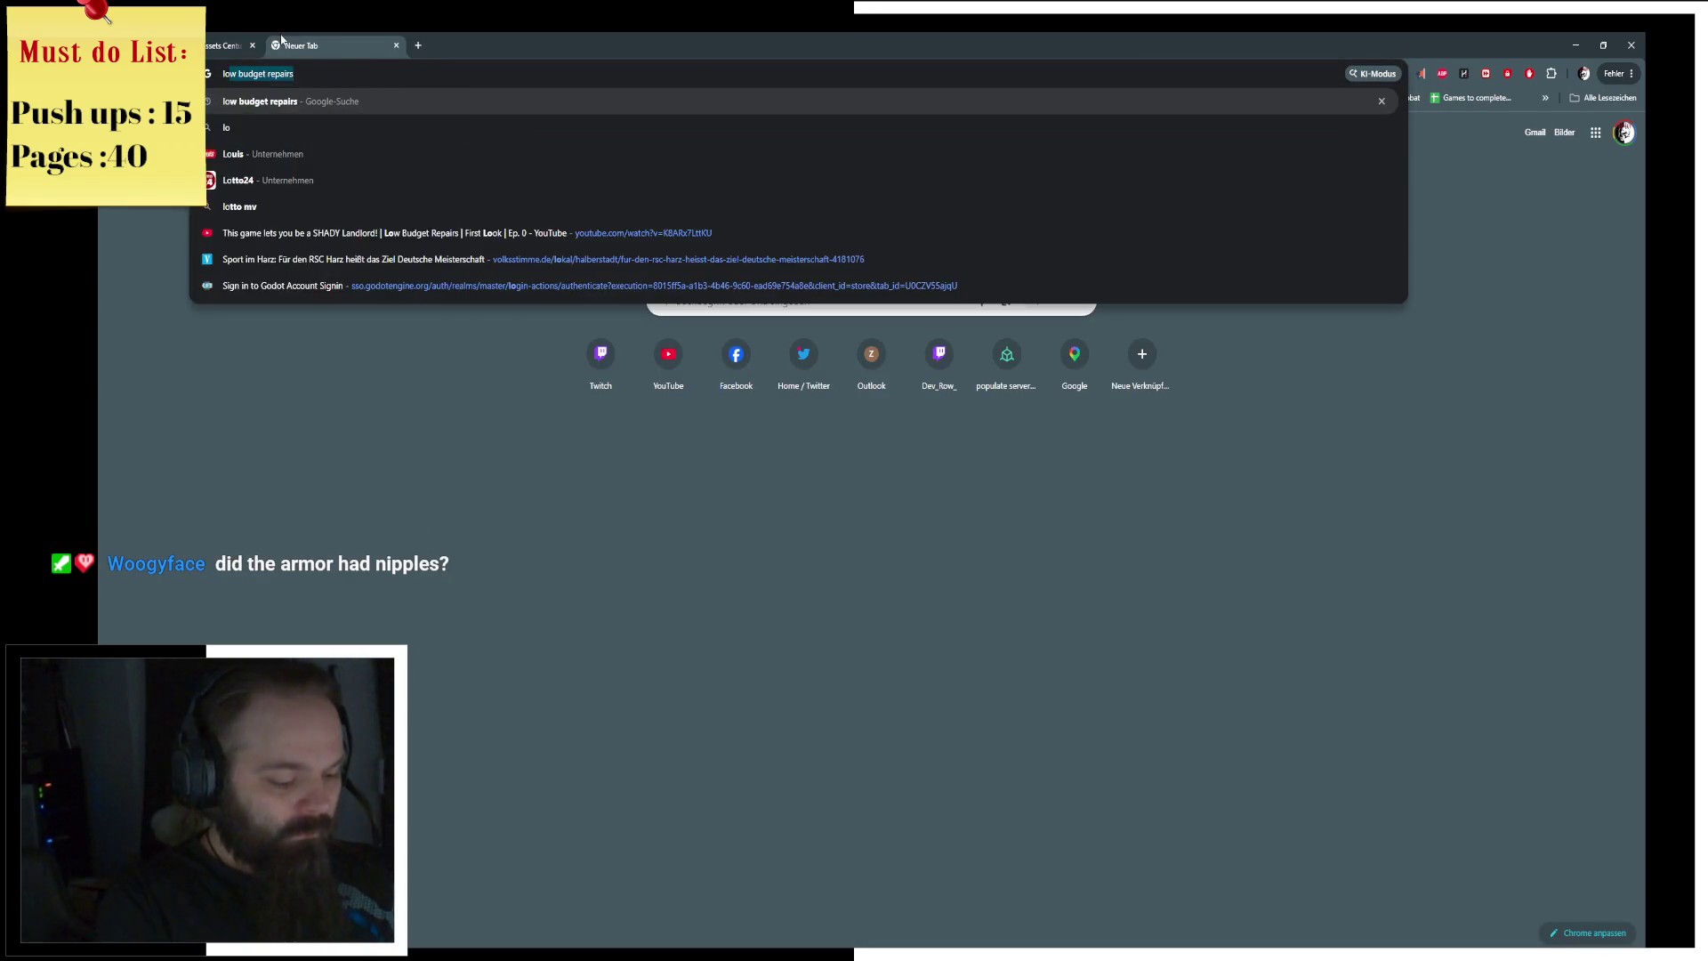
pyautogui.write('rica musculata')
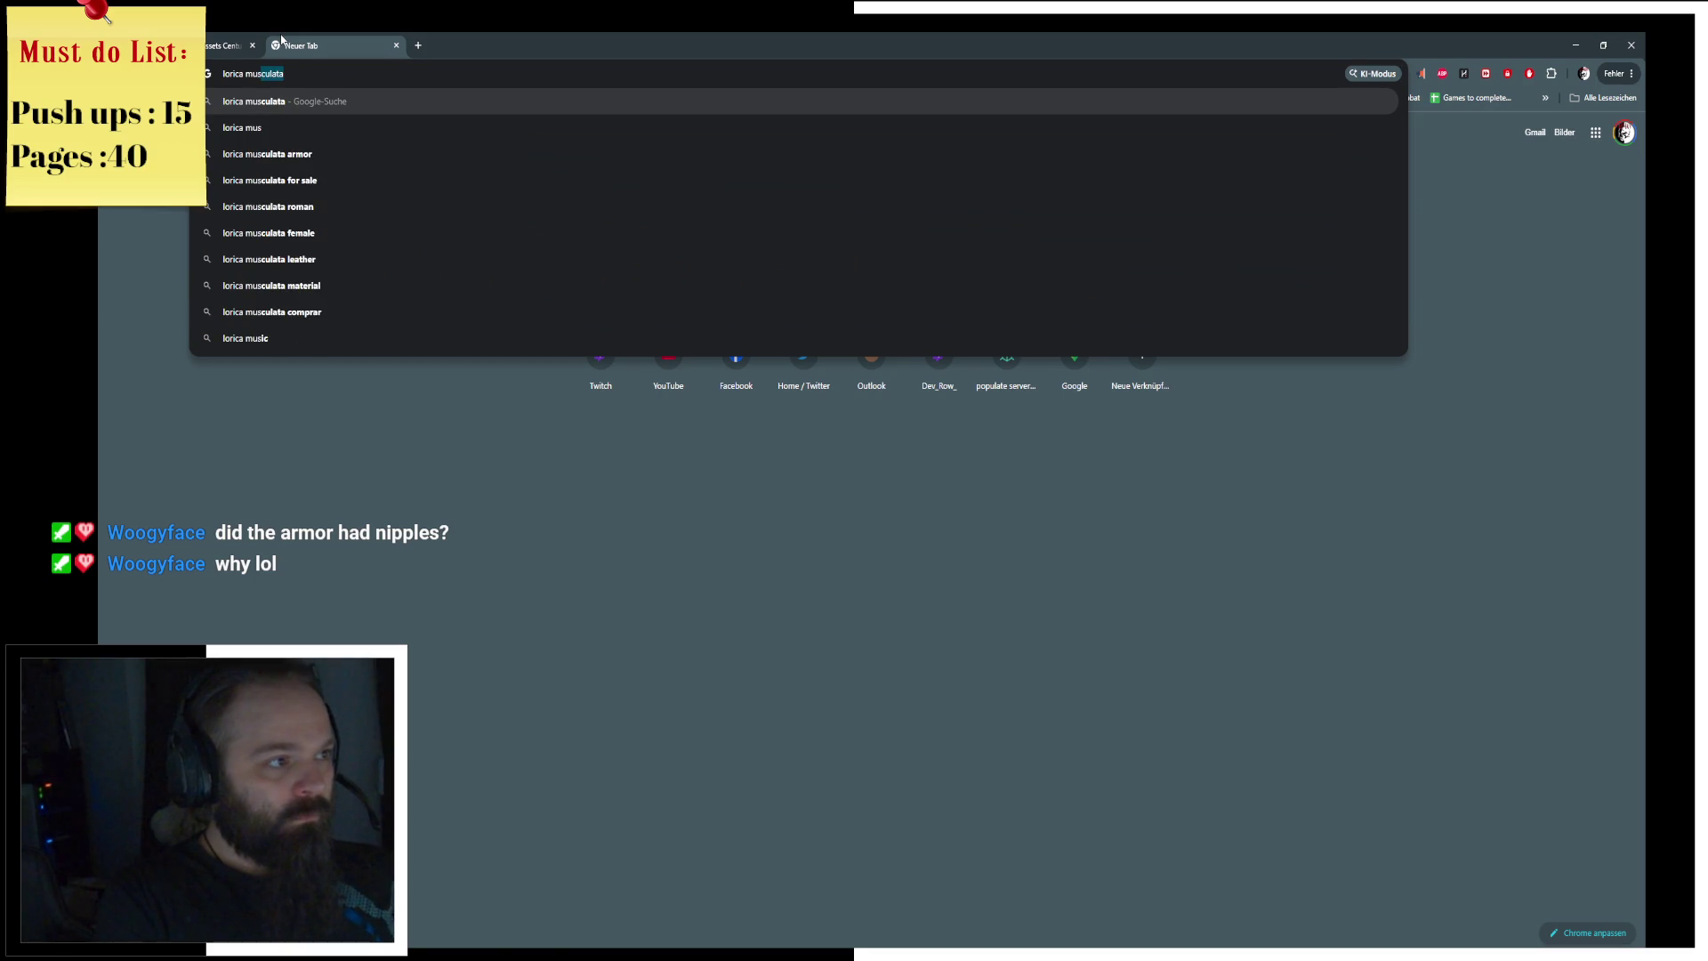
pyautogui.press('Return')
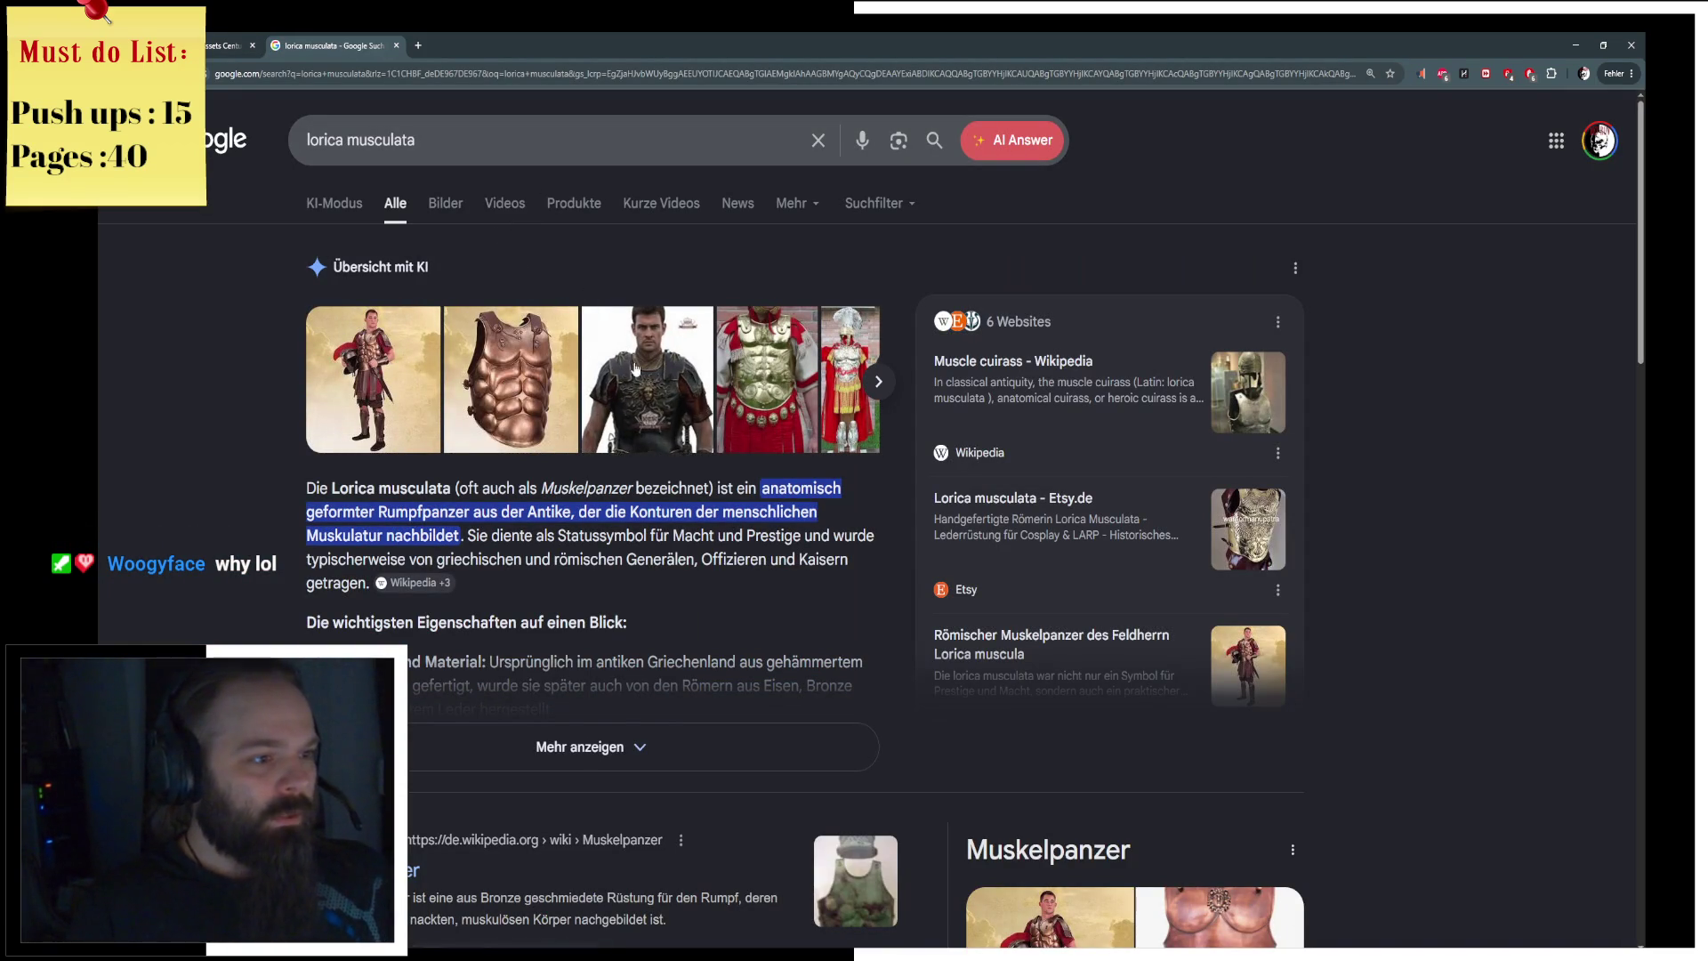
pyautogui.click(761, 409)
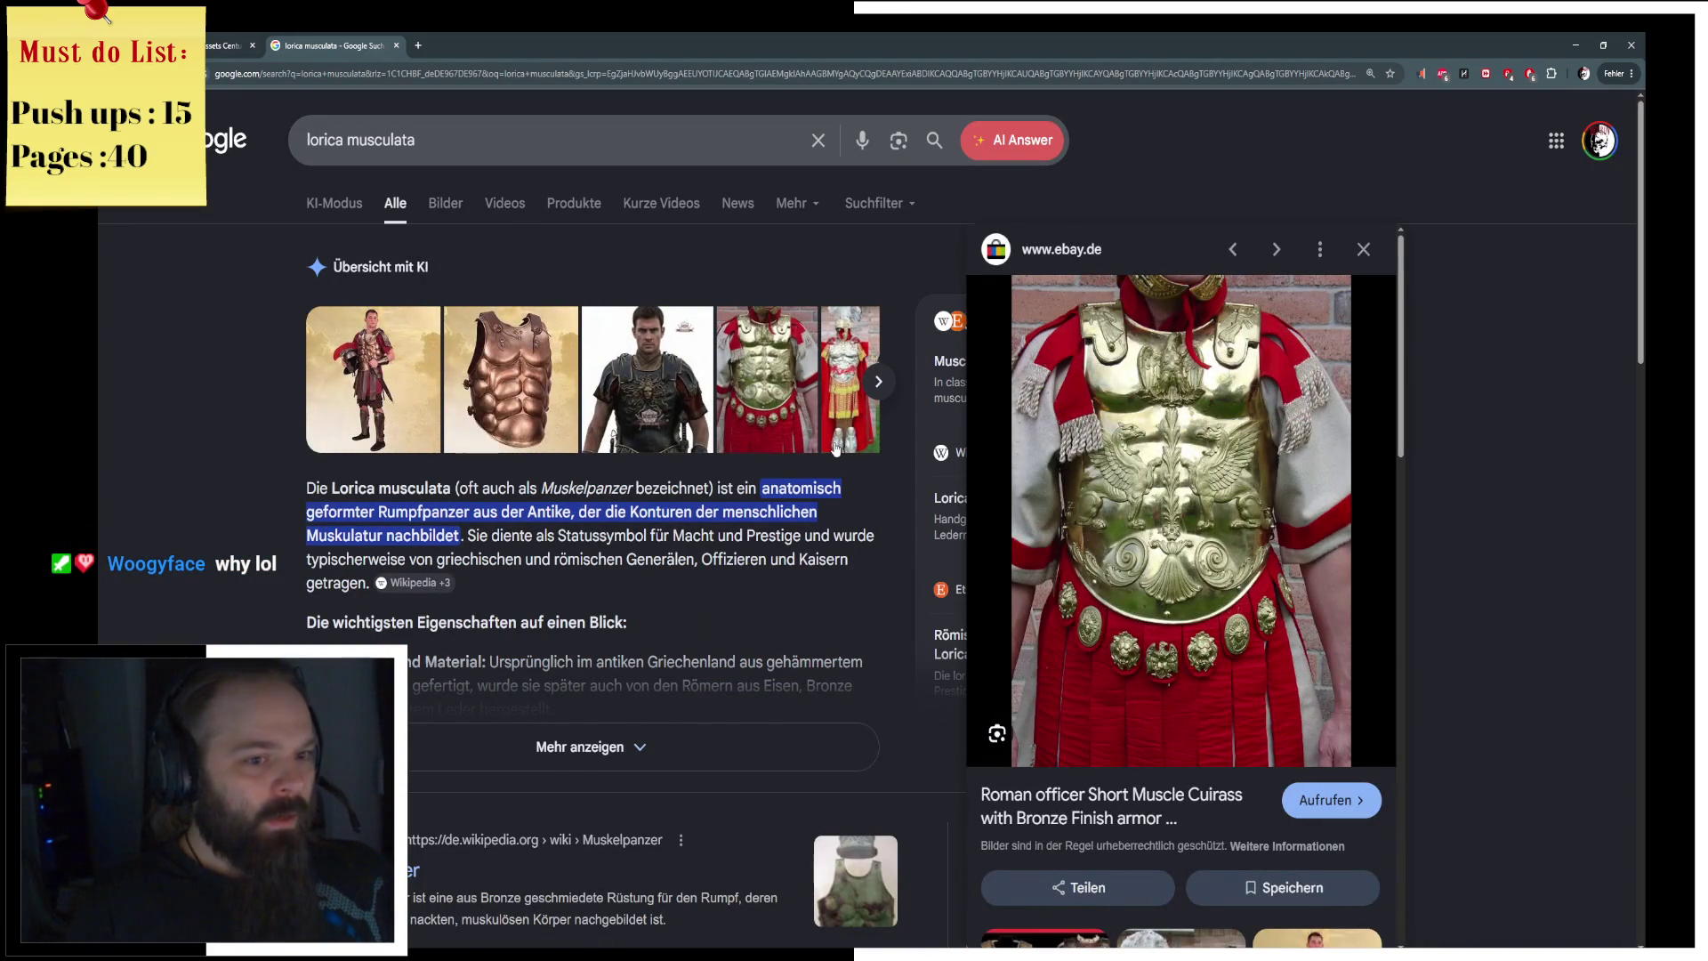
pyautogui.click(878, 381)
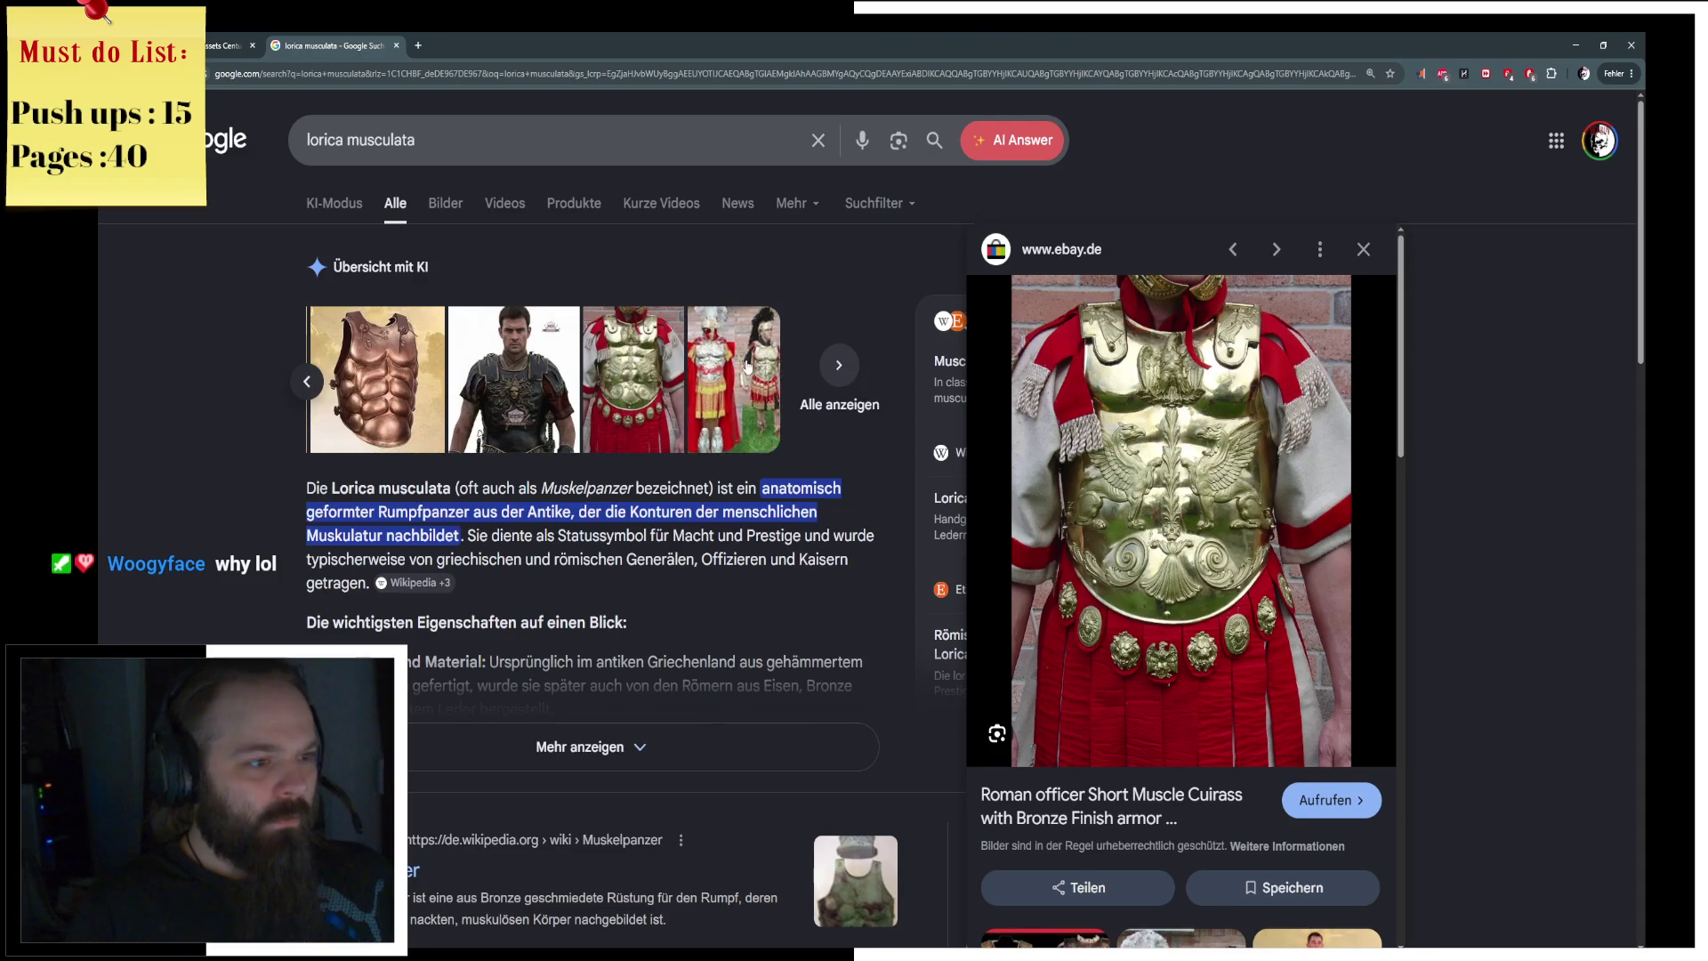
pyautogui.click(747, 366)
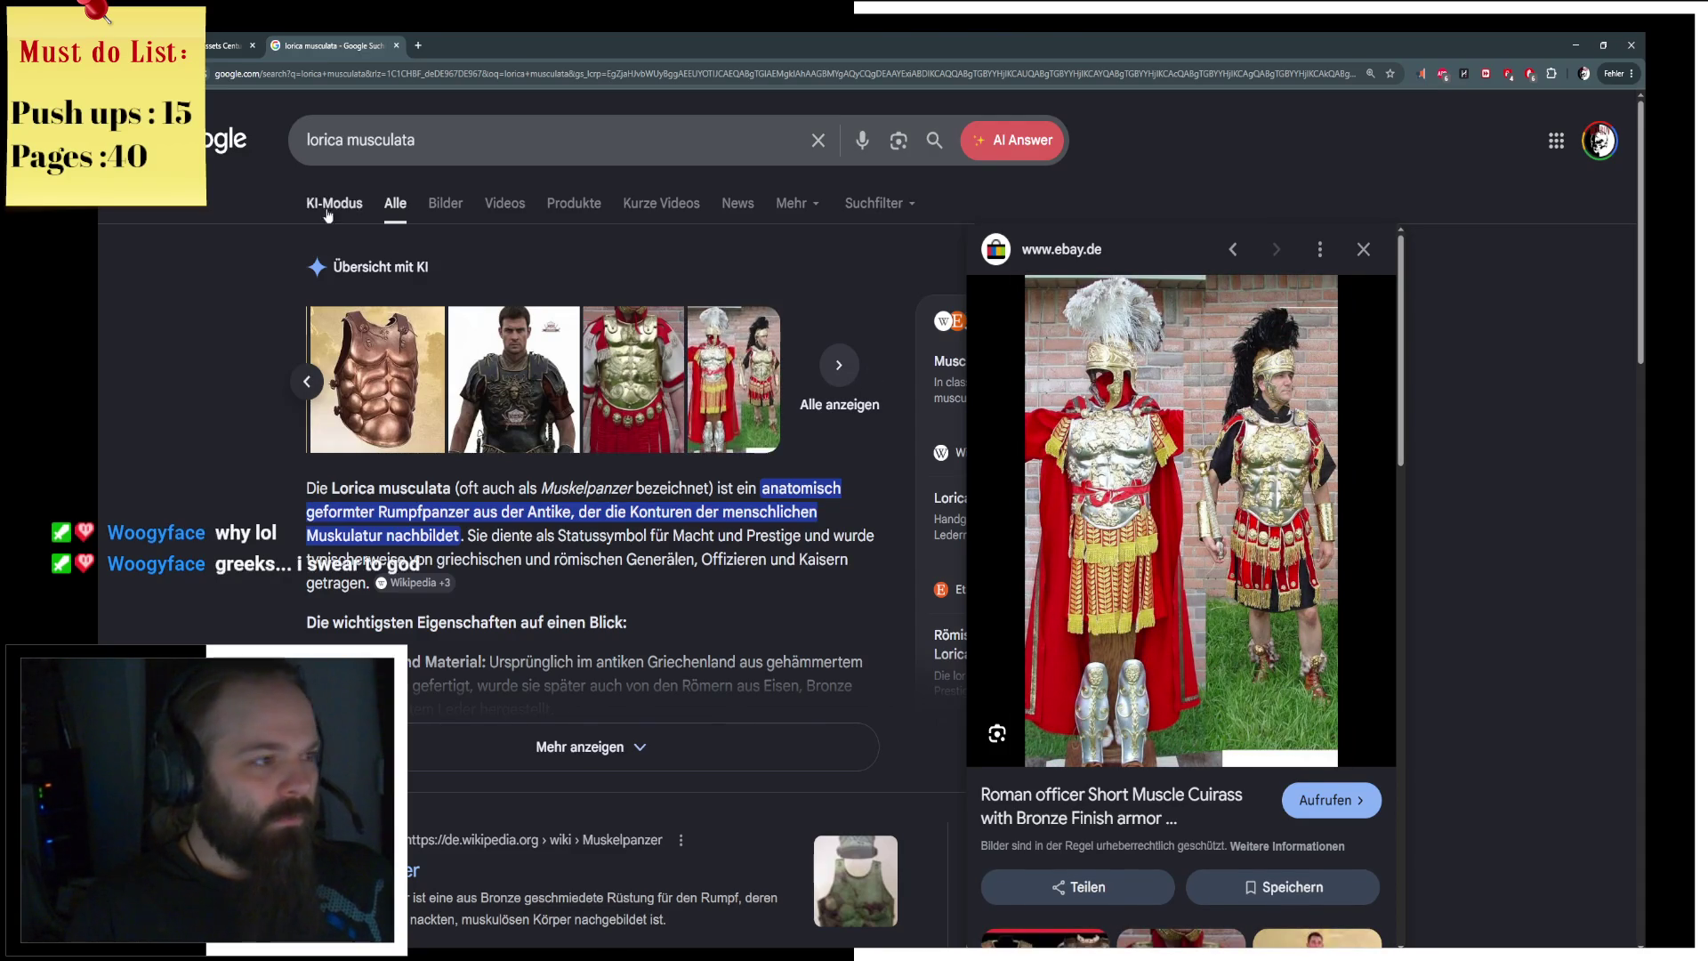
# Step: Switch to image results and preview the Facebook, Etsy and WULFLUND cuirass images
pyautogui.click(447, 207)
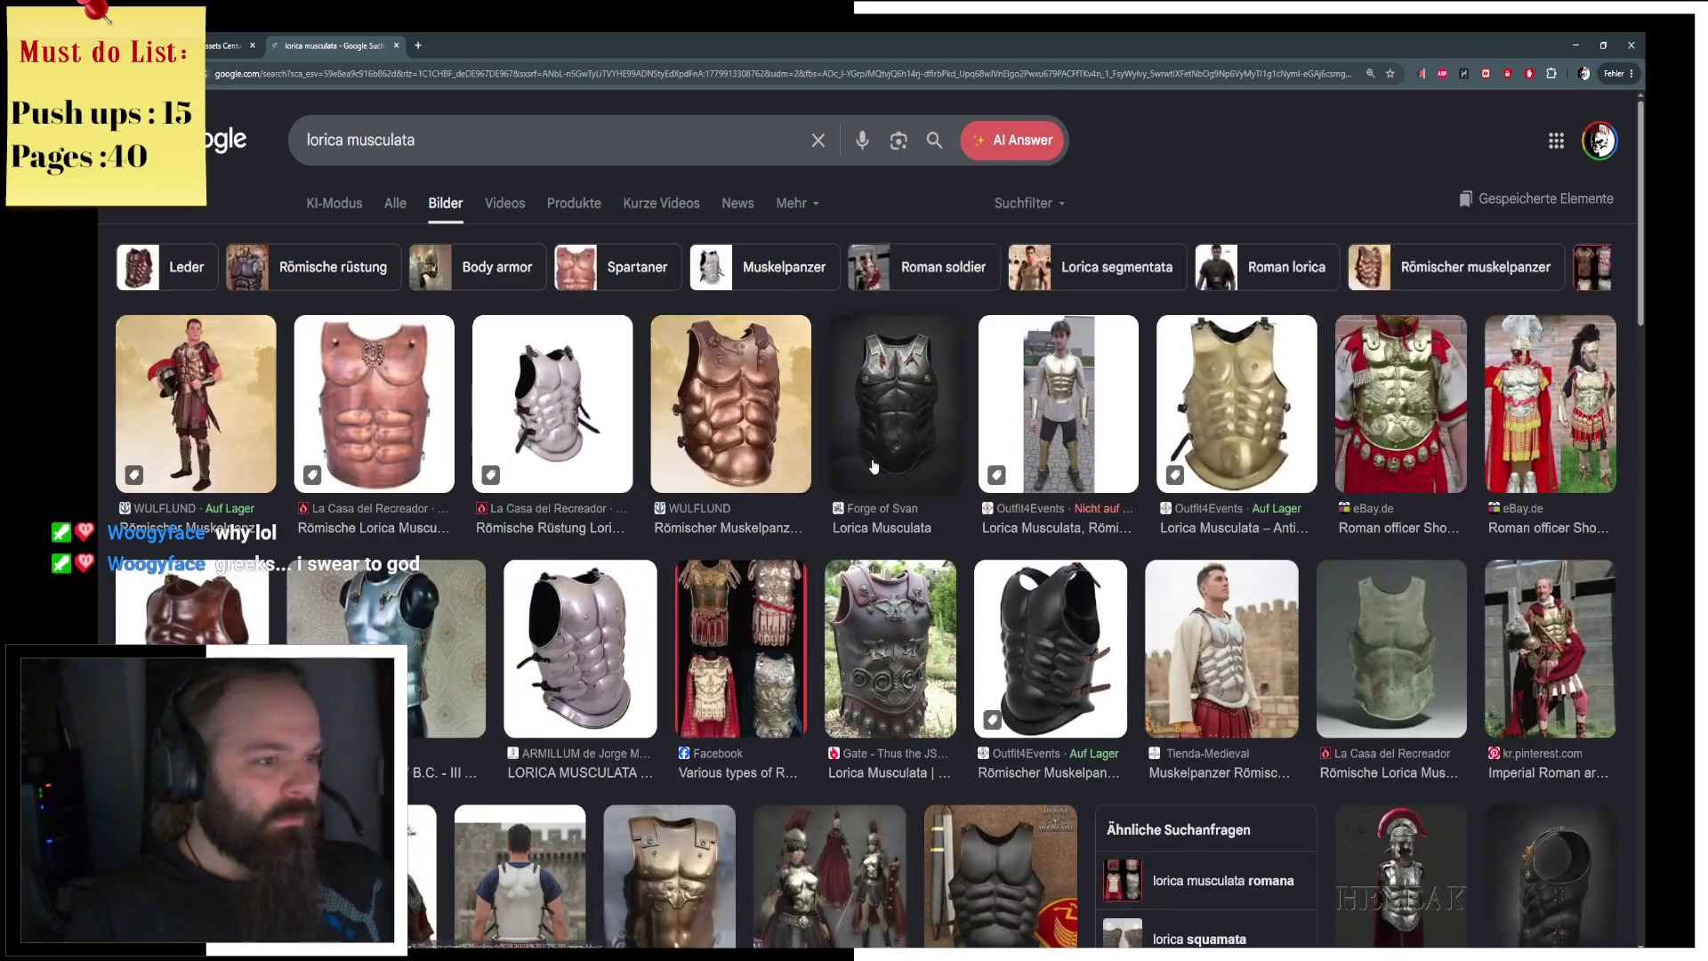
pyautogui.scroll(-2, 874, 466)
pyautogui.scroll(-2, 873, 466)
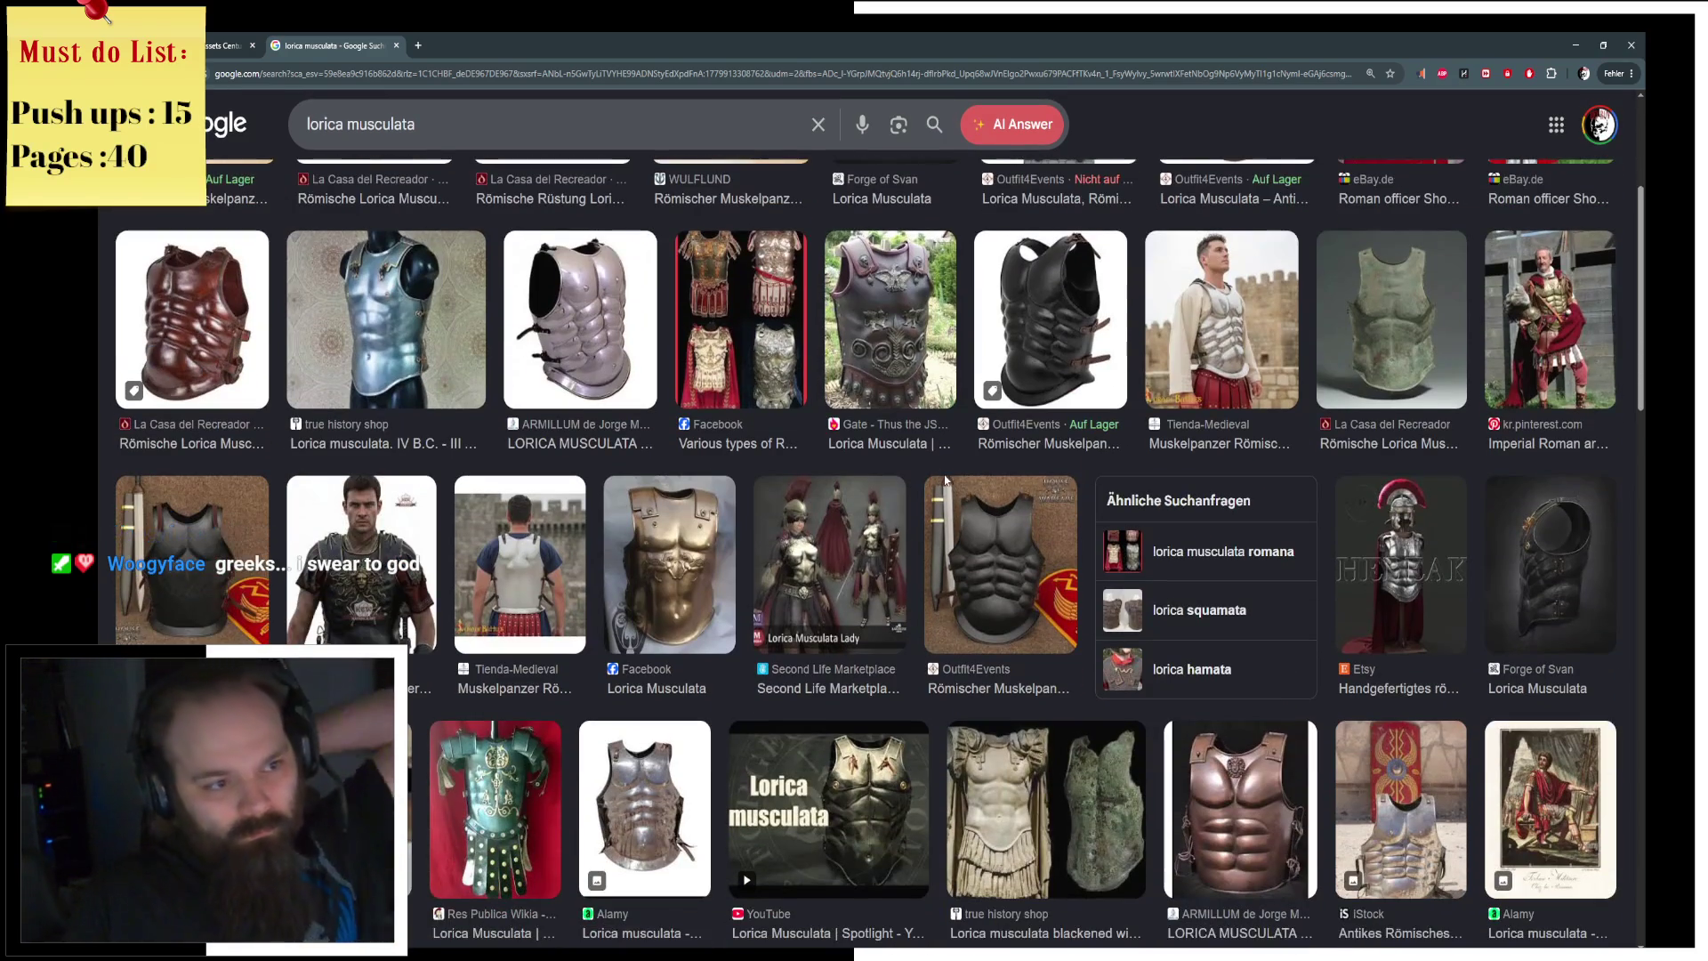
pyautogui.scroll(-4, 944, 480)
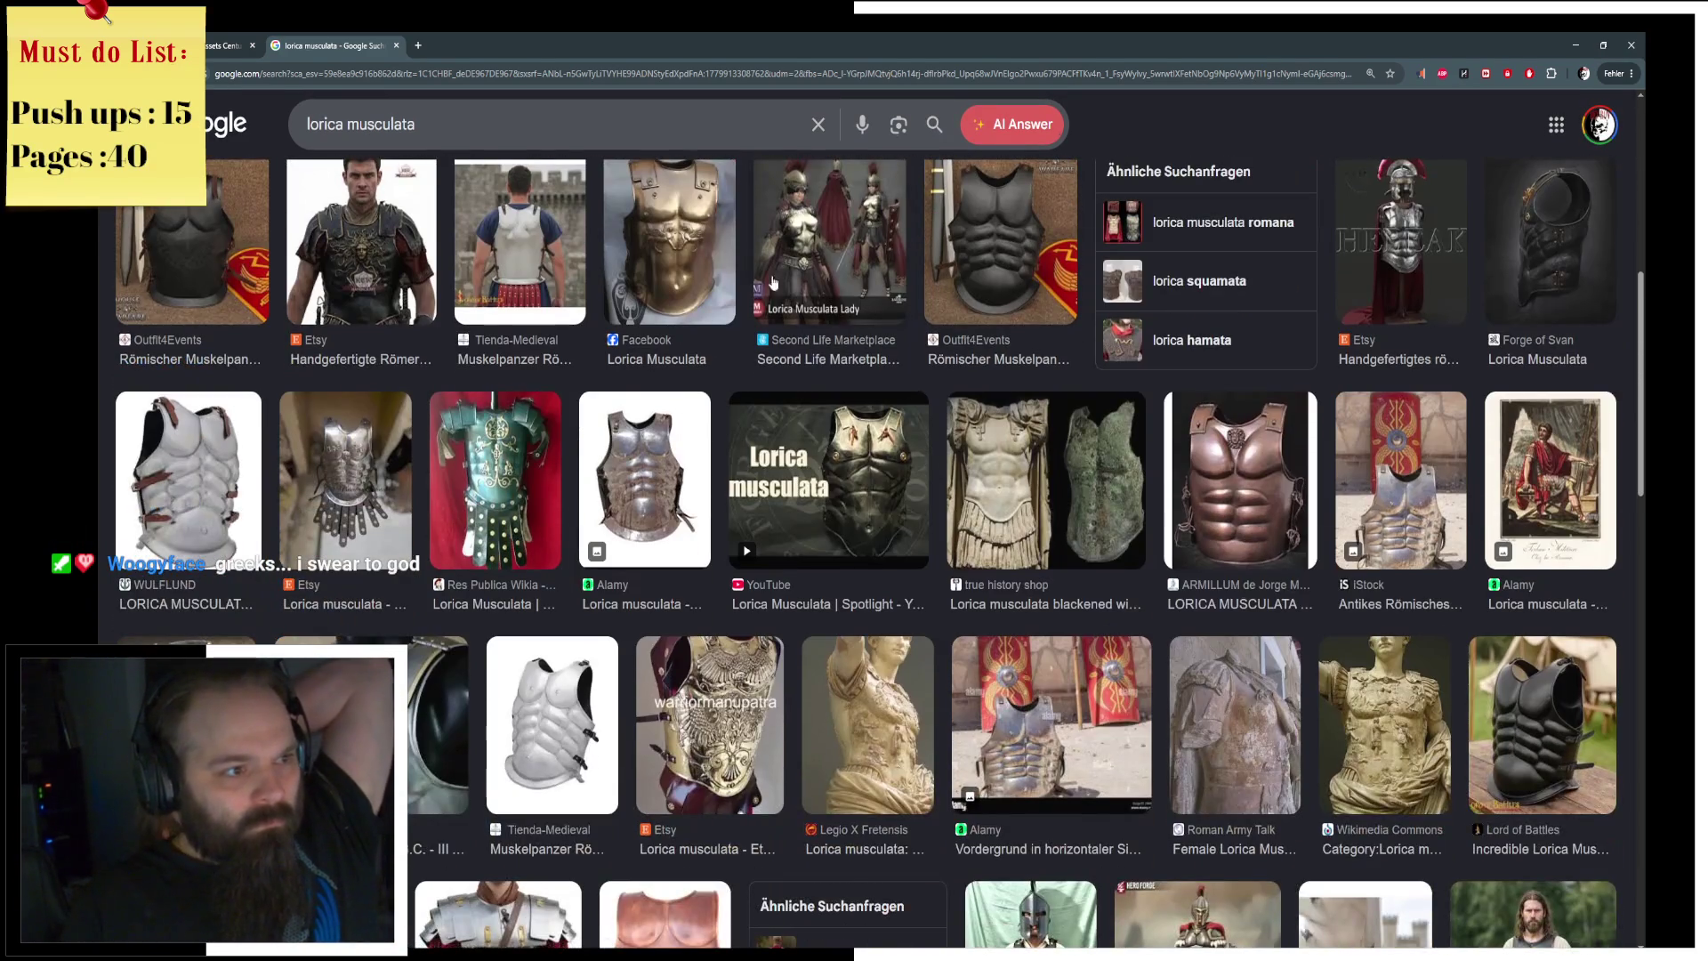
pyautogui.click(703, 246)
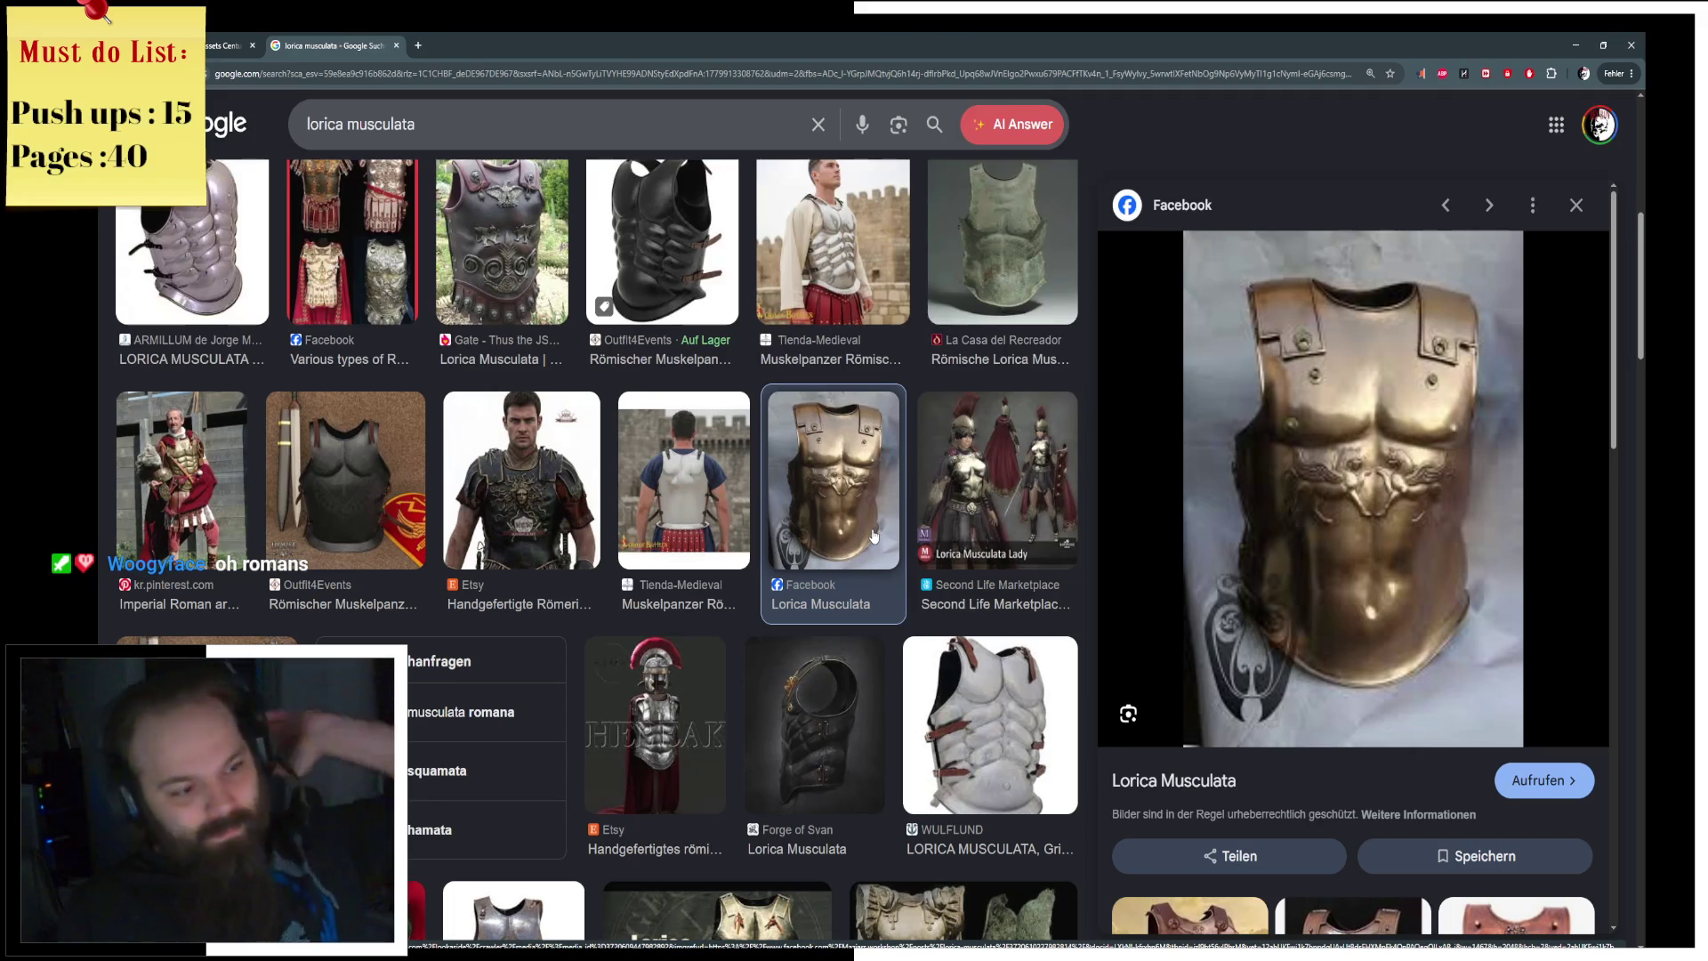
pyautogui.scroll(-2, 845, 564)
pyautogui.click(574, 454)
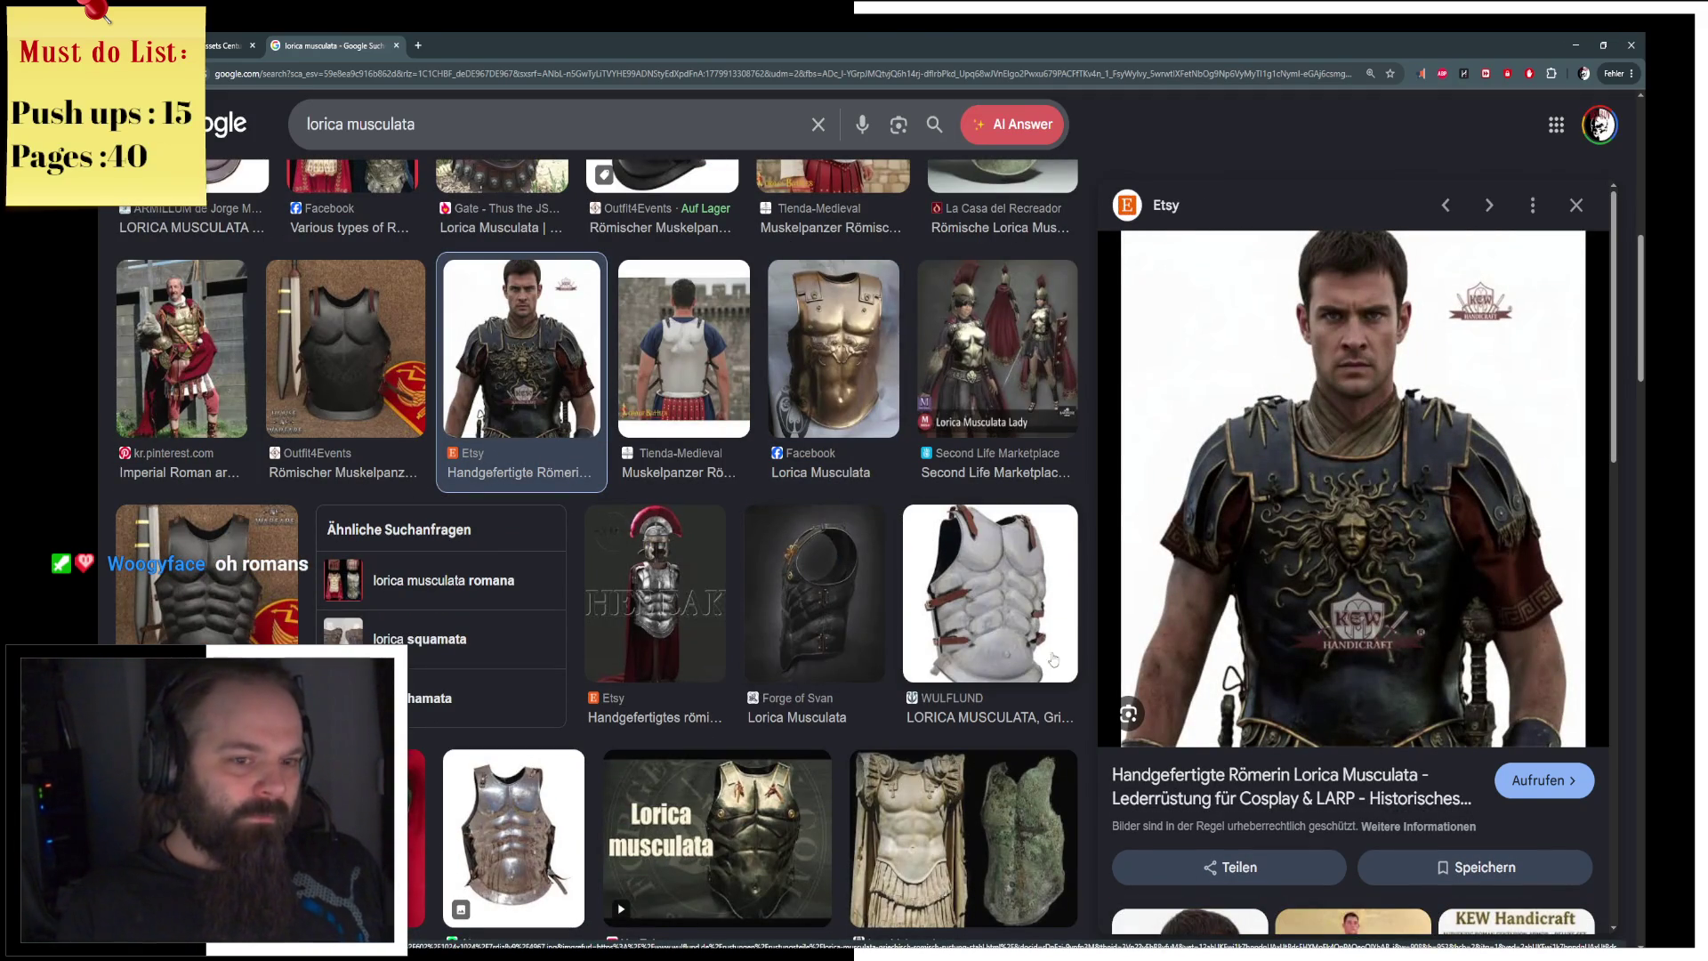
pyautogui.click(1002, 610)
pyautogui.scroll(-1, 1002, 610)
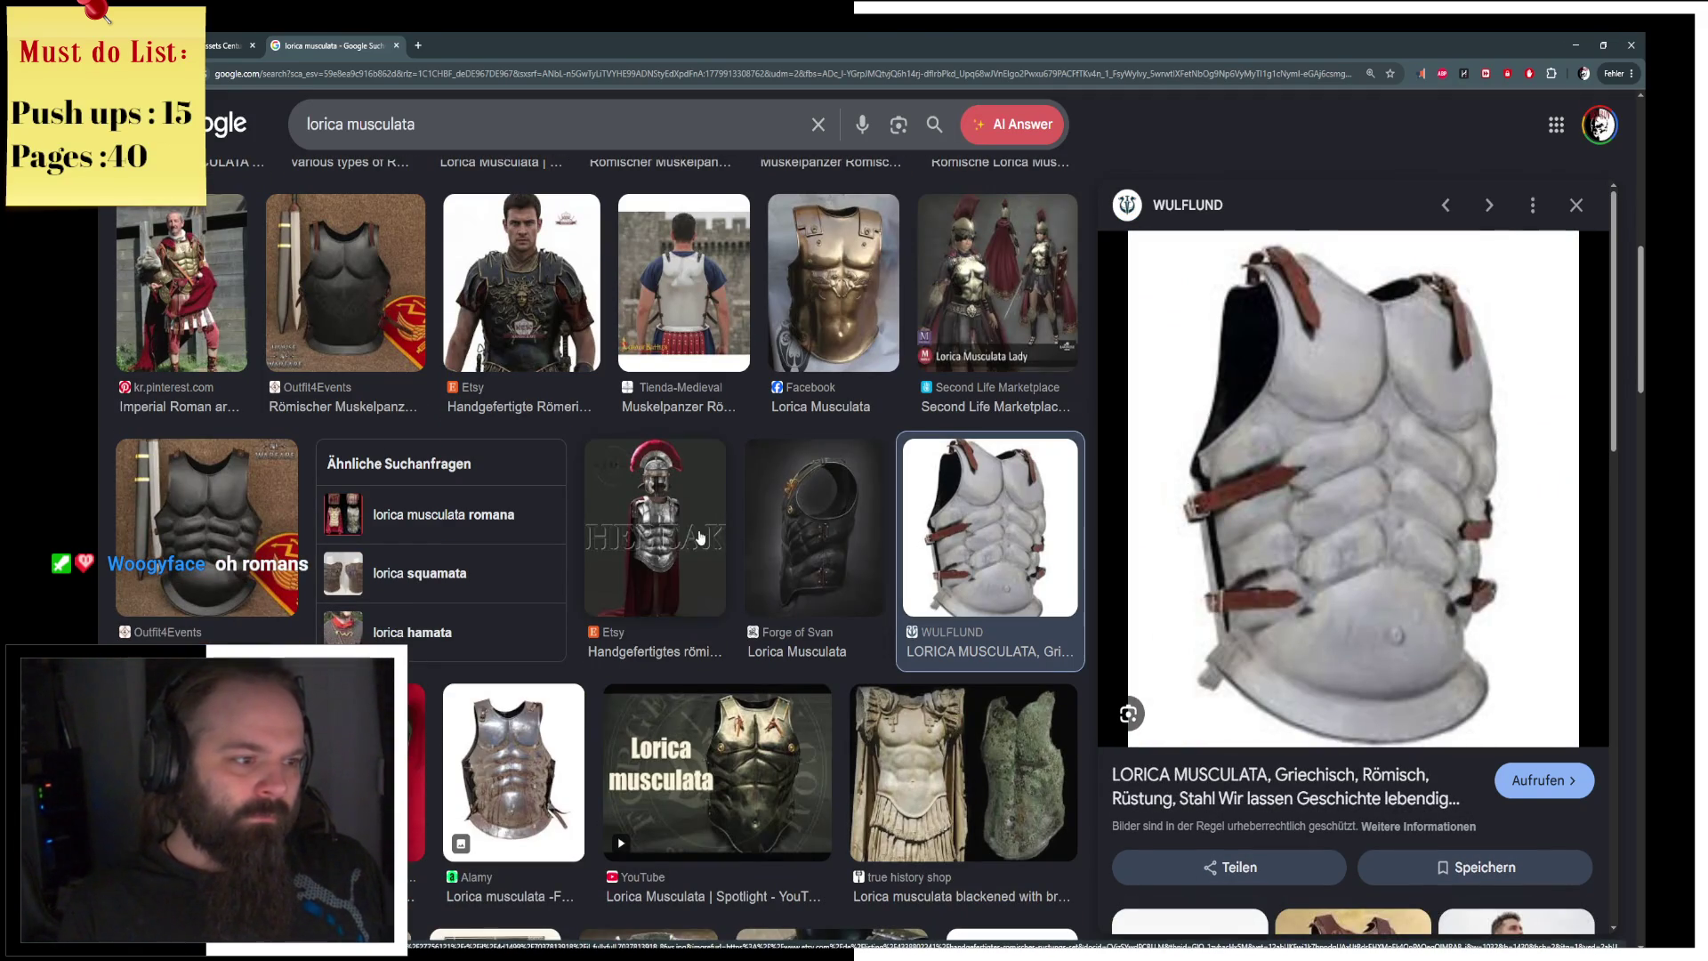
pyautogui.click(701, 536)
# Step: Preview more cuirasses (Alamy, Tienda-Medieval, Lord of Battles, eBay, Pinterest), then close the tab
pyautogui.scroll(-8, 701, 536)
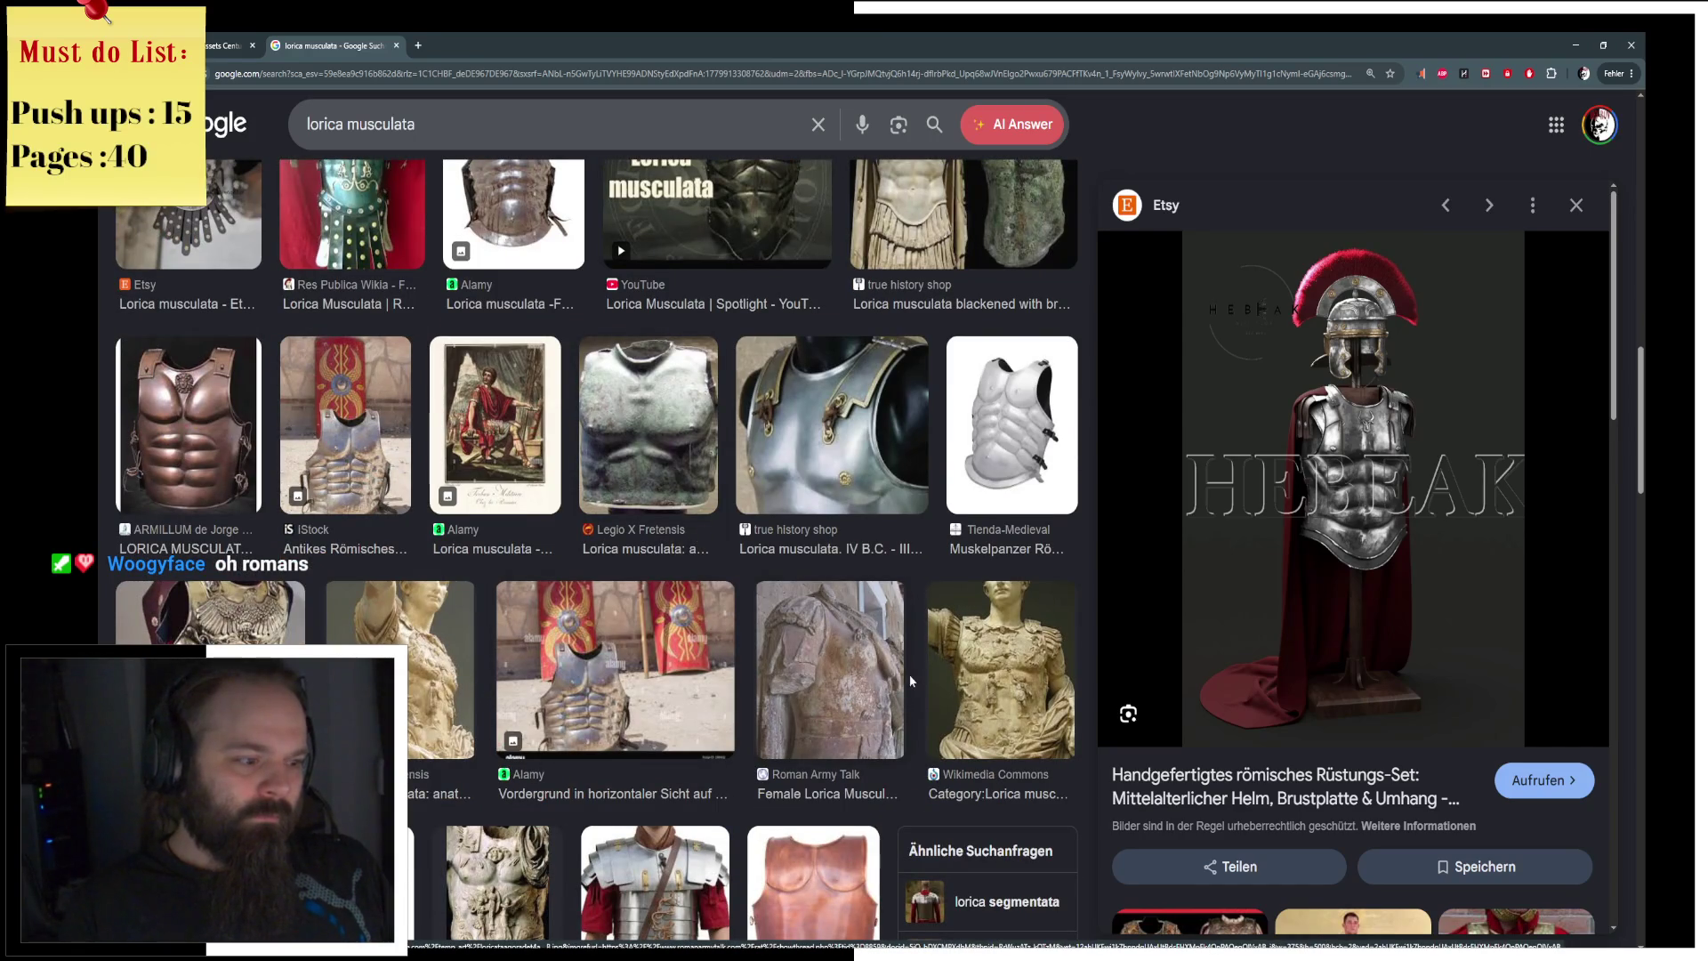
pyautogui.scroll(-4, 901, 673)
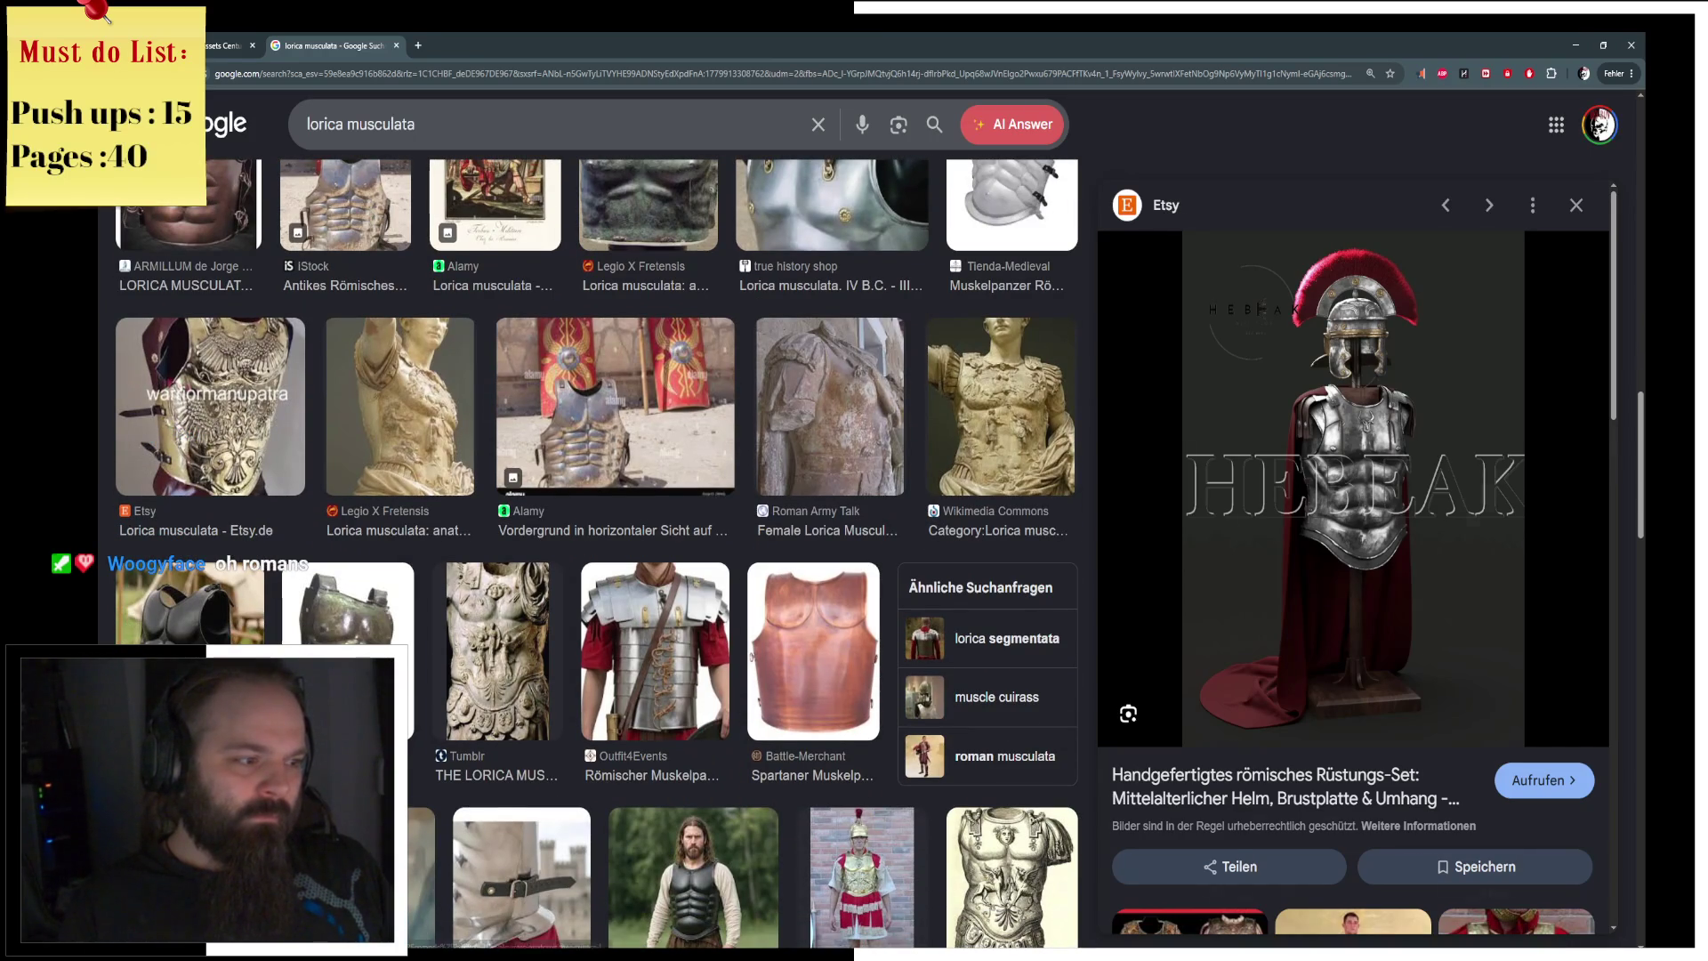
pyautogui.click(347, 614)
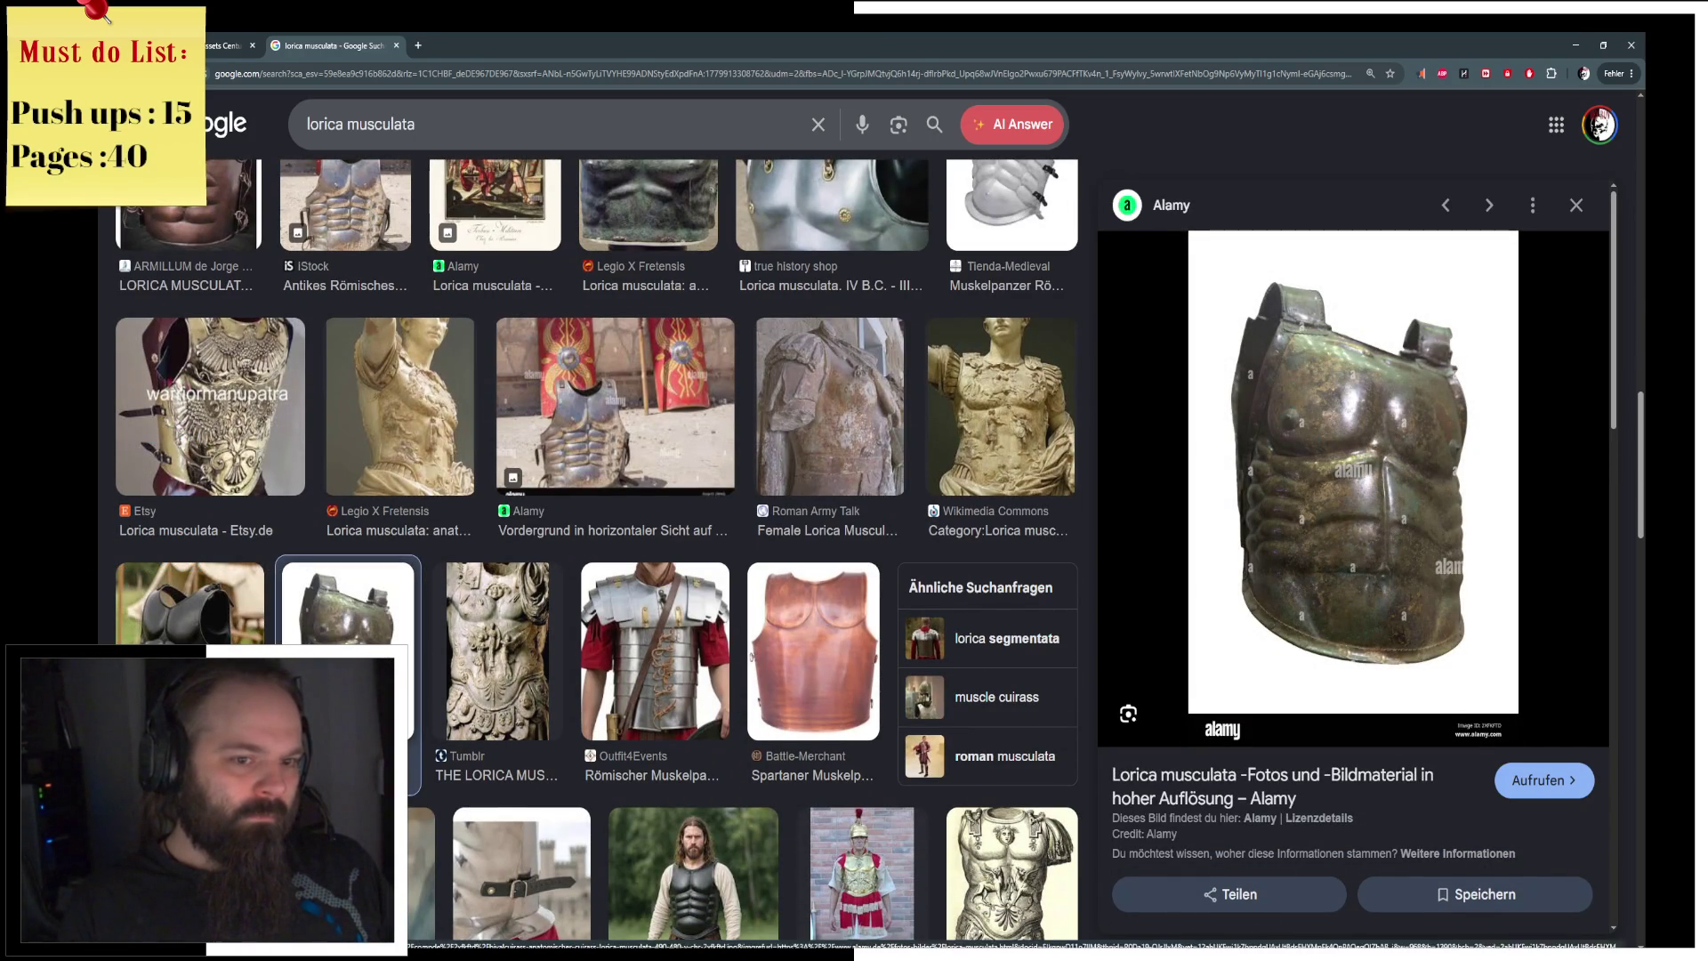
pyautogui.scroll(-2, 159, 635)
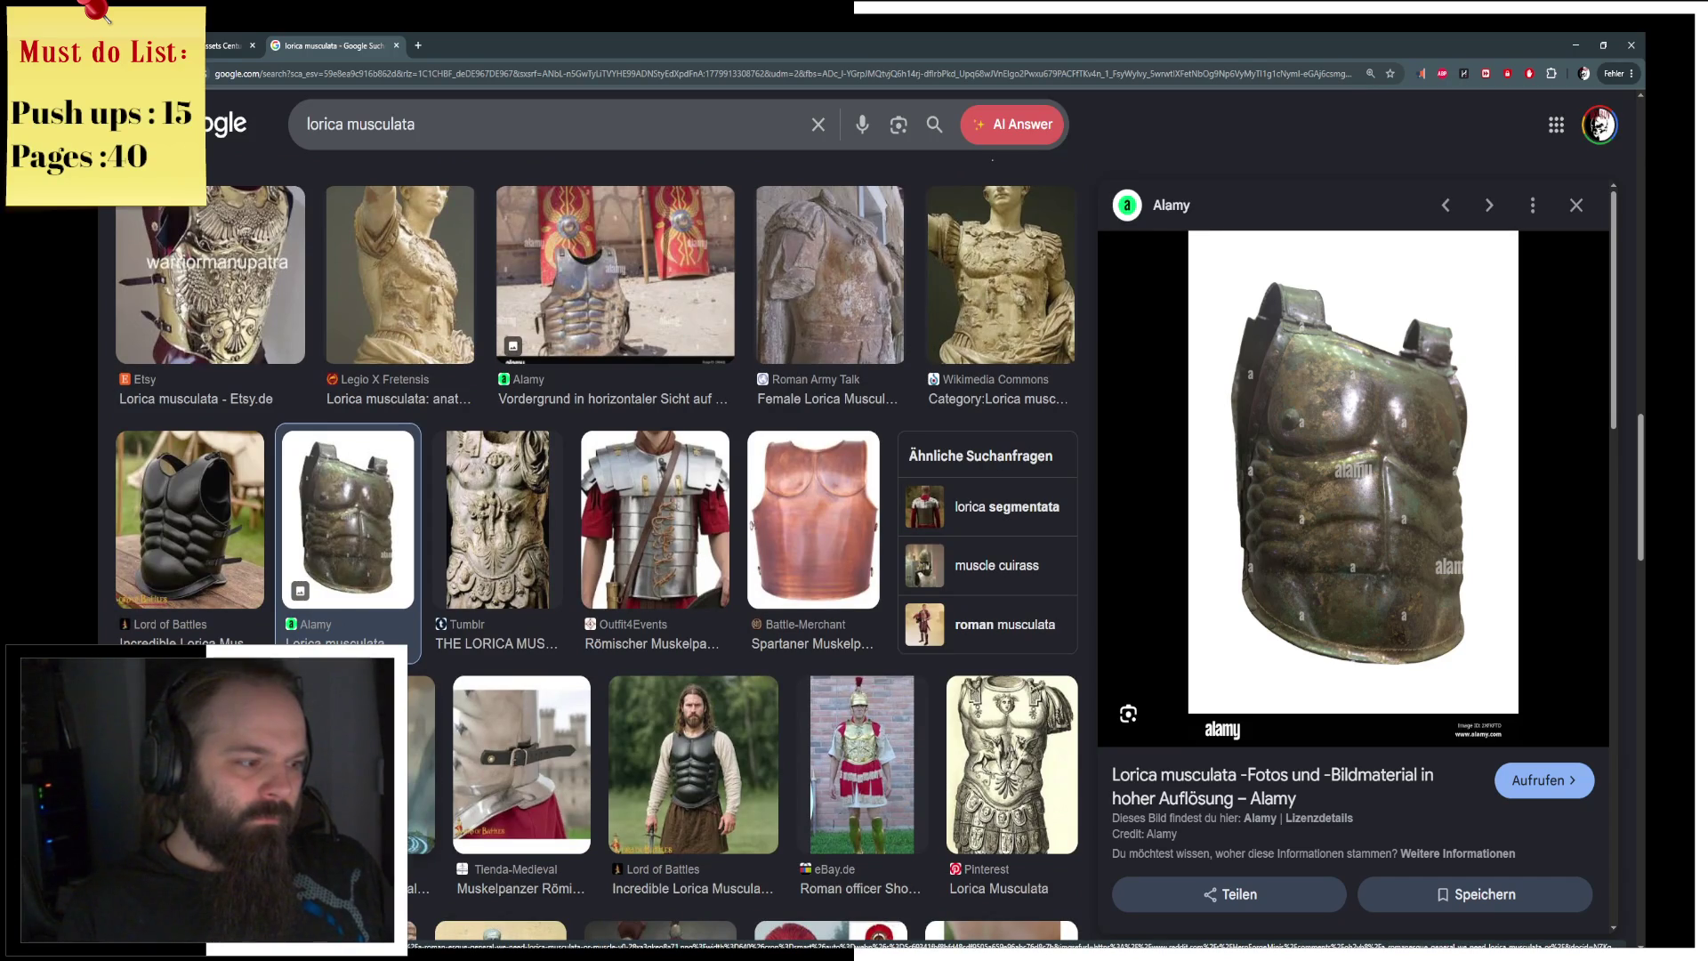
pyautogui.click(420, 765)
pyautogui.click(500, 761)
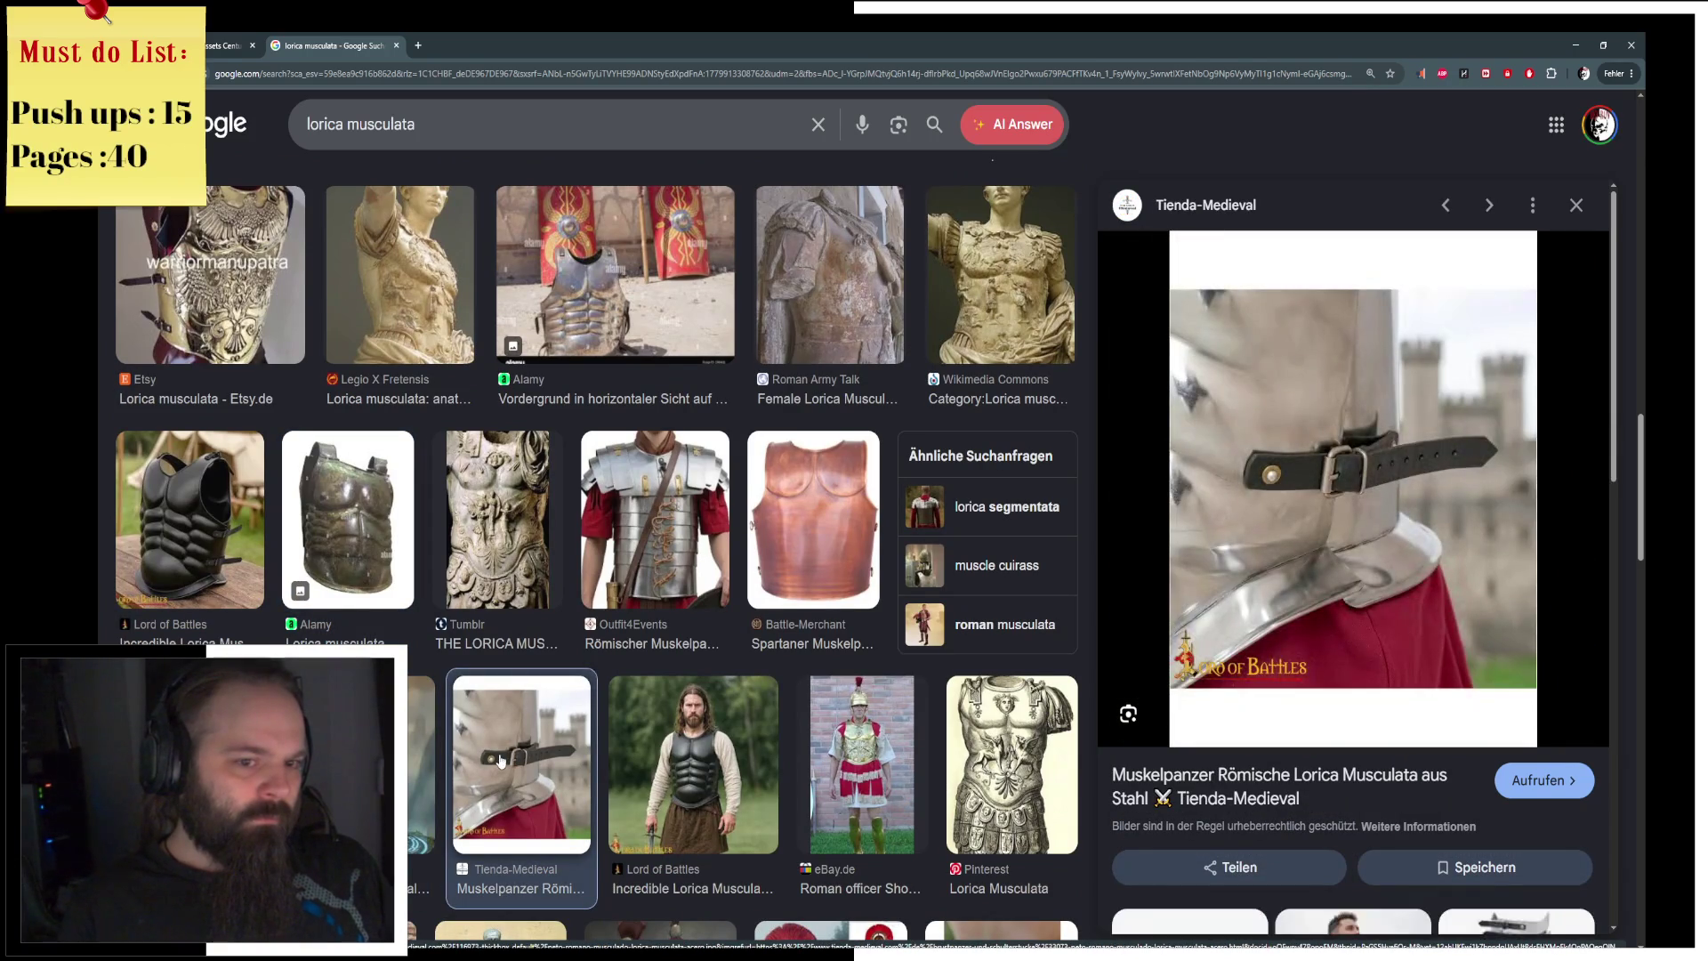
pyautogui.click(674, 767)
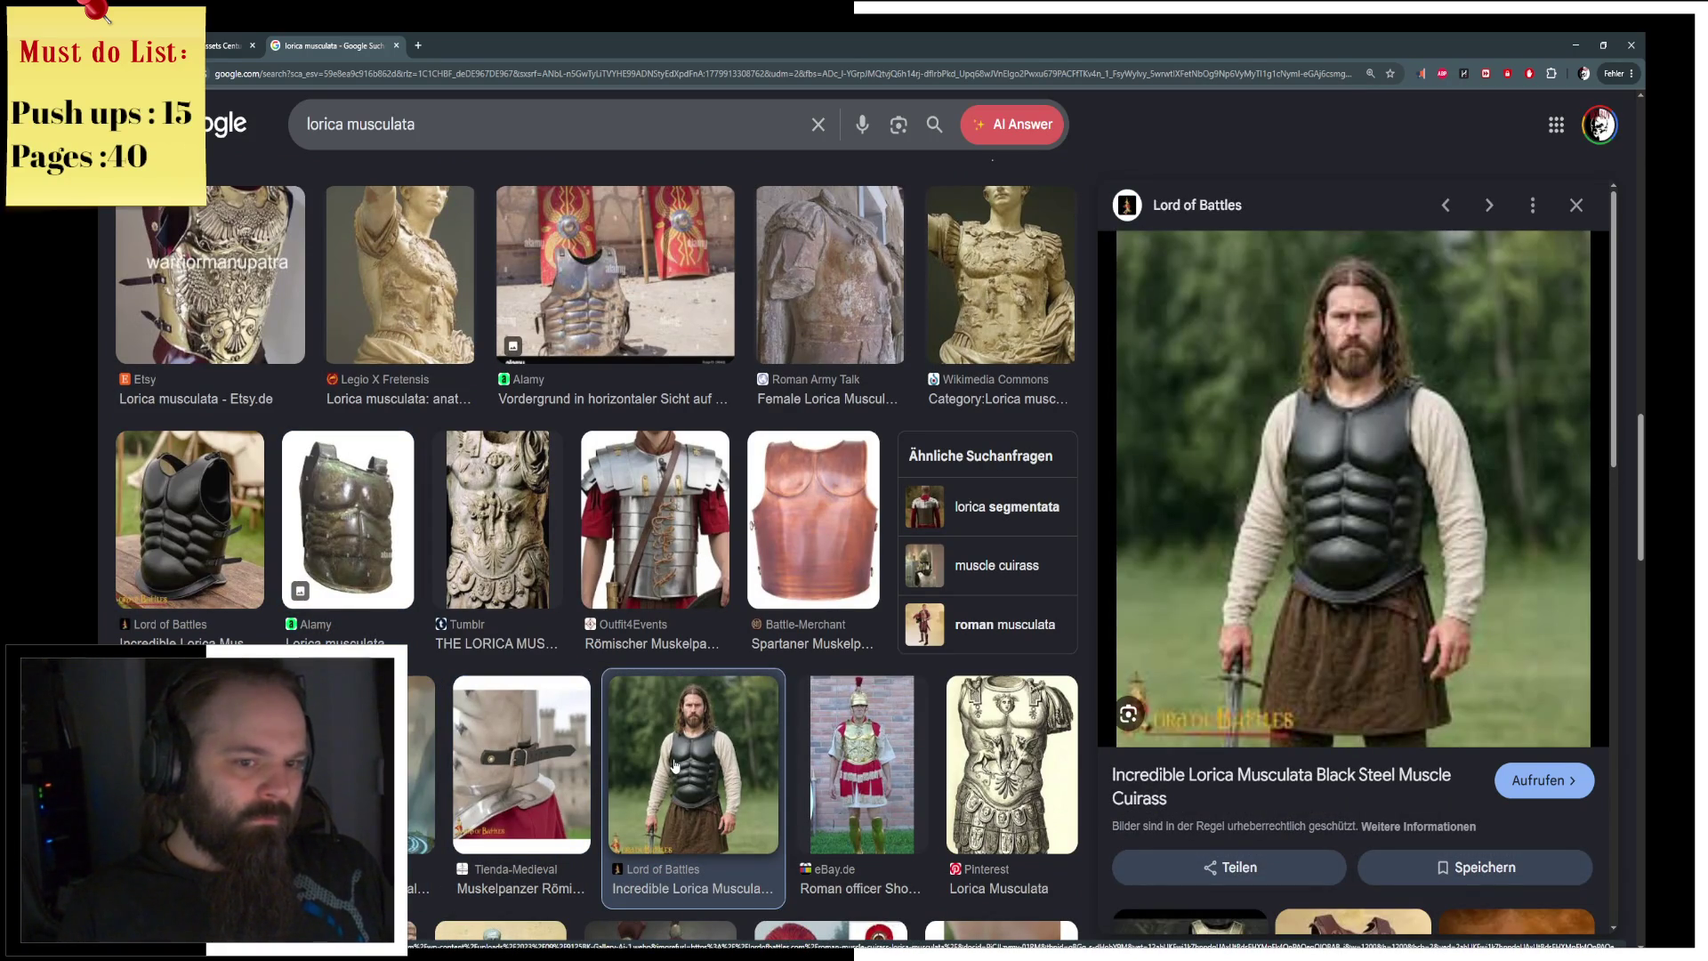
pyautogui.click(861, 765)
pyautogui.click(1011, 765)
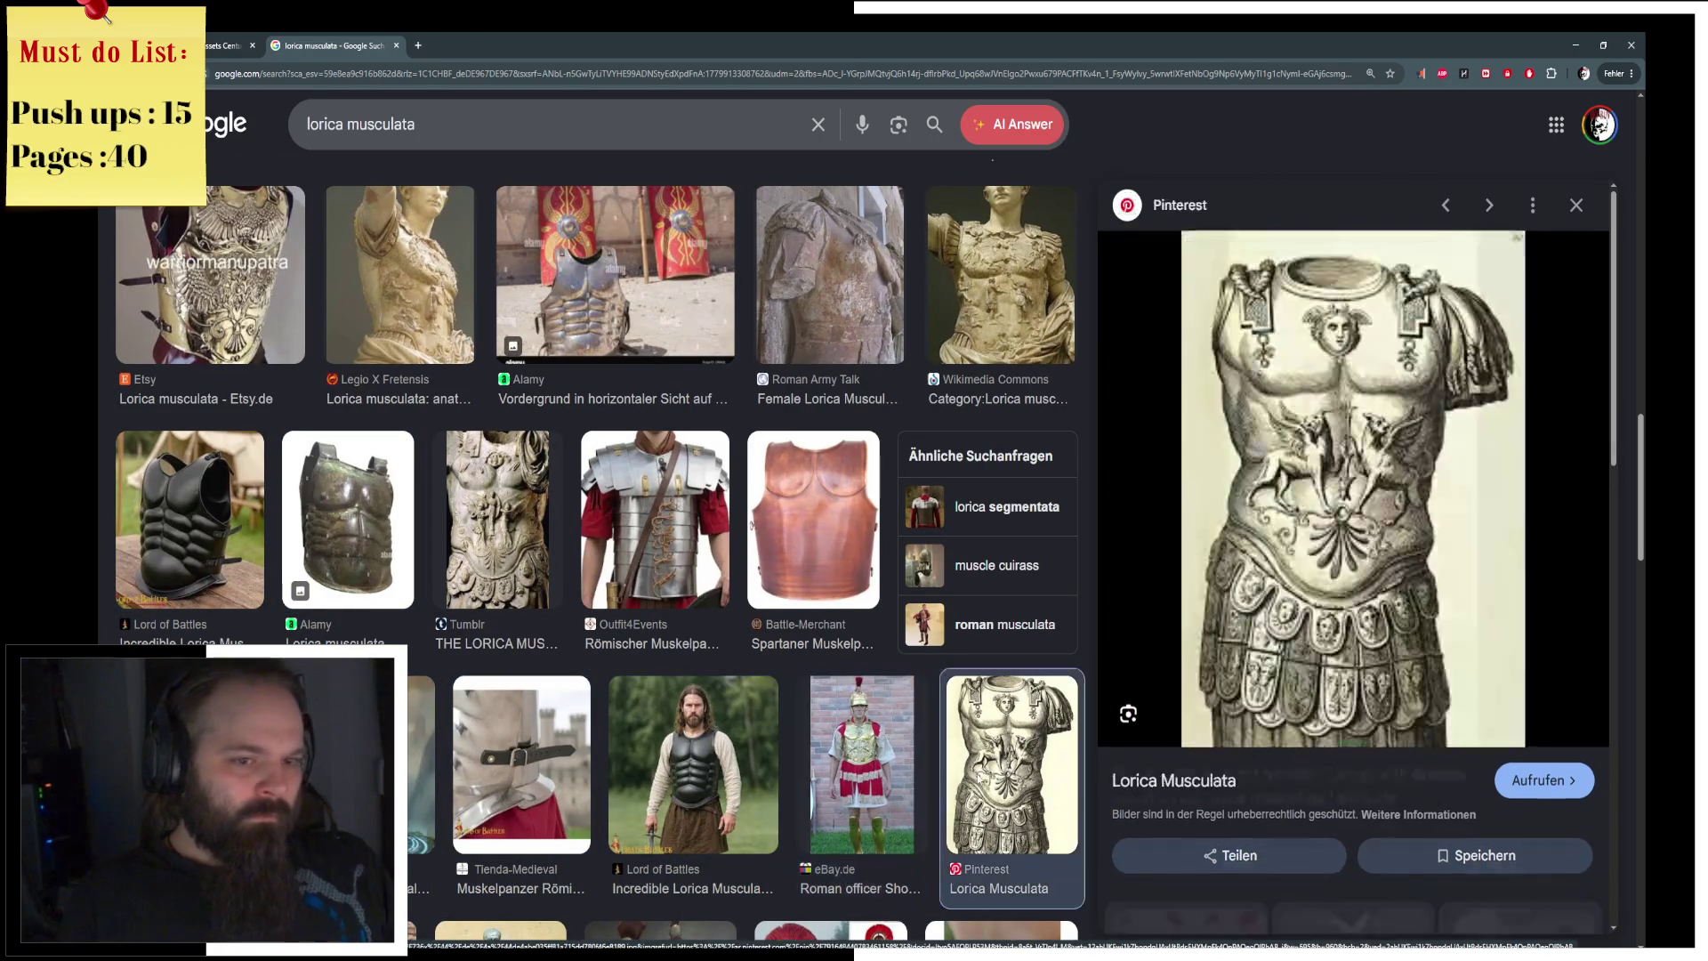
pyautogui.scroll(1, 529, 436)
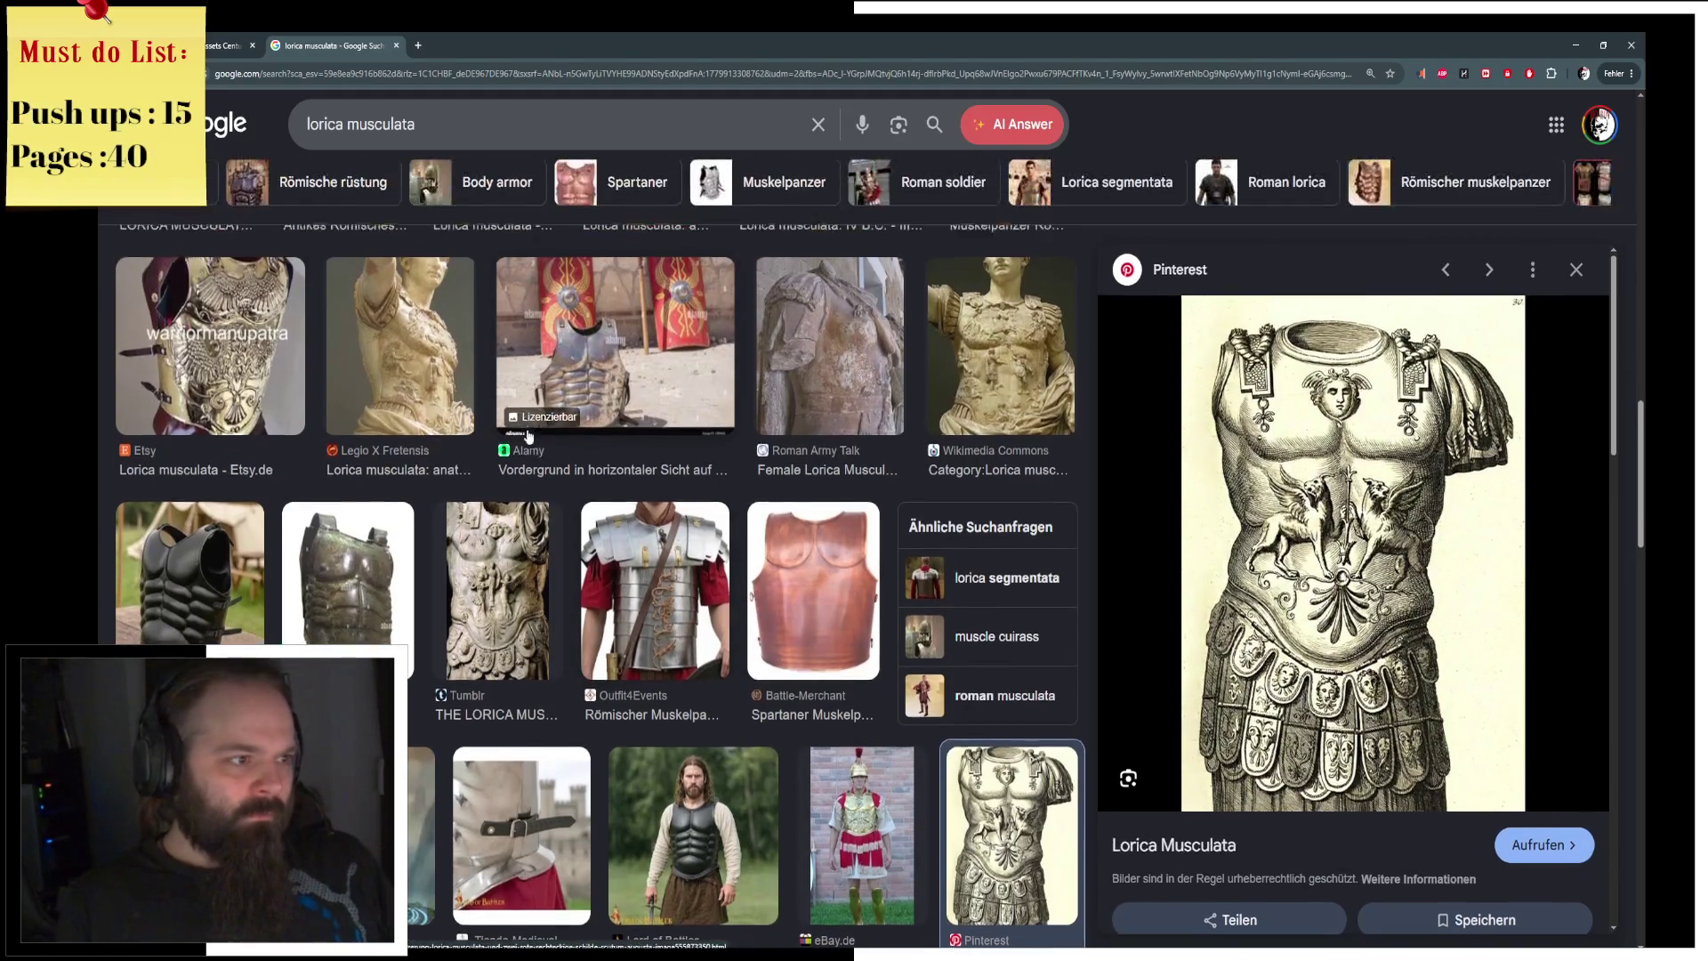
pyautogui.scroll(1, 529, 436)
pyautogui.hotkey('ctrl', 'w')
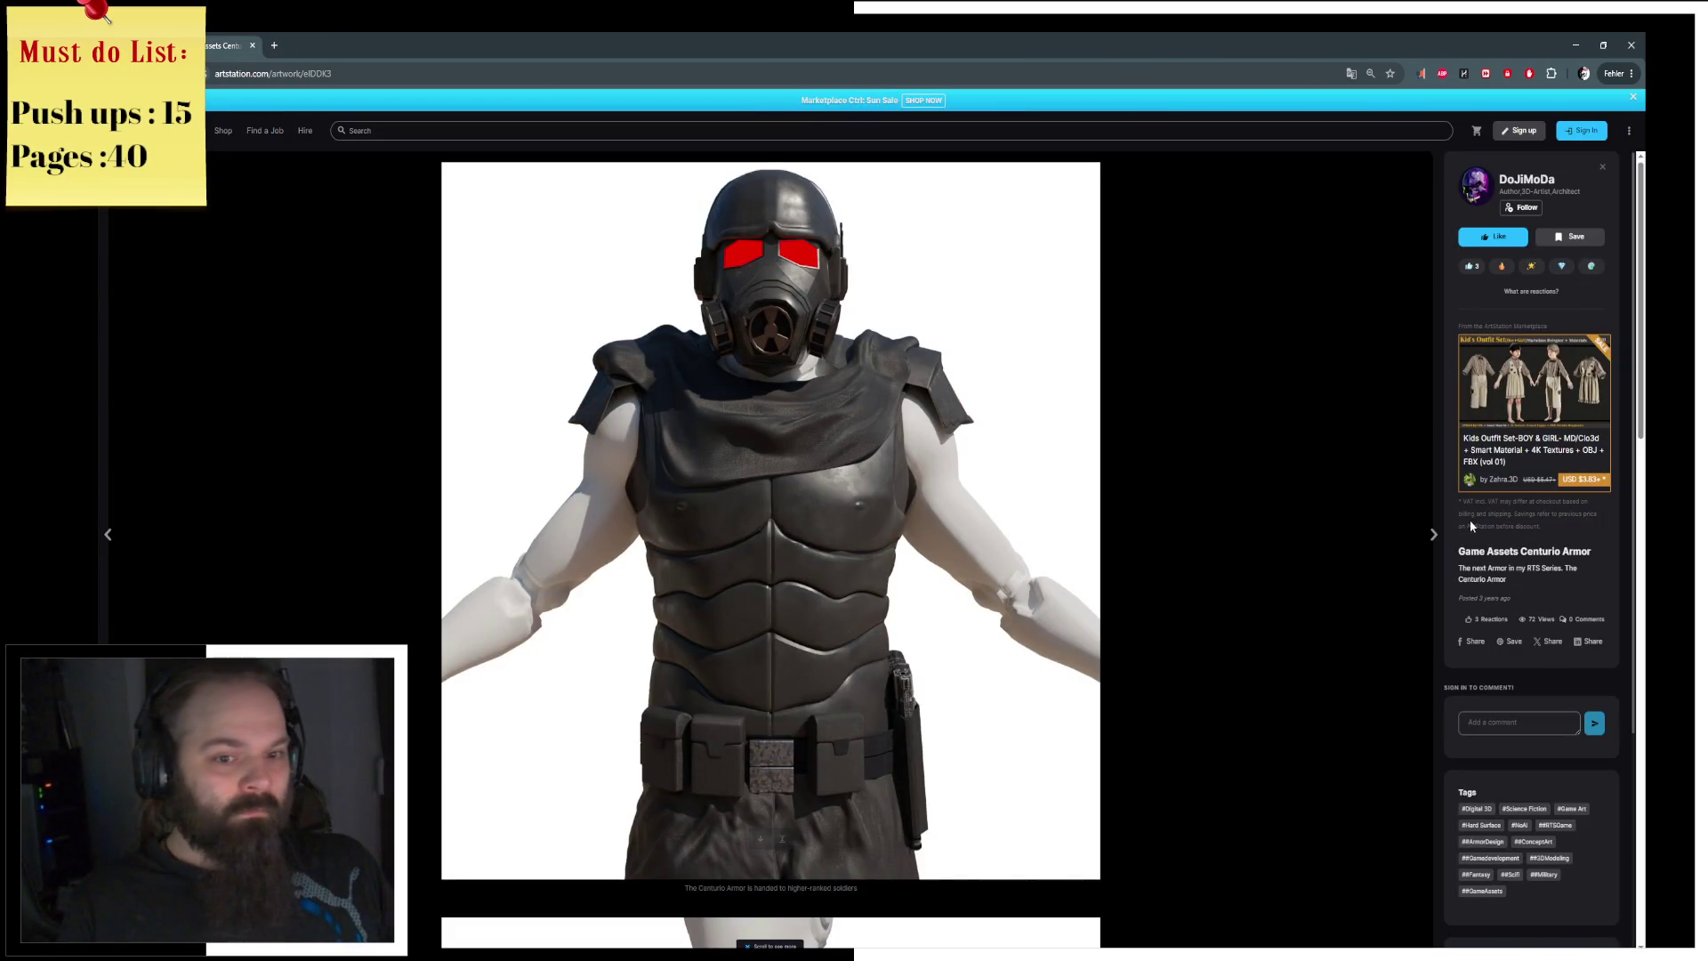
# Step: Advance through the artist's next artworks, past the Bruxa tank and the APC
pyautogui.click(1435, 534)
pyautogui.click(1438, 533)
pyautogui.click(1439, 535)
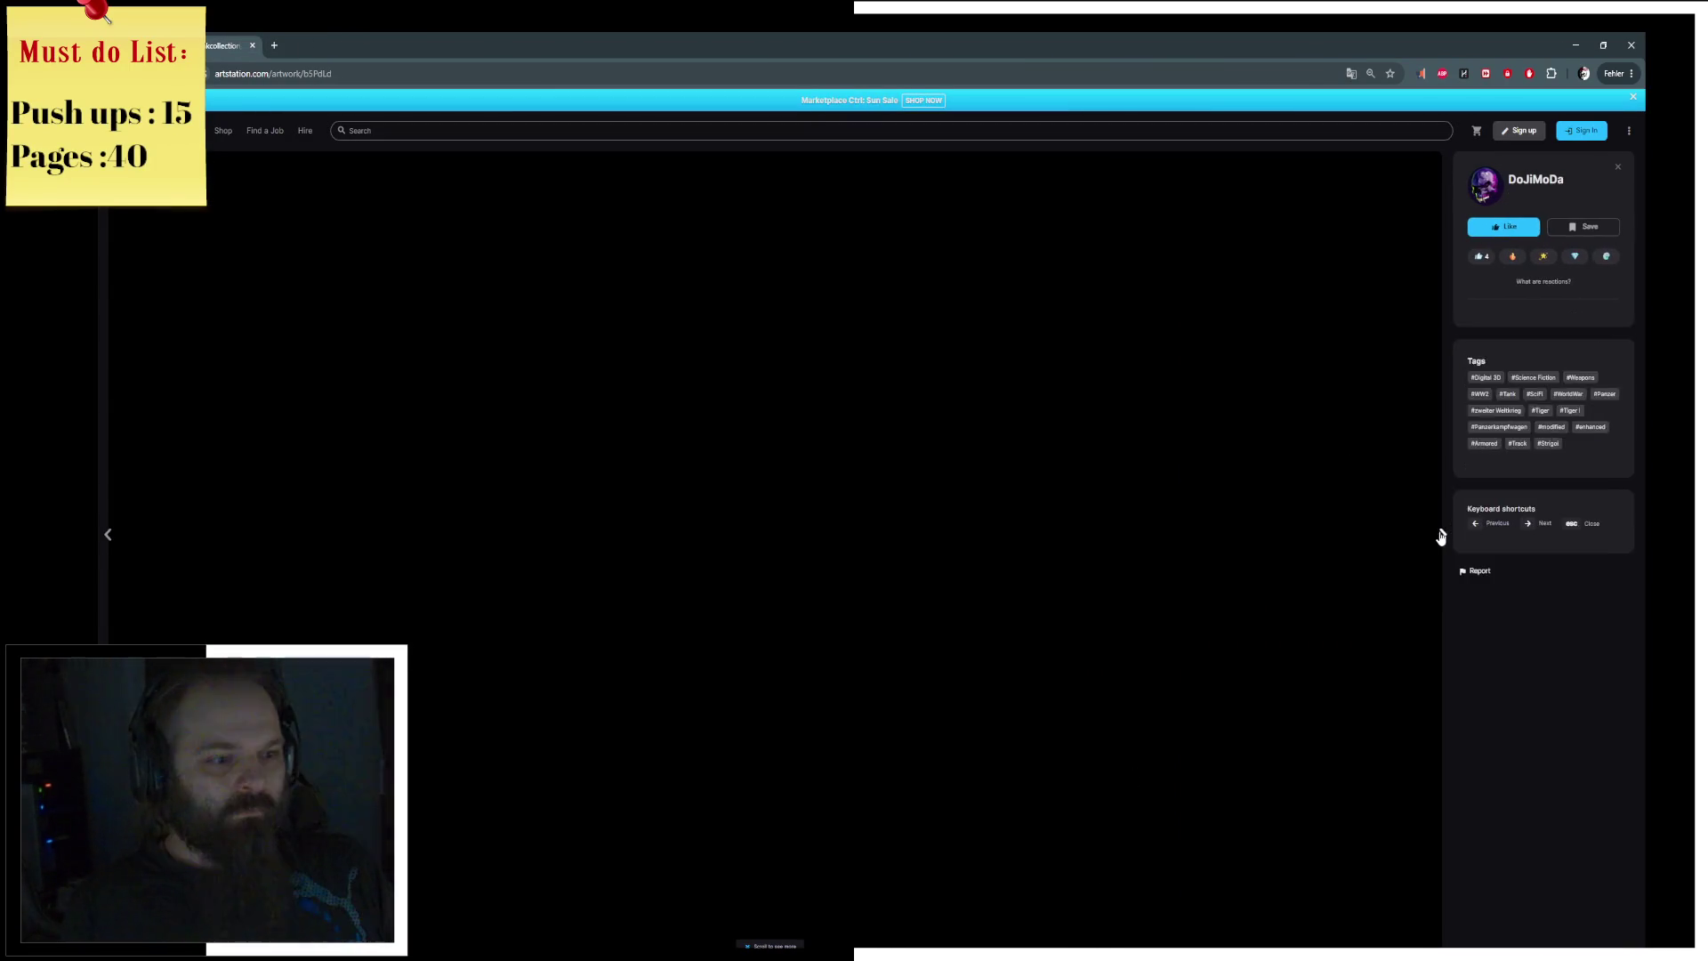
pyautogui.click(1439, 536)
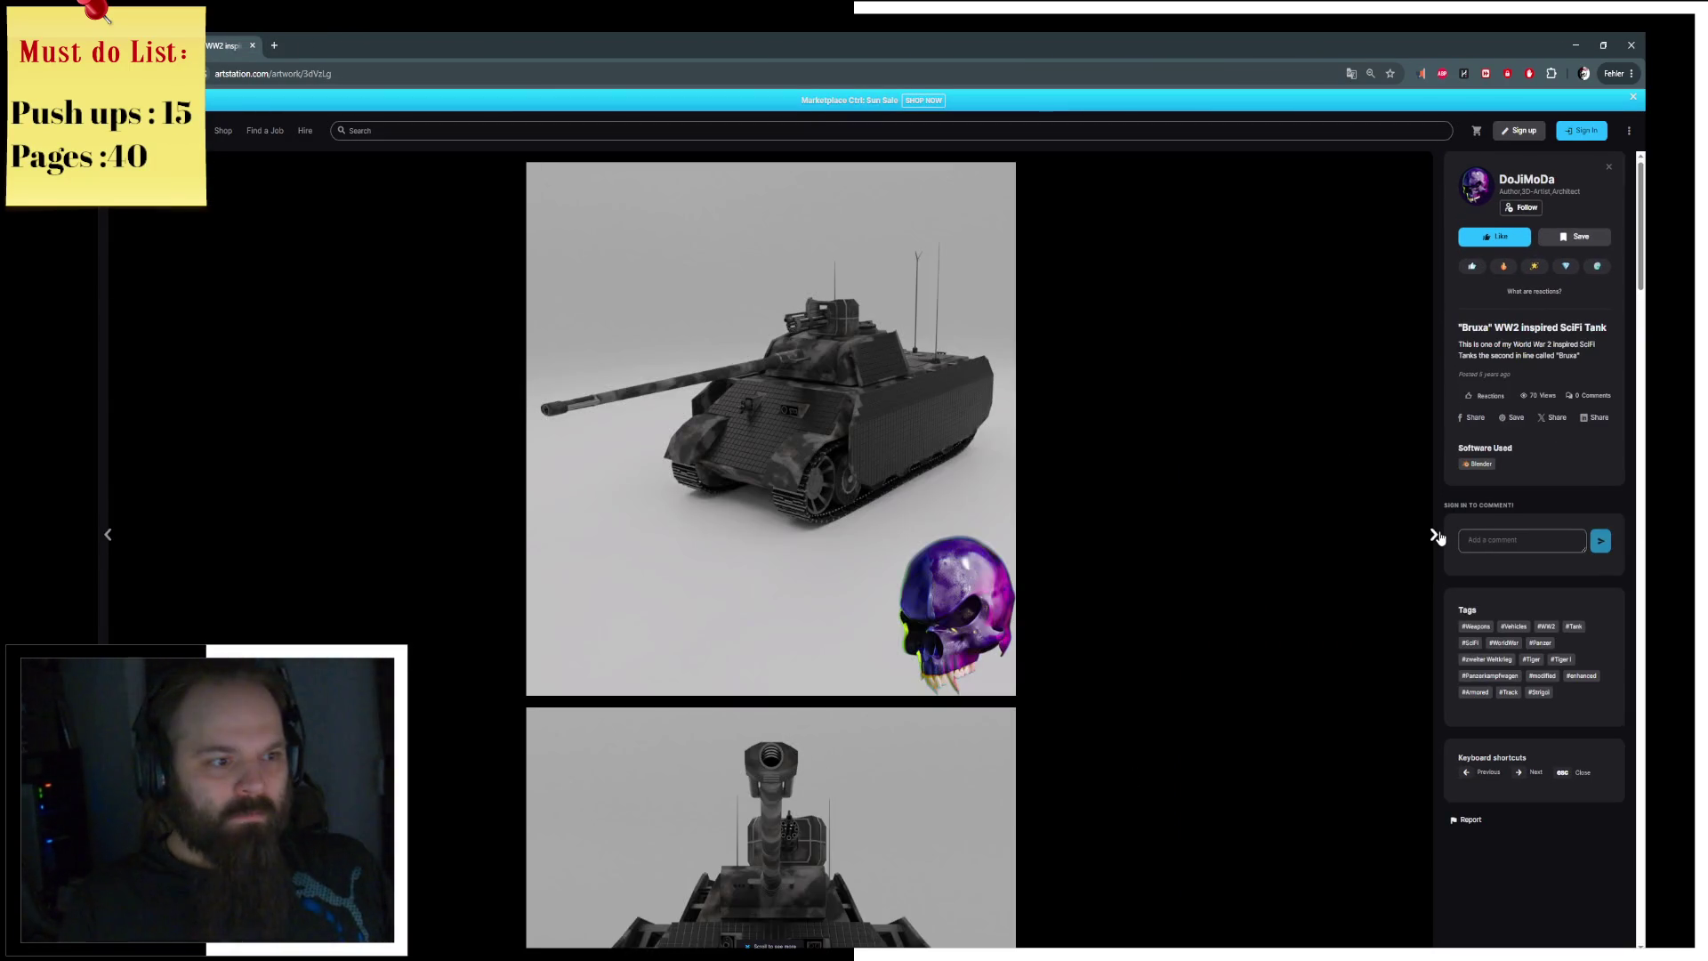
pyautogui.click(1438, 535)
pyautogui.click(1441, 536)
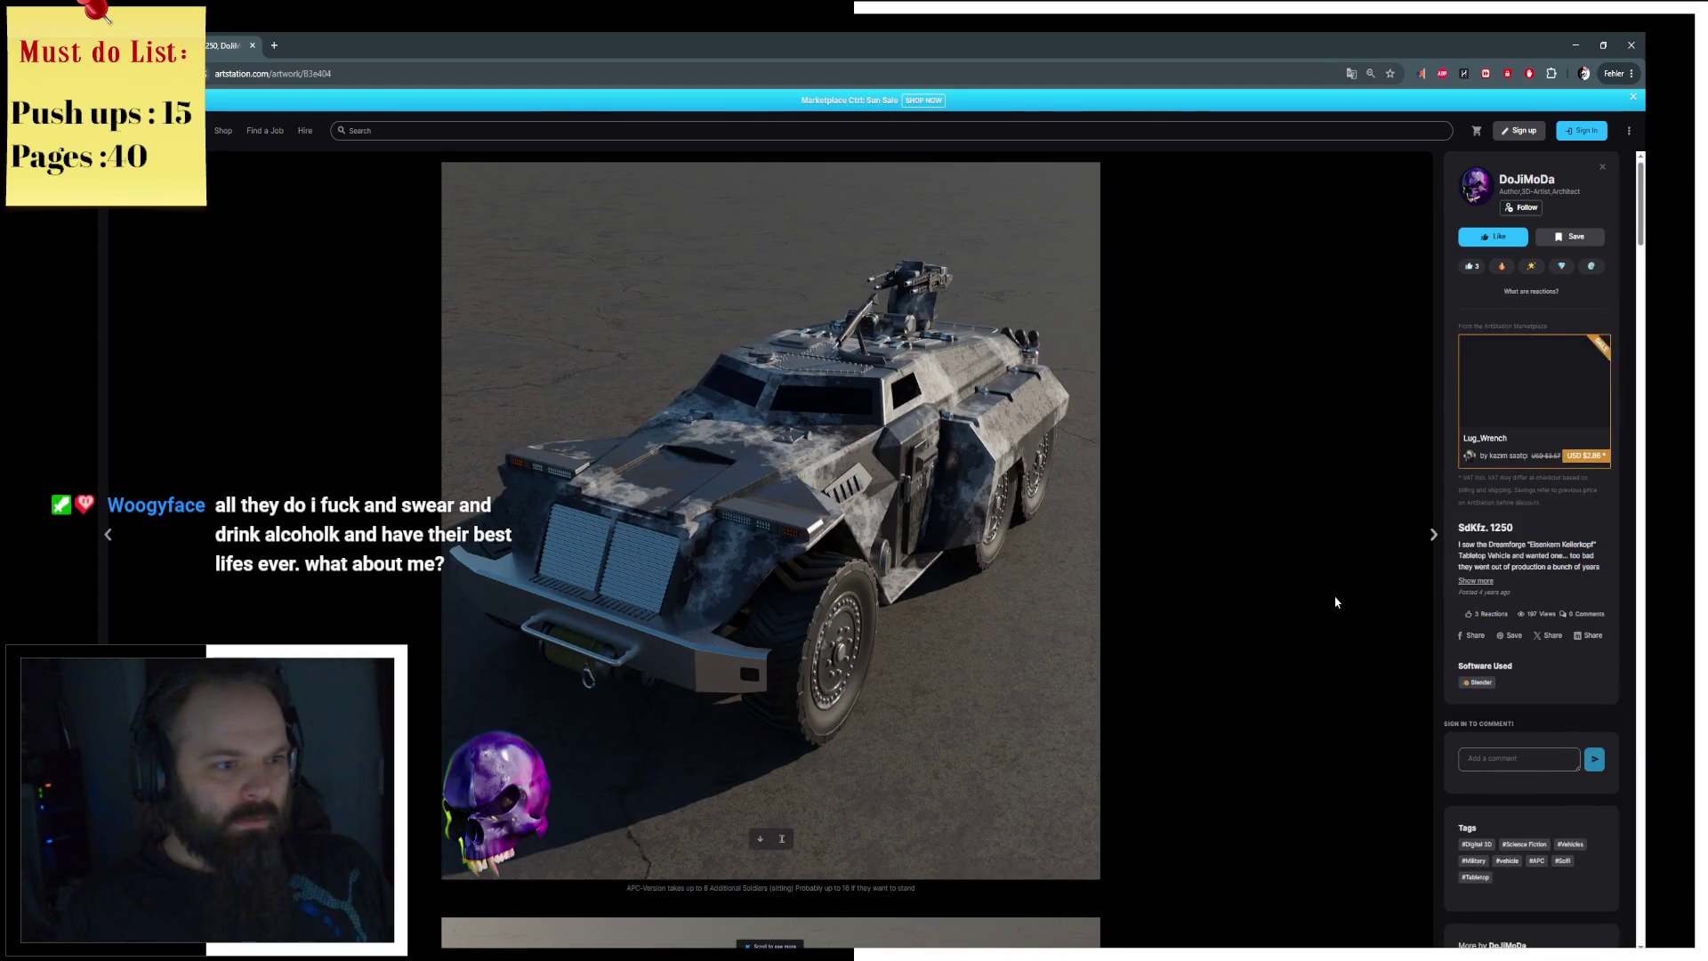
# Step: Scroll the post, move on to the Saritch rifle model, then return to Unreal Engine
pyautogui.scroll(-2, 1334, 602)
pyautogui.scroll(-6, 1219, 636)
pyautogui.scroll(-5, 1212, 637)
pyautogui.scroll(-2, 1212, 637)
pyautogui.click(1435, 533)
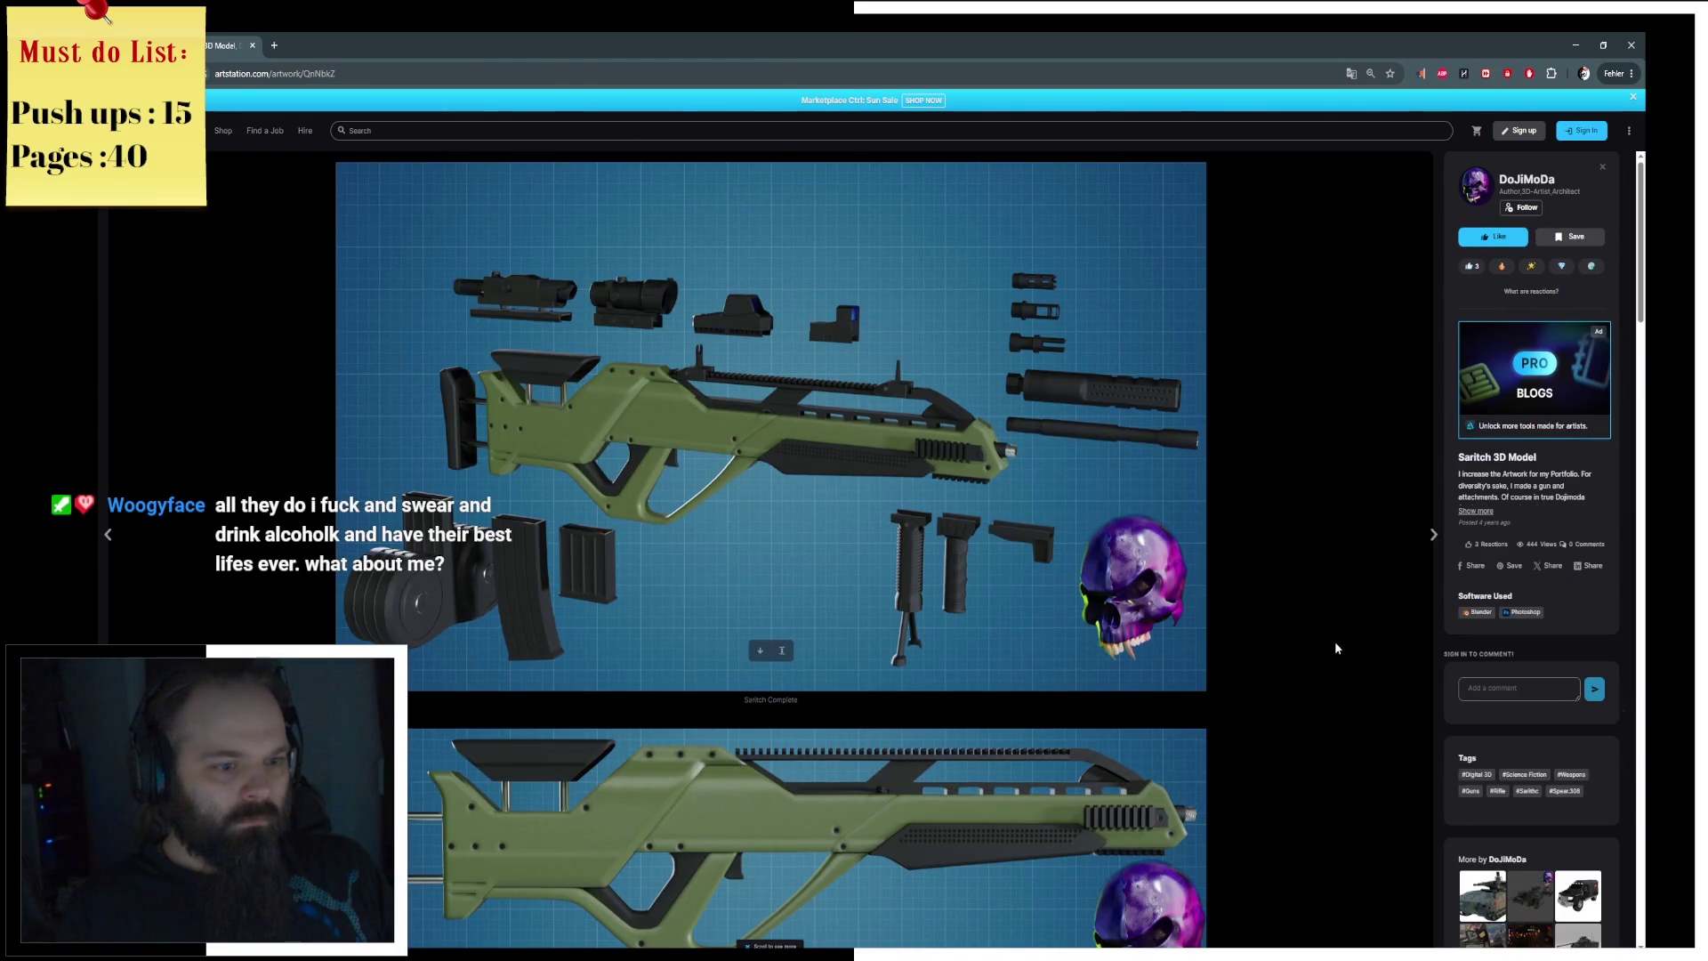
pyautogui.scroll(-6, 1335, 647)
pyautogui.scroll(-3, 1325, 790)
pyautogui.hotkey('alt', 'Tab')
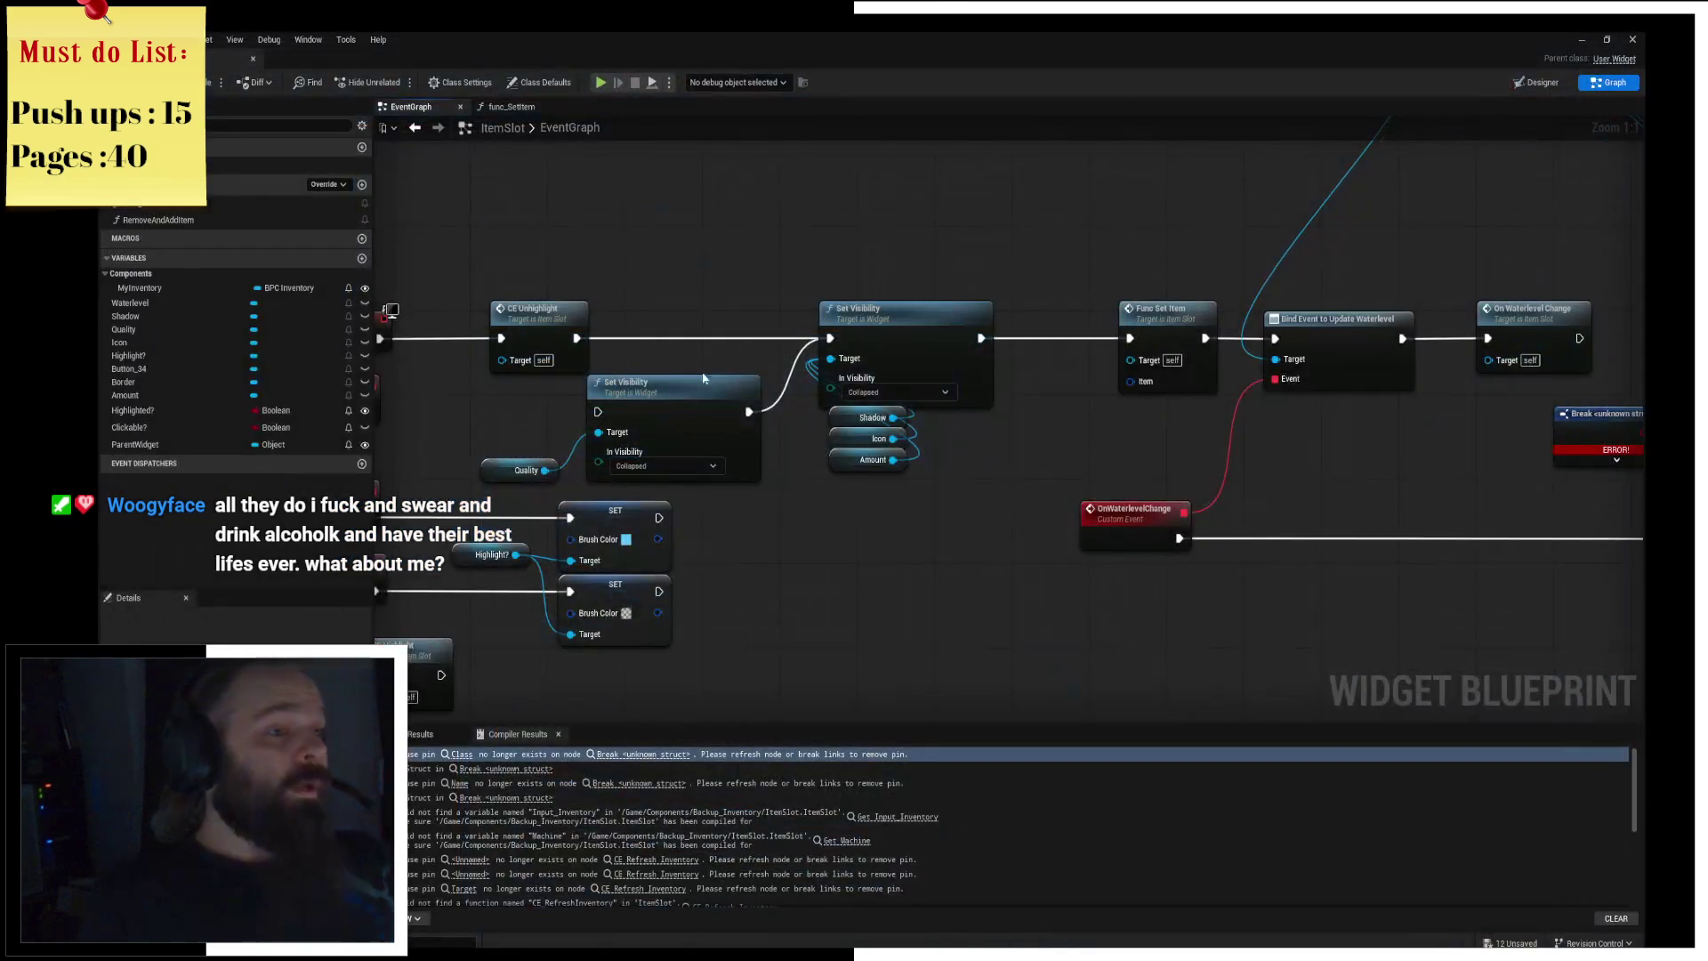
# Step: Locate the Func Set Item node near Event Construct and delete it
pyautogui.moveTo(690, 368)
pyautogui.mouseDown(button='right')
pyautogui.moveTo(622, 401)
pyautogui.moveTo(706, 340)
pyautogui.mouseUp(button='right')
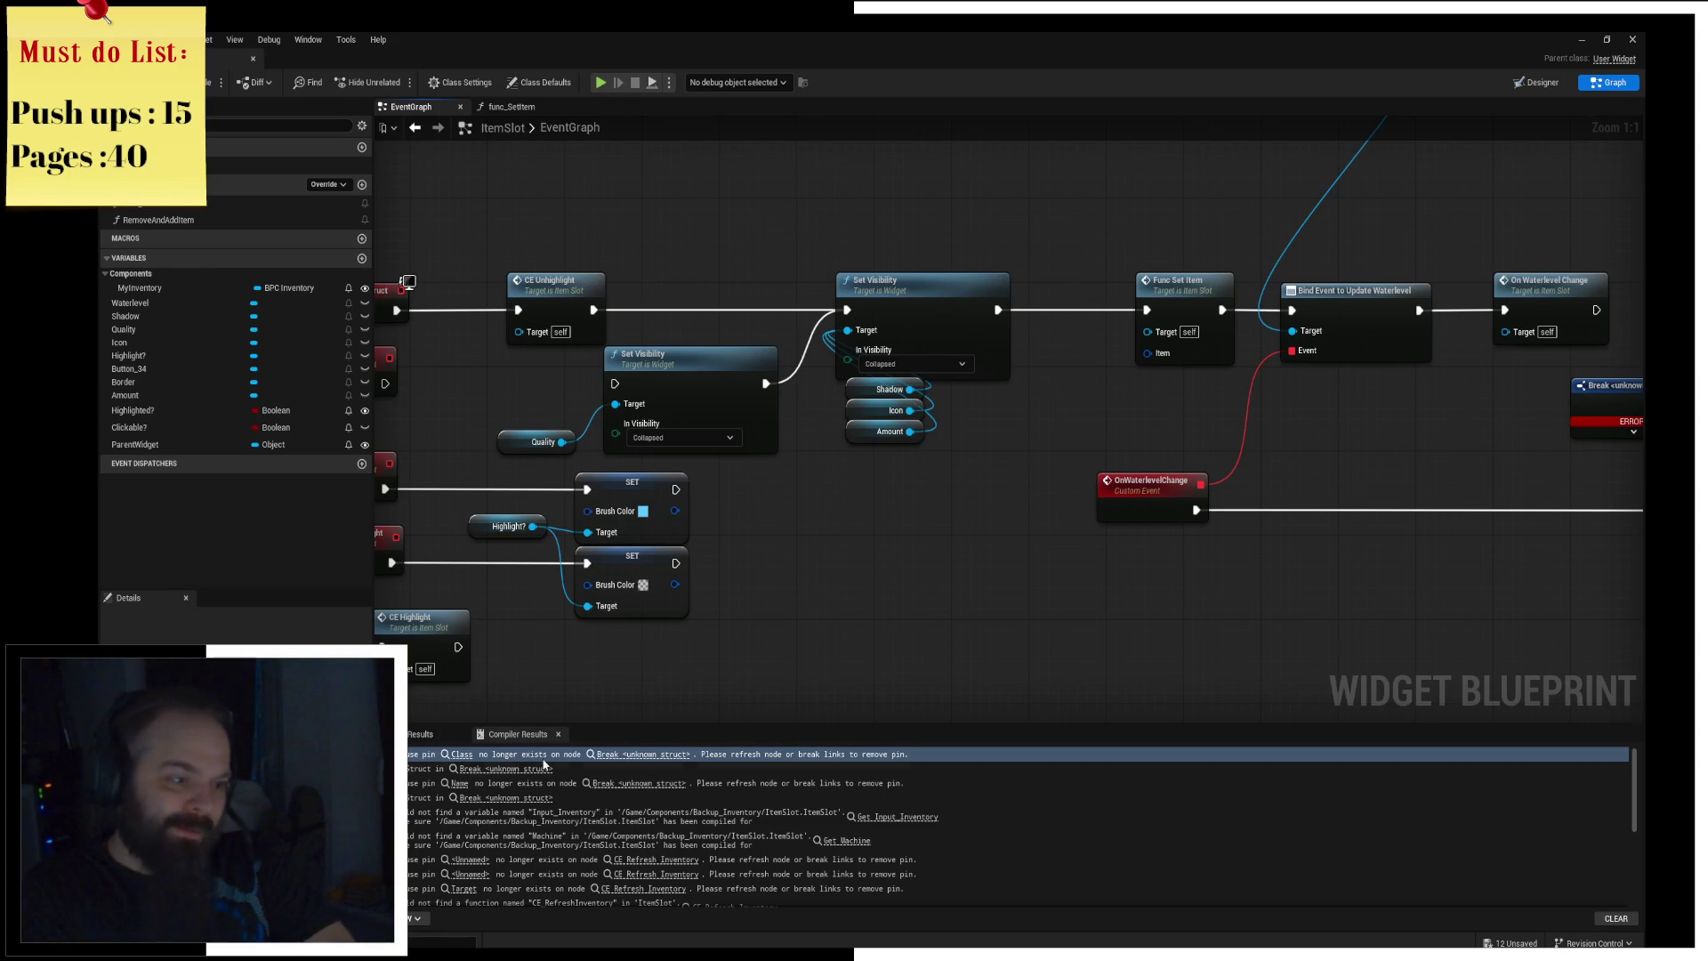
pyautogui.click(503, 768)
pyautogui.moveTo(1047, 553); pyautogui.dragTo(847, 575, button='right')
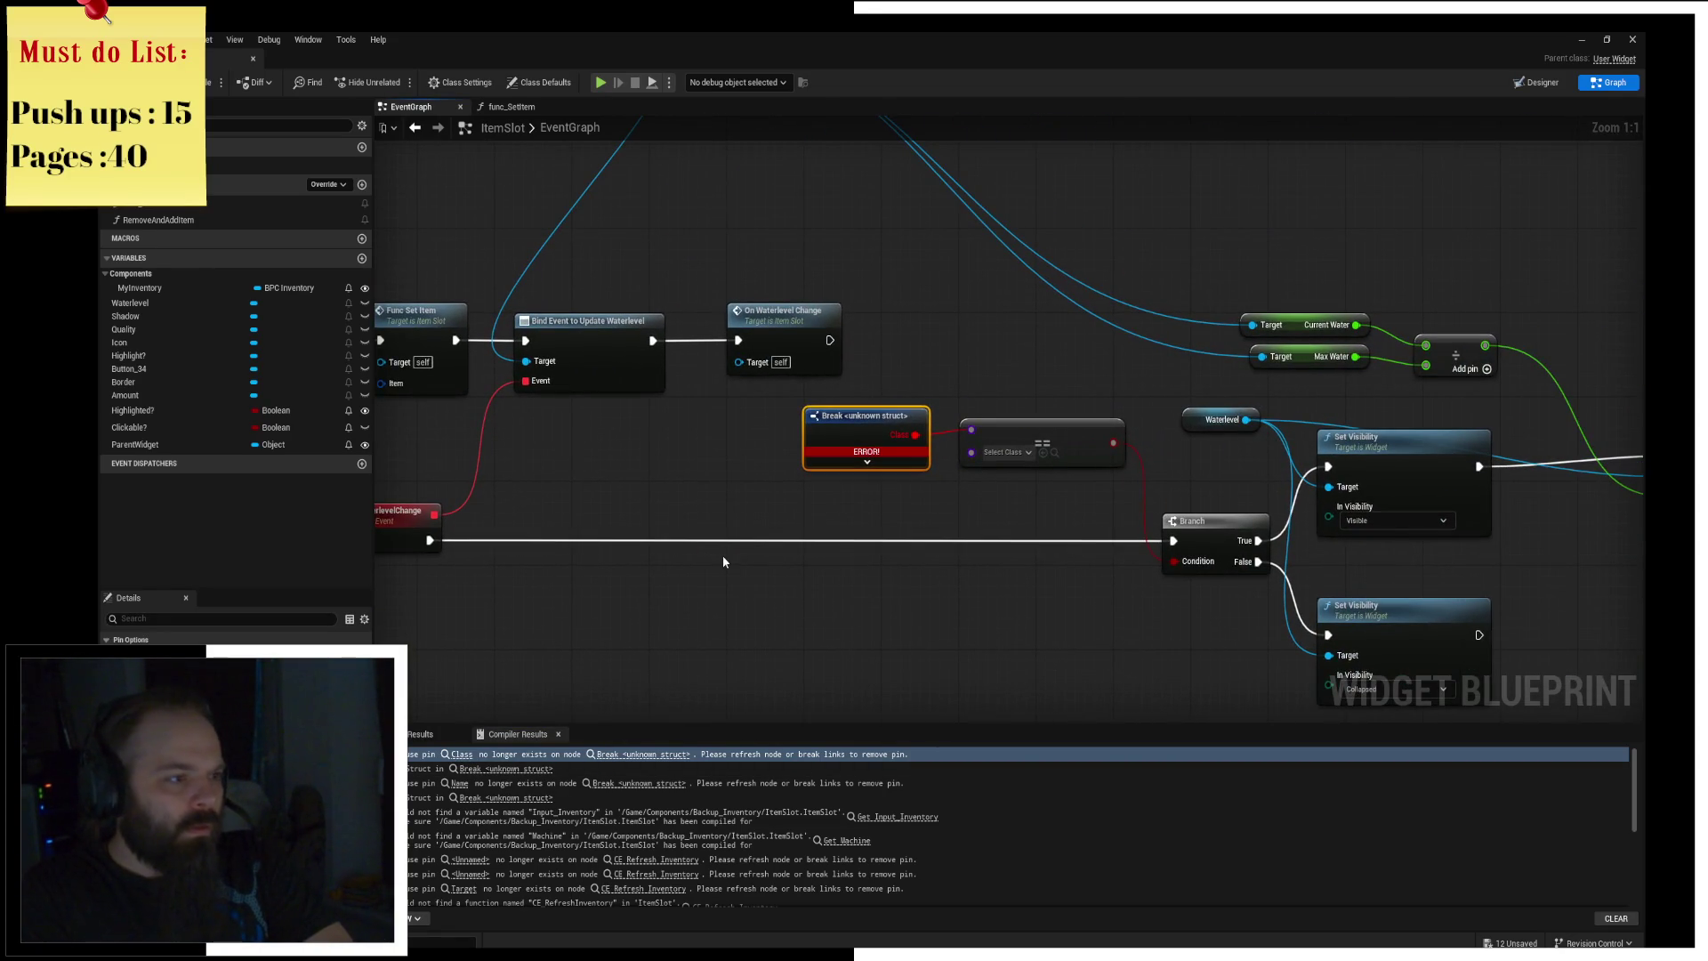
pyautogui.scroll(2, 723, 560)
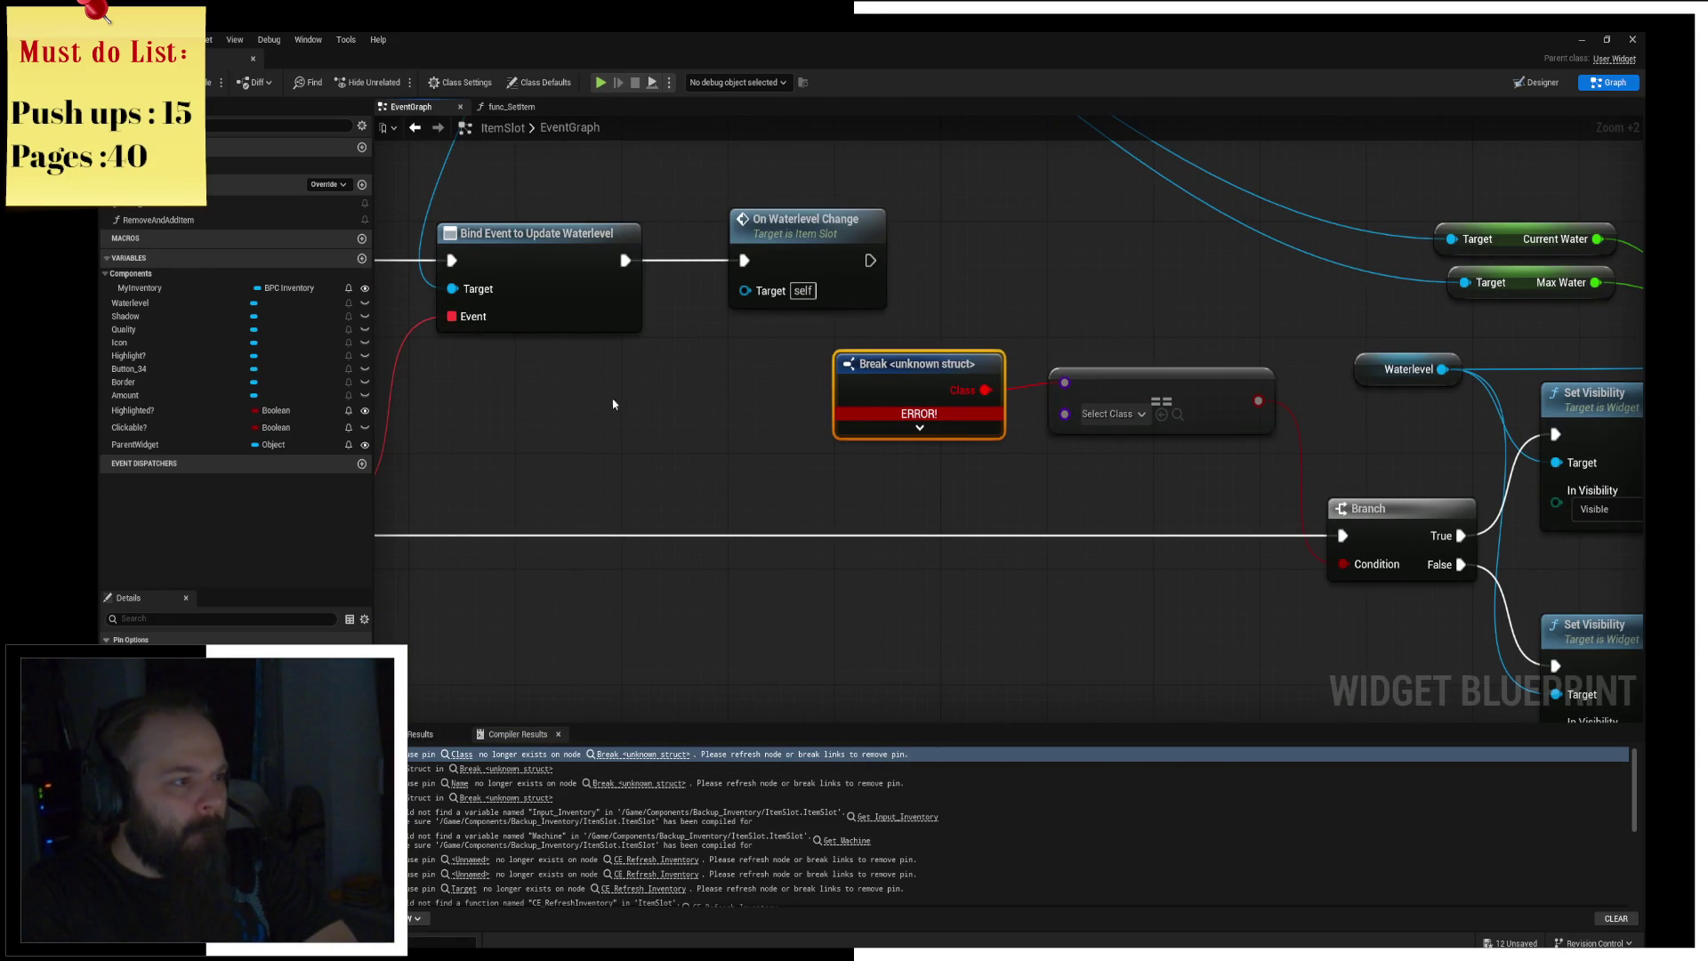
pyautogui.moveTo(646, 411); pyautogui.dragTo(1410, 617, button='right')
pyautogui.scroll(-3, 946, 552)
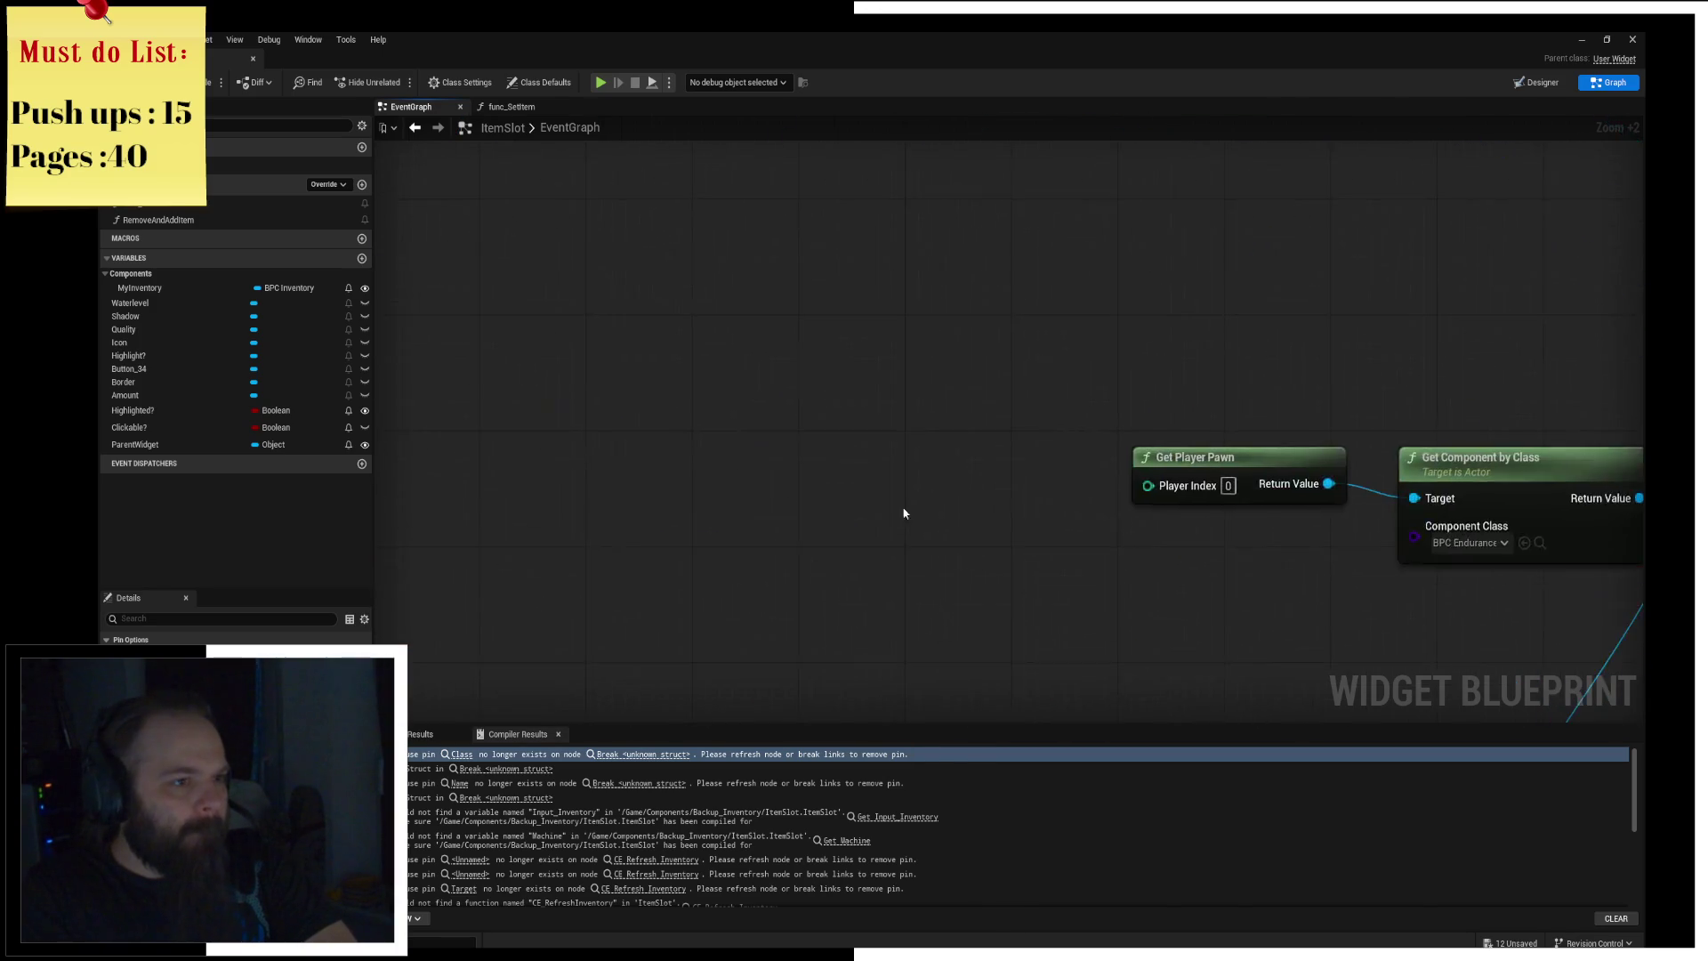
pyautogui.scroll(-2, 713, 473)
pyautogui.scroll(2, 943, 381)
pyautogui.scroll(1, 943, 381)
pyautogui.moveTo(1237, 433)
pyautogui.mouseDown(button='right')
pyautogui.moveTo(1016, 407)
pyautogui.moveTo(789, 415)
pyautogui.mouseUp(button='right')
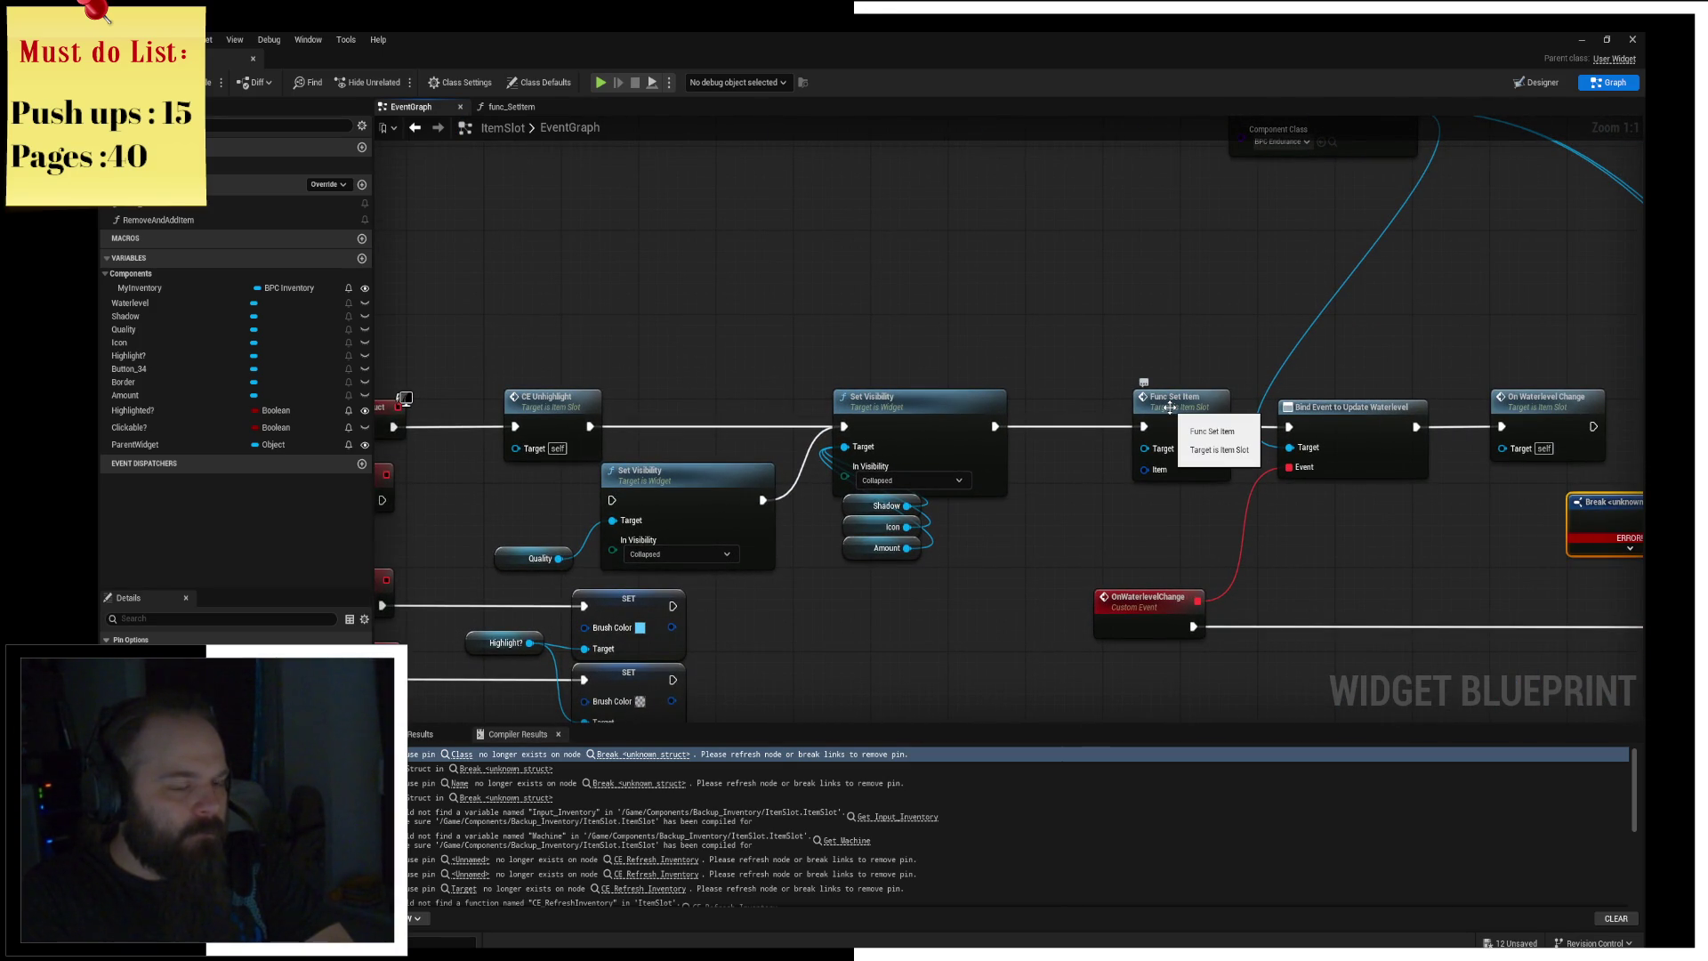
pyautogui.click(1172, 406)
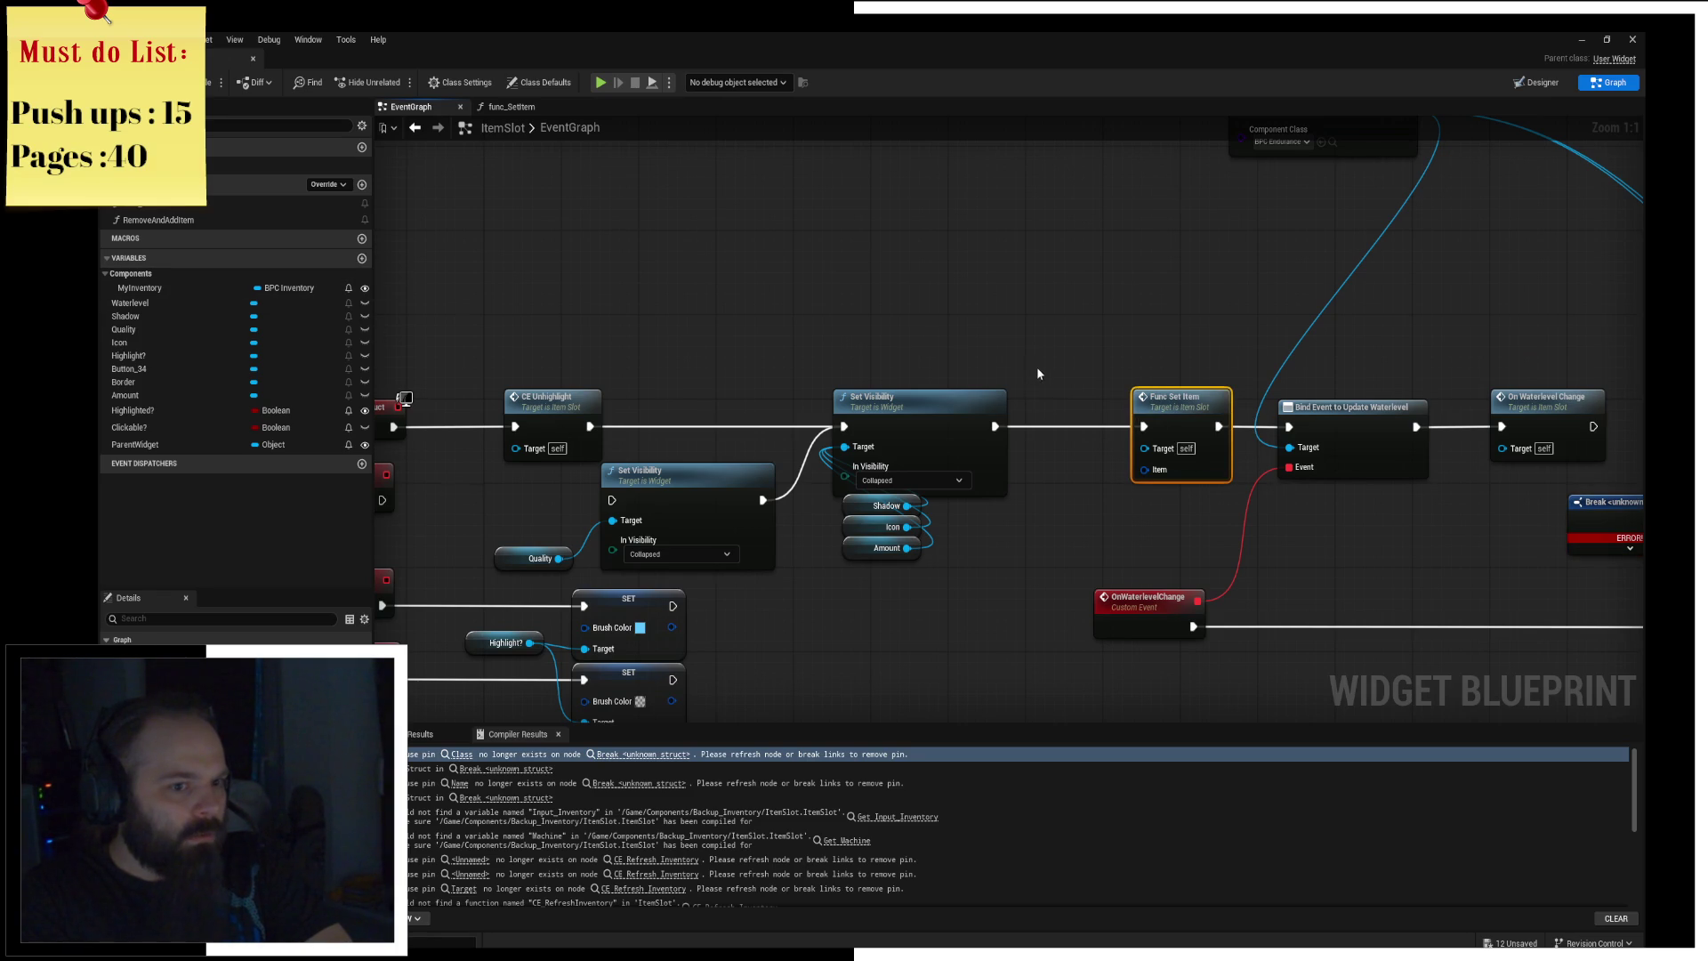
pyautogui.moveTo(1157, 401); pyautogui.dragTo(1353, 408, button='right')
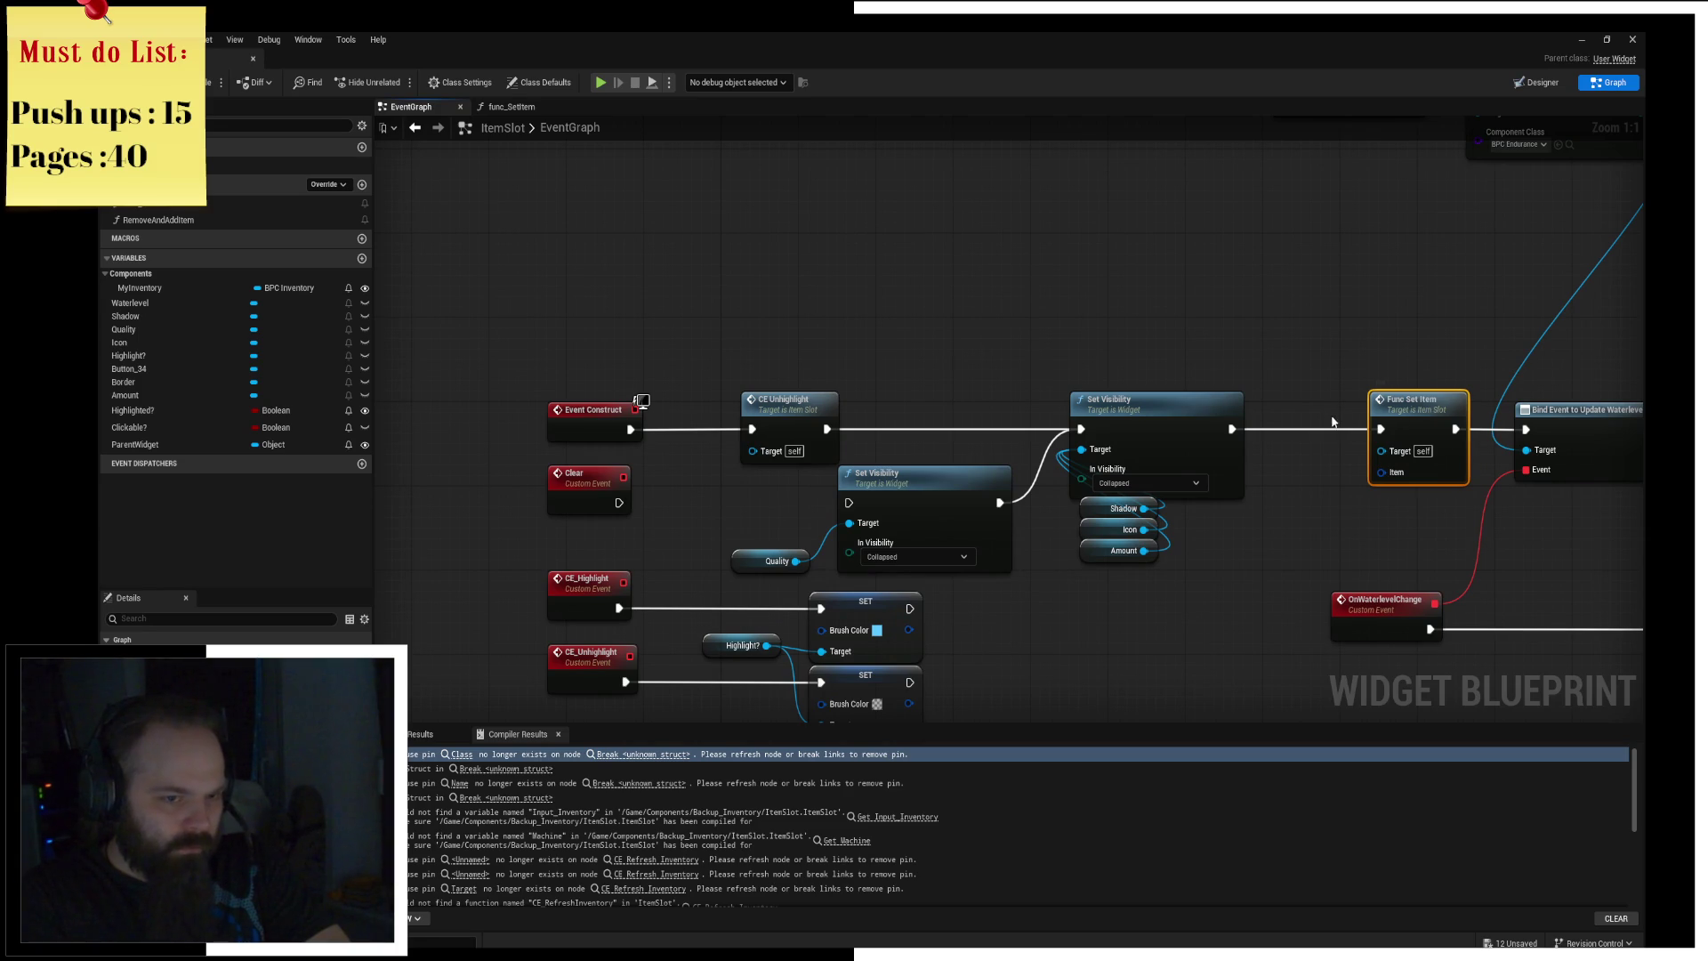
pyautogui.press('Delete')
# Step: Rewire the chain, pasting Func Set Item back after Event Construct and linking it to CE Unhighlight
pyautogui.moveTo(1231, 429)
pyautogui.mouseDown()
pyautogui.moveTo(1534, 449)
pyautogui.moveTo(1527, 429)
pyautogui.mouseUp()
pyautogui.moveTo(640, 401); pyautogui.dragTo(880, 392, button='right')
pyautogui.hotkey('ctrl', 'v')
pyautogui.moveTo(802, 420); pyautogui.dragTo(722, 419)
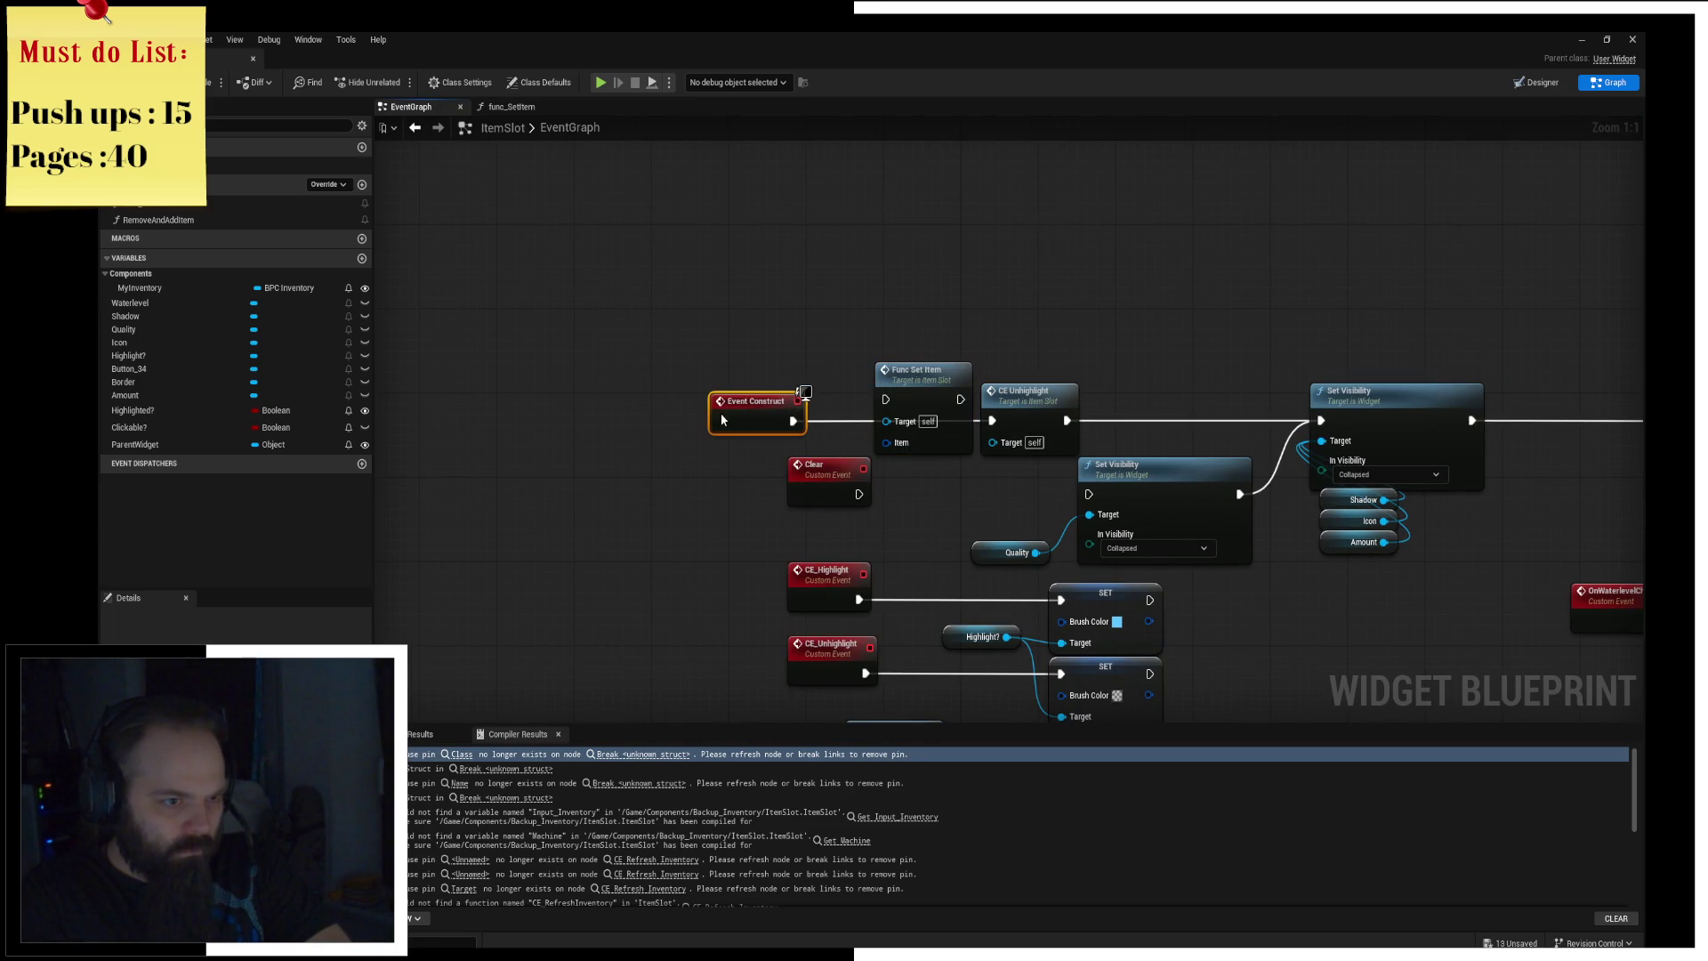
pyautogui.moveTo(951, 399)
pyautogui.mouseDown()
pyautogui.moveTo(938, 419)
pyautogui.moveTo(993, 420)
pyautogui.mouseUp()
pyautogui.moveTo(827, 486); pyautogui.dragTo(748, 483)
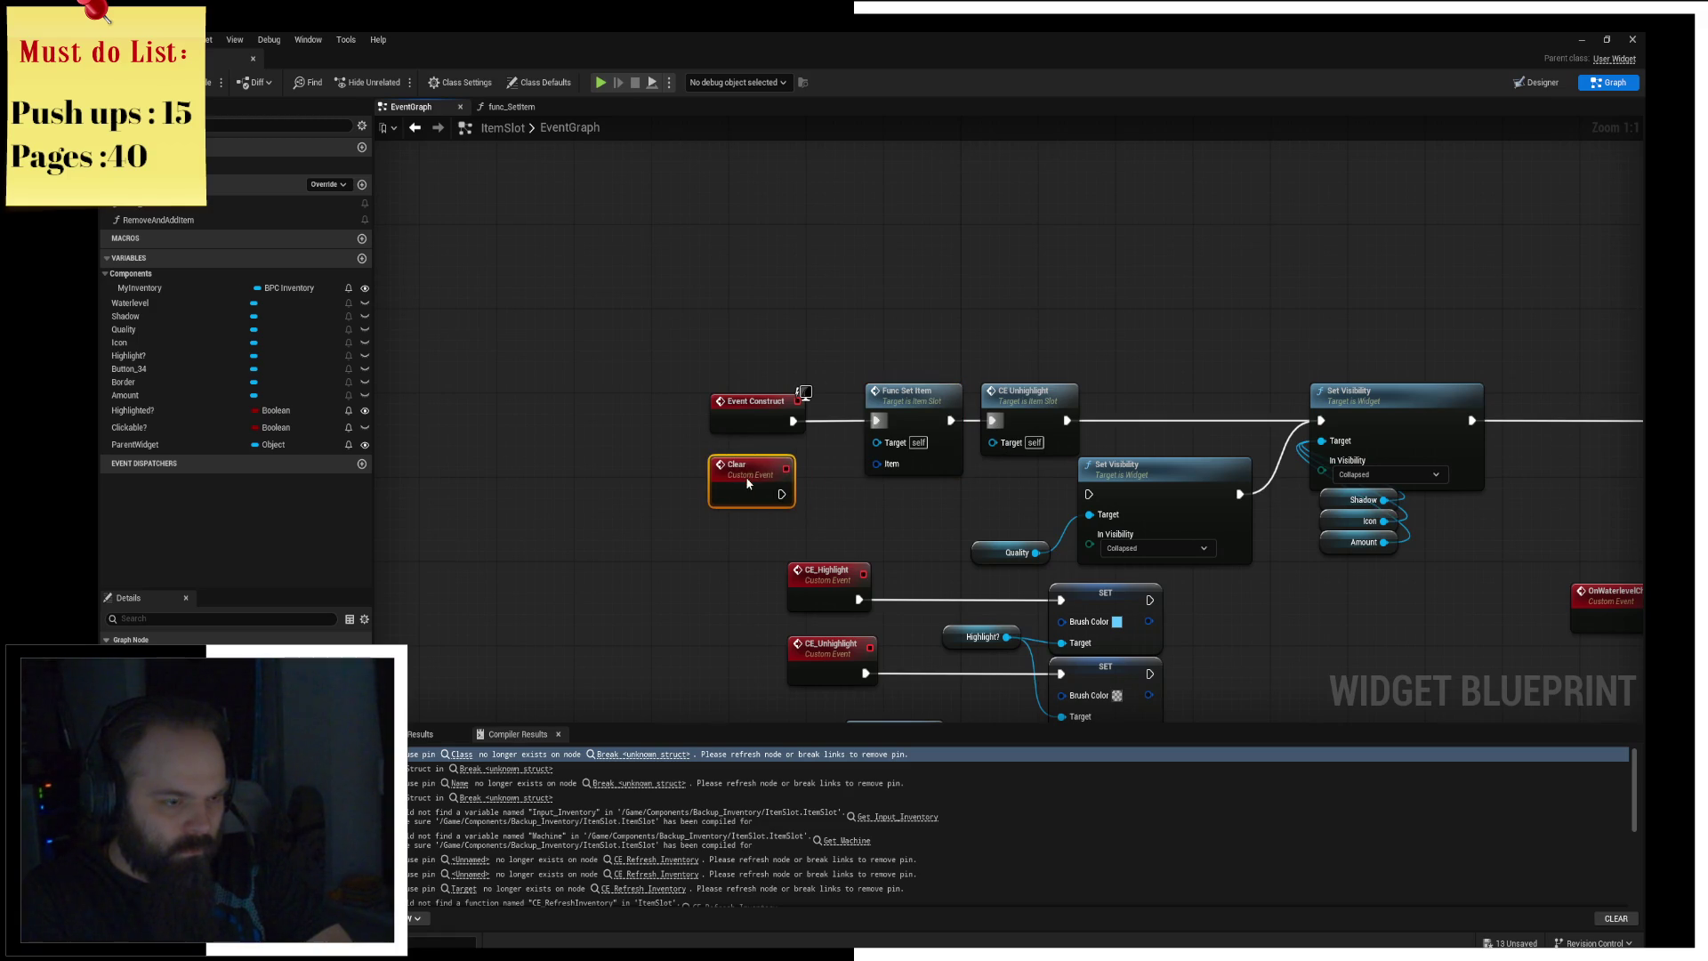
# Step: Delete Func Set Item again, wire Event Construct directly to CE Unhighlight, and open func_SetItem
pyautogui.click(904, 401)
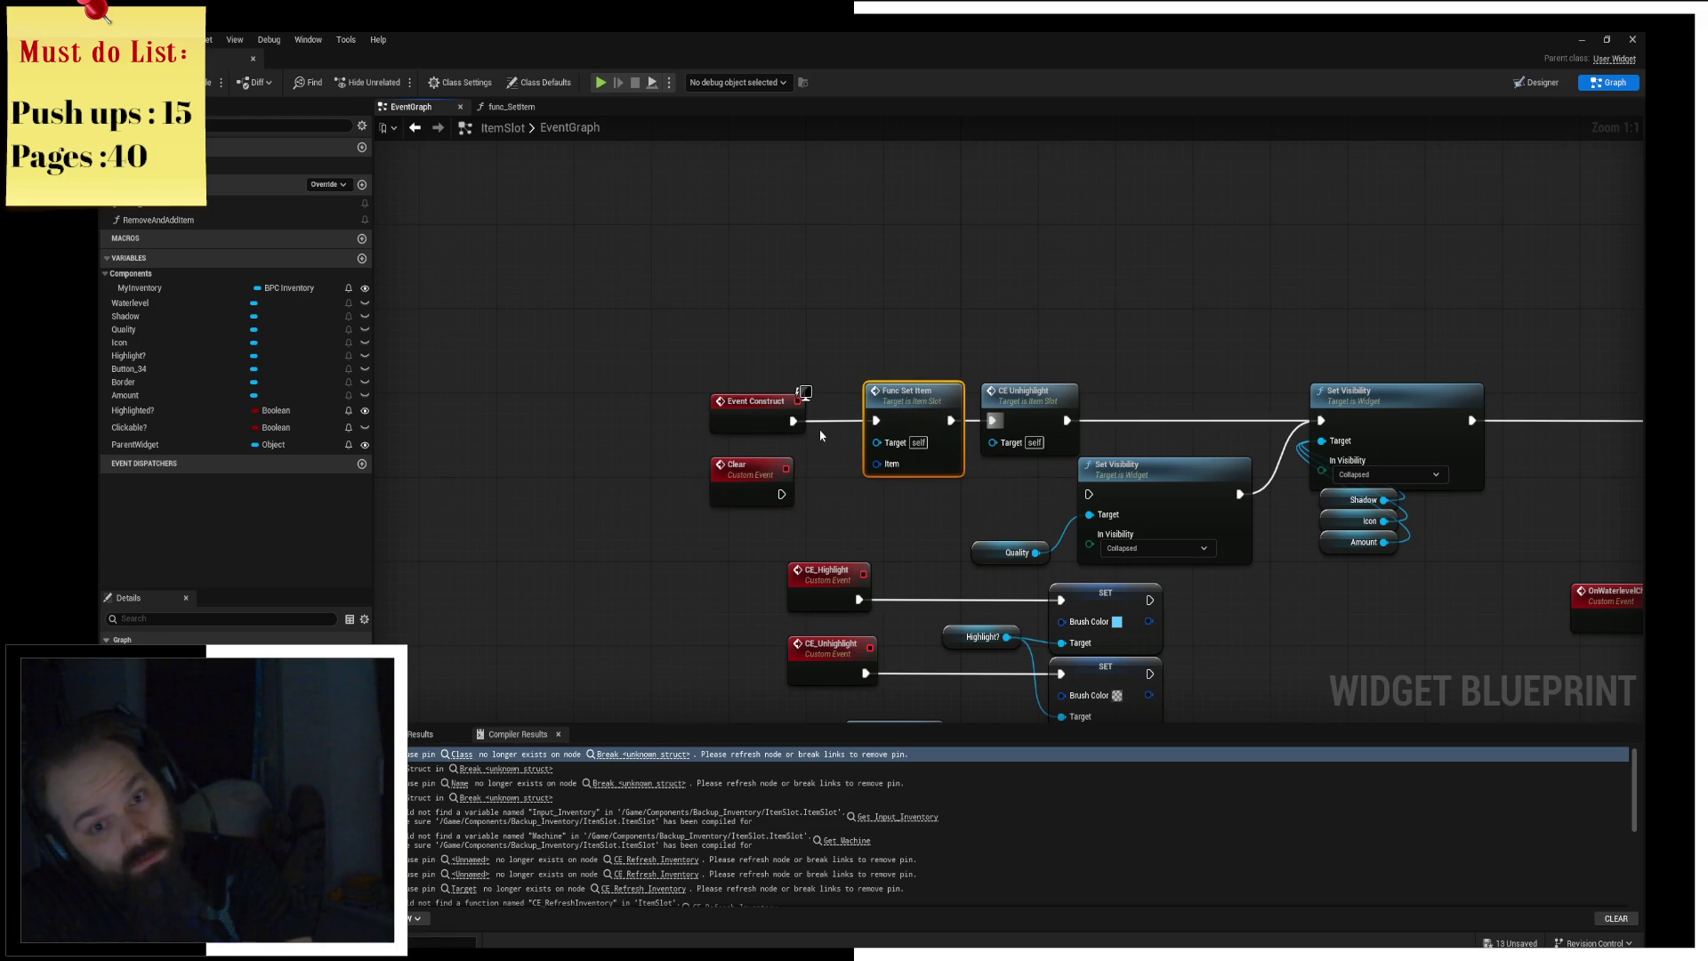
pyautogui.press('Delete')
pyautogui.moveTo(794, 420); pyautogui.dragTo(993, 420)
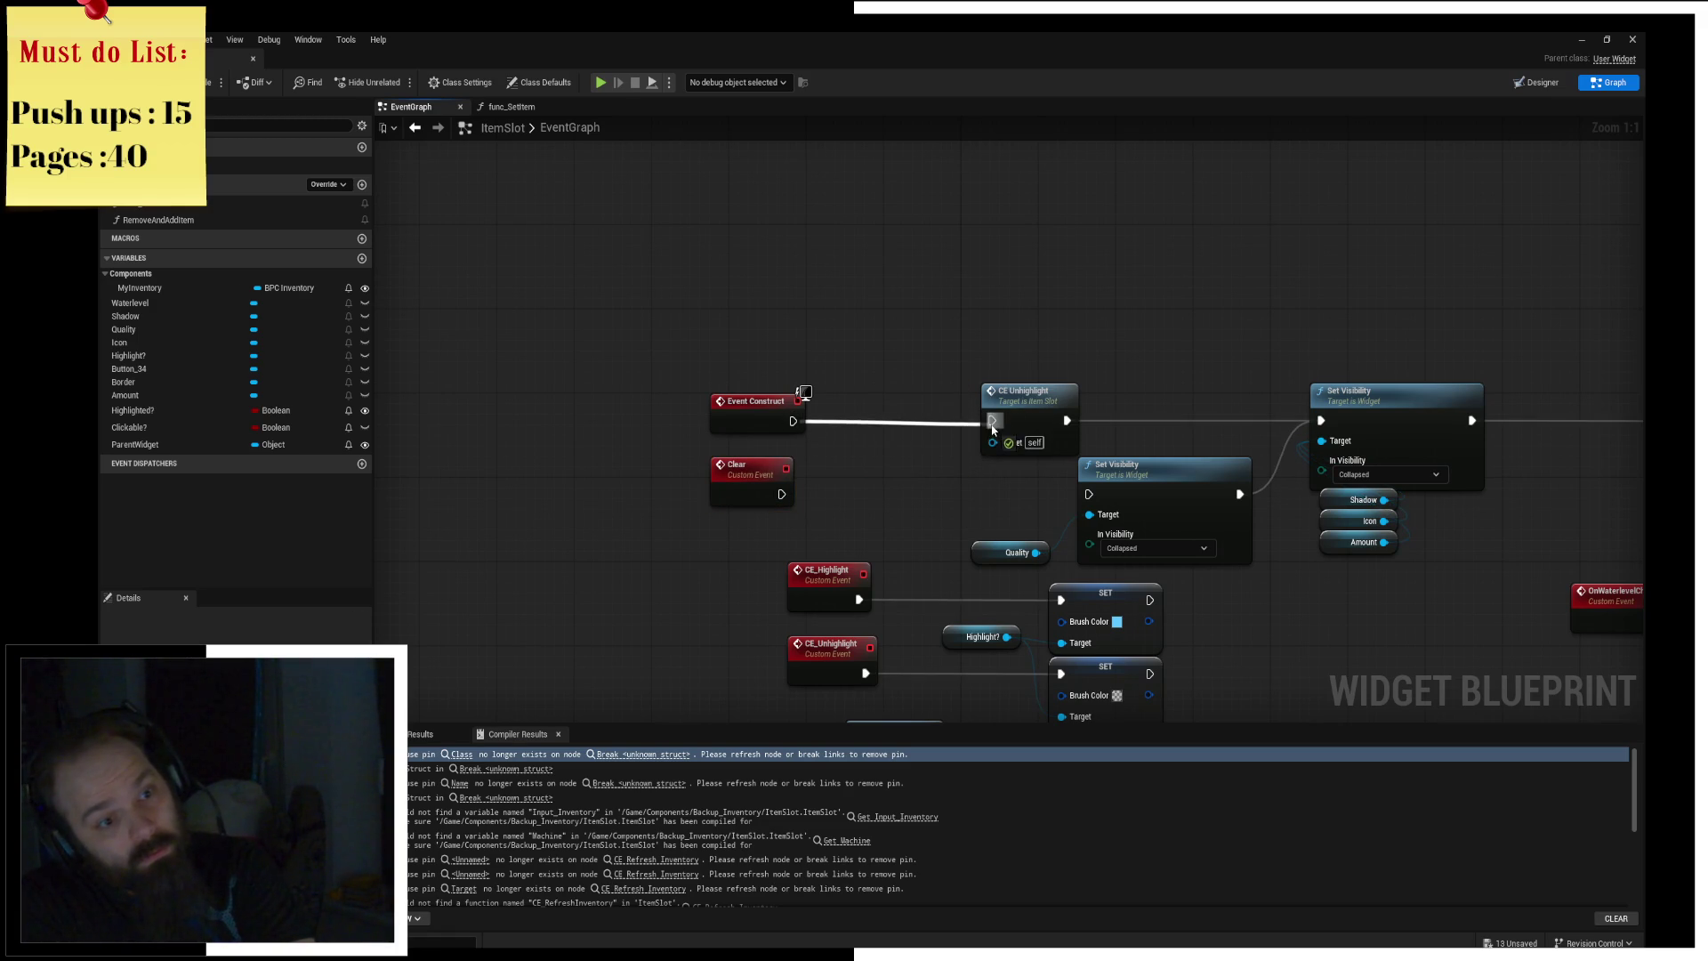
pyautogui.doubleClick(267, 203)
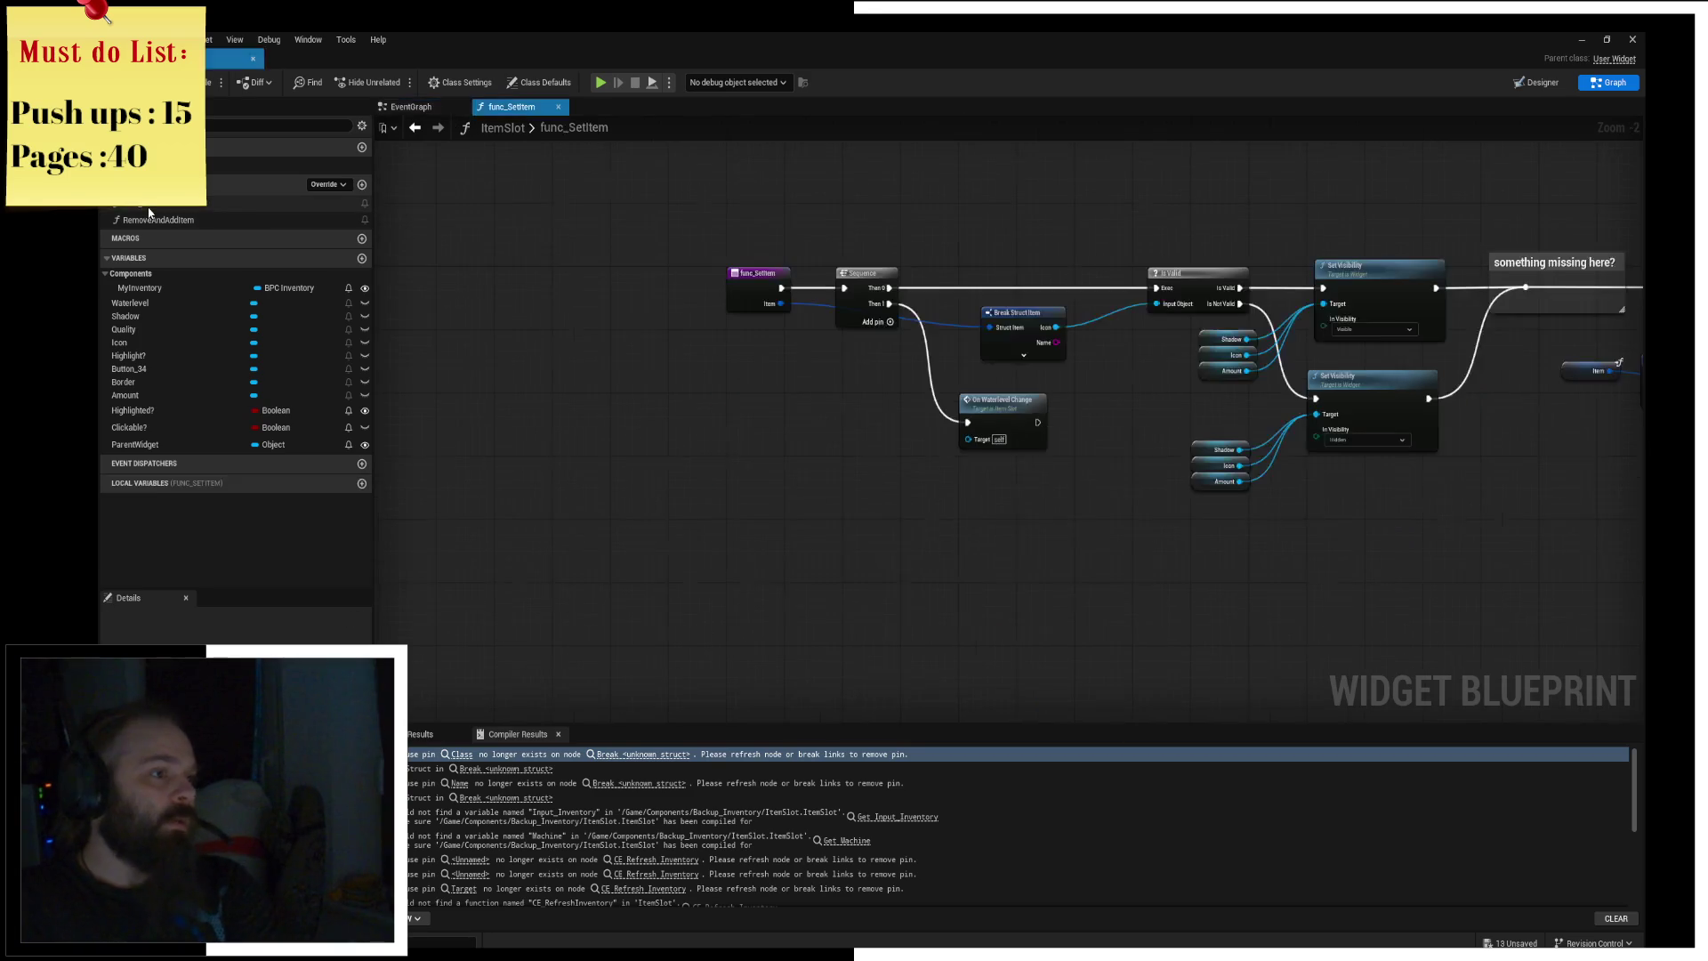
# Step: Promote func_SetItem's Item input to an Item variable, then jump to the broken Break node
pyautogui.scroll(3, 756, 295)
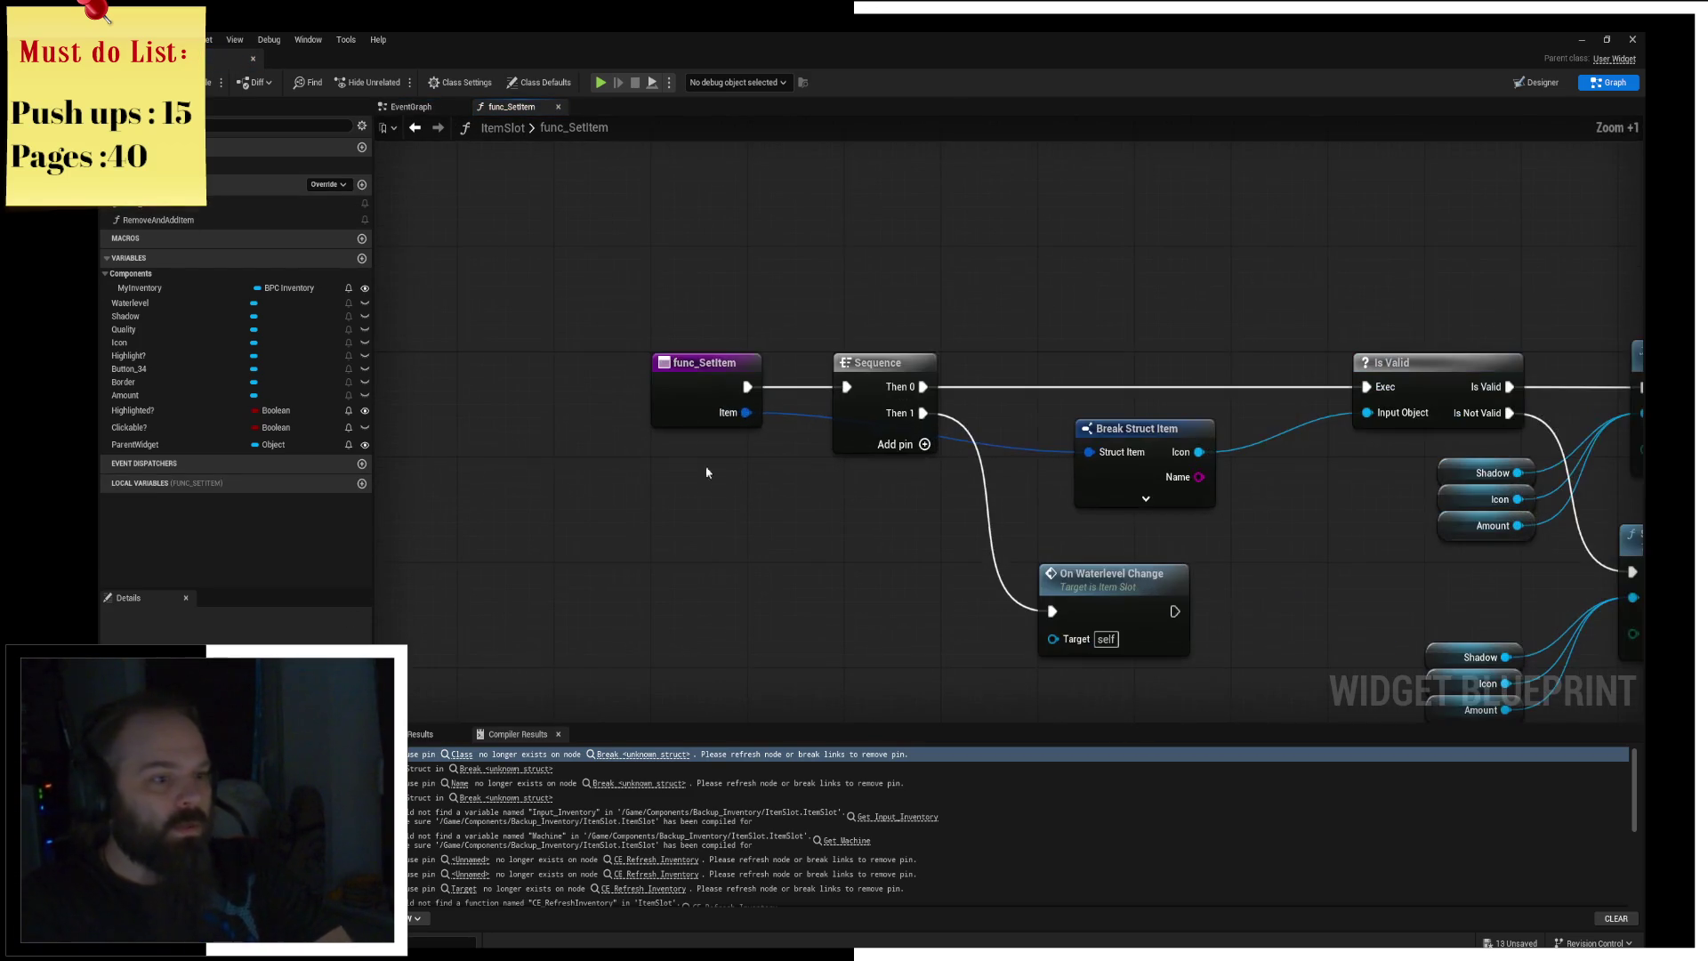
pyautogui.click(579, 414)
pyautogui.moveTo(579, 414)
pyautogui.mouseDown()
pyautogui.moveTo(535, 414)
pyautogui.moveTo(595, 426)
pyautogui.moveTo(712, 383)
pyautogui.moveTo(685, 379)
pyautogui.mouseUp()
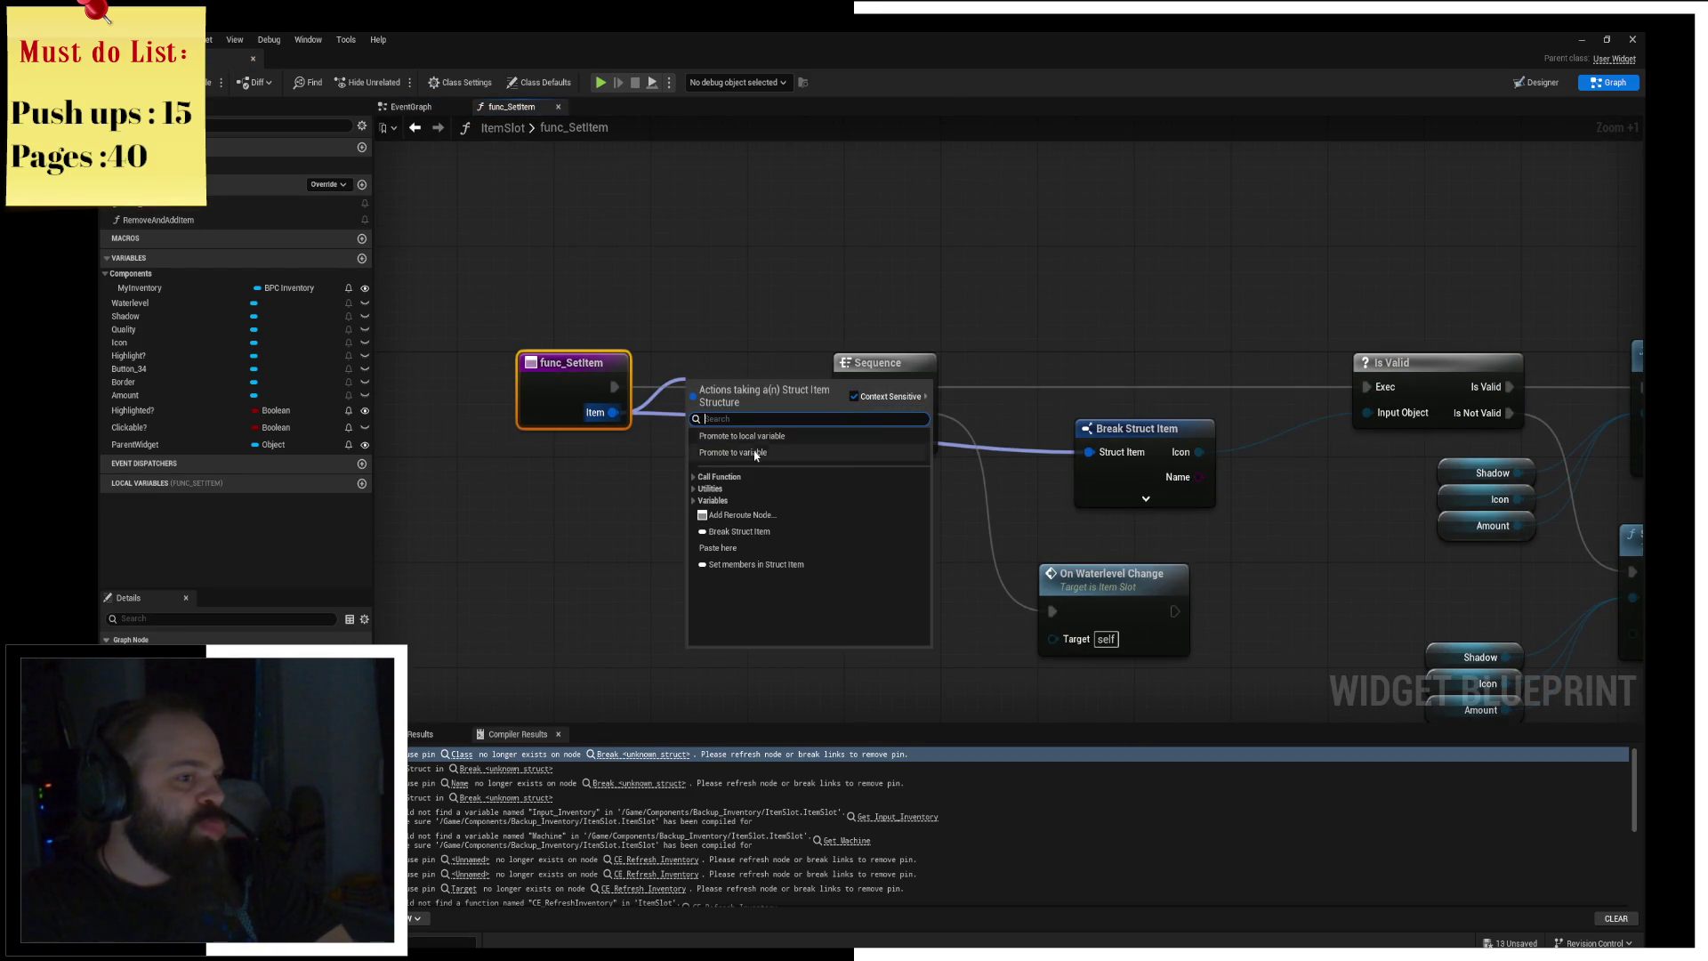
pyautogui.press('Escape')
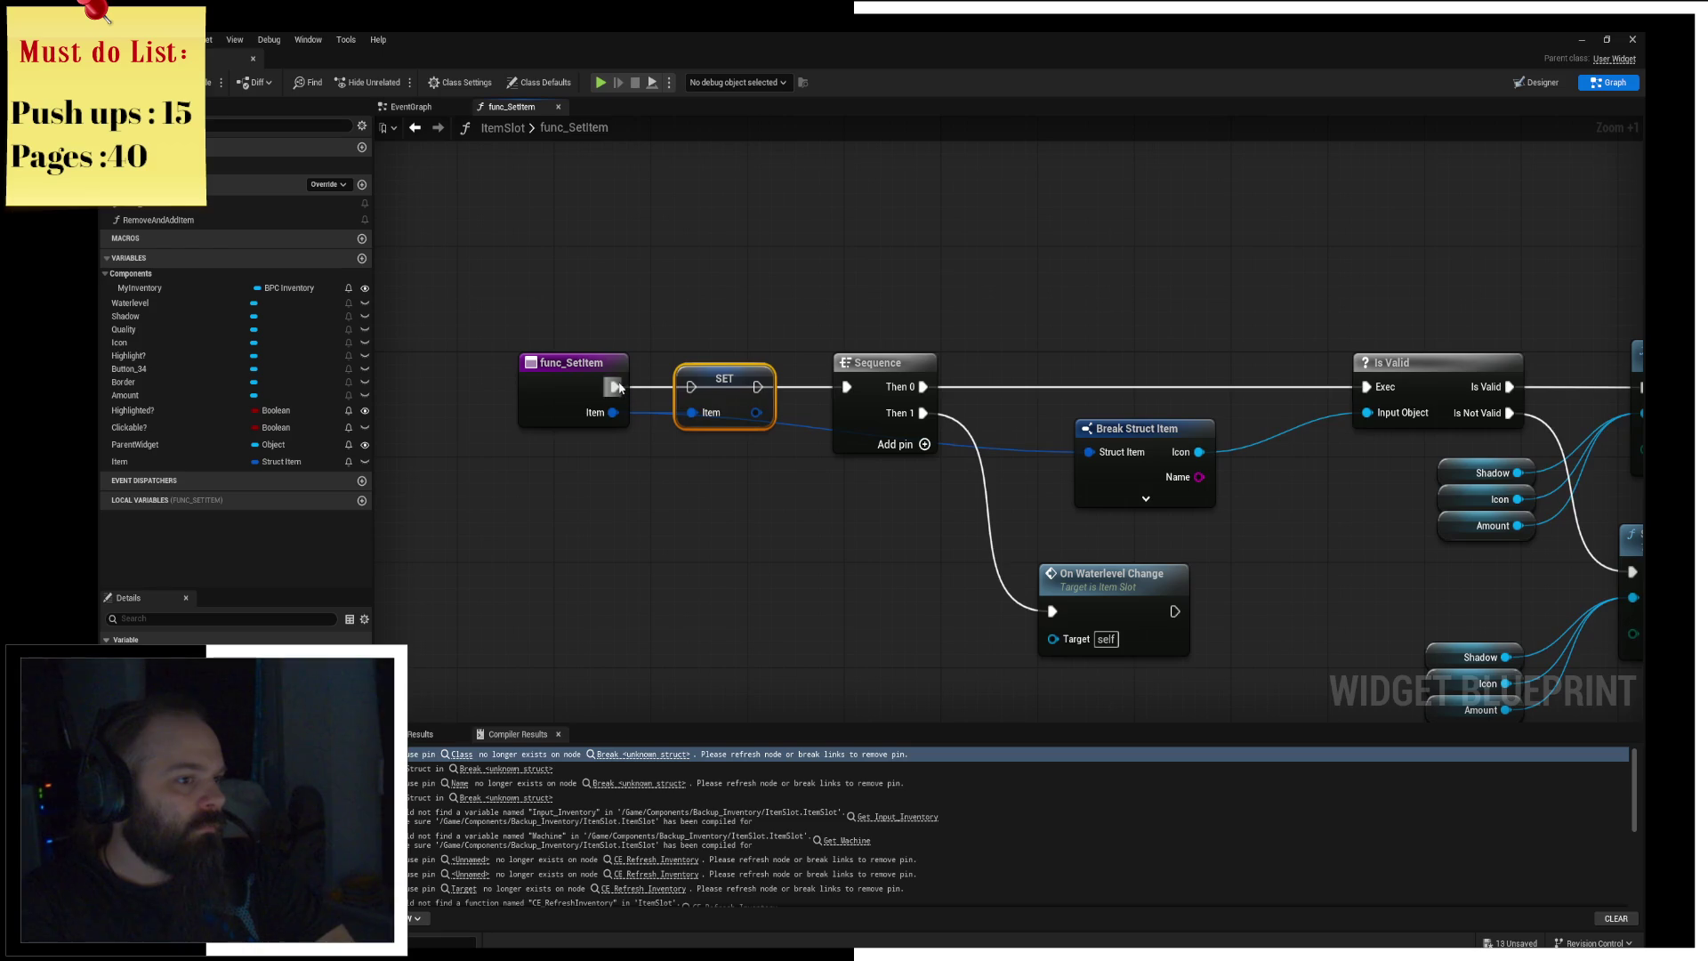
pyautogui.click(802, 313)
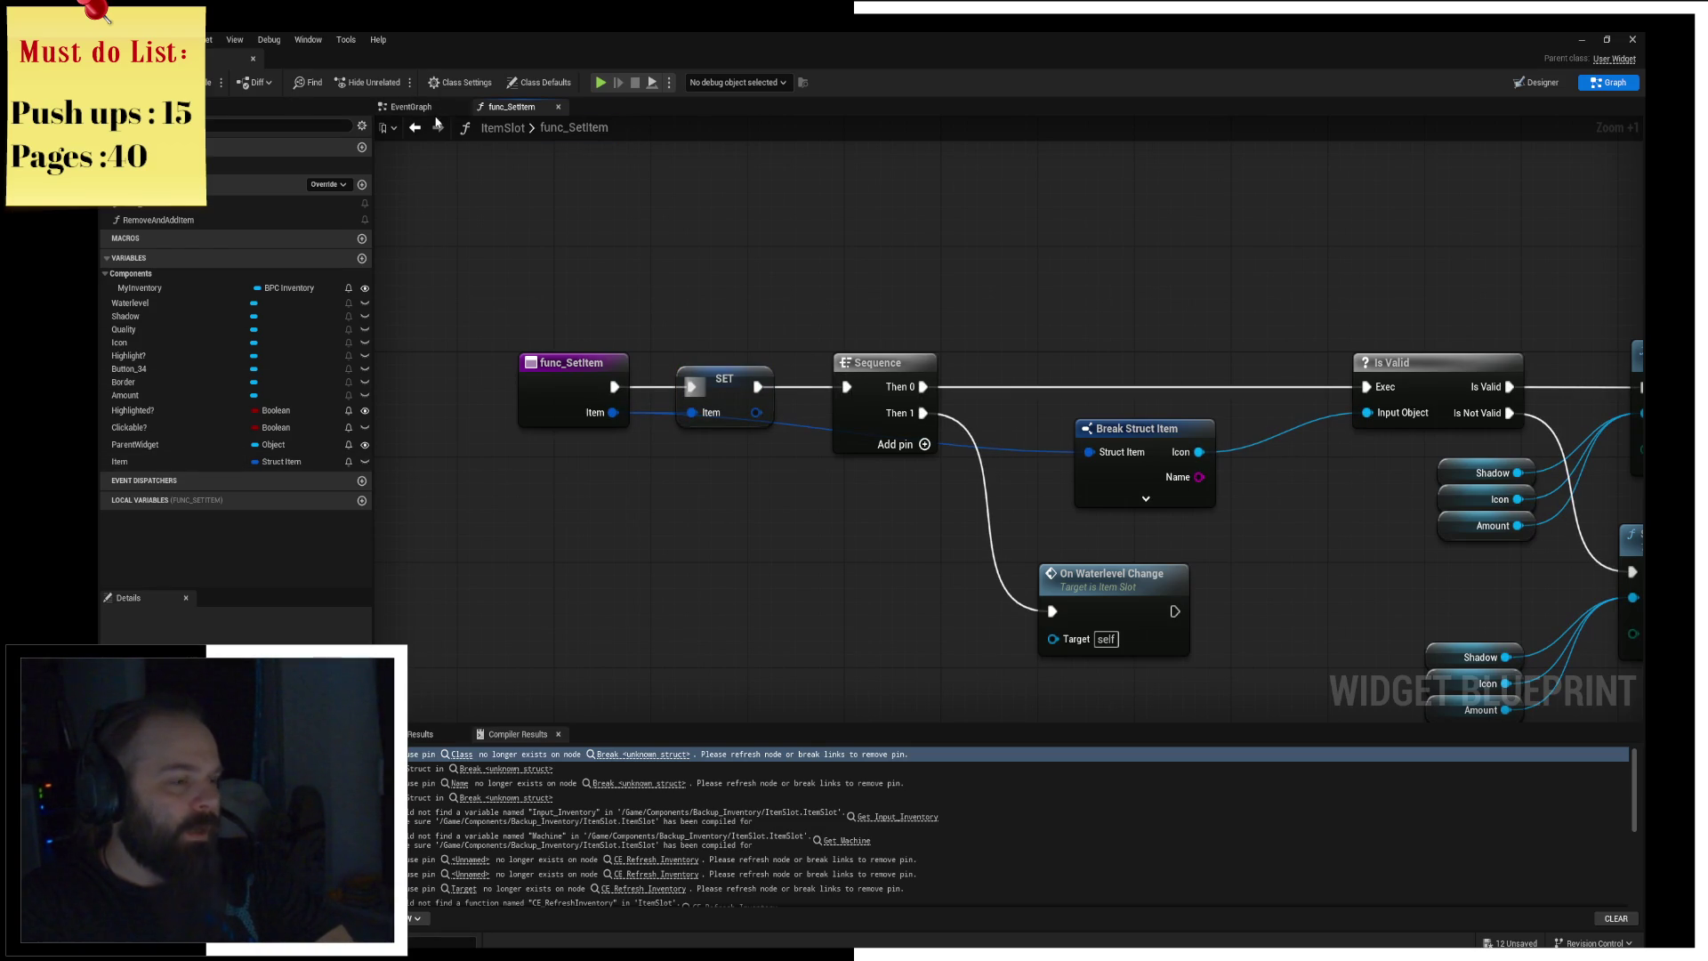
pyautogui.click(506, 769)
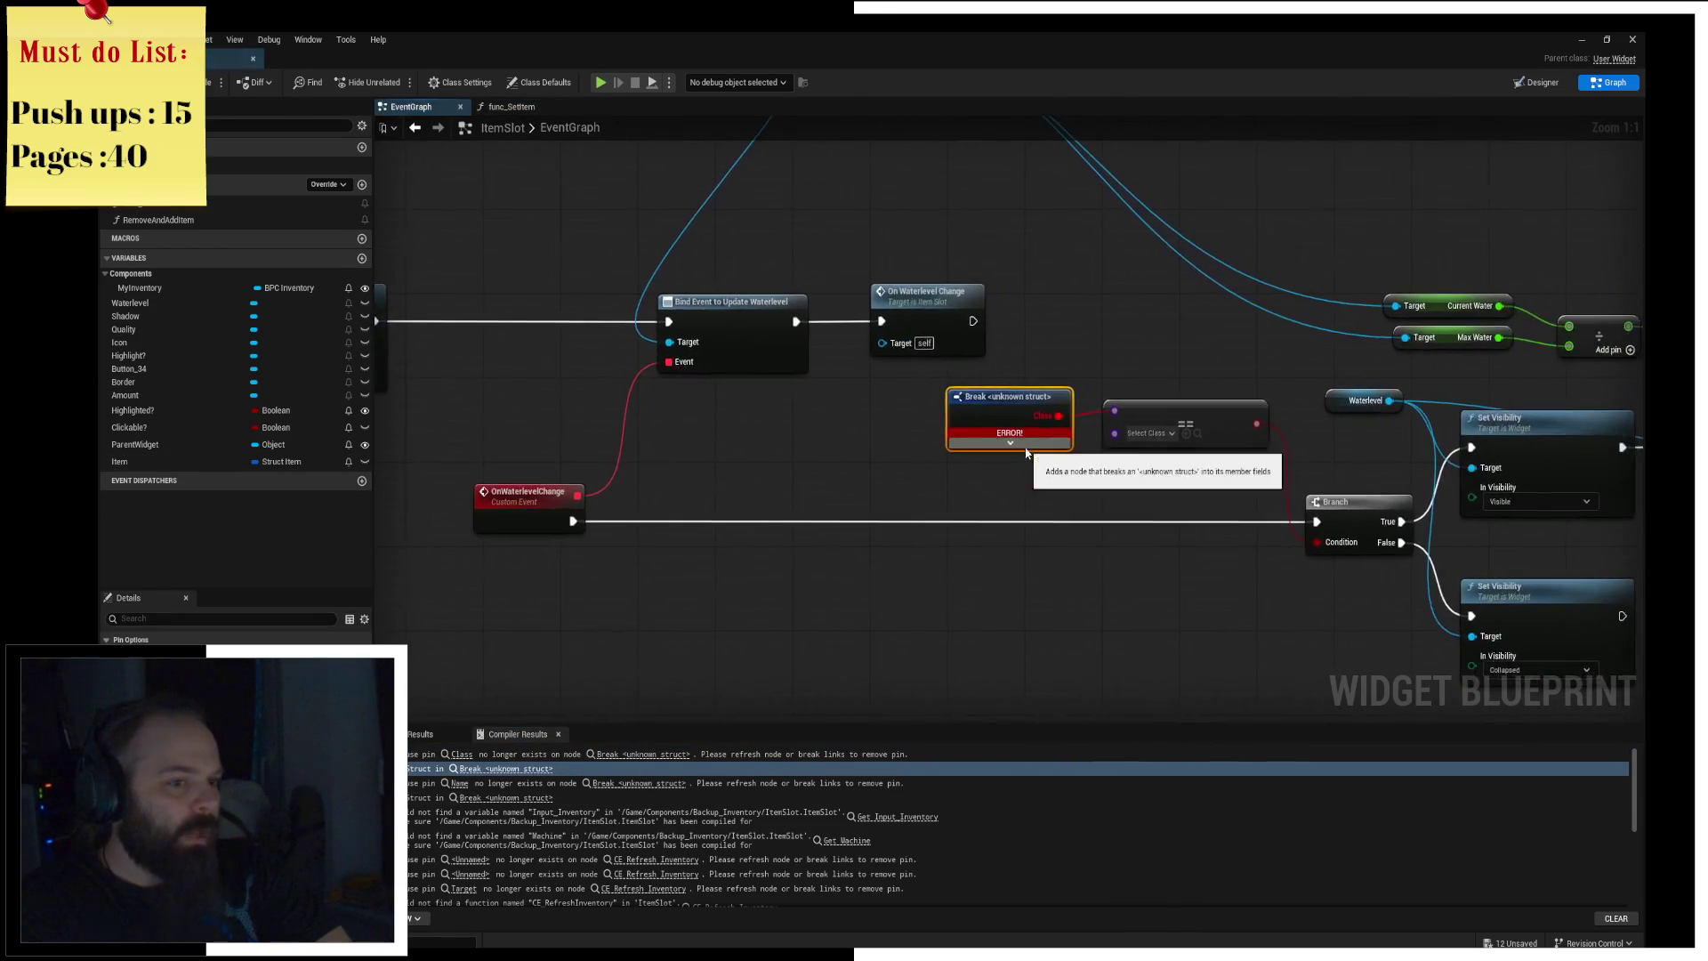
# Step: Add an Item getter with Break Struct Item, wire its Class into the == node, and delete the broken Break
pyautogui.moveTo(133, 462)
pyautogui.mouseDown()
pyautogui.moveTo(860, 460)
pyautogui.moveTo(967, 482)
pyautogui.mouseUp()
pyautogui.click(886, 483)
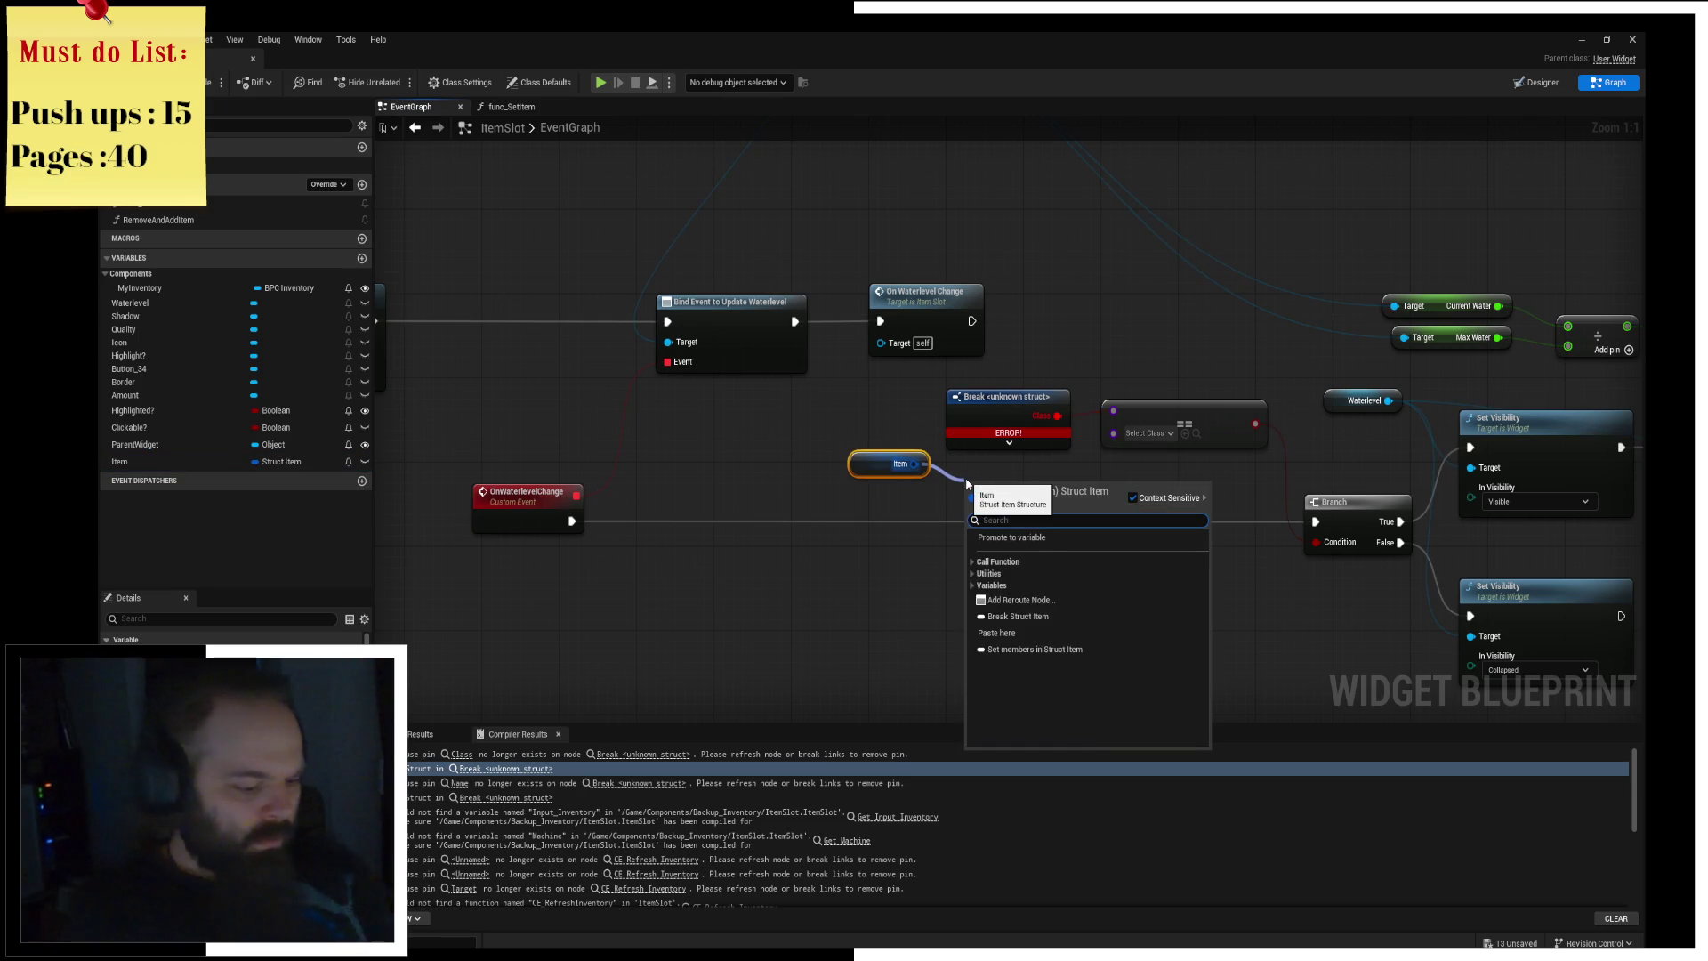
pyautogui.write('br')
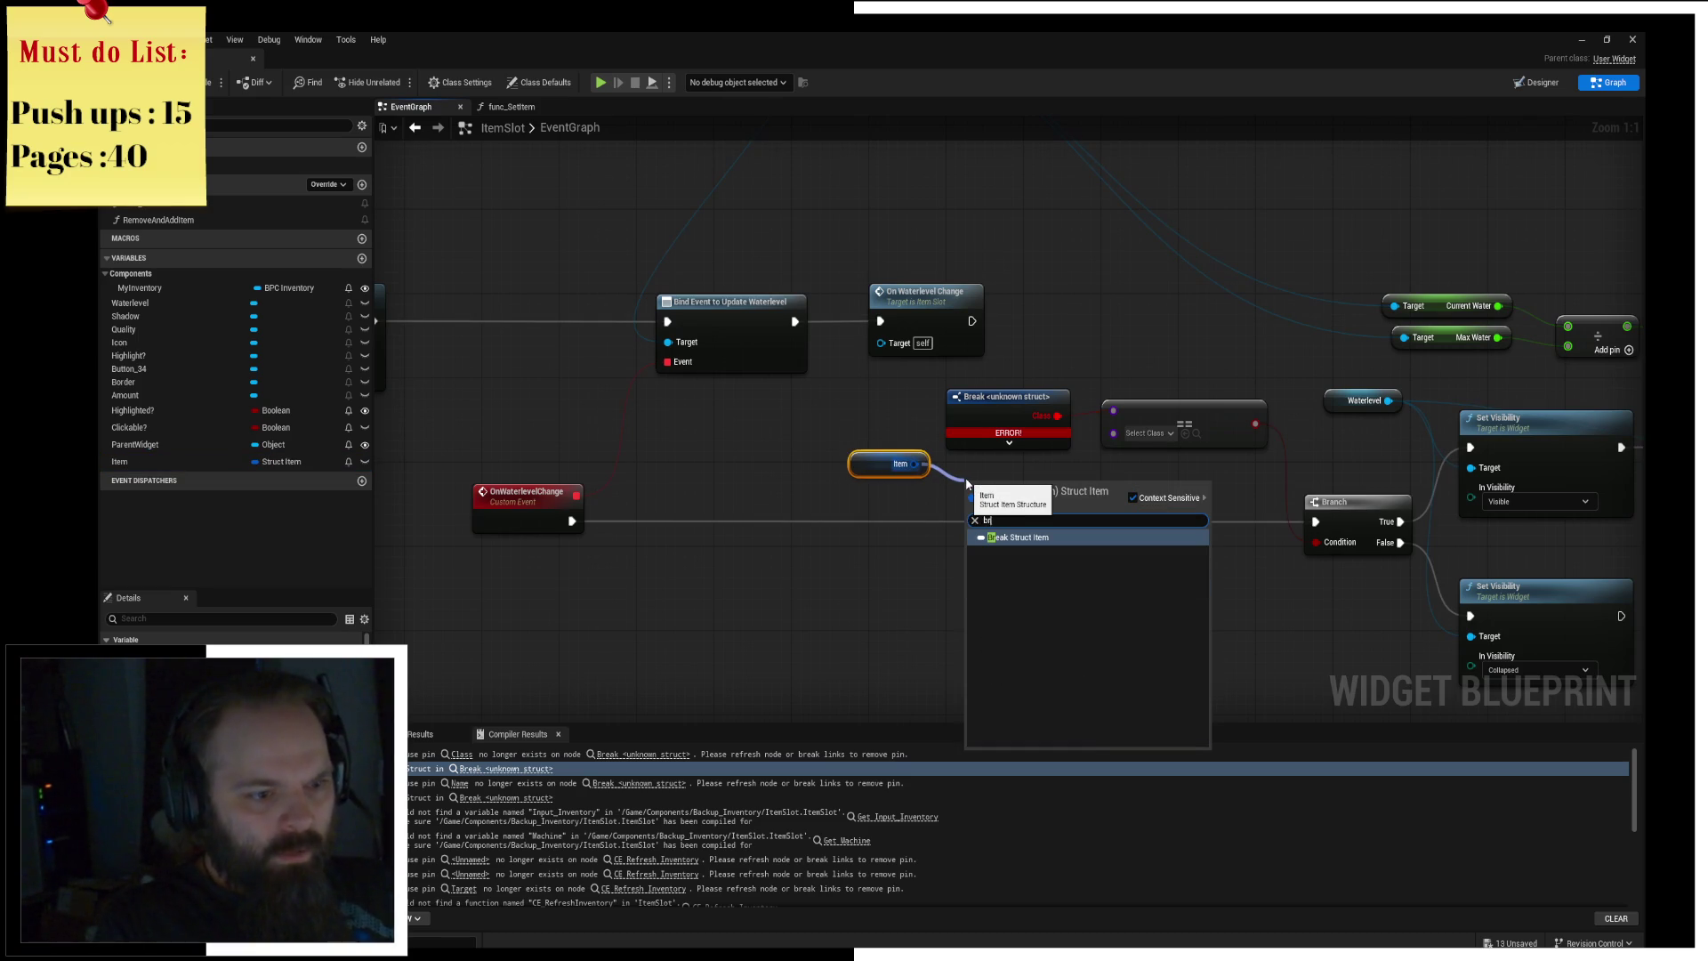
pyautogui.press('Return')
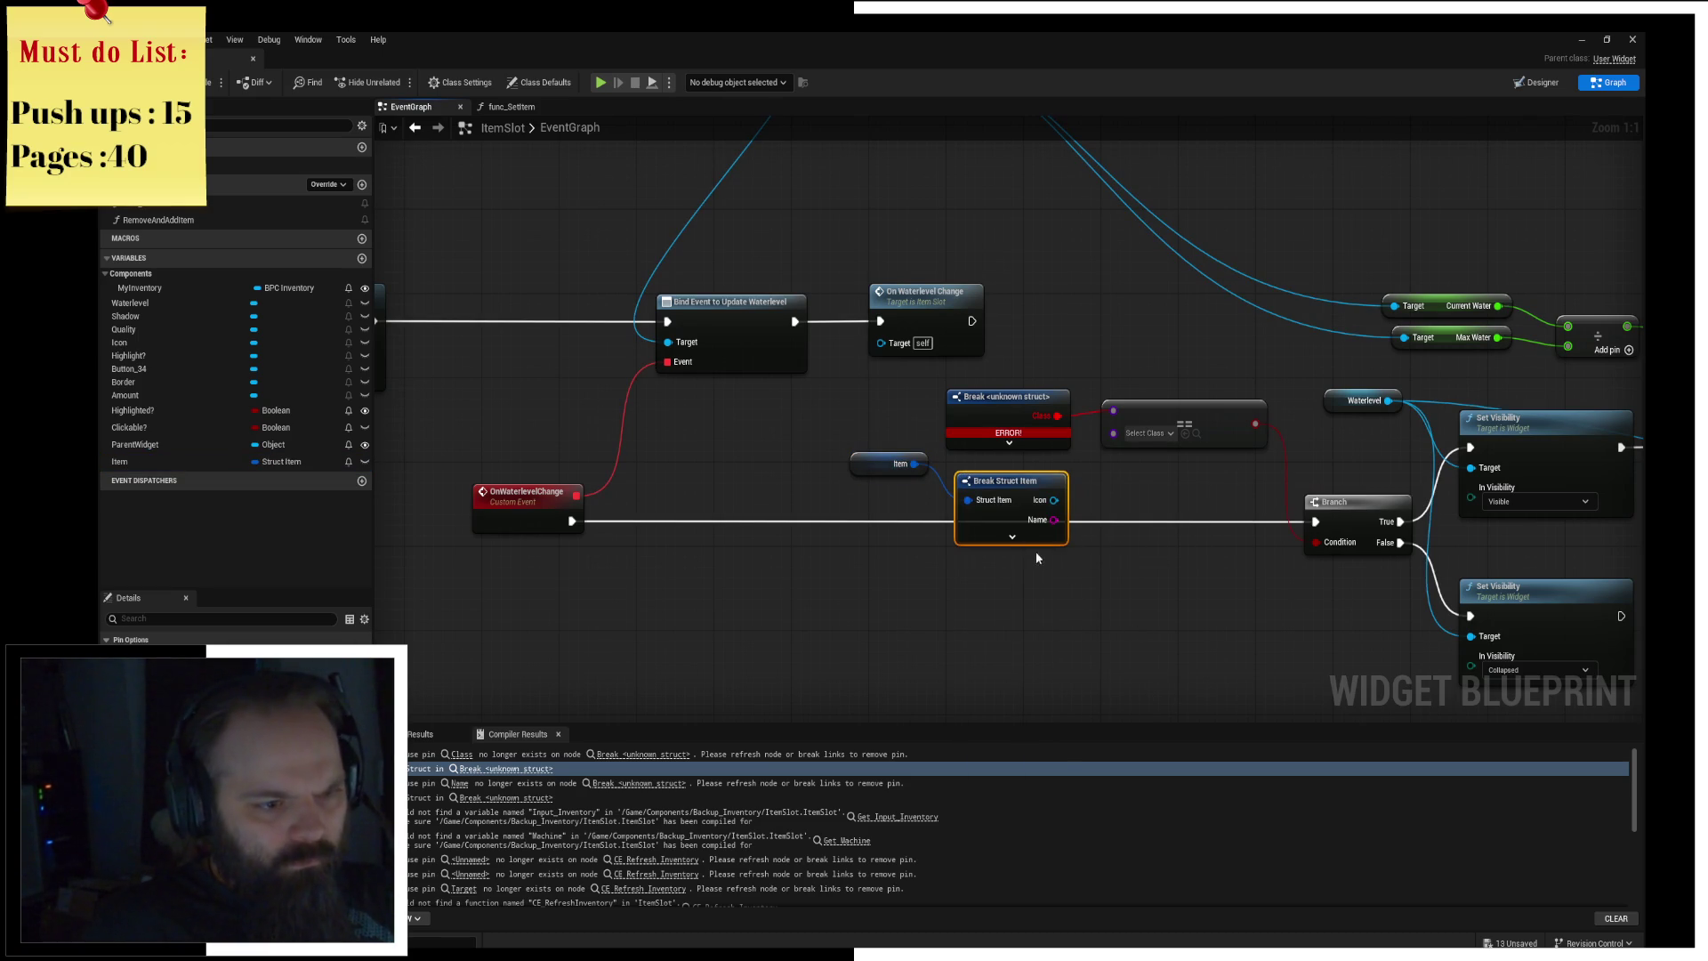
pyautogui.click(1050, 543)
pyautogui.moveTo(1089, 540); pyautogui.dragTo(1113, 410)
pyautogui.click(1005, 395)
pyautogui.press('Delete')
pyautogui.moveTo(1027, 500); pyautogui.dragTo(1007, 458)
pyautogui.moveTo(1182, 621); pyautogui.dragTo(872, 532, button='right')
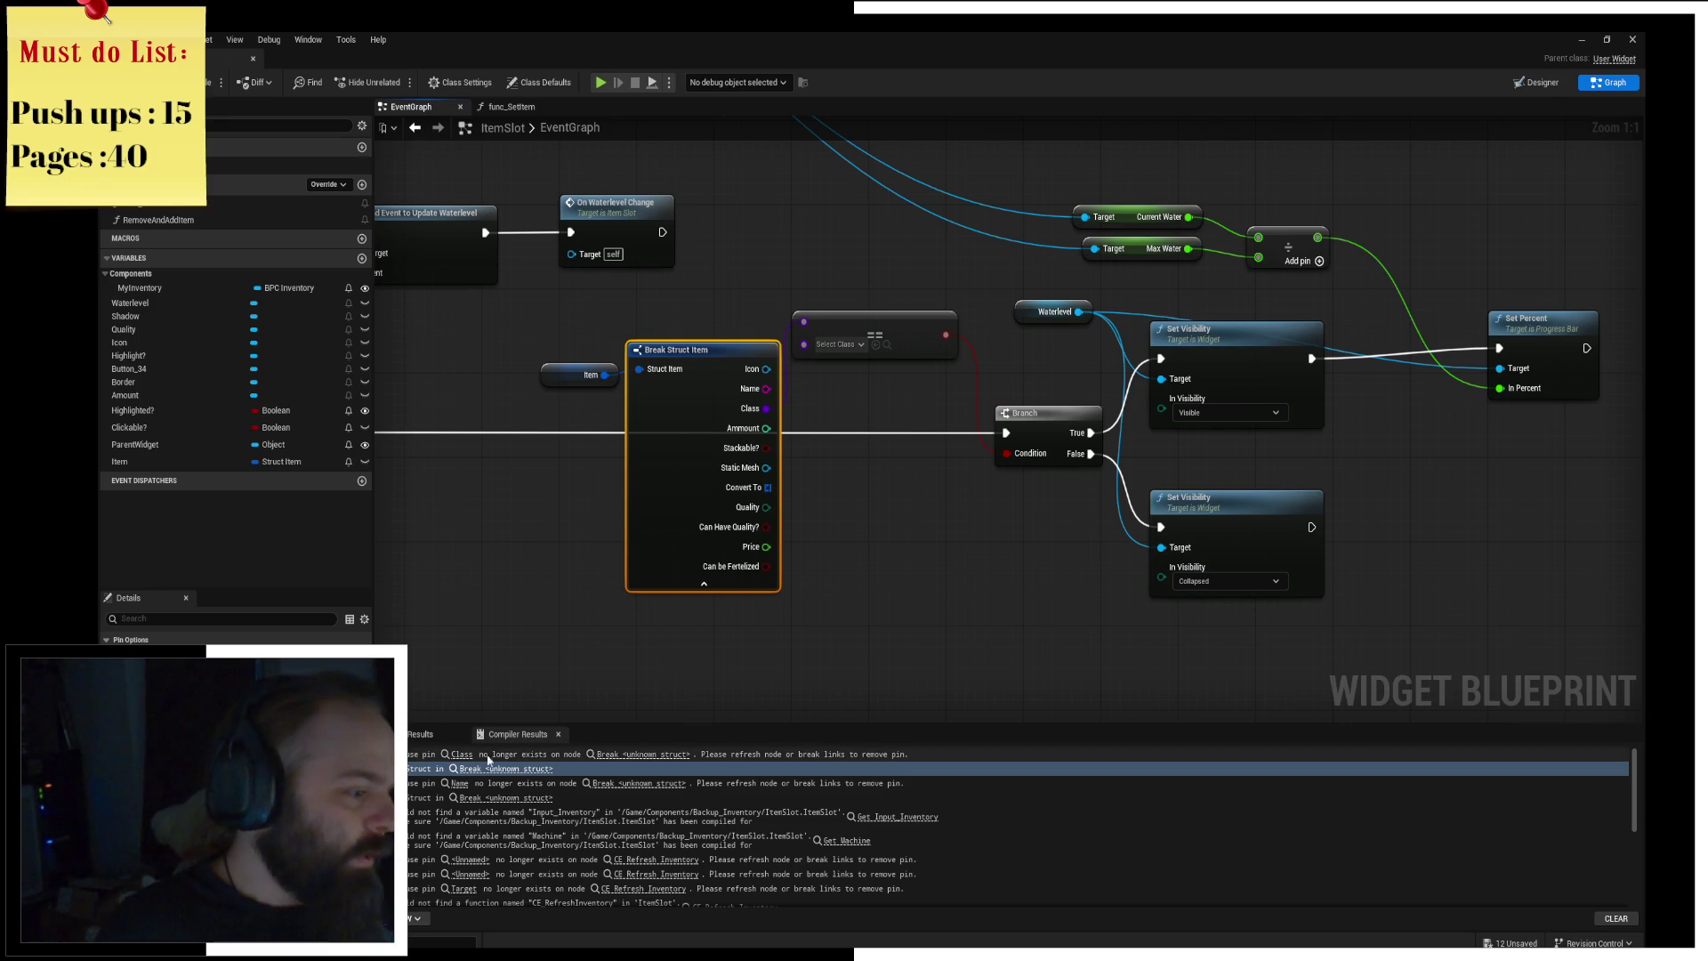
# Step: Hide Break Struct Item's unconnected pins and review the nearby Remove/Add Item and button logic
pyautogui.click(703, 584)
pyautogui.moveTo(690, 521); pyautogui.dragTo(778, 459, button='right')
pyautogui.moveTo(612, 257); pyautogui.dragTo(675, 331)
pyautogui.moveTo(1109, 542); pyautogui.dragTo(860, 550, button='right')
pyautogui.moveTo(382, 721); pyautogui.dragTo(814, 360, button='right')
pyautogui.moveTo(949, 465)
pyautogui.mouseDown(button='right')
pyautogui.moveTo(1290, 444)
pyautogui.moveTo(952, 462)
pyautogui.moveTo(1476, 382)
pyautogui.moveTo(1082, 462)
pyautogui.mouseUp(button='right')
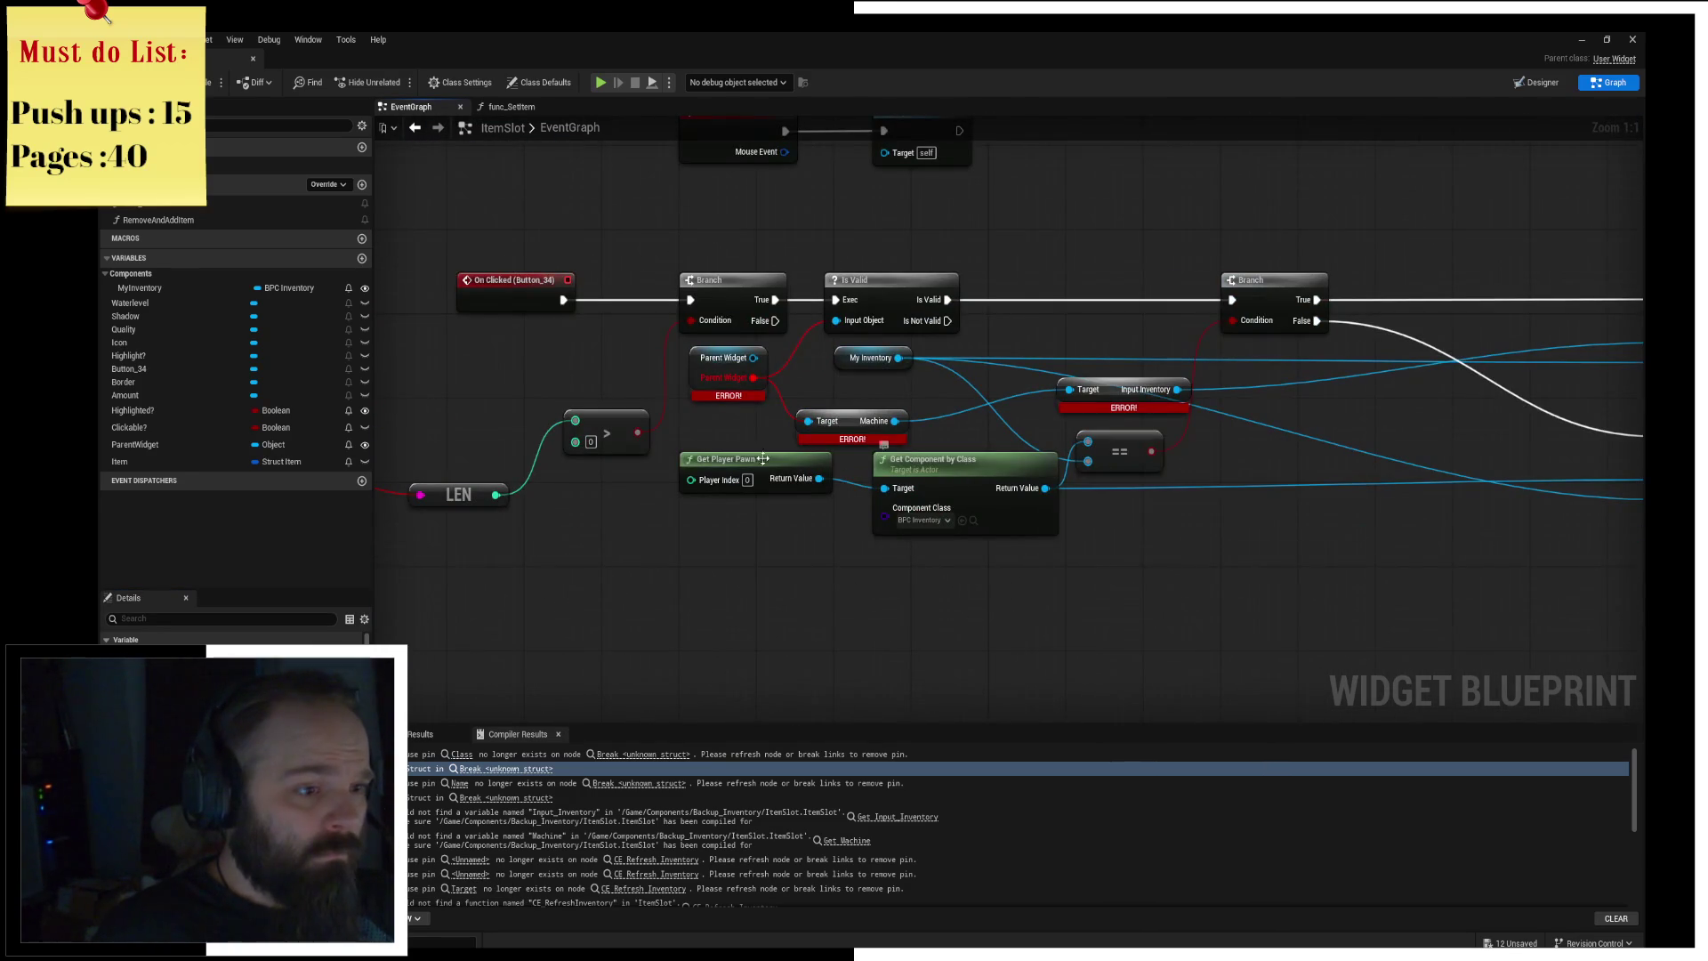
# Step: Search the Parent Widget node's action list for 'machine', then dismiss it and select the node
pyautogui.scroll(2, 810, 549)
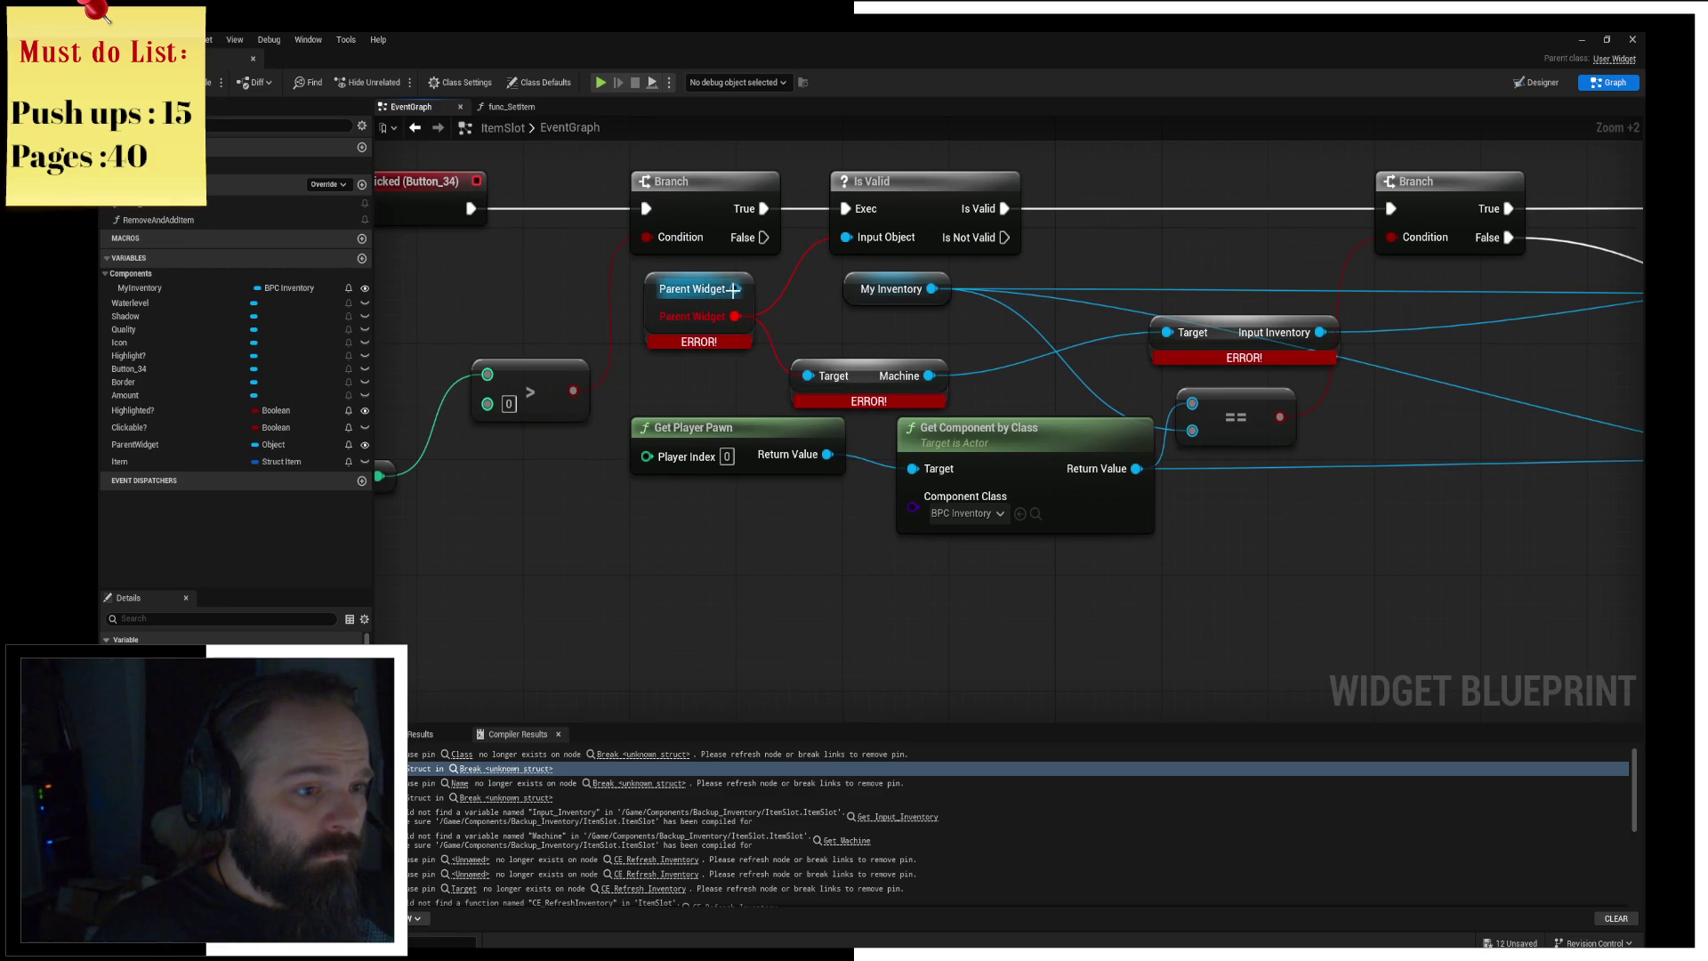
pyautogui.moveTo(734, 289); pyautogui.dragTo(810, 336)
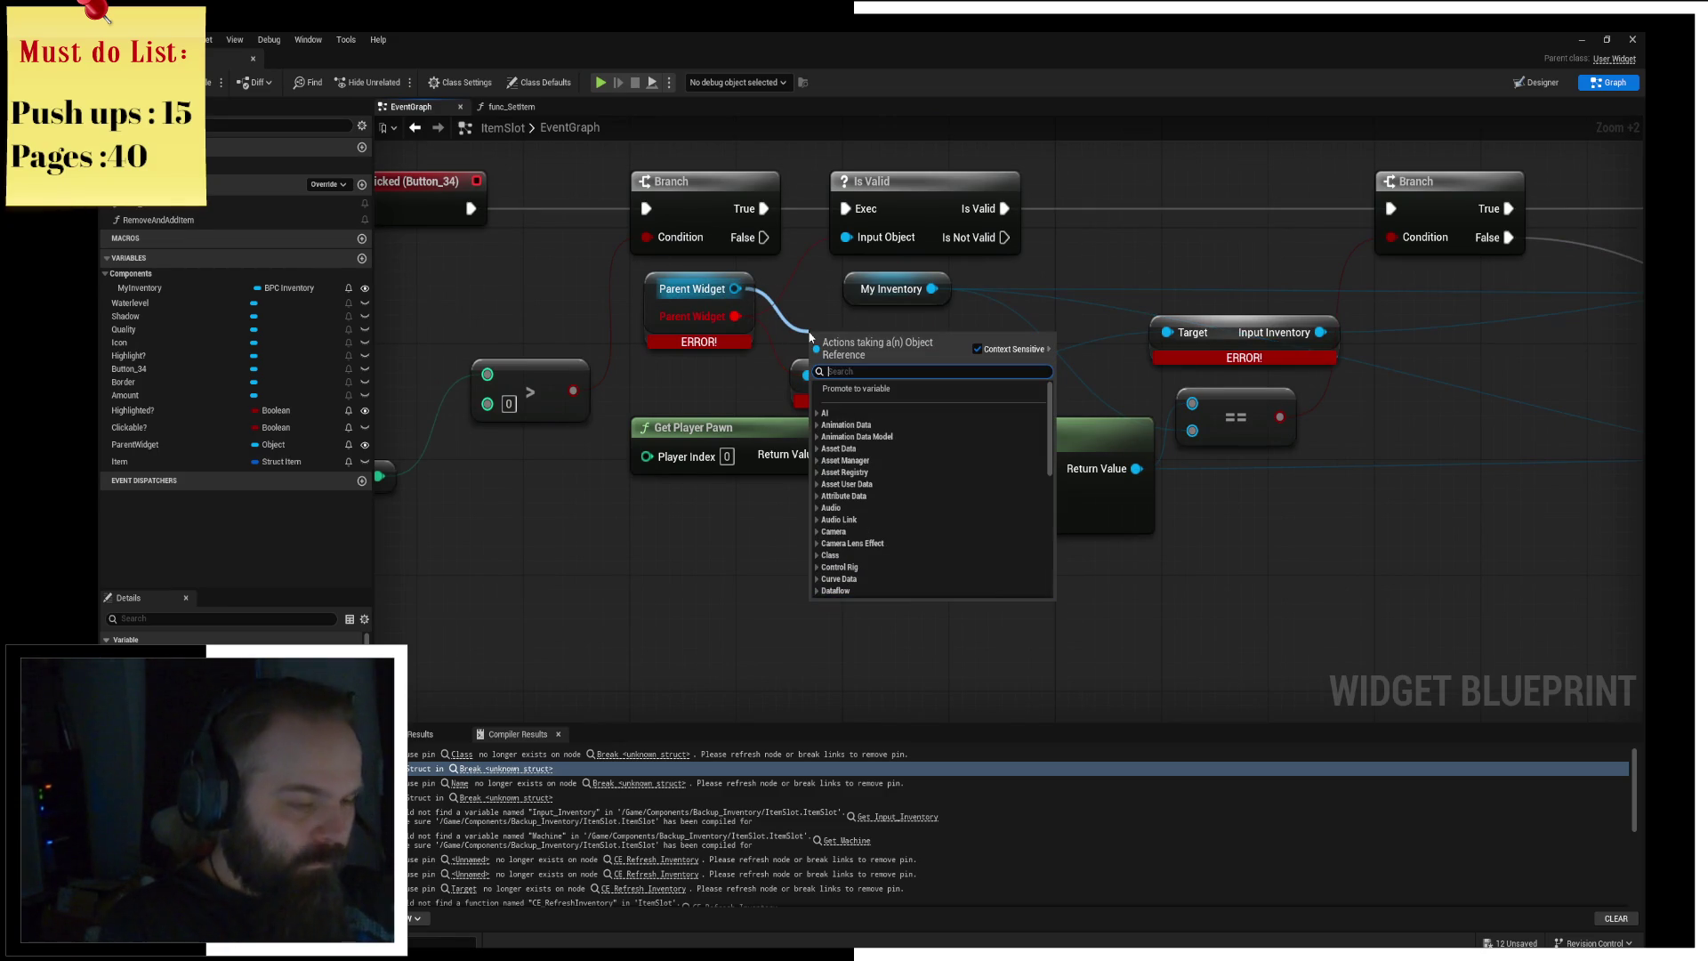
pyautogui.write('machine')
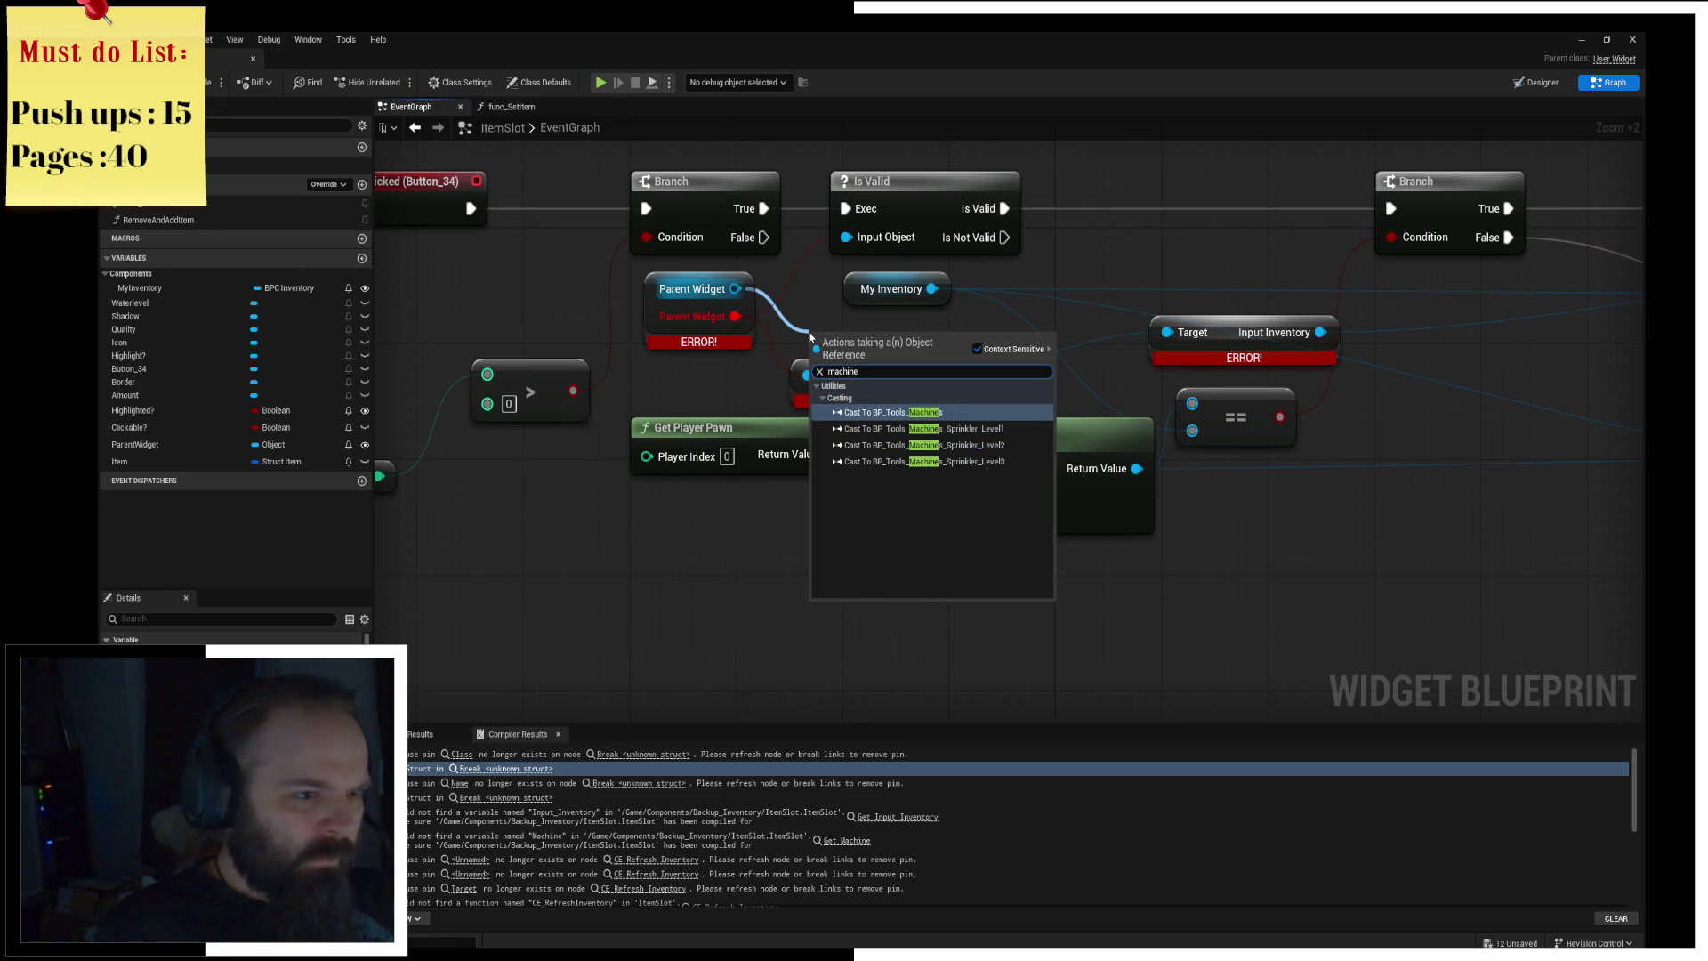
pyautogui.press('Escape')
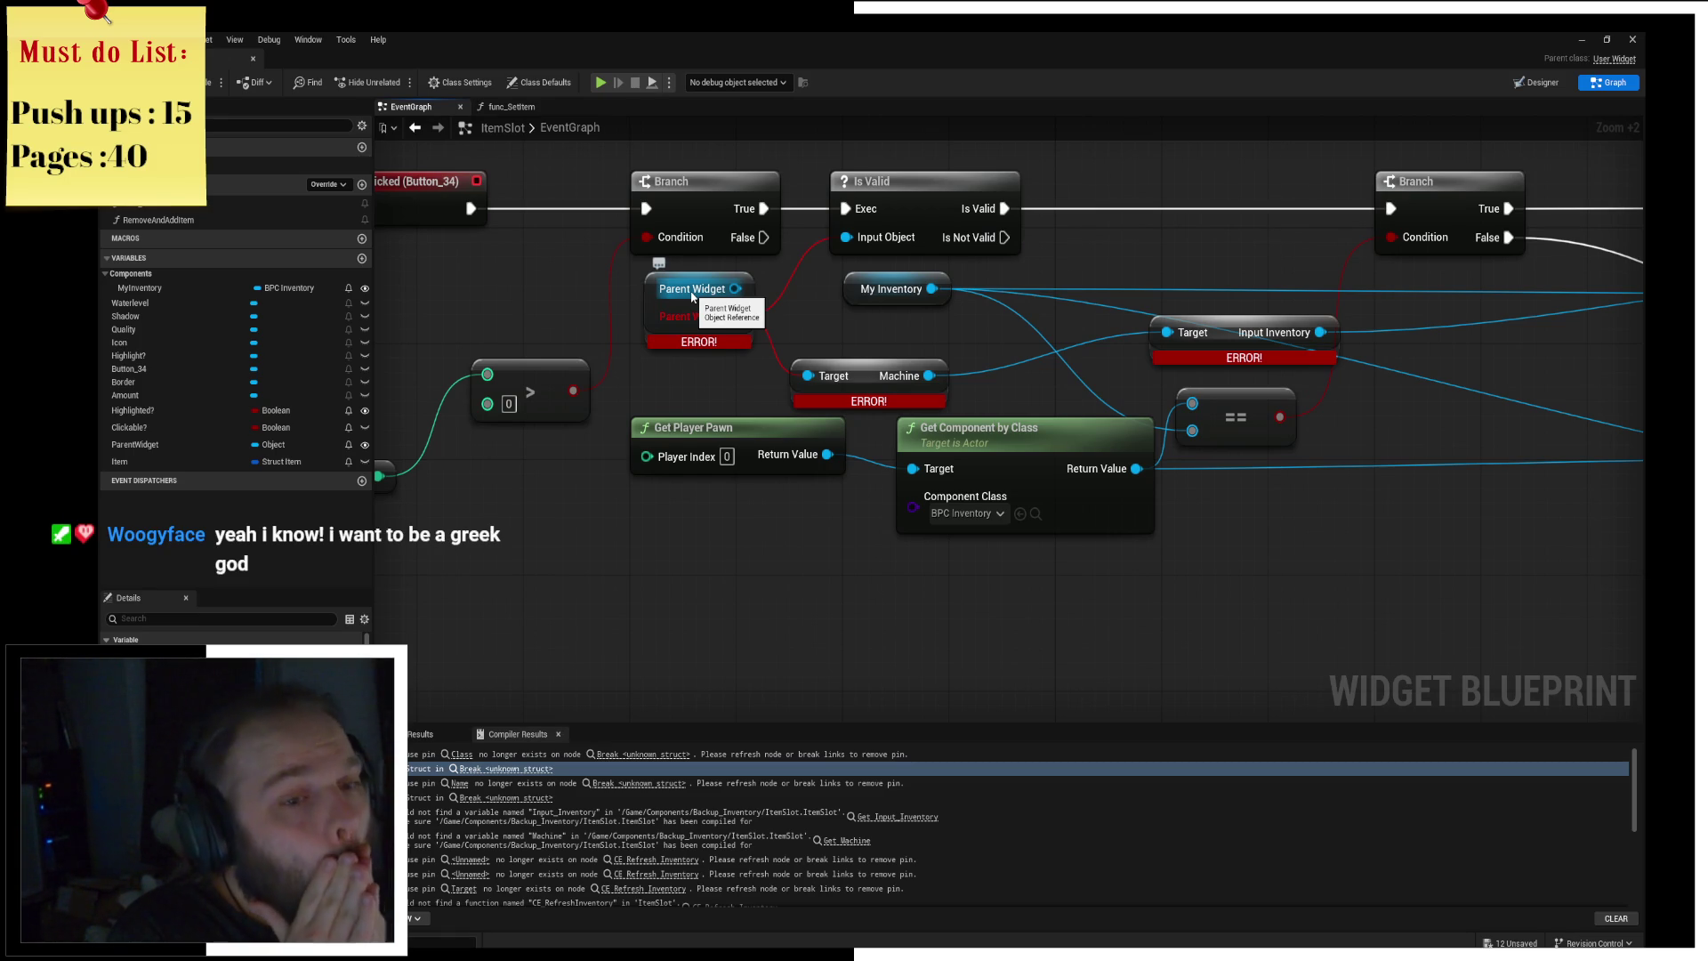
pyautogui.click(652, 316)
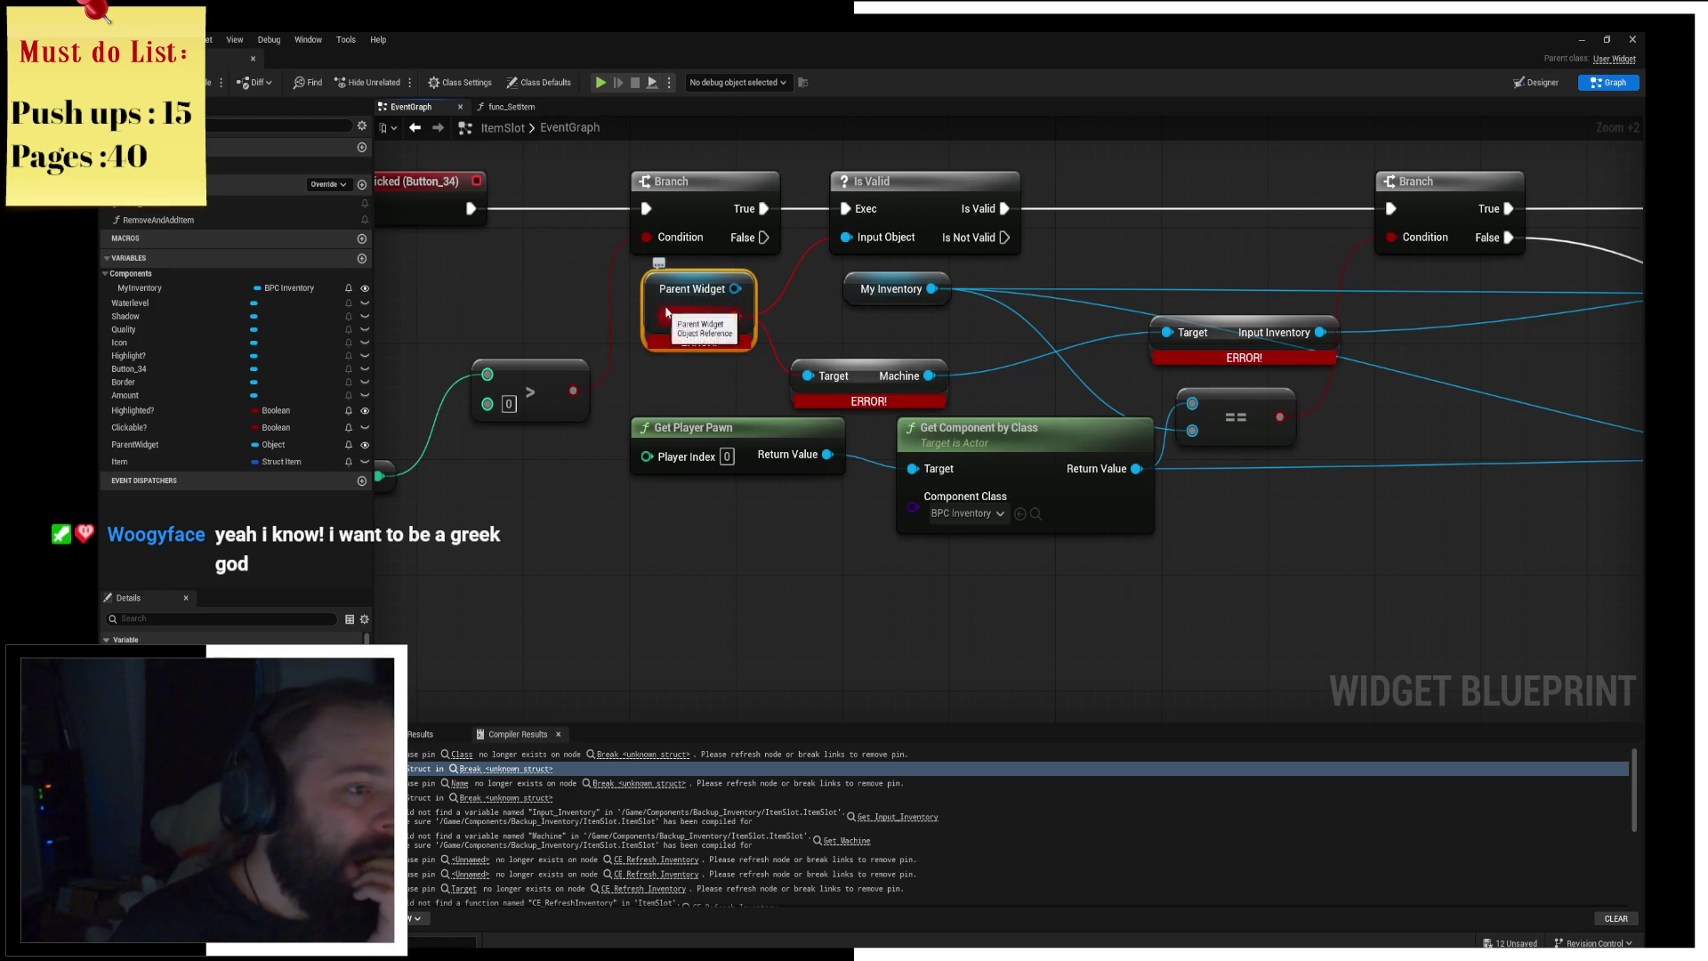
# Step: Set the Item variable's type to Struct Item using a 'getitem' type search
pyautogui.click(270, 447)
pyautogui.write('WB')
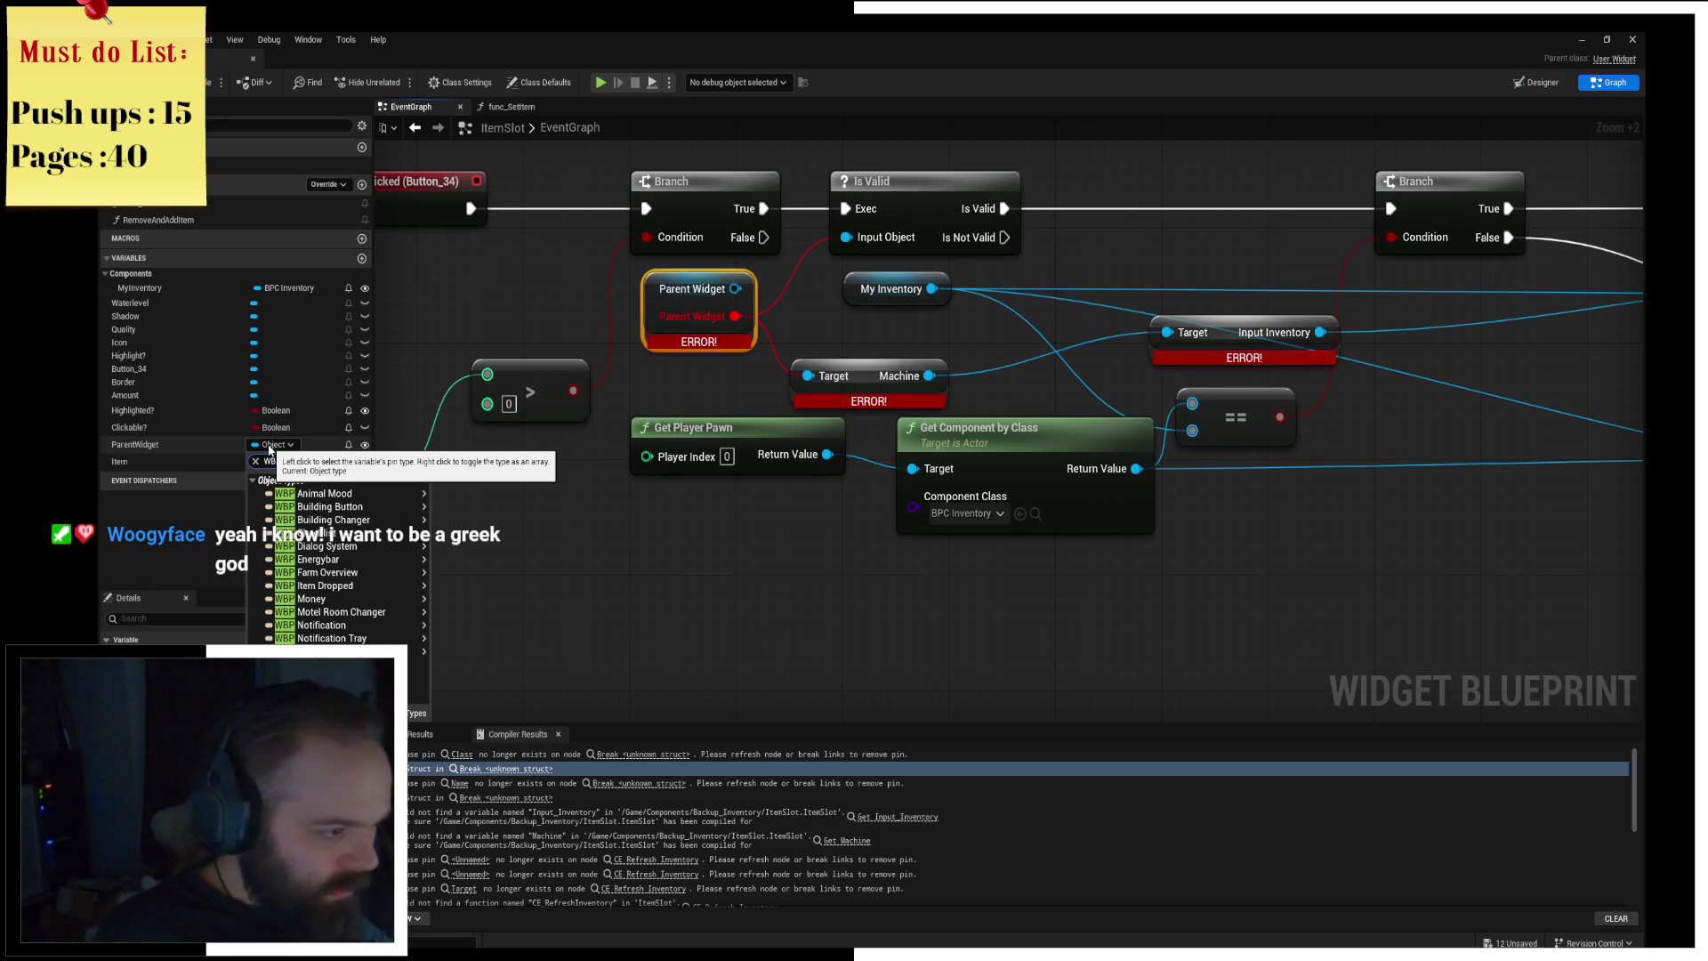
pyautogui.write('P')
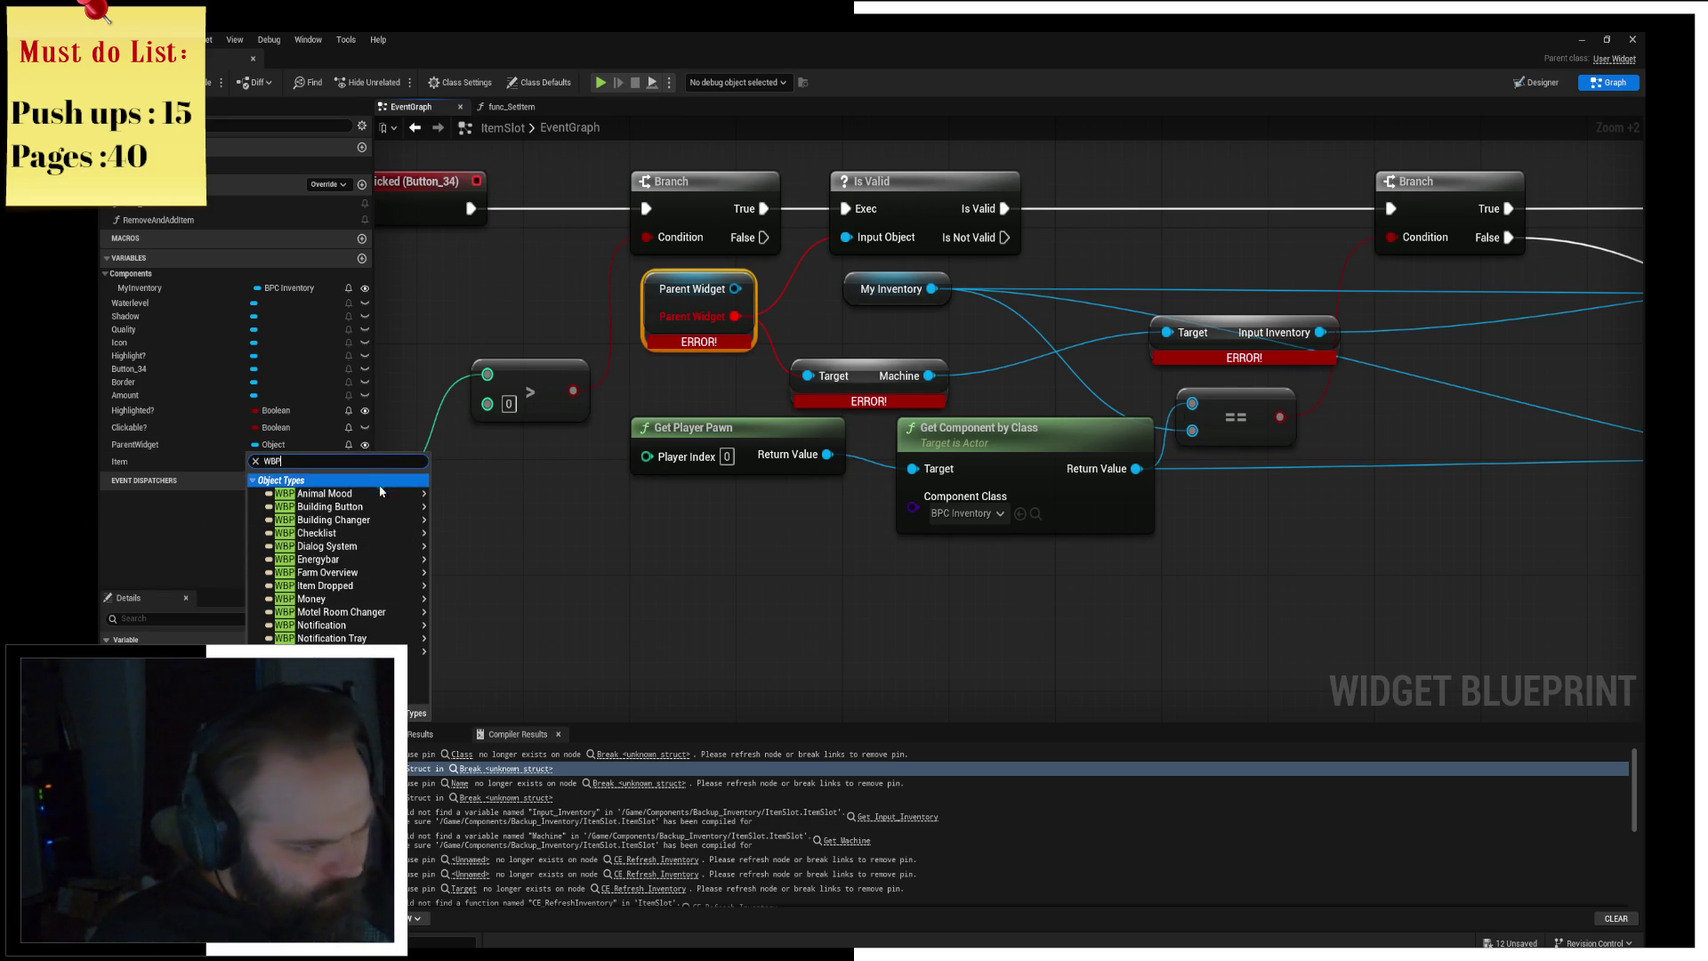
pyautogui.moveTo(366, 614)
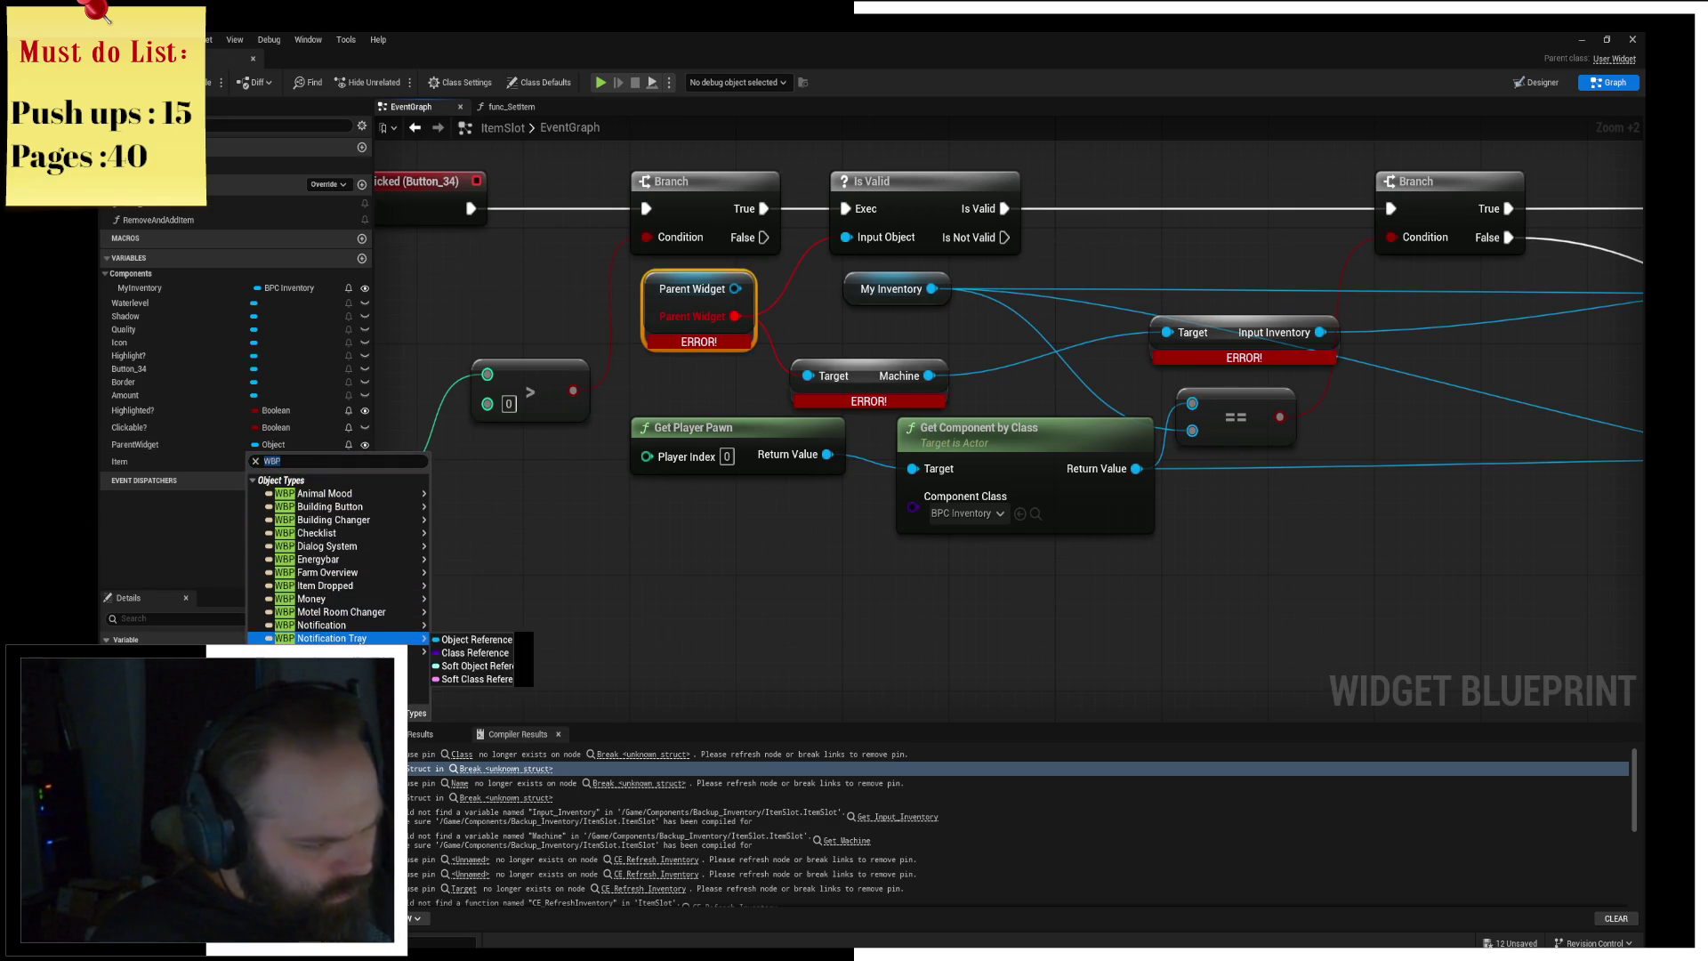
pyautogui.moveTo(332, 513)
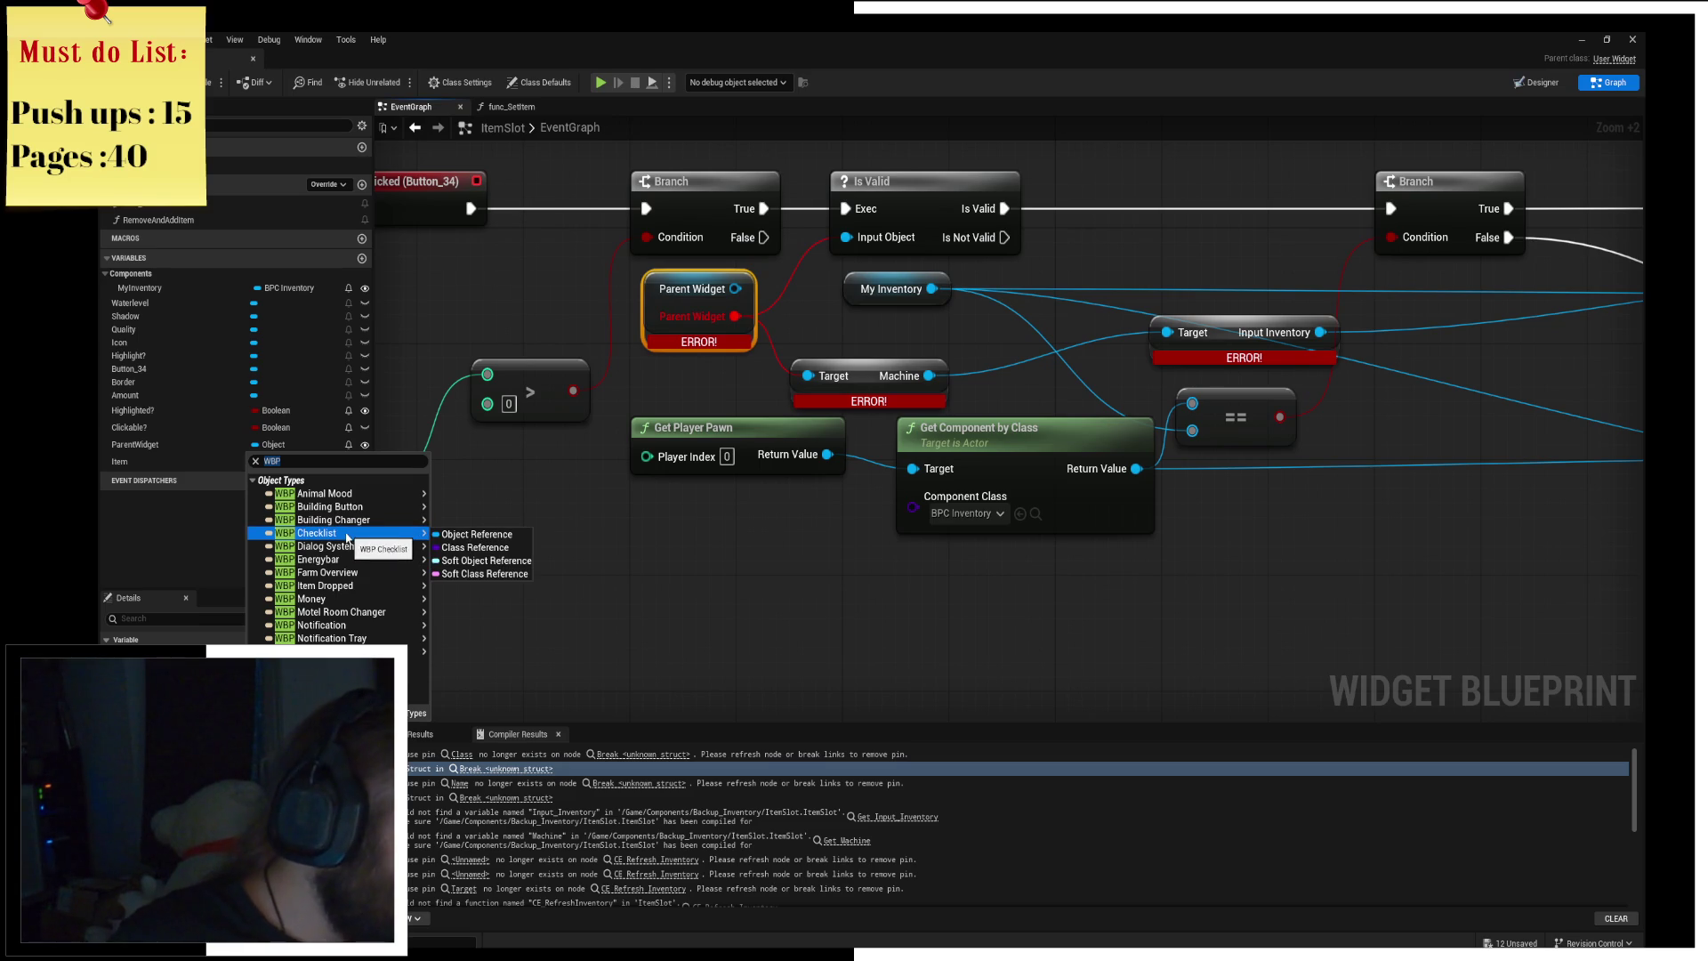
pyautogui.moveTo(352, 560)
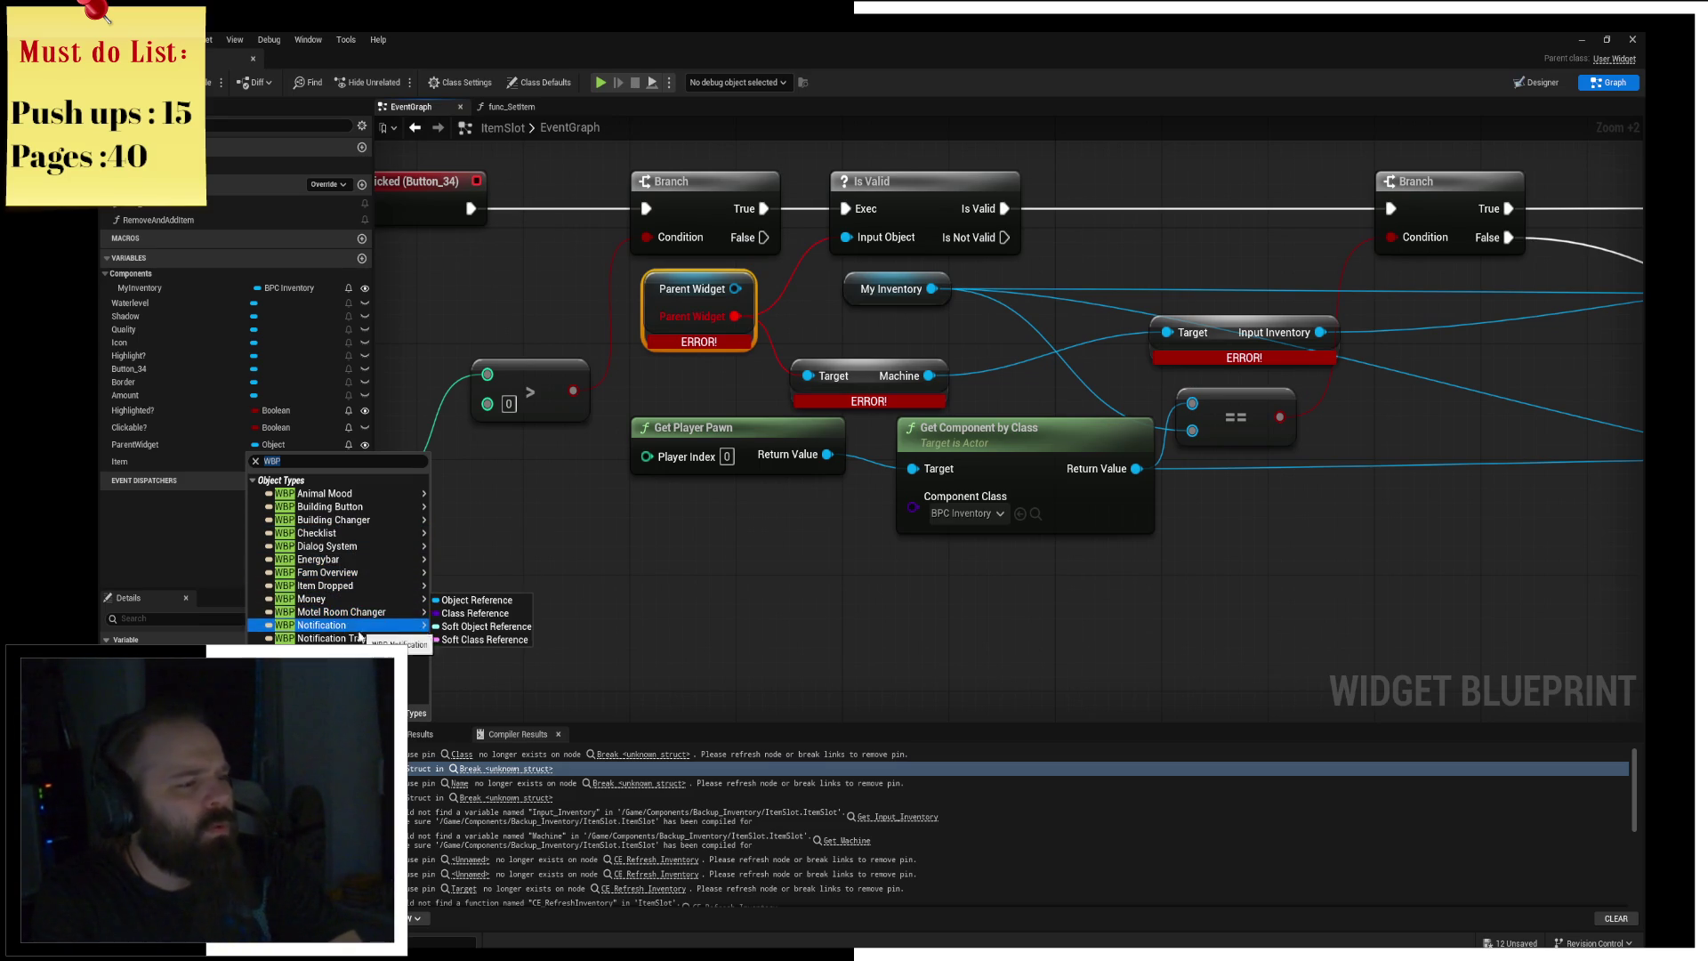
pyautogui.press('BackSpace')
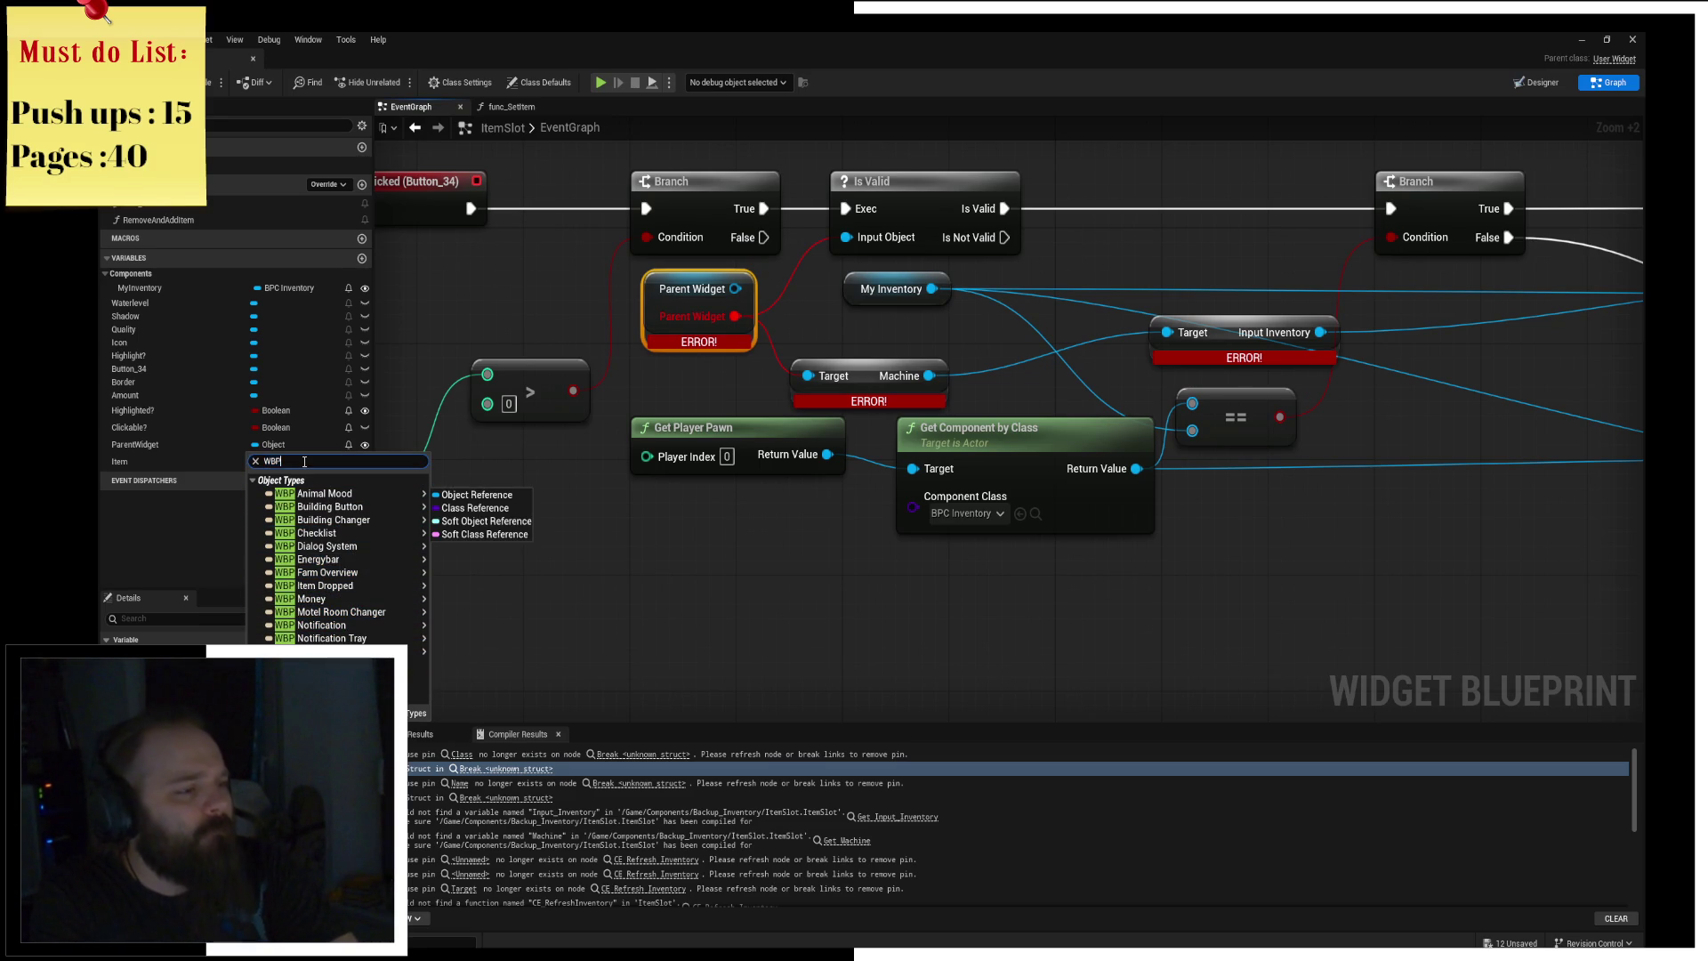
pyautogui.write('Inven')
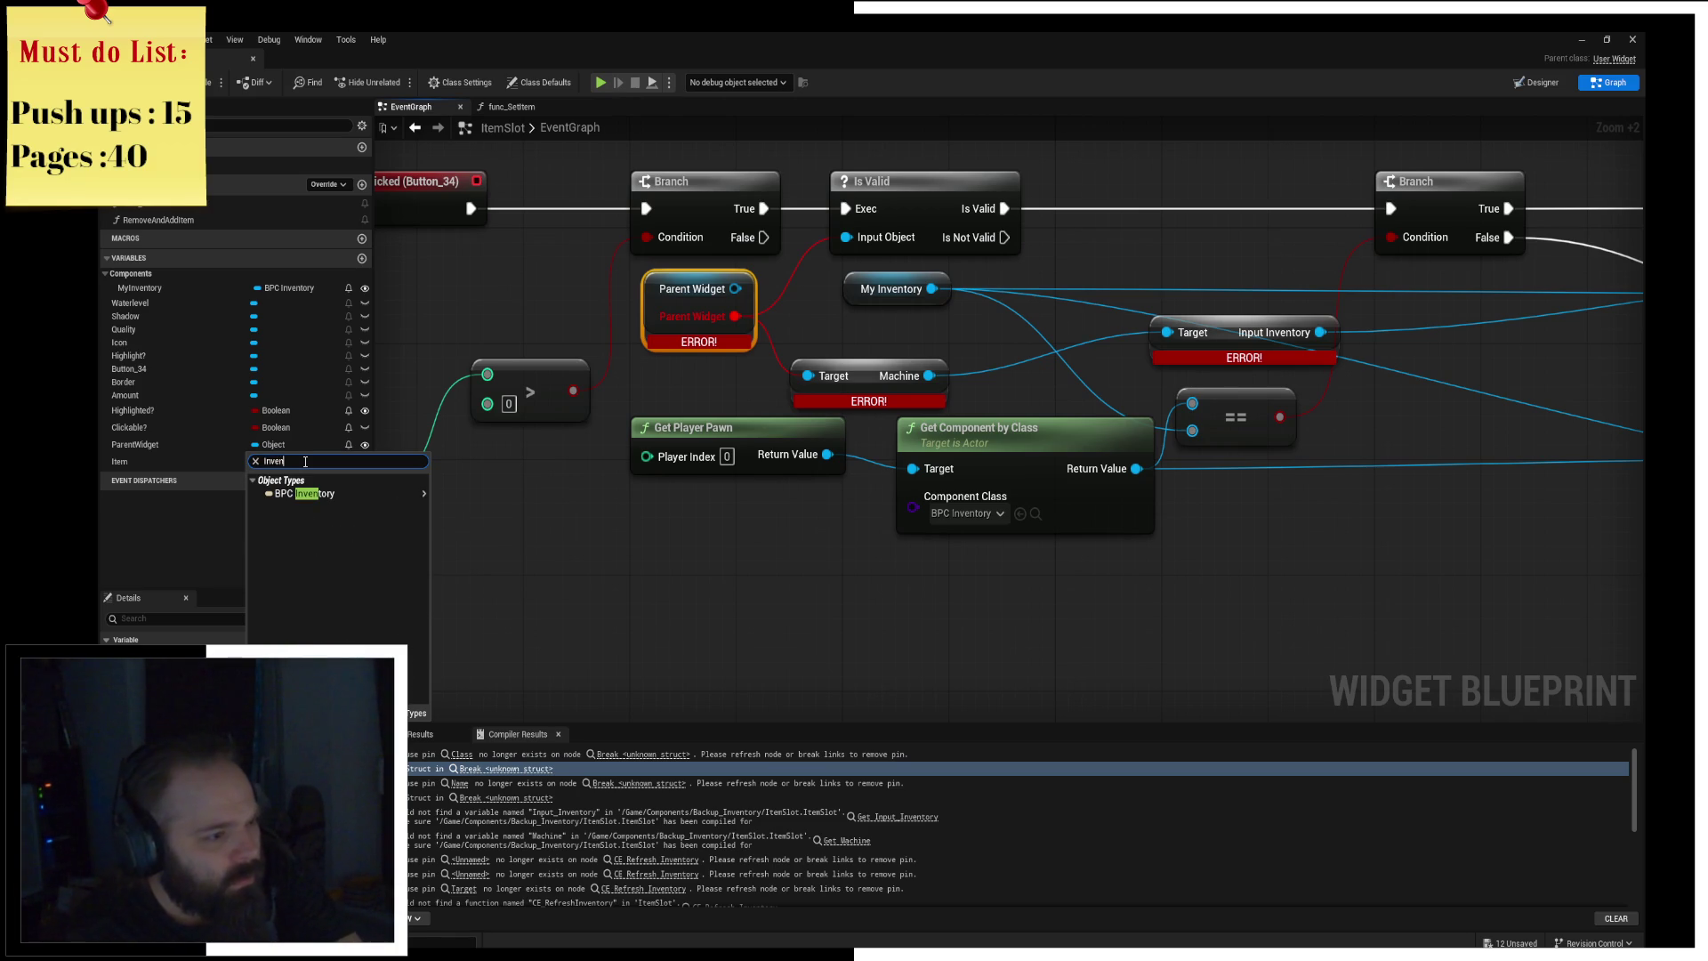
pyautogui.press('BackSpace')
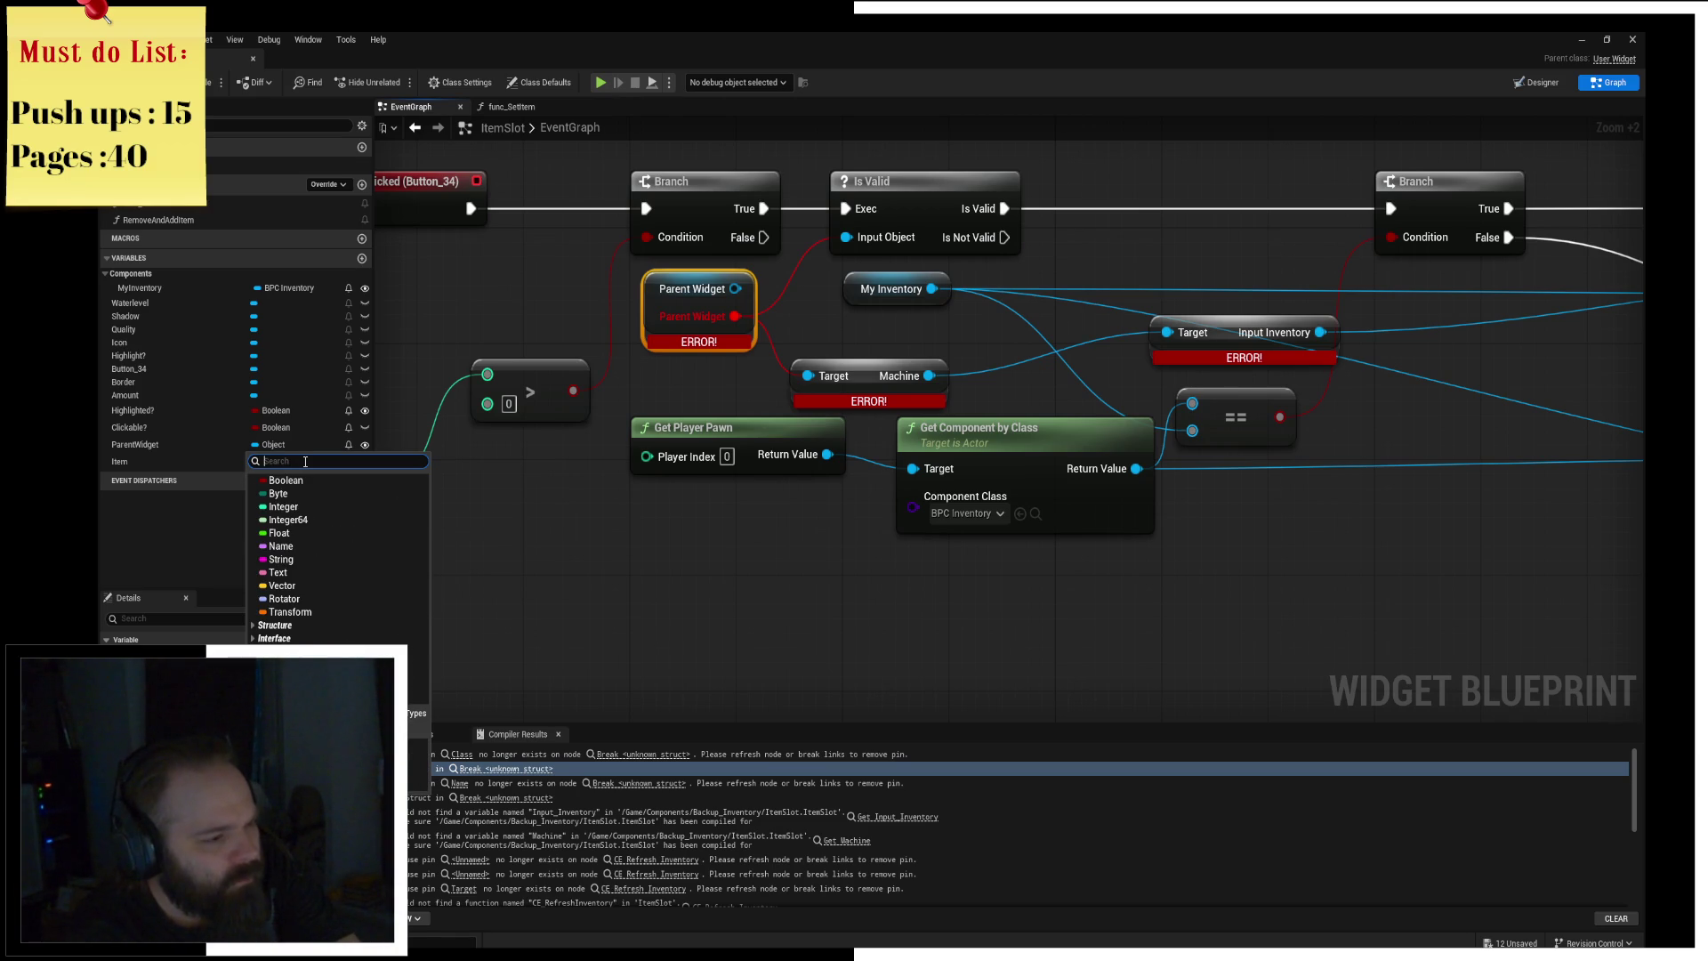
pyautogui.write('wdiget')
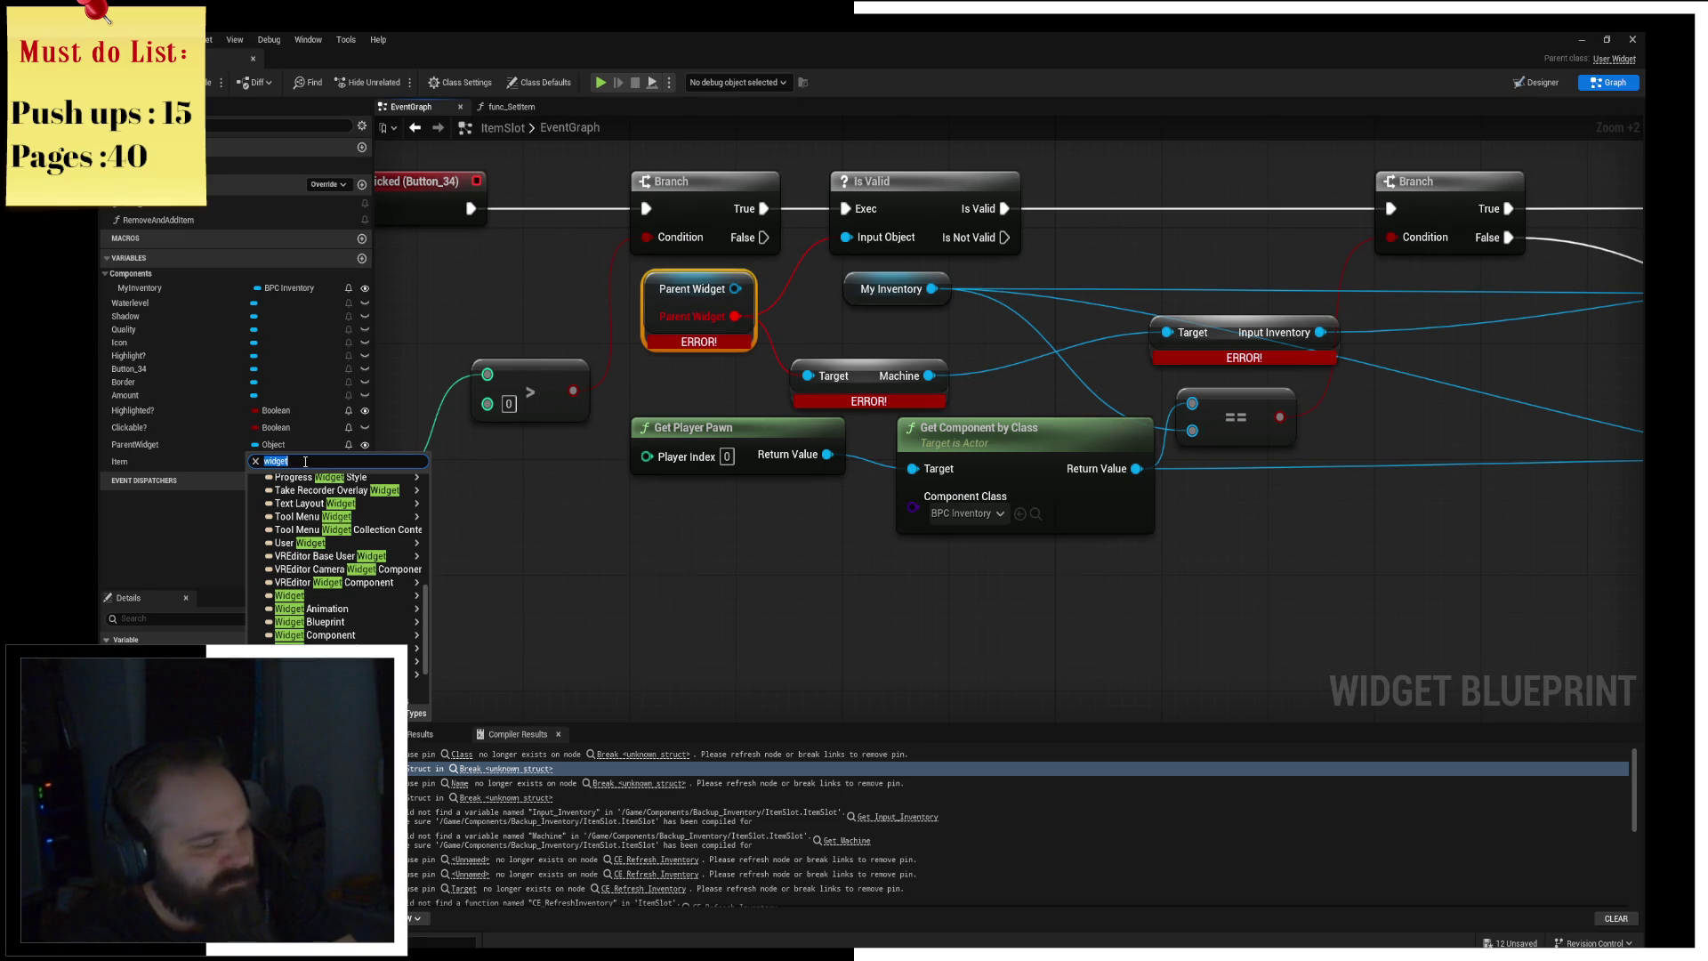
pyautogui.write('item')
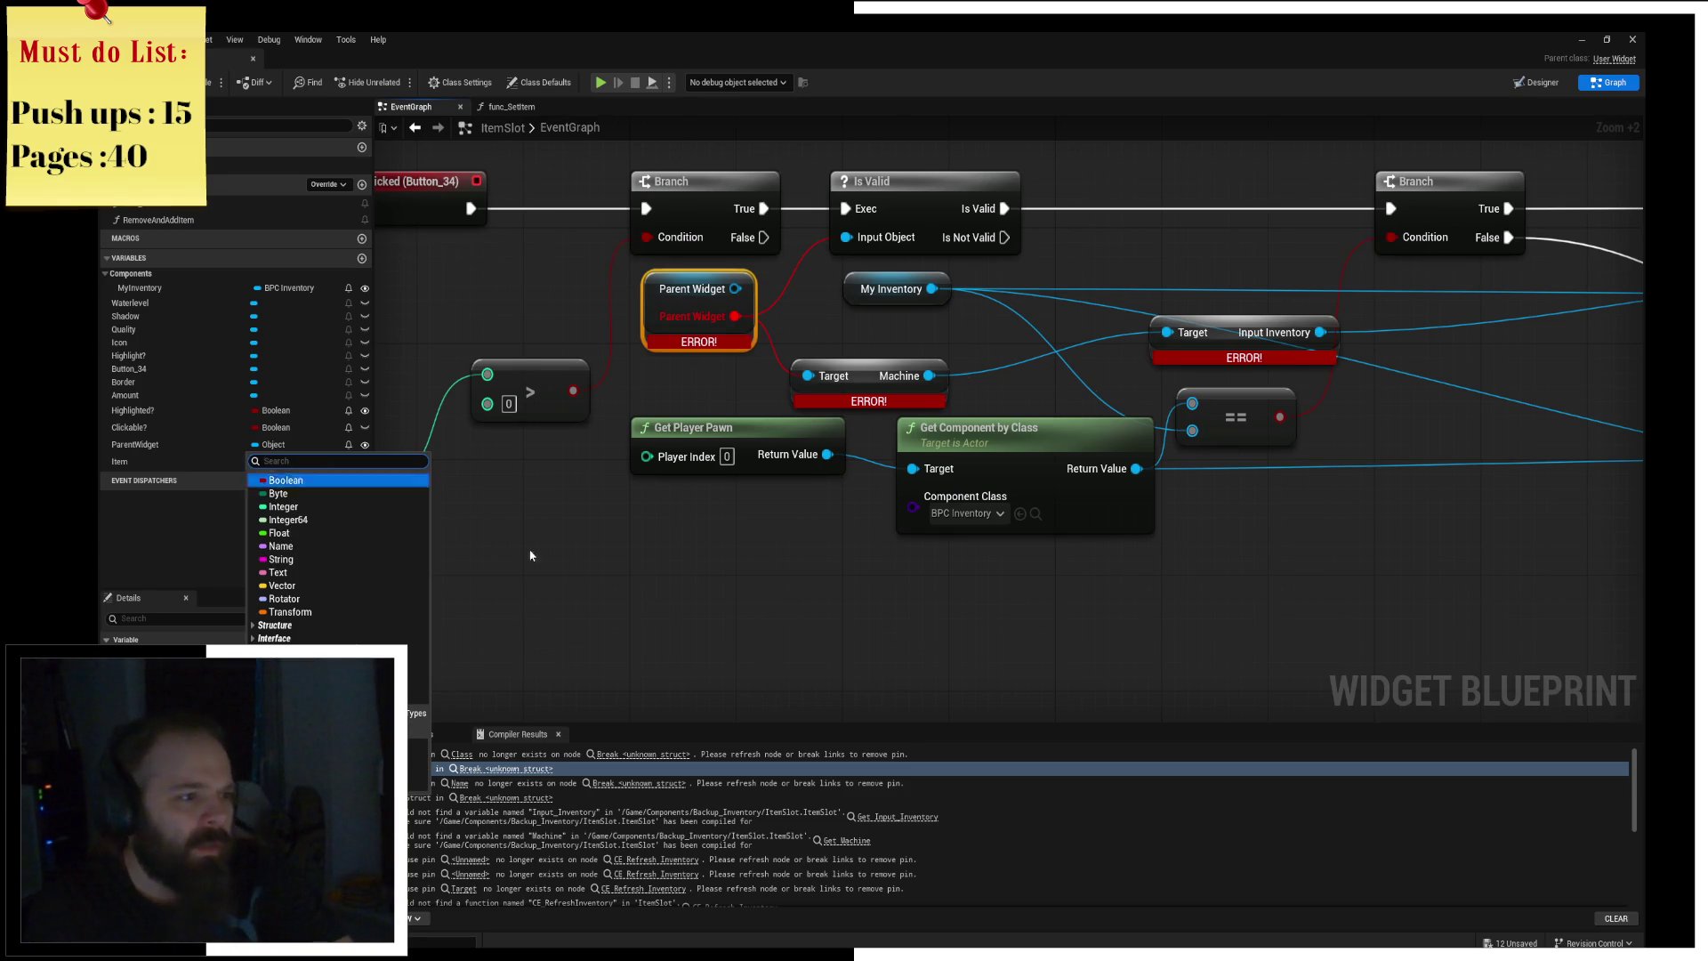
pyautogui.press('Return')
pyautogui.click(227, 58)
pyautogui.click(596, 55)
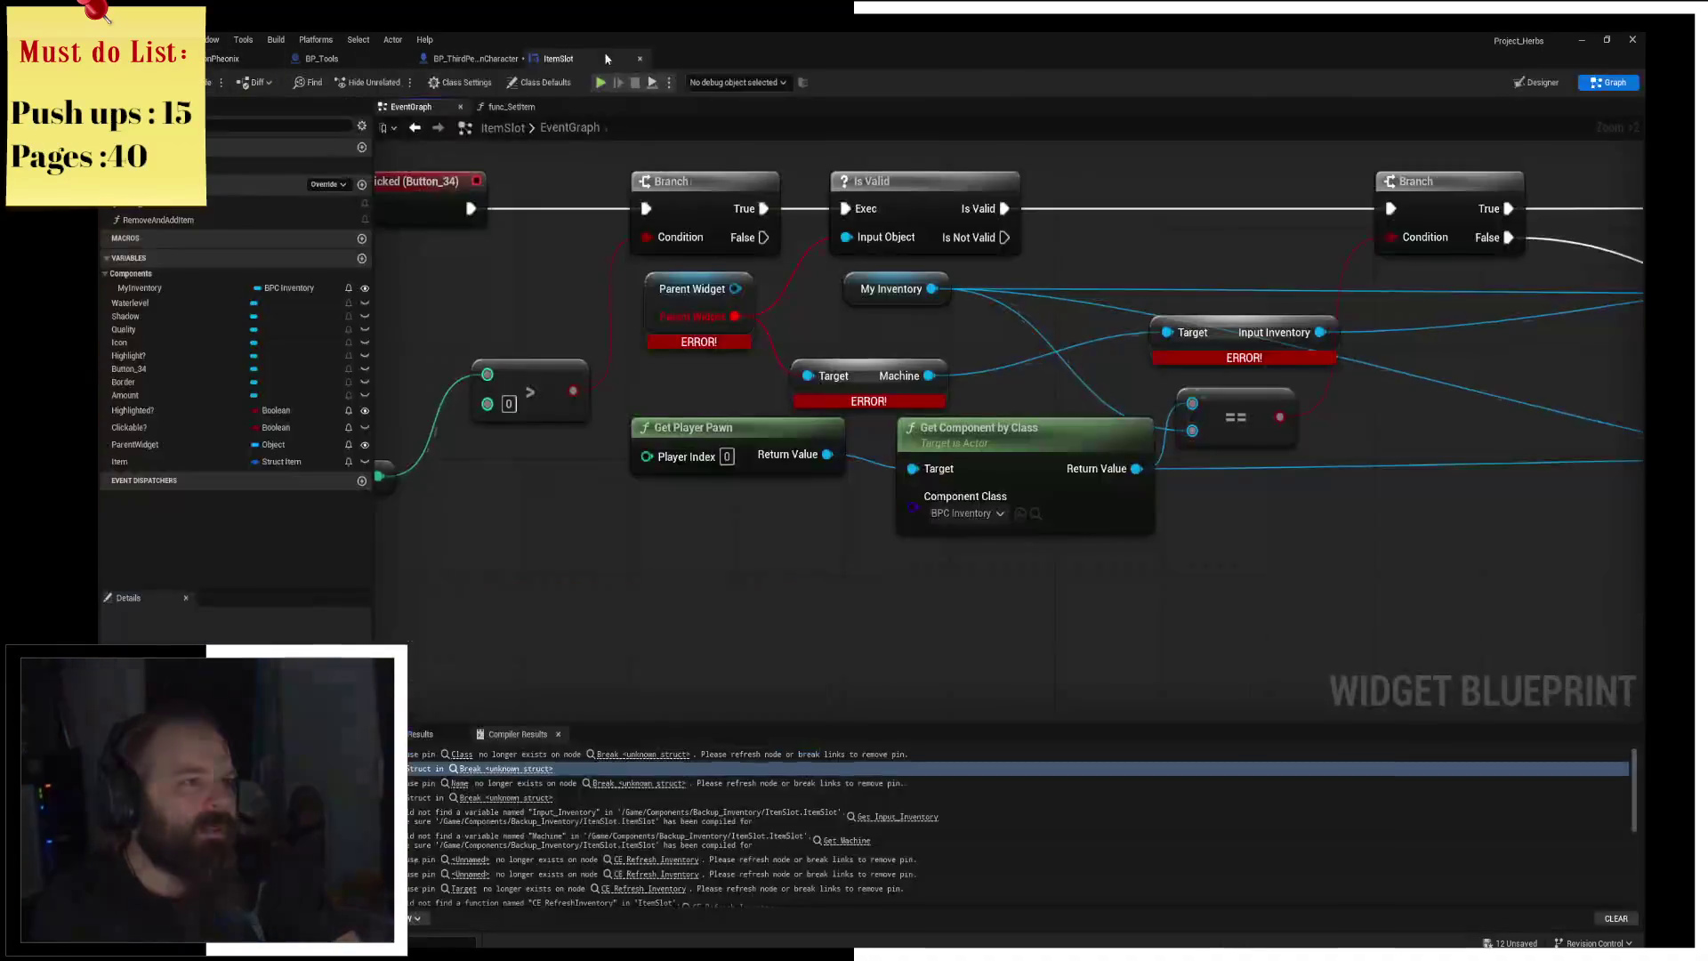
# Step: Close the Unreal editor, saving all listed unsaved assets with Save Selected
pyautogui.click(245, 62)
pyautogui.scroll(-5, 622, 356)
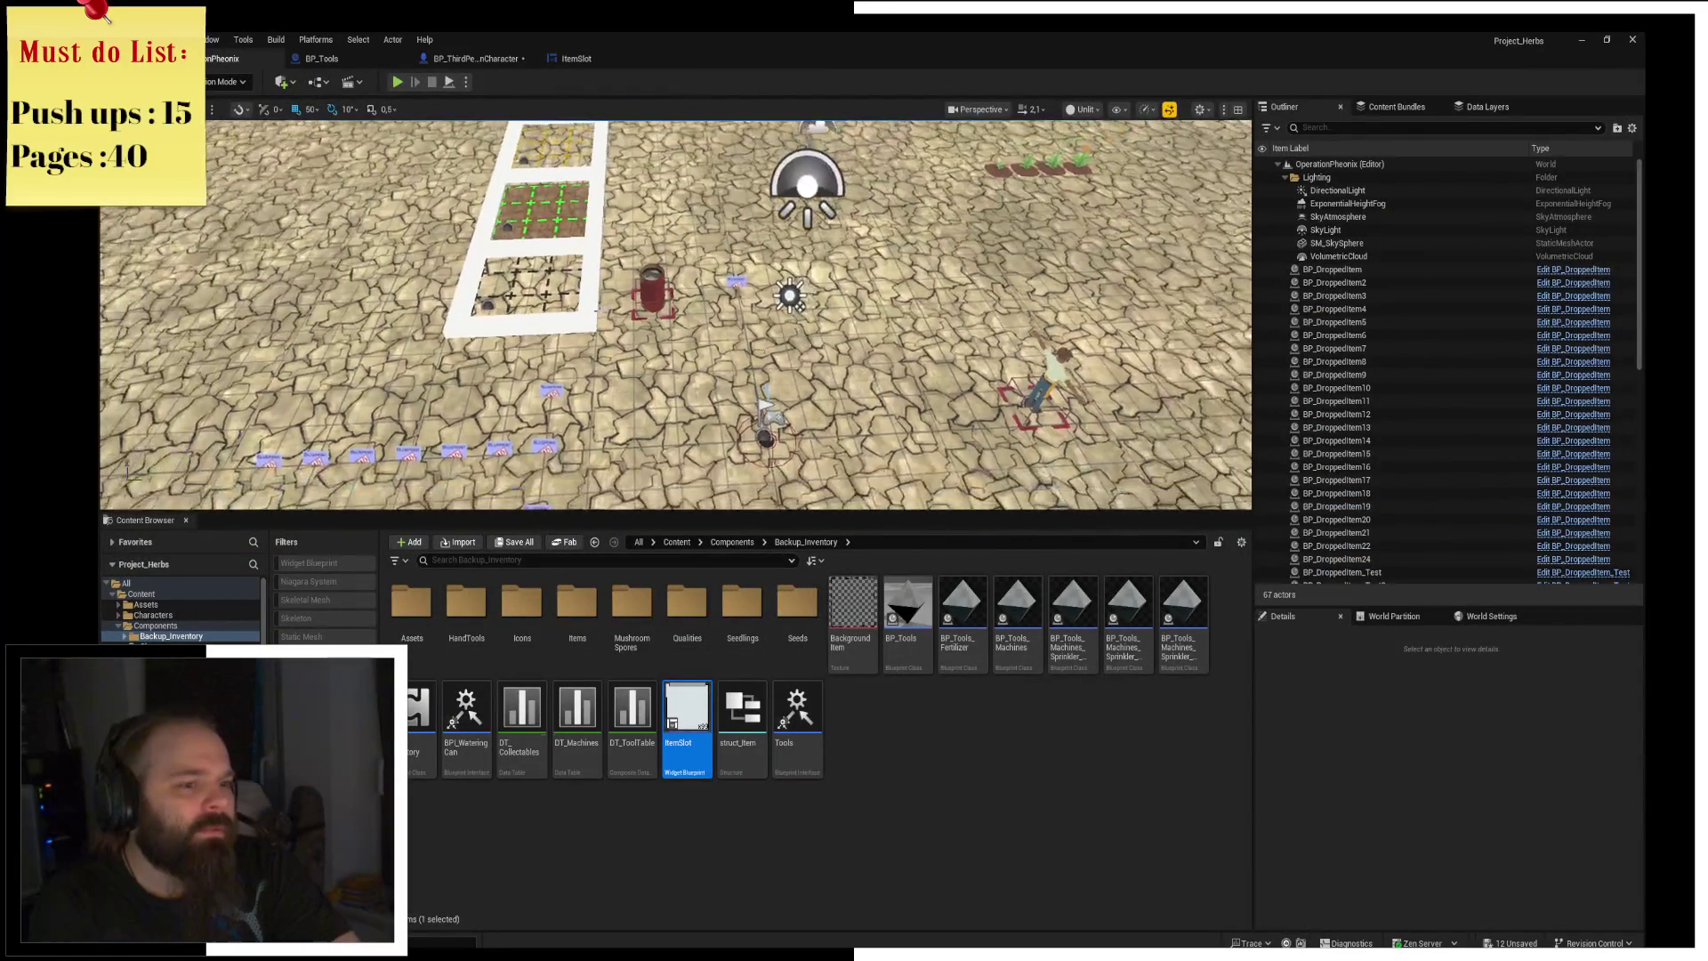
pyautogui.click(1052, 734)
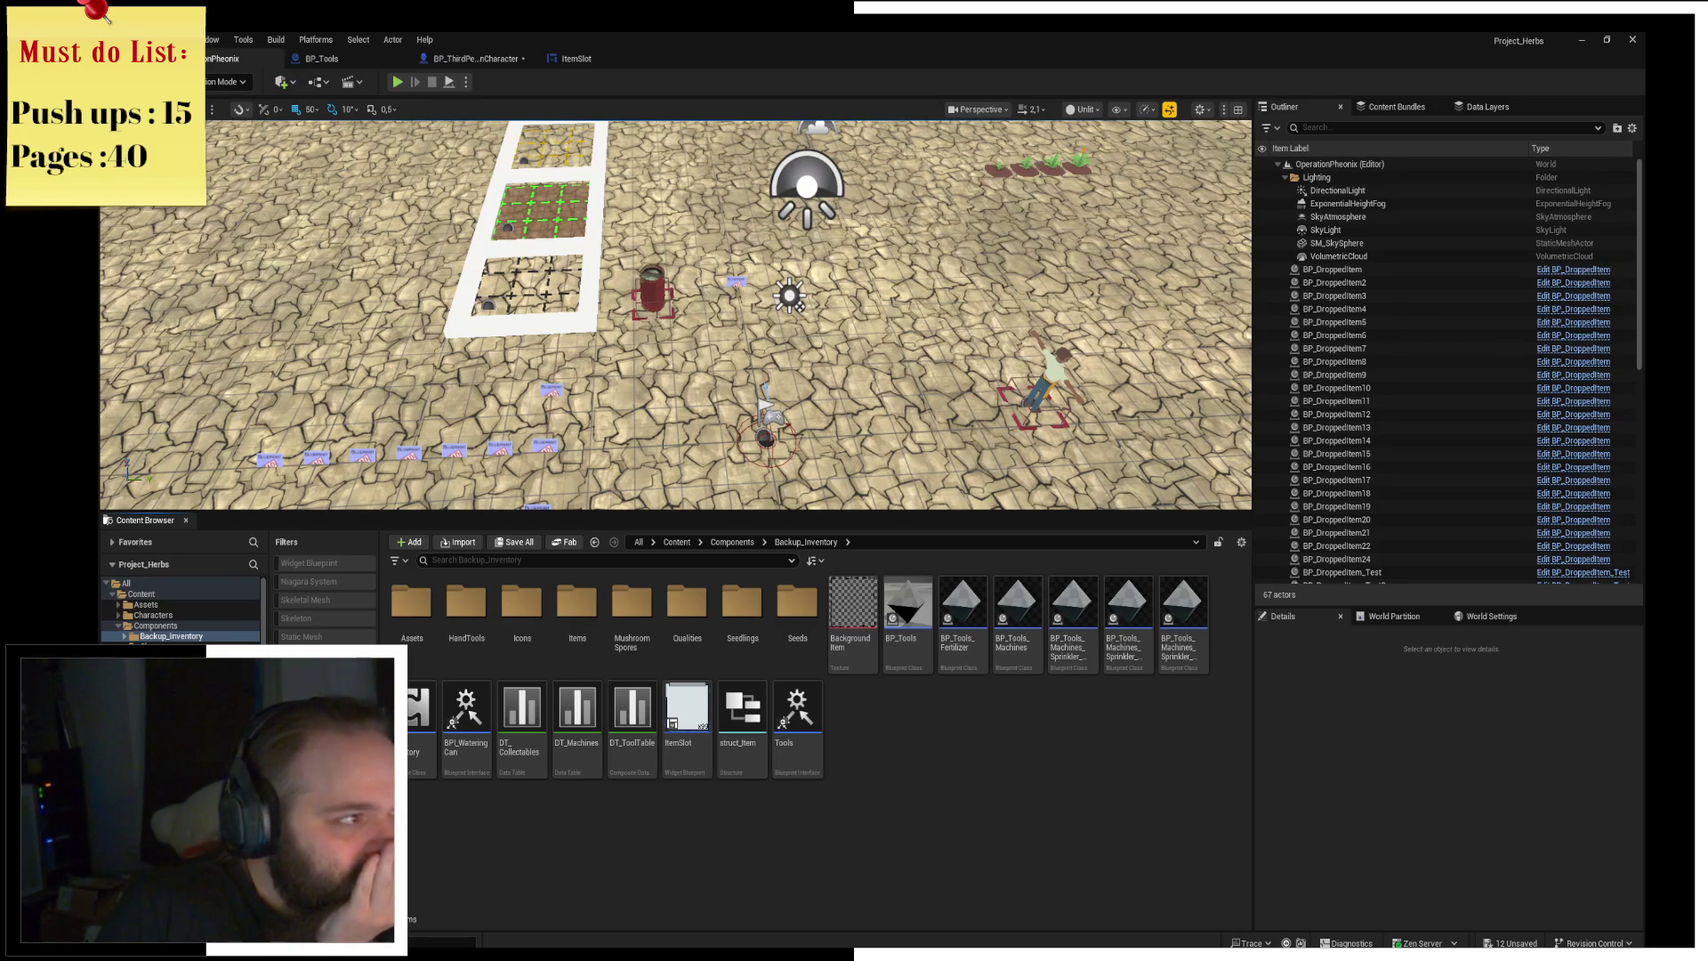
pyautogui.click(1632, 39)
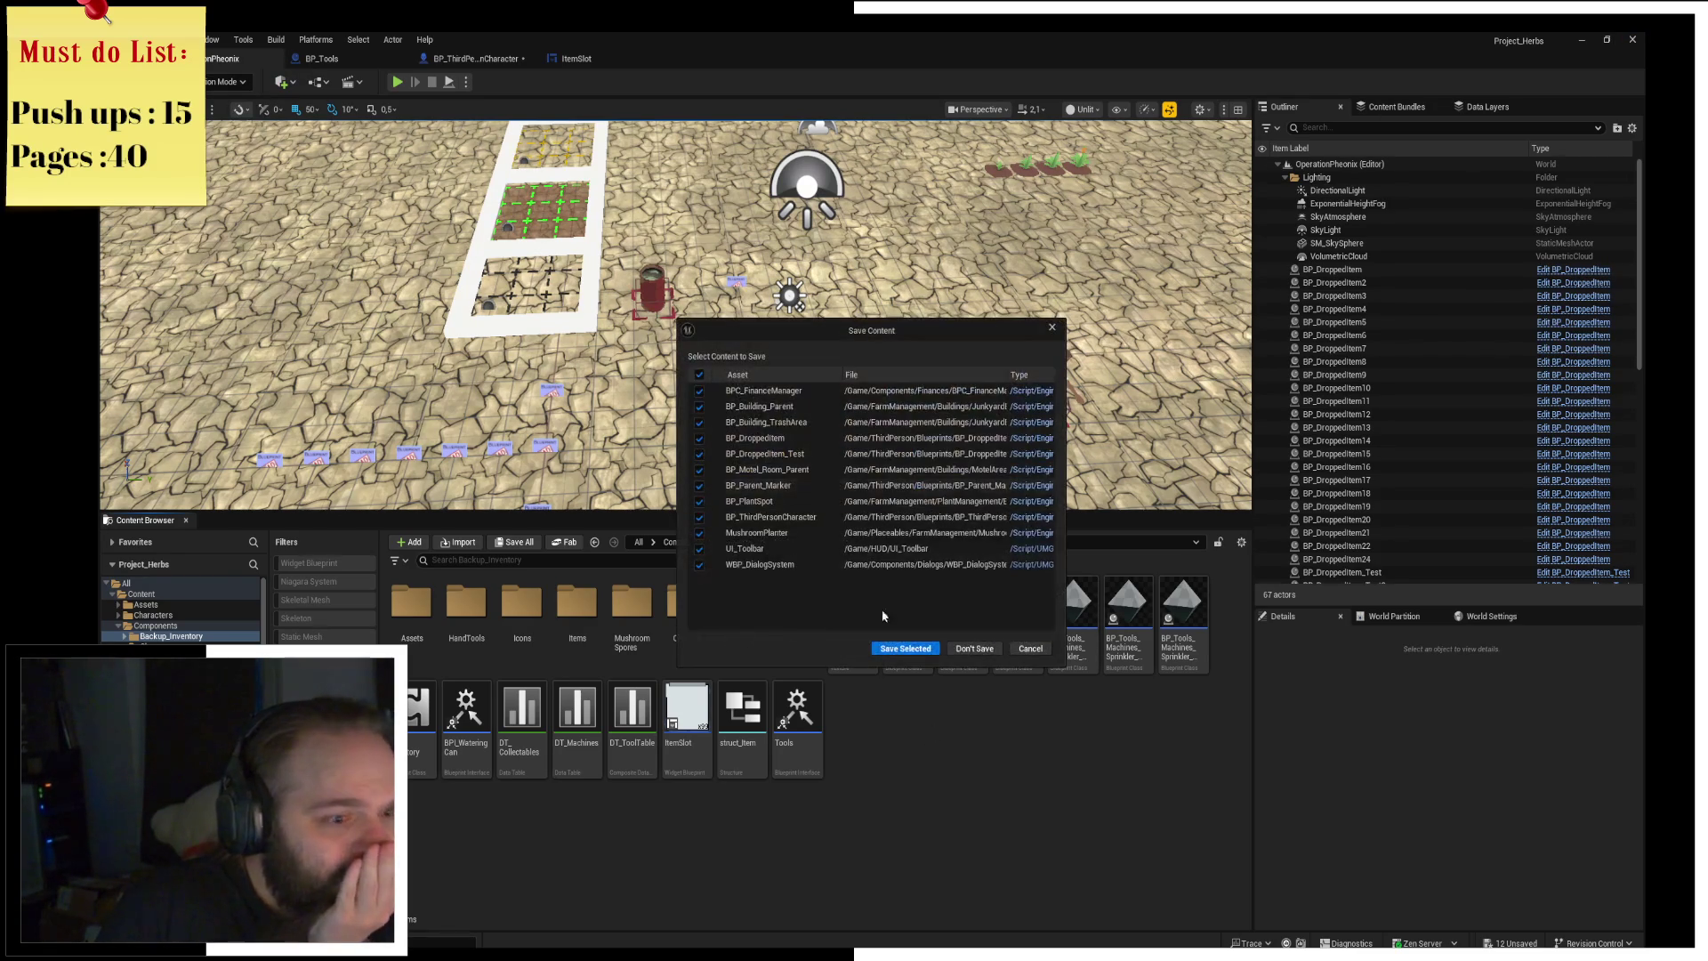
pyautogui.click(900, 649)
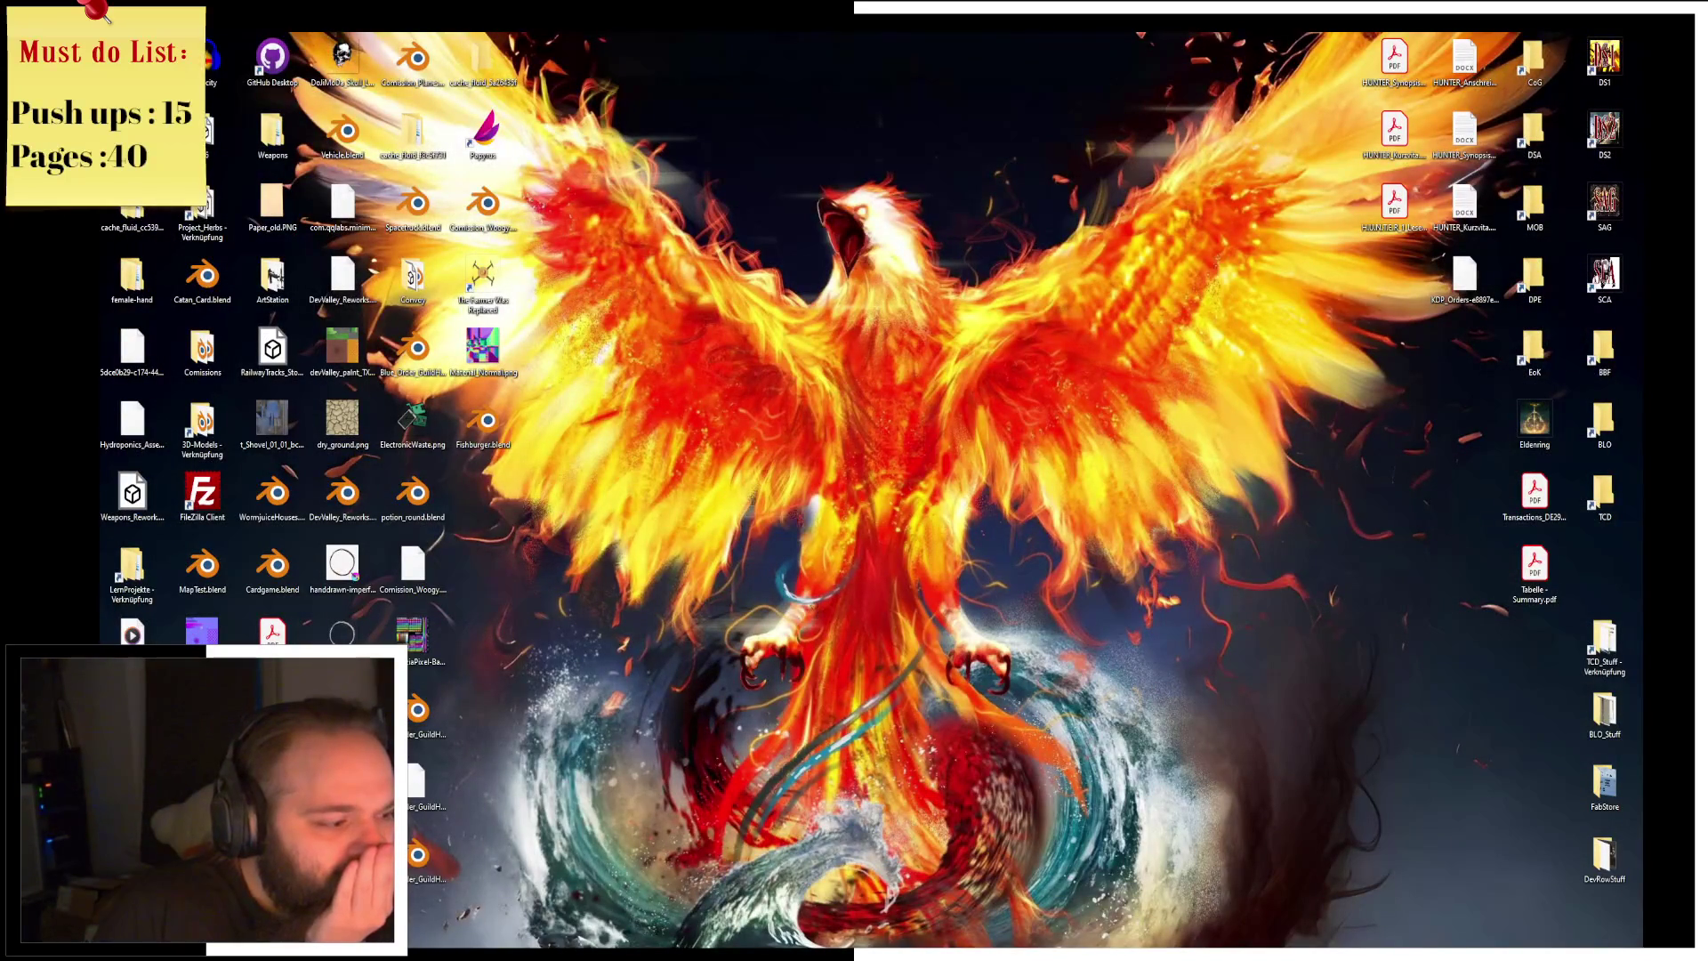
# Step: Open a maximized File Explorer at the folder containing the recent Project_Herbs.uproject
pyautogui.press('super+e')
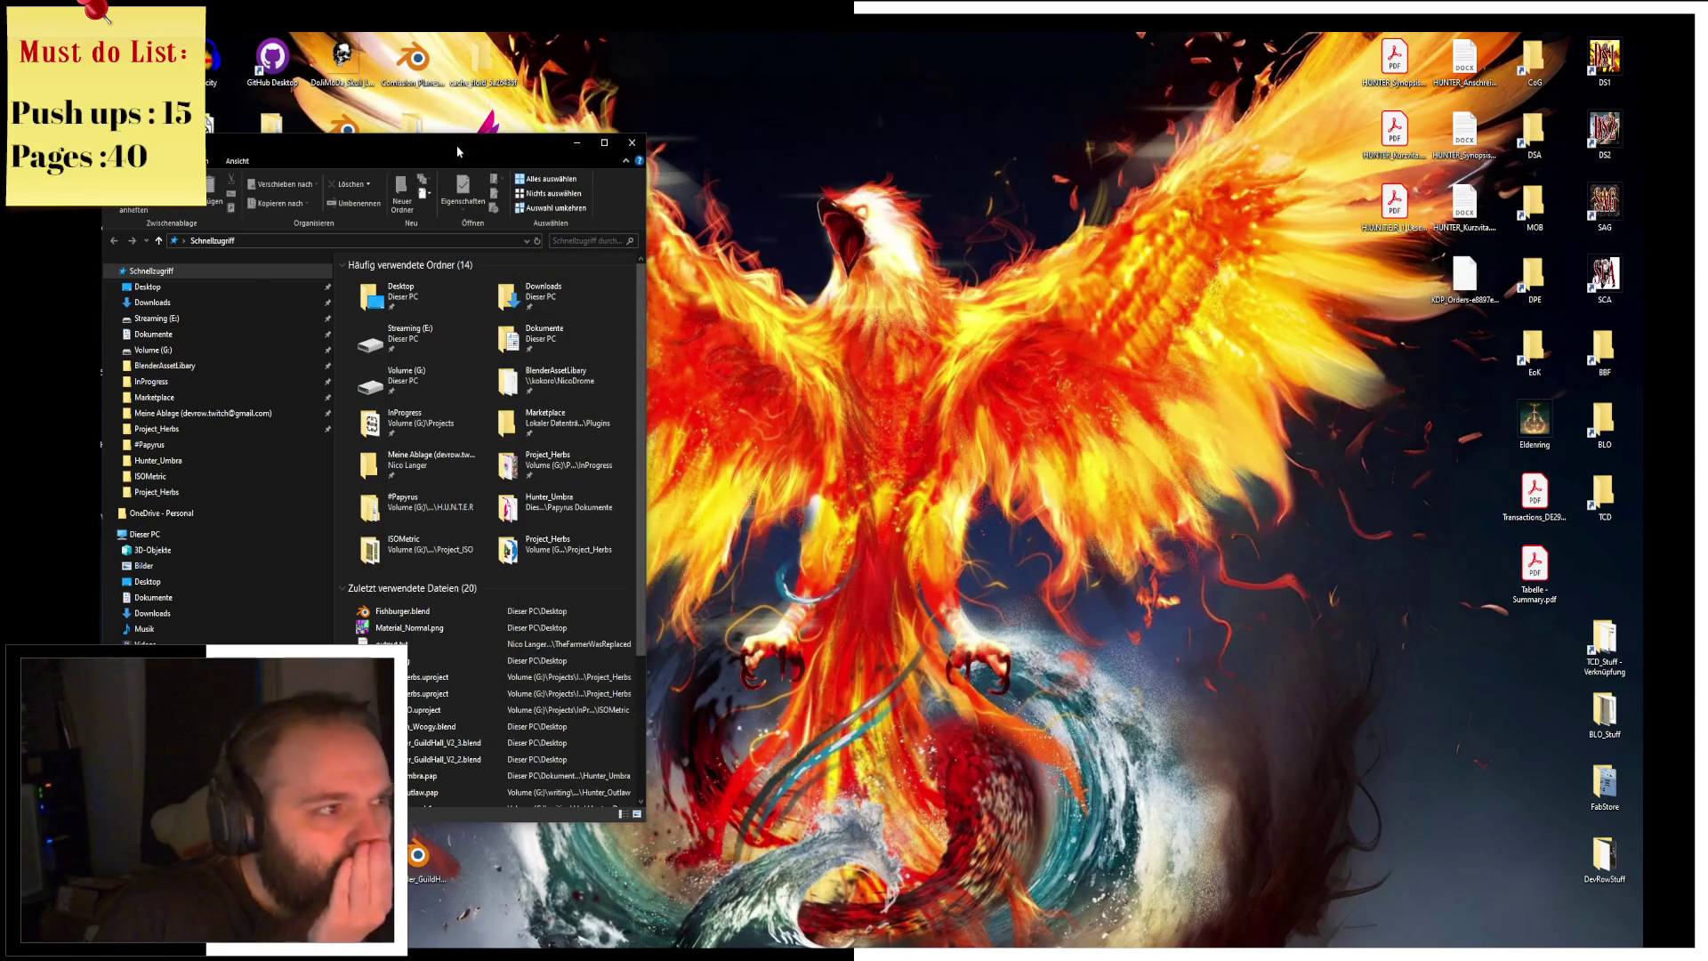
pyautogui.doubleClick(458, 153)
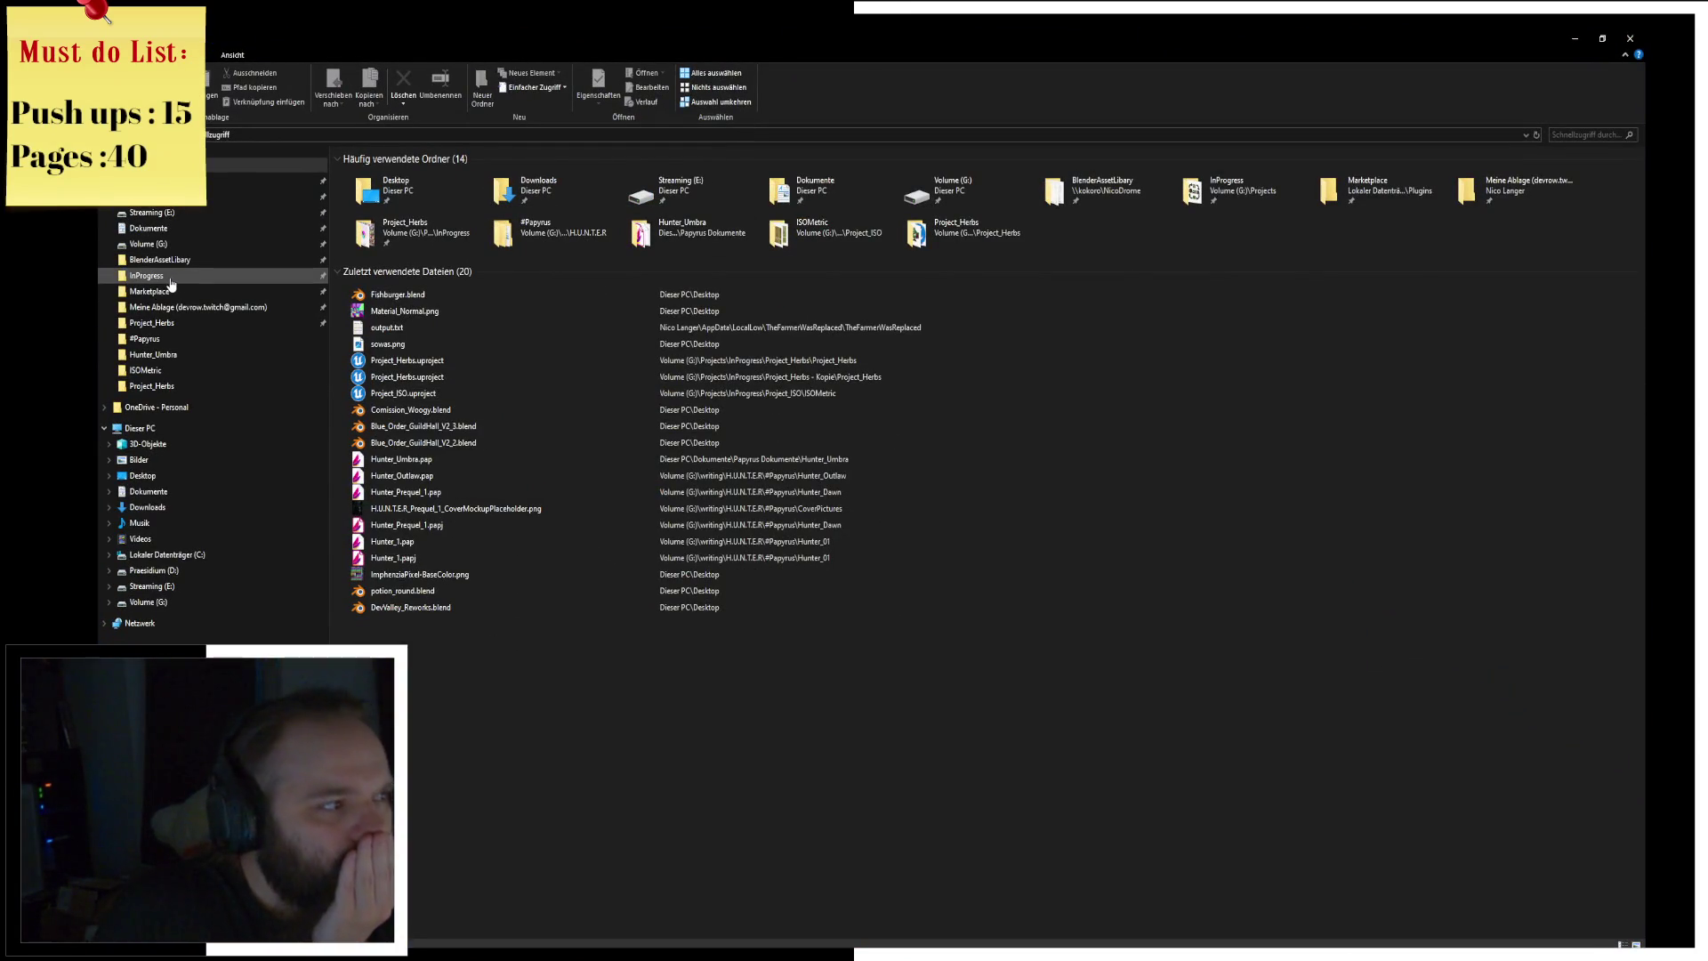
pyautogui.rightClick(427, 361)
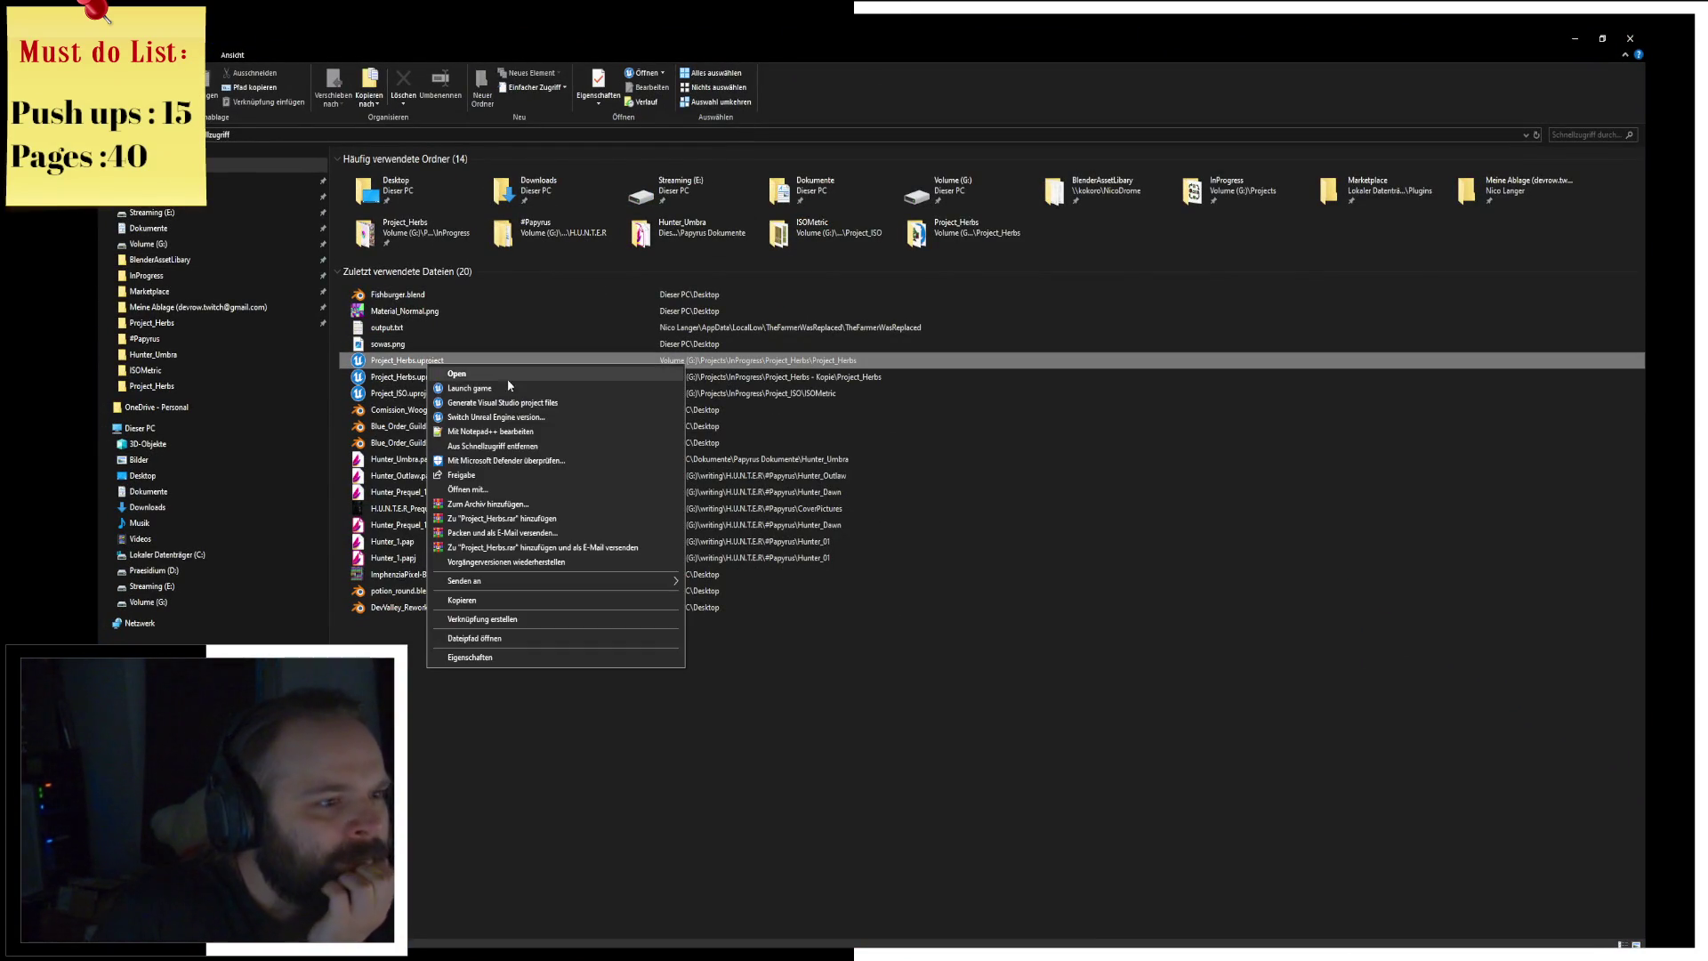
pyautogui.click(540, 637)
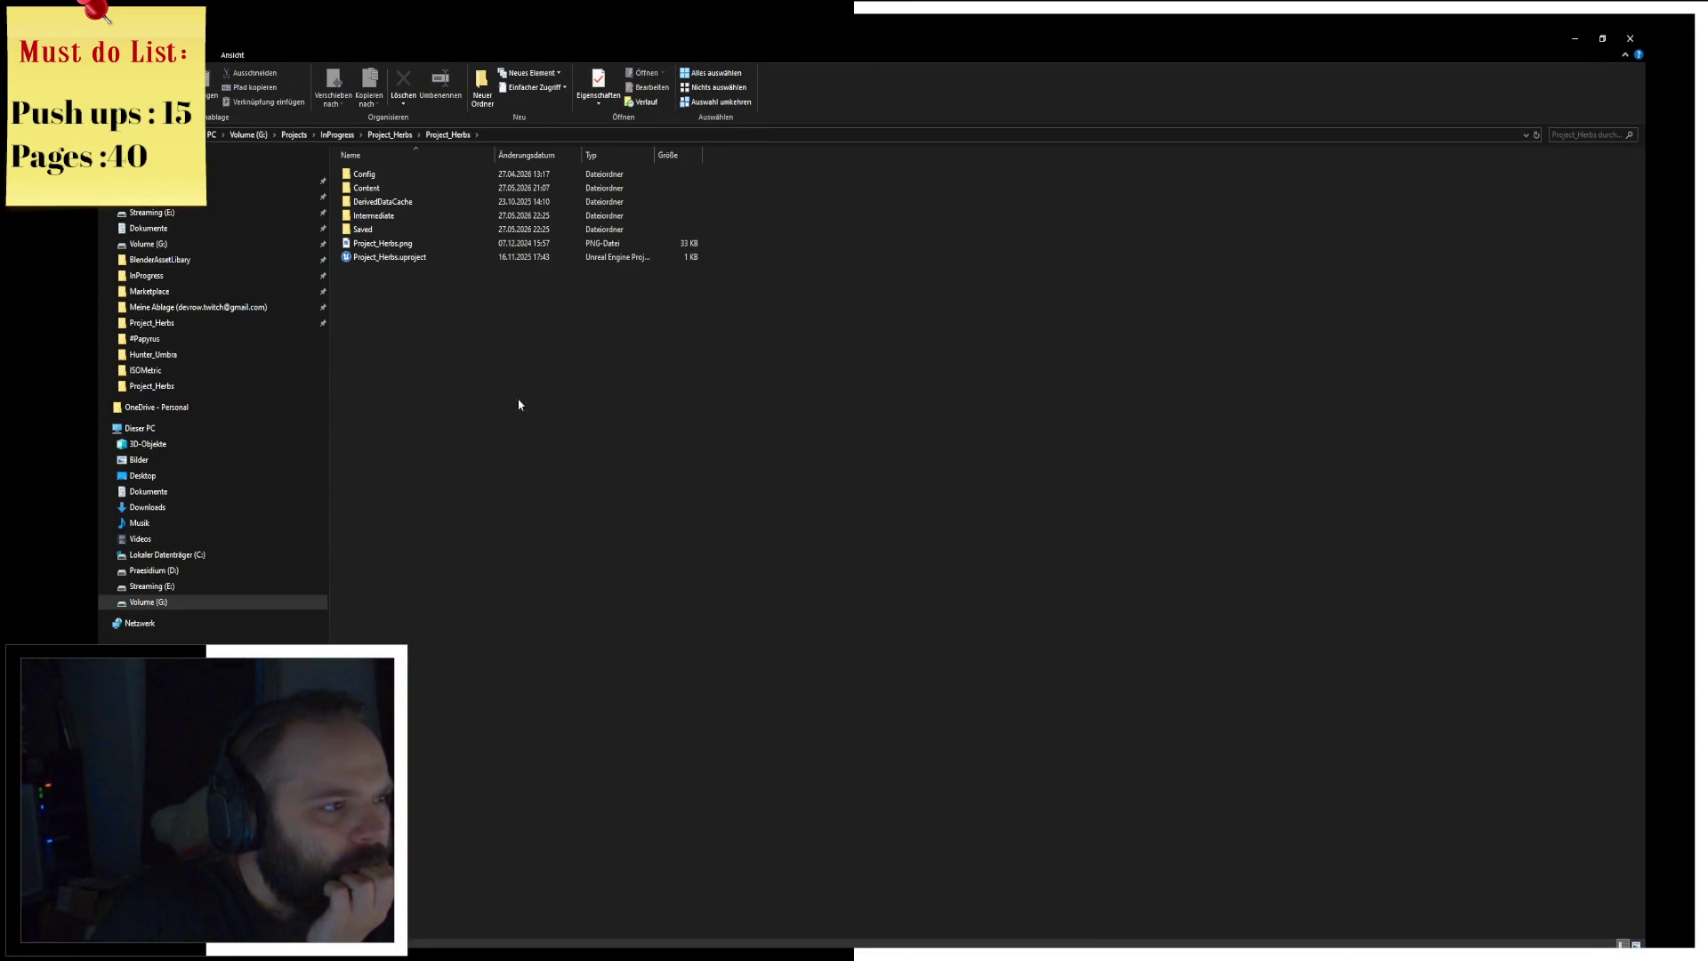
# Step: Navigate to Content\Placeables\Machines and open Machines.rar in WinRAR
pyautogui.doubleClick(419, 188)
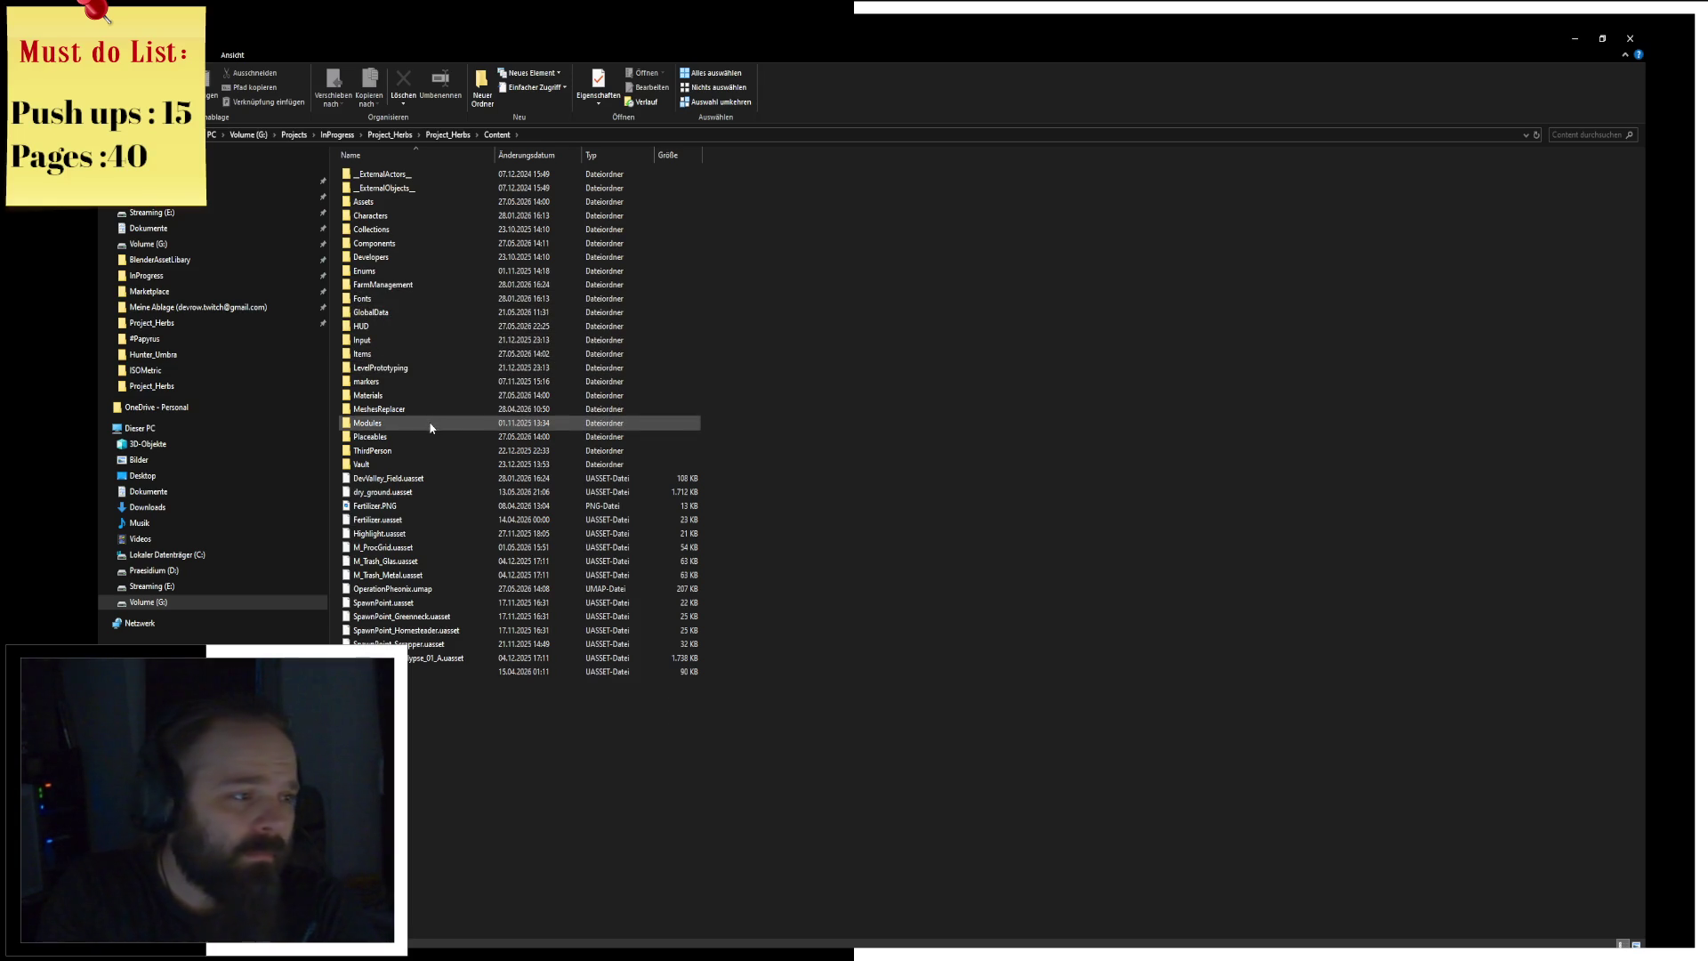
pyautogui.press('F5')
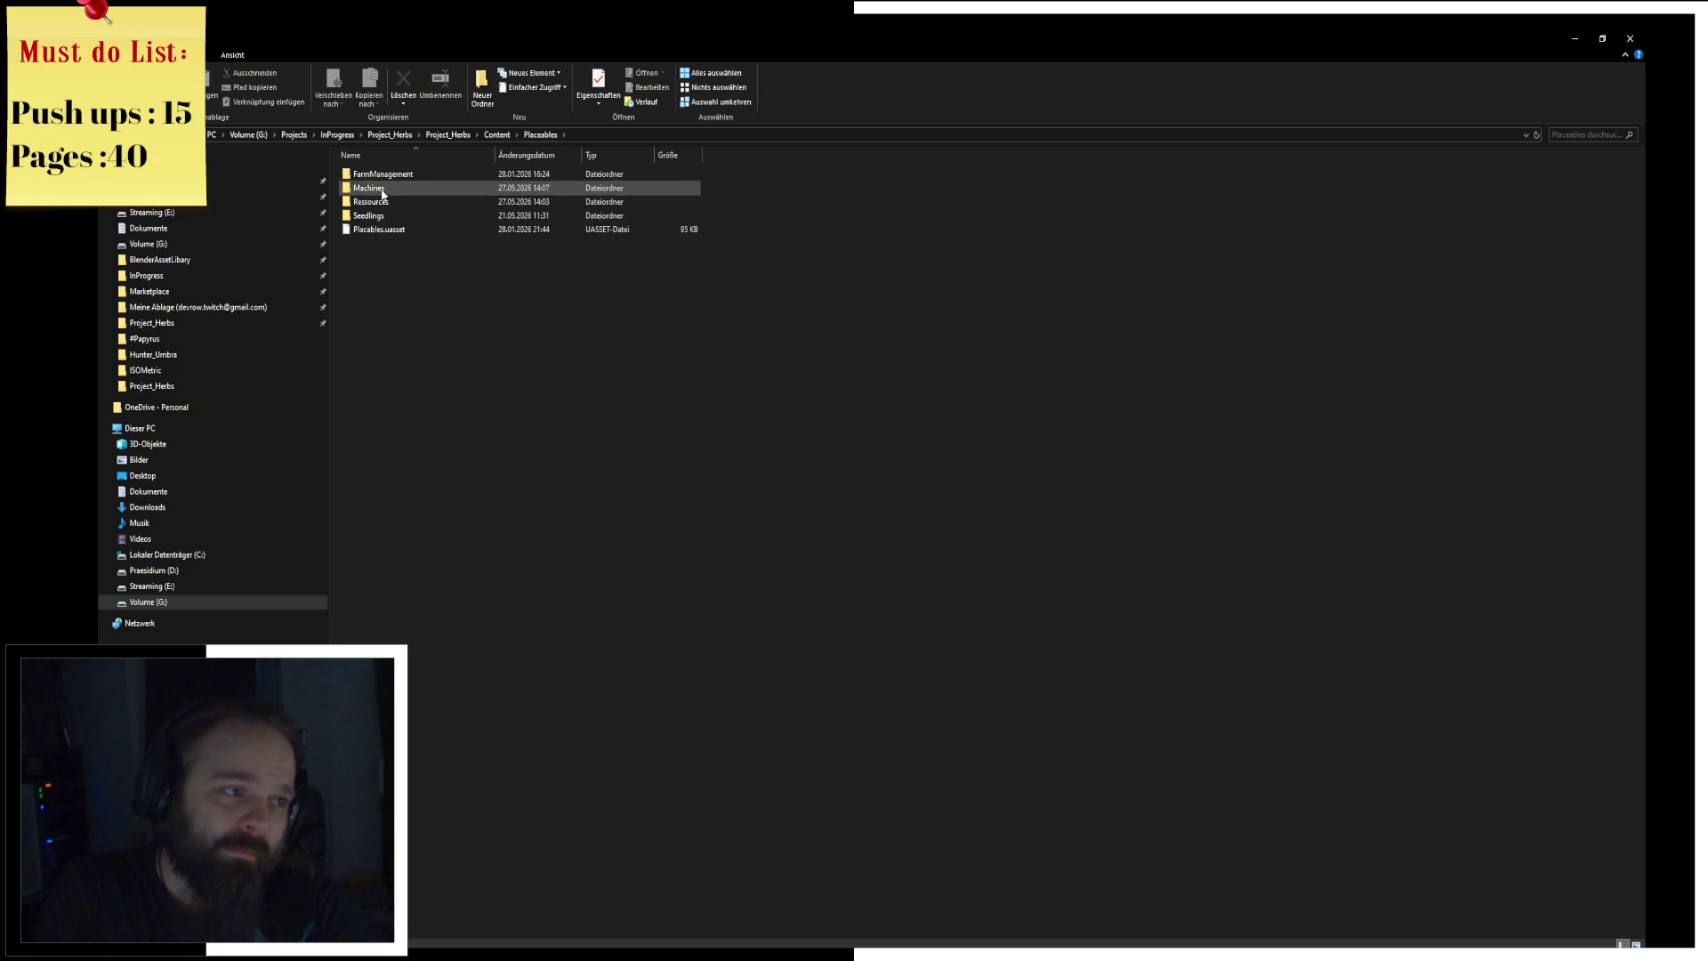
pyautogui.doubleClick(418, 192)
pyautogui.click(399, 175)
pyautogui.doubleClick(398, 177)
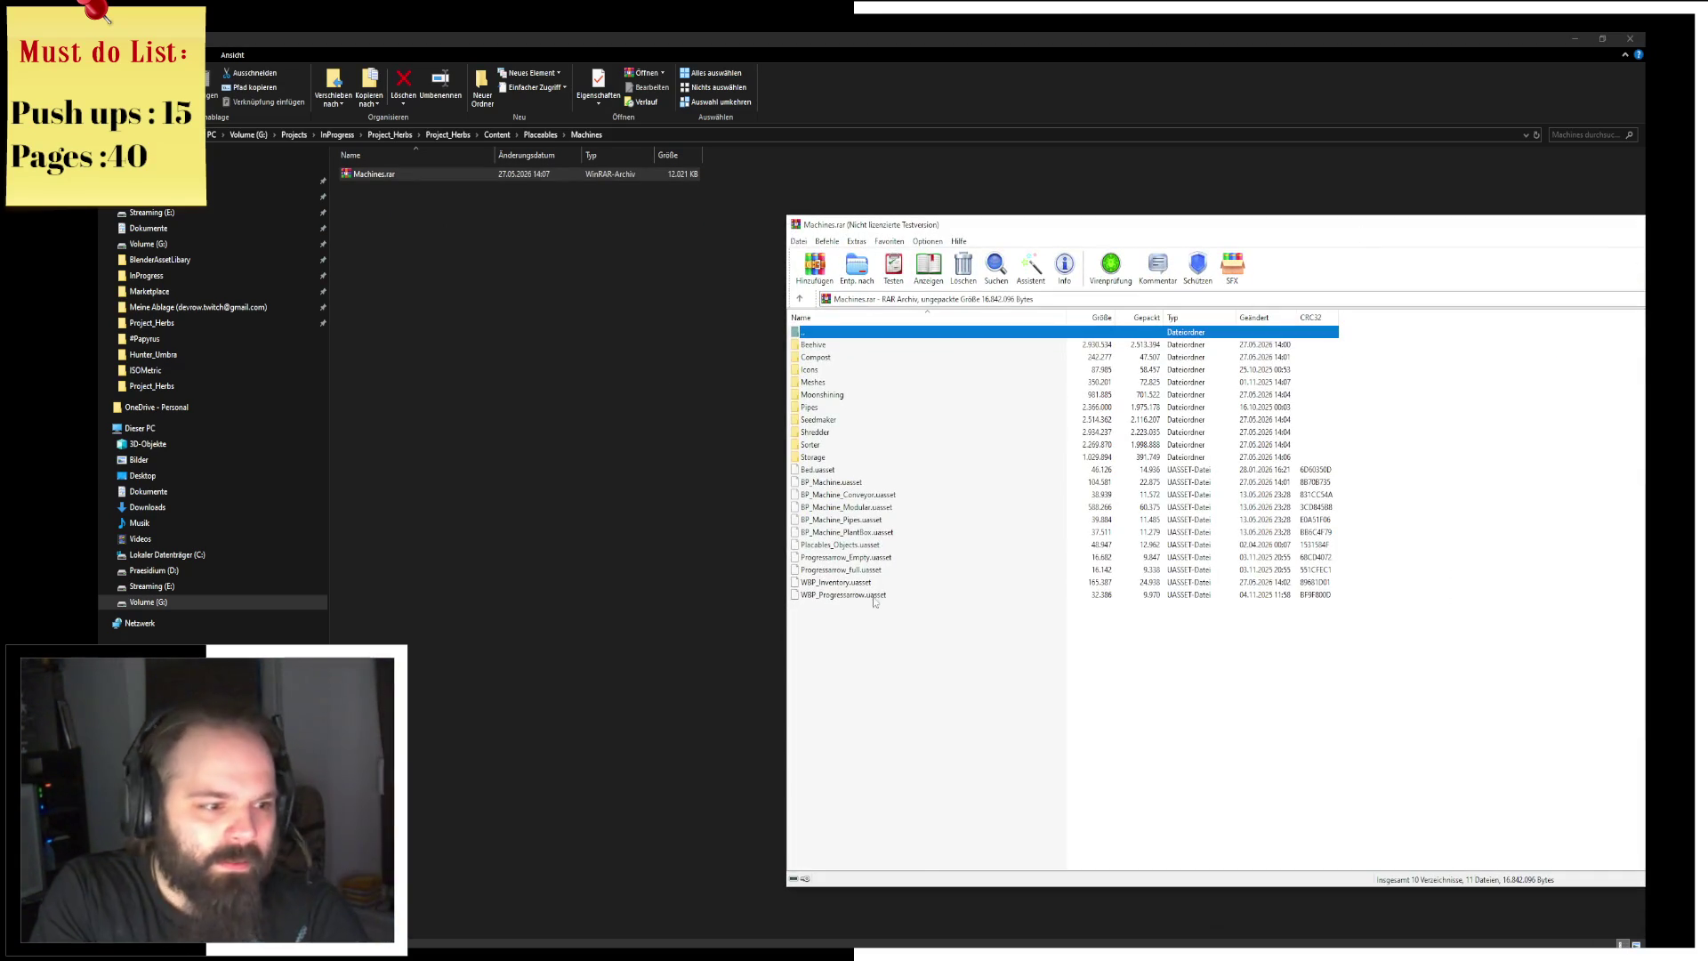
# Step: Extract WBP_Progressarrow, WBP_Inventory, Progressarrow_full and Progressarrow_Empty into the Machines folder
pyautogui.click(867, 595)
pyautogui.keyDown('ctrl'); pyautogui.click(836, 582); pyautogui.keyUp('ctrl')
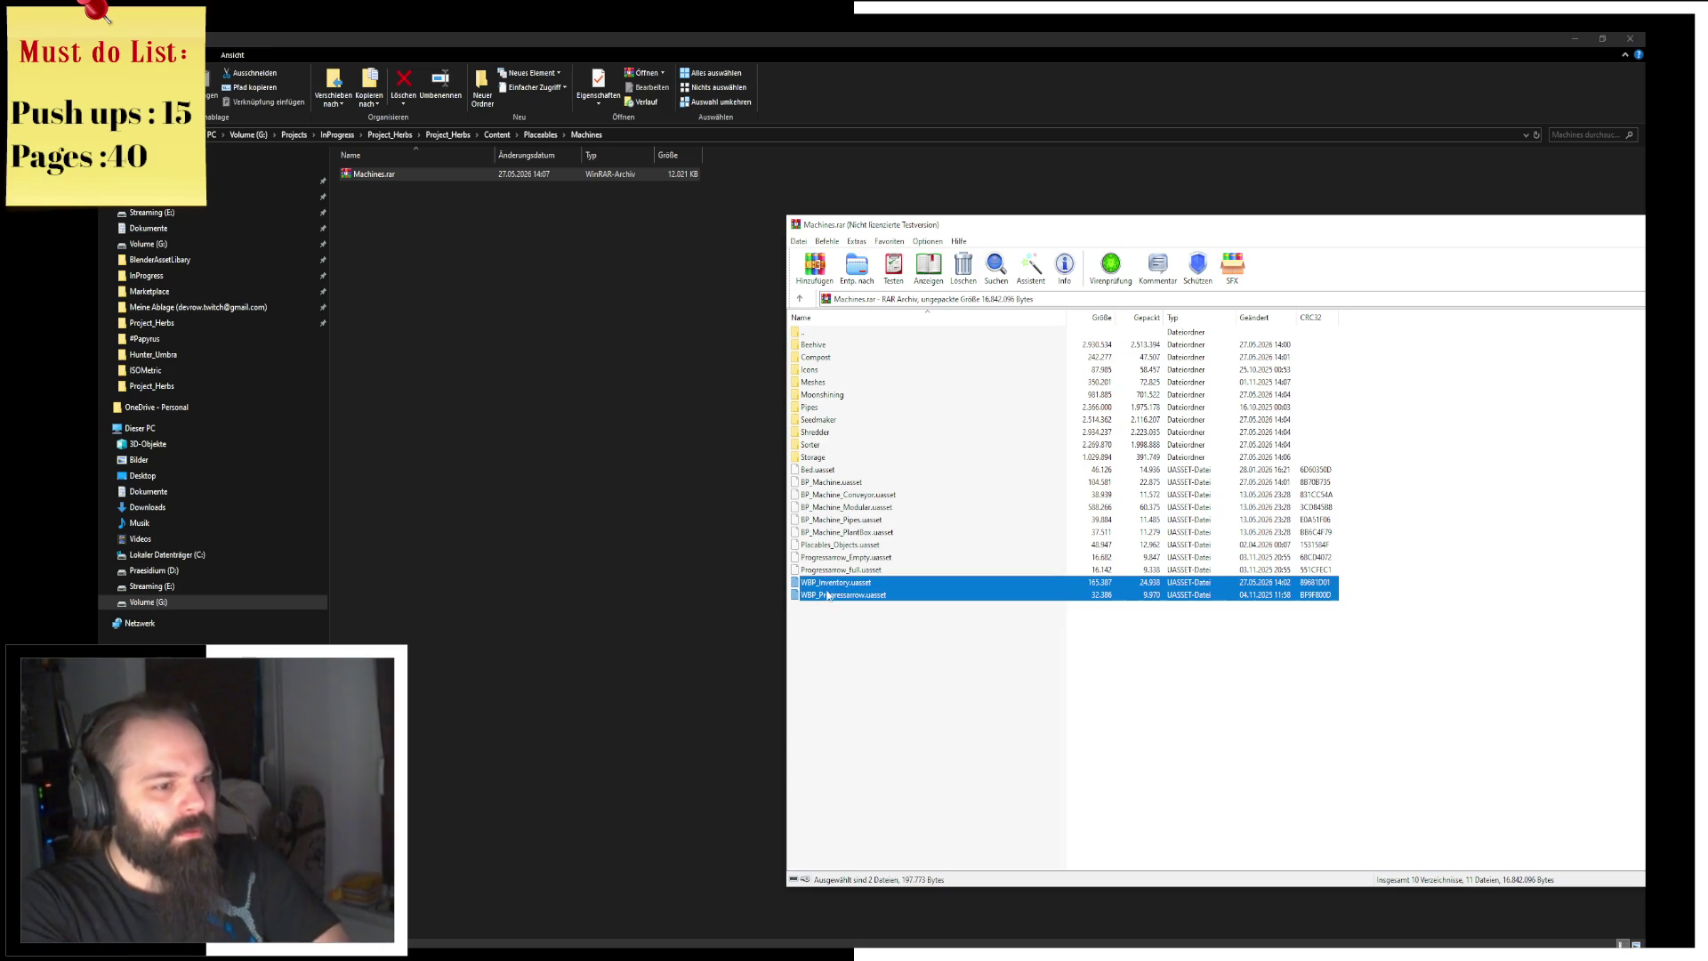
pyautogui.moveTo(836, 582); pyautogui.dragTo(665, 554)
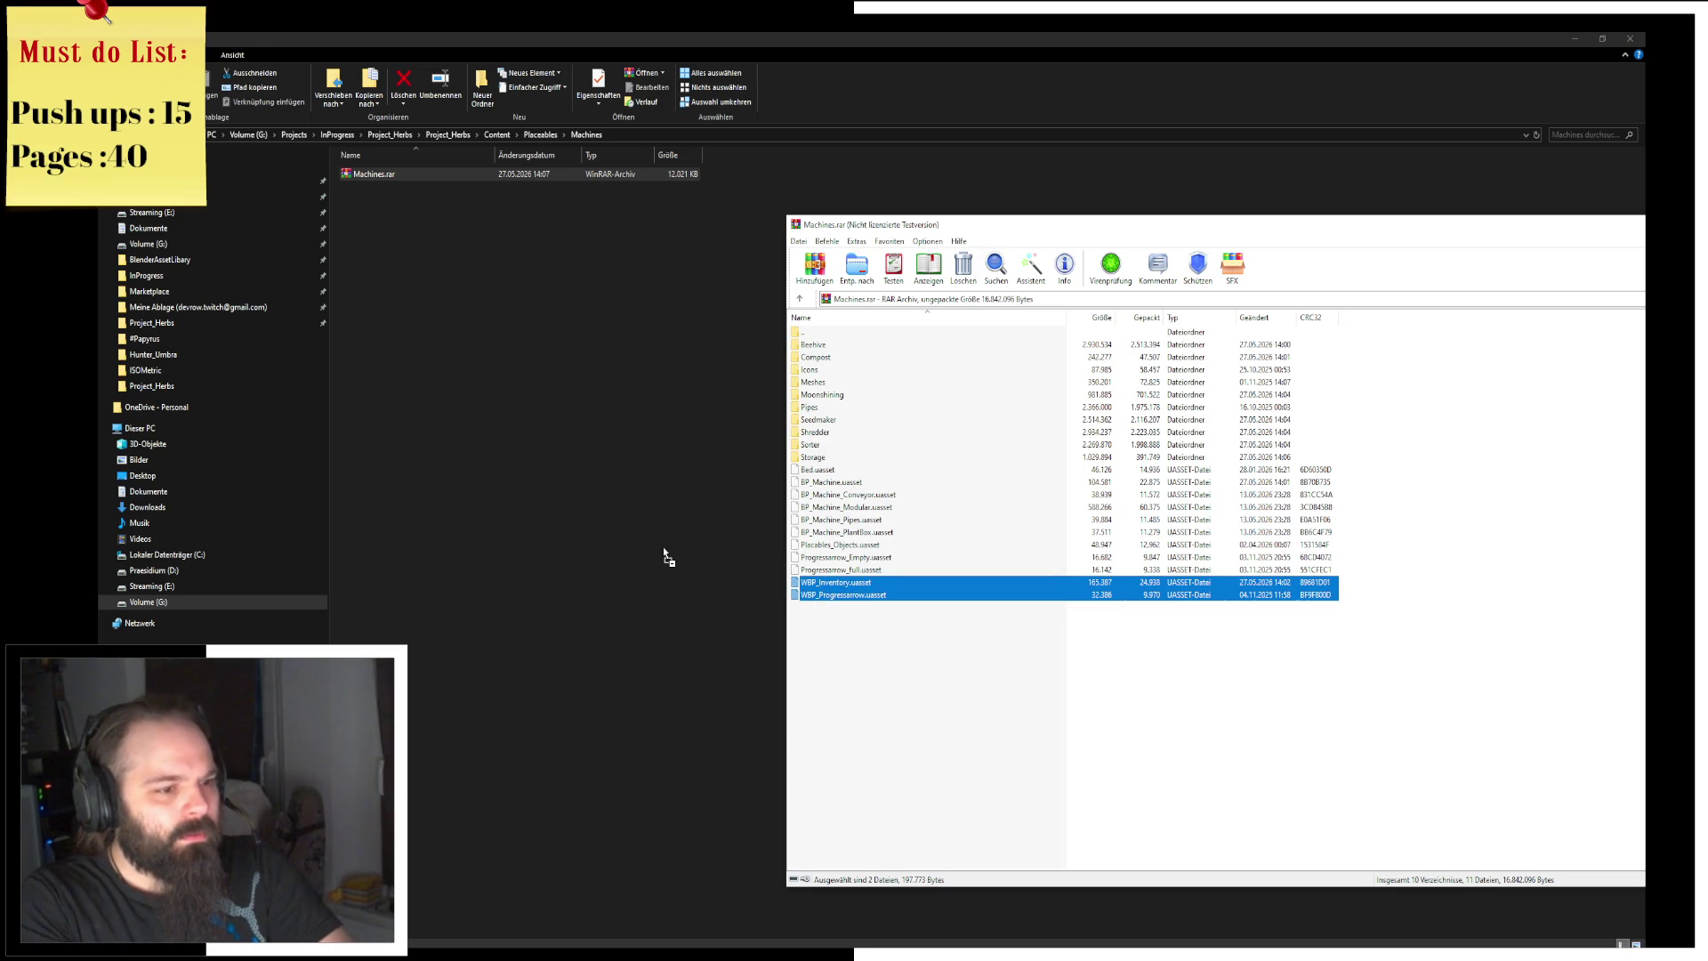
pyautogui.keyDown('ctrl'); pyautogui.click(872, 569); pyautogui.keyUp('ctrl')
pyautogui.keyDown('ctrl'); pyautogui.click(876, 557); pyautogui.keyUp('ctrl')
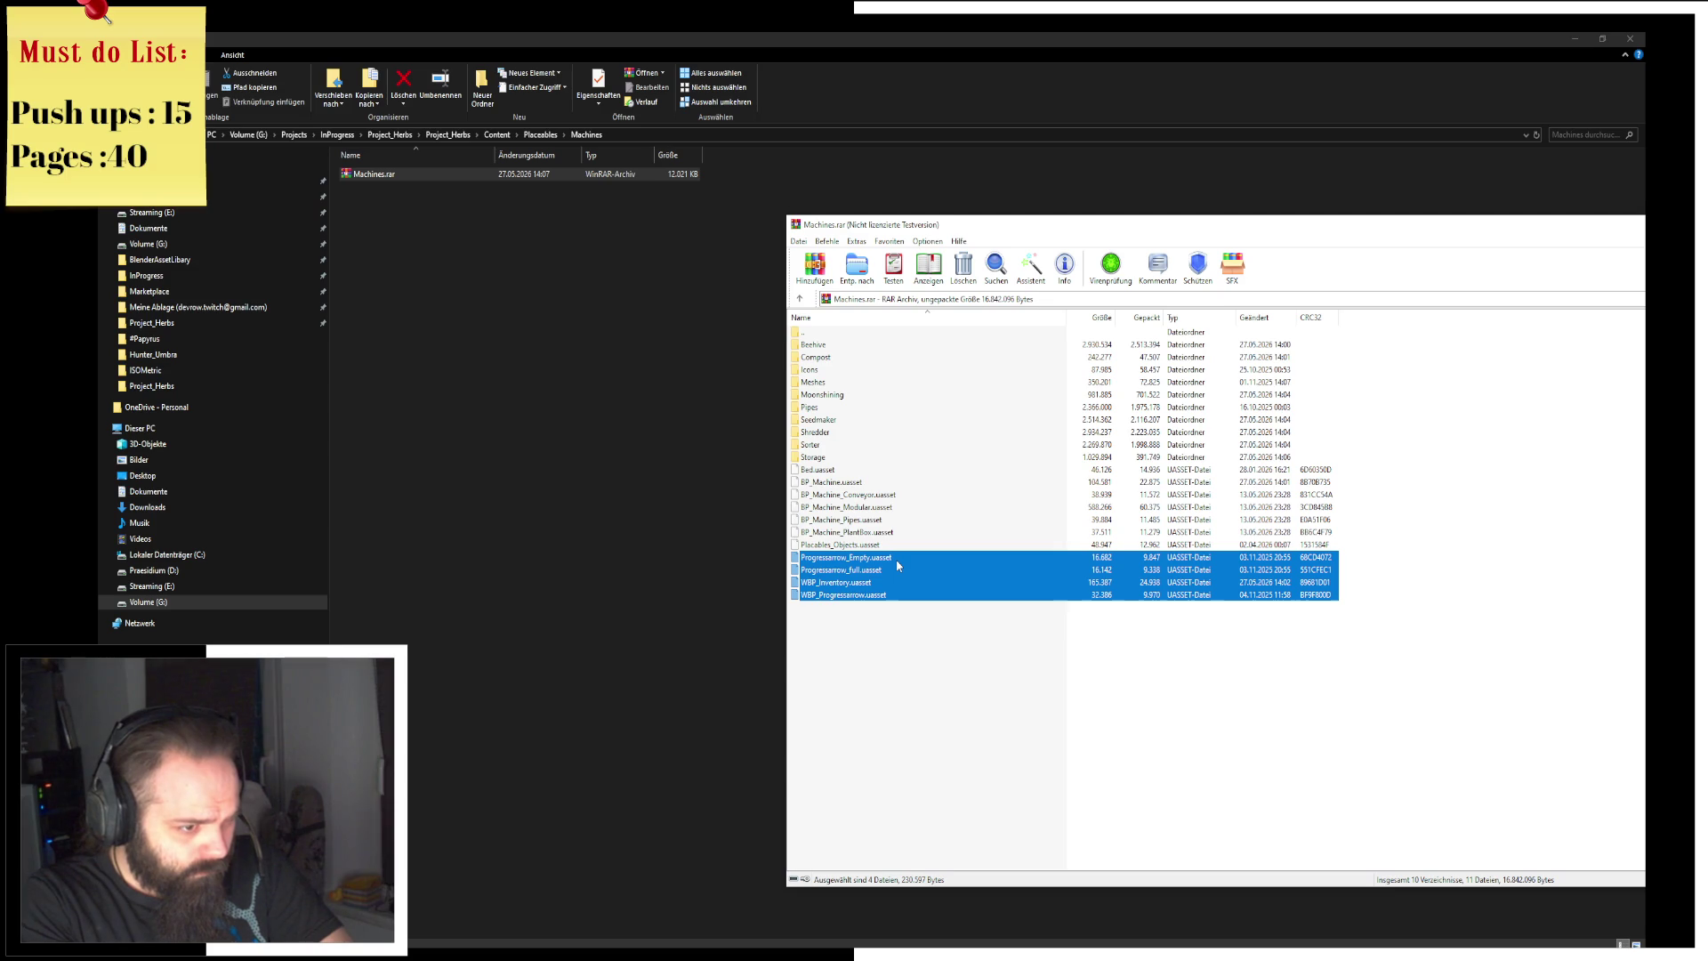
pyautogui.moveTo(514, 494); pyautogui.dragTo(507, 484)
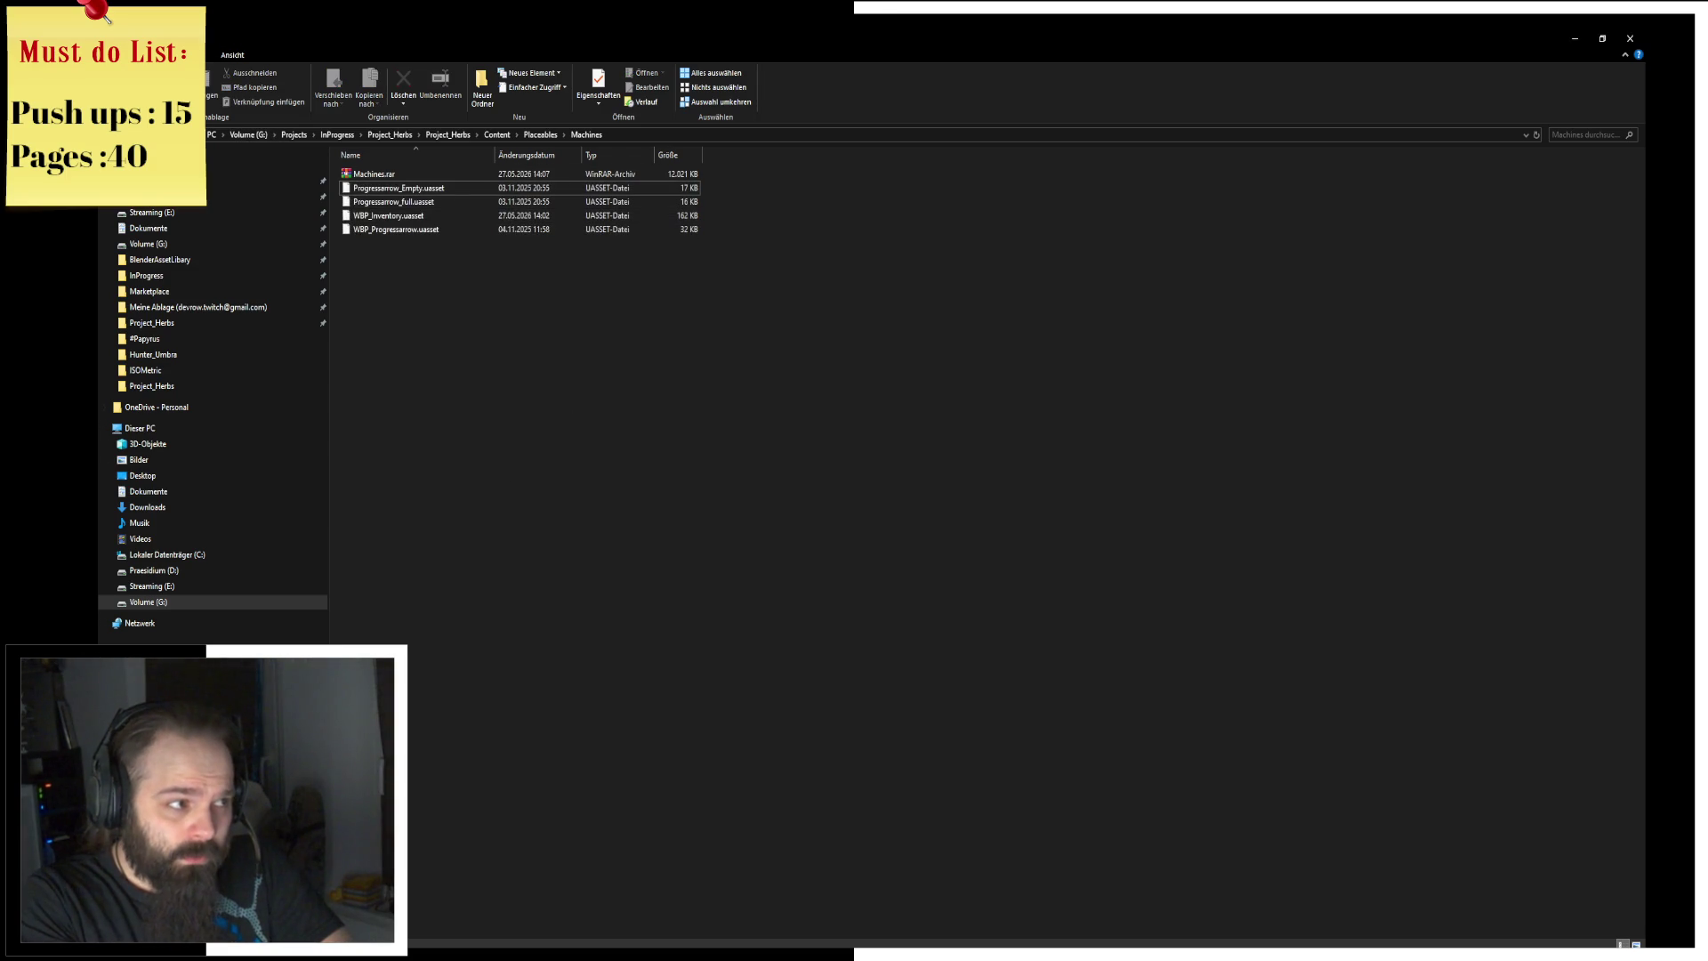
# Step: Close File Explorer and WinRAR, dismissing the WinRAR licence reminder
pyautogui.hotkey('alt', 'Up')
pyautogui.hotkey('alt', 'Up')
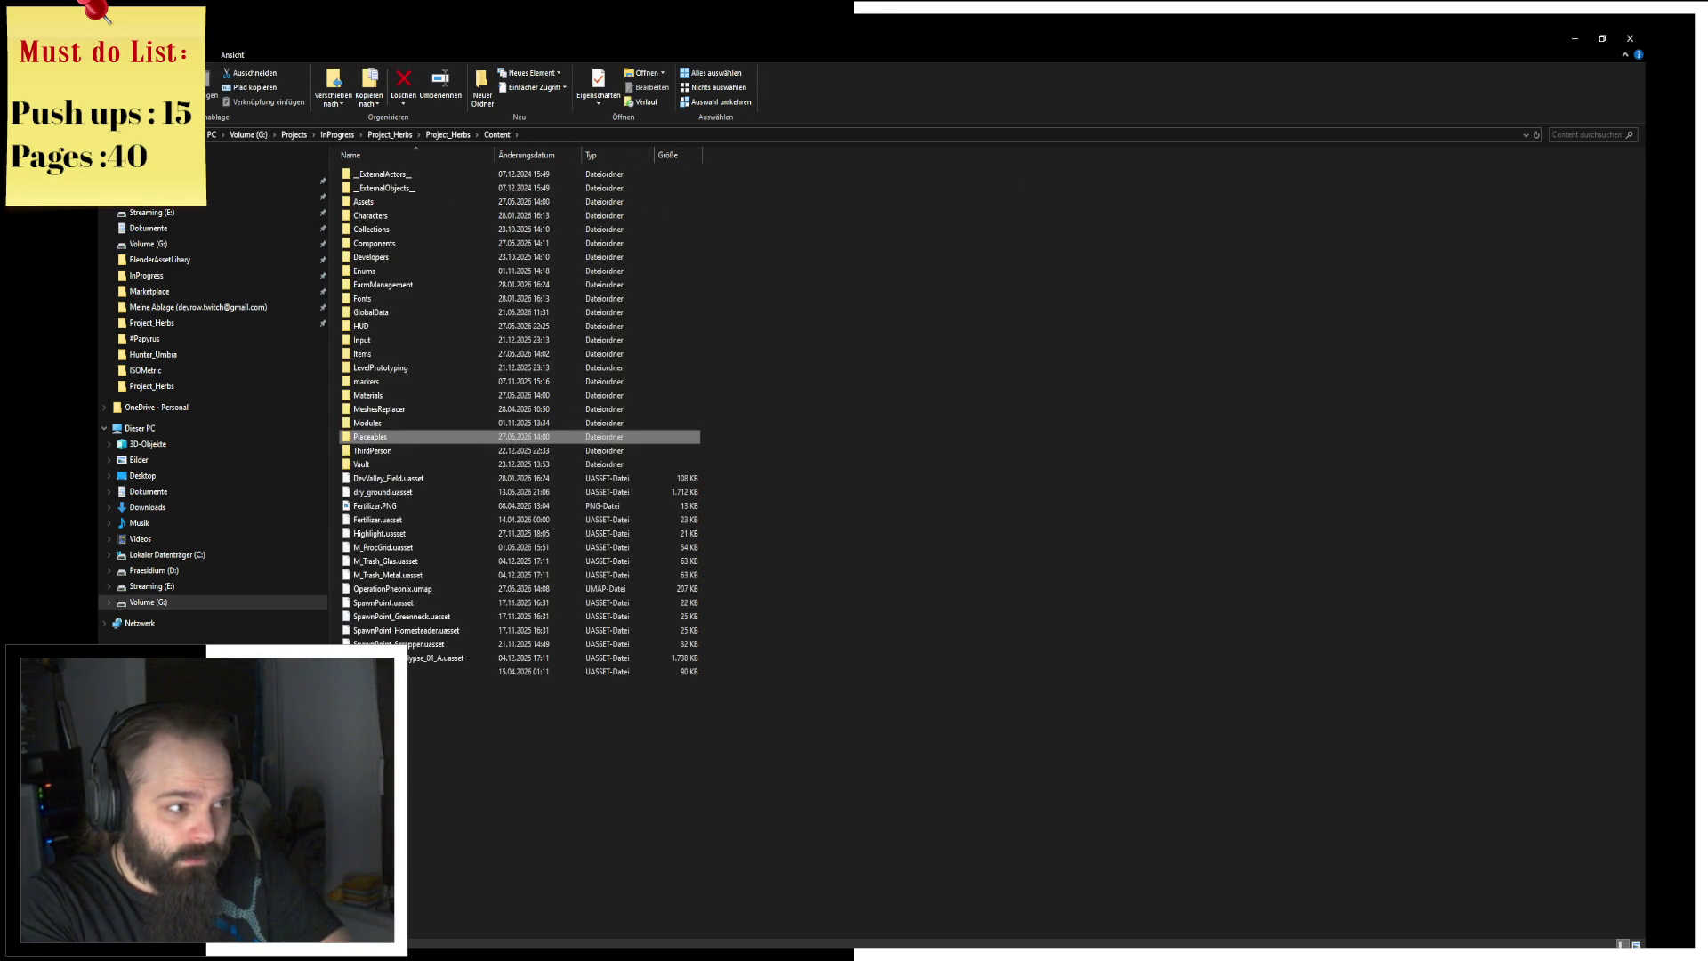
pyautogui.press('Return')
pyautogui.click(1630, 38)
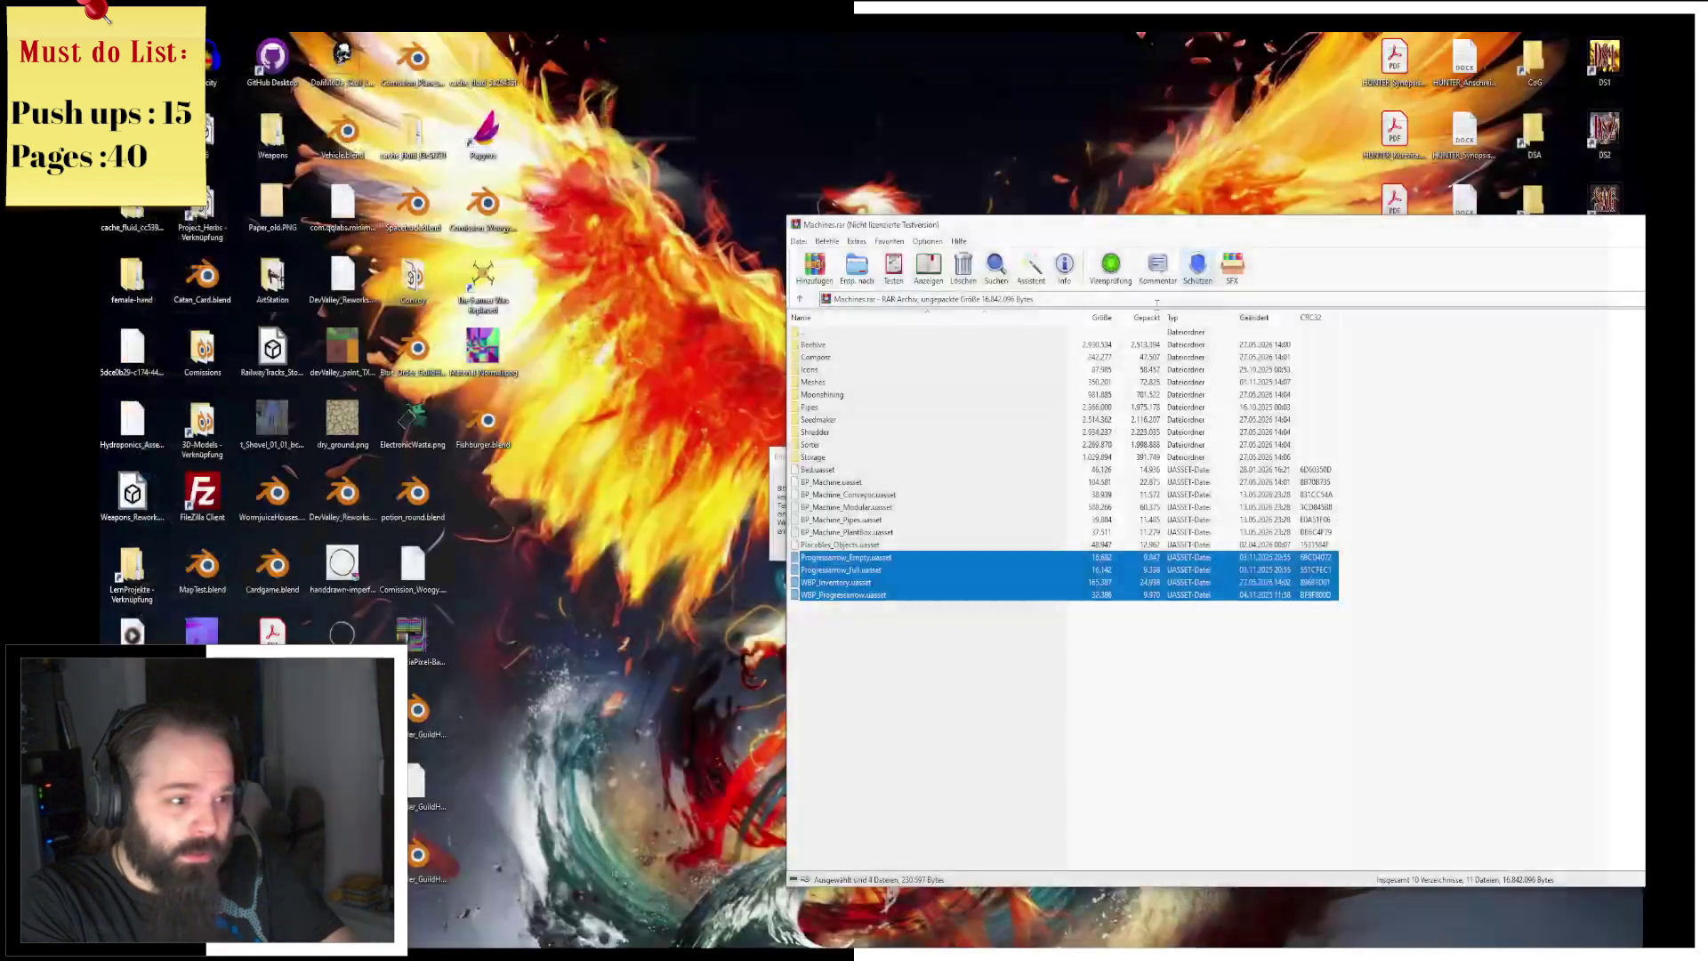
pyautogui.click(1633, 224)
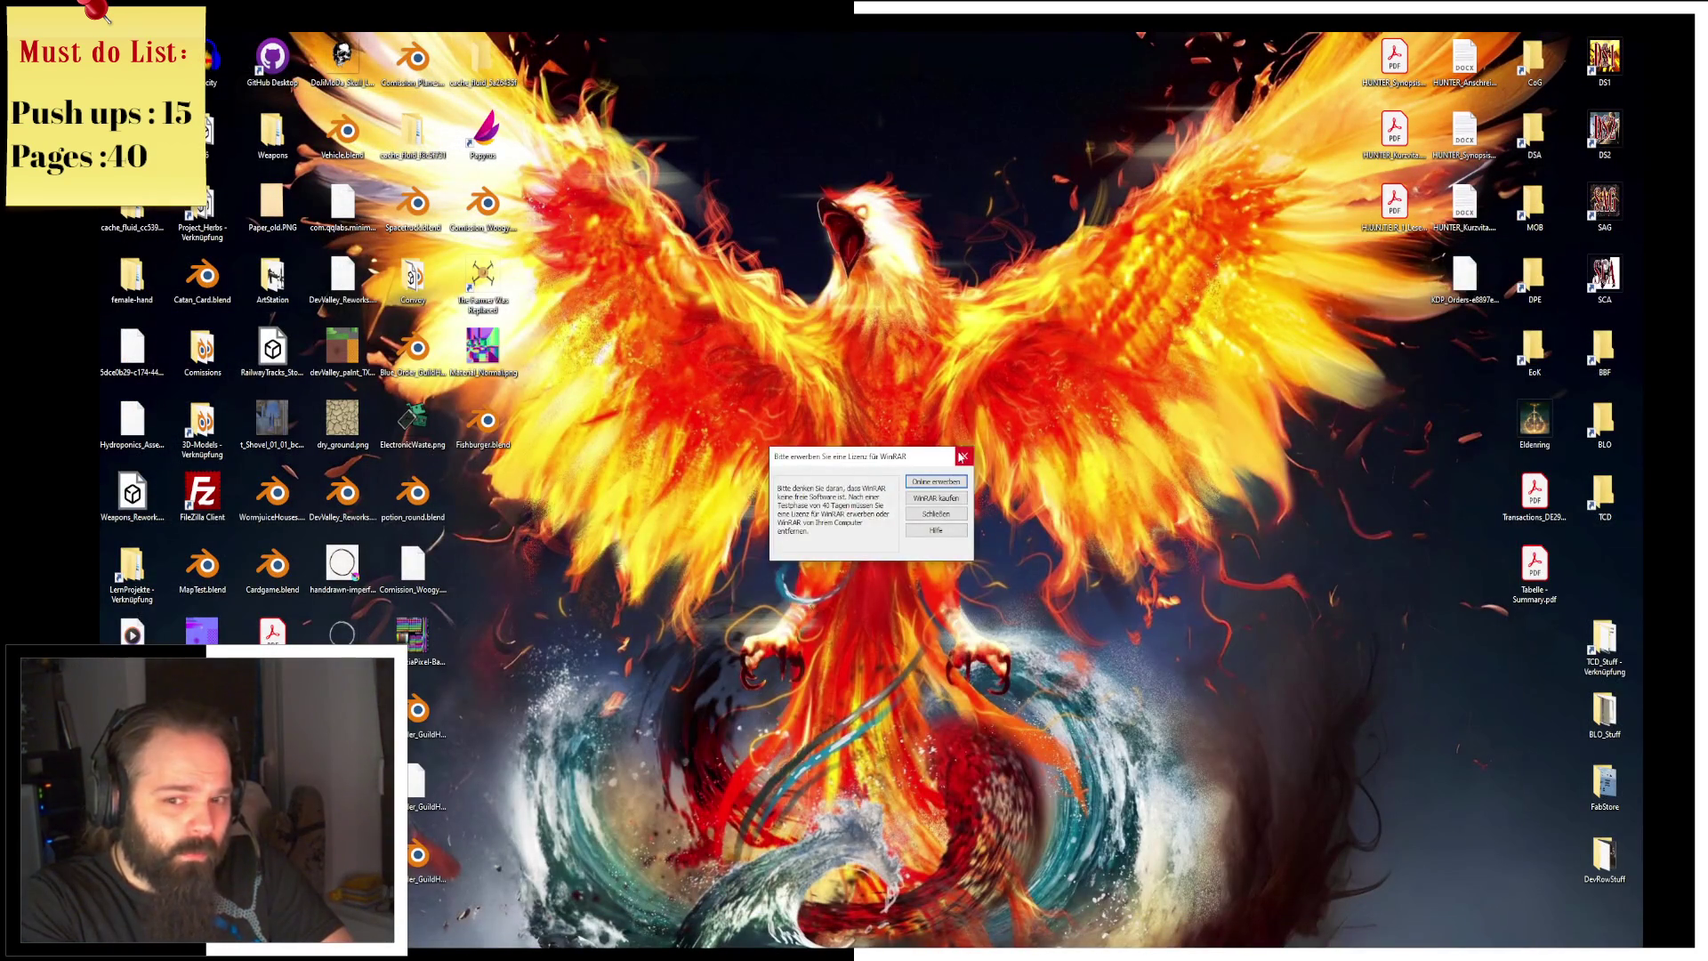
pyautogui.click(964, 456)
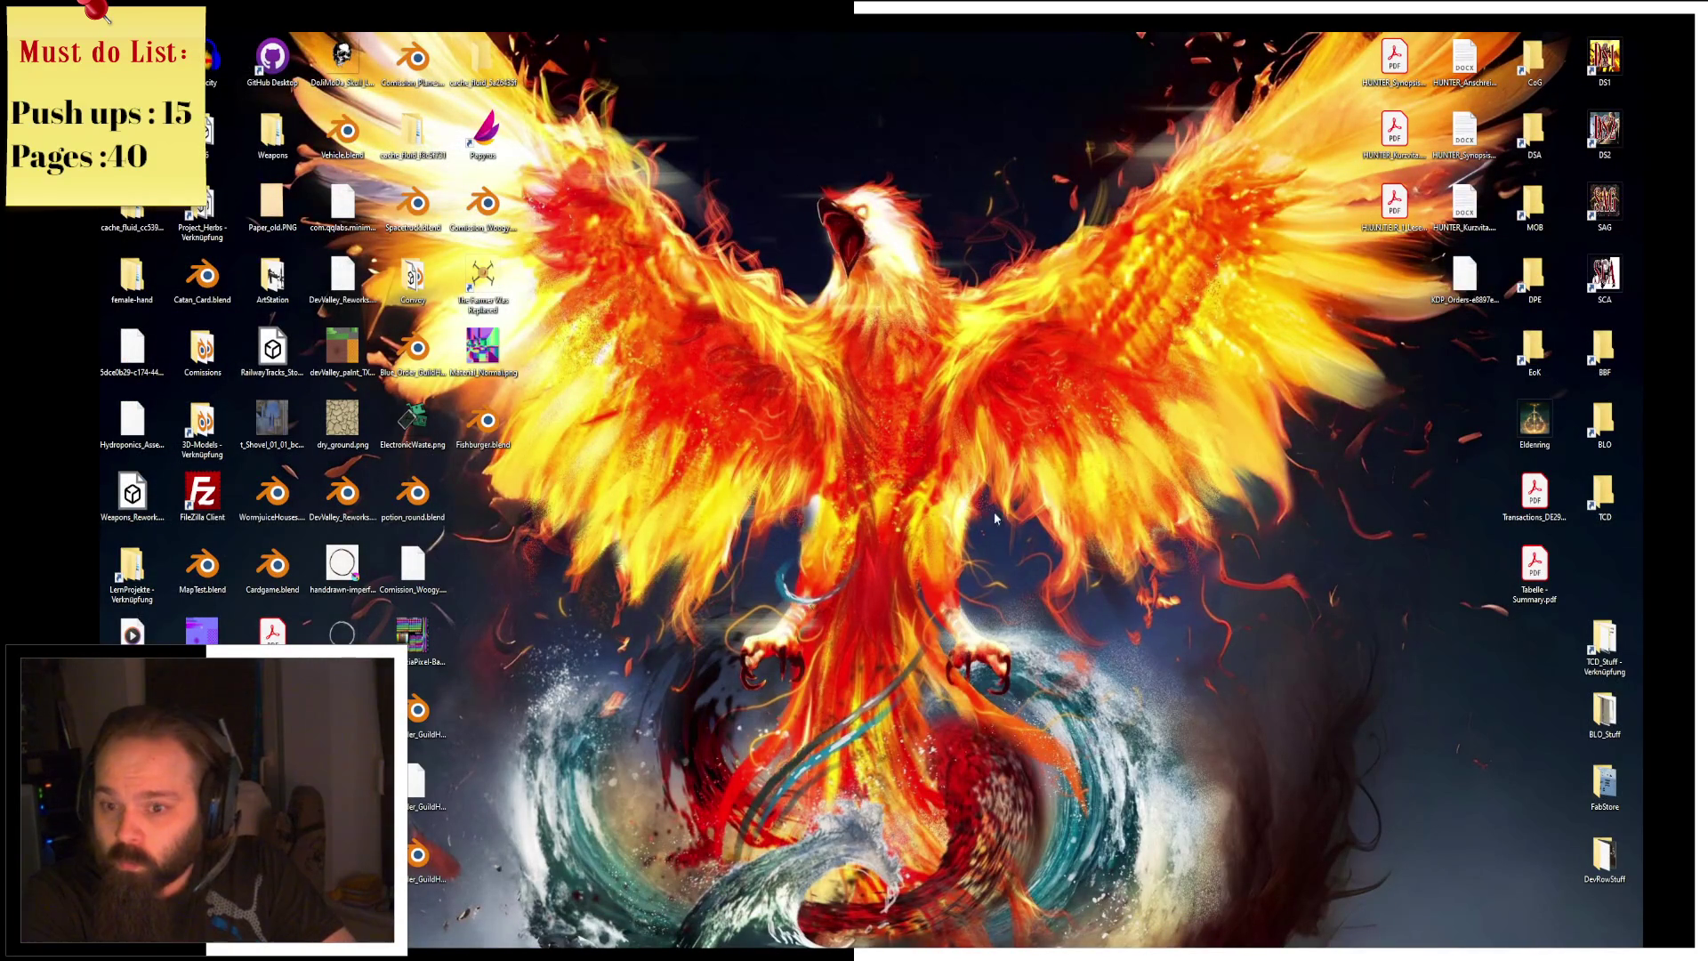
# Step: Launch Project_Herbs.uproject from Quick Access and minimize Explorer while the editor loads
pyautogui.press('super+e')
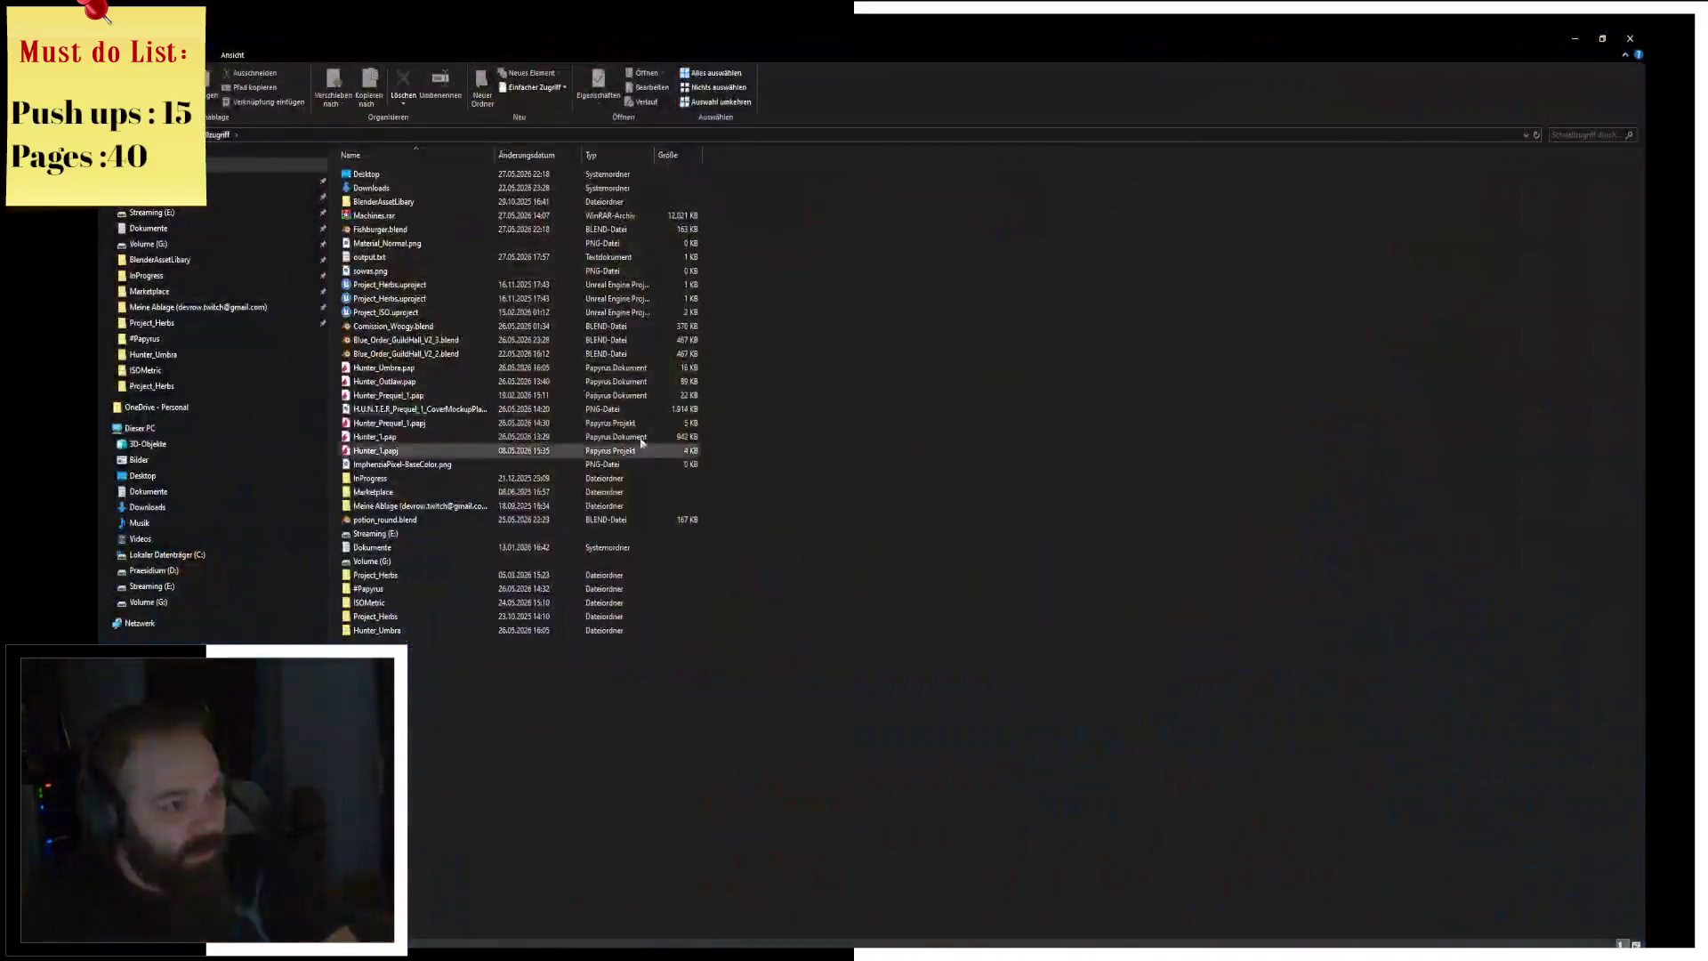
pyautogui.doubleClick(433, 284)
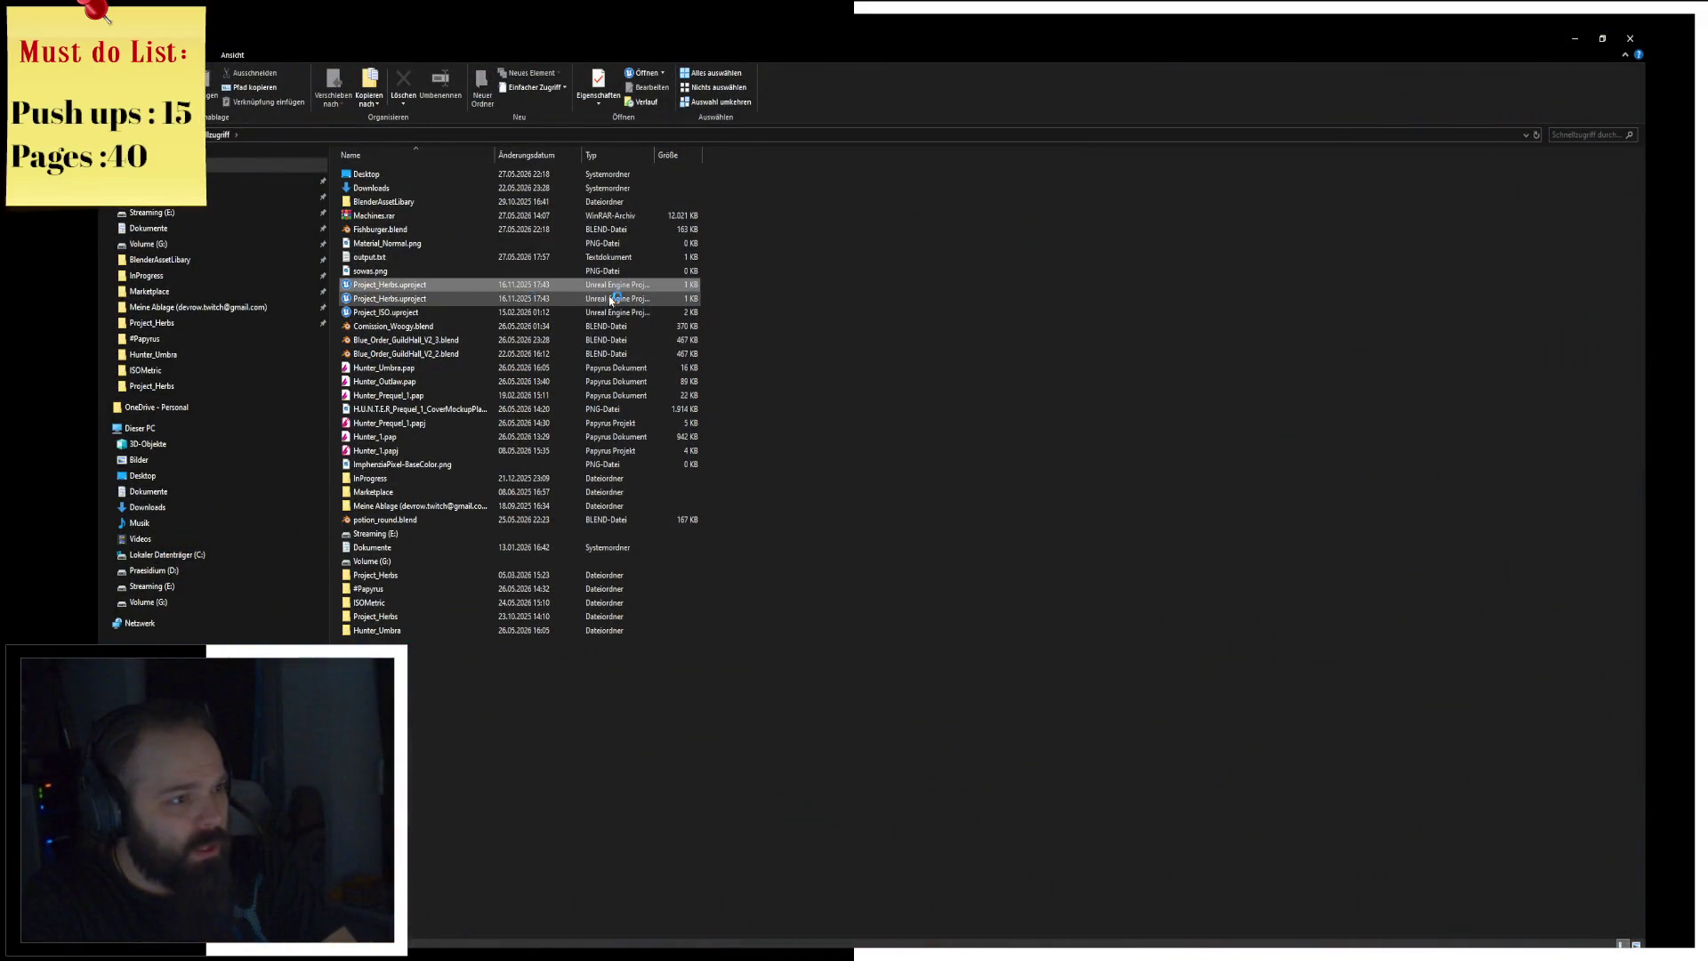
pyautogui.click(1571, 38)
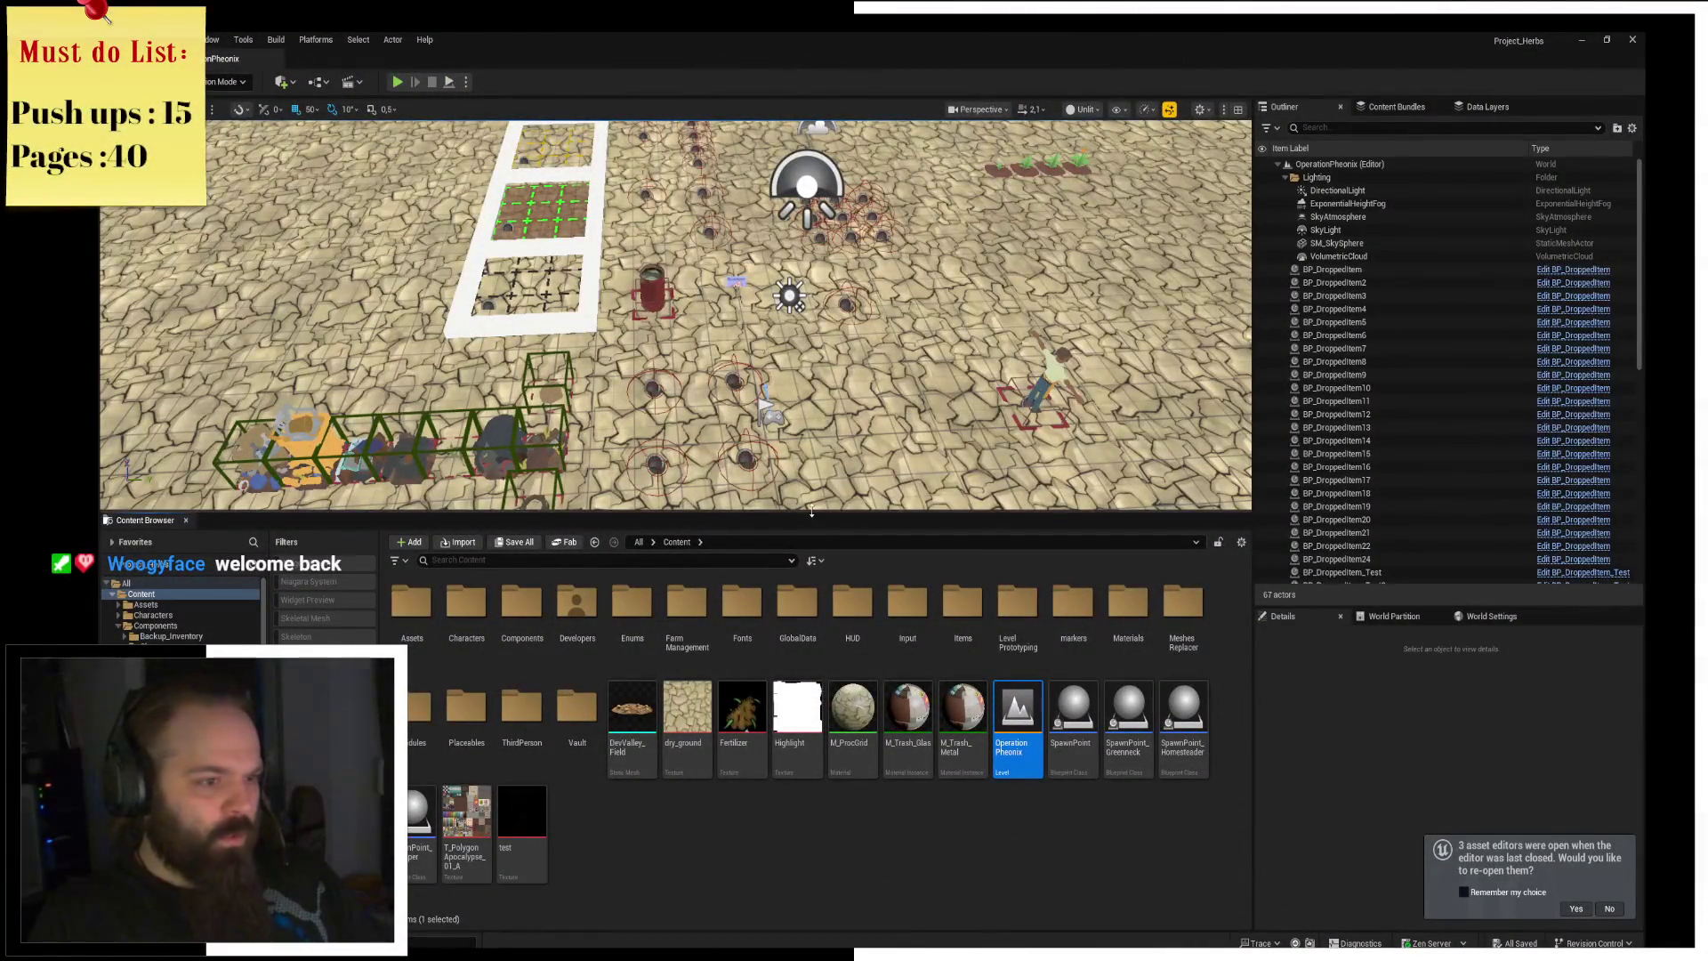
# Step: Make the level viewport taller, tilt its camera down, and enlarge the Content Browser panel
pyautogui.moveTo(676, 514); pyautogui.dragTo(676, 620)
pyautogui.moveTo(676, 367)
pyautogui.mouseDown(button='right')
pyautogui.moveTo(669, 427)
pyautogui.moveTo(789, 458)
pyautogui.mouseUp(button='right')
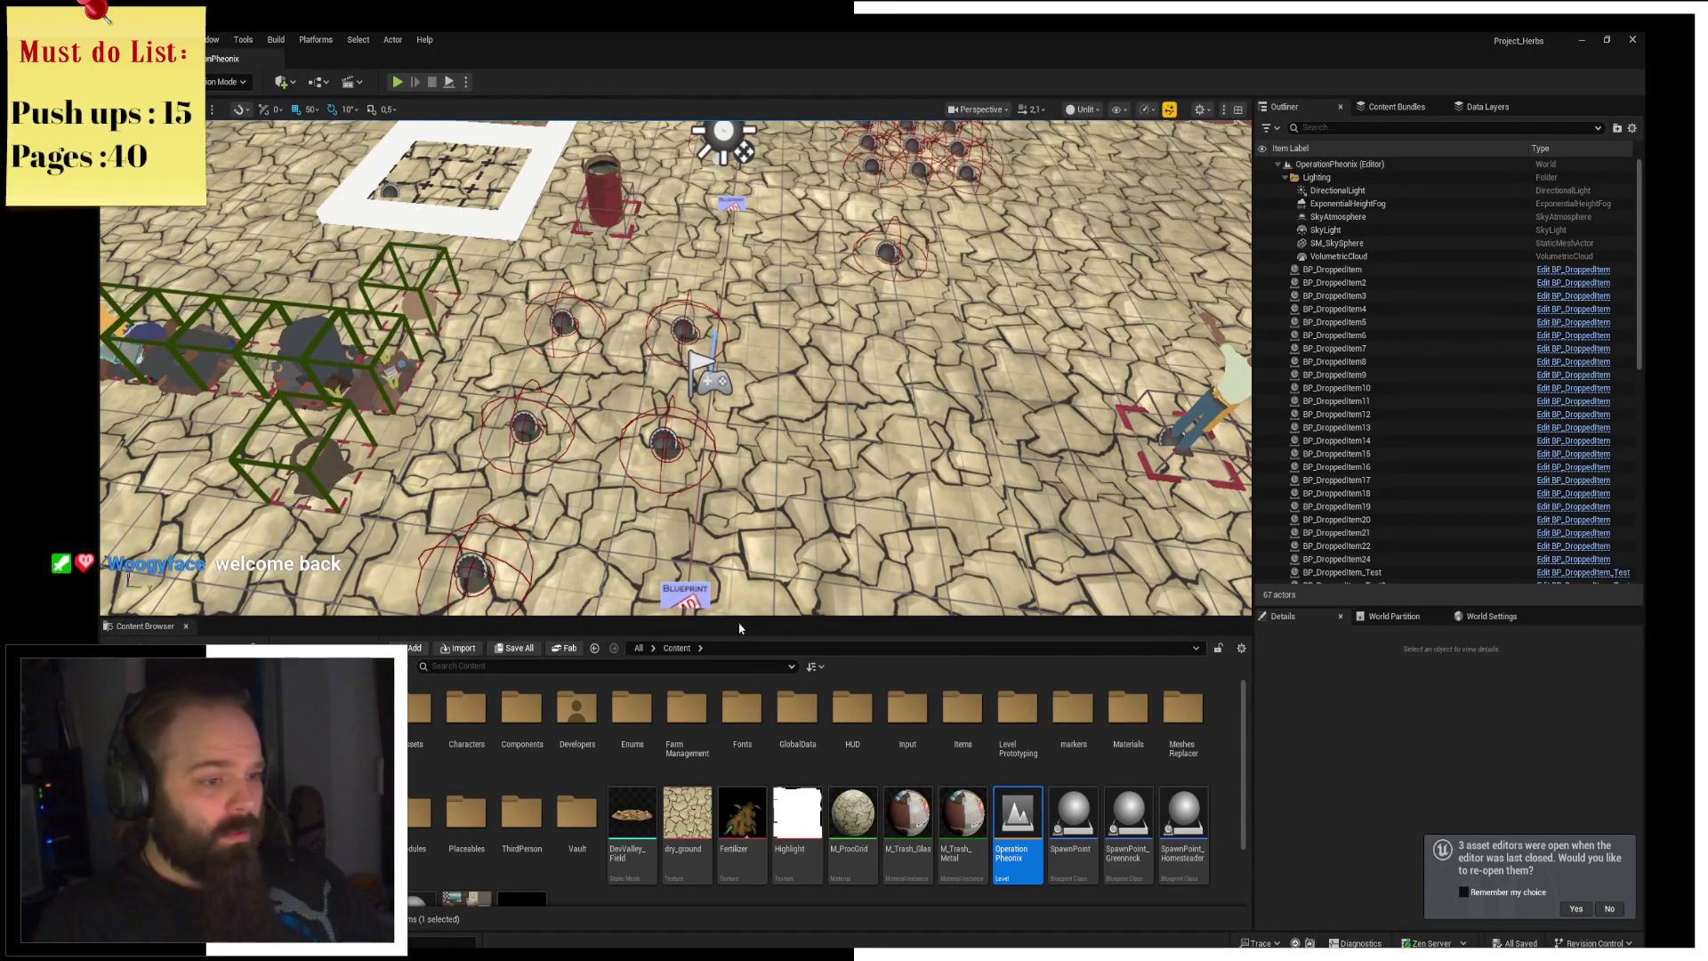
pyautogui.moveTo(743, 623); pyautogui.dragTo(744, 559)
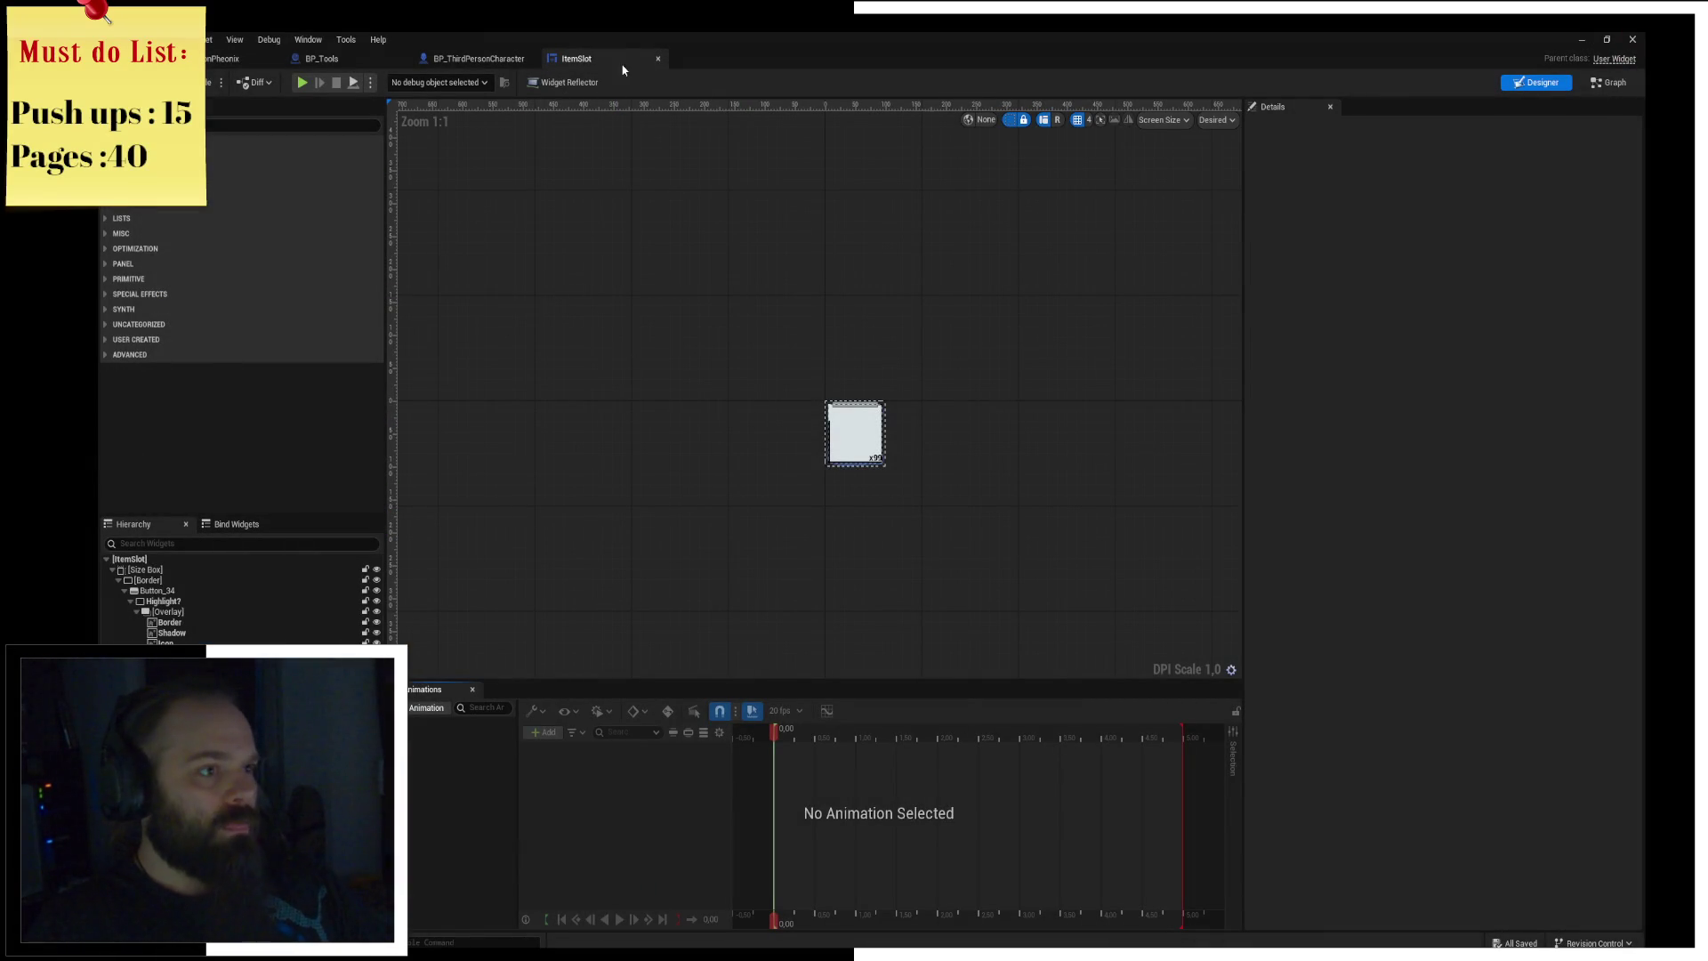
# Step: Switch the ItemSlot widget to its Graph view and pan out across func_SetItem
pyautogui.click(1625, 81)
pyautogui.scroll(-1, 919, 442)
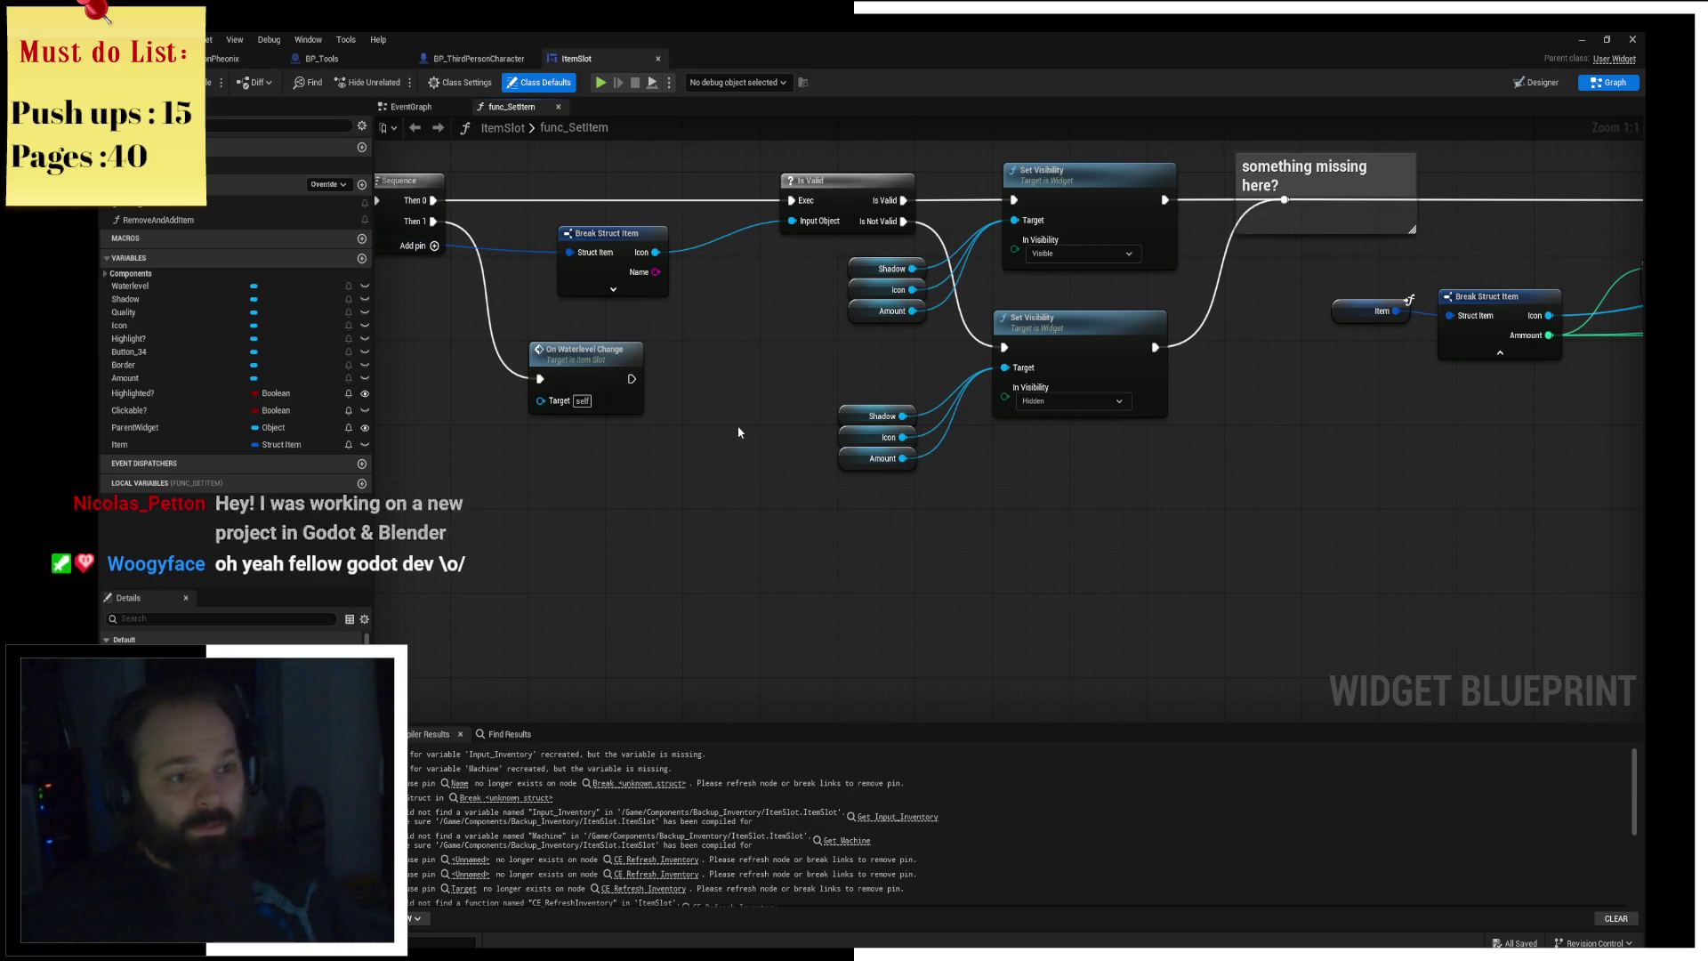
pyautogui.moveTo(738, 427)
pyautogui.mouseDown(button='right')
pyautogui.moveTo(819, 401)
pyautogui.moveTo(374, 364)
pyautogui.moveTo(676, 507)
pyautogui.moveTo(1129, 578)
pyautogui.moveTo(1032, 456)
pyautogui.mouseUp(button='right')
pyautogui.scroll(-1, 1032, 456)
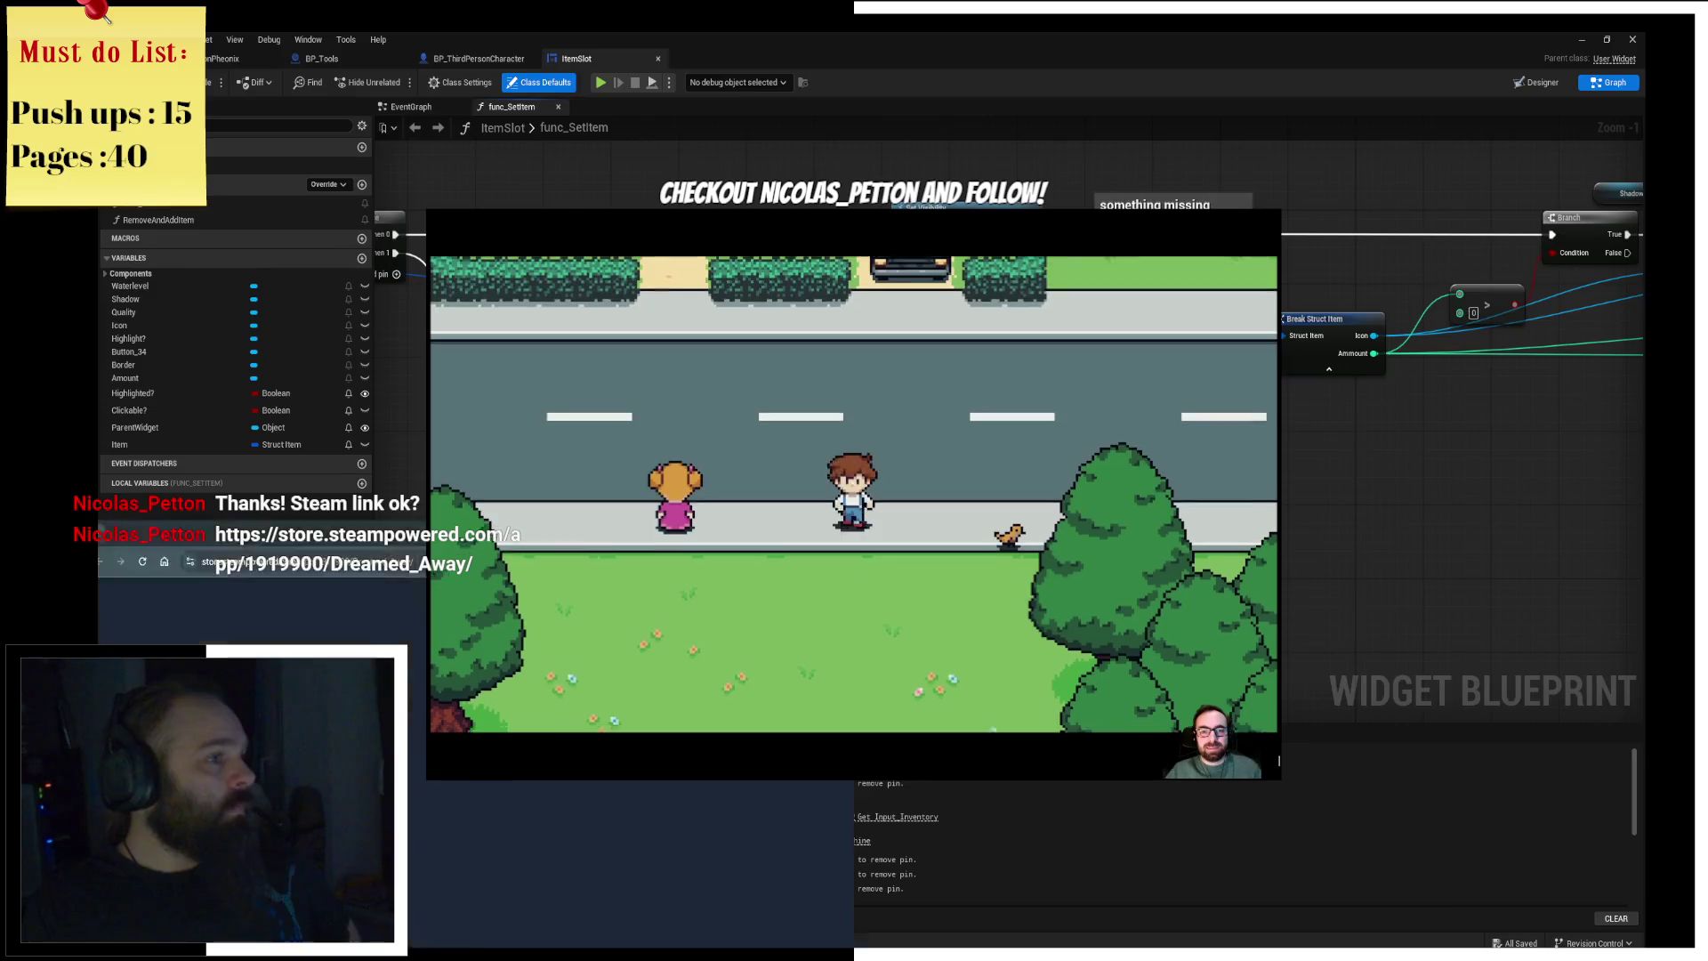
# Step: Alt+Tab from Unreal Engine to the Chrome window with the Dreamed Away Steam page
pyautogui.hotkey('alt', 'Tab')
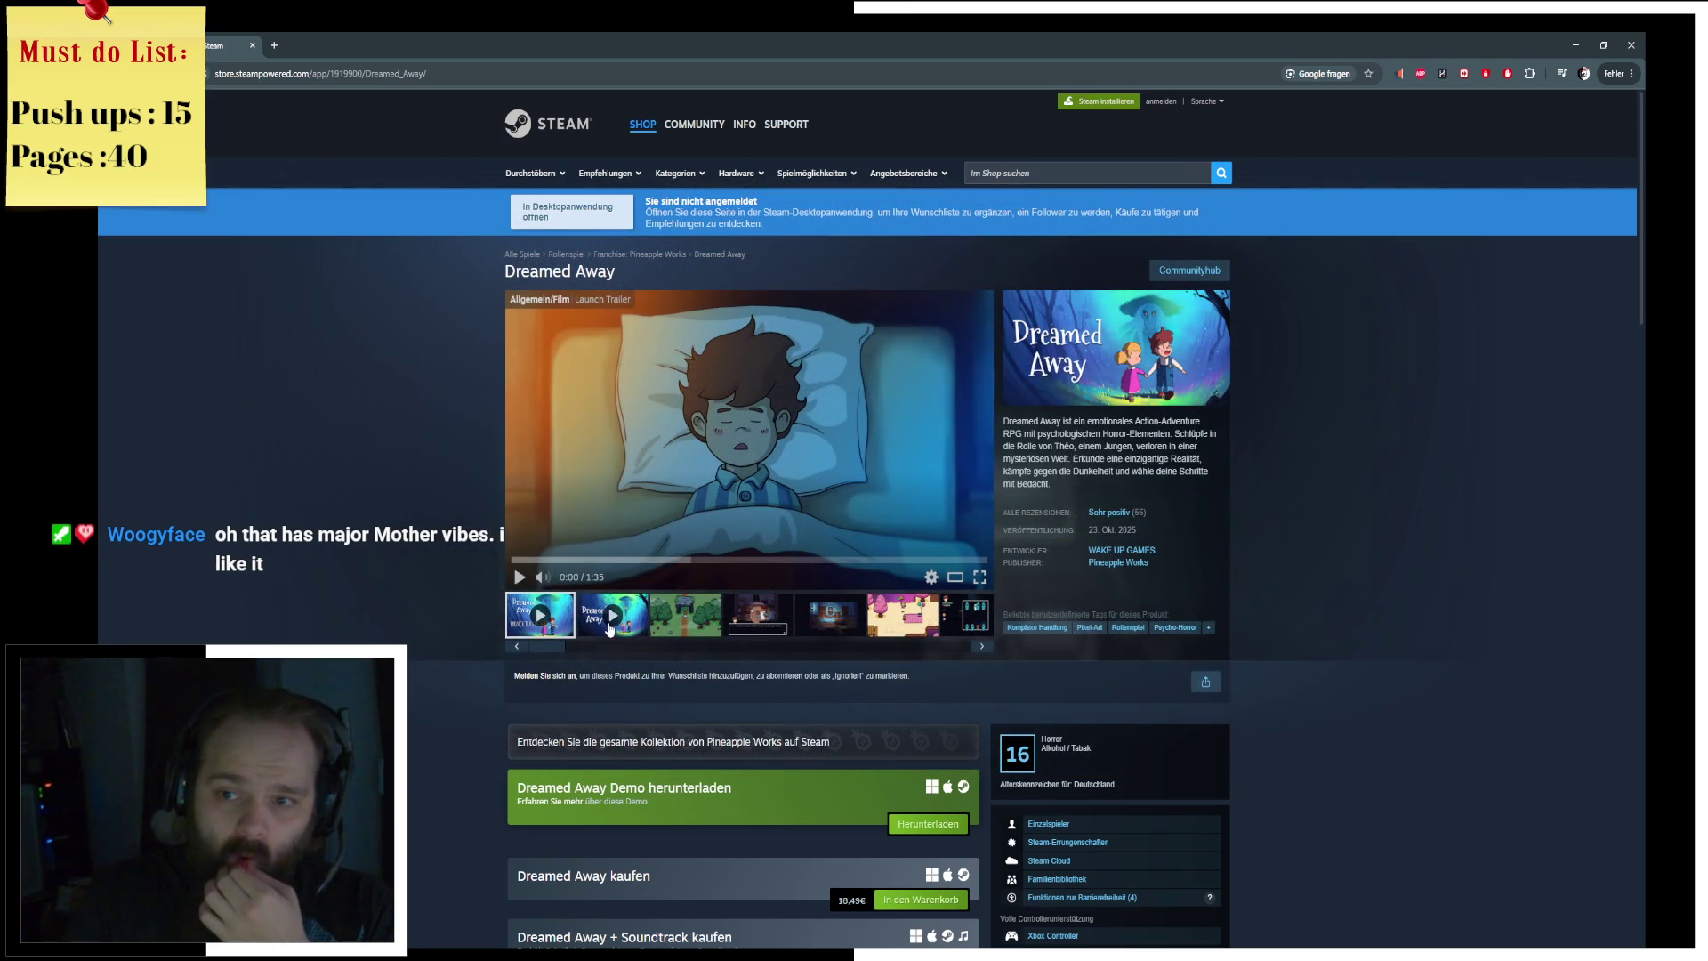
# Step: Bring Chrome forward and watch the Dreamed Away trailer full screen until nearly finished
pyautogui.moveTo(477, 956)
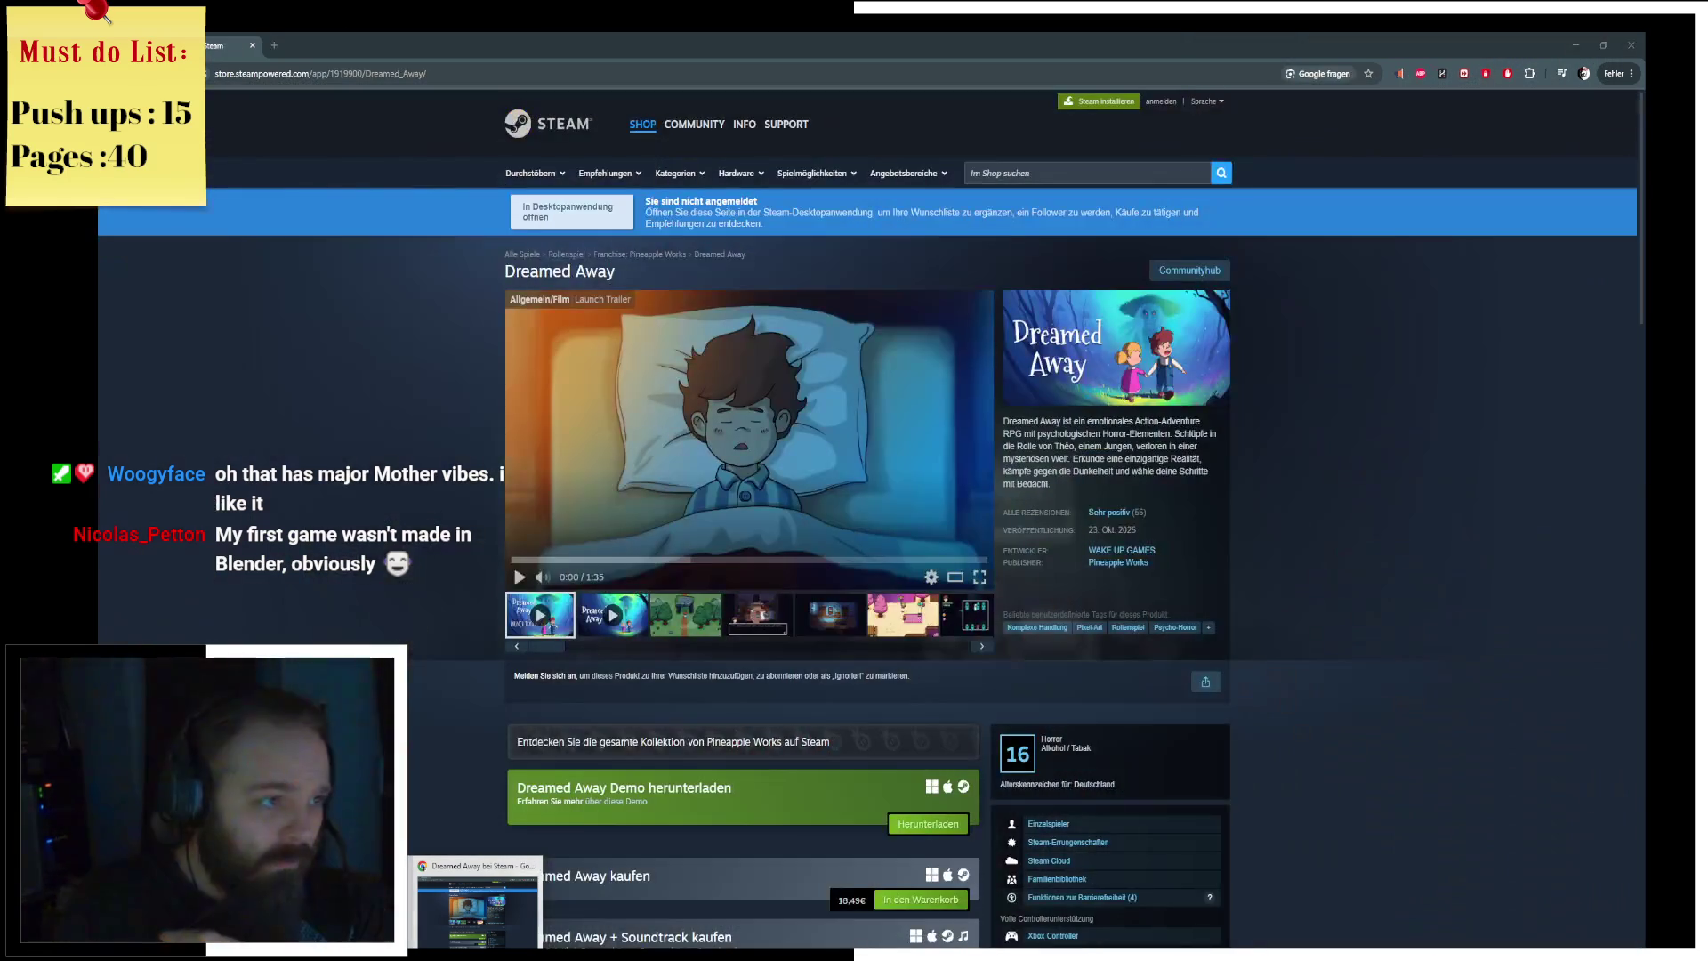
pyautogui.click(478, 907)
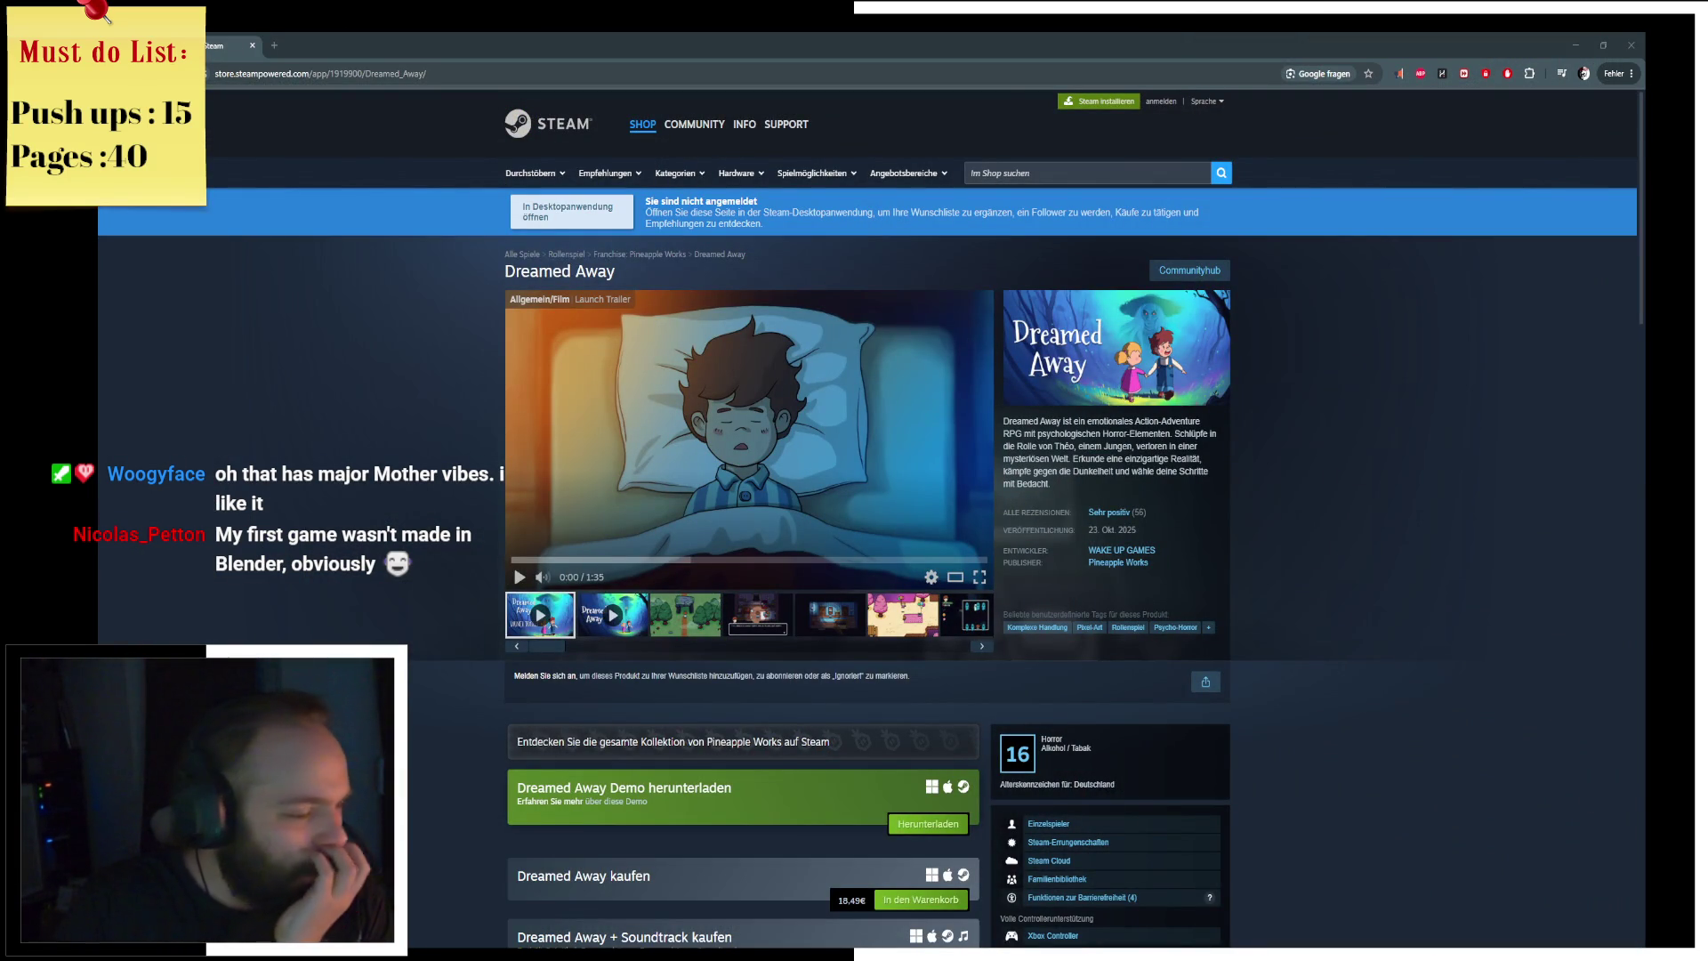
pyautogui.click(979, 578)
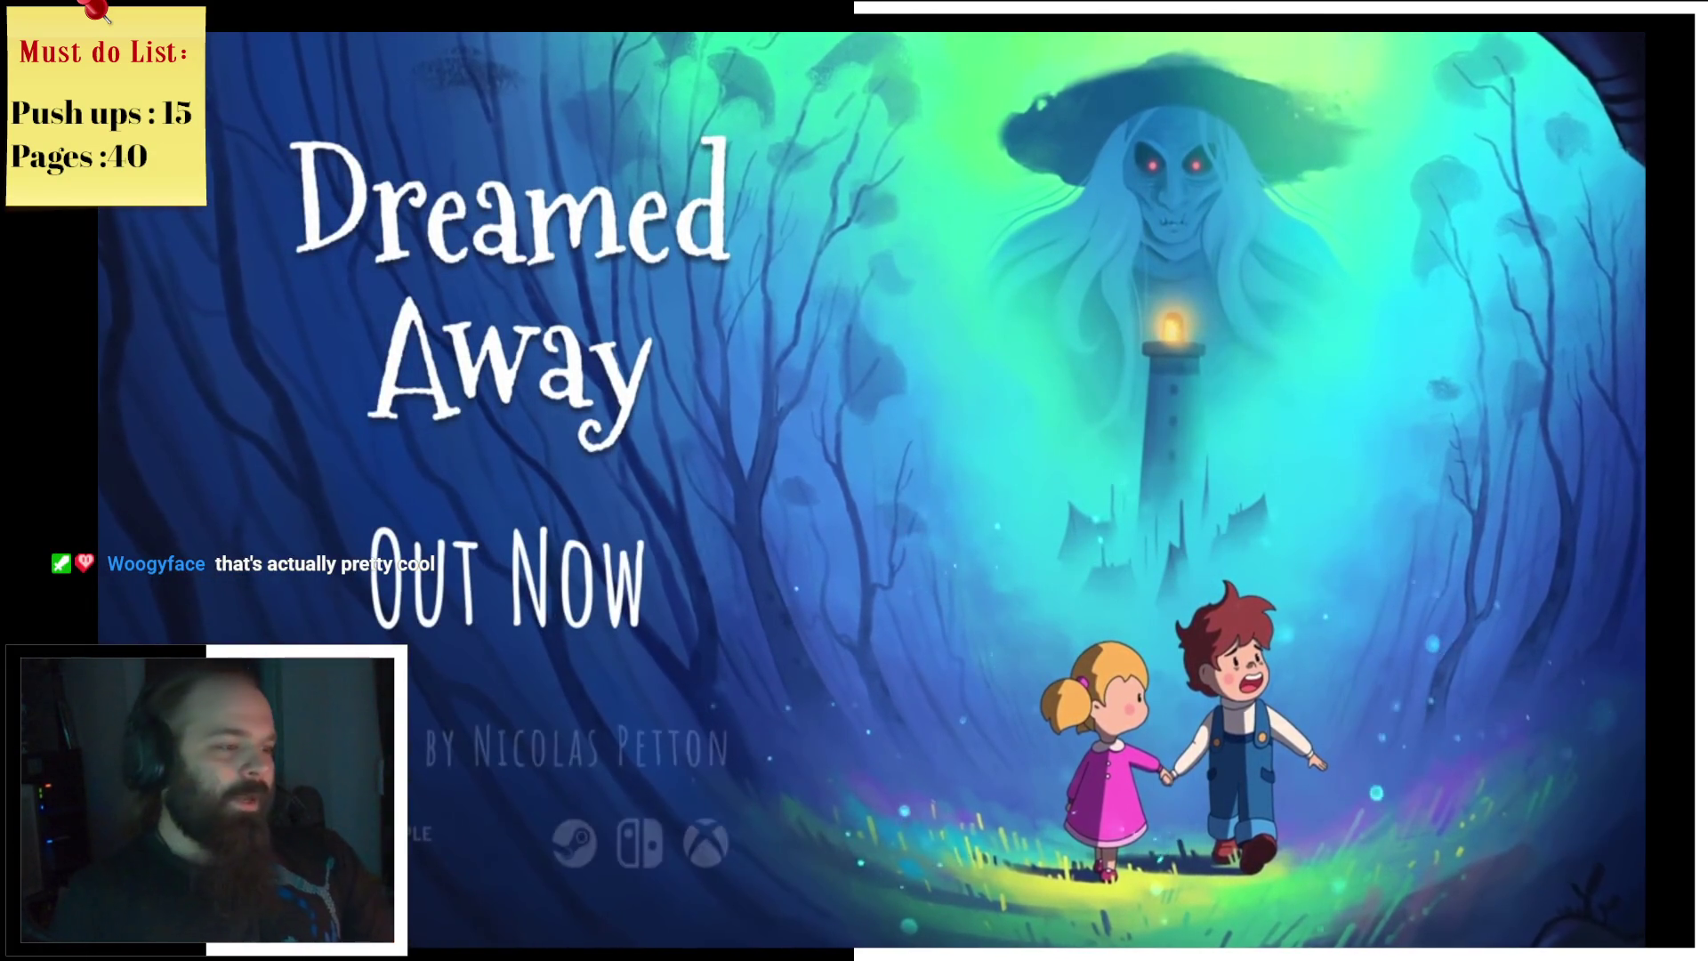
pyautogui.press('Escape')
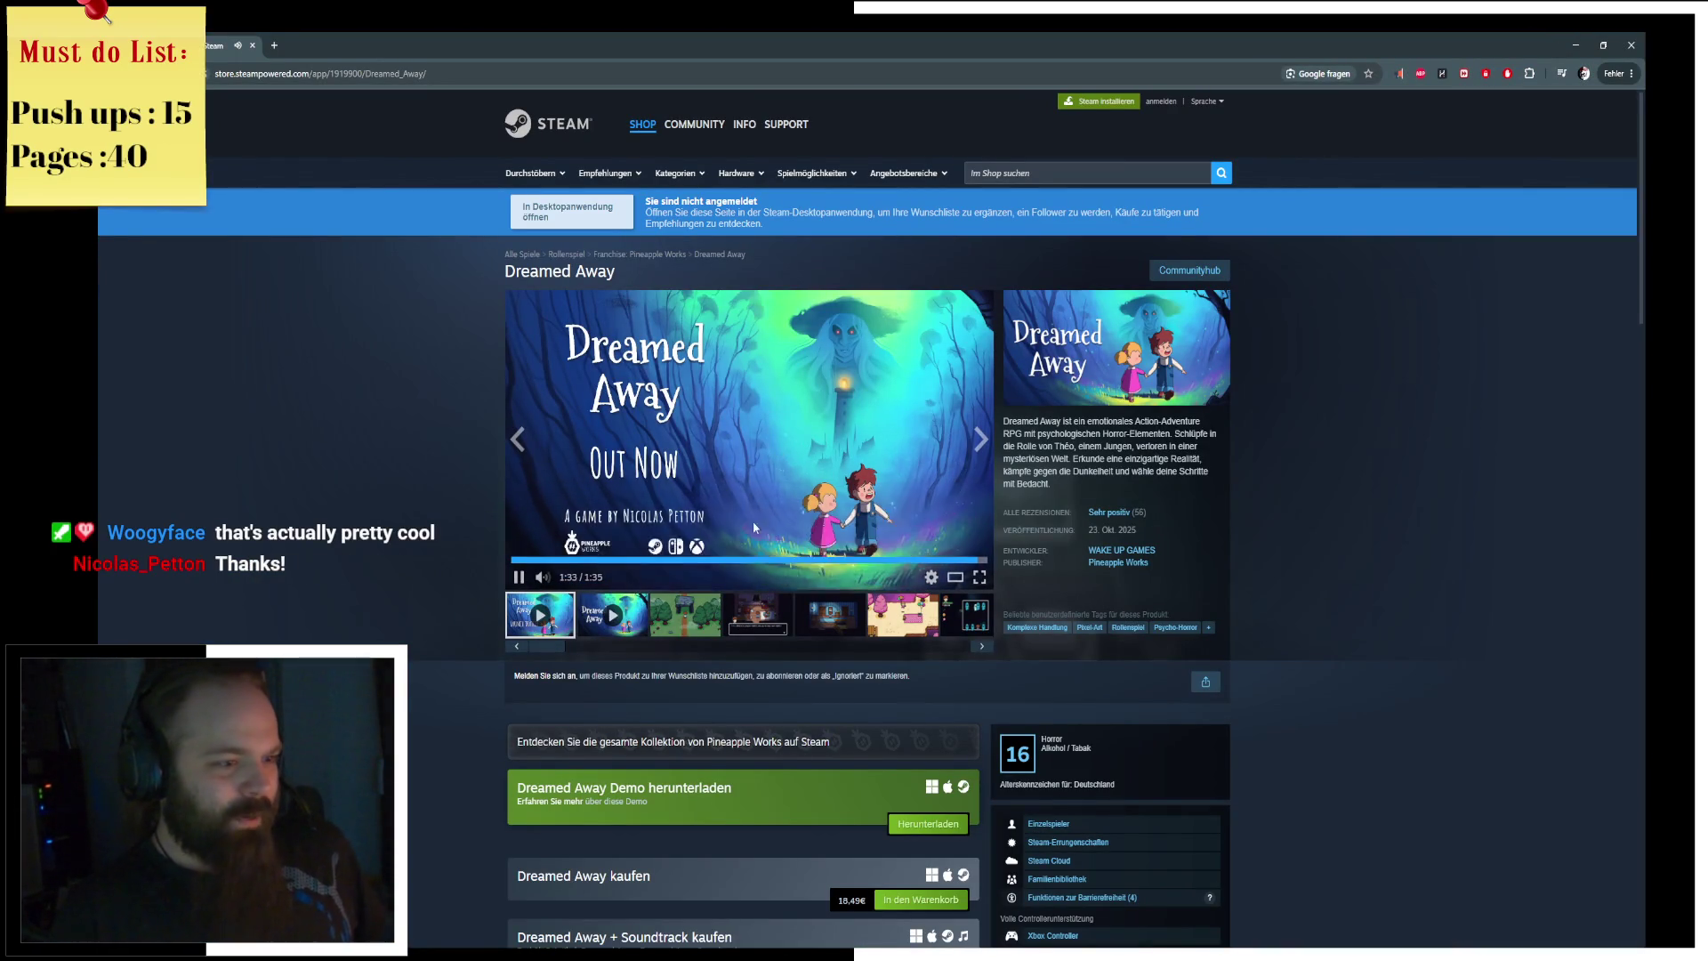
# Step: Pause the trailer and browse the full-size screenshots from the forest to the town scene
pyautogui.click(798, 430)
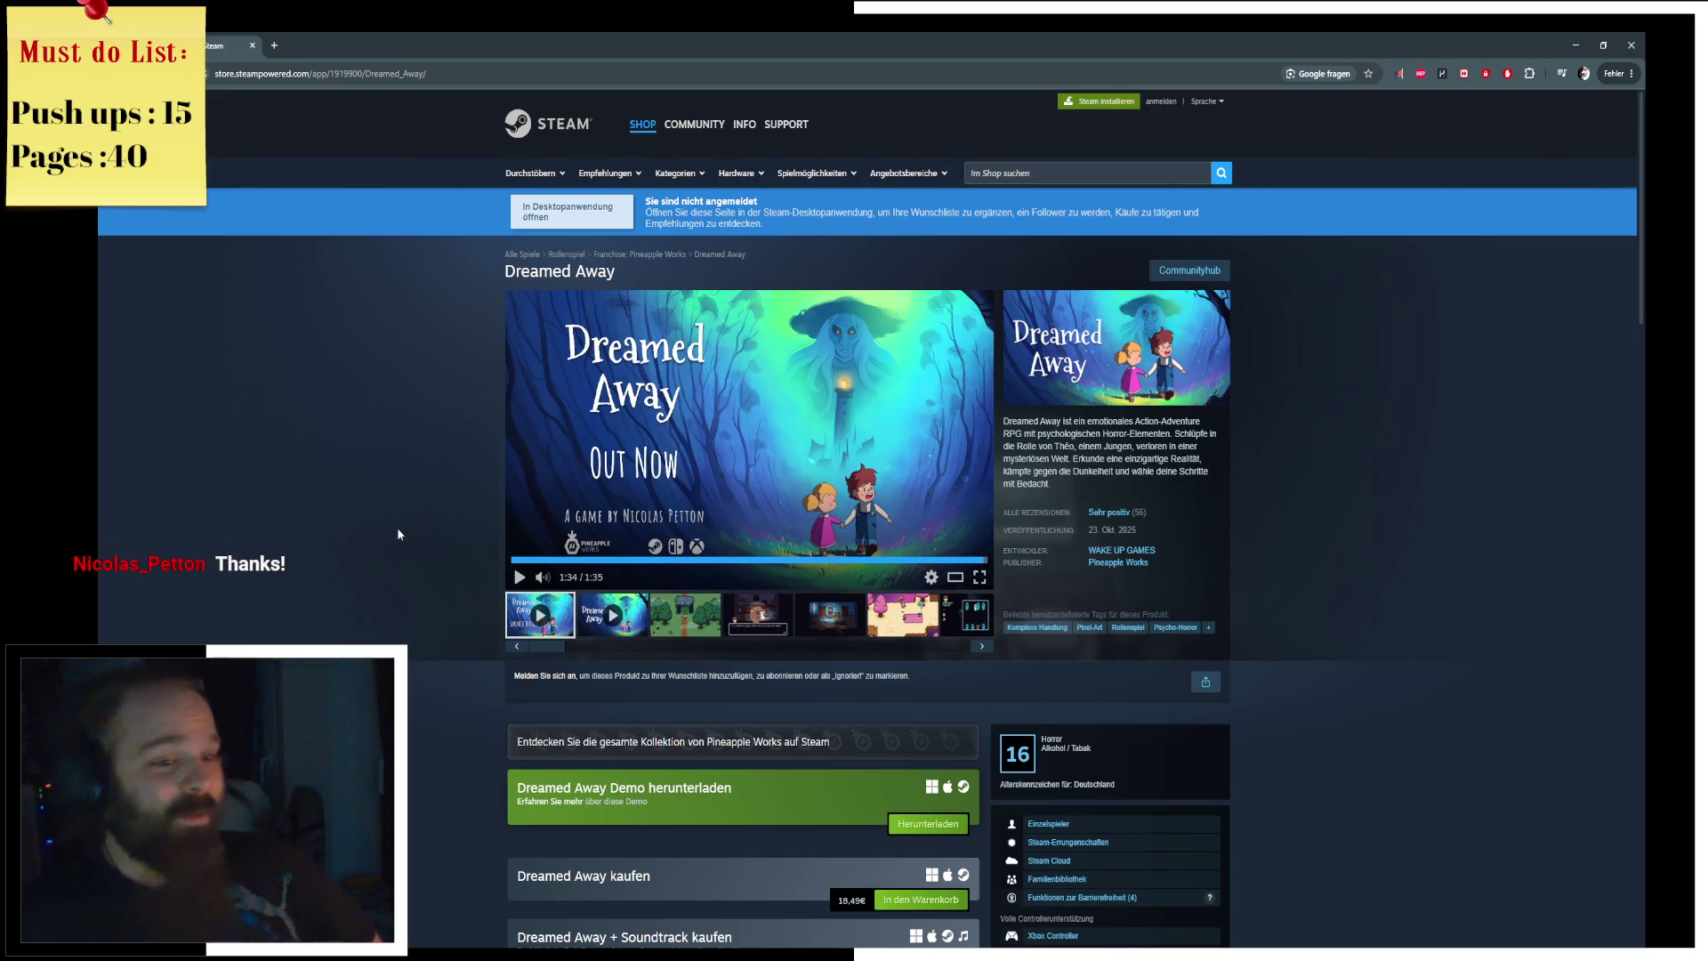
pyautogui.click(668, 629)
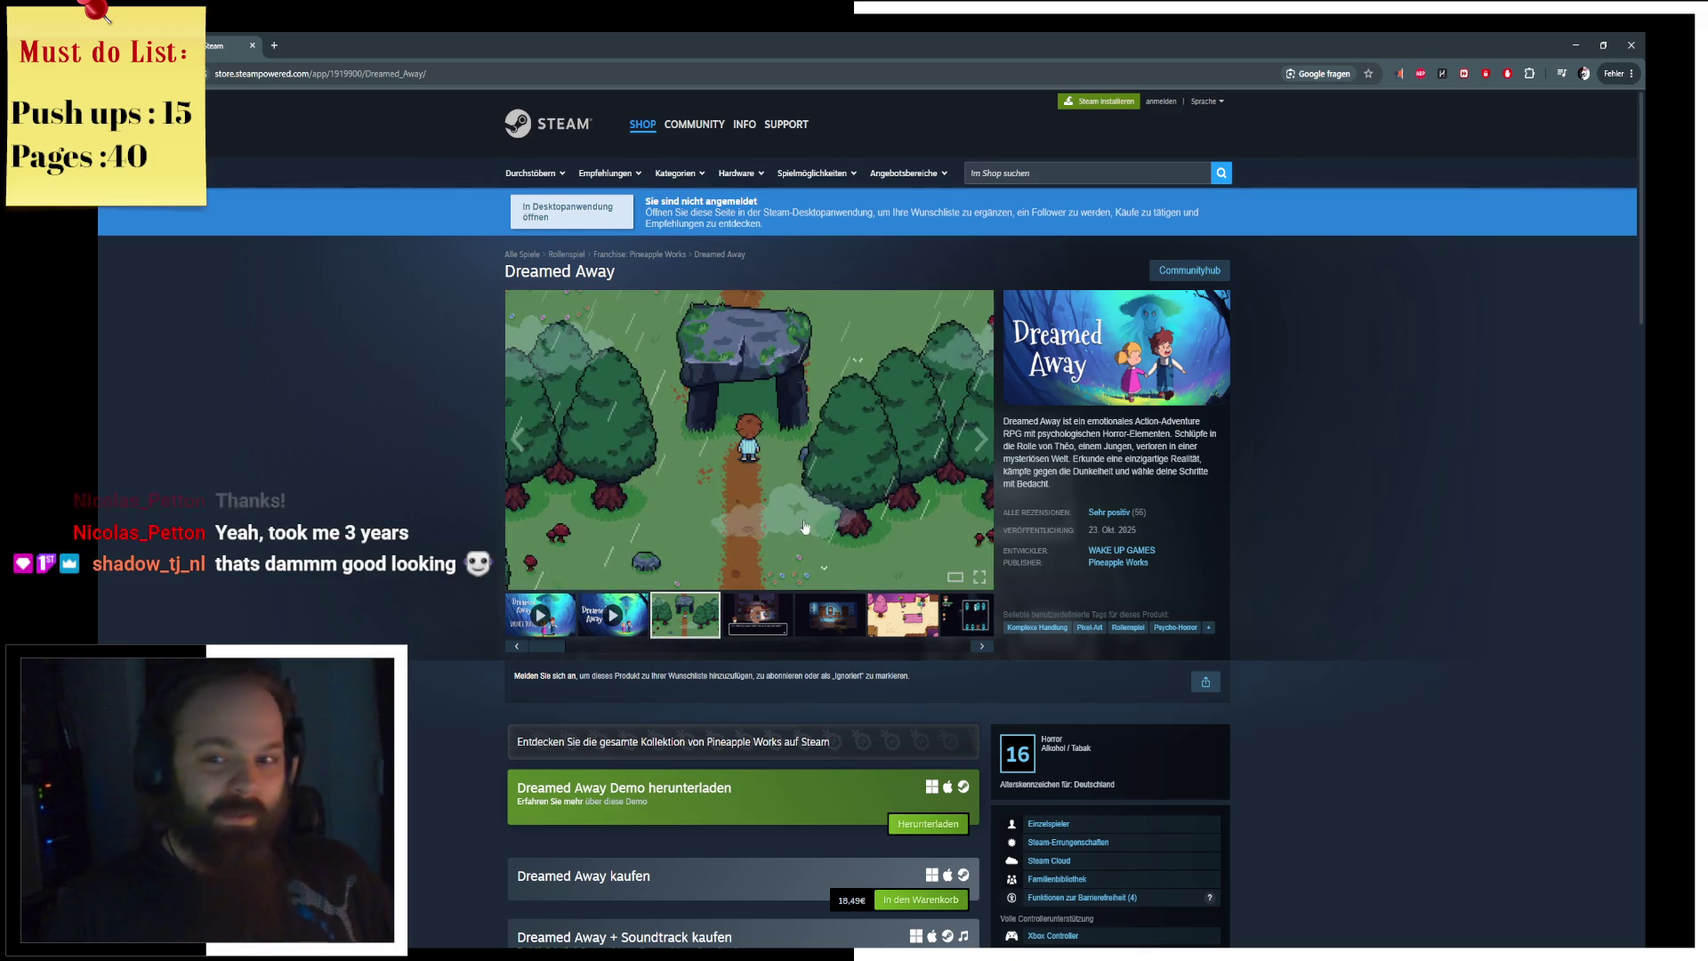
pyautogui.click(859, 459)
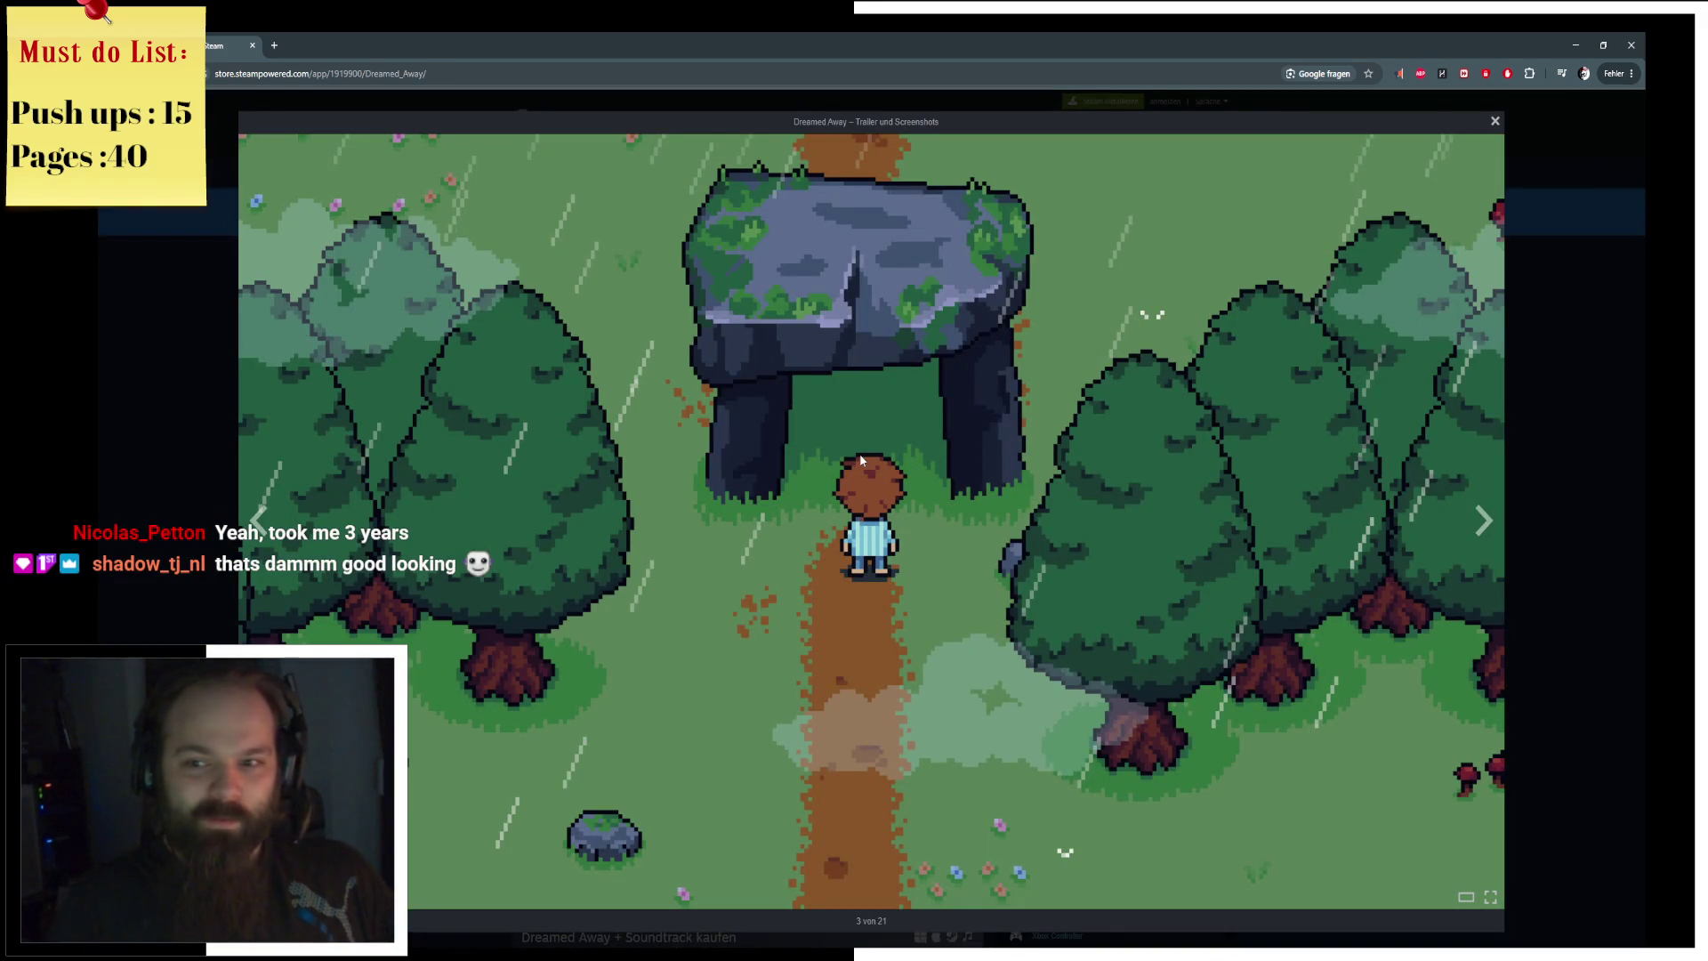
pyautogui.click(861, 460)
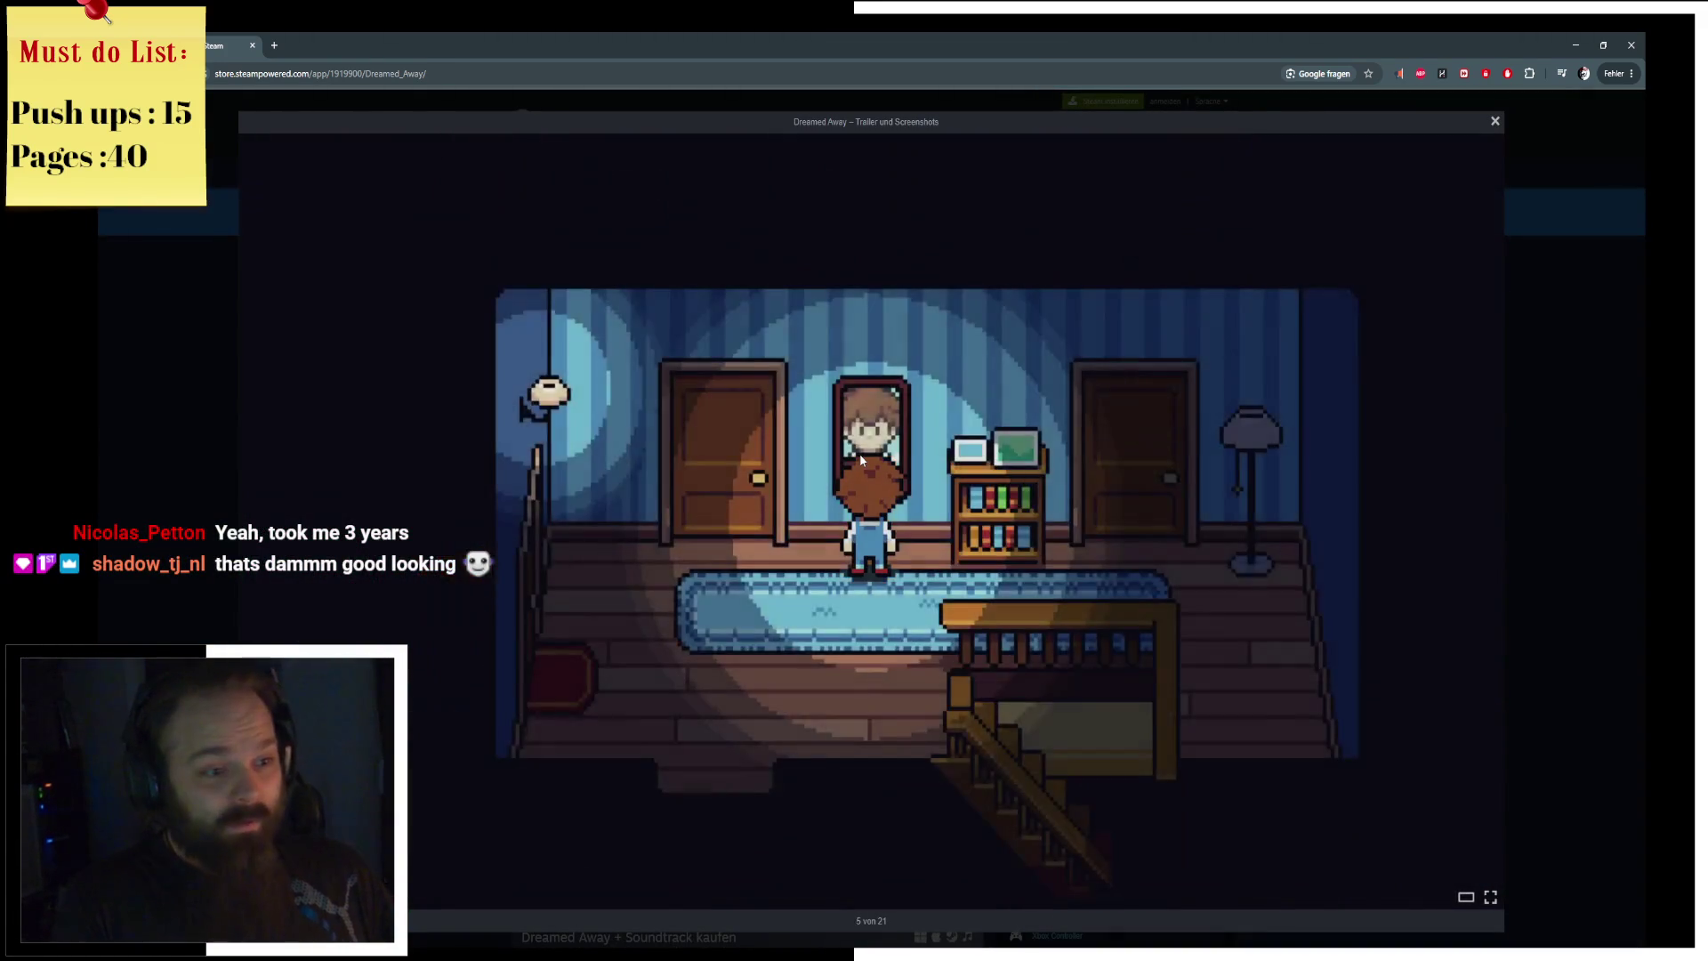
pyautogui.press('Left')
pyautogui.press('Right')
pyautogui.press('Right')
pyautogui.press('Right')
pyautogui.press('Right')
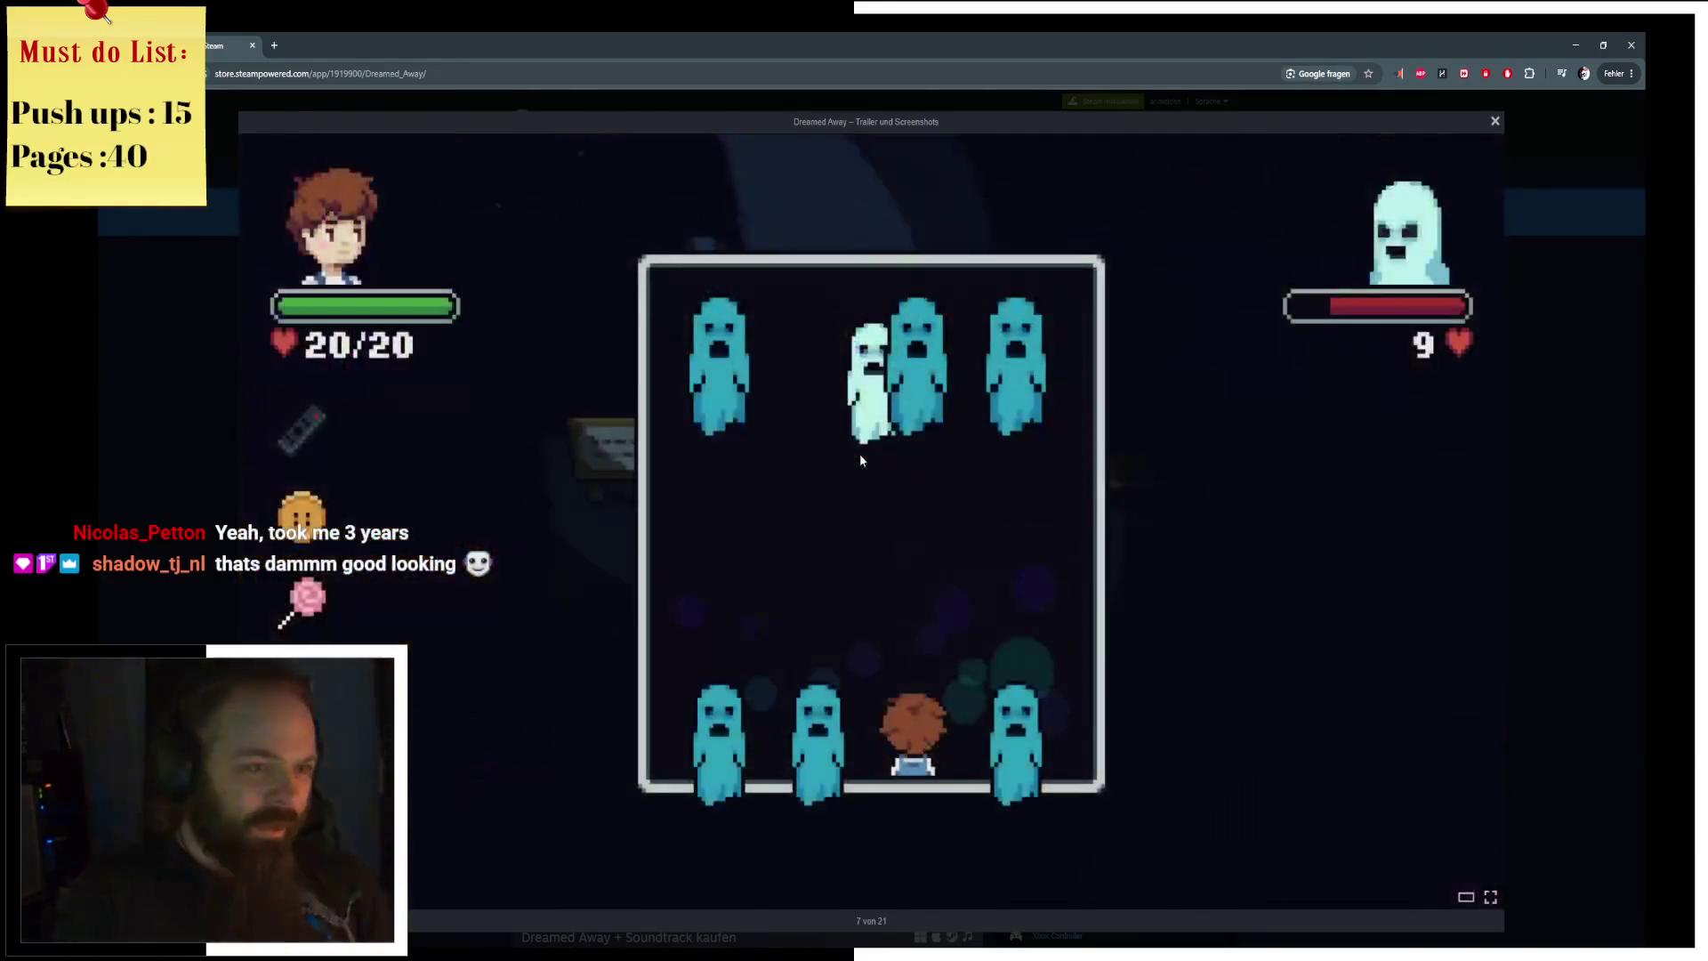
pyautogui.press('Right')
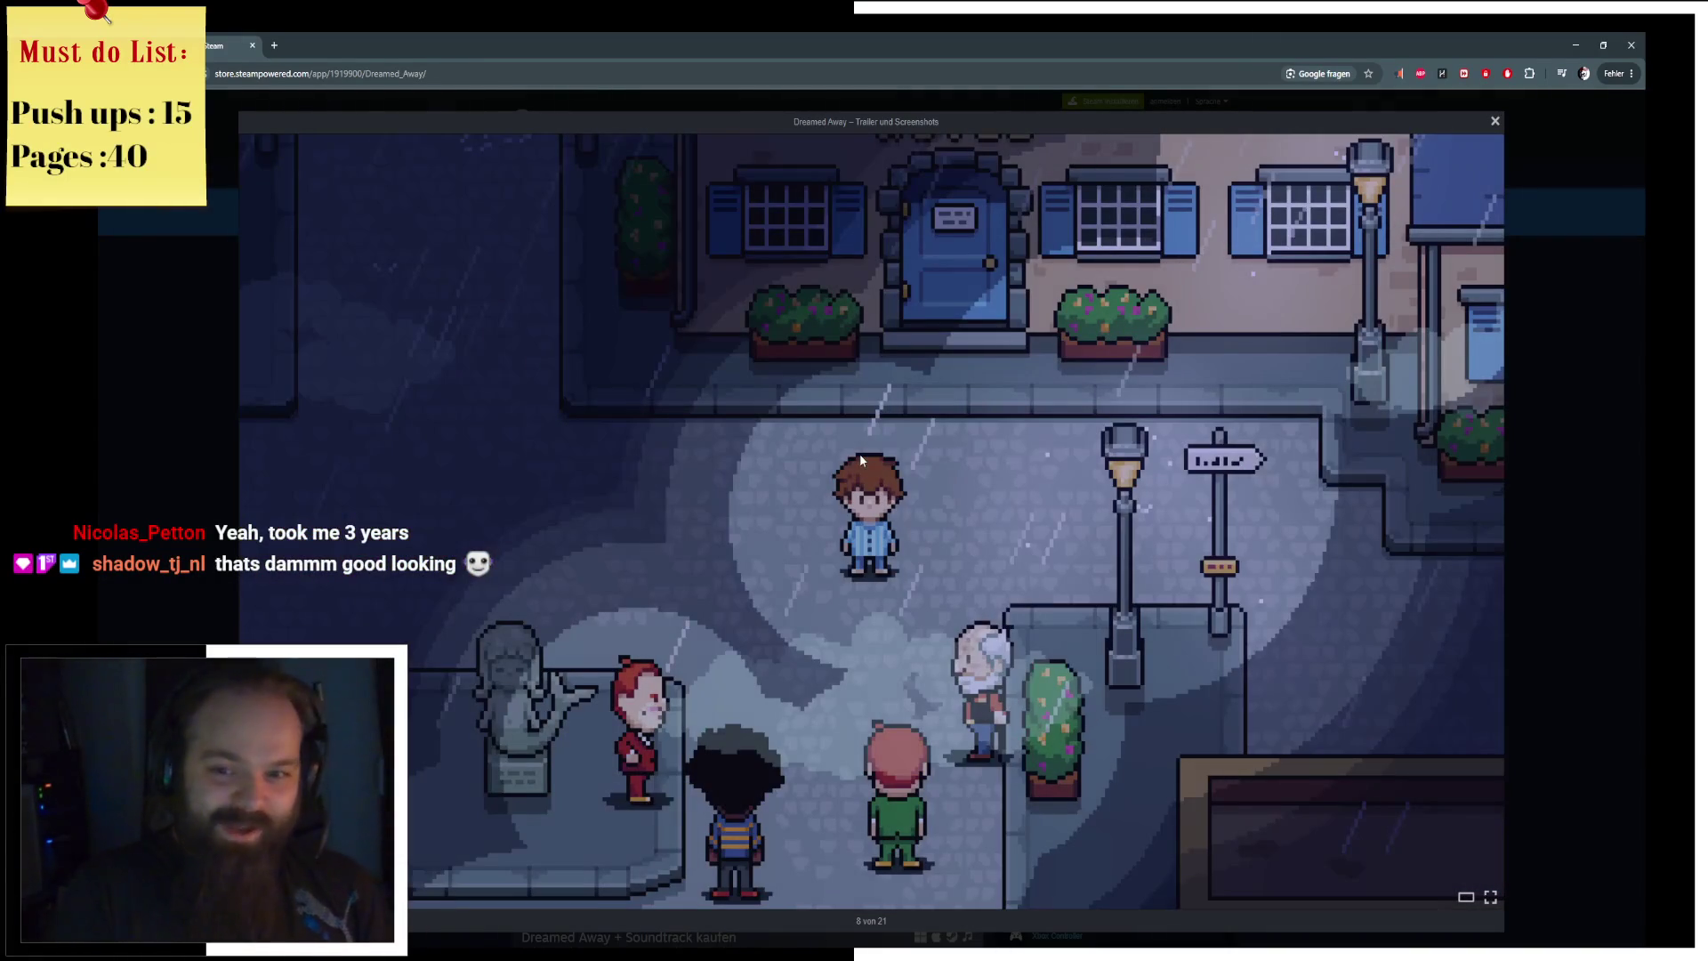
pyautogui.press('Right')
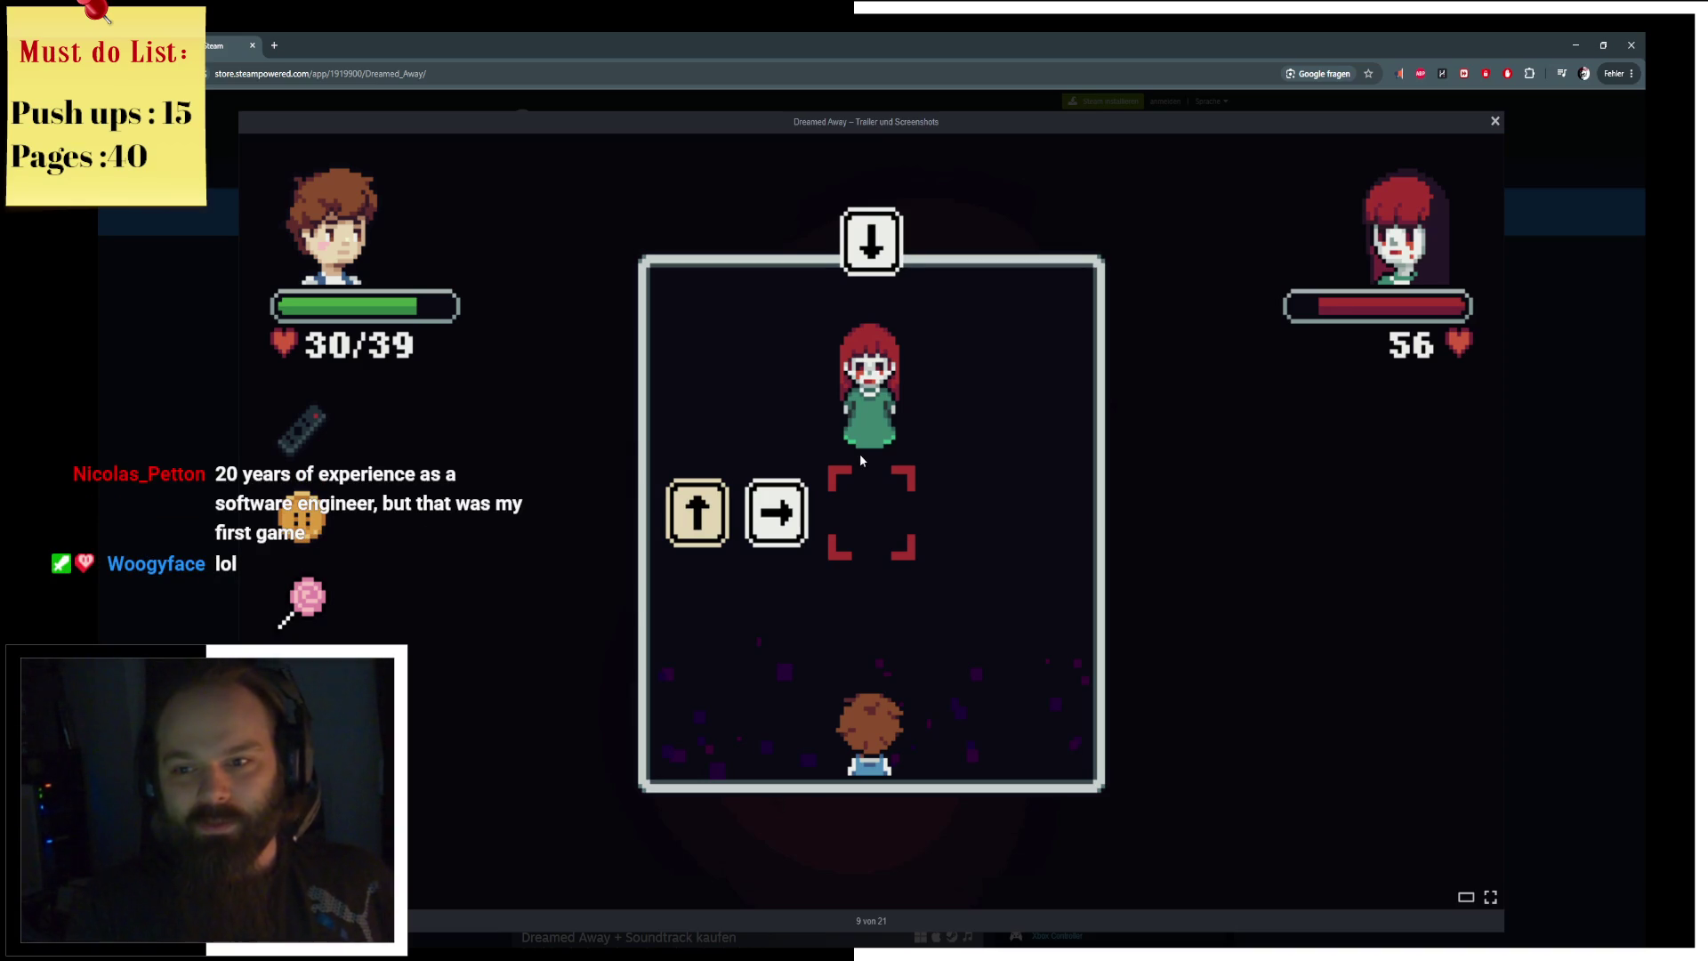
# Step: Continue through the bedroom, bar, warehouse and harbor screenshots to the cinematic trailer slide
pyautogui.click(860, 453)
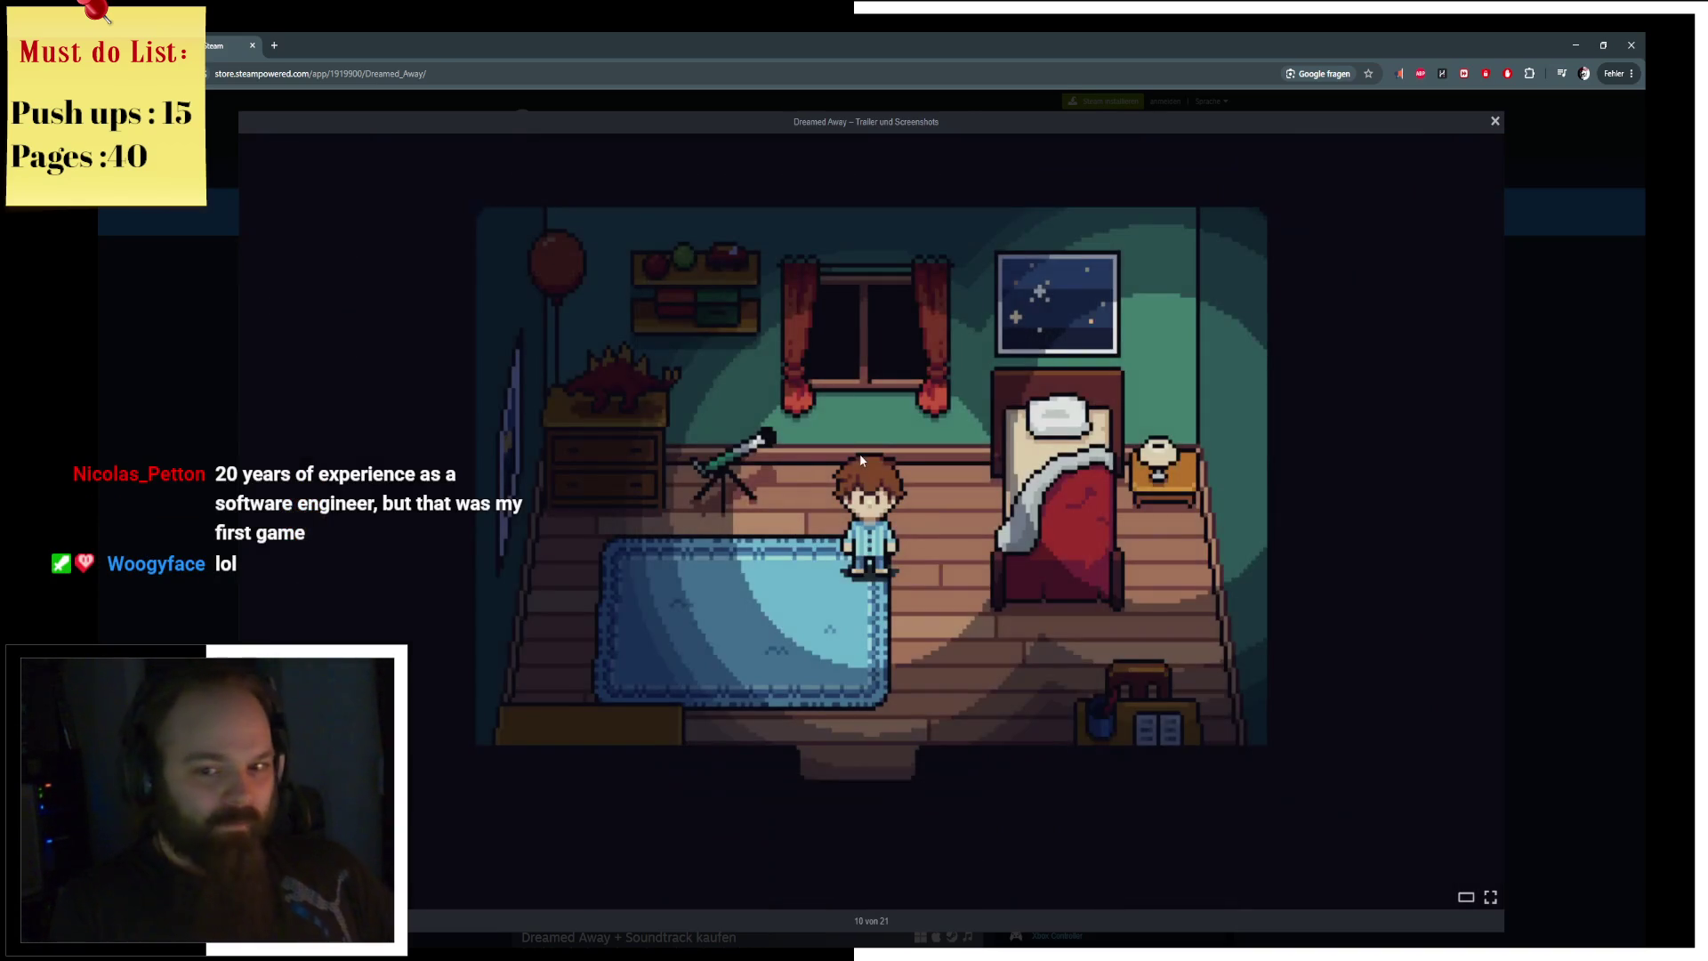
pyautogui.click(860, 459)
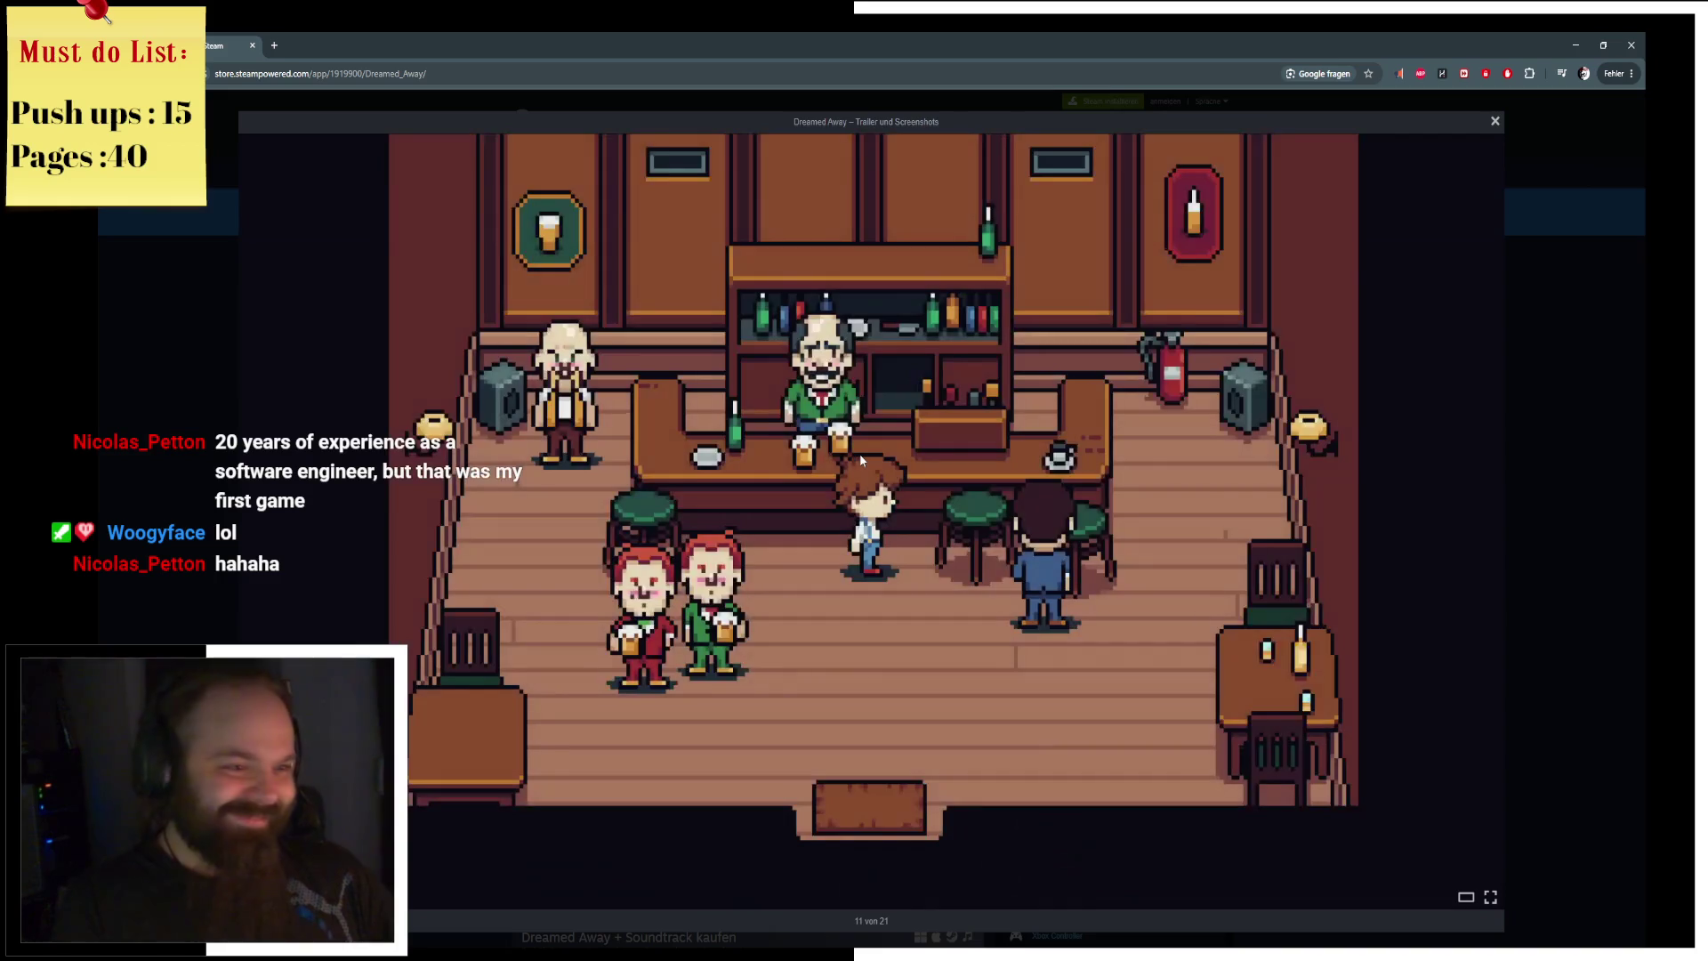
pyautogui.click(861, 459)
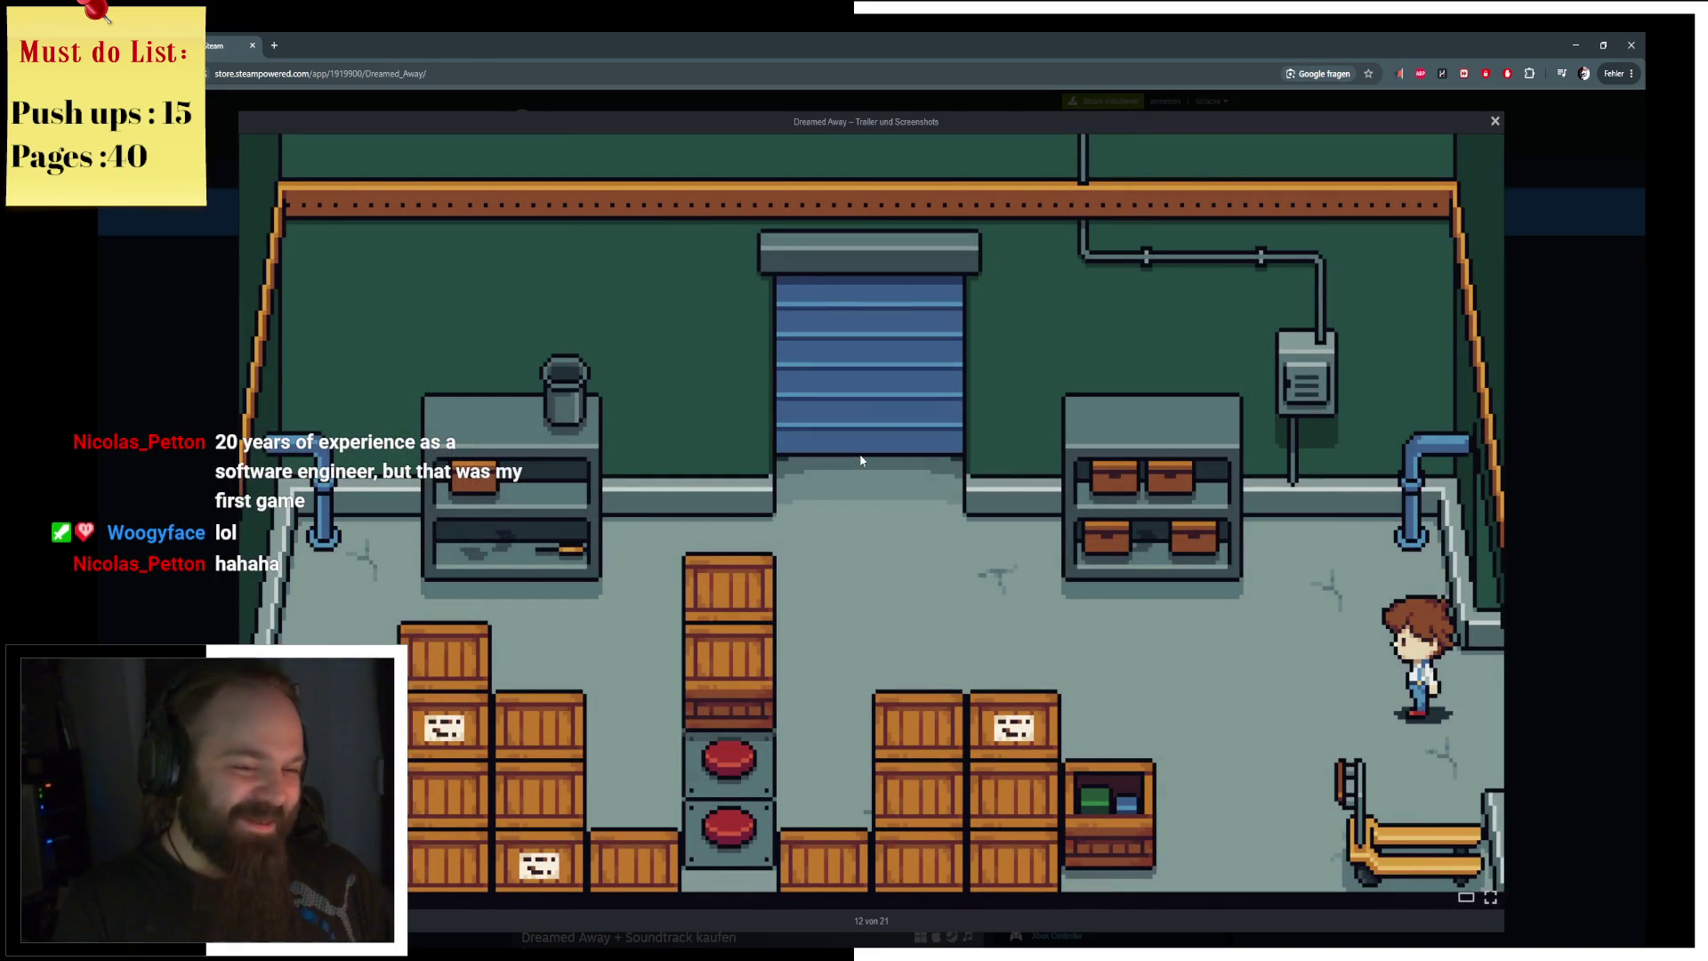
pyautogui.click(861, 459)
pyautogui.click(860, 459)
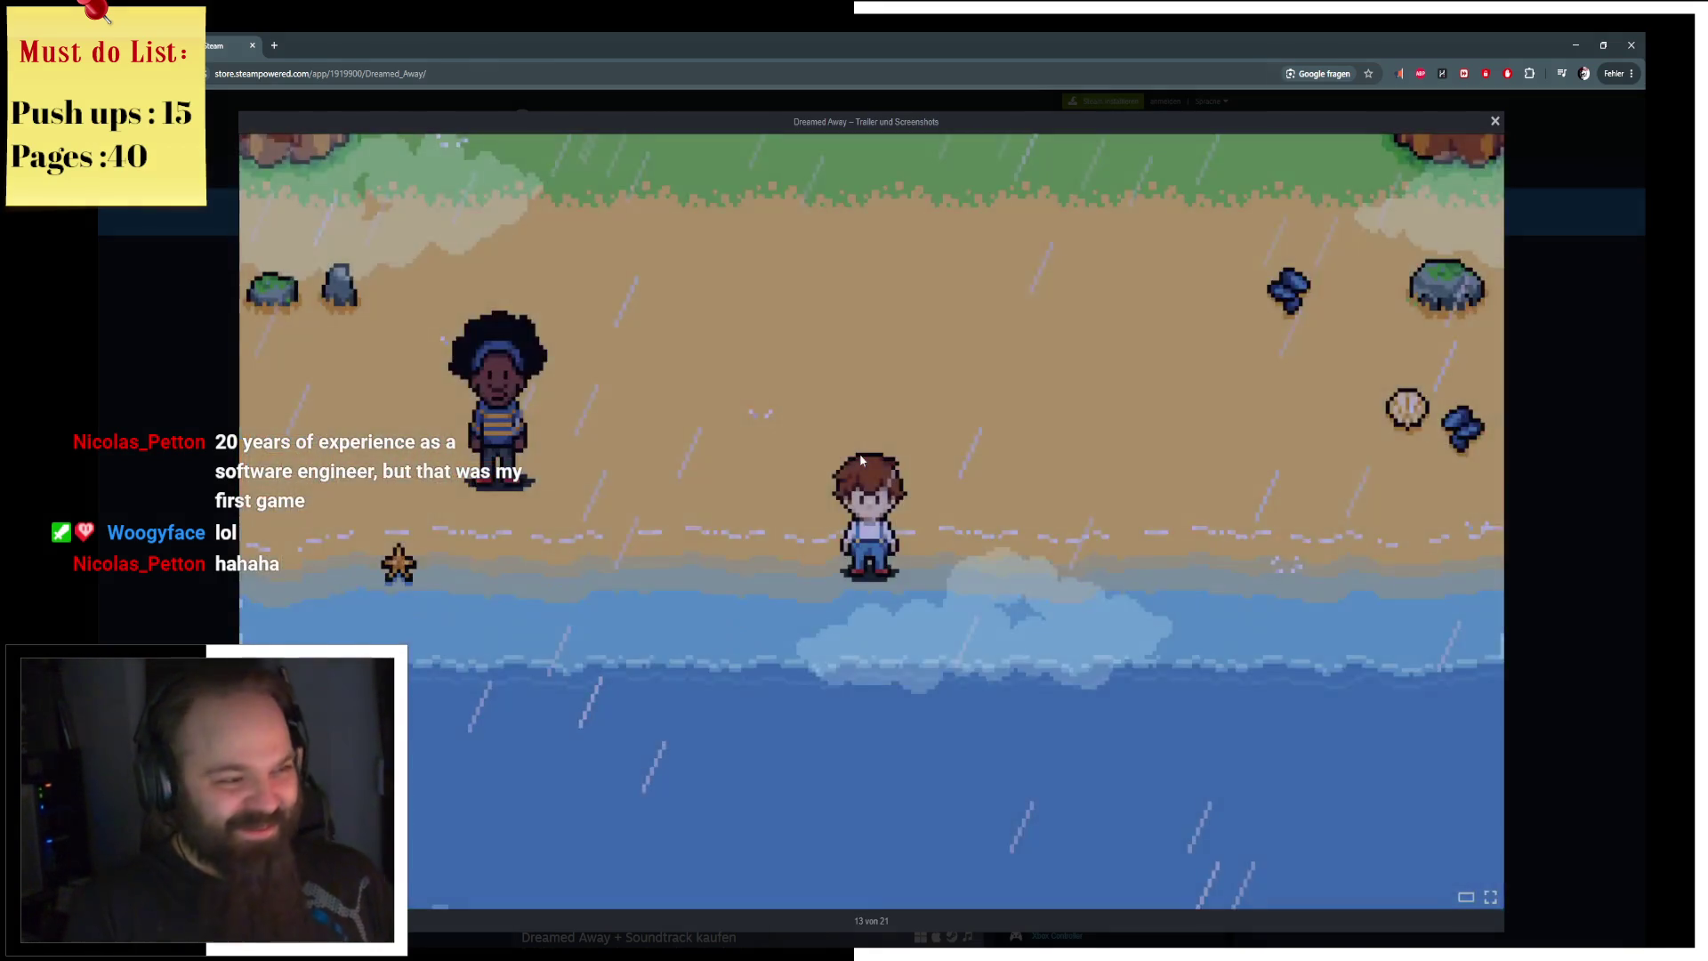
pyautogui.click(860, 459)
pyautogui.click(860, 459)
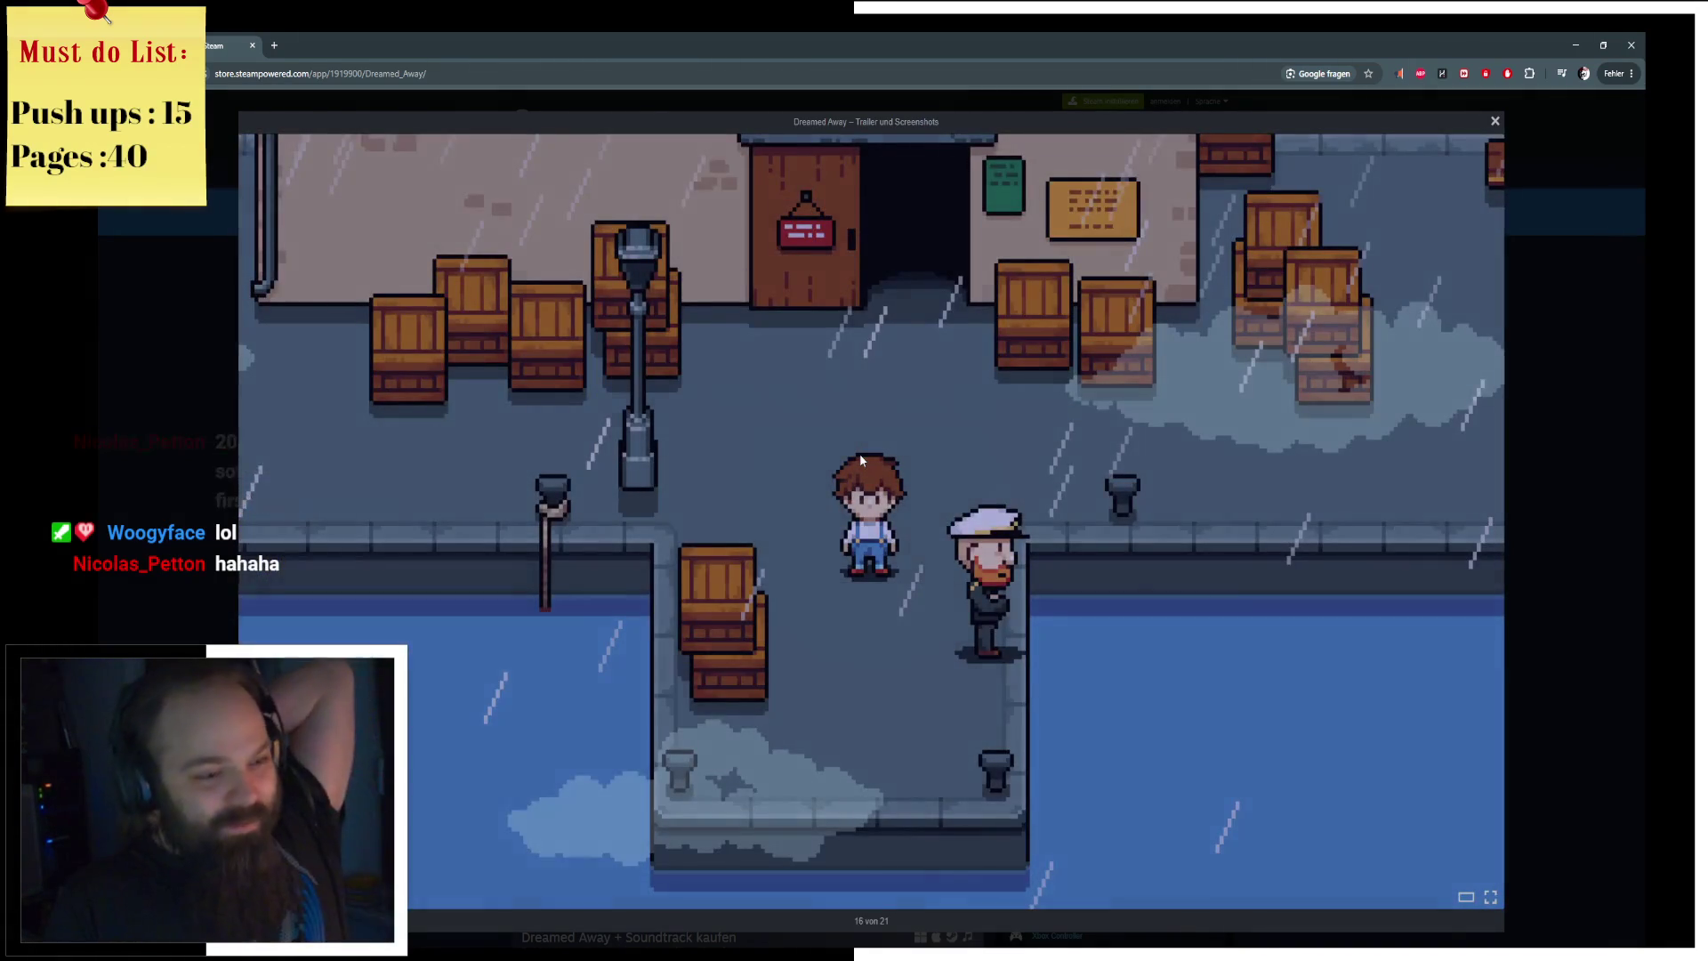
pyautogui.click(860, 459)
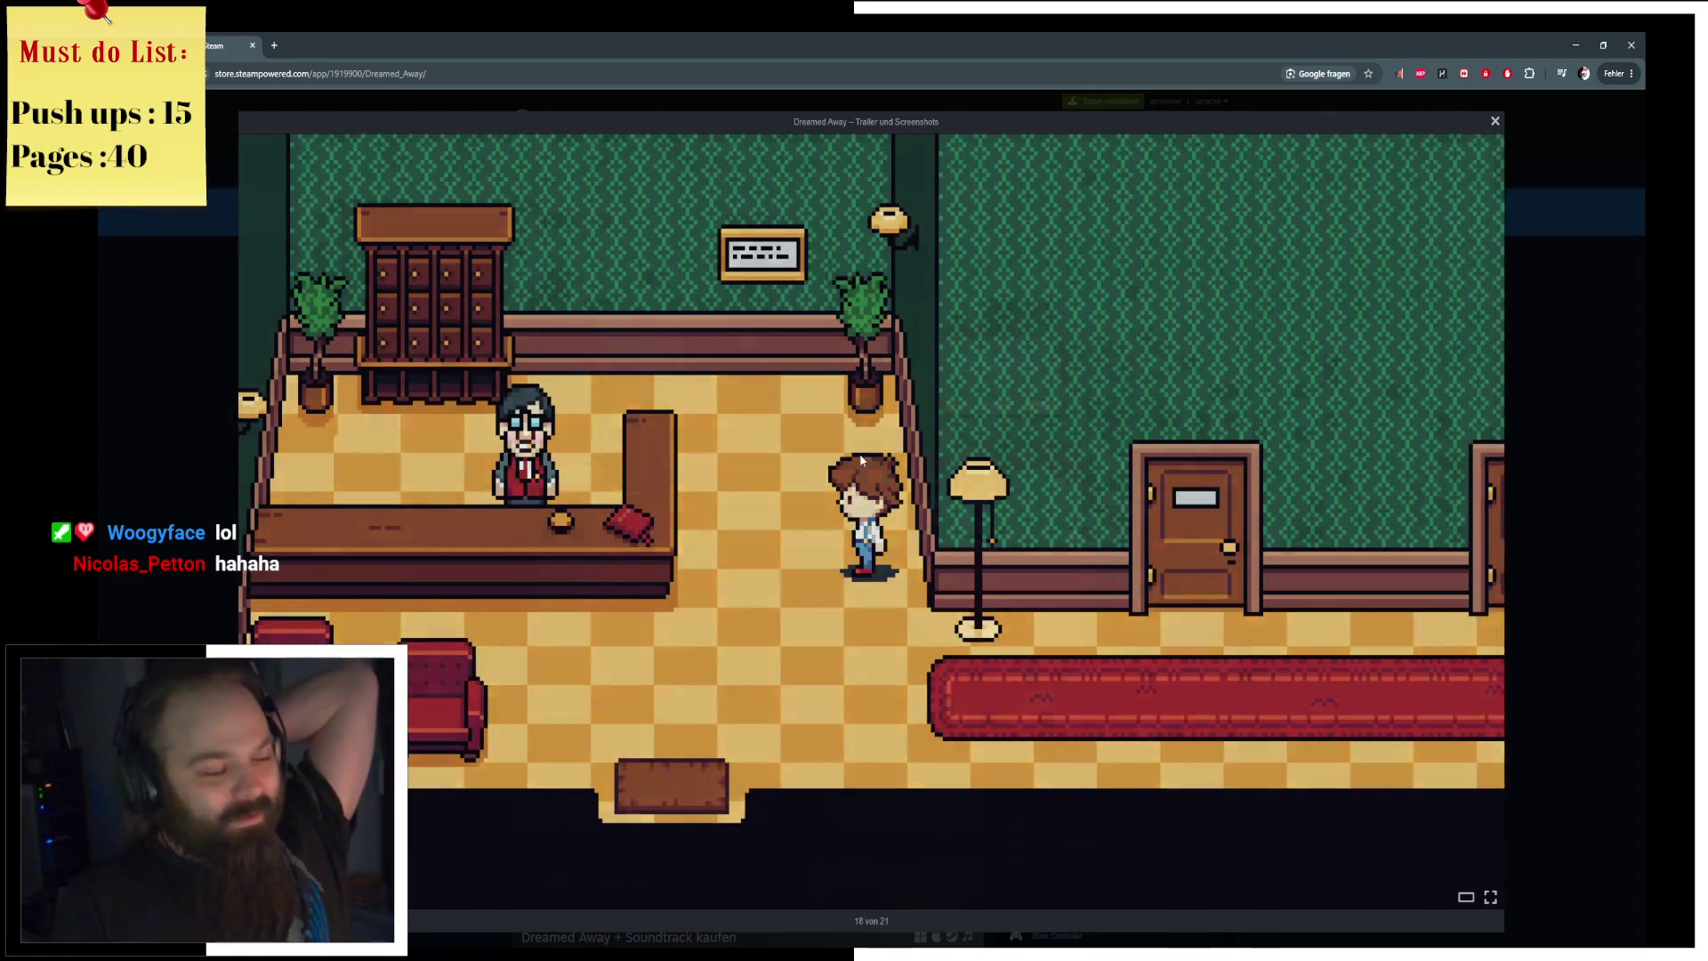
pyautogui.click(860, 459)
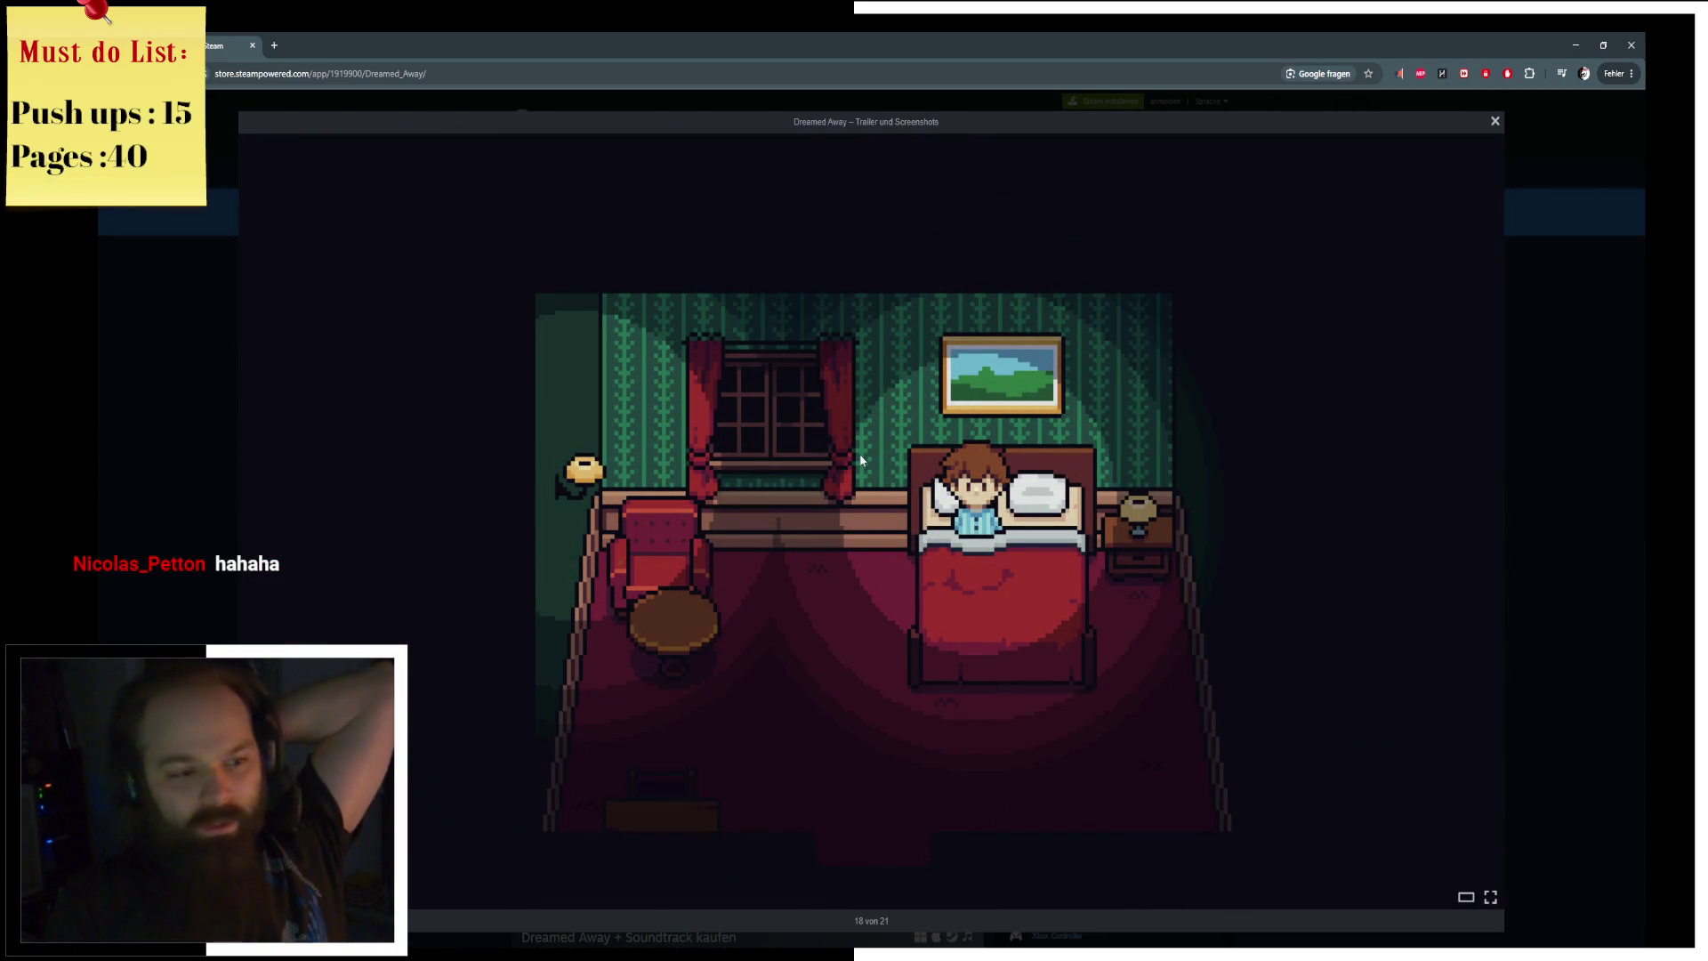
pyautogui.click(861, 459)
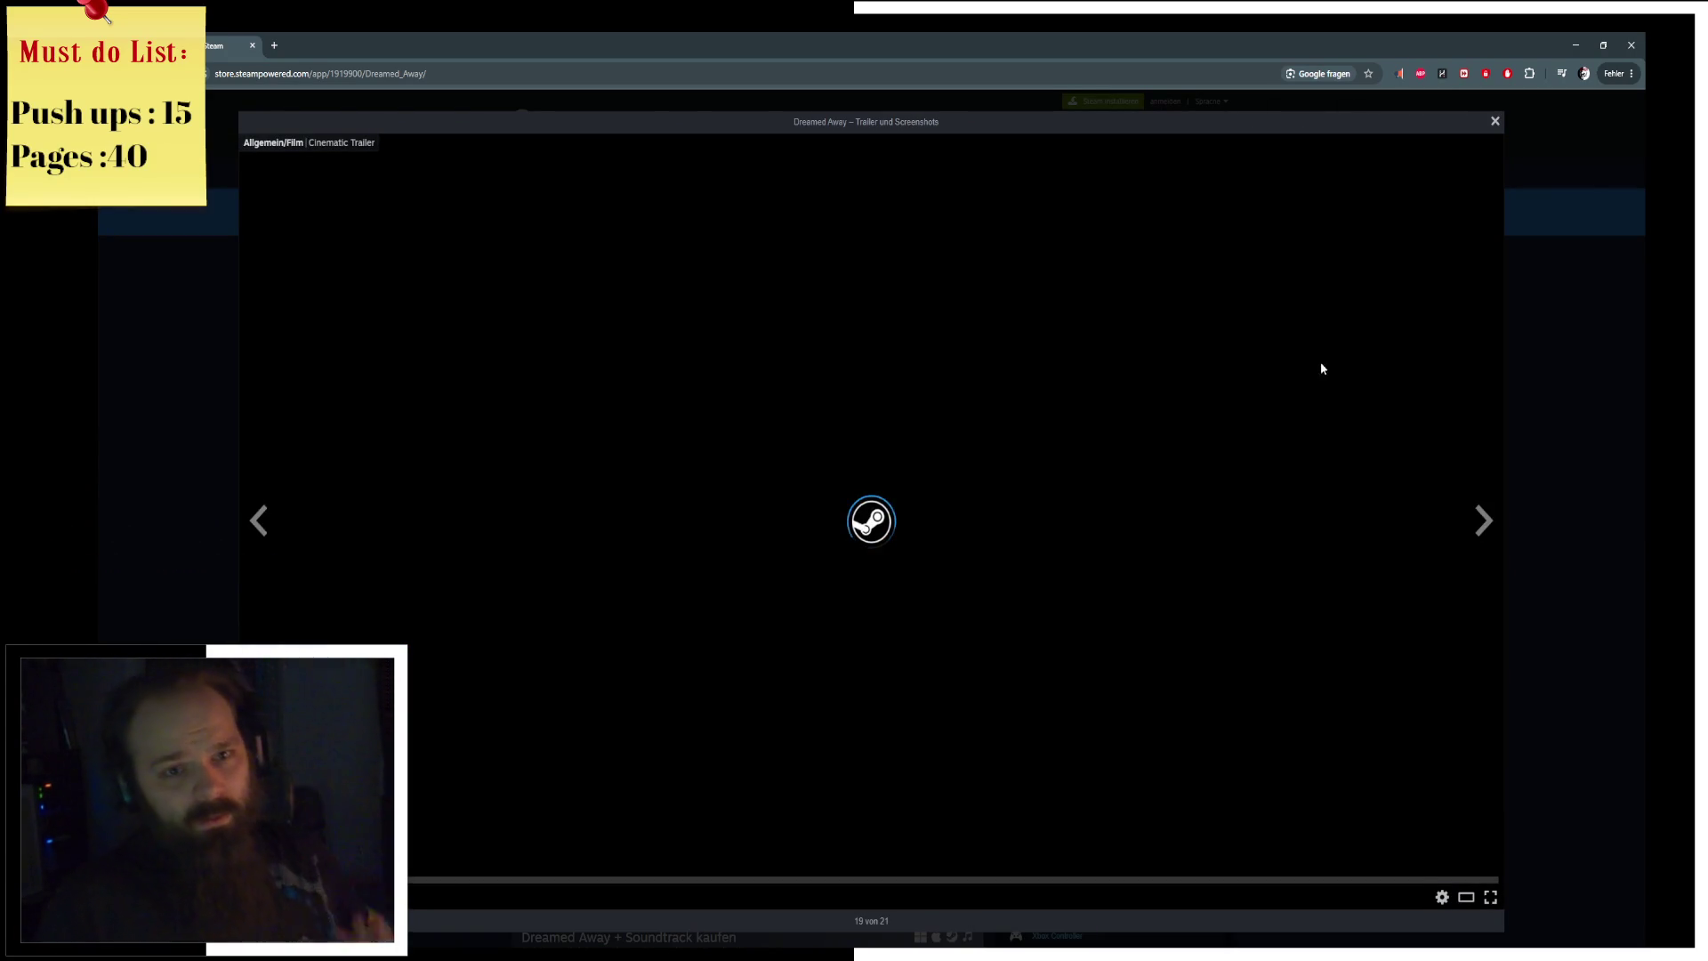
# Step: Close the screenshot viewer, pause the cinematic trailer, and scroll through the Dreamed Away store page
pyautogui.click(1532, 361)
pyautogui.click(863, 445)
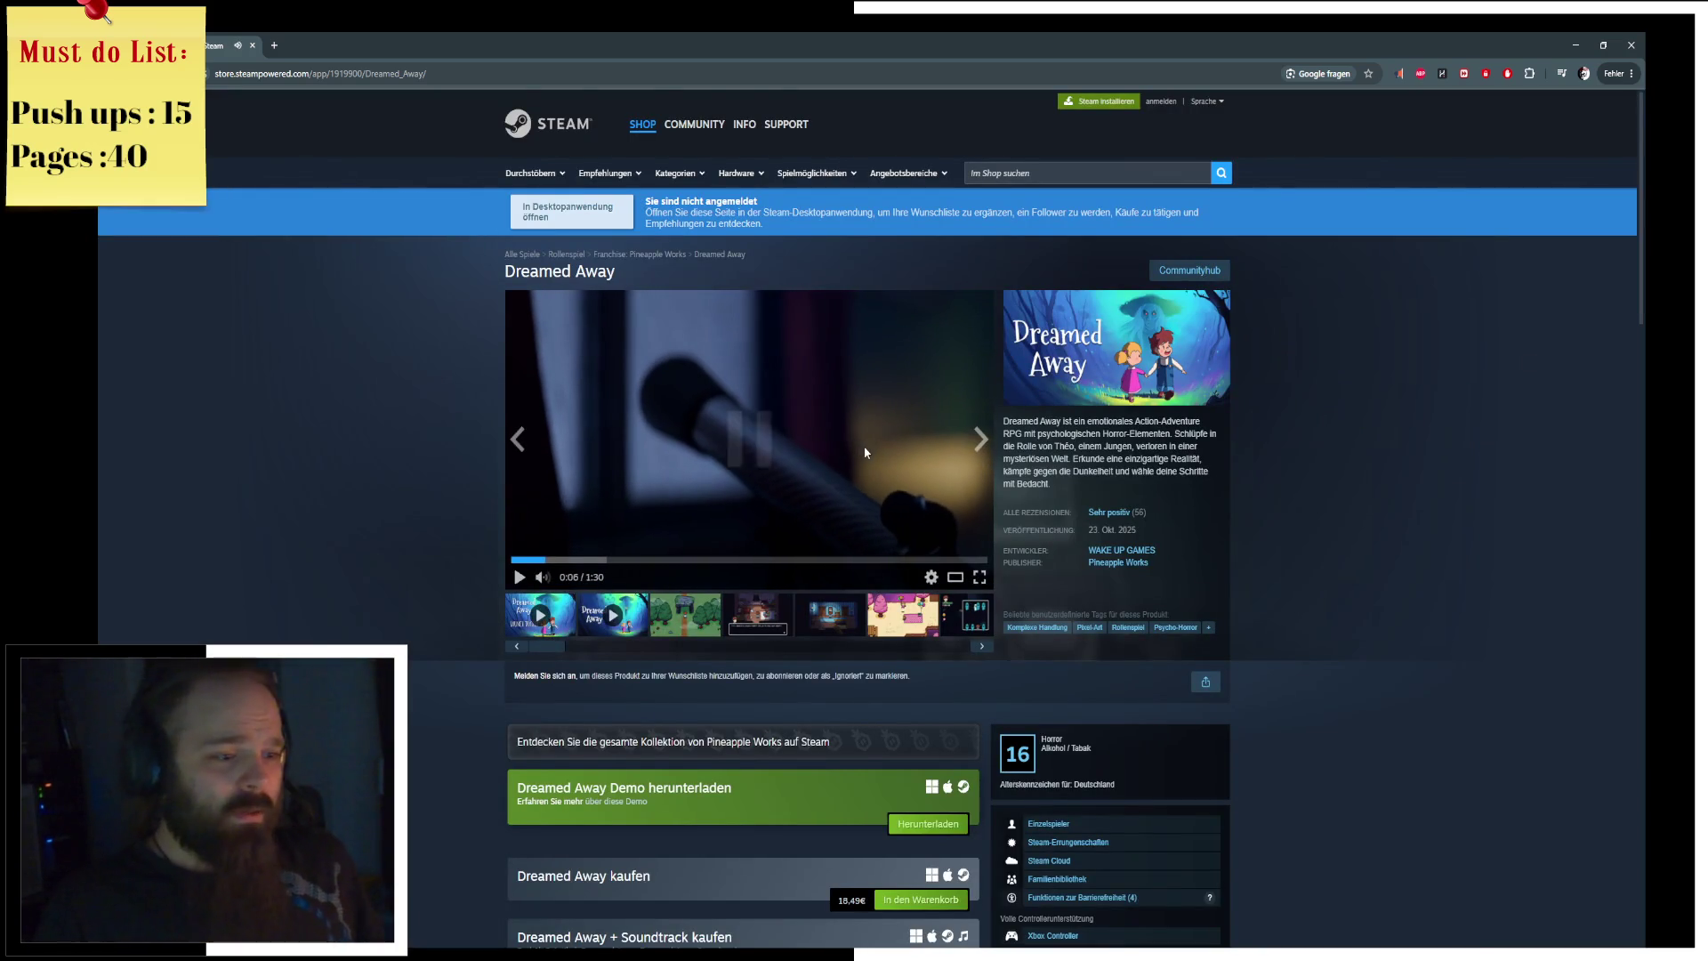
pyautogui.scroll(-2, 863, 446)
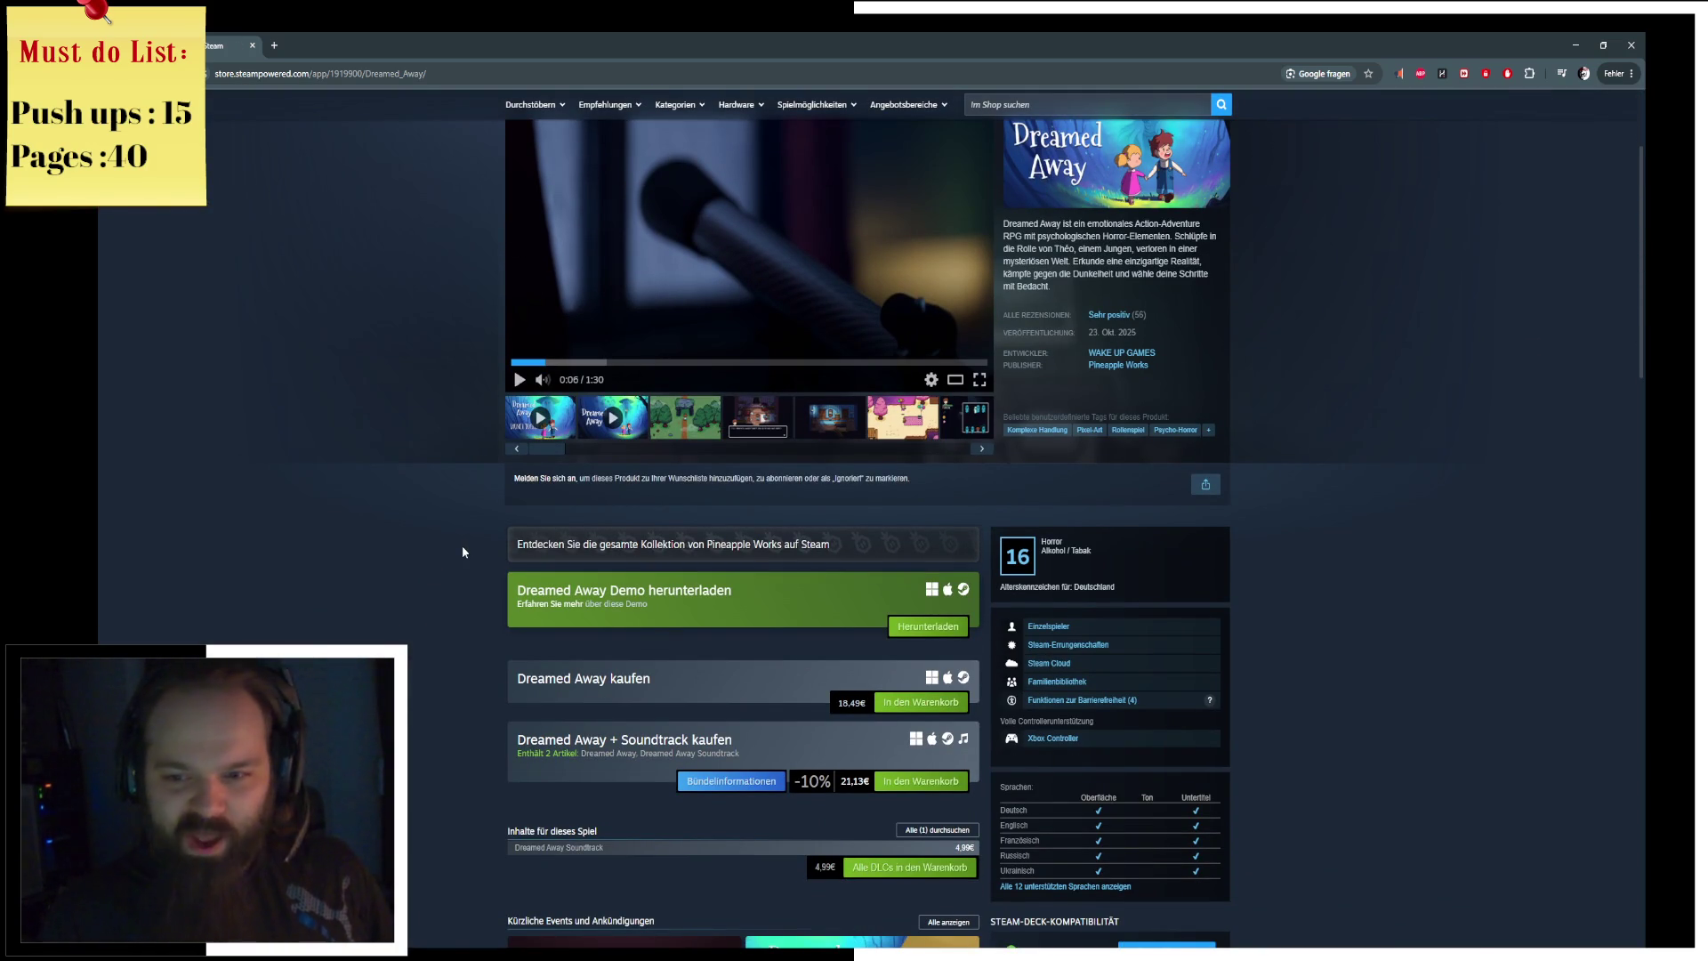
pyautogui.scroll(-3, 396, 557)
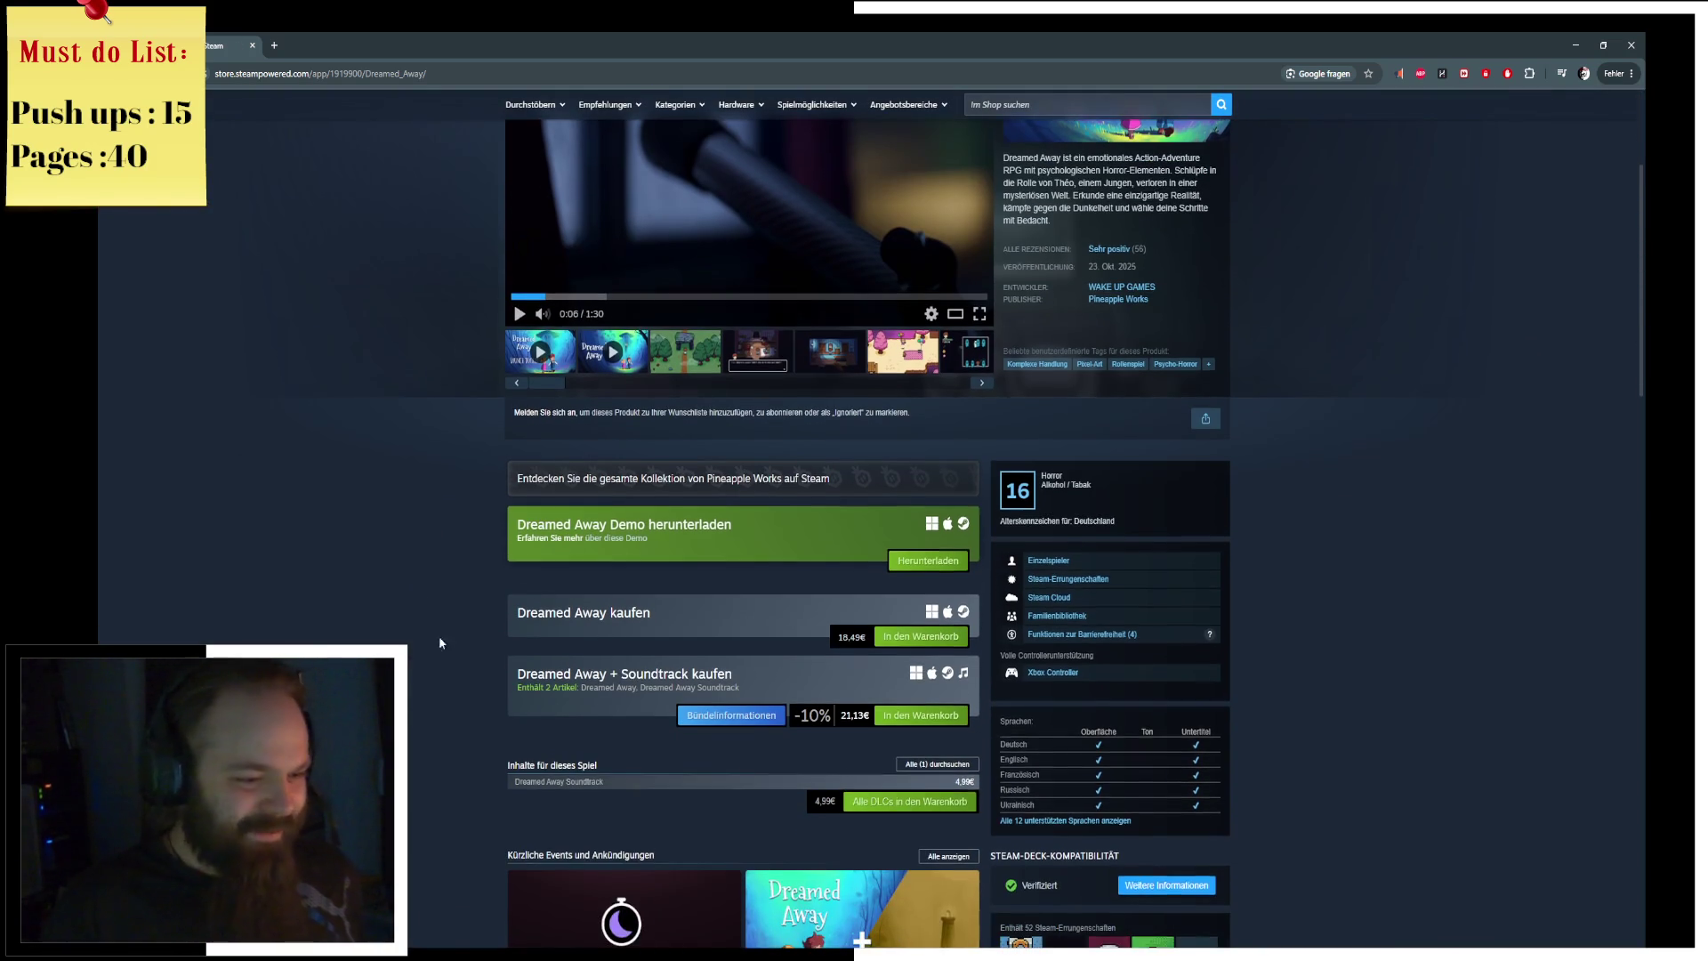
pyautogui.scroll(-2, 436, 703)
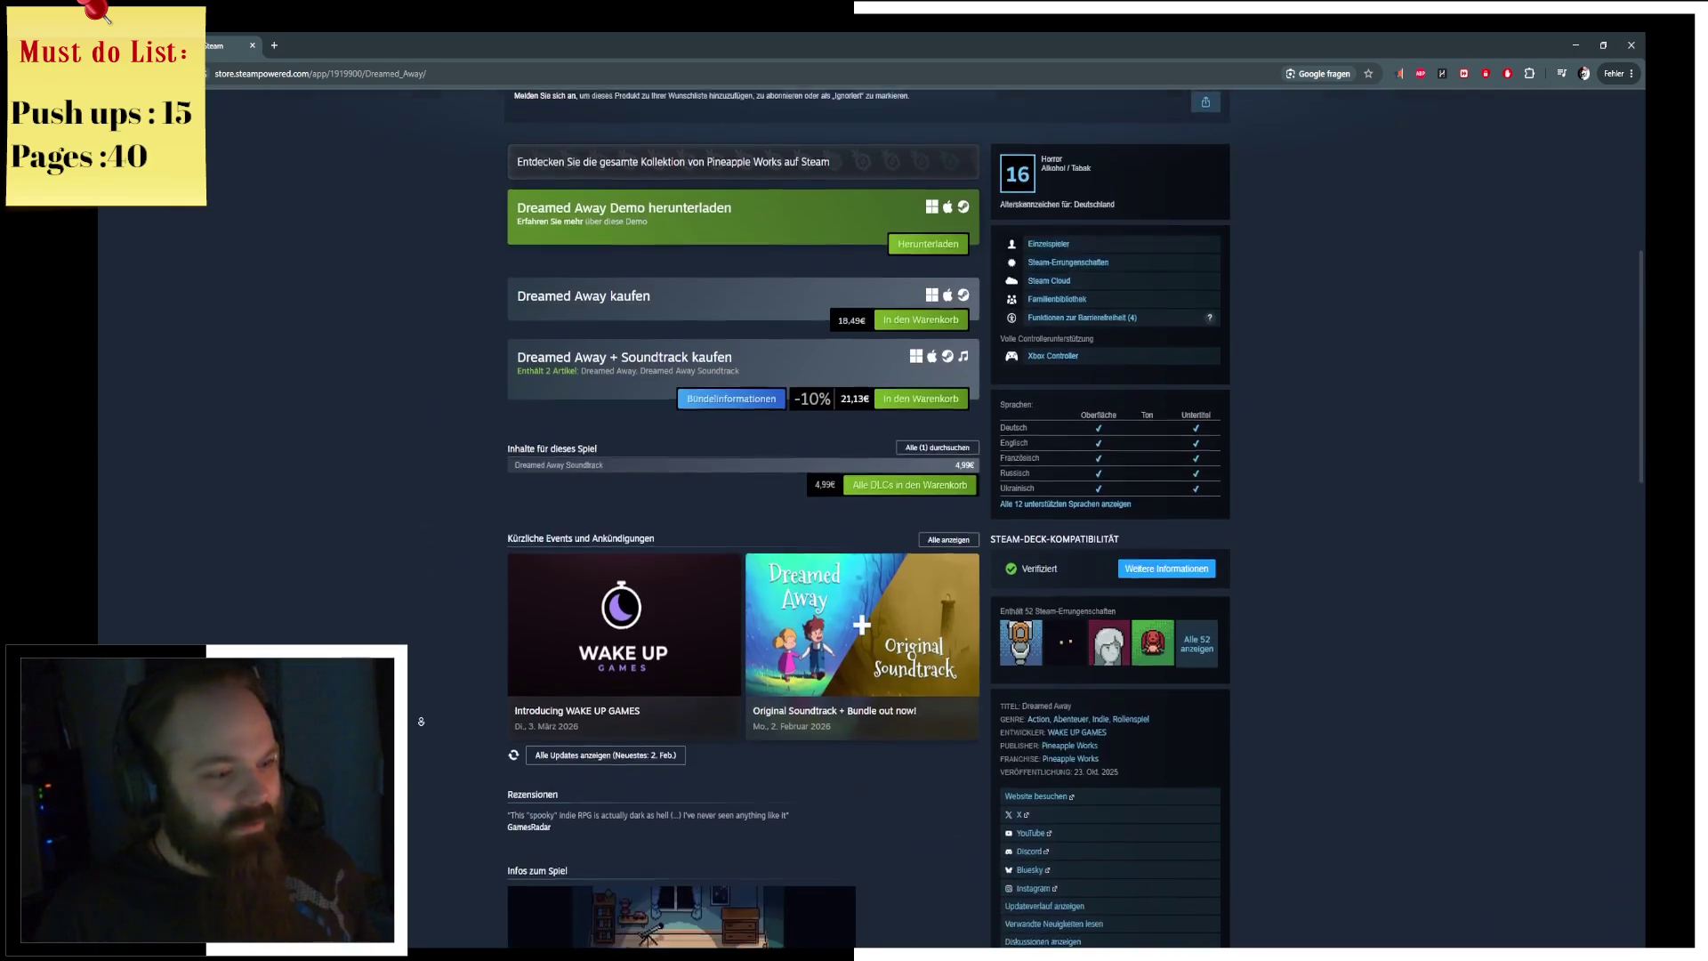
pyautogui.scroll(-2, 433, 709)
pyautogui.scroll(10, 435, 426)
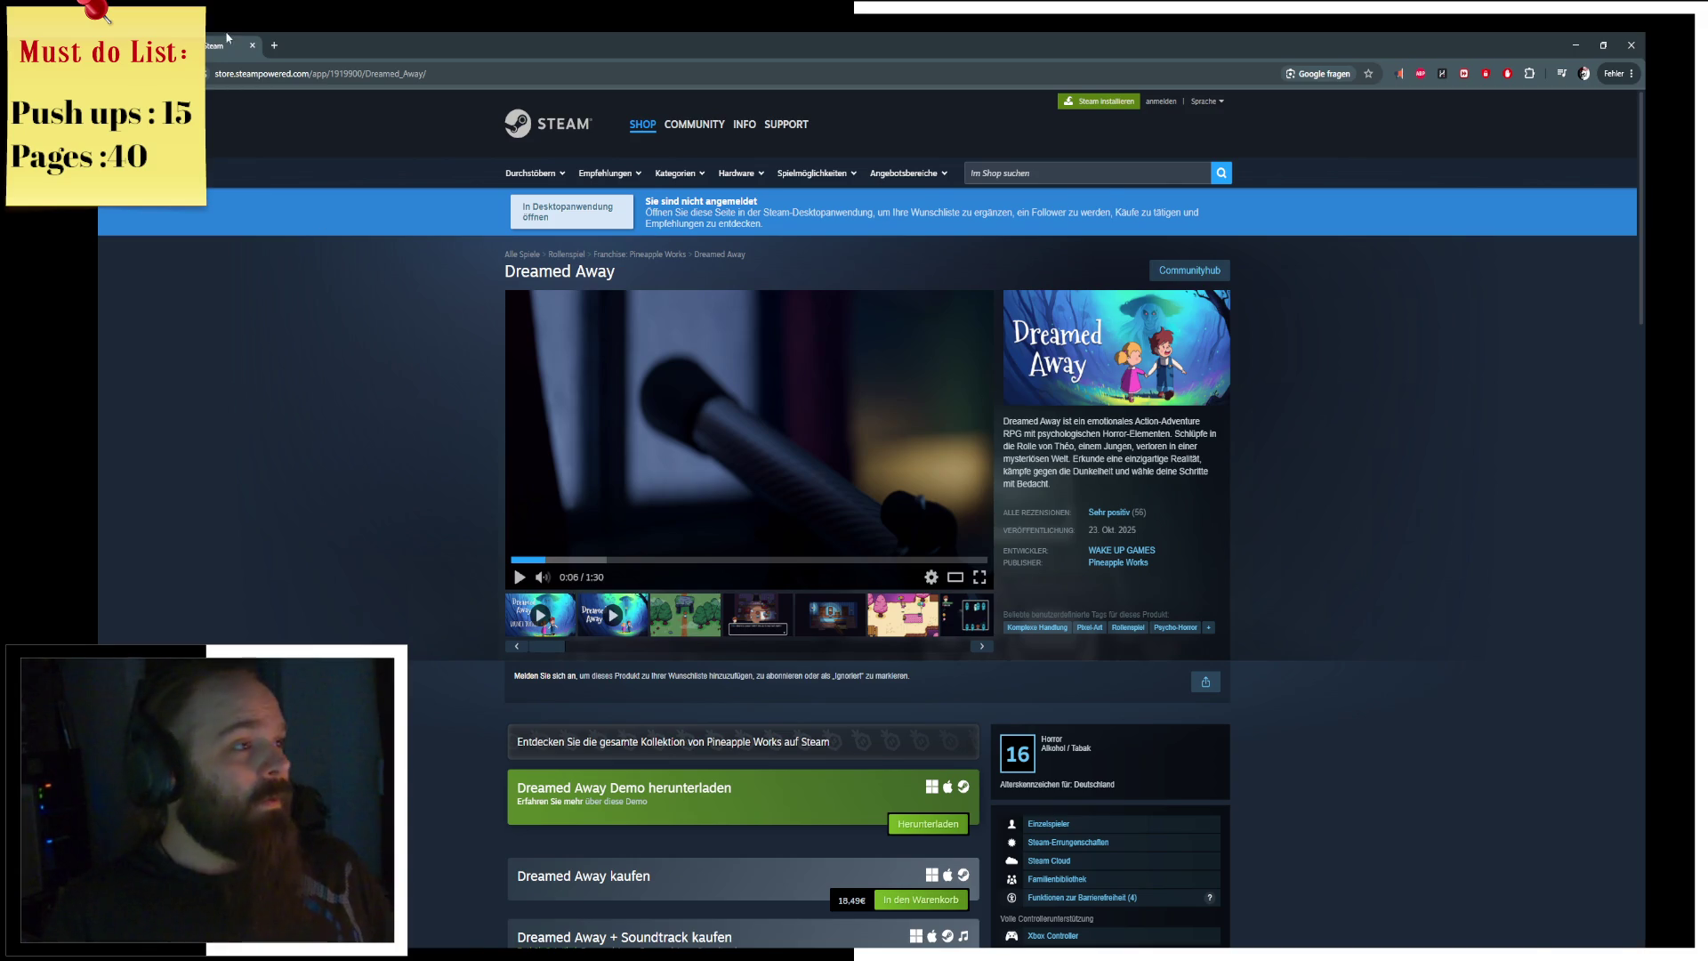
pyautogui.hotkey('alt', 'Tab')
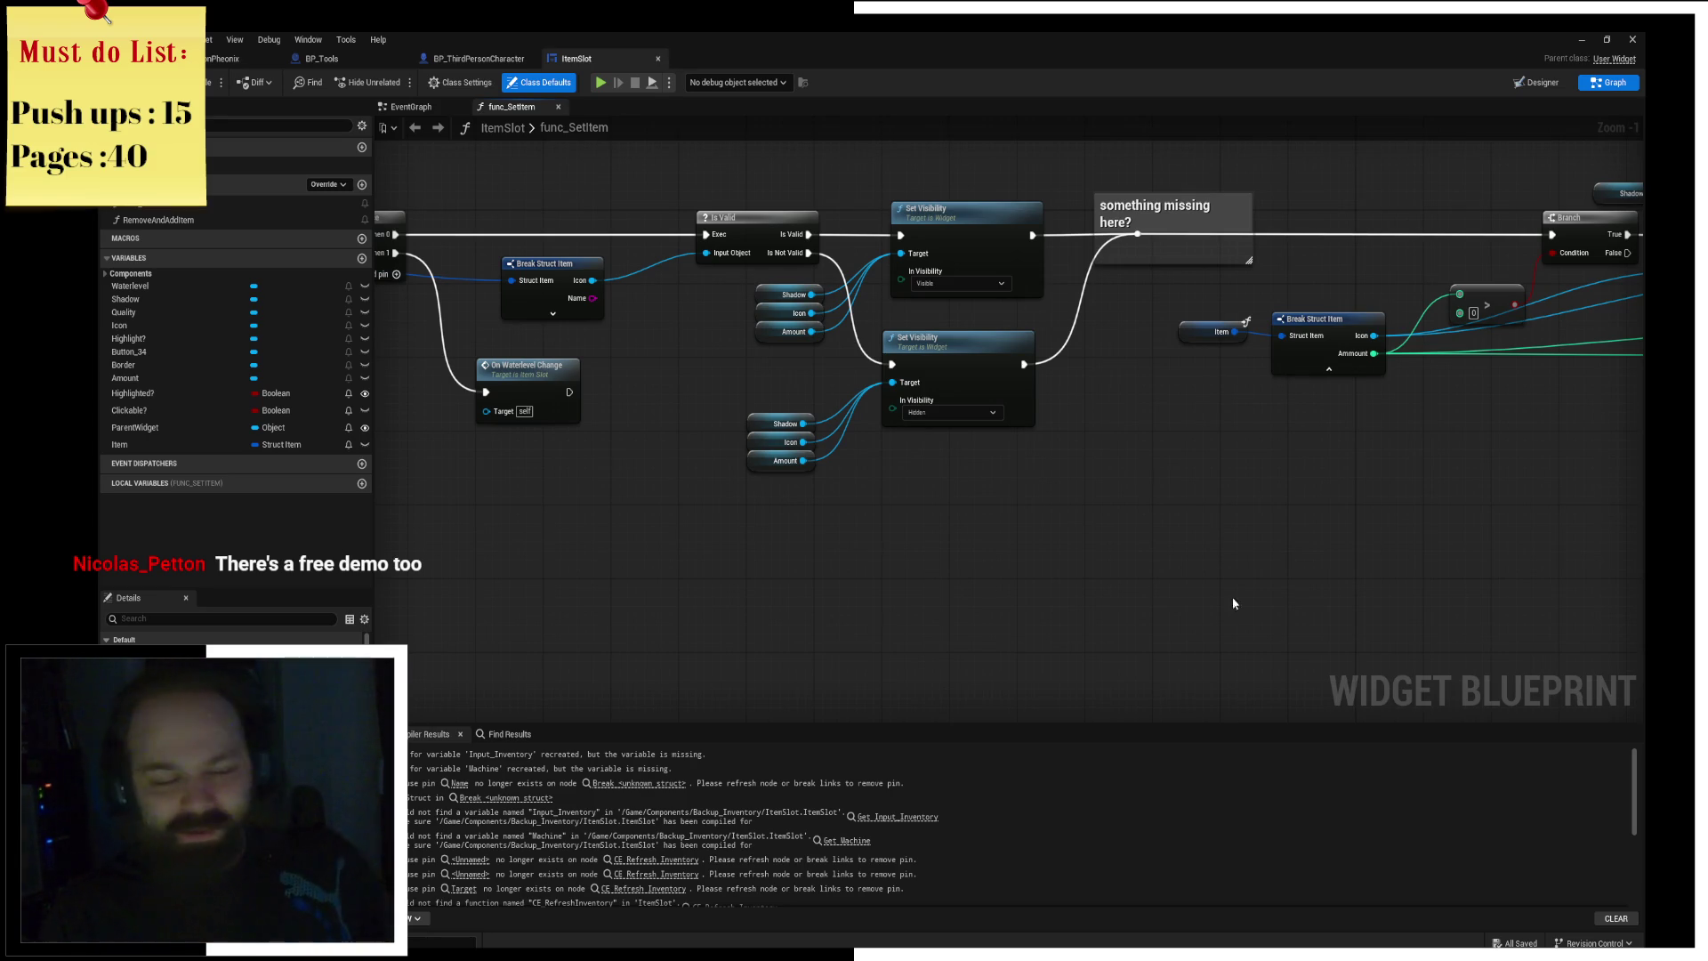
pyautogui.hotkey('alt', 'Tab')
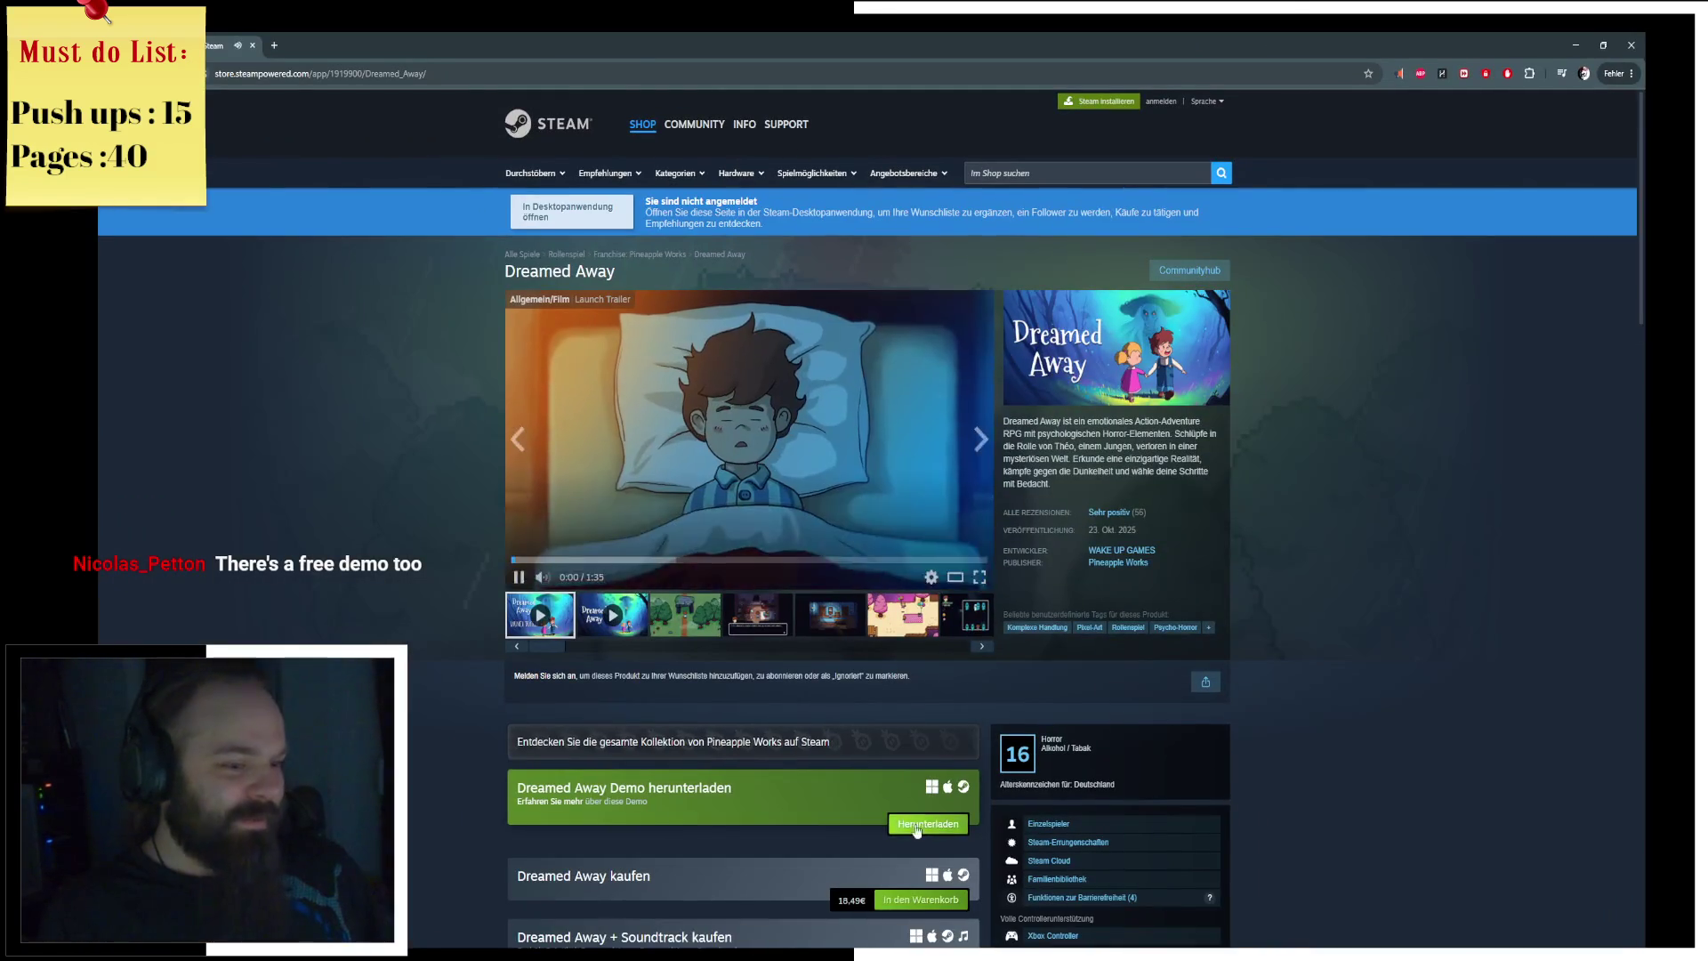
# Step: Start downloading the Dreamed Away Demo, confirming Steam is installed, and install it
pyautogui.click(927, 823)
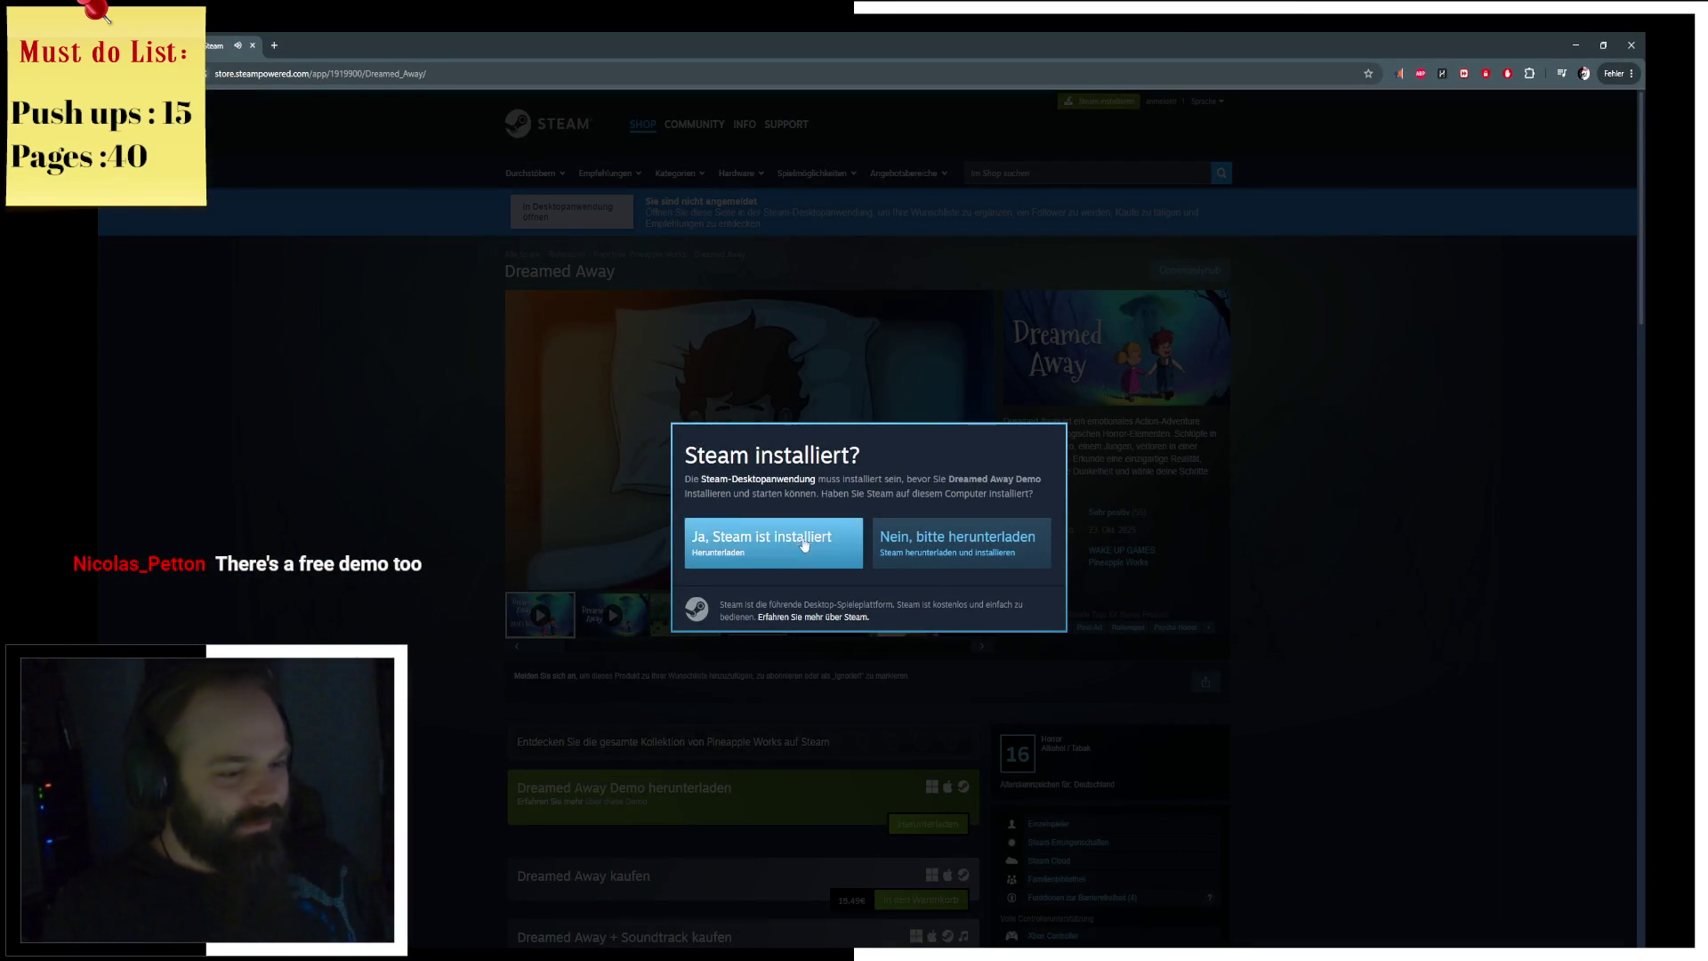
pyautogui.click(792, 544)
pyautogui.click(781, 628)
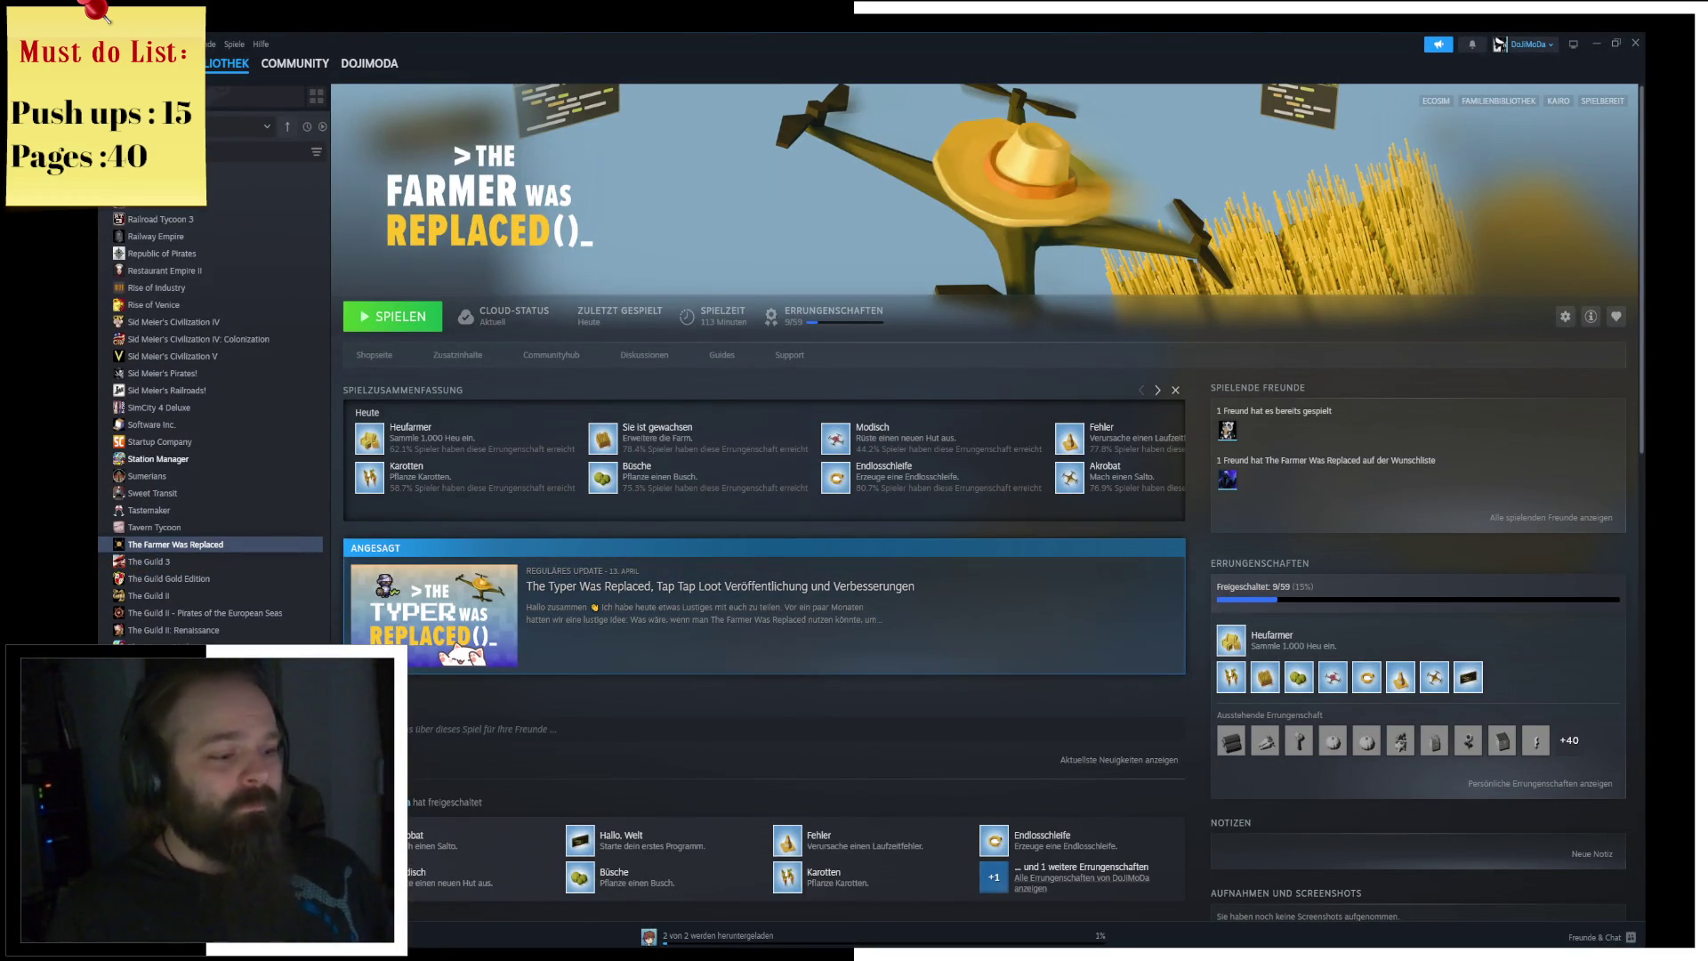
# Step: Check the download finished, then launch the Dreamed Away Demo from the Steam Library
pyautogui.click(690, 940)
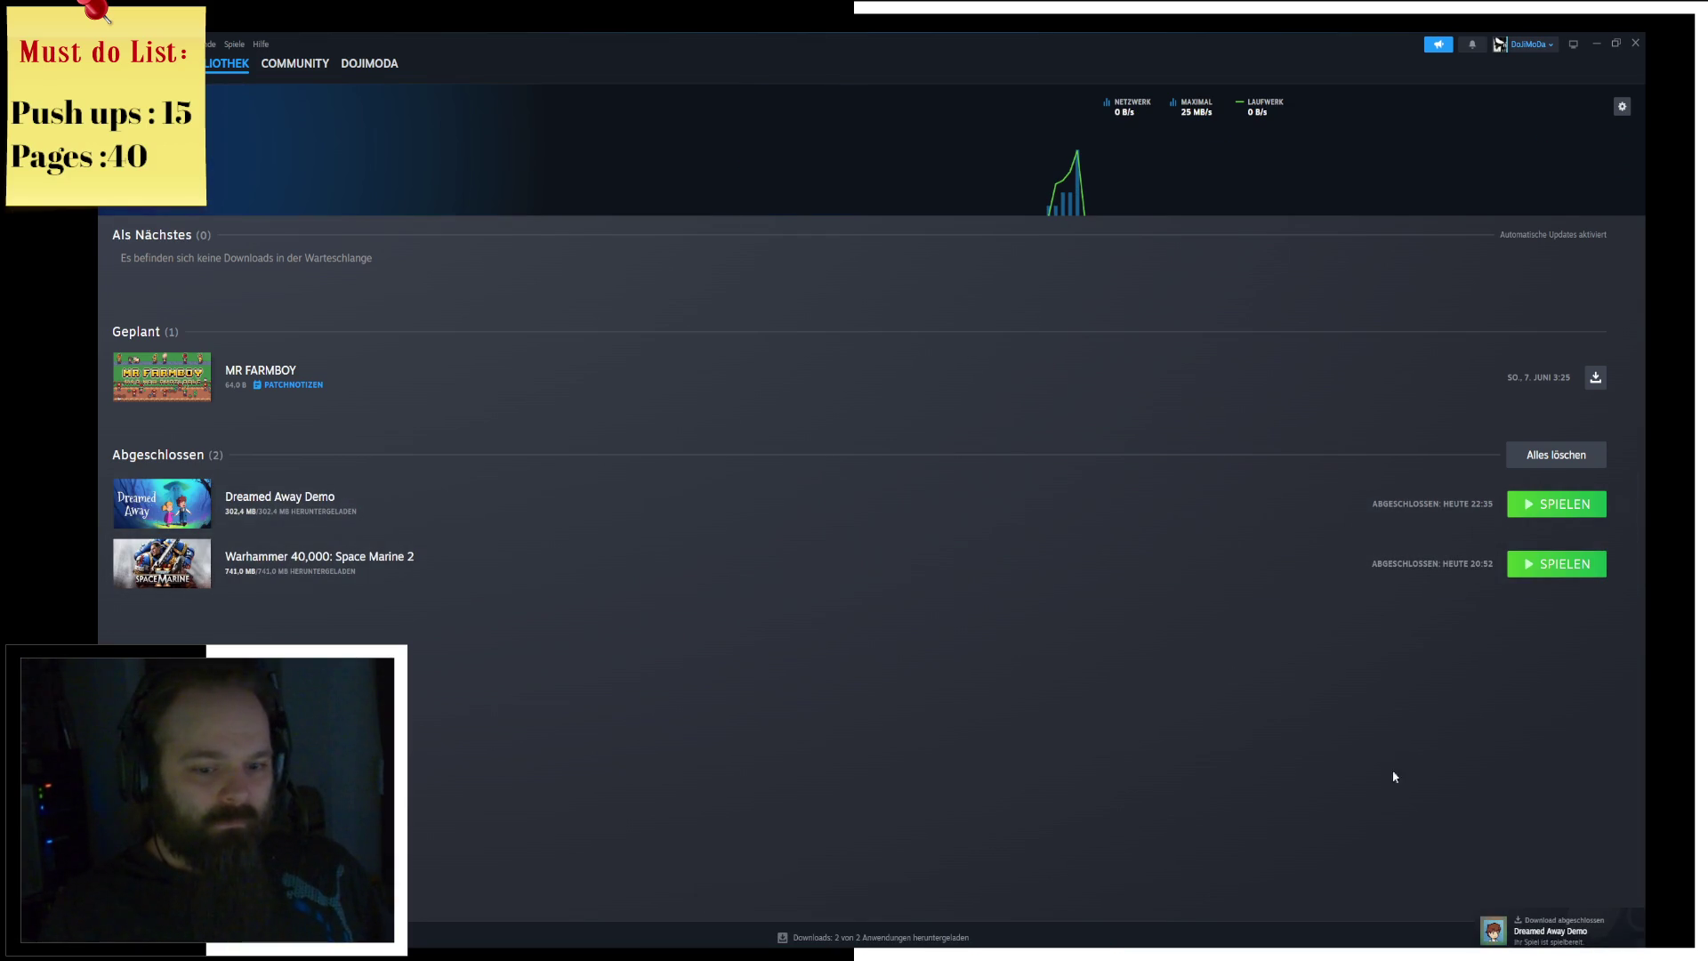
pyautogui.click(1548, 928)
pyautogui.click(401, 316)
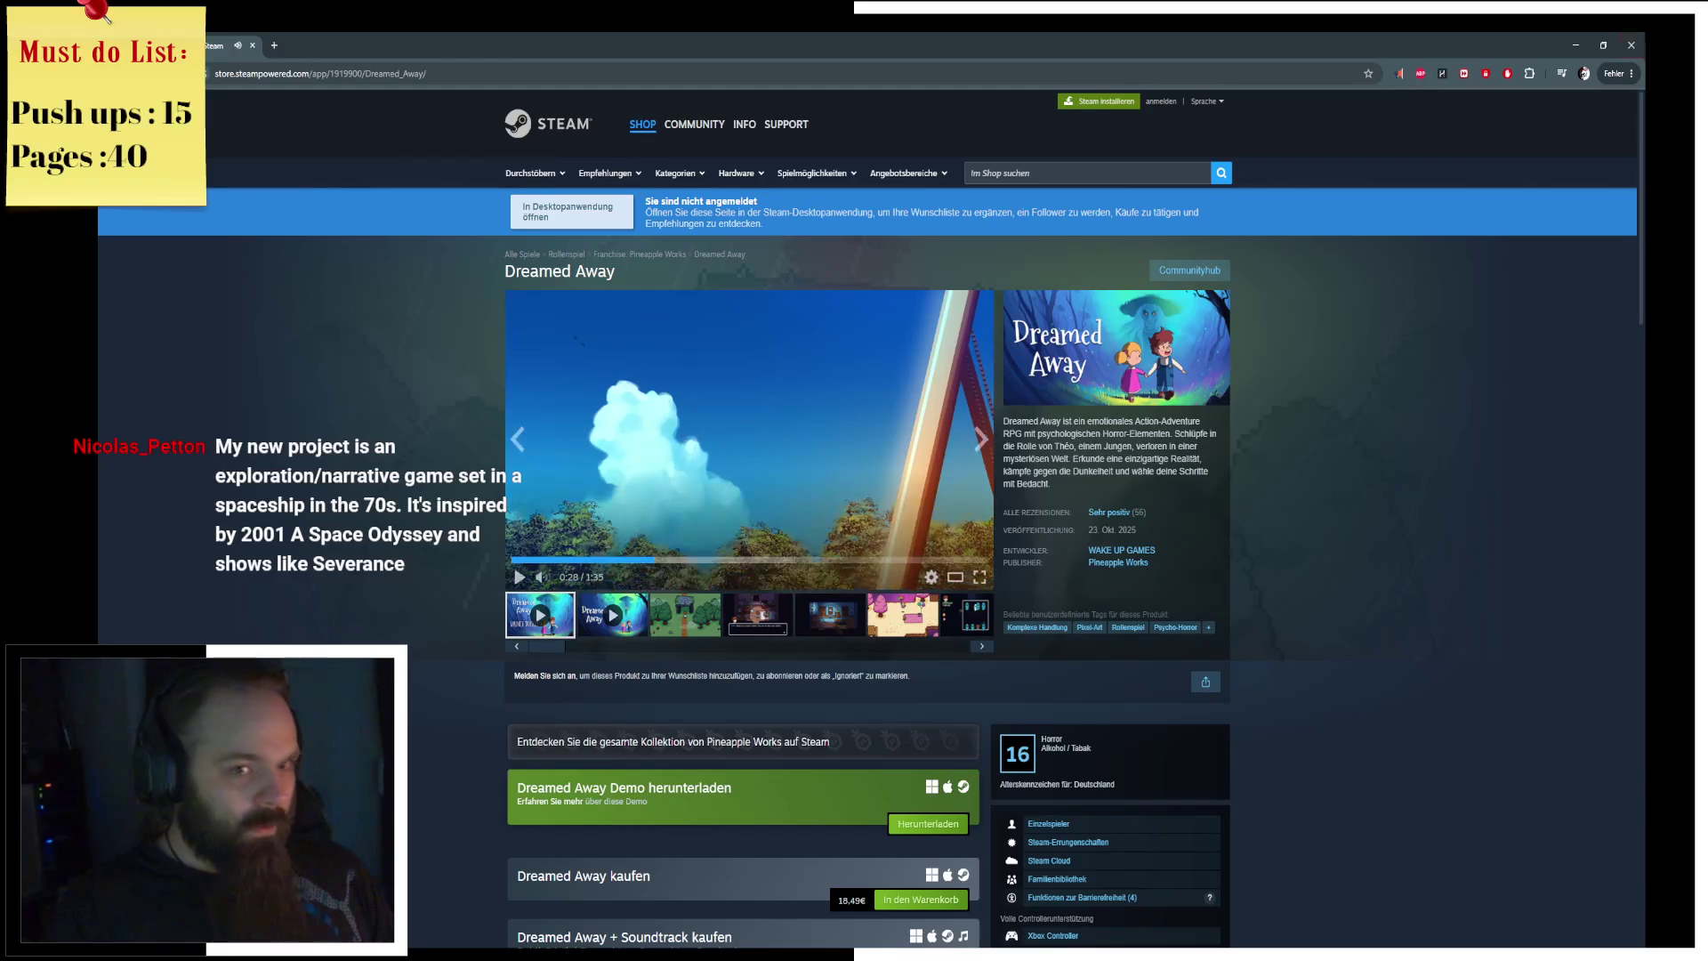
# Step: Minimize the browser to reveal the Dreamed Away Demo's language selection screen
pyautogui.click(1574, 45)
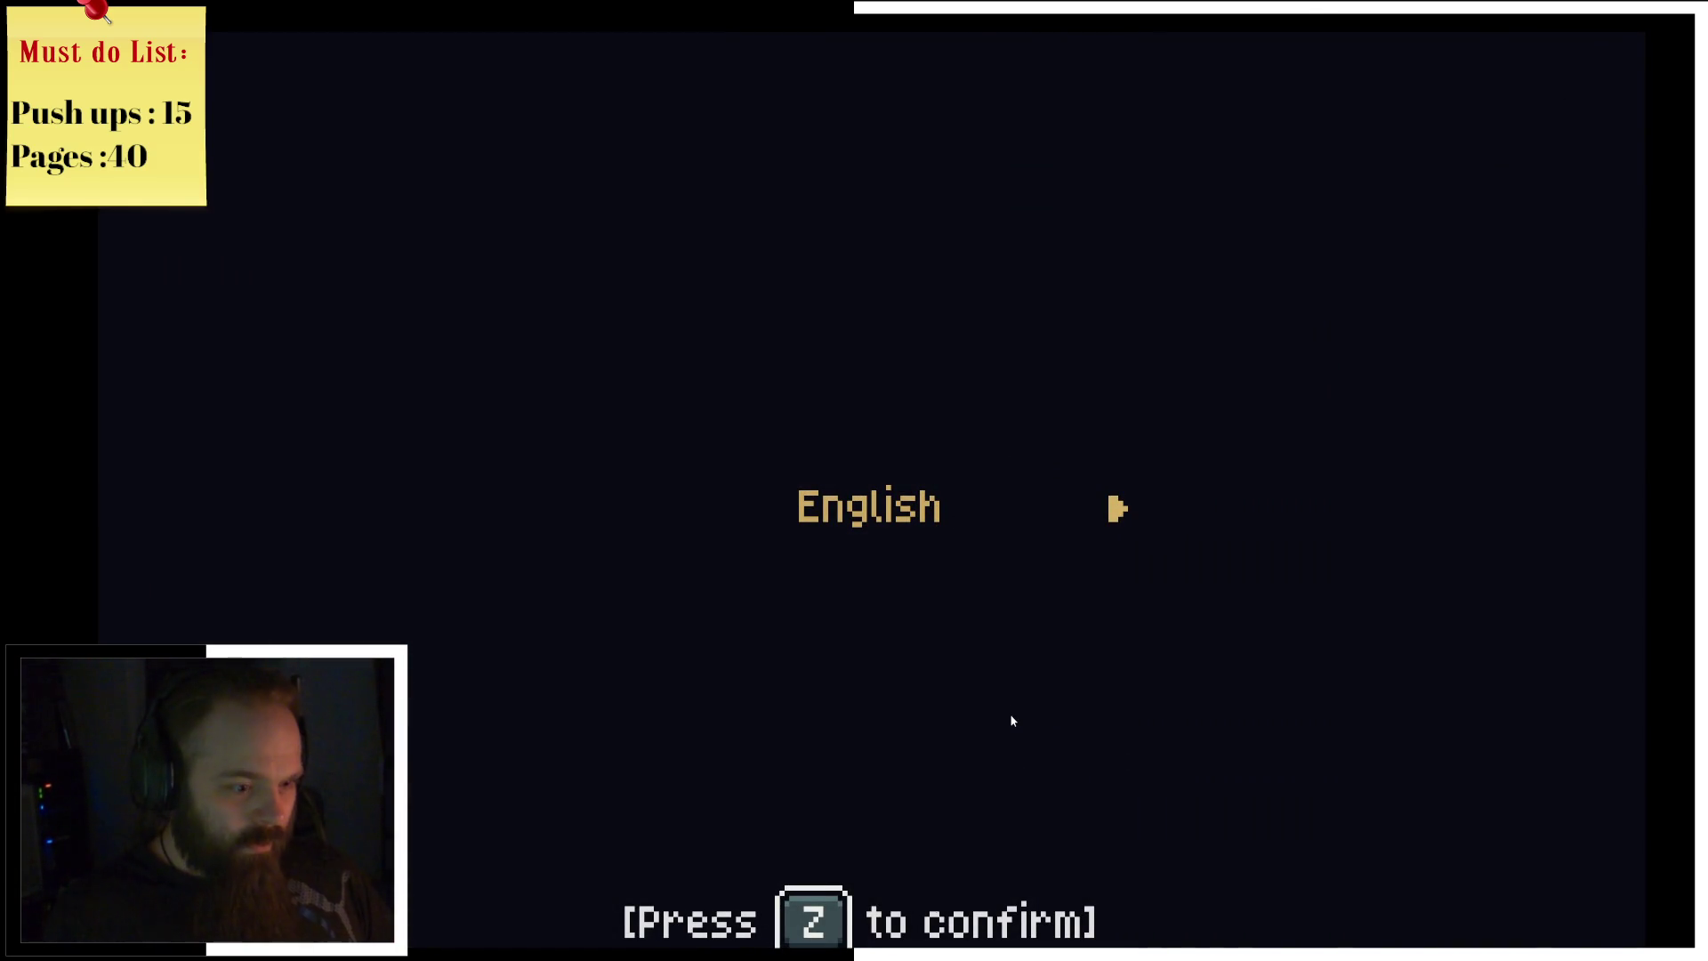
# Step: Confirm English, then rebind the ACTION control from Z to Y in Options > Controls
pyautogui.press('z')
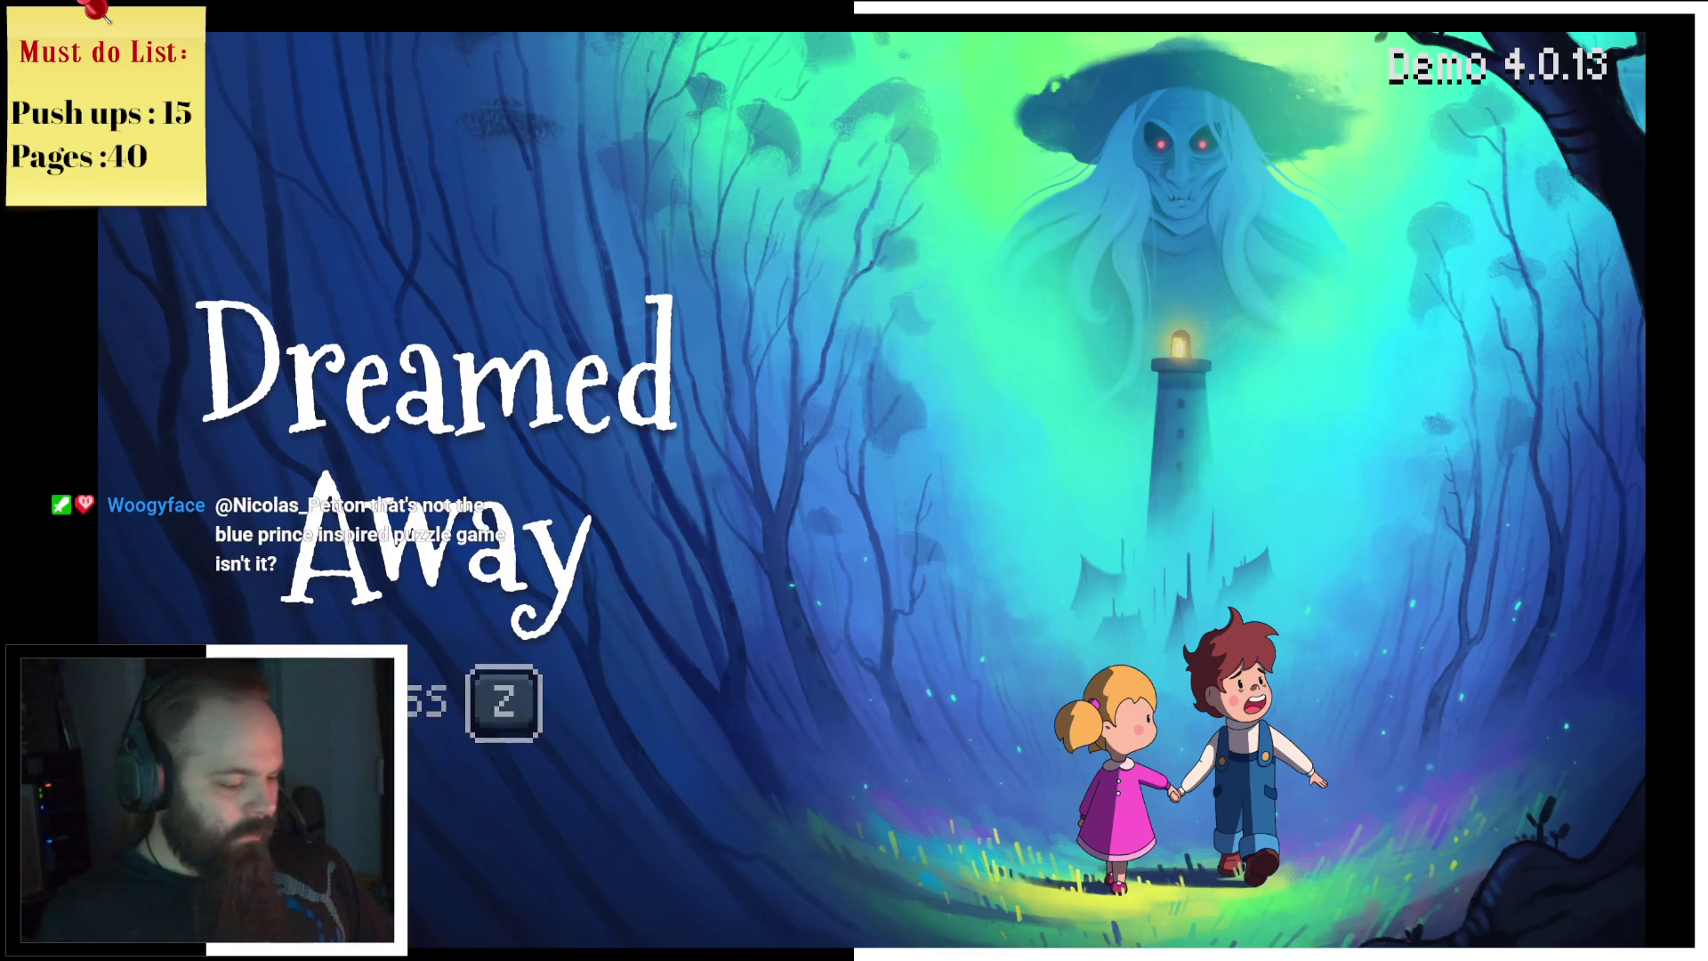
pyautogui.press('z')
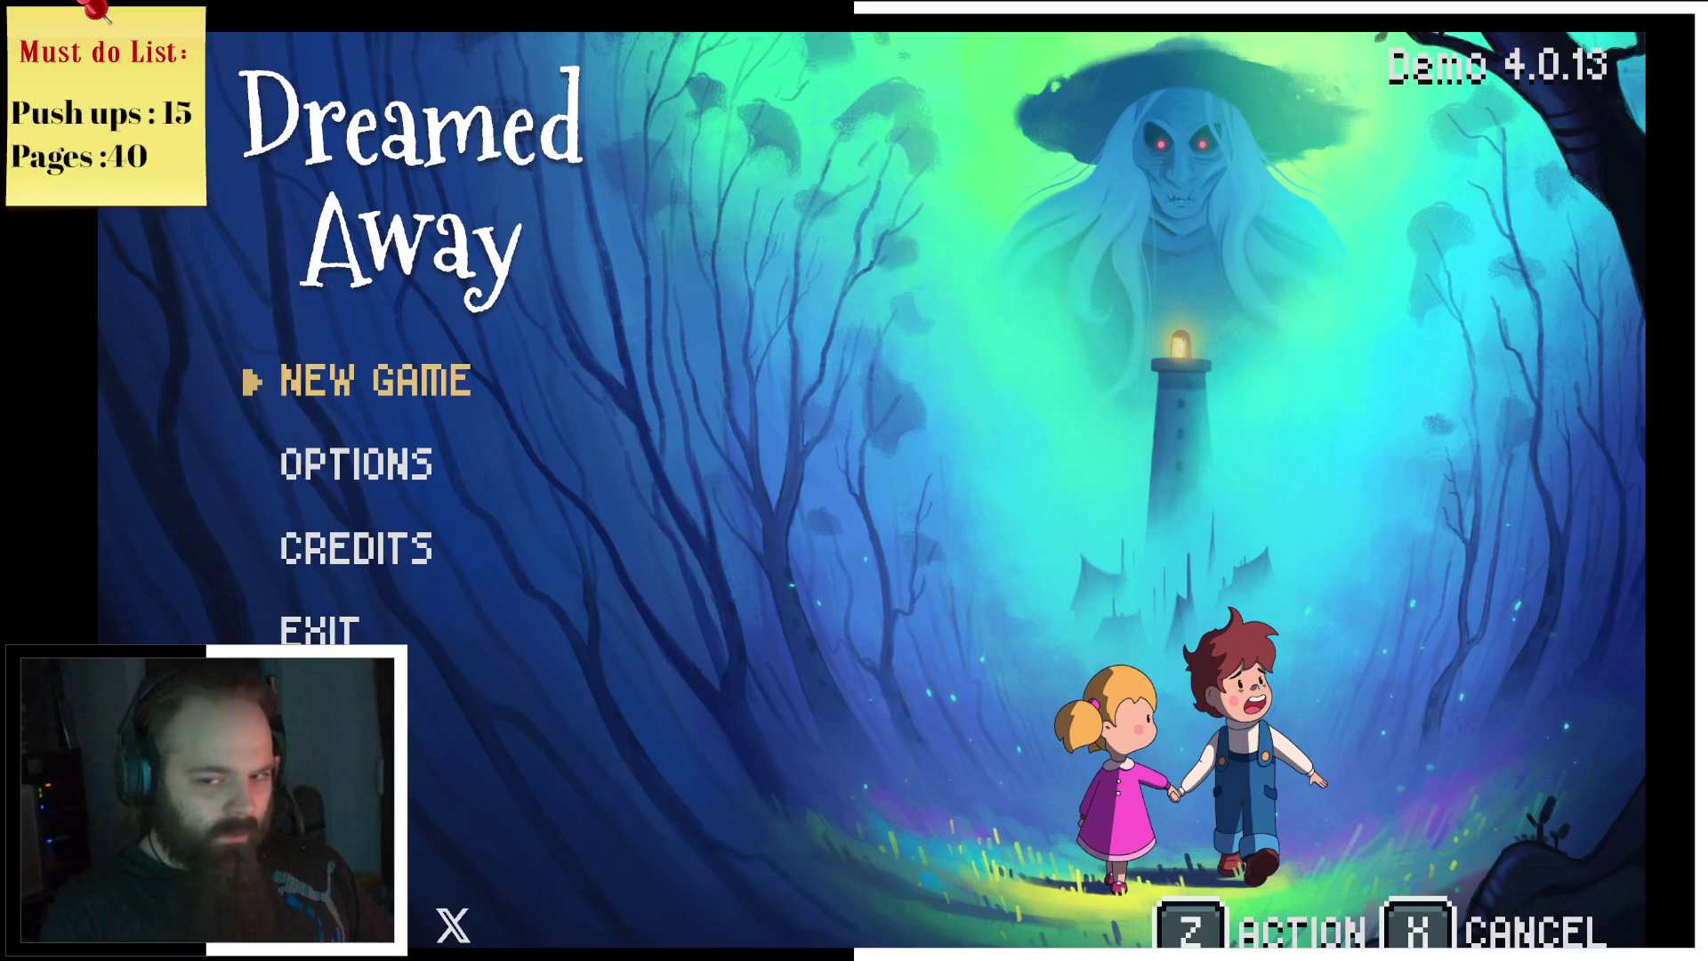
pyautogui.press('Down')
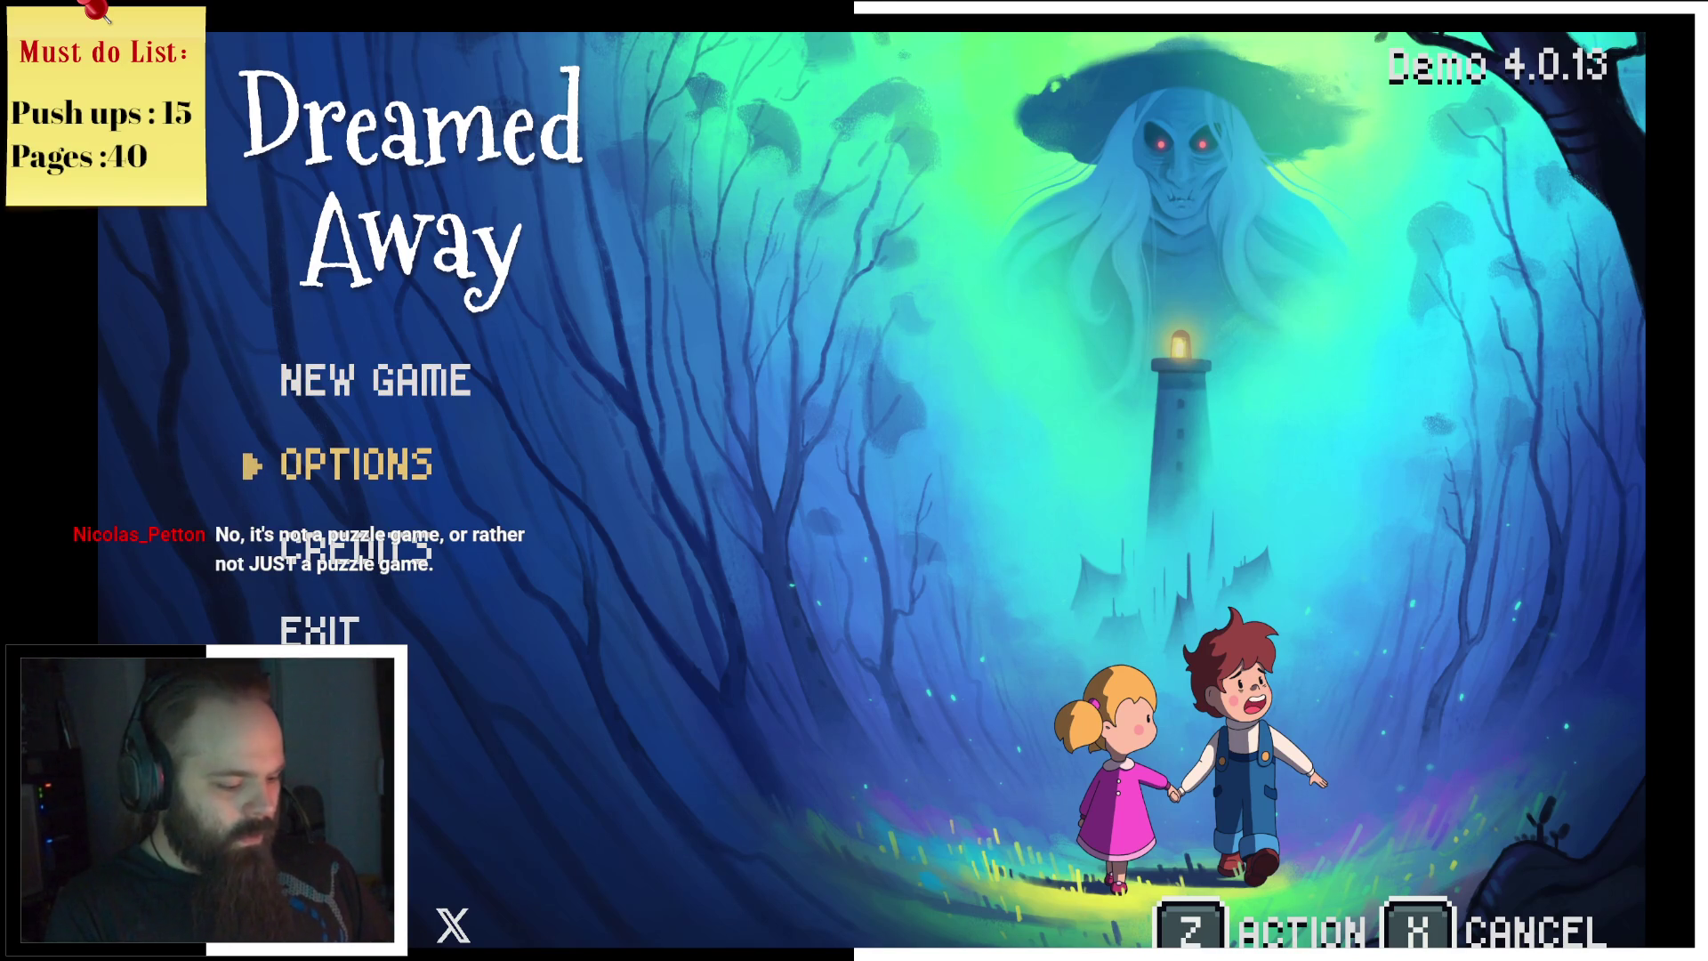
pyautogui.press('z')
pyautogui.press('Right')
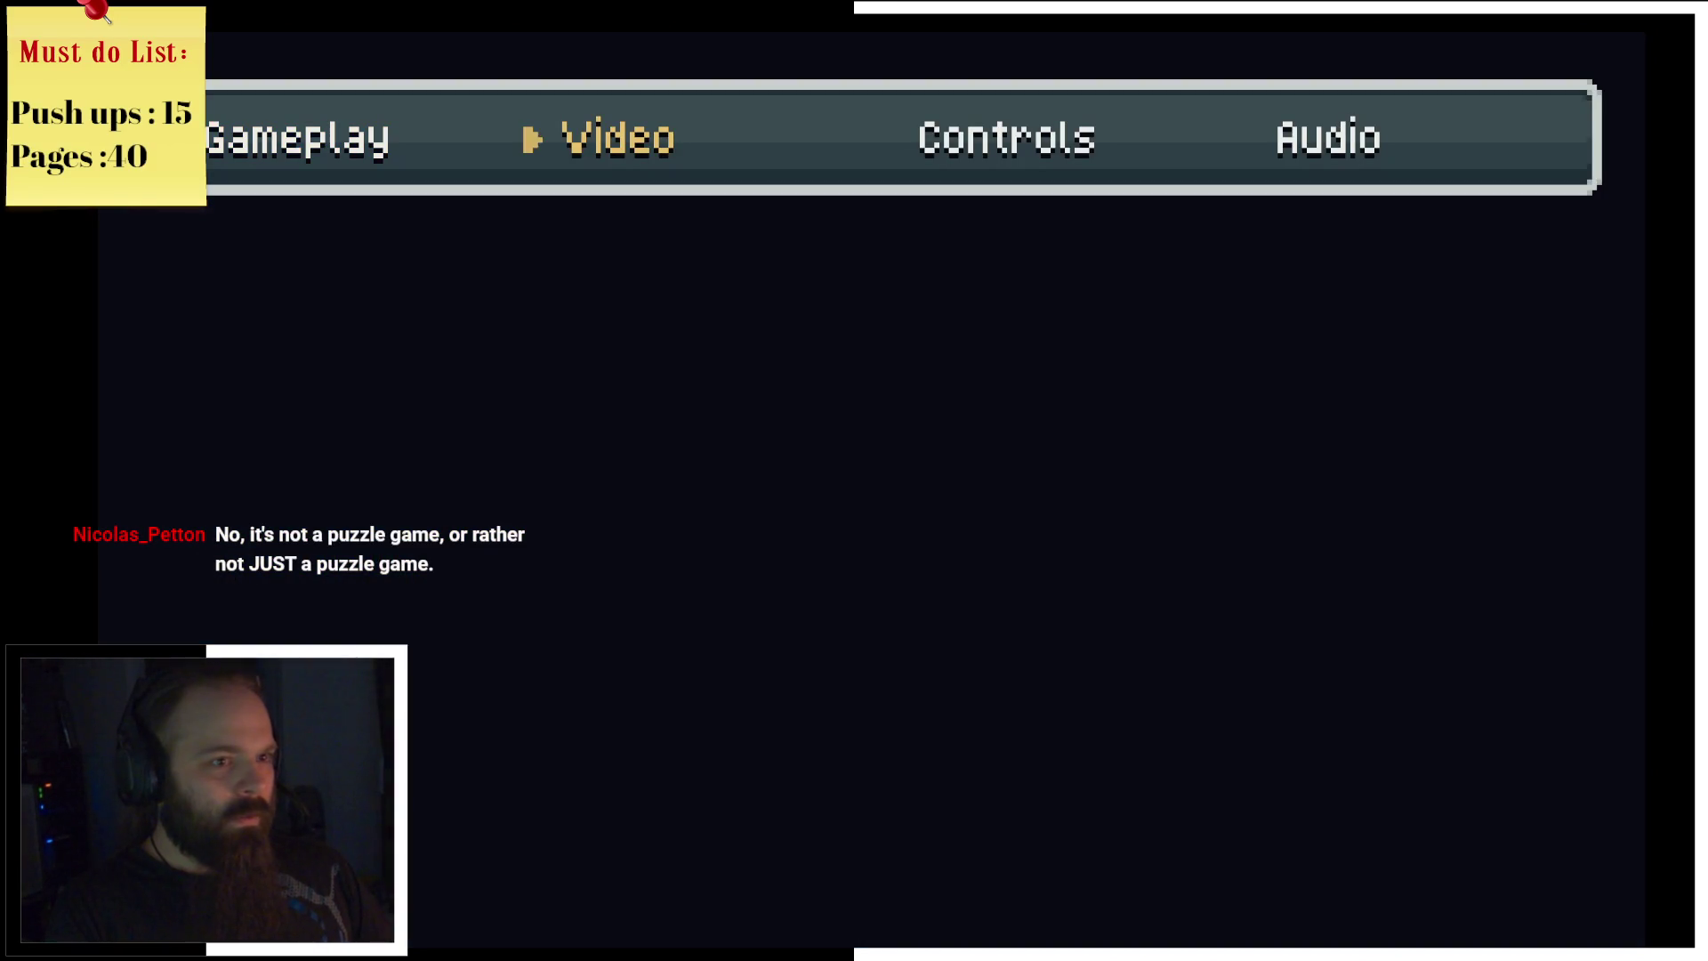
pyautogui.press('Right')
pyautogui.press('z')
pyautogui.press('Down')
pyautogui.press('Down')
pyautogui.press('Down')
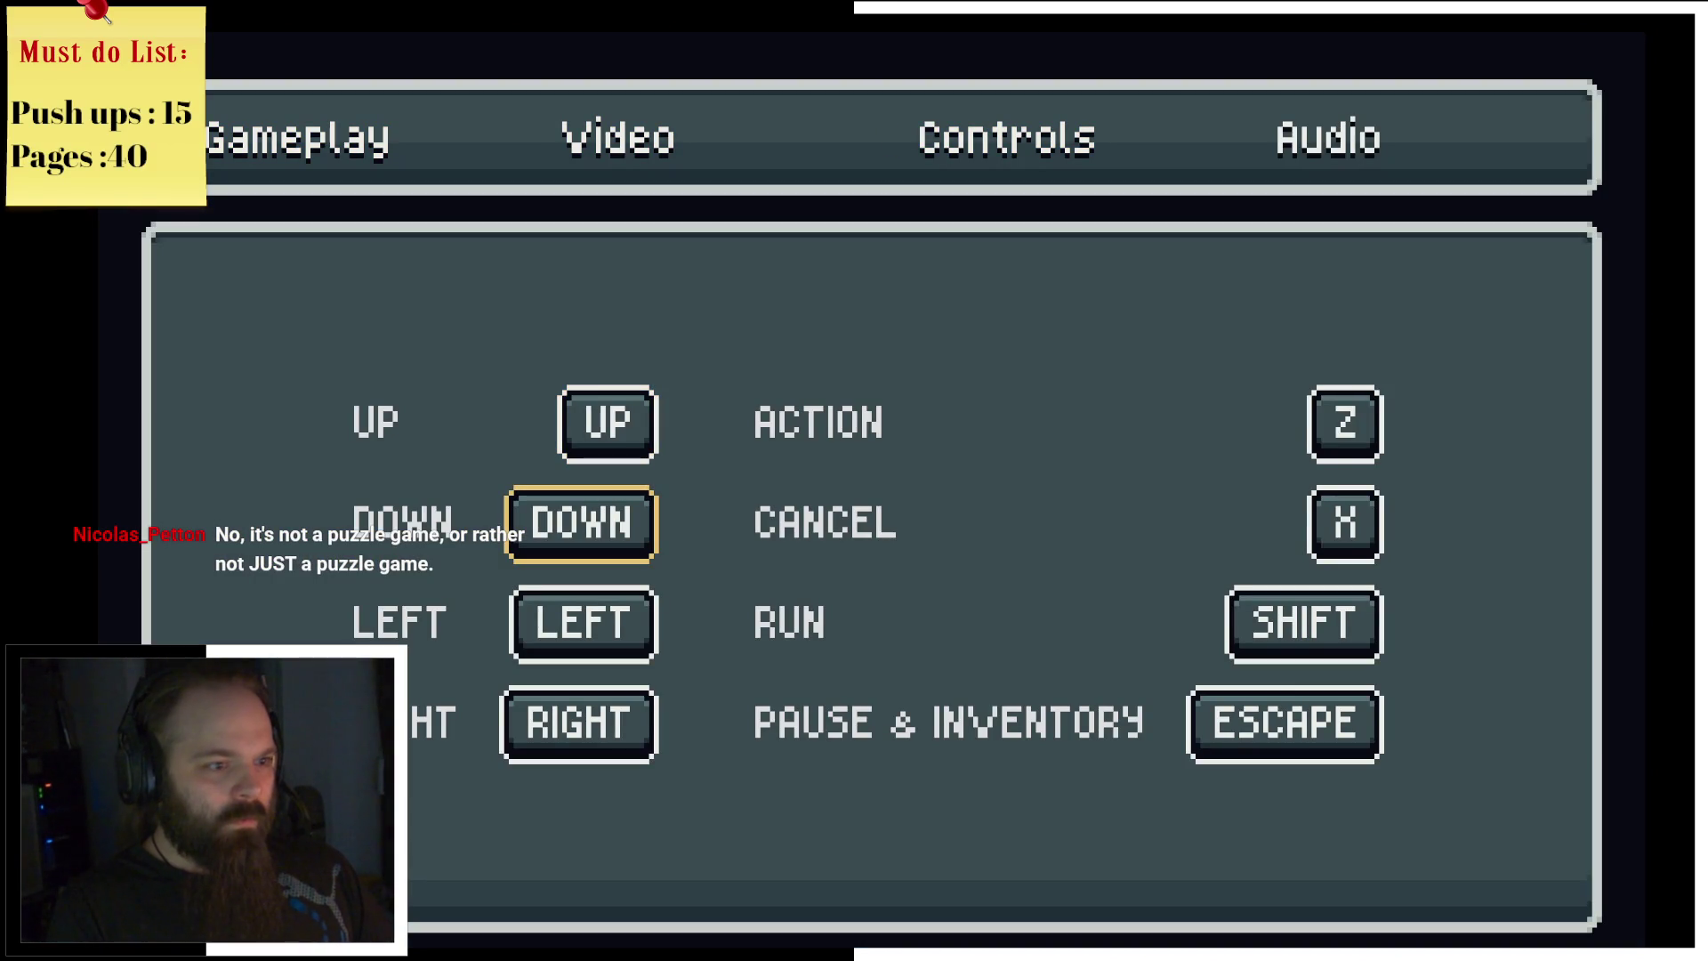
pyautogui.press('Down')
pyautogui.press('z')
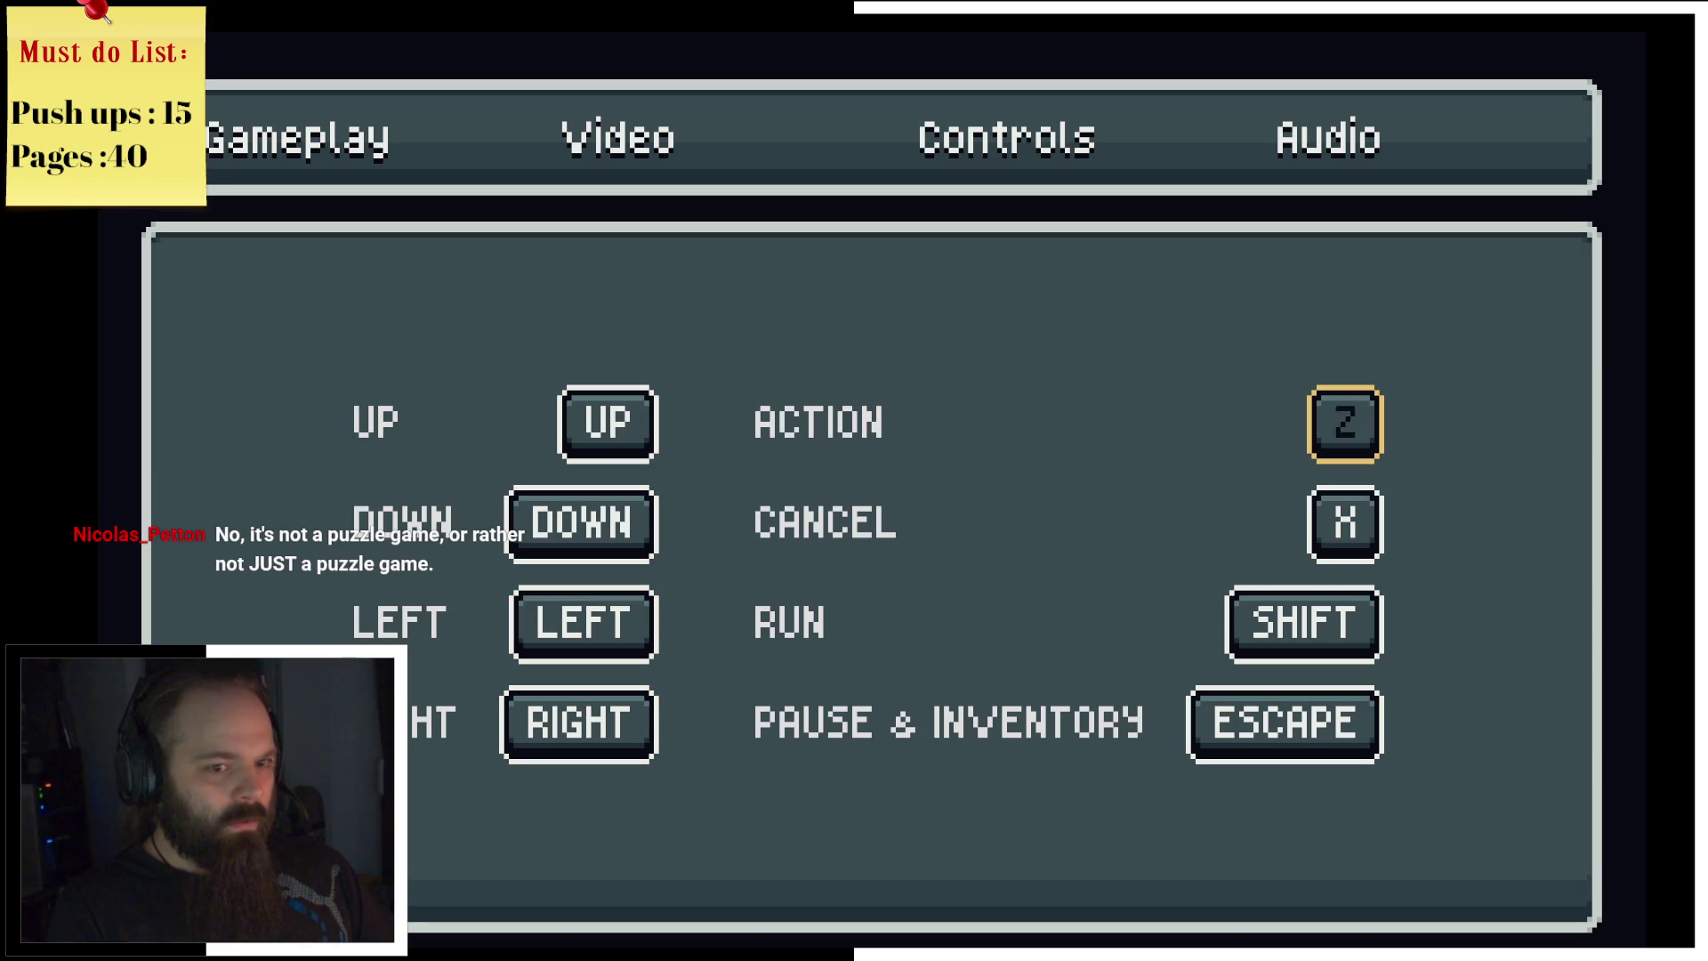
pyautogui.press('y')
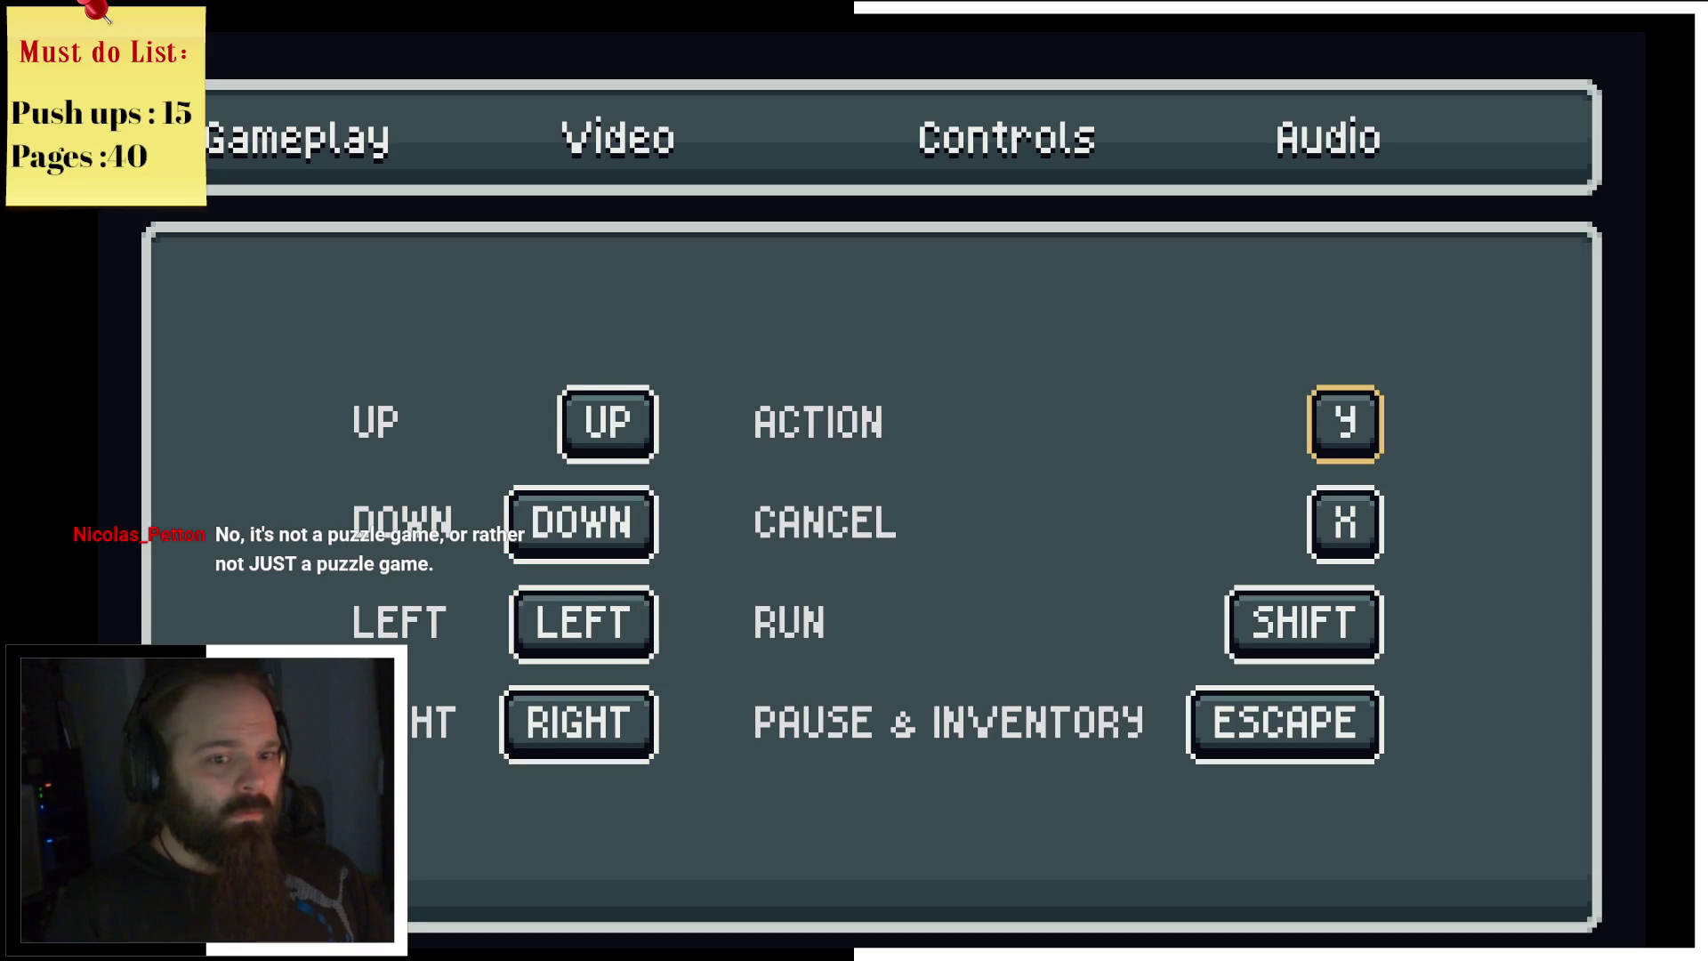
# Step: Return to the title and start a New Game on Reality difficulty
pyautogui.press('Escape')
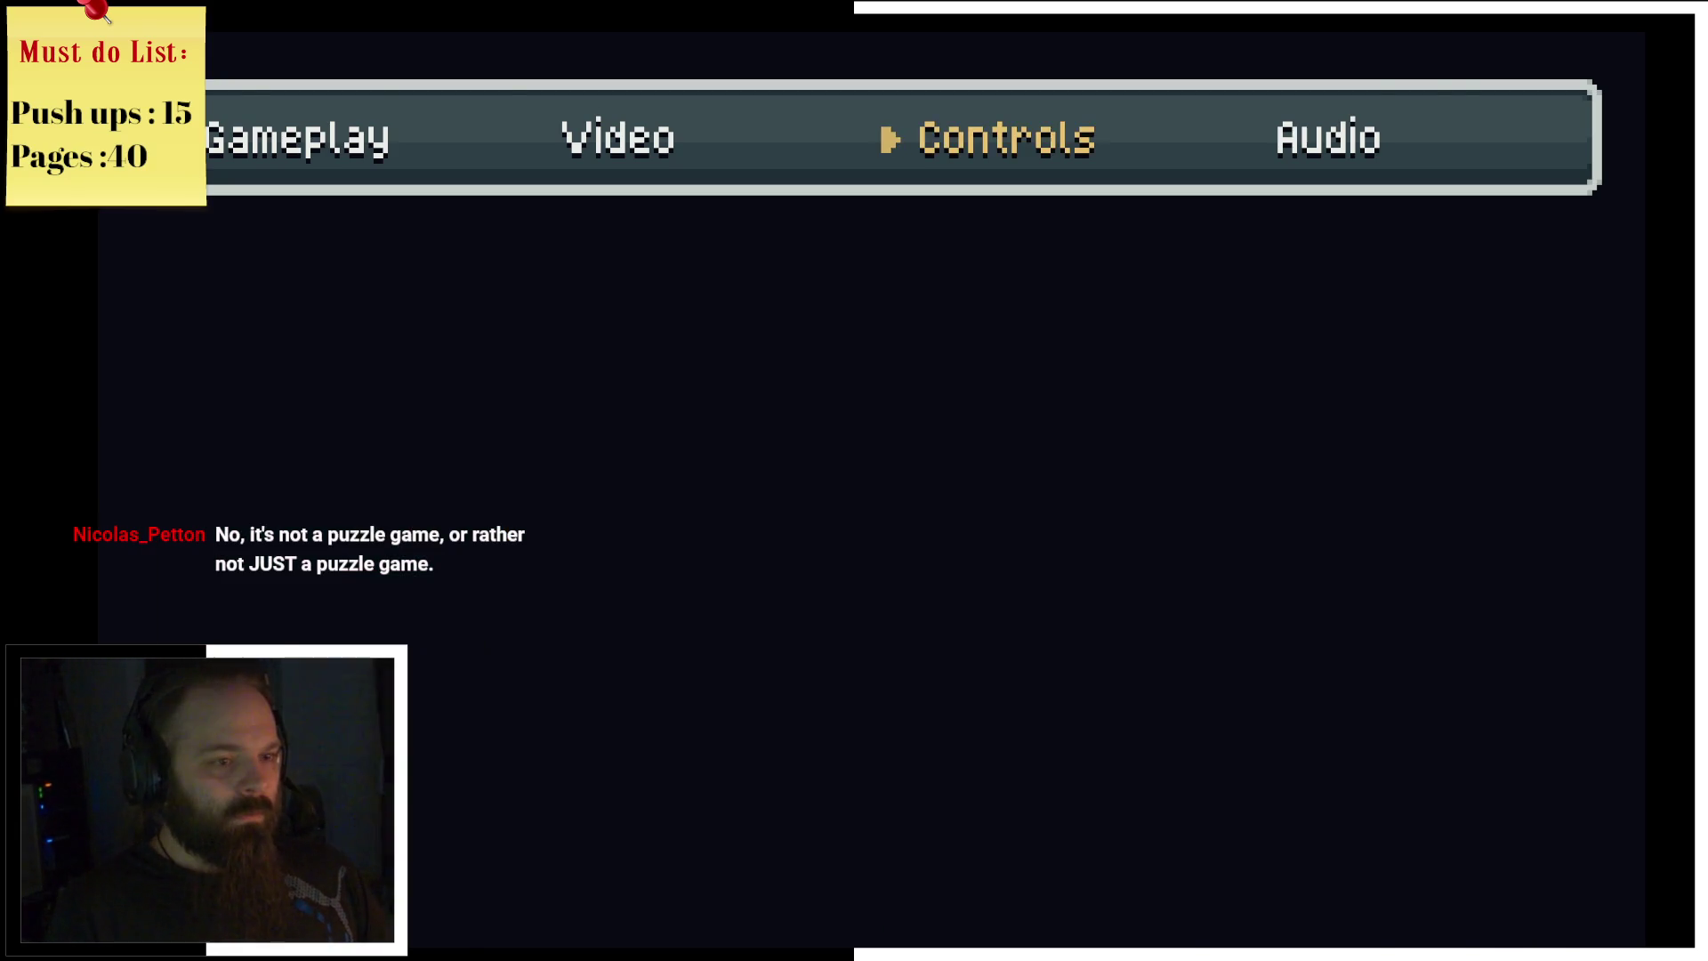
pyautogui.press('y')
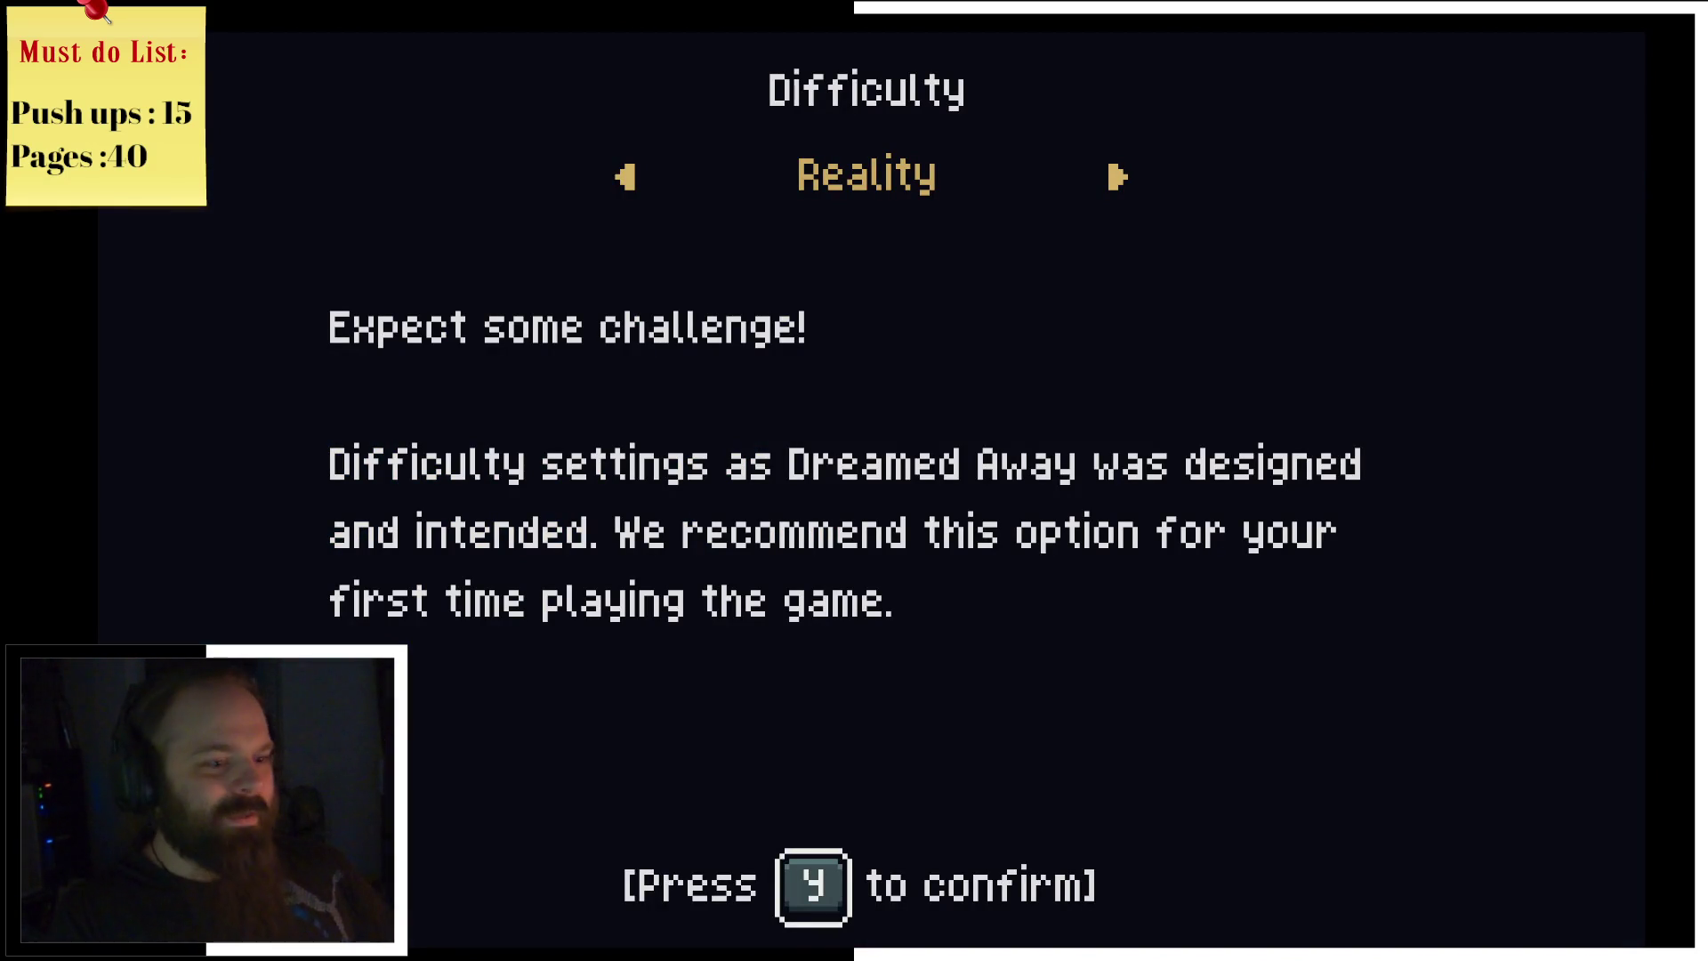
pyautogui.press('Right')
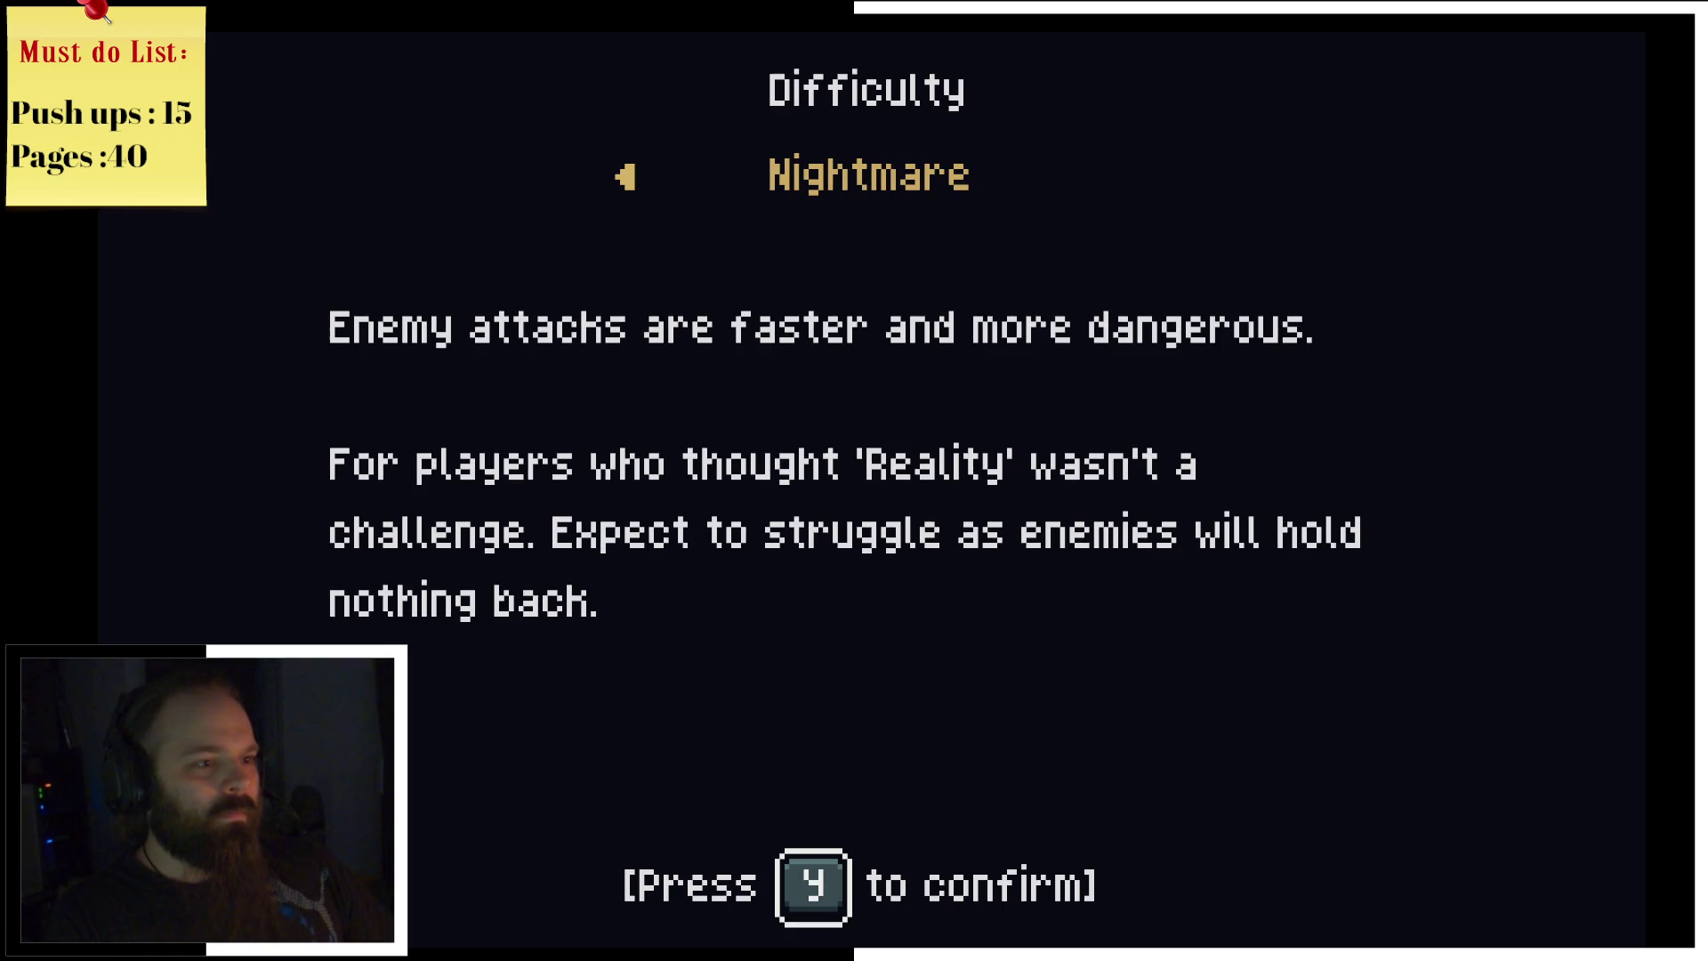
pyautogui.press('Left')
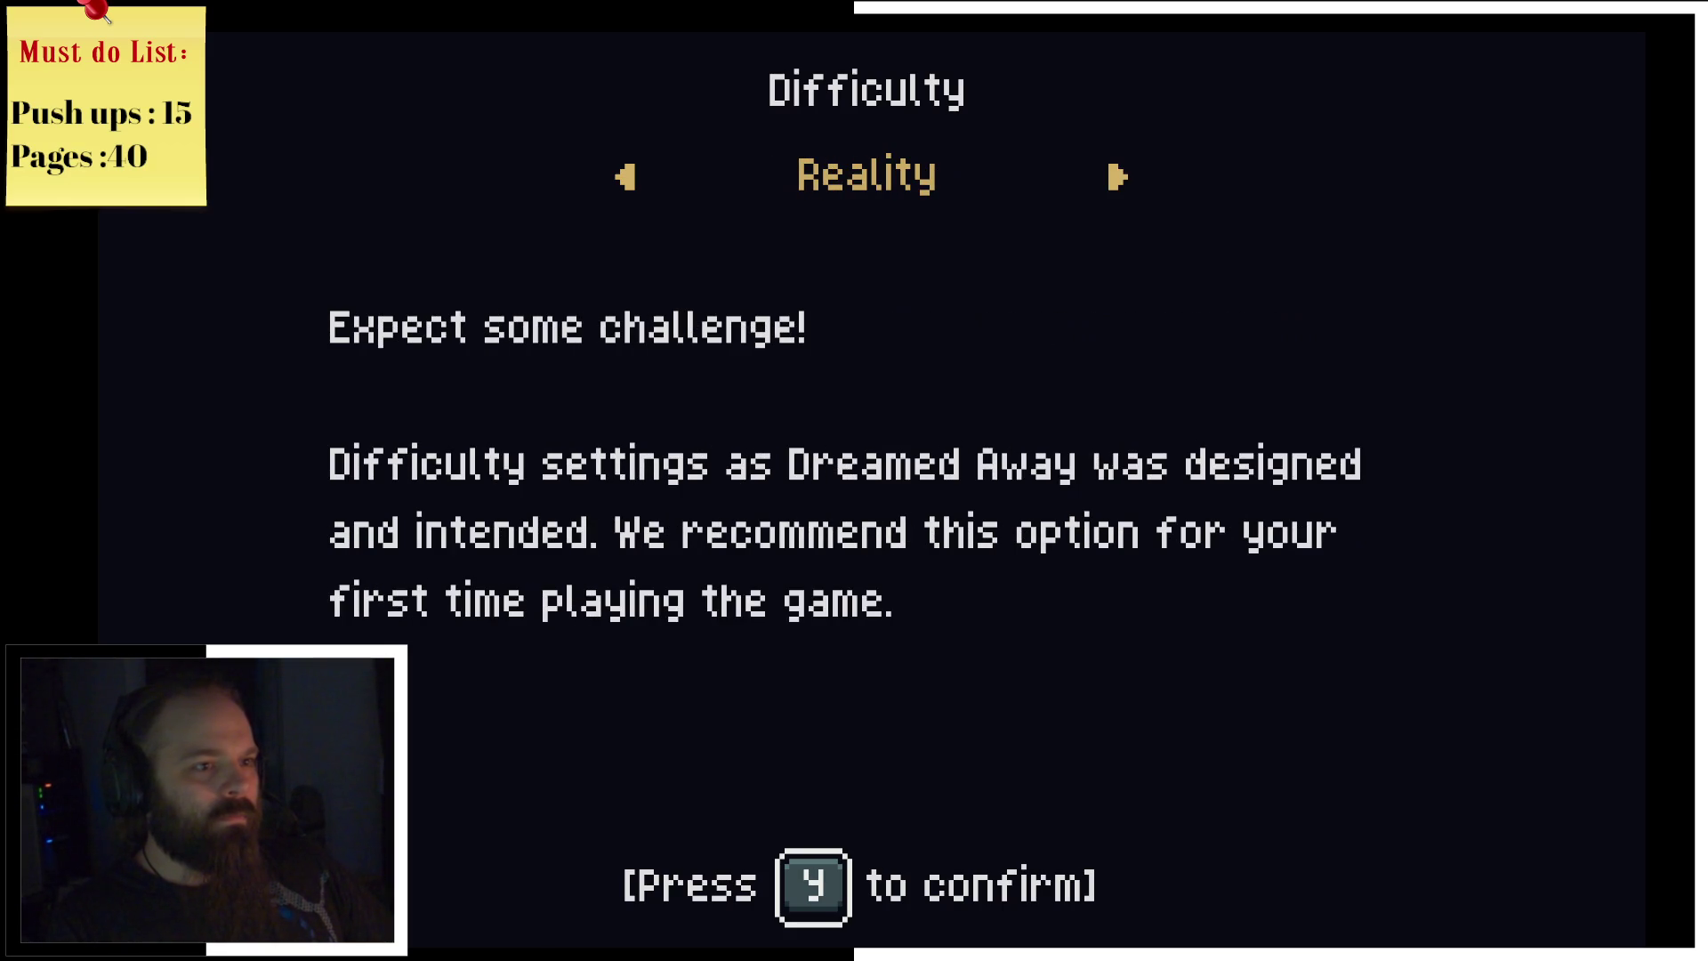
pyautogui.press('y')
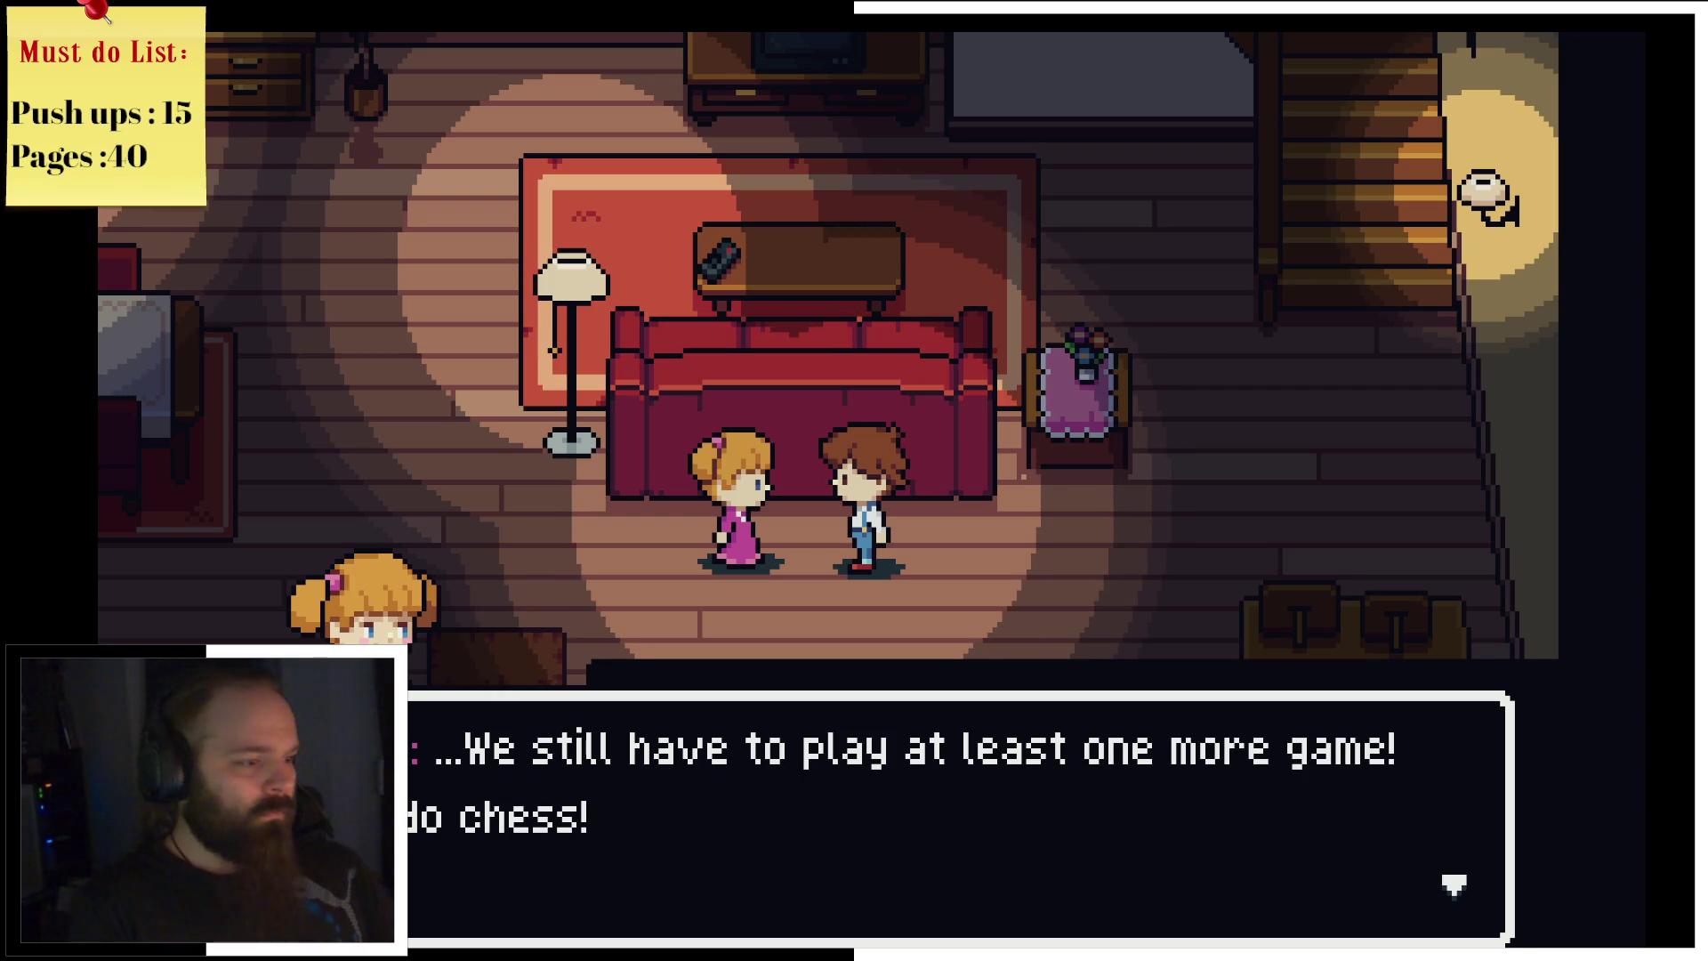
# Step: Advance the living-room dialogue about playing chess to its end
pyautogui.press('Return')
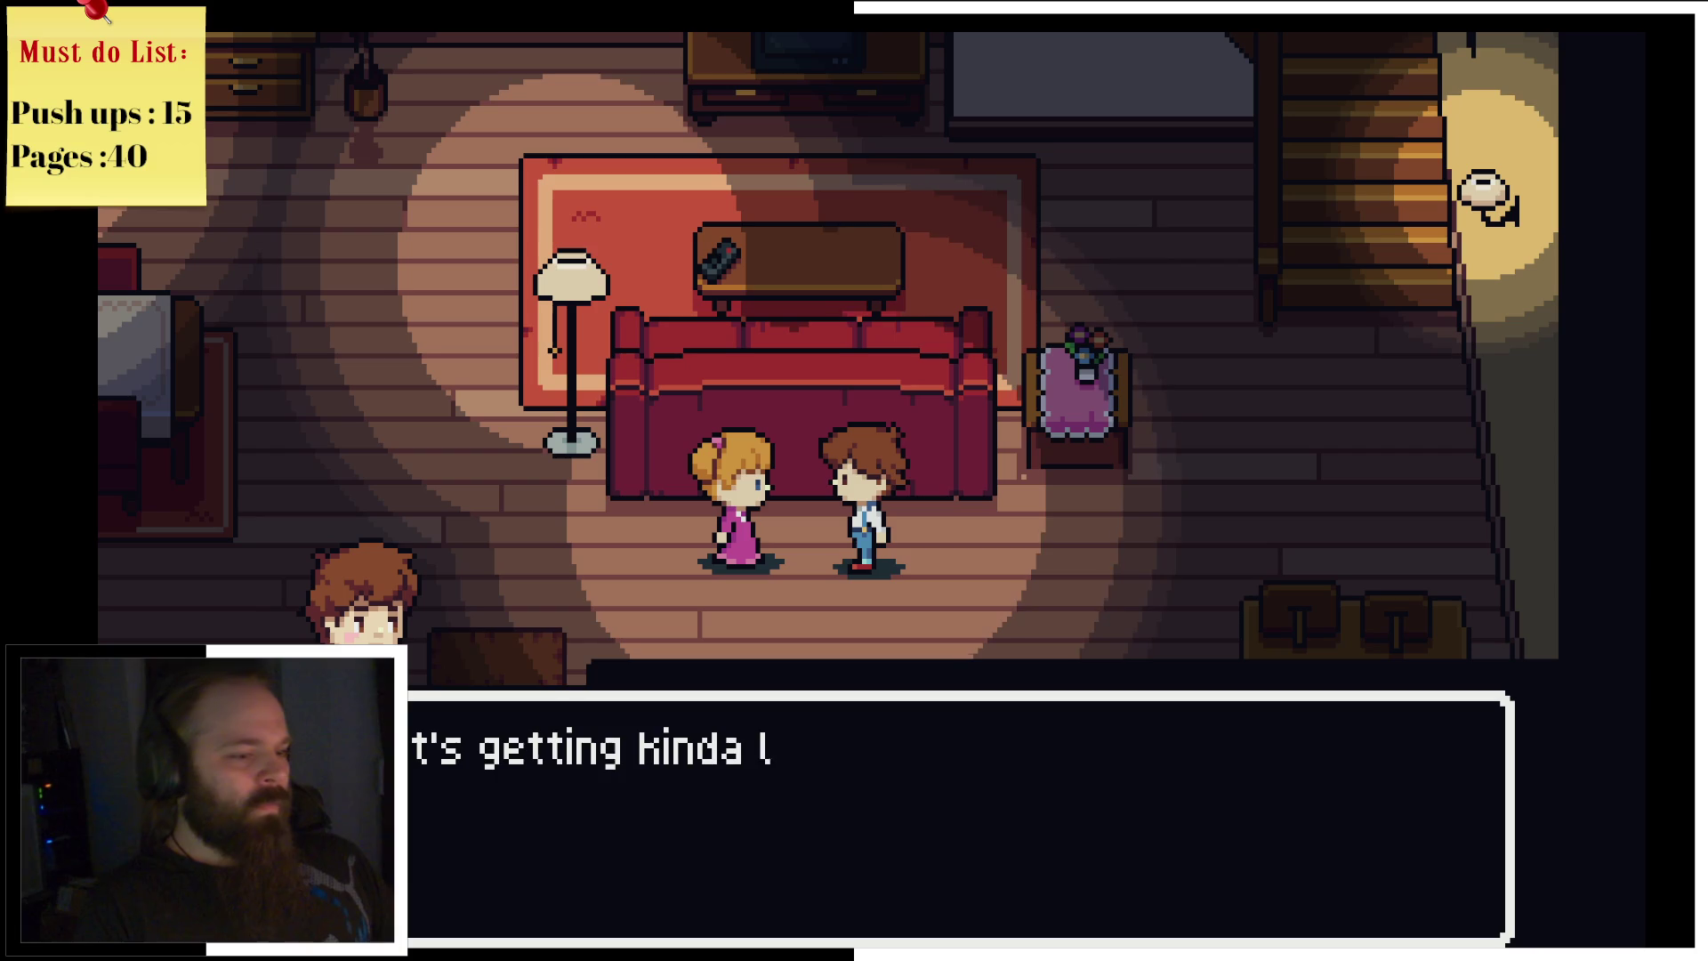
pyautogui.press('Return')
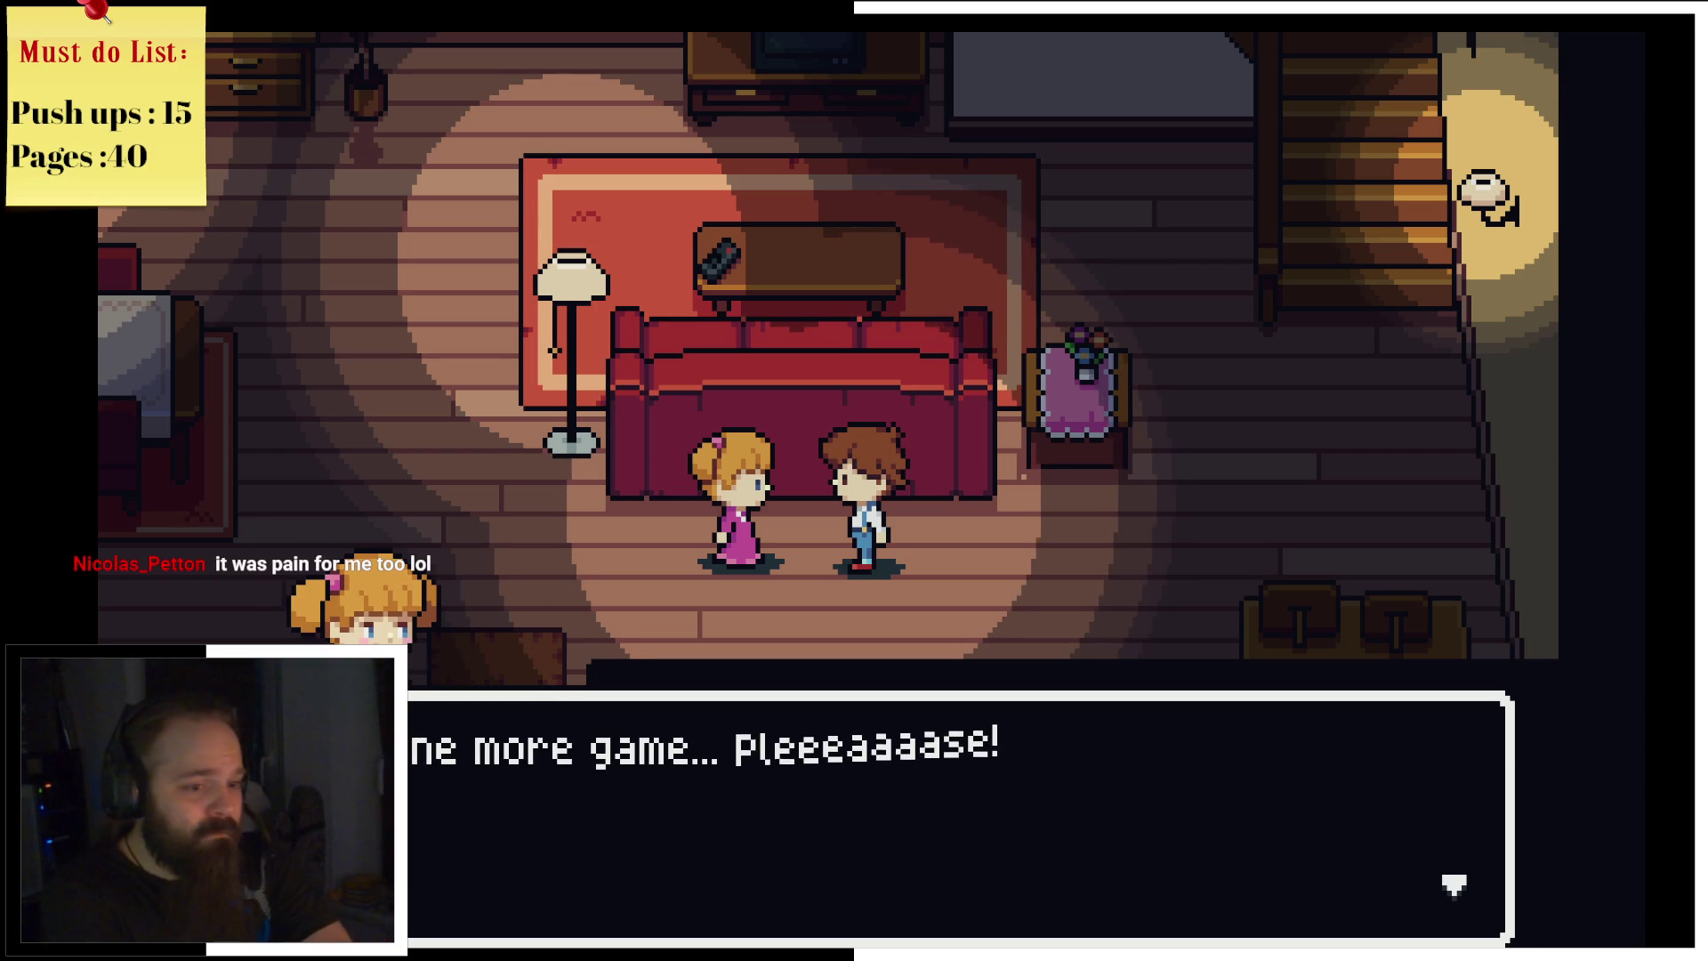
pyautogui.press('Return')
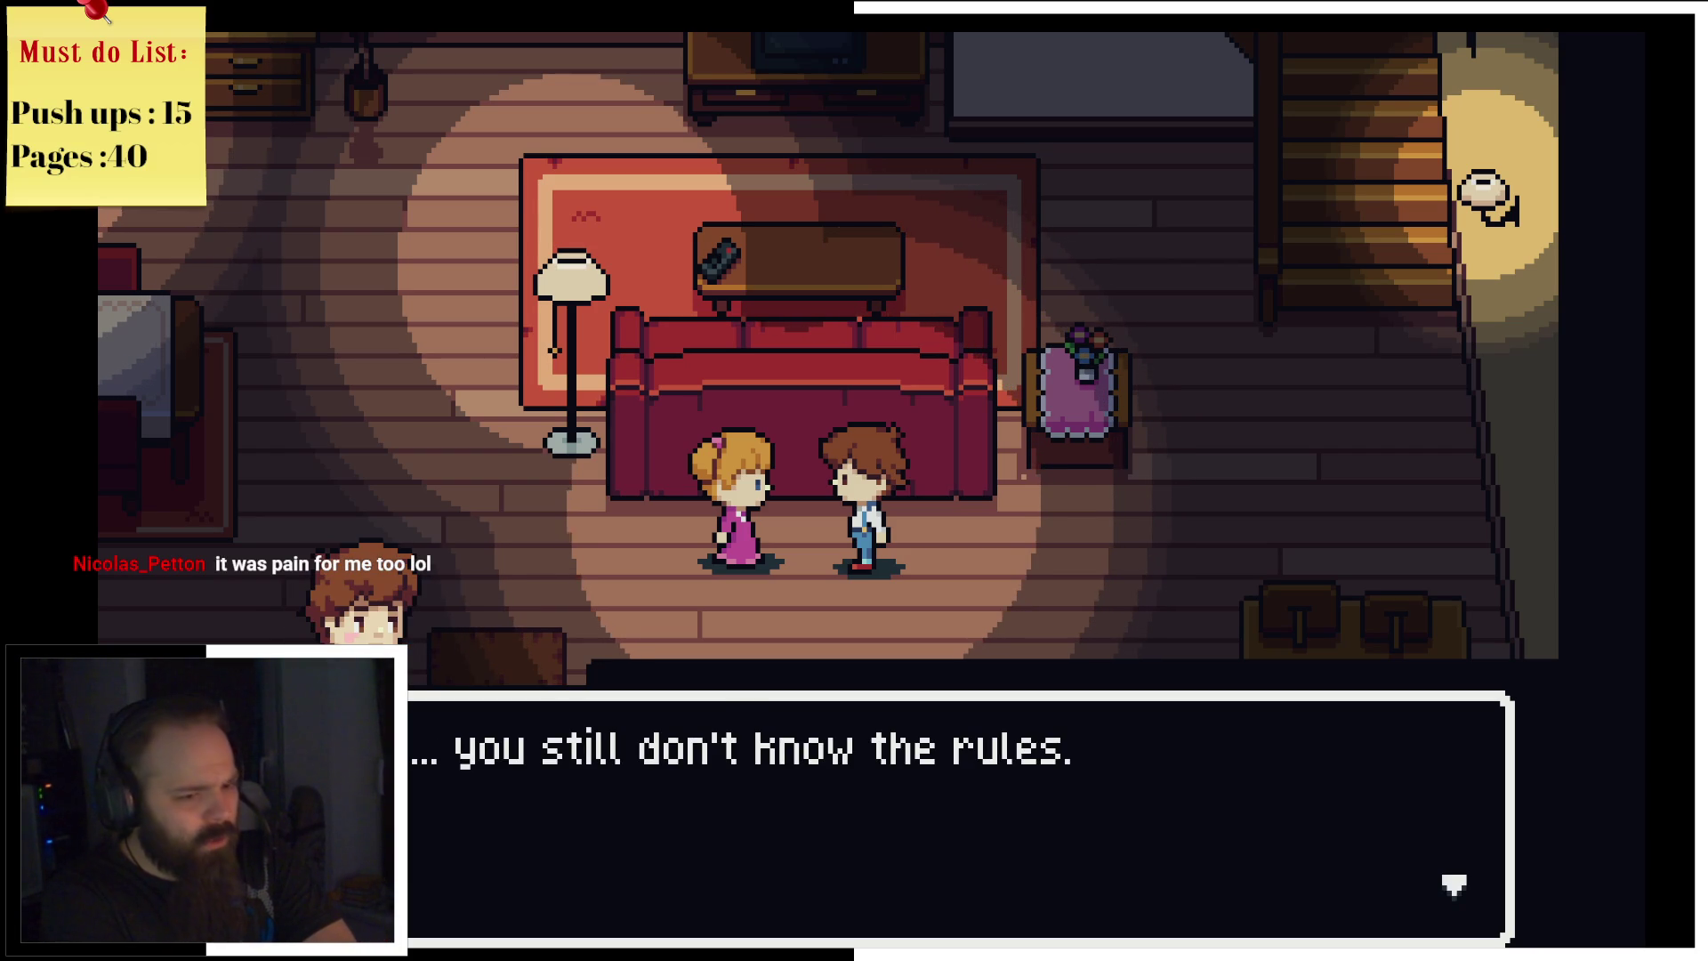
pyautogui.press('Return')
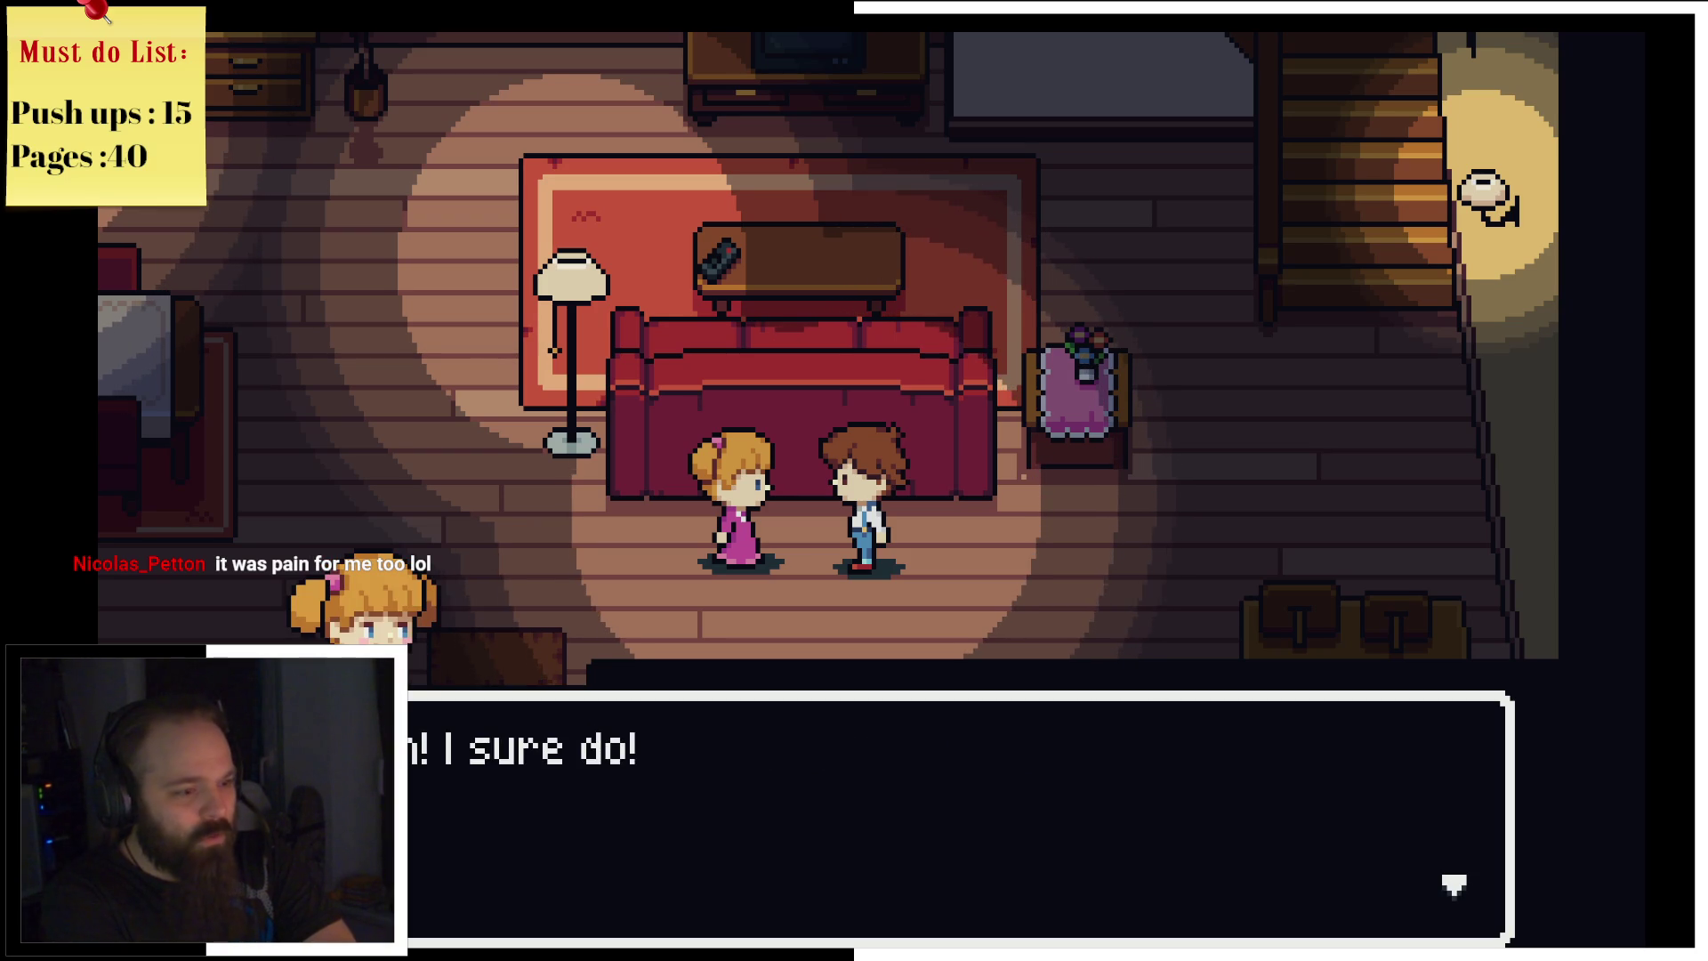
pyautogui.press('Return')
pyautogui.press('Return')
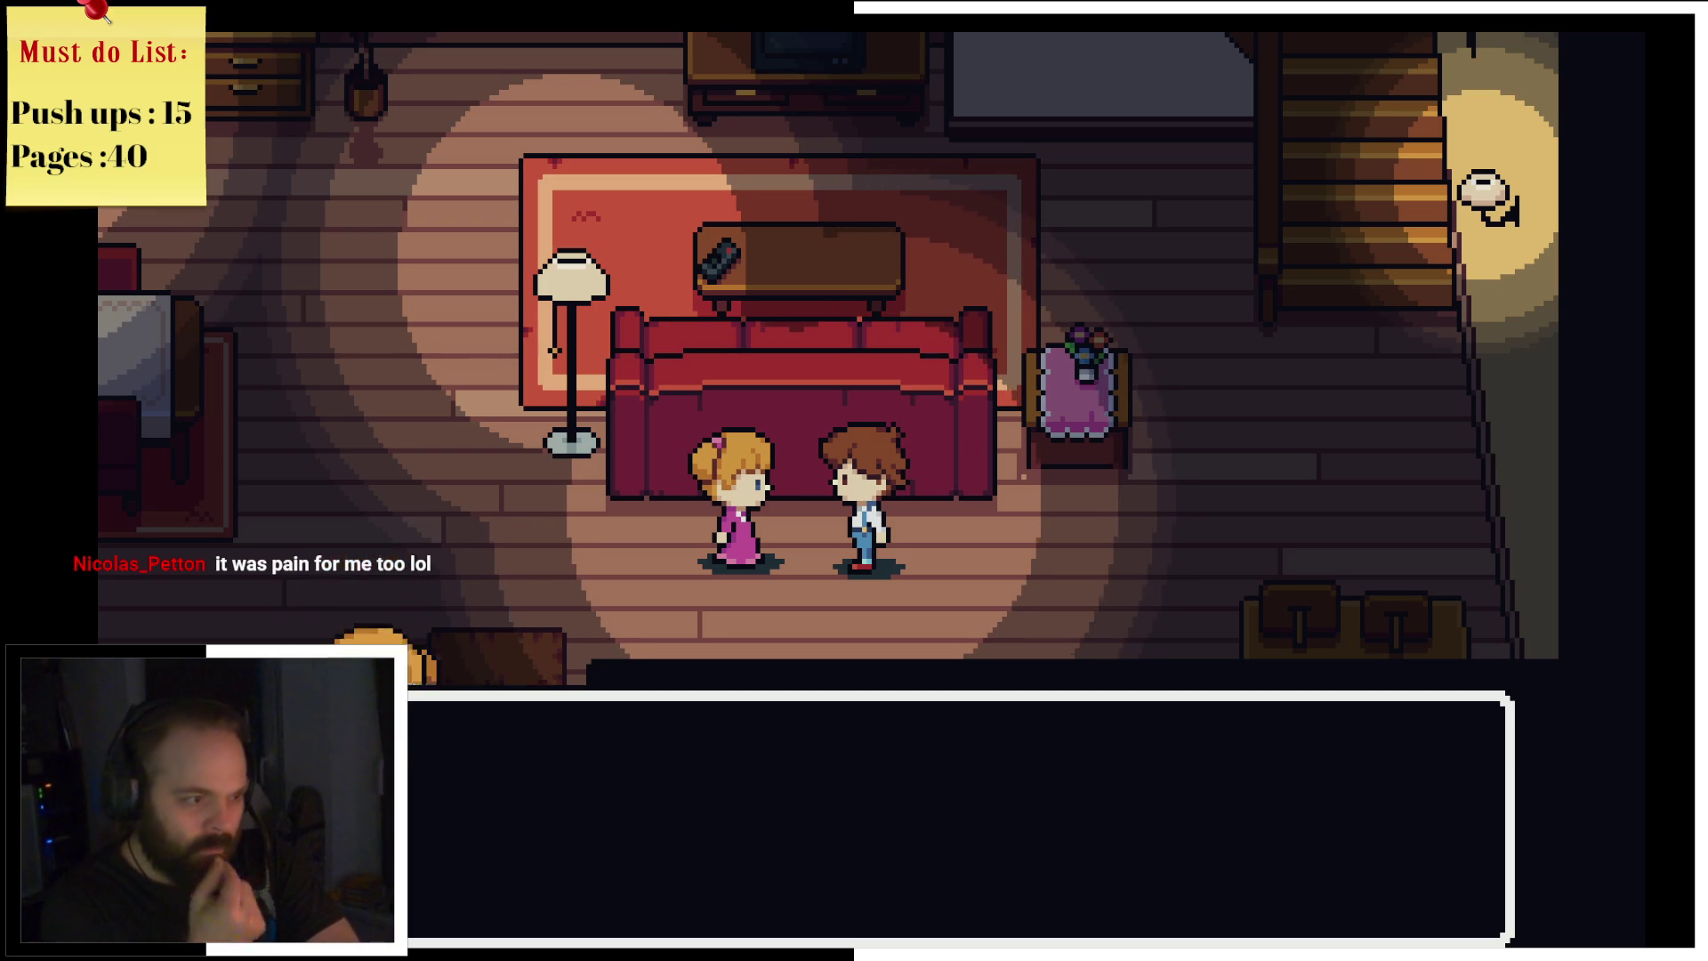
pyautogui.press('Return')
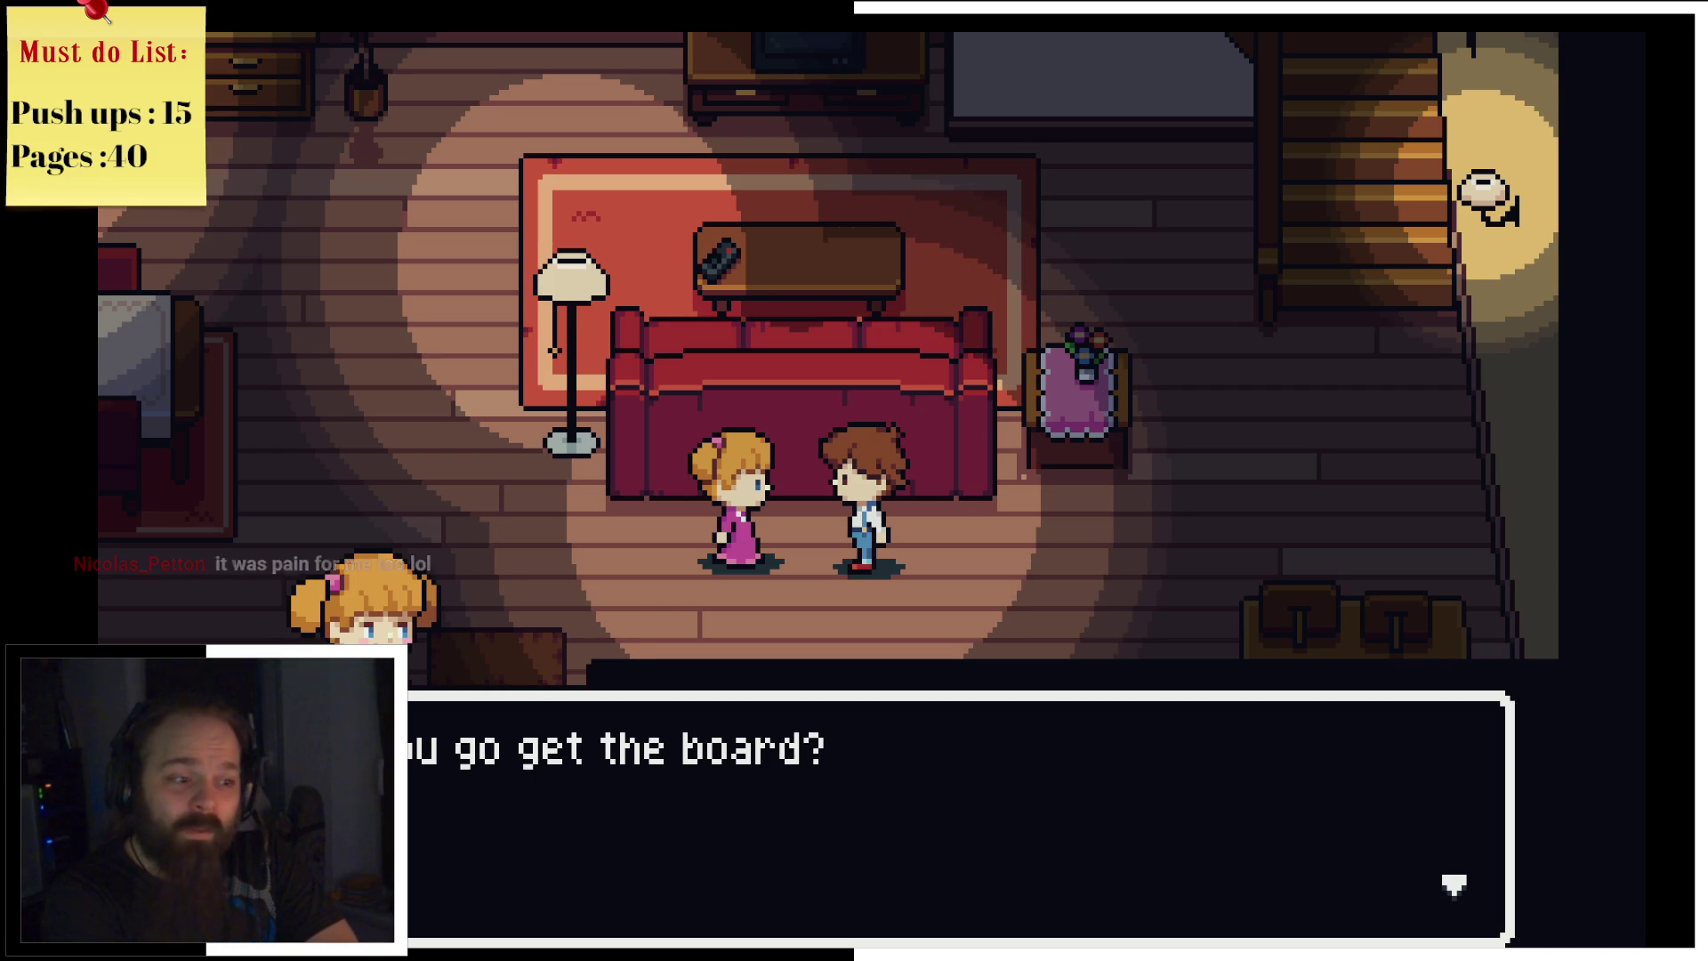
pyautogui.press('Return')
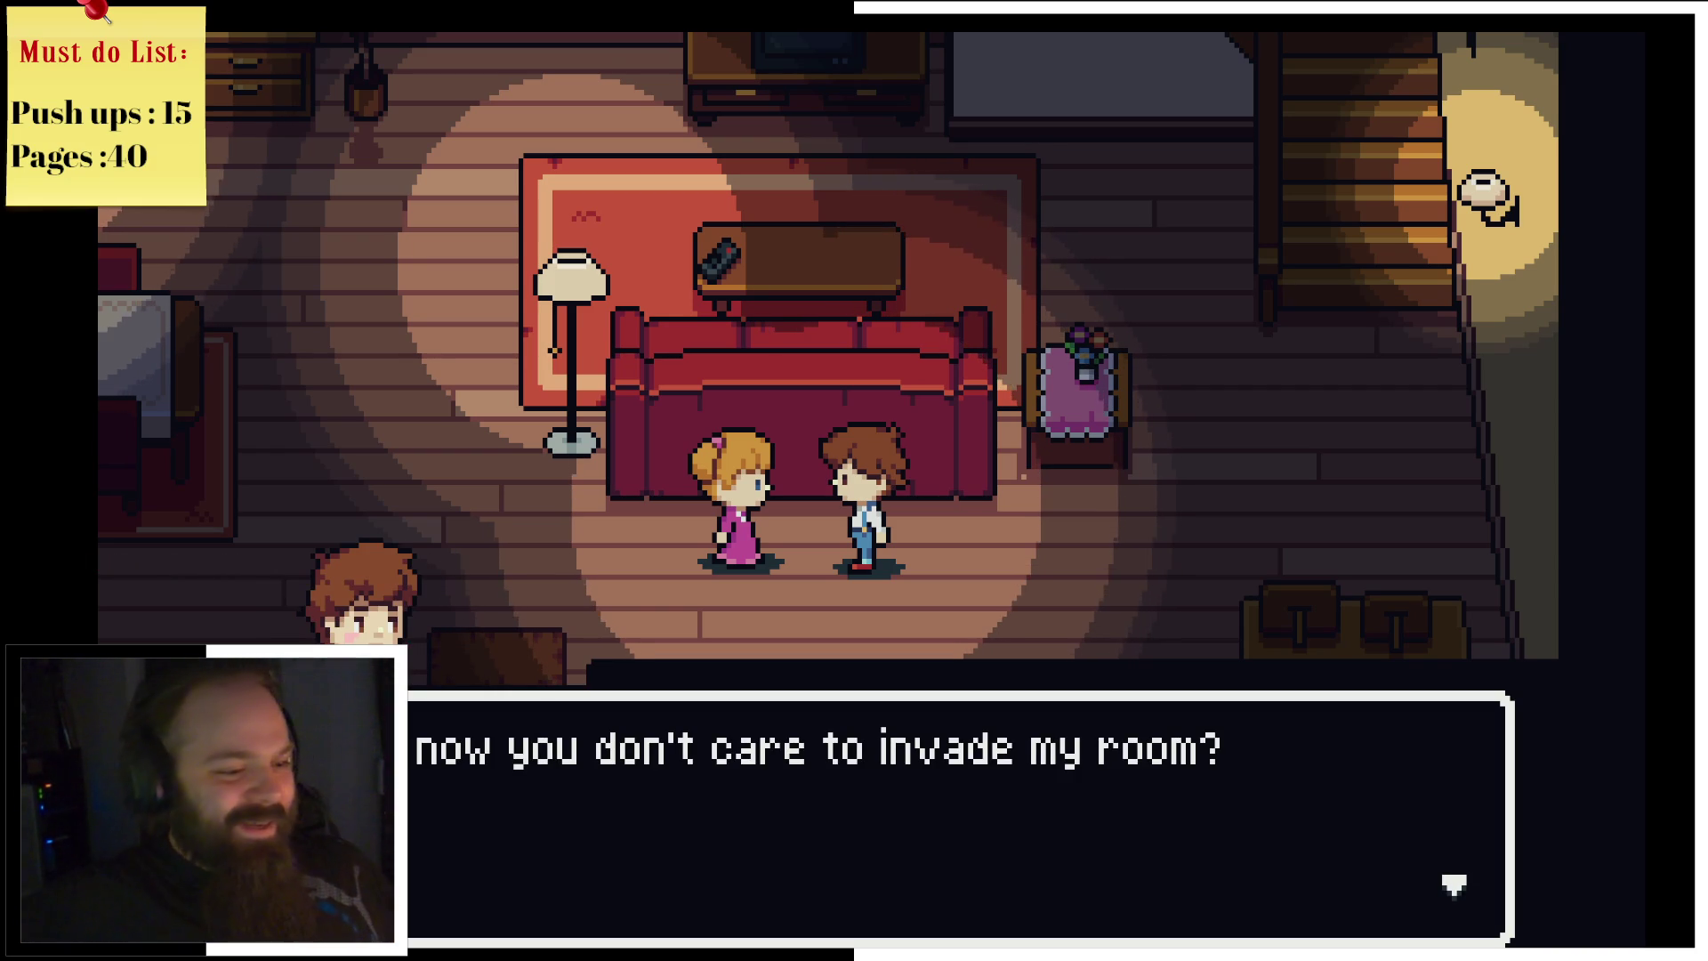
pyautogui.press('Return')
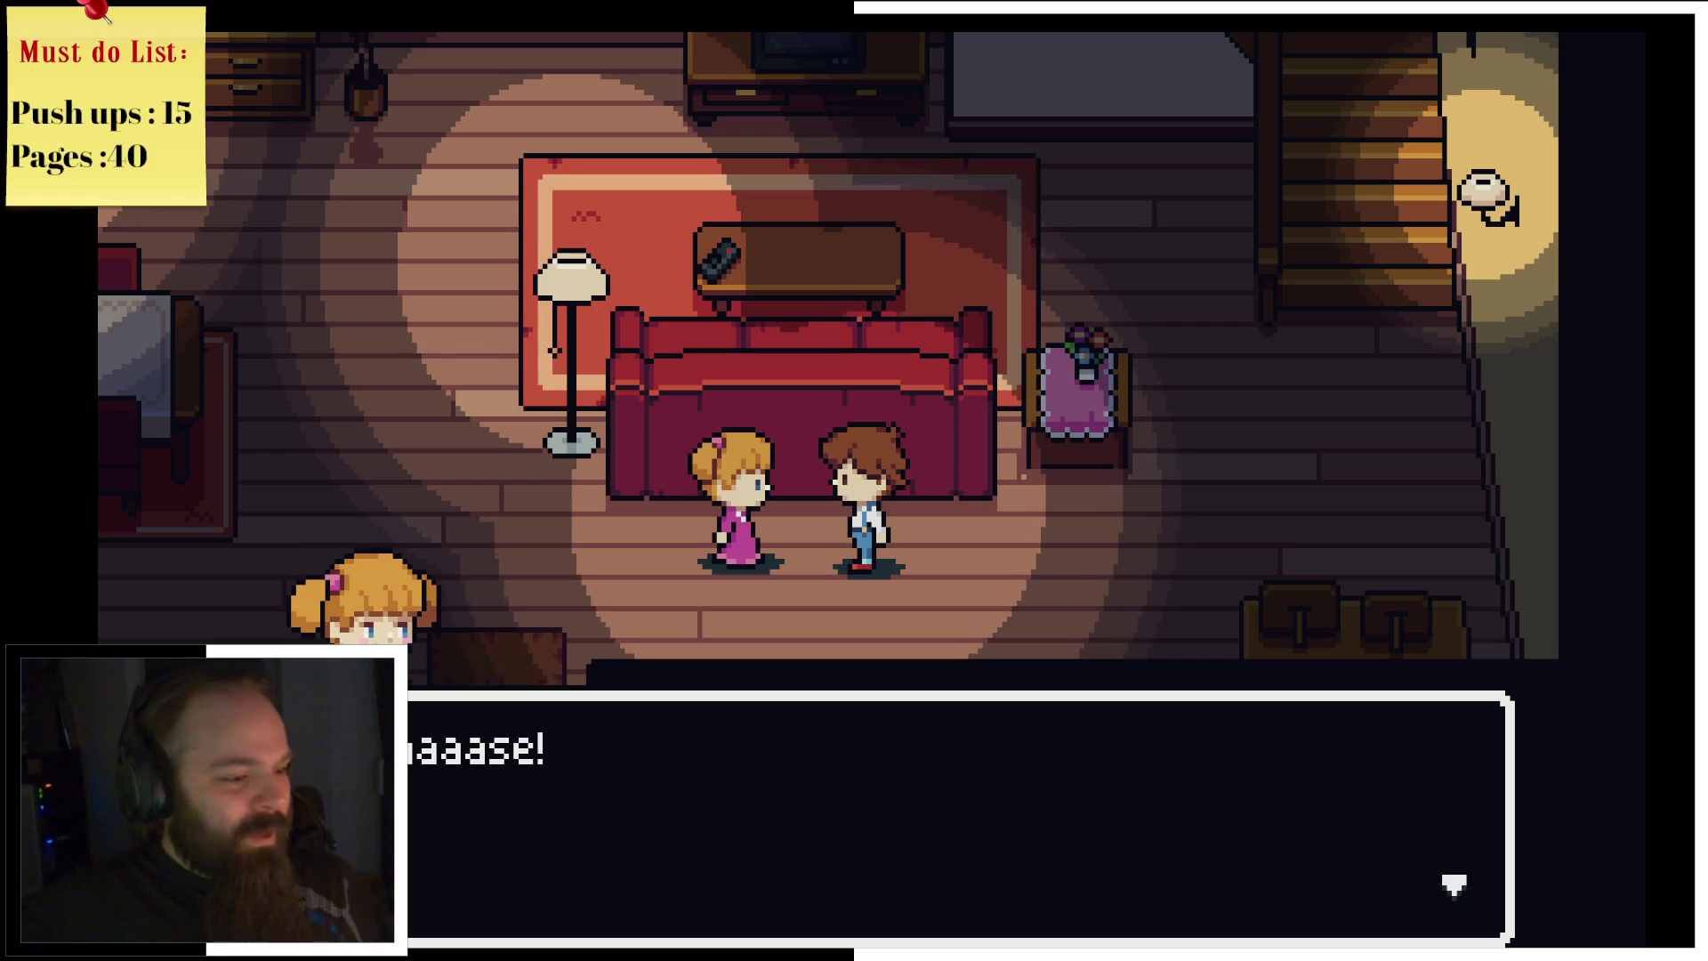
pyautogui.press('Return')
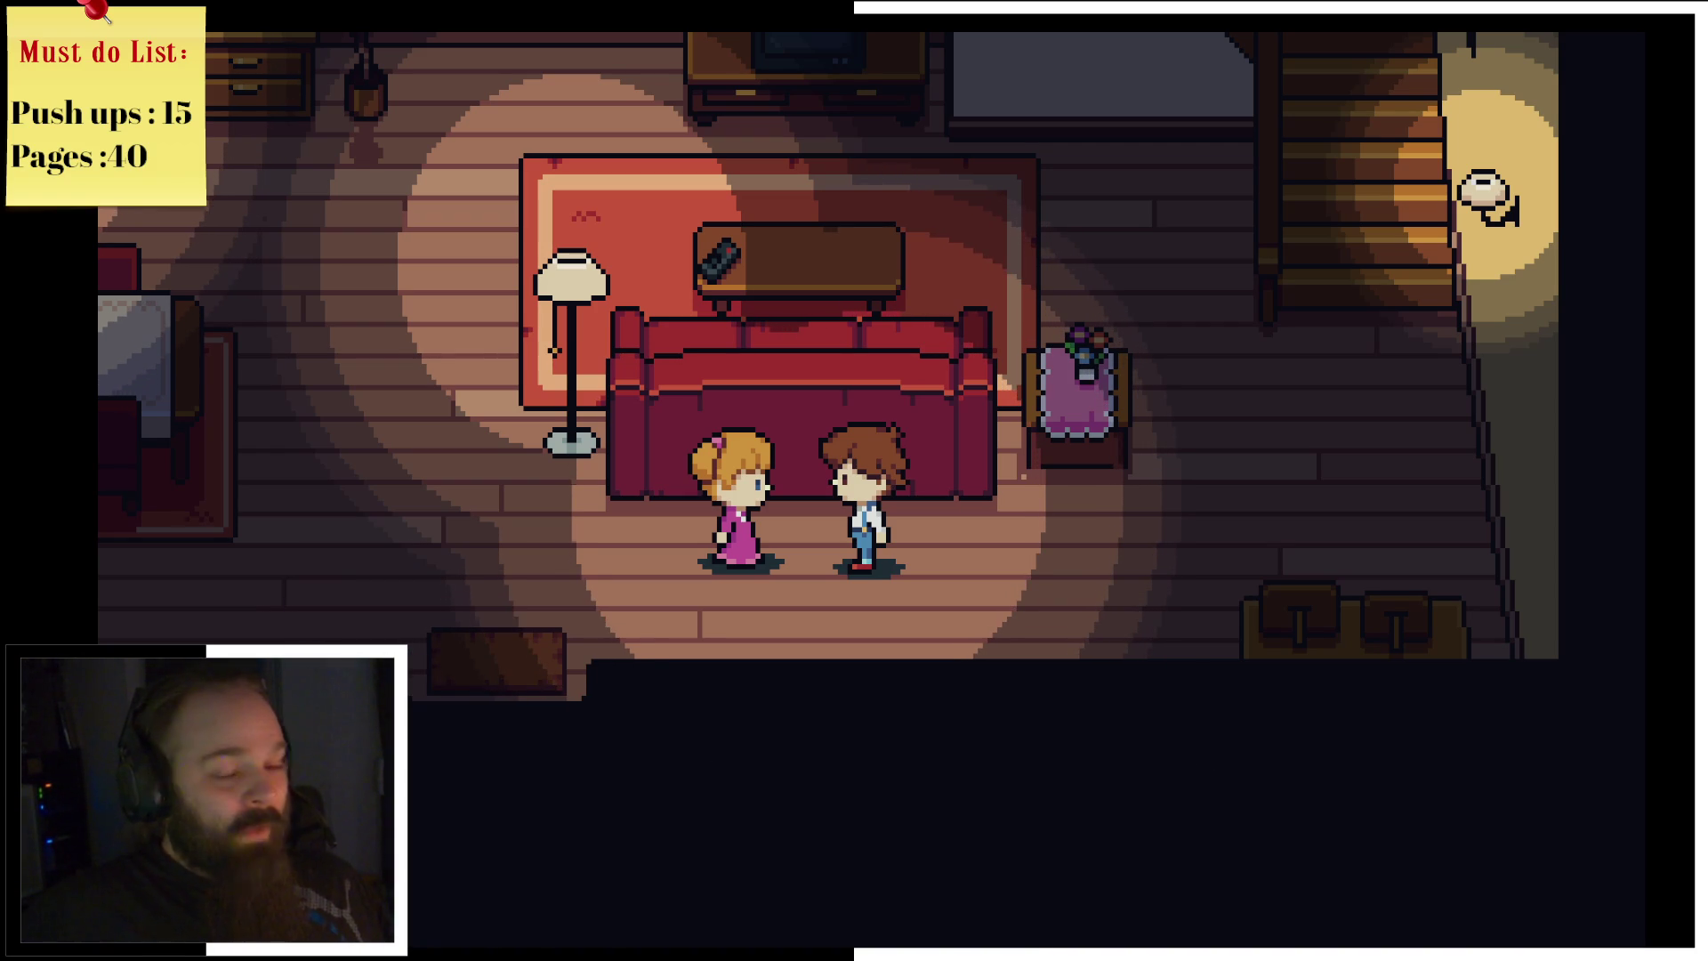
# Step: Walk the boy up the staircase and into the left upstairs bedroom
pyautogui.press('Up')
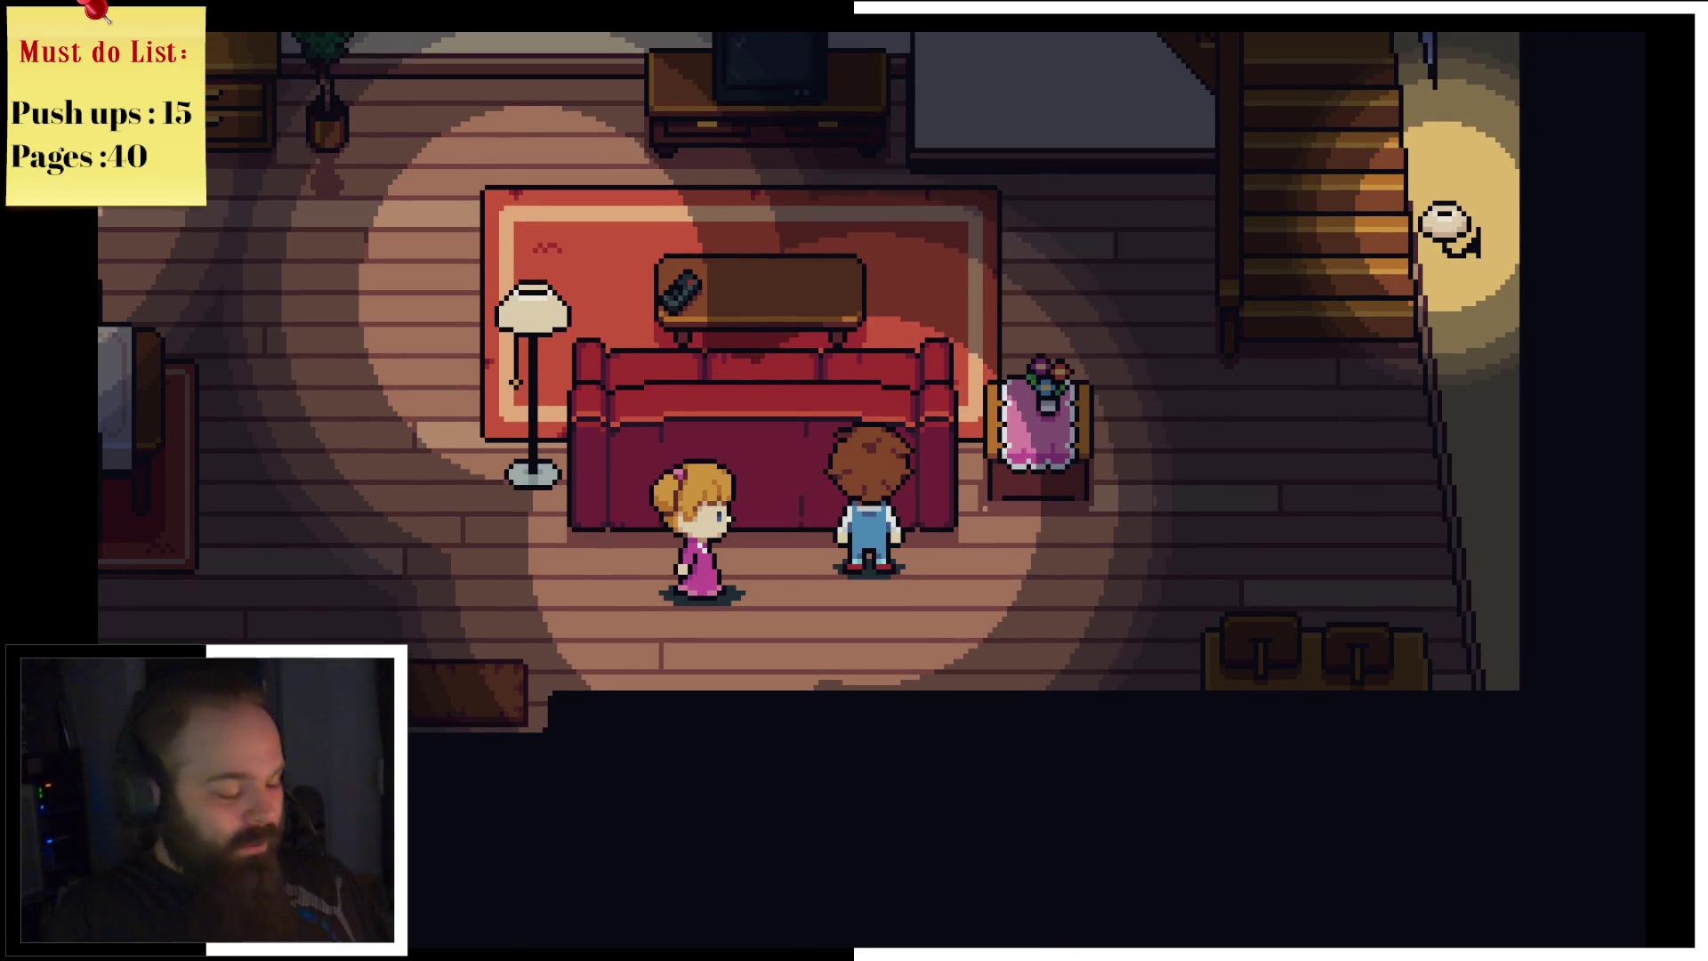
pyautogui.press('Right')
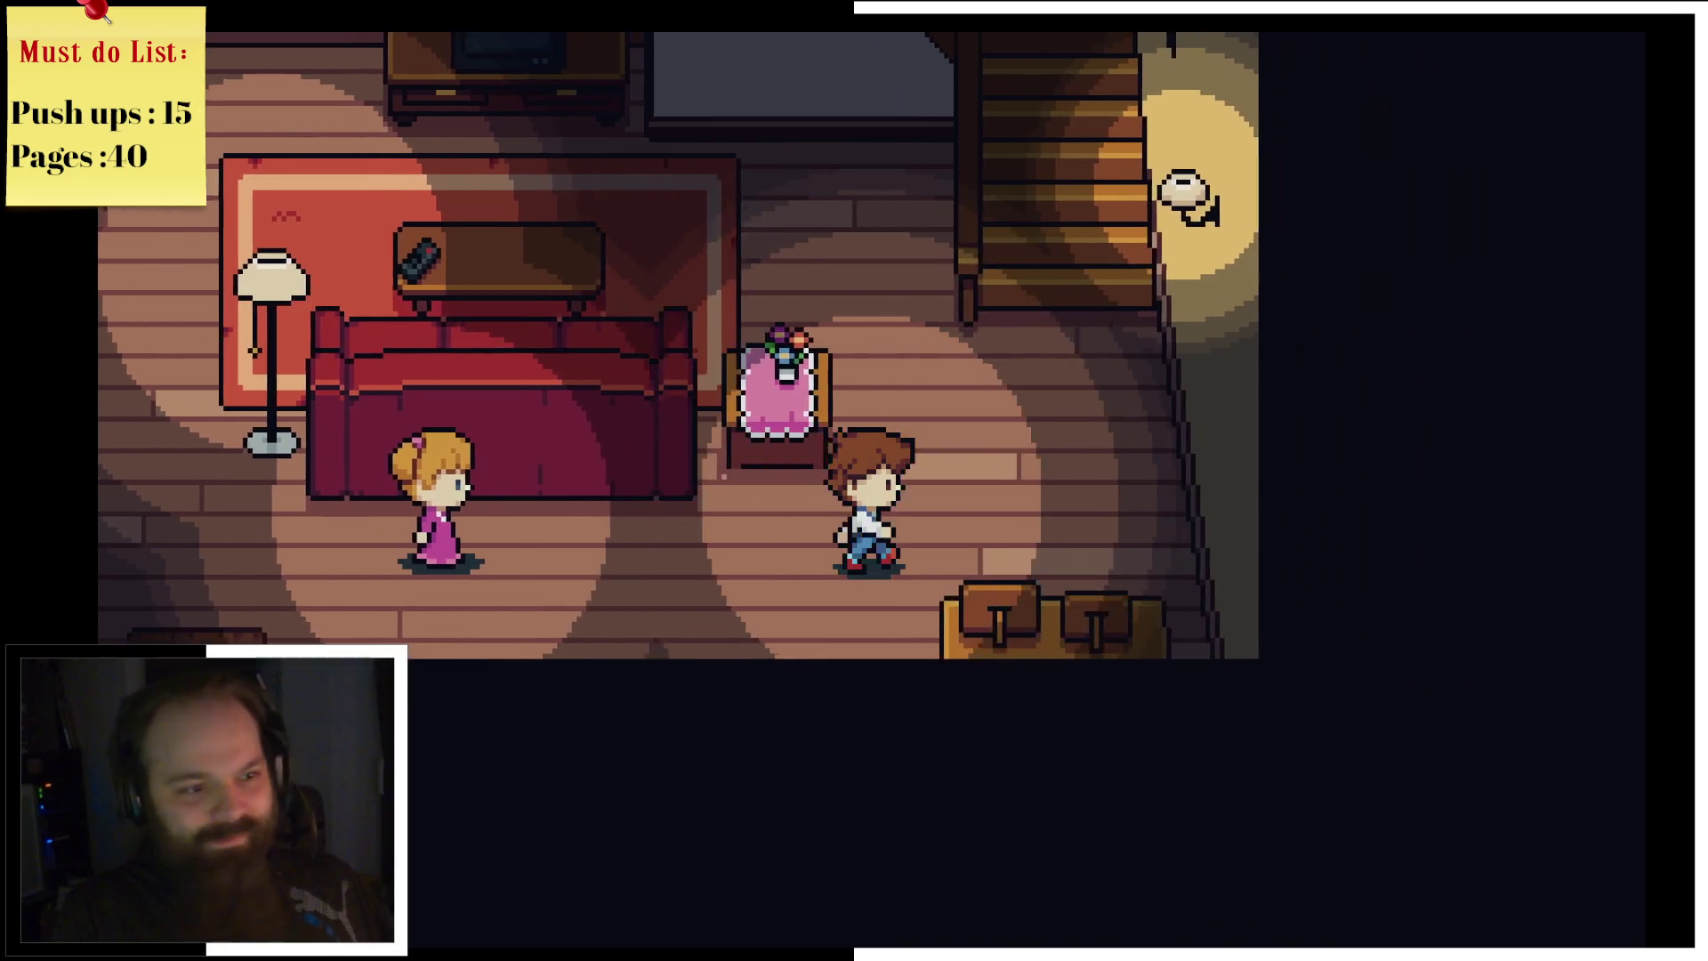
pyautogui.press('Up')
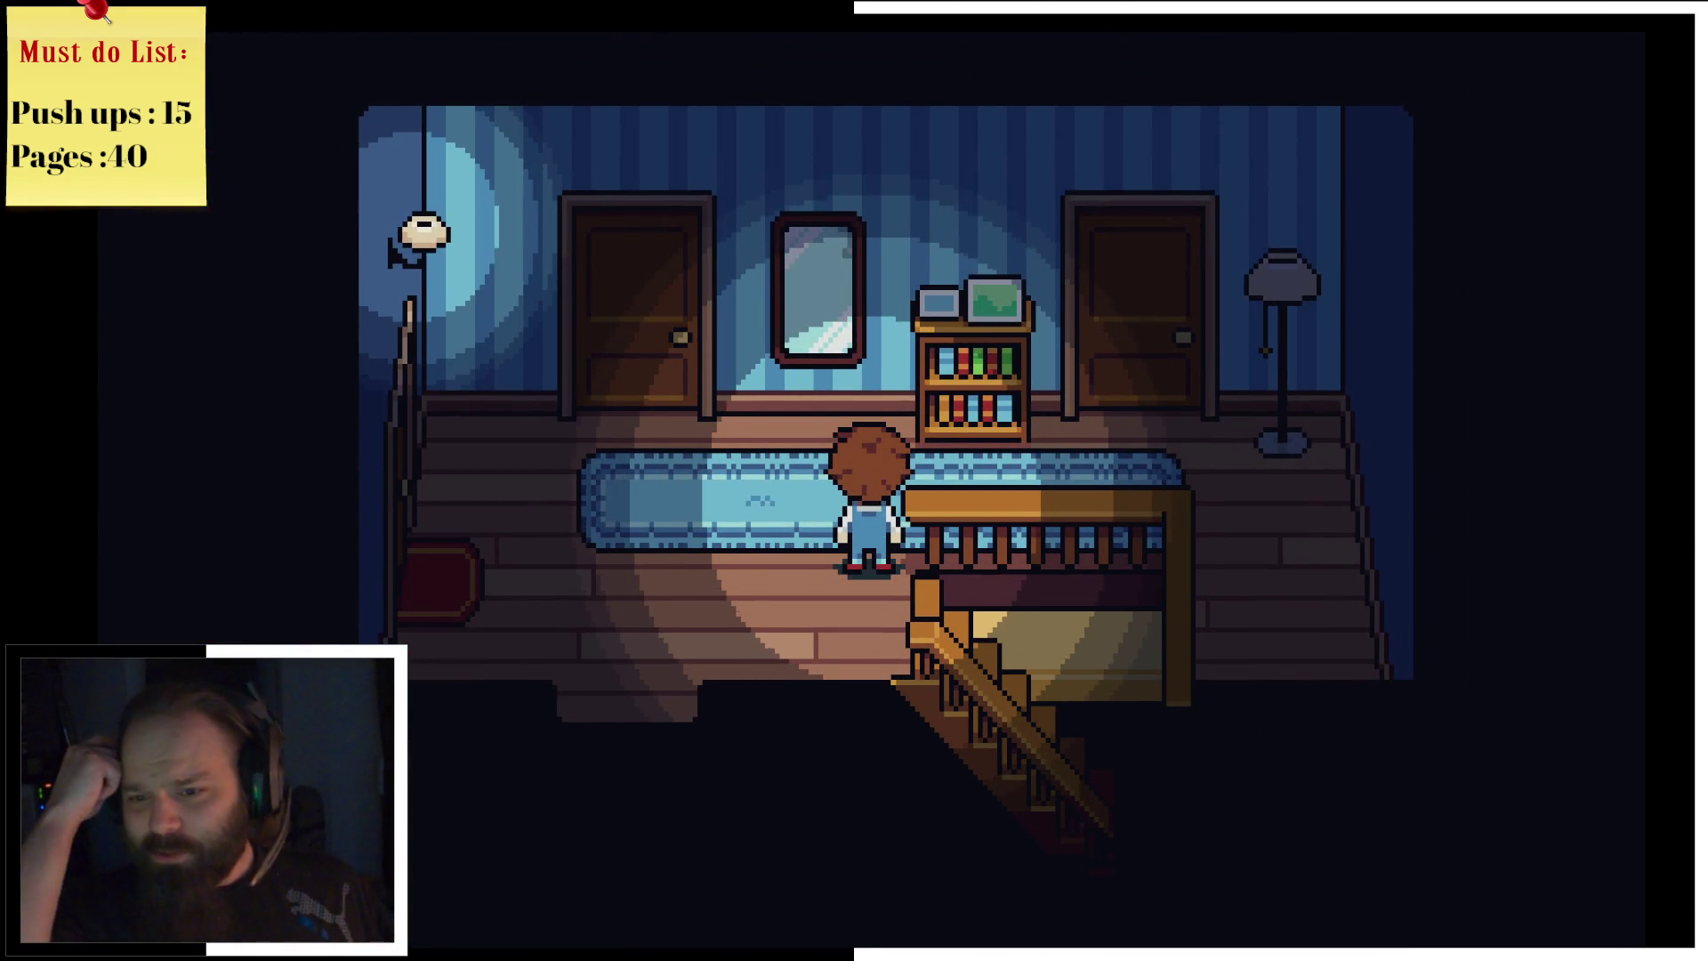
pyautogui.press('Left')
pyautogui.press('Up')
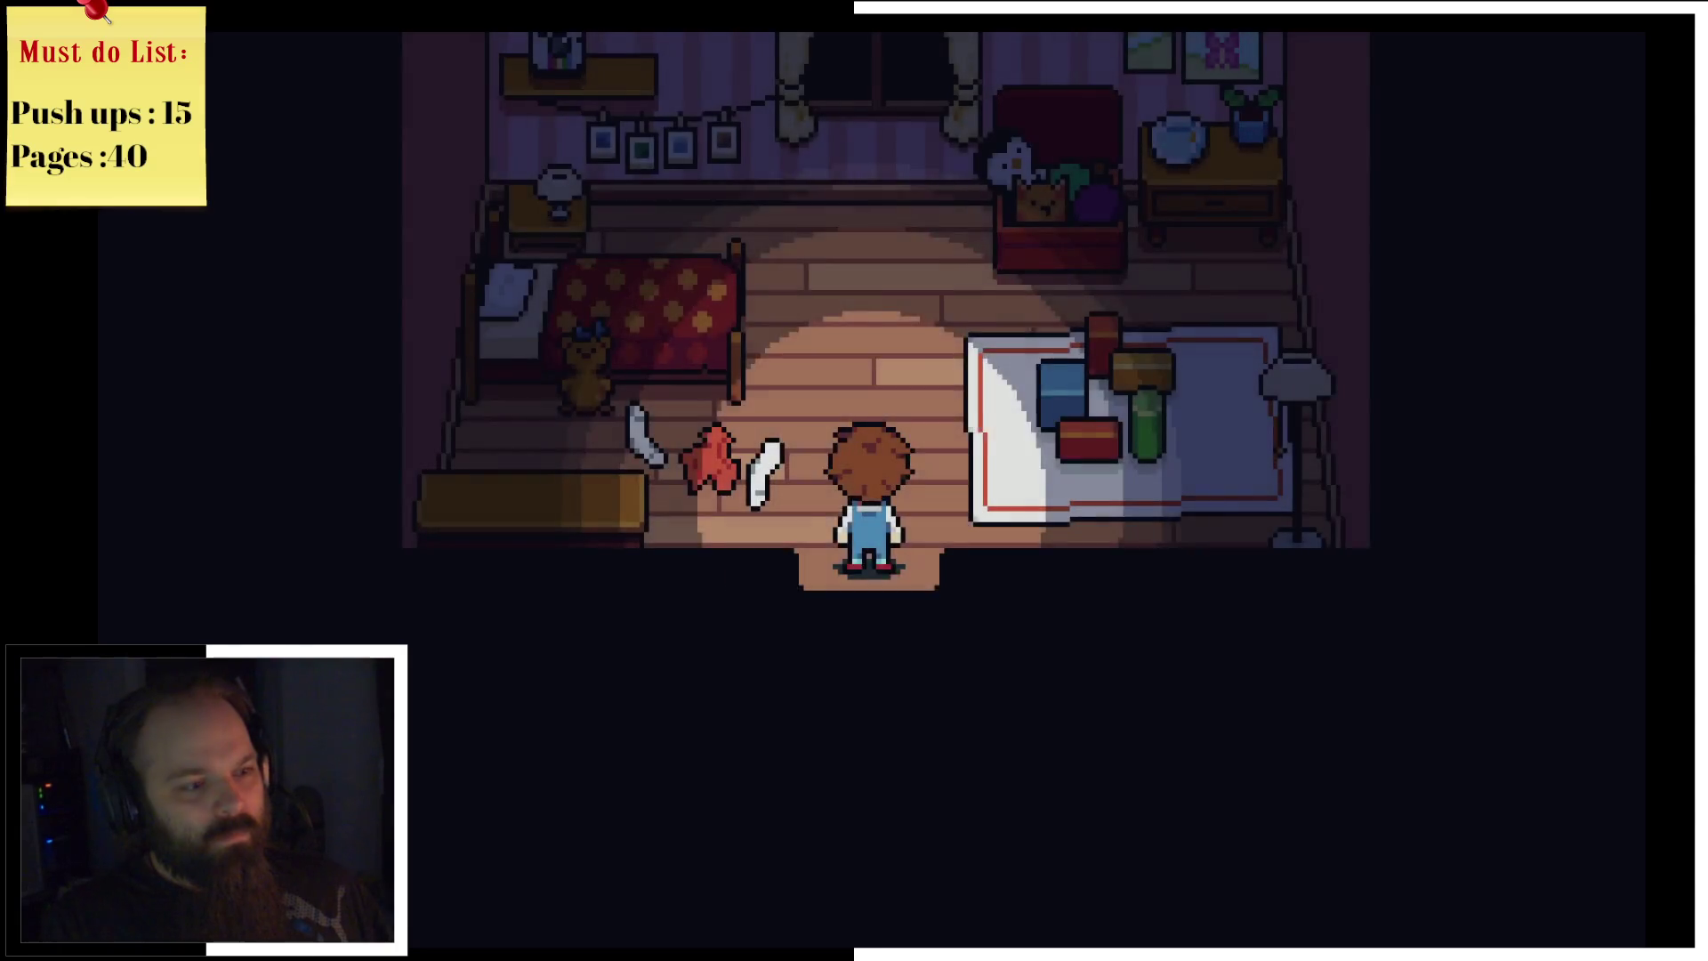
pyautogui.press('Up')
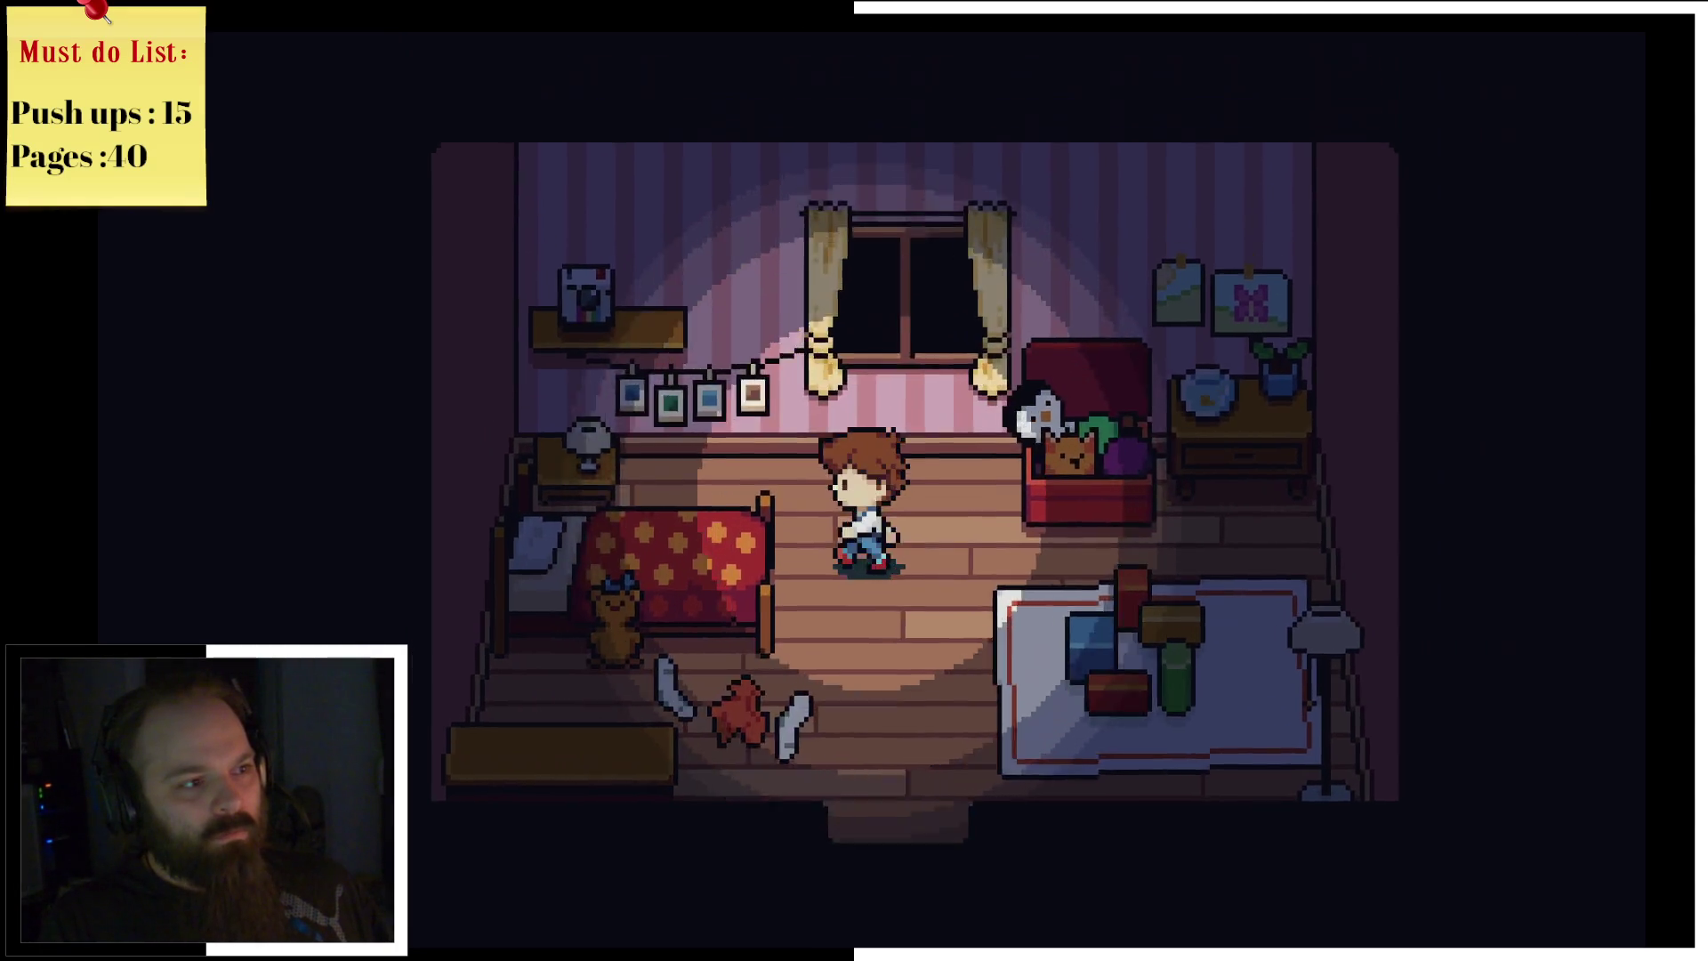
# Step: Walk around the pink bedroom's shelf and toy rug, then exit to the hallway
pyautogui.press('Up')
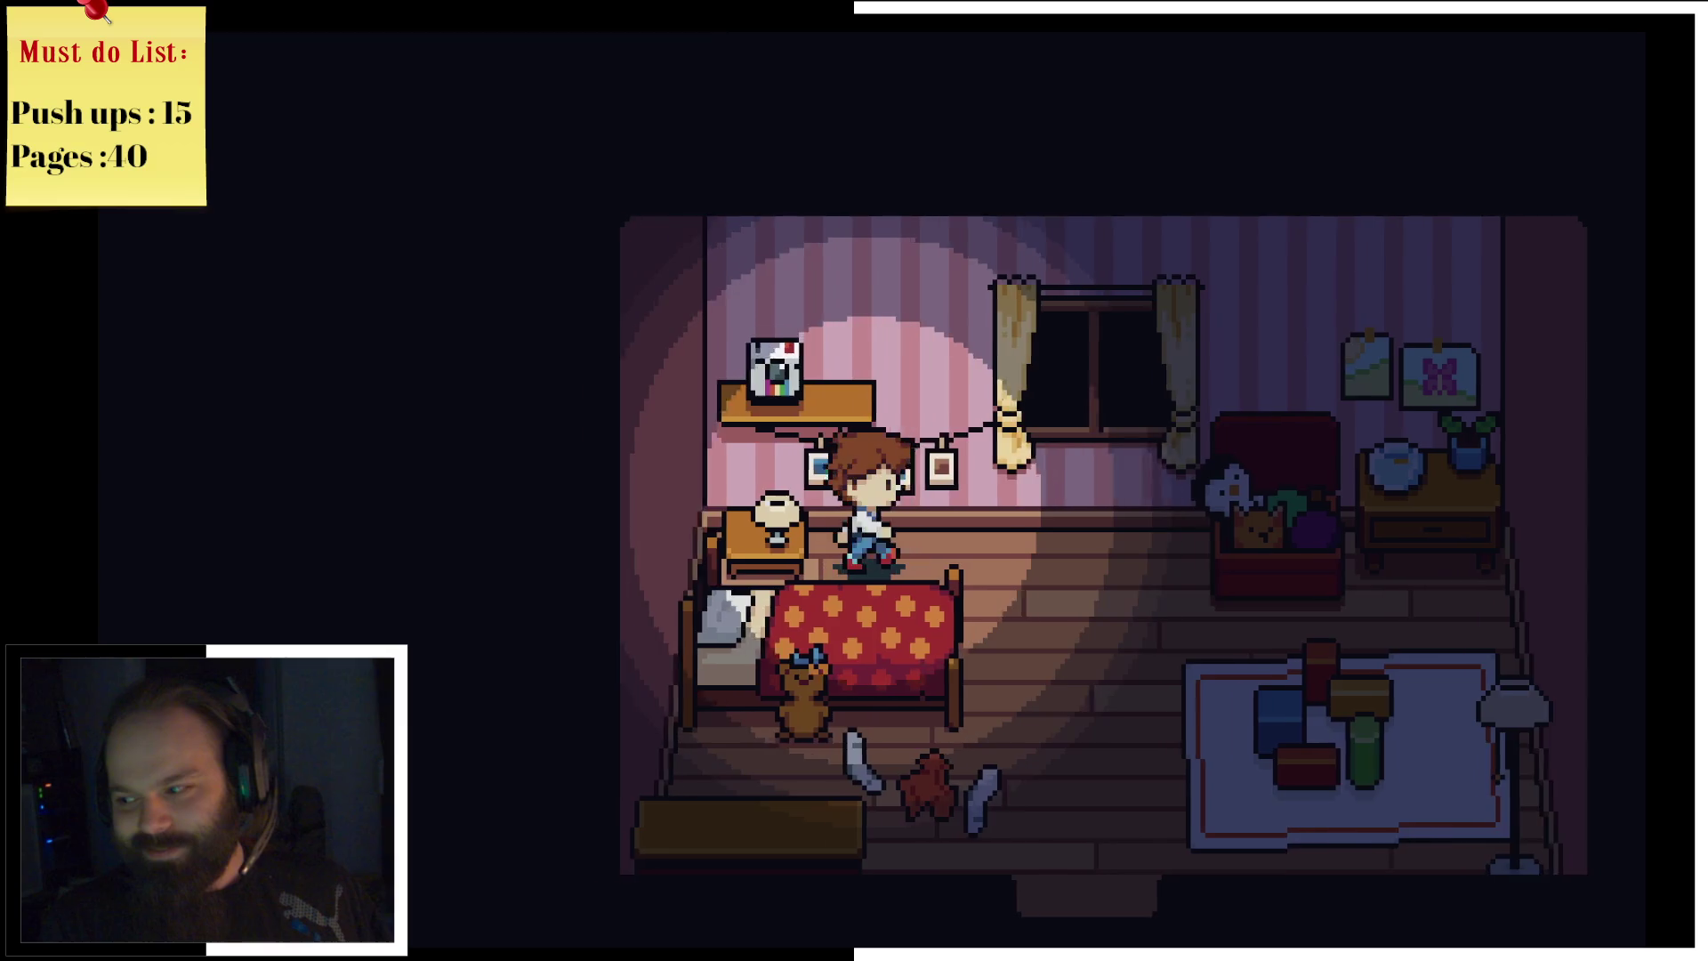
pyautogui.press('Right')
pyautogui.press('Down')
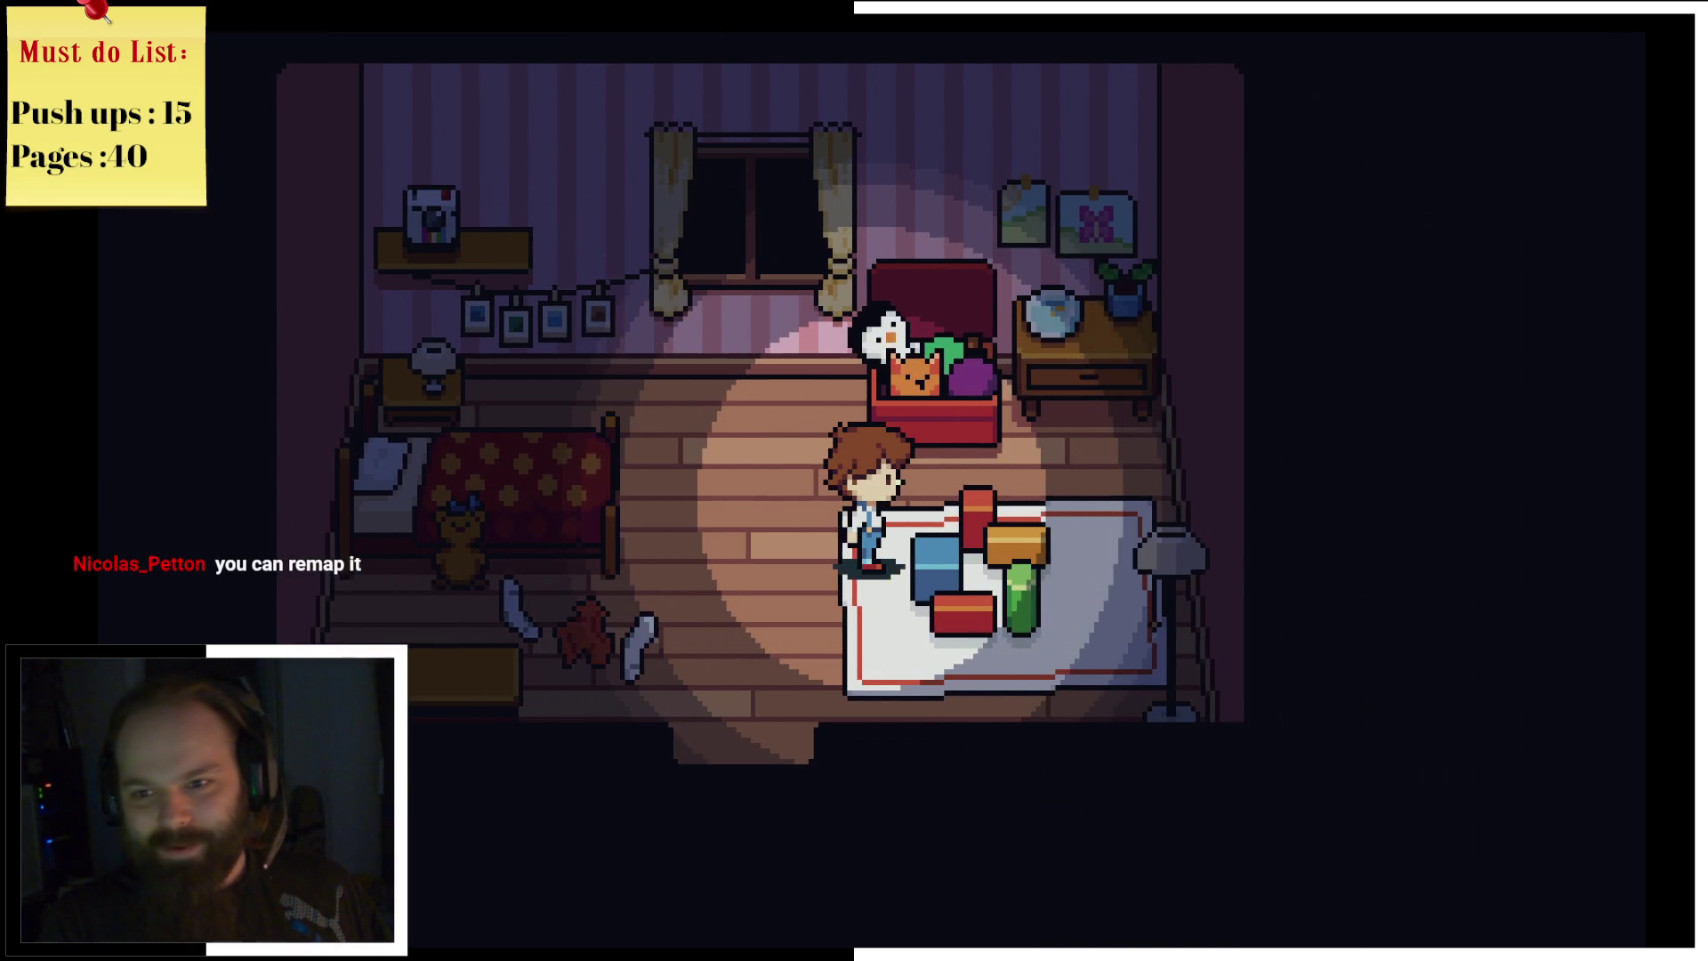
pyautogui.press('Left')
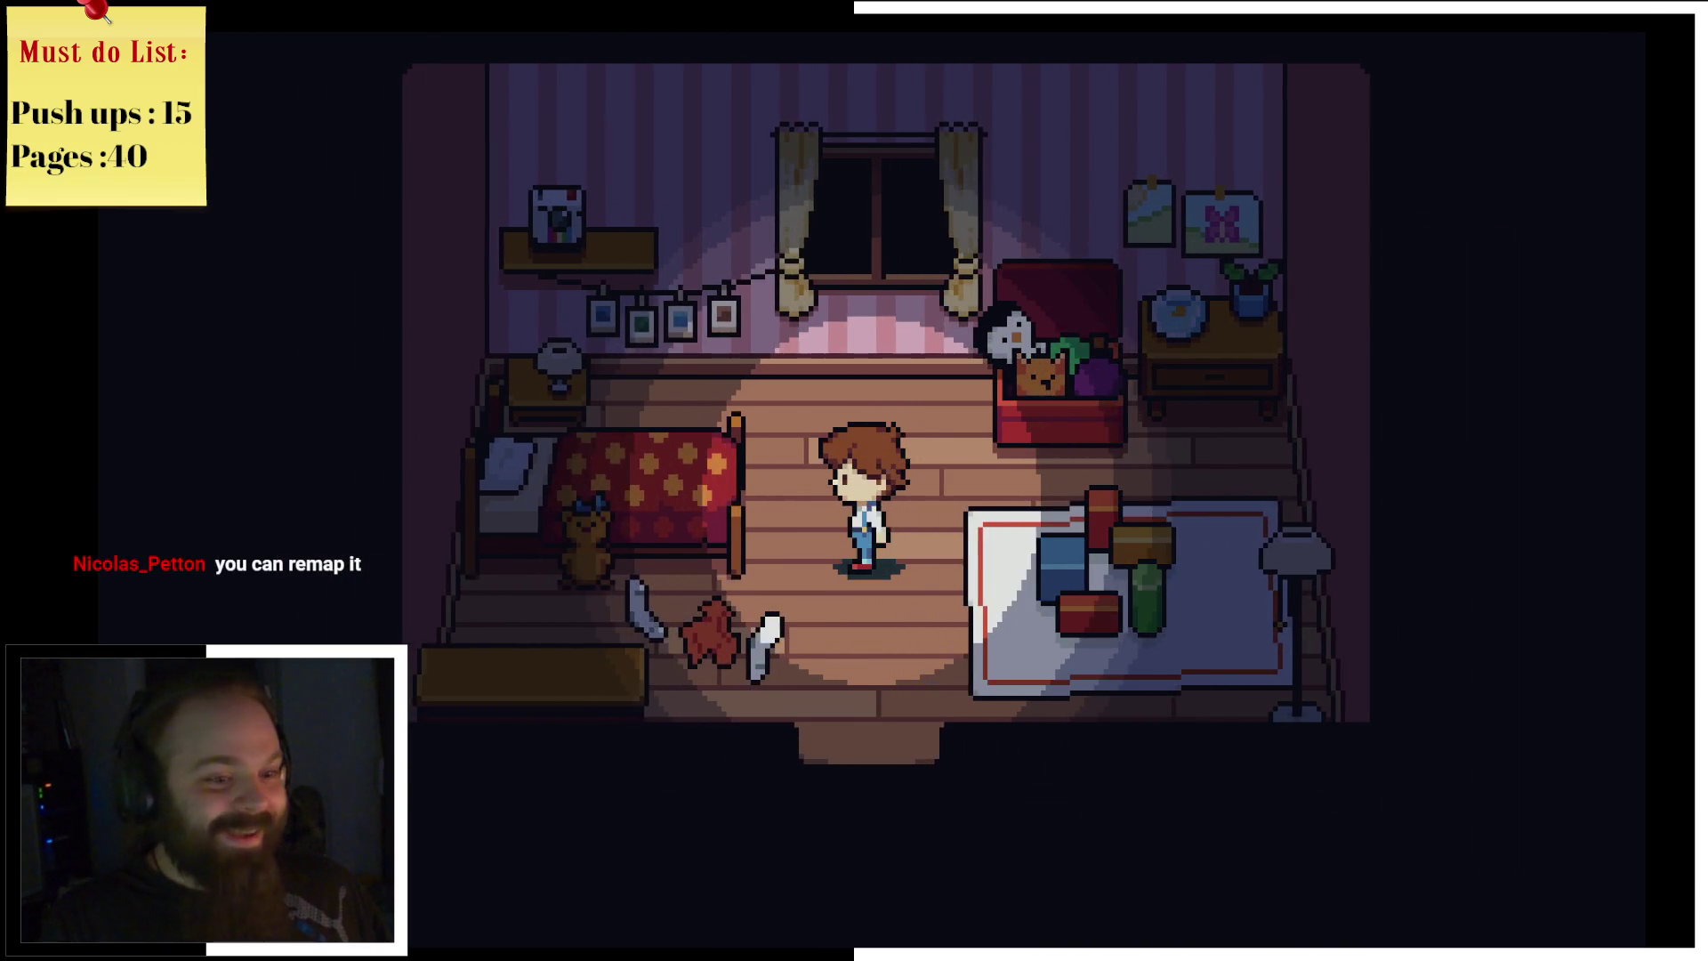
pyautogui.press('Down')
pyautogui.press('Right')
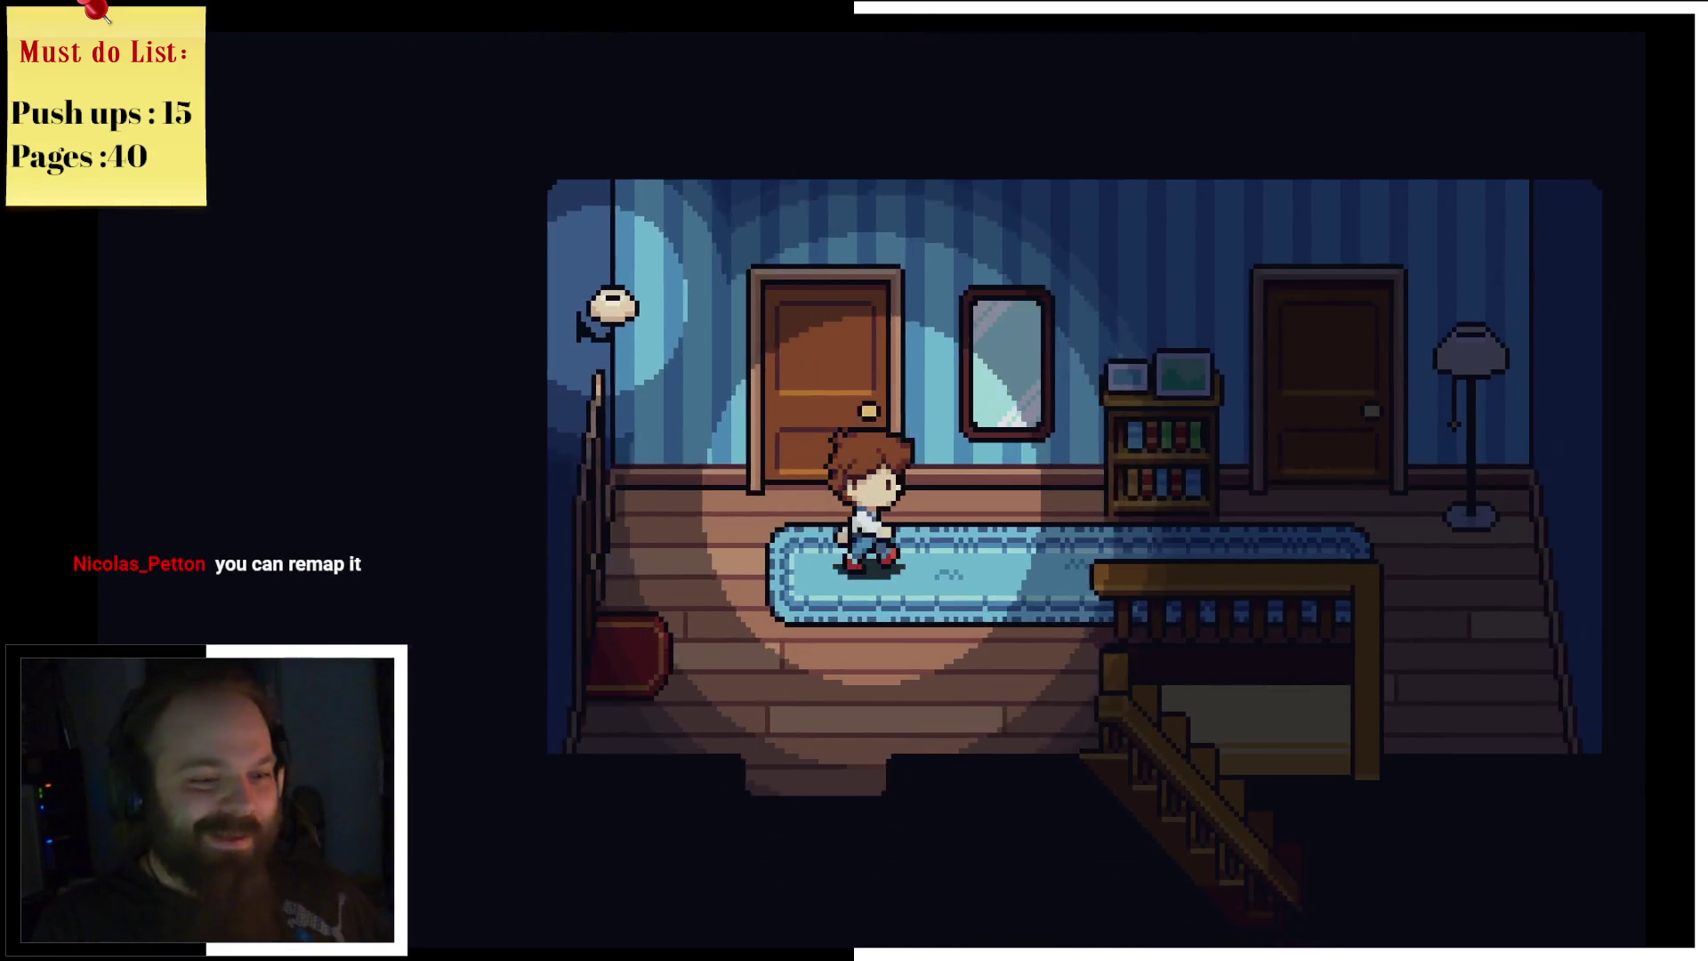
pyautogui.press('Right')
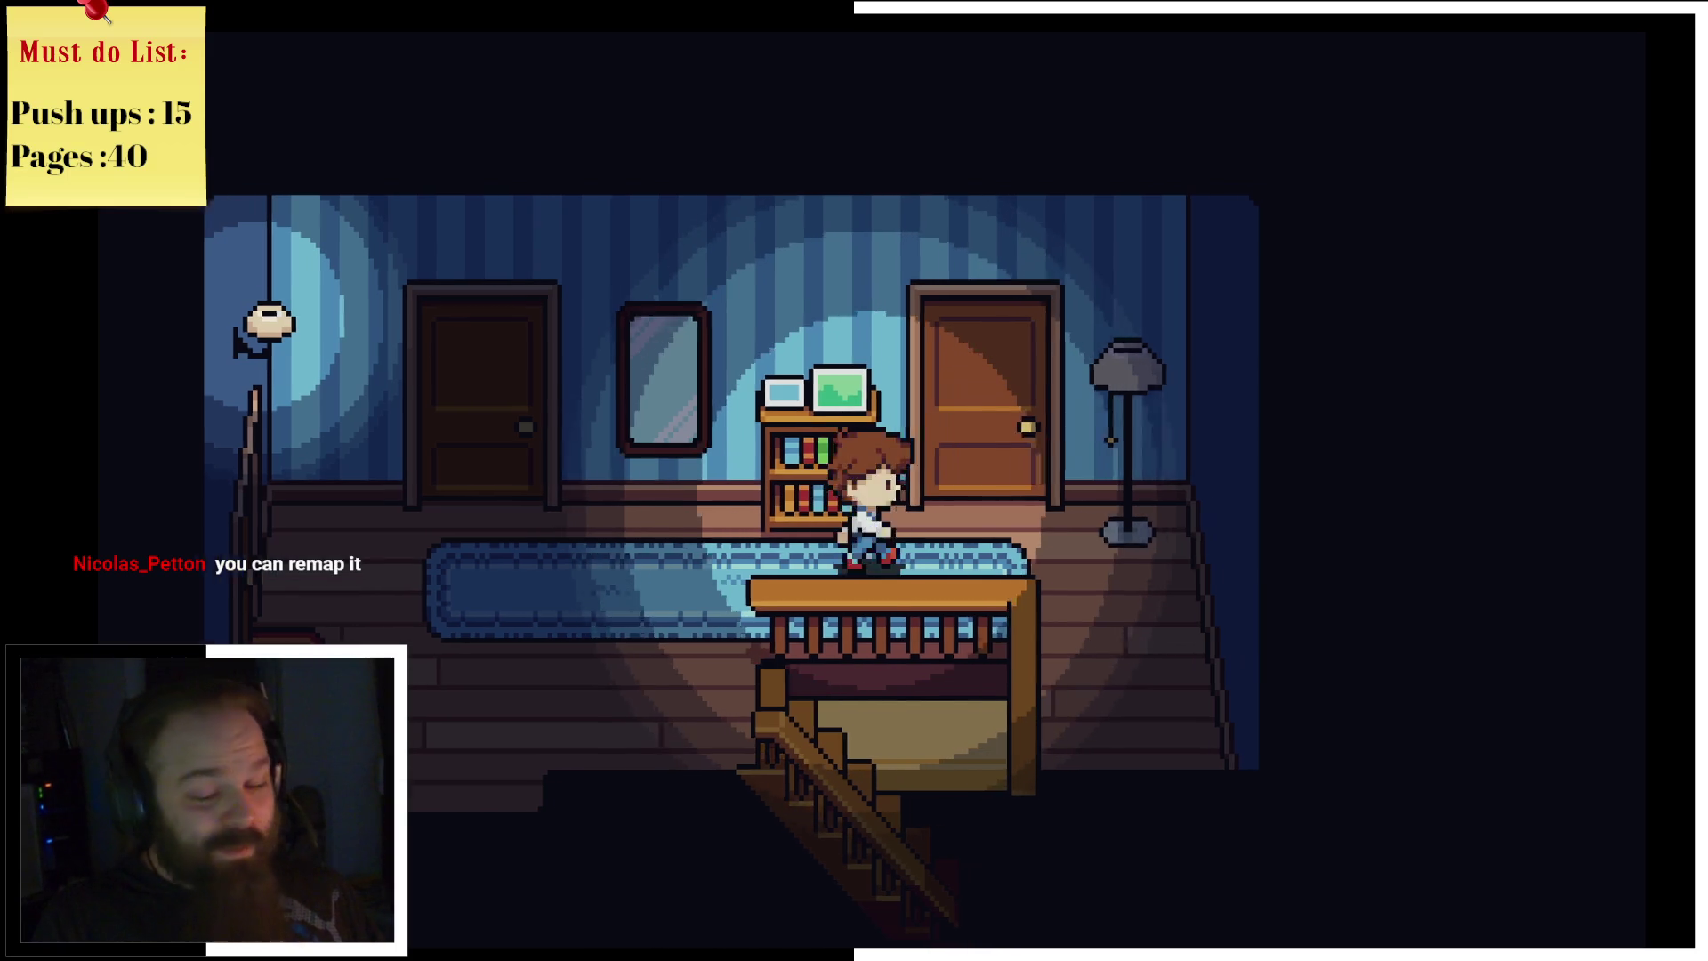
# Step: Enter the boy's right-hand bedroom and pick up the chessboard at the desk
pyautogui.press('Up')
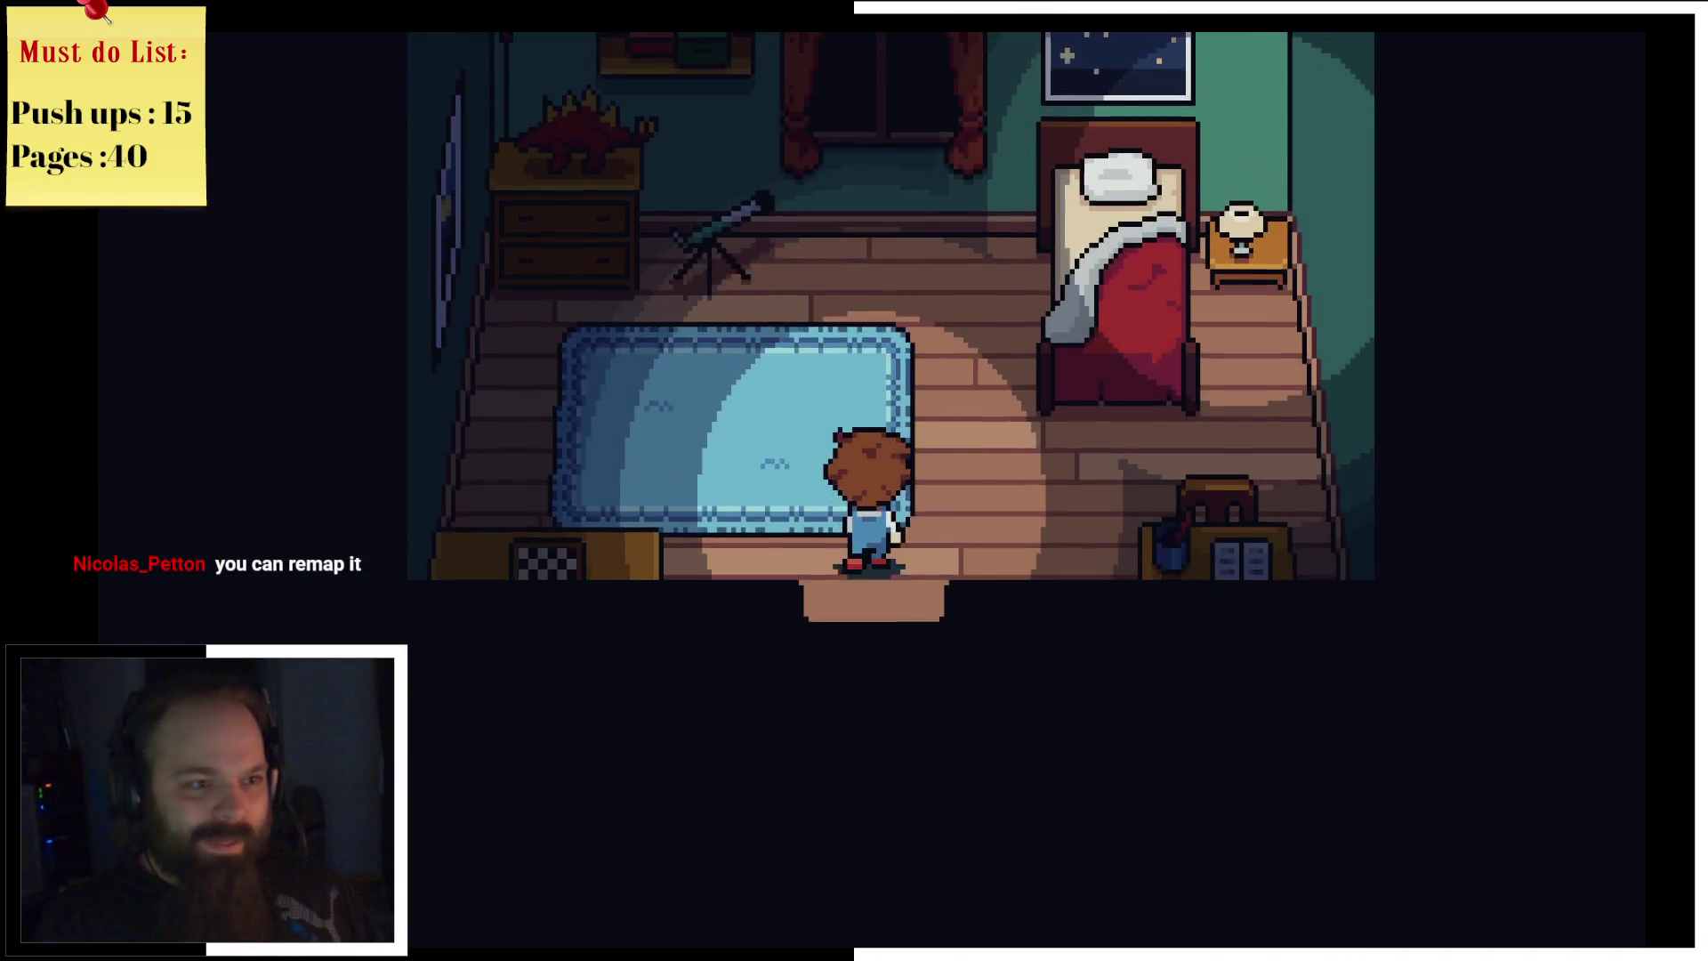
pyautogui.press('Left')
pyautogui.press('Down')
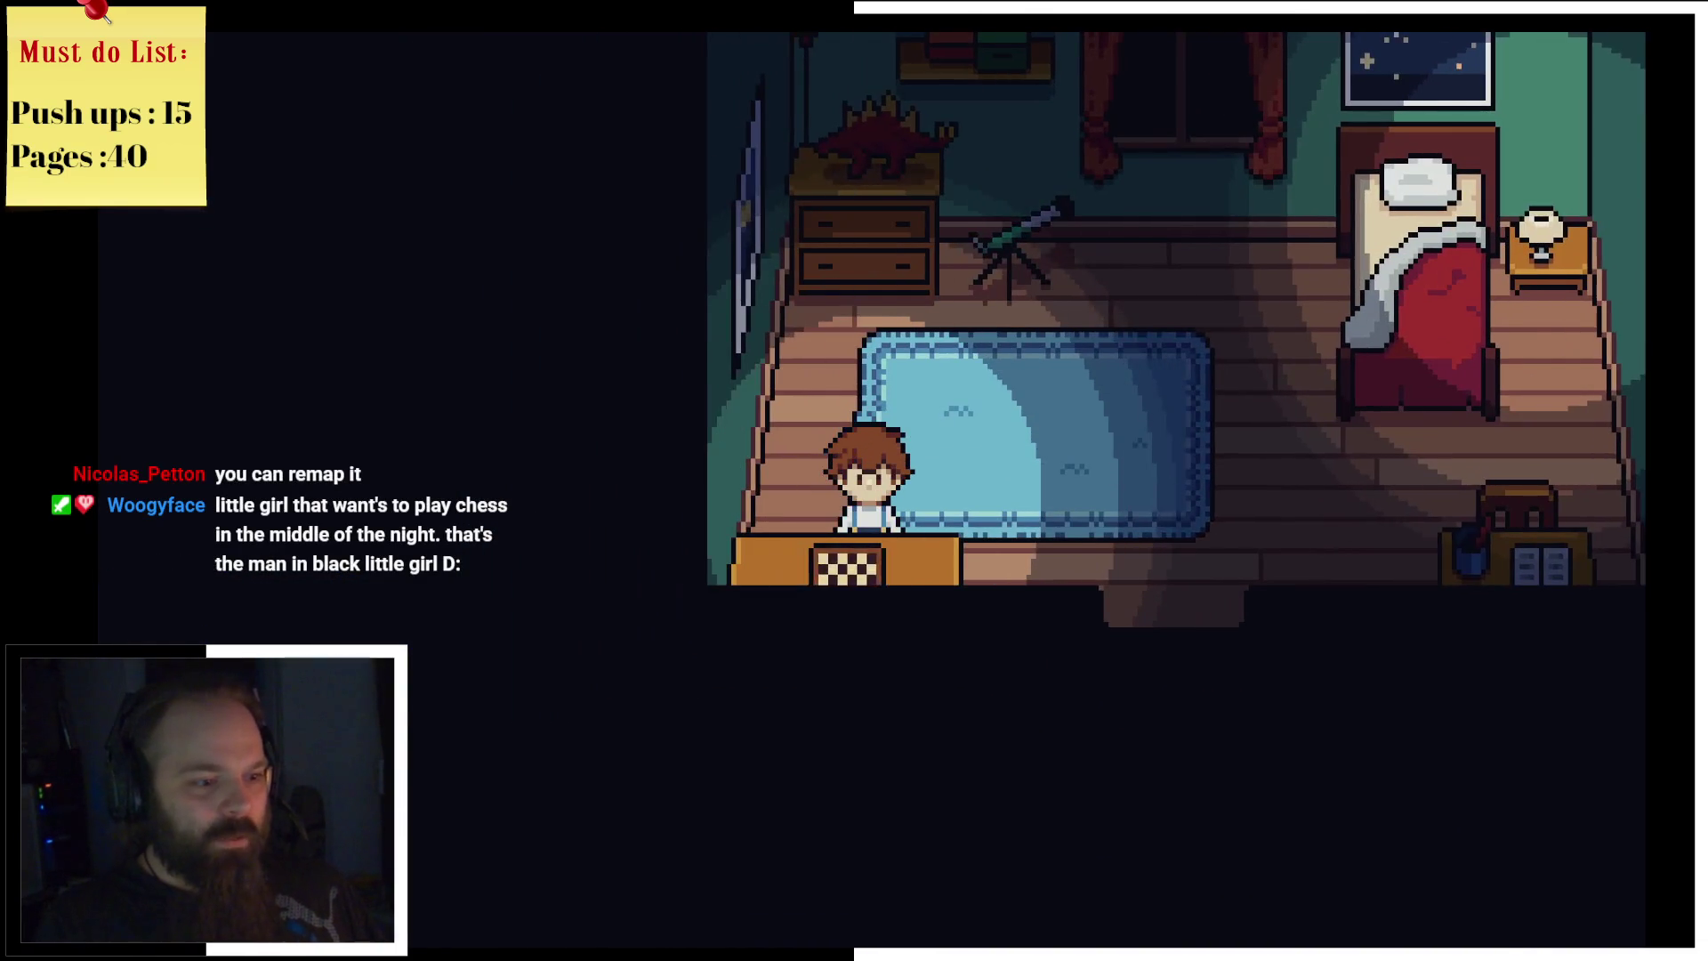
pyautogui.press('z')
pyautogui.press('z')
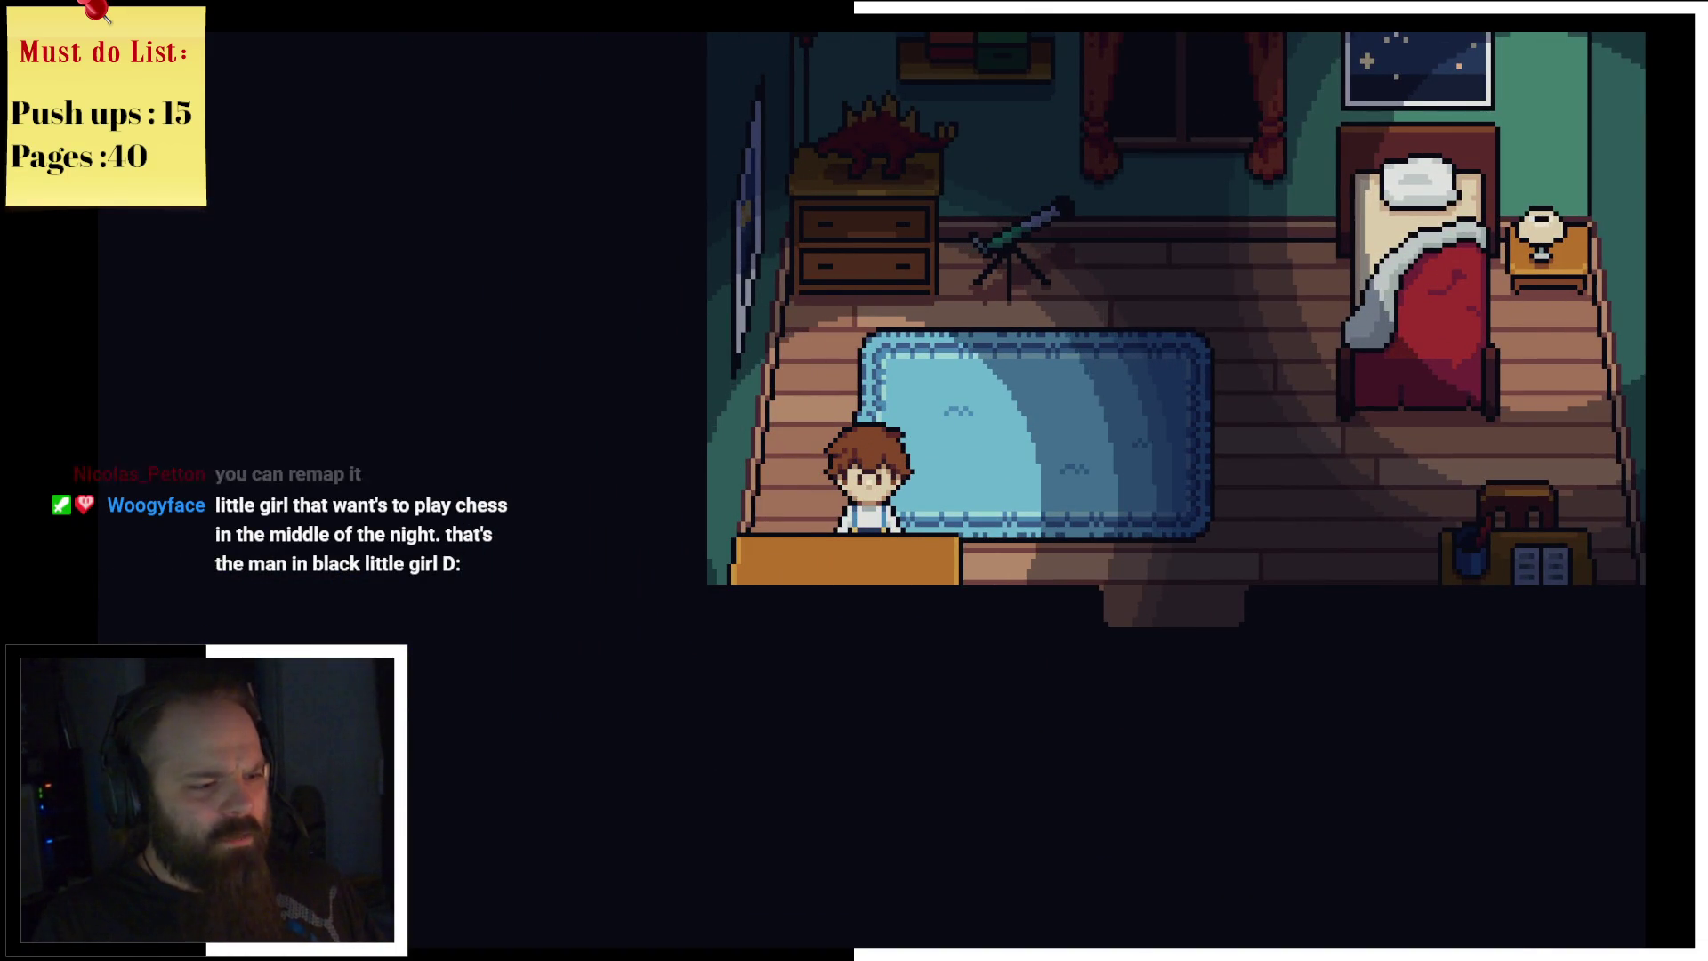
# Step: Walk out of the bedroom and back along the hallway to the stairs
pyautogui.press('Right')
pyautogui.press('Down')
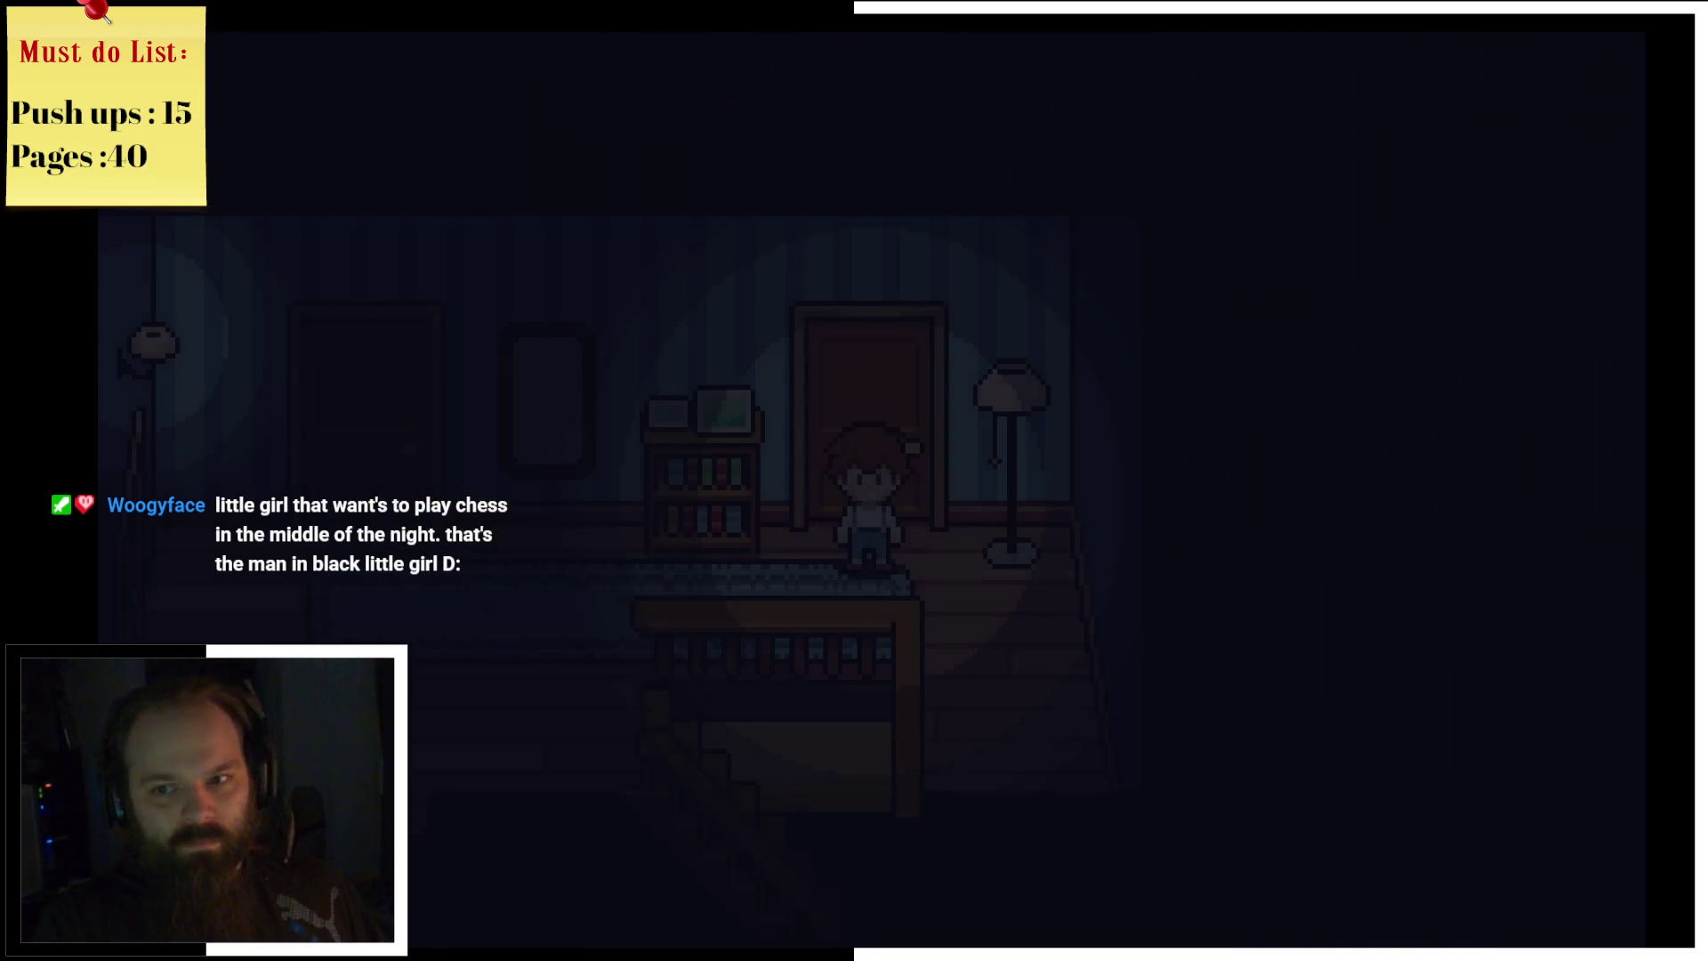
pyautogui.press('Left')
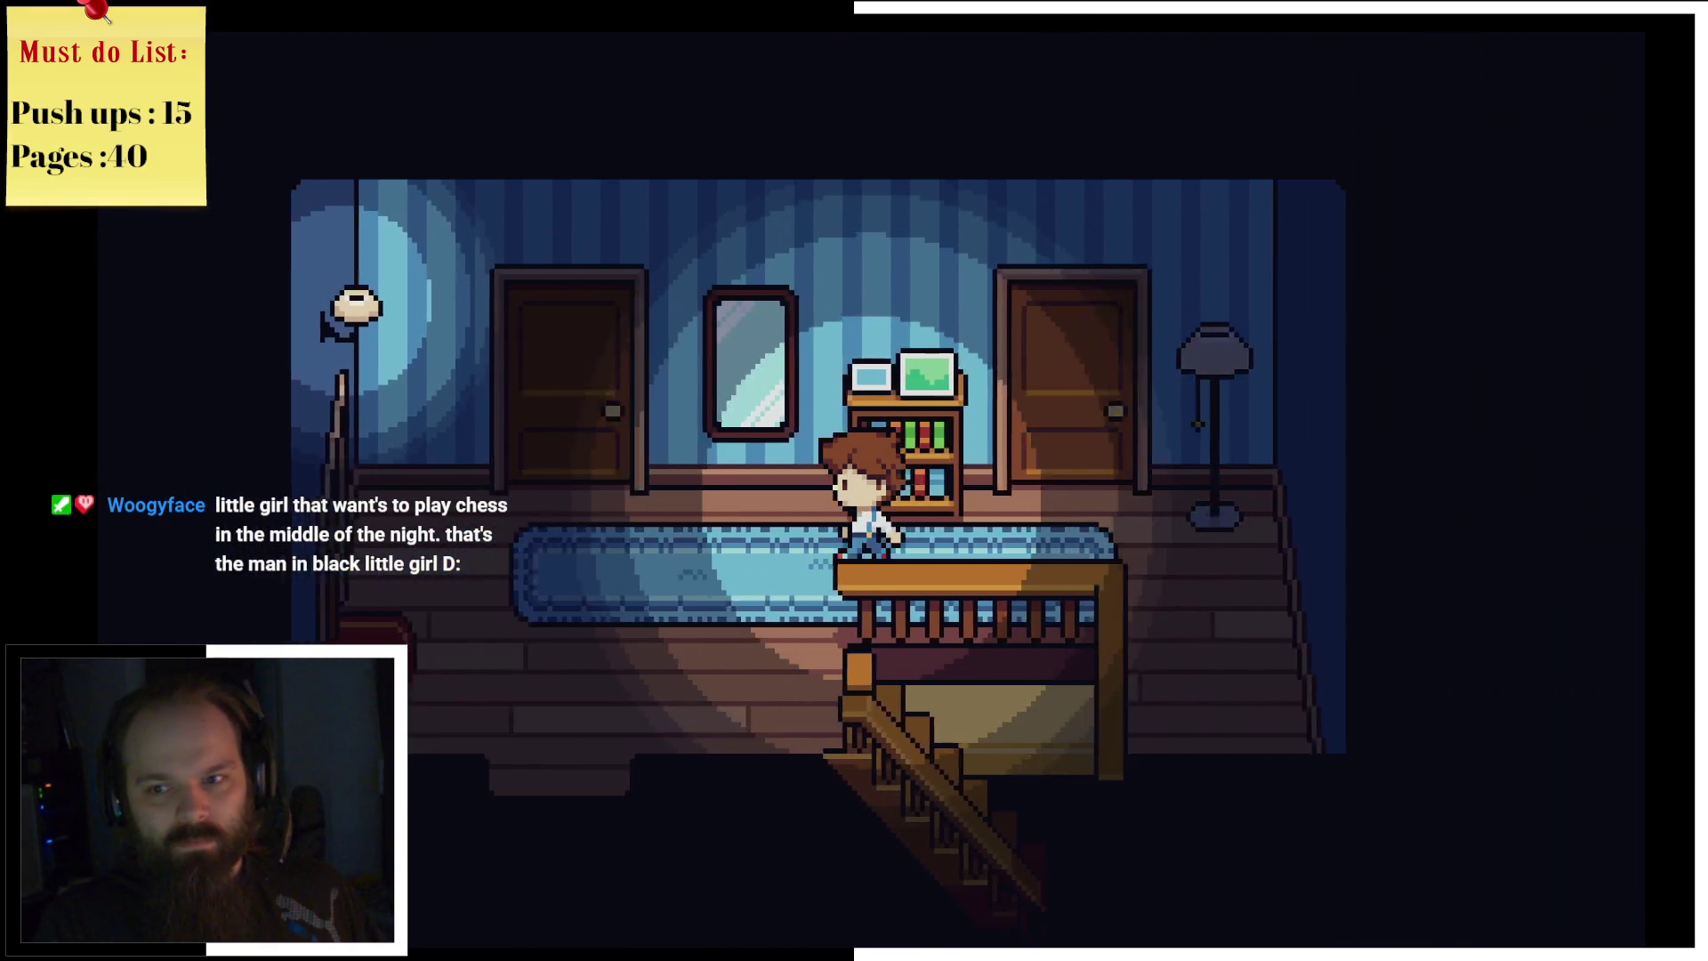
pyautogui.press('Down')
pyautogui.press('Right')
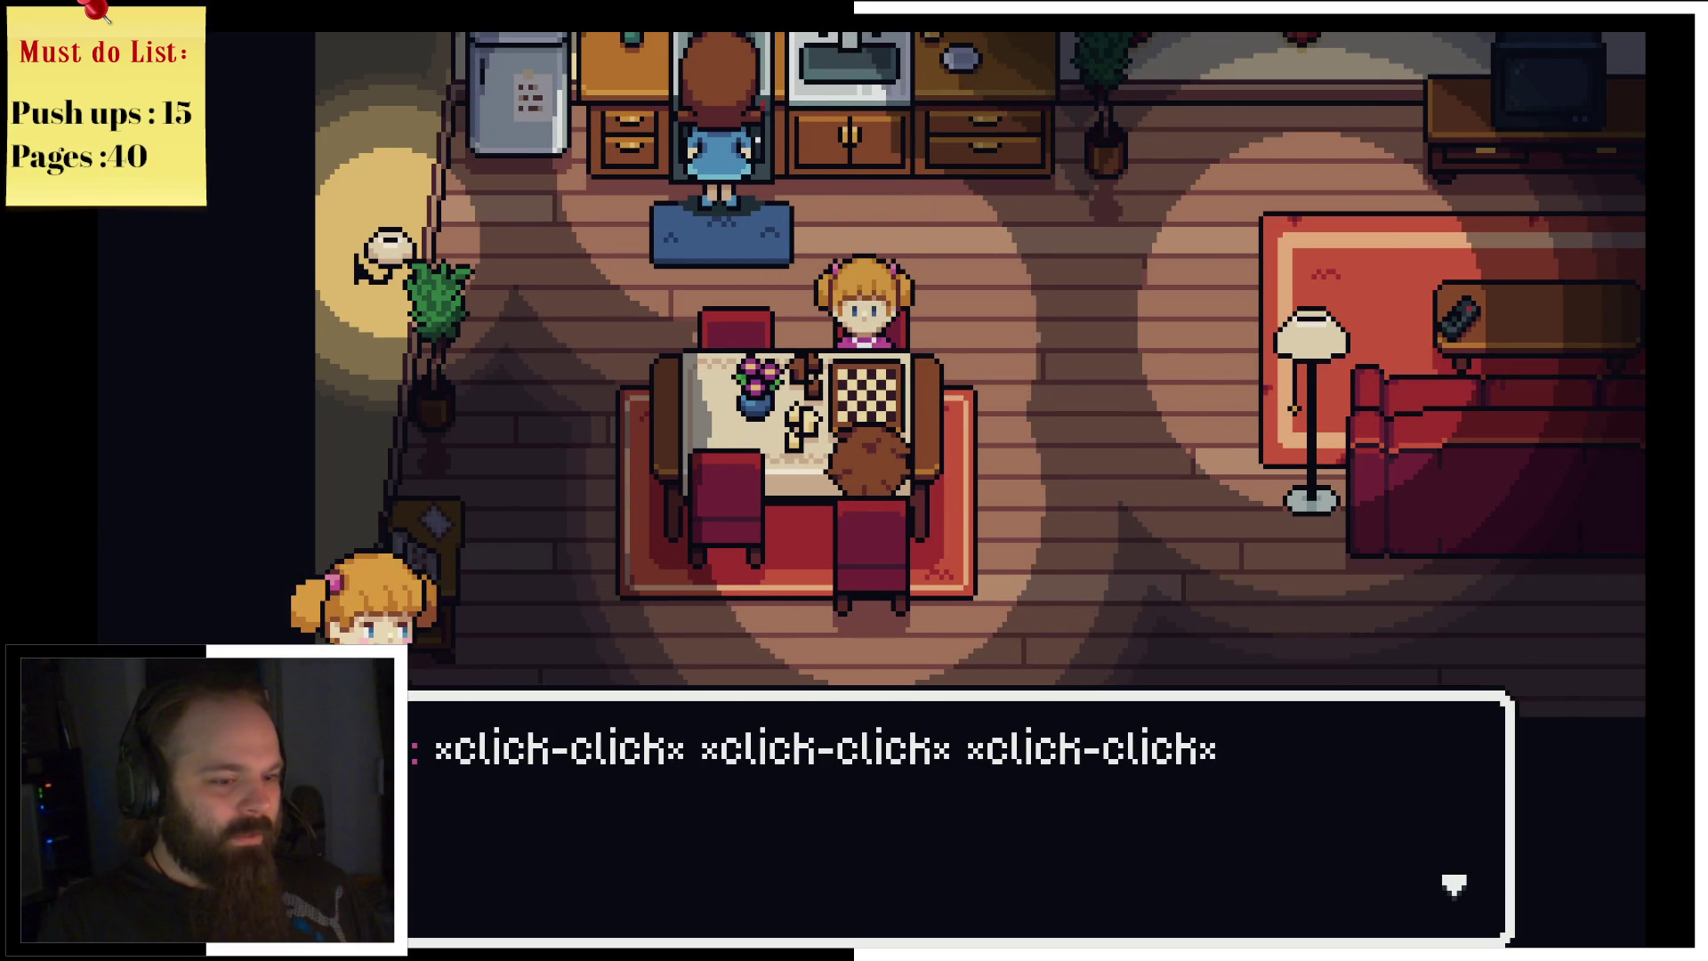
# Step: Advance the siblings' chess argument past 'This is why you lose every time!' to the boy's turn
pyautogui.press('Return')
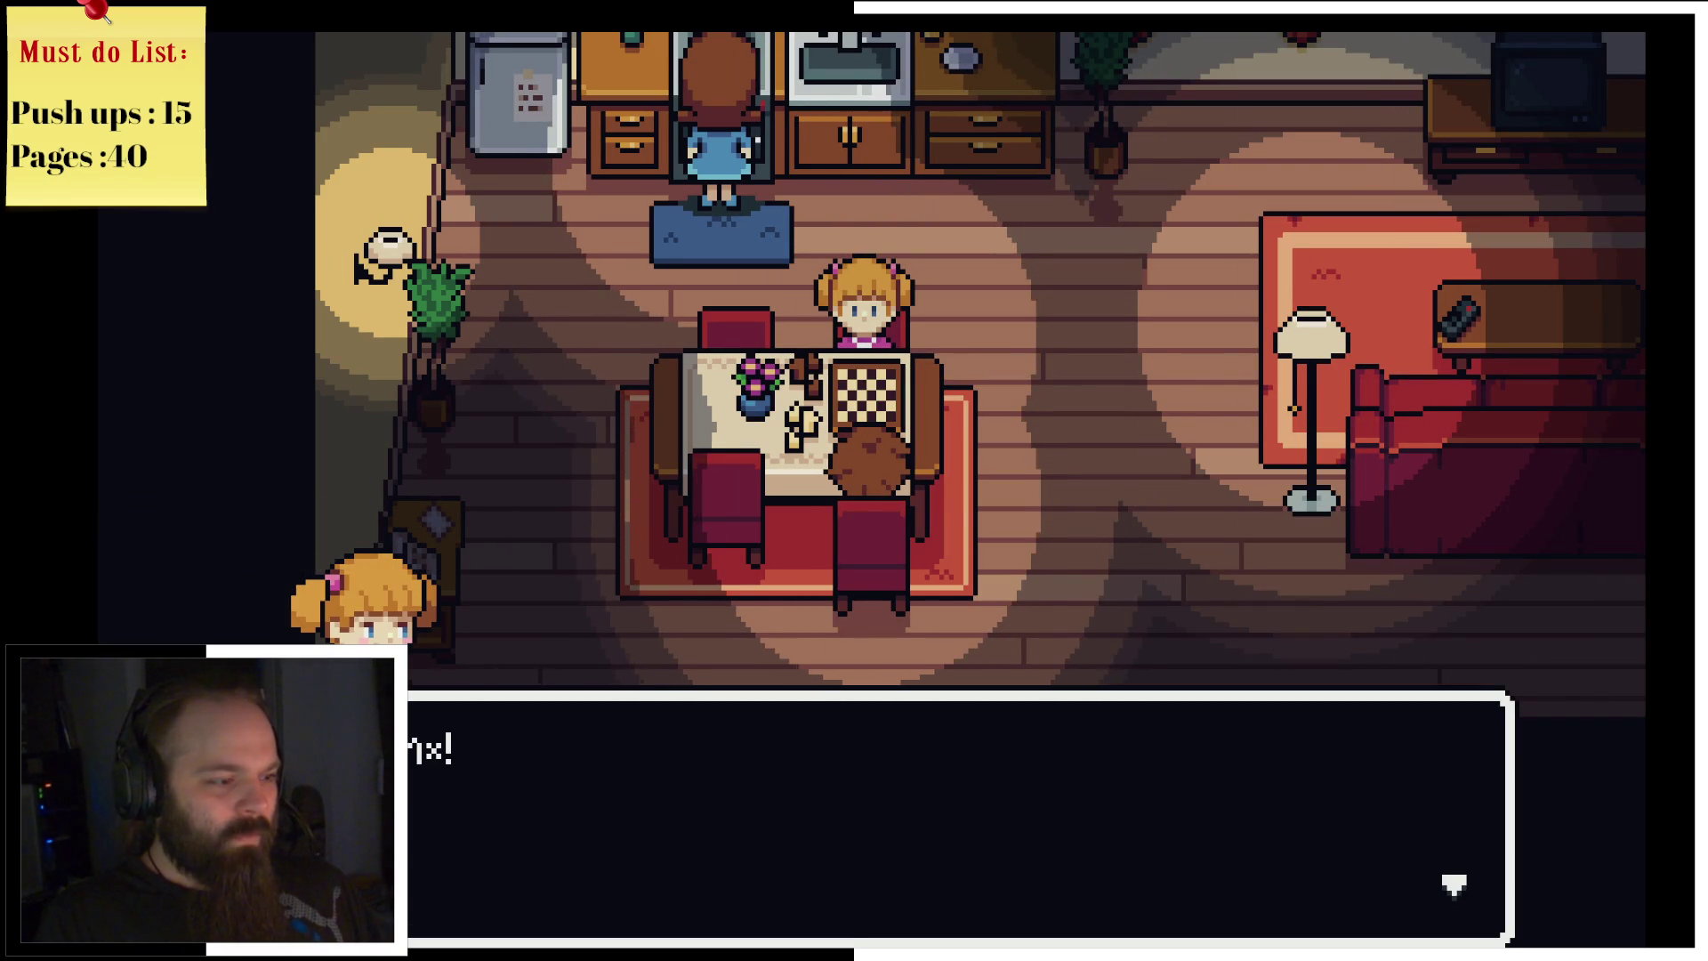
pyautogui.press('Return')
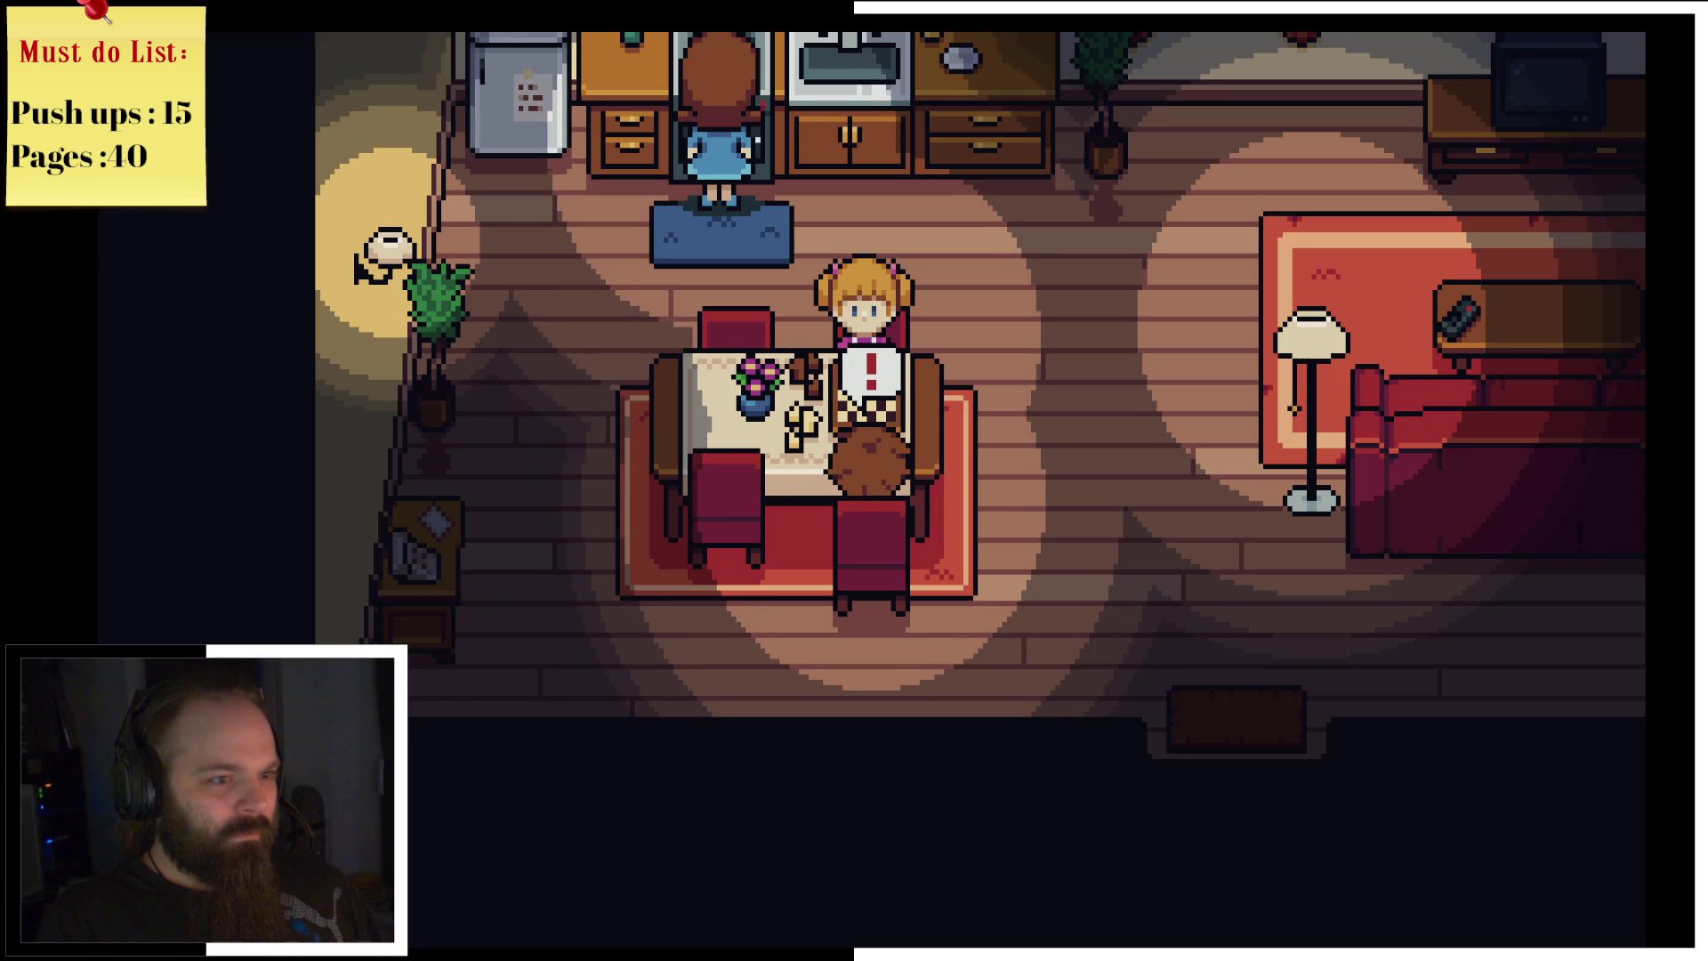
pyautogui.press('Return')
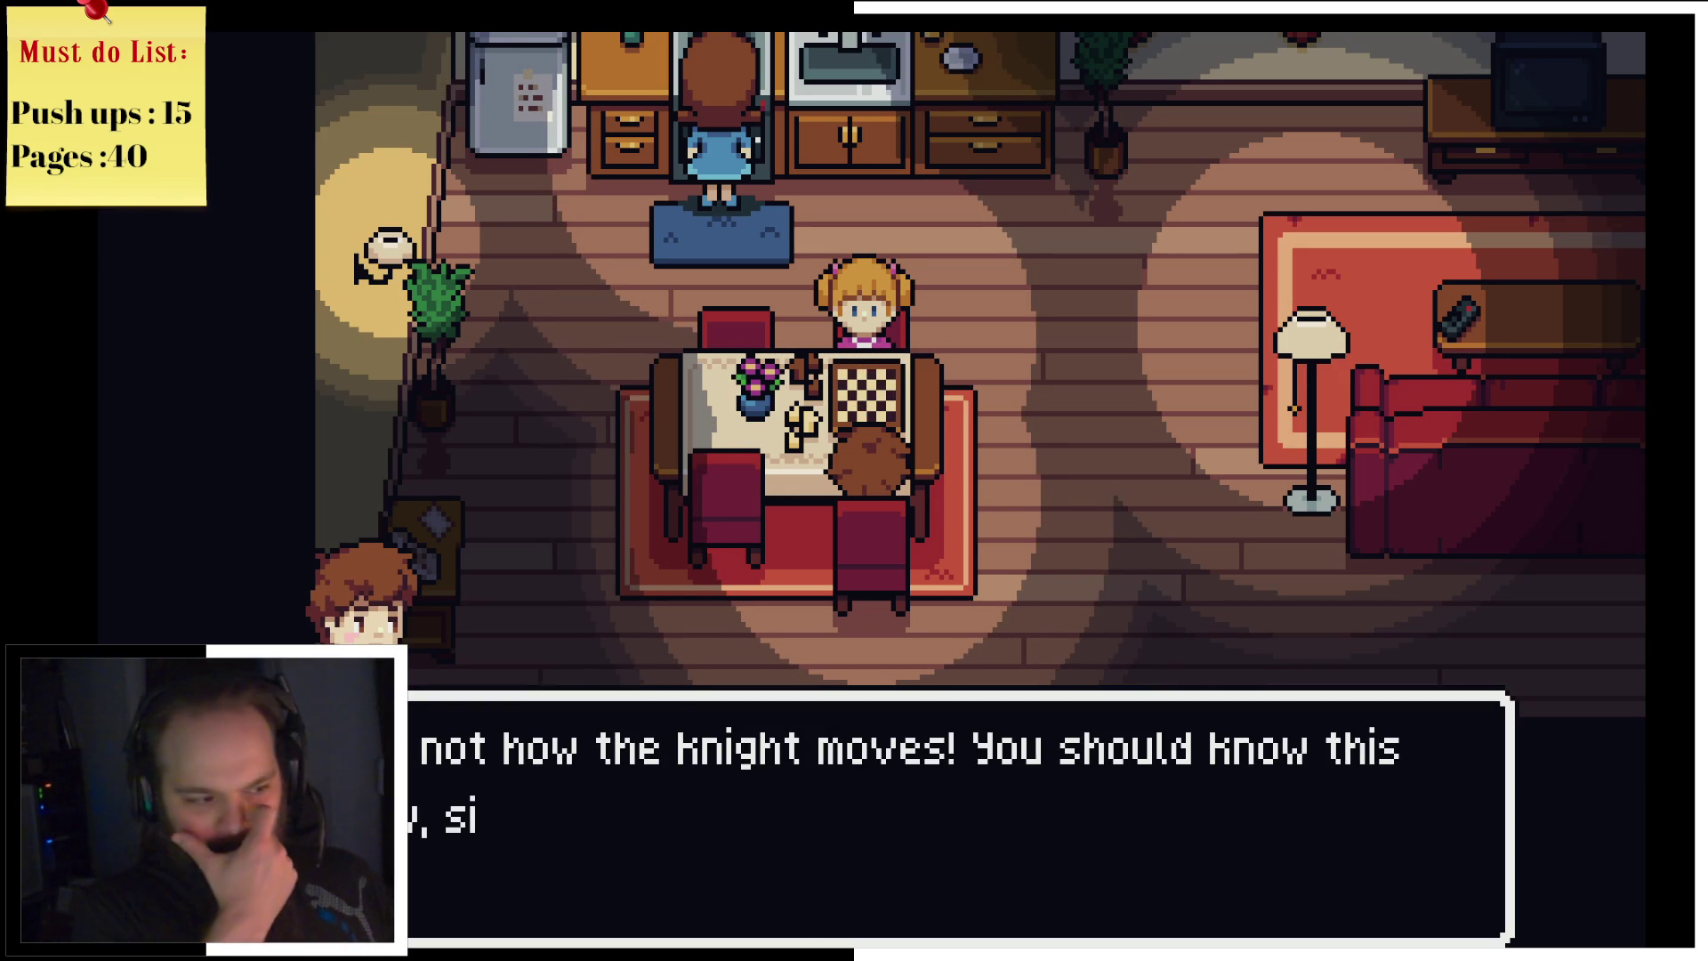
pyautogui.press('Return')
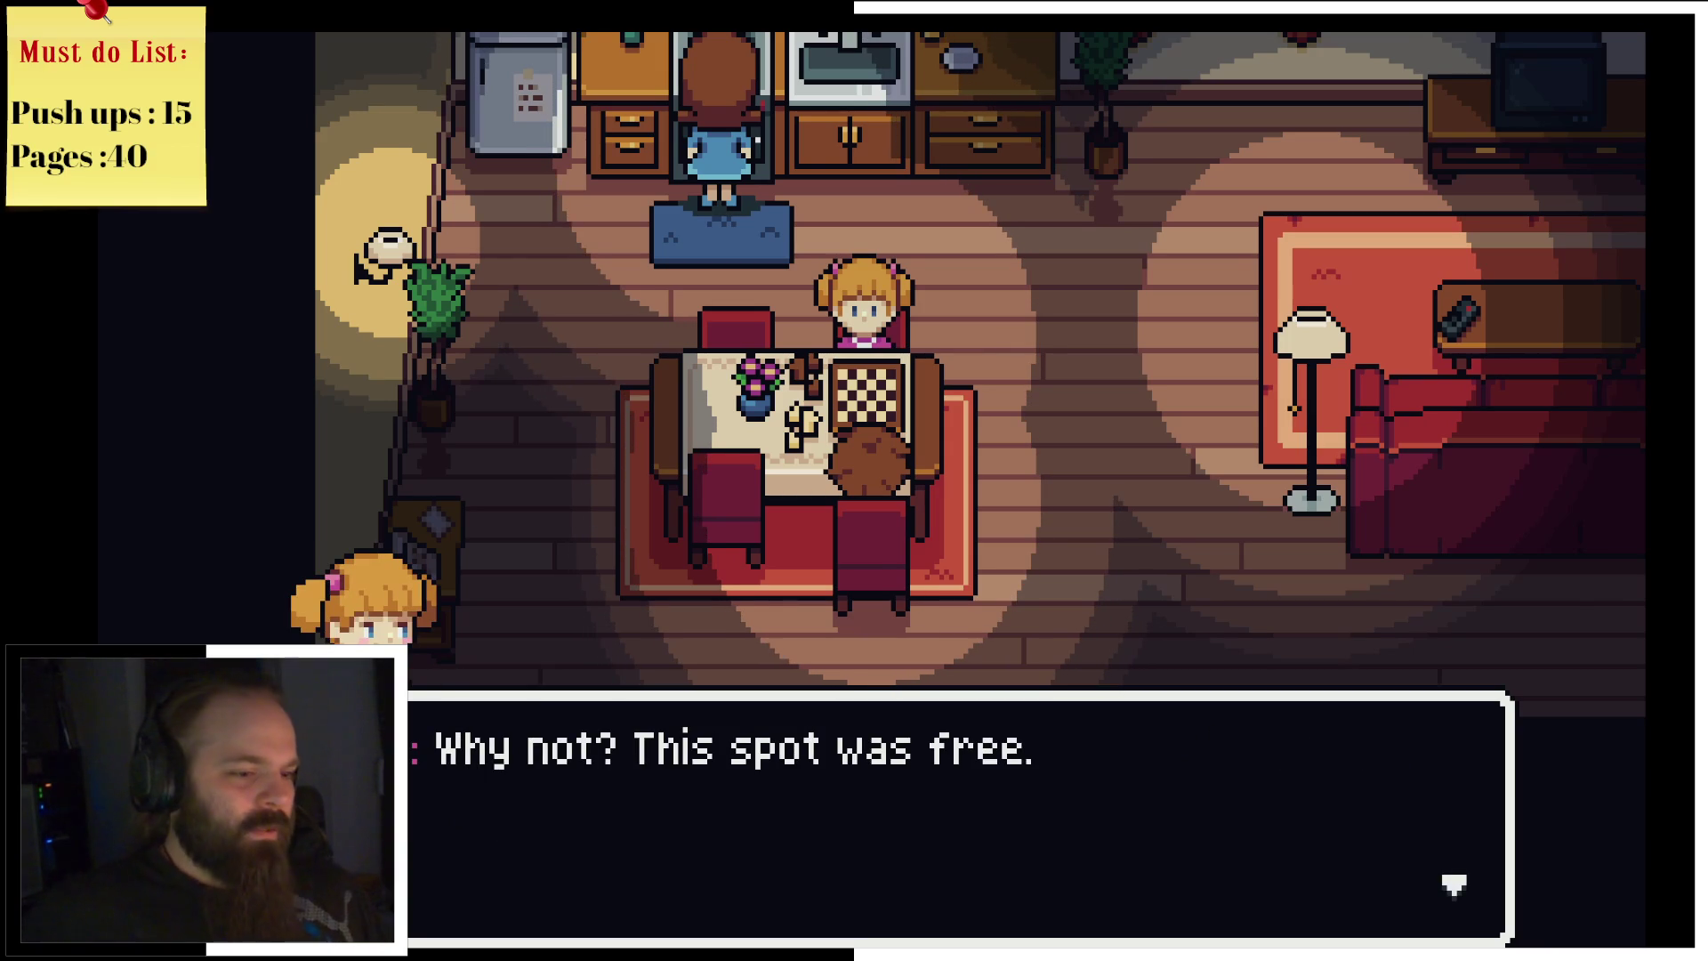
pyautogui.press('Return')
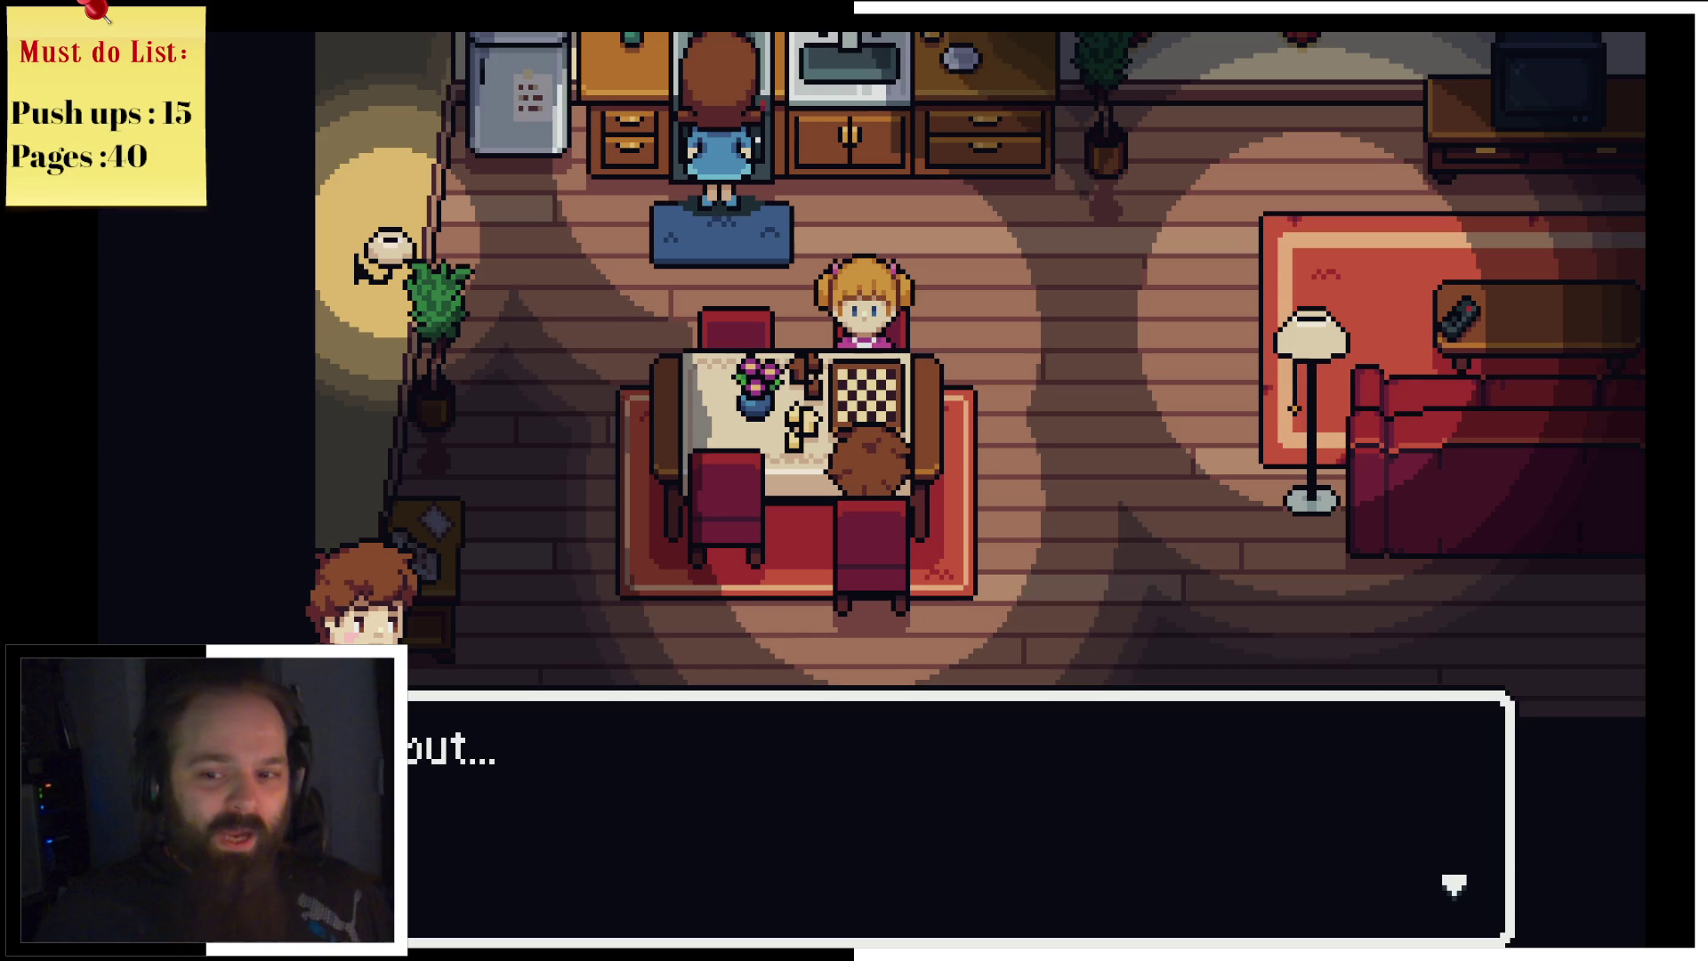
pyautogui.press('Return')
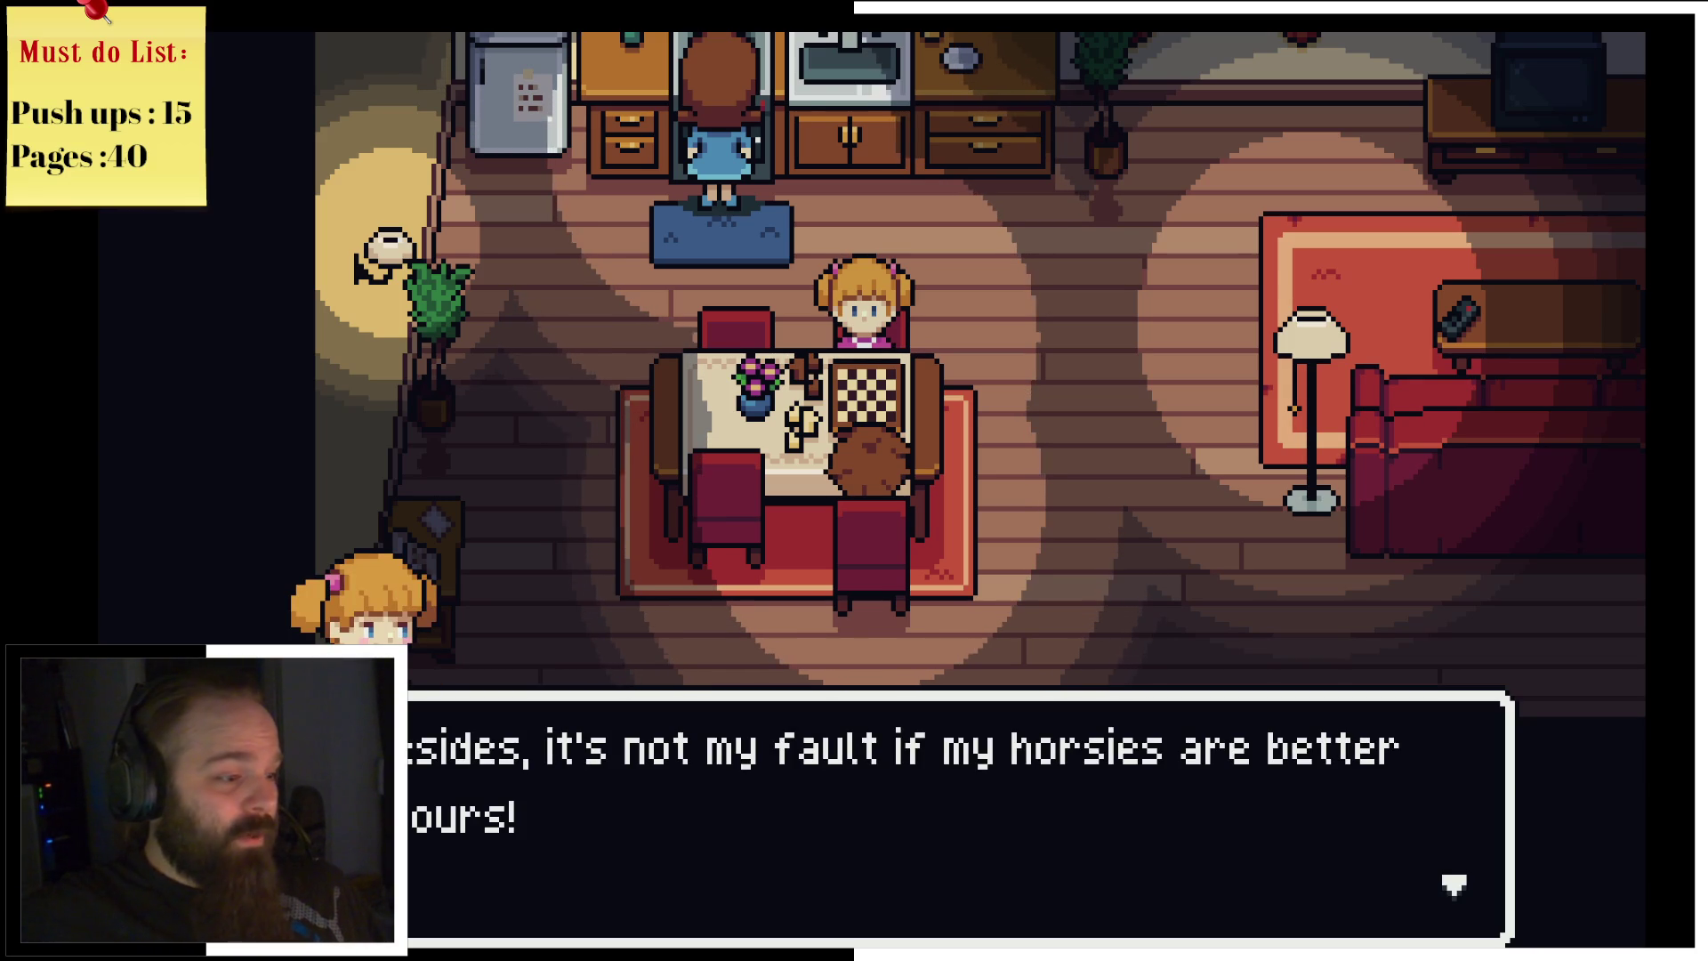
pyautogui.press('Return')
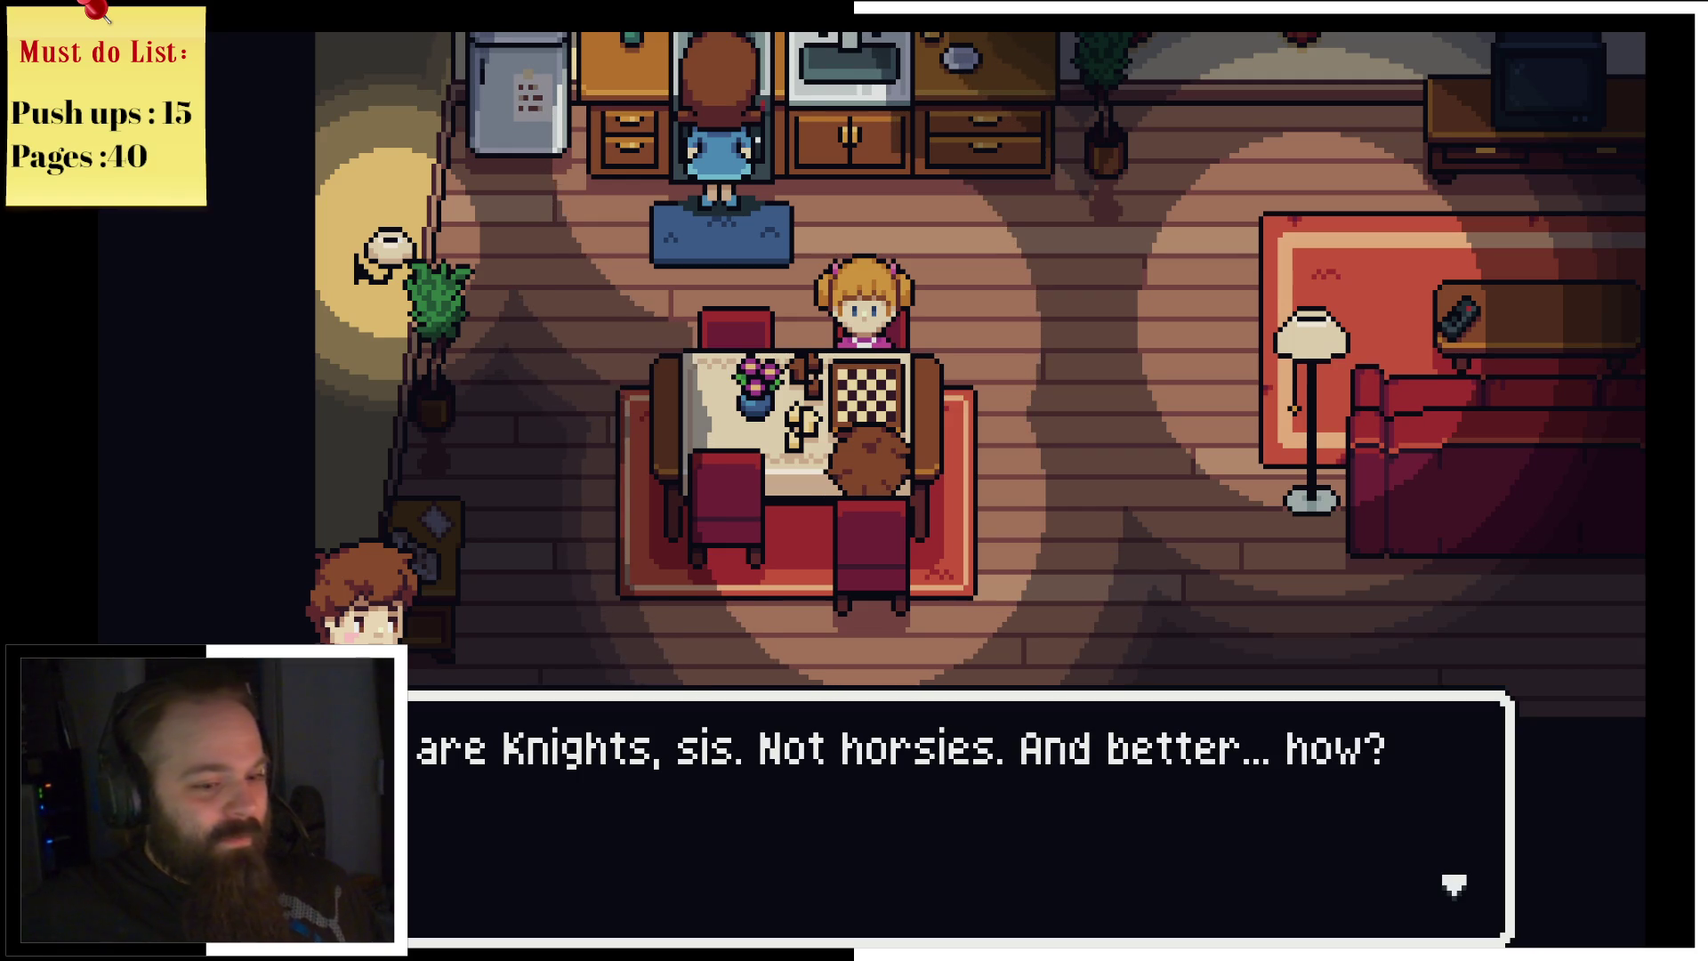
pyautogui.press('Return')
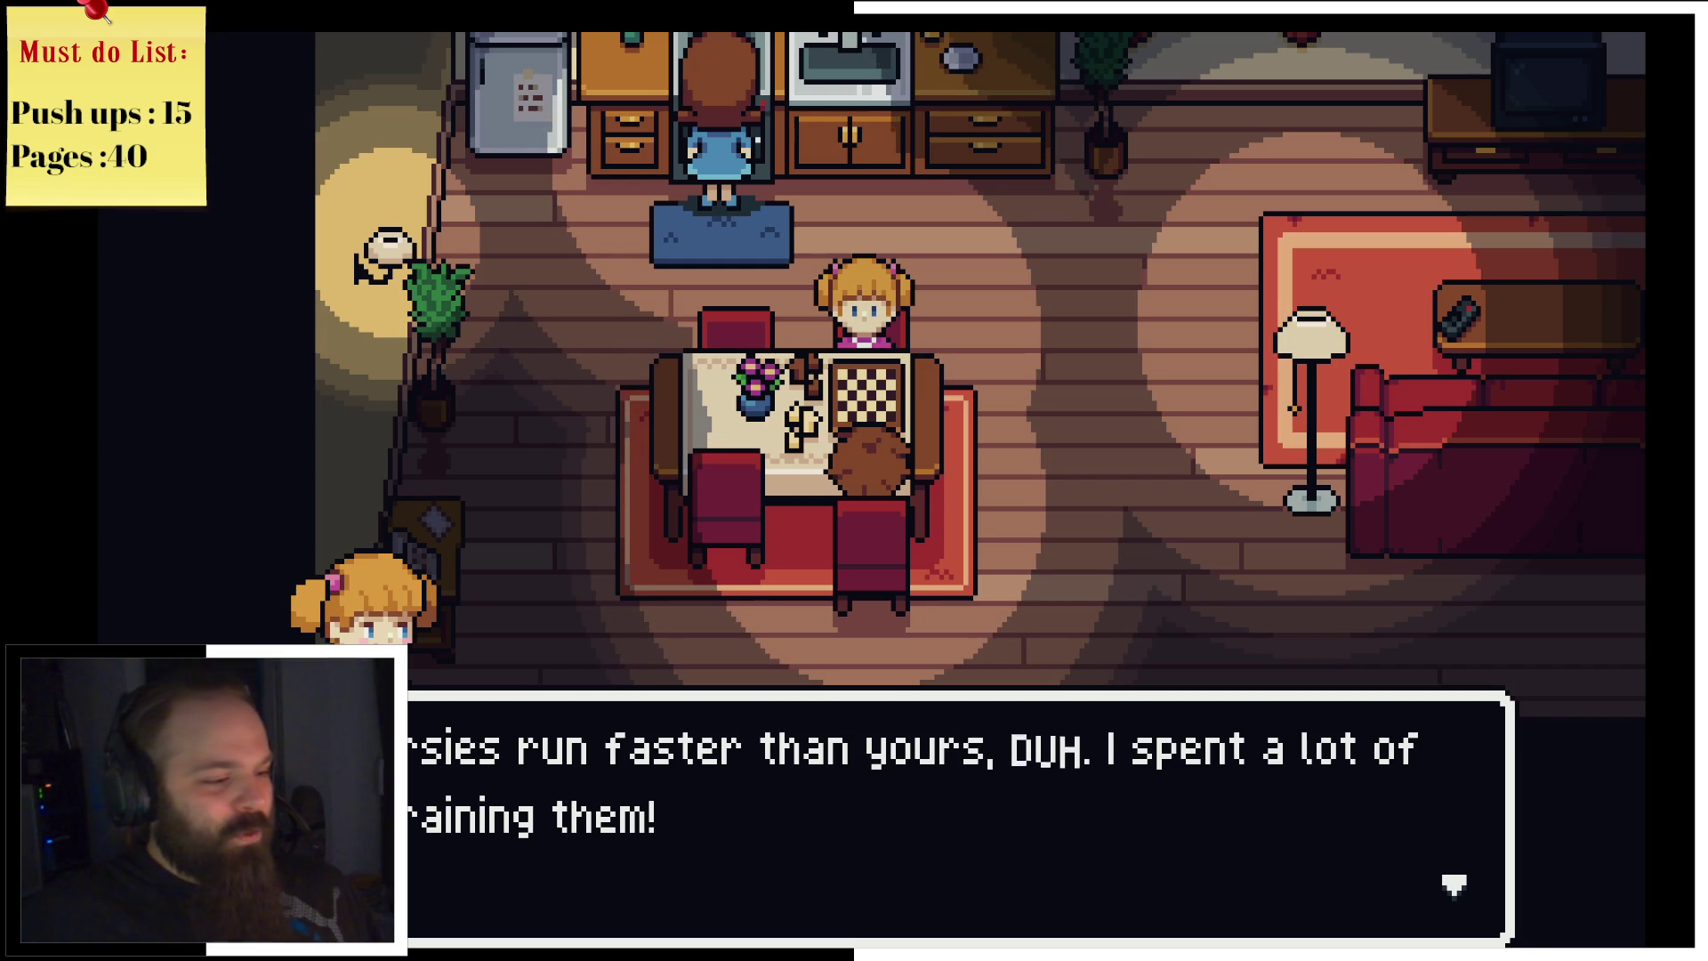
pyautogui.press('Return')
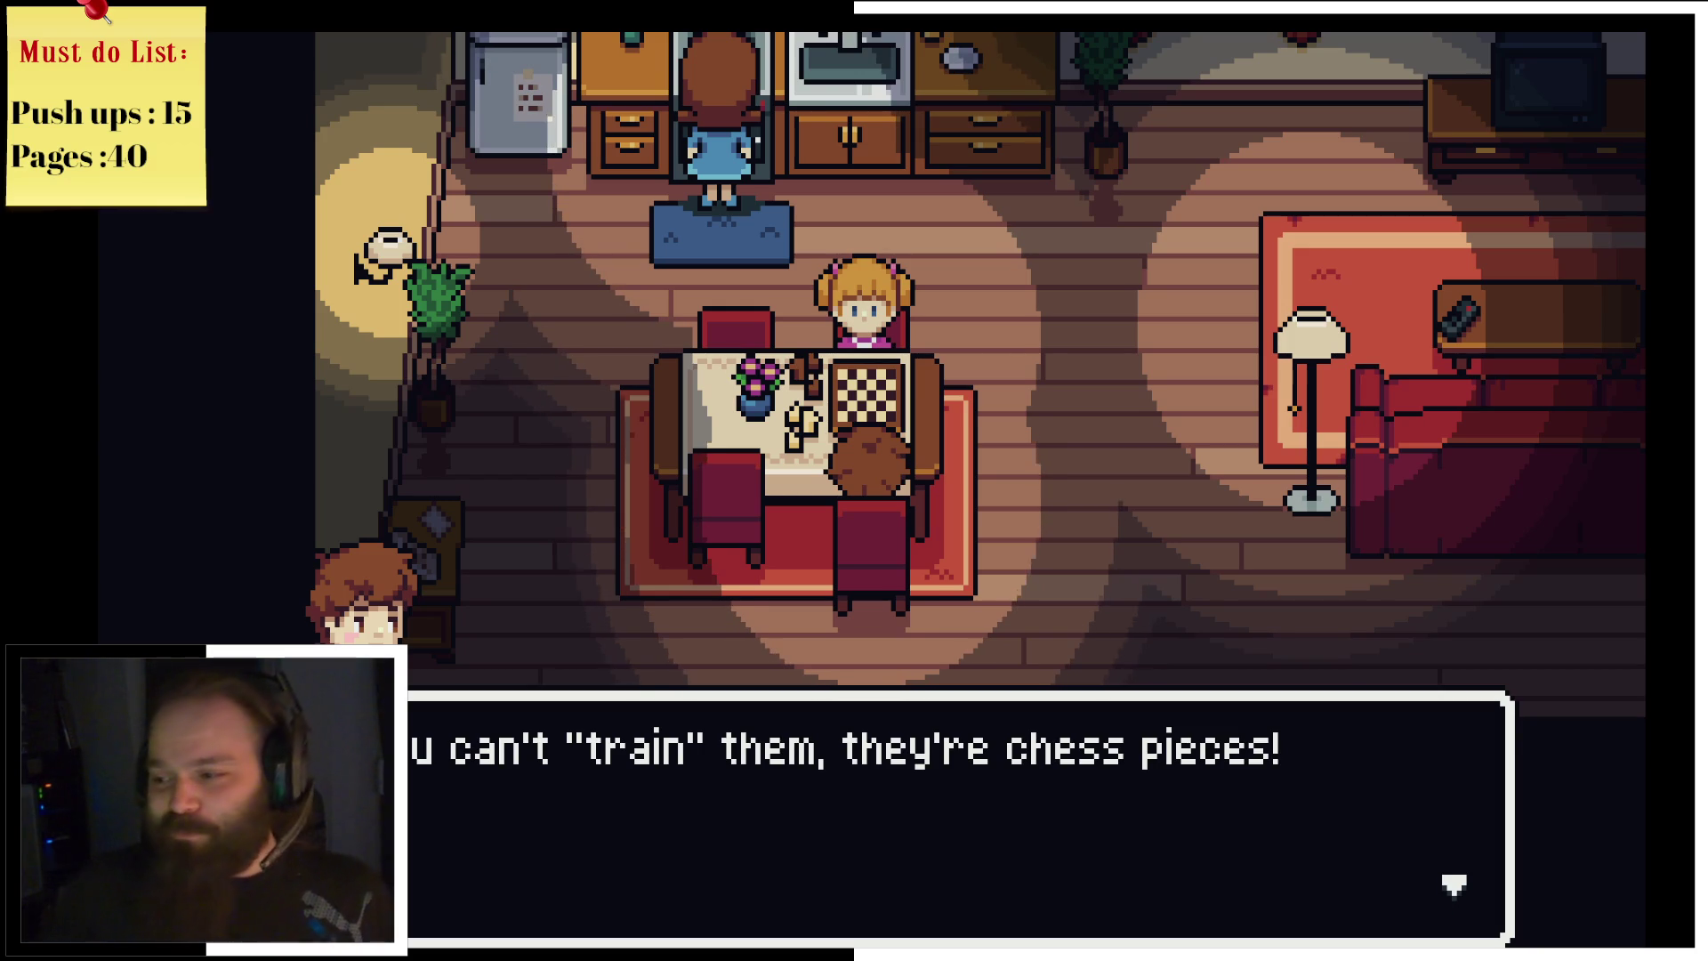
pyautogui.press('Return')
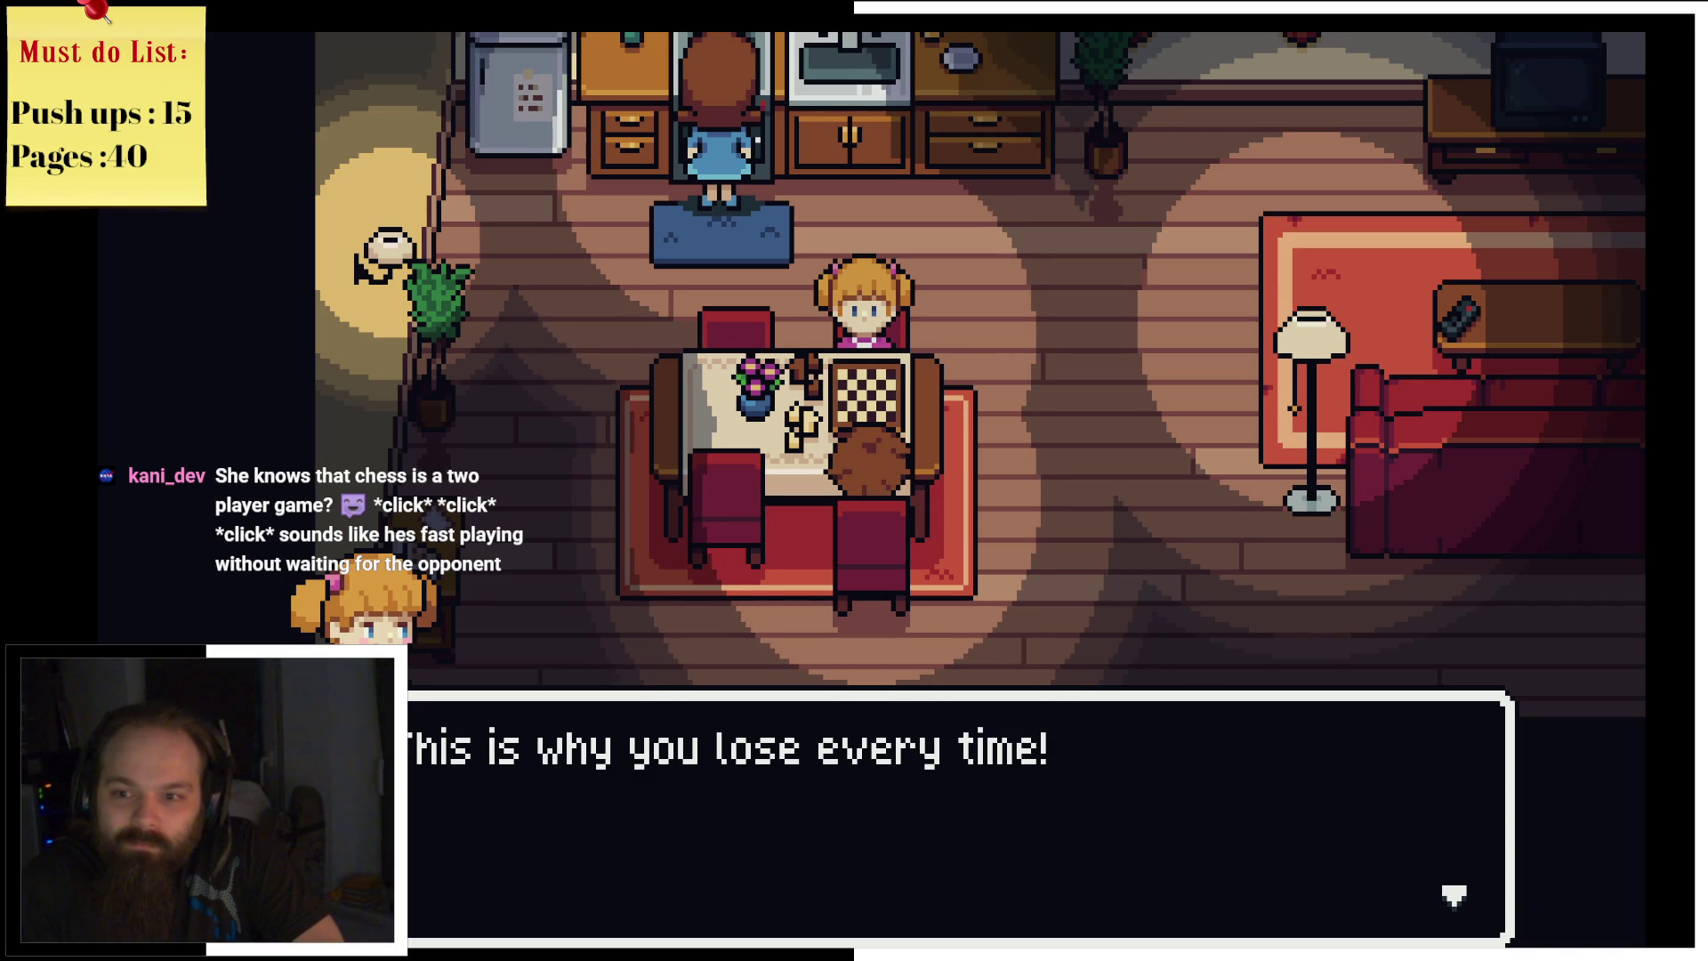
pyautogui.press('Return')
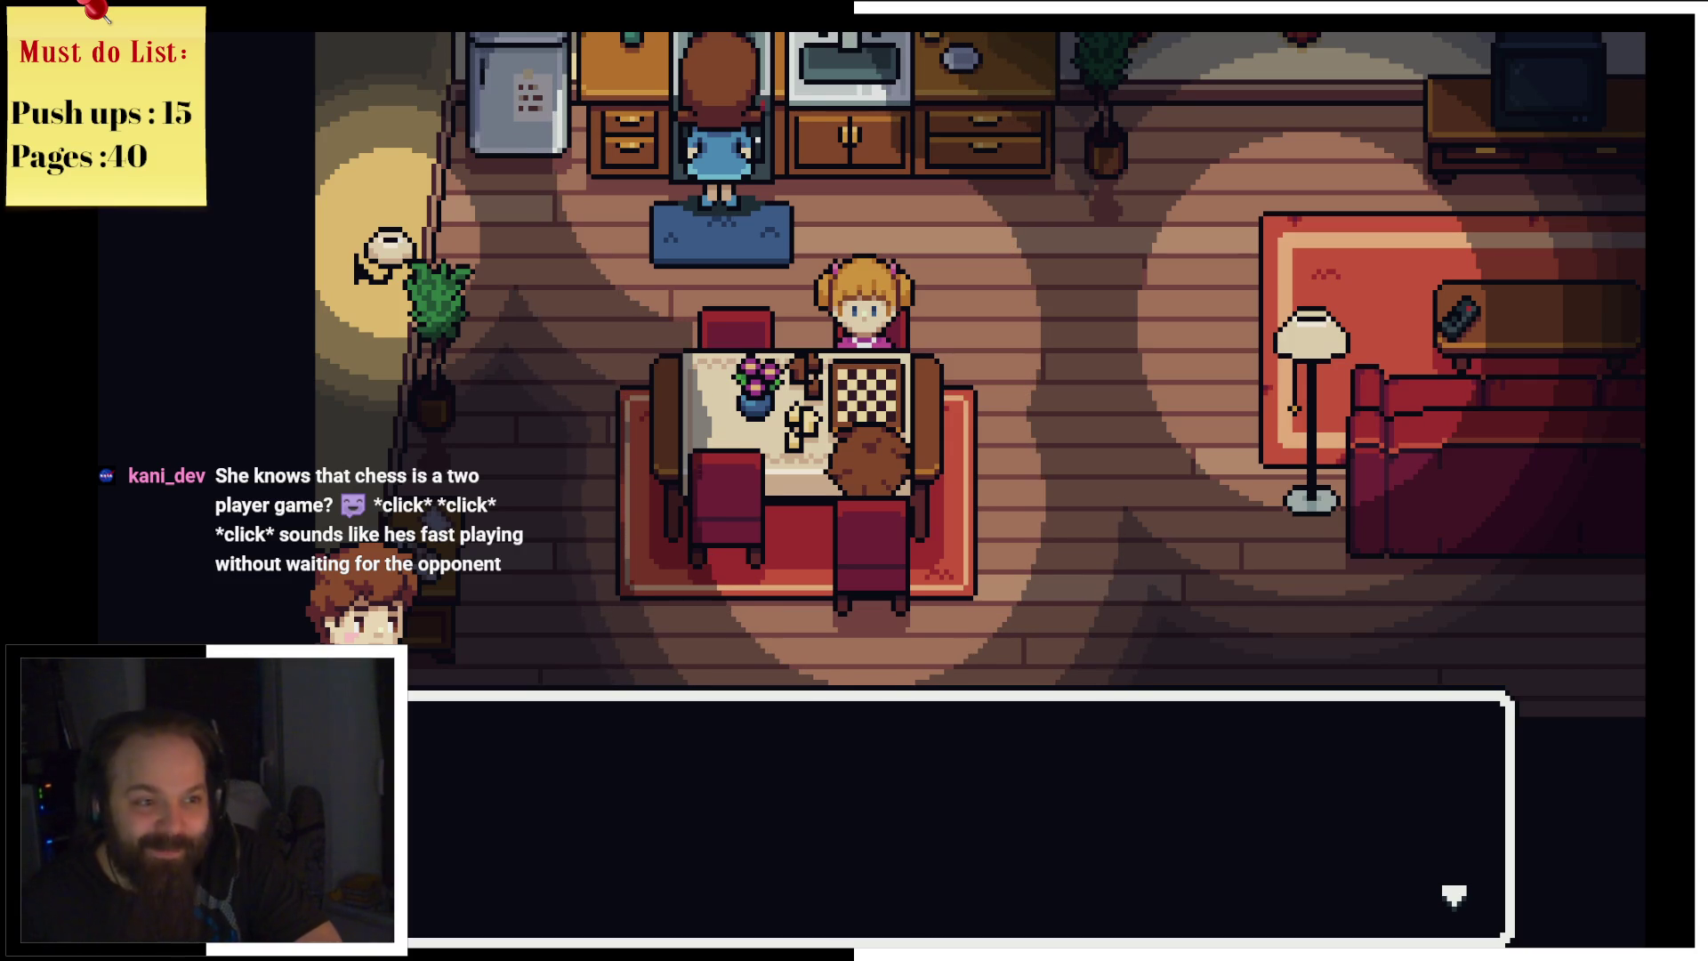
# Step: Advance the girl's chess battle story past the Clang and Wooo! lines until Mom speaks
pyautogui.press('Return')
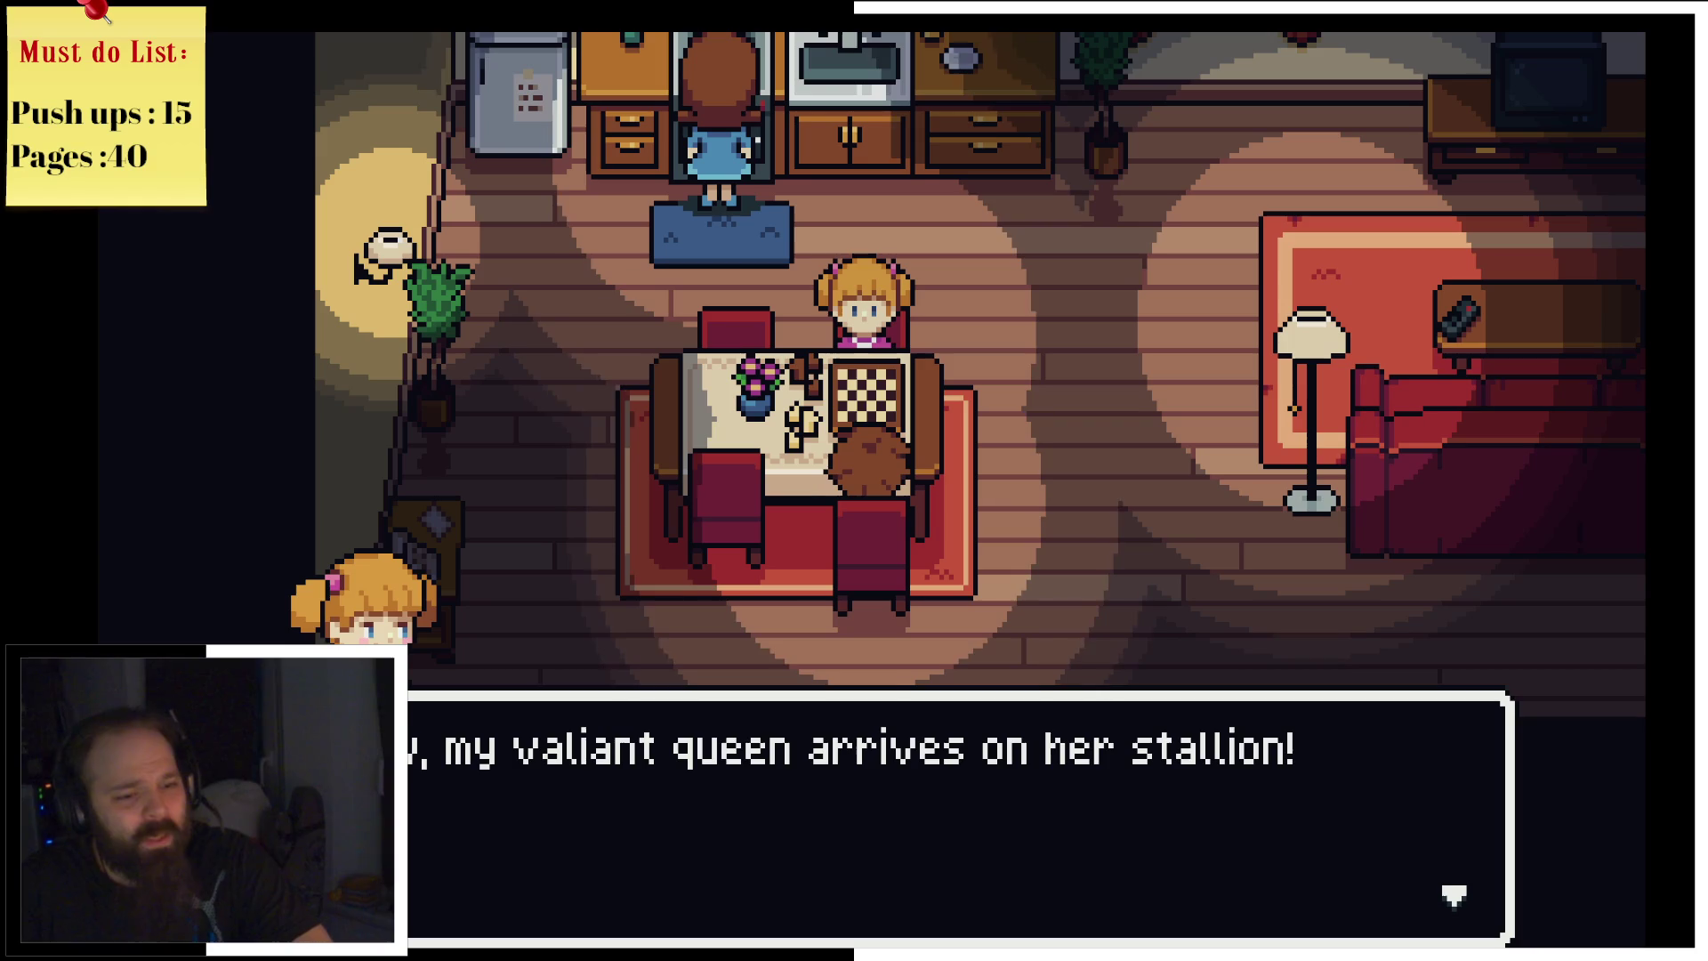
pyautogui.press('Return')
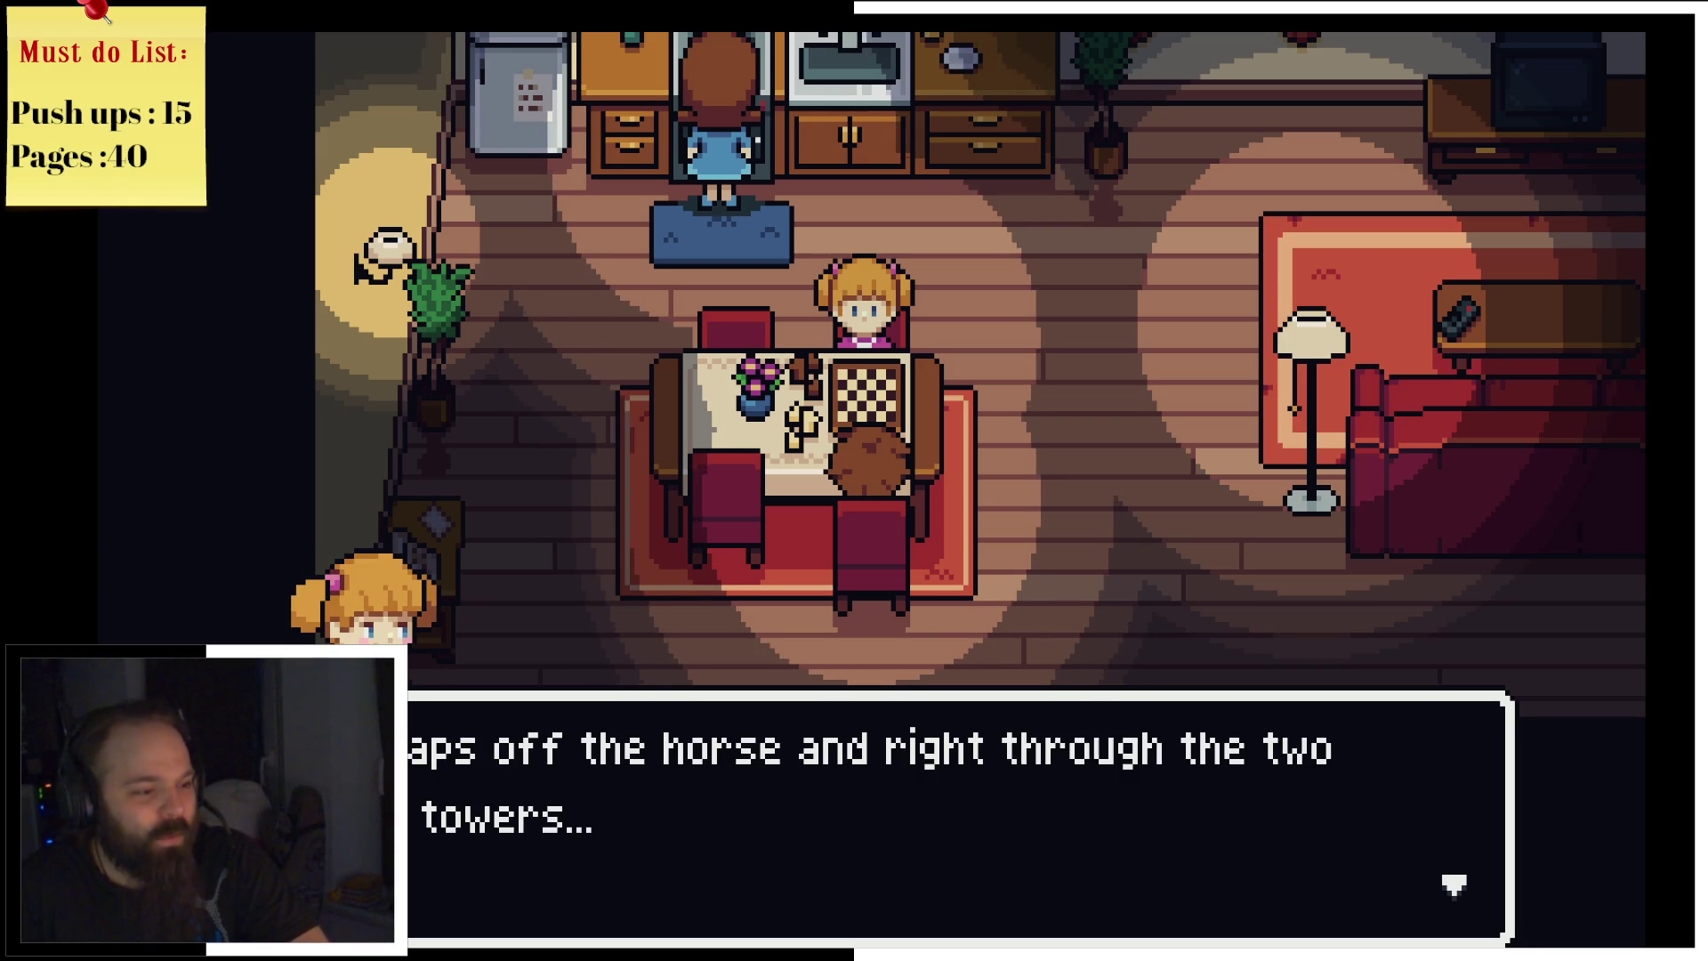
pyautogui.press('Return')
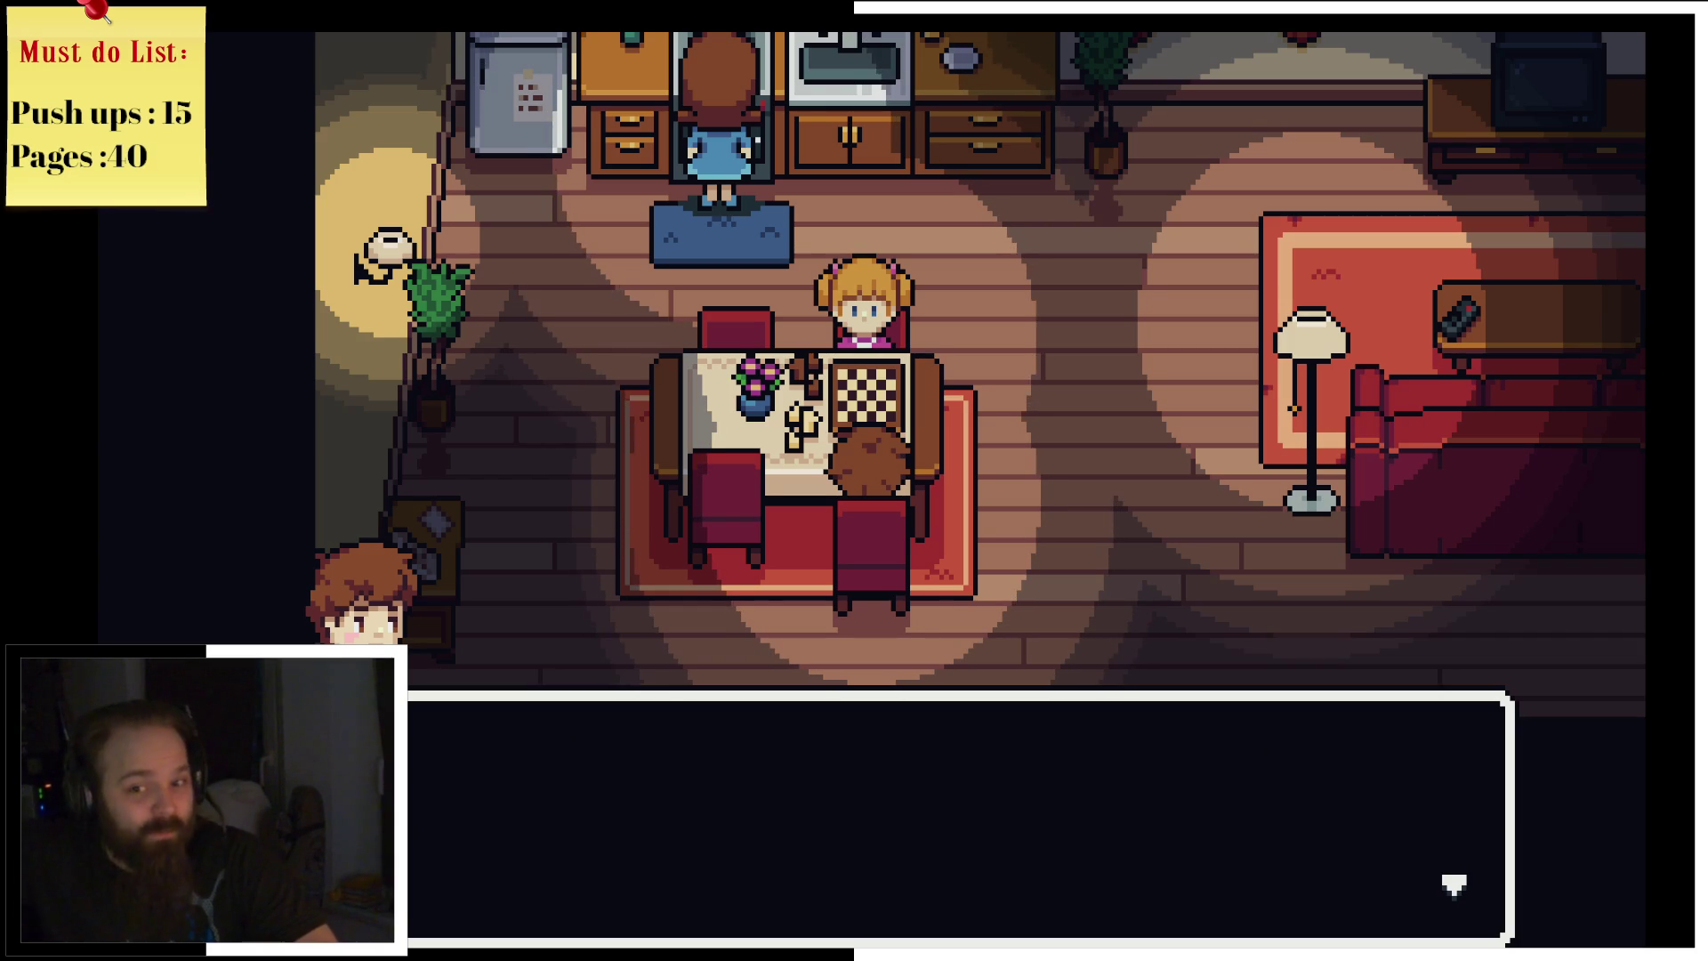
pyautogui.press('Return')
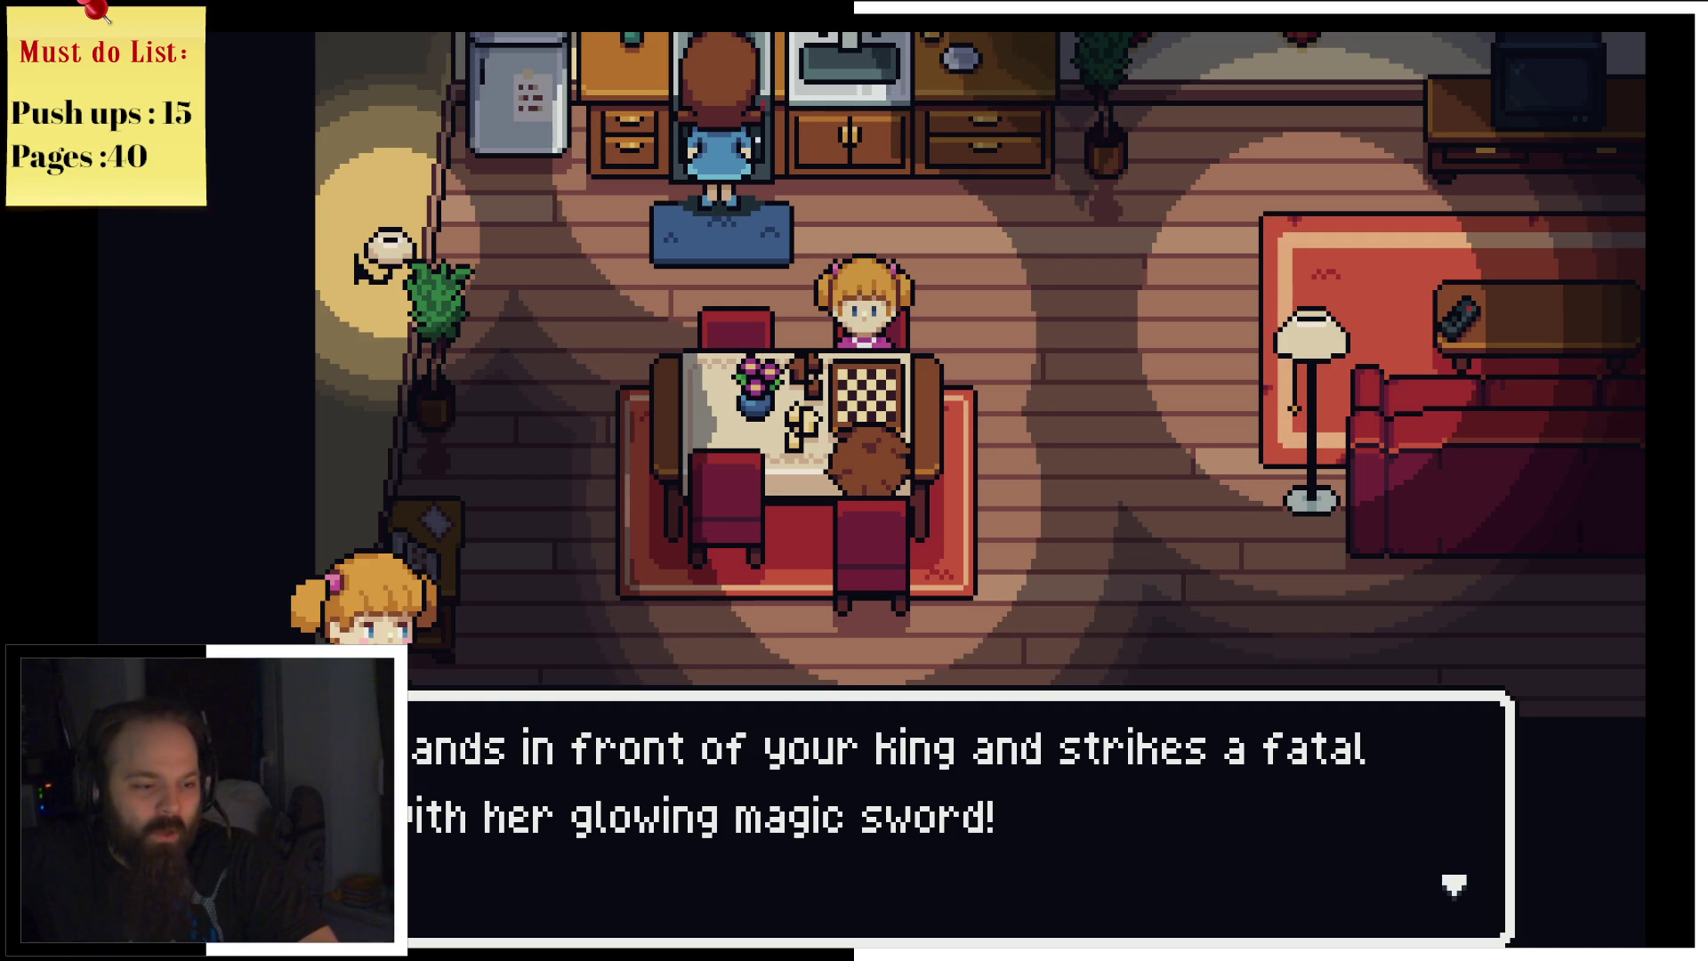
pyautogui.press('Return')
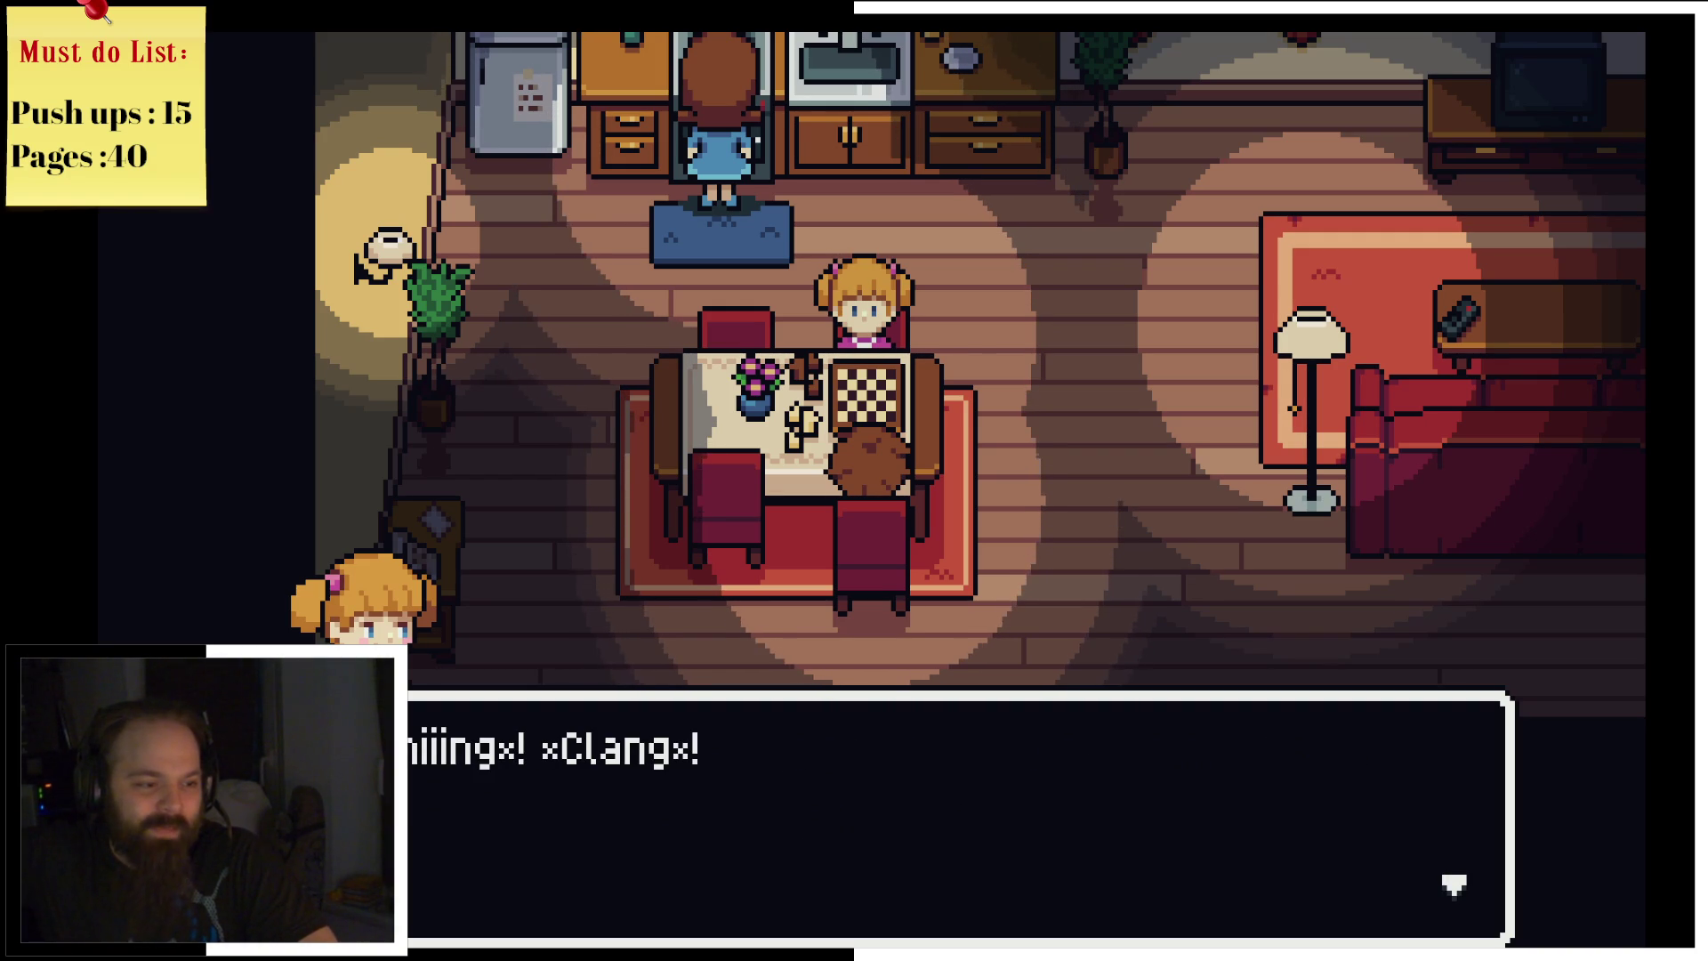
pyautogui.press('Return')
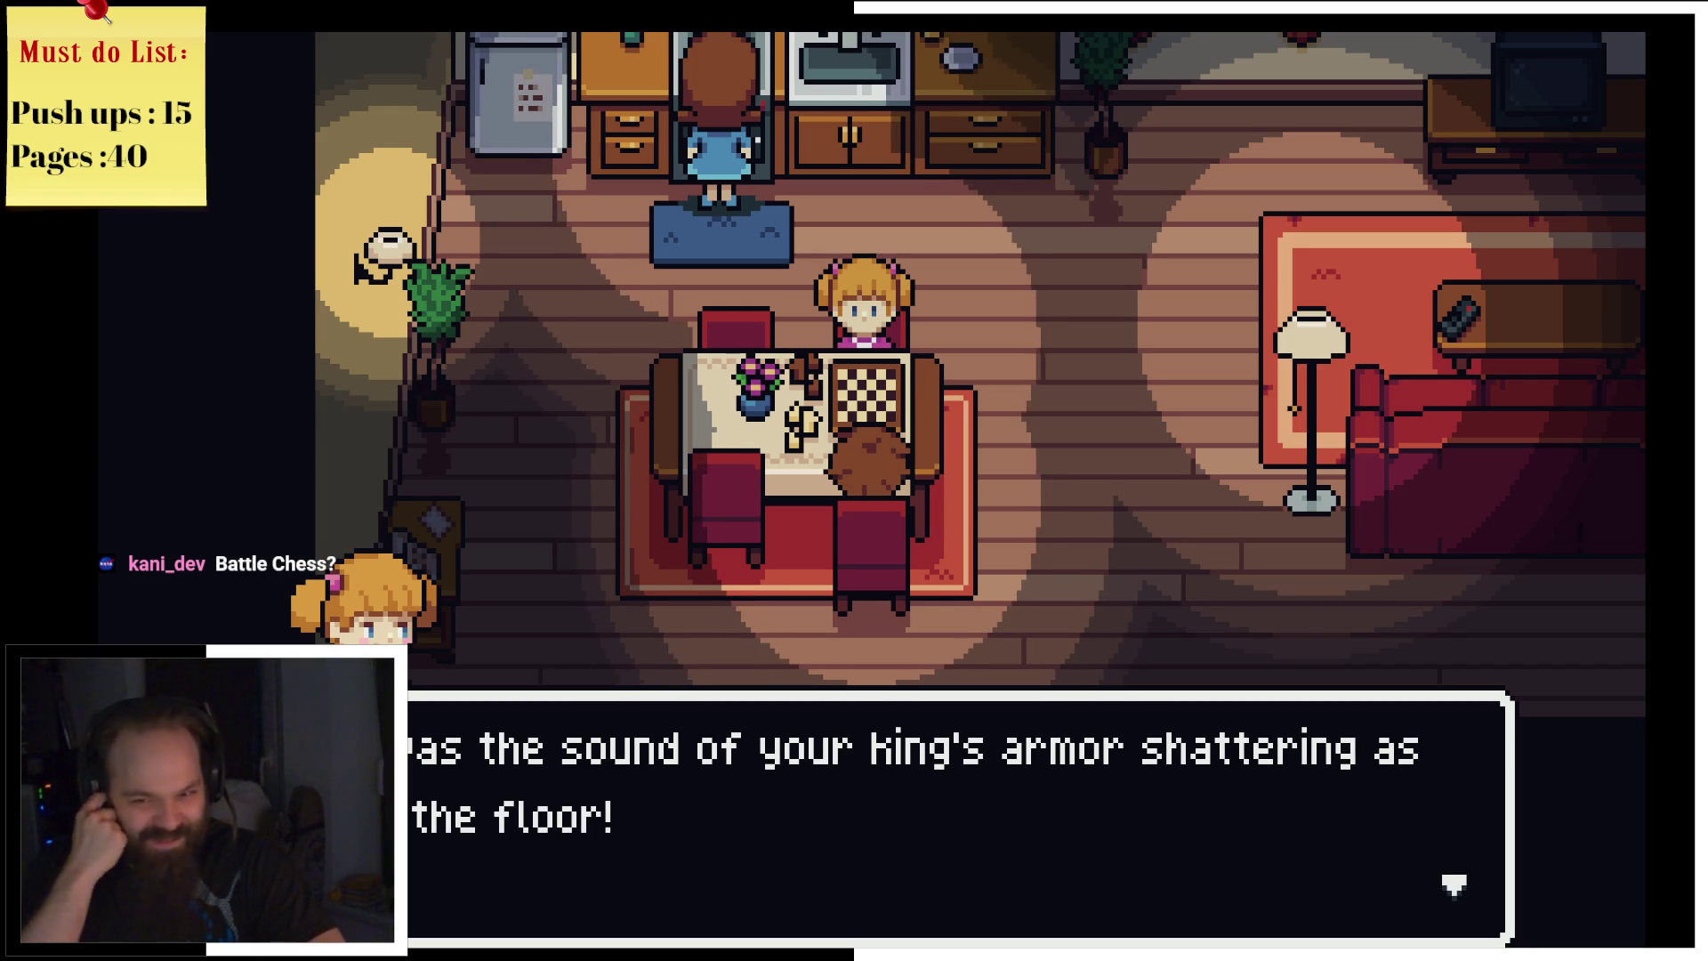
pyautogui.press('Return')
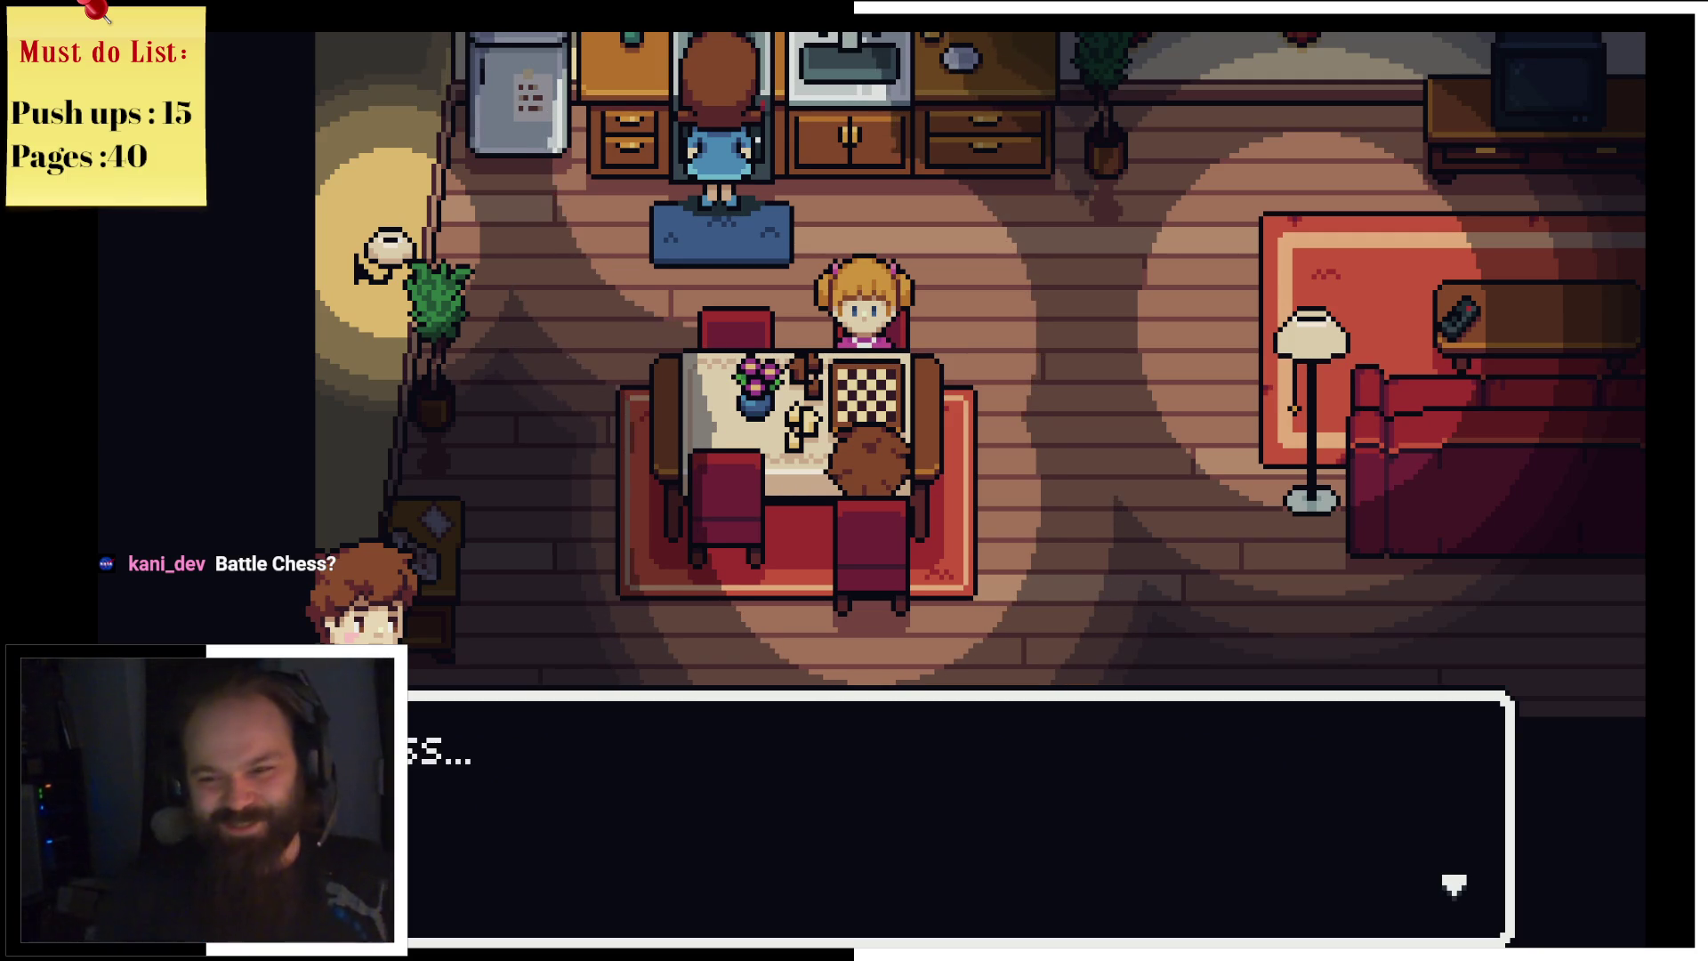
pyautogui.press('Return')
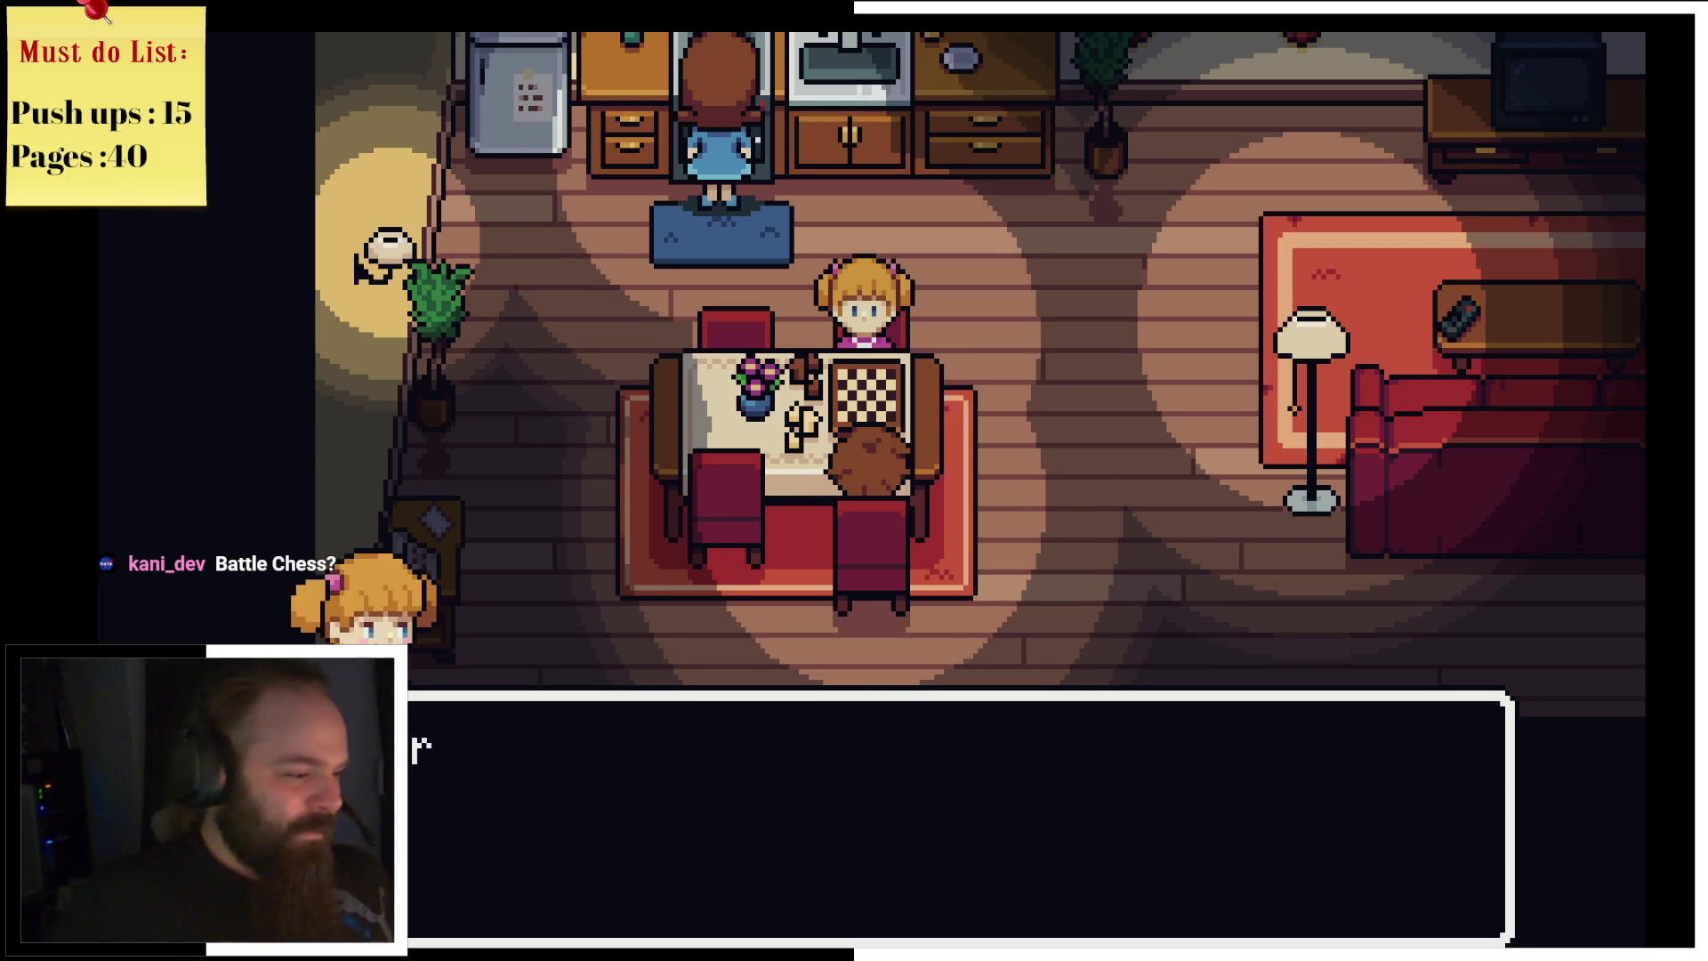
pyautogui.press('Return')
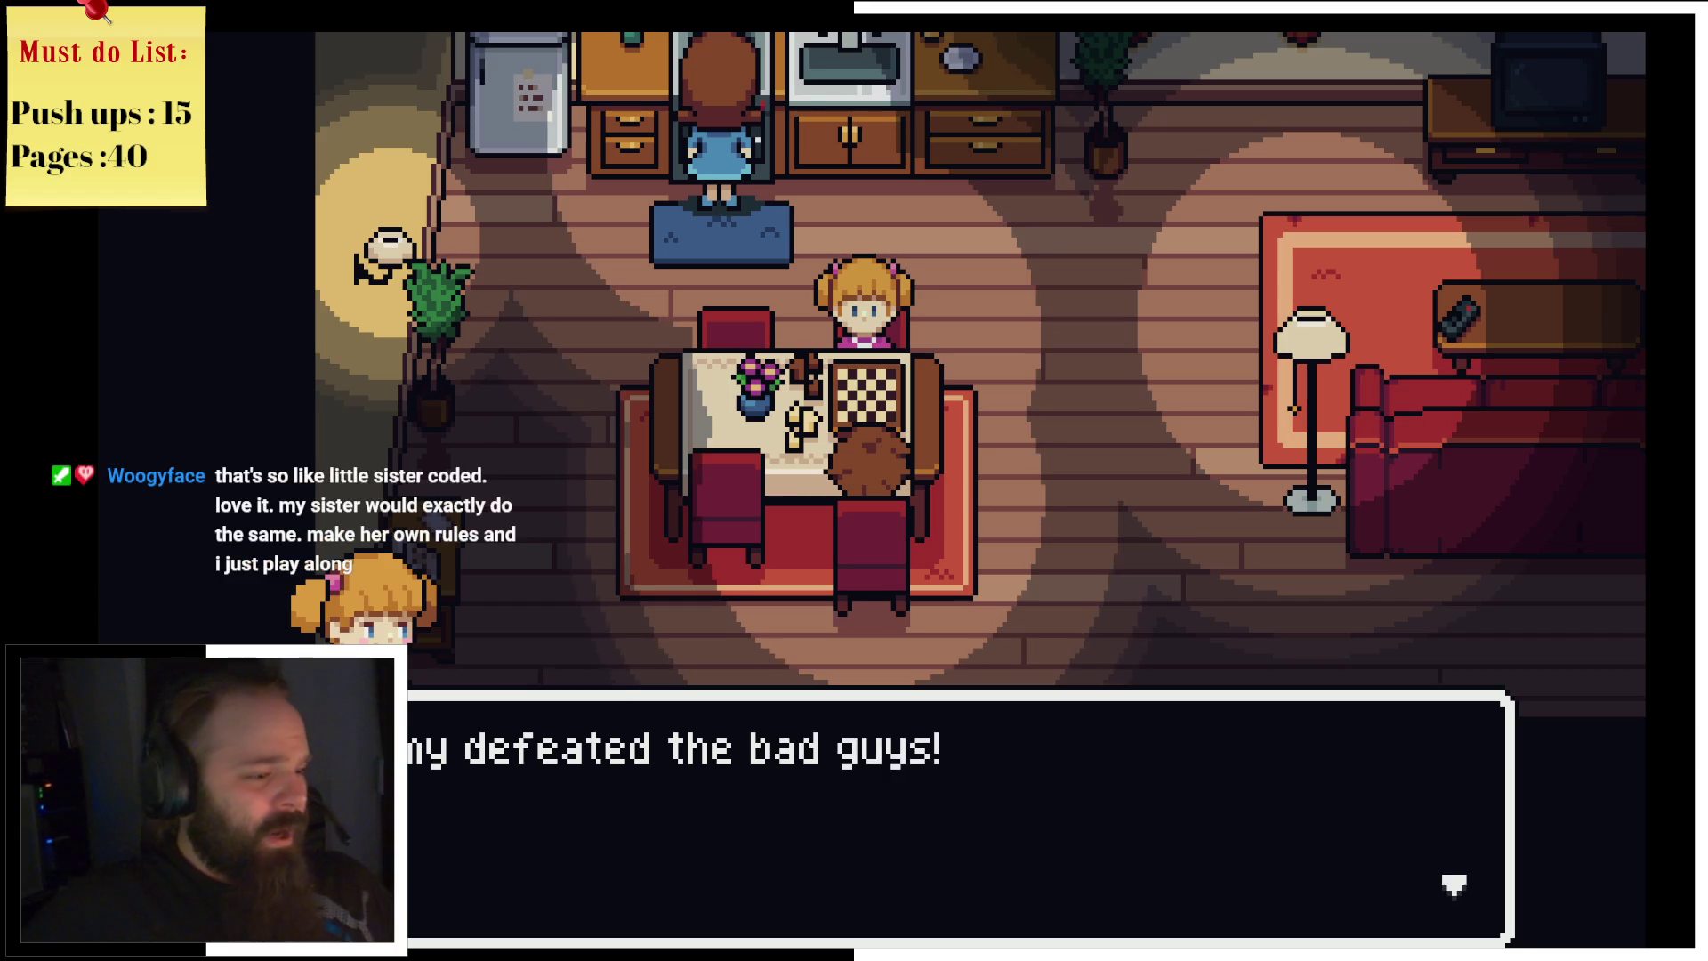
pyautogui.press('Return')
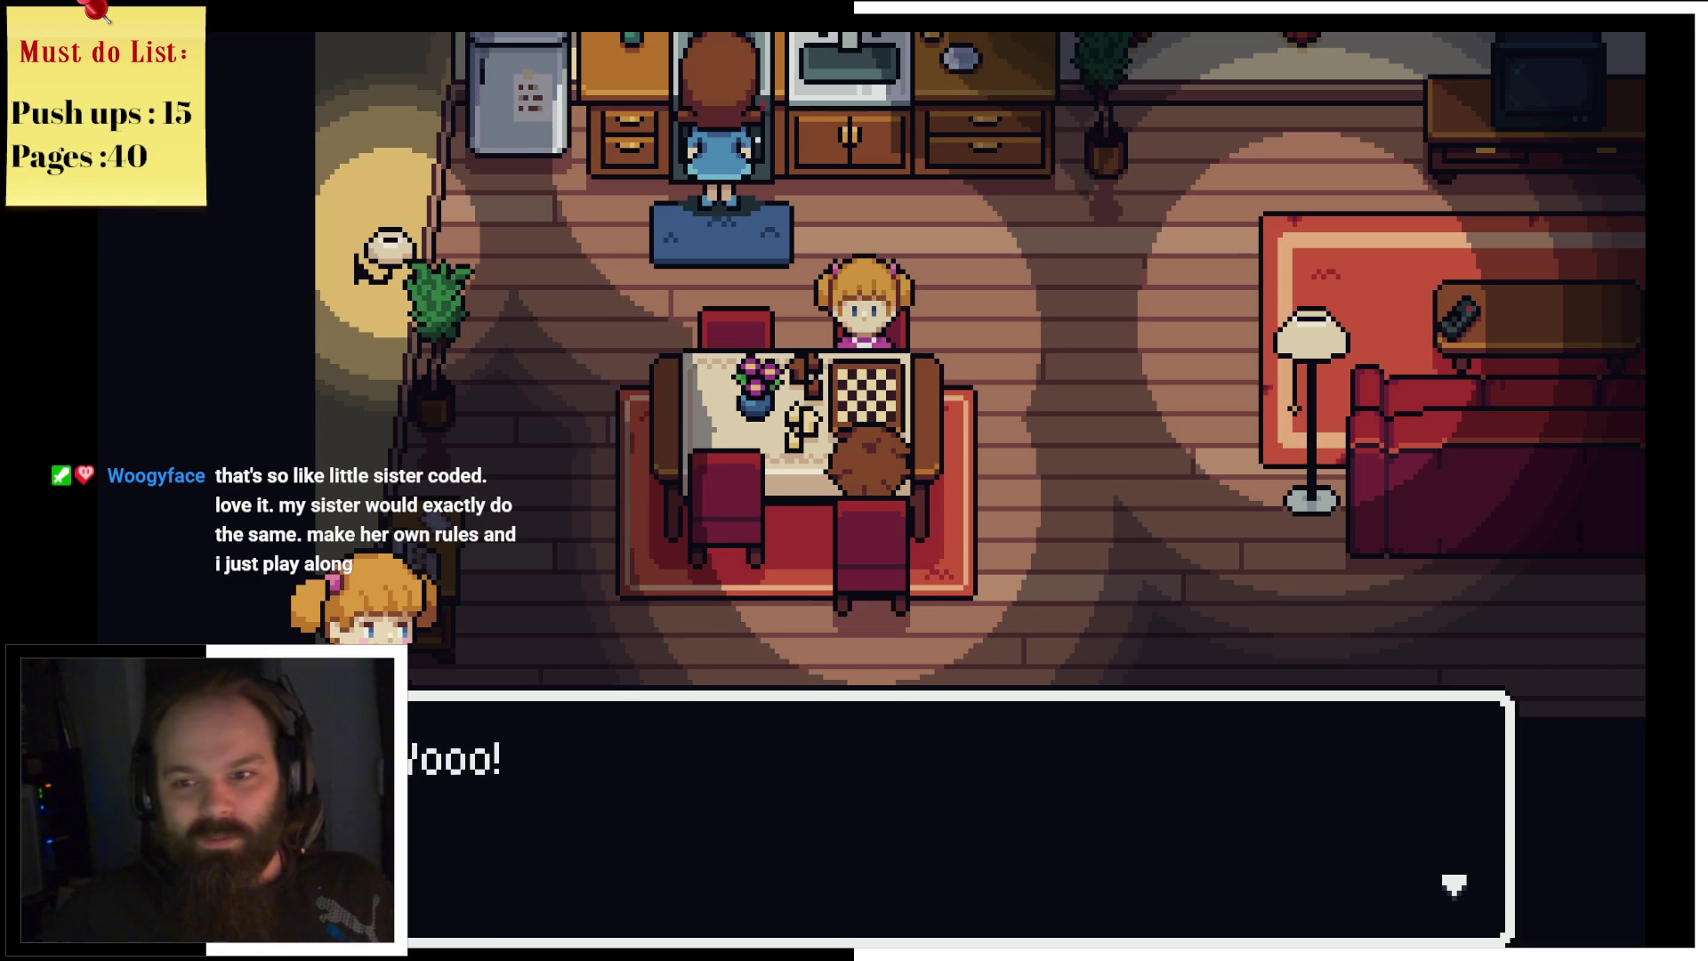
pyautogui.press('Return')
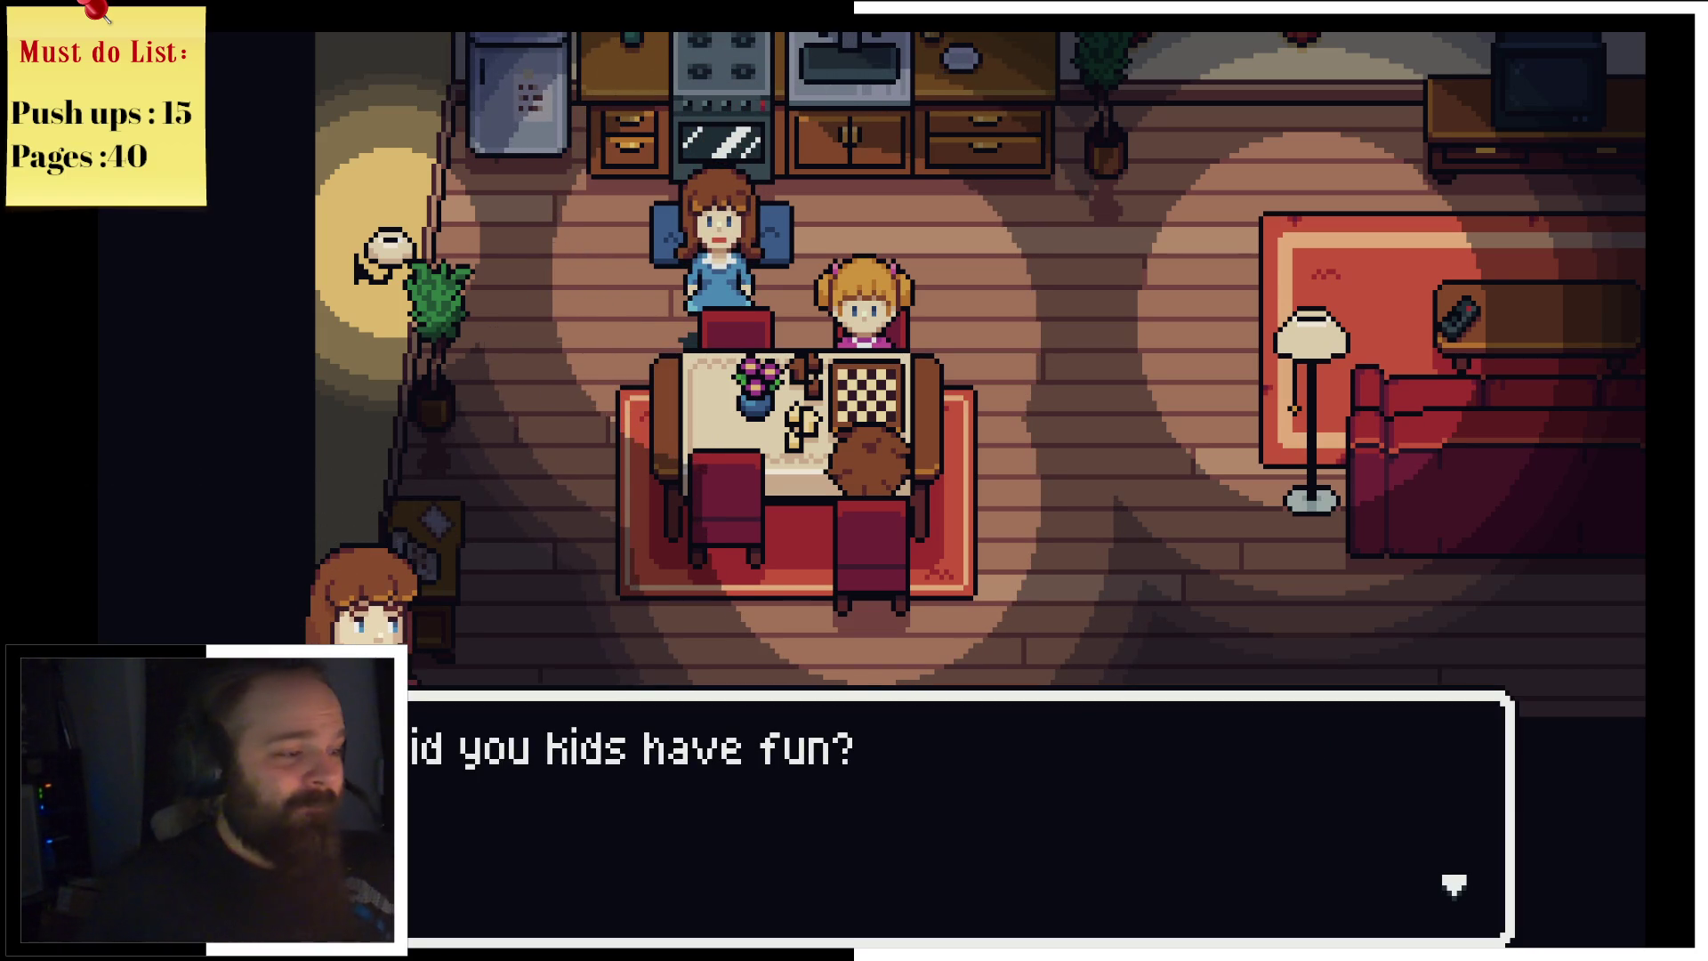
# Step: Advance the cheating conversation through Mom's bedtime order until the scene fades out
pyautogui.press('Return')
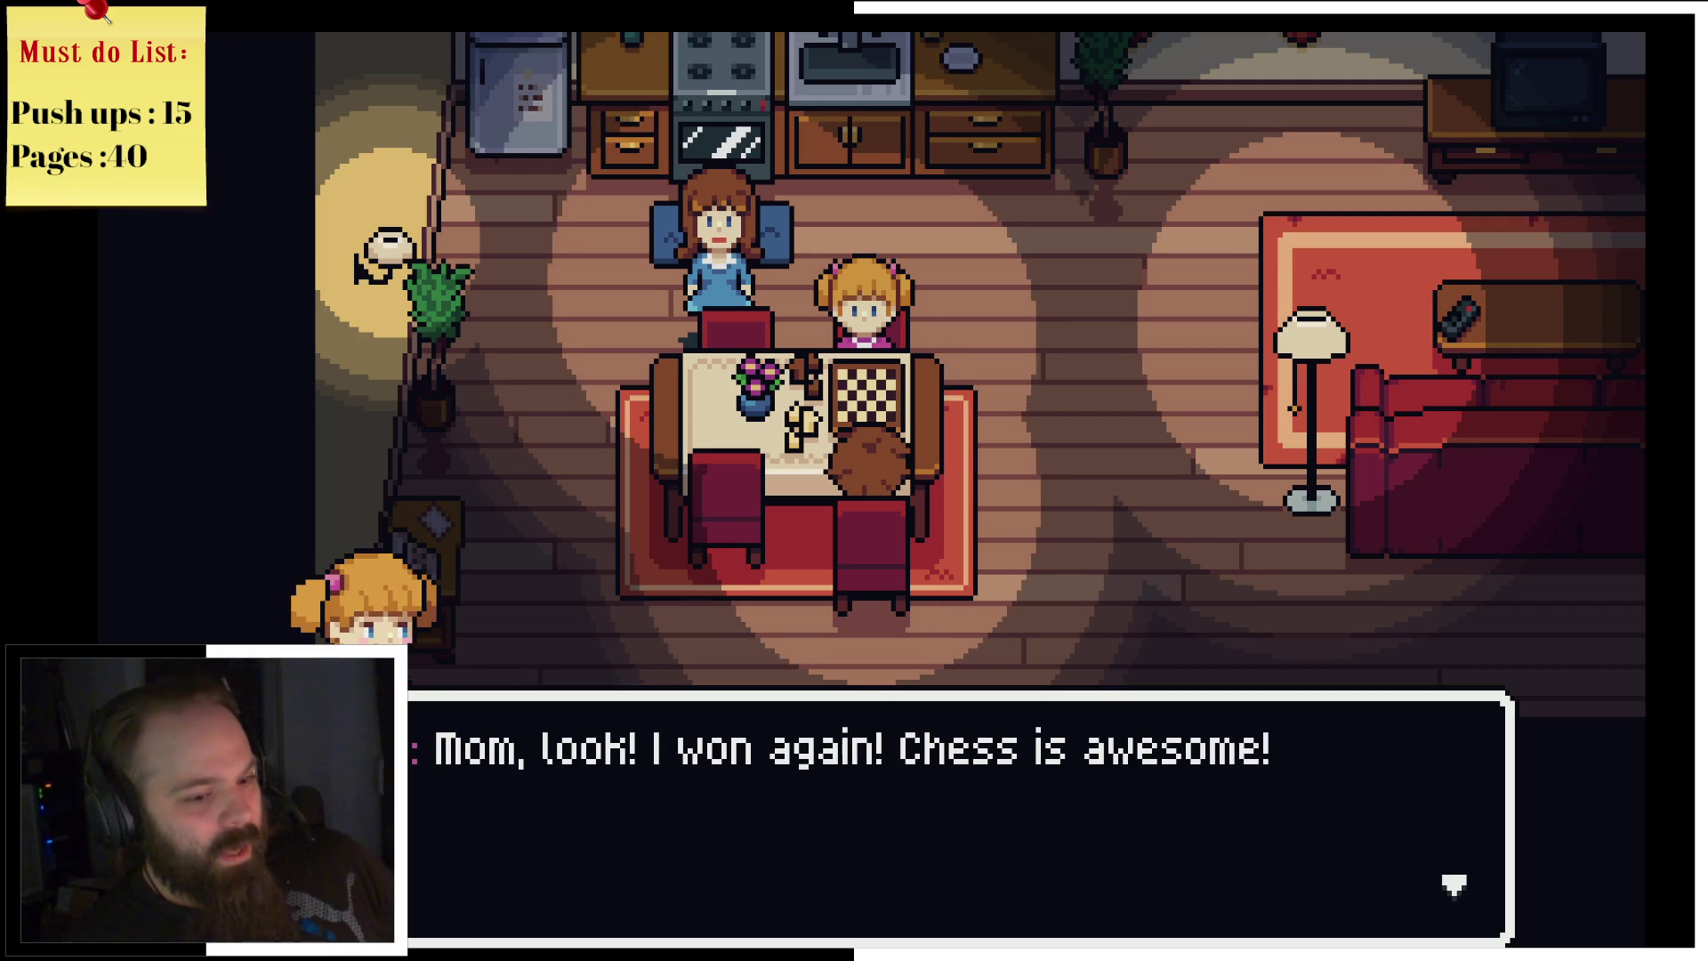
pyautogui.press('Return')
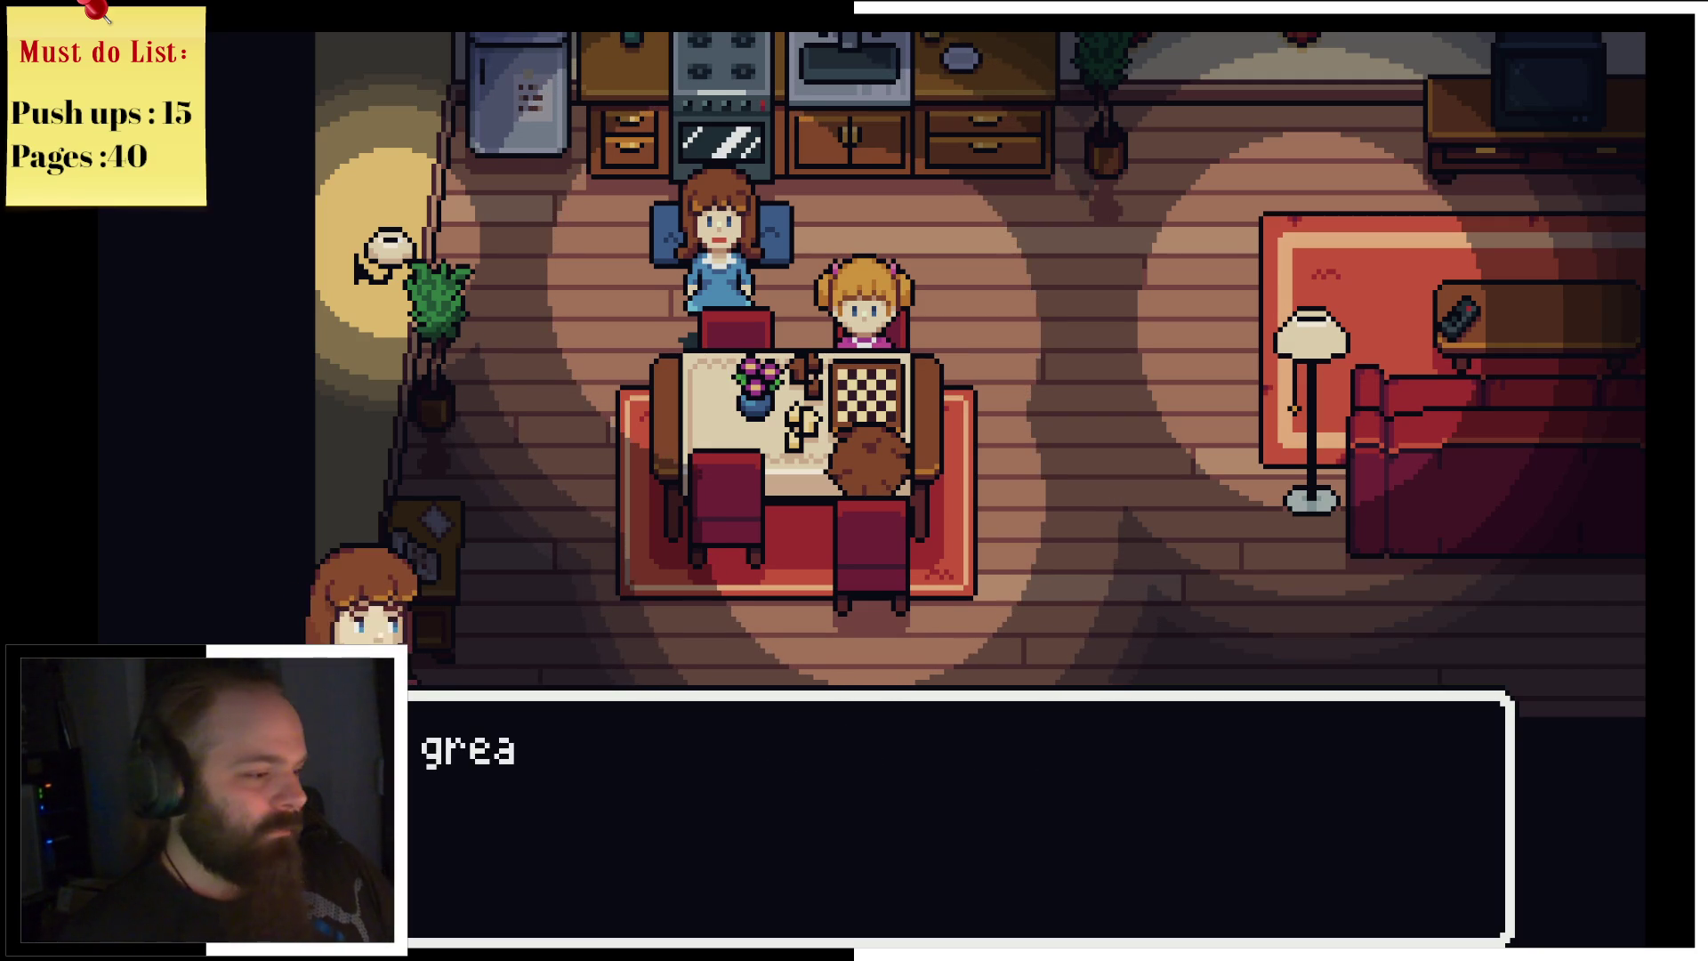
pyautogui.press('Return')
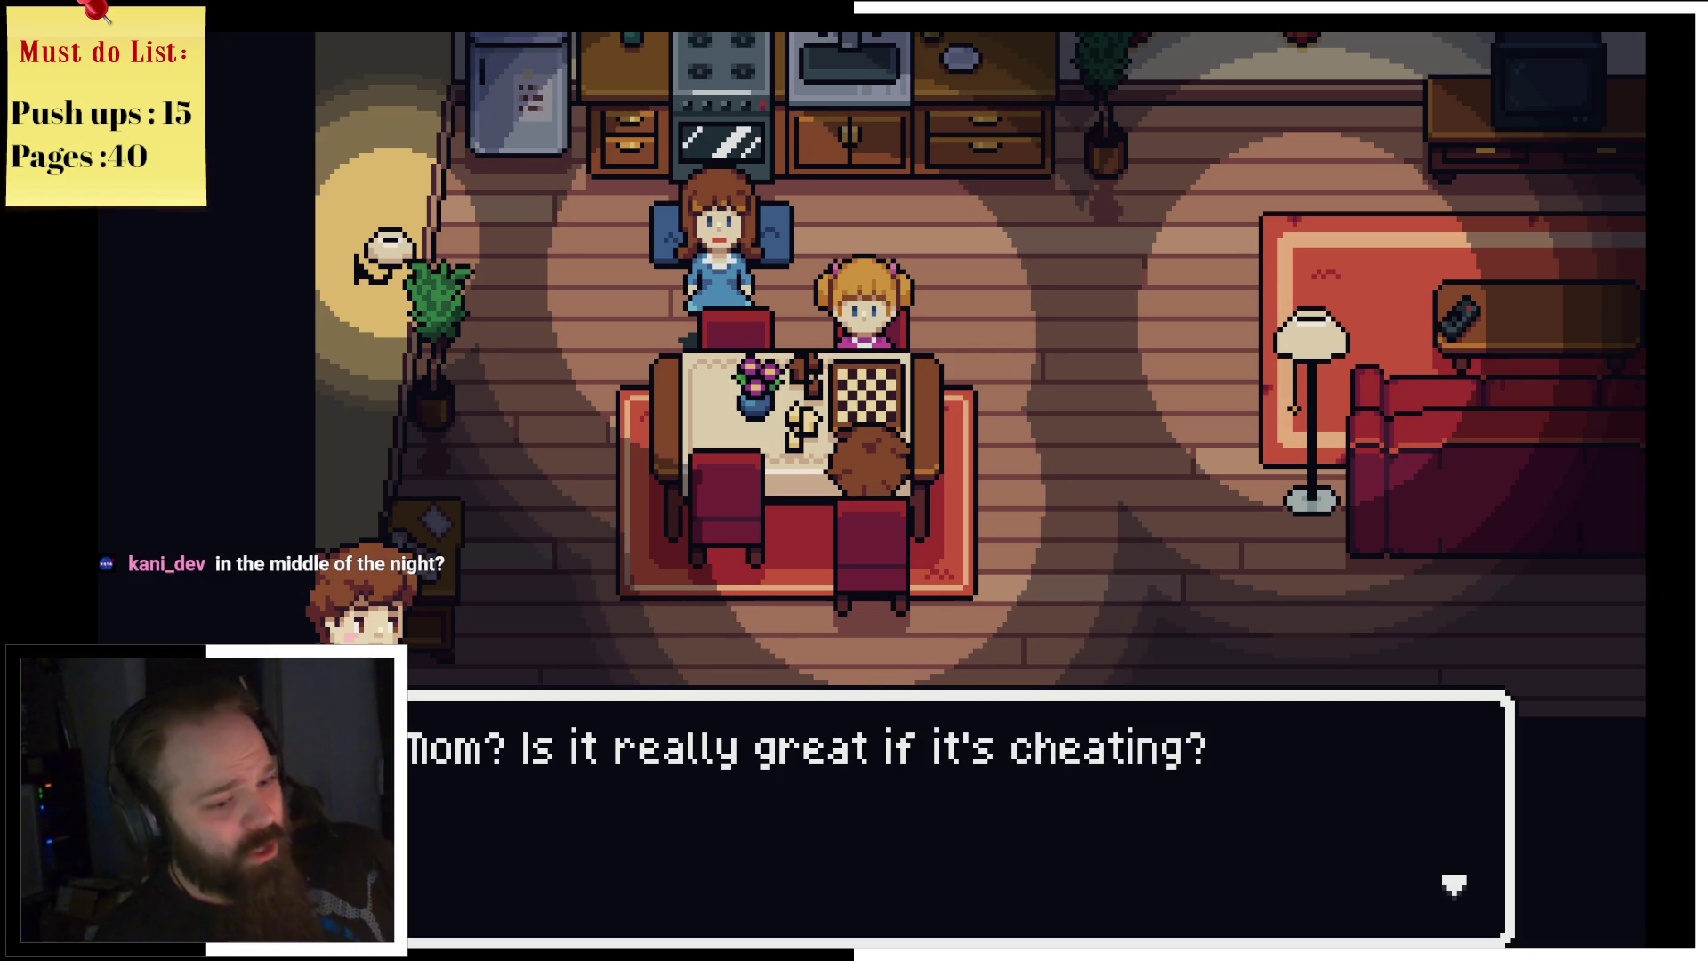
pyautogui.press('Return')
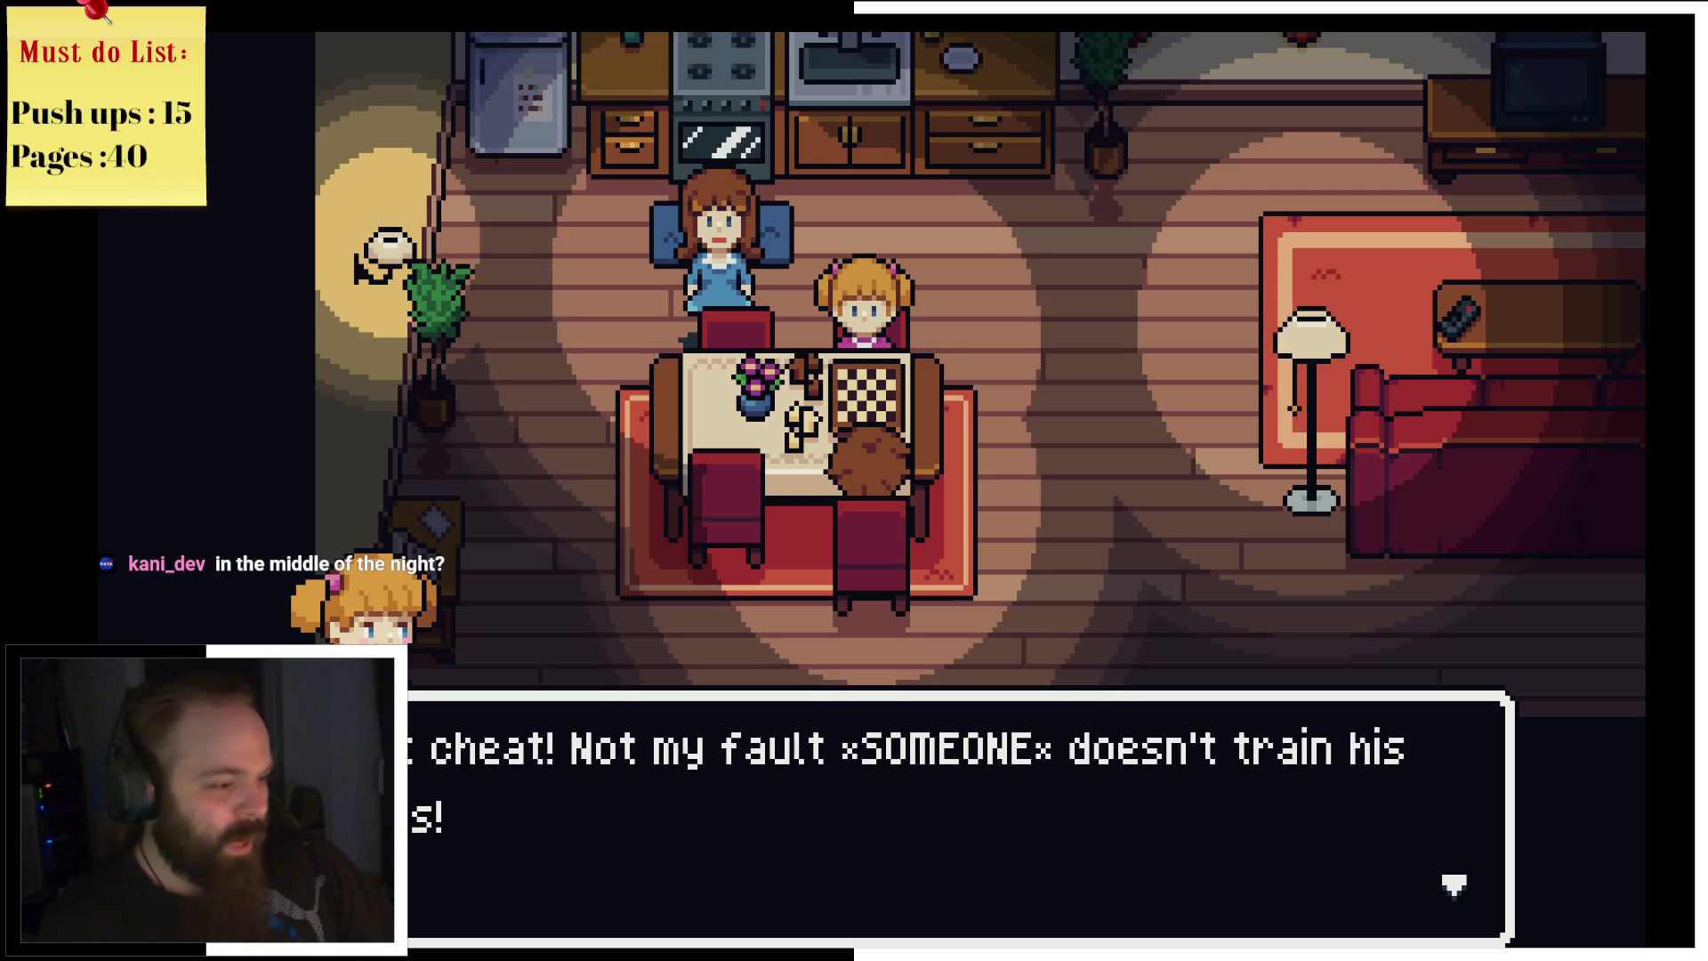
pyautogui.press('Return')
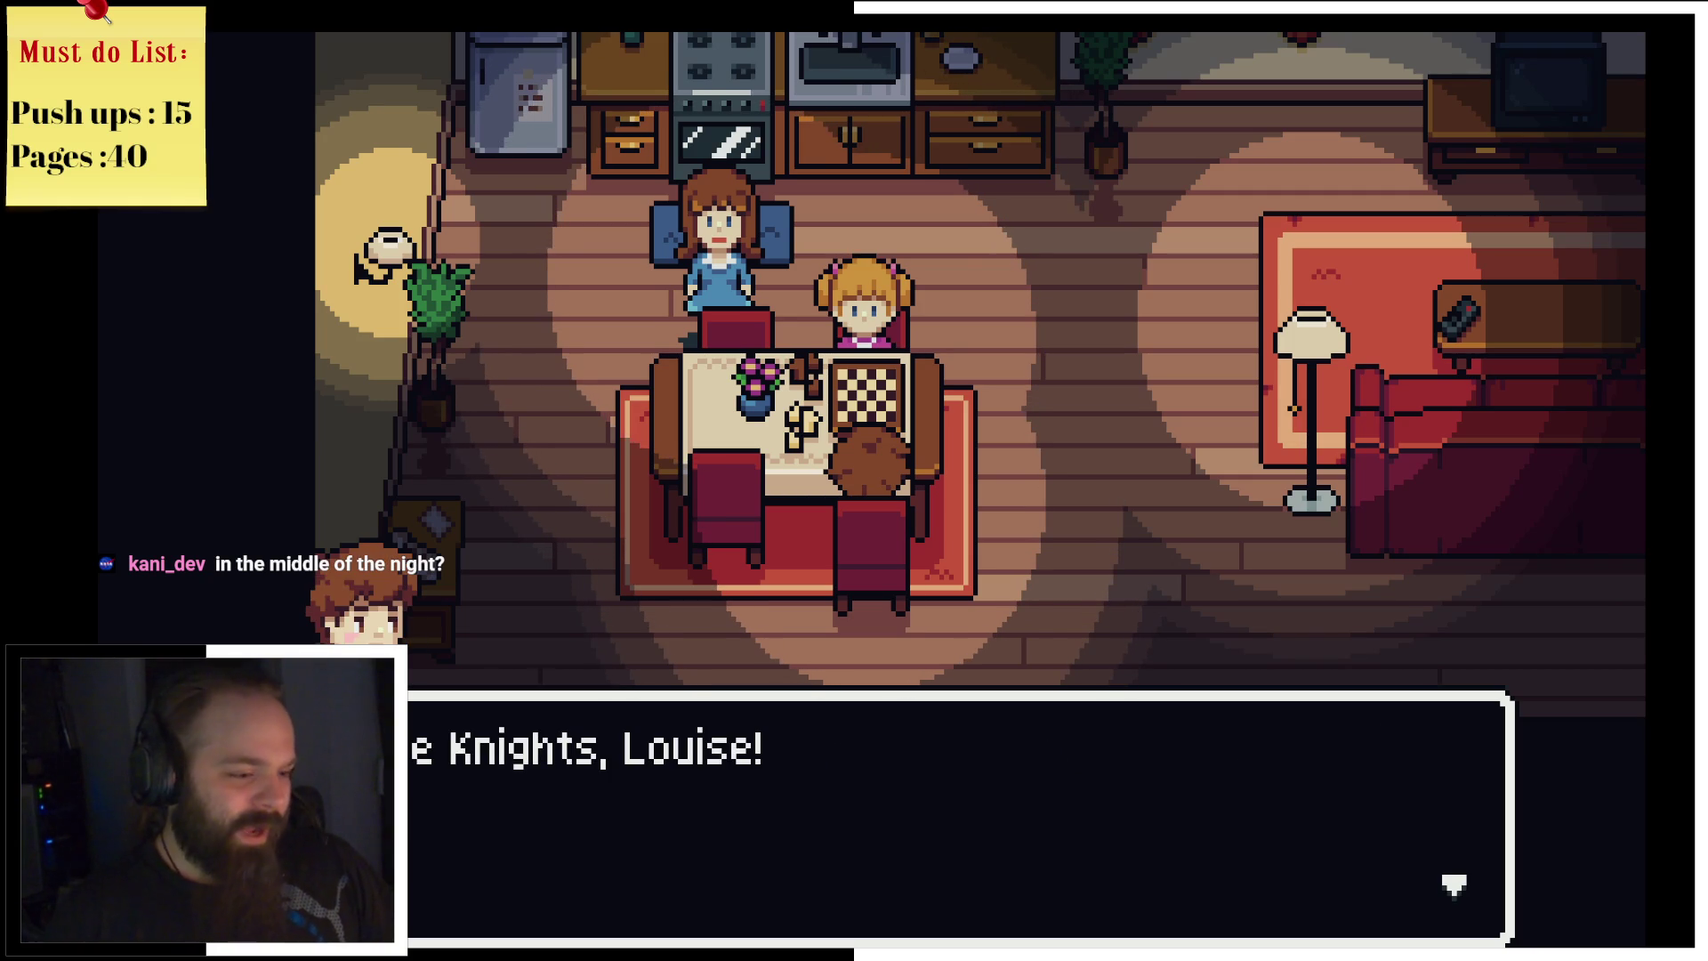
pyautogui.press('Return')
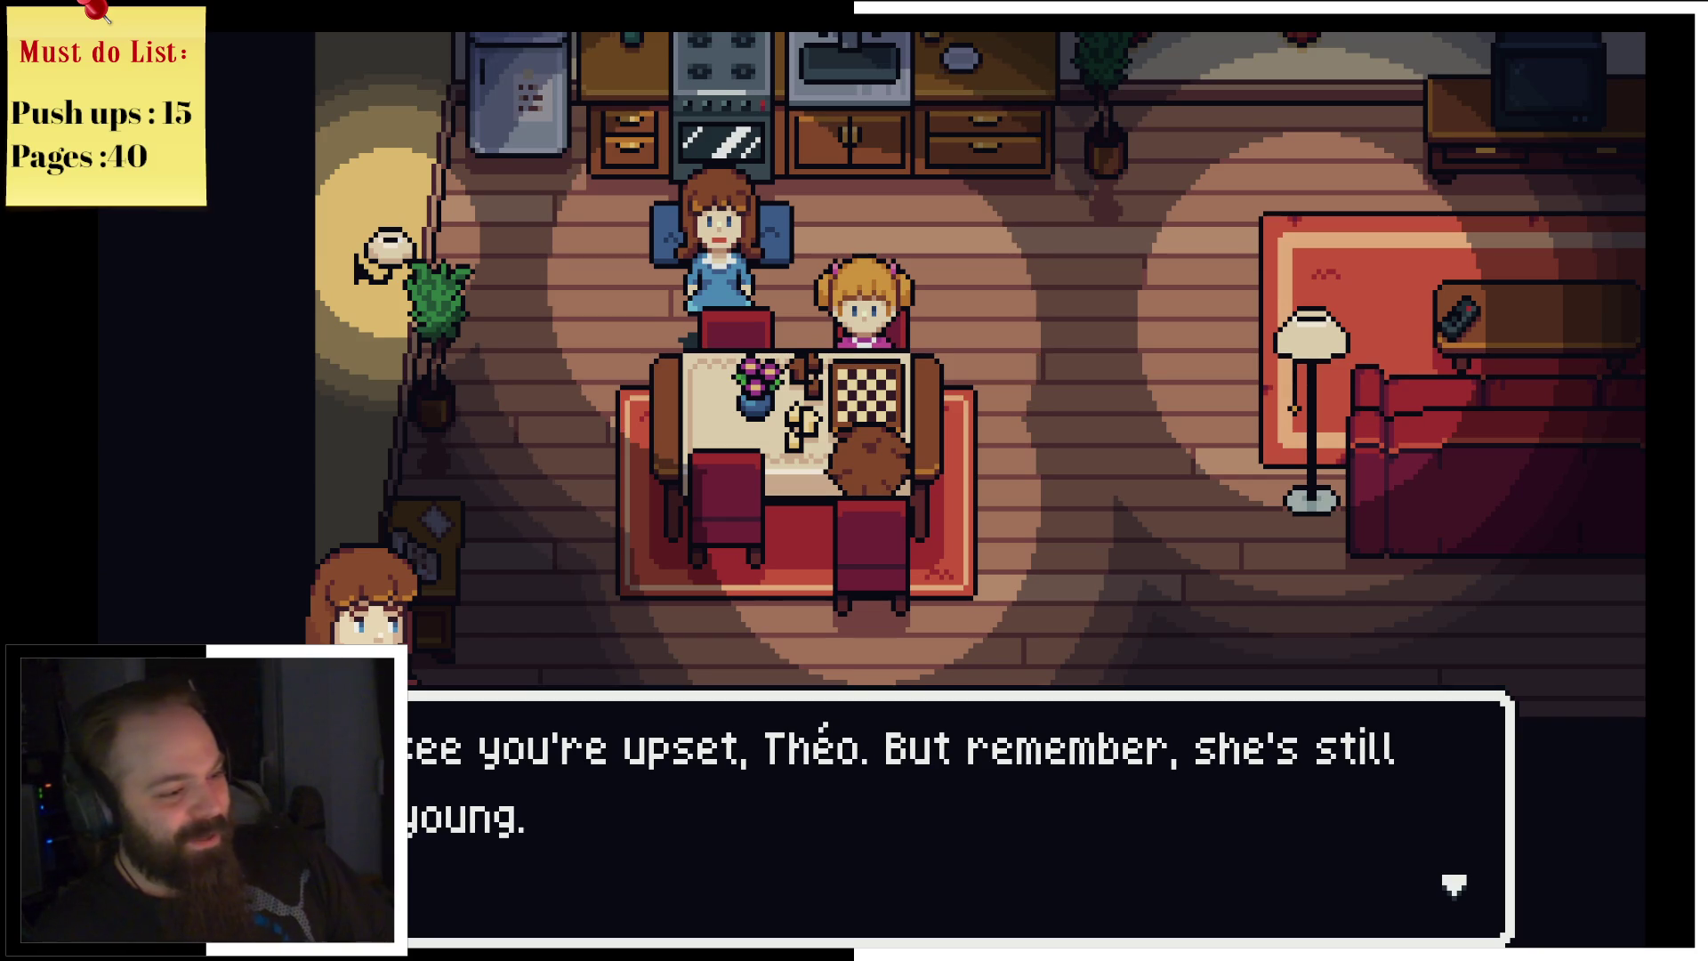
pyautogui.press('Return')
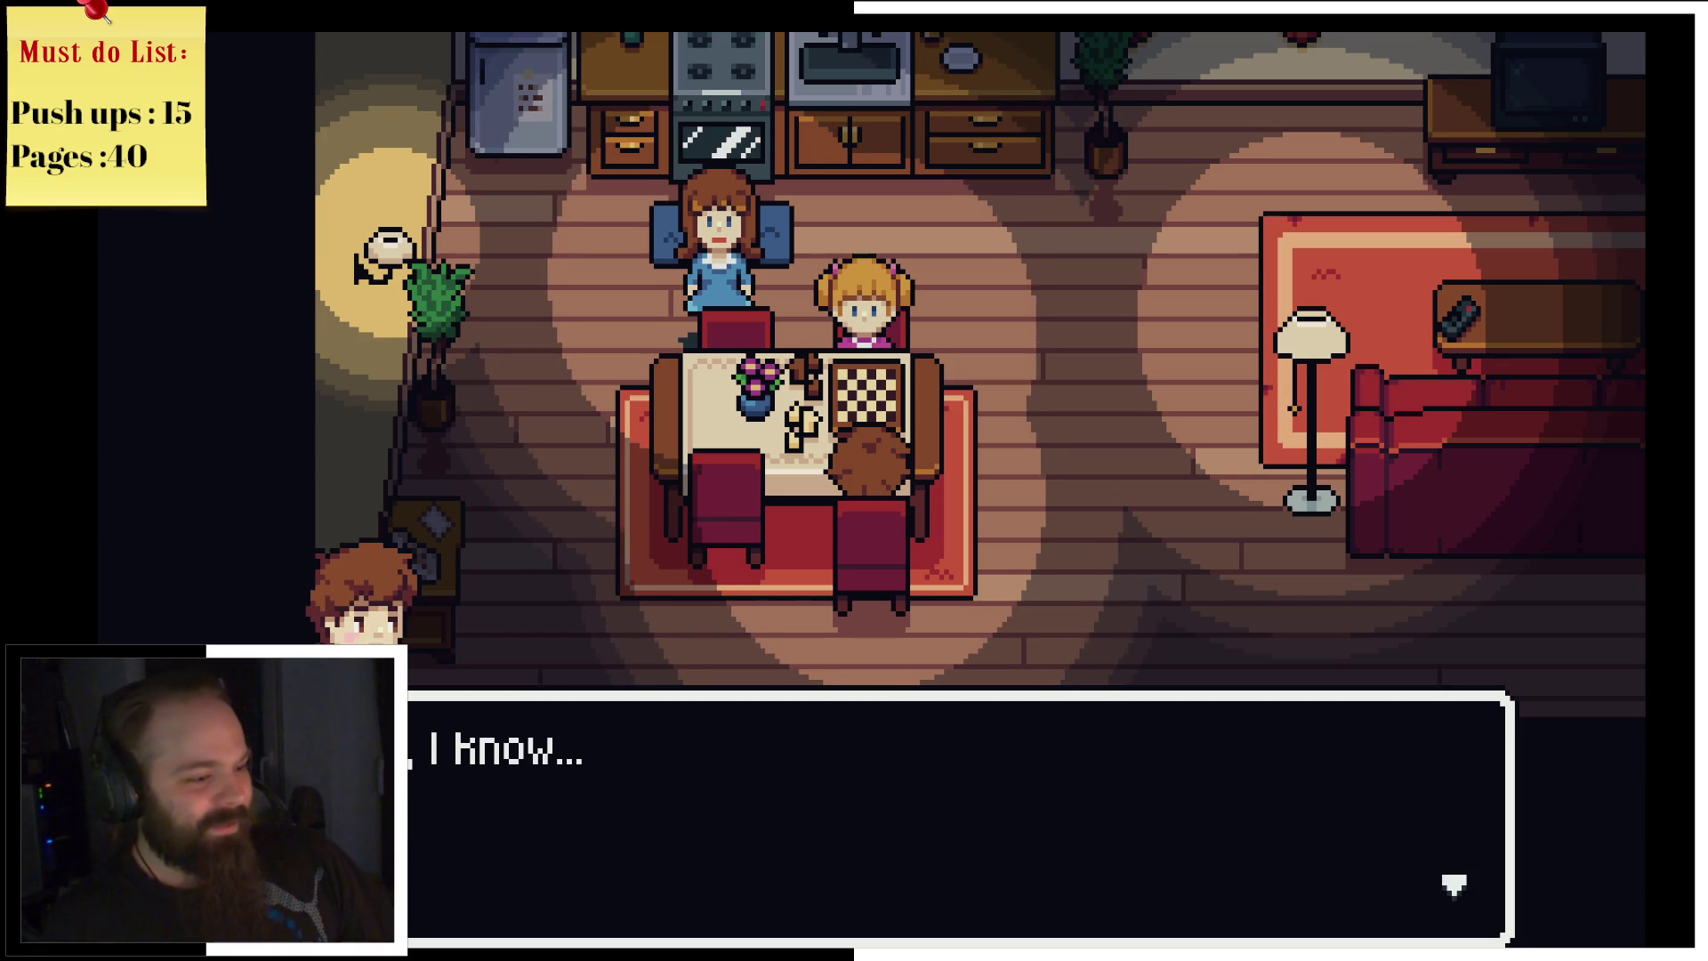
pyautogui.press('Return')
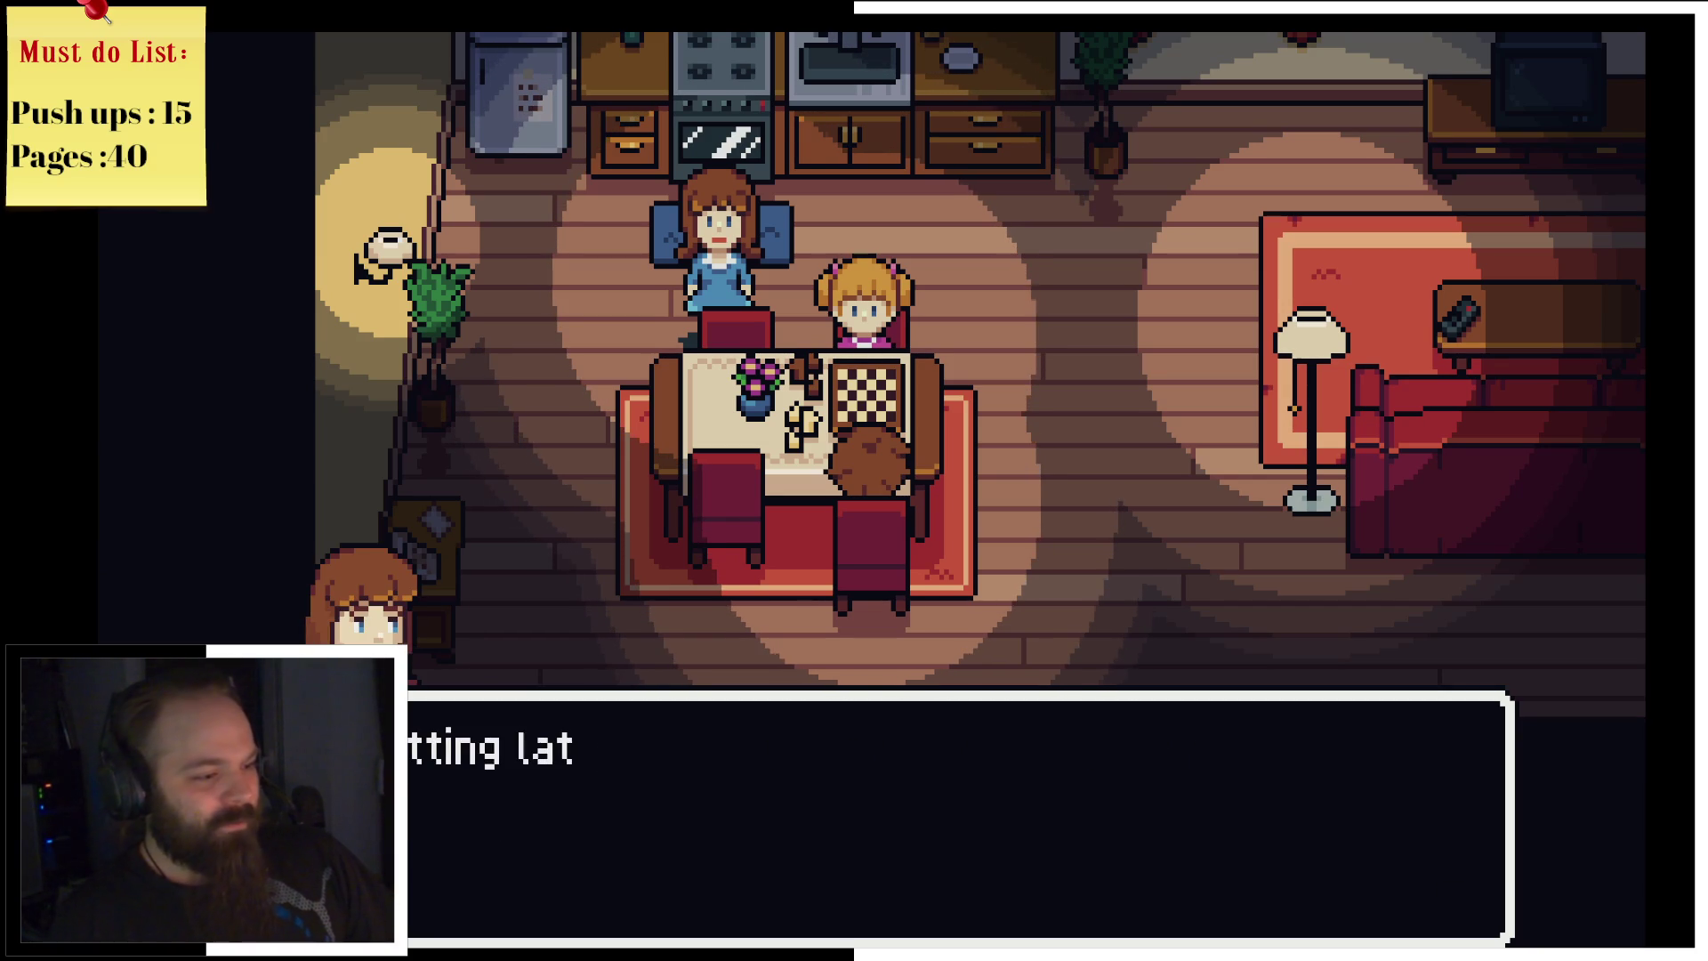
pyautogui.press('Return')
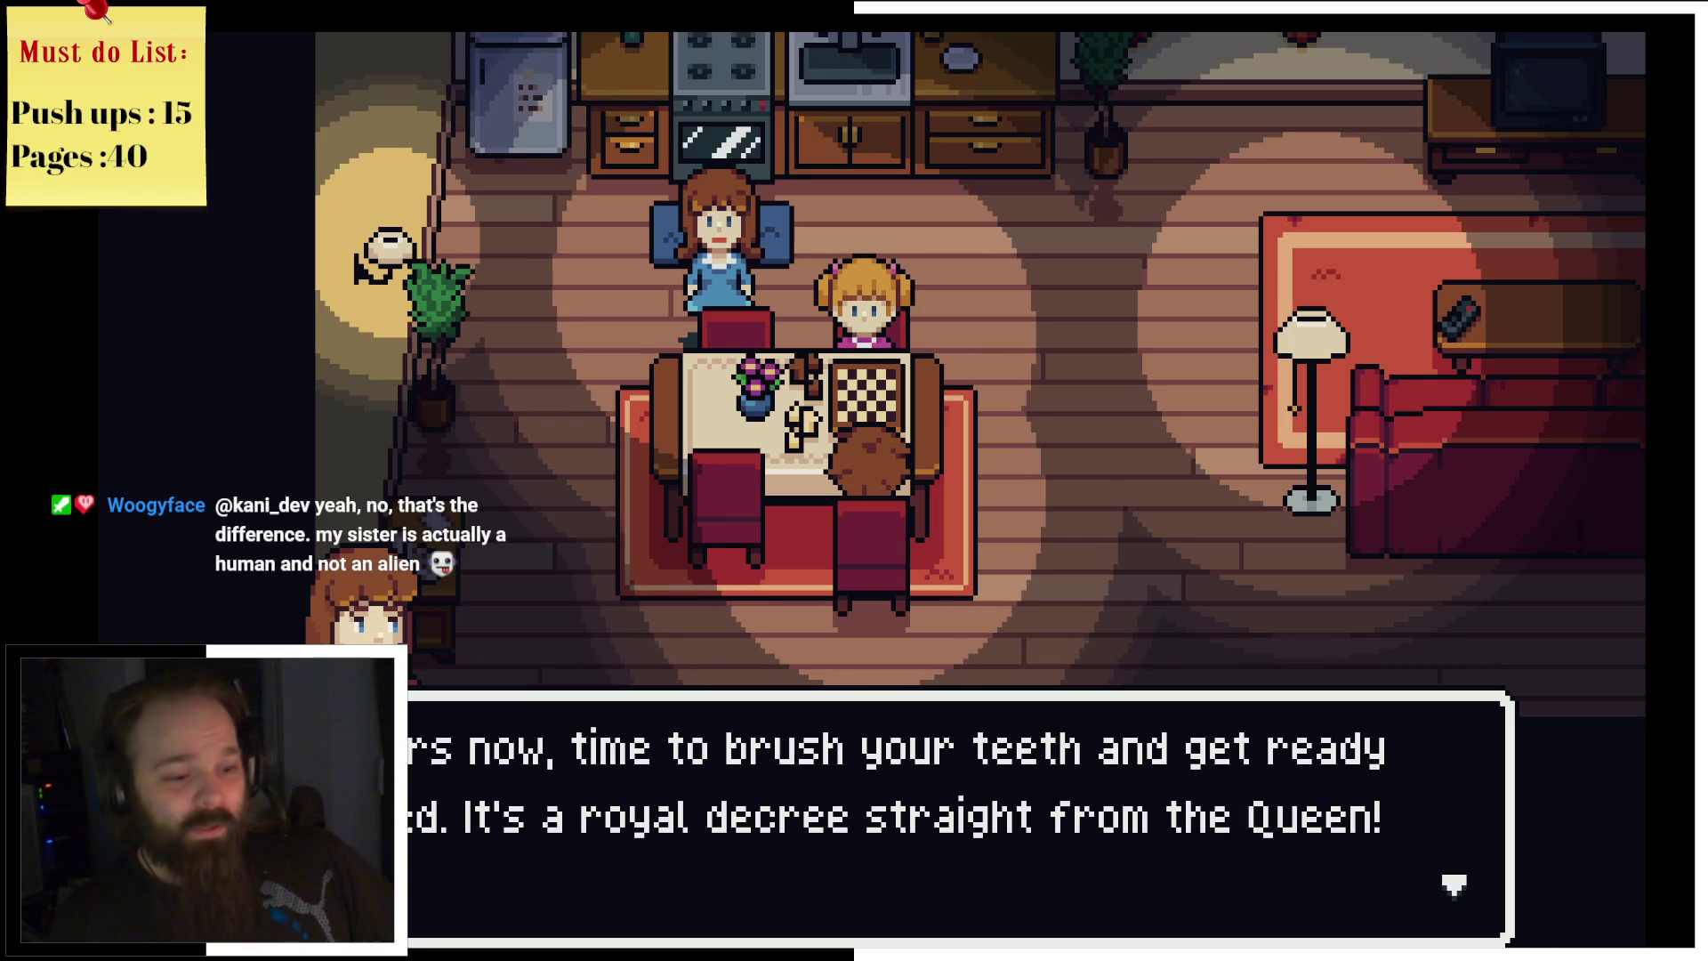
pyautogui.press('Return')
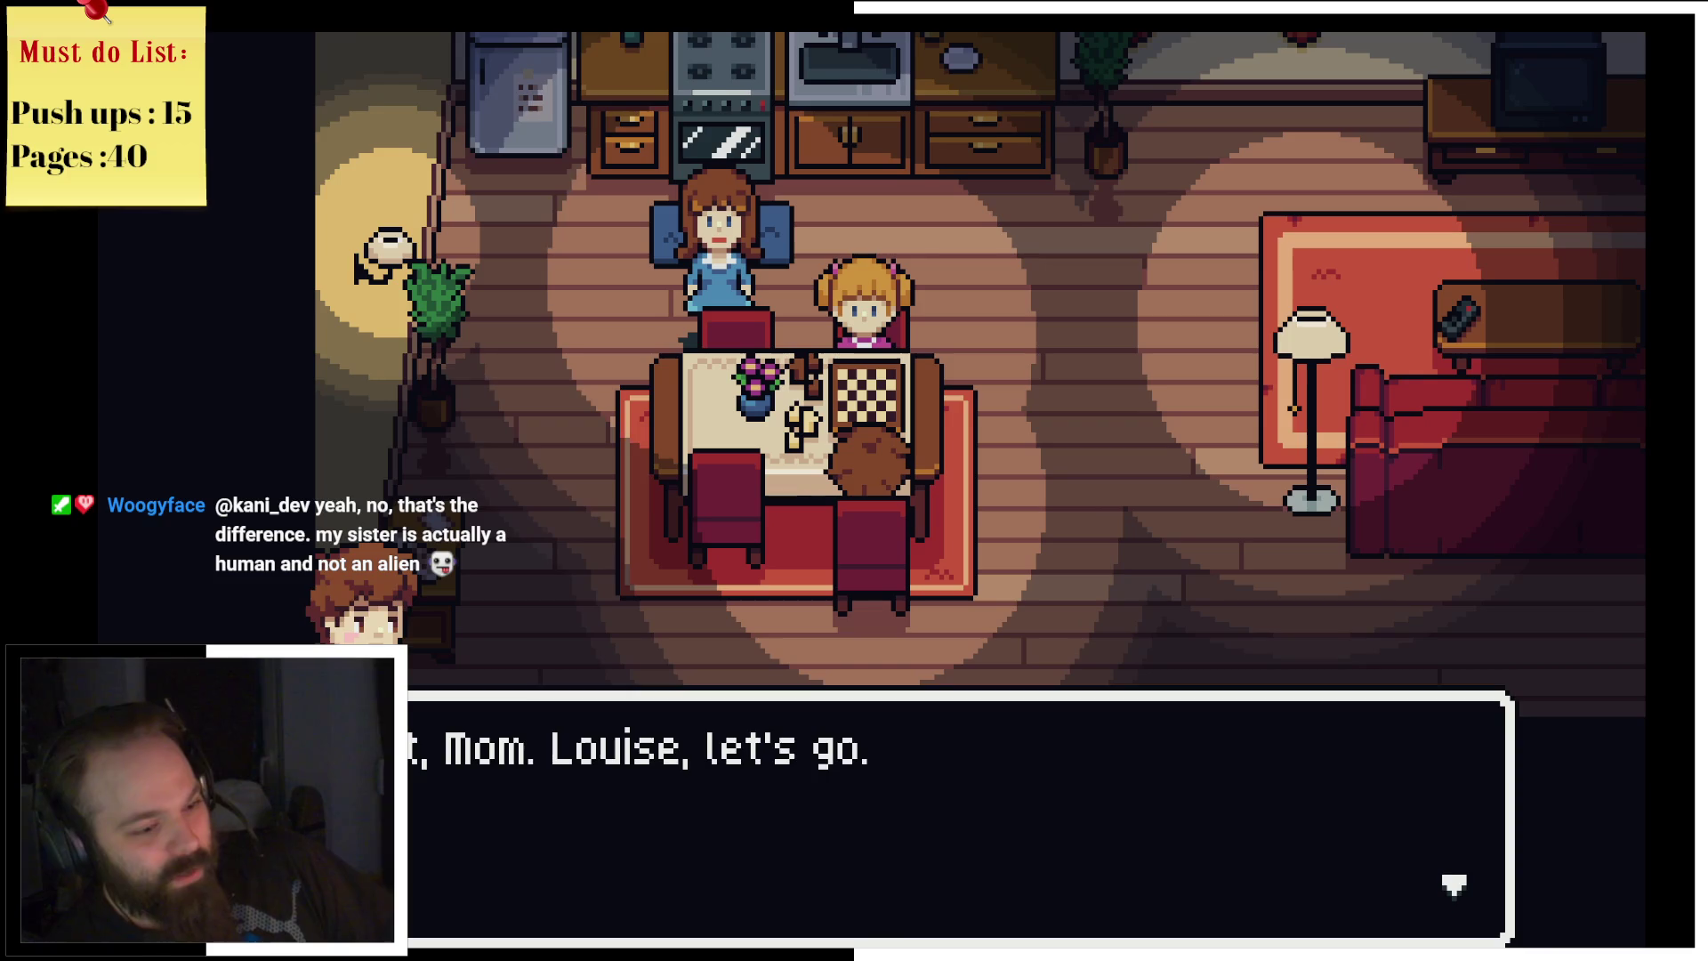
pyautogui.press('Return')
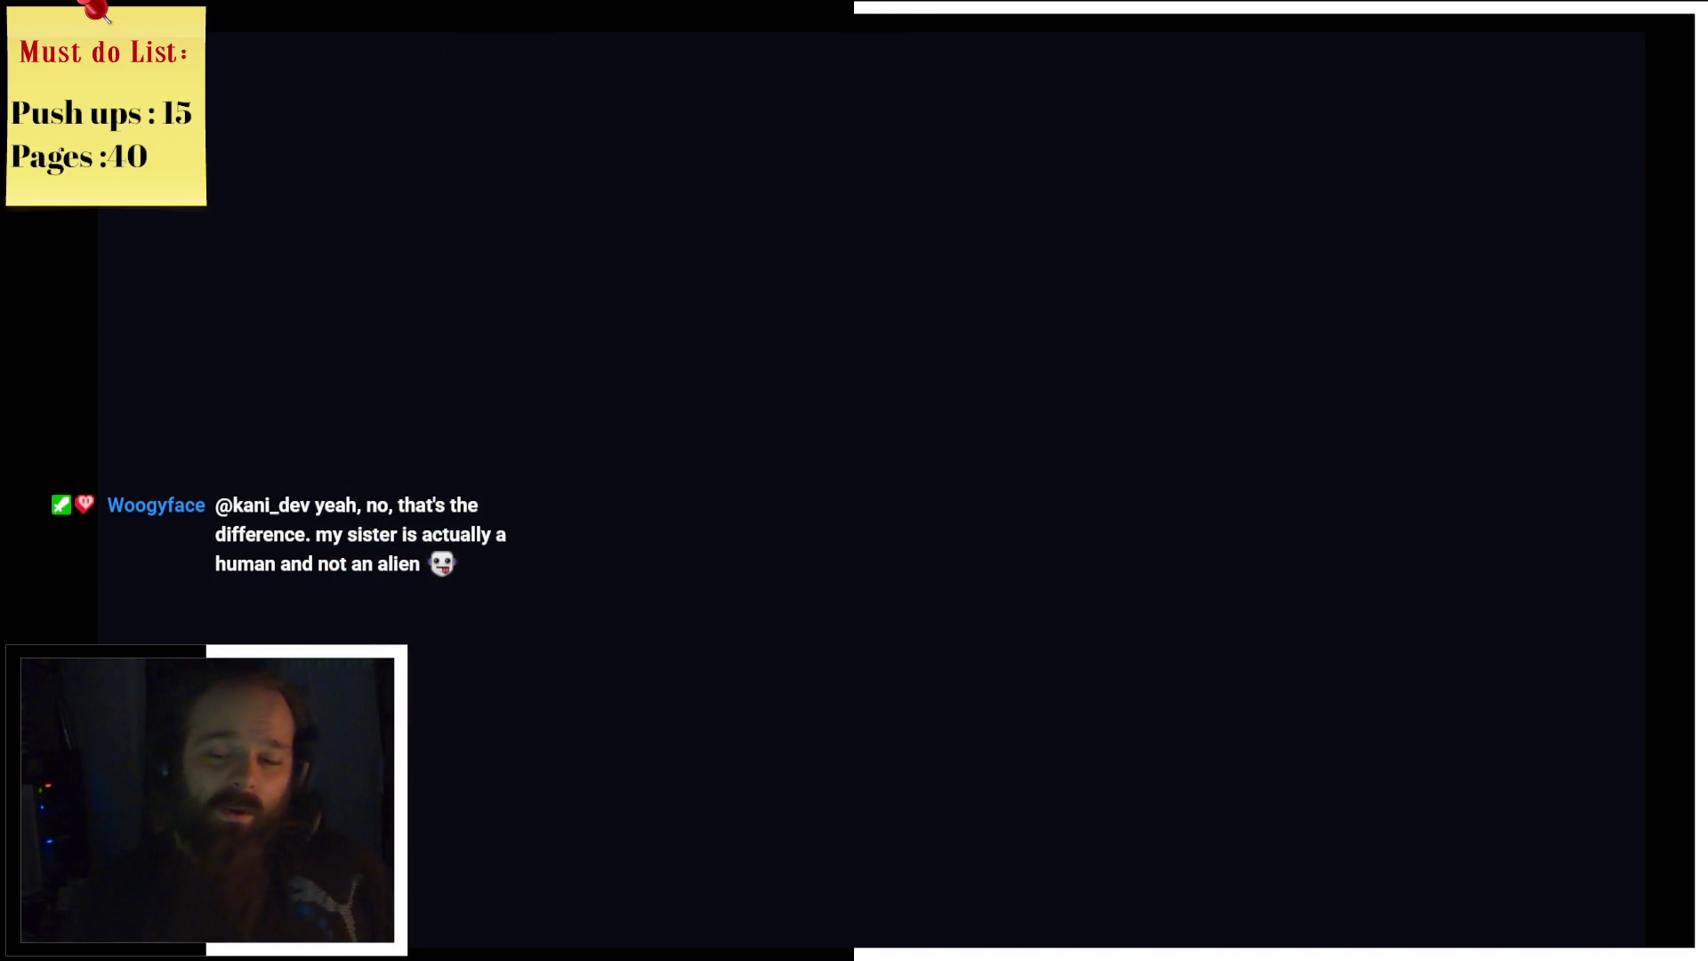
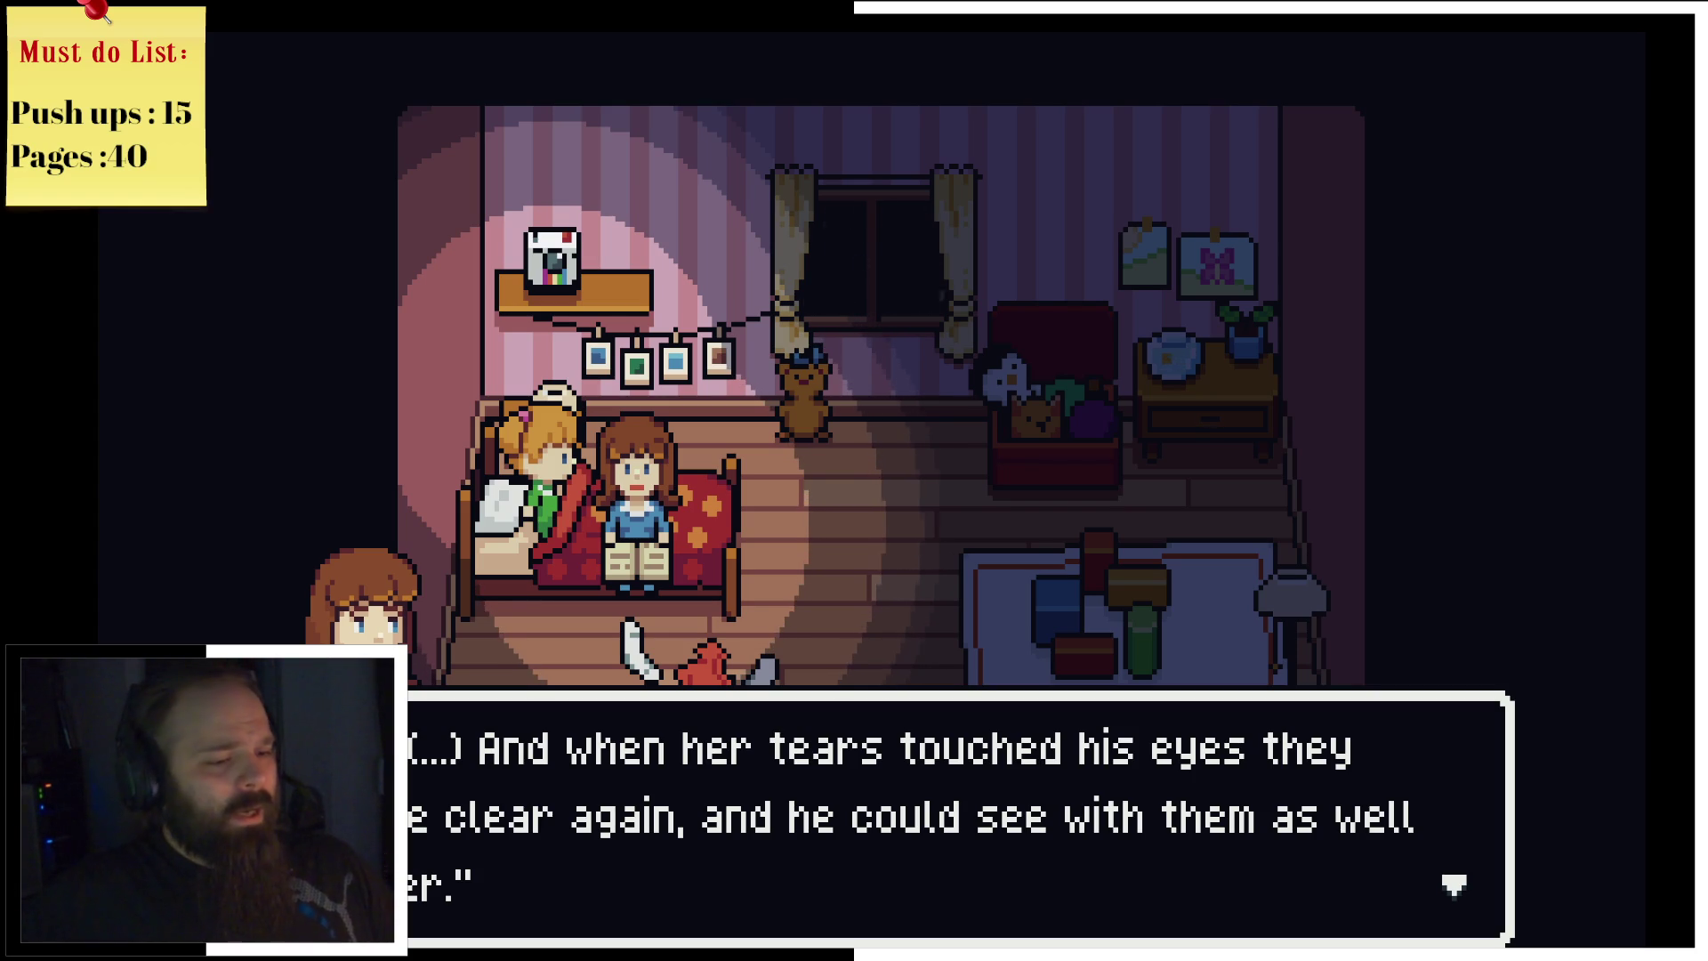
# Step: Finish the bedtime story and walk the girl across the room
pyautogui.press('Return')
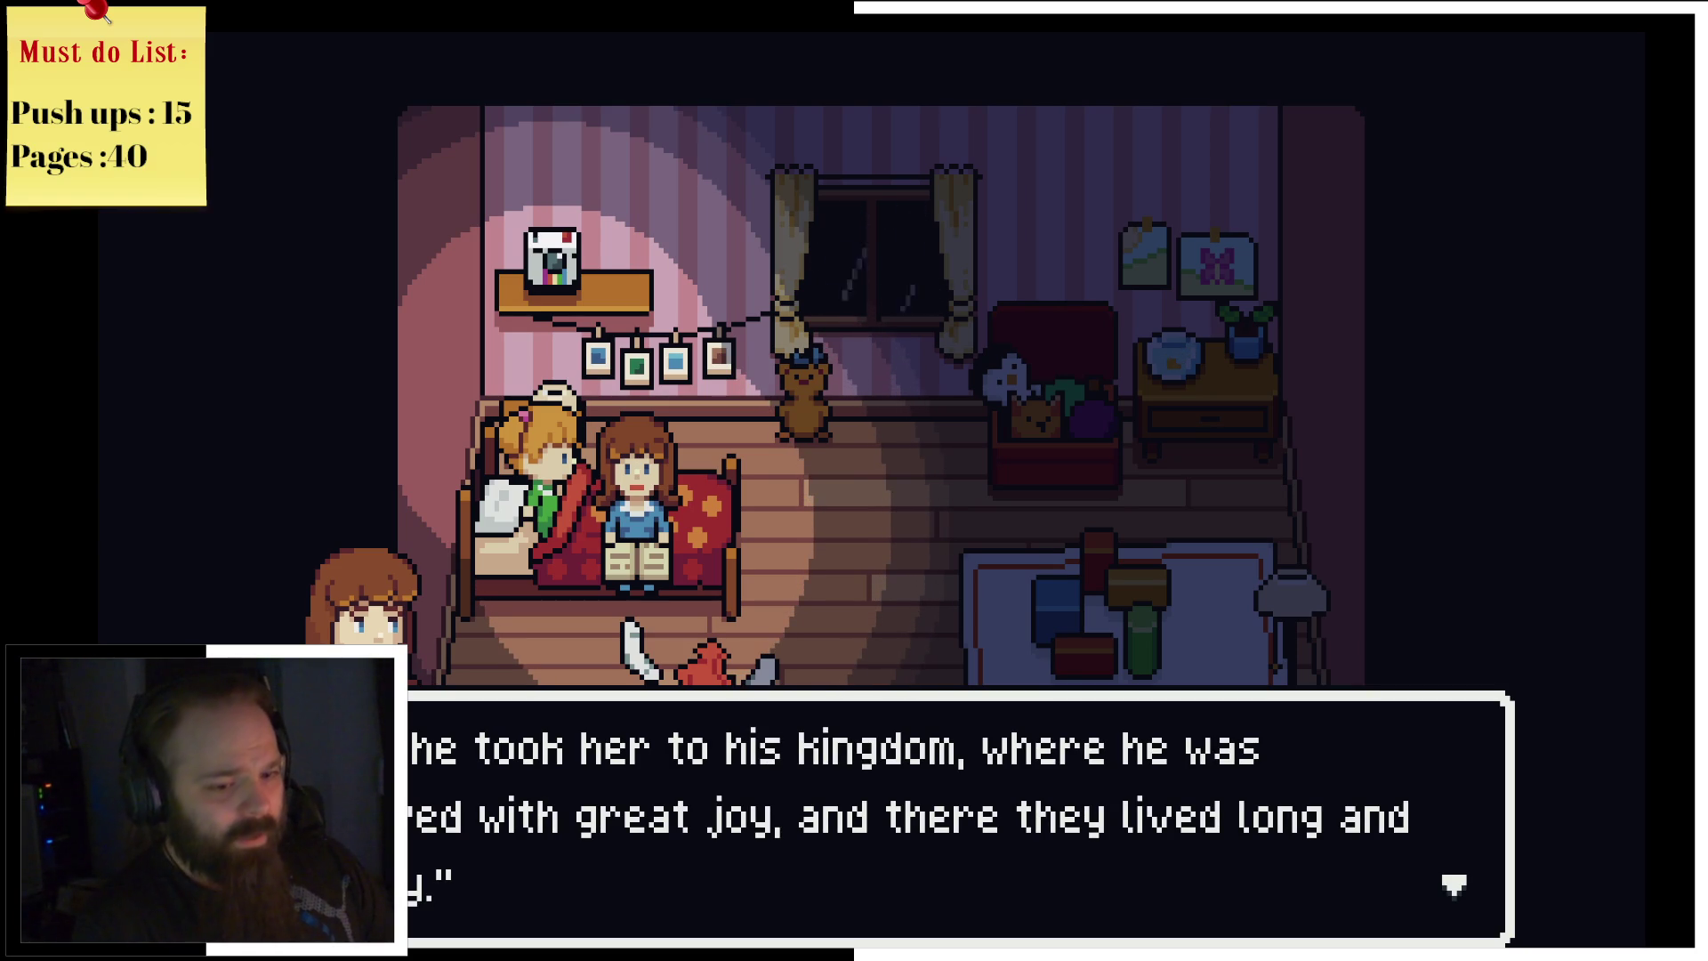
pyautogui.press('z')
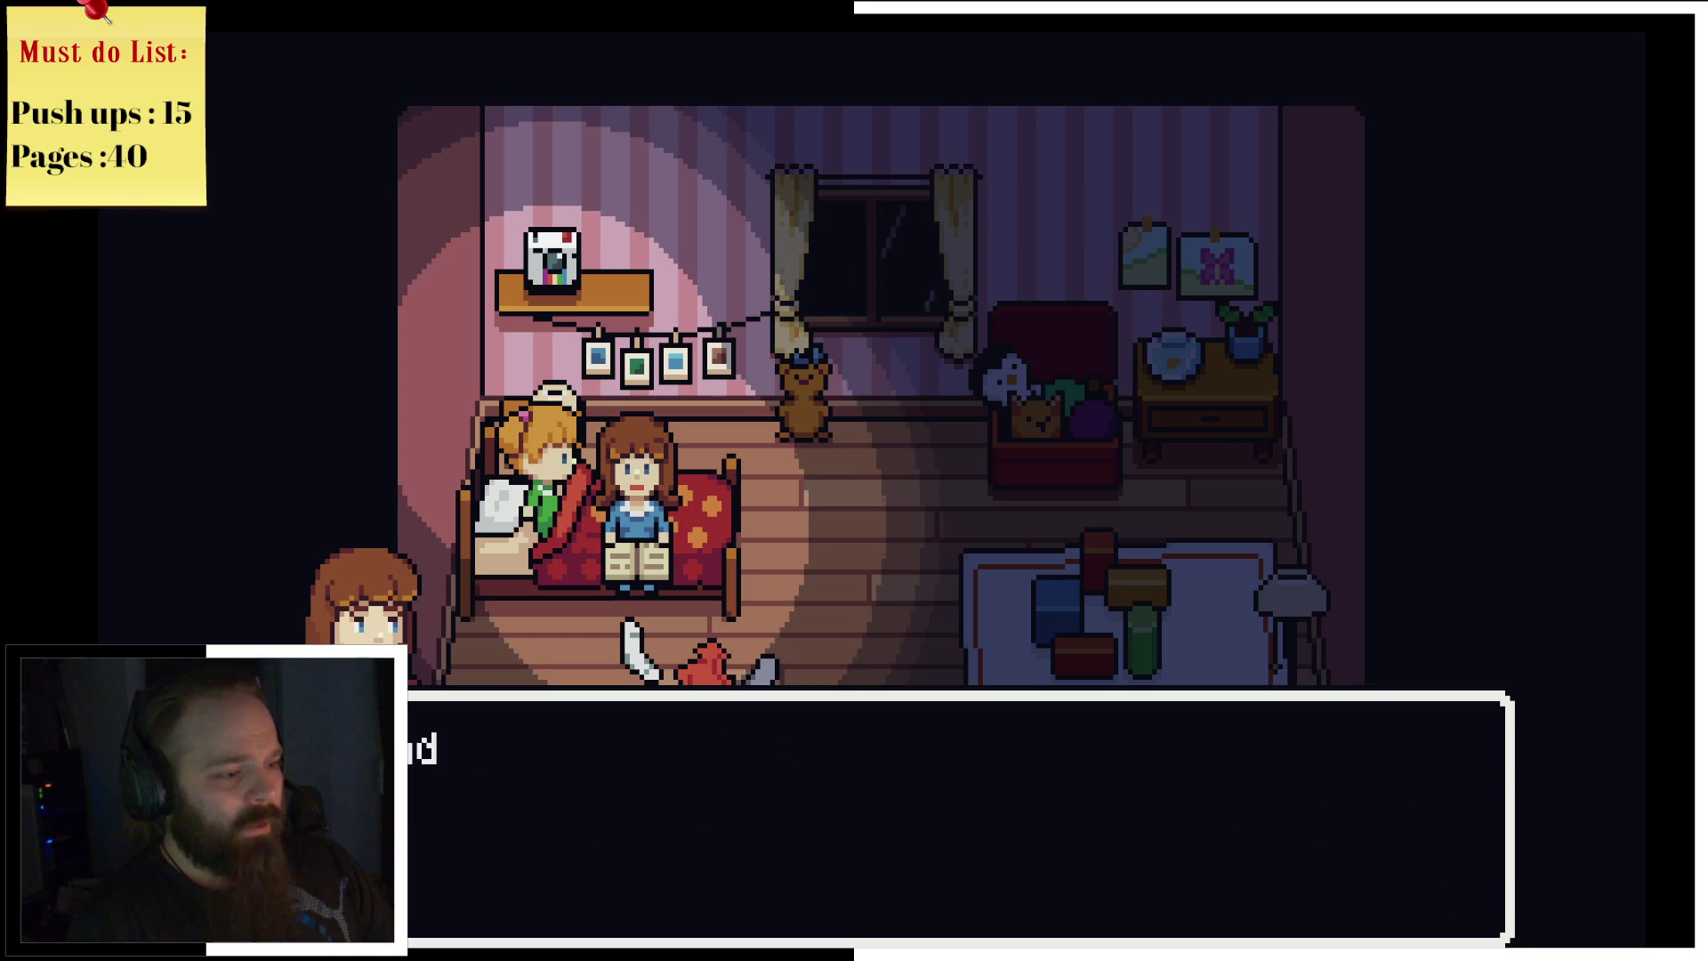
pyautogui.press('z')
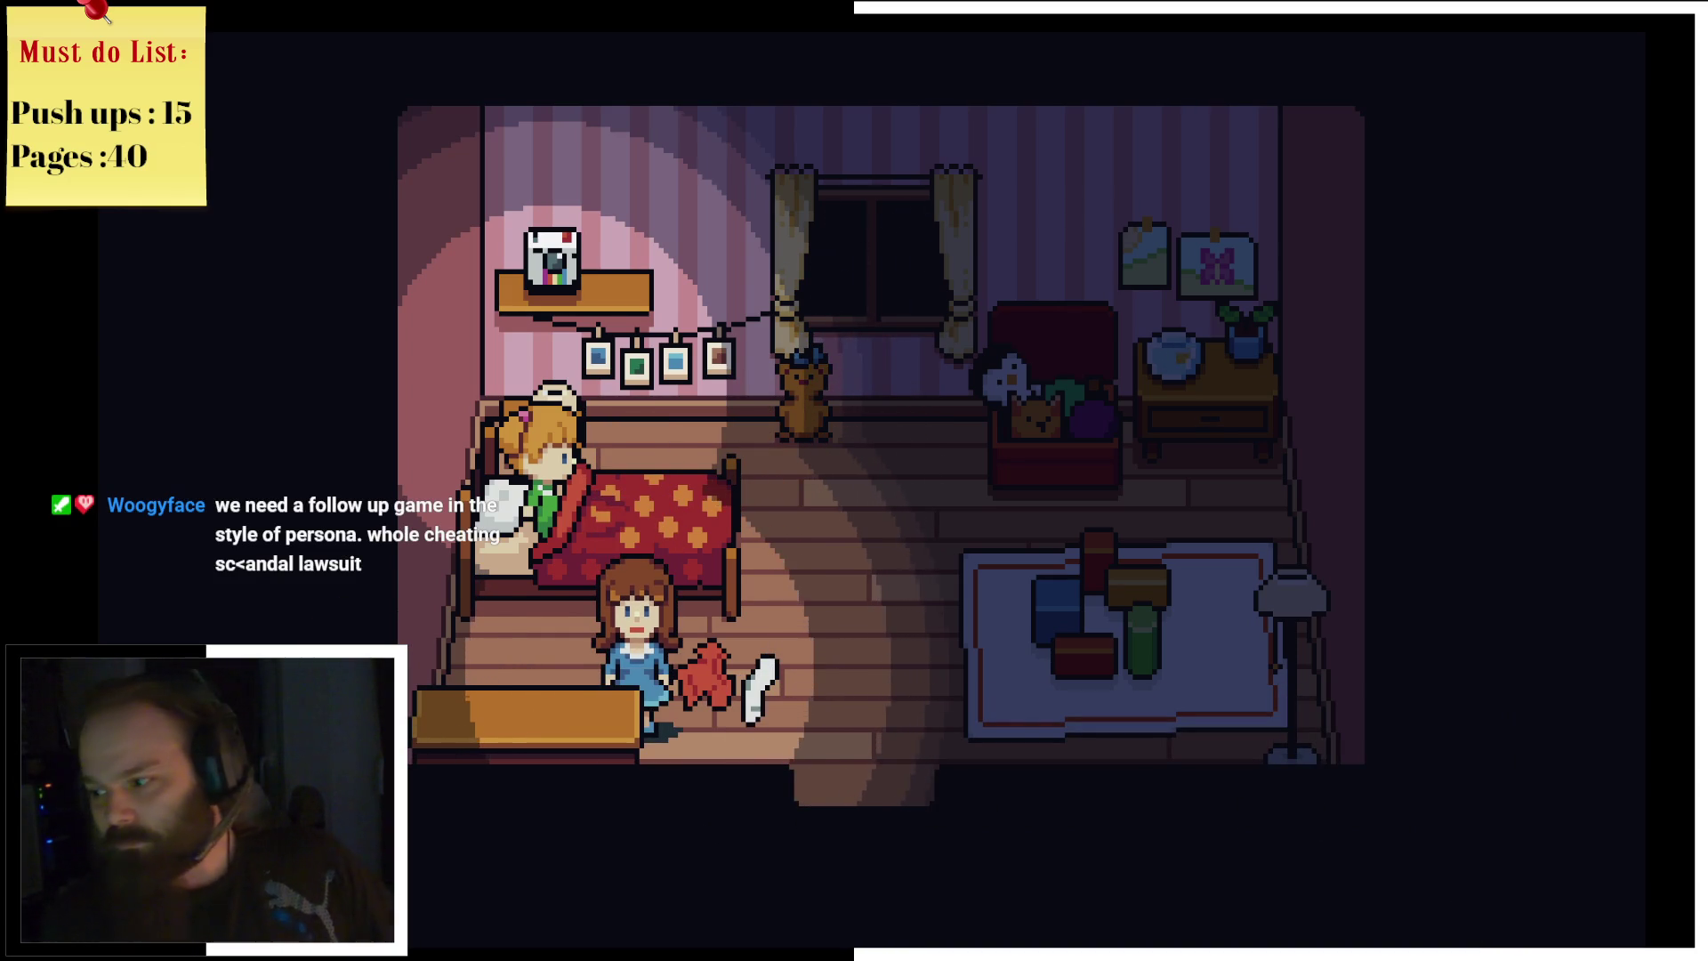
pyautogui.press('Right')
pyautogui.press('Up')
pyautogui.press('Up')
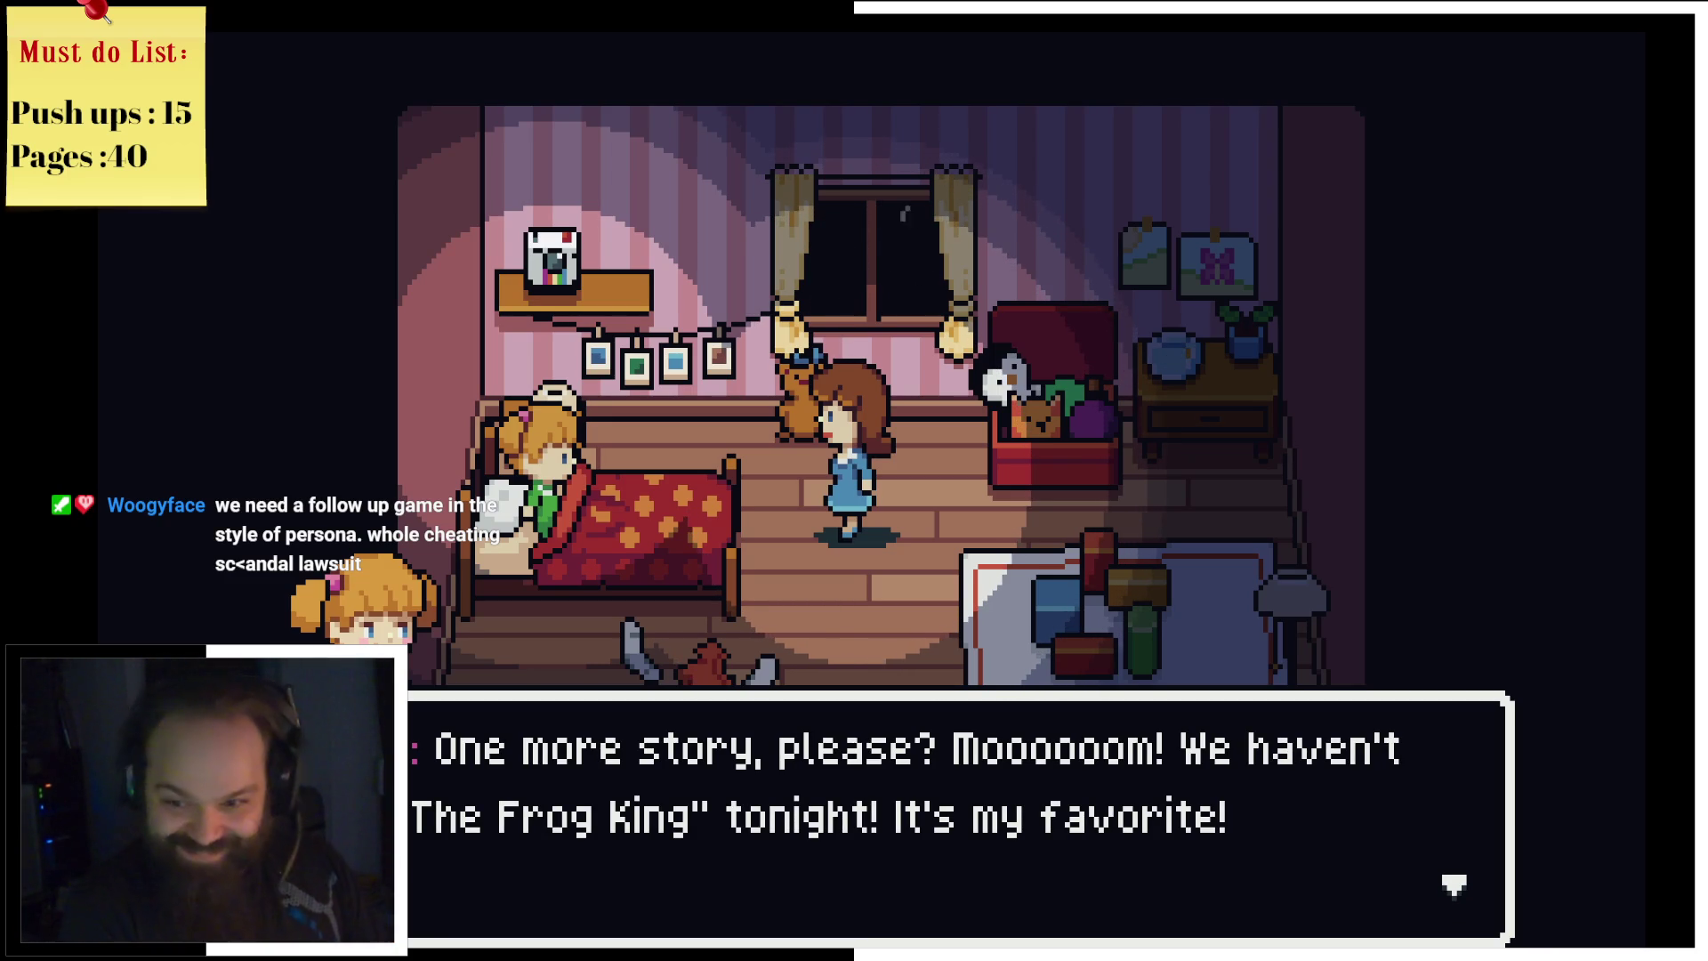
# Step: Advance the talk with Mom through the goodnights until she leaves and the room goes dark
pyautogui.press('Return')
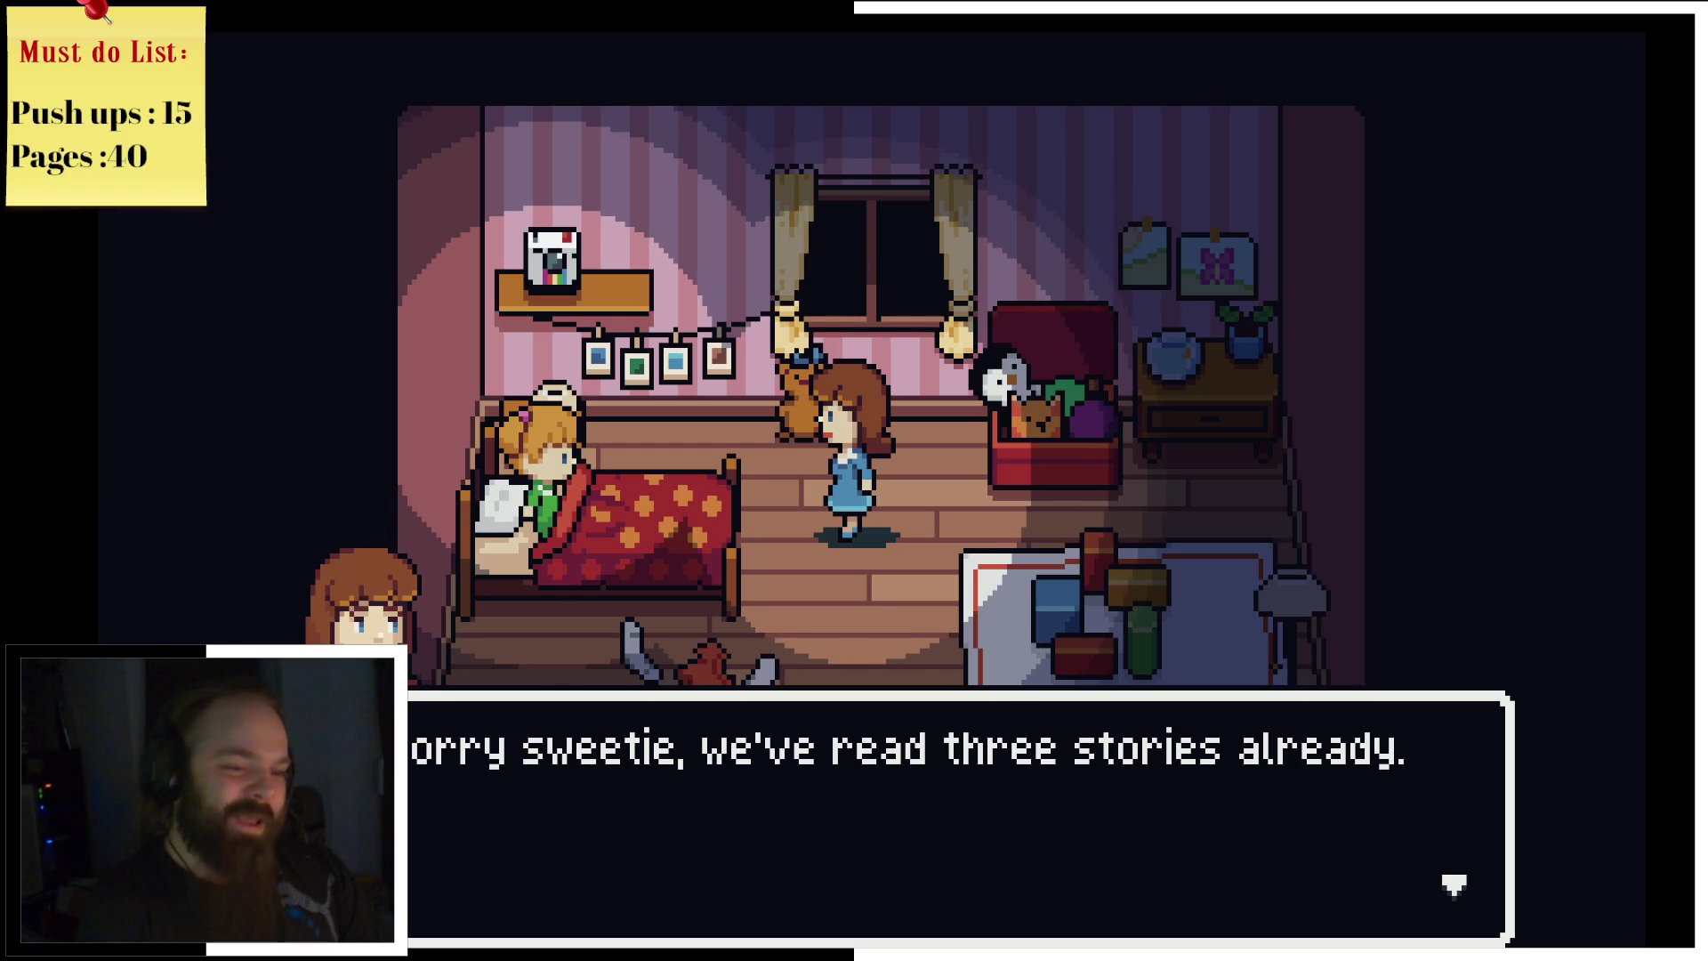
pyautogui.press('Return')
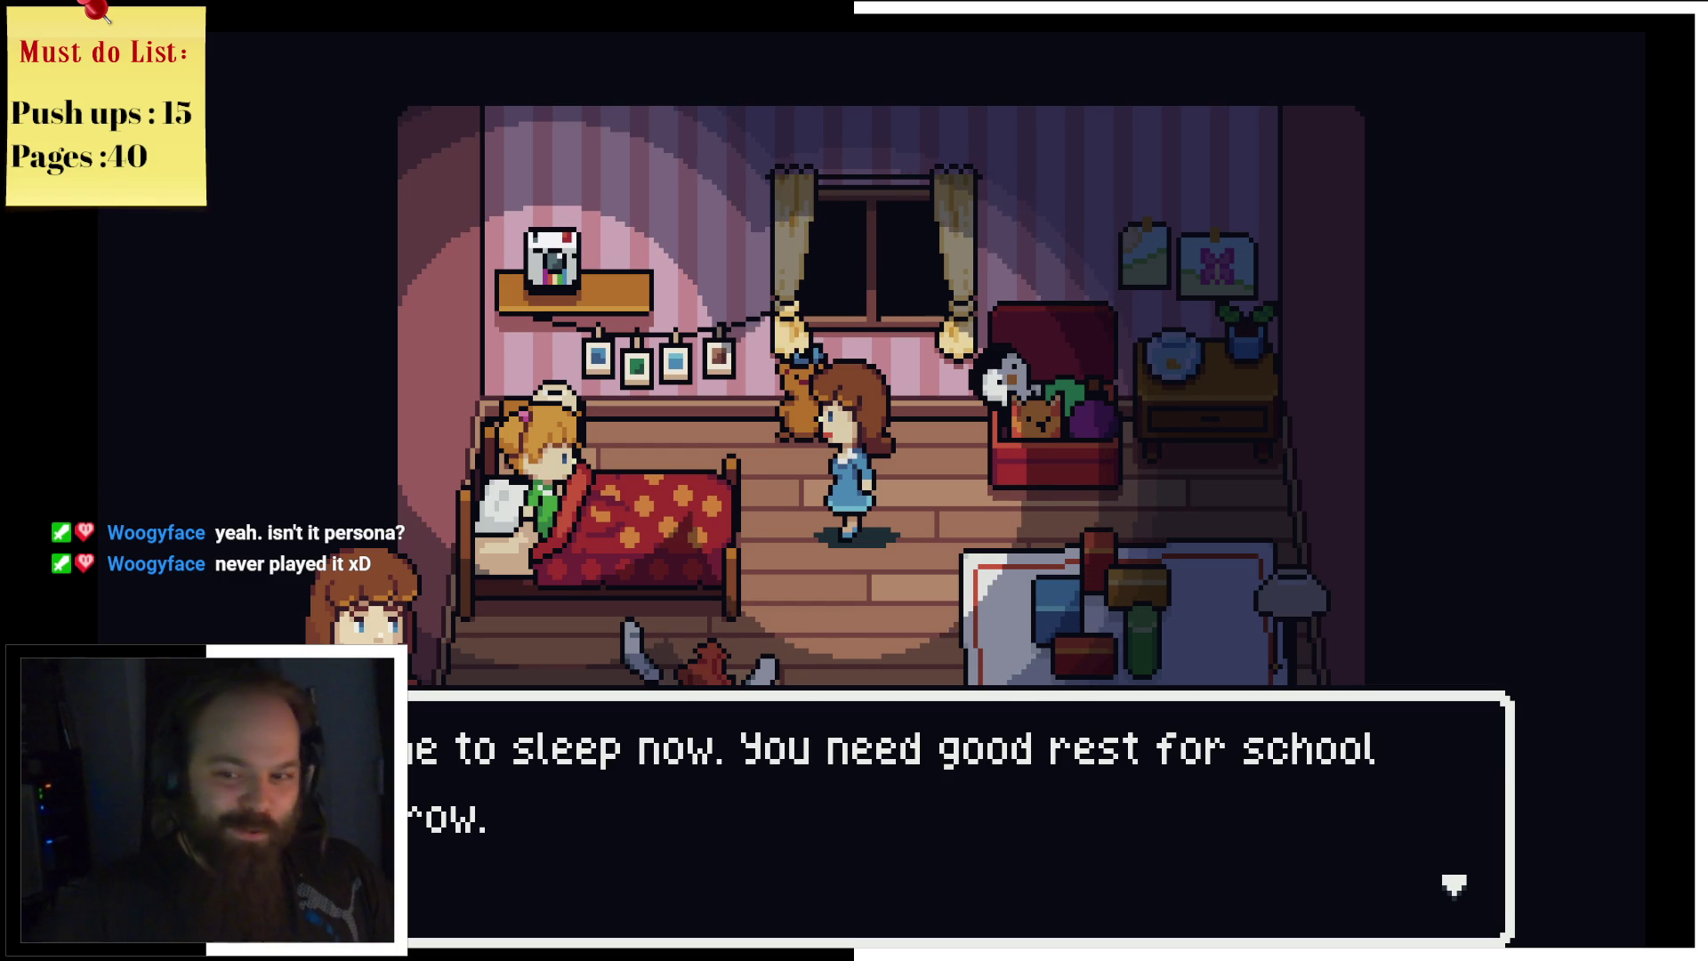
pyautogui.press('Return')
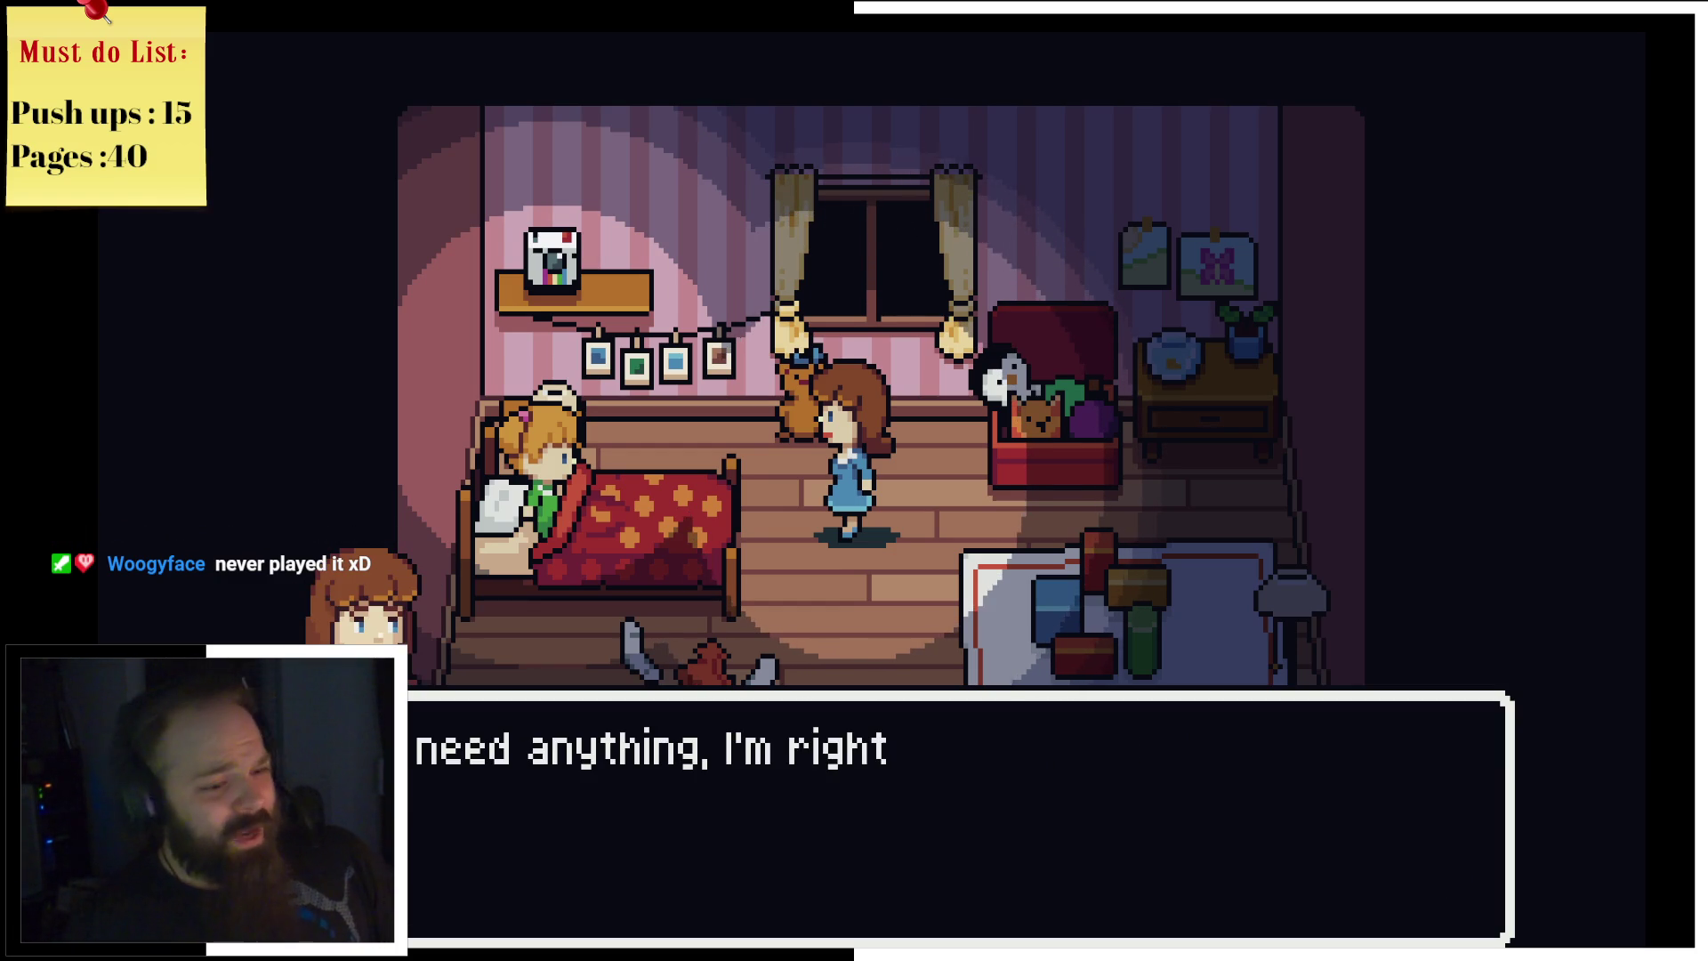
pyautogui.press('Return')
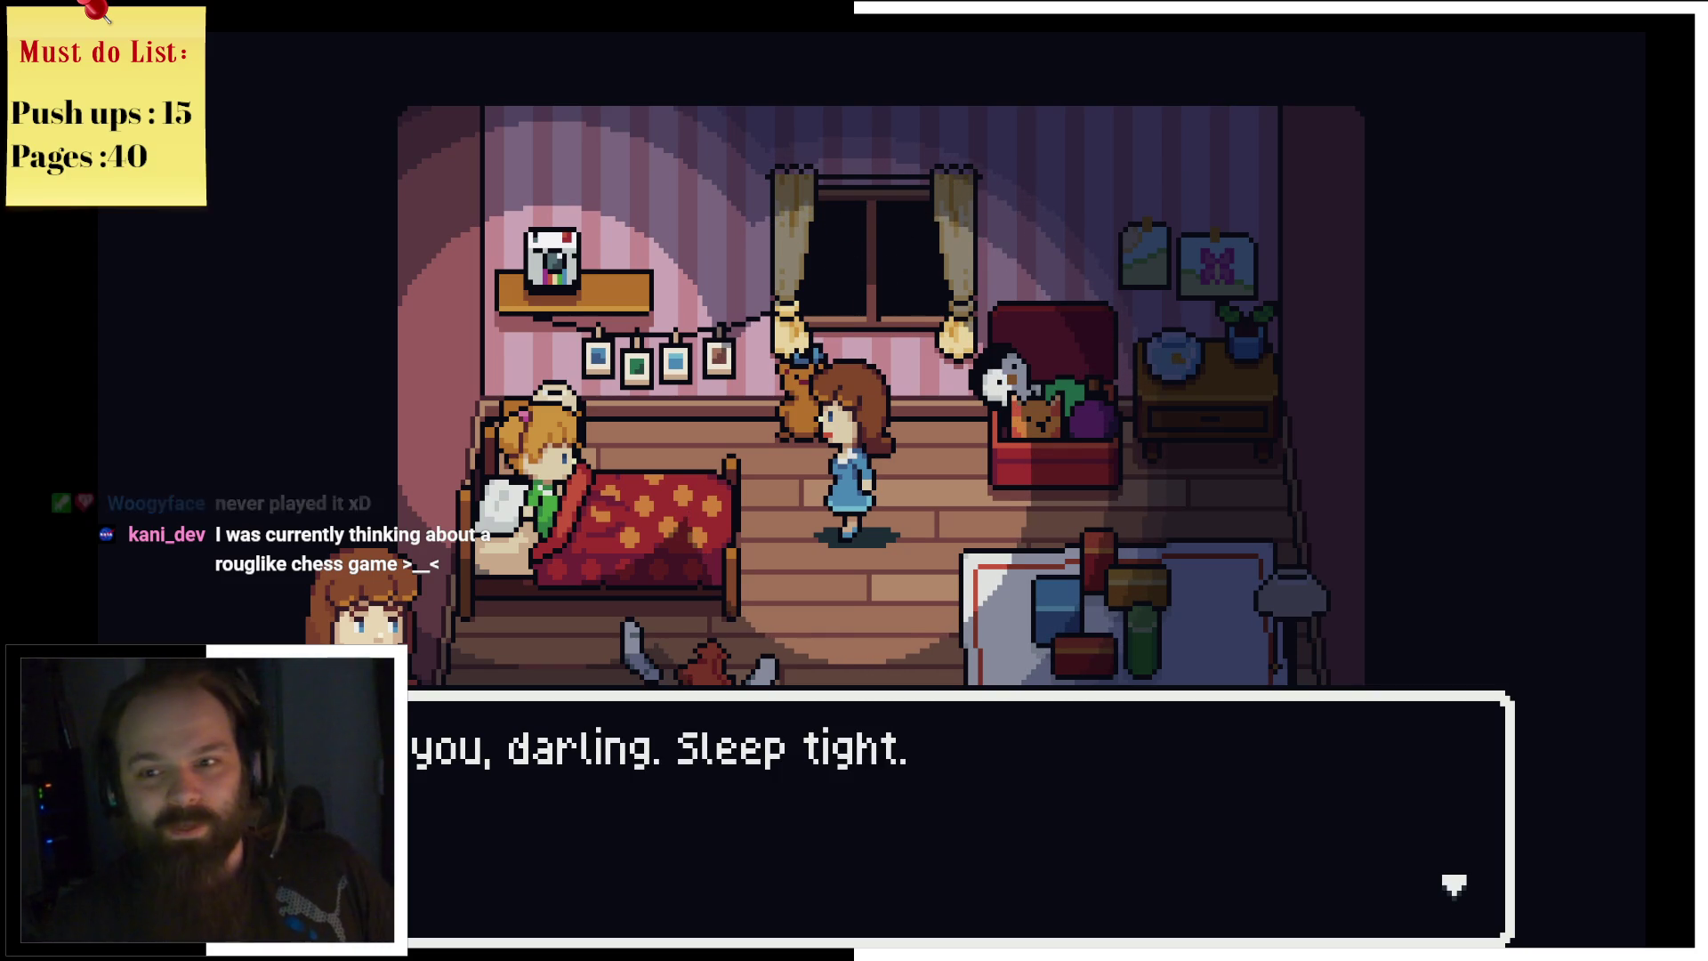
pyautogui.press('Return')
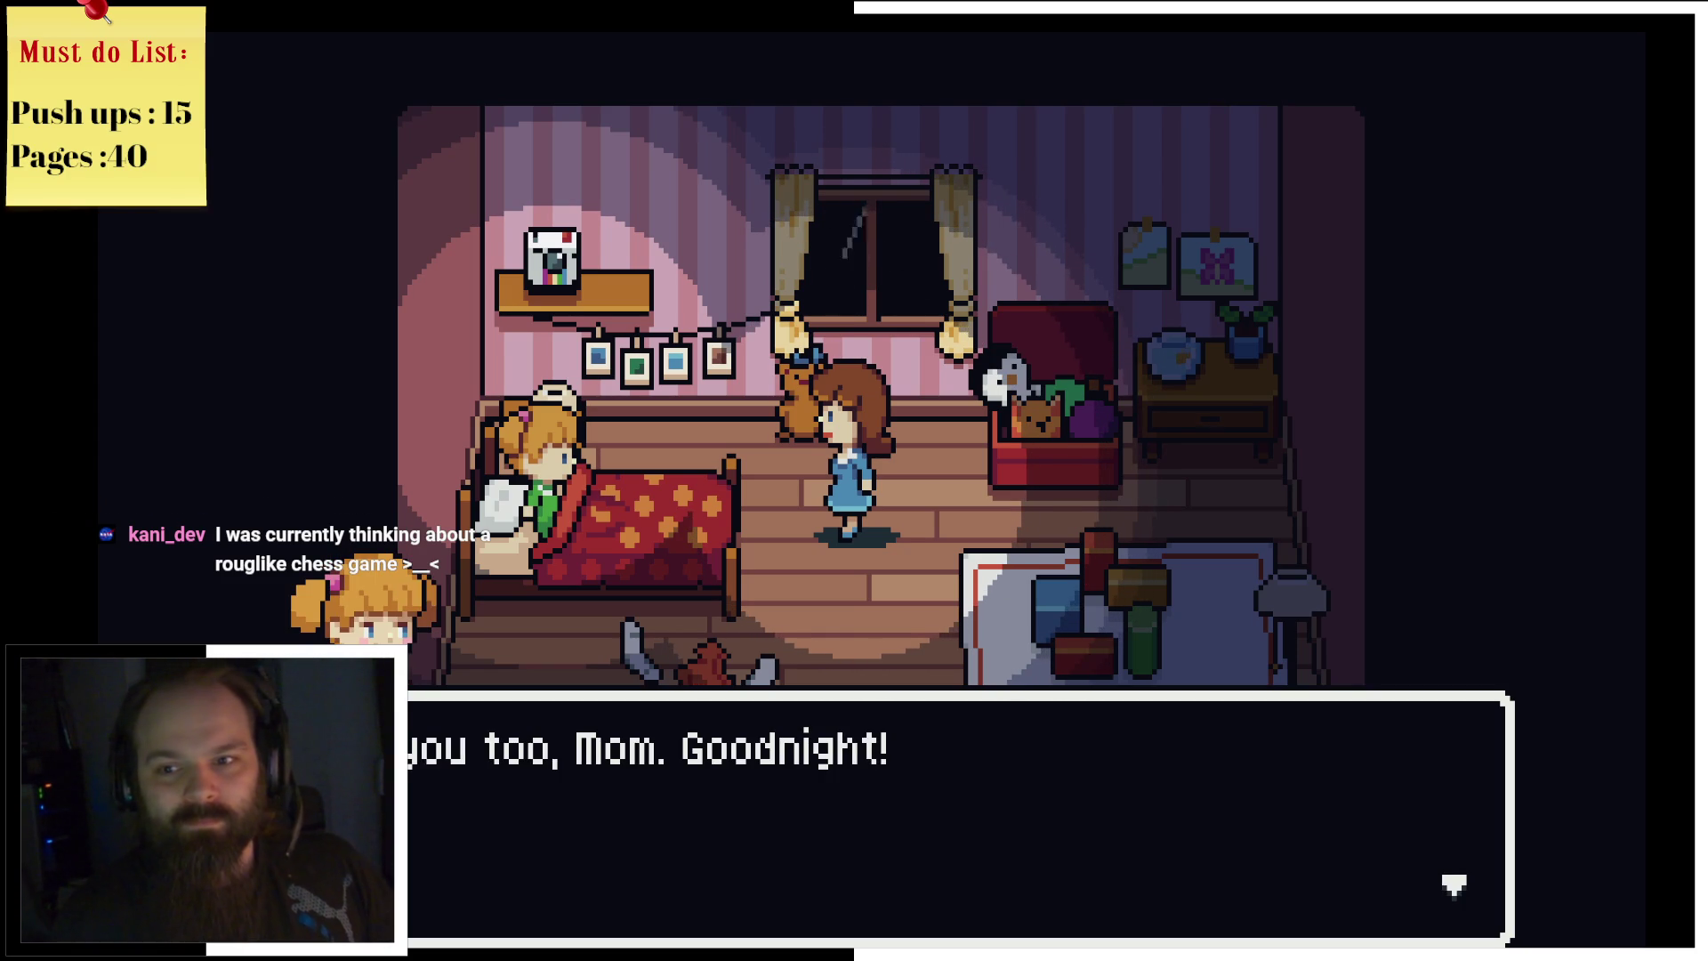
pyautogui.press('Return')
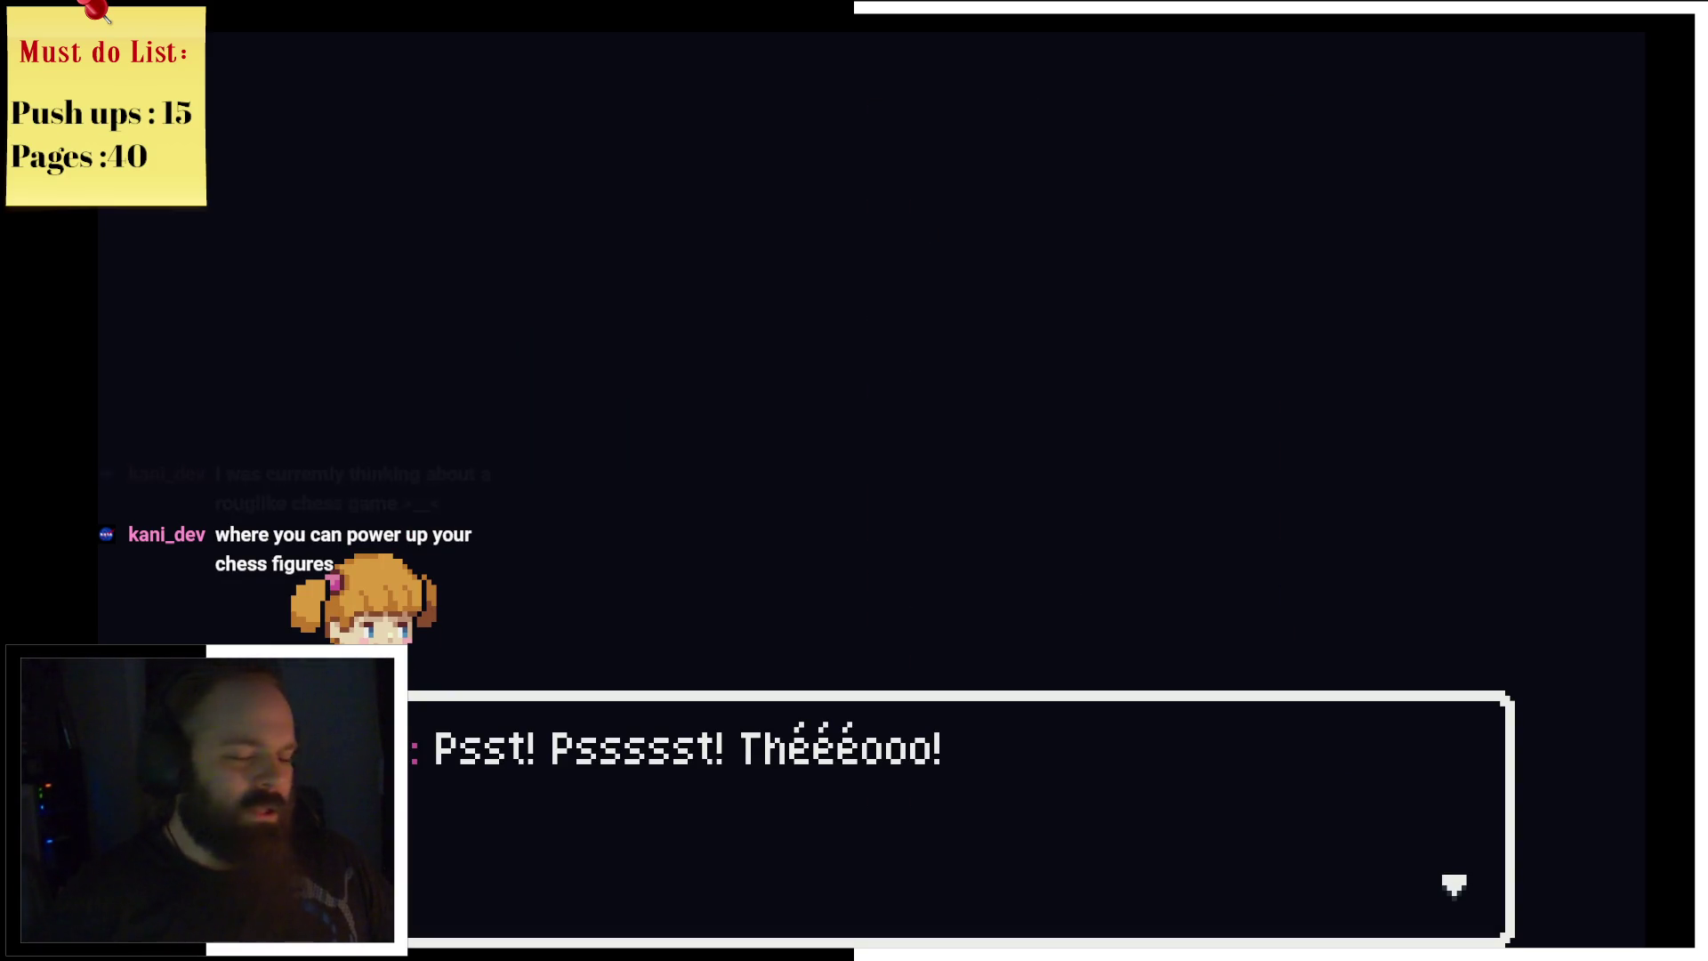
# Step: Advance the dark whispered dialogue until the brother agrees to one story and Louise promises
pyautogui.press('space')
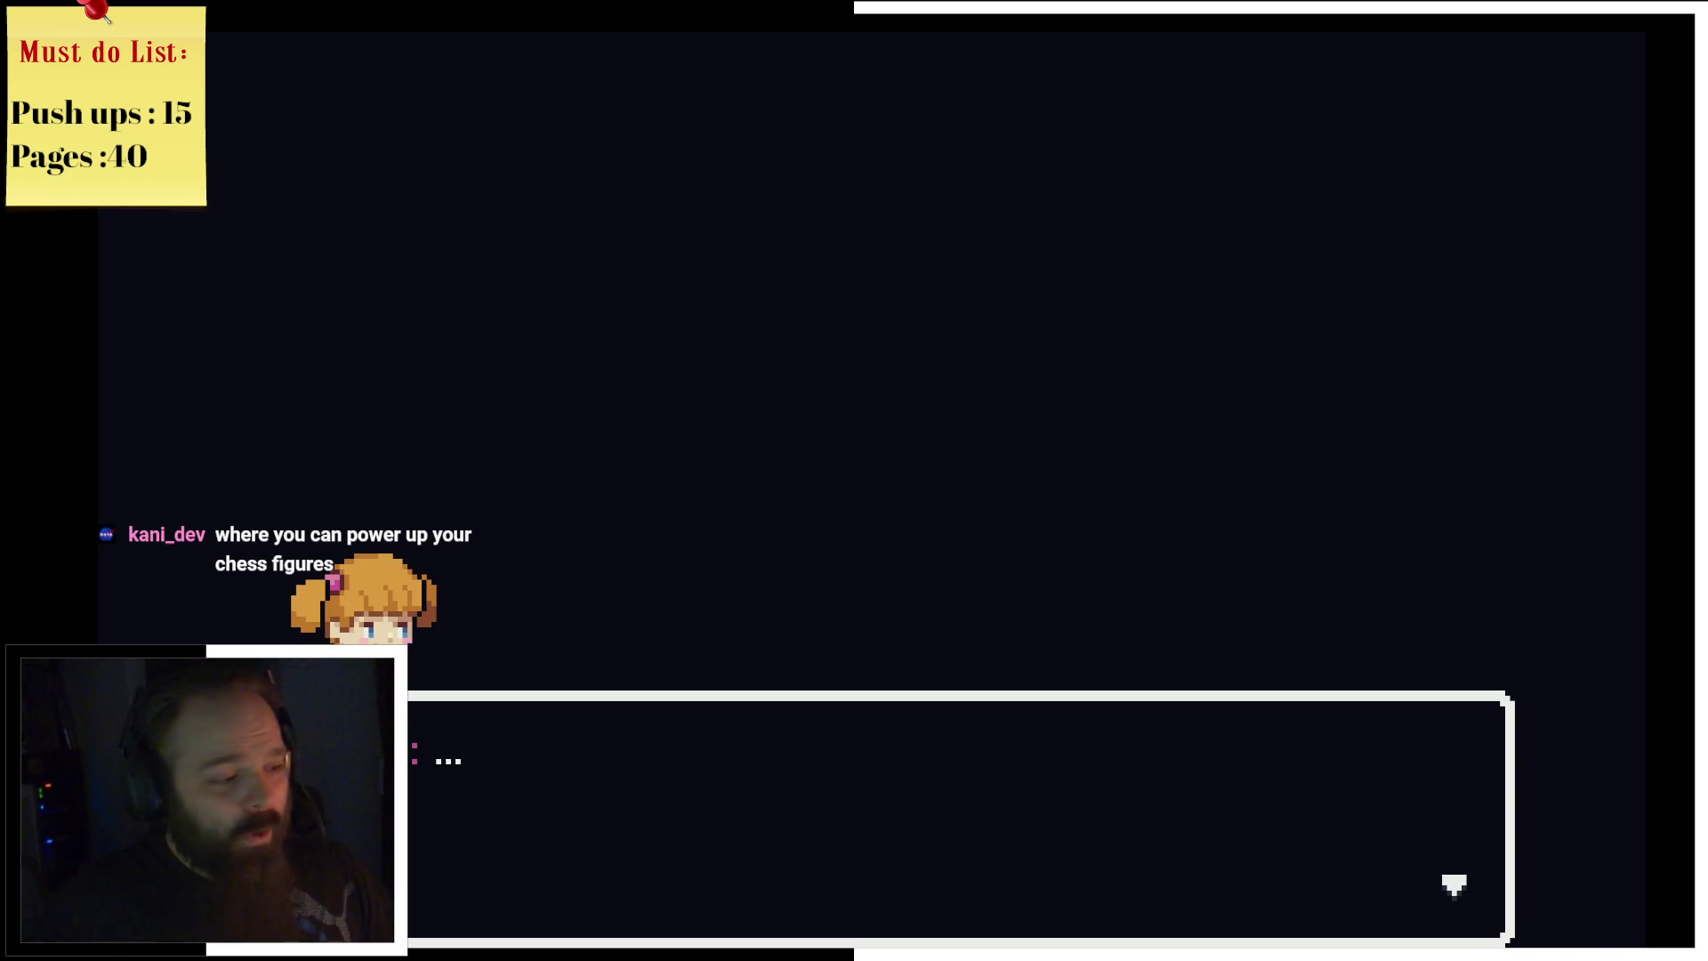
pyautogui.press('Return')
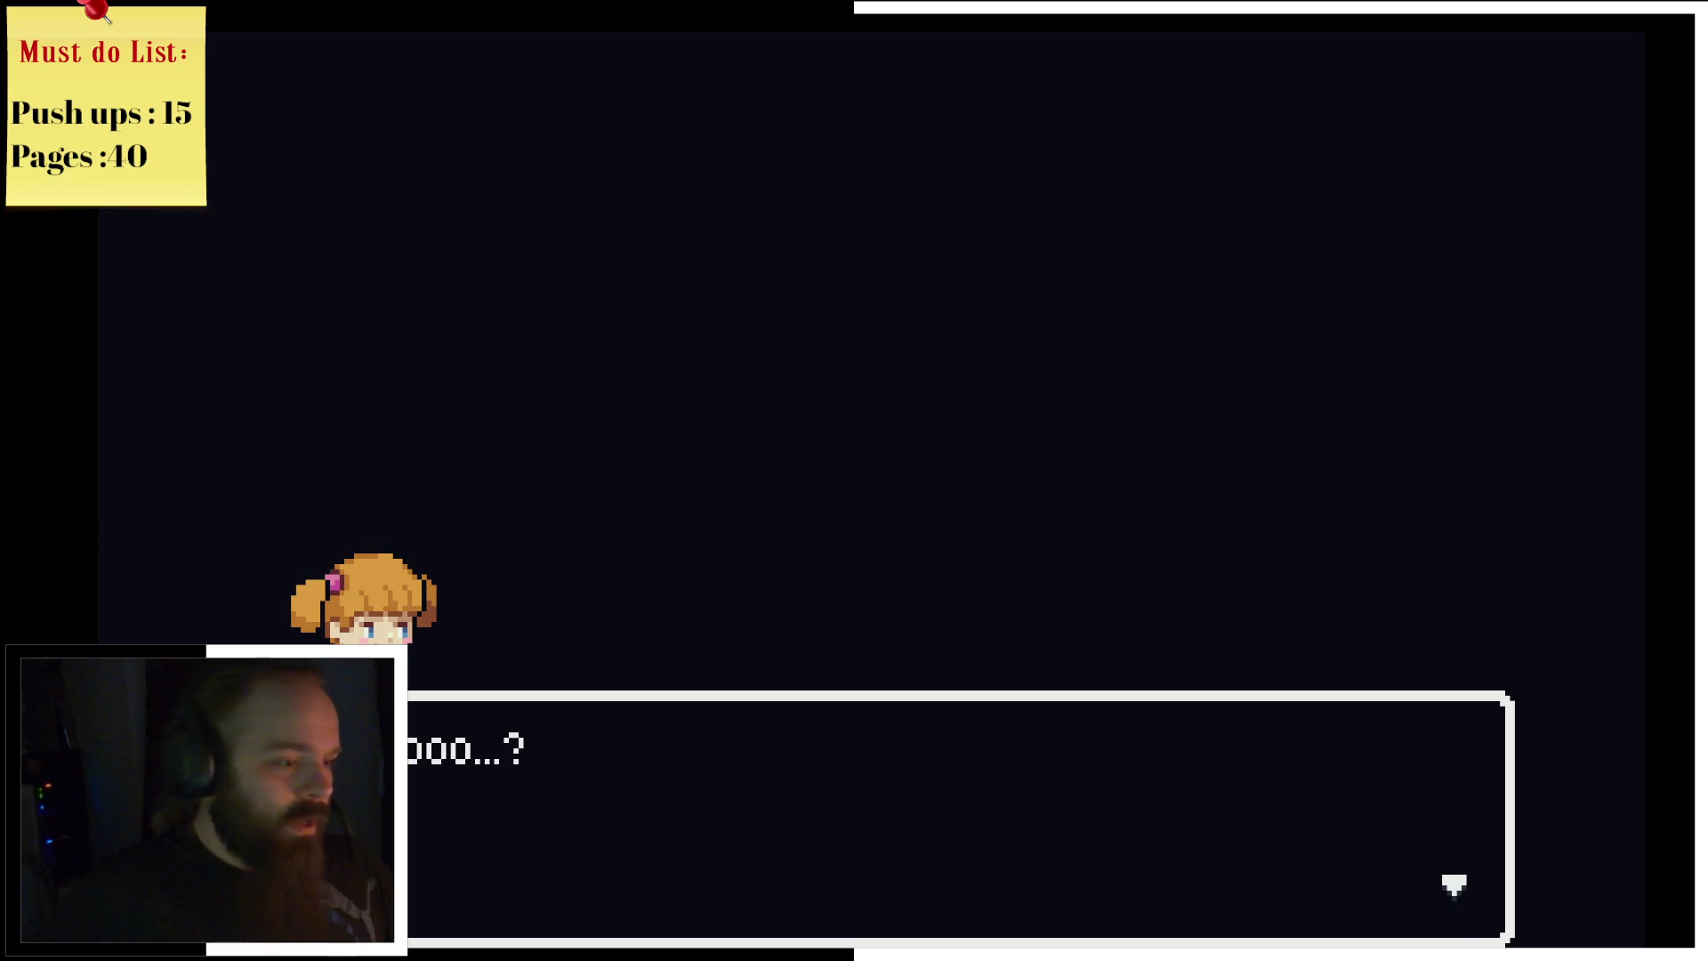
pyautogui.press('Return')
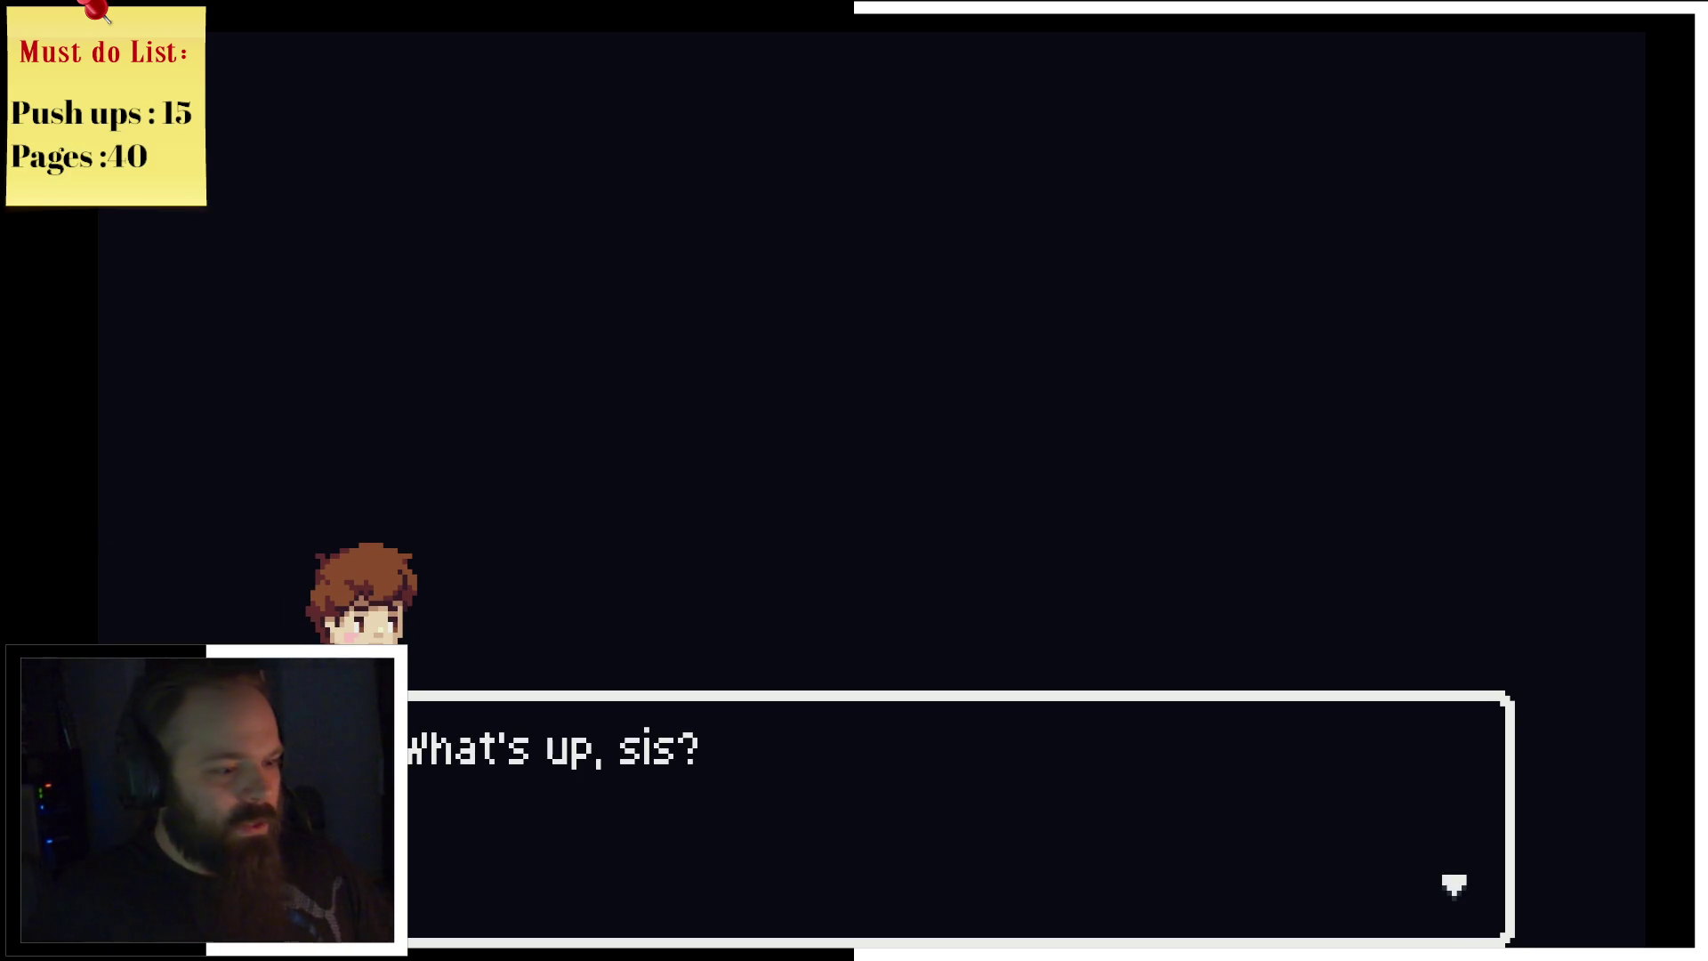
pyautogui.press('Return')
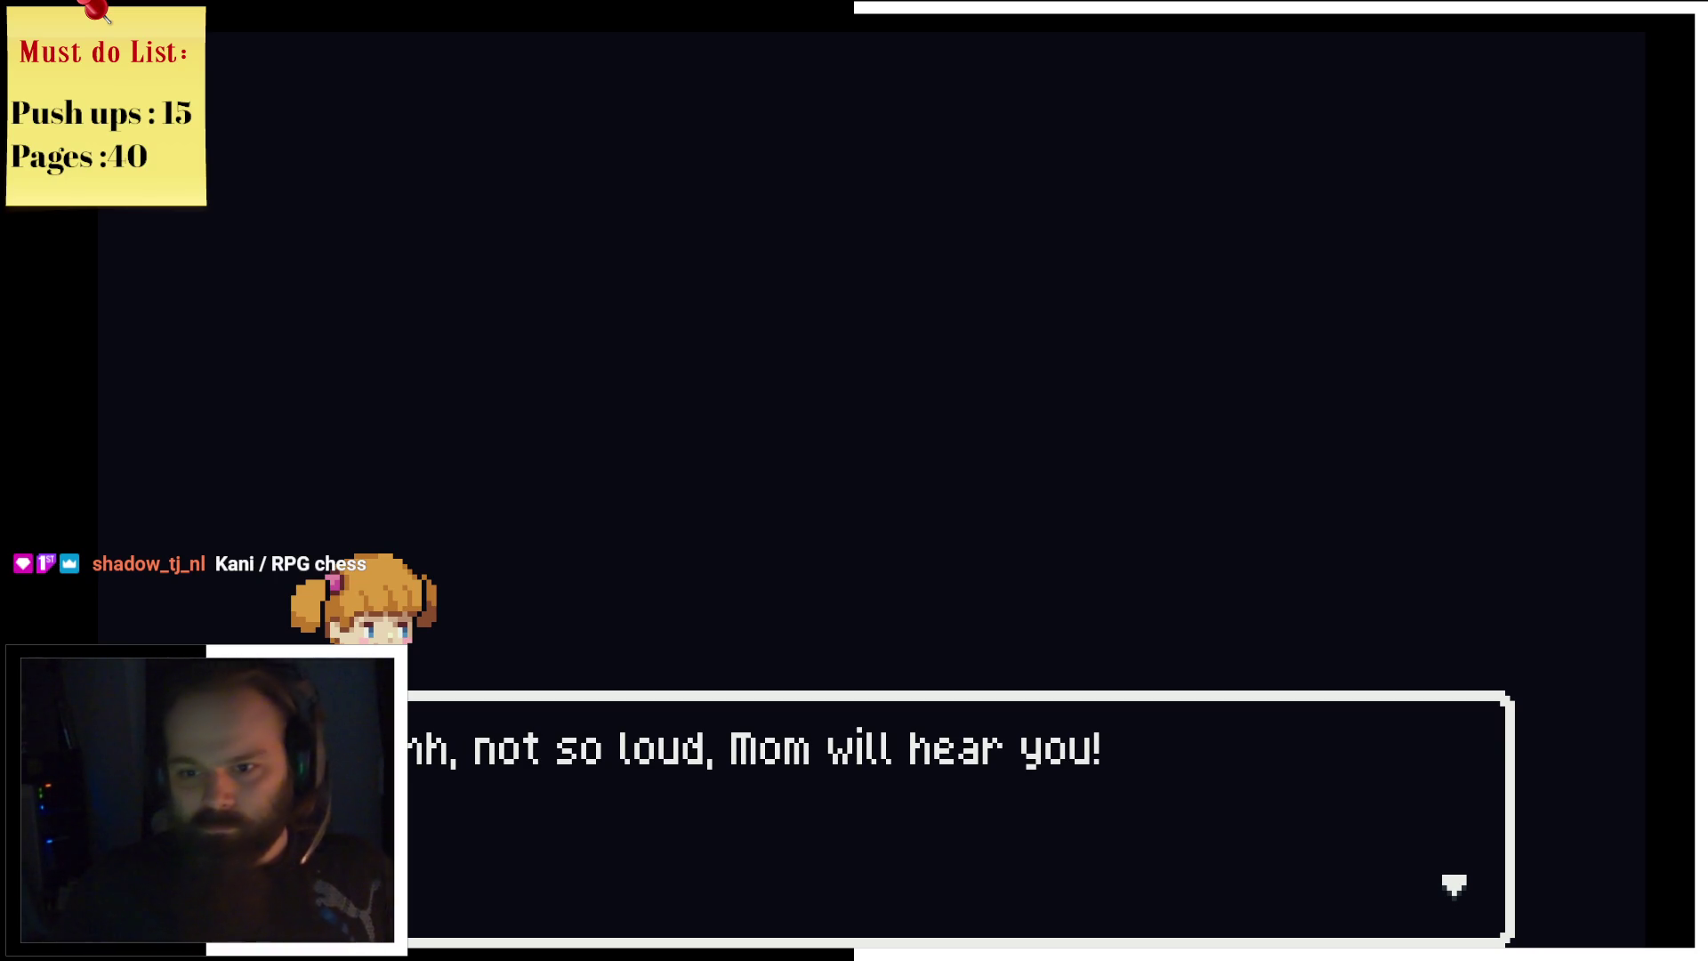
pyautogui.press('Return')
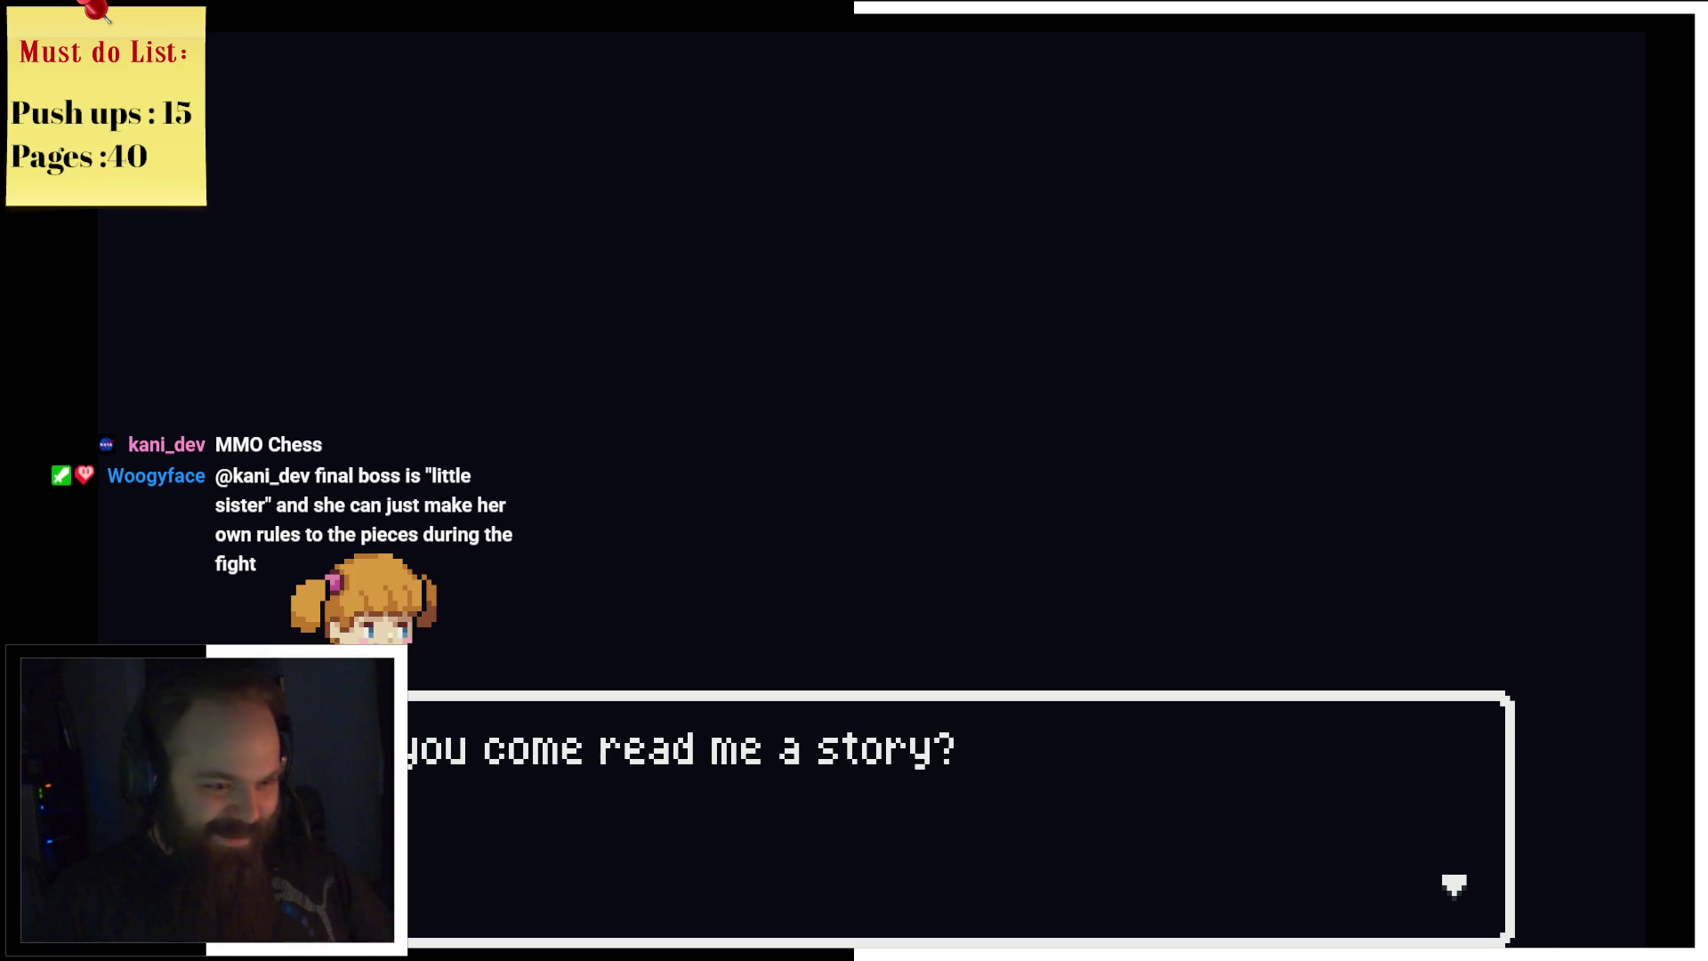
pyautogui.press('Return')
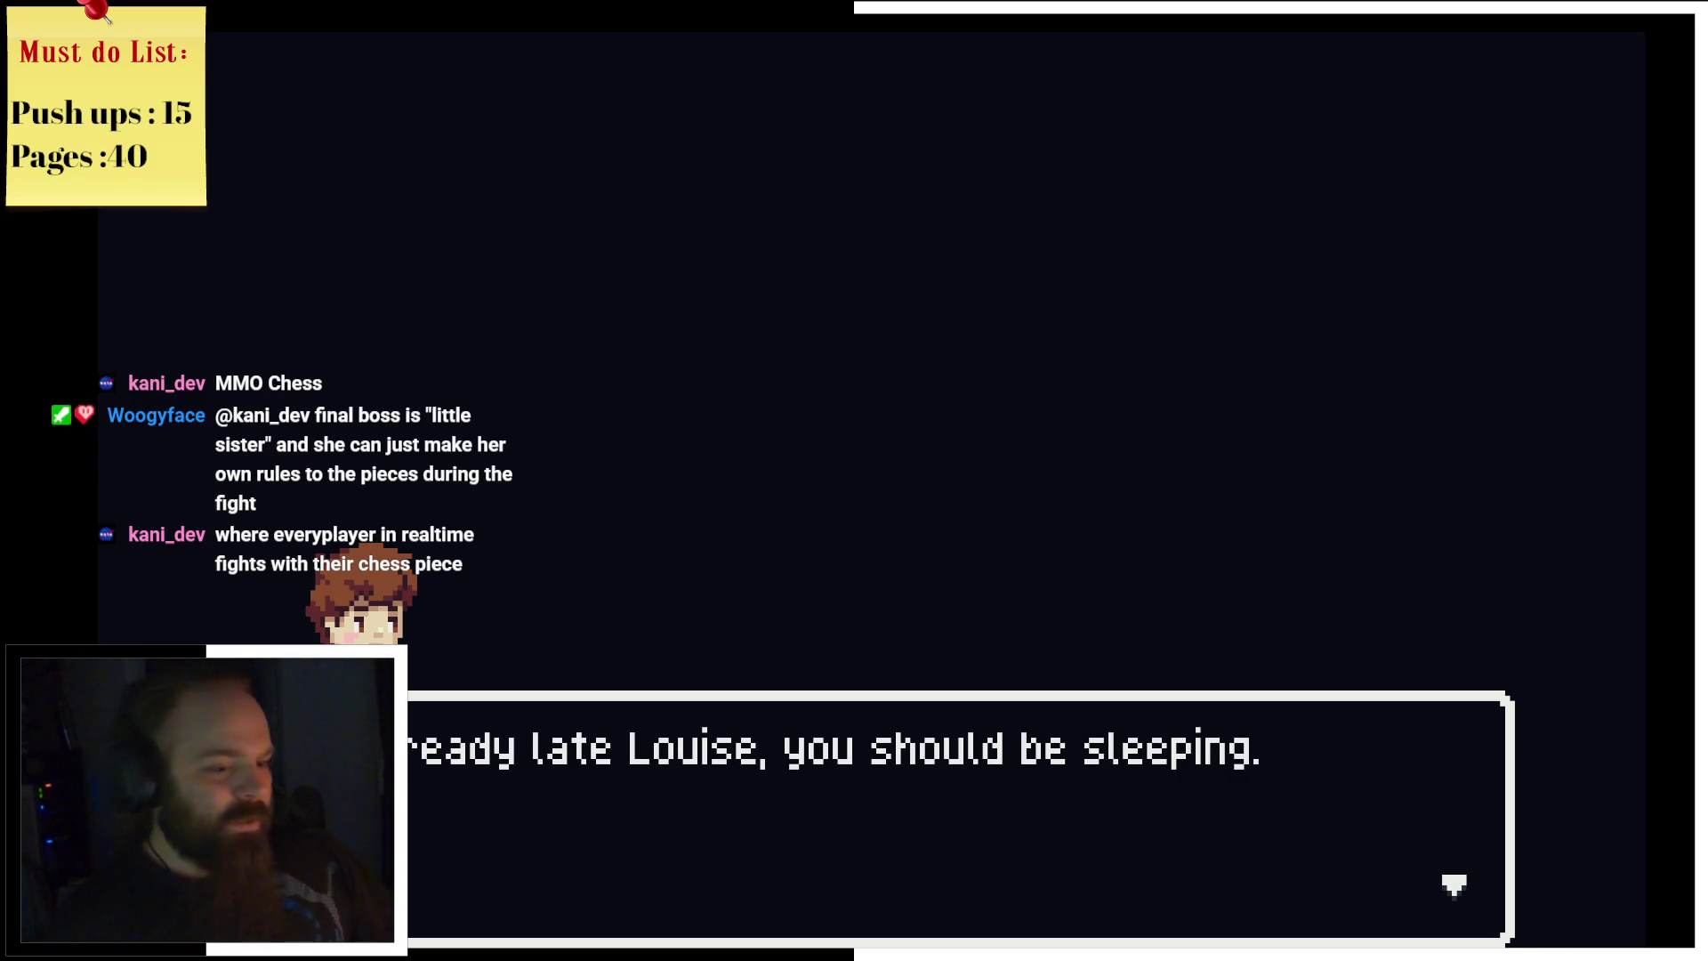
pyautogui.press('Return')
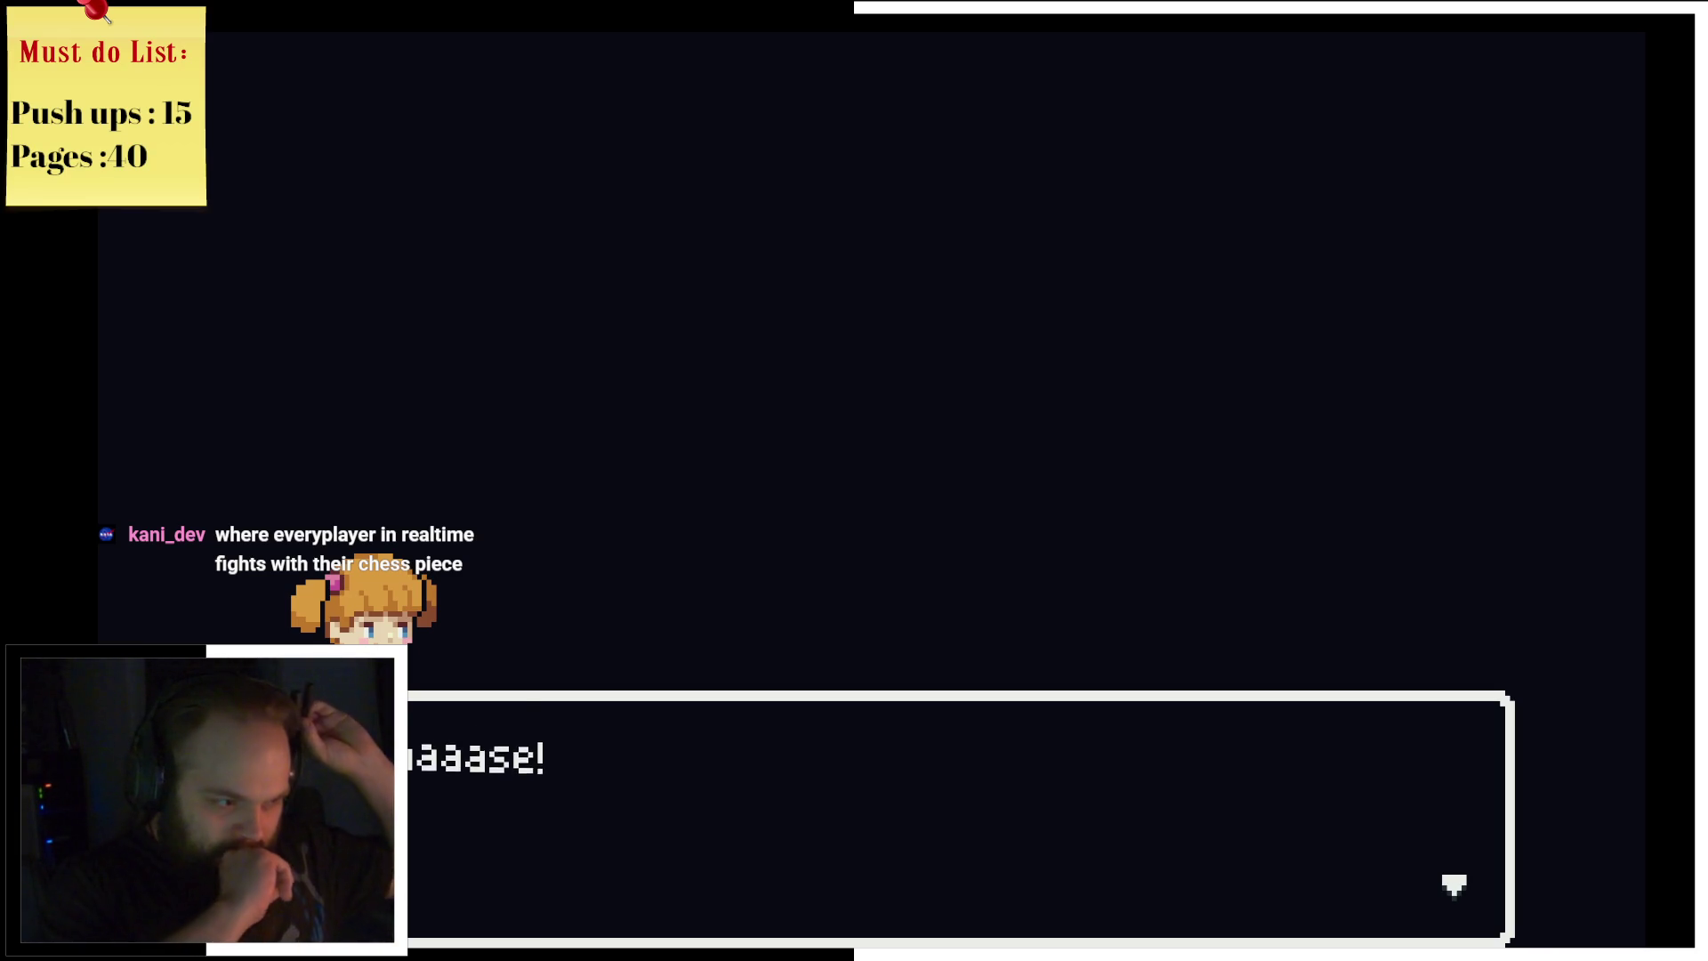
pyautogui.press('z')
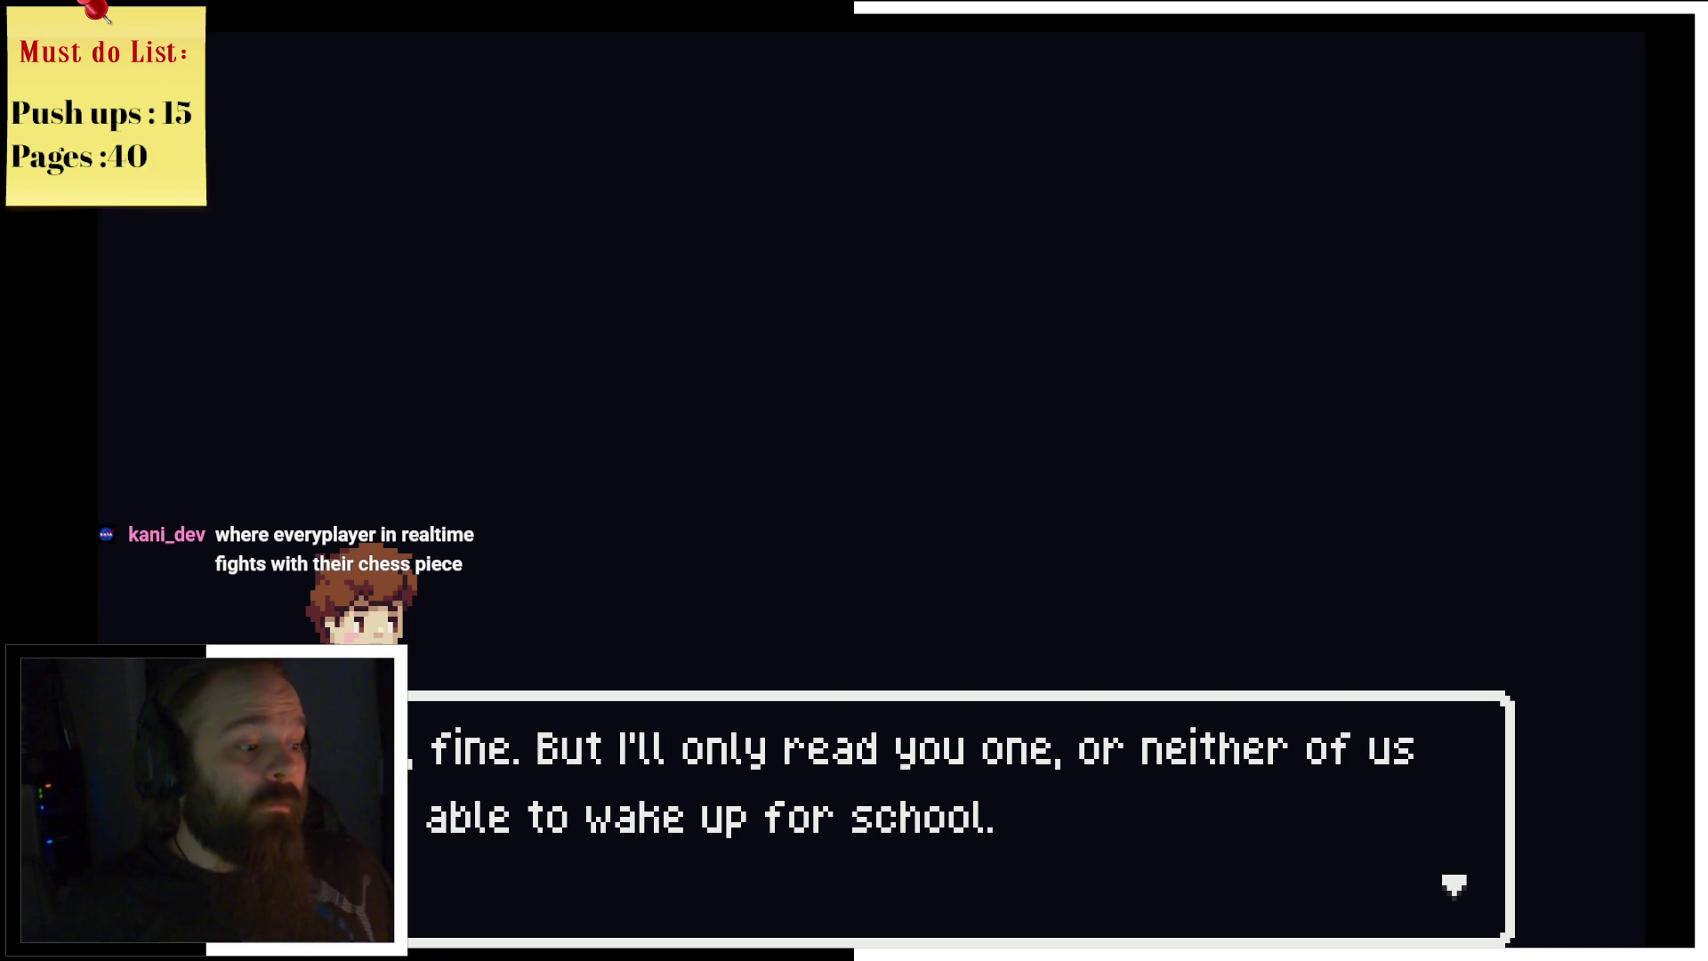
pyautogui.press('z')
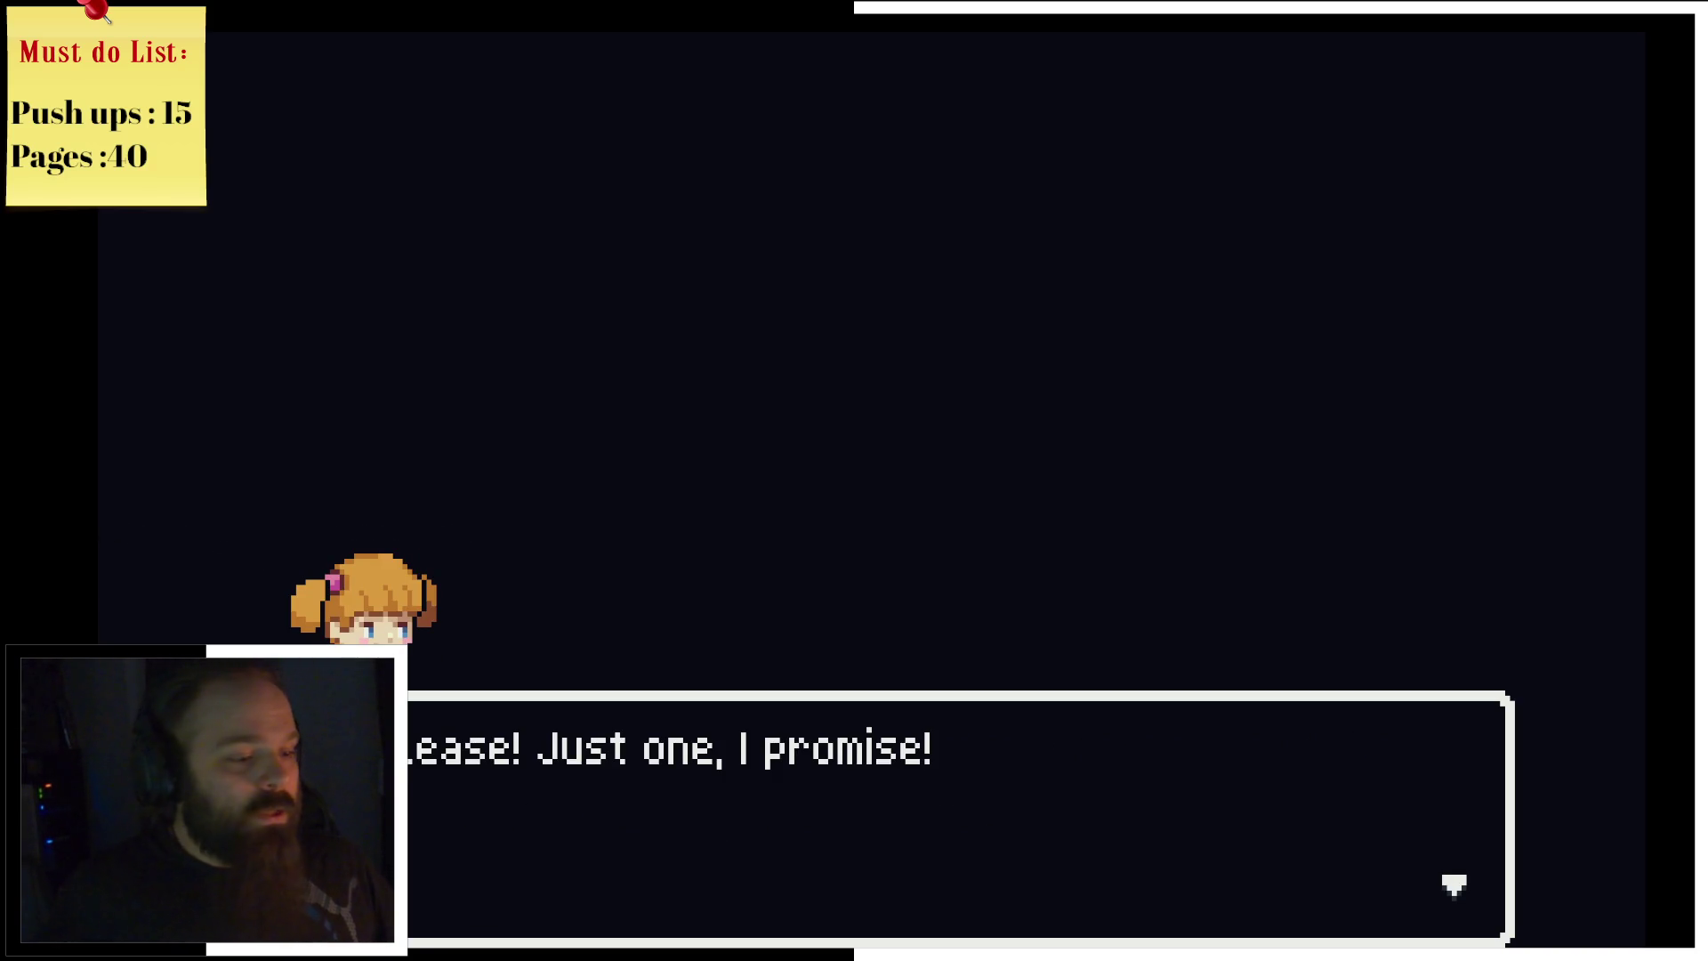
pyautogui.press('z')
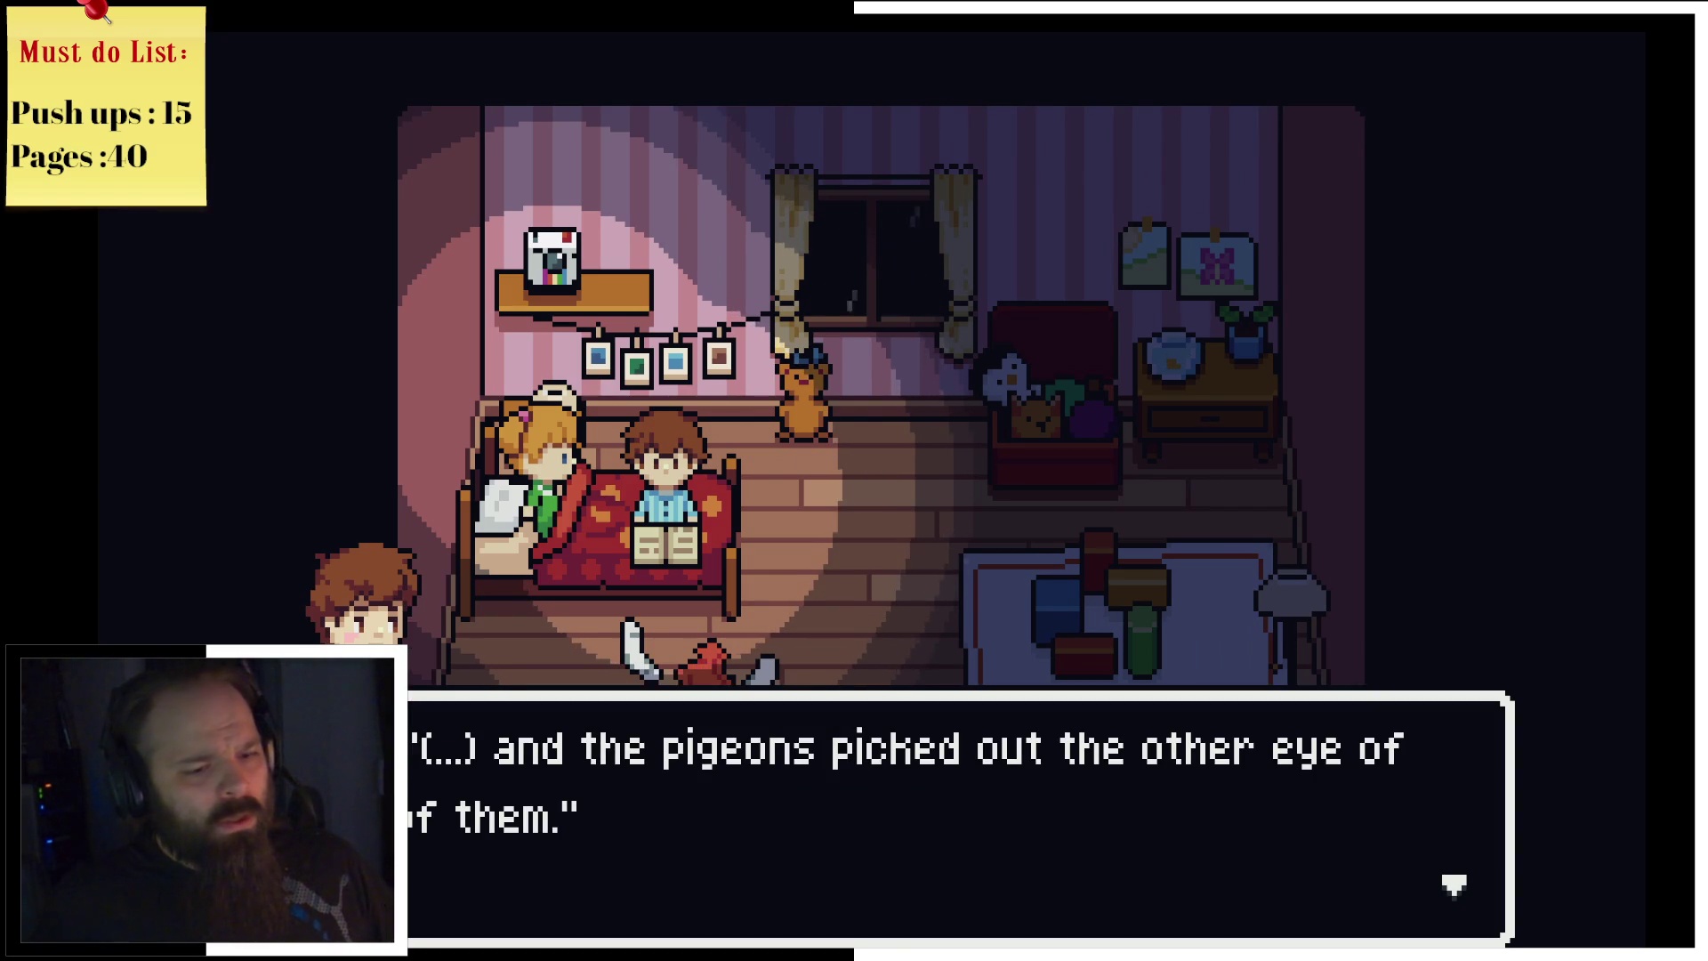
# Step: Read through the rest of Louise's story and goodnight, then walk the boy out the doorway
pyautogui.press('Return')
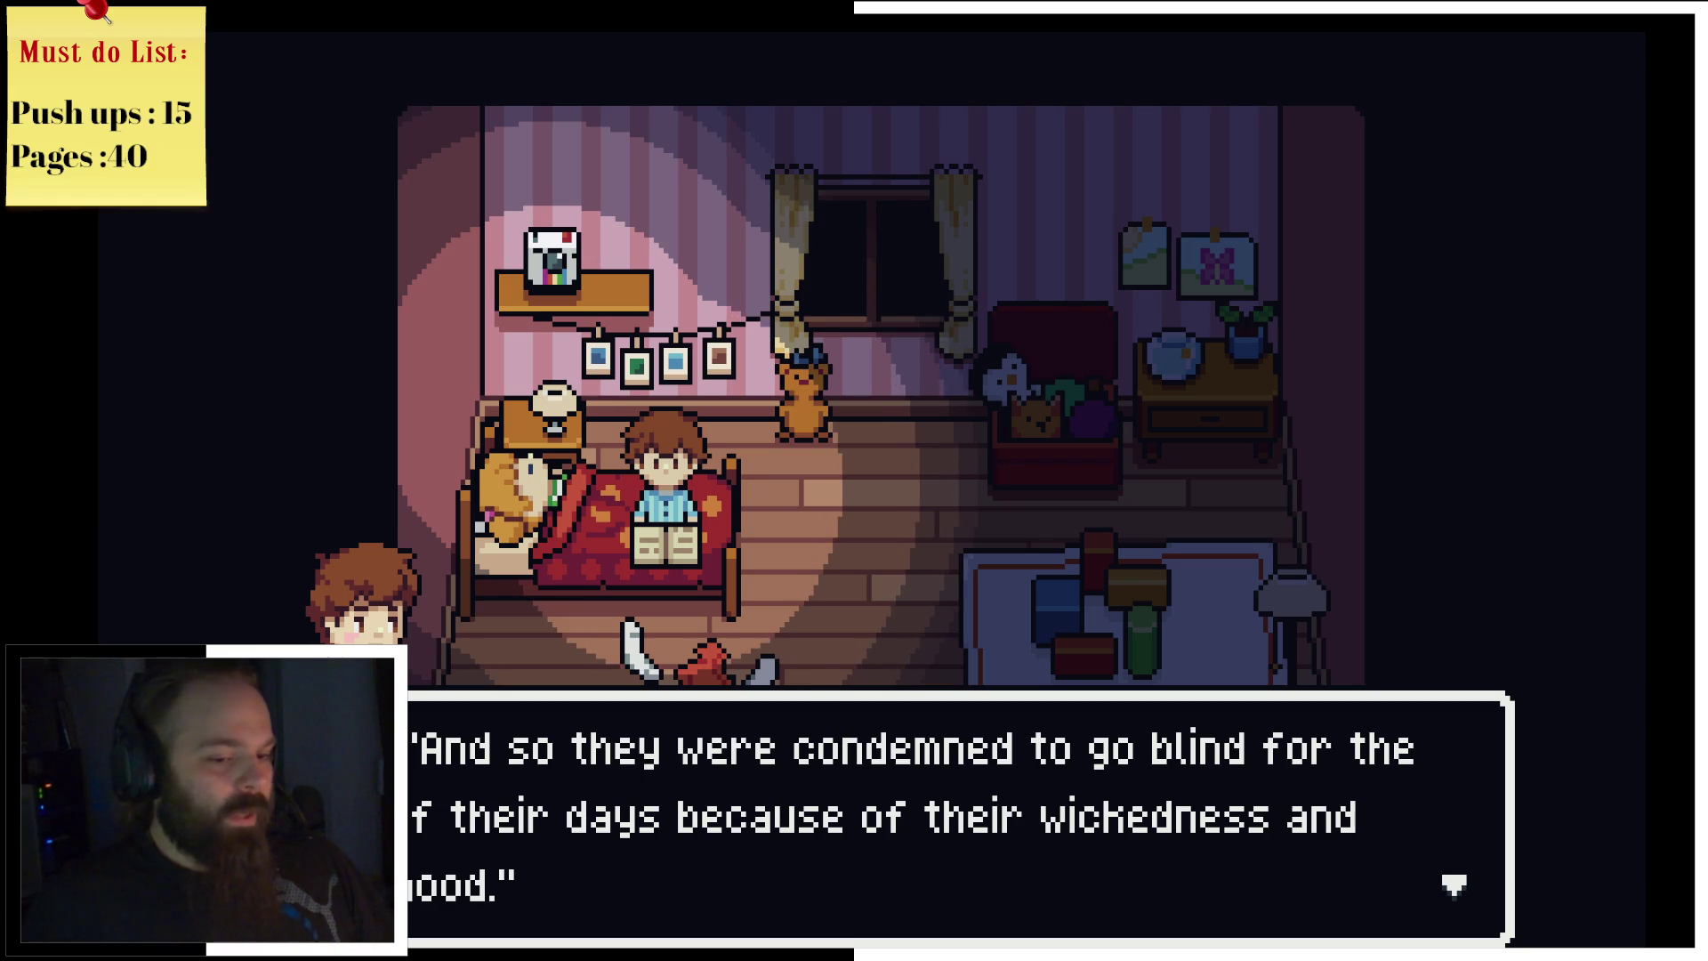
pyautogui.press('z')
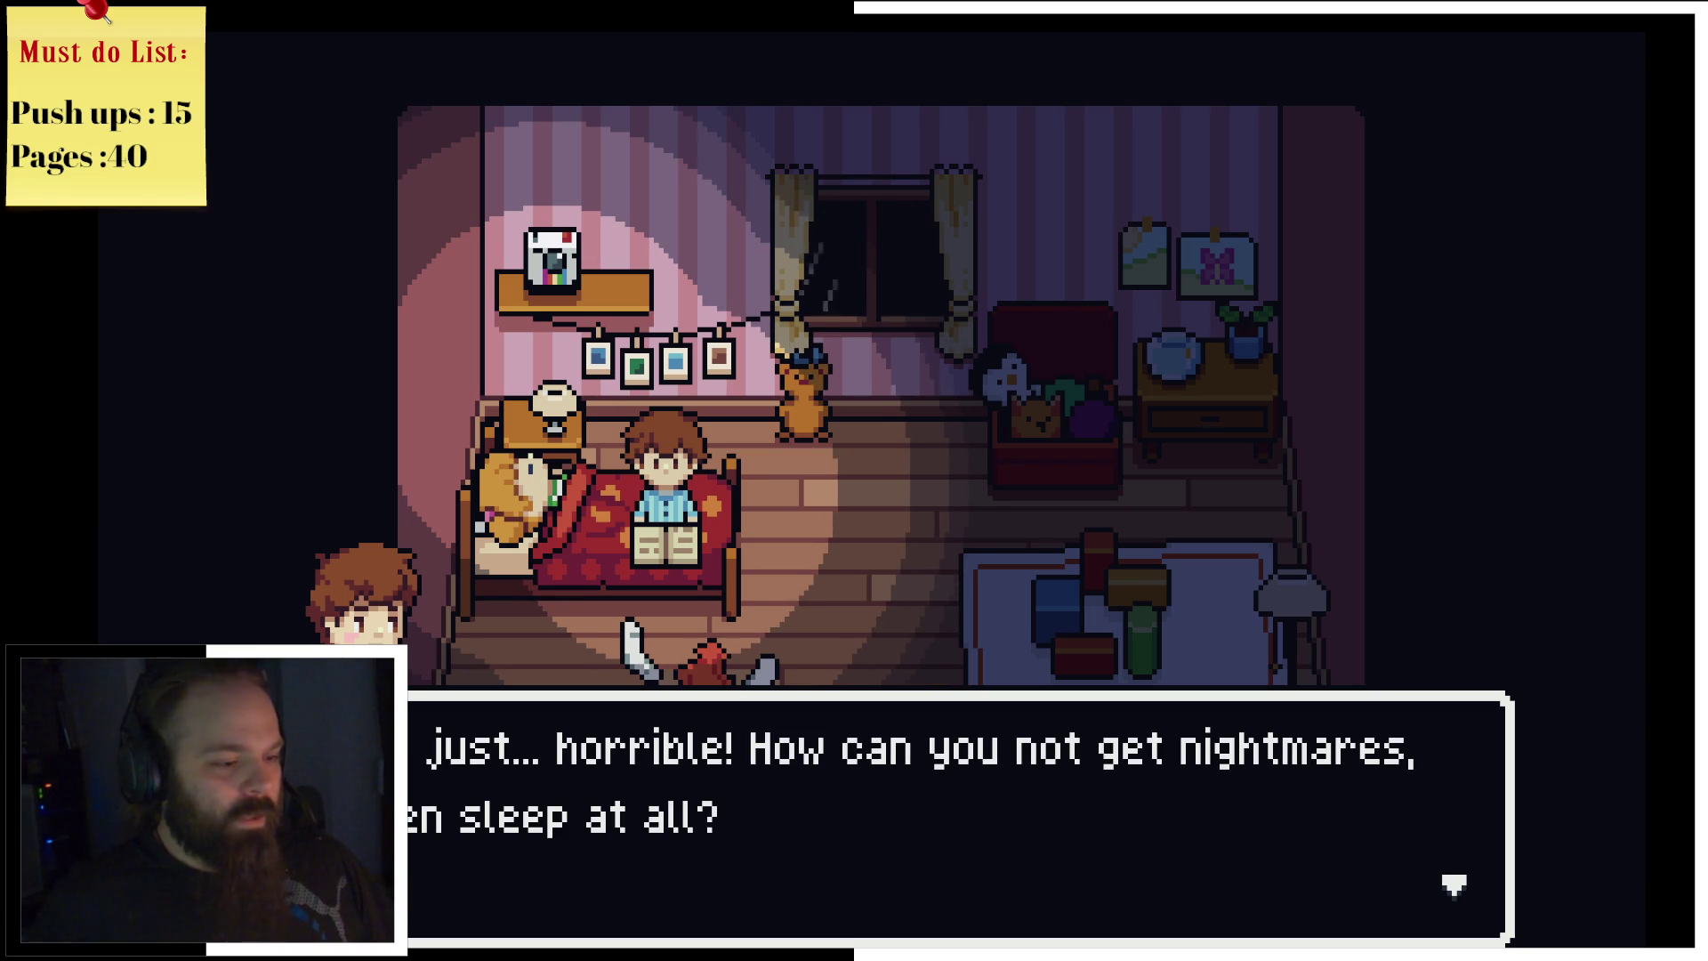
pyautogui.press('z')
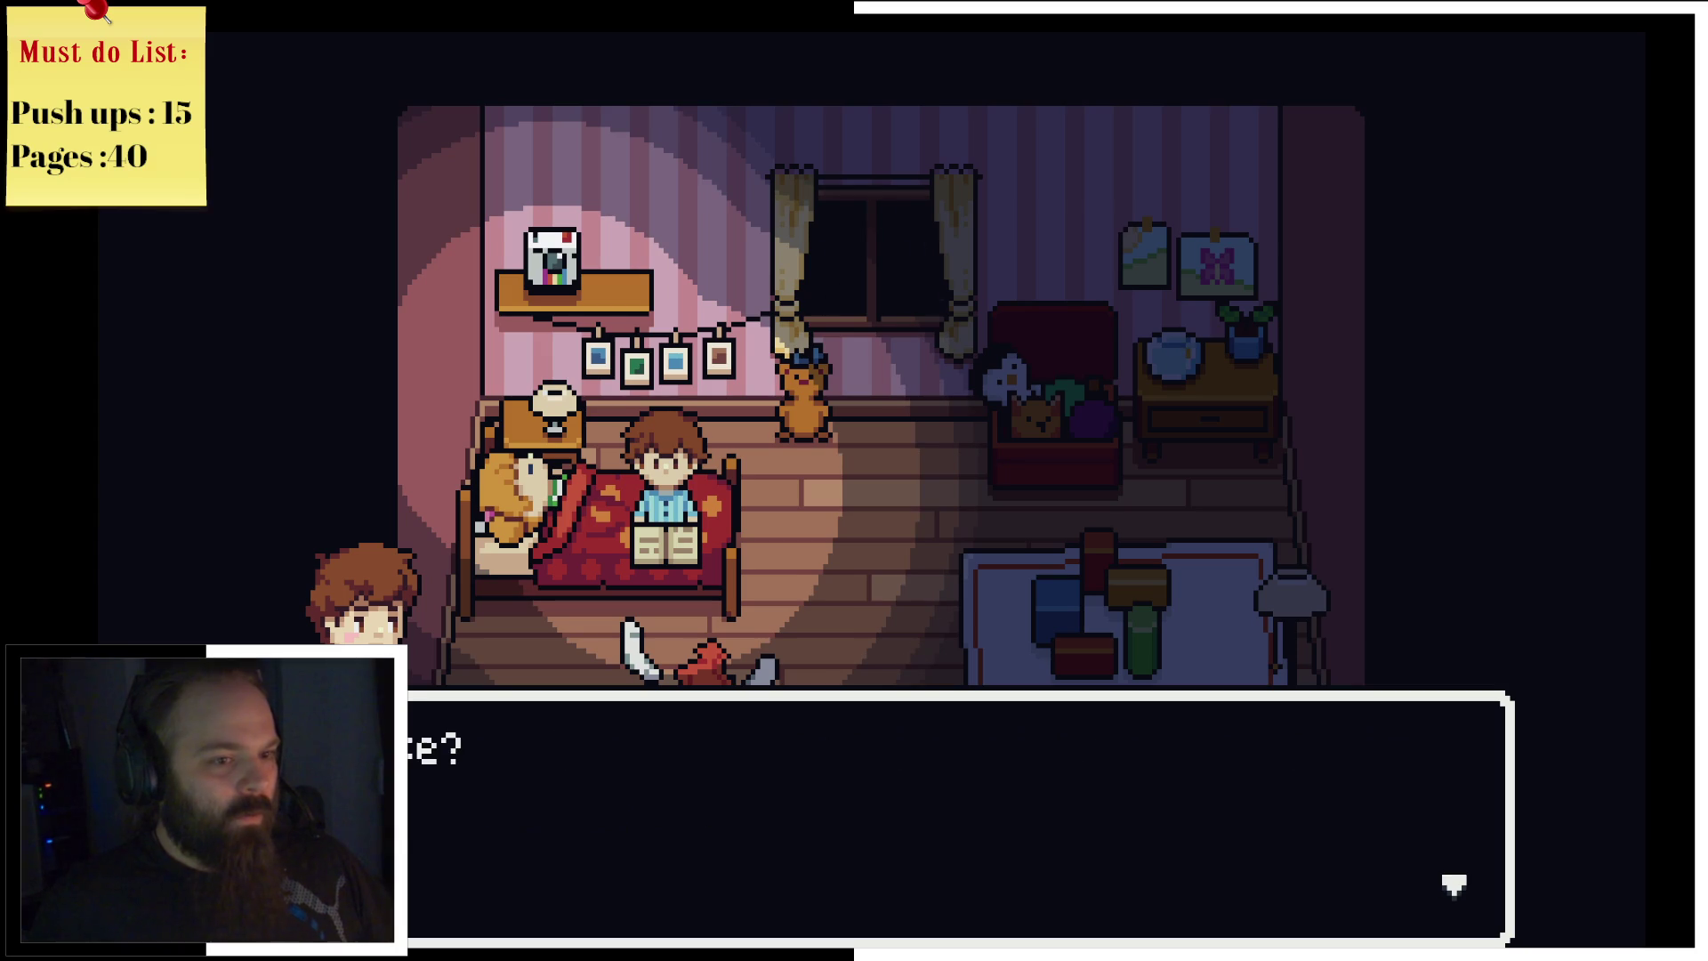
pyautogui.press('z')
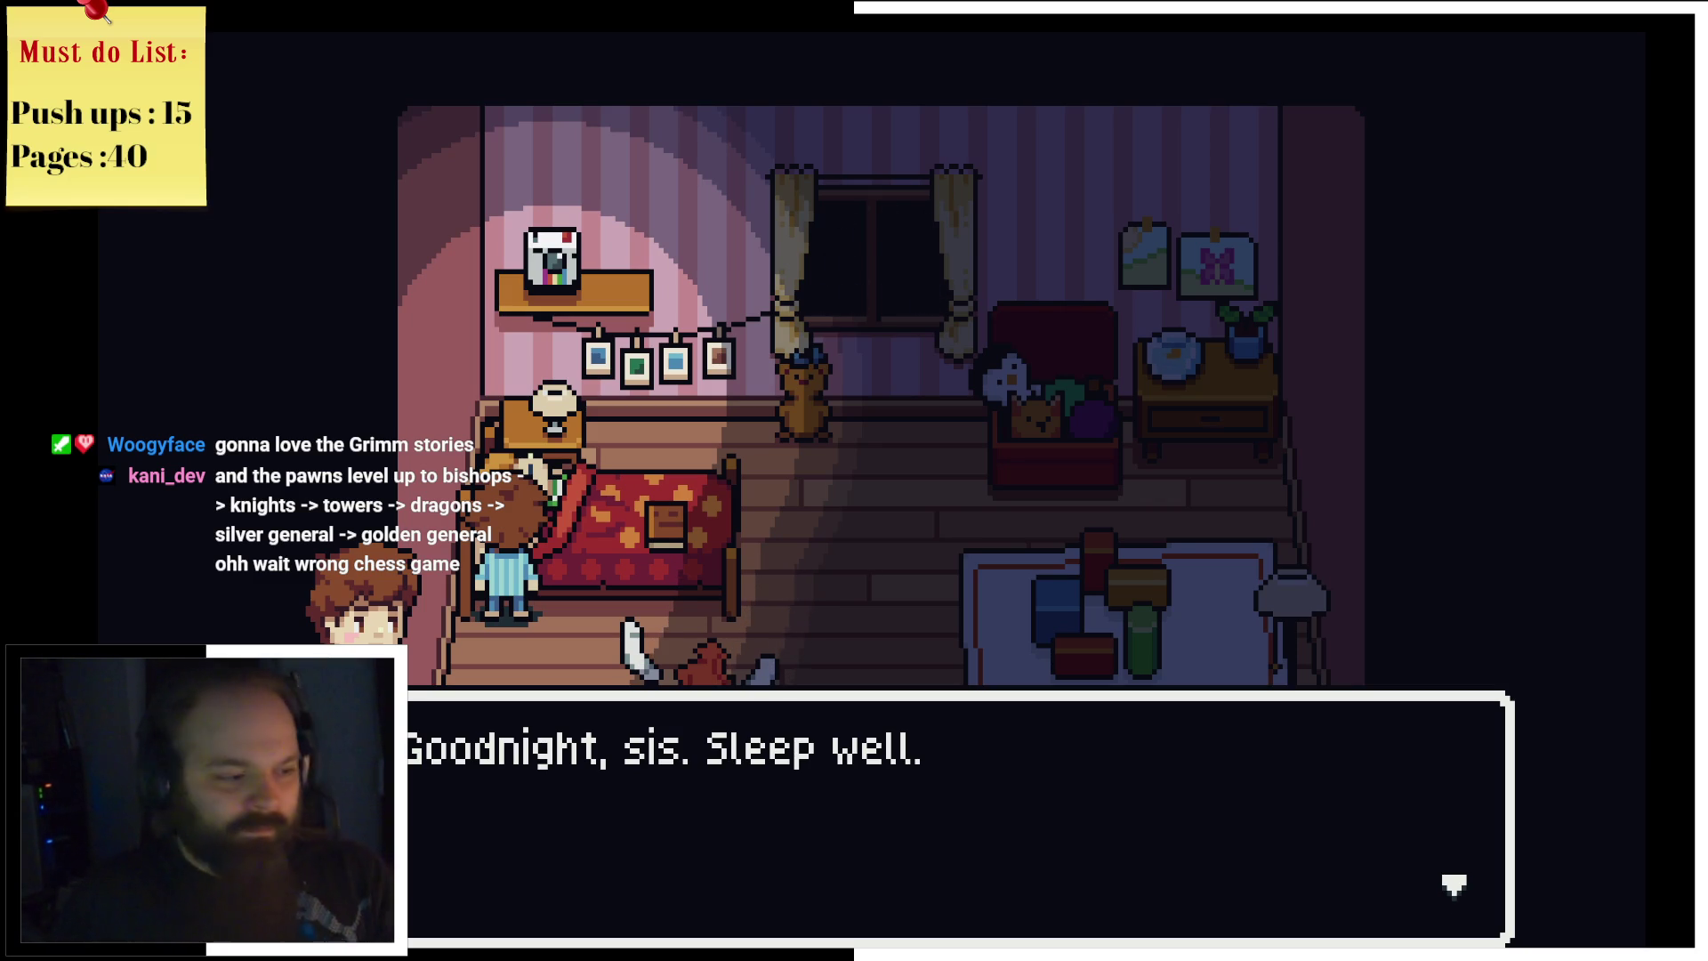
pyautogui.press('Return')
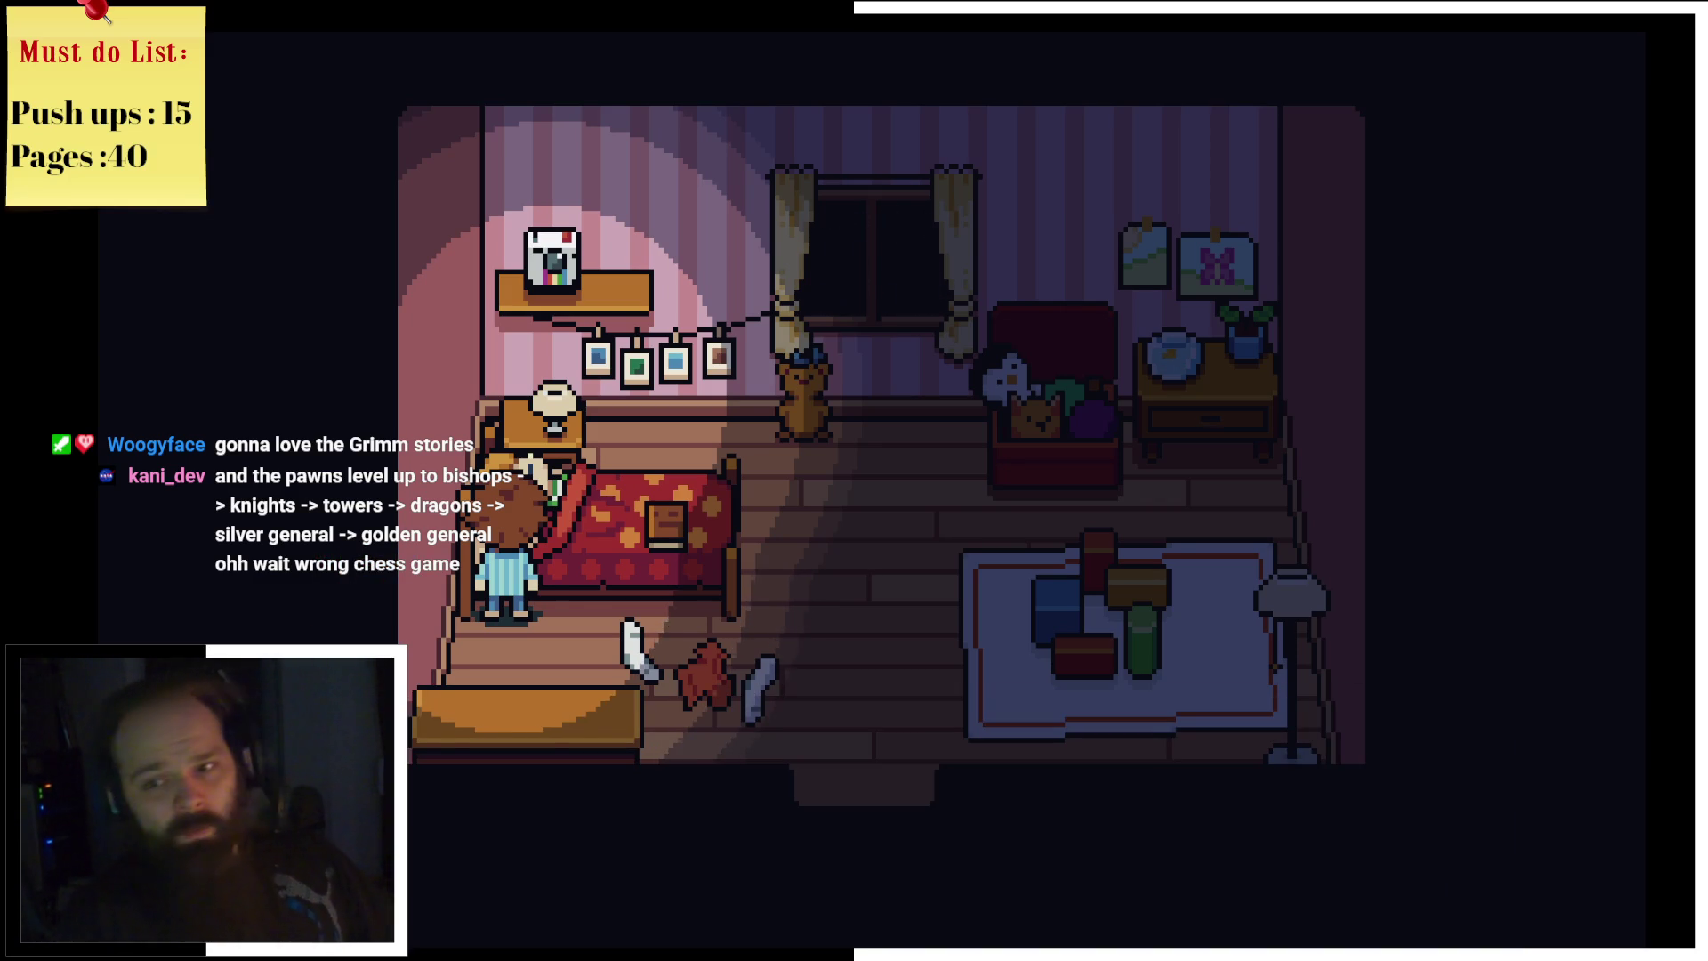
pyautogui.press('Right')
pyautogui.press('Down')
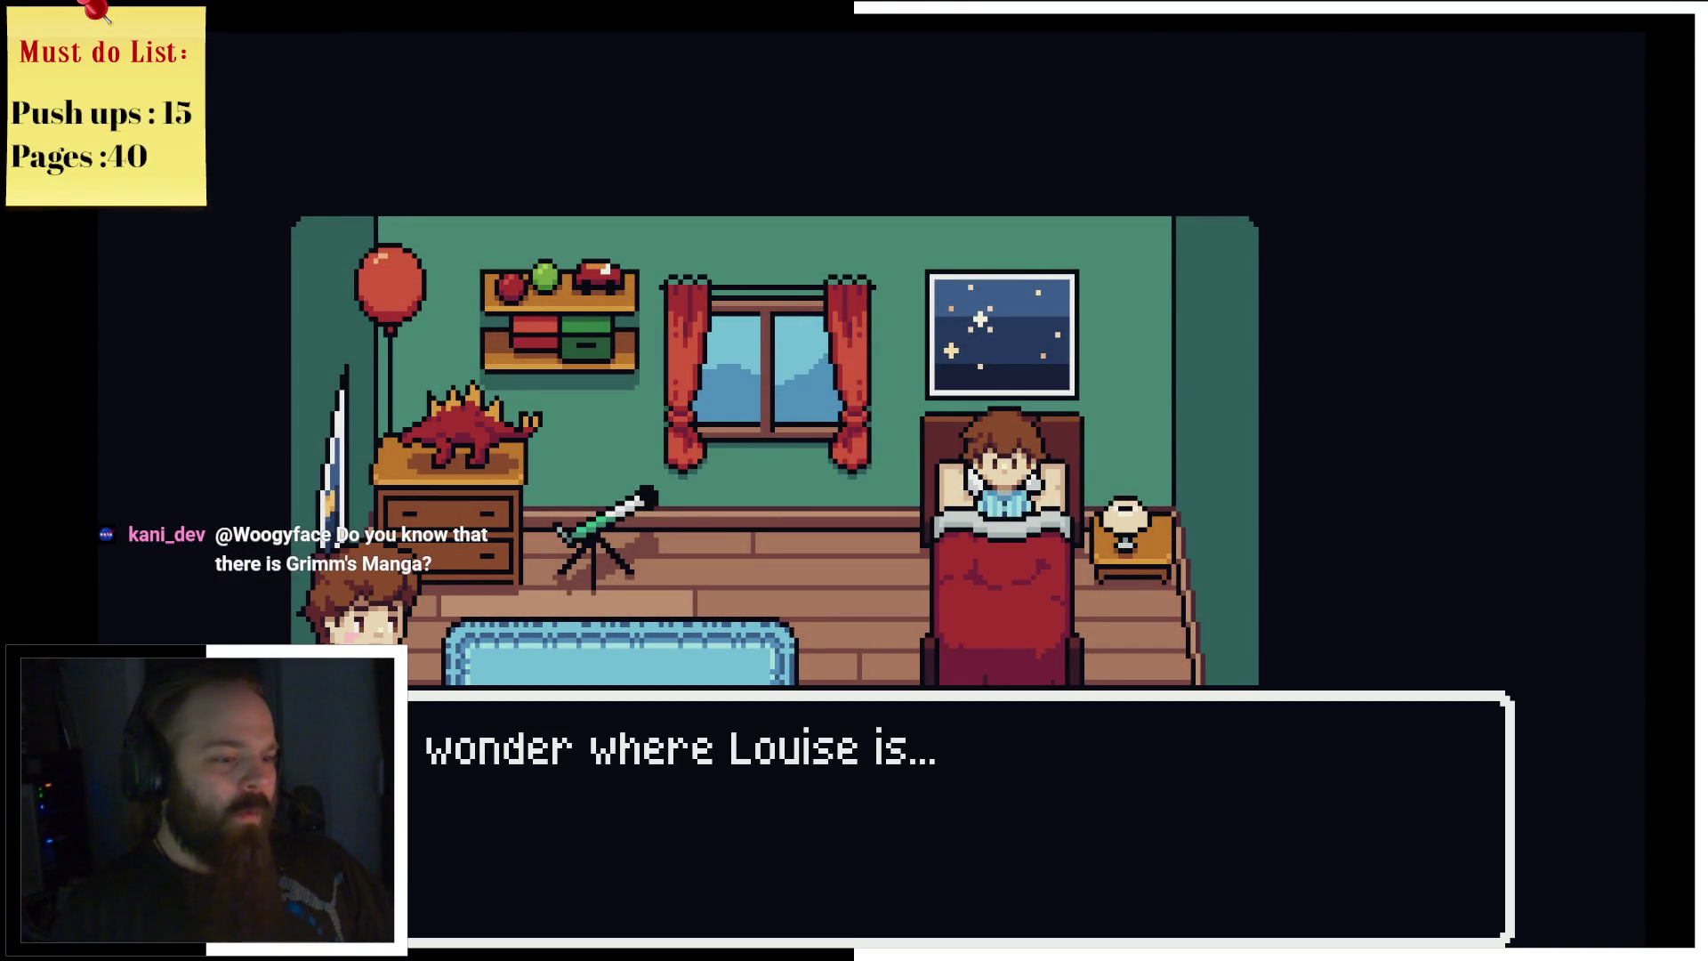
# Step: Dismiss the boy's morning thought and walk him up and left across the rug
pyautogui.press('z')
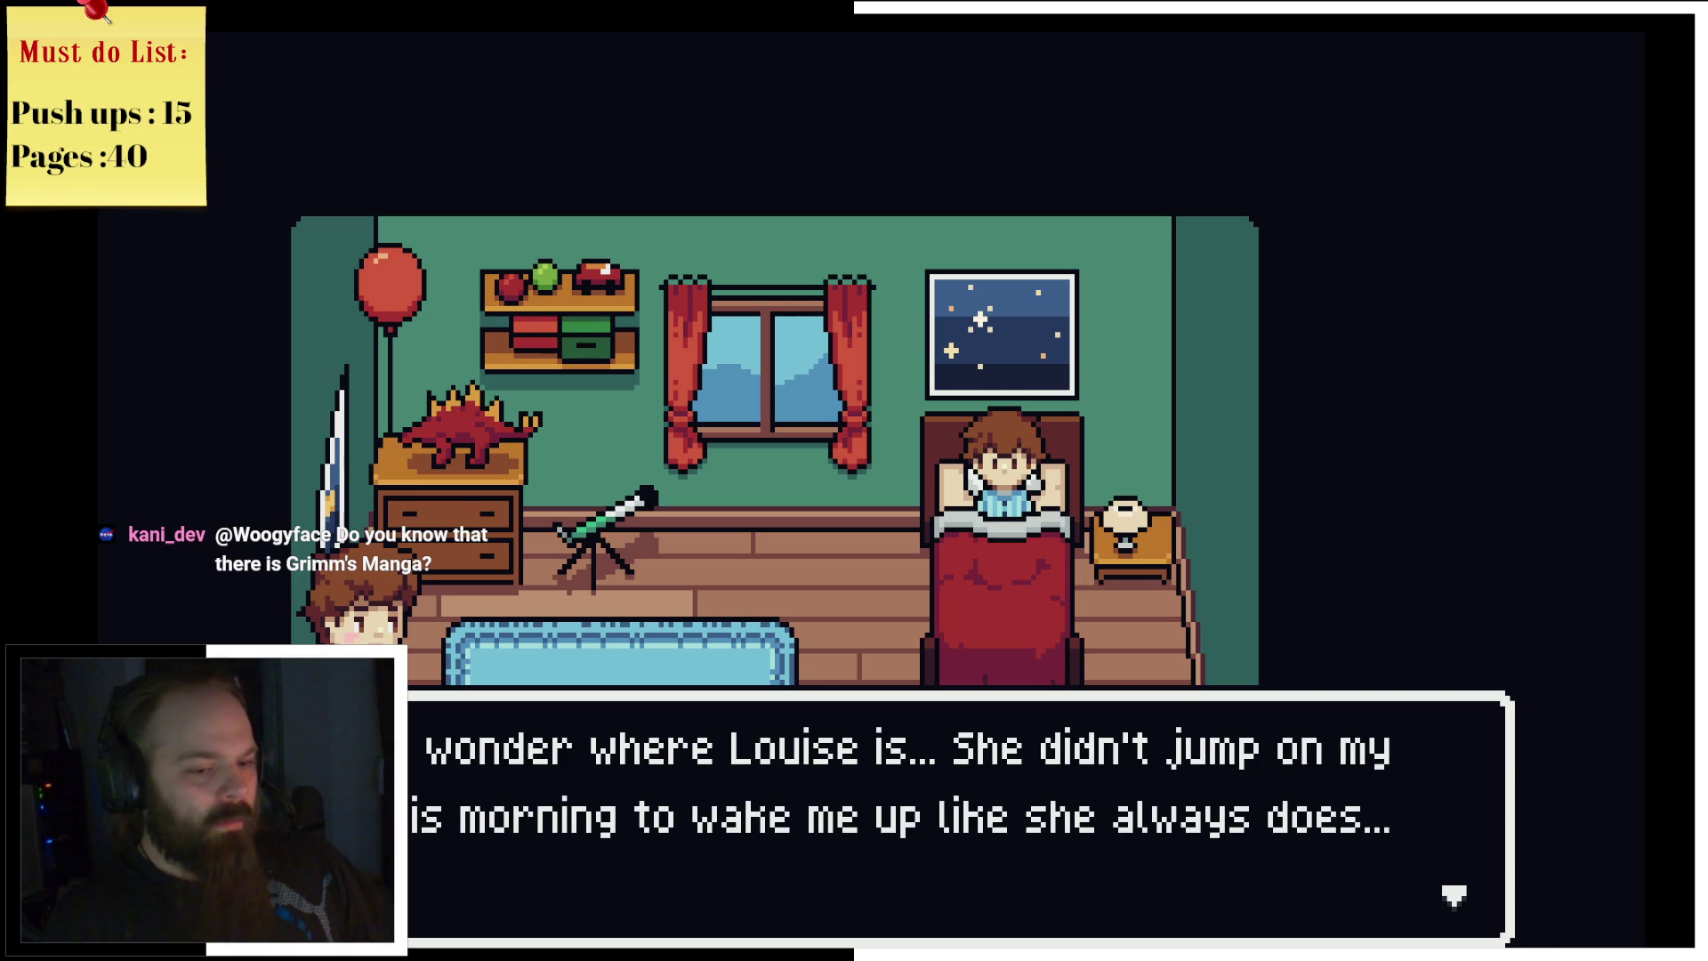
pyautogui.press('z')
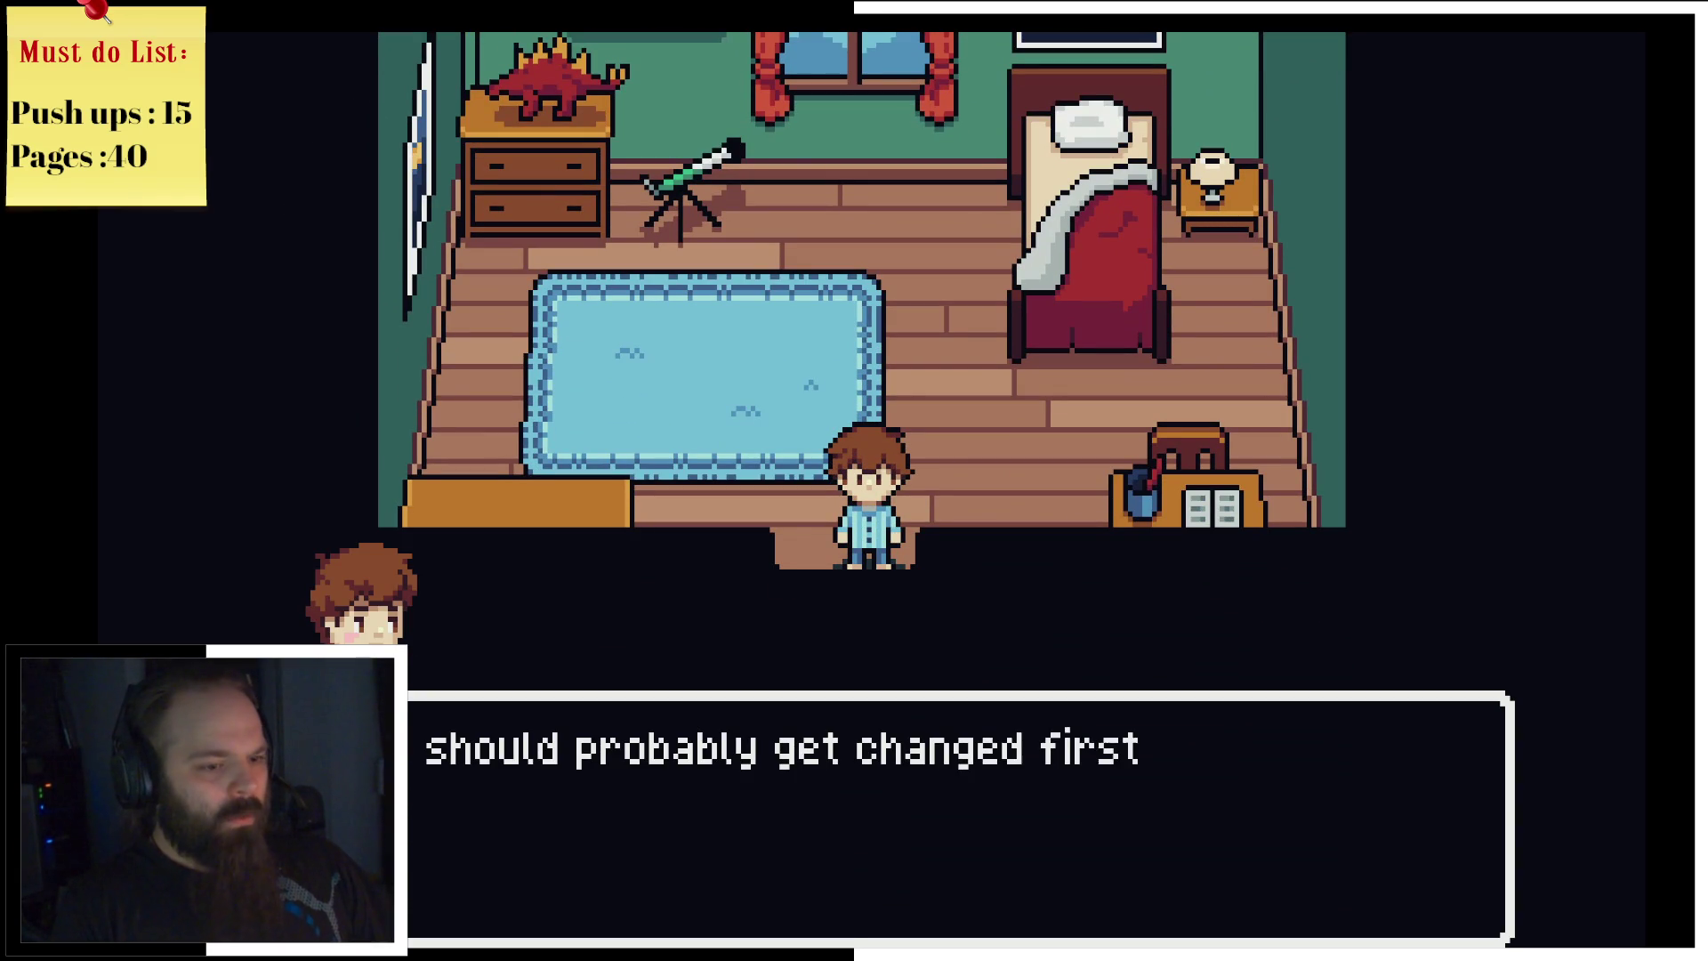
pyautogui.press('z')
pyautogui.press('Up')
pyautogui.press('Up')
pyautogui.press('Left')
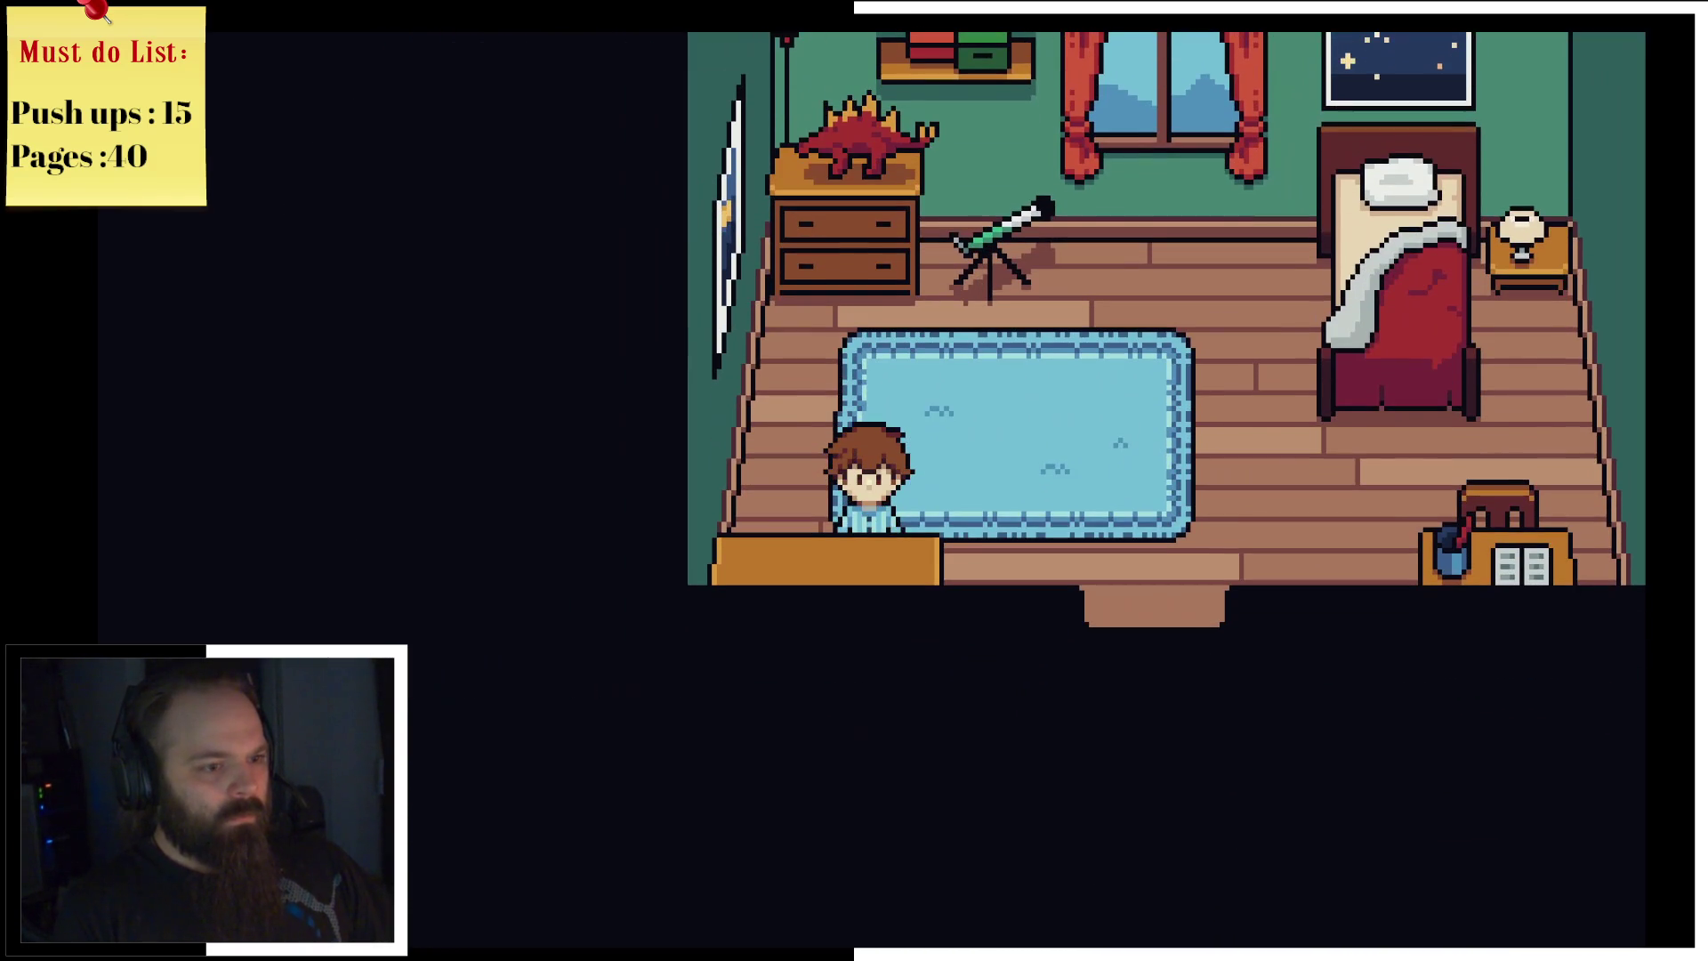
# Step: Examine the bookshelf of astronomy and dinosaur books, then inspect the dresser
pyautogui.press('z')
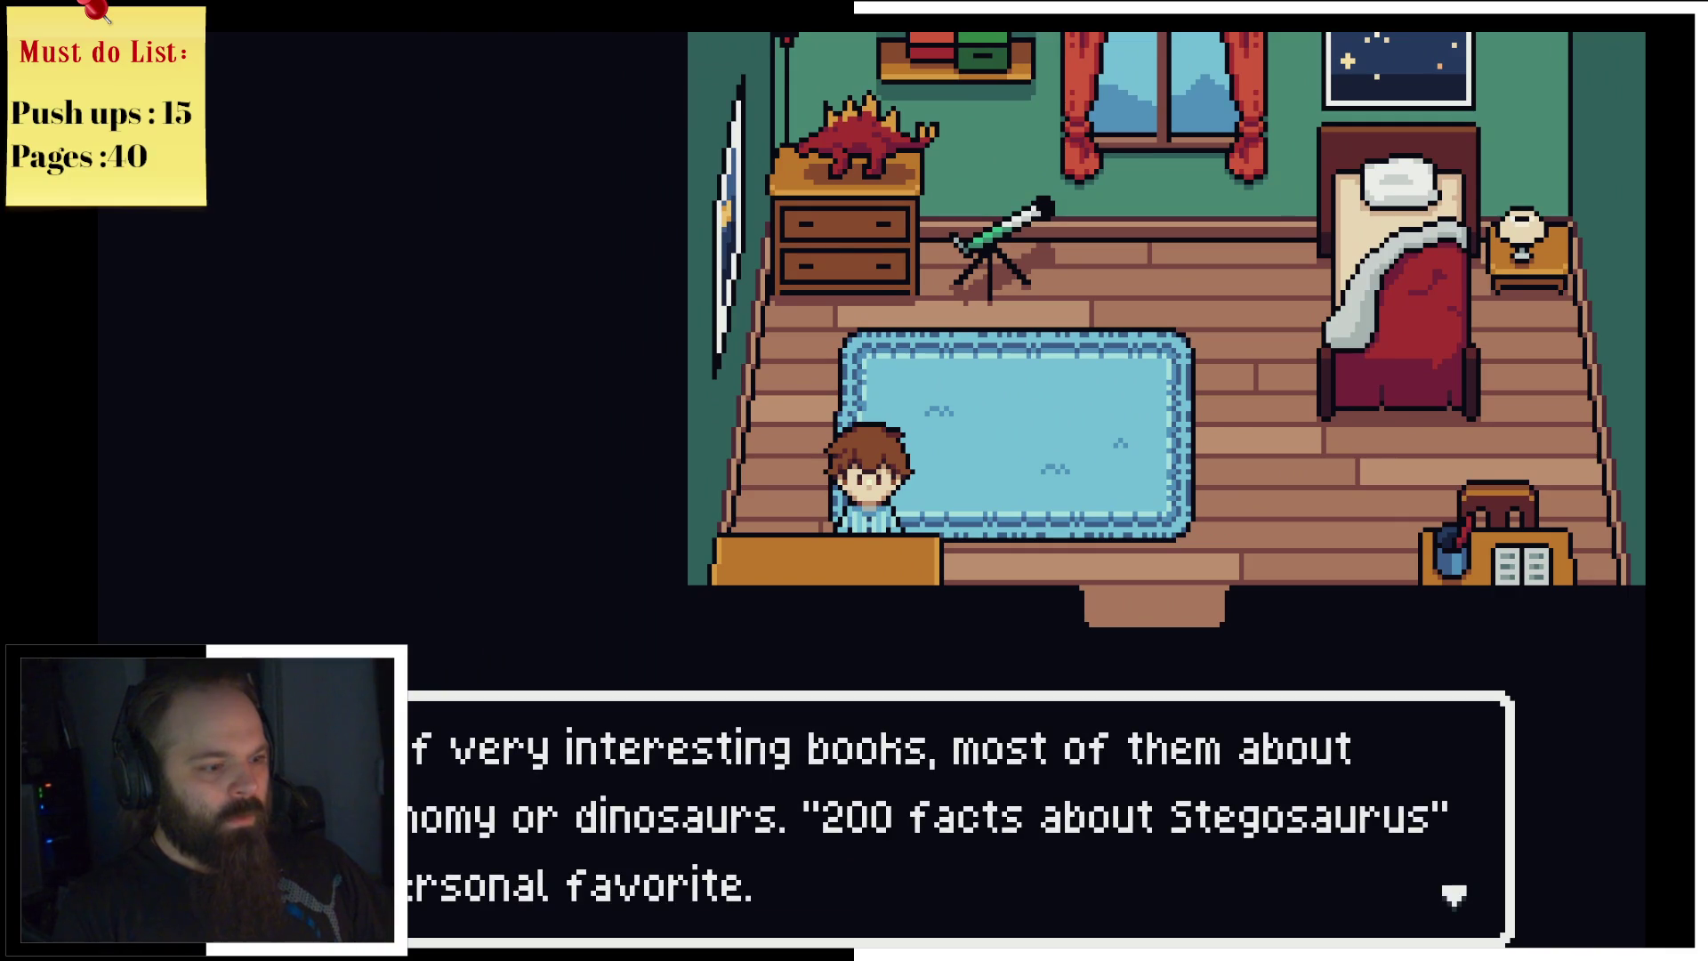
pyautogui.press('z')
pyautogui.press('Up')
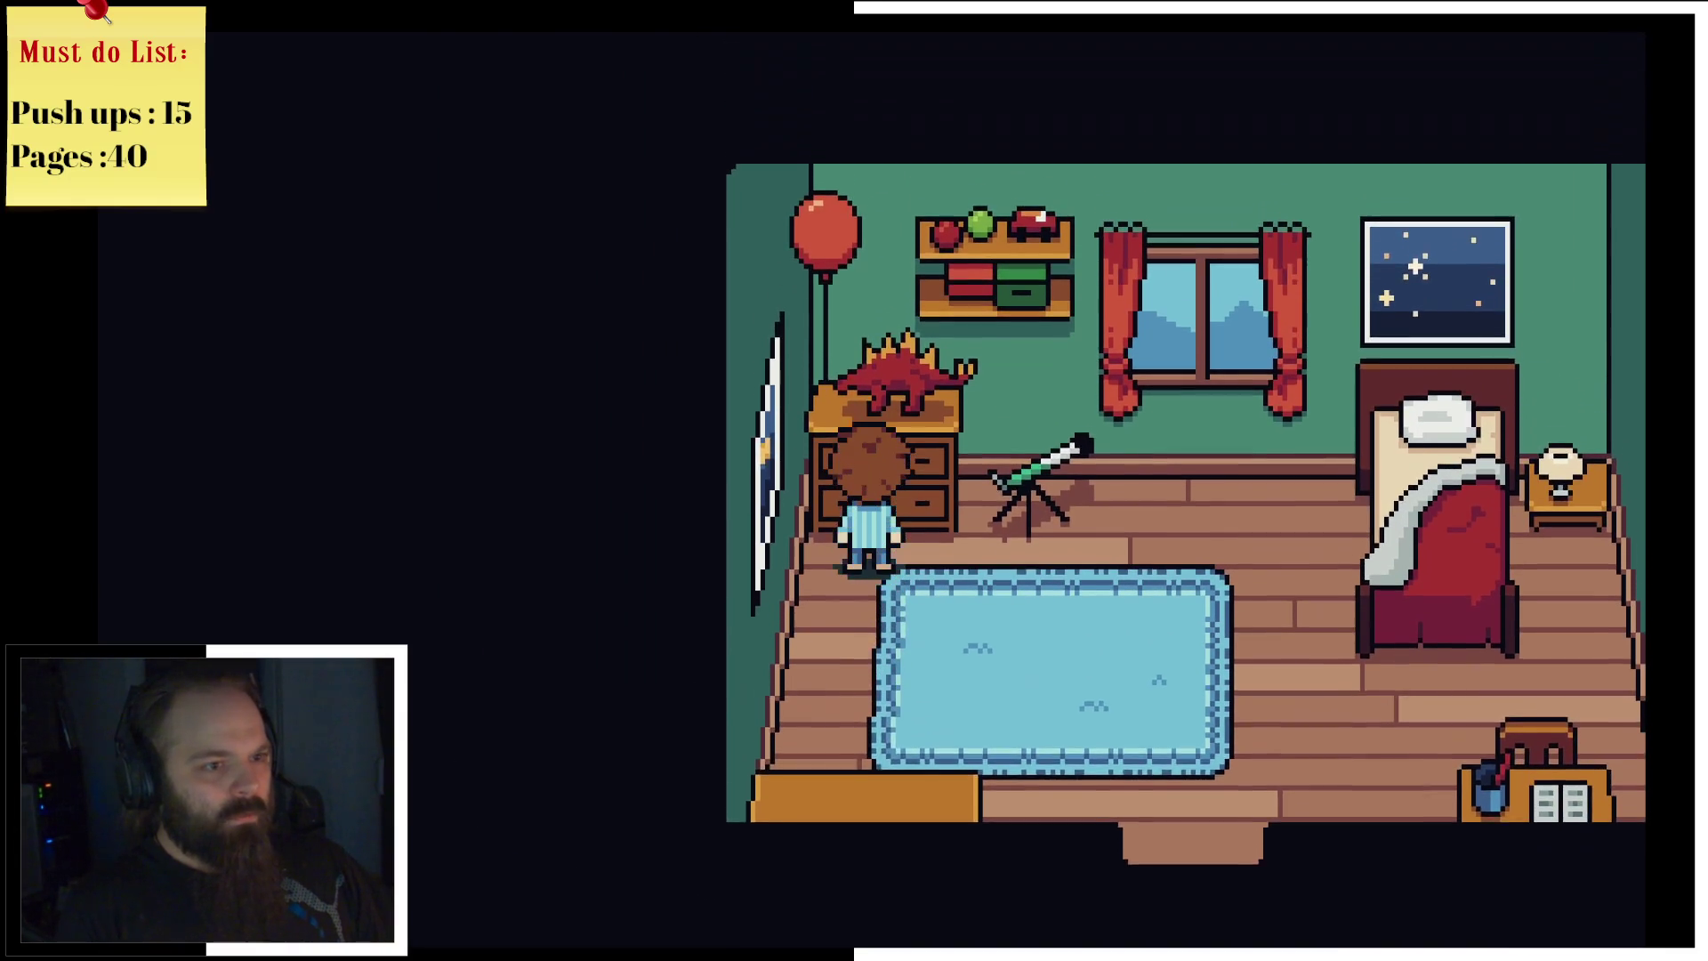
pyautogui.press('z')
pyautogui.press('z')
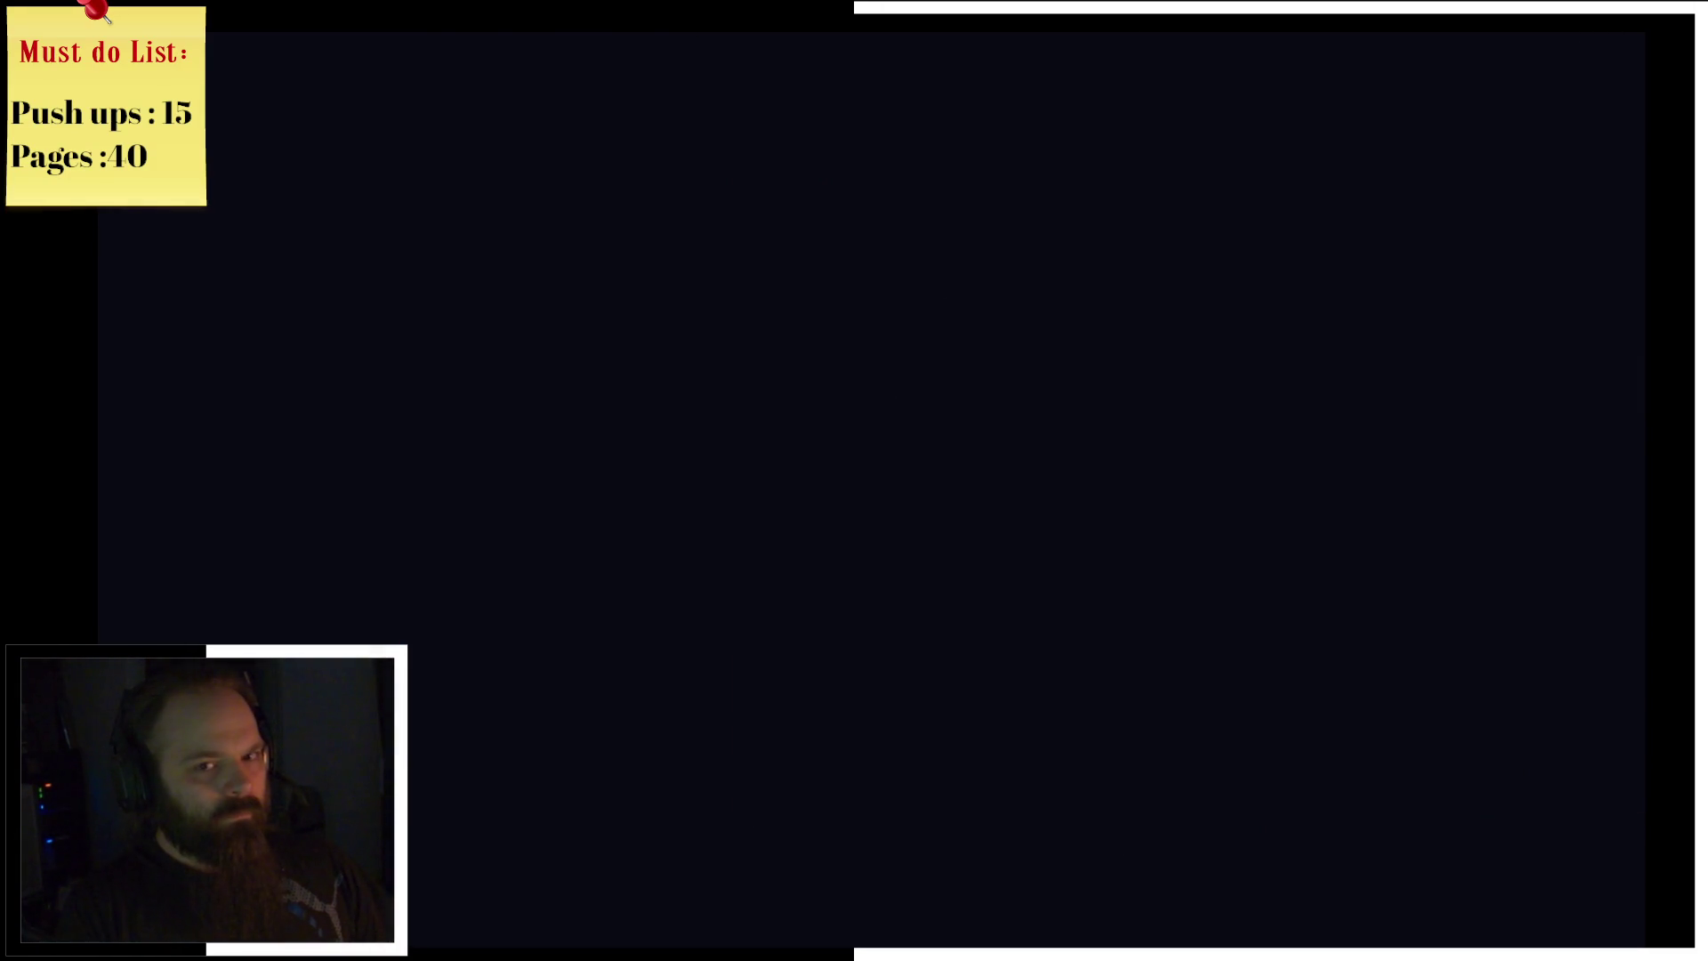
# Step: Walk off the rug and leave the boy's bedroom for the upstairs hallway
pyautogui.press('Down')
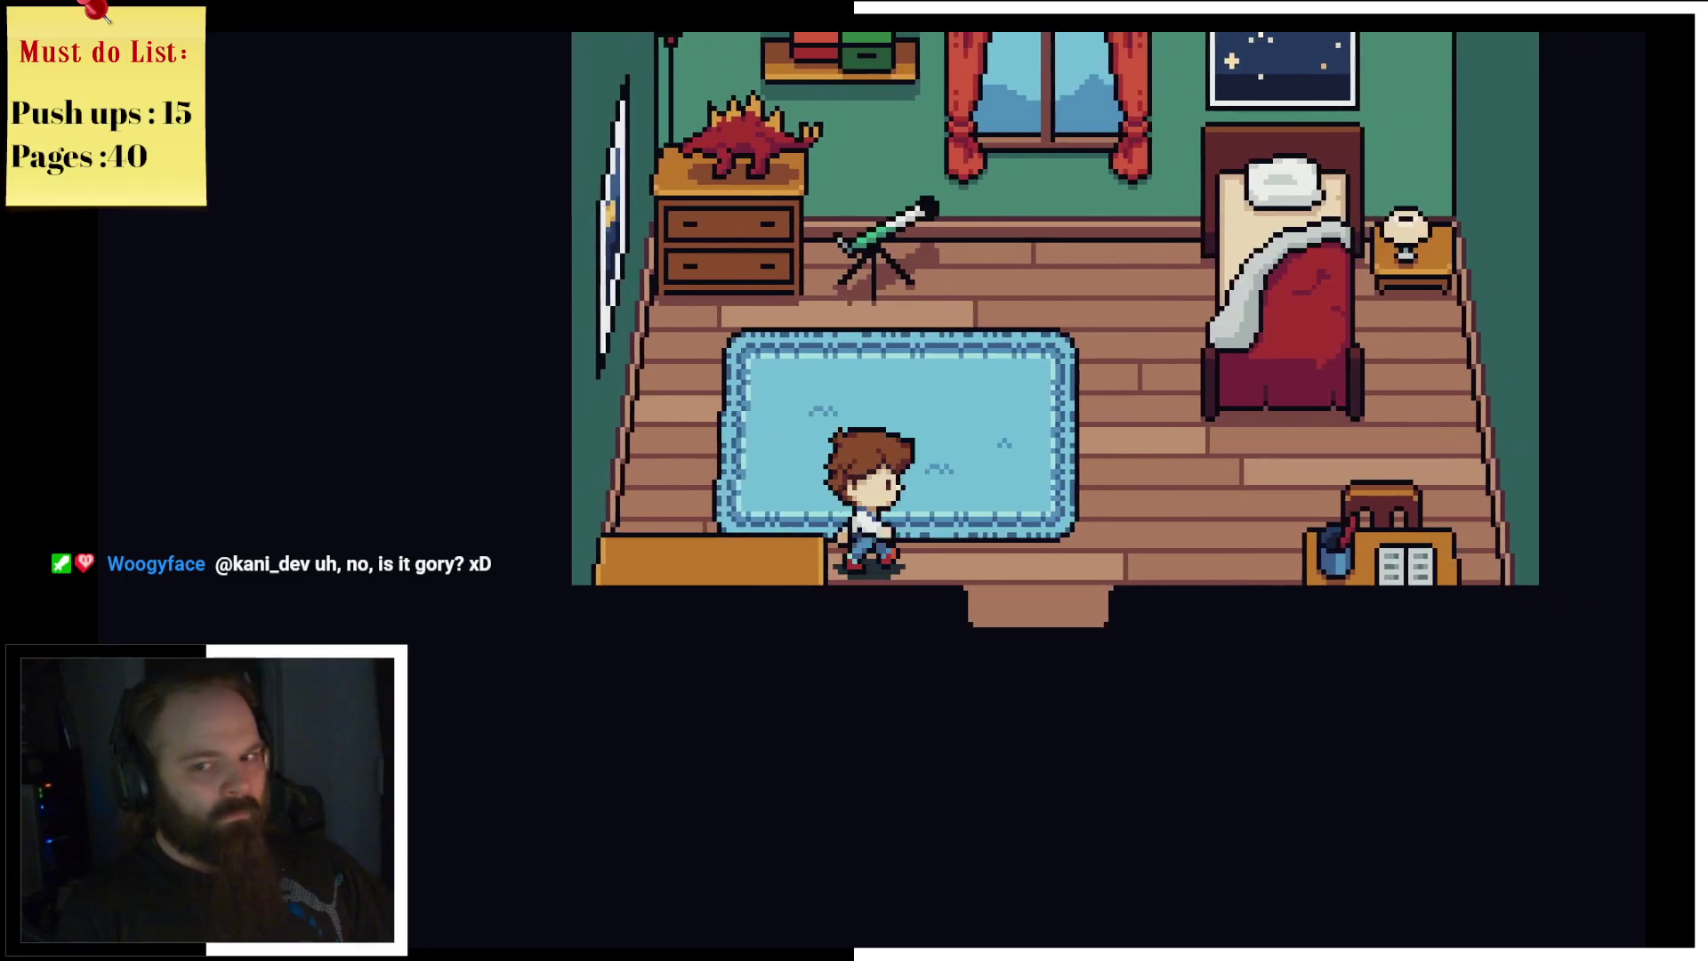
pyautogui.press('Up')
pyautogui.press('Right')
pyautogui.press('Down')
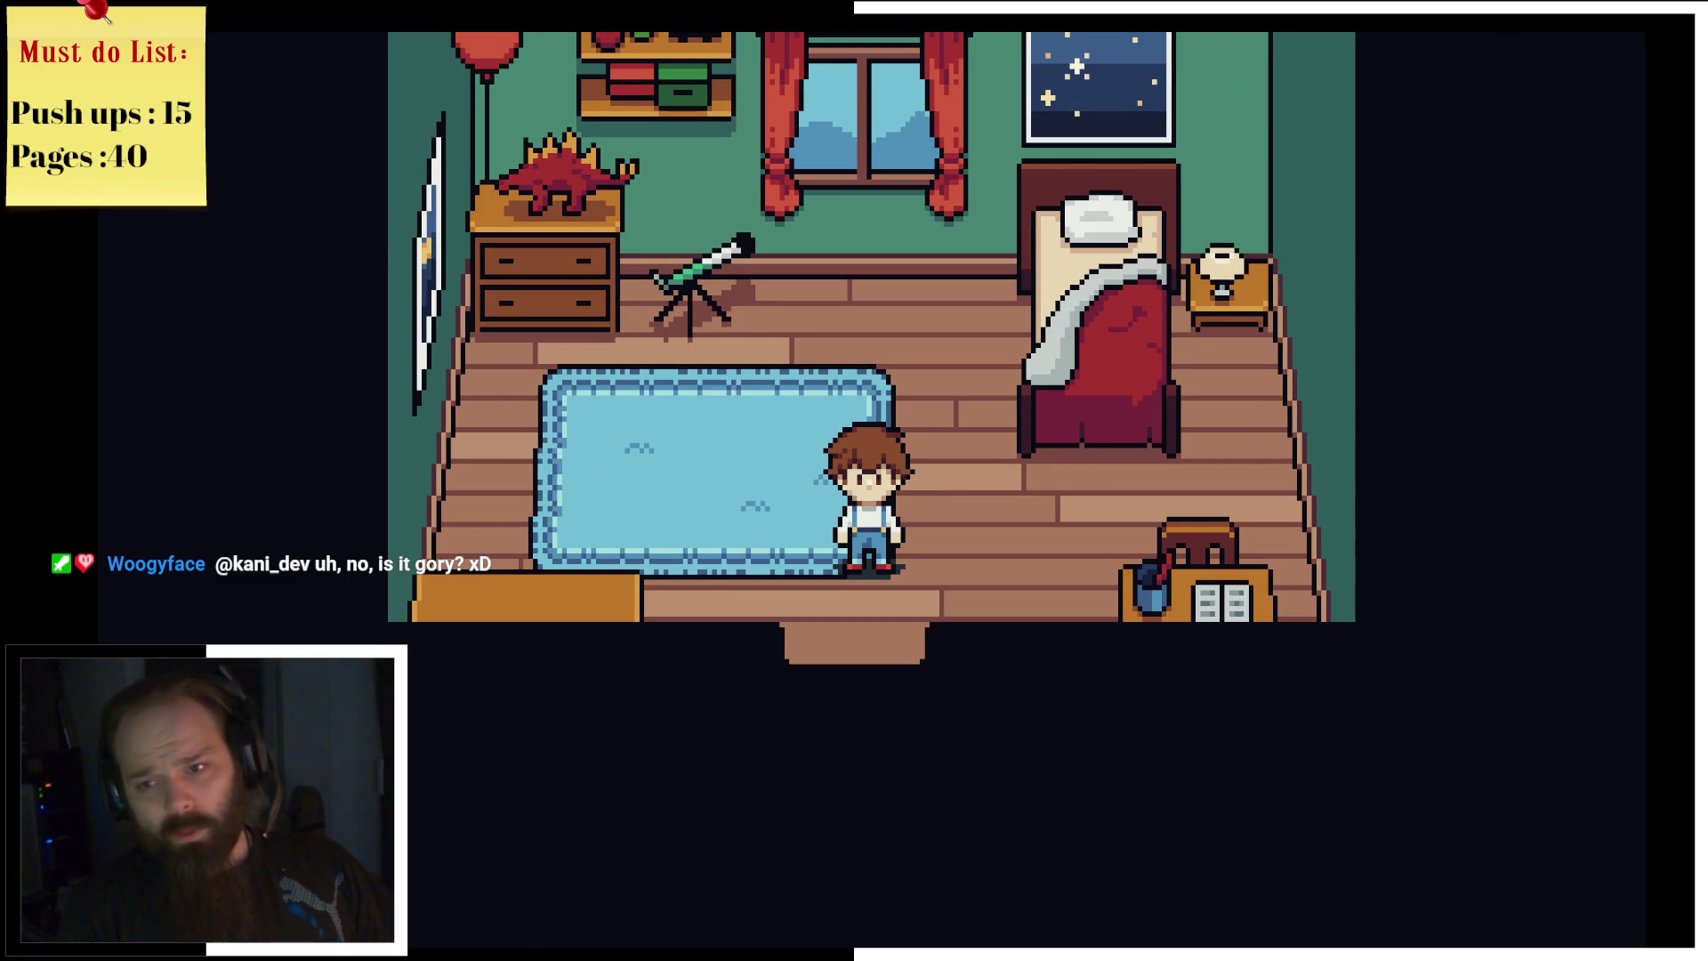
pyautogui.press('Down')
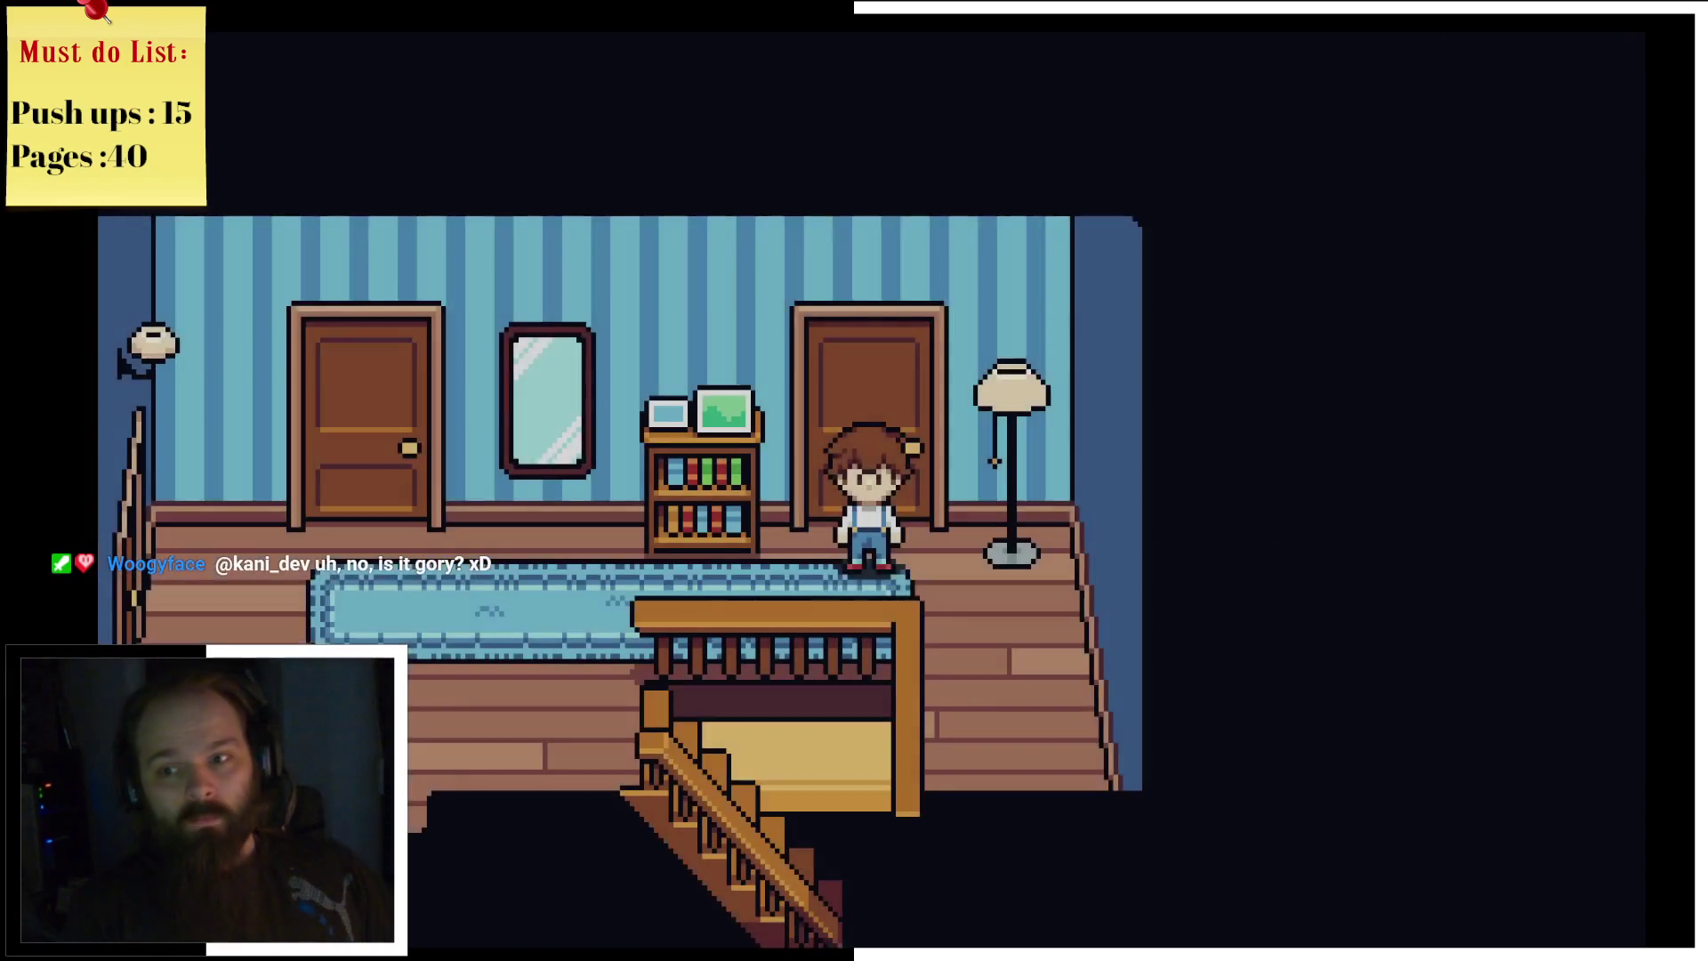
# Step: Look into the hallway mirror and read the remark
pyautogui.press('Left')
pyautogui.press('Up')
pyautogui.press('z')
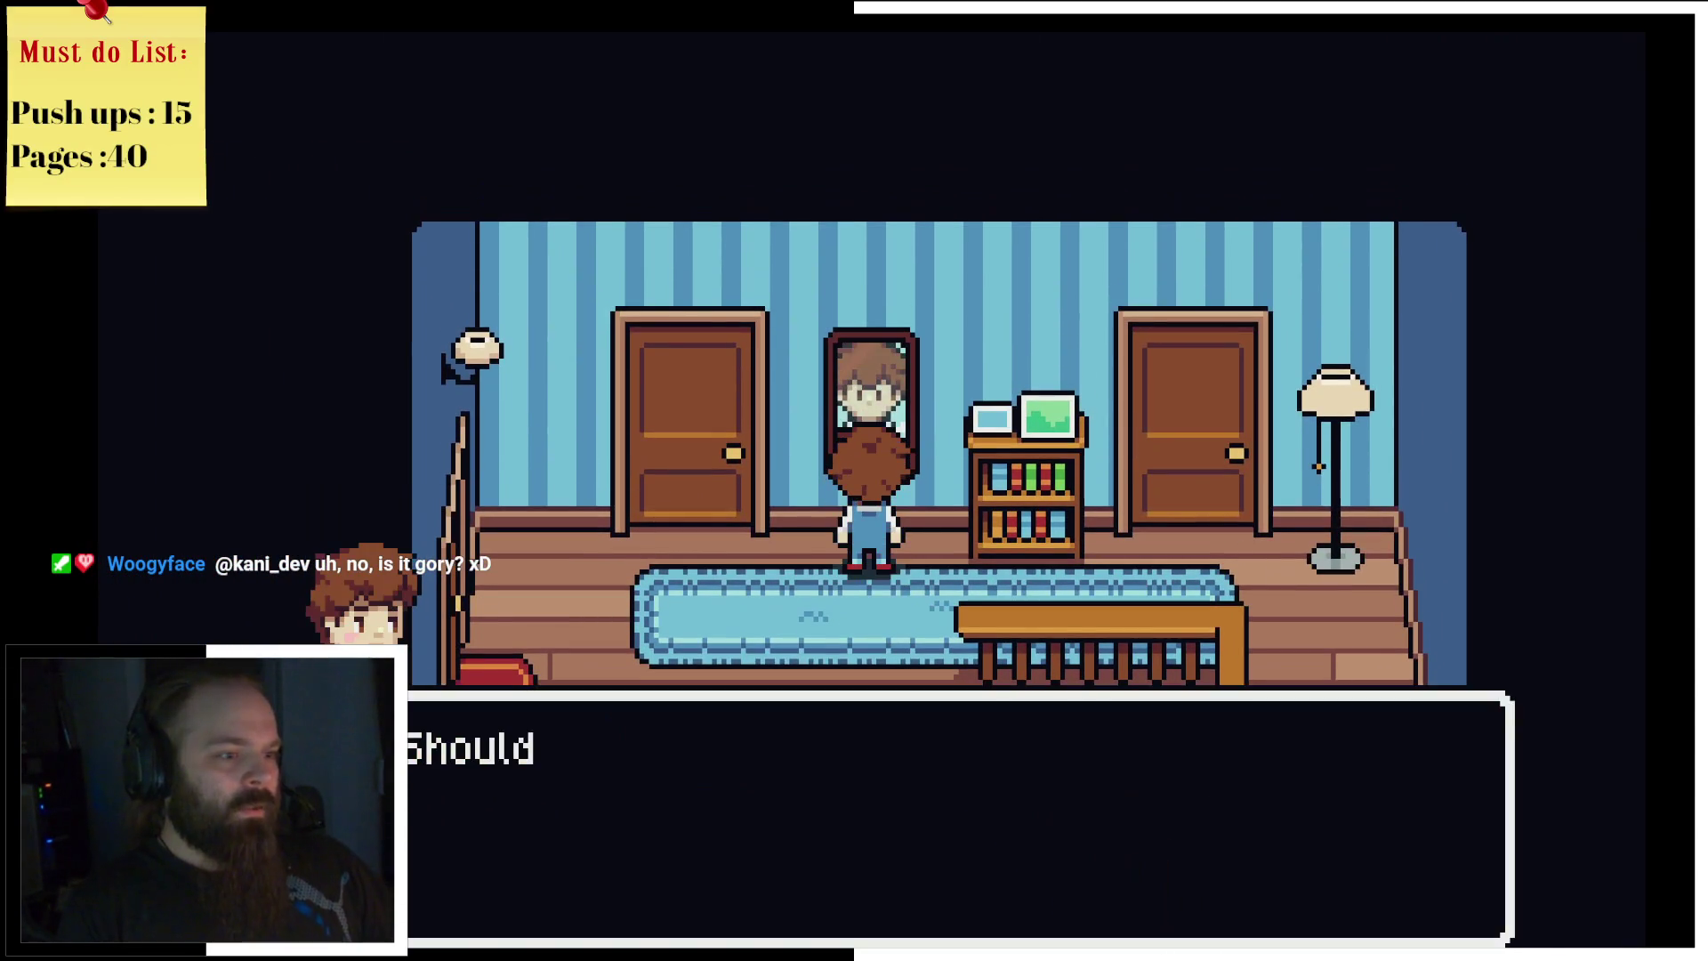
pyautogui.press('z')
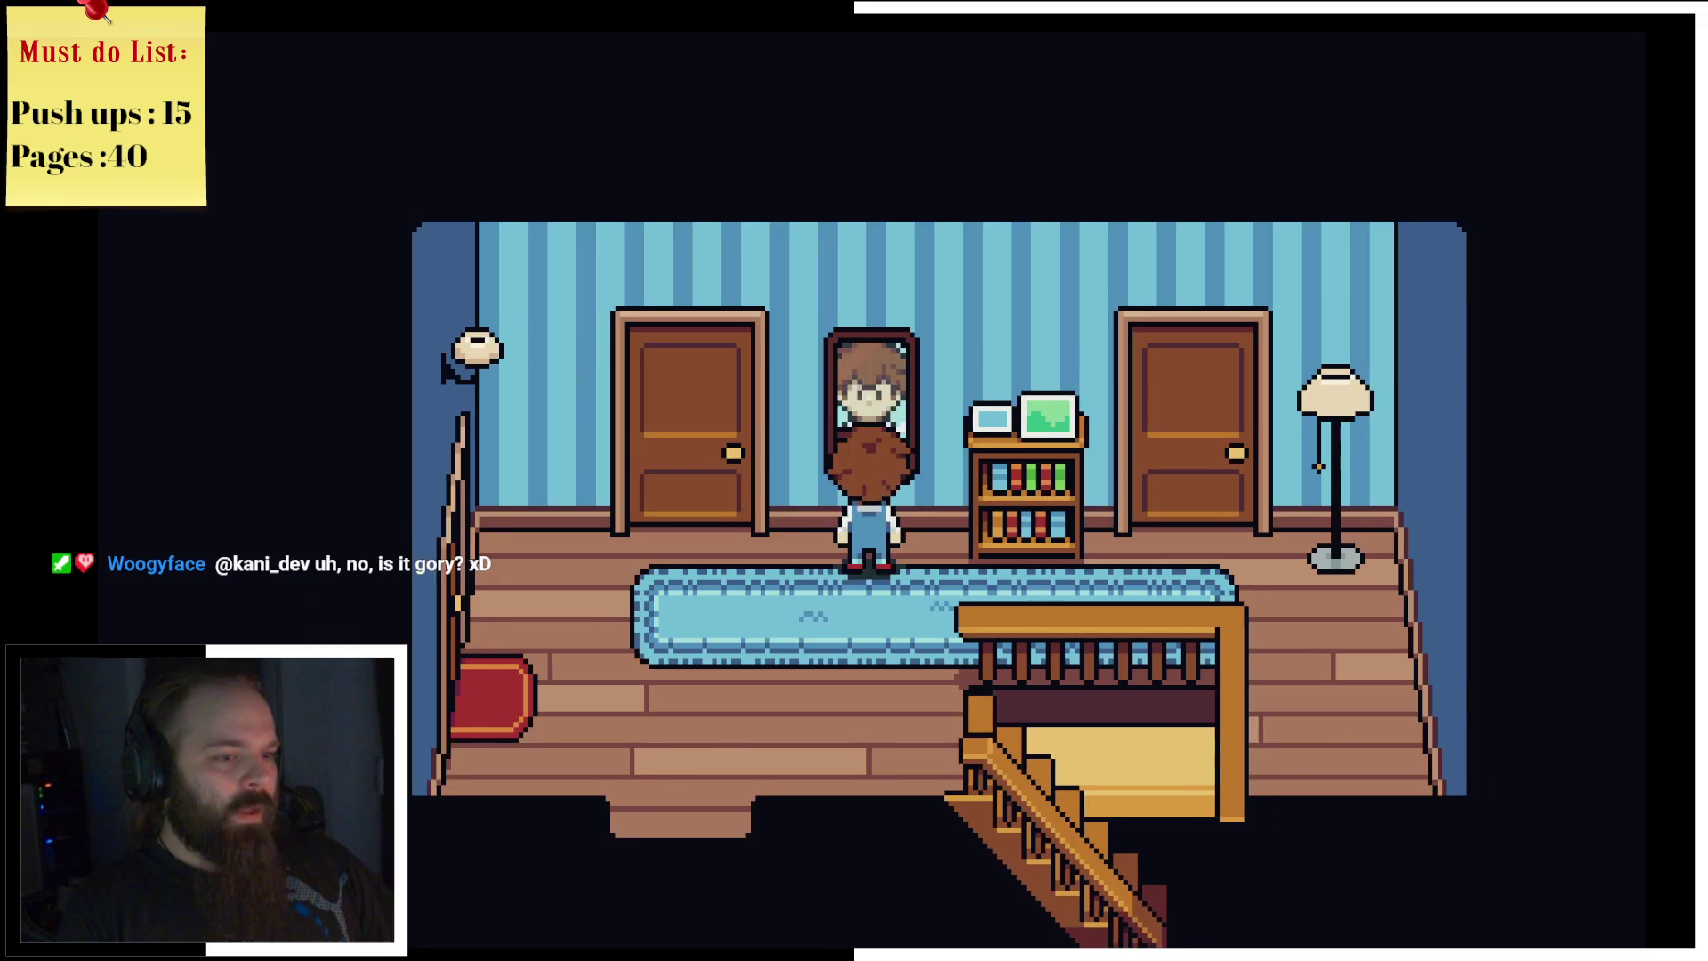
pyautogui.press('Left')
# Step: Enter the pink bedroom, inspect the empty bed and the bookshelf, and head back out
pyautogui.press('Up')
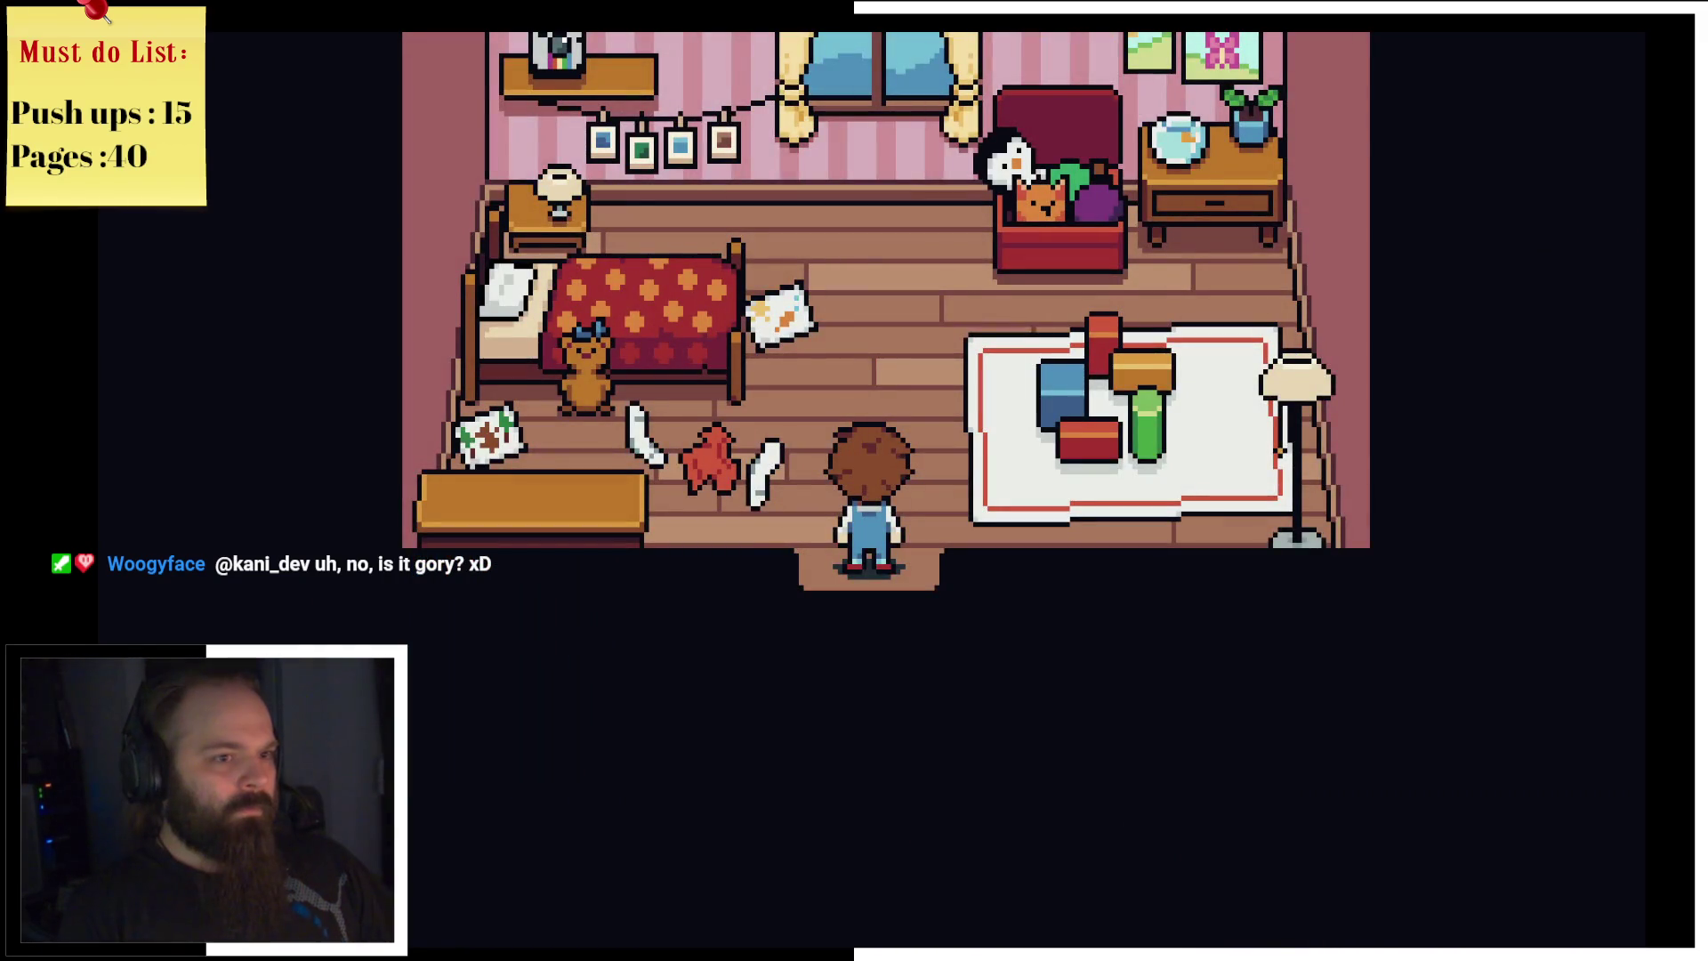
pyautogui.press('Left')
pyautogui.press('z')
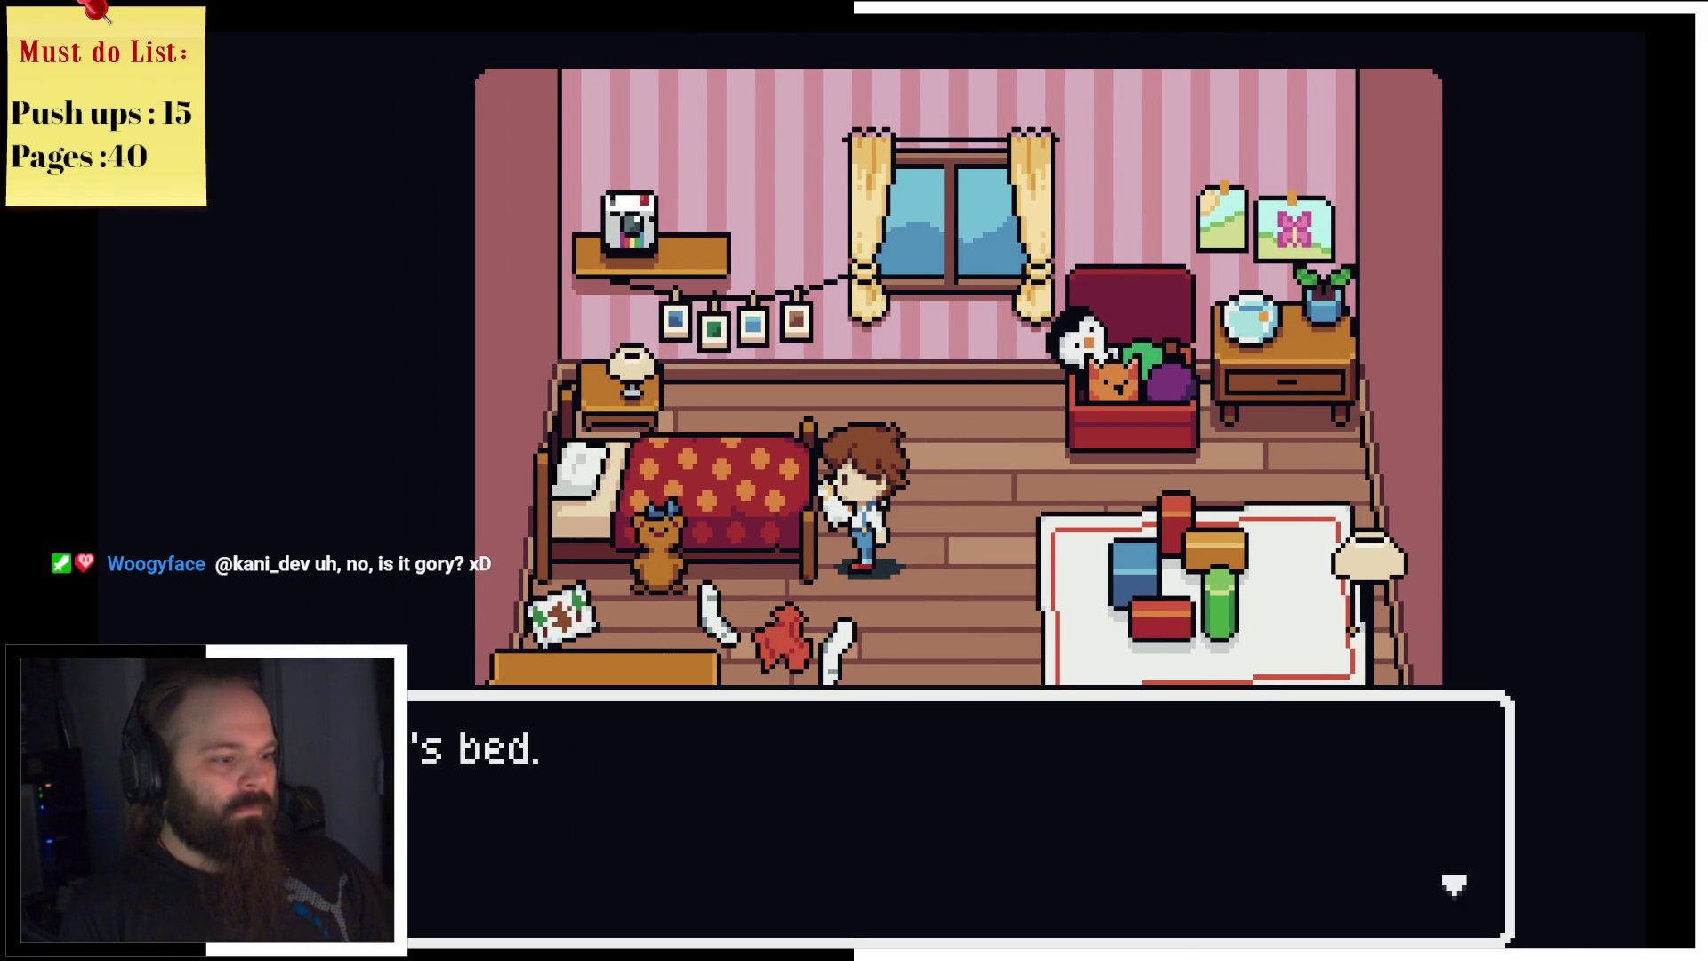
pyautogui.press('z')
pyautogui.press('Down')
pyautogui.press('Left')
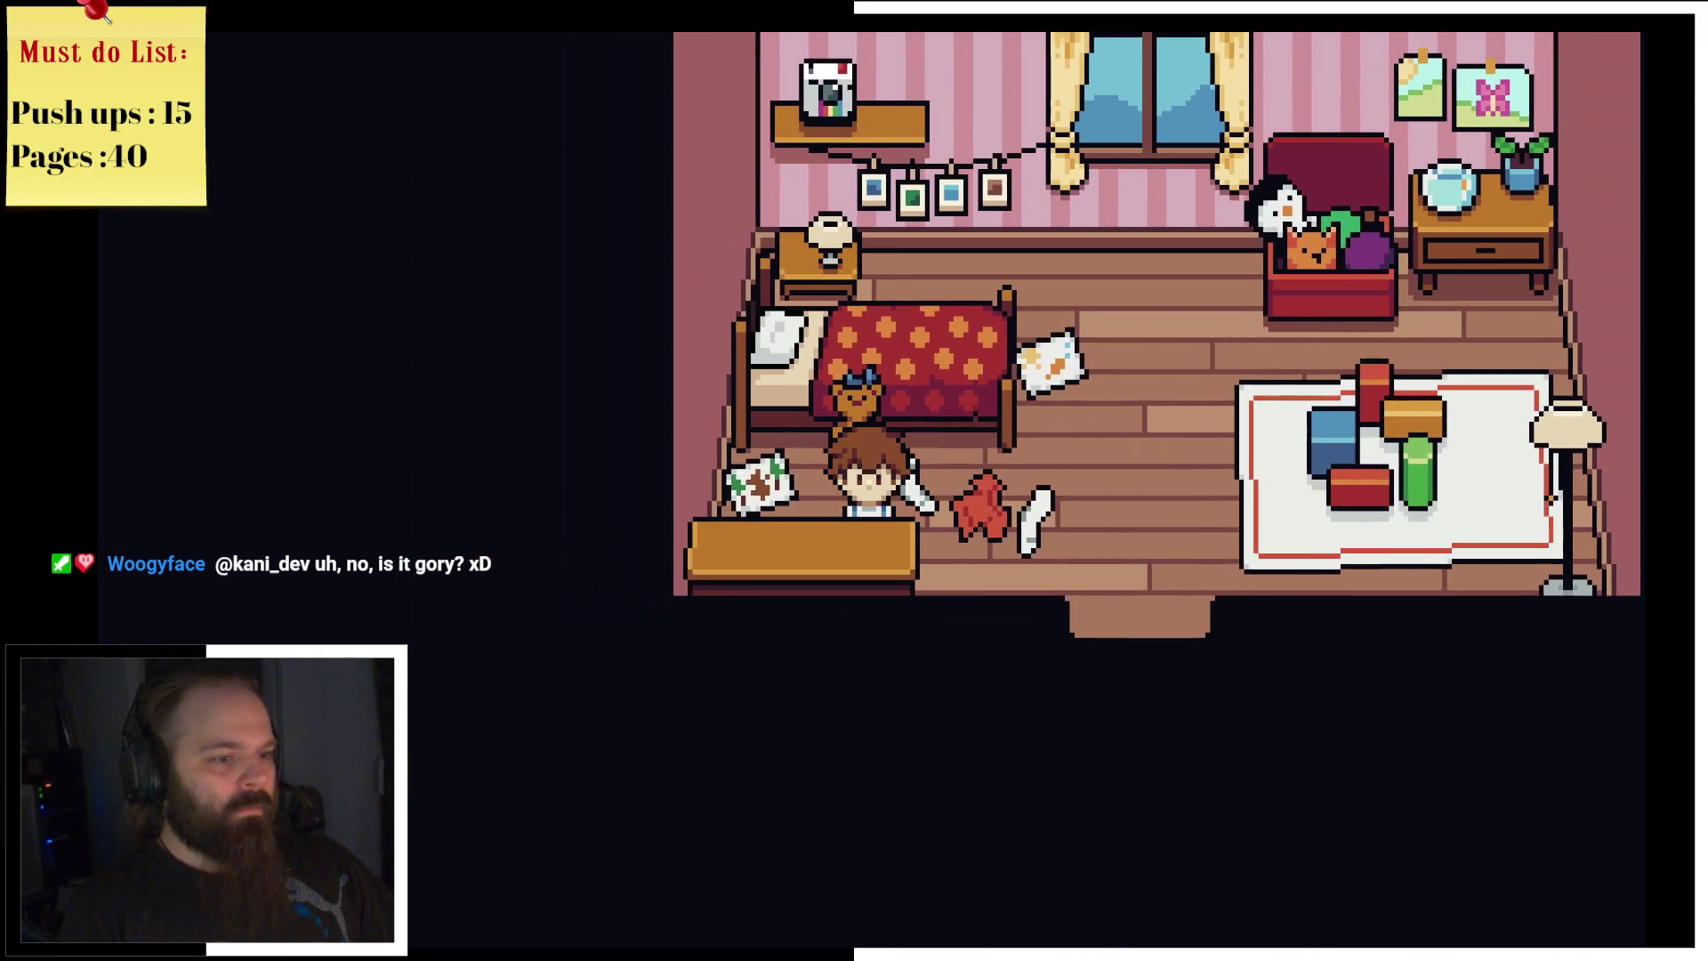
pyautogui.press('z')
pyautogui.press('z')
pyautogui.press('Right')
# Step: Leave the pink room, enter the blue double-bed bedroom, and walk past the nightstand and rug
pyautogui.press('Down')
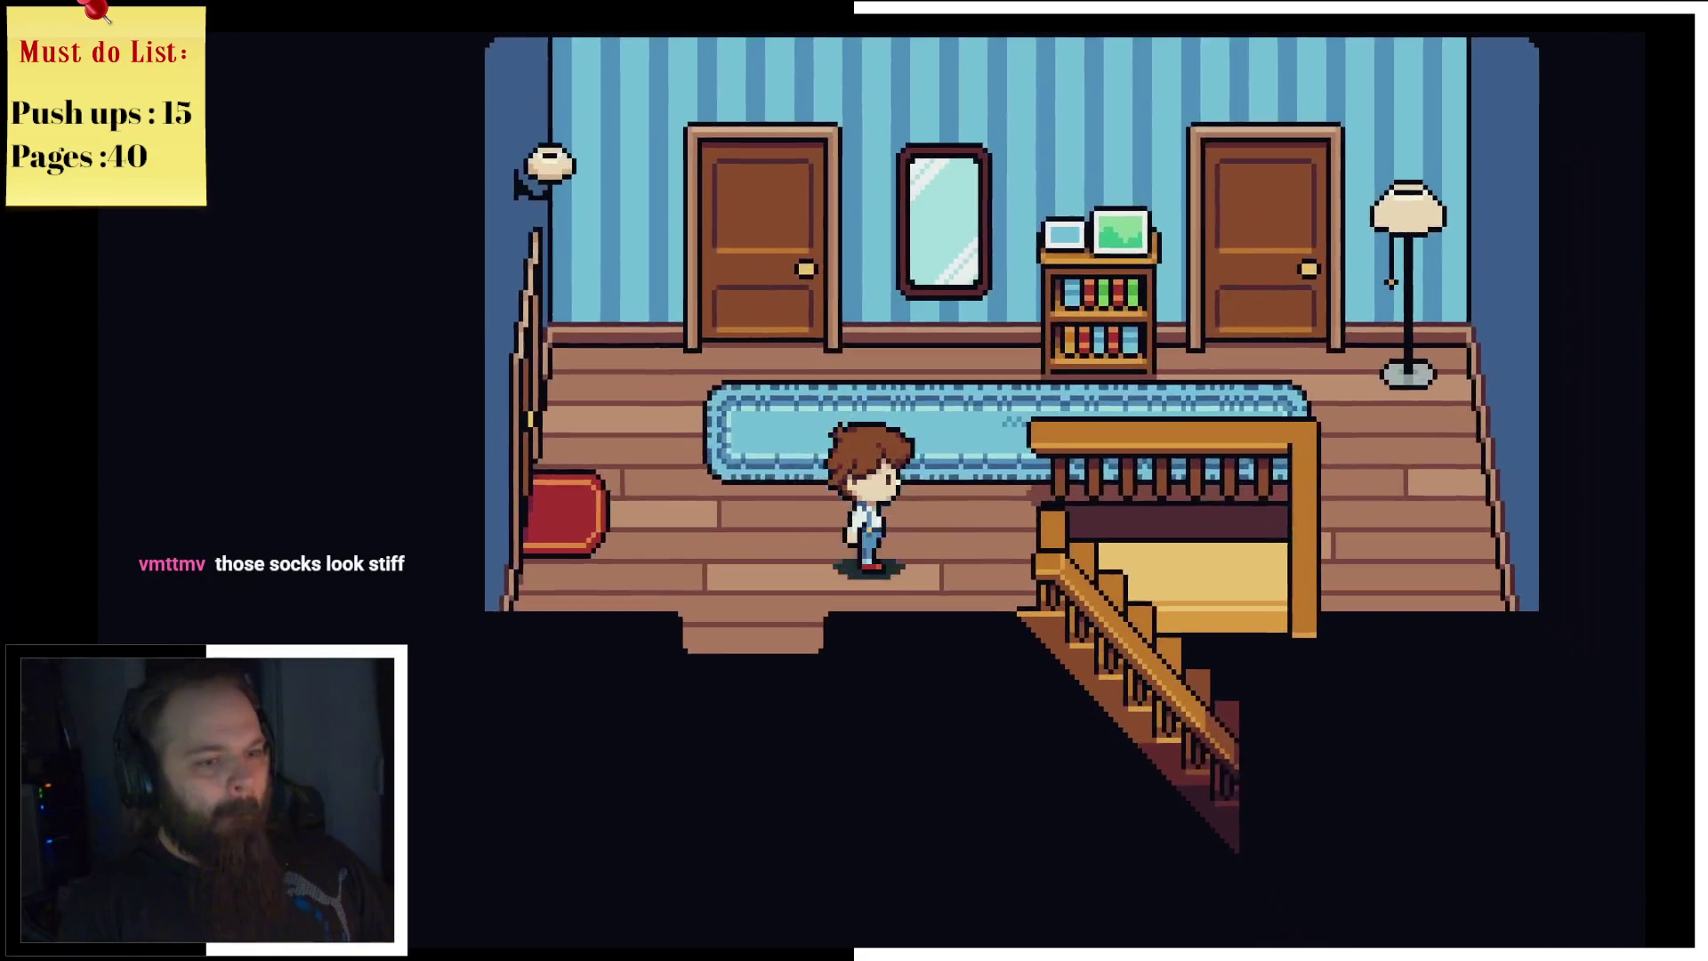
pyautogui.press('Left')
pyautogui.press('Down')
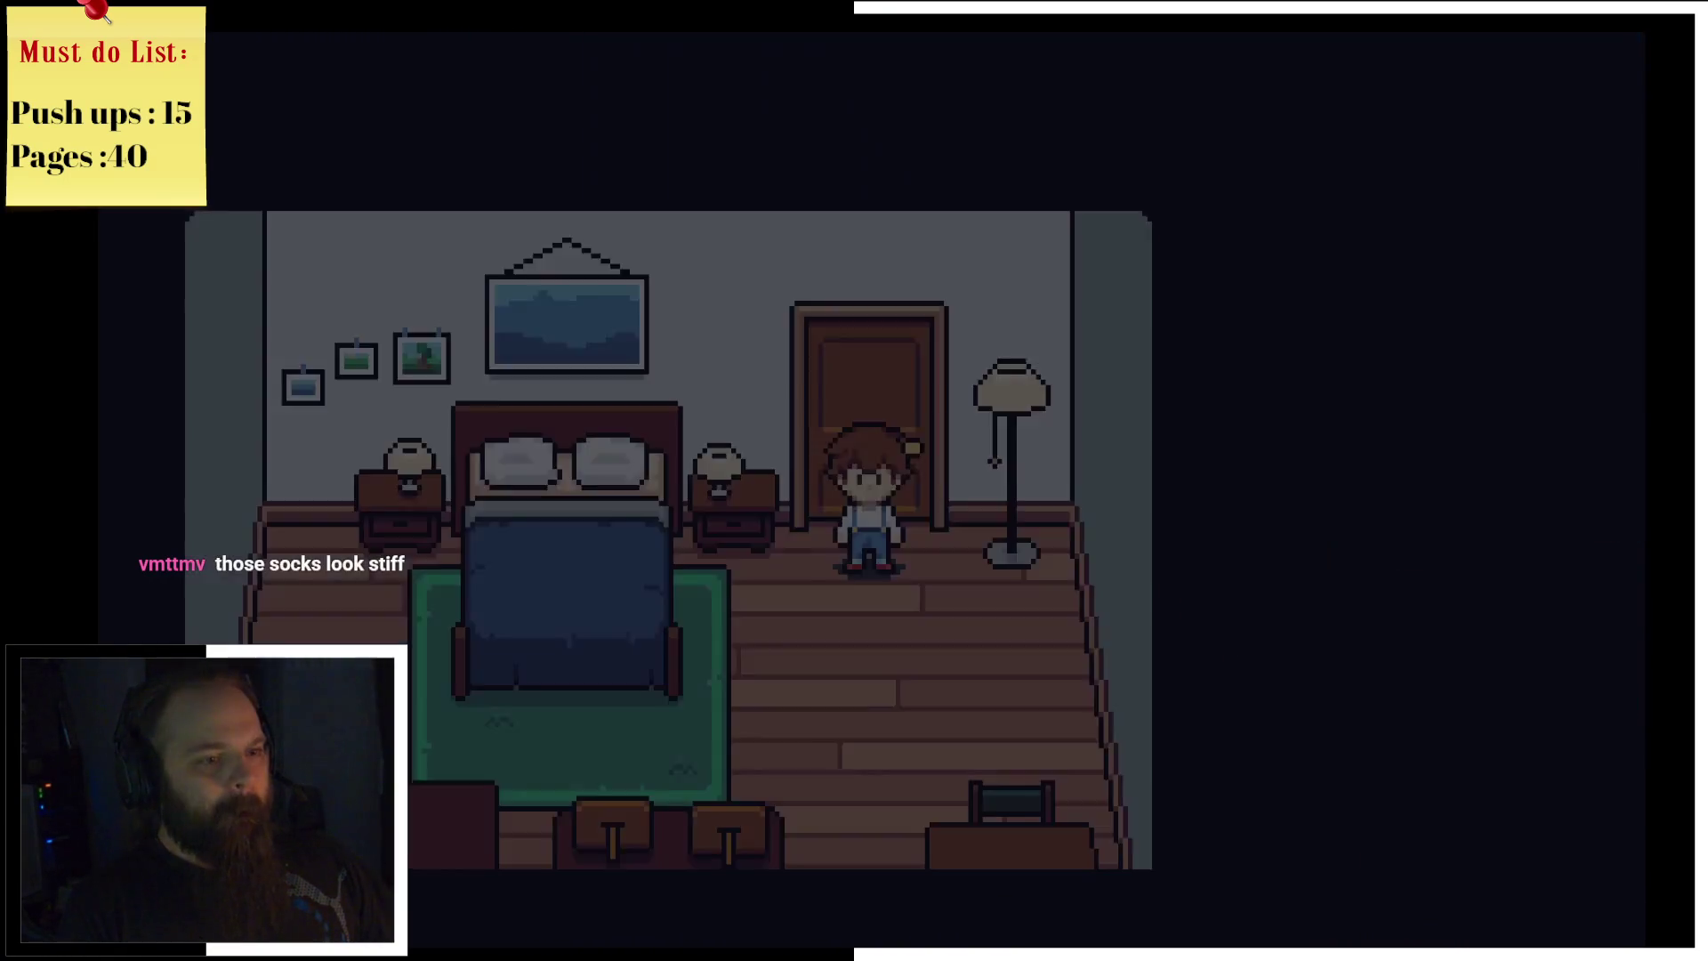
pyautogui.press('Up')
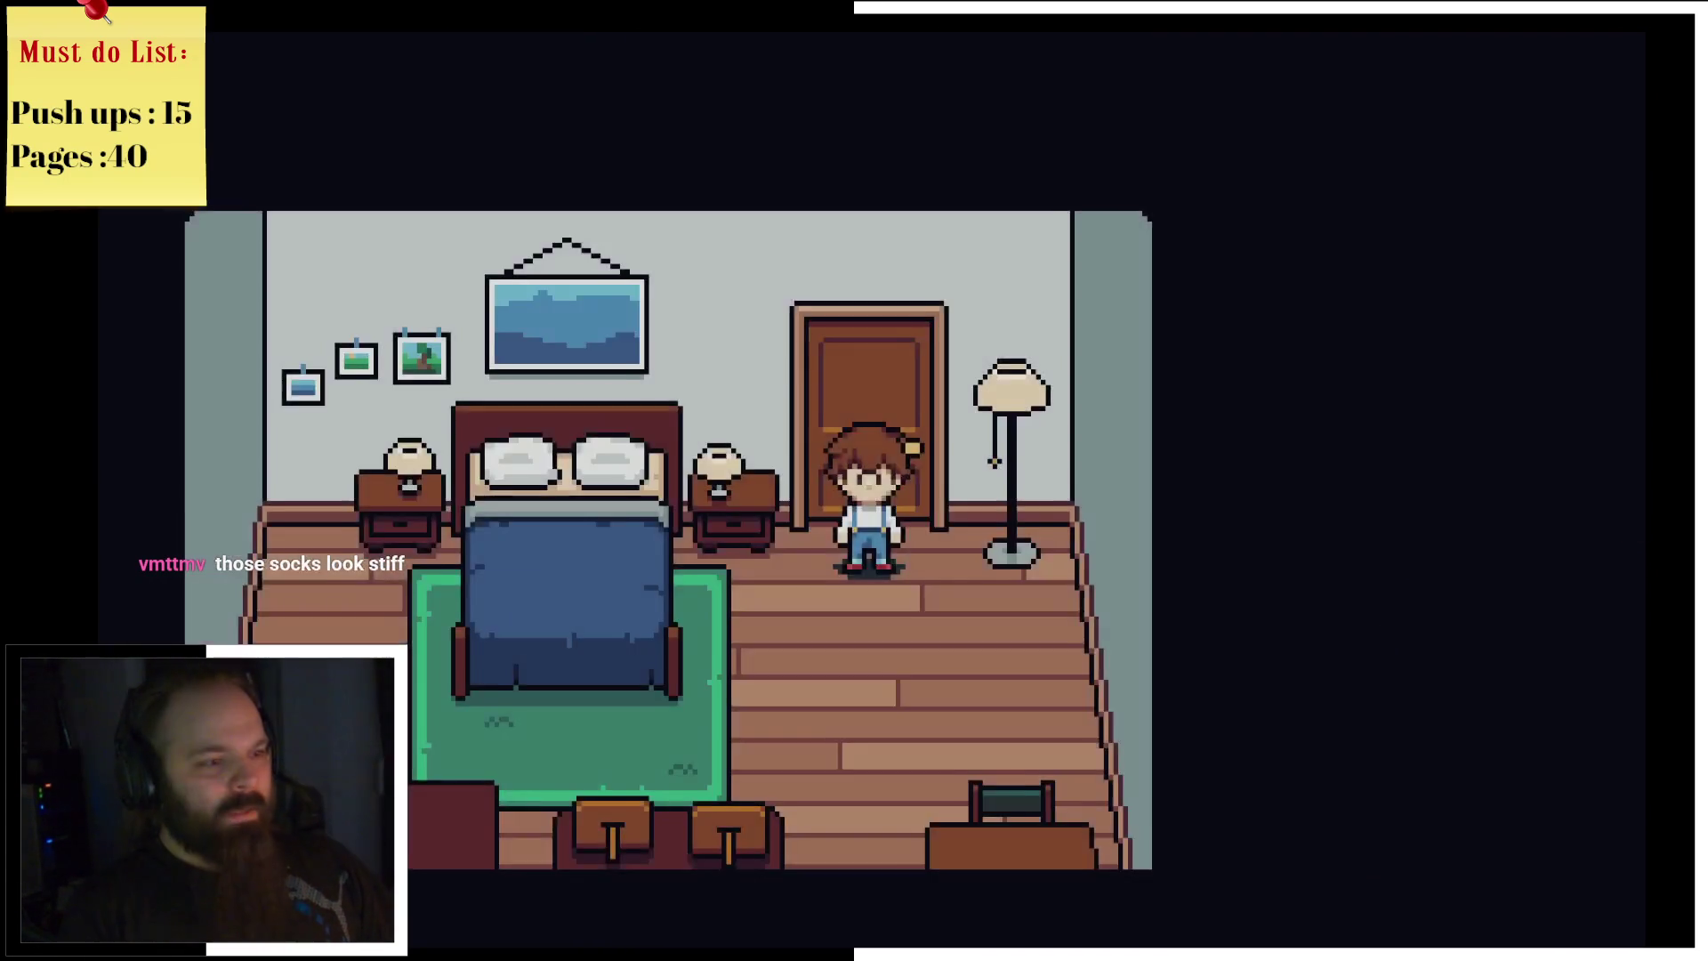
pyautogui.press('Left')
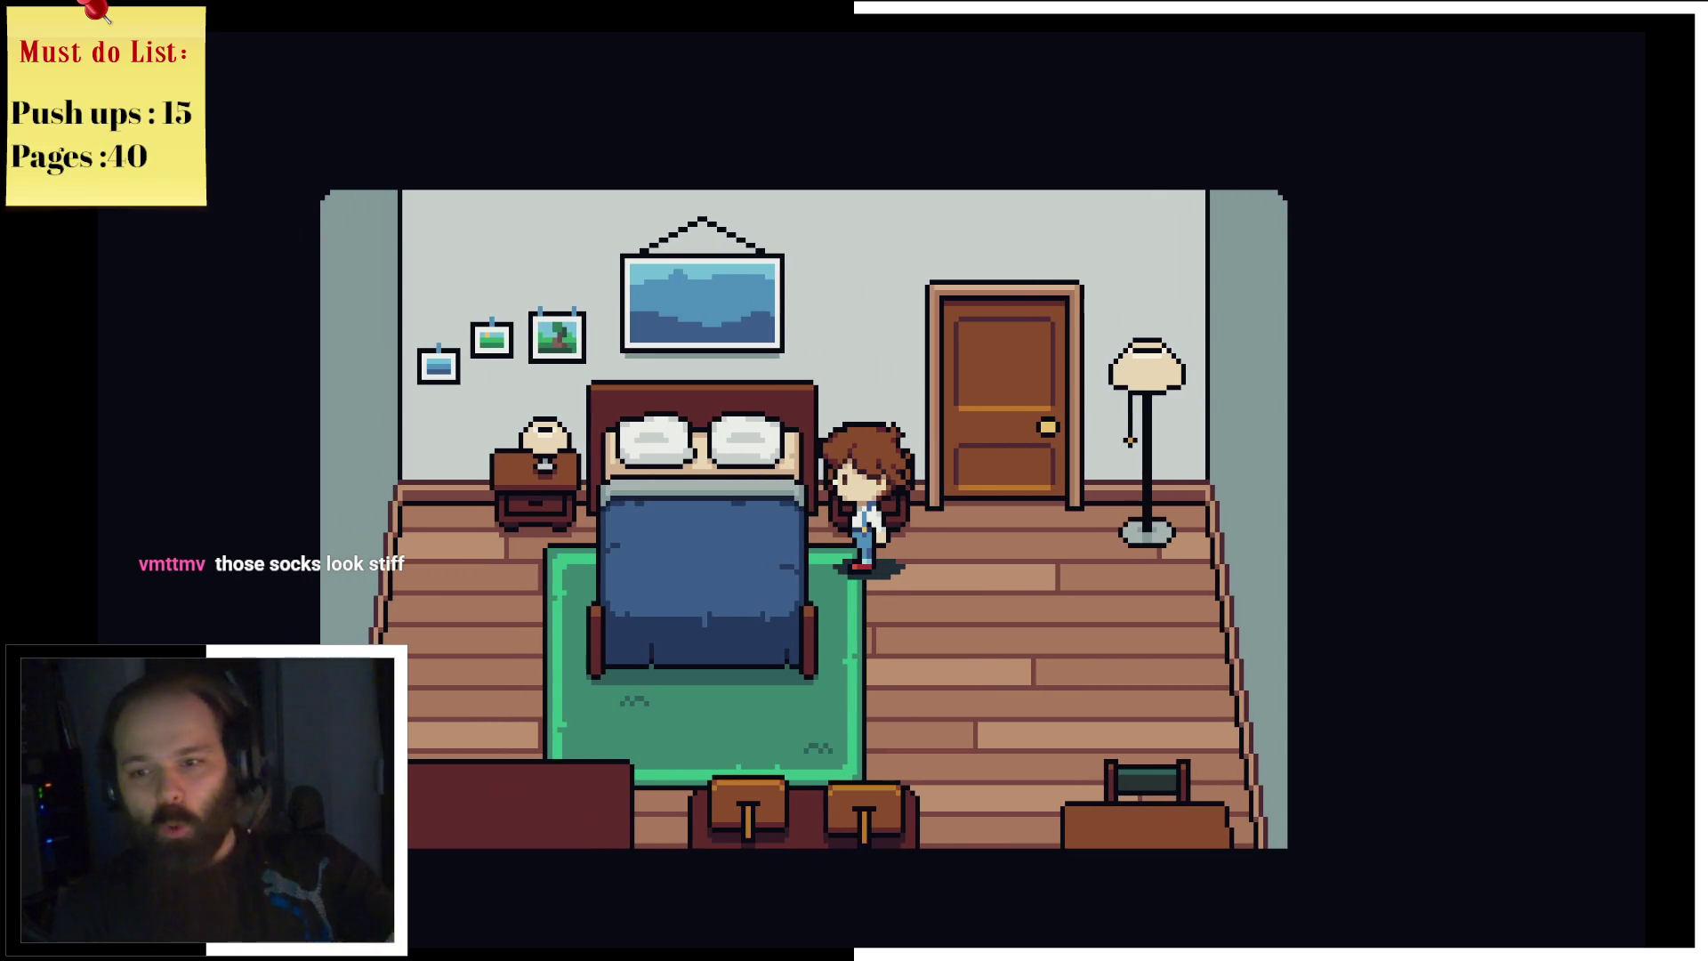
pyautogui.press('Down')
pyautogui.press('Left')
# Step: Circle the bed to the headboard and back, then exit through the hallway into the bathroom
pyautogui.press('Up')
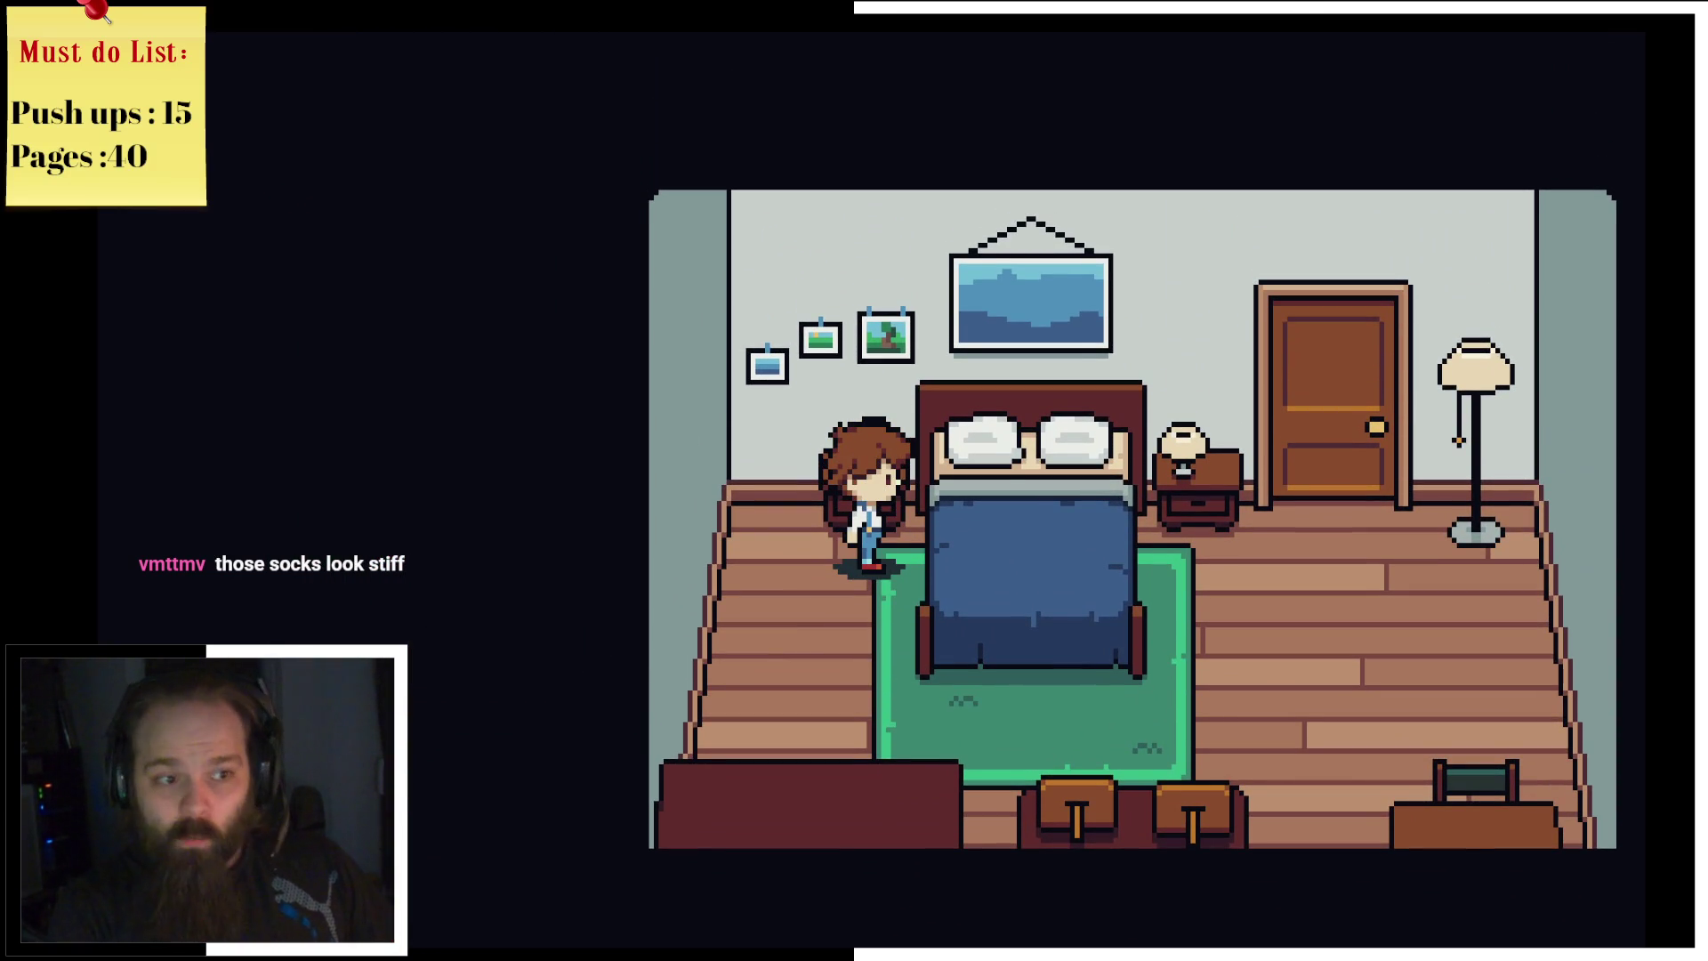
pyautogui.press('Down')
pyautogui.press('Right')
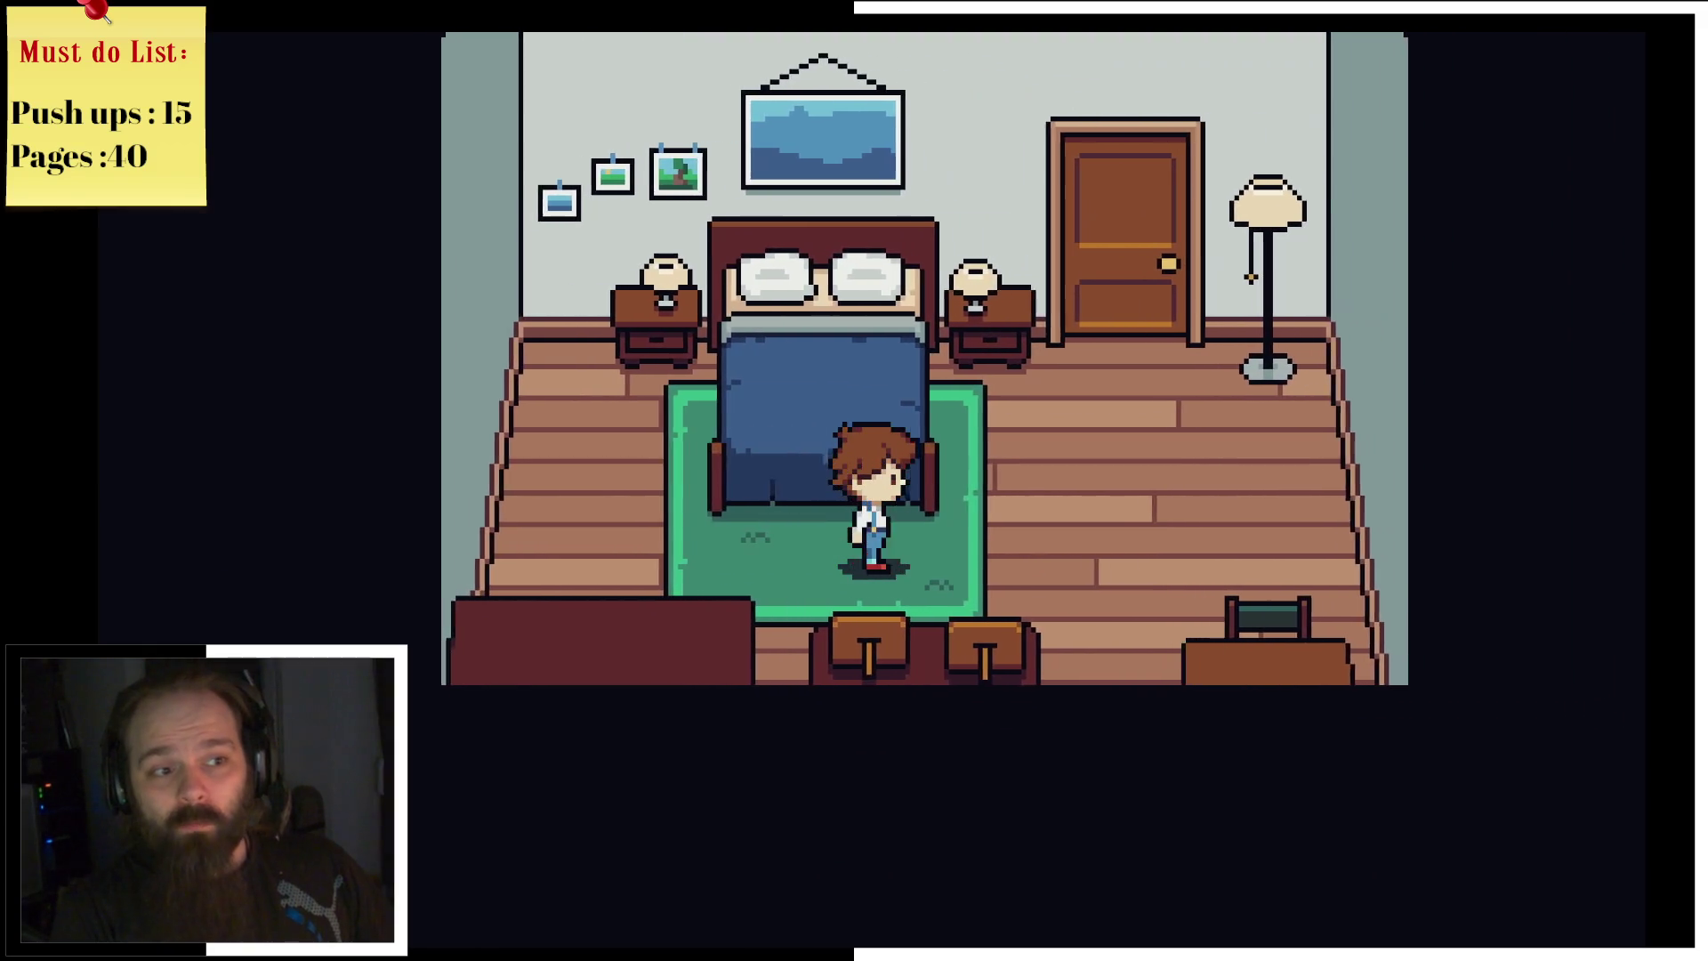
pyautogui.press('Left')
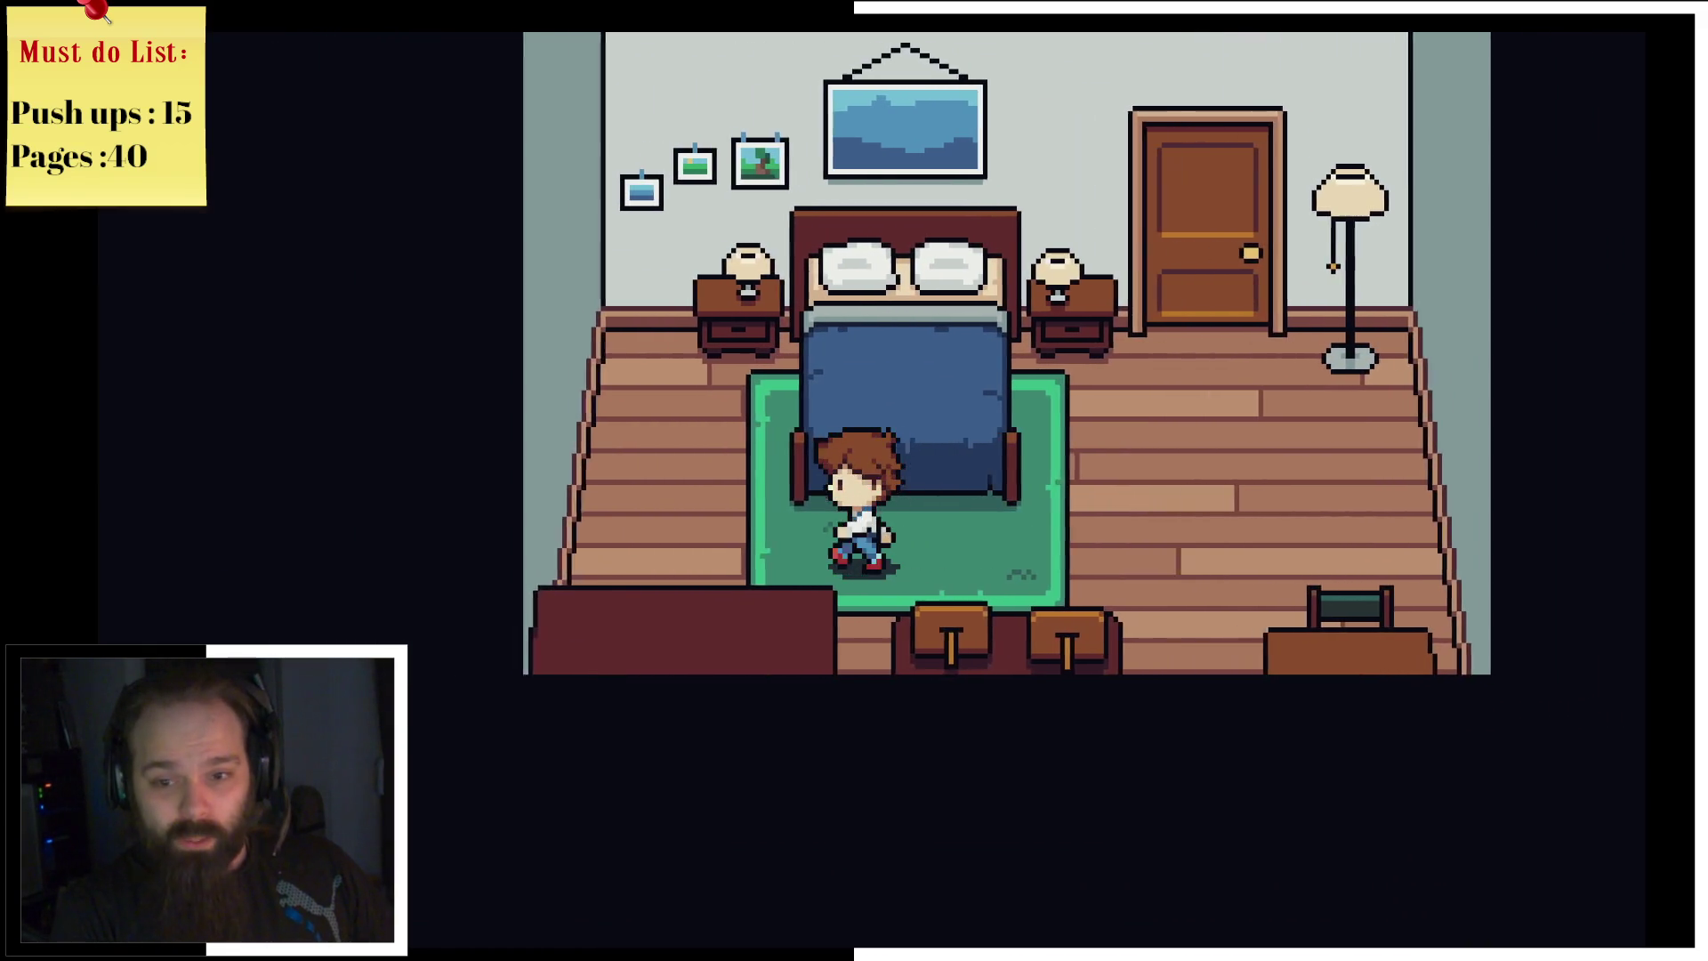
pyautogui.press('Up')
pyautogui.press('Right')
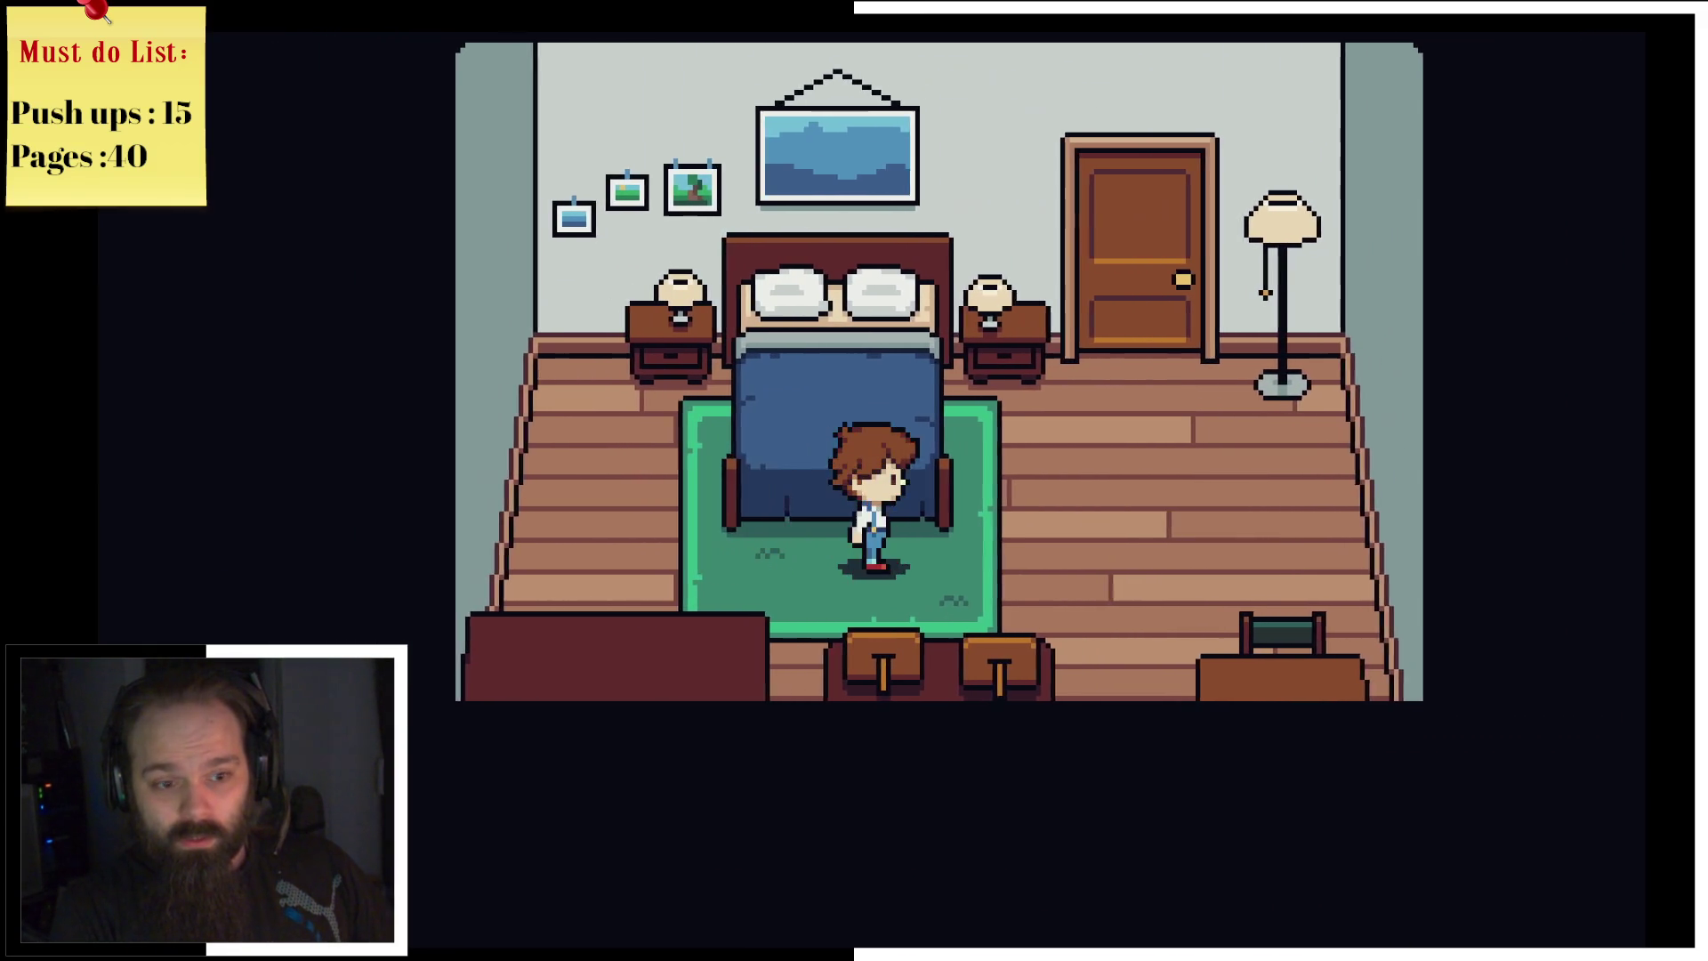
pyautogui.press('Right')
pyautogui.press('Up')
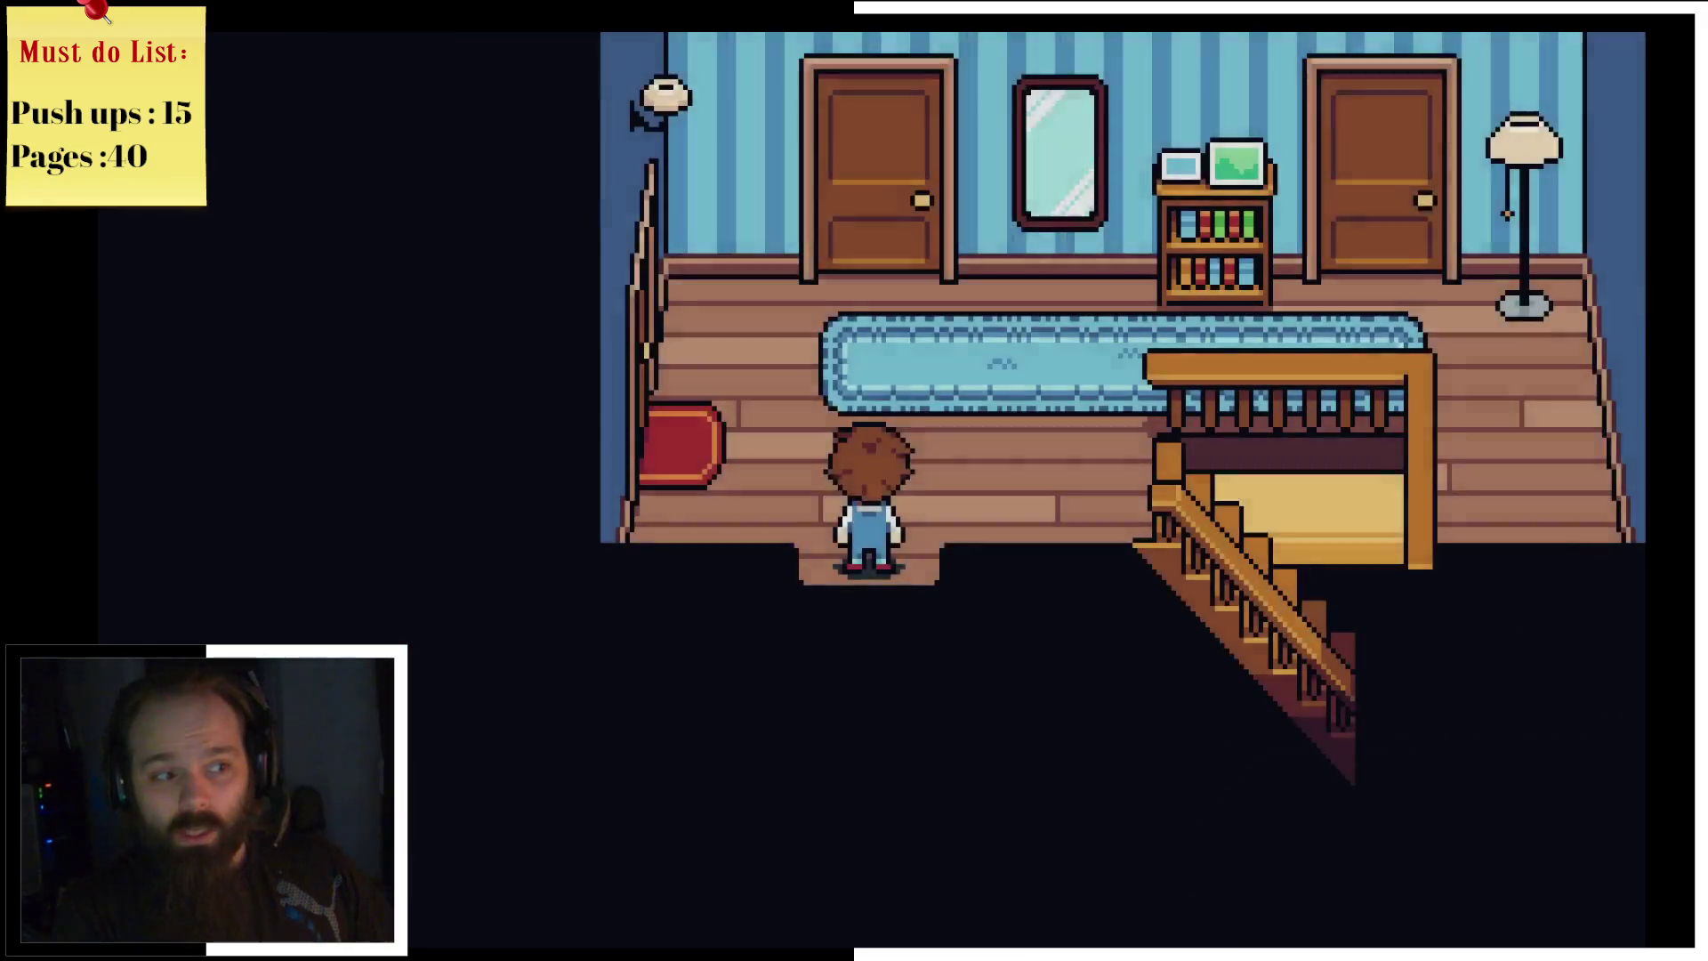
pyautogui.press('Left')
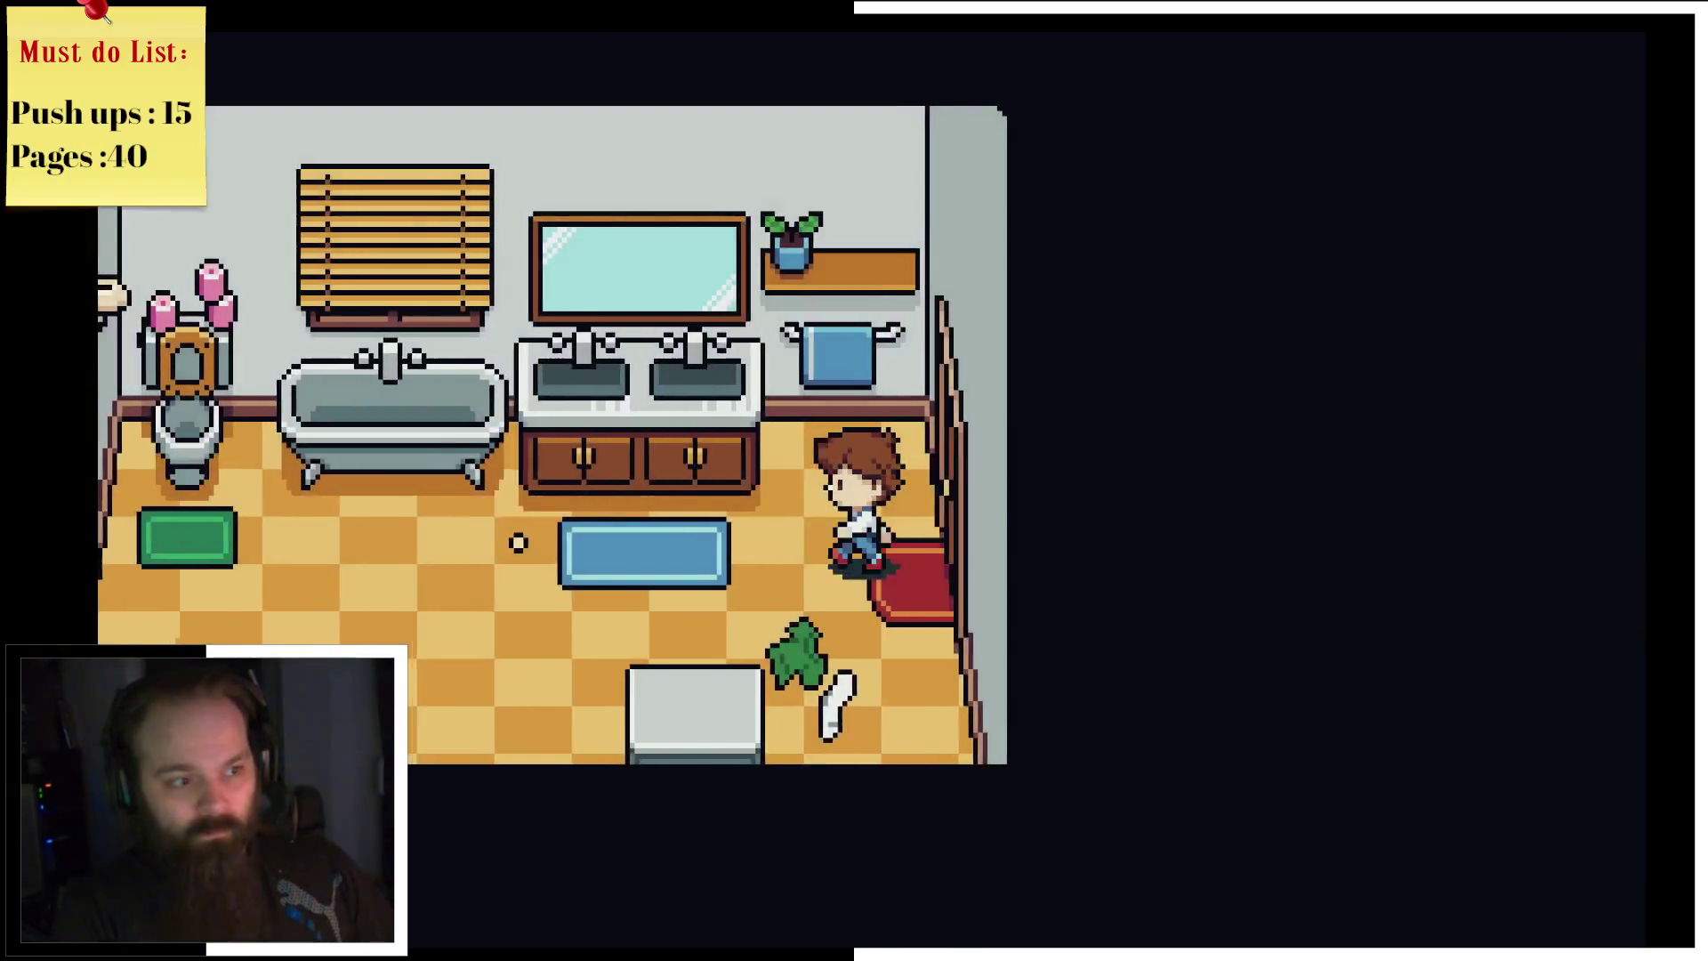
# Step: Walk past the bathtub and toilet, pick up the shiny button, and step onto the red doormat
pyautogui.press('Left')
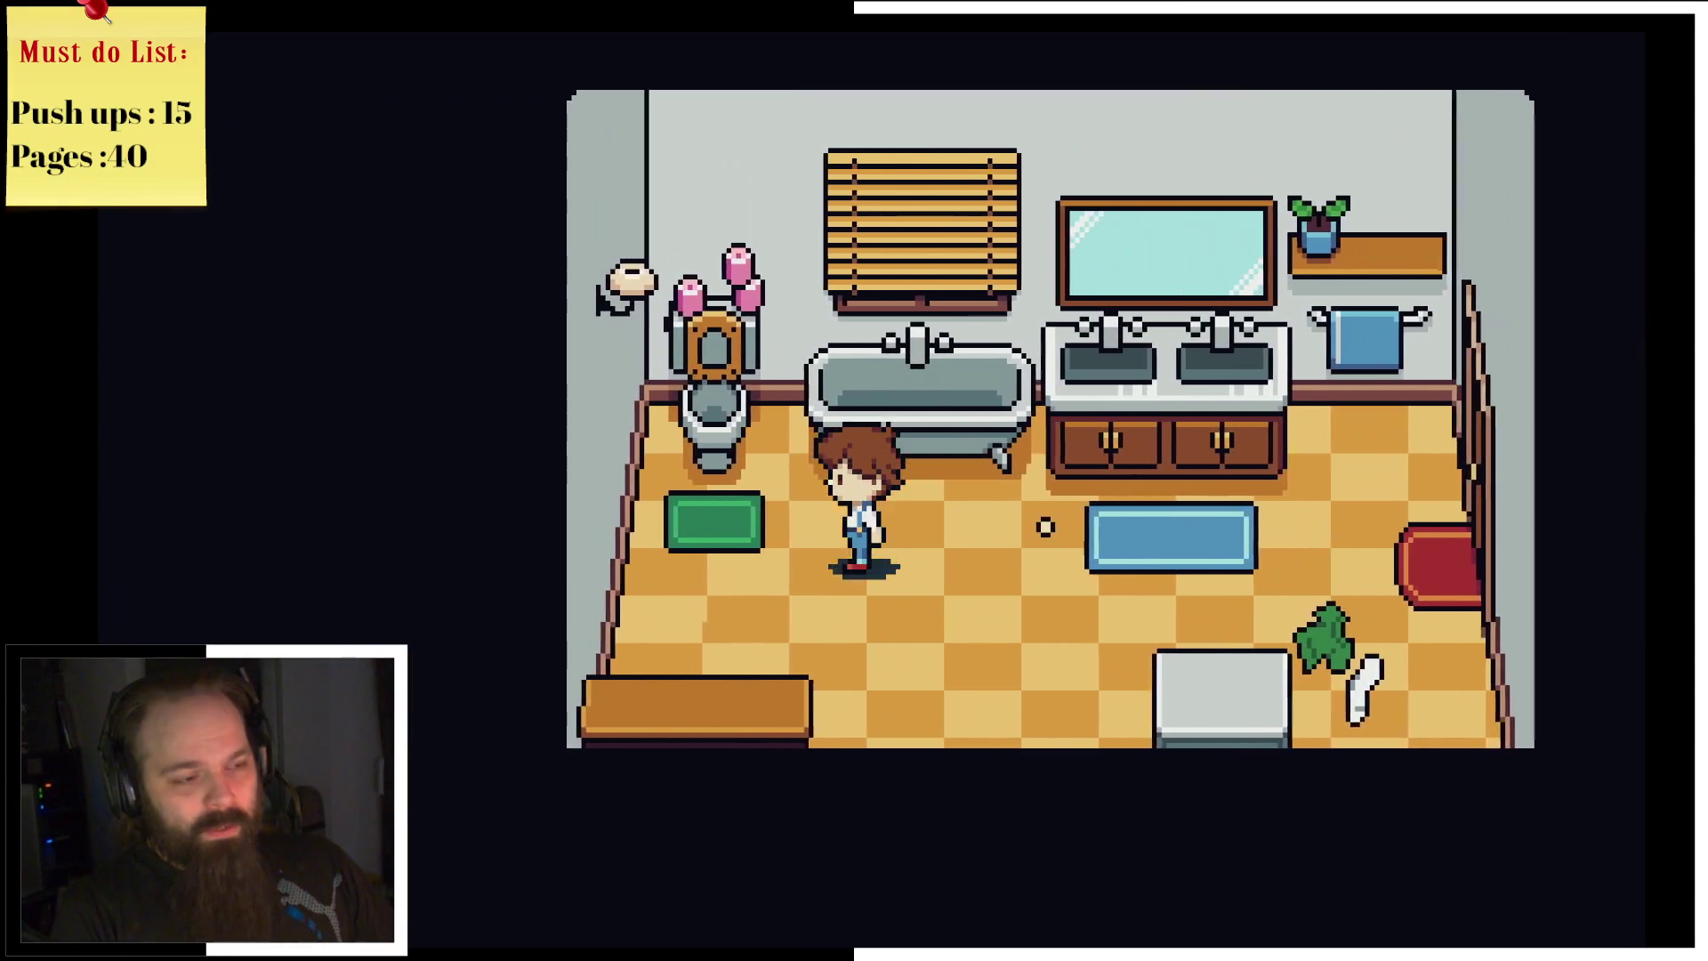
pyautogui.press('Up')
pyautogui.press('Right')
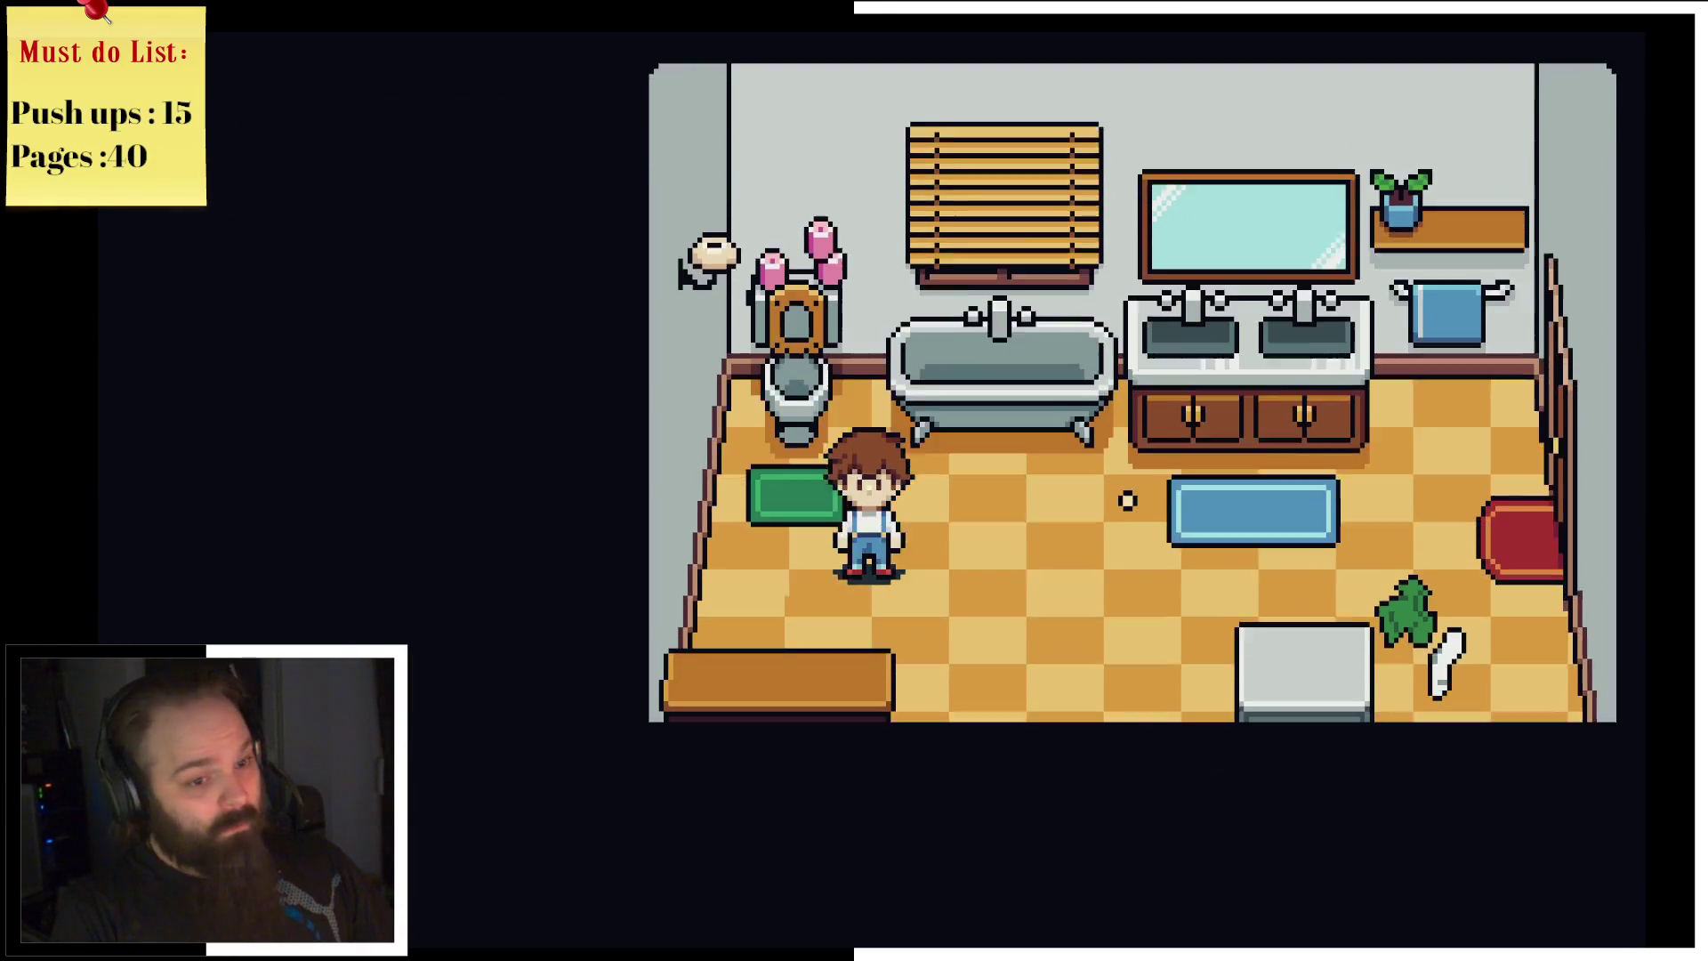
pyautogui.press('z')
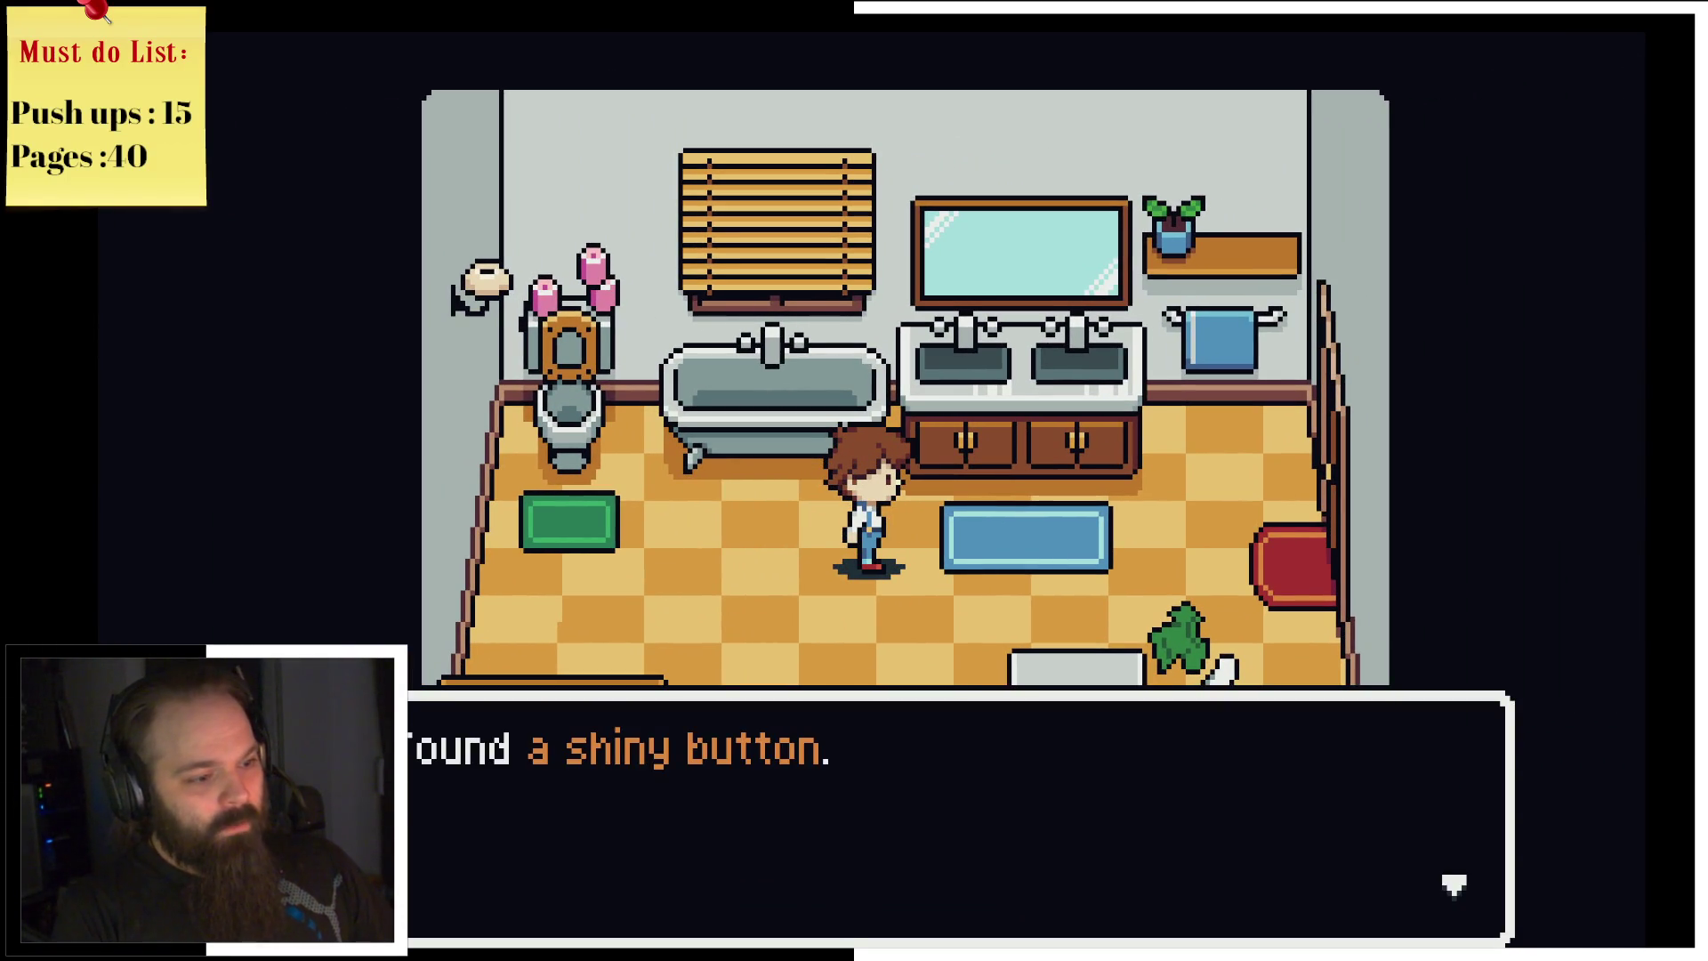
pyautogui.press('z')
pyautogui.press('Right')
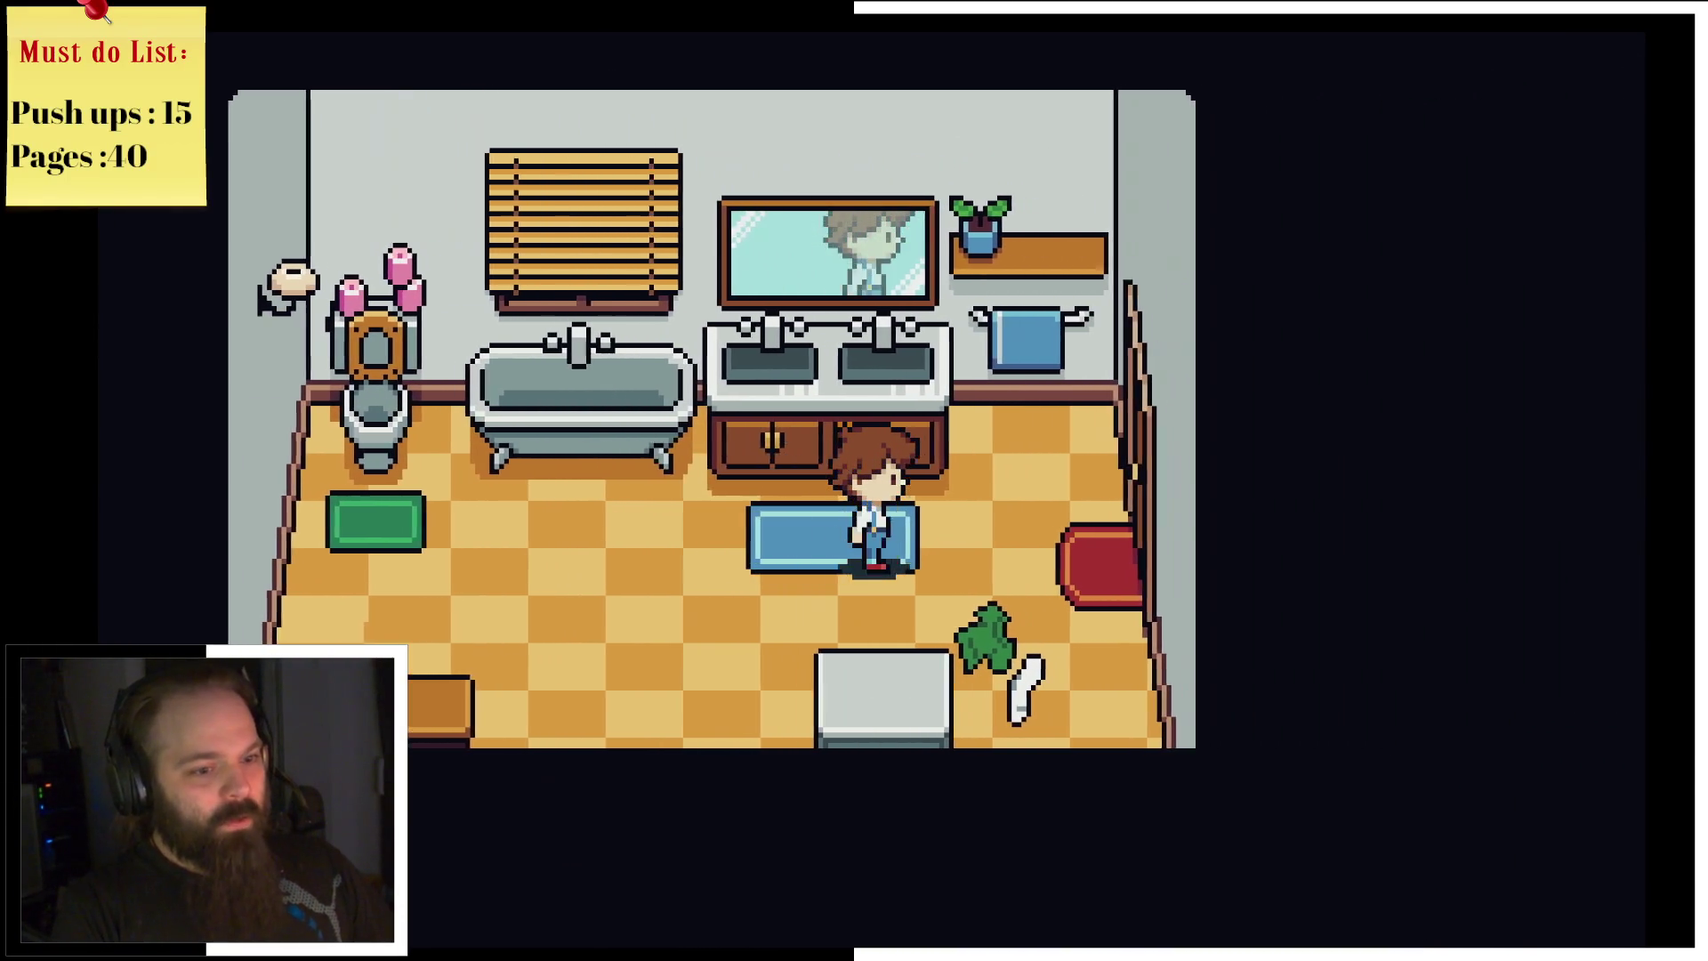
pyautogui.press('Right')
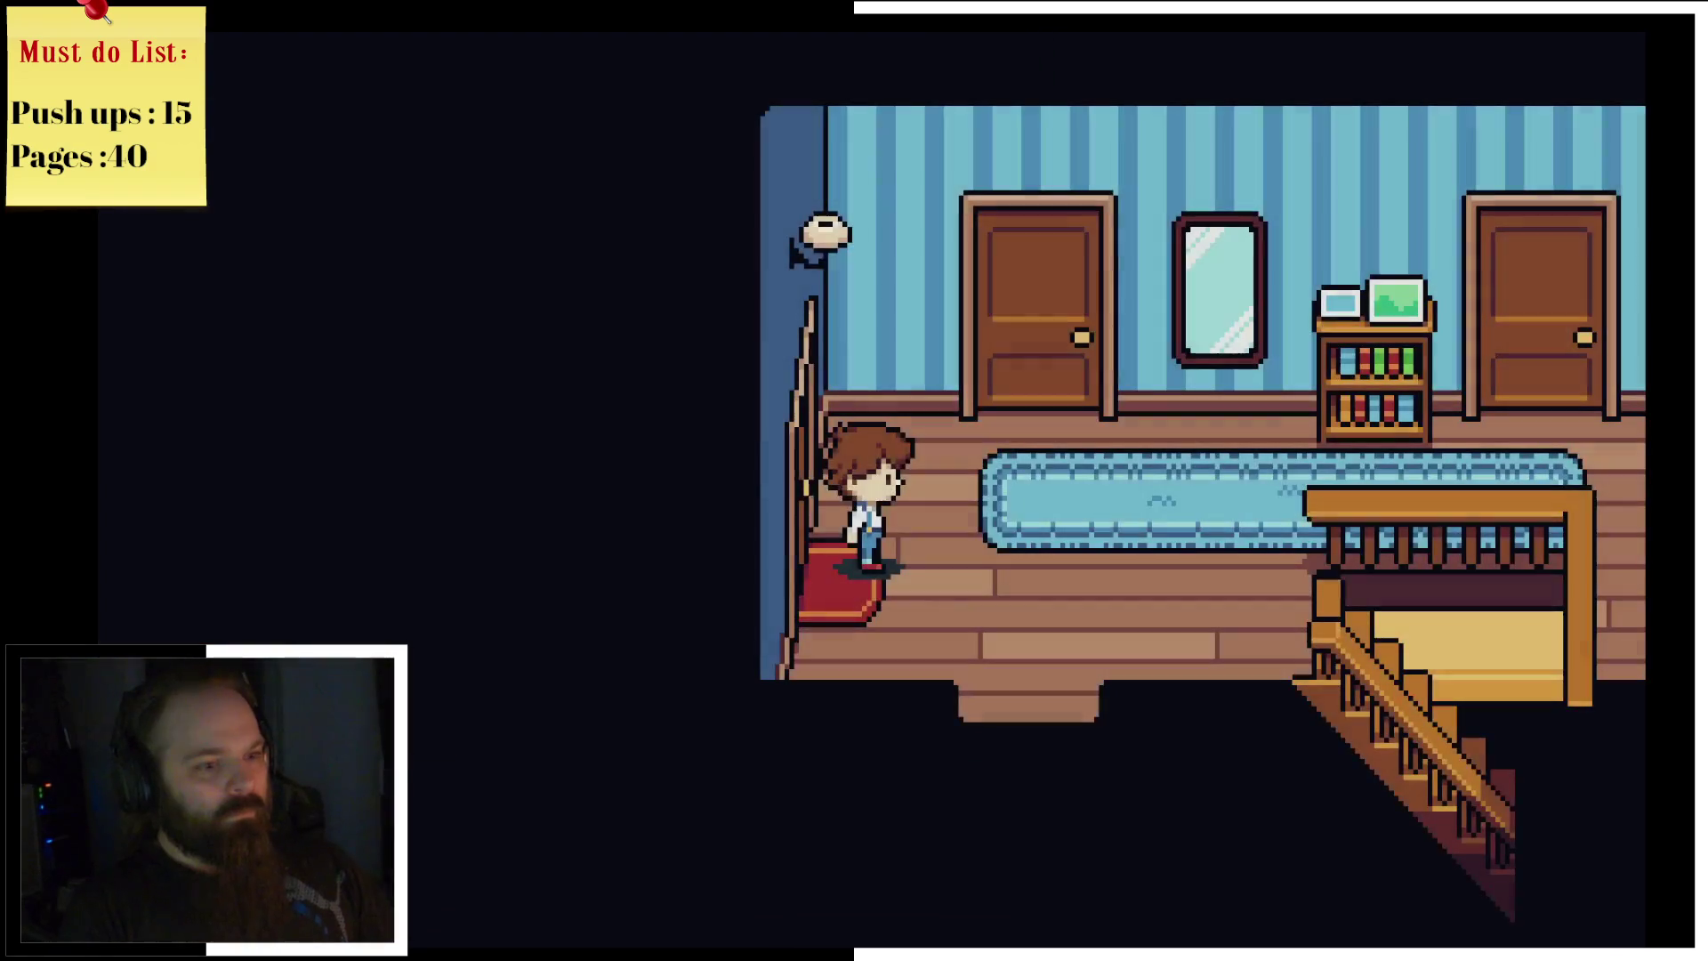
pyautogui.press('Right')
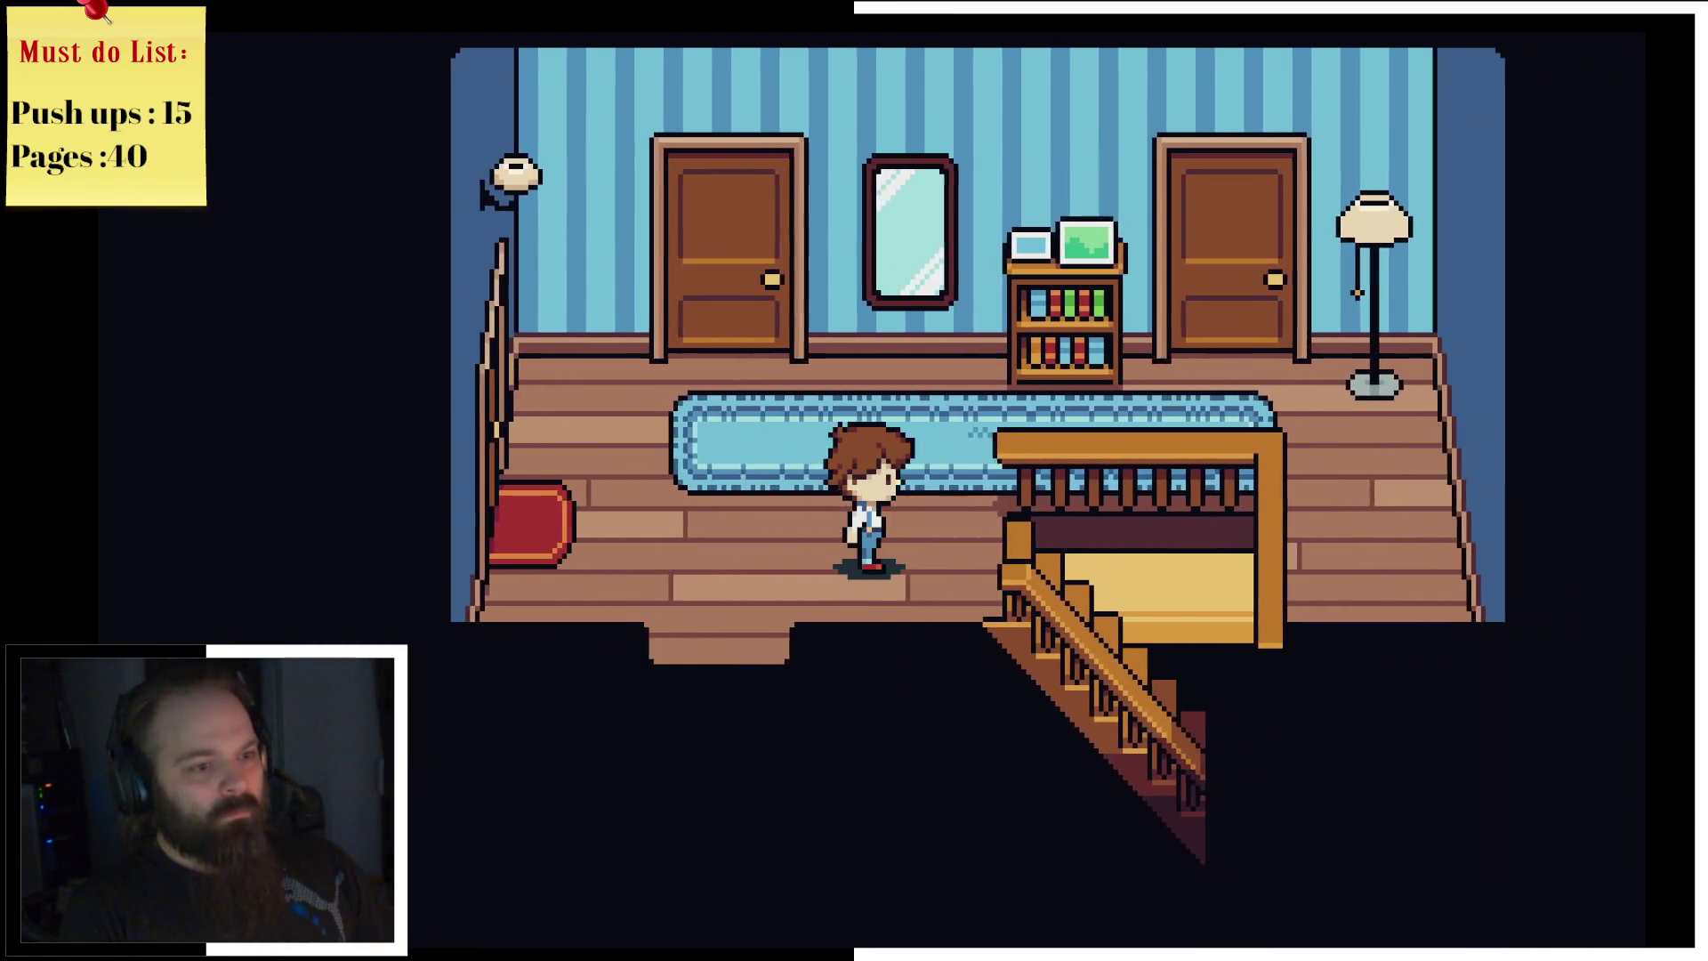
pyautogui.press('Right')
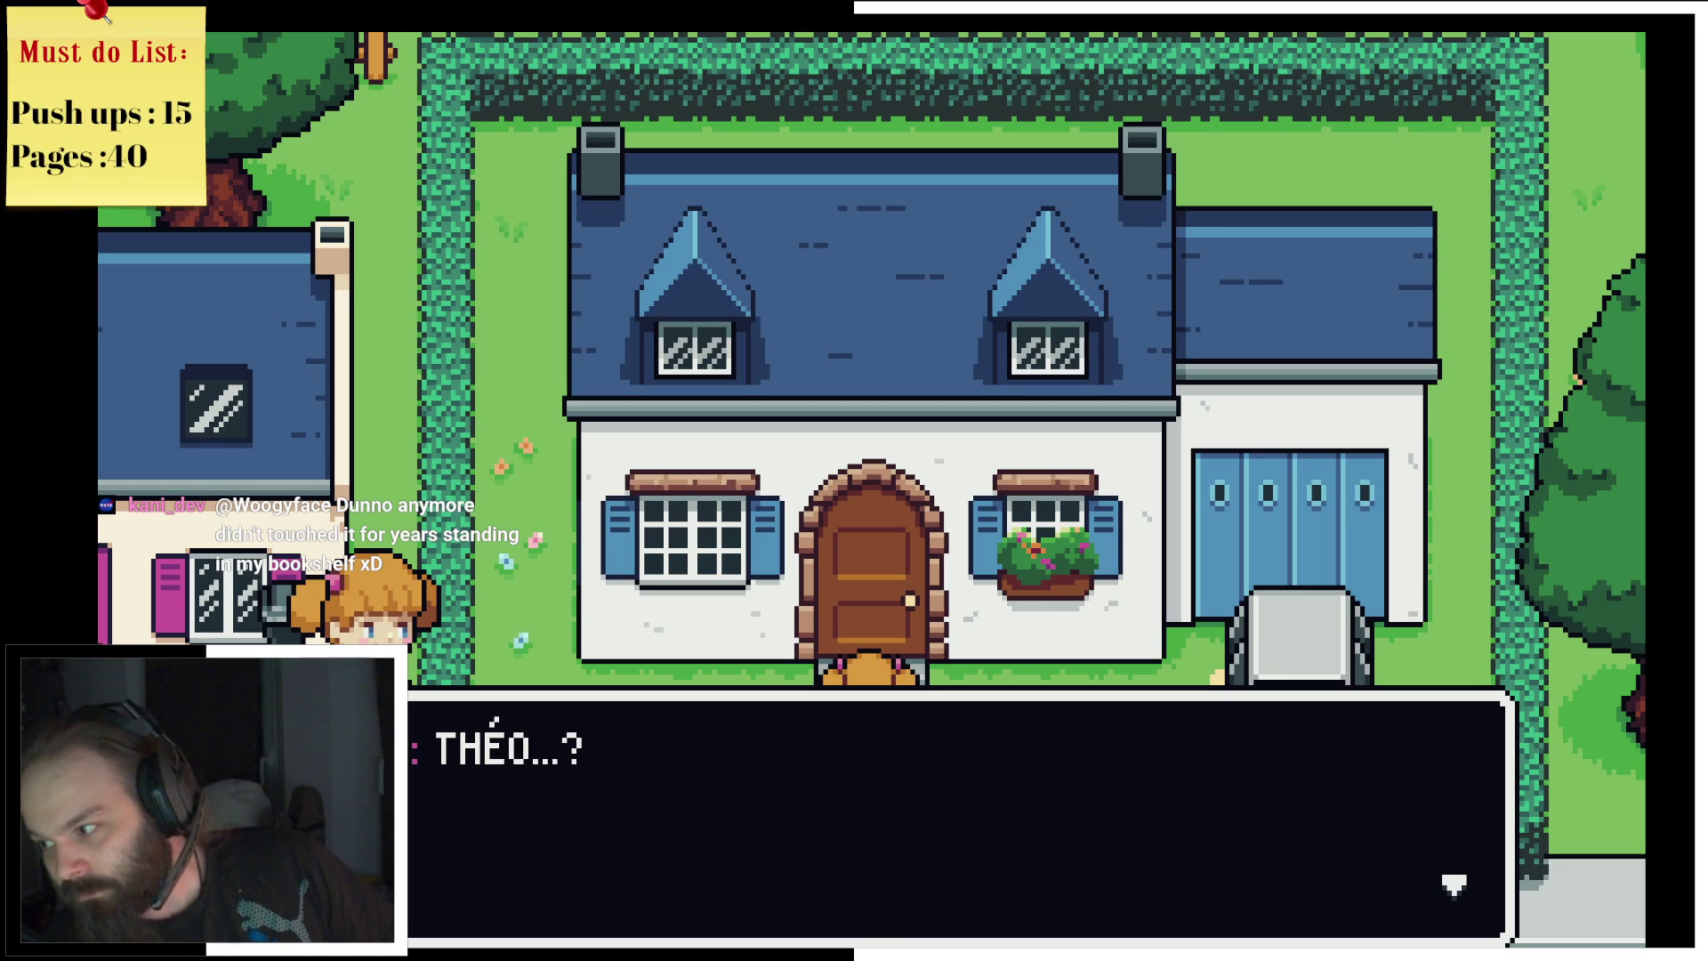
# Step: Advance the yard dialogue (sister's shouts, the boy's reply, 'Hurry up!', the sigh) until she leaves
pyautogui.press('Return')
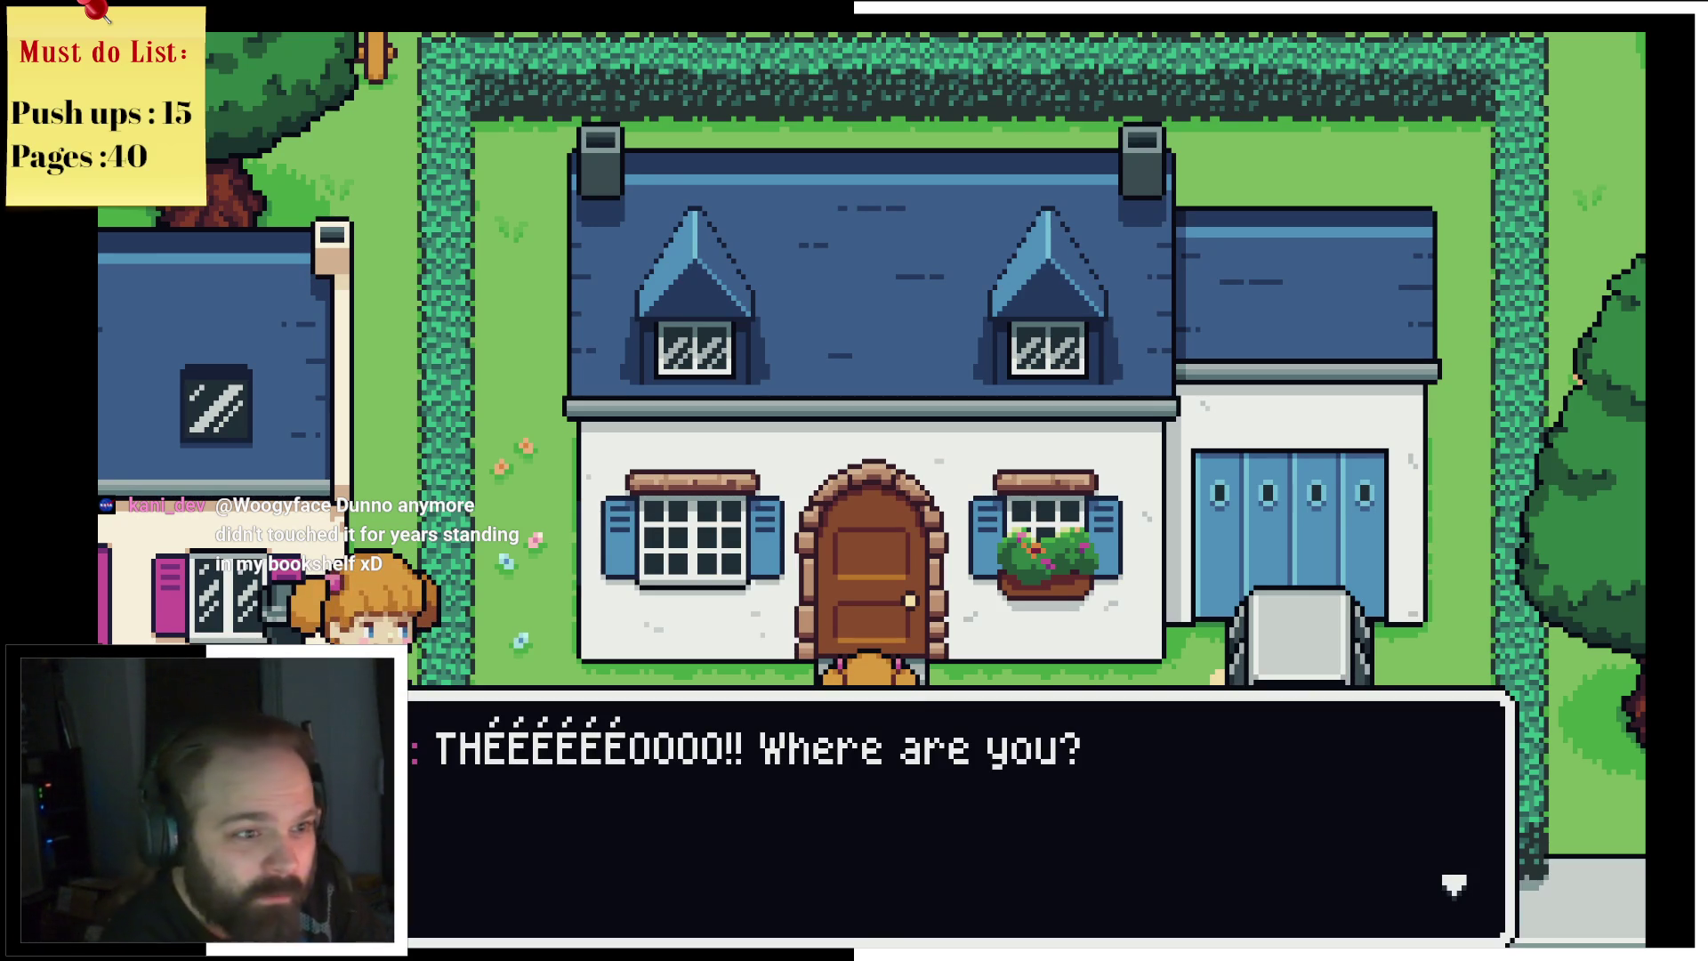
pyautogui.press('Return')
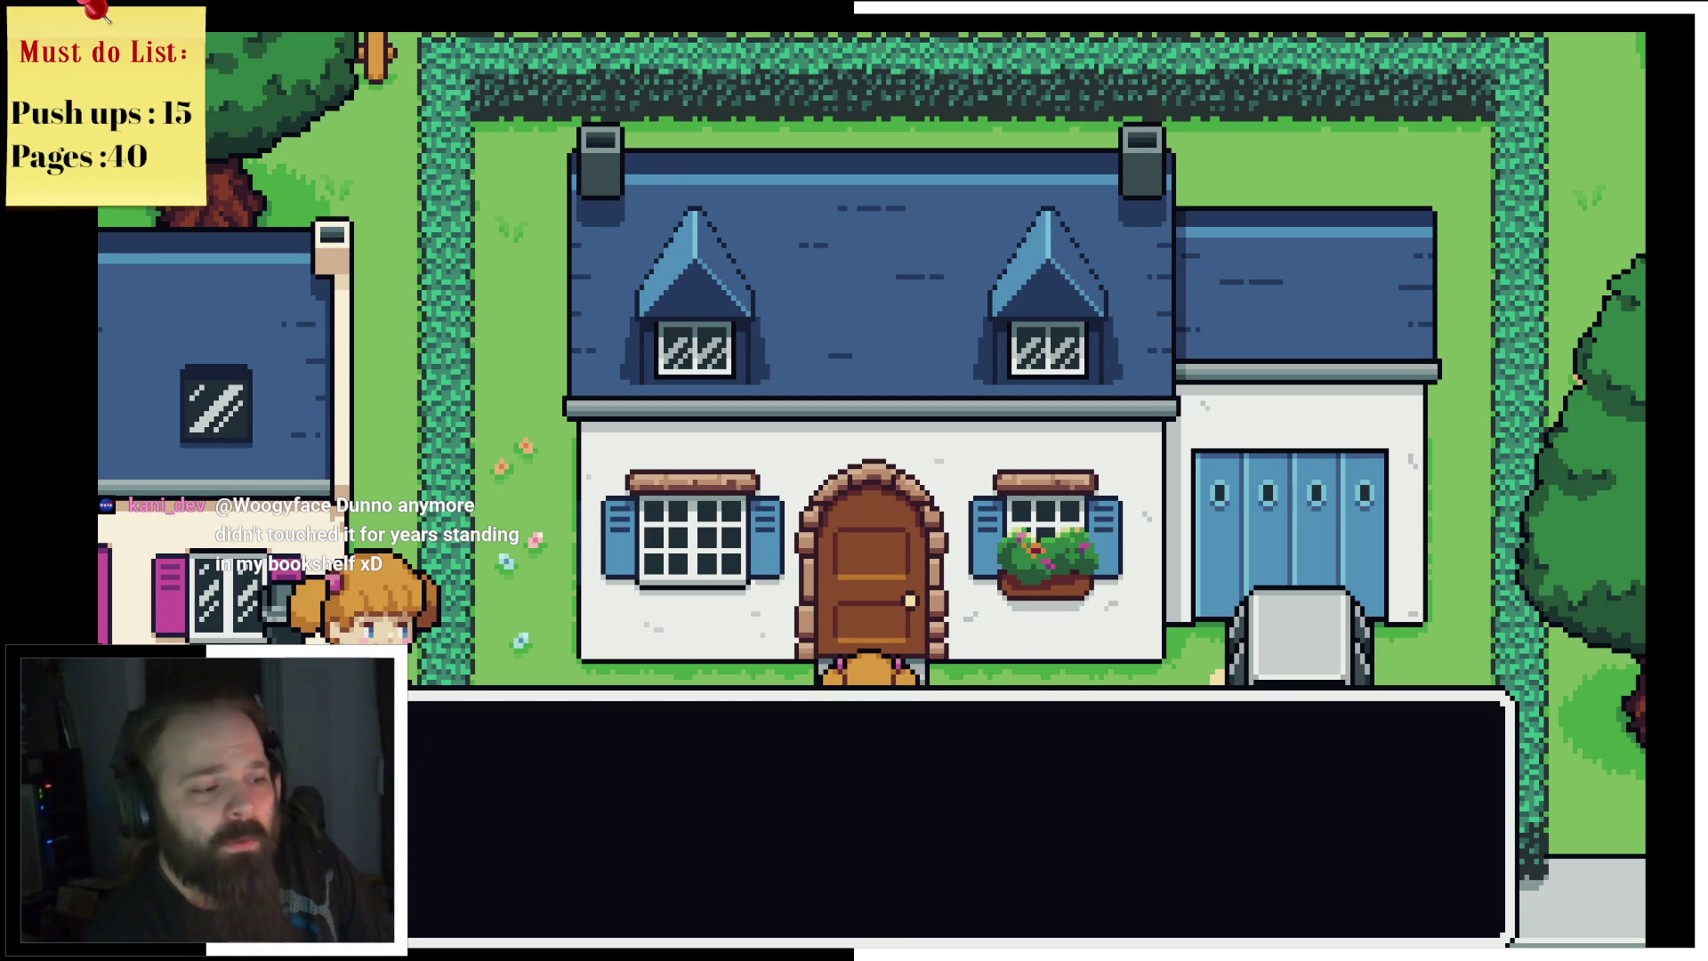
pyautogui.press('Return')
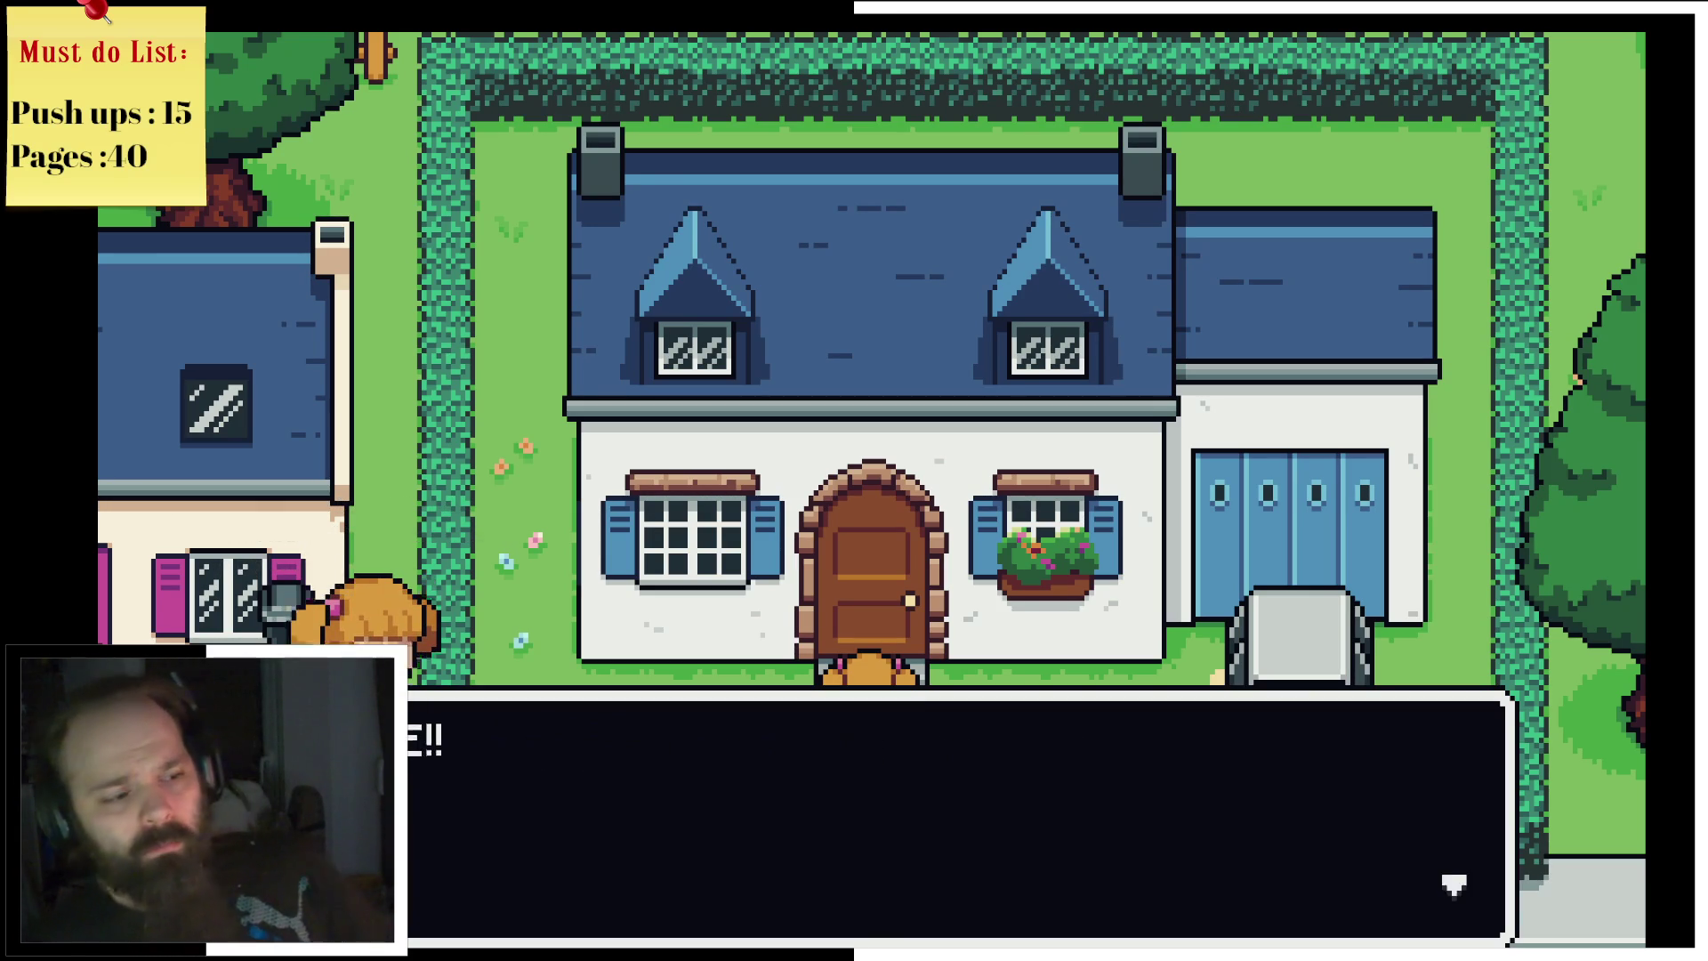
pyautogui.press('Return')
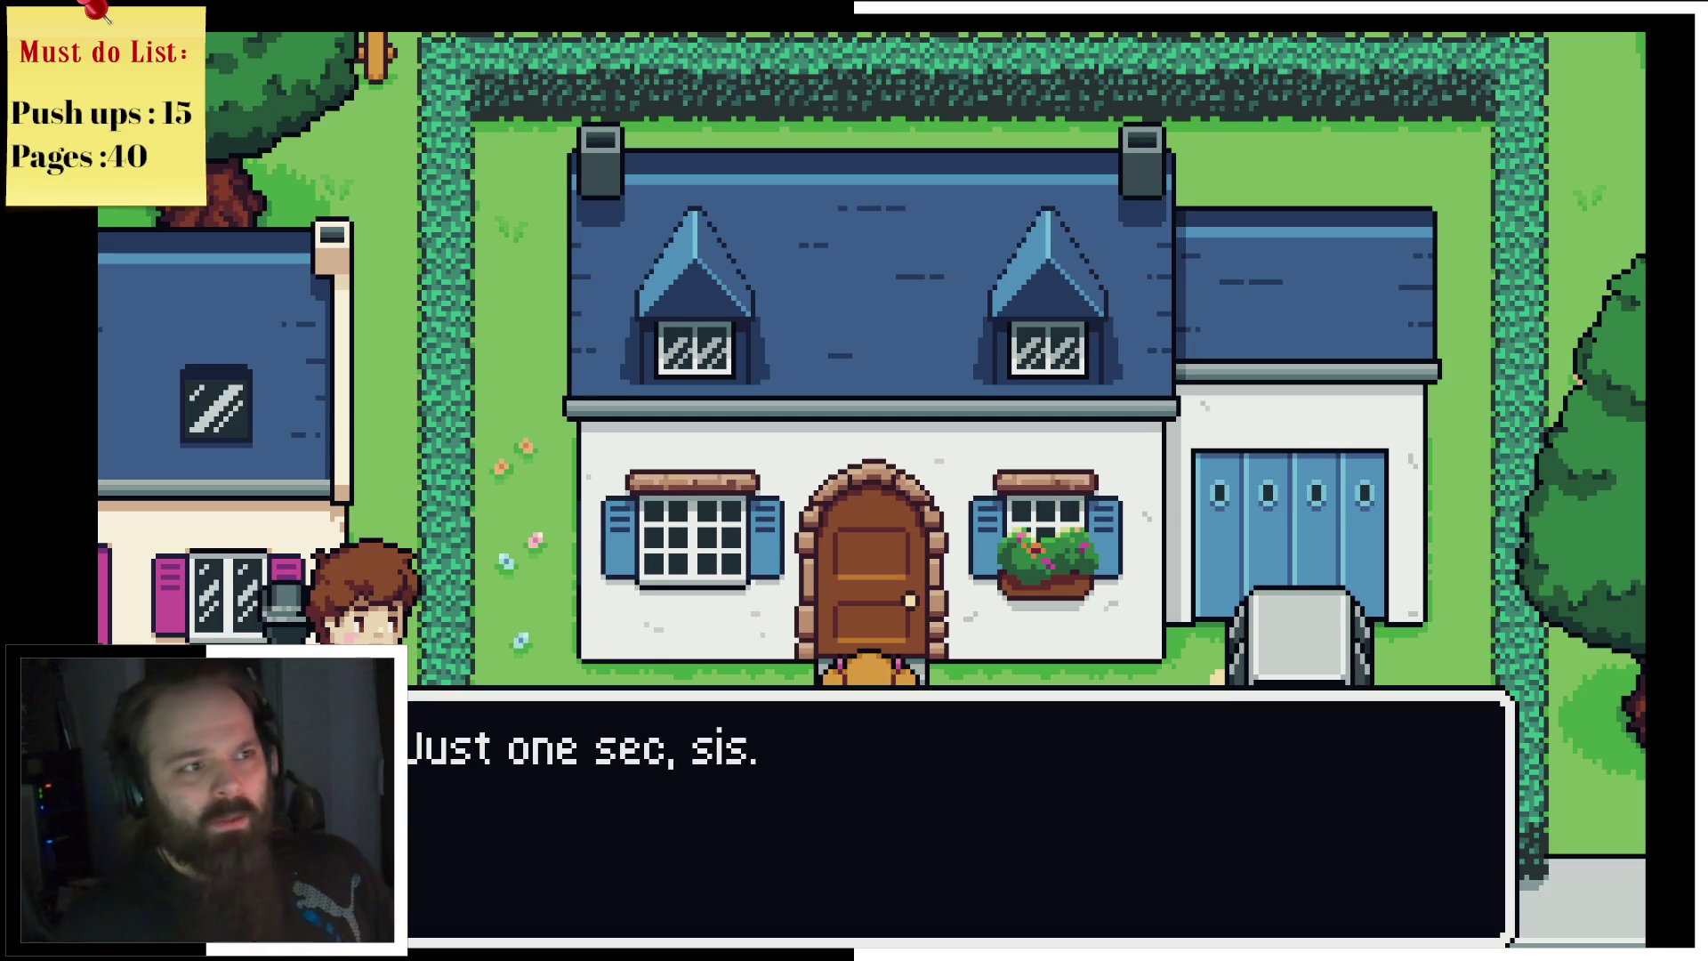
pyautogui.press('Return')
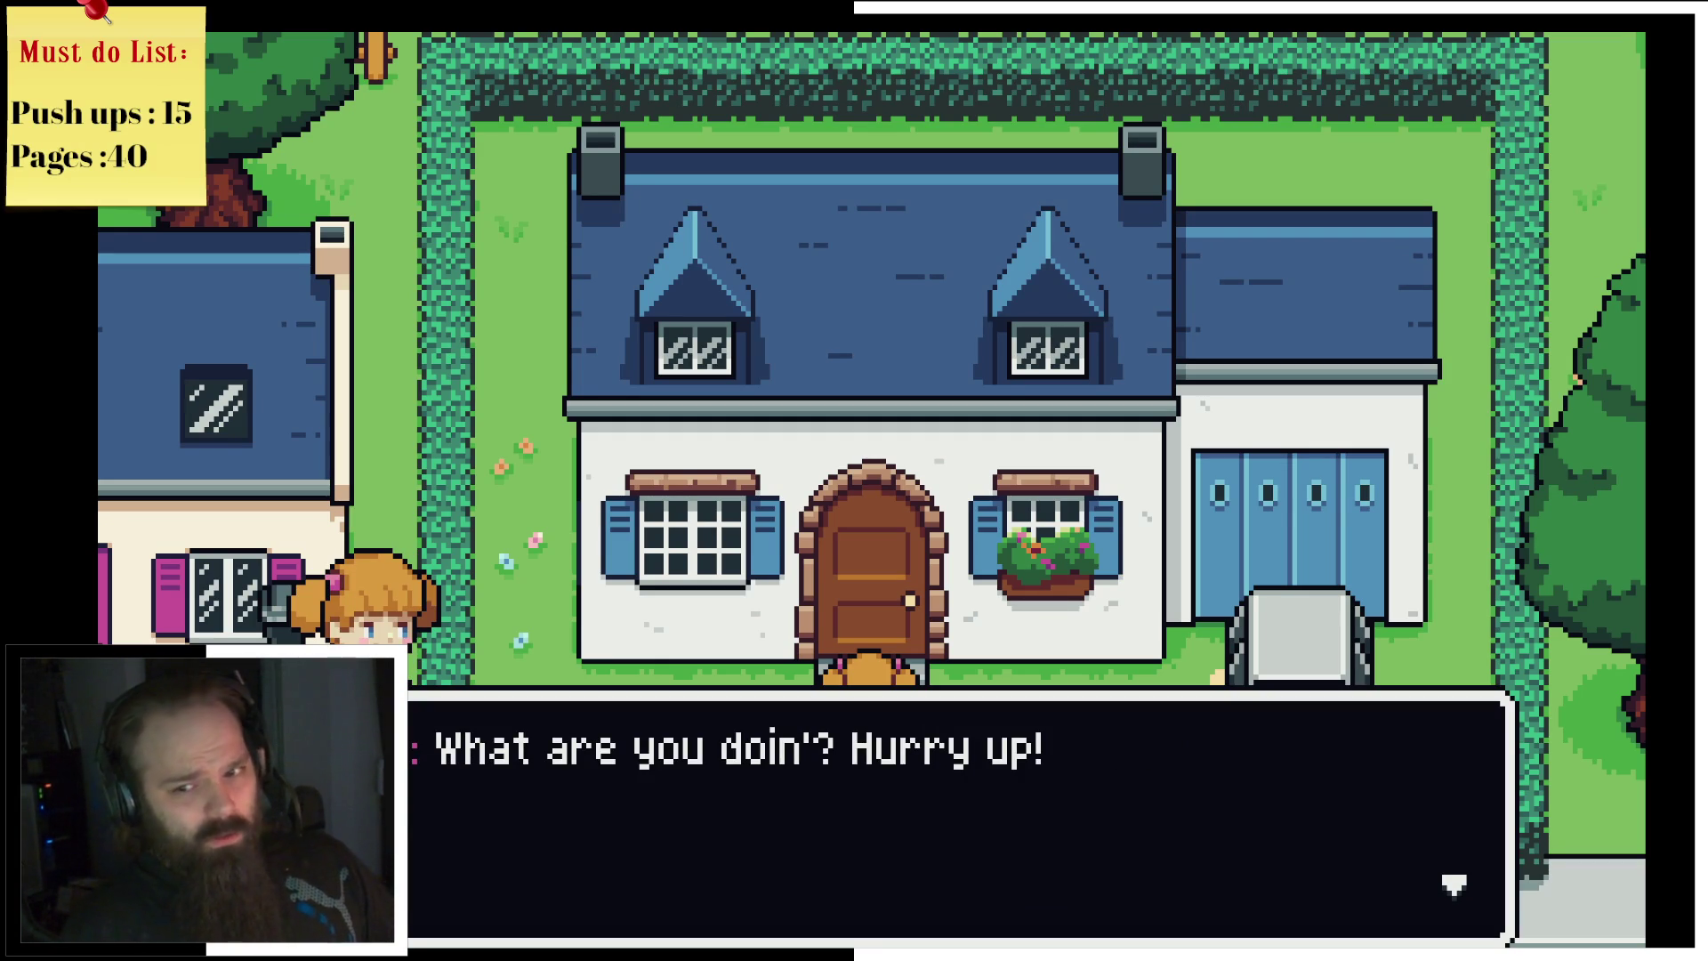
pyautogui.press('Return')
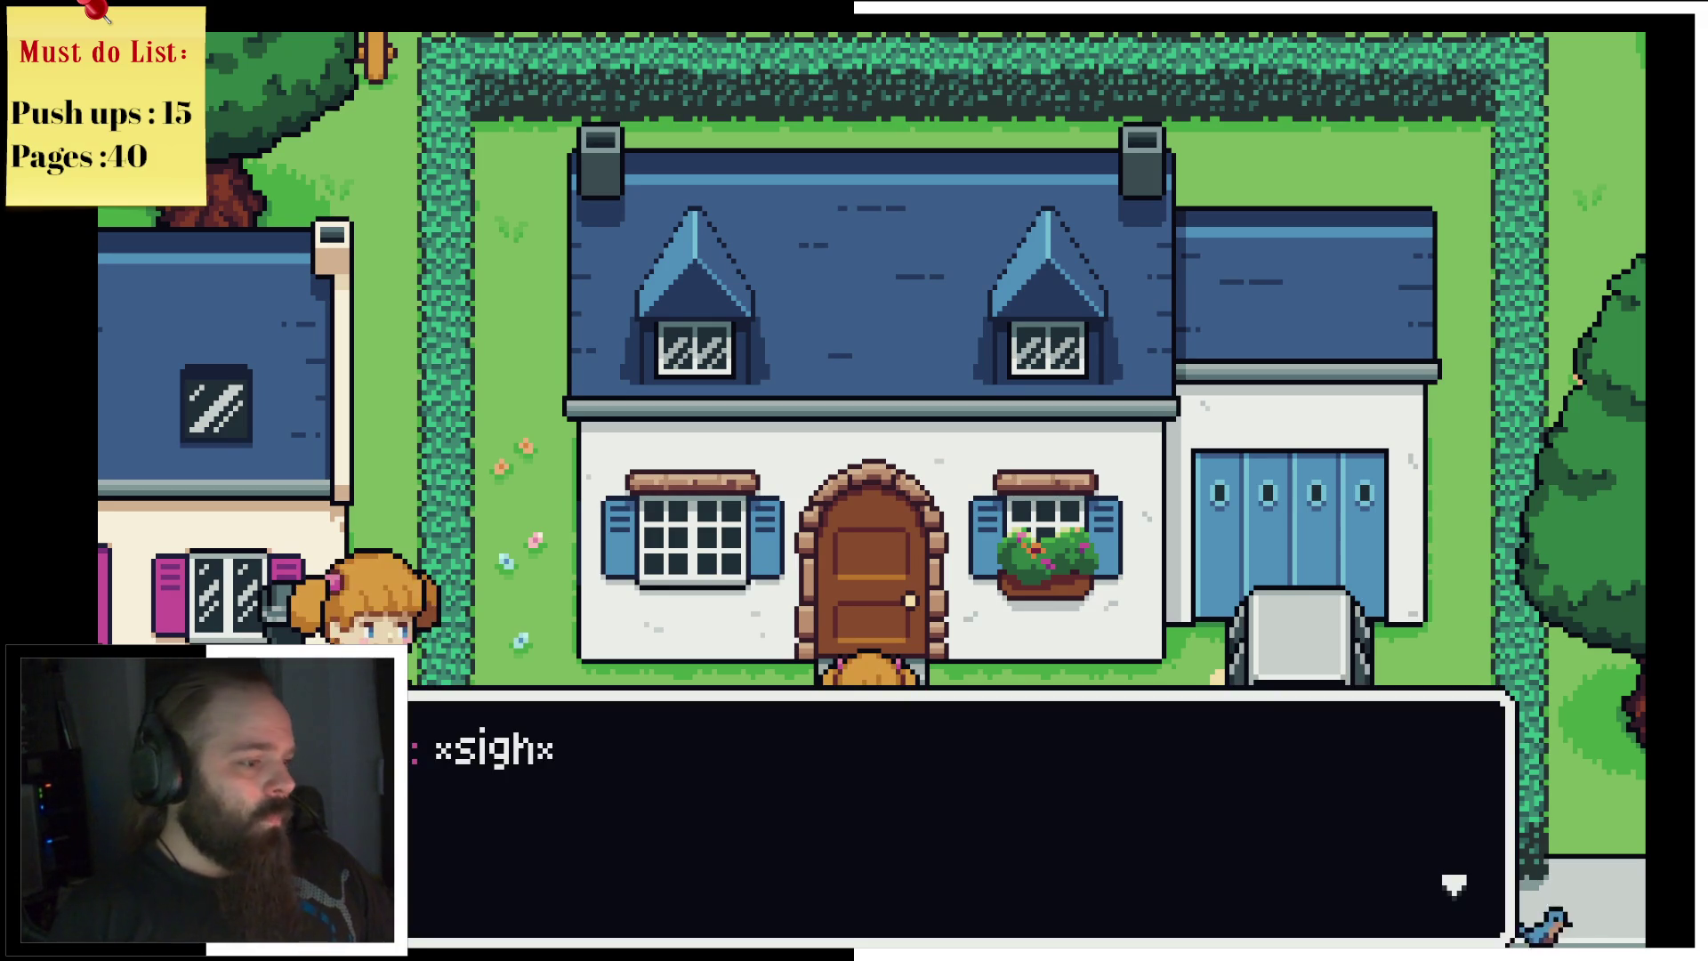
pyautogui.press('Return')
pyautogui.press('Down')
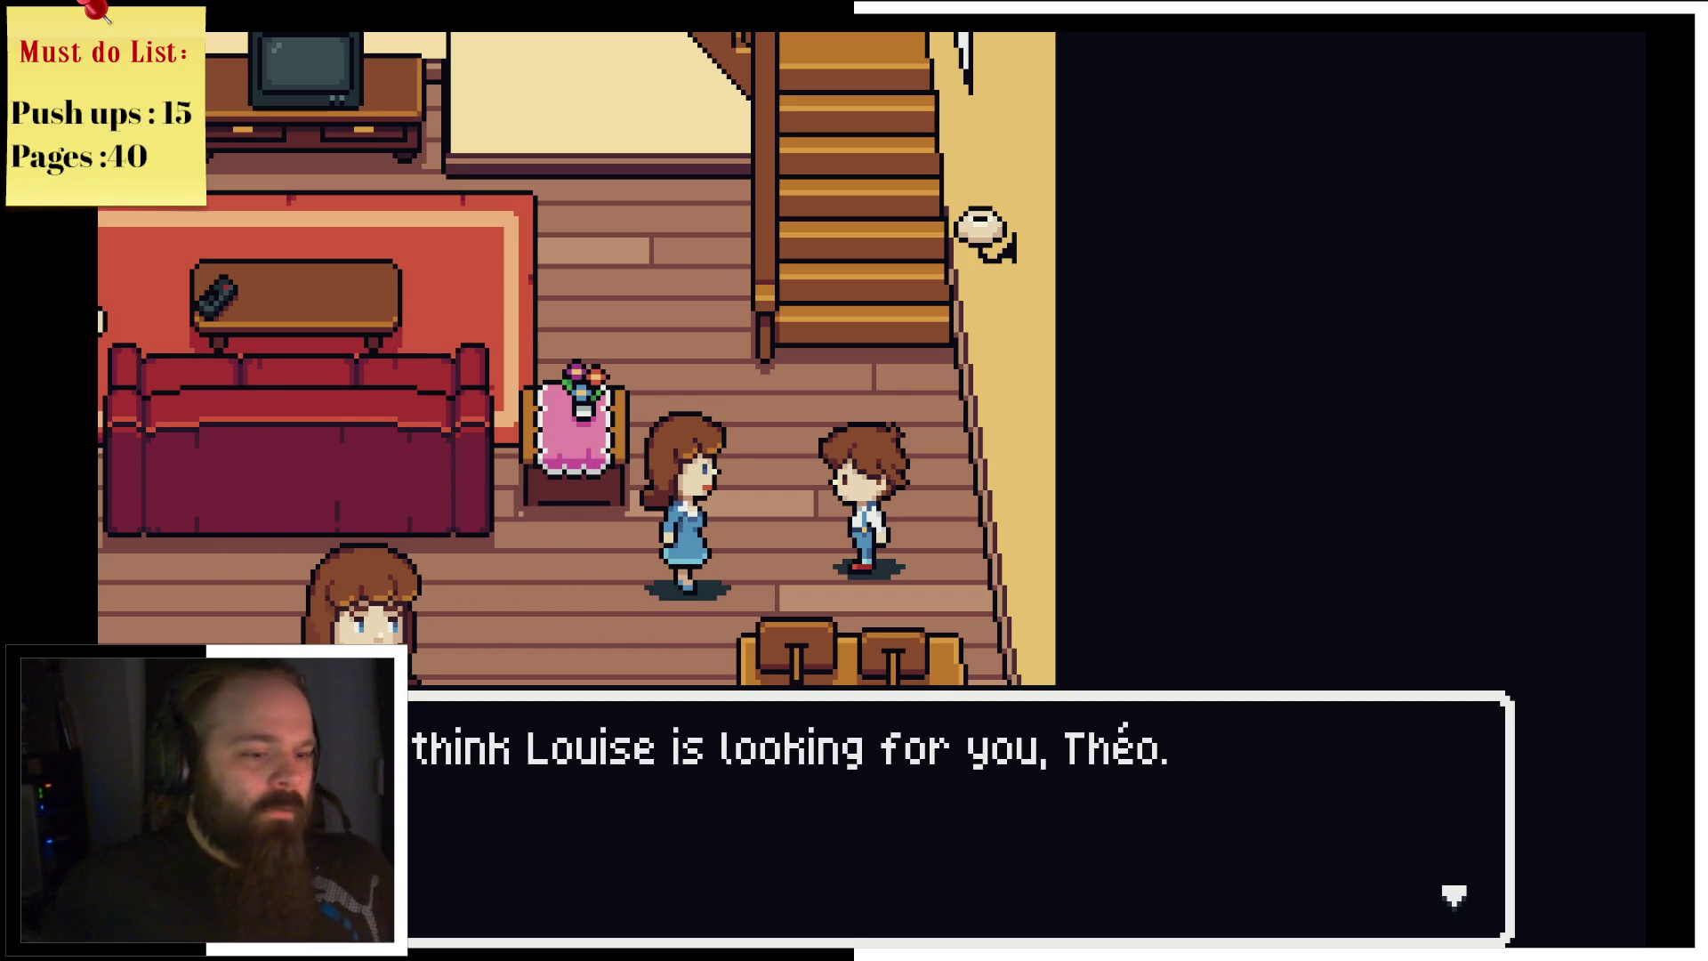
# Step: Advance Mom's lines about skipping school and candy for breakfast until the conversation closes
pyautogui.press('Return')
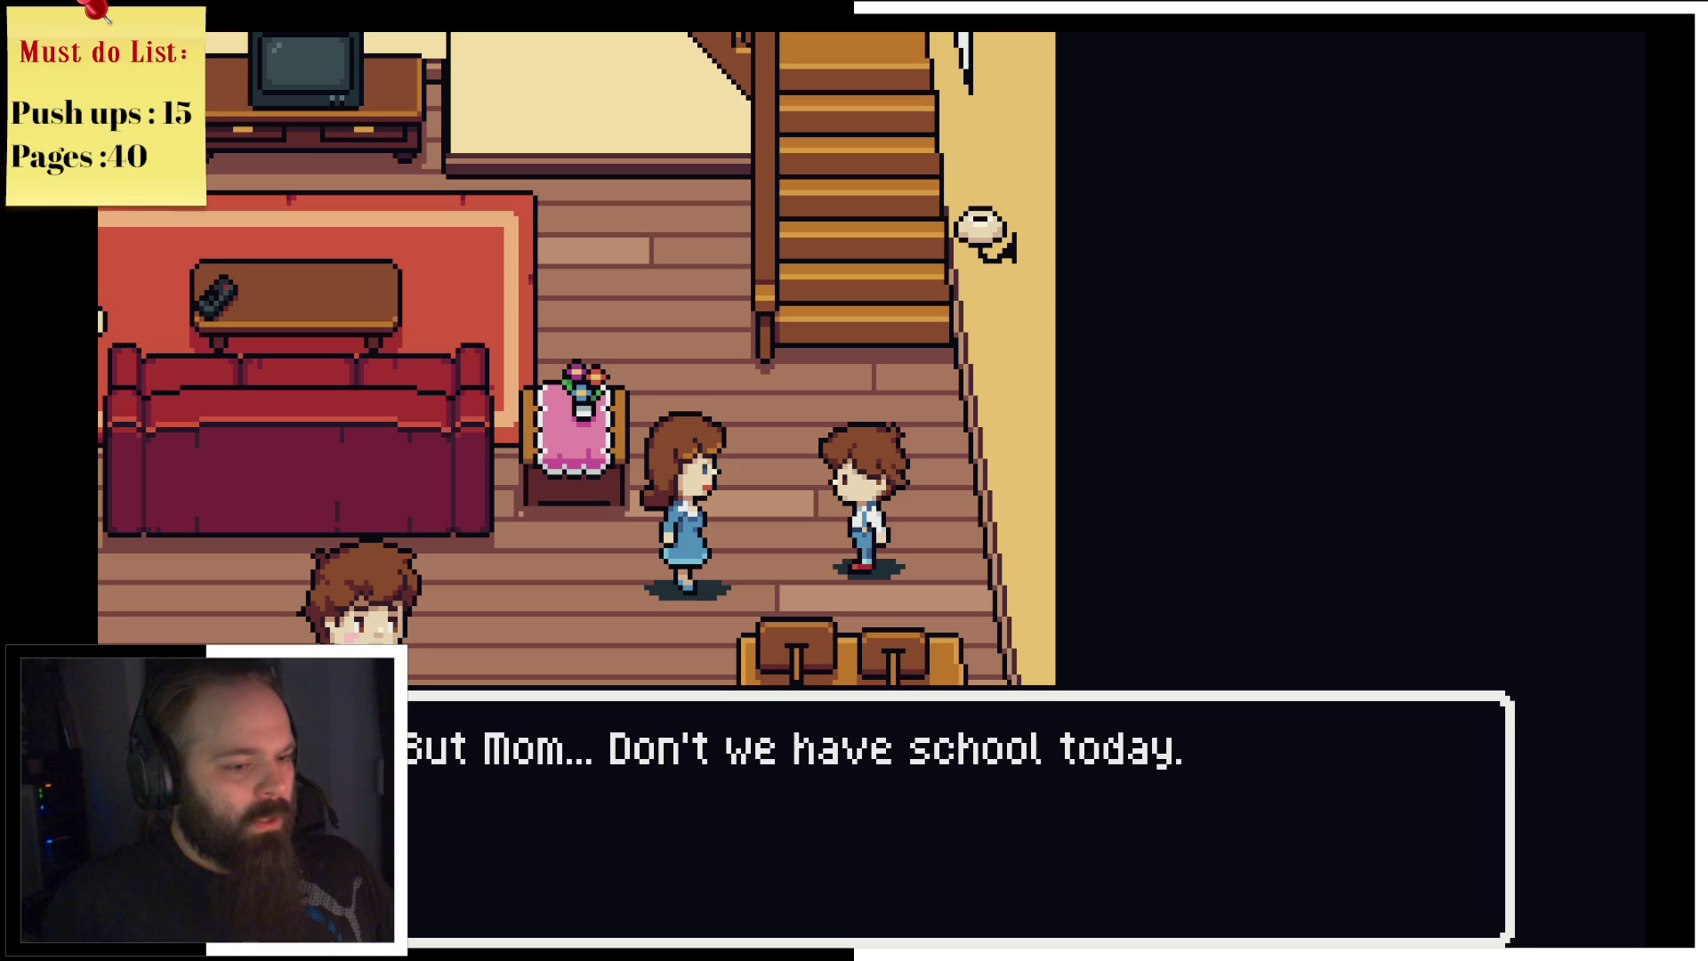
pyautogui.press('Return')
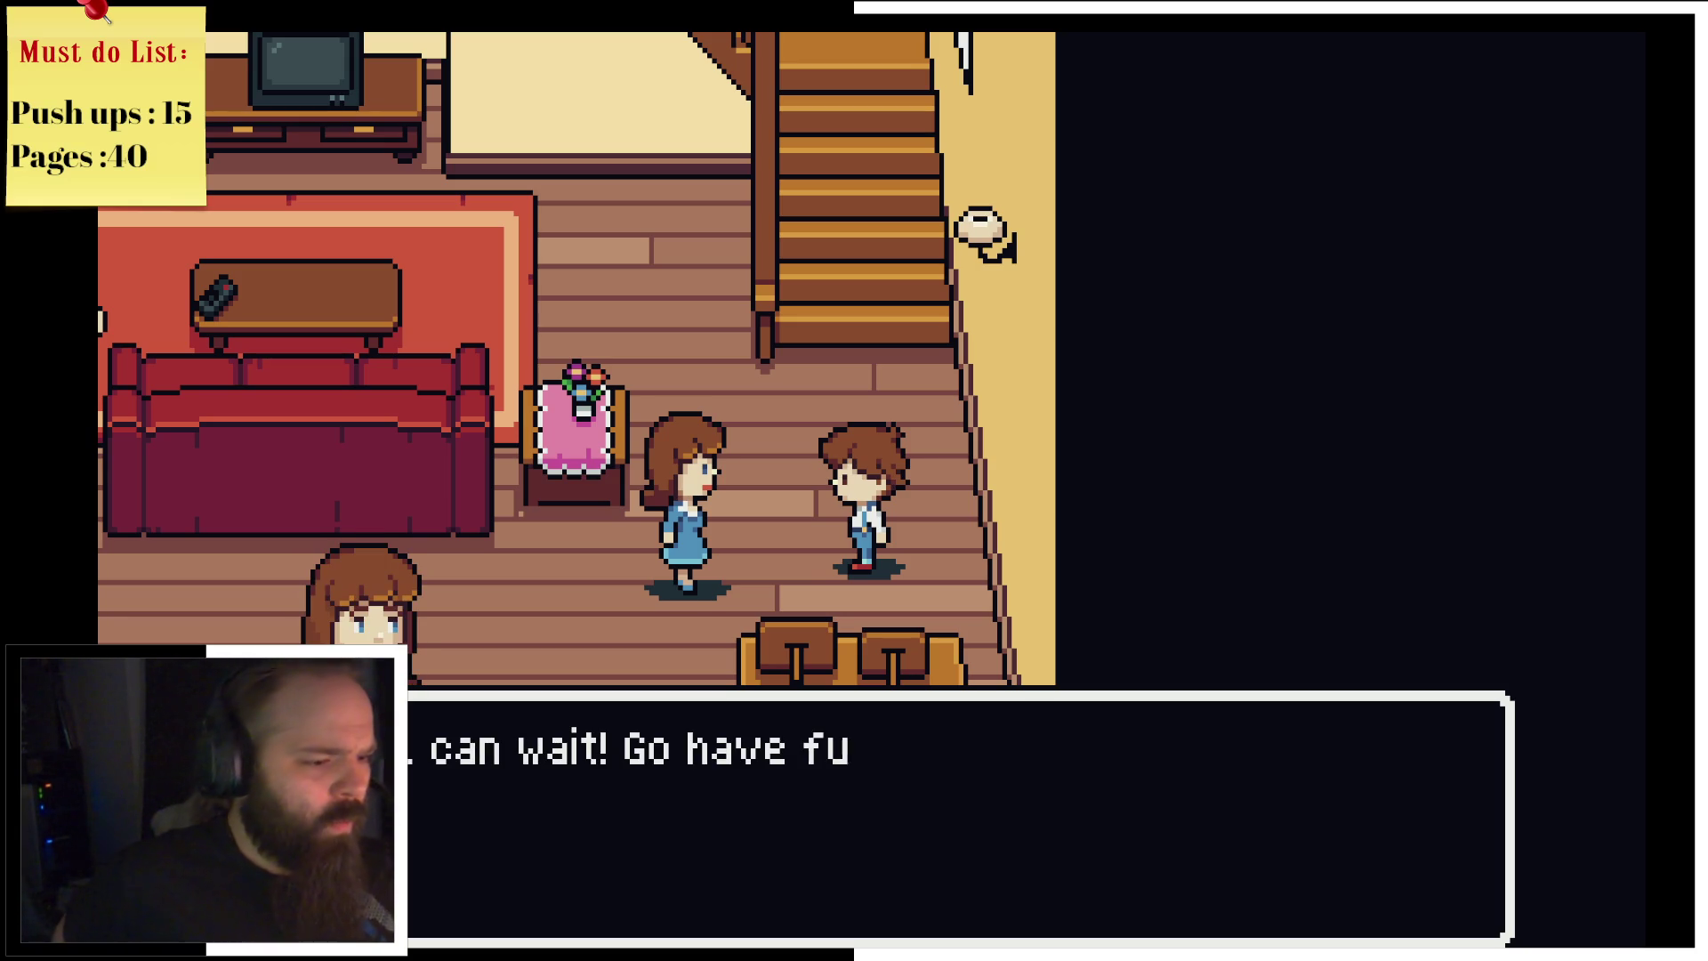
pyautogui.press('Return')
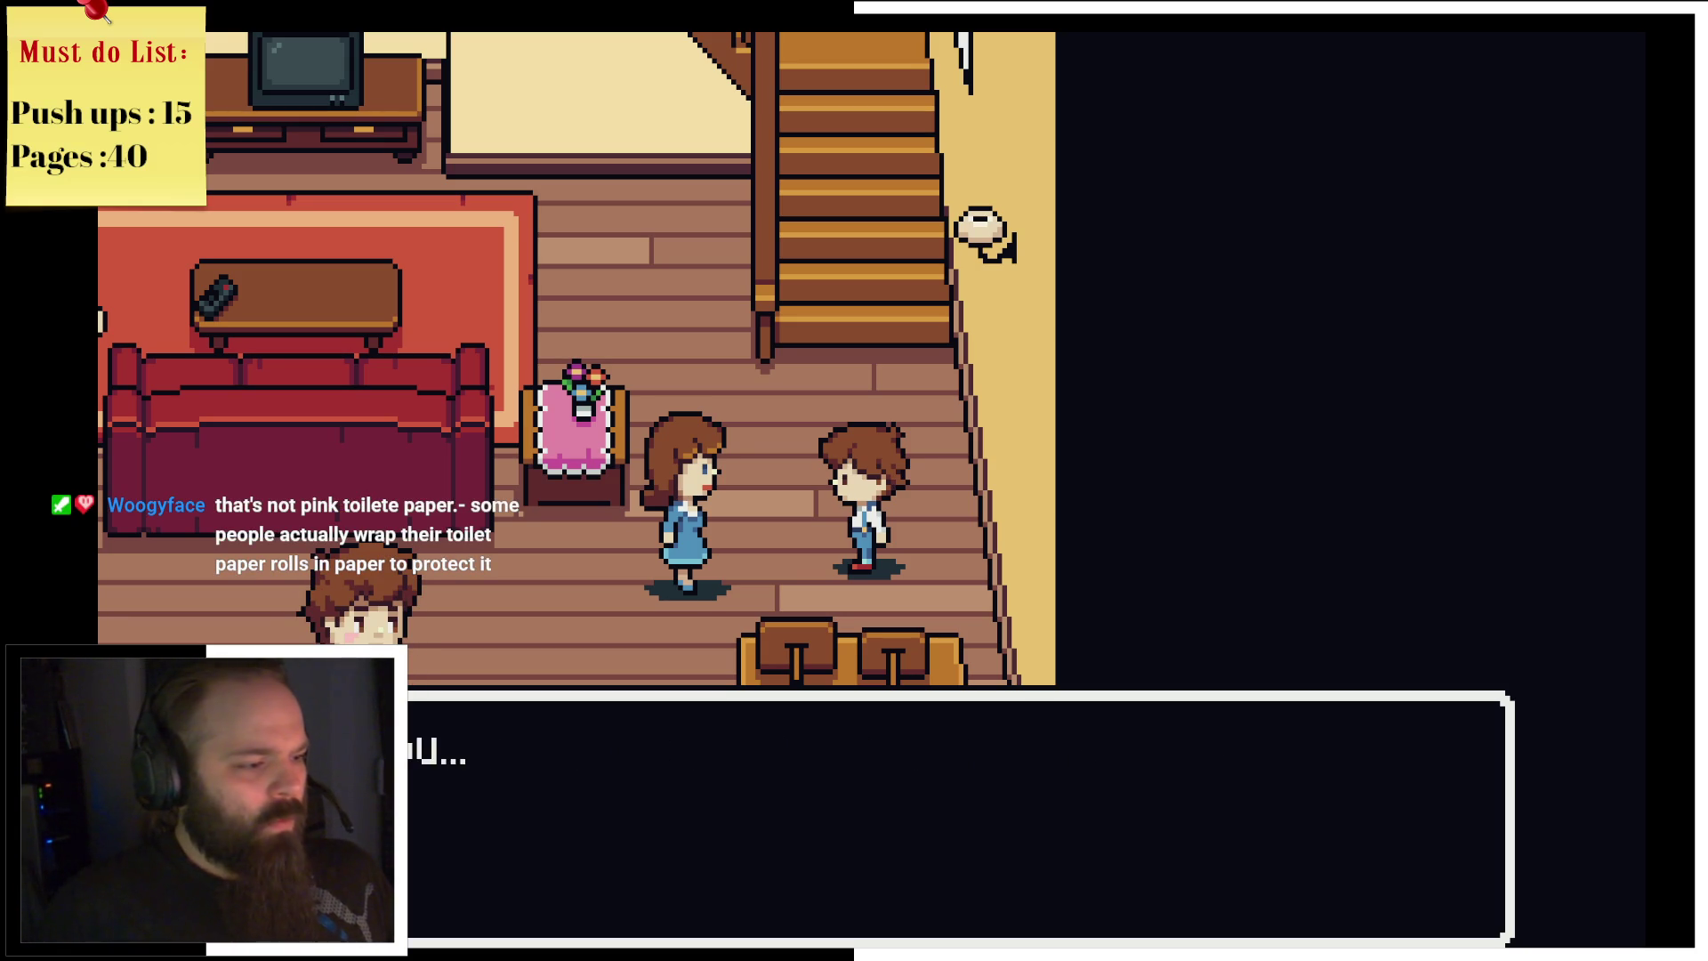
pyautogui.press('Return')
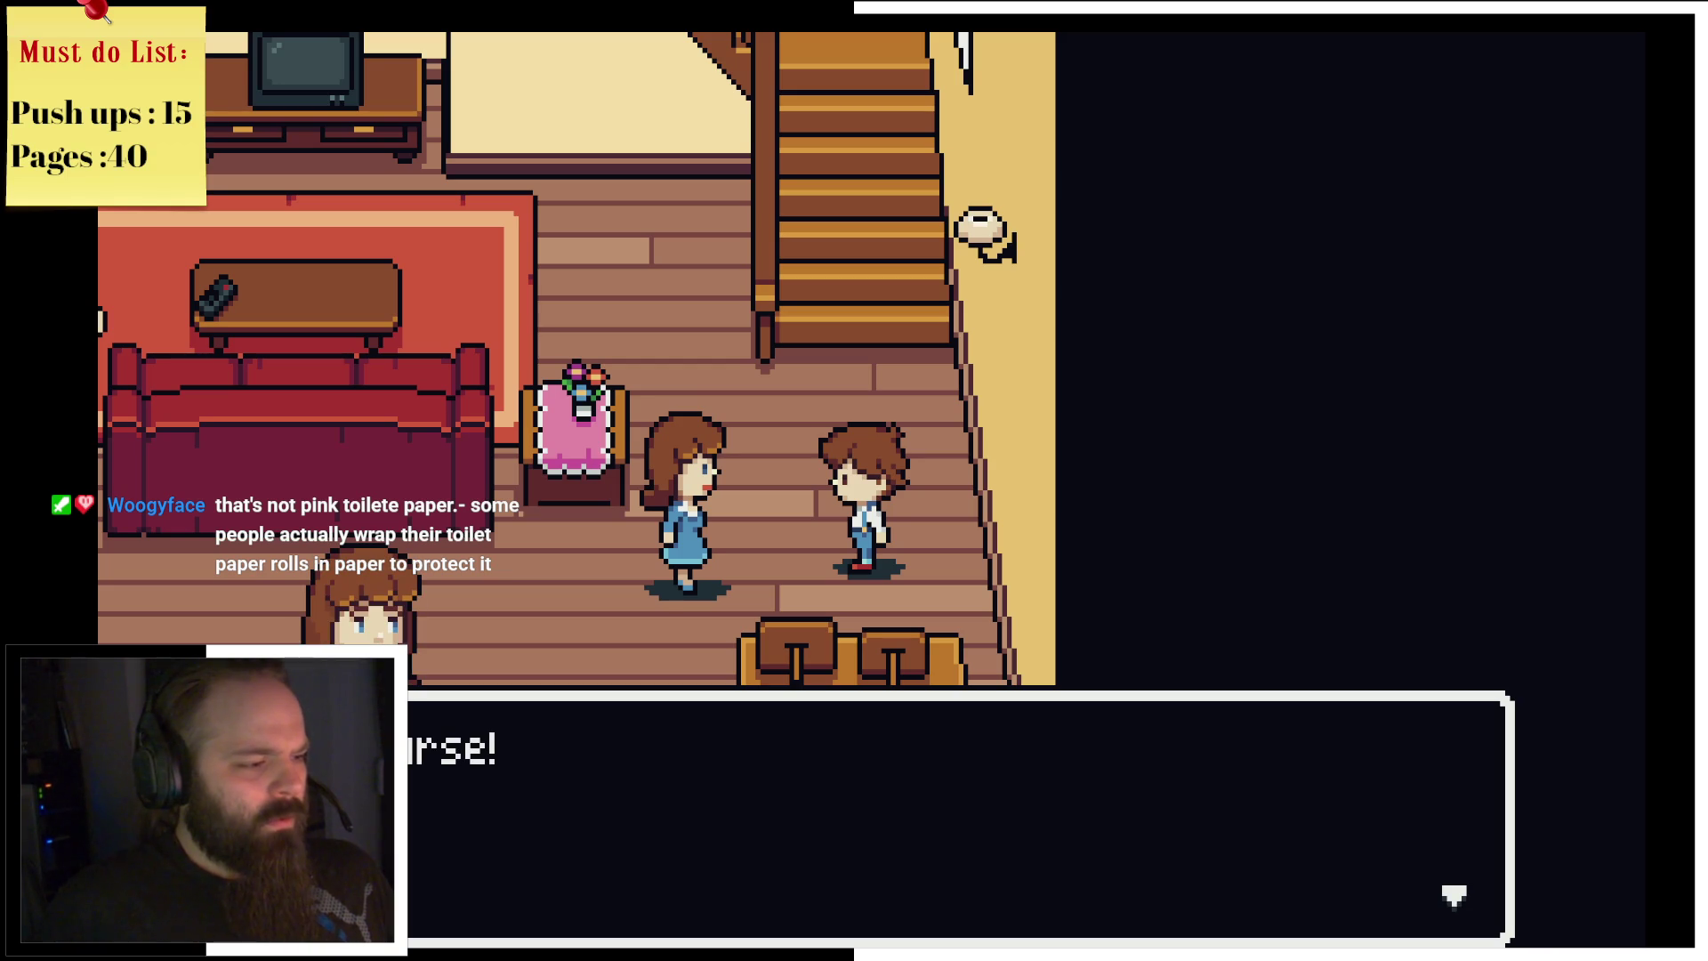
pyautogui.press('Return')
pyautogui.press('Return')
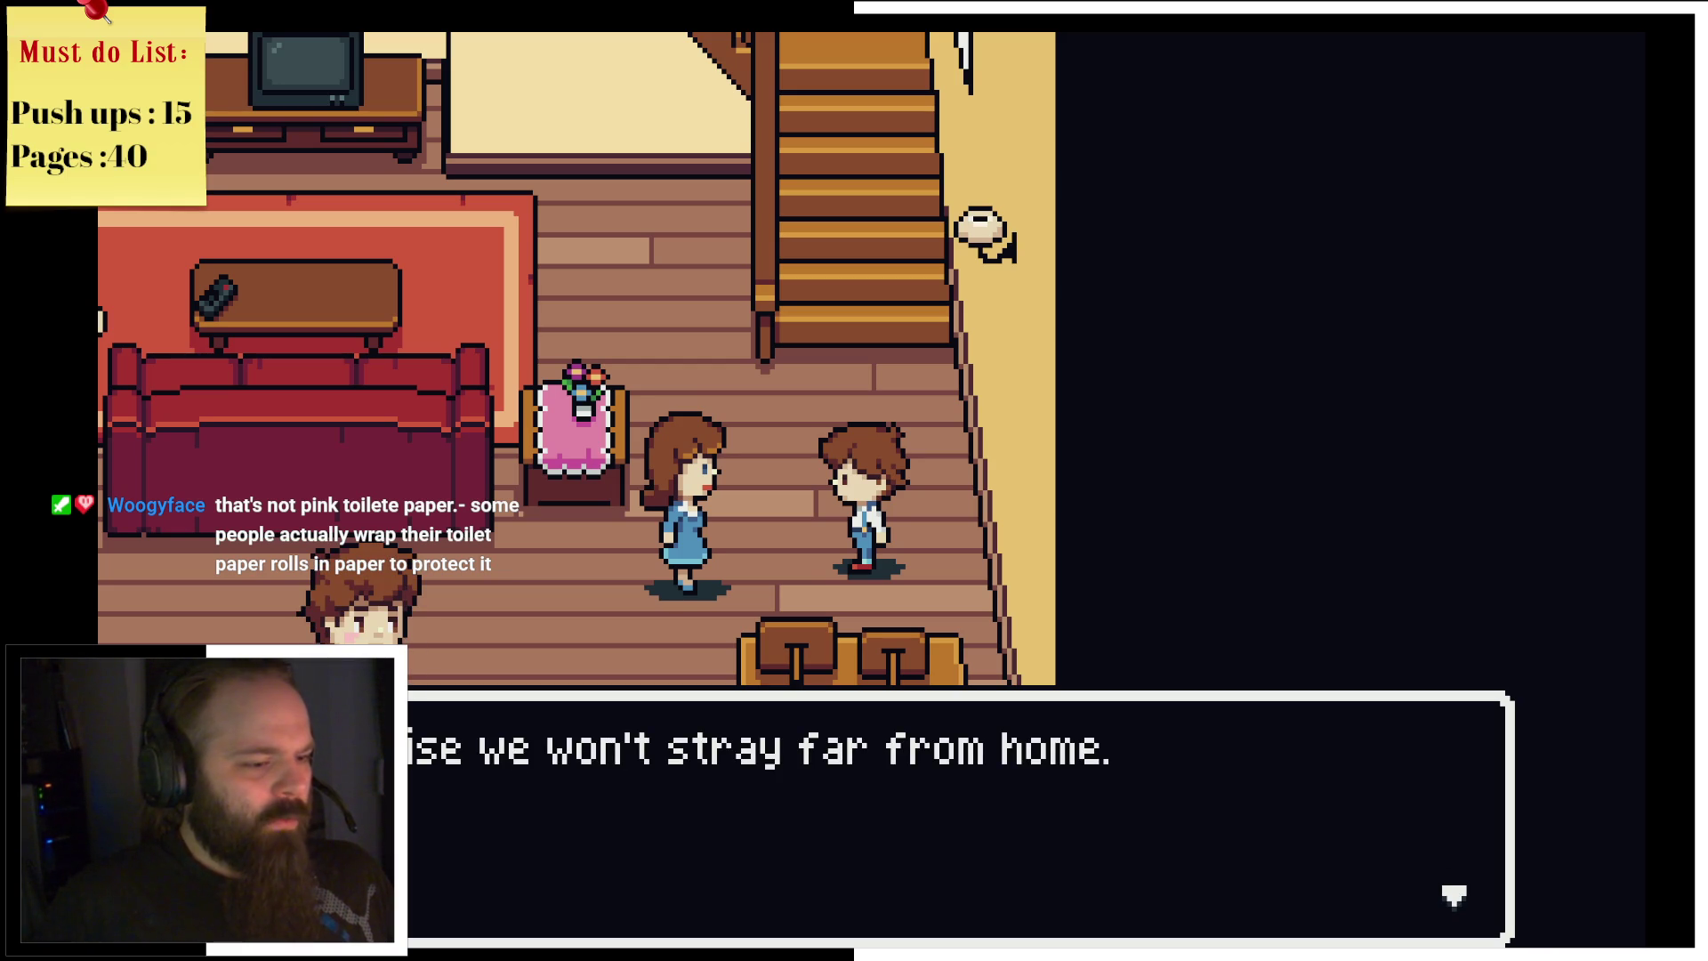
pyautogui.press('Return')
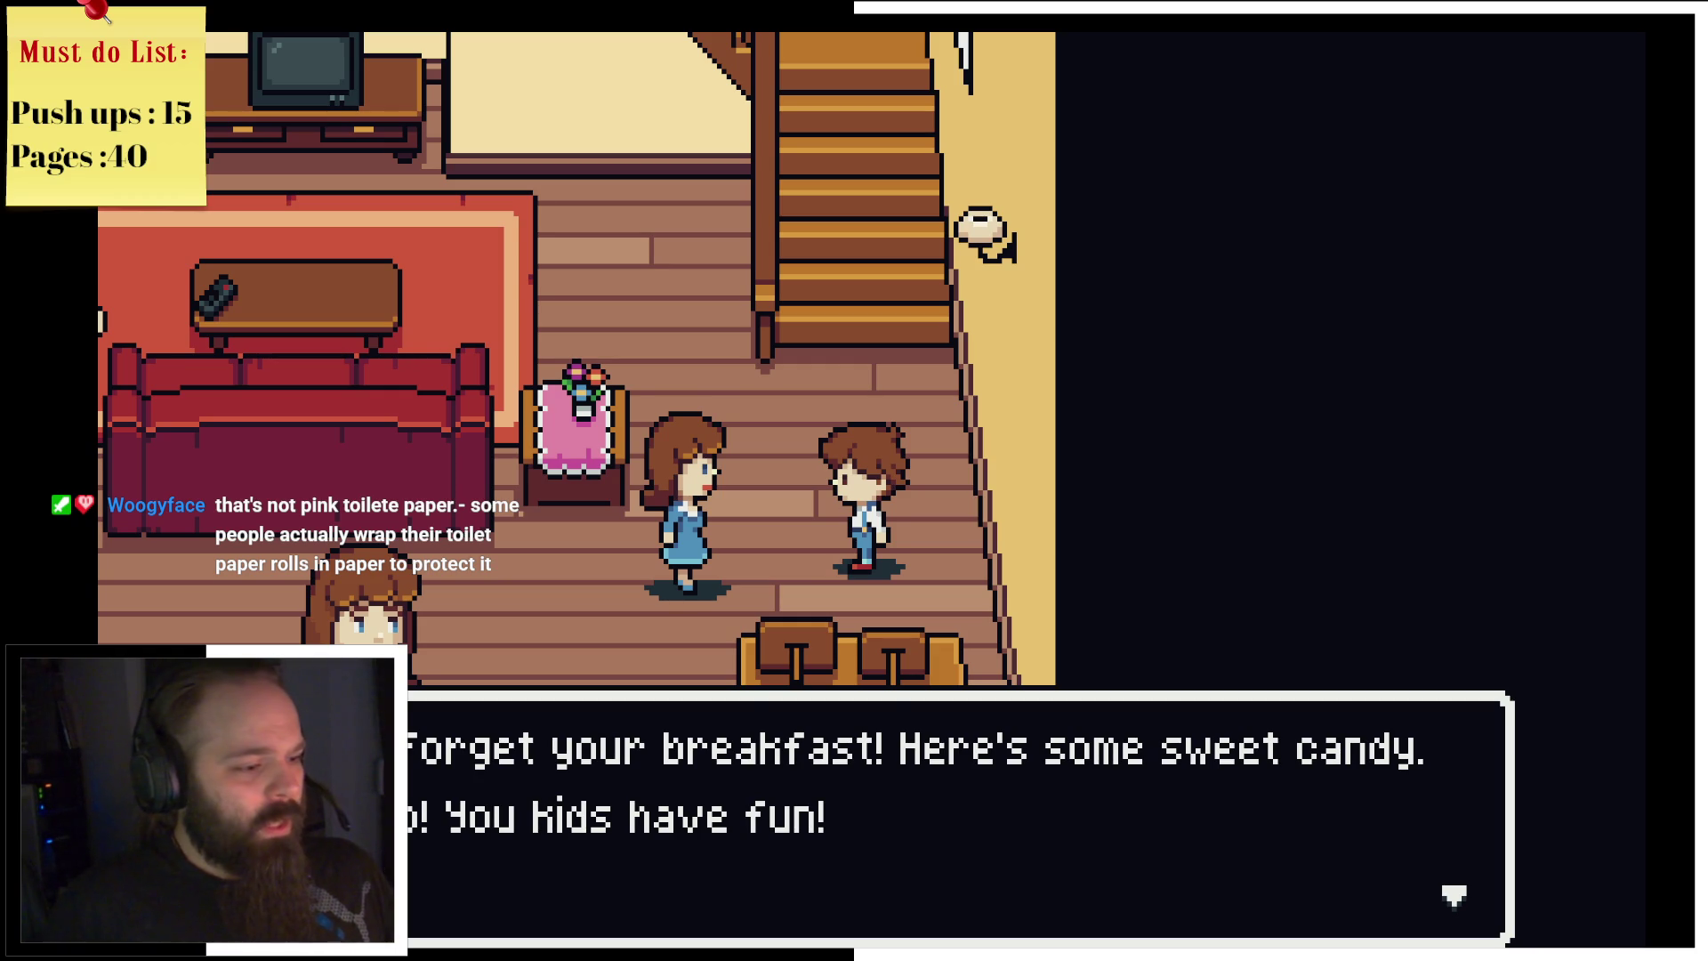
pyautogui.press('Return')
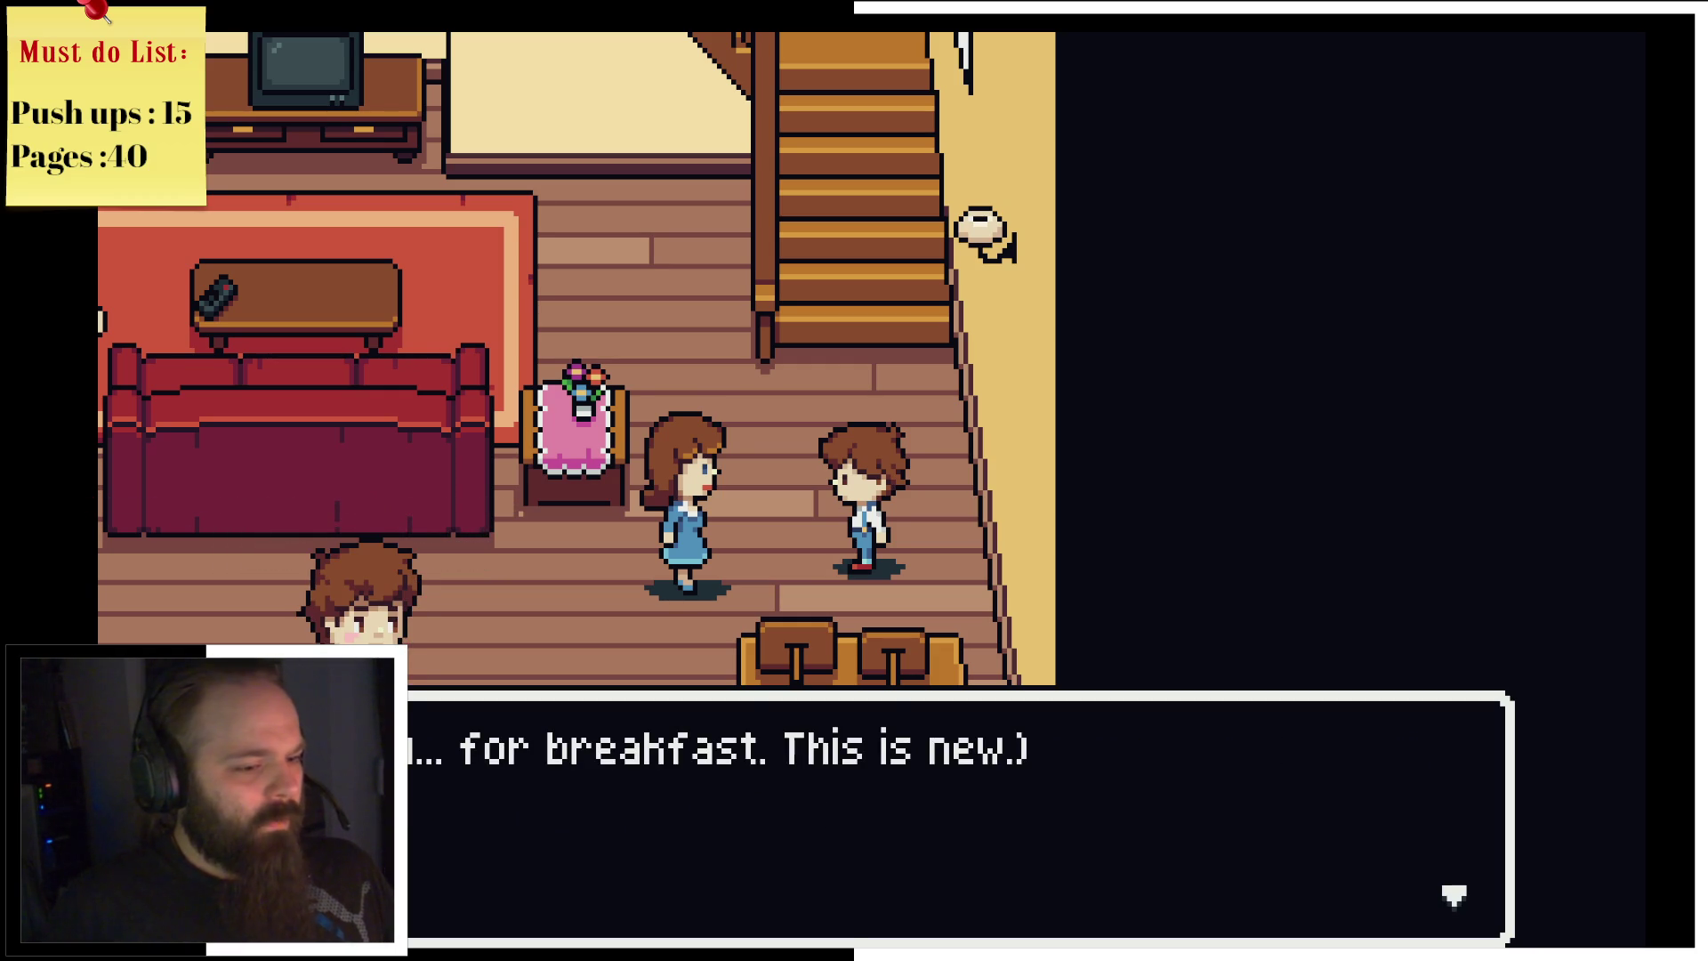
pyautogui.press('Return')
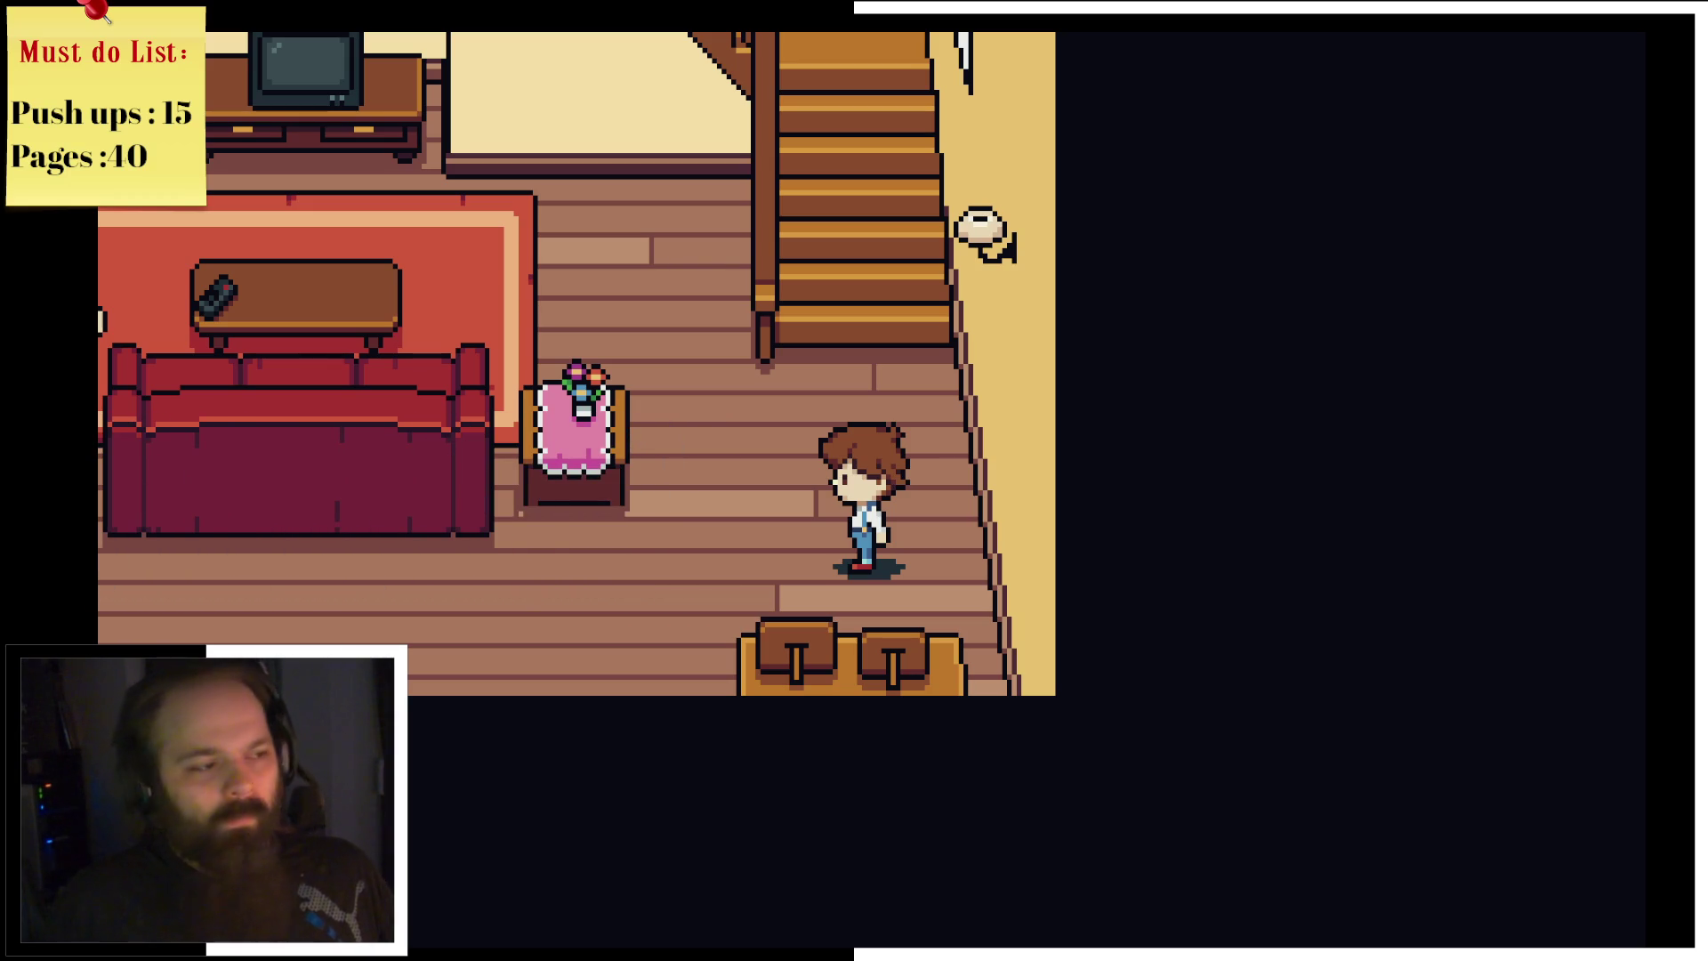
pyautogui.press('Return')
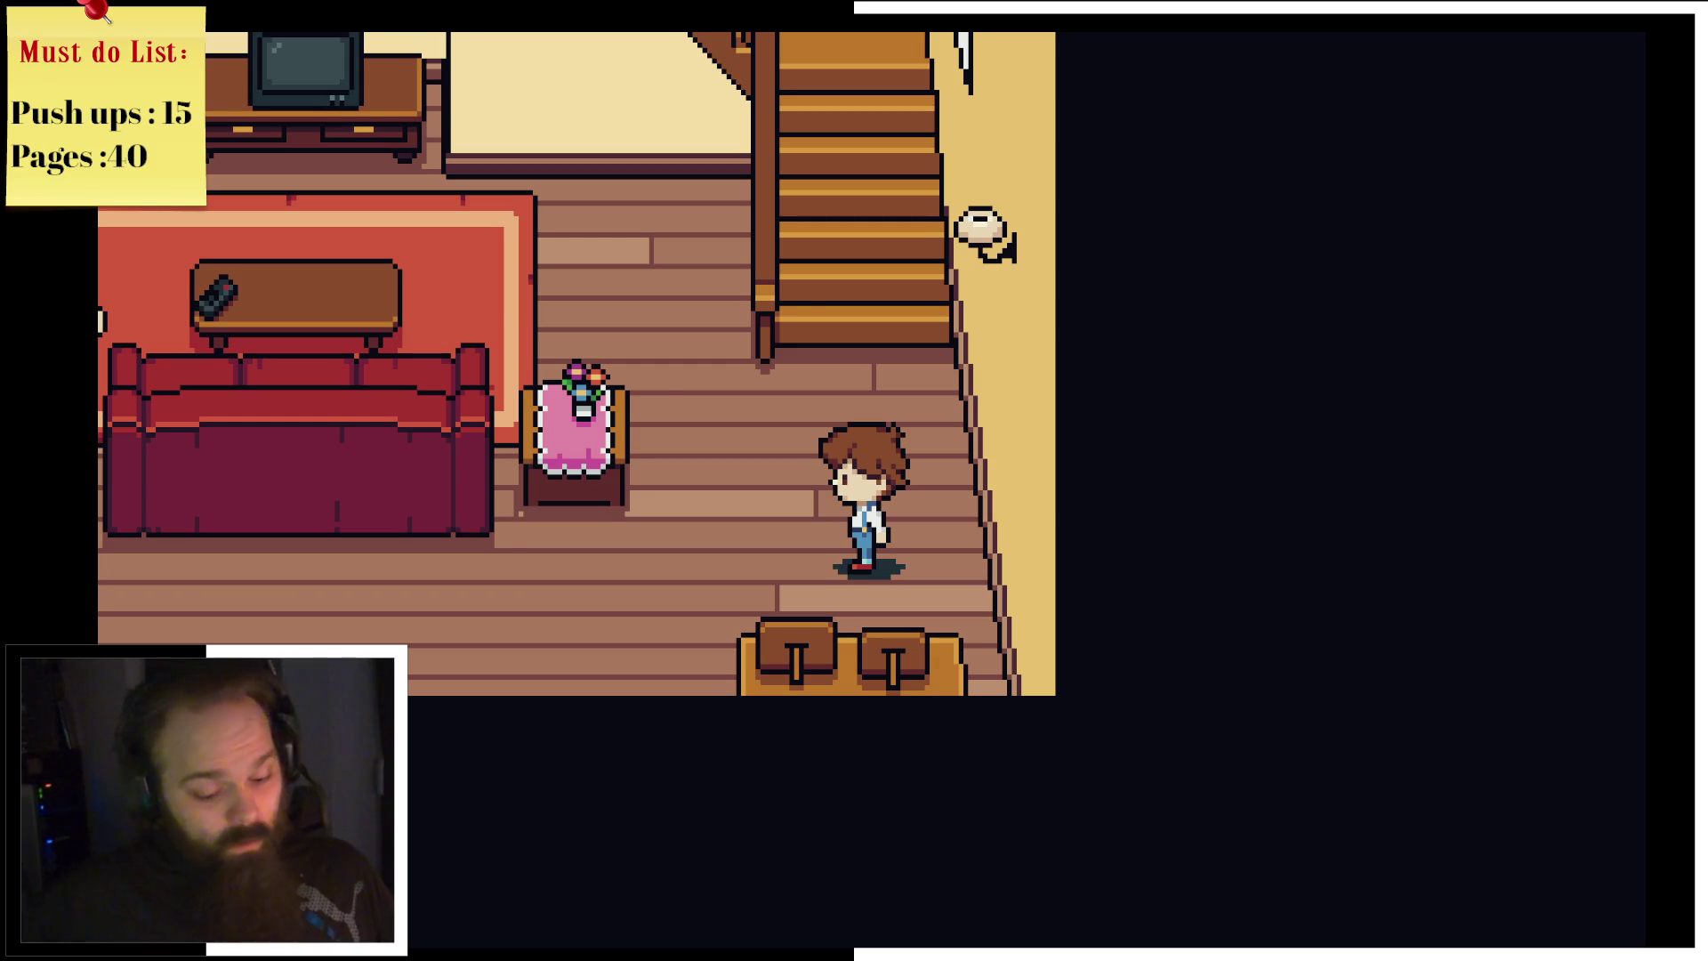
# Step: Walk past the couch and dining table to the kitchen fridge and read the grocery list
pyautogui.press('Left')
pyautogui.press('Left')
pyautogui.press('Up')
pyautogui.press('Left')
pyautogui.press('Up')
pyautogui.press('Up')
pyautogui.press('Return')
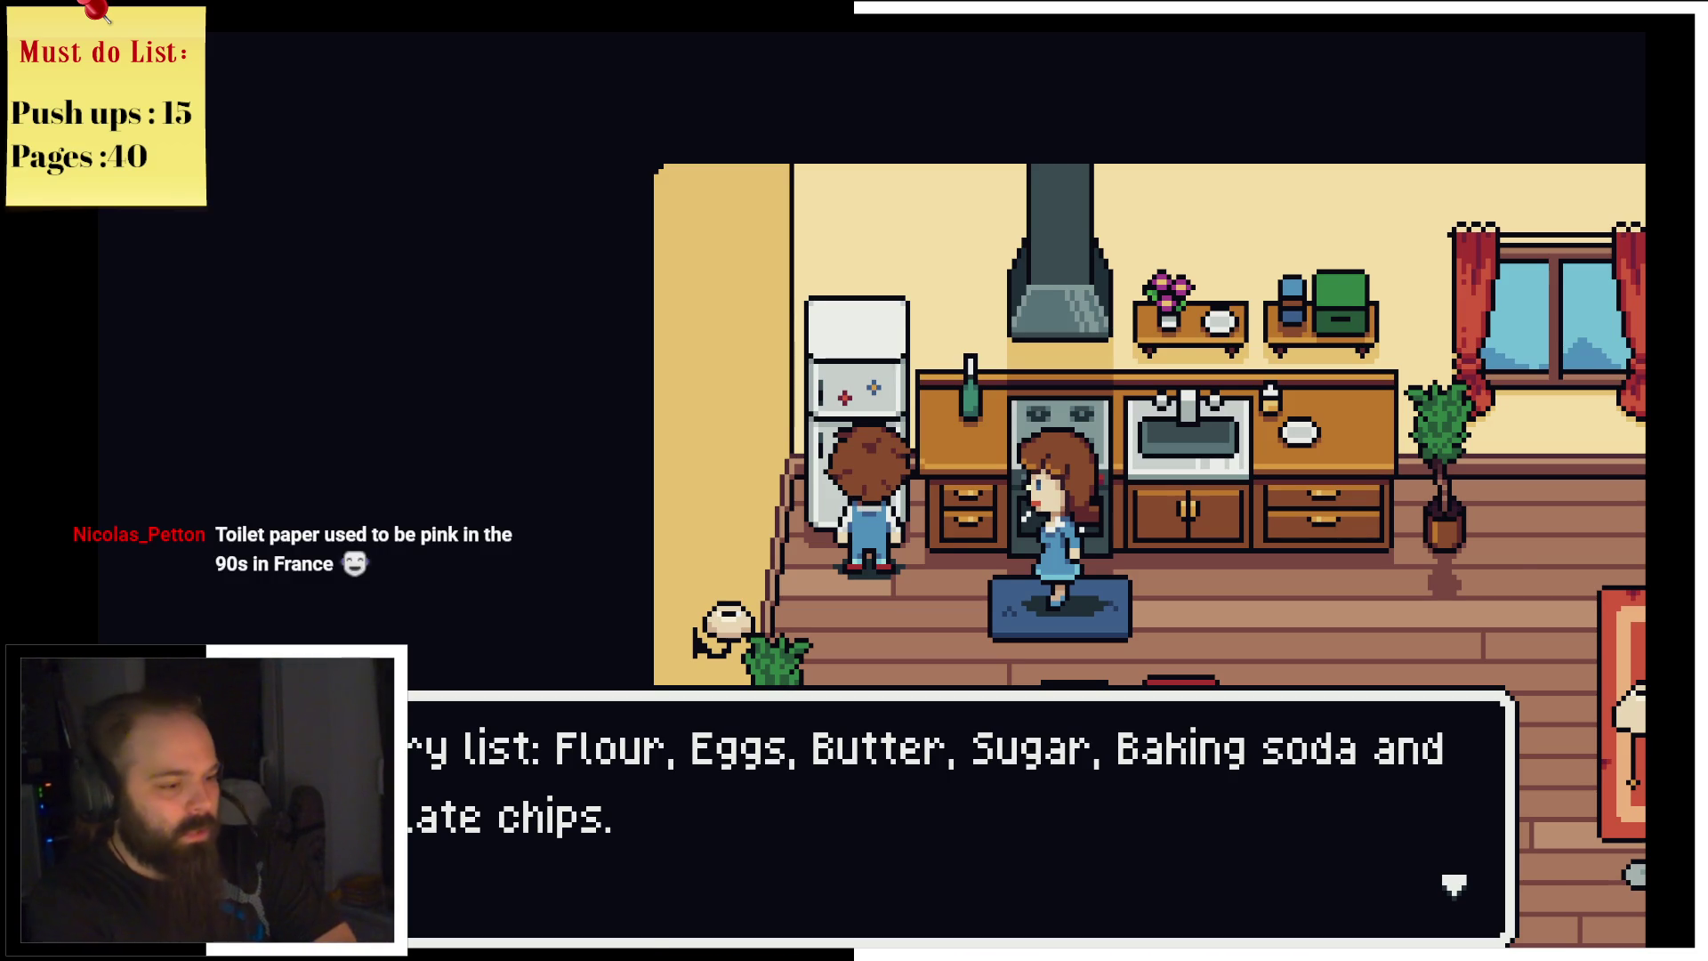
pyautogui.press('Return')
# Step: Walk back past Mom's remark to the coffee table and pick up the TV remote
pyautogui.press('Down')
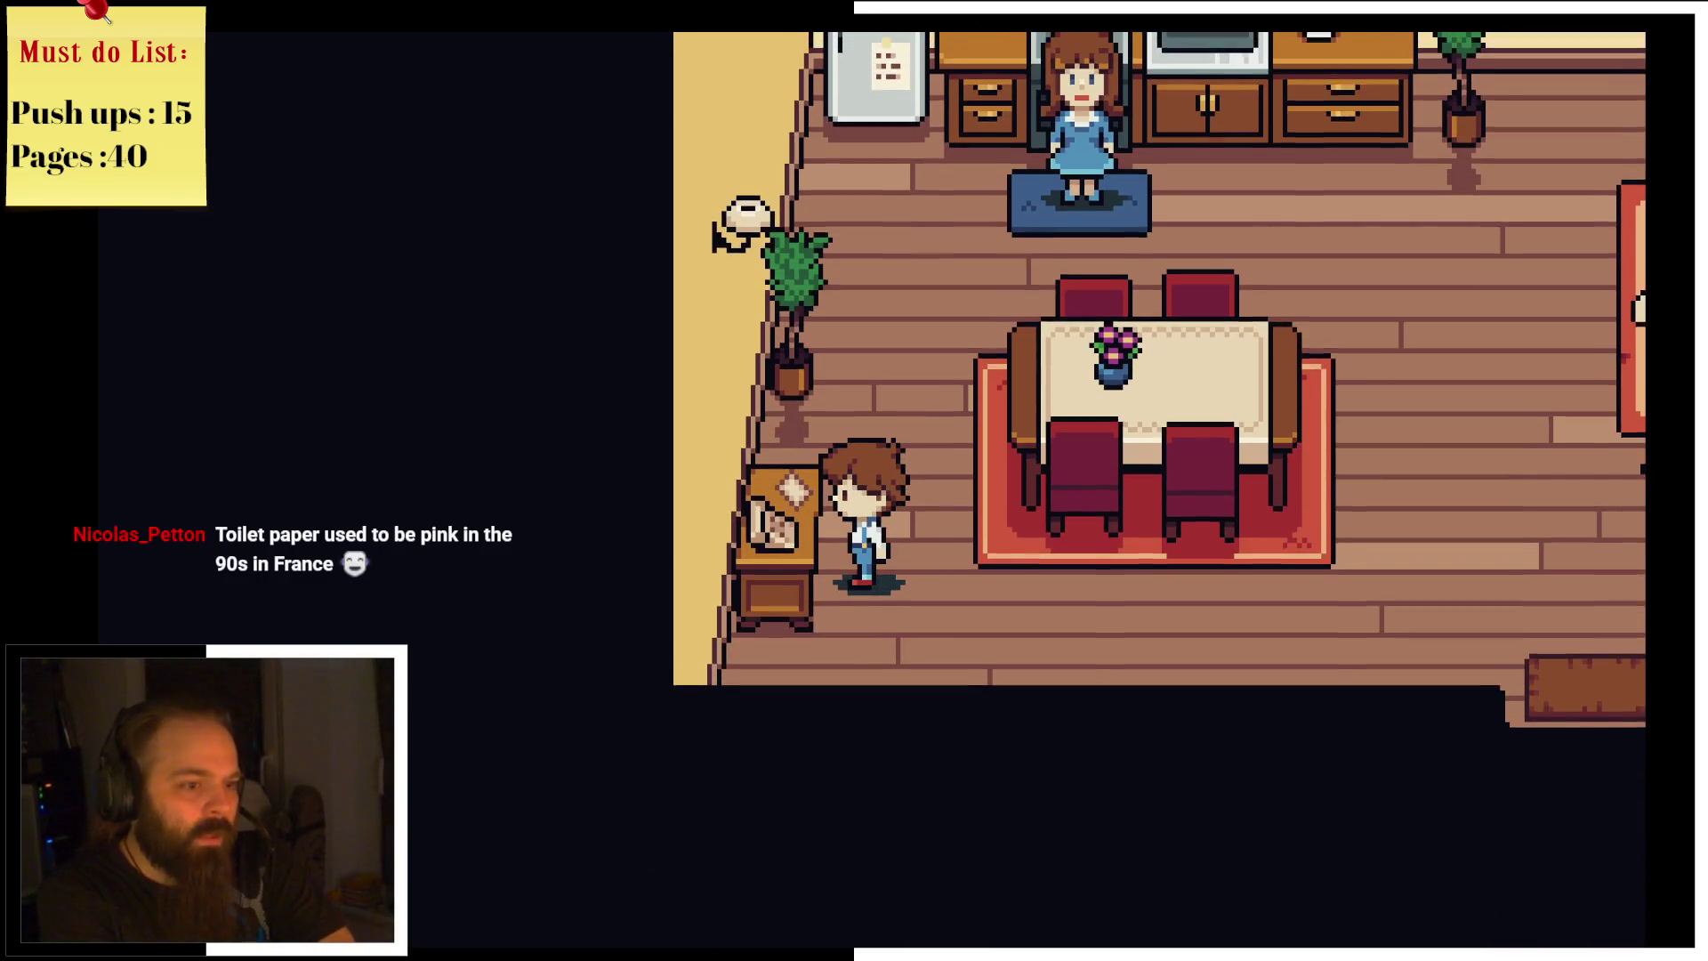
pyautogui.press('Return')
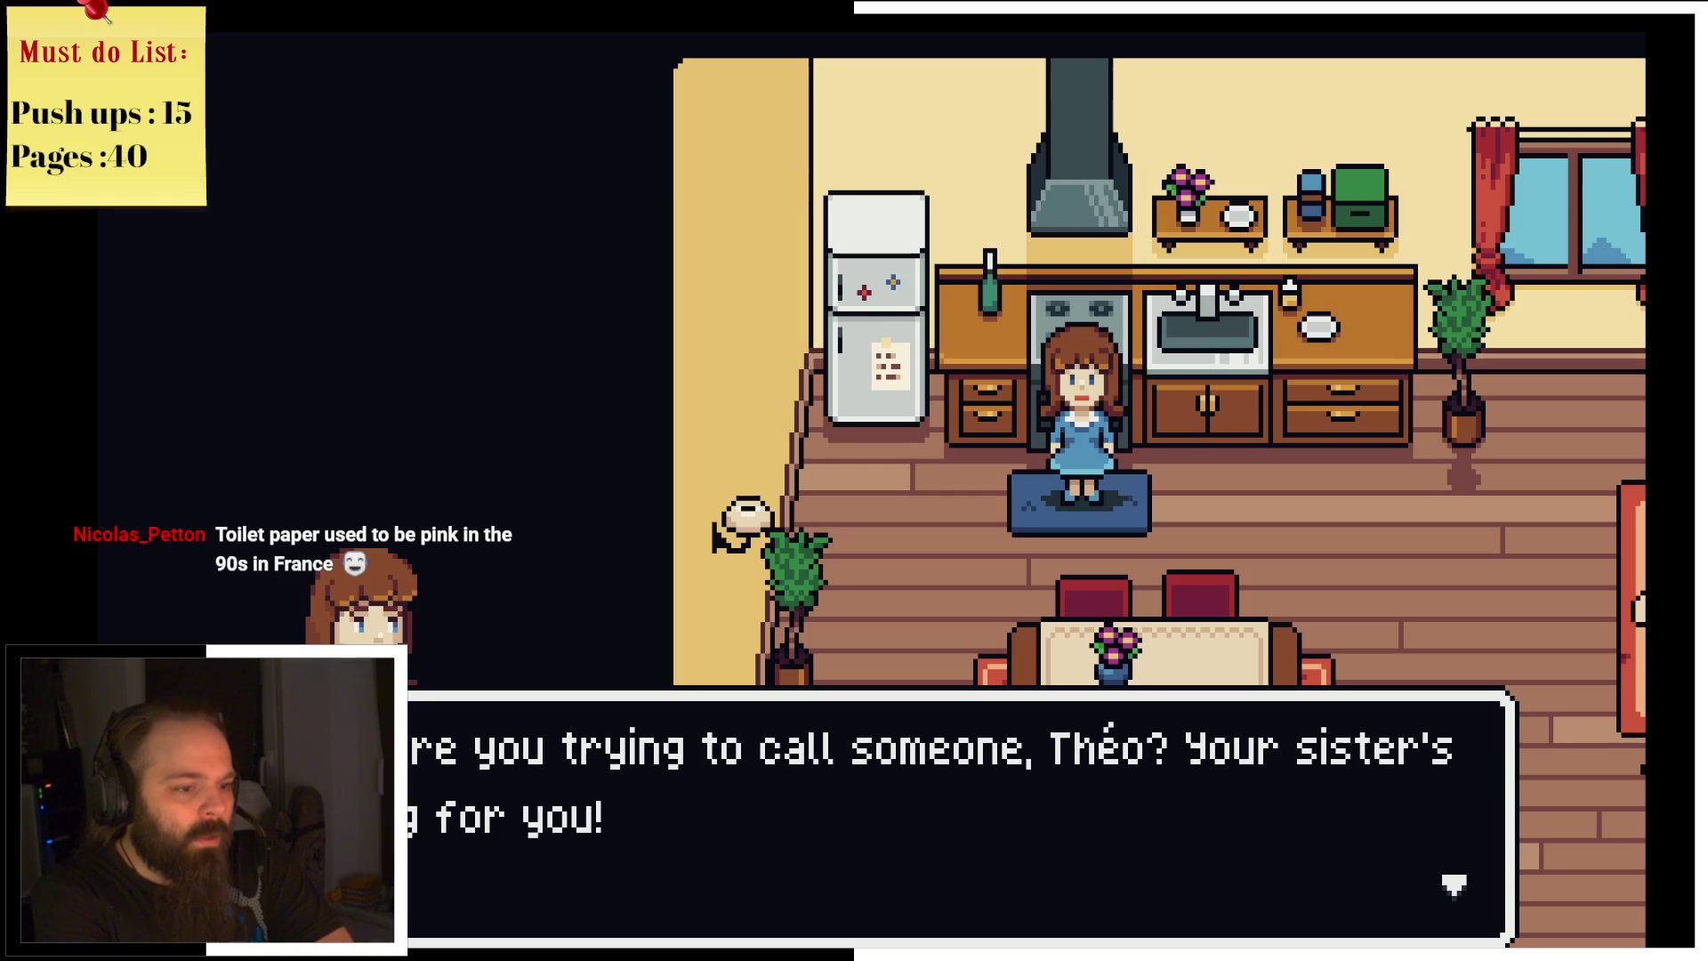
pyautogui.press('Return')
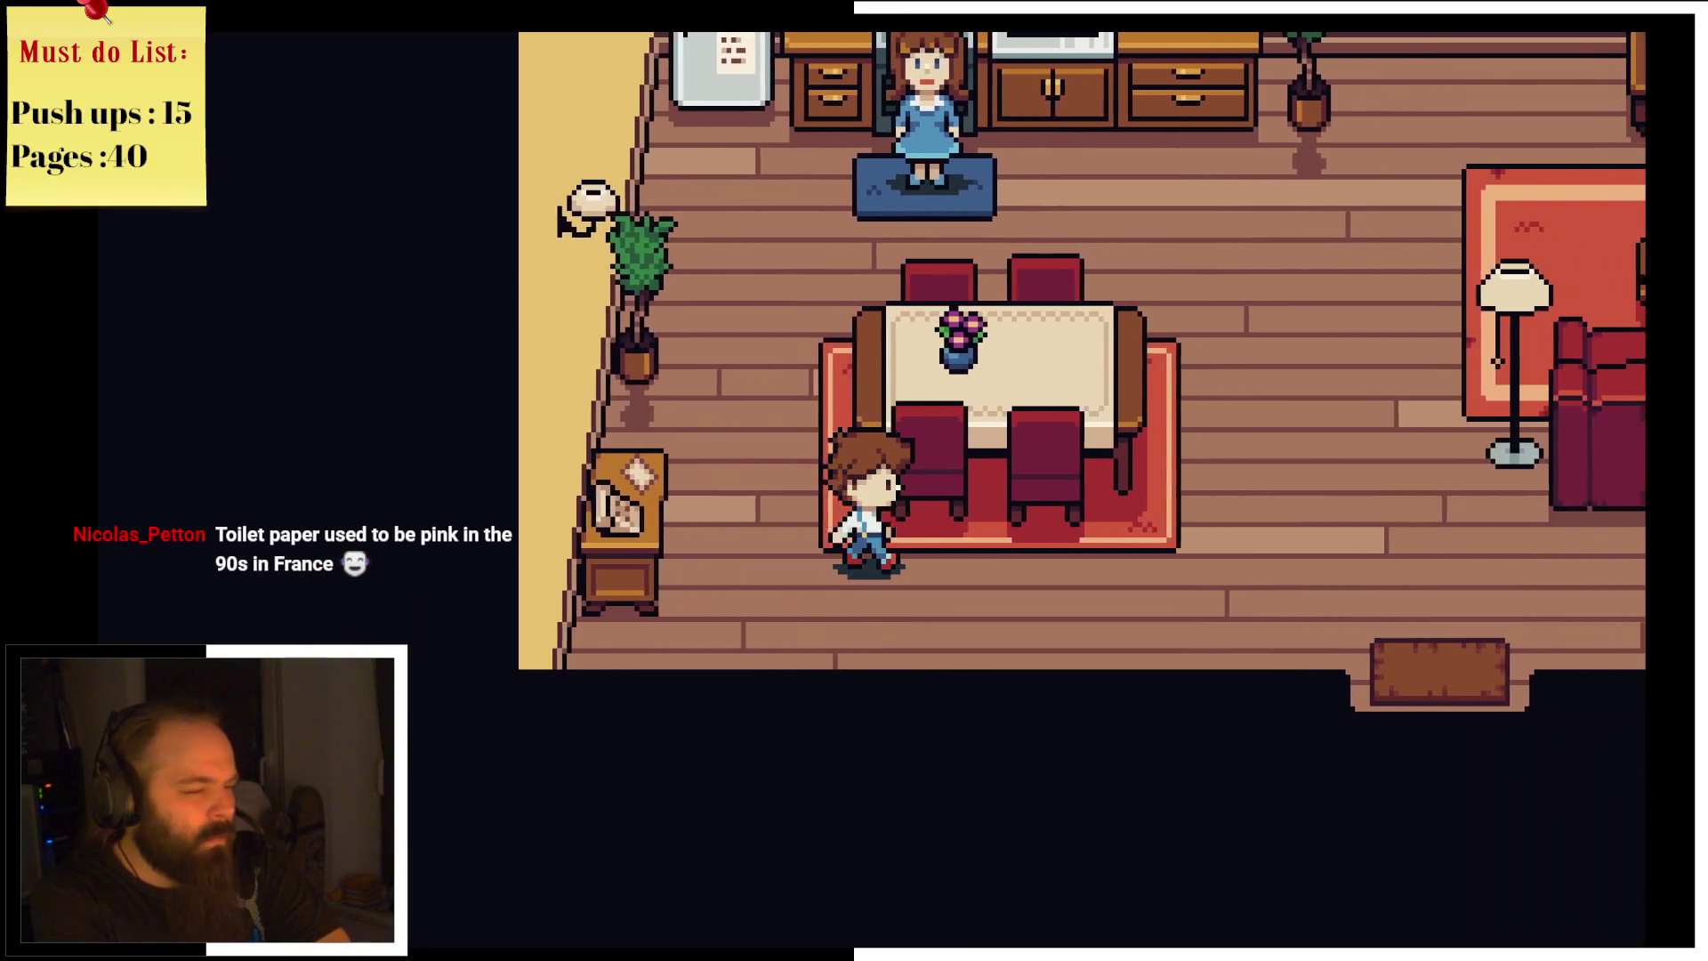
pyautogui.press('Right')
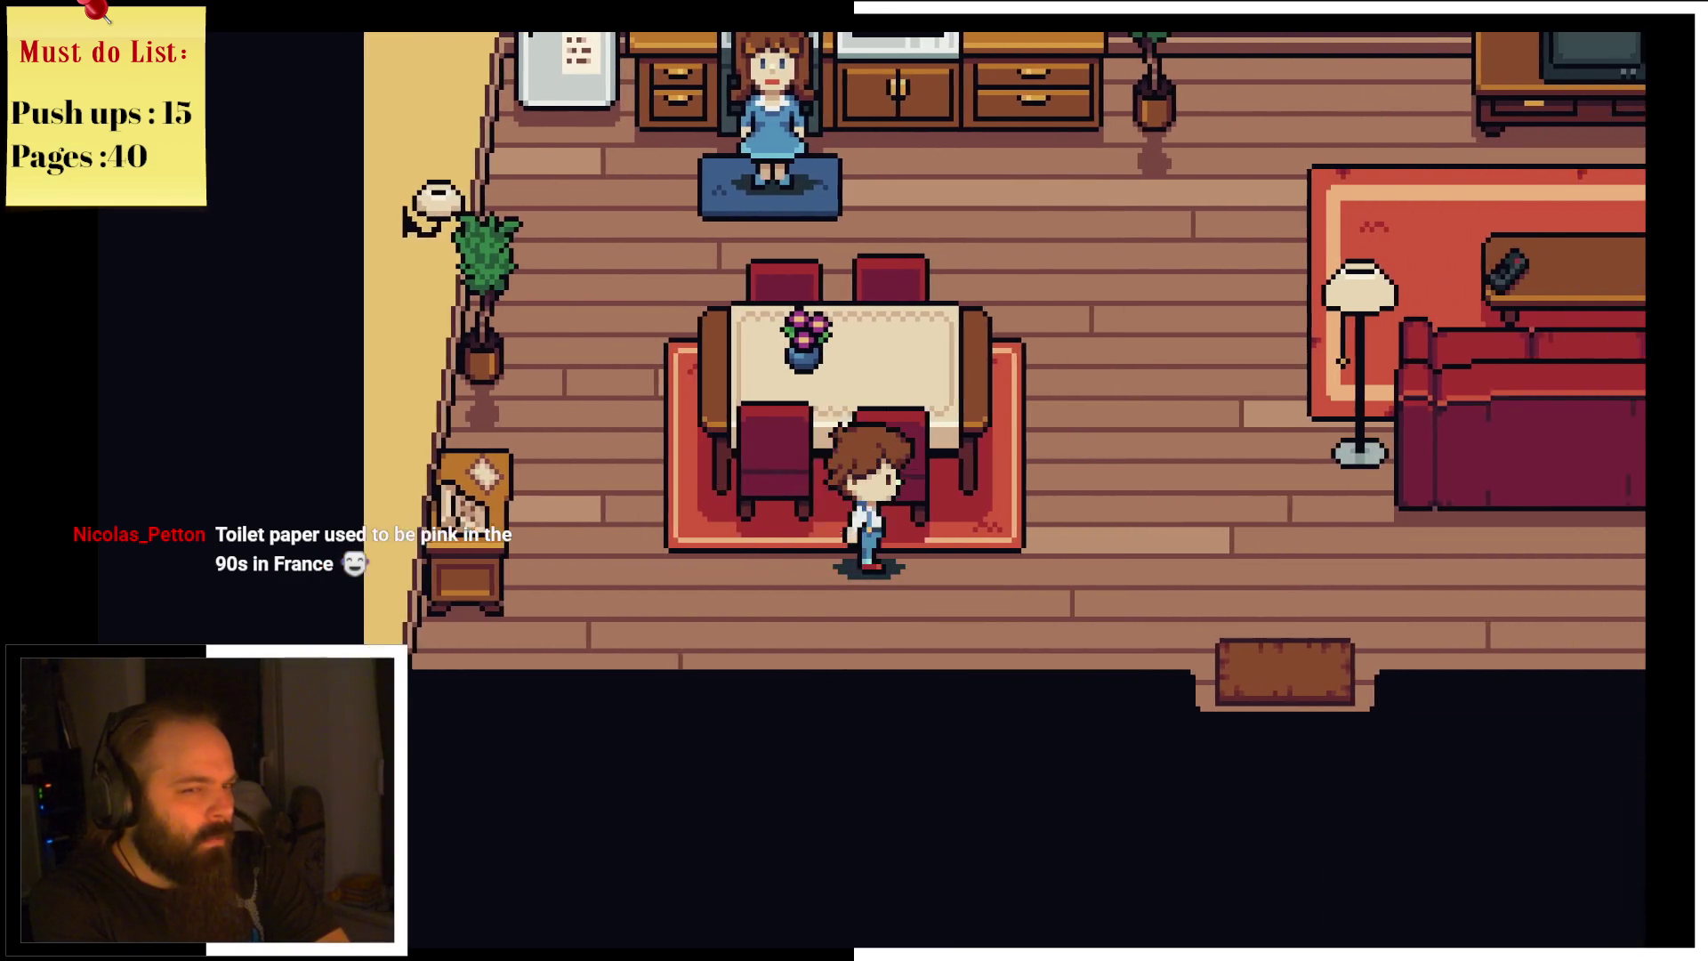
pyautogui.press('Up')
pyautogui.press('Right')
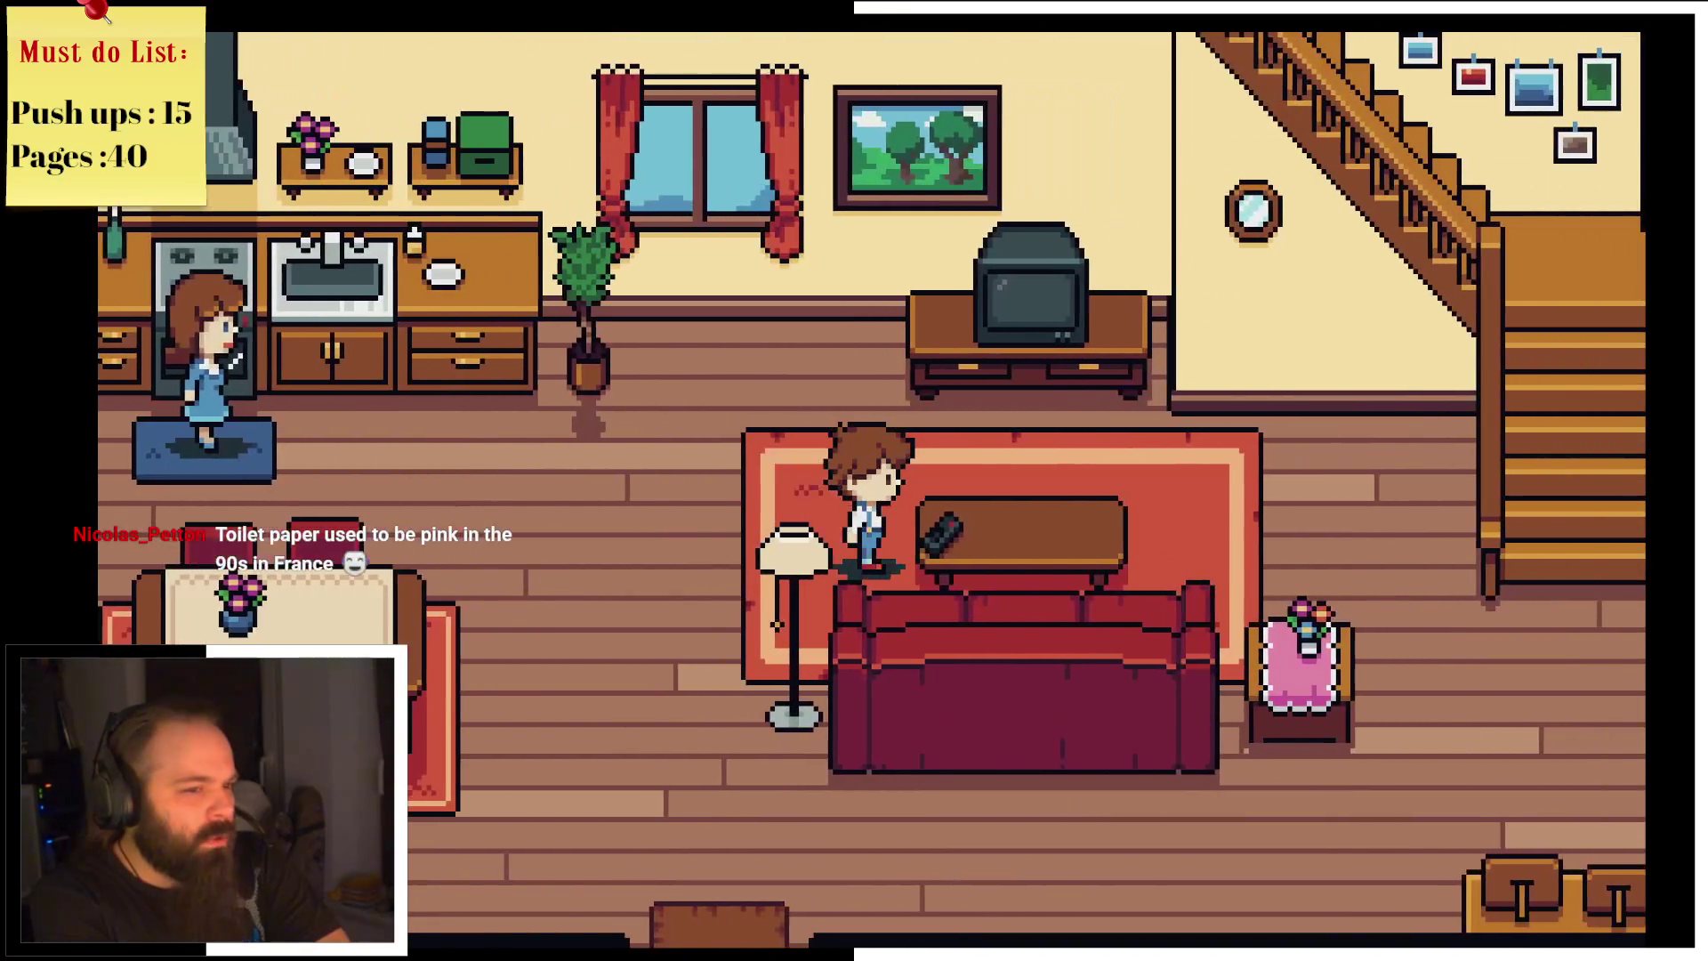
pyautogui.press('Return')
pyautogui.press('Return')
# Step: View the second family photo by the stairs, showing young Mom and Dad
pyautogui.press('Up')
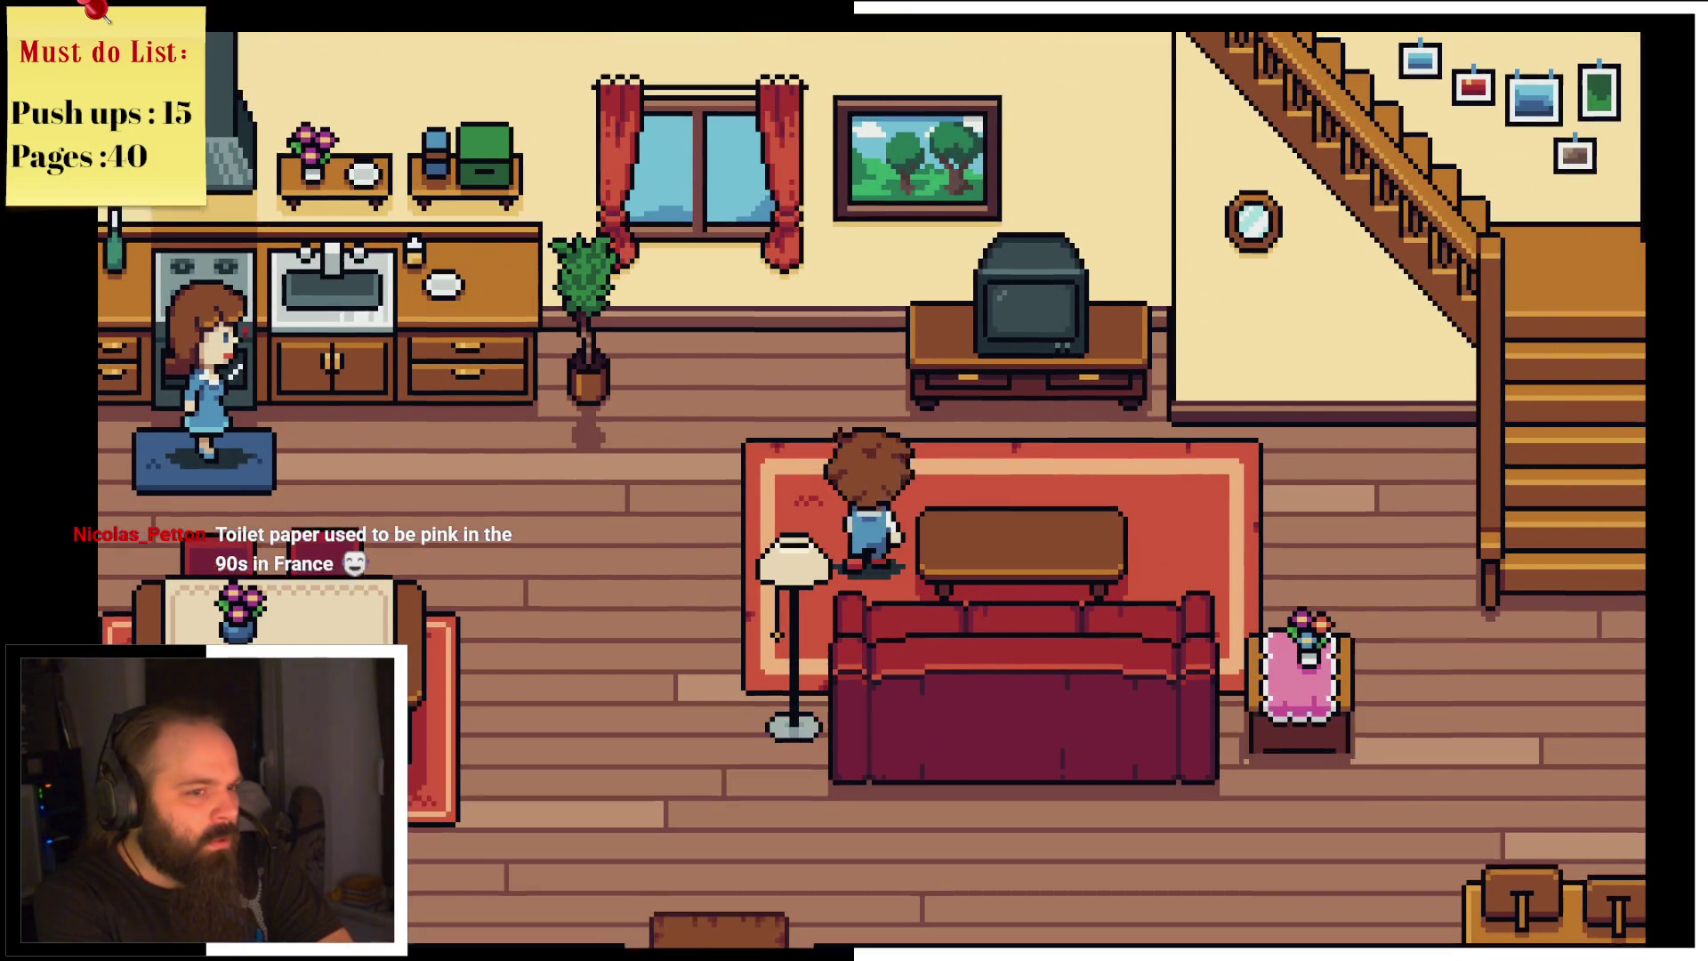
pyautogui.press('Up')
pyautogui.press('Return')
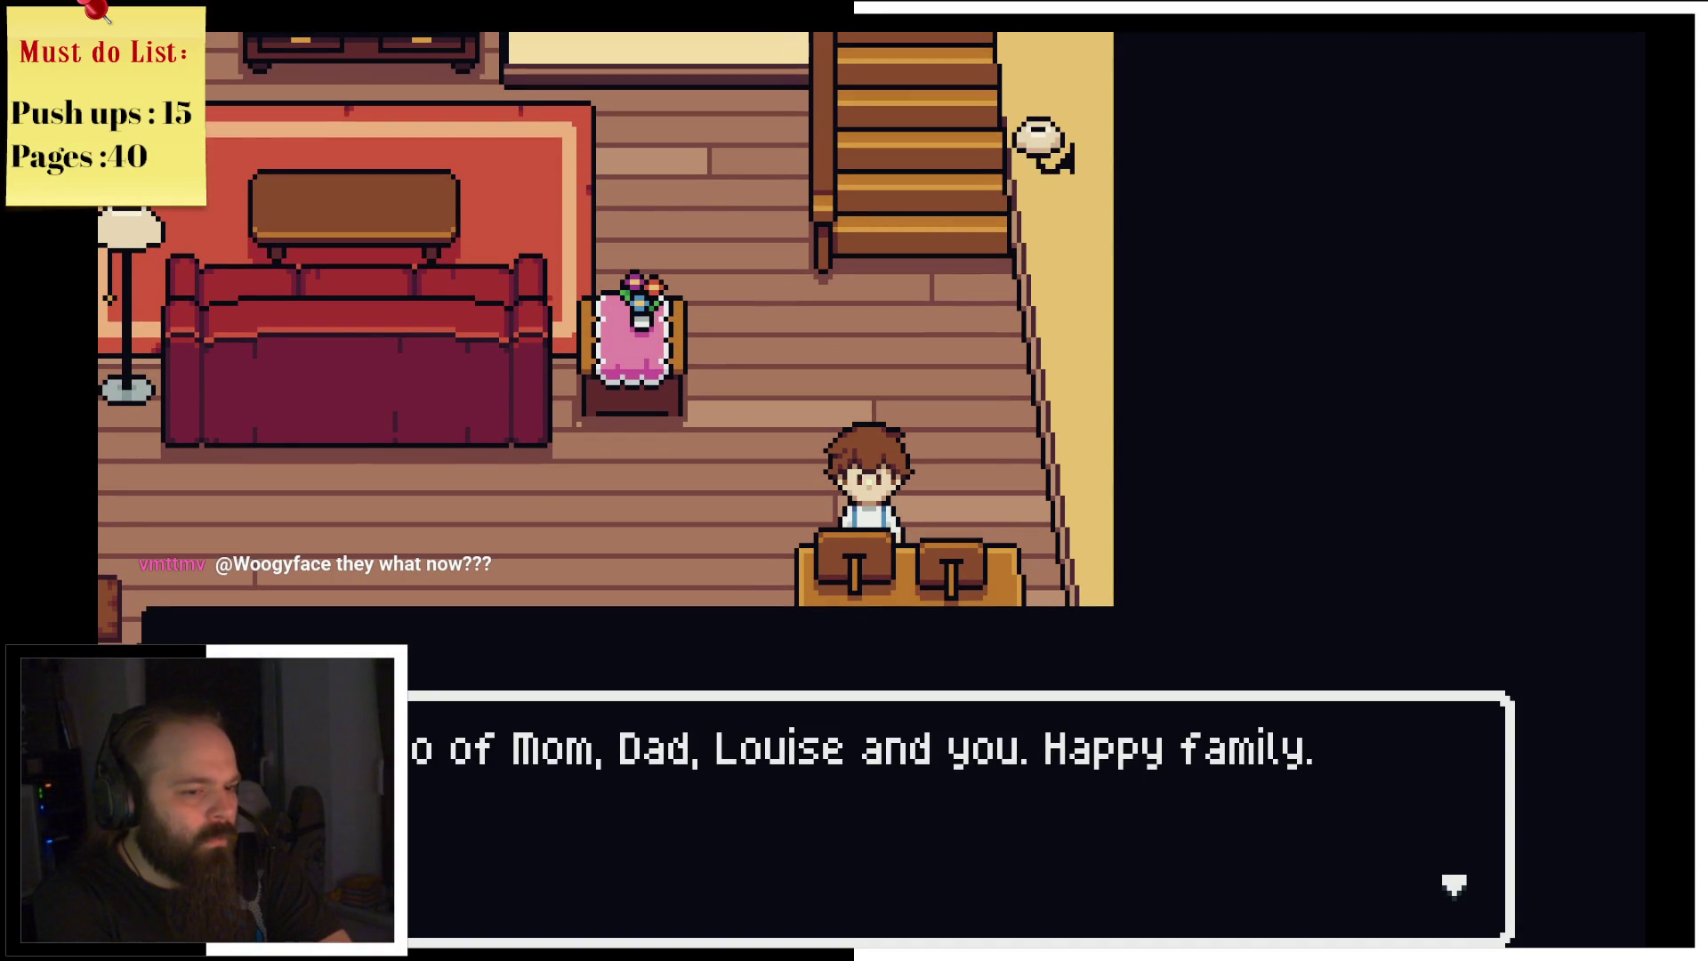
pyautogui.press('Return')
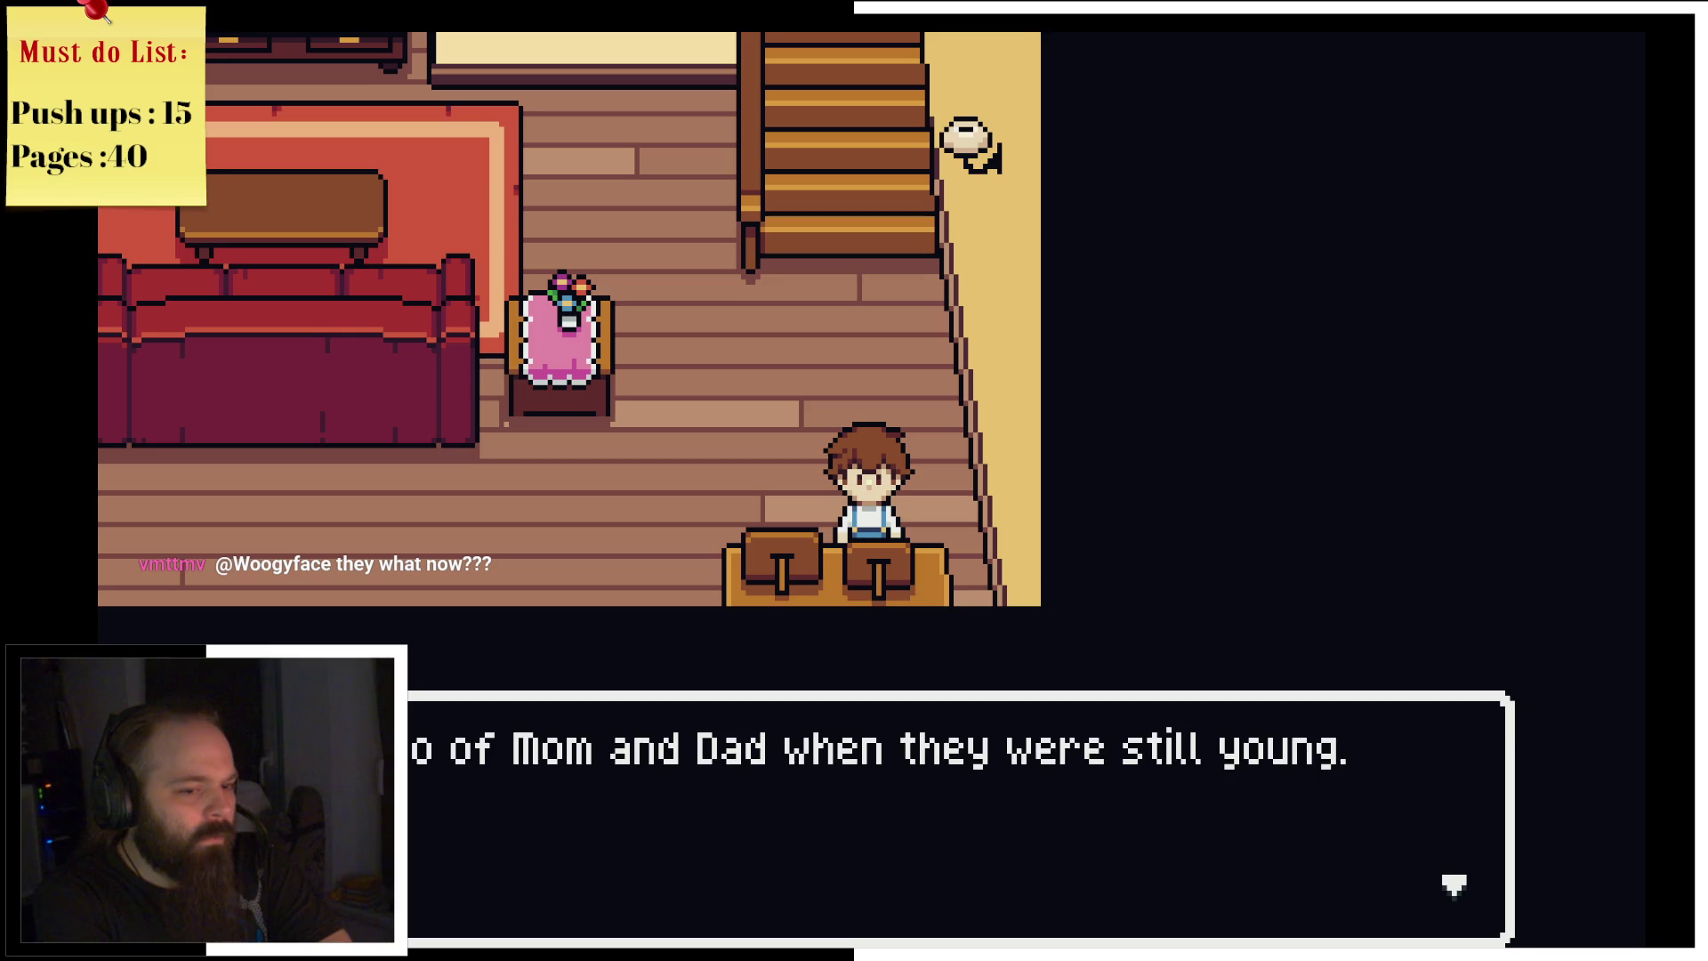
pyautogui.press('Return')
# Step: Walk left across the living room onto the front doormat to leave the house
pyautogui.press('Left')
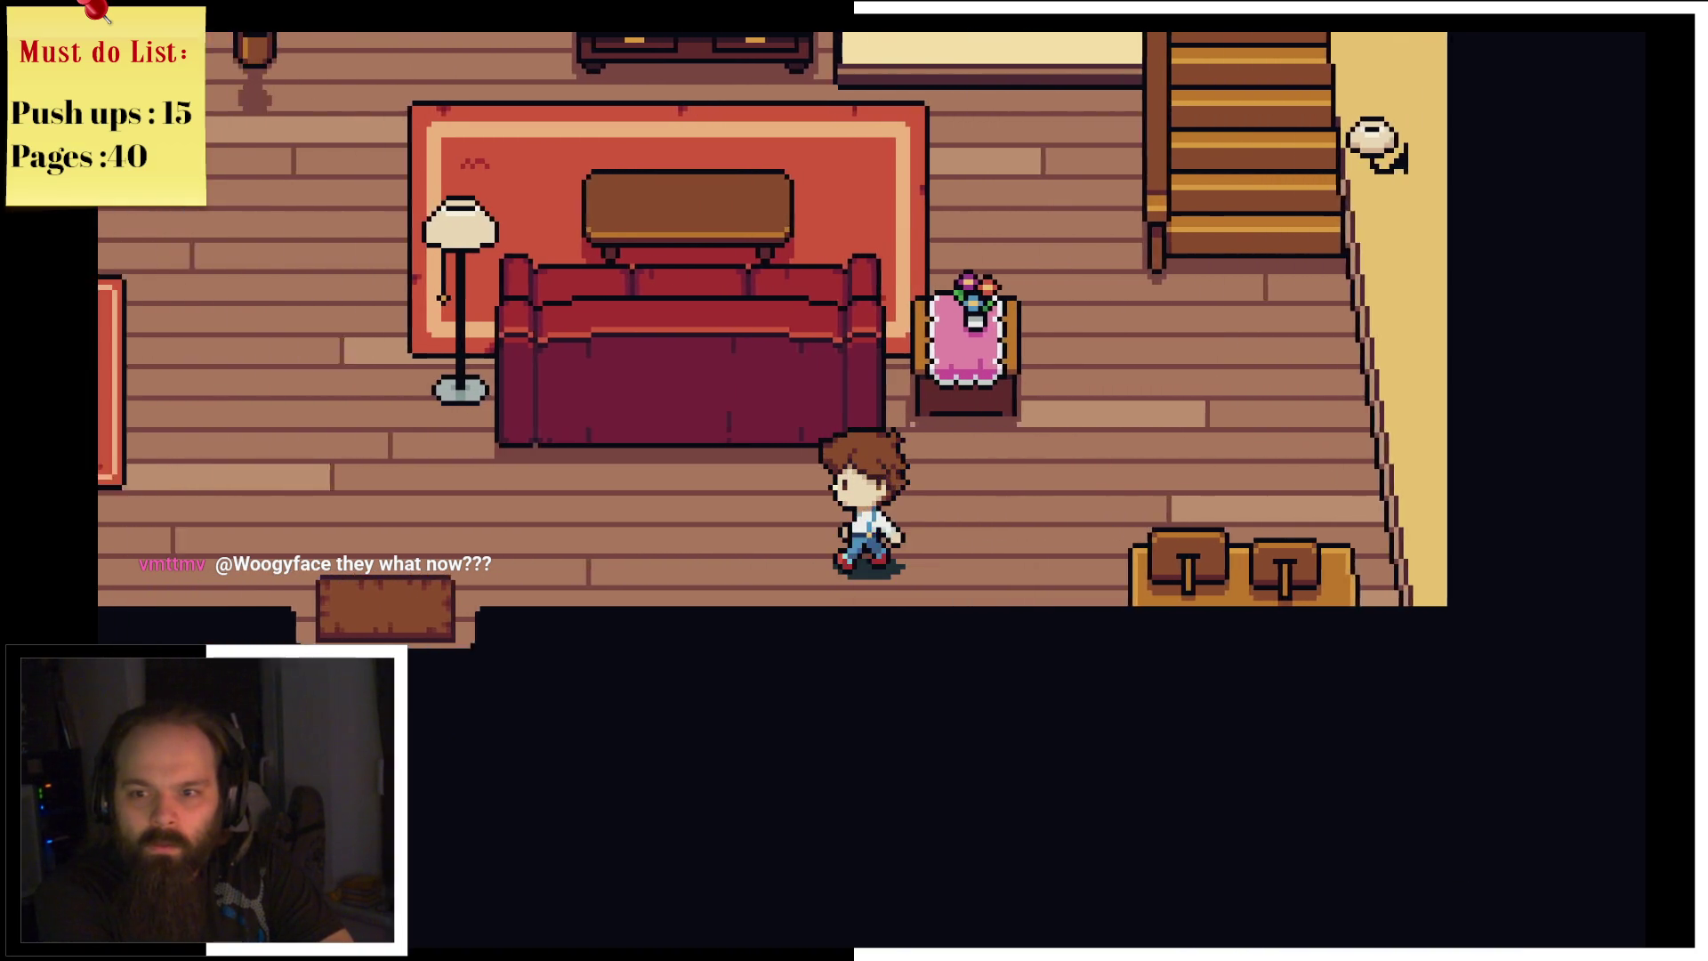
pyautogui.press('Down')
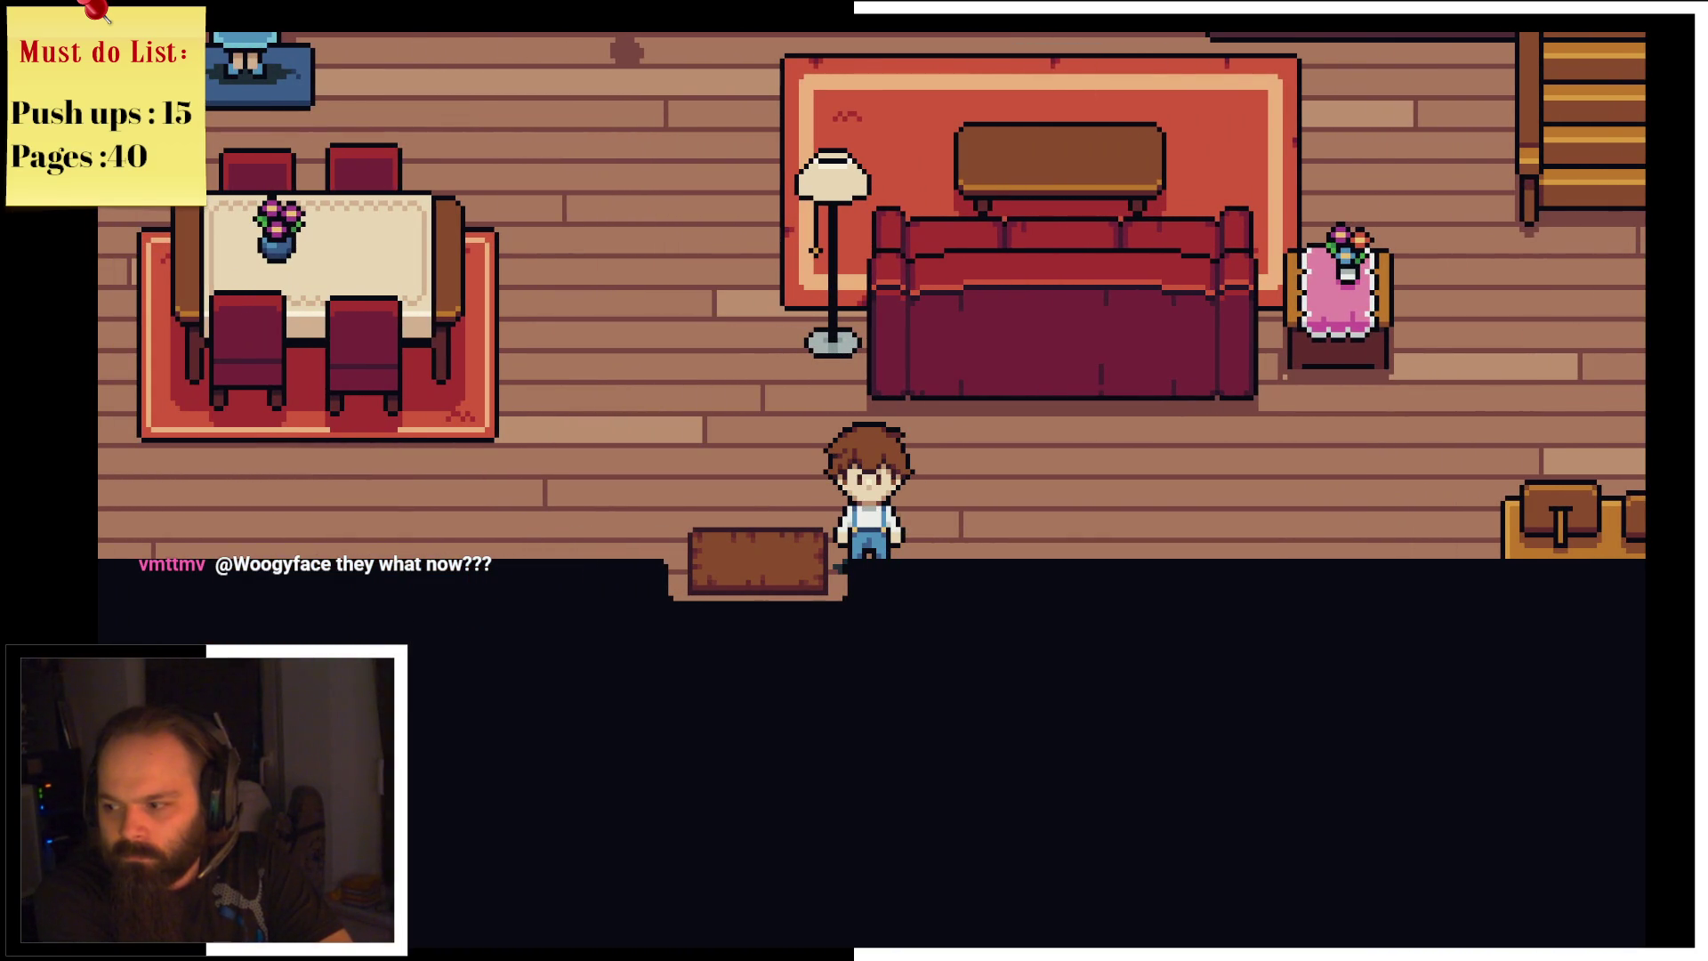
pyautogui.press('Down')
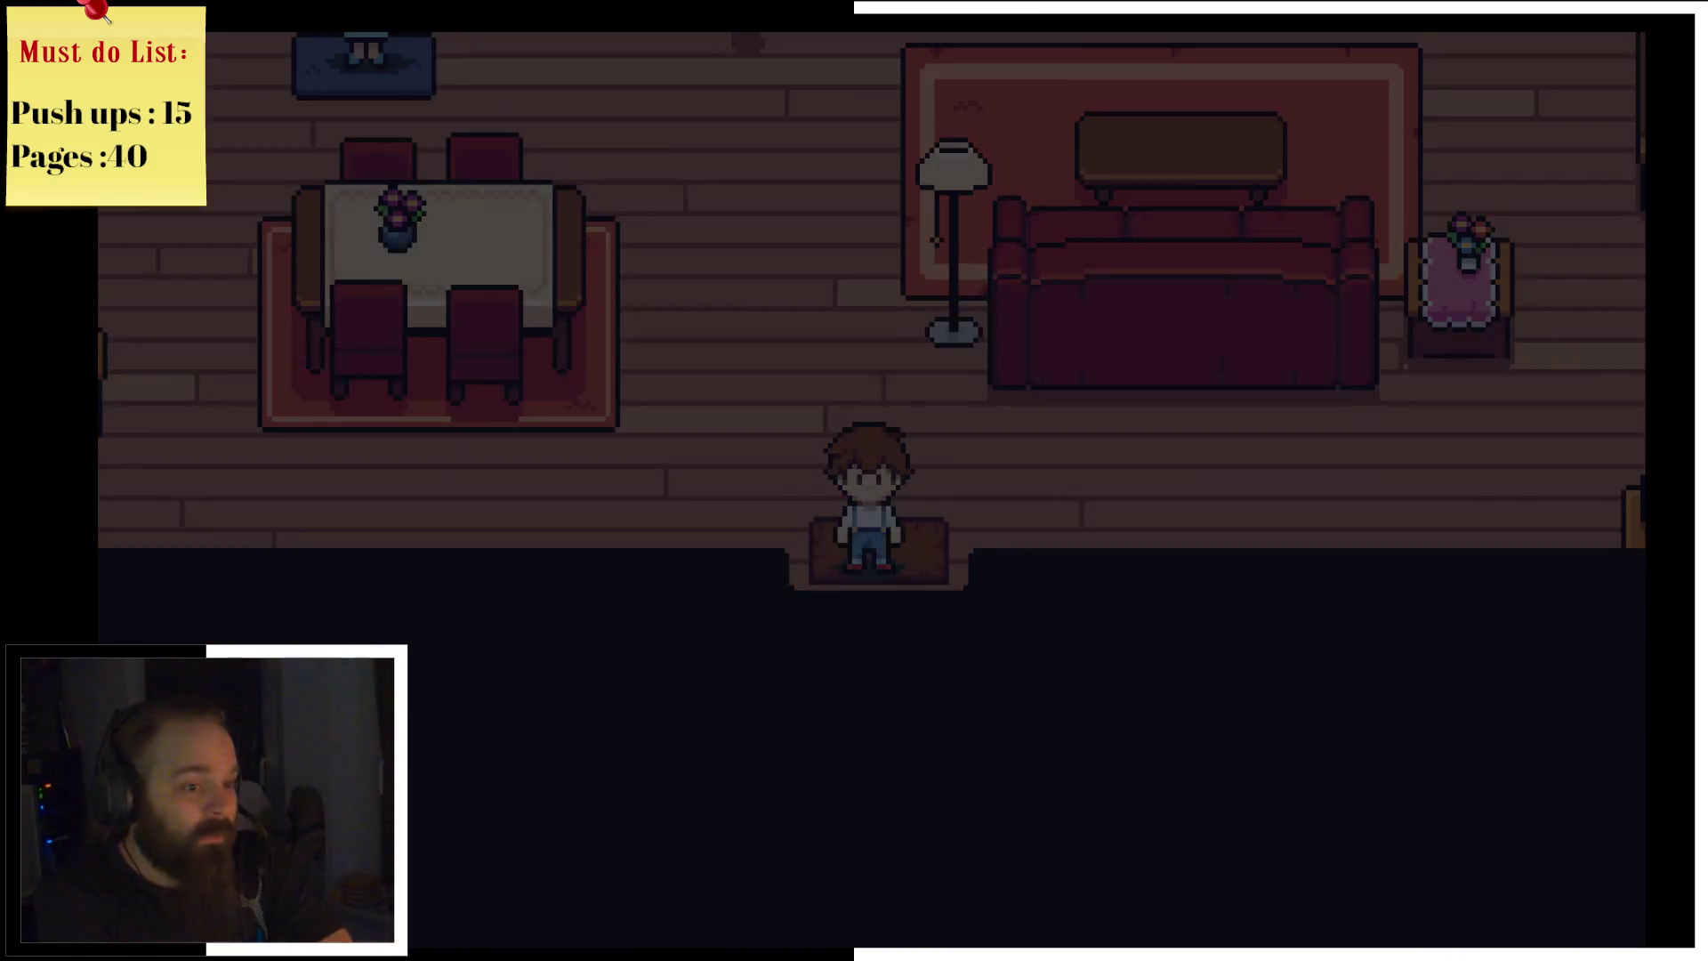
# Step: Walk down into the street and over to the sister, past the bird's chirp and her greeting
pyautogui.press('Down')
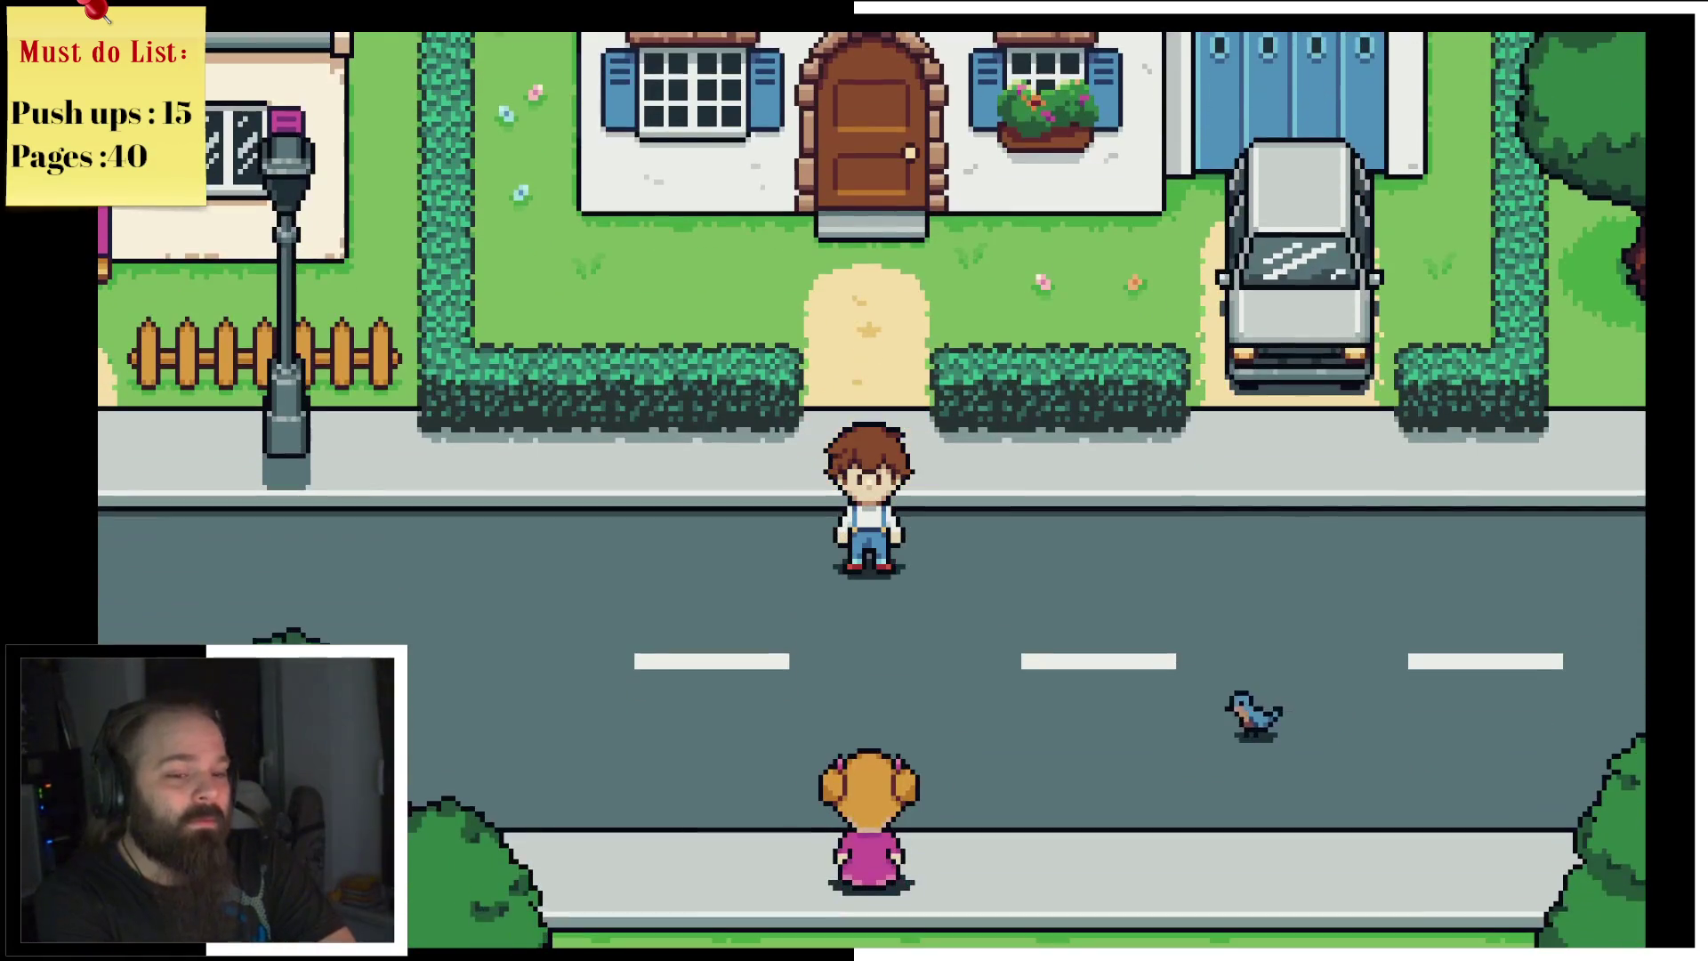
pyautogui.press('Right')
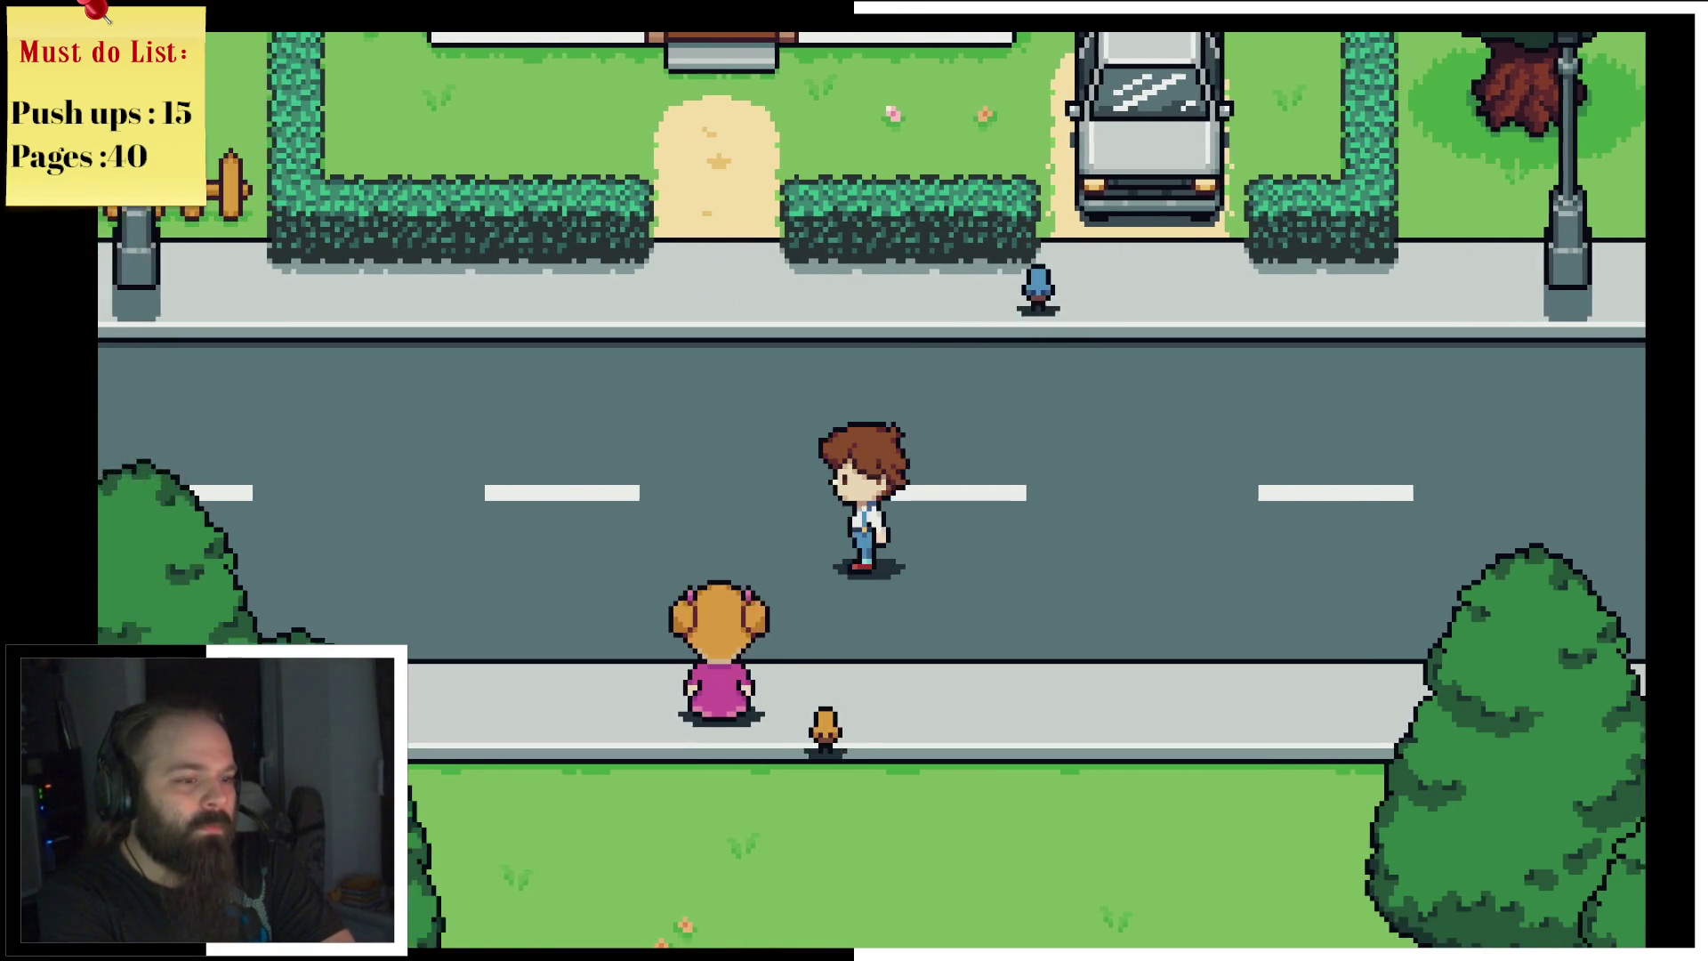
pyautogui.press('Return')
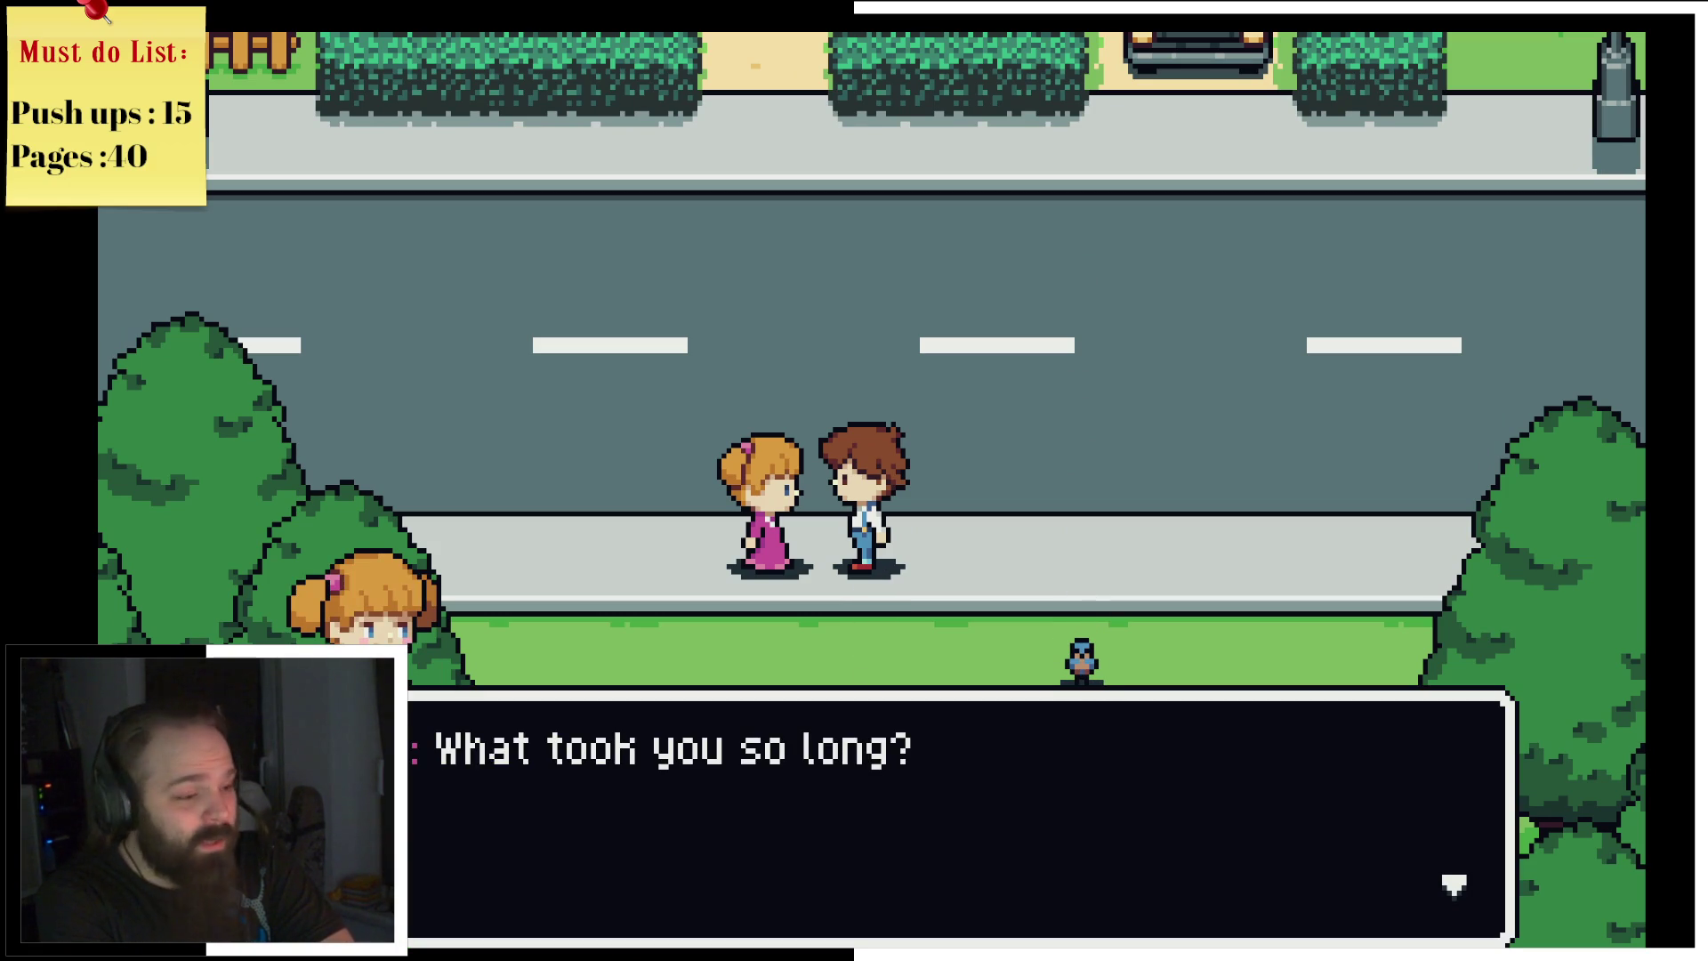
pyautogui.press('Return')
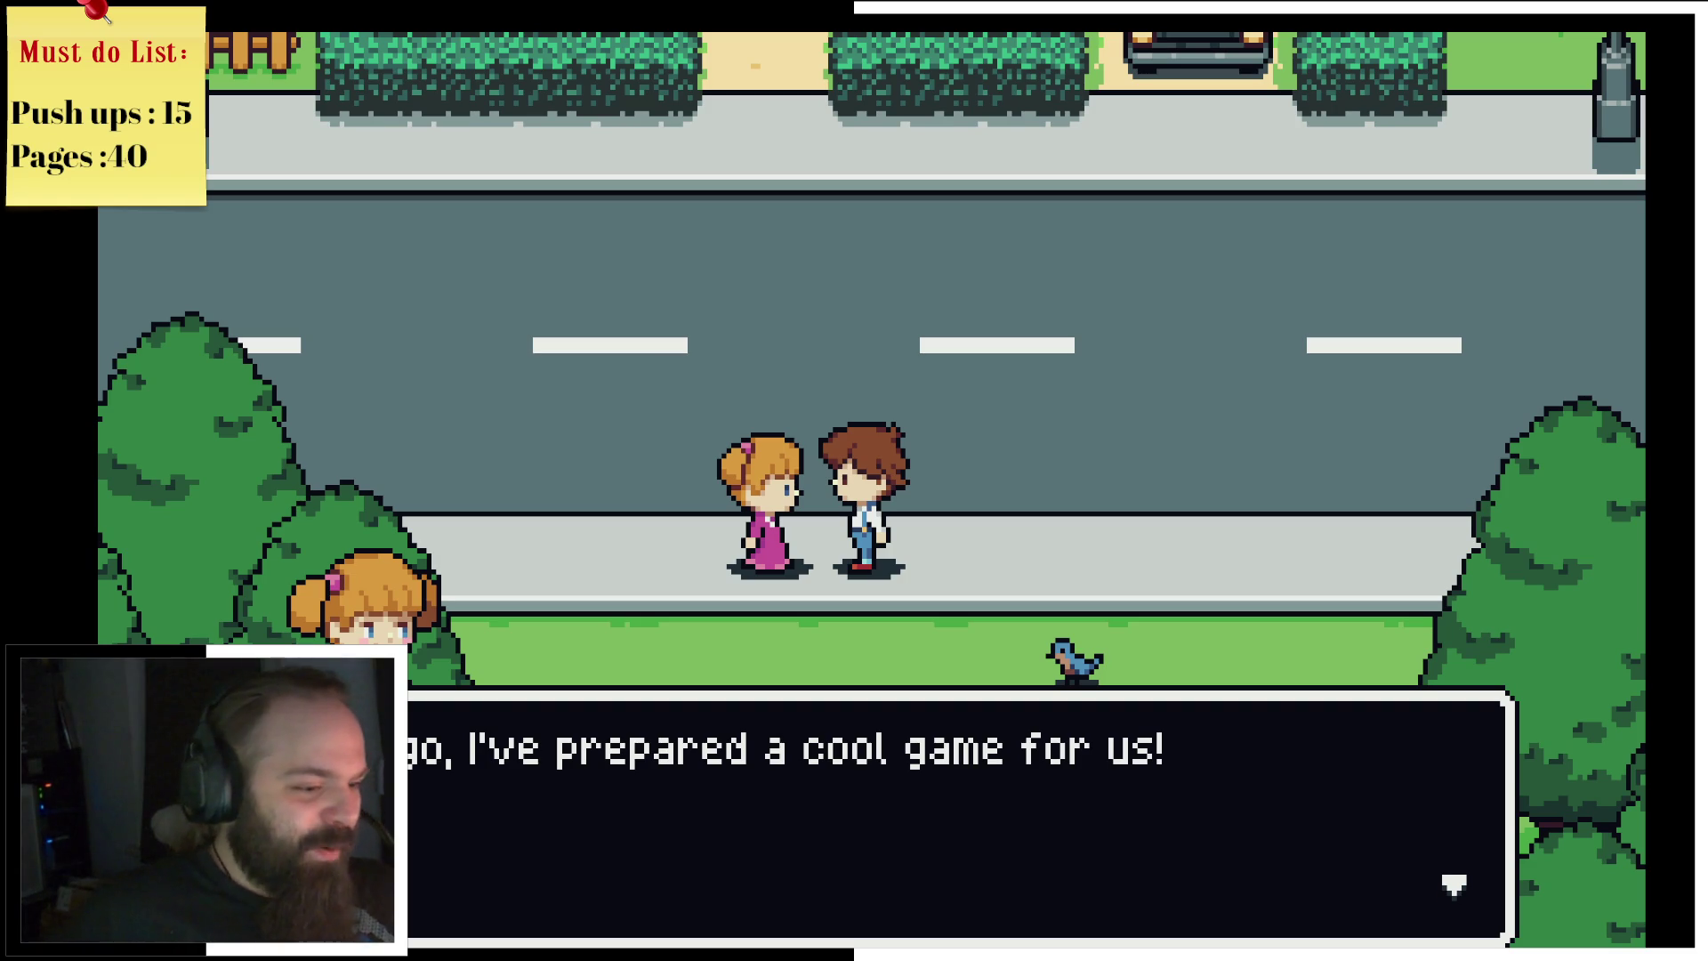
# Step: Follow the sister to the picnic blanket and answer 'Let's do it!' to her water-balloon game
pyautogui.press('Return')
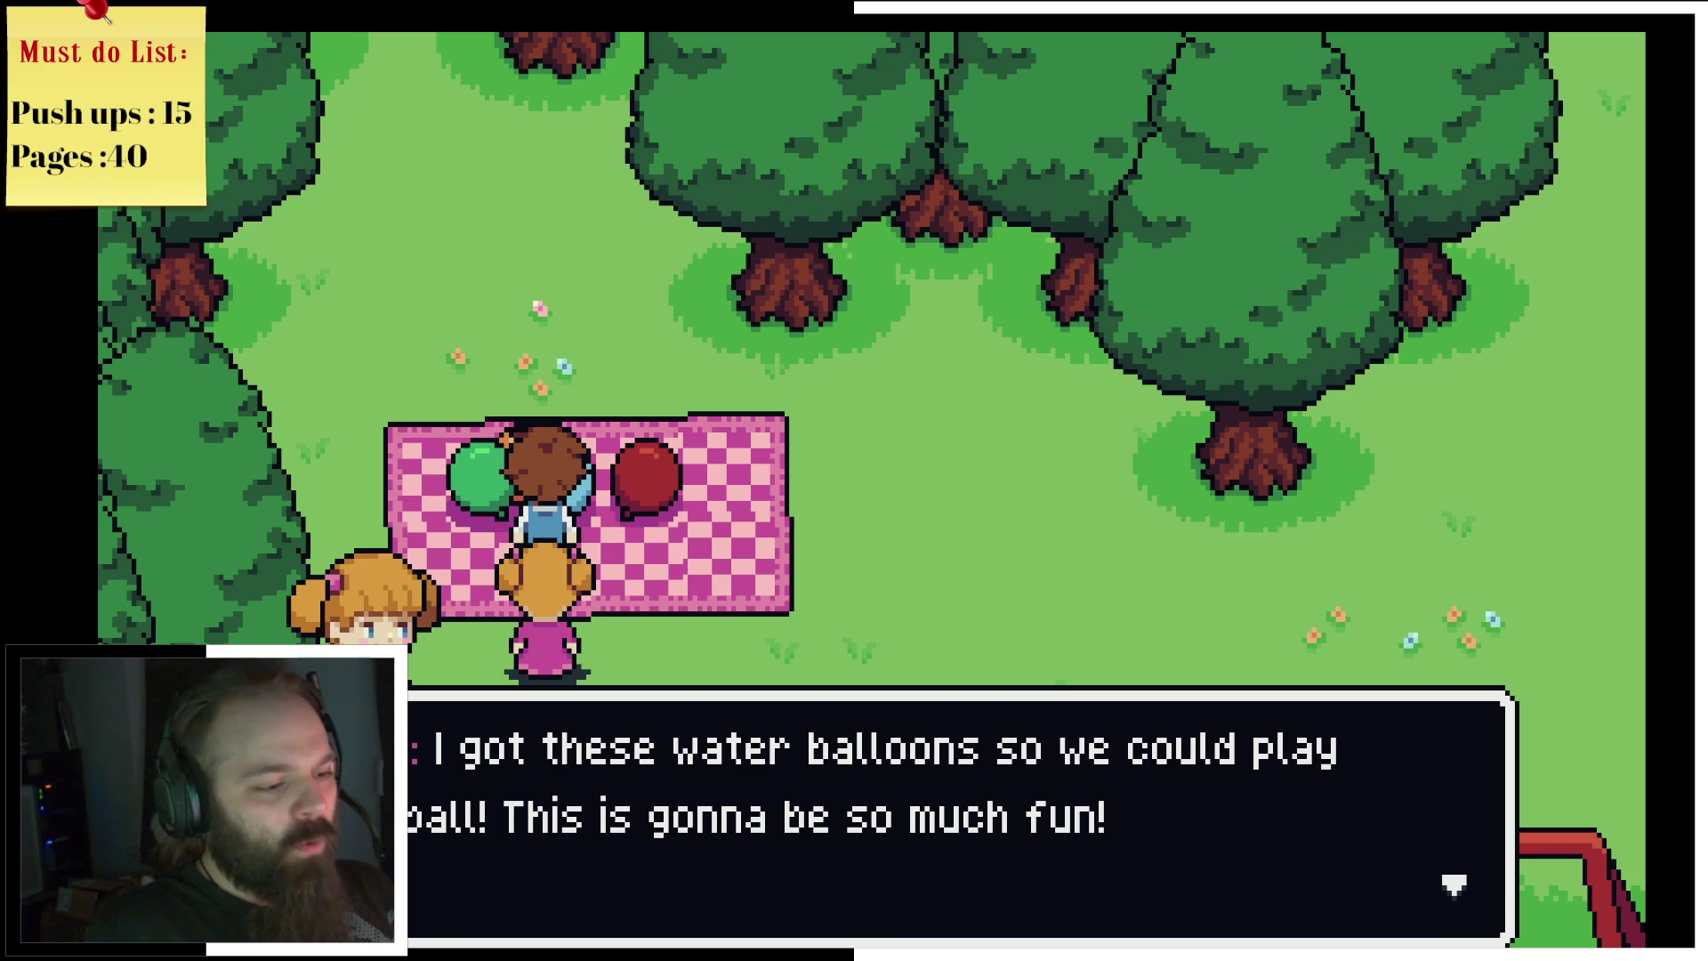
pyautogui.press('Return')
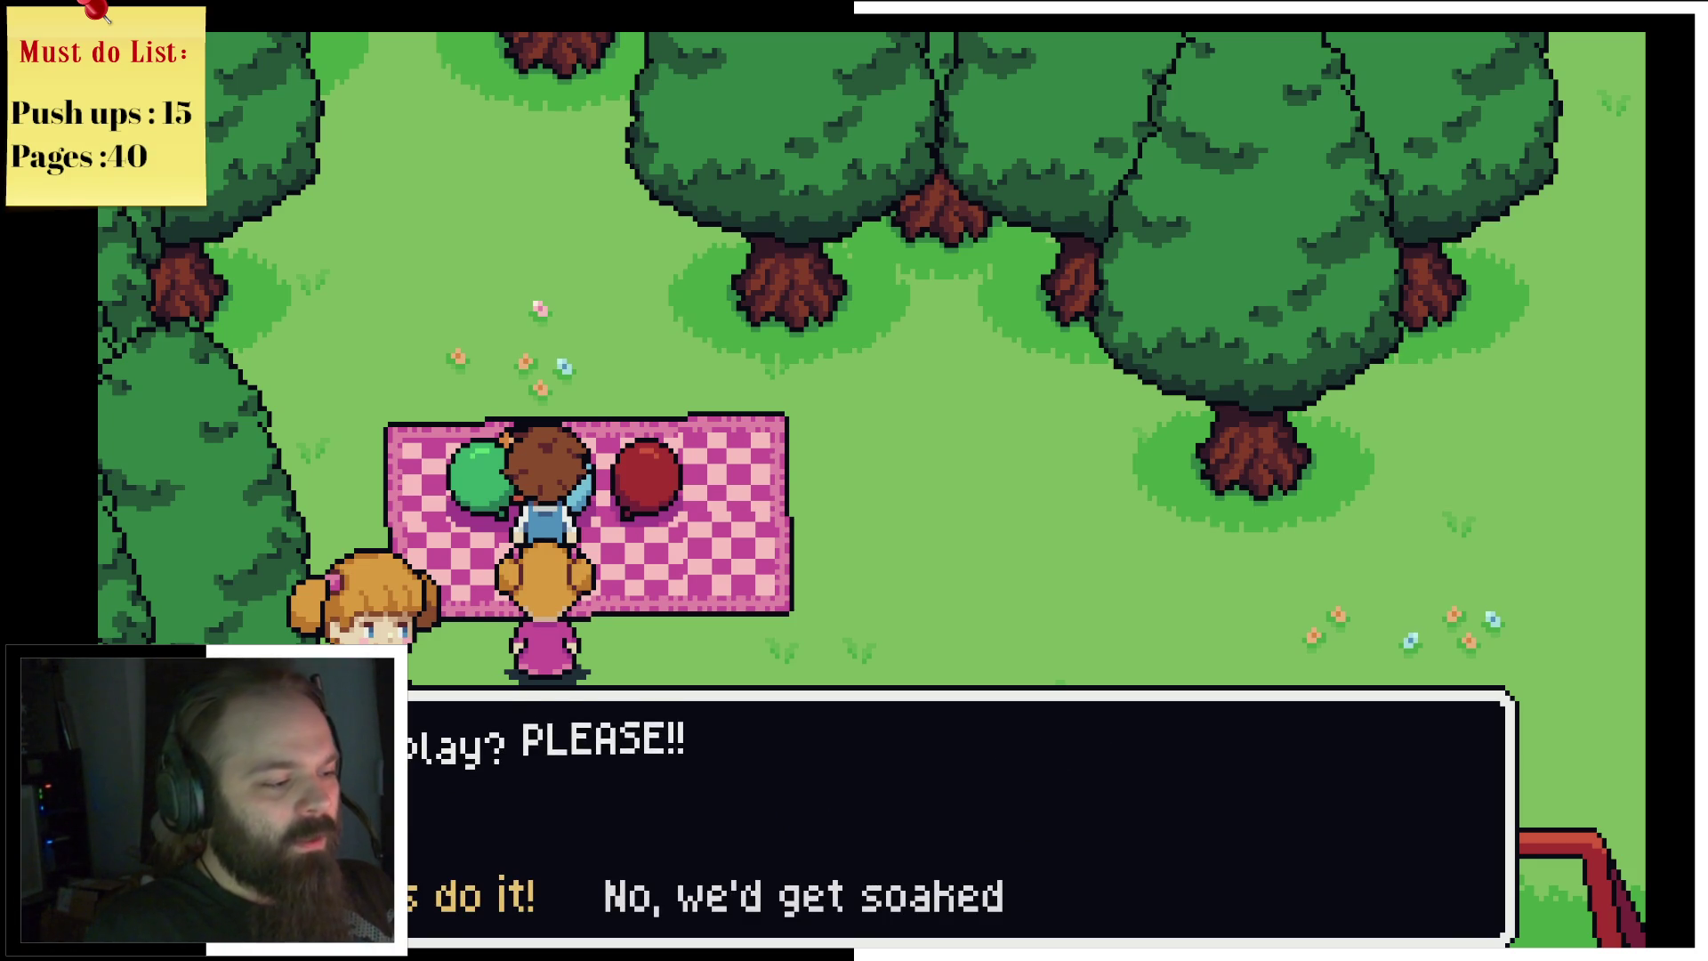
pyautogui.press('Return')
pyautogui.press('Return')
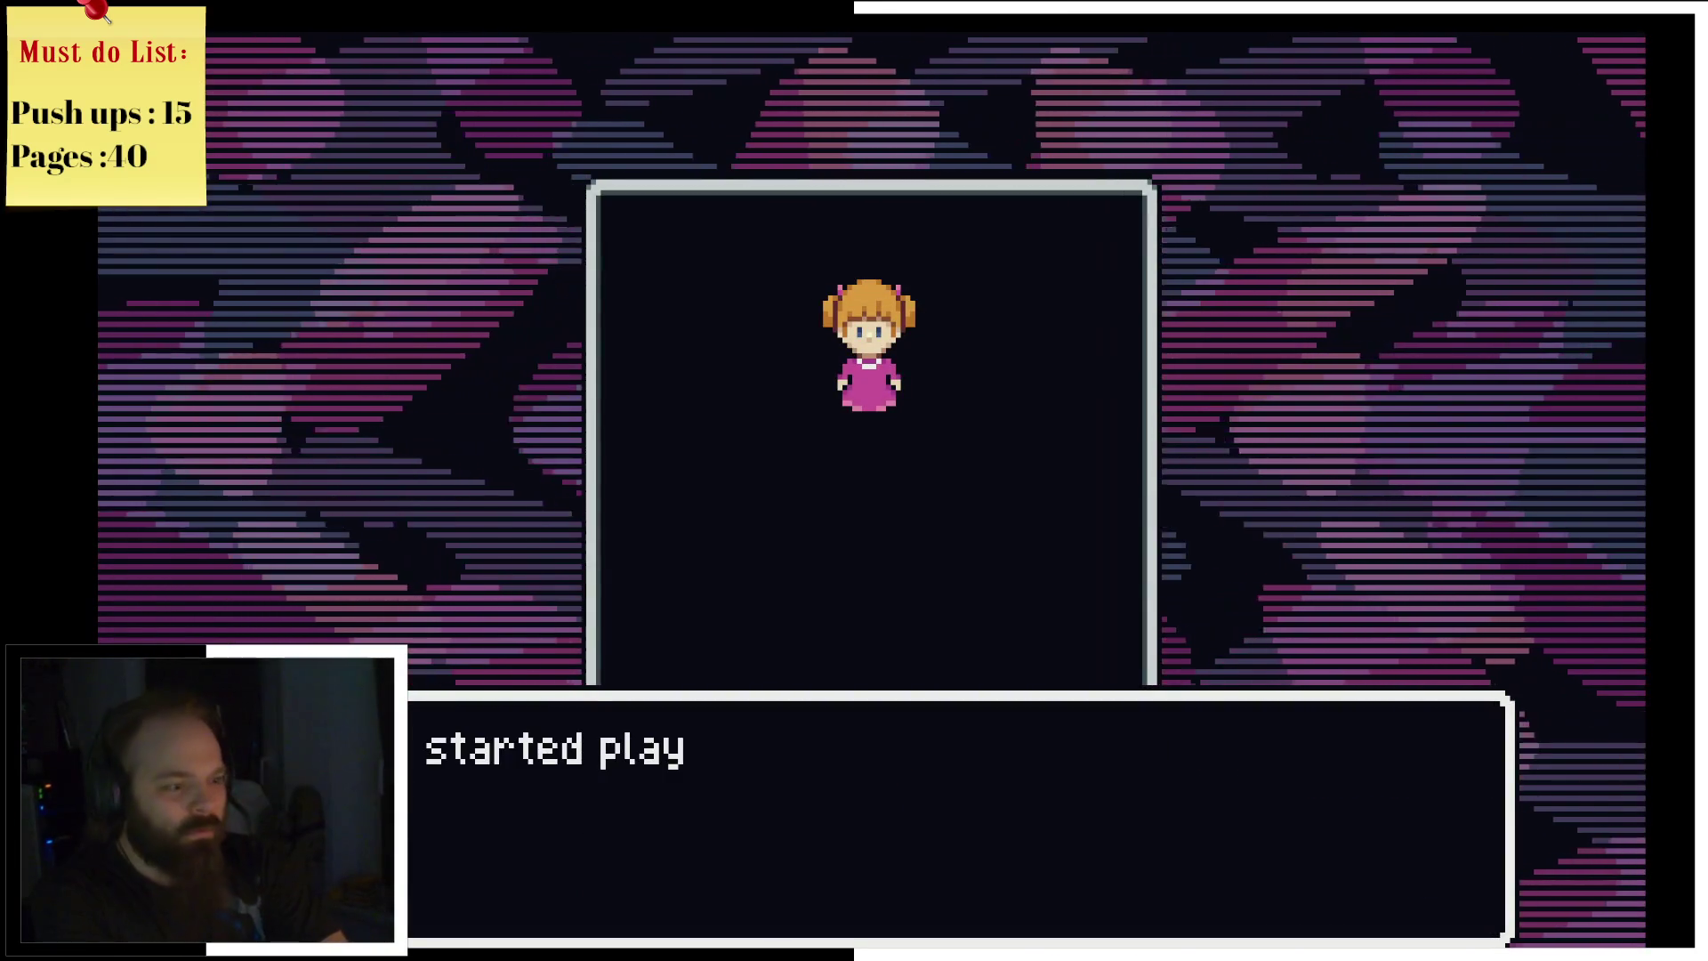
# Step: Start the water-balloon game and dodge the first round of falling balloons left and right
pyautogui.press('Return')
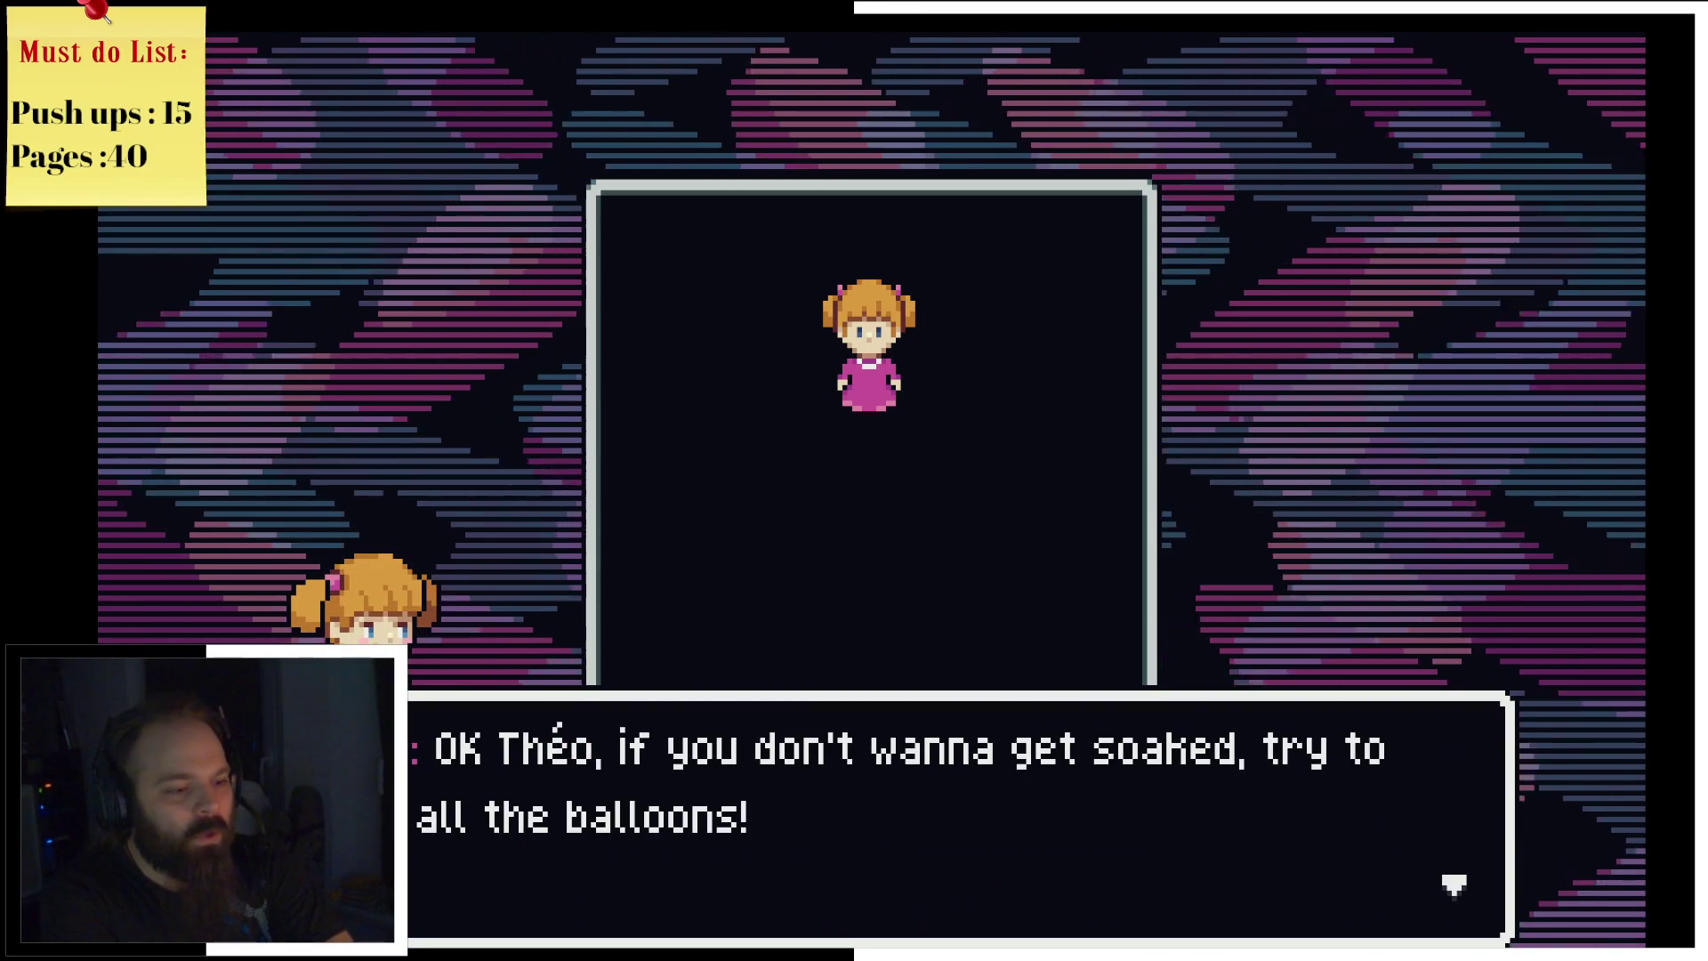
pyautogui.press('Return')
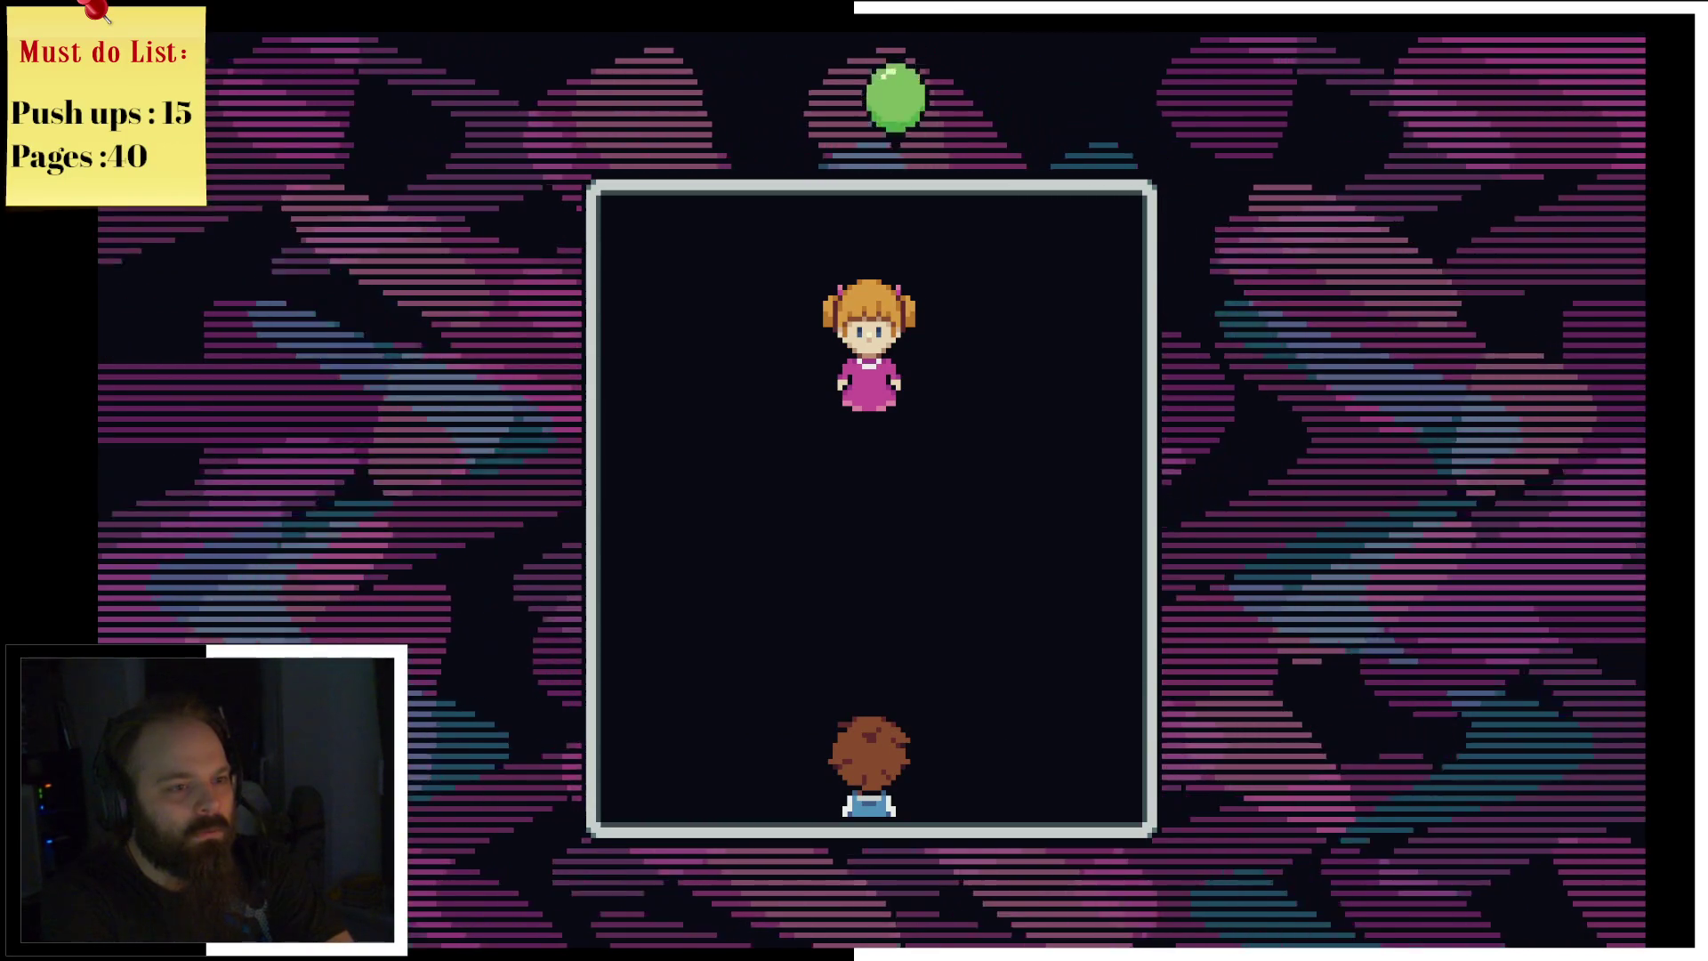
pyautogui.press('Left')
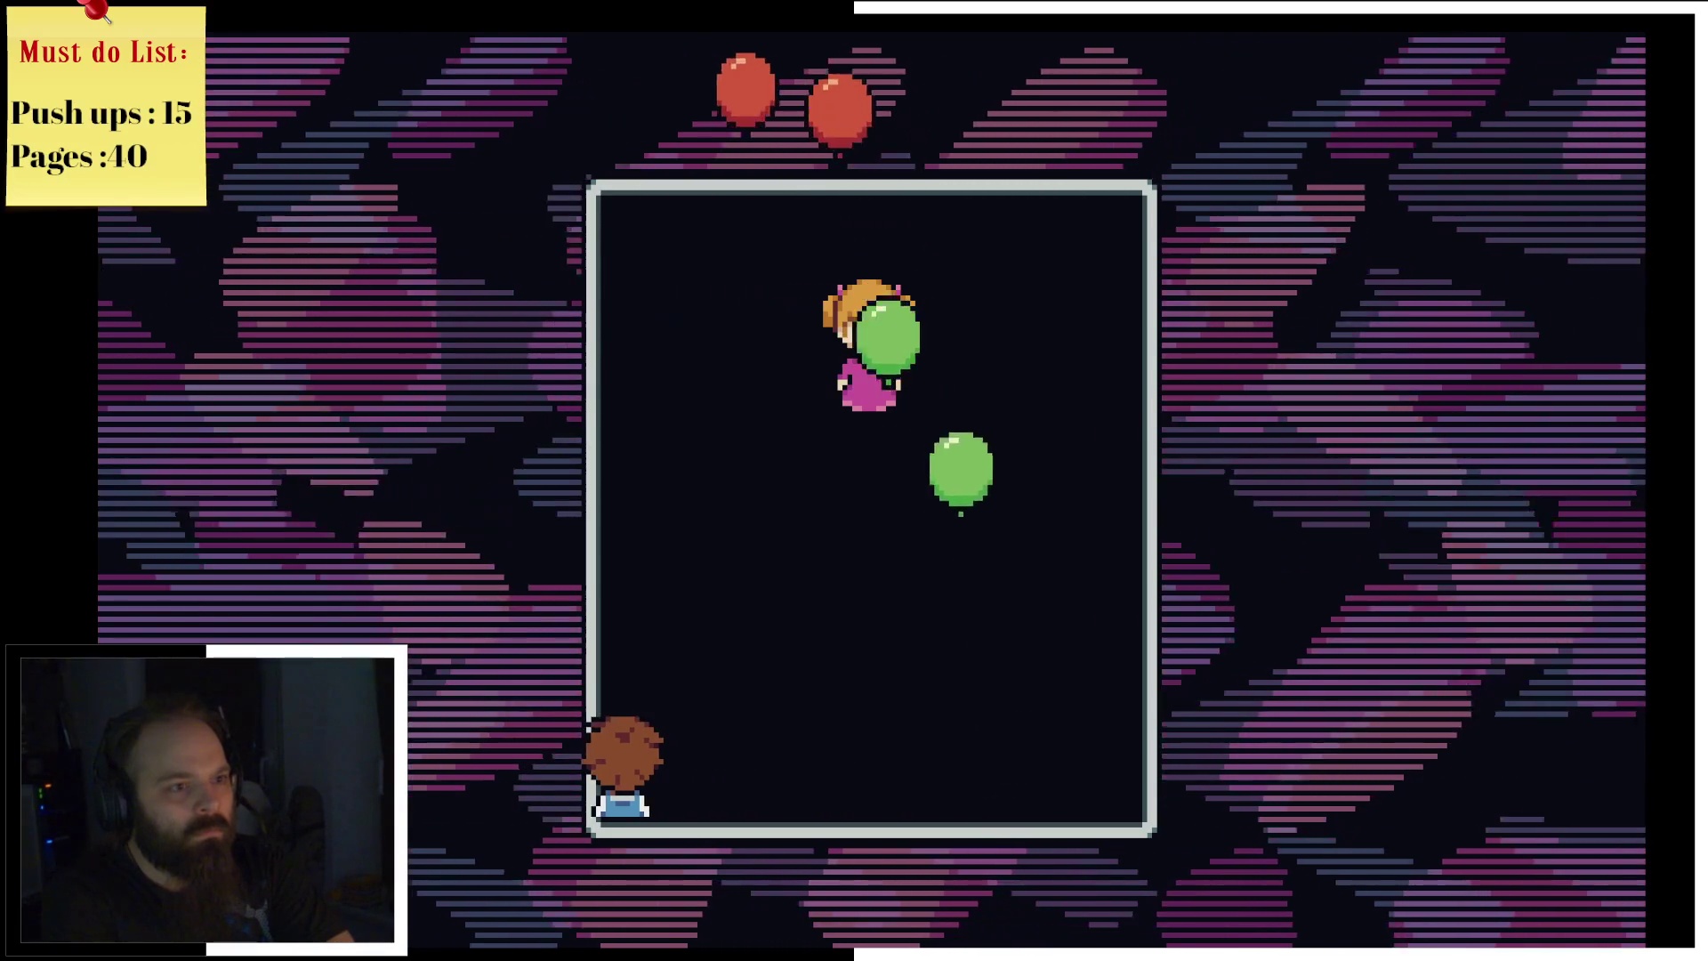
pyautogui.press('Right')
pyautogui.press('Left')
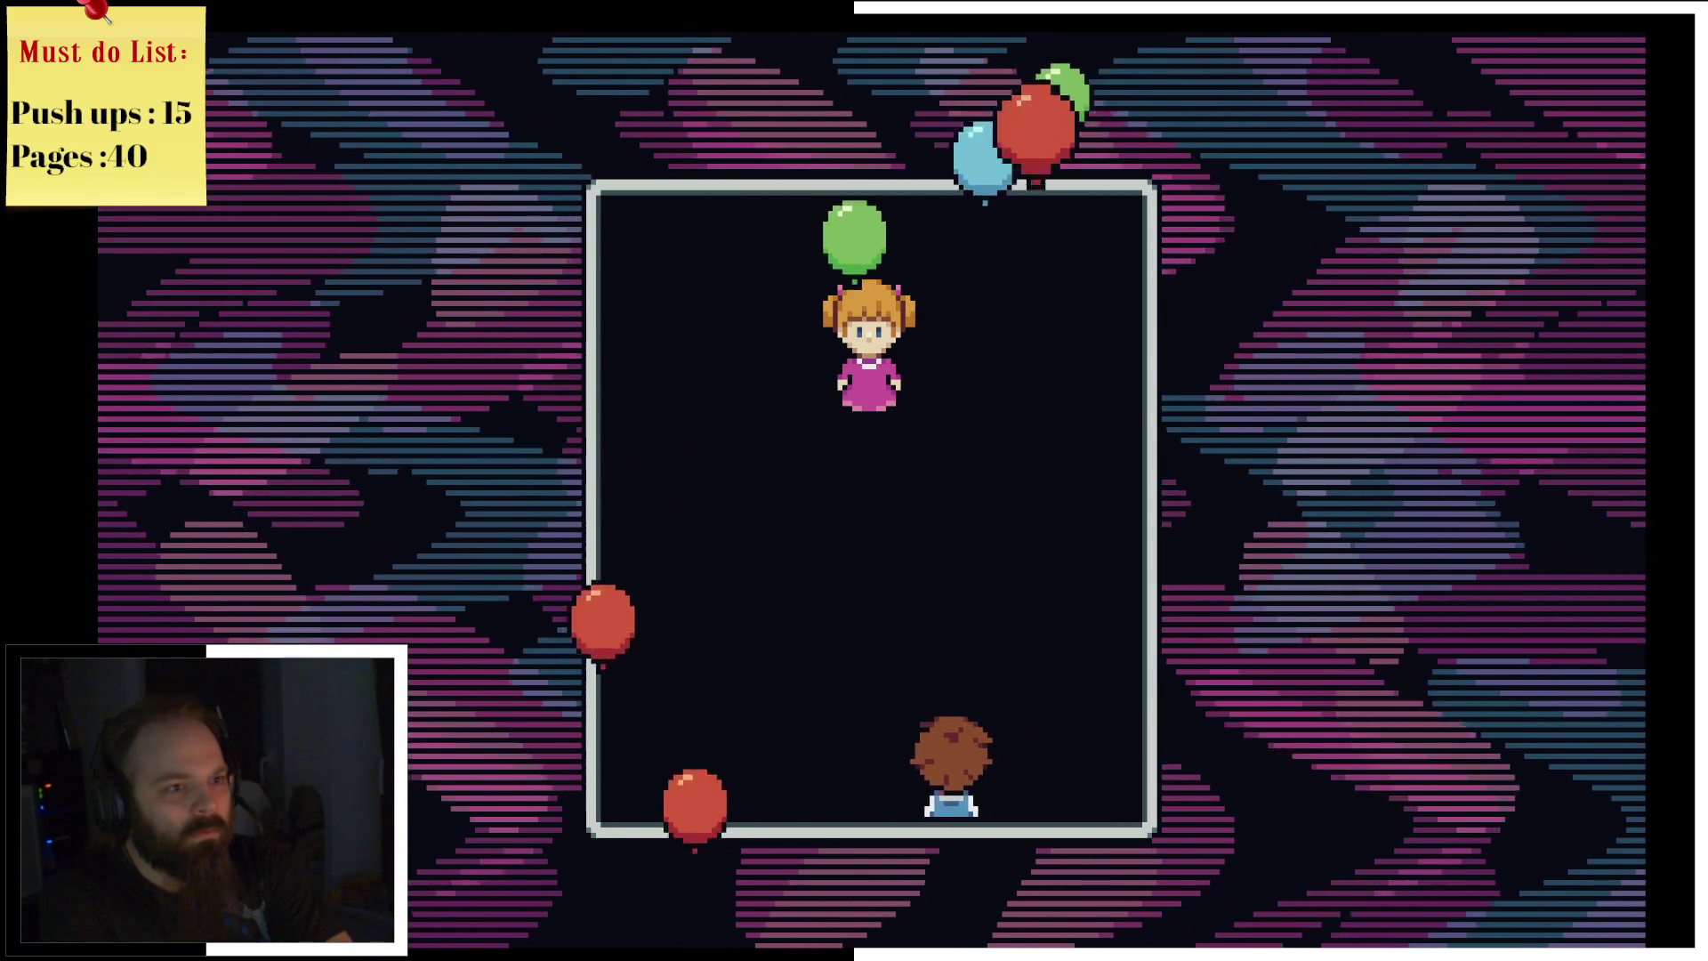
pyautogui.press('Left')
pyautogui.press('Right')
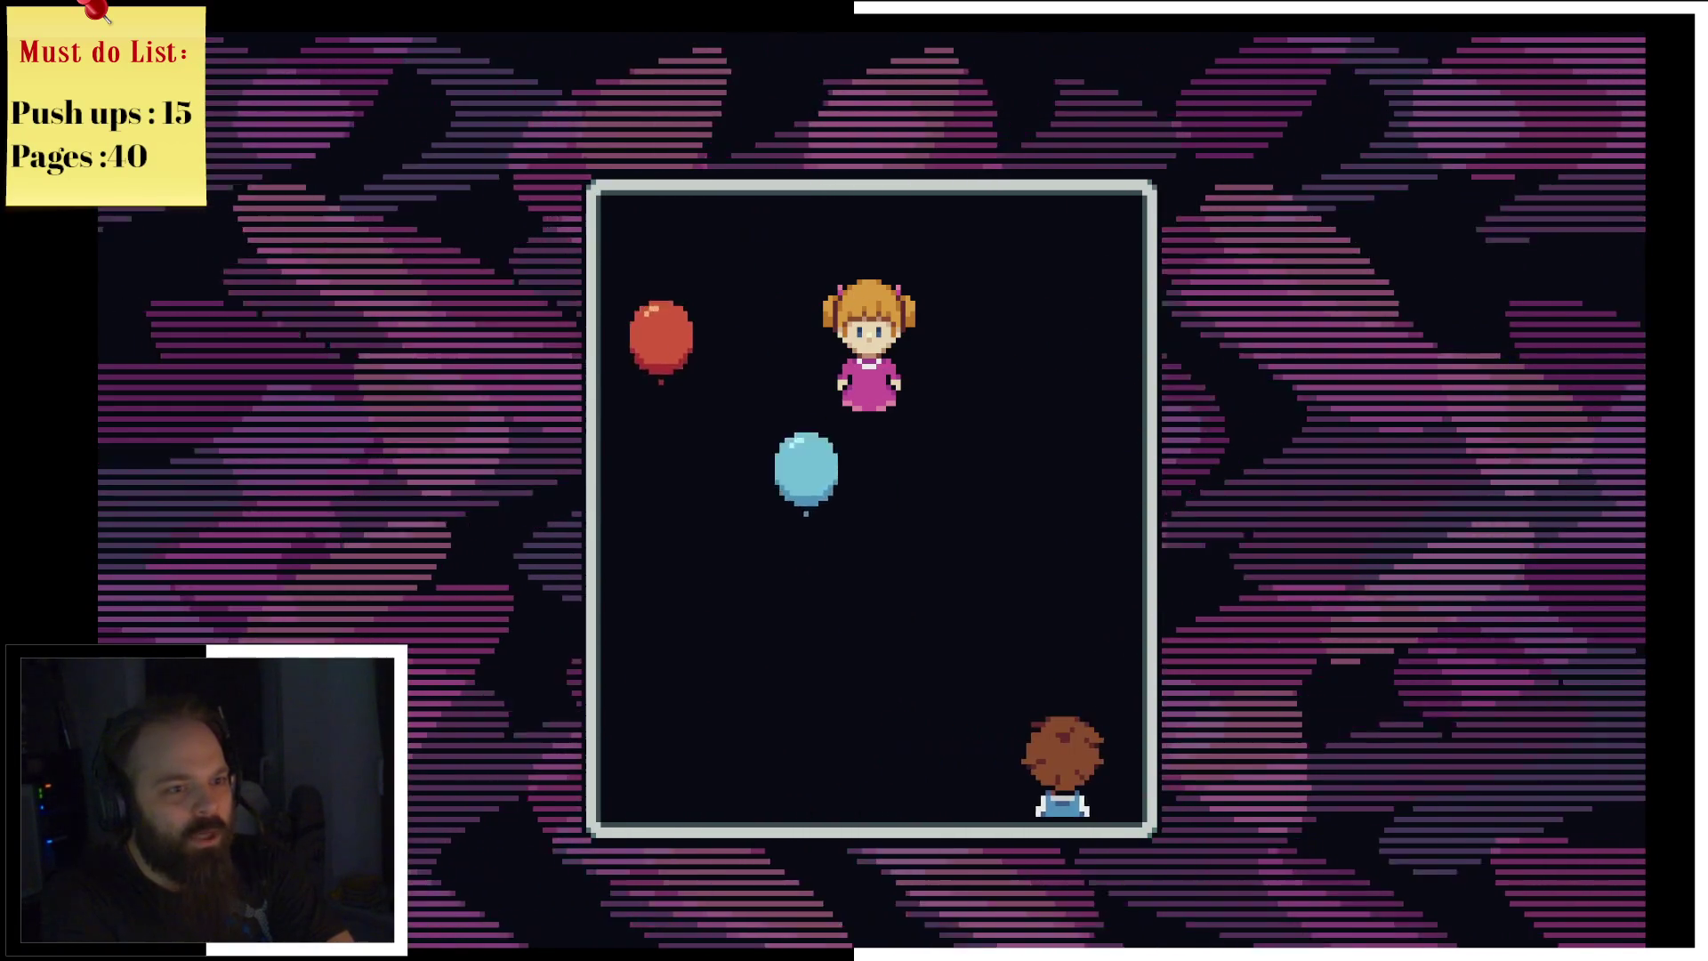
pyautogui.press('Right')
pyautogui.press('Left')
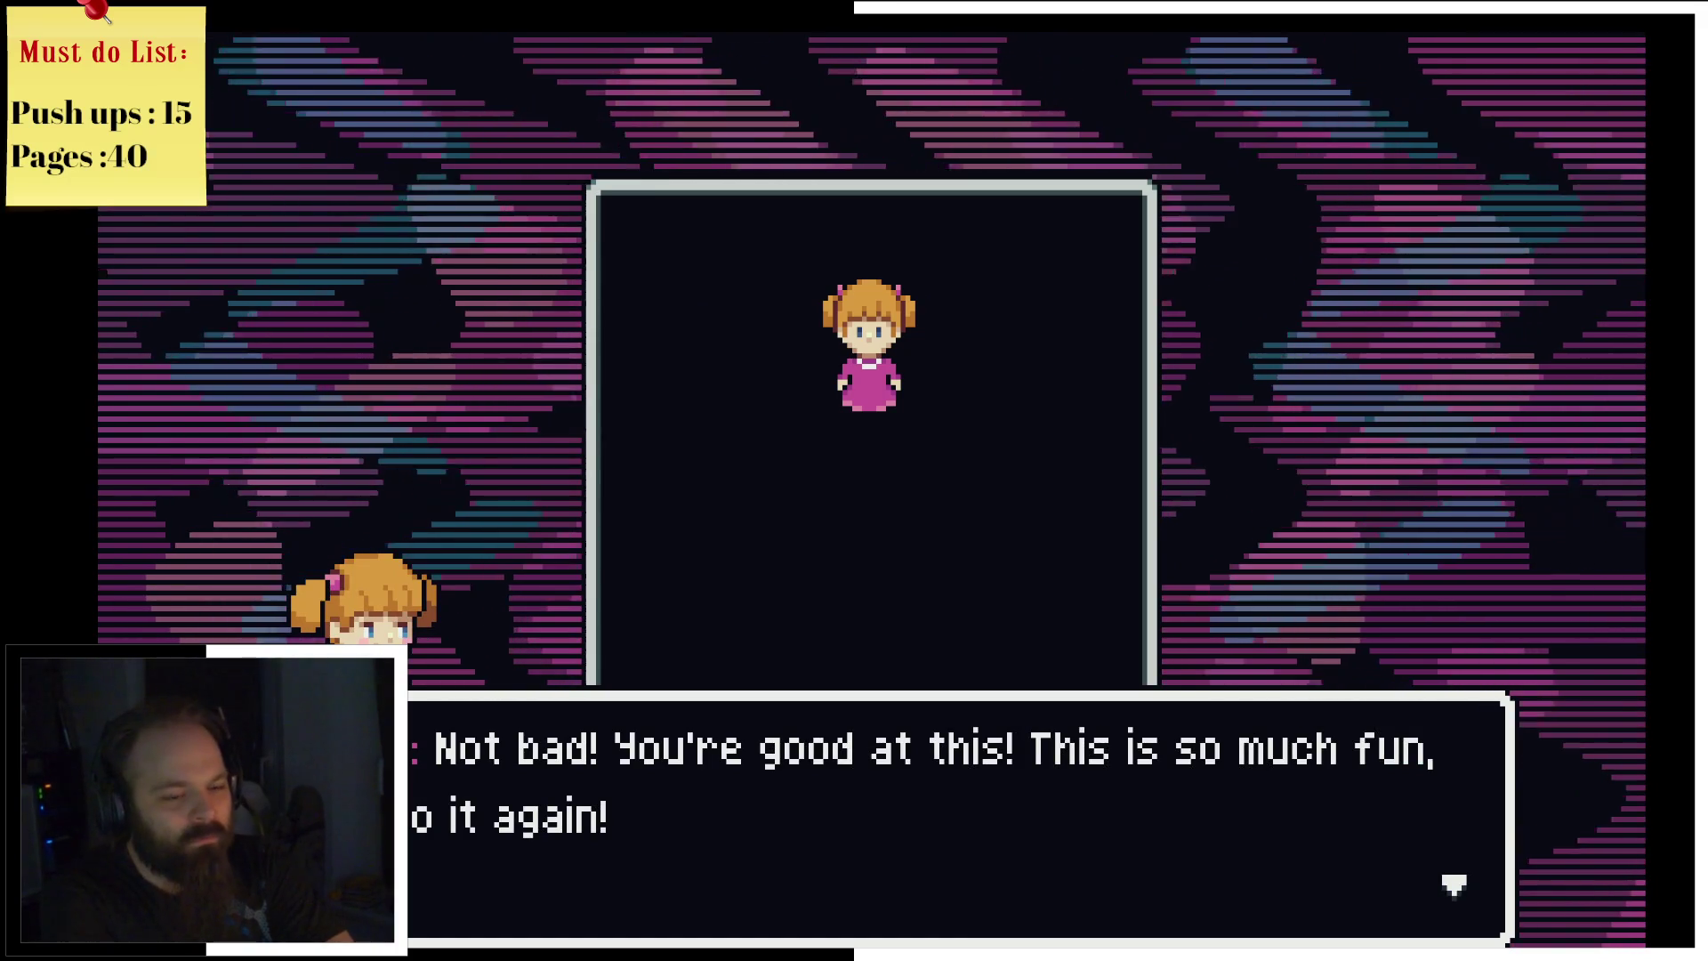
# Step: Get past the sister's praise and dodge the second round of rising balloons
pyautogui.press('z')
pyautogui.press('Left')
pyautogui.press('Right')
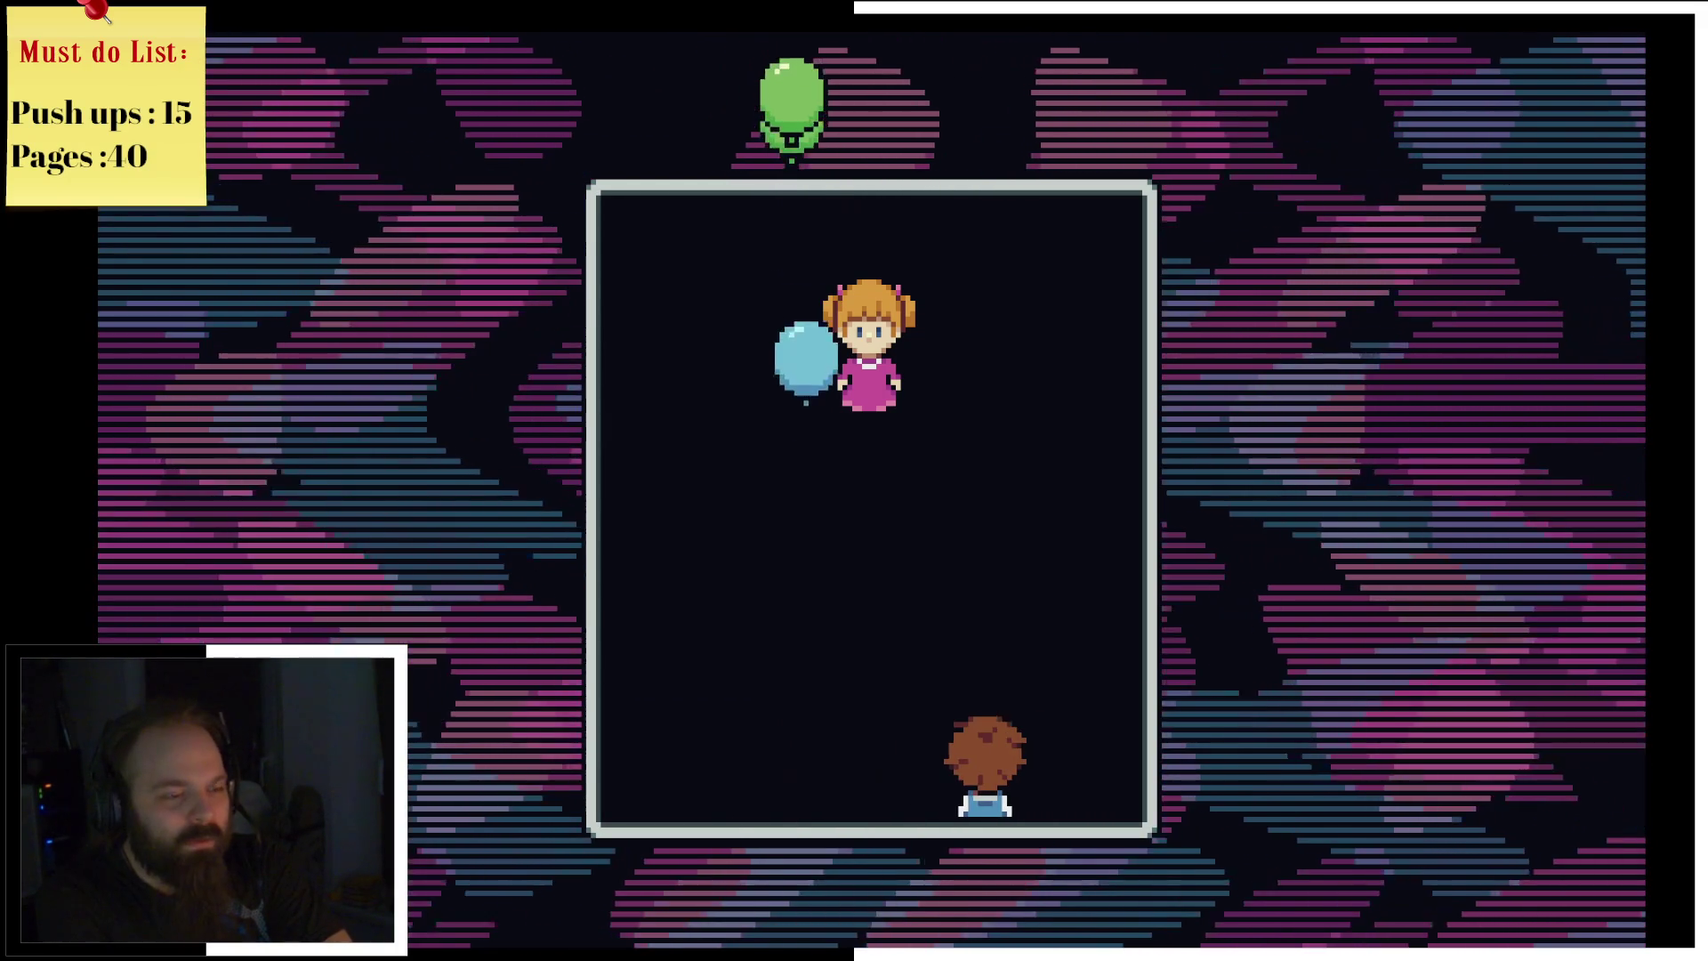
pyautogui.press('Left')
pyautogui.press('Left')
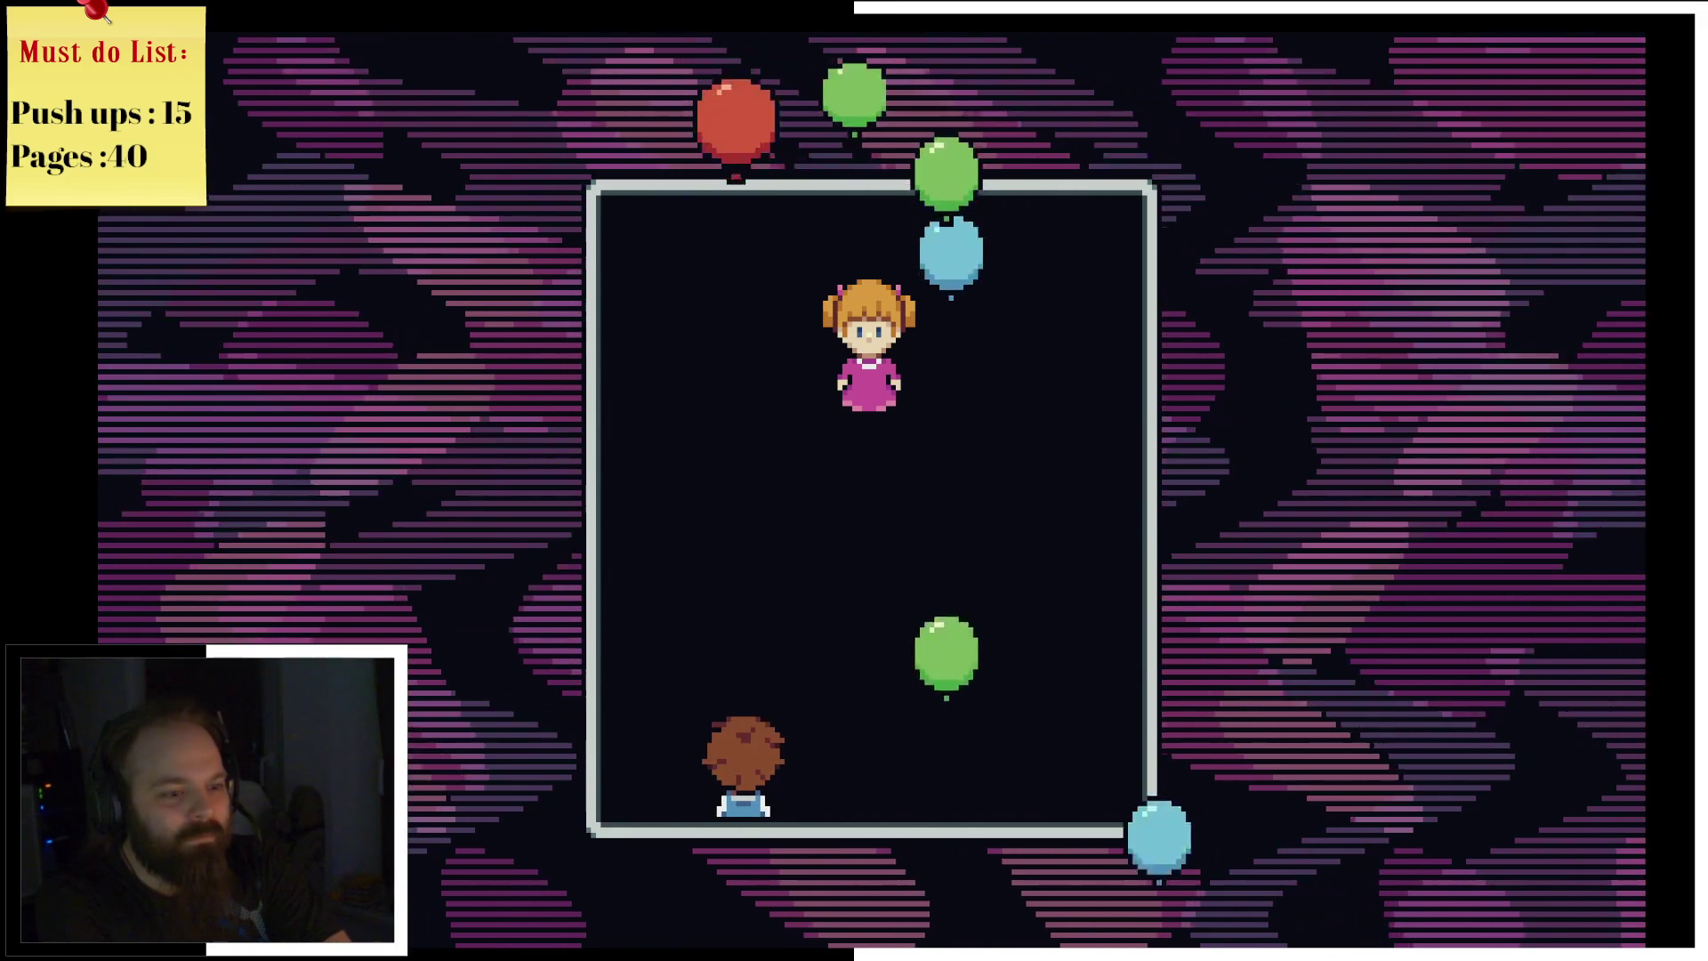
pyautogui.press('Right')
pyautogui.press('Right')
pyautogui.press('Left')
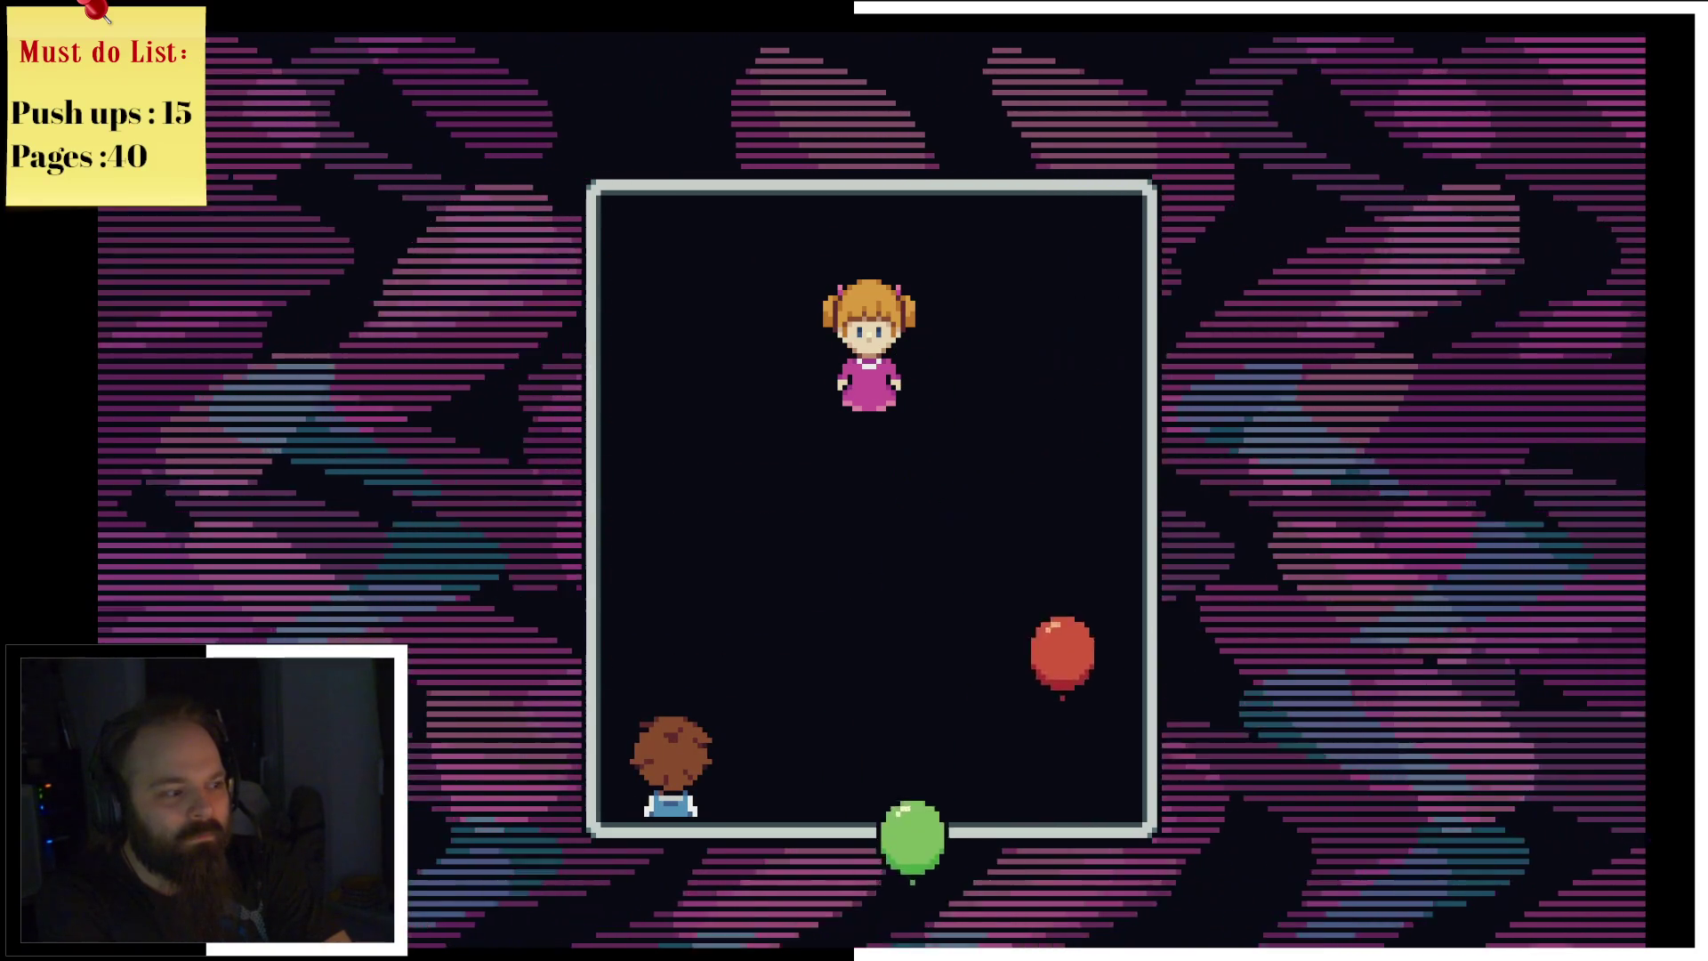
pyautogui.press('Right')
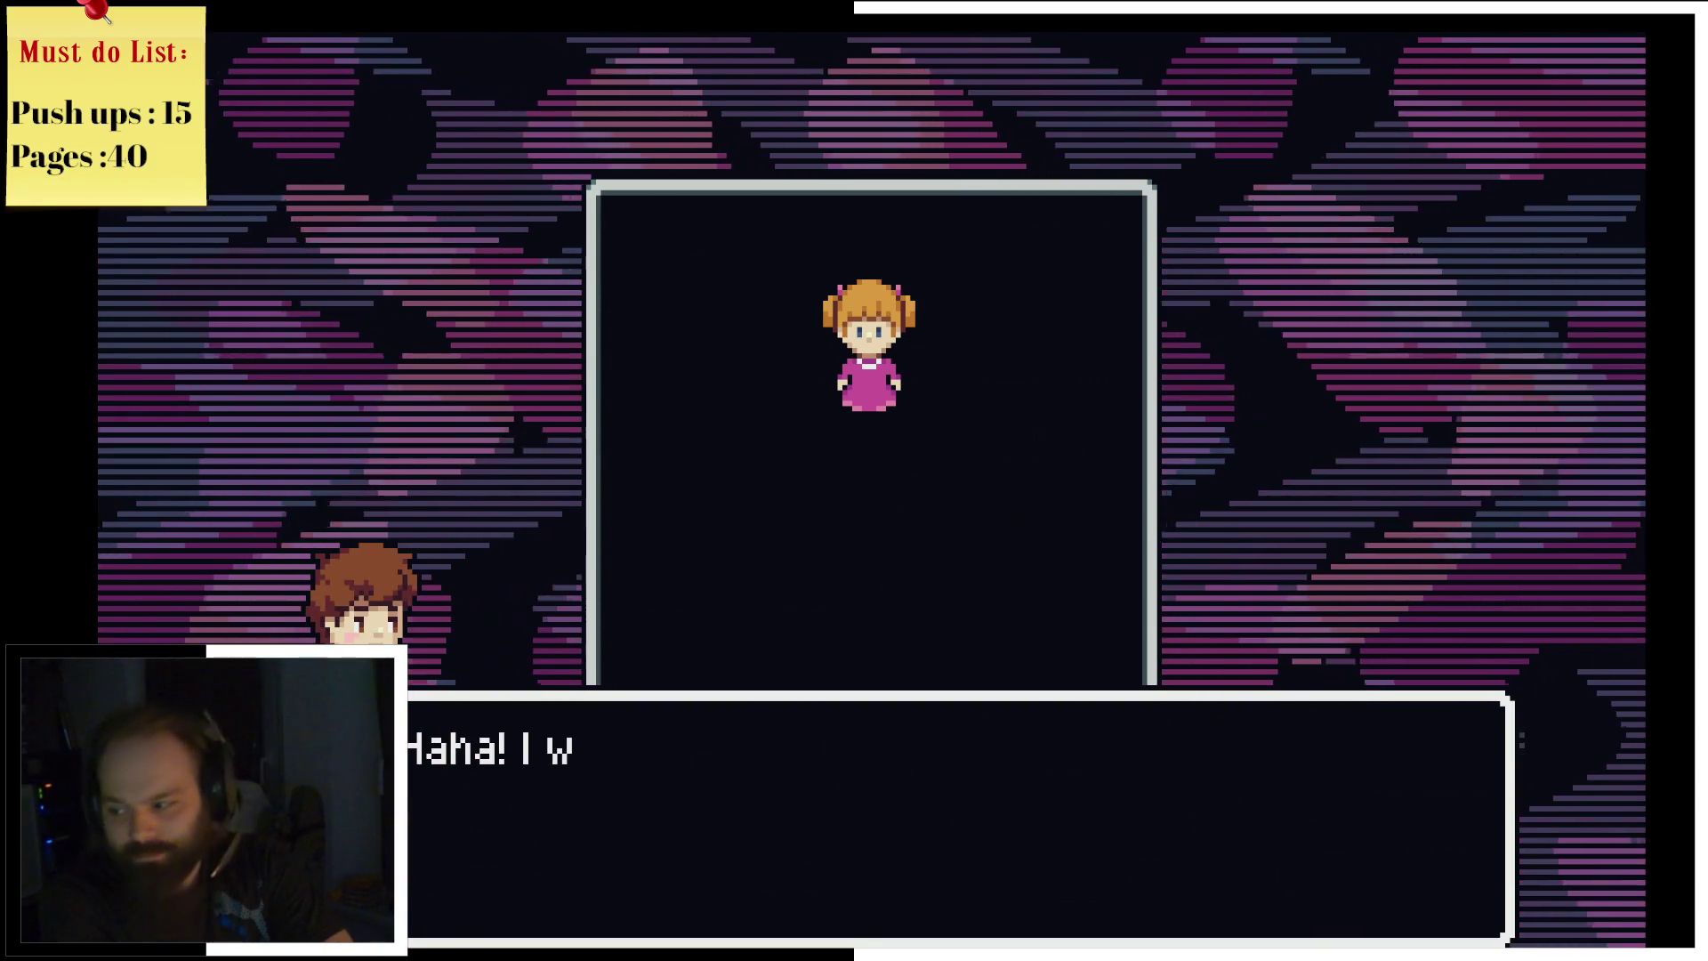
# Step: Advance the sister's dialogue through to the countdown for the next round
pyautogui.press('z')
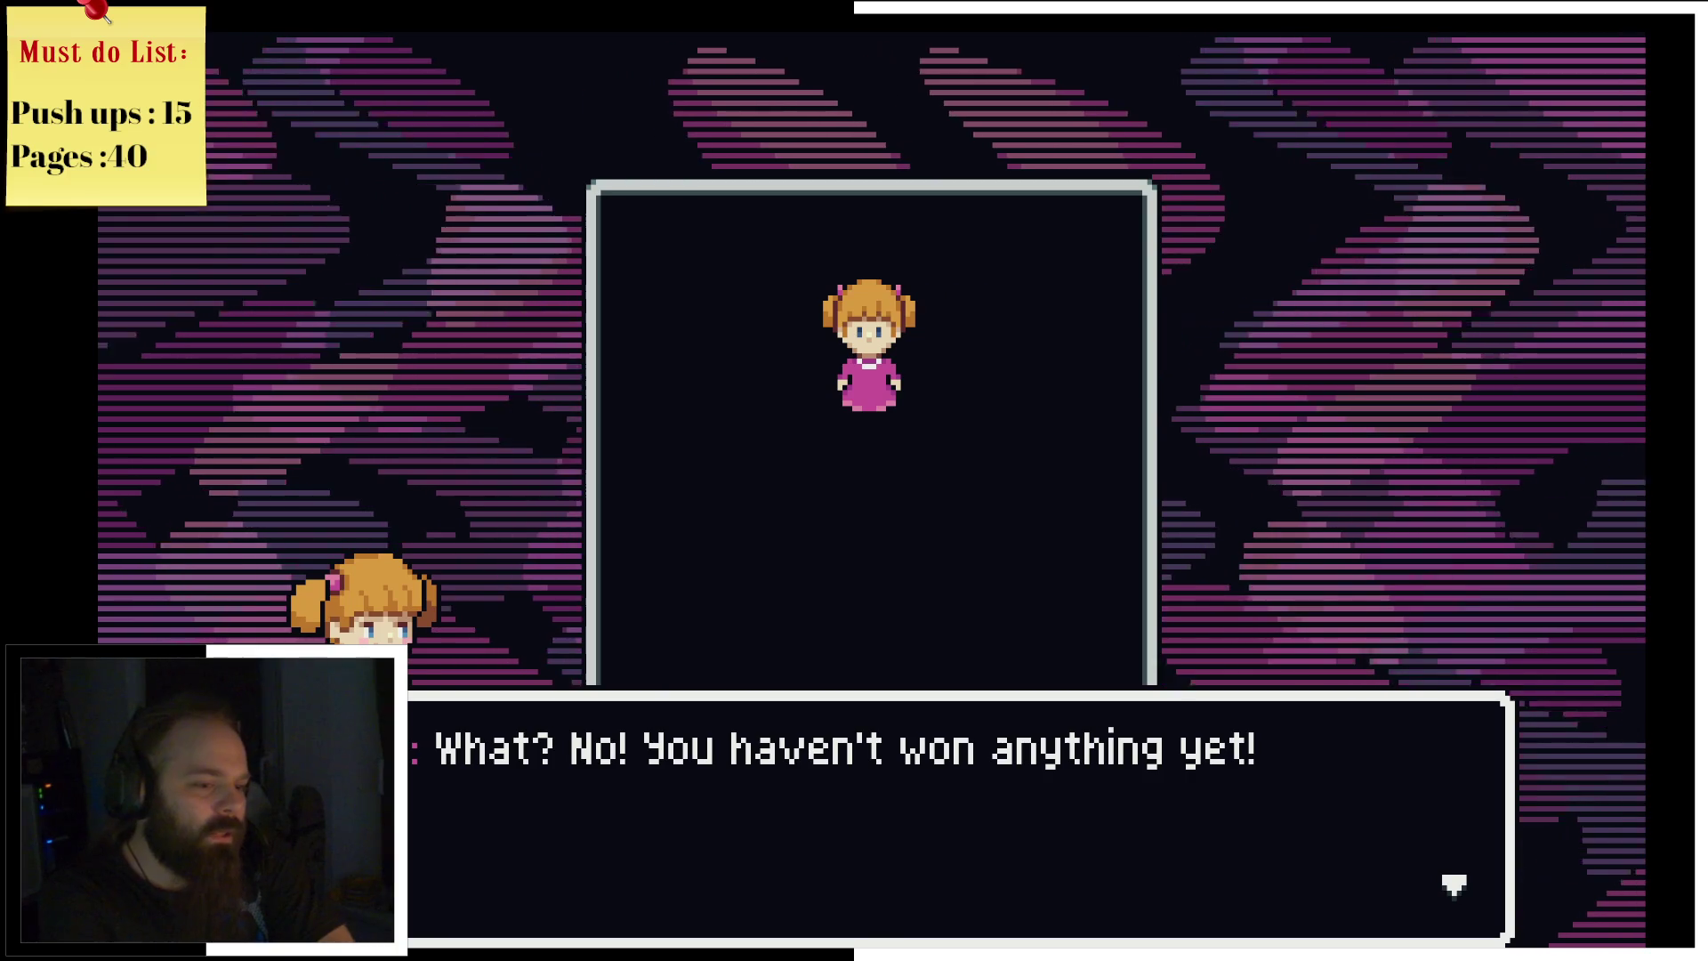
pyautogui.press('z')
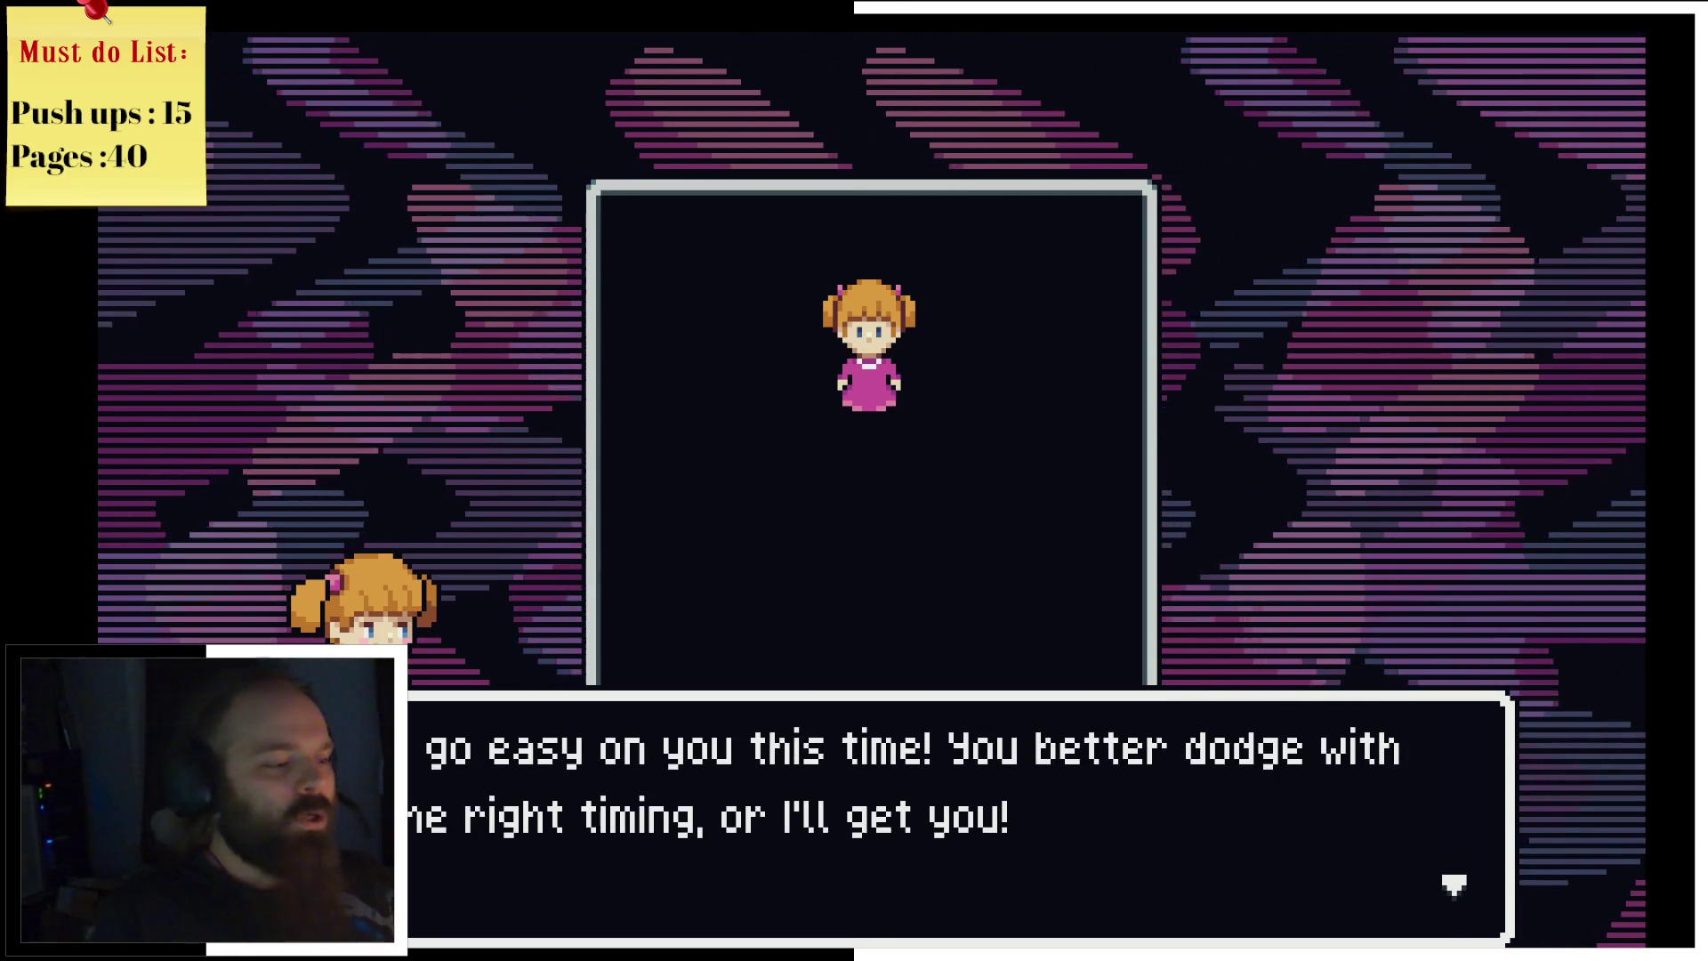
pyautogui.press('z')
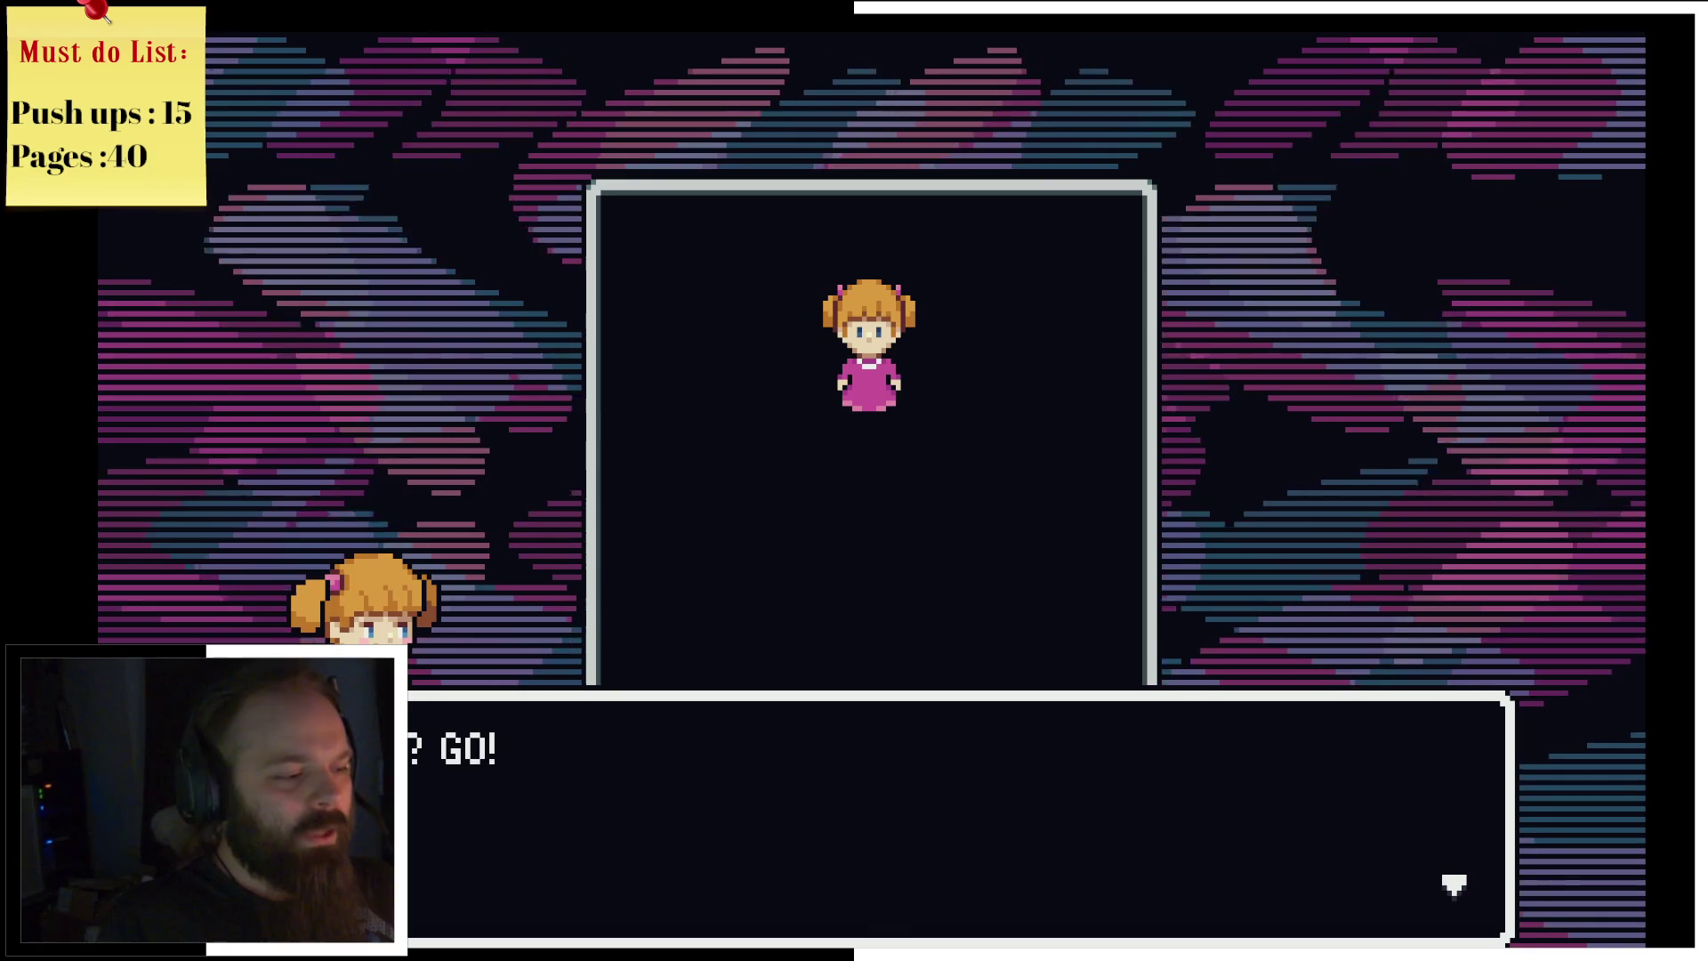
pyautogui.press('z')
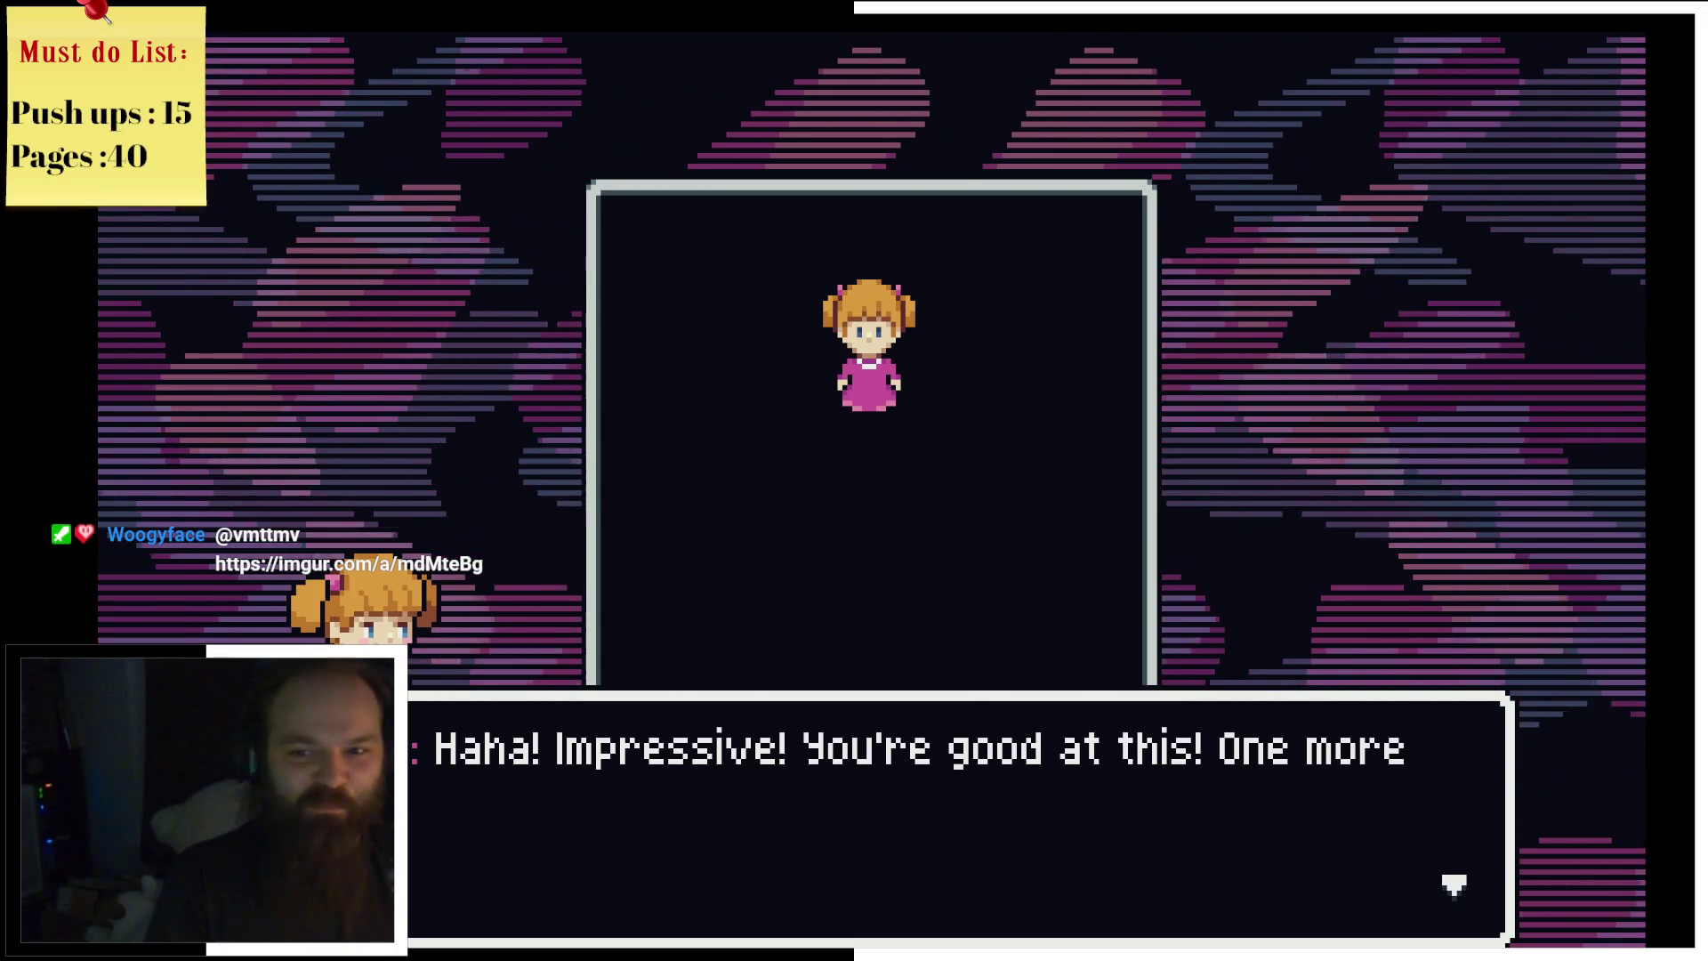
# Step: Resume and finish the last balloon round, then dismiss the line at the picnic
pyautogui.press('z')
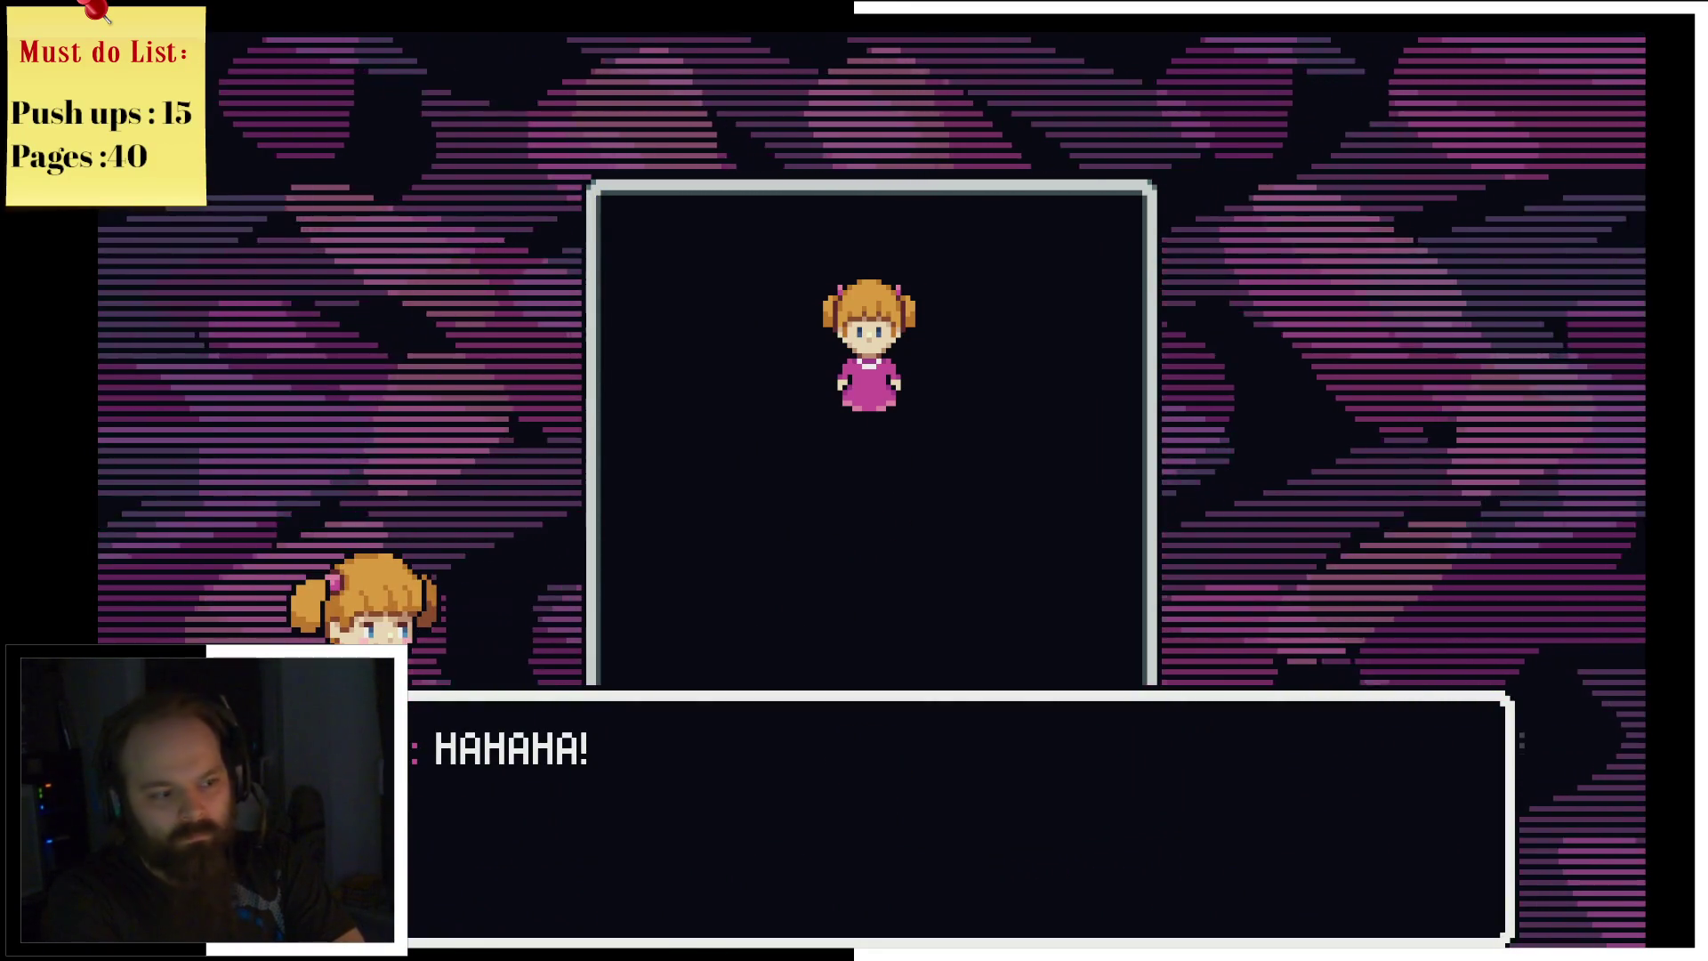
pyautogui.press('z')
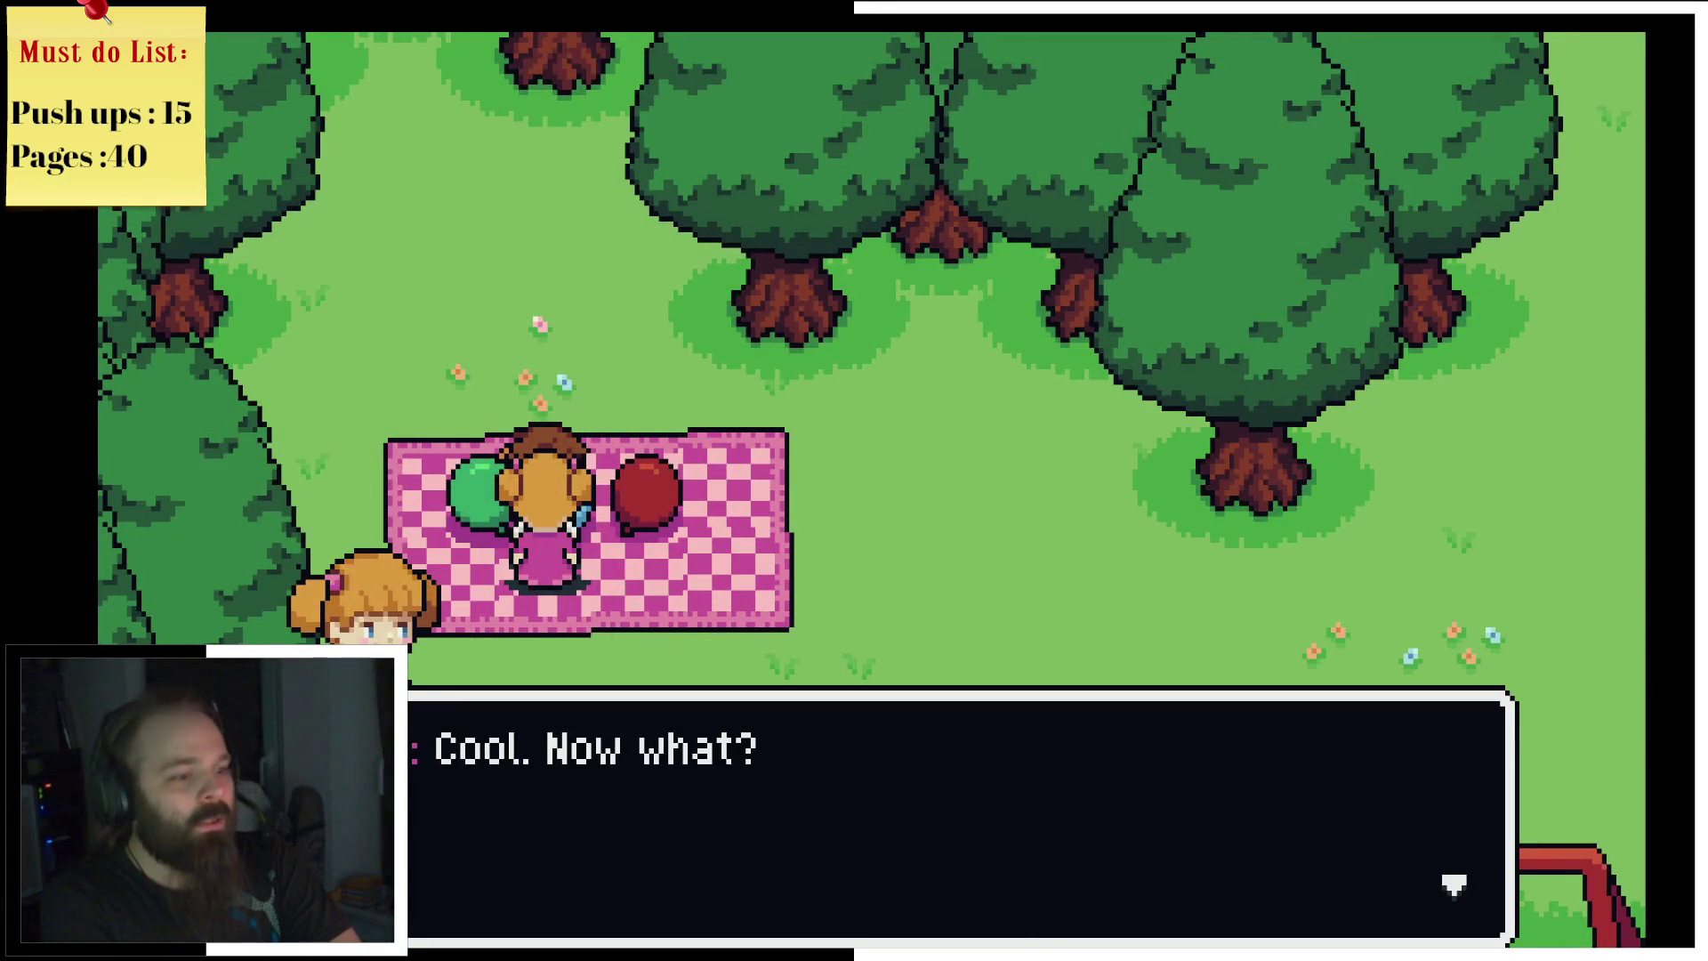
pyautogui.press('z')
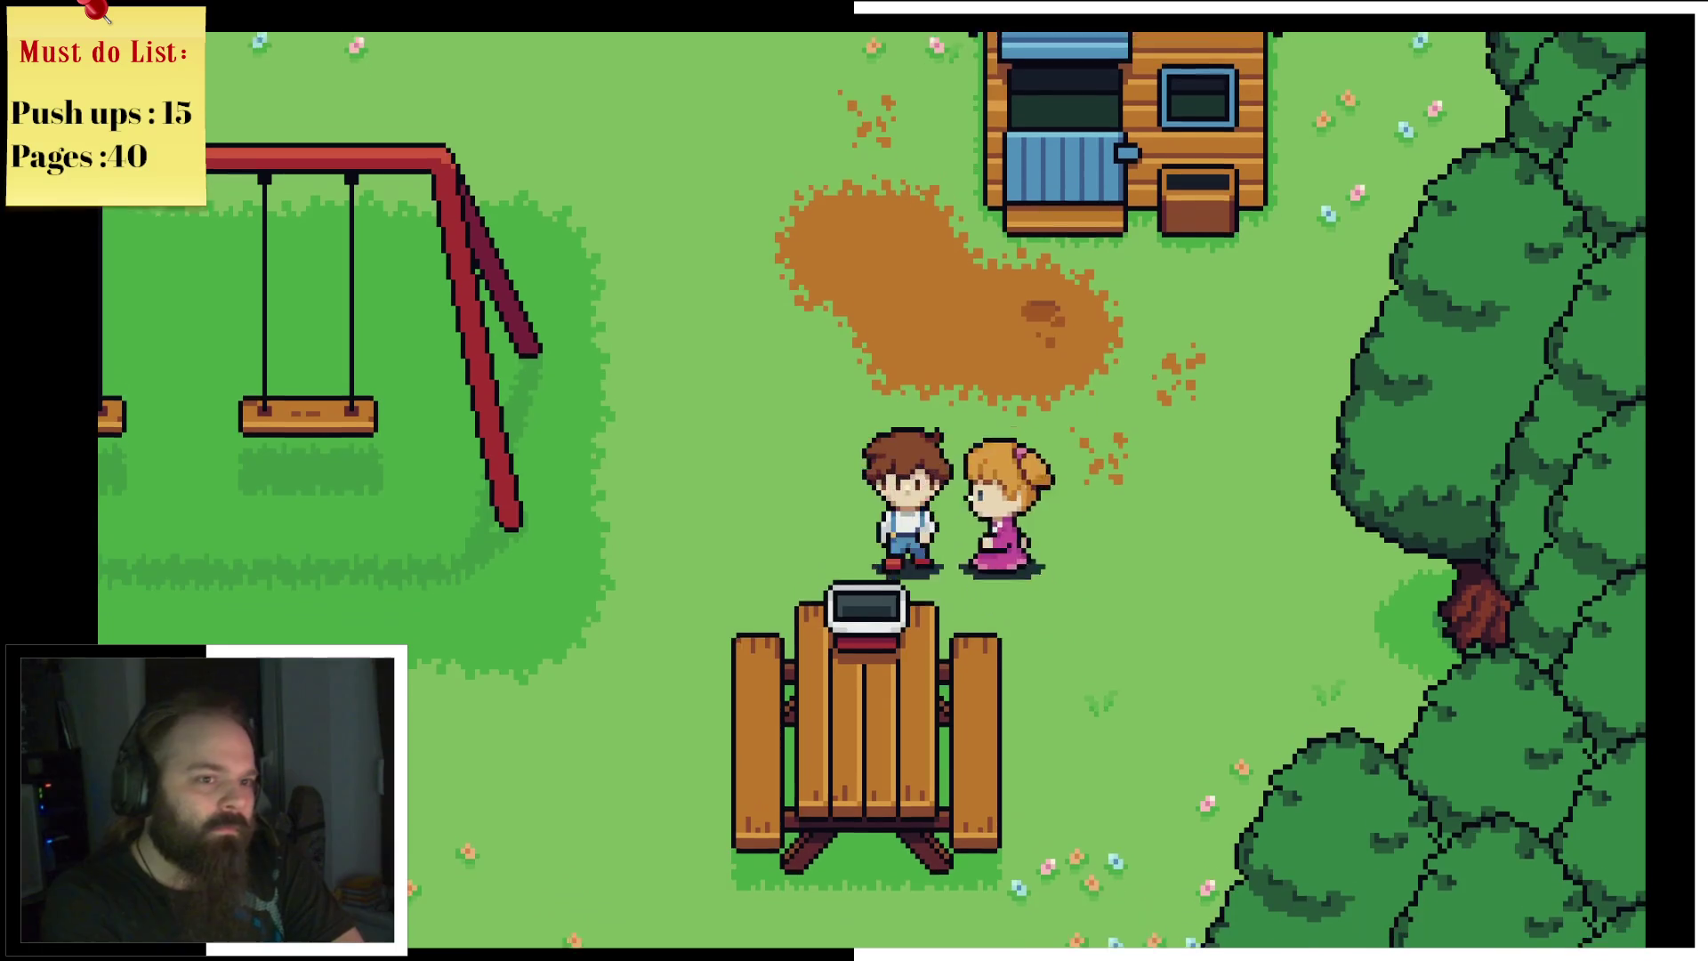
# Step: Take the sweet candy, walk into the playhouse, and dismiss the sister's offer of her drawings
pyautogui.press('Return')
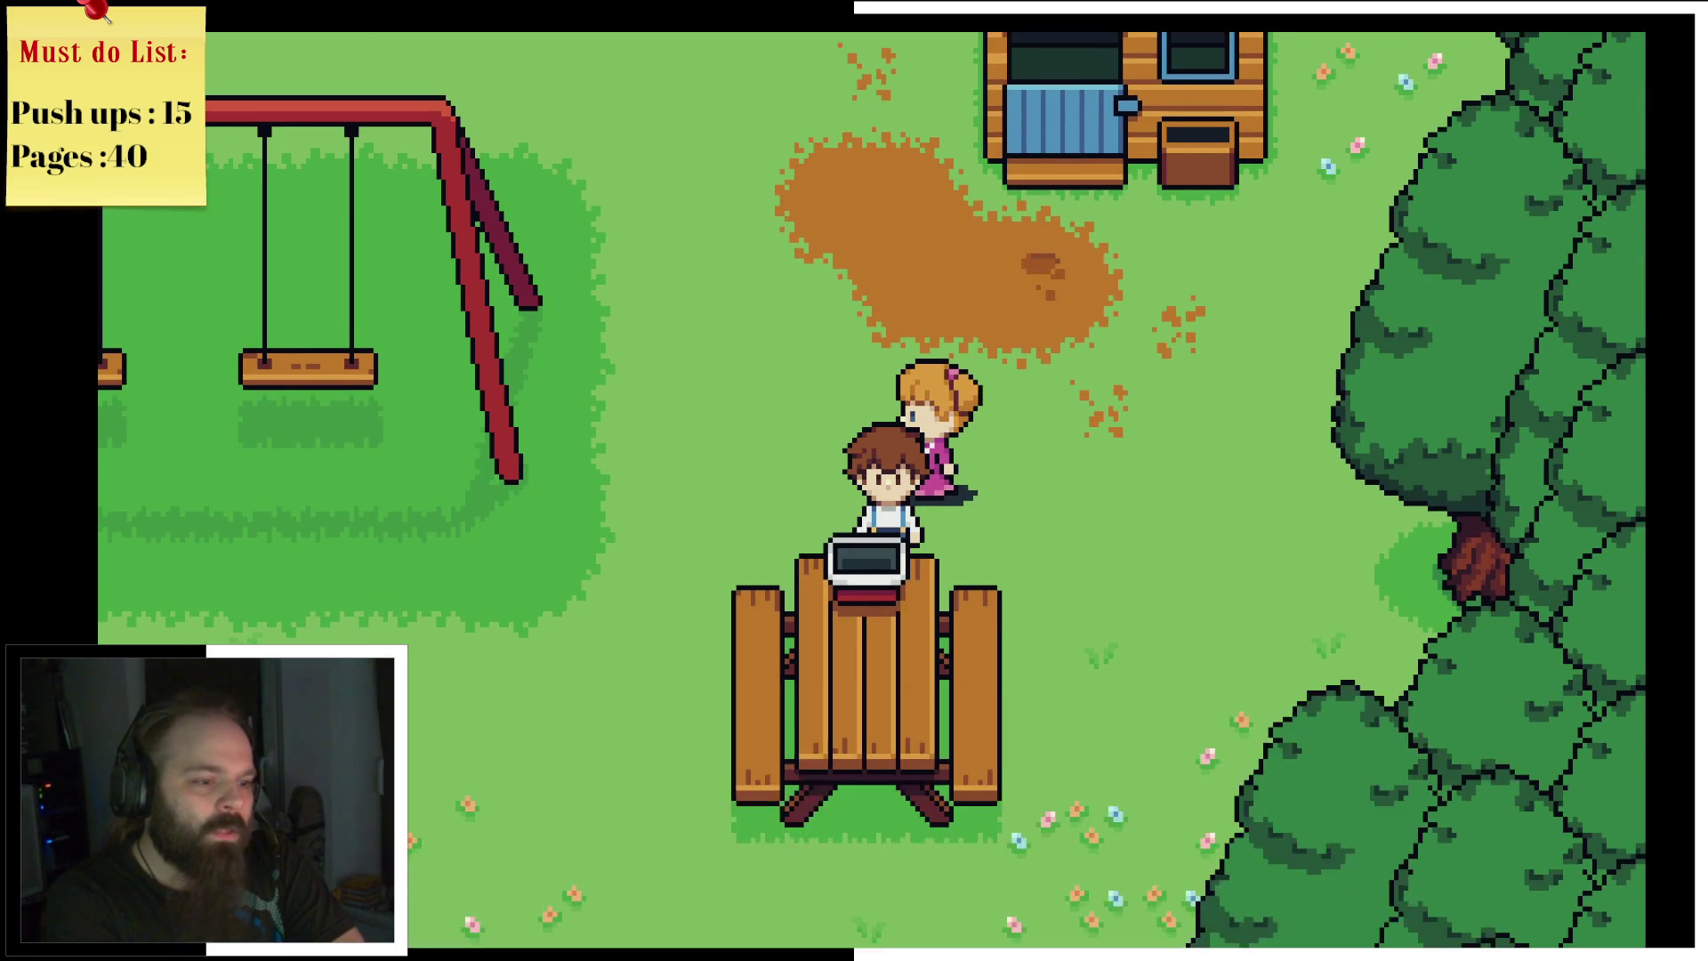
pyautogui.press('Up')
pyautogui.press('Right')
pyautogui.press('Up')
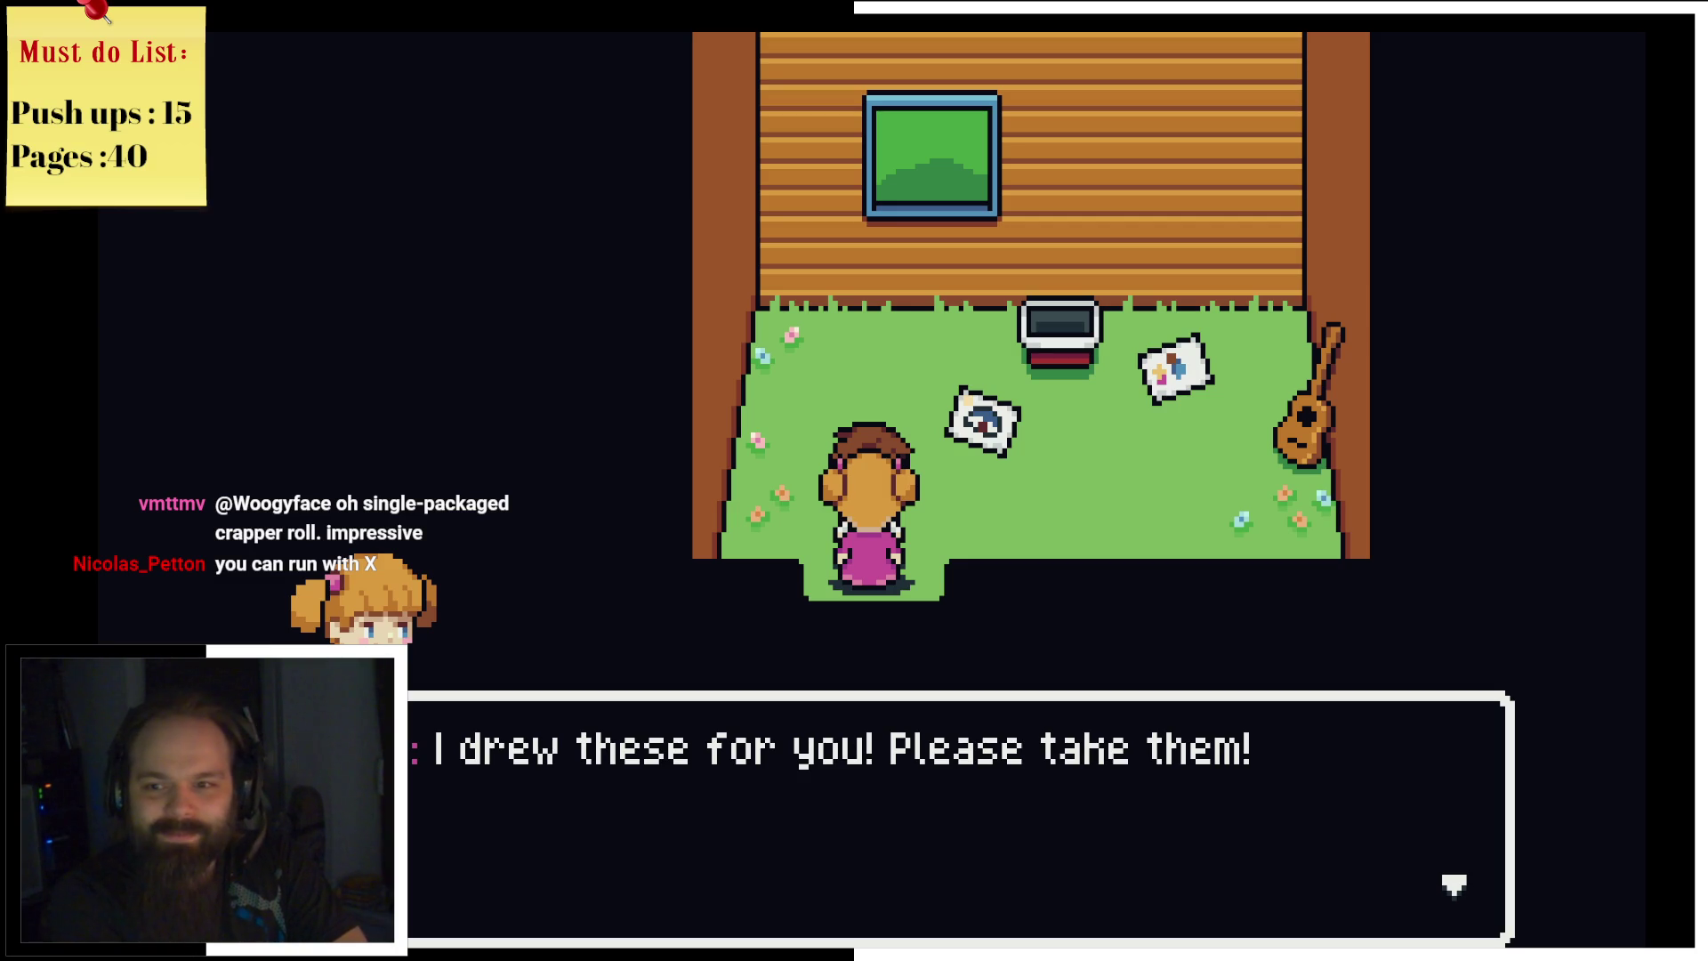
pyautogui.press('z')
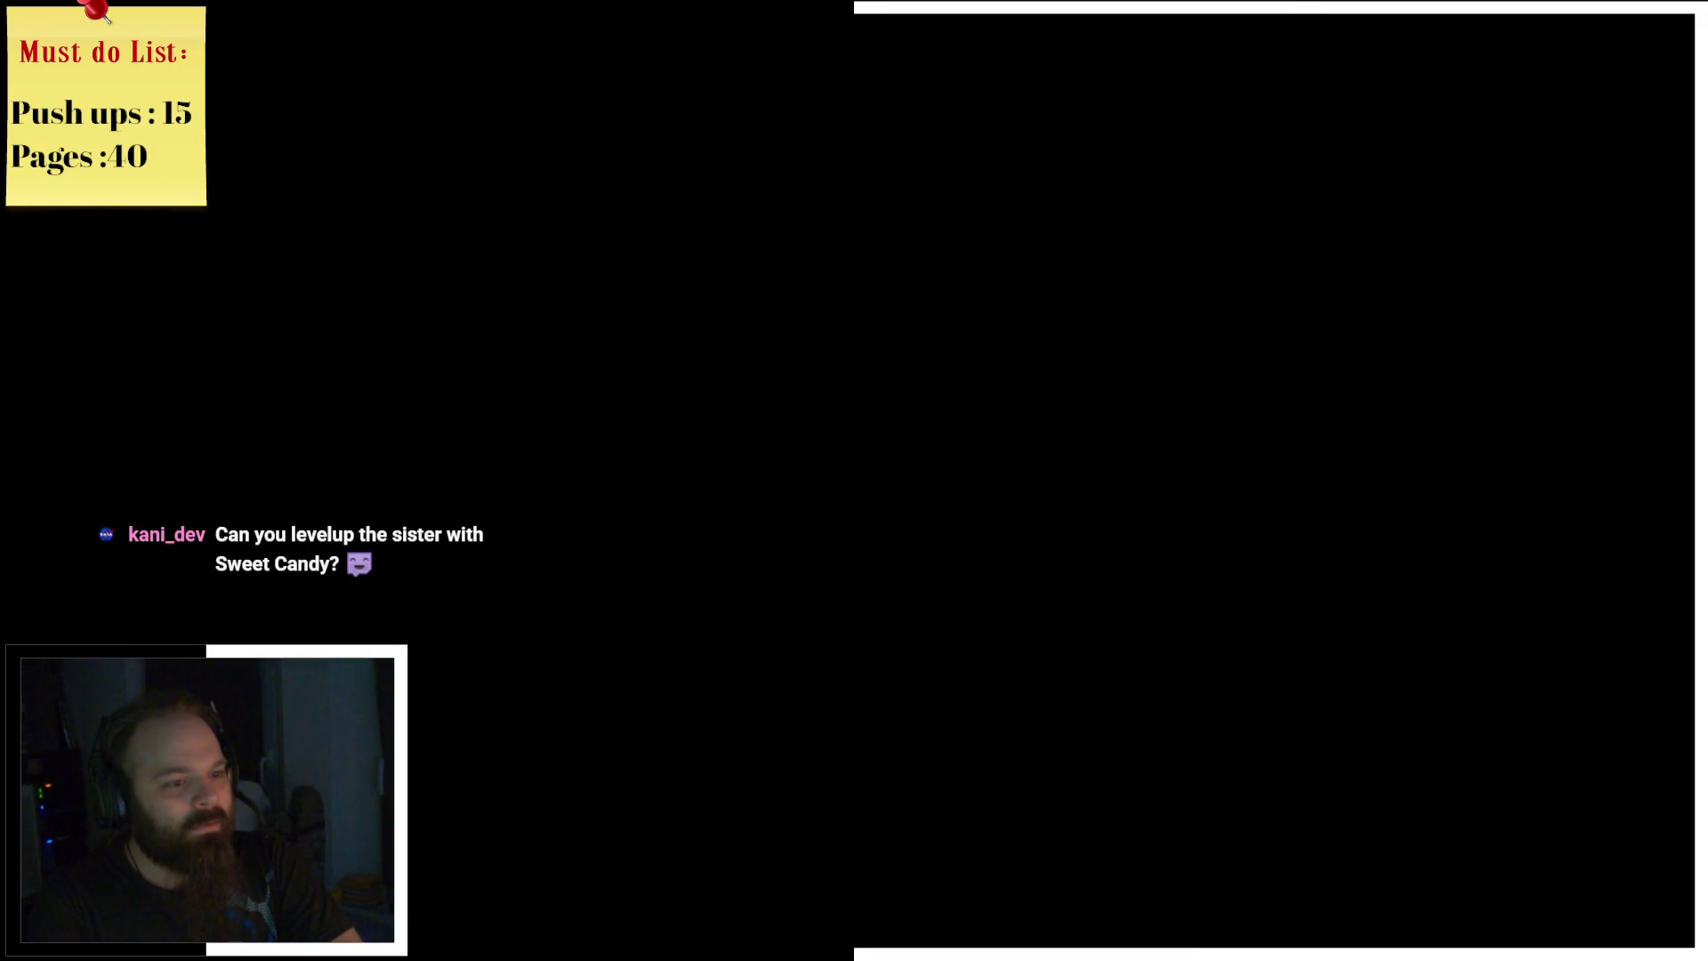
pyautogui.hotkey('alt', 'Tab')
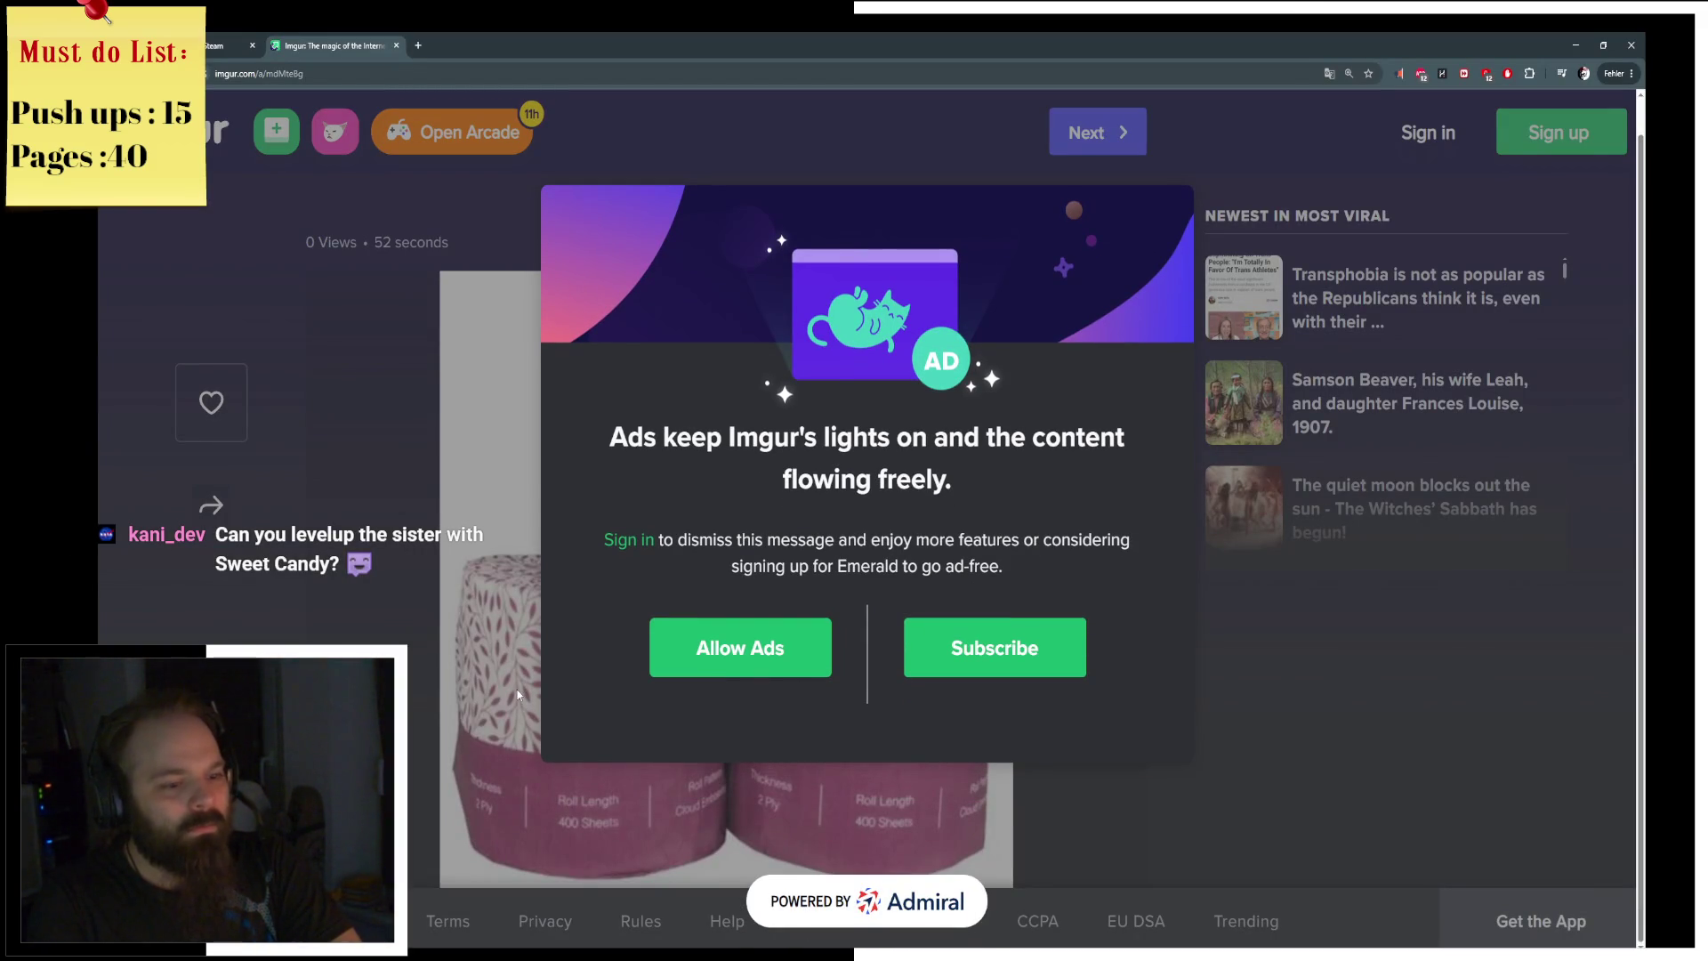
pyautogui.click(787, 705)
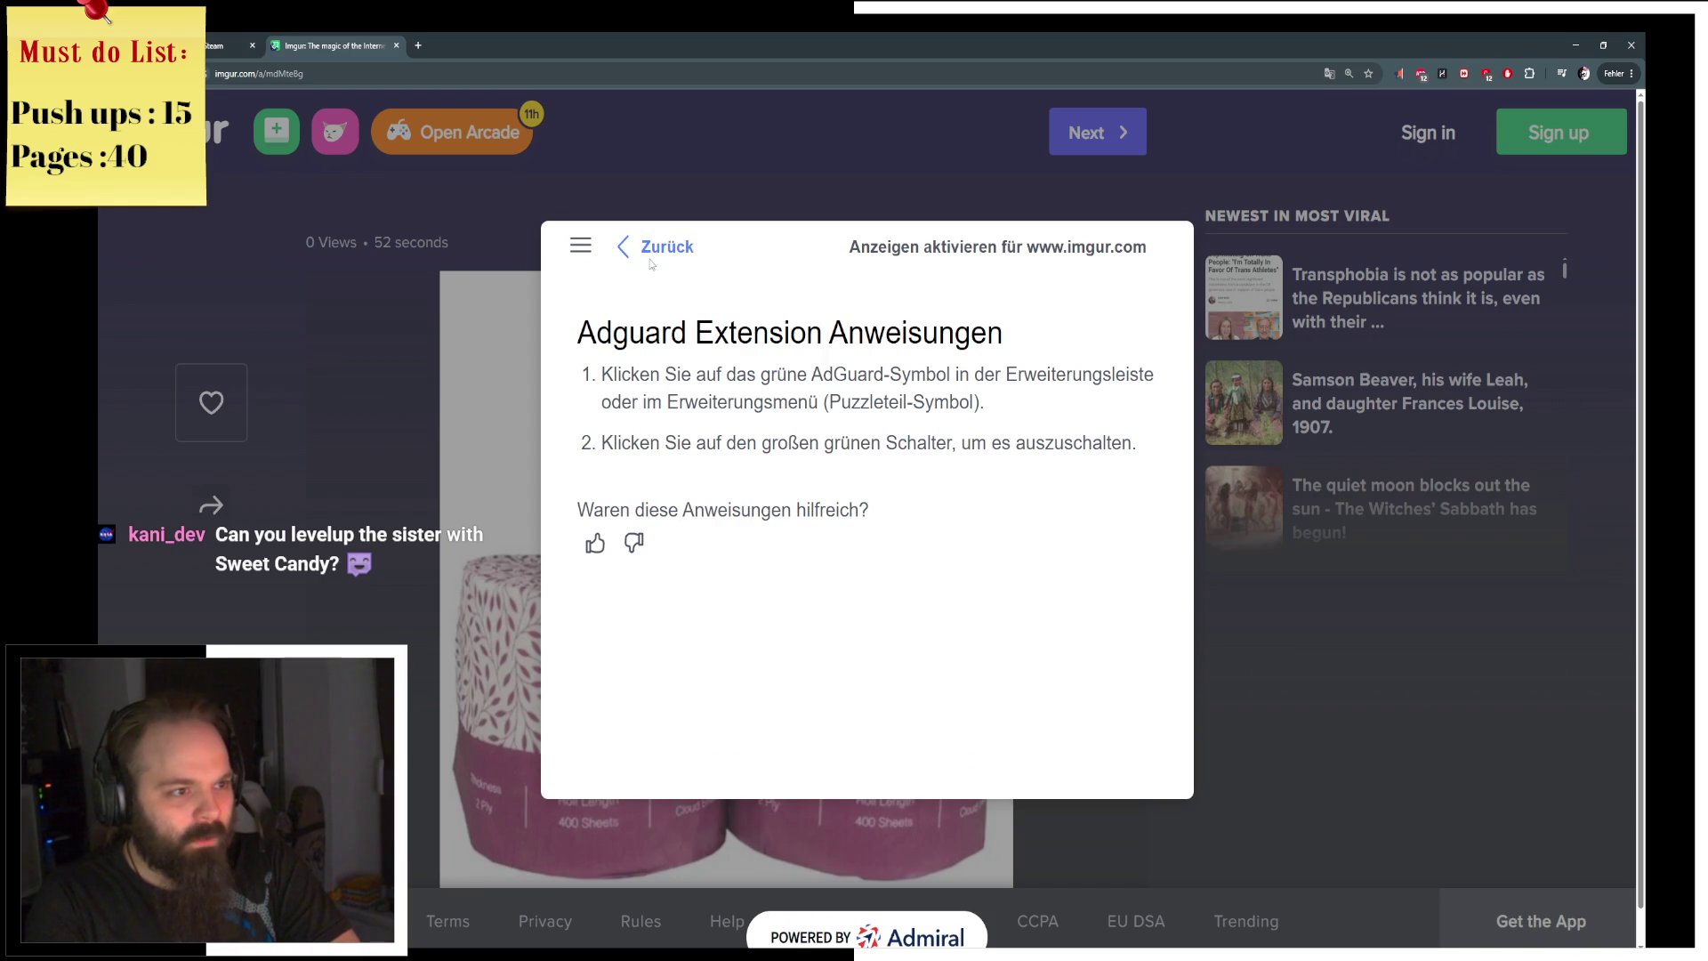
pyautogui.click(650, 248)
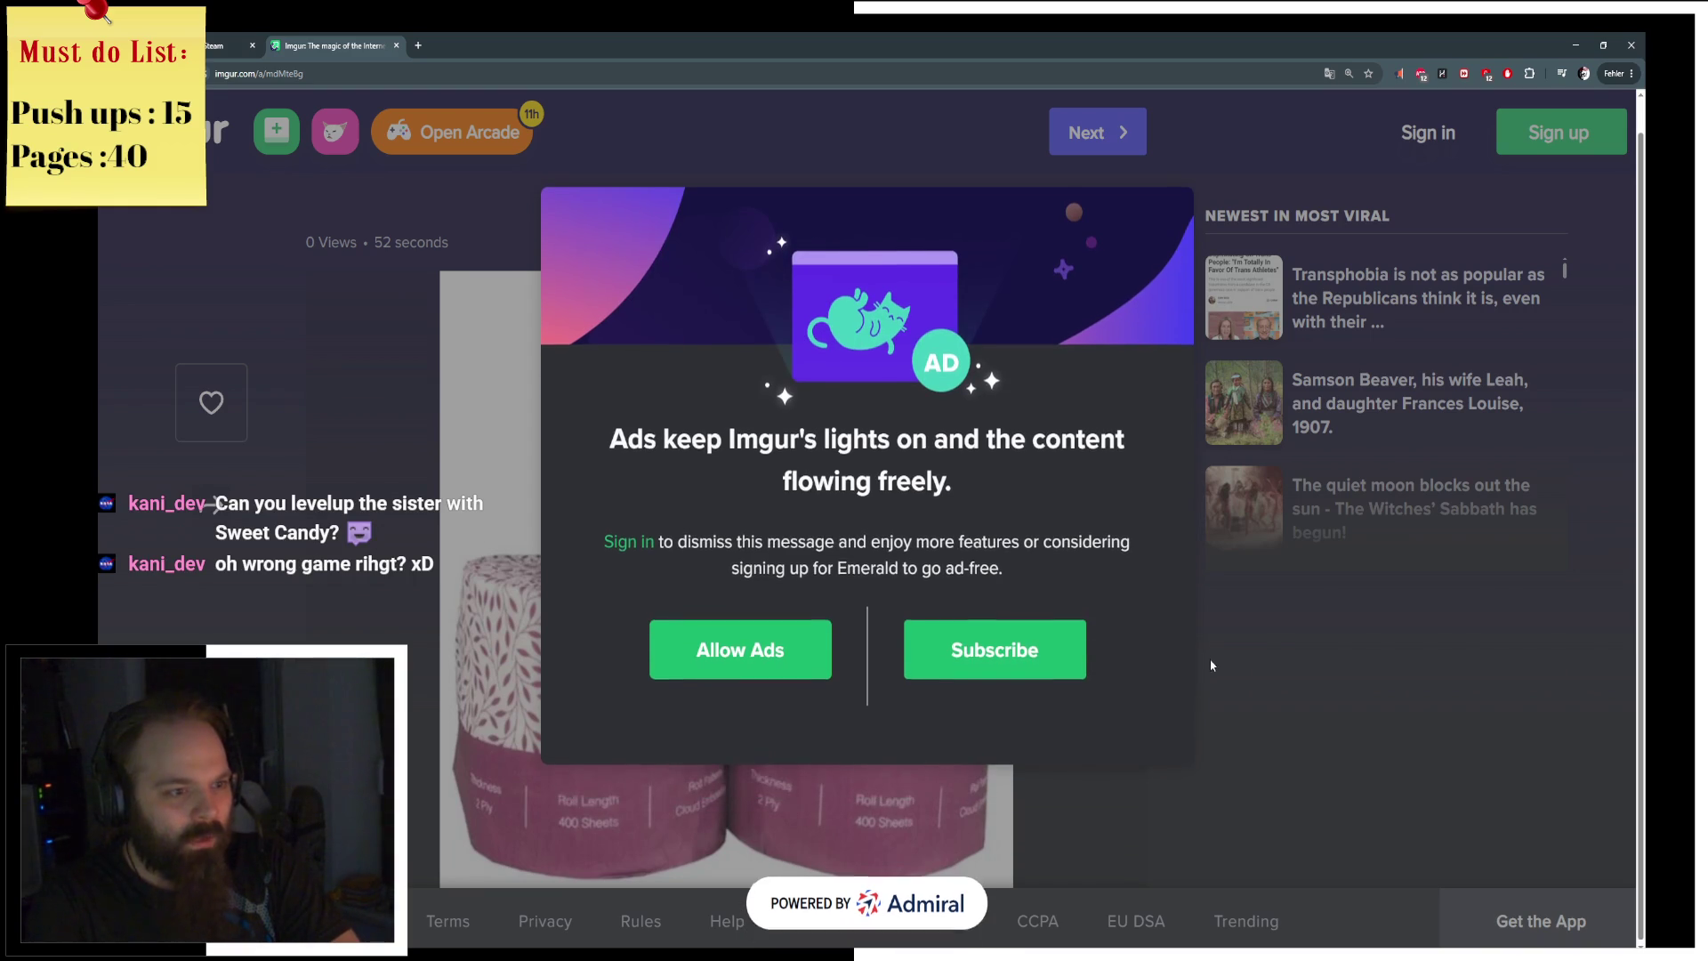
pyautogui.rightClick(1195, 765)
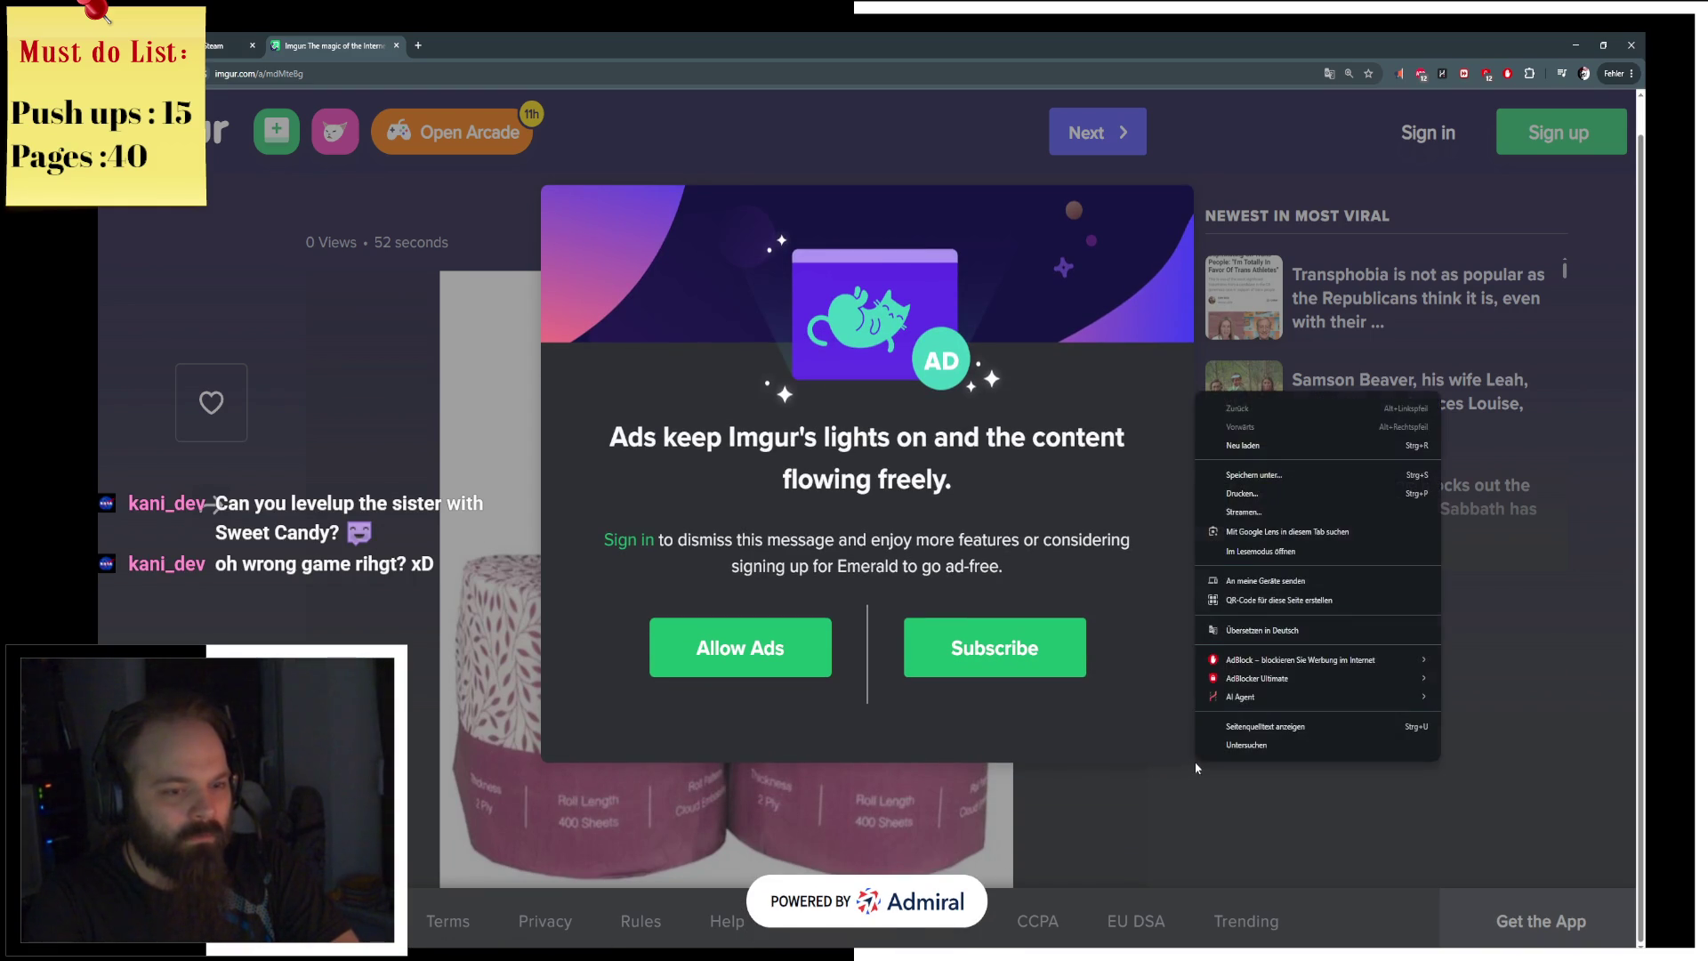
pyautogui.click(1160, 730)
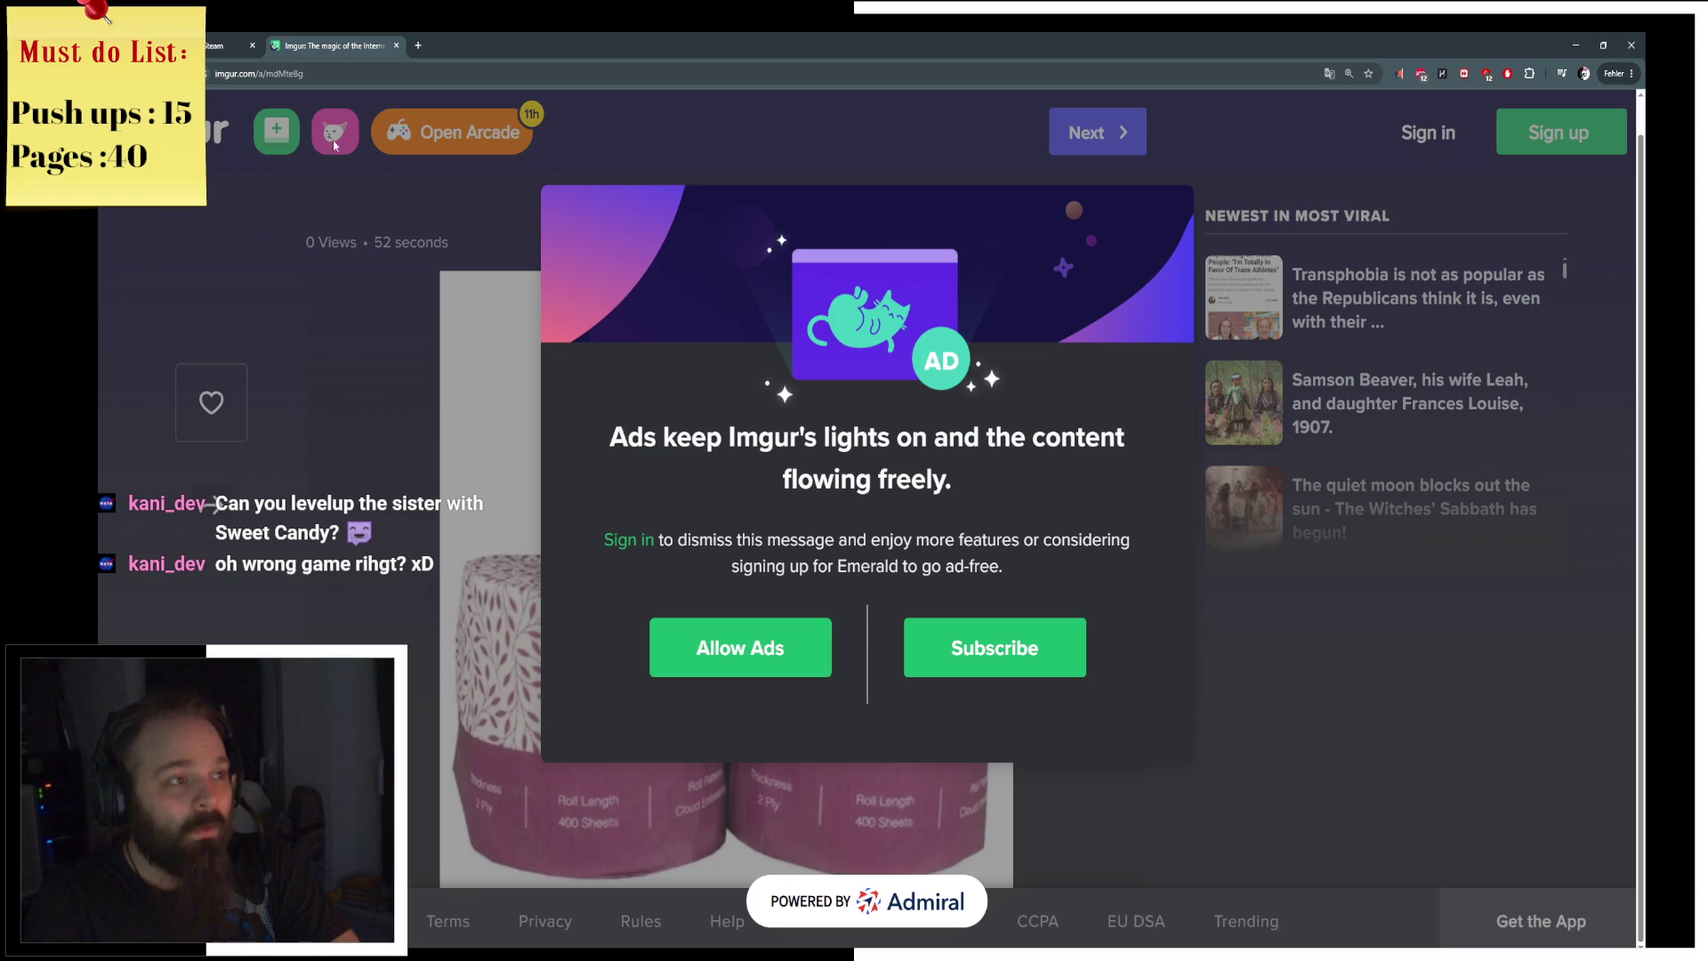
pyautogui.hotkey('alt', 'Tab')
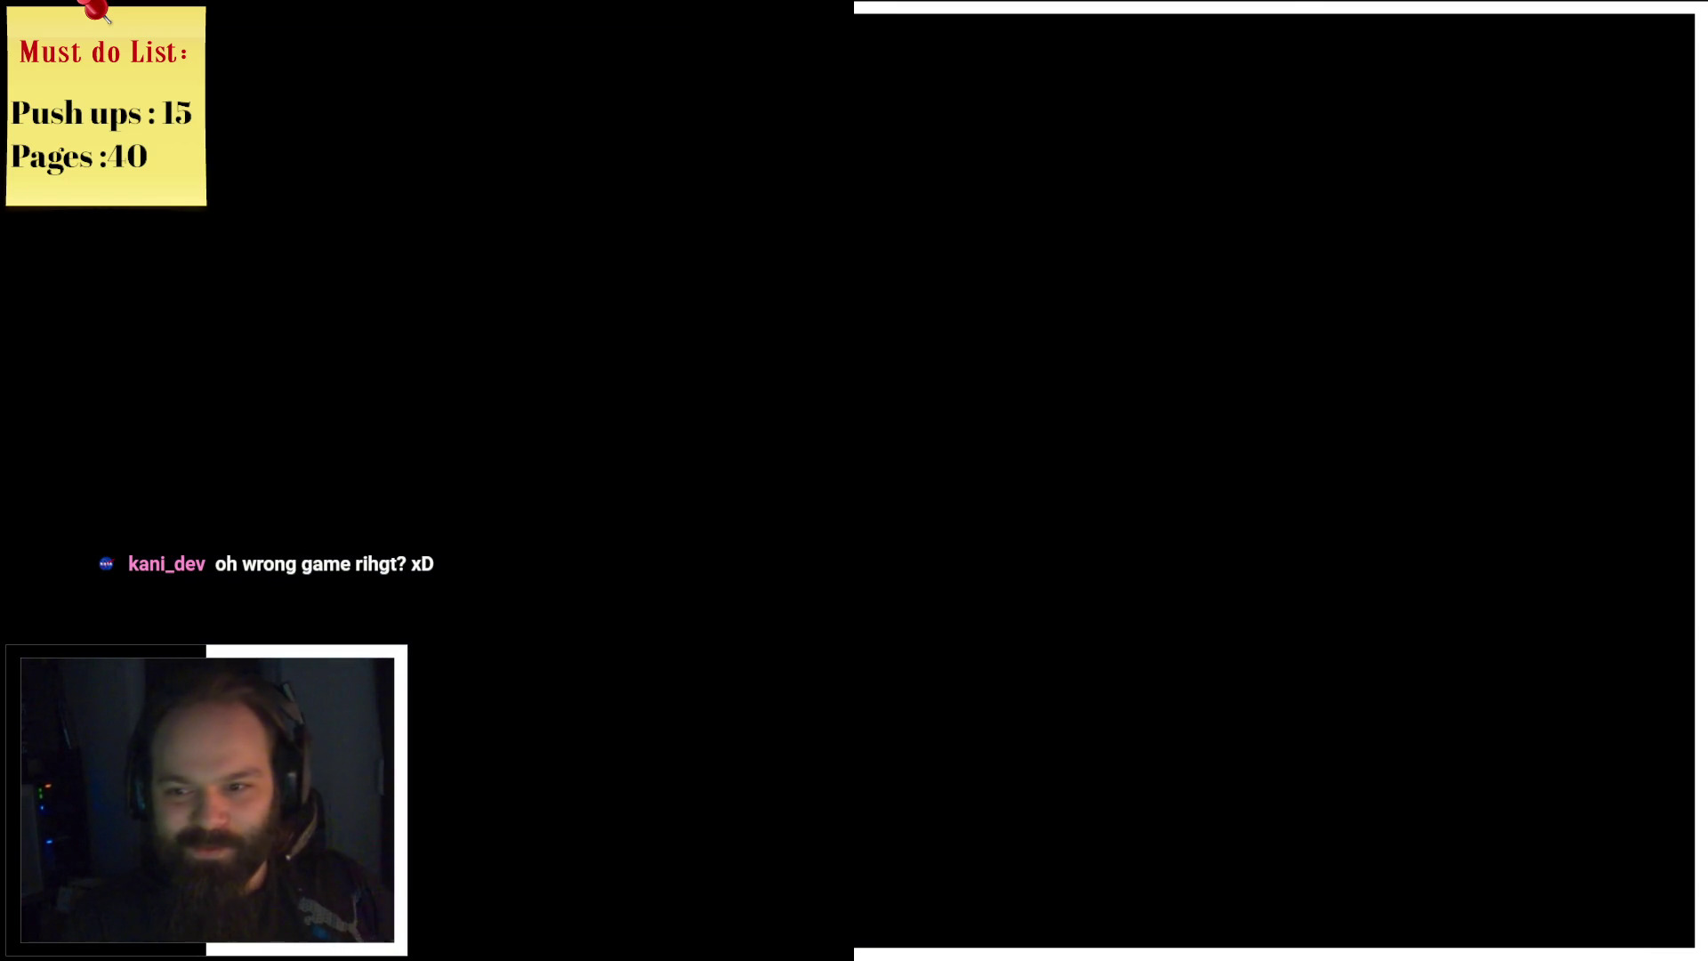
pyautogui.press('z')
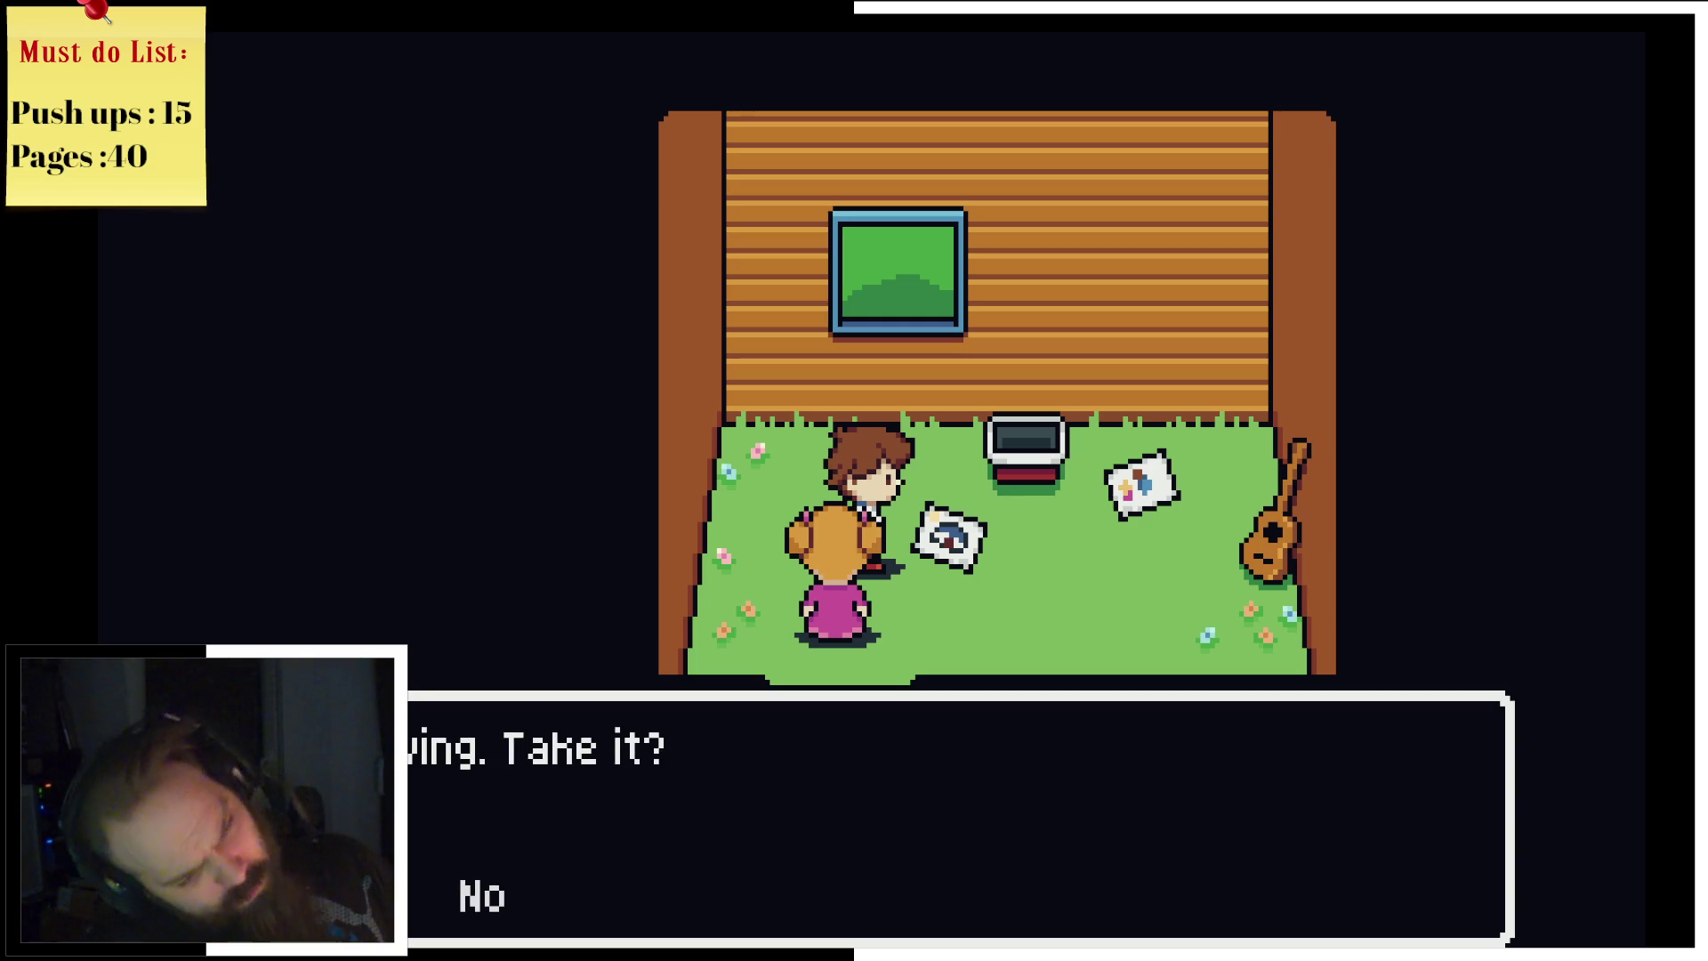
# Step: Take and view the first crayon drawing on the playhouse floor
pyautogui.press('z')
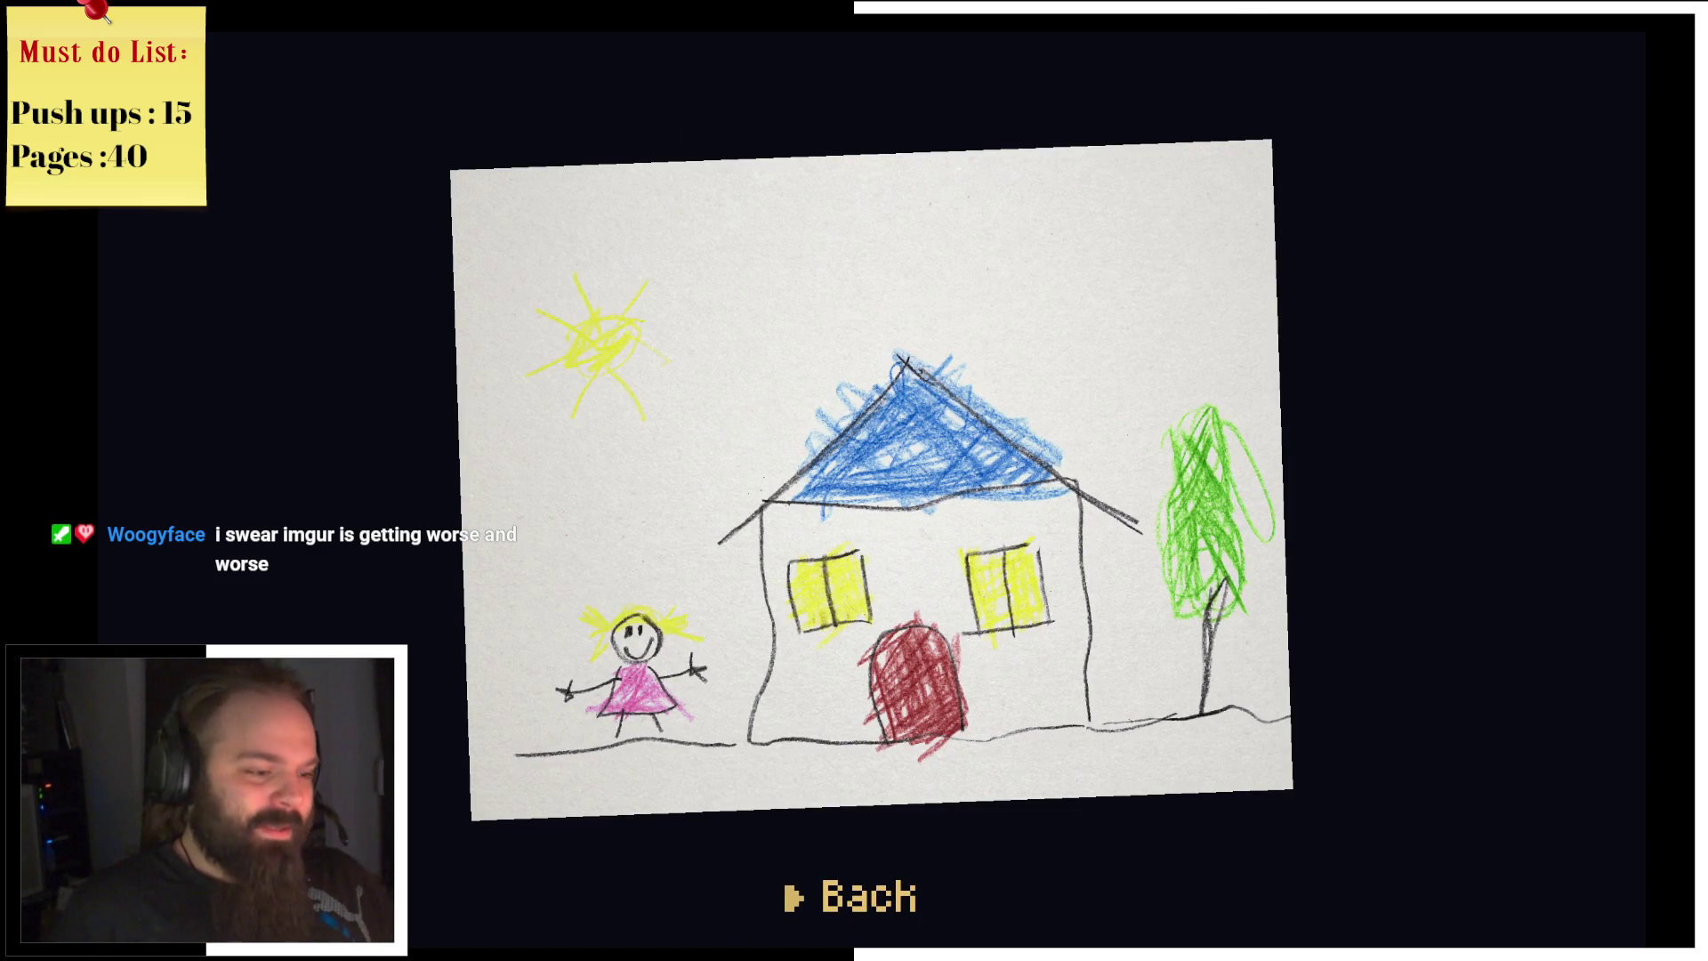
pyautogui.press('z')
pyautogui.press('Right')
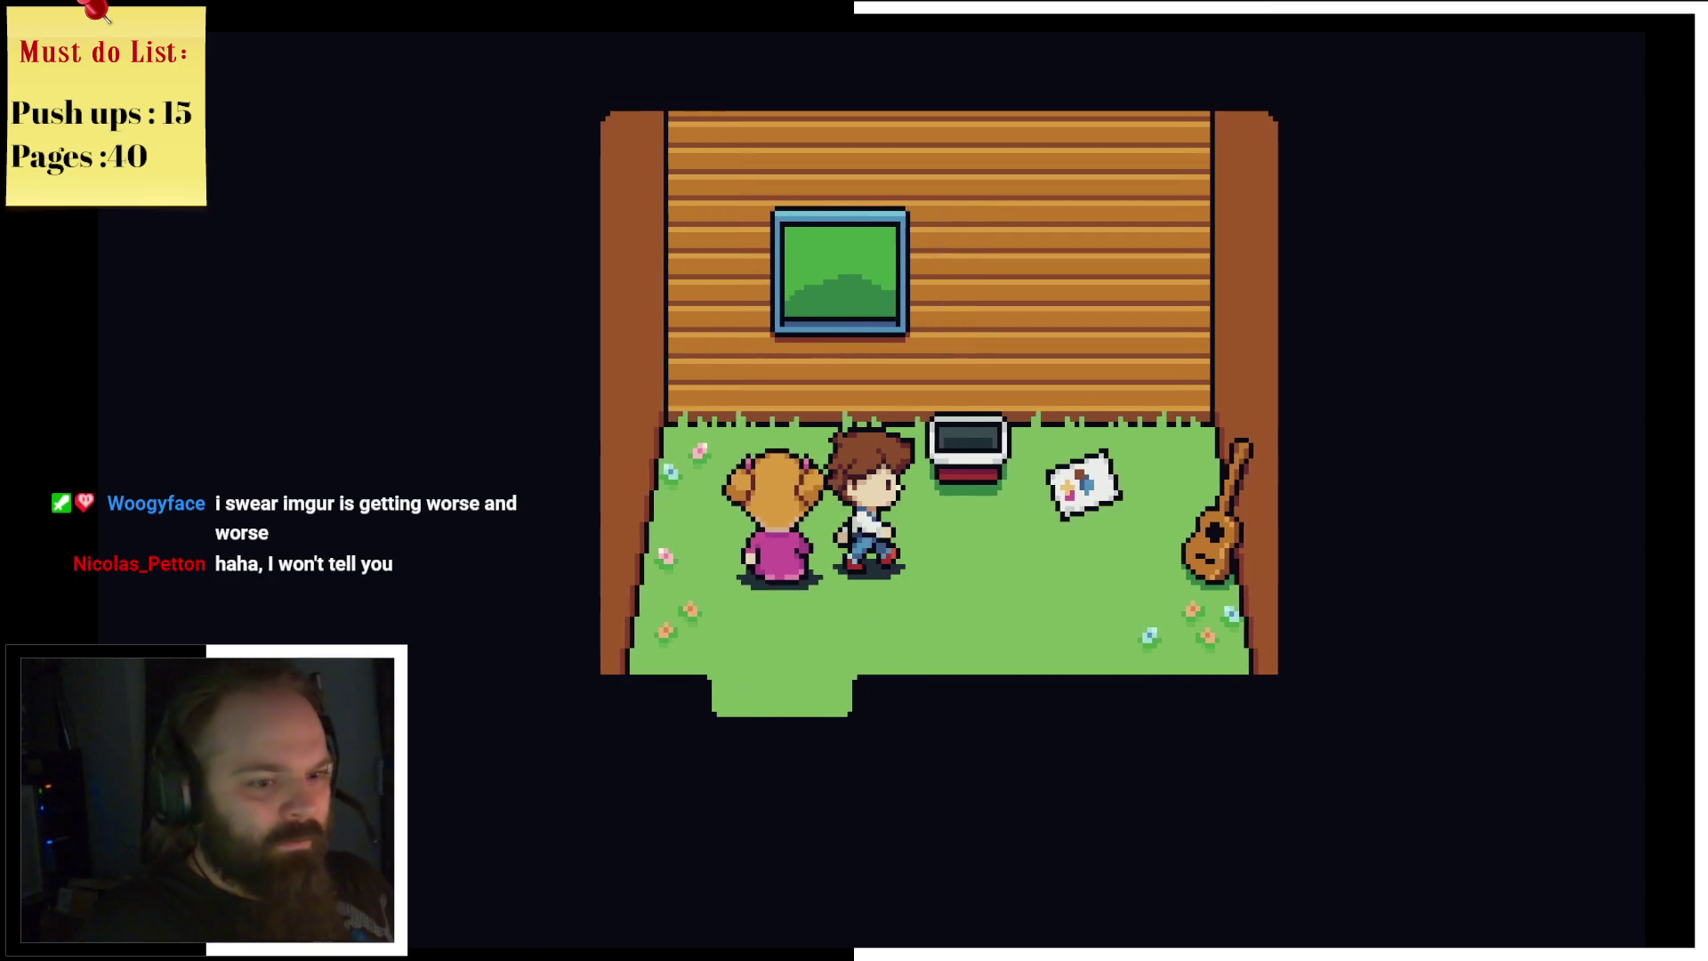
# Step: Take and view the second drawing, then walk back under the framed picture
pyautogui.press('Up')
pyautogui.press('z')
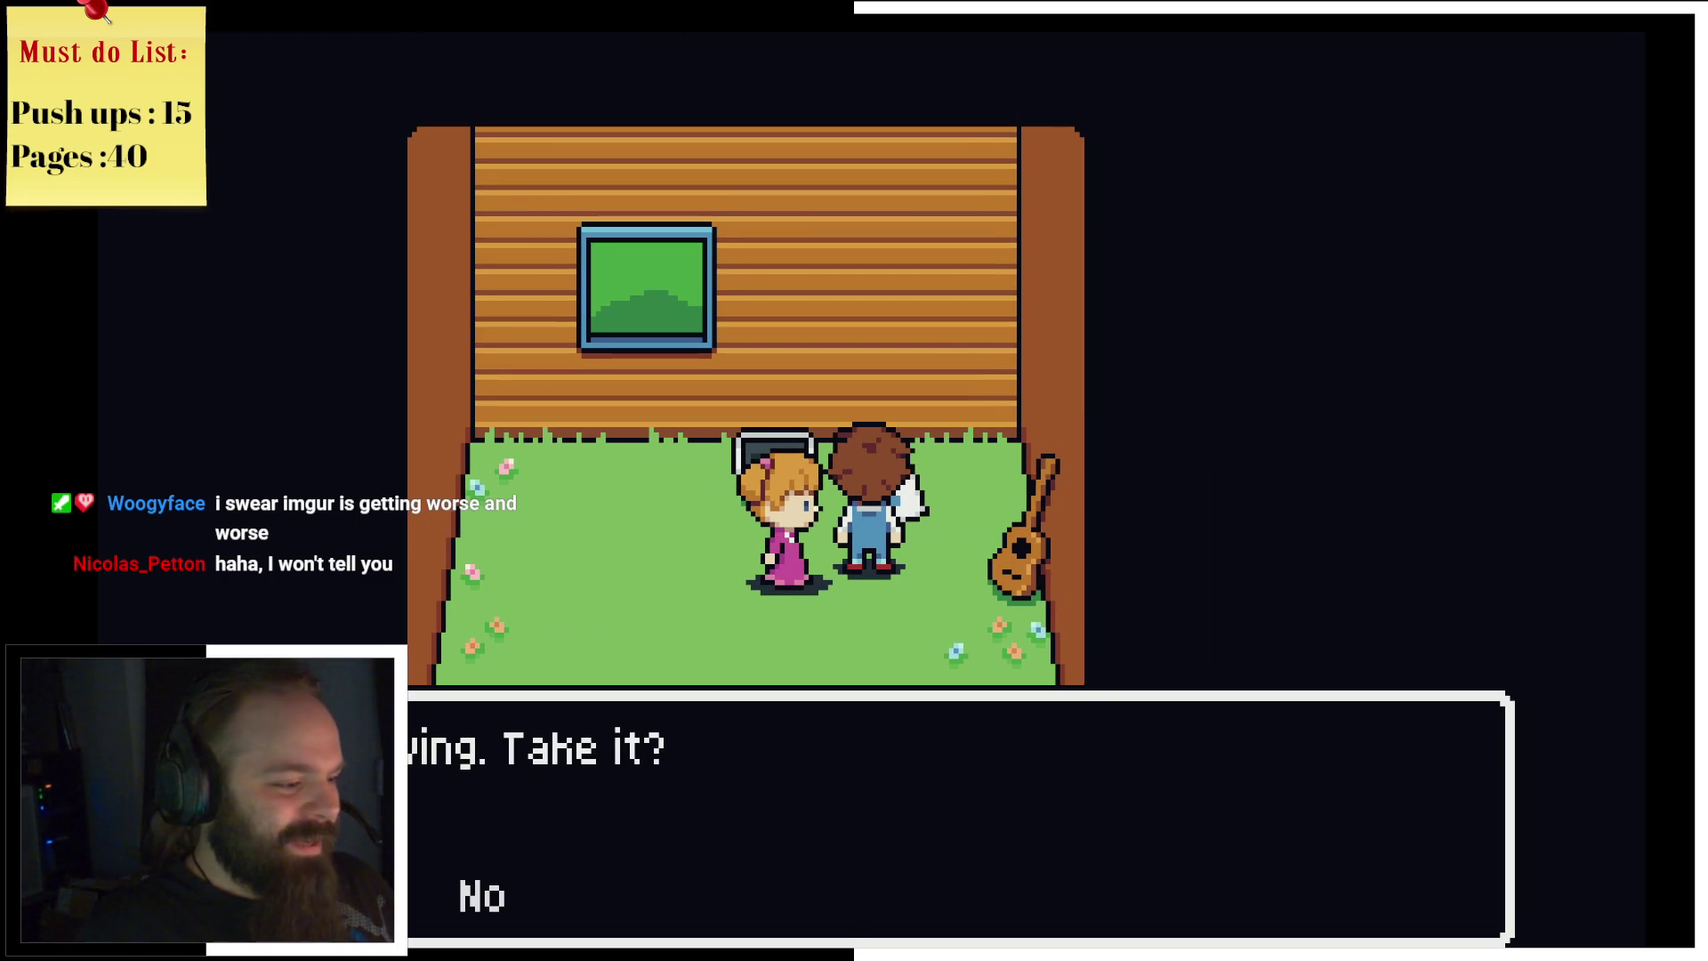
pyautogui.press('z')
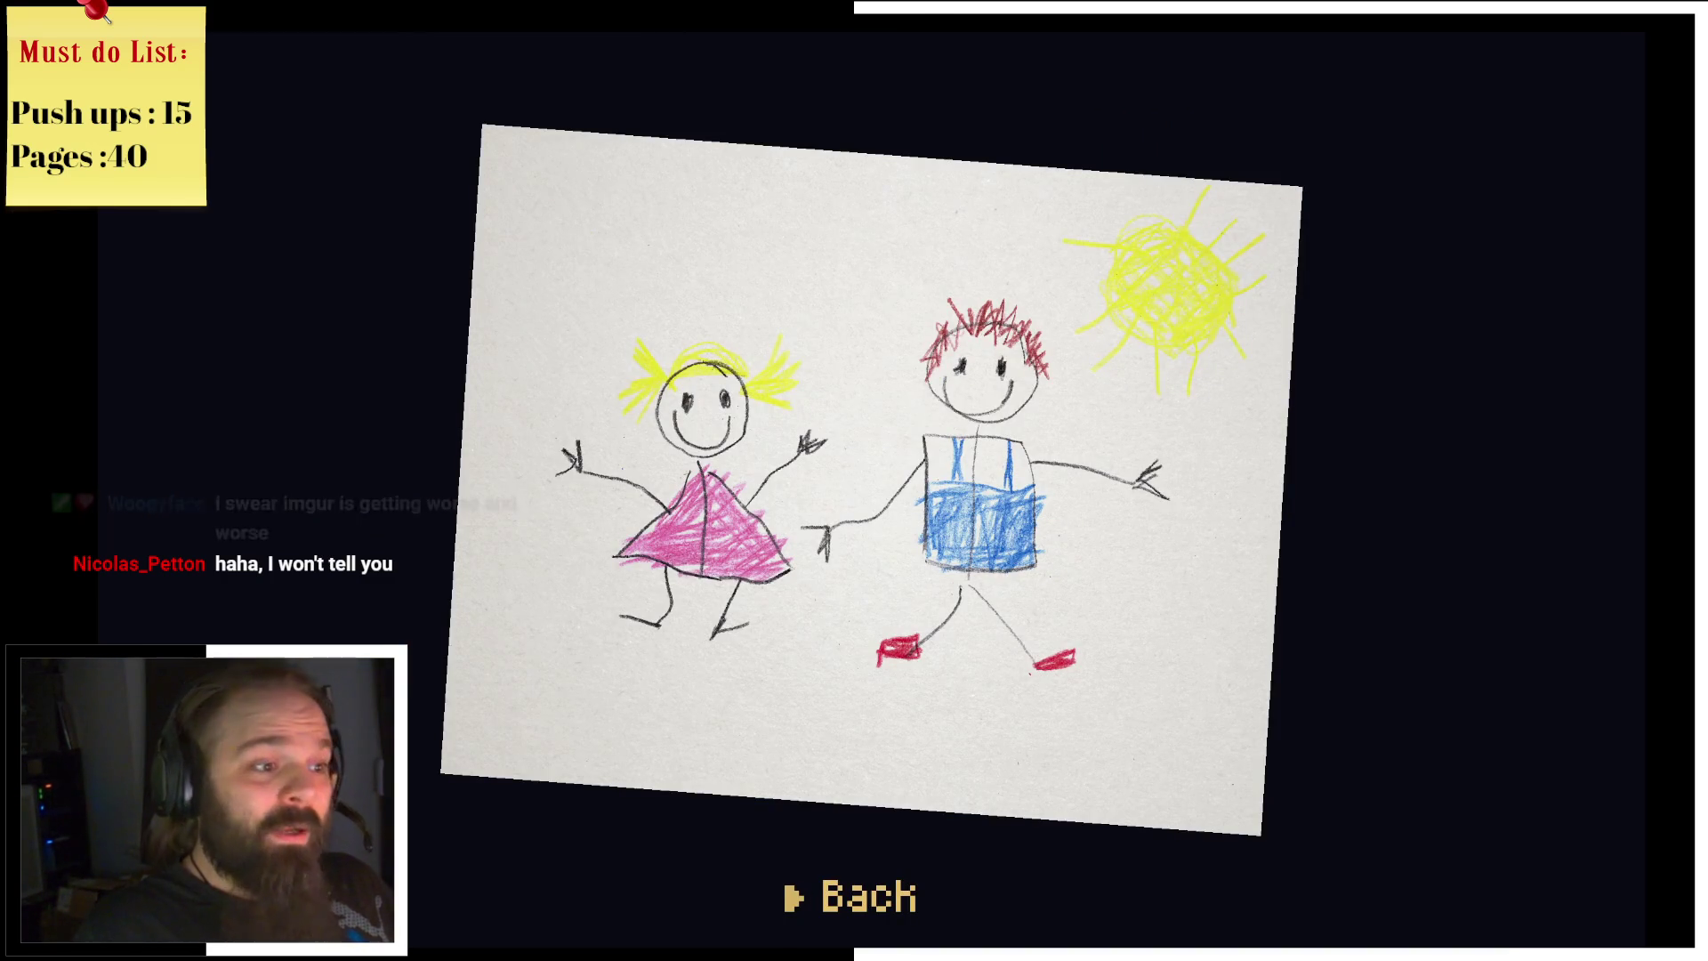
pyautogui.press('z')
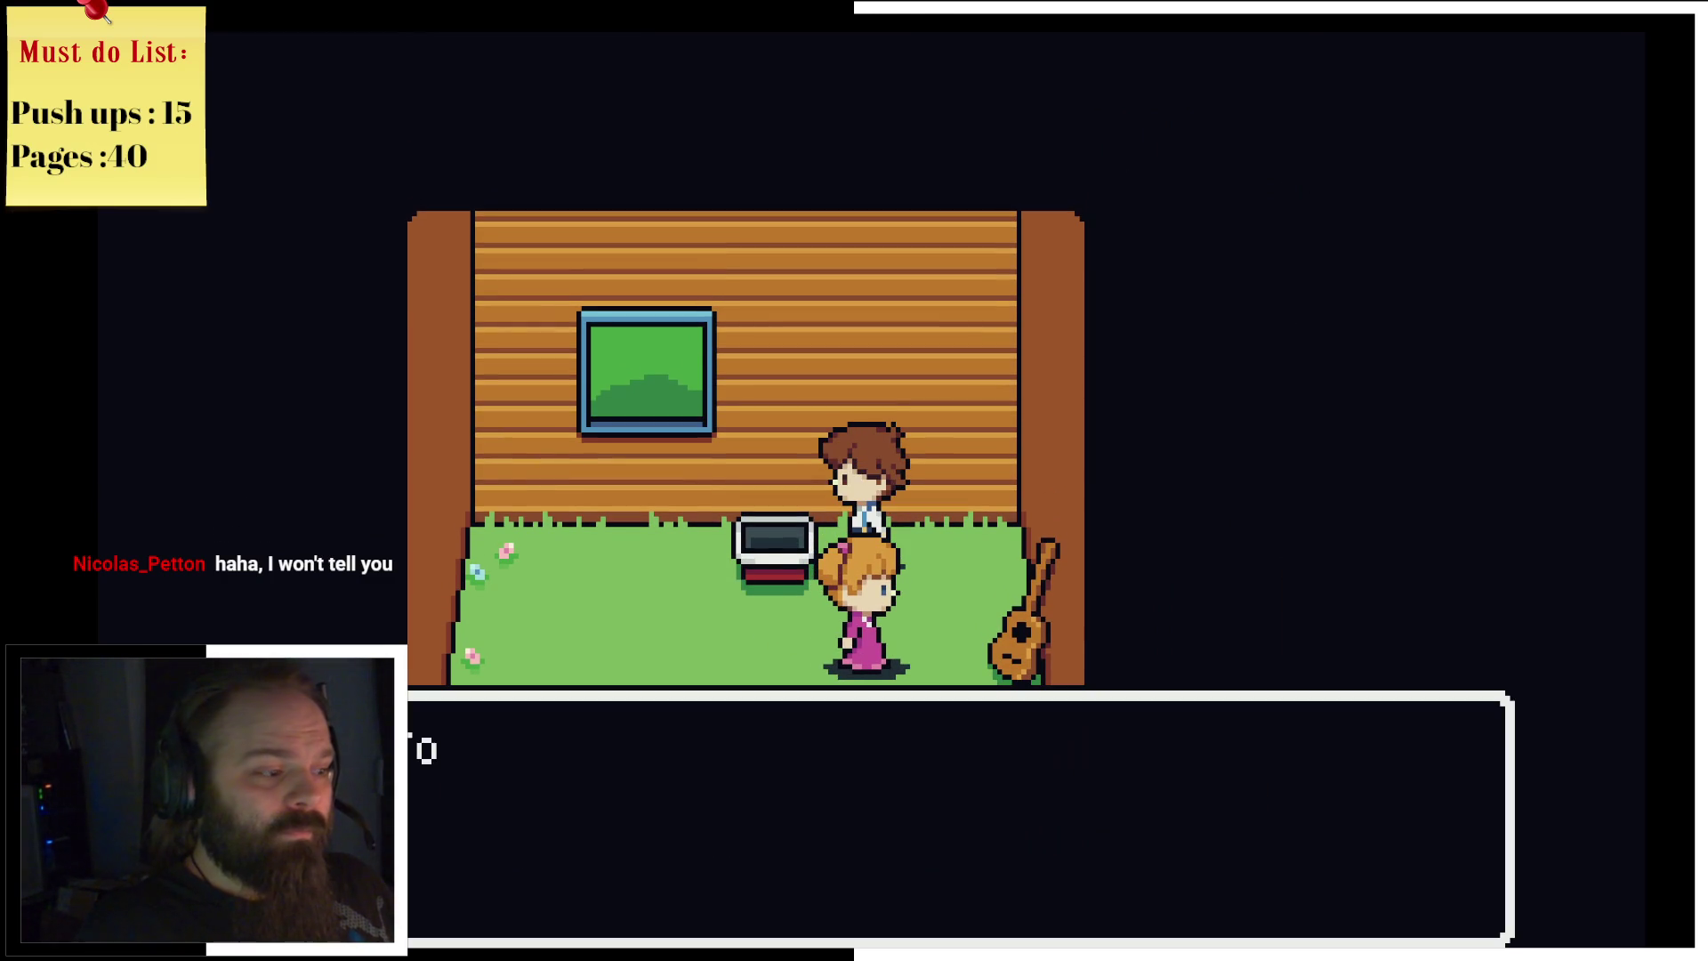
pyautogui.press('z')
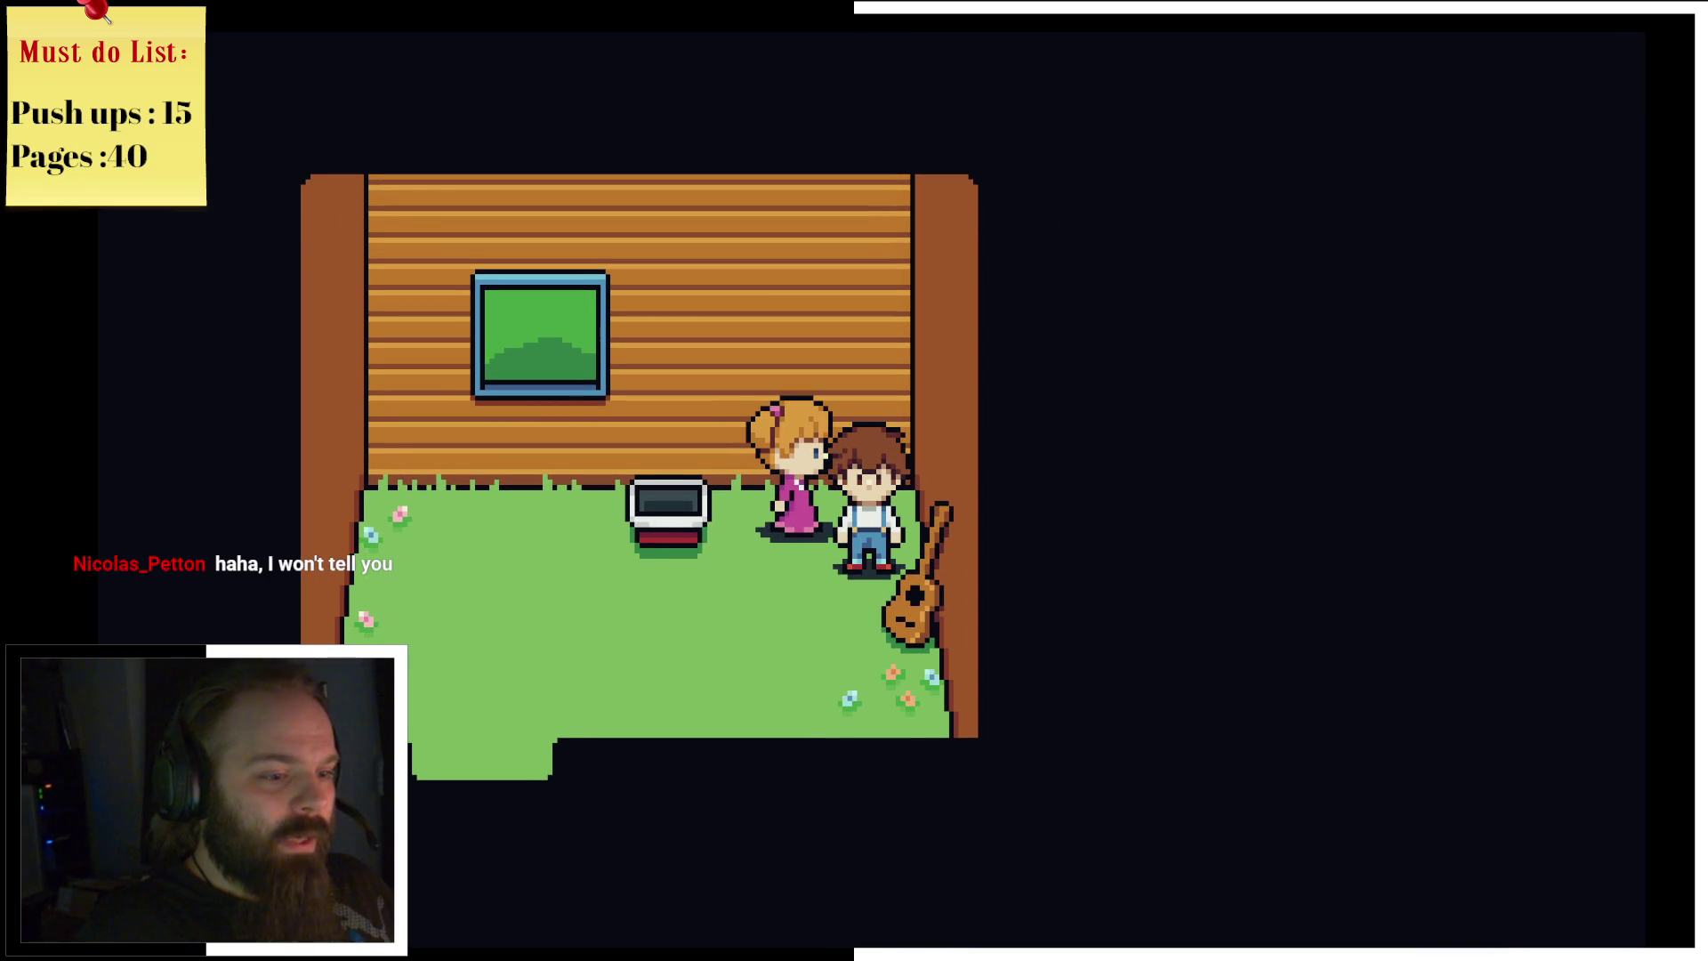
pyautogui.press('Left')
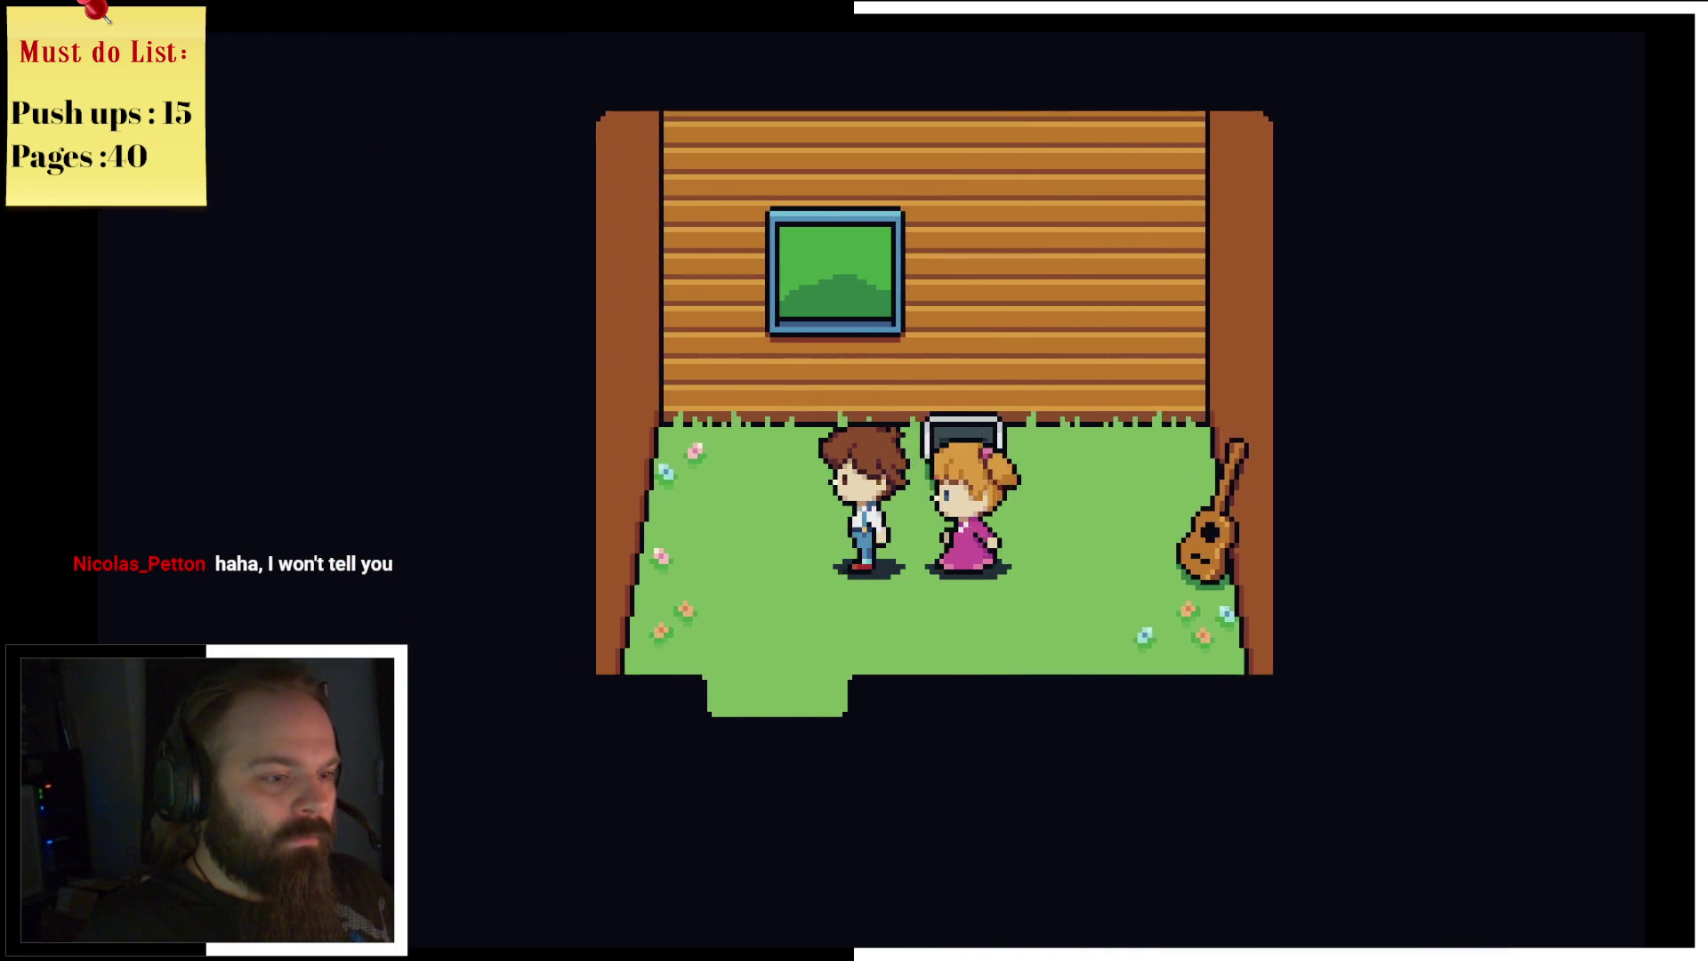
# Step: Lead the boy and his sister out of the room and north along the forest path
pyautogui.press('Up')
pyautogui.press('Down')
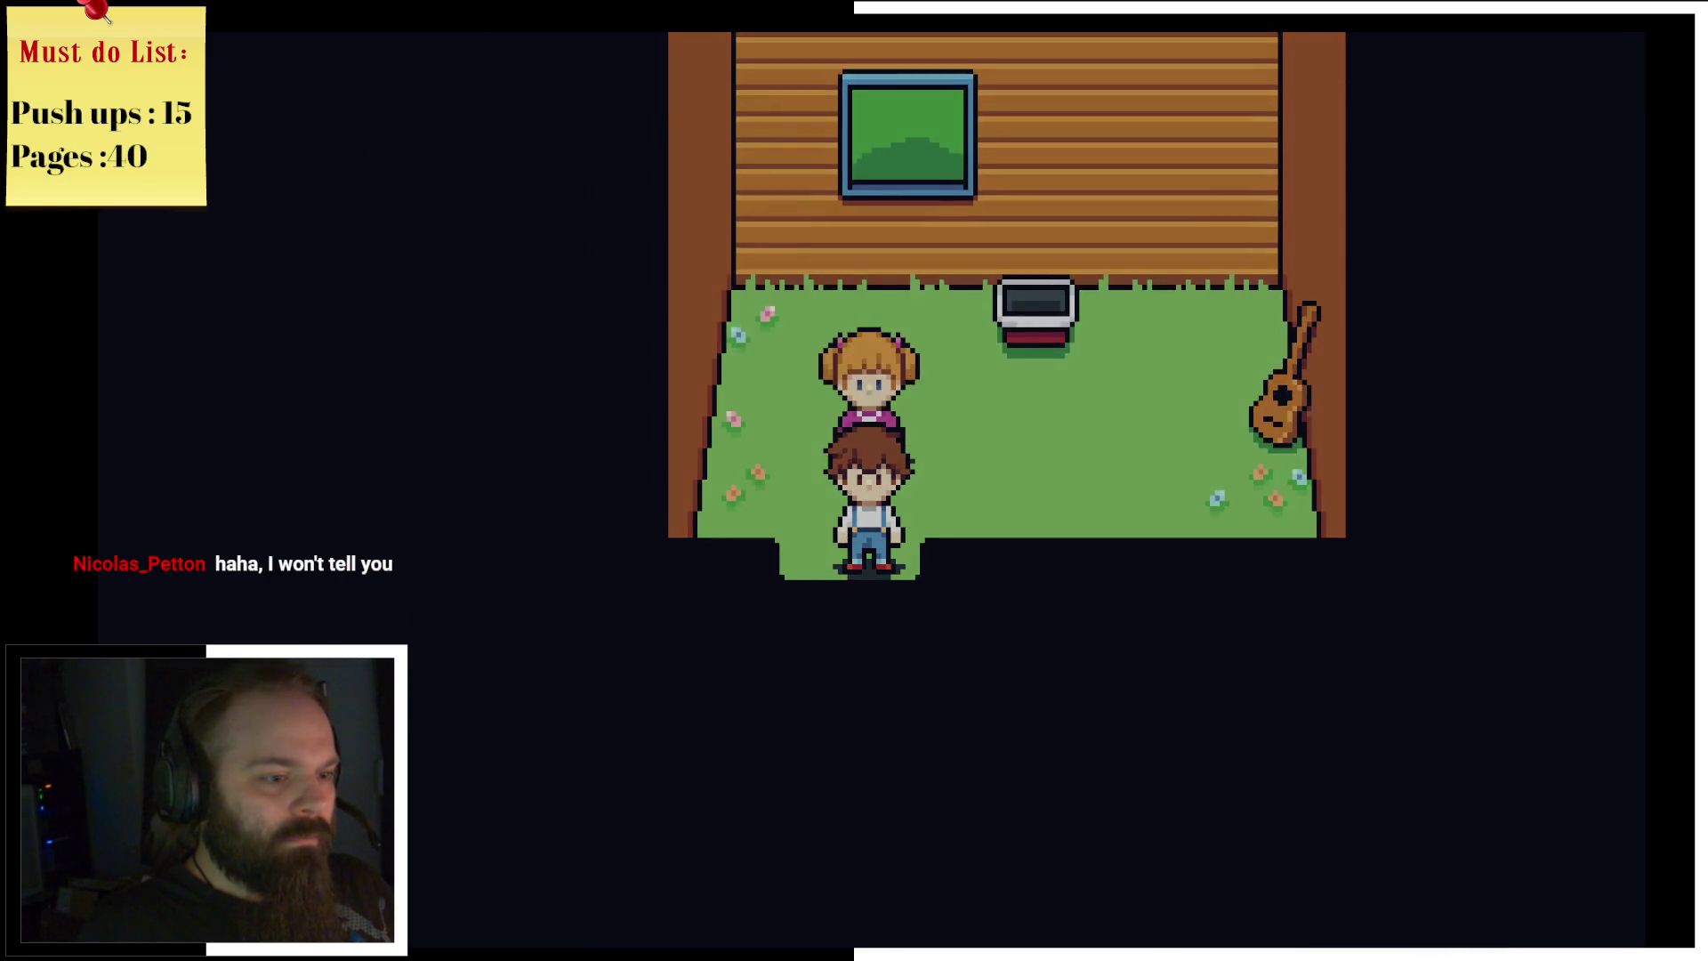
pyautogui.press('Left')
pyautogui.press('Up')
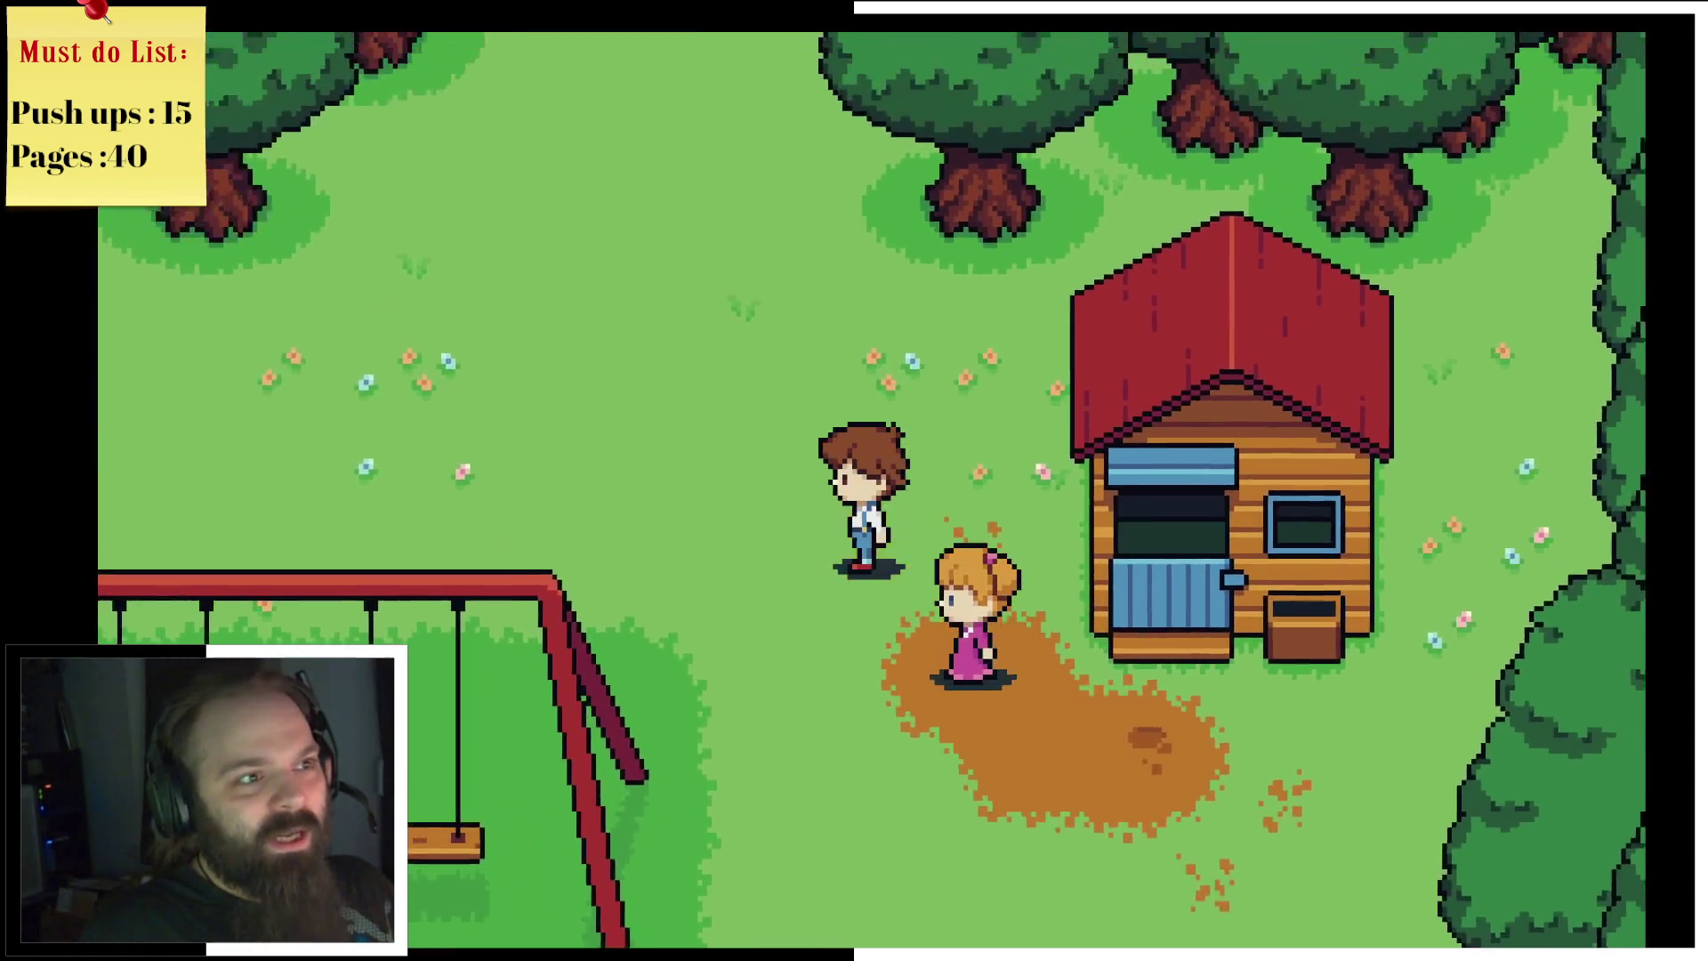
pyautogui.press('Up')
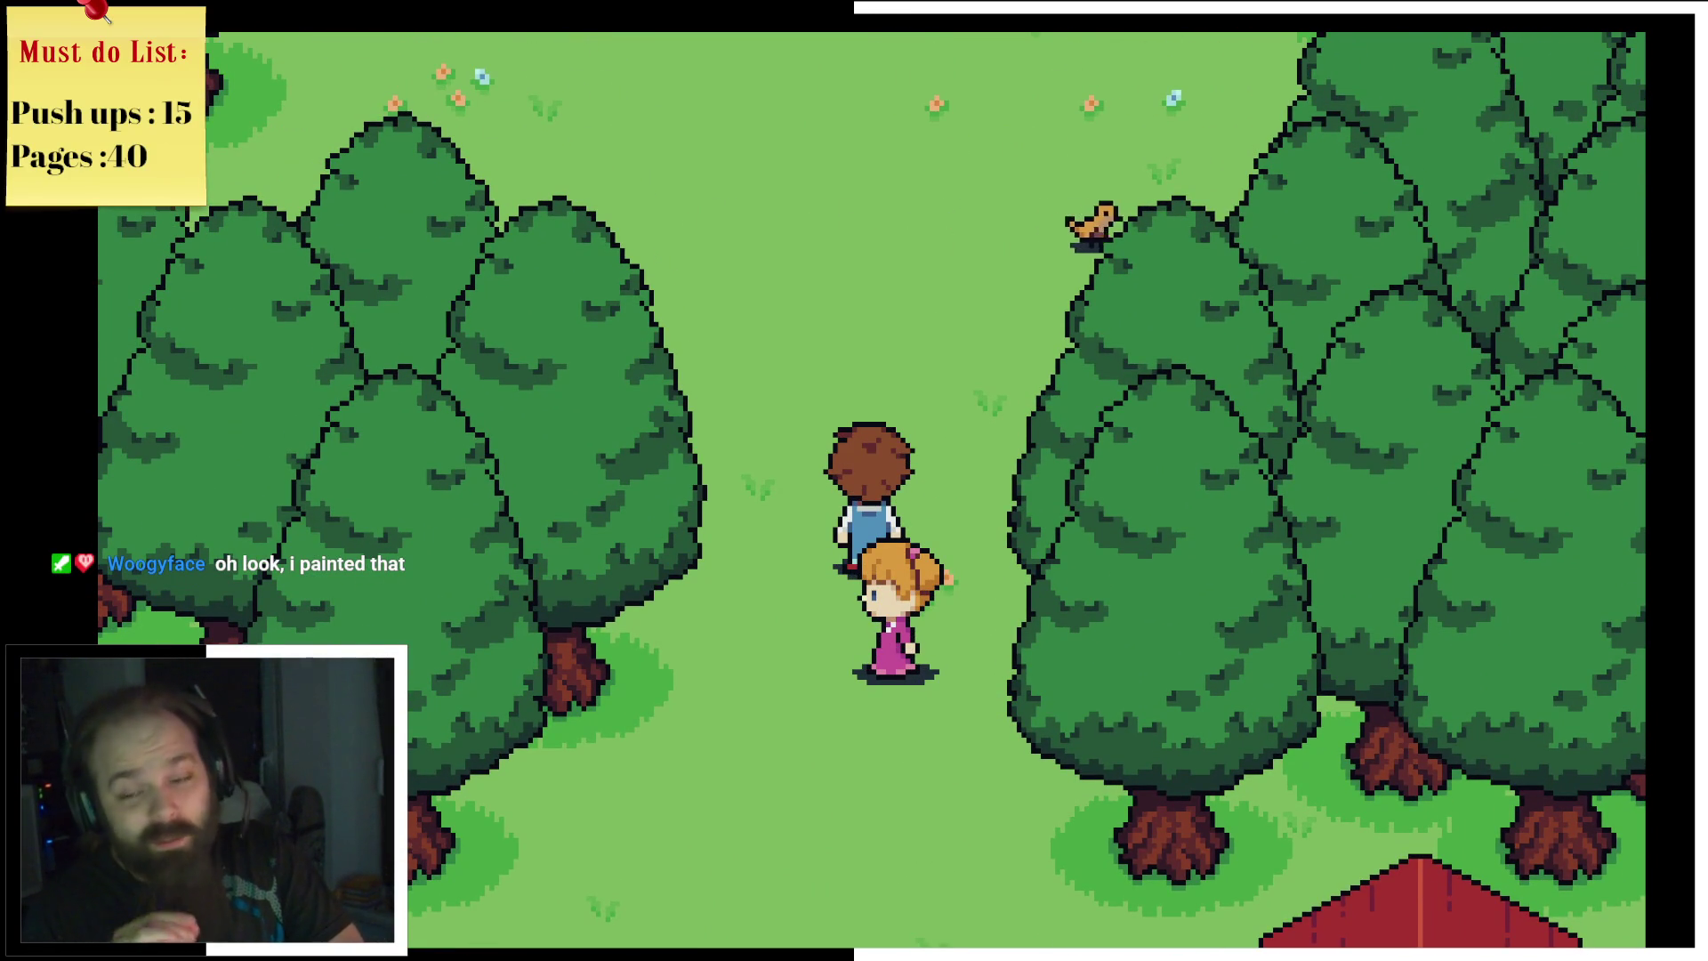
pyautogui.press('Up')
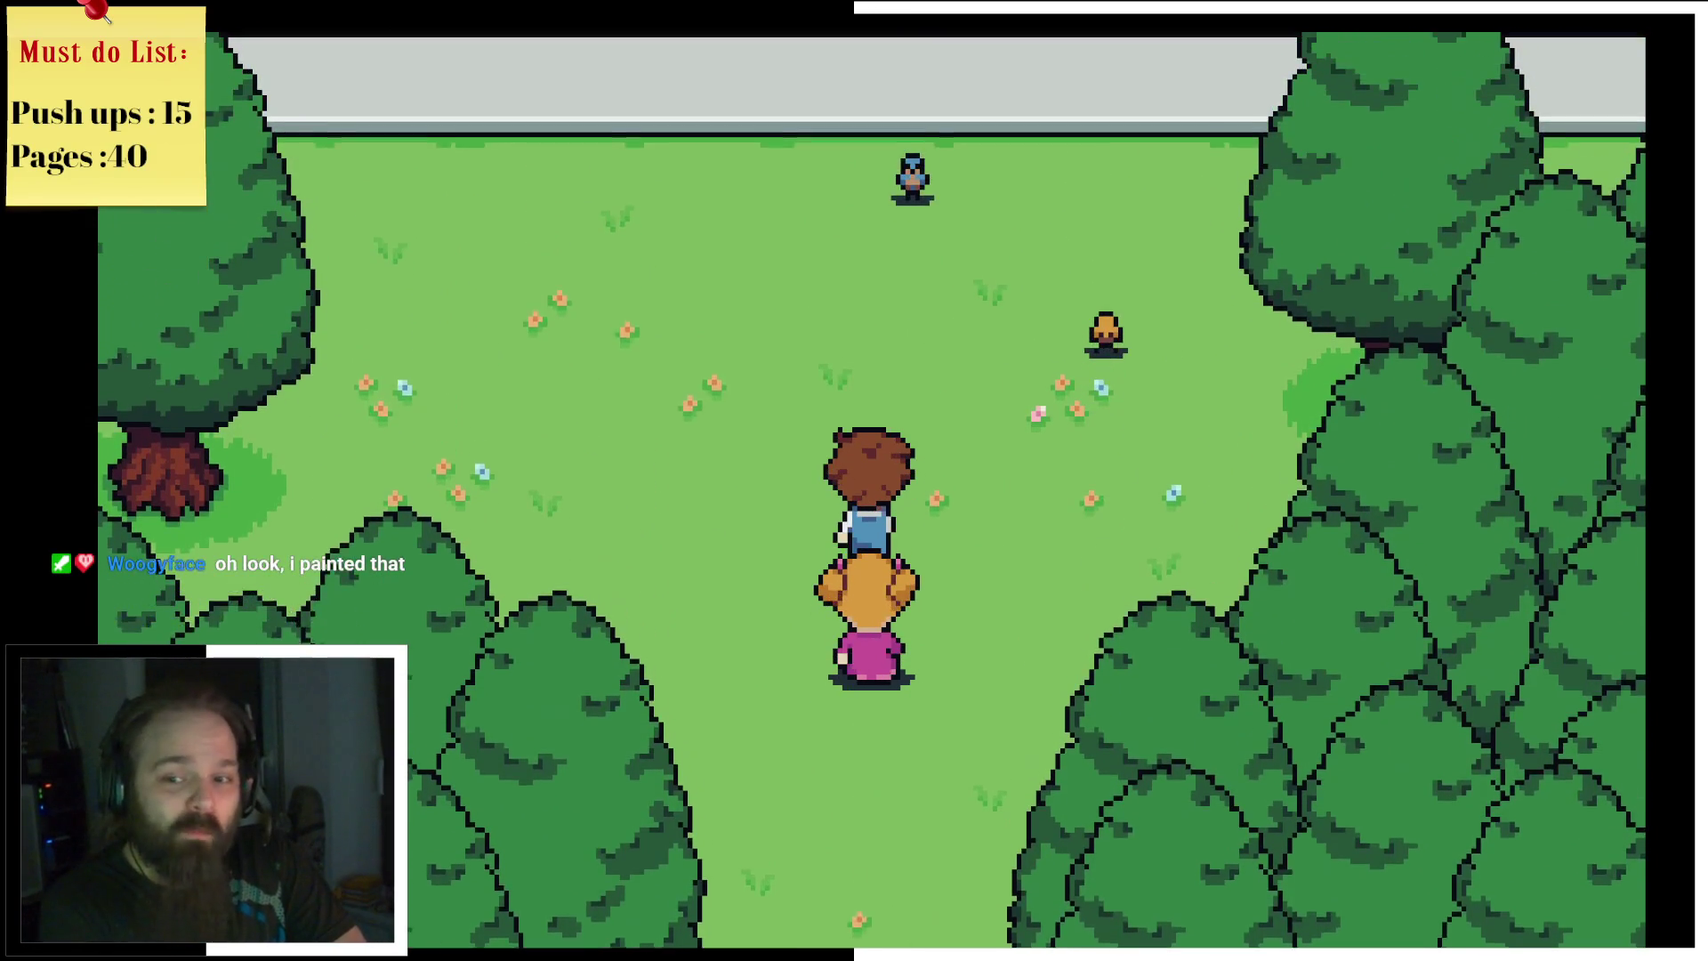
pyautogui.press('Up')
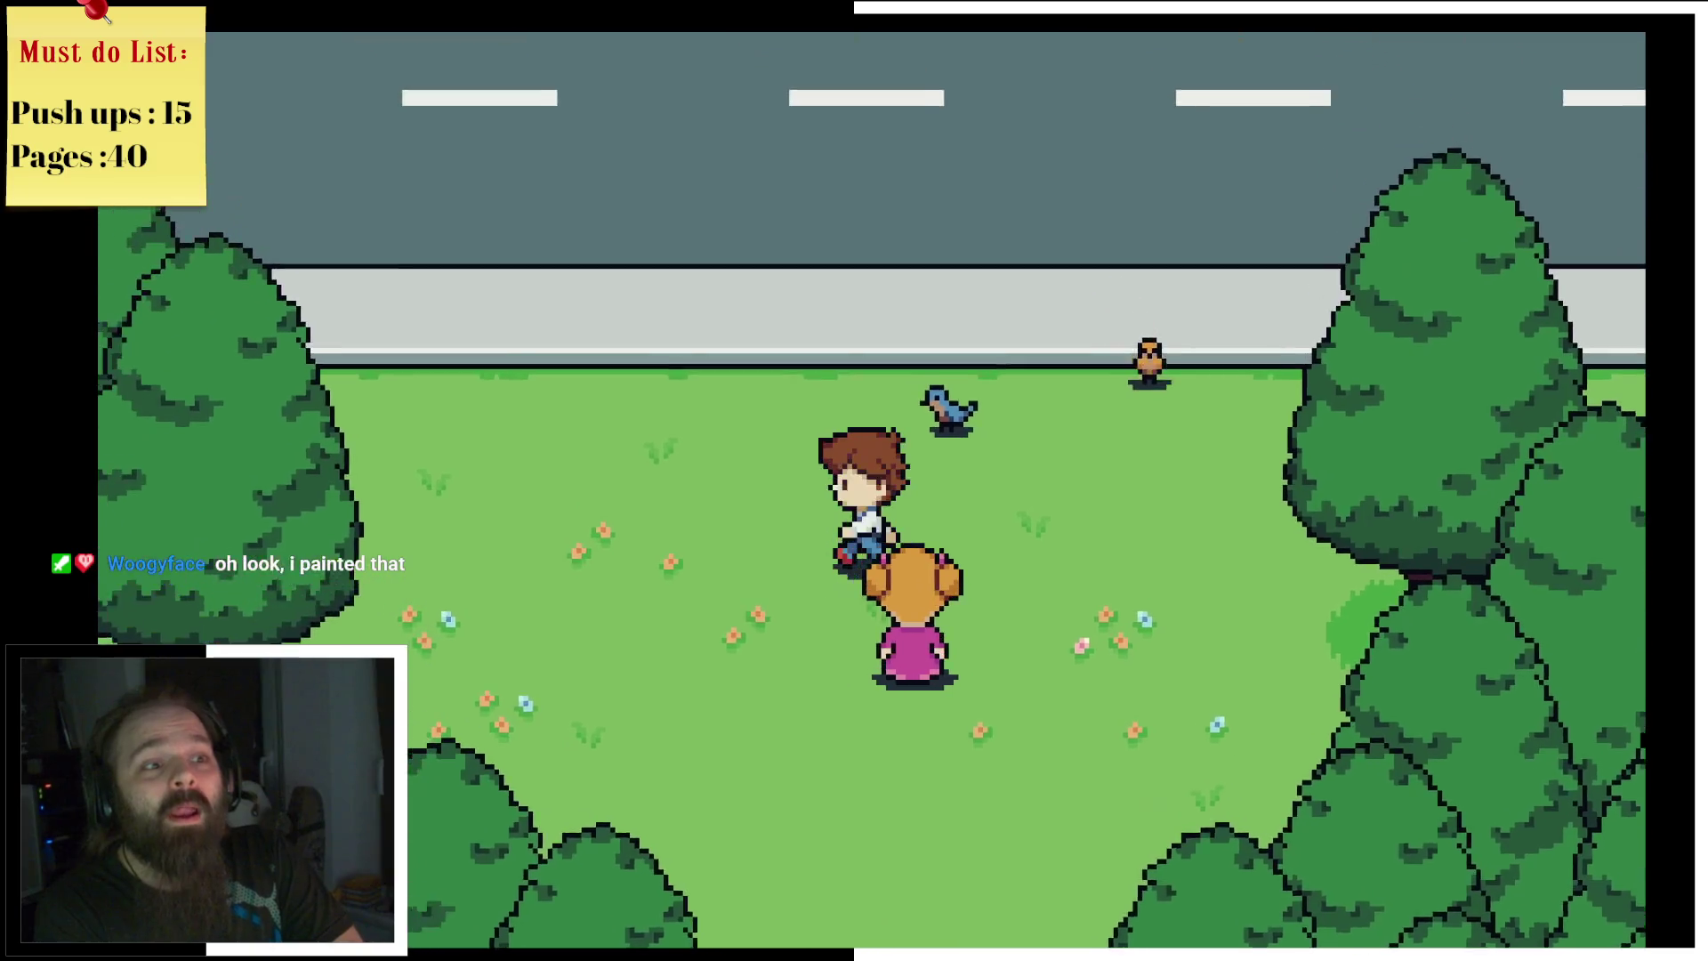
# Step: Cross the road, walk along the sidewalk to the cardboard box, and open it
pyautogui.press('Up')
pyautogui.press('Left')
pyautogui.press('Right')
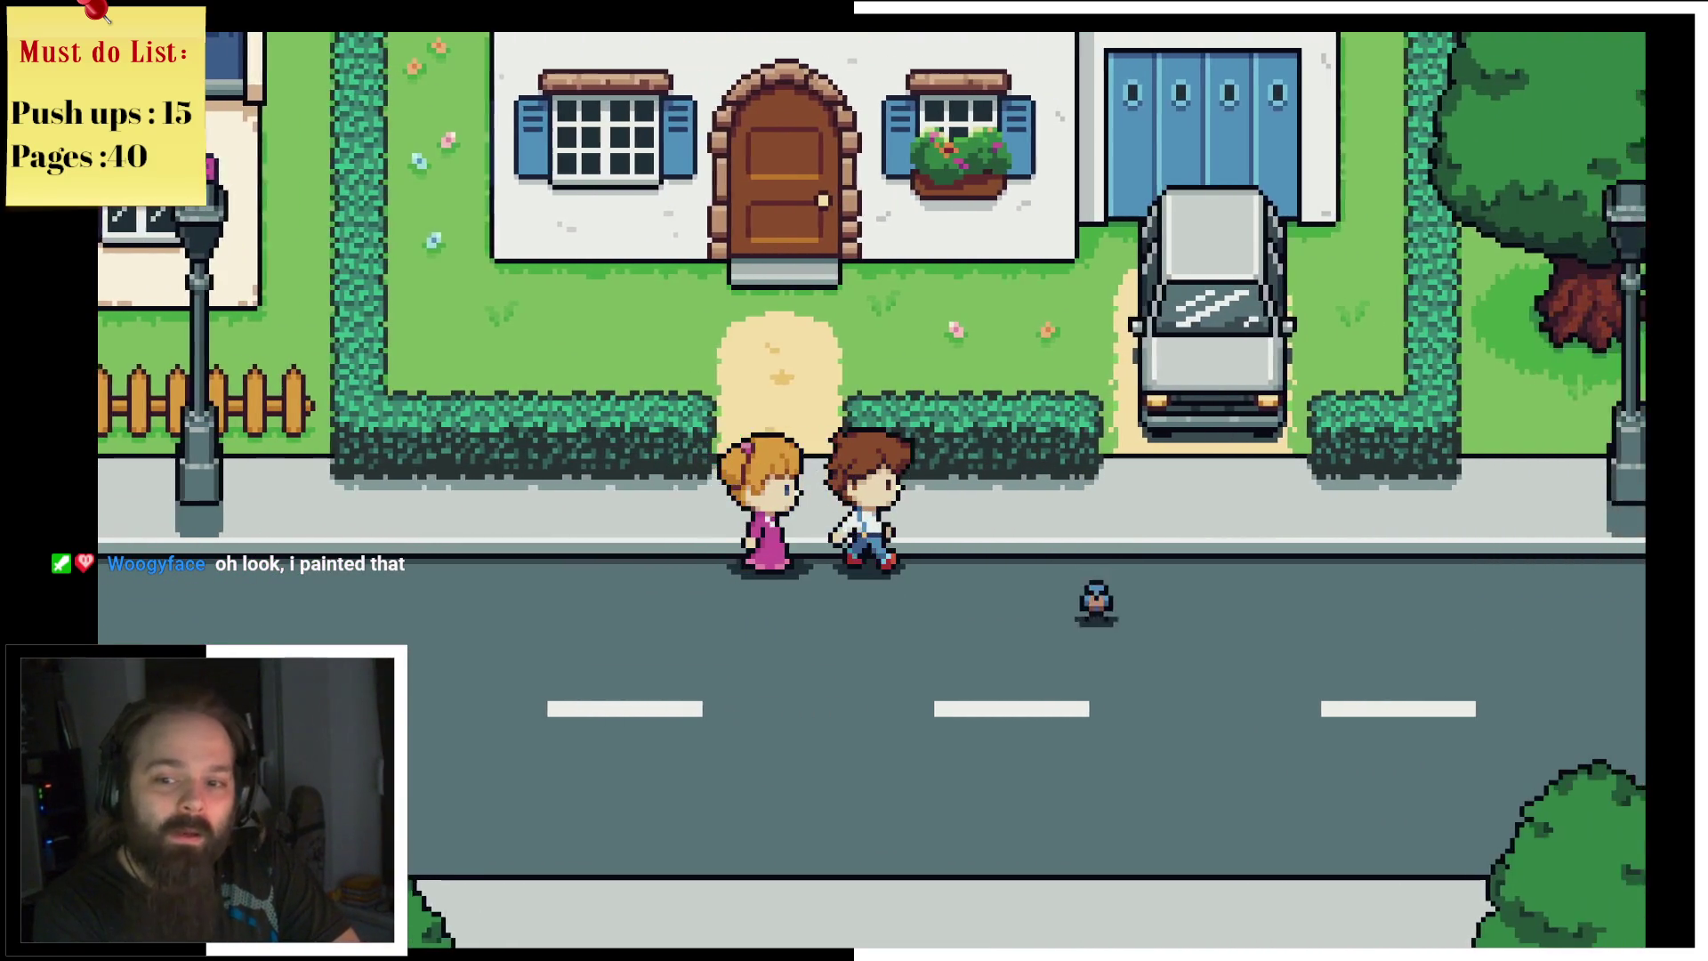
pyautogui.press('Up')
pyautogui.press('Down')
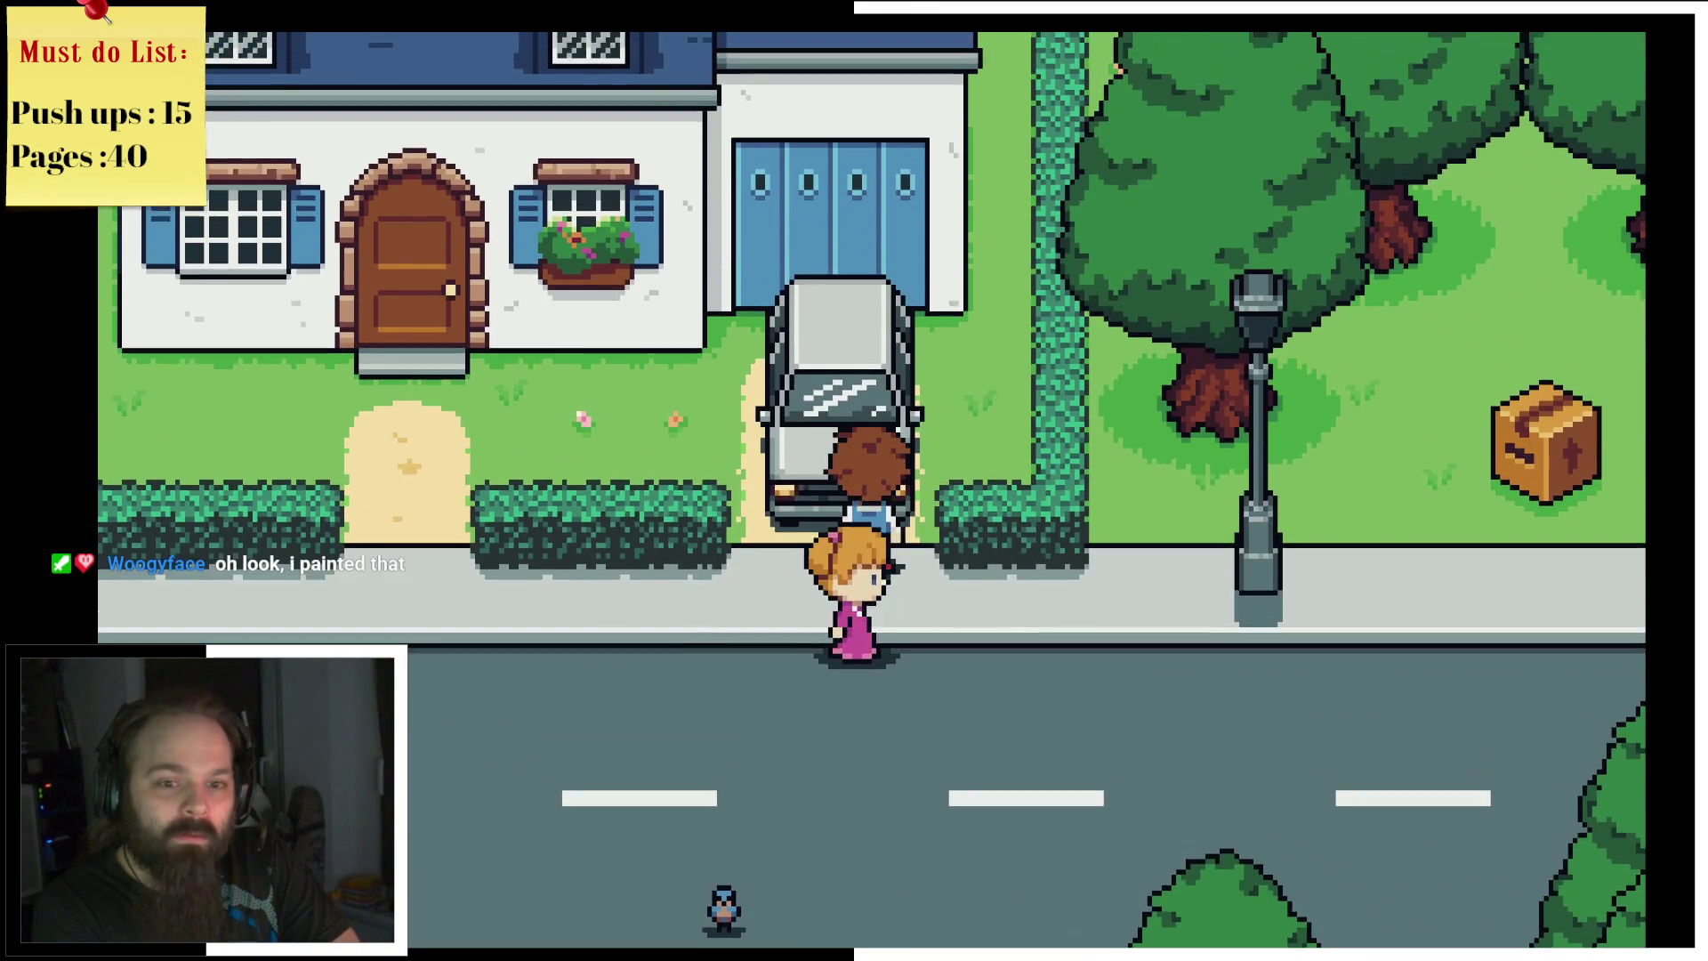
pyautogui.press('Right')
pyautogui.press('Up')
pyautogui.press('Return')
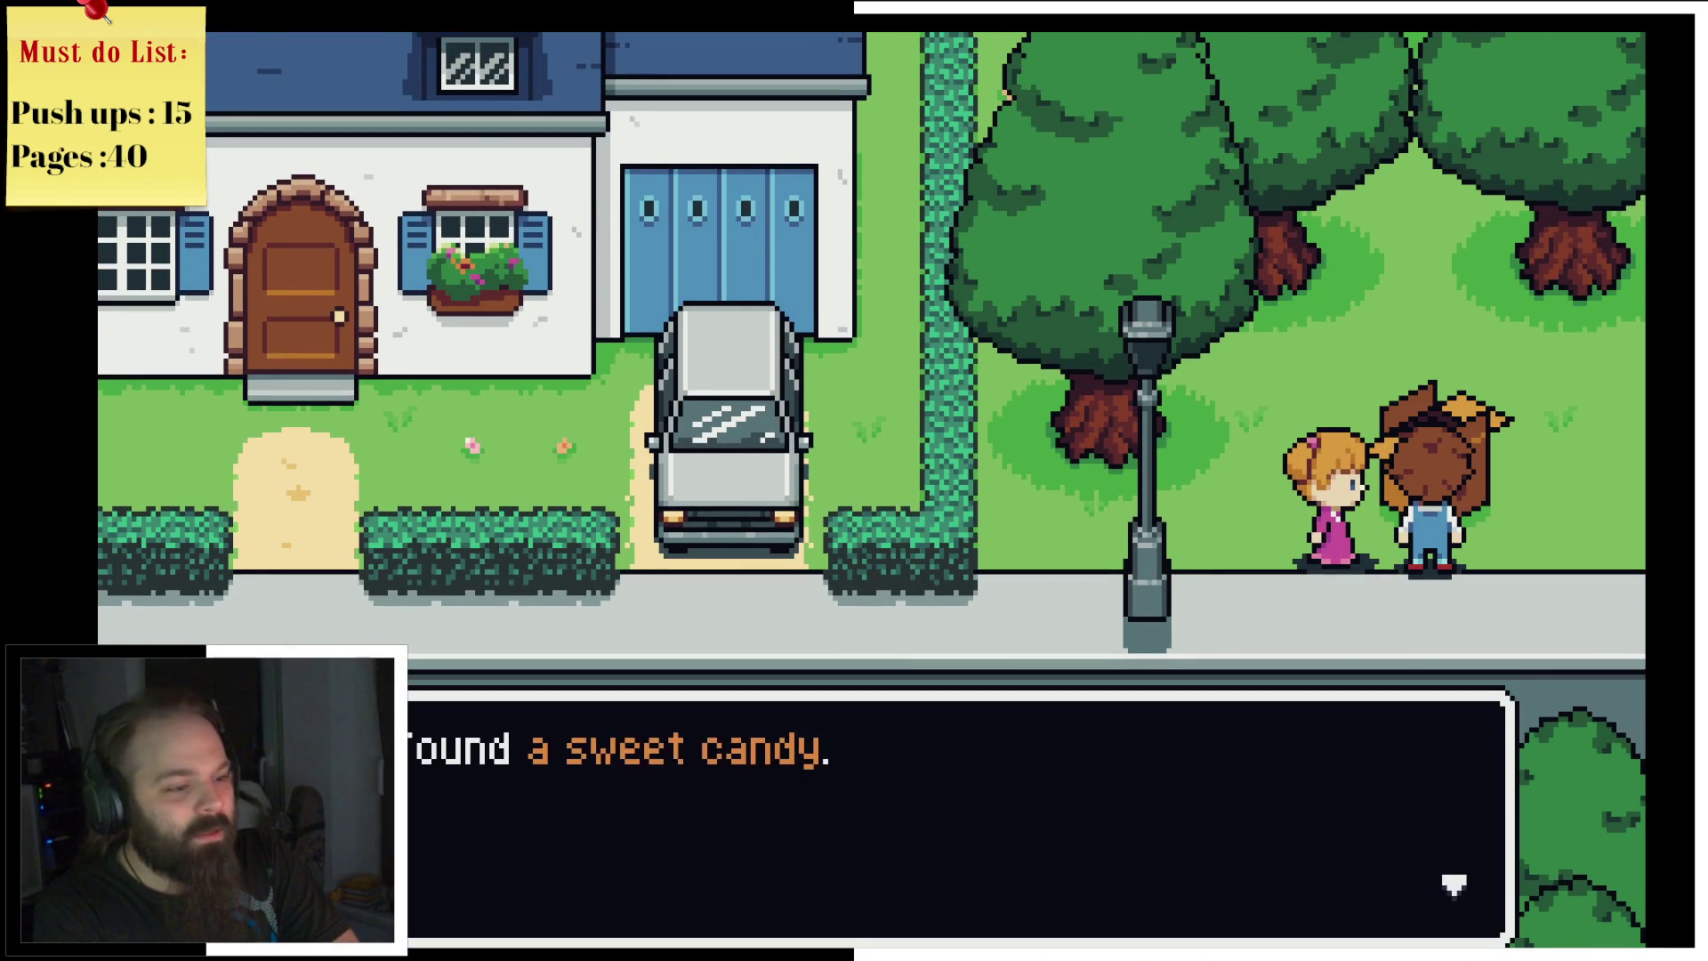
# Step: Dismiss the sweet candy messages and walk back down across the road onto the lawn
pyautogui.press('Return')
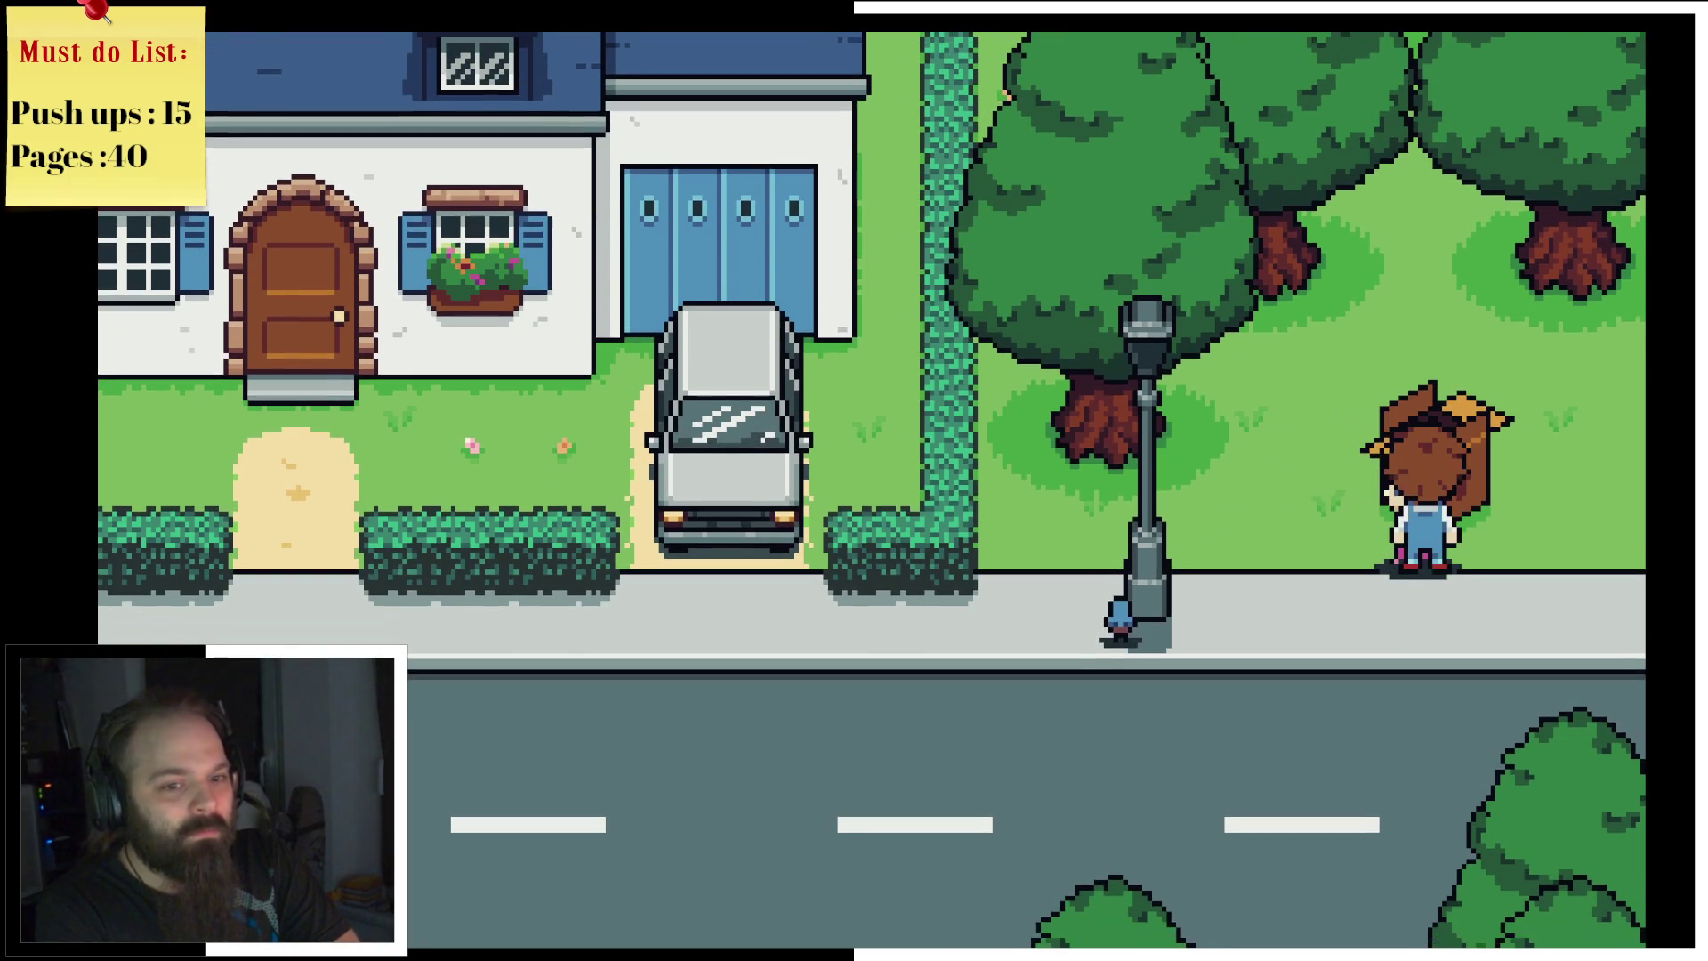
pyautogui.press('Return')
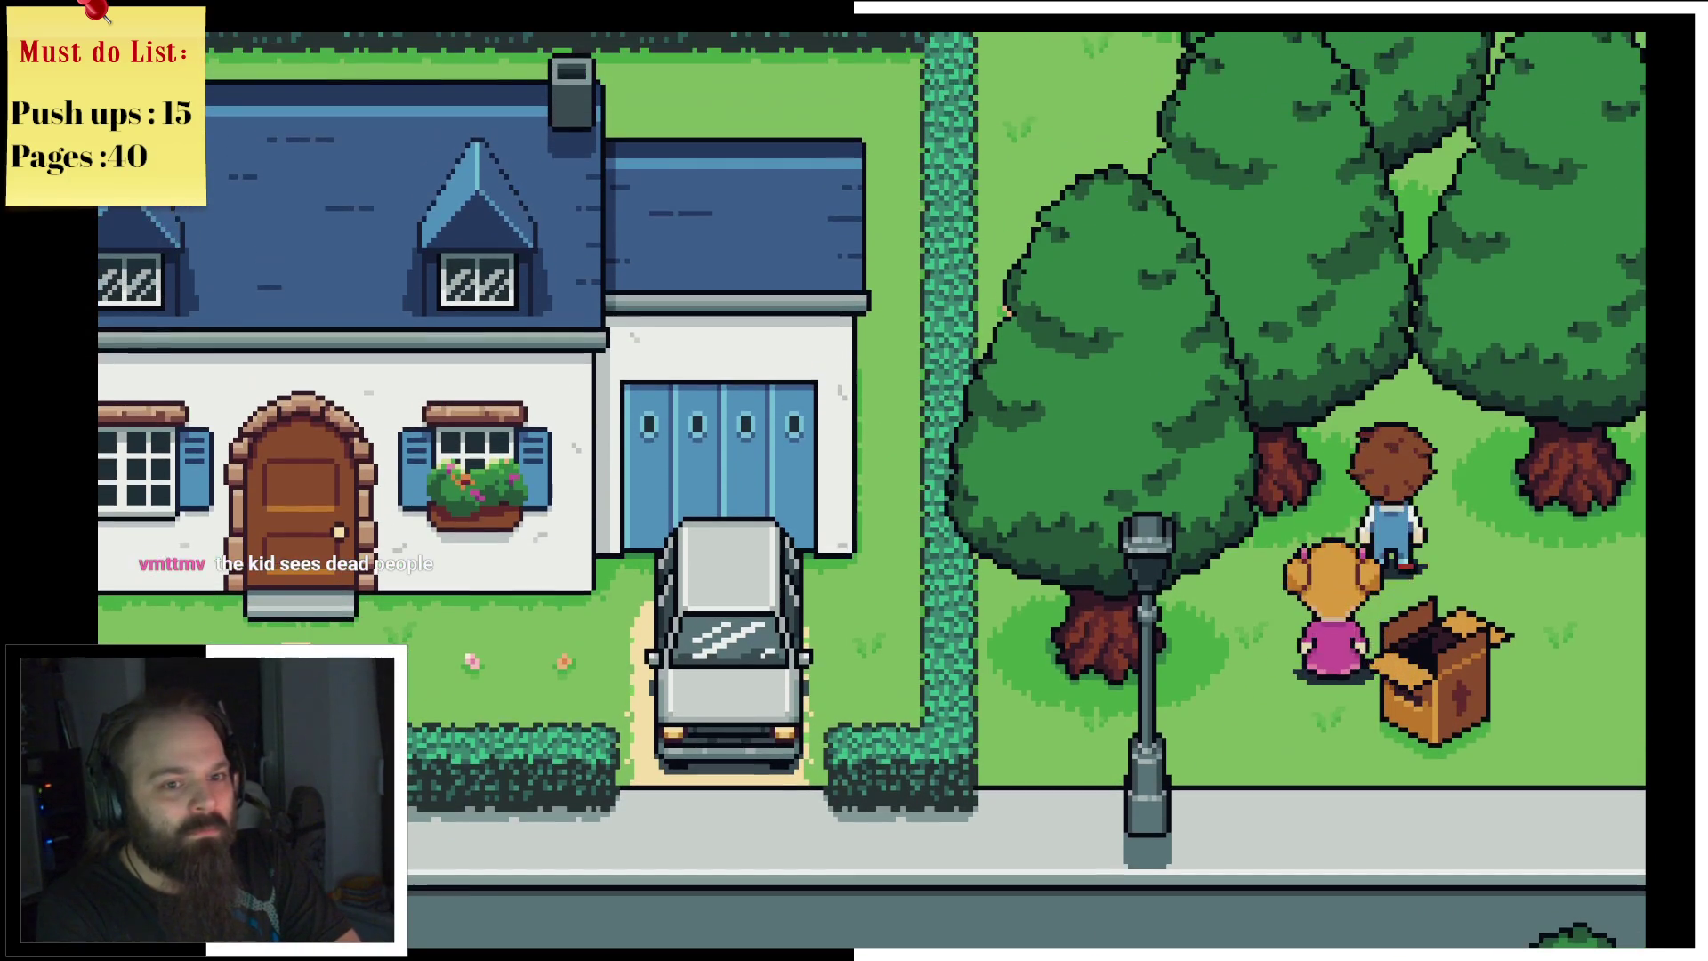
pyautogui.press('Down')
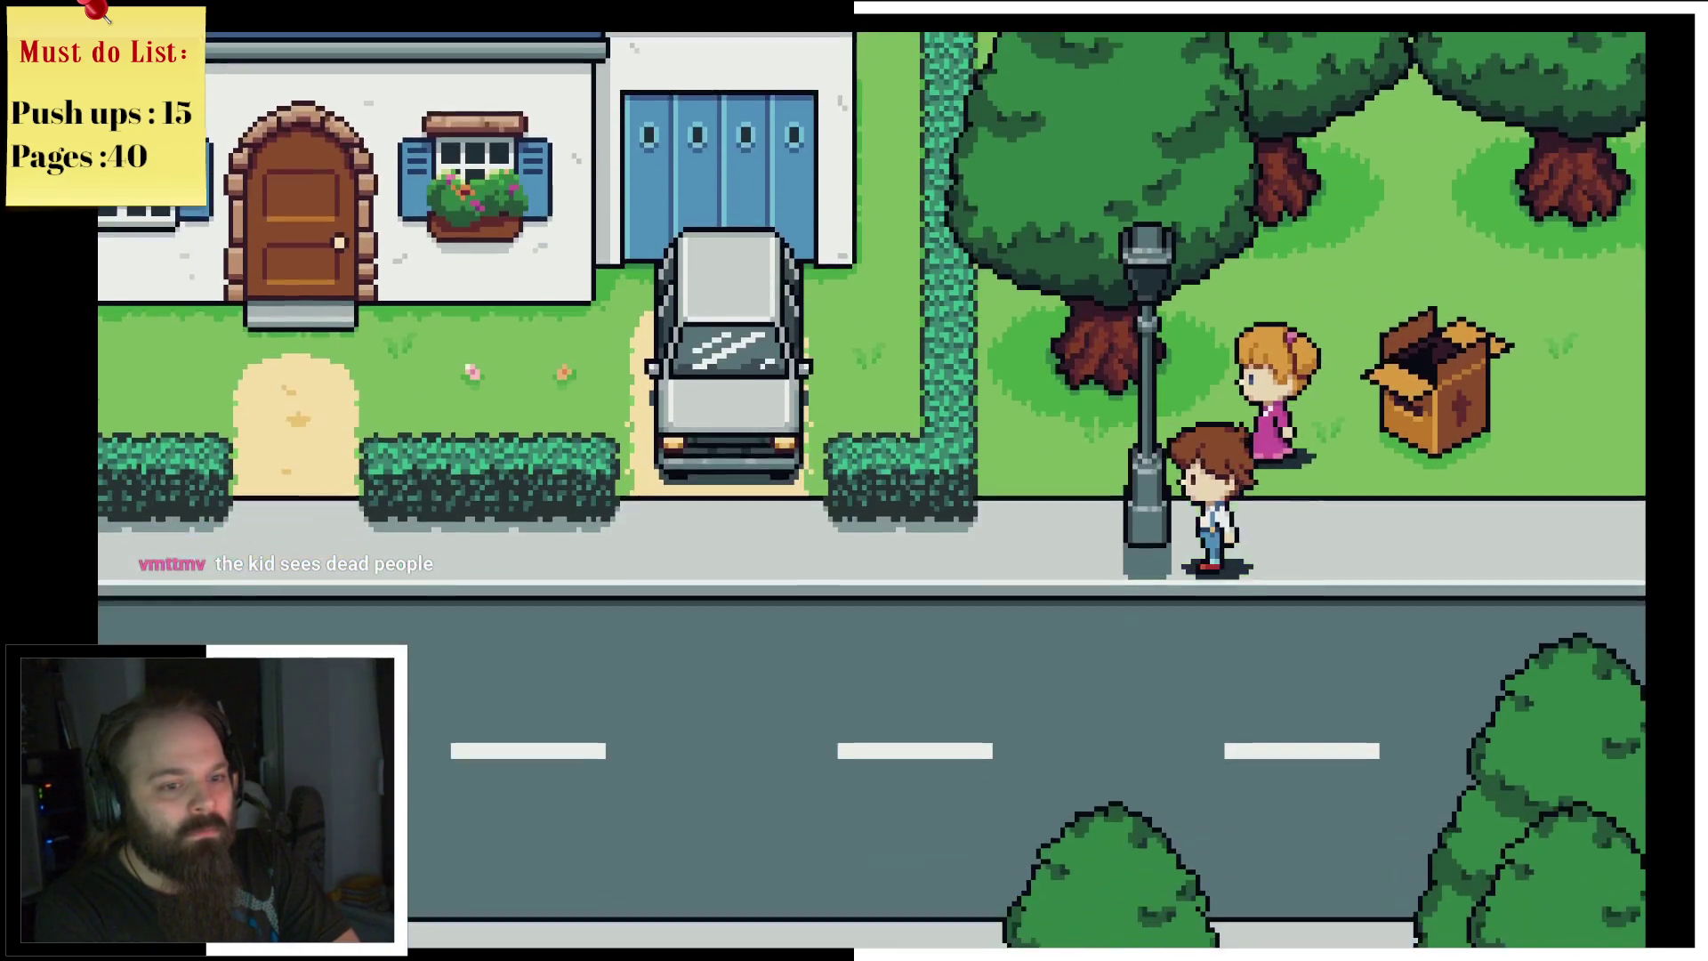
pyautogui.press('Down')
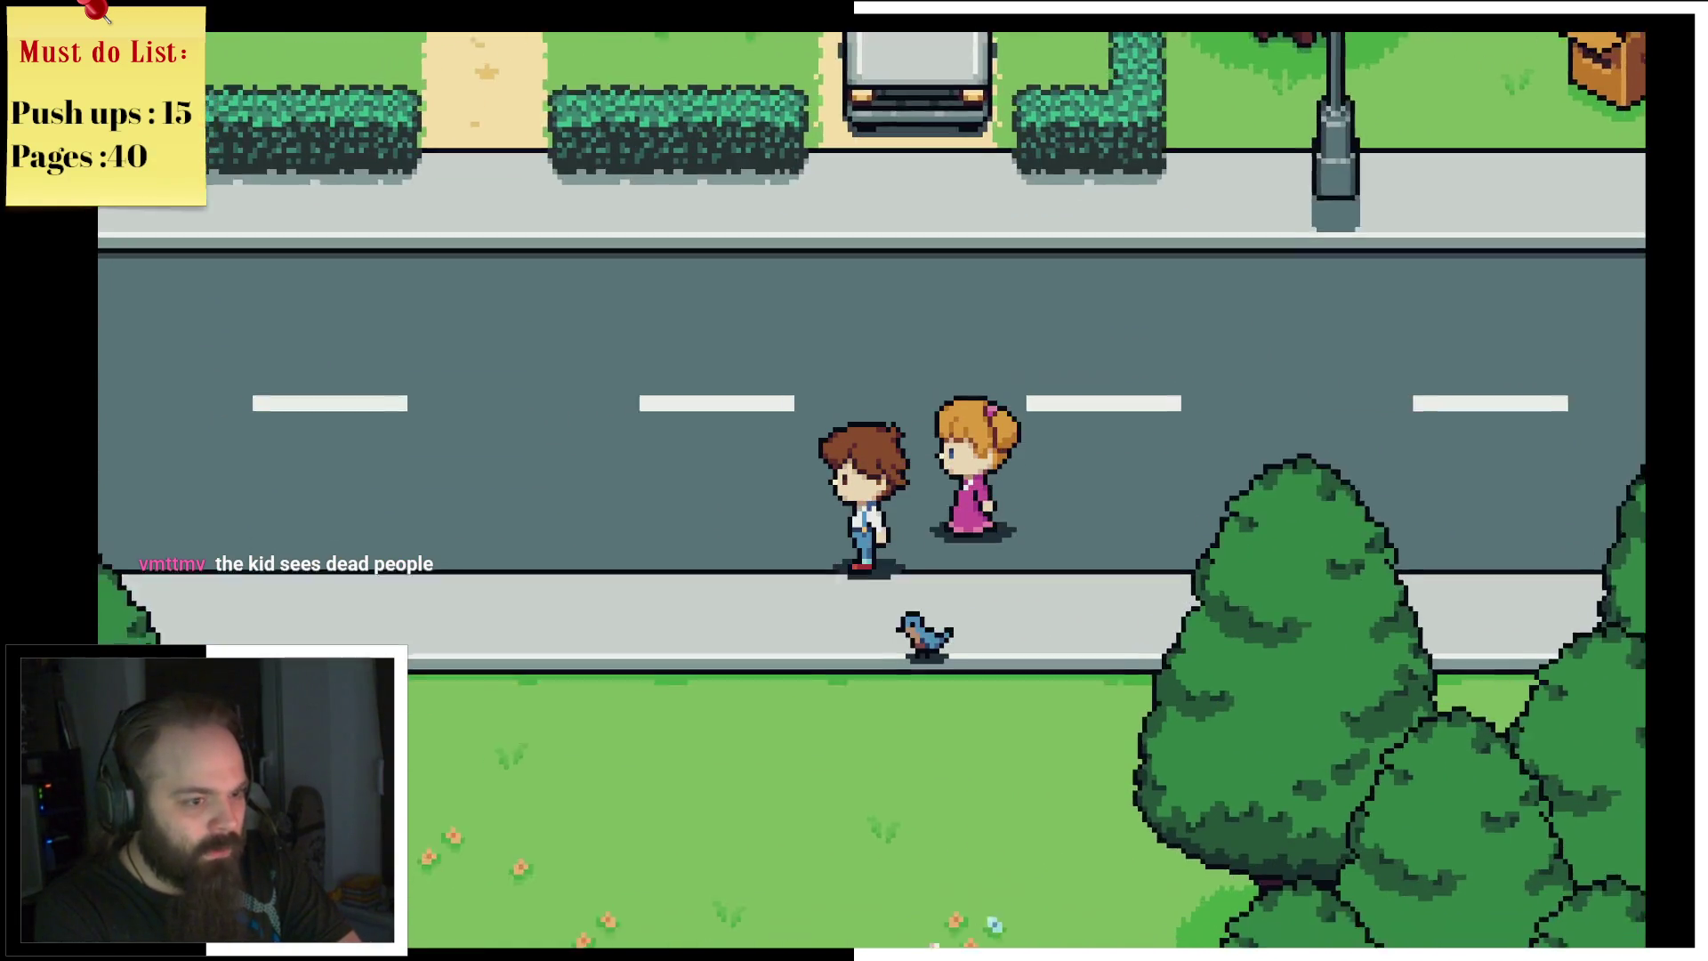
pyautogui.press('Return')
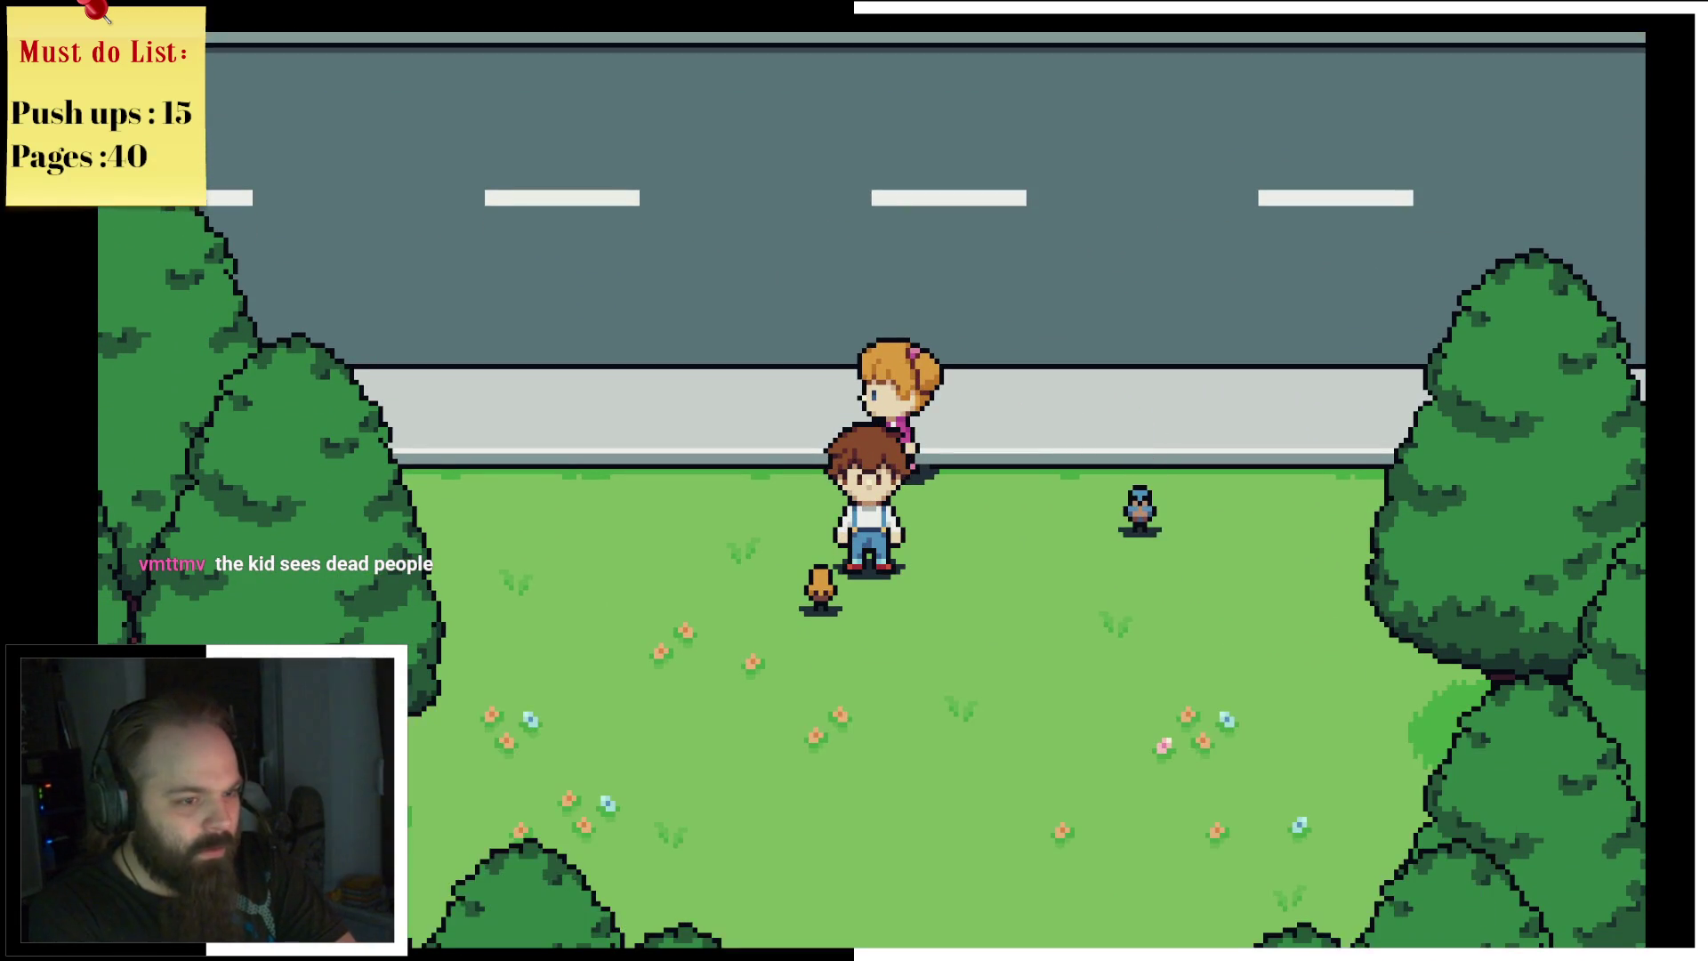
# Step: Walk through the forest into the park, past the picnic bench, and use the left swing
pyautogui.press('Down')
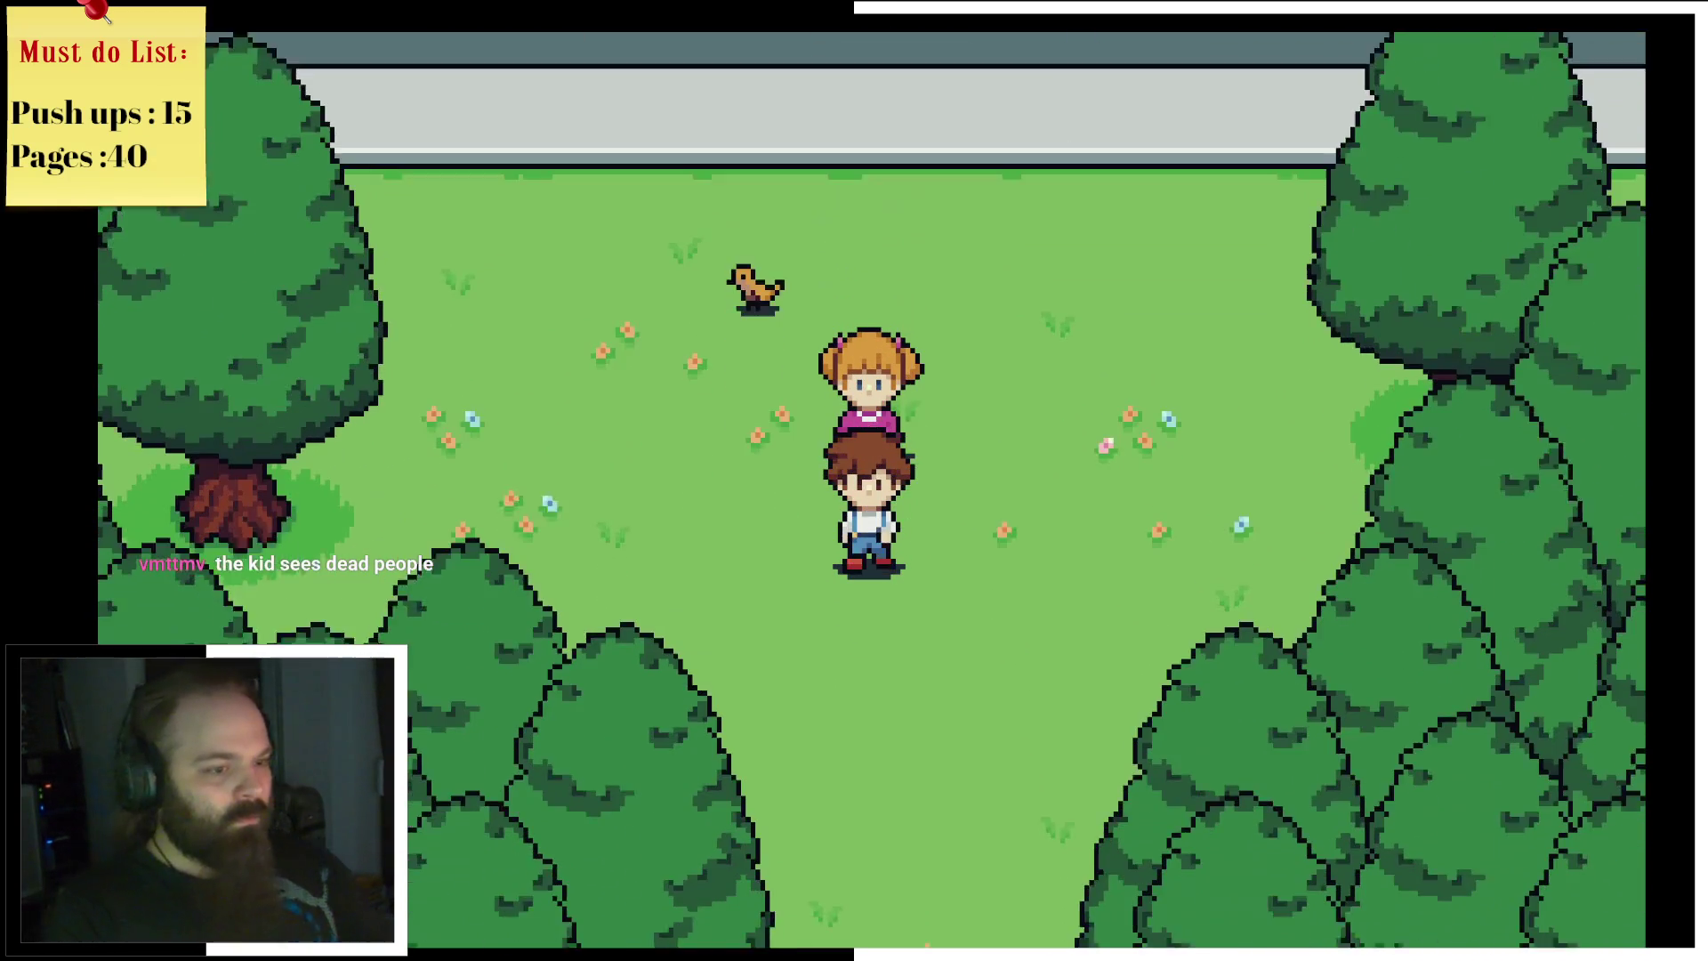
pyautogui.press('Left')
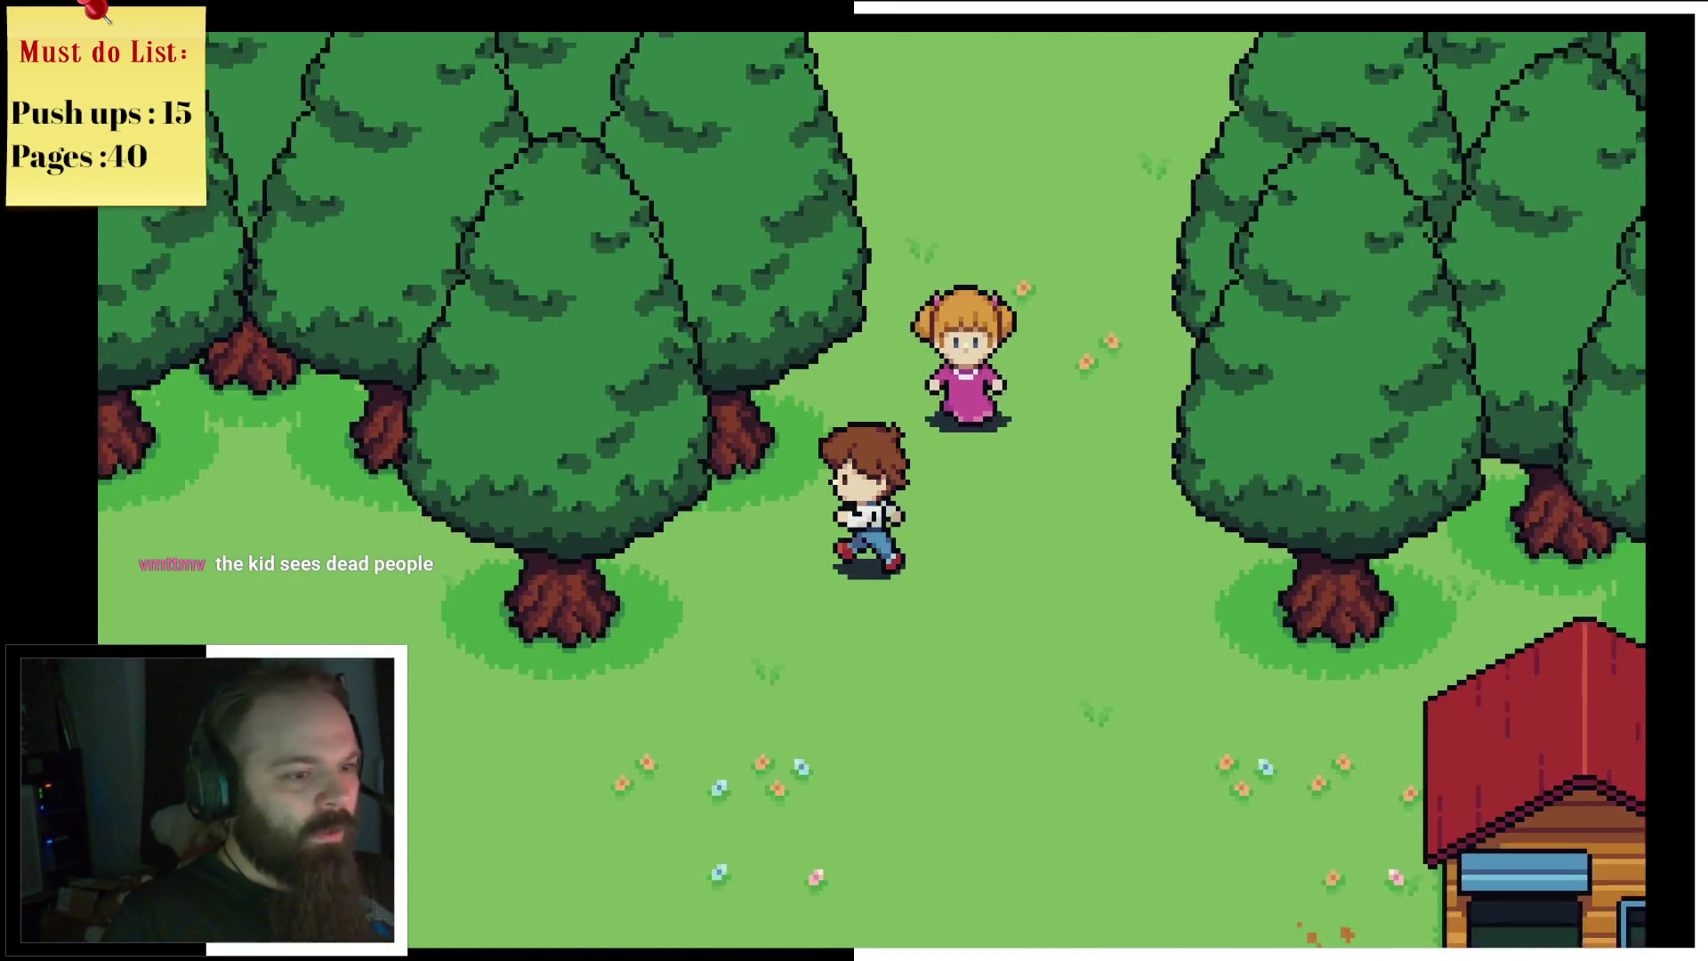
pyautogui.press('Down')
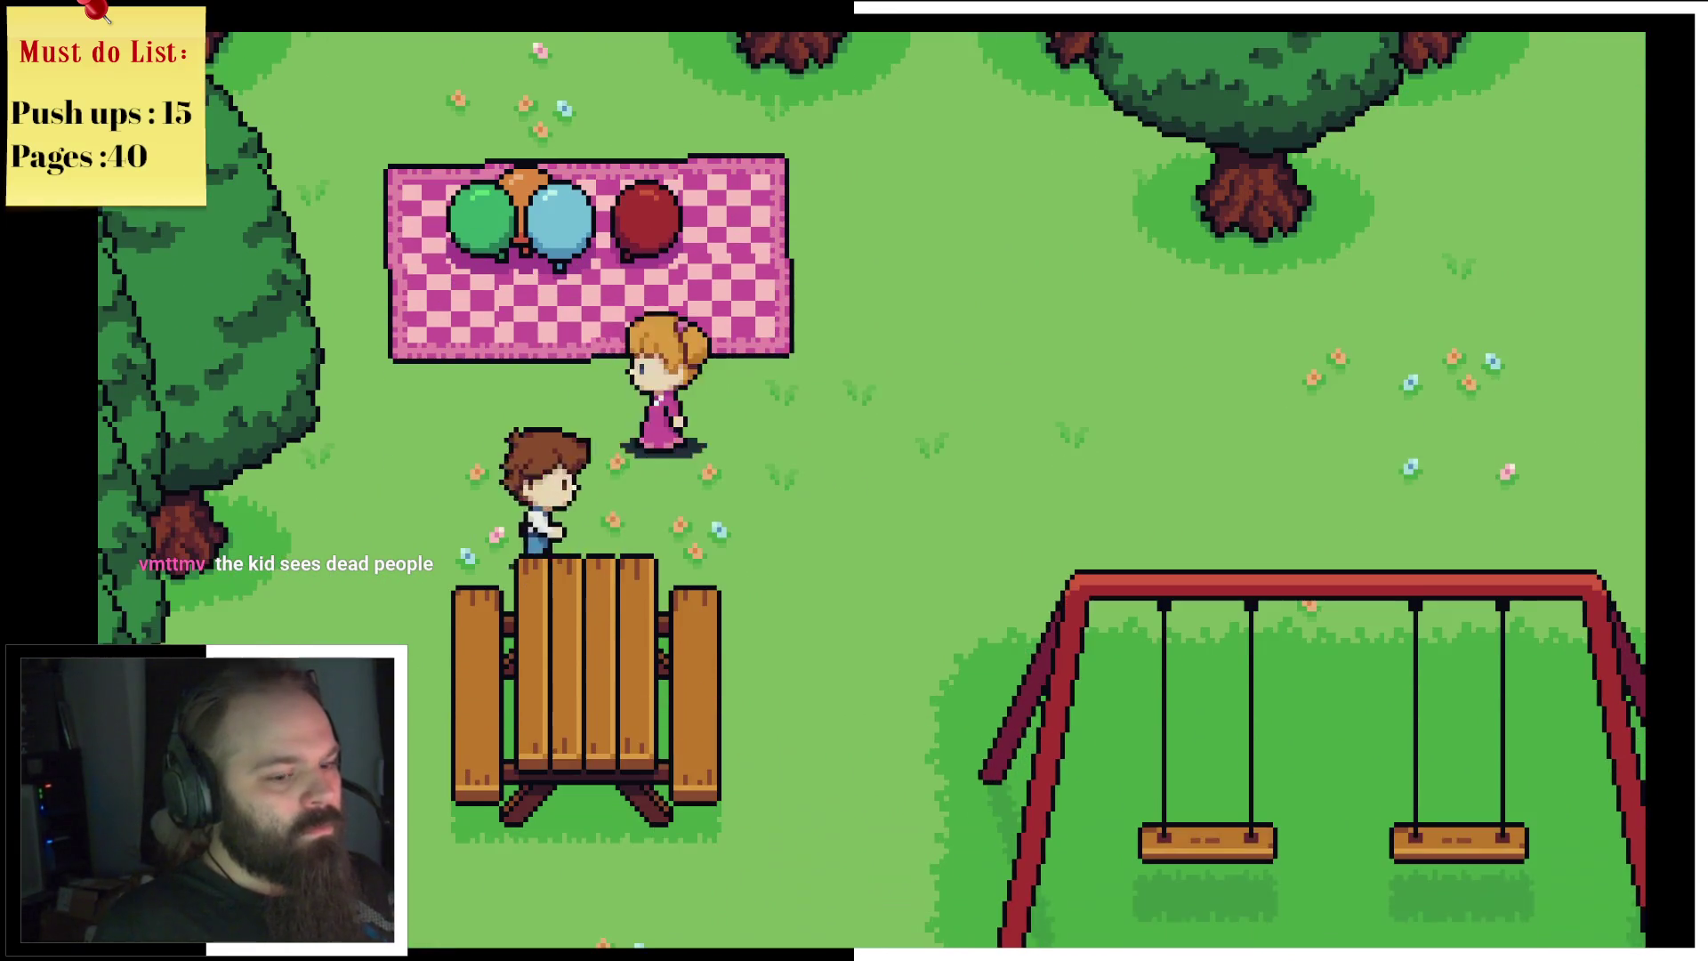
pyautogui.press('Right')
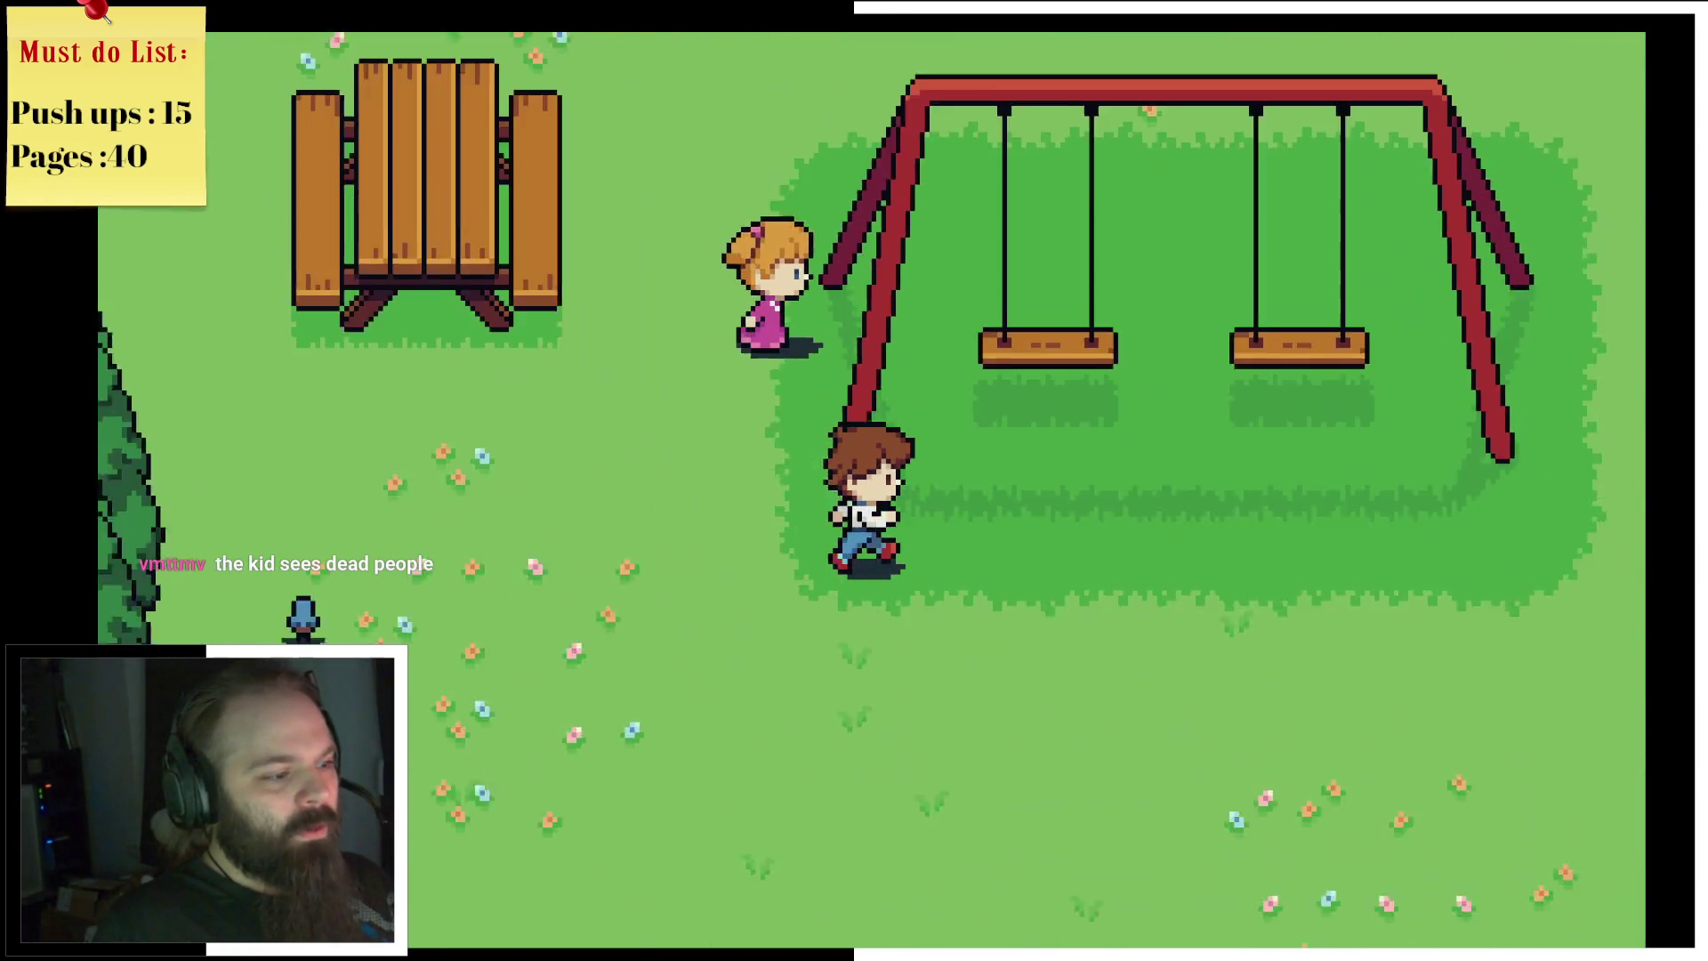
pyautogui.press('Up')
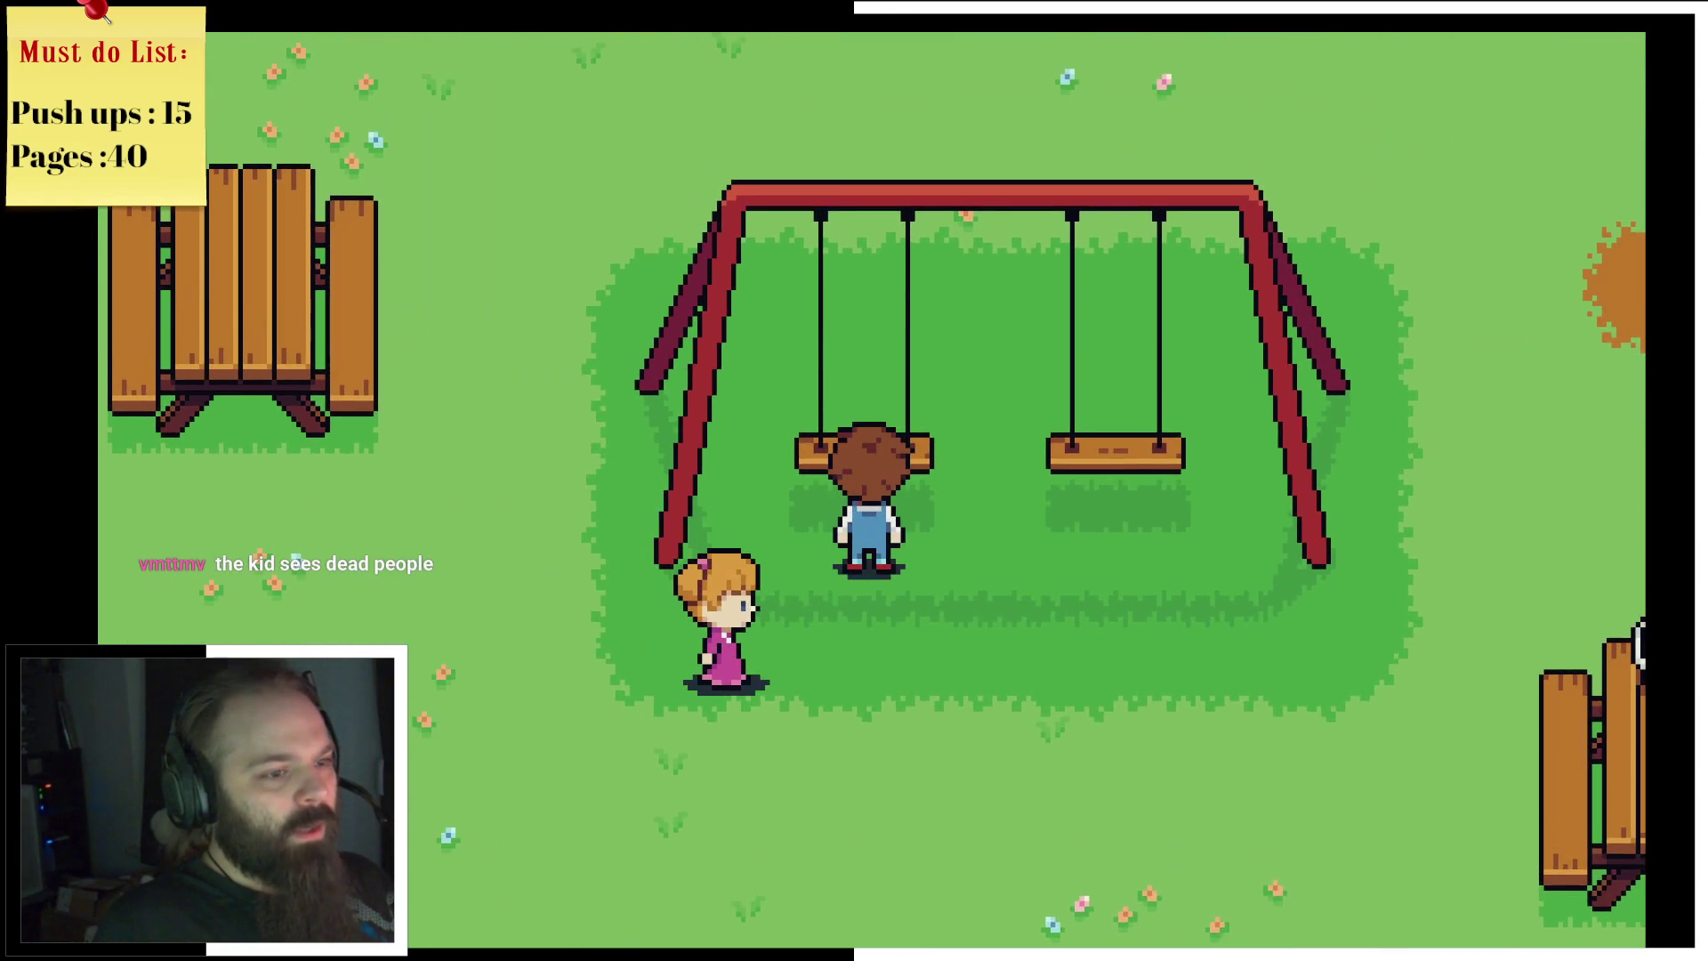
pyautogui.press('z')
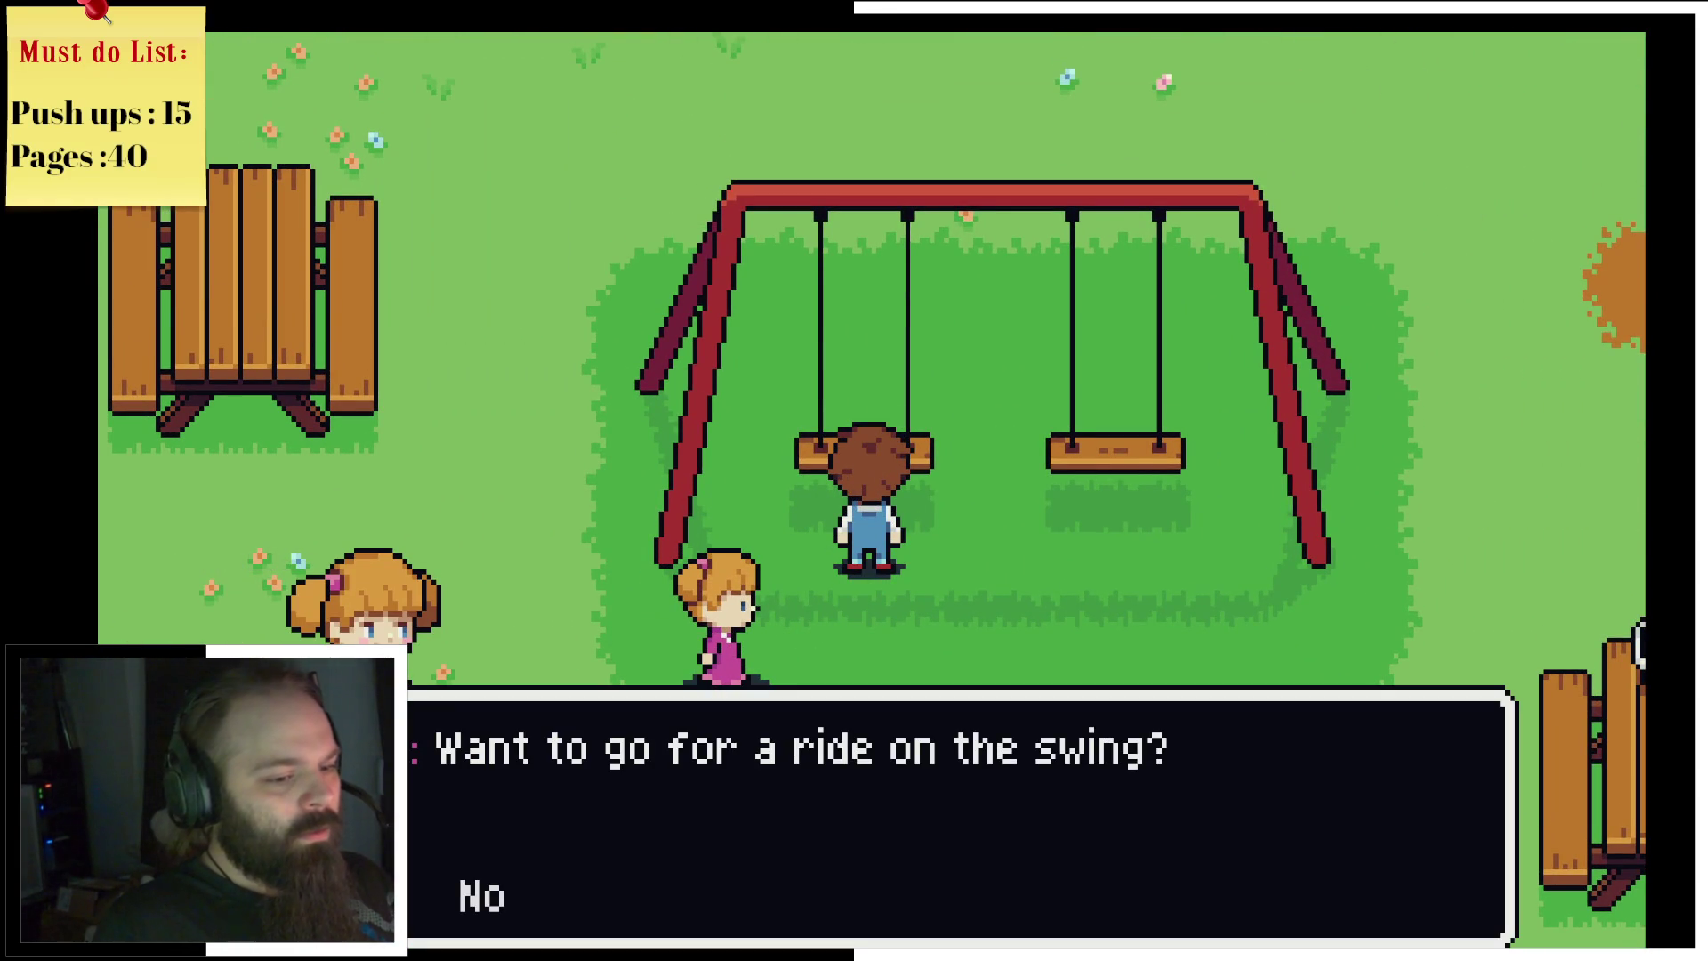
# Step: Answer the swing question, get through the school and 'Meet me at home!' lines, and walk home
pyautogui.press('z')
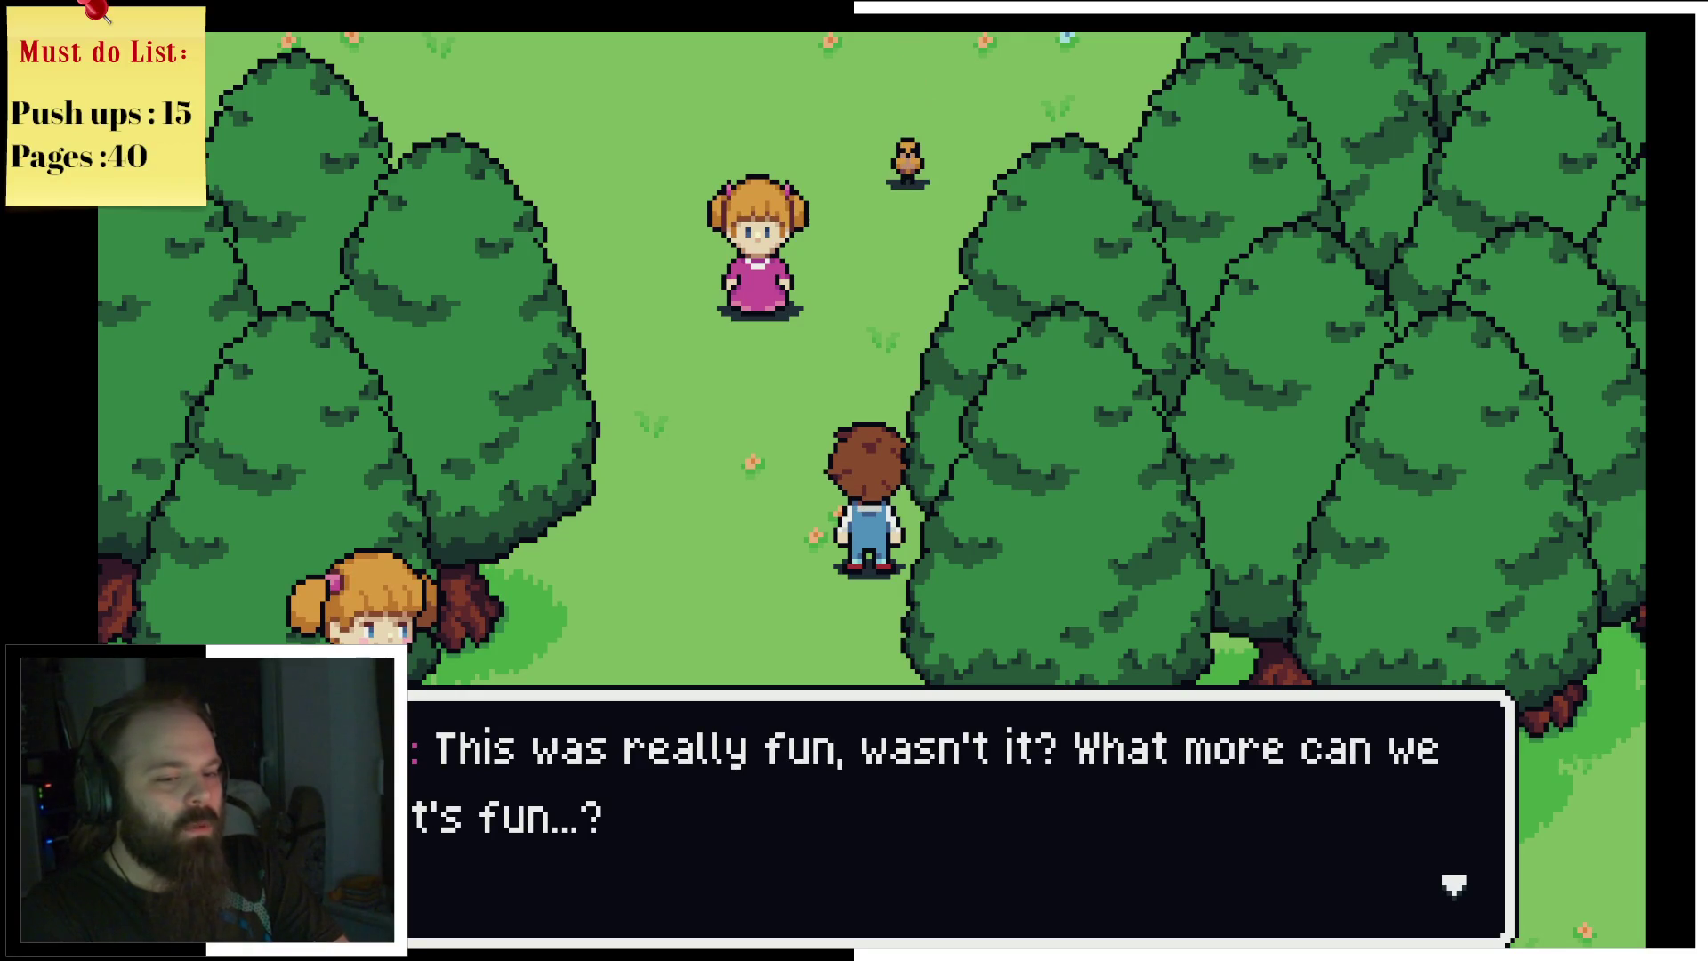
pyautogui.press('Return')
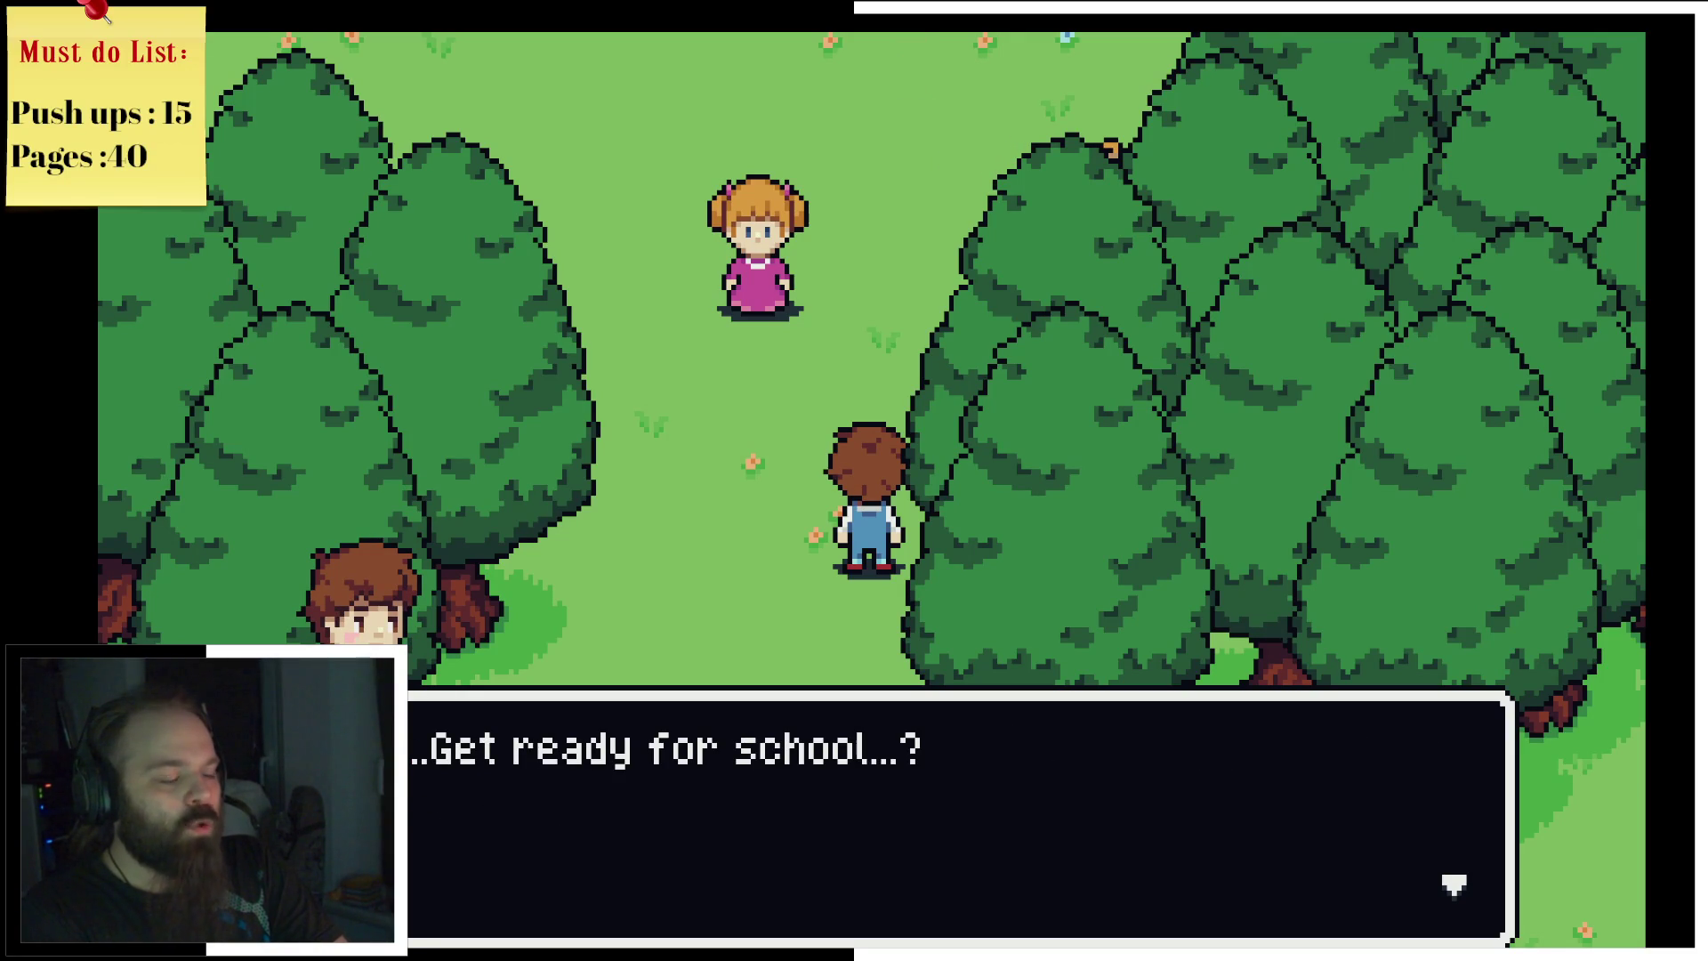
pyautogui.press('Return')
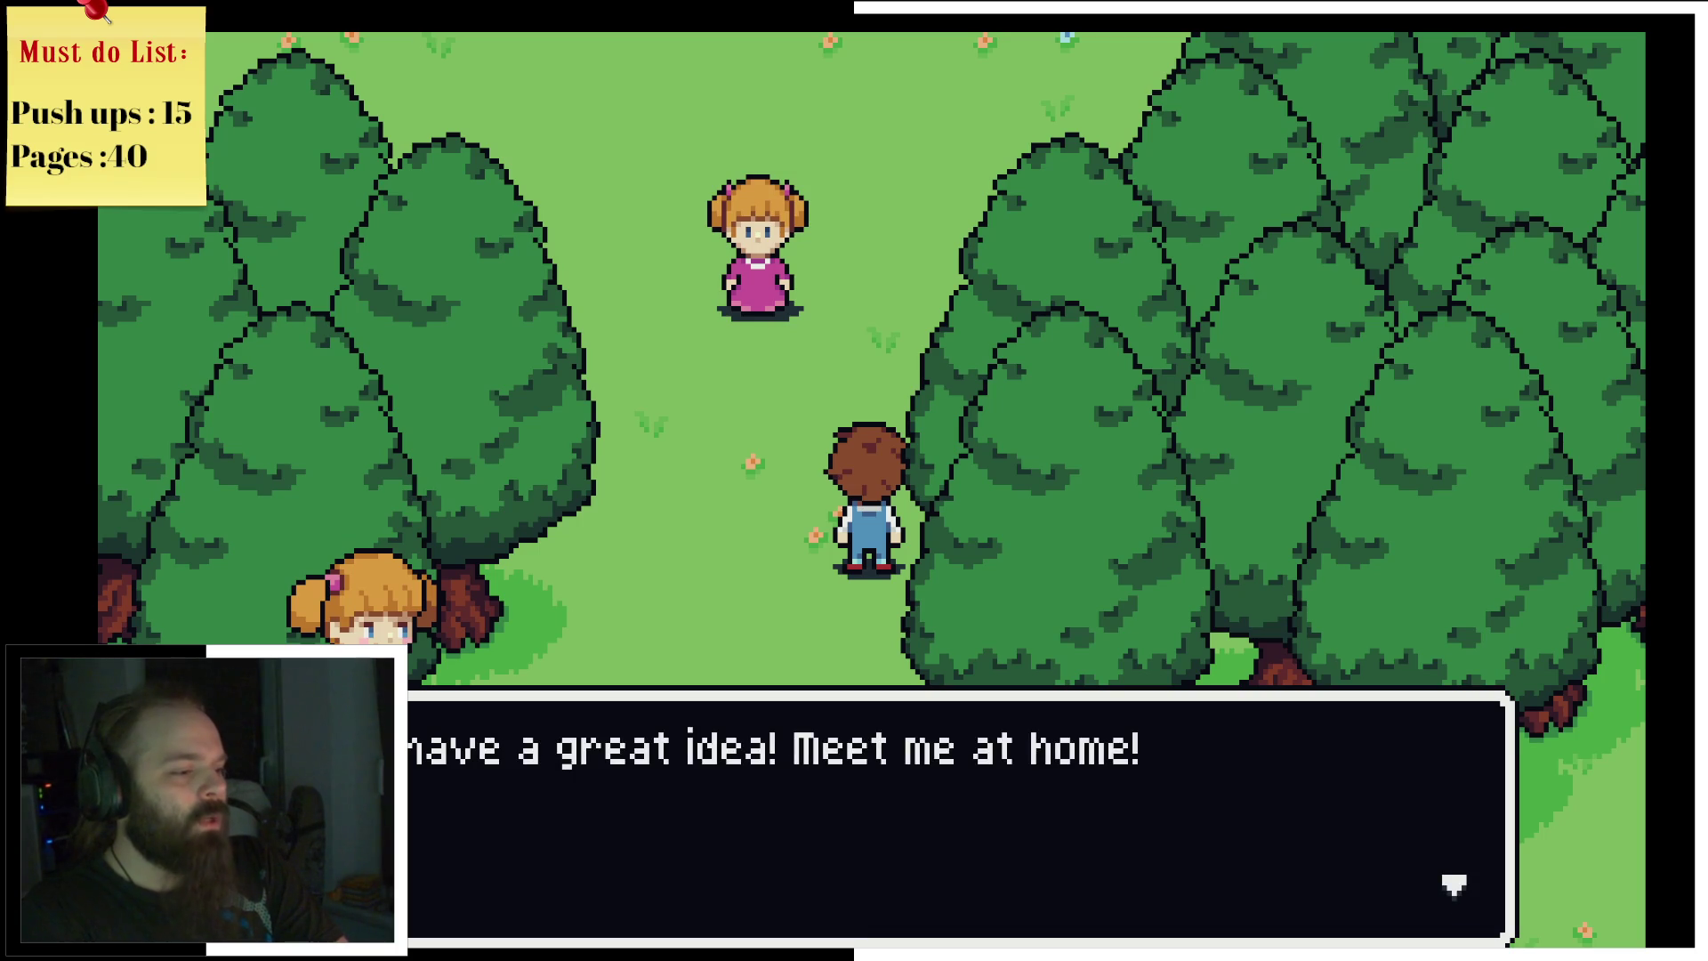
pyautogui.press('Return')
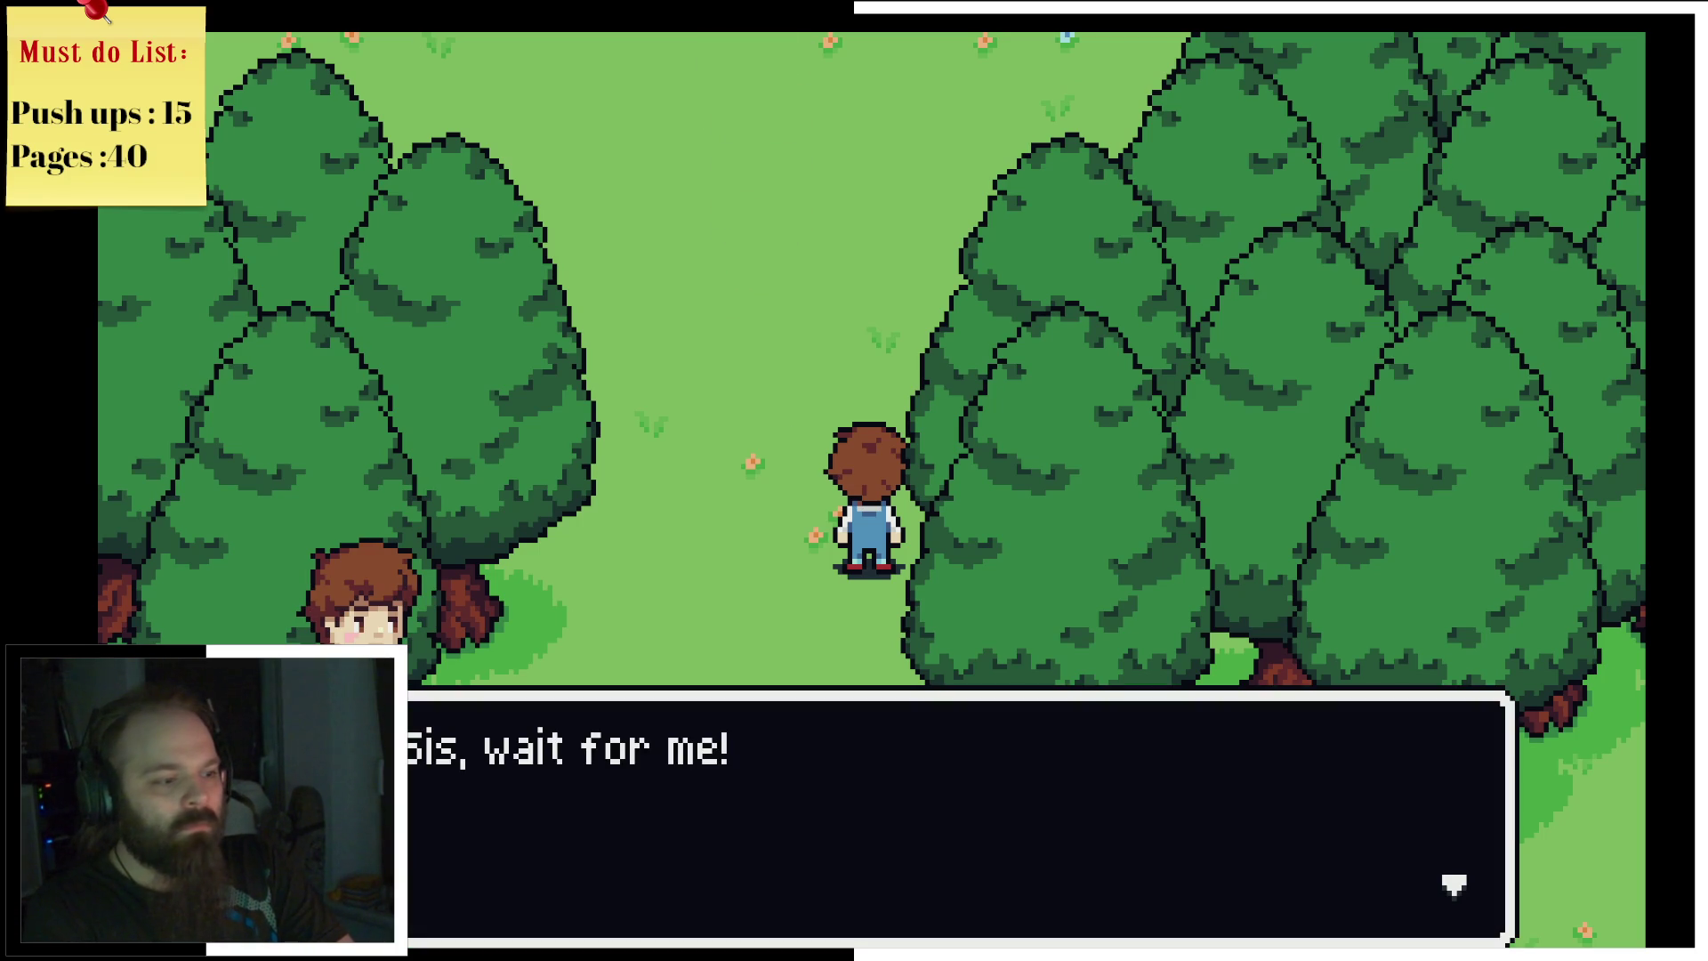
pyautogui.press('Return')
pyautogui.press('Up')
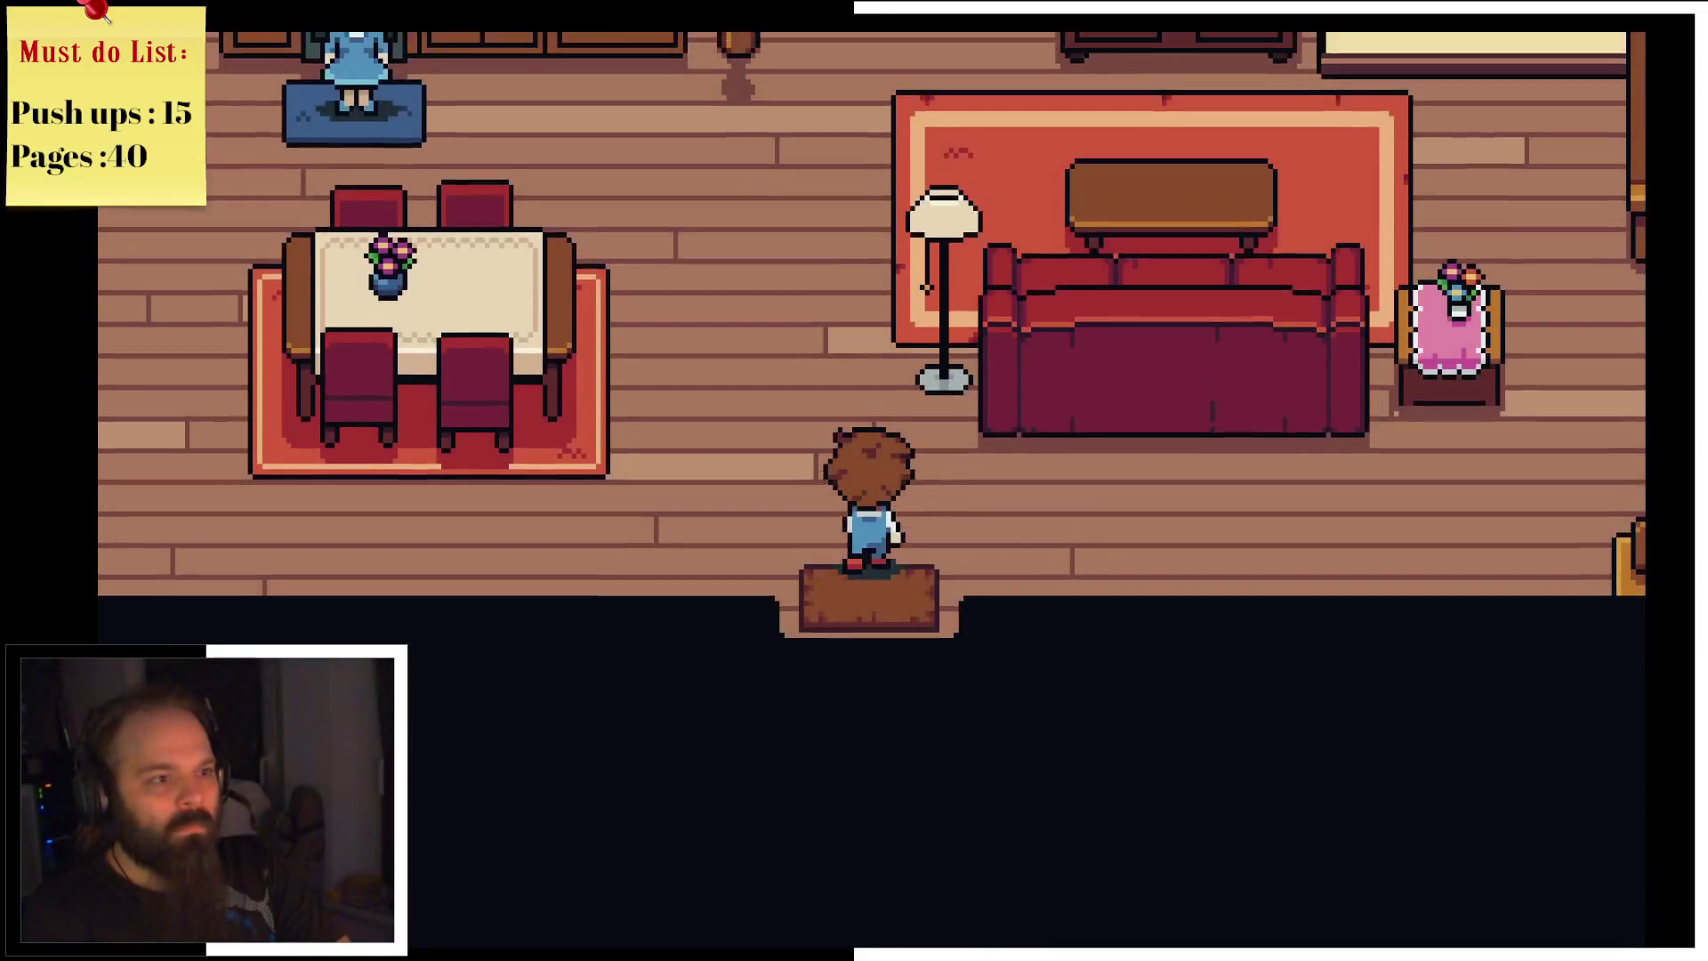
# Step: Talk to Mom in the kitchen and receive the chocolate chip cookies
pyautogui.press('Left')
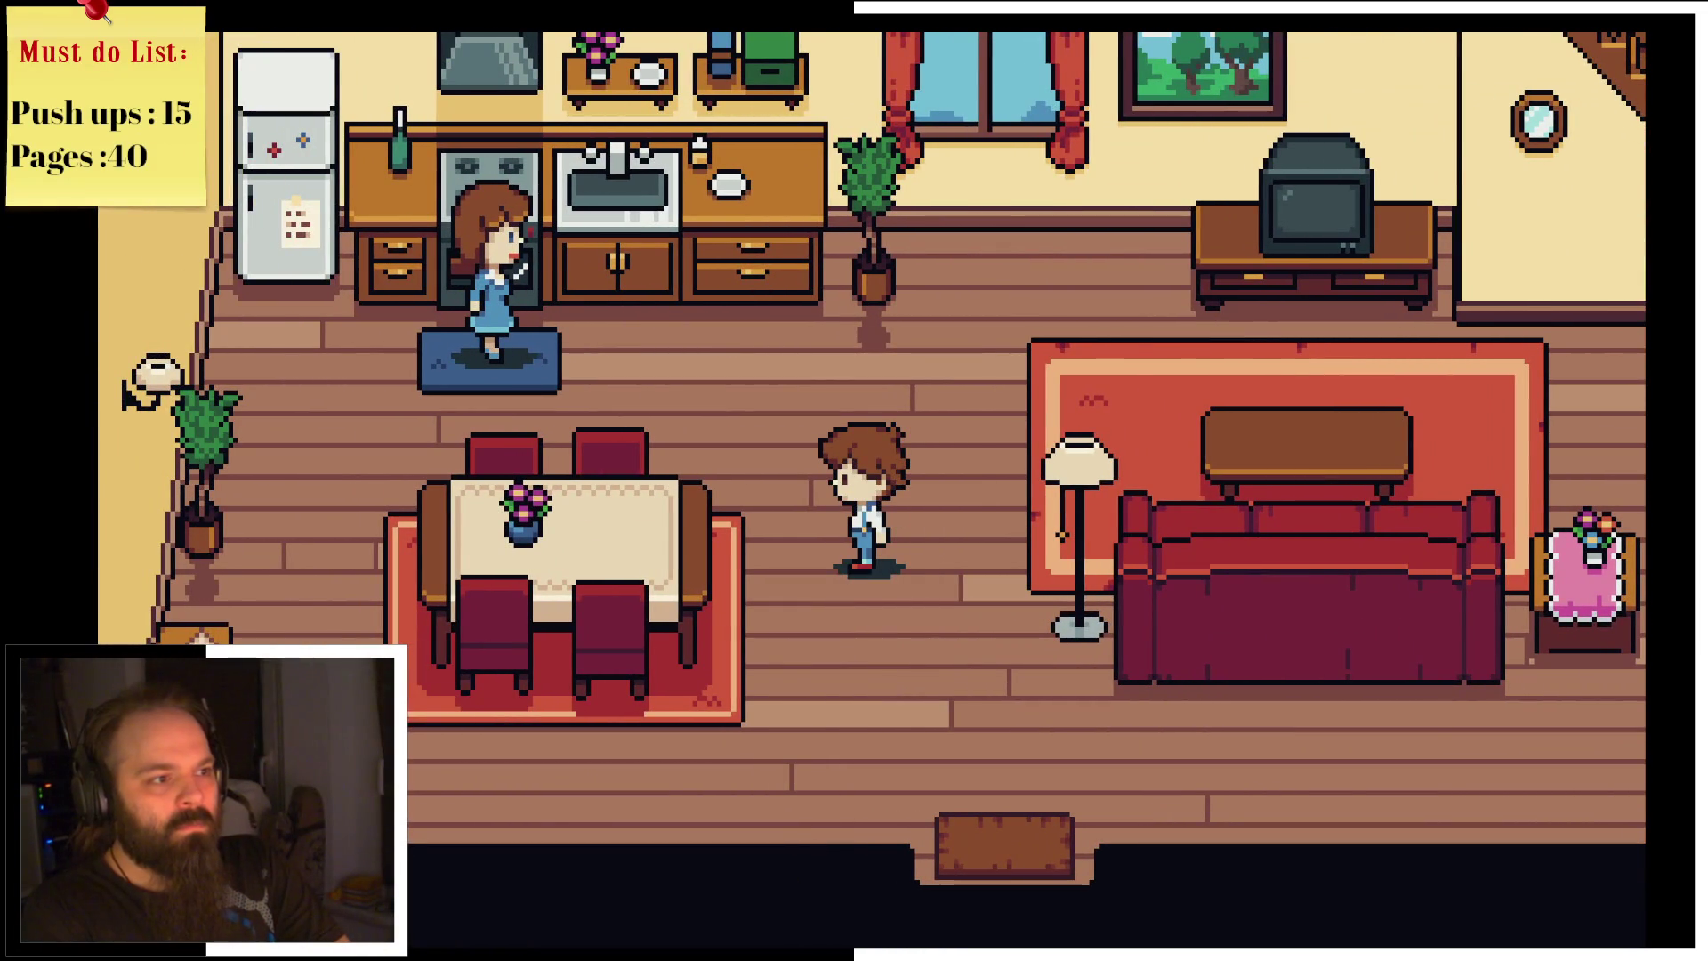
pyautogui.press('Up')
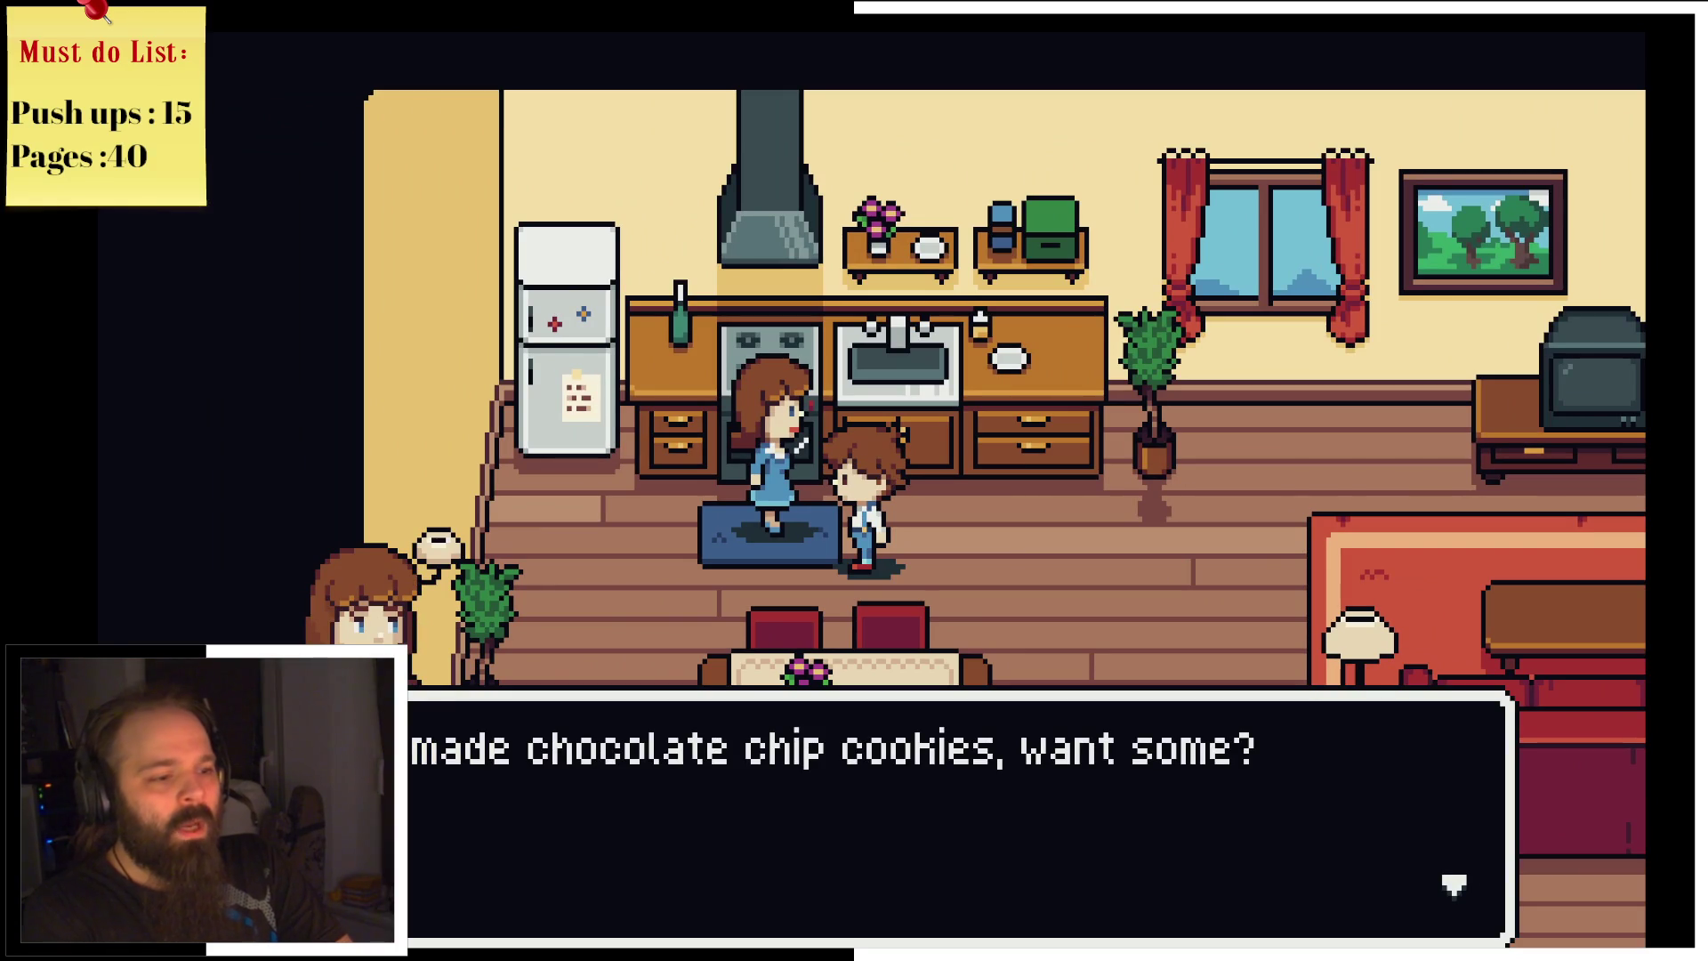
pyautogui.press('Return')
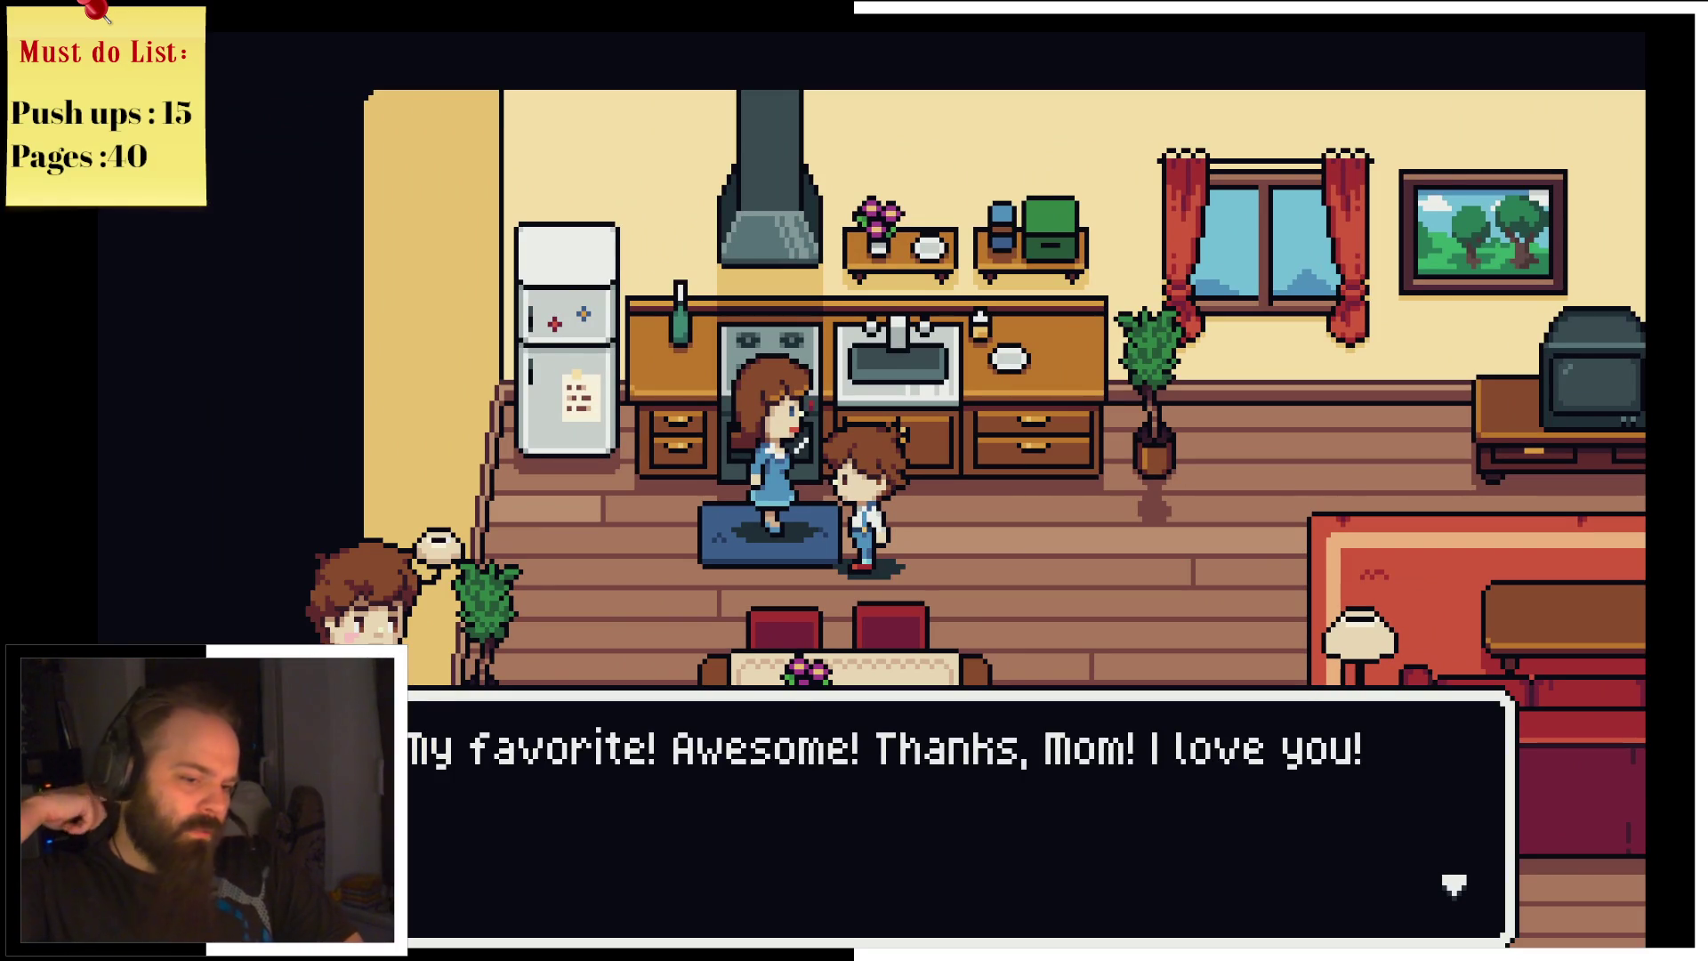
pyautogui.press('Return')
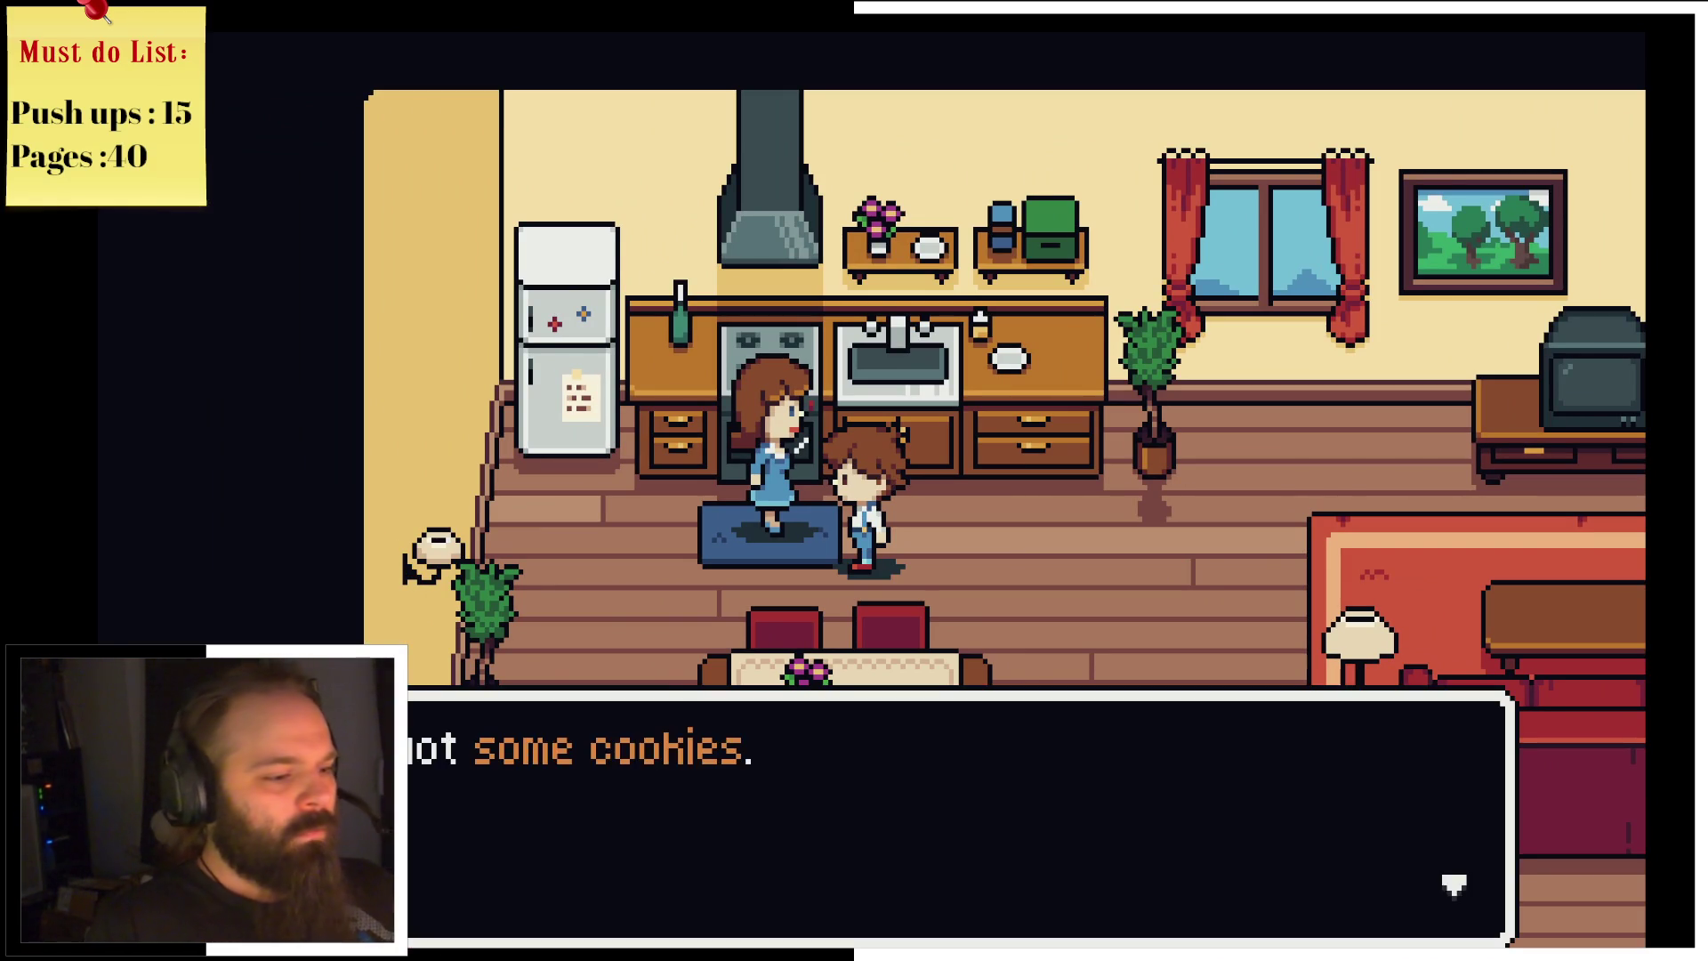
pyautogui.press('Return')
# Step: Check the TV, then climb the stairs to the upstairs hallway
pyautogui.press('Right')
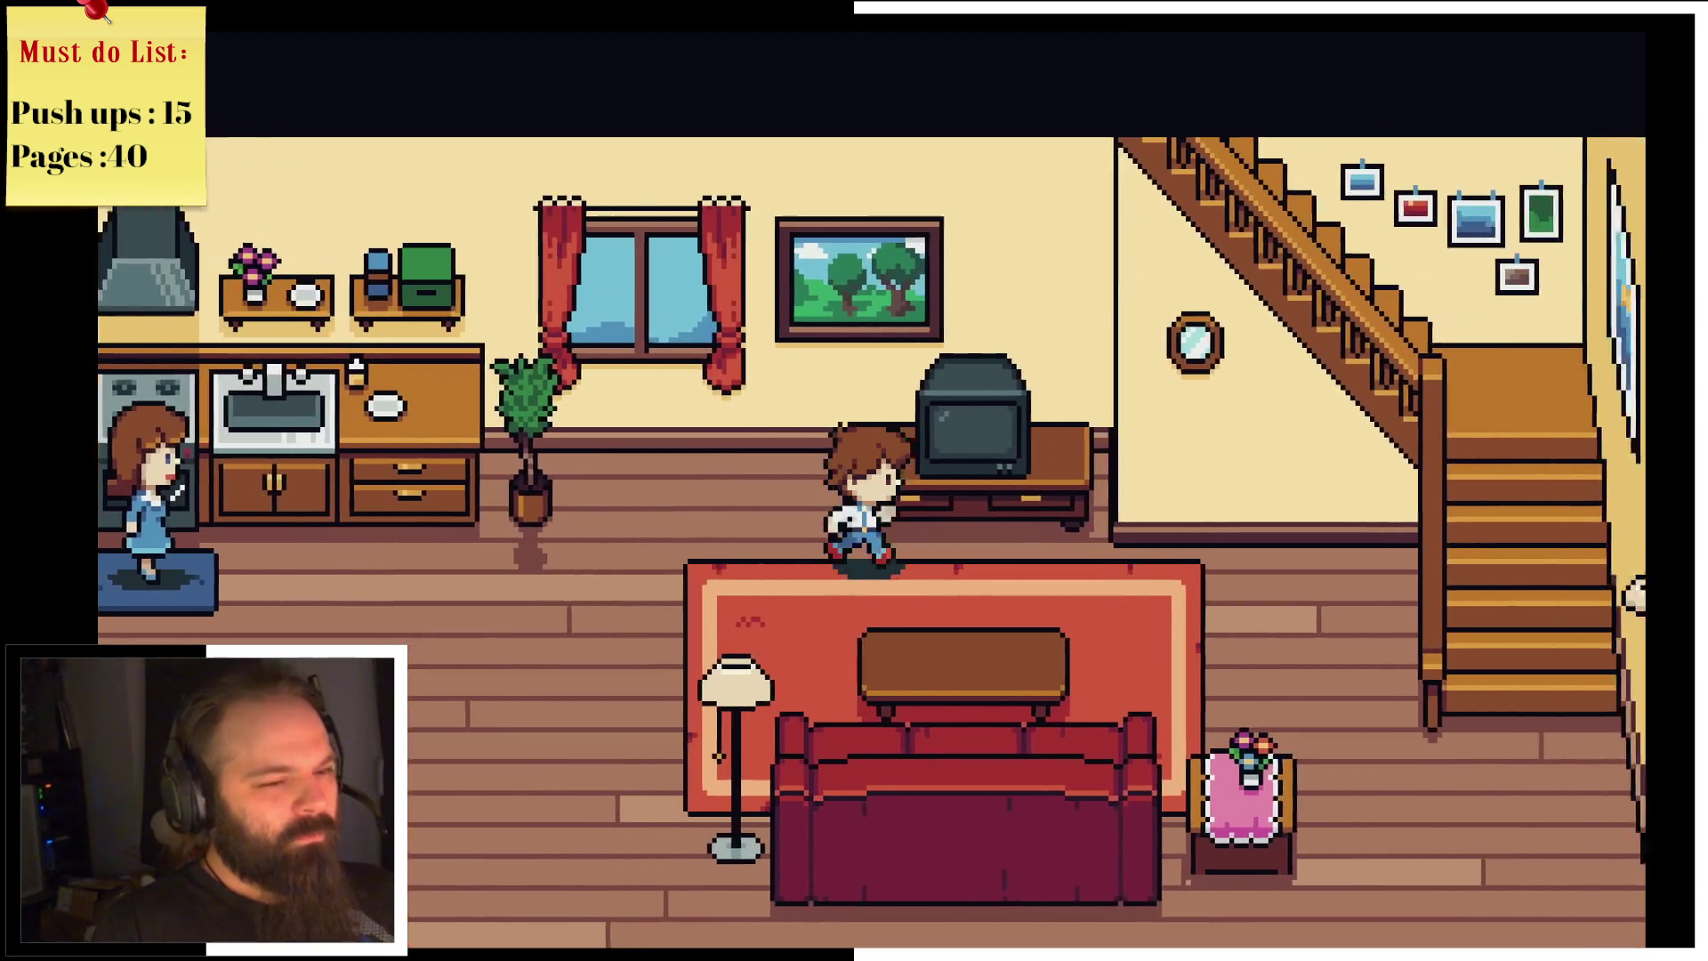
pyautogui.press('Up')
pyautogui.press('Return')
pyautogui.press('Return')
pyautogui.press('Down')
pyautogui.press('Right')
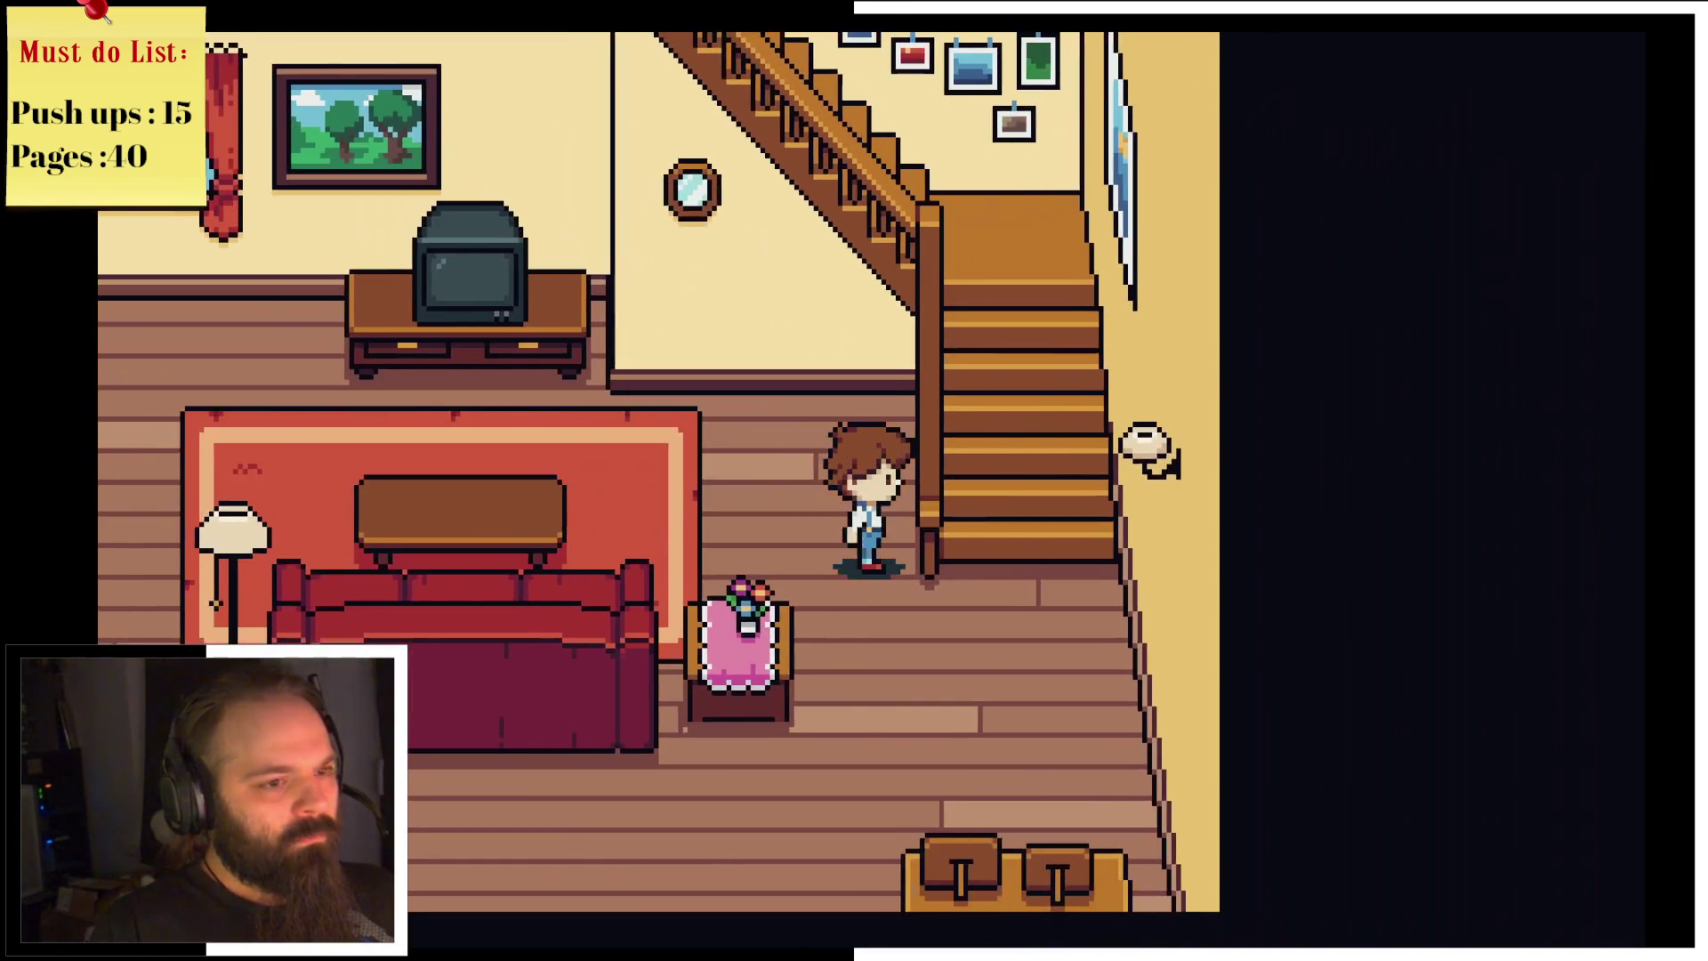
pyautogui.press('Up')
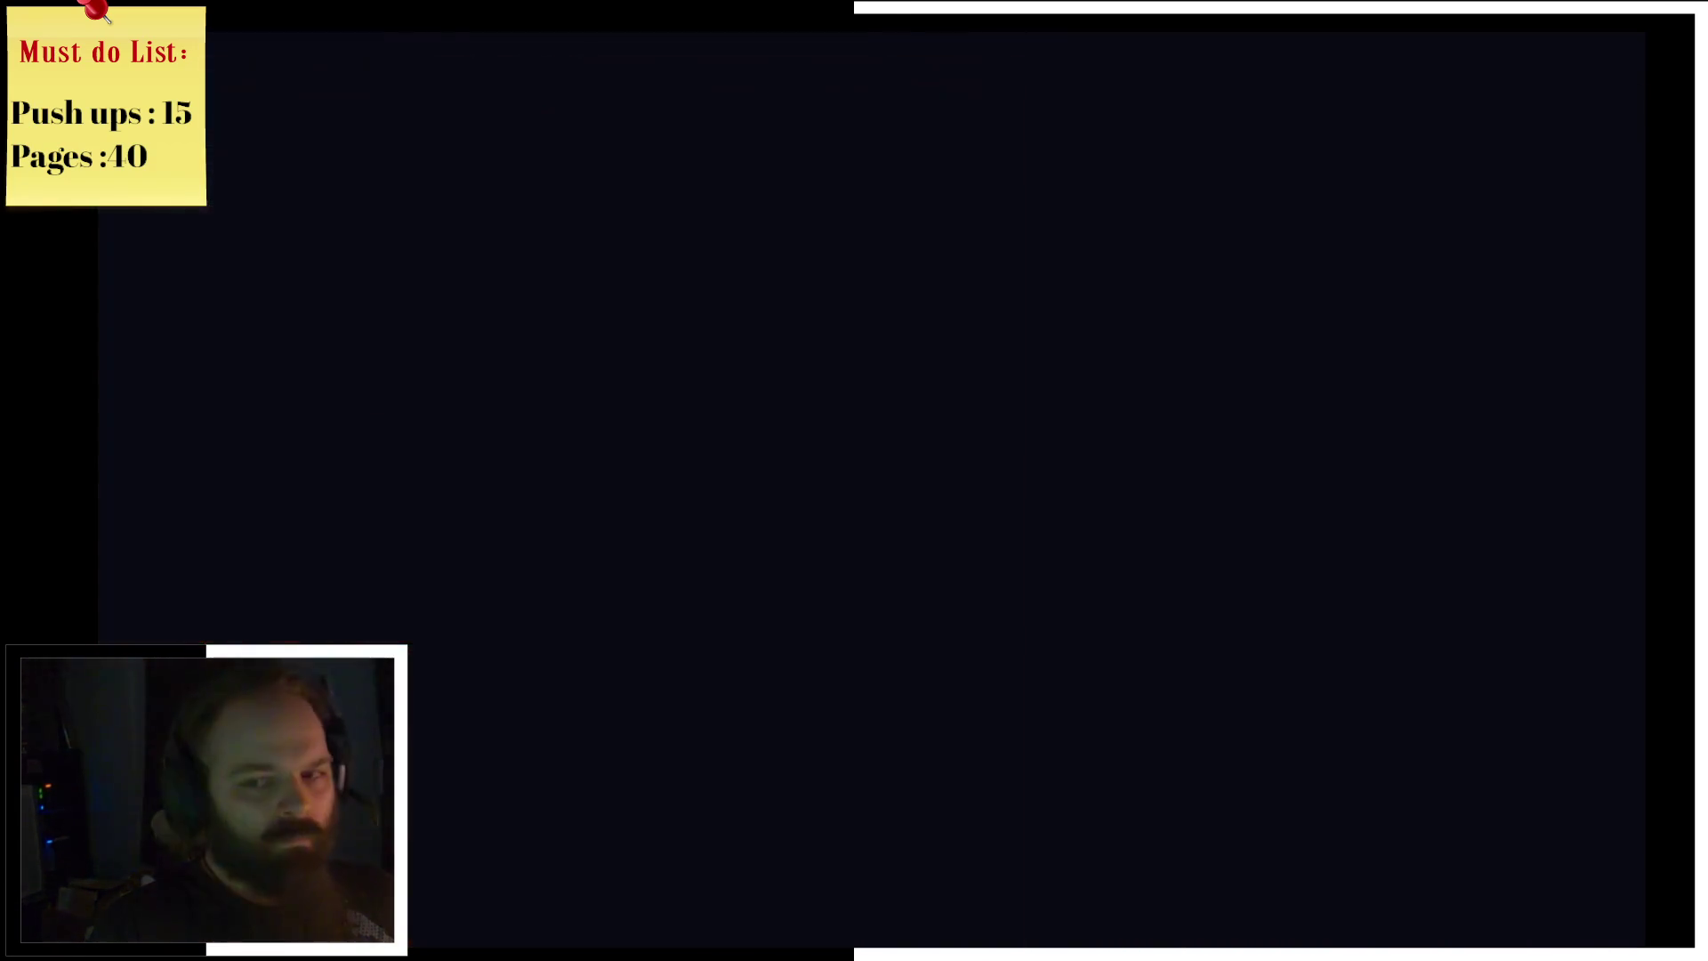
pyautogui.press('Up')
# Step: Walk into the sister's bedroom and start the scene calling for Louise
pyautogui.press('Left')
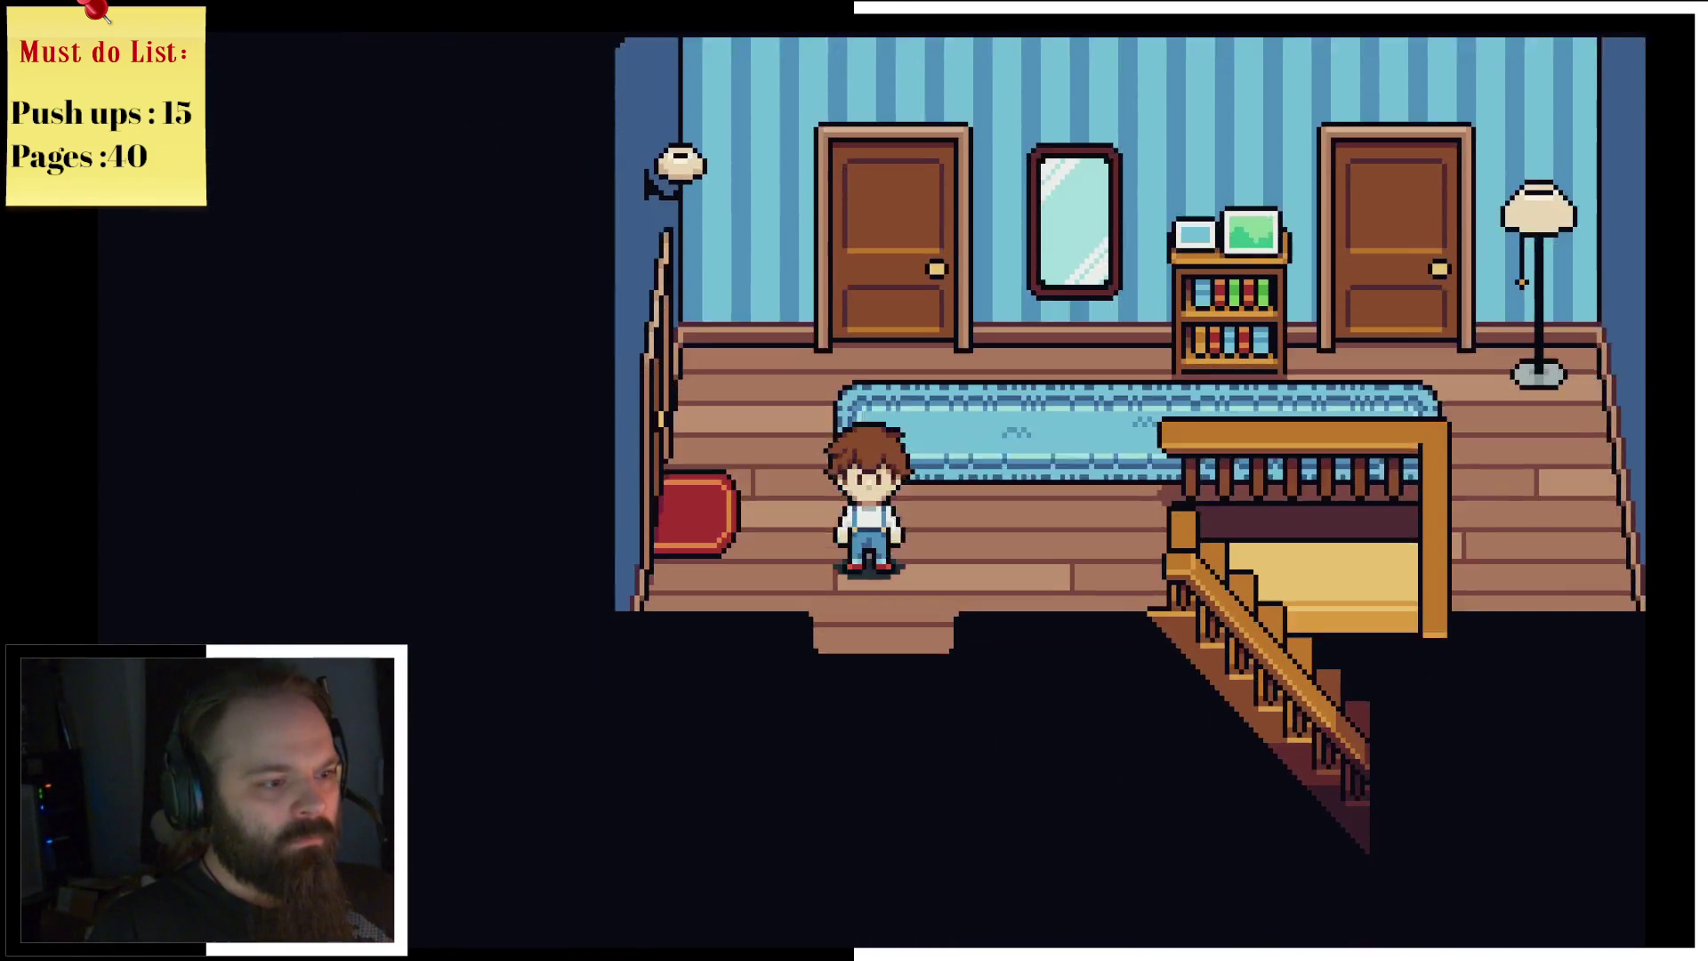
pyautogui.press('Right')
pyautogui.press('Up')
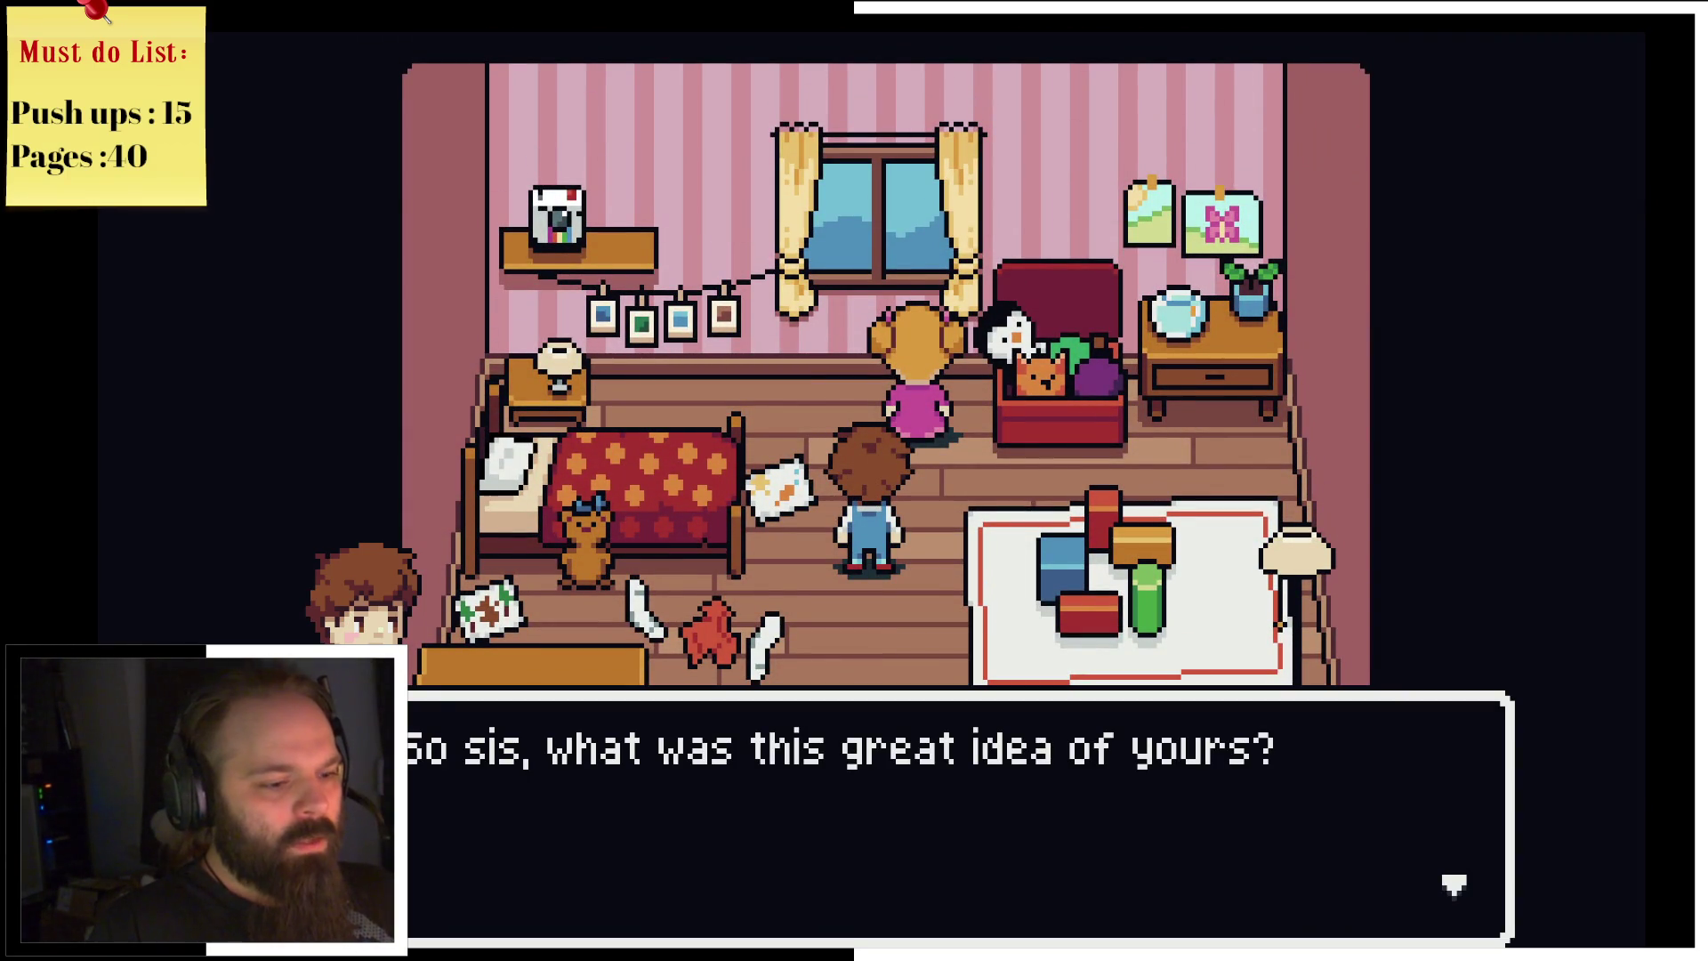
pyautogui.press('Return')
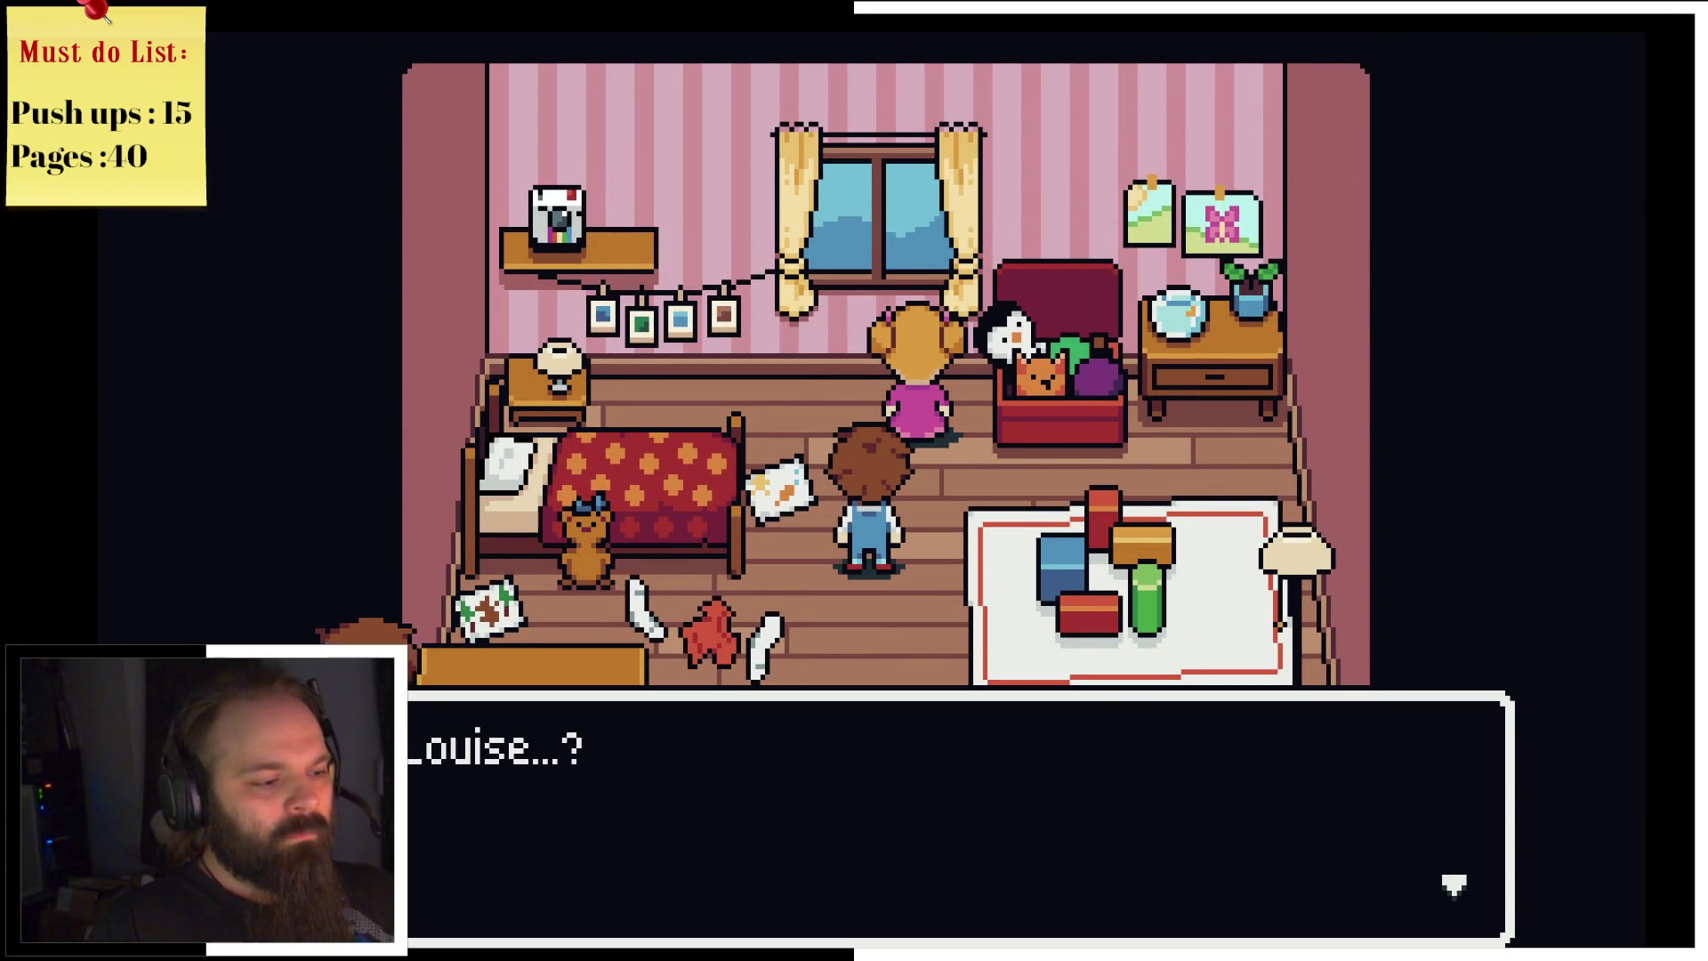
pyautogui.press('Return')
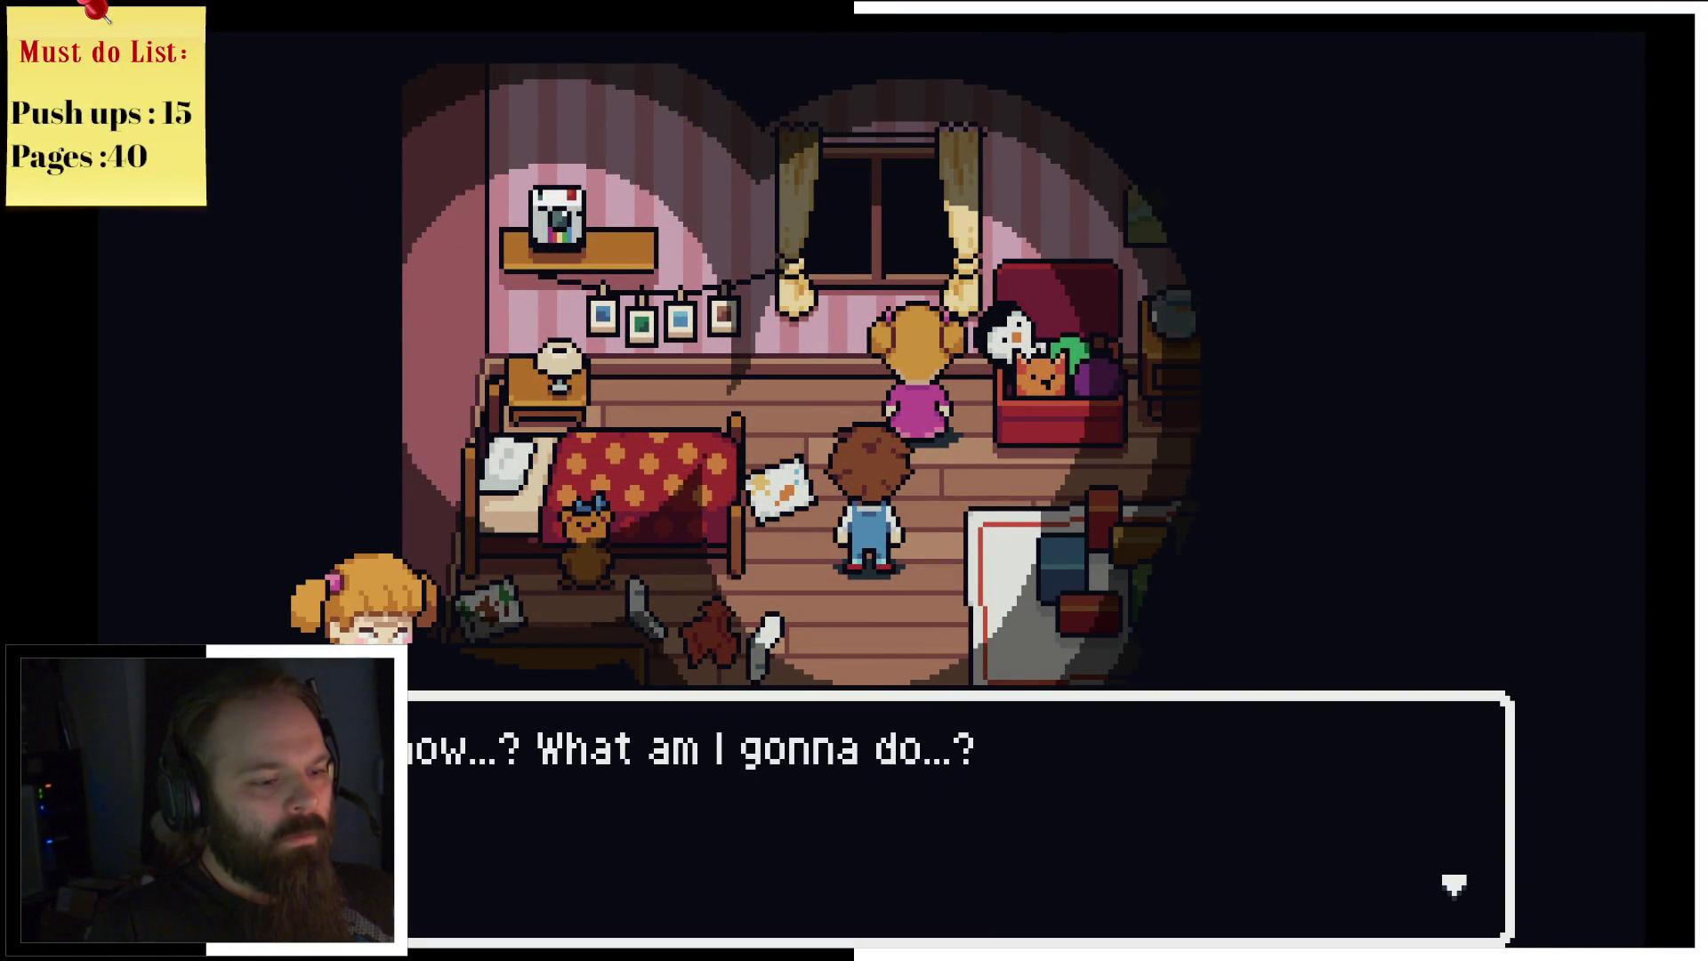
# Step: Go through the conversation with Louise until it ends on being late for school
pyautogui.press('z')
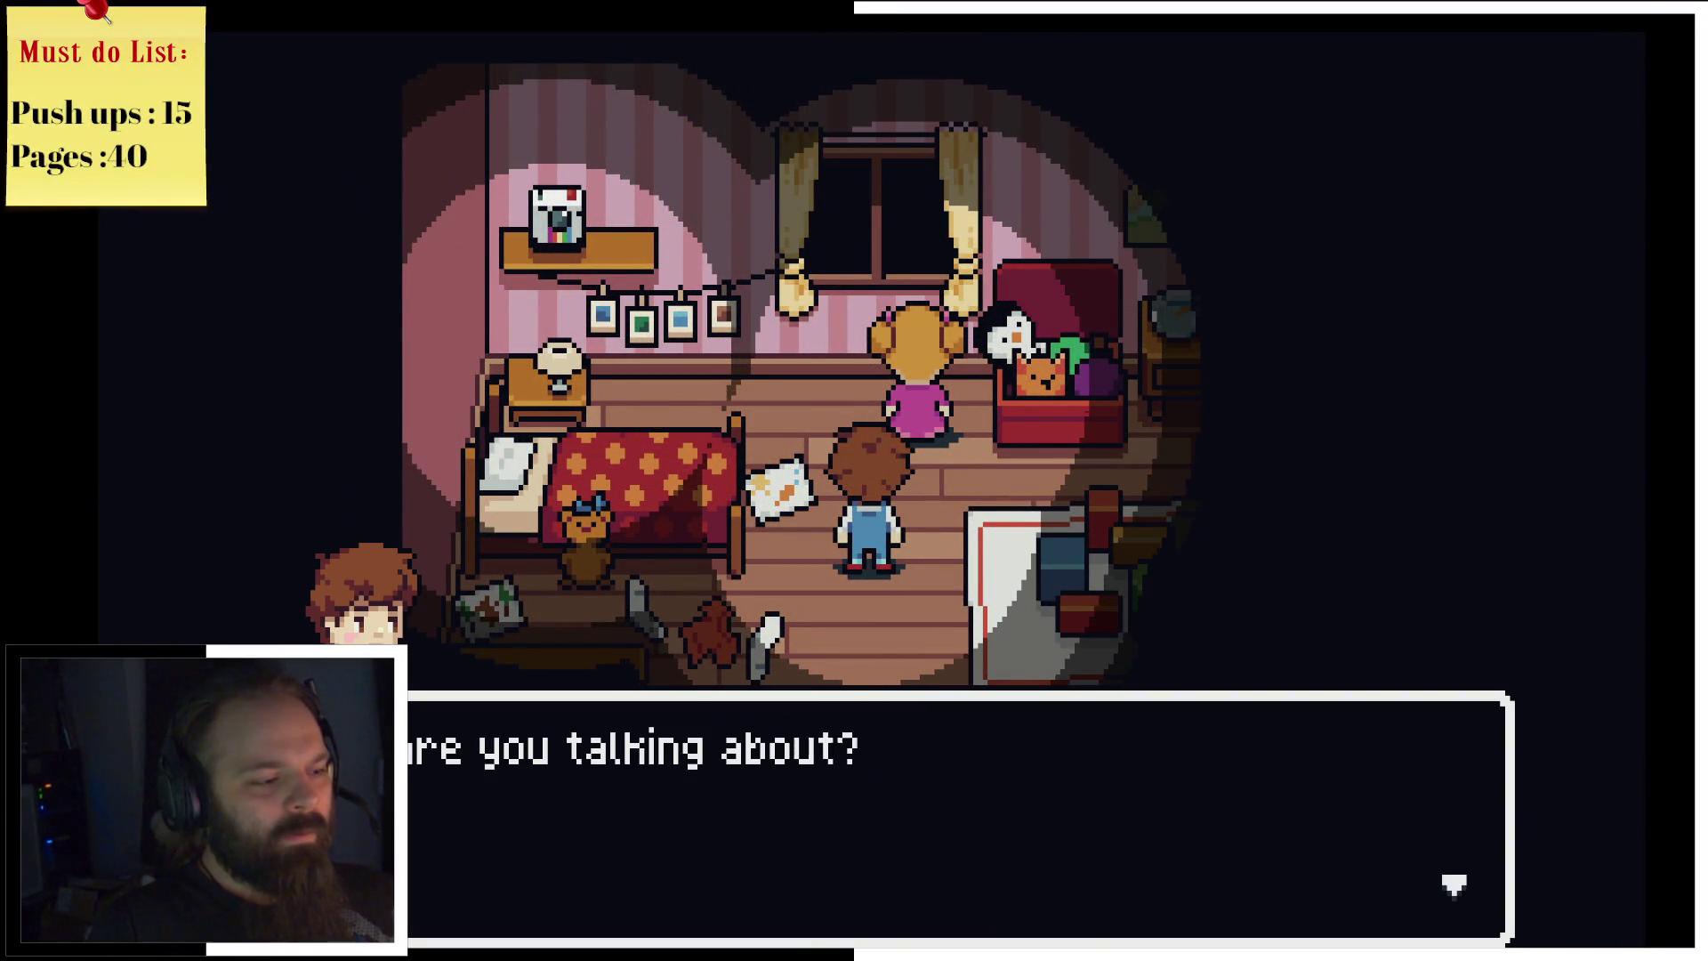
pyautogui.press('z')
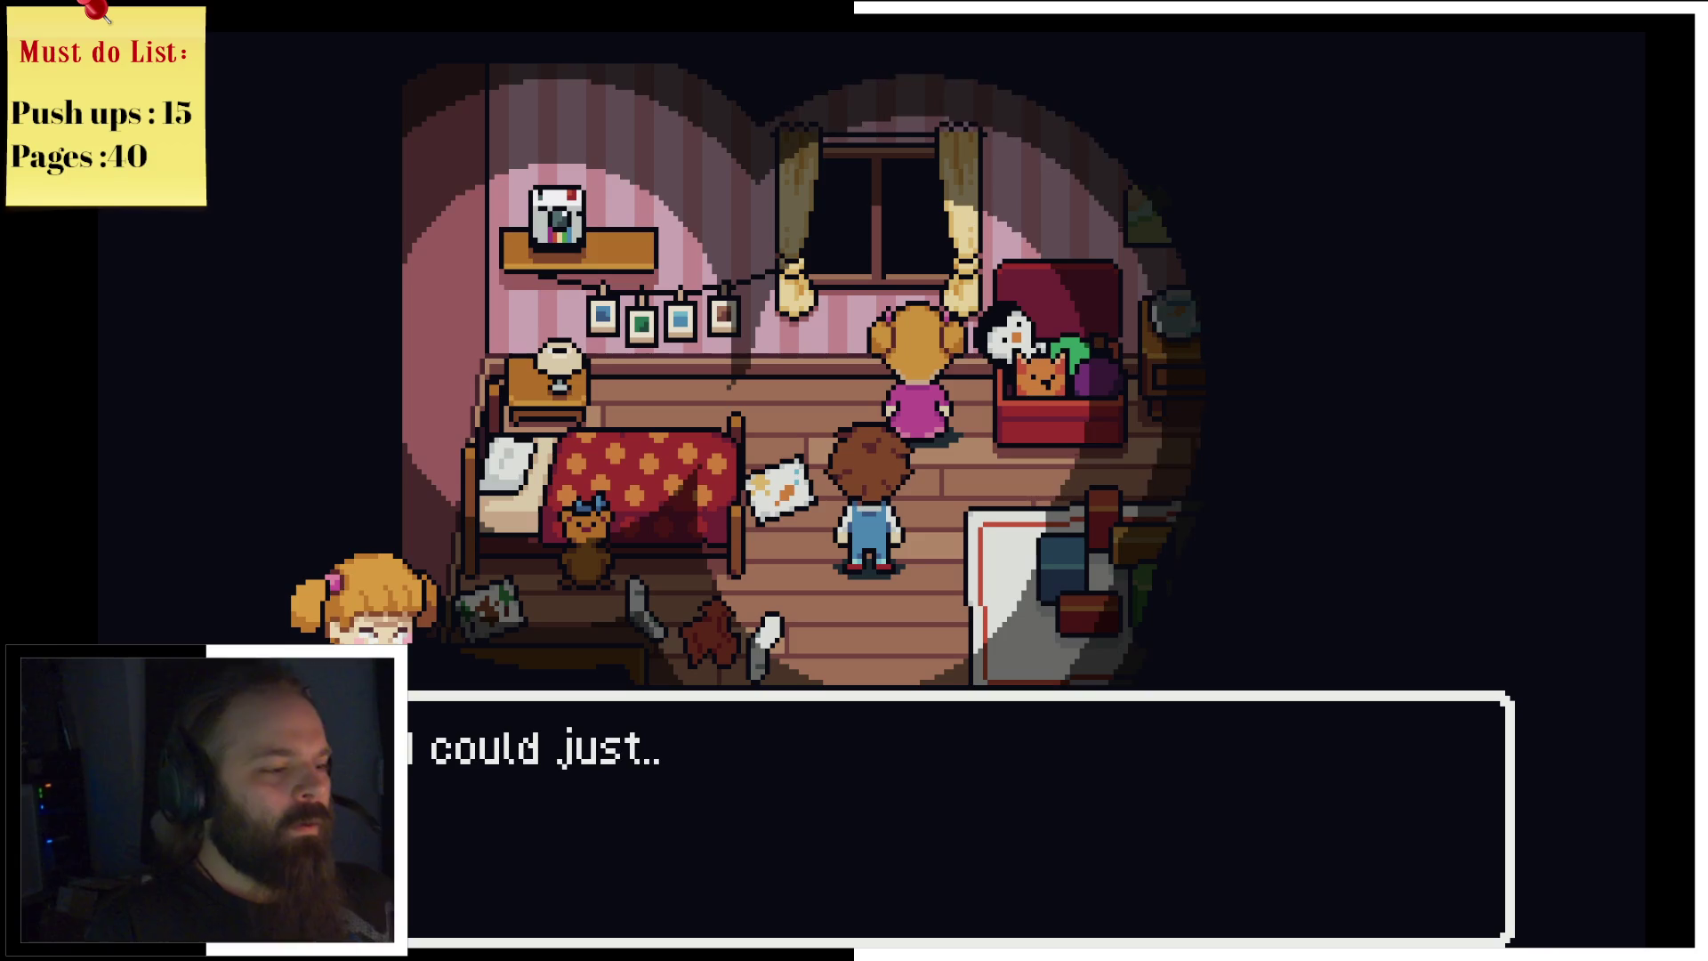
pyautogui.press('z')
pyautogui.press('z')
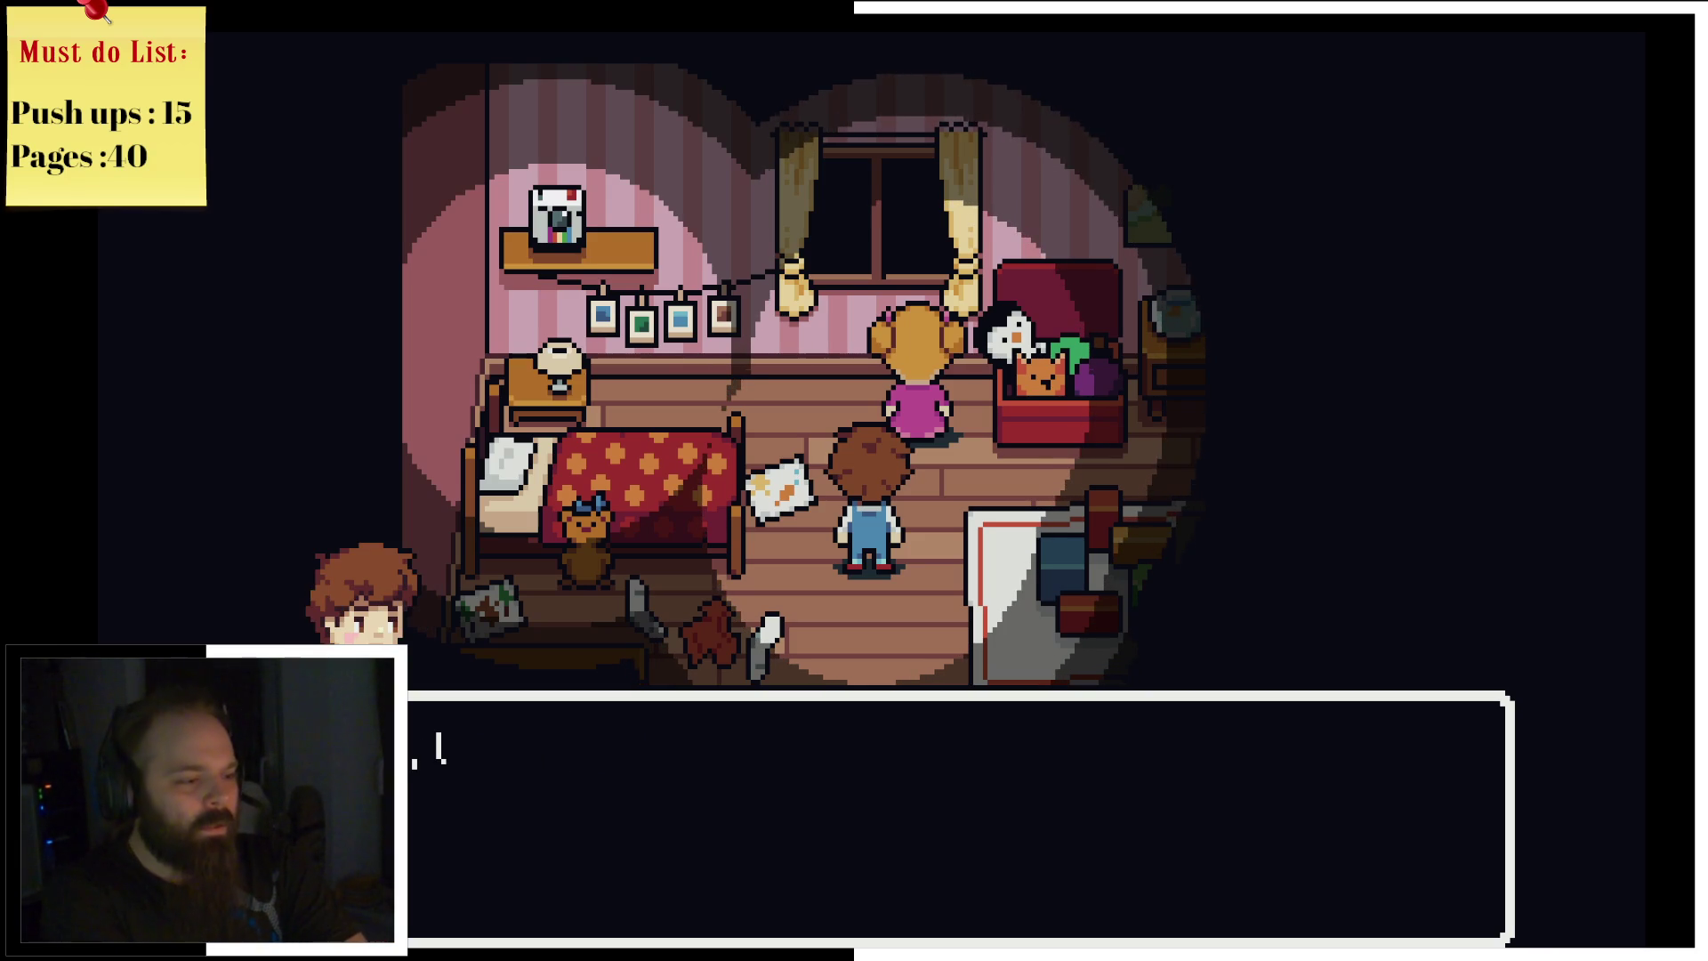
pyautogui.press('z')
pyautogui.press('z')
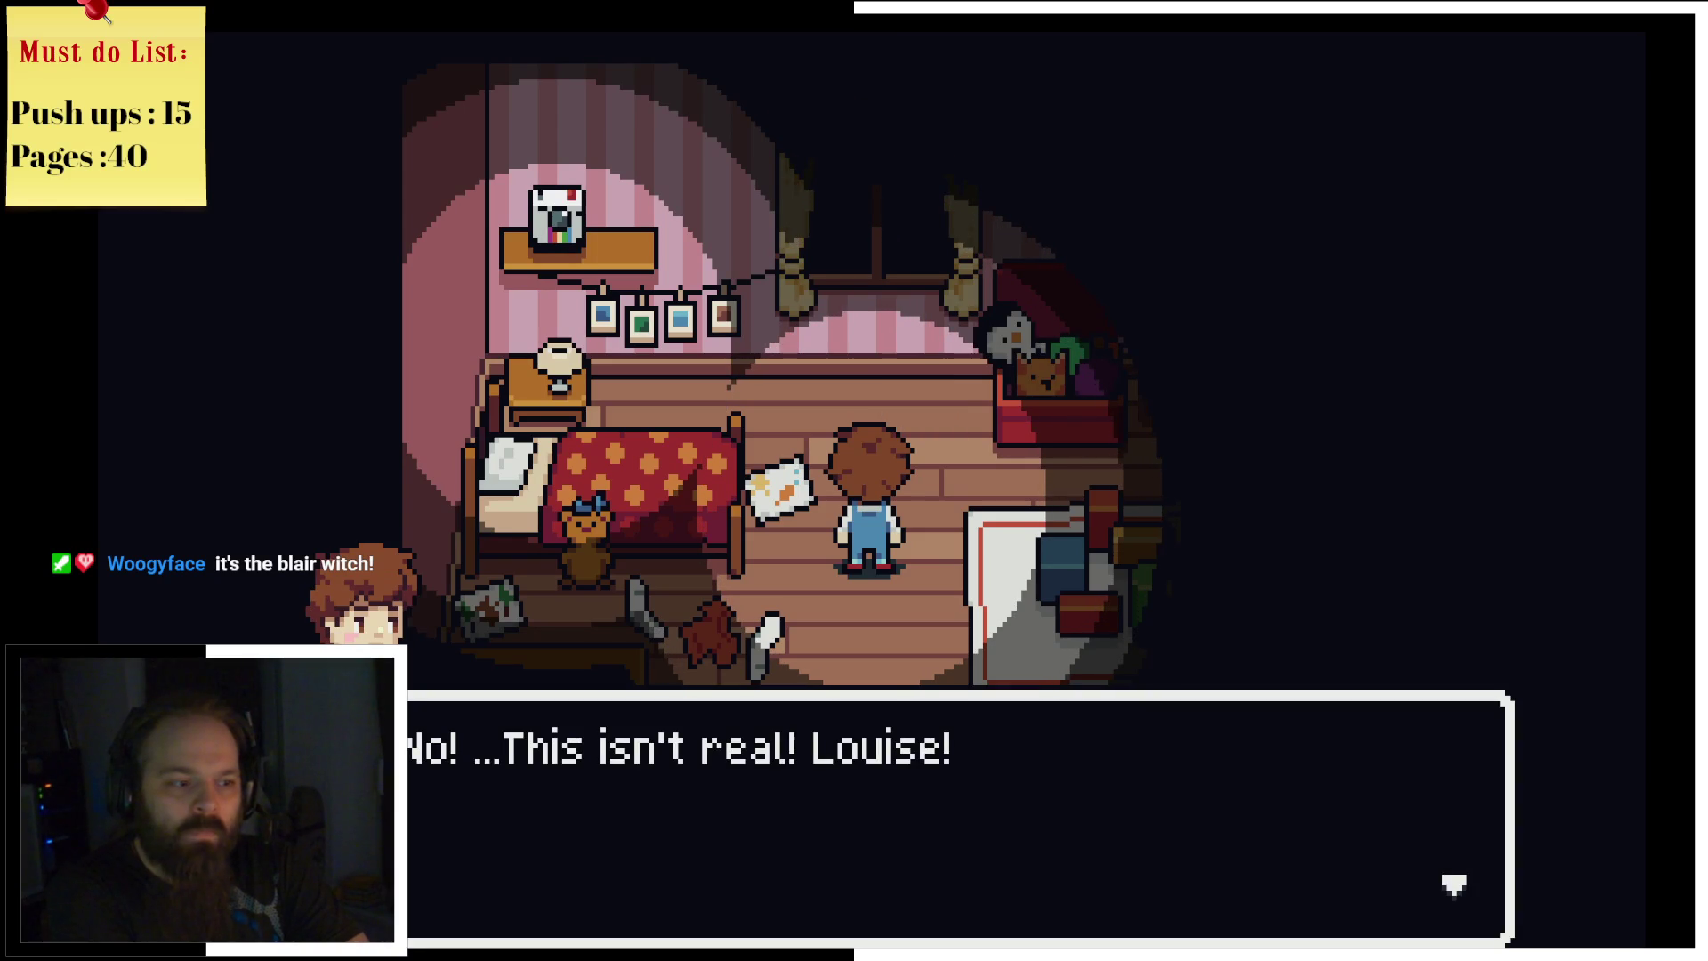
pyautogui.press('z')
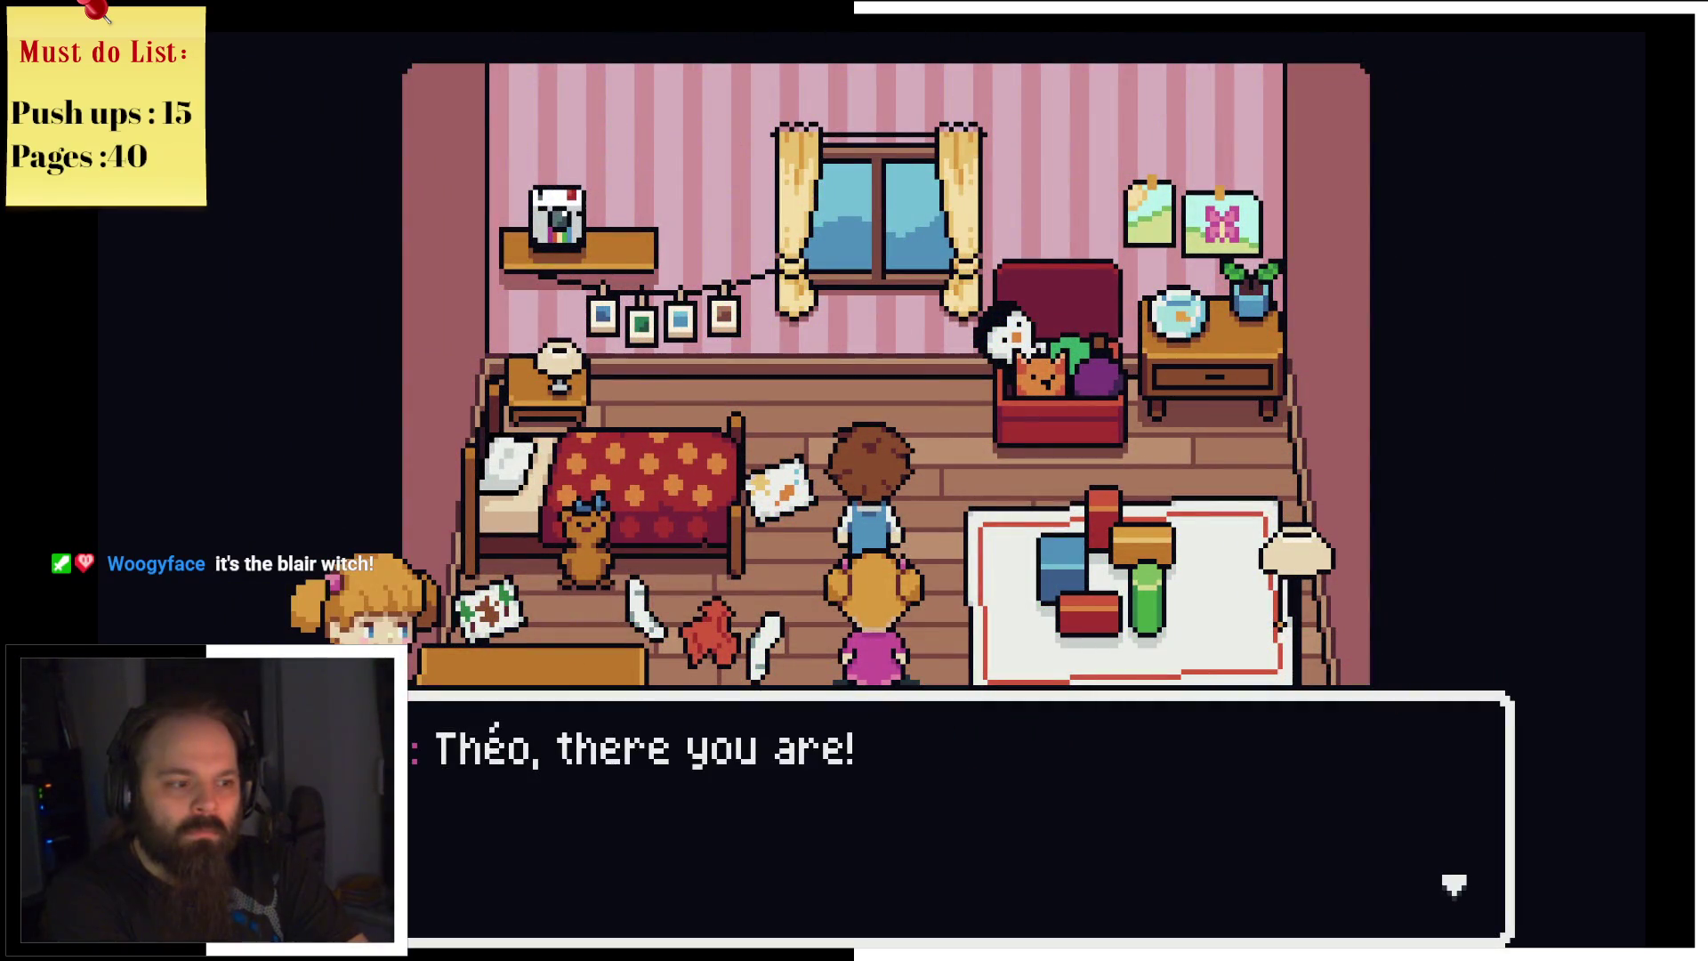
pyautogui.press('z')
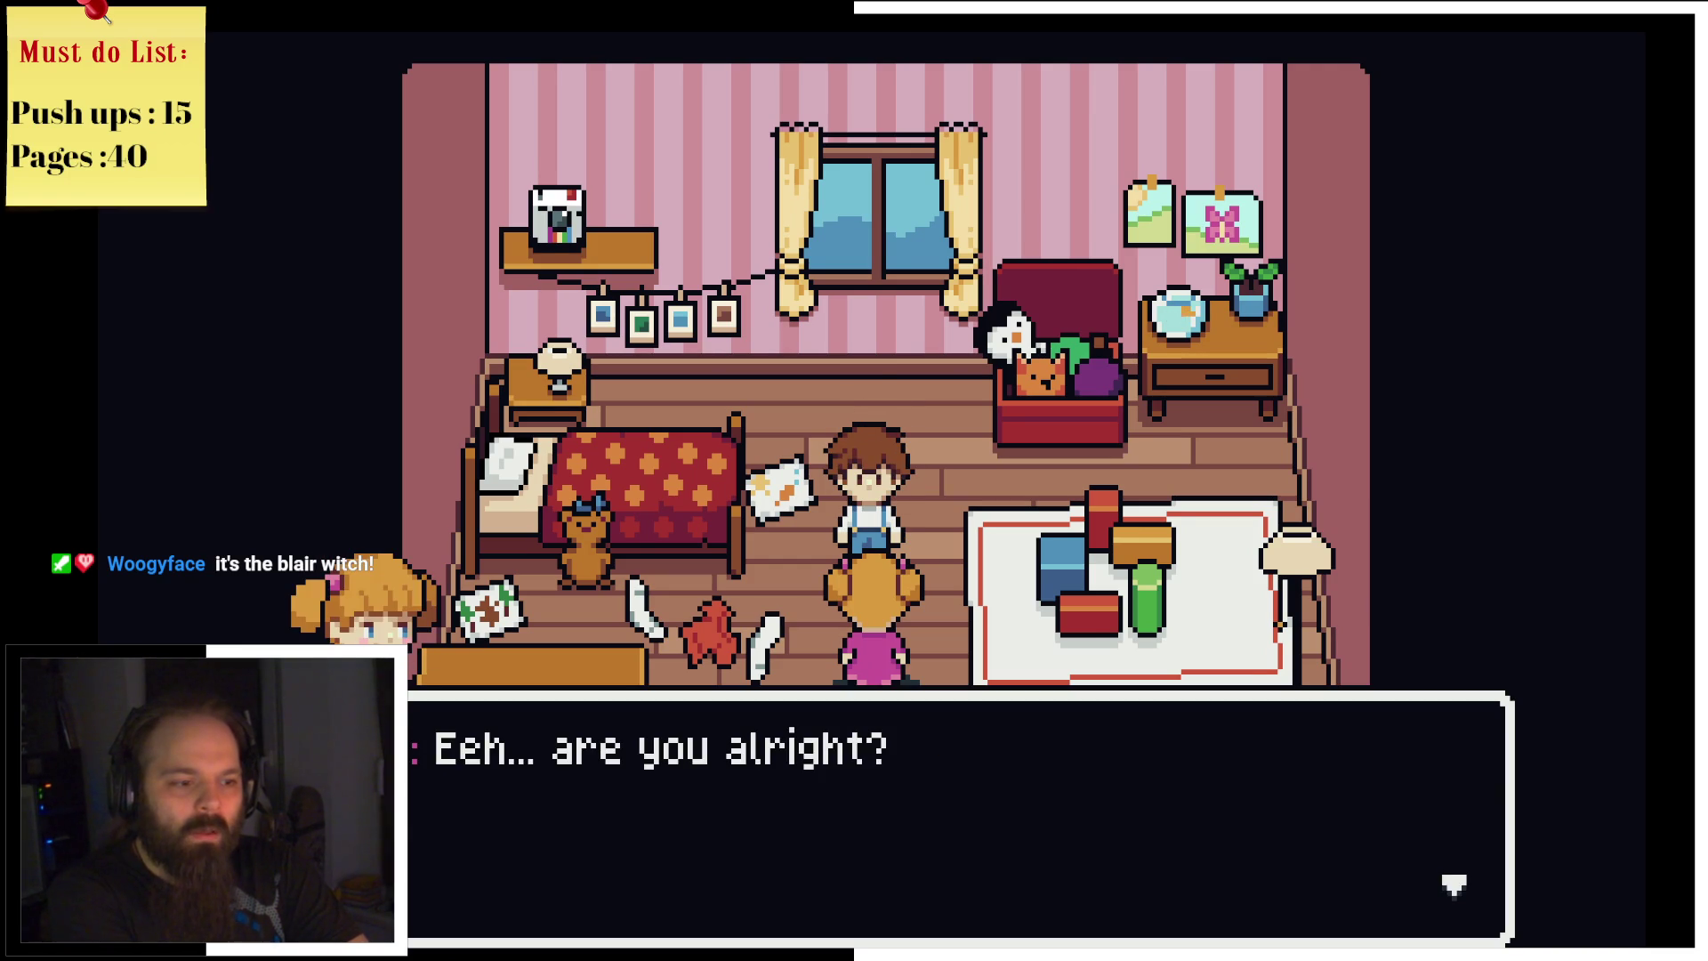
pyautogui.press('z')
pyautogui.press('z')
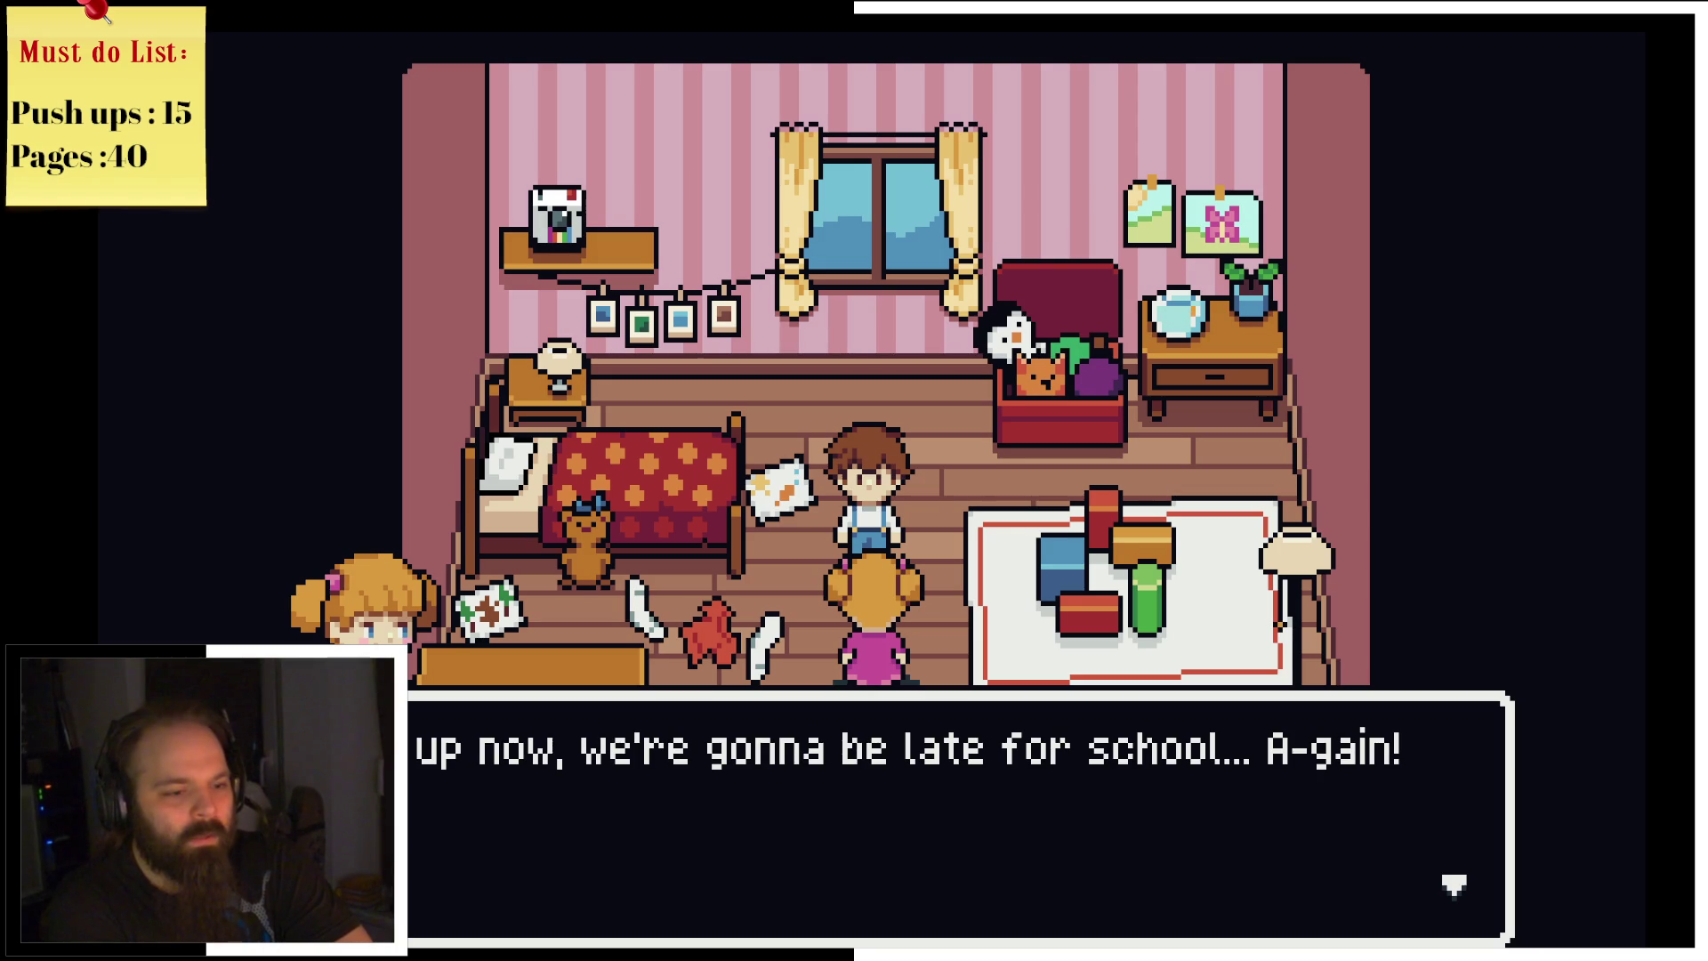
pyautogui.press('z')
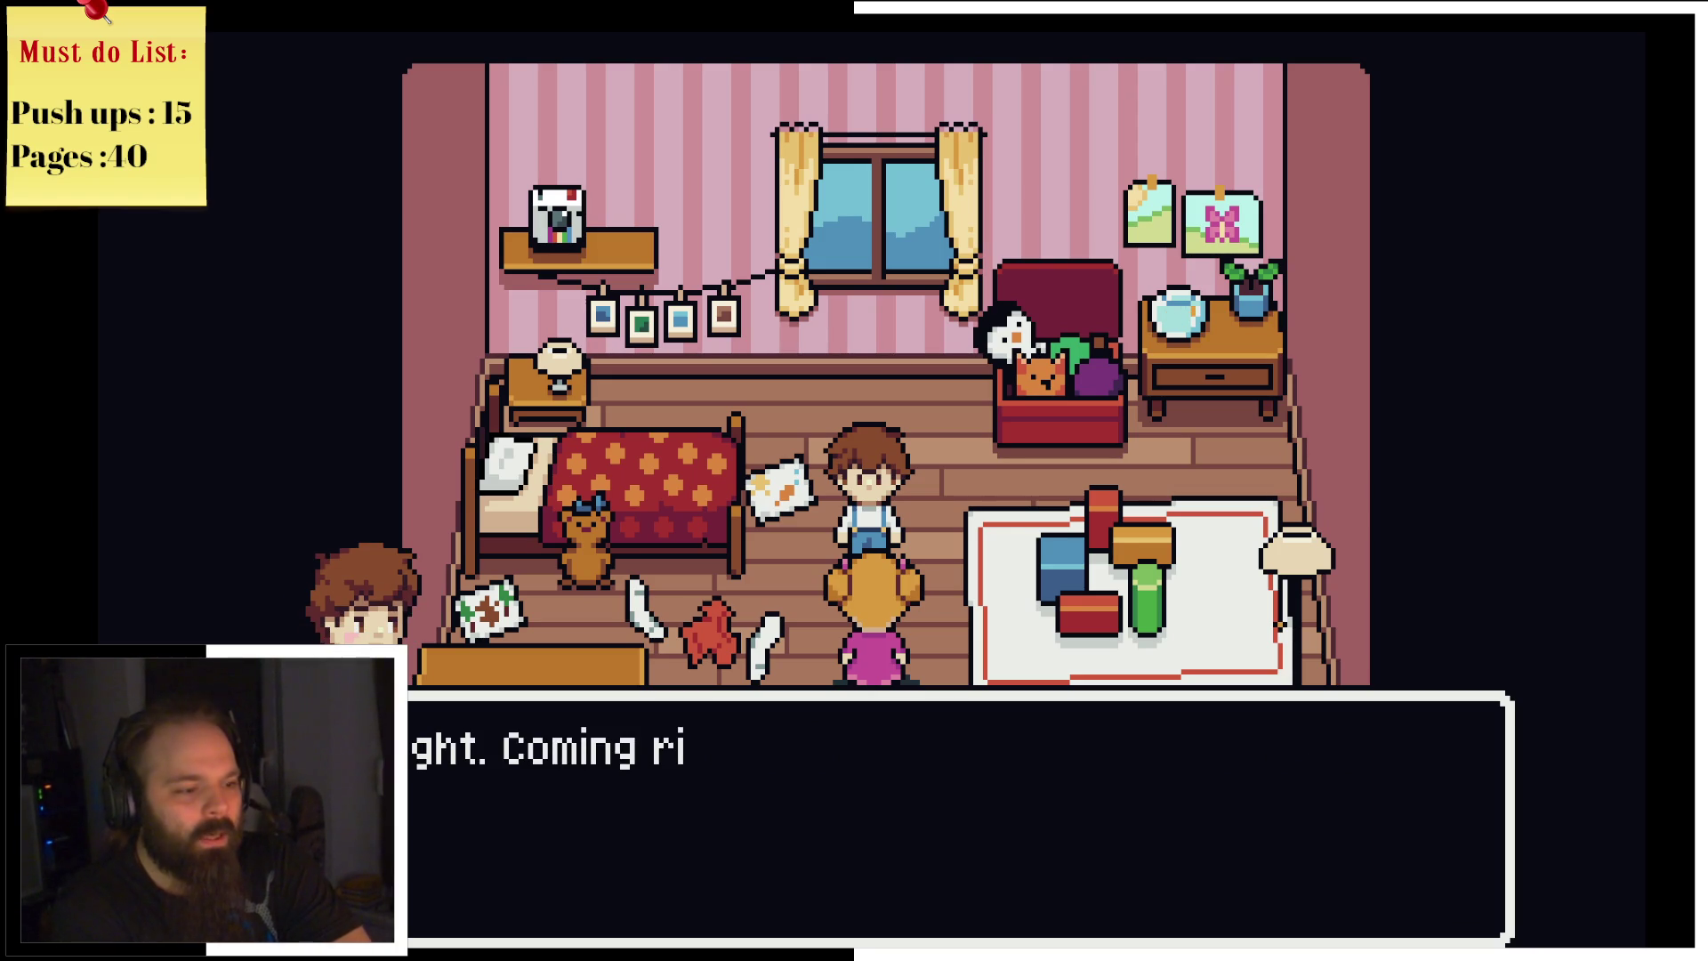
pyautogui.press('z')
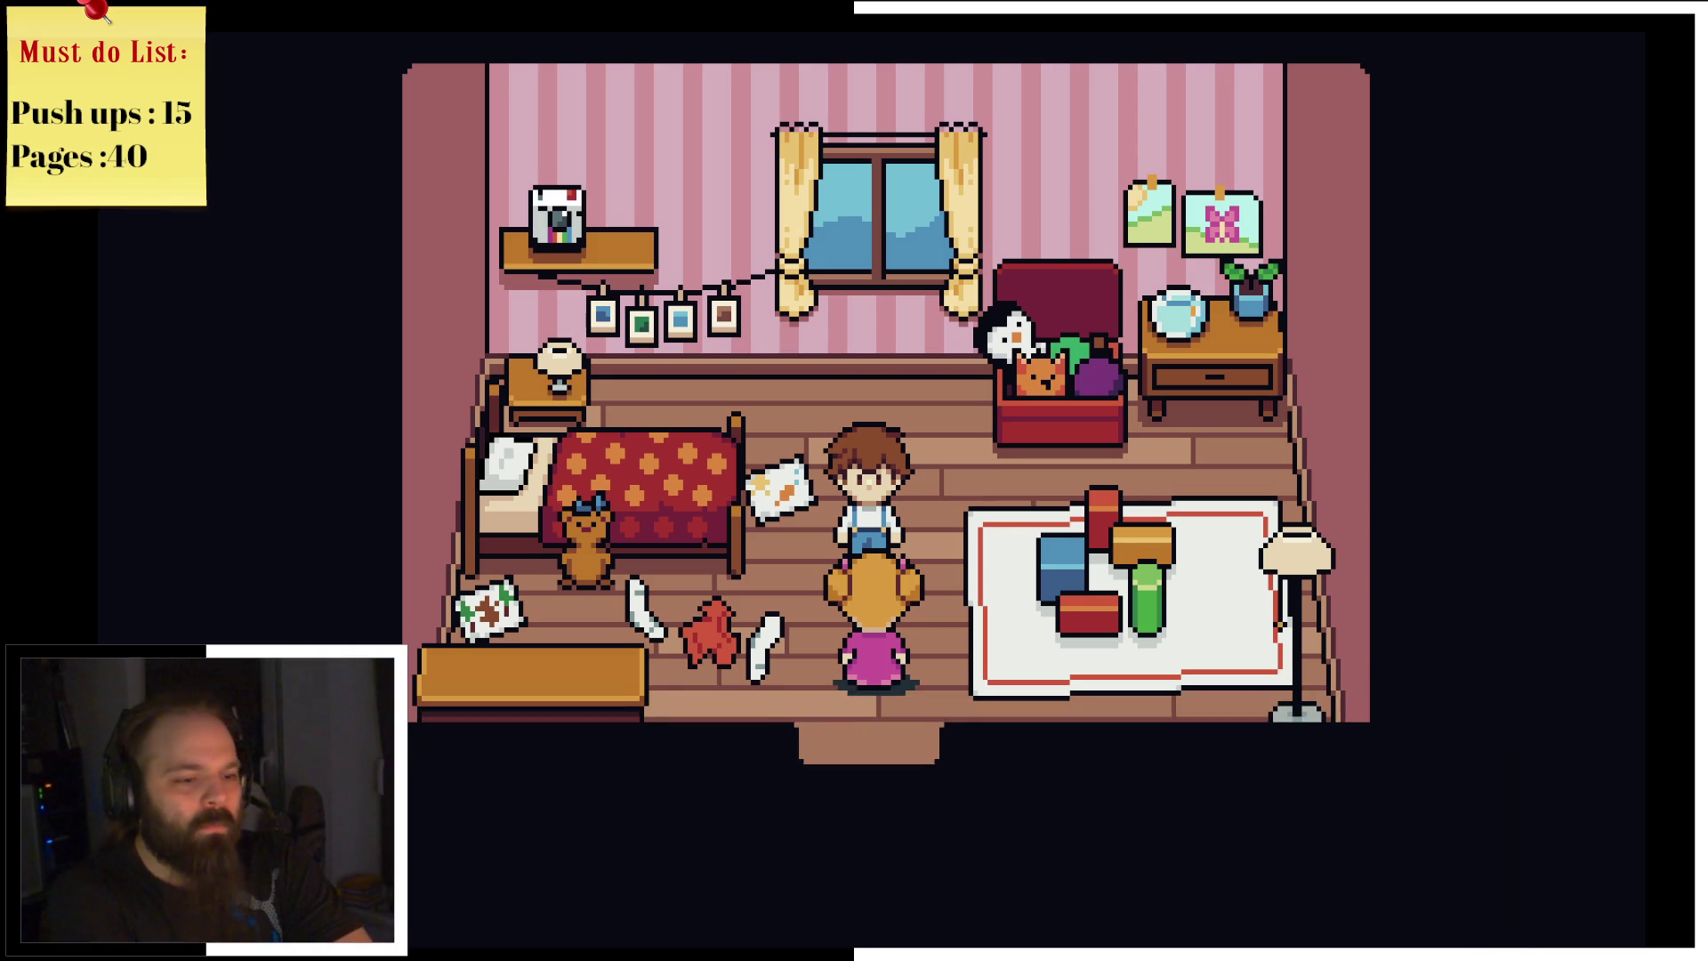
# Step: Leave Louise's room and walk through the boy's bedroom behind the right-hand door
pyautogui.press('Down')
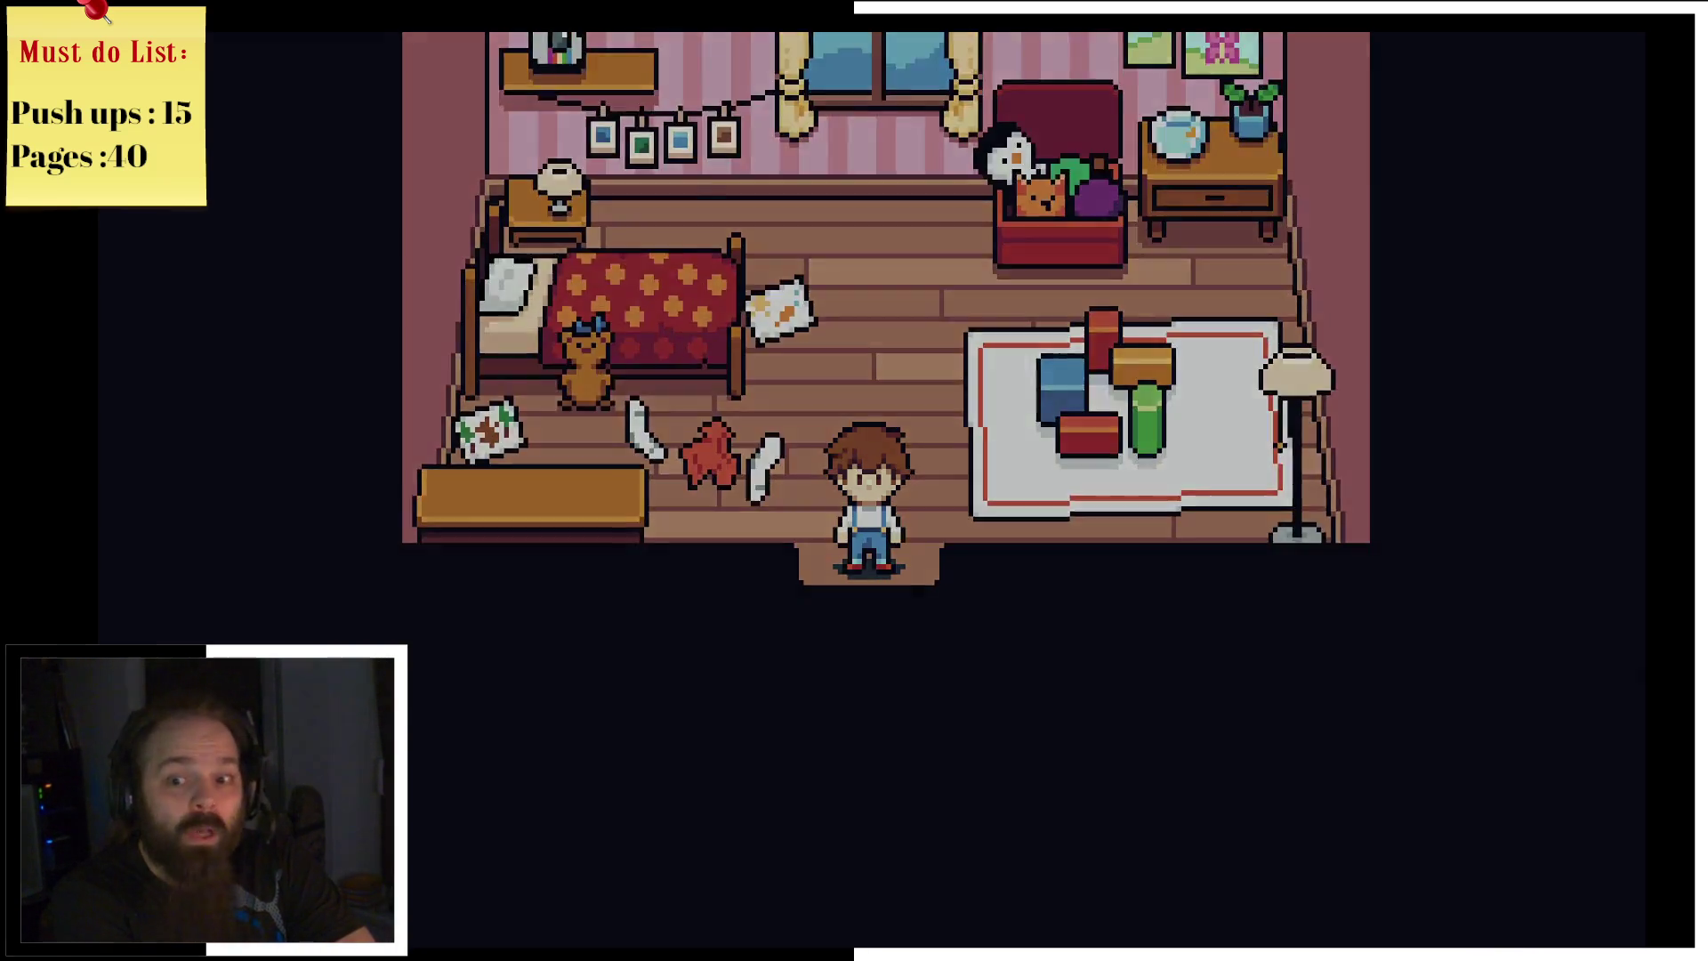
pyautogui.press('Right')
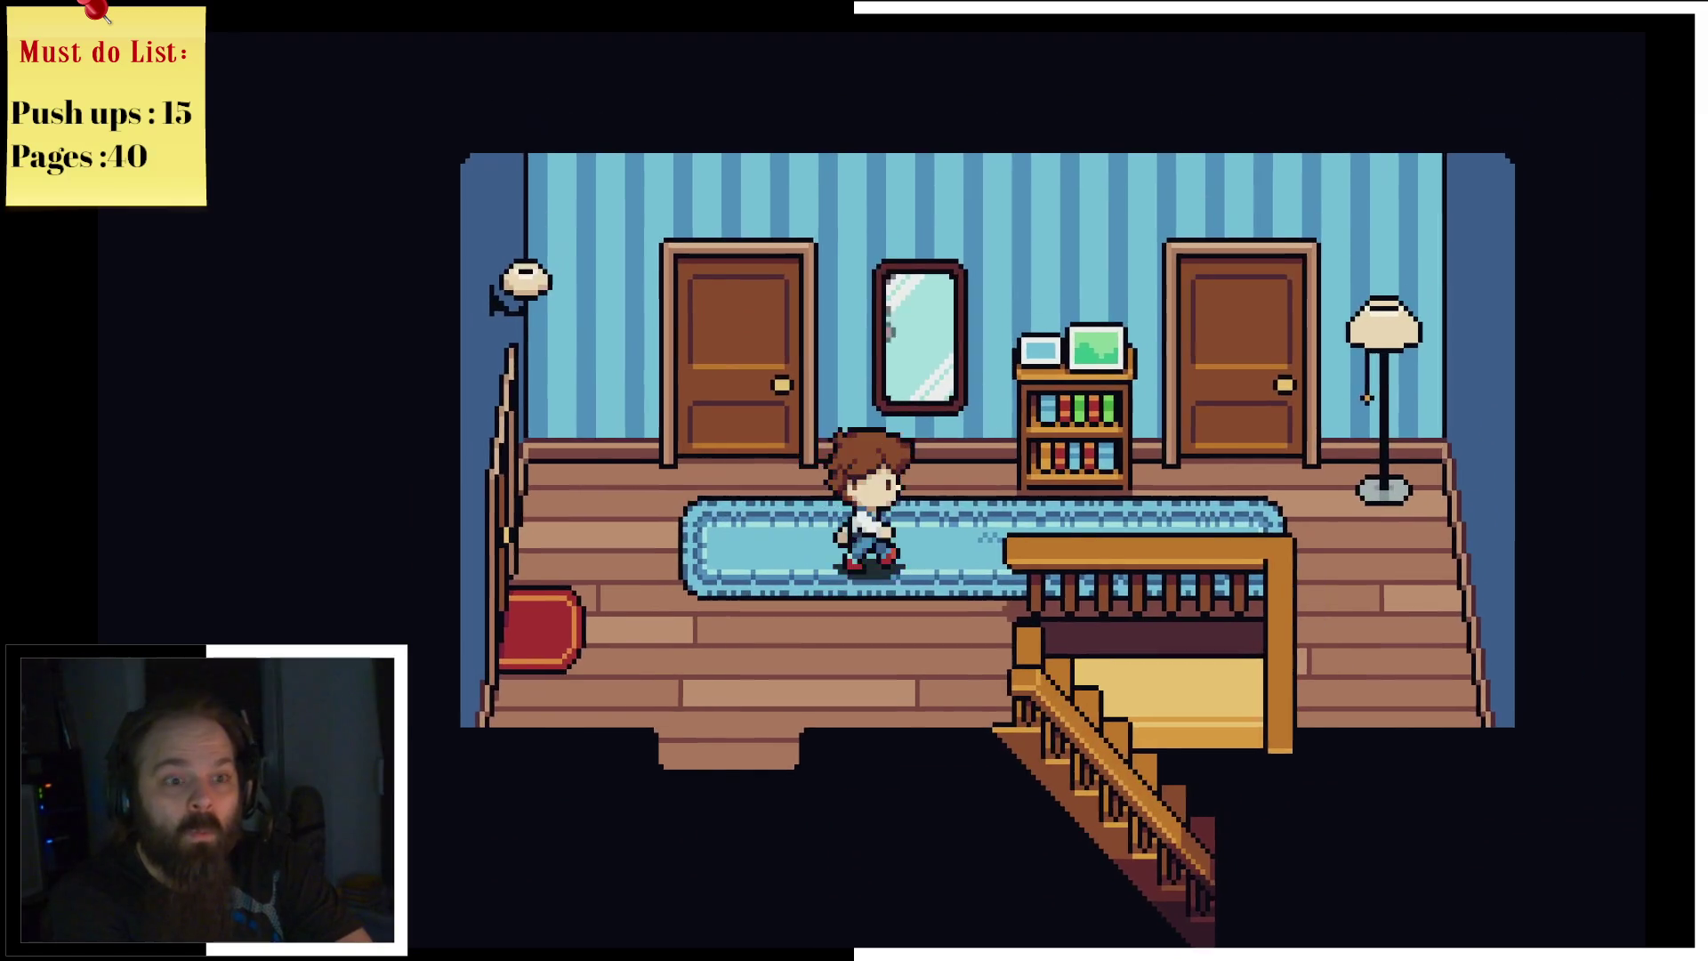
pyautogui.press('Up')
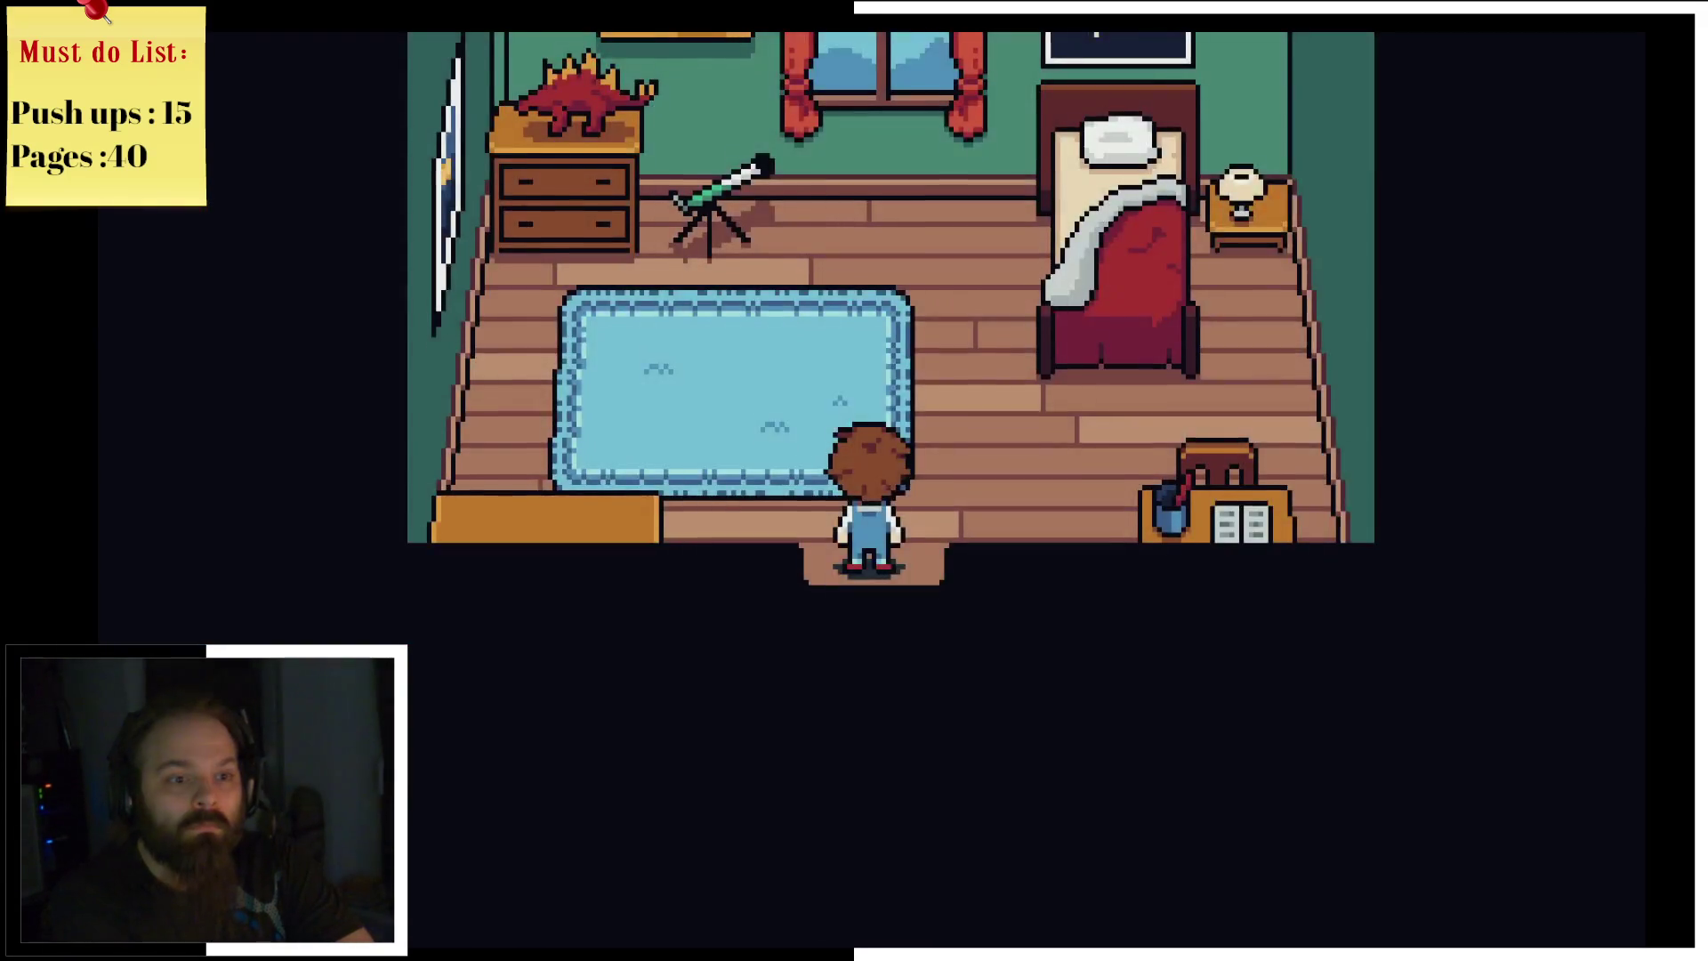
pyautogui.press('Right')
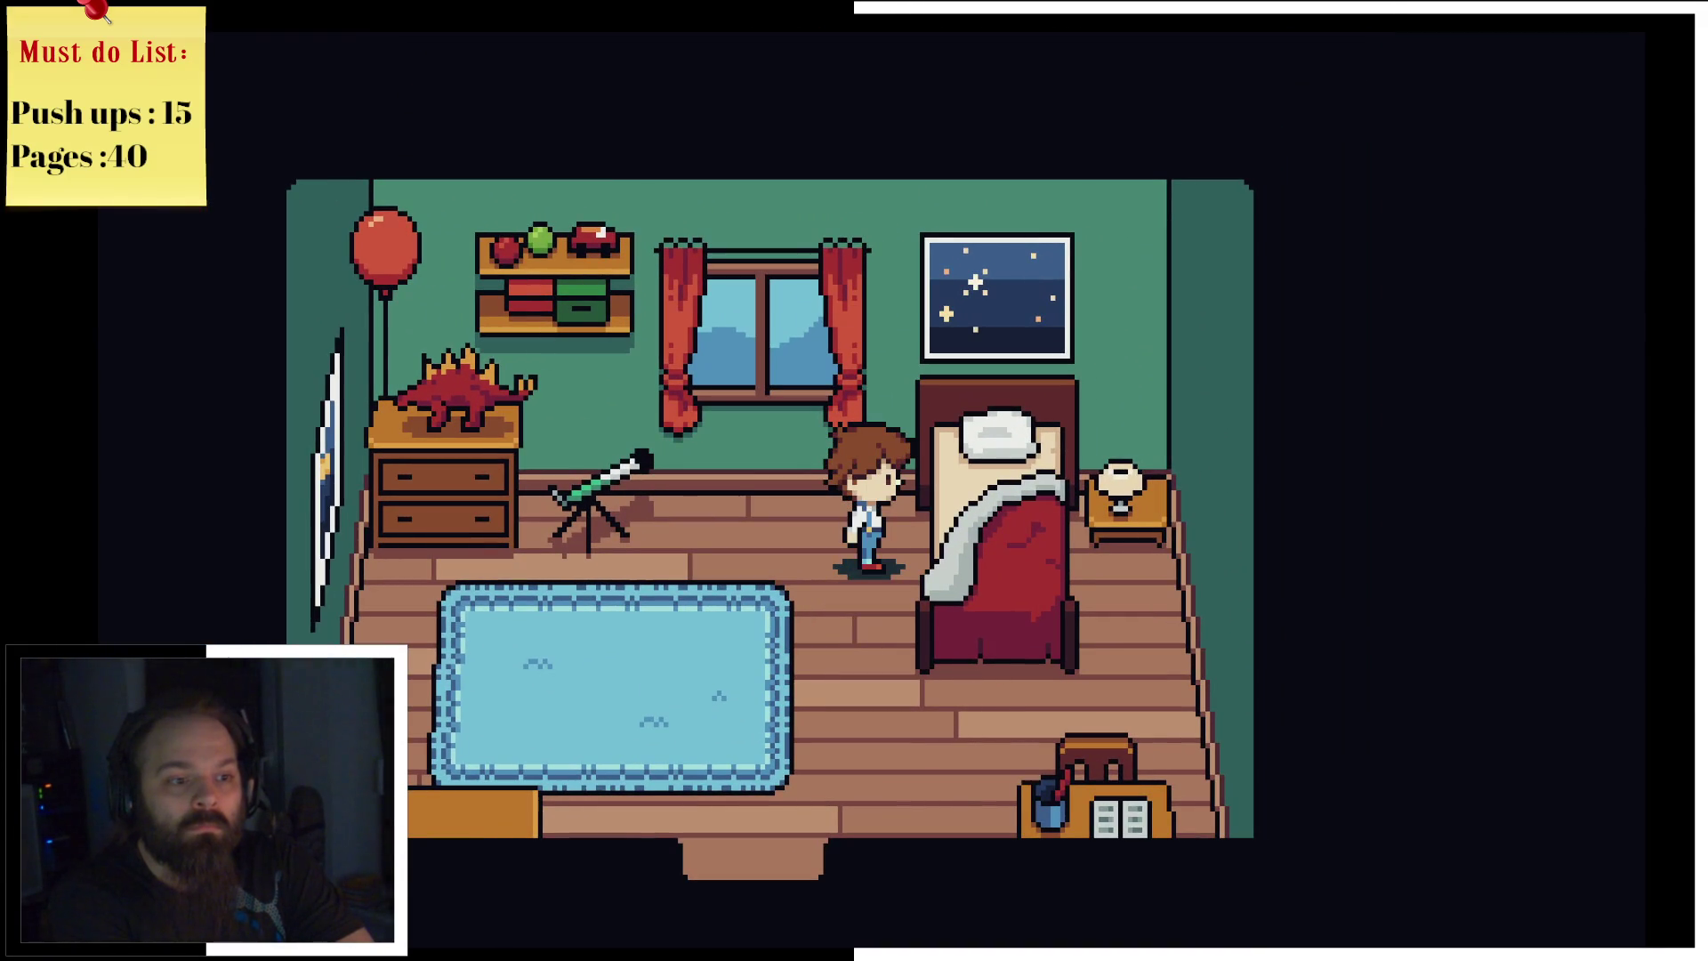
pyautogui.press('Down')
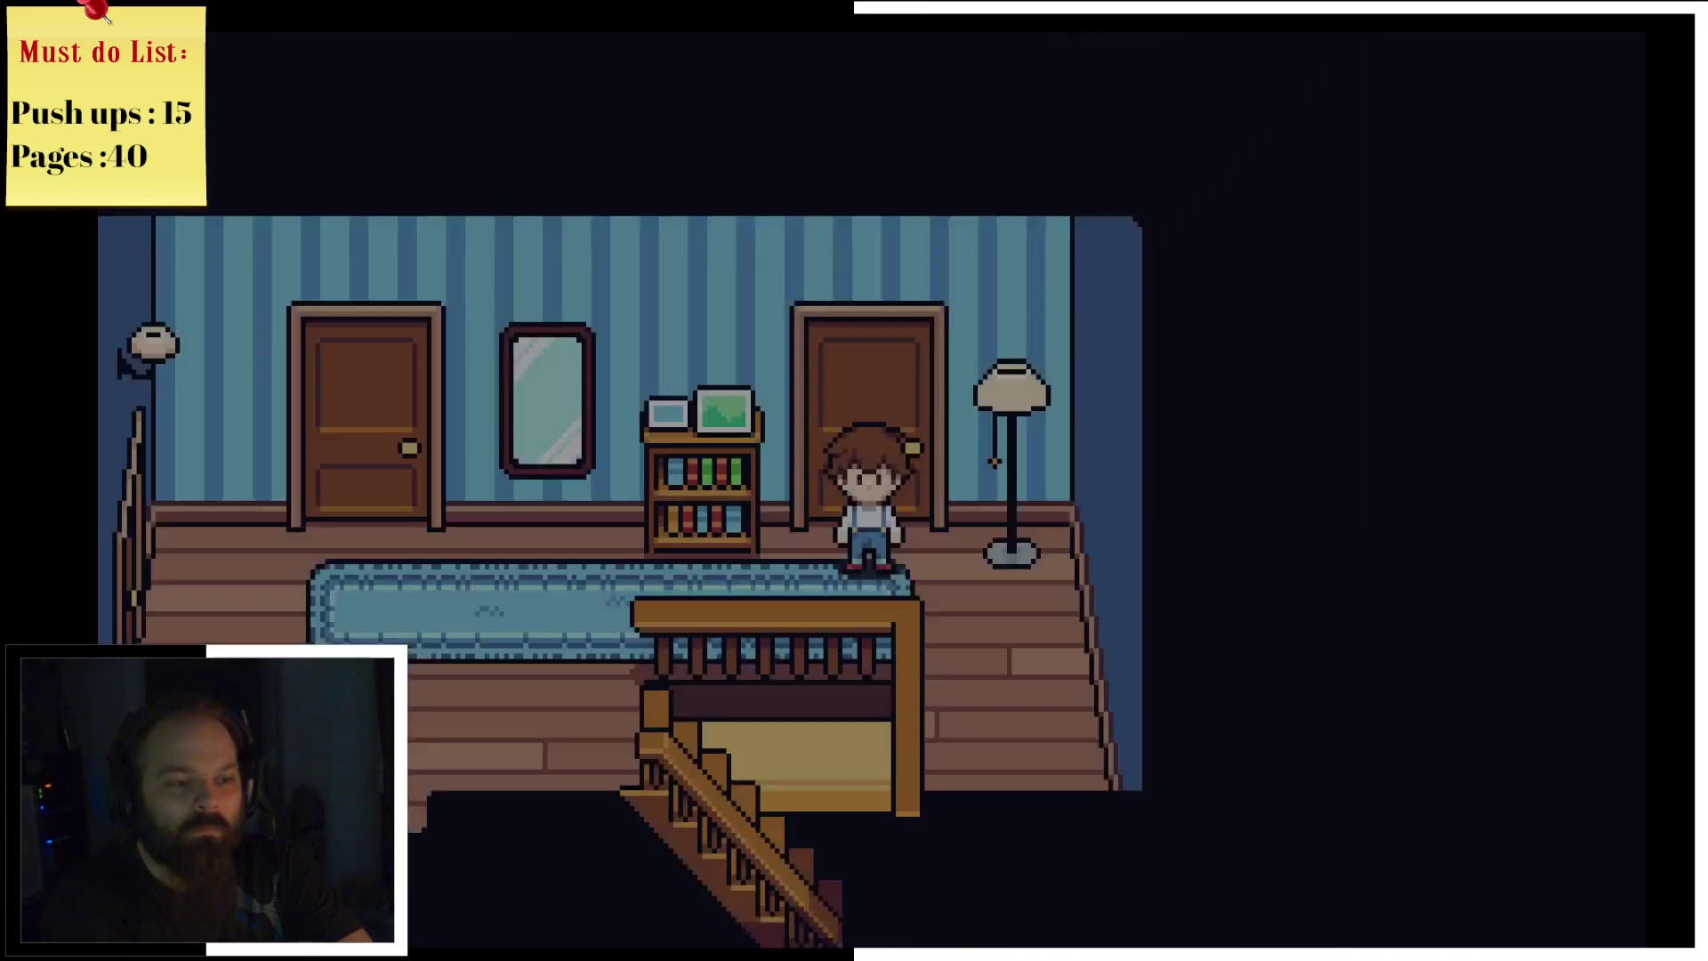
# Step: Walk along the hallway and down the stairs to the living room
pyautogui.press('Left')
pyautogui.press('Down')
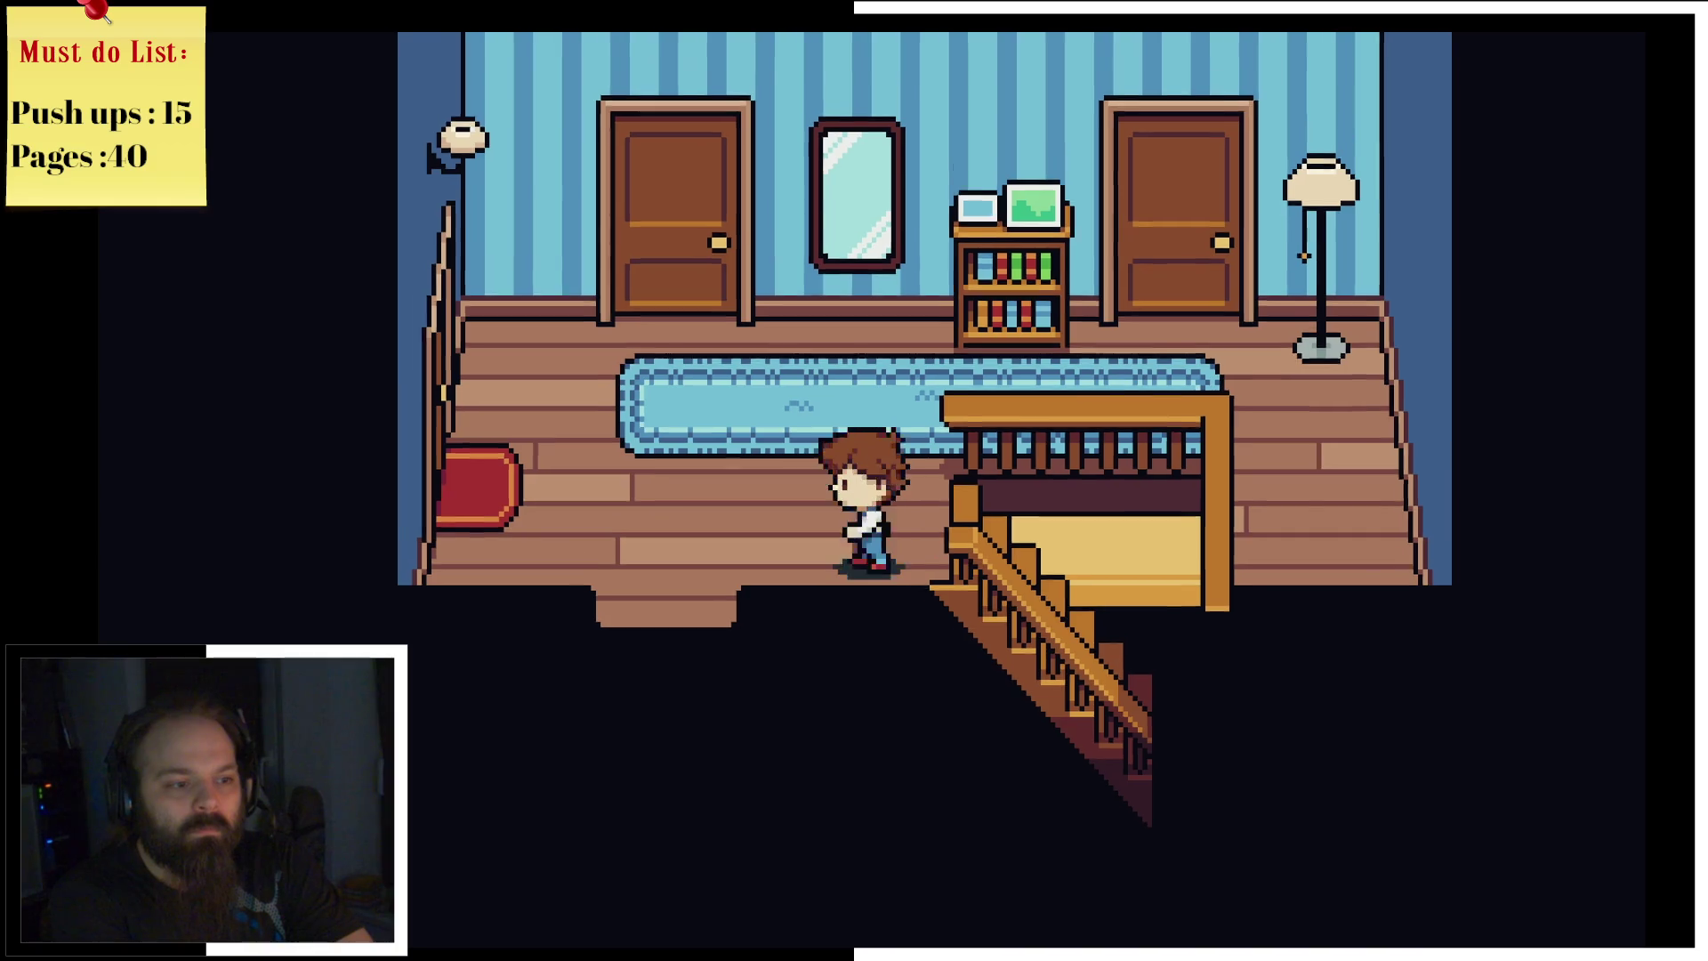
pyautogui.press('Up')
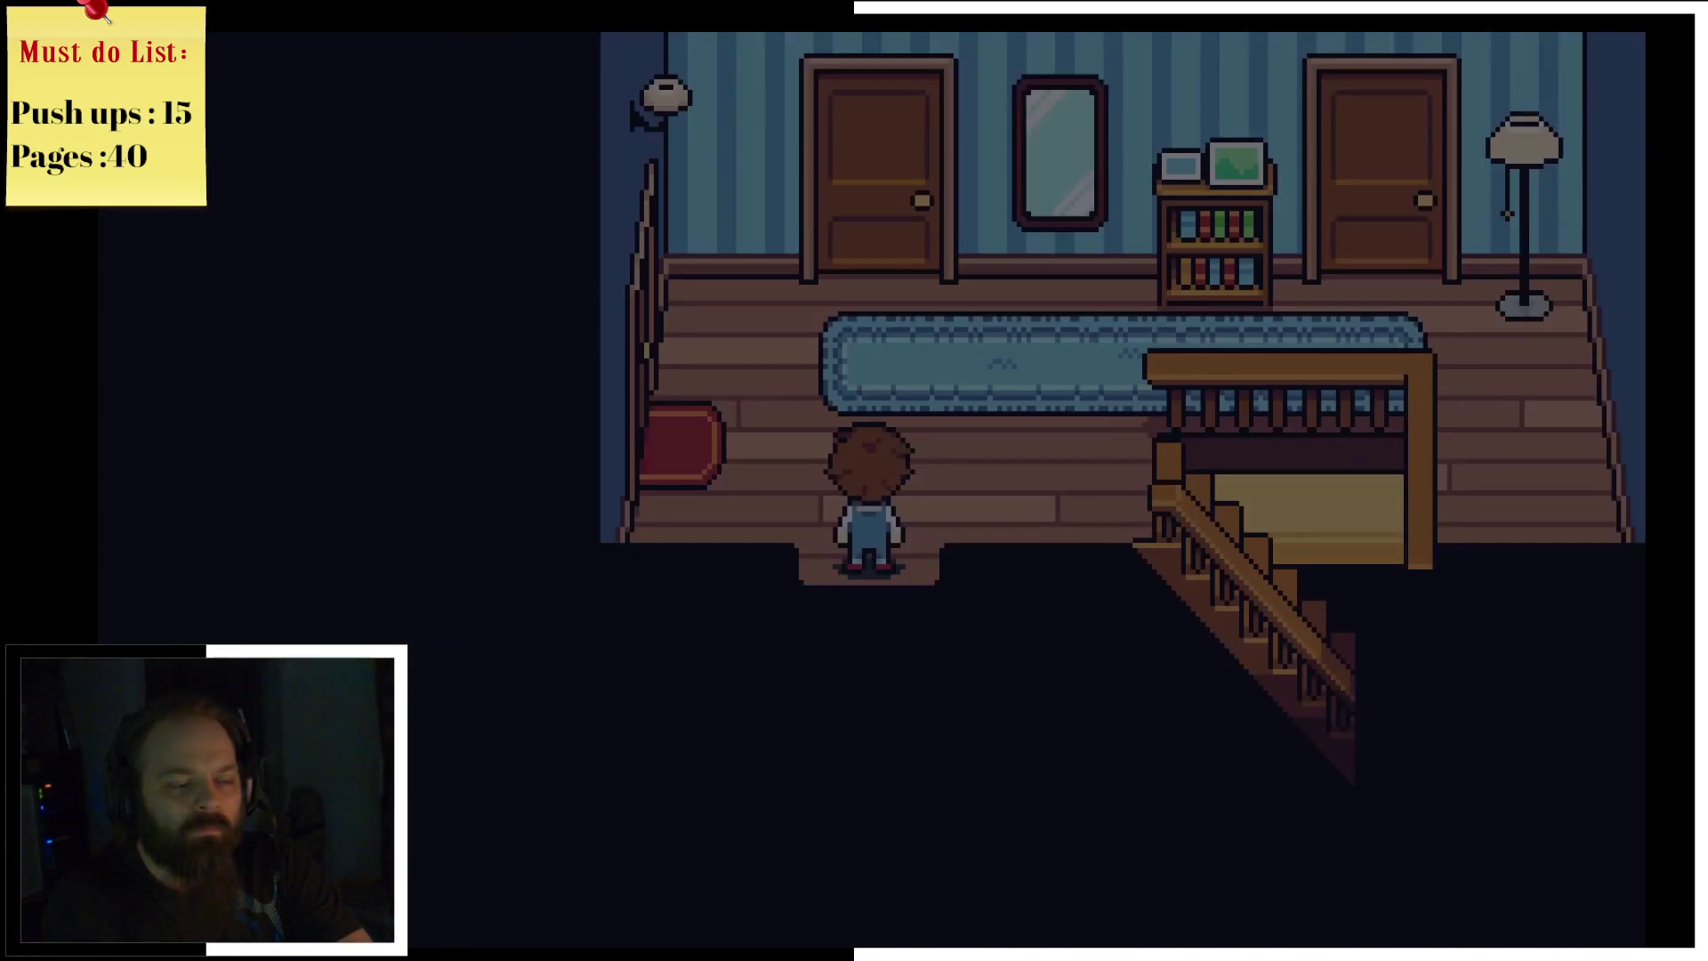
pyautogui.press('Right')
pyautogui.press('Down')
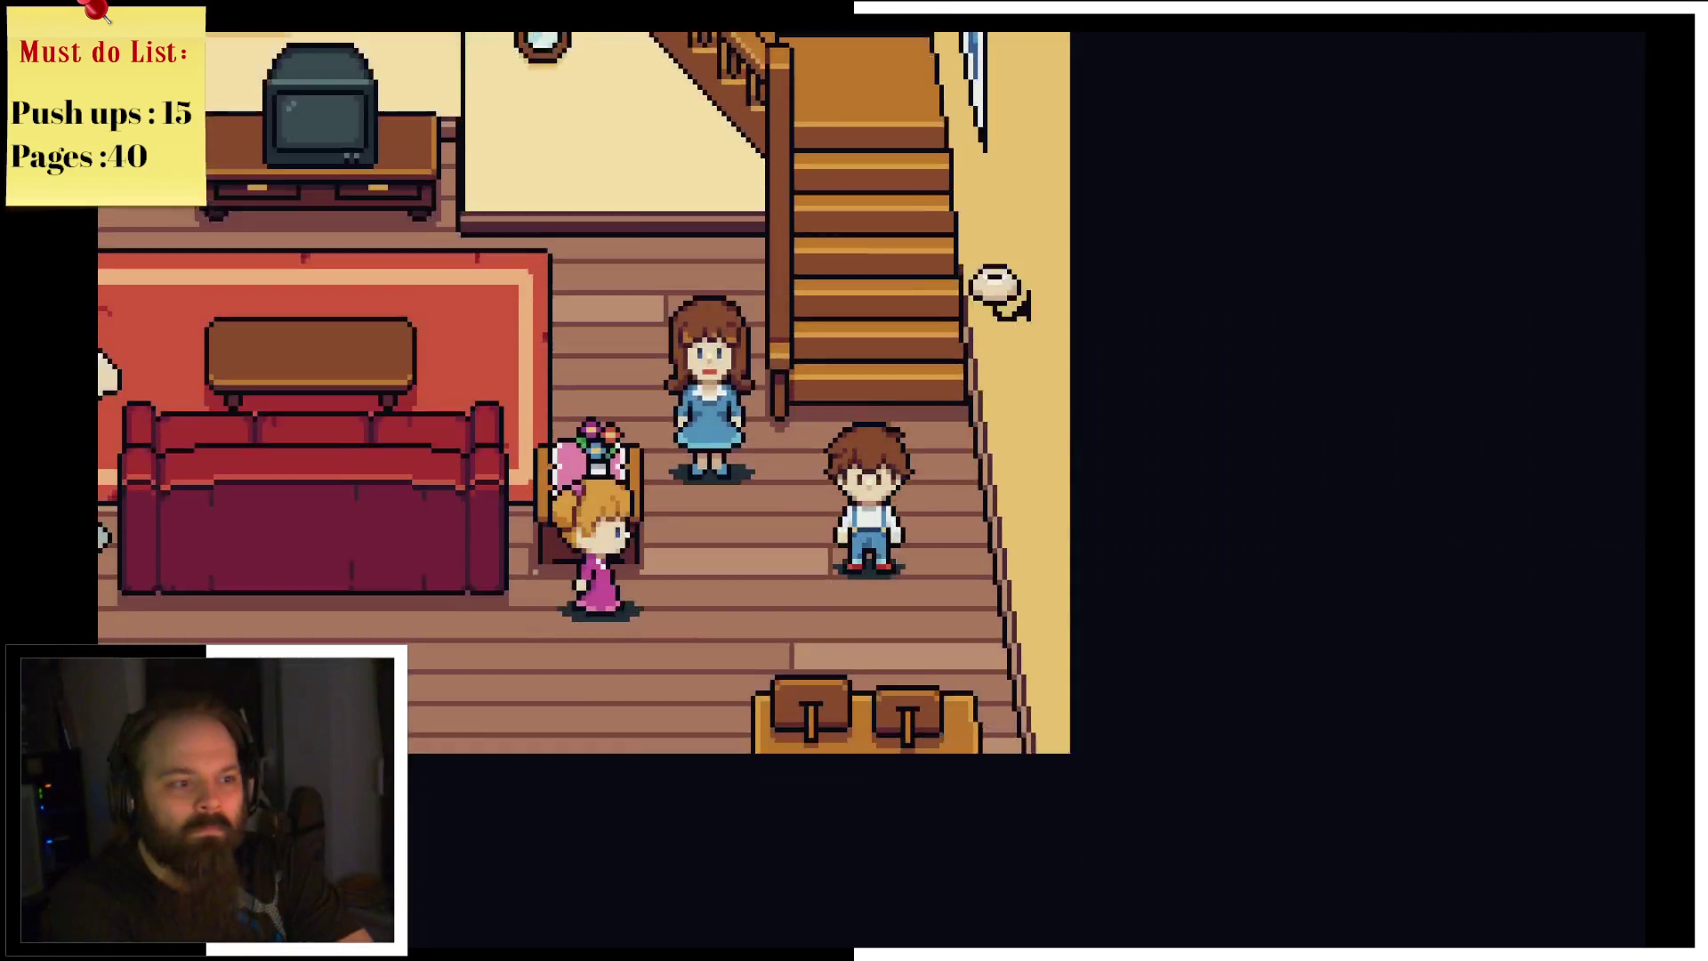
# Step: Sit through the ghost vision and dialogue until the sister asks 'Are you sure you're ok?'
pyautogui.press('Up')
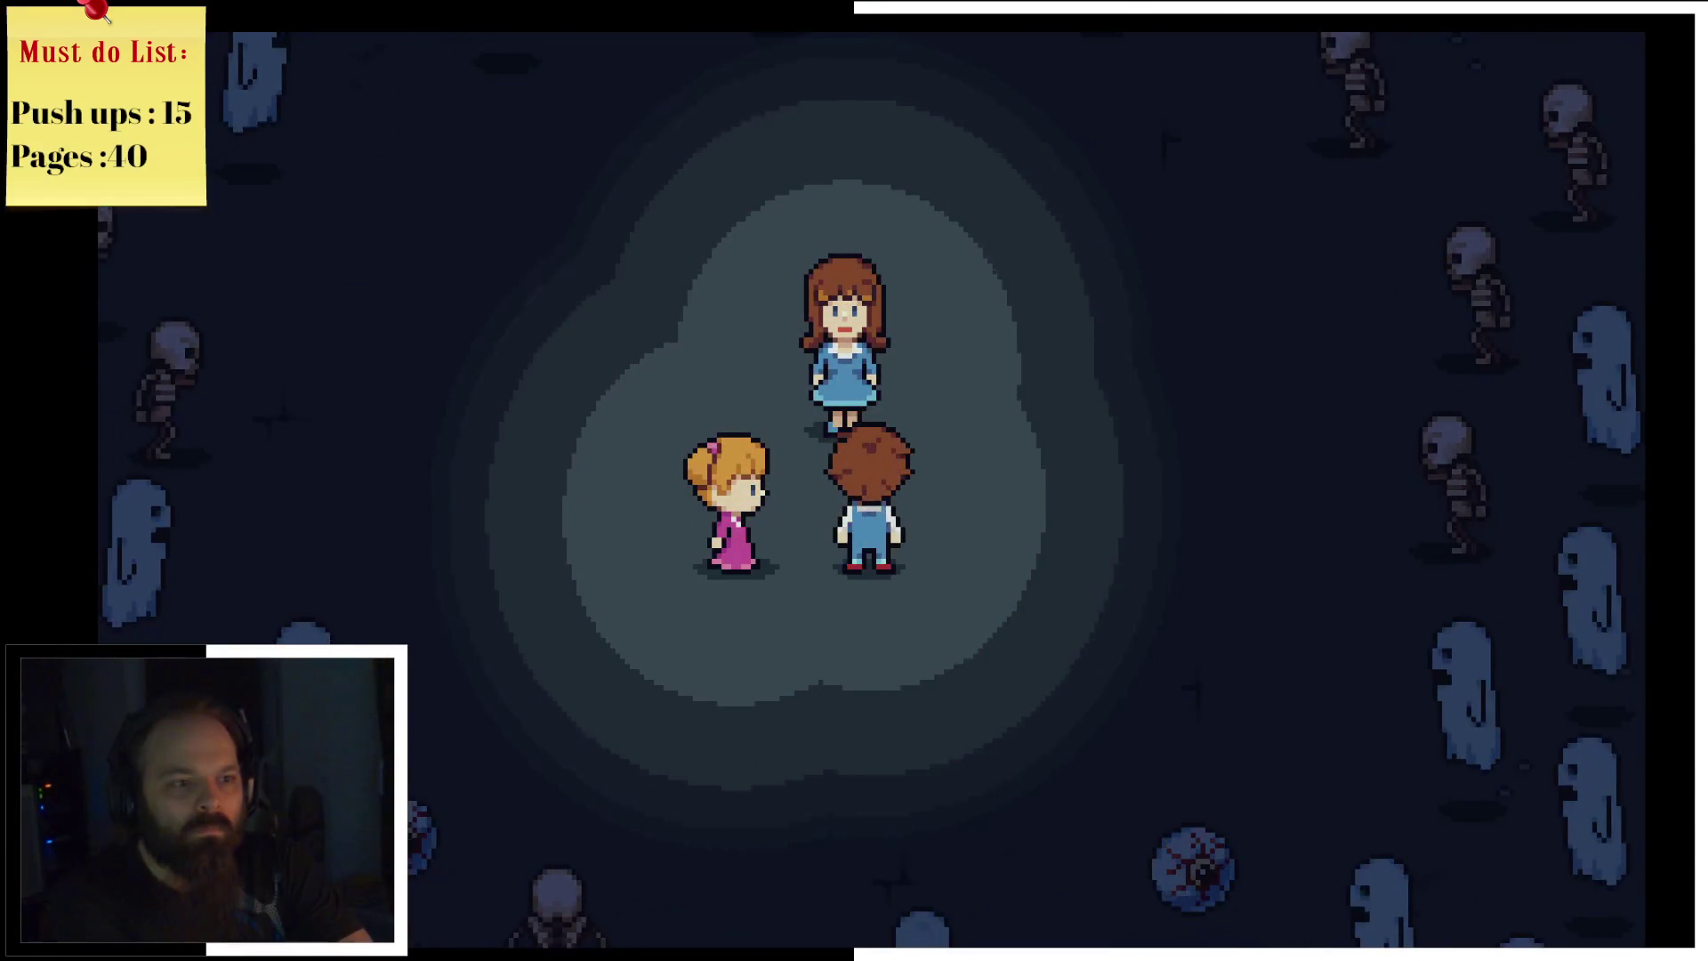
pyautogui.press('Down')
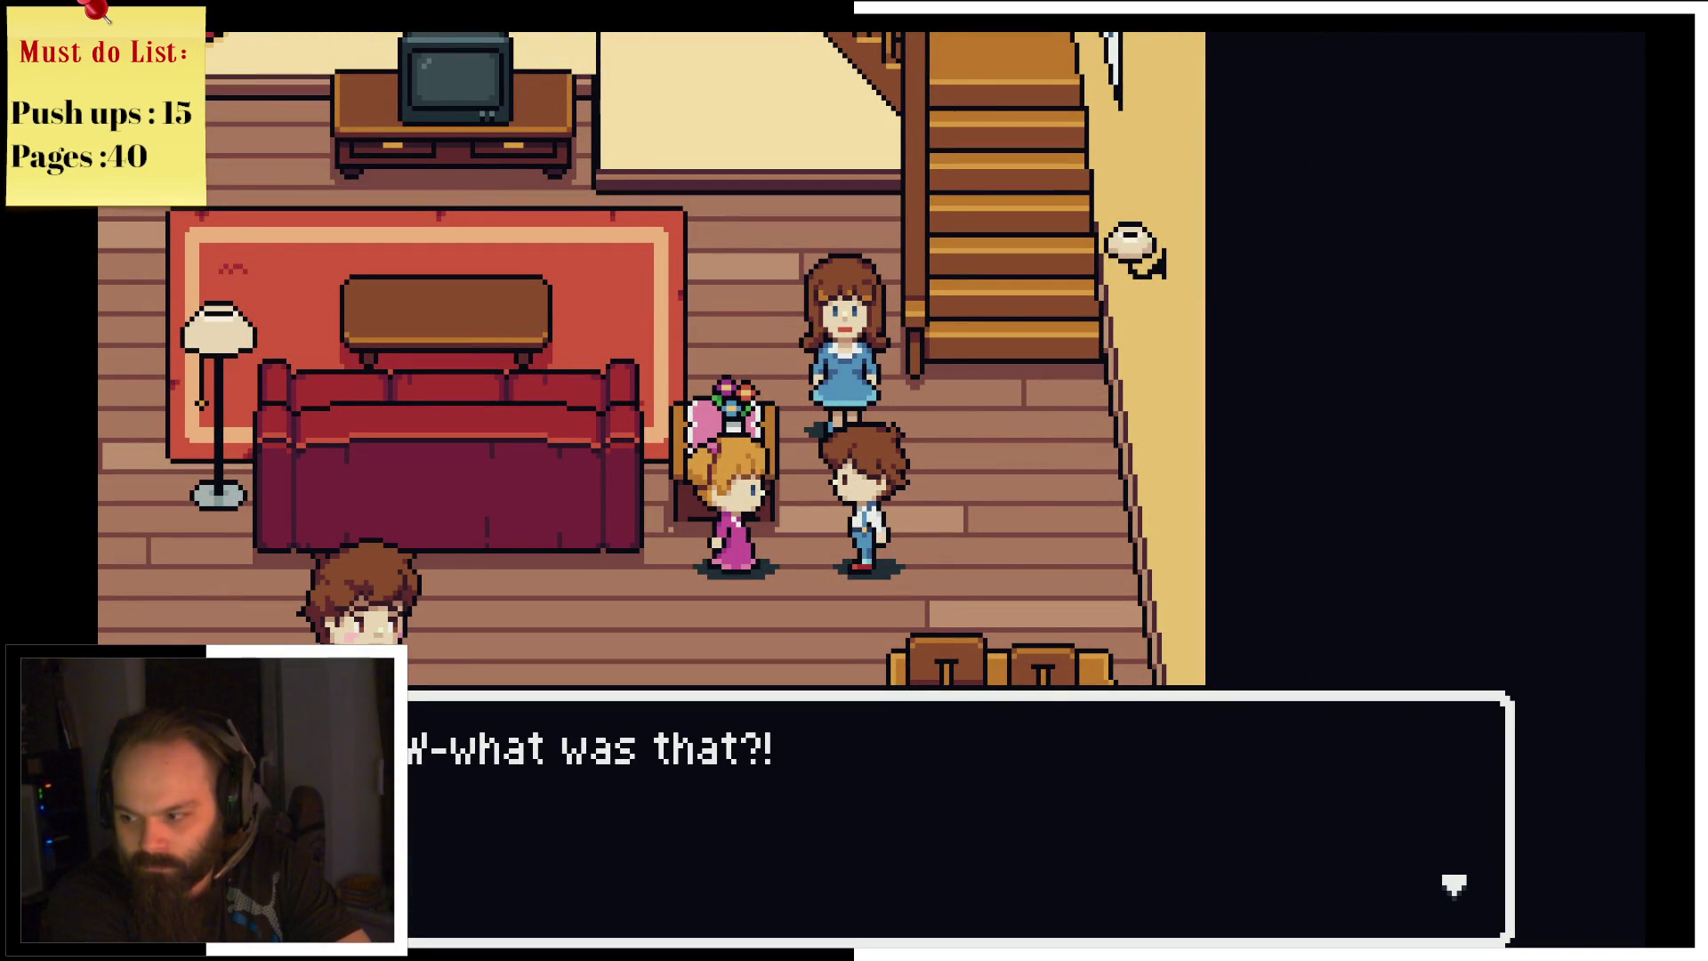
pyautogui.press('Return')
pyautogui.press('Return')
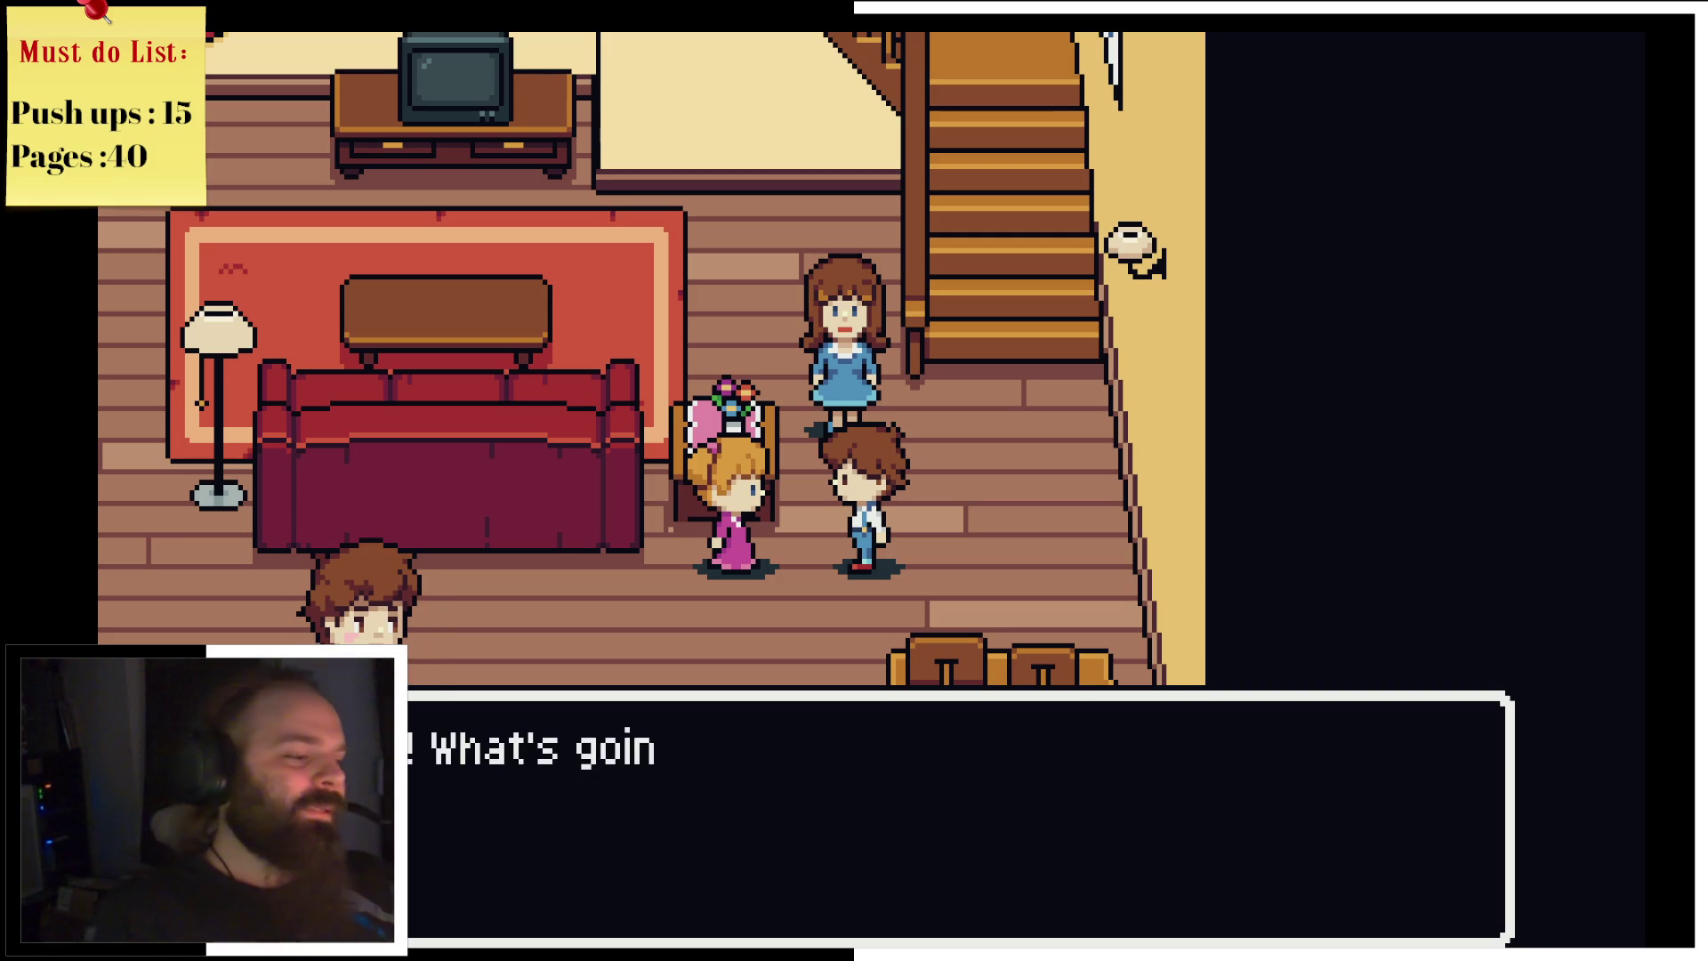
pyautogui.press('Return')
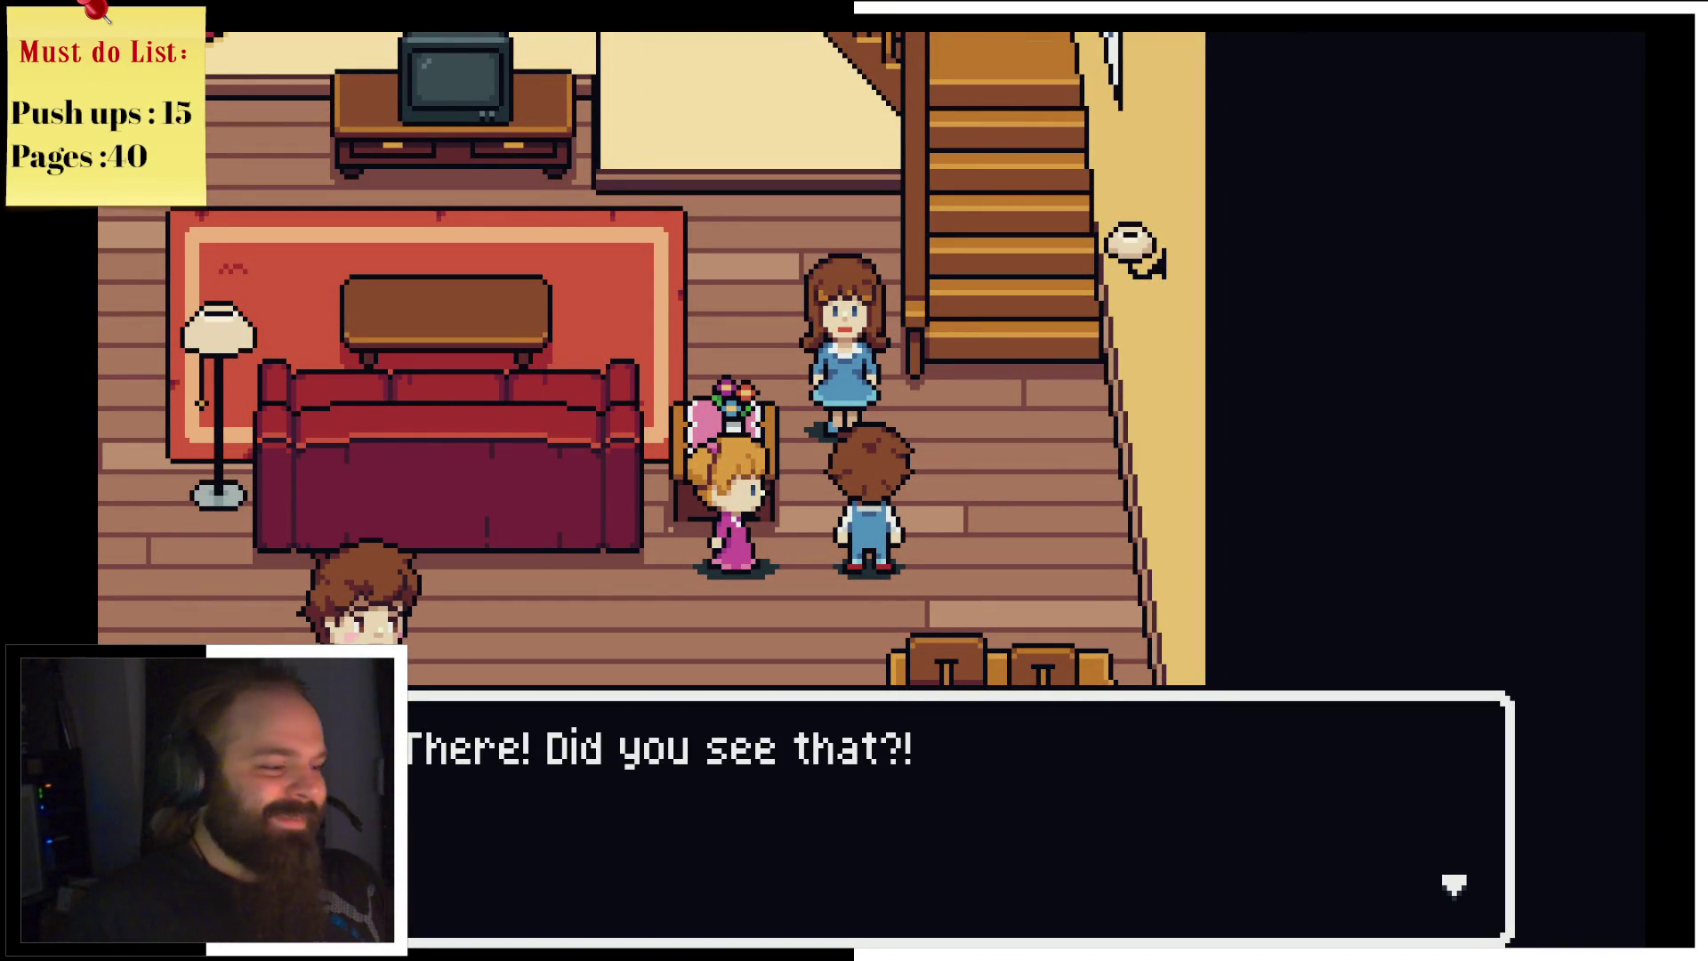
pyautogui.press('Return')
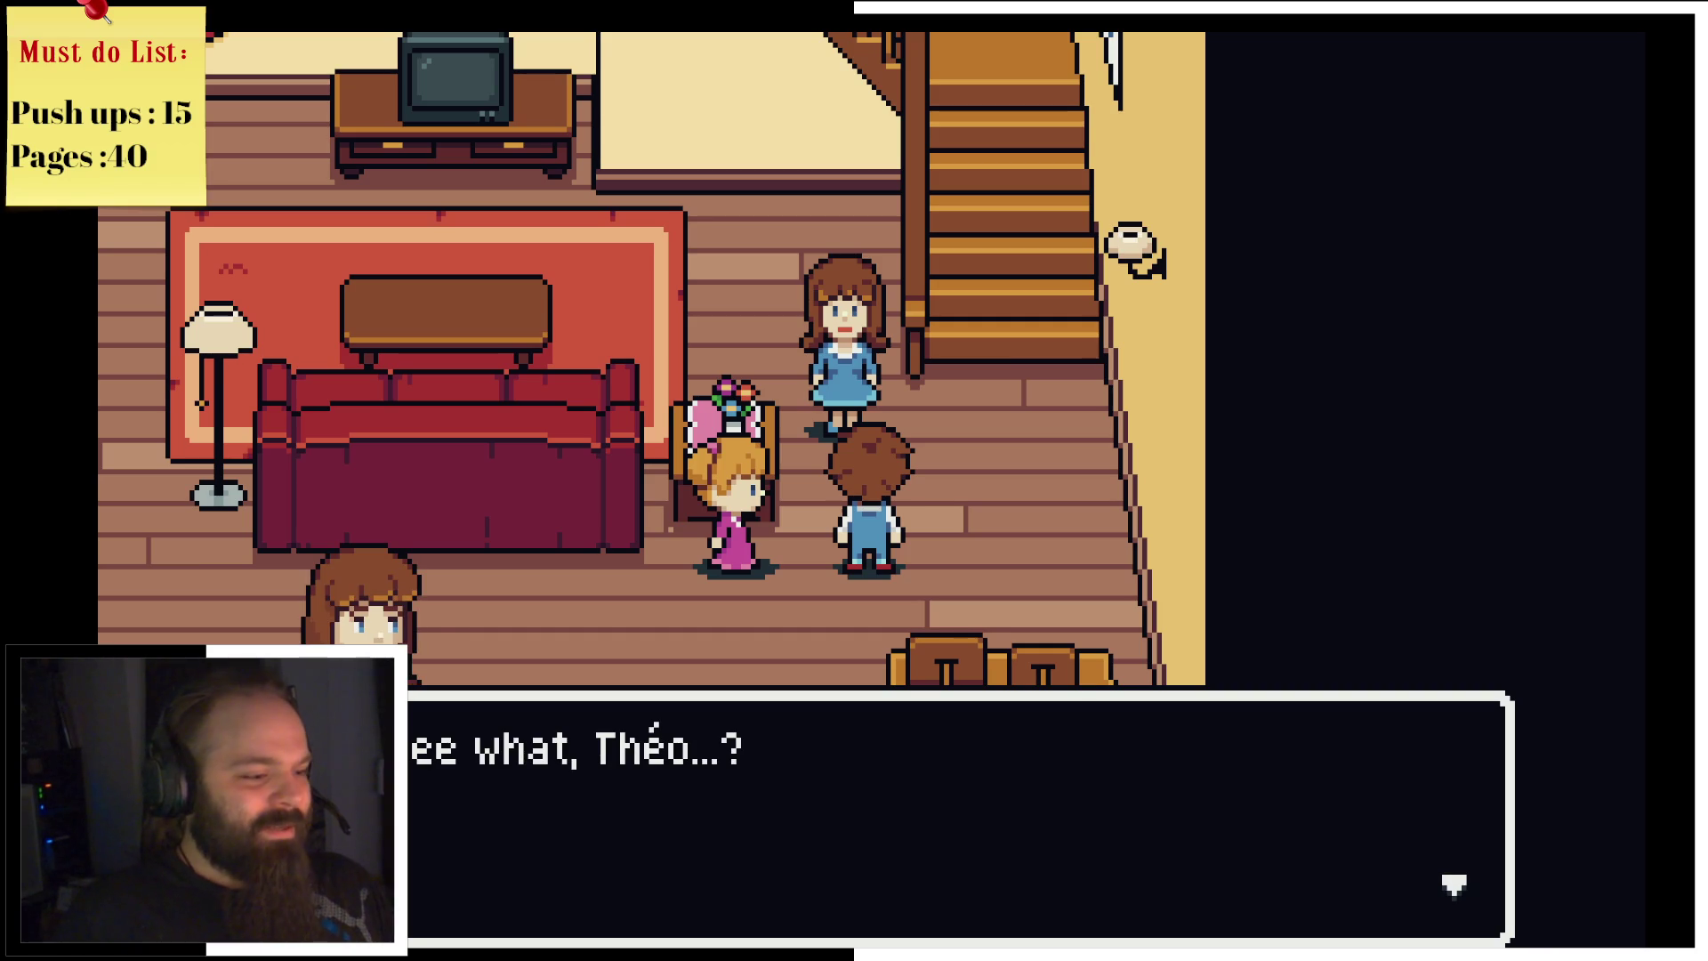
pyautogui.press('Return')
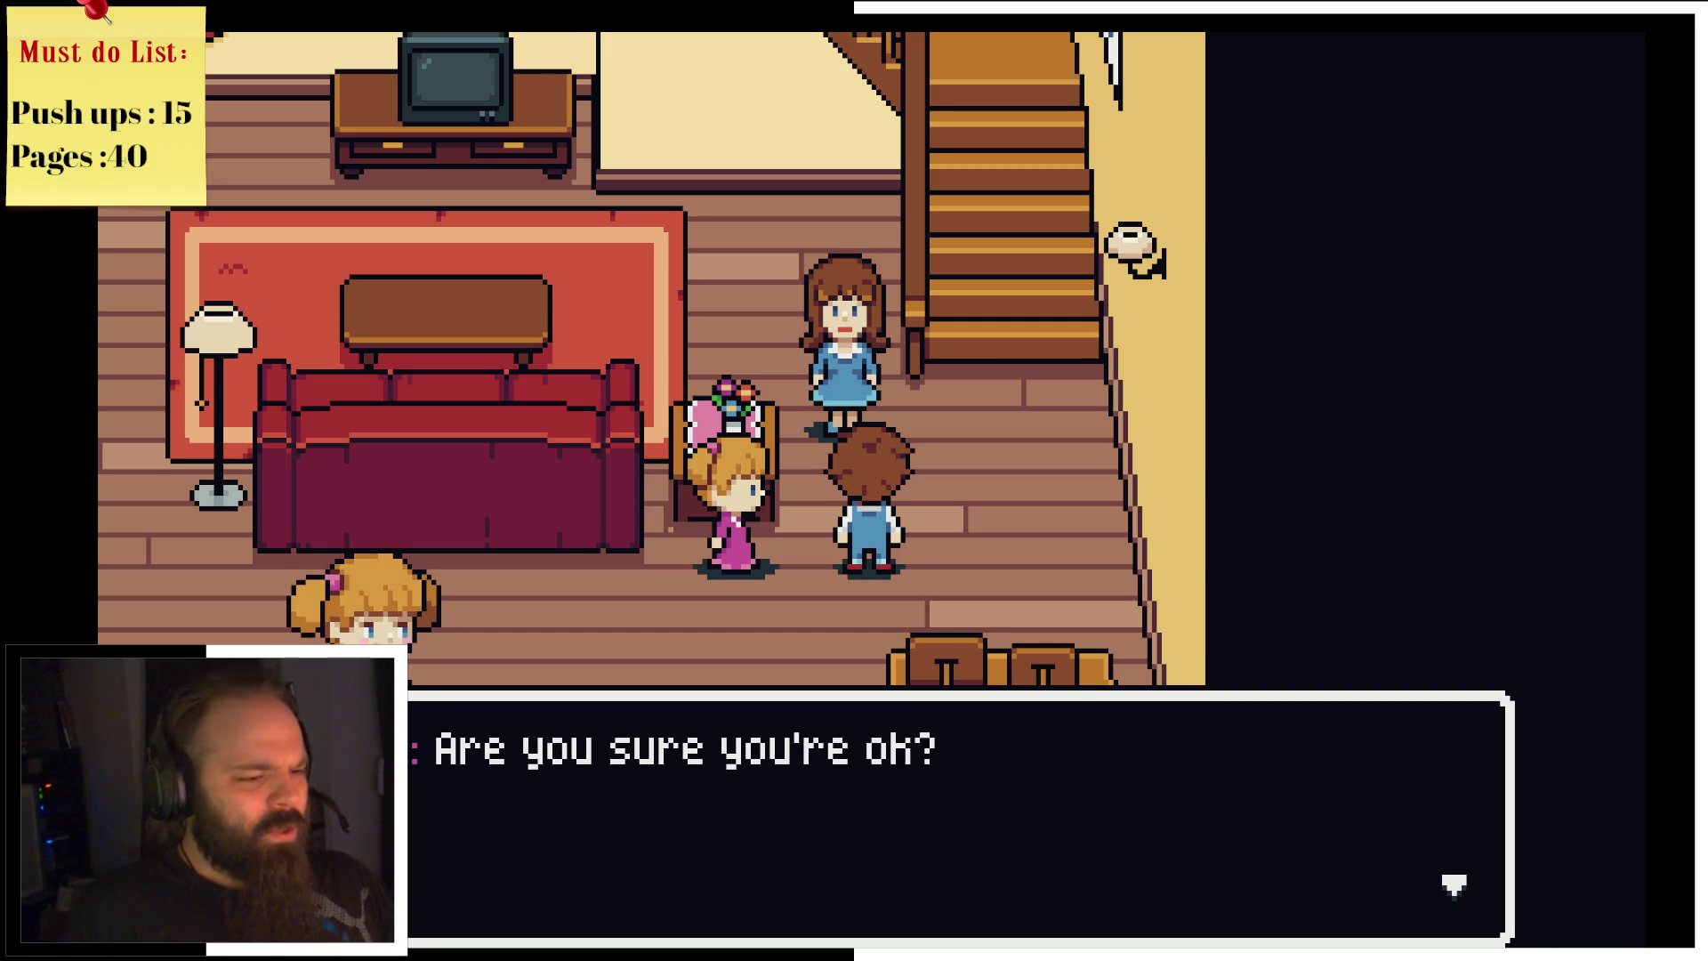
pyautogui.press('Return')
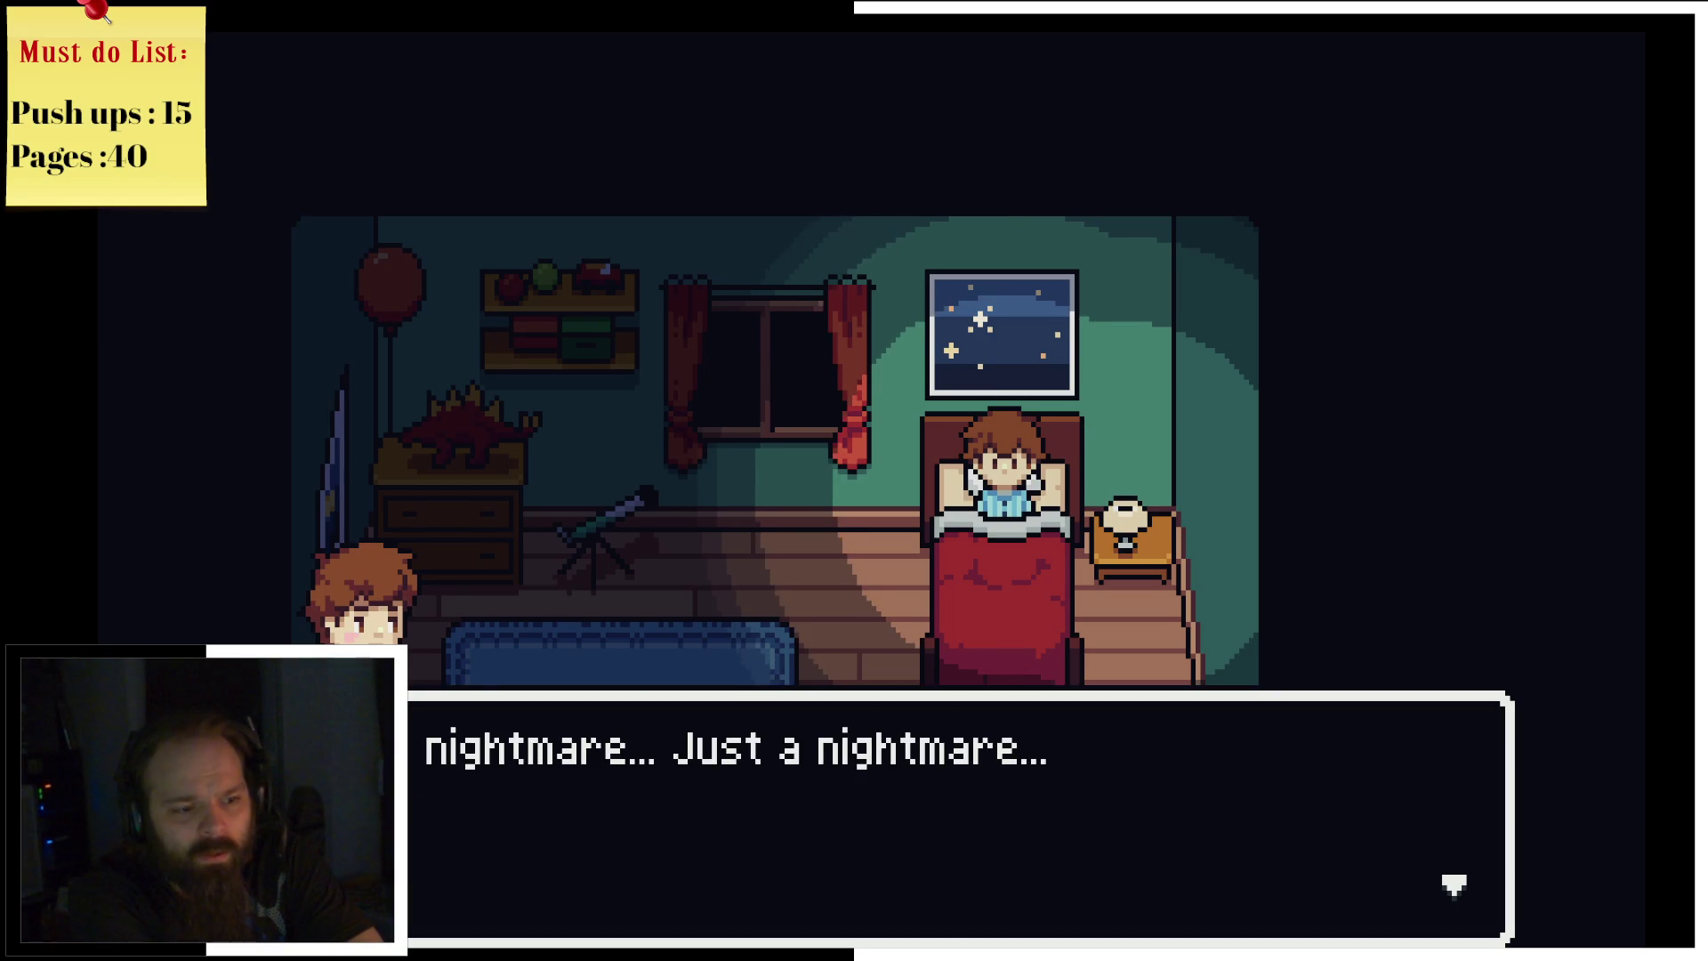
# Step: Get out of bed after the nightmare and search the bathroom by the toilet
pyautogui.press('Return')
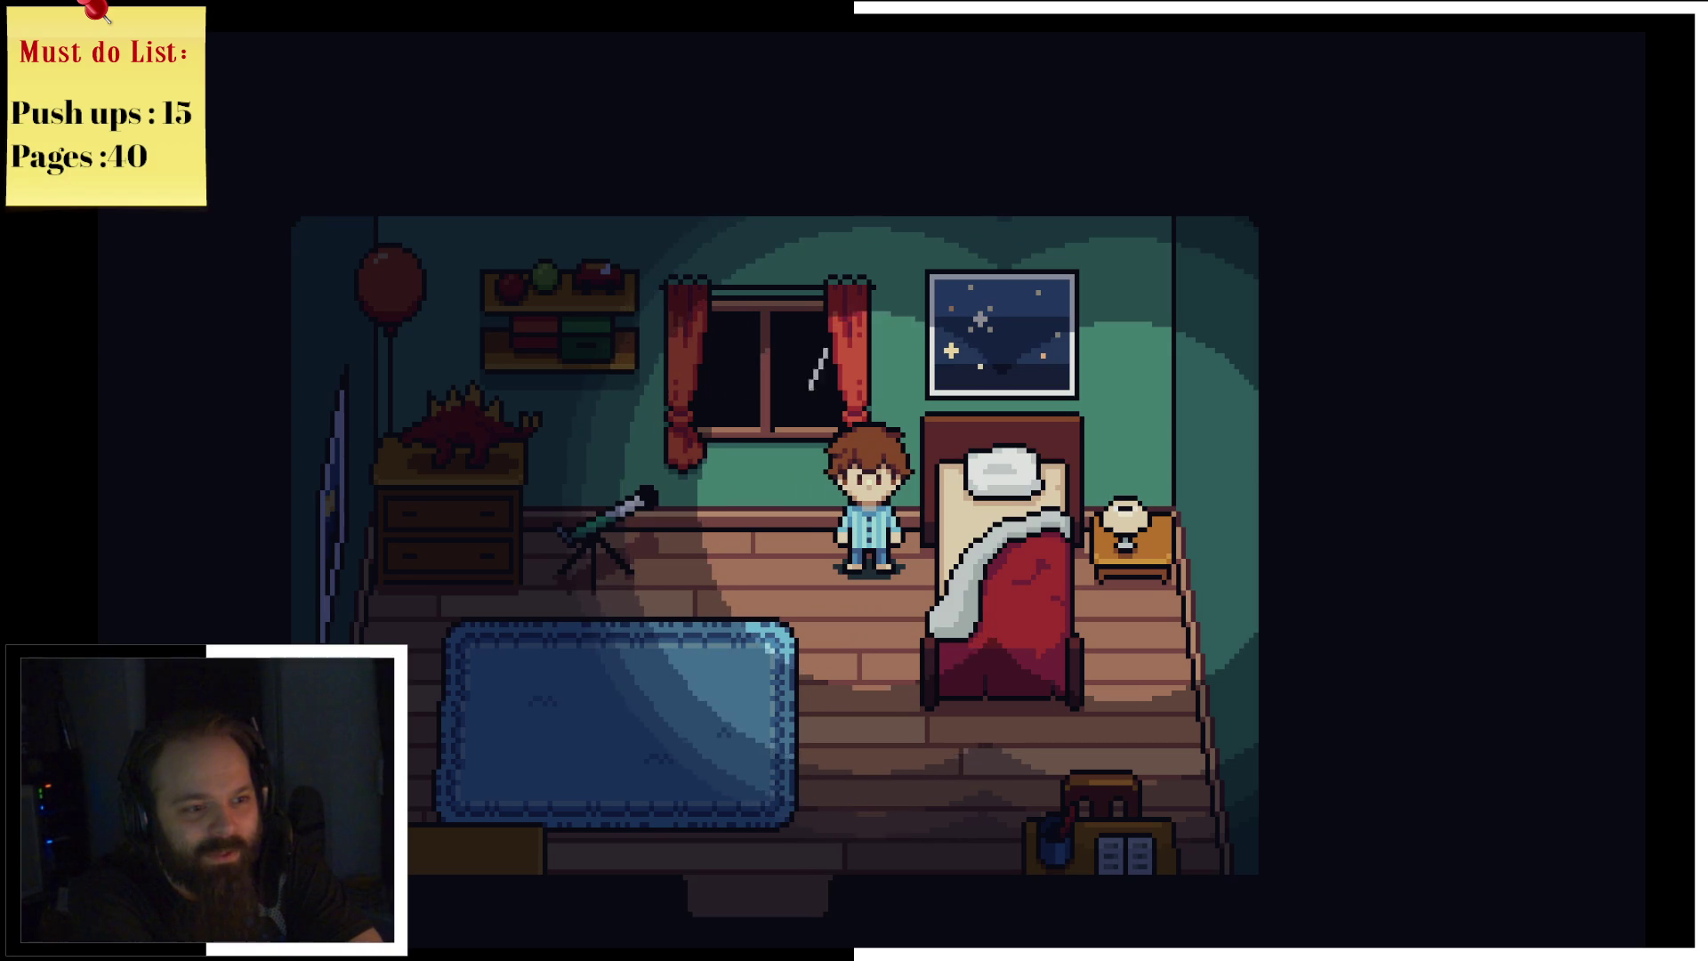
pyautogui.press('Down')
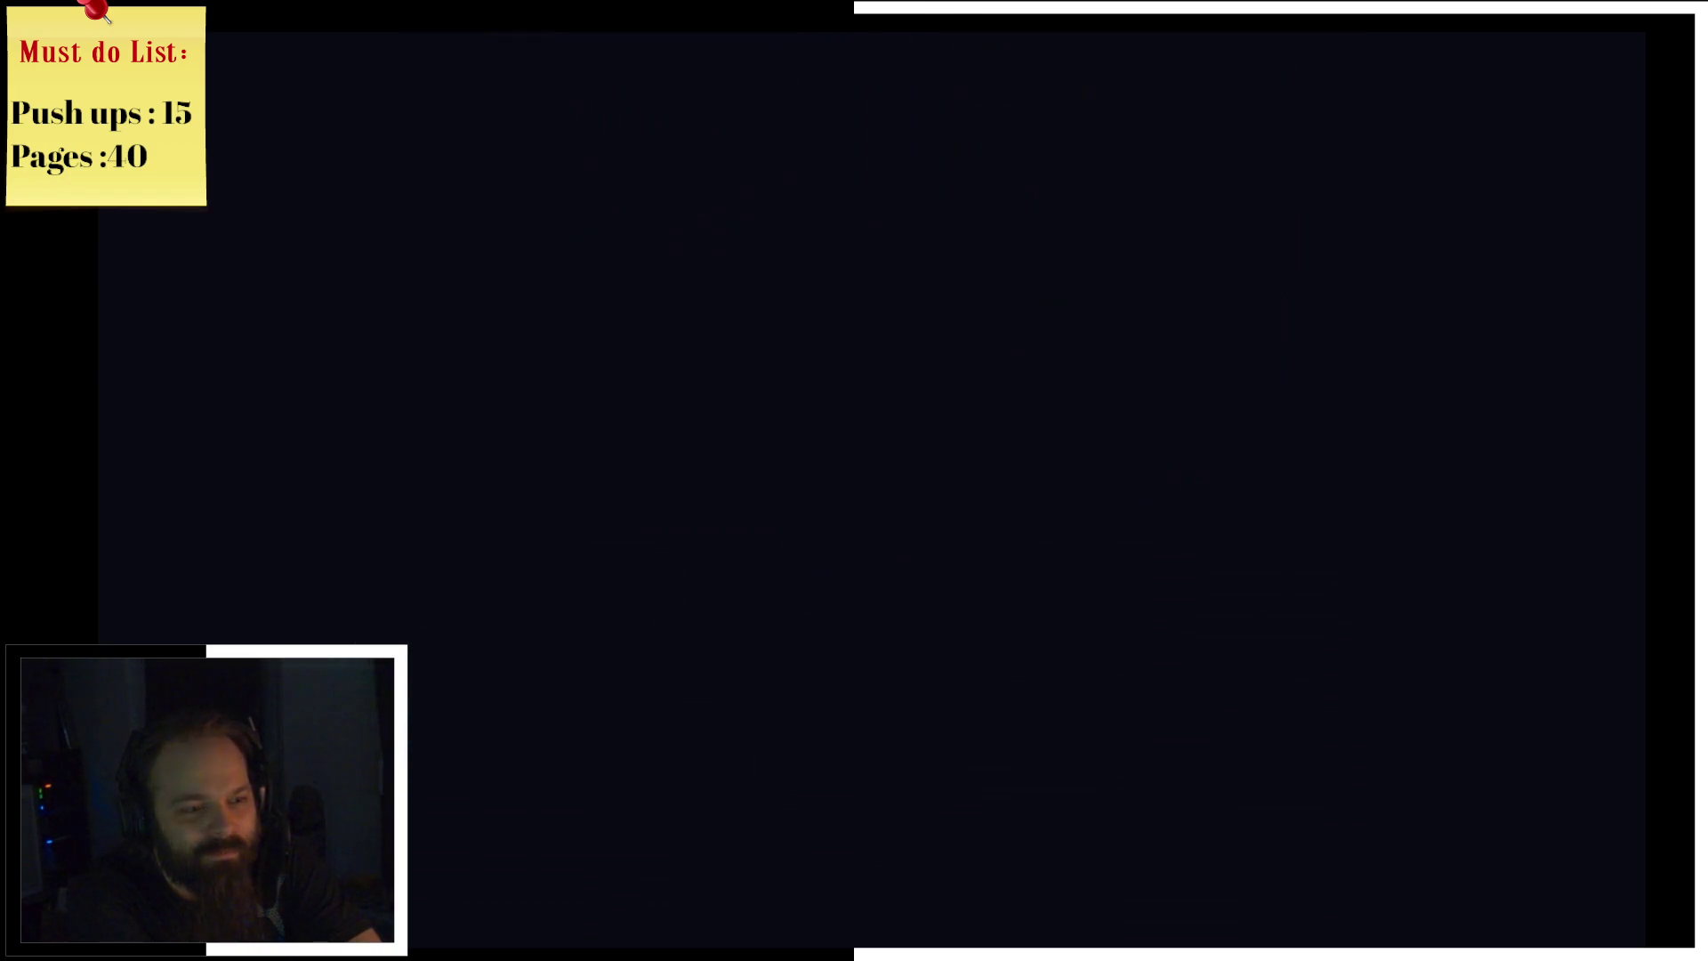
pyautogui.press('Left')
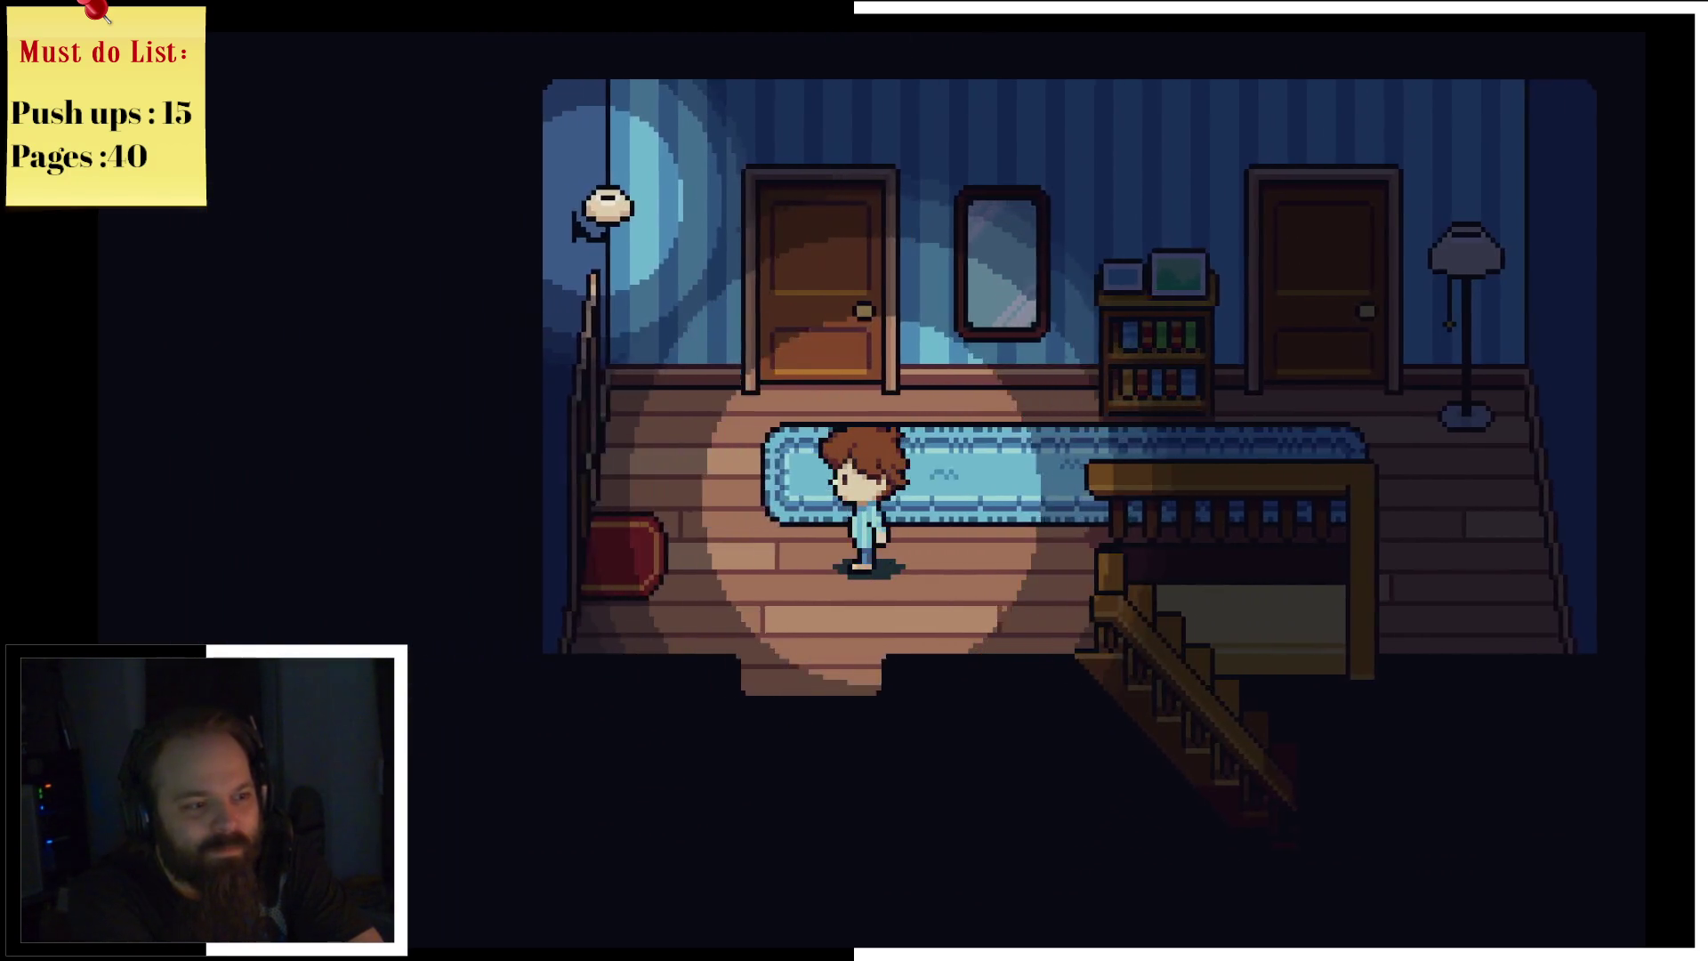
pyautogui.press('Left')
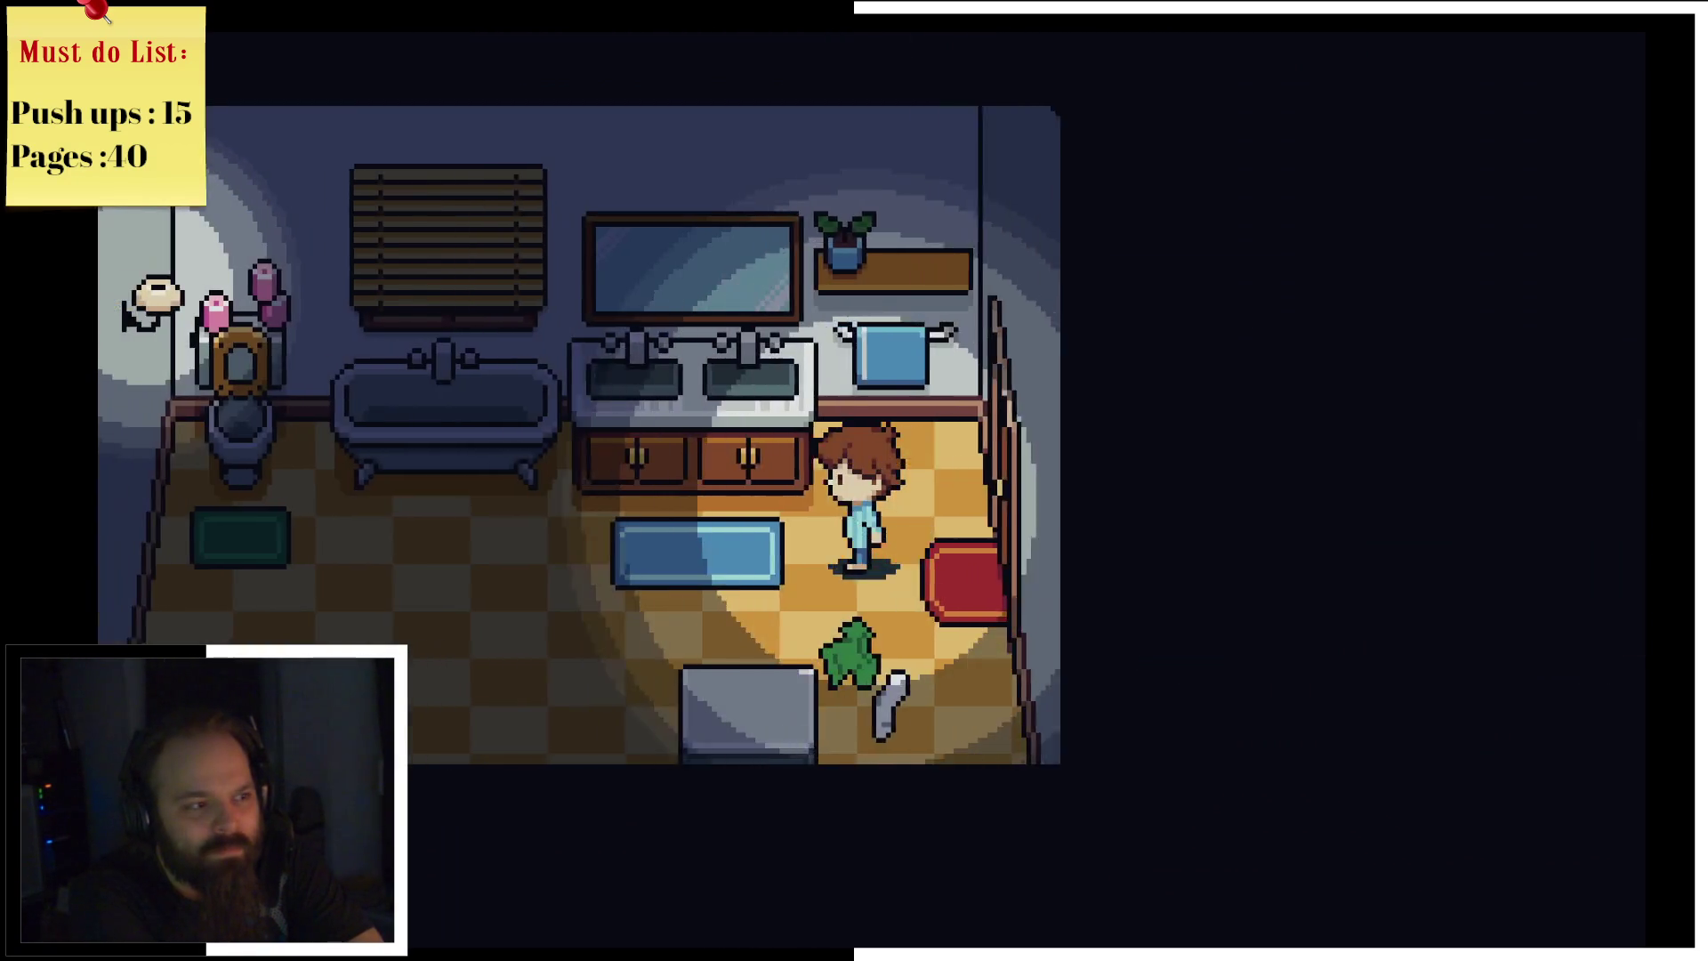
pyautogui.press('Left')
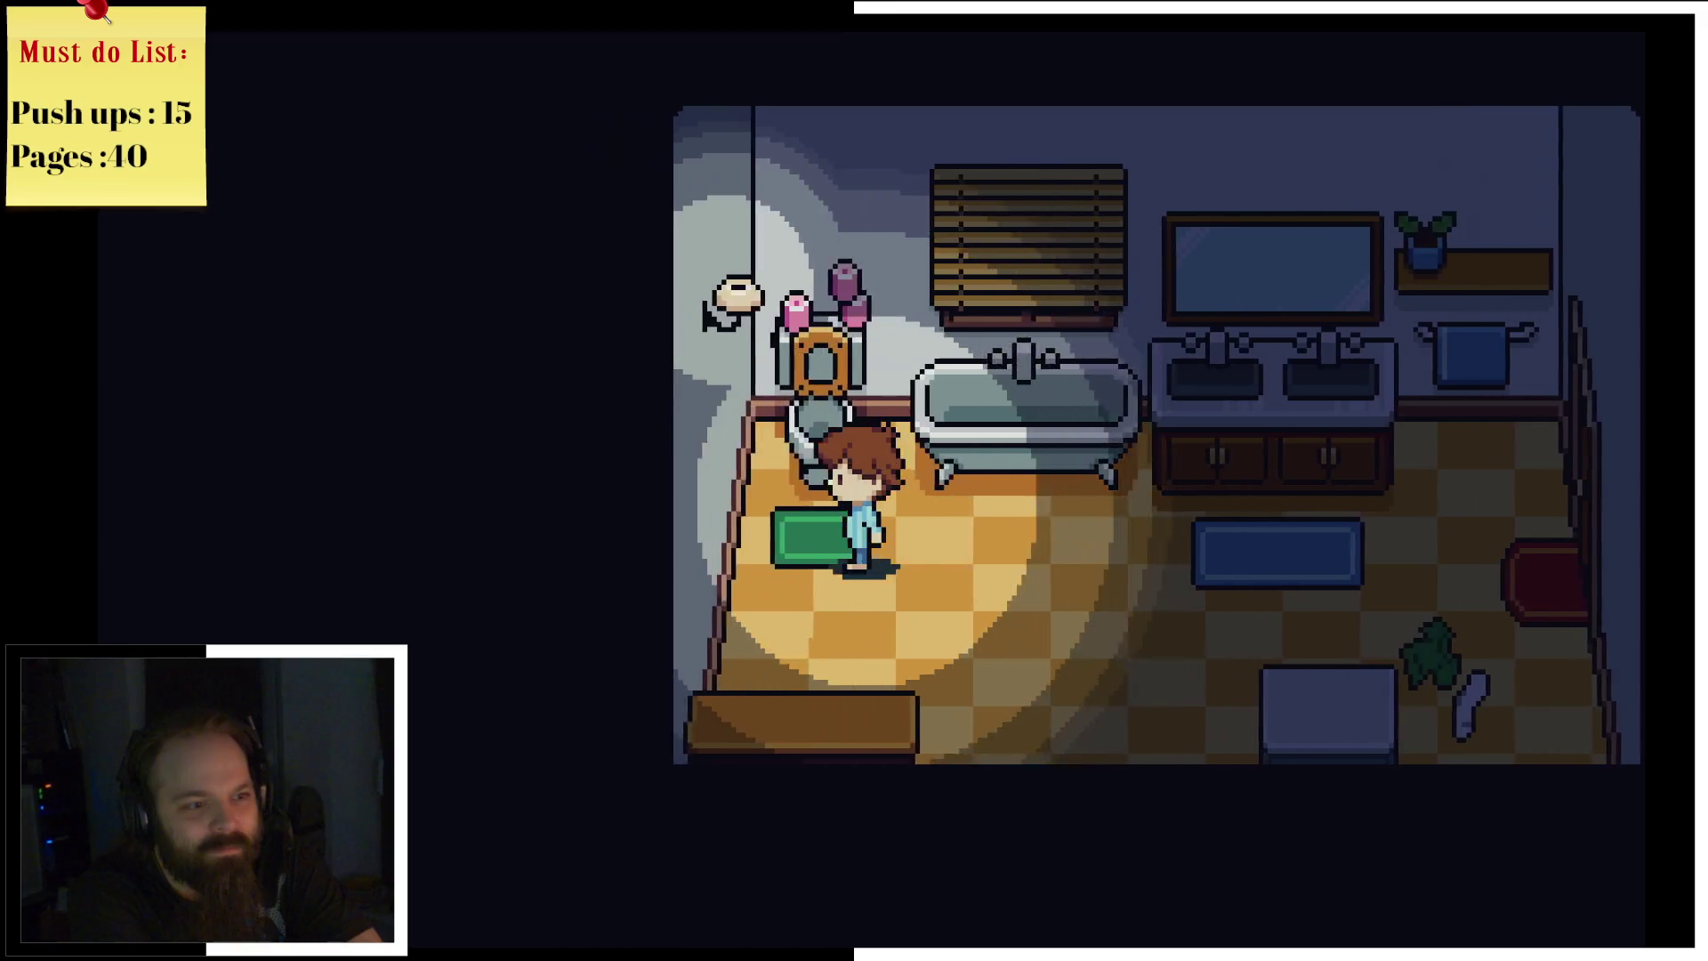
pyautogui.press('Up')
# Step: Leave the bathroom and walk down the hallway into the parents' bedroom
pyautogui.press('Right')
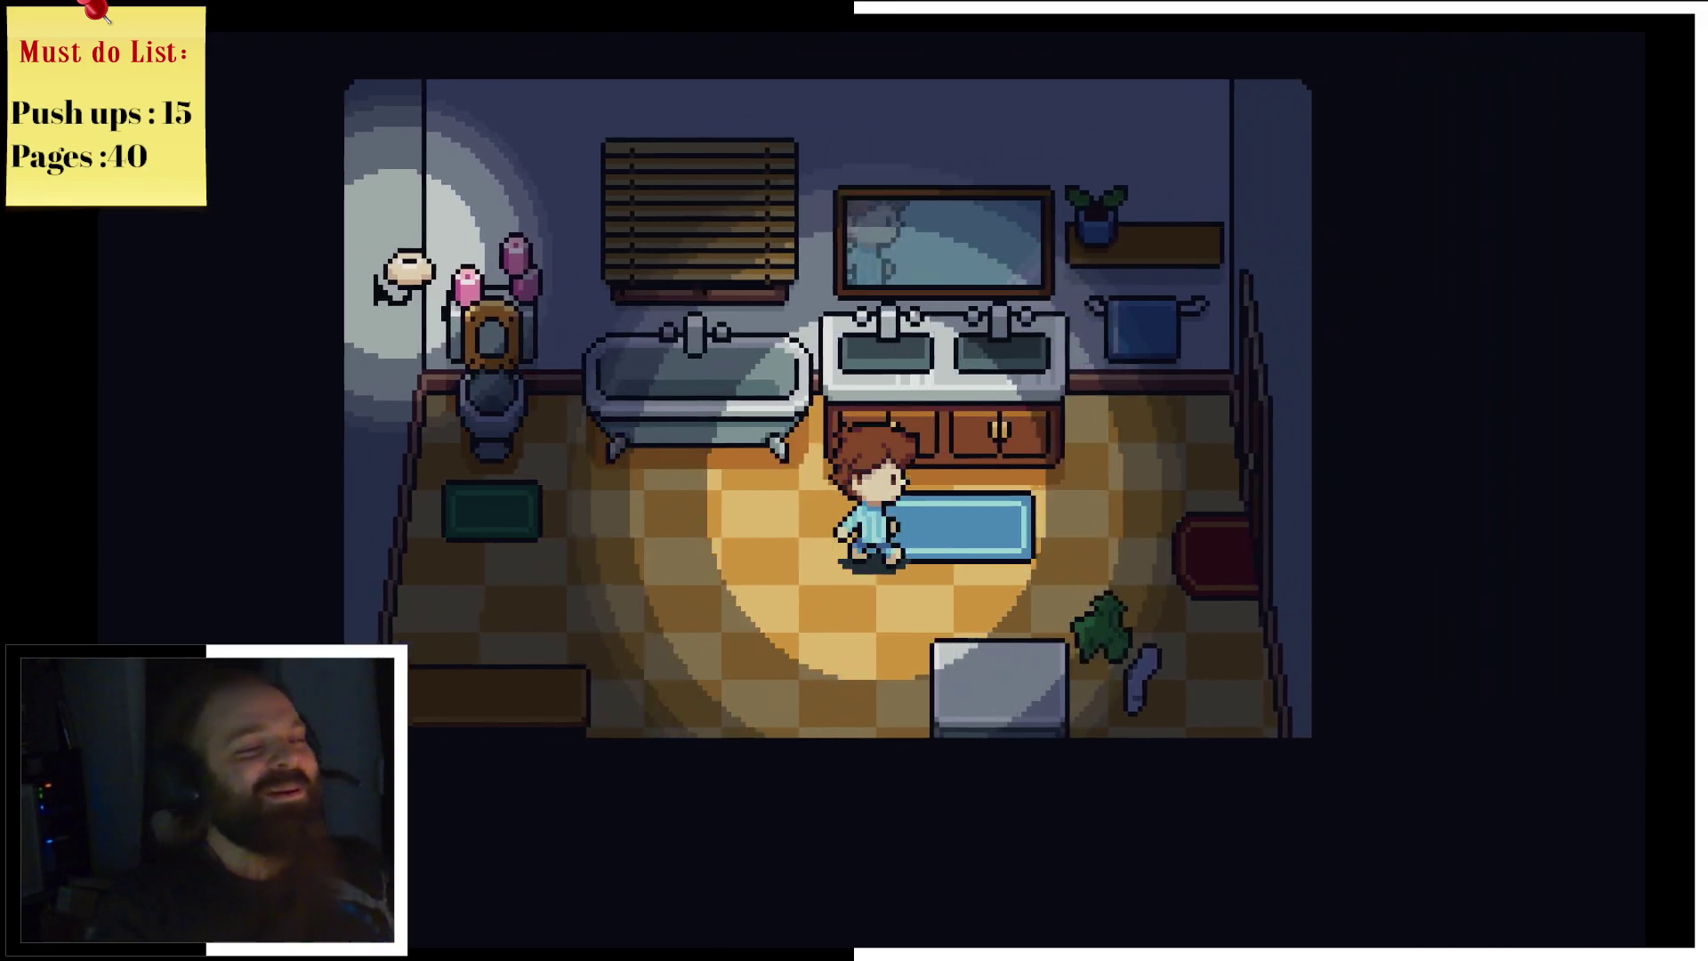
pyautogui.press('Right')
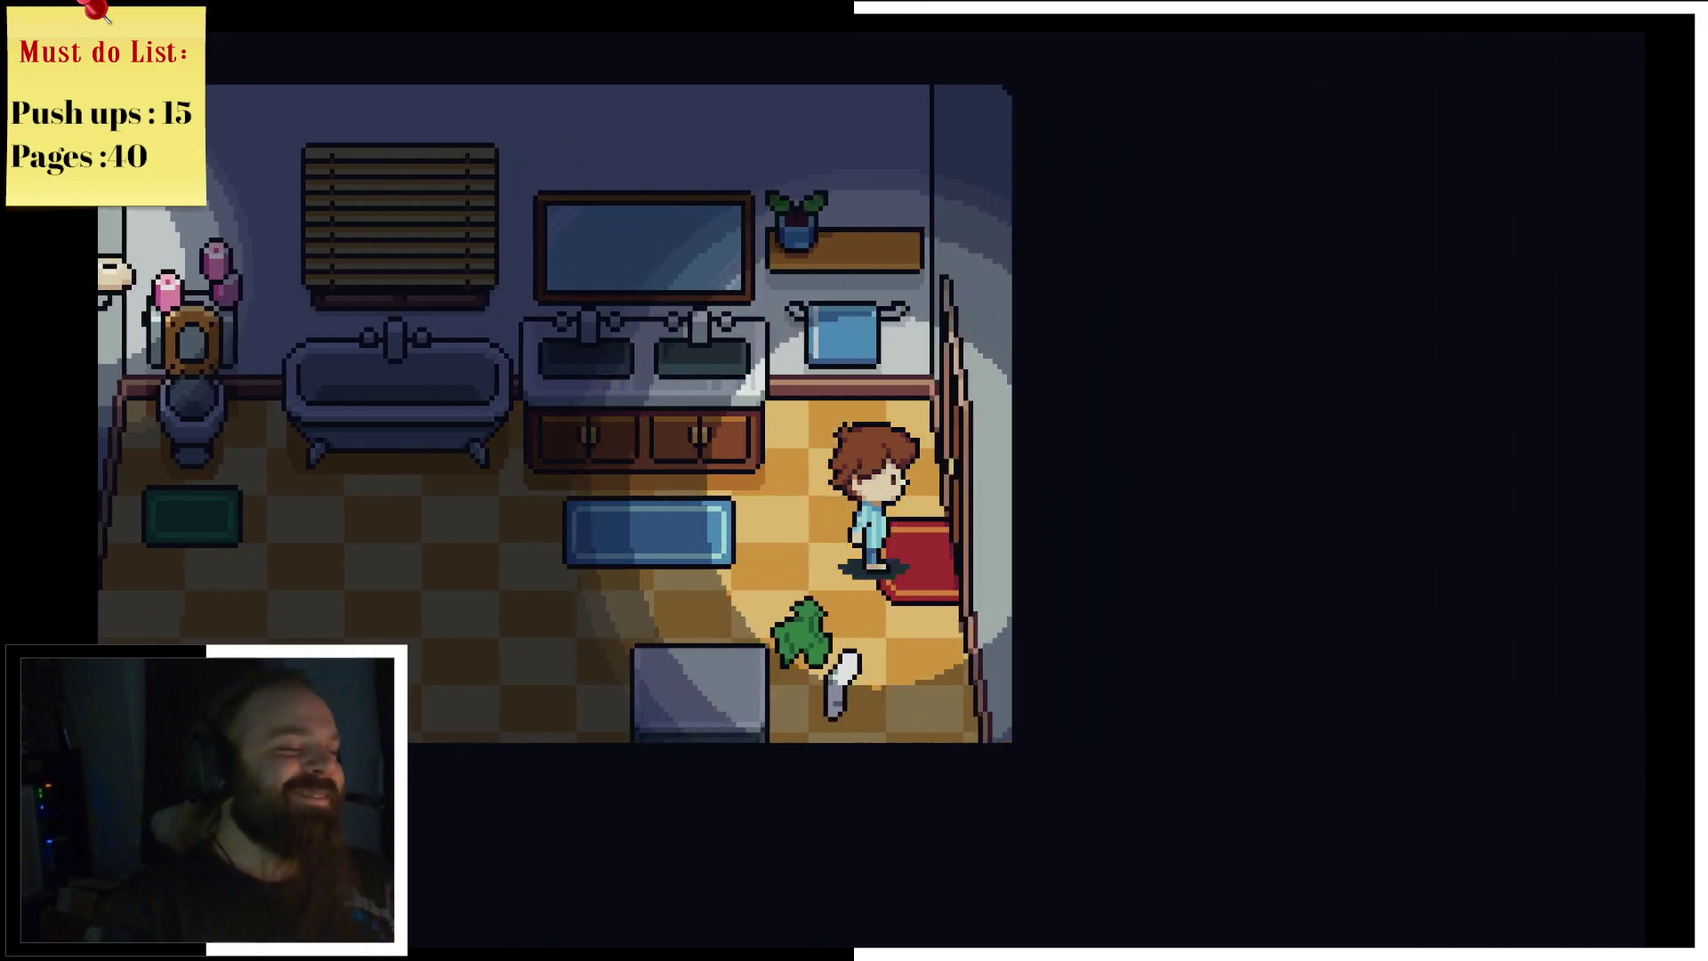
pyautogui.press('Down')
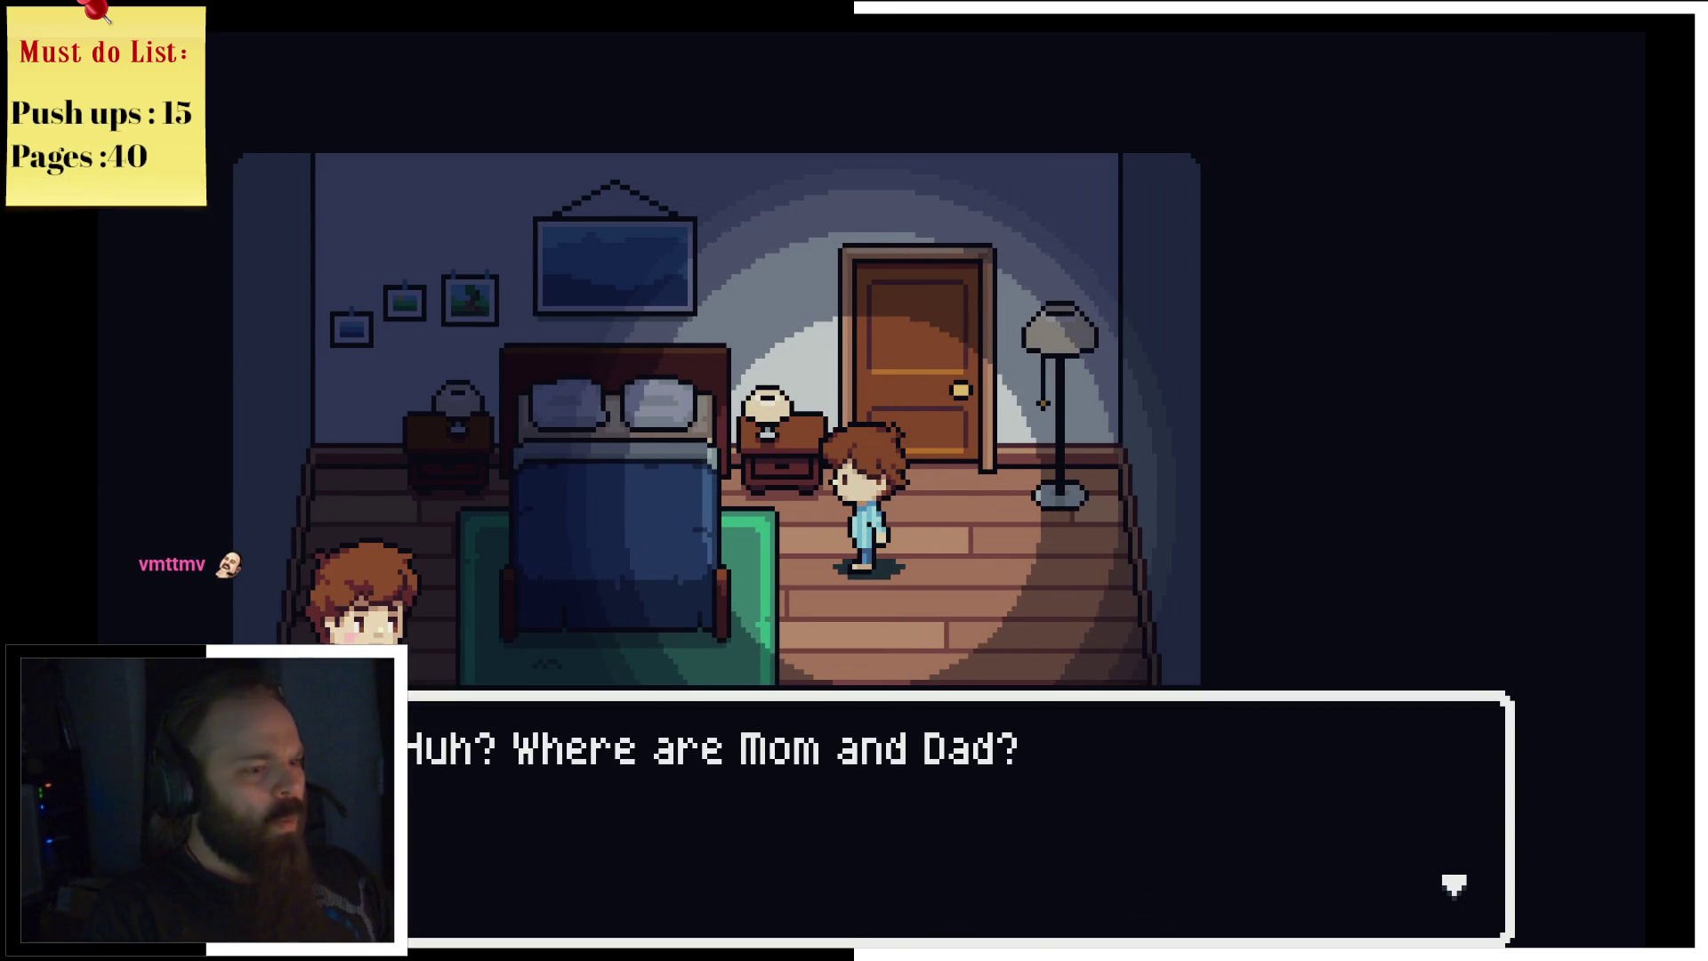
# Step: Dismiss 'Where are Mom and Dad?', search the parents' bedroom, then cross into the pink bedroom
pyautogui.press('Return')
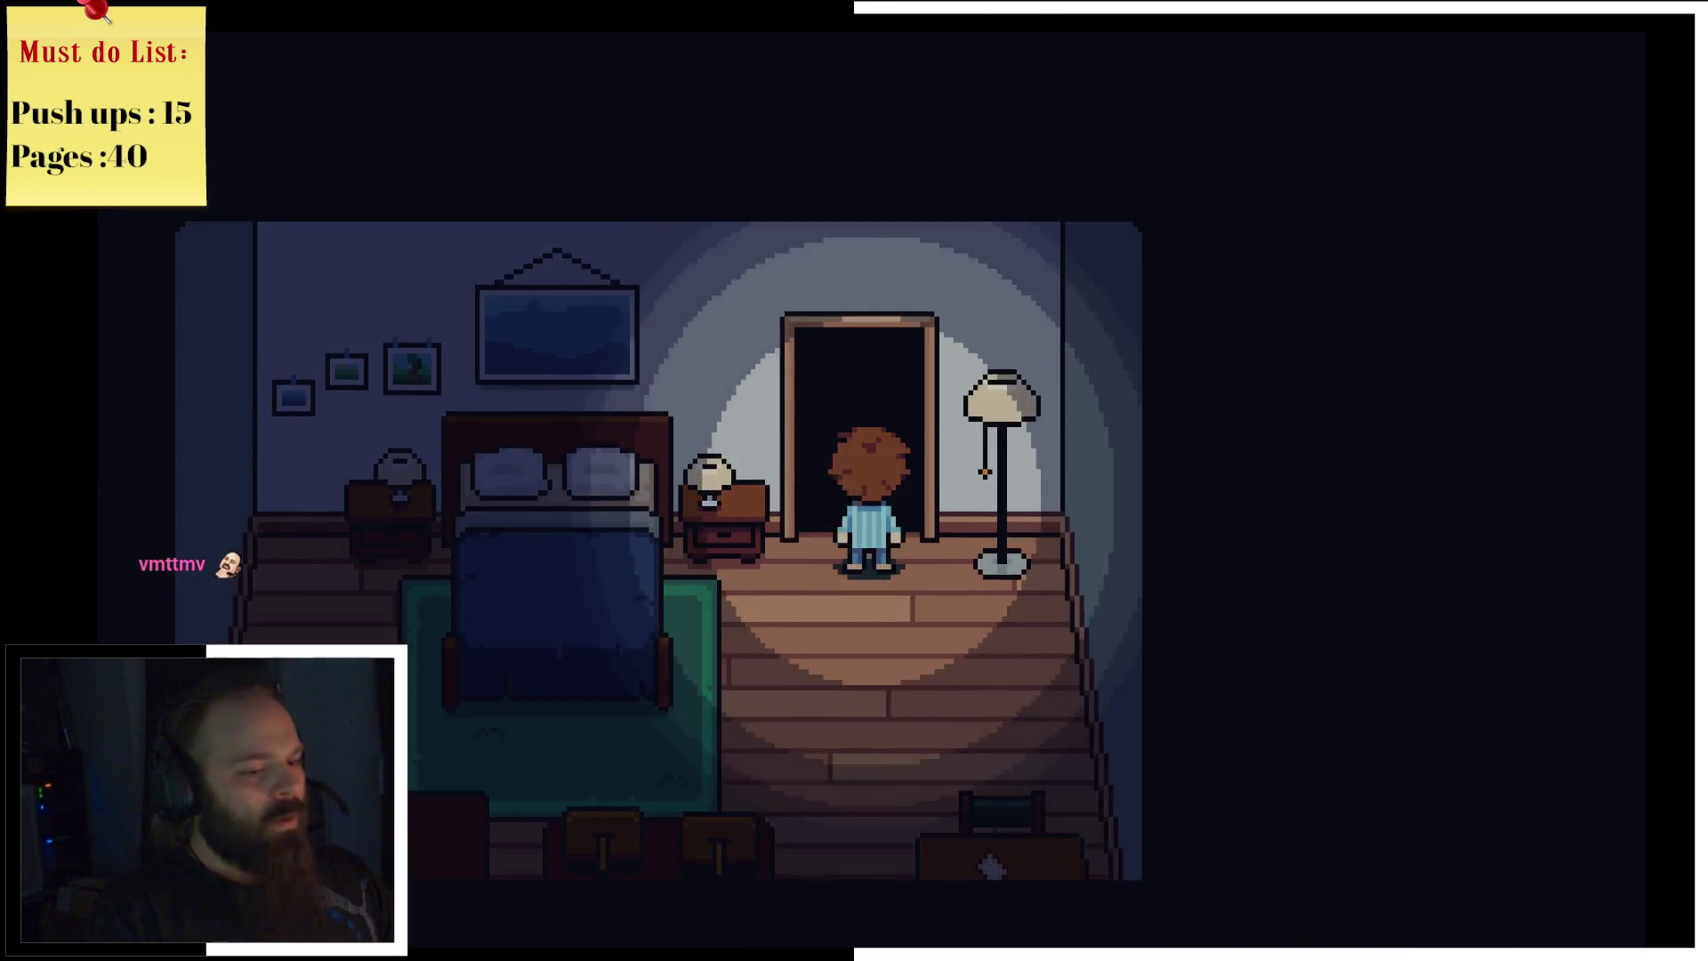
pyautogui.press('Up')
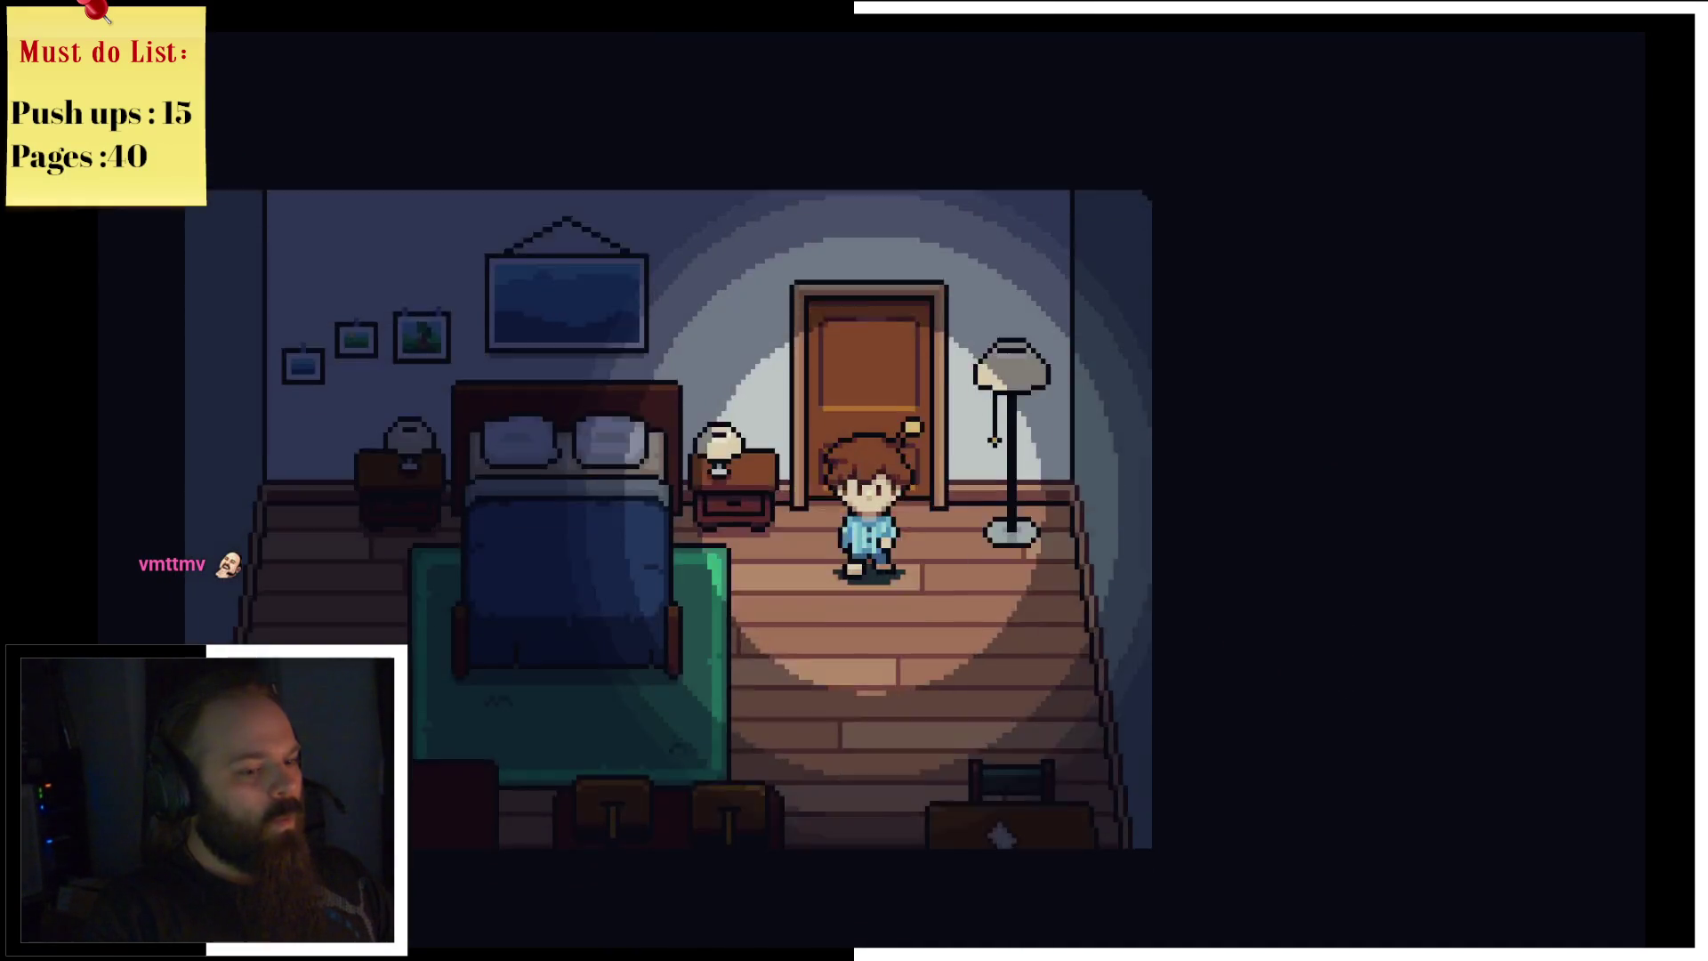
pyautogui.press('Down')
pyautogui.press('Left')
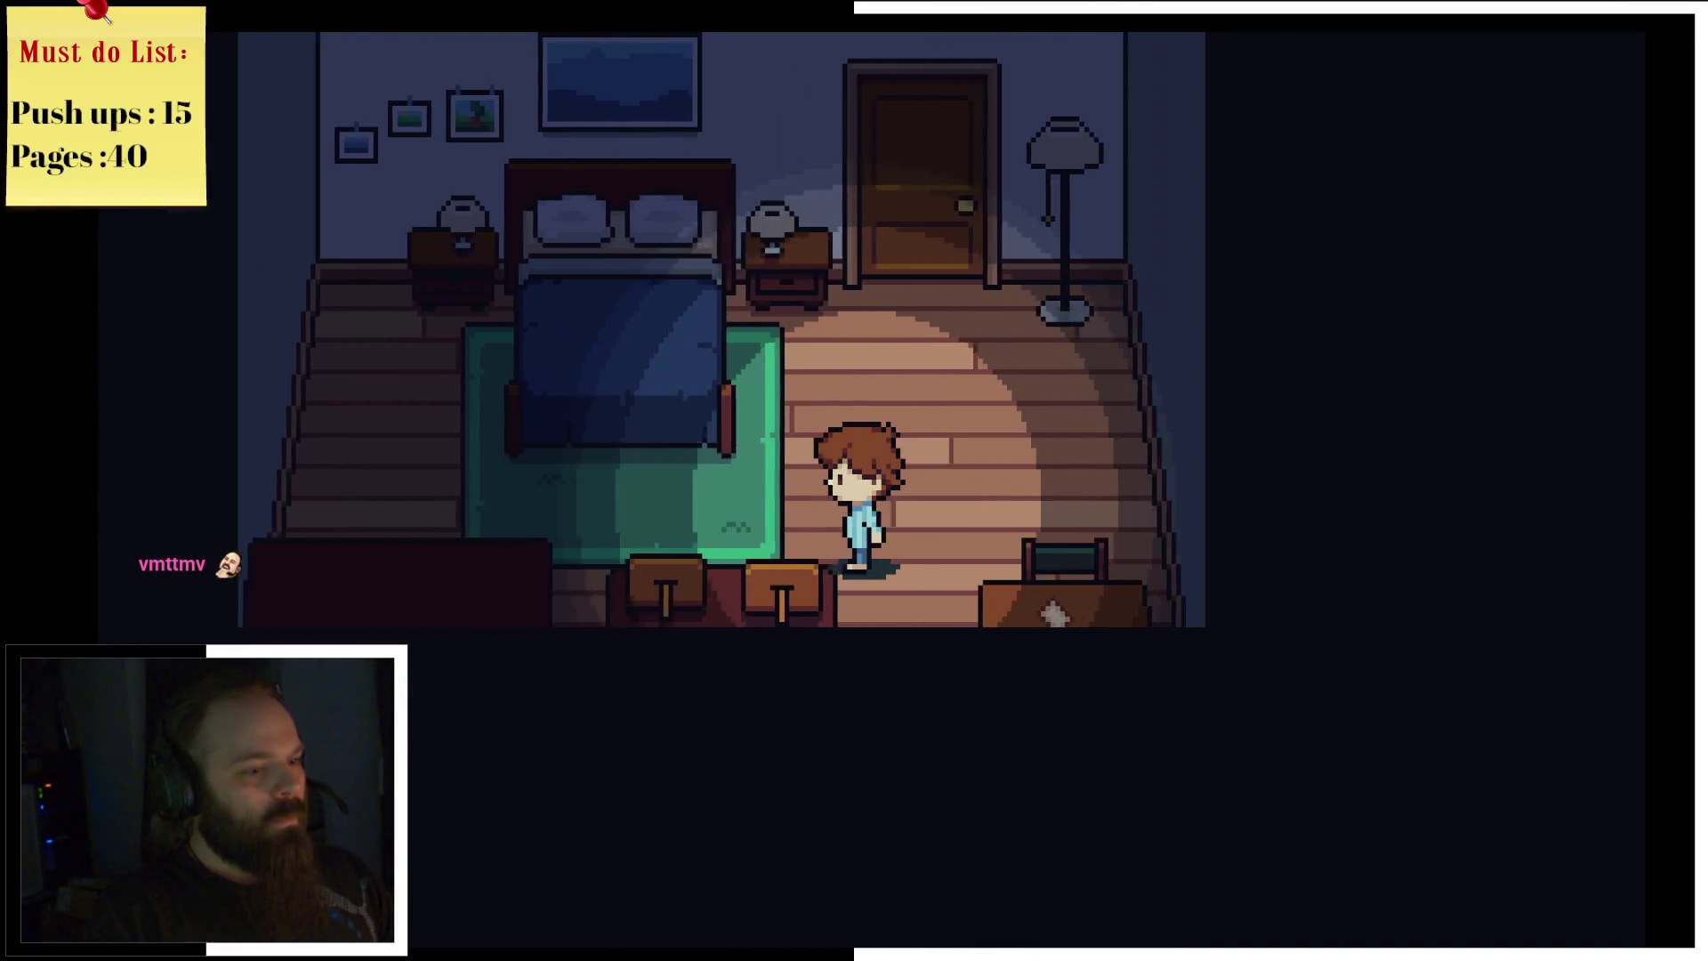
pyautogui.press('Left')
pyautogui.press('Down')
pyautogui.press('Right')
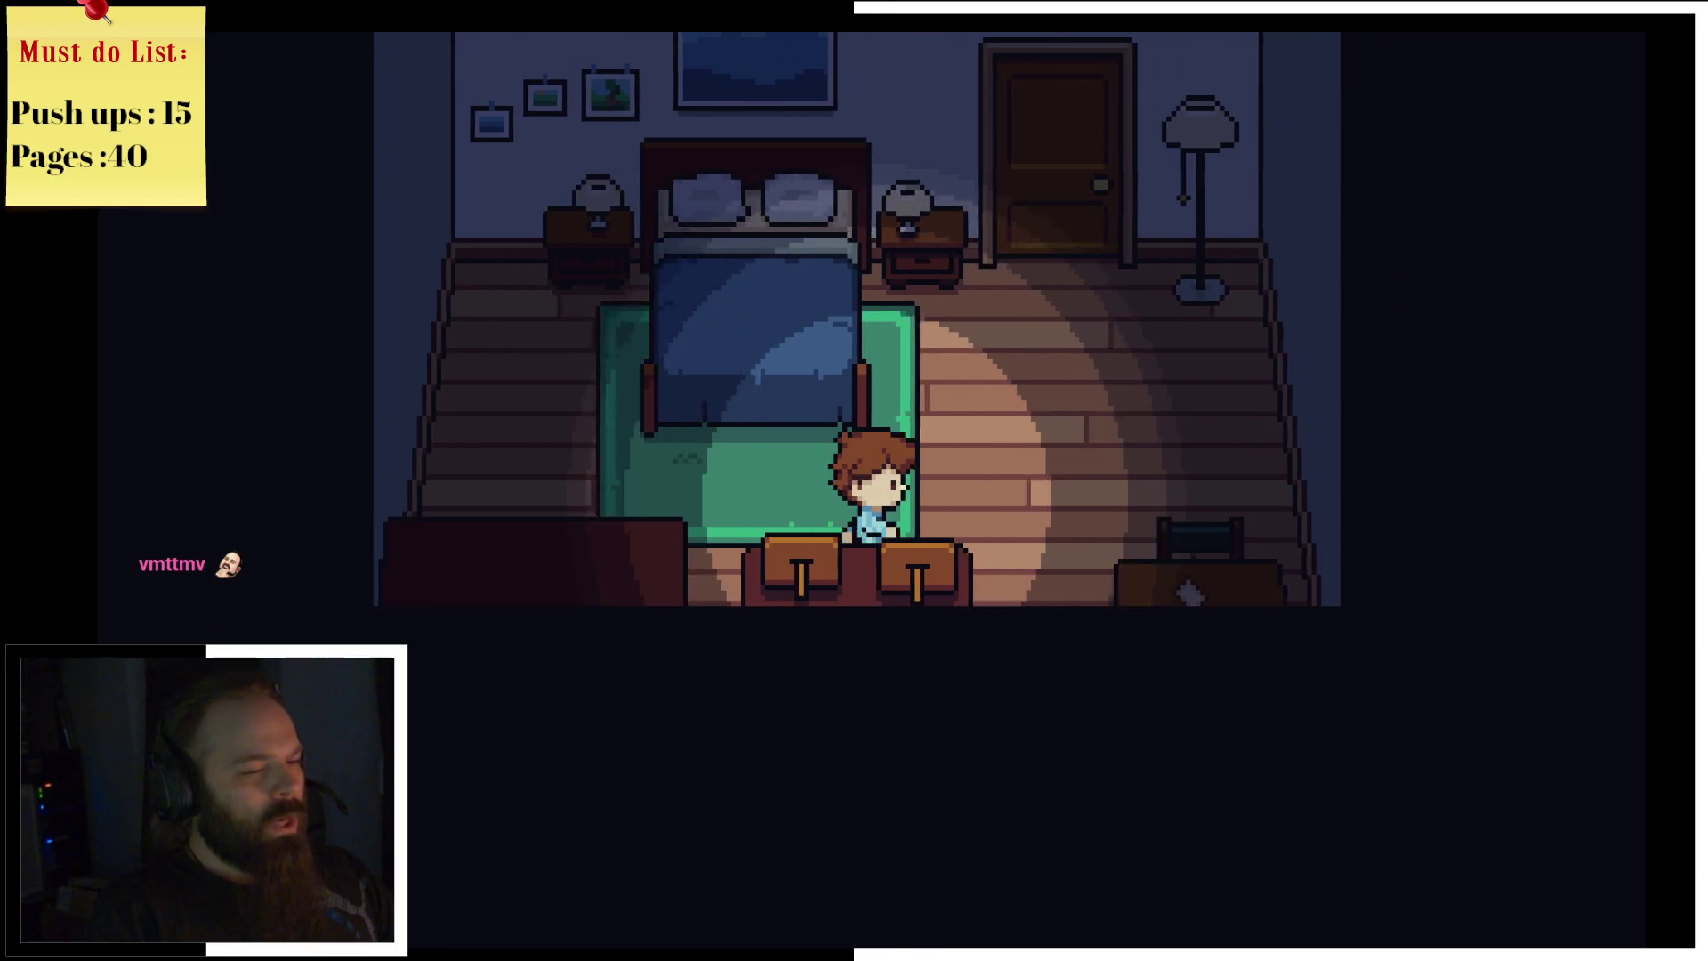
pyautogui.press('Up')
pyautogui.press('Left')
pyautogui.press('Right')
pyautogui.press('Up')
pyautogui.press('Up')
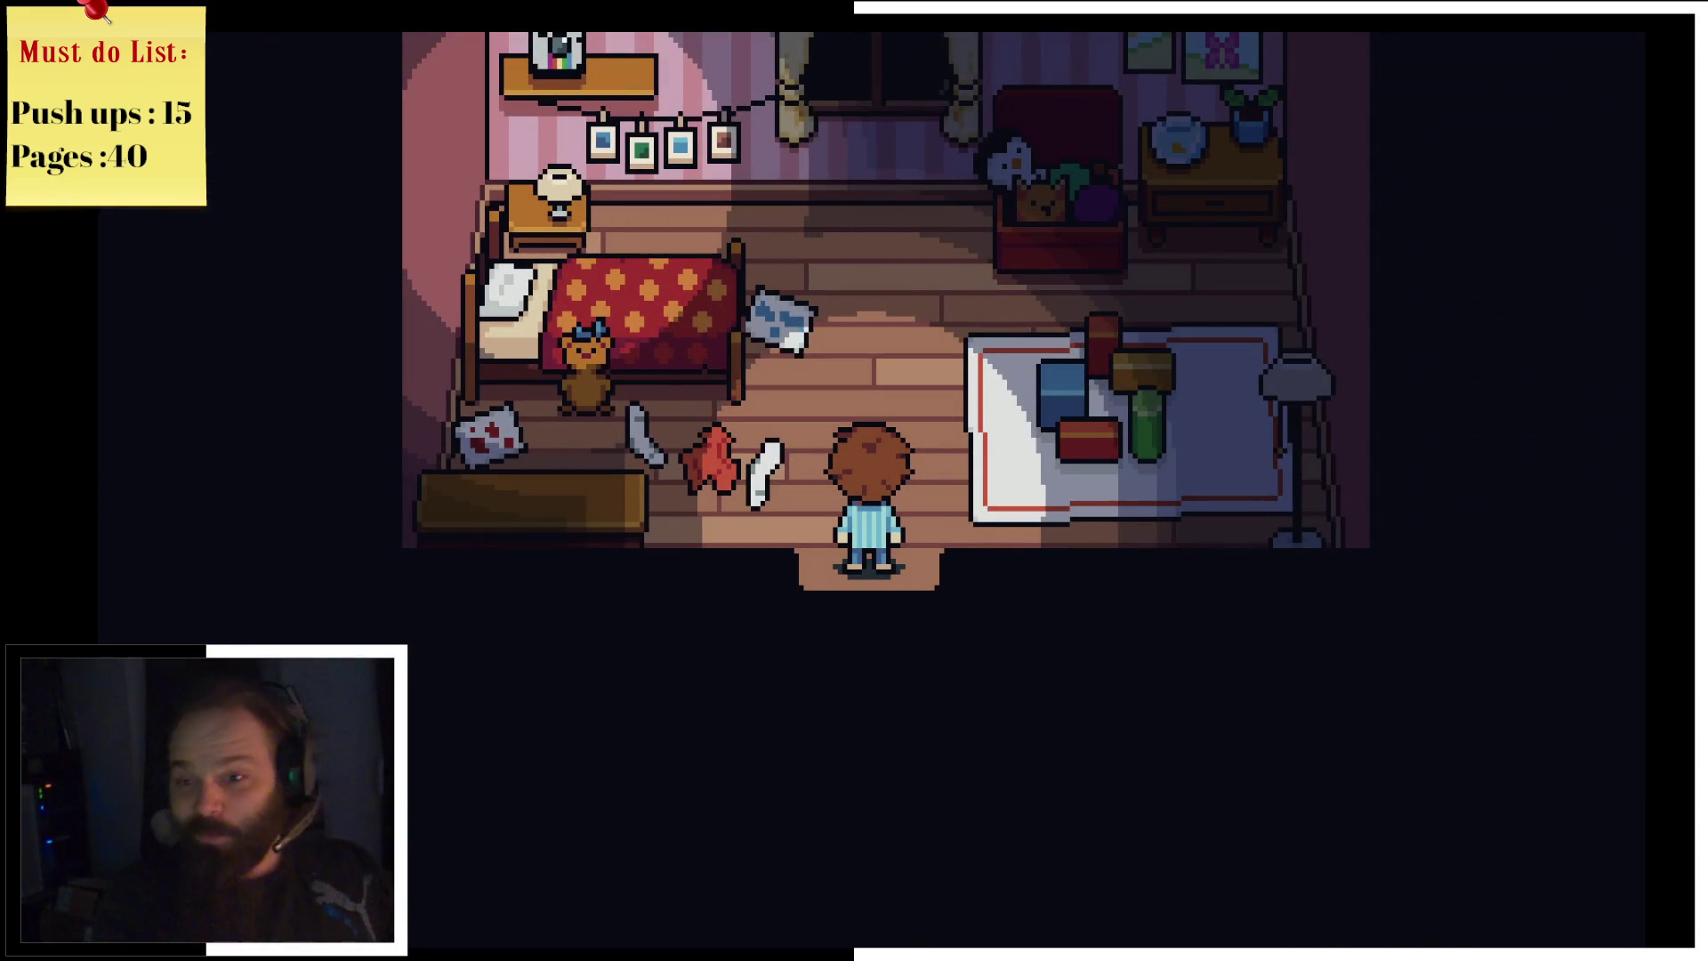
# Step: Leave the pink bedroom and go downstairs into the living room past the sofa
pyautogui.press('Down')
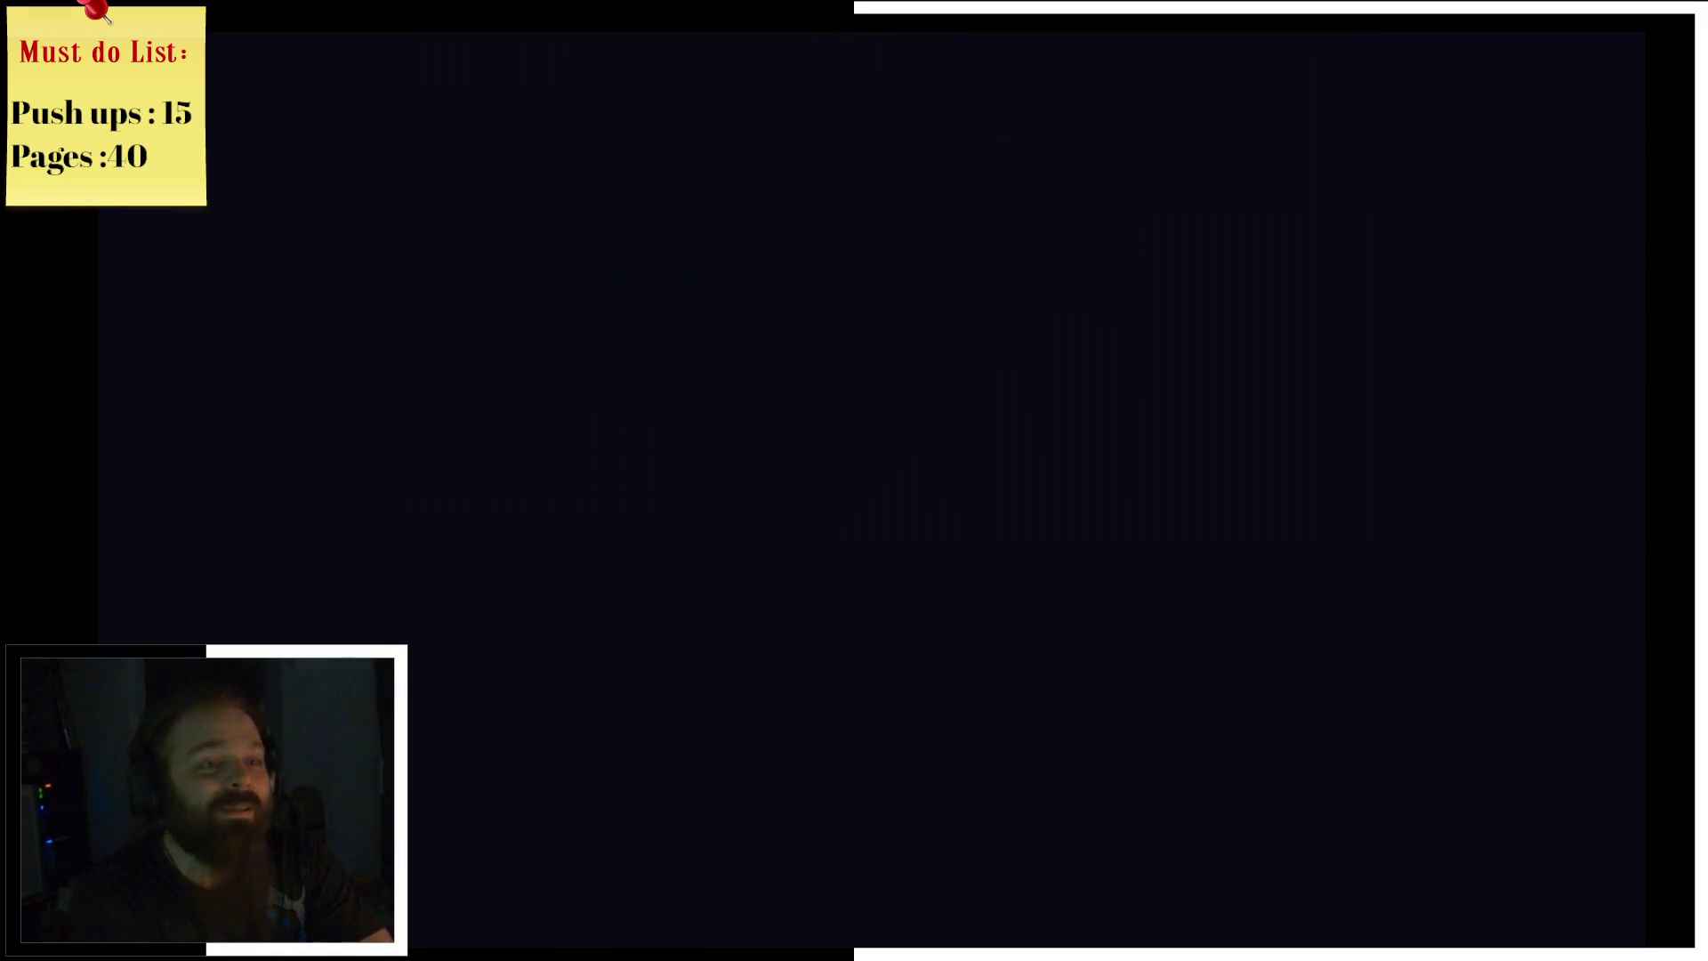
pyautogui.press('Down')
pyautogui.press('Right')
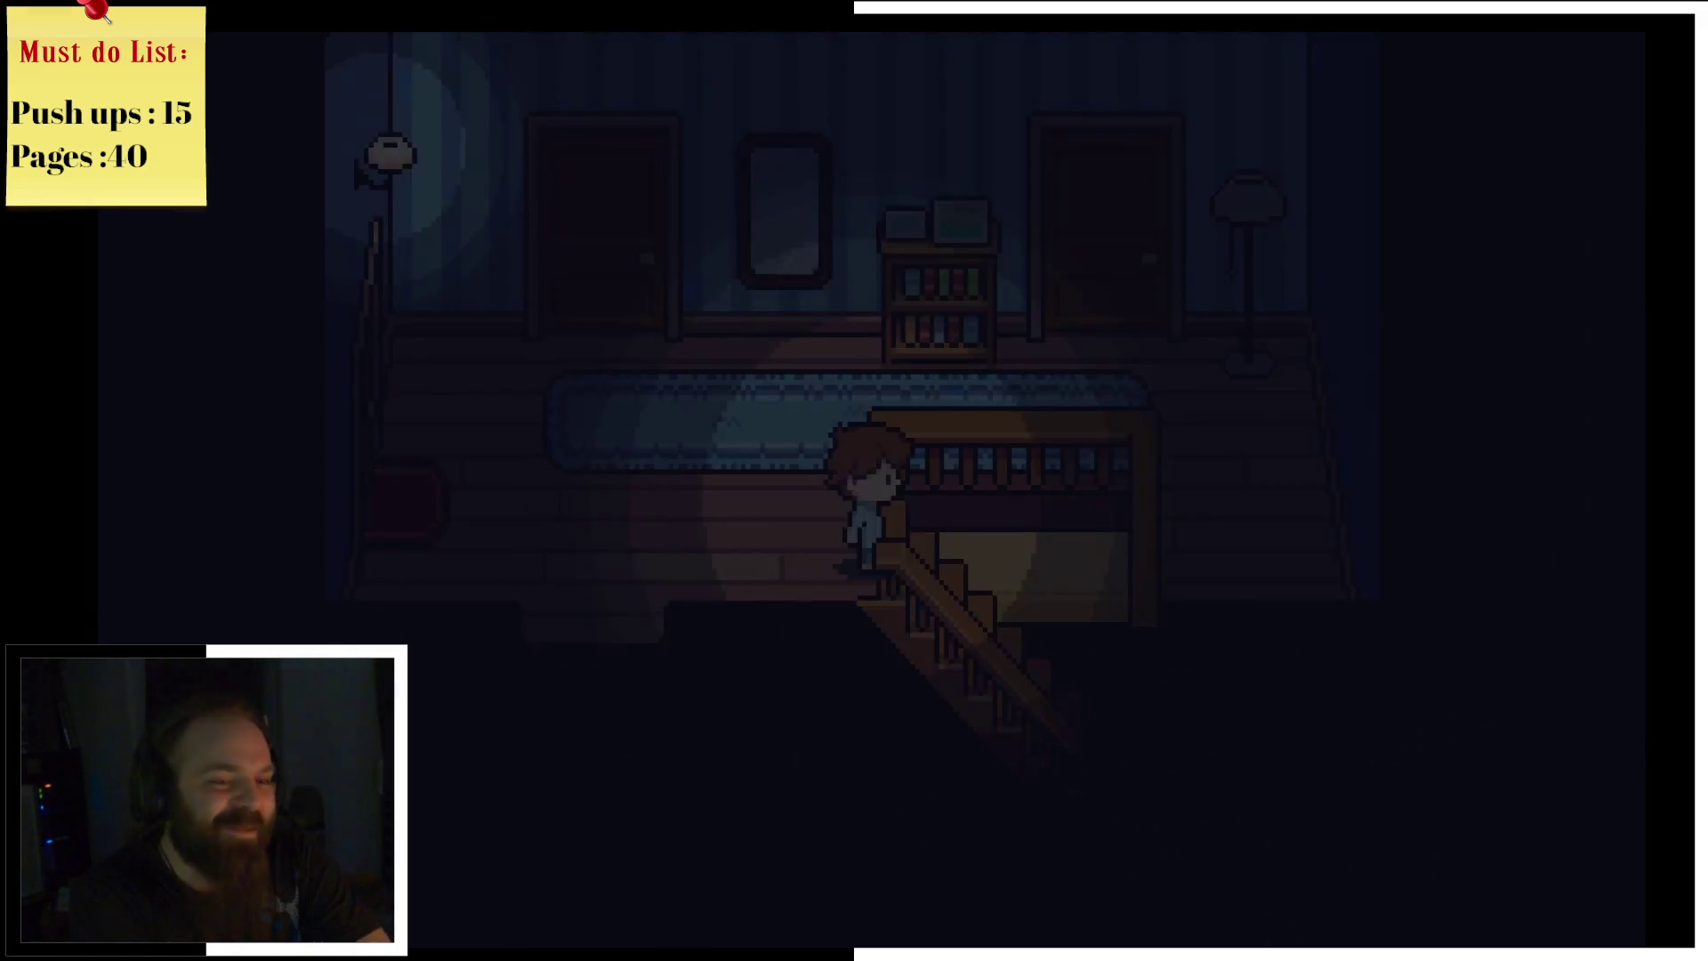
pyautogui.press('Down')
pyautogui.press('Up')
pyautogui.press('Left')
pyautogui.press('Down')
pyautogui.press('Left')
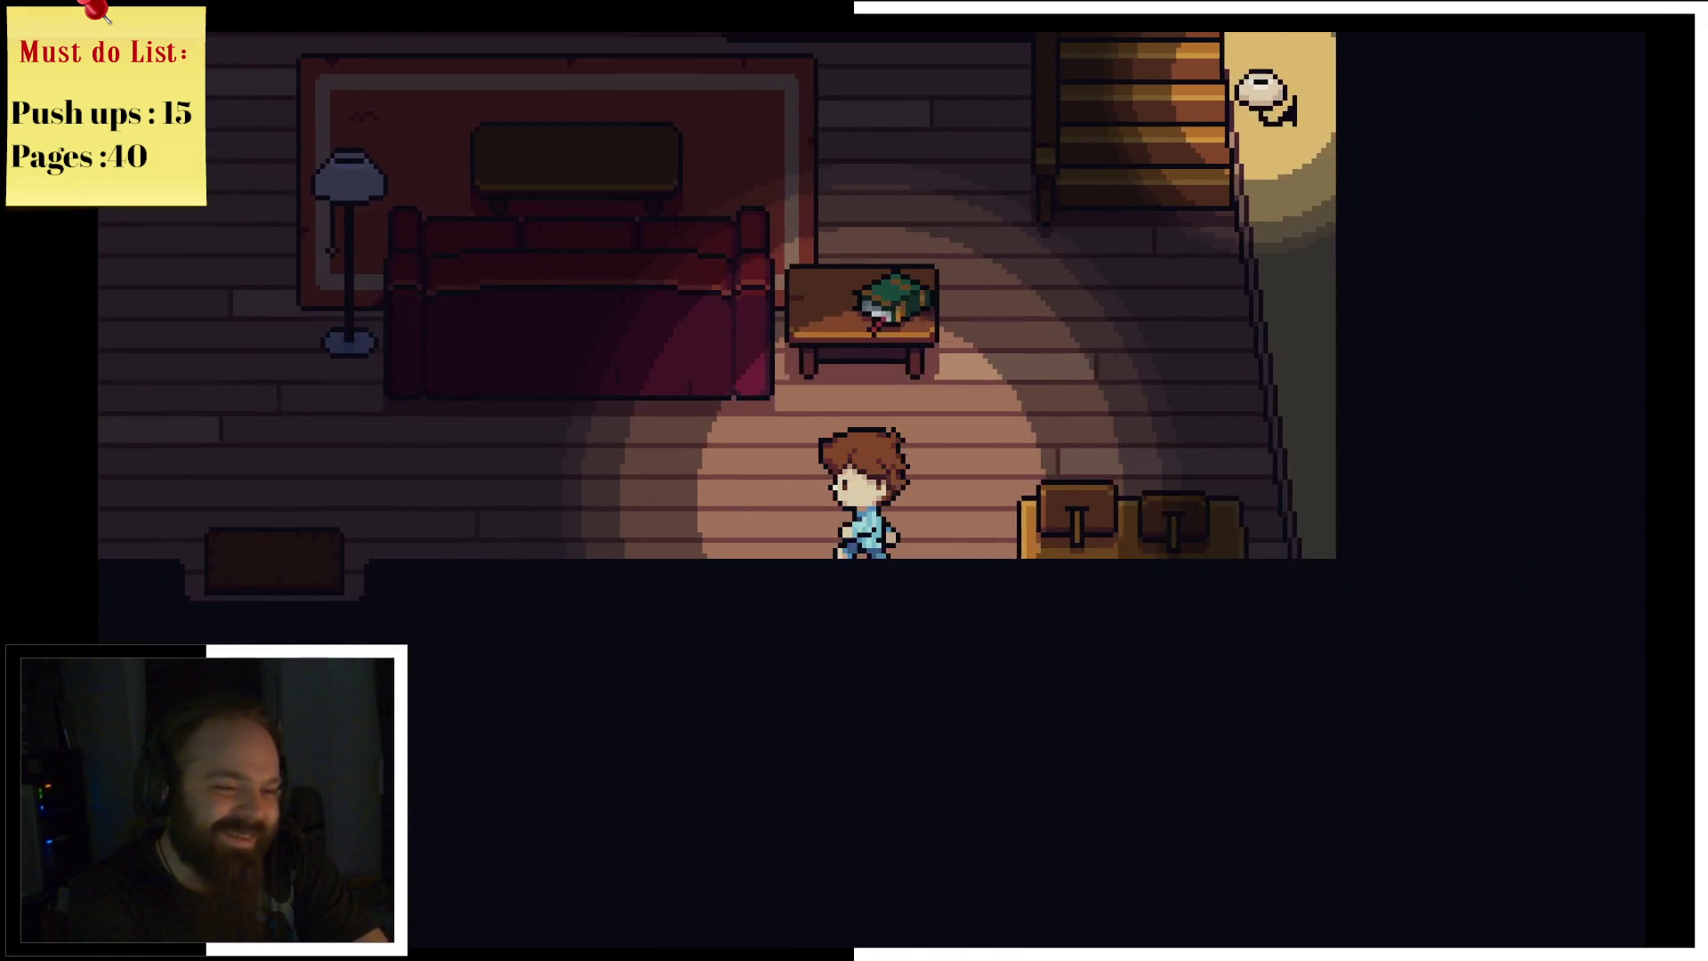
# Step: Check the kitchen fridge, then return past the sofa and climb back upstairs
pyautogui.press('Left')
pyautogui.press('Up')
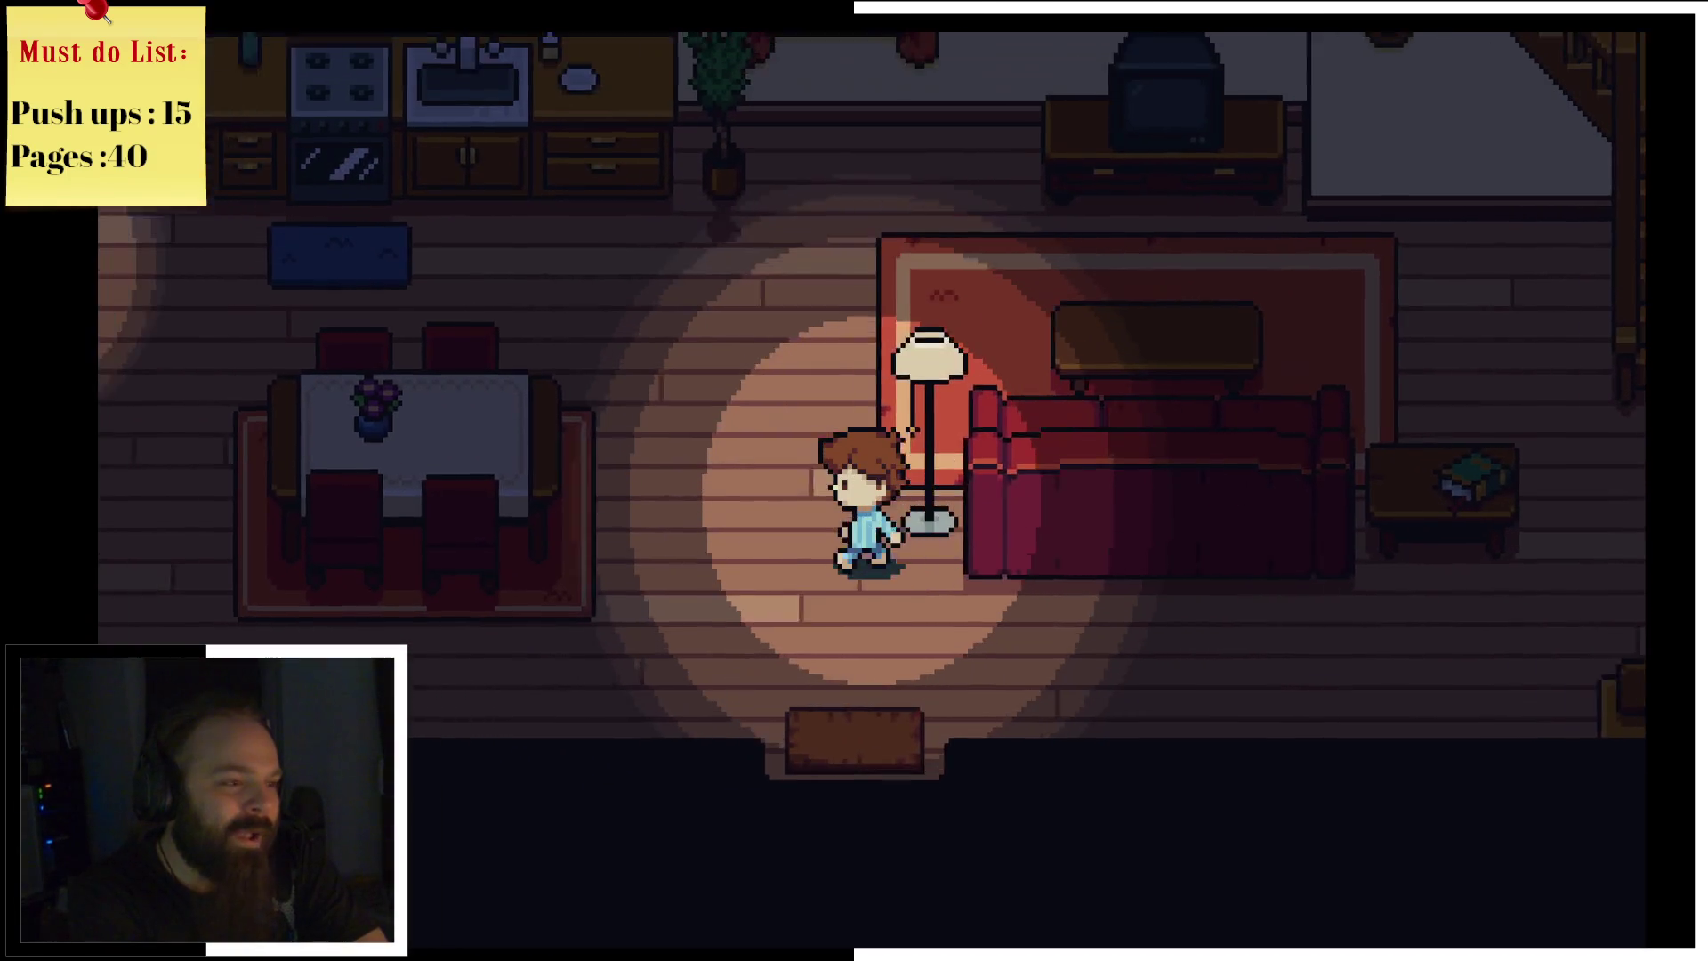
pyautogui.press('Left')
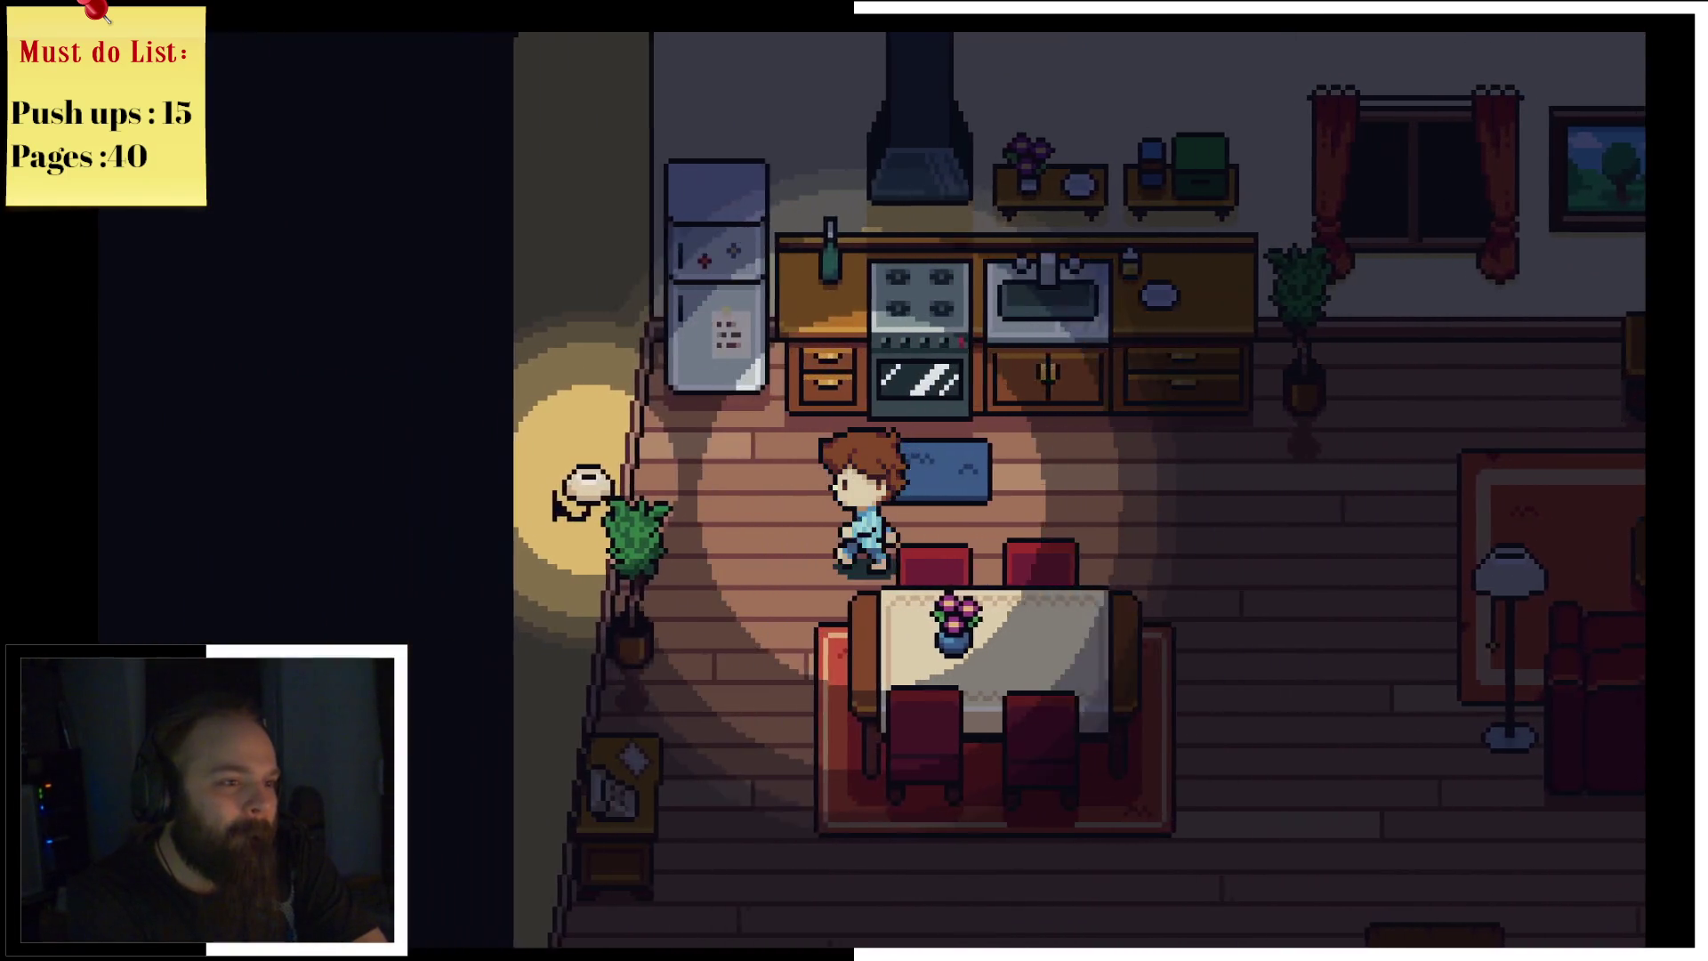
pyautogui.press('Up')
pyautogui.press('Down')
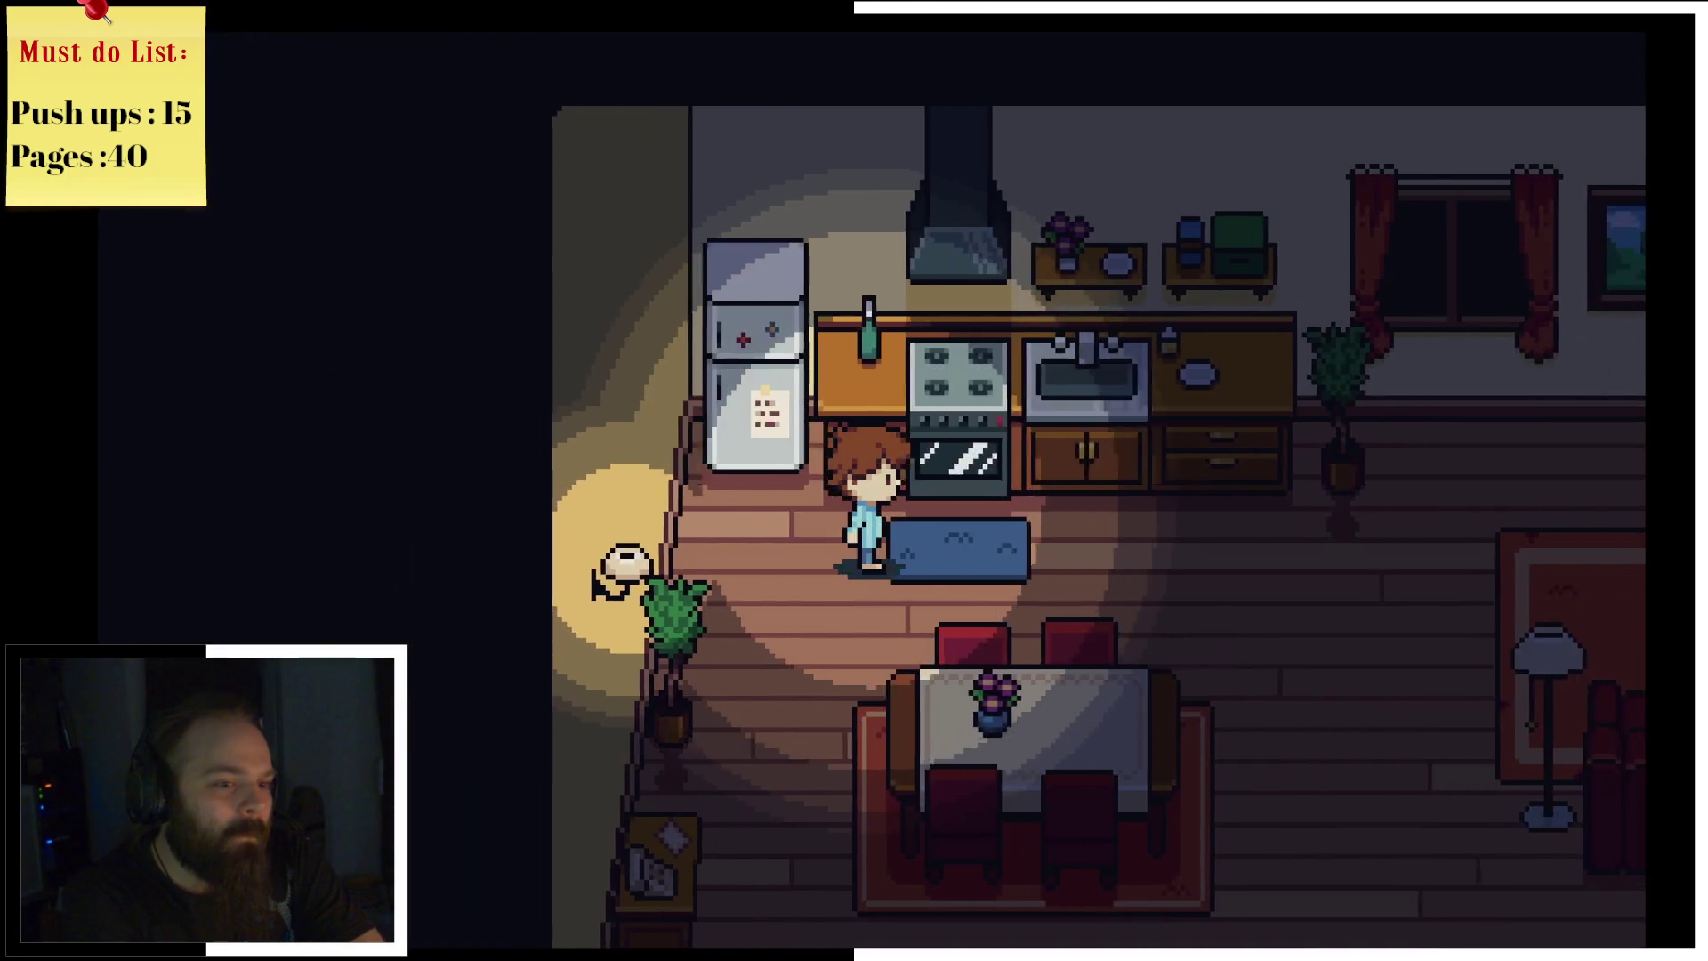
pyautogui.press('Right')
pyautogui.press('Down')
pyautogui.press('Right')
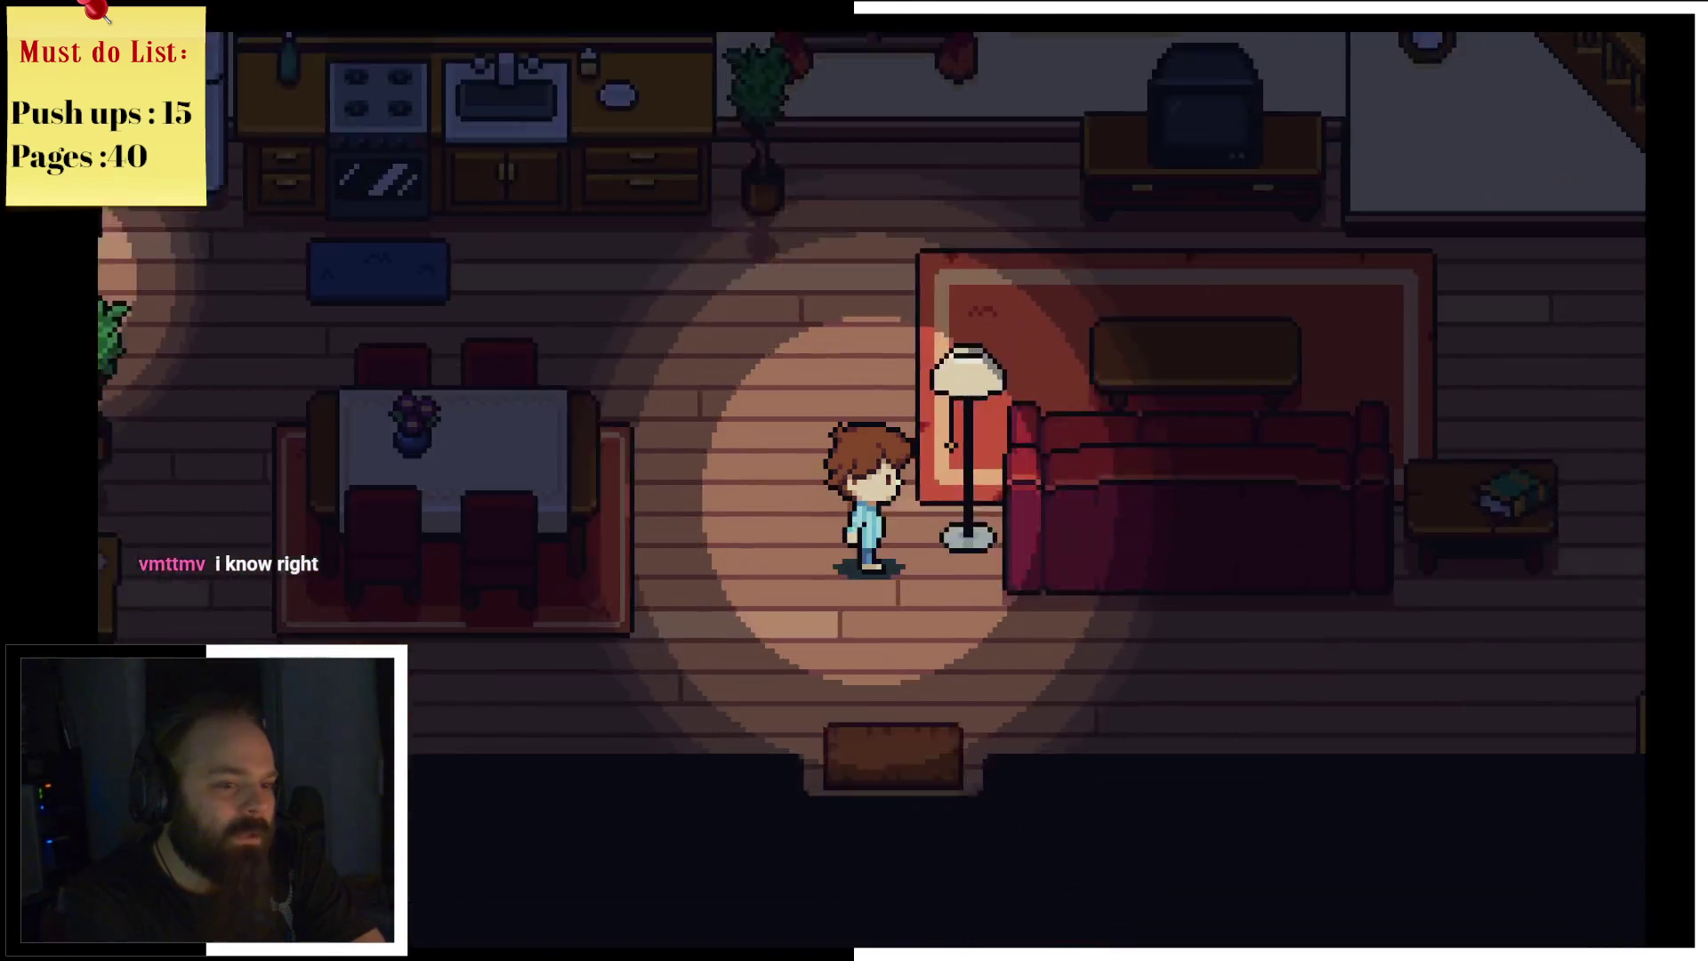
pyautogui.press('Up')
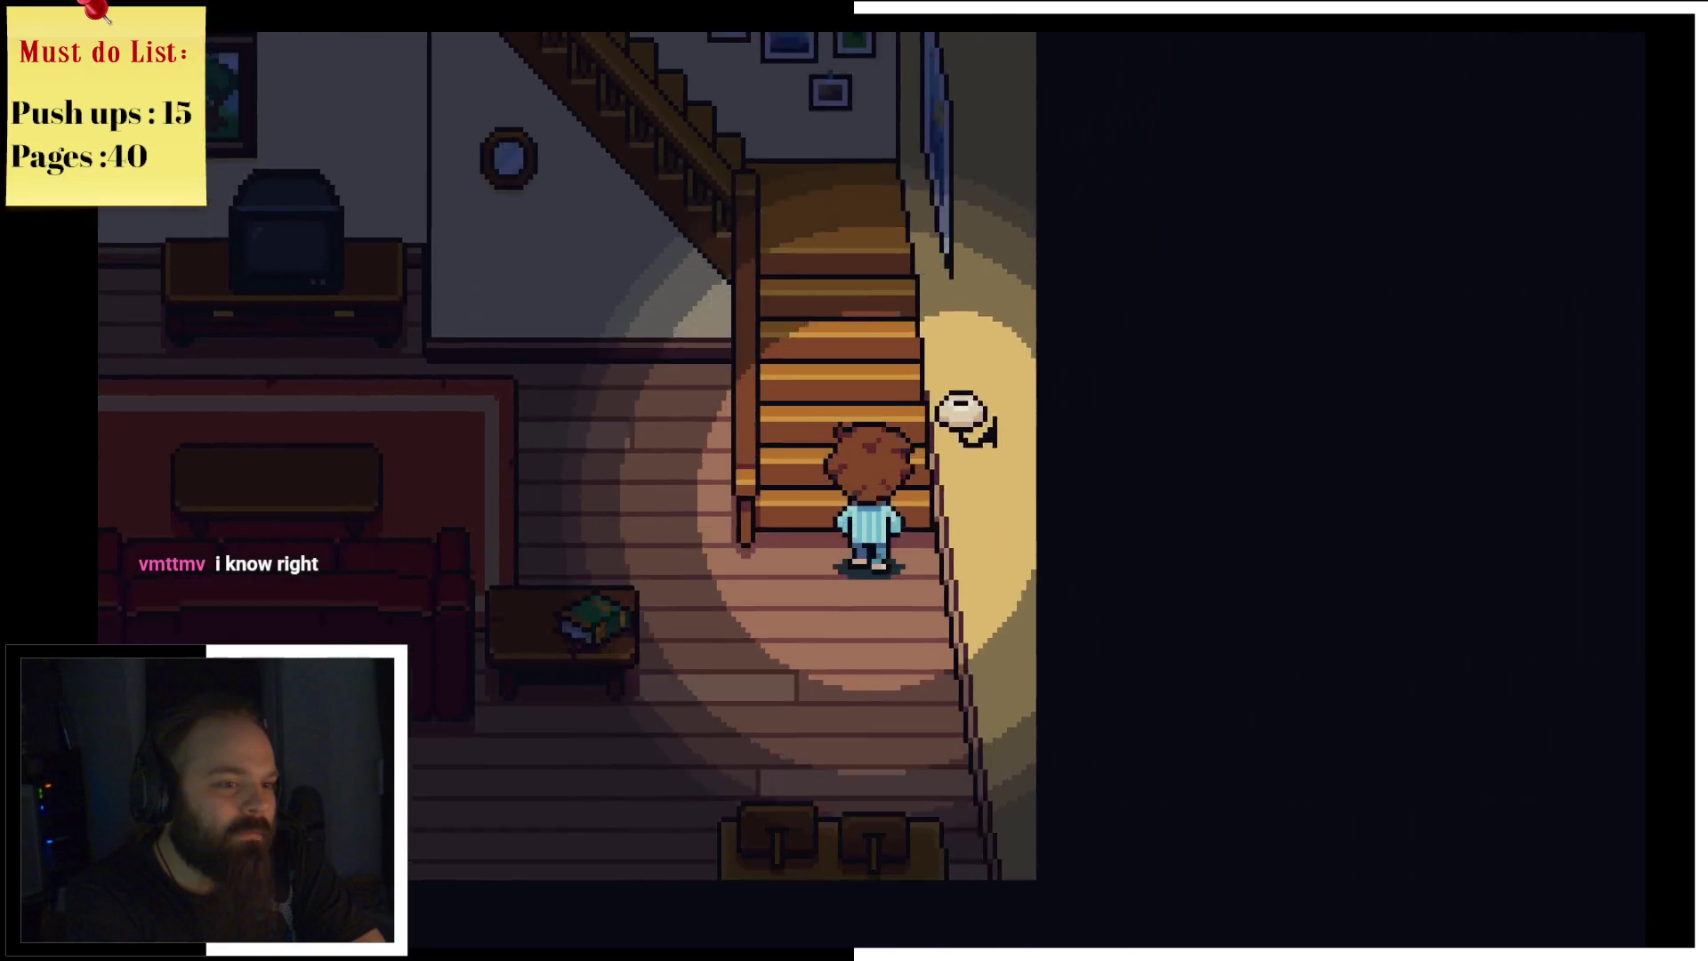
# Step: Search the starry bedroom by the window, then head back down to the living room
pyautogui.press('Right')
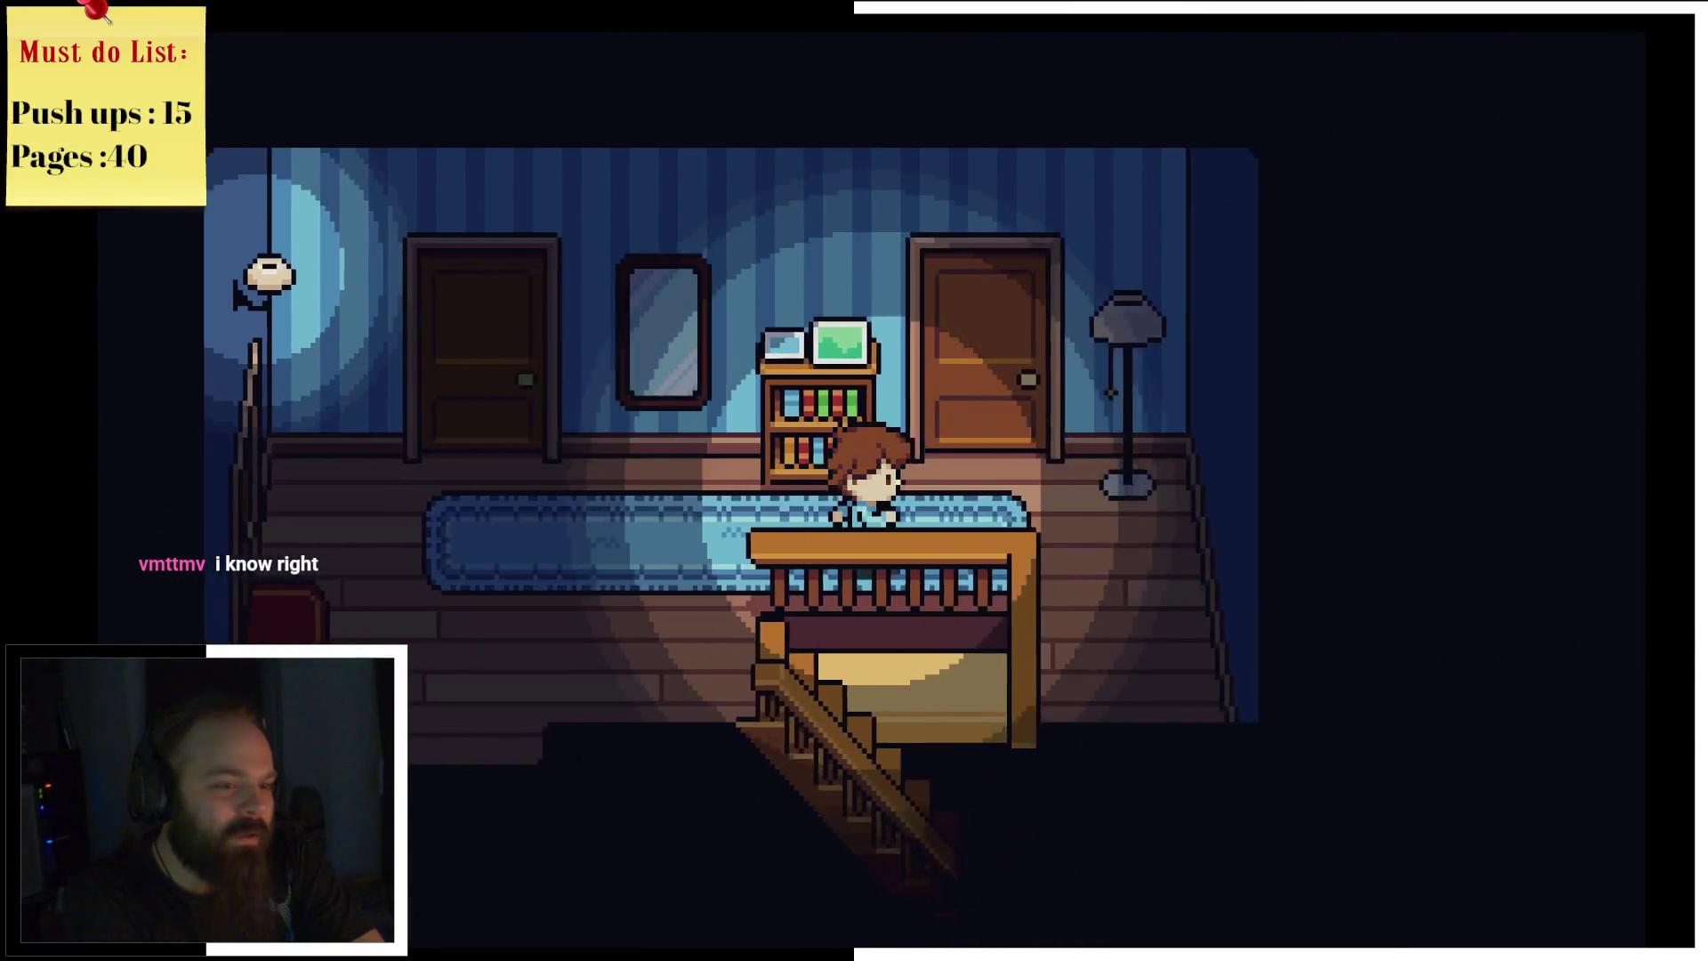
pyautogui.press('Up')
pyautogui.press('Right')
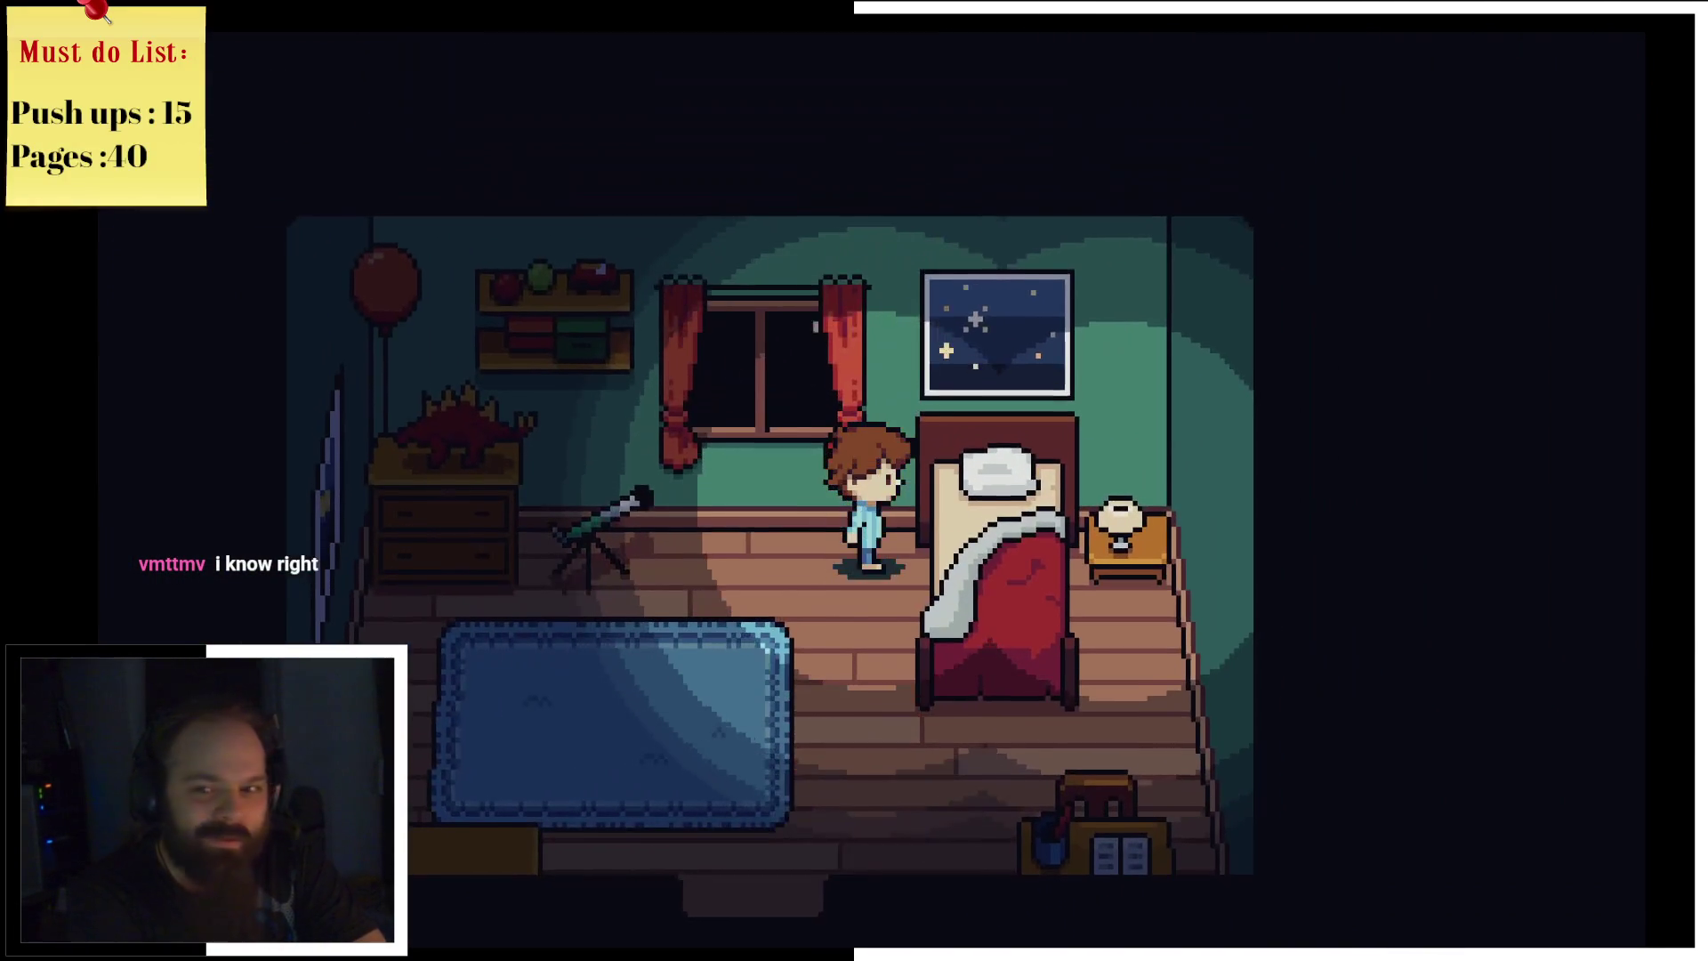
pyautogui.press('Down')
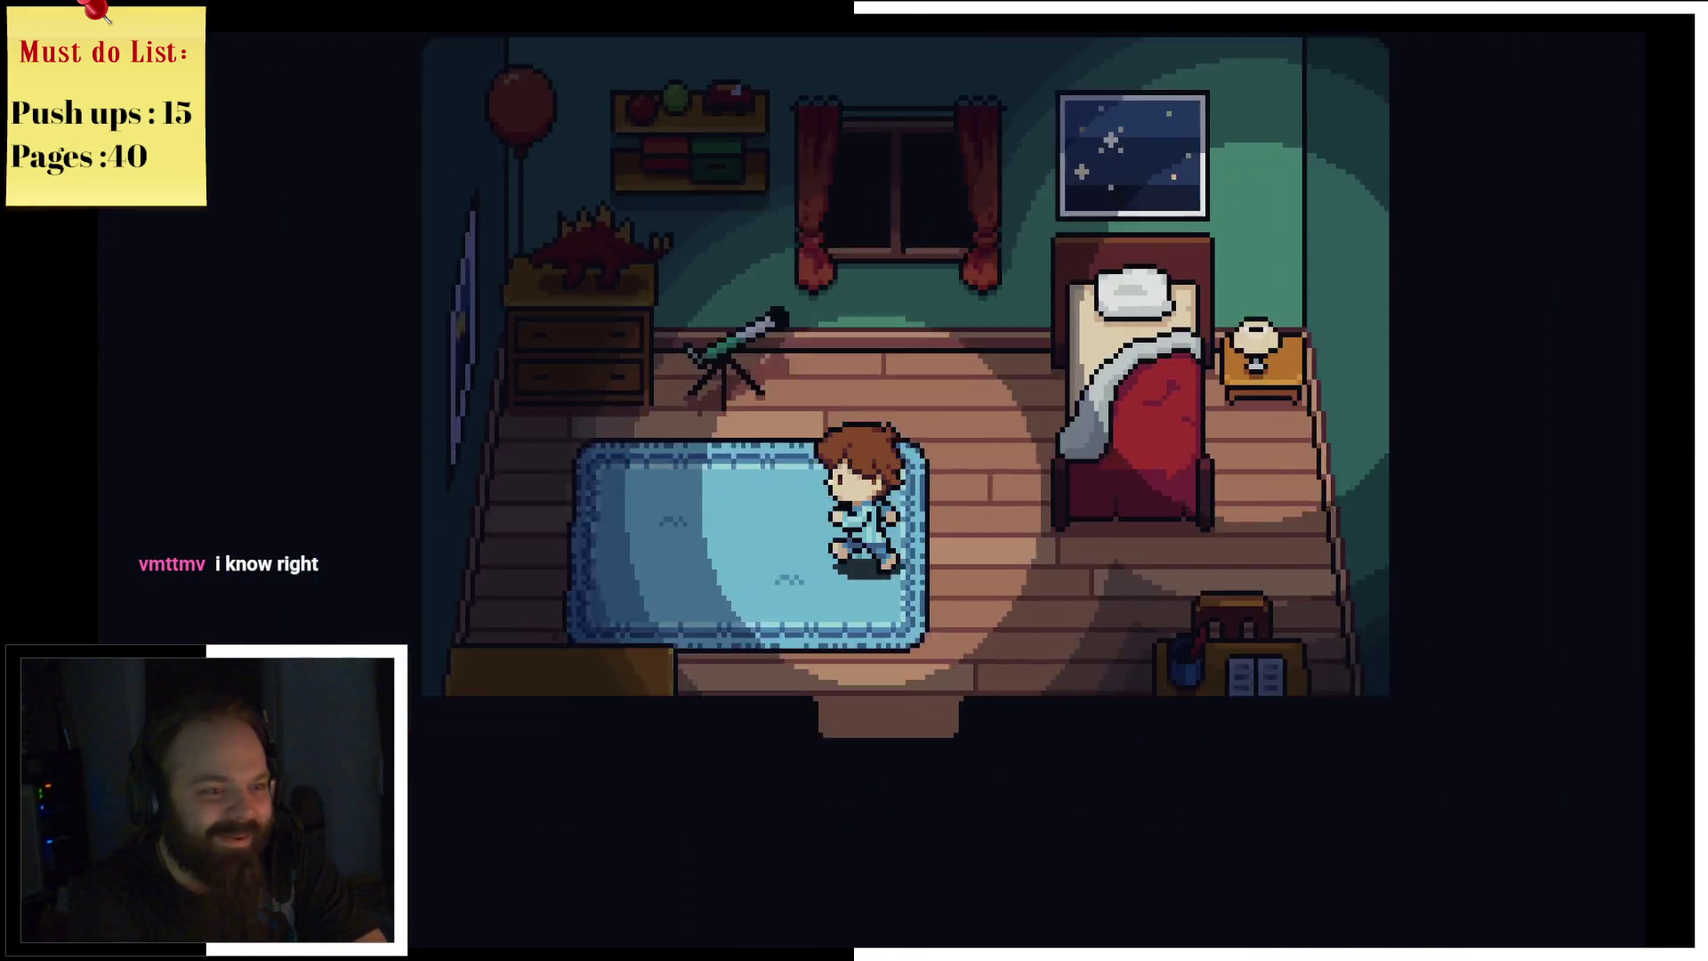
pyautogui.press('Left')
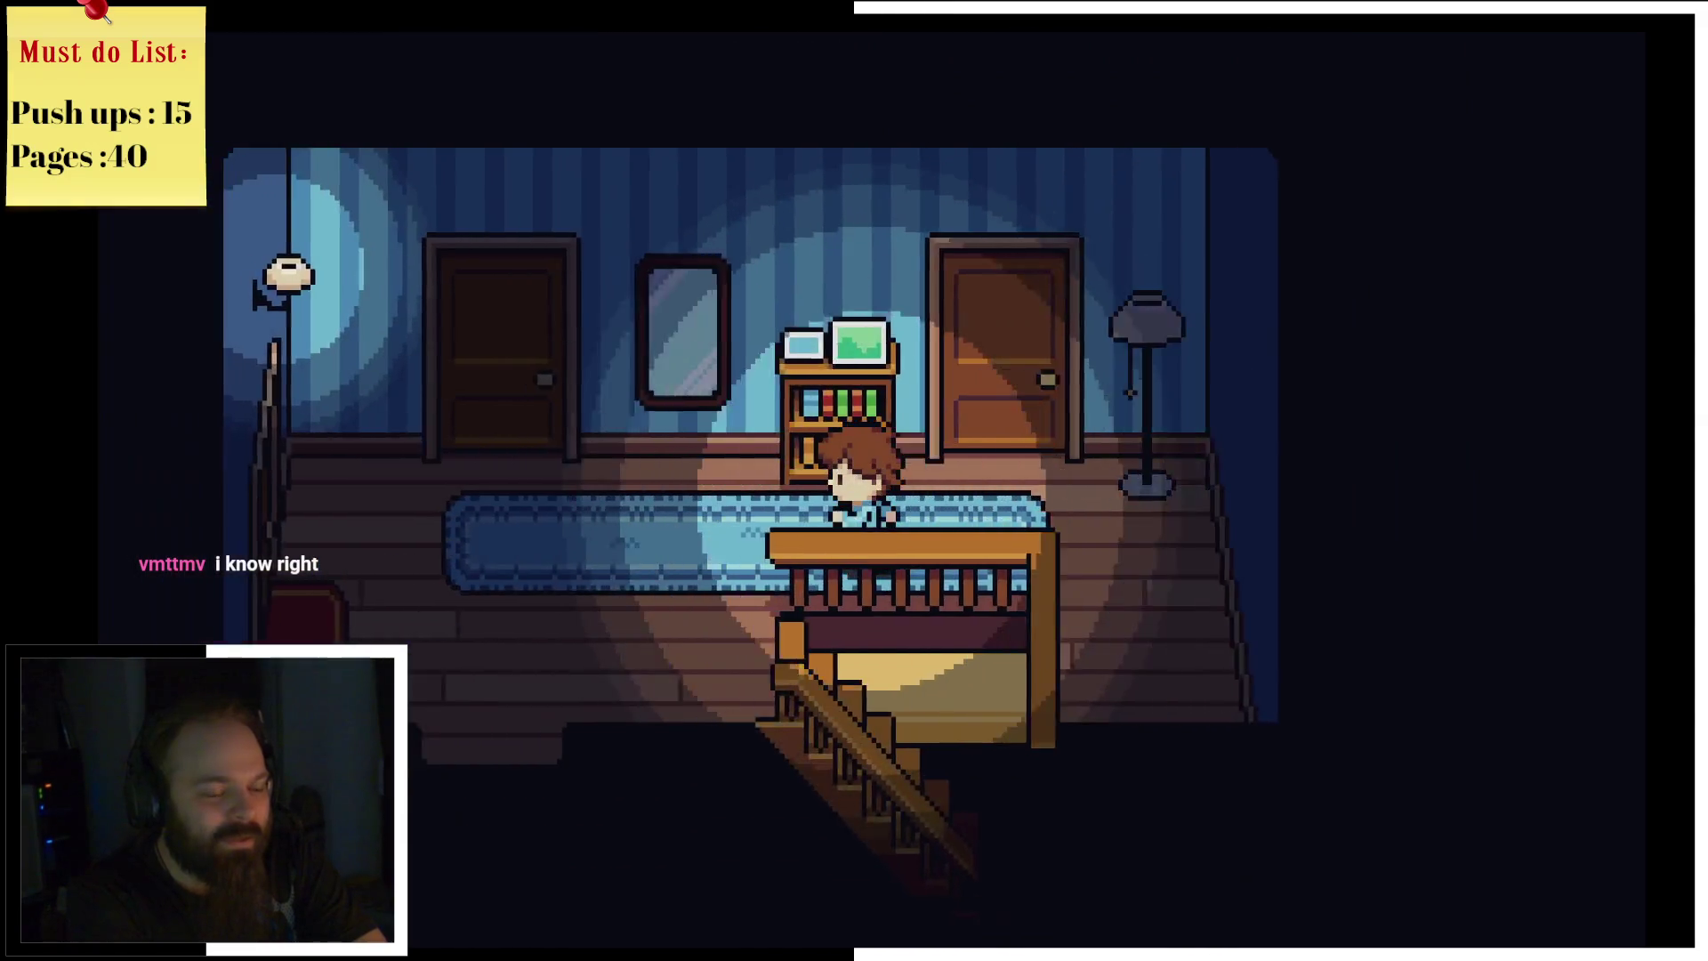
pyautogui.press('Down')
# Step: Try the front door and read that it's too stormy to go outside
pyautogui.press('Down')
pyautogui.press('Left')
pyautogui.press('Down')
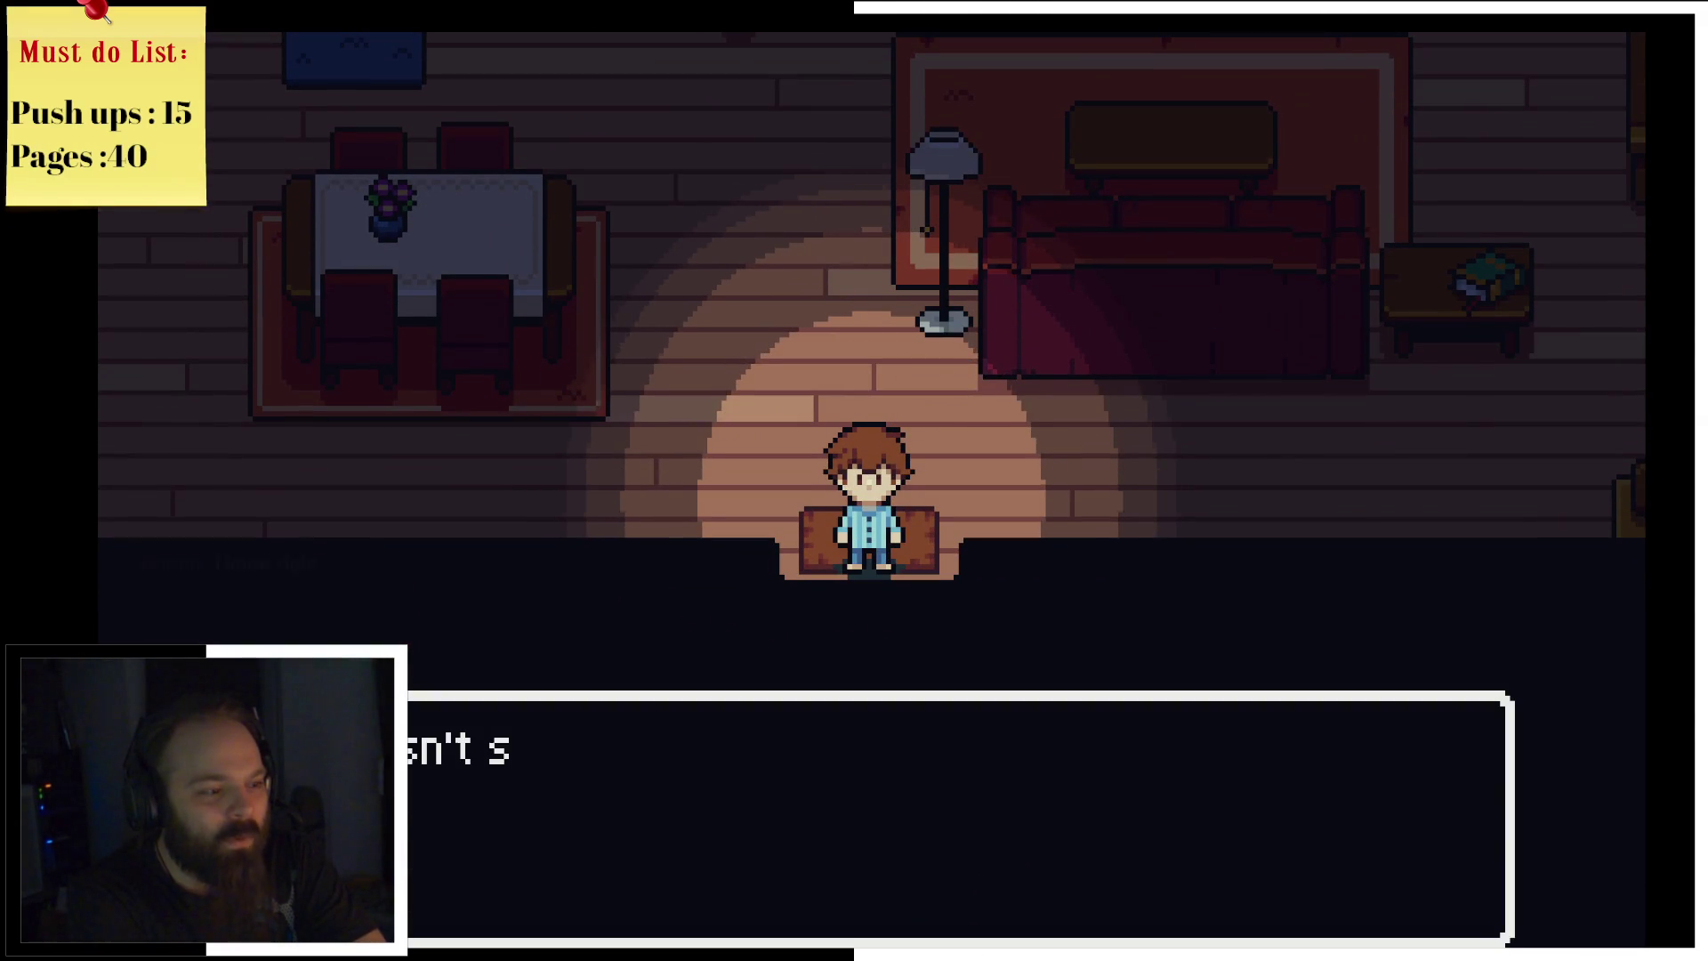
pyautogui.press('Return')
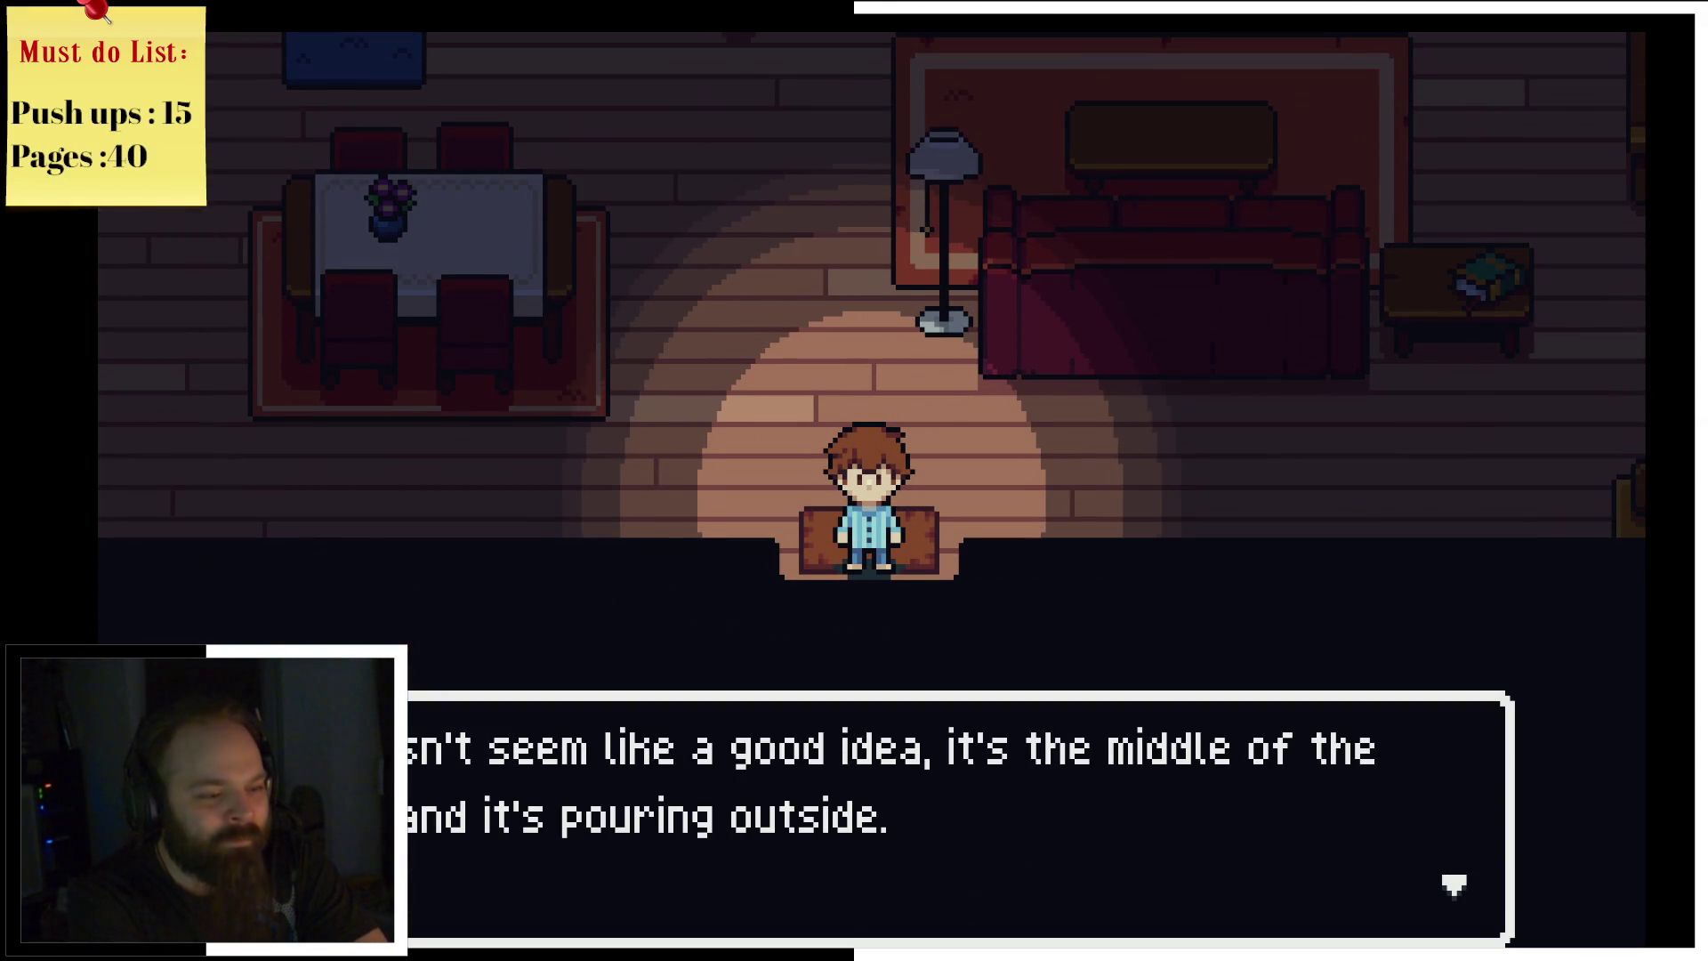
pyautogui.press('Return')
pyautogui.press('Up')
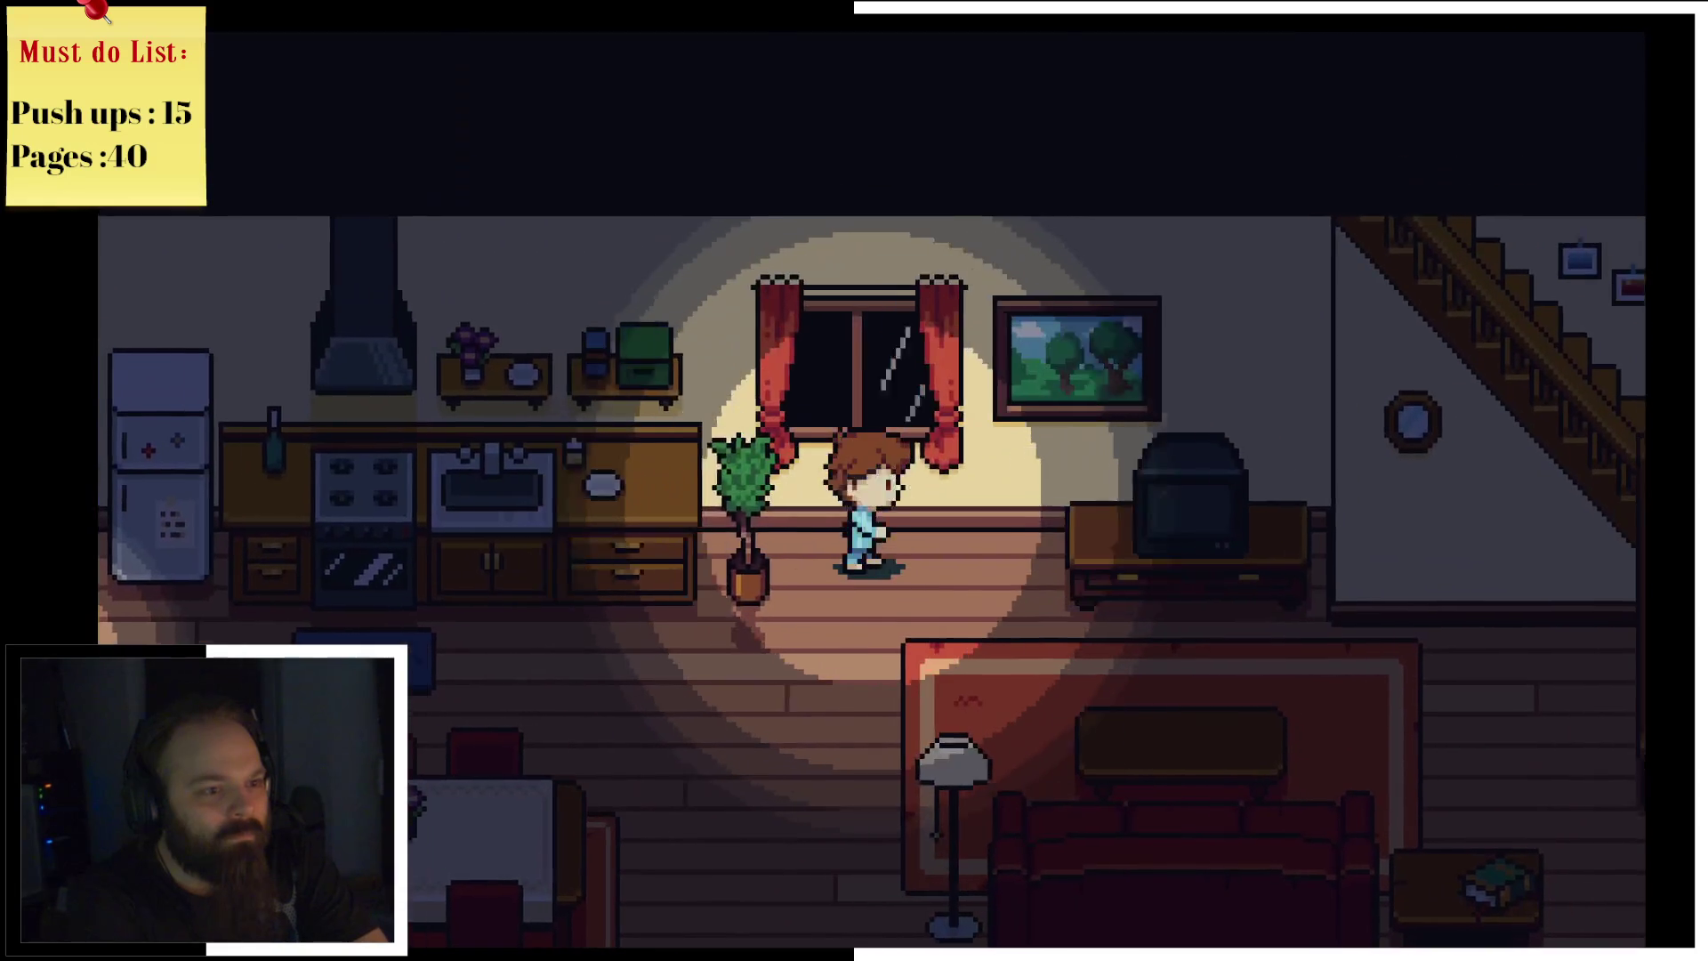
# Step: Check the TV and wander around the side table in the living room
pyautogui.press('Down')
pyautogui.press('Right')
pyautogui.press('Up')
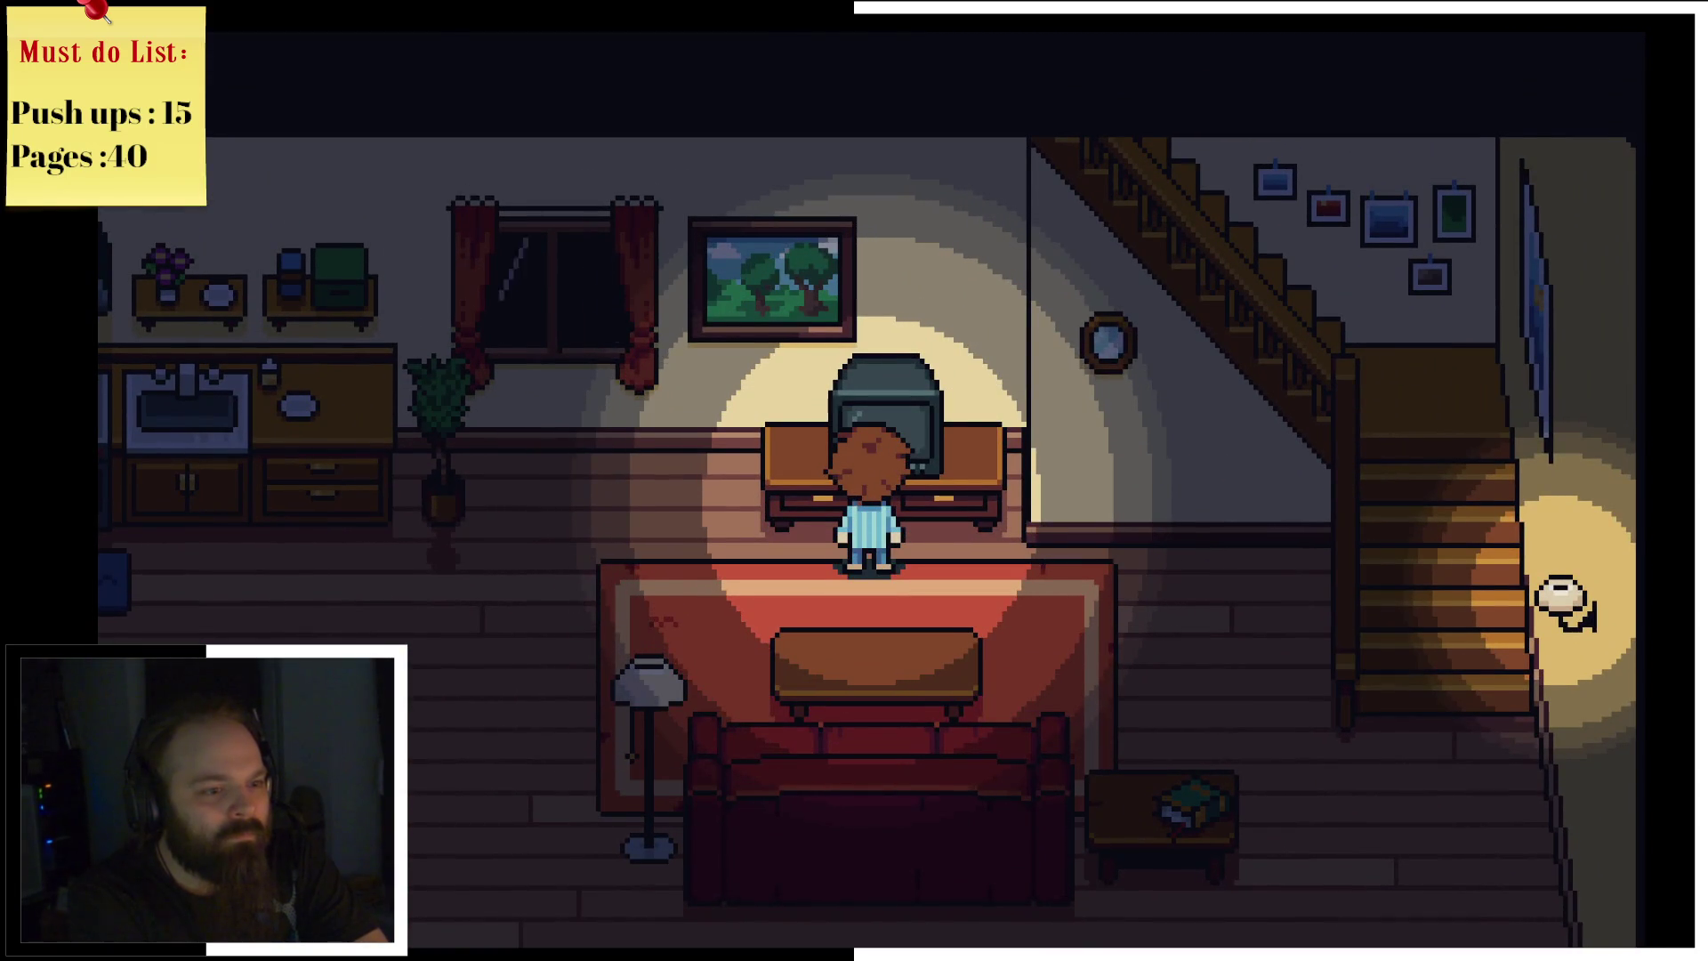
pyautogui.press('Left')
pyautogui.press('Left')
pyautogui.press('Right')
pyautogui.press('Down')
pyautogui.press('Right')
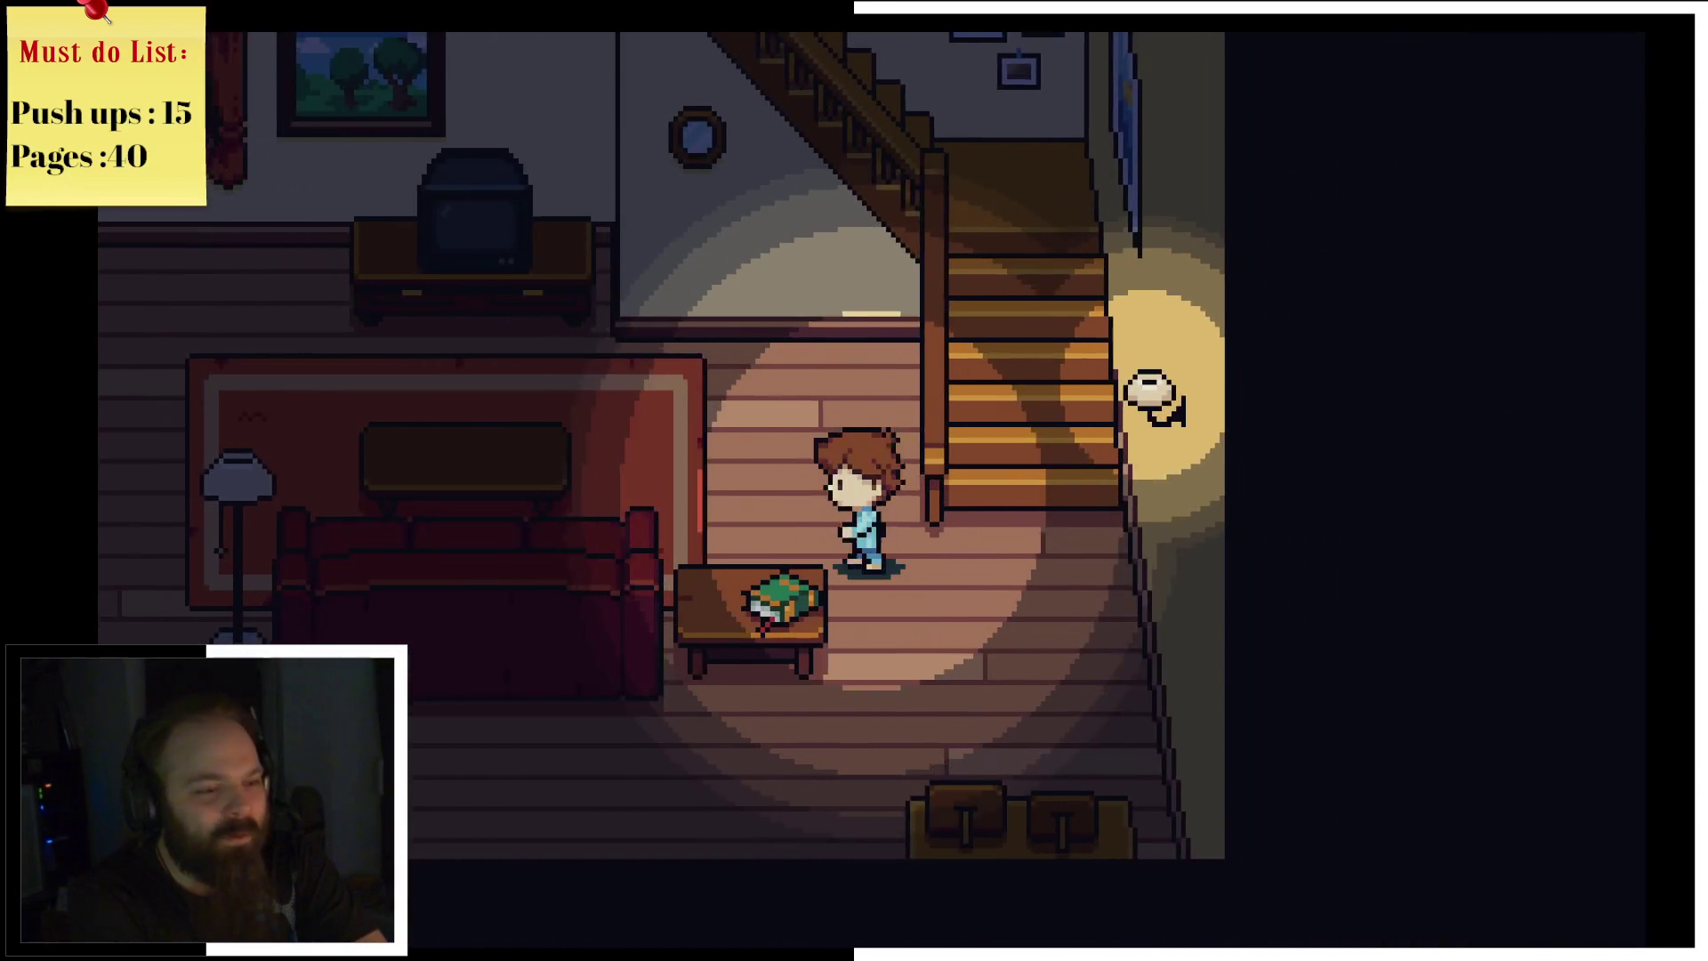
pyautogui.press('Down')
pyautogui.press('Down')
pyautogui.press('Left')
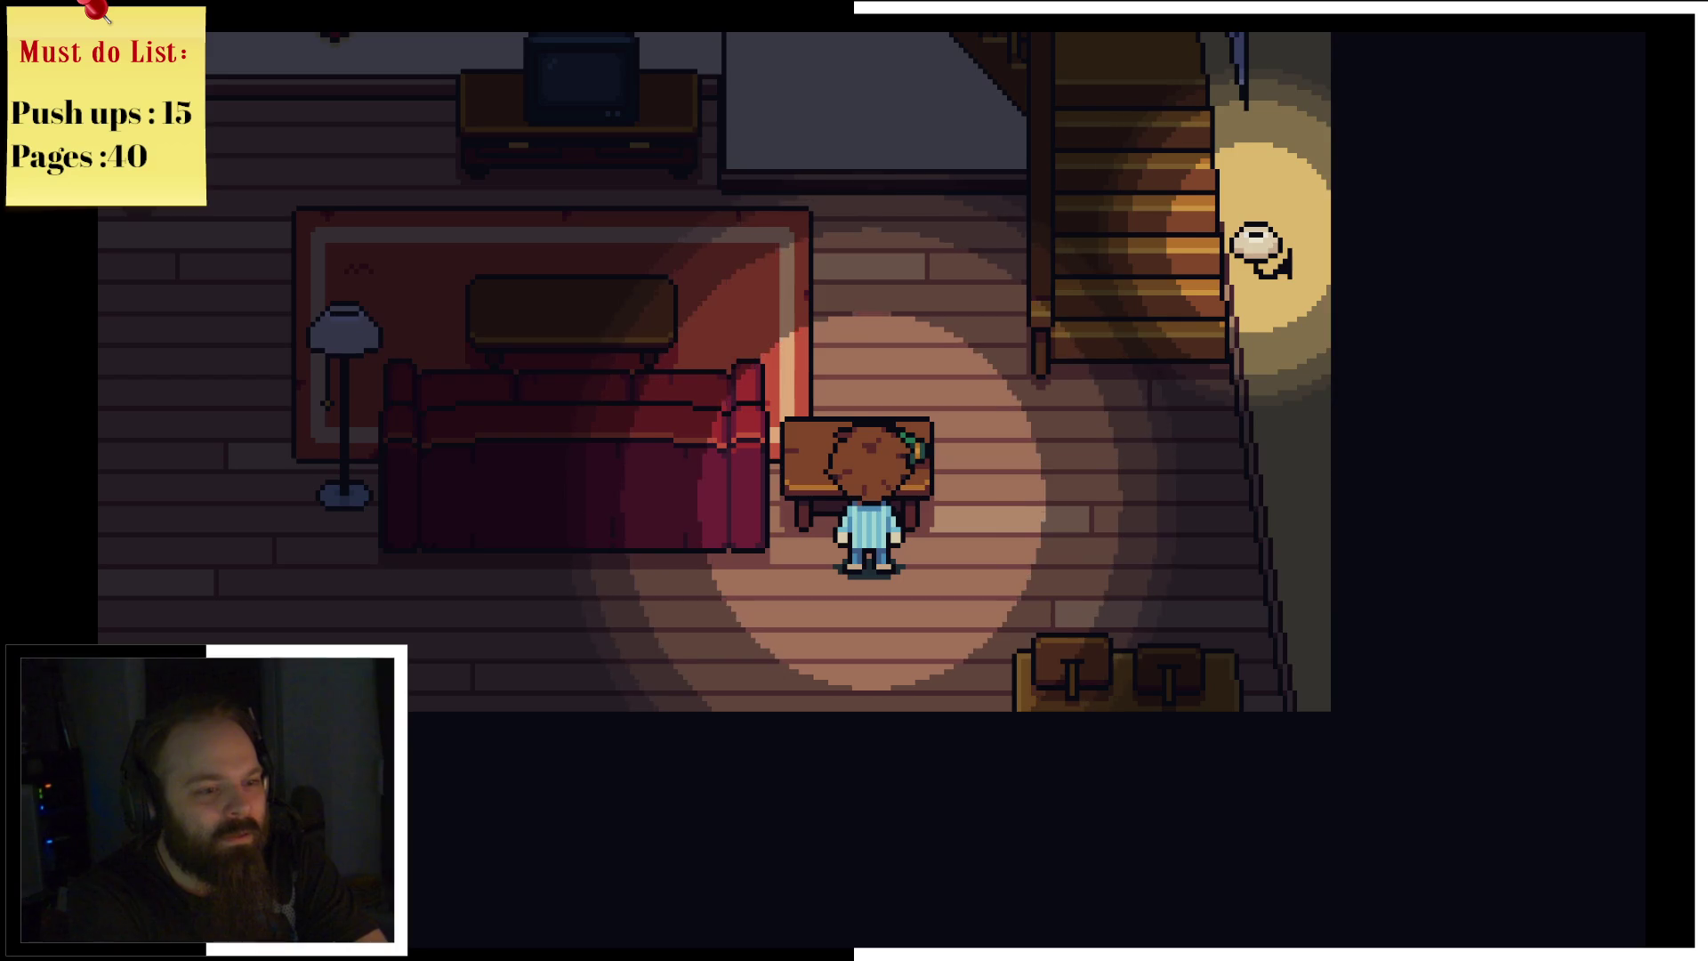
# Step: Climb the stairs and enter the pink bedroom through the left door
pyautogui.press('Right')
pyautogui.press('Up')
pyautogui.press('Left')
pyautogui.press('Right')
pyautogui.press('Up')
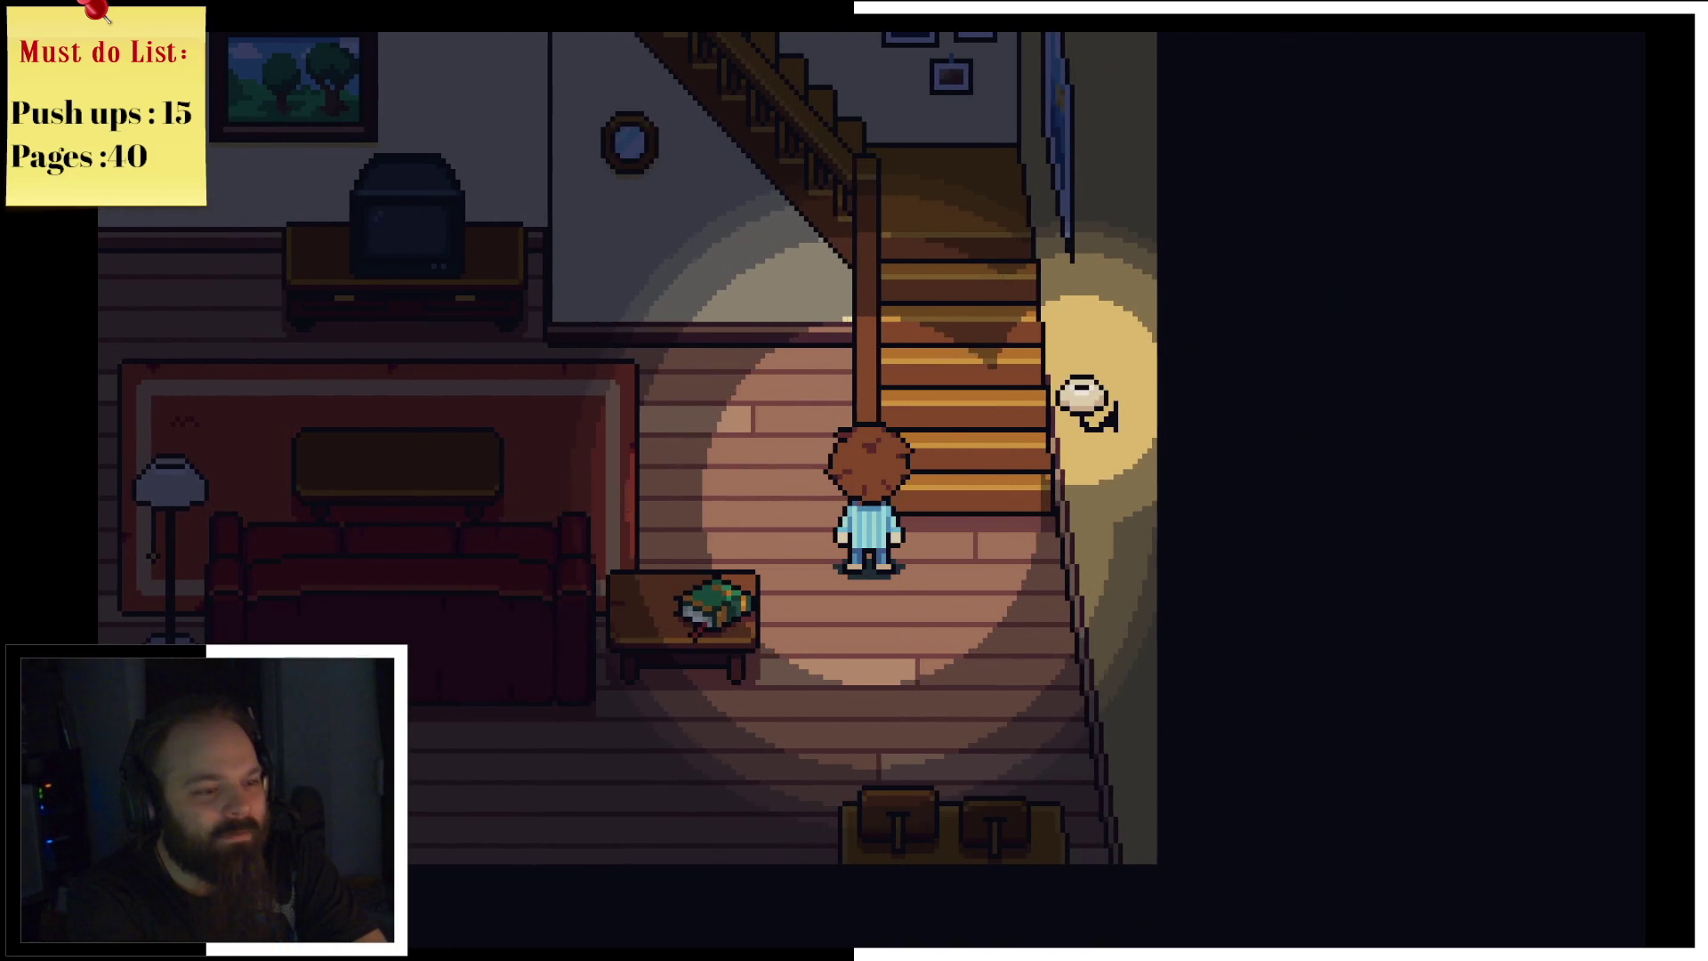
pyautogui.press('Up')
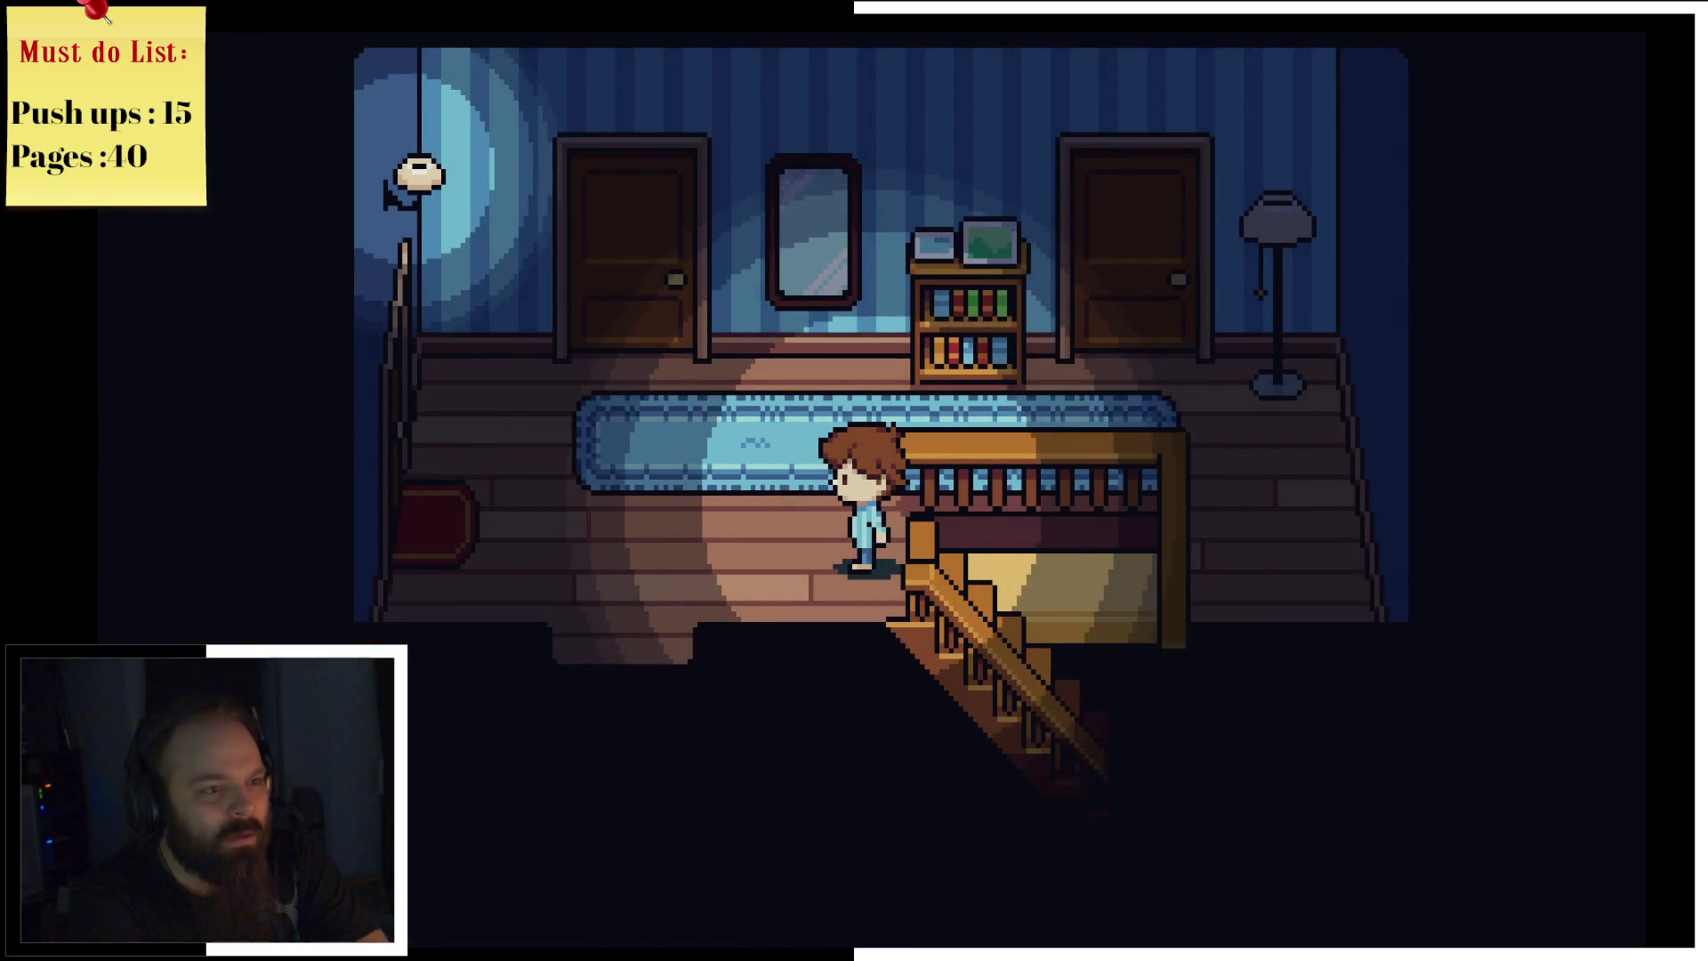
pyautogui.press('Left')
pyautogui.press('Up')
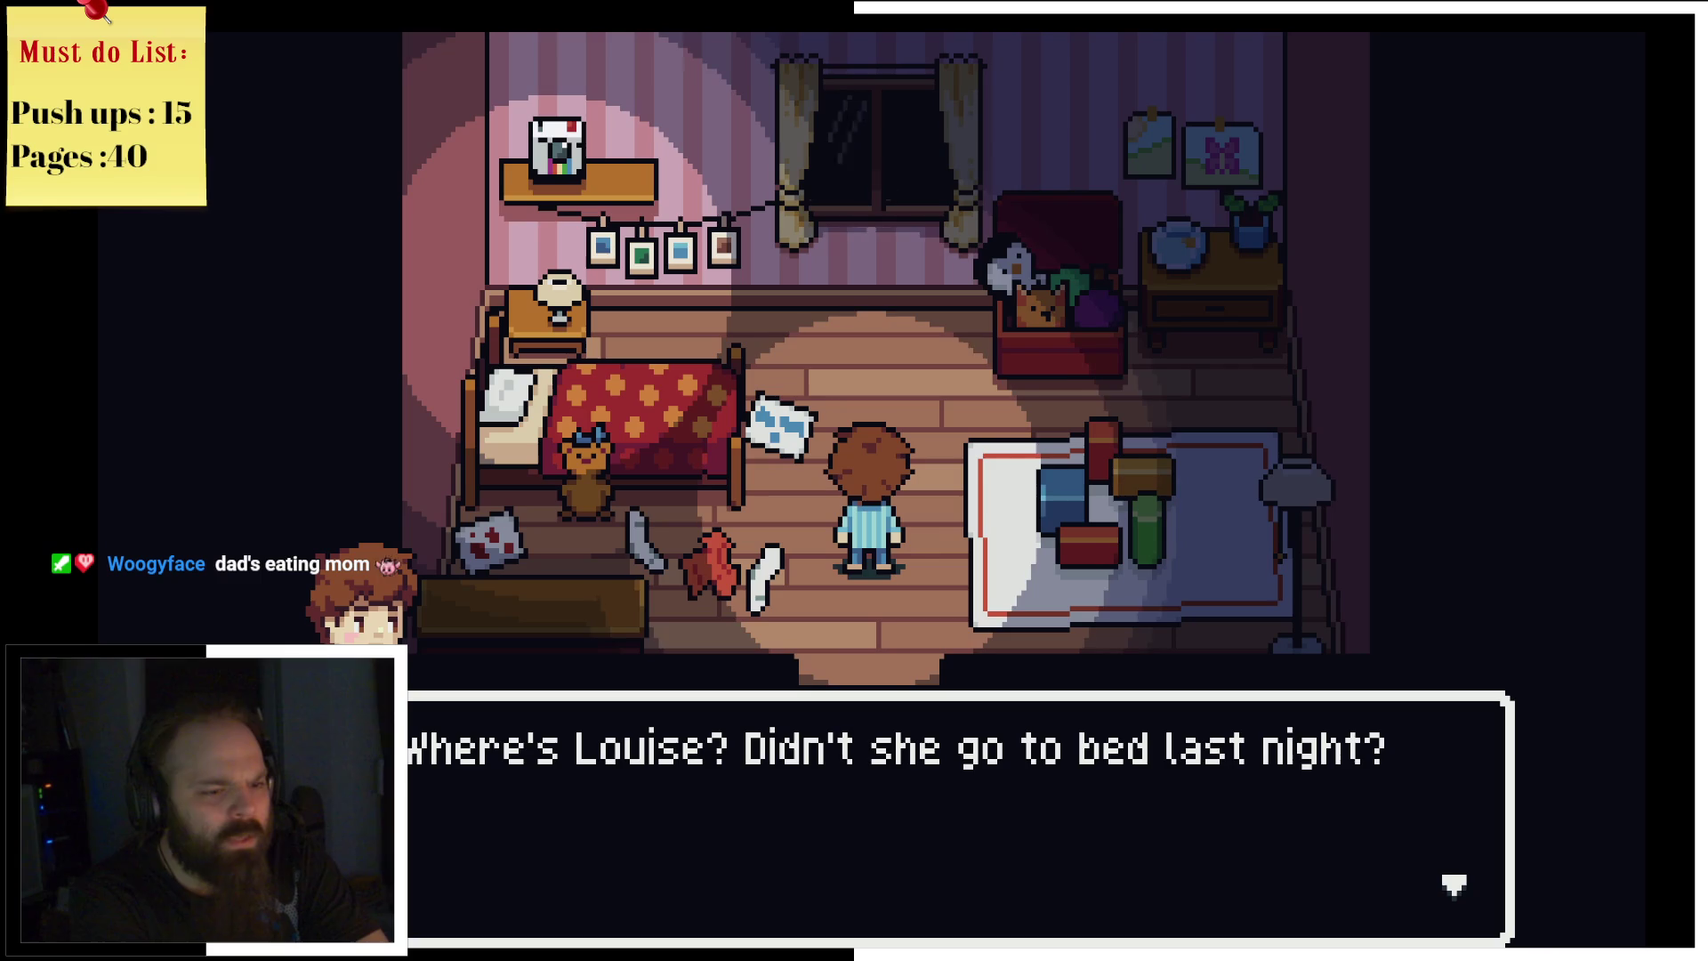
# Step: Dismiss 'Where's Louise?' and search the bathroom in front of the bathtub
pyautogui.press('z')
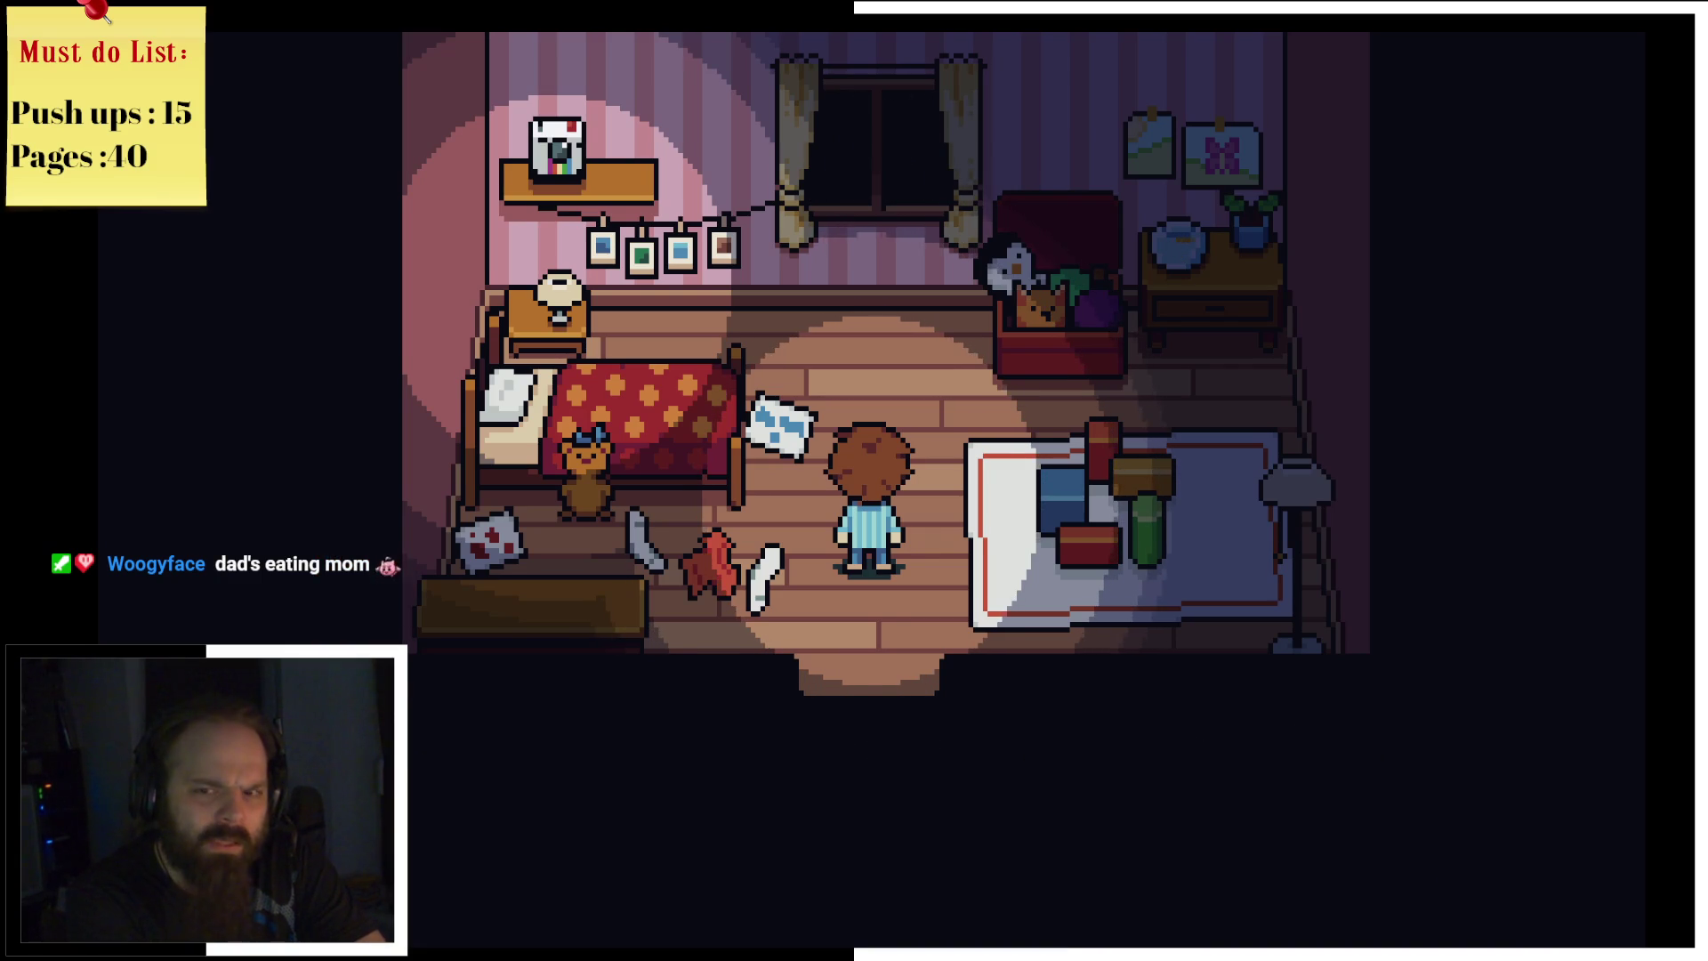
pyautogui.press('Down')
pyautogui.press('Left')
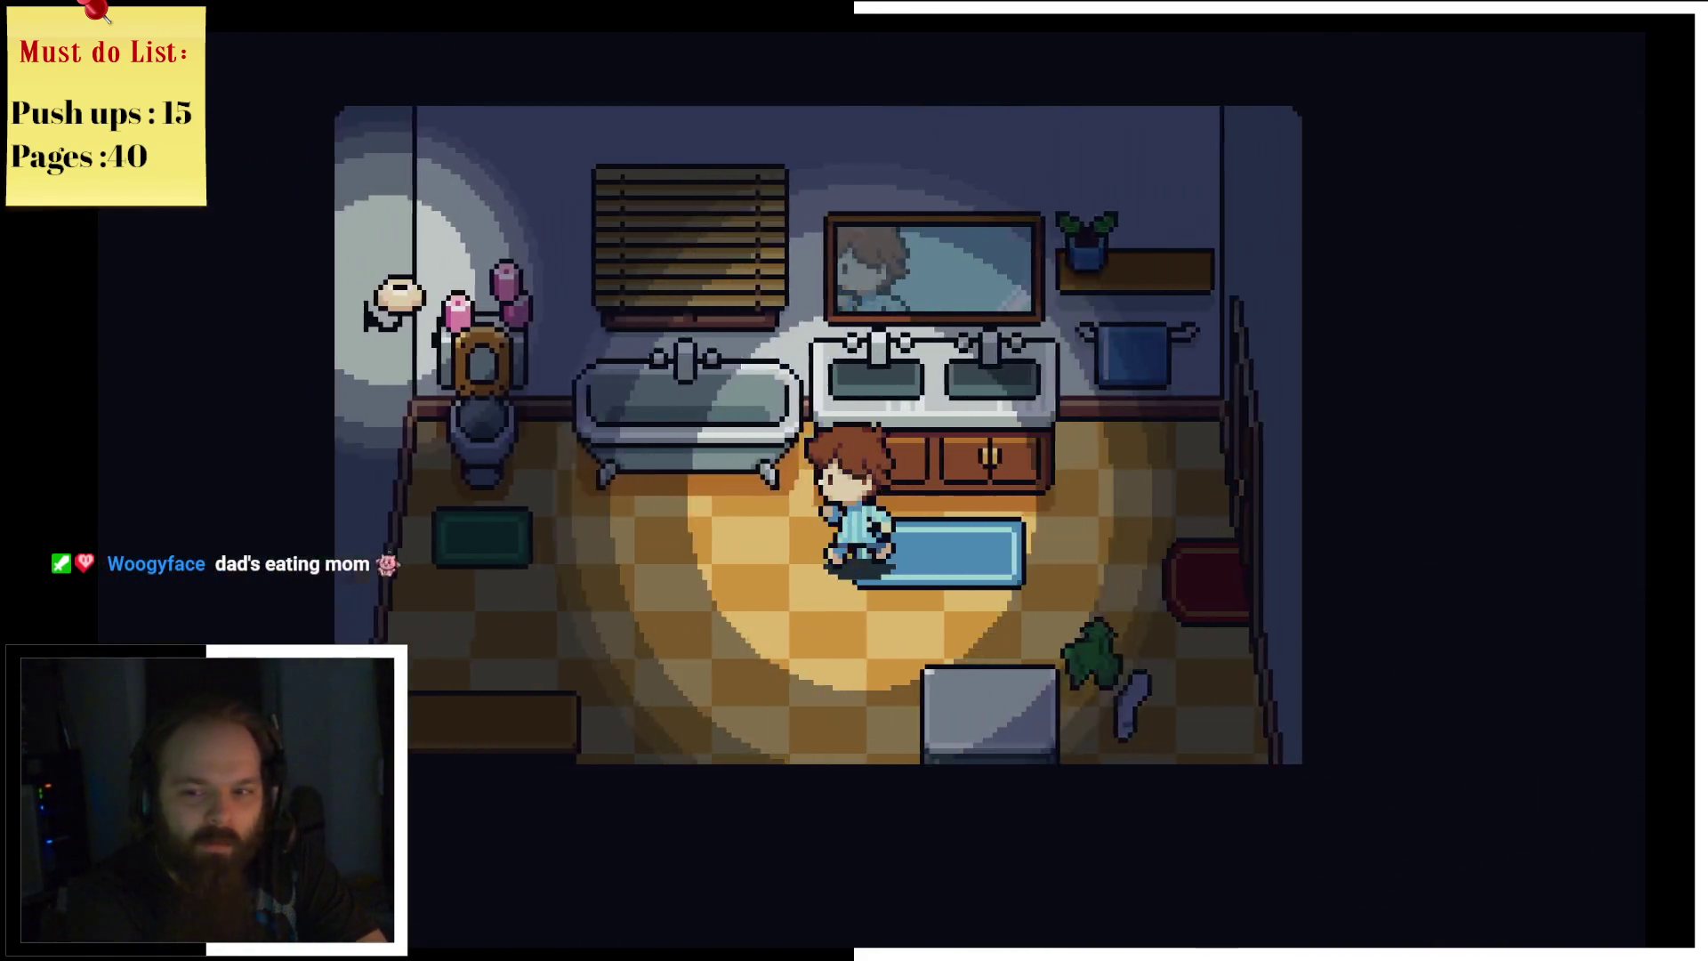
pyautogui.press('Left')
pyautogui.press('Down')
pyautogui.press('Up')
pyautogui.press('Right')
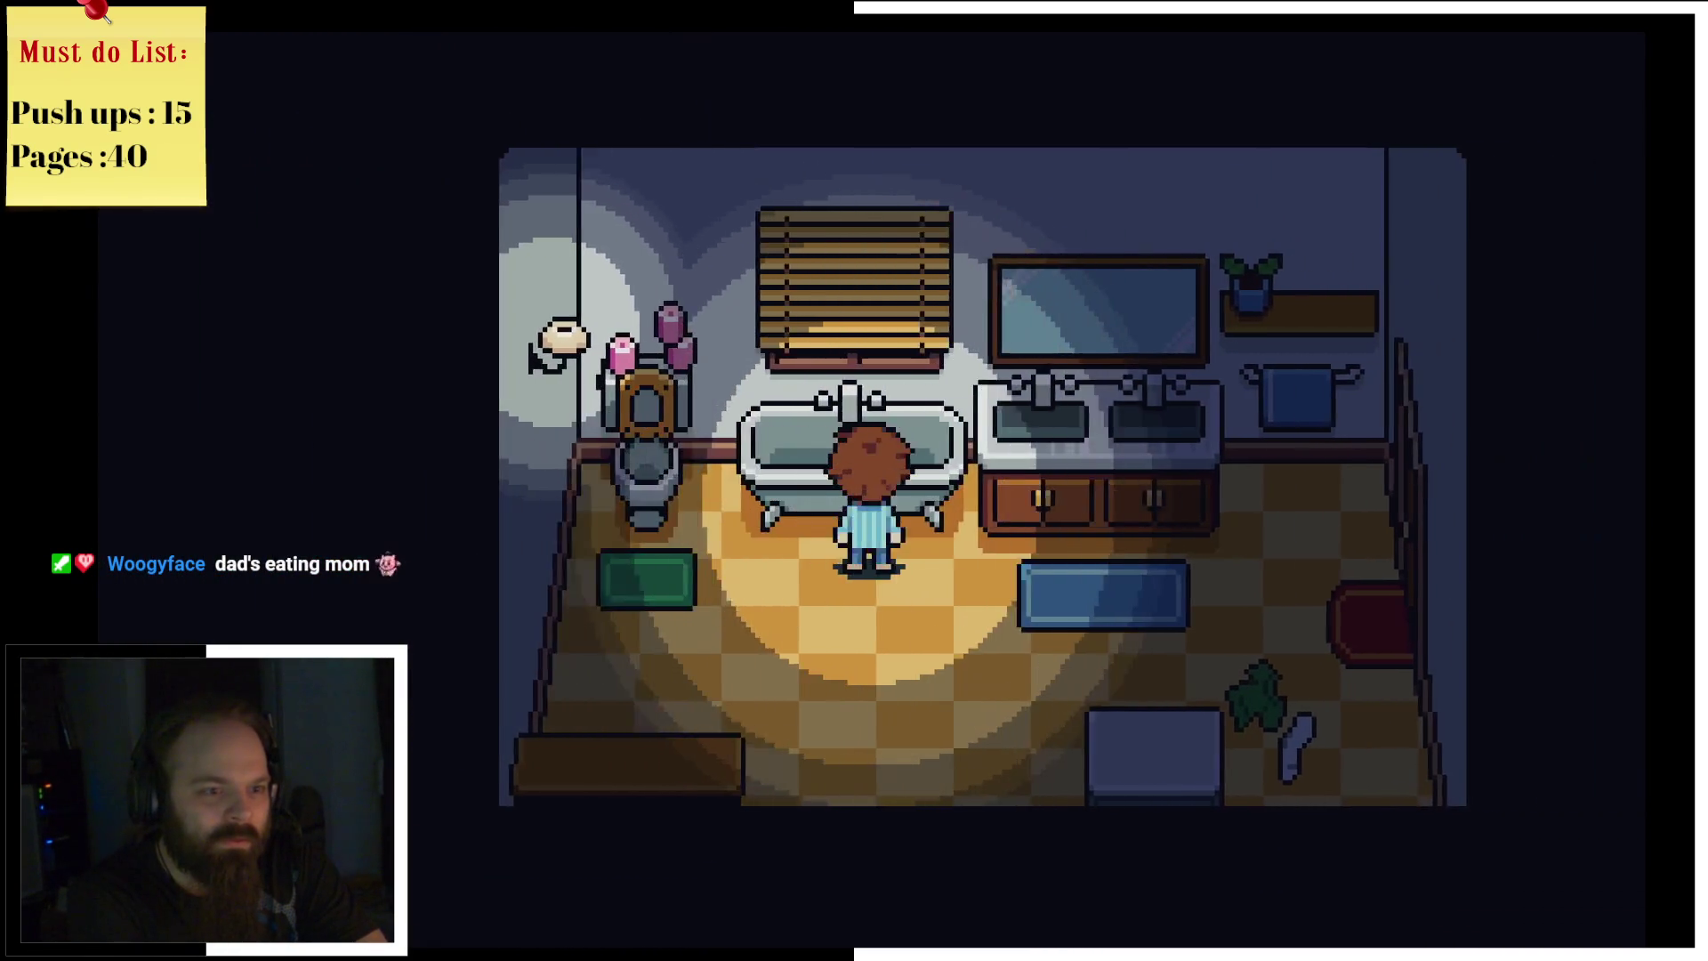
pyautogui.press('Right')
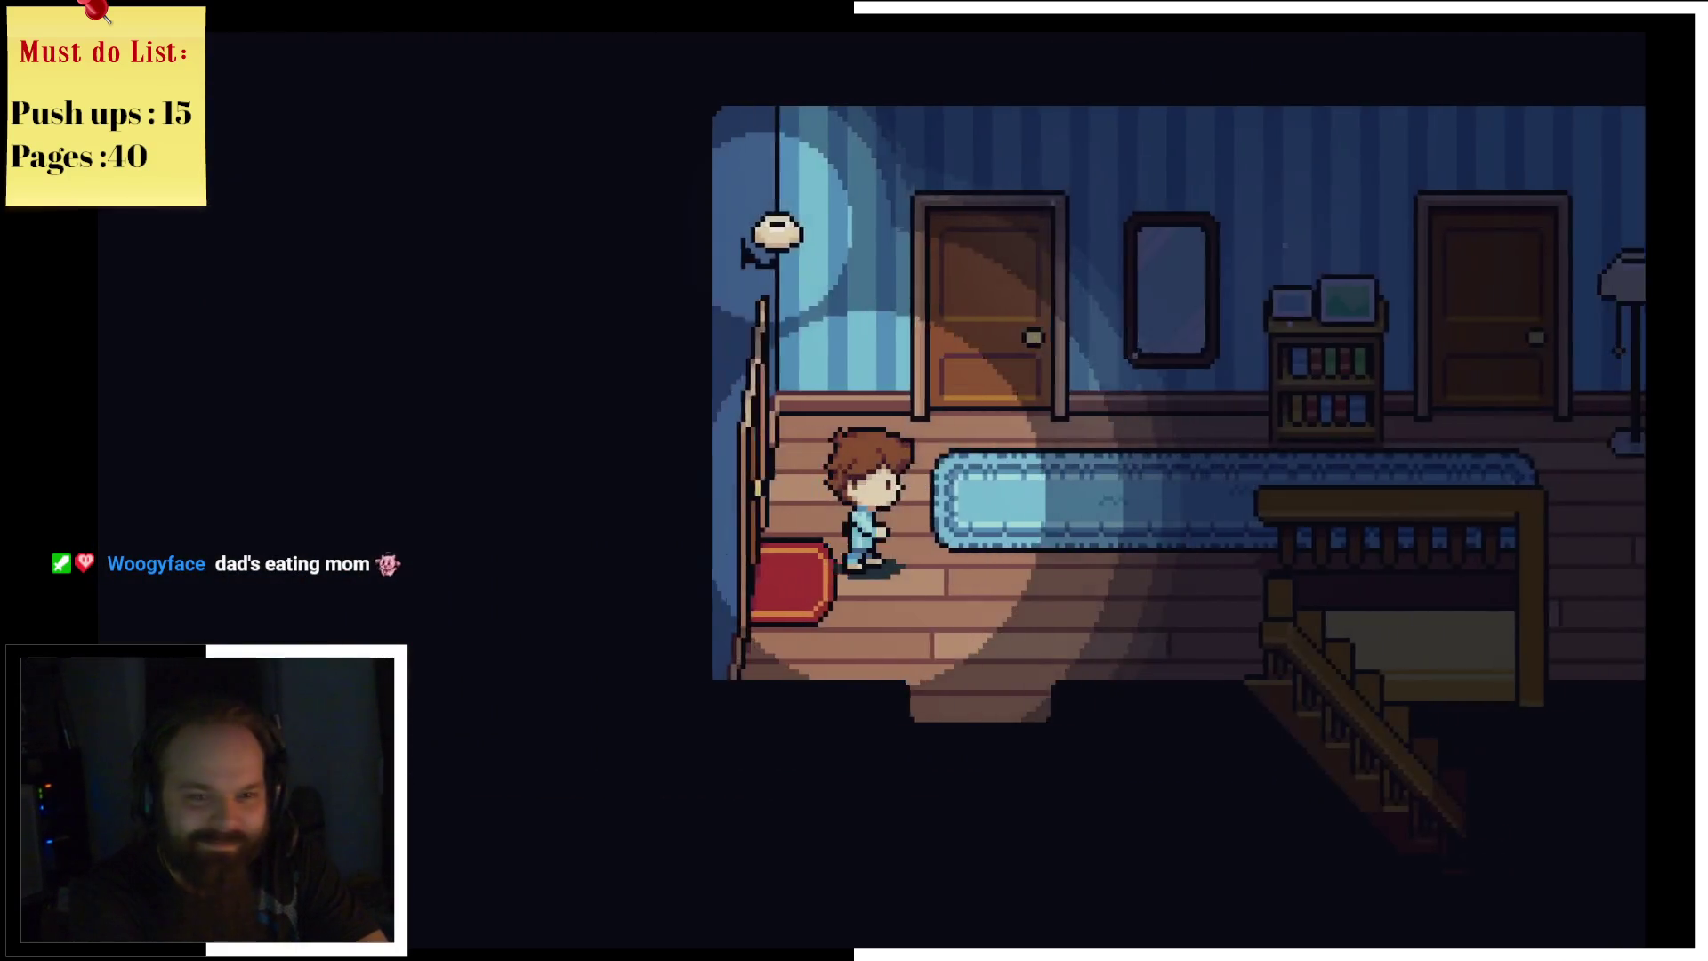
# Step: Search the boy's bedroom down the hallway, then leave it toward the stairs
pyautogui.press('Right')
pyautogui.press('Up')
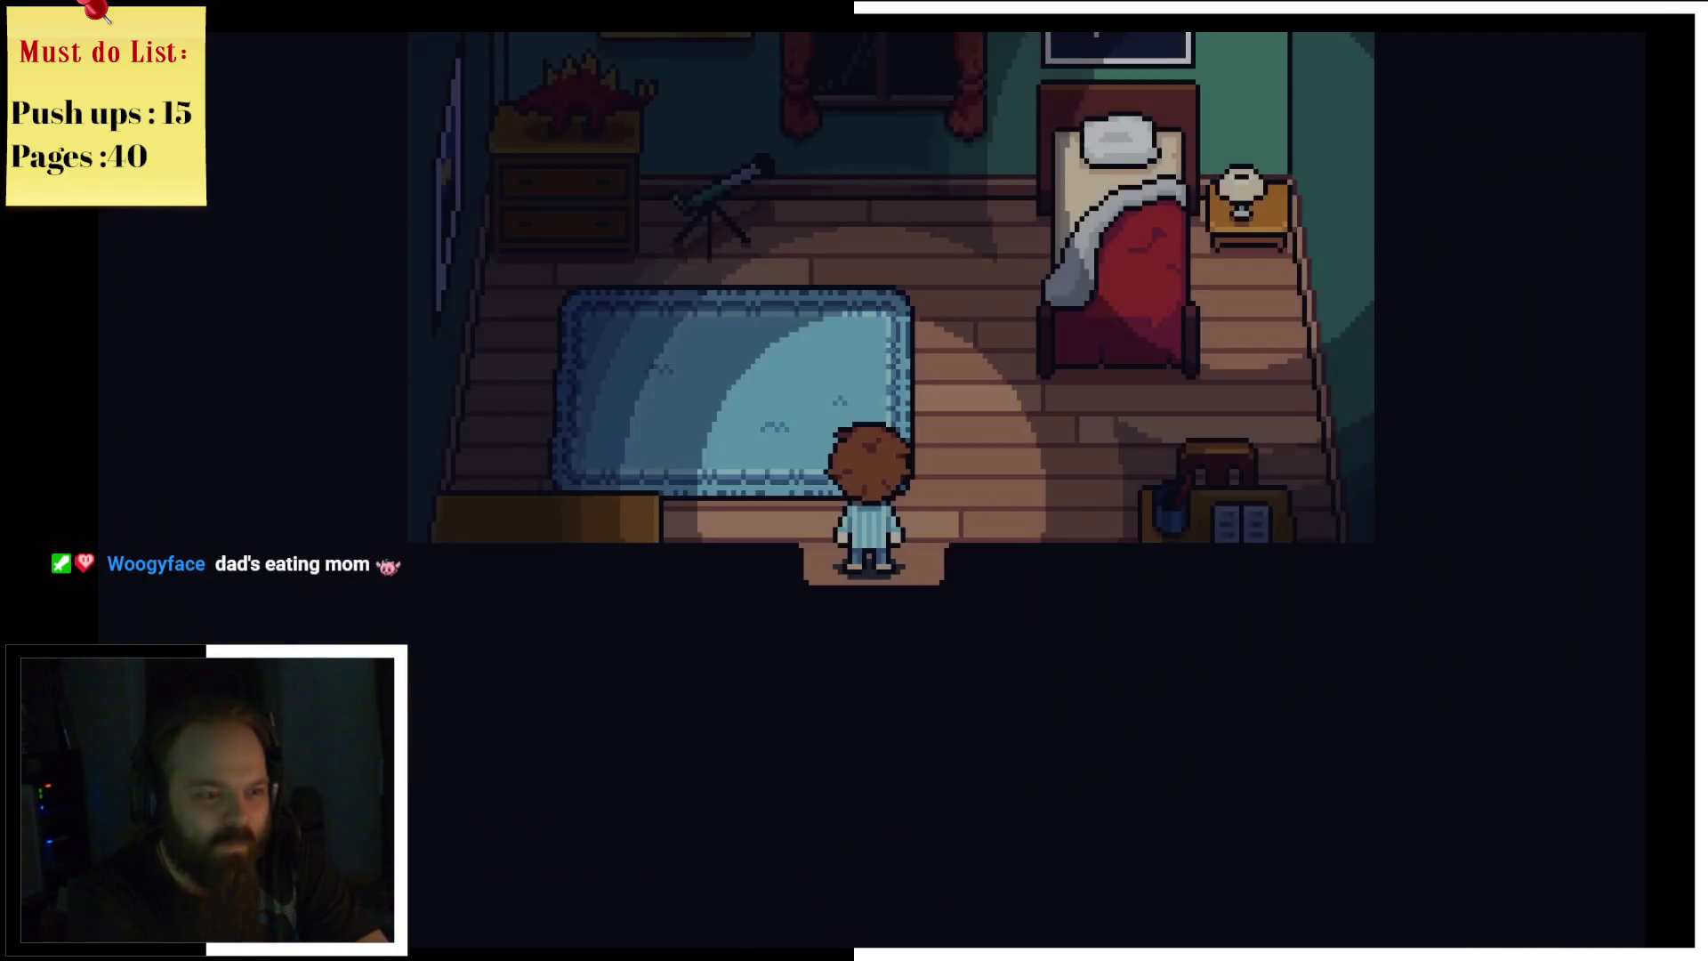
pyautogui.press('Down')
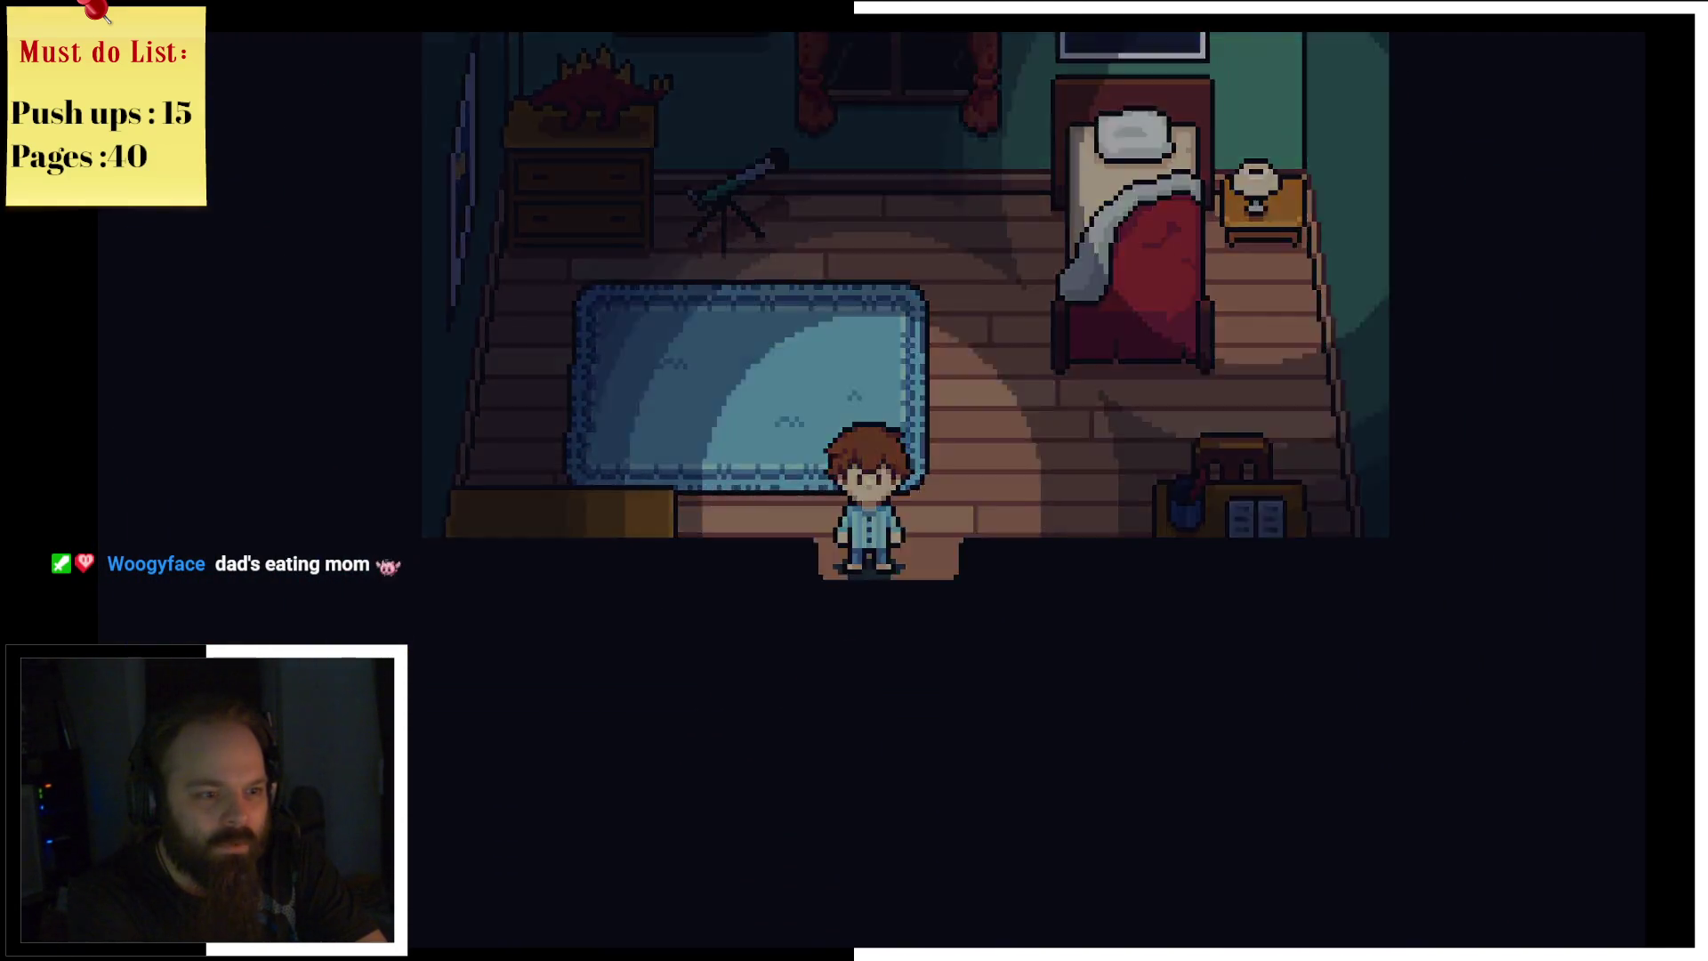
pyautogui.press('Left')
pyautogui.press('Down')
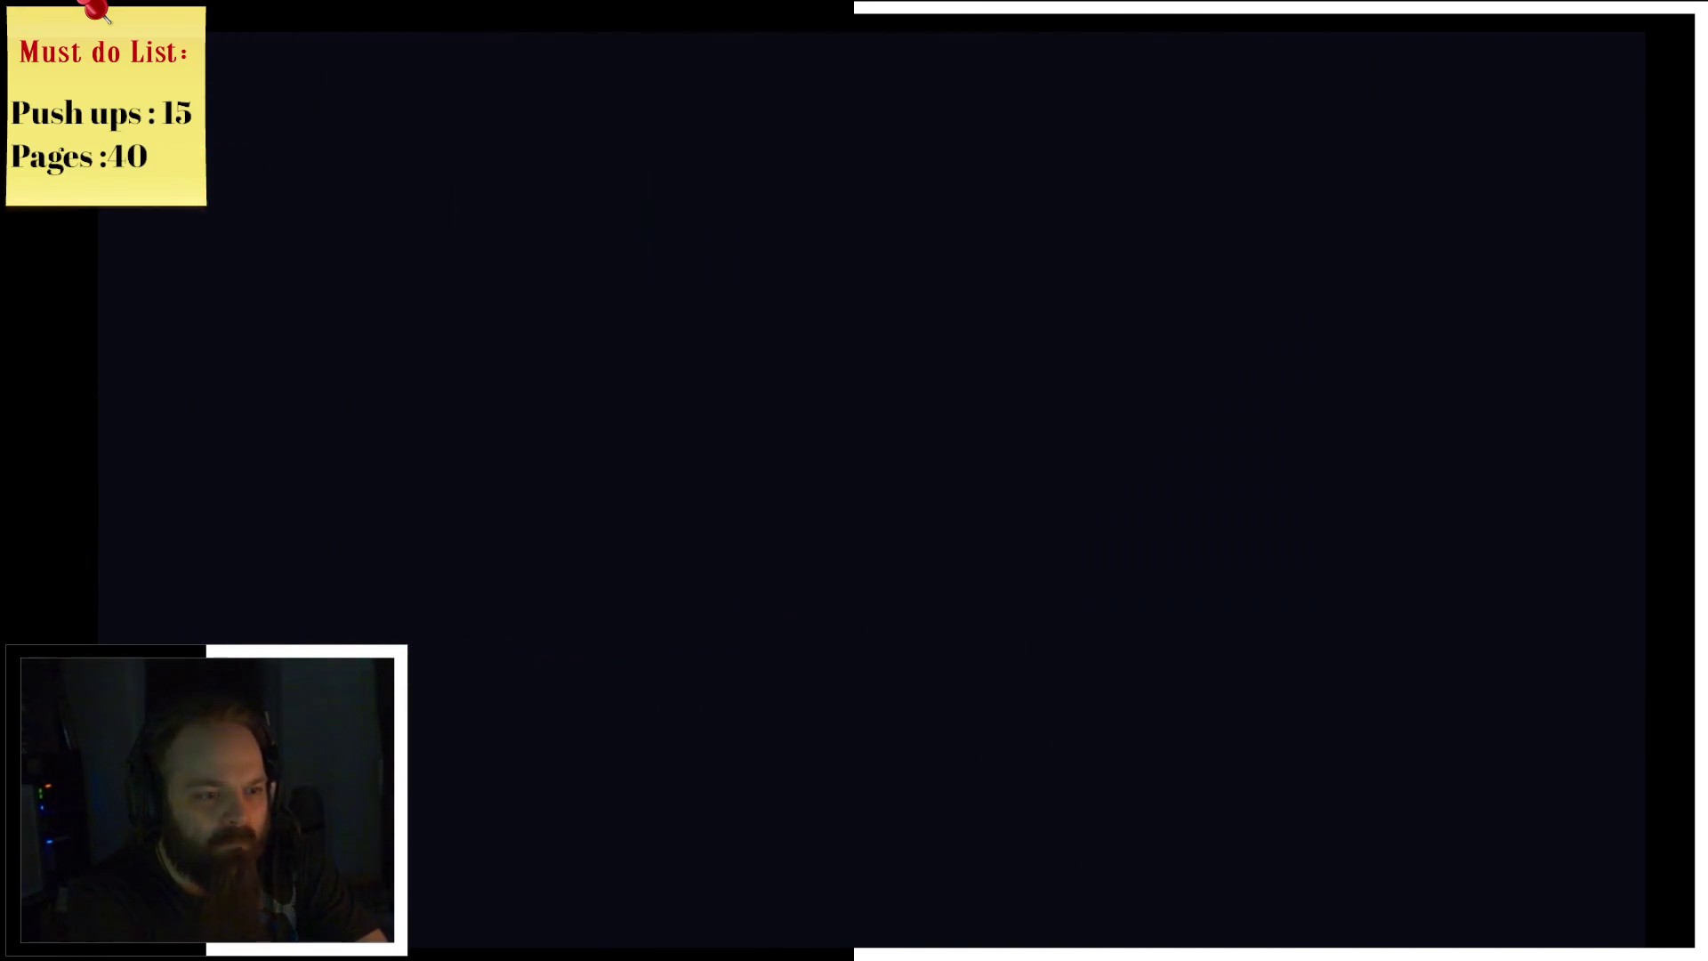
# Step: Go downstairs and search the kitchen fridge, stove and mirror desk
pyautogui.press('Left')
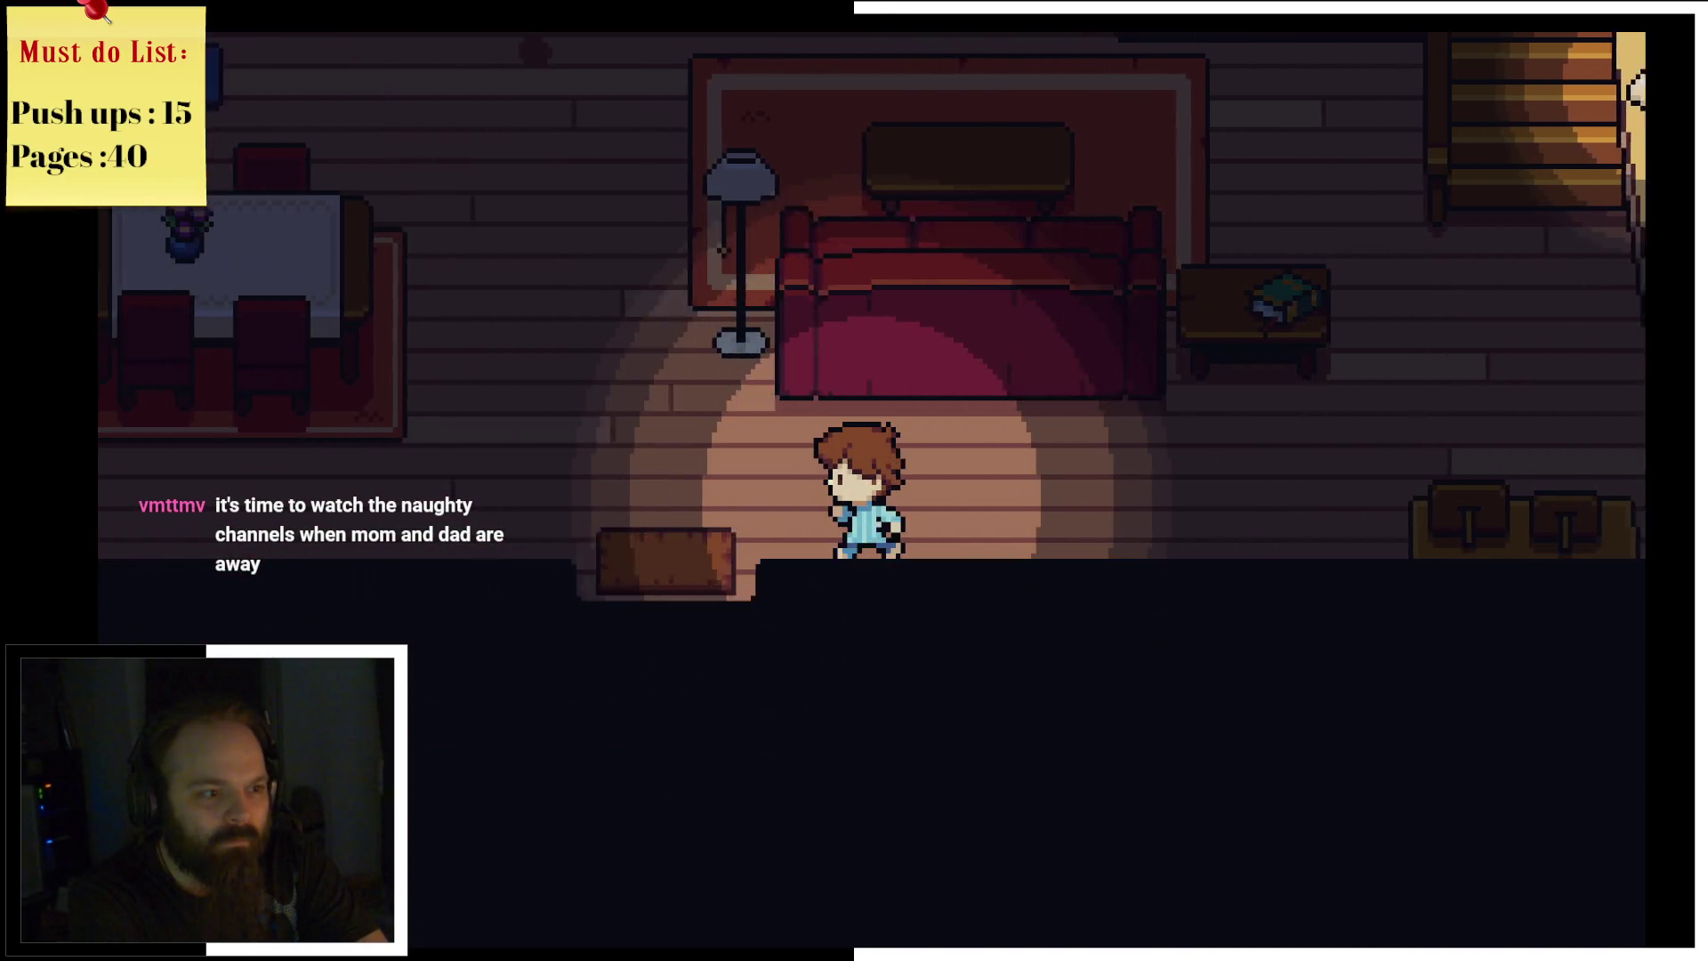
pyautogui.press('Left')
pyautogui.press('Left')
pyautogui.press('Up')
pyautogui.press('Right')
pyautogui.press('Up')
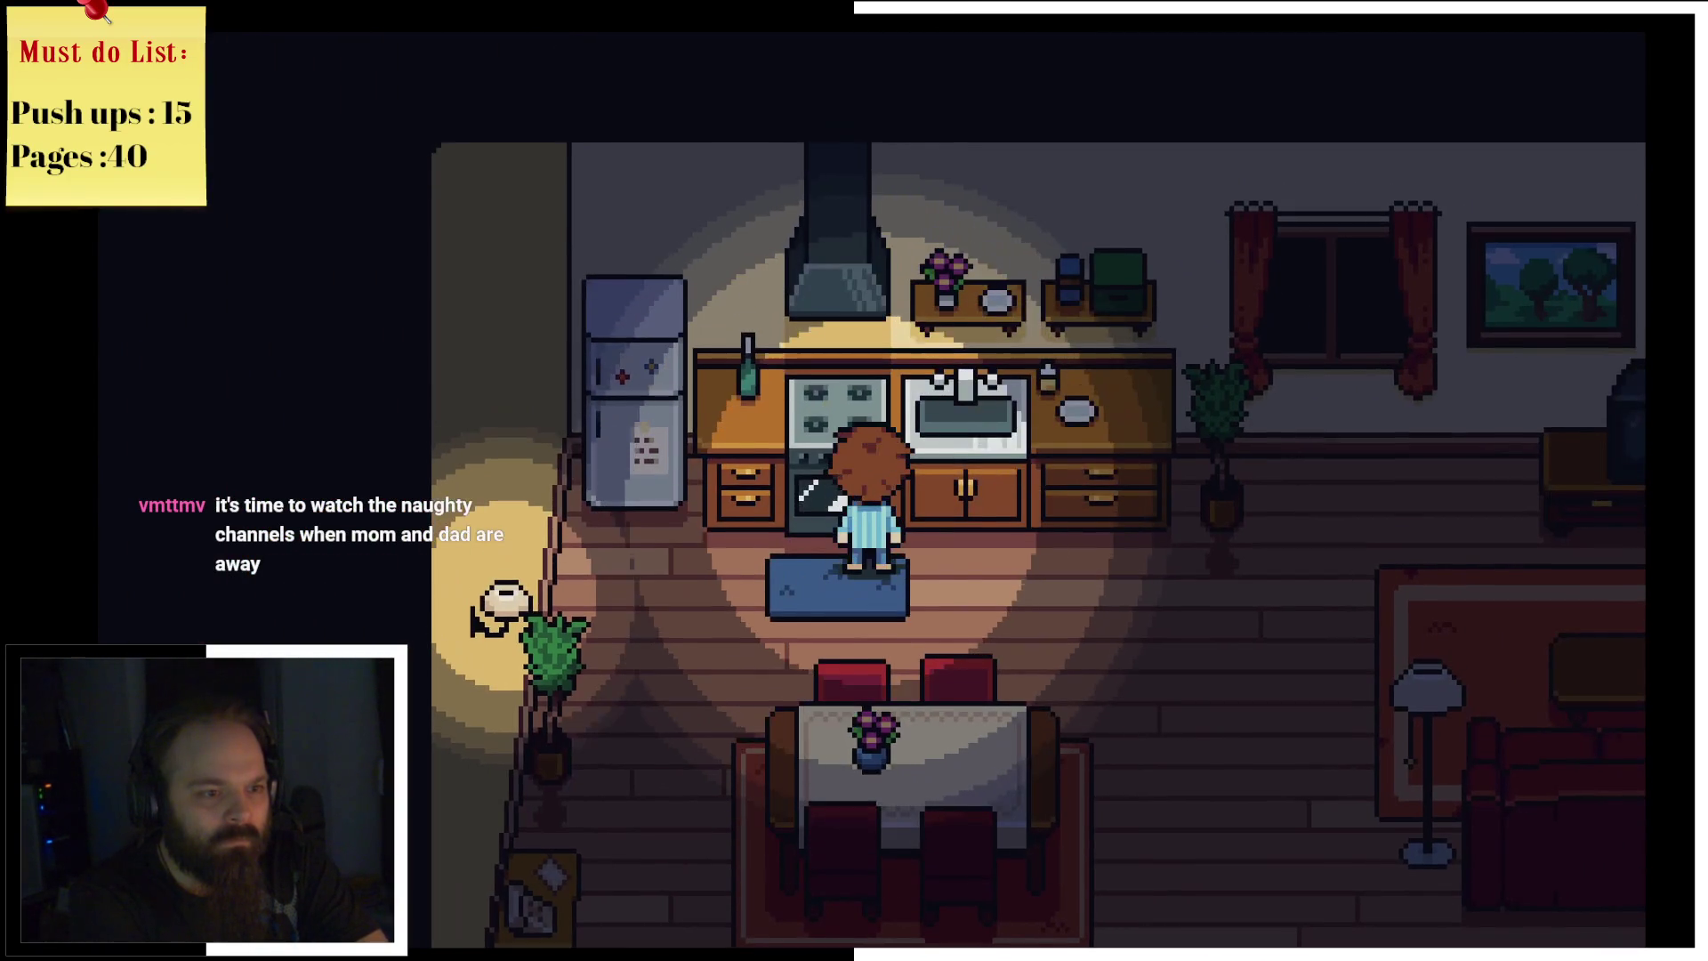
pyautogui.press('Down')
pyautogui.press('Left')
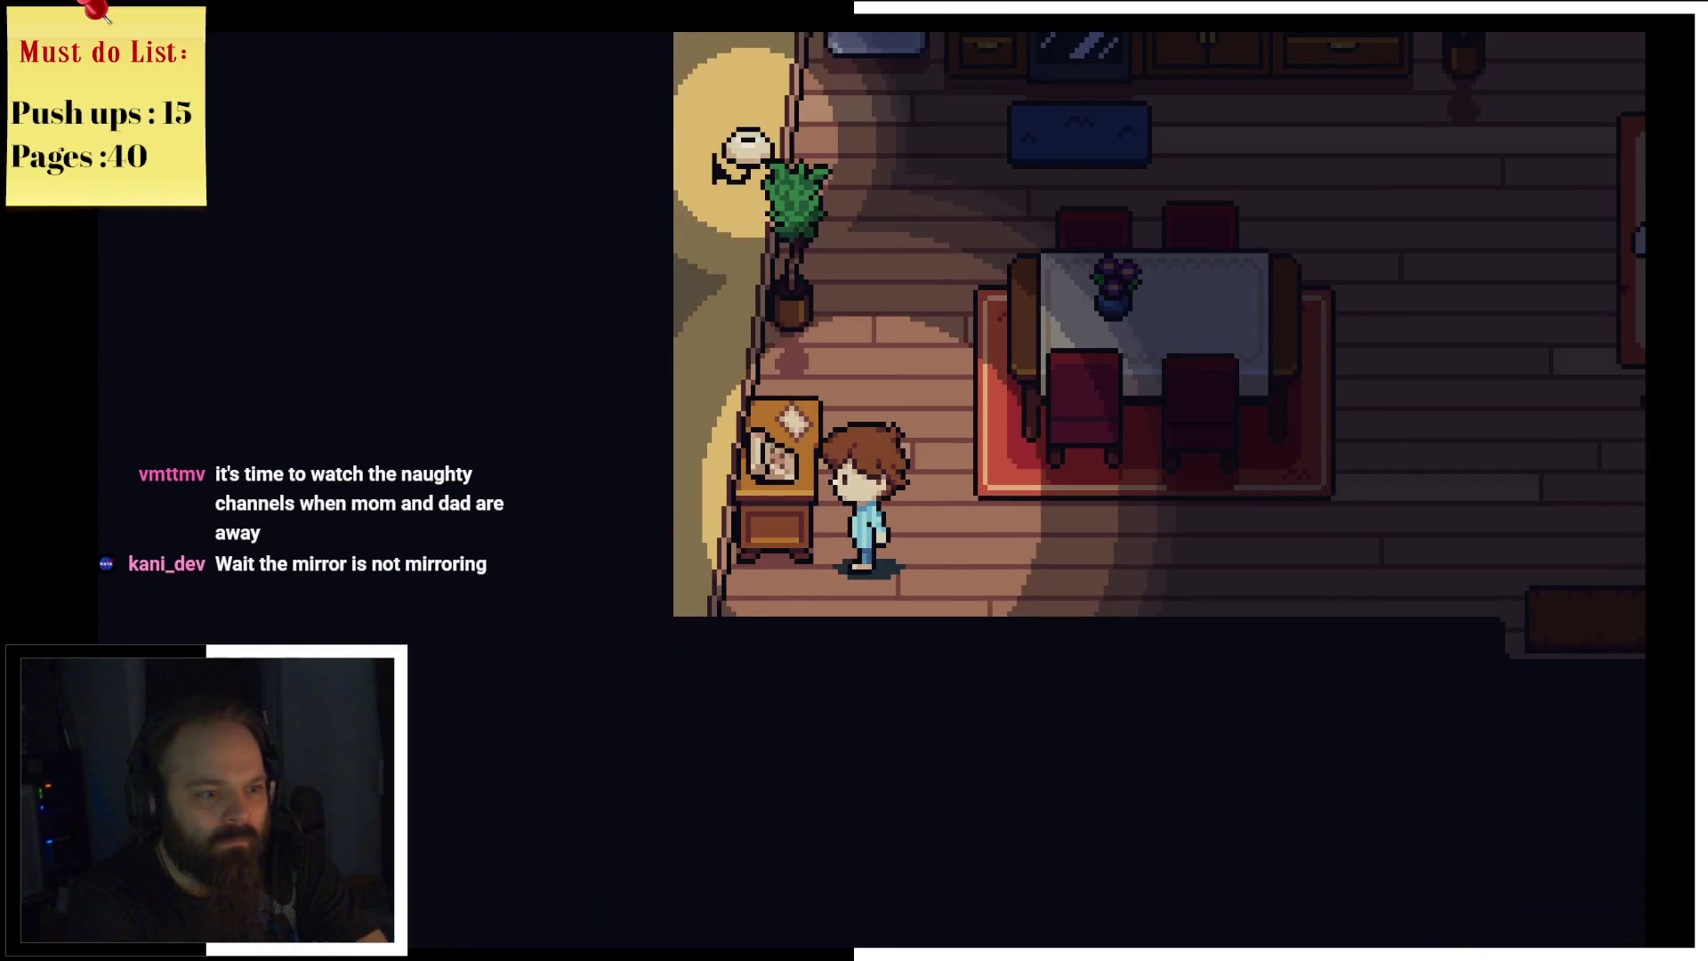
pyautogui.press('Down')
# Step: Walk back past the couch and kitchen, climb the stairs and face the hallway mirror
pyautogui.press('Right')
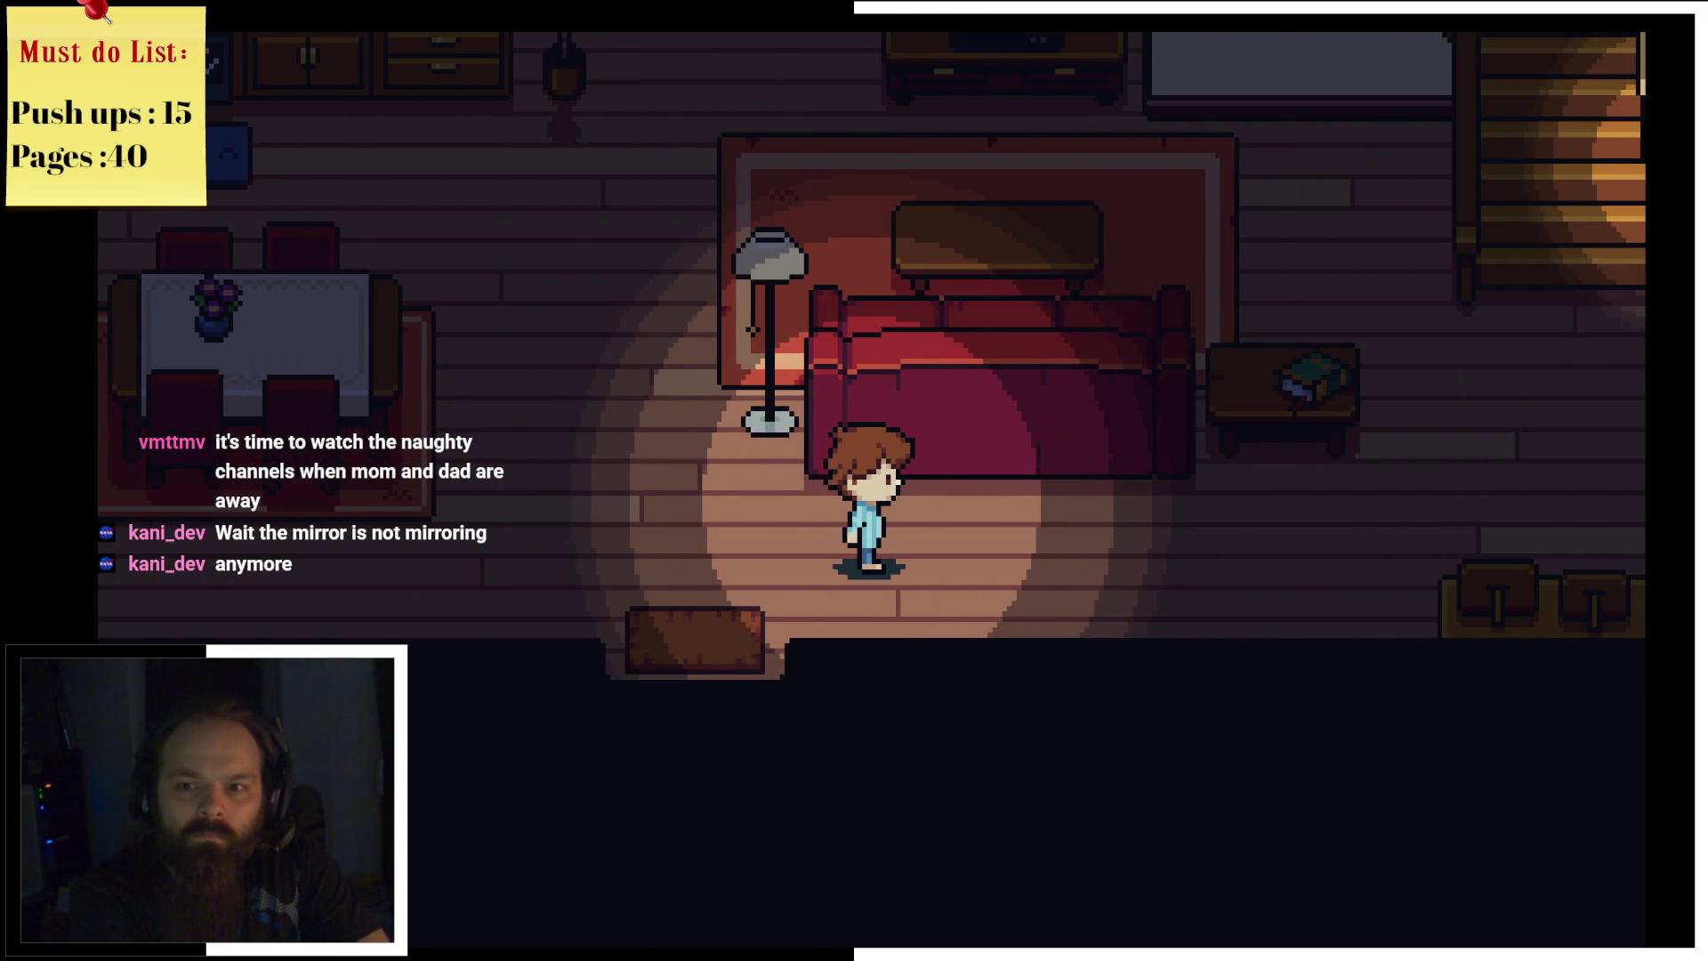
pyautogui.press('Left')
pyautogui.press('Up')
pyautogui.press('Right')
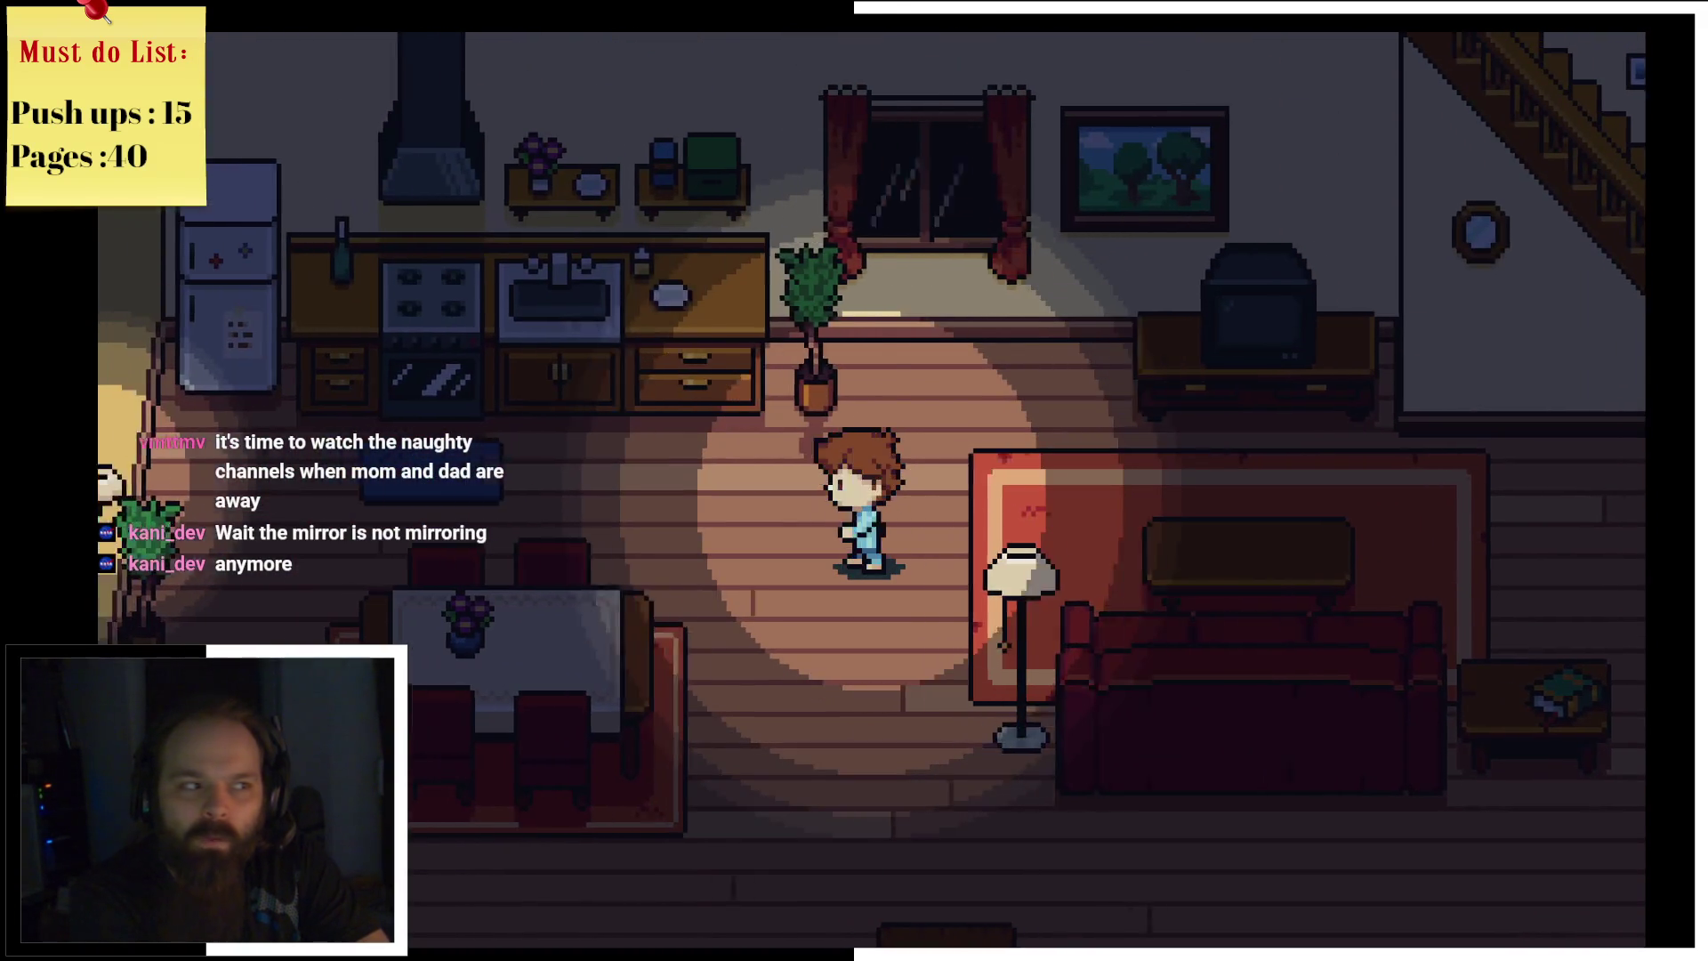
pyautogui.press('Right')
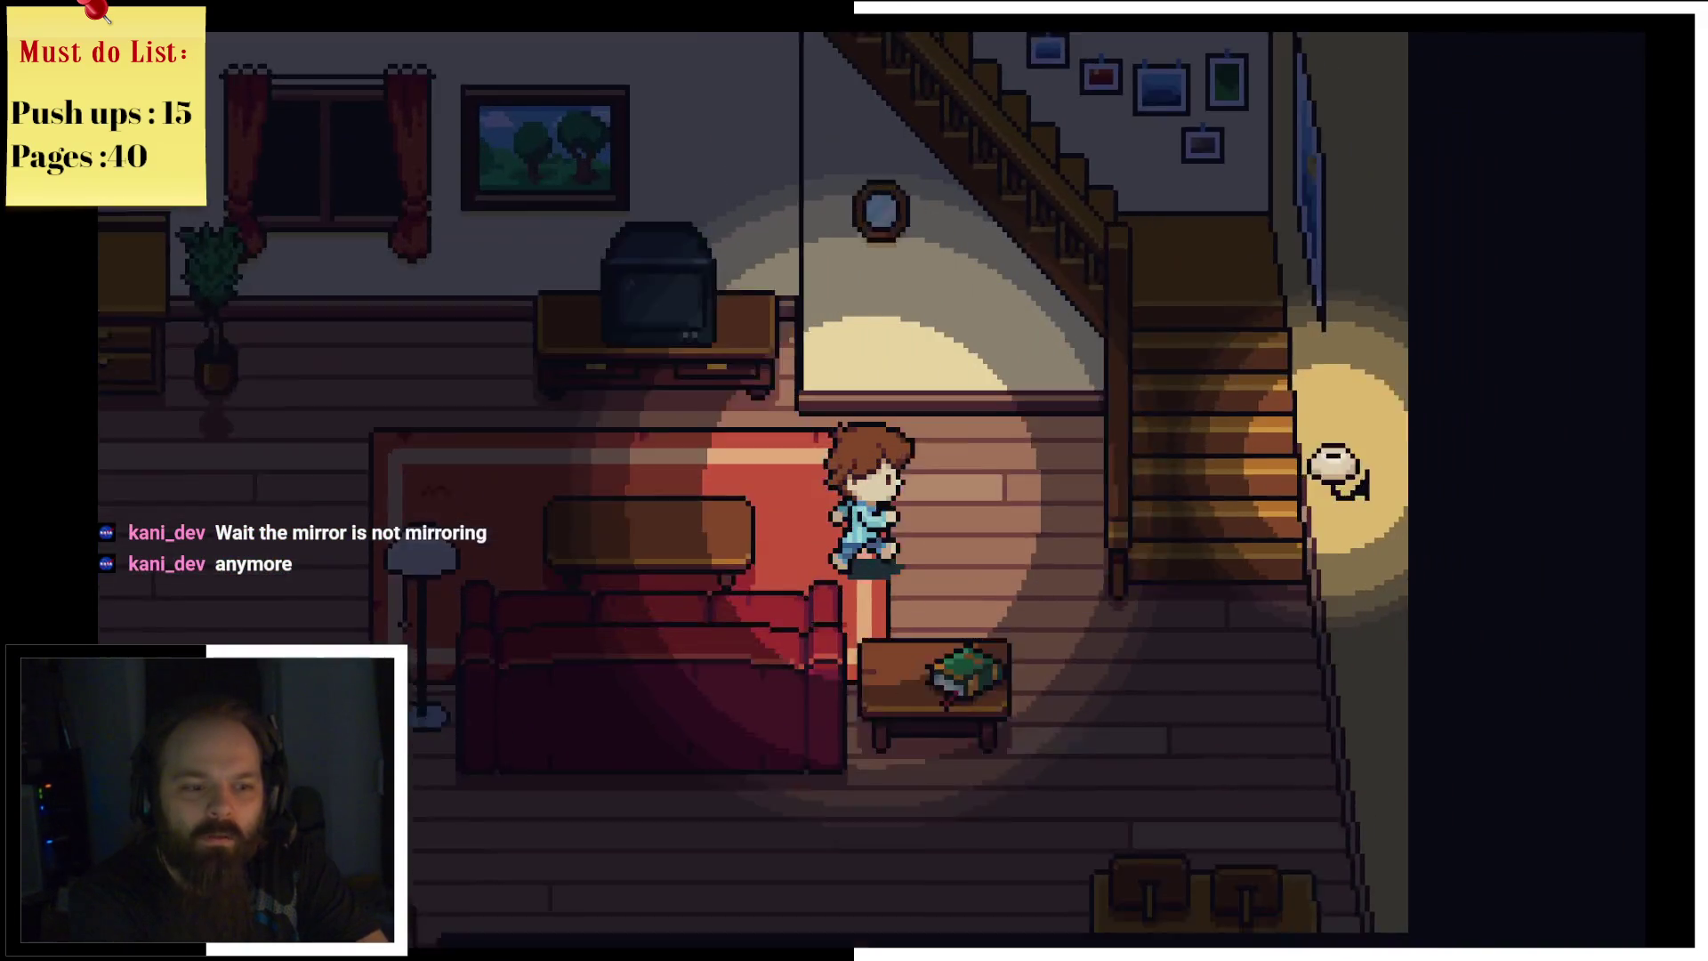
pyautogui.press('Up')
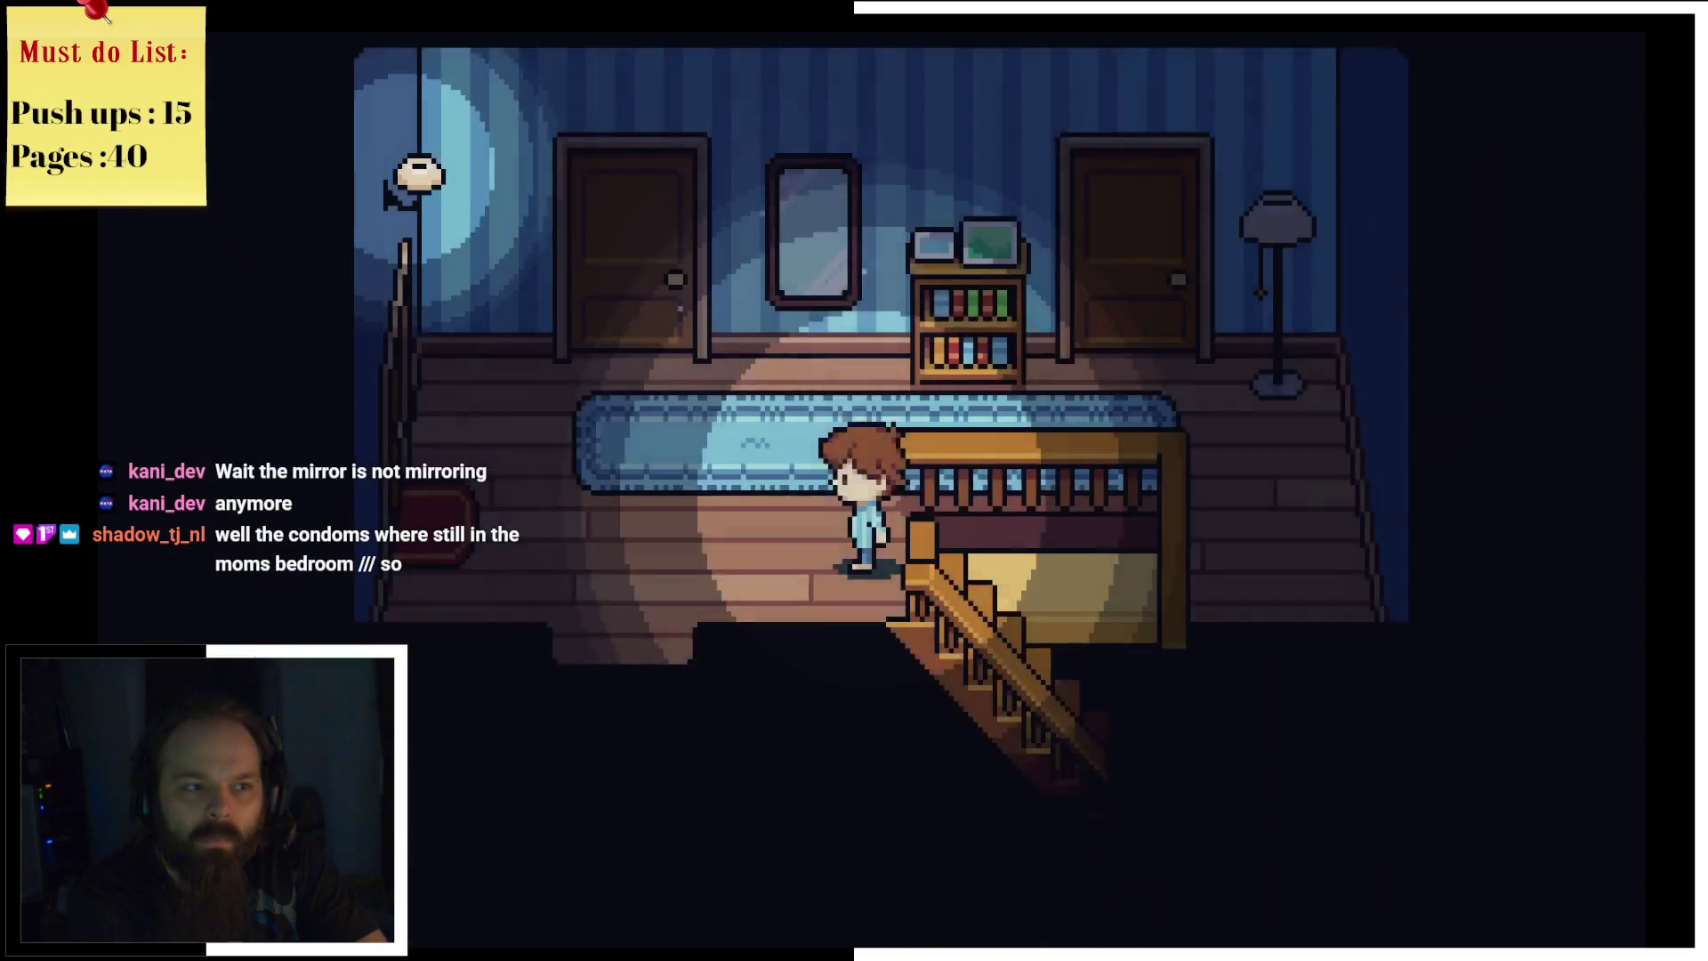
pyautogui.press('Up')
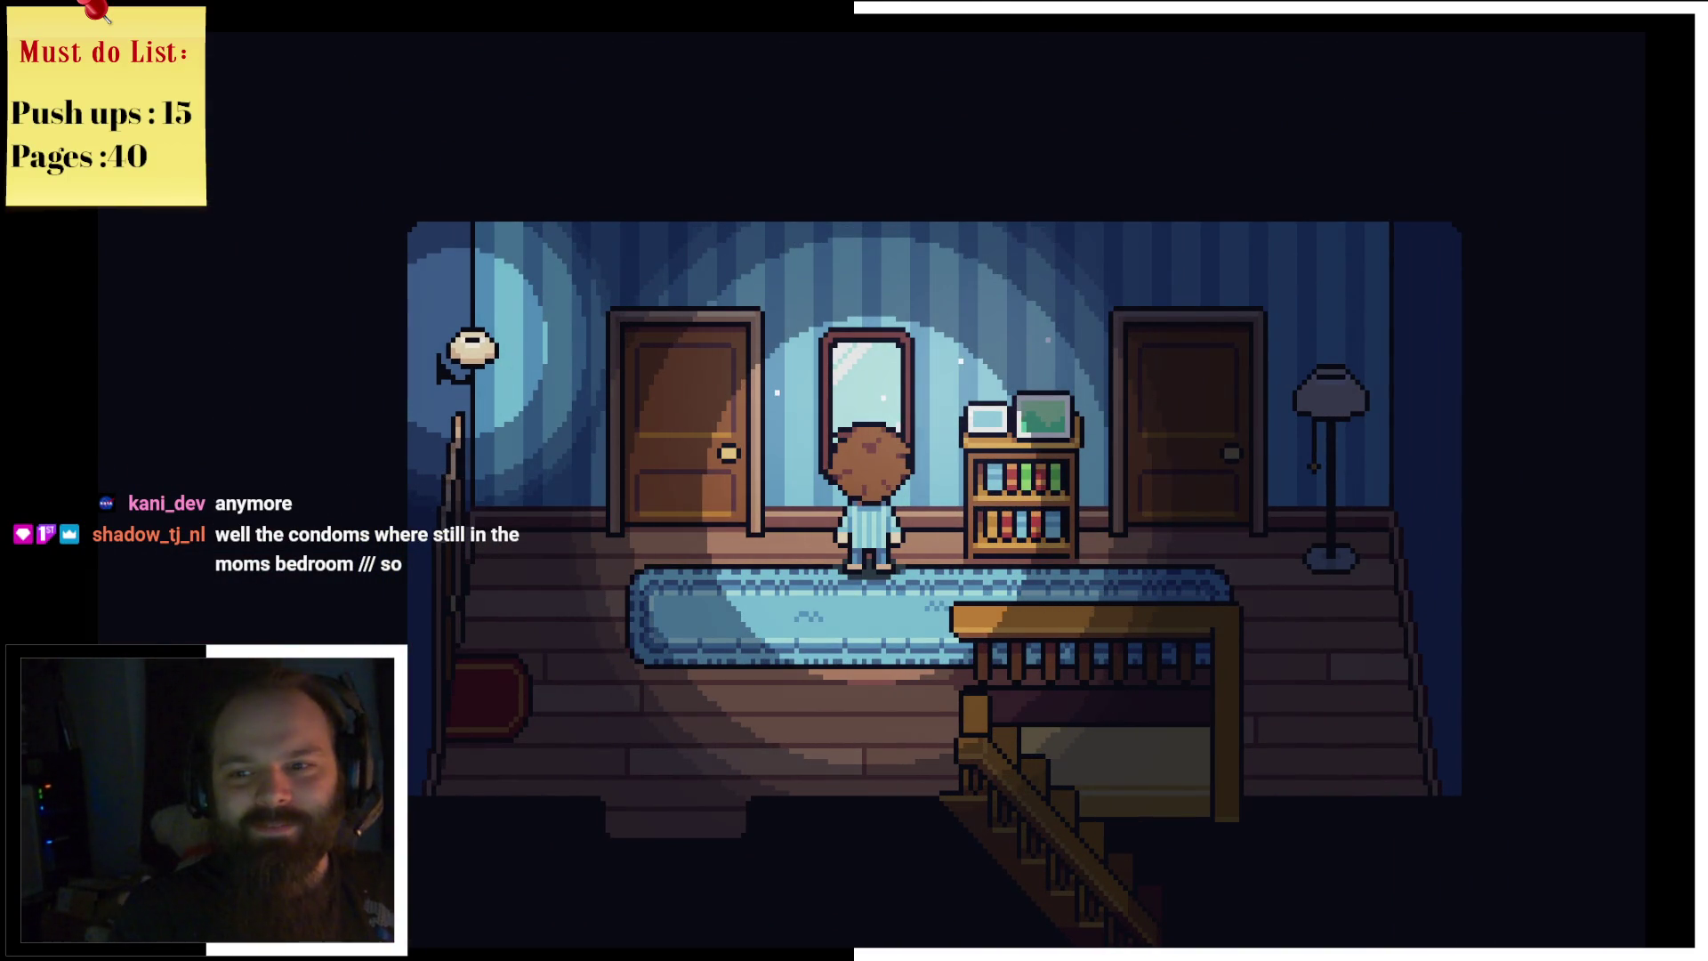
pyautogui.press('Down')
pyautogui.press('Left')
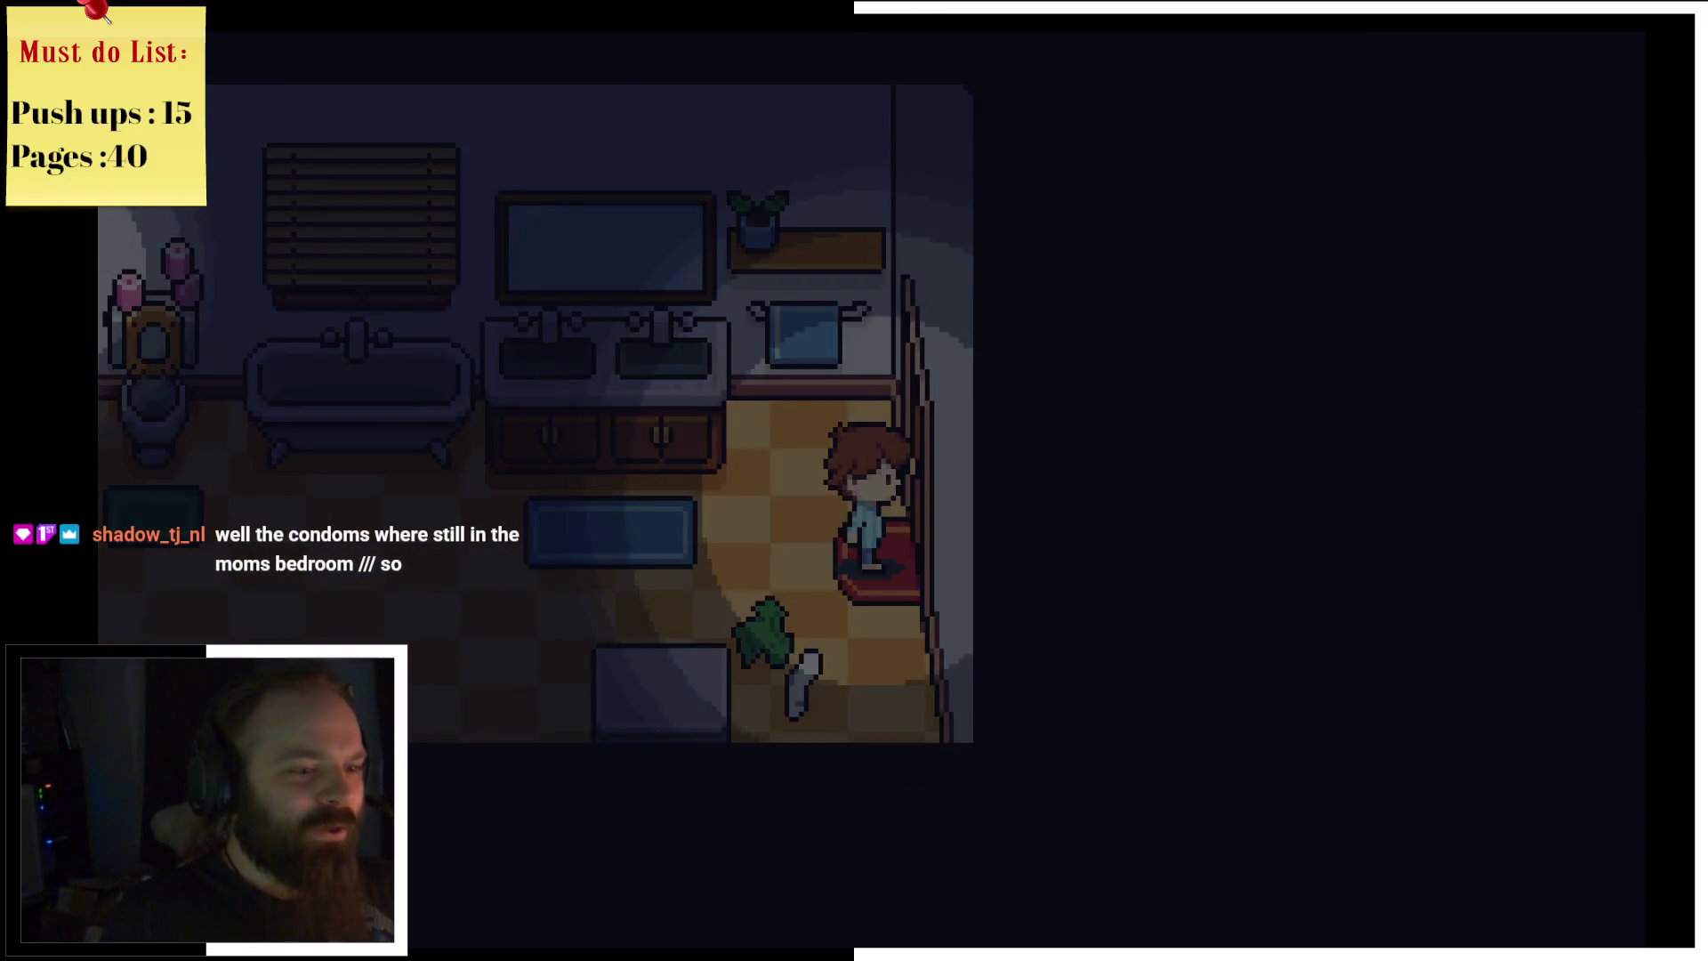
pyautogui.press('Right')
pyautogui.press('Down')
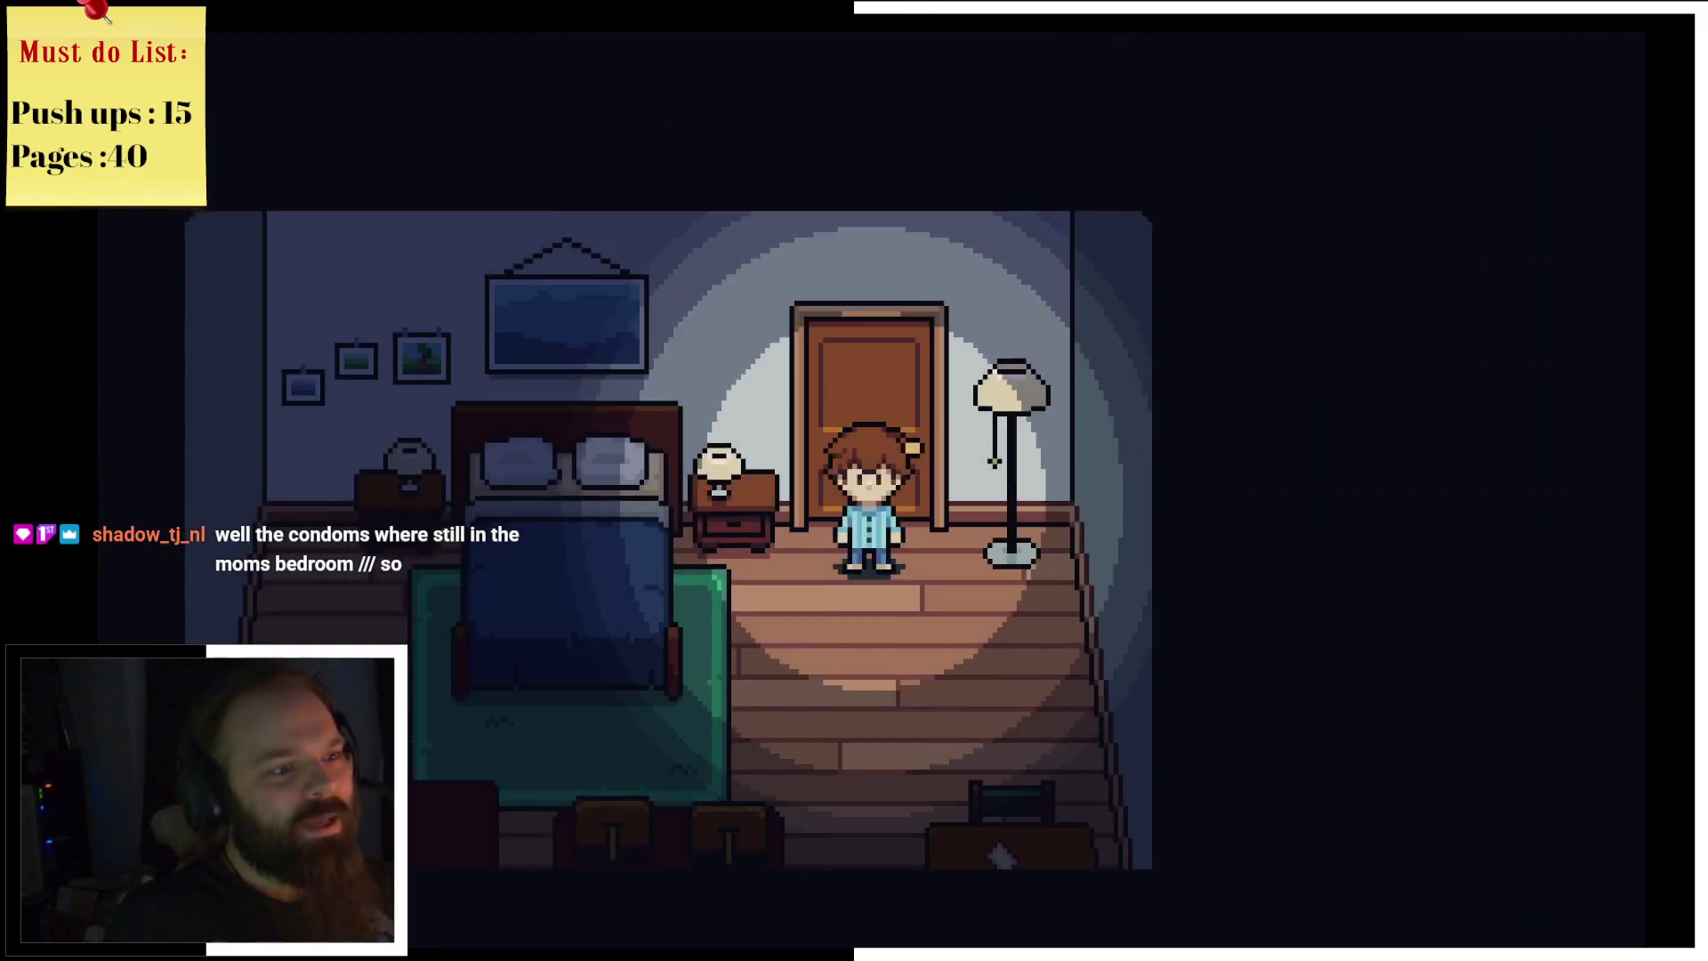
pyautogui.press('Up')
pyautogui.press('Down')
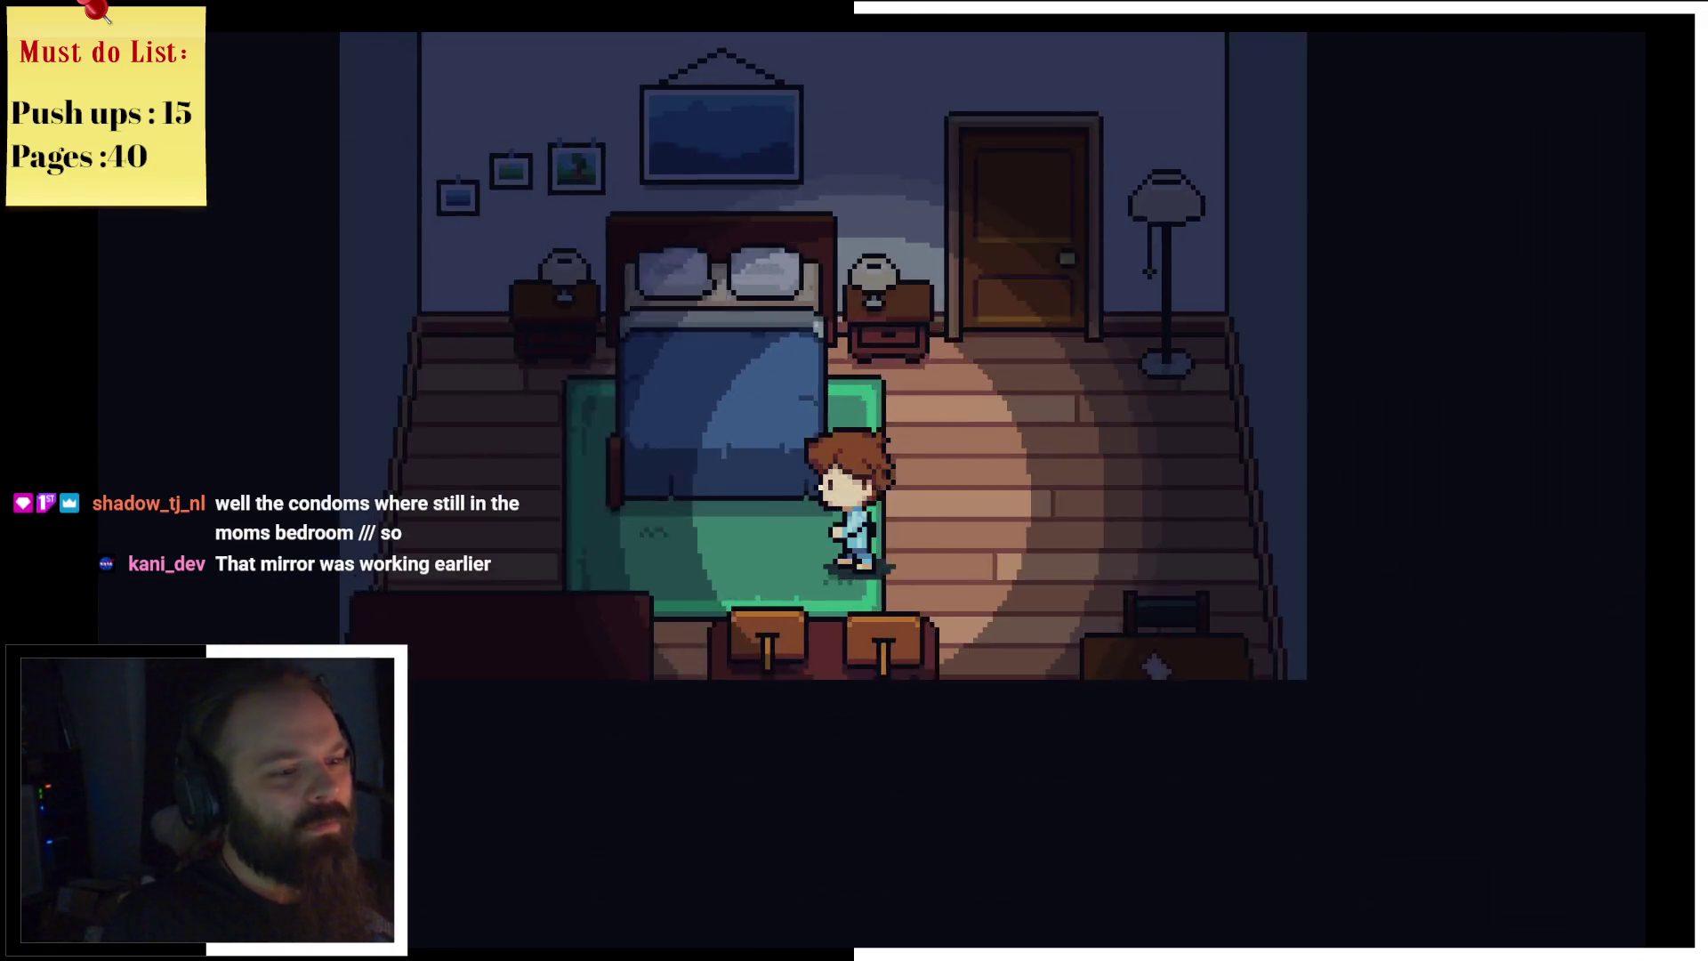
pyautogui.press('Left')
pyautogui.press('Up')
pyautogui.press('Down')
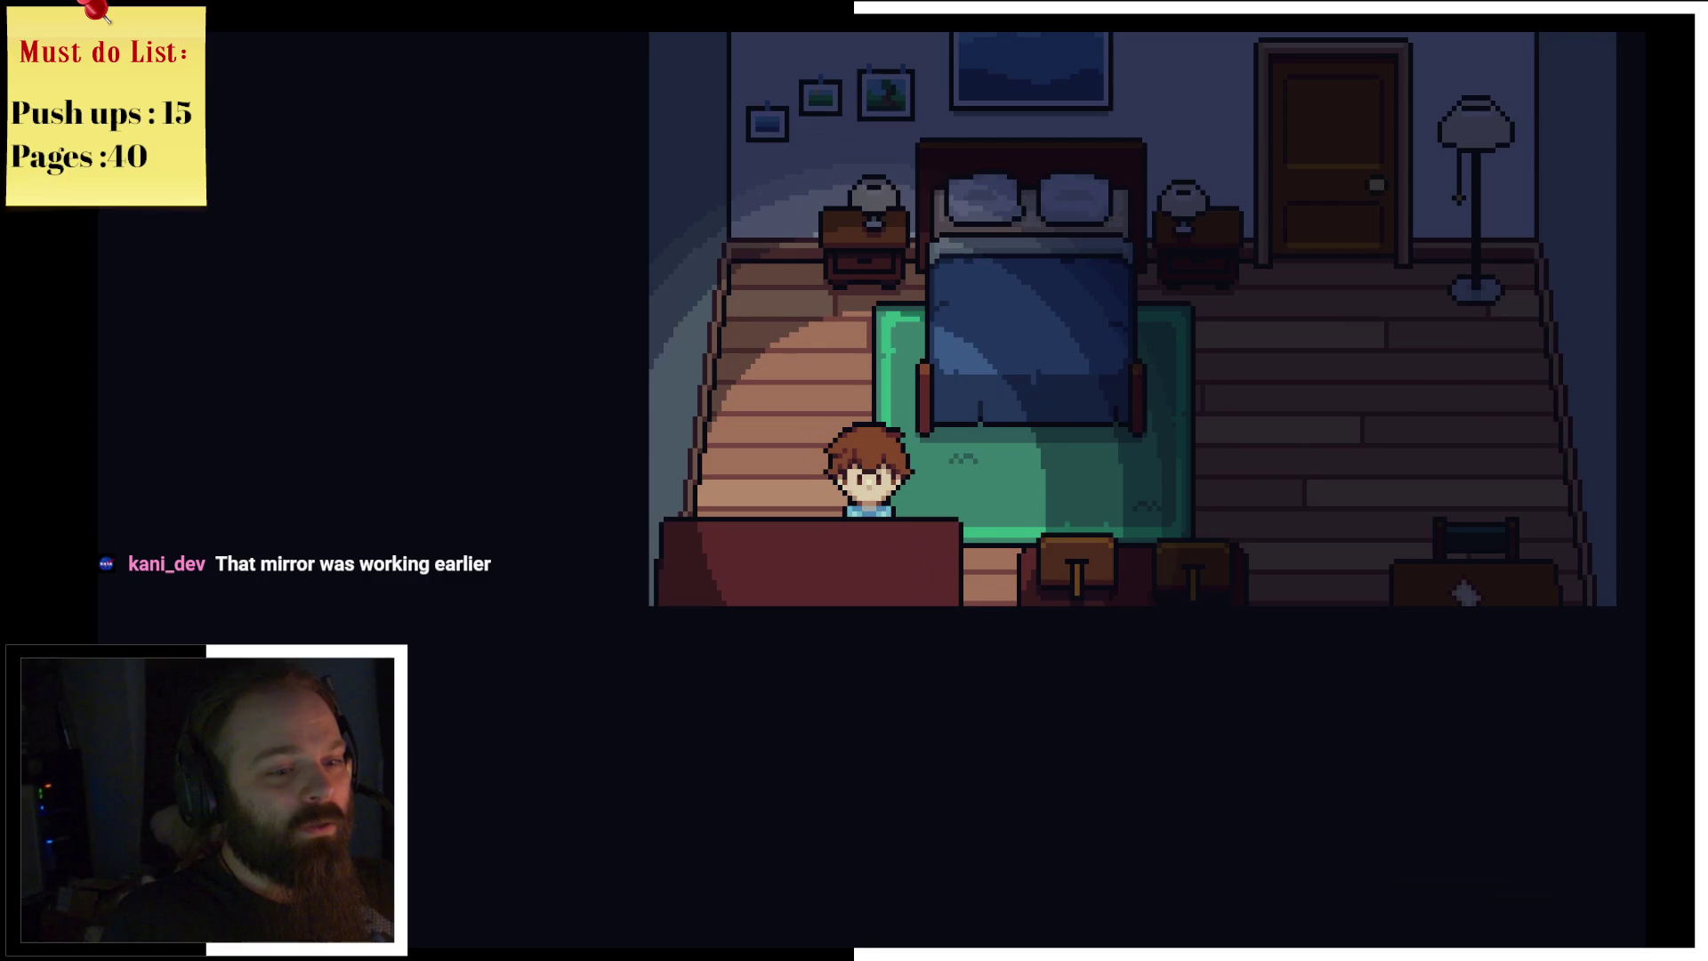
pyautogui.press('Right')
pyautogui.press('Up')
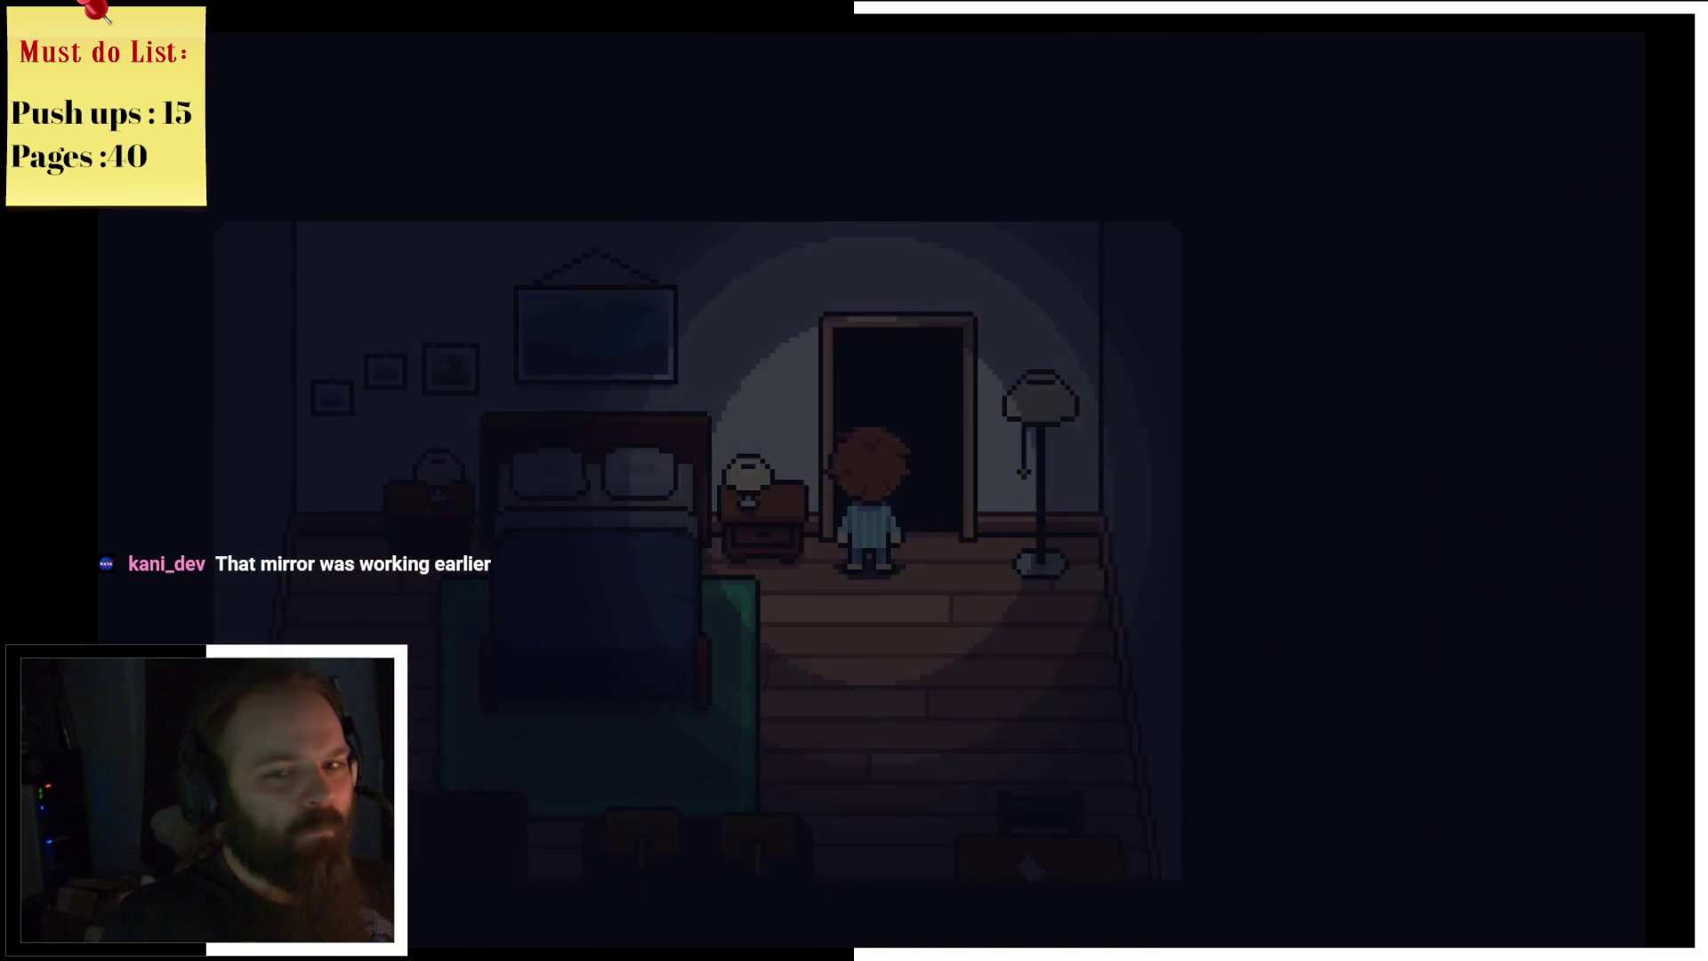
pyautogui.press('Up')
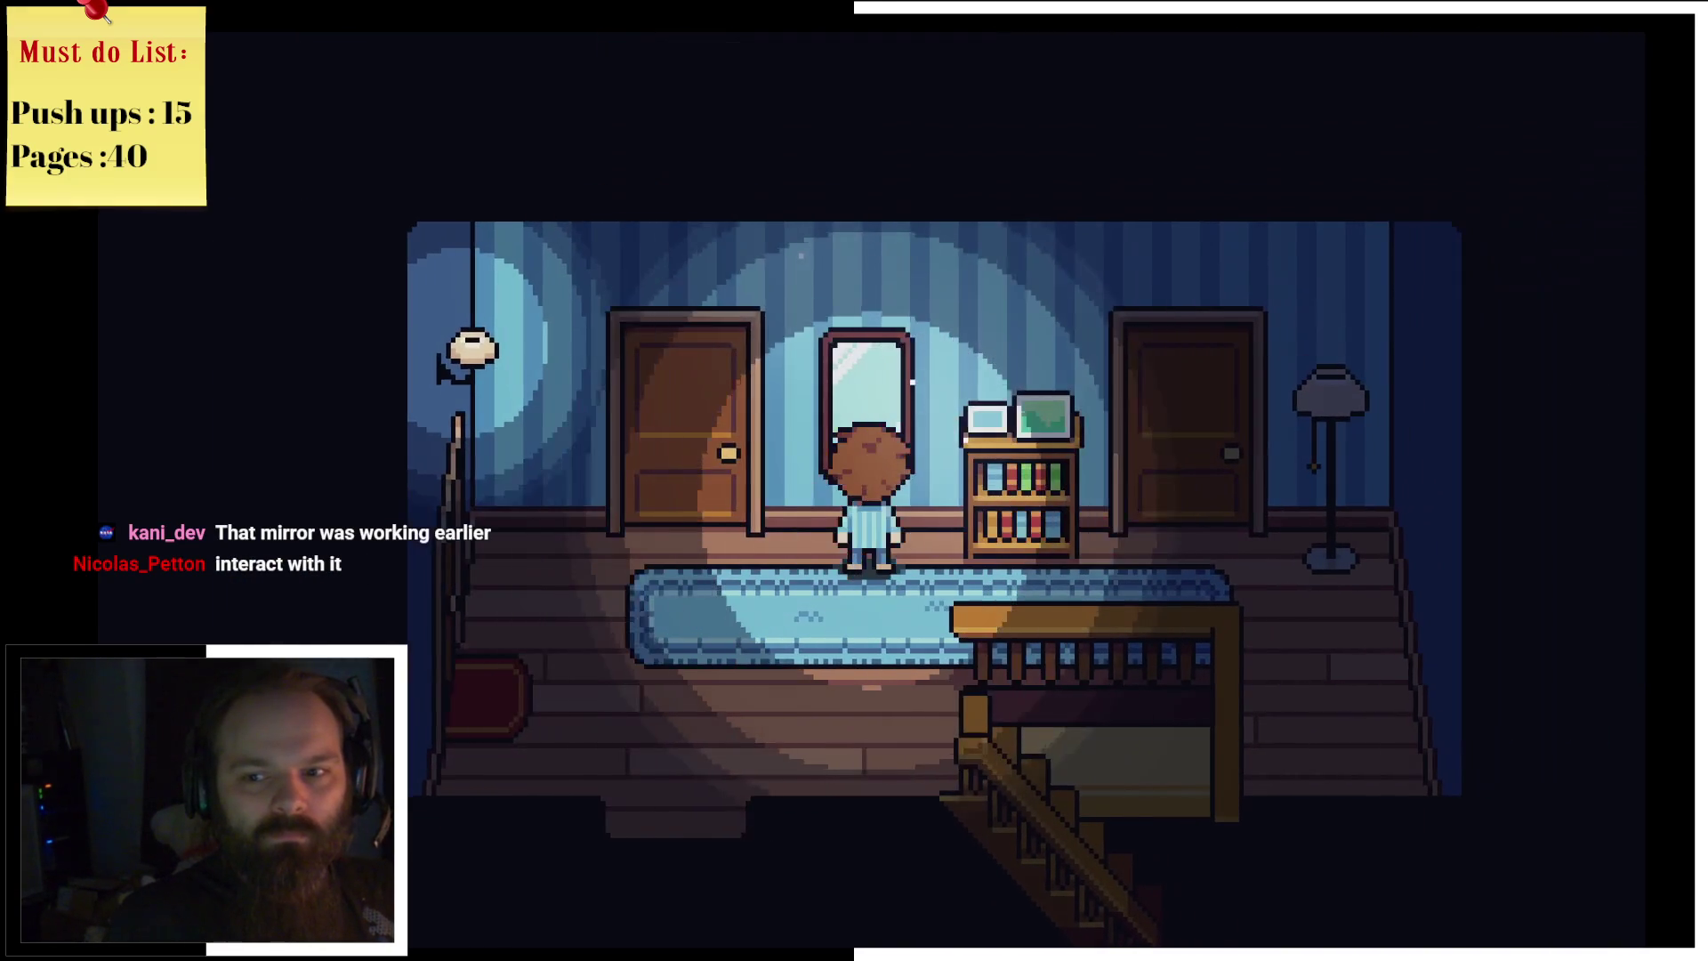
pyautogui.press('Left')
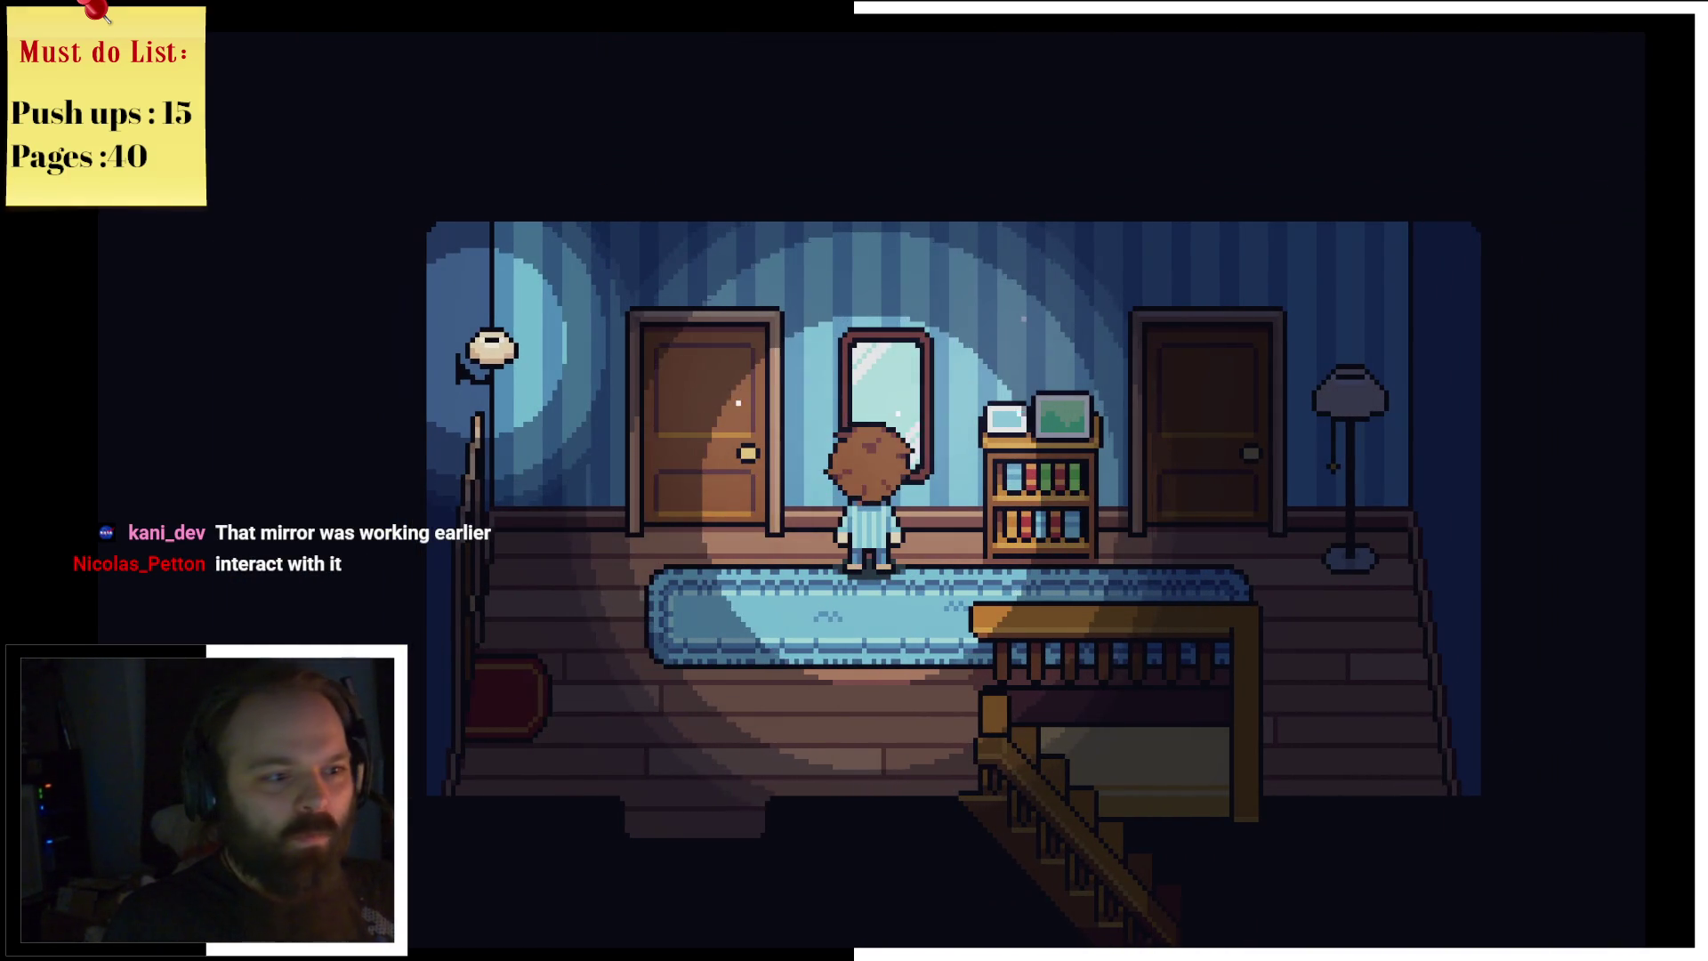
pyautogui.press('Right')
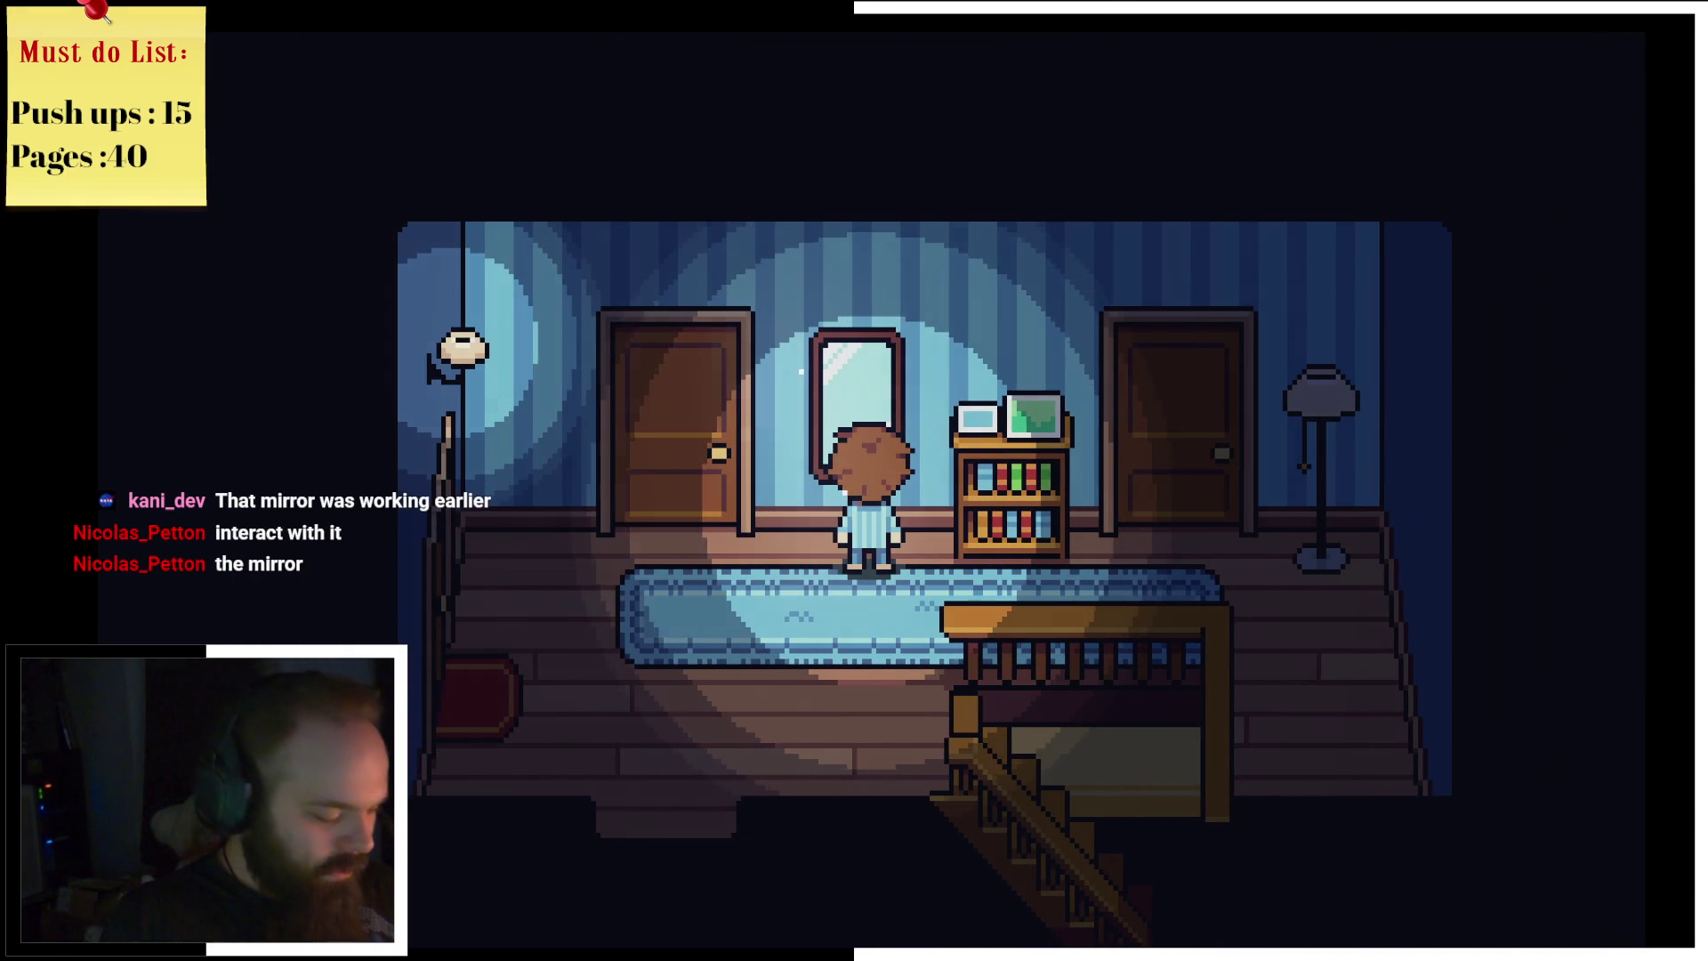
pyautogui.press('z')
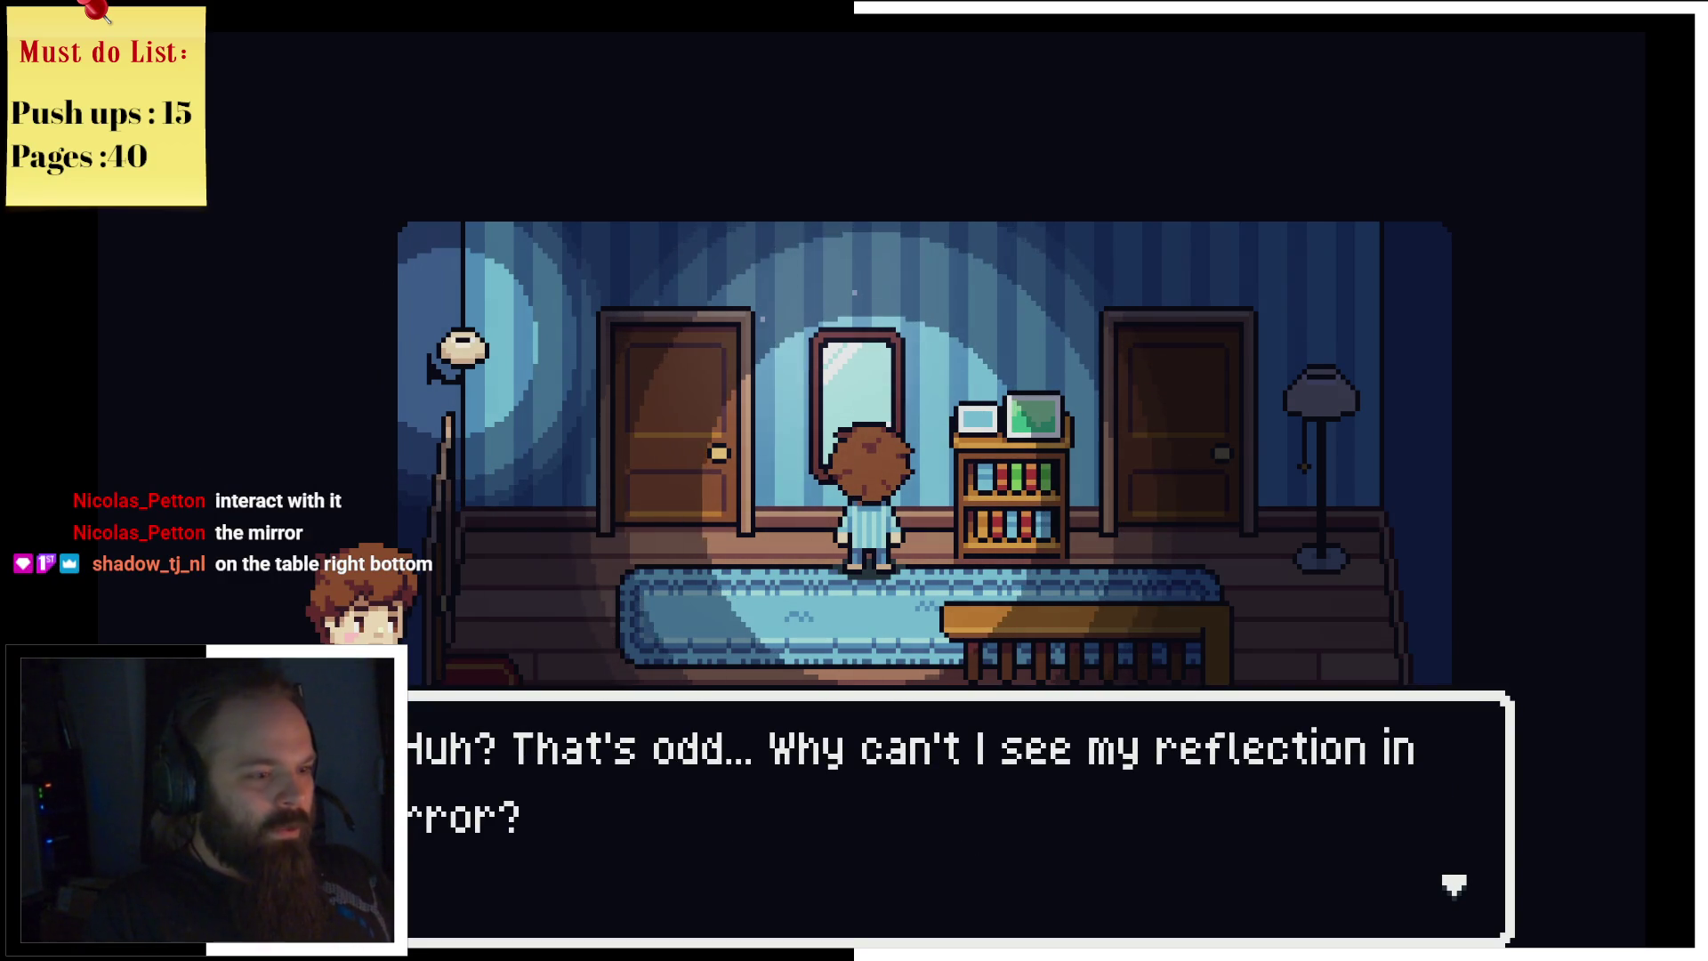
# Step: Advance the mirror dialogue as Louise appears crying, then step back and dismiss 'Who was that??'
pyautogui.press('z')
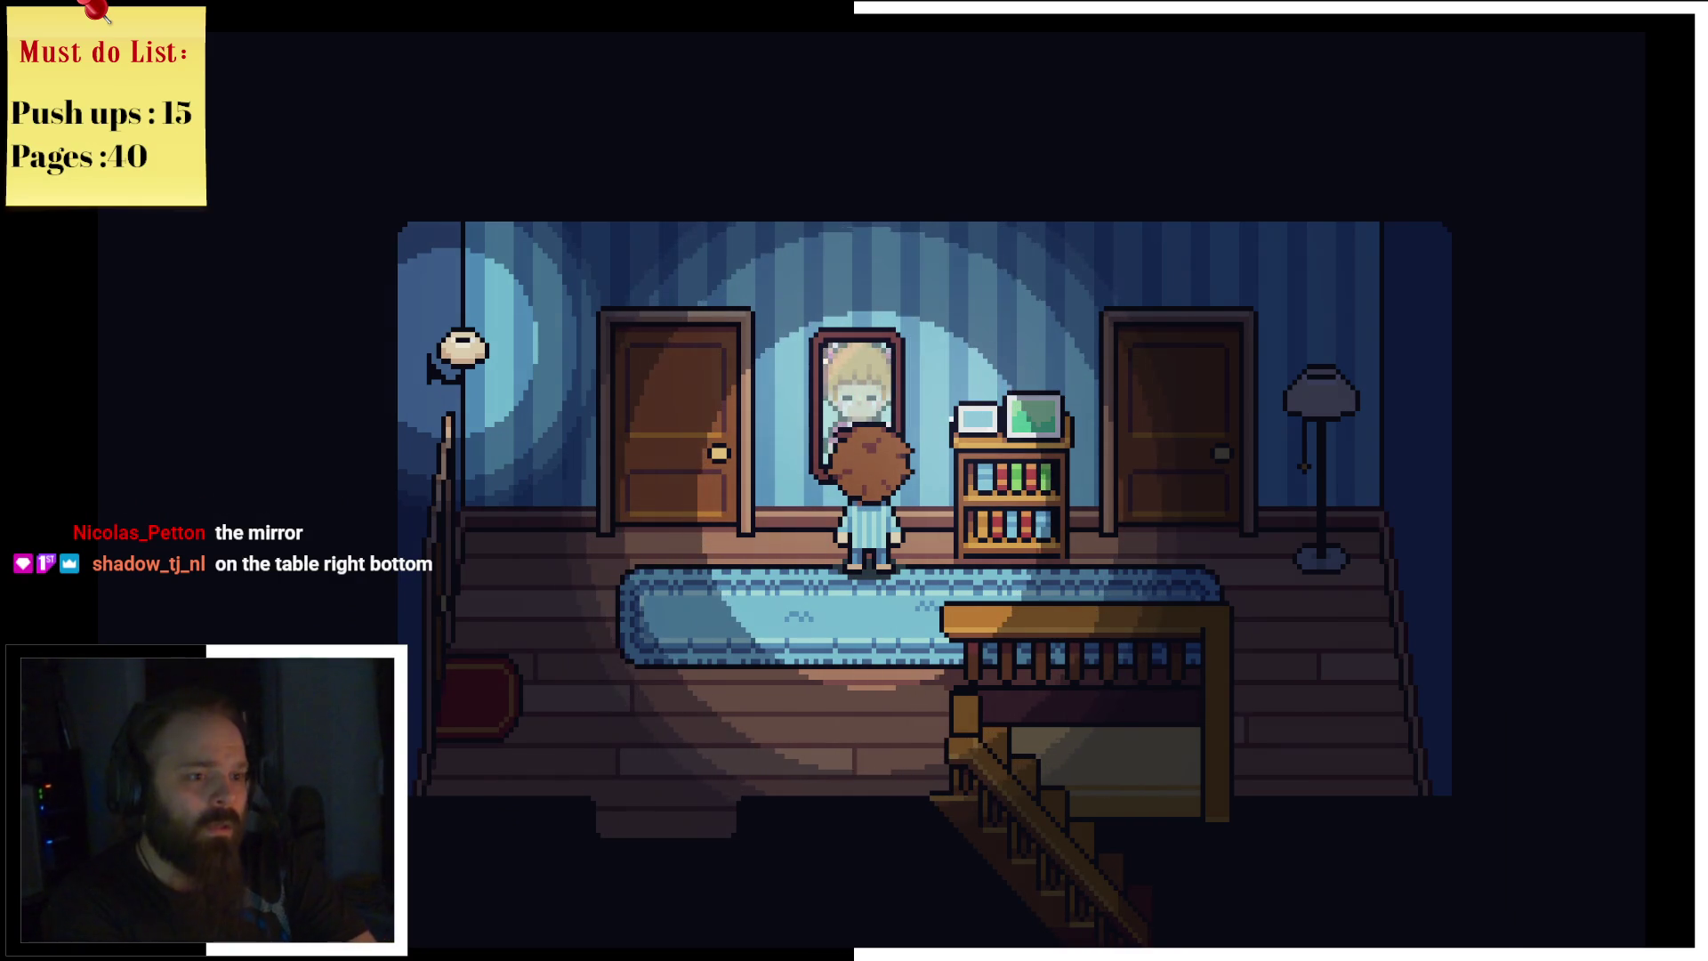
pyautogui.press('z')
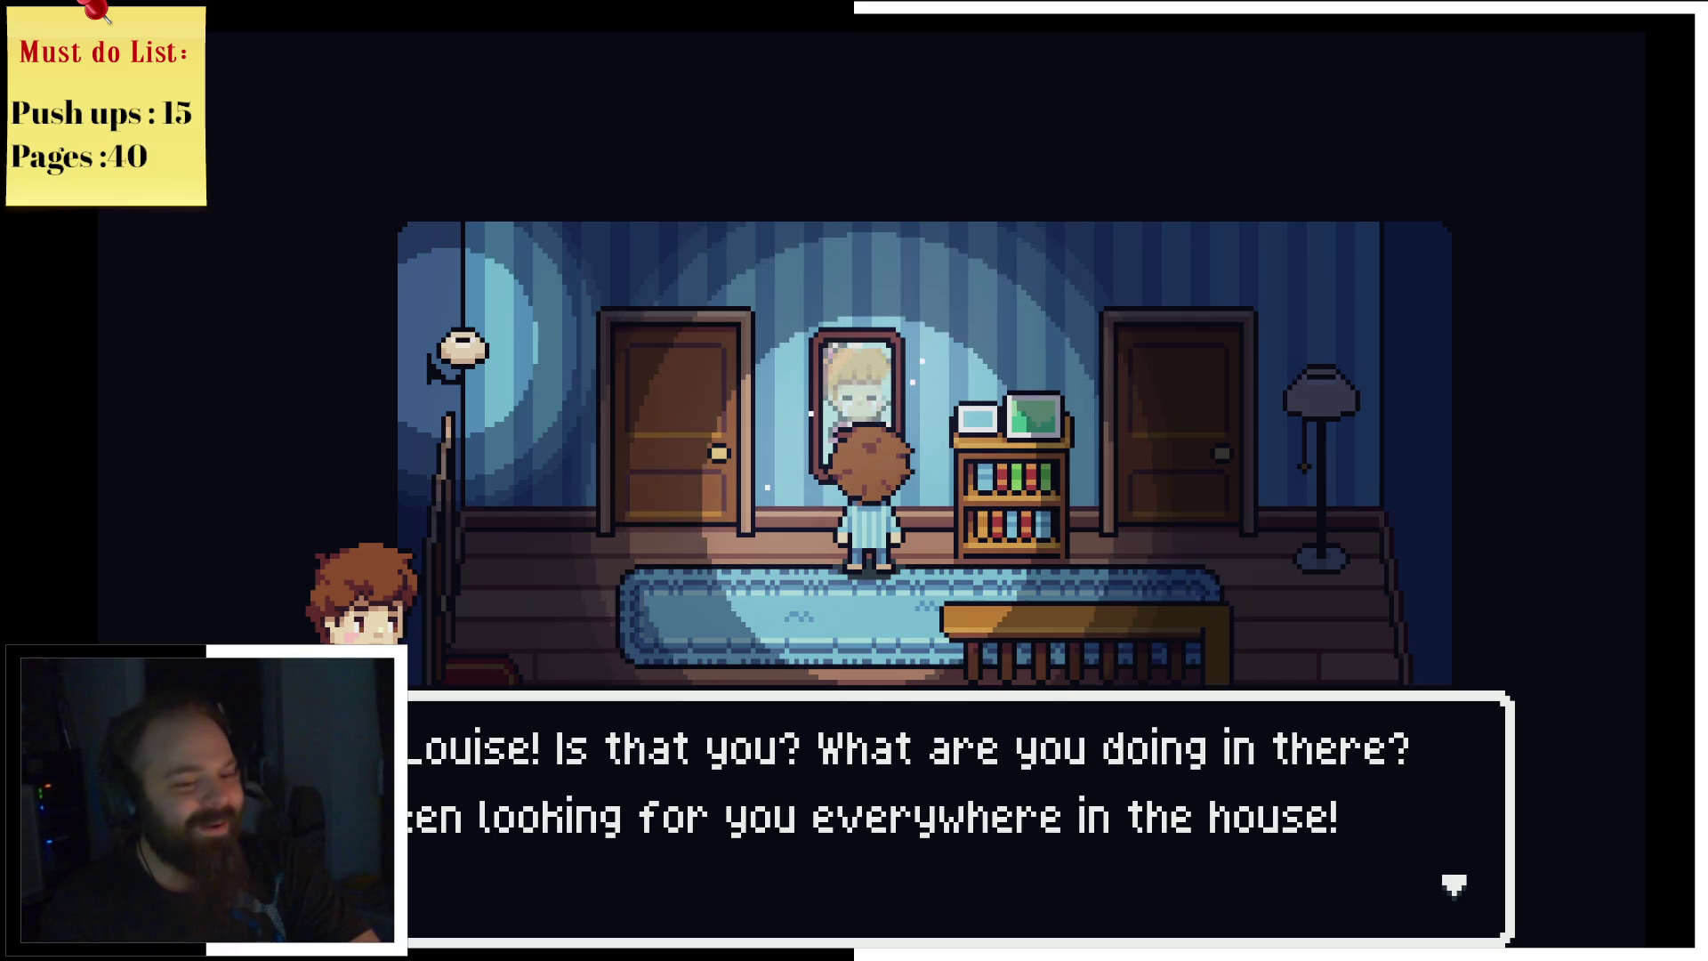
pyautogui.press('Return')
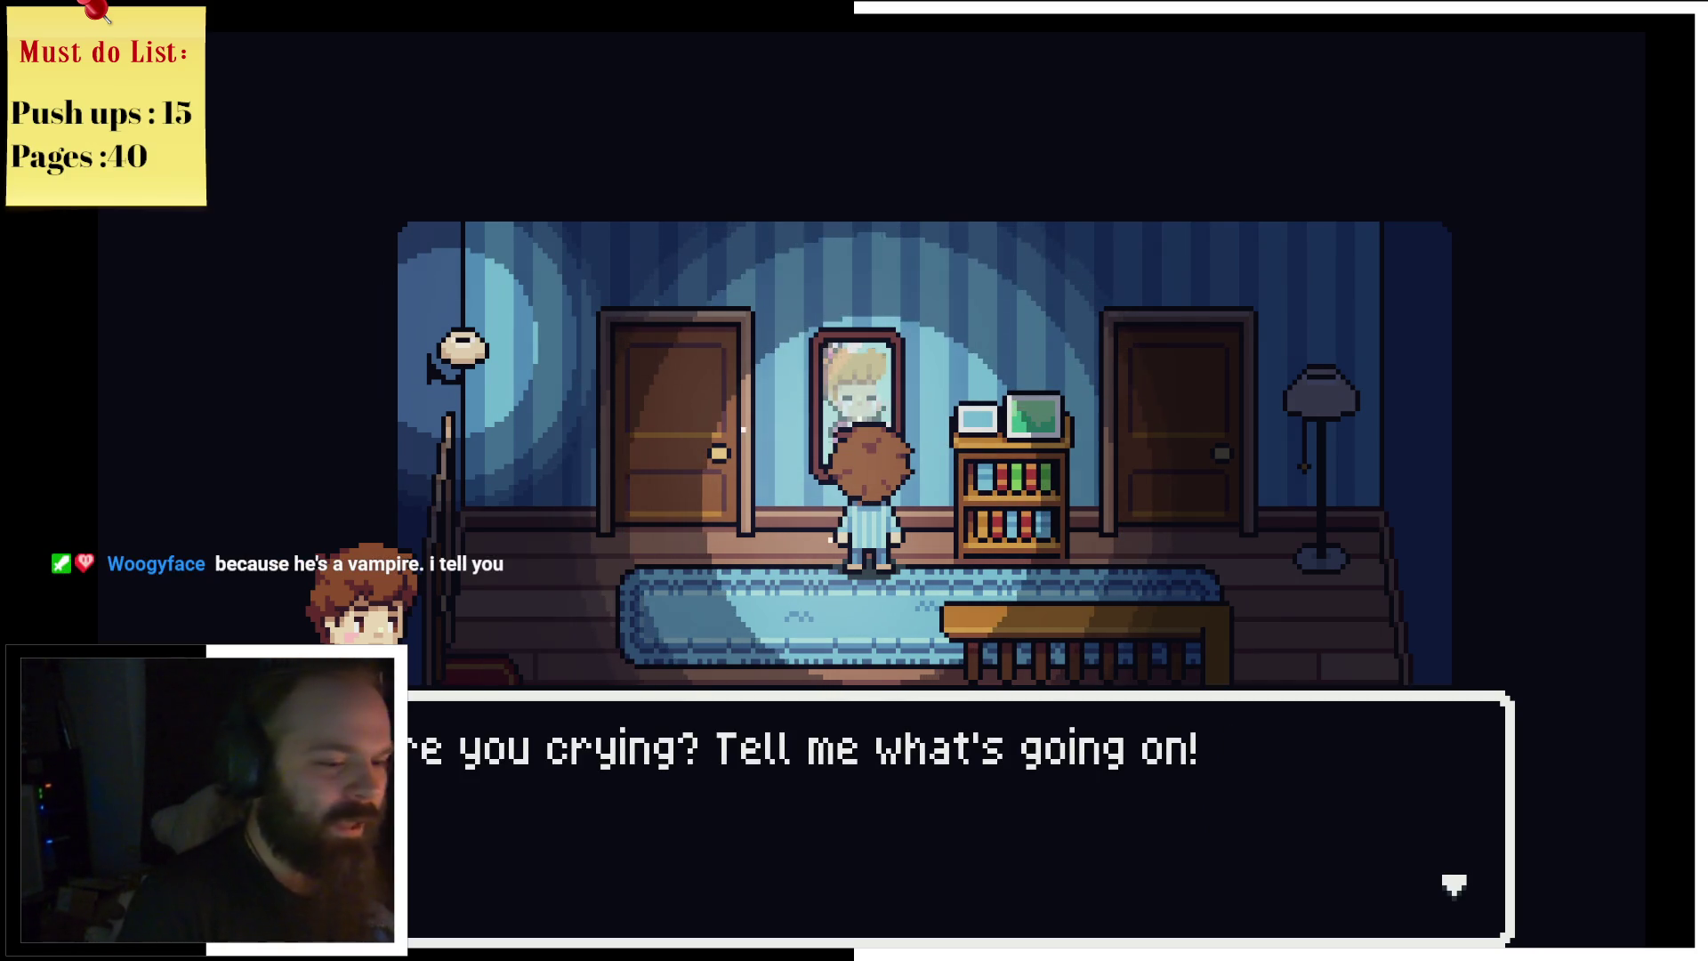
pyautogui.press('Return')
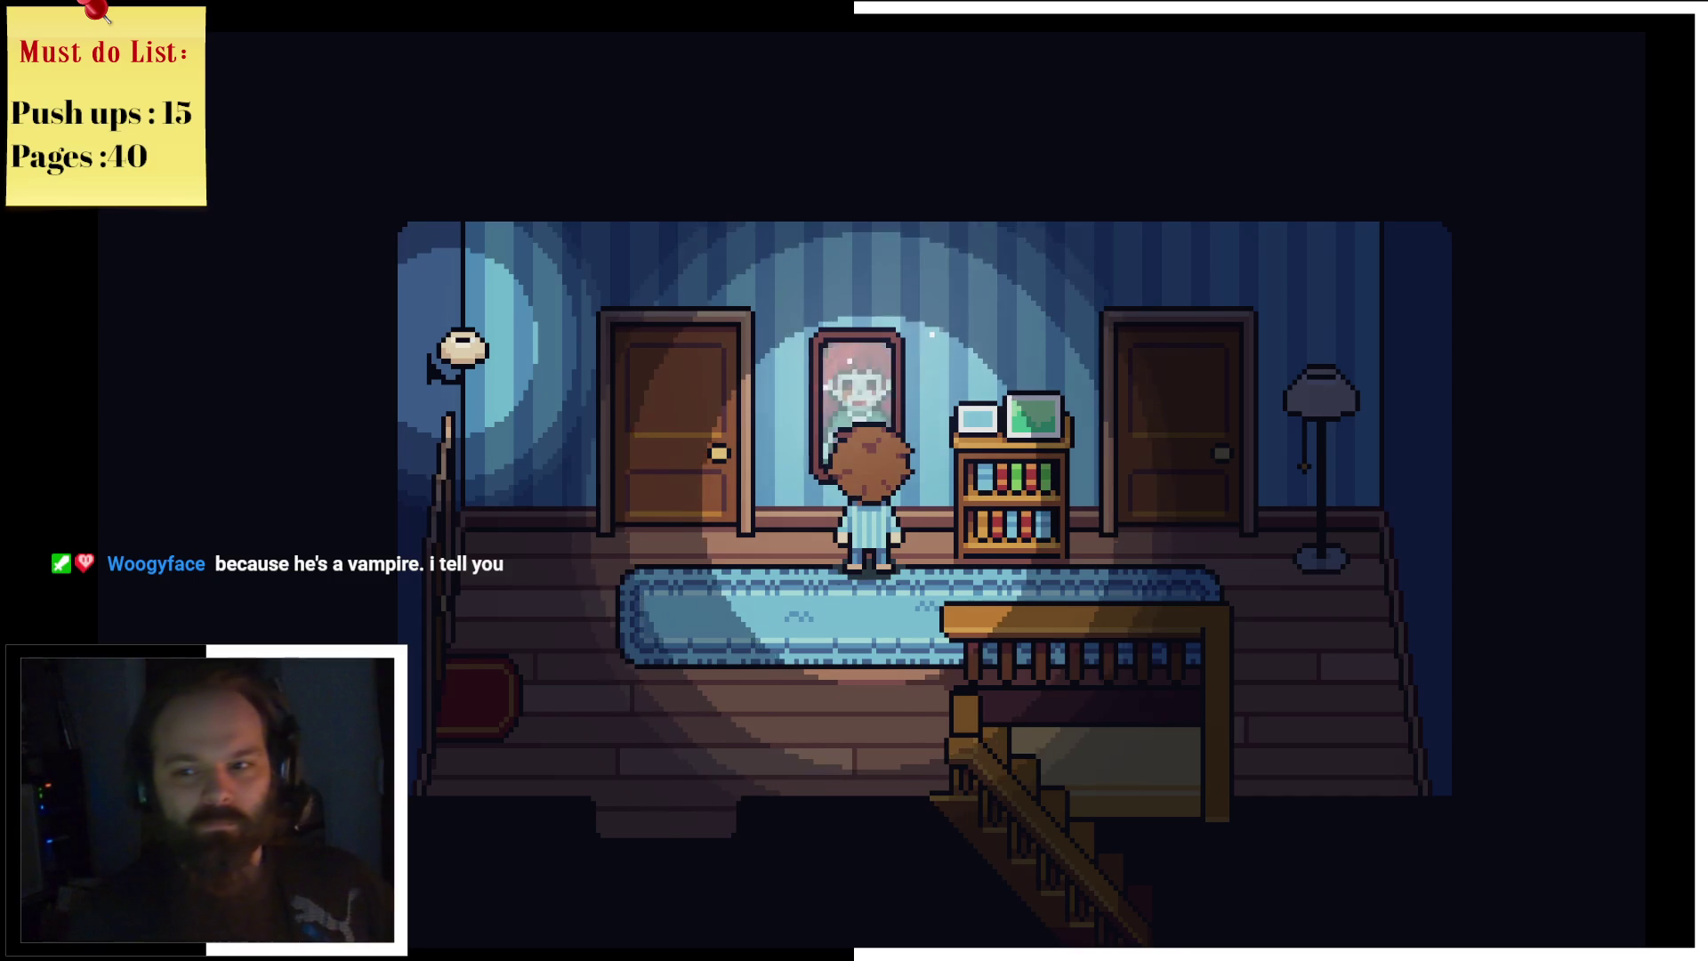
pyautogui.press('Down')
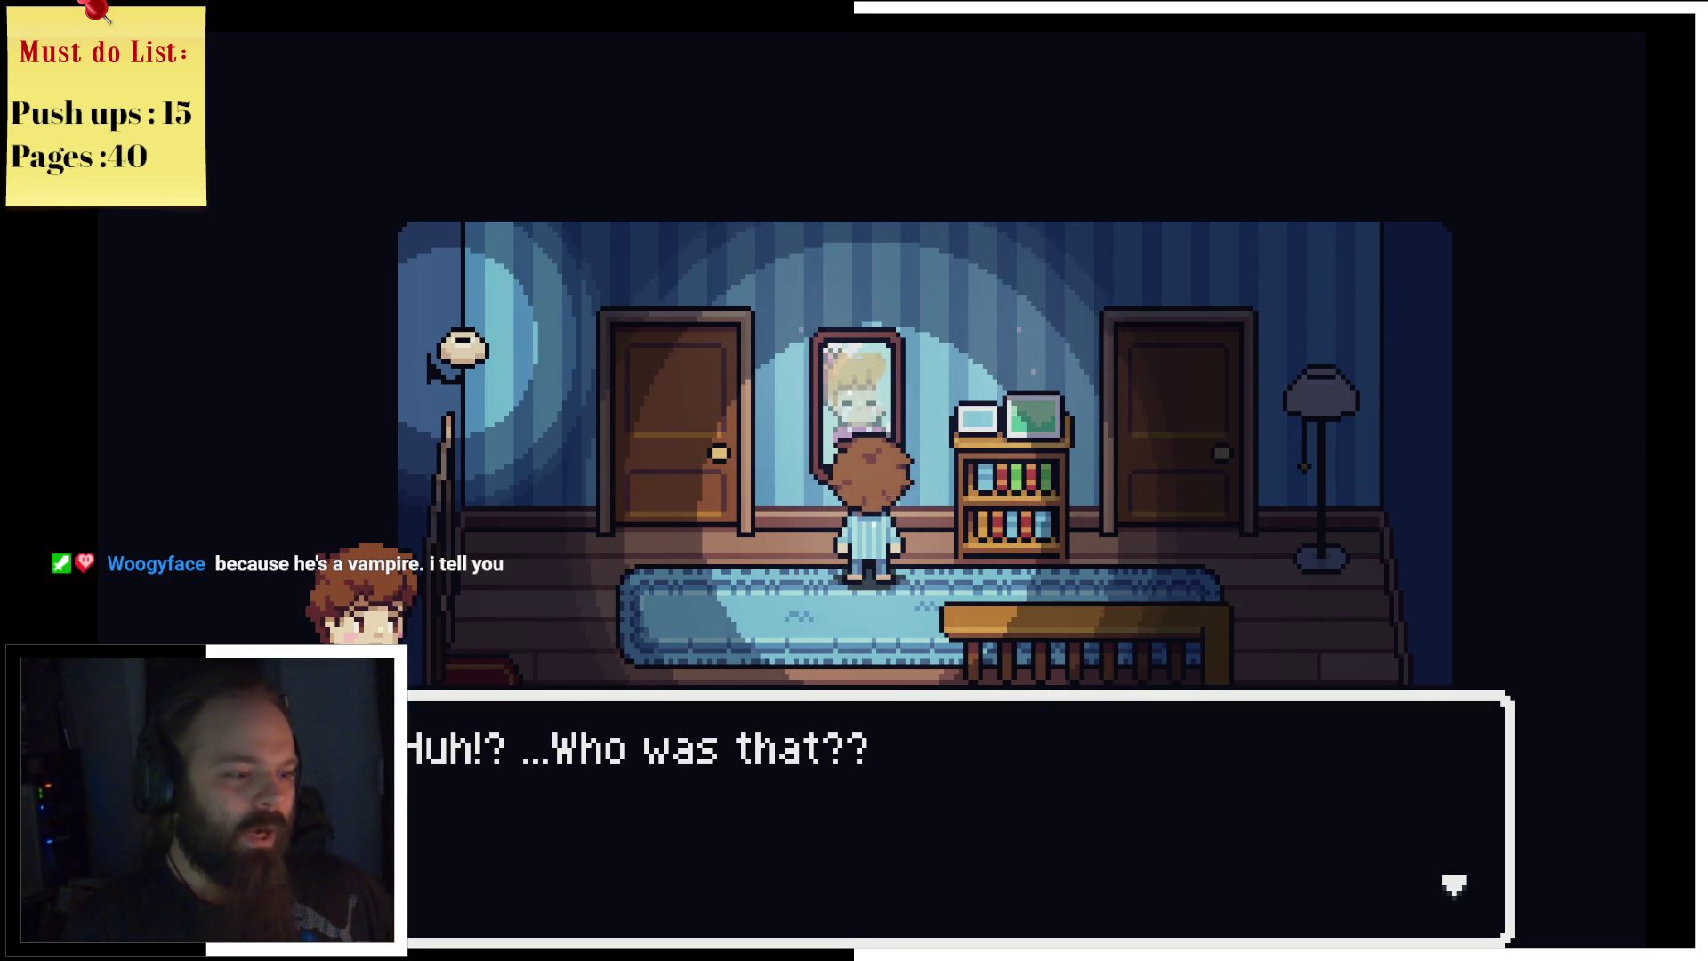
pyautogui.press('Return')
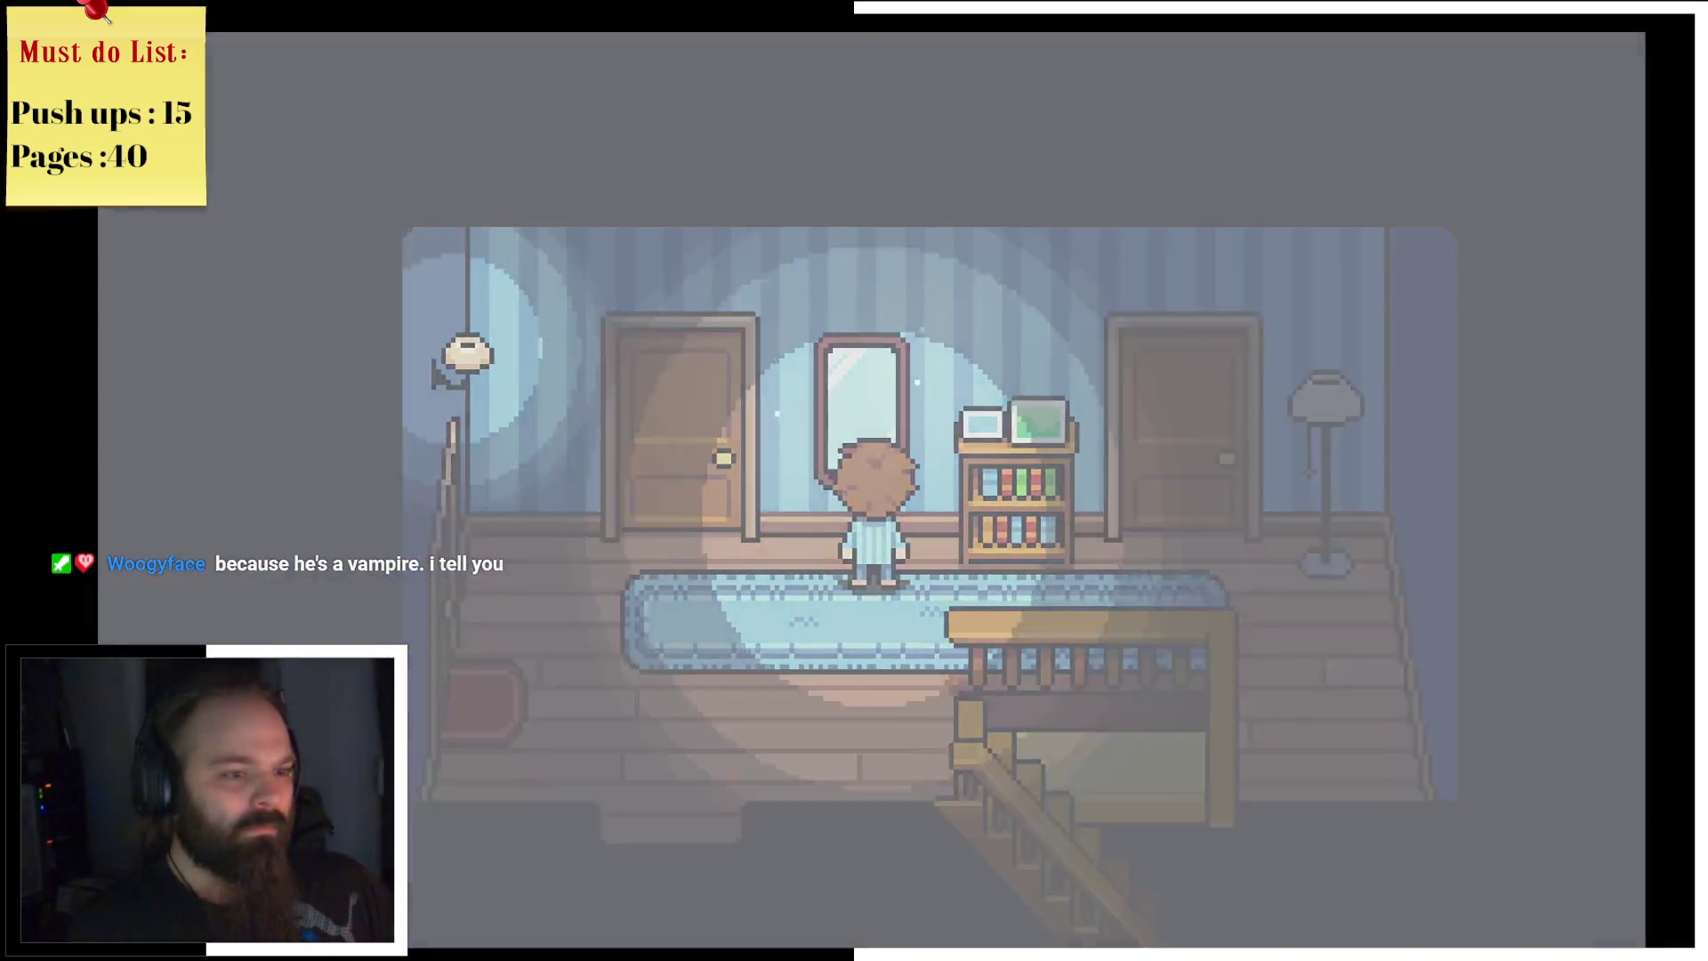
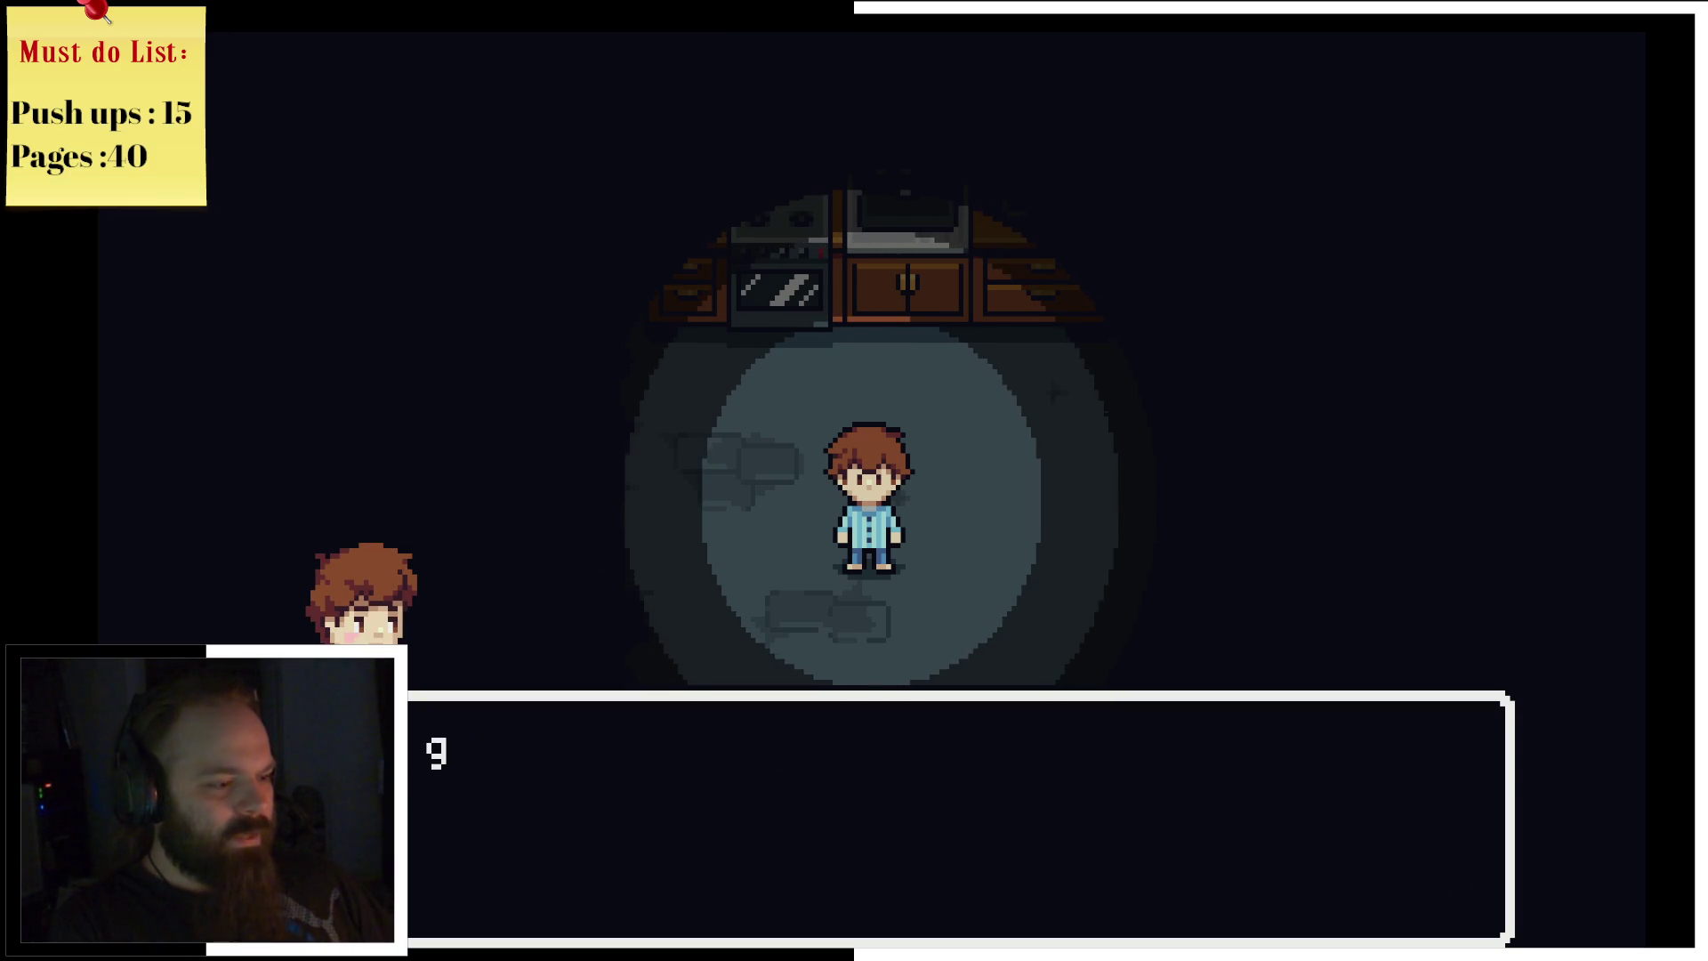
# Step: Dismiss the dialogue and walk through the kitchen past the sink to the TV desk
pyautogui.press('Return')
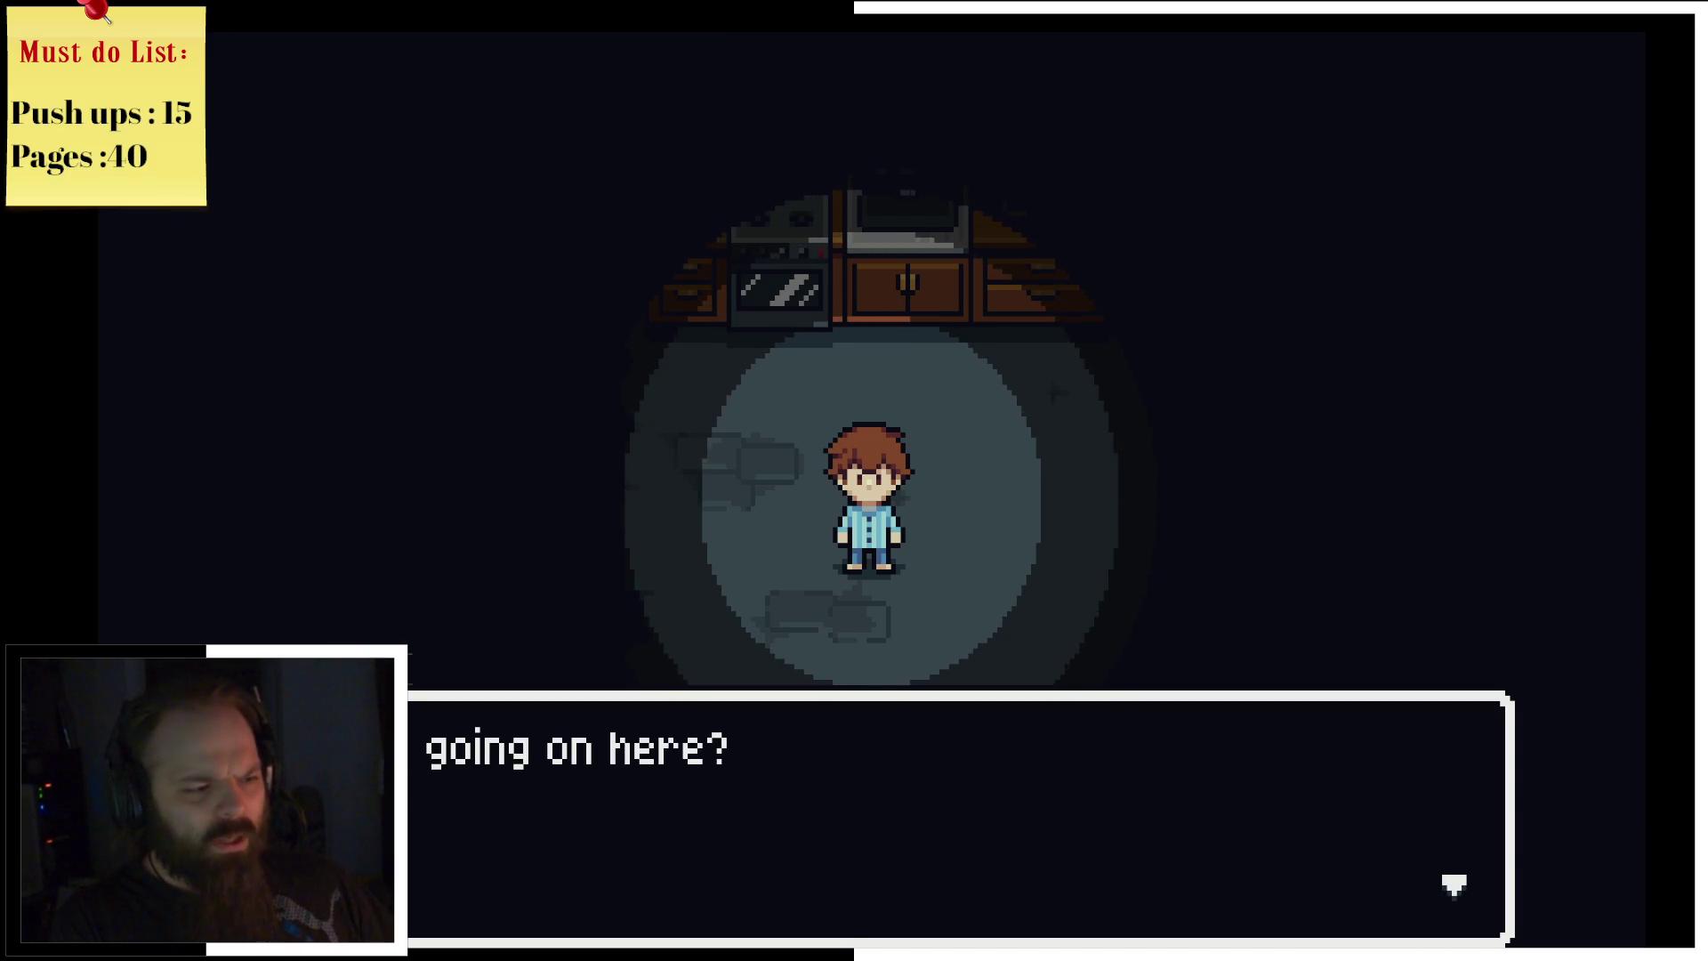
pyautogui.press('Up')
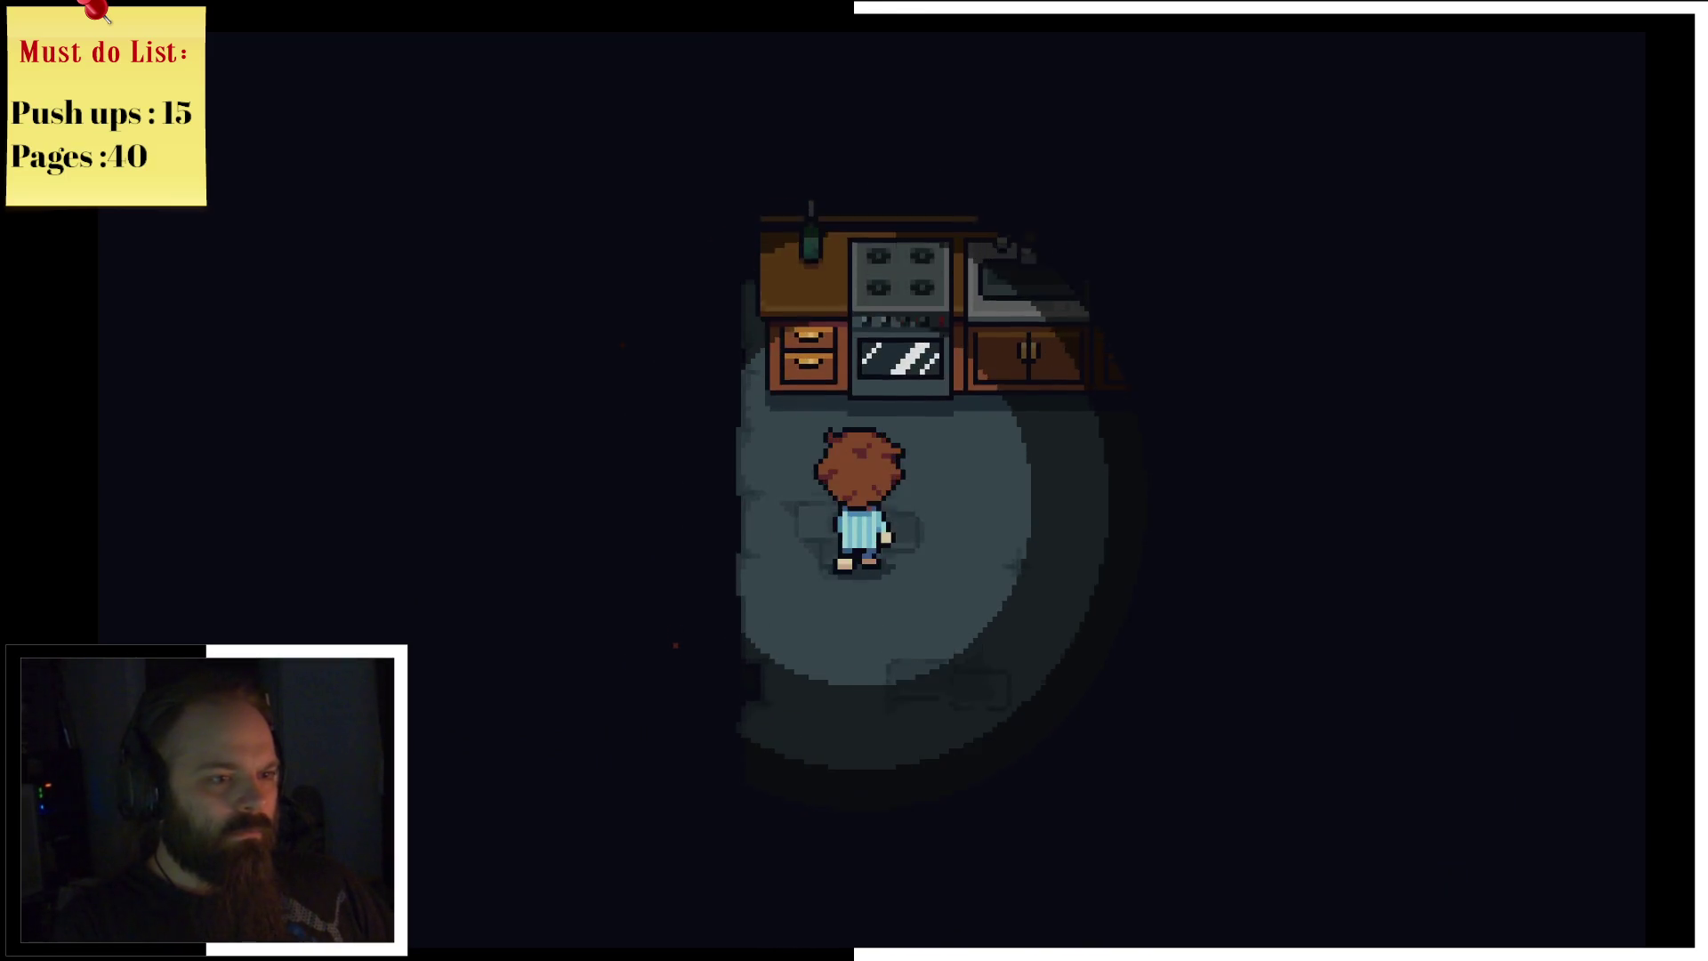
pyautogui.press('Right')
pyautogui.press('Right')
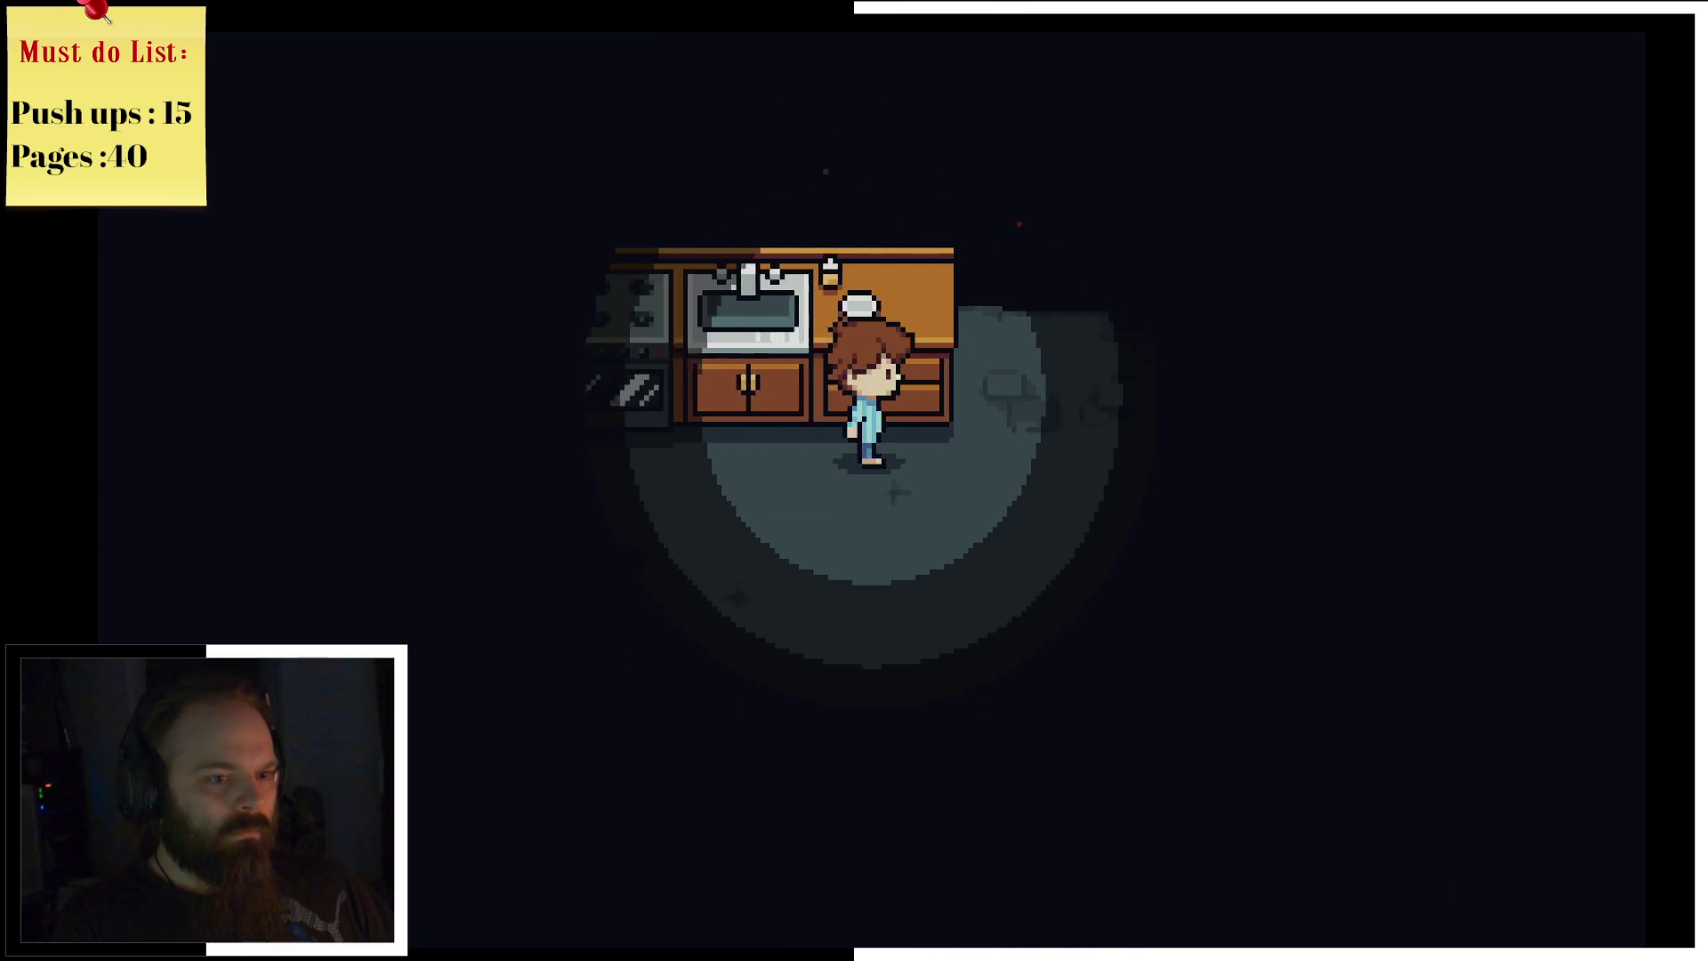
pyautogui.press('Down')
pyautogui.press('Right')
pyautogui.press('Up')
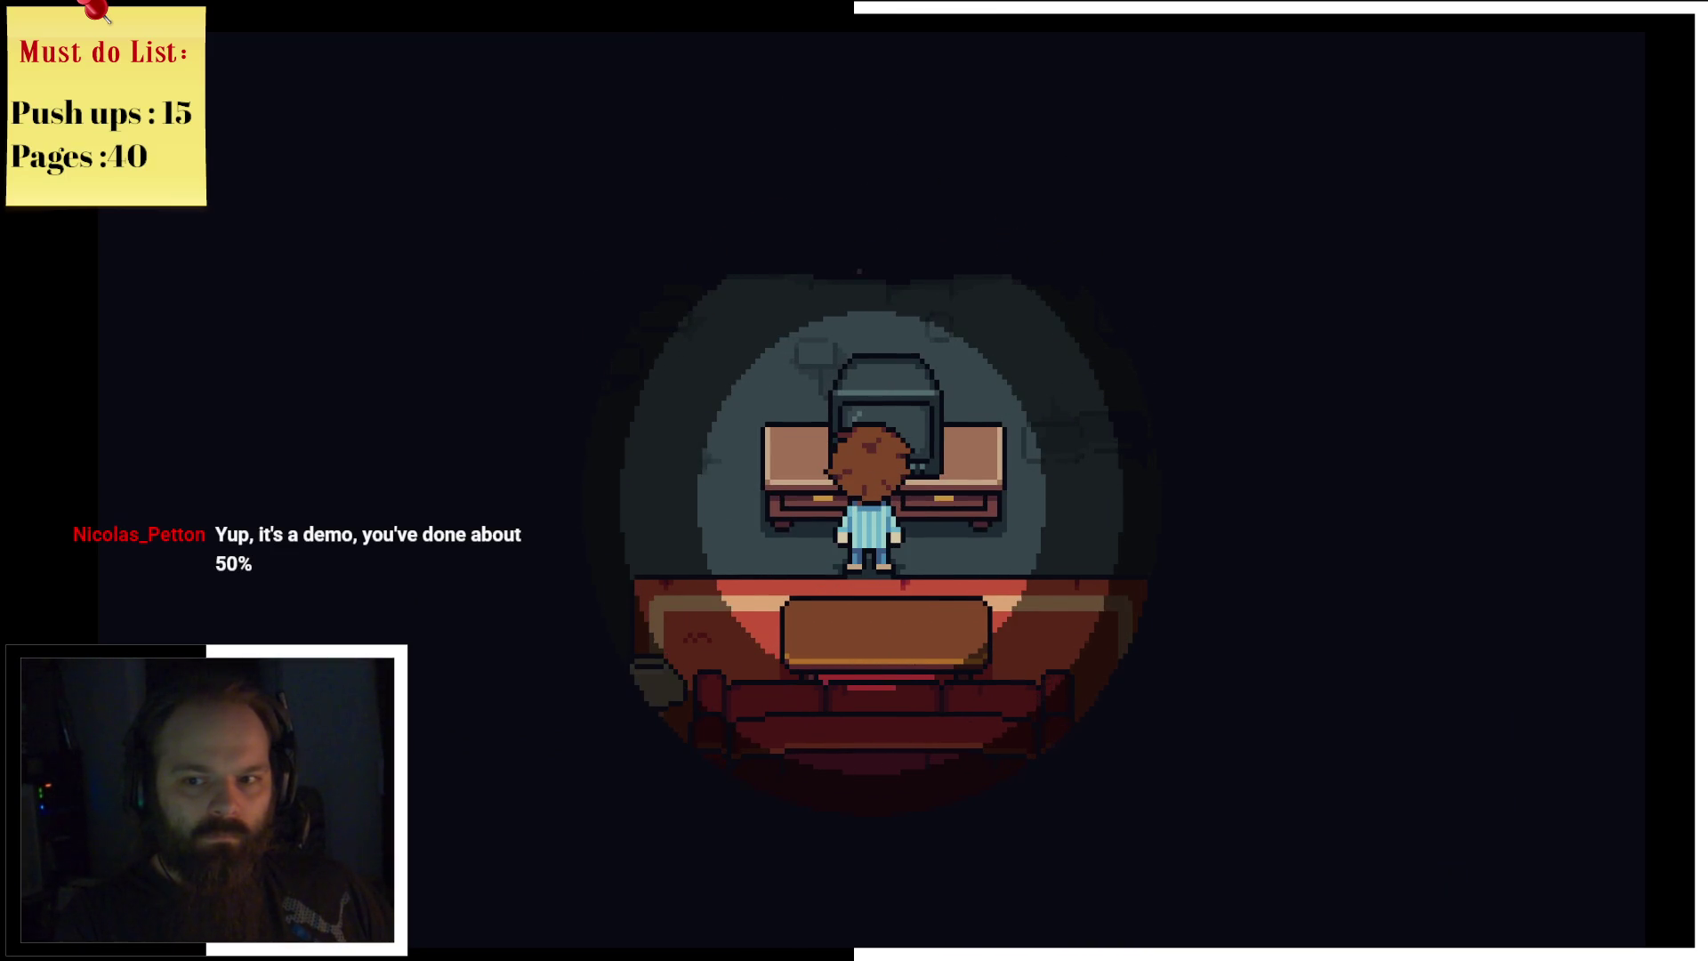
# Step: Walk past the sofa and pink armchair, then descend the wooden stairs into the lamp-lit clearing
pyautogui.press('Right')
pyautogui.press('Down')
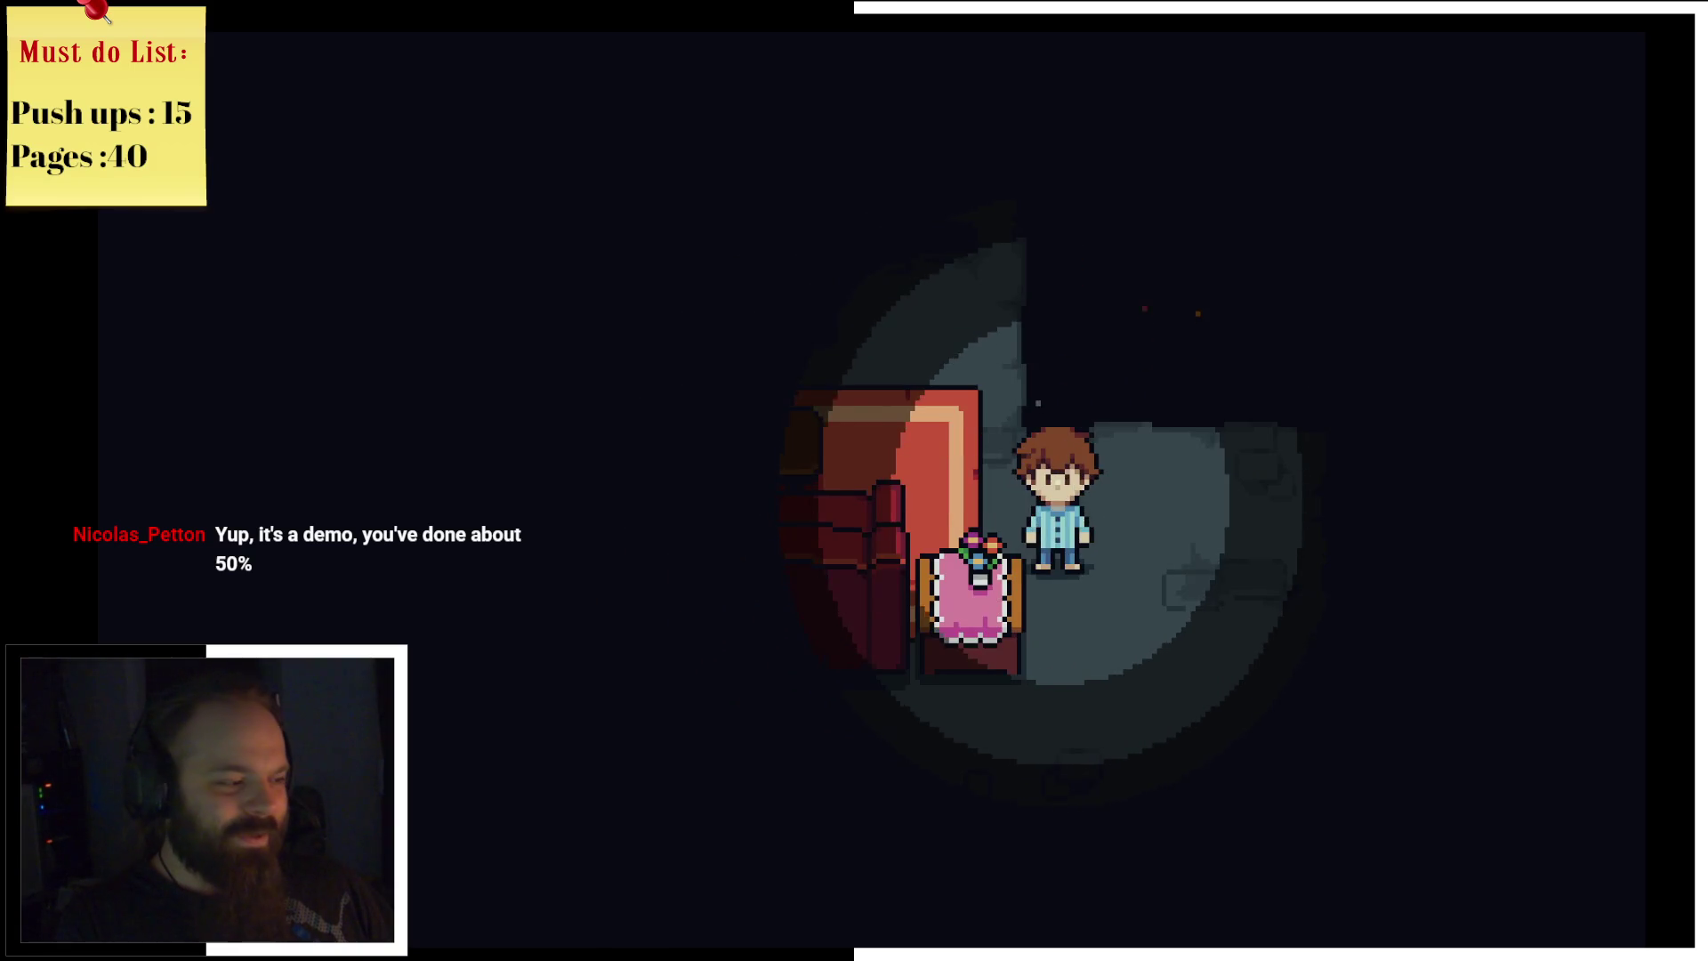
pyautogui.press('Down')
pyautogui.press('Left')
pyautogui.press('Down')
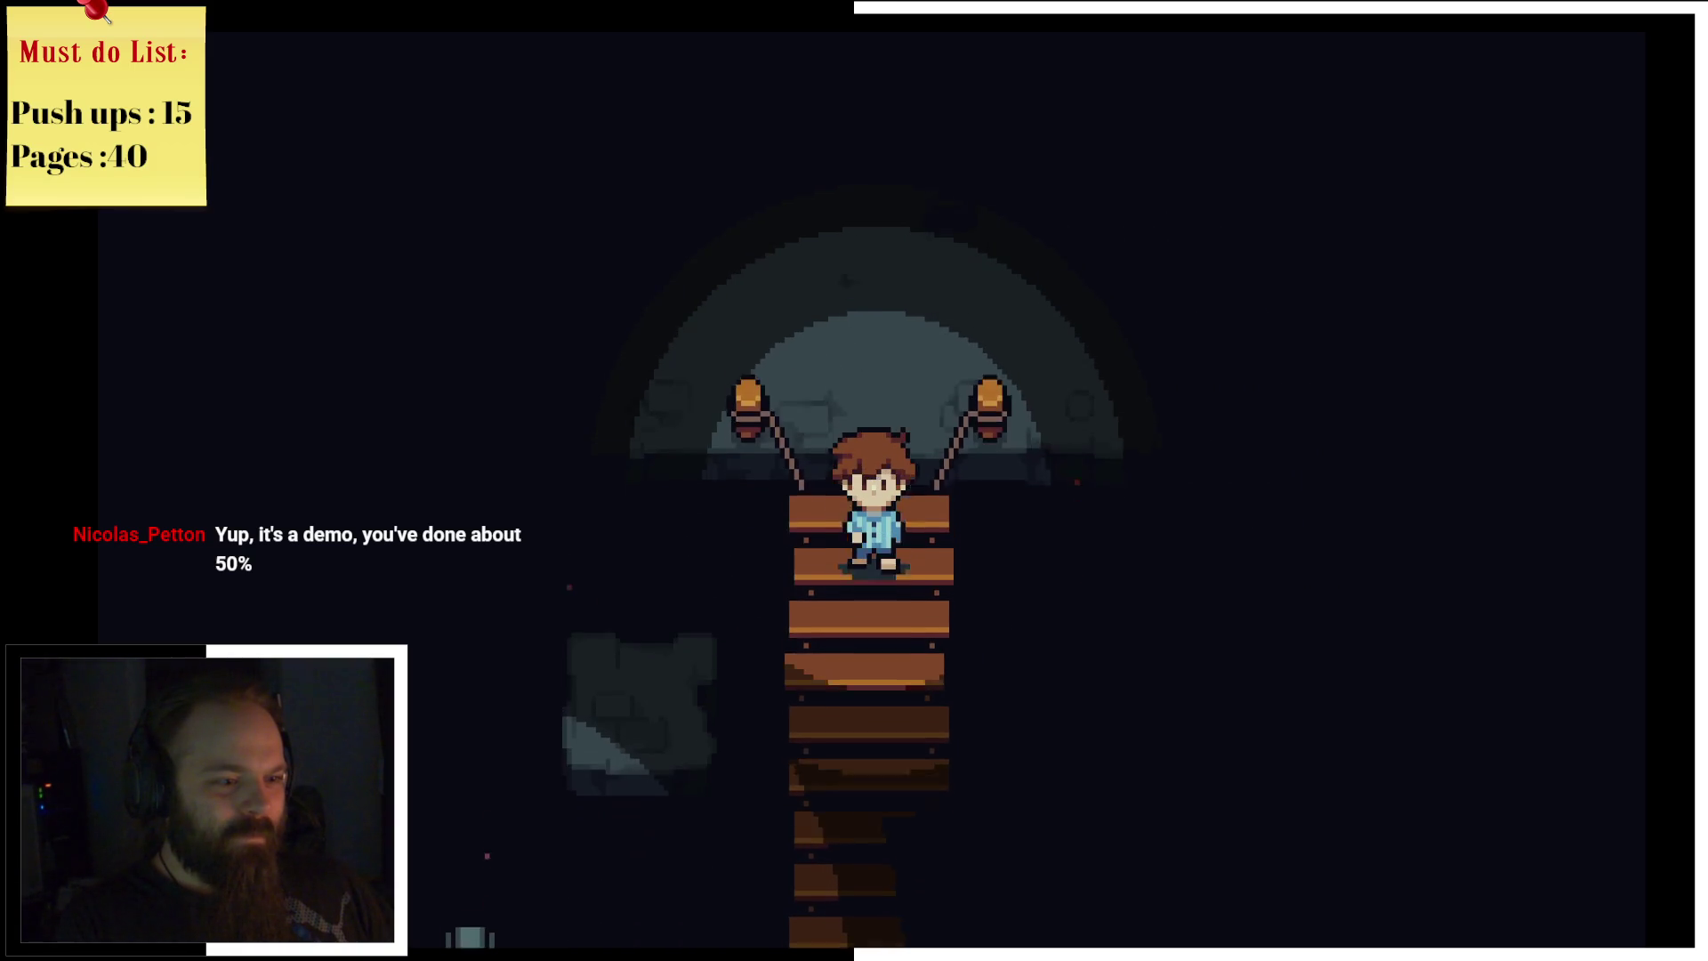
pyautogui.press('Down')
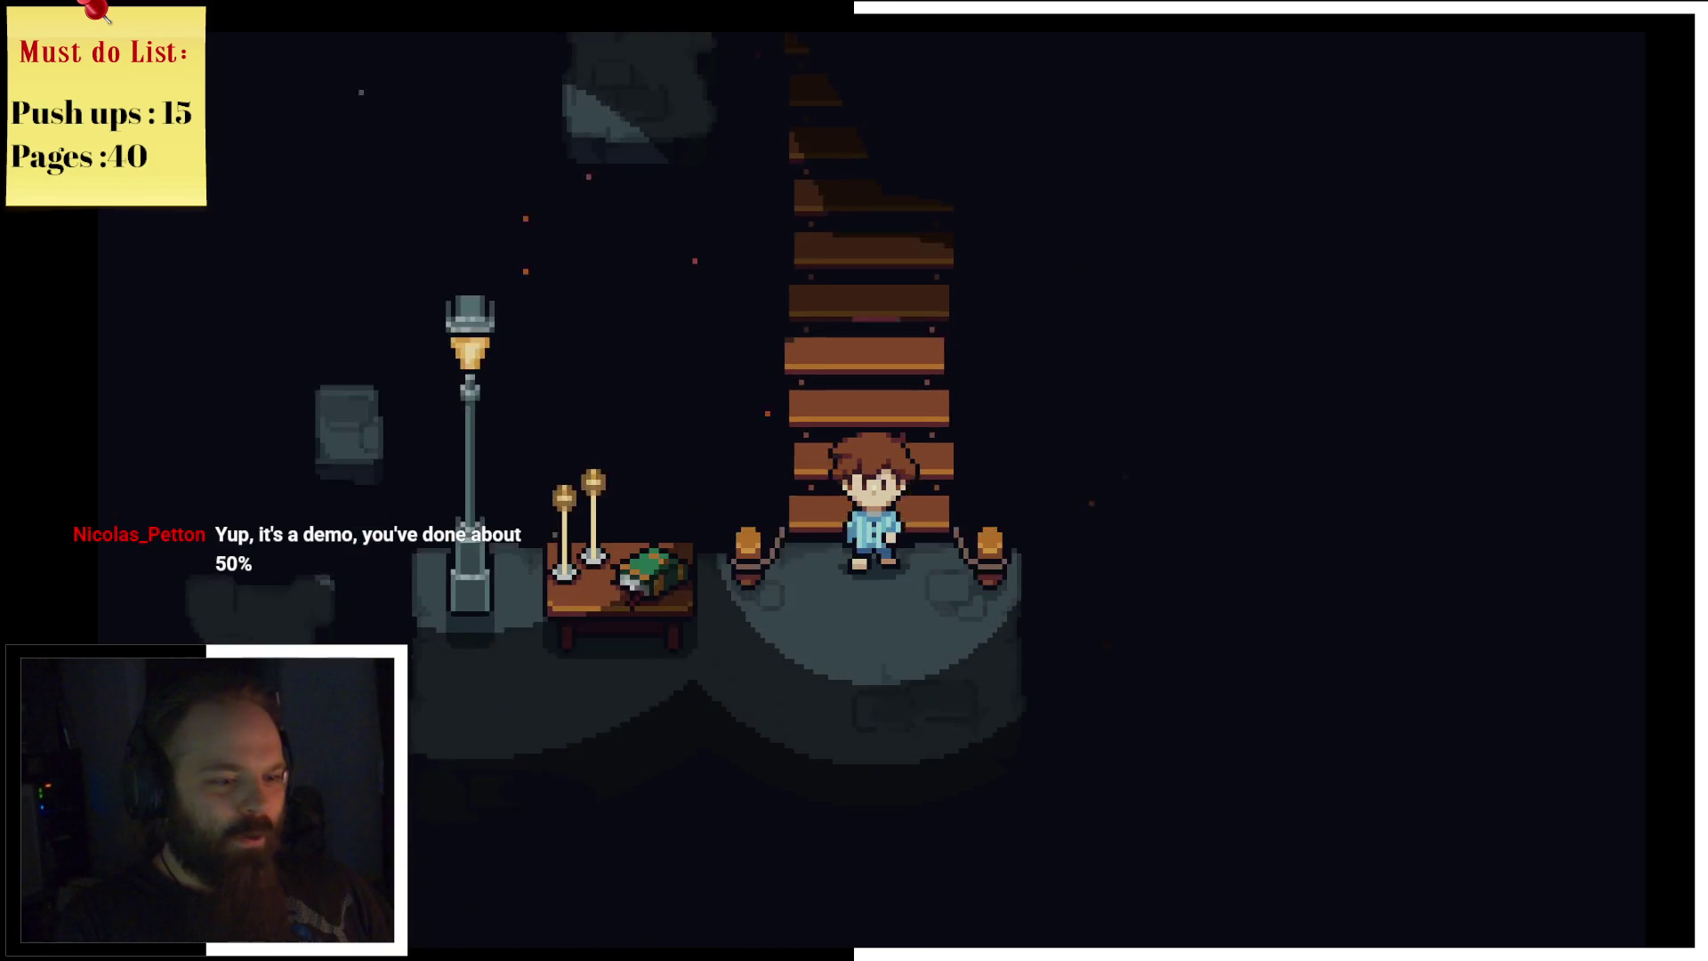
pyautogui.press('Down')
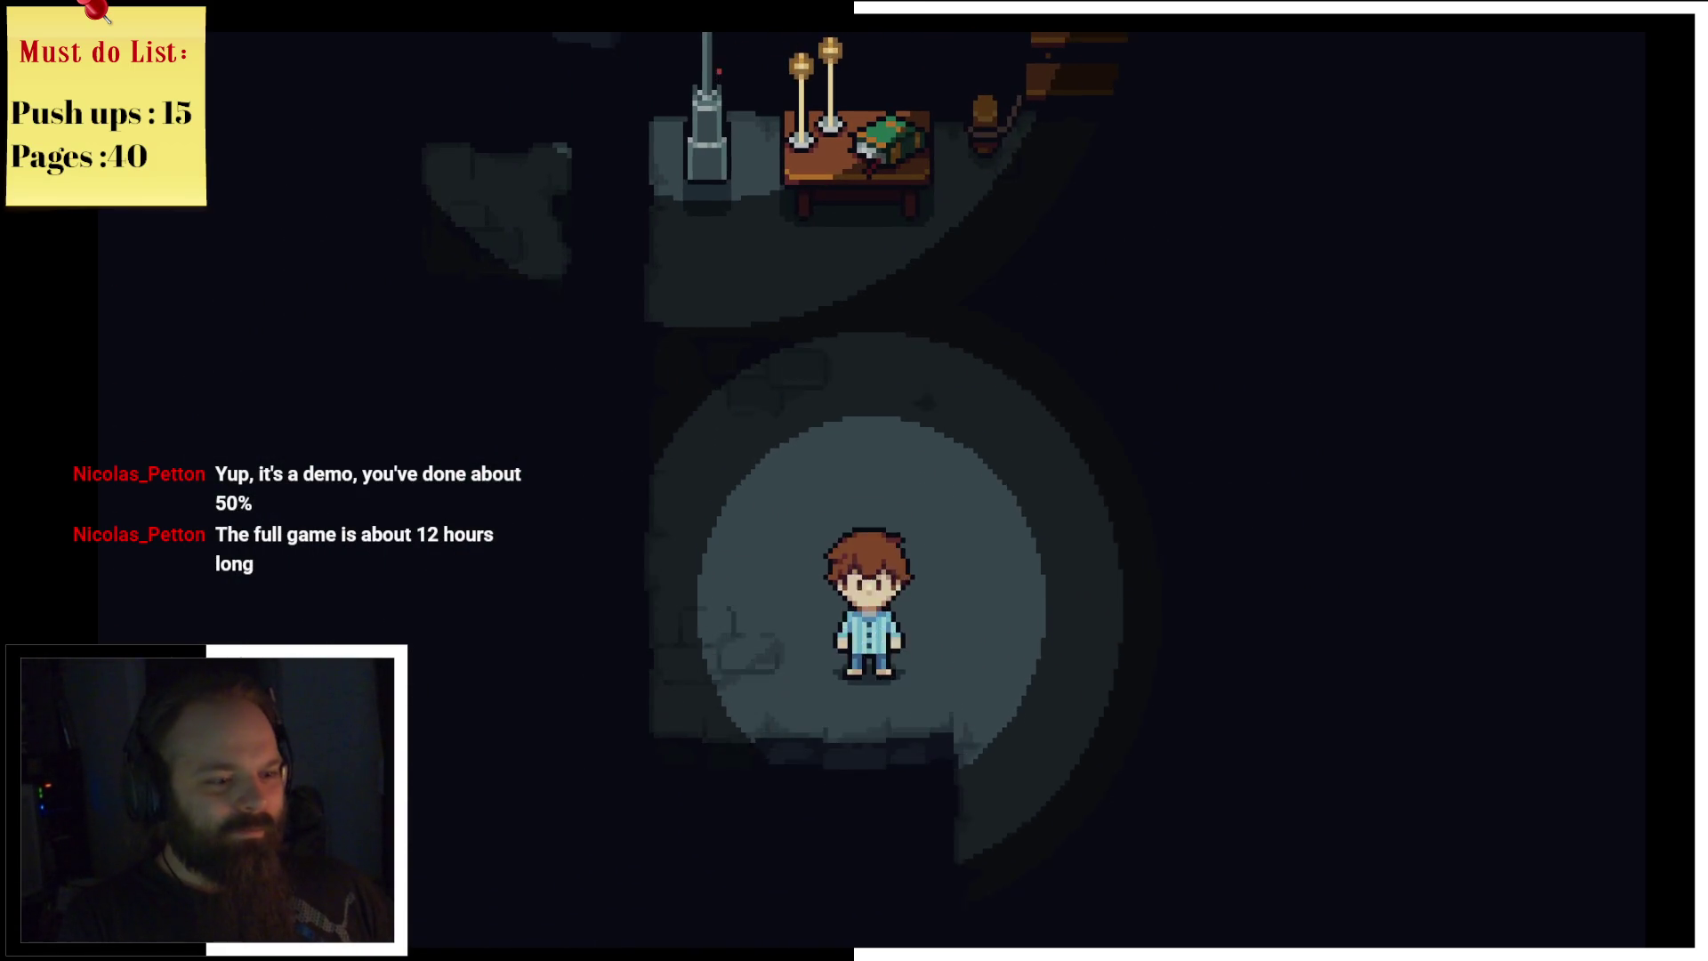
# Step: Dismiss the dialogues and follow the path south and west into the centre spotlight area
pyautogui.press('Right')
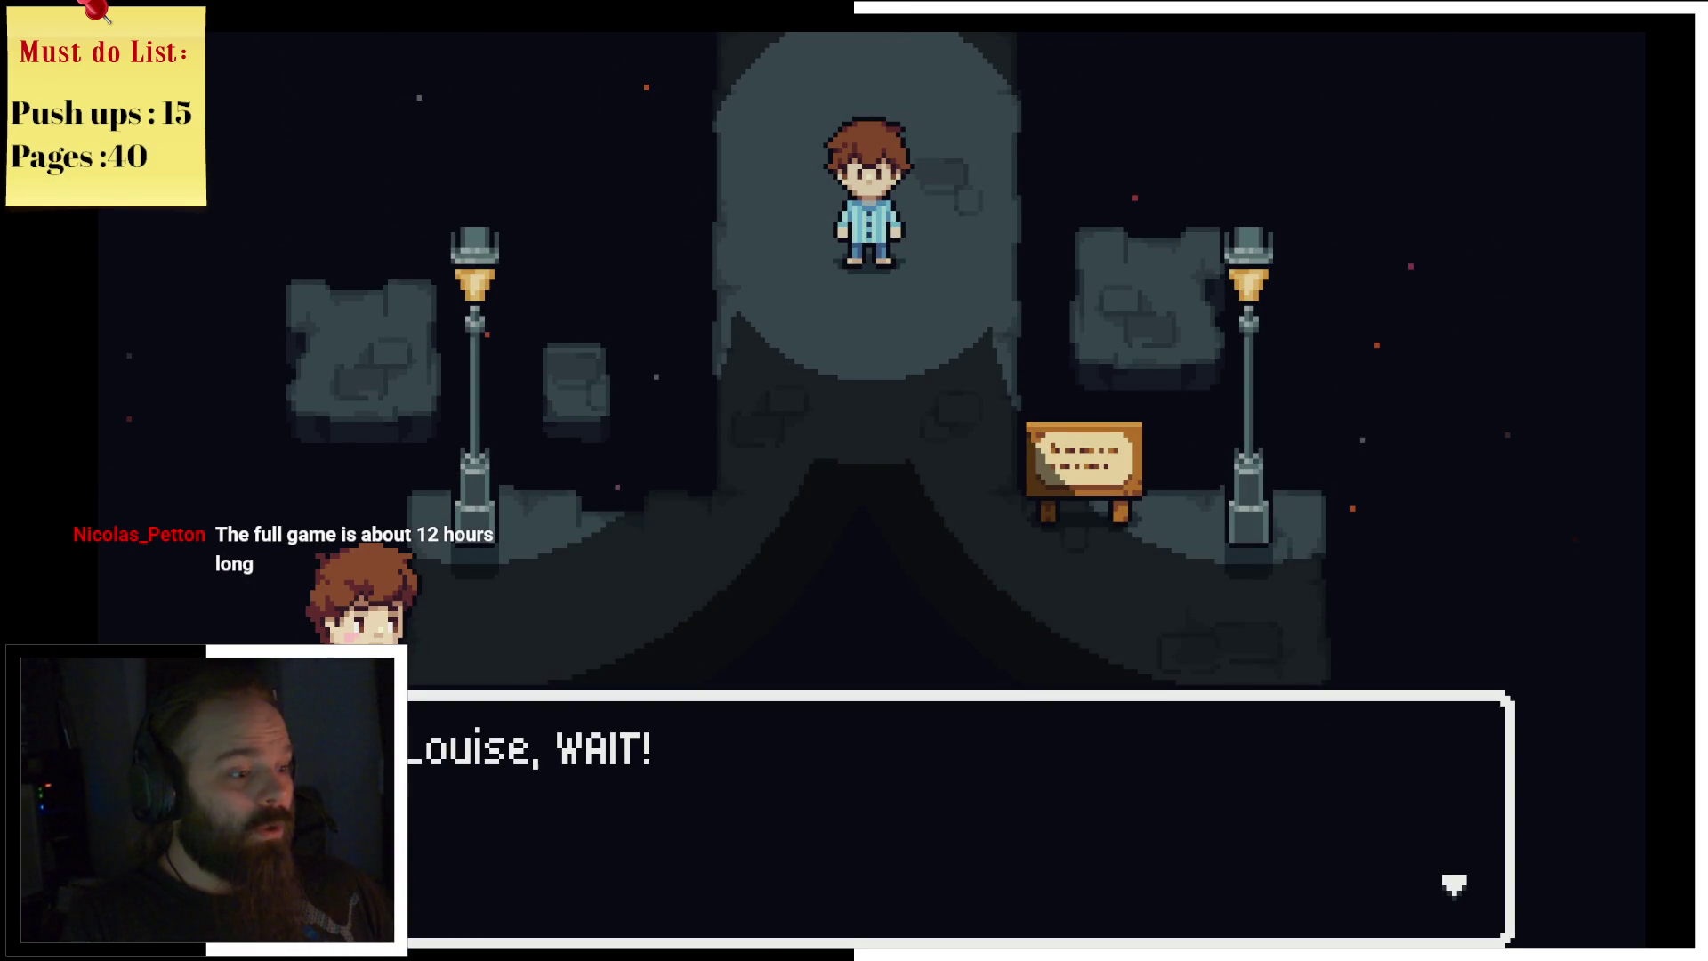
pyautogui.press('Return')
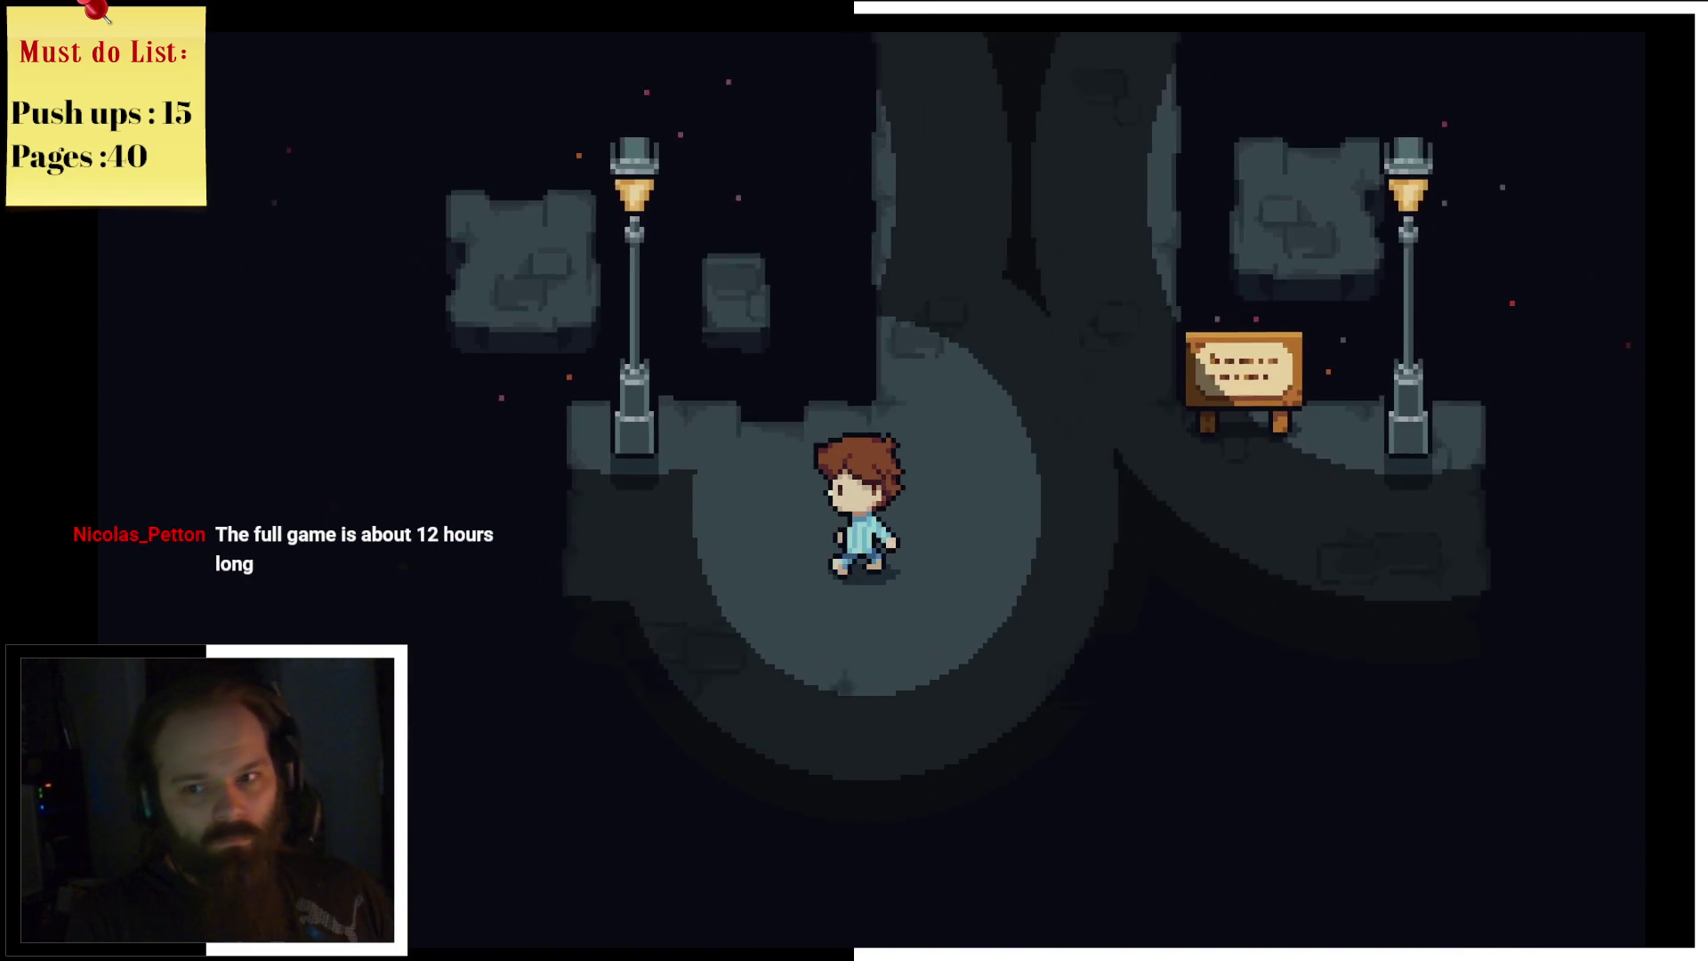
pyautogui.press('Down')
pyautogui.press('Left')
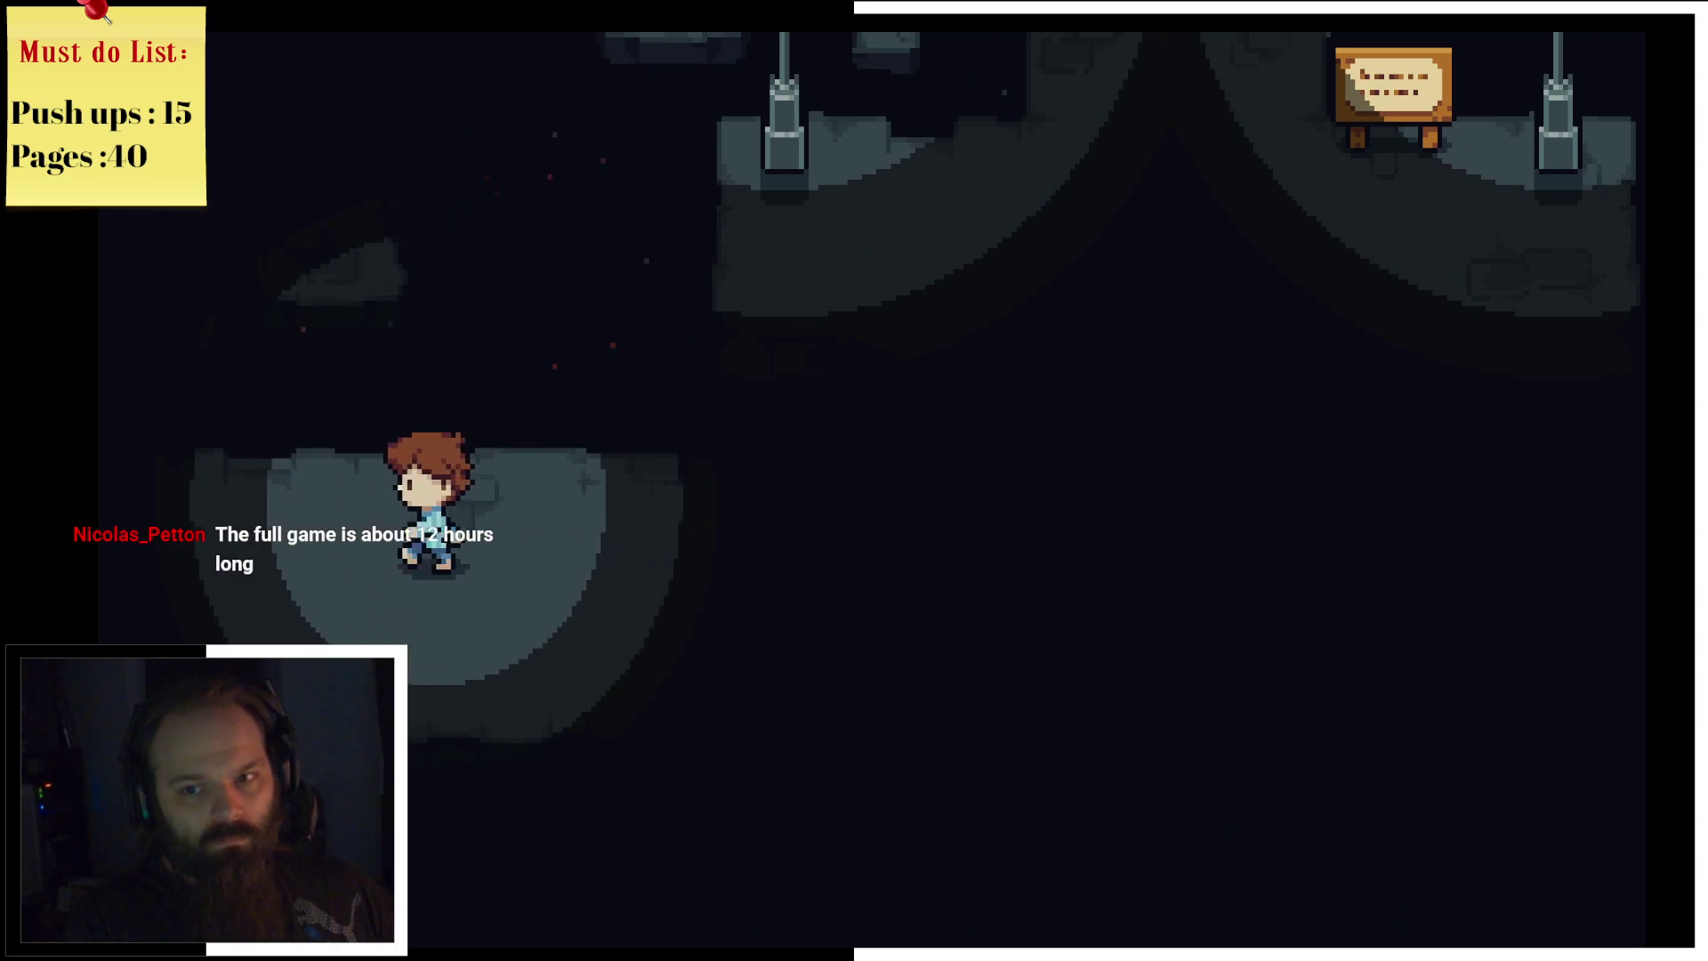
pyautogui.press('Left')
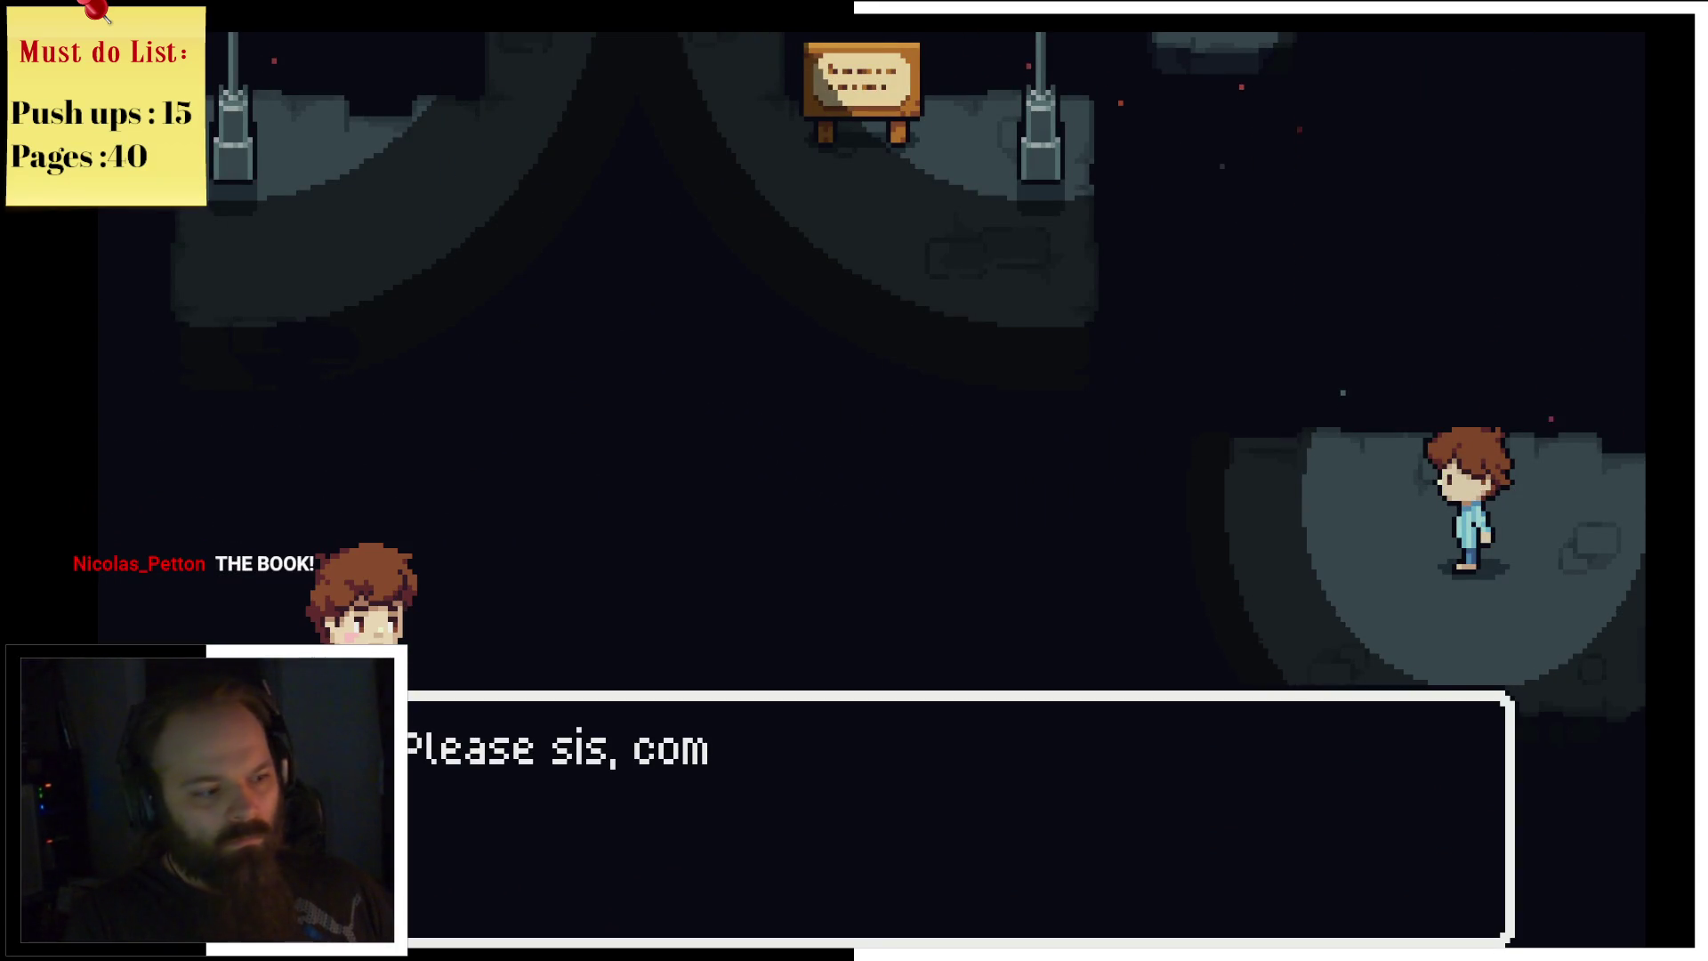
pyautogui.press('Return')
pyautogui.press('Left')
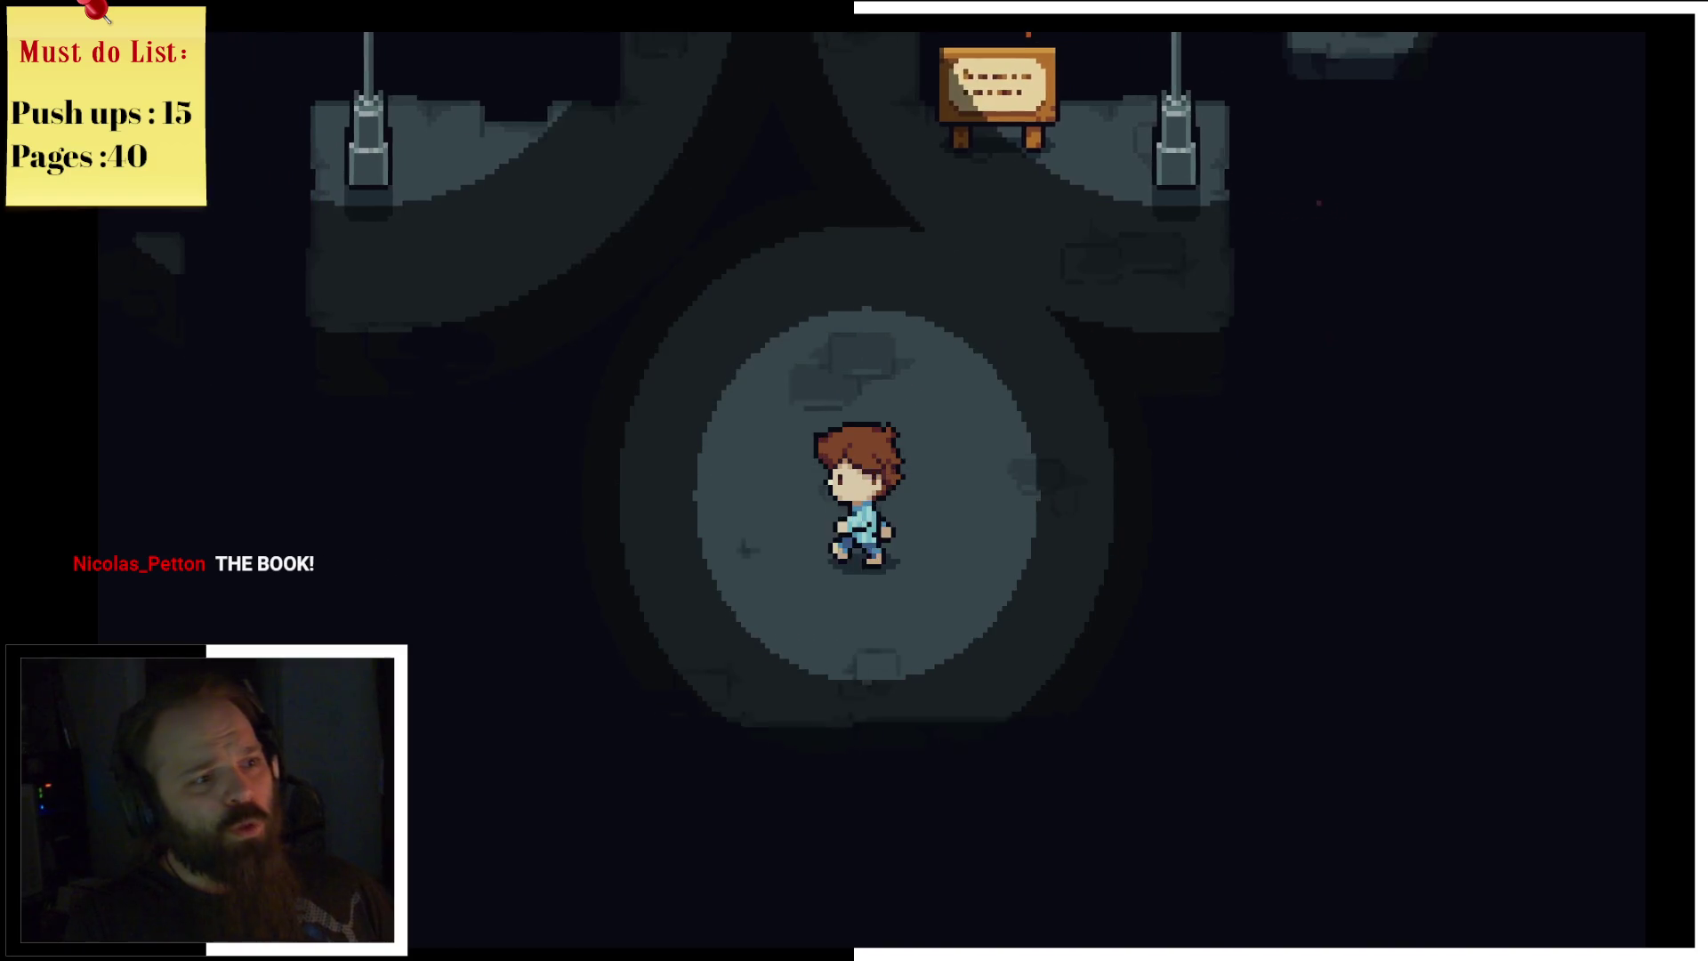
# Step: Walk north to the sign, then back down and right into a new room
pyautogui.press('Up')
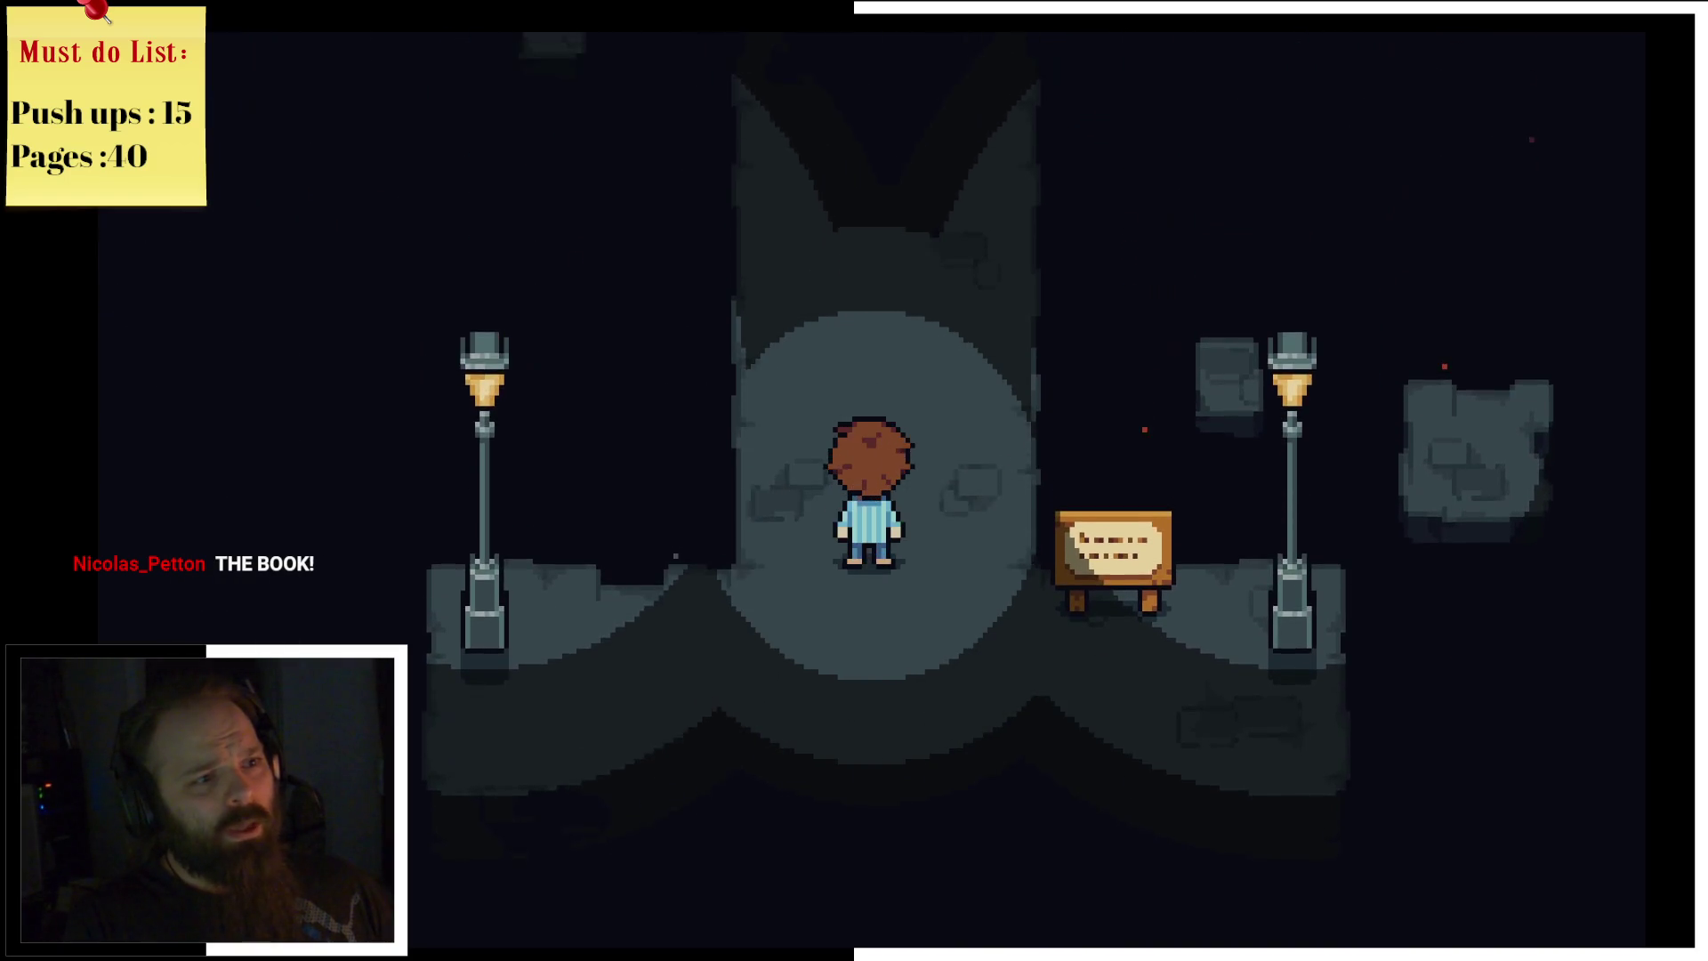
pyautogui.press('Up')
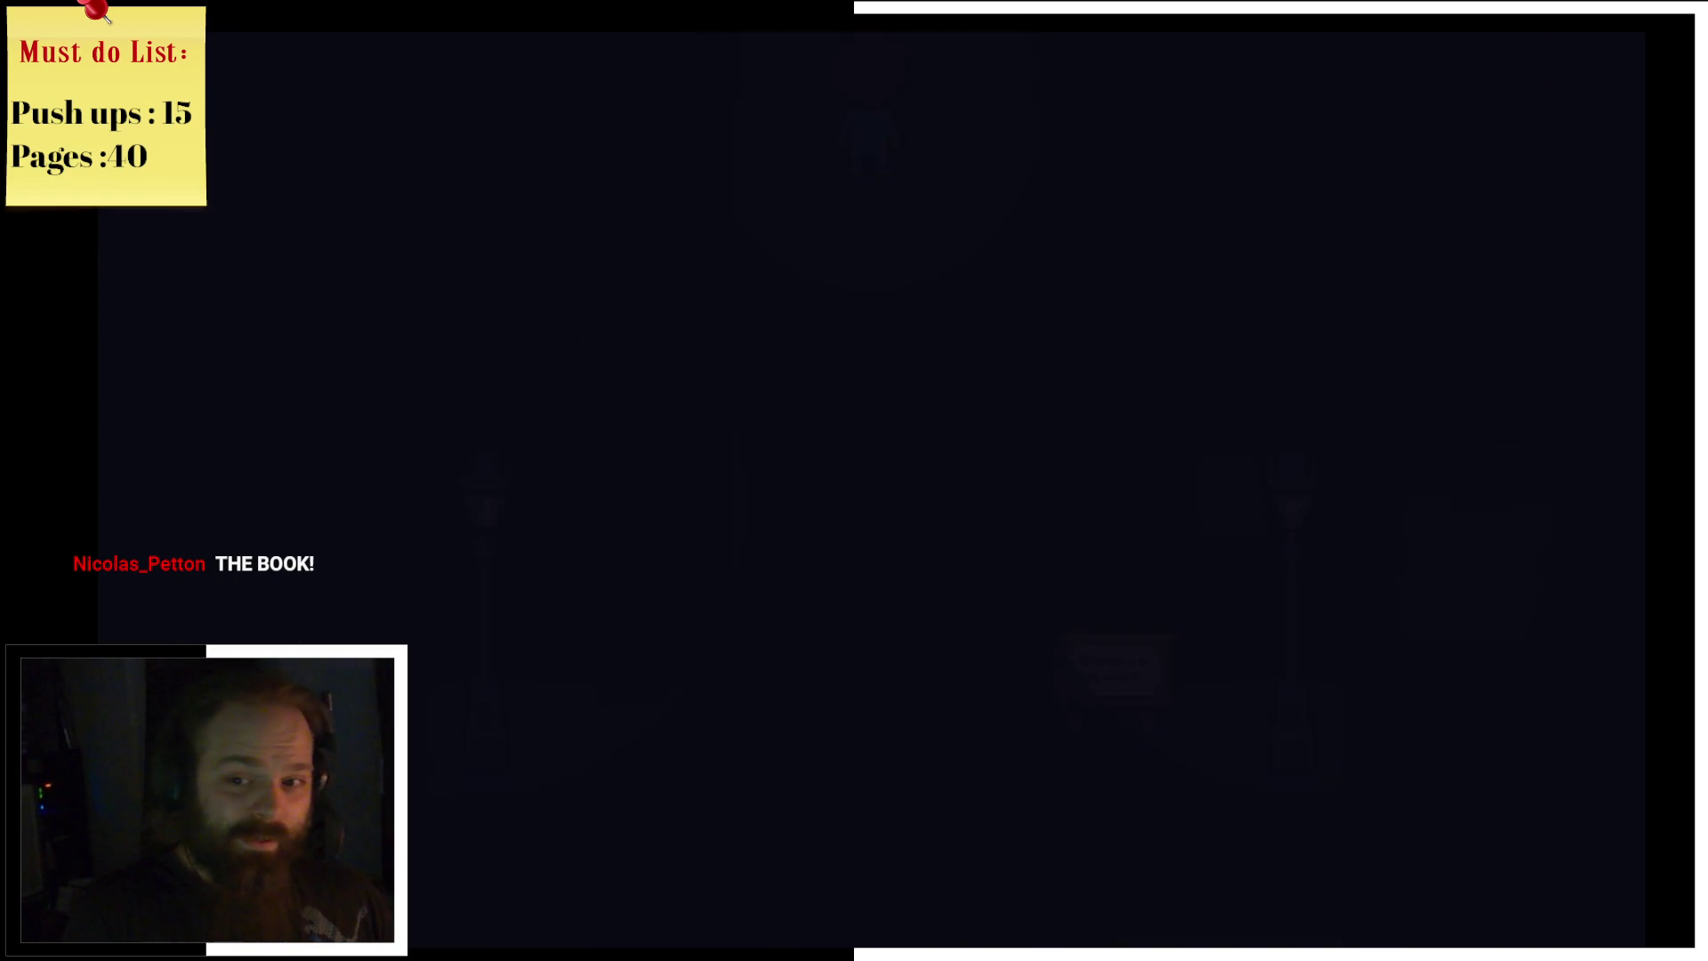
pyautogui.press('Down')
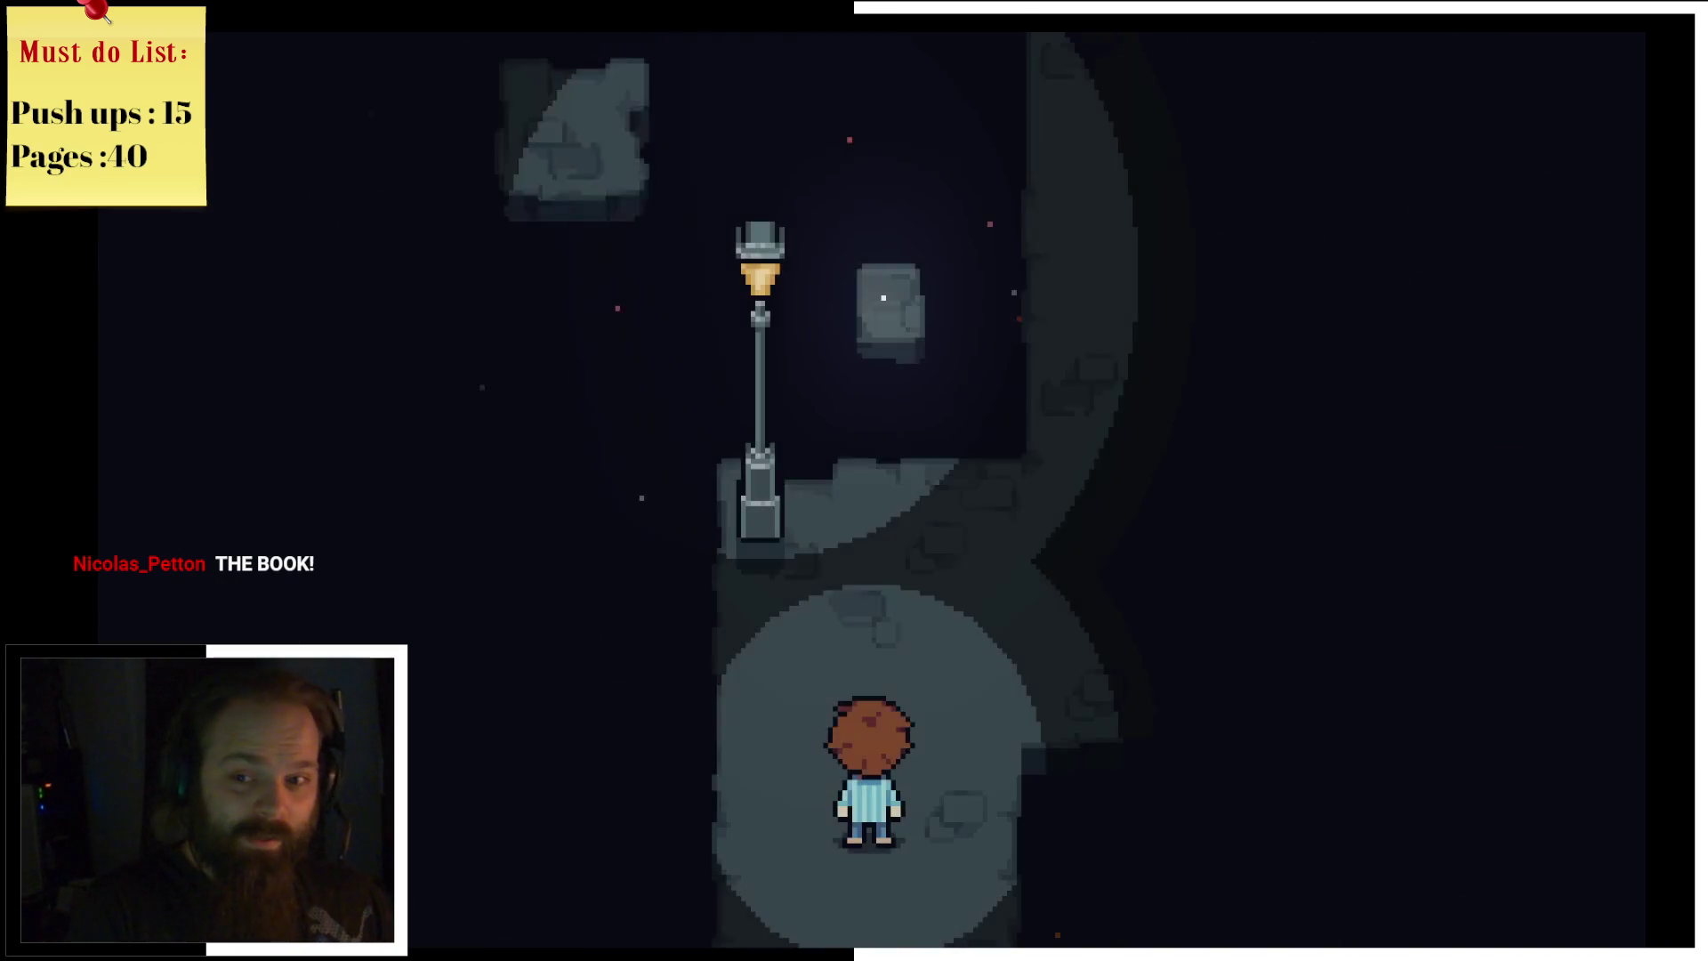
pyautogui.press('Down')
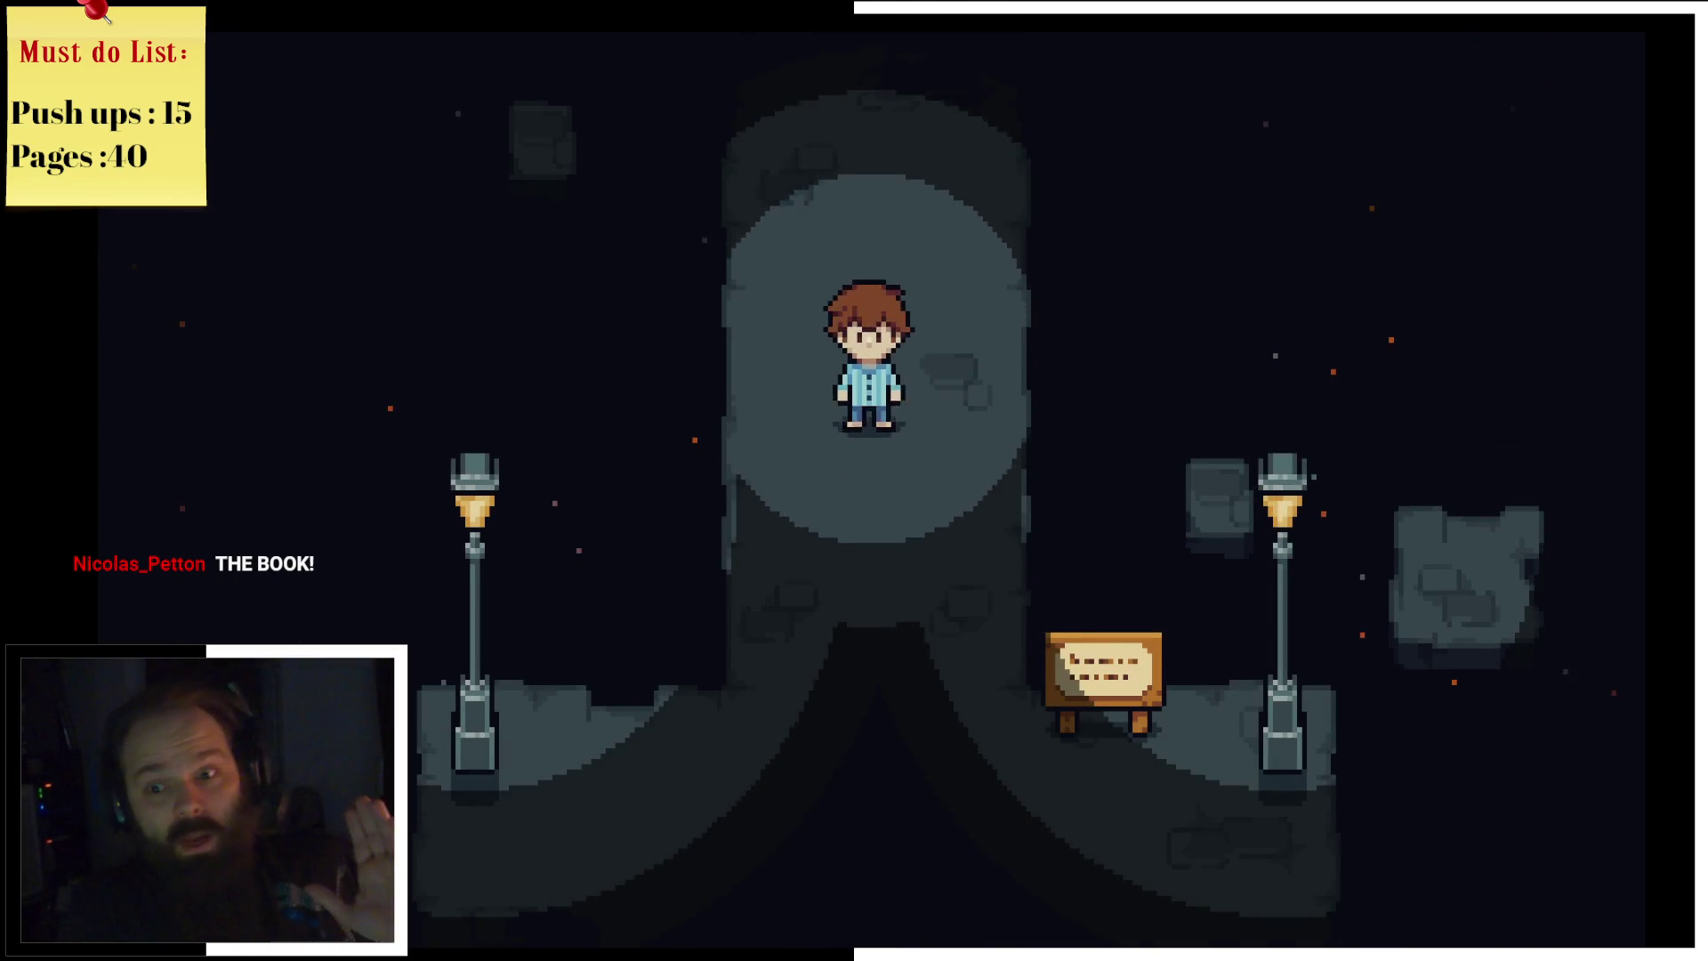
pyautogui.press('Down')
pyautogui.press('Right')
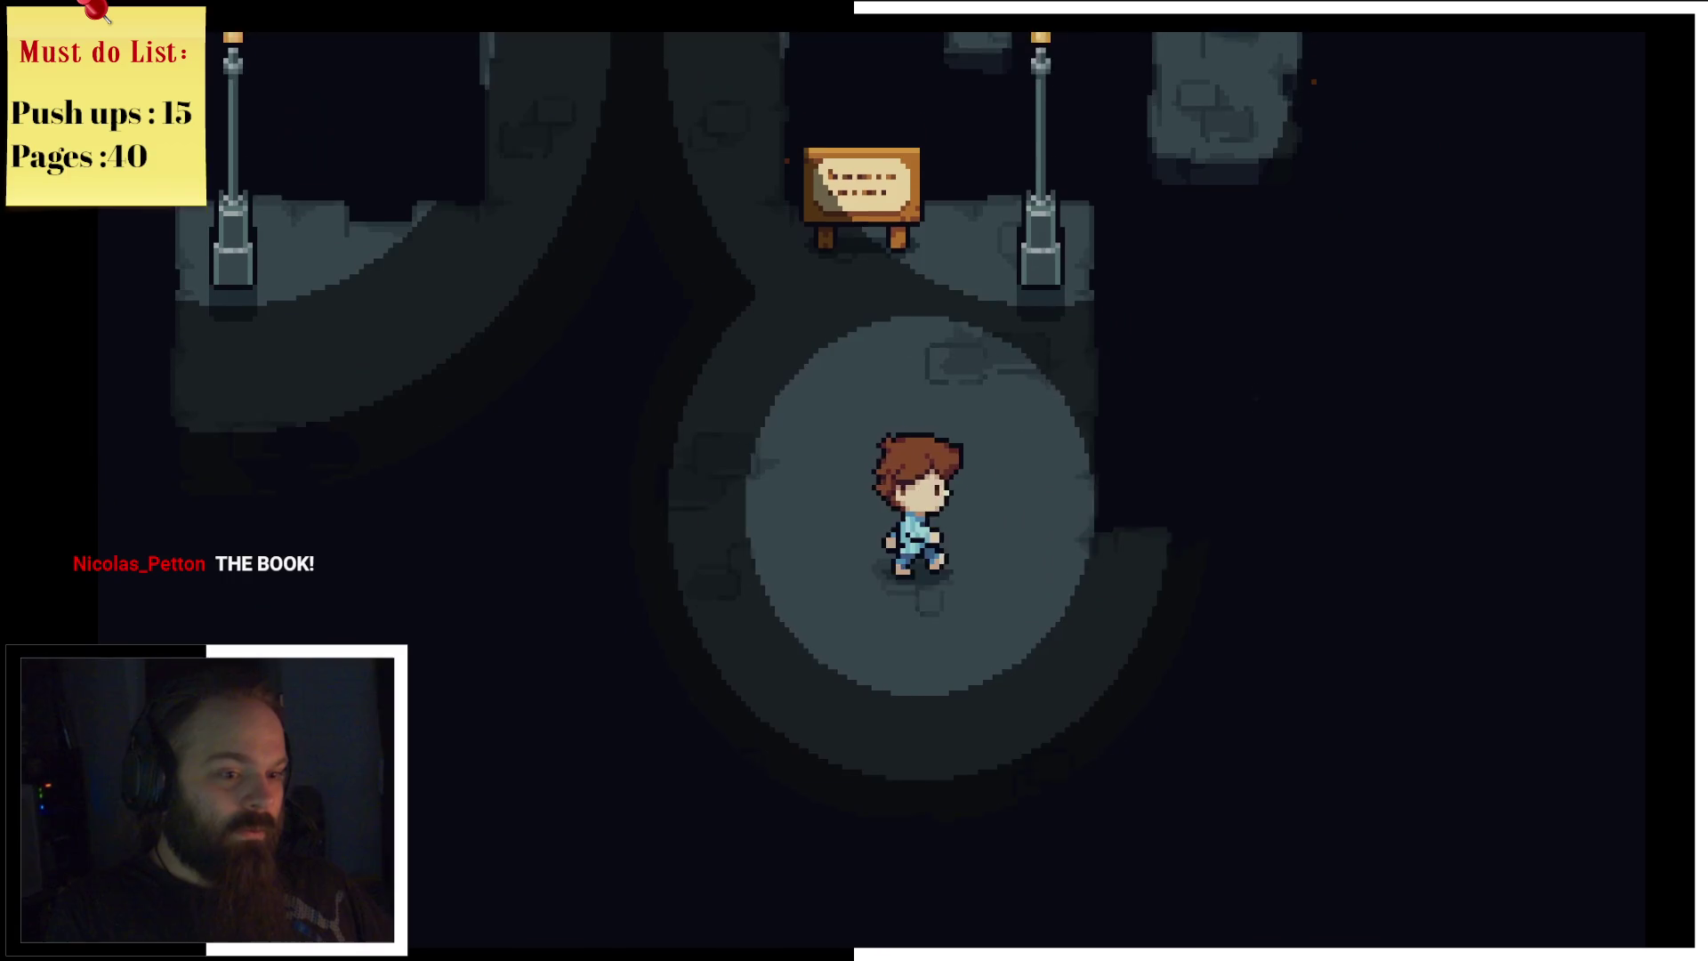
pyautogui.press('Right')
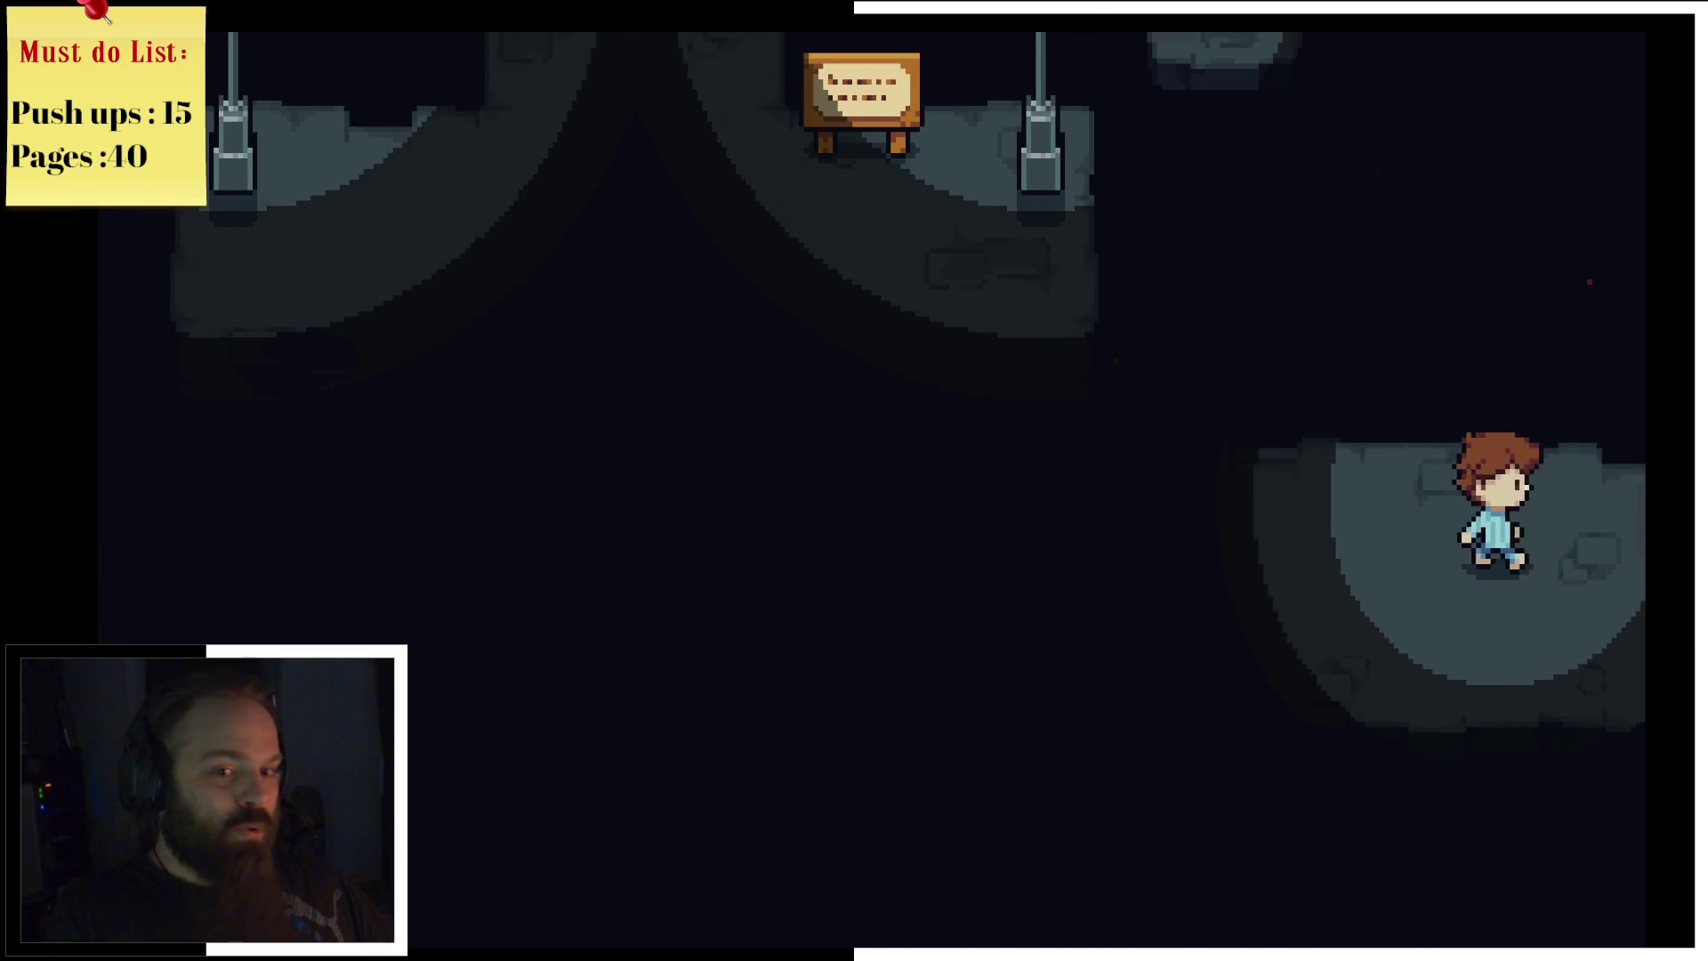
pyautogui.press('Right')
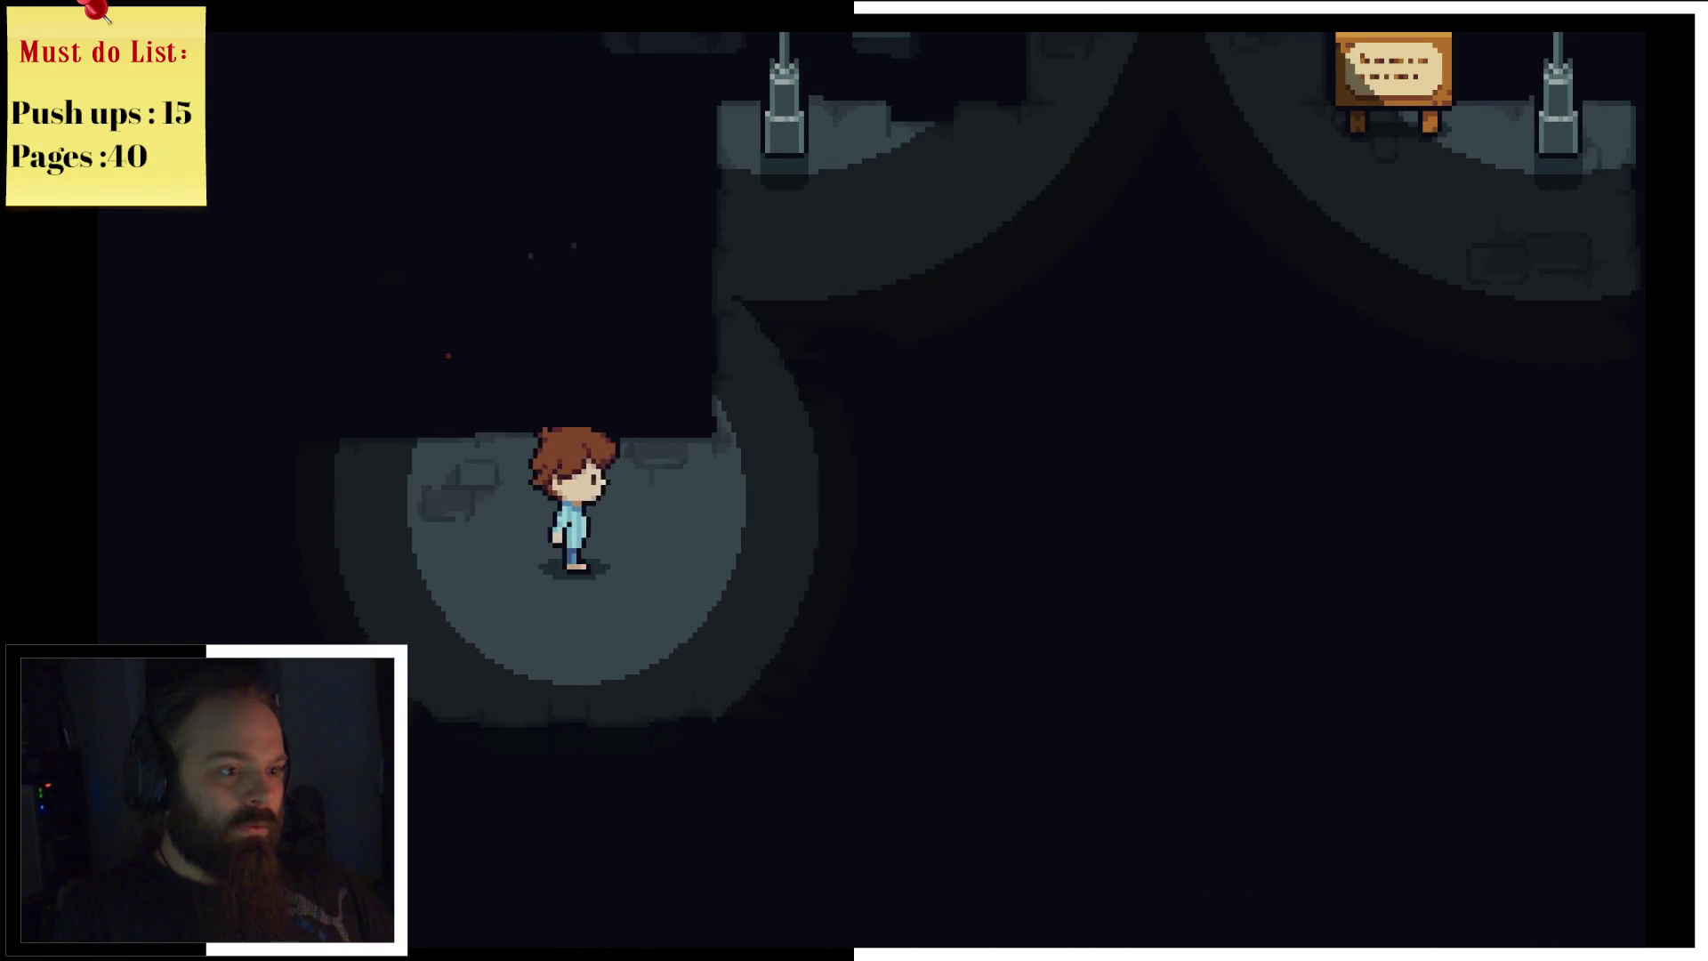
# Step: Walk up past the lamp-lit sign to the table and interact with the green book
pyautogui.press('Right')
pyautogui.press('Up')
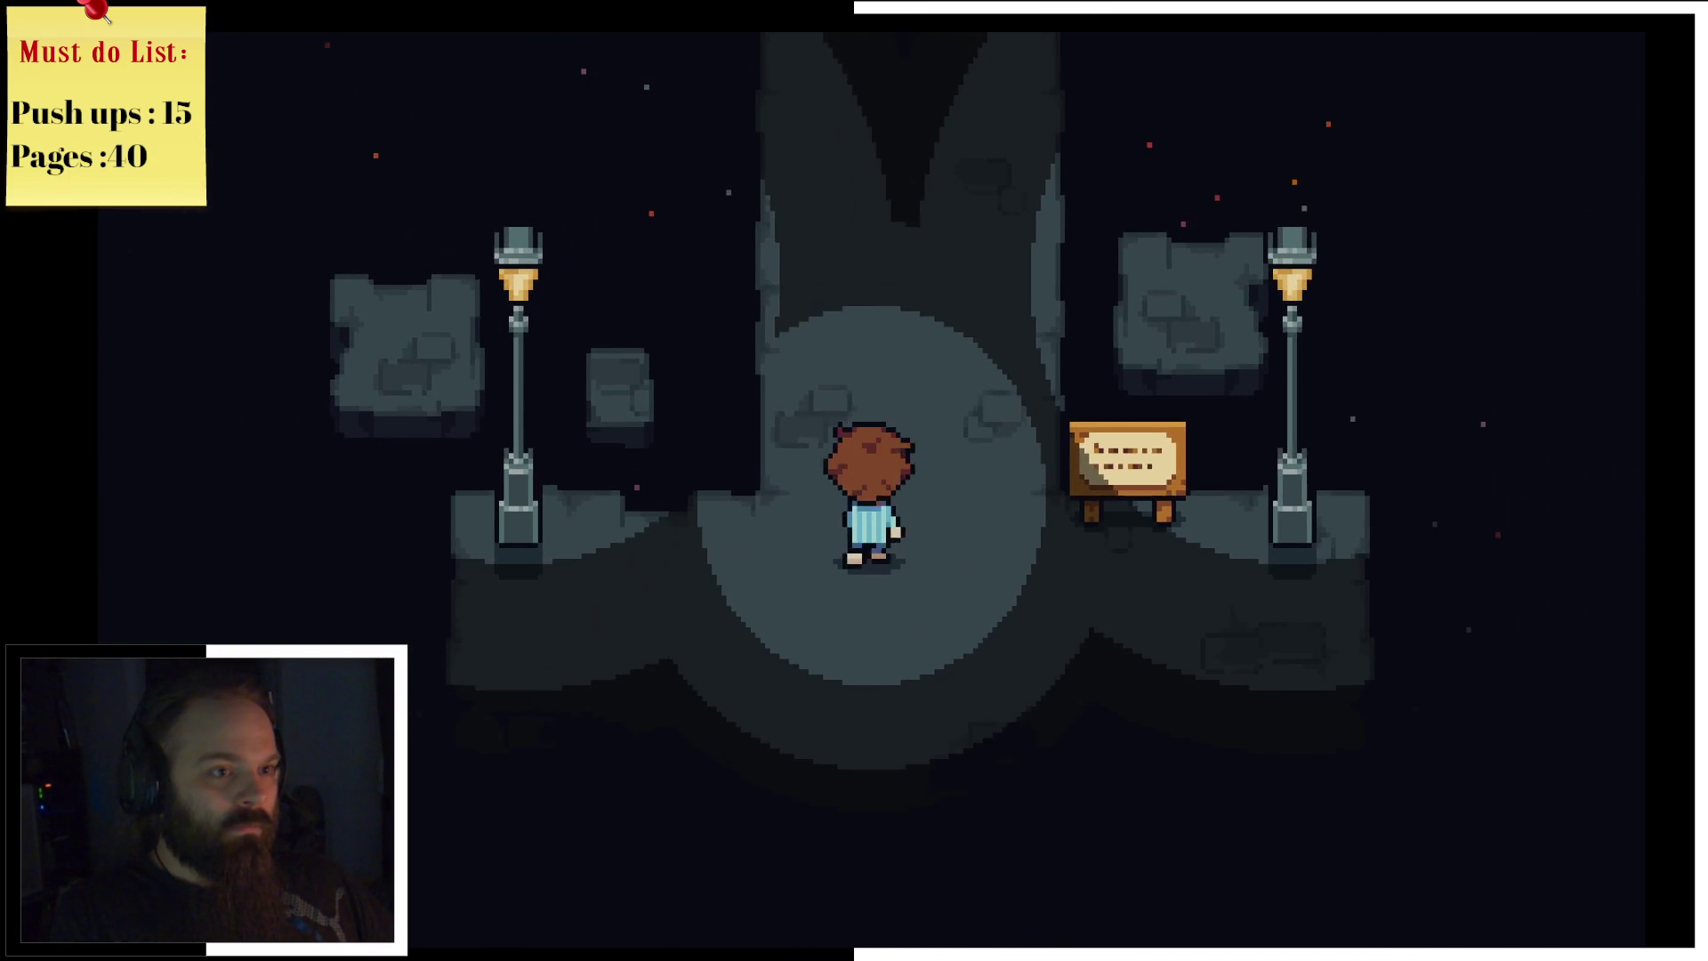
pyautogui.press('Right')
pyautogui.press('Left')
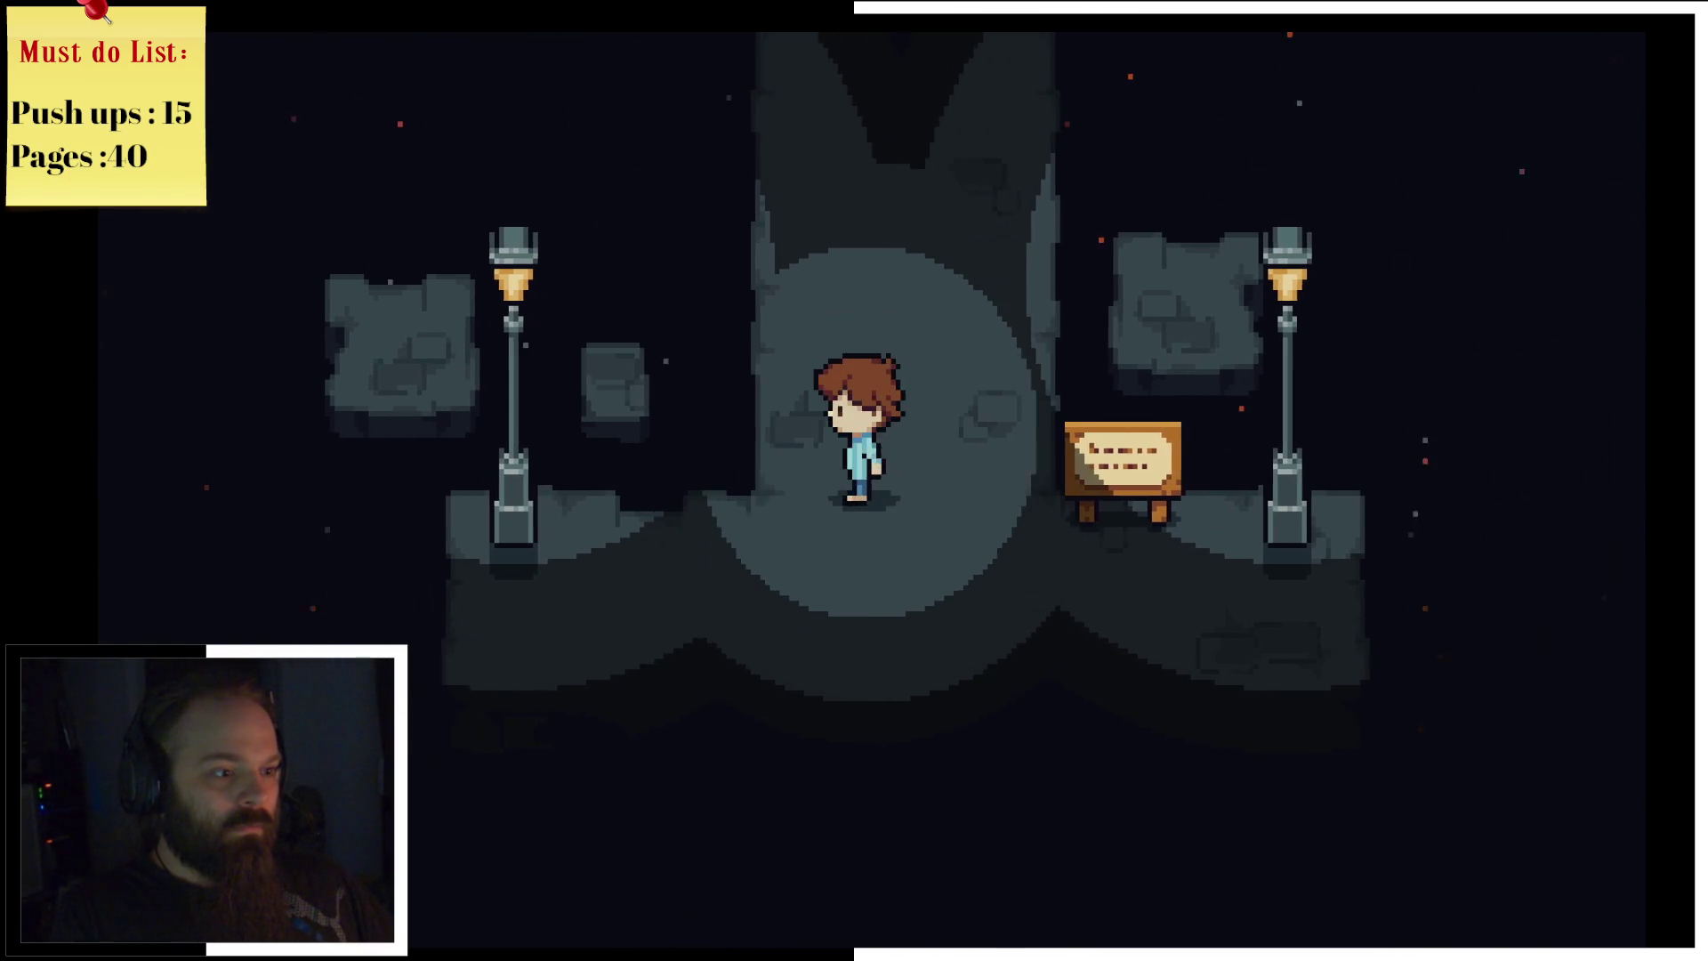
pyautogui.press('Up')
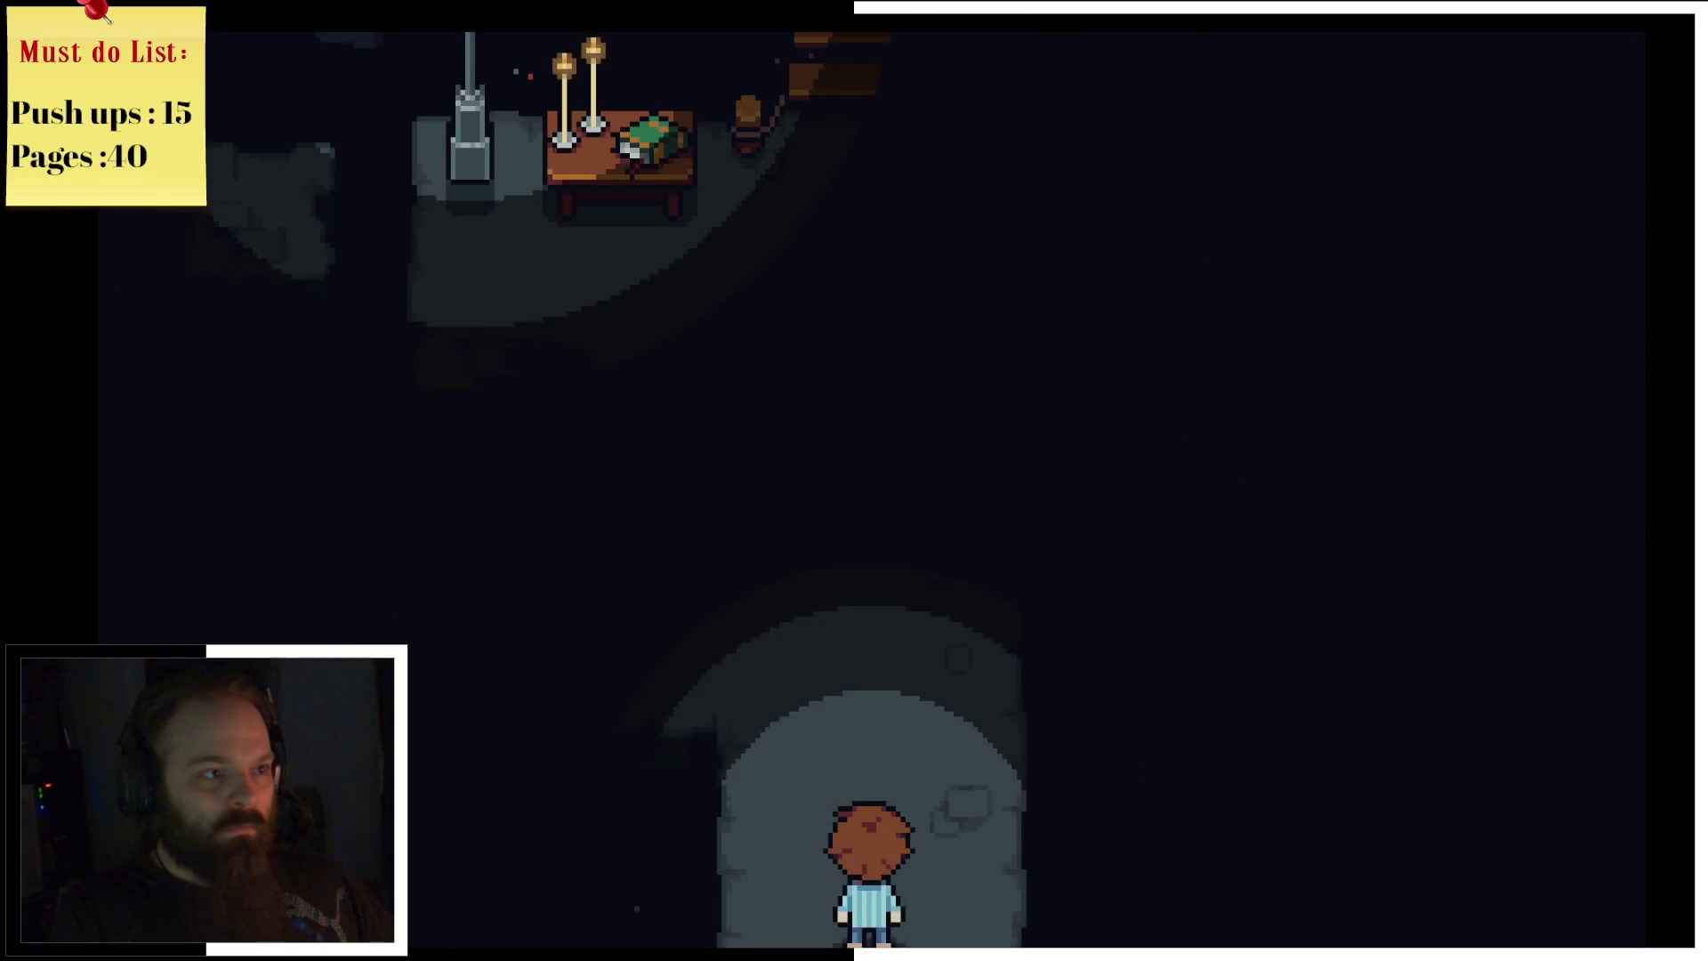
pyautogui.press('Up')
pyautogui.press('Left')
pyautogui.press('Up')
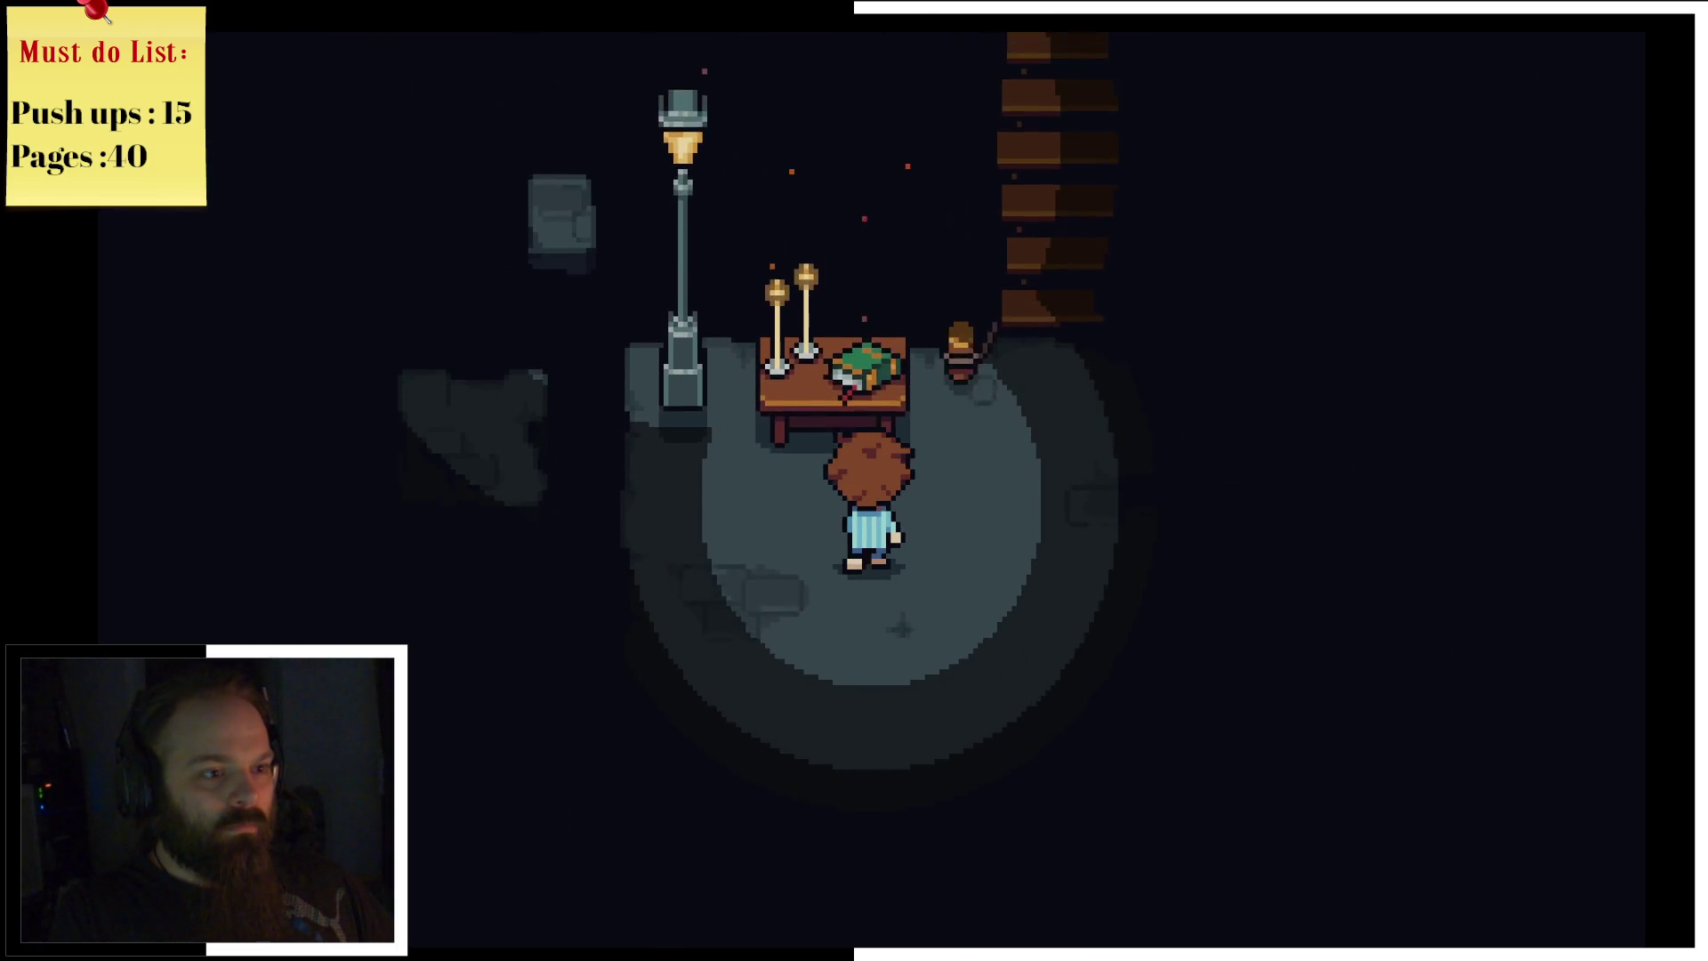
pyautogui.press('z')
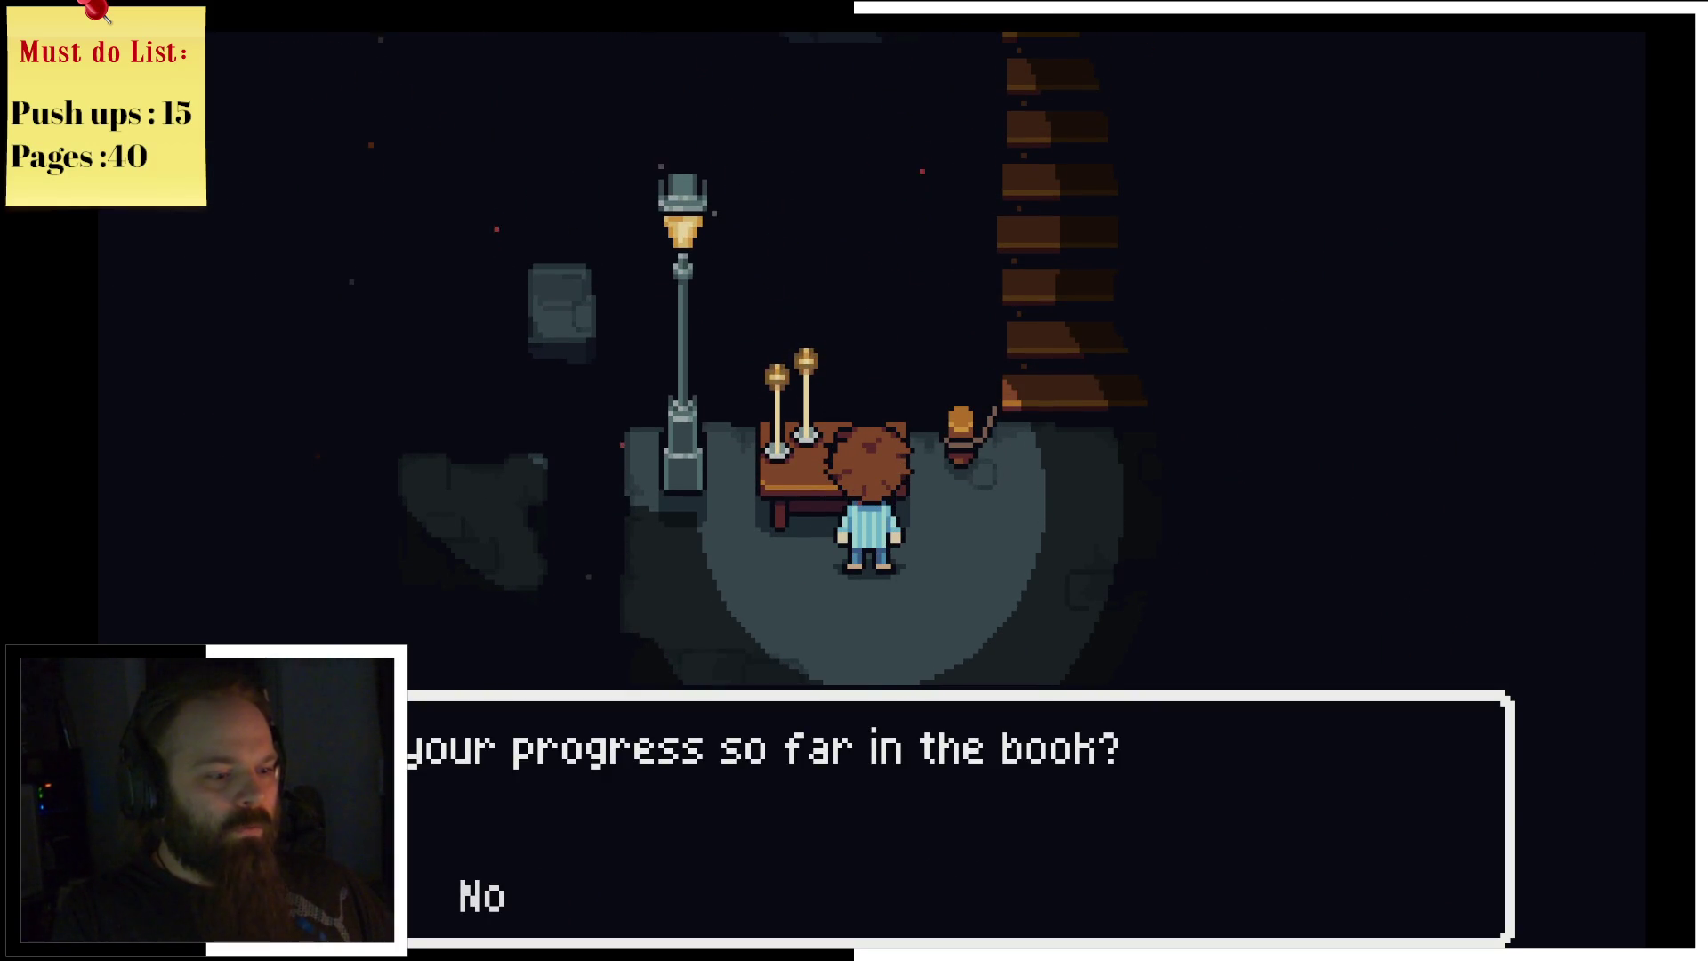
# Step: Save the game into the first slot and walk left out of the room
pyautogui.press('z')
pyautogui.press('z')
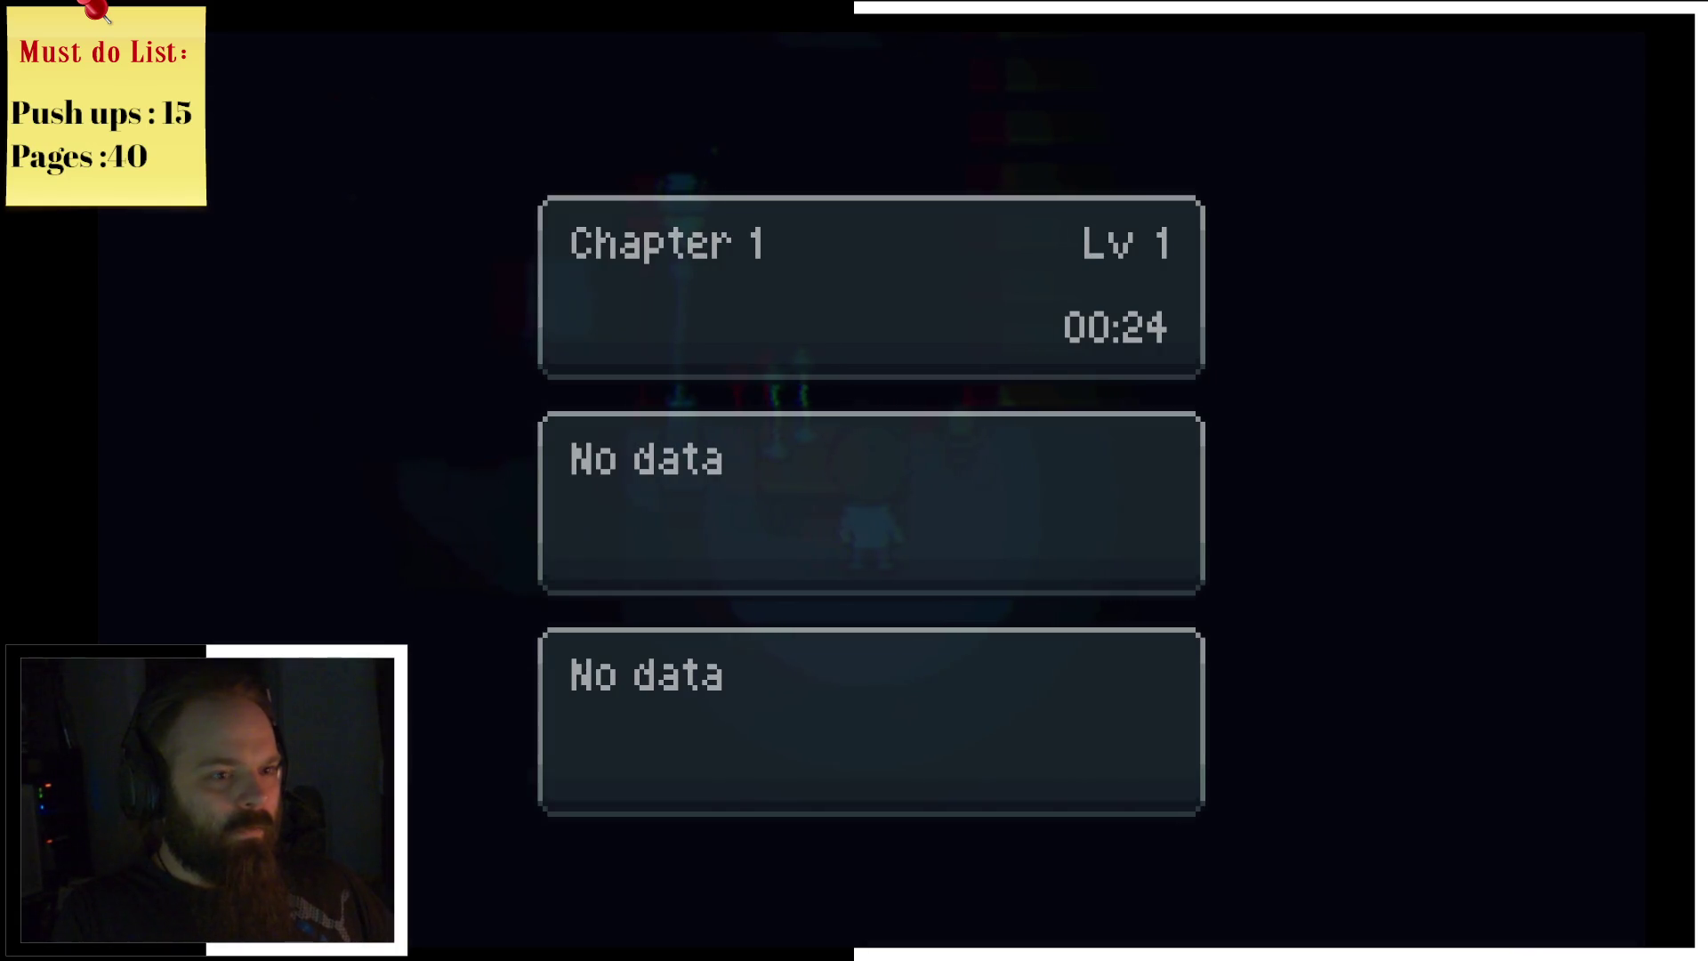
pyautogui.press('Down')
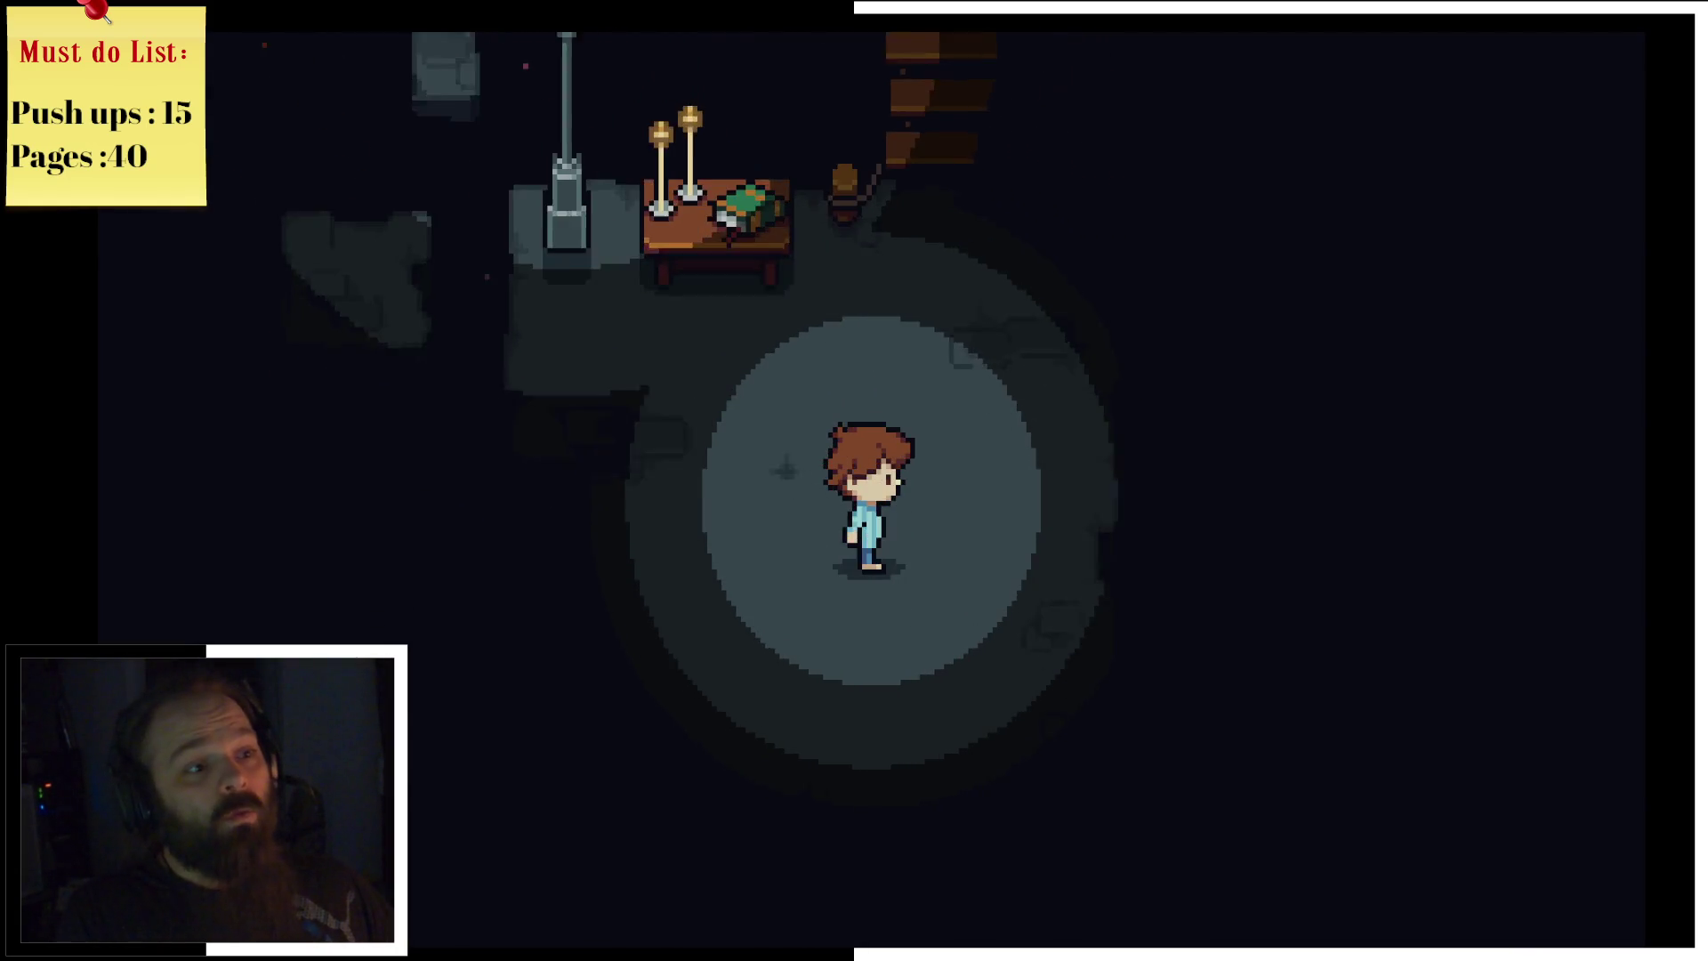
pyautogui.press('Right')
pyautogui.press('Down')
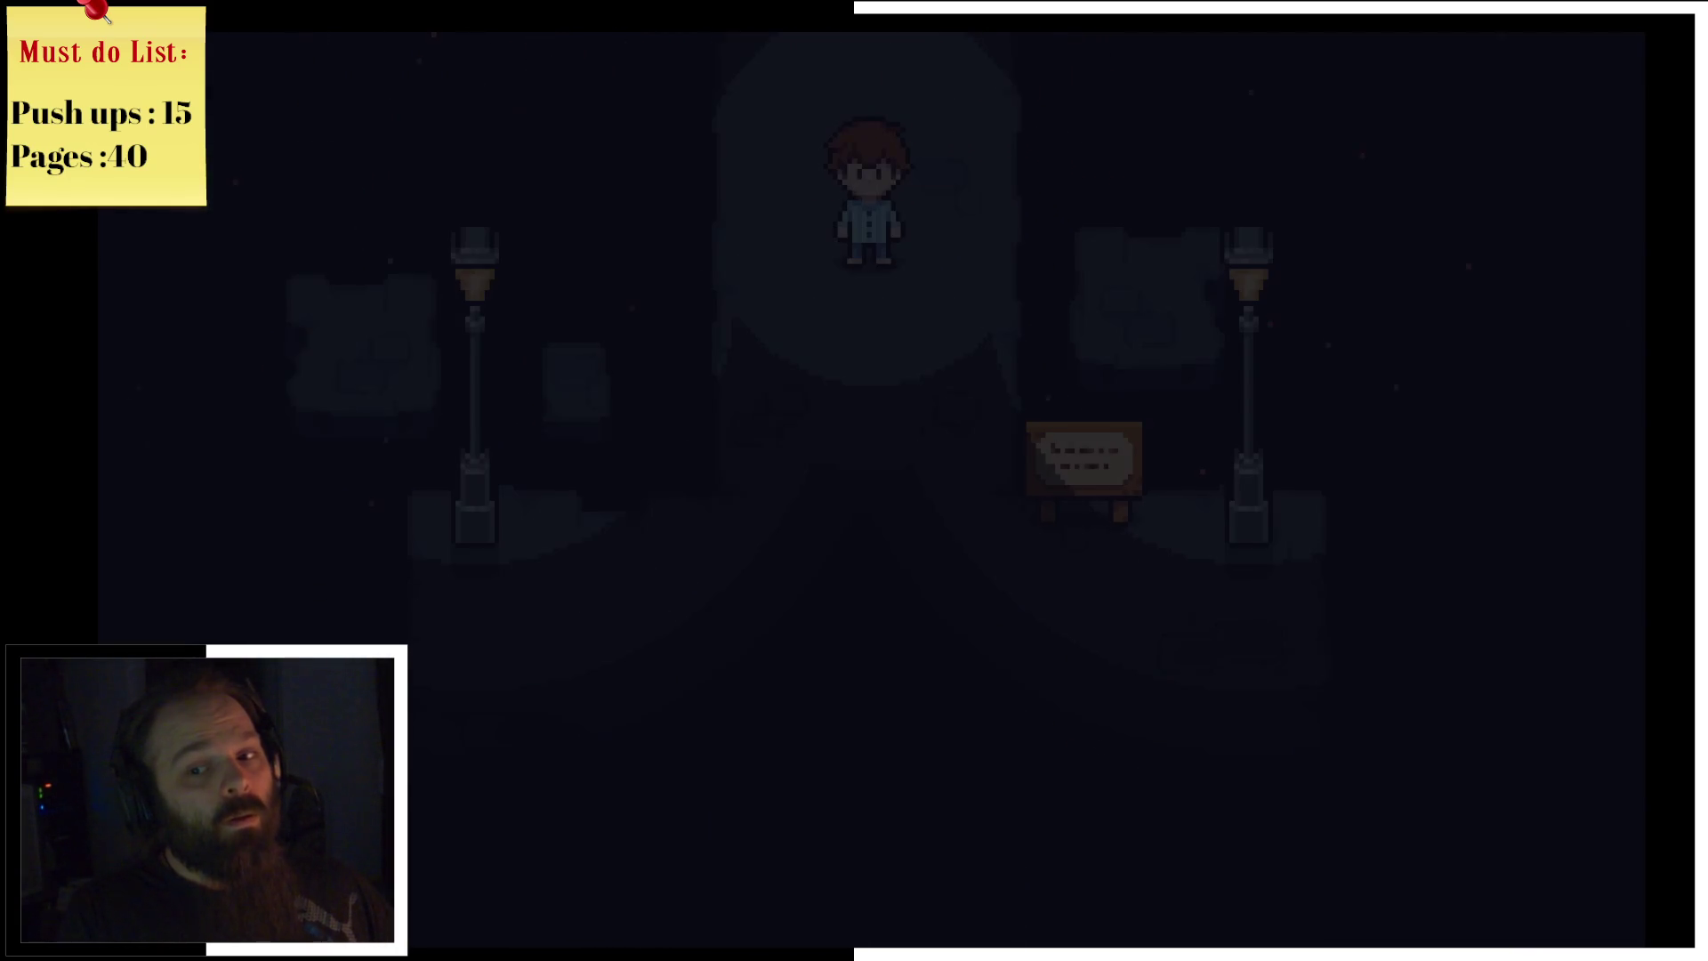
pyautogui.press('Left')
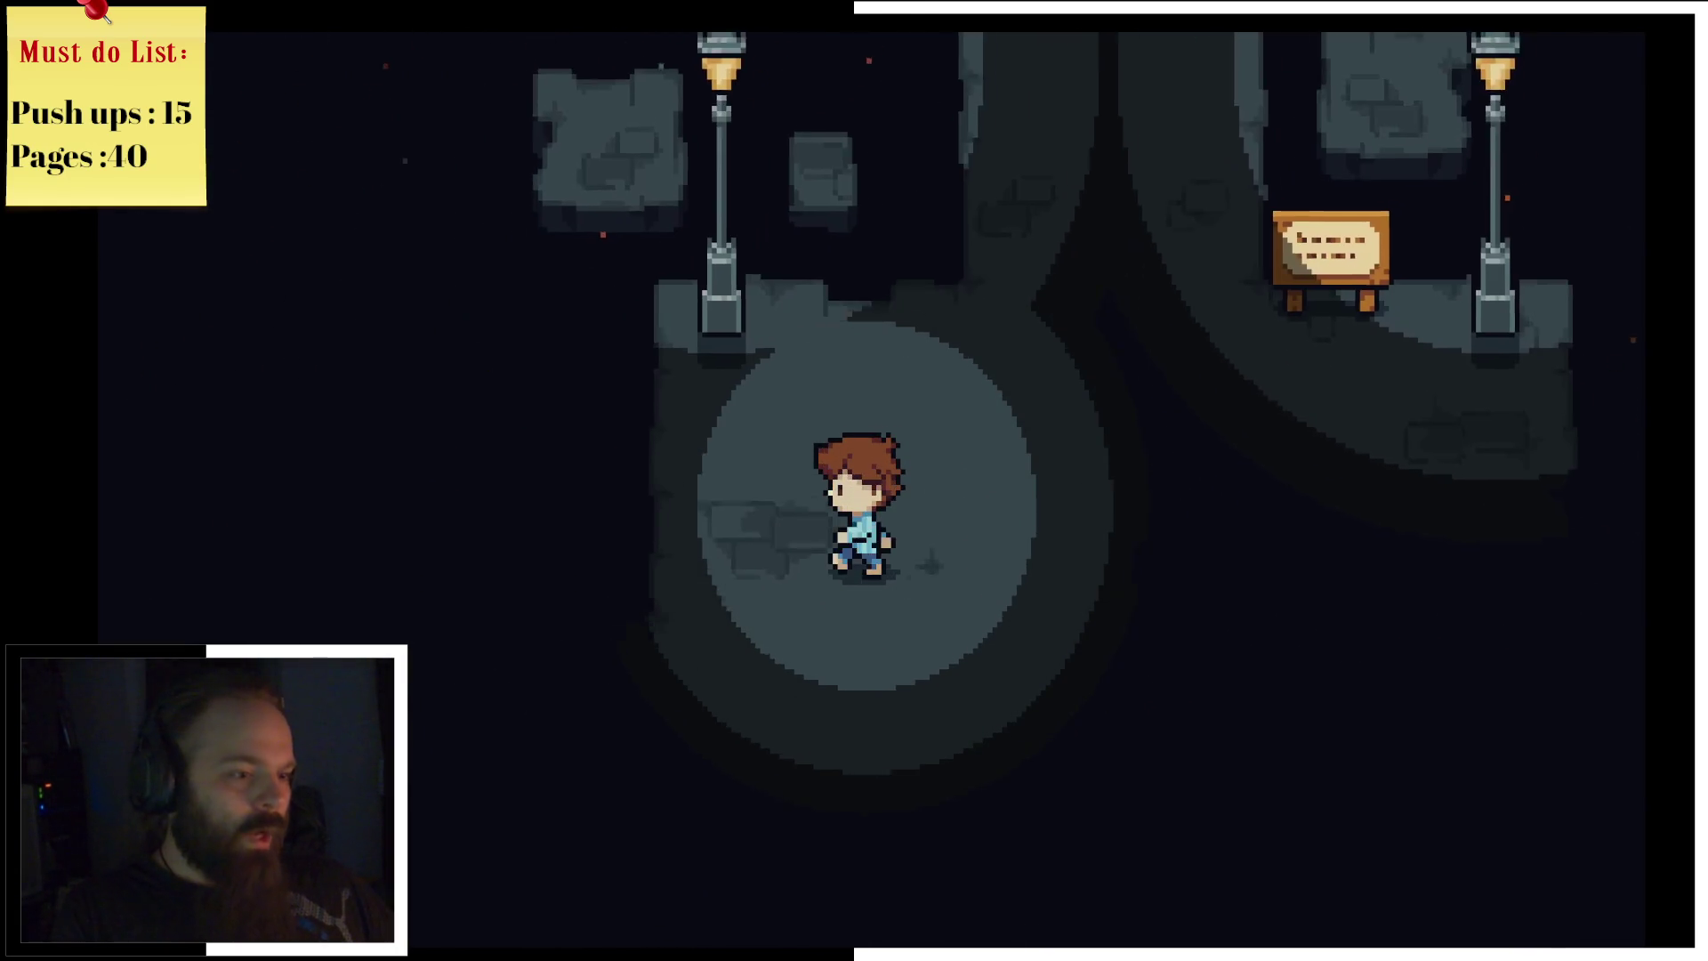
pyautogui.press('Down')
pyautogui.press('Left')
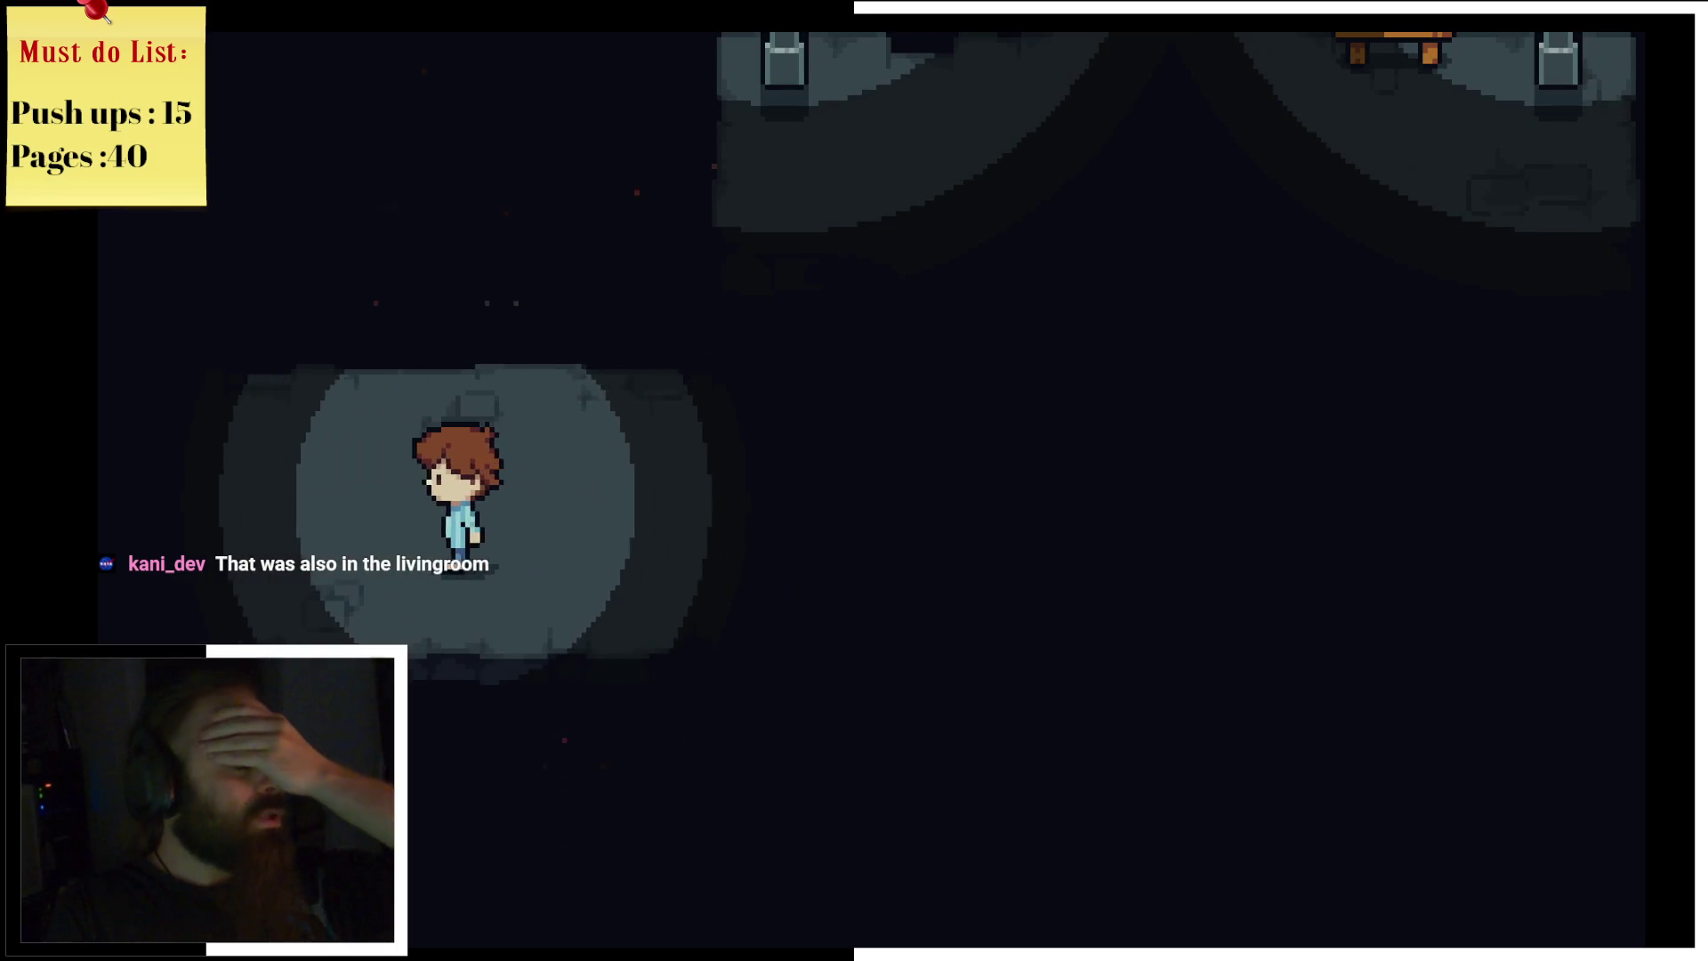
pyautogui.press('Left')
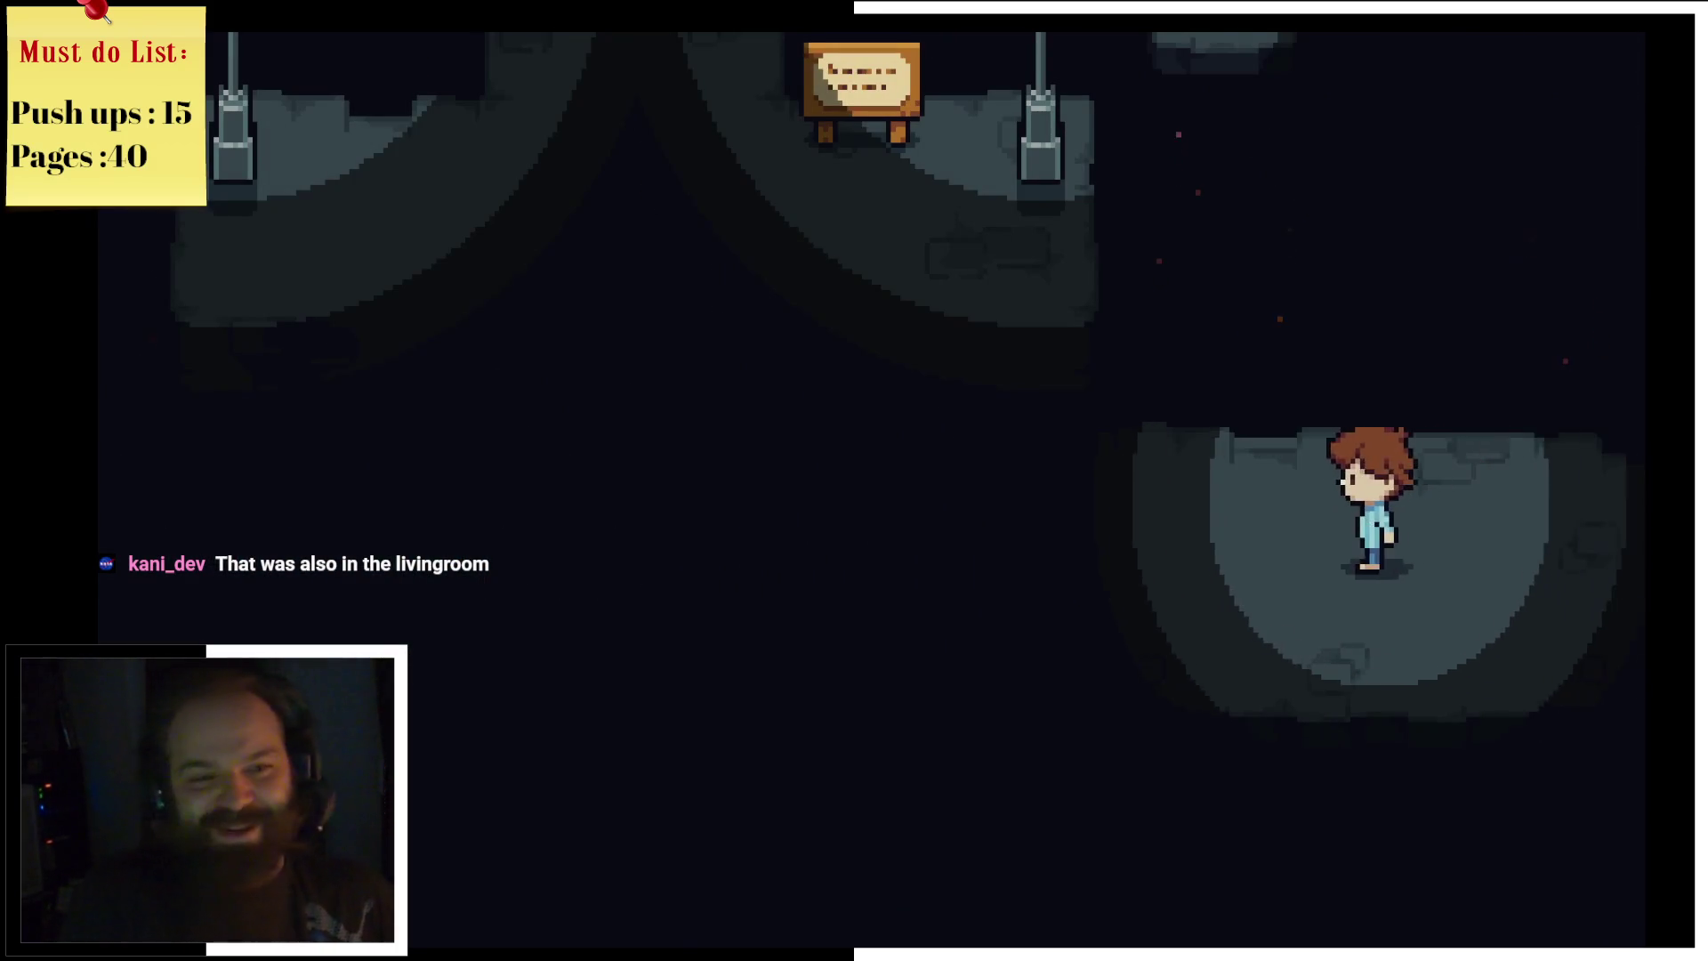
# Step: Walk past the sign between the lamps and continue up the lit path
pyautogui.press('Left')
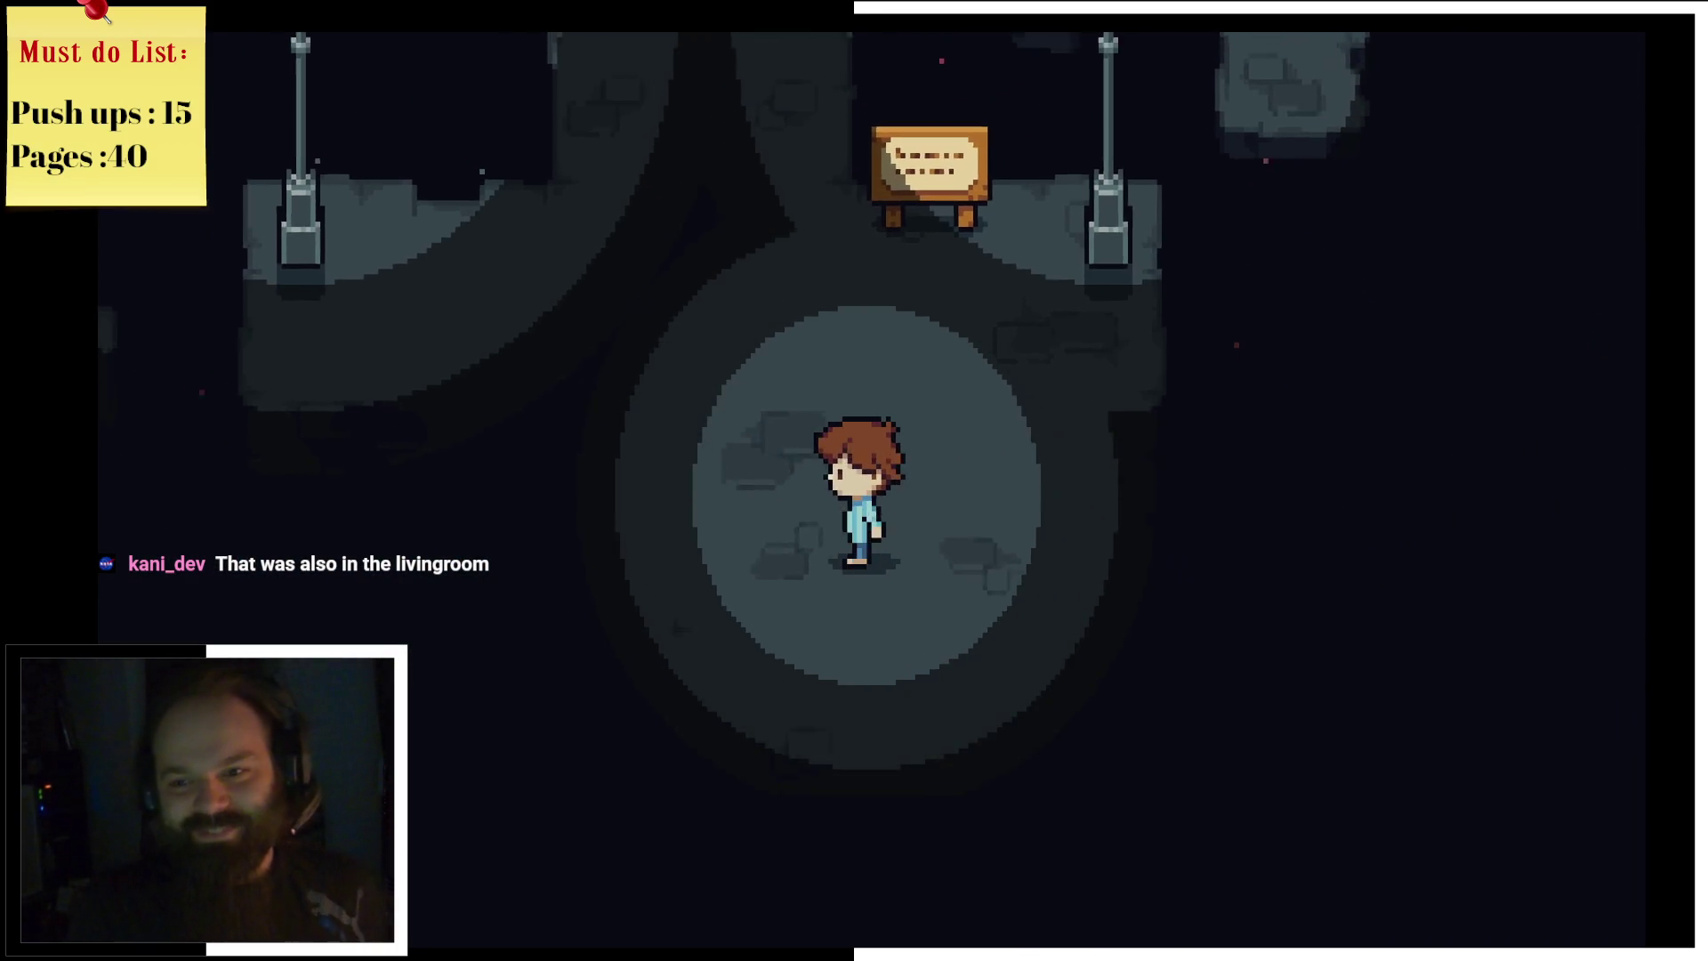
pyautogui.press('Up')
pyautogui.press('Up')
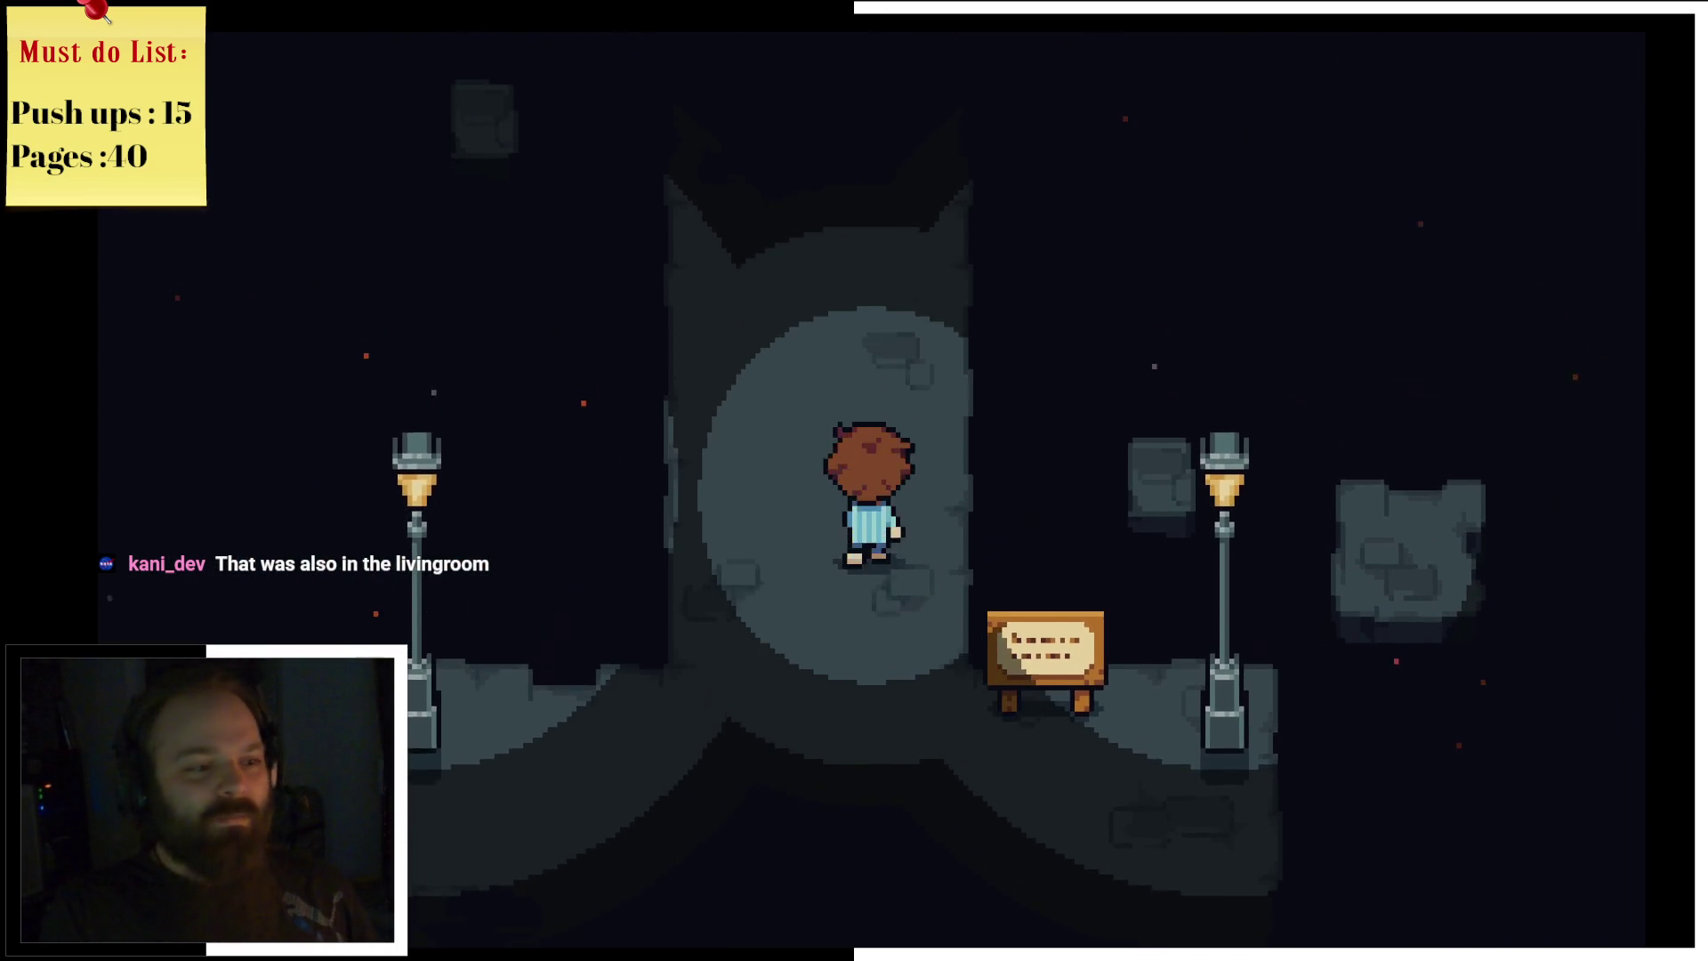
pyautogui.press('Left')
pyautogui.press('Up')
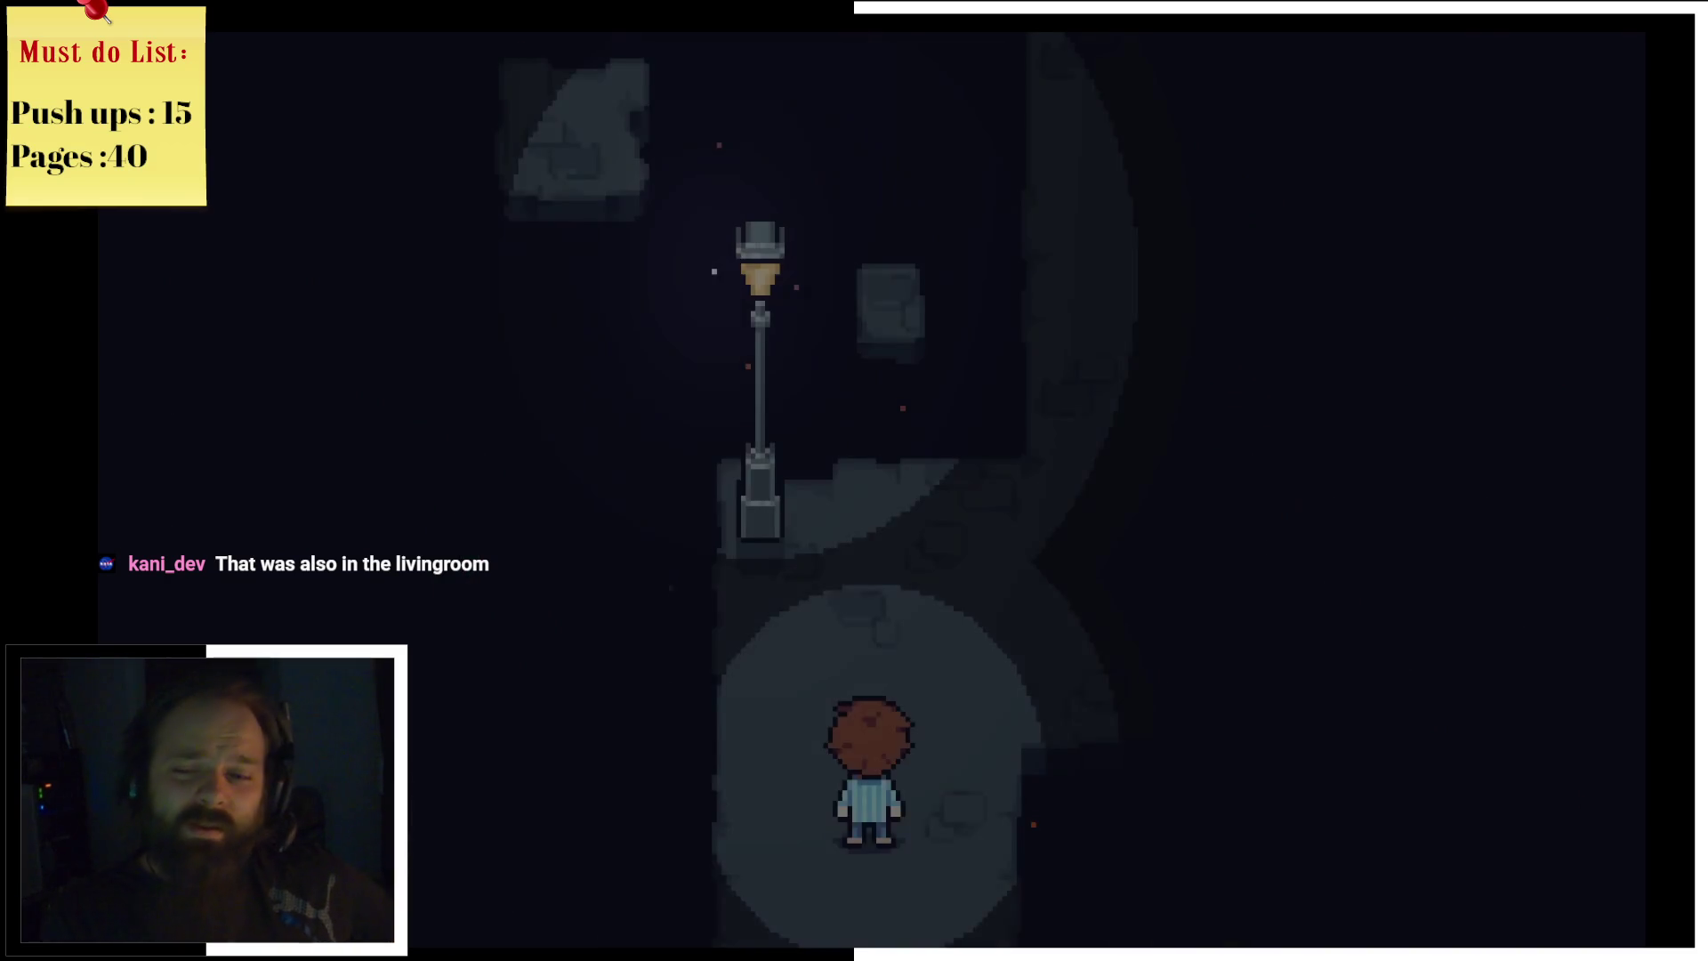
pyautogui.press('Right')
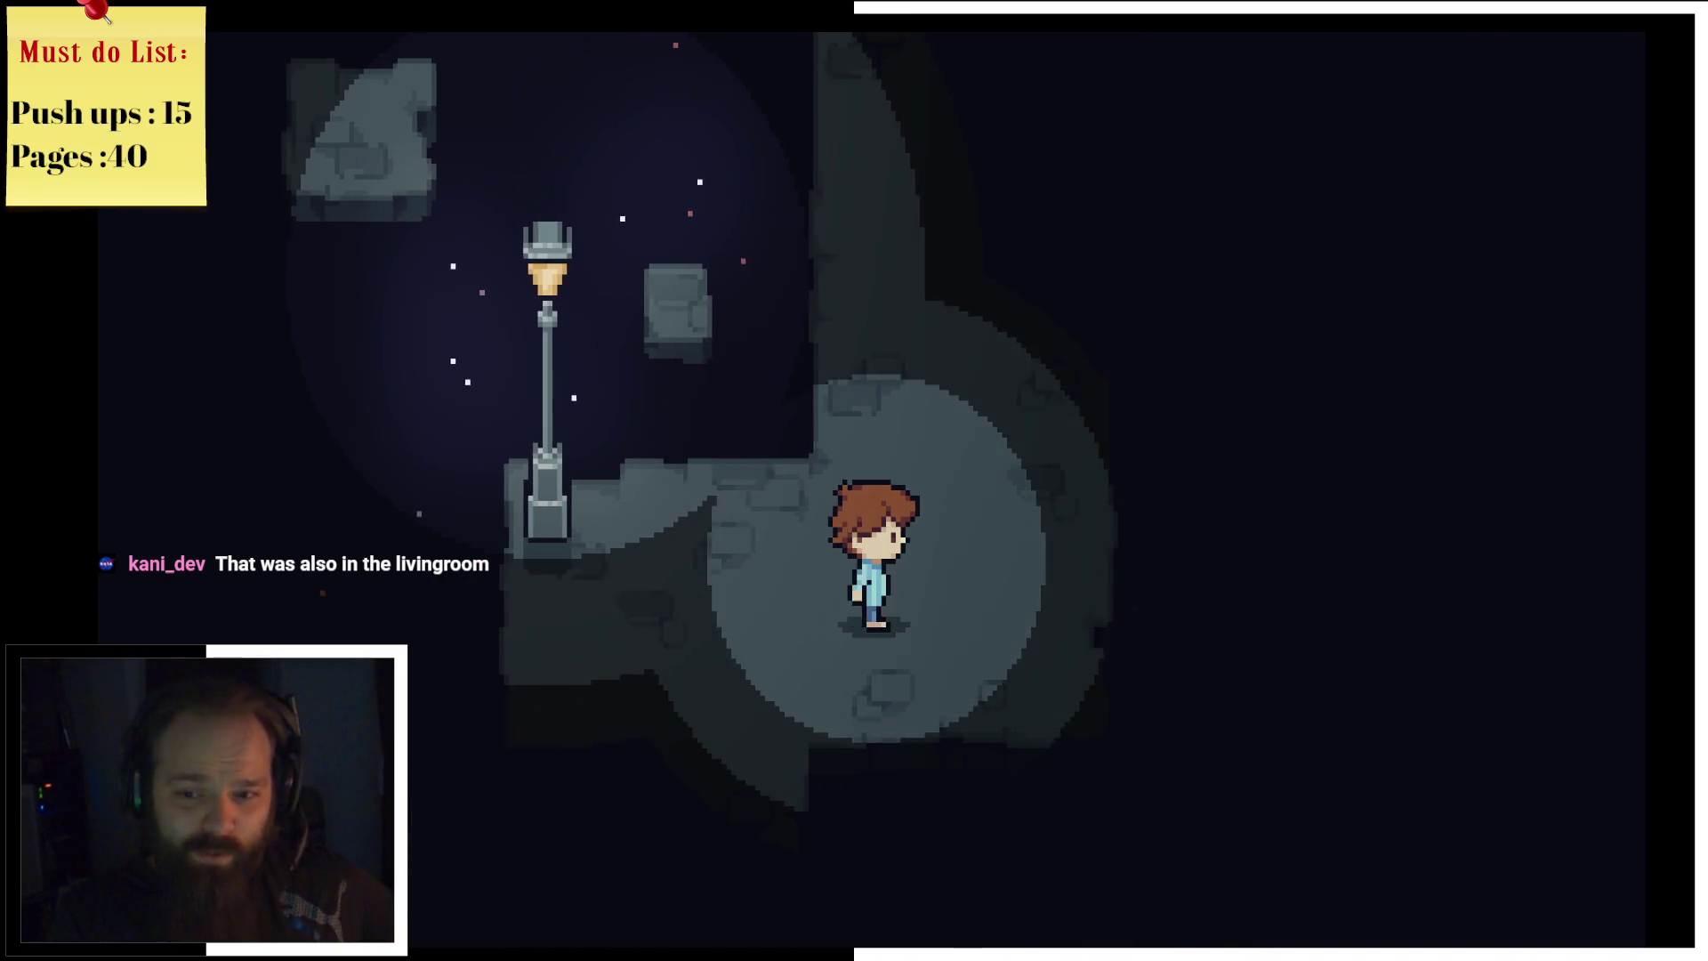
pyautogui.press('Up')
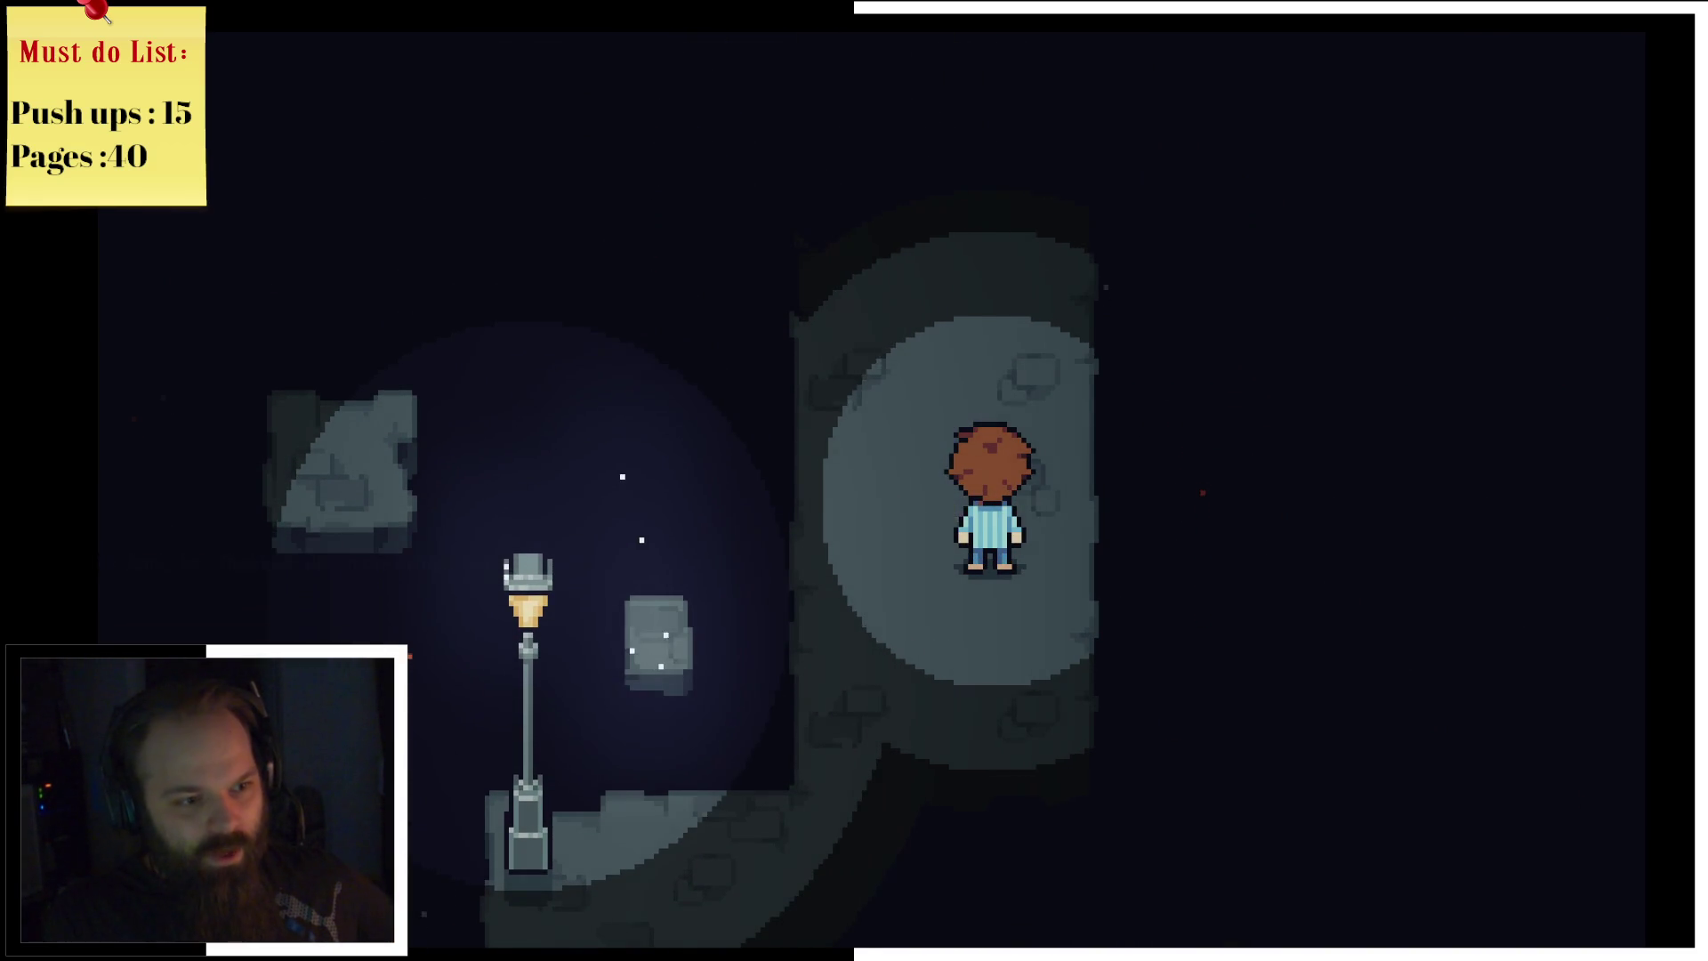
# Step: Read the wooden sign, close its message, and walk right out of the room
pyautogui.press('Right')
pyautogui.press('Up')
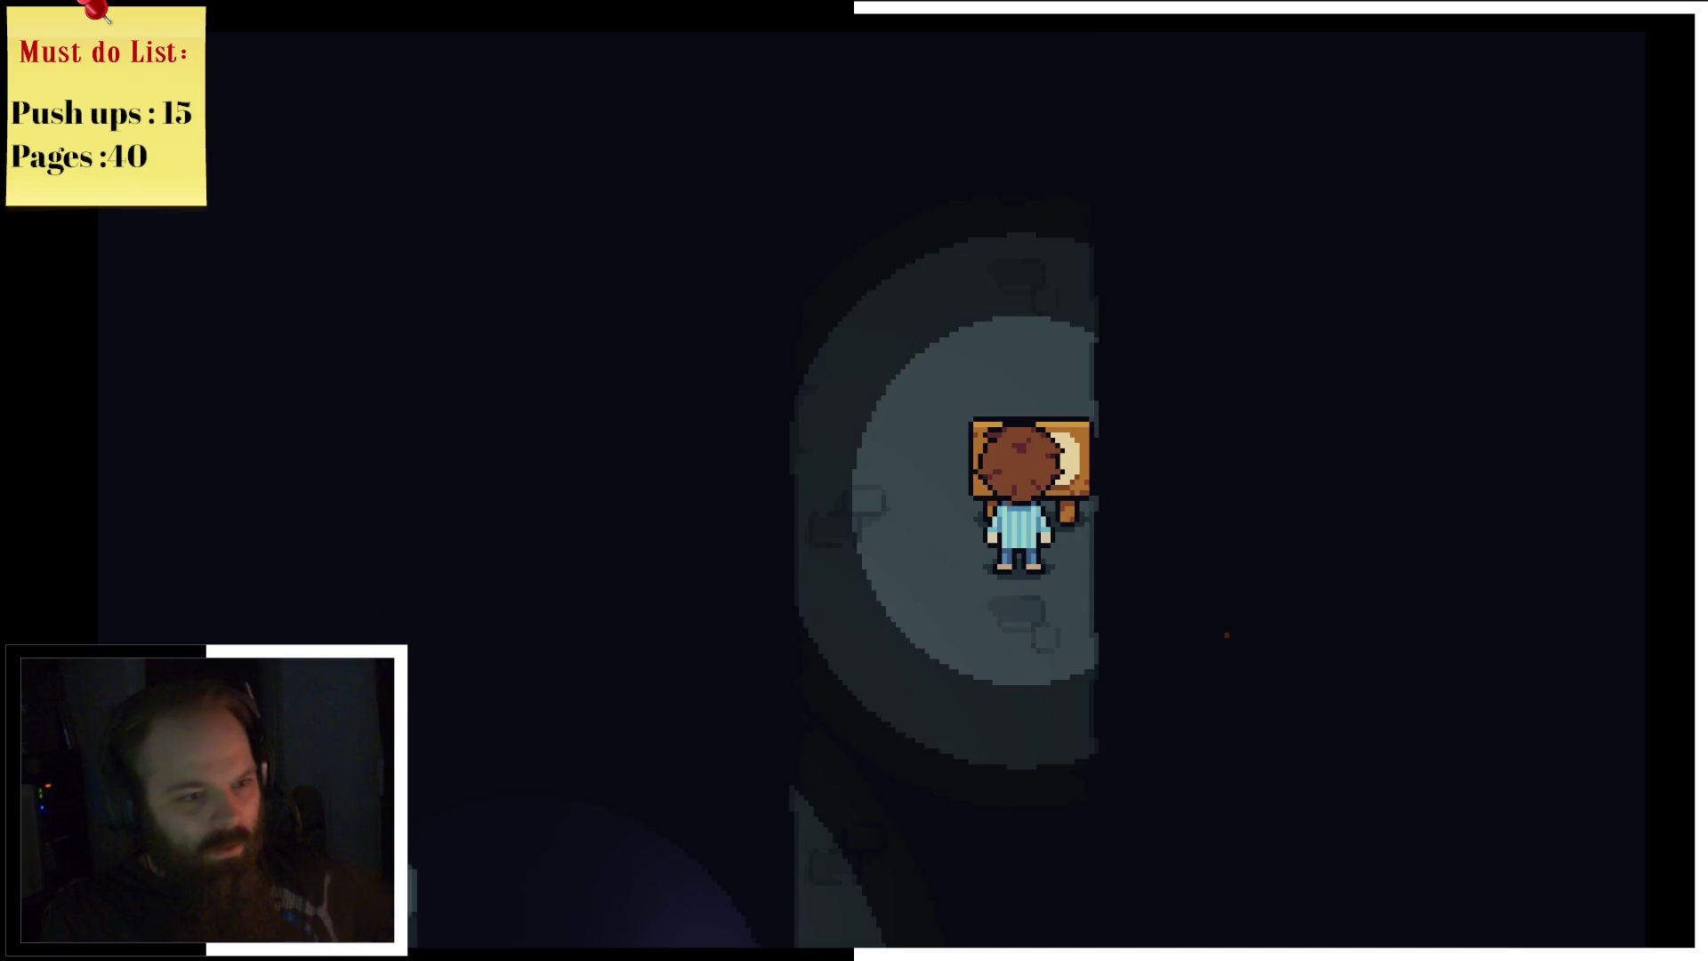
pyautogui.press('z')
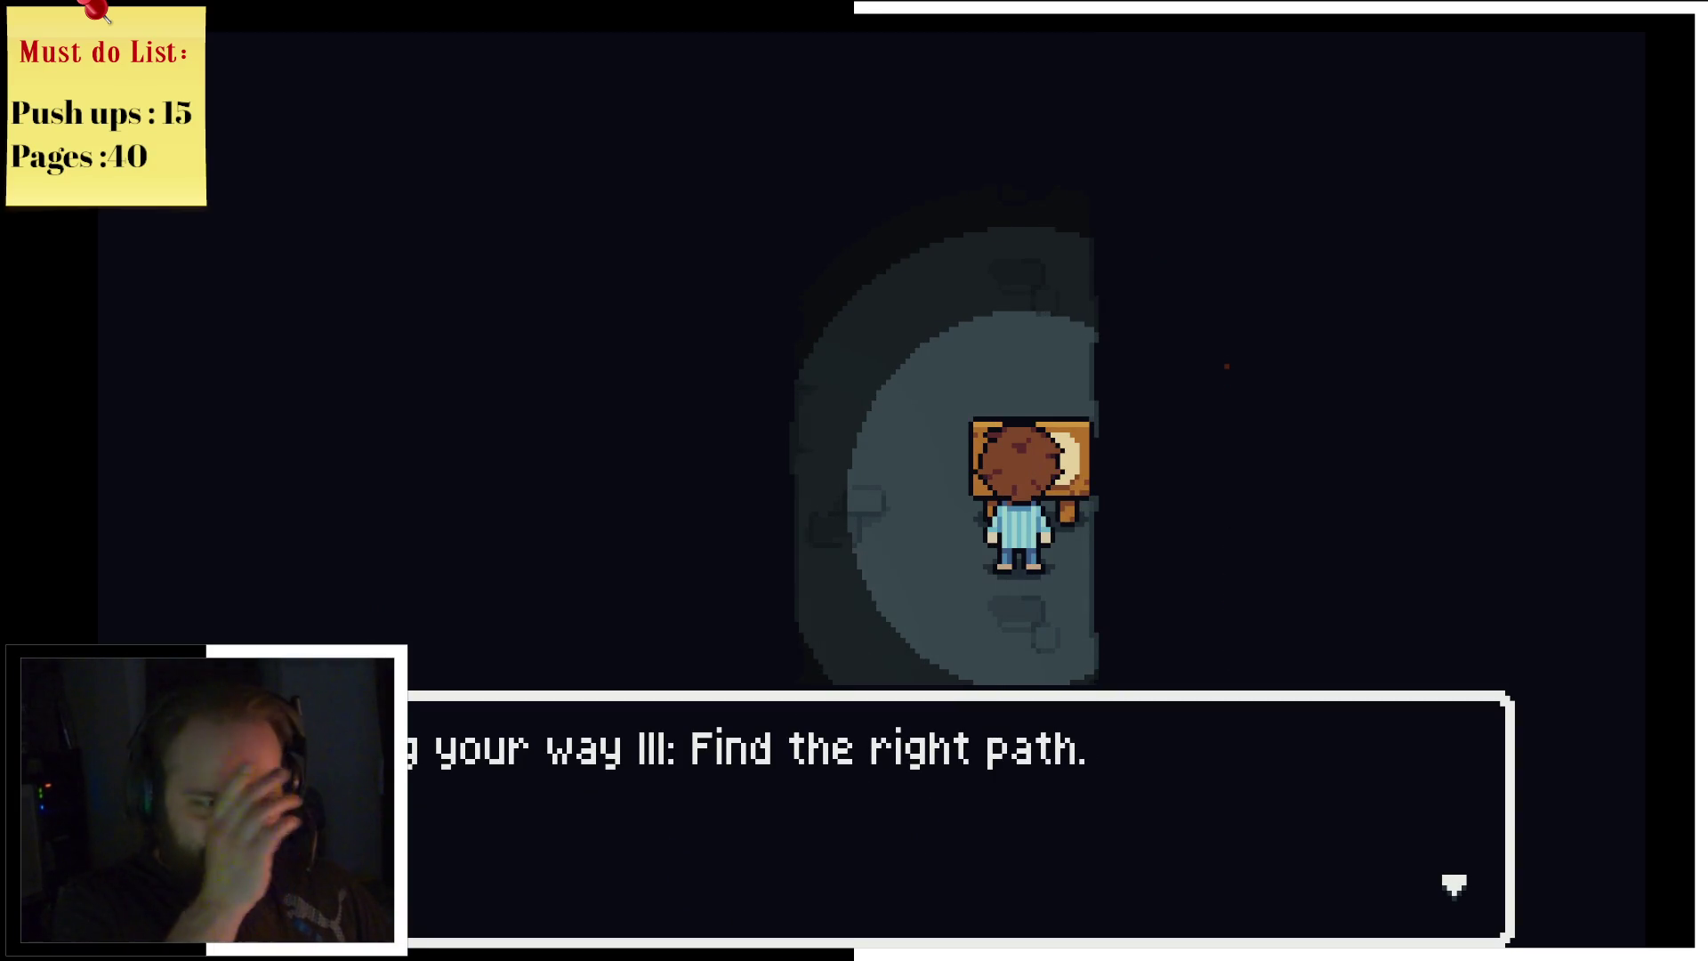
pyautogui.press('z')
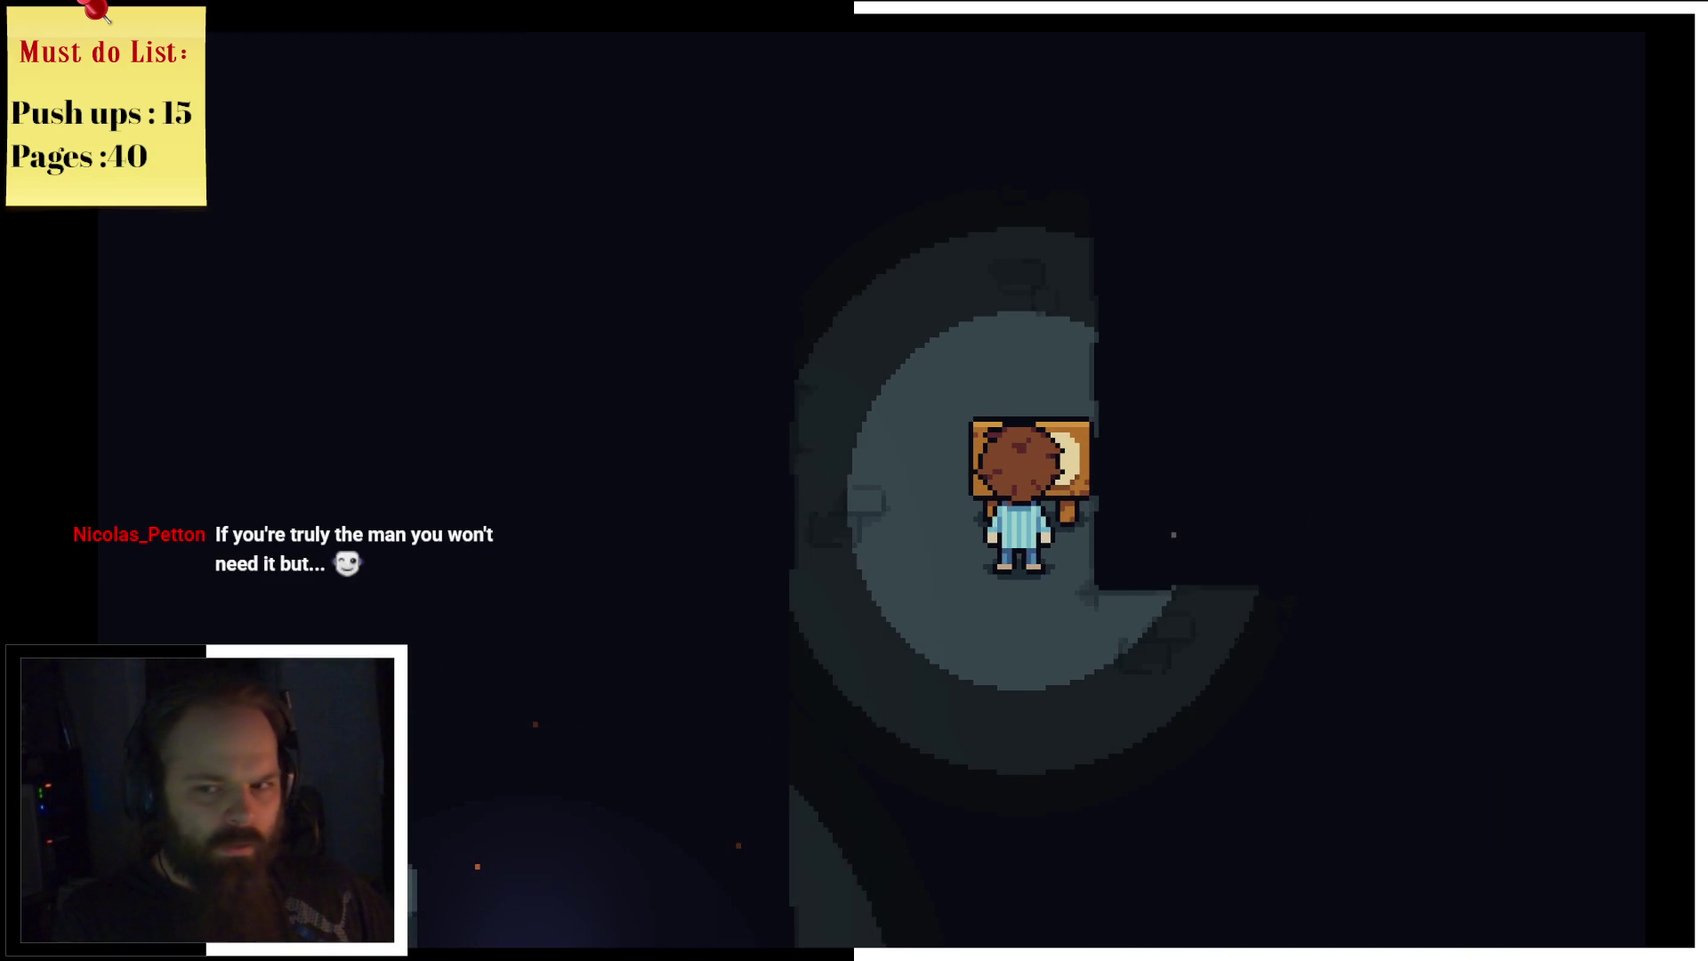
pyautogui.press('Down')
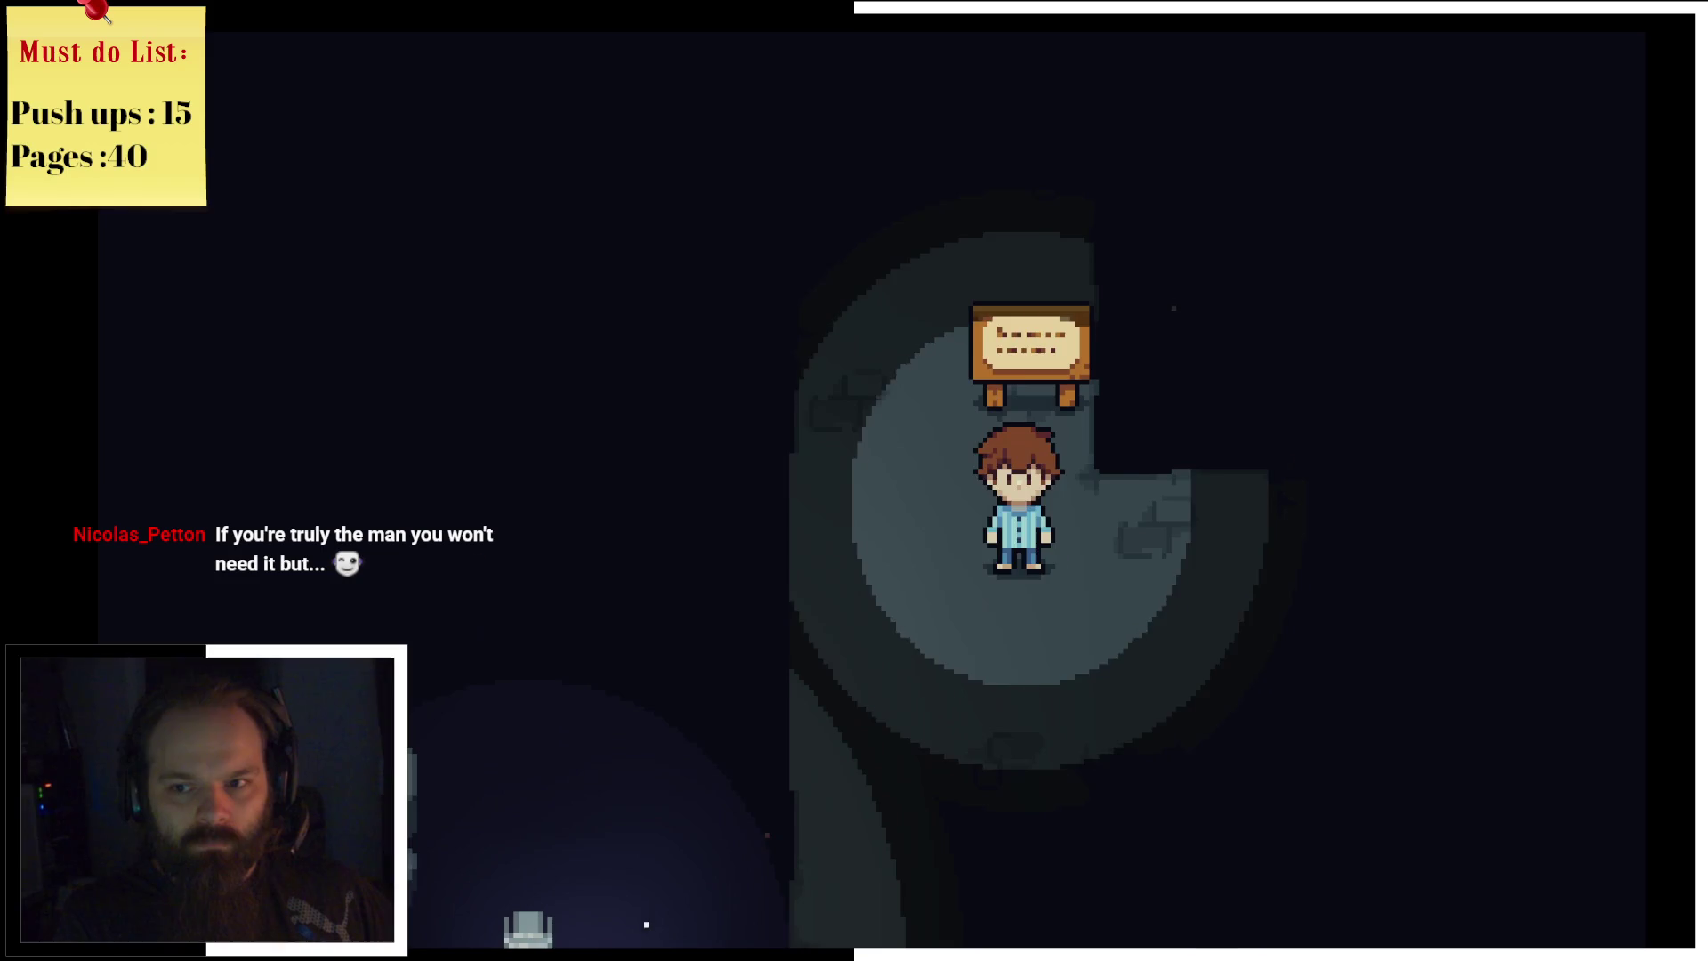
pyautogui.press('Right')
pyautogui.press('Right')
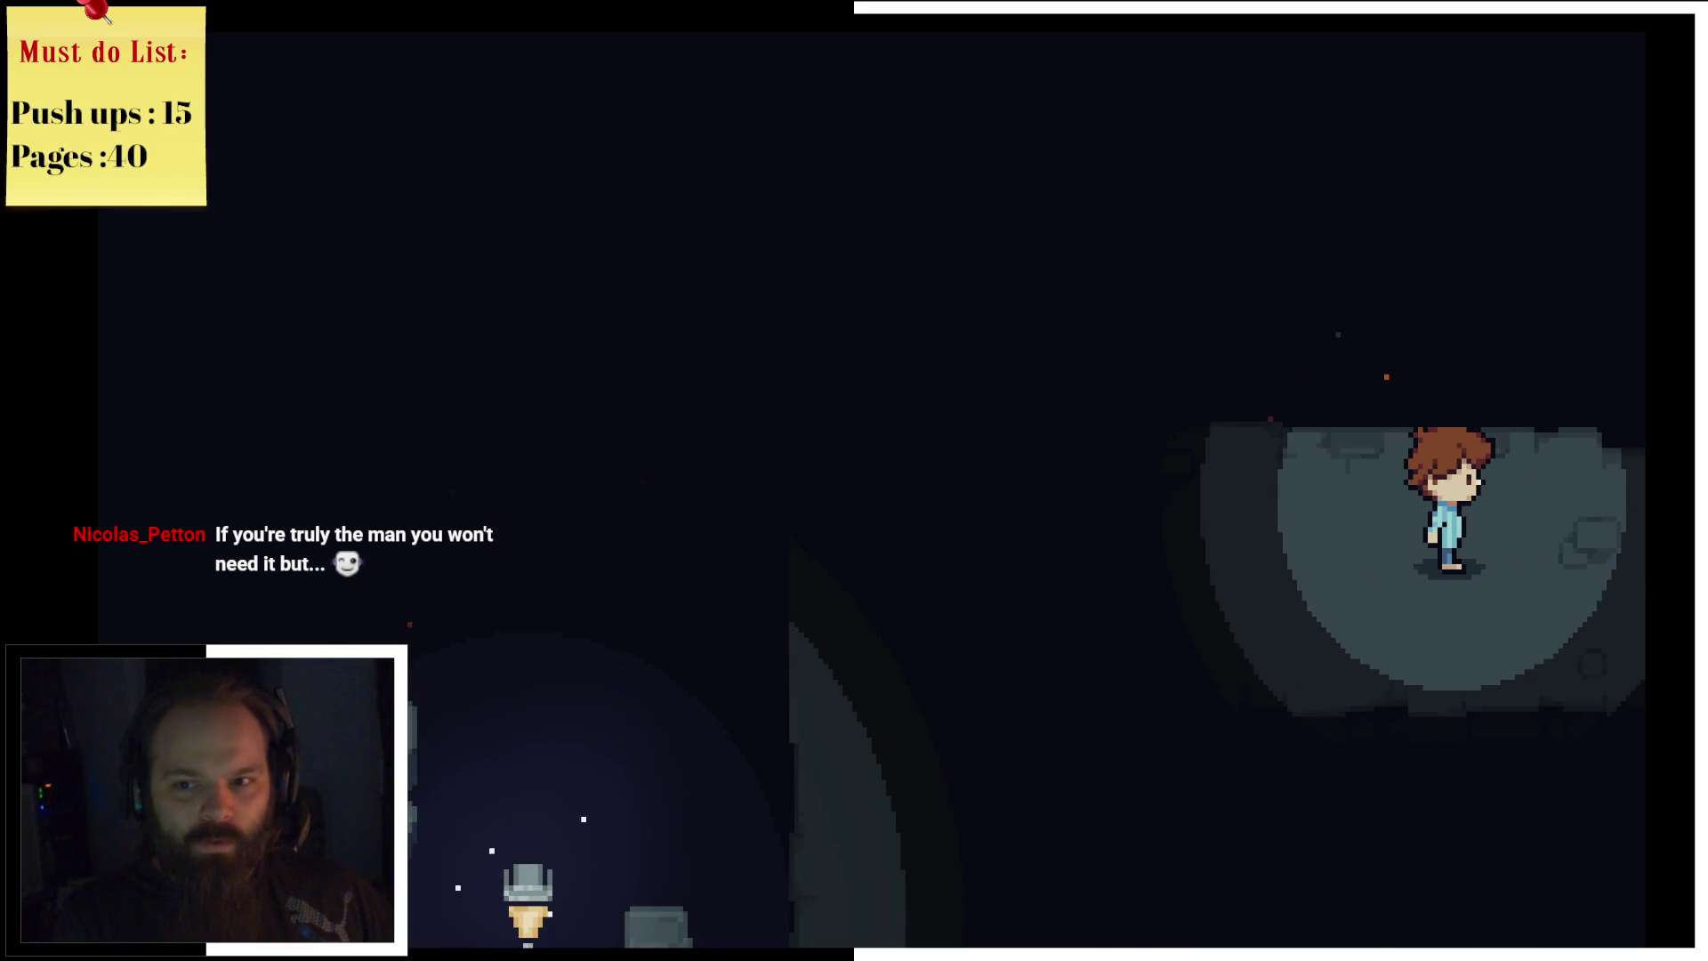
pyautogui.press('Right')
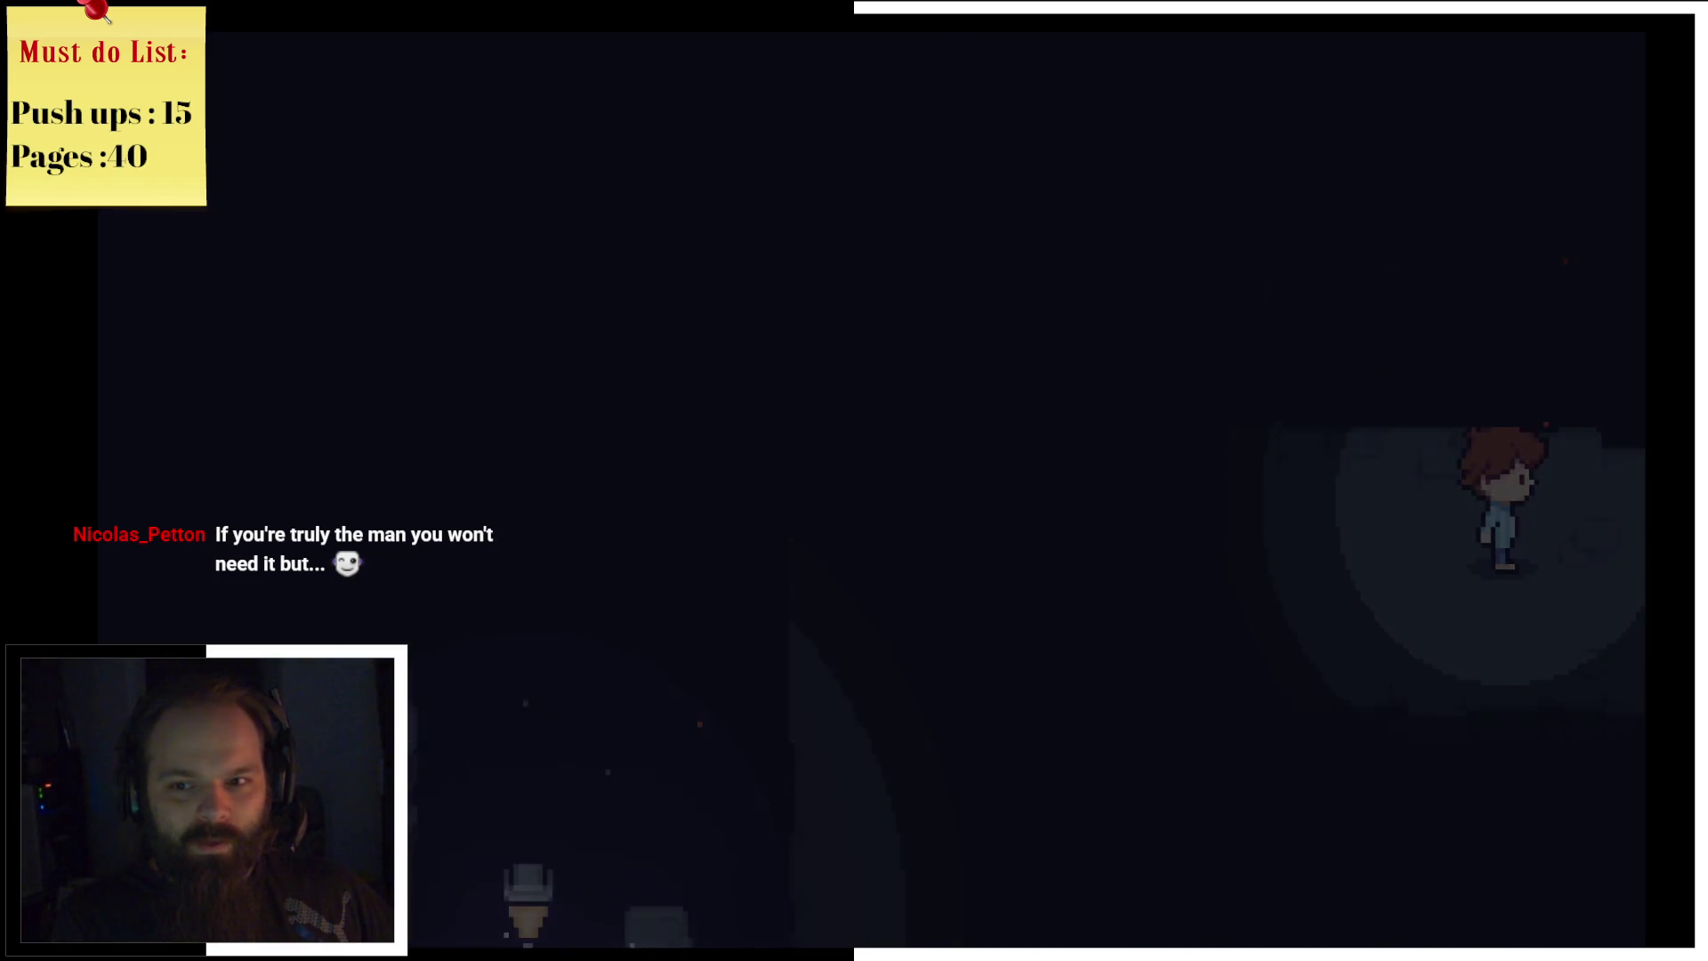
# Step: Read the sign by the lamp post, then head up the path out of the room
pyautogui.press('Right')
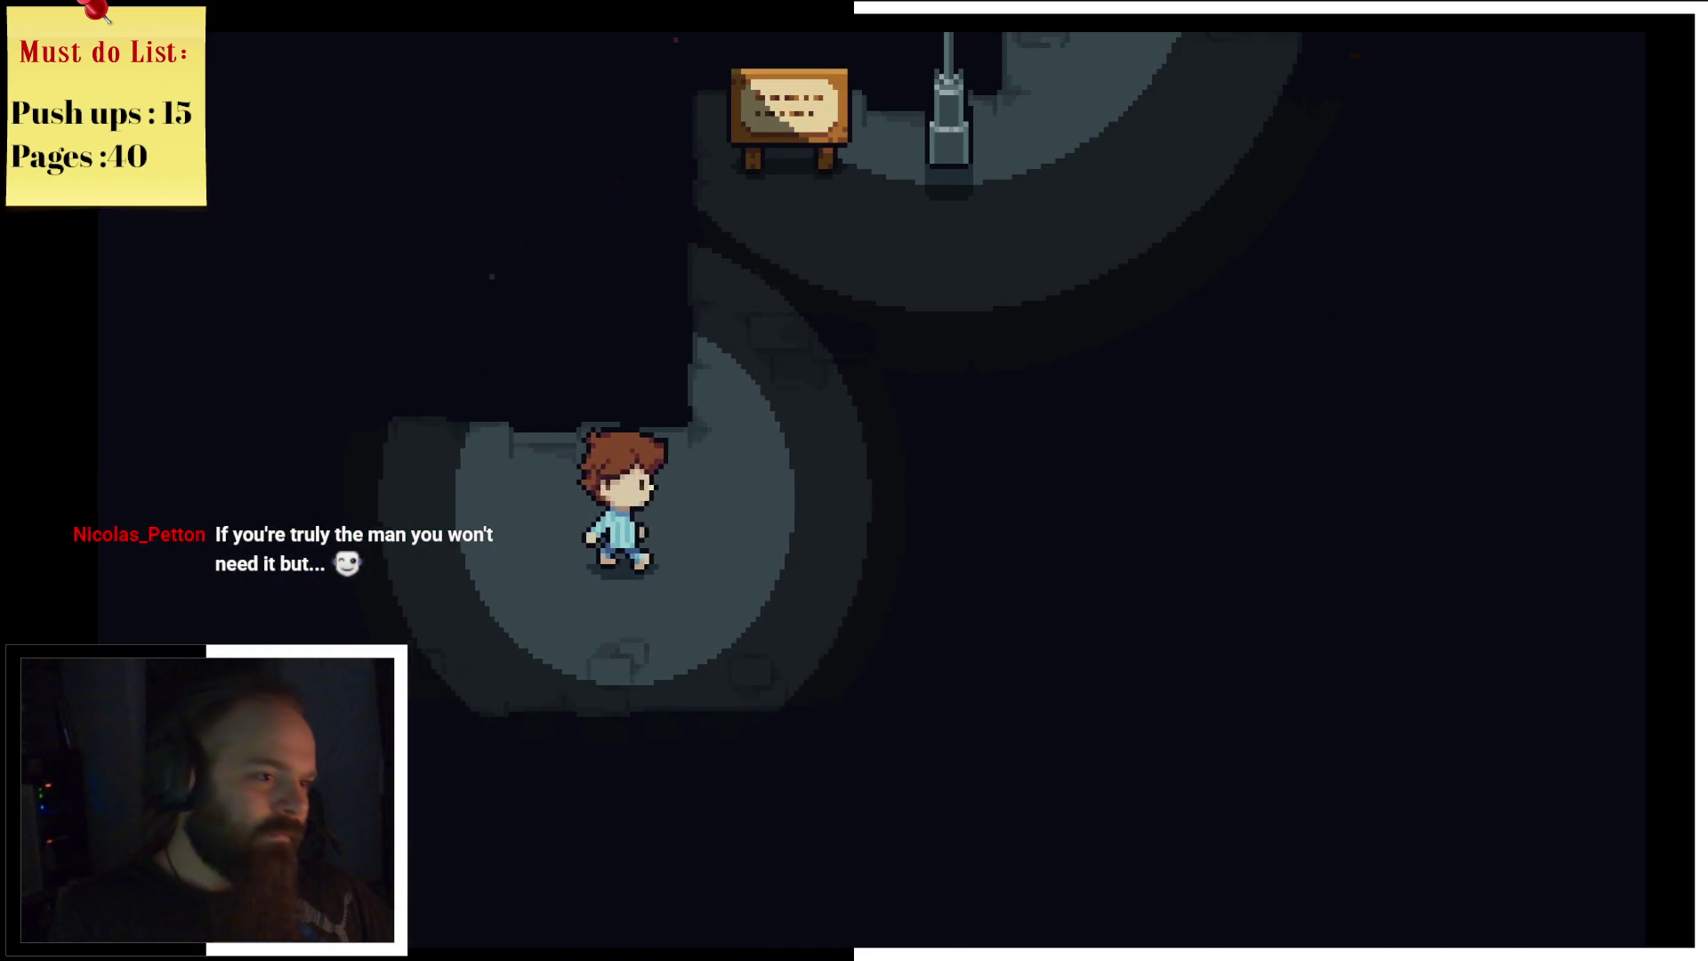
pyautogui.press('Up')
pyautogui.press('z')
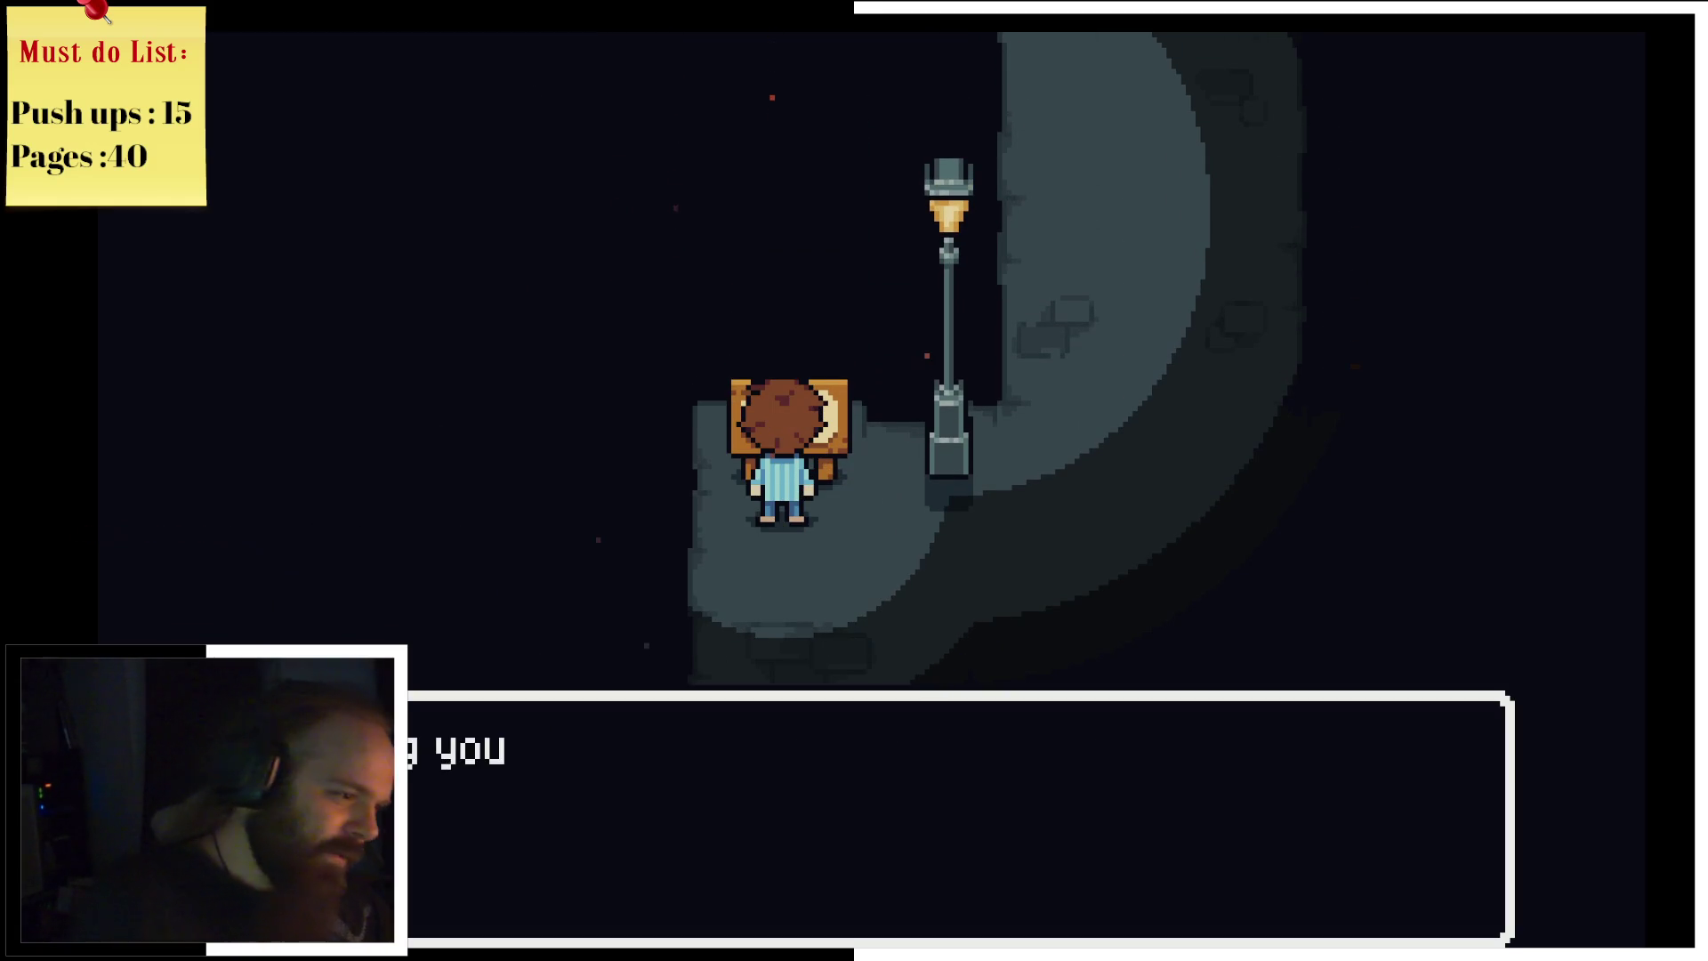
pyautogui.press('z')
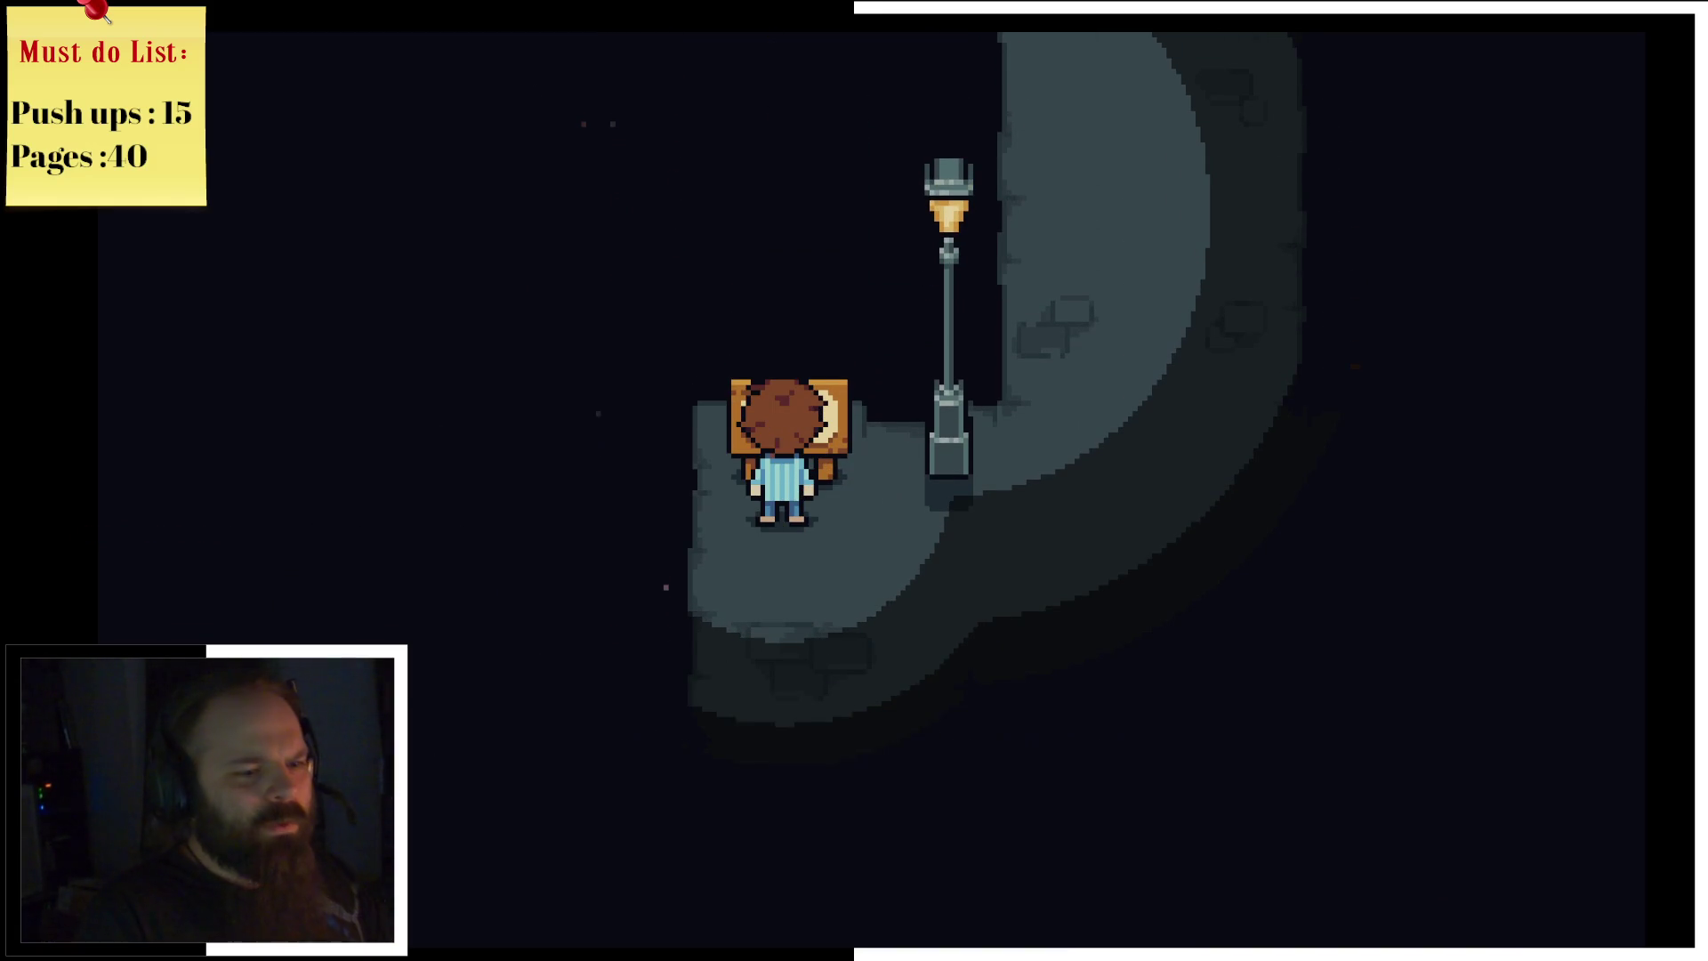
pyautogui.press('Down')
pyautogui.press('Right')
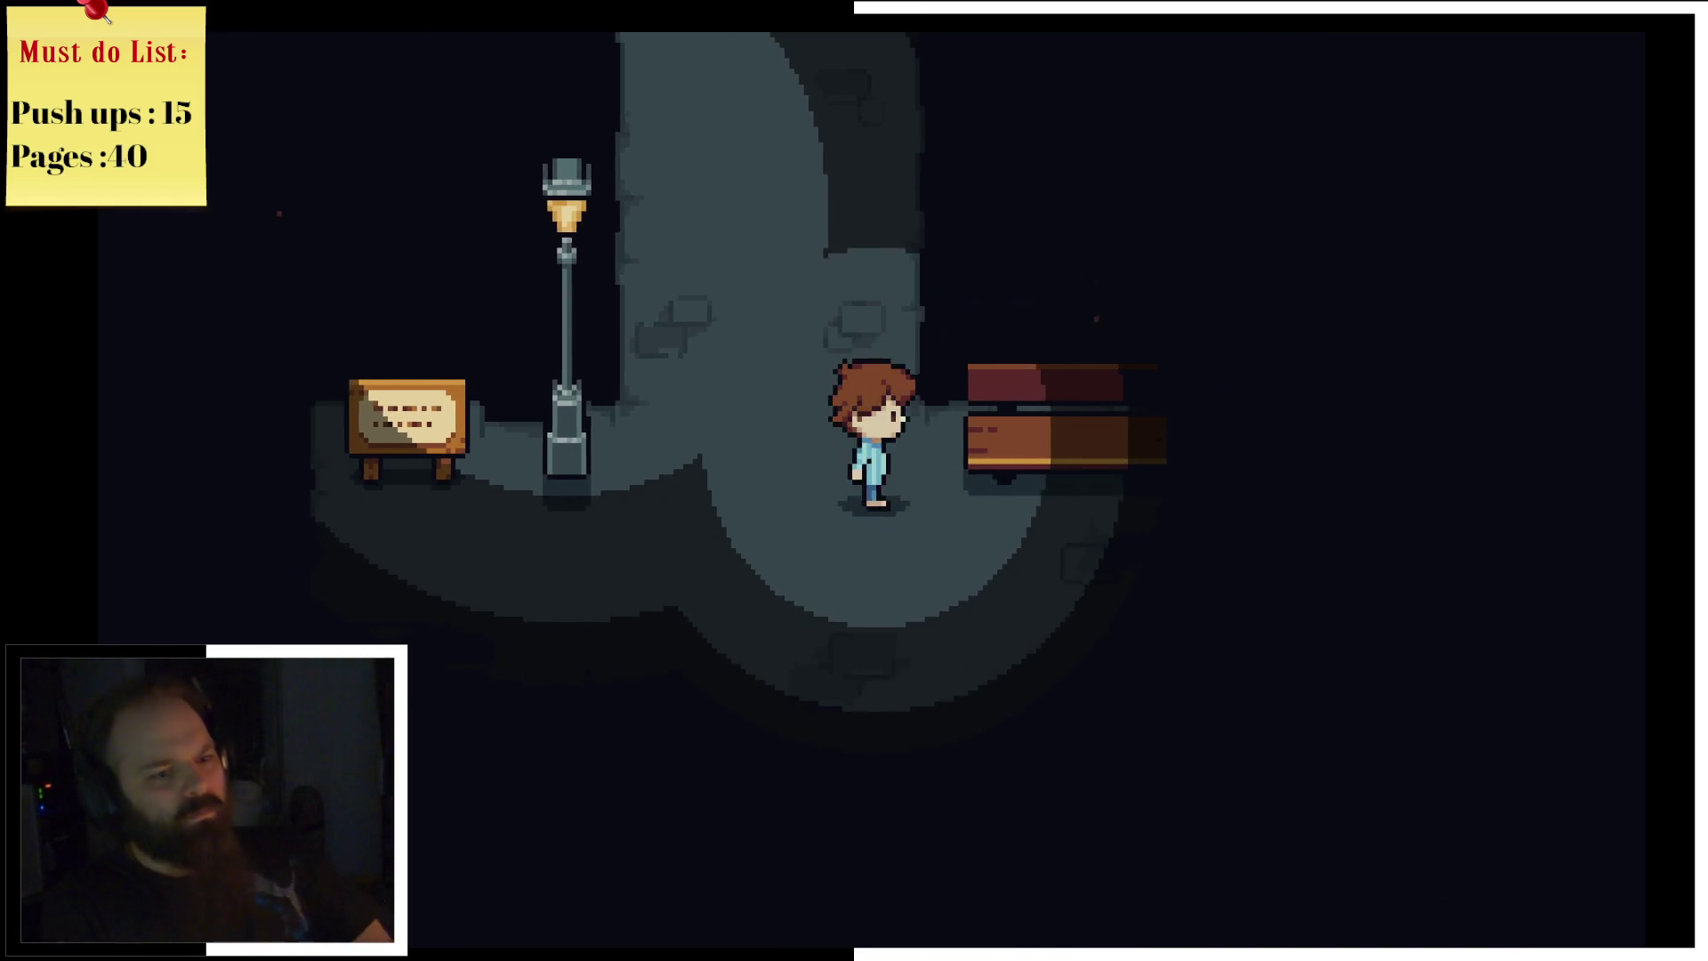
pyautogui.press('Up')
pyautogui.press('Up')
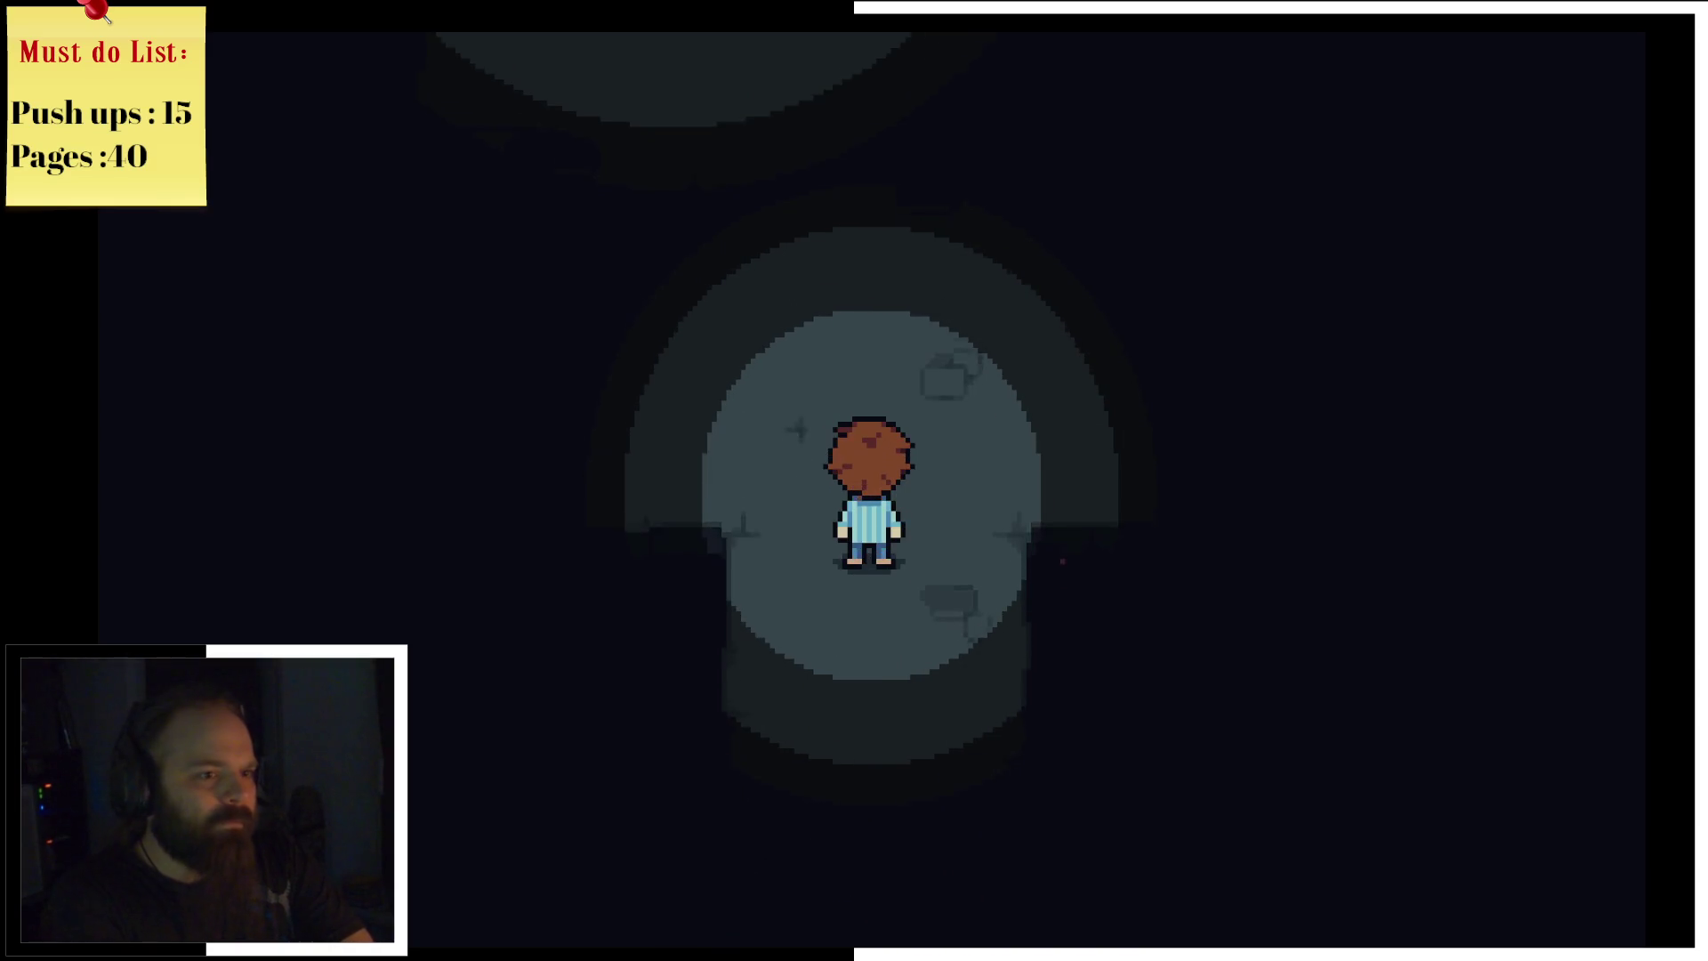
# Step: Read the next signboard by the lamp post and continue upward out of the area
pyautogui.press('Left')
pyautogui.press('Up')
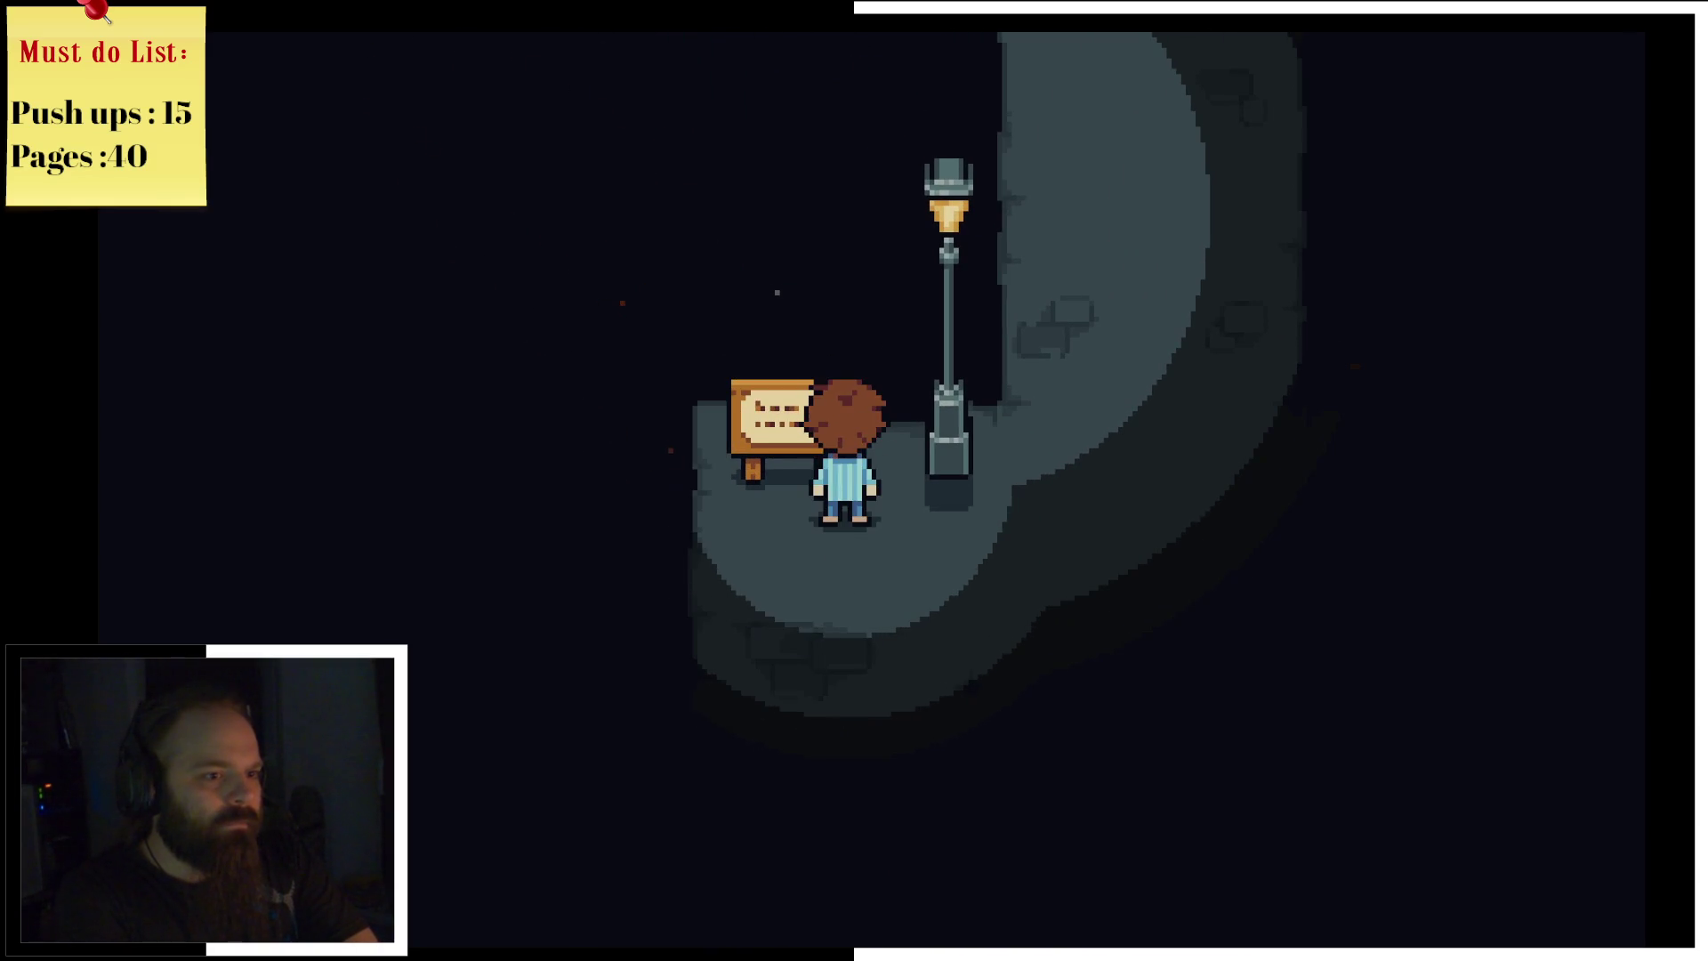
pyautogui.press('z')
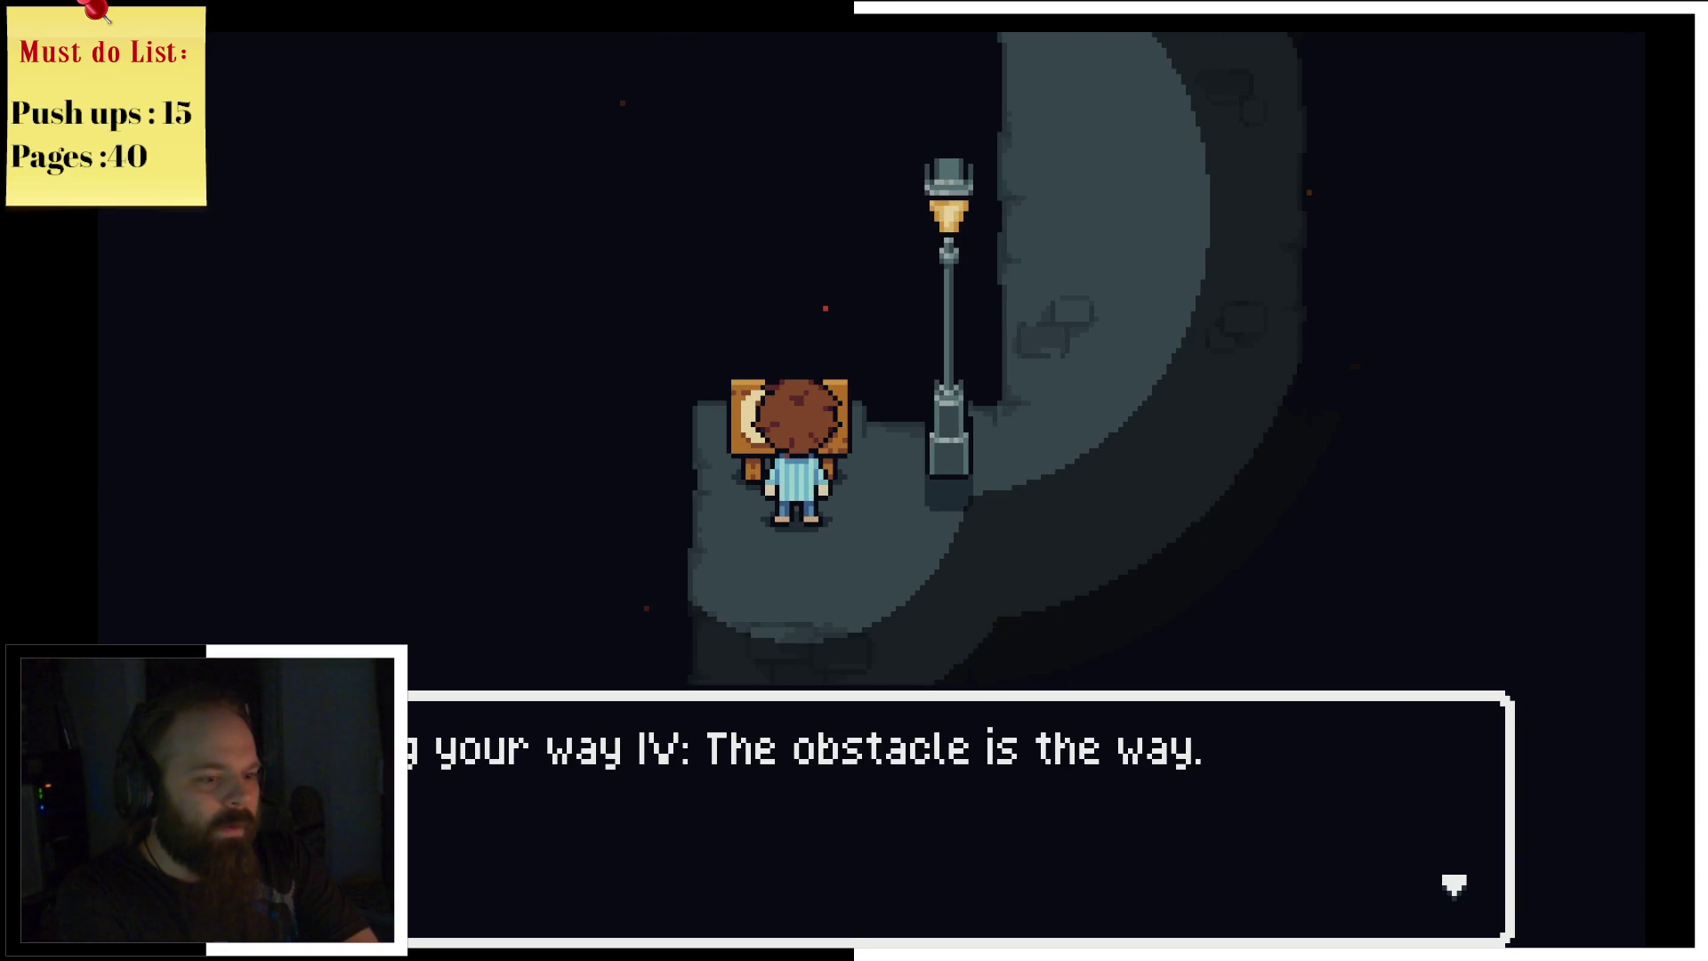
pyautogui.press('z')
pyautogui.press('Right')
pyautogui.press('Up')
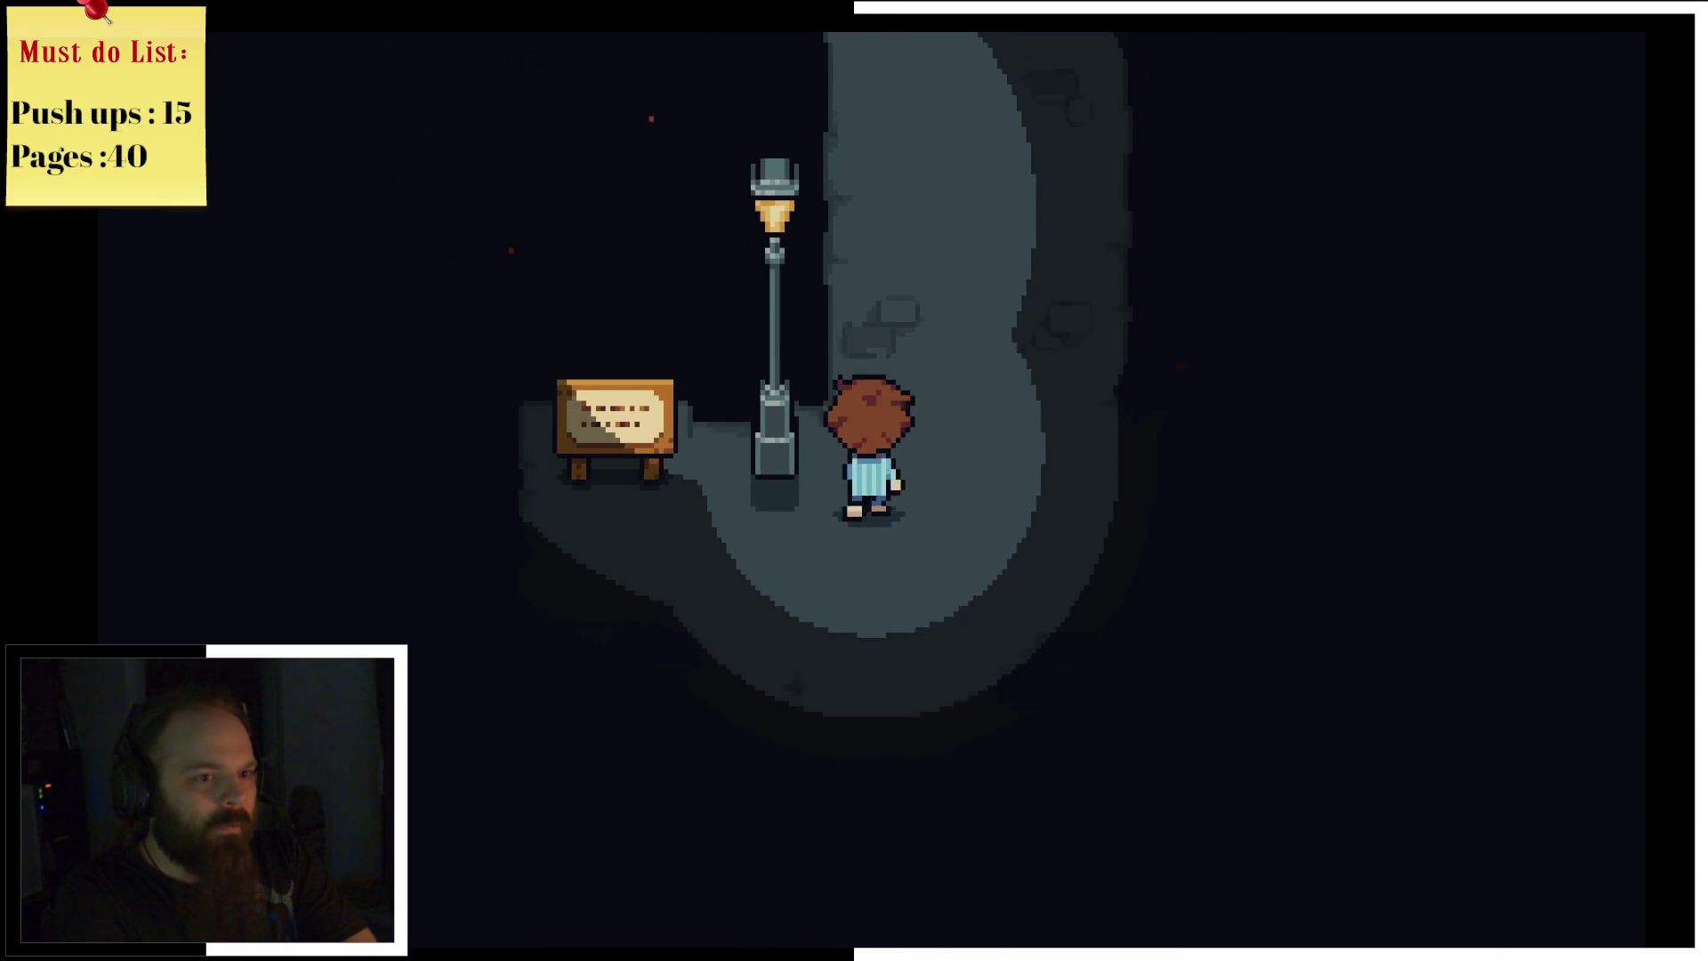
pyautogui.press('Up')
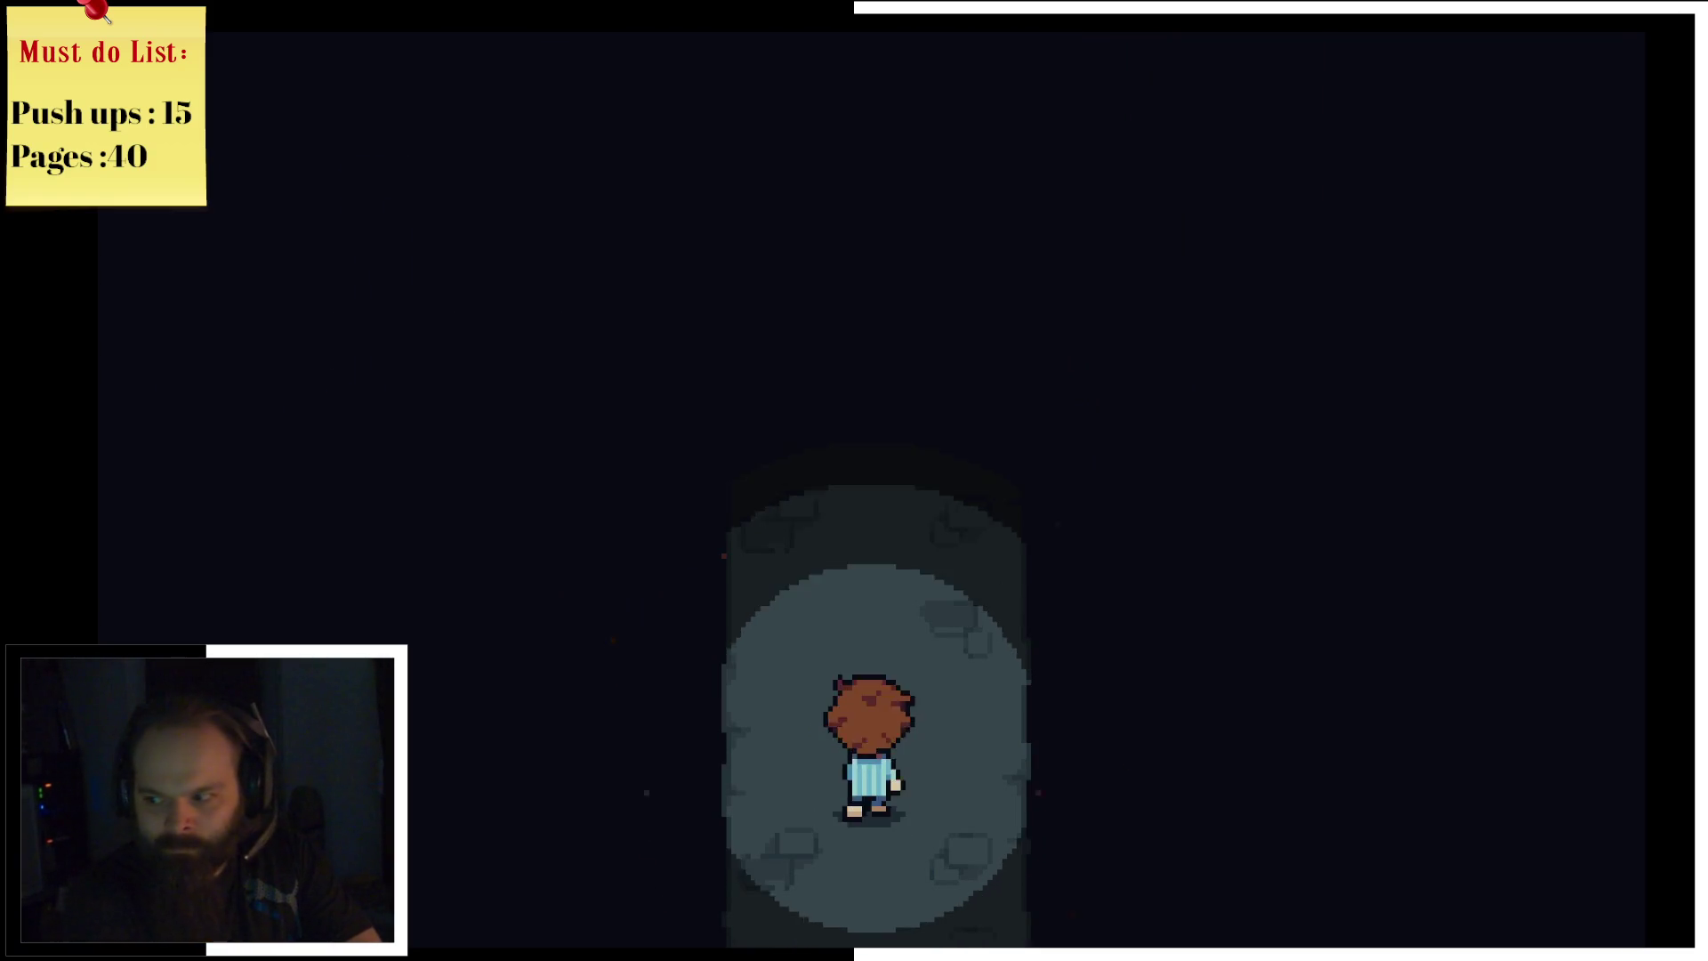
# Step: Walk up through the dark room, reread the signboard, and walk right into a ghost
pyautogui.press('Up')
pyautogui.press('Up')
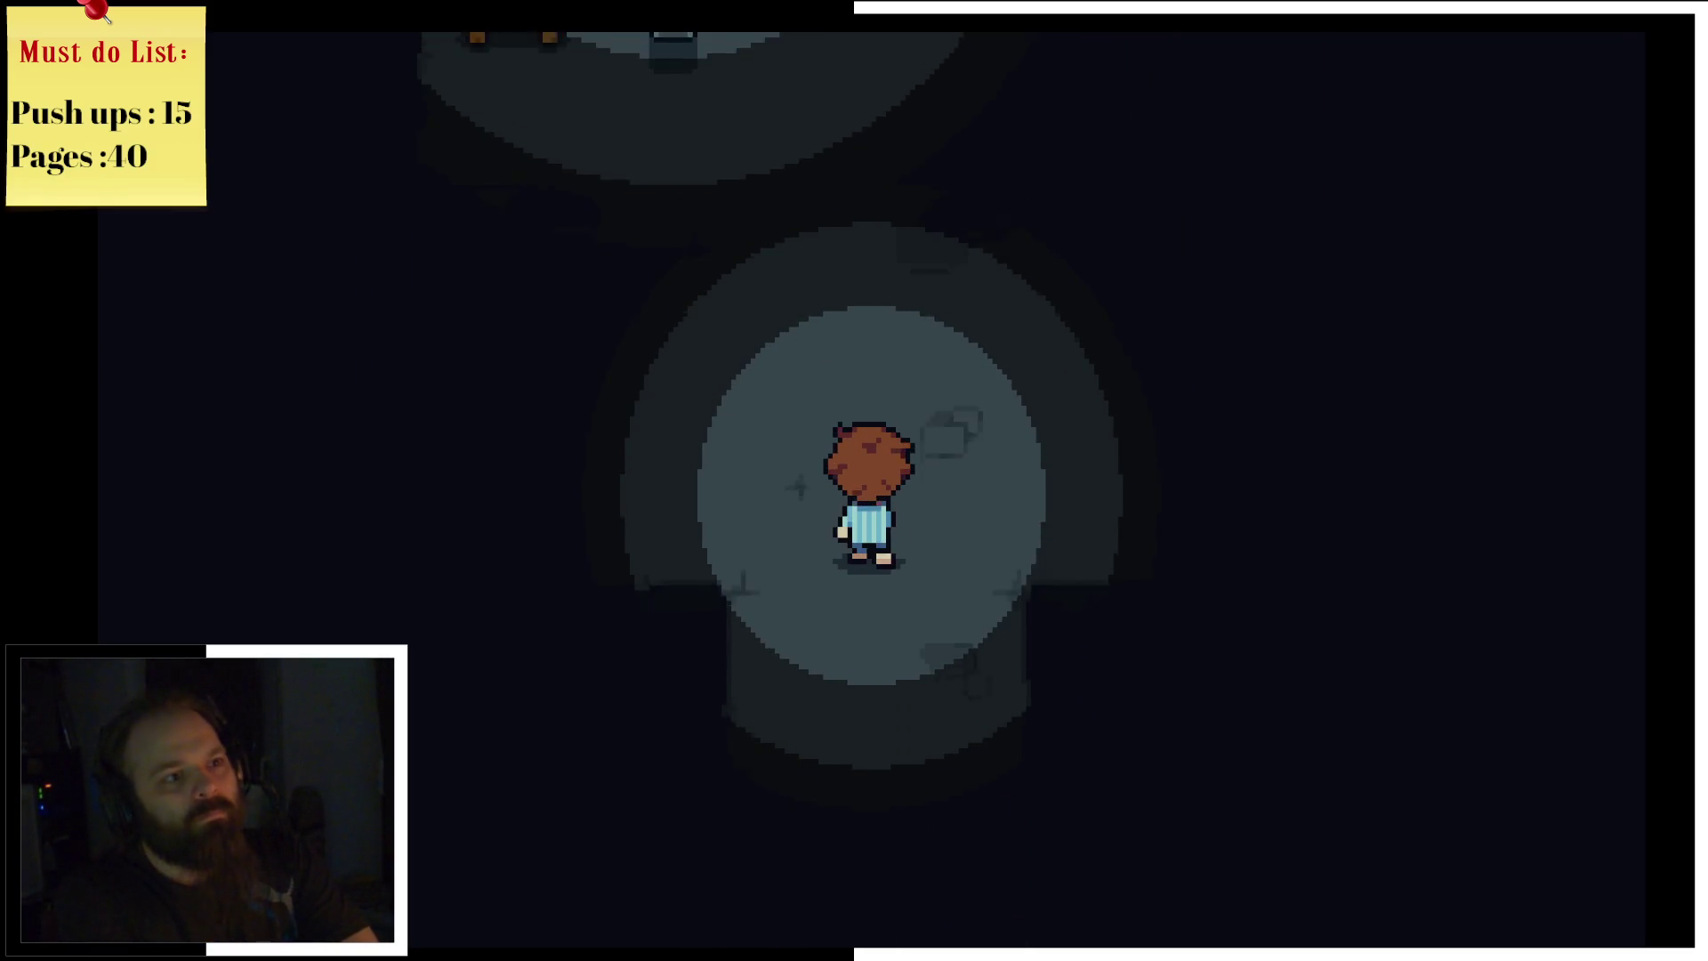
pyautogui.press('Left')
pyautogui.press('Up')
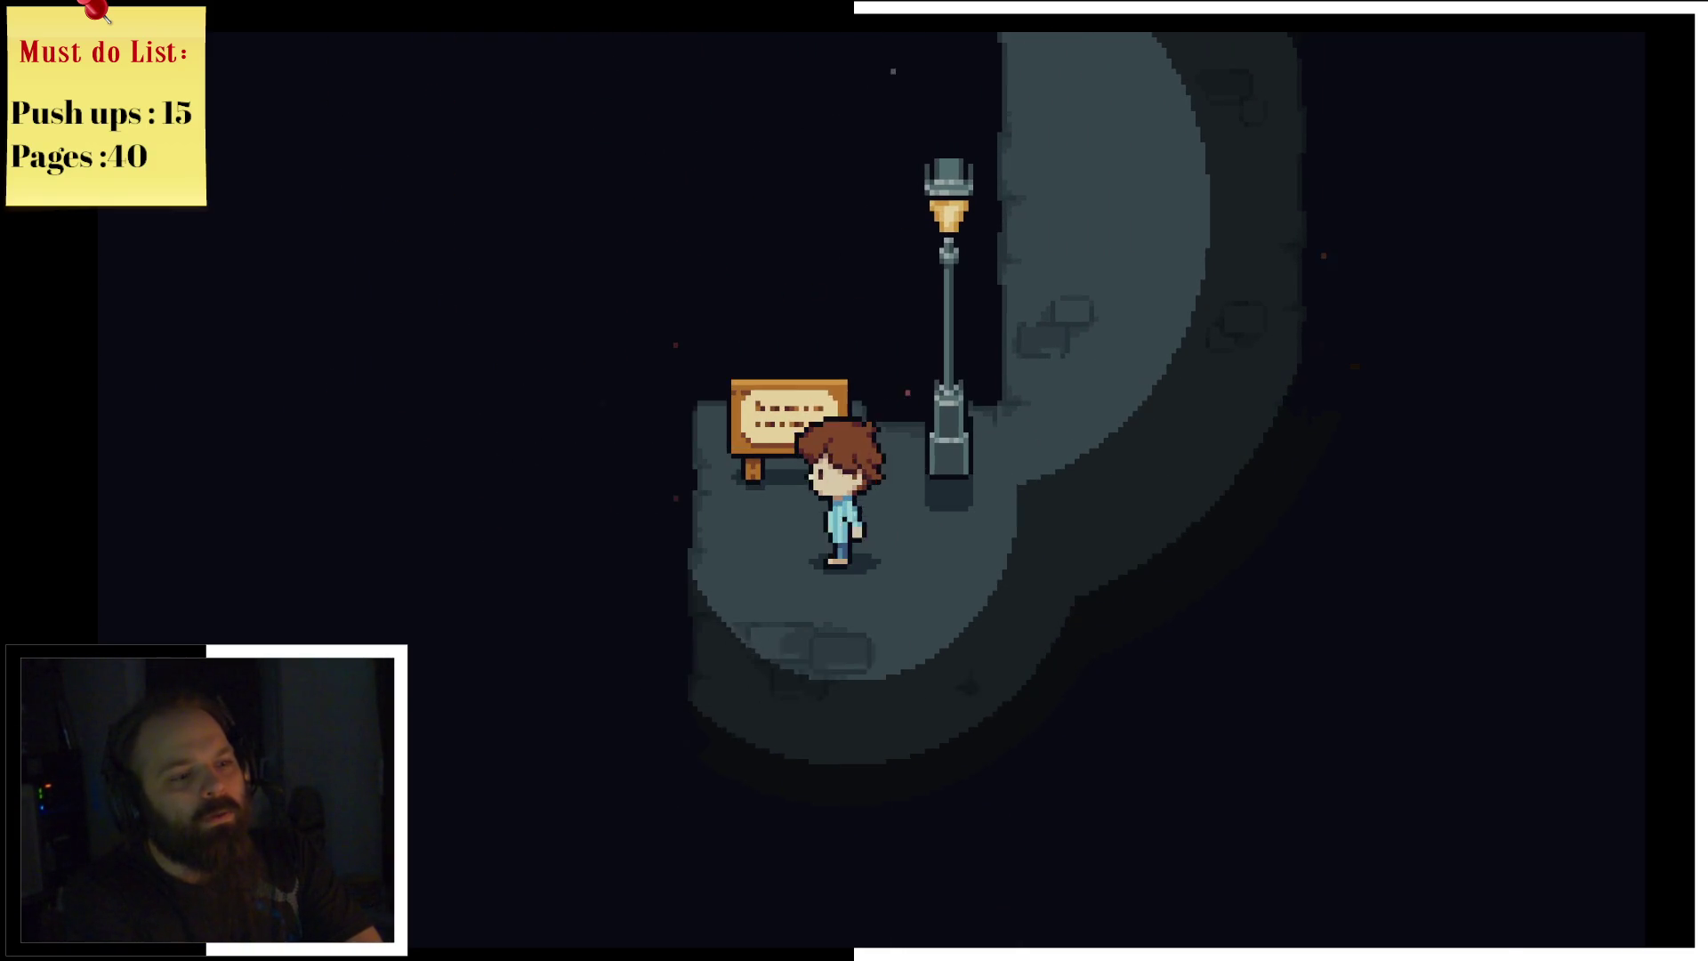
pyautogui.press('z')
pyautogui.press('z')
pyautogui.press('Right')
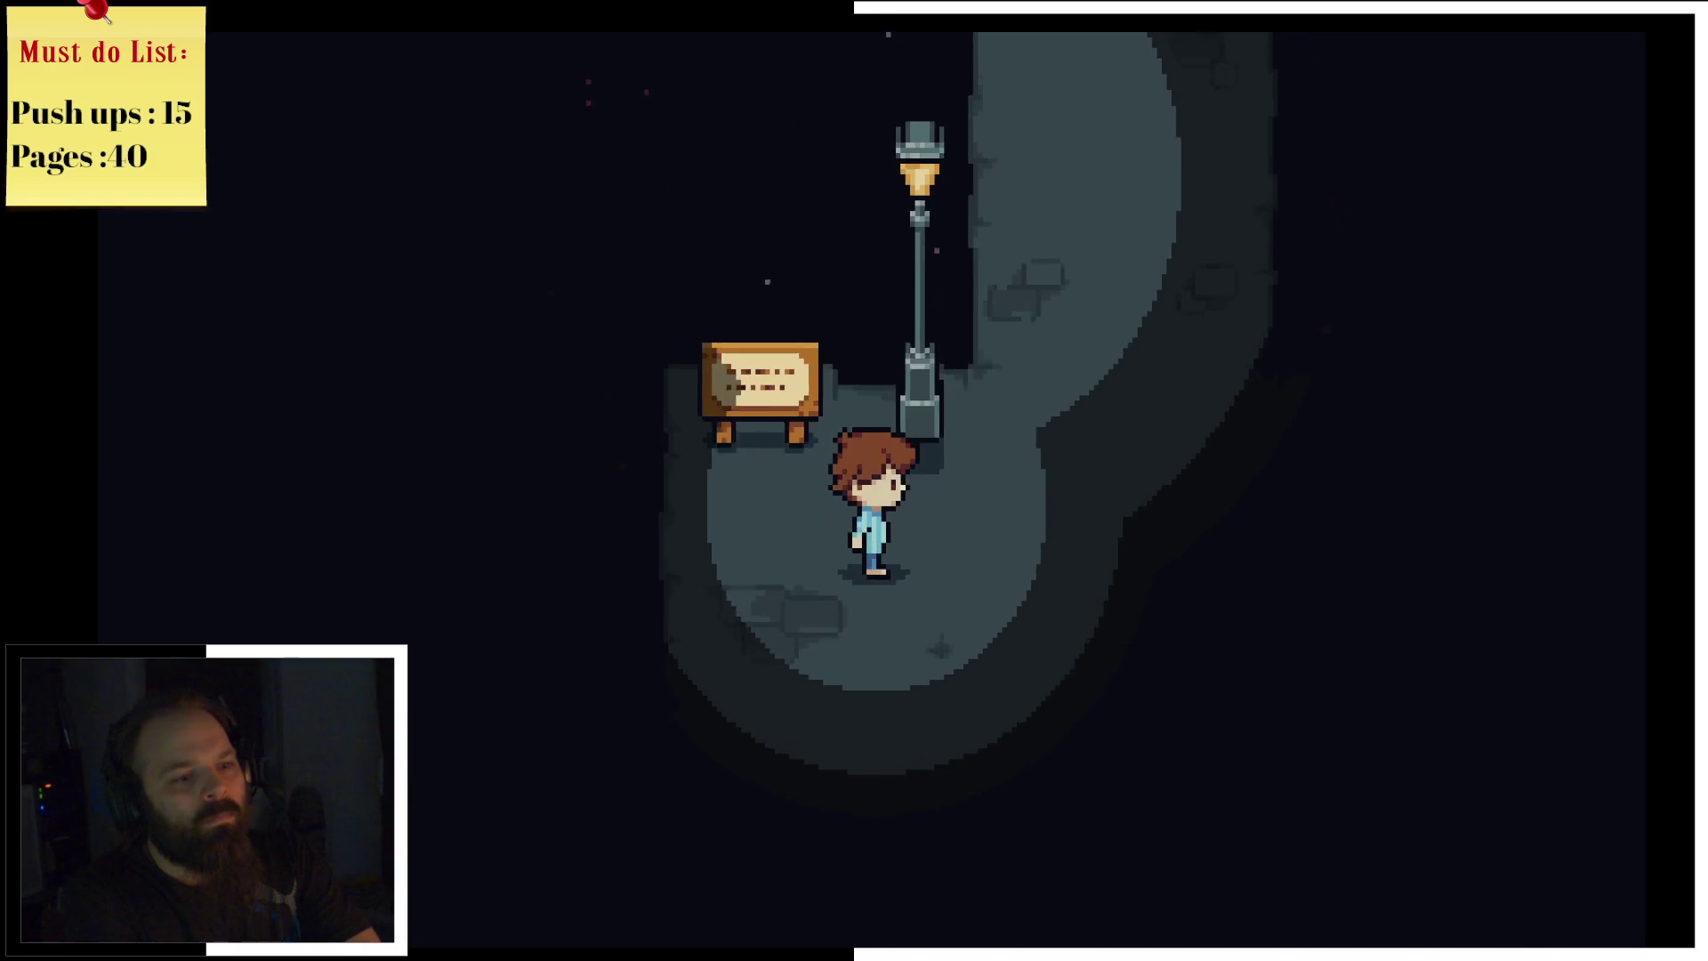
pyautogui.press('Right')
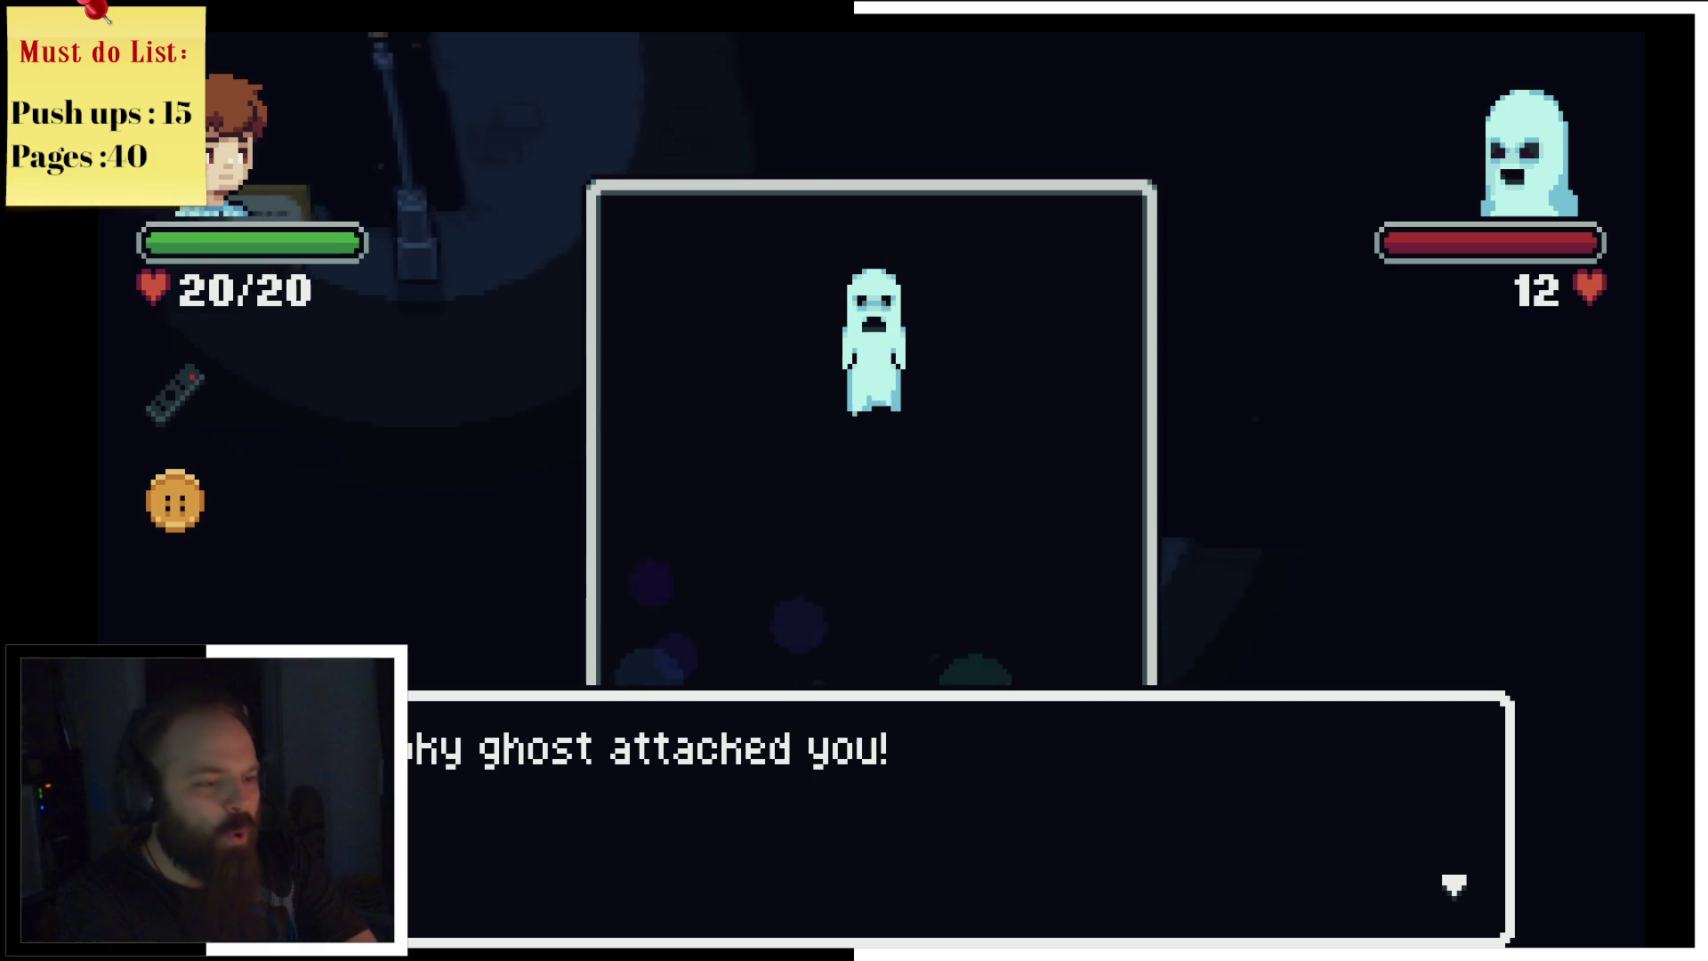
# Step: Attack the ghost with Whack and dodge the ghost waves drifting across the arena
pyautogui.press('Return')
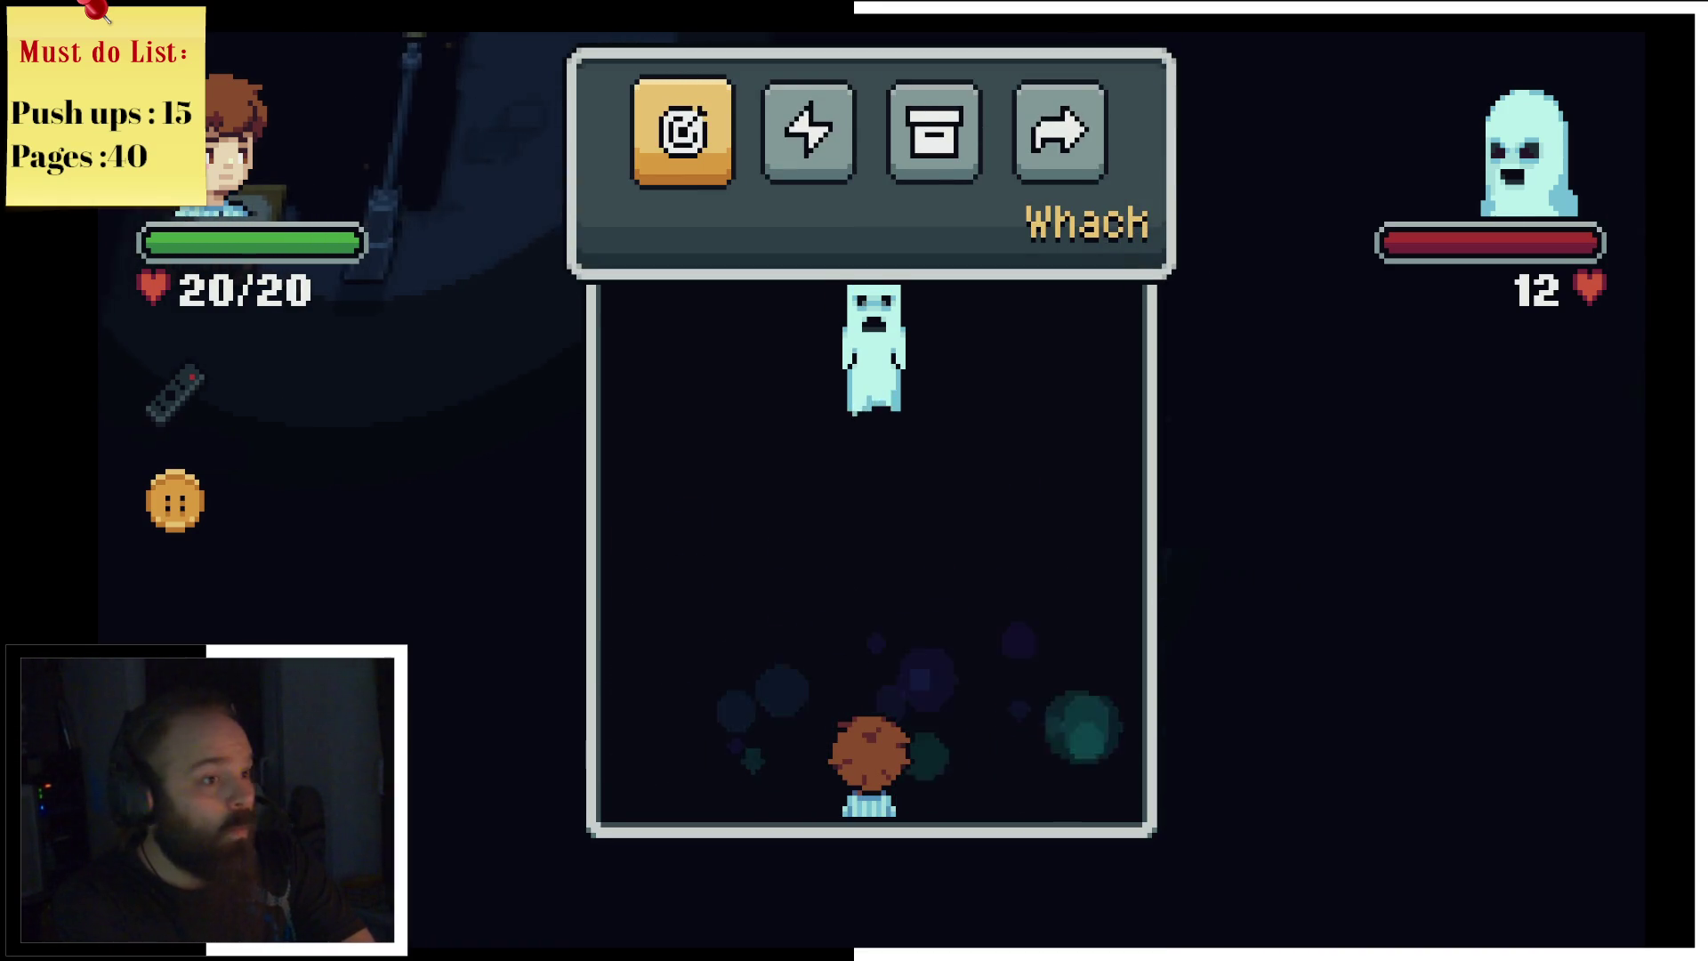
pyautogui.press('Return')
pyautogui.press('Return')
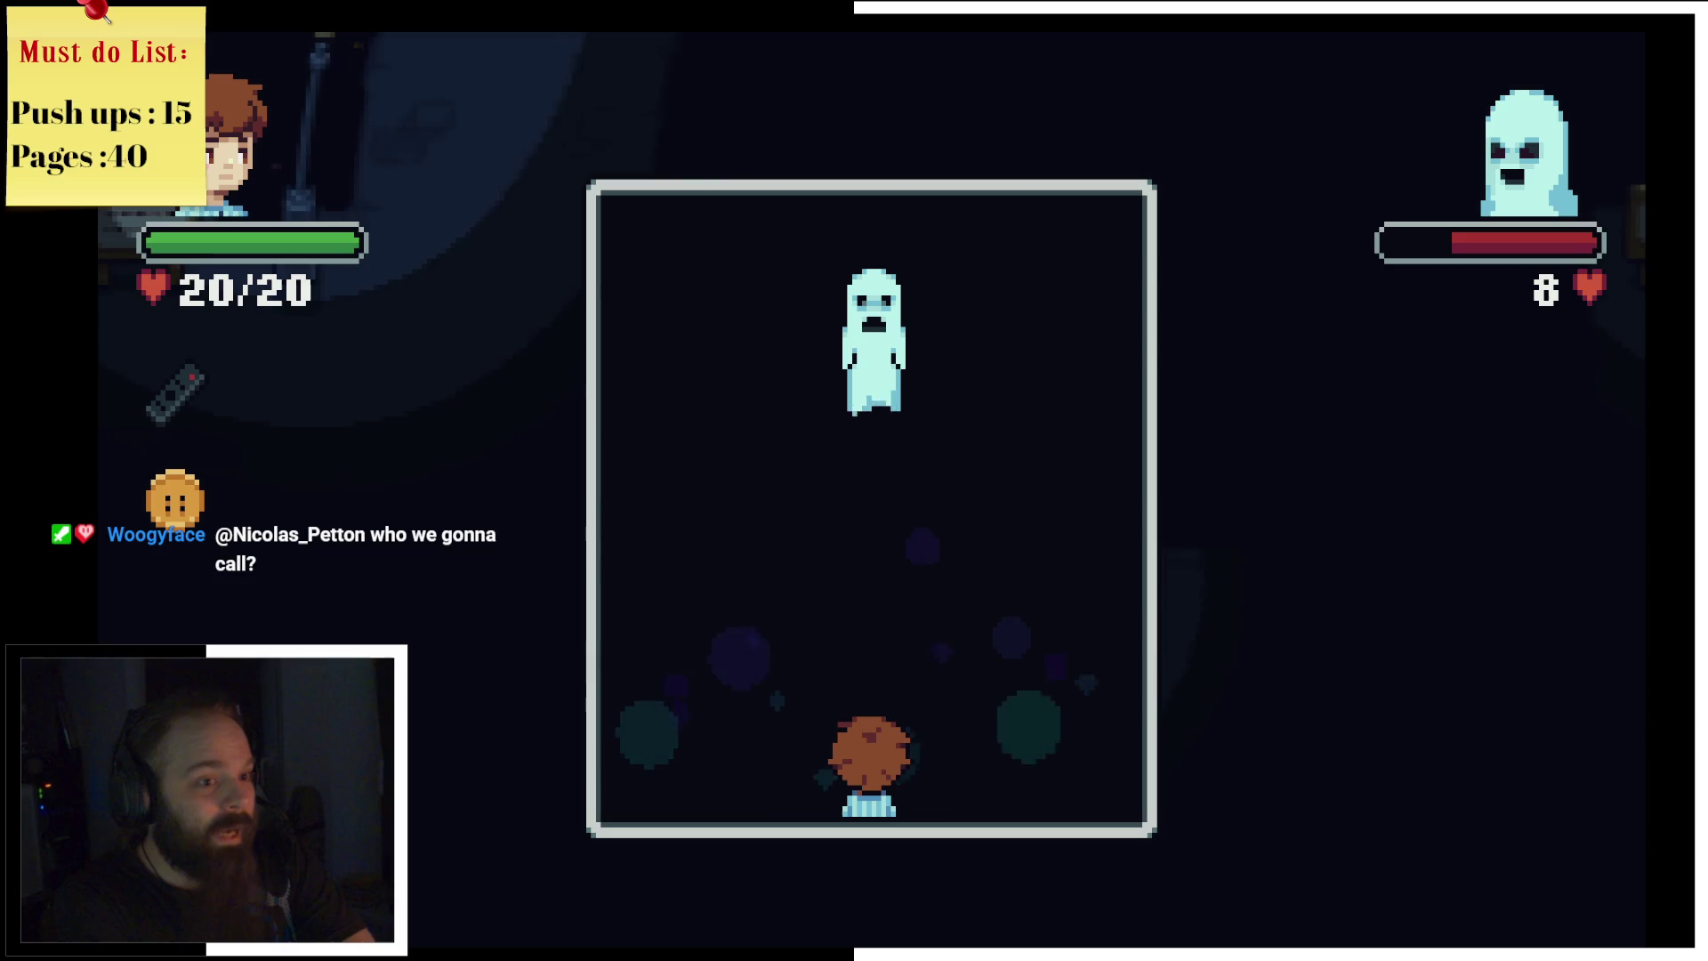
pyautogui.press('Left')
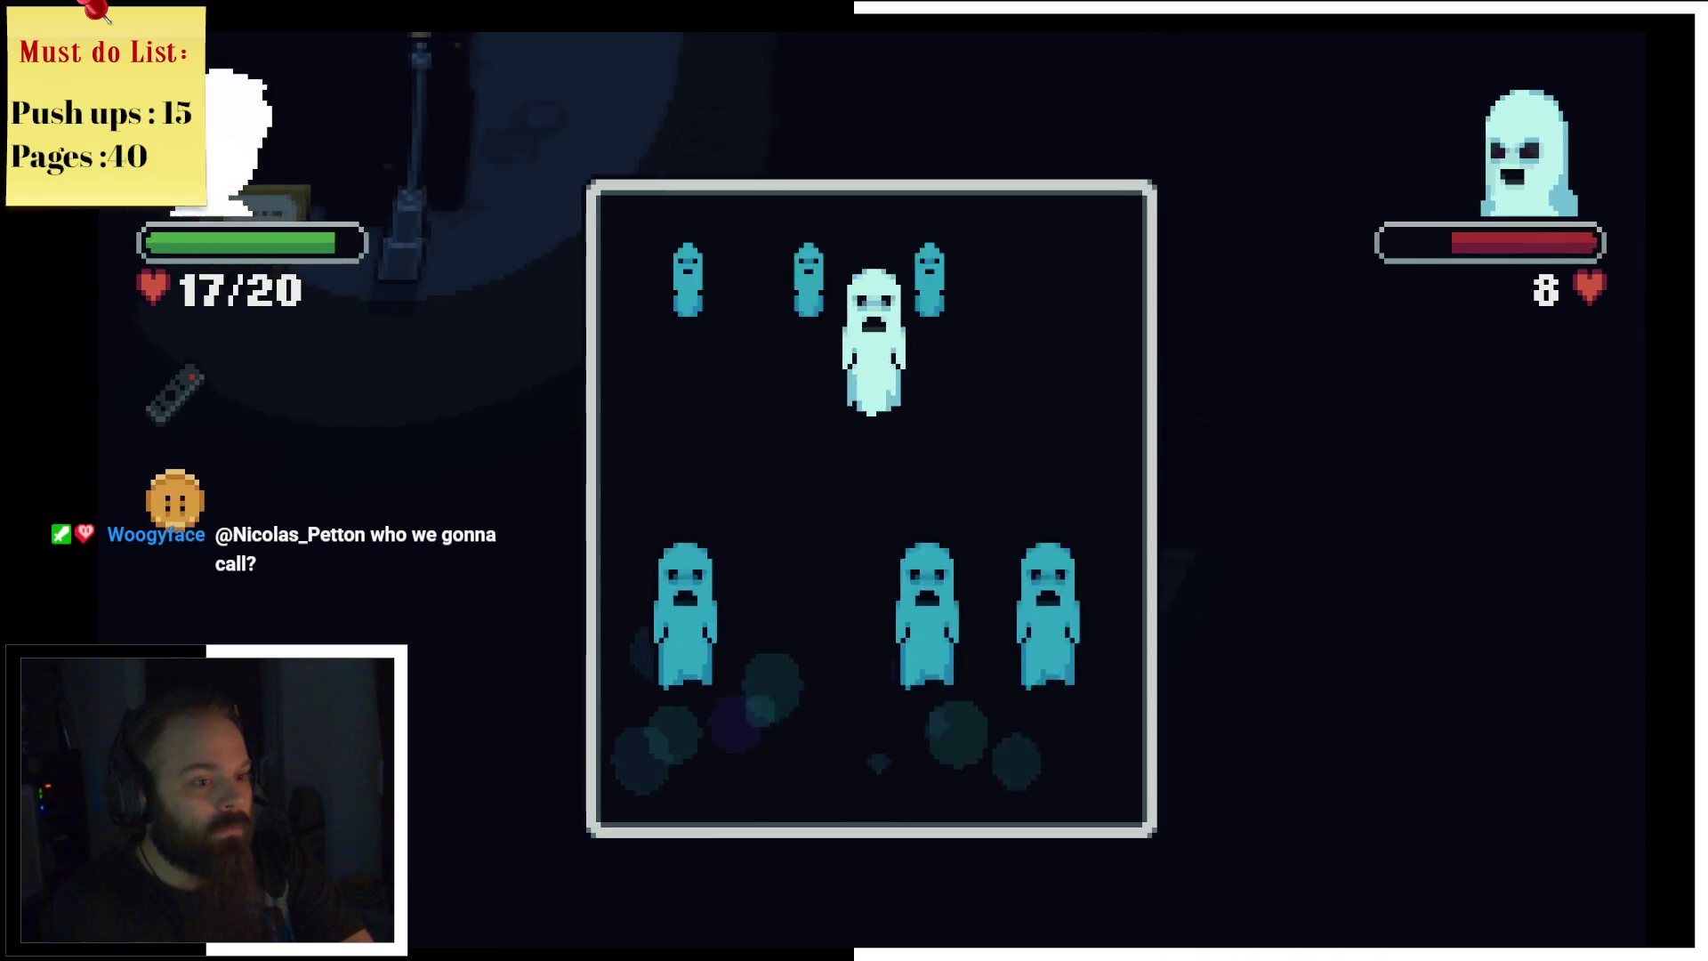
pyautogui.press('Right')
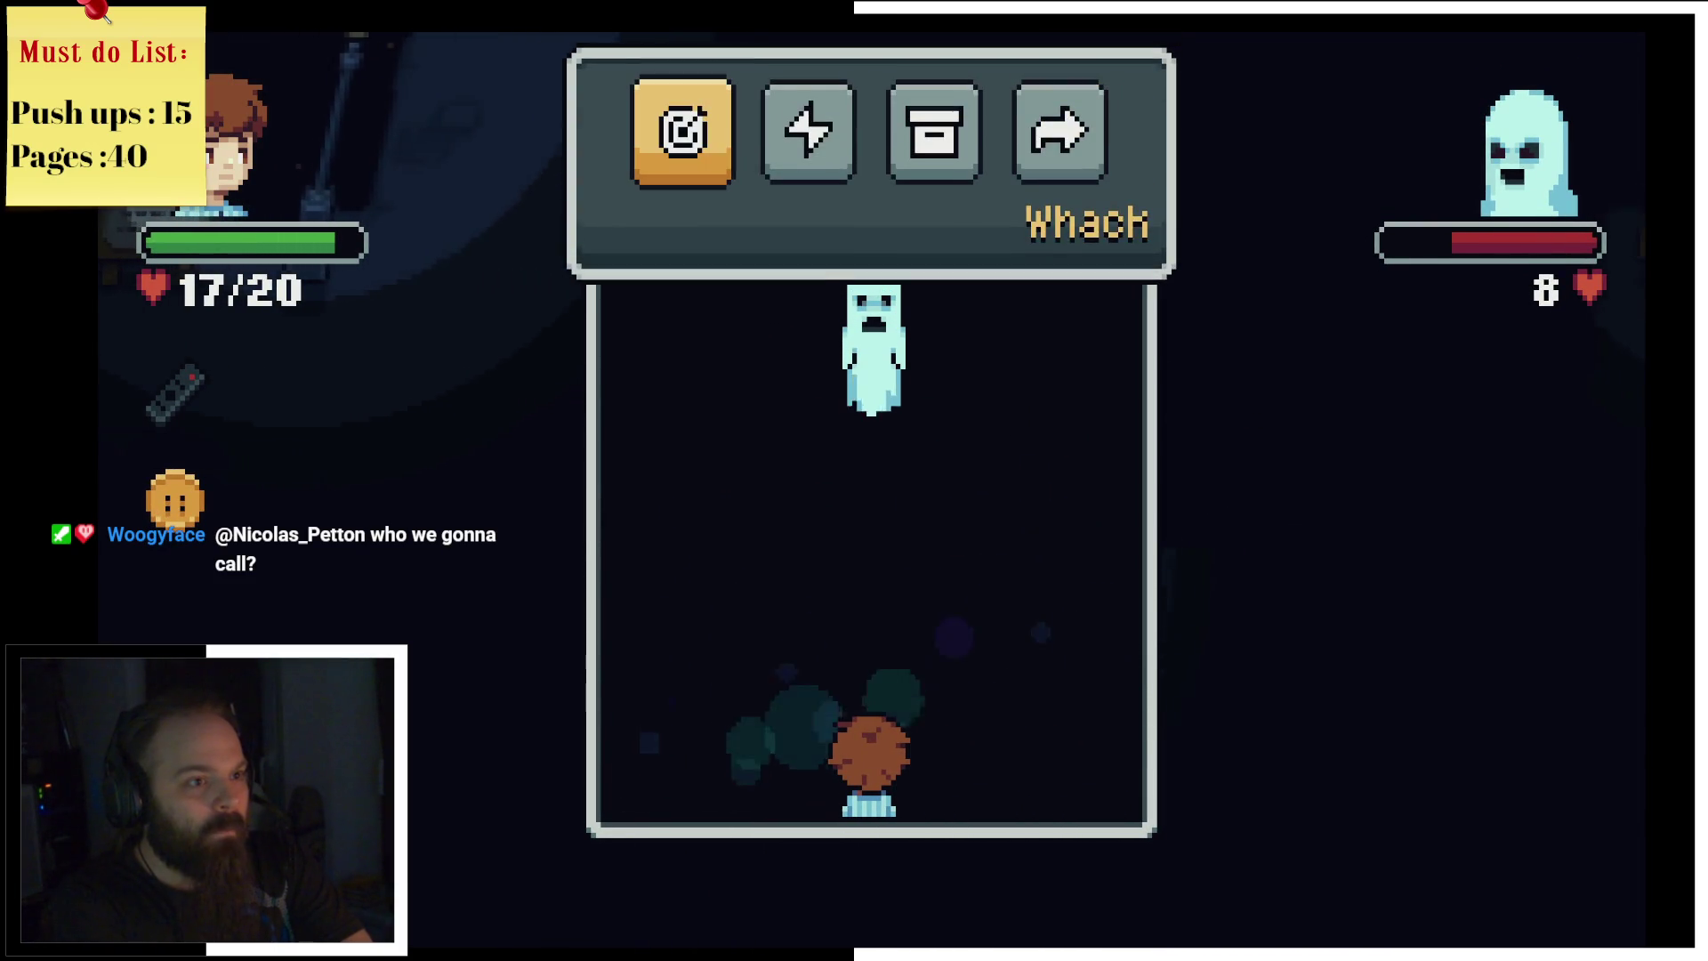
pyautogui.press('Return')
pyautogui.press('Return')
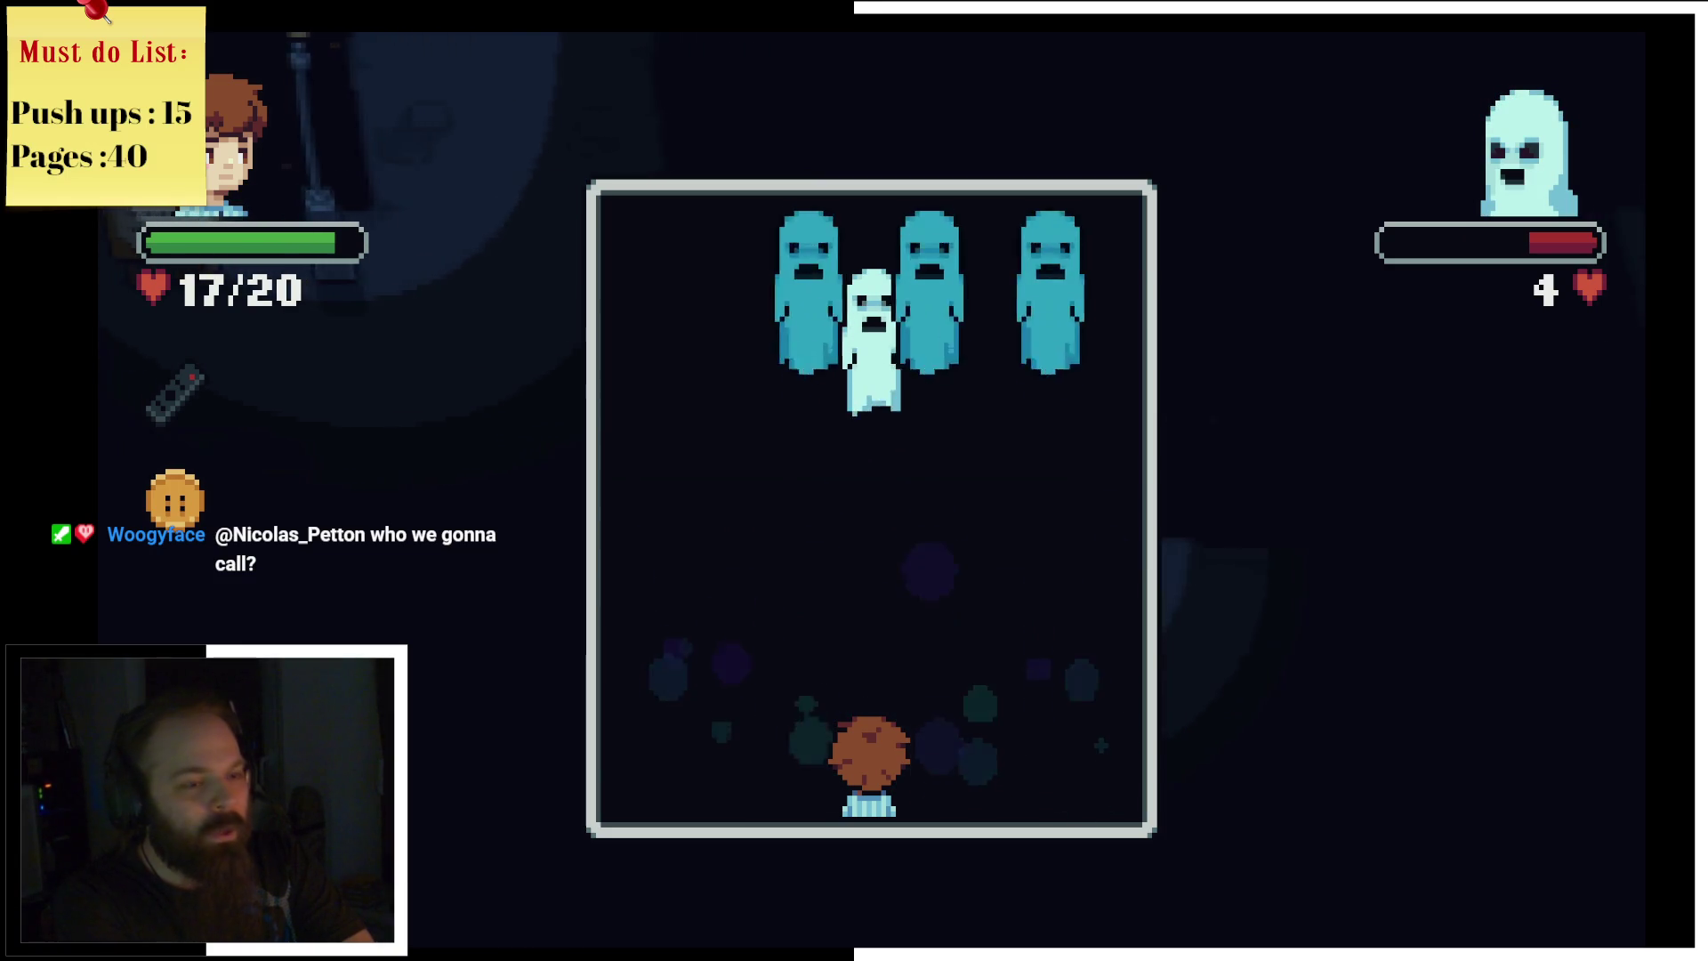
pyautogui.press('Left')
pyautogui.press('Right')
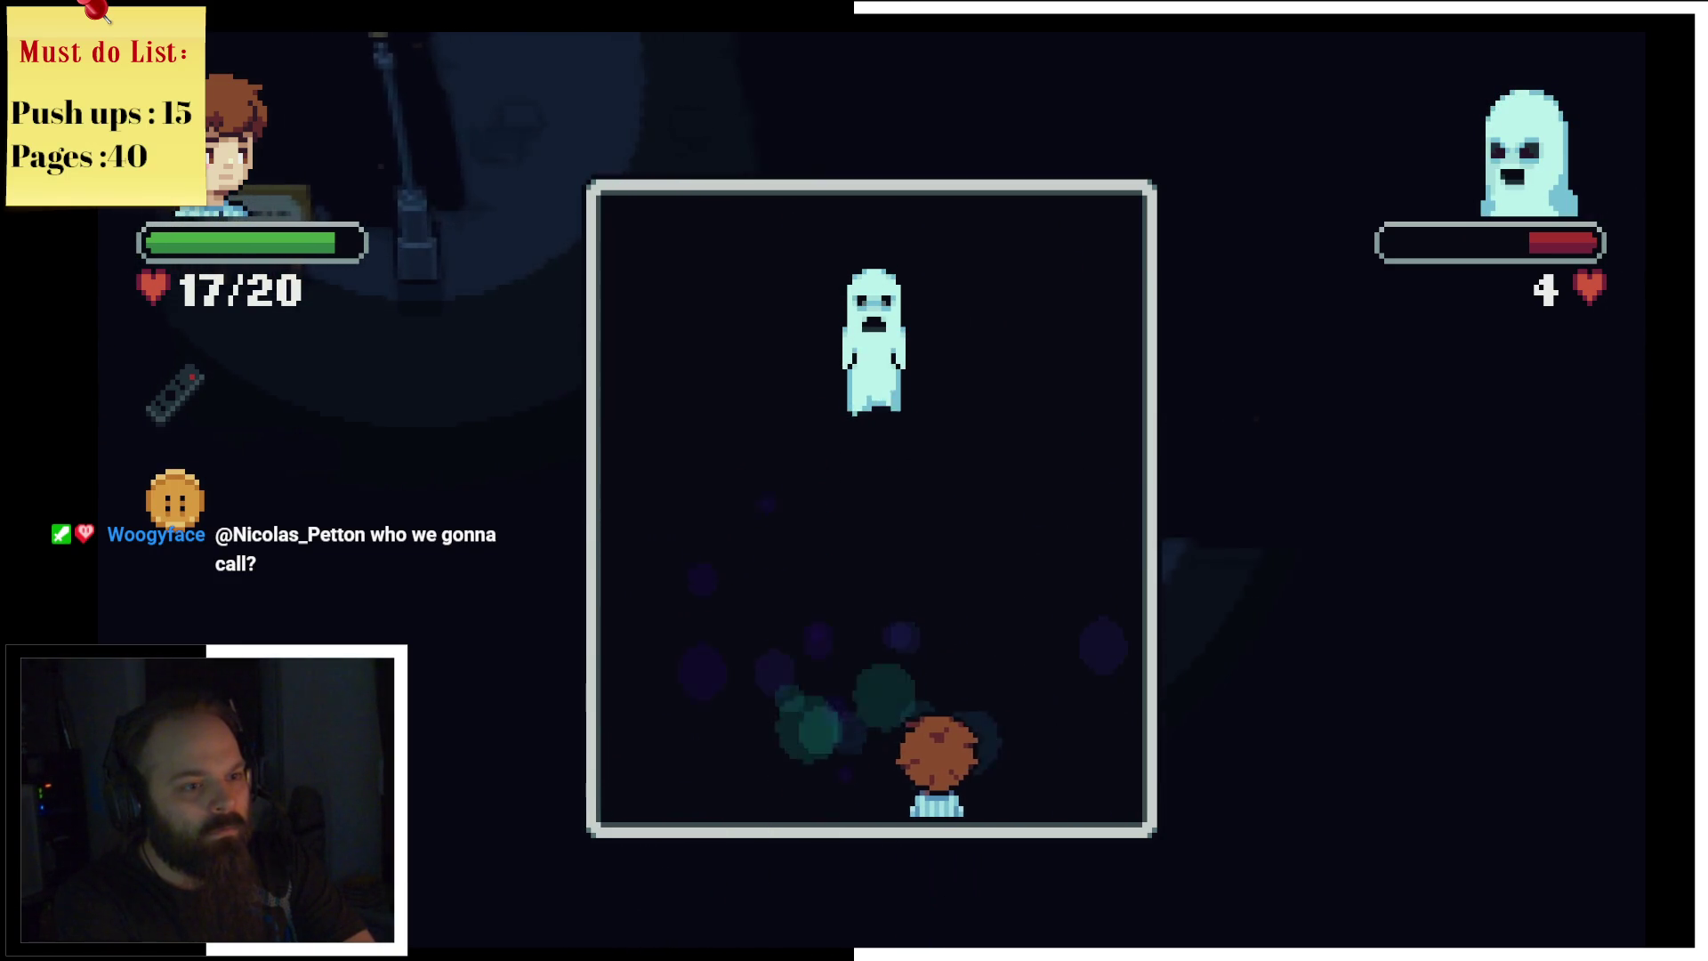
# Step: Attack again, miss the ghost, and dodge the descending ghosts
pyautogui.press('Return')
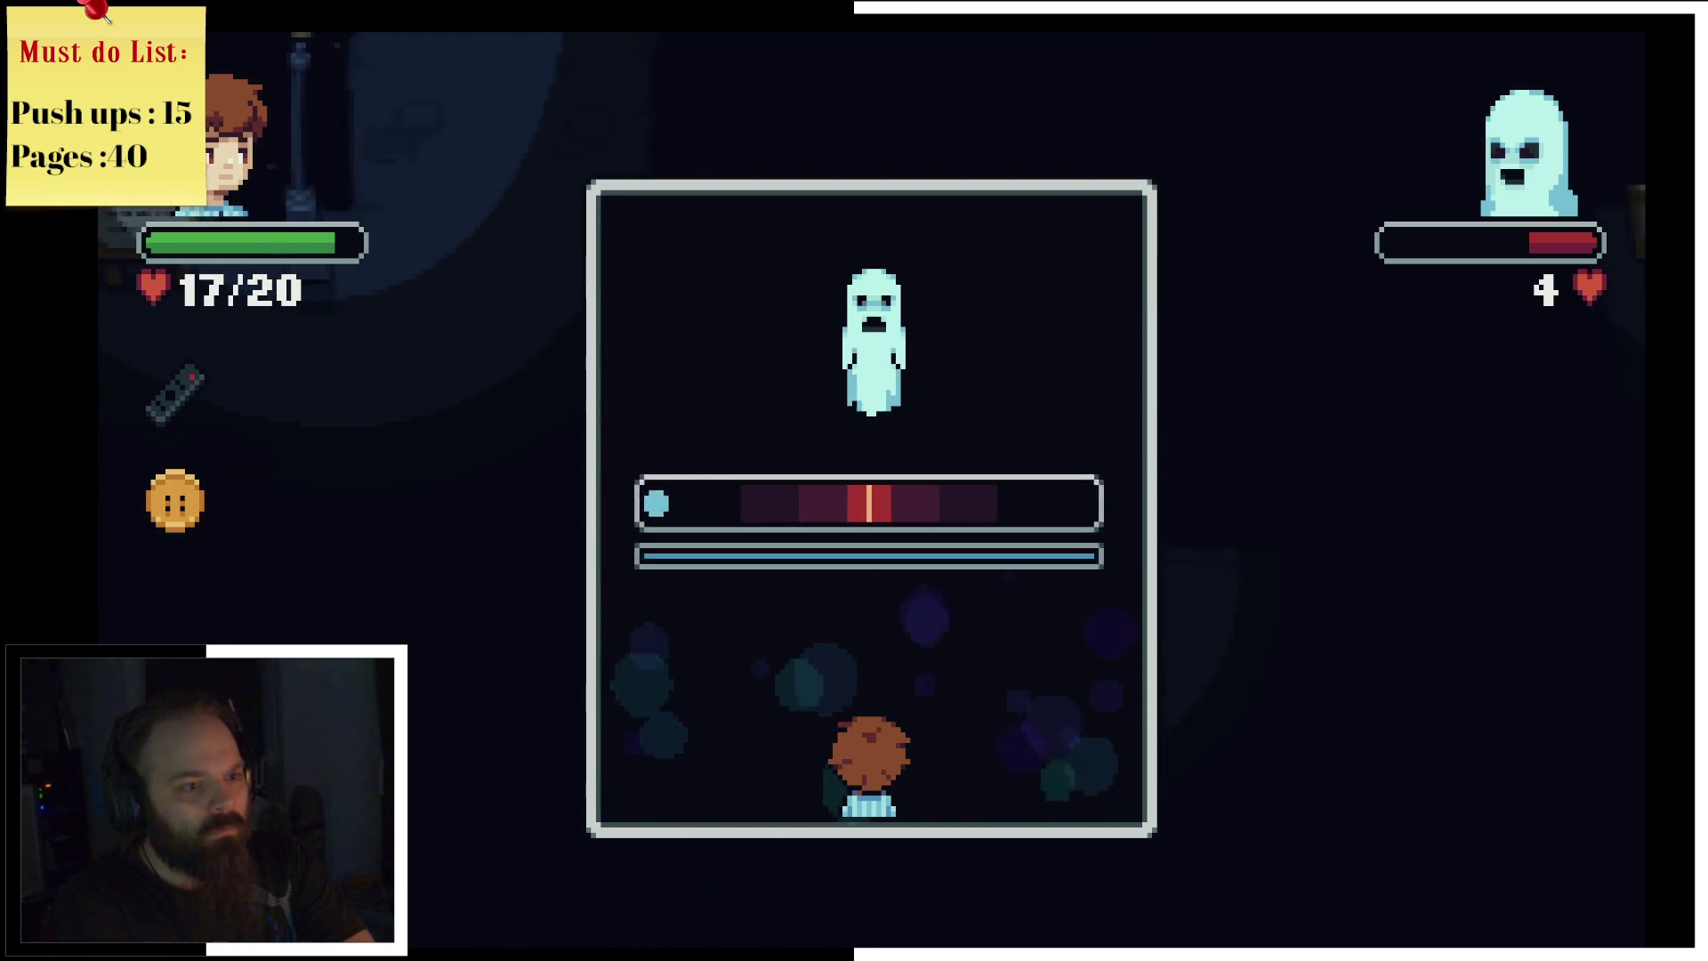
pyautogui.press('Return')
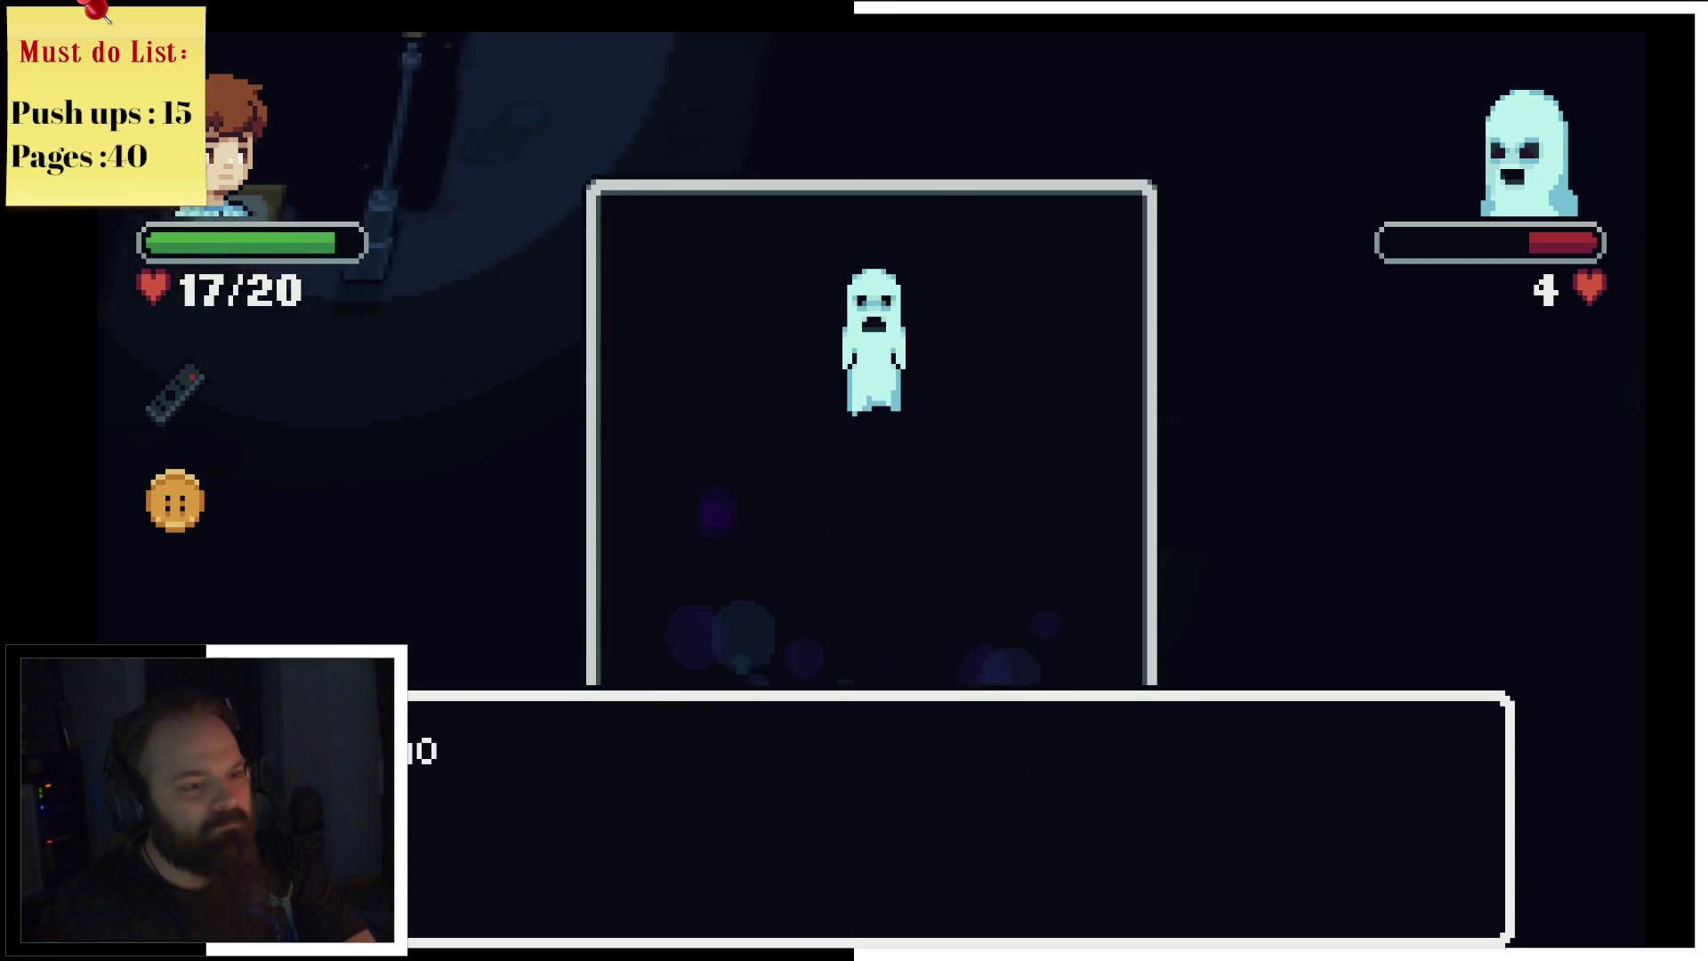
pyautogui.press('Return')
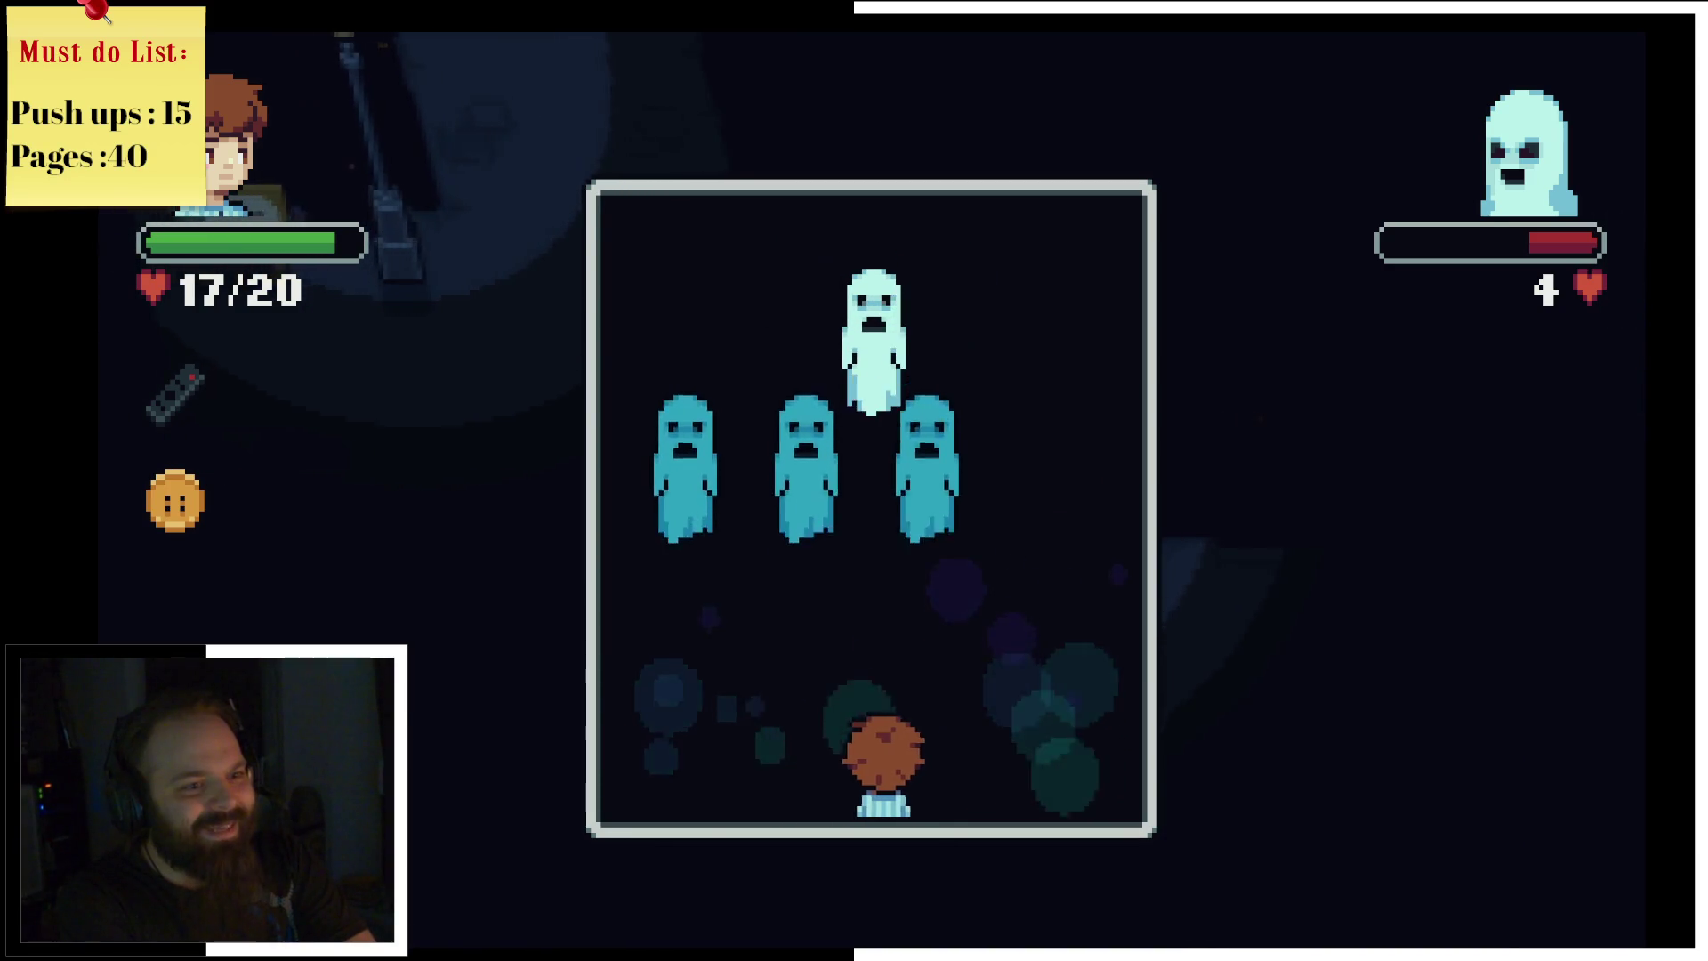
pyautogui.press('Right')
pyautogui.press('Left')
pyautogui.press('Right')
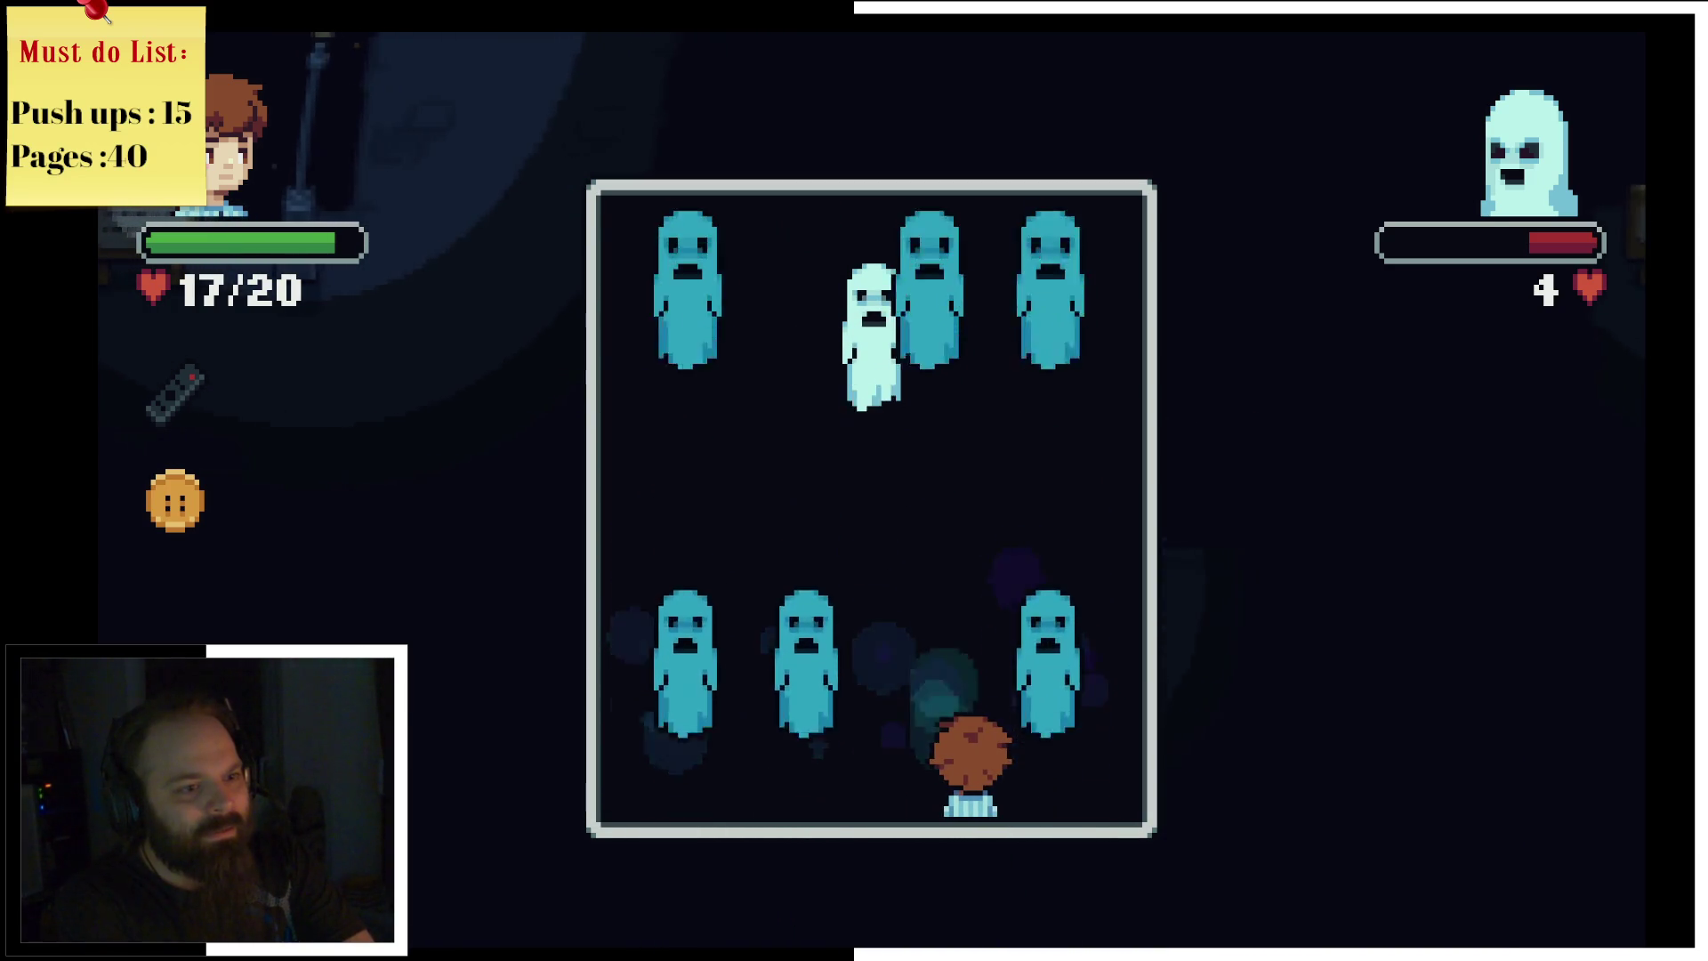
pyautogui.press('Left')
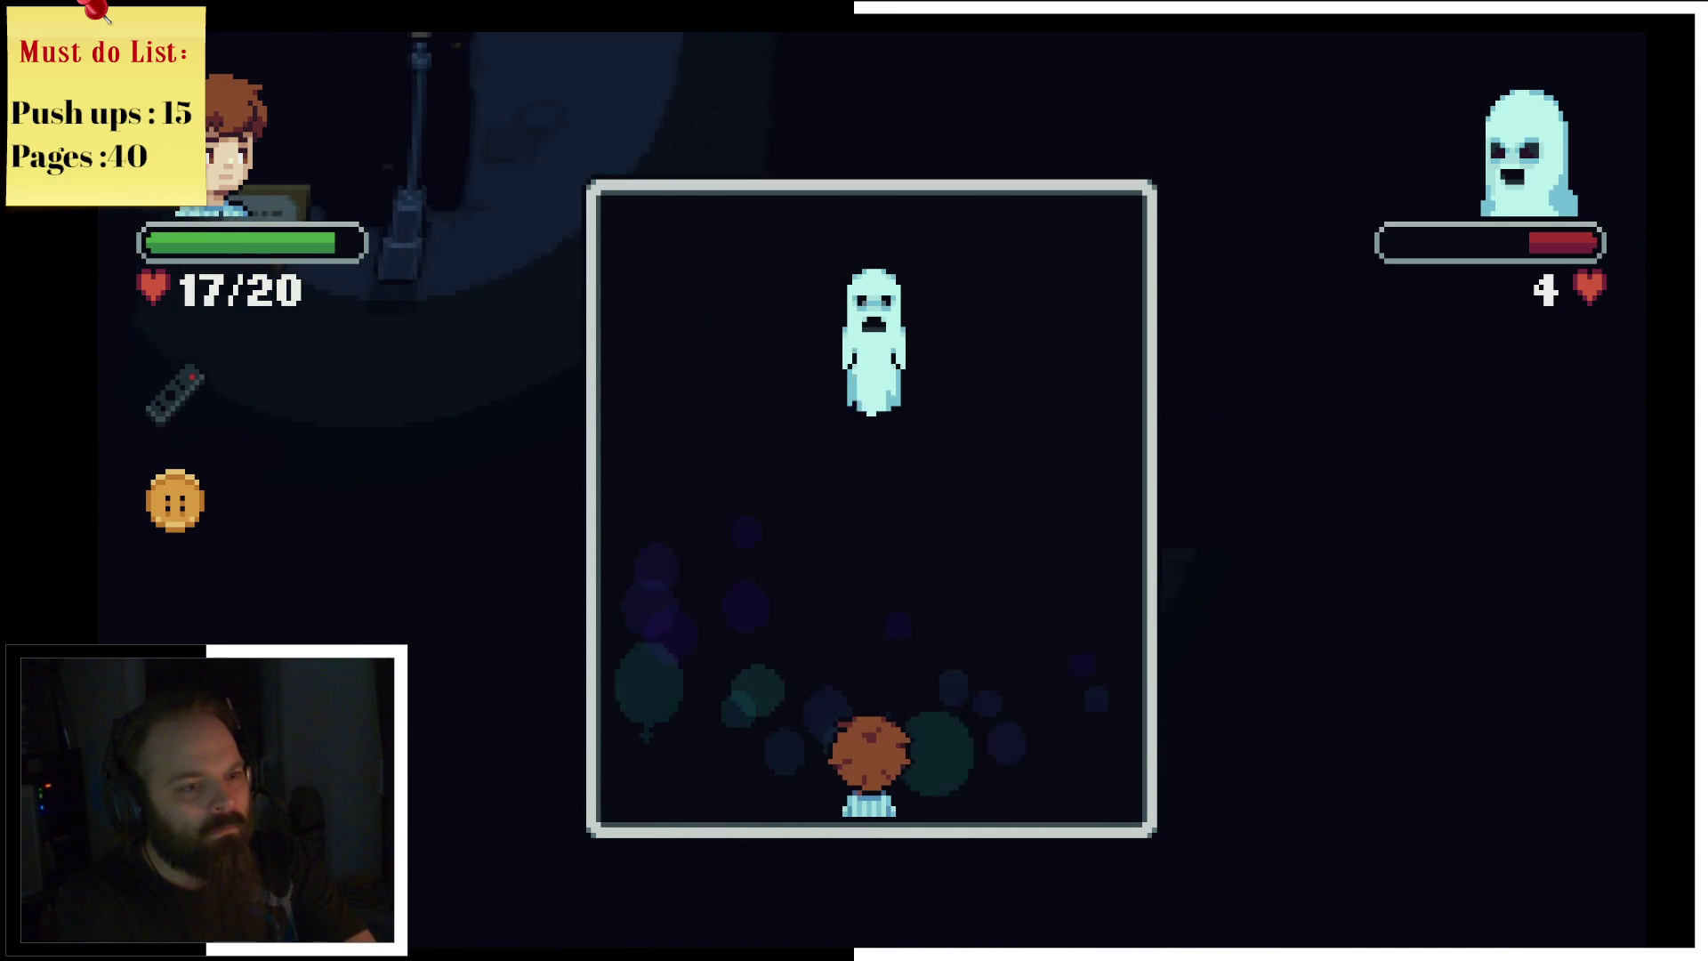
# Step: Hit the ghost for 3 damage, then dodge the next descending wave
pyautogui.press('Return')
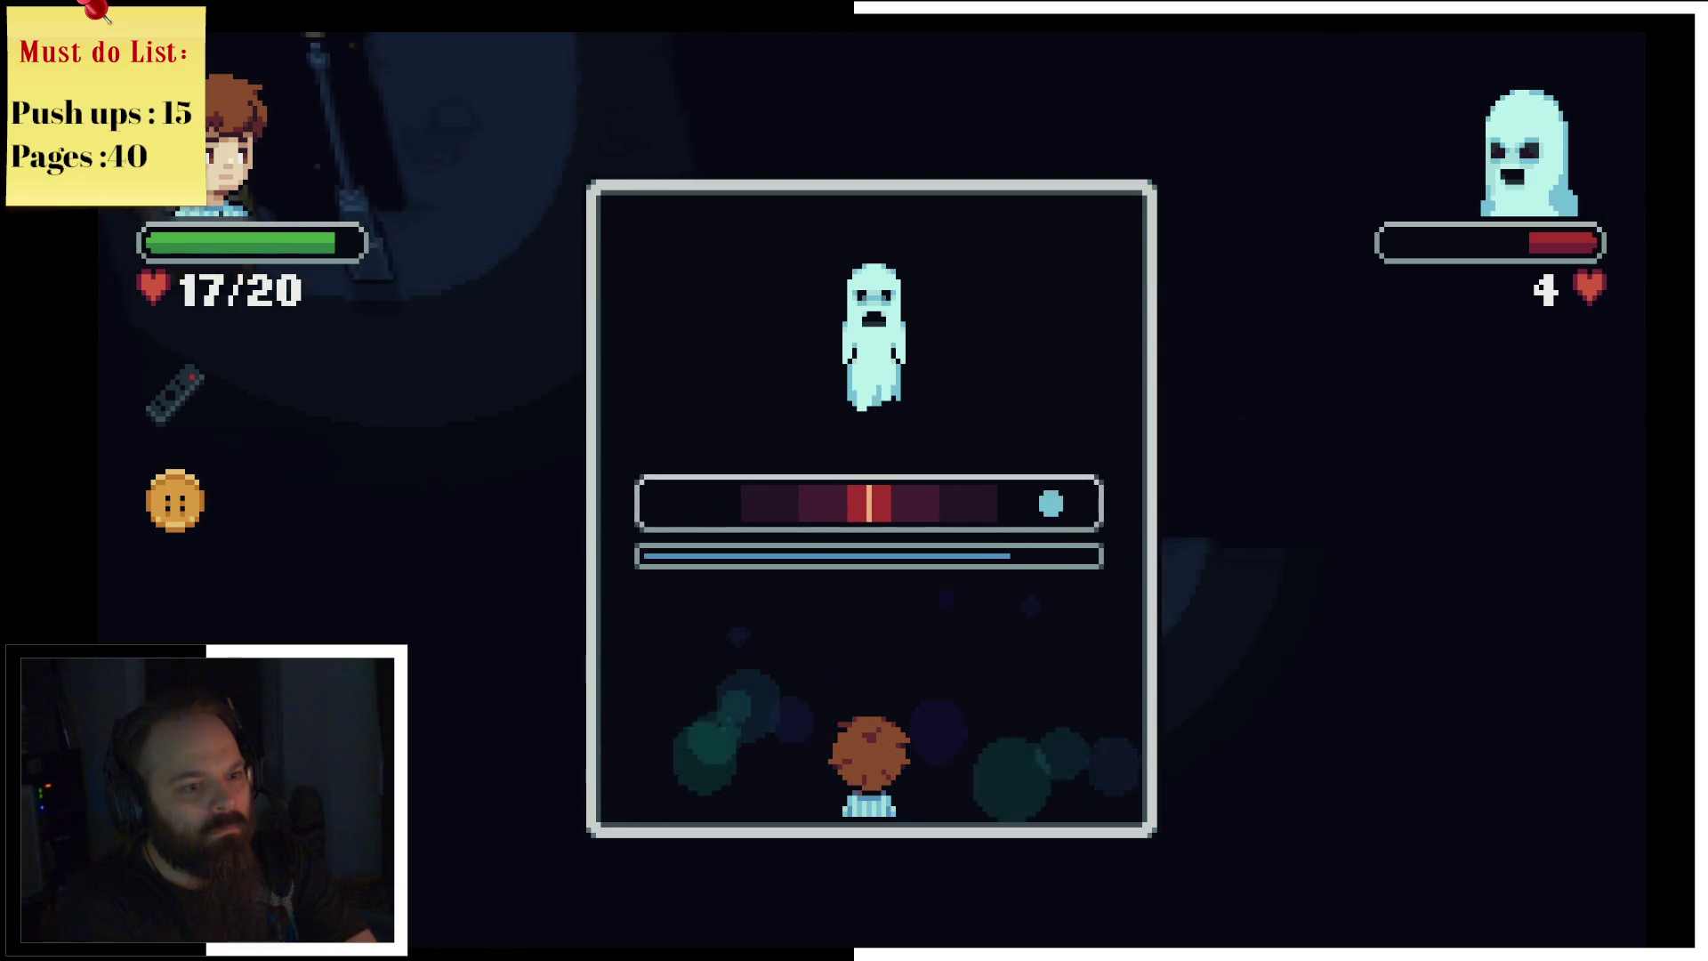
pyautogui.press('Return')
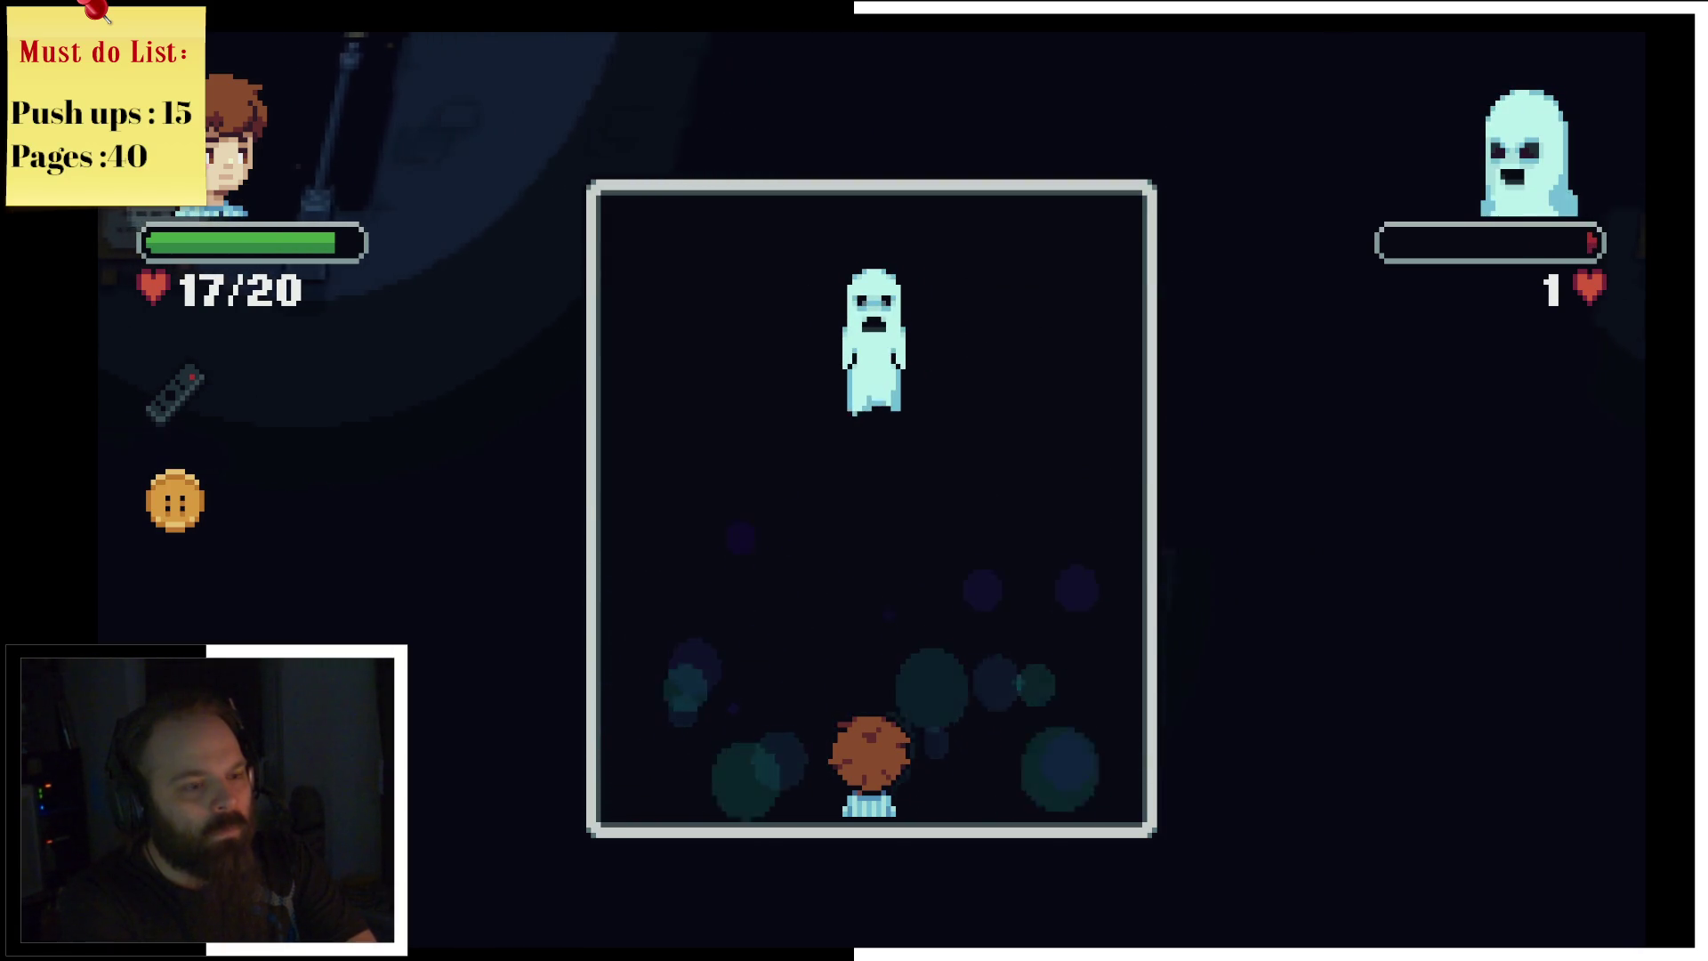
pyautogui.press('Right')
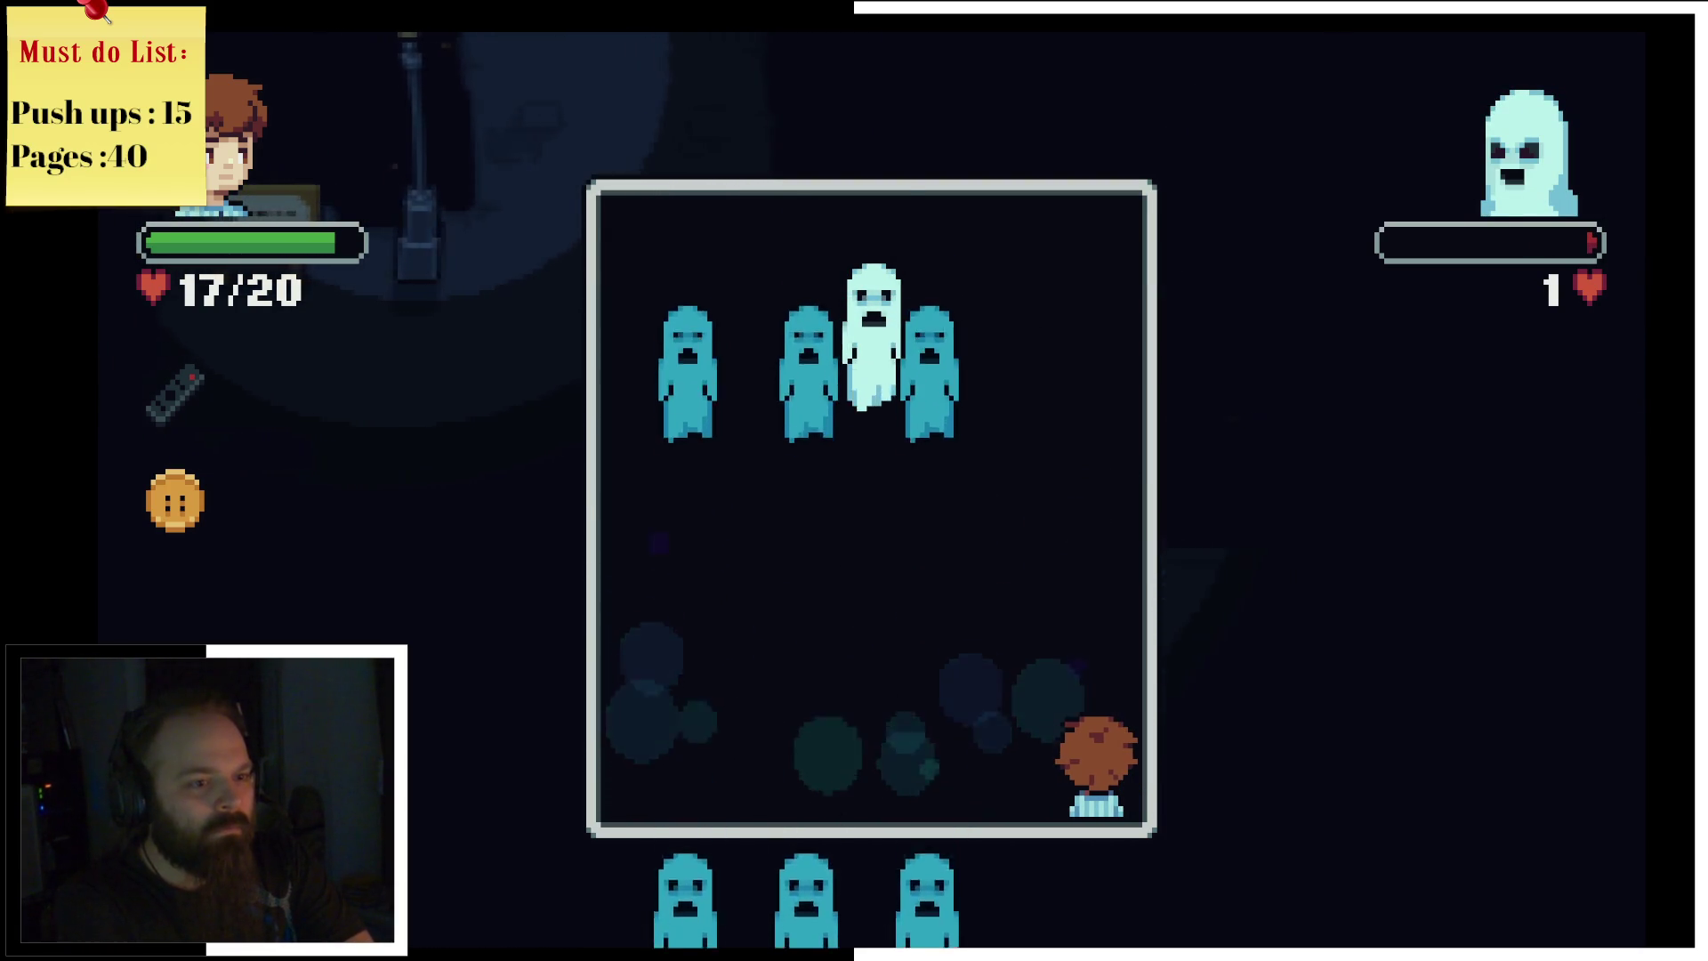
pyautogui.press('Left')
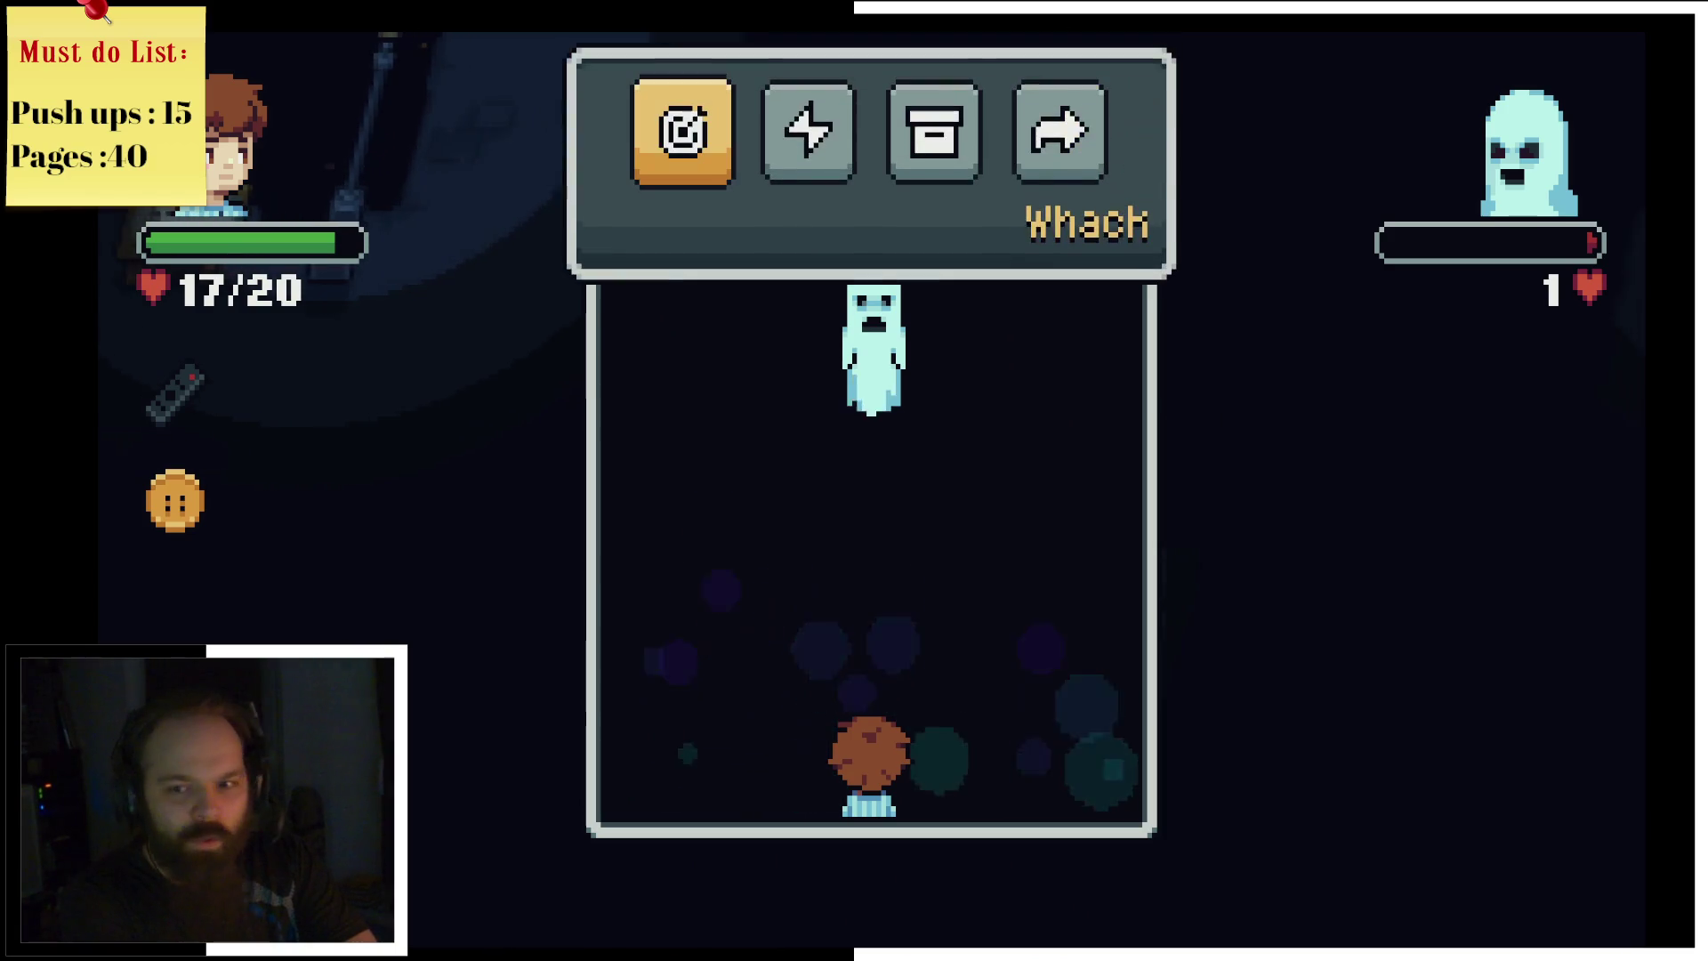
# Step: Land the finishing Whack on the ghost to win the battle
pyautogui.press('space')
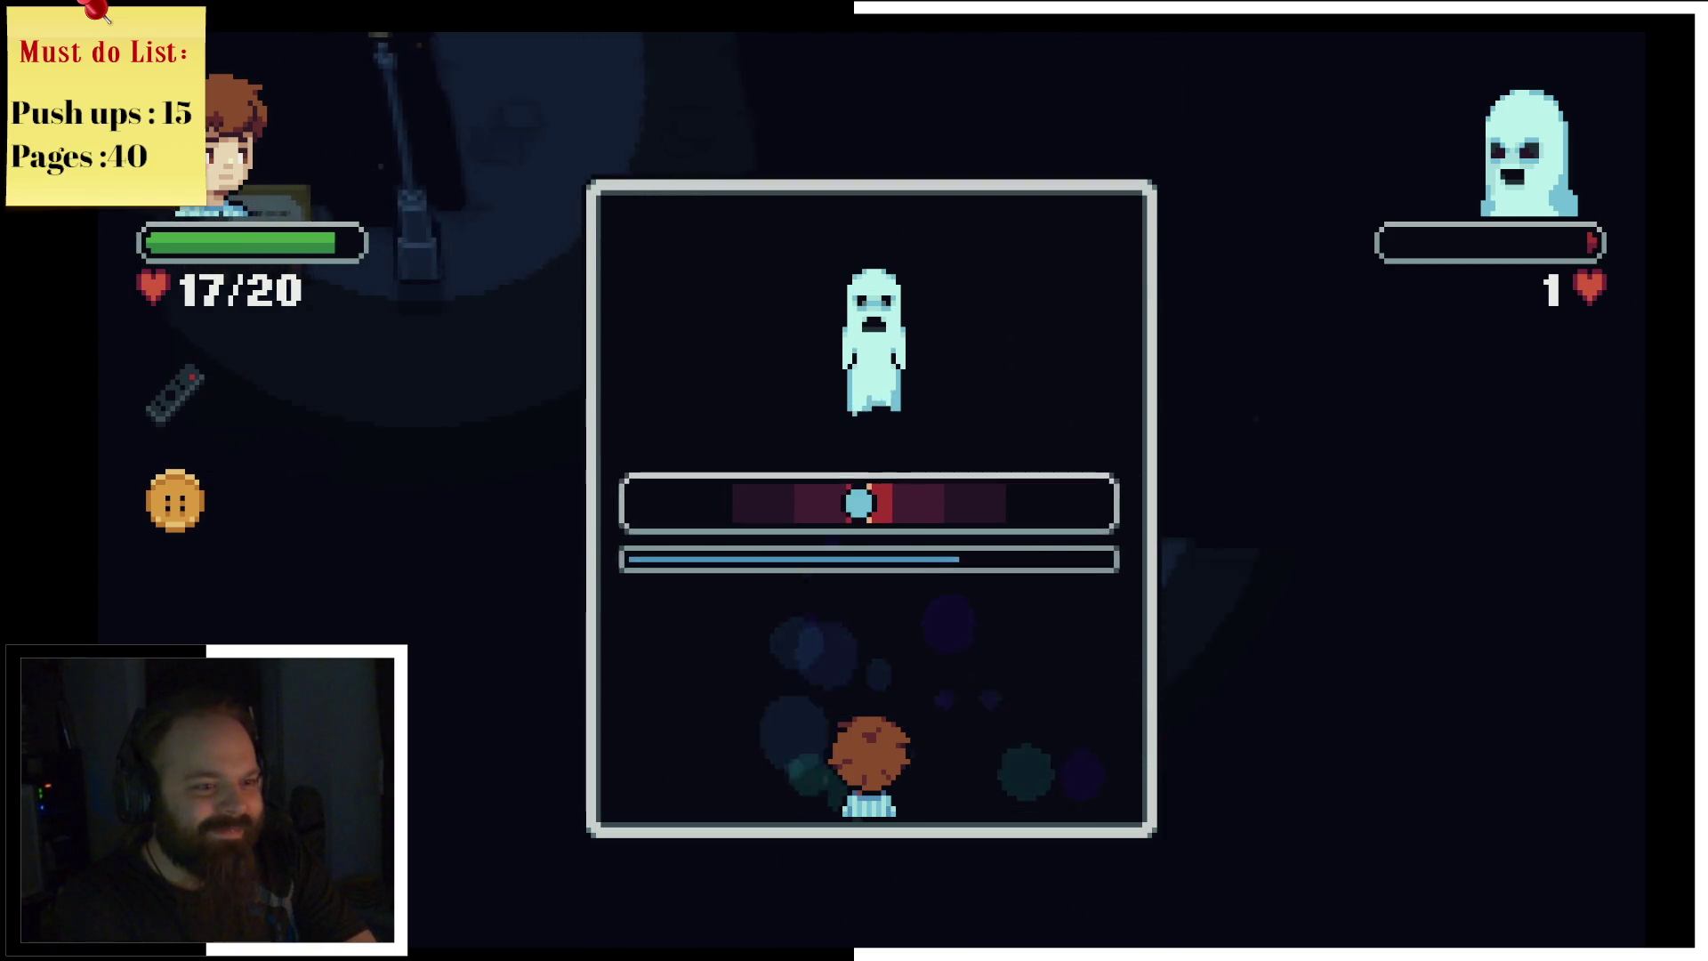
pyautogui.press('space')
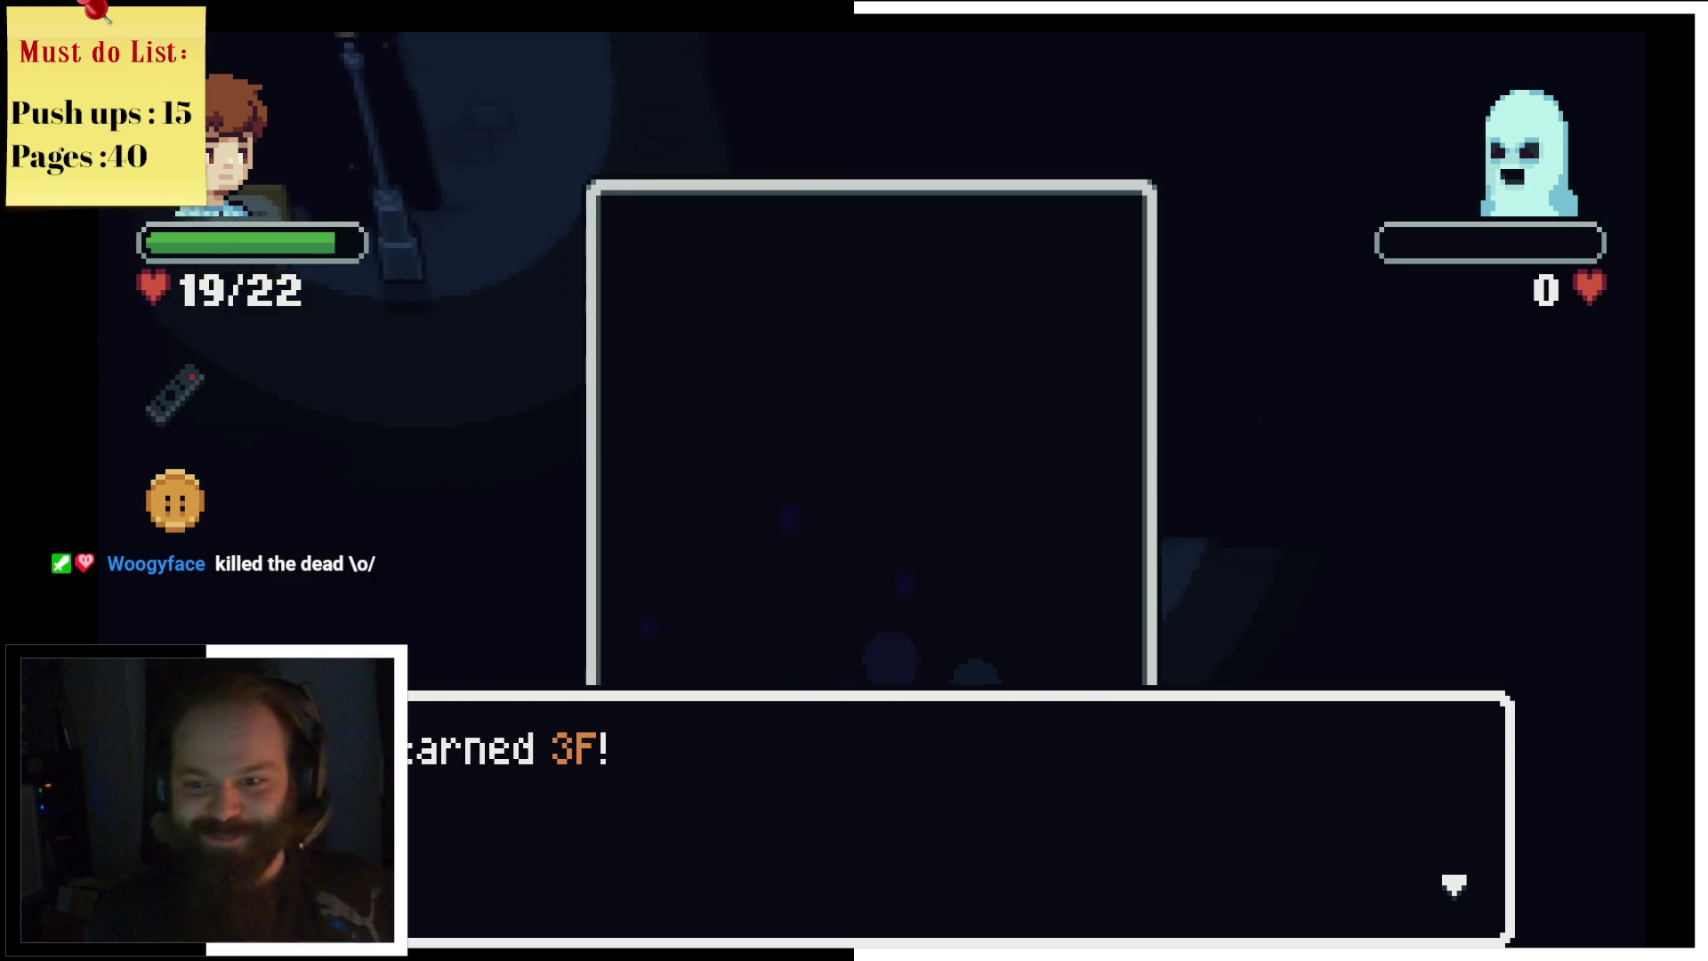
# Step: Dismiss the 3F reward message and walk right into the next room
pyautogui.press('z')
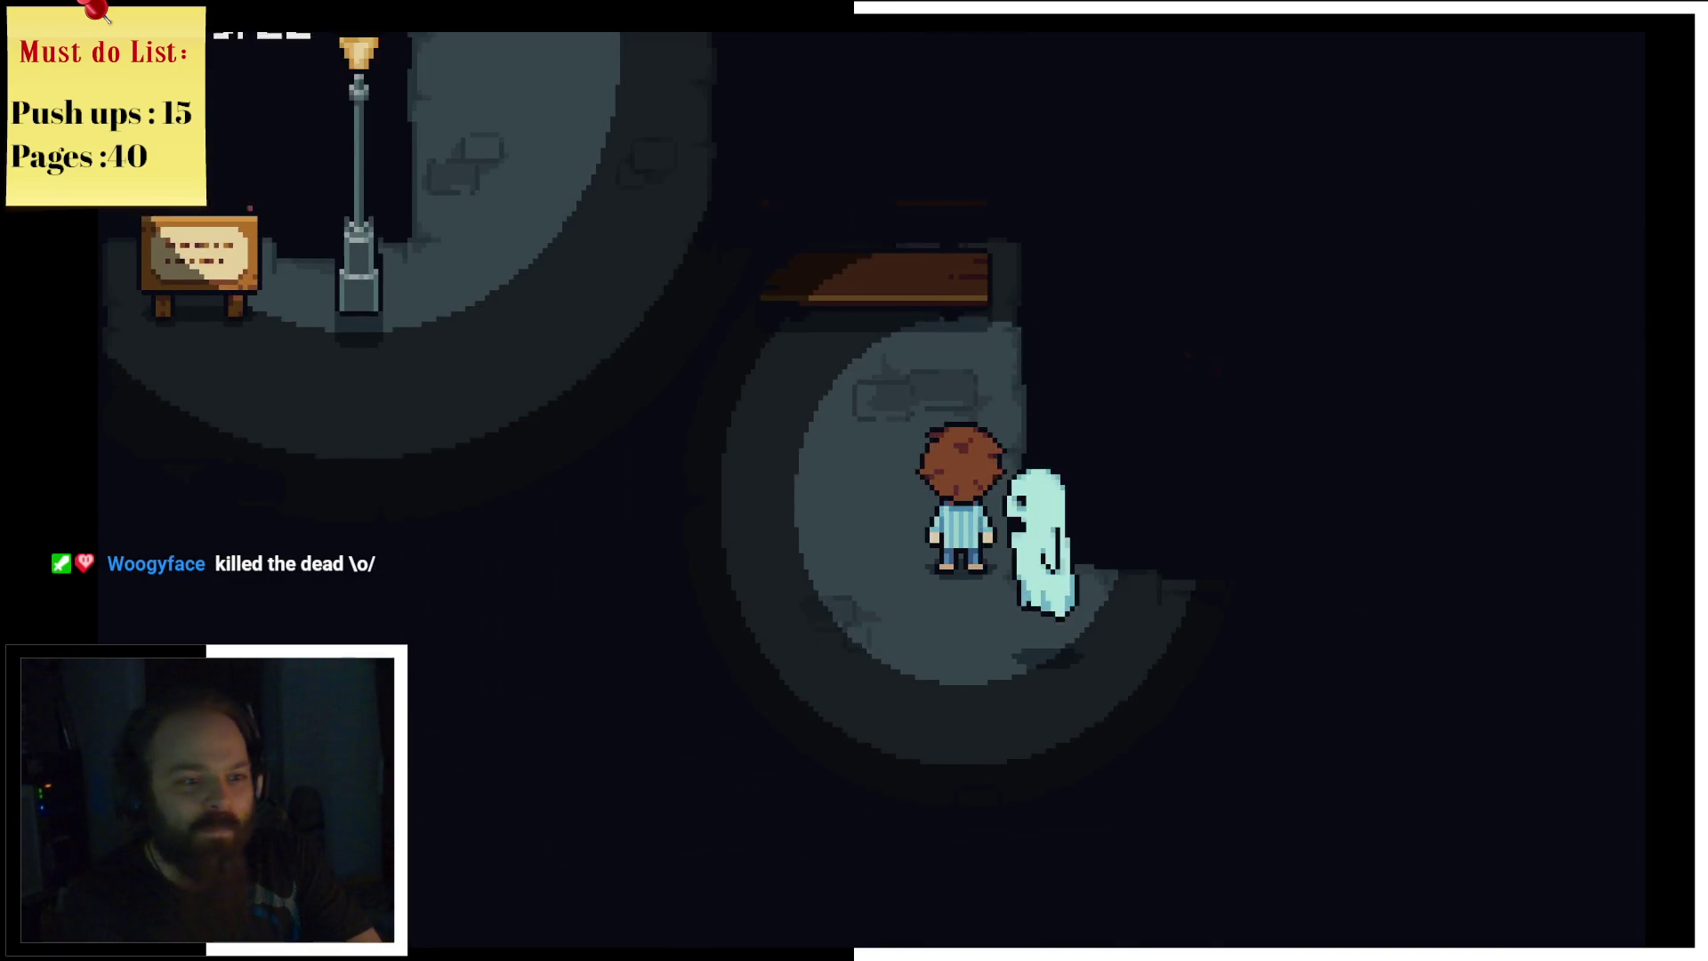
pyautogui.press('Right')
pyautogui.press('Right')
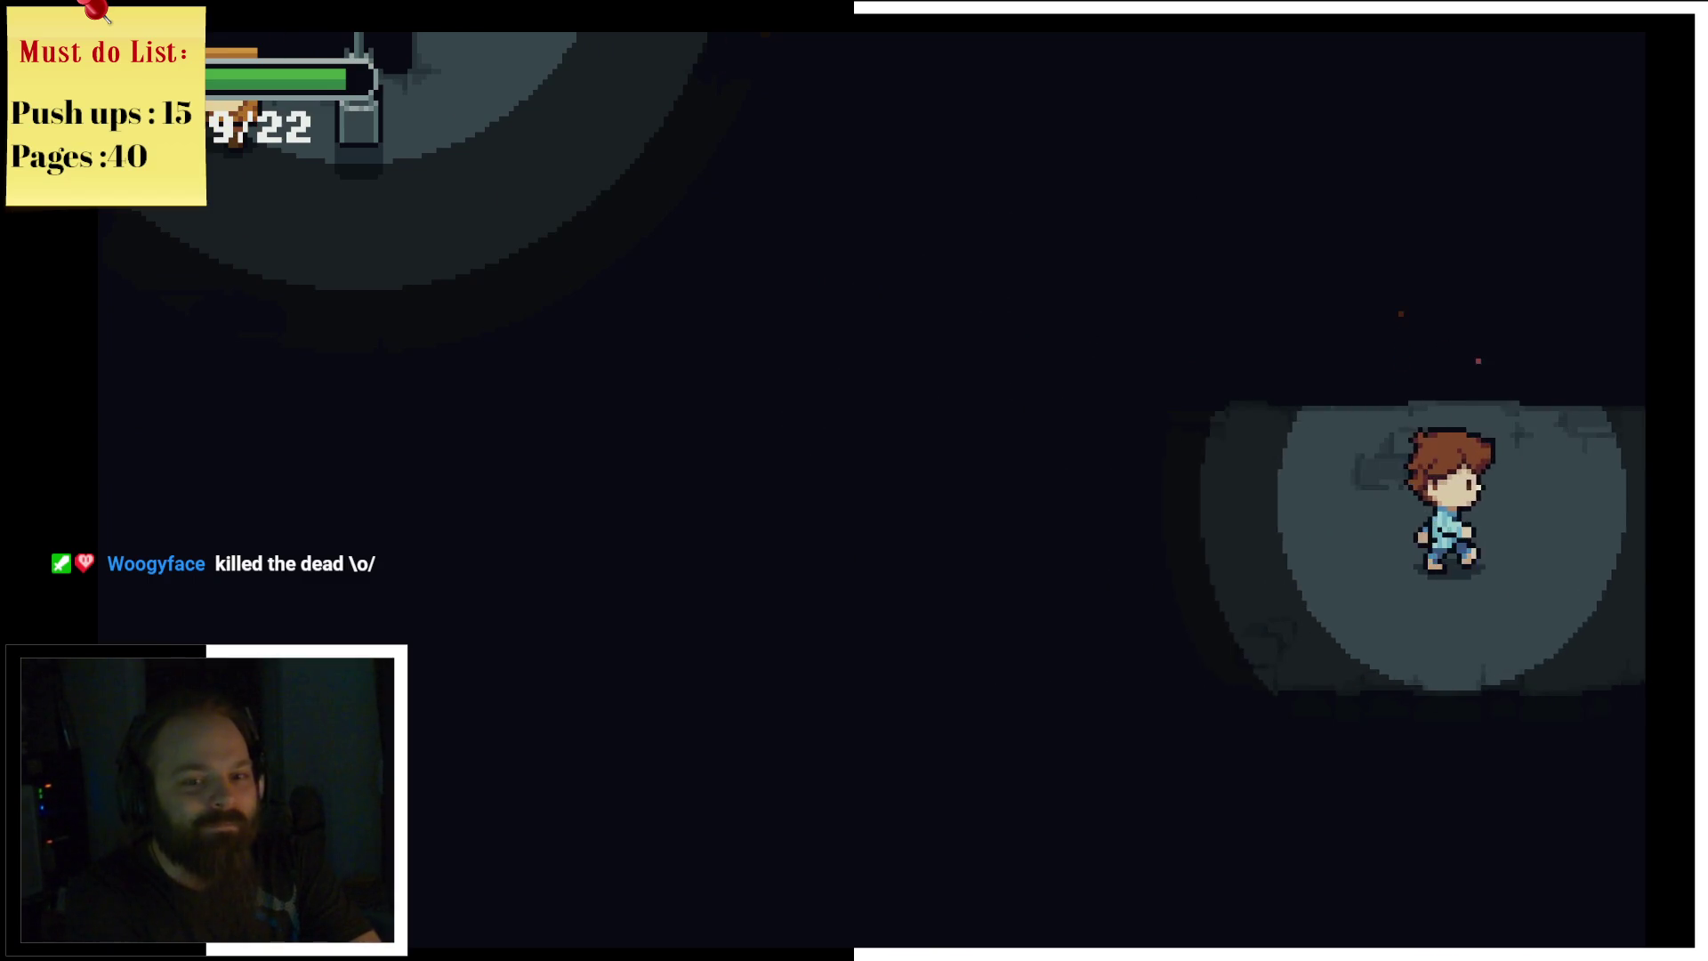
pyautogui.press('Right')
pyautogui.press('Right')
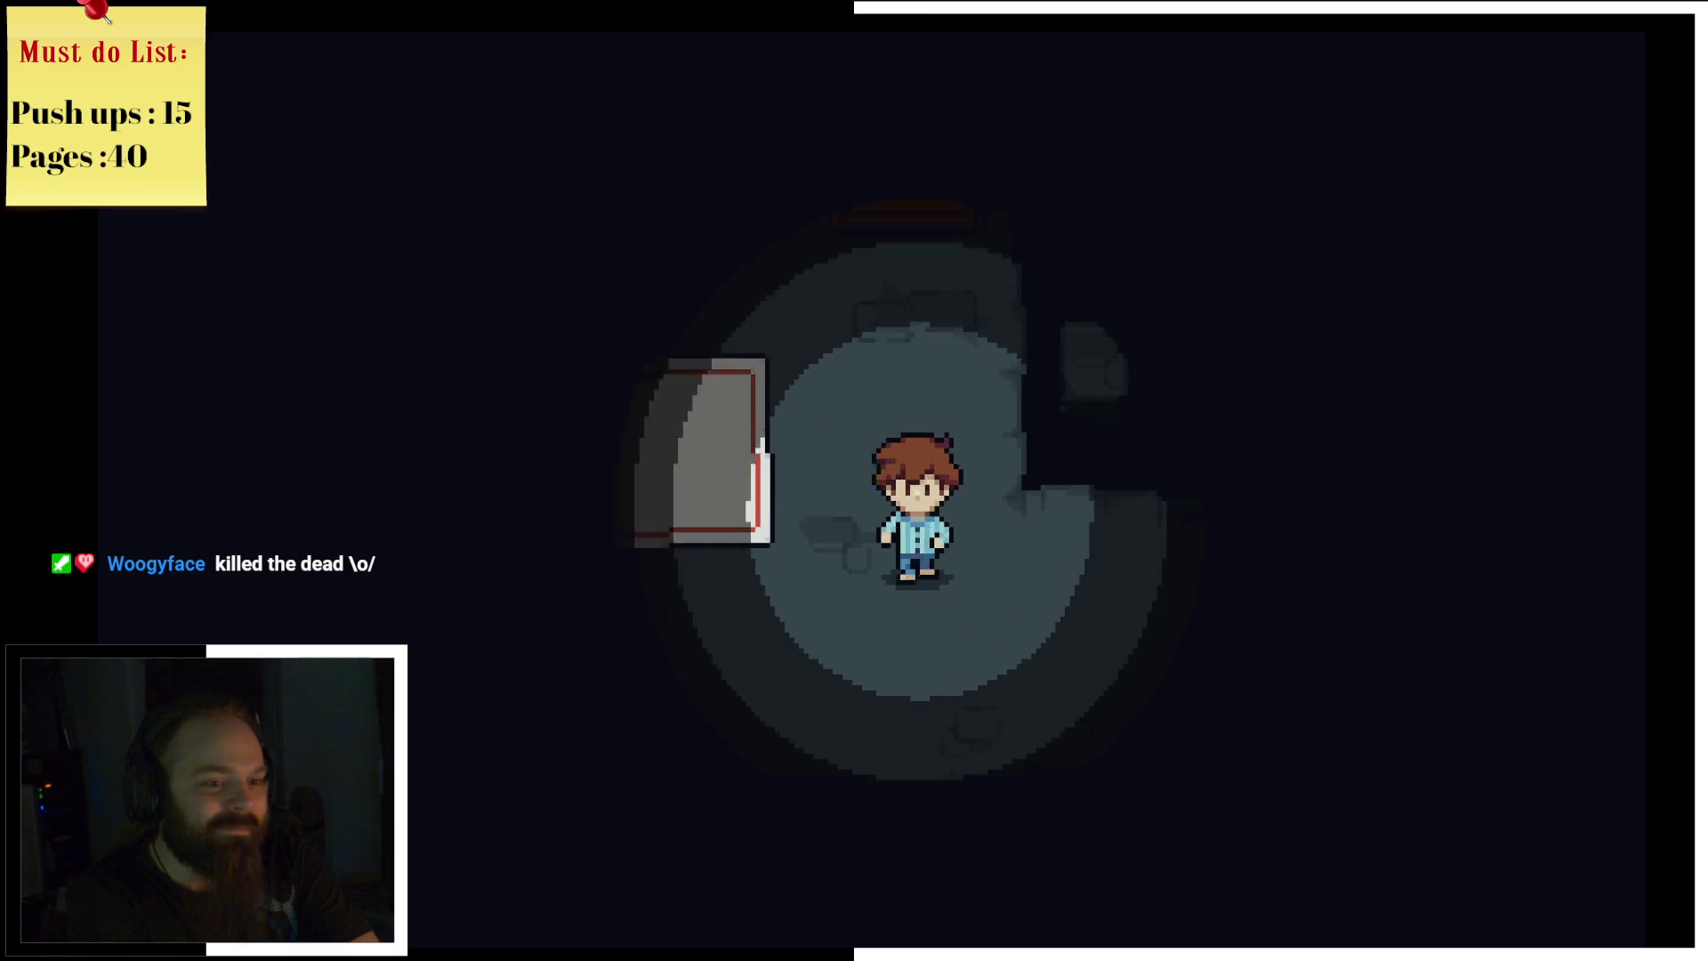
pyautogui.press('Right')
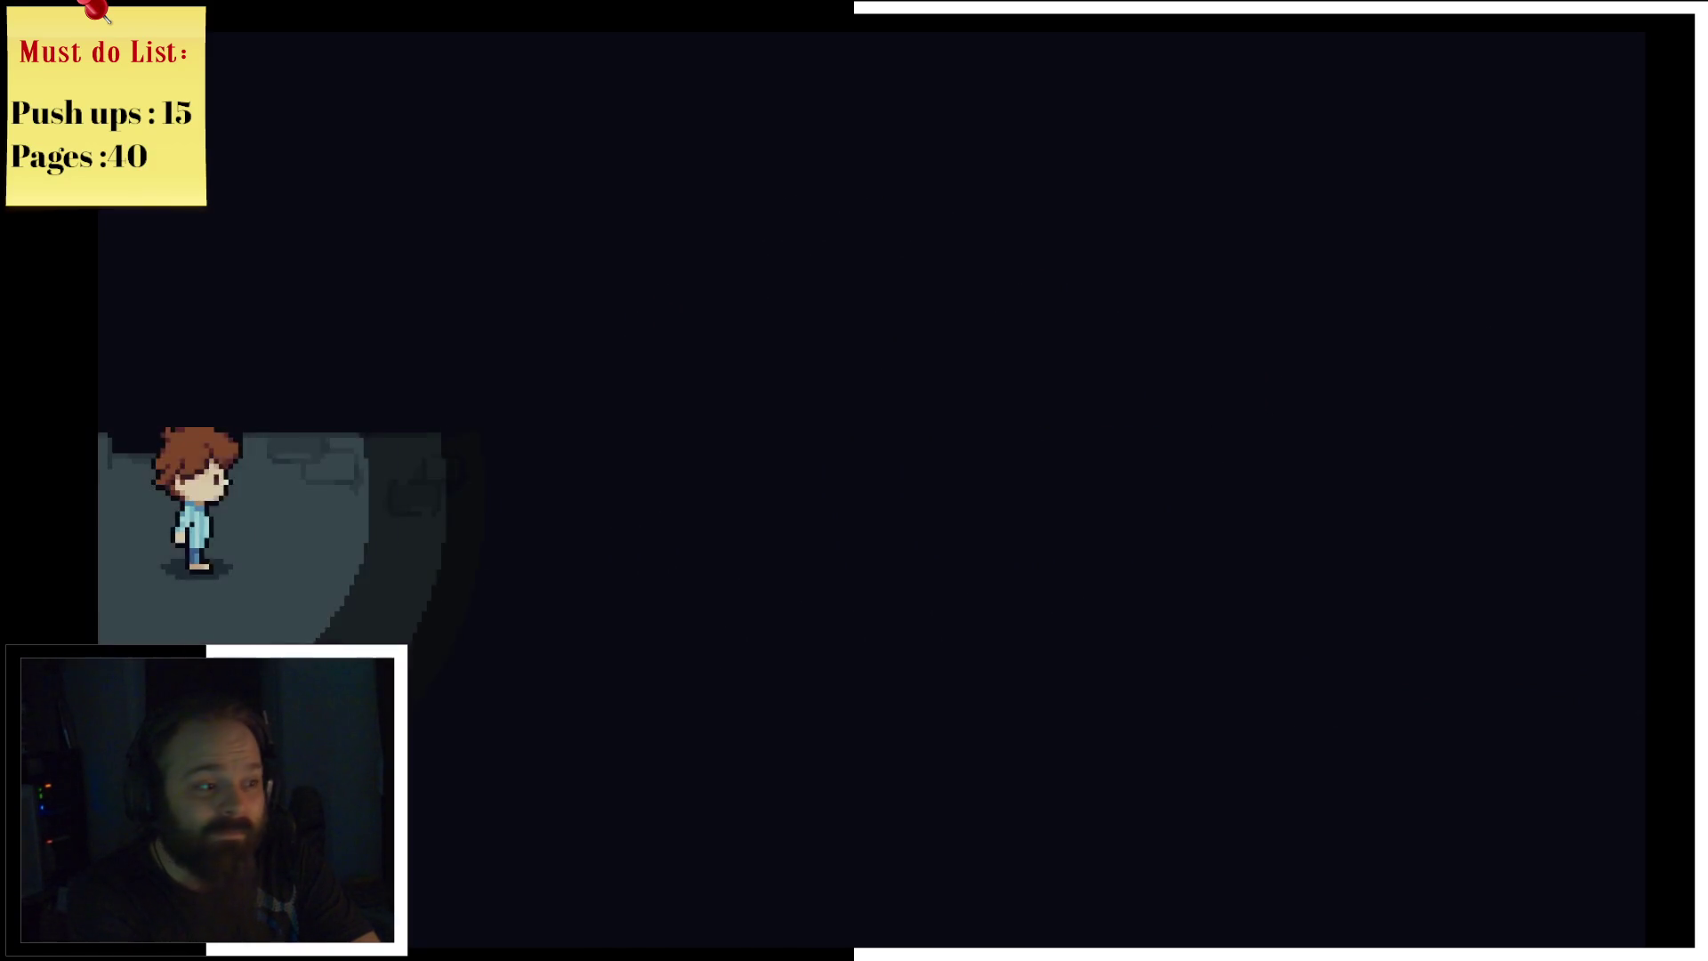
pyautogui.press('Right')
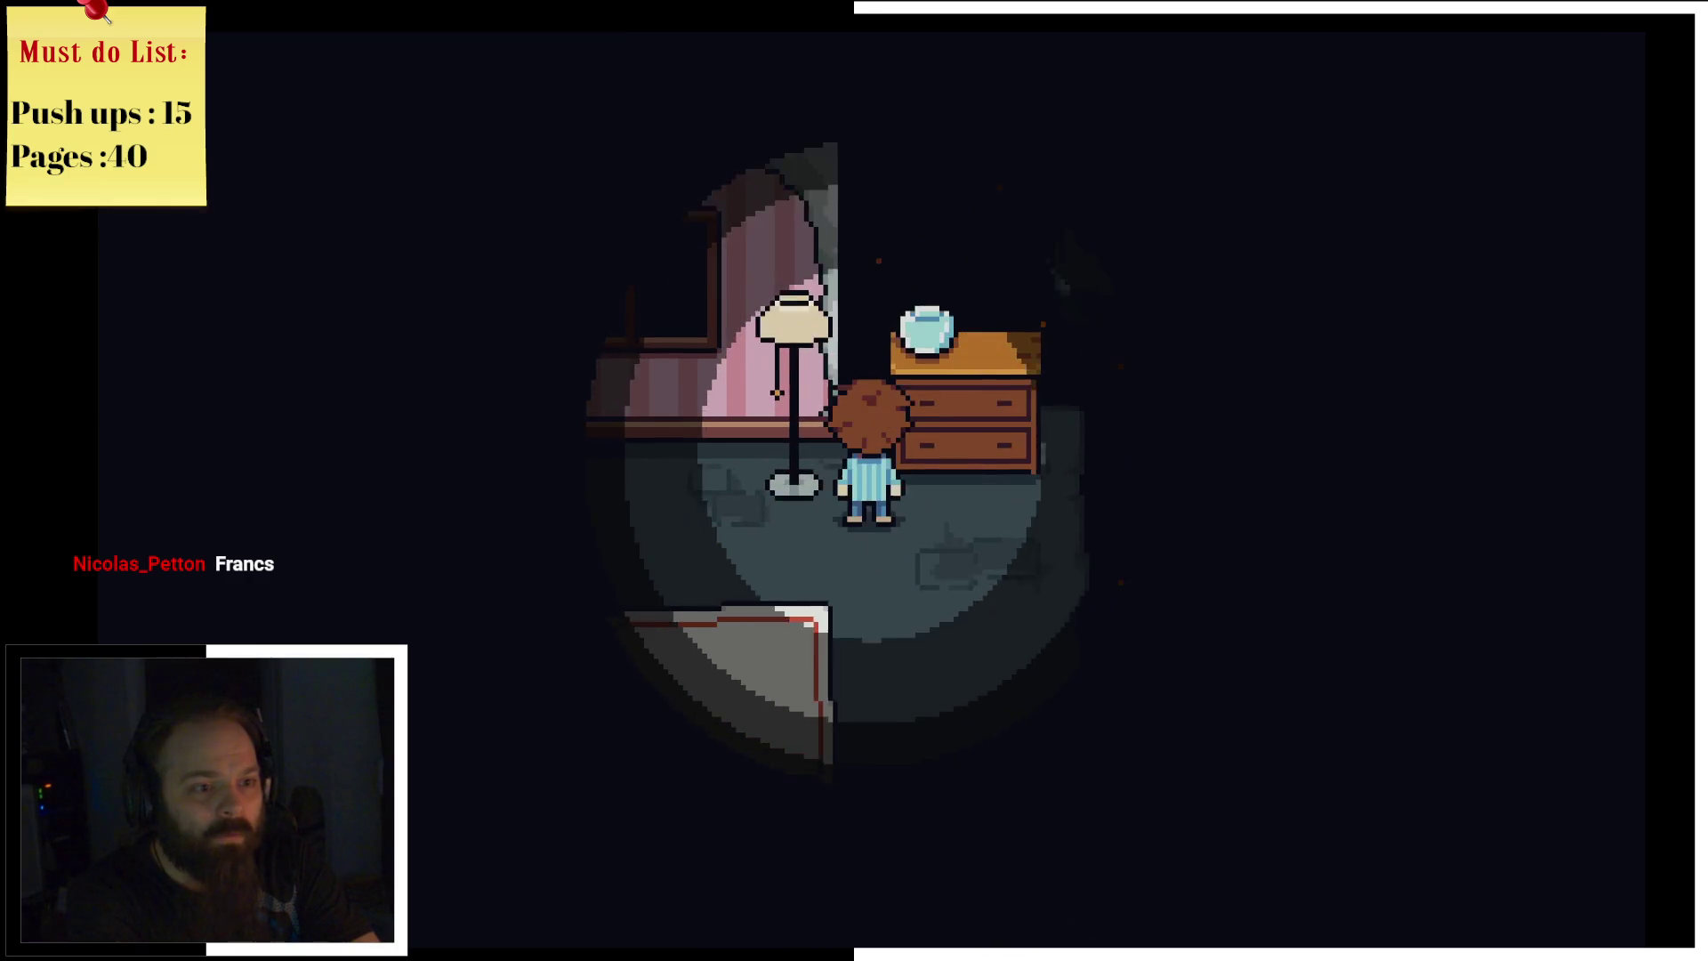
# Step: Inspect Louise's bed and the teddy bear, closing each message
pyautogui.press('z')
pyautogui.press('z')
pyautogui.press('Right')
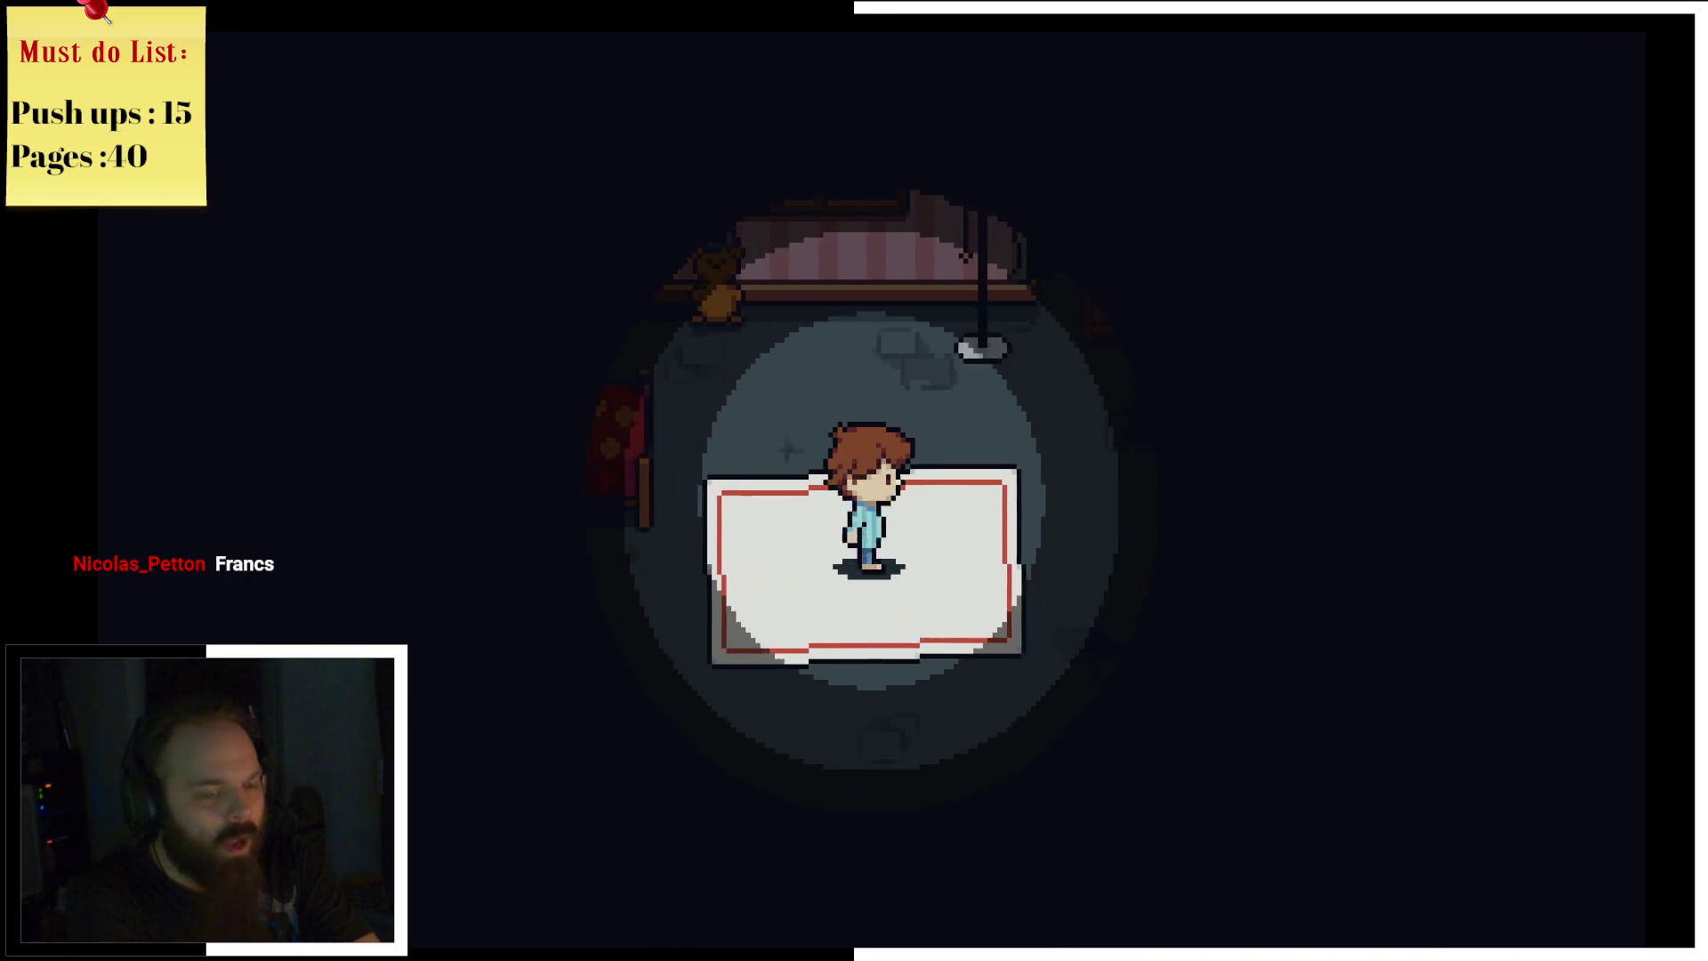
pyautogui.press('Up')
pyautogui.press('z')
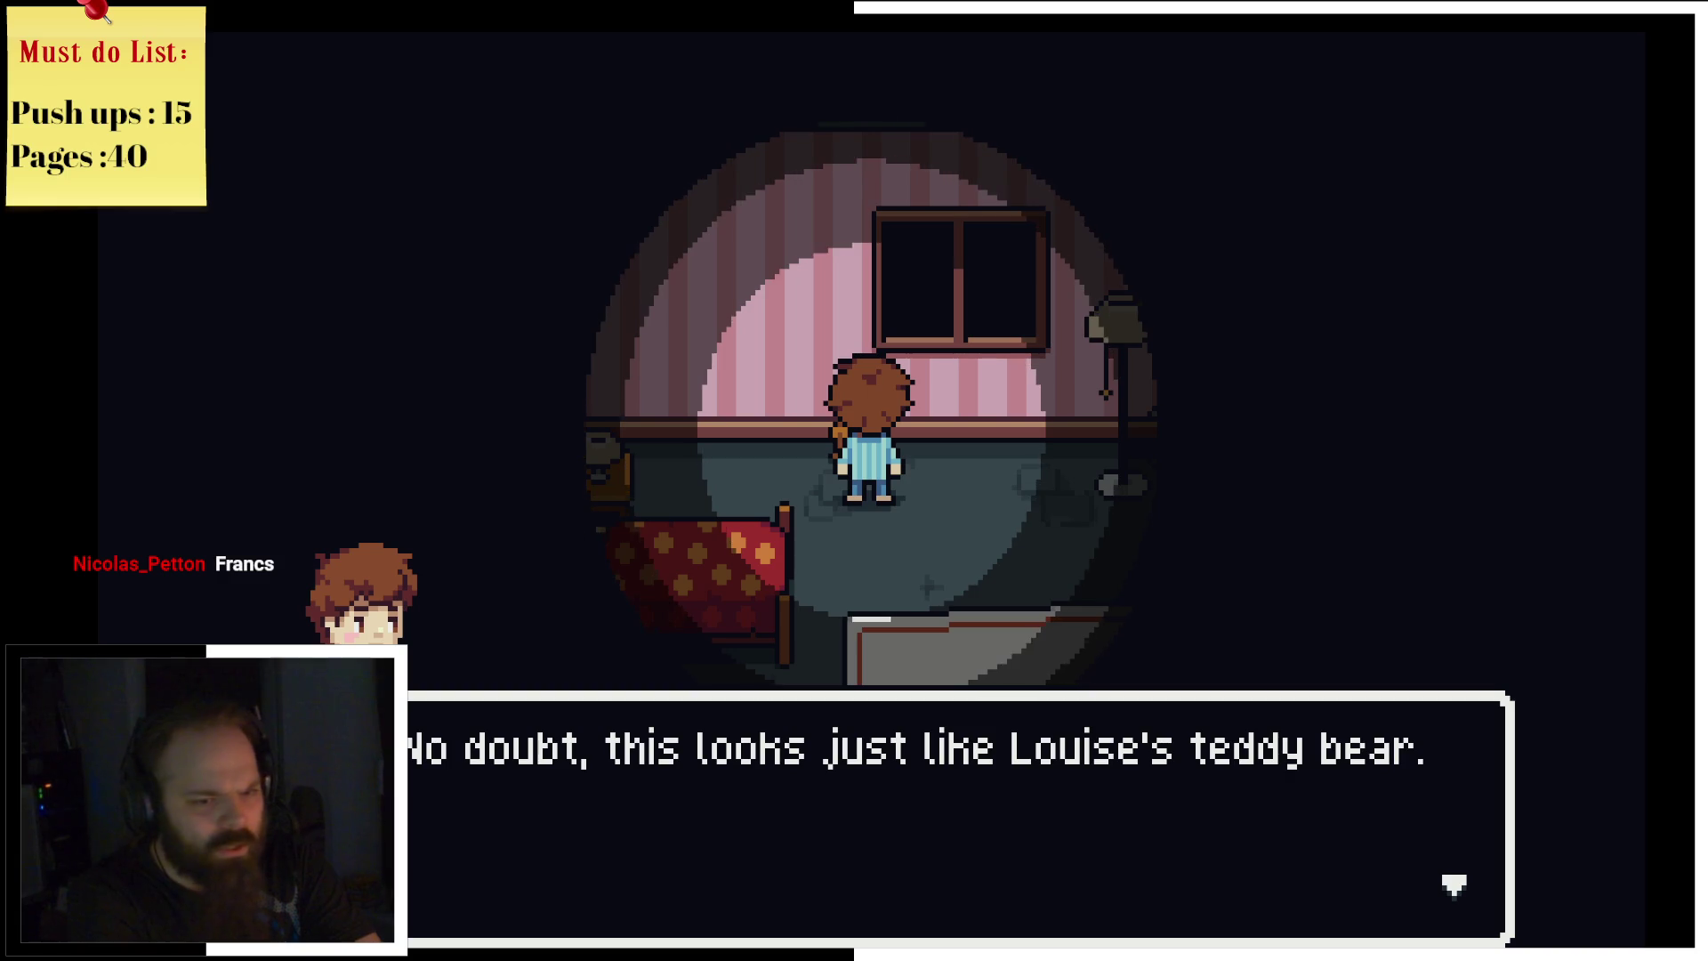
pyautogui.press('z')
pyautogui.press('Right')
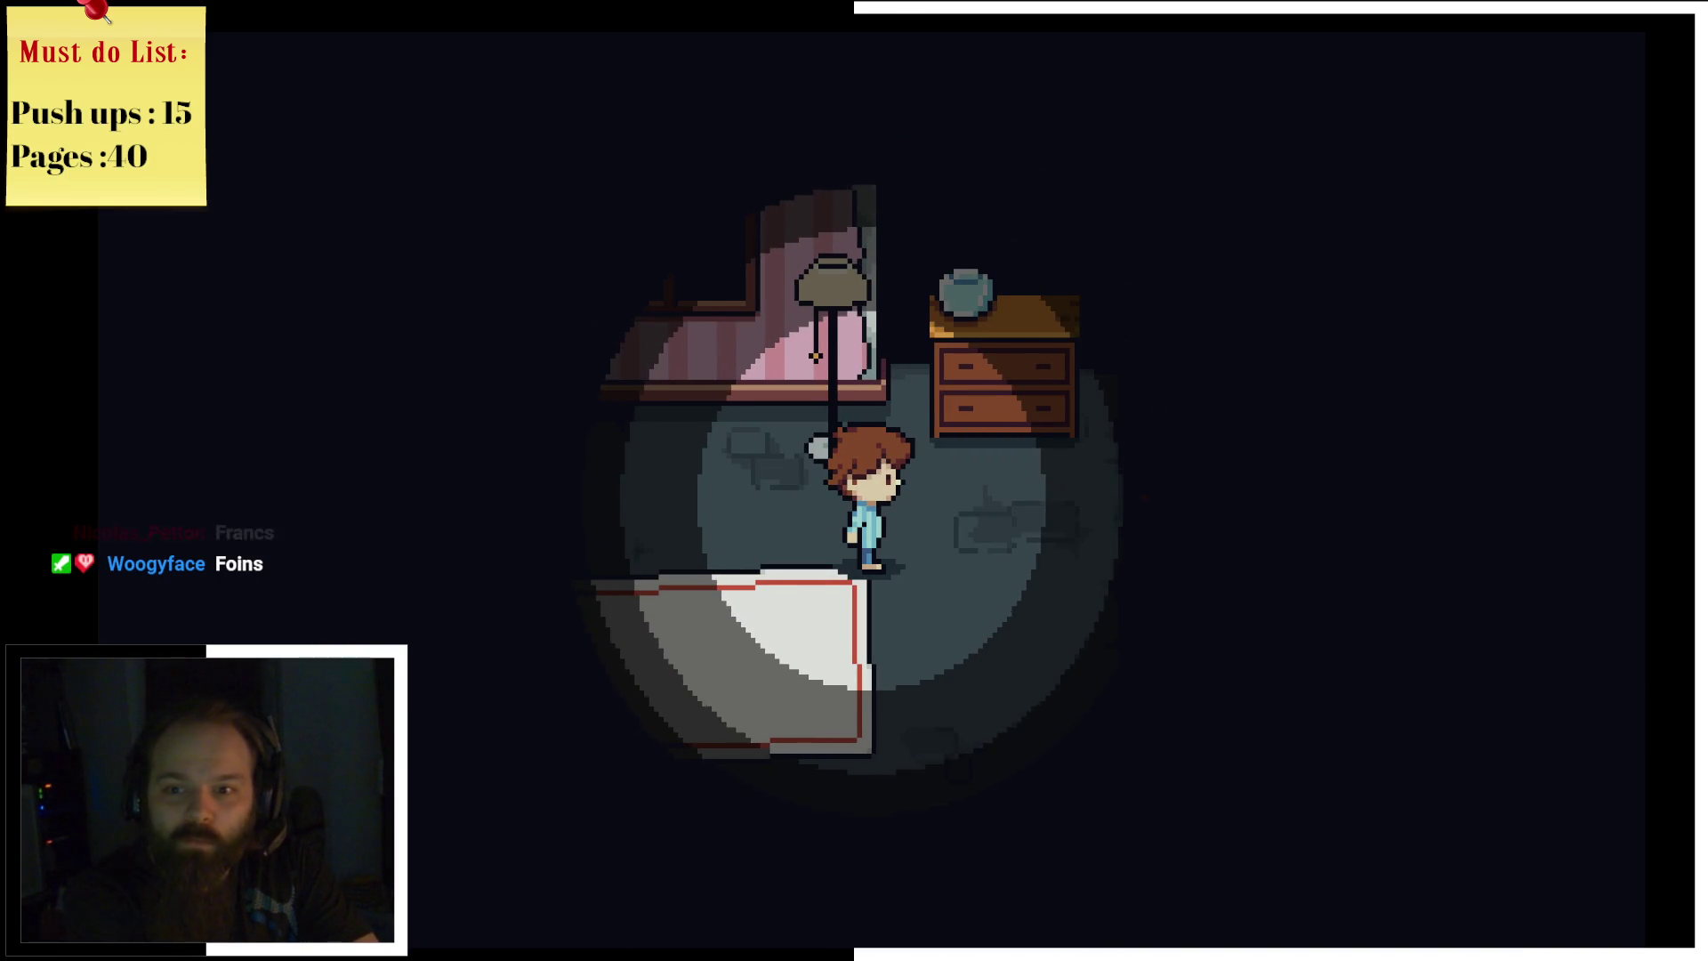
# Step: Inspect the empty goldfish bowl on the dresser, then walk down and right out of the room
pyautogui.press('Up')
pyautogui.press('z')
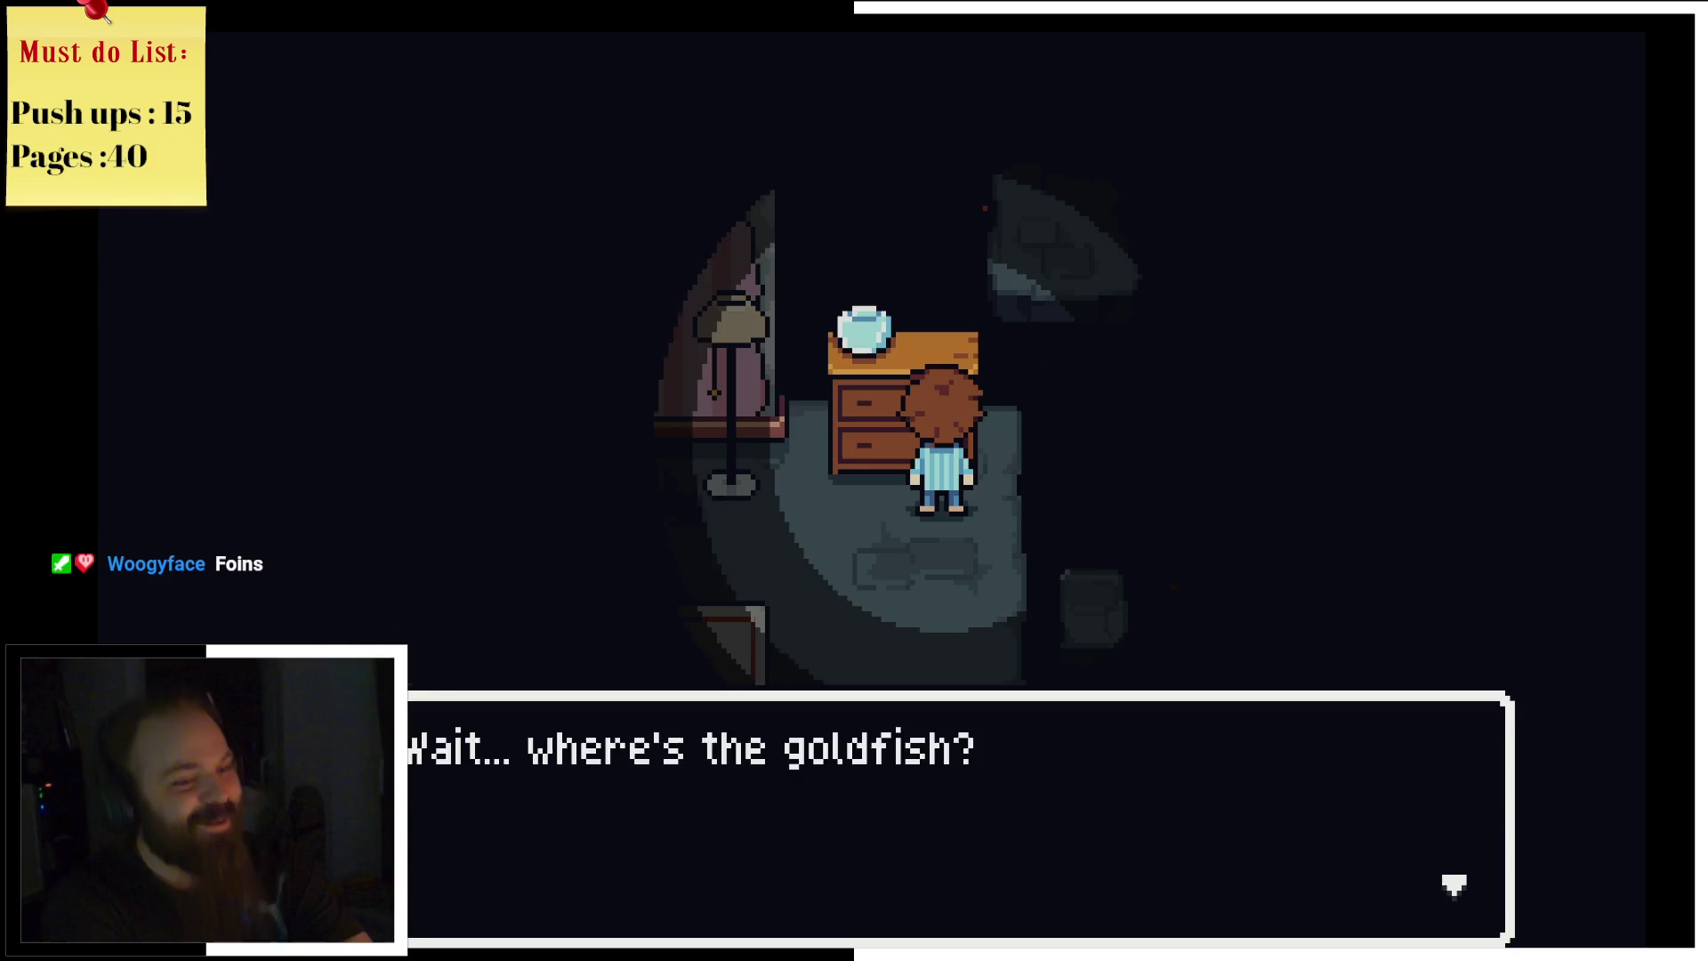
pyautogui.press('z')
pyautogui.press('Down')
pyautogui.press('Right')
pyautogui.press('Right')
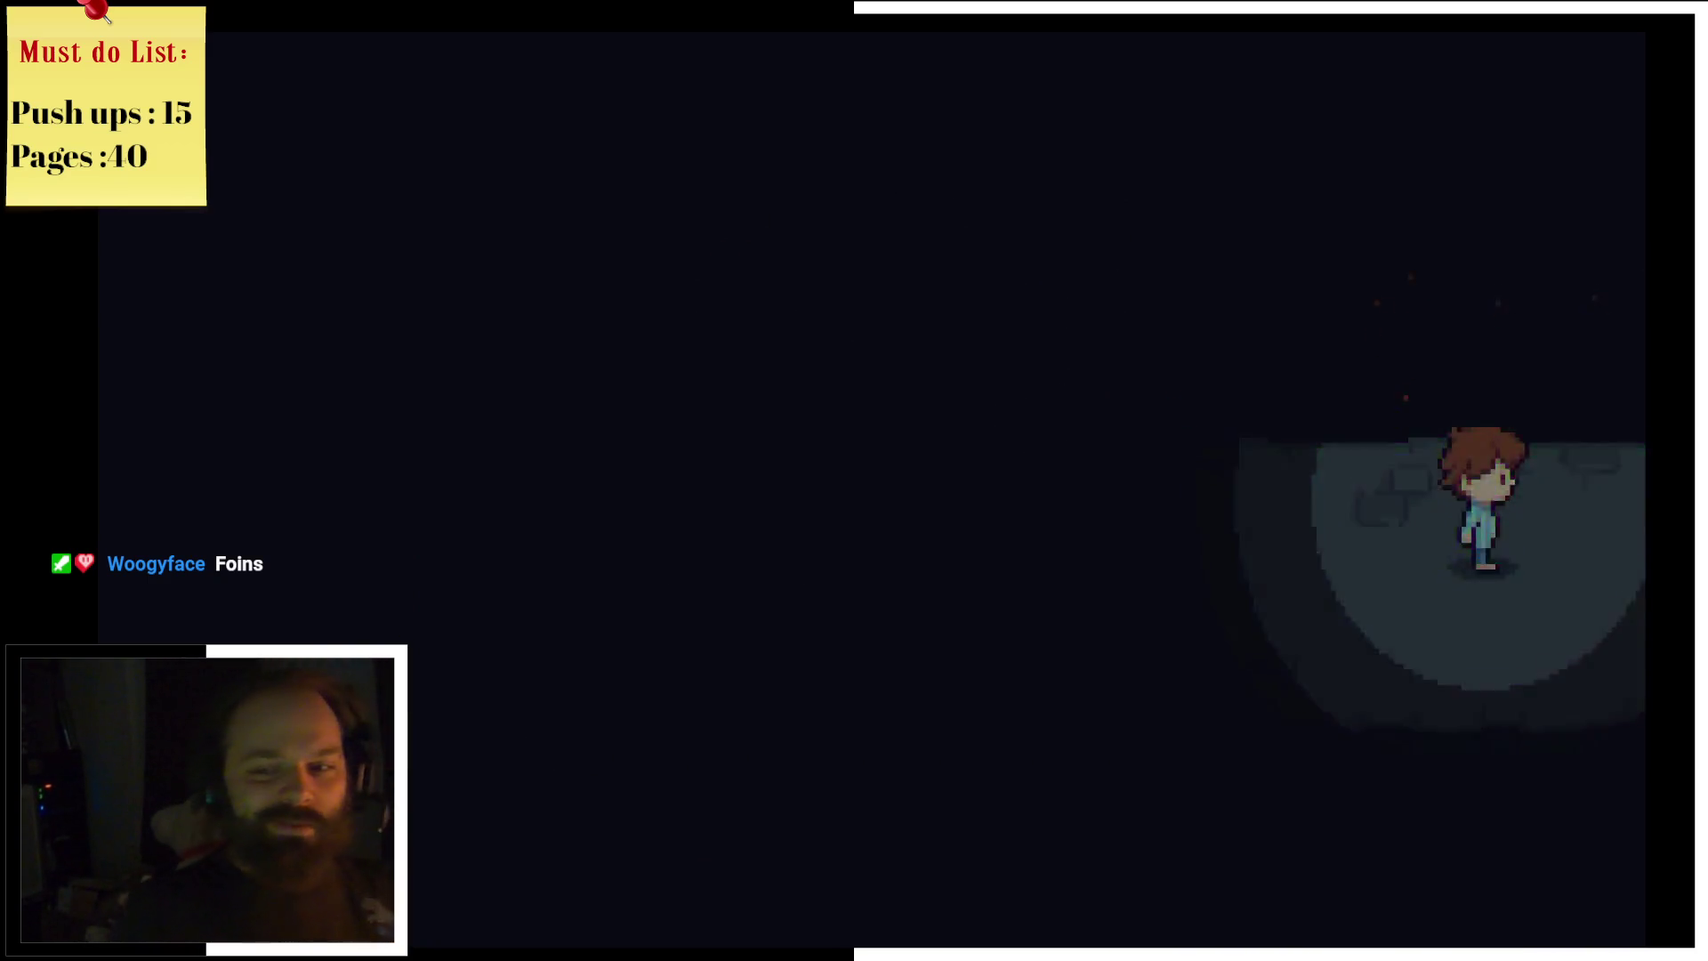
pyautogui.press('Right')
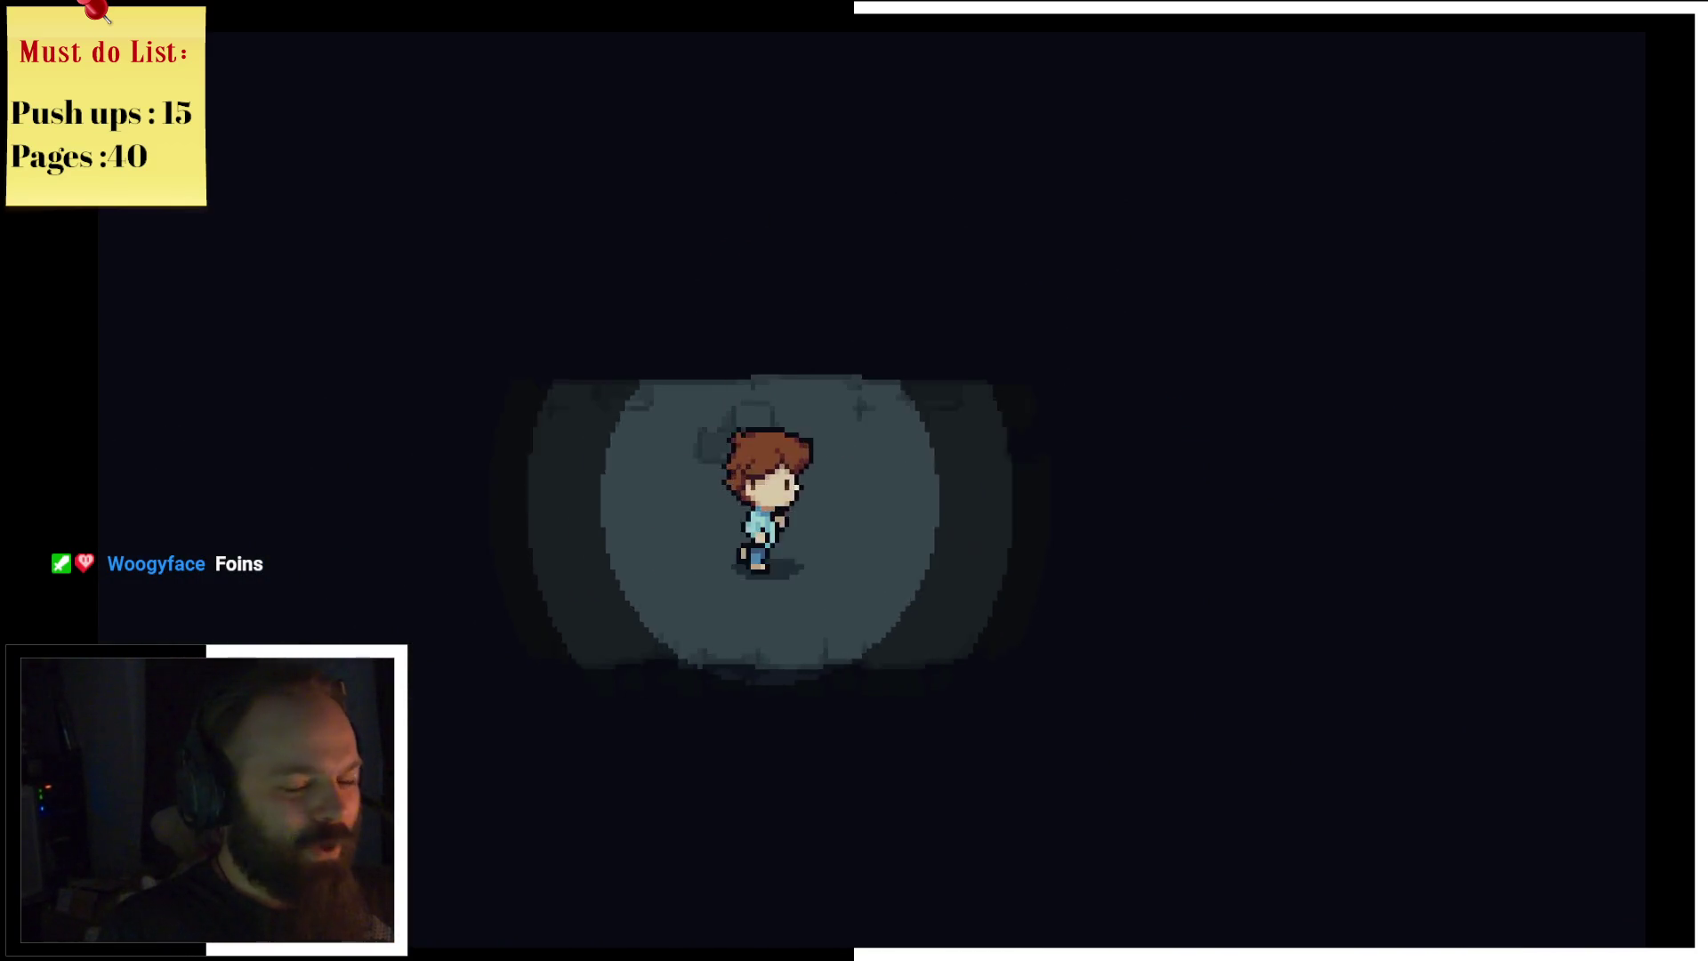
# Step: Walk around the dark bedroom to the dresser and check the fishbowl again
pyautogui.press('Up')
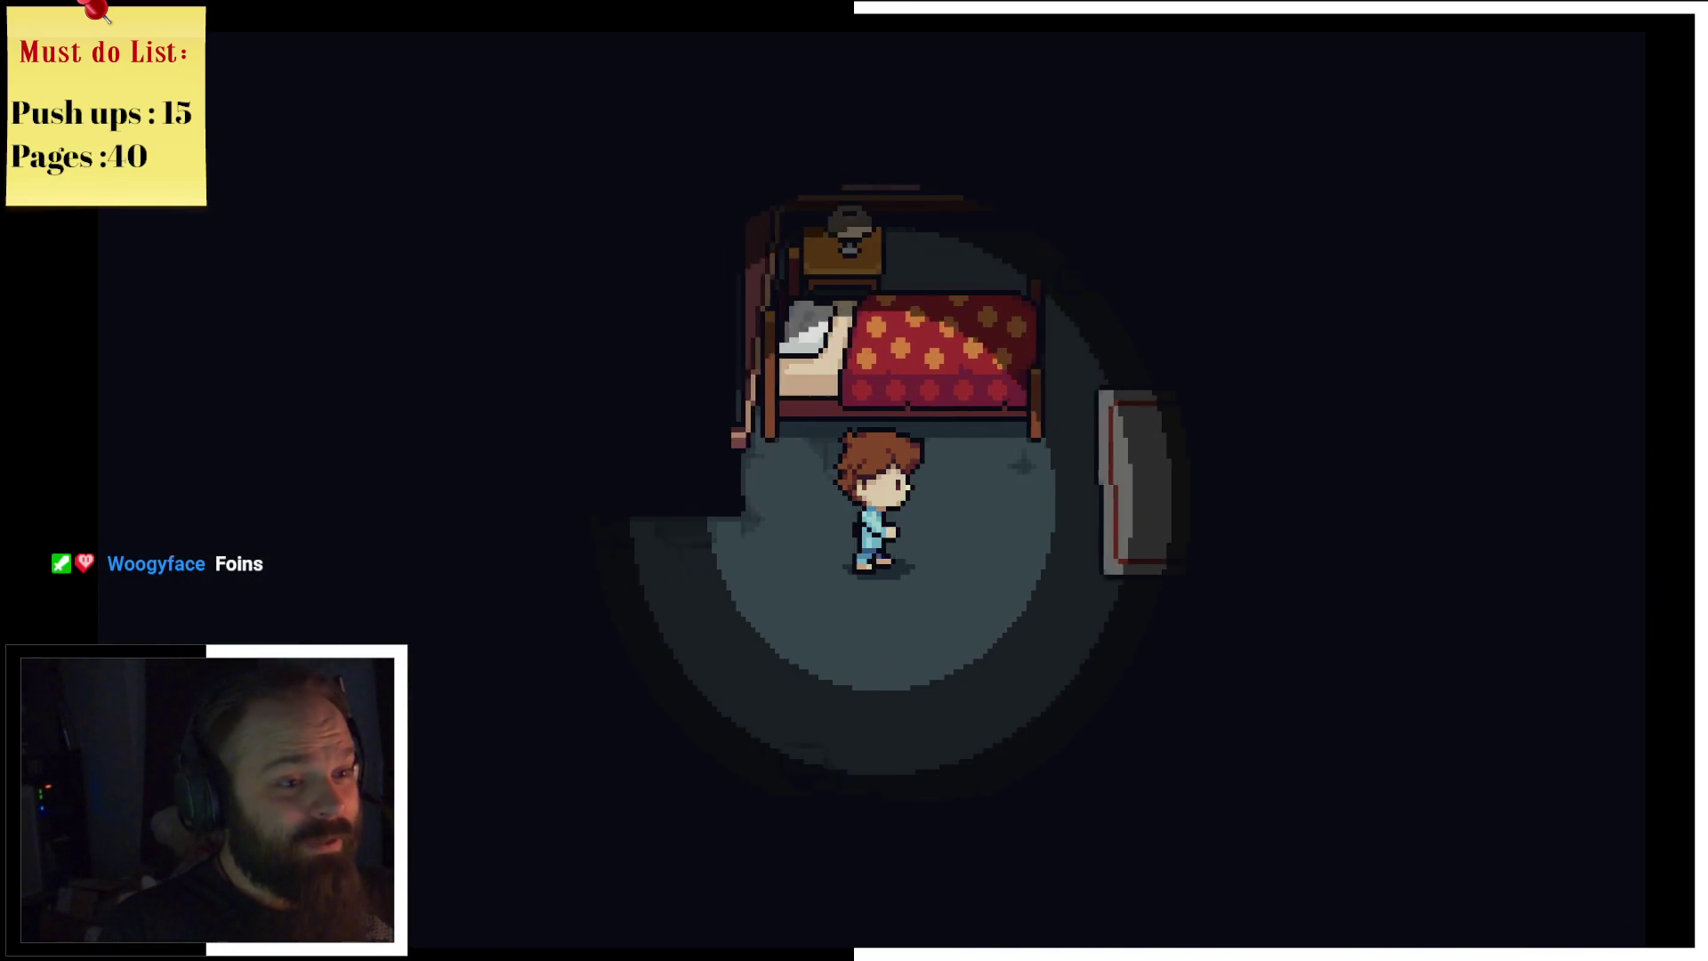
pyautogui.press('Down')
pyautogui.press('Up')
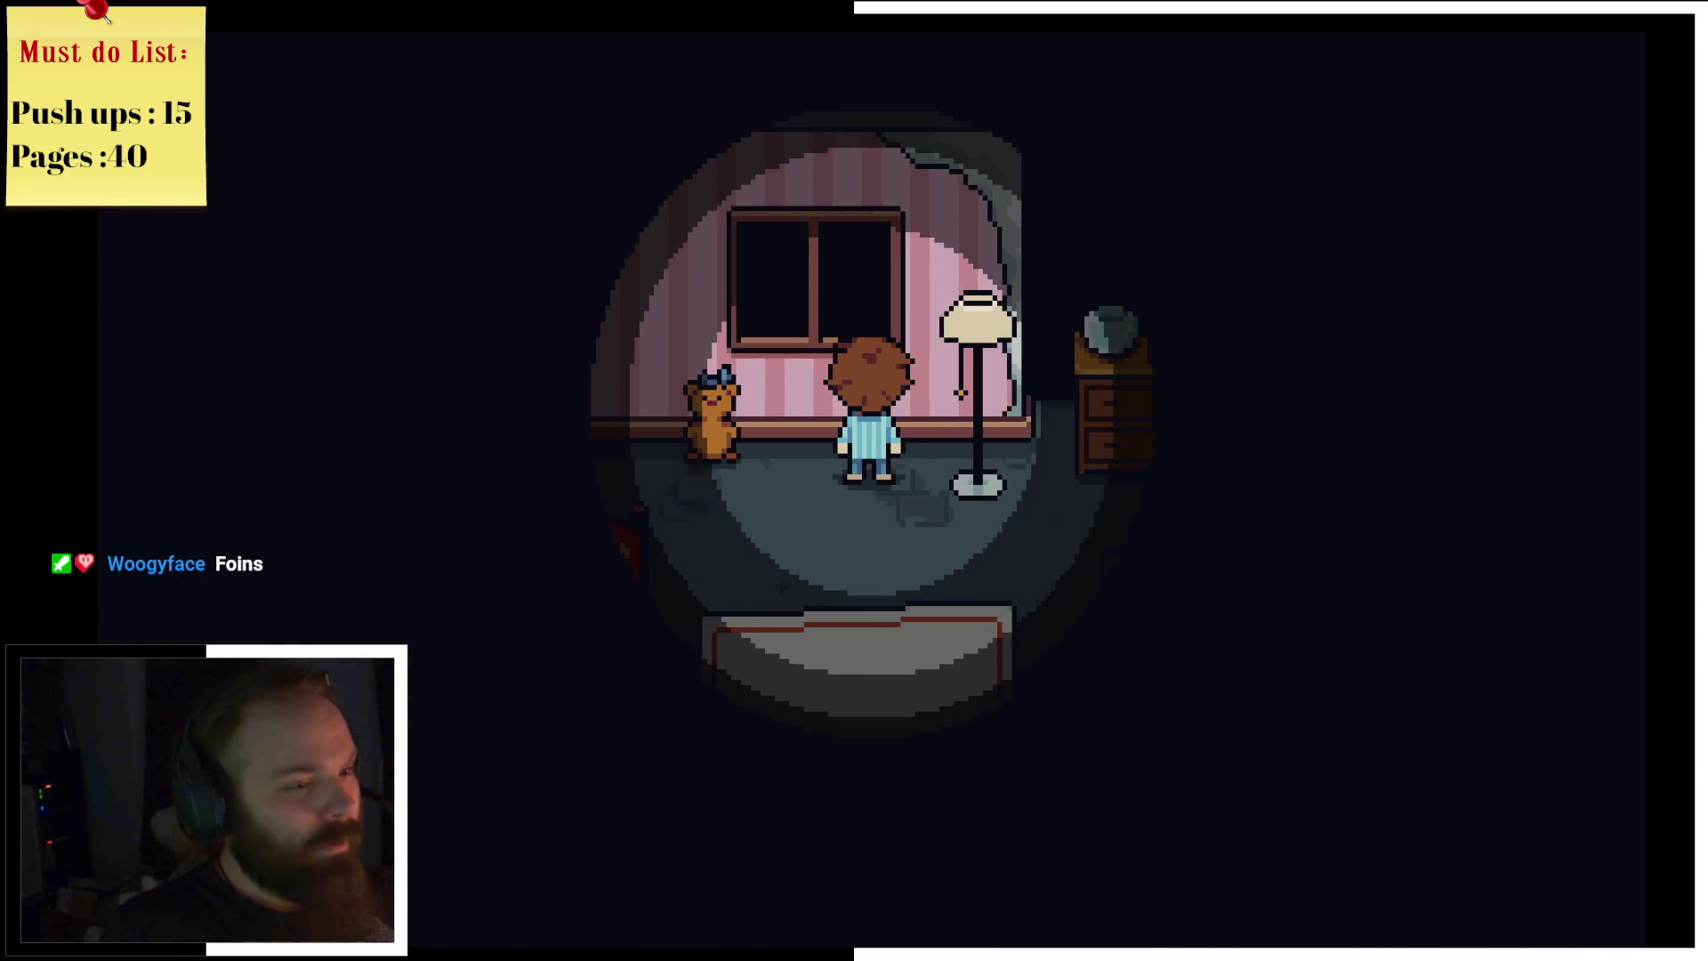
pyautogui.press('Right')
pyautogui.press('Up')
pyautogui.press('z')
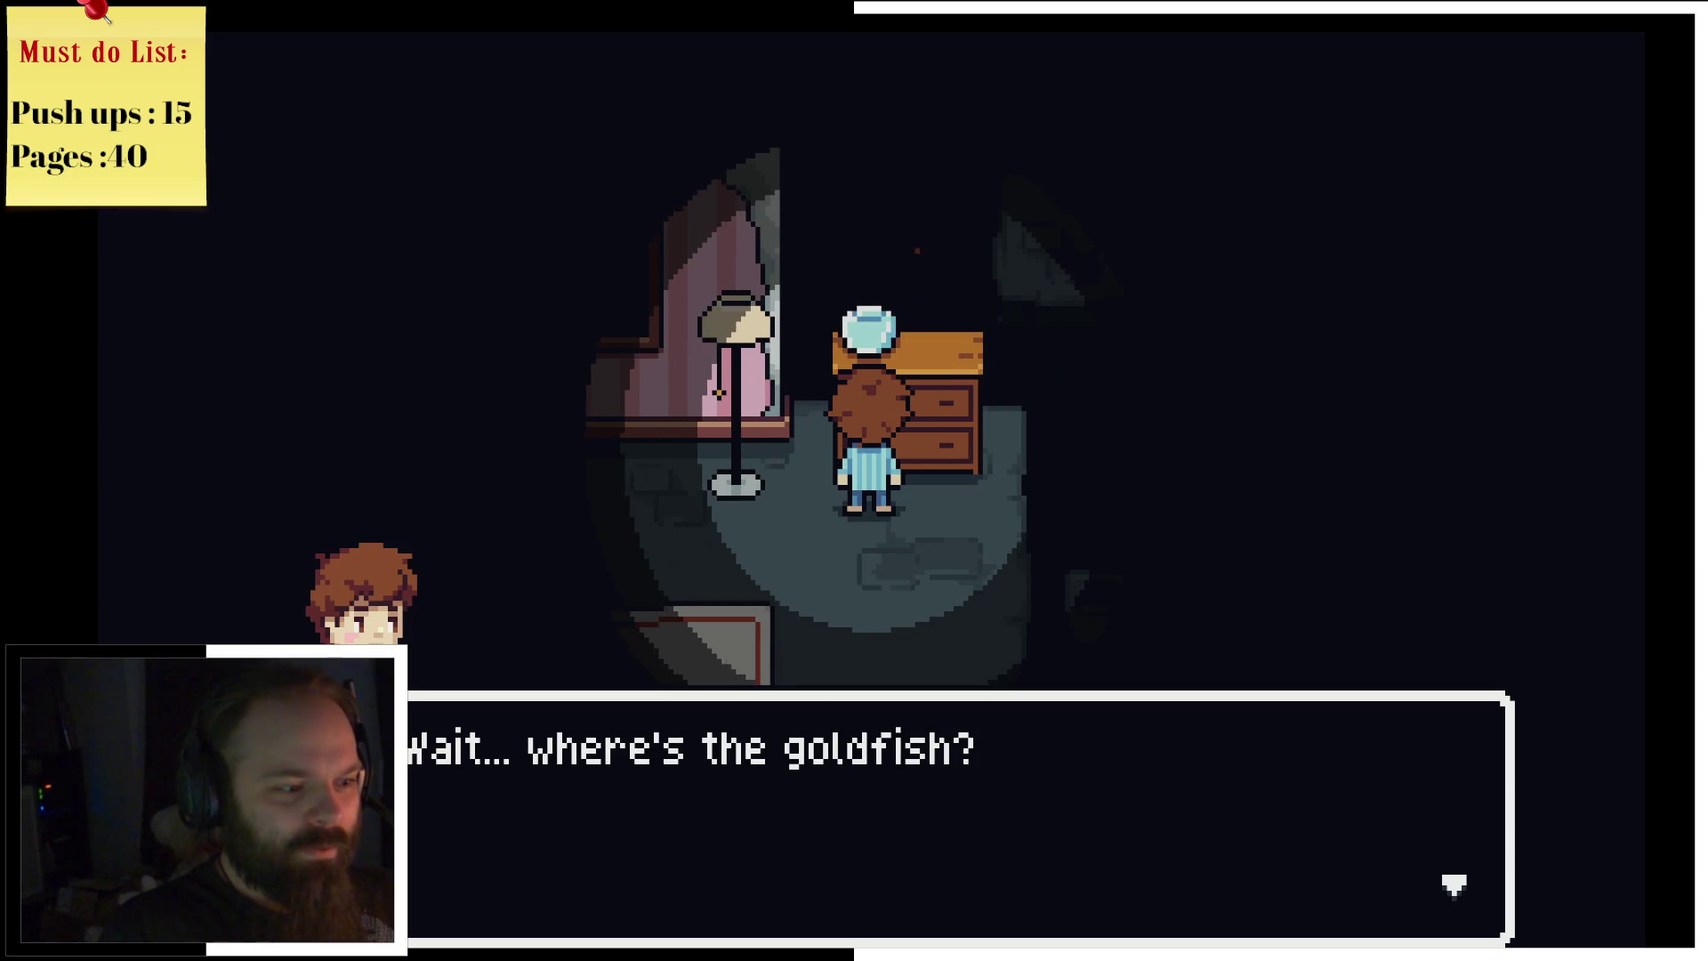
pyautogui.press('z')
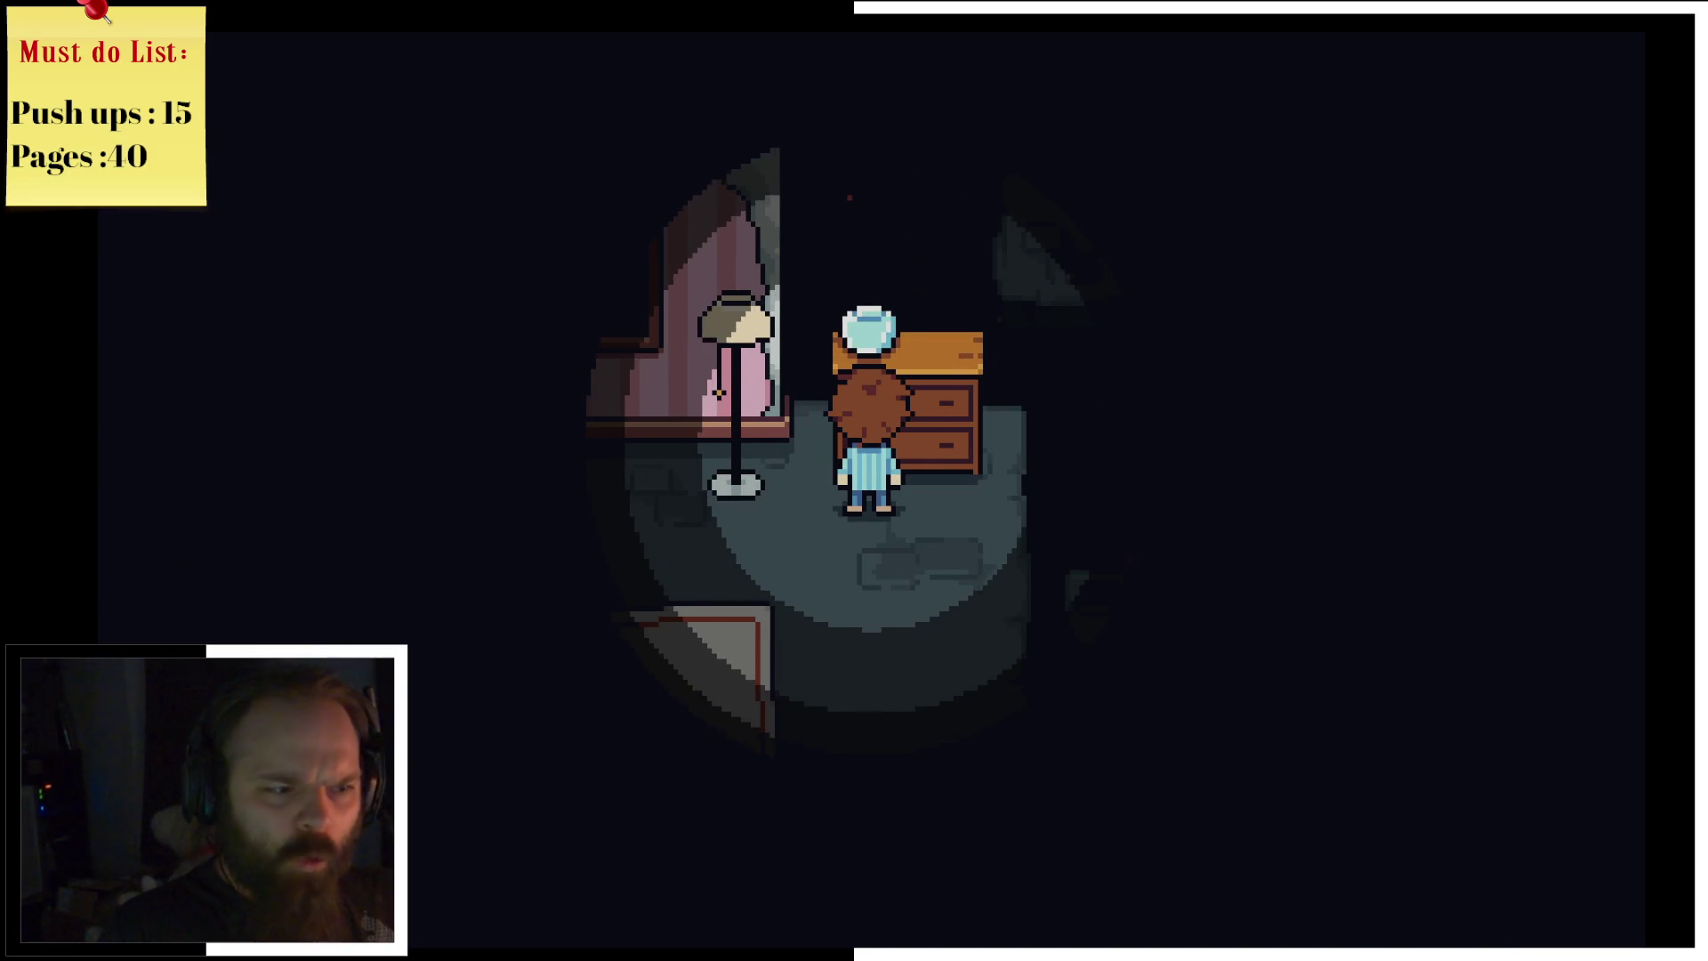
# Step: Inspect the dresser once more, then walk down into the dark next area
pyautogui.press('Right')
pyautogui.press('Up')
pyautogui.press('z')
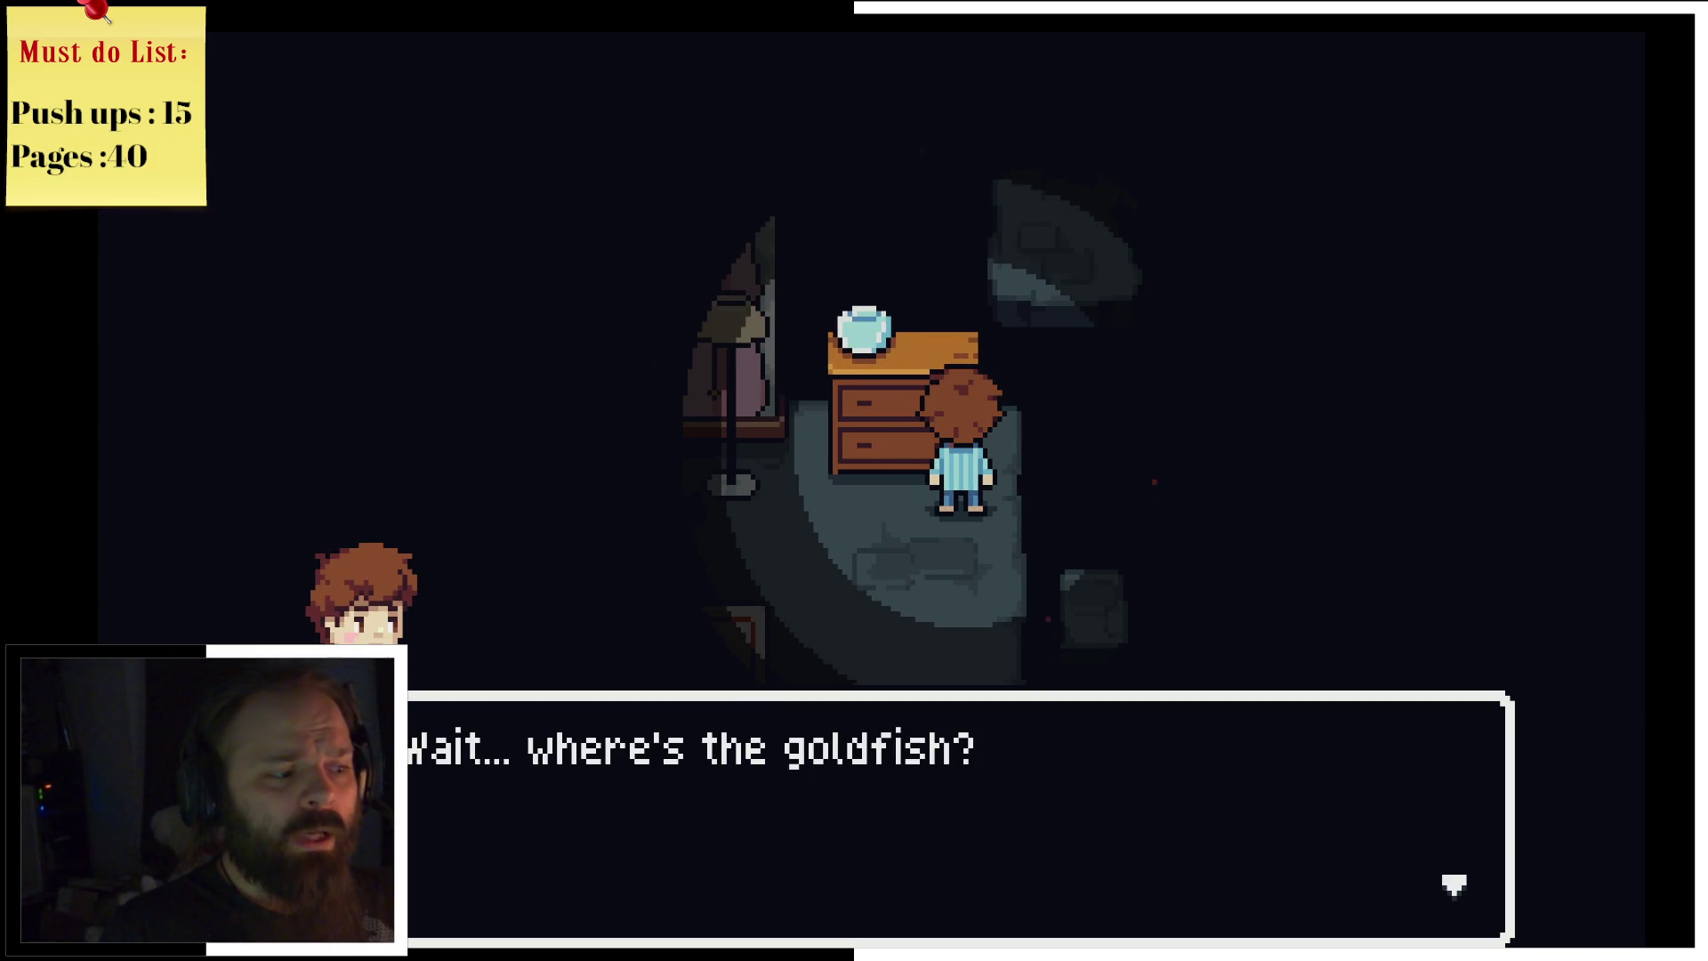
pyautogui.press('z')
pyautogui.press('Down')
pyautogui.press('Right')
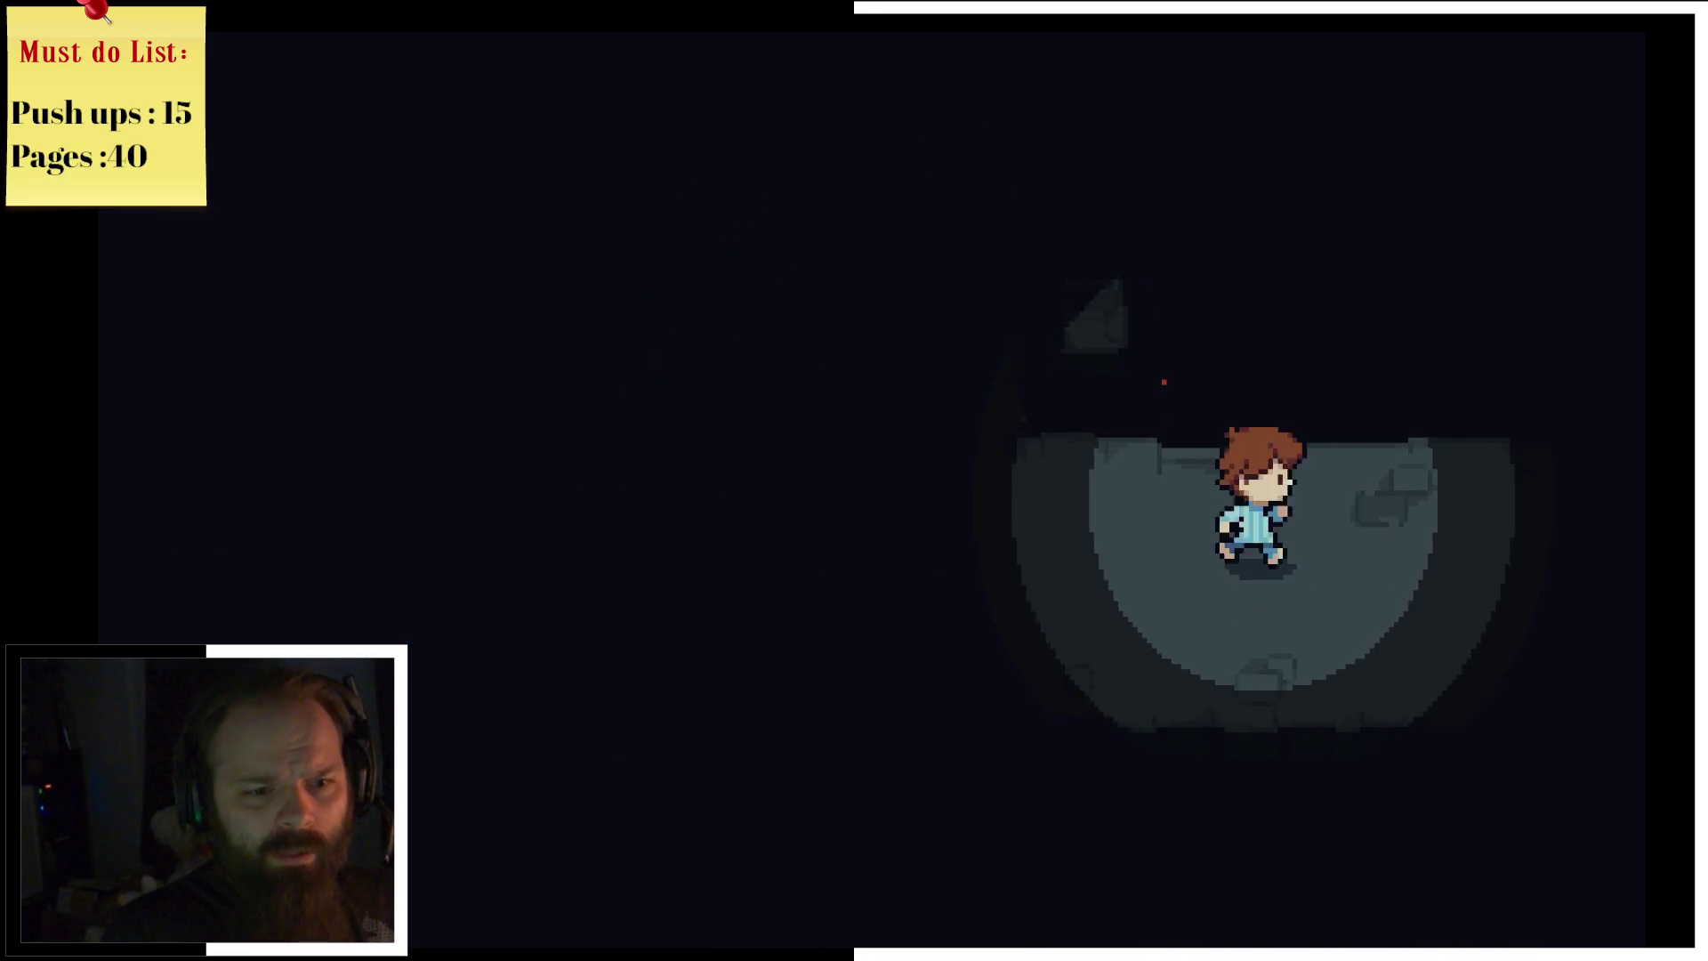
pyautogui.press('Left')
pyautogui.press('Down')
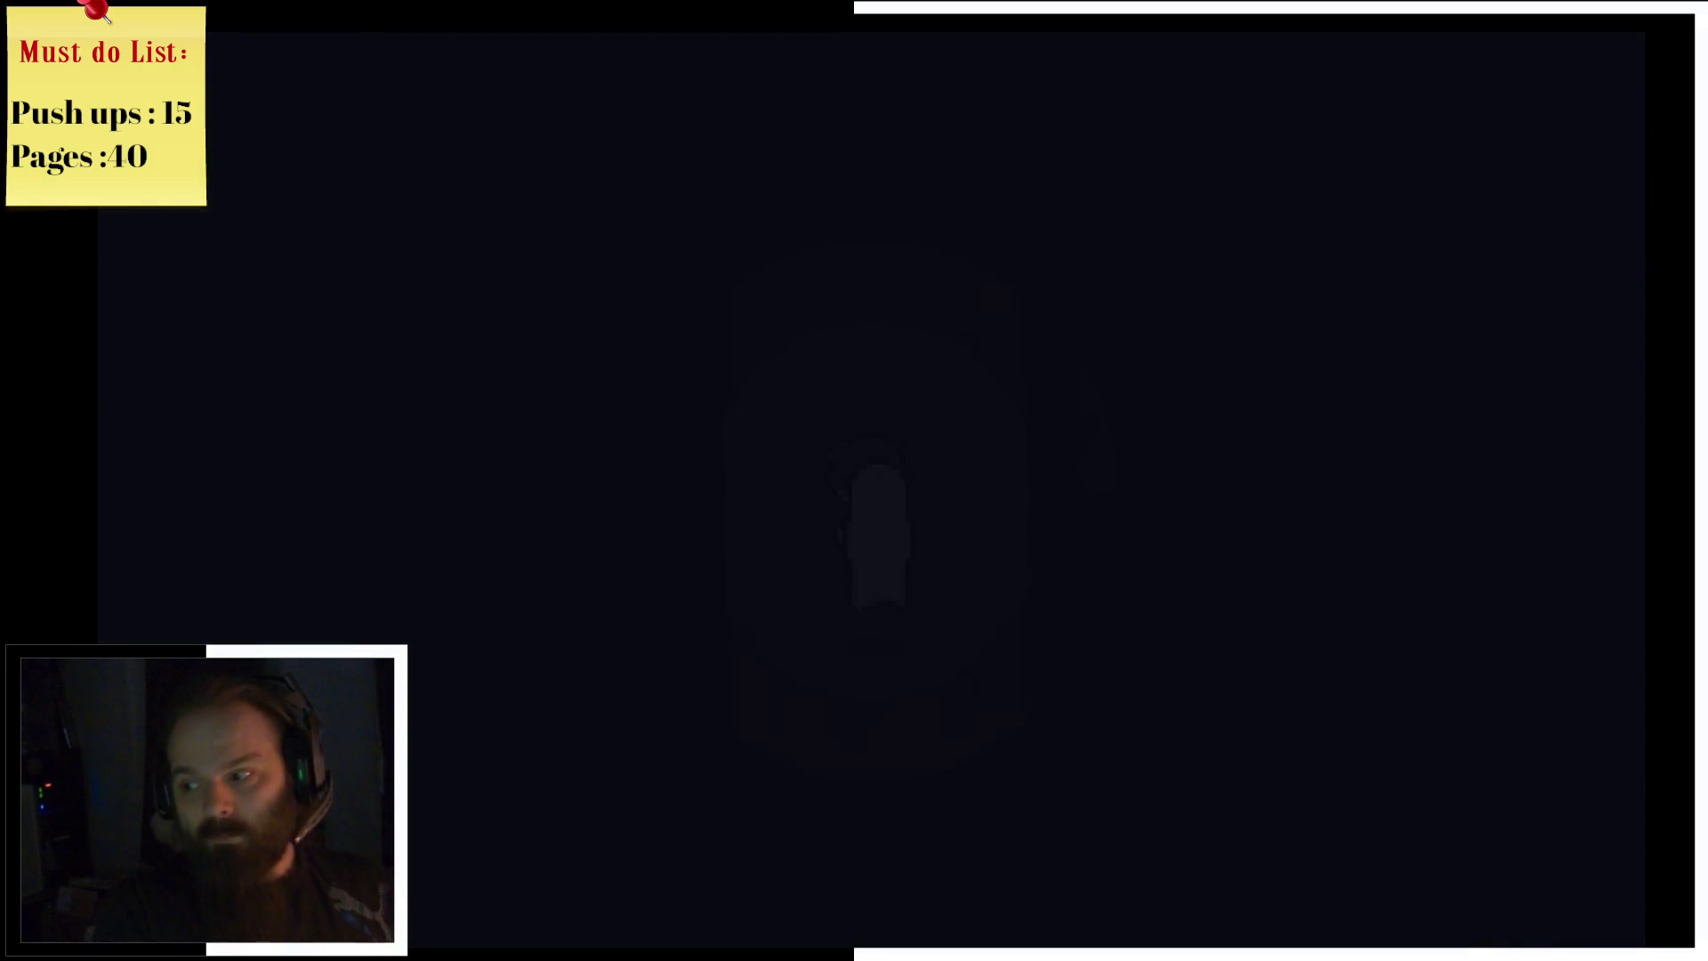
# Step: Land a timed Whack on the ghost, then deflect its four arrow attacks (Left, Up, Left, Up)
pyautogui.press('Return')
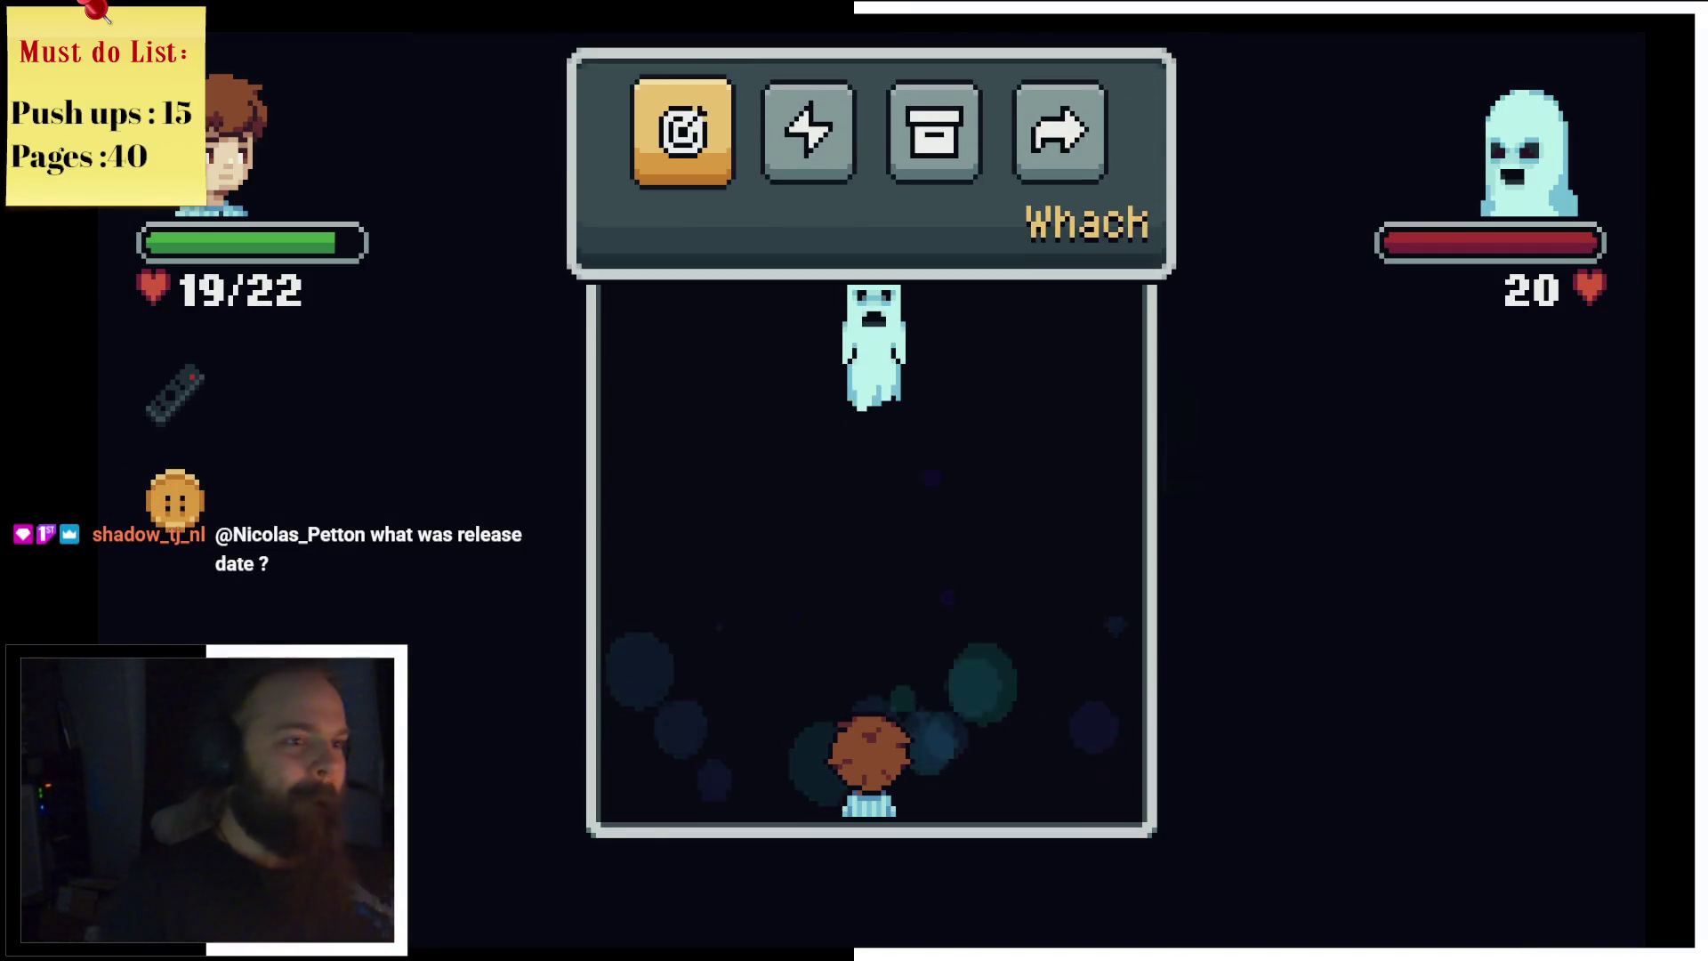
pyautogui.press('Return')
pyautogui.press('Return')
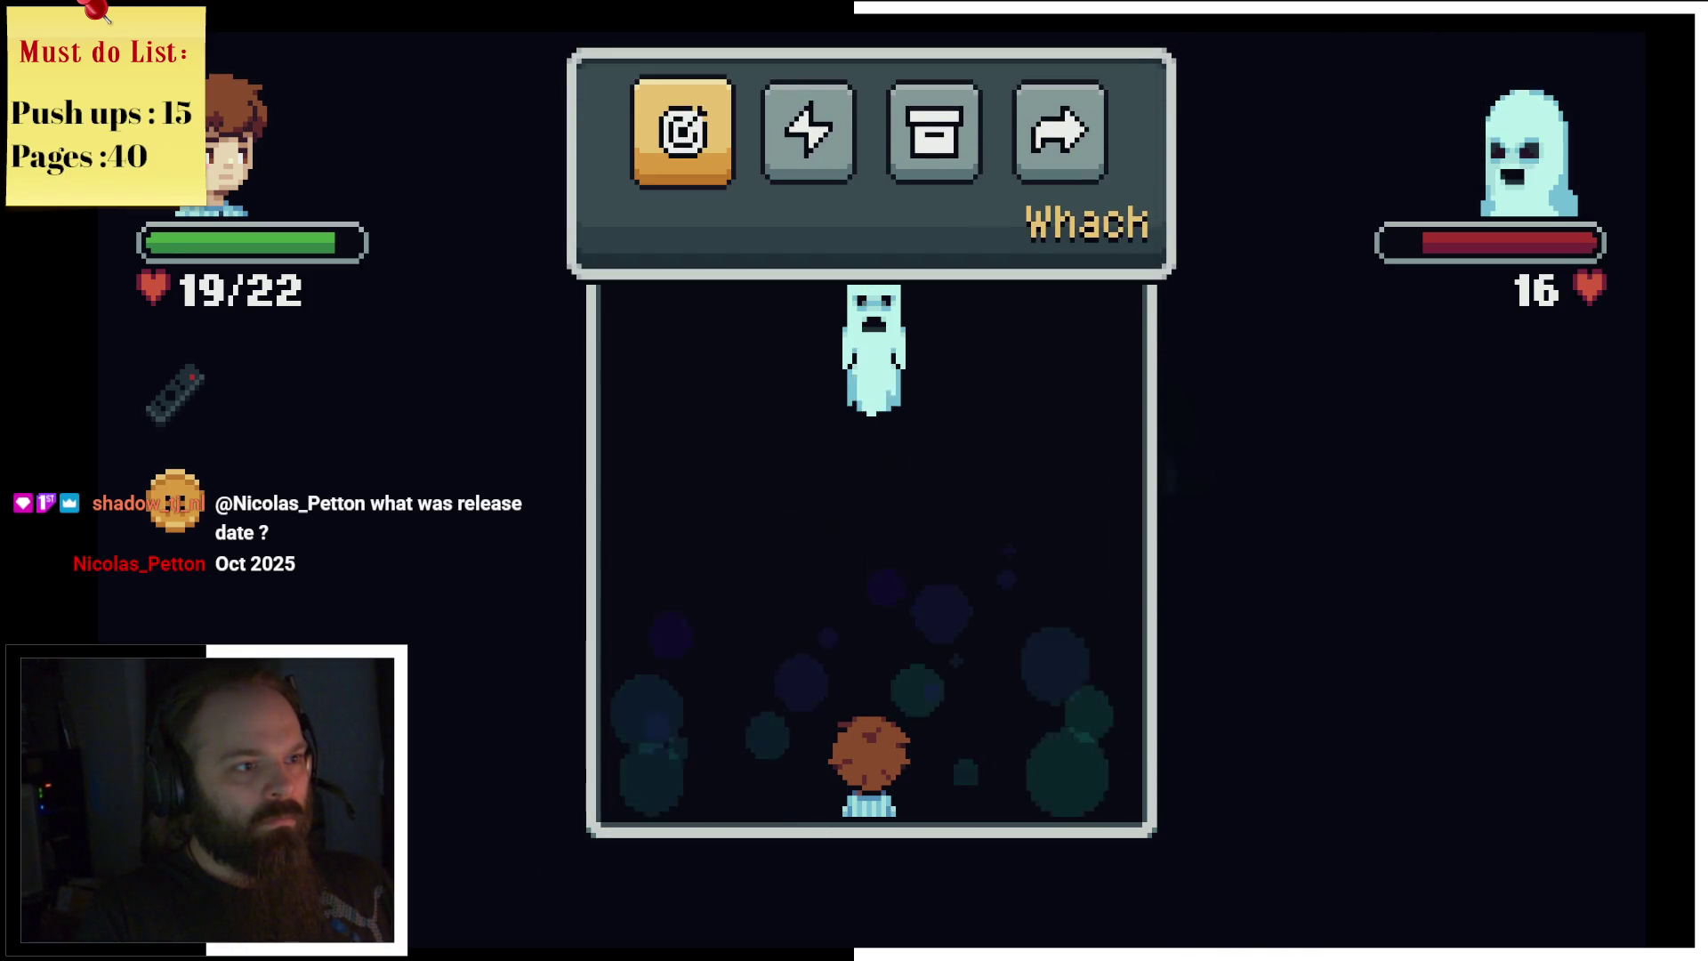
pyautogui.press('space')
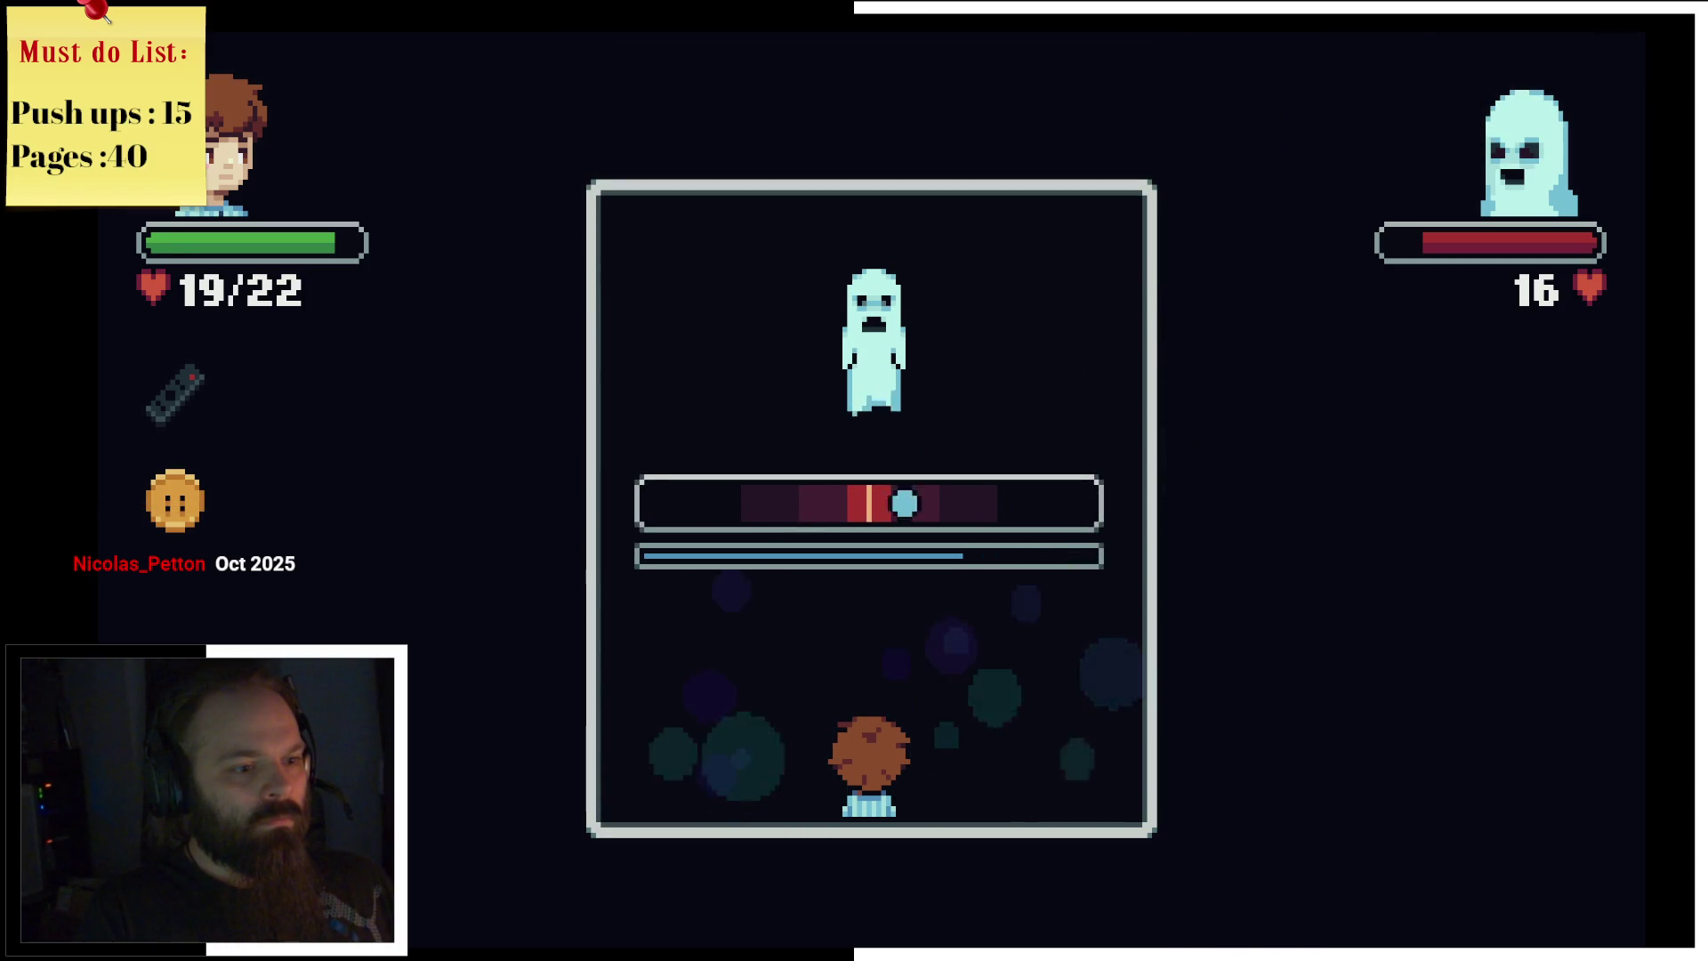
pyautogui.press('space')
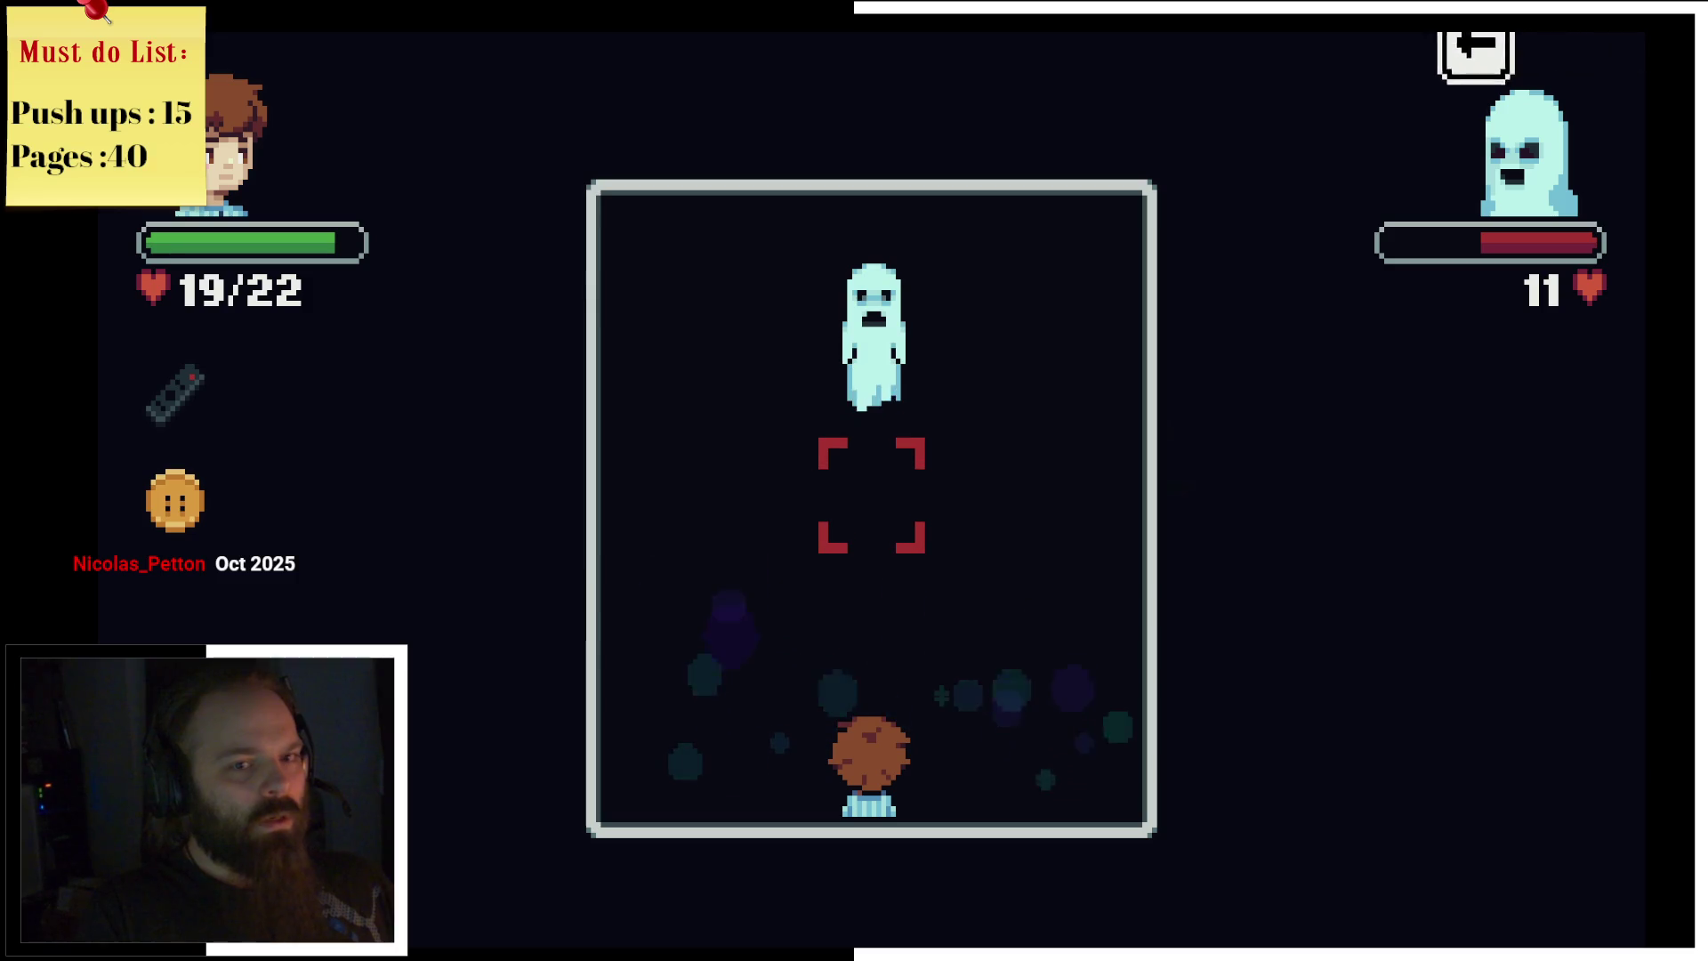
pyautogui.press('Left')
pyautogui.press('Up')
pyautogui.press('Left')
pyautogui.press('Up')
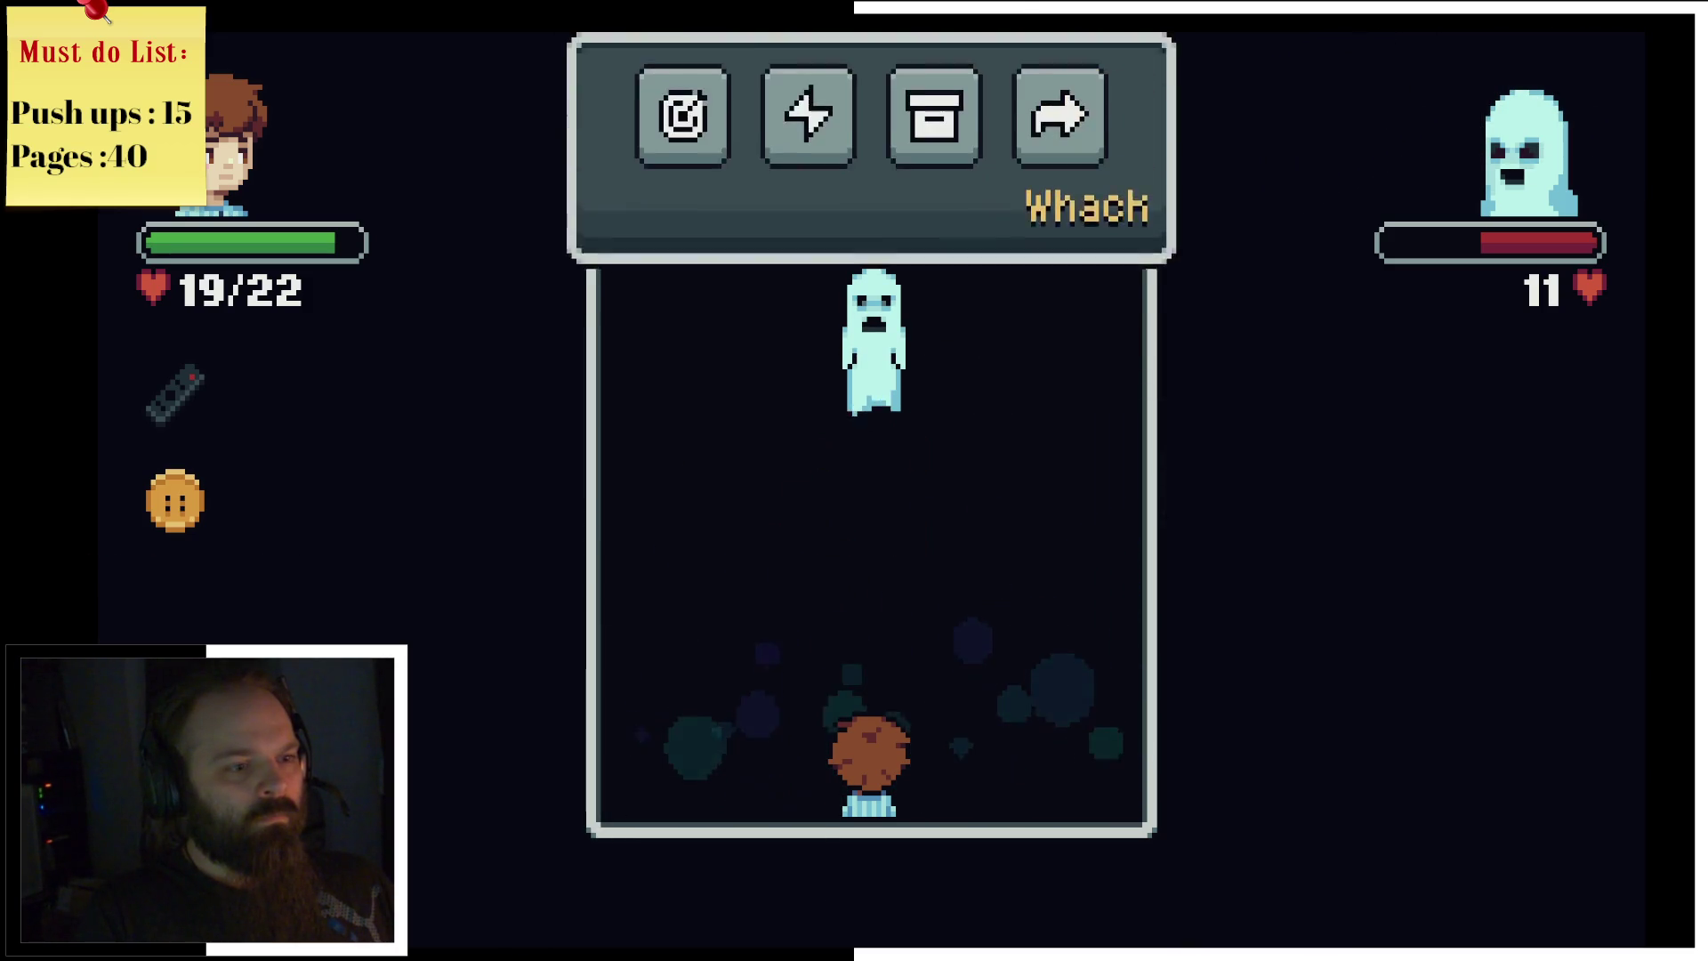
# Step: Whack again with a combo finishing hit, taking the ghost to 0 HP, and dismiss the defeat message
pyautogui.press('Return')
pyautogui.press('Return')
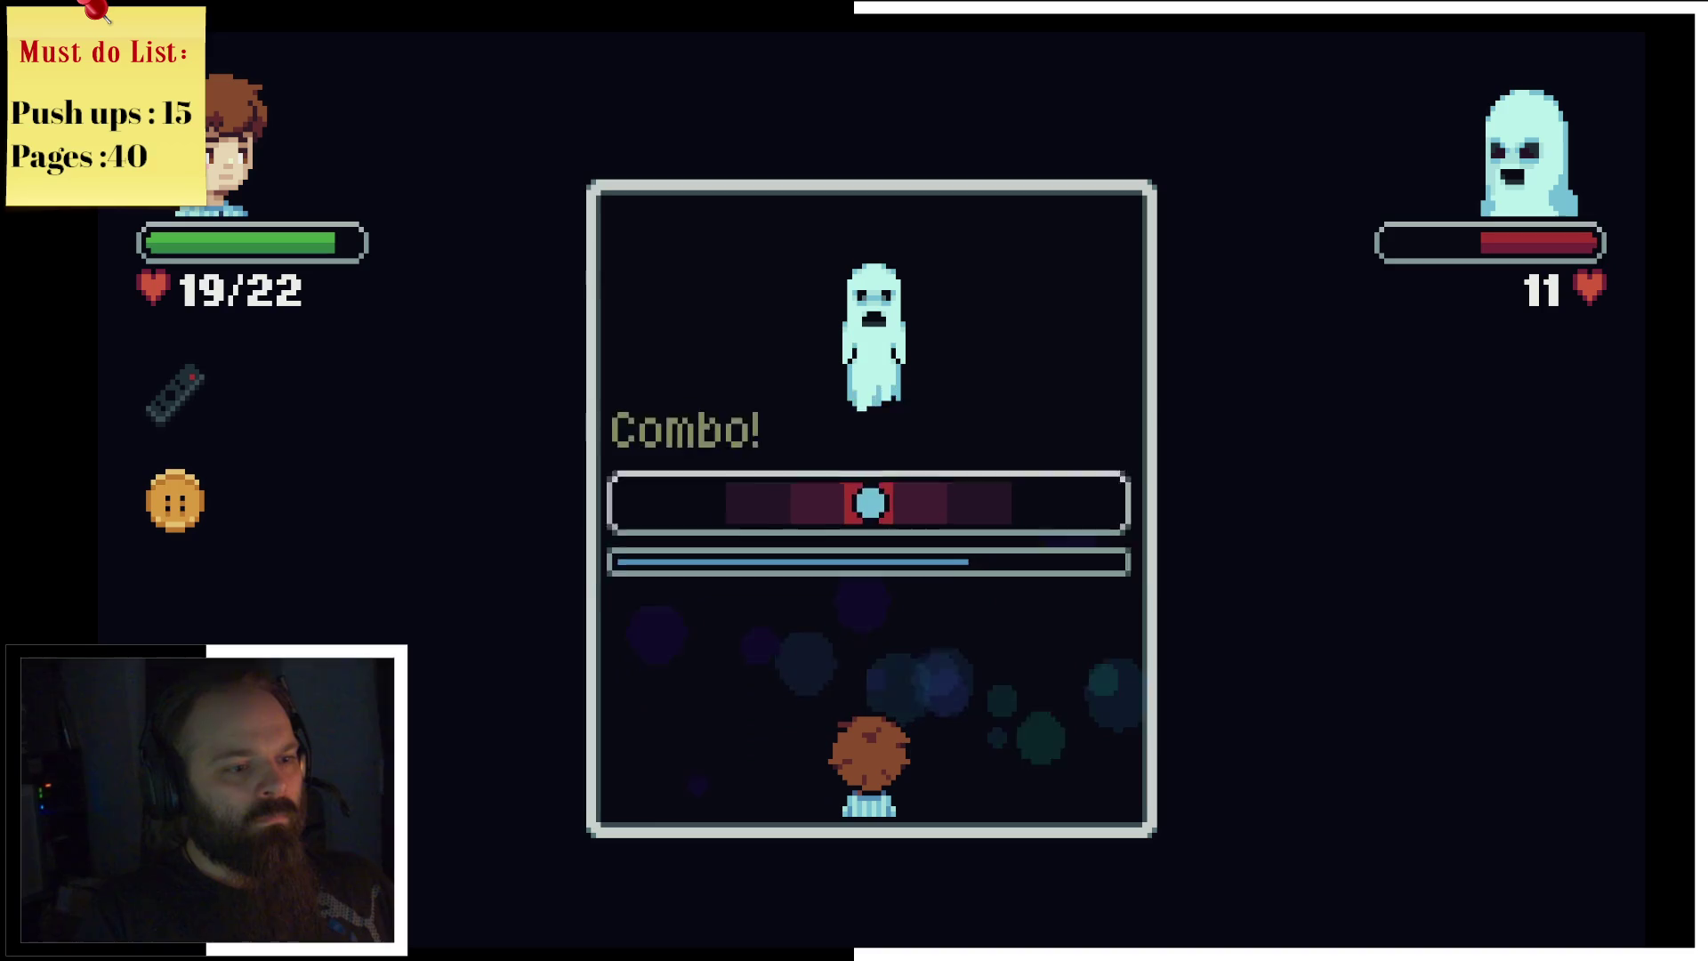
pyautogui.press('Return')
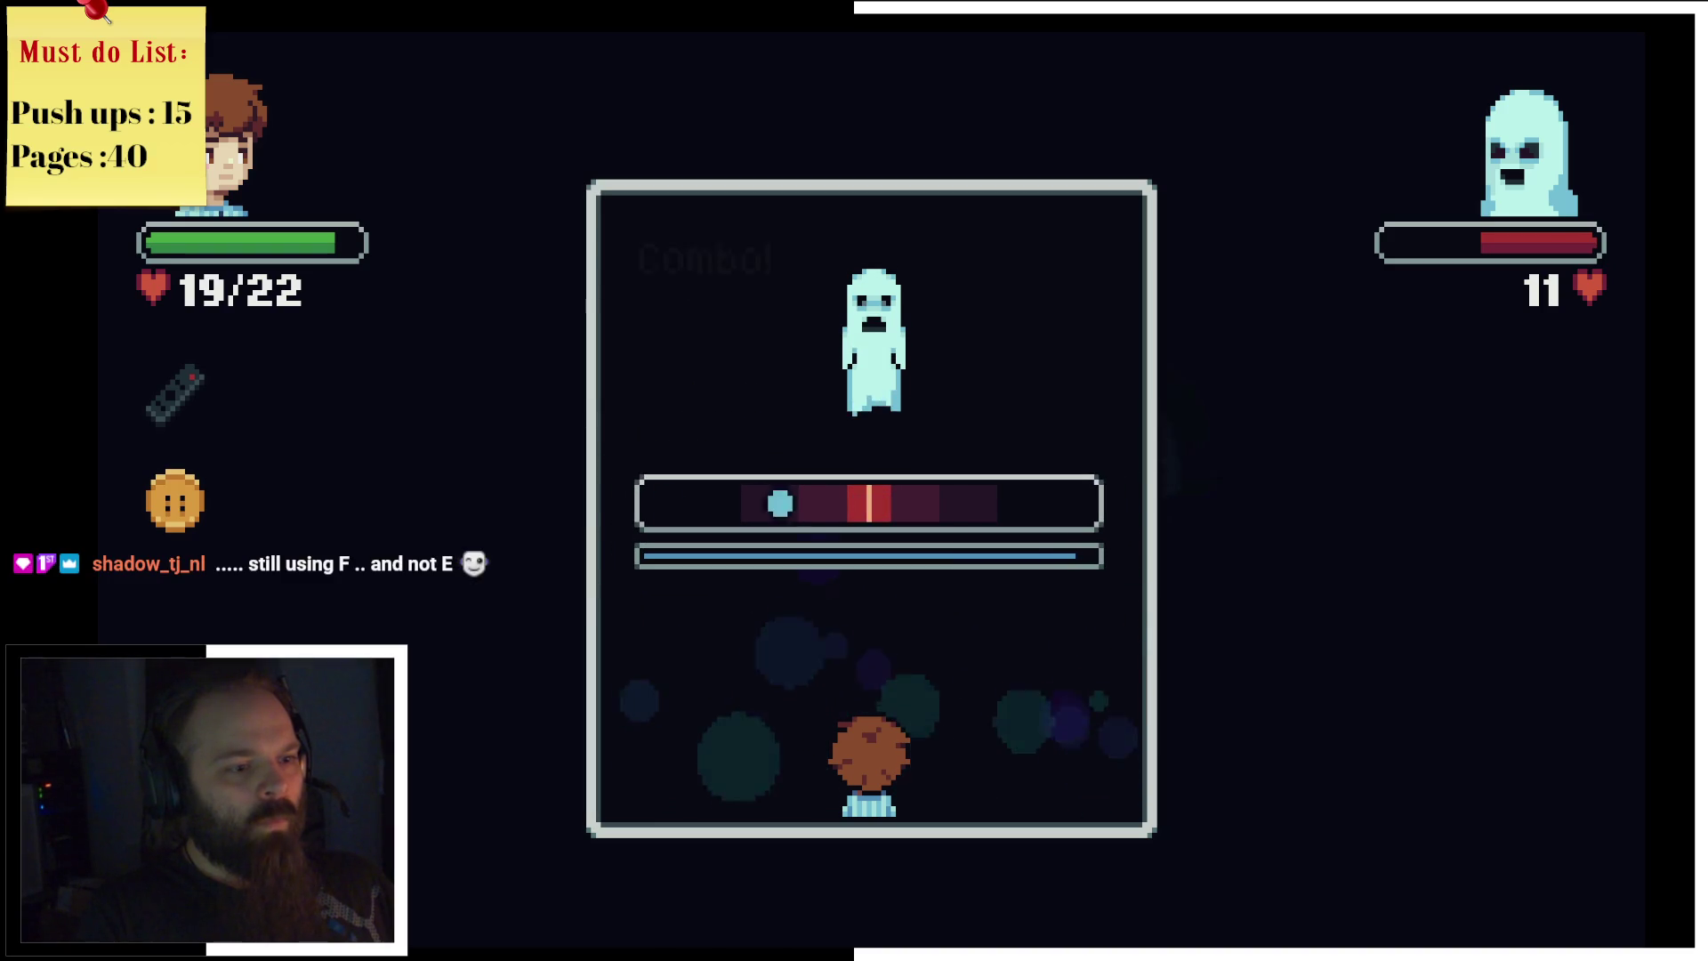
pyautogui.press('f')
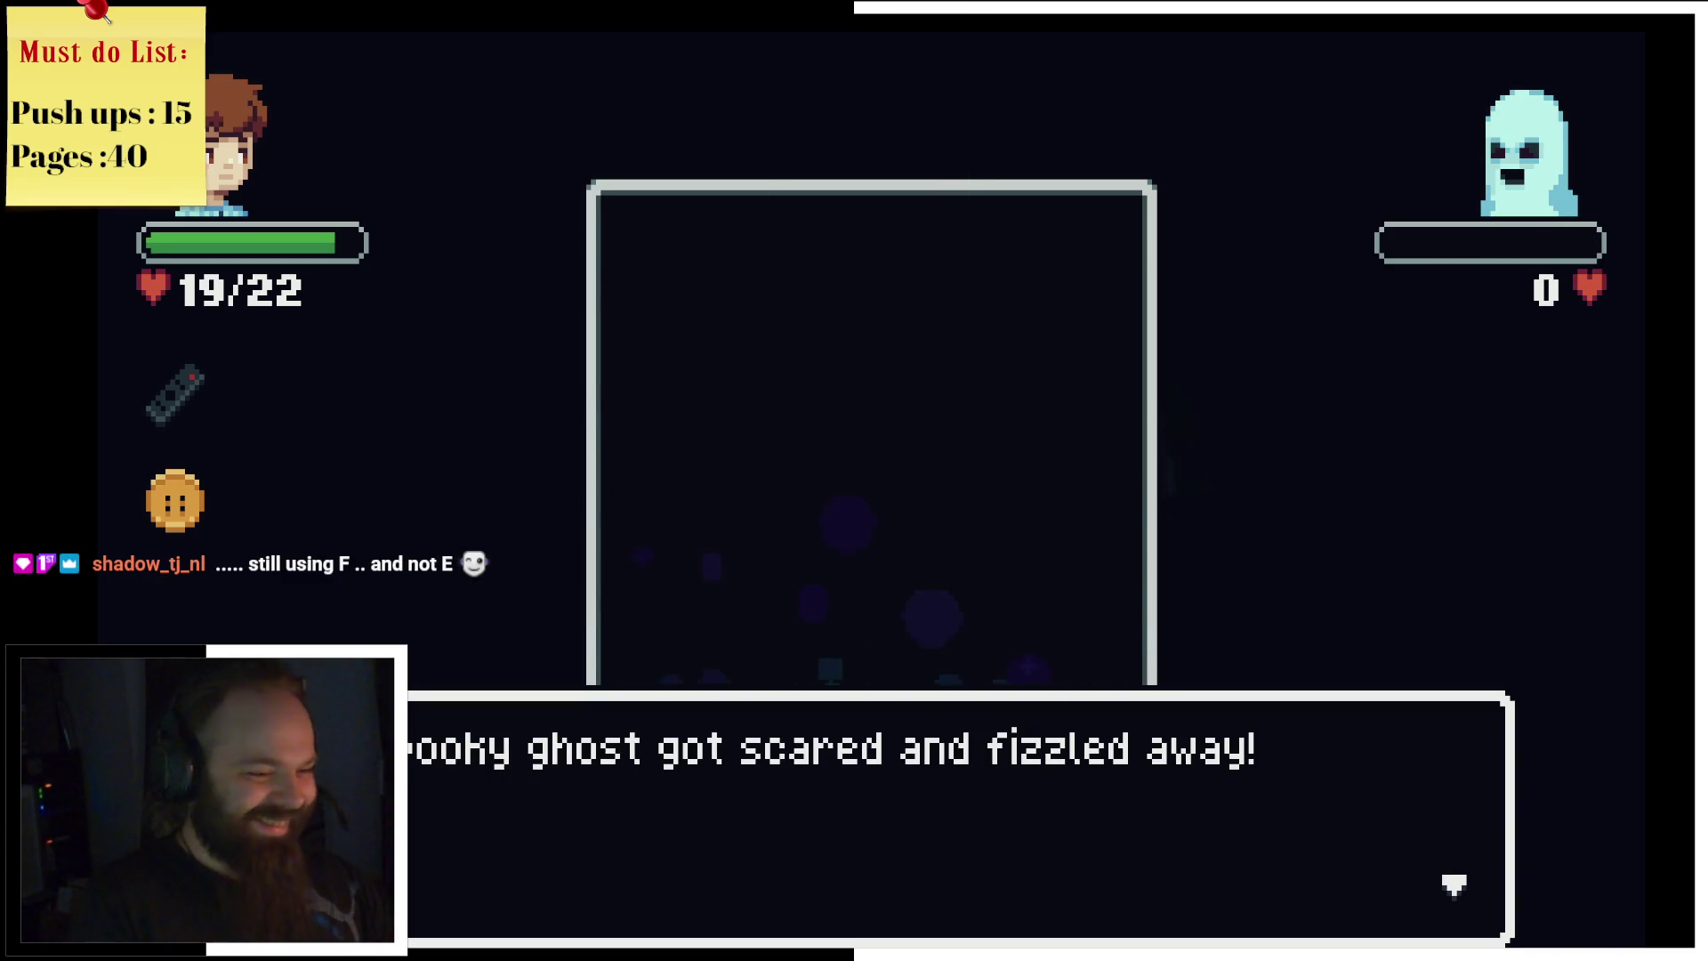
pyautogui.press('f')
pyautogui.press('f')
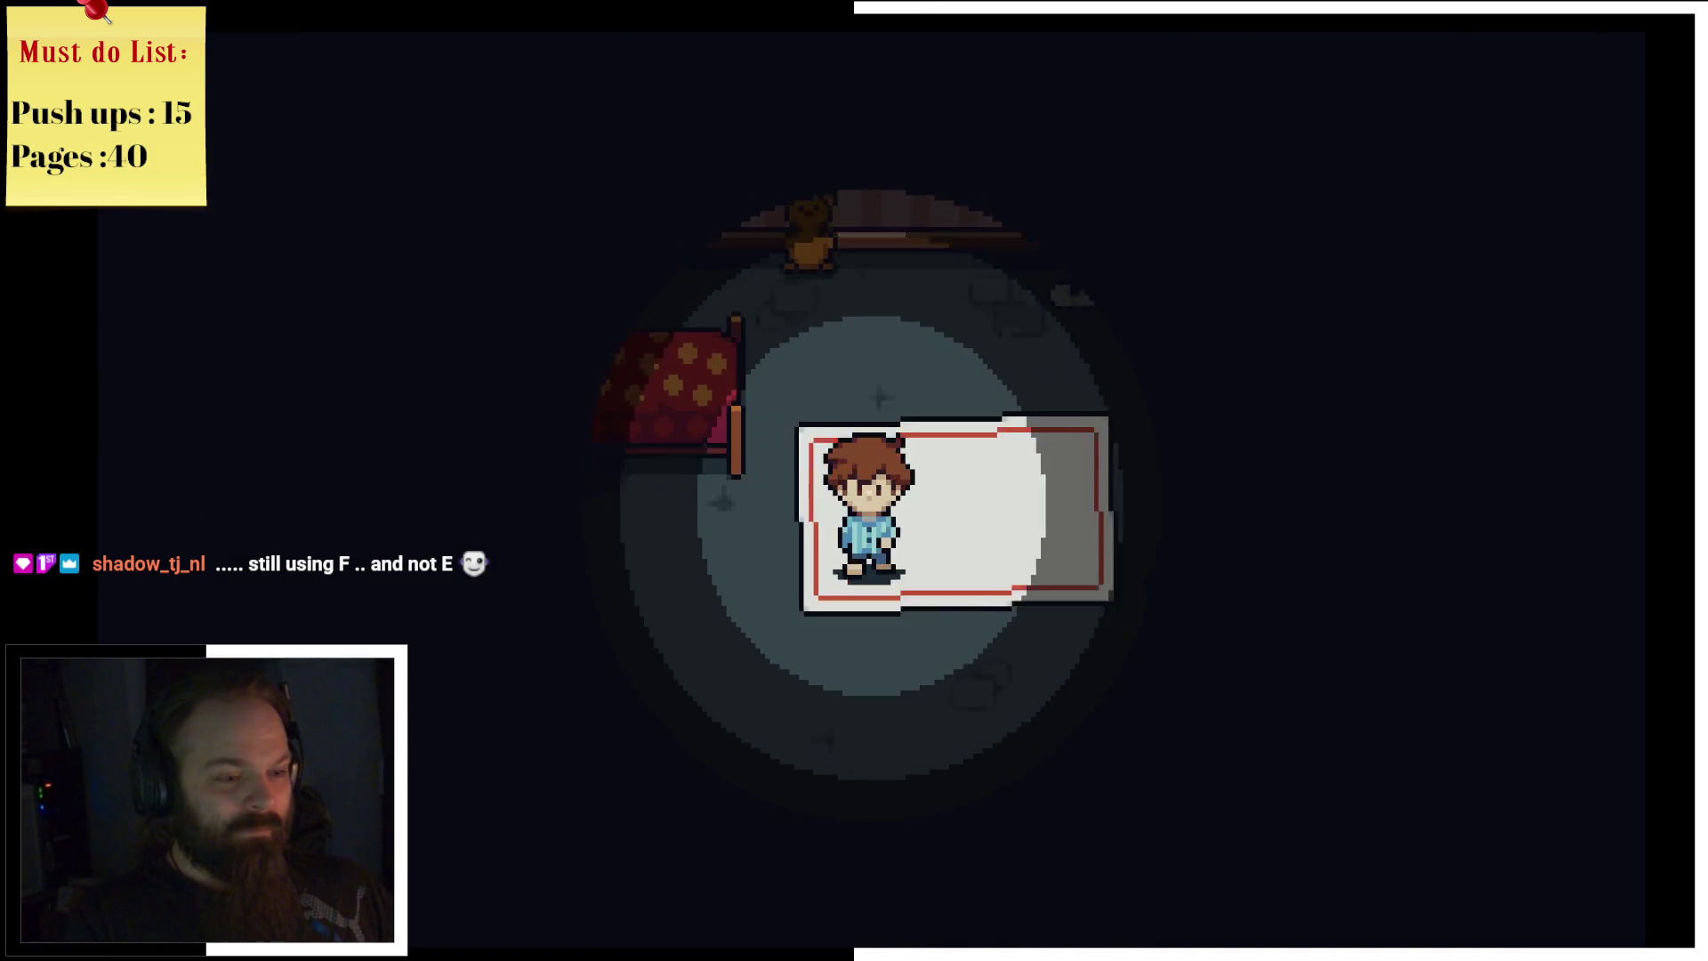
# Step: Walk down into the next dark room, then right and up past the lamp into the next area
pyautogui.press('Down')
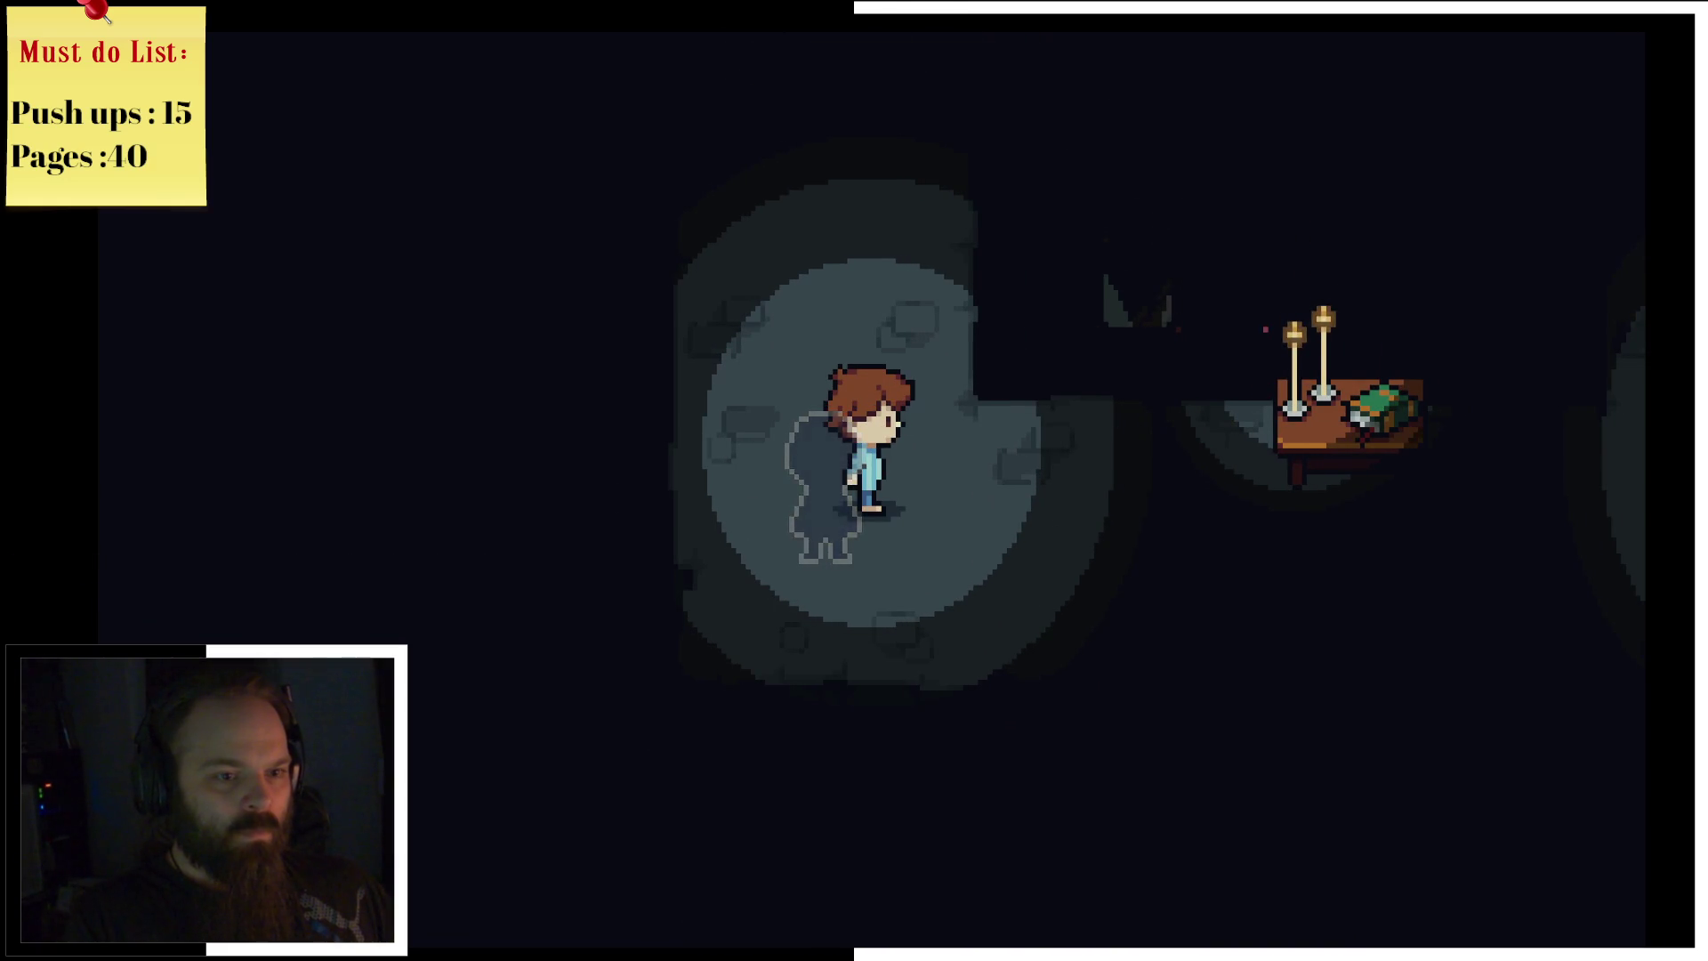
pyautogui.press('Right')
pyautogui.press('Up')
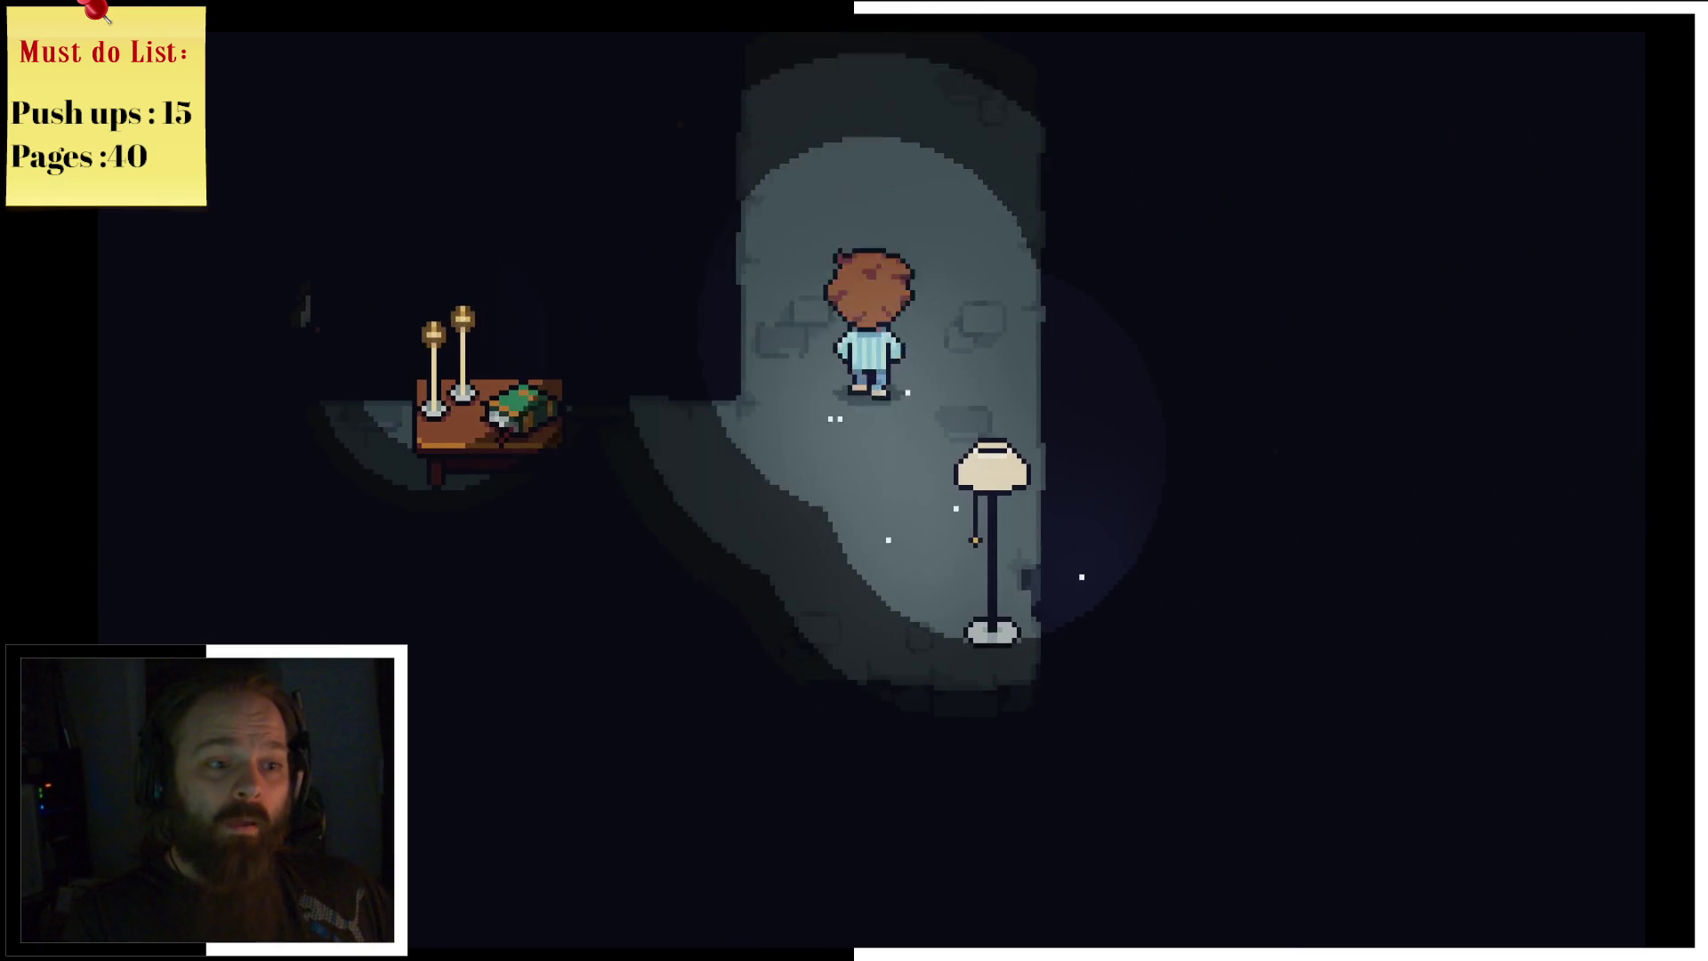
pyautogui.press('Up')
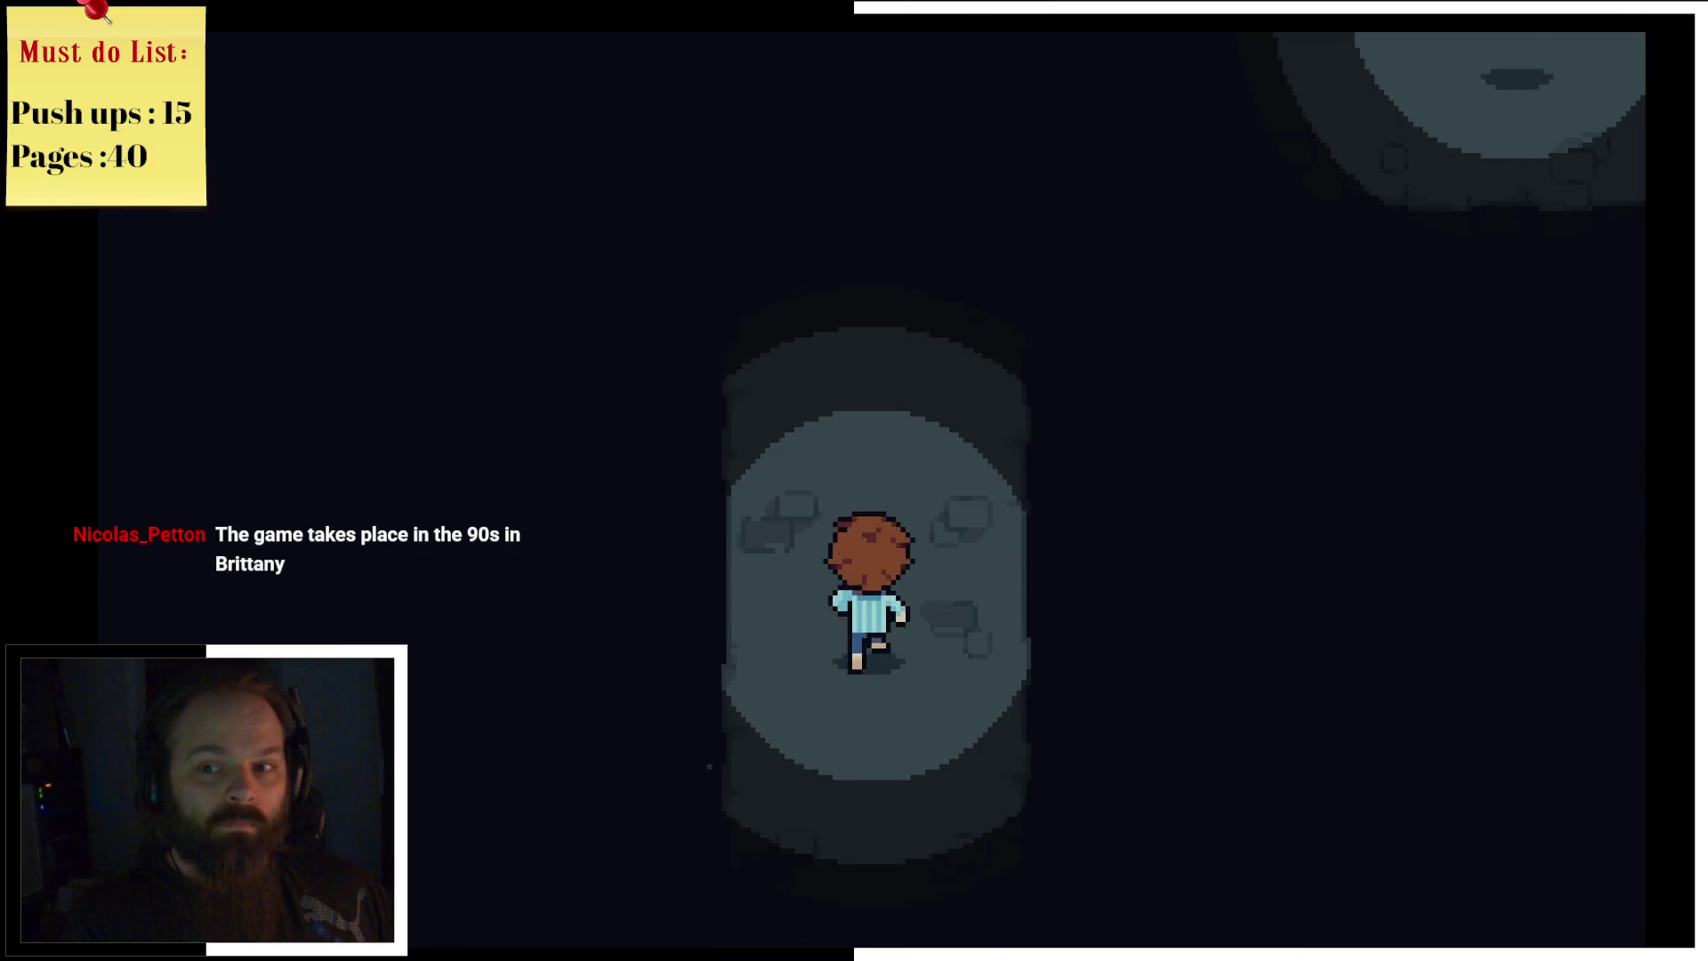
pyautogui.press('Up')
pyautogui.press('Left')
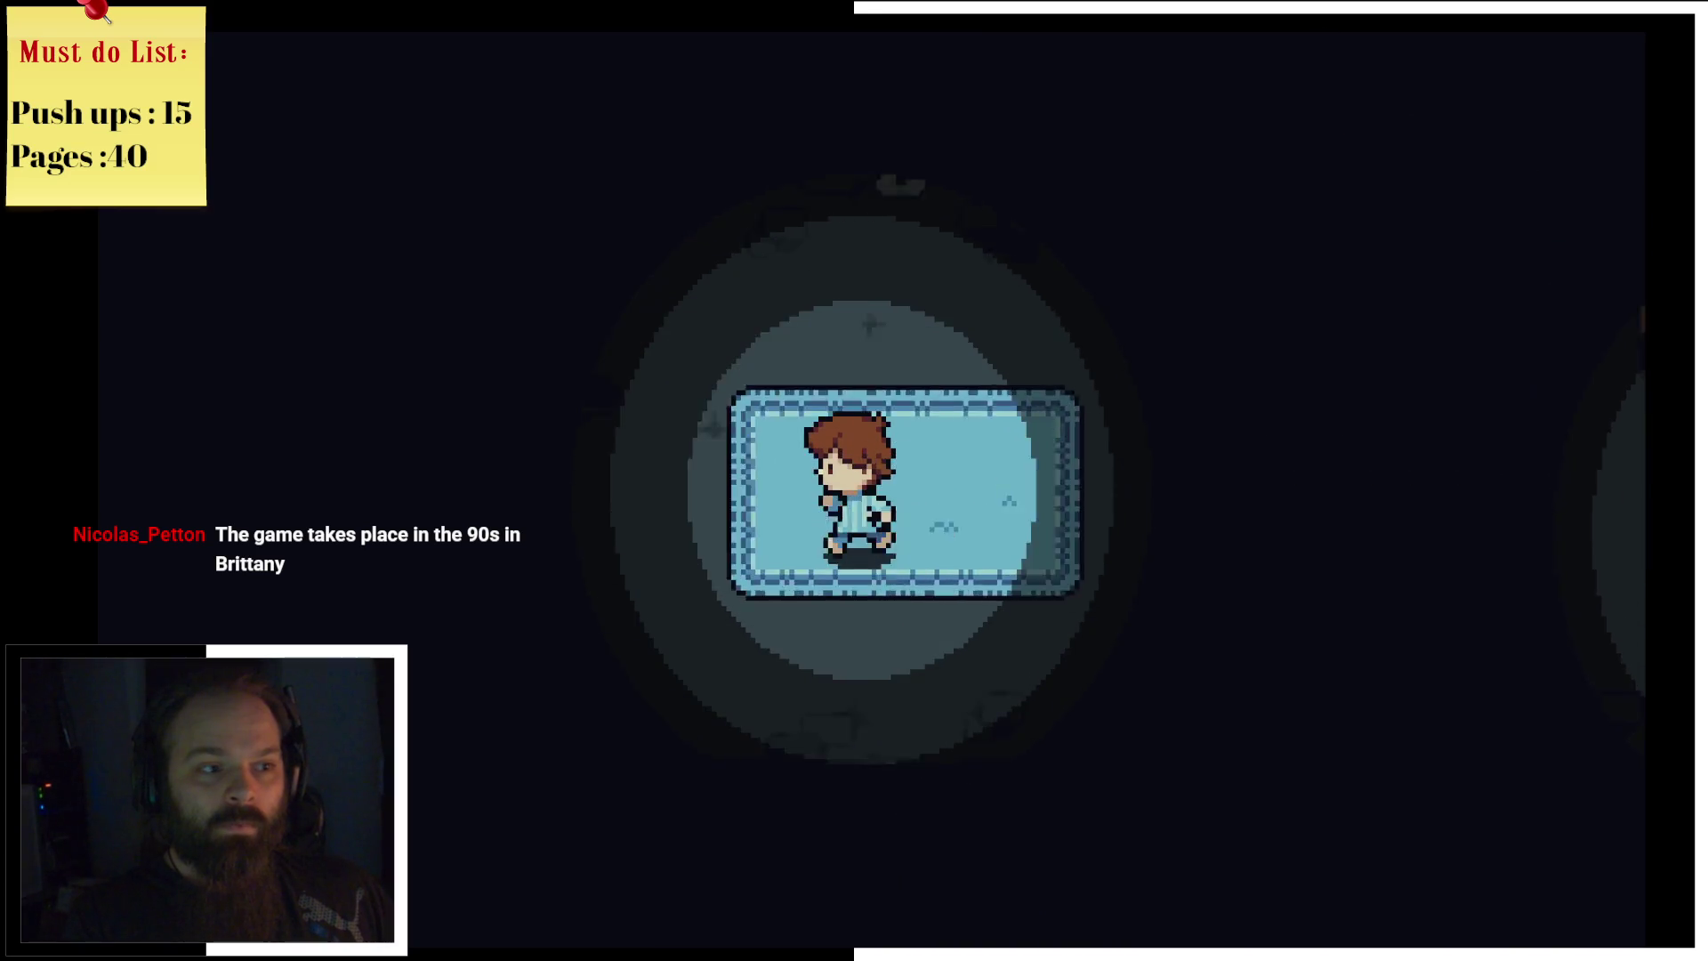
# Step: Walk past the blue rug and the bed and bump into the floating eyeball to start a fight
pyautogui.press('Up')
pyautogui.press('Right')
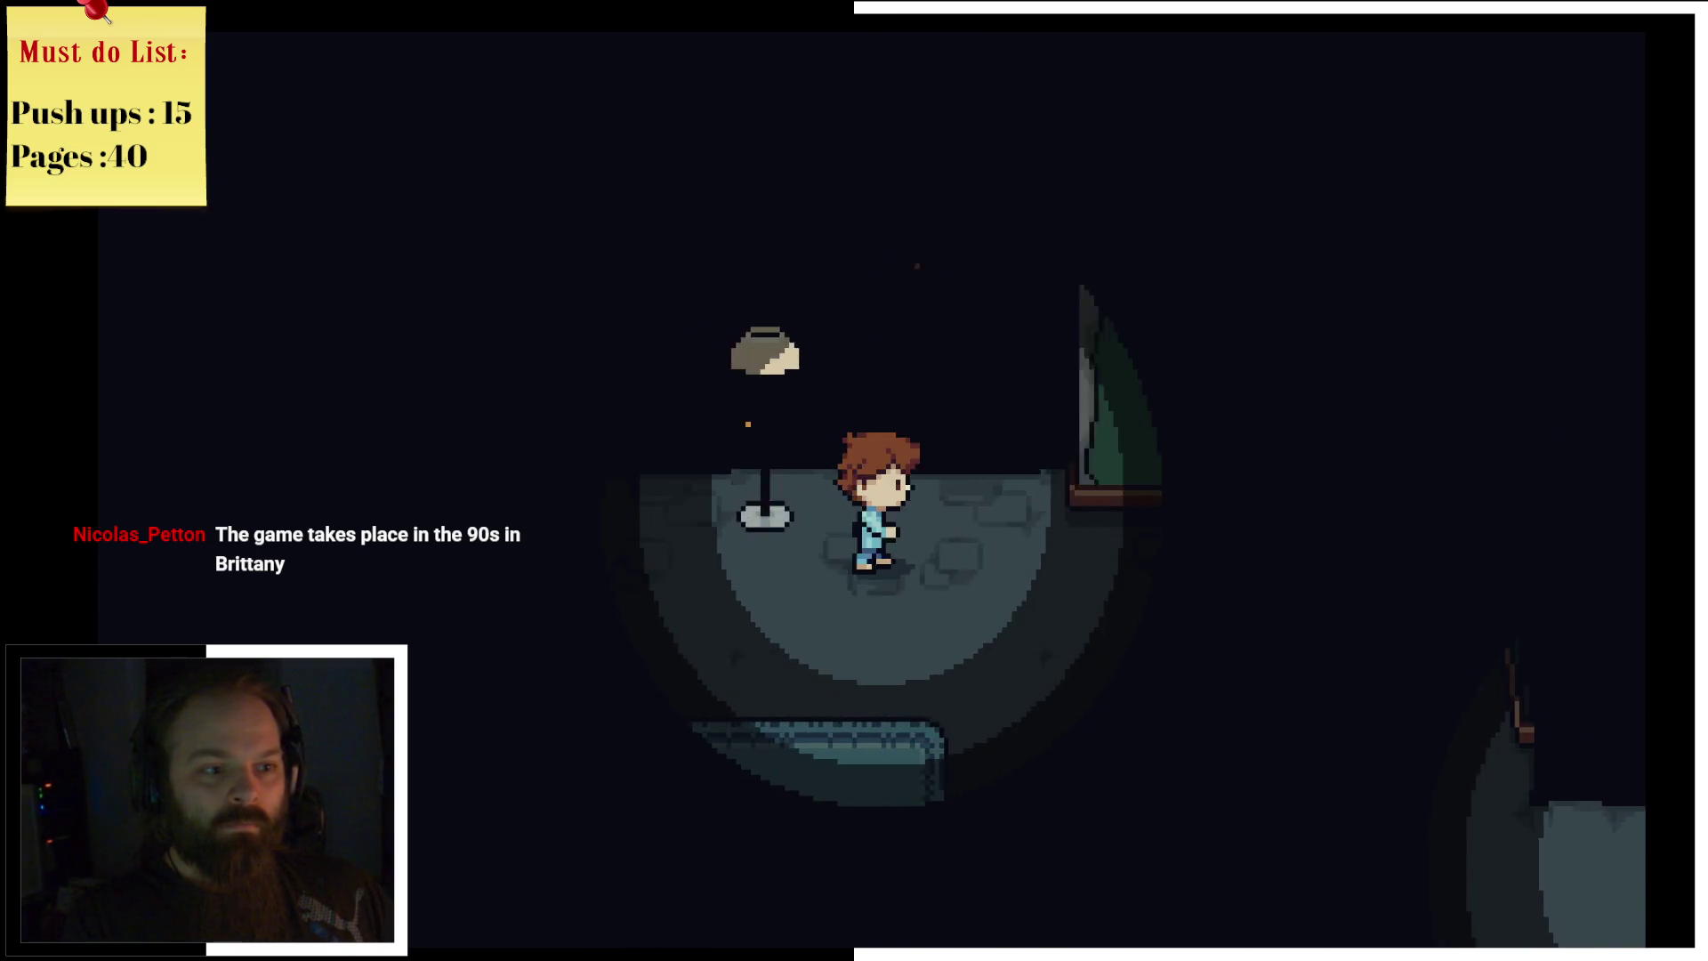
pyautogui.press('Down')
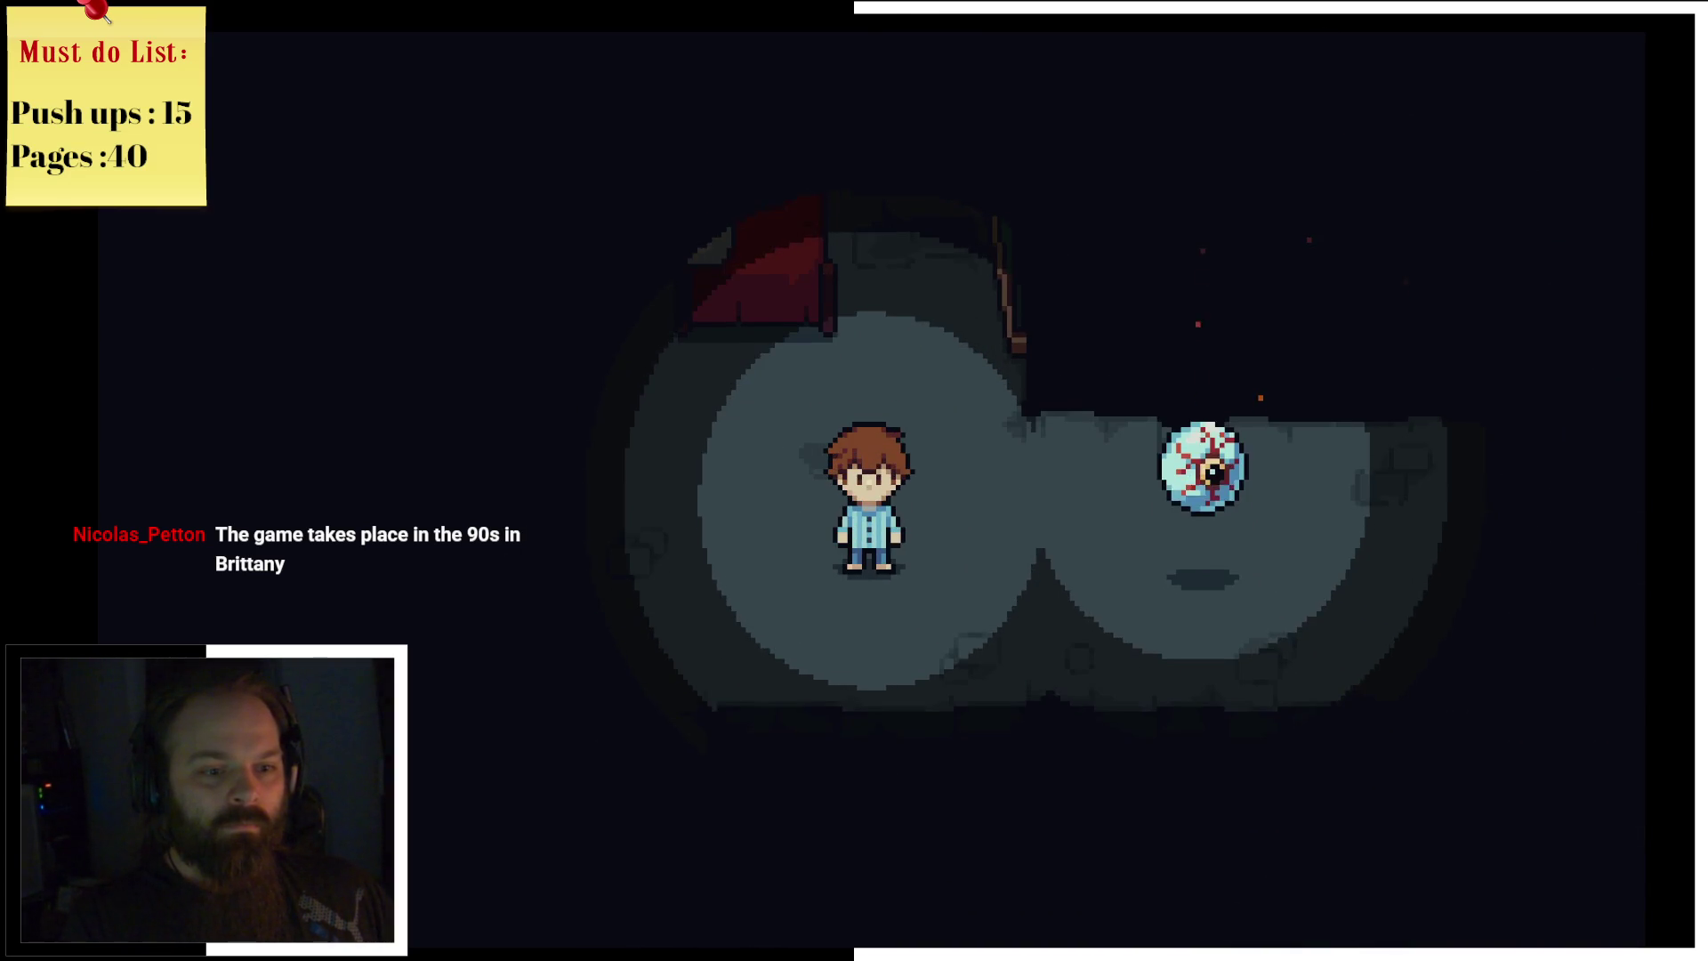
pyautogui.press('Up')
pyautogui.press('Down')
pyautogui.press('Right')
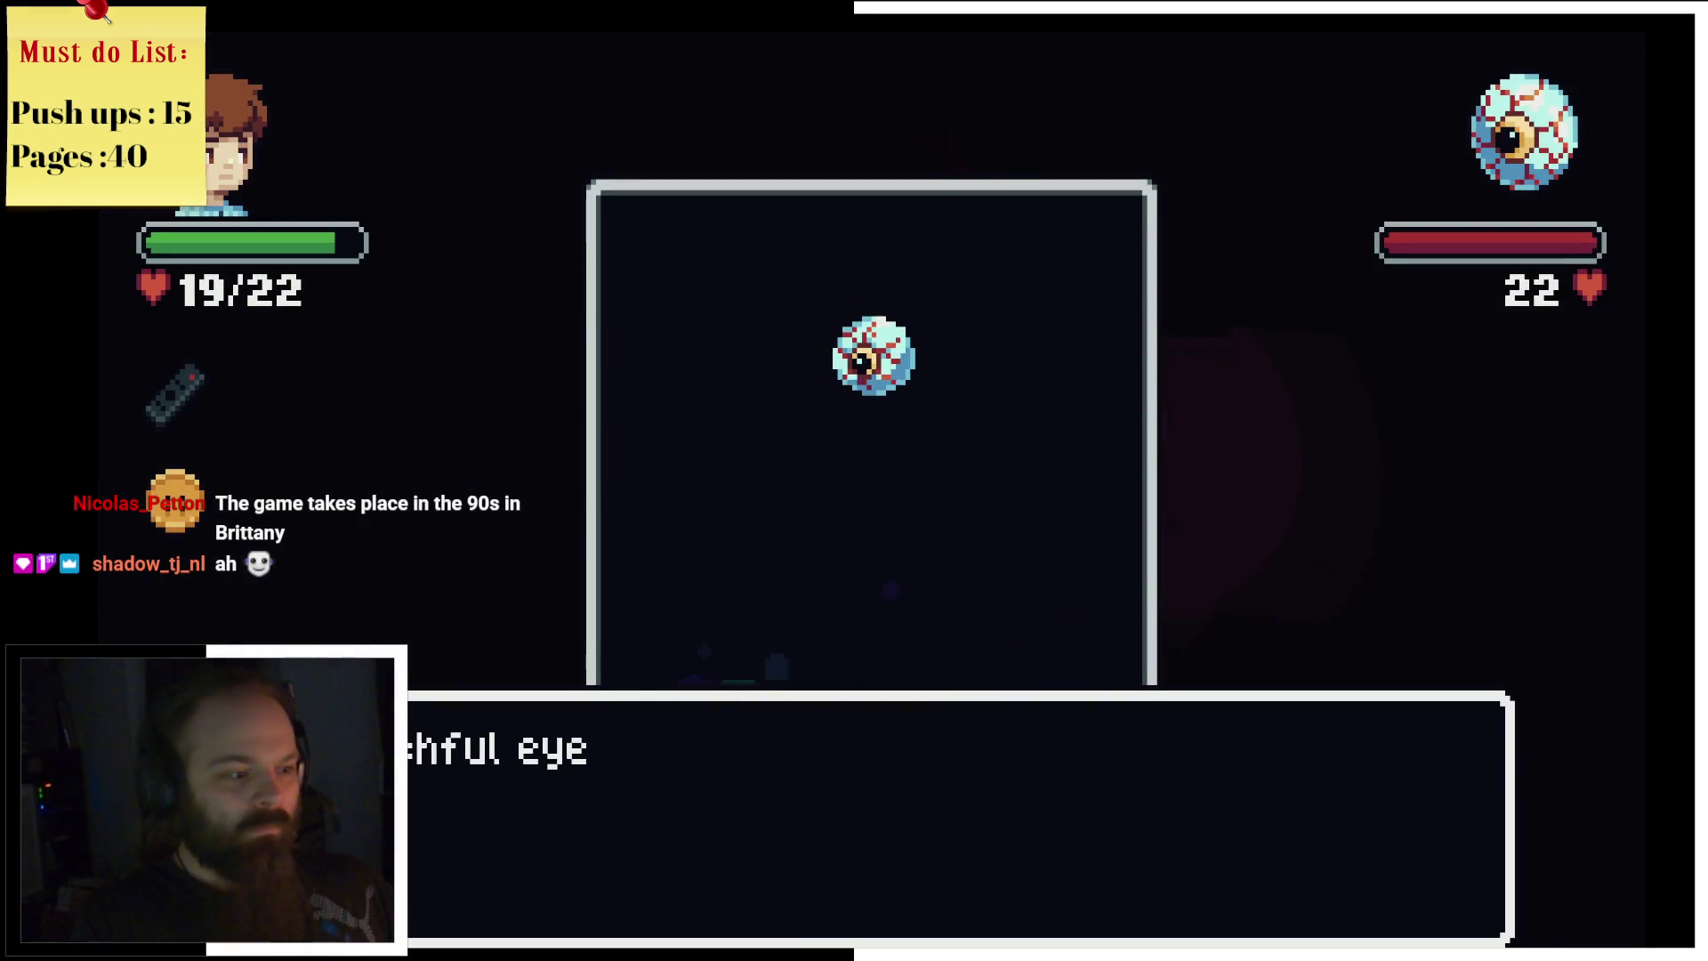
# Step: Whack the eyeball twice with timed hits, dodging its blood drops between, dropping it from 22 to 15 HP
pyautogui.press('space')
pyautogui.press('space')
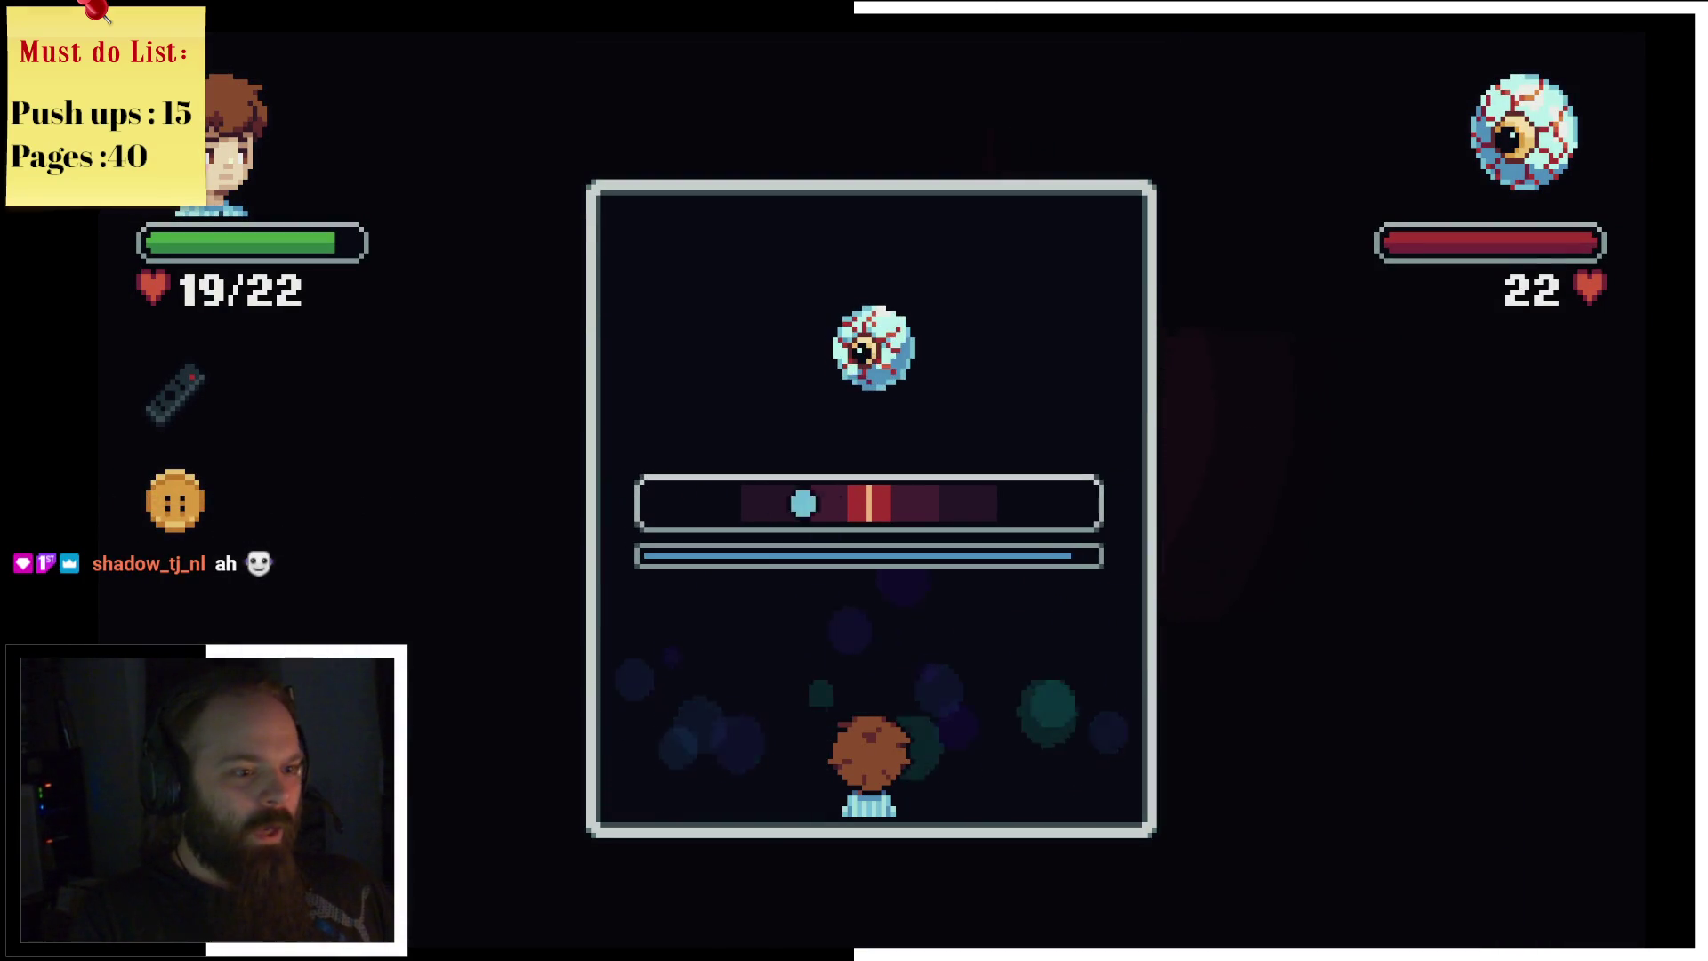
pyautogui.press('space')
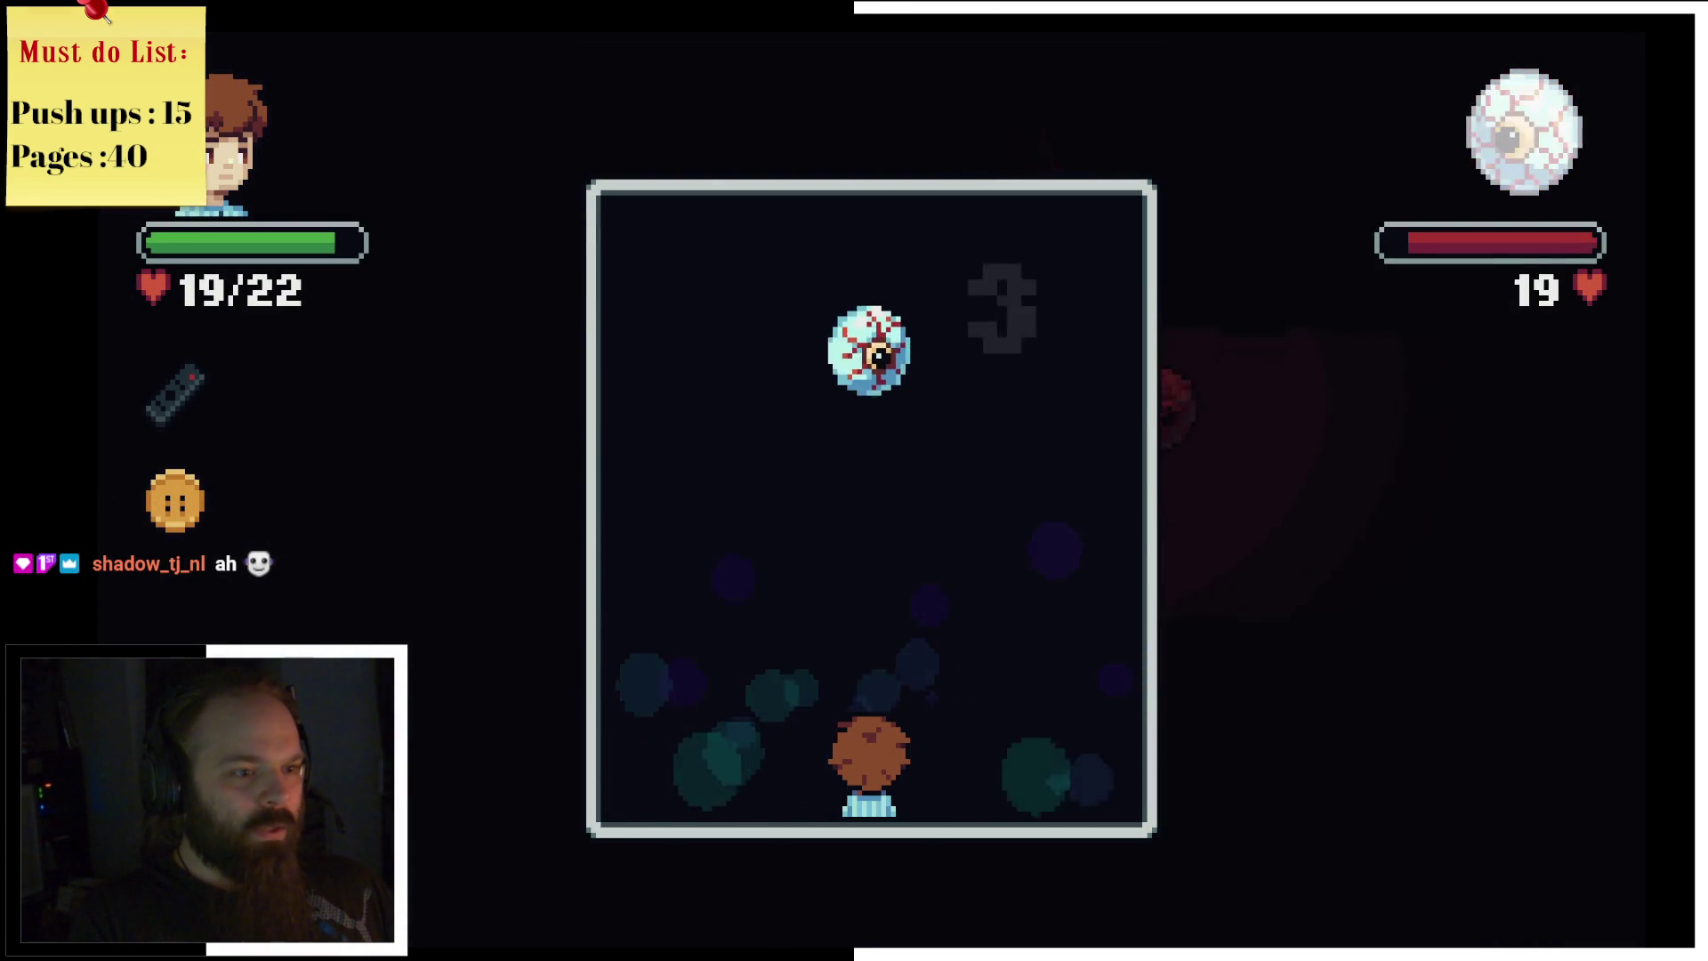
pyautogui.press('Right')
pyautogui.press('Left')
pyautogui.press('Right')
pyautogui.press('Left')
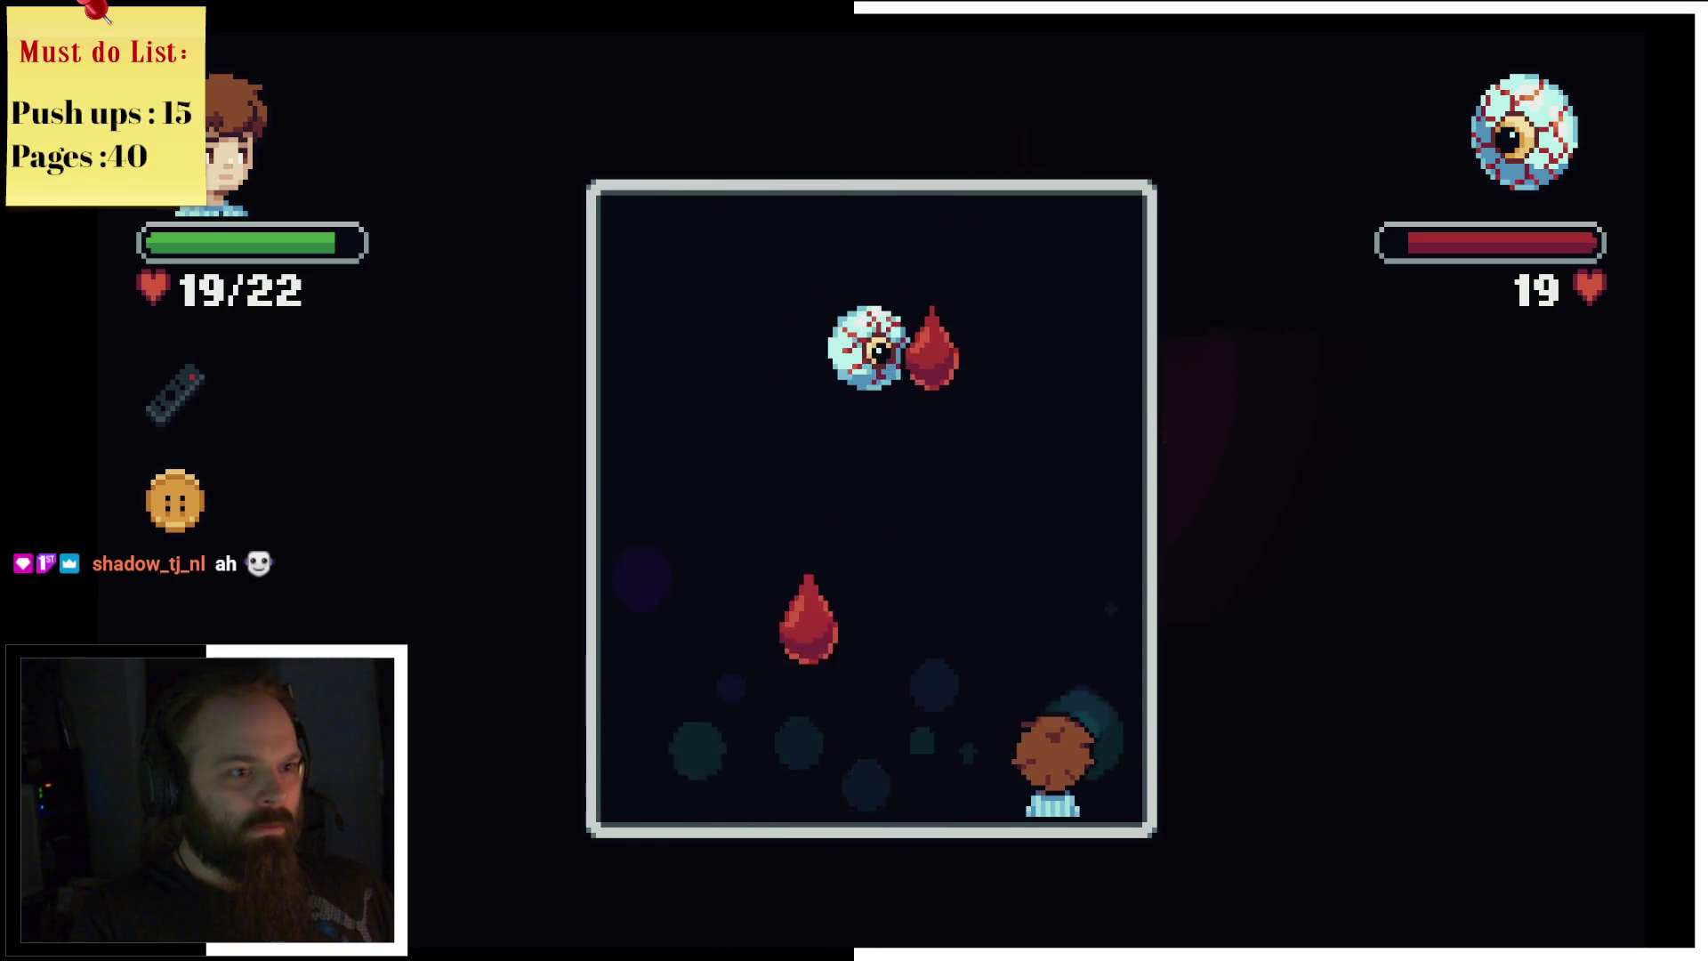
pyautogui.press('Right')
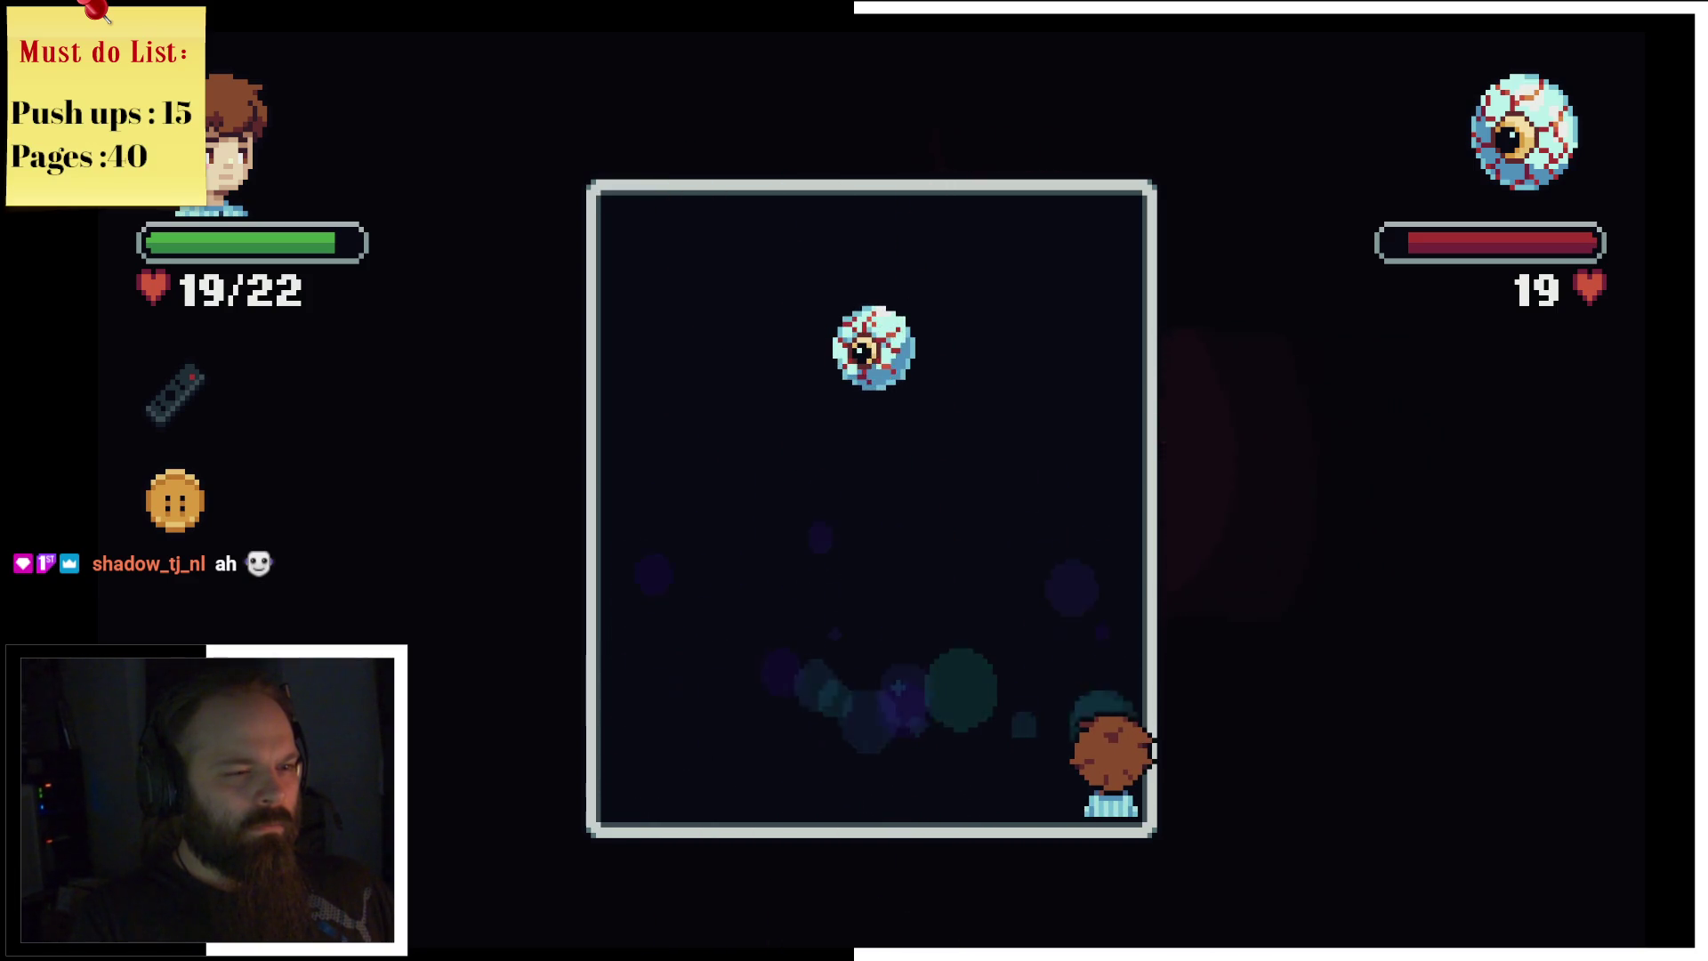
pyautogui.press('z')
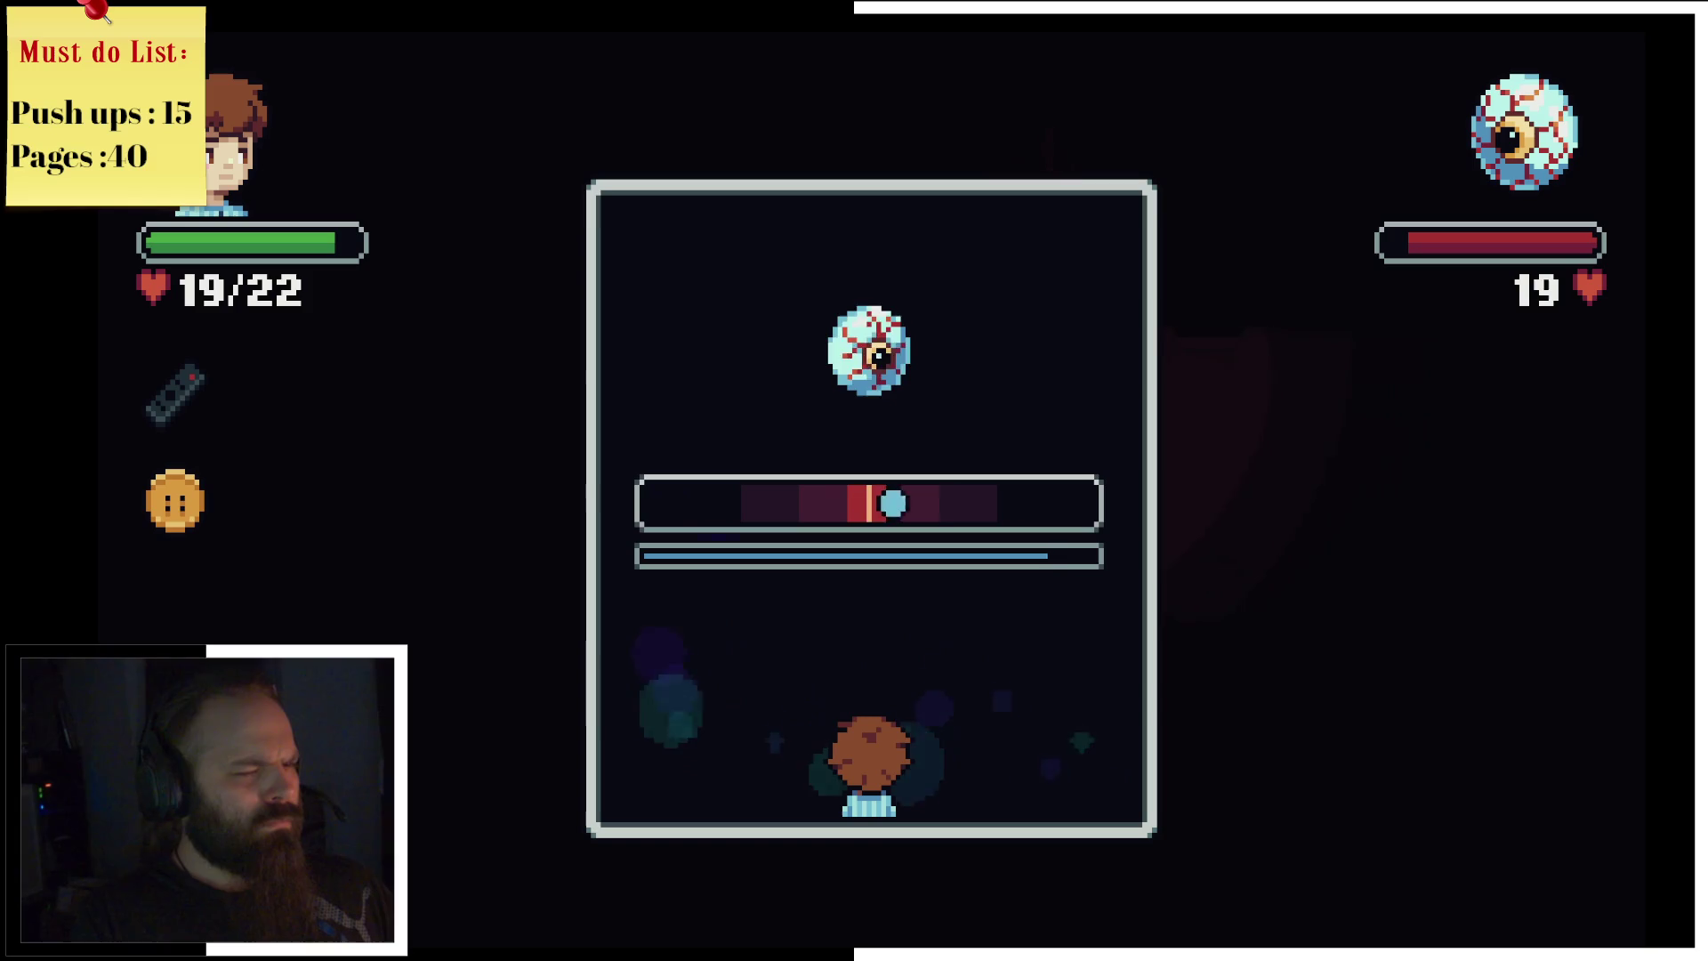
pyautogui.press('z')
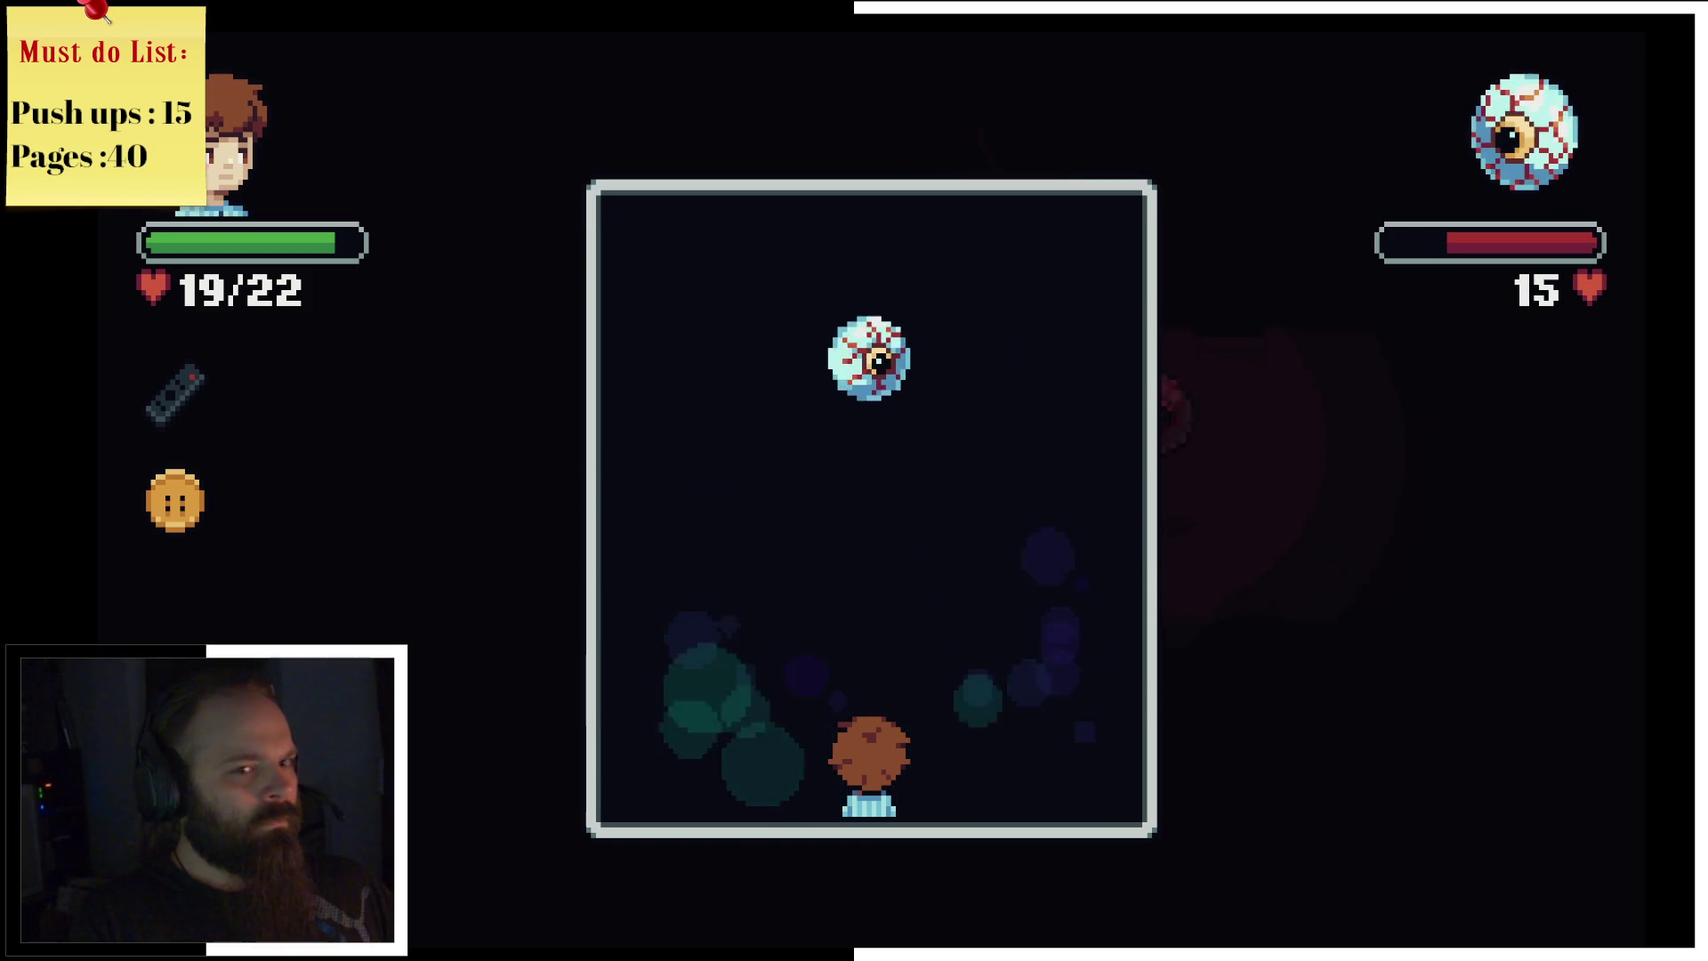